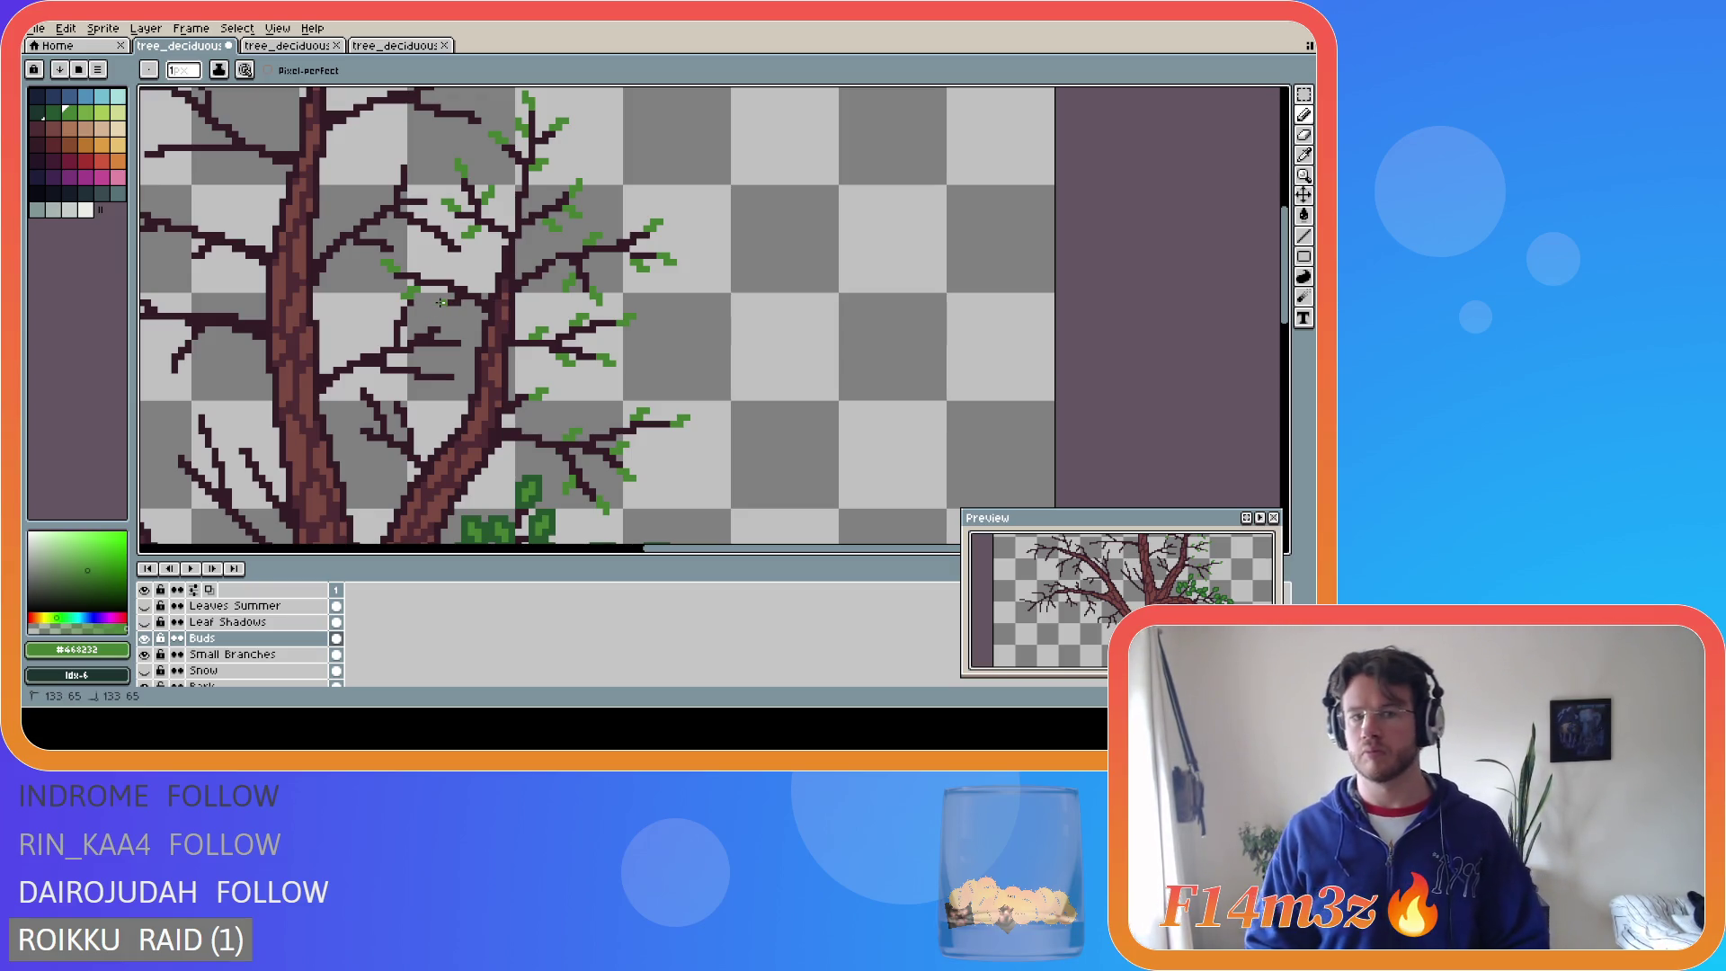
- Dot light-green bud pixels along the lower-left branches with the Pencil, saving partway through
{"action": "key", "text": "v"}
{"action": "key", "text": "b"}
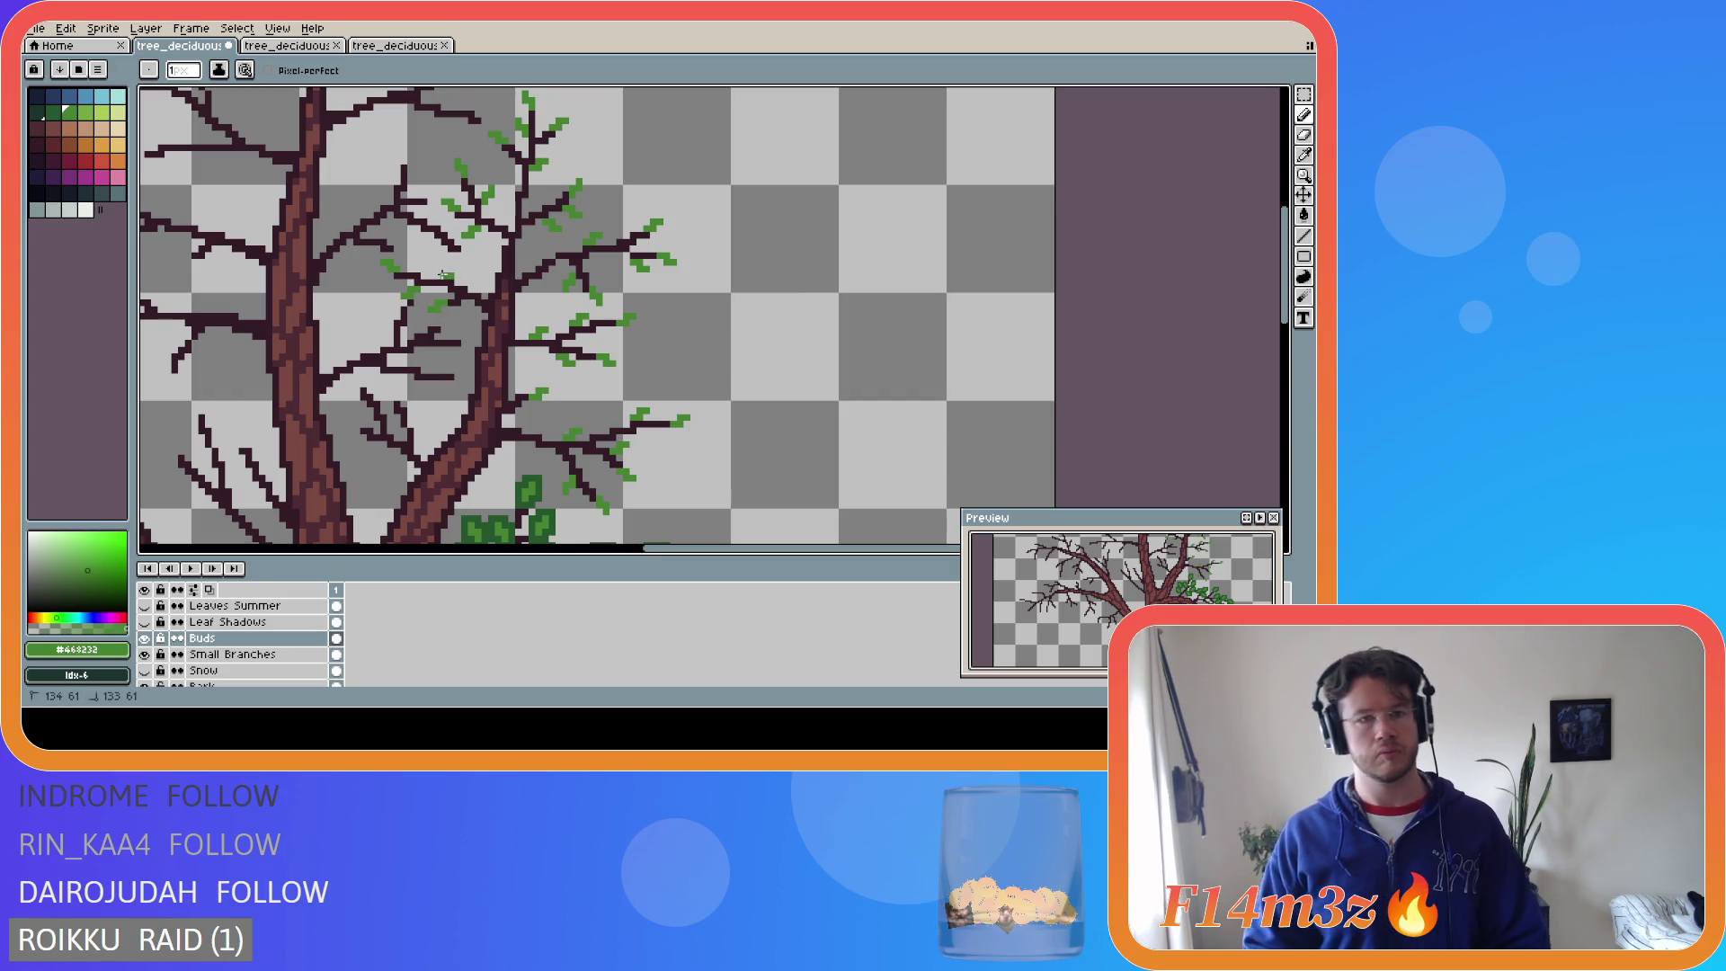
{"action": "left_click", "coordinate": [442, 270]}
{"action": "key", "text": "ctrl+s"}
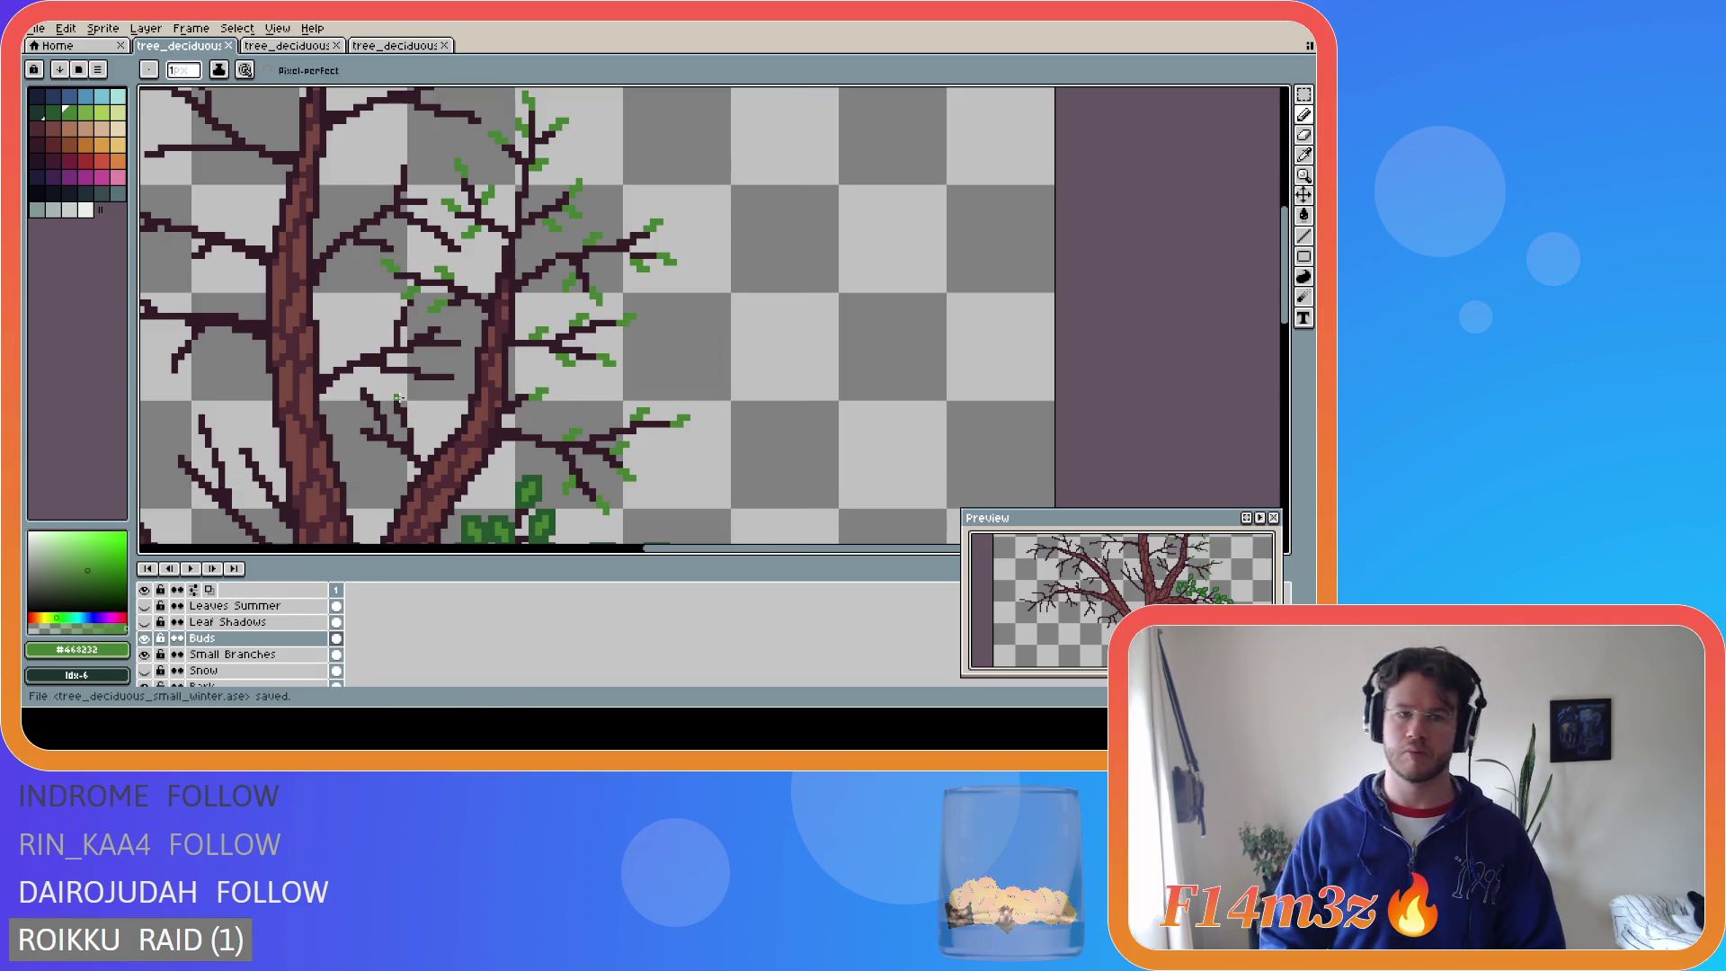
{"action": "left_click", "coordinate": [393, 395]}
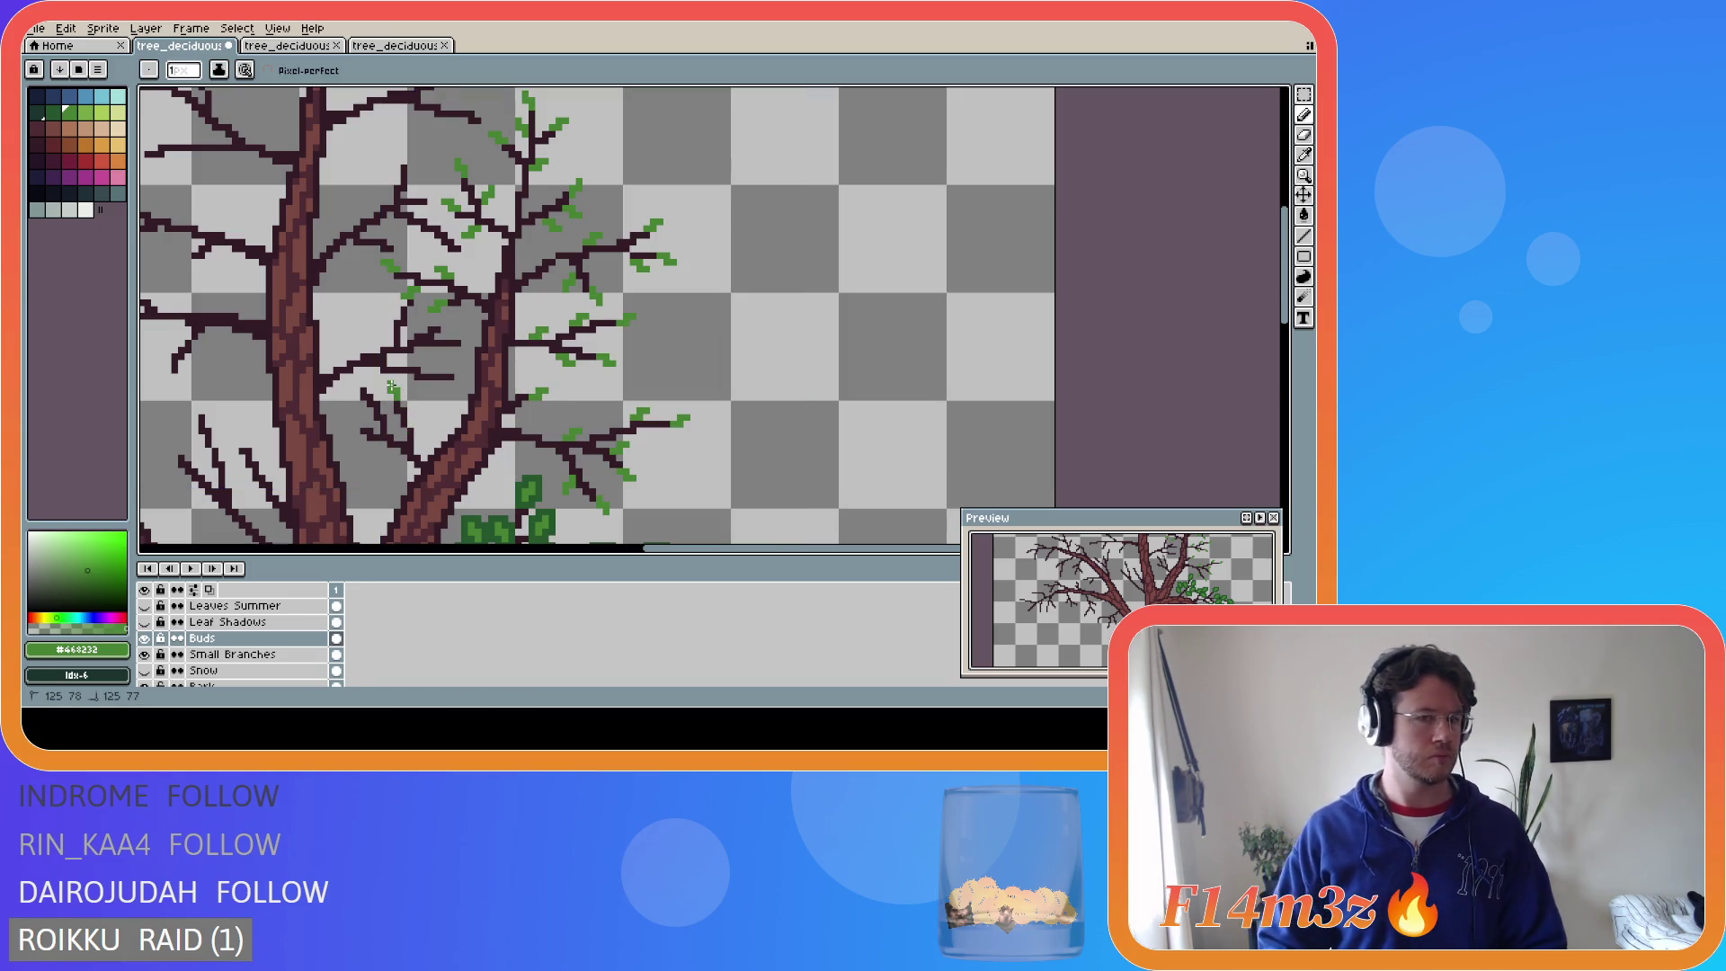
{"action": "left_click", "coordinate": [418, 428]}
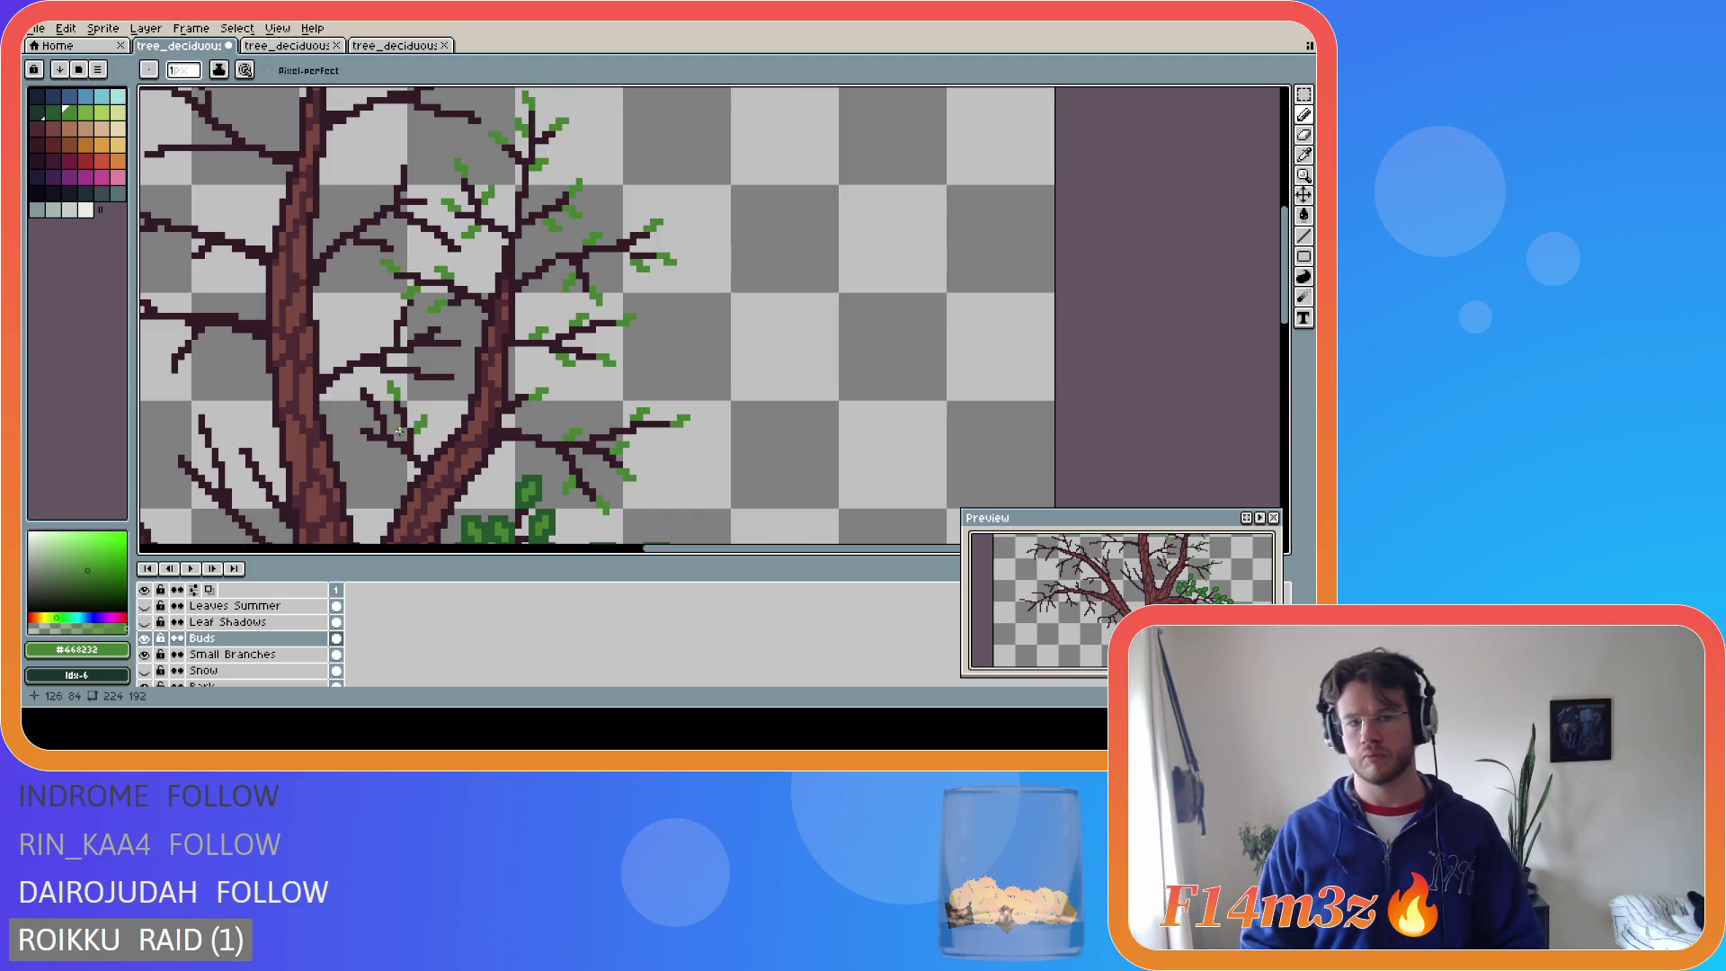
{"action": "left_click", "coordinate": [346, 424]}
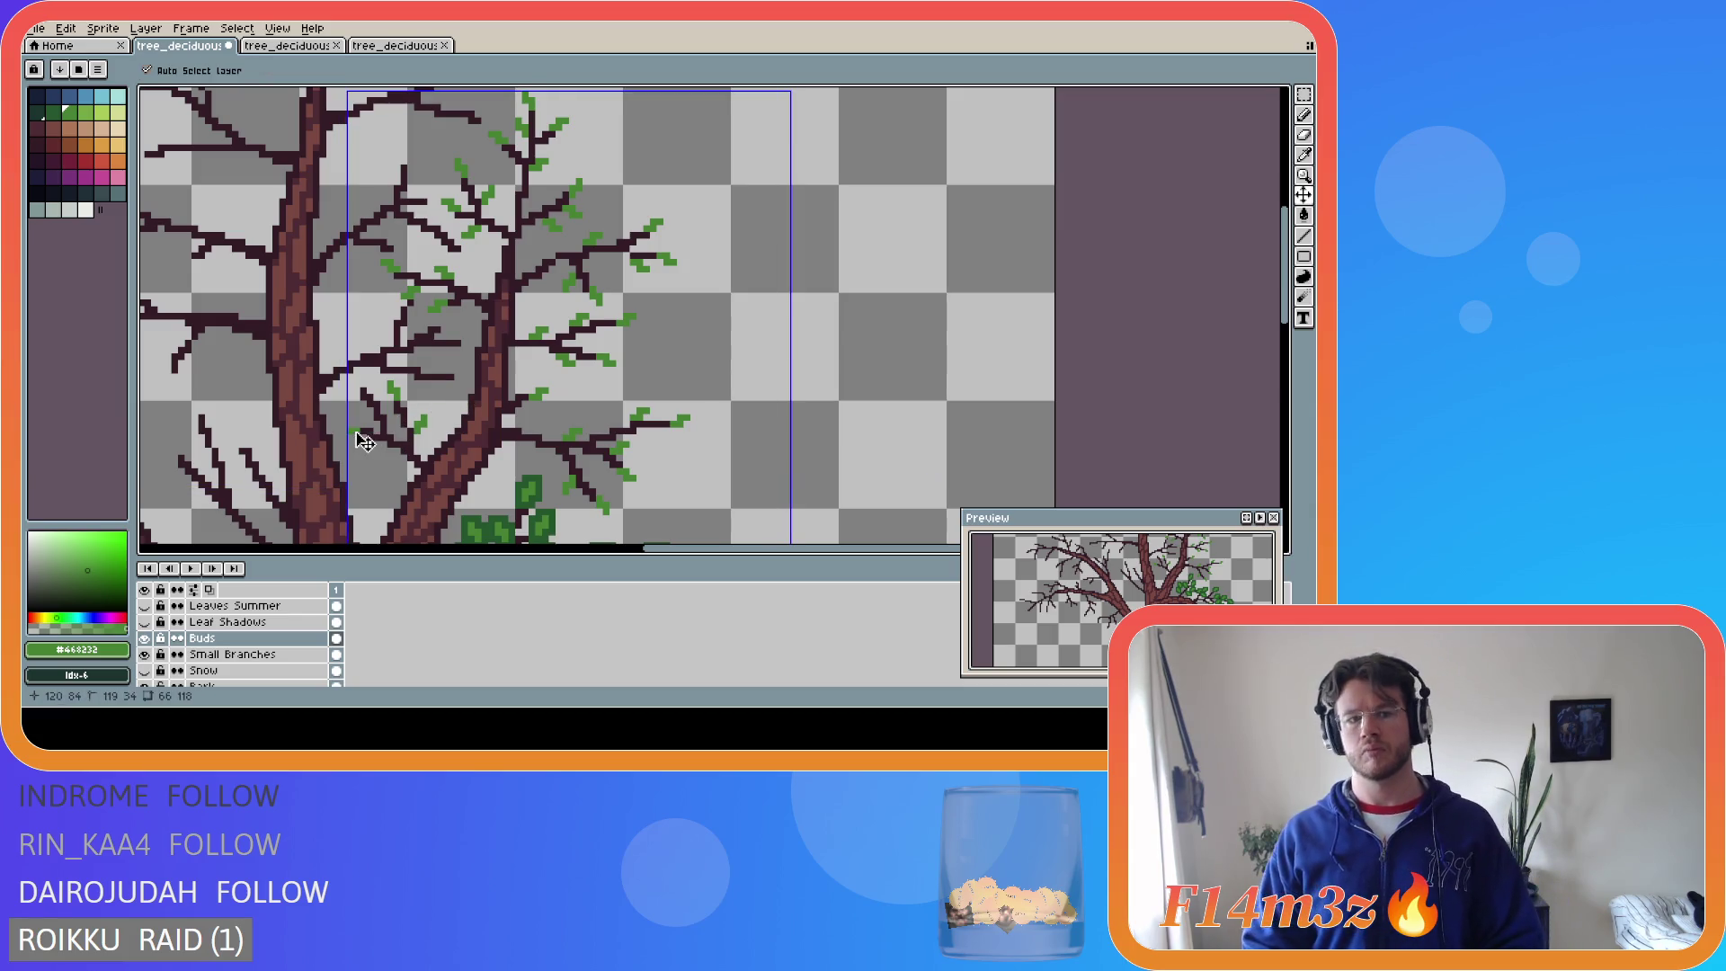
{"action": "left_click", "coordinate": [361, 426]}
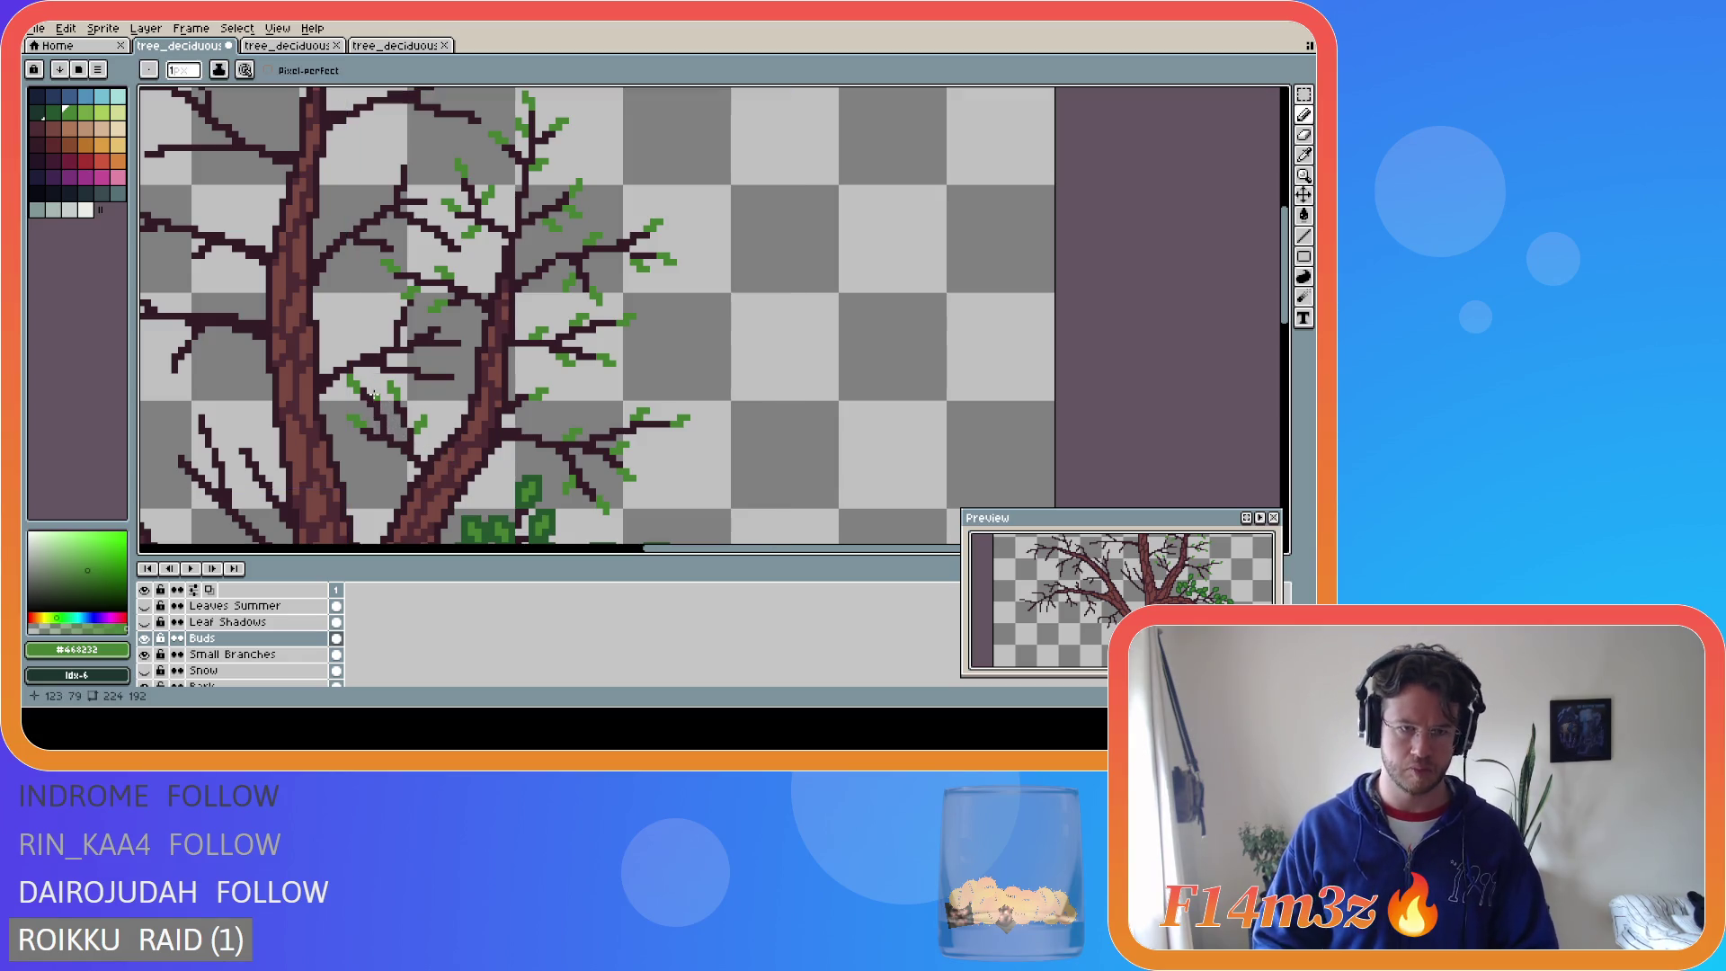
- Add one more bud on the lower-left branches, save, and eyedrop the dark leaf green
{"action": "key", "text": "v"}
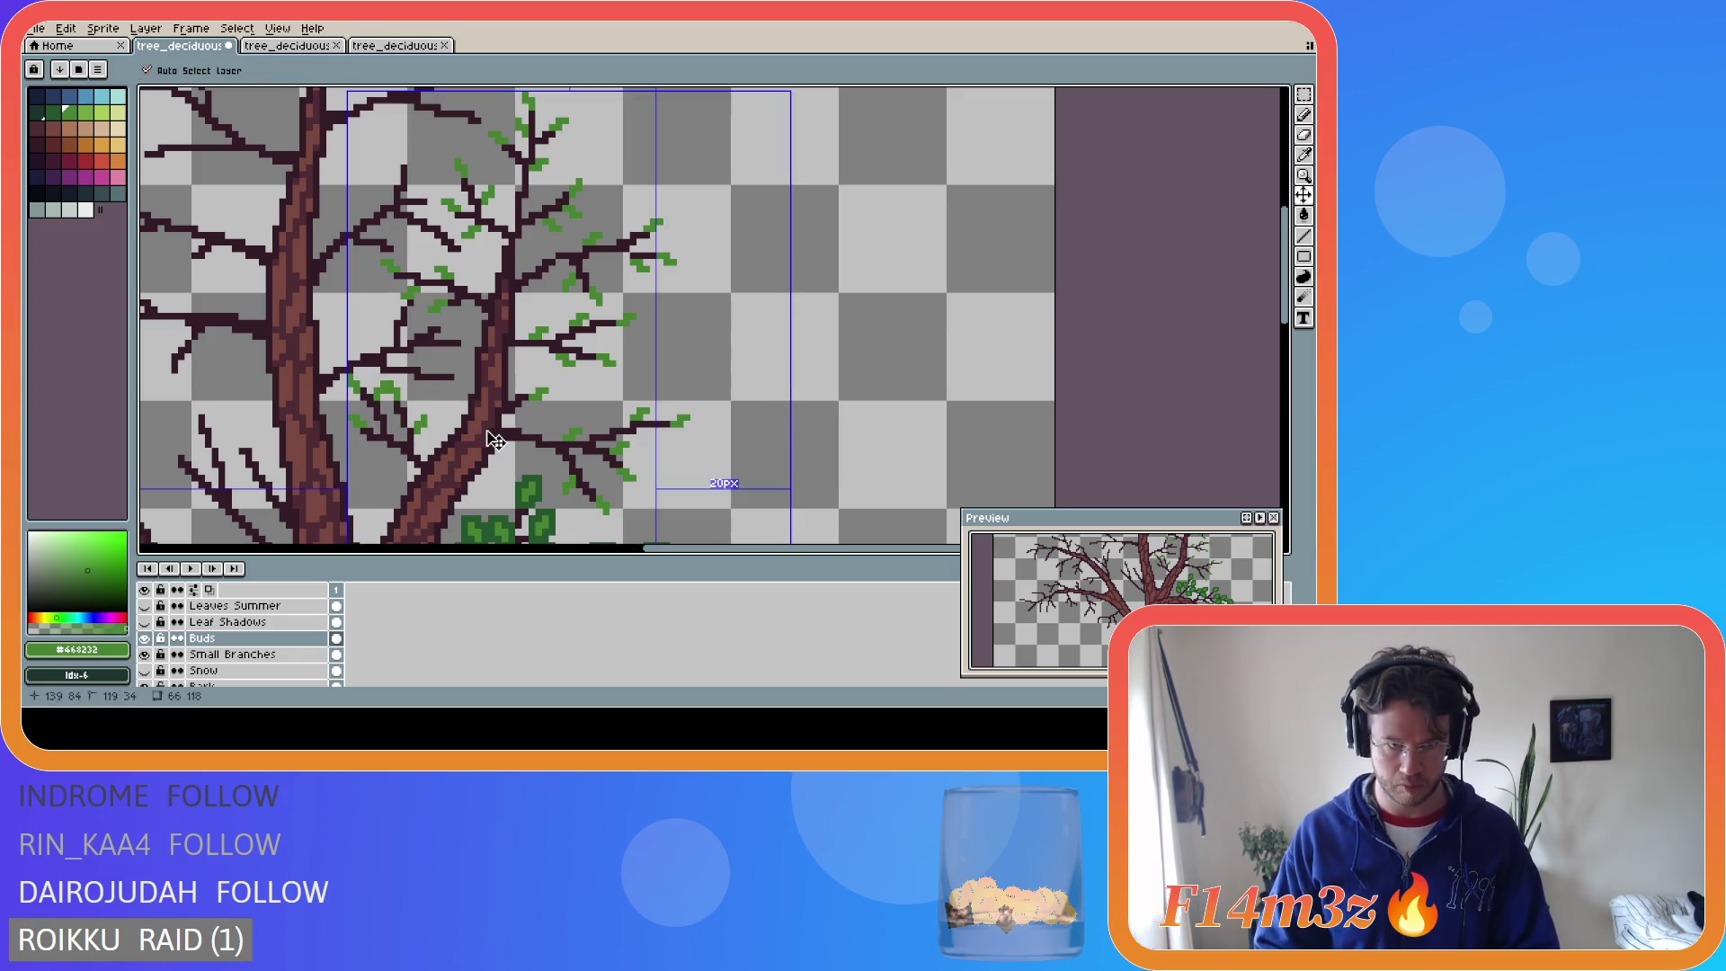
{"action": "key", "text": "b"}
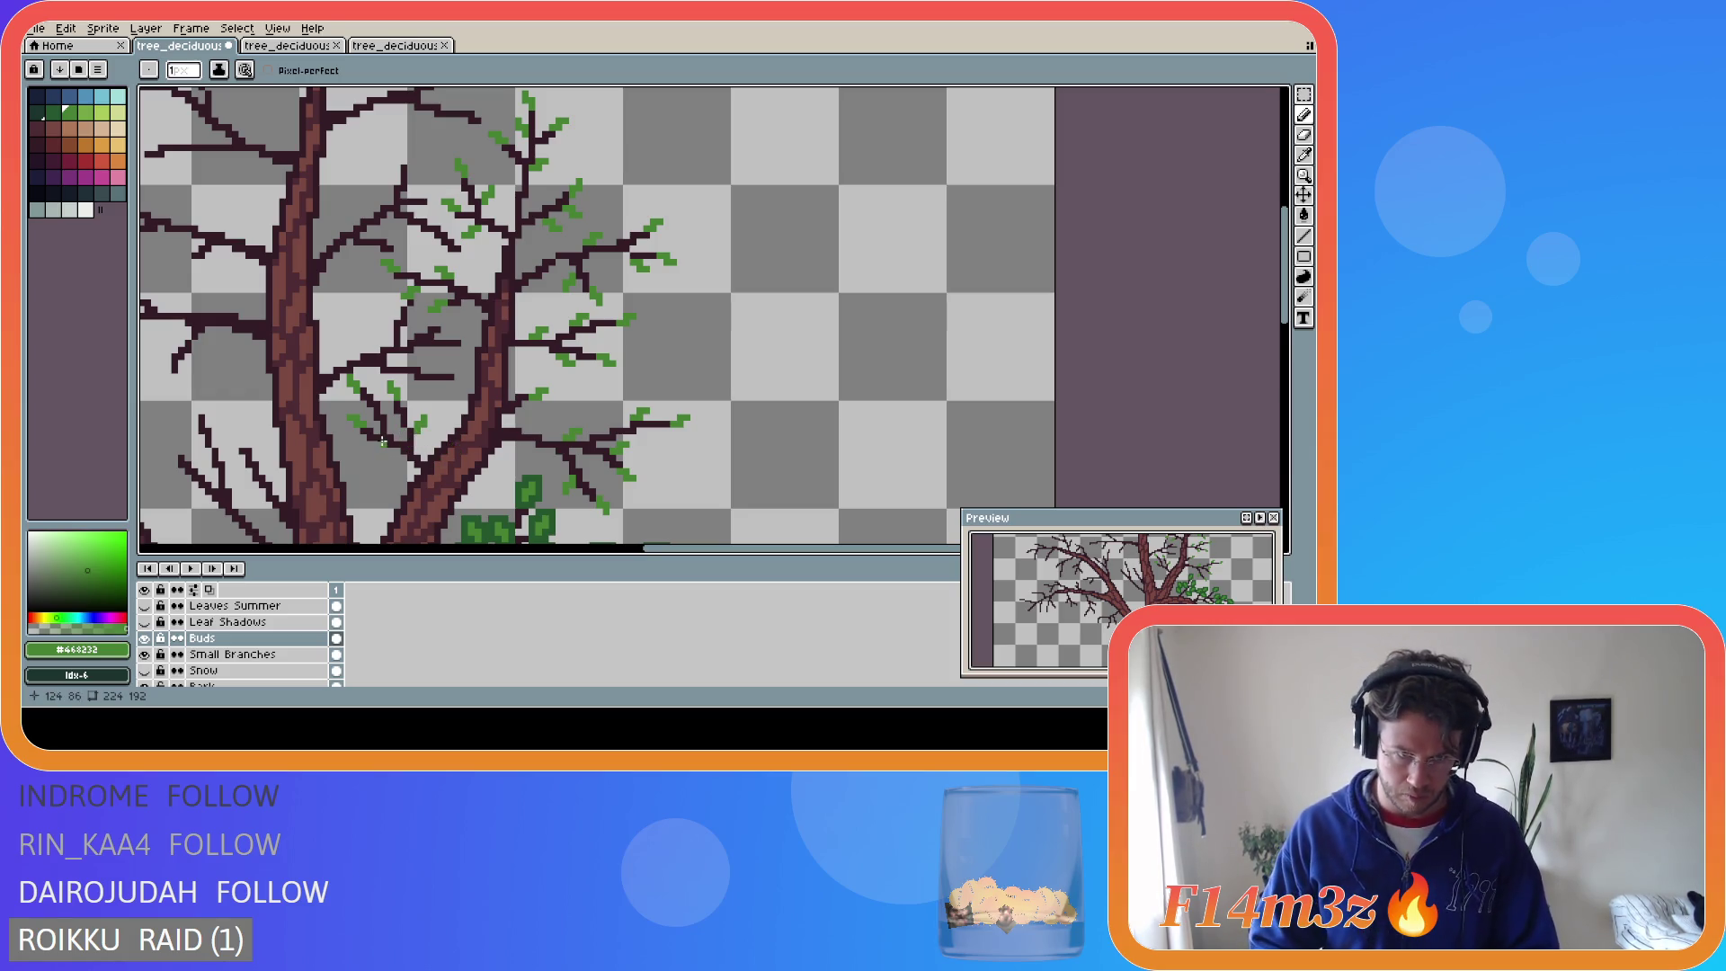
{"action": "left_click", "coordinate": [376, 446]}
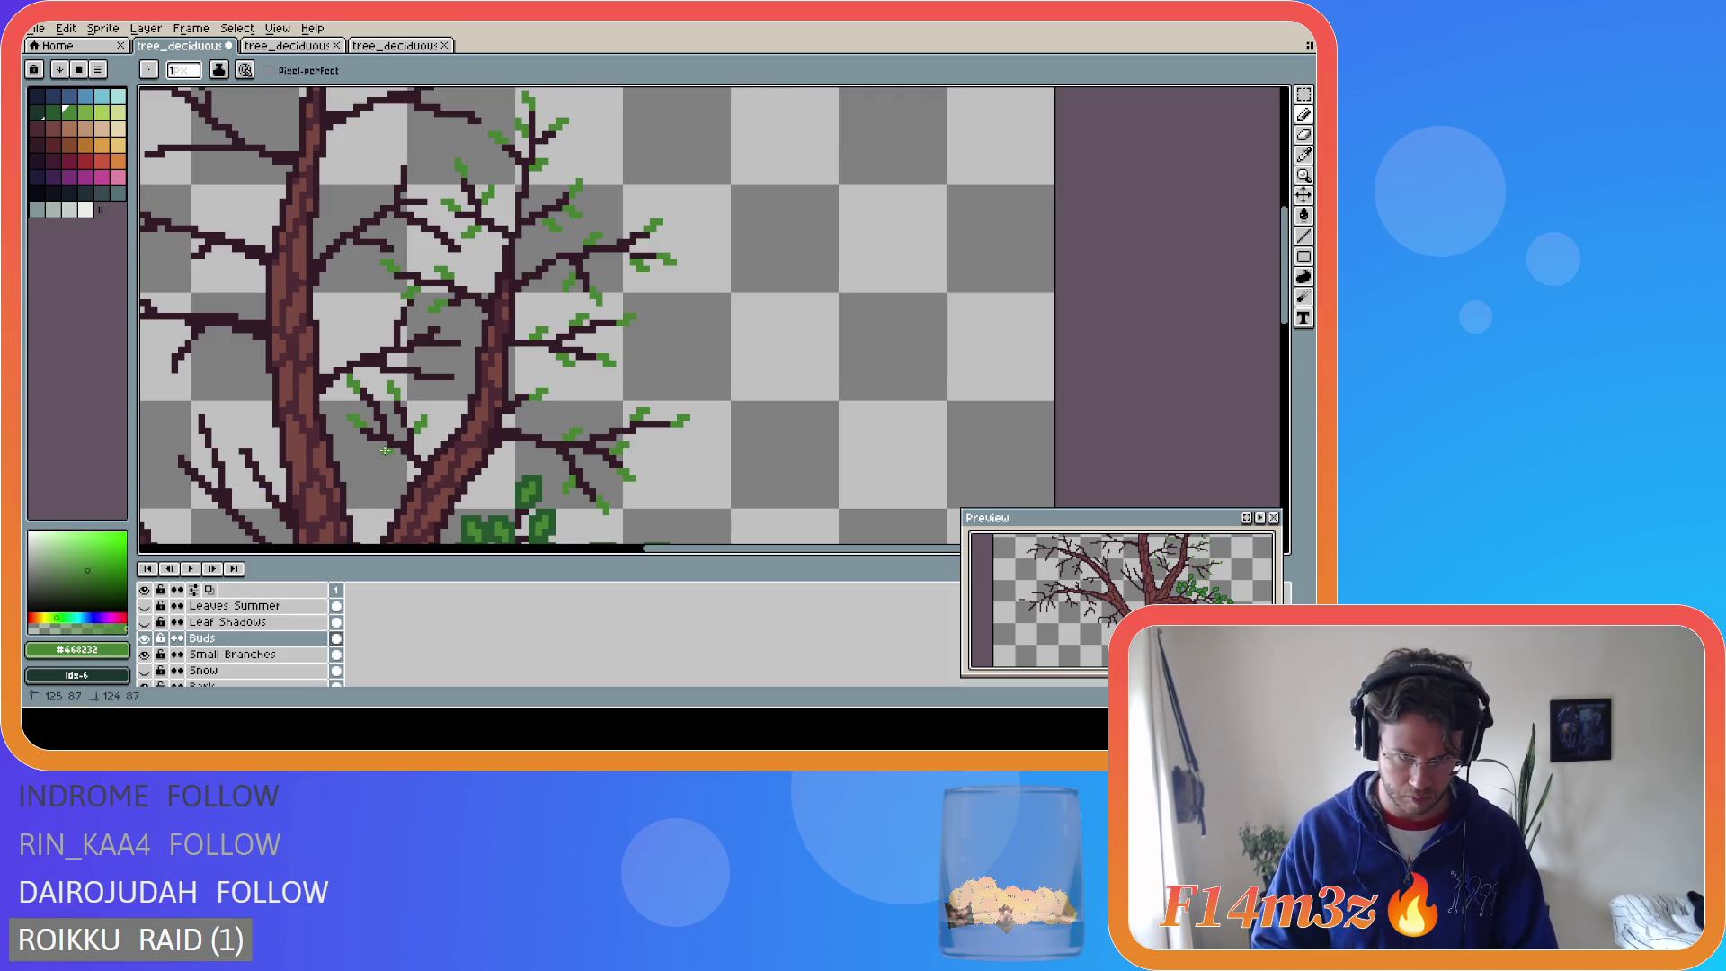
{"action": "key", "text": "ctrl+s"}
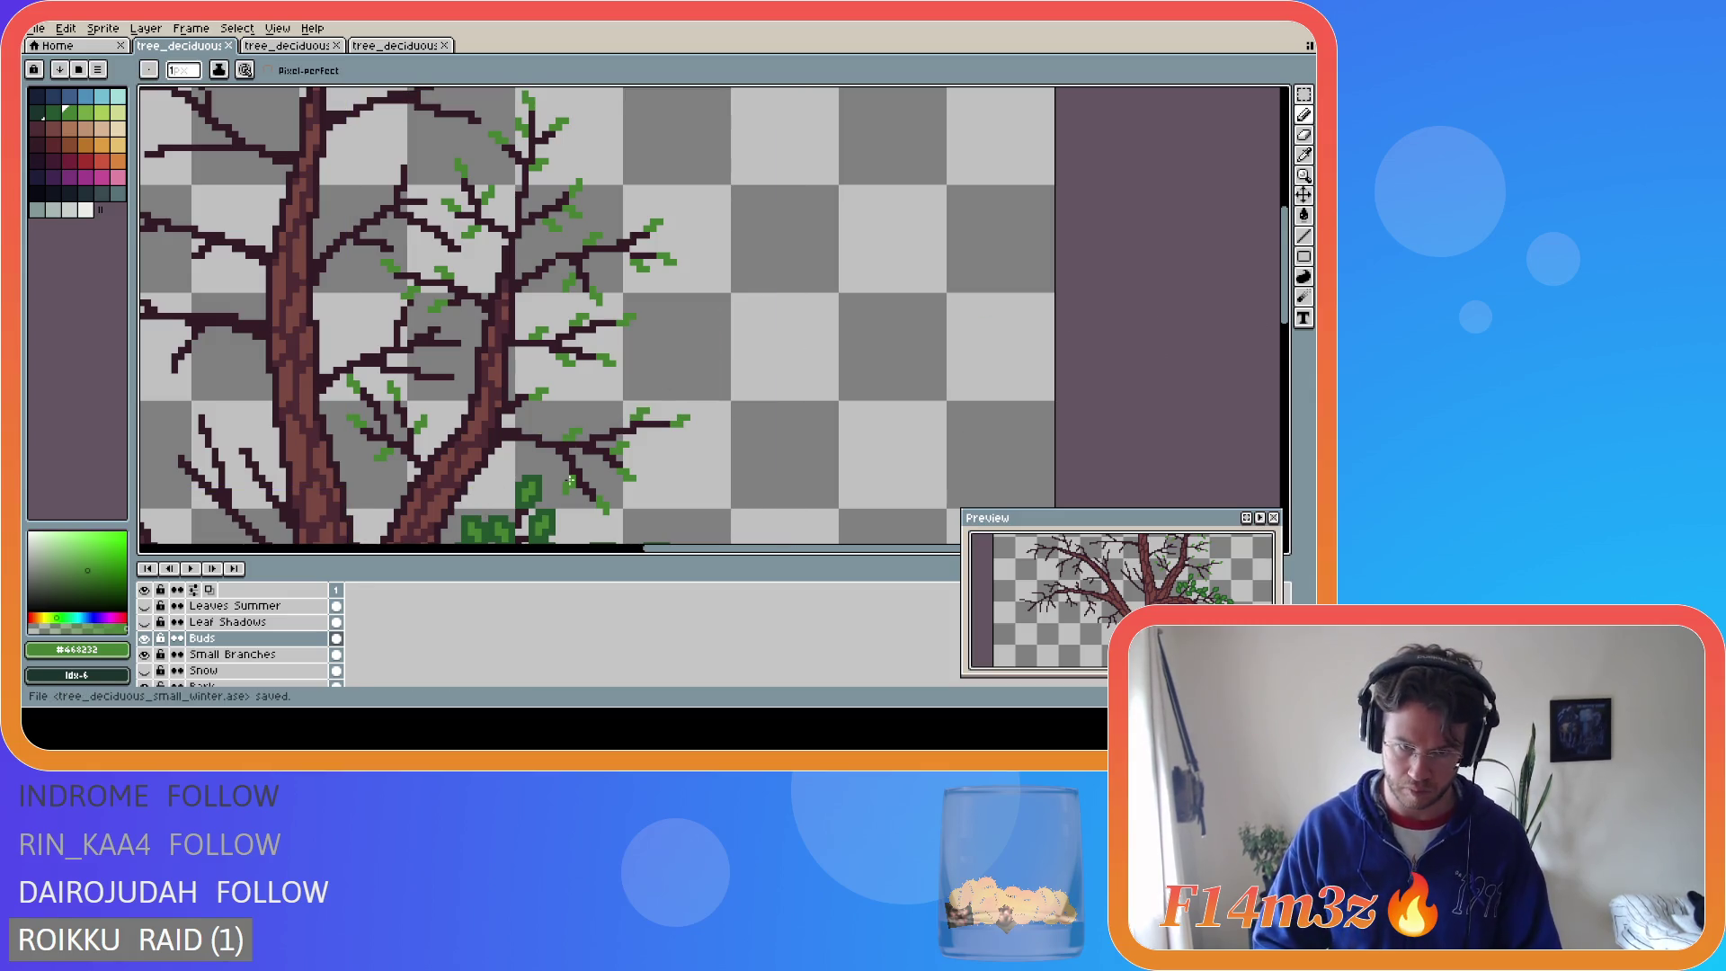
{"action": "key", "text": "i"}
{"action": "left_click", "coordinate": [544, 483]}
- Draw dark-green leaves on the lower-right branch, extending out to the branch tip
{"action": "key", "text": "b"}
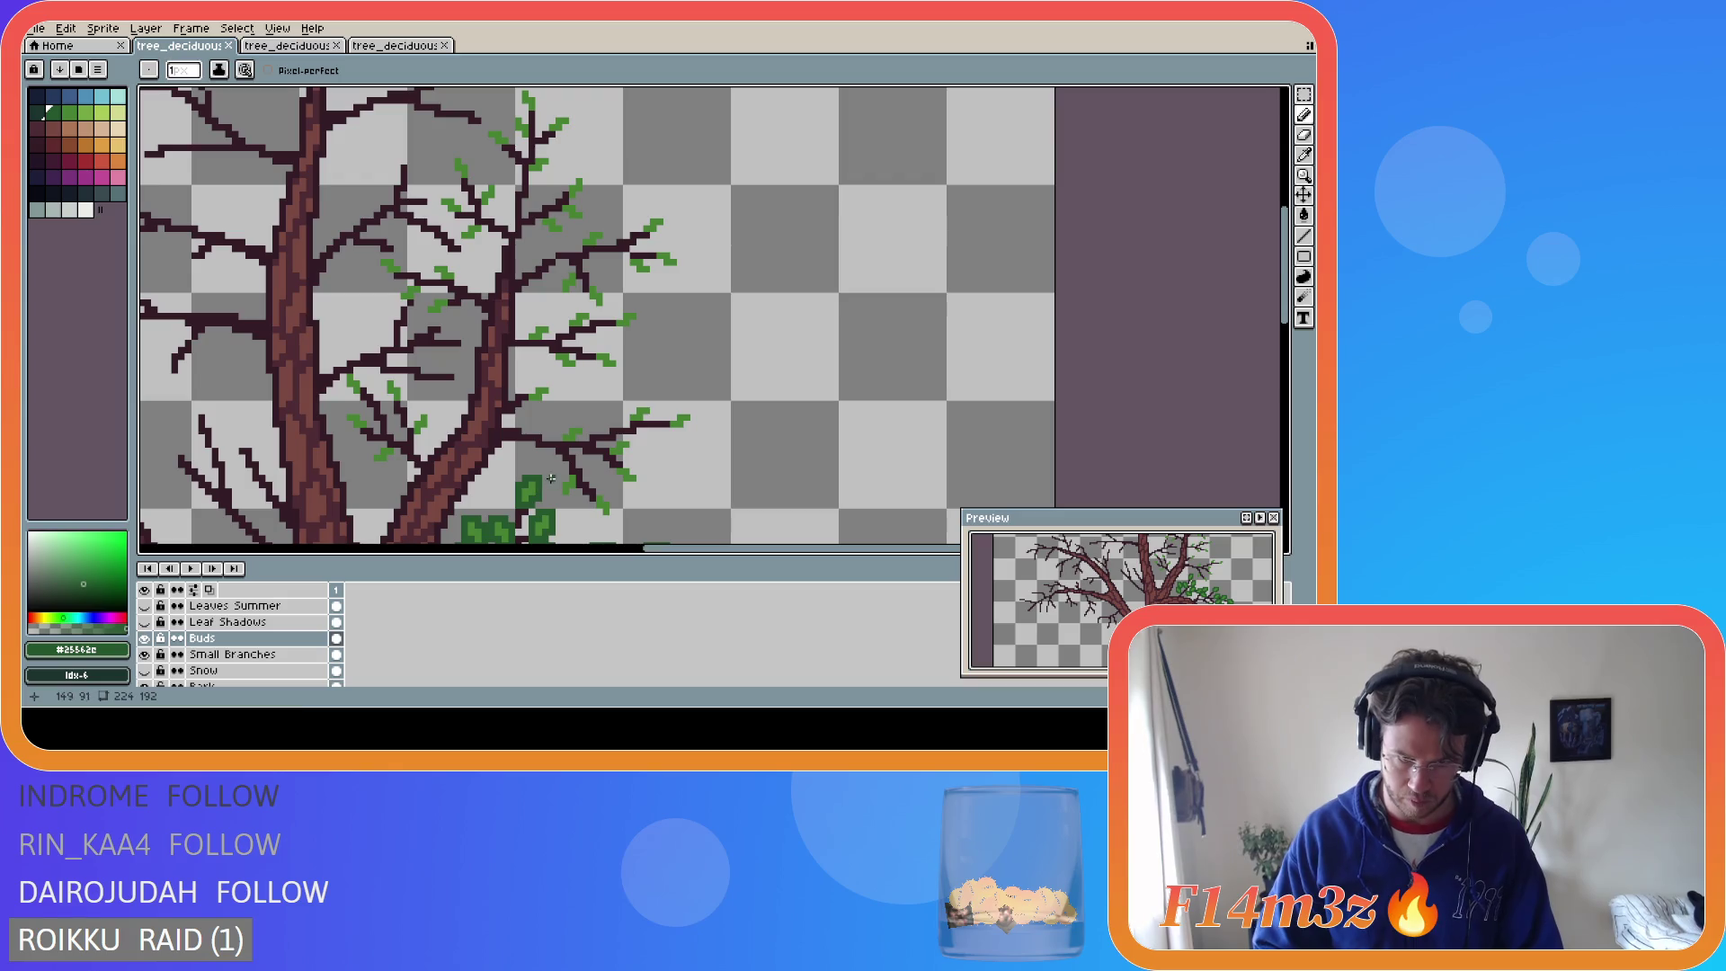
{"action": "key", "text": "shift"}
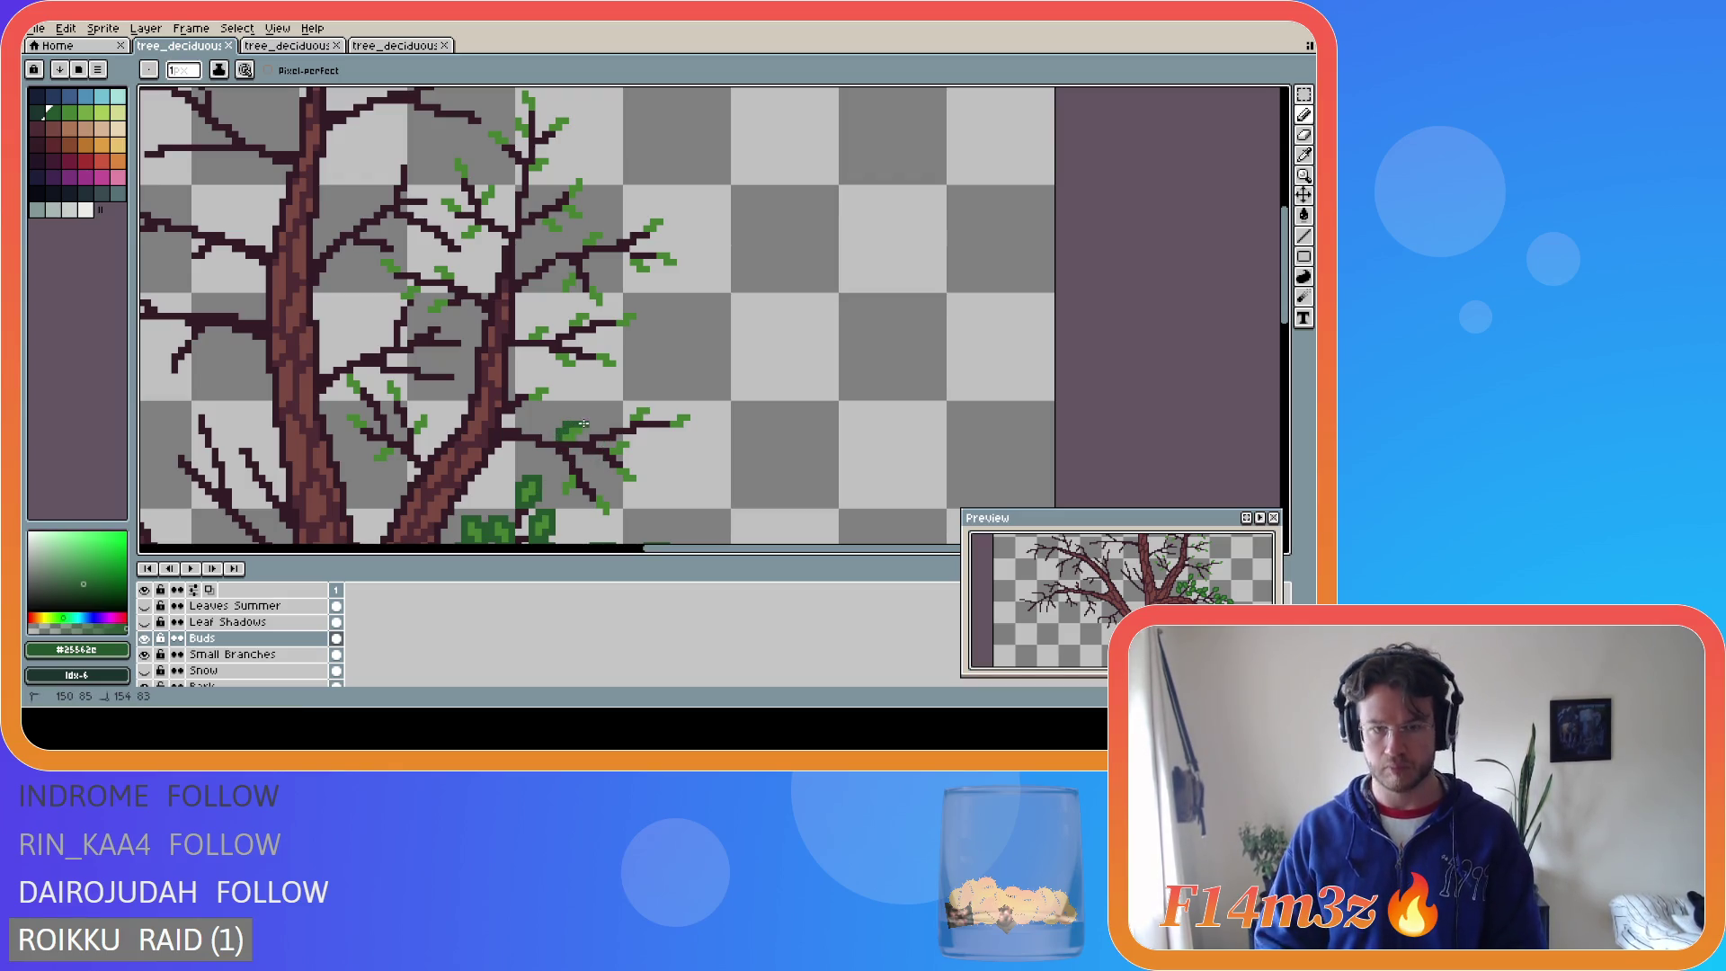
{"action": "left_click_drag", "start_coordinate": [584, 425], "coordinate": [584, 433]}
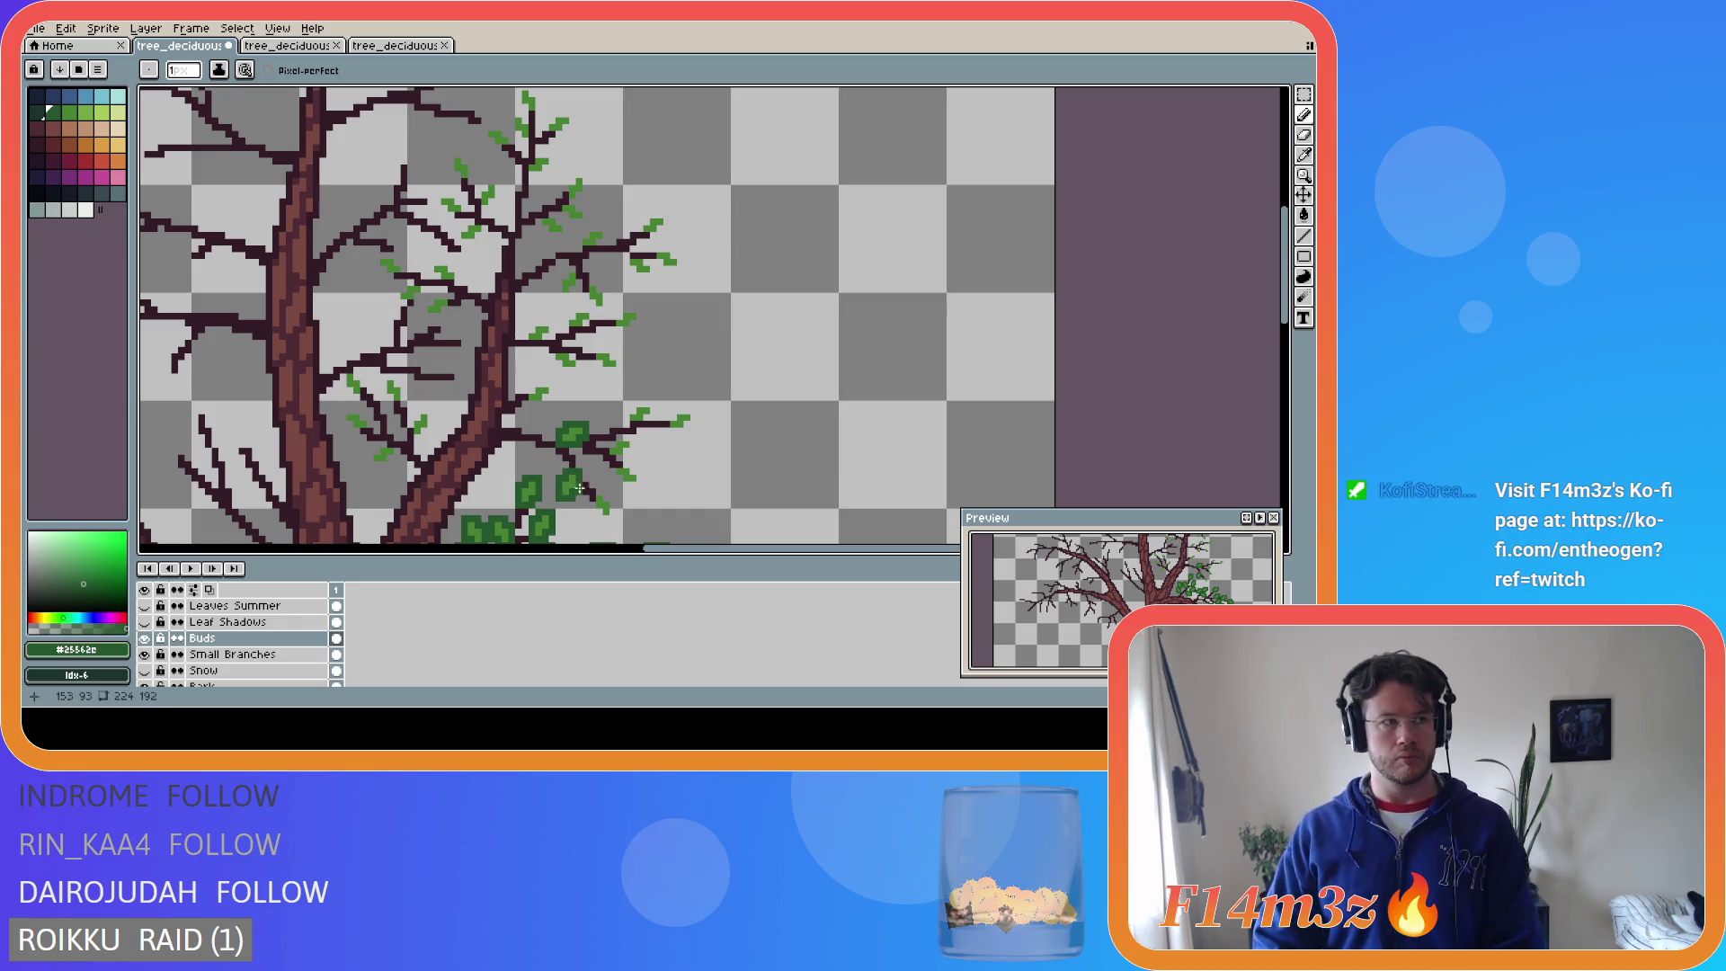
{"action": "mouse_move", "coordinate": [593, 506]}
{"action": "left_mouse_down"}
{"action": "mouse_move", "coordinate": [604, 521]}
{"action": "mouse_move", "coordinate": [612, 500]}
{"action": "left_mouse_up"}
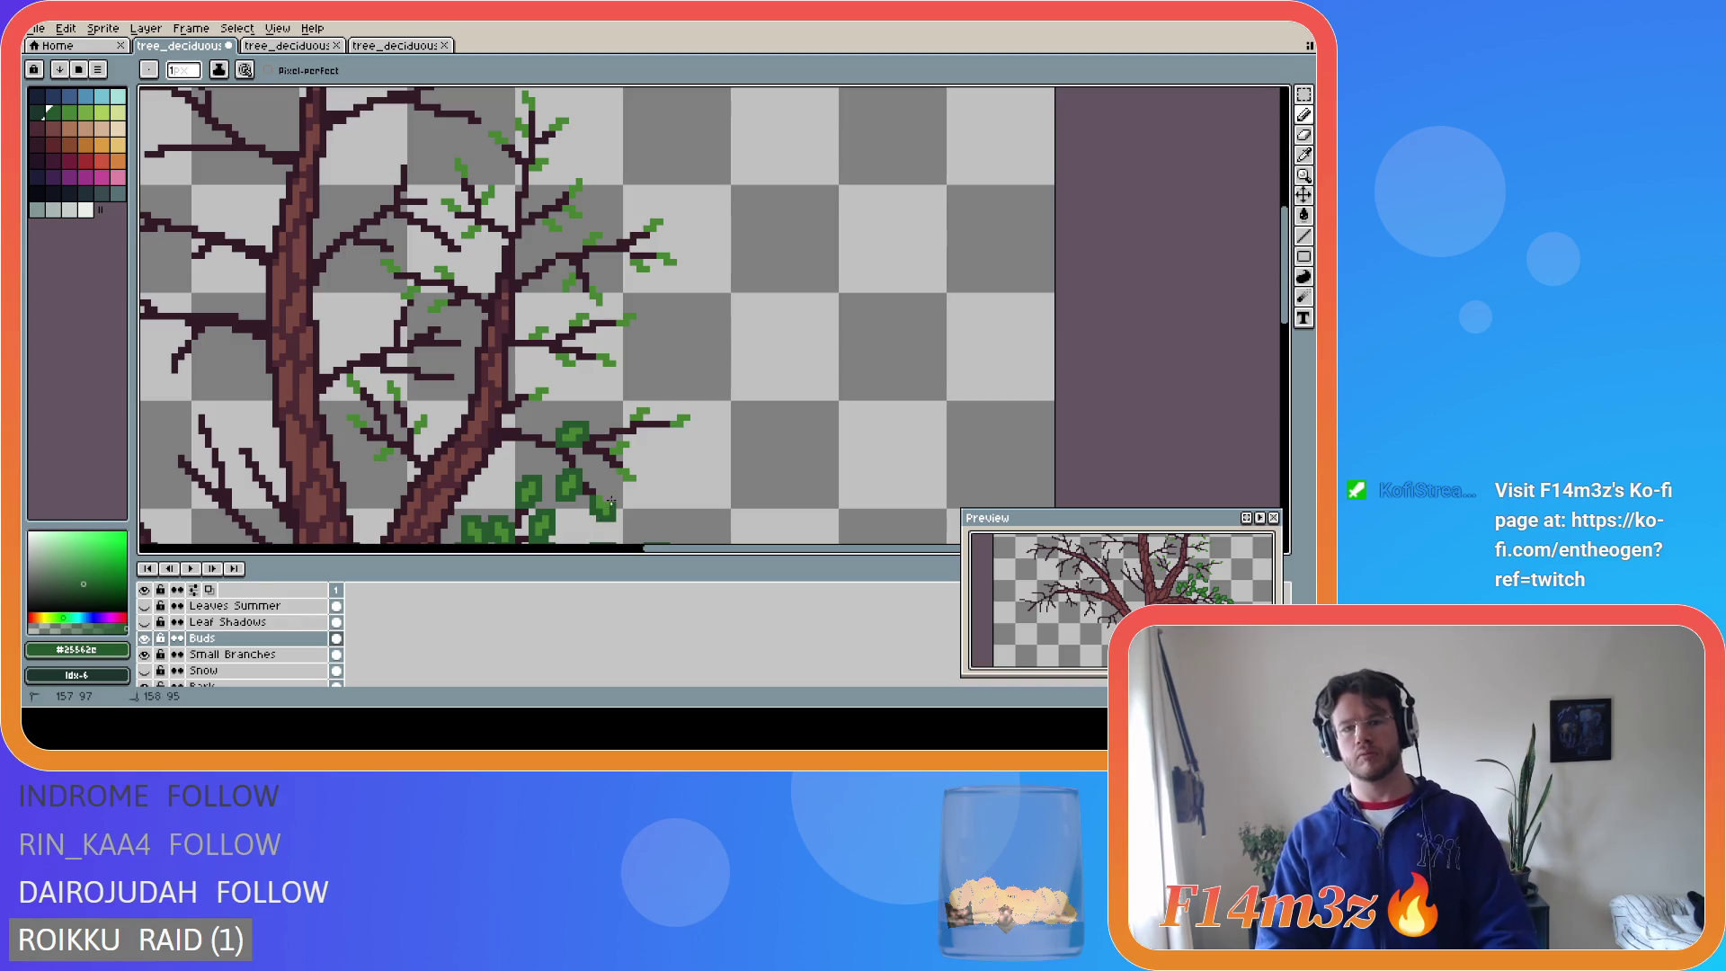
{"action": "key", "text": "e"}
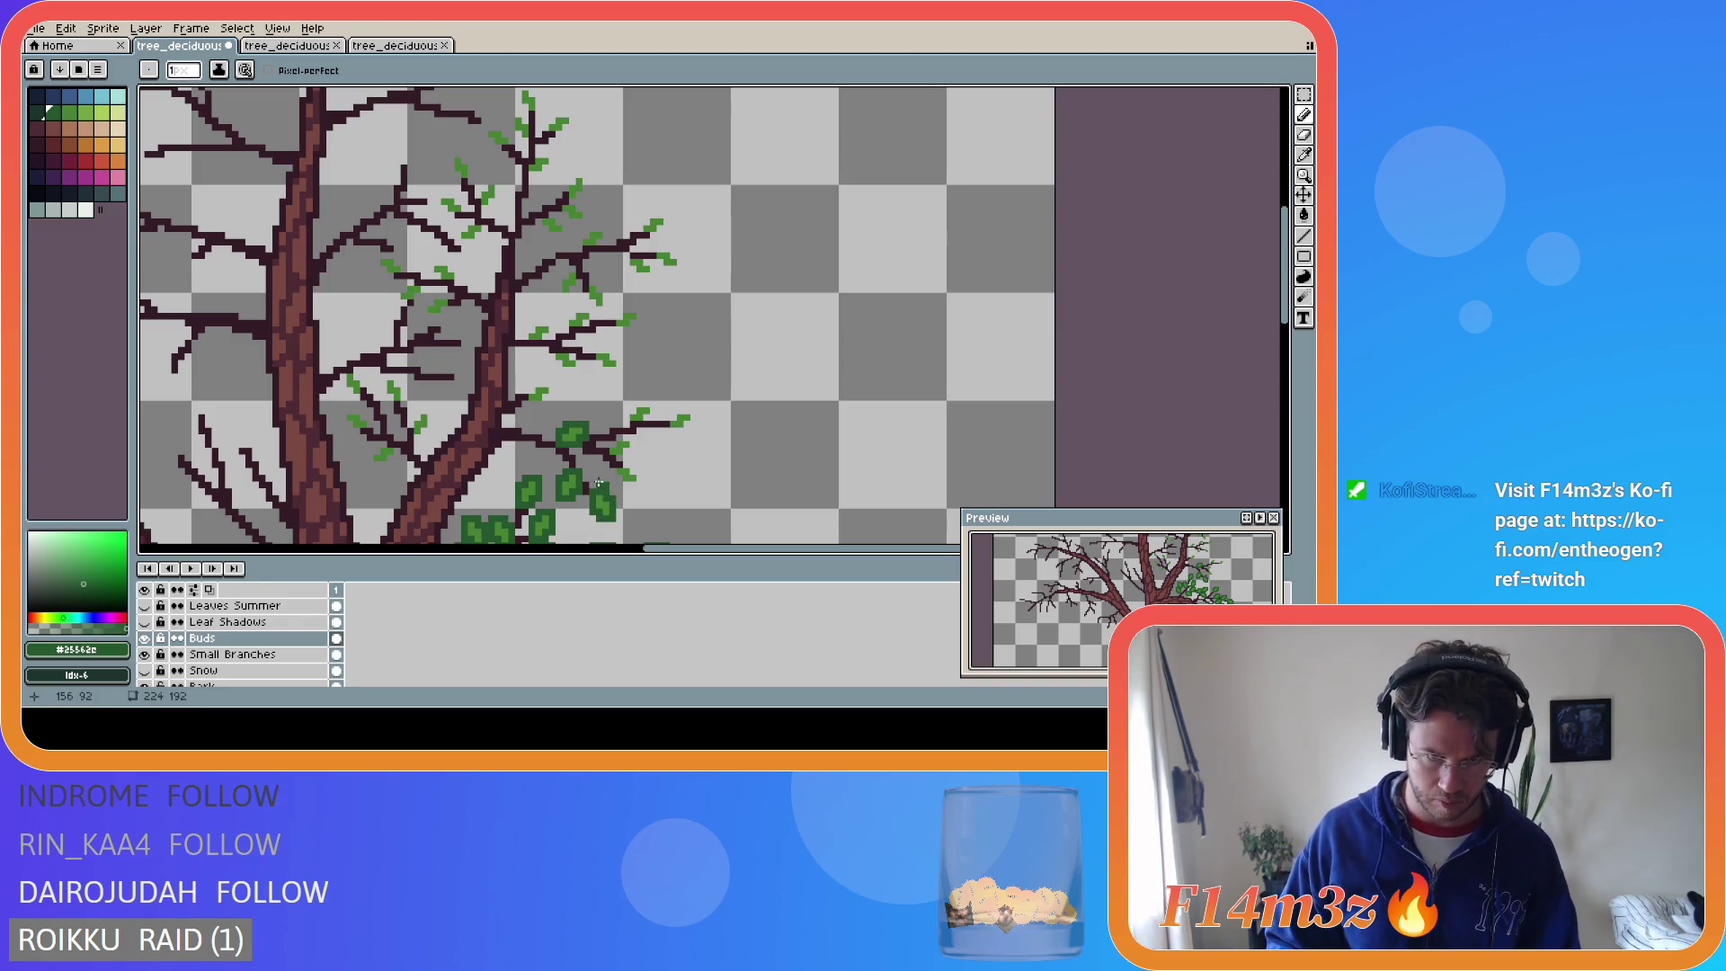
{"action": "key", "text": "b"}
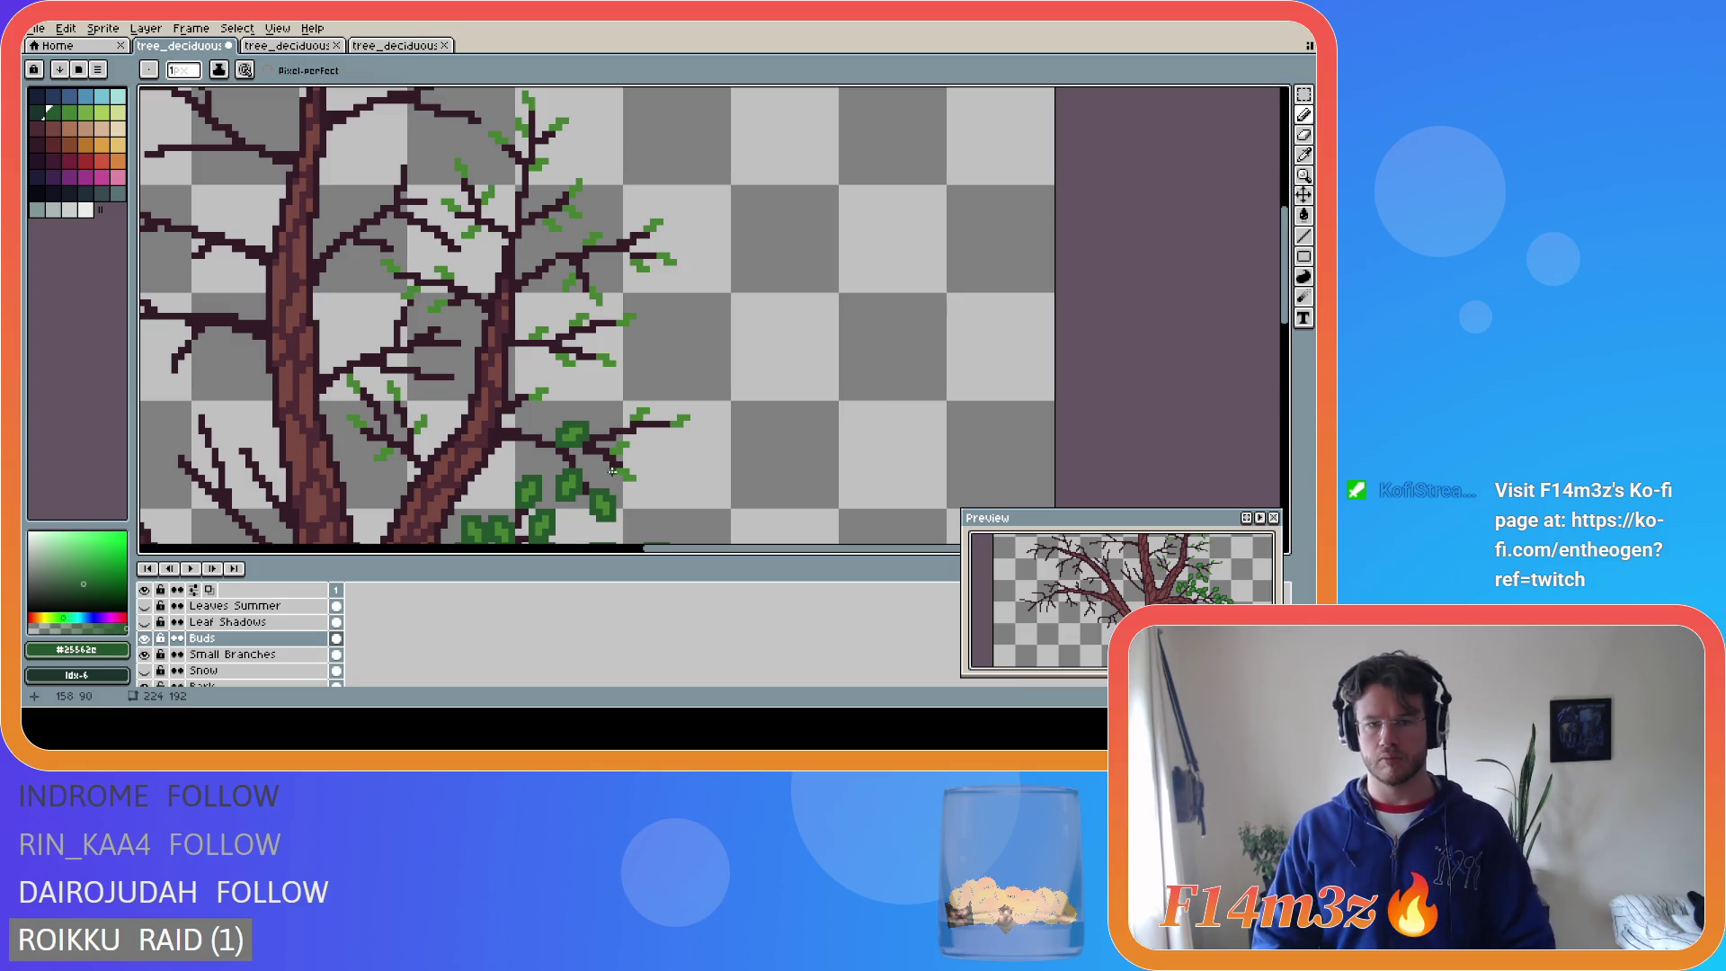
{"action": "mouse_move", "coordinate": [617, 475]}
{"action": "left_mouse_down"}
{"action": "mouse_move", "coordinate": [637, 480]}
{"action": "mouse_move", "coordinate": [619, 440]}
{"action": "left_mouse_up"}
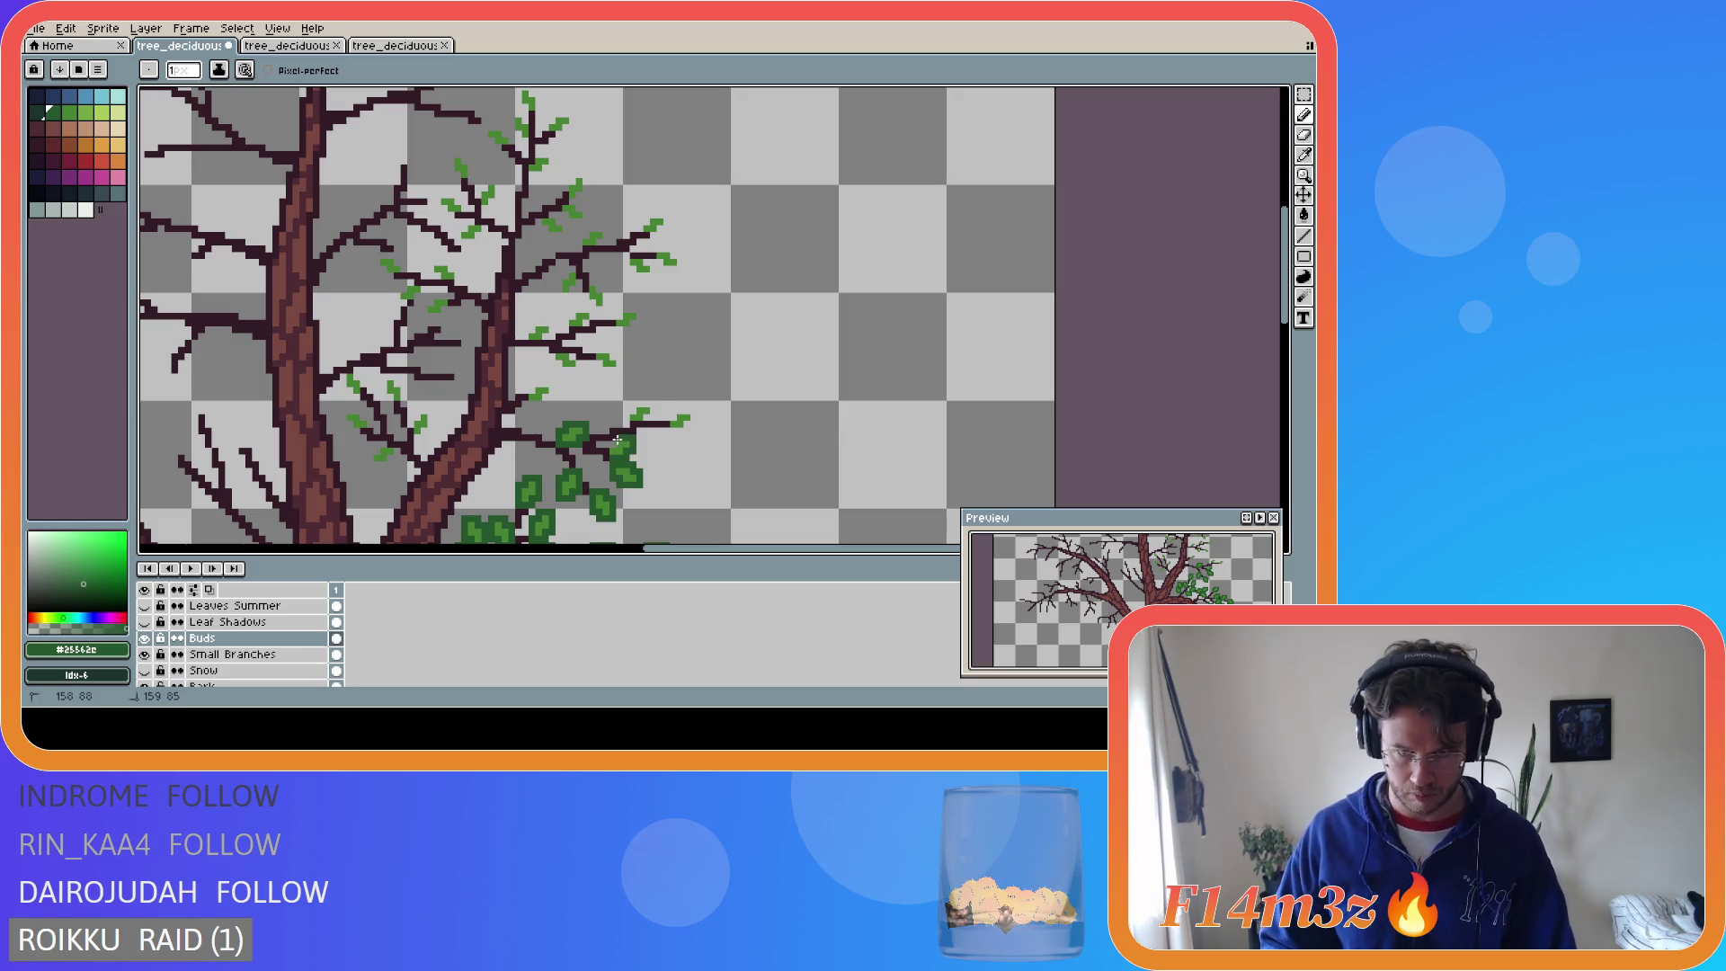
{"action": "left_click_drag", "start_coordinate": [673, 415], "coordinate": [692, 414]}
{"action": "left_click", "coordinate": [691, 421]}
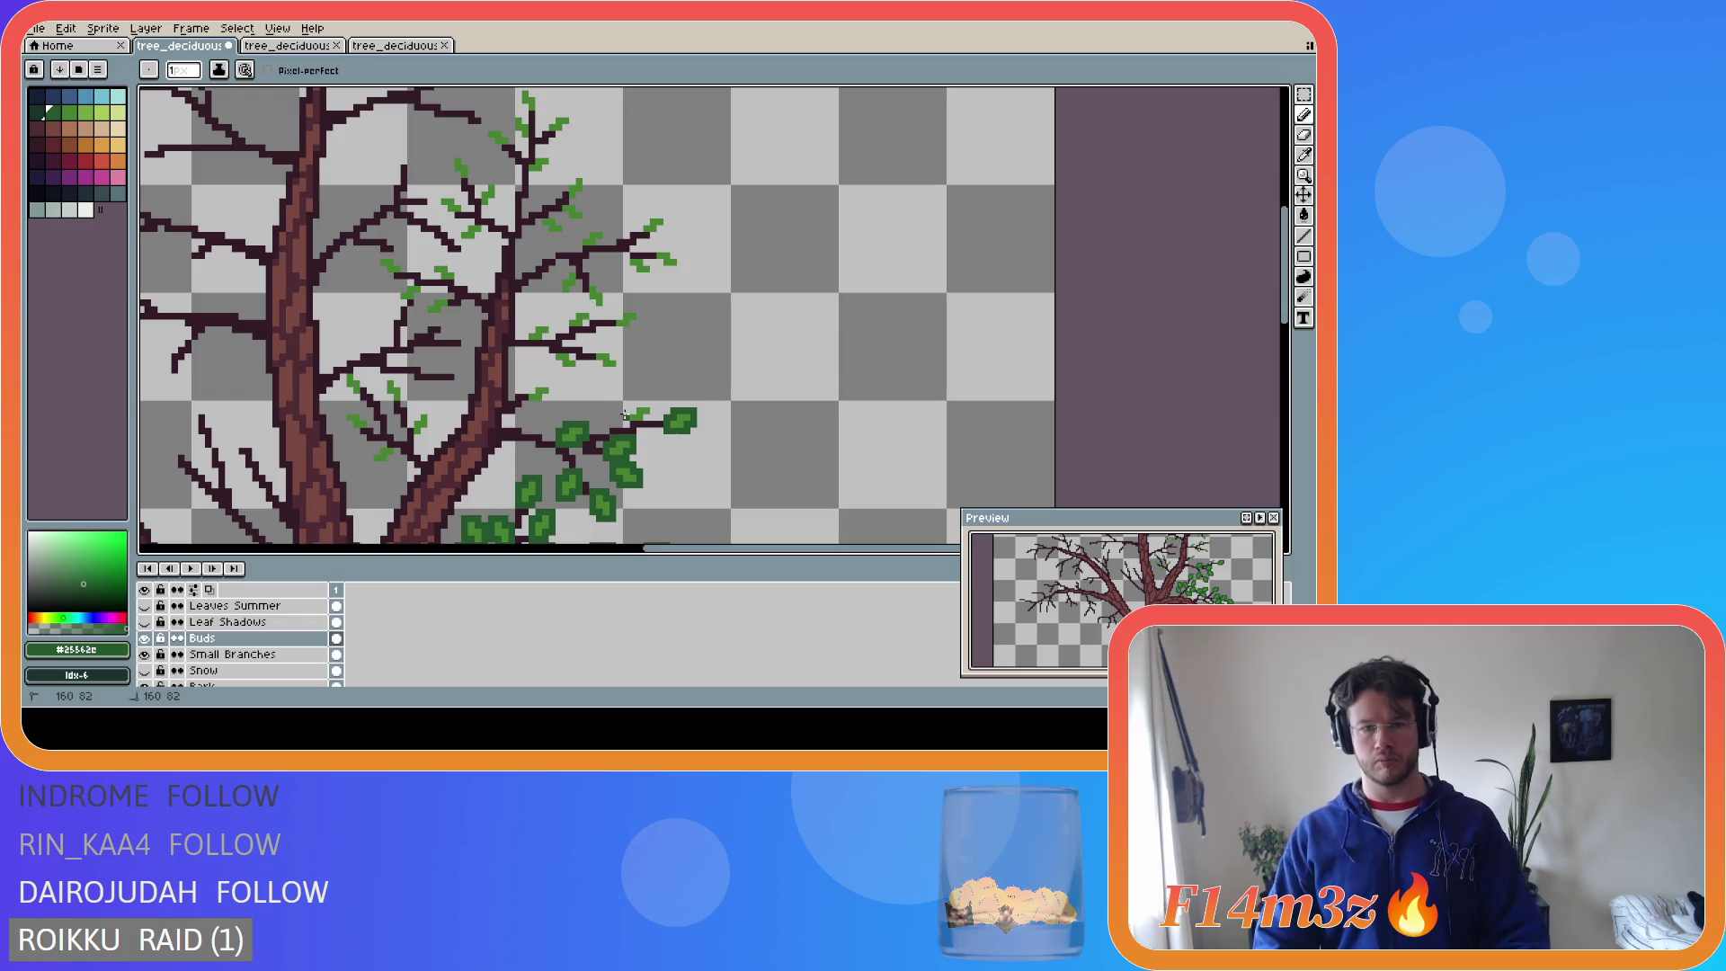
{"action": "left_click_drag", "start_coordinate": [635, 401], "coordinate": [653, 410]}
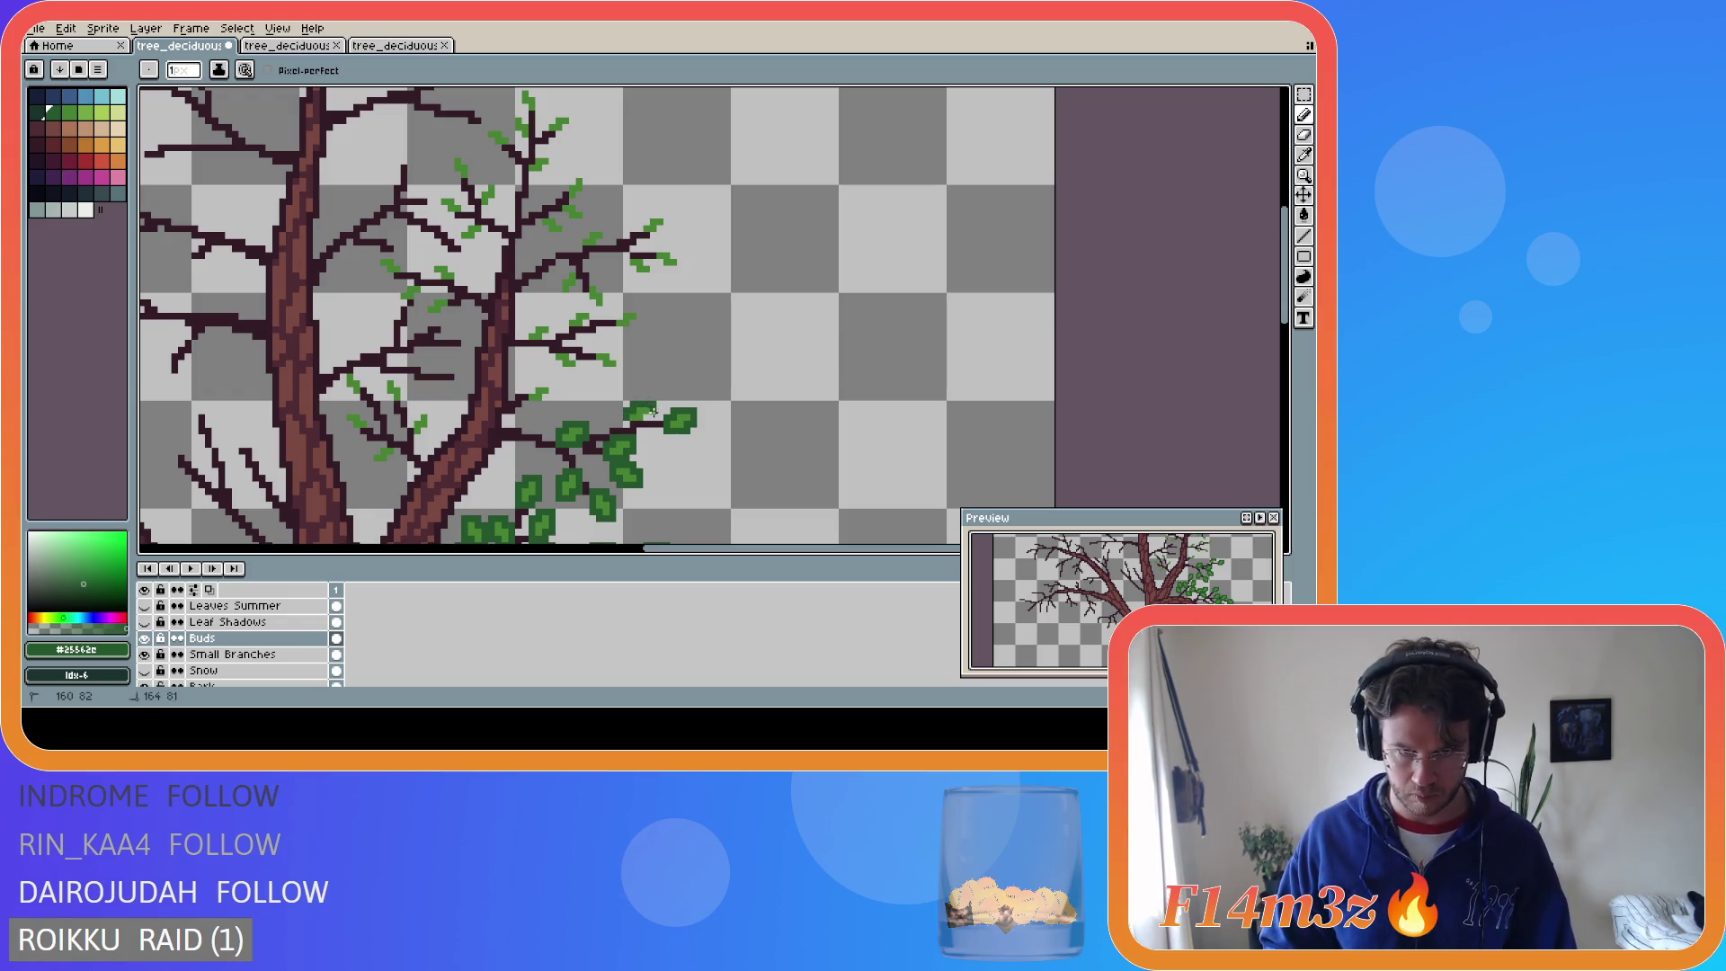
- Save, then add a dark-green leaf near the trunk and another shaped leaf higher up
{"action": "key", "text": "v"}
{"action": "key", "text": "ctrl+s"}
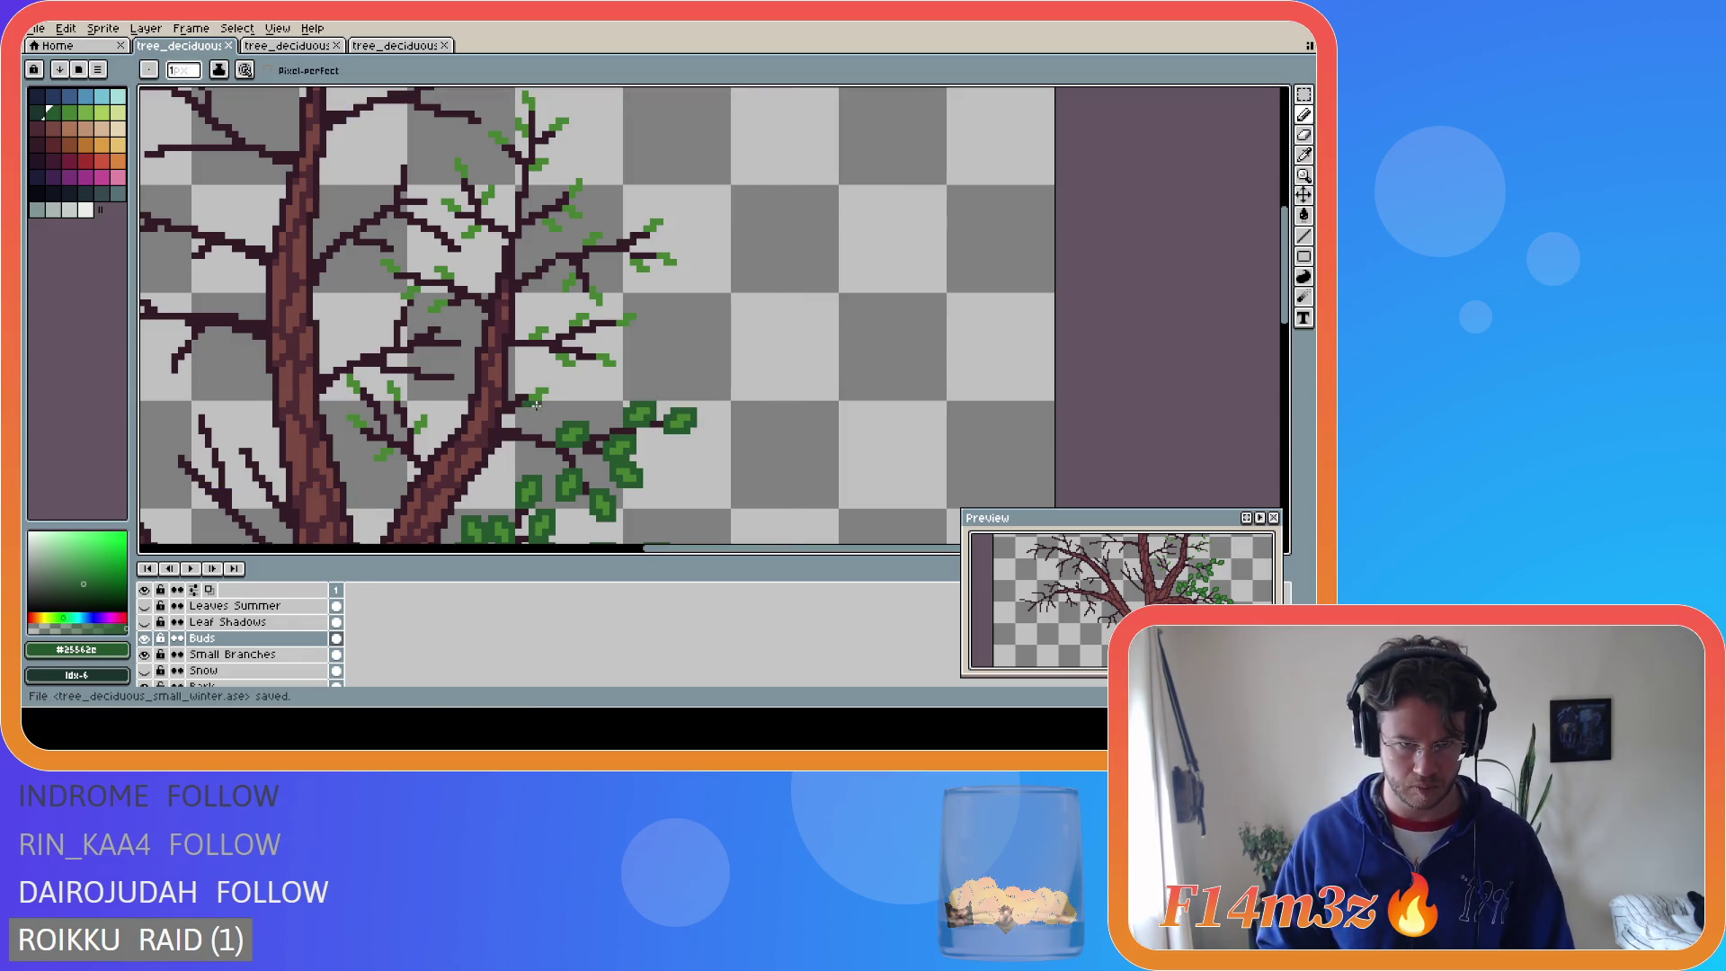
{"action": "left_click_drag", "start_coordinate": [543, 398], "coordinate": [551, 397]}
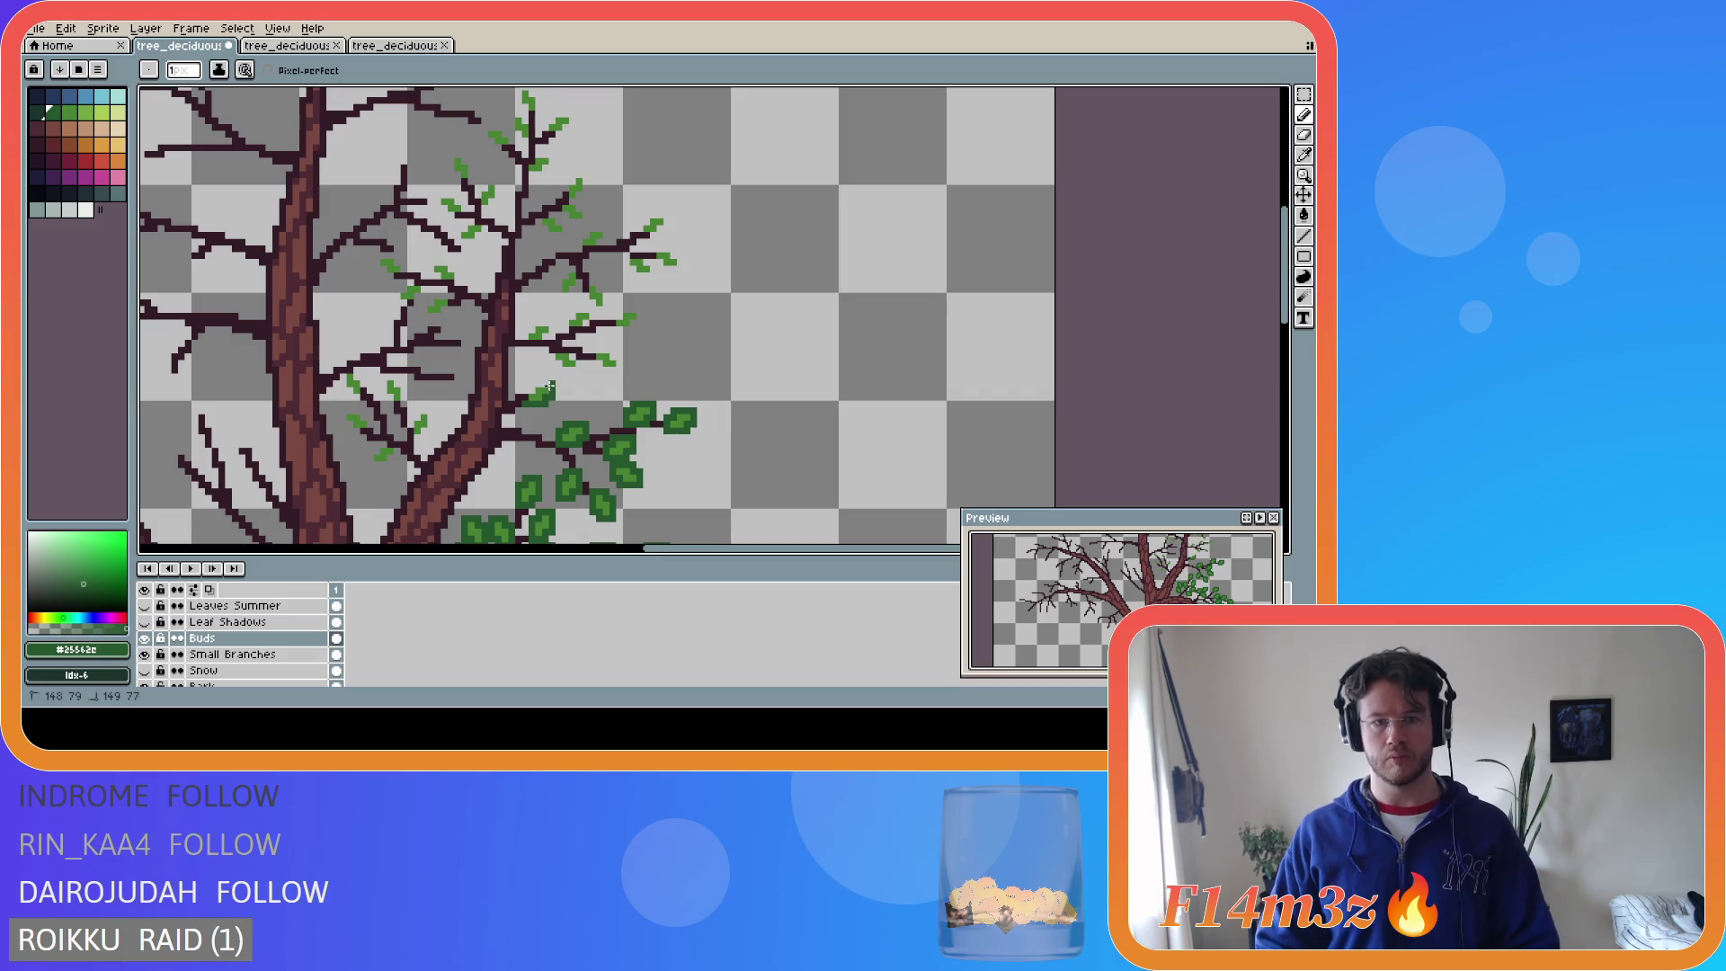
{"action": "key", "text": "ctrl+s"}
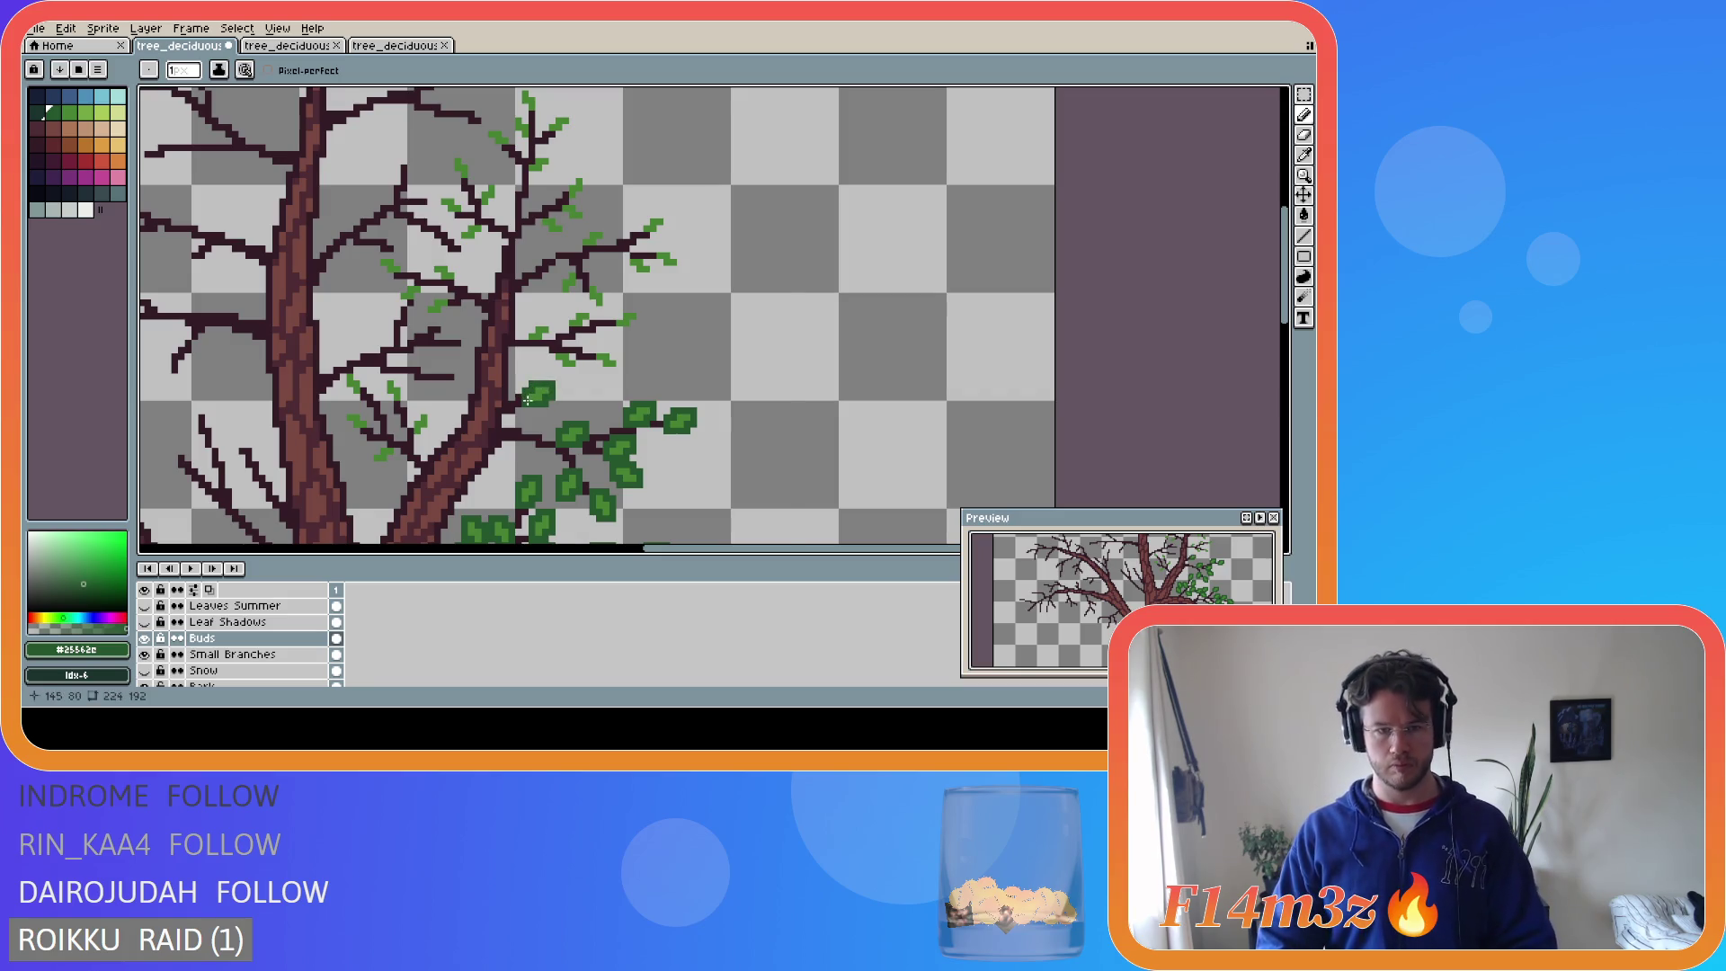
{"action": "left_click_drag", "start_coordinate": [603, 367], "coordinate": [615, 358]}
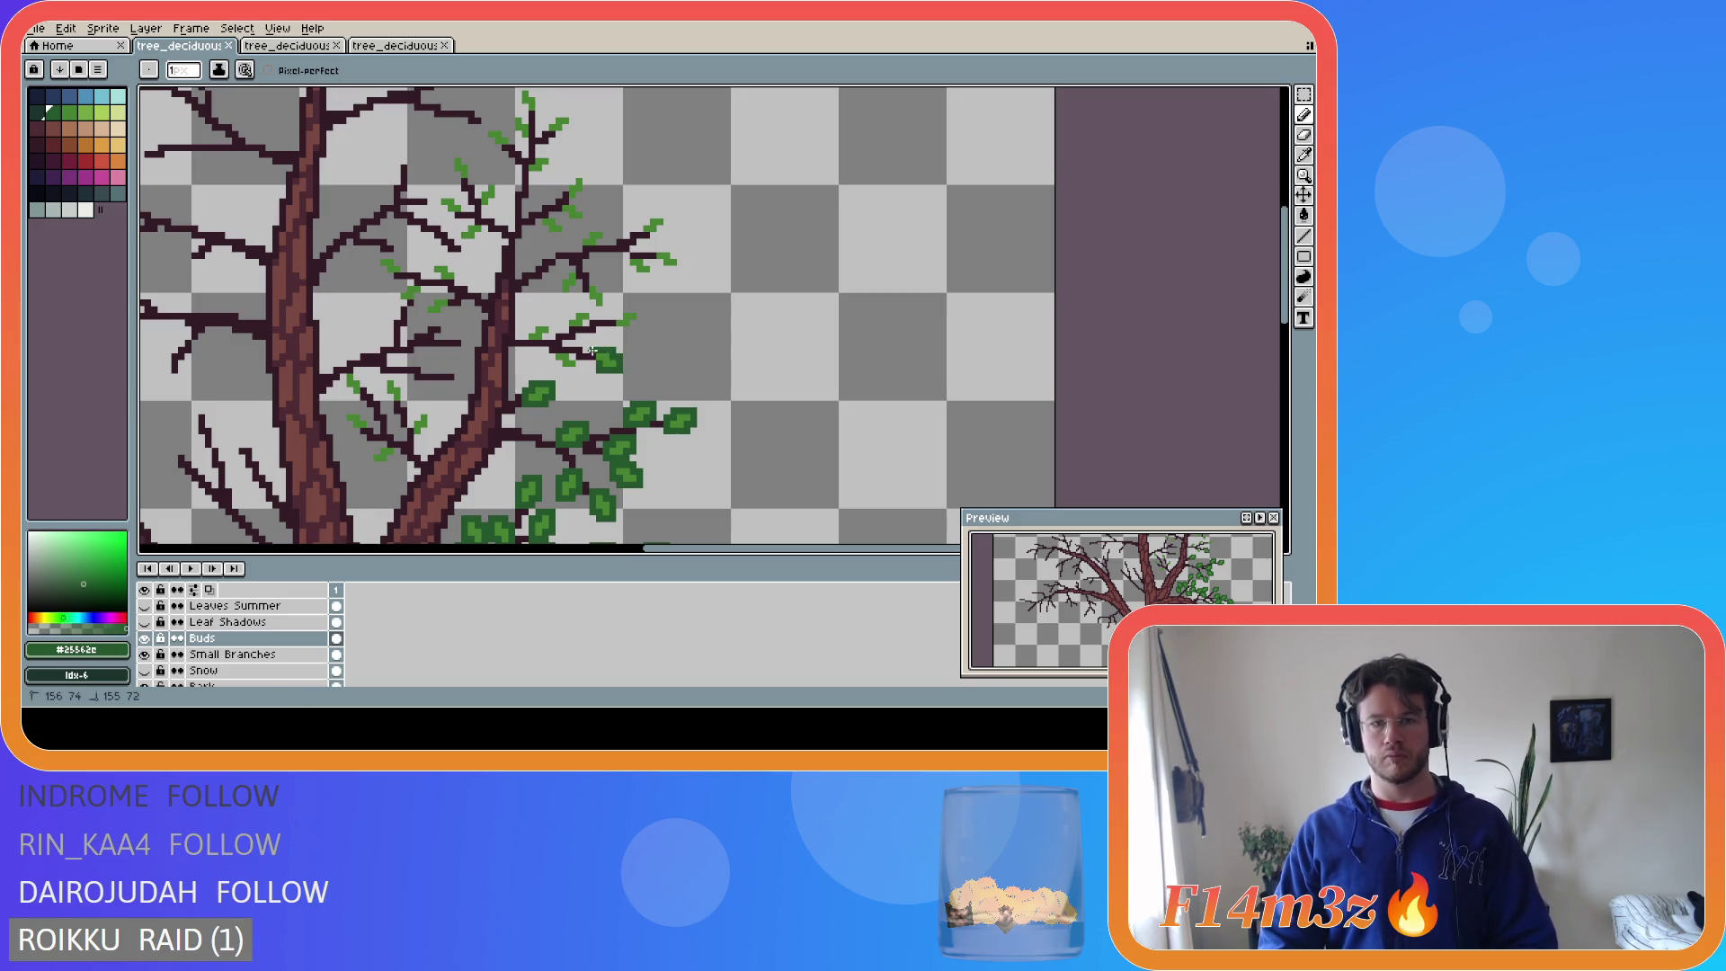
{"action": "left_click", "coordinate": [590, 358]}
{"action": "left_click", "coordinate": [576, 355]}
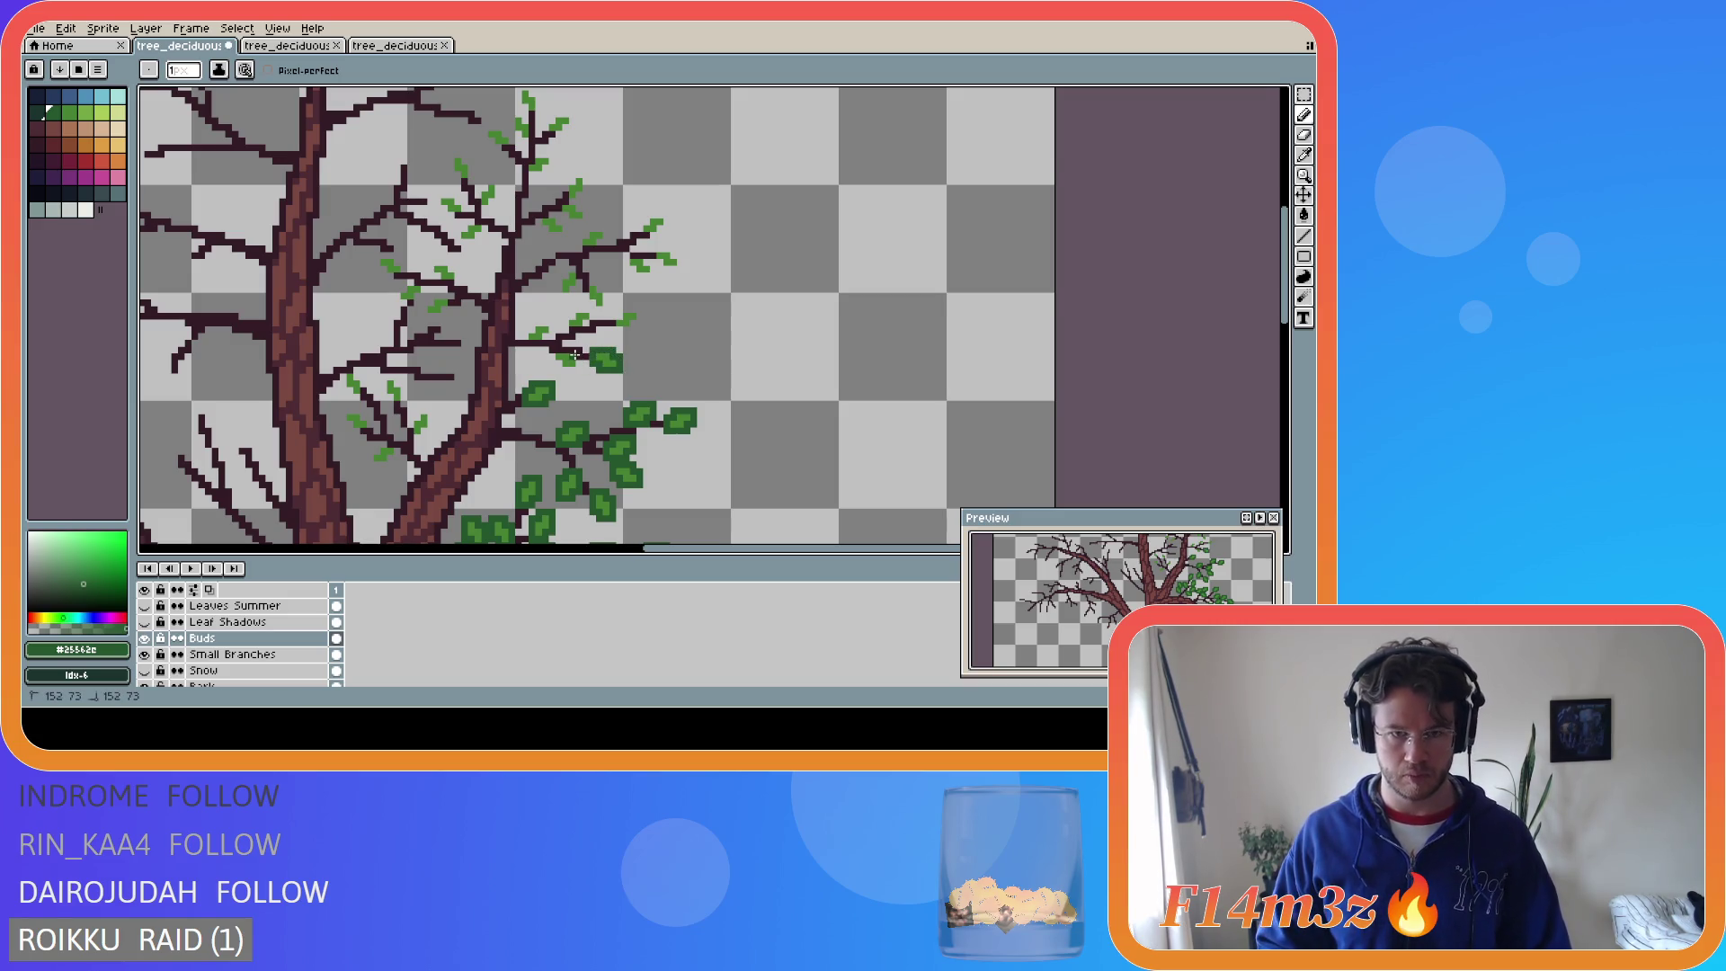
{"action": "mouse_move", "coordinate": [571, 370]}
{"action": "left_mouse_down"}
{"action": "mouse_move", "coordinate": [526, 340]}
{"action": "mouse_move", "coordinate": [547, 323]}
{"action": "mouse_move", "coordinate": [523, 338]}
{"action": "mouse_move", "coordinate": [590, 321]}
{"action": "left_mouse_up"}
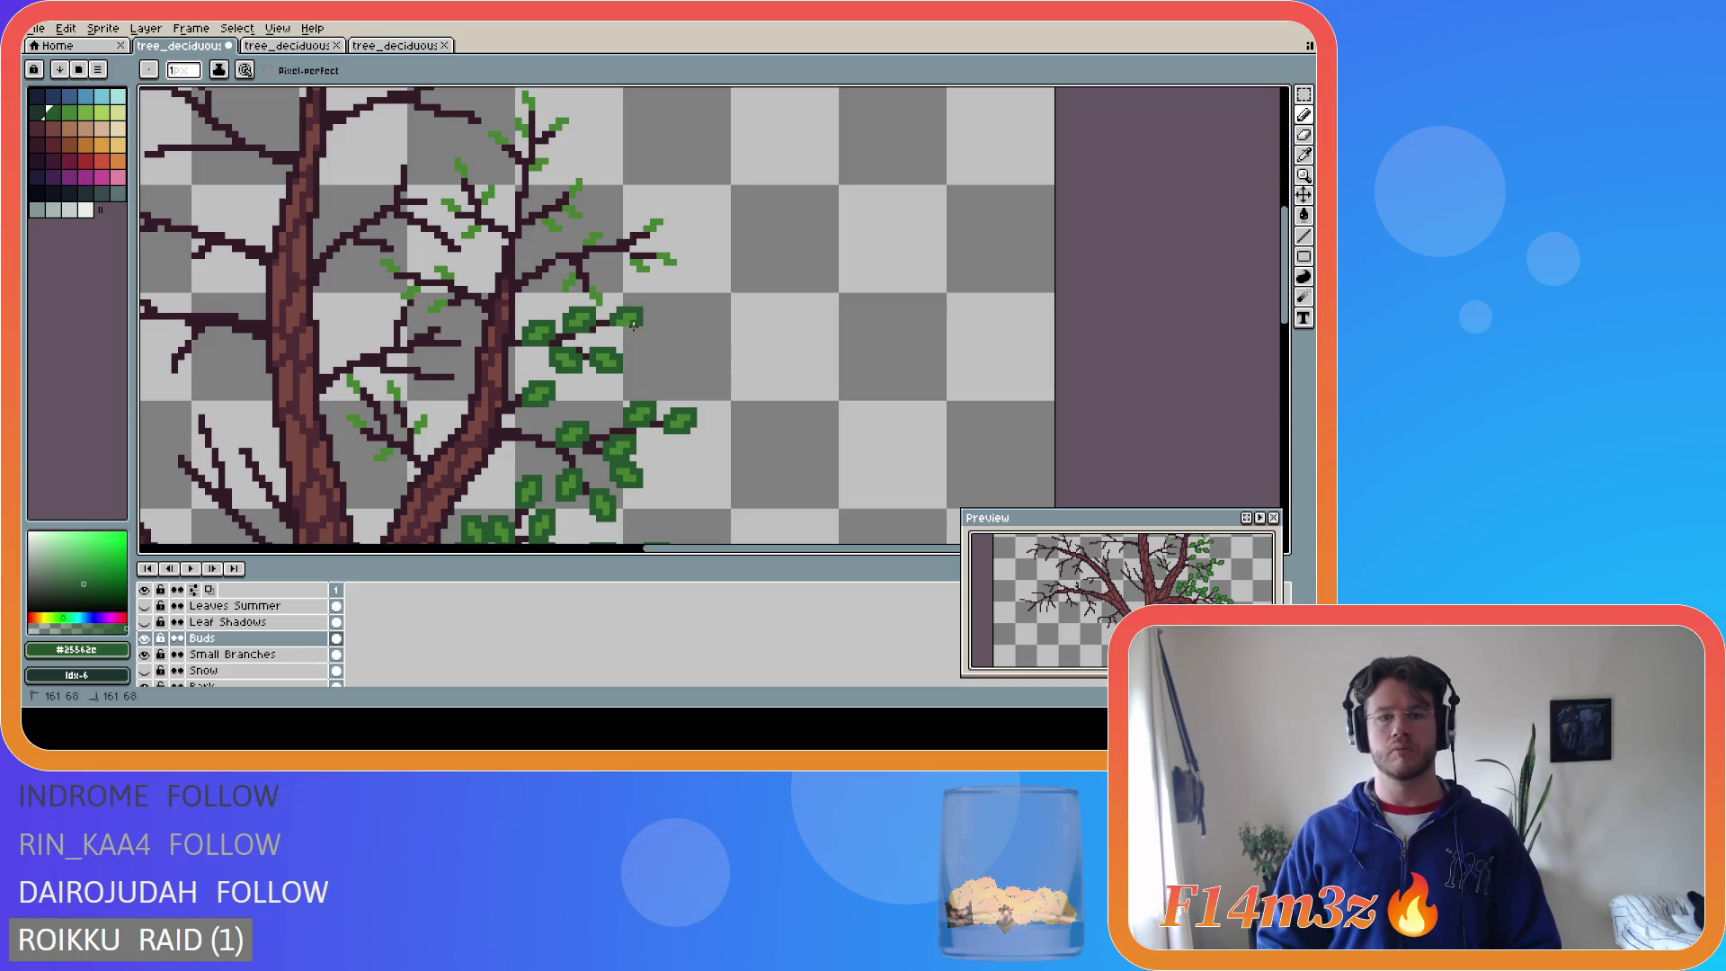
- Paint dark green over the small light leaves on the upper right branch, saving
{"action": "key", "text": "ctrl+s"}
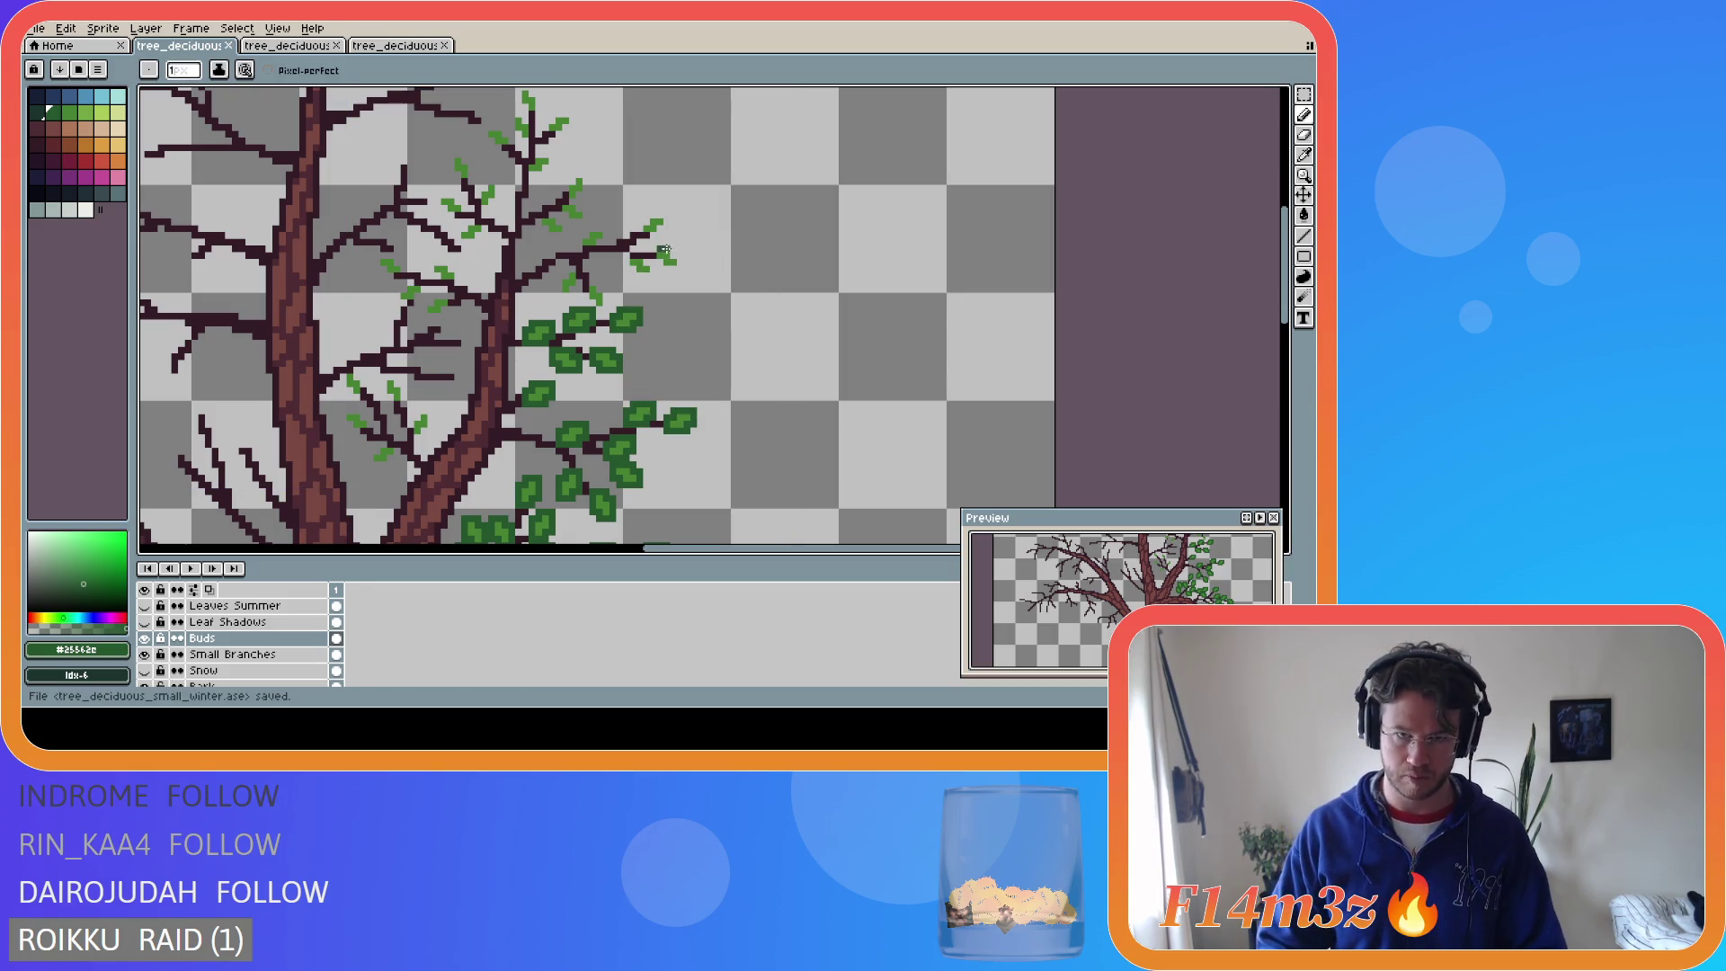
{"action": "mouse_move", "coordinate": [669, 253]}
{"action": "left_mouse_down"}
{"action": "mouse_move", "coordinate": [624, 269]}
{"action": "mouse_move", "coordinate": [627, 253]}
{"action": "mouse_move", "coordinate": [647, 259]}
{"action": "left_mouse_up"}
{"action": "key", "text": "b"}
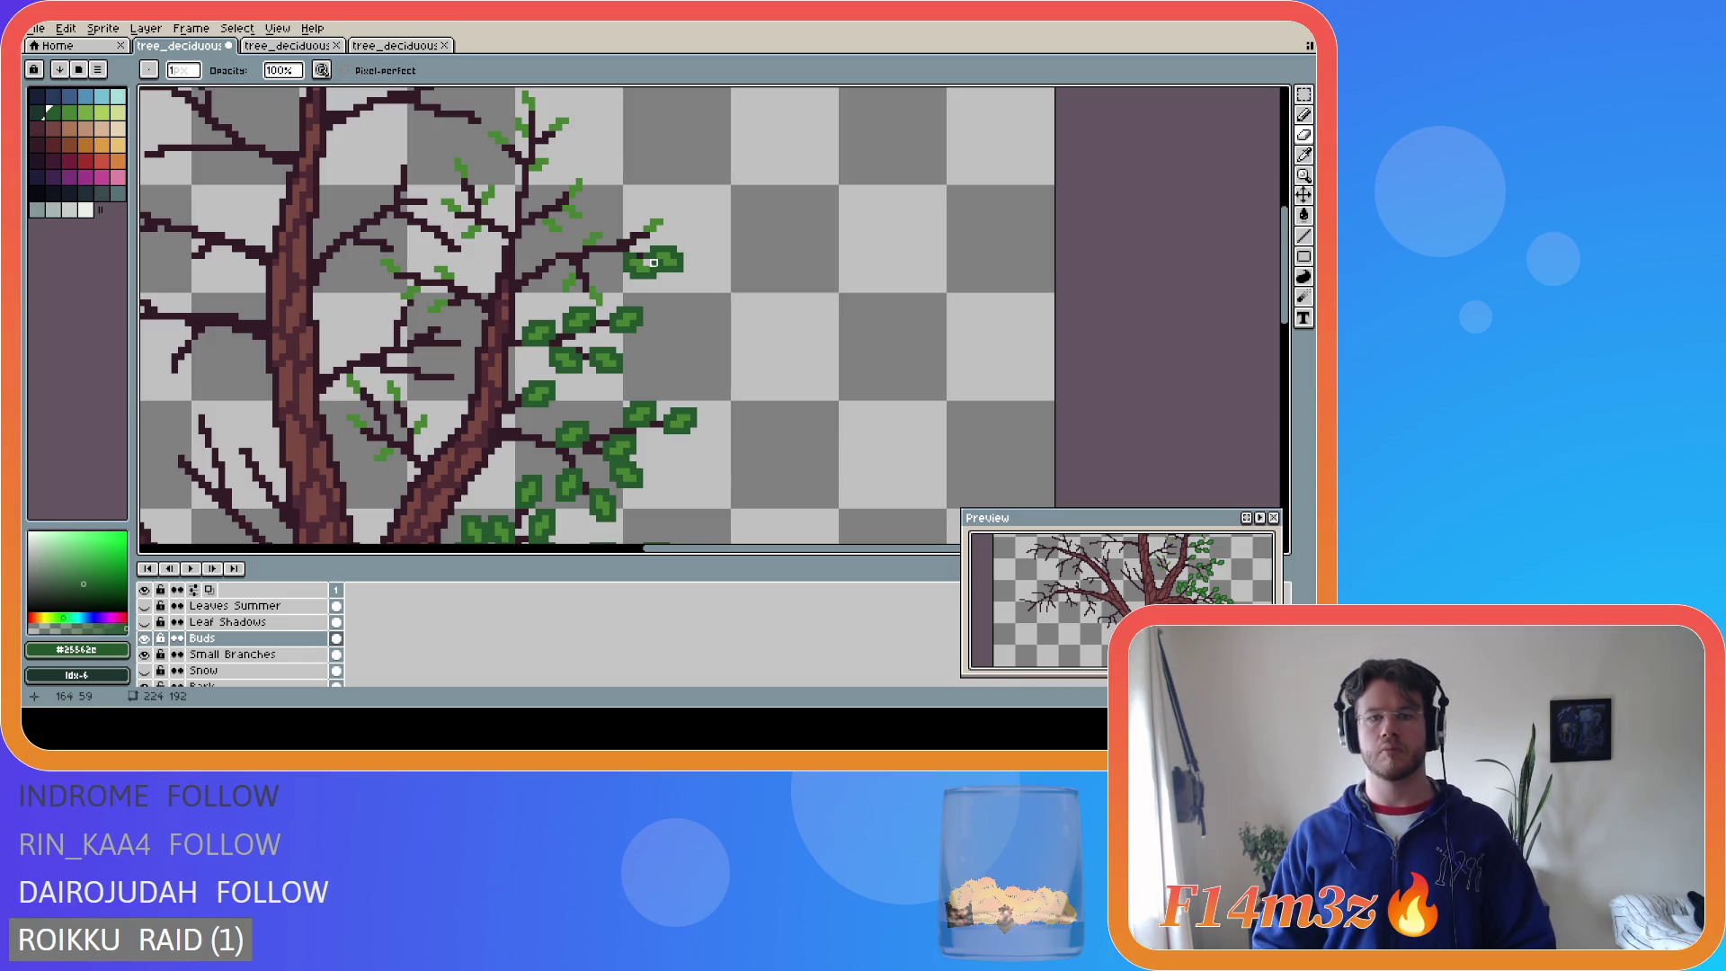
{"action": "key", "text": "ctrl+s"}
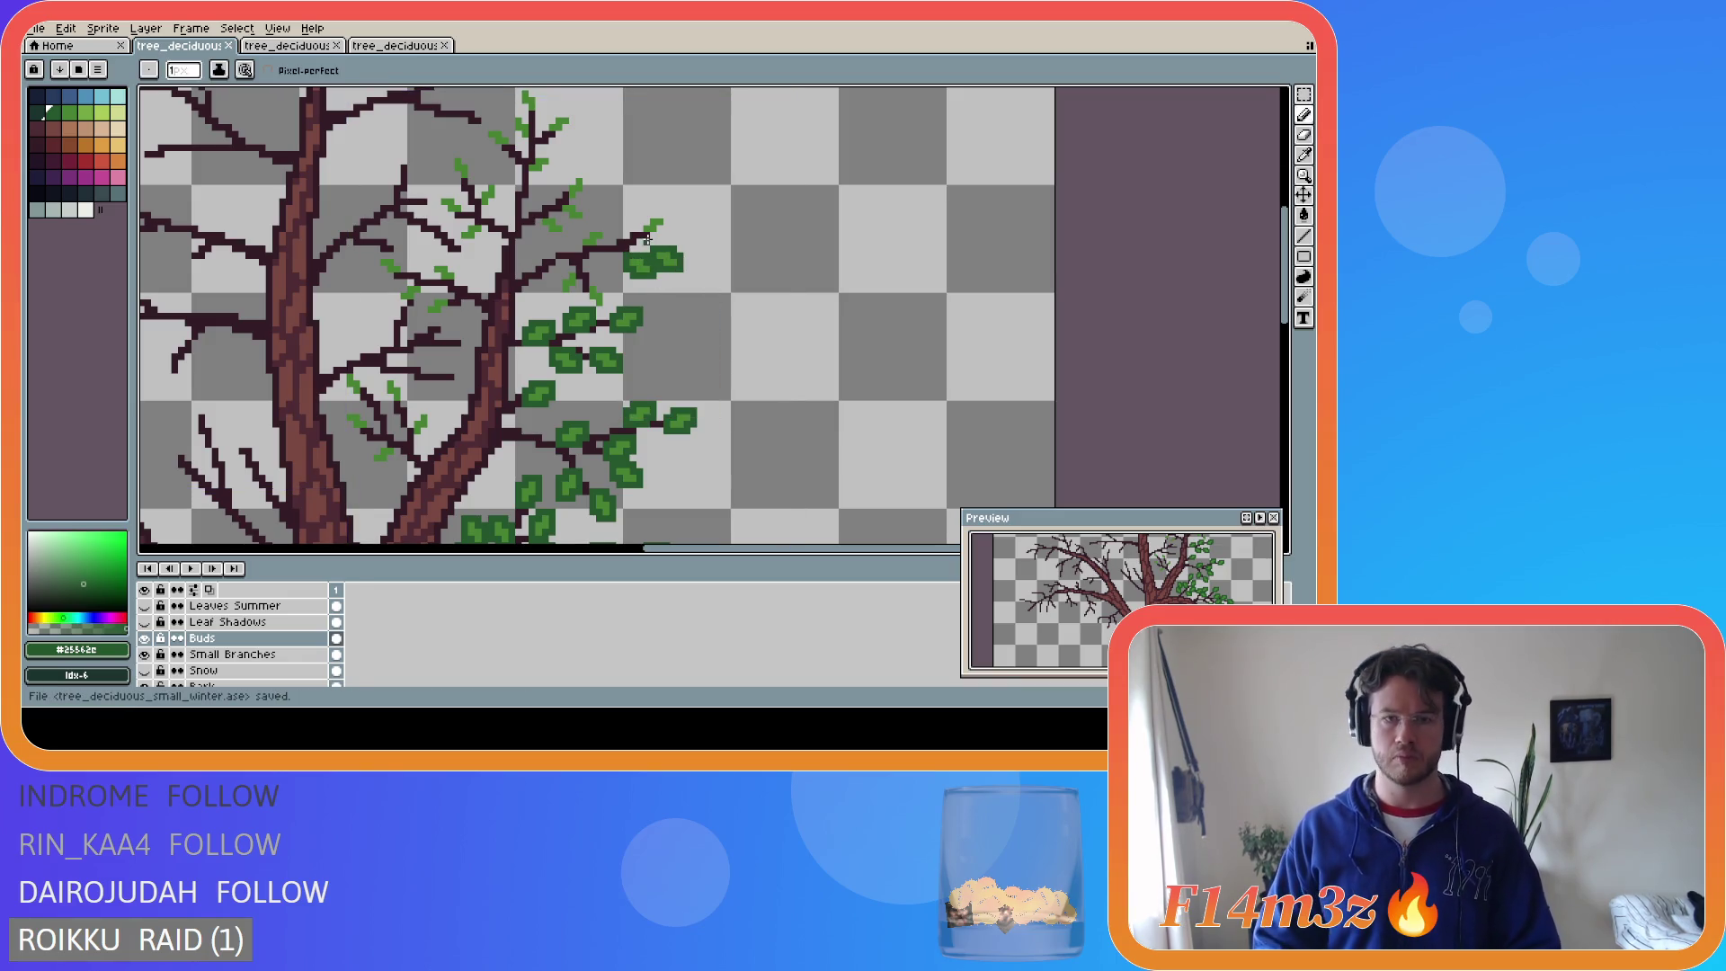
{"action": "mouse_move", "coordinate": [644, 232]}
{"action": "left_mouse_down"}
{"action": "mouse_move", "coordinate": [667, 221]}
{"action": "mouse_move", "coordinate": [638, 230]}
{"action": "left_mouse_up"}
{"action": "key", "text": "ctrl+s"}
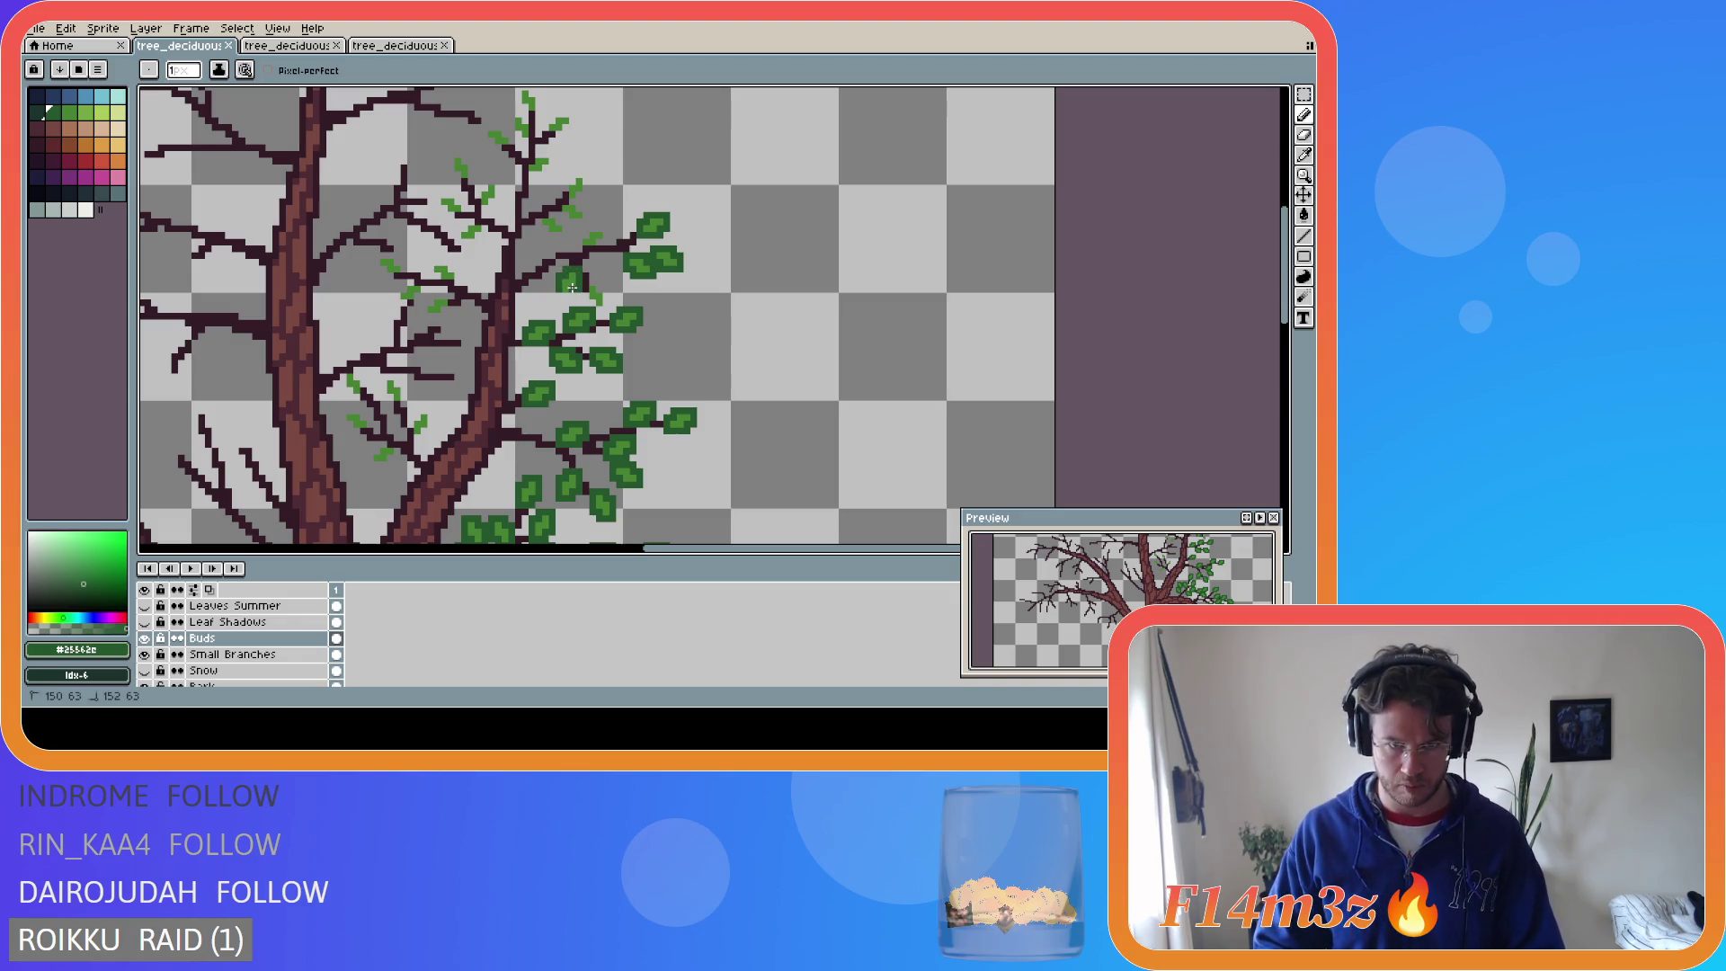
- Add more dark-green leaf strokes along the branch and erase stray pixels among them
{"action": "left_click_drag", "start_coordinate": [572, 293], "coordinate": [600, 310]}
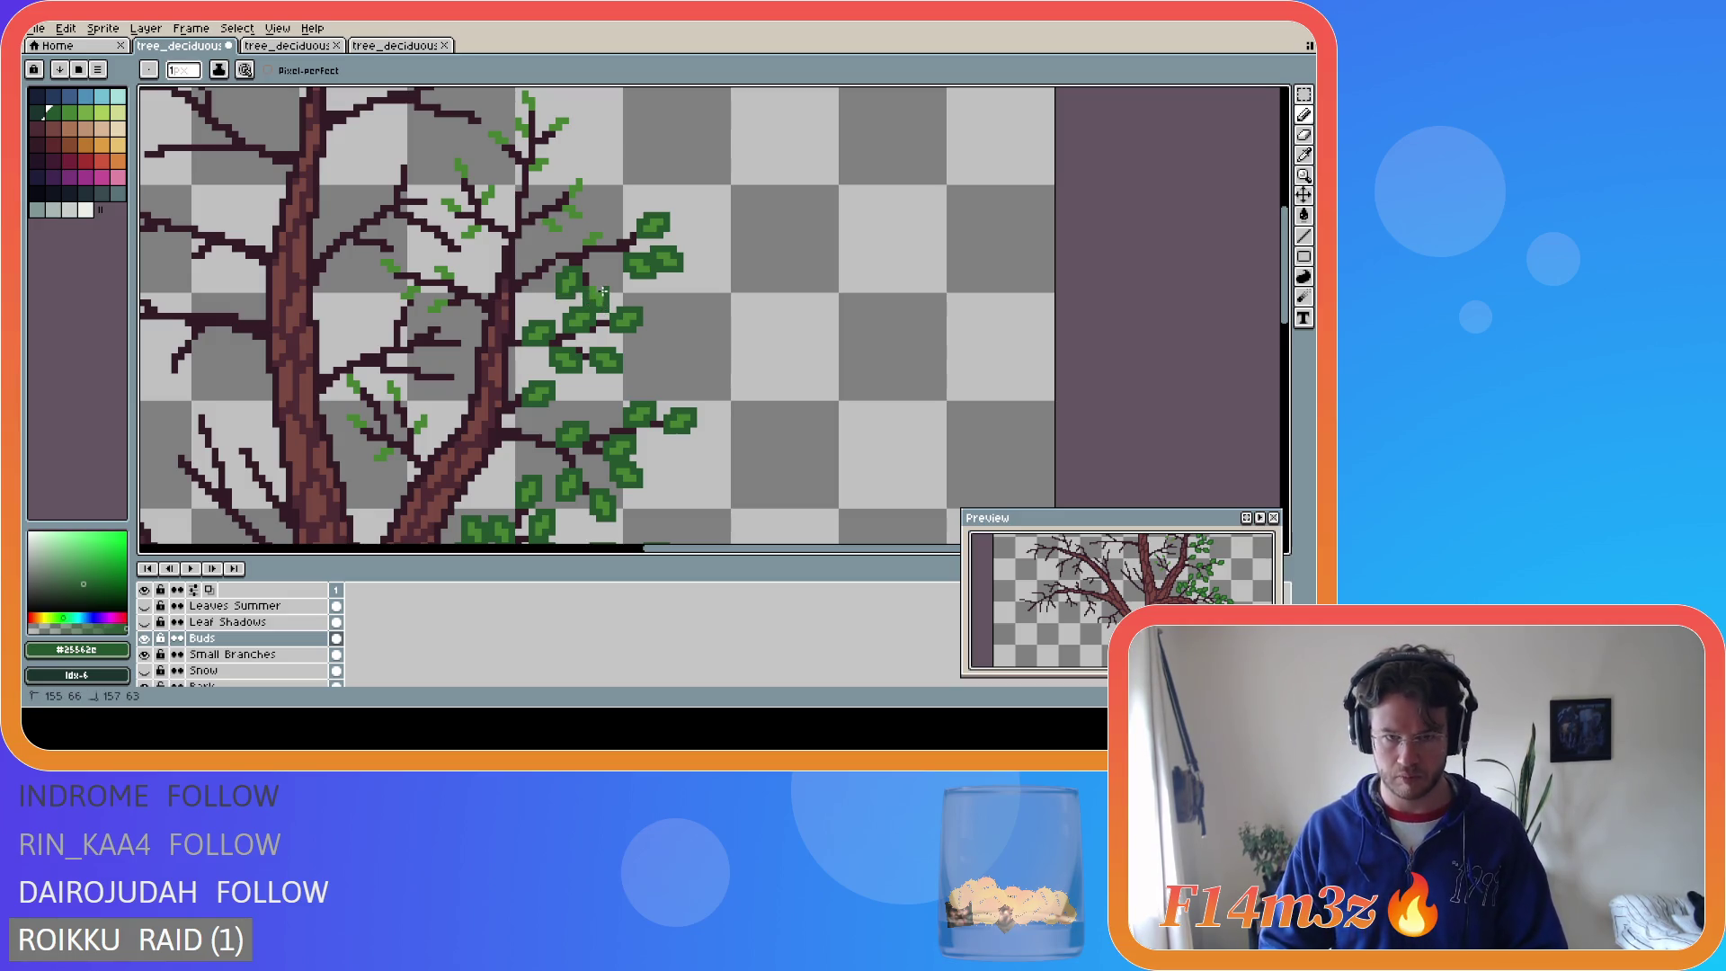
{"action": "key", "text": "ctrl+s"}
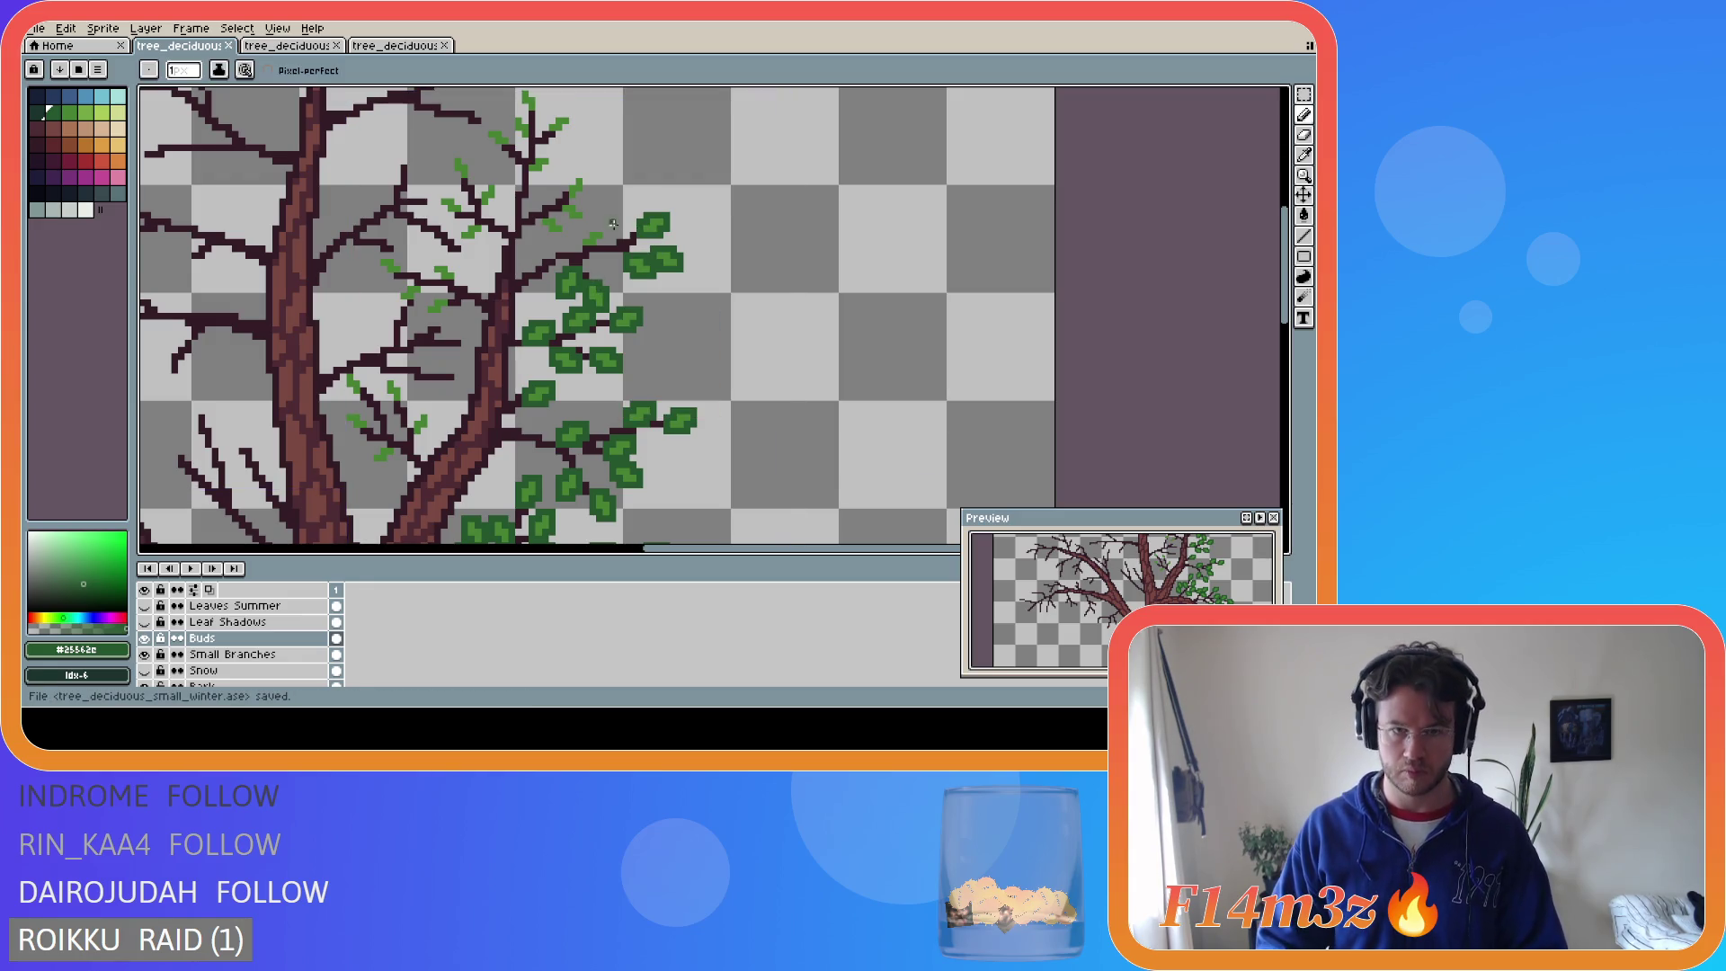
{"action": "left_click_drag", "start_coordinate": [585, 229], "coordinate": [603, 227]}
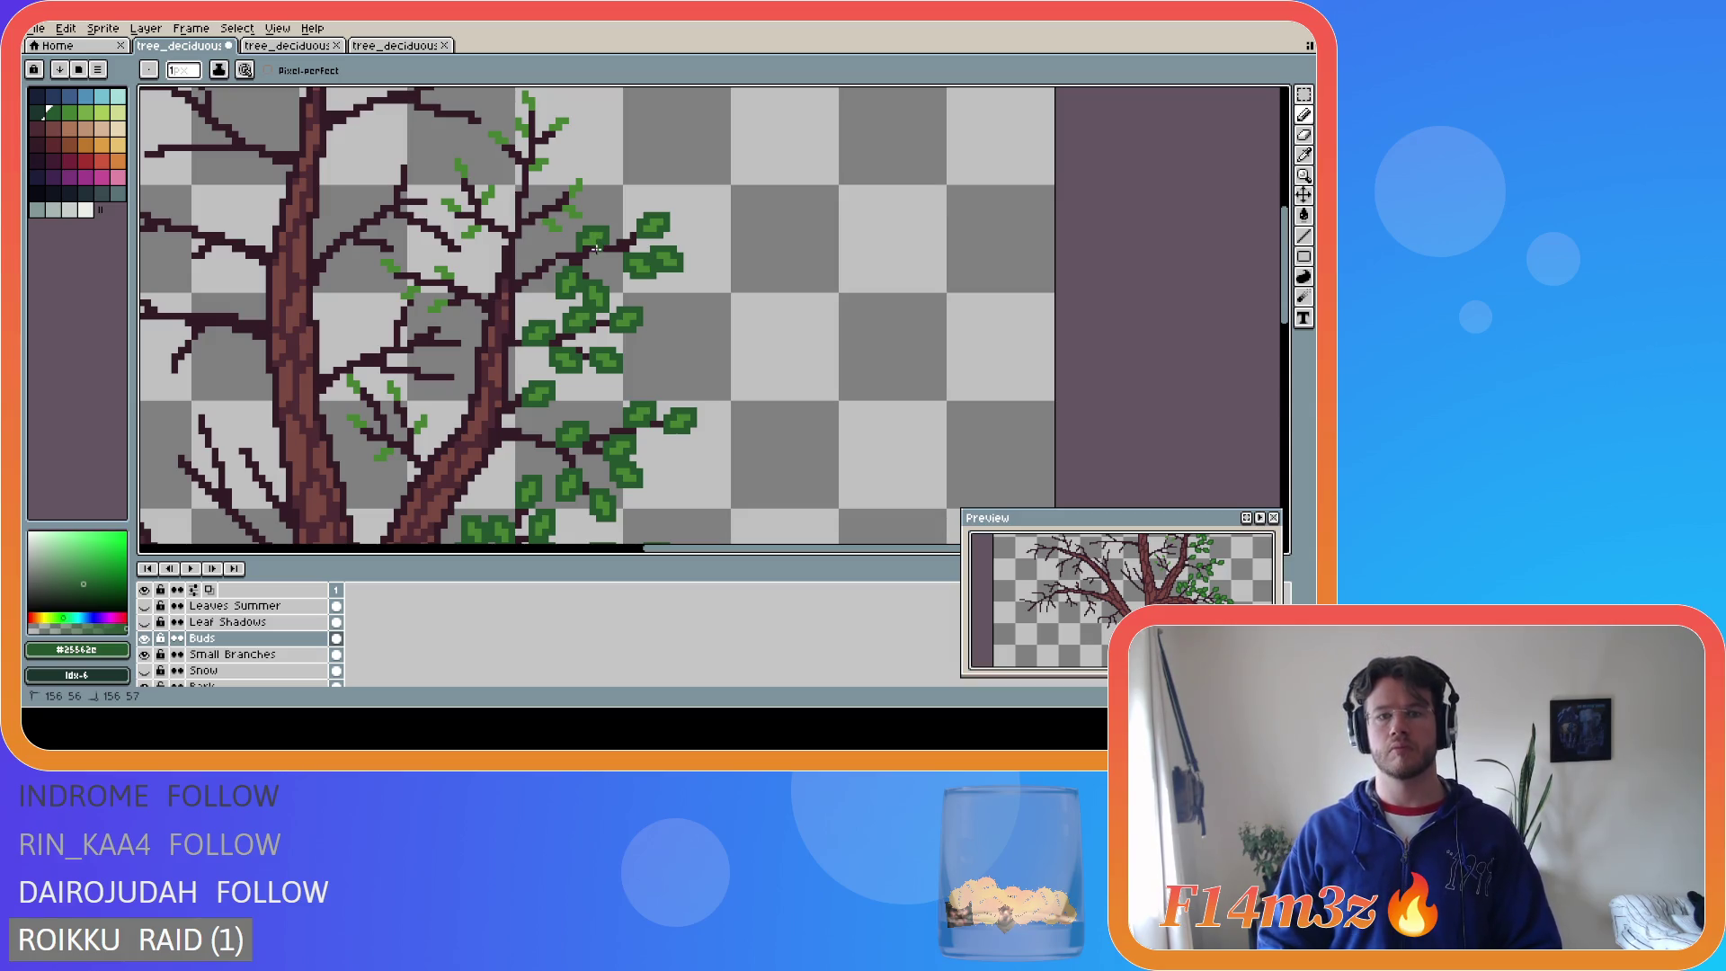
{"action": "key", "text": "ctrl+s"}
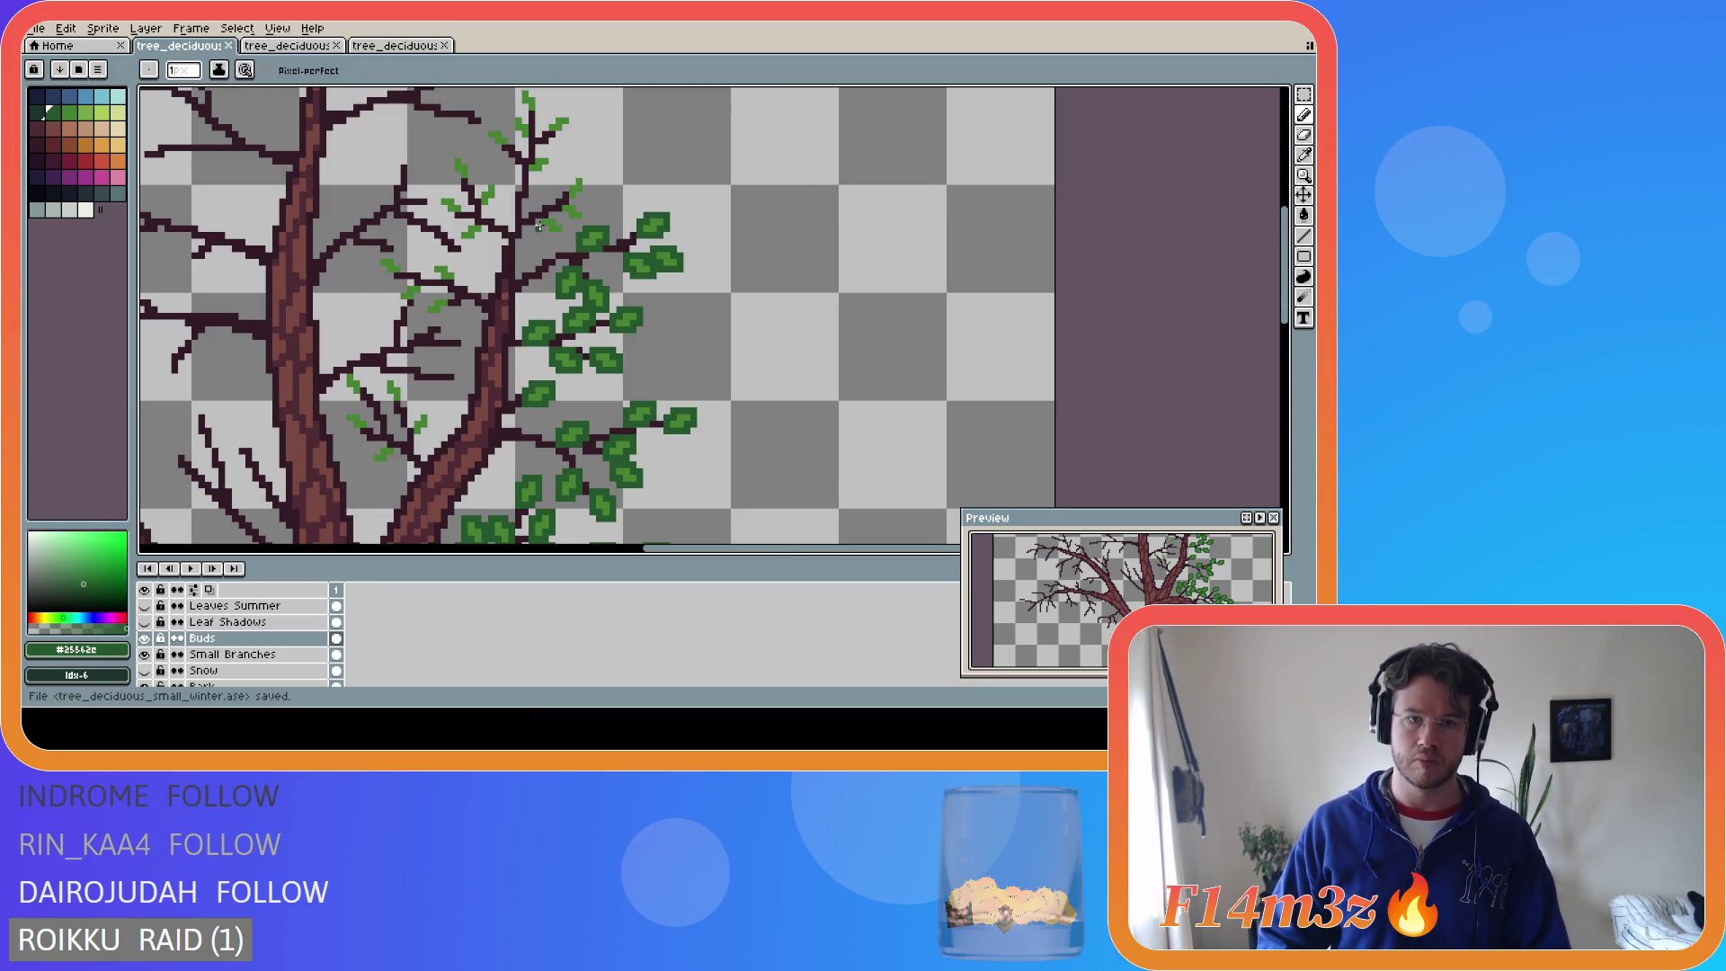
{"action": "left_click_drag", "start_coordinate": [542, 229], "coordinate": [565, 235]}
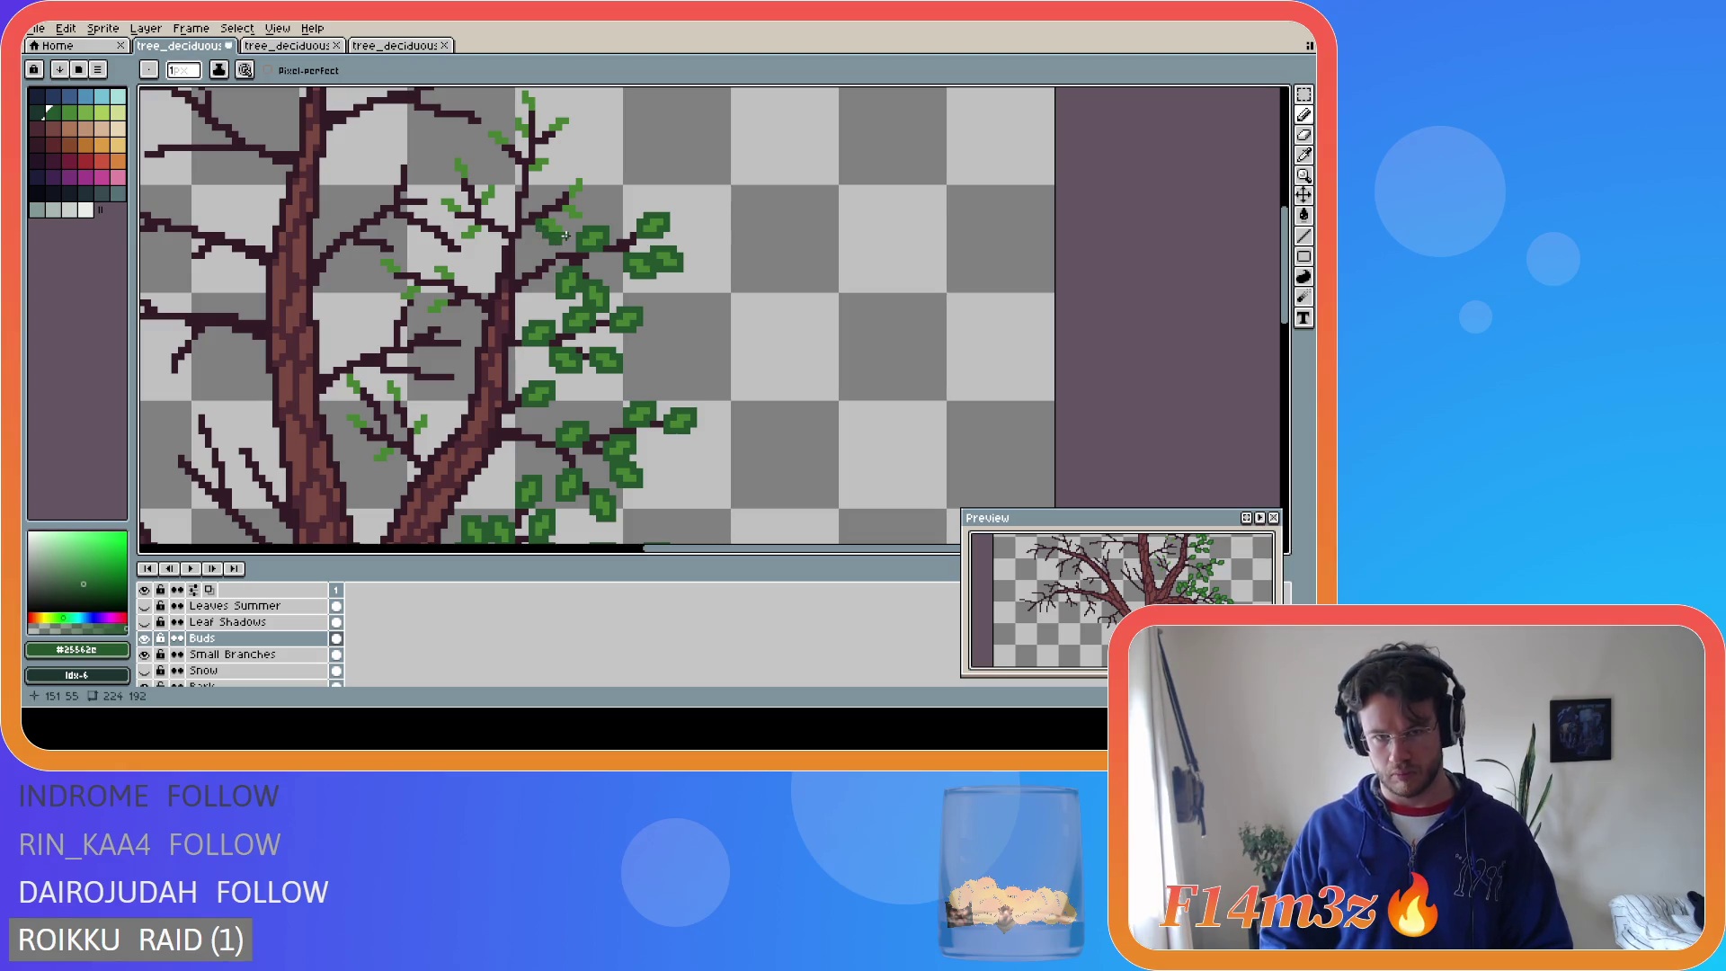
{"action": "key", "text": "e"}
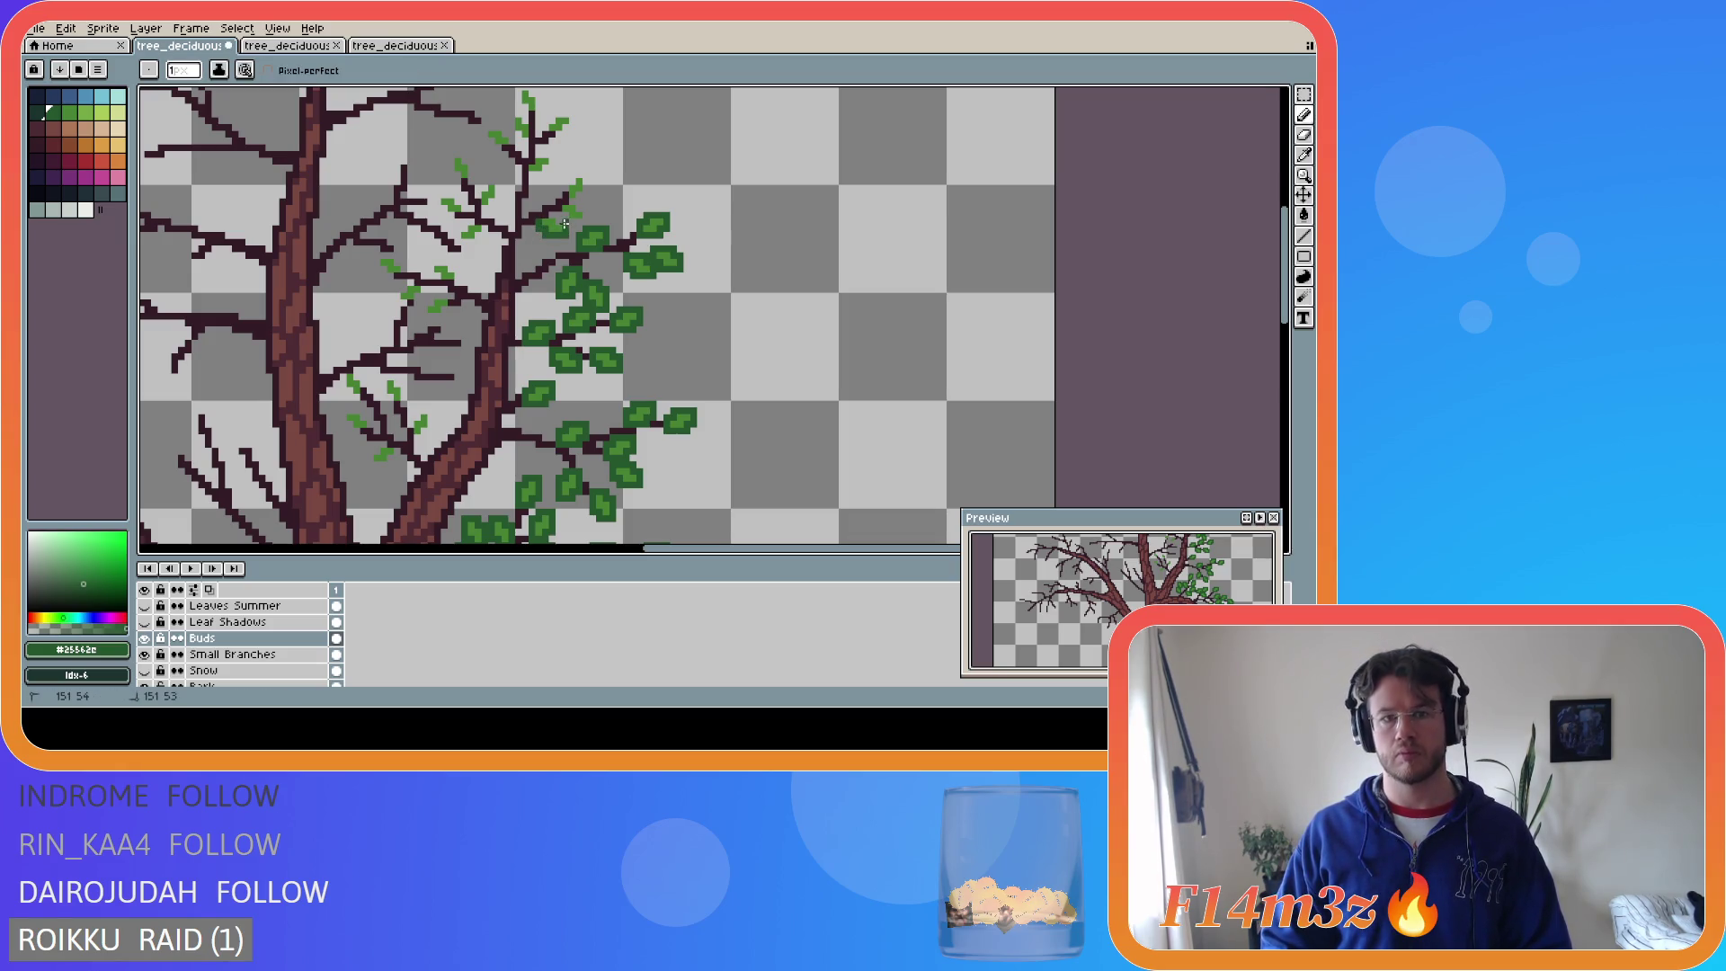
{"action": "mouse_move", "coordinate": [560, 217]}
{"action": "left_mouse_down"}
{"action": "mouse_move", "coordinate": [584, 221]}
{"action": "mouse_move", "coordinate": [557, 204]}
{"action": "mouse_move", "coordinate": [581, 173]}
{"action": "left_mouse_up"}
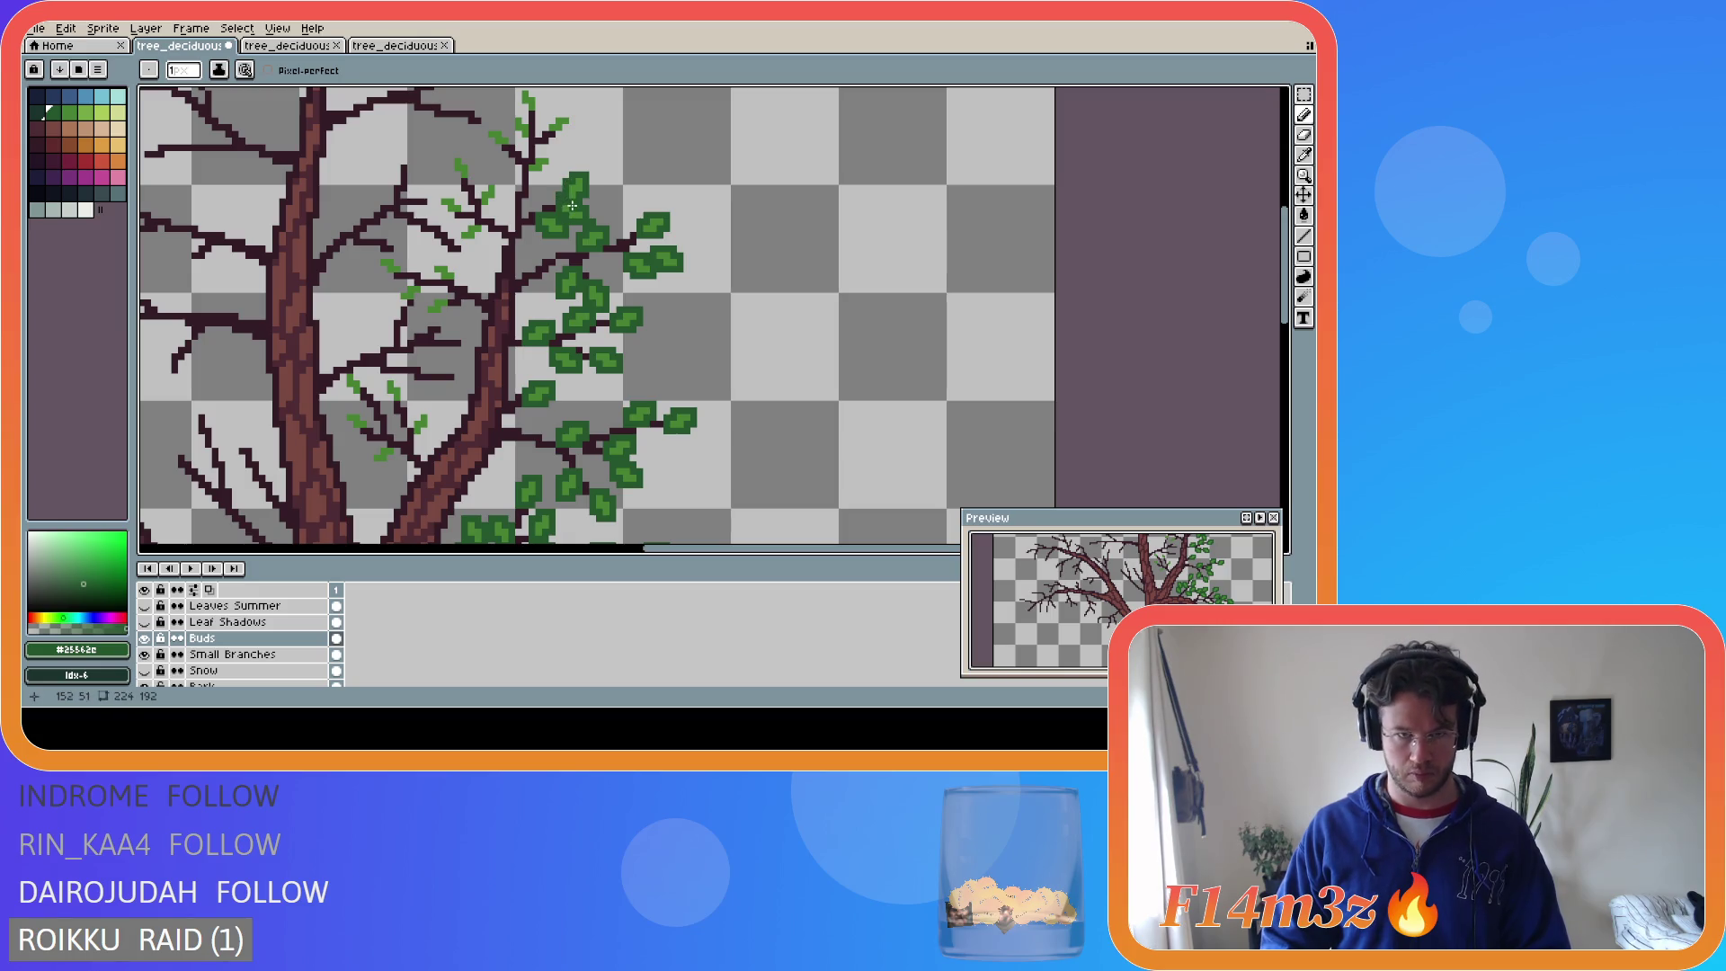
- Pick the lighter bud green and add two light-green buds near the top branches, then save
{"action": "key", "text": "b"}
{"action": "key", "text": "ctrl+s"}
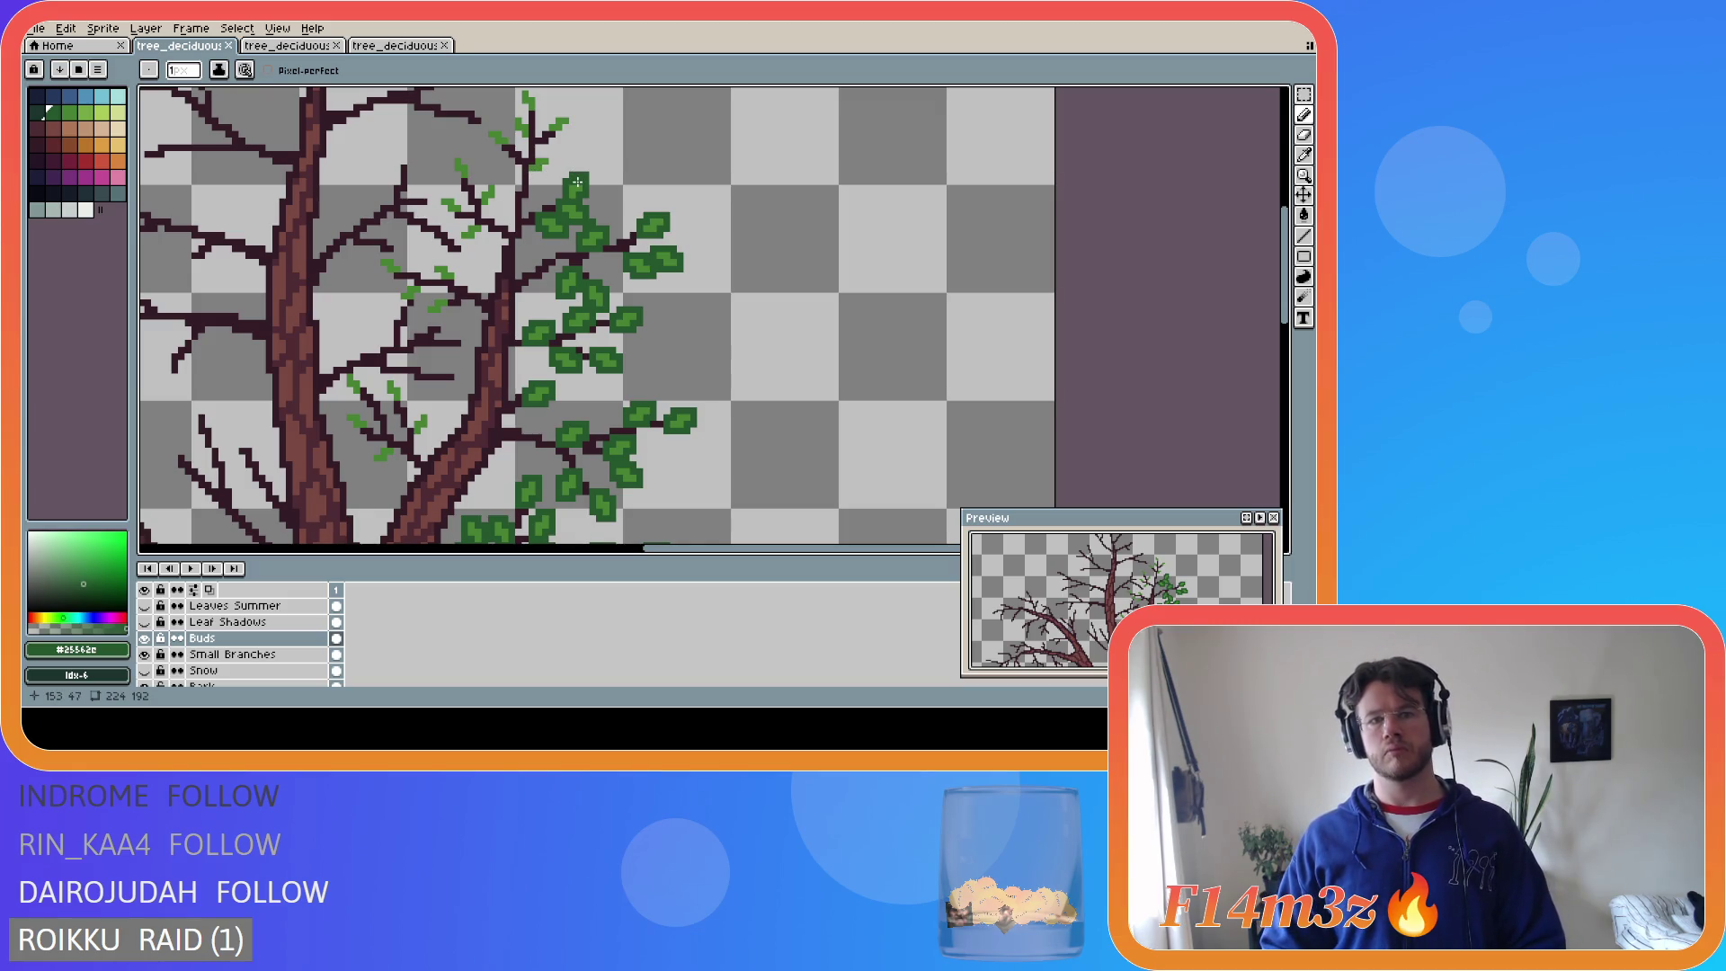
{"action": "key", "text": "e"}
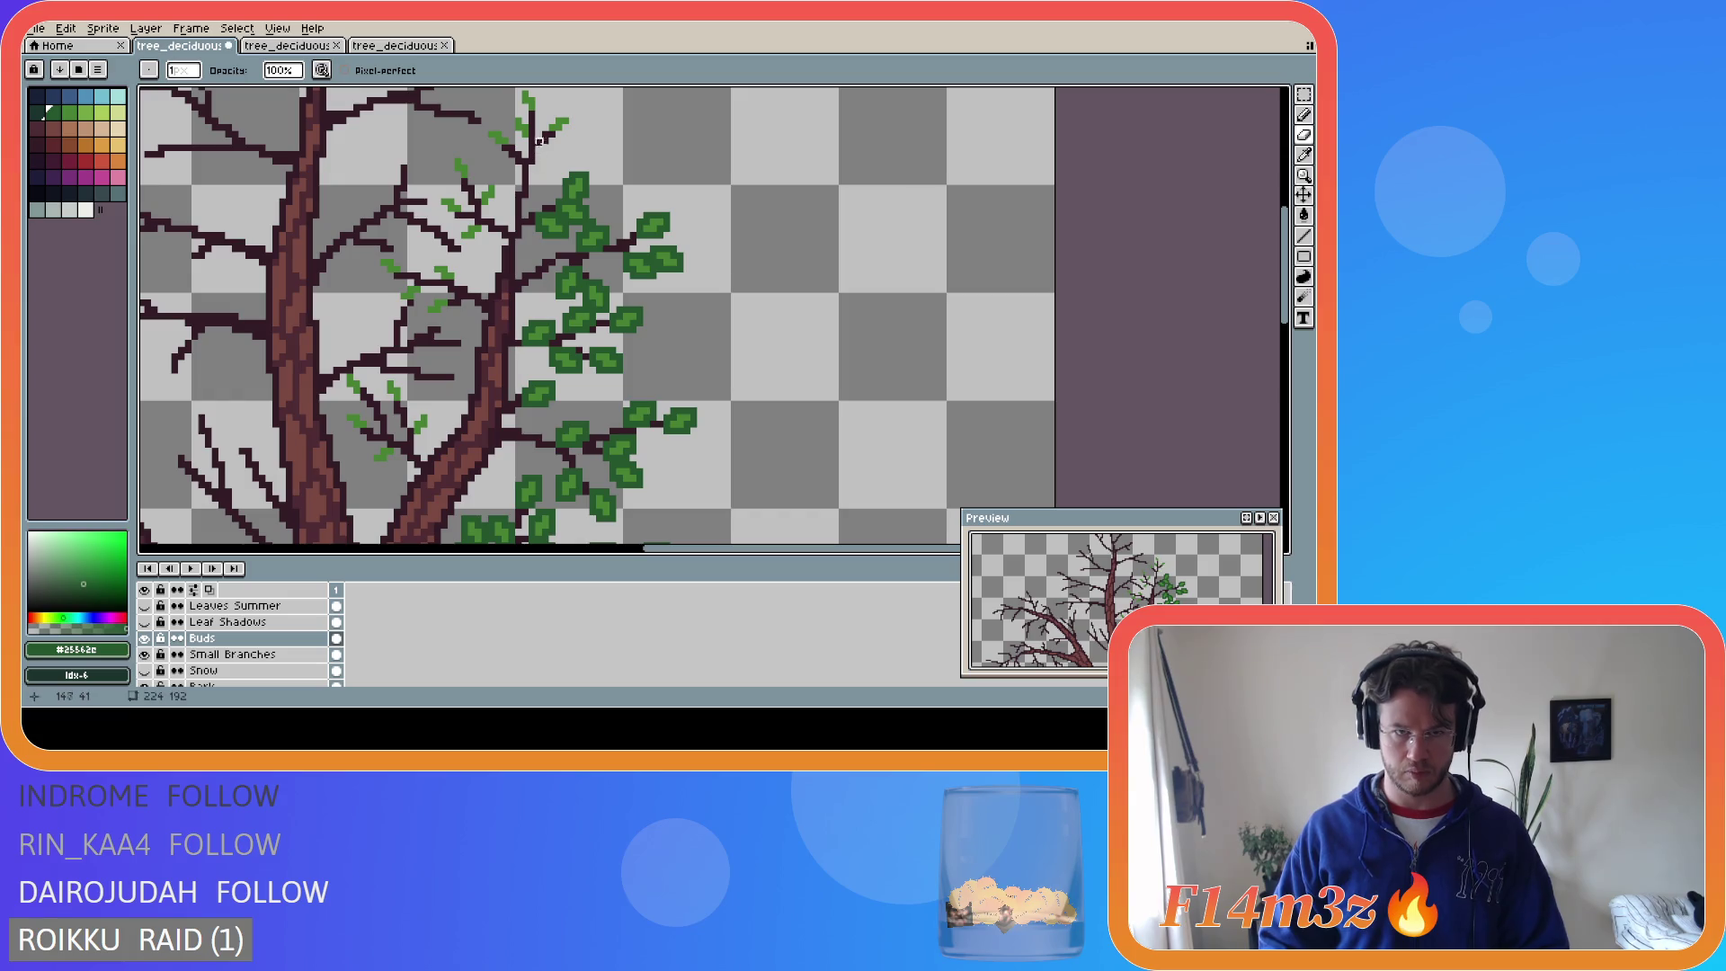
{"action": "left_click", "coordinate": [539, 159], "text": "alt"}
{"action": "left_click", "coordinate": [543, 157]}
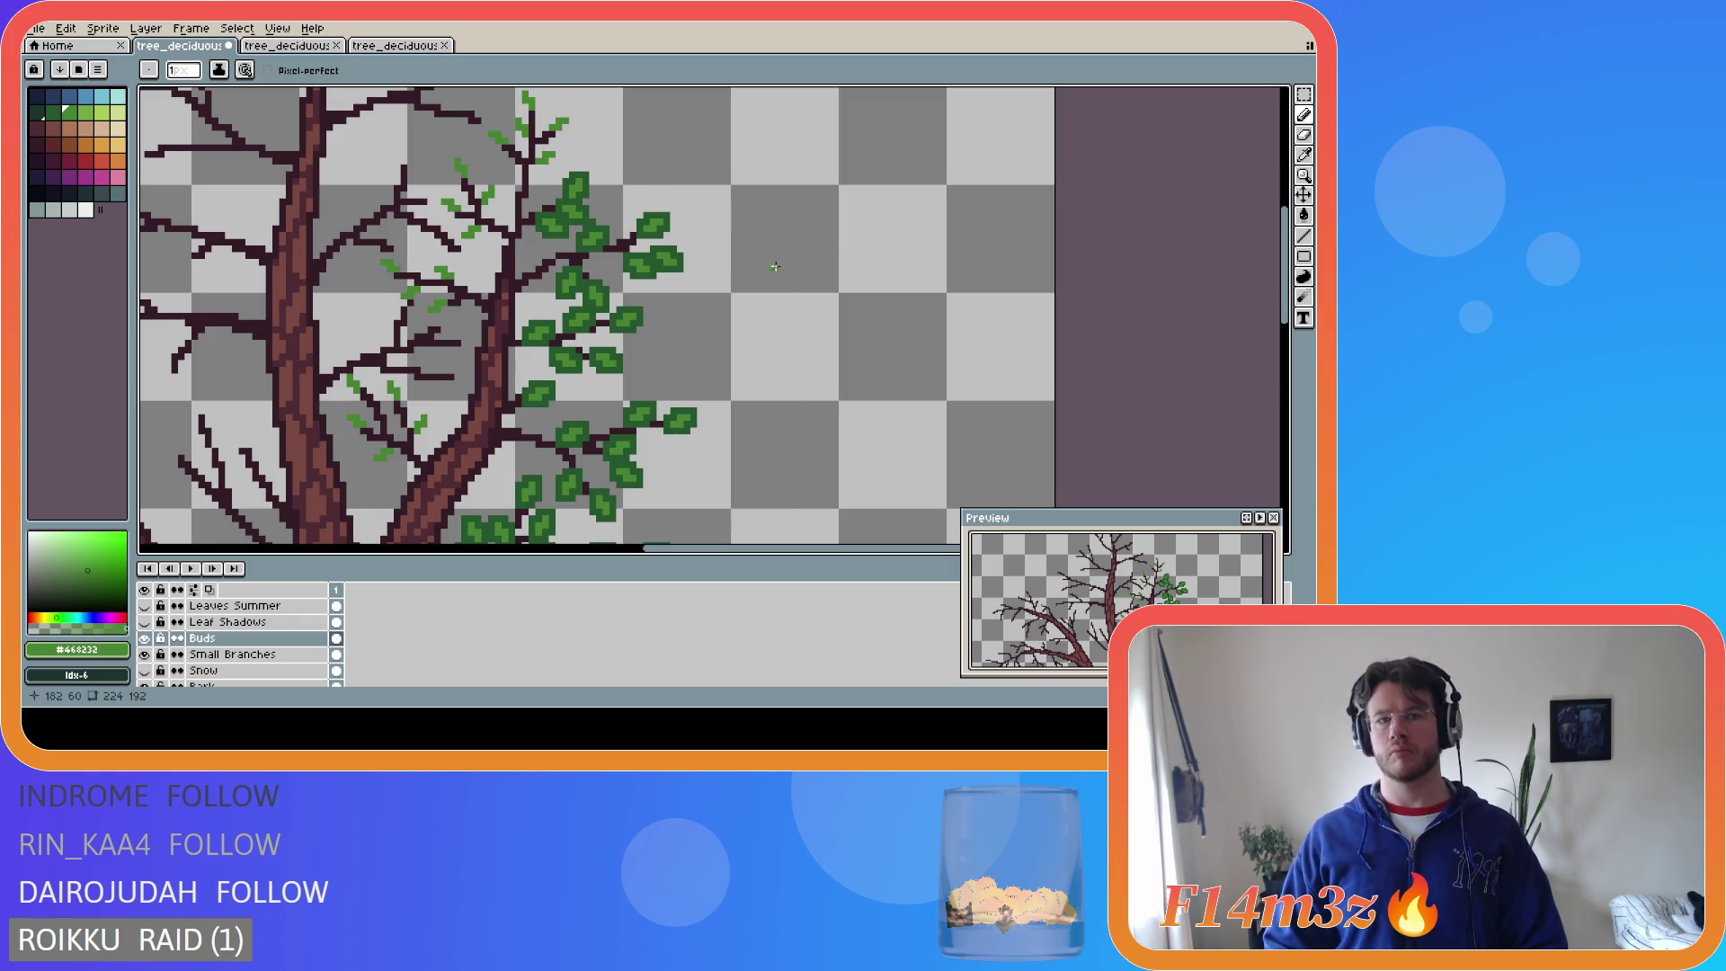
{"action": "left_click", "coordinate": [530, 182]}
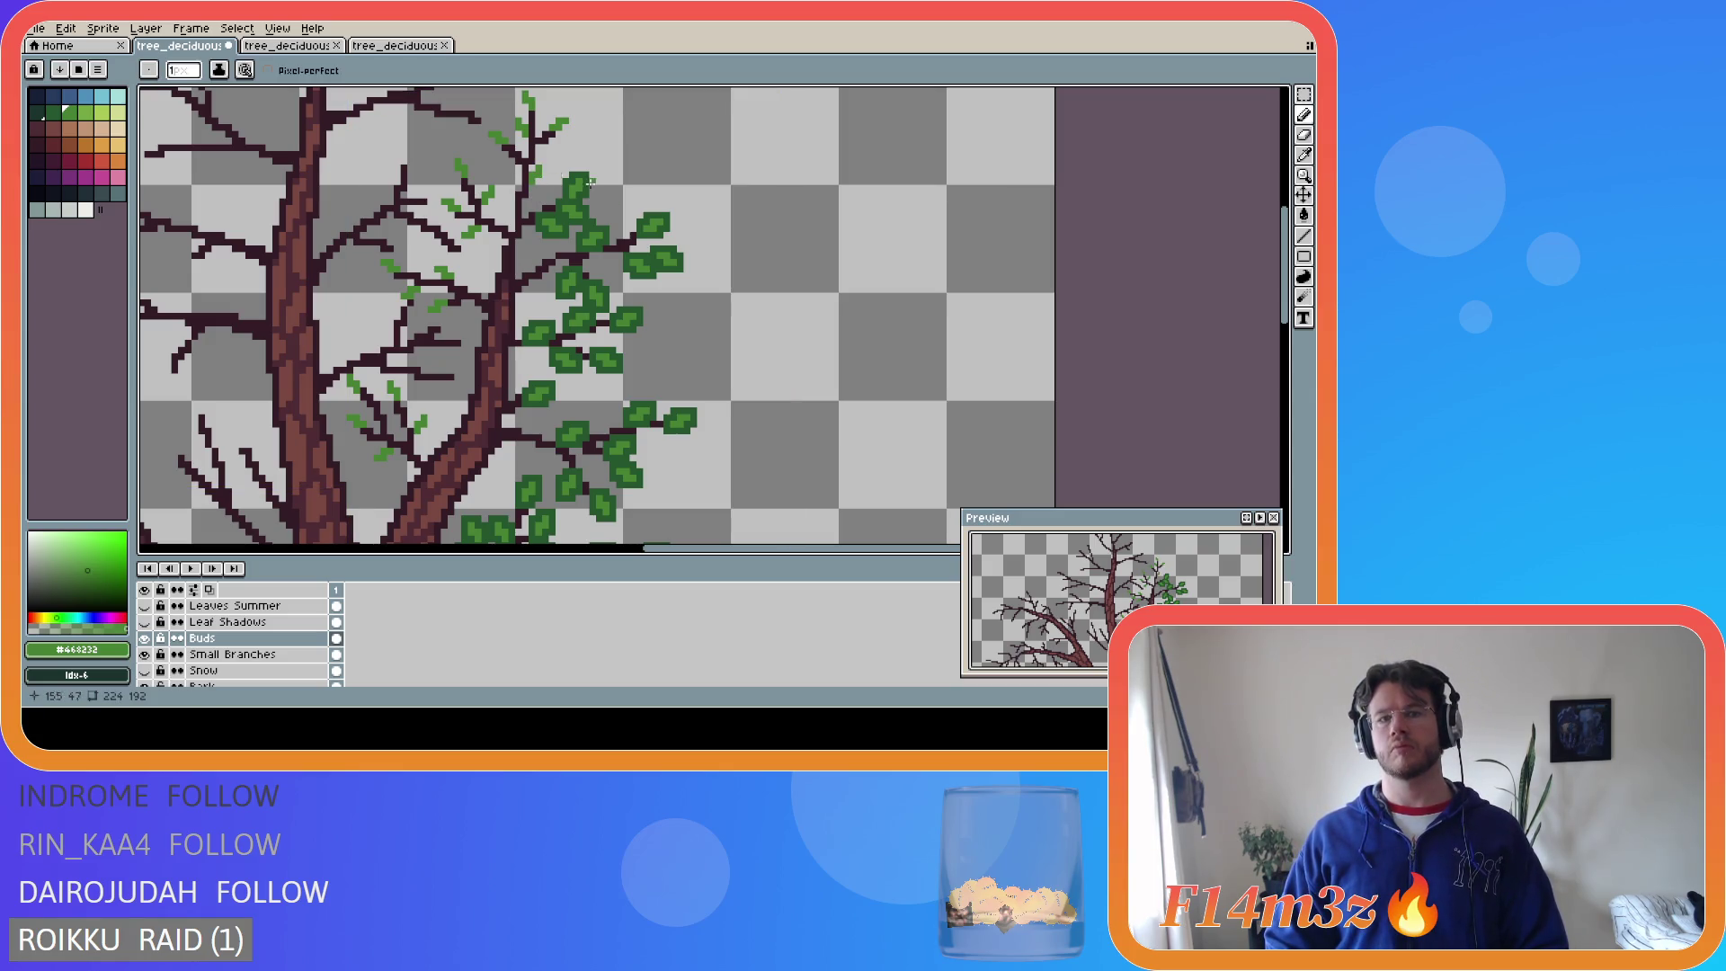
{"action": "key", "text": "ctrl+s"}
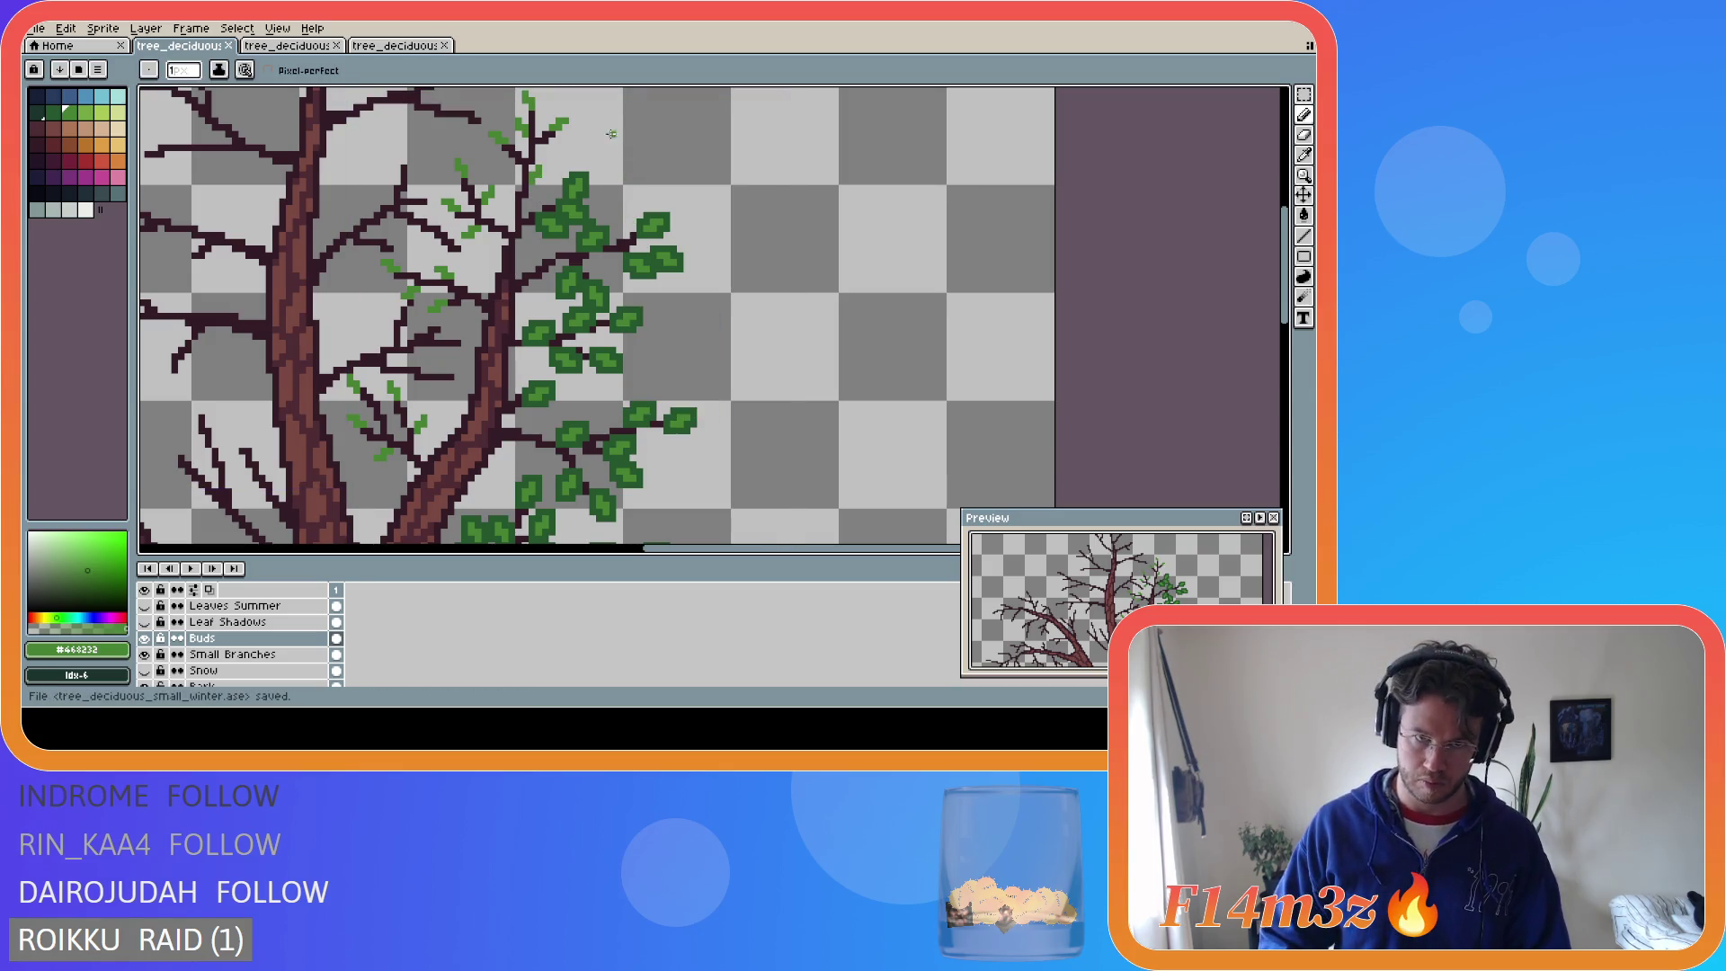
- Switch back to dark green #25542e and paint leaves on the top branch and twig, then save
{"action": "key", "text": "bracketleft"}
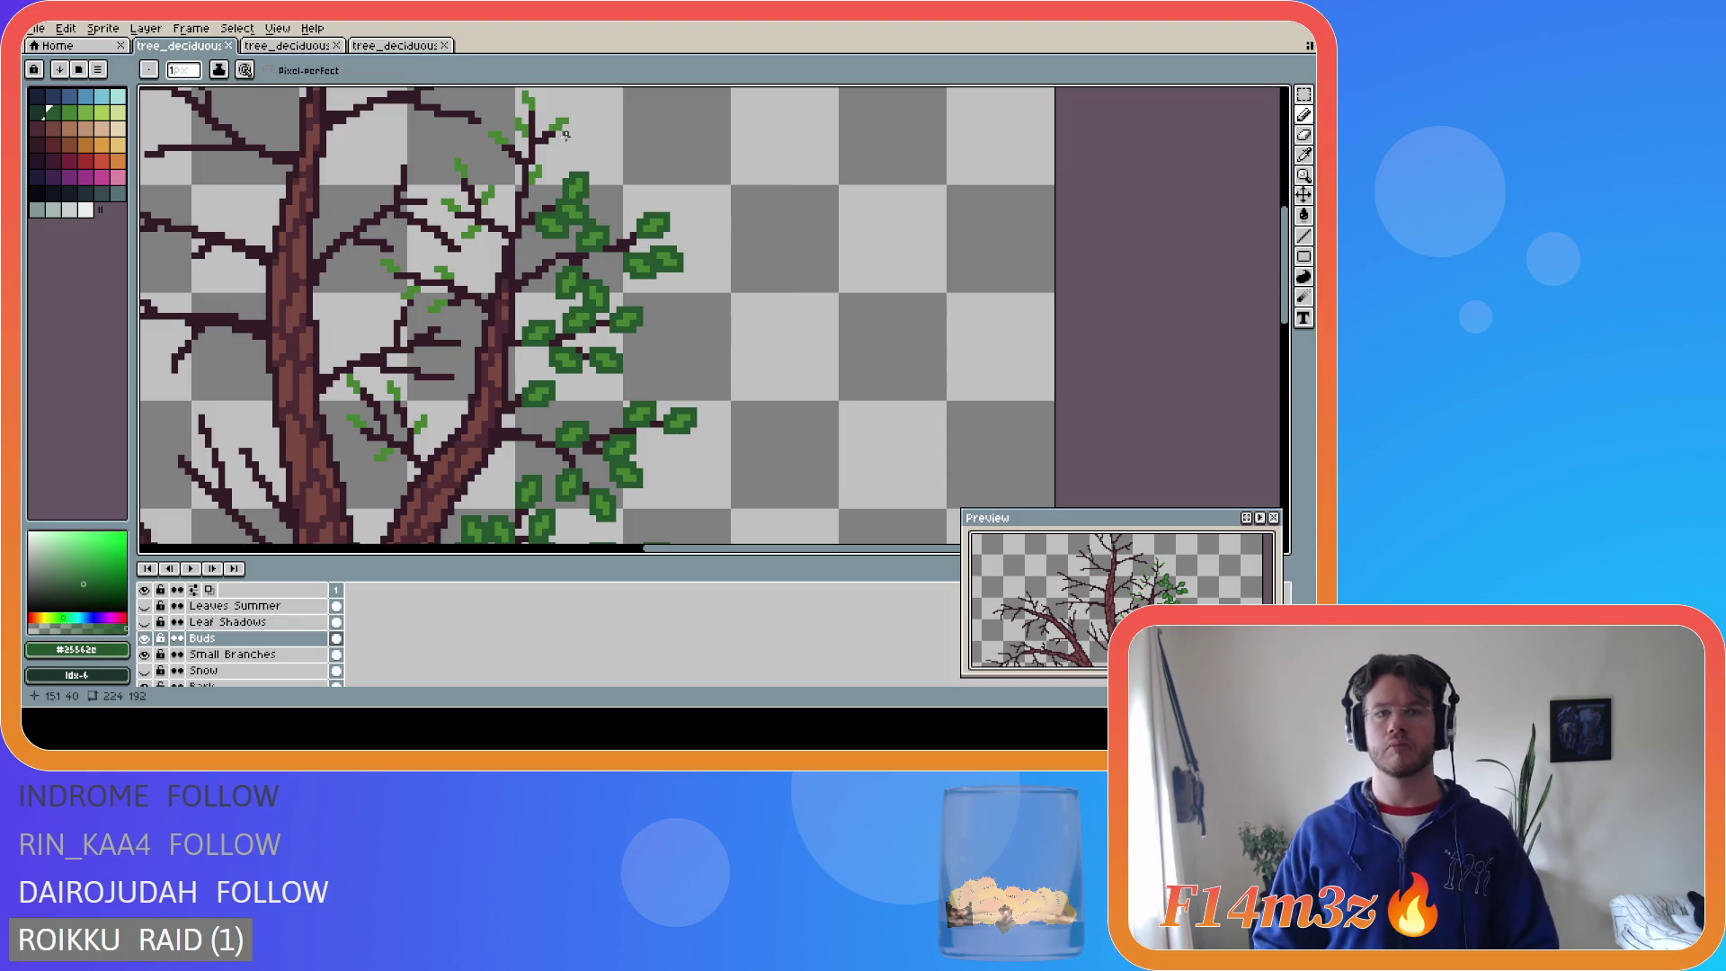
{"action": "left_click_drag", "start_coordinate": [551, 114], "coordinate": [572, 118]}
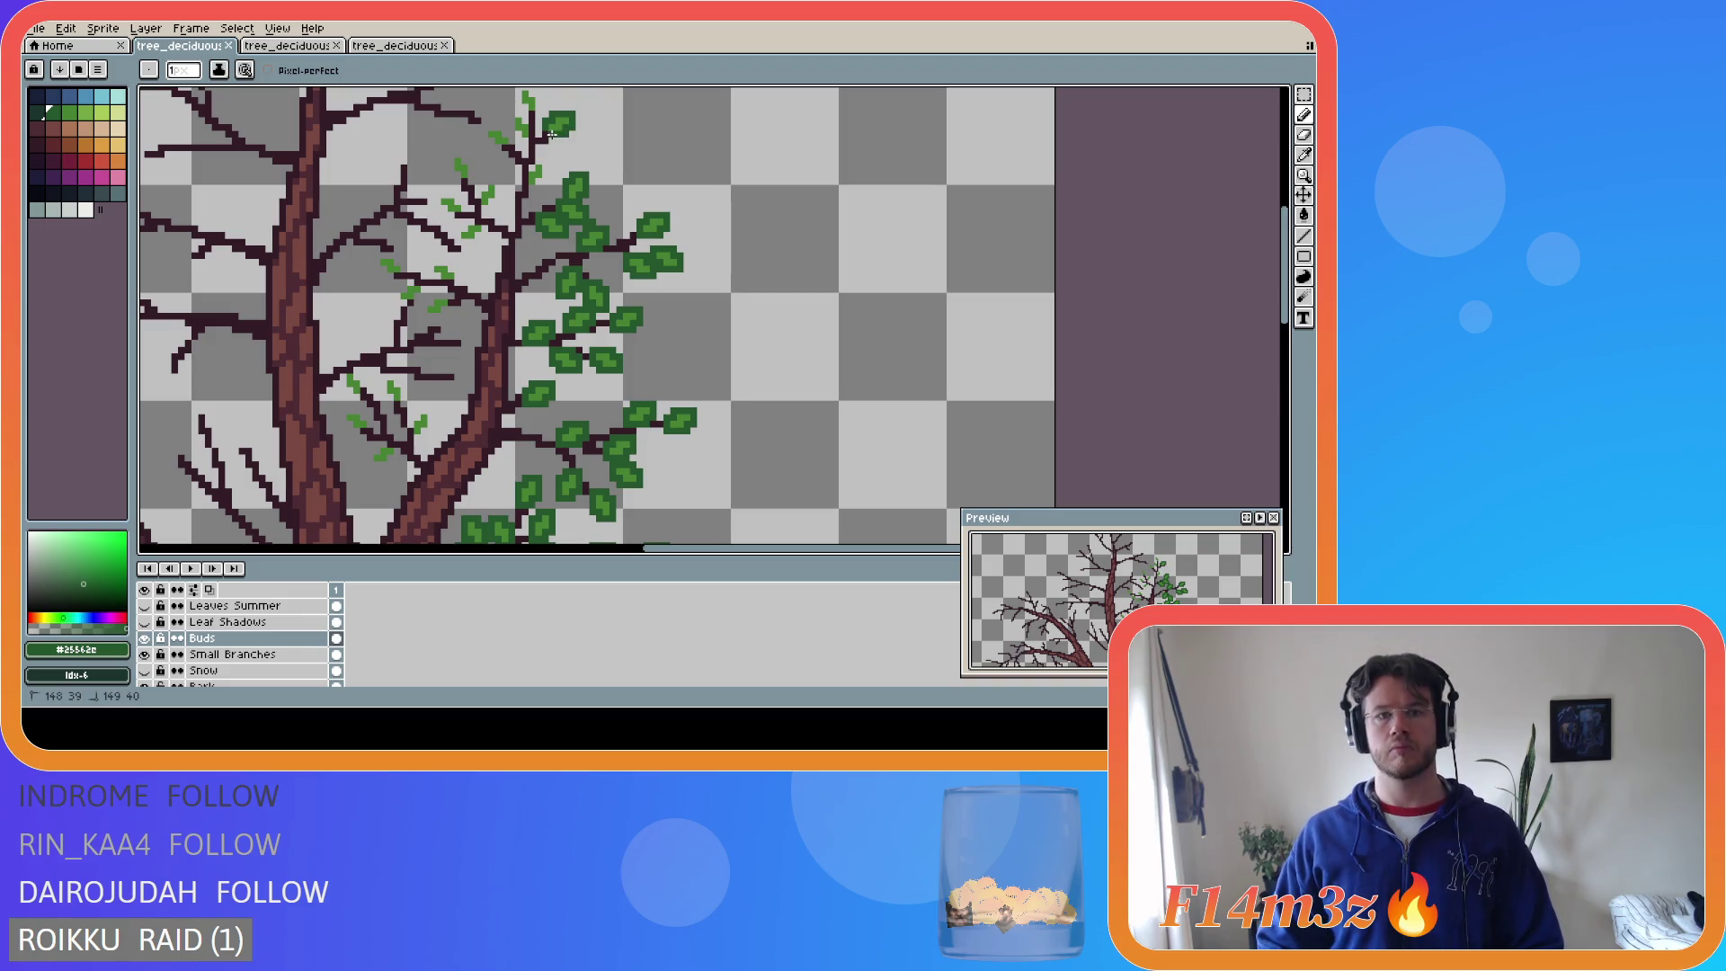
{"action": "scroll", "coordinate": [521, 207], "scroll_direction": "up", "scroll_amount": 3}
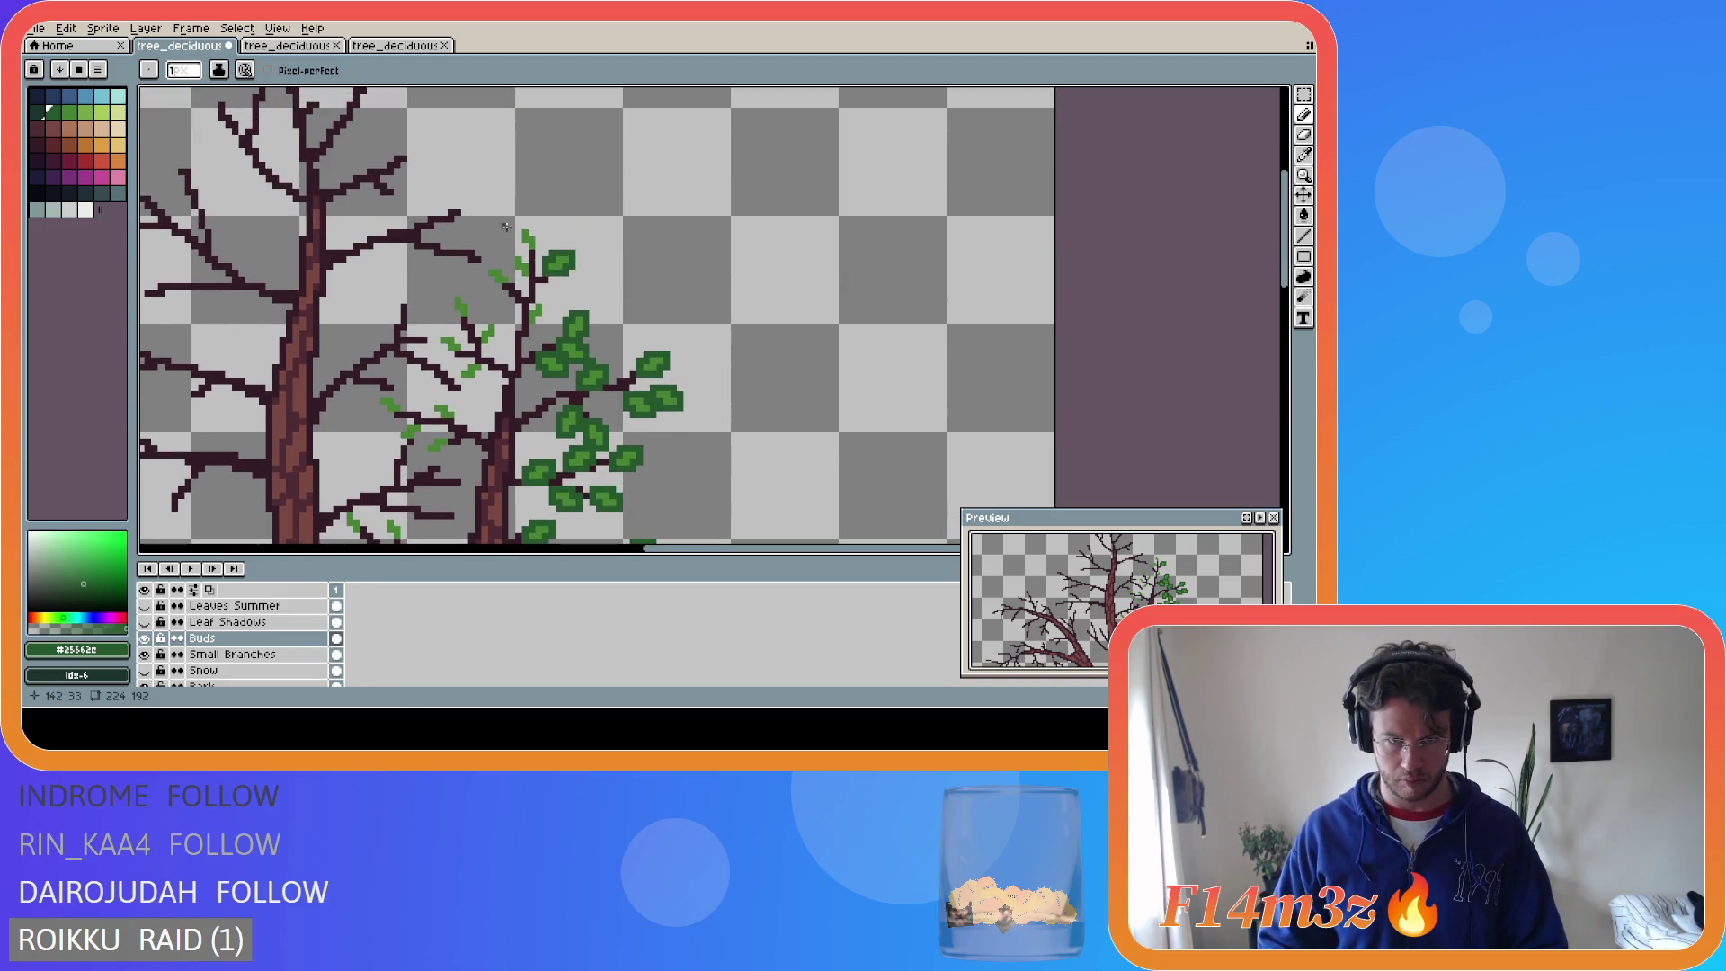
{"action": "mouse_move", "coordinate": [524, 248]}
{"action": "left_mouse_down"}
{"action": "mouse_move", "coordinate": [528, 223]}
{"action": "mouse_move", "coordinate": [527, 270]}
{"action": "mouse_move", "coordinate": [518, 250]}
{"action": "left_mouse_up"}
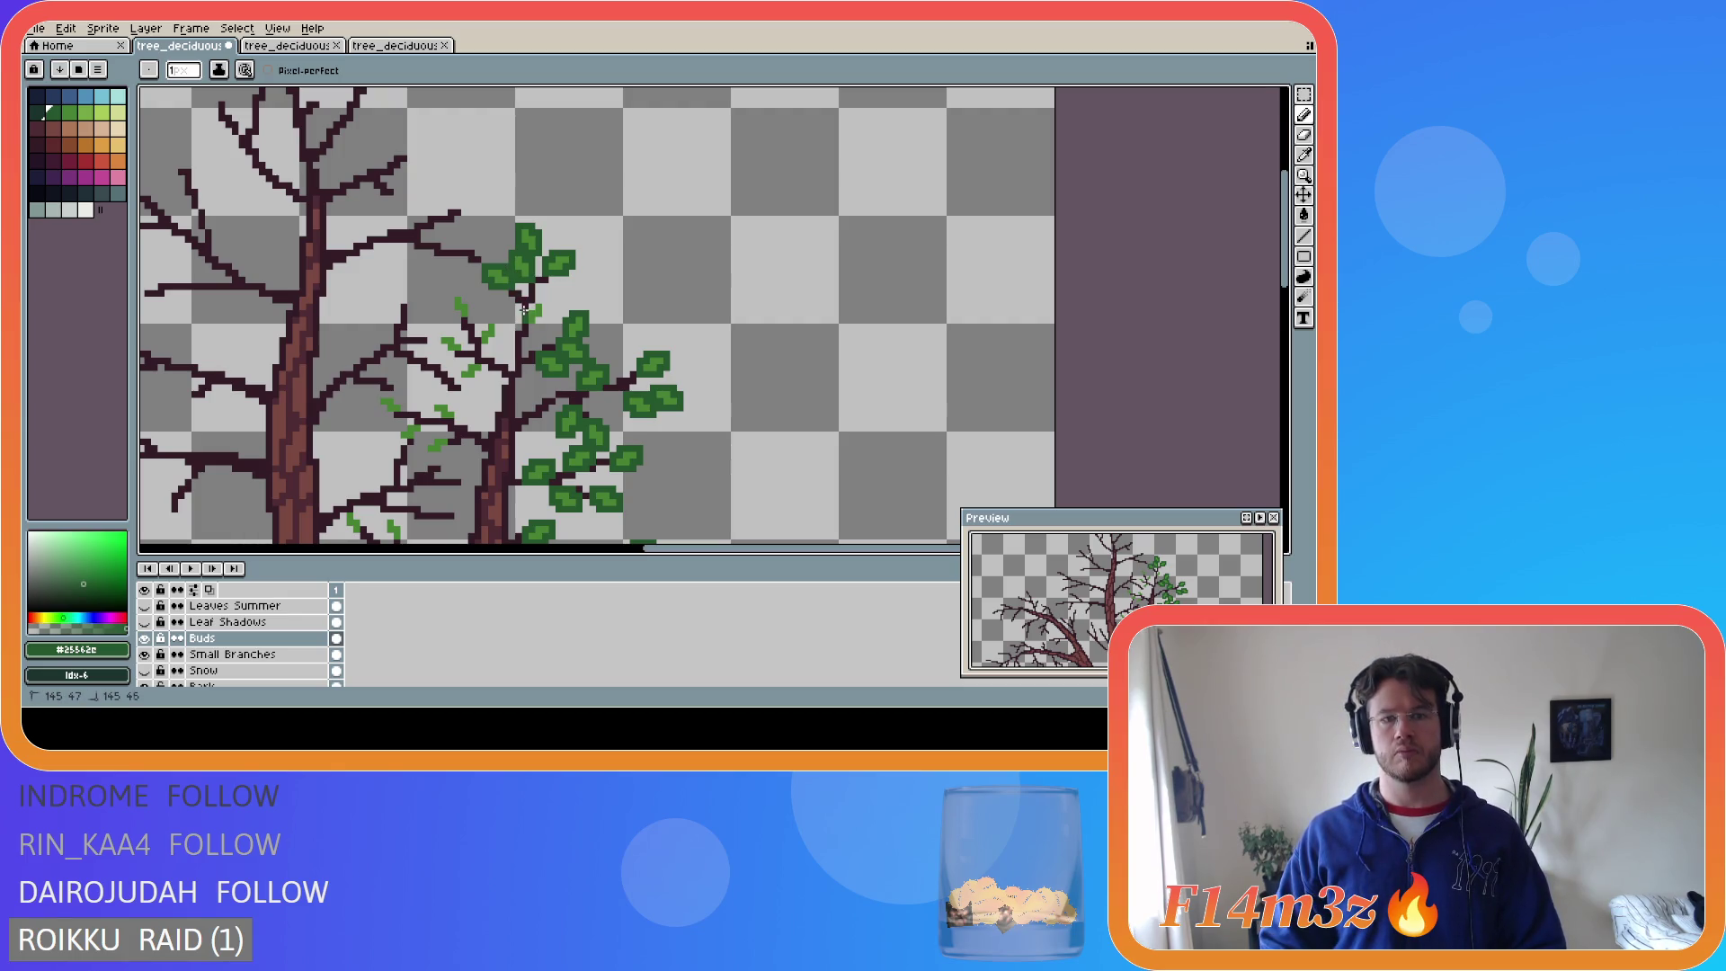
{"action": "key", "text": "b"}
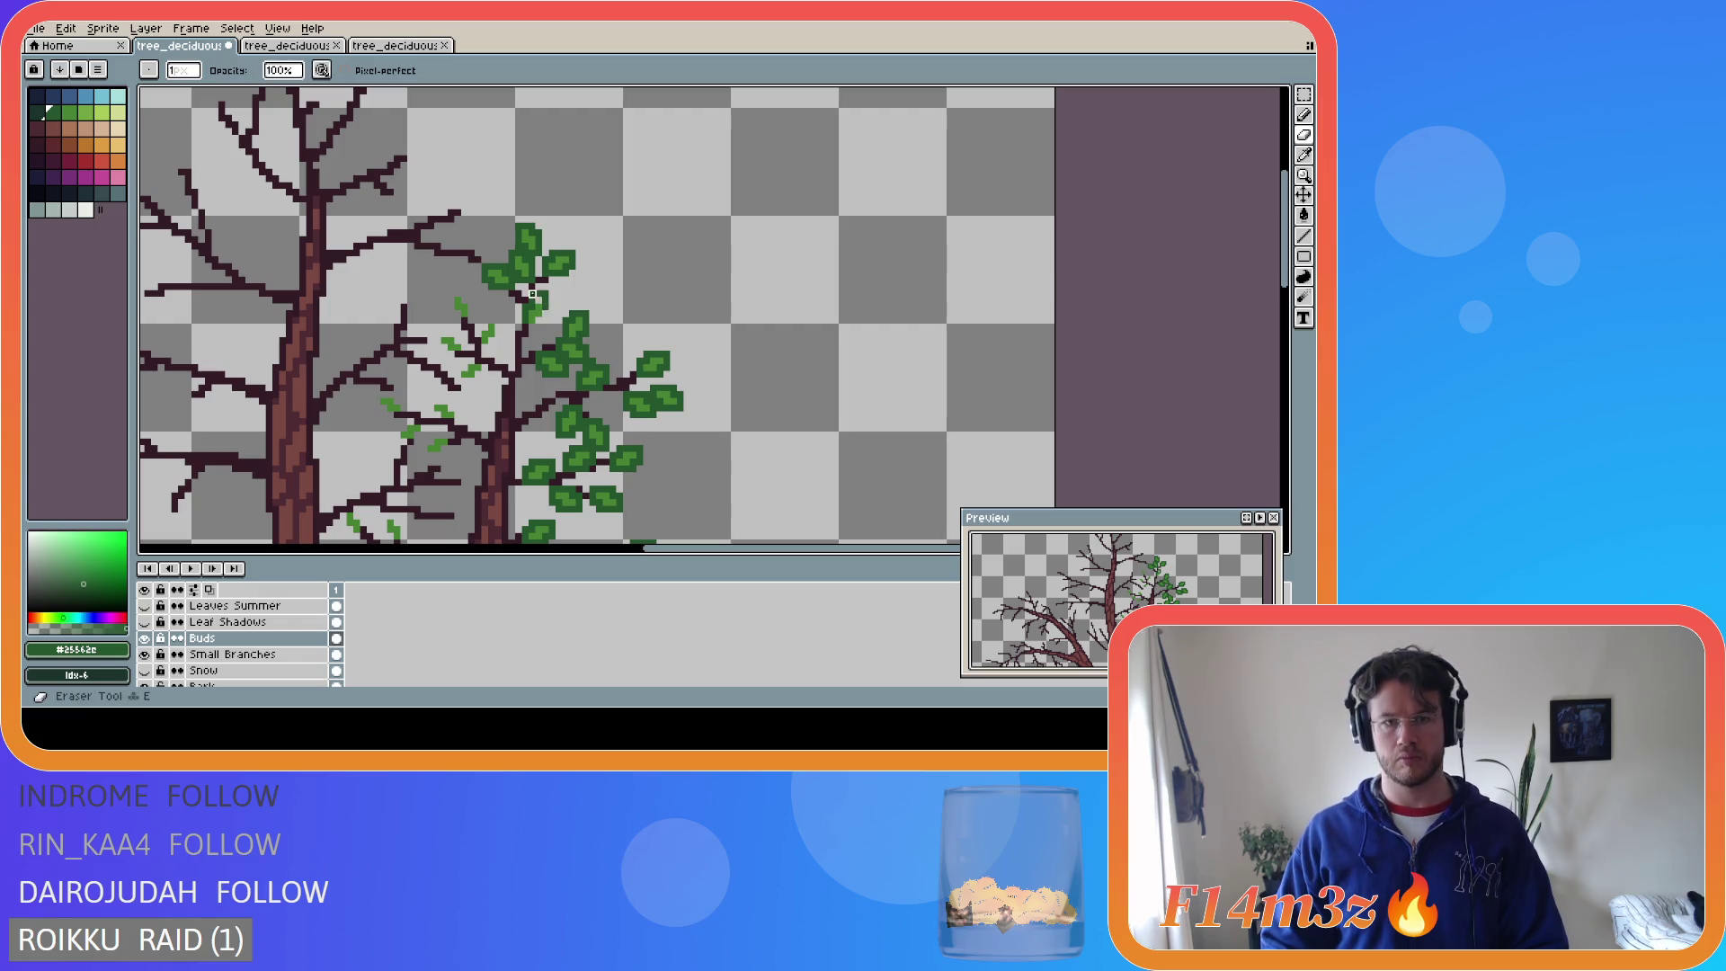
{"action": "key", "text": "b"}
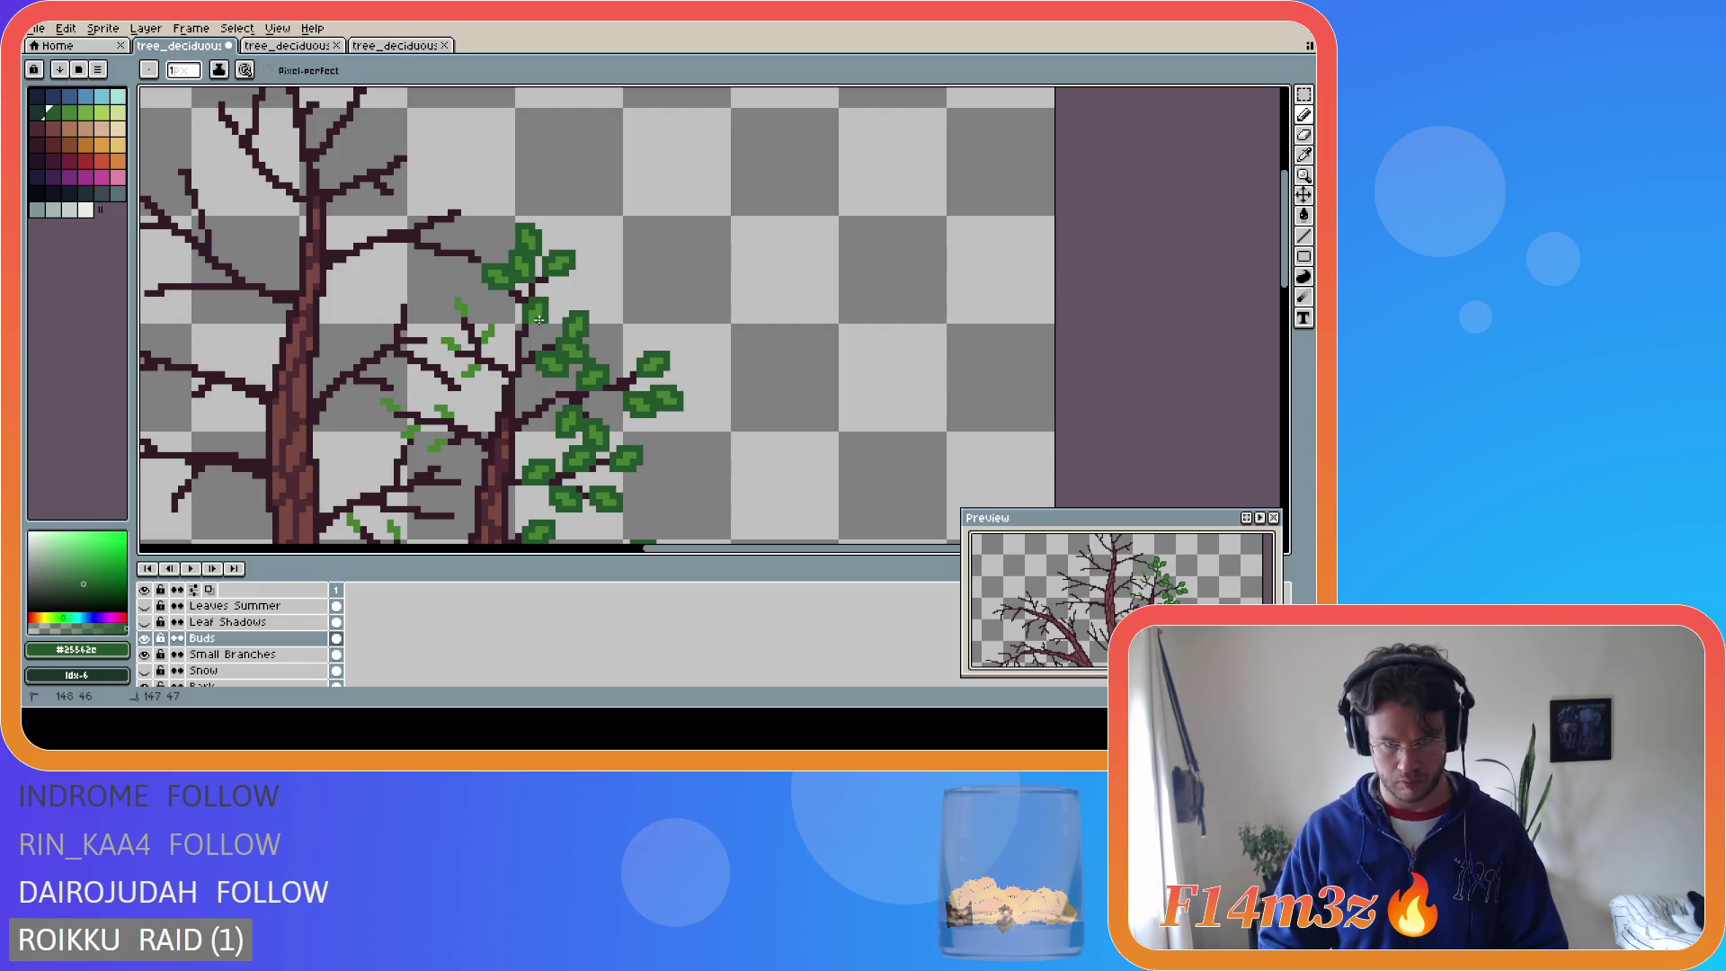
{"action": "key", "text": "ctrl+s"}
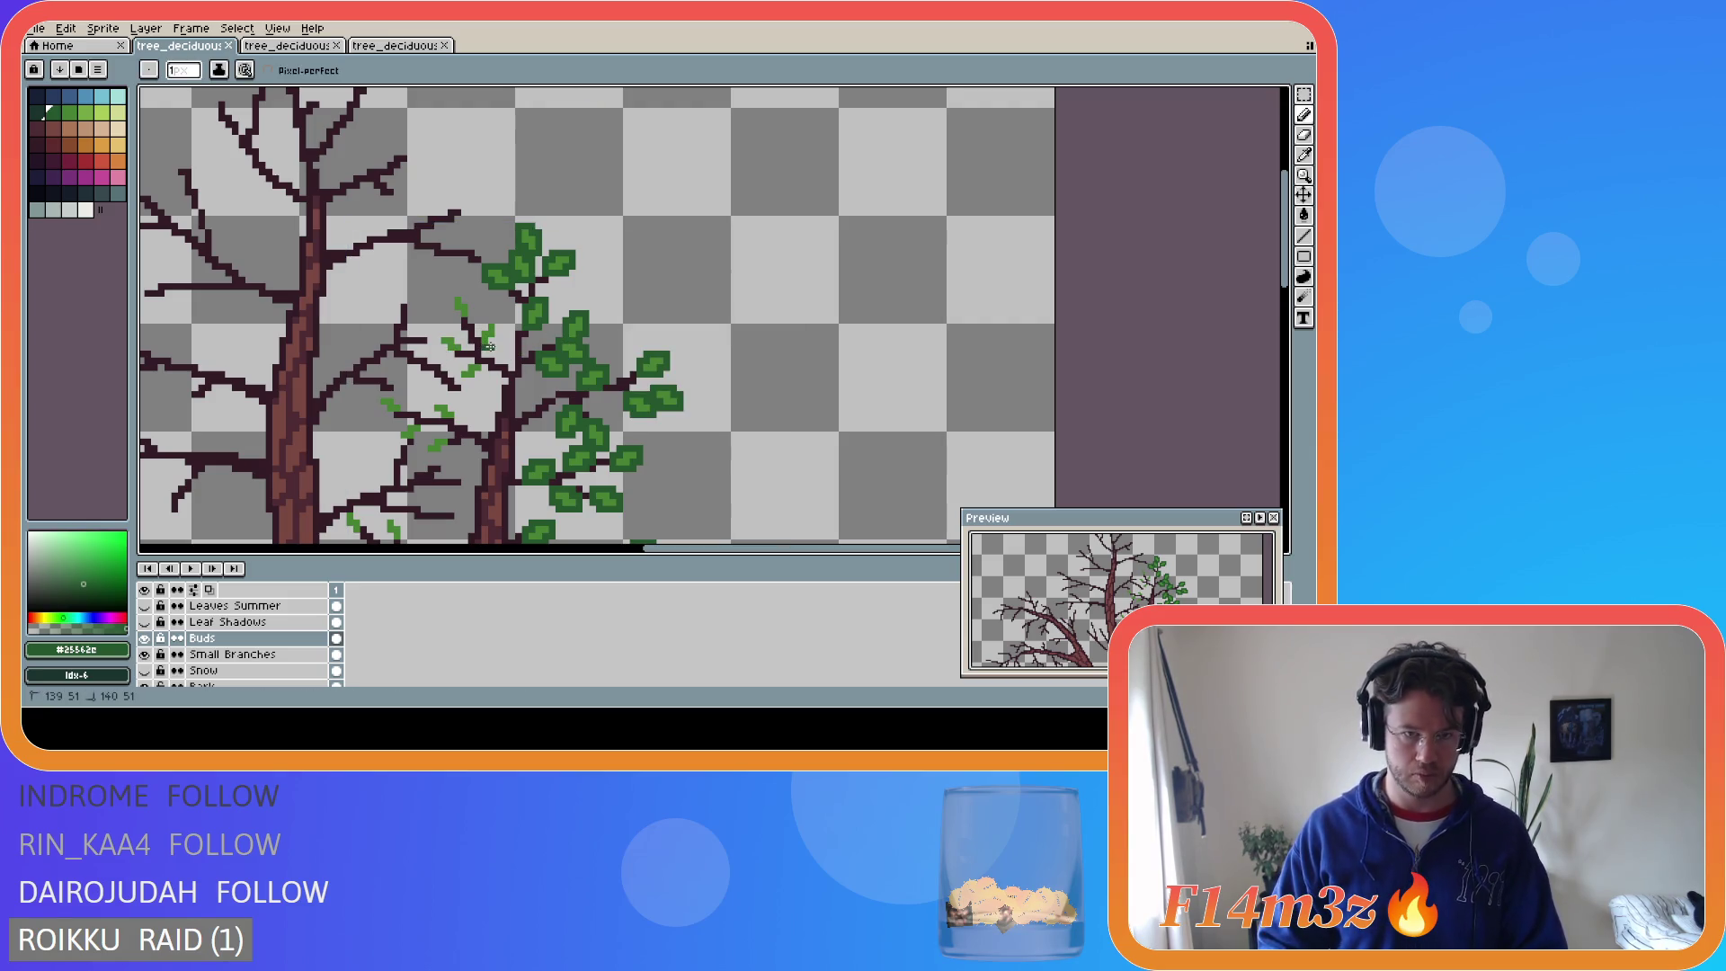
- Draw a new dark-green leaf cluster on the branch left of the main foliage and save
{"action": "left_click_drag", "start_coordinate": [496, 340], "coordinate": [451, 300]}
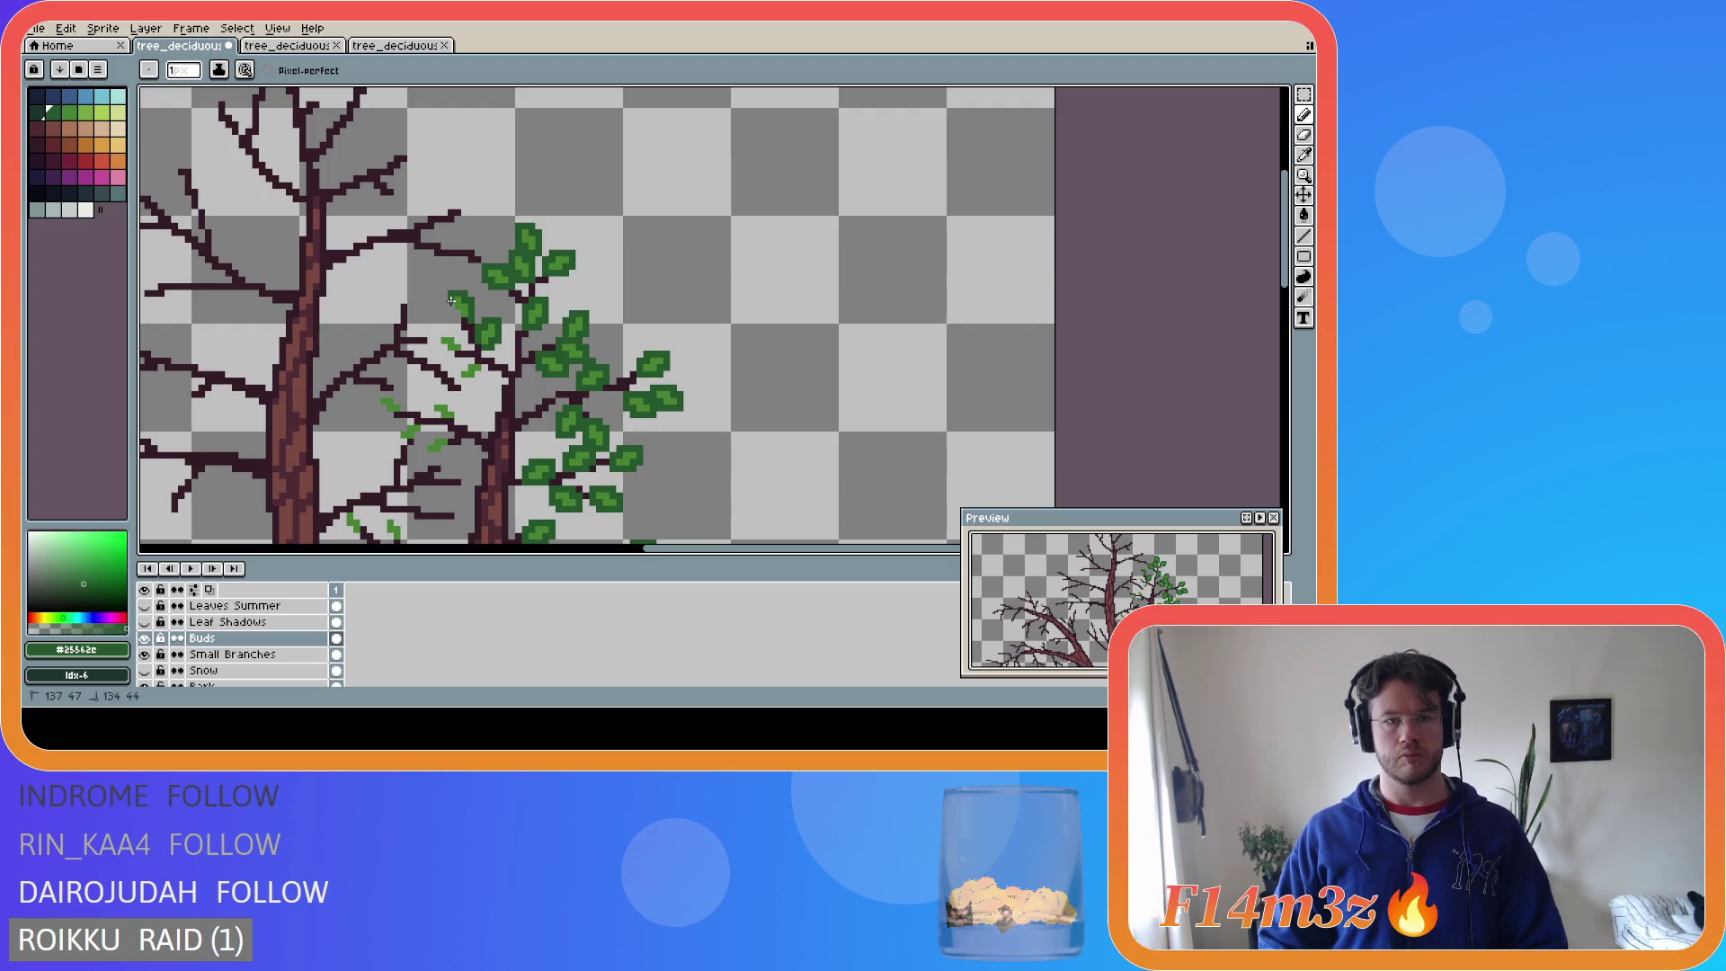
{"action": "key", "text": "e"}
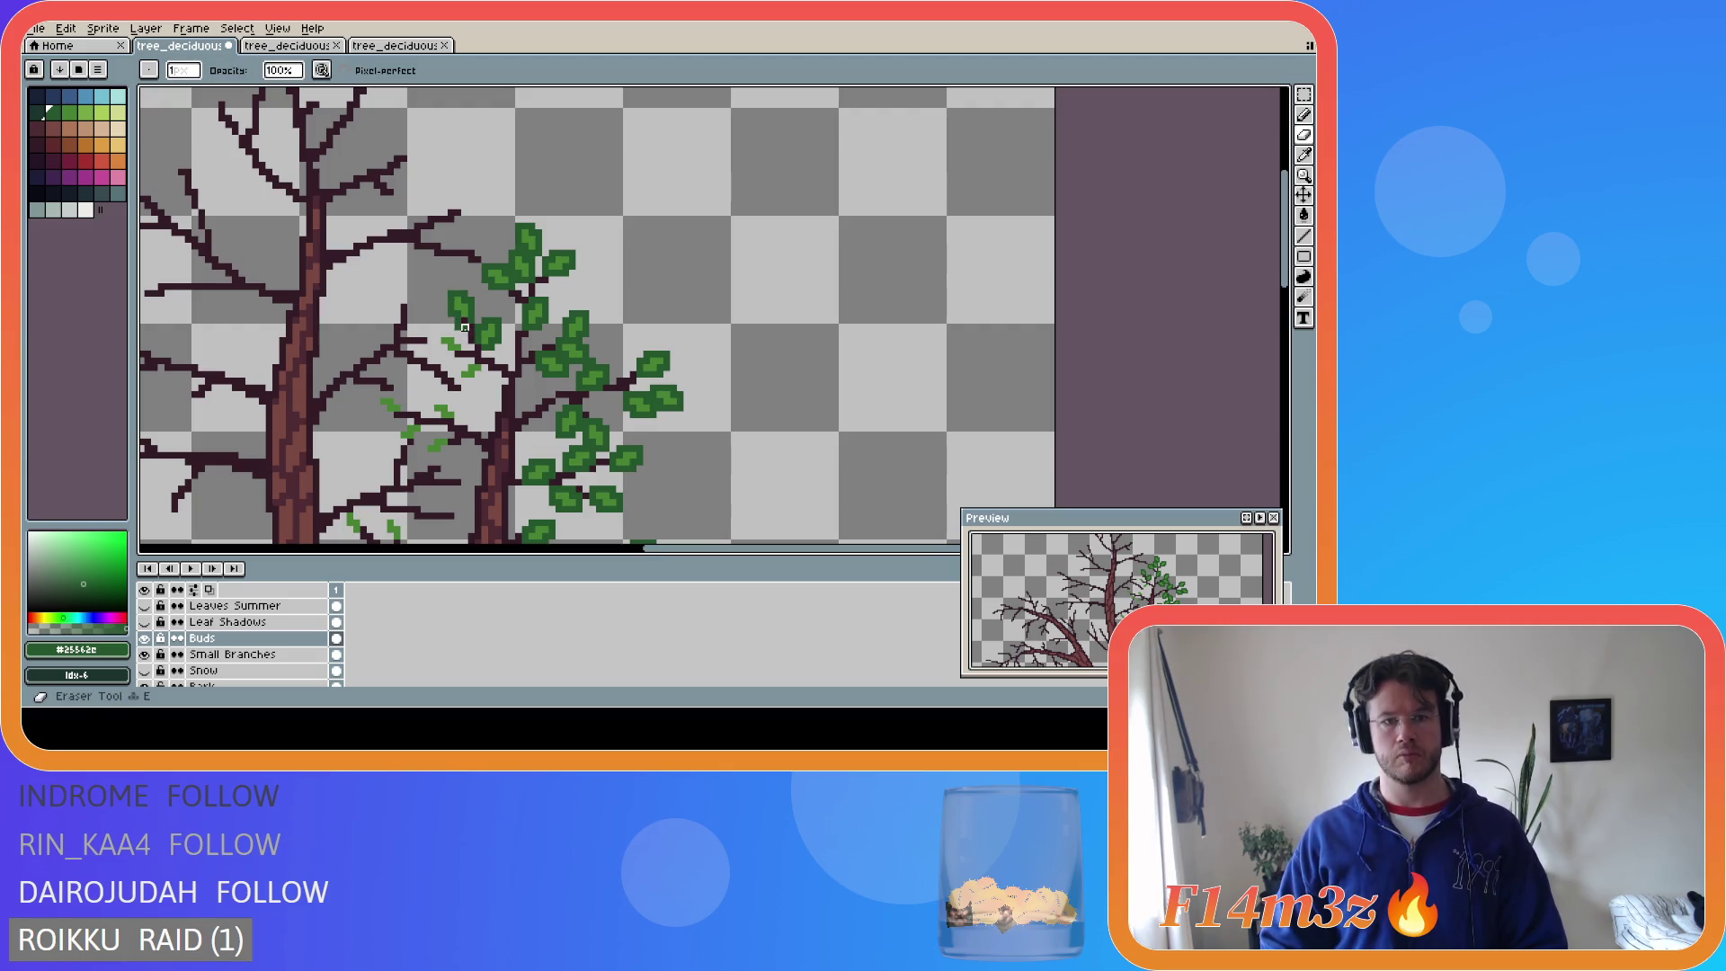
{"action": "key", "text": "b"}
{"action": "left_click", "coordinate": [459, 343]}
{"action": "left_click_drag", "start_coordinate": [455, 336], "coordinate": [439, 334]}
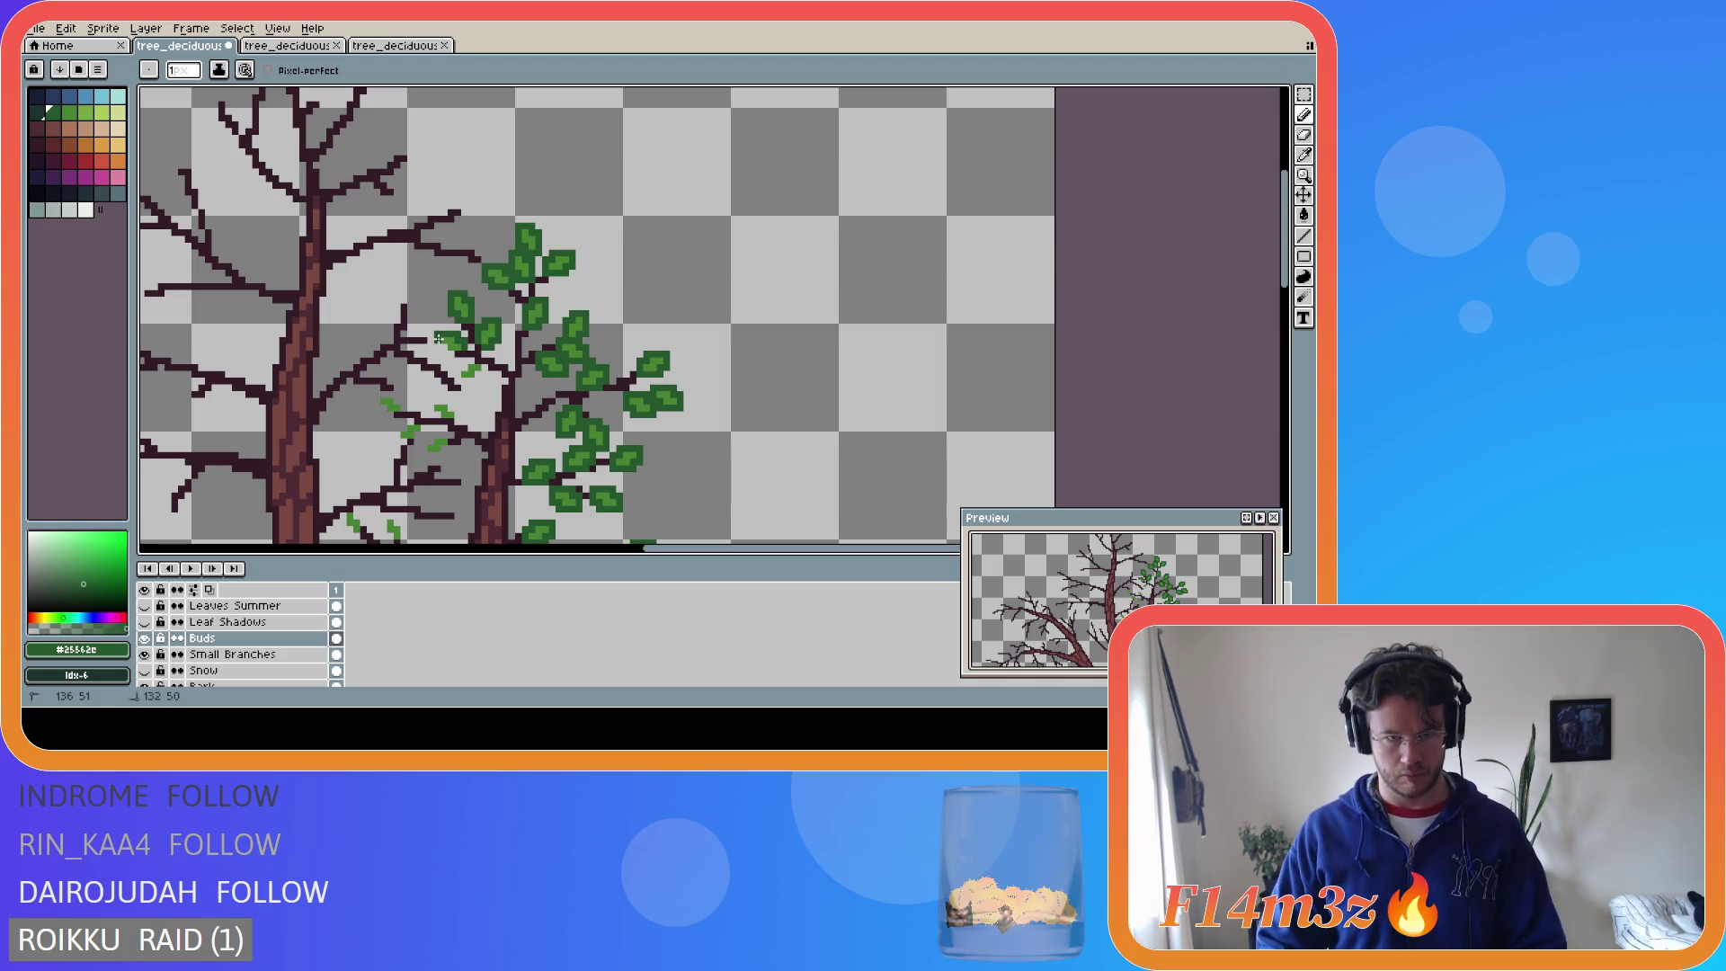
{"action": "left_click", "coordinate": [462, 360]}
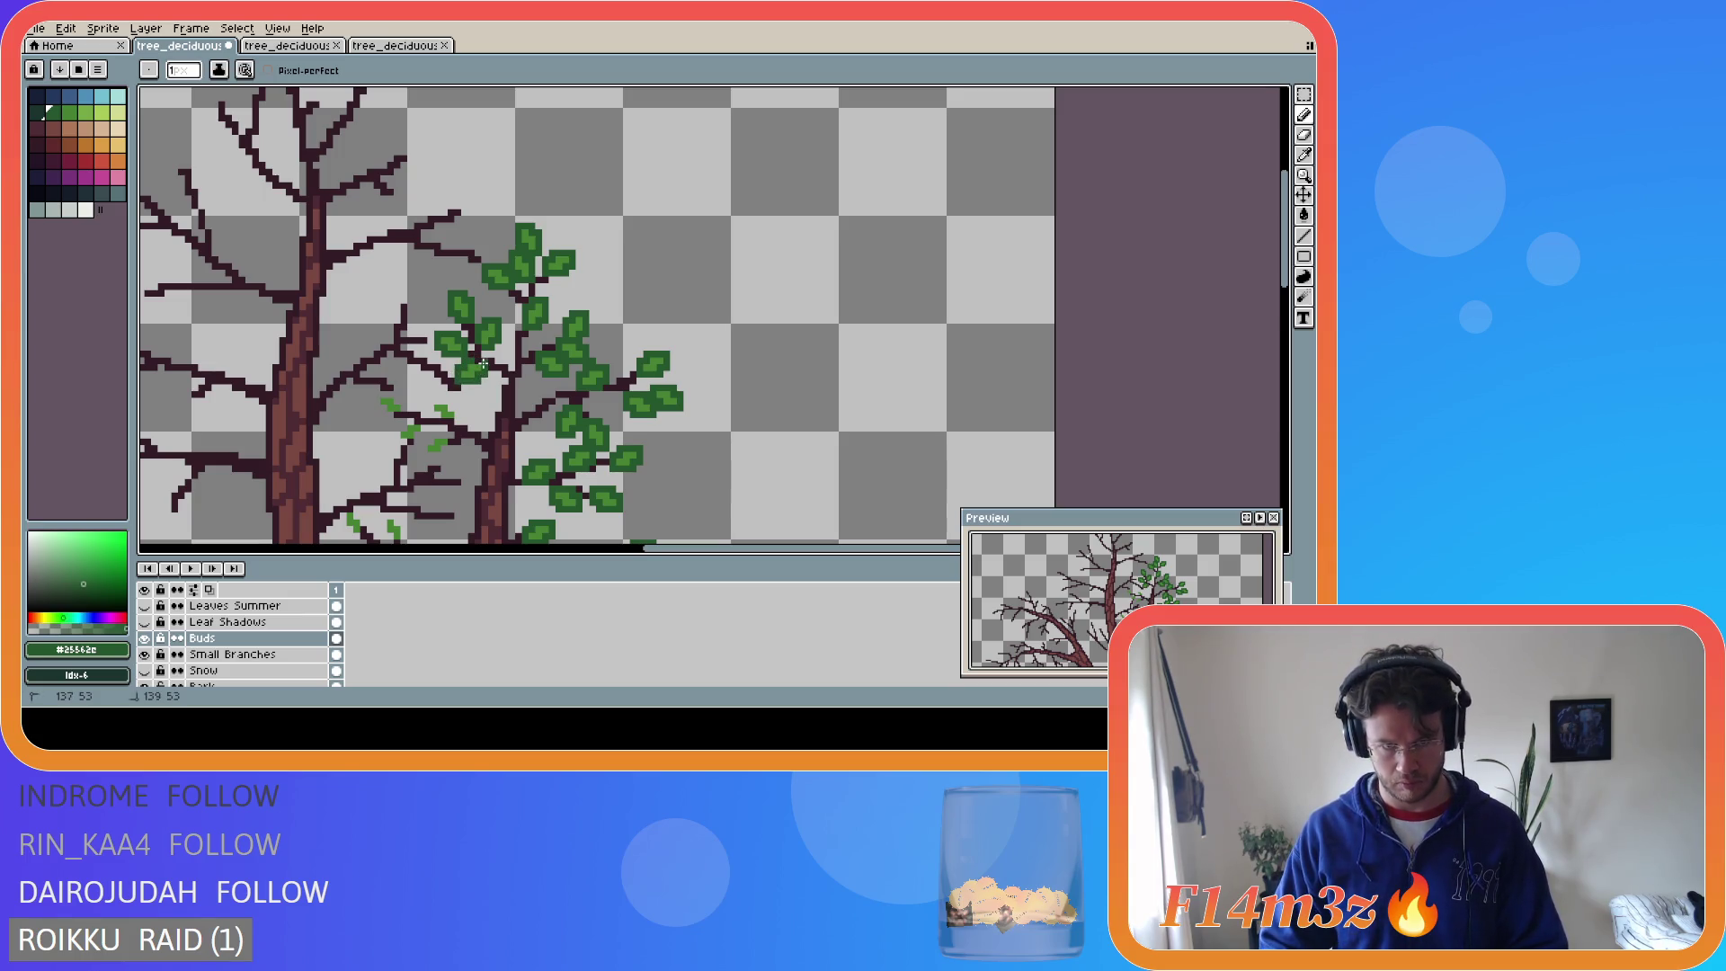
{"action": "key", "text": "ctrl+s"}
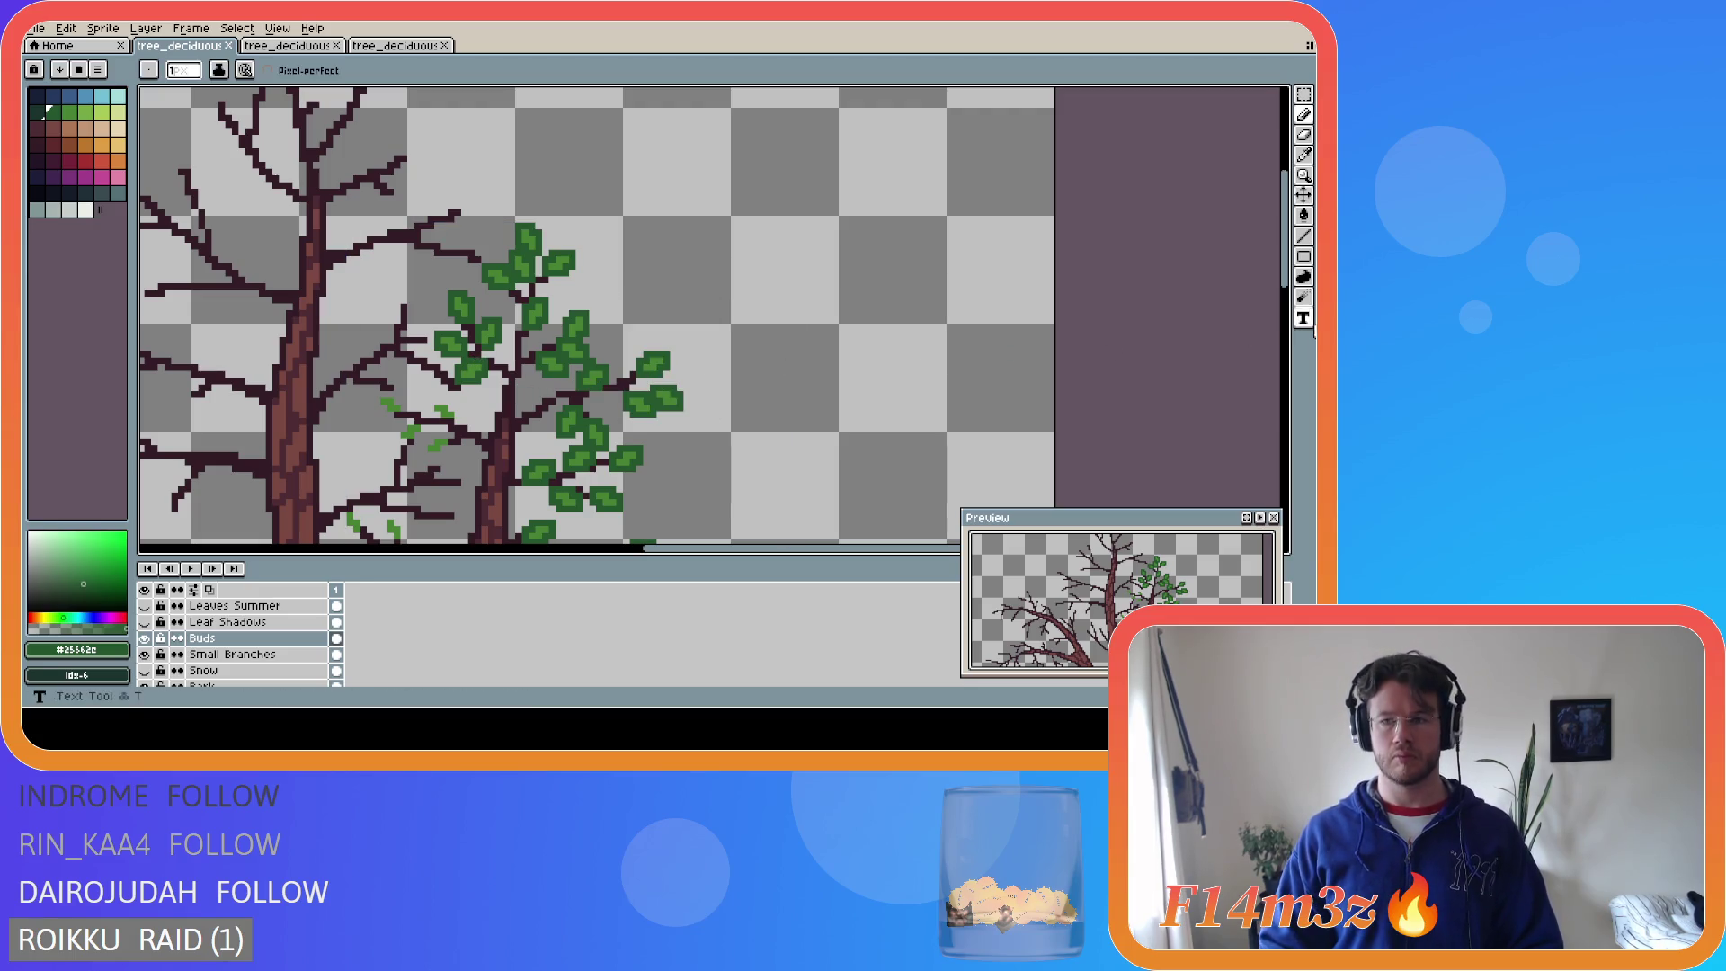
{"action": "scroll", "coordinate": [476, 283], "scroll_direction": "down", "scroll_amount": 3}
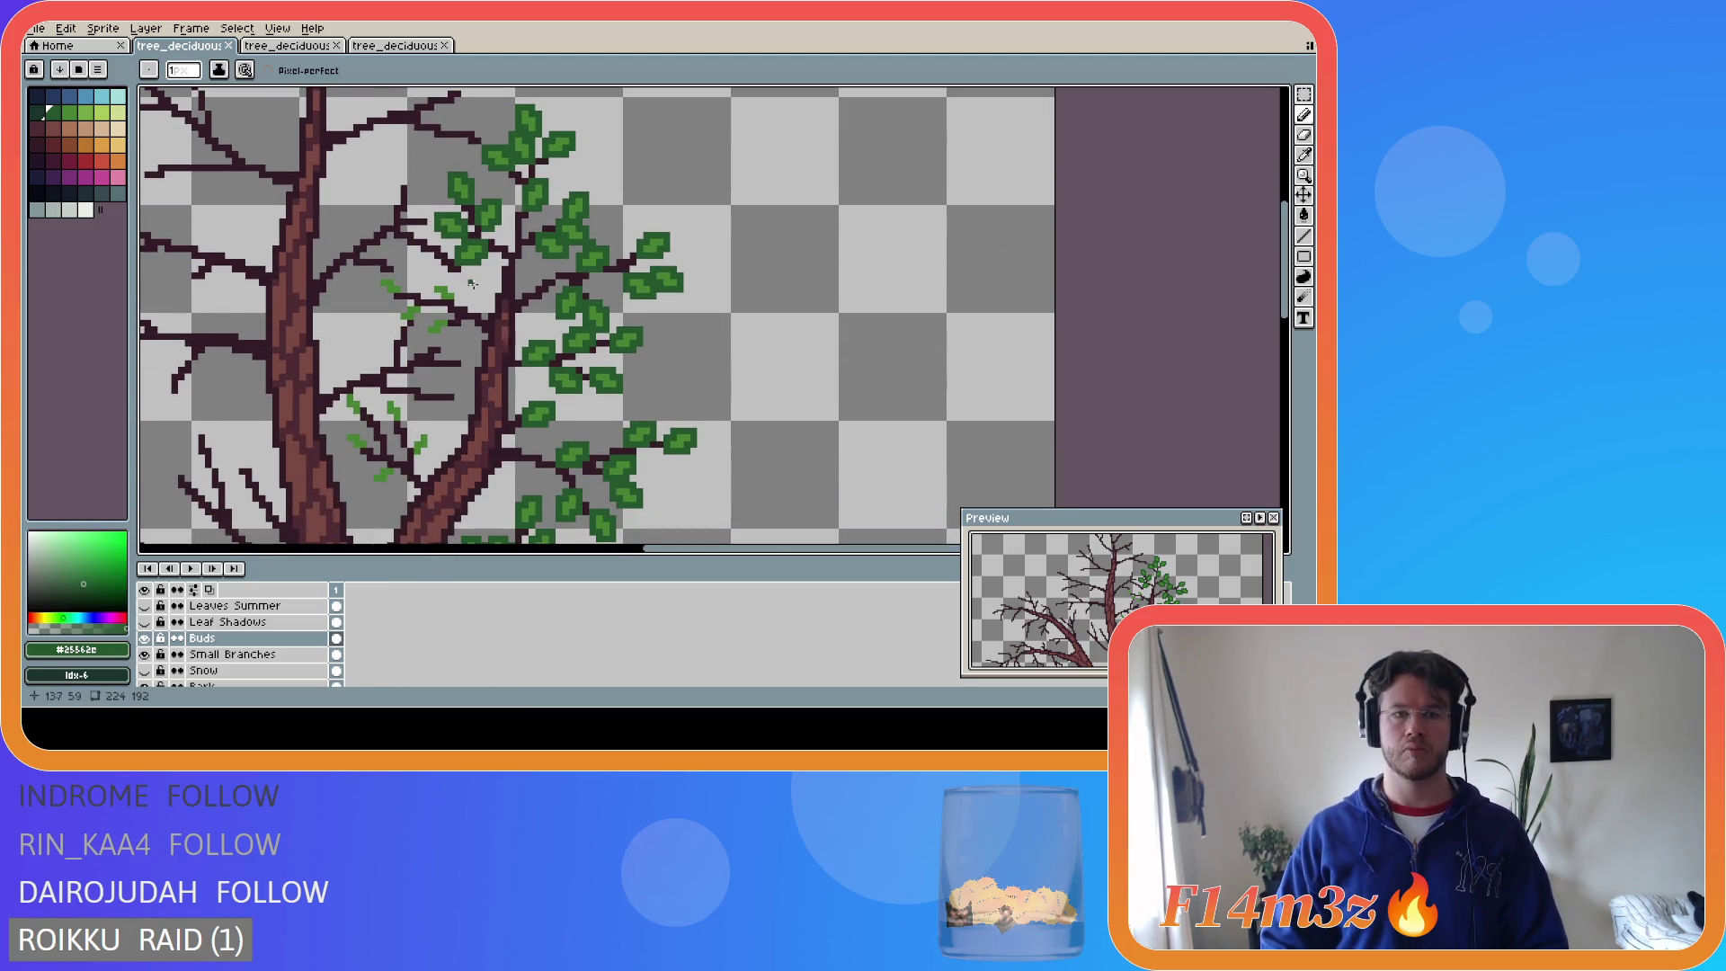
- Pencil three small dark-green leaves on the branch beside the trunk, extending leftward, and save
{"action": "mouse_move", "coordinate": [459, 298]}
{"action": "left_mouse_down"}
{"action": "mouse_move", "coordinate": [431, 284]}
{"action": "mouse_move", "coordinate": [449, 325]}
{"action": "mouse_move", "coordinate": [426, 331]}
{"action": "mouse_move", "coordinate": [451, 327]}
{"action": "left_mouse_up"}
{"action": "left_click", "coordinate": [425, 304]}
{"action": "left_click_drag", "start_coordinate": [416, 321], "coordinate": [405, 321]}
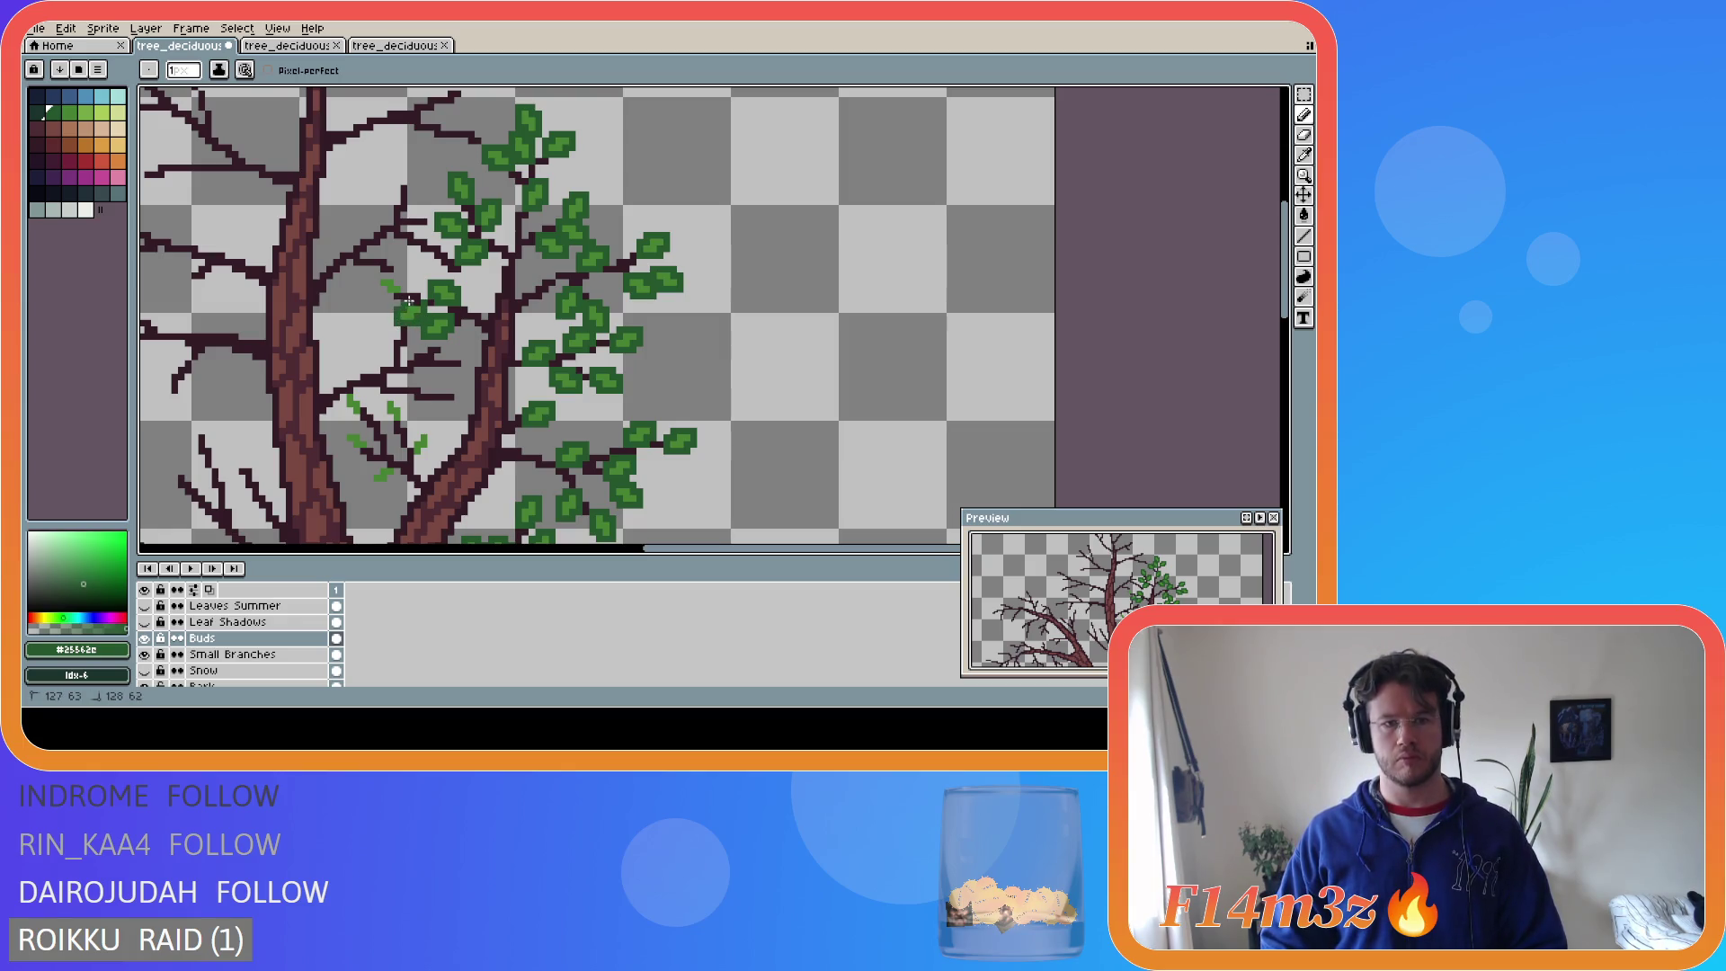
{"action": "left_click_drag", "start_coordinate": [418, 302], "coordinate": [395, 286]}
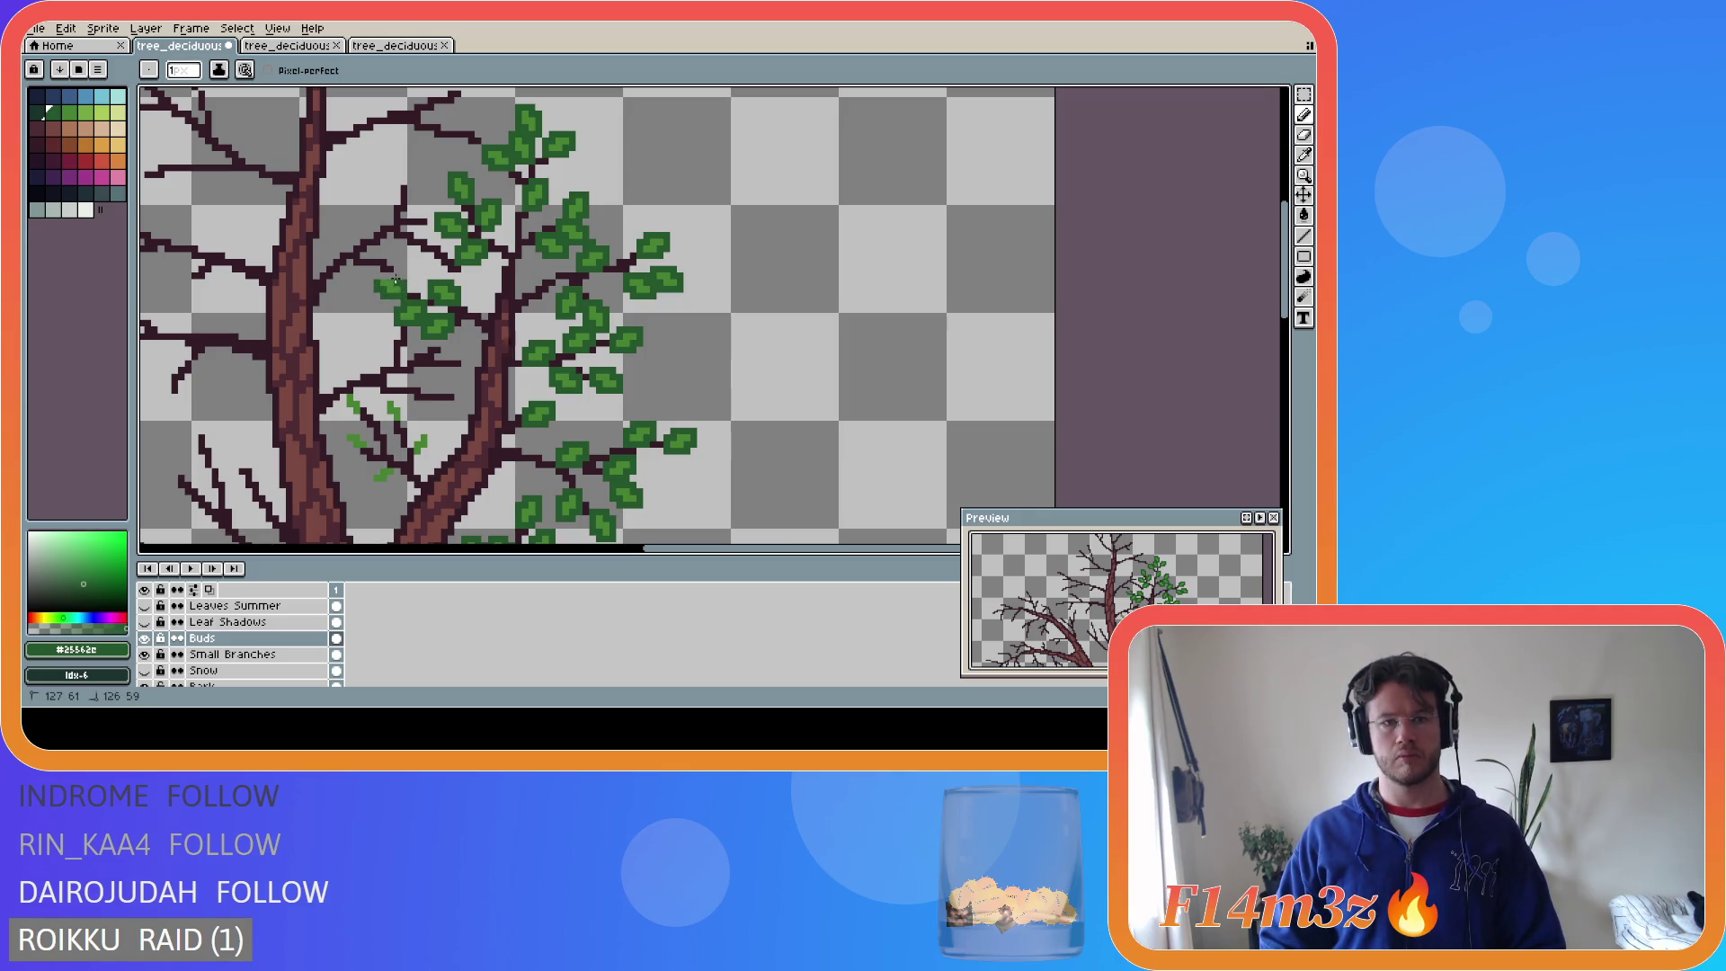
{"action": "key", "text": "ctrl+s"}
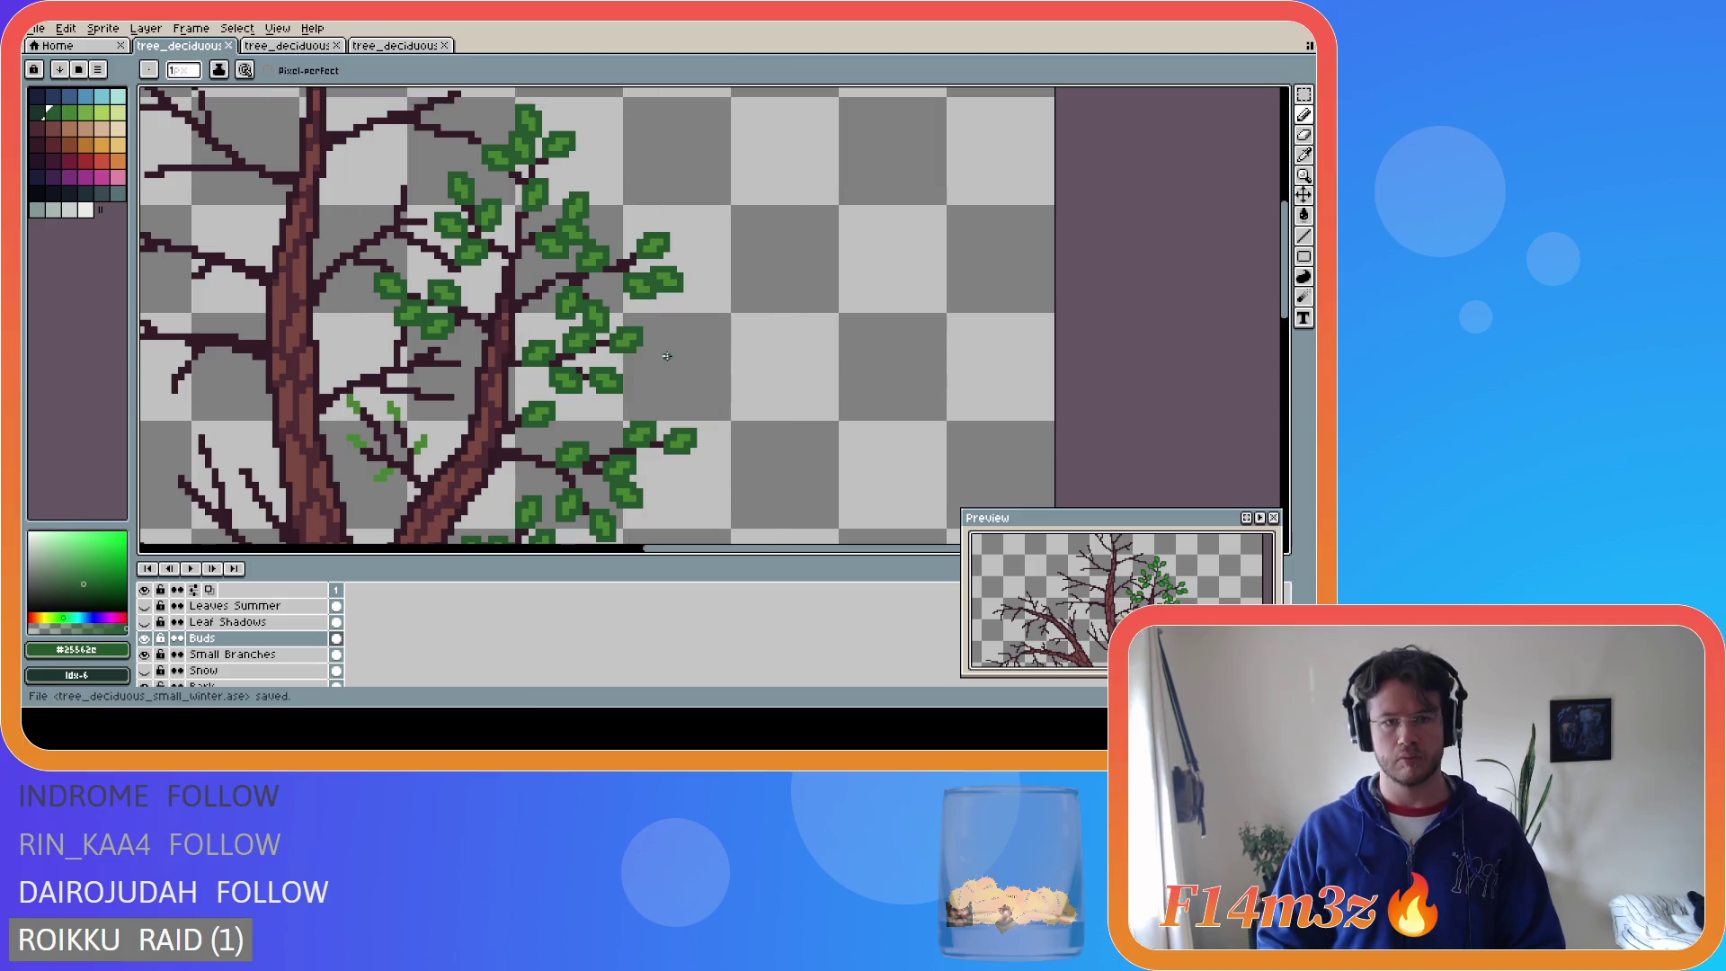
{"action": "scroll", "coordinate": [1290, 293], "scroll_direction": "down", "scroll_amount": 1}
- Add short light-green bud strokes on the left branches near the fork and save tree_deciduous_small_winter.ase
{"action": "scroll", "coordinate": [1292, 296], "scroll_direction": "down", "scroll_amount": 4}
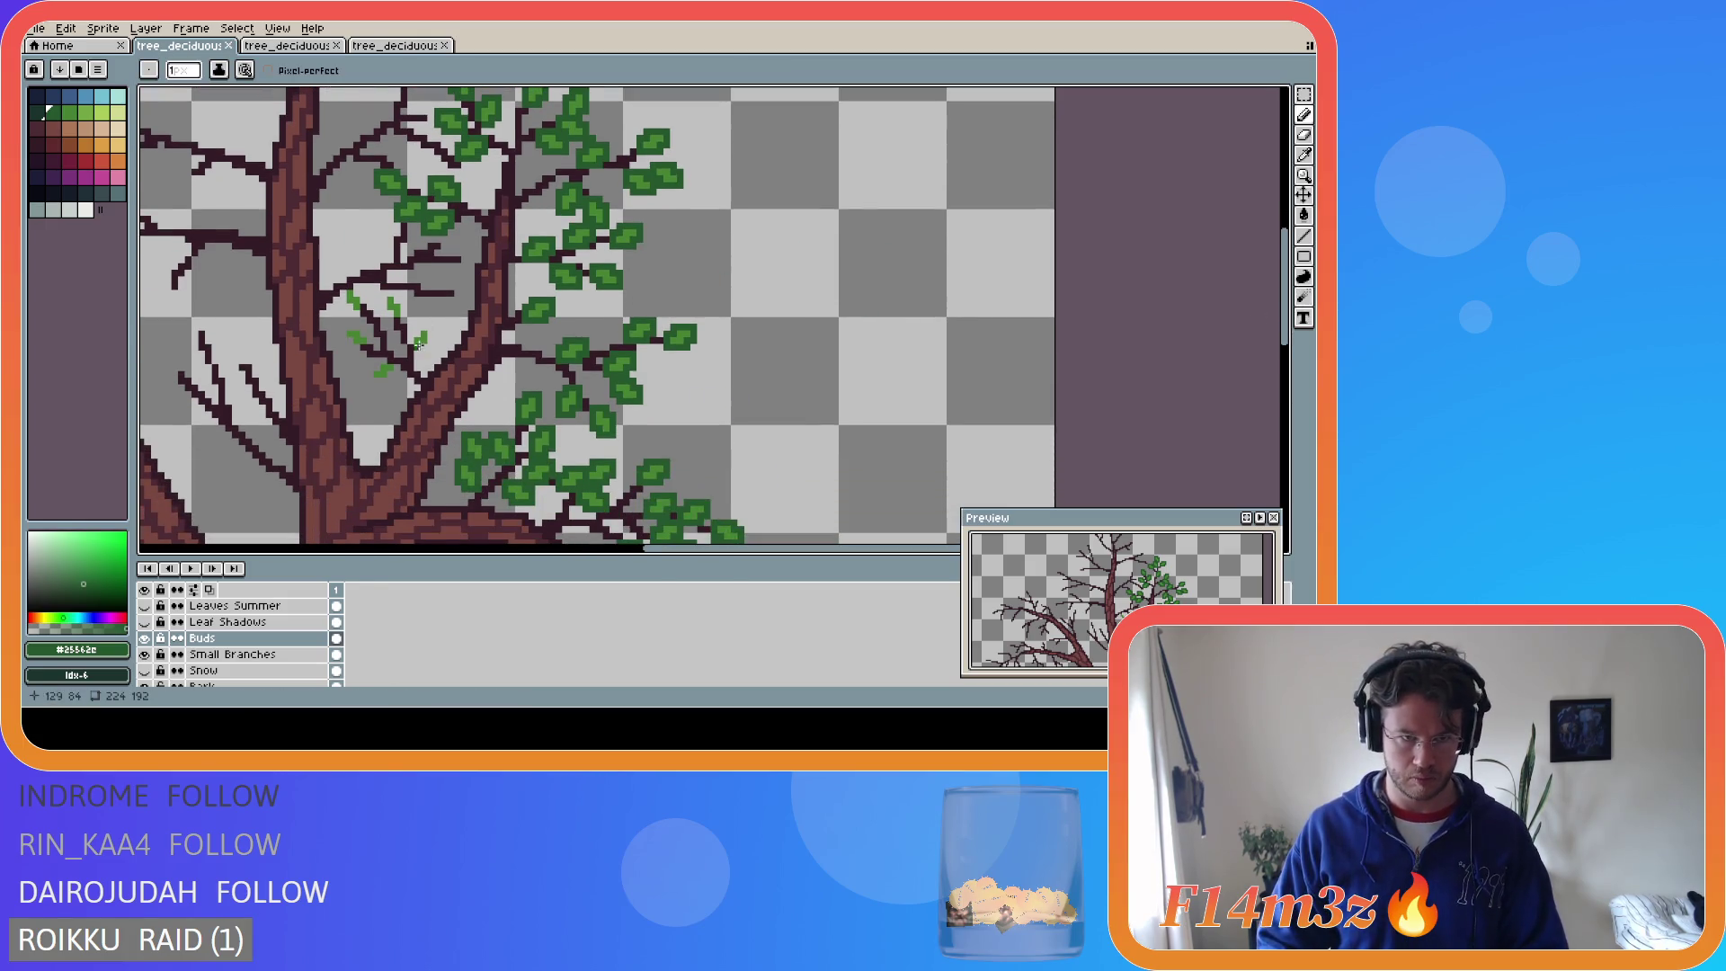
{"action": "mouse_move", "coordinate": [411, 358]}
{"action": "left_mouse_down"}
{"action": "mouse_move", "coordinate": [428, 328]}
{"action": "mouse_move", "coordinate": [415, 326]}
{"action": "left_mouse_up"}
{"action": "key", "text": "b"}
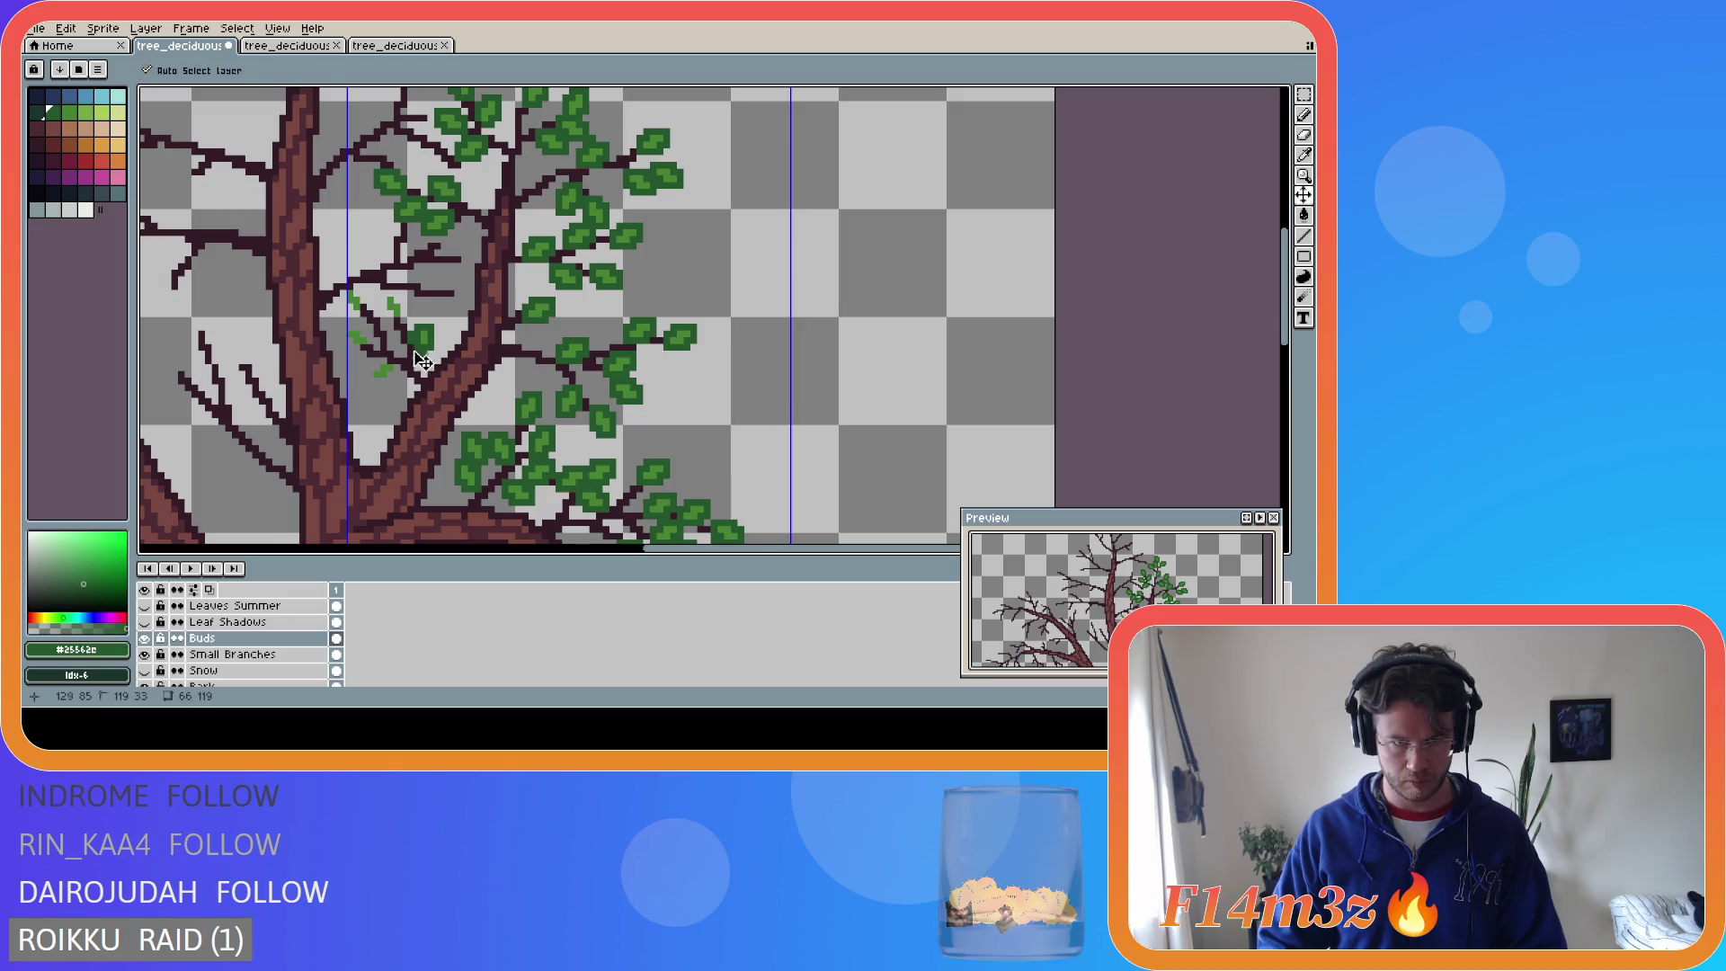
{"action": "left_click", "coordinate": [419, 327]}
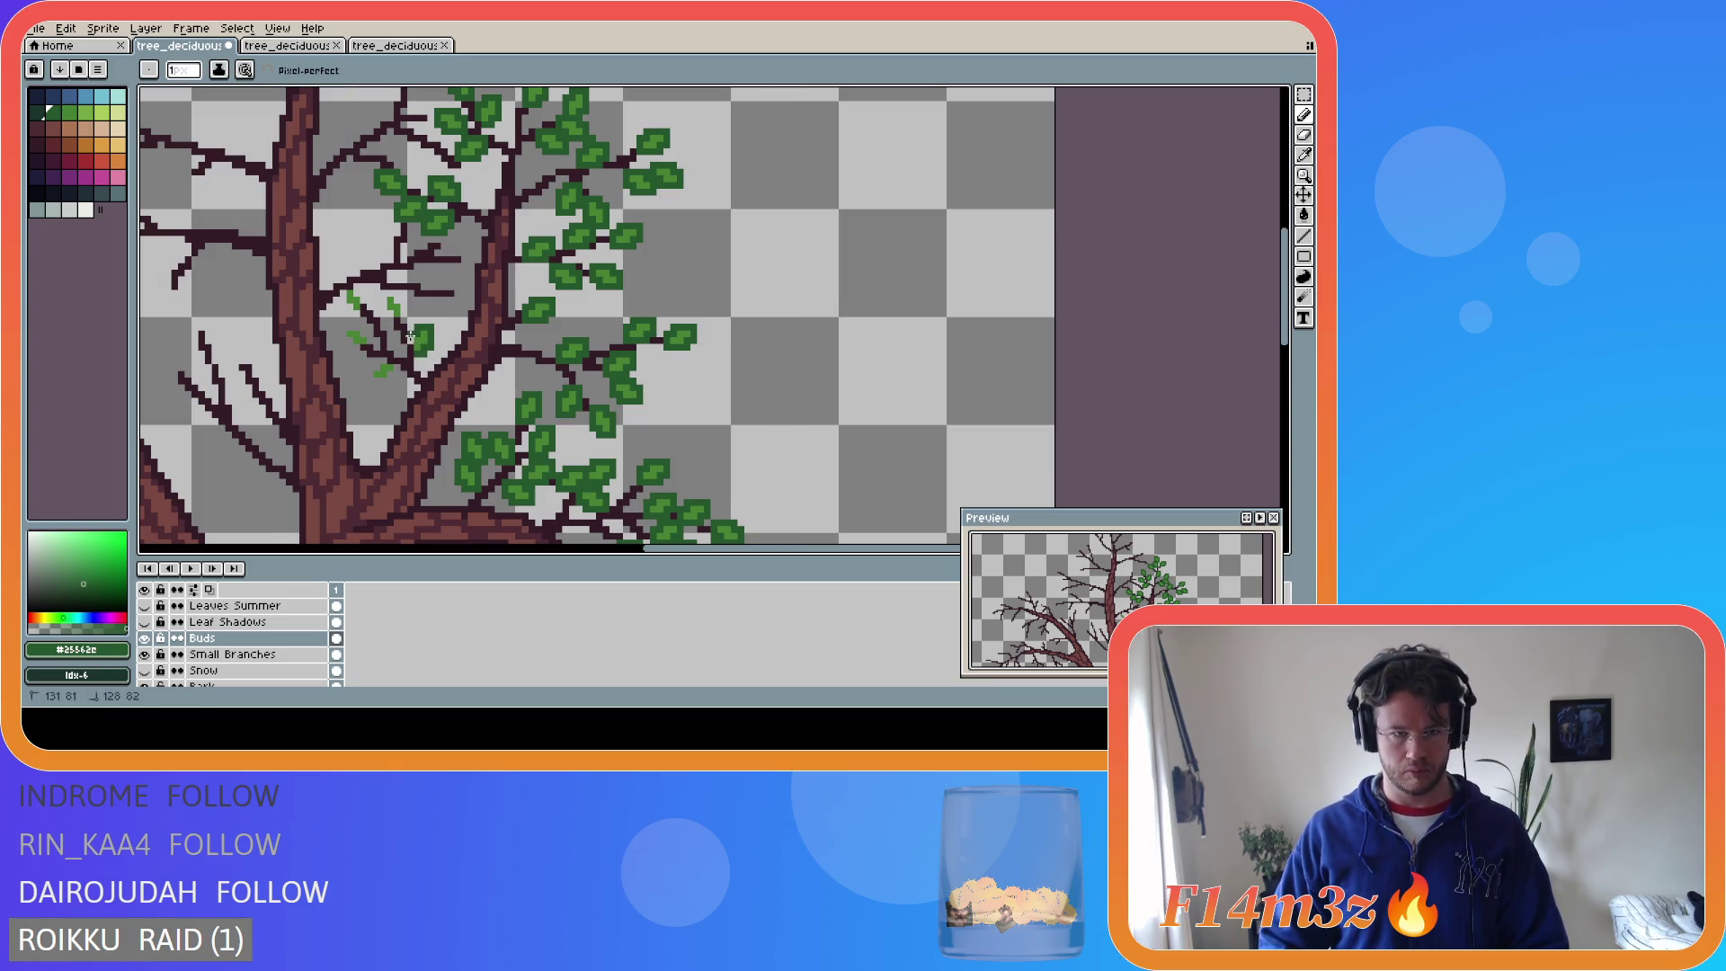
{"action": "left_click", "coordinate": [390, 373]}
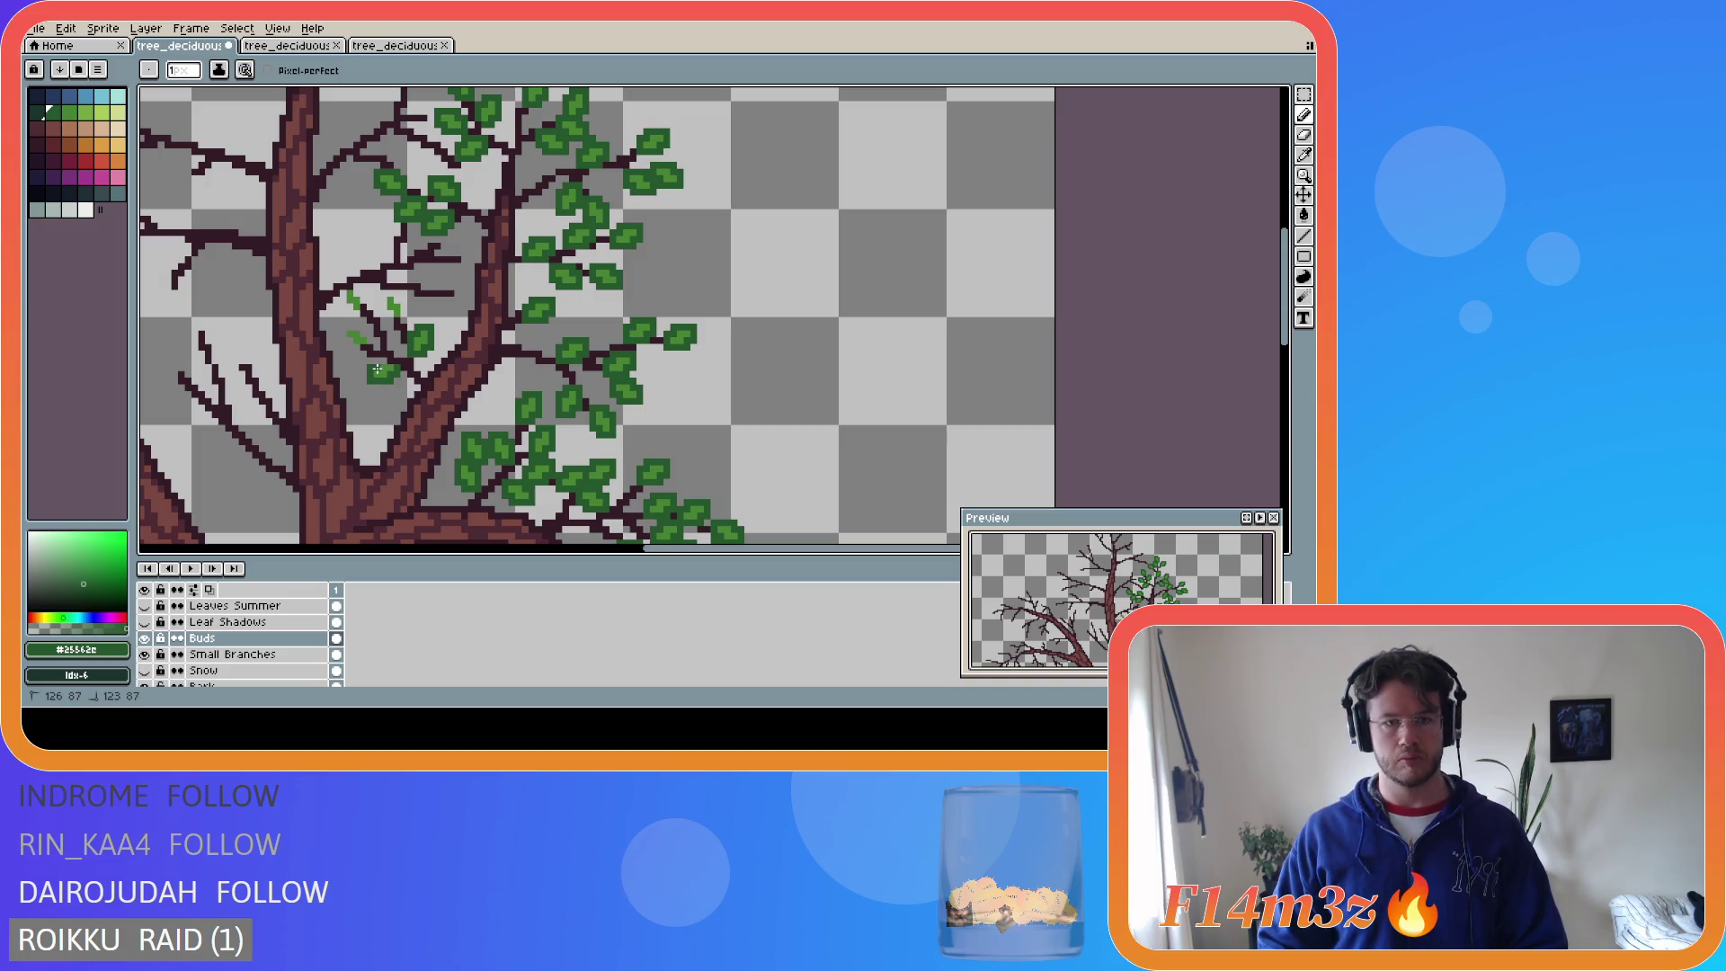
{"action": "left_click_drag", "start_coordinate": [358, 346], "coordinate": [356, 327]}
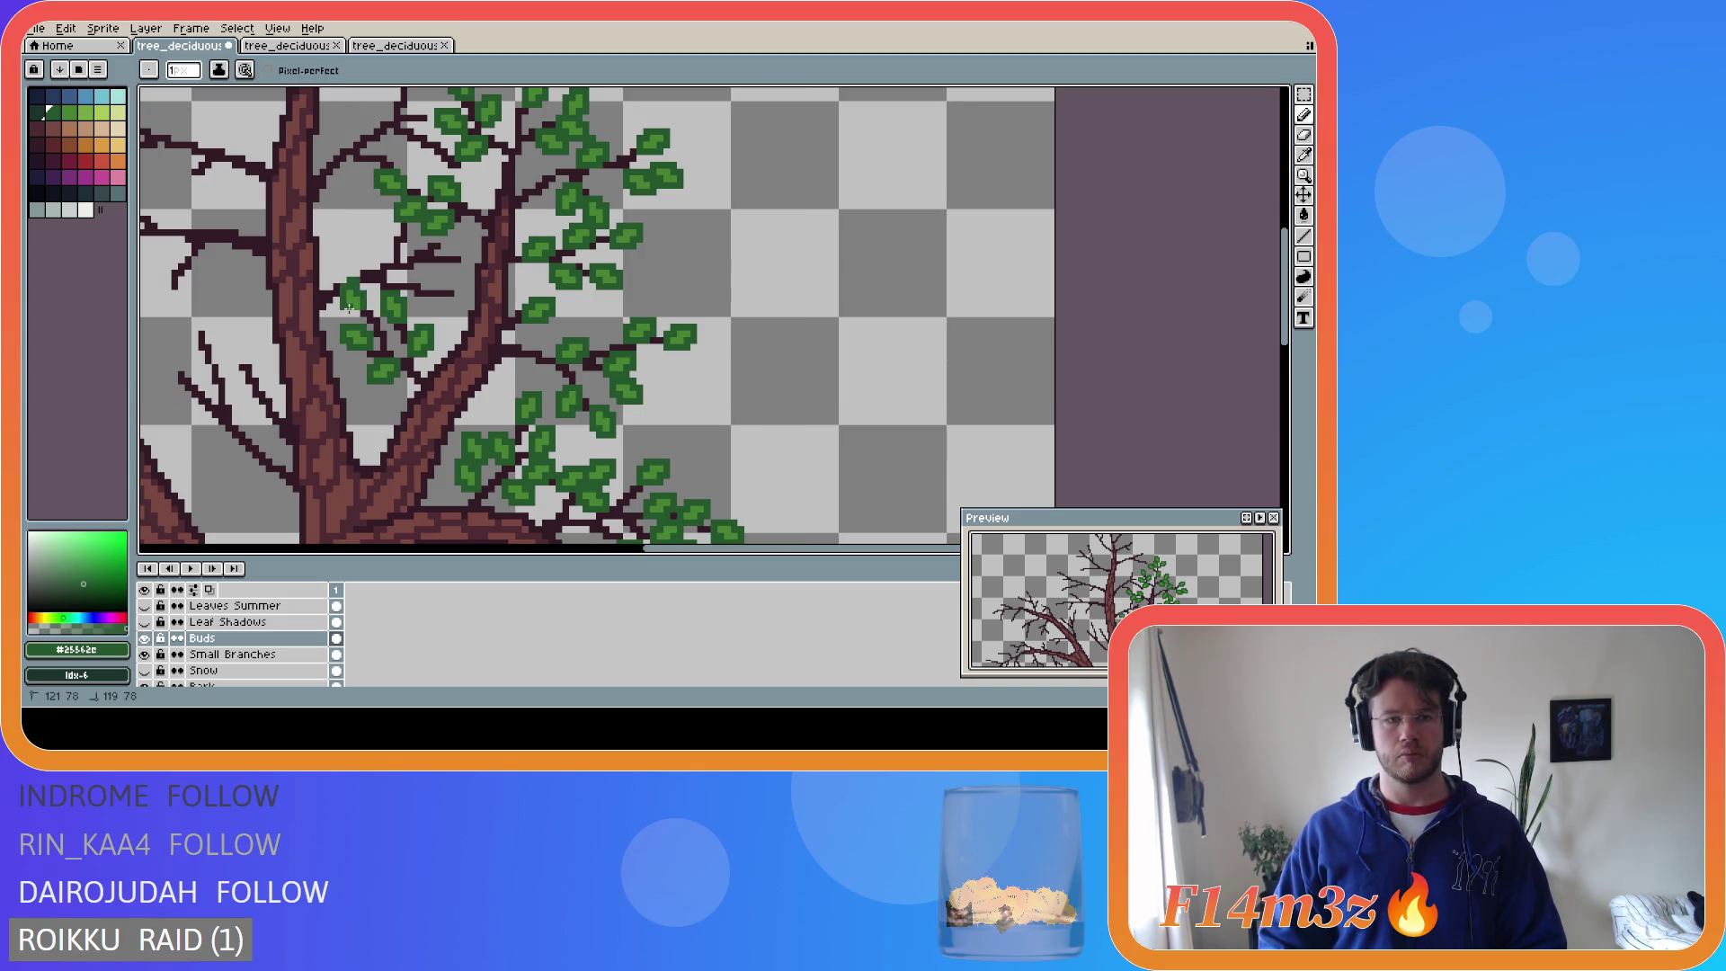
{"action": "key", "text": "e"}
{"action": "key", "text": "ctrl+s"}
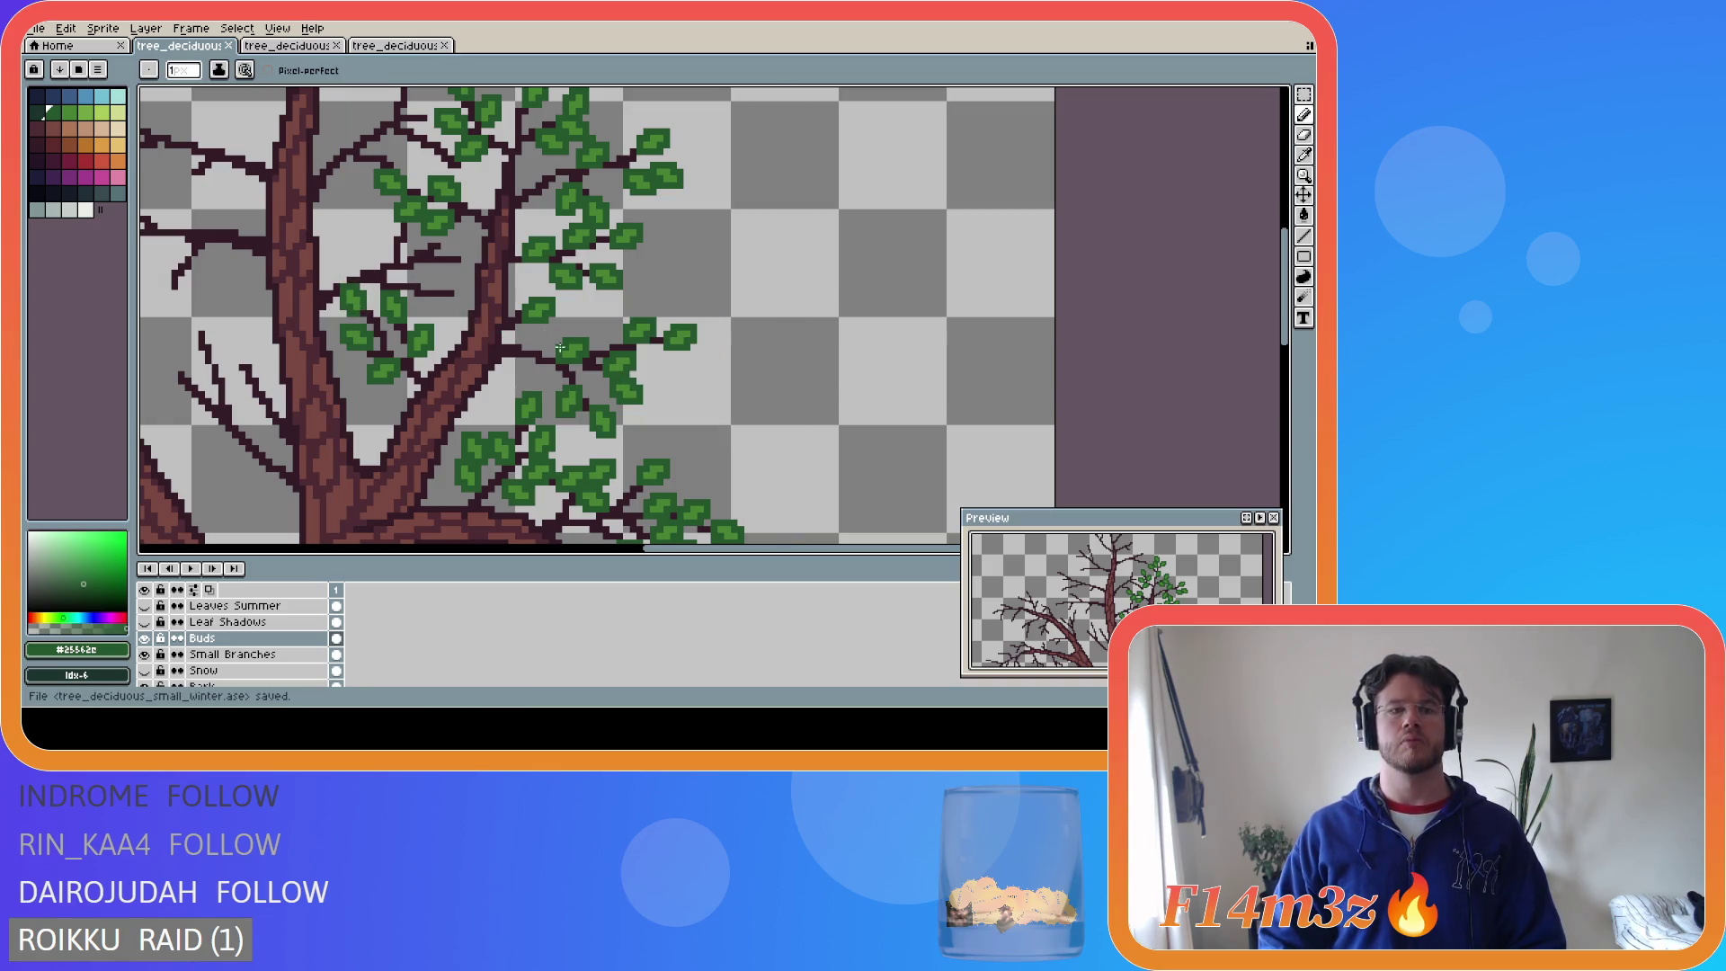
{"action": "scroll", "coordinate": [731, 373], "scroll_direction": "down", "scroll_amount": 4}
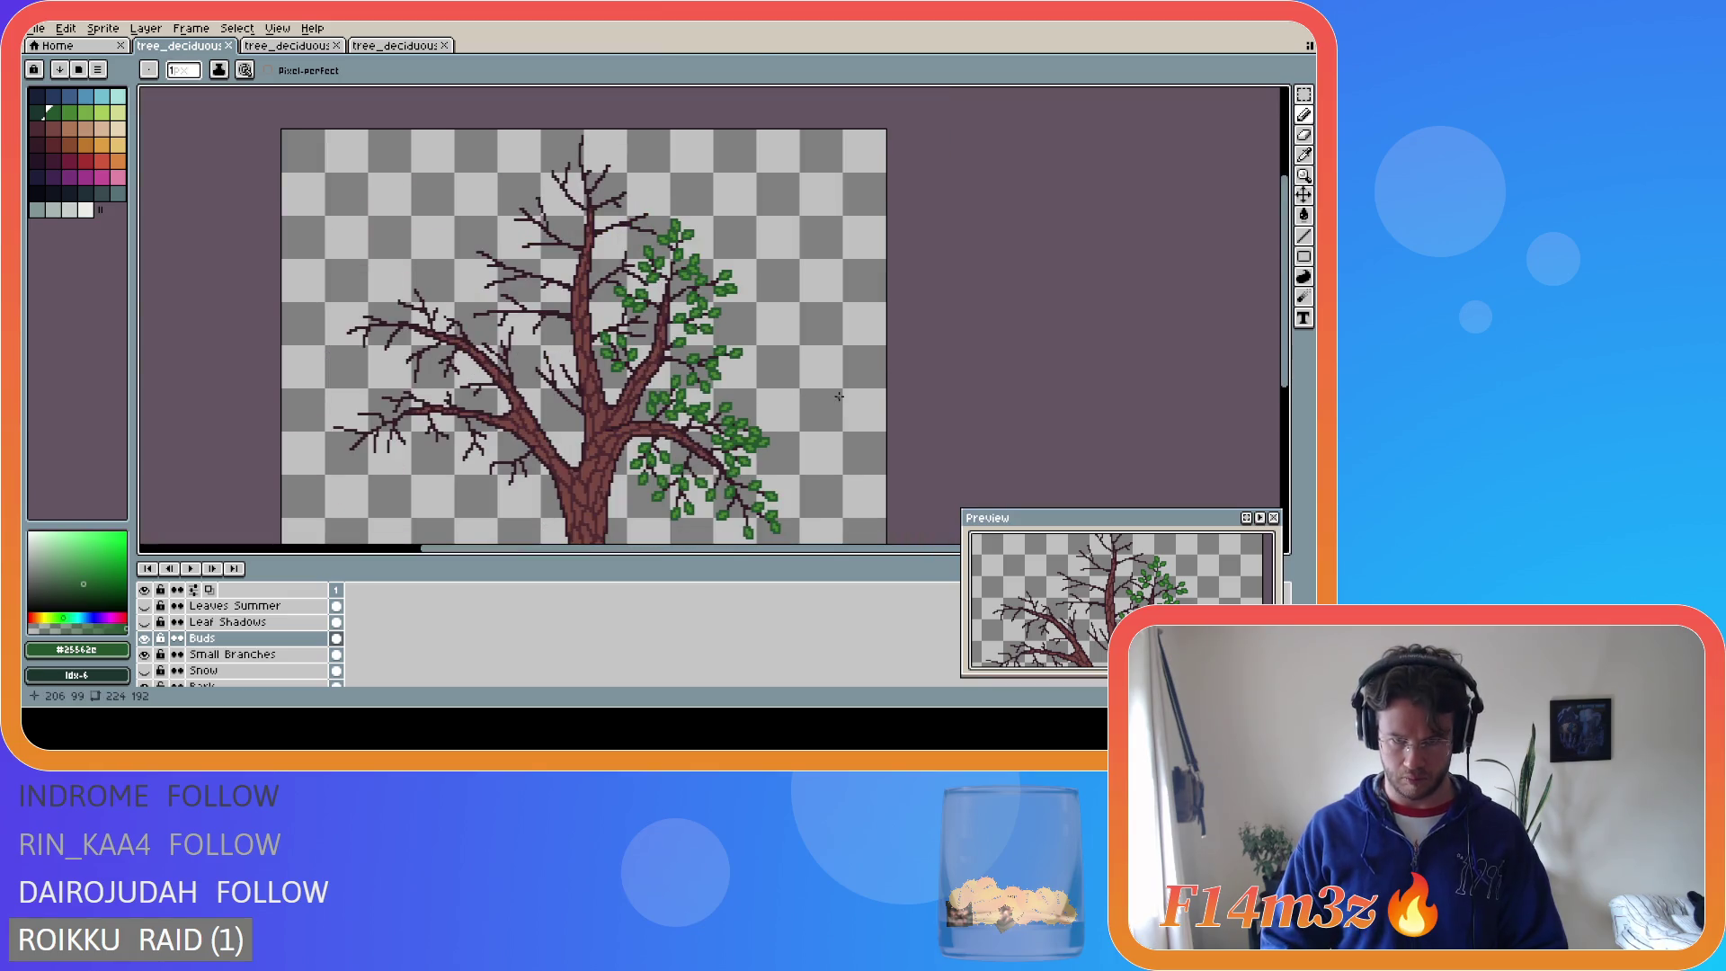
- Pick leaf green #468232 and place a two-pixel bud on the inner branch, undoing misplaced attempts
{"action": "left_click_drag", "start_coordinate": [1284, 297], "coordinate": [1304, 382]}
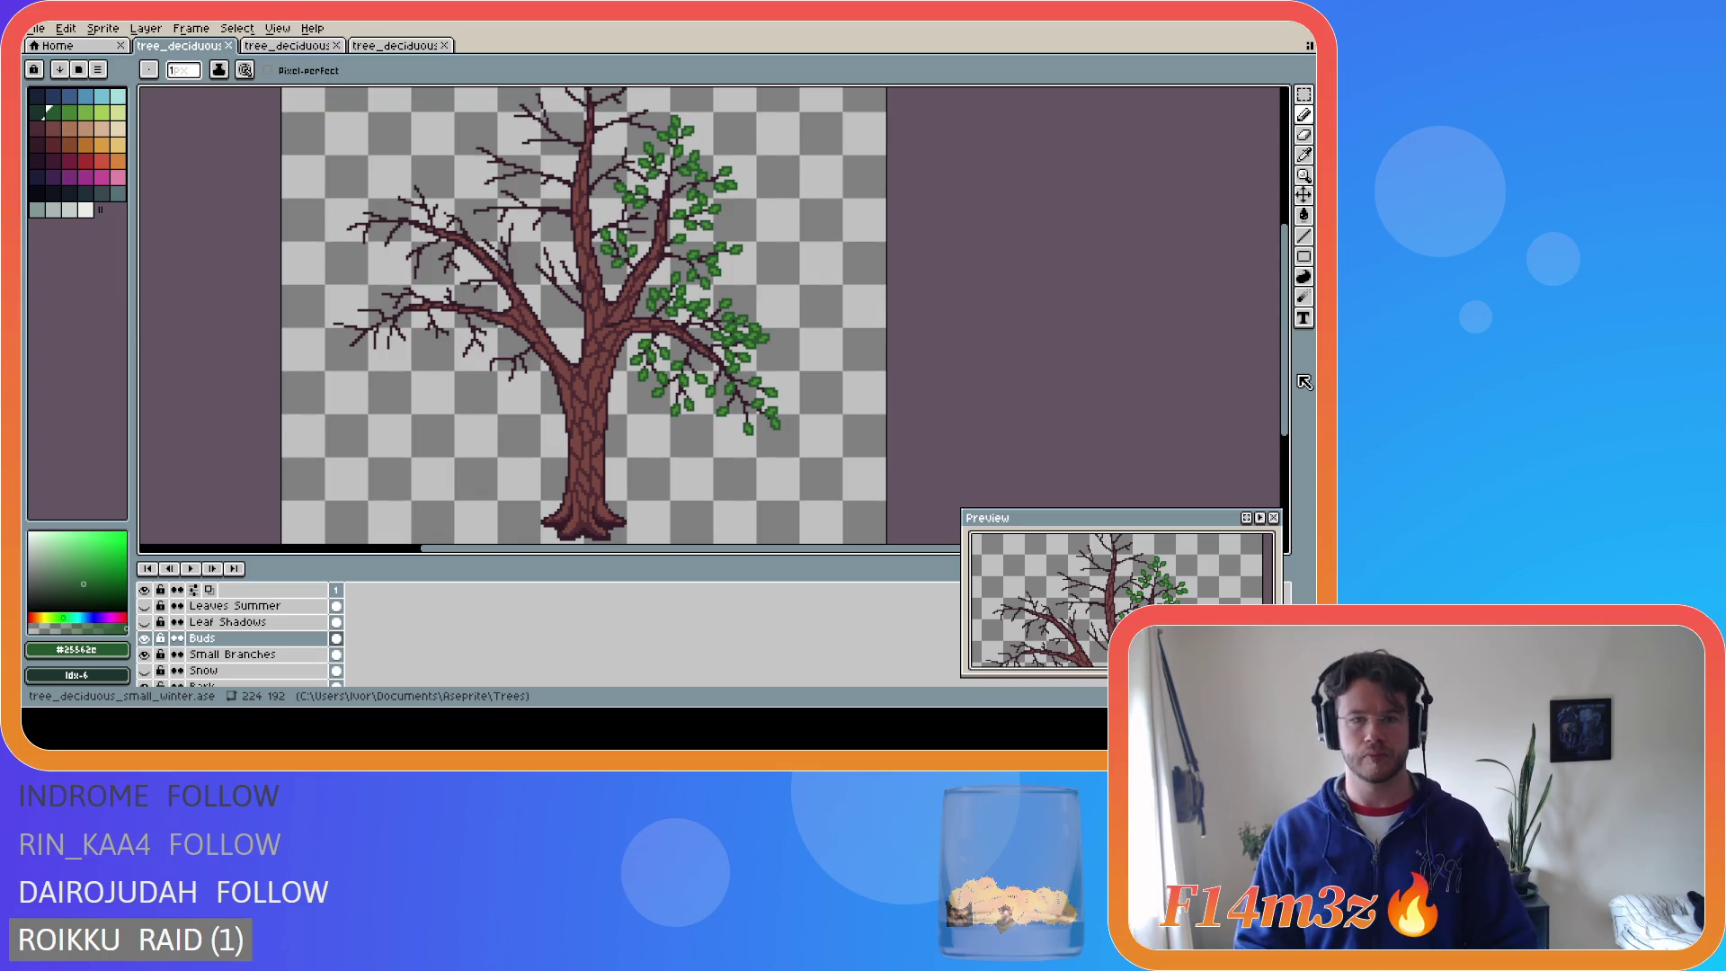
{"action": "left_click_drag", "start_coordinate": [1284, 377], "coordinate": [1285, 310]}
{"action": "scroll", "coordinate": [654, 329], "scroll_direction": "up", "scroll_amount": 3}
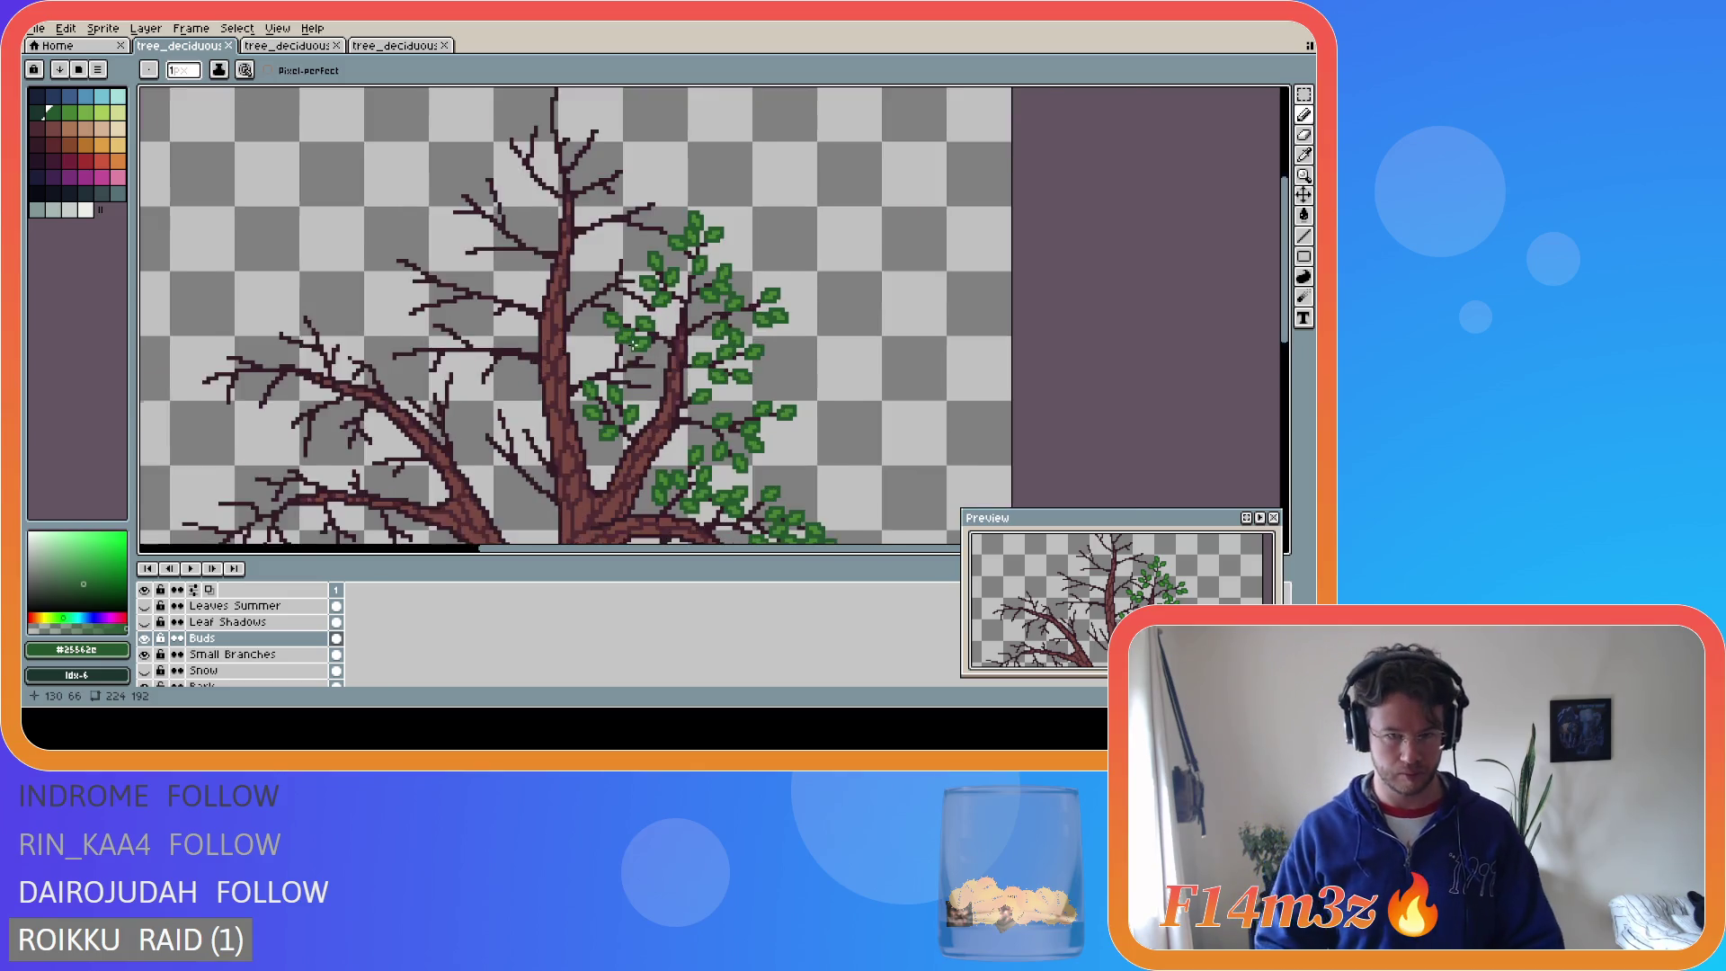
{"action": "left_click", "coordinate": [654, 330], "text": "alt"}
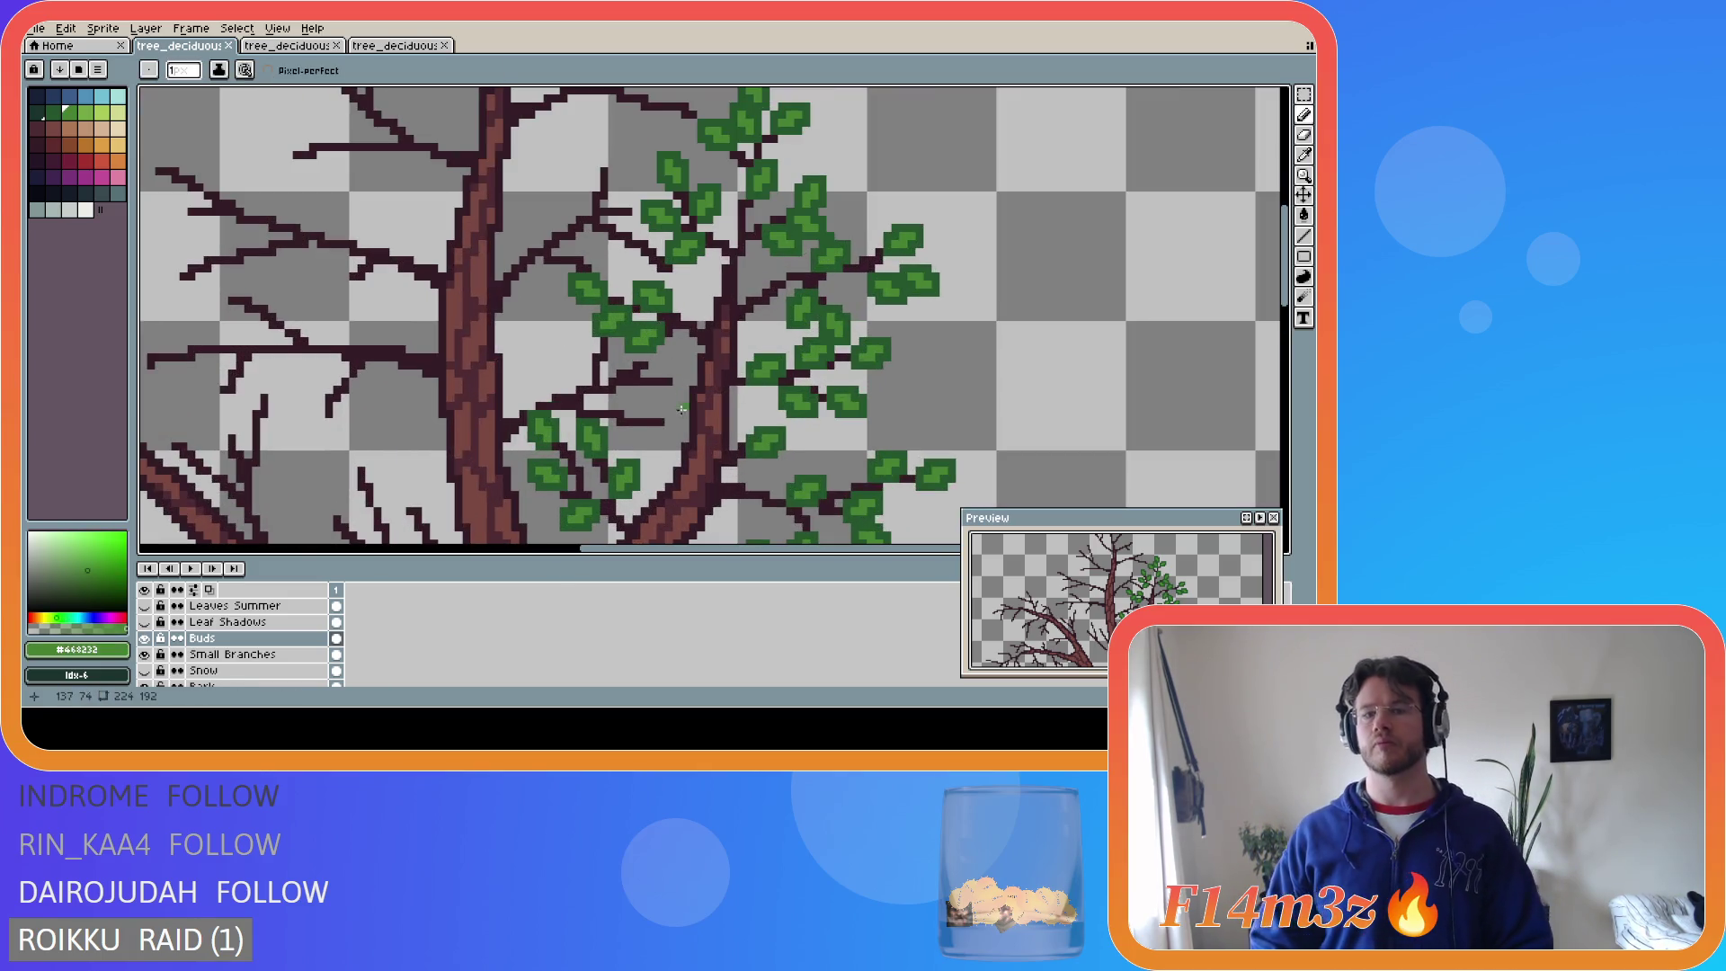
{"action": "scroll", "coordinate": [671, 421], "scroll_direction": "up", "scroll_amount": 1}
{"action": "left_click", "coordinate": [671, 418]}
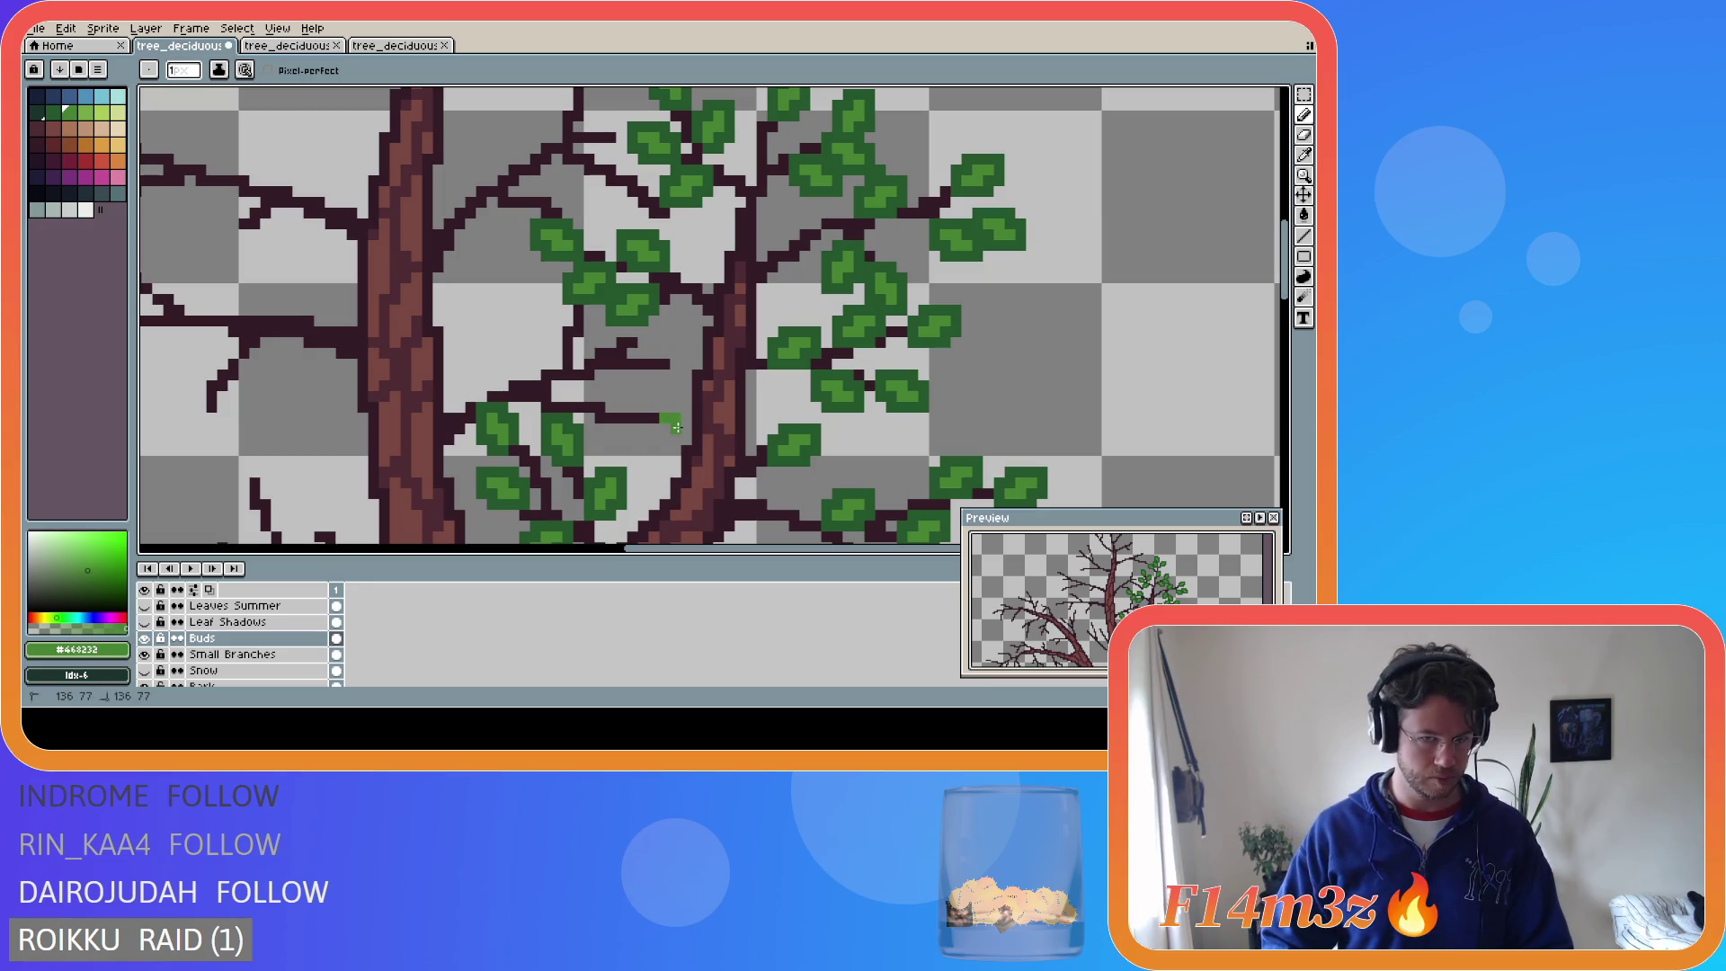
{"action": "key", "text": "ctrl+z"}
{"action": "left_click", "coordinate": [665, 430]}
{"action": "left_click", "coordinate": [672, 440]}
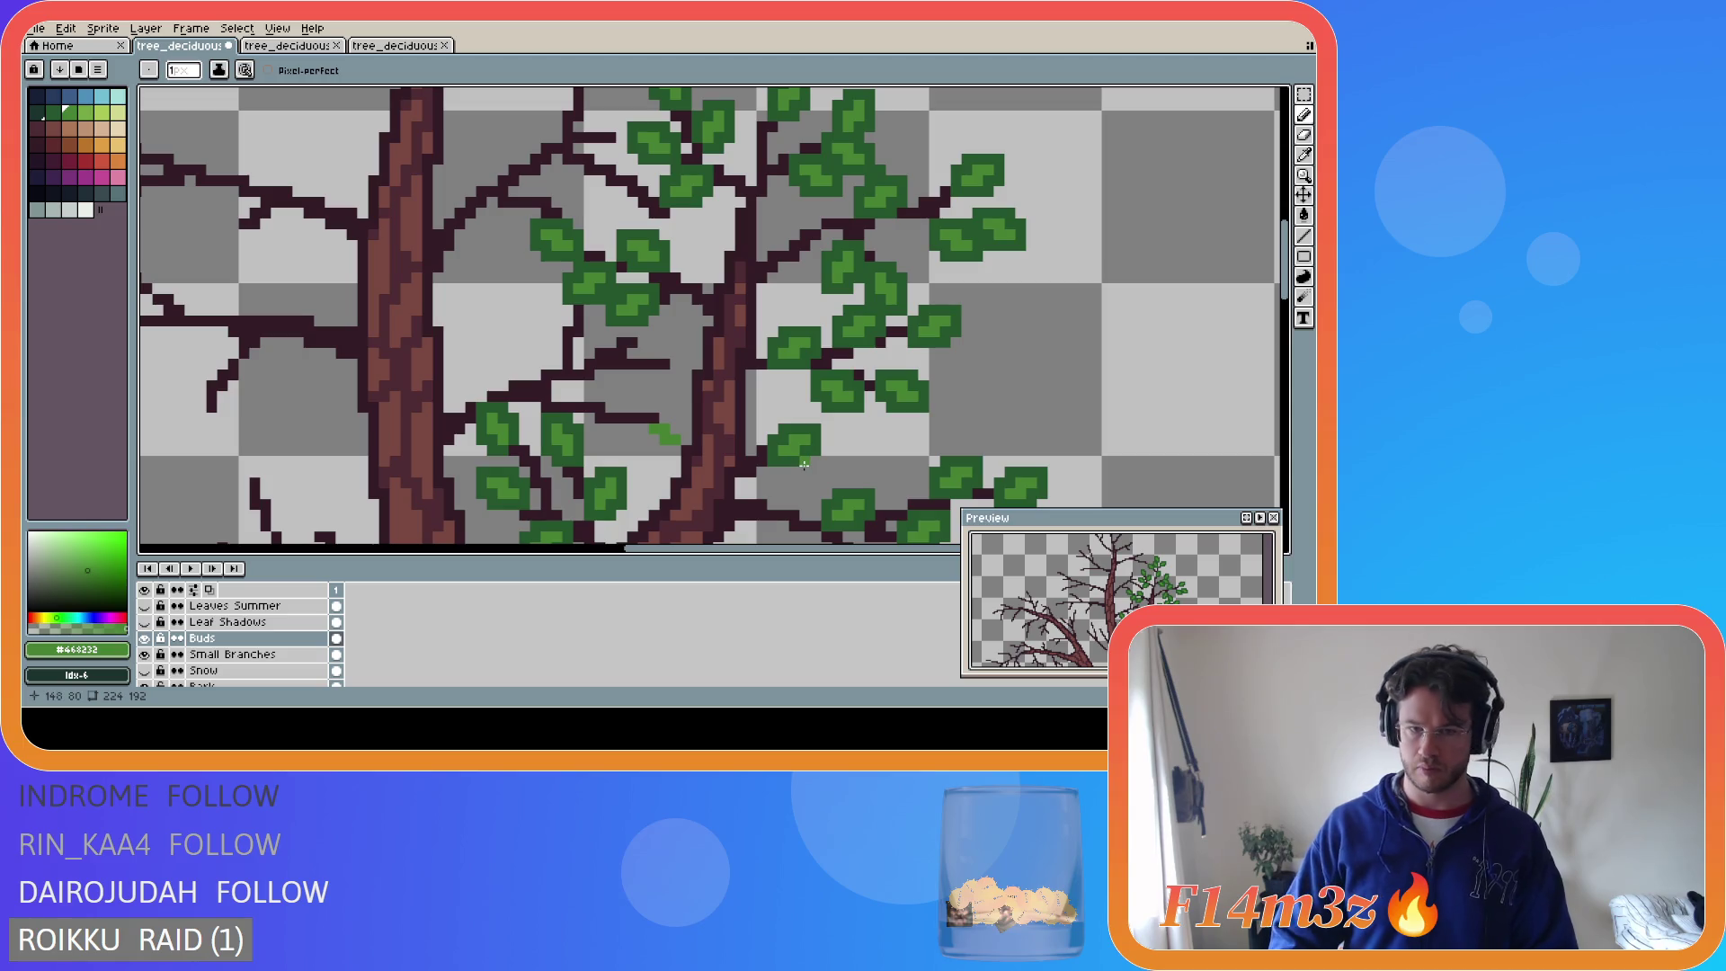
{"action": "key", "text": "ctrl+z"}
{"action": "key", "text": "ctrl+z"}
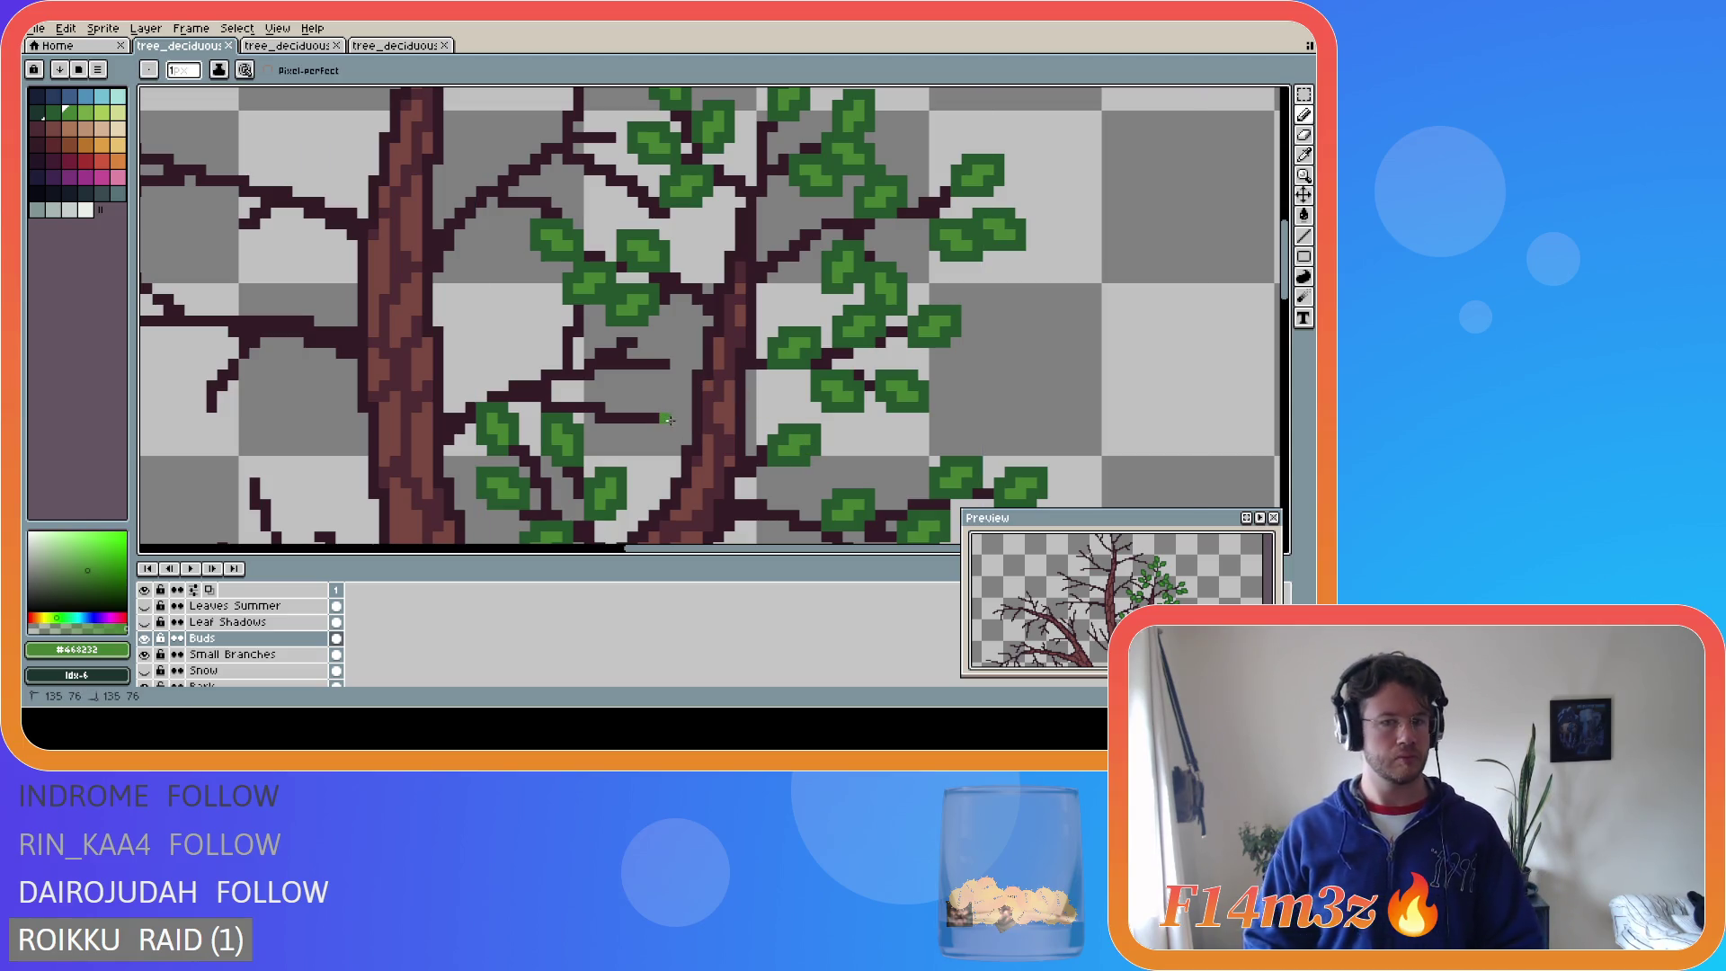
{"action": "left_click", "coordinate": [674, 424]}
{"action": "left_click", "coordinate": [680, 428]}
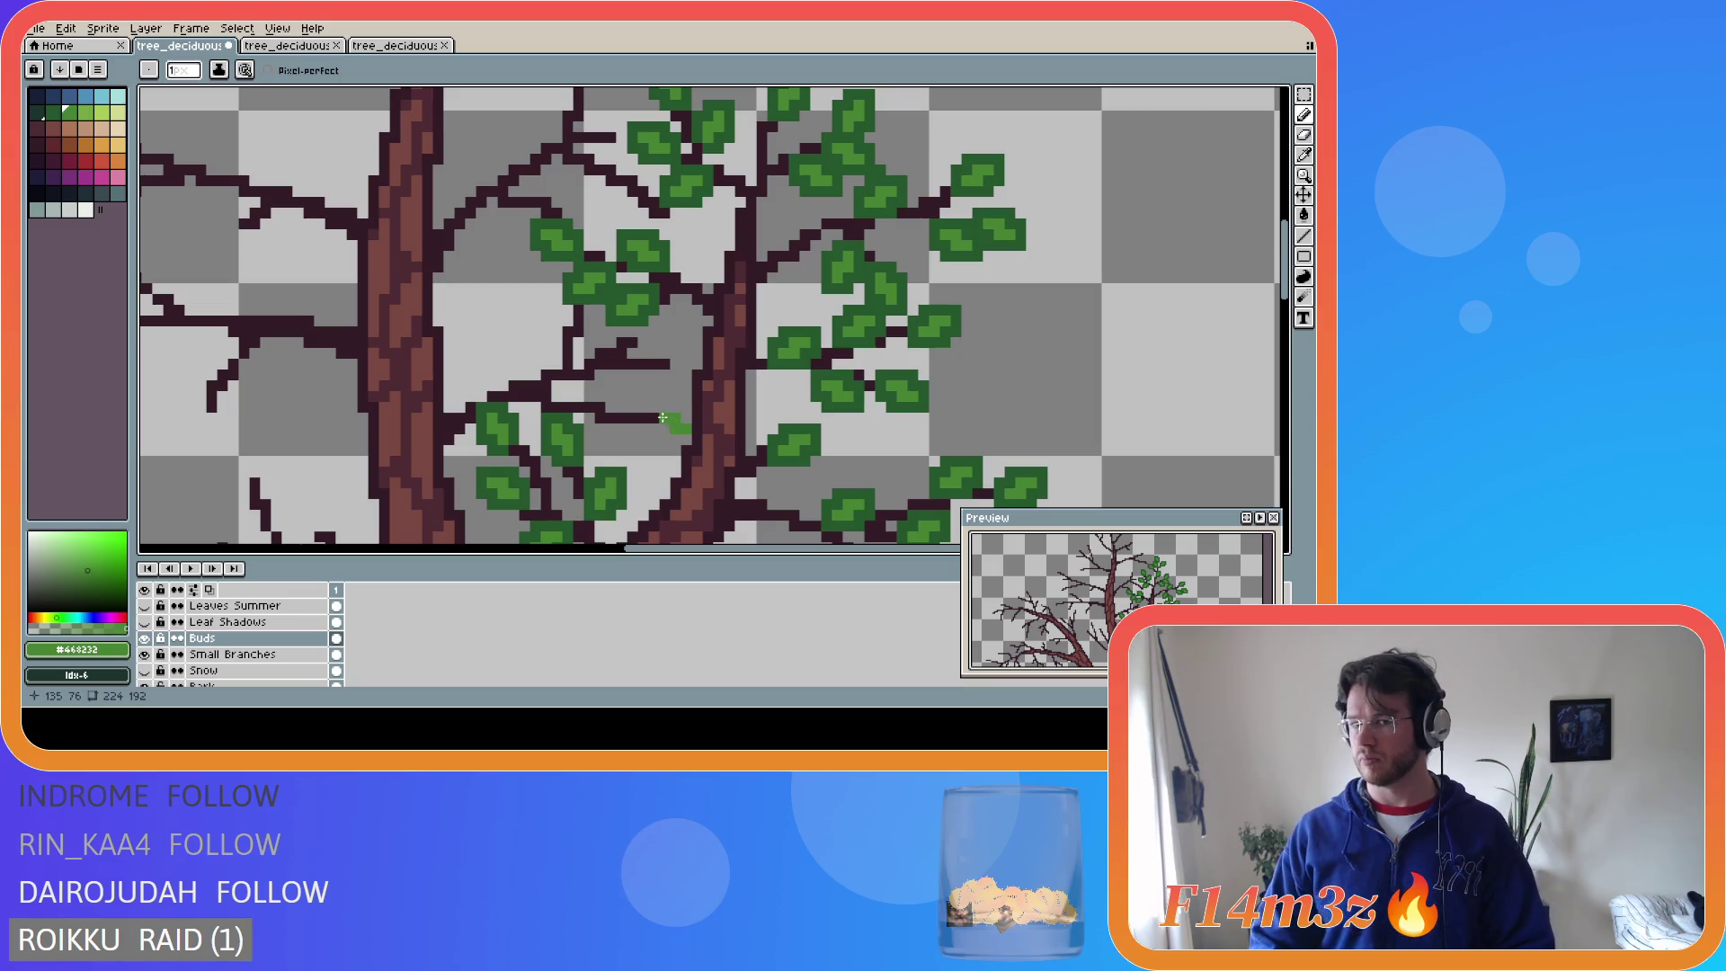
- Add several more small #468232 buds on the upper inner branches and near the trunk
{"action": "left_click", "coordinate": [621, 405]}
{"action": "left_click", "coordinate": [630, 396]}
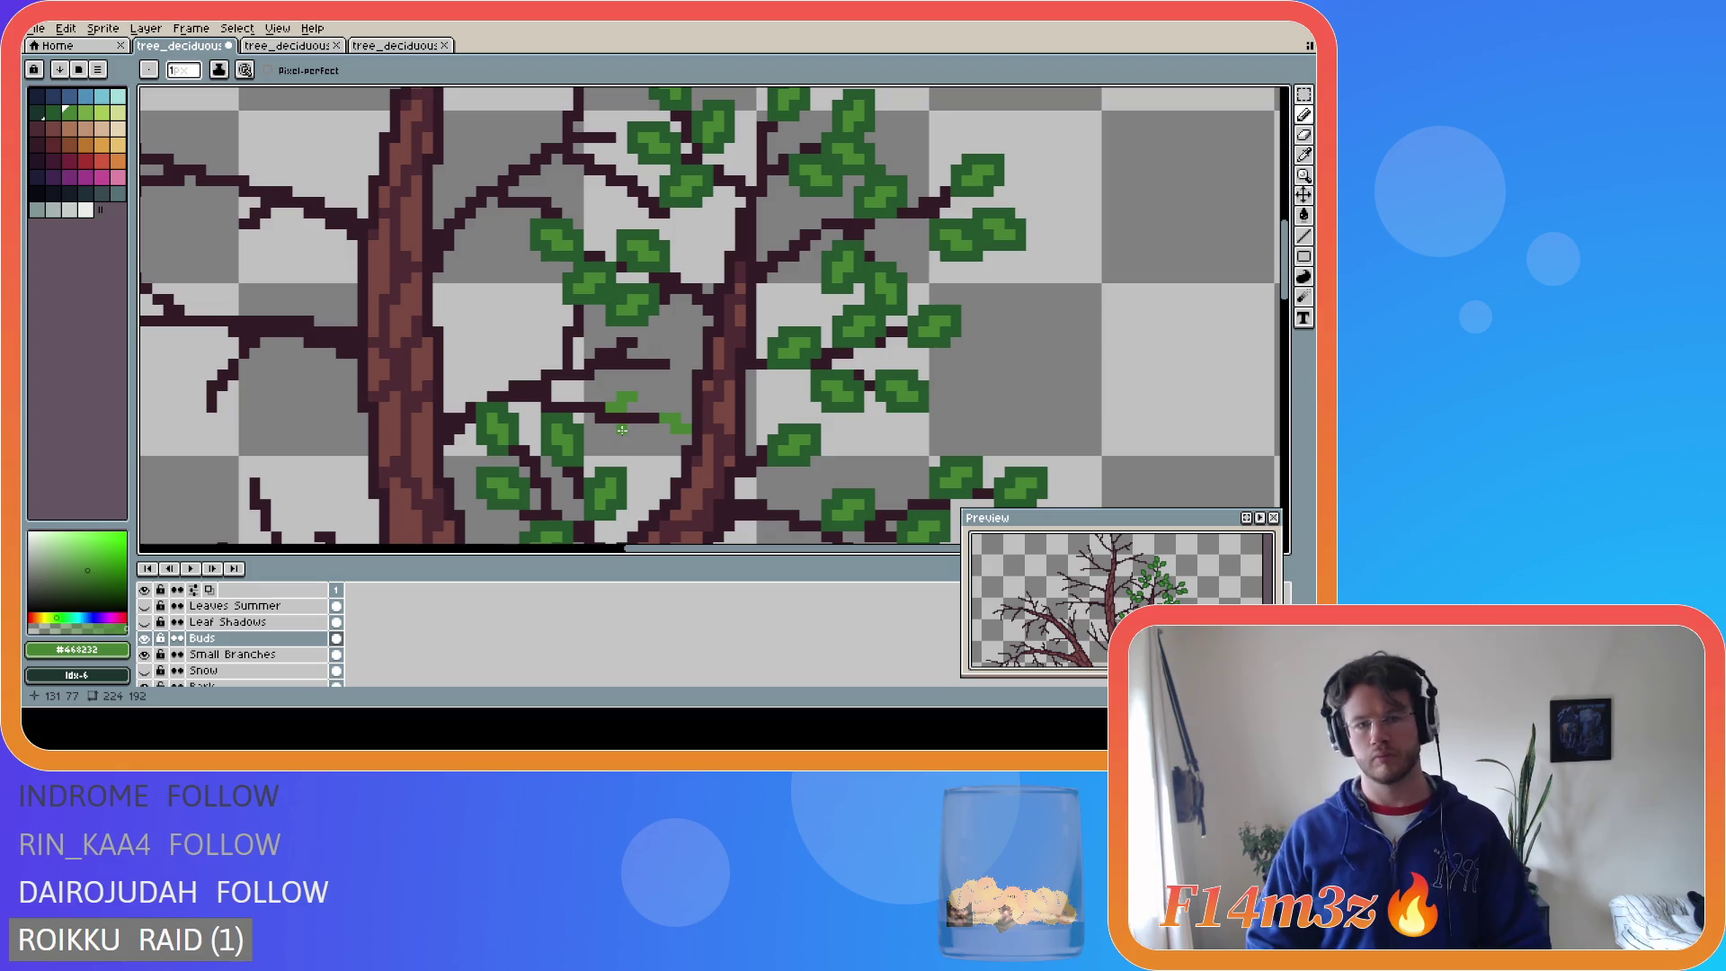
{"action": "left_click", "coordinate": [677, 351]}
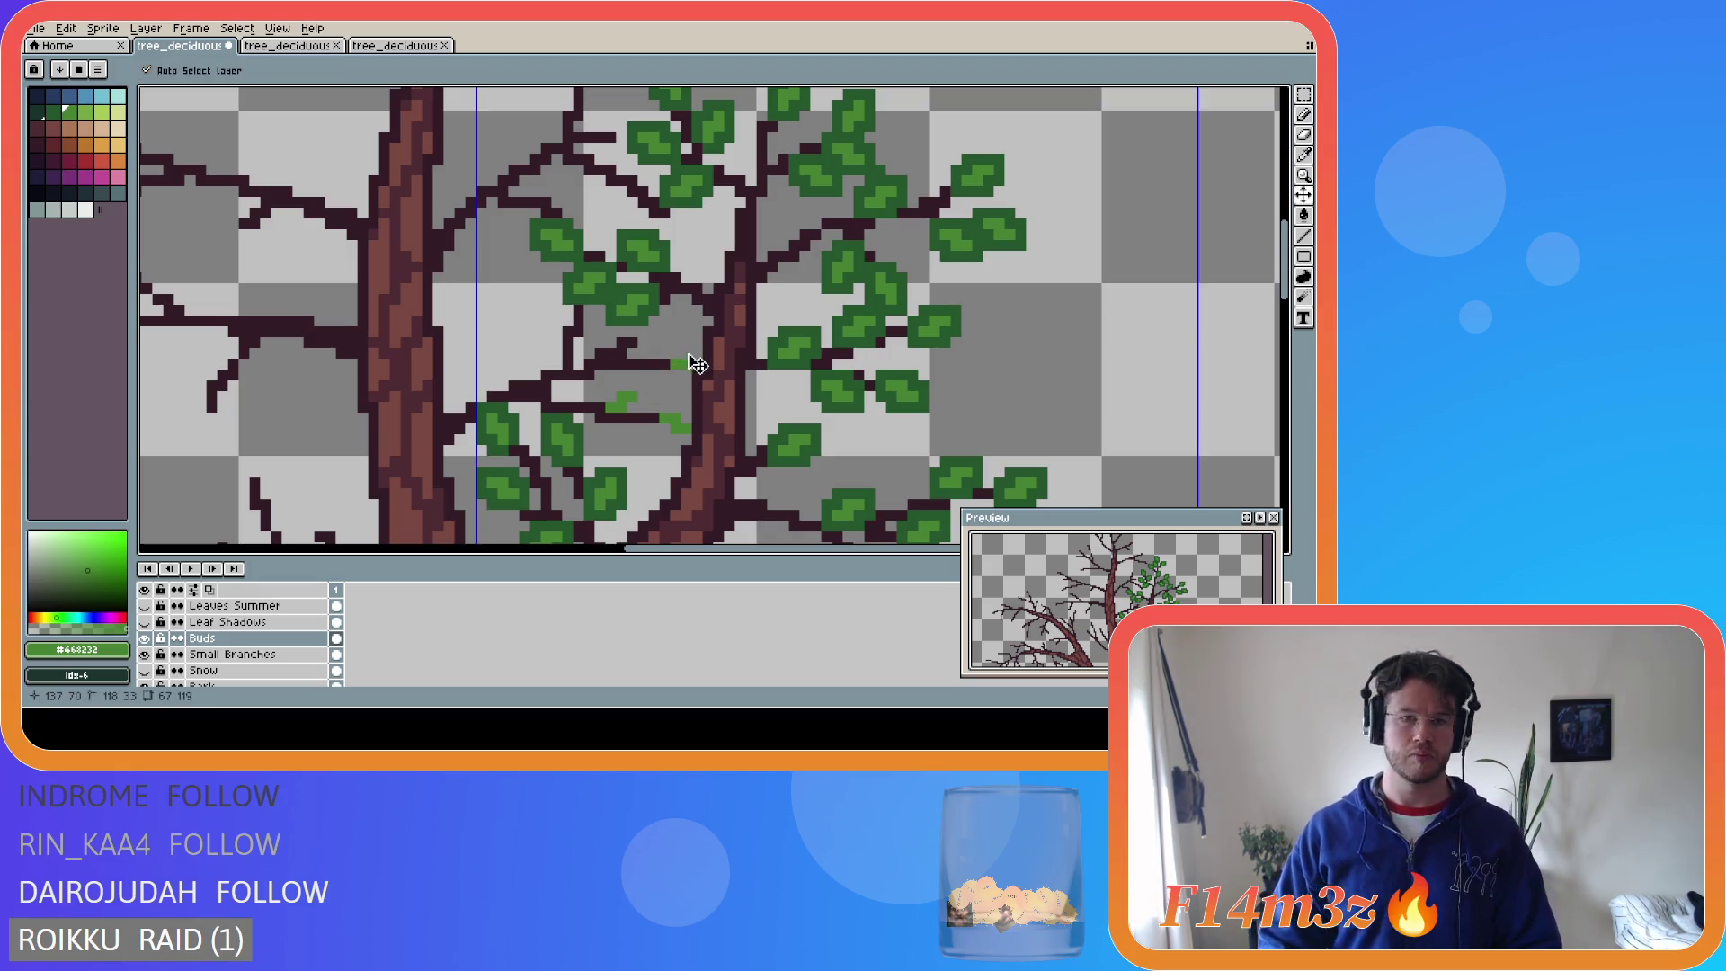
{"action": "left_click", "coordinate": [692, 353]}
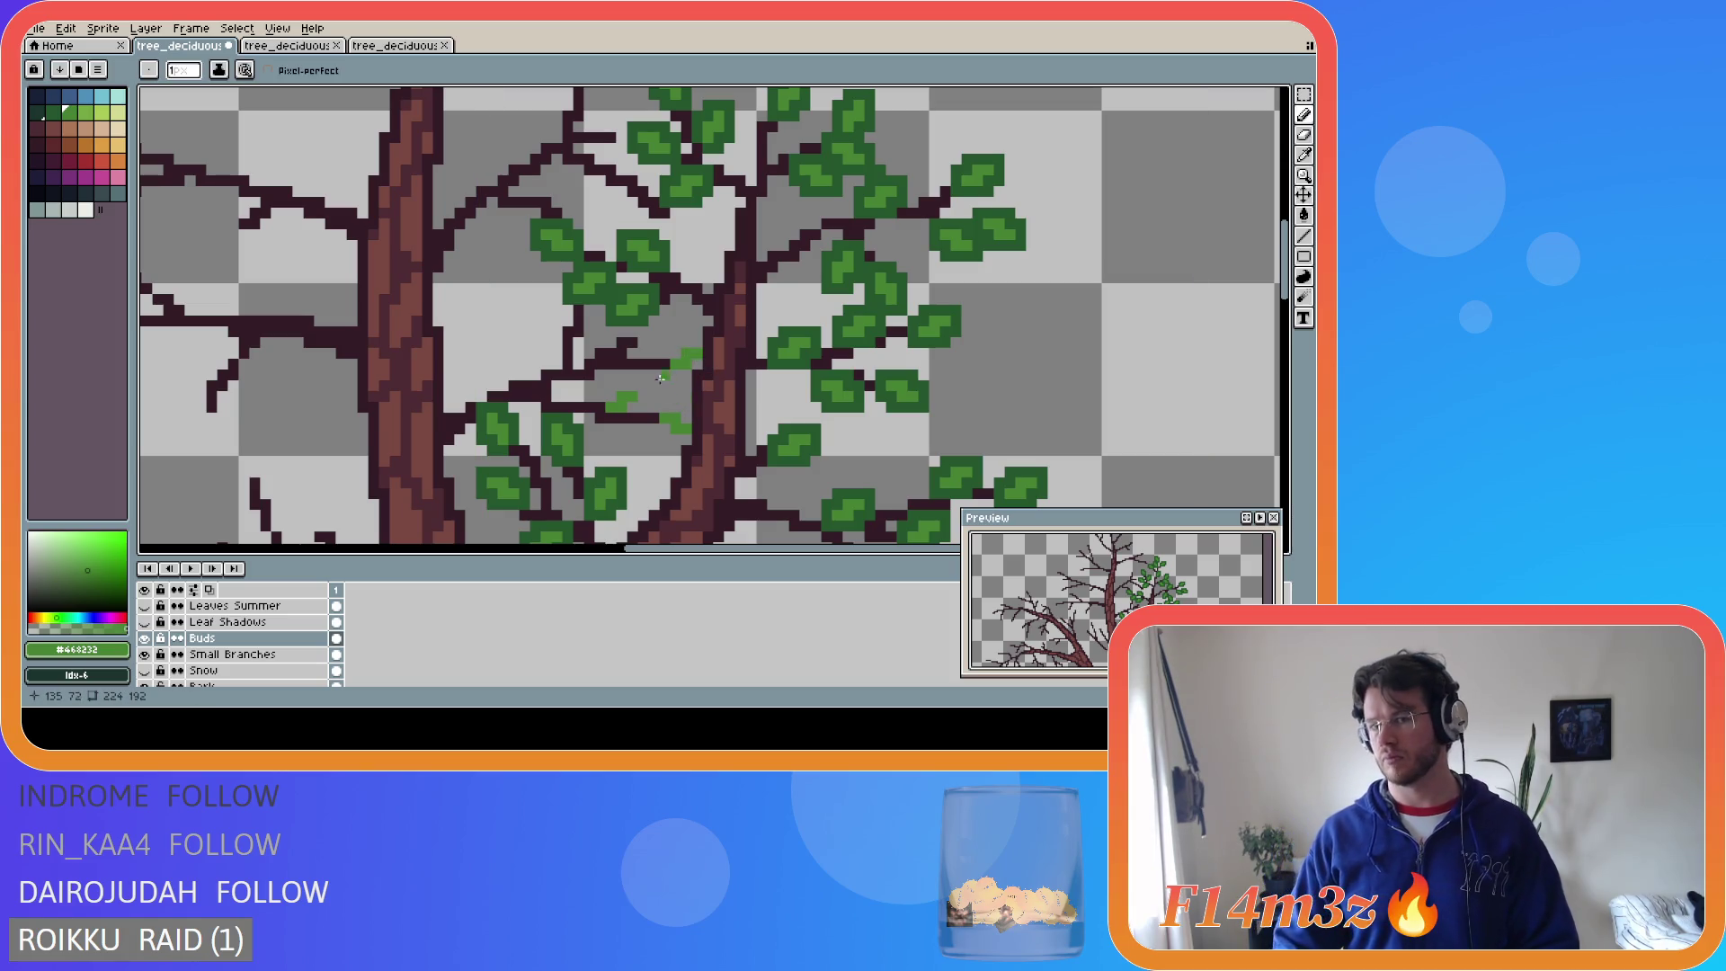
{"action": "left_click_drag", "start_coordinate": [643, 343], "coordinate": [651, 342]}
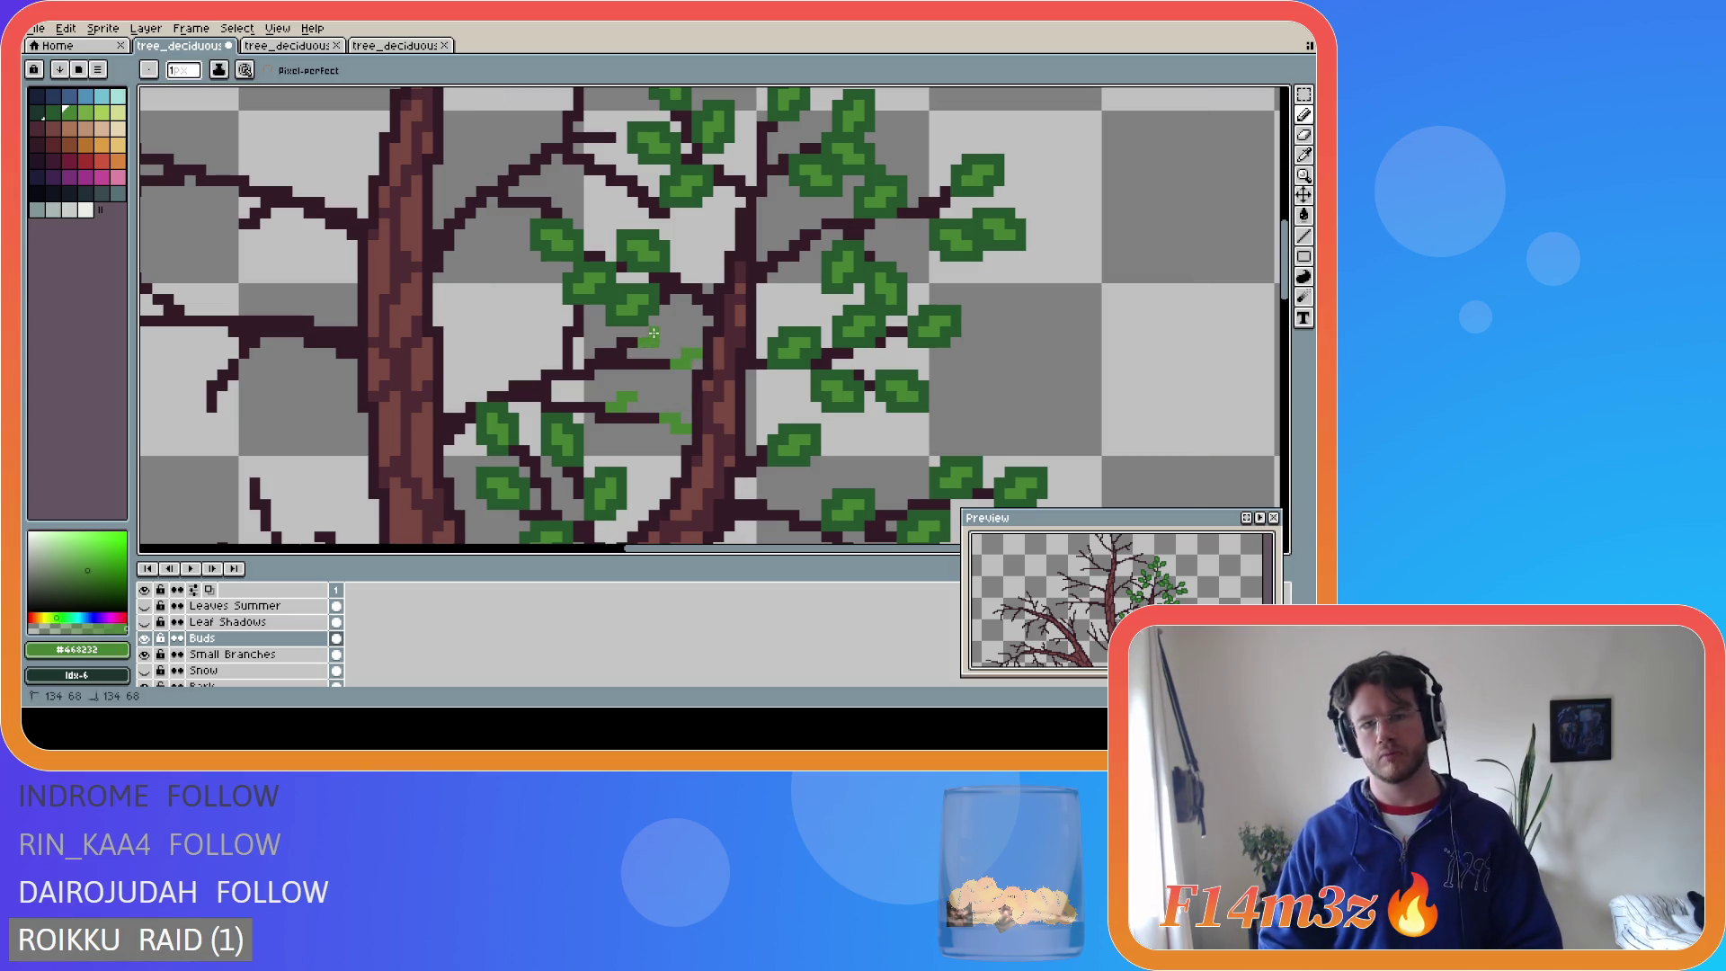
{"action": "key", "text": "ctrl+z"}
{"action": "key", "text": "ctrl+z"}
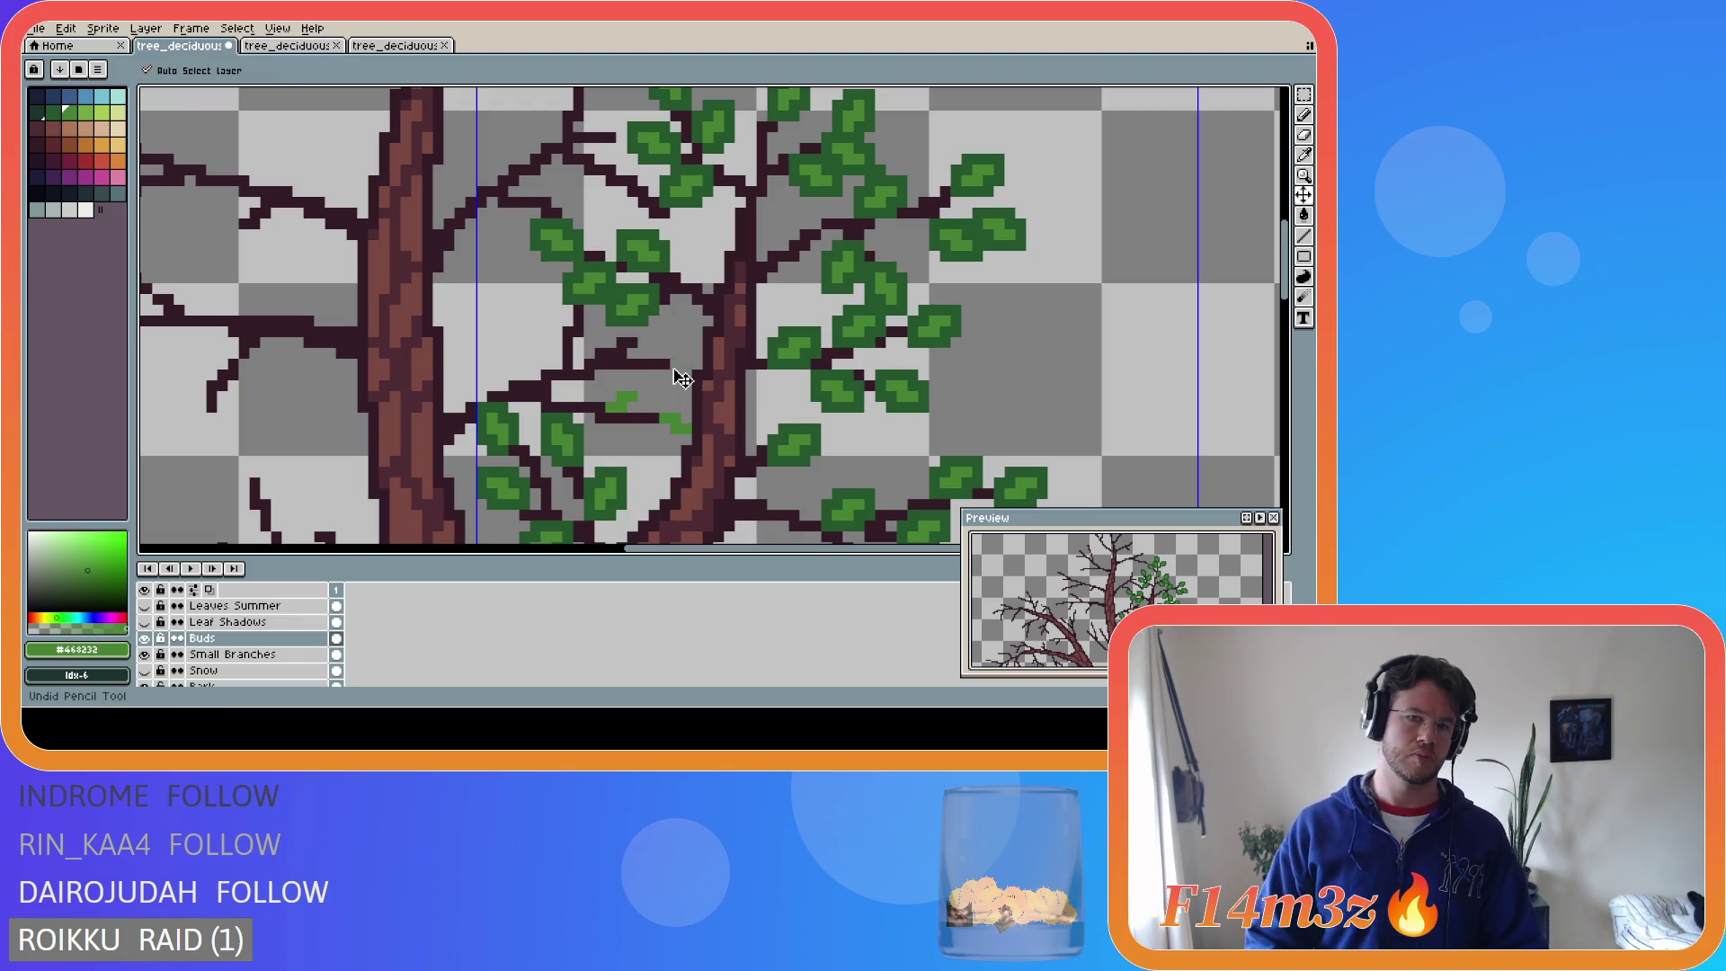
{"action": "left_click", "coordinate": [682, 365]}
{"action": "left_click", "coordinate": [694, 373]}
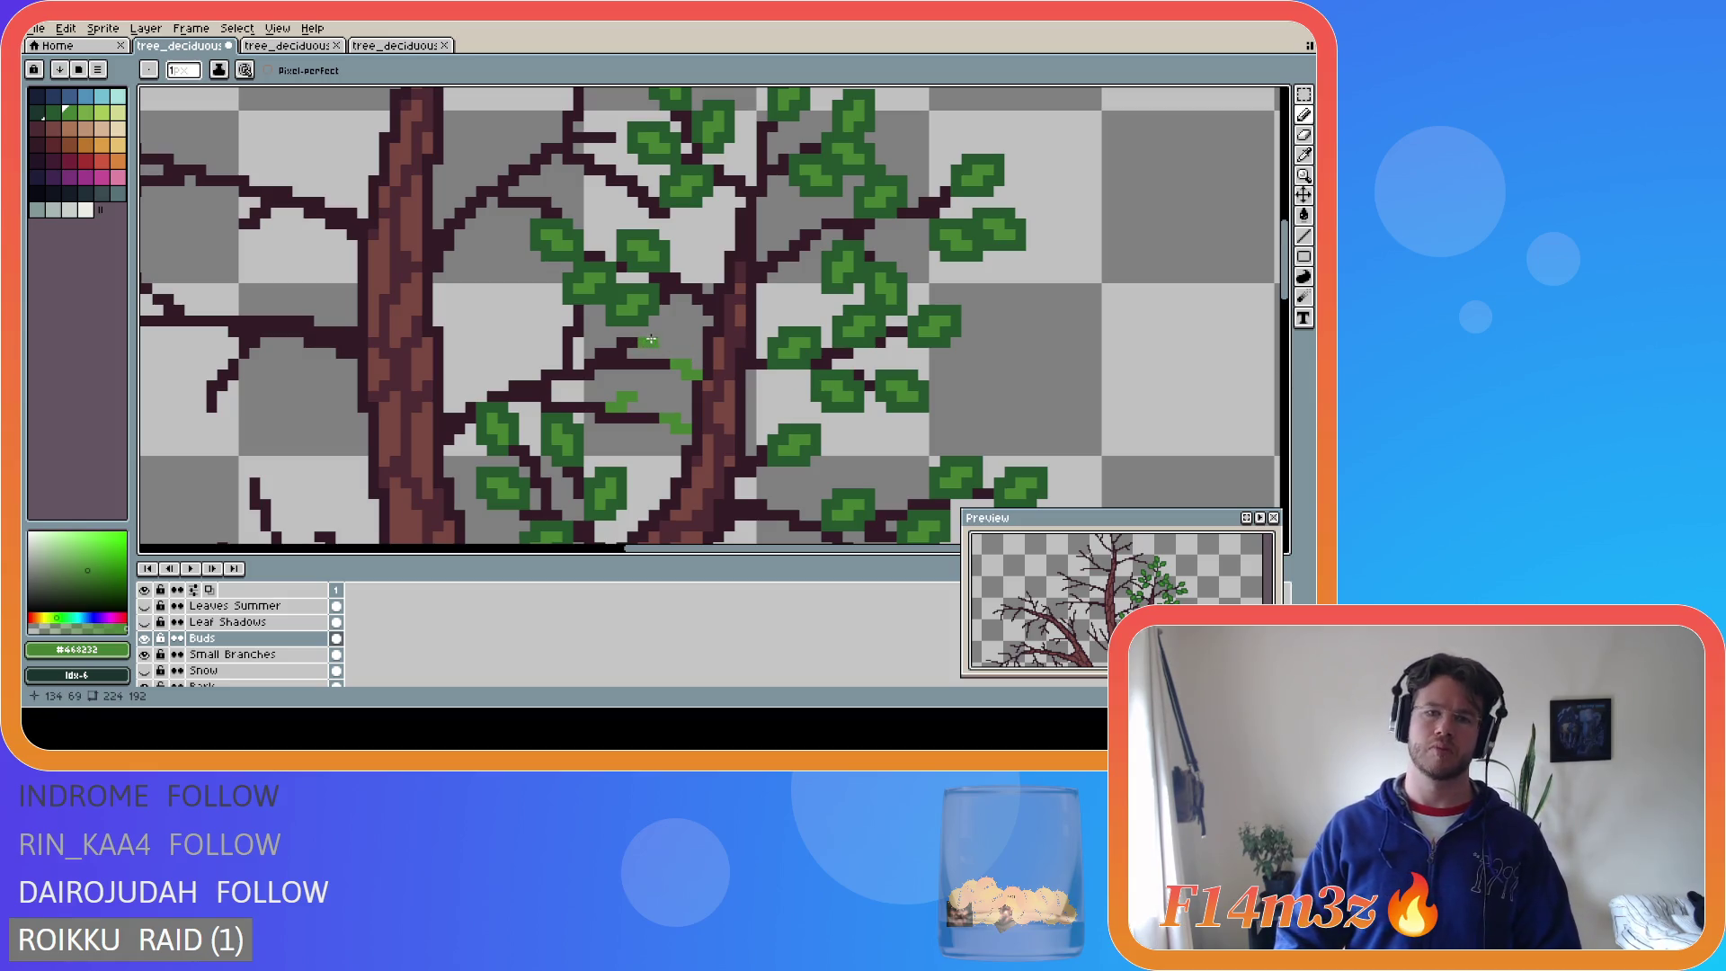
{"action": "left_click", "coordinate": [654, 336]}
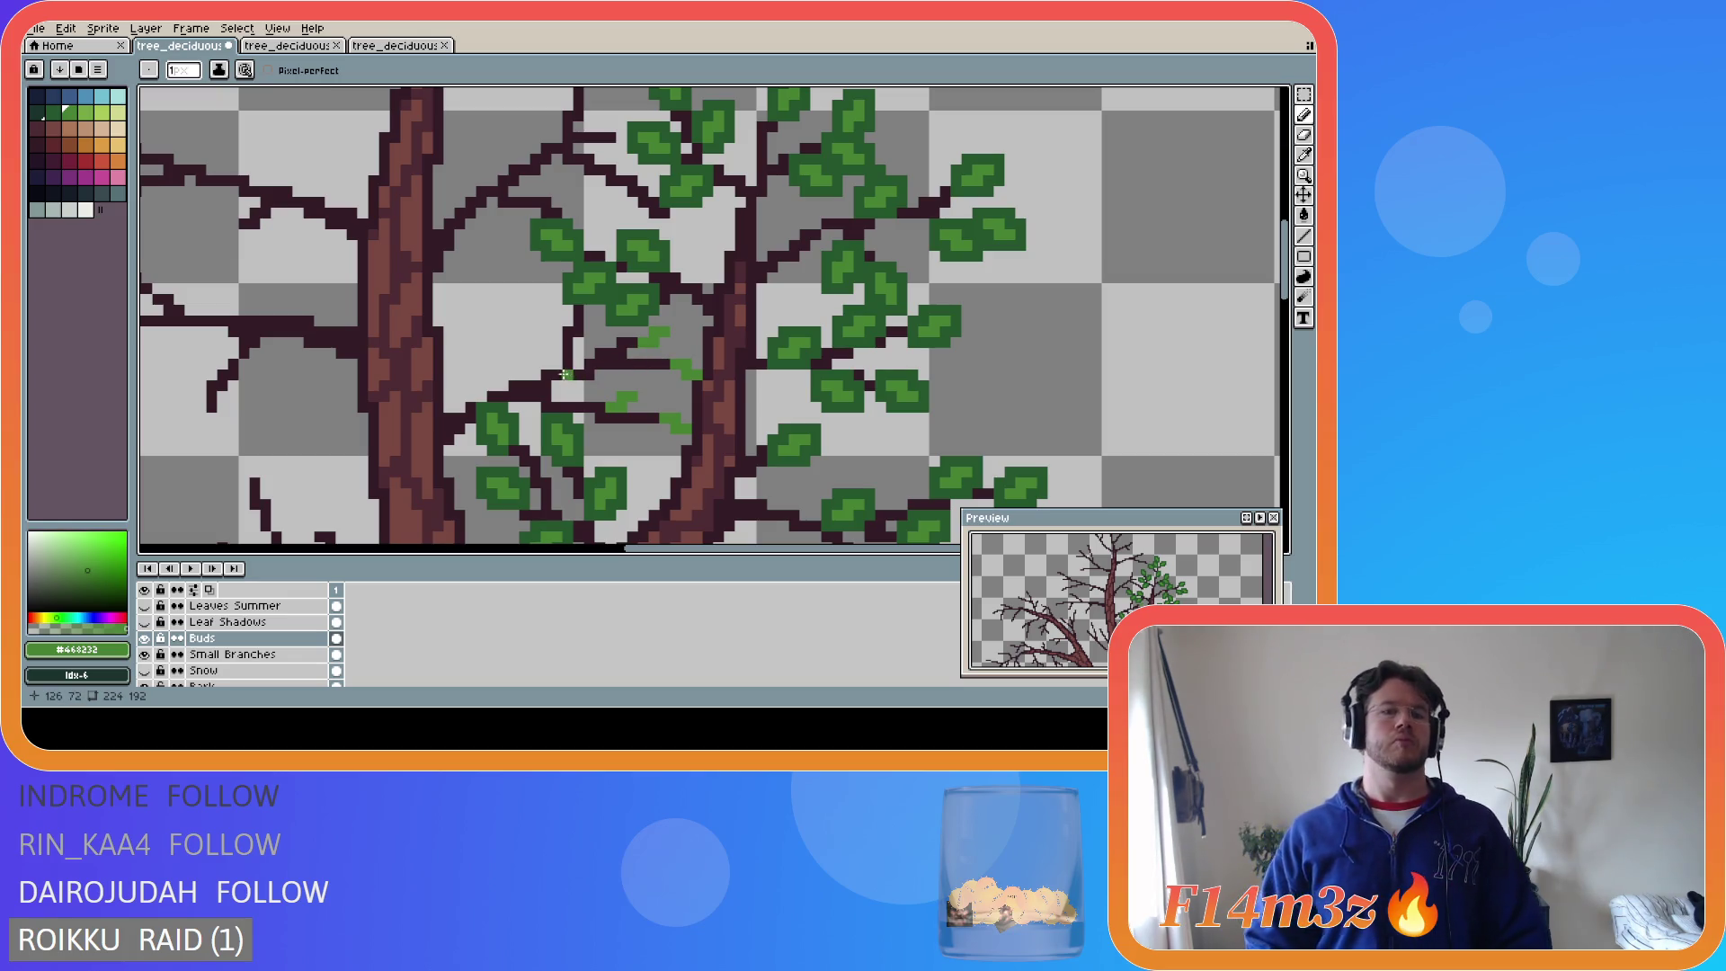
{"action": "left_click", "coordinate": [548, 323]}
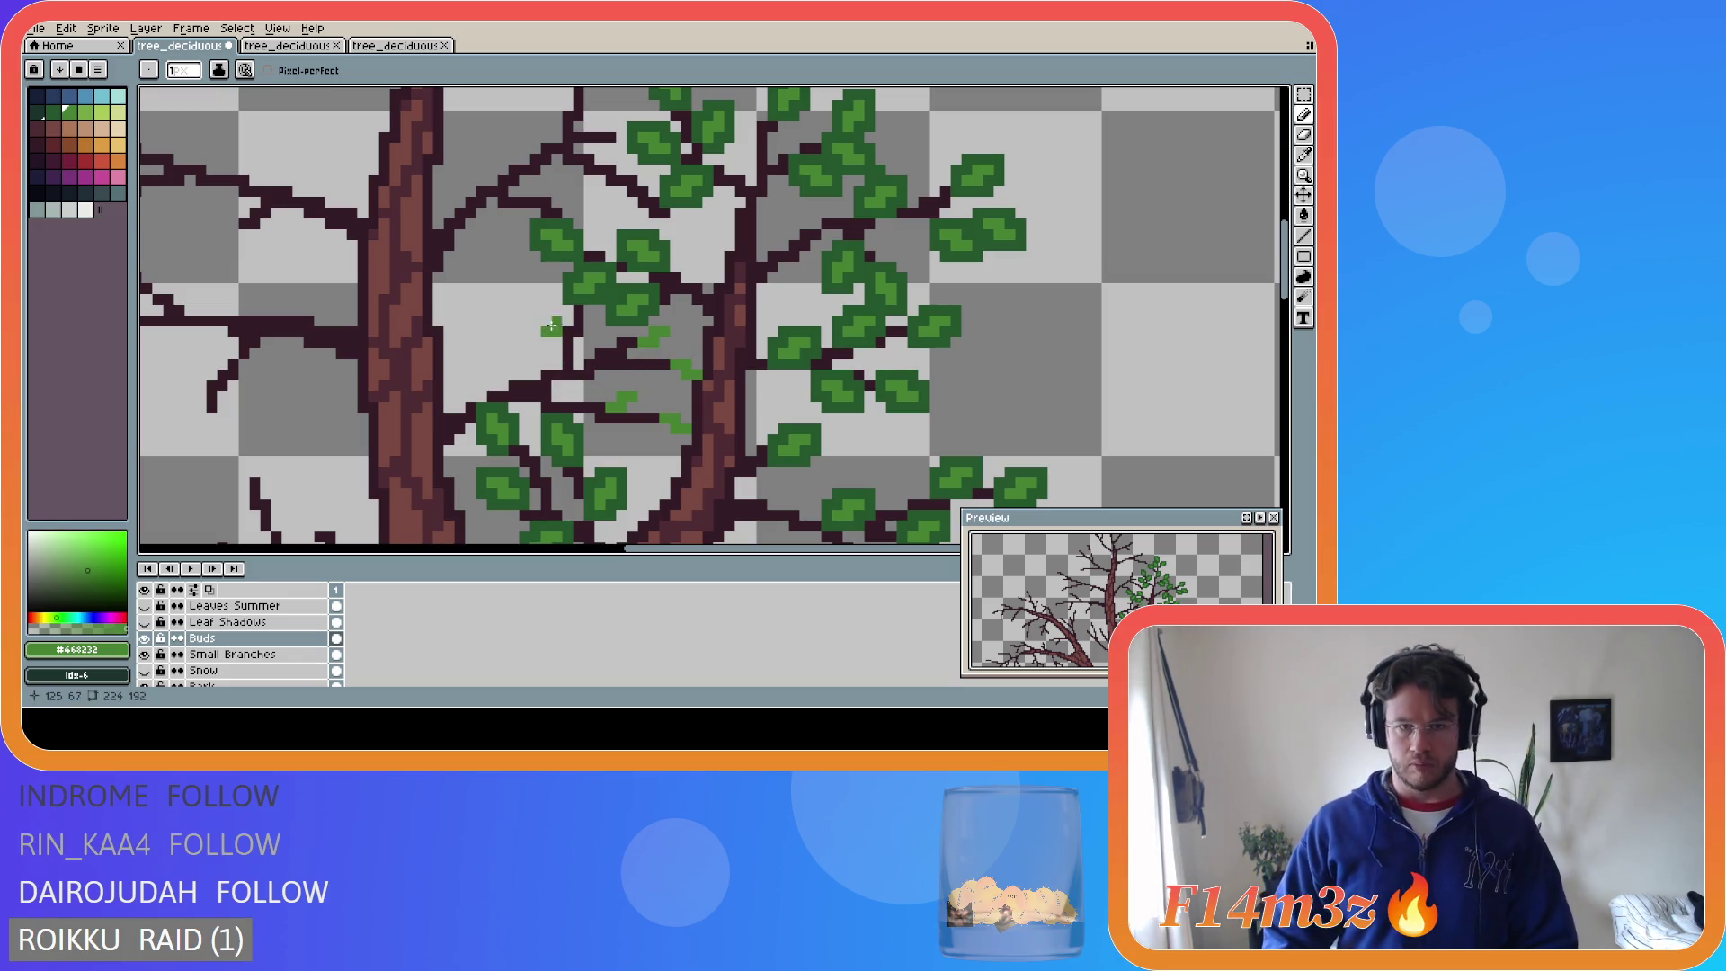
{"action": "left_click", "coordinate": [546, 315]}
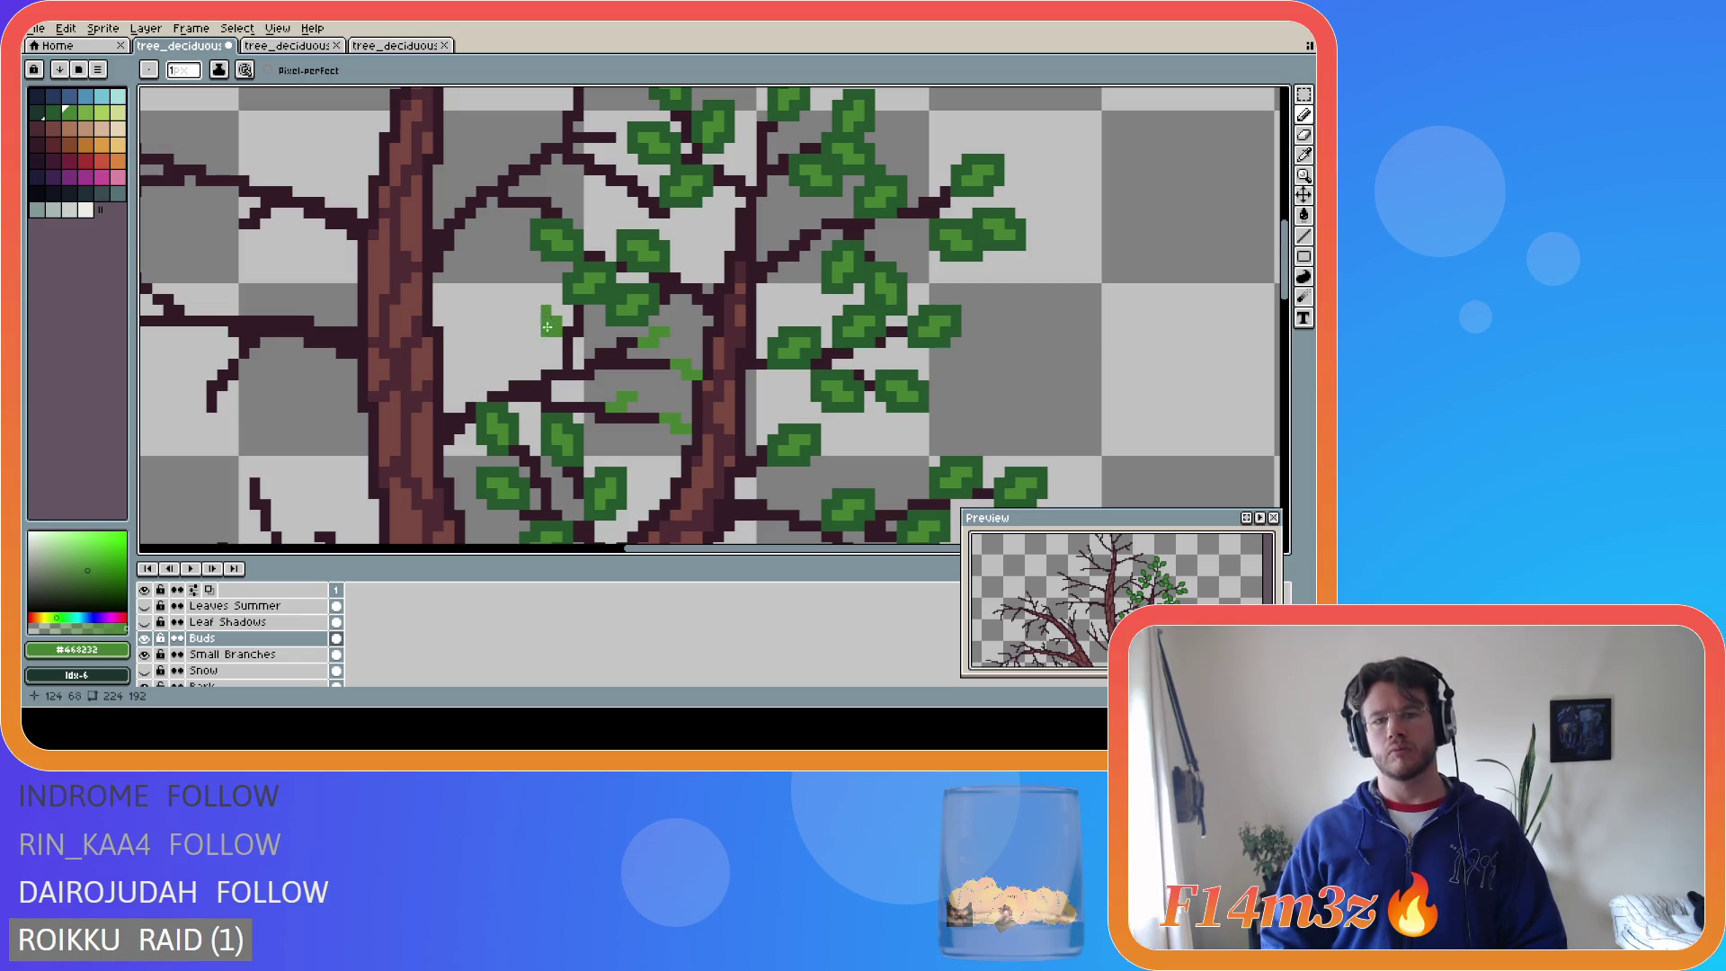
{"action": "scroll", "coordinate": [610, 328], "scroll_direction": "down", "scroll_amount": 1}
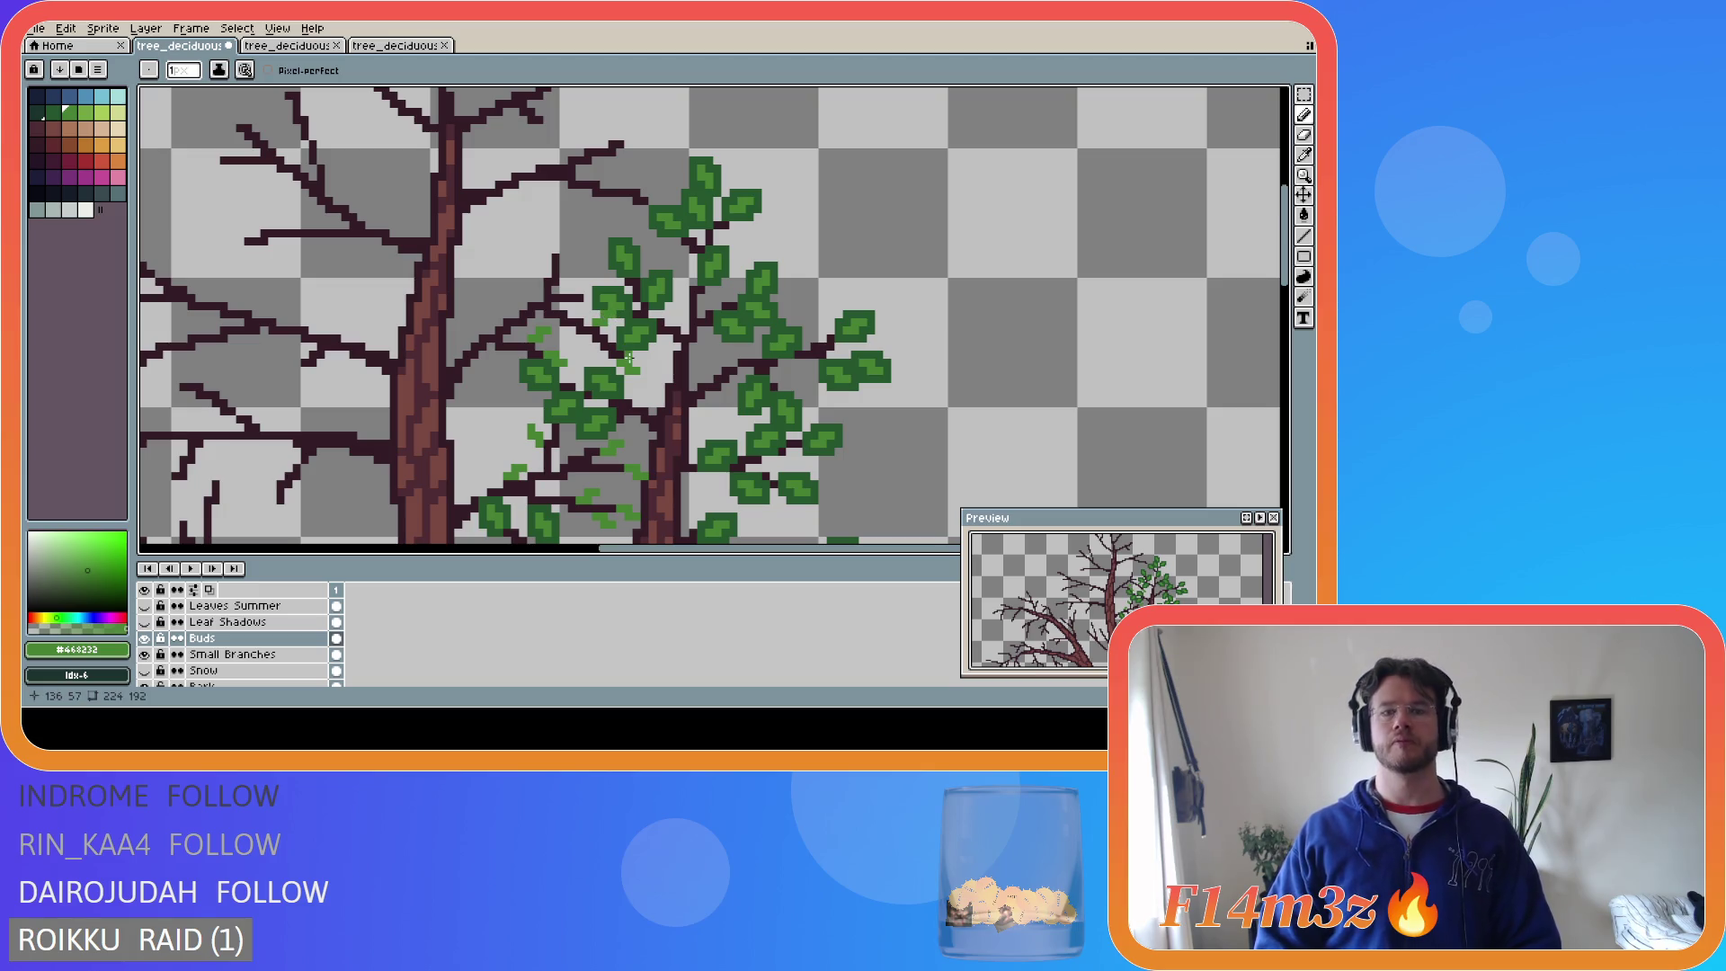
- Dot small light-green buds along the branches and at the upper branch tips
{"action": "left_click", "coordinate": [629, 359]}
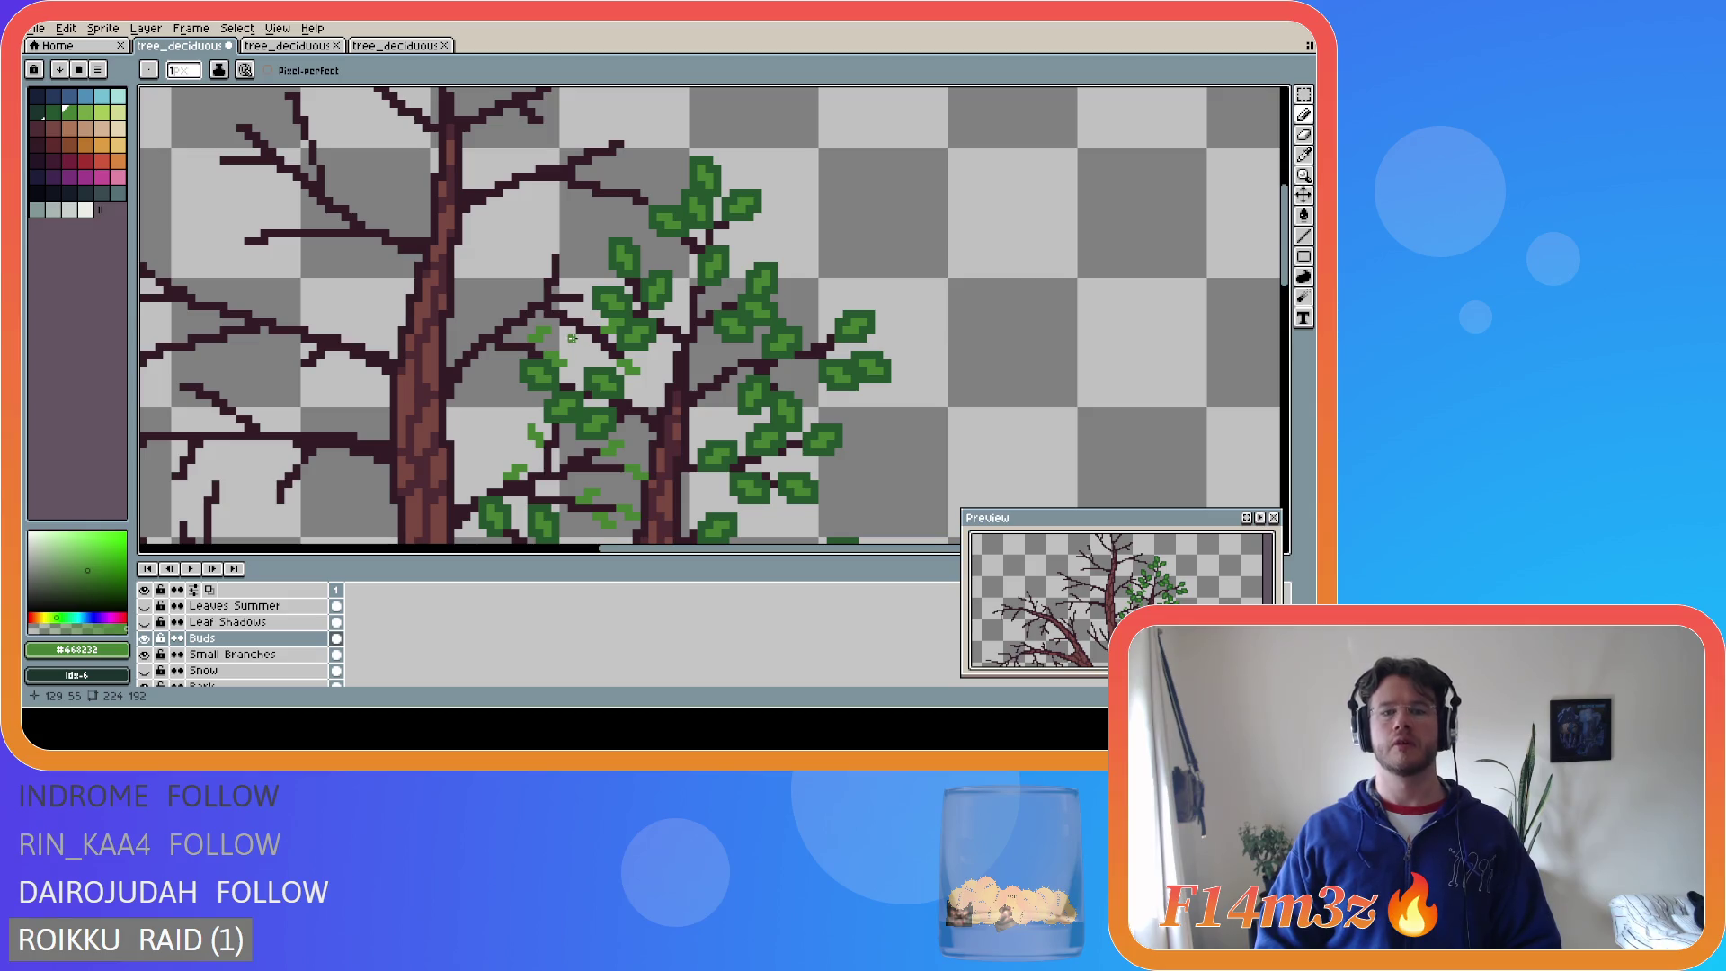
{"action": "left_click", "coordinate": [581, 342]}
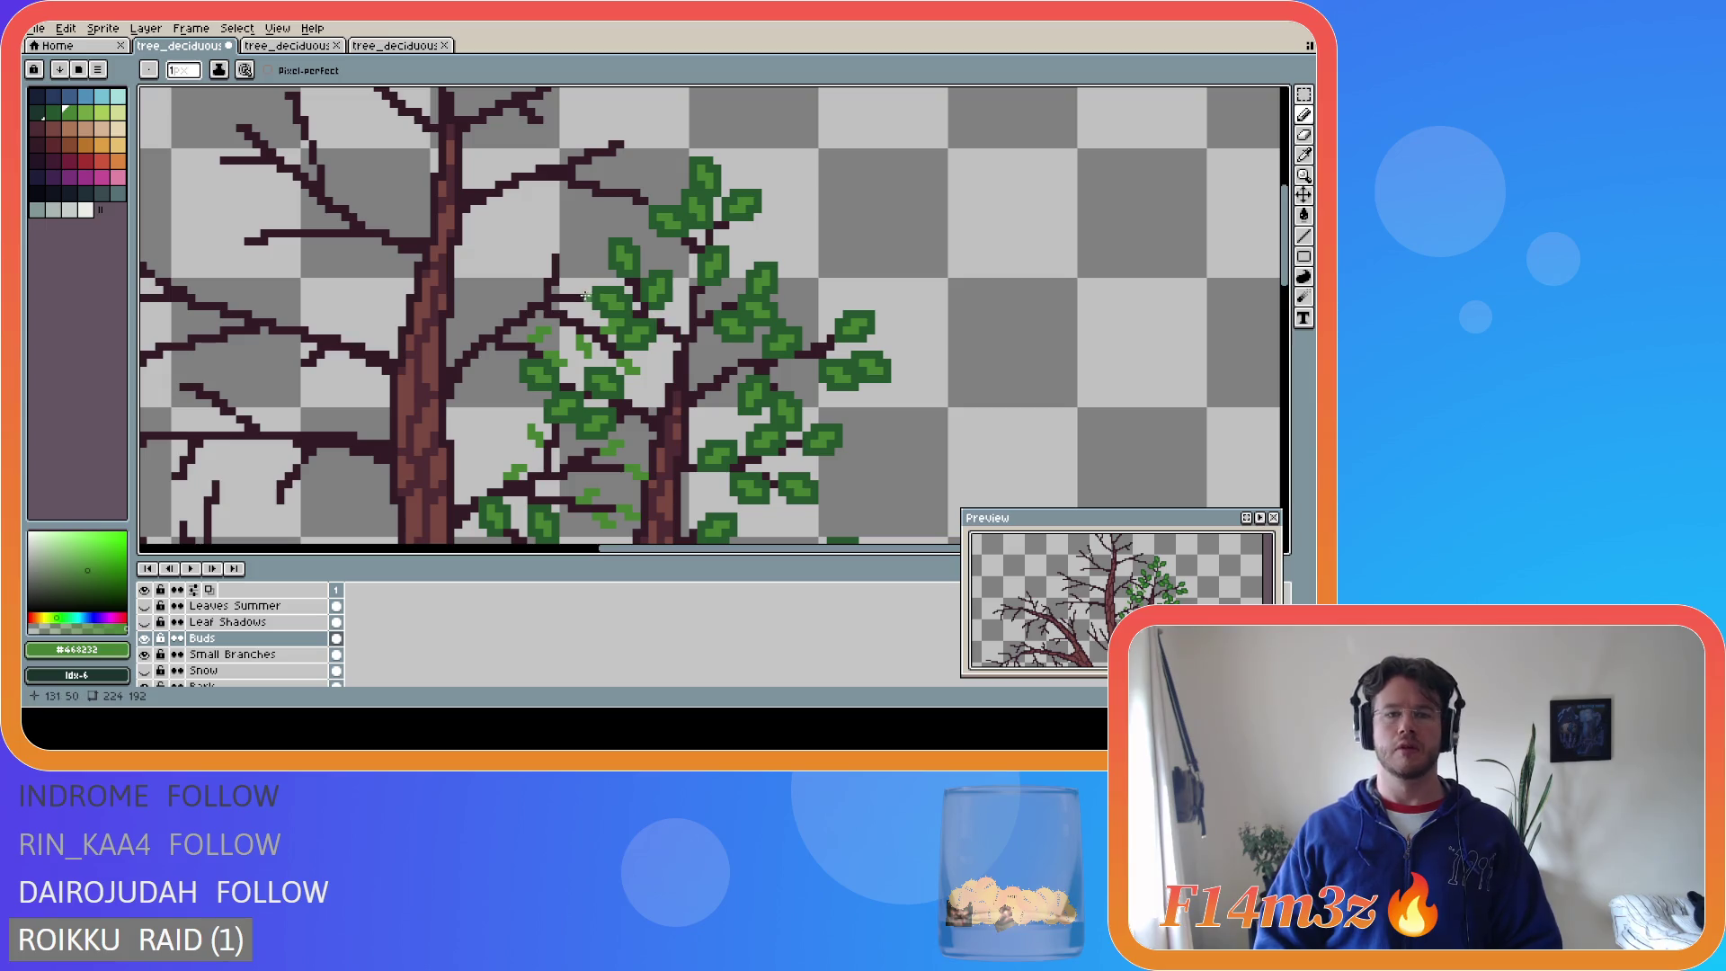
{"action": "left_click_drag", "start_coordinate": [581, 289], "coordinate": [589, 289]}
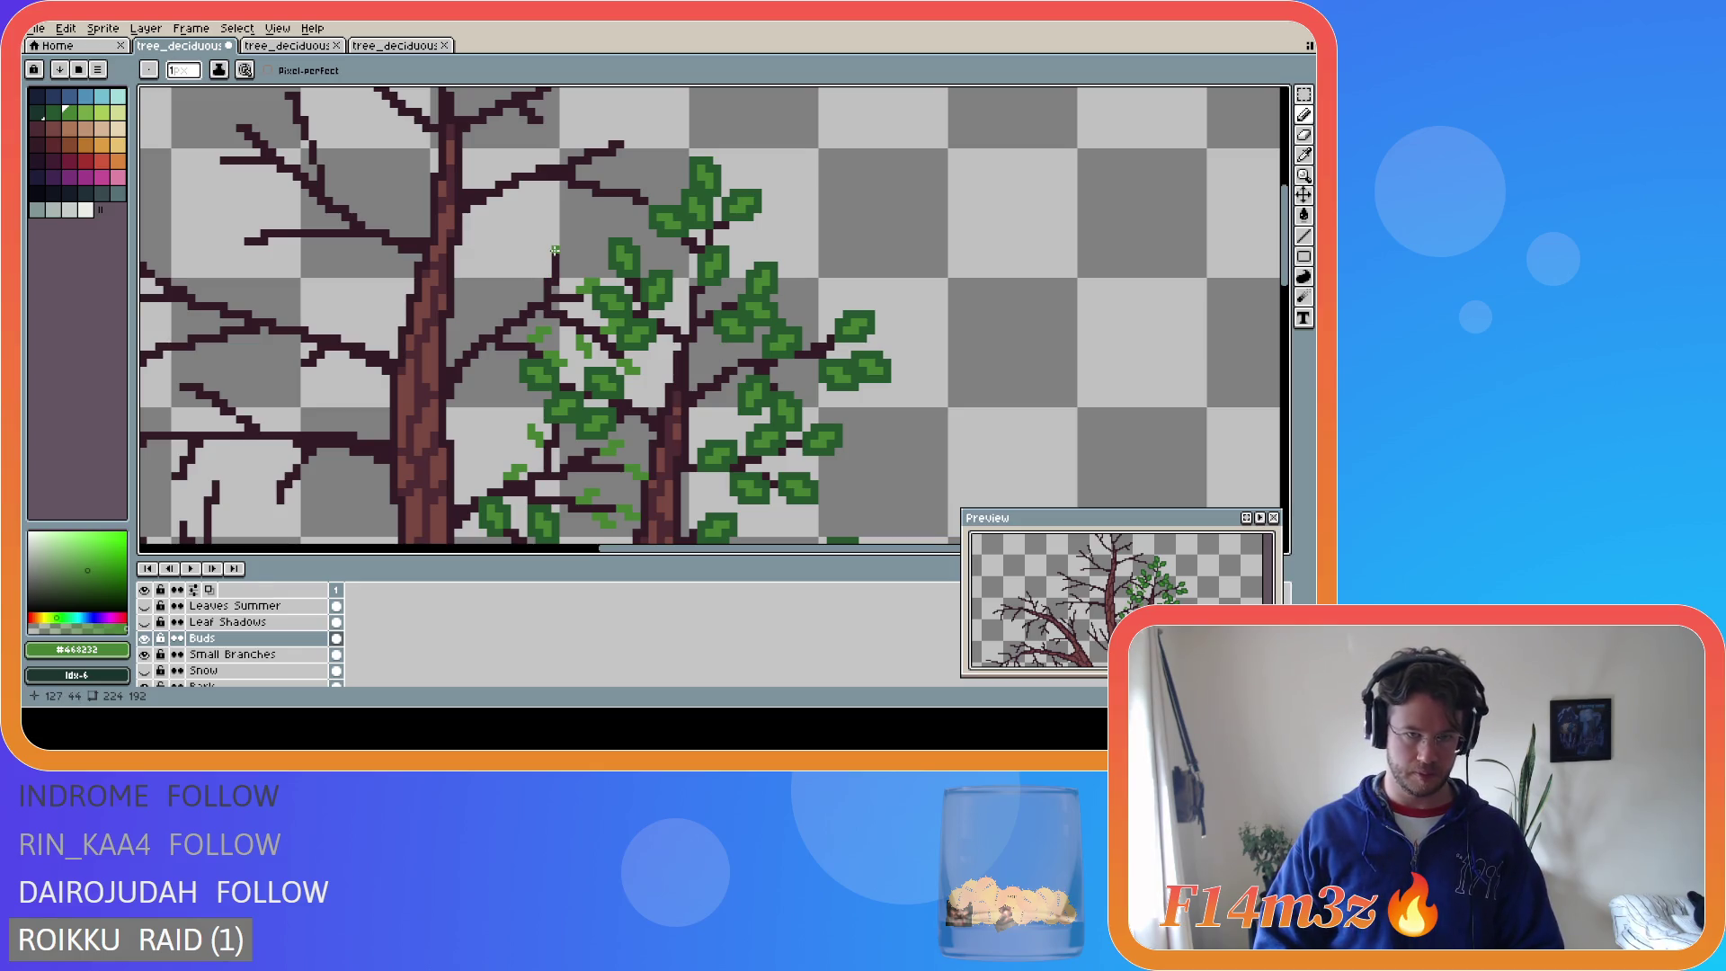
{"action": "left_click_drag", "start_coordinate": [563, 255], "coordinate": [573, 239]}
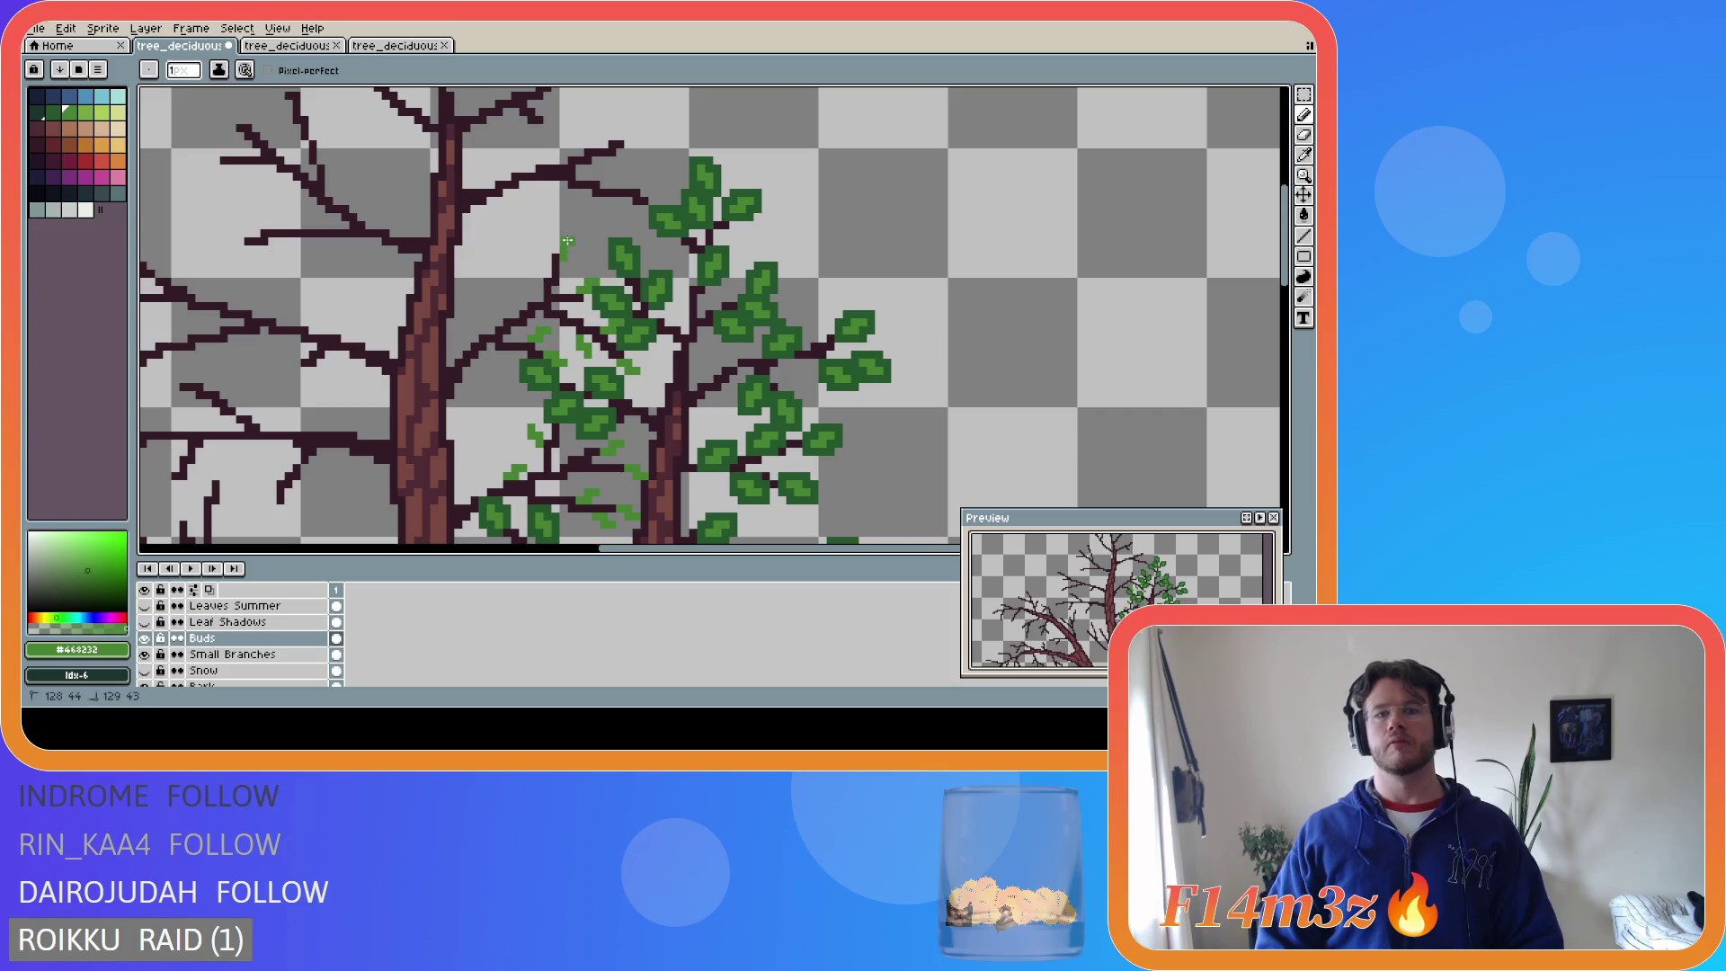
{"action": "key", "text": "ctrl+z"}
{"action": "key", "text": "ctrl+y"}
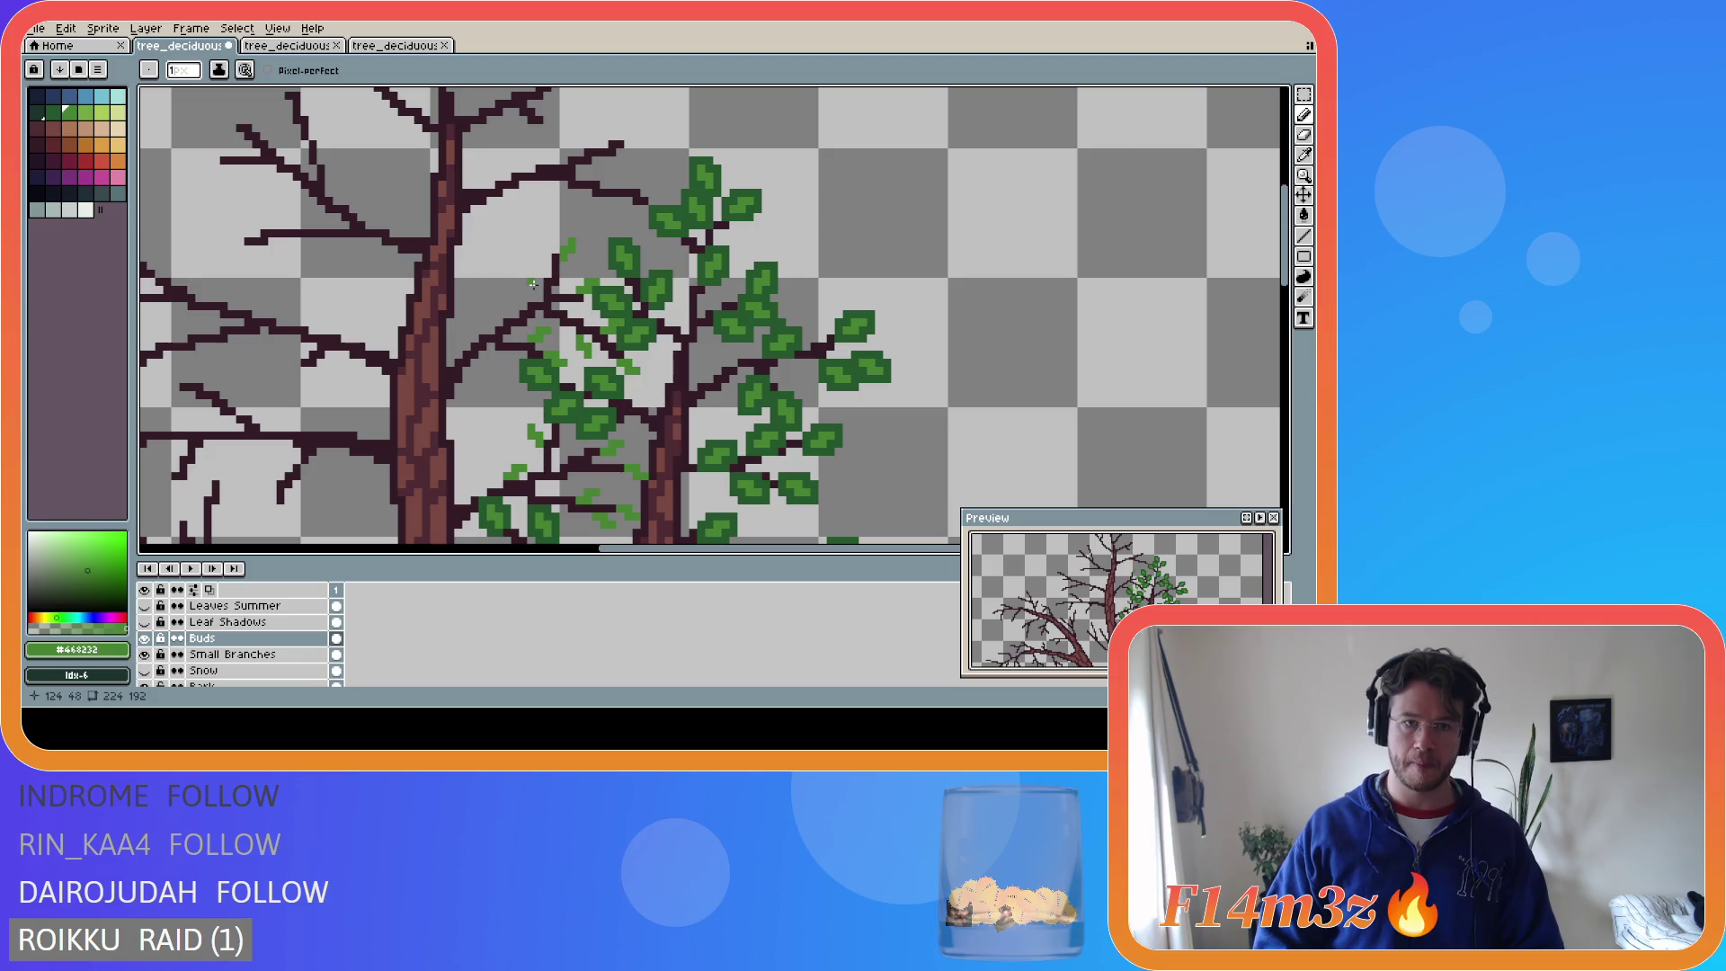
{"action": "left_click_drag", "start_coordinate": [540, 280], "coordinate": [531, 264]}
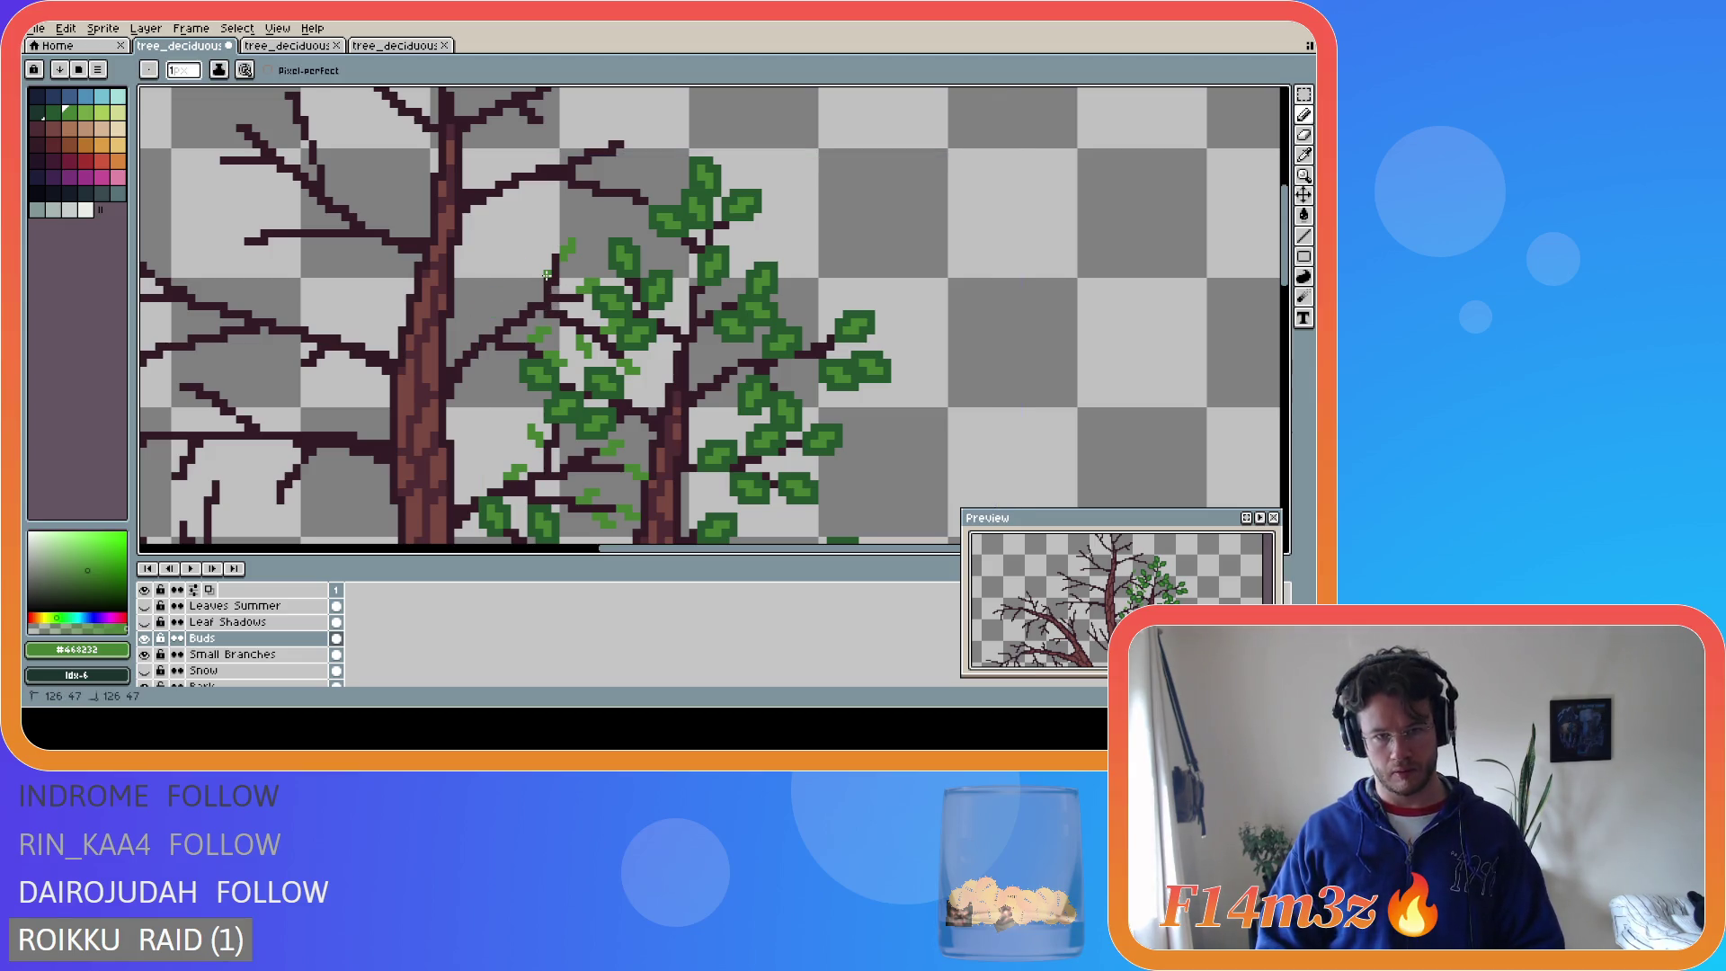
{"action": "left_click_drag", "start_coordinate": [539, 267], "coordinate": [545, 257]}
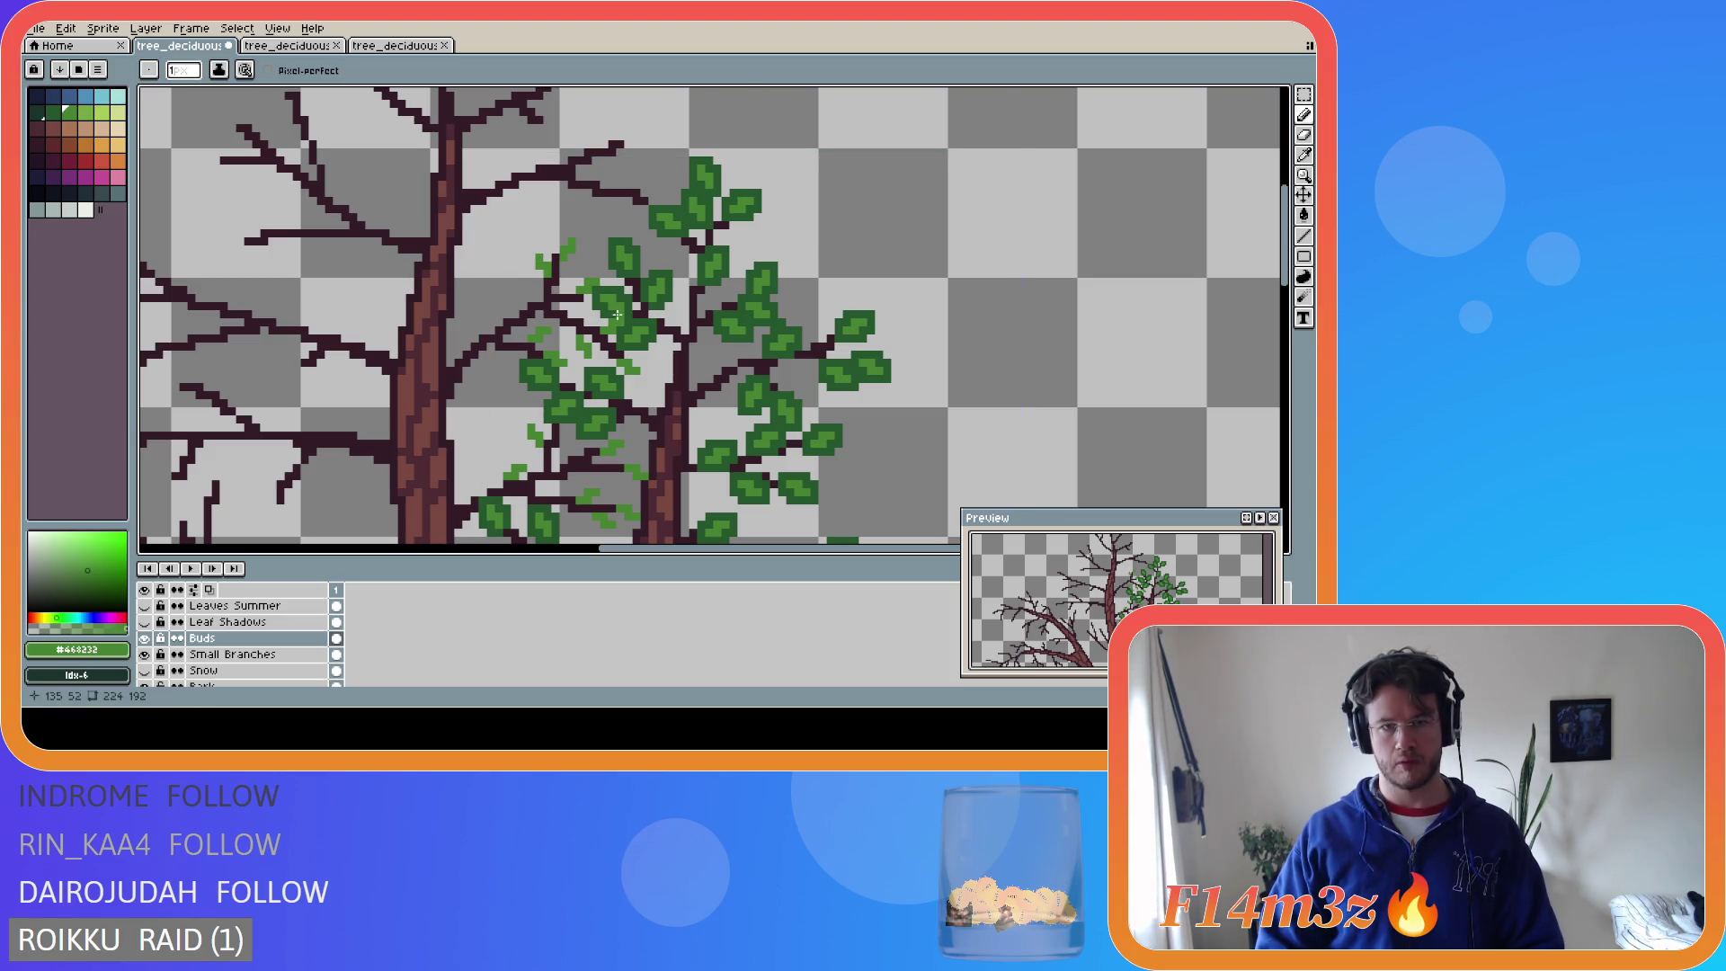
{"action": "left_click", "coordinate": [531, 272]}
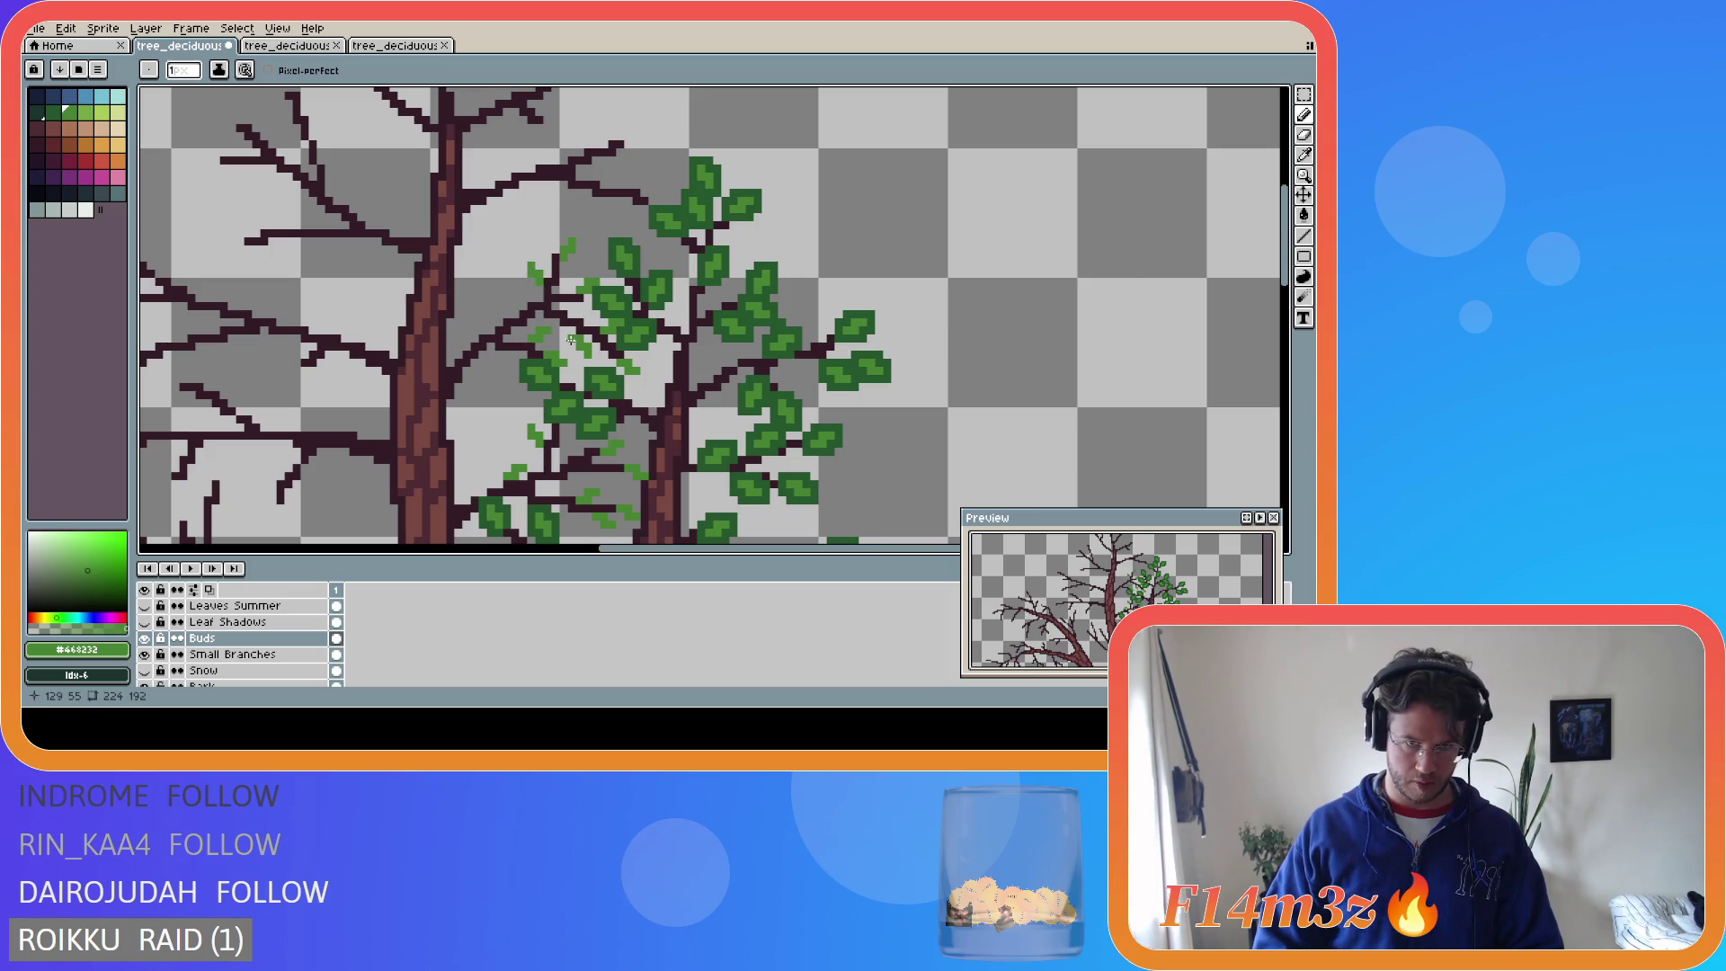
- Add more bud pixels at branch tips and a lower branch, erasing misplaced pixels
{"action": "key", "text": "v"}
{"action": "key", "text": "b"}
{"action": "left_click", "coordinate": [534, 279]}
{"action": "left_click", "coordinate": [526, 273]}
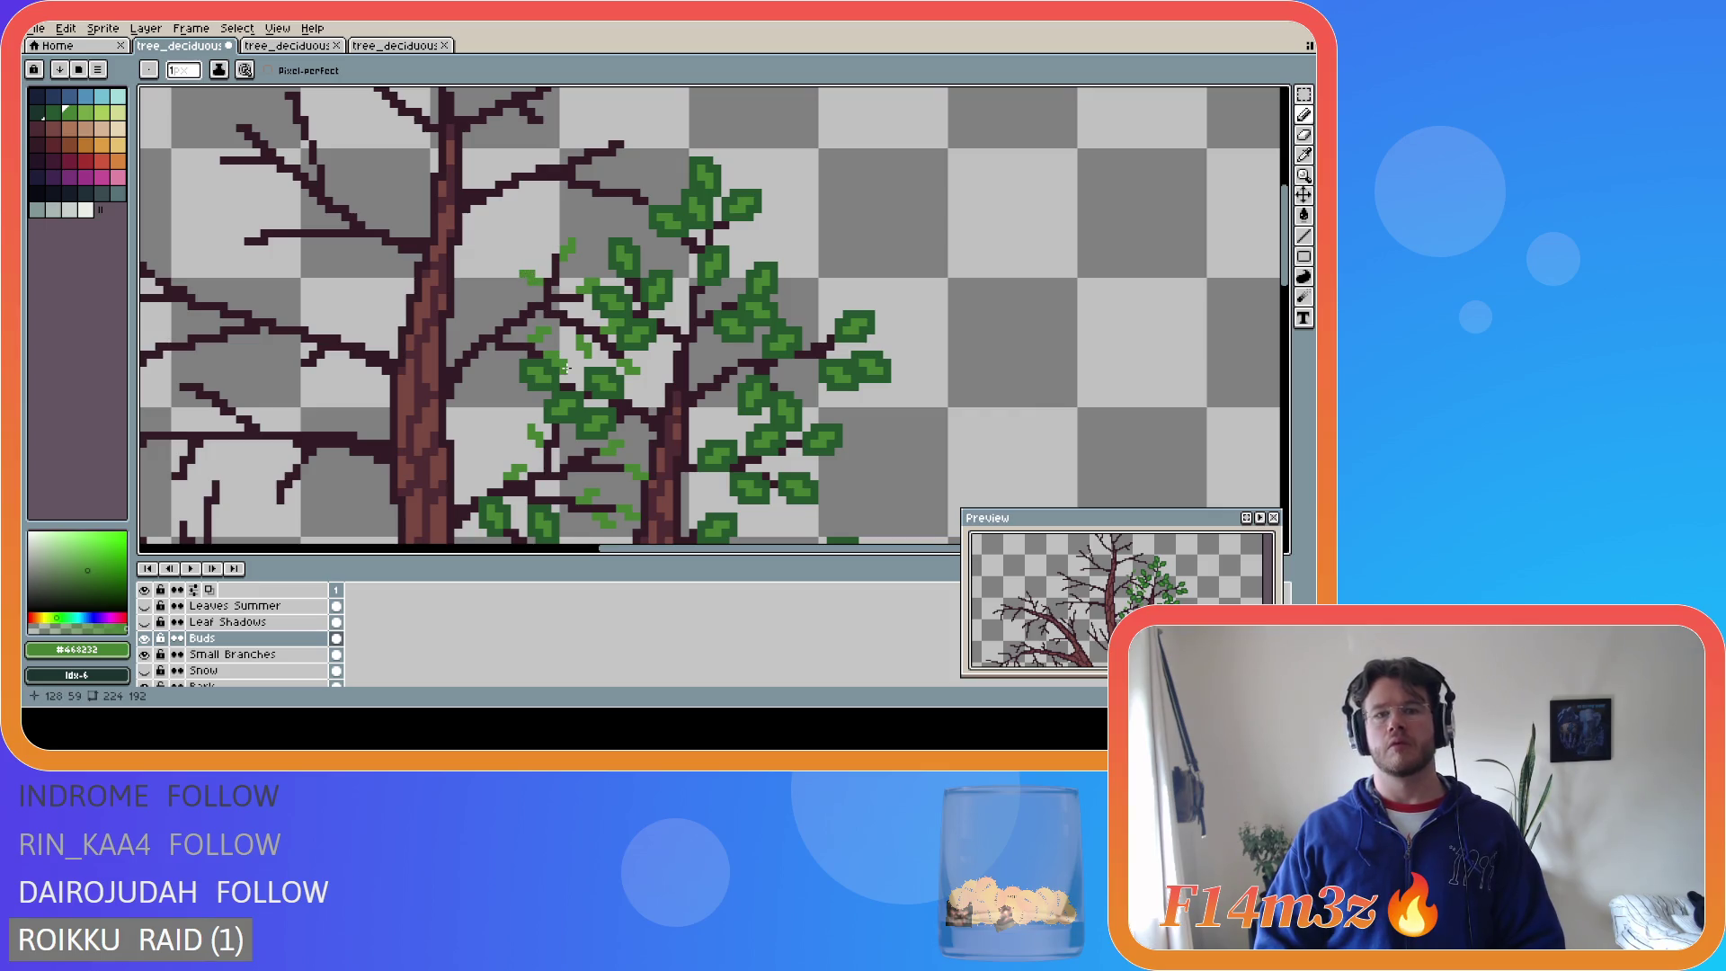
{"action": "left_click", "coordinate": [496, 316]}
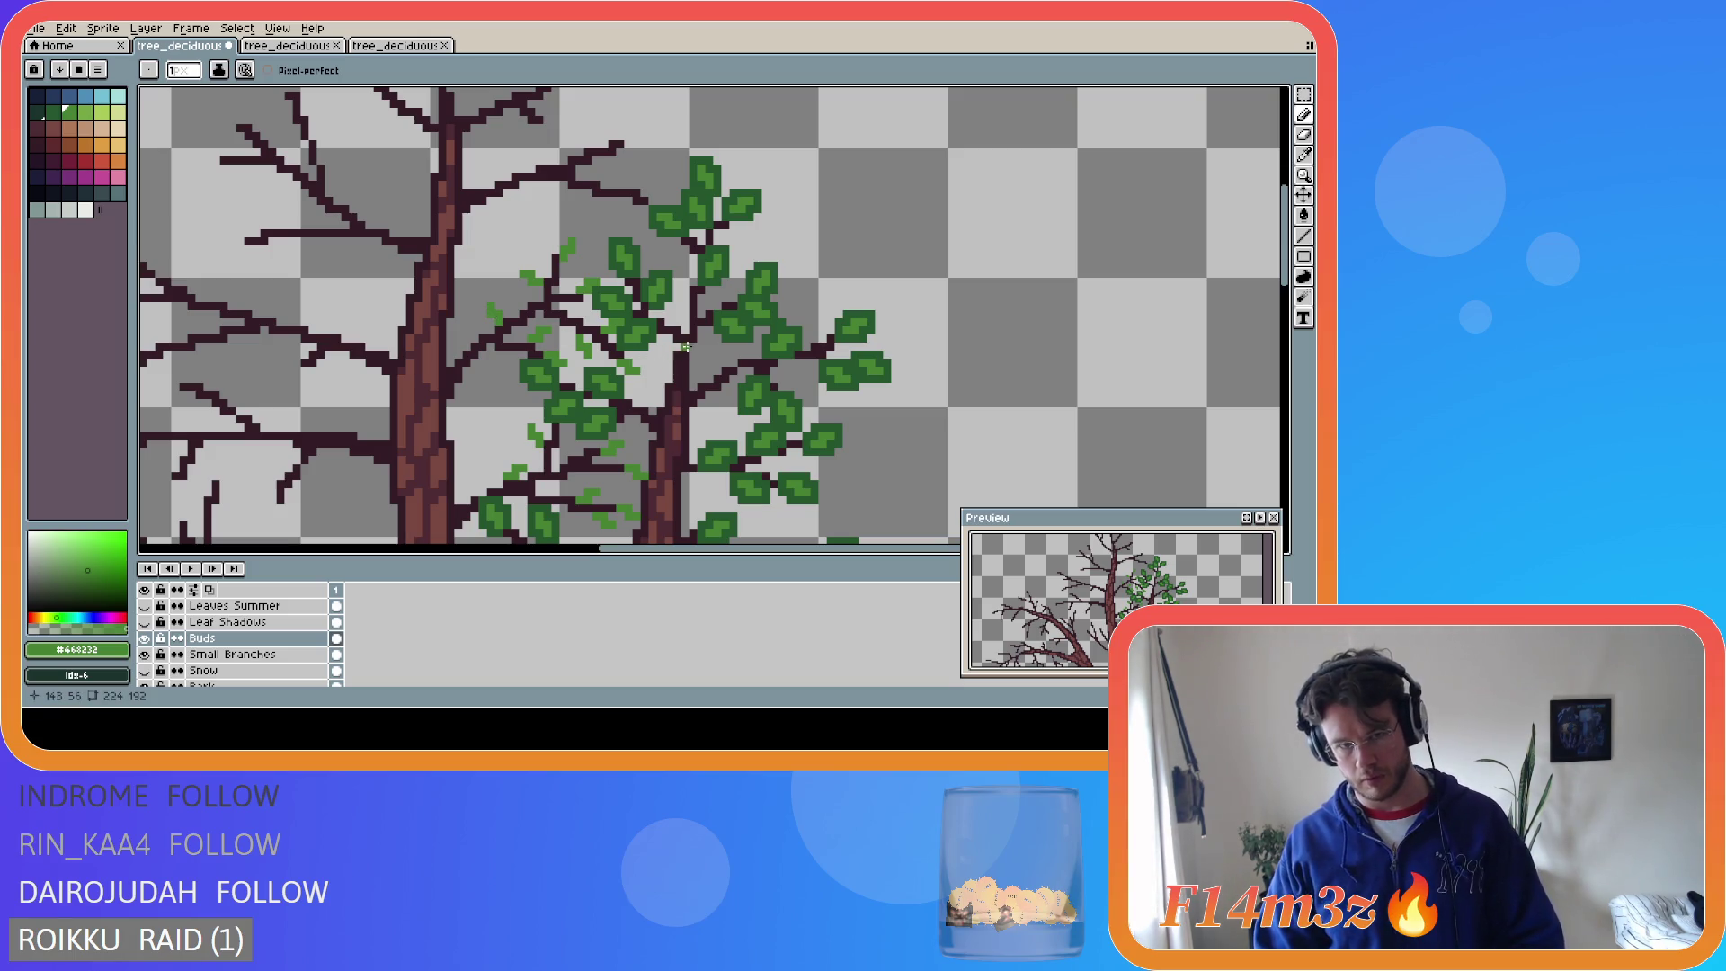
{"action": "key", "text": "e"}
{"action": "left_click", "coordinate": [566, 249]}
{"action": "key", "text": "b"}
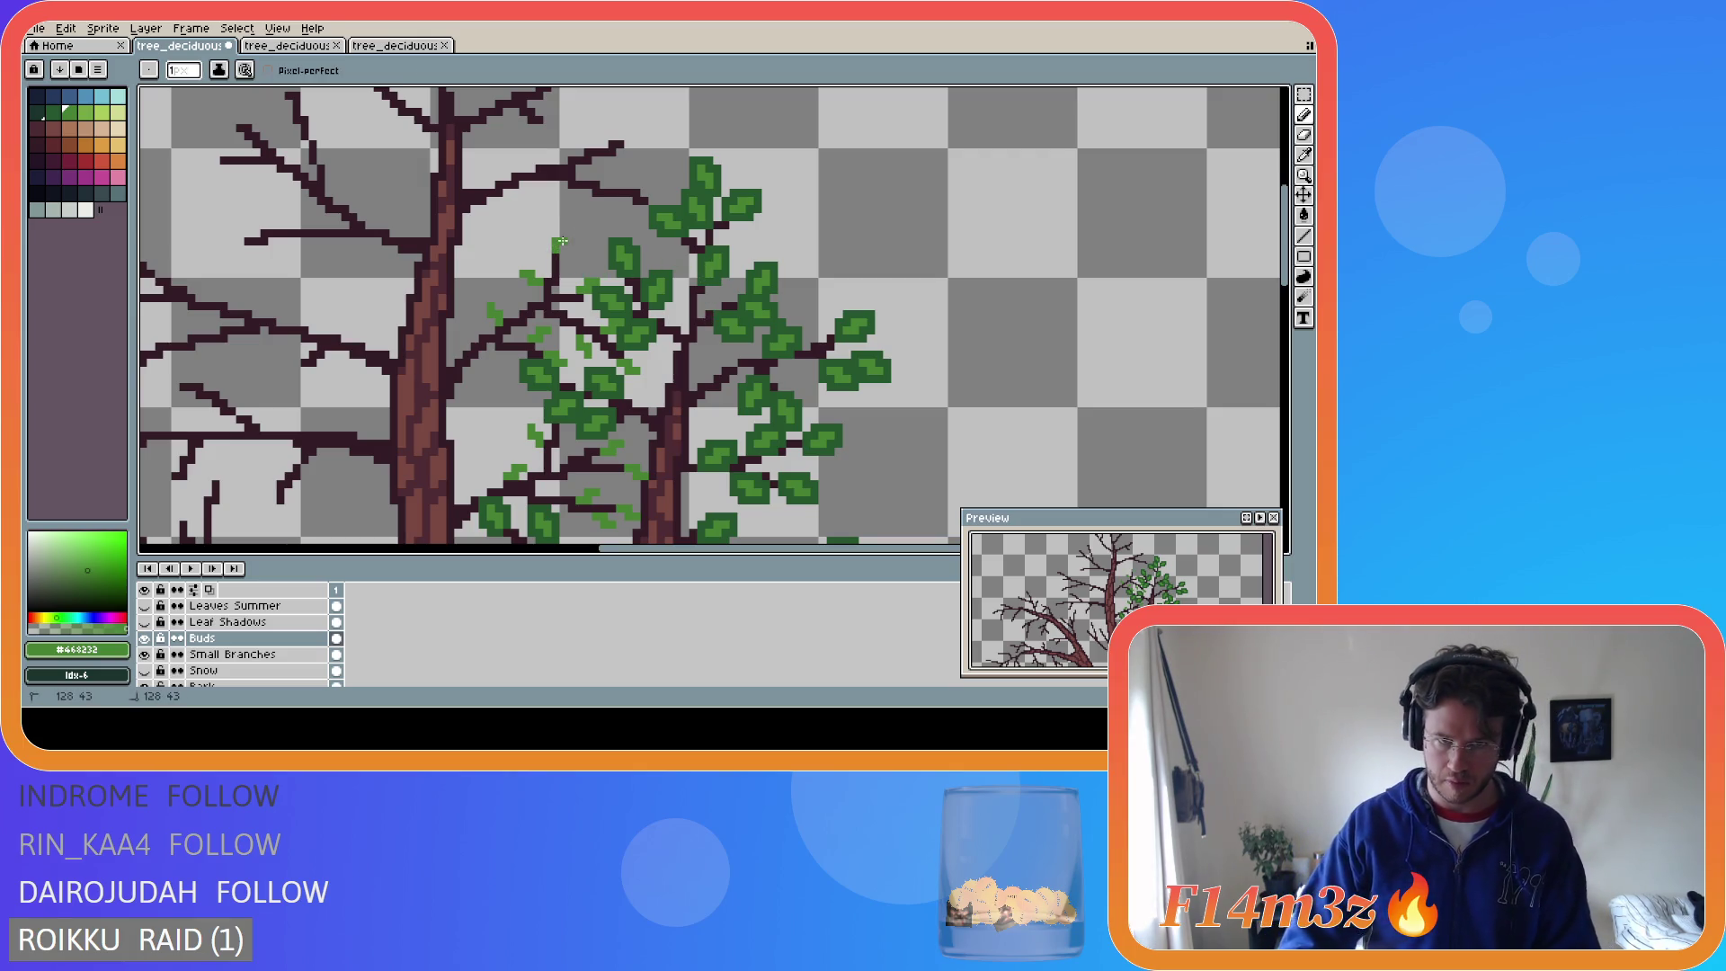
{"action": "left_click_drag", "start_coordinate": [557, 245], "coordinate": [564, 233]}
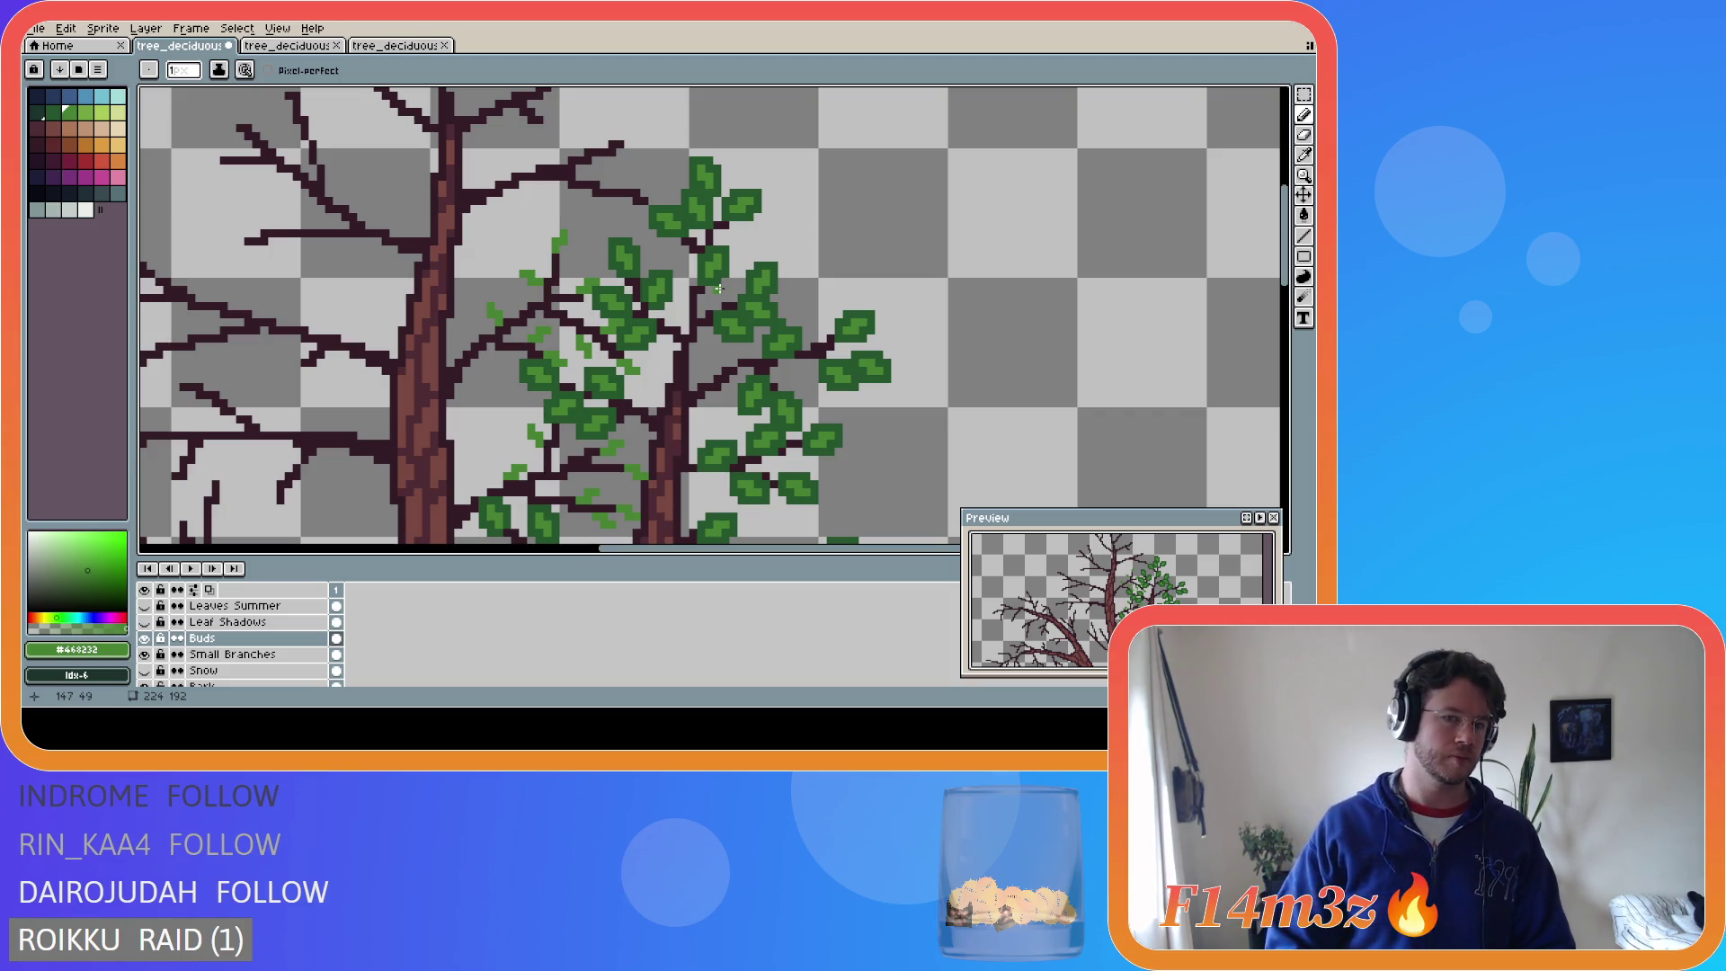
{"action": "key", "text": "e"}
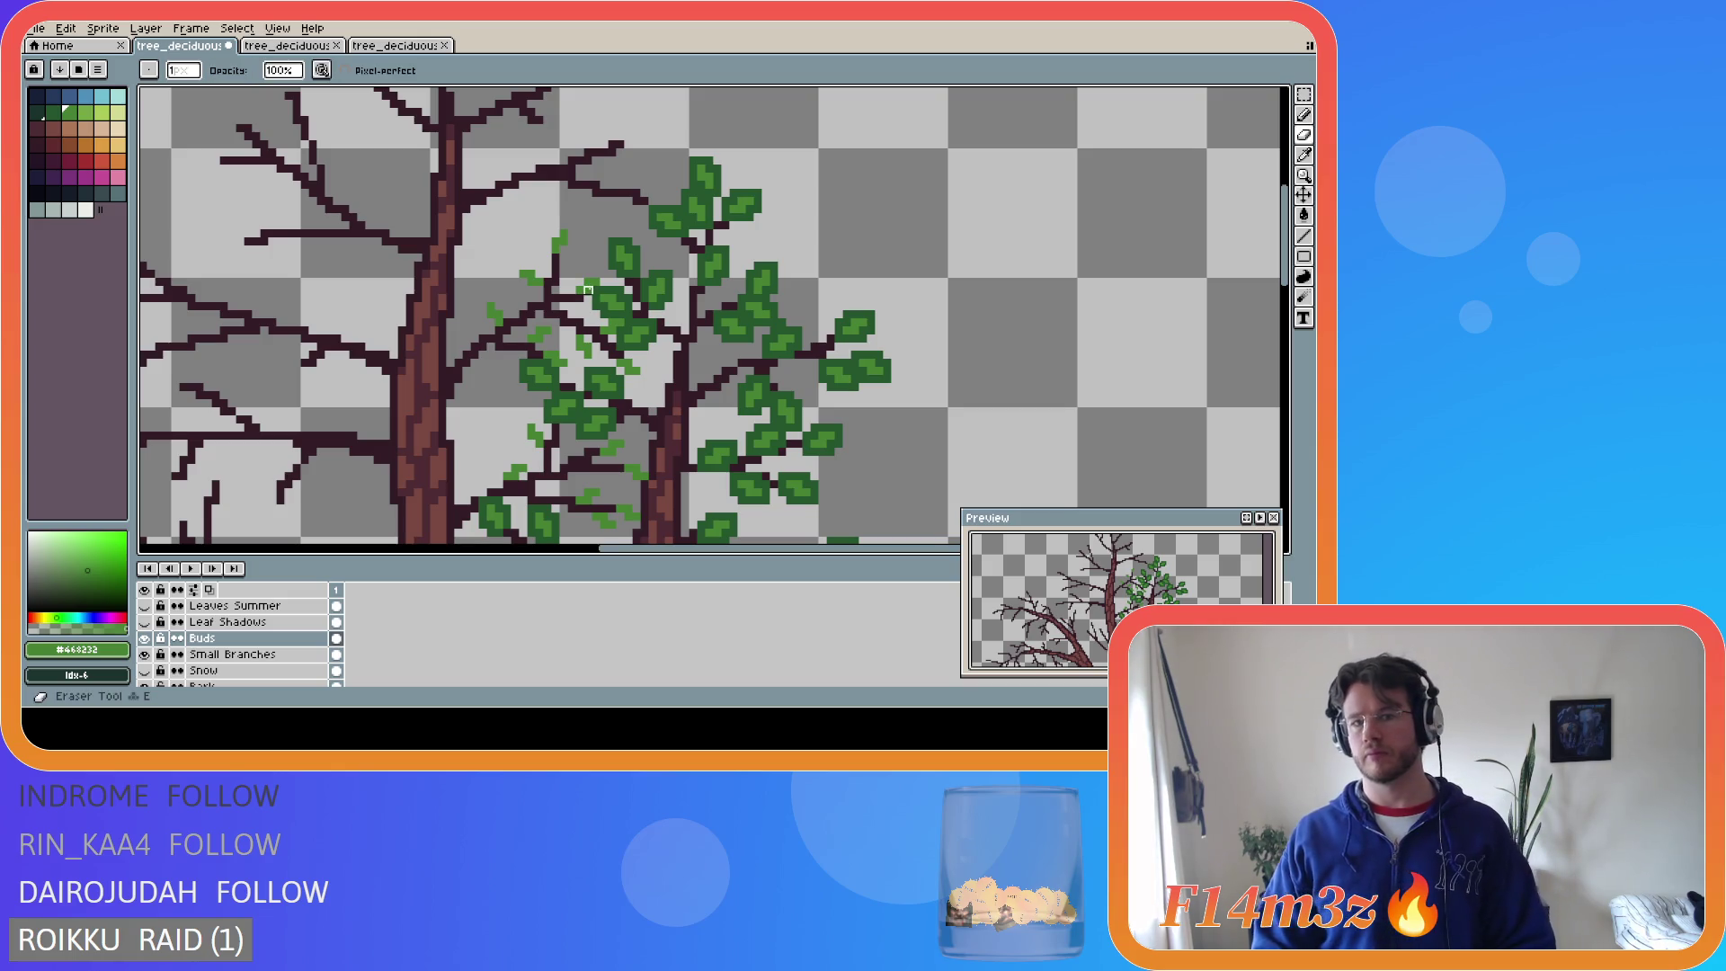
{"action": "left_click", "coordinate": [582, 290]}
{"action": "key", "text": "b"}
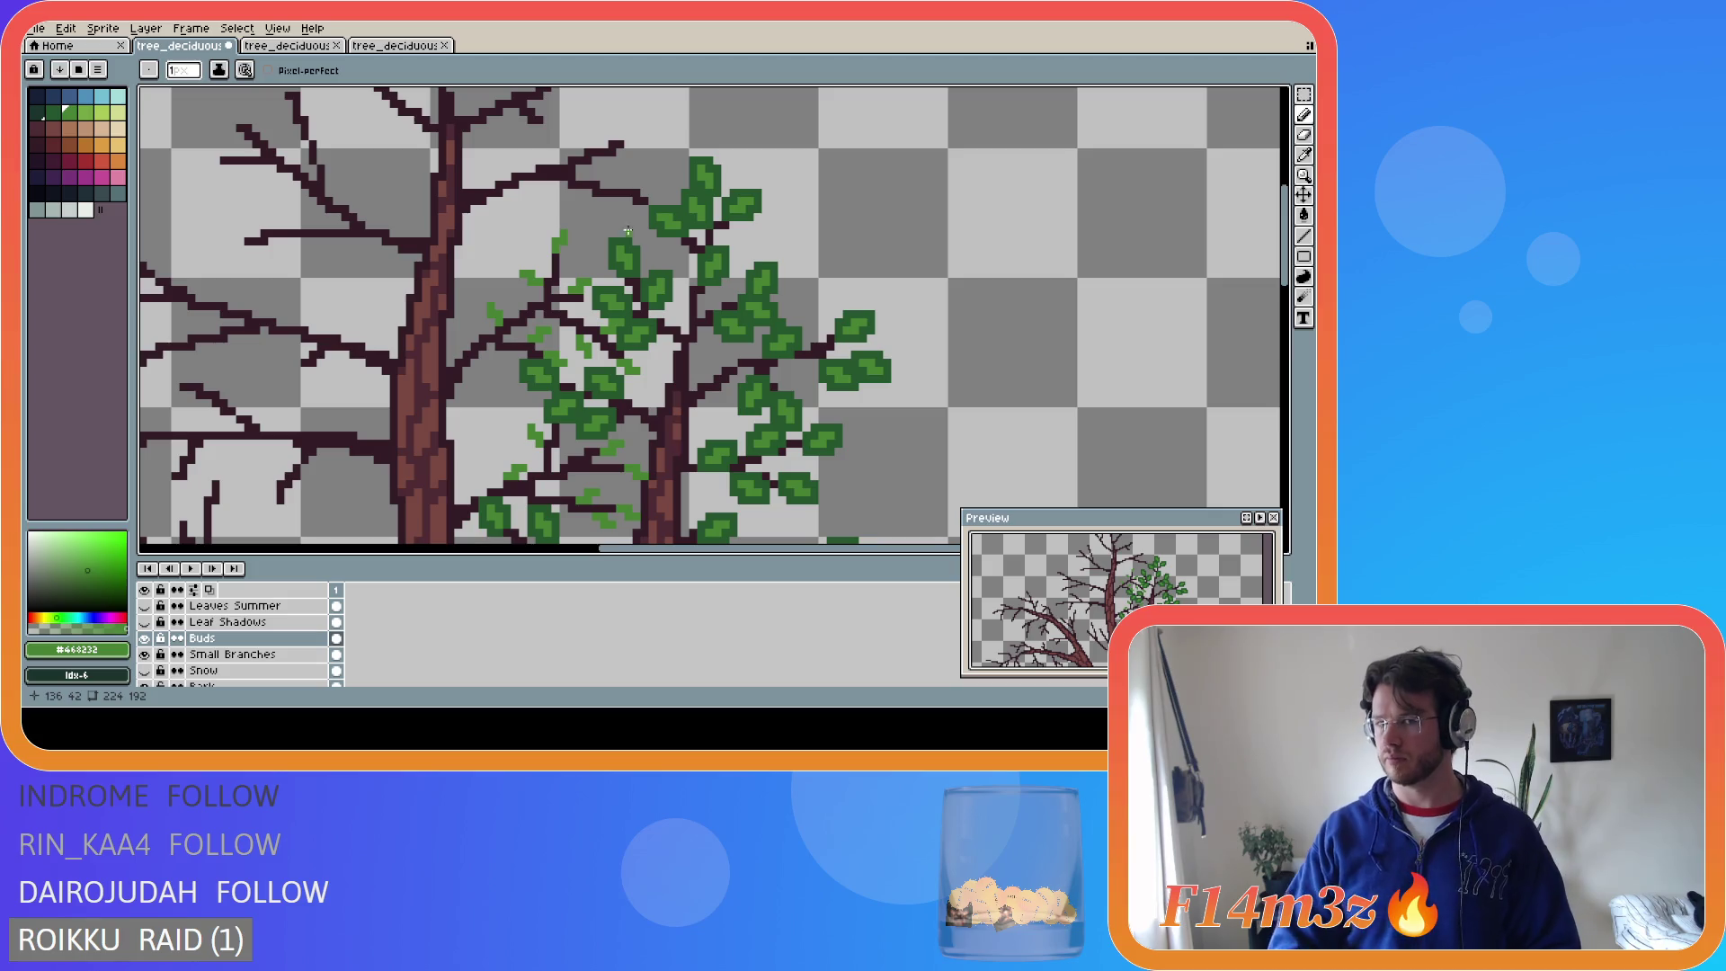
- Dot light-green buds on several upper branch tips, undoing one misplaced pixel, and save
{"action": "left_click", "coordinate": [656, 200]}
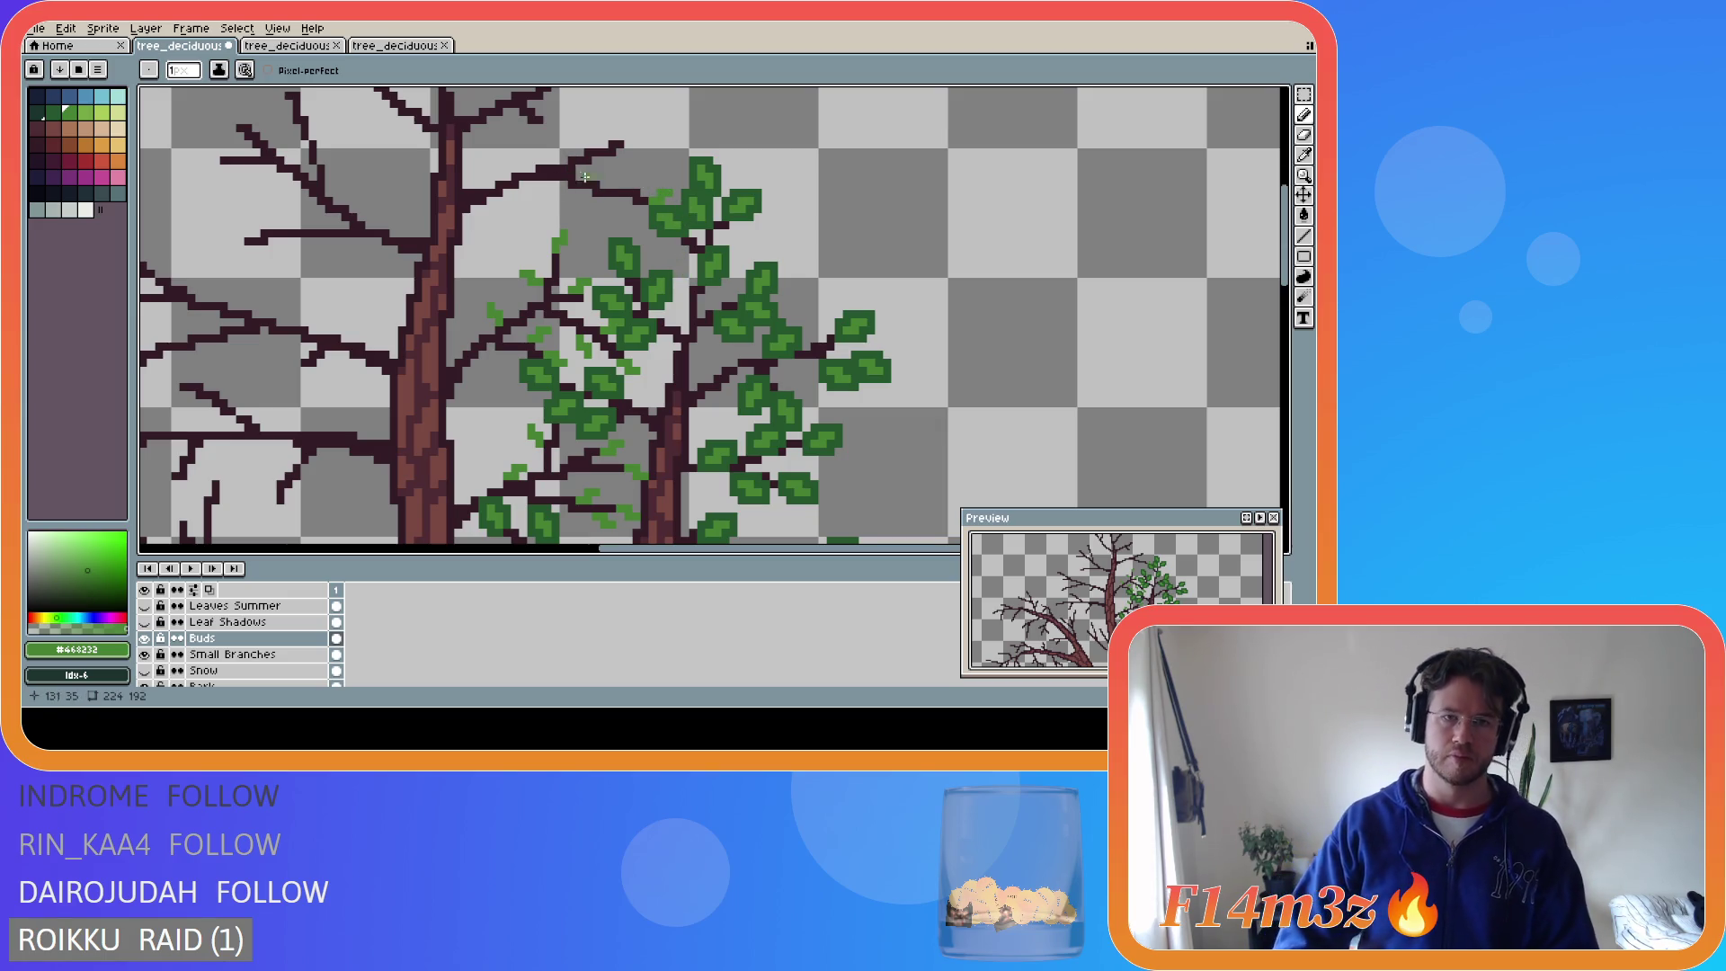
{"action": "left_click", "coordinate": [636, 135]}
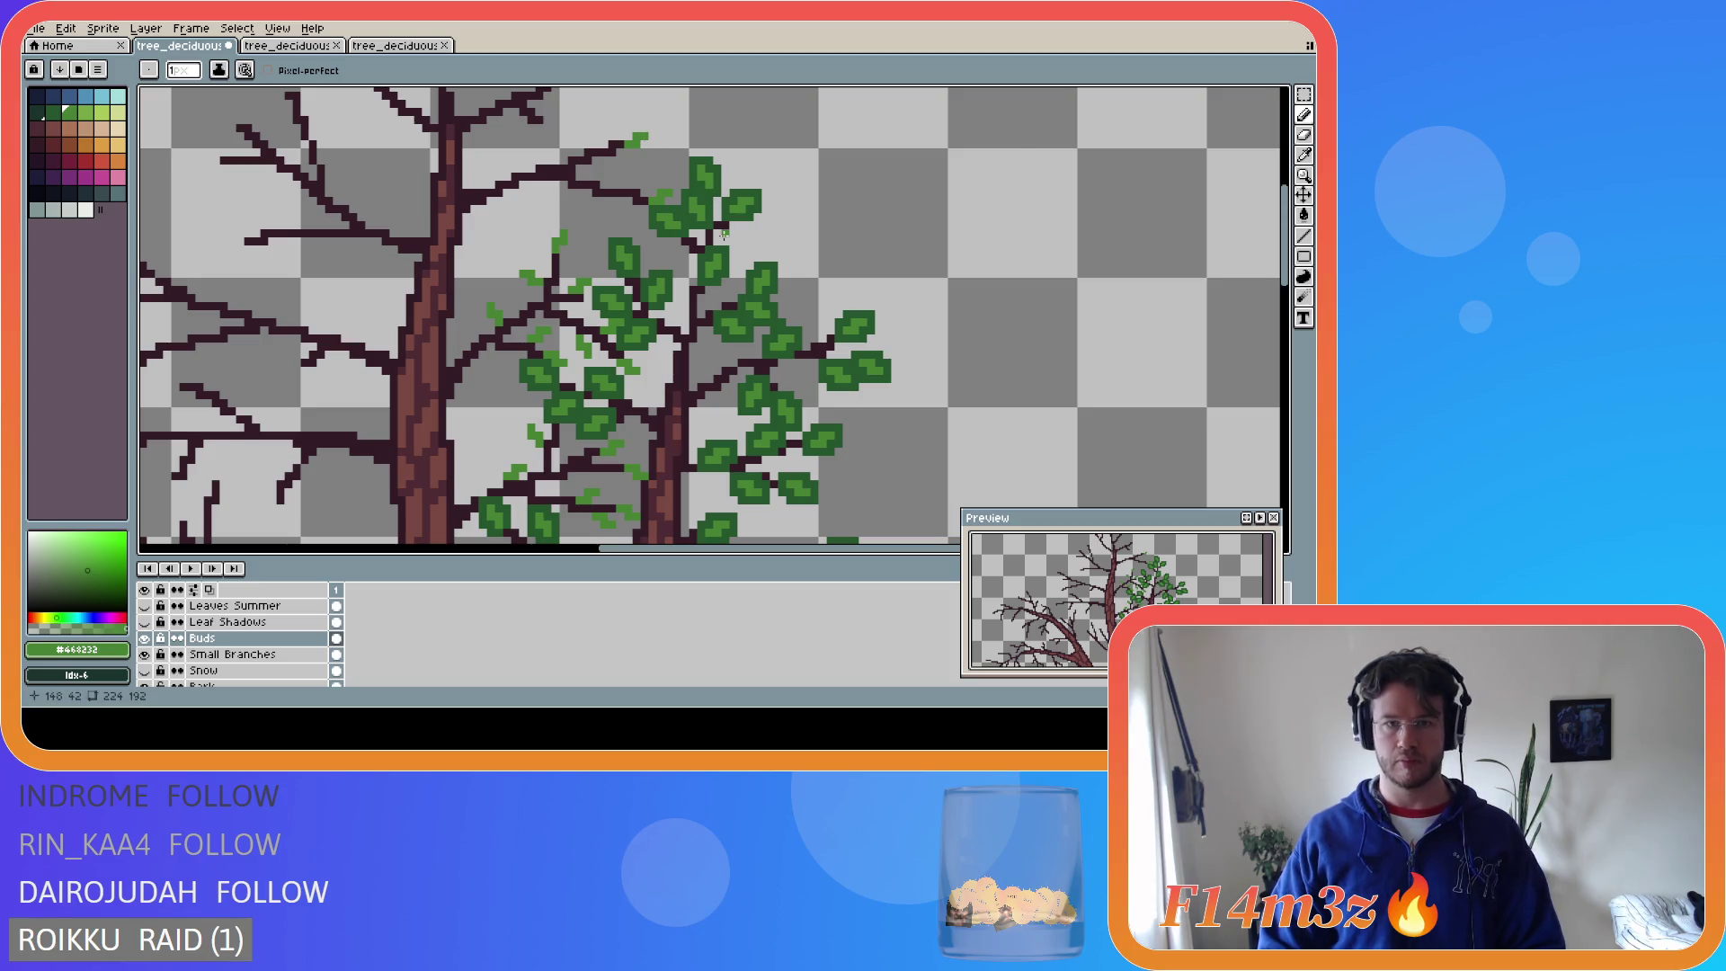
{"action": "key", "text": "ctrl+z"}
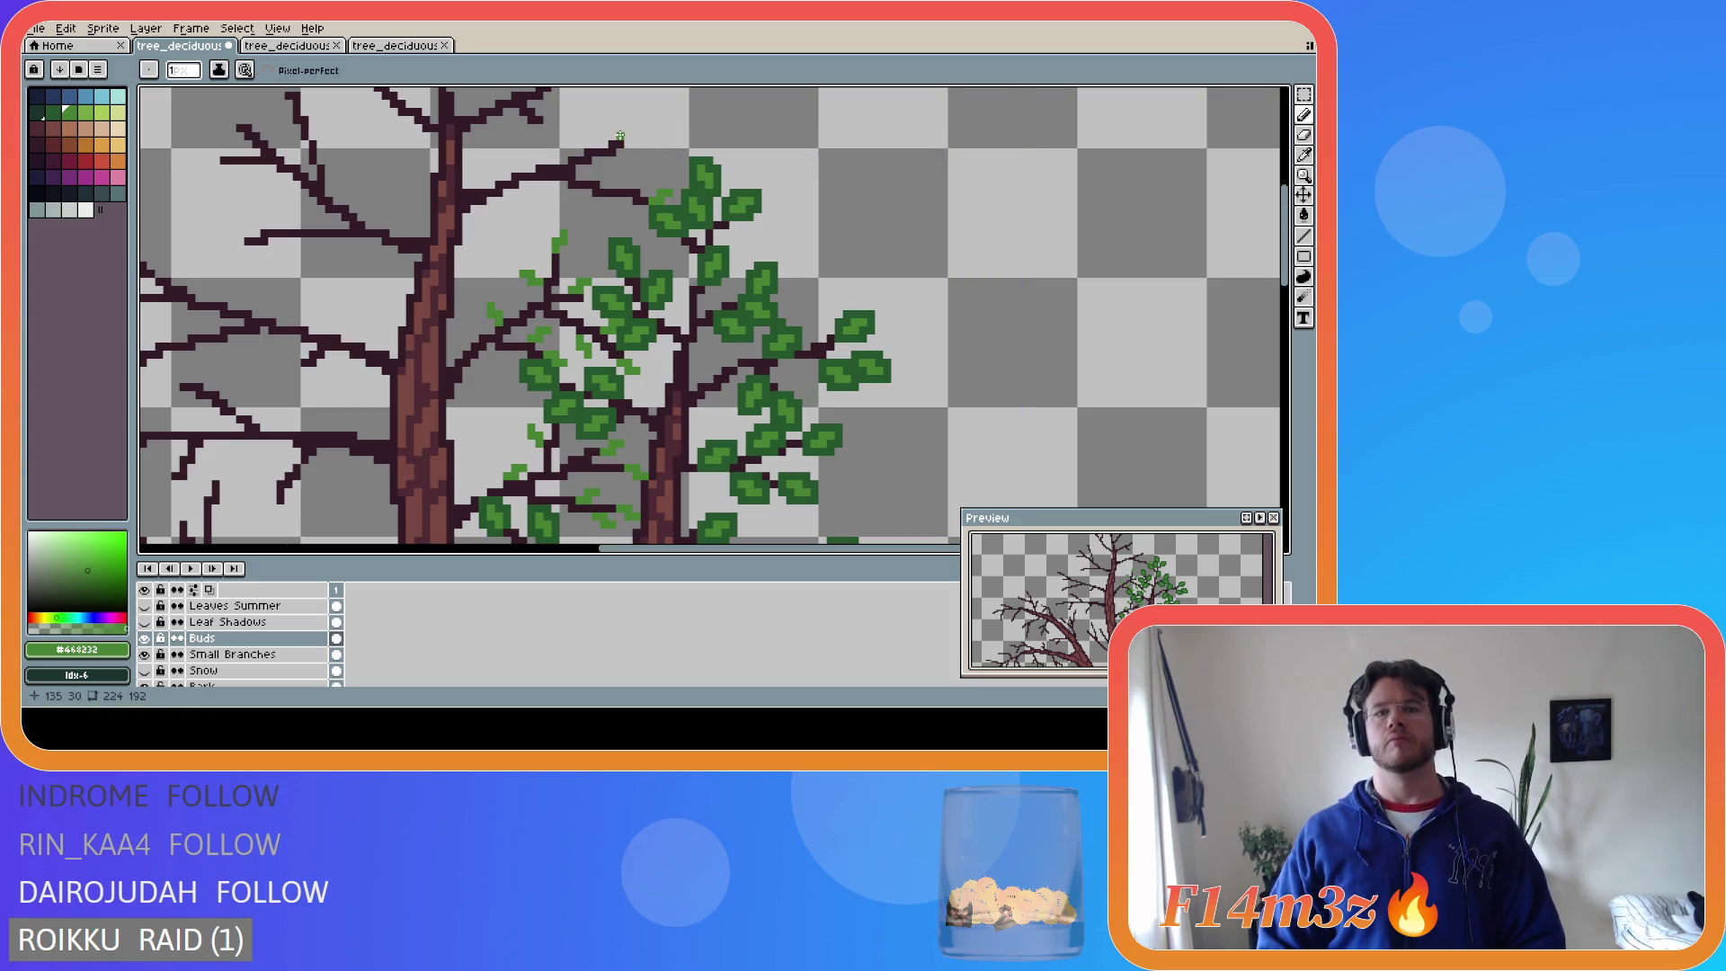
{"action": "left_click", "coordinate": [628, 134]}
{"action": "left_click", "coordinate": [635, 129]}
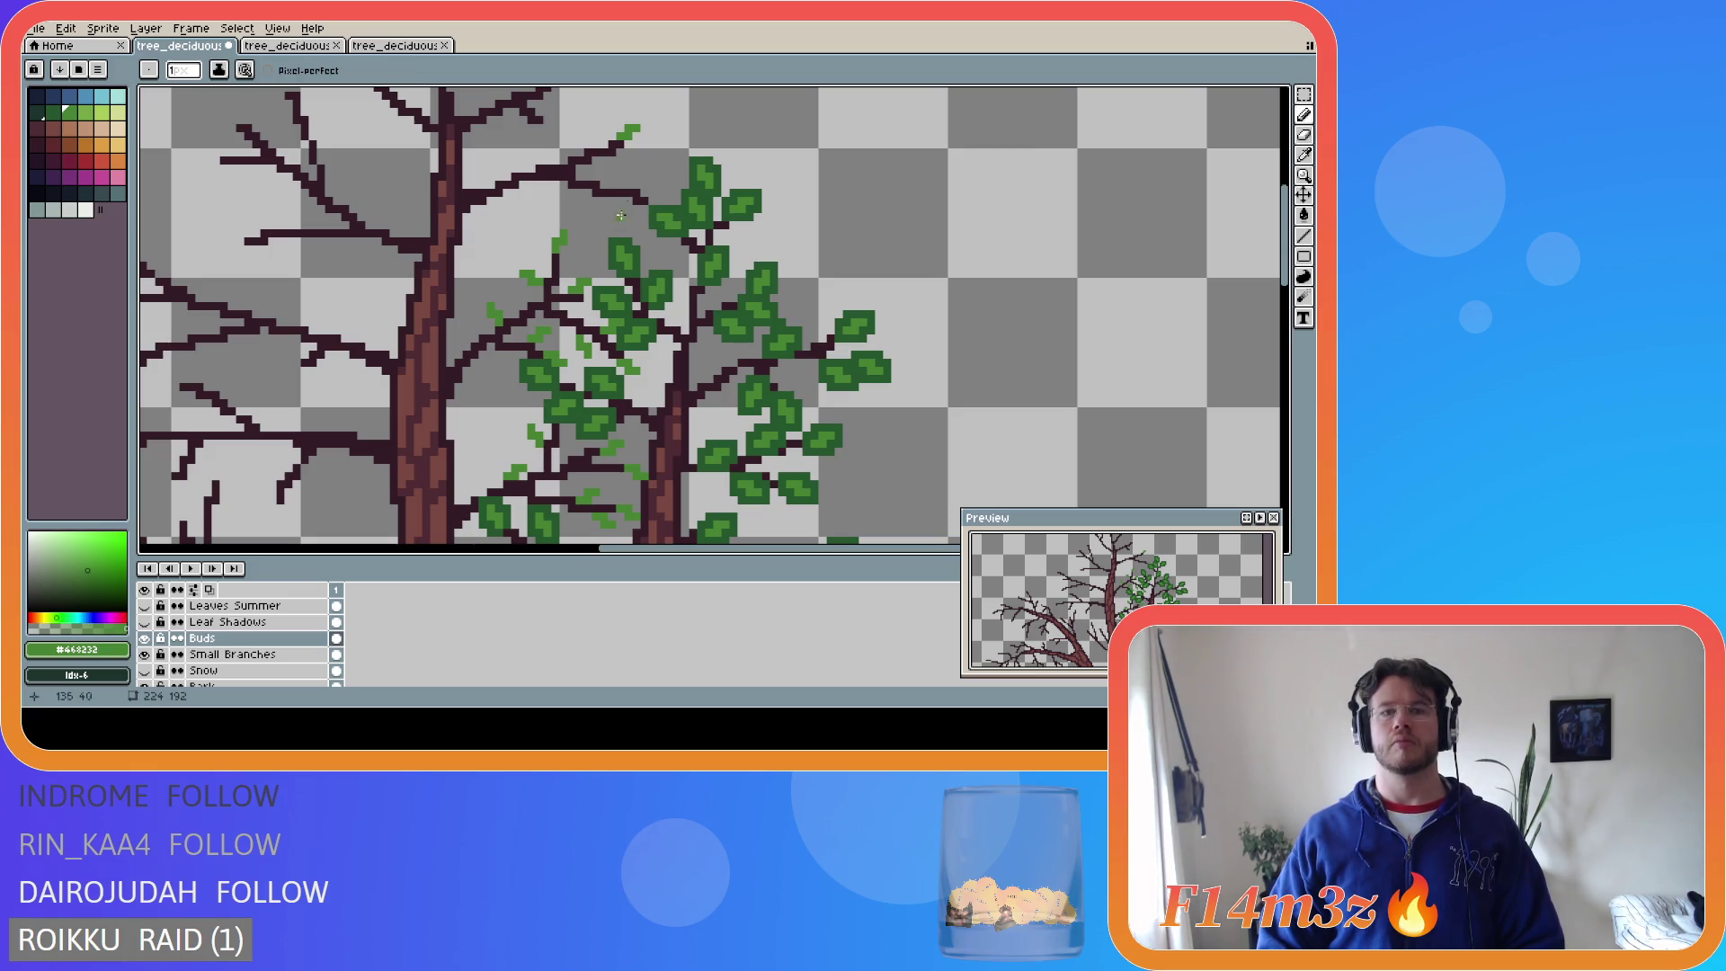
{"action": "left_click", "coordinate": [649, 189]}
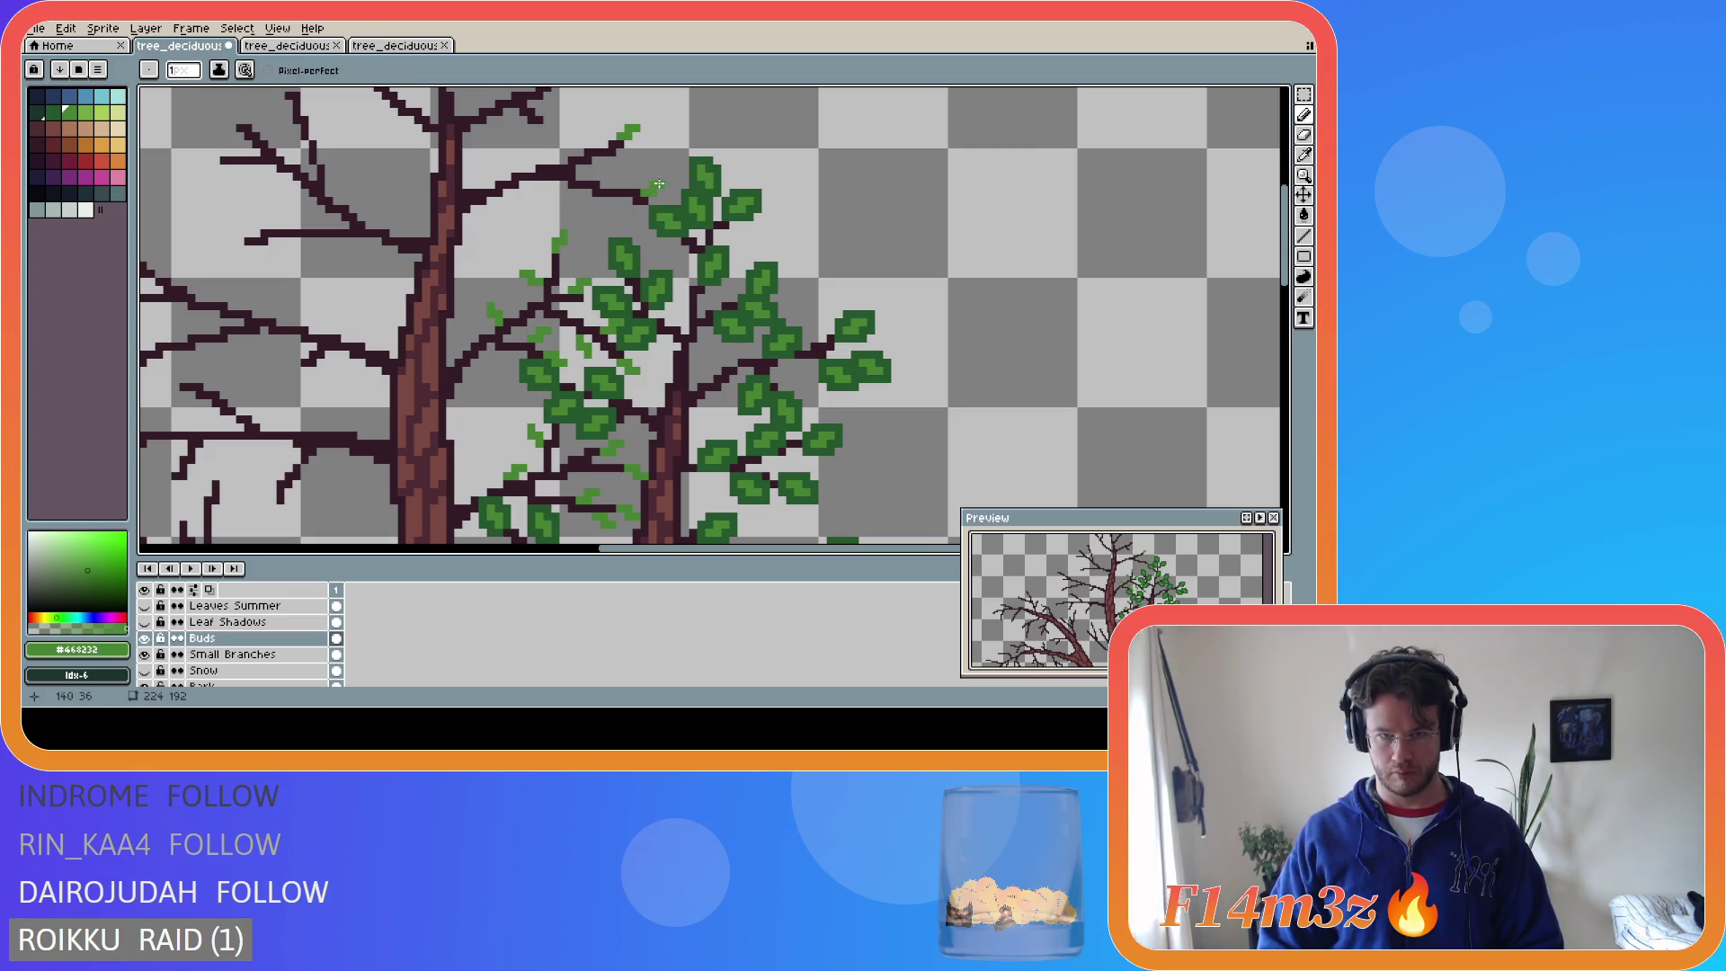
{"action": "left_click", "coordinate": [601, 203]}
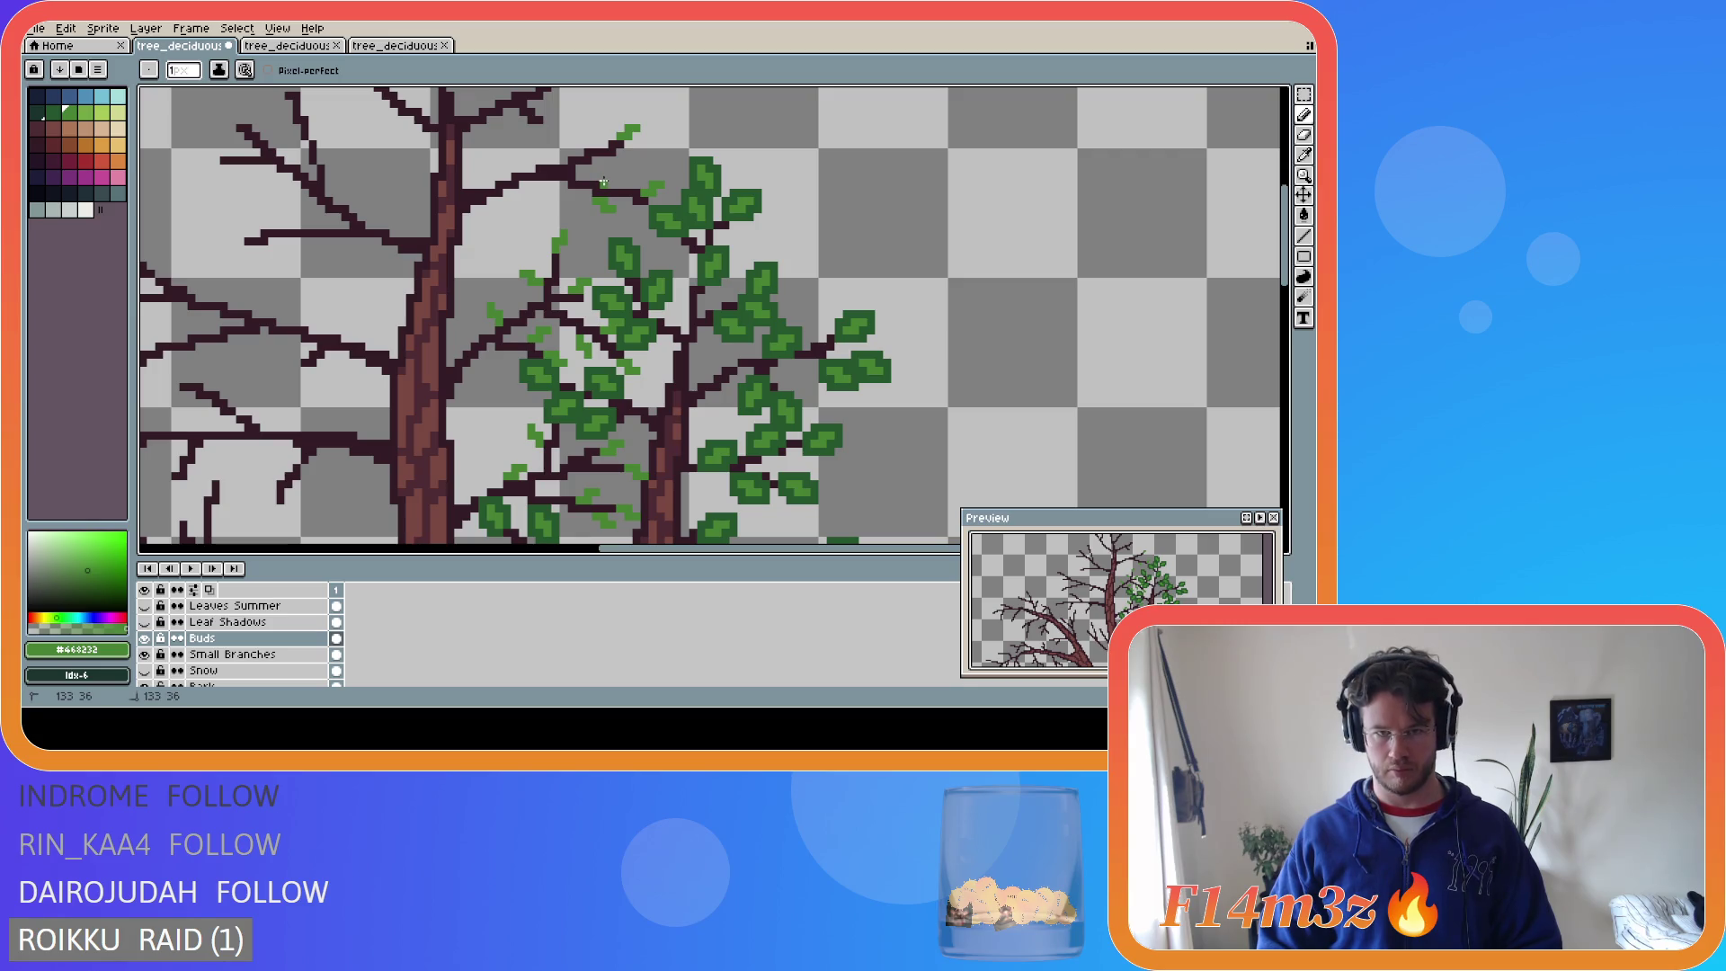
{"action": "left_click", "coordinate": [611, 175]}
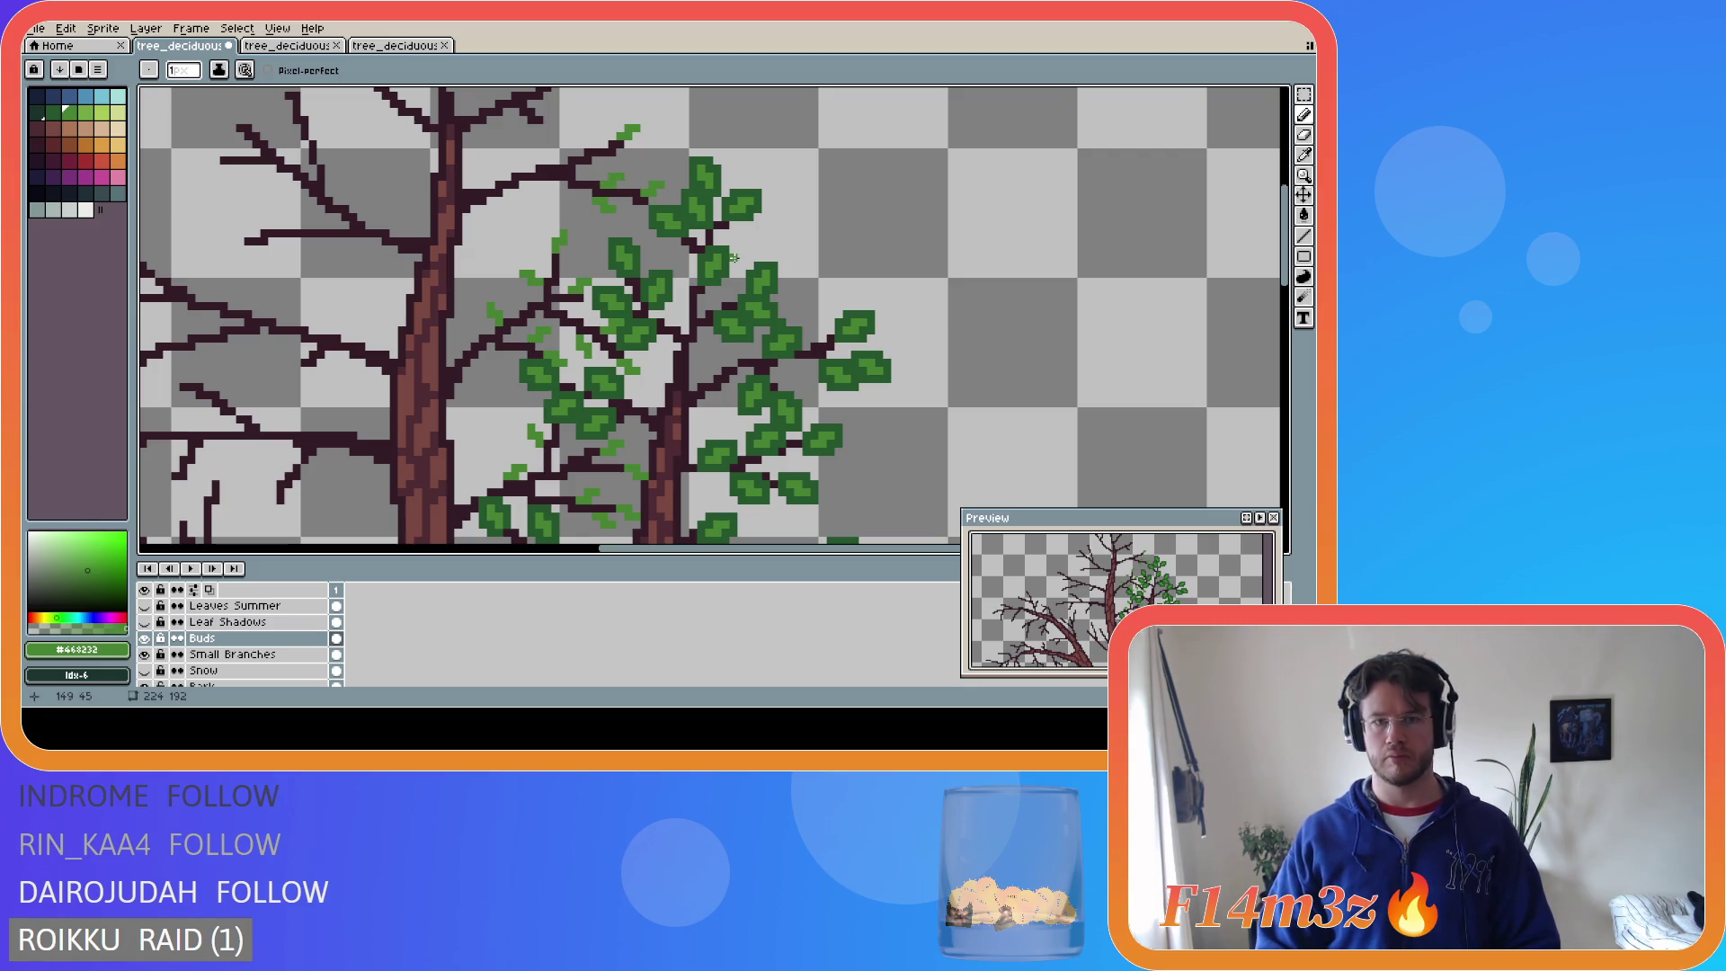
{"action": "key", "text": "ctrl+s"}
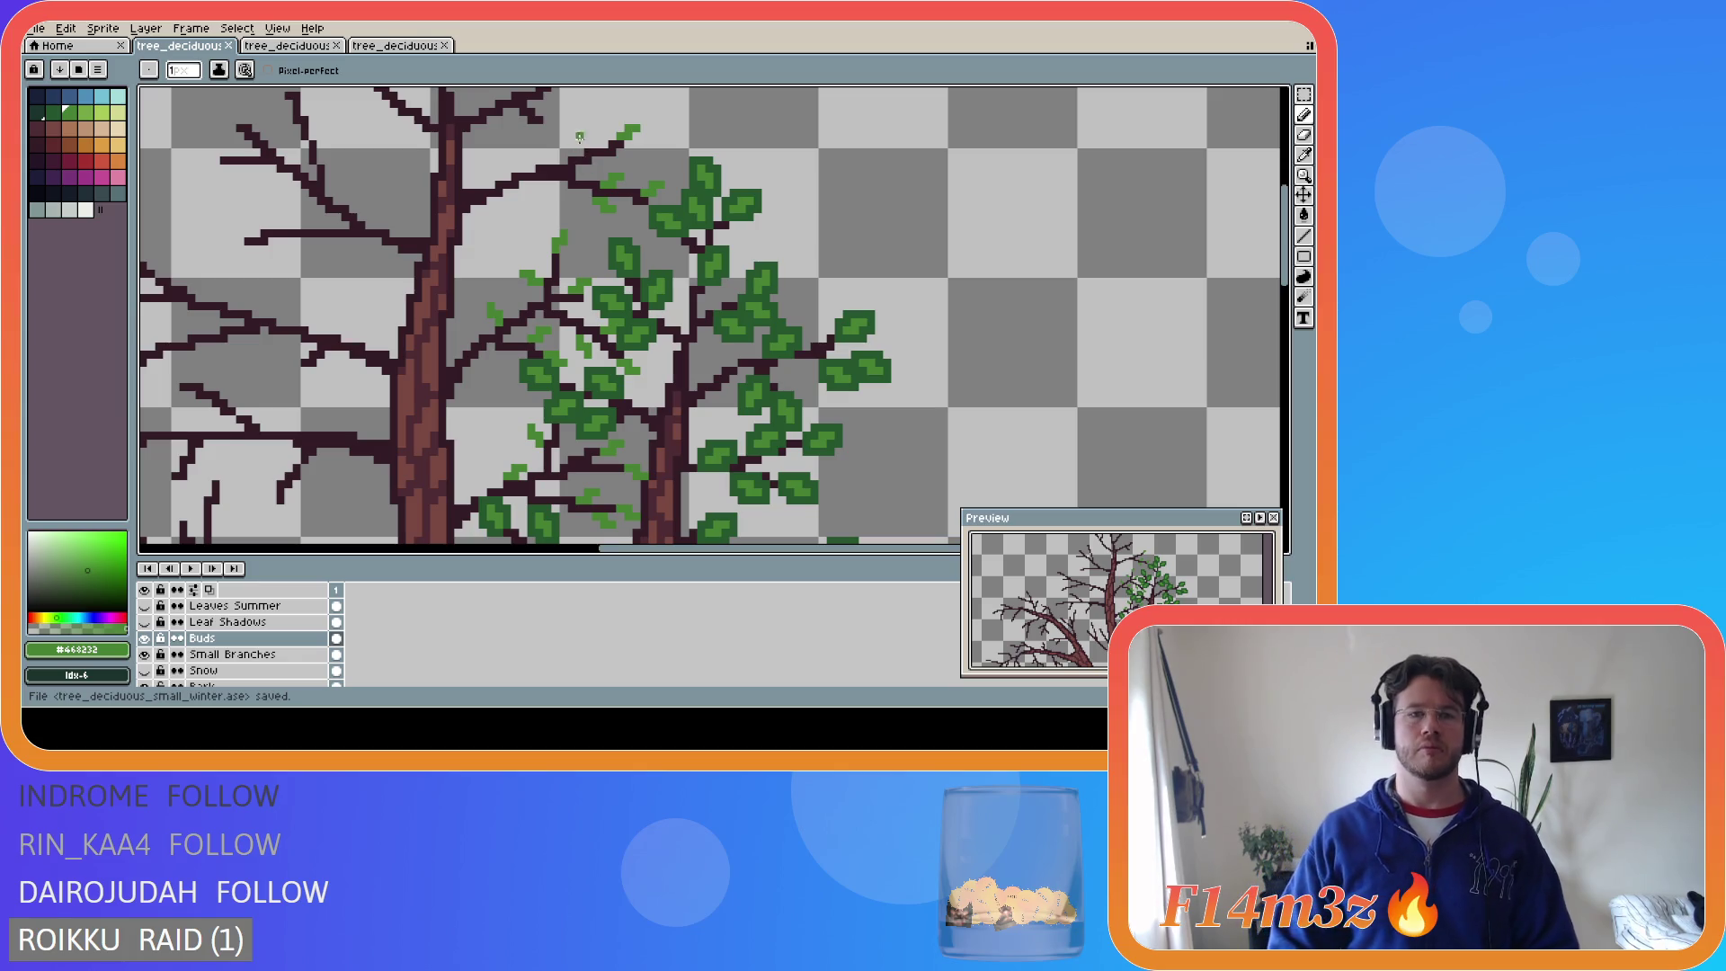
- Place two more buds on nearby branch tips after undoing a stray pixel
{"action": "left_click", "coordinate": [598, 137]}
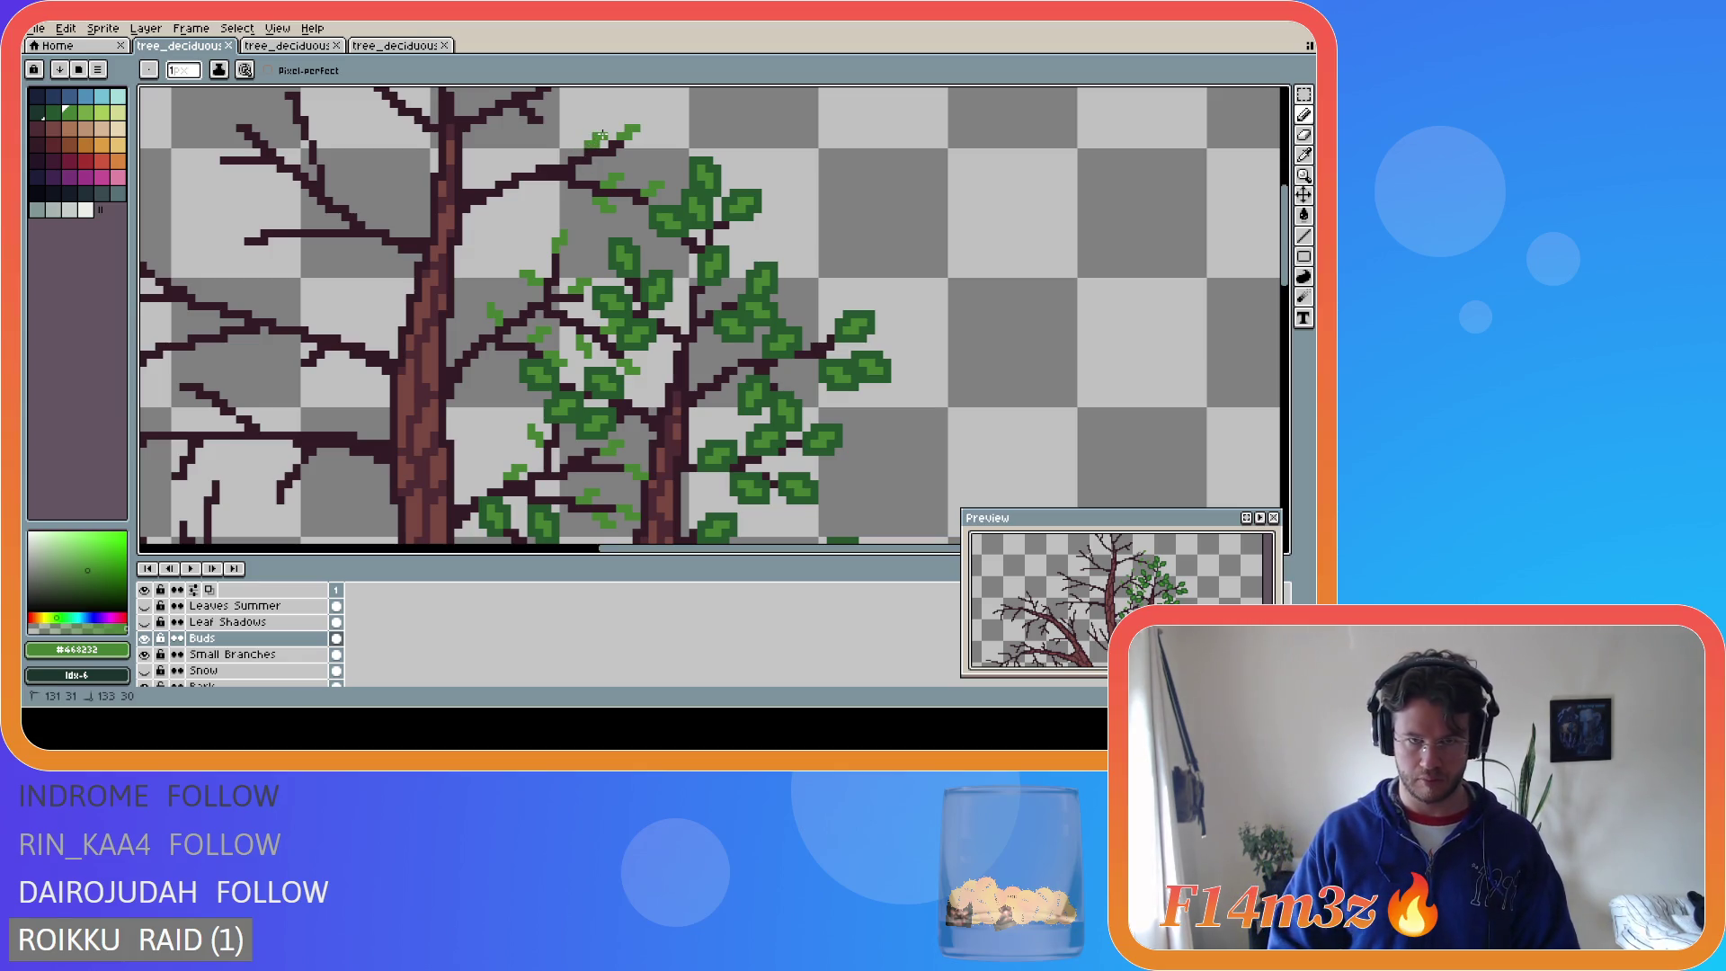
{"action": "key", "text": "ctrl"}
{"action": "key", "text": "ctrl+z"}
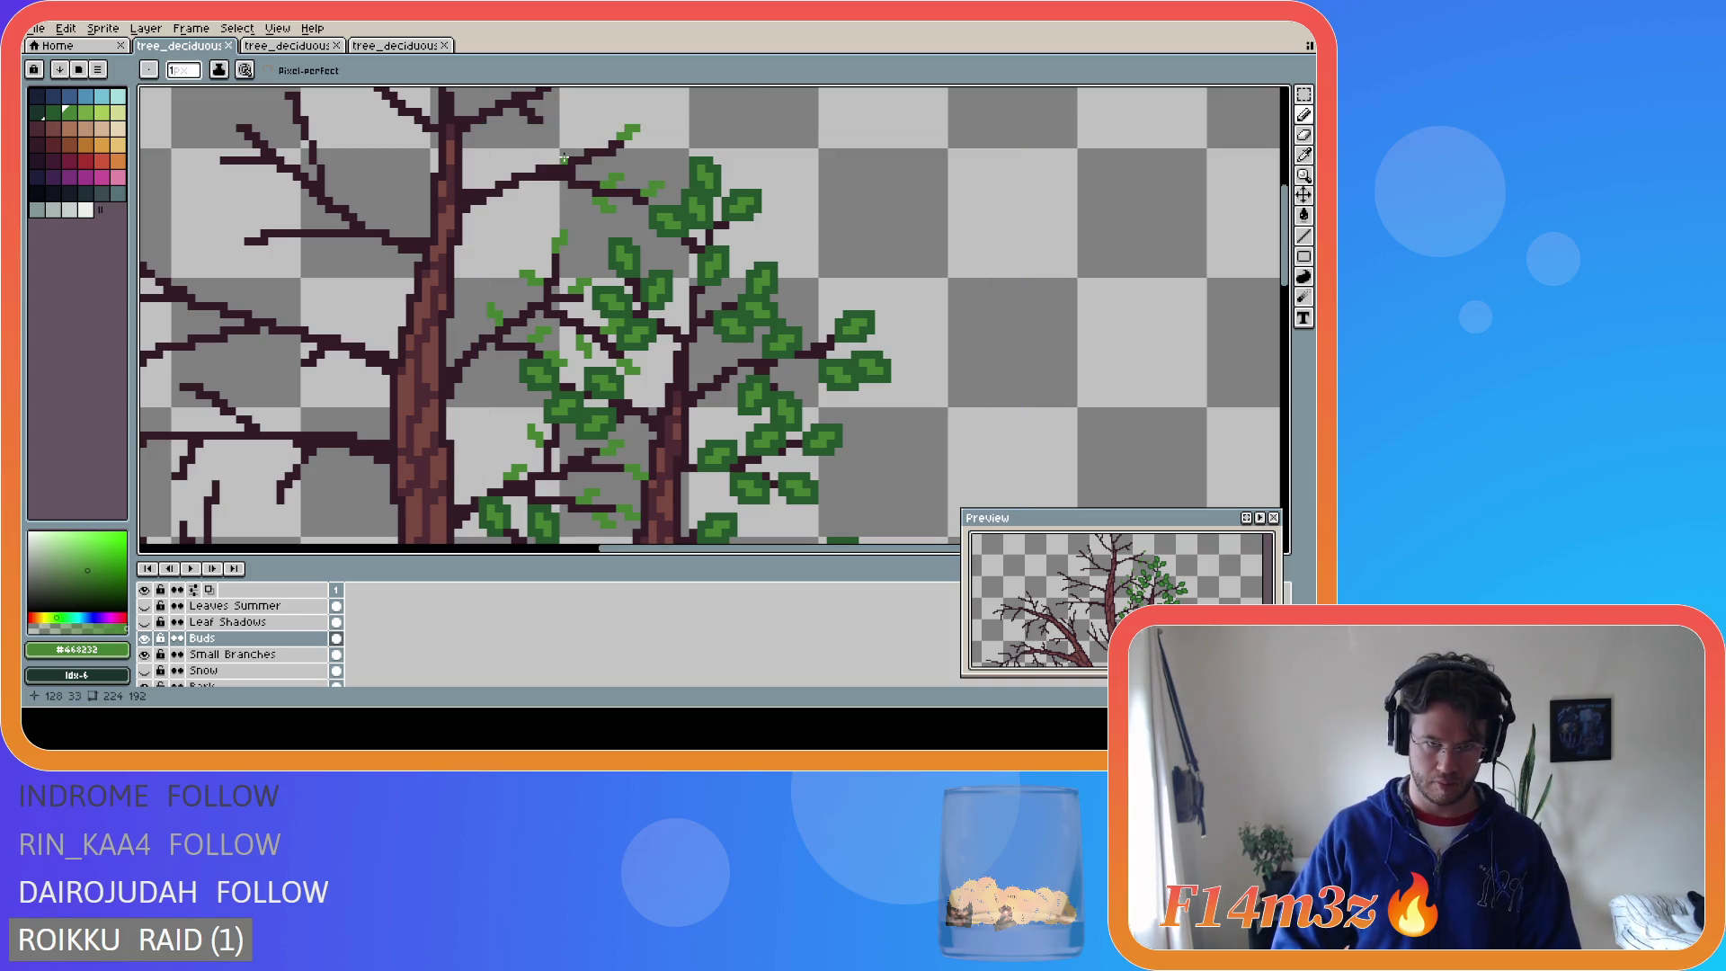
{"action": "left_click", "coordinate": [567, 152]}
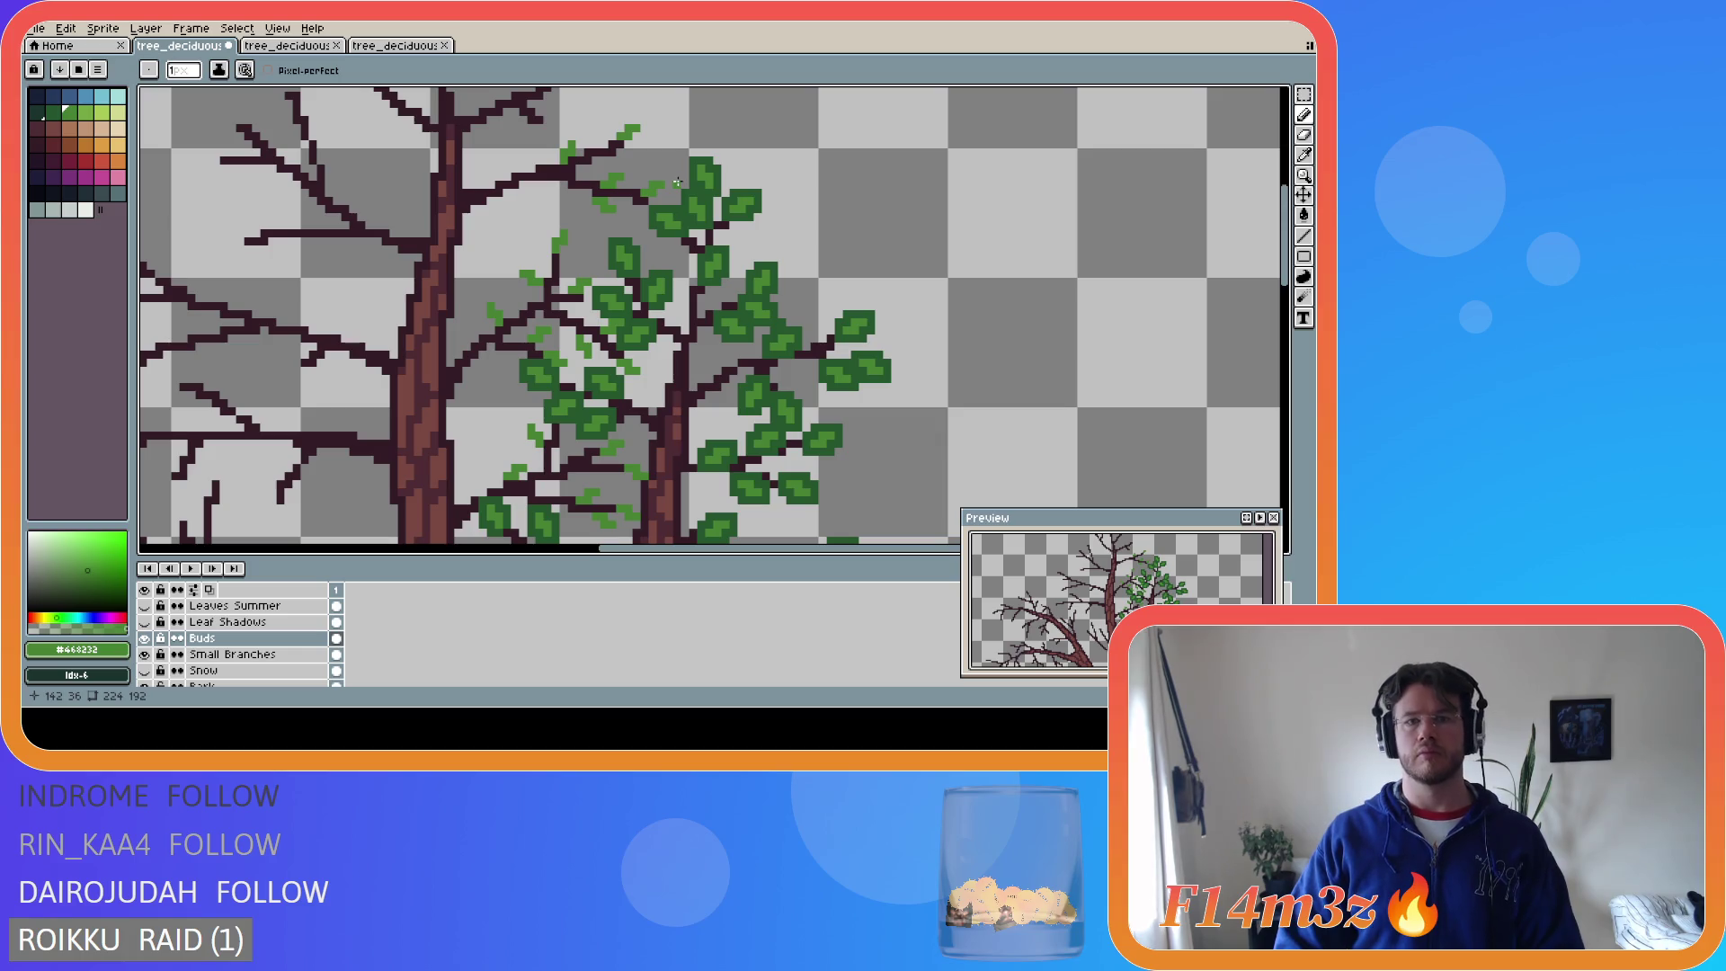
{"action": "left_click", "coordinate": [536, 184]}
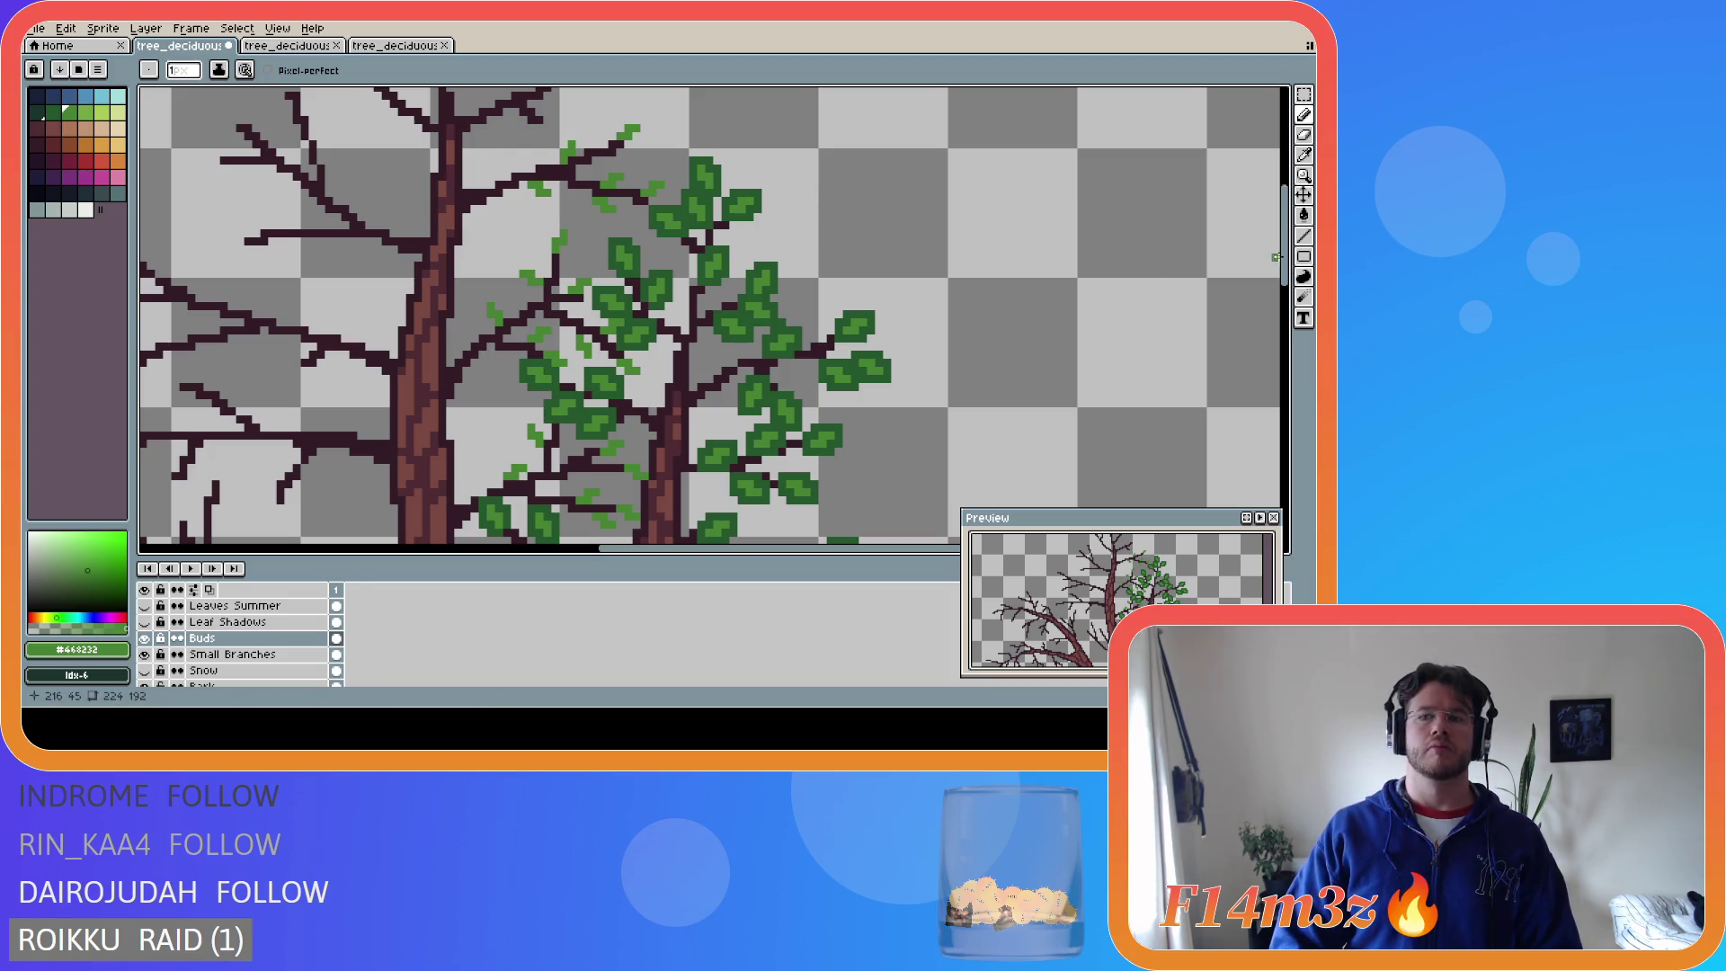
{"action": "scroll", "coordinate": [950, 199], "scroll_direction": "up", "scroll_amount": 2}
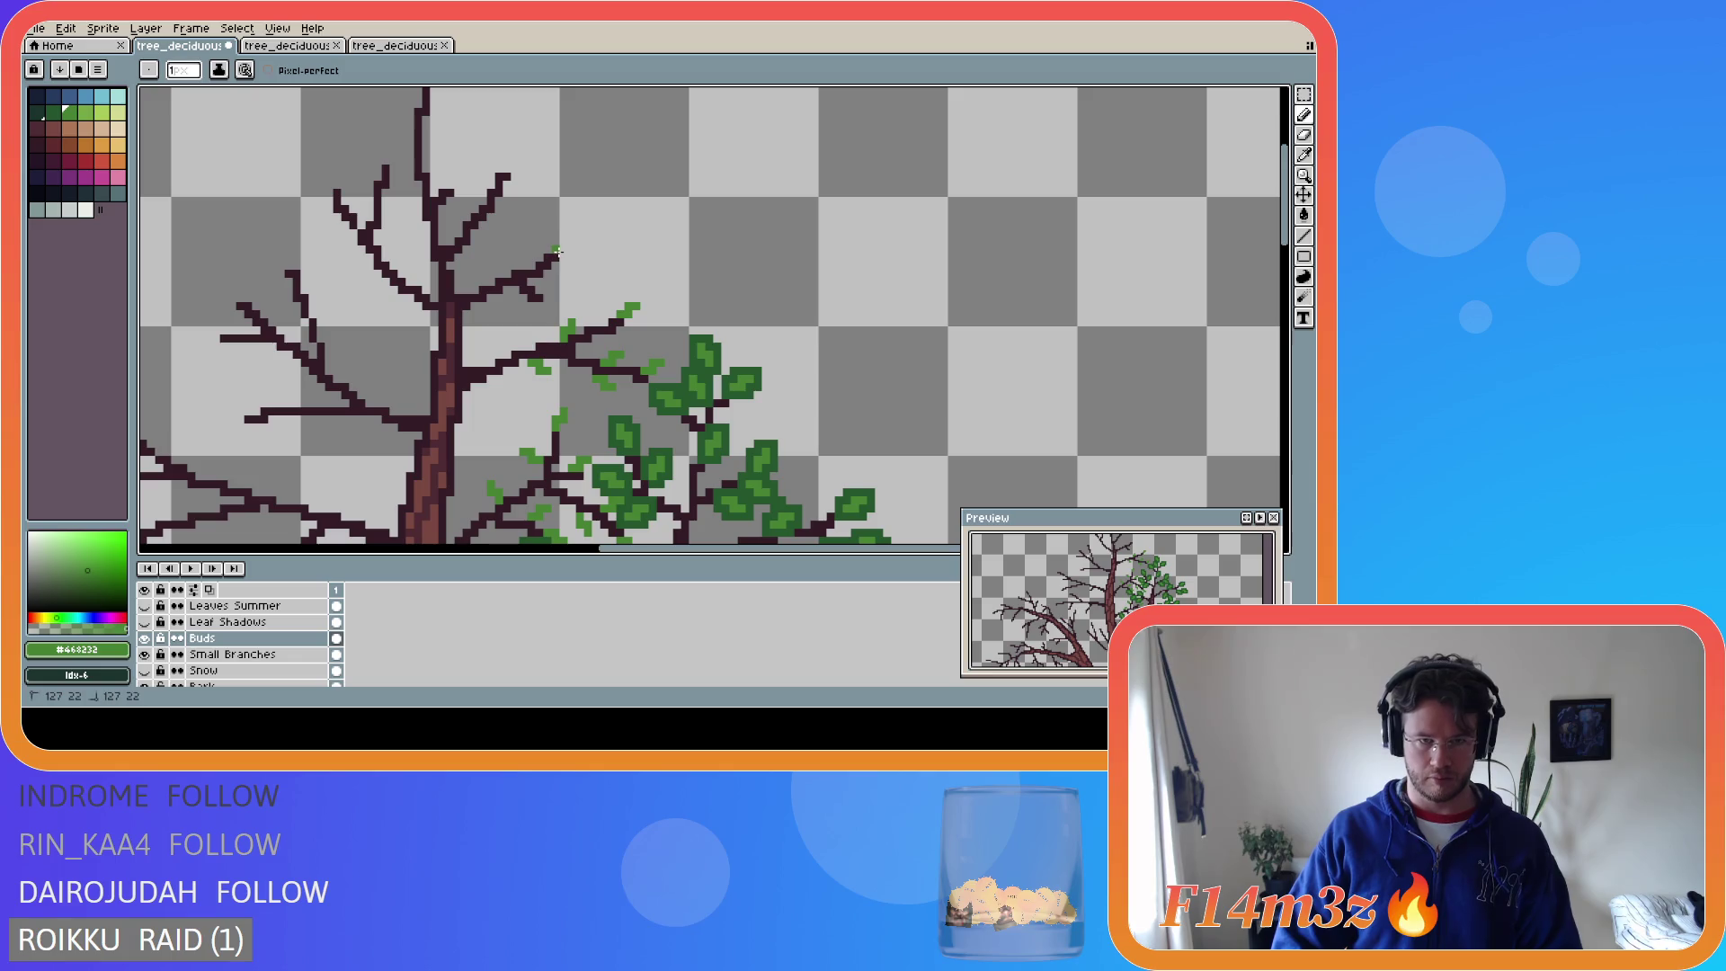
- Dab light-green buds on the higher twigs, reaching up to the topmost branch tip
{"action": "left_click_drag", "start_coordinate": [559, 248], "coordinate": [572, 240]}
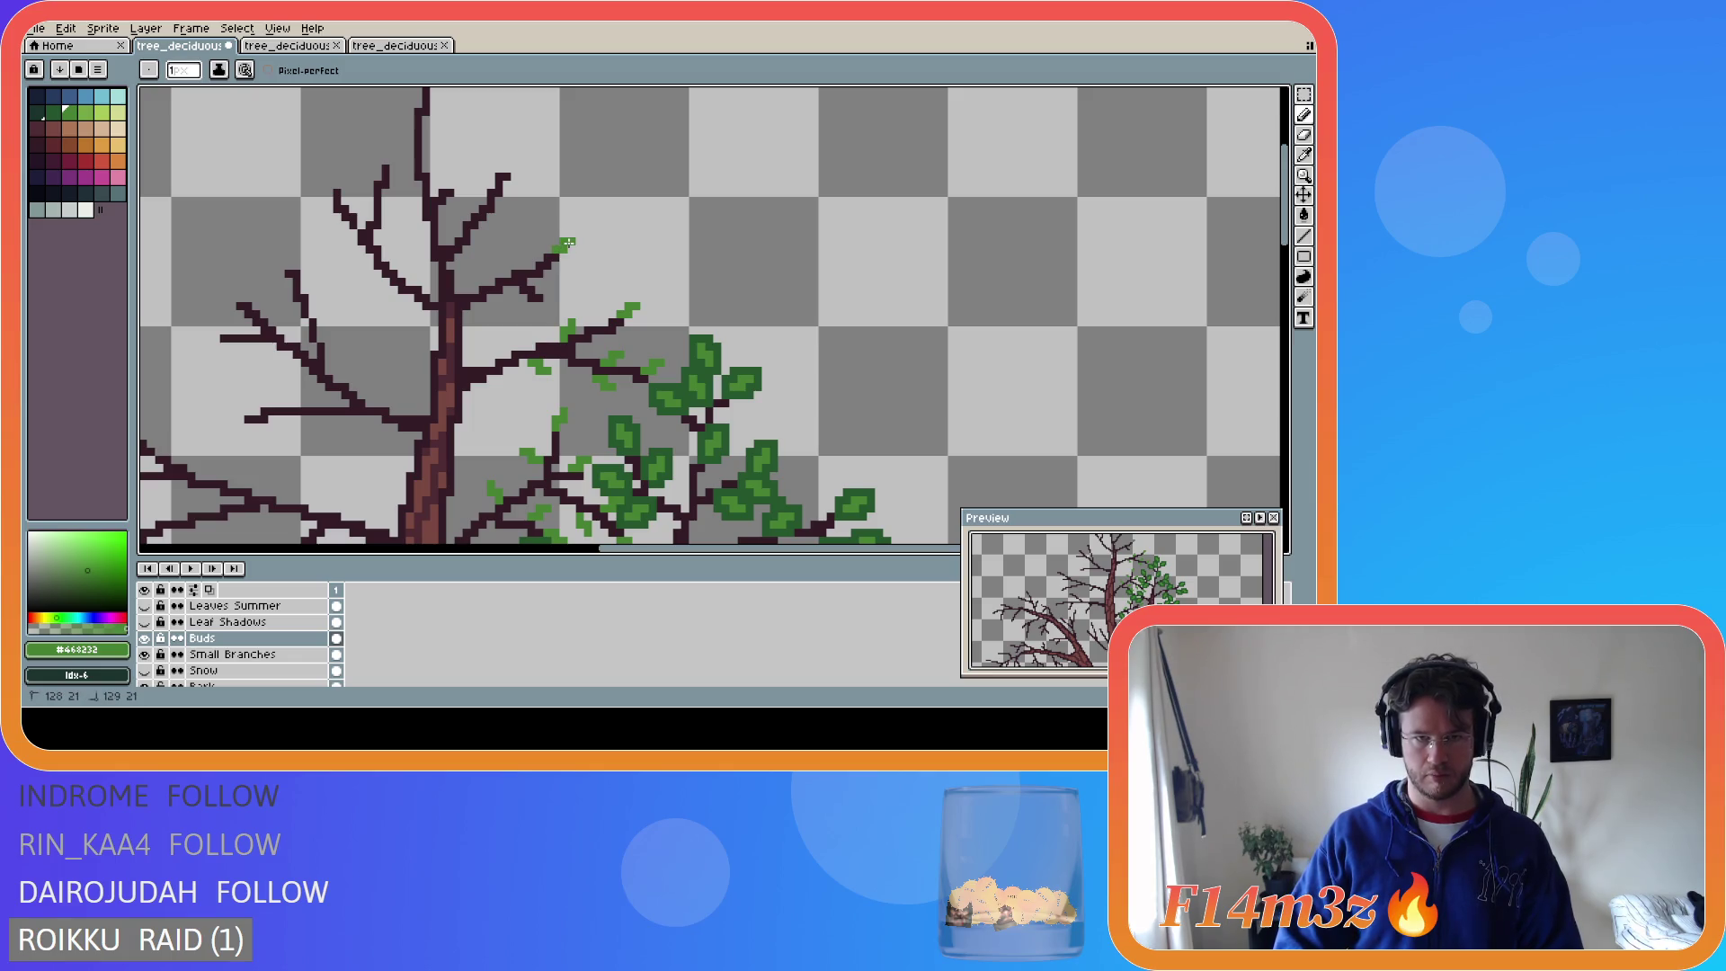
{"action": "left_click", "coordinate": [545, 307]}
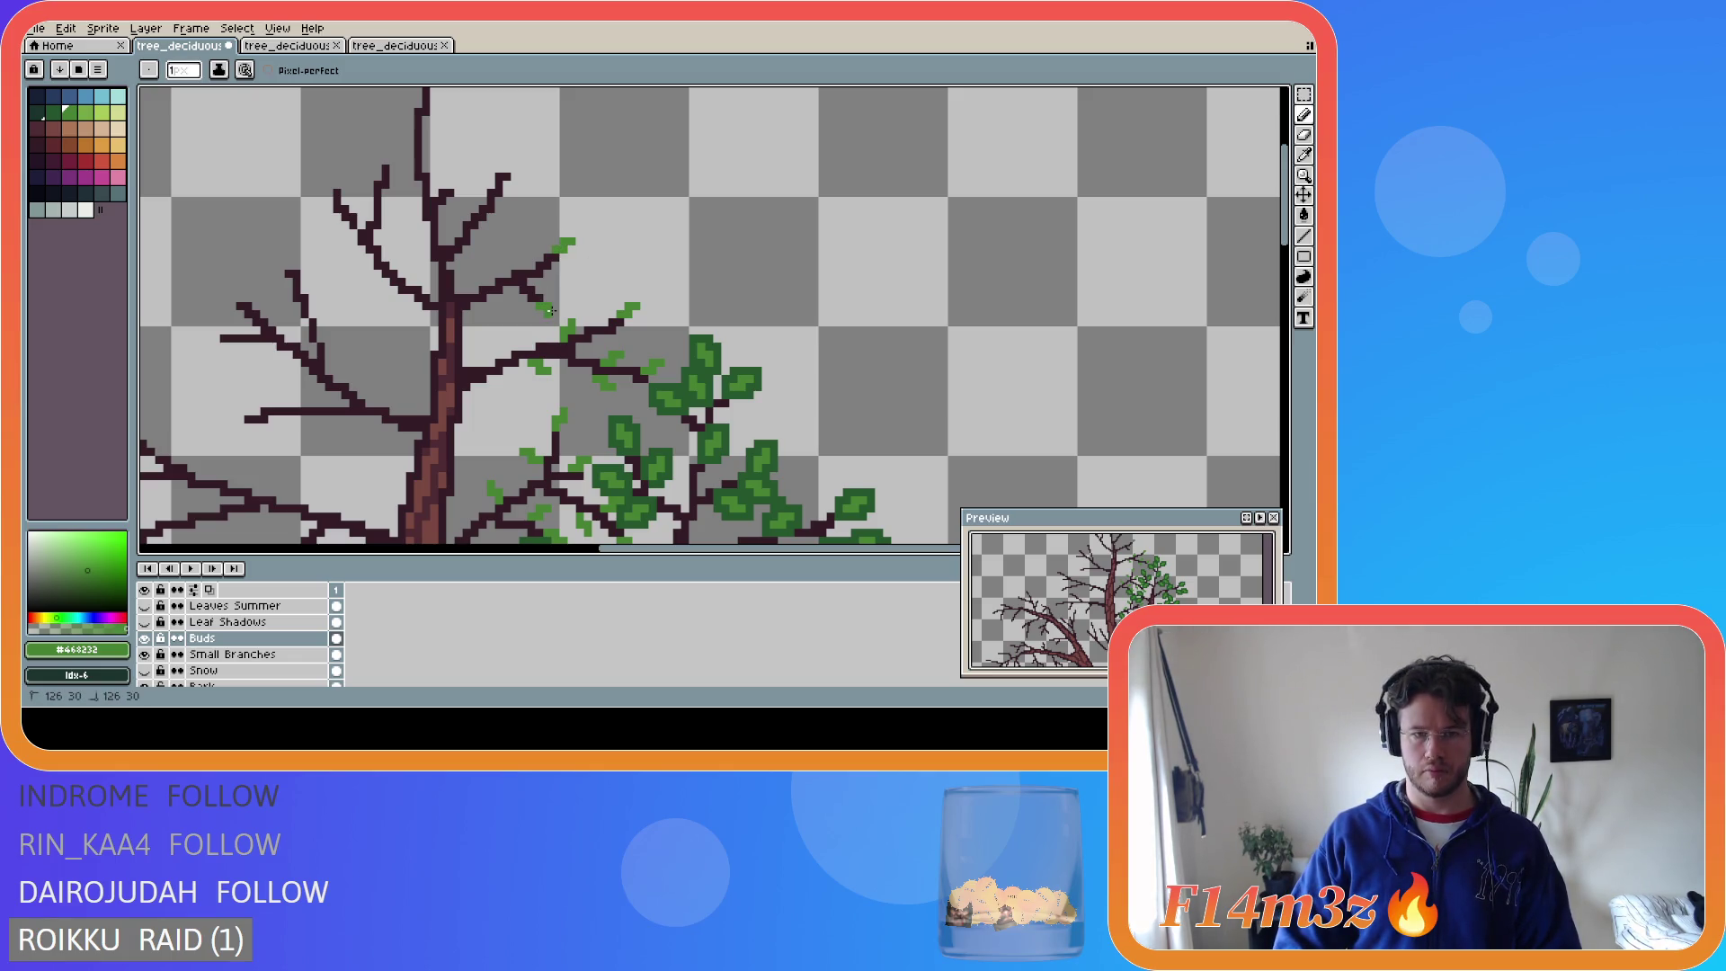
{"action": "left_click", "coordinate": [548, 272]}
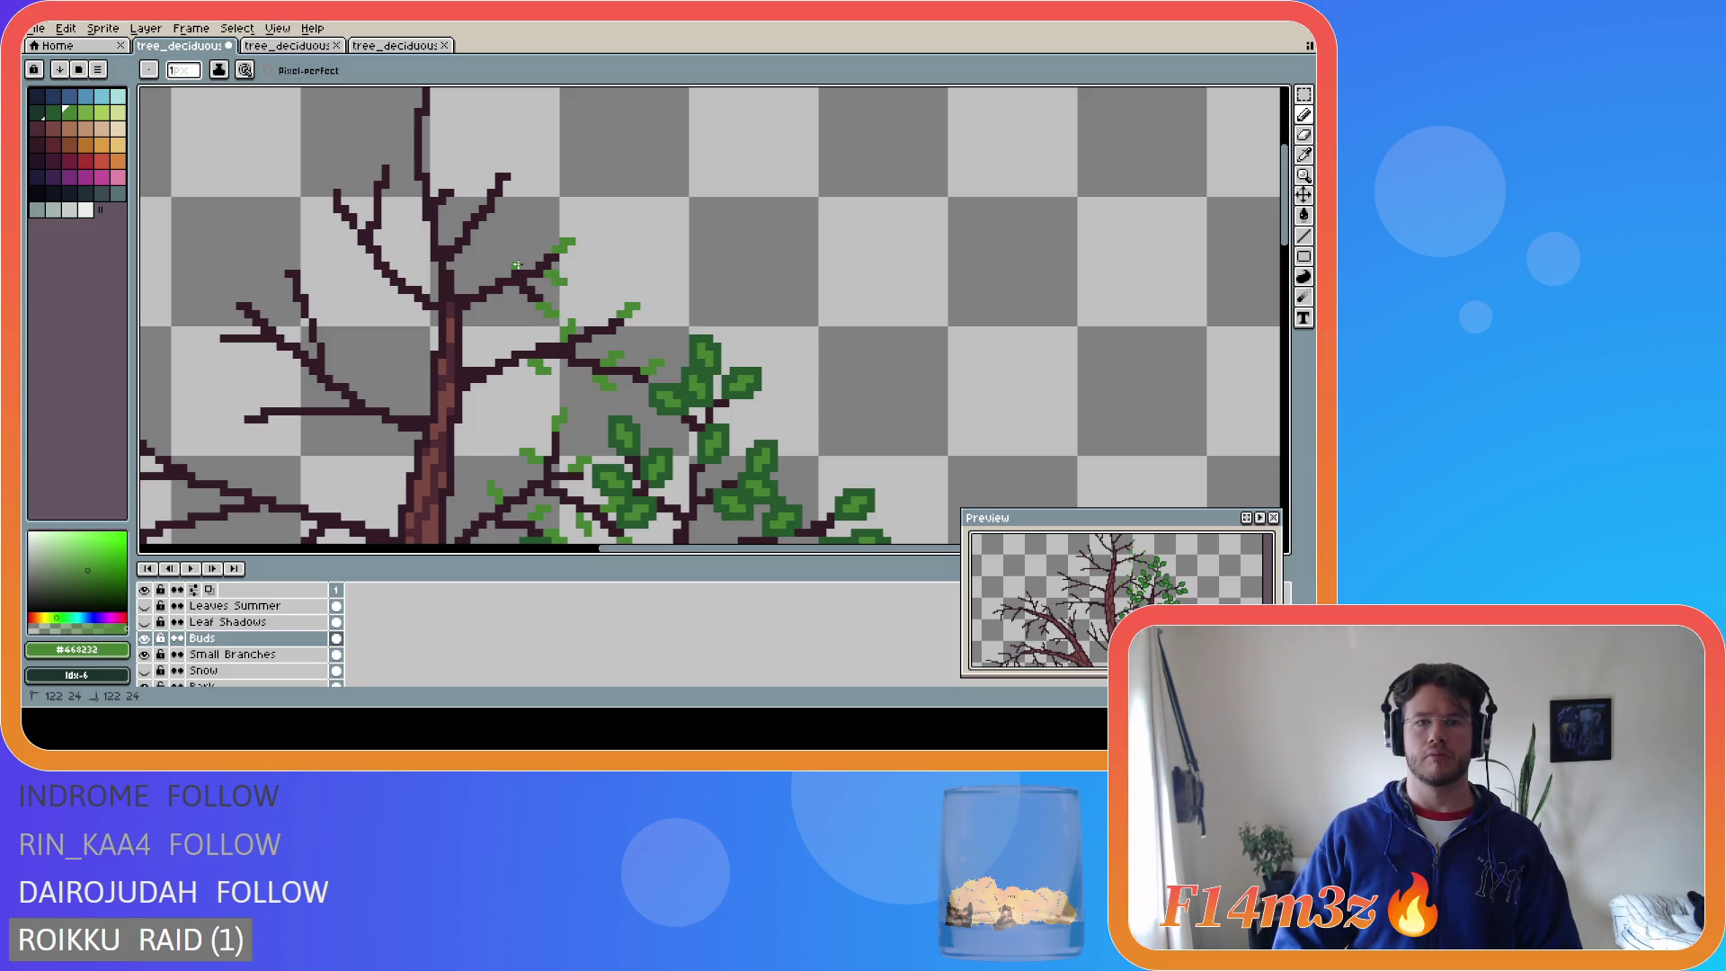
{"action": "left_click", "coordinate": [524, 260]}
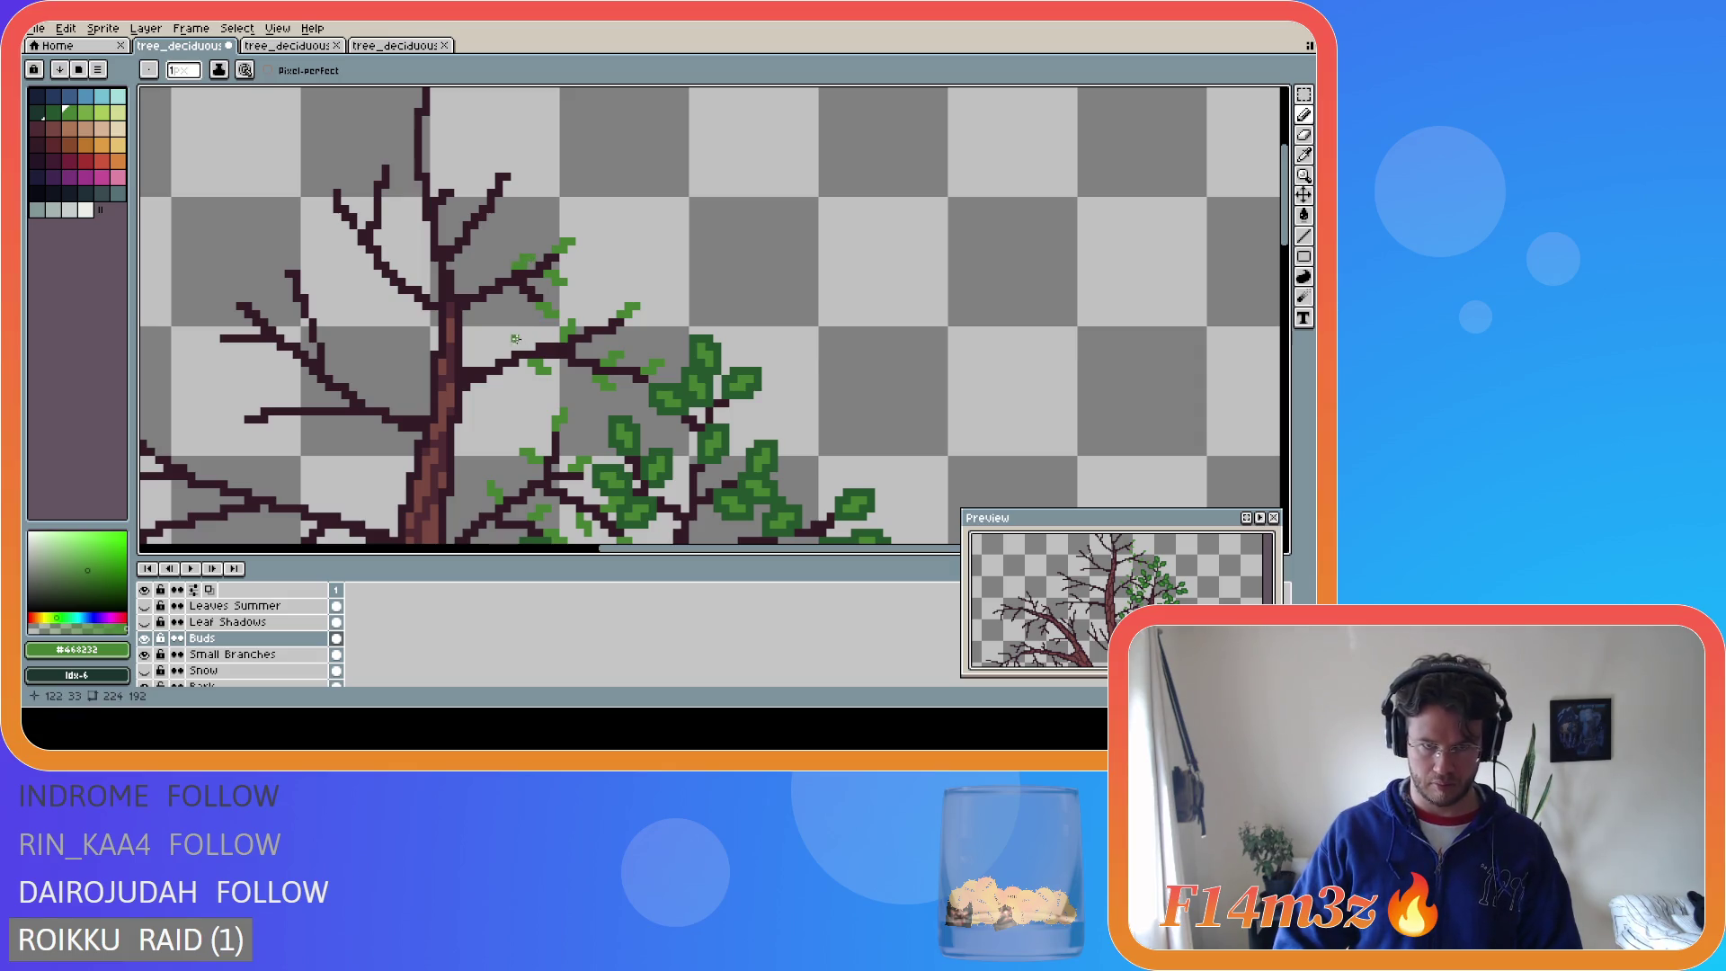
{"action": "left_click", "coordinate": [494, 294]}
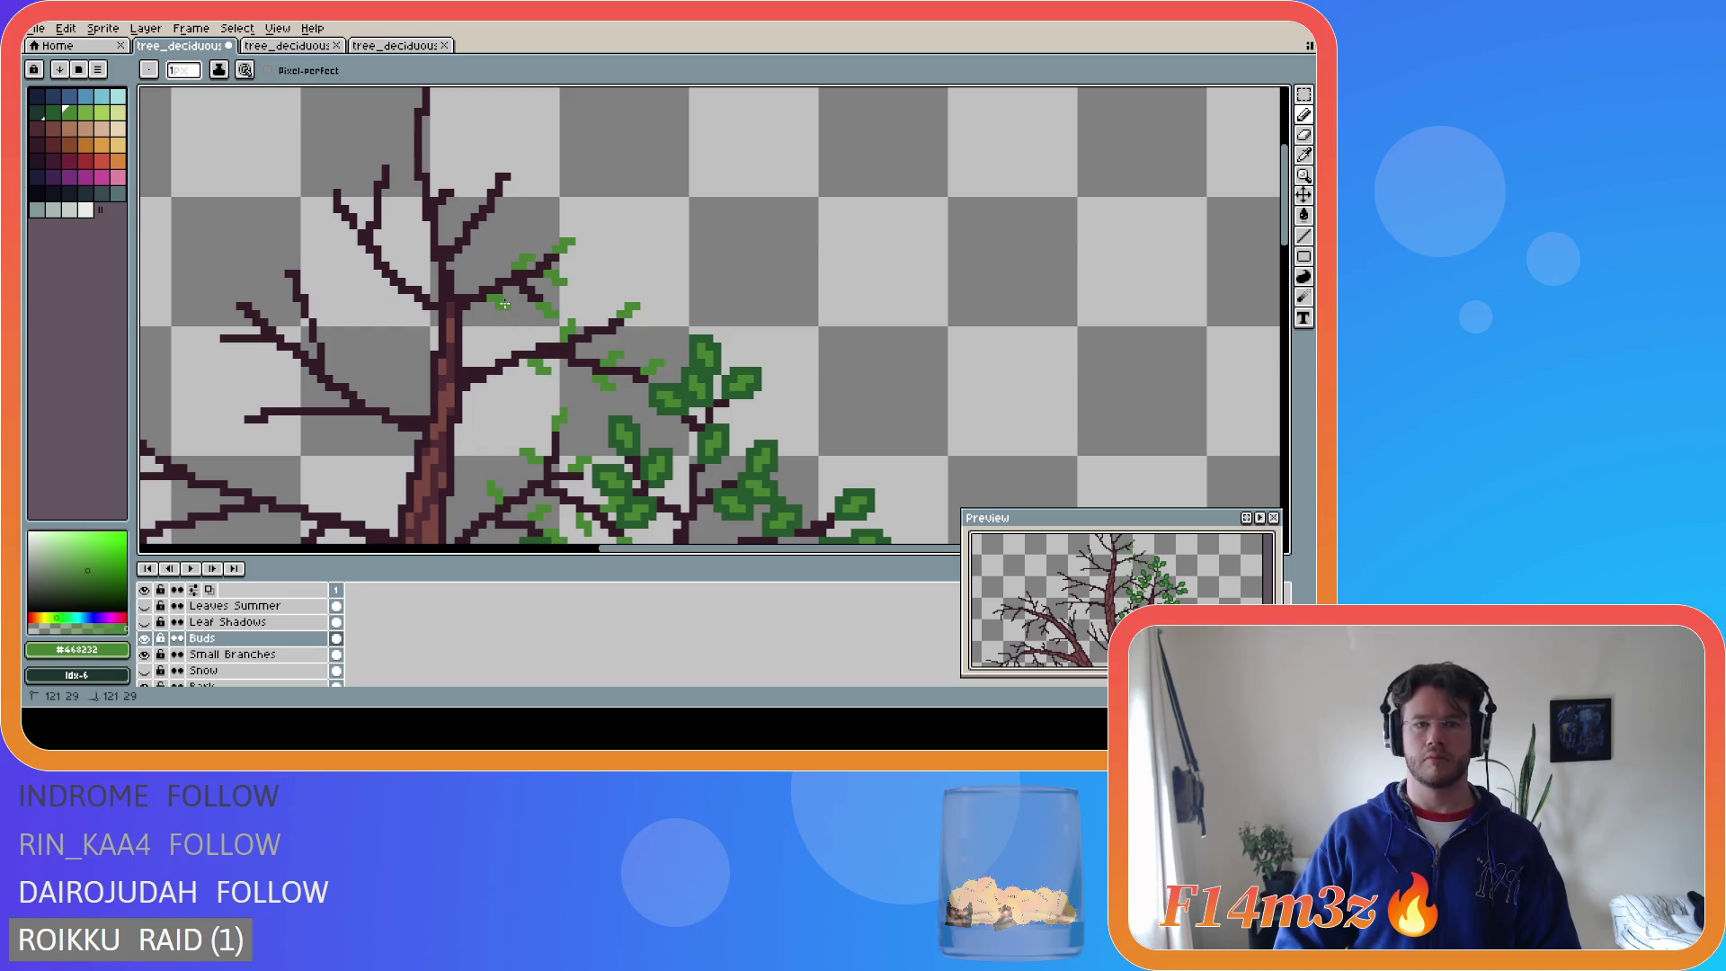
{"action": "left_click", "coordinate": [510, 167]}
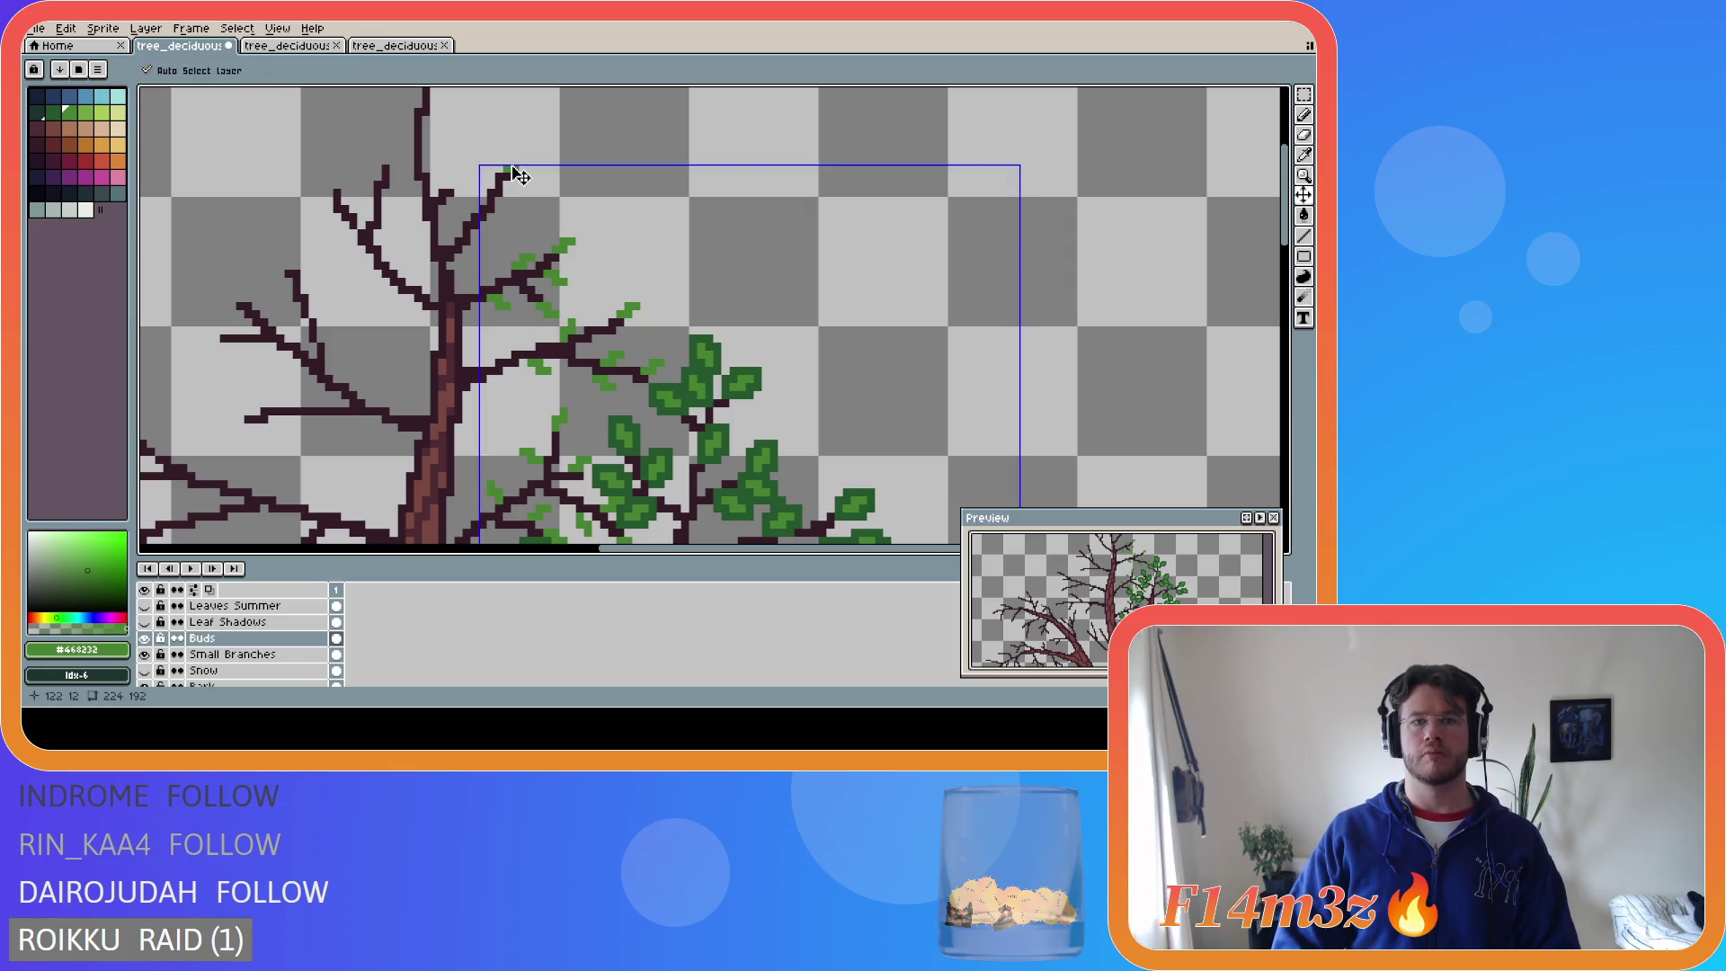
- Extend the top bud upward and add a pixel to its right
{"action": "left_click_drag", "start_coordinate": [510, 162], "coordinate": [515, 154]}
{"action": "left_click", "coordinate": [523, 157]}
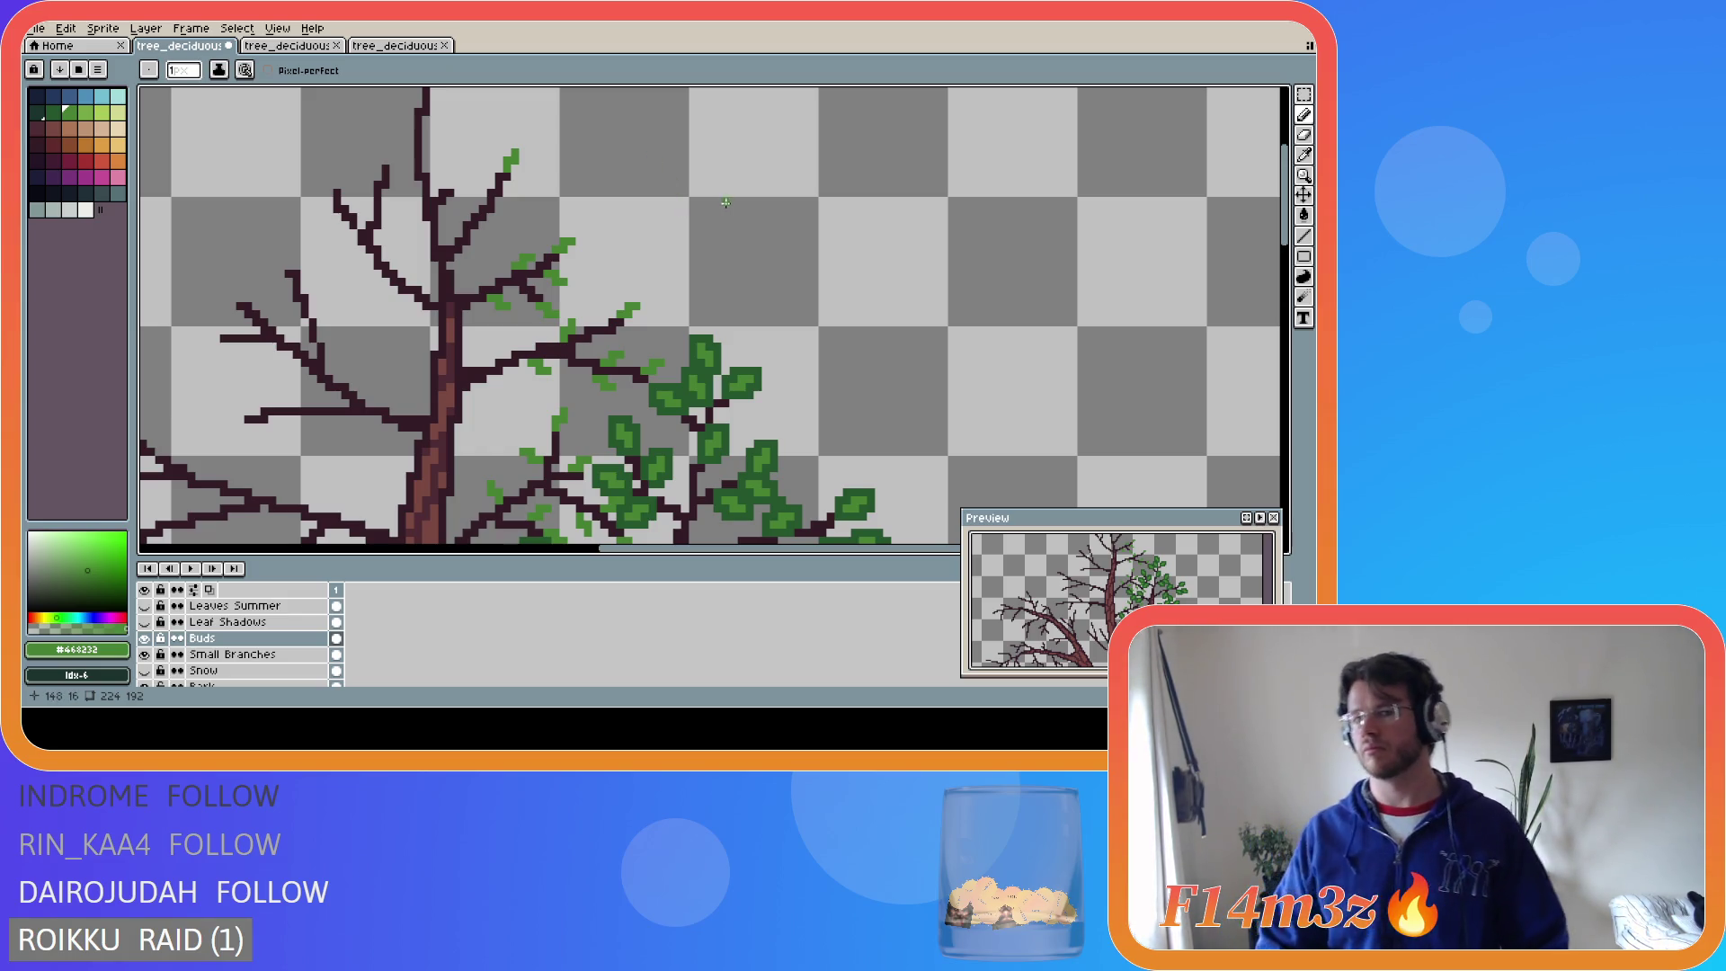
- Try several bud pixels and strokes near the upper branch tip, undoing the unwanted ones
{"action": "left_click", "coordinate": [501, 207]}
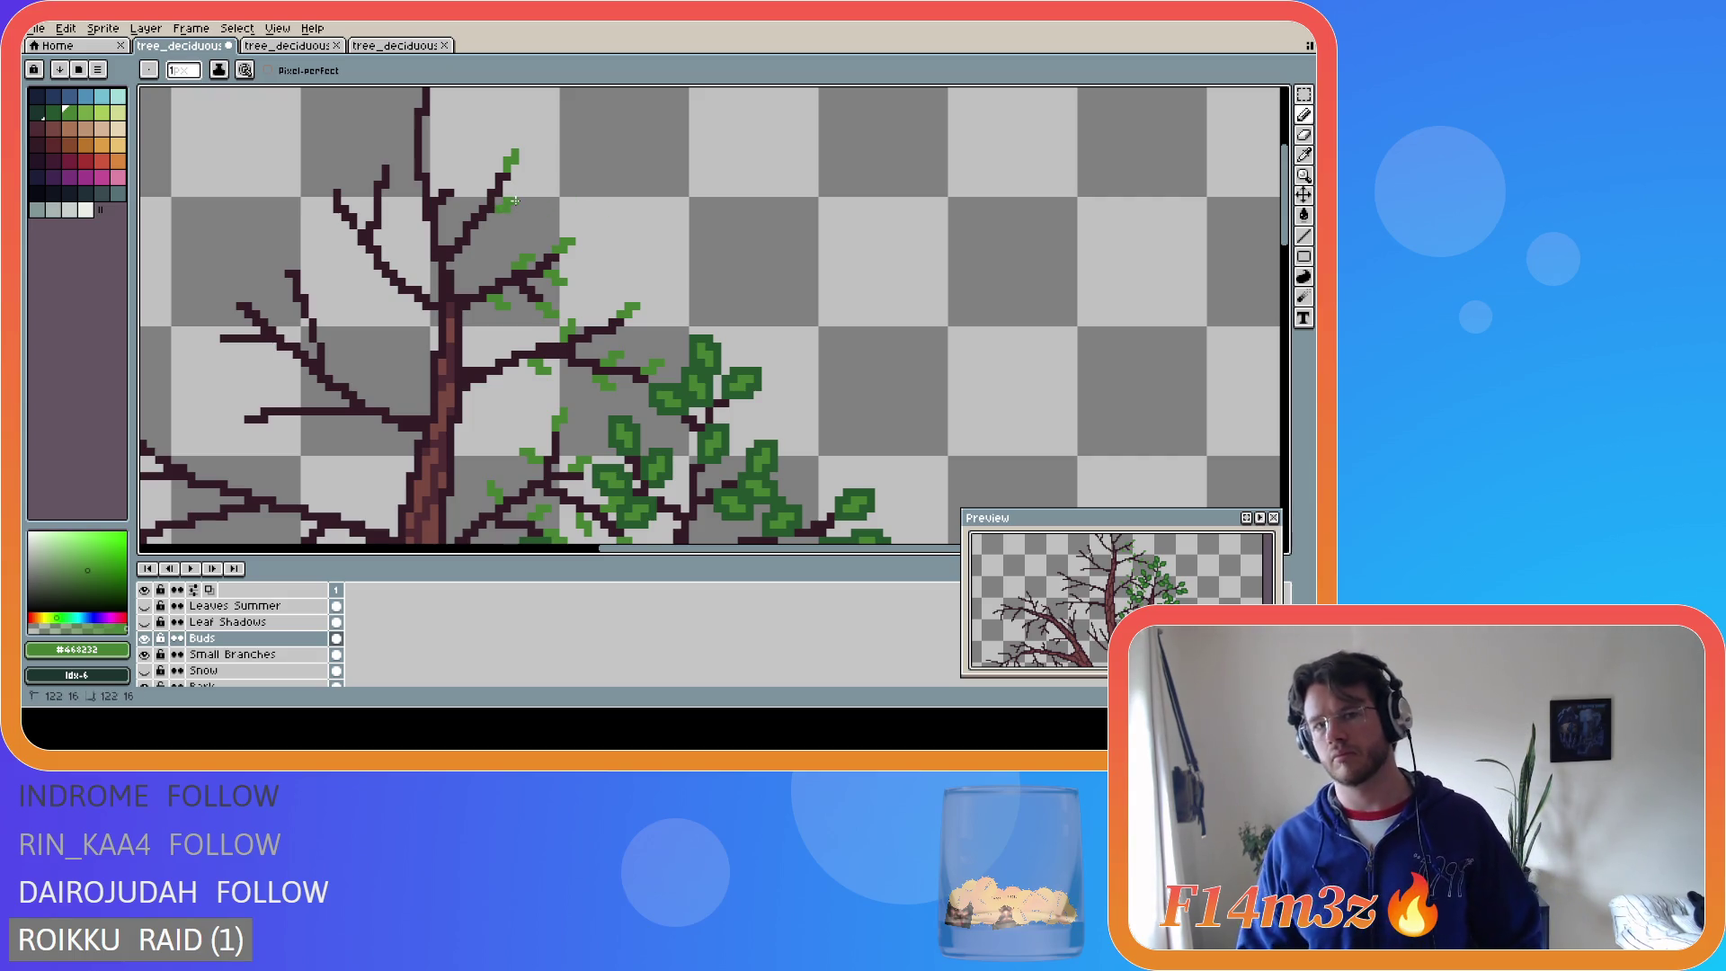
{"action": "left_click", "coordinate": [475, 209]}
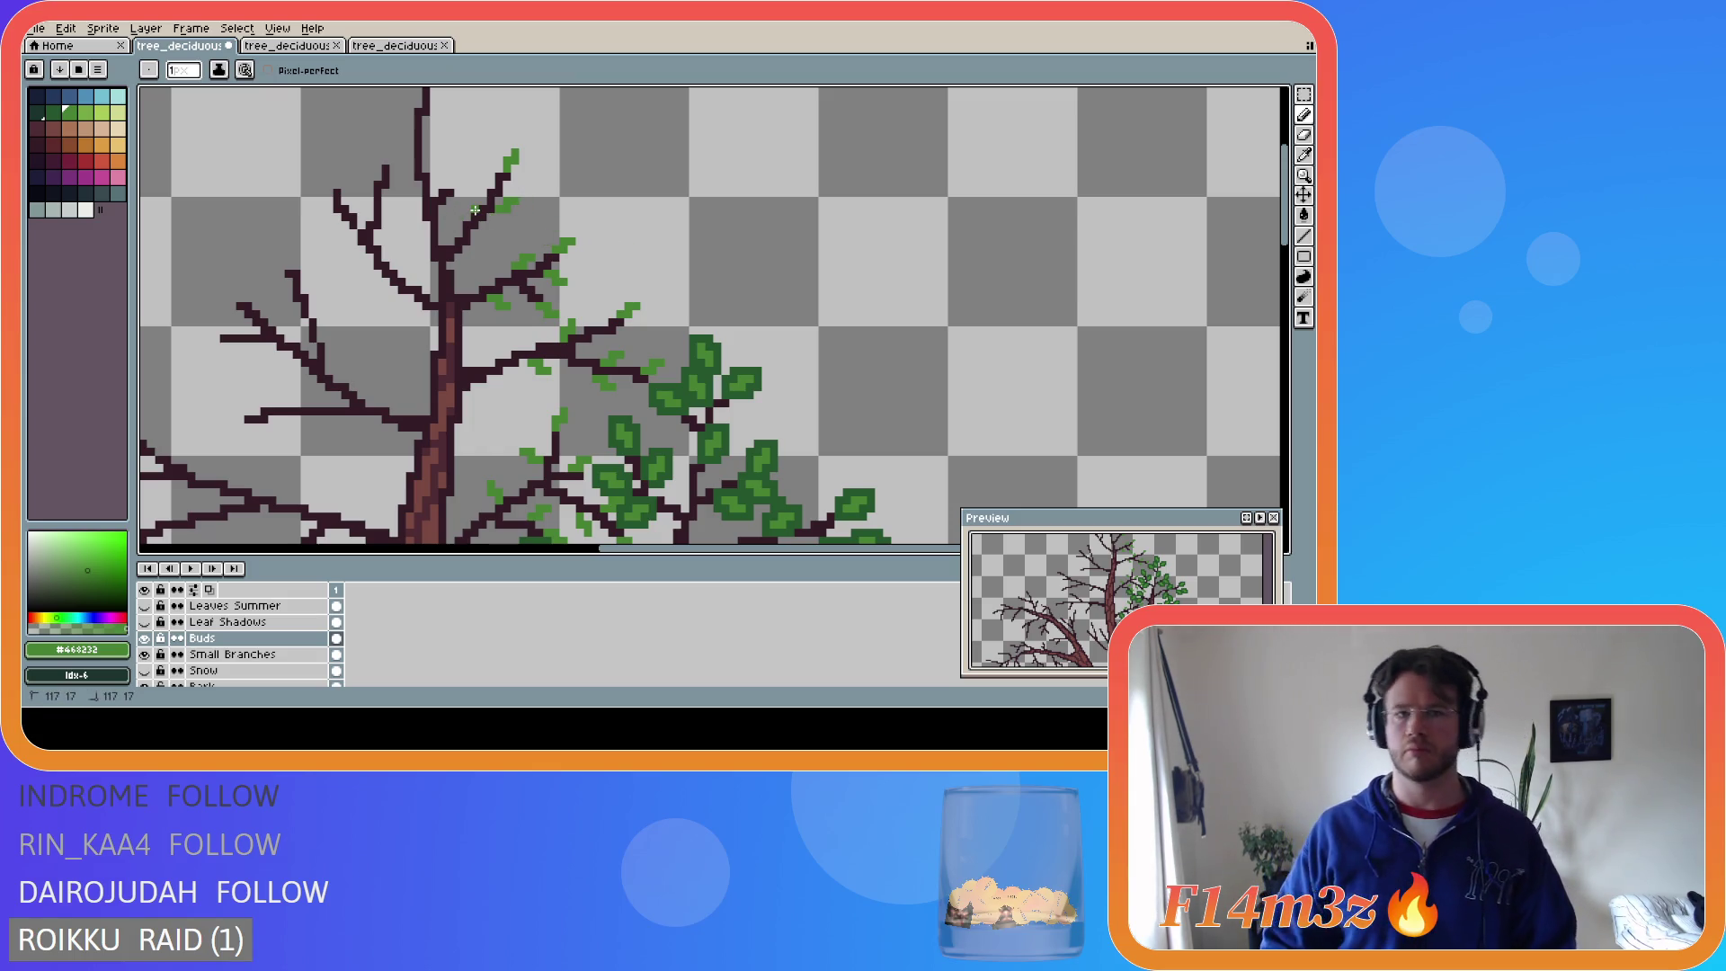
{"action": "left_click_drag", "start_coordinate": [474, 203], "coordinate": [471, 194]}
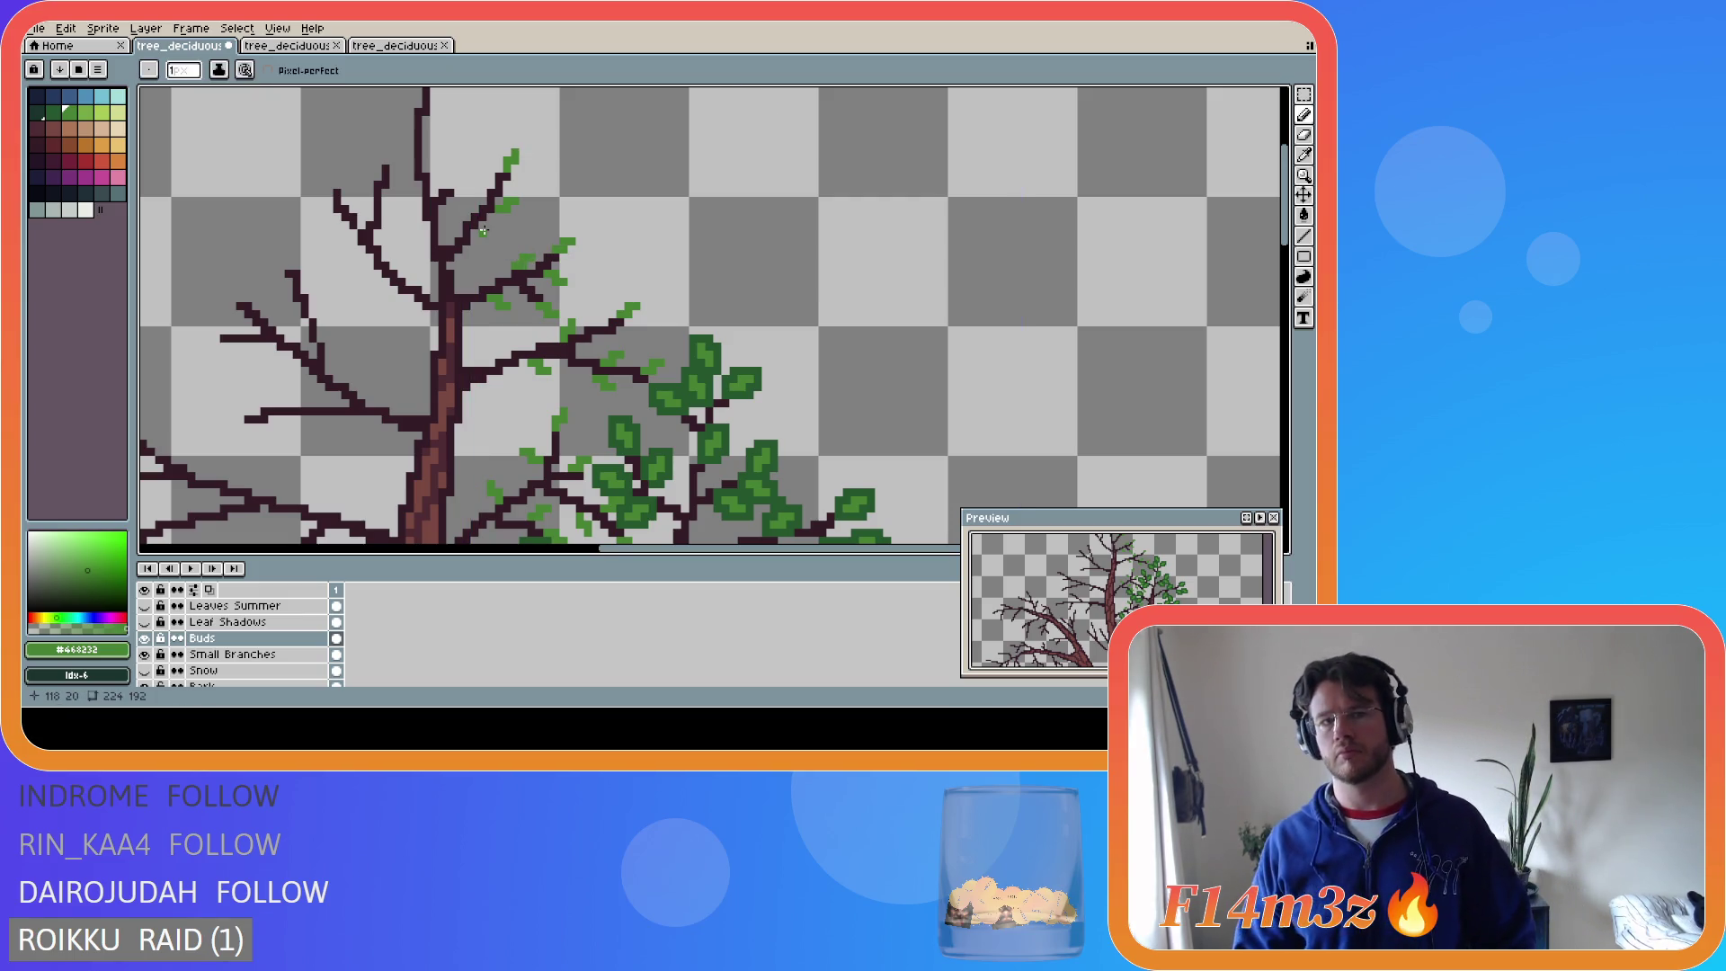
{"action": "left_click", "coordinate": [474, 233]}
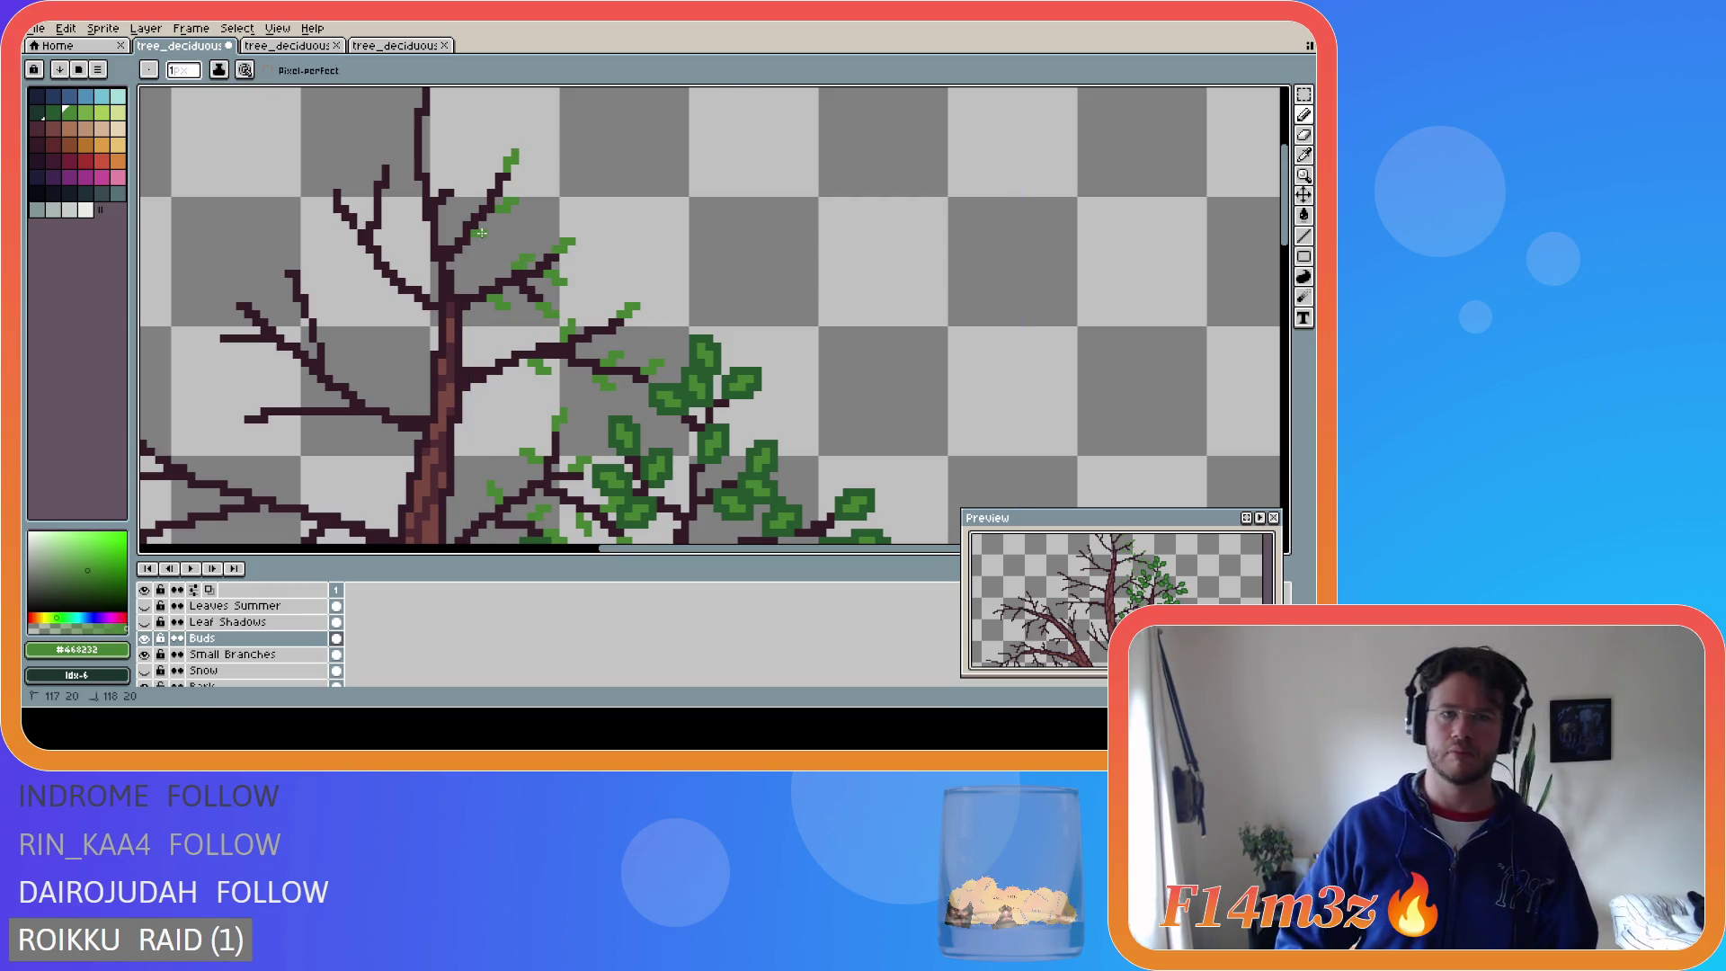
{"action": "left_click_drag", "start_coordinate": [483, 233], "coordinate": [492, 239]}
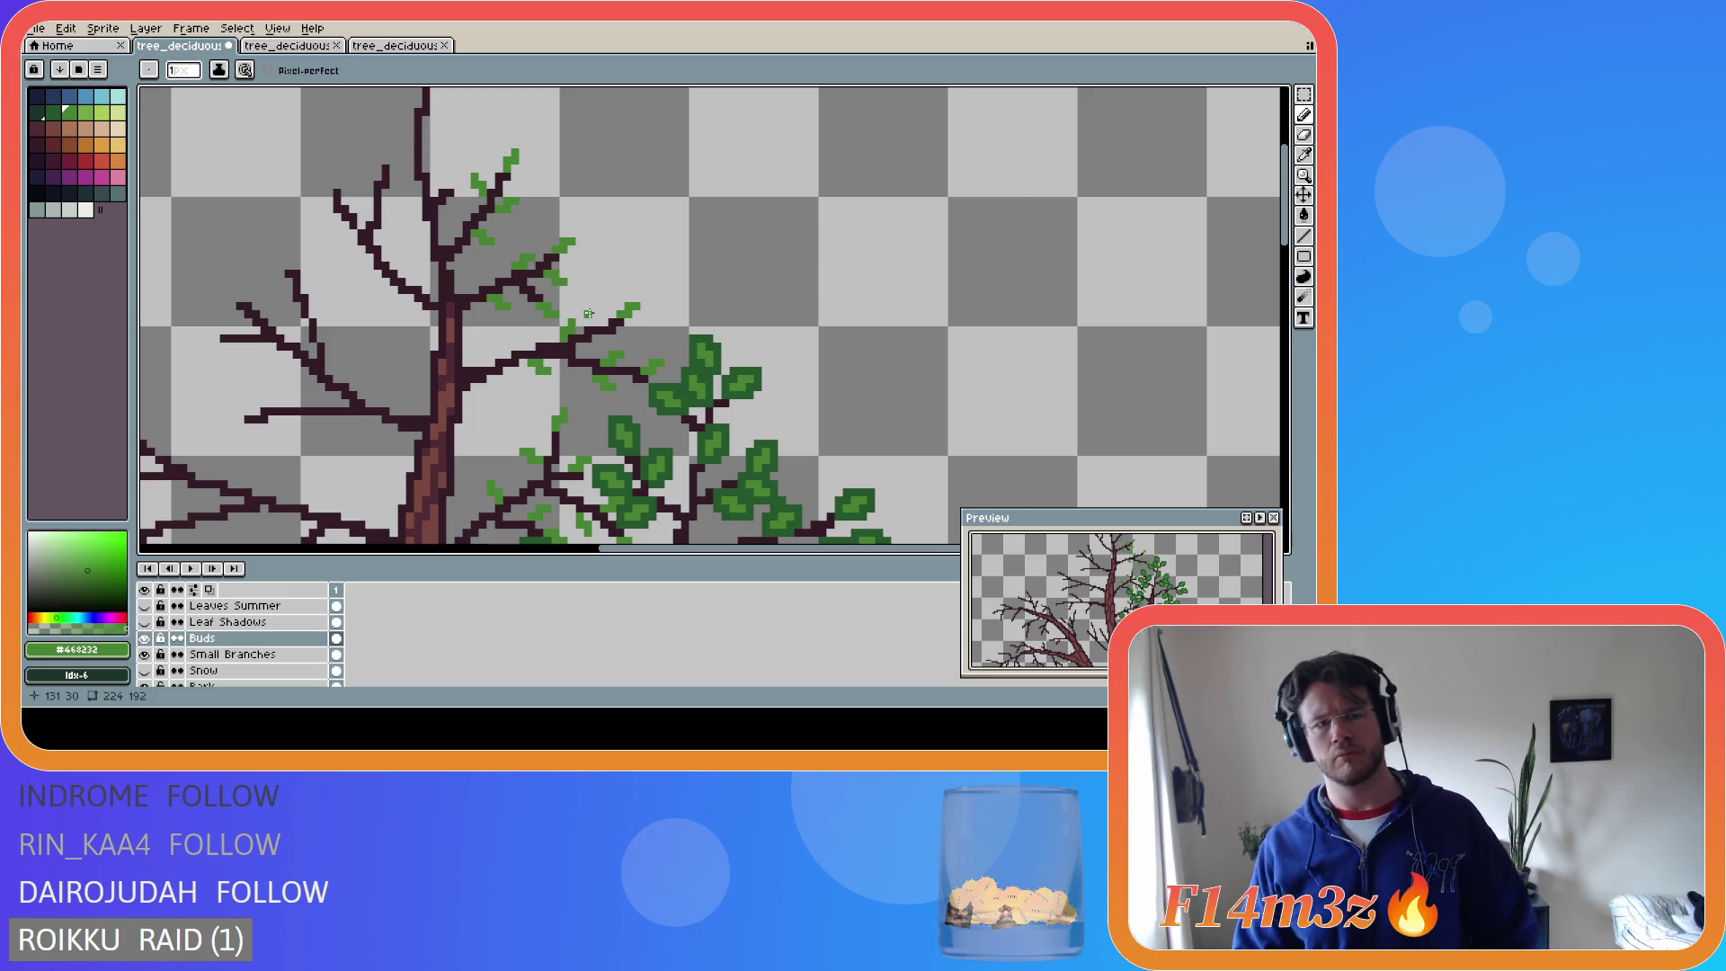
{"action": "key", "text": "ctrl+z"}
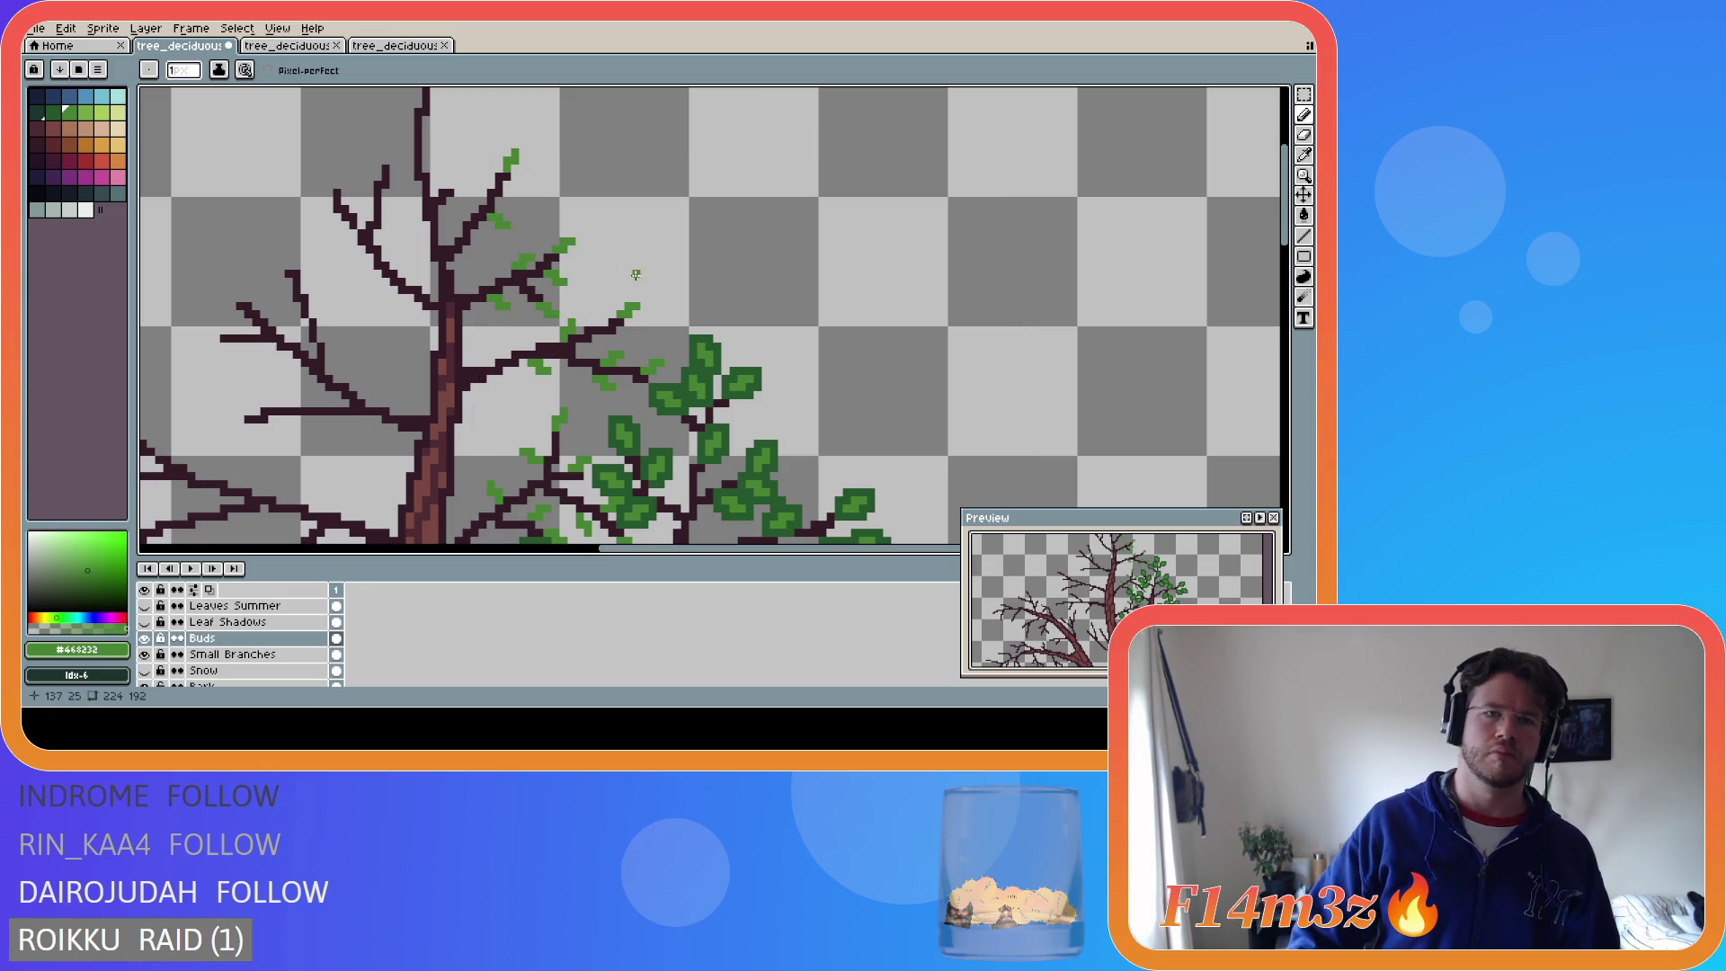
{"action": "key", "text": "ctrl"}
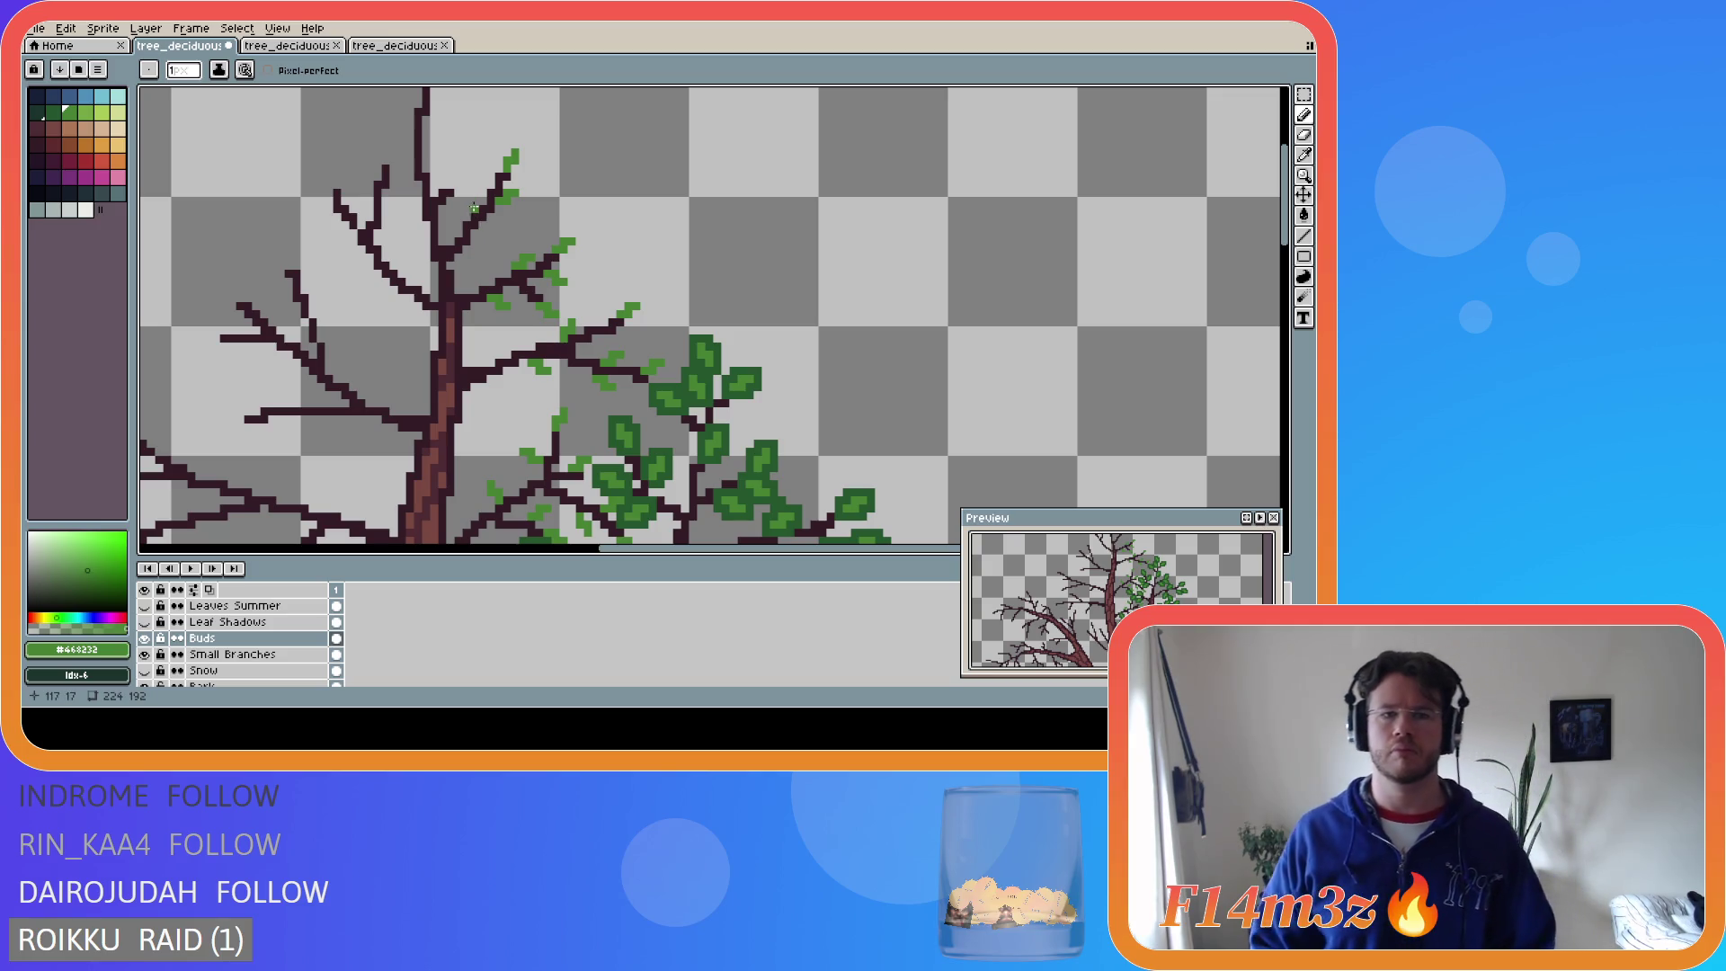
{"action": "left_click", "coordinate": [472, 202]}
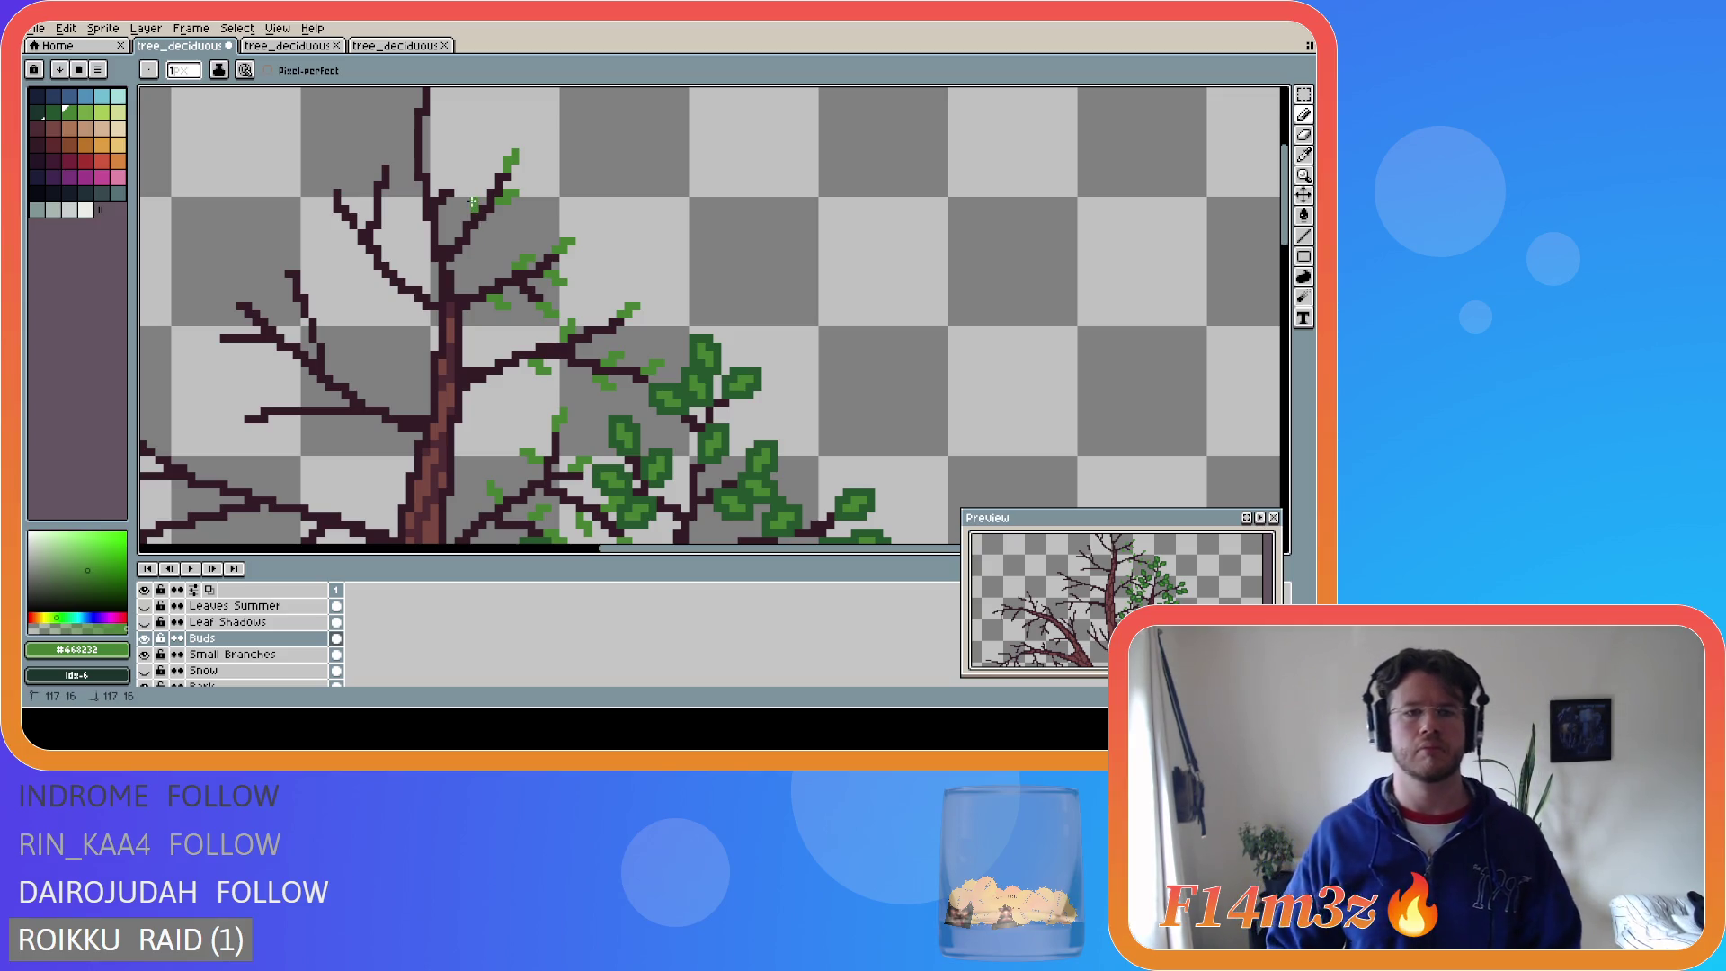
{"action": "left_click_drag", "start_coordinate": [465, 200], "coordinate": [465, 193]}
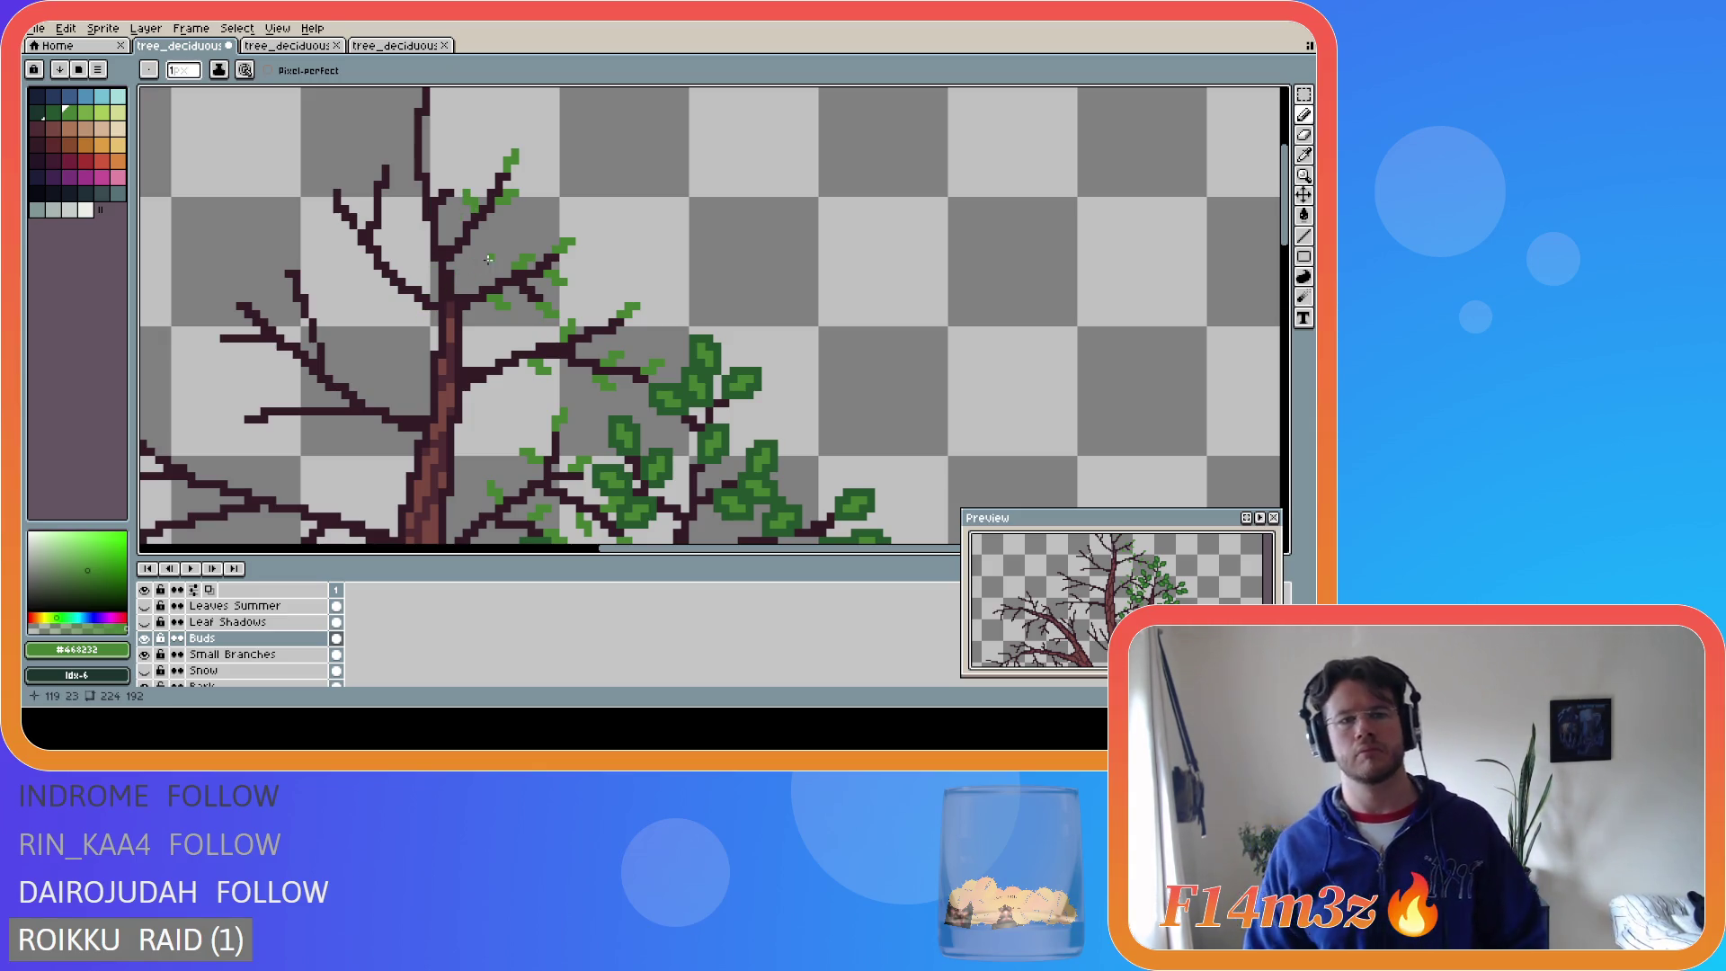
{"action": "key", "text": "ctrl+z"}
{"action": "key", "text": "ctrl+z"}
{"action": "key", "text": "ctrl+z"}
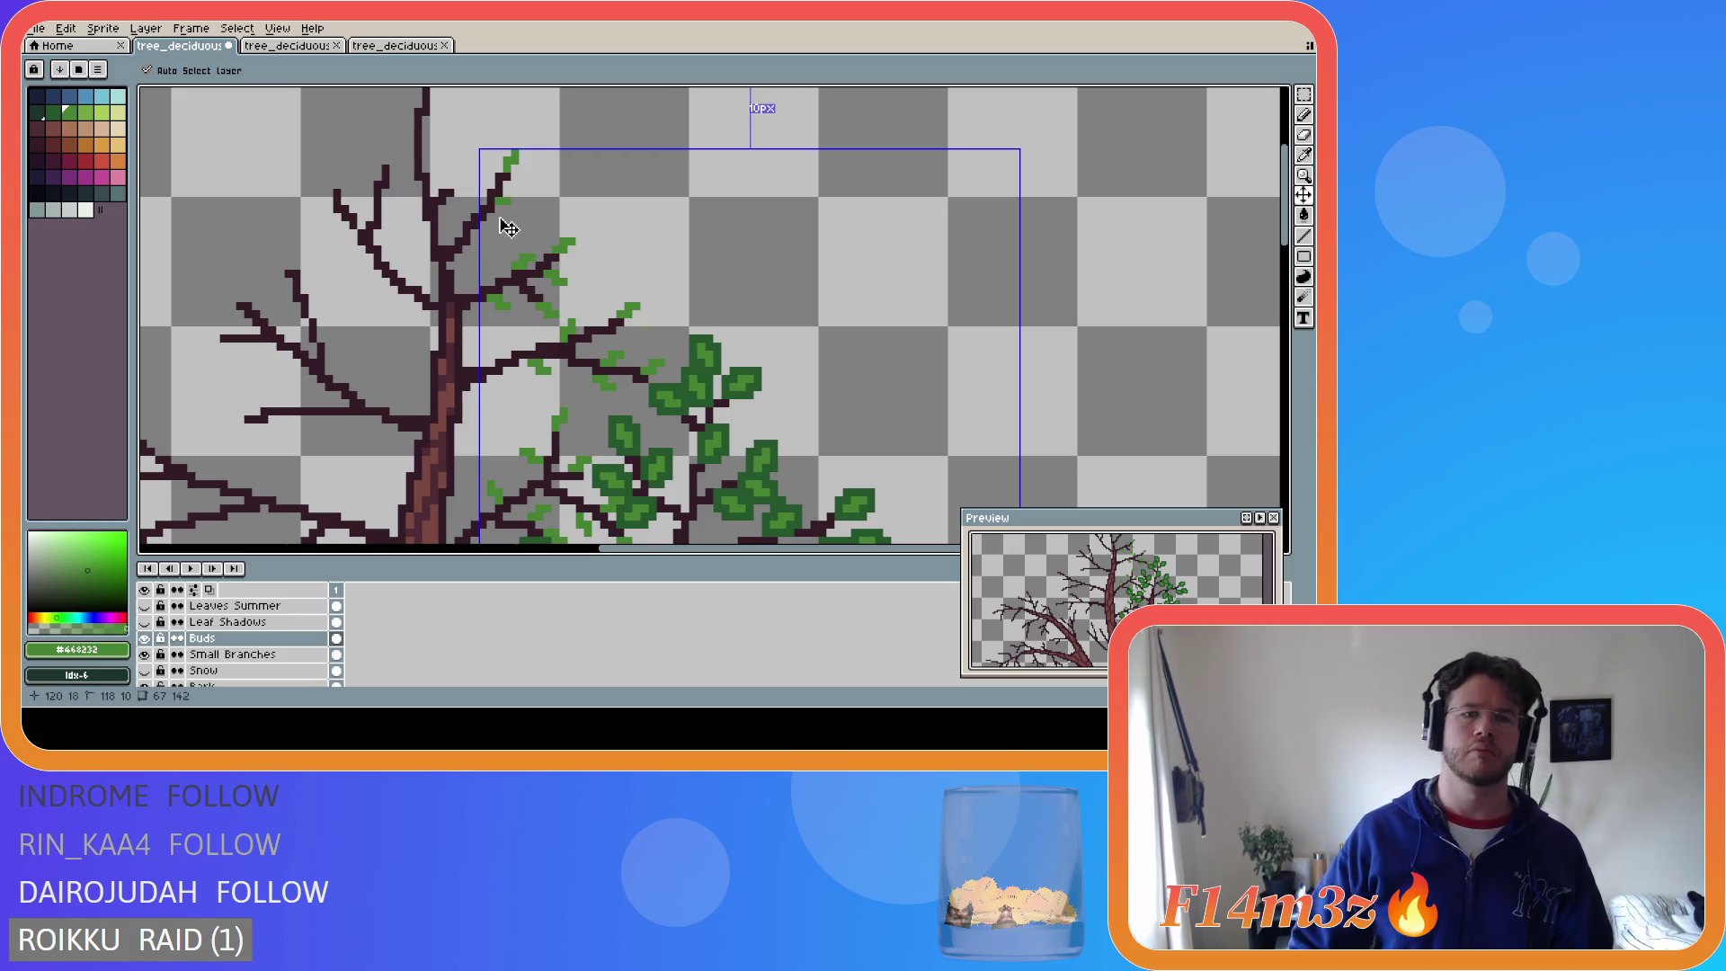
- Dot light-green bud pixels along the upper branch tips and upper-left branch
{"action": "left_click", "coordinate": [498, 207]}
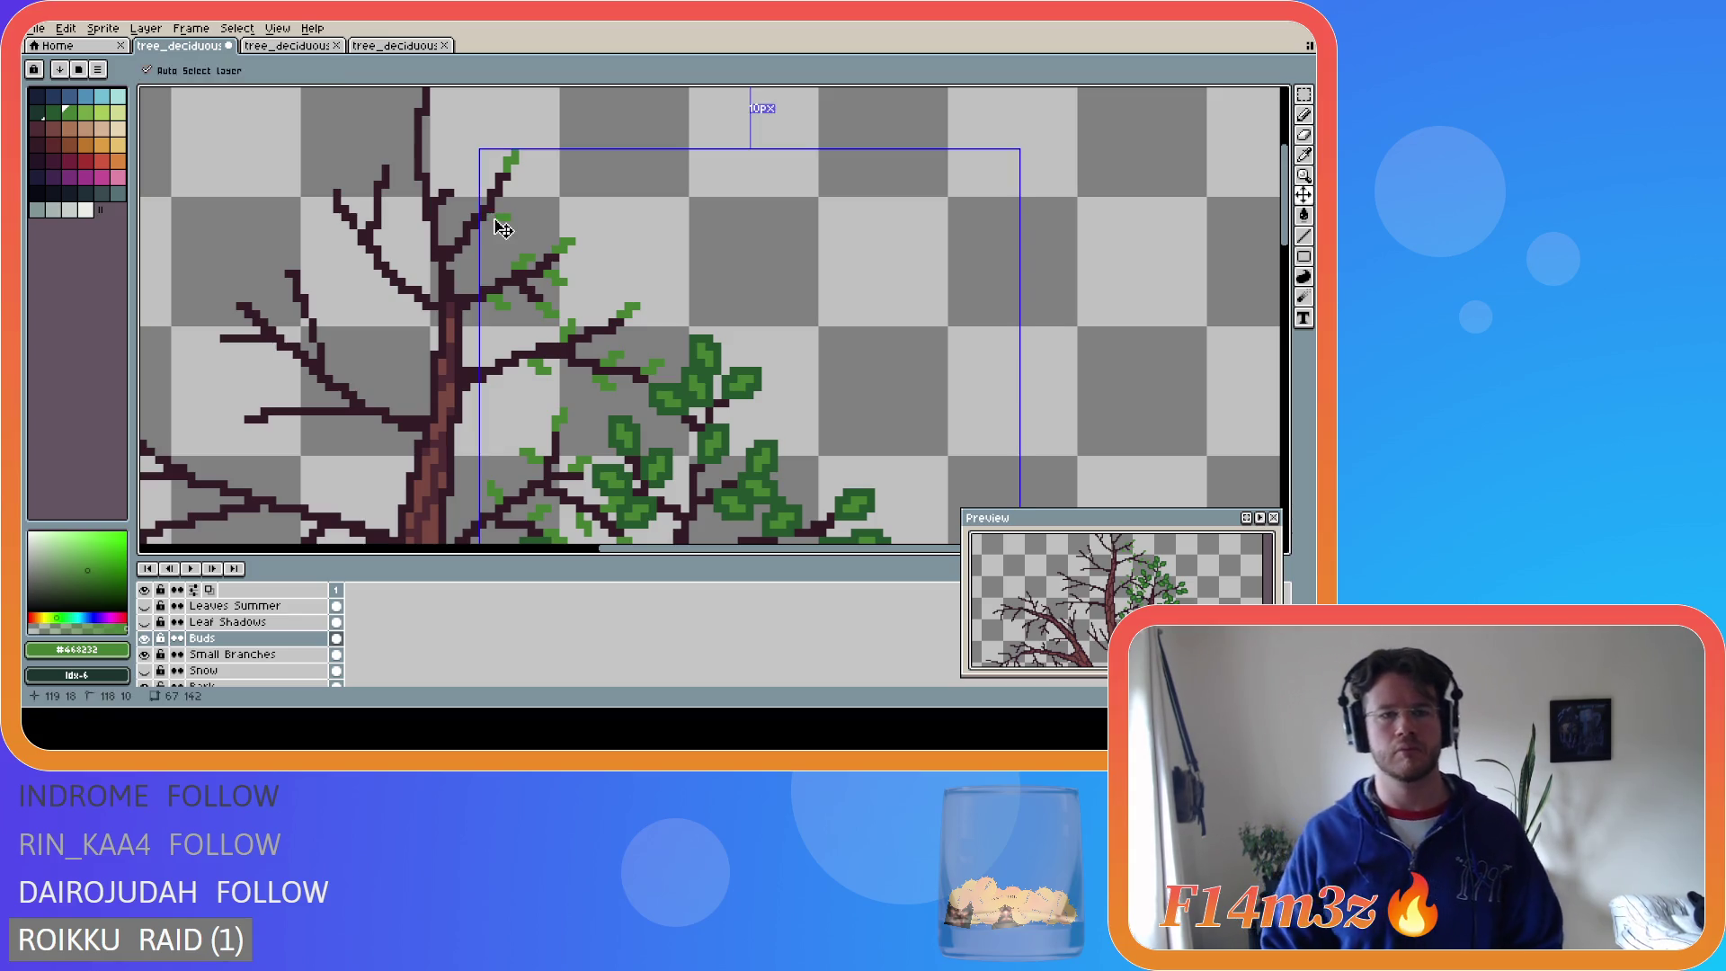
{"action": "left_click", "coordinate": [493, 217]}
{"action": "left_click_drag", "start_coordinate": [493, 218], "coordinate": [507, 212]}
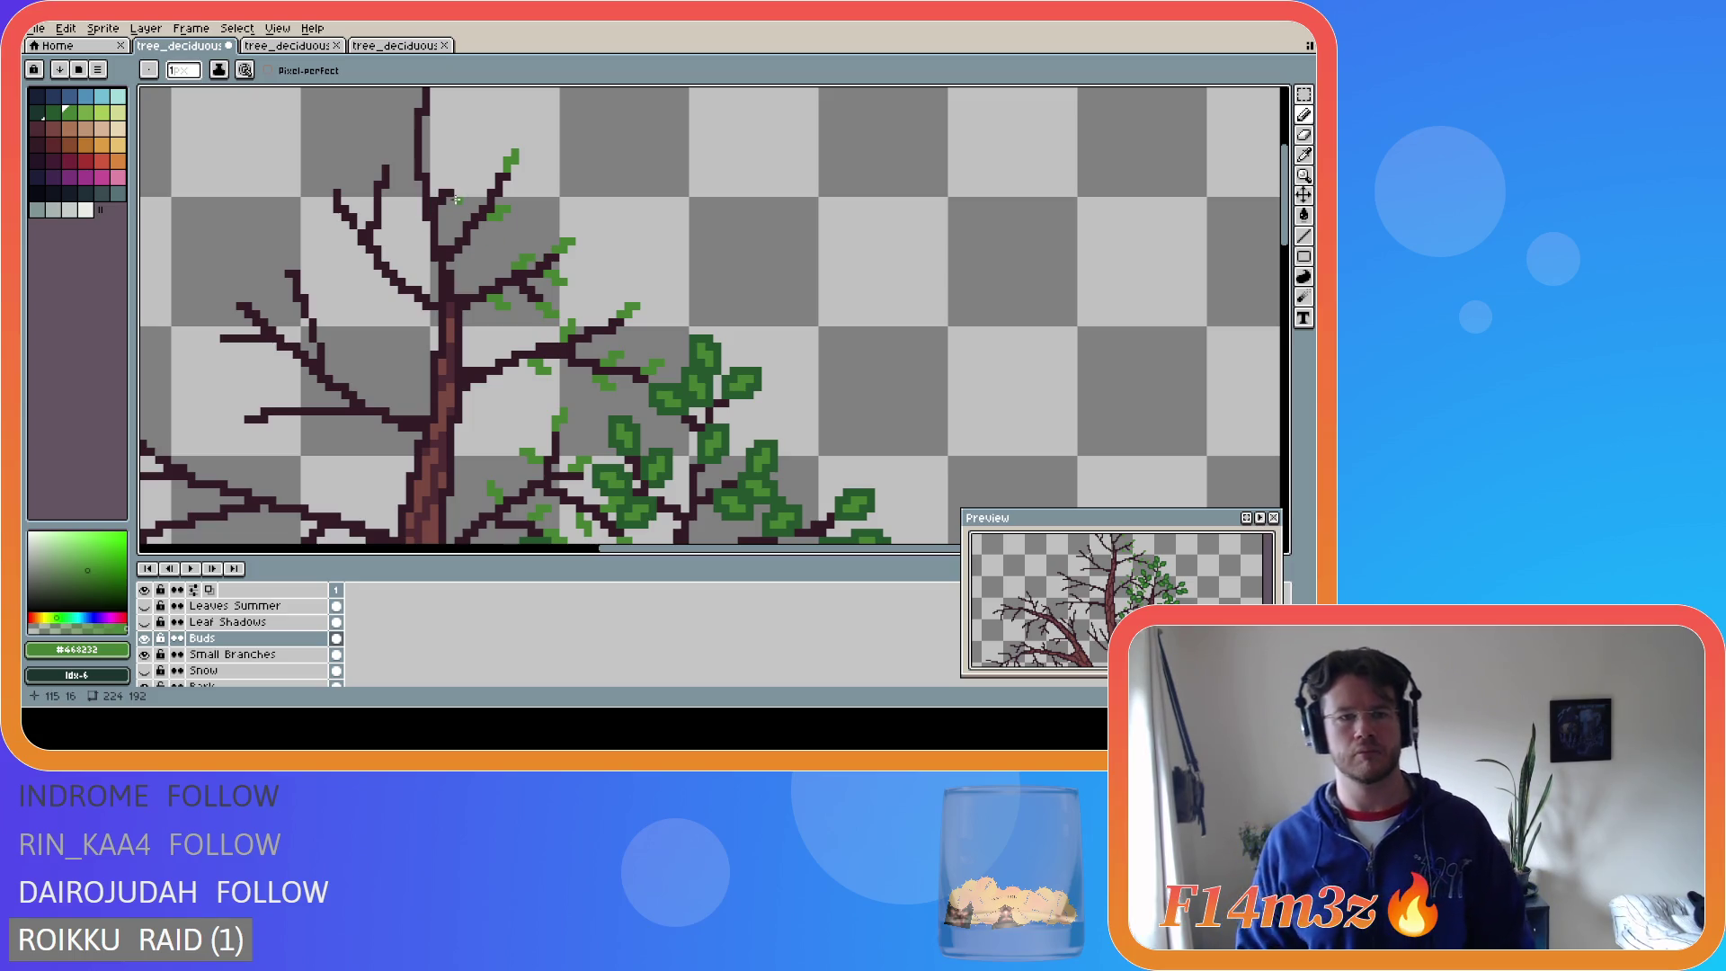
{"action": "left_click_drag", "start_coordinate": [476, 192], "coordinate": [475, 178]}
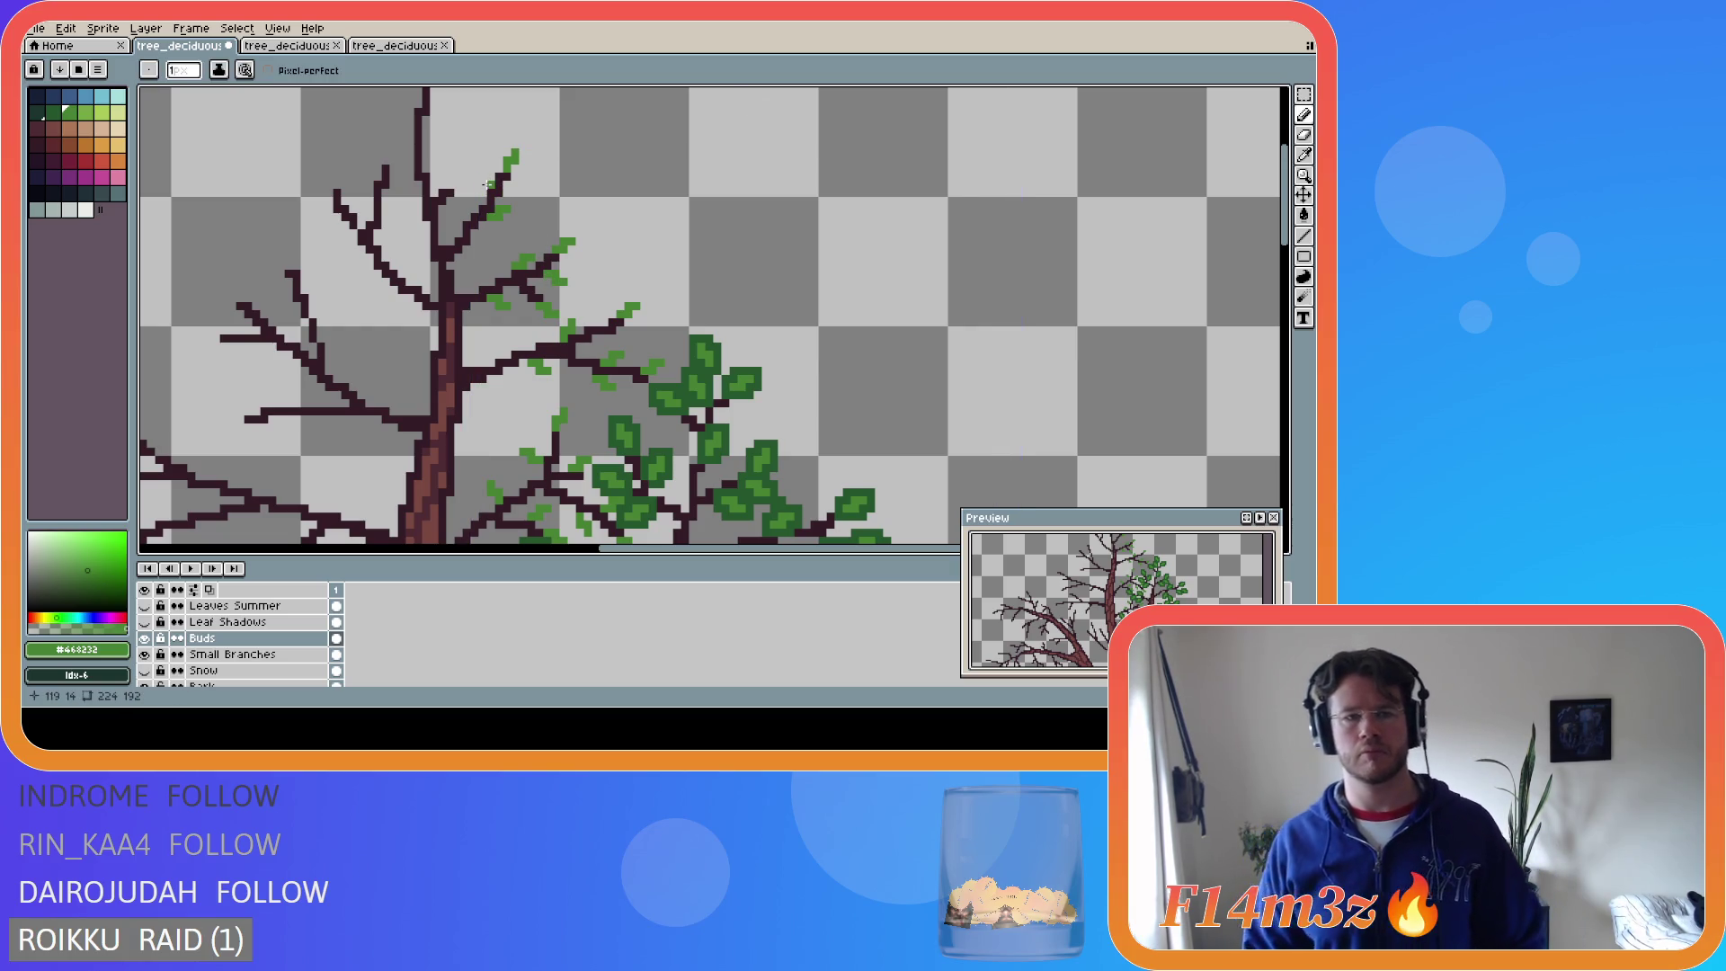
{"action": "left_click", "coordinate": [490, 183]}
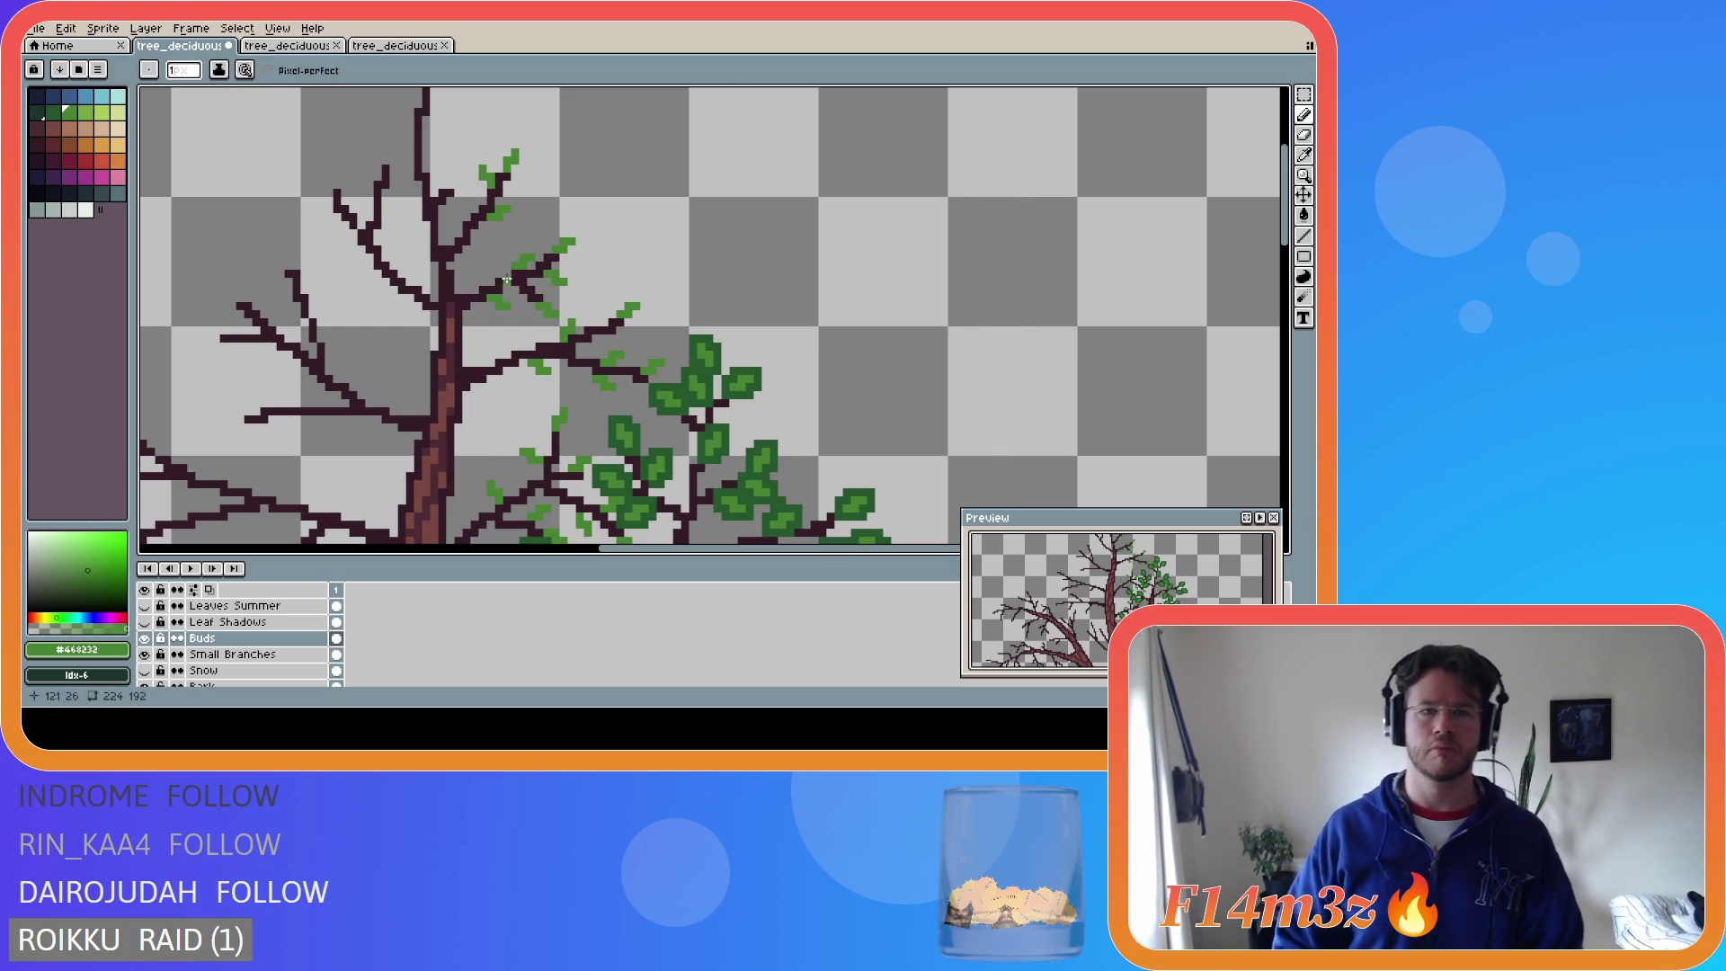
{"action": "key", "text": "v"}
{"action": "key", "text": "b"}
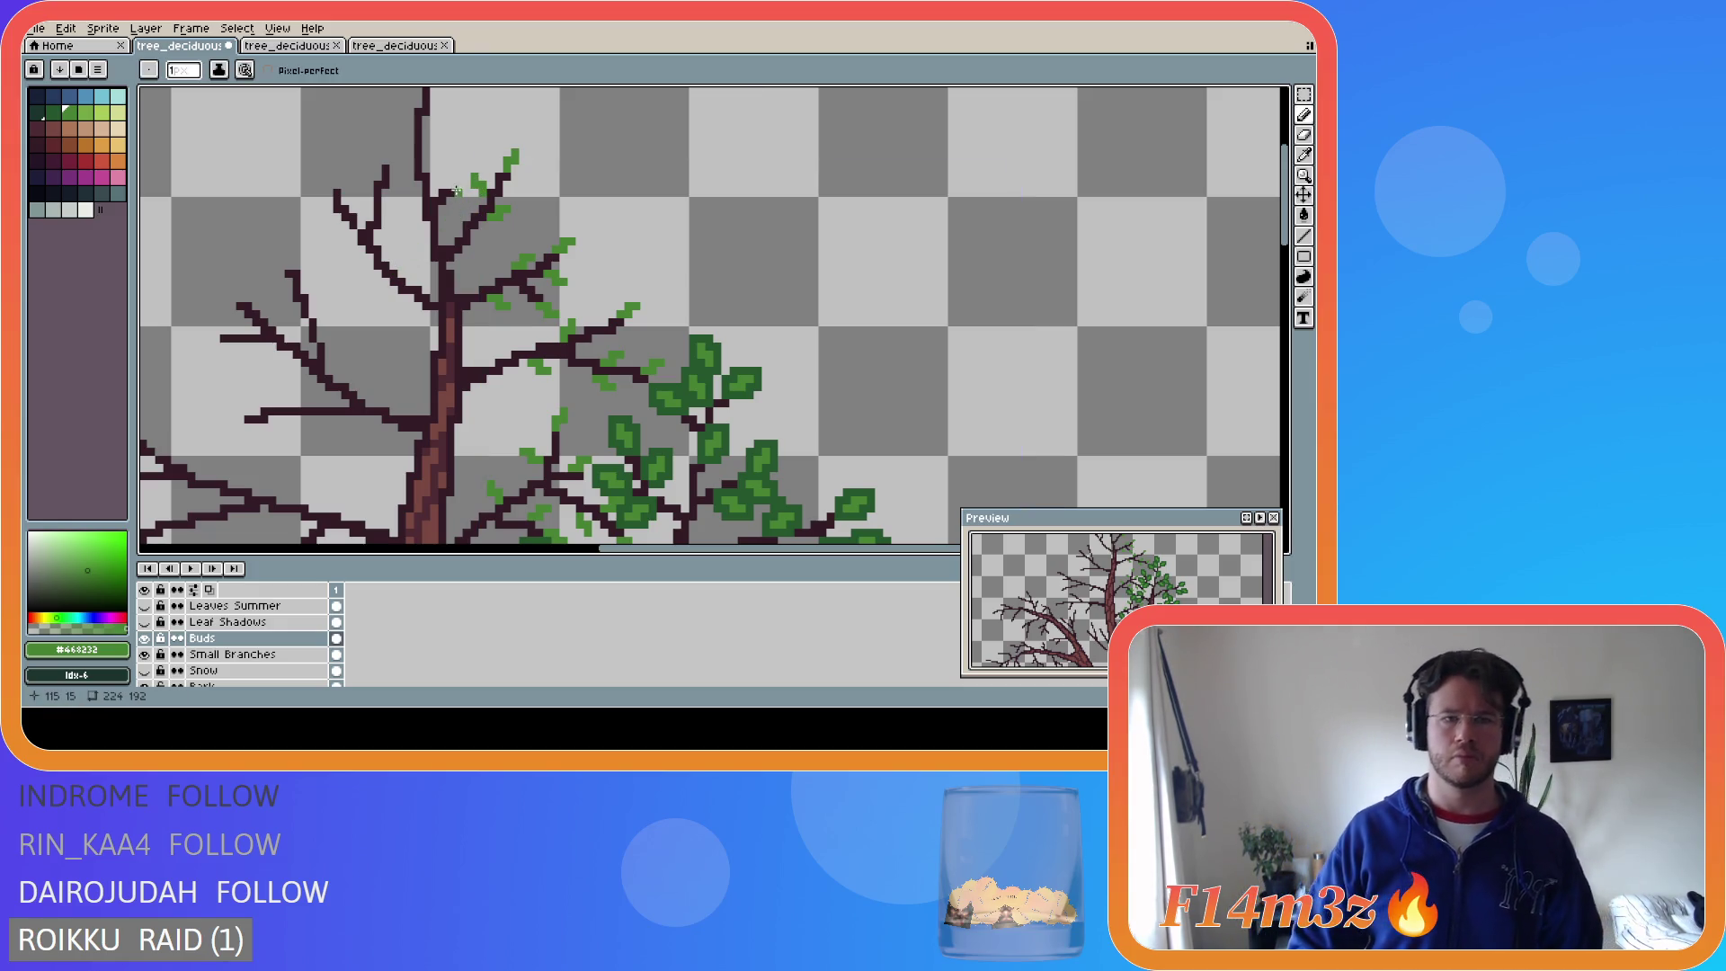
- Add more bud pixels near the treetop, returning to single-pixel Pencil drawing
{"action": "left_click", "coordinate": [467, 197]}
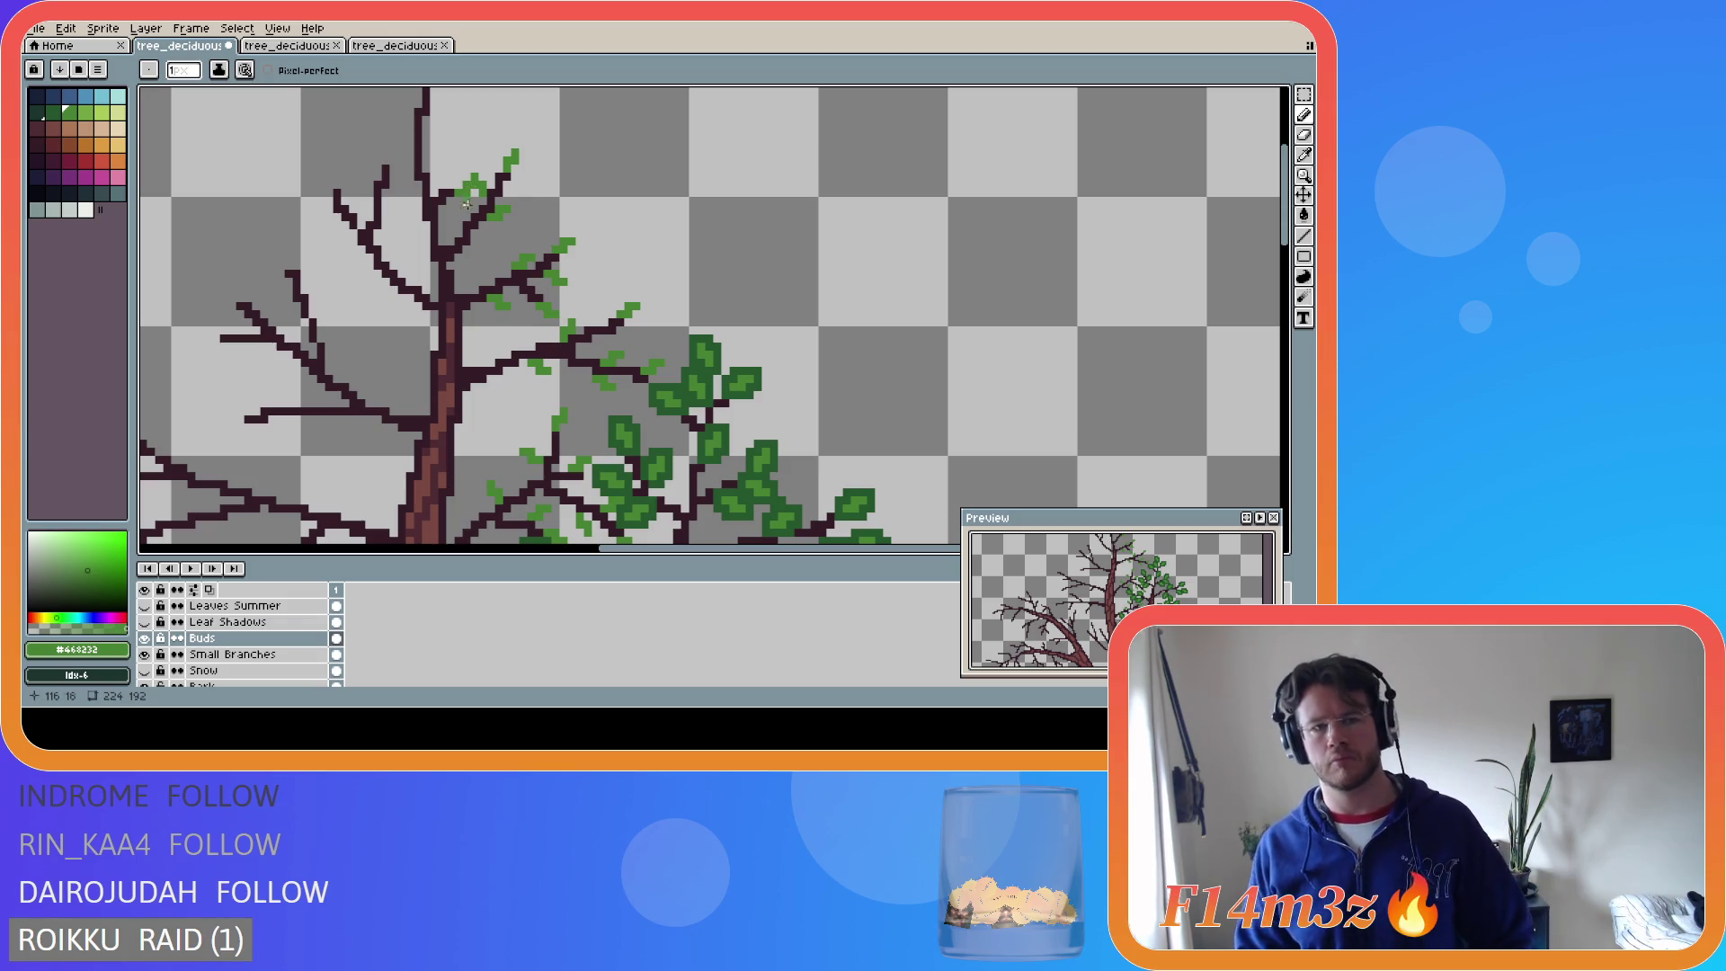
{"action": "key", "text": "ctrl"}
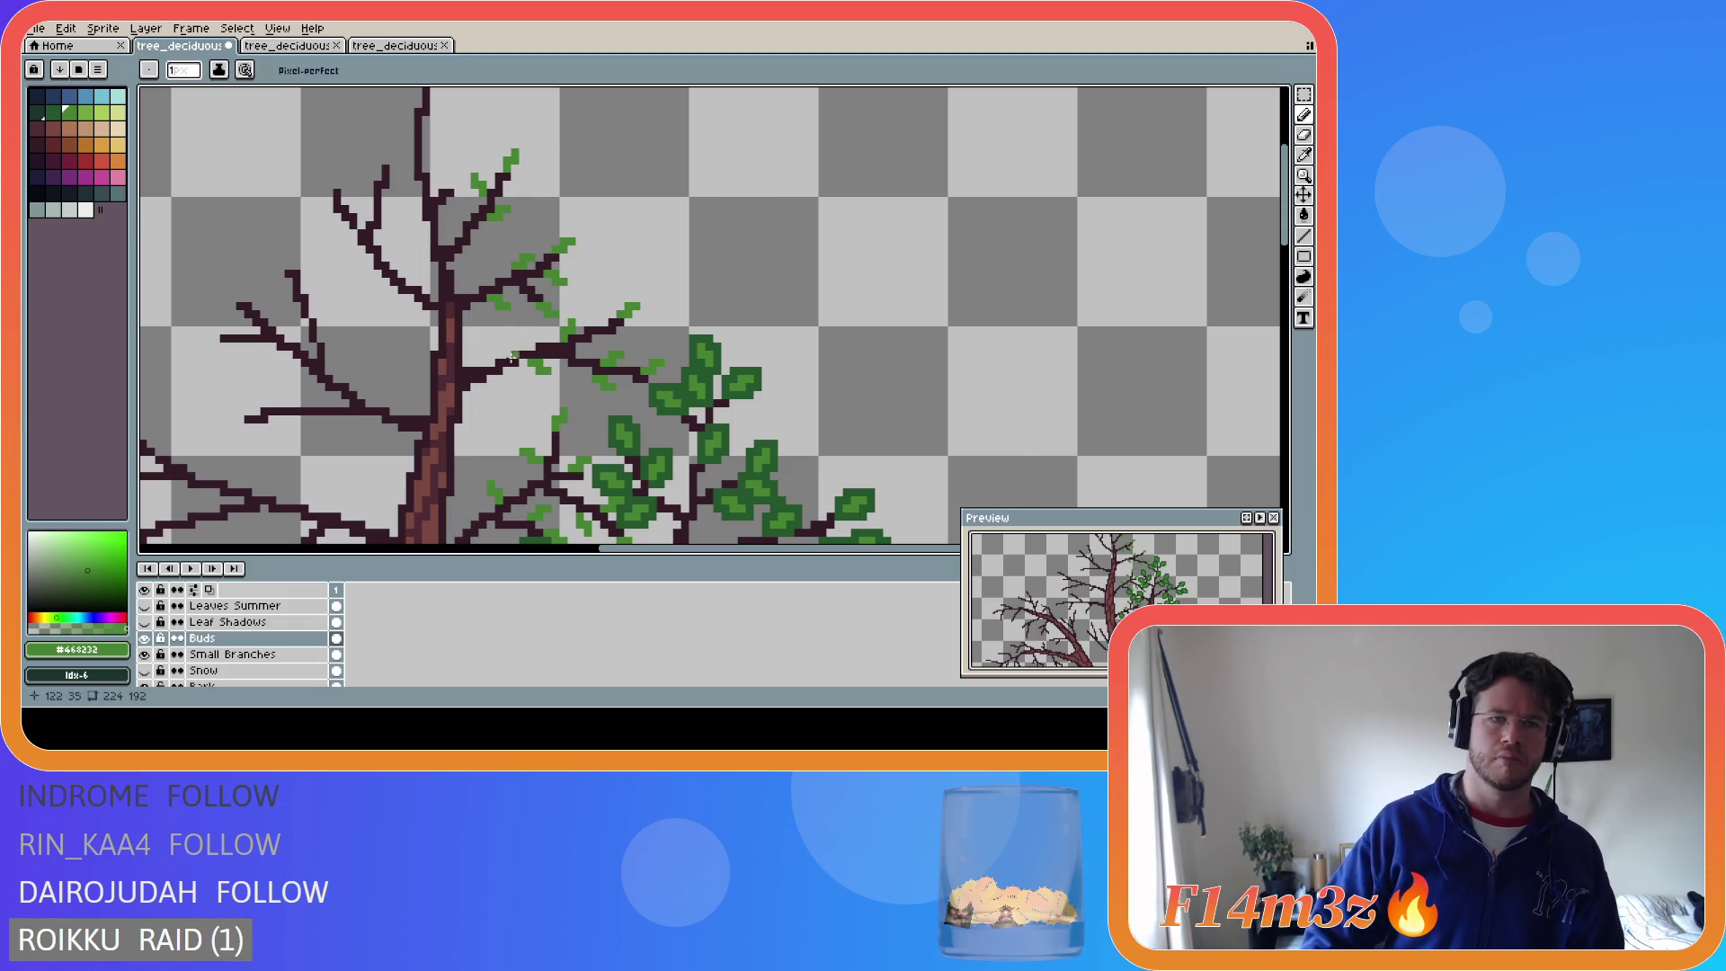
{"action": "key", "text": "ctrl"}
{"action": "key", "text": "ctrl"}
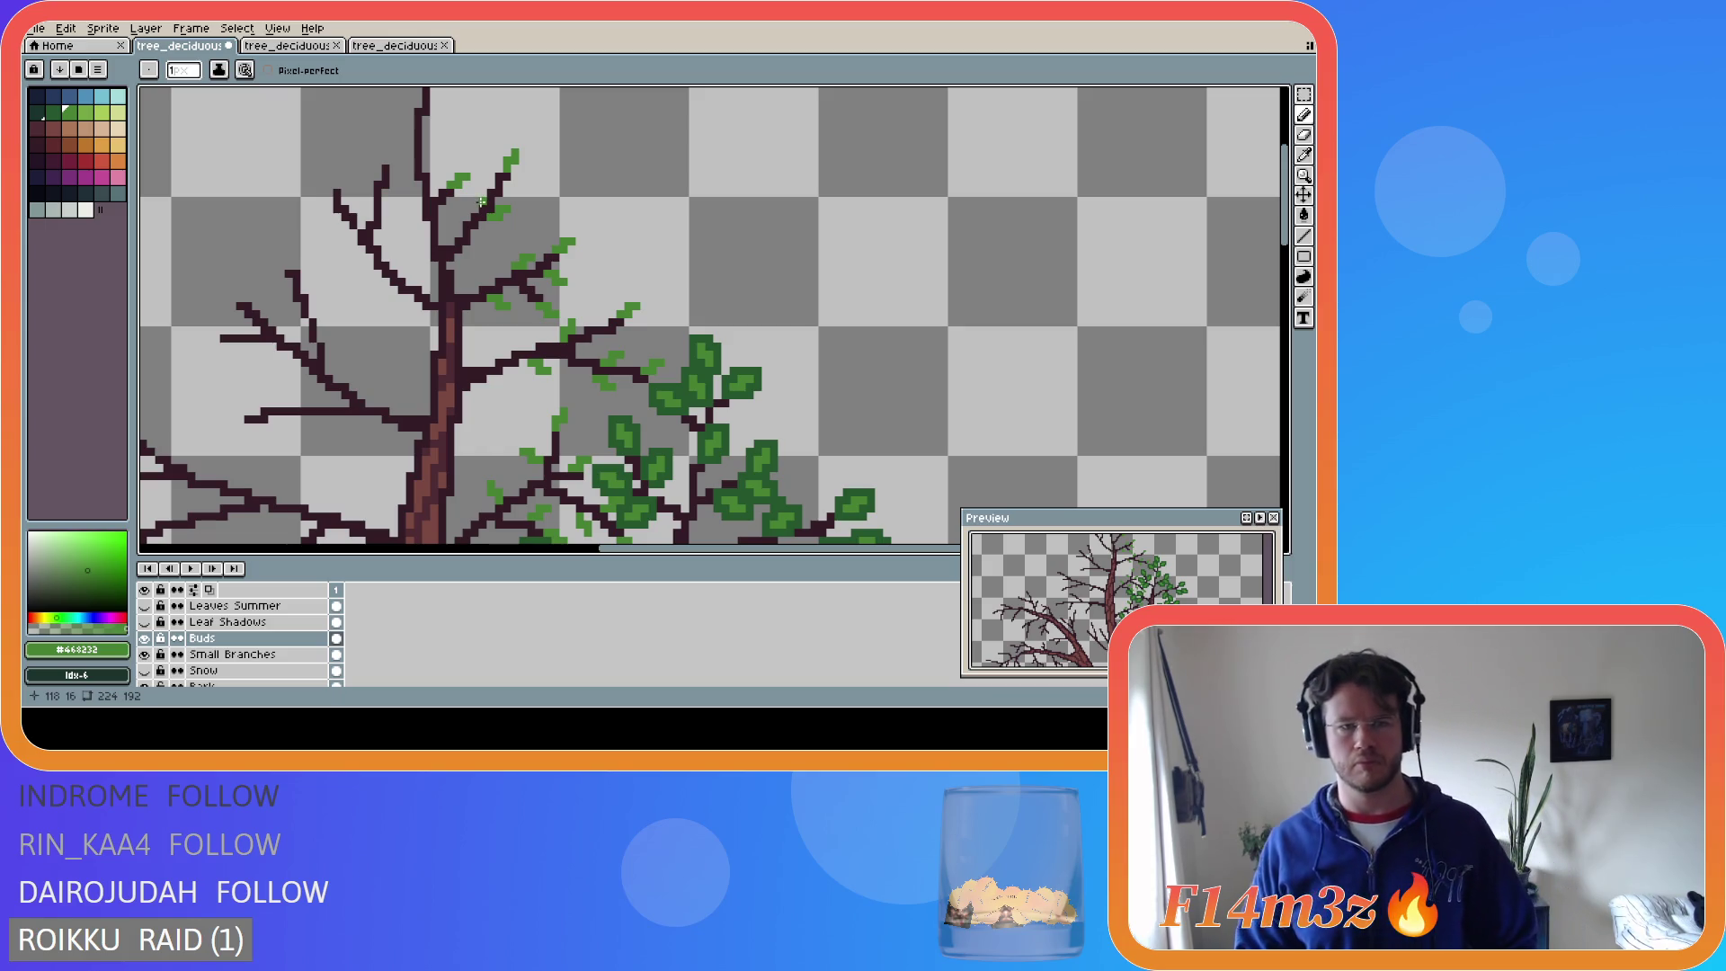
{"action": "key", "text": "ctrl"}
{"action": "left_click_drag", "start_coordinate": [489, 176], "coordinate": [483, 167]}
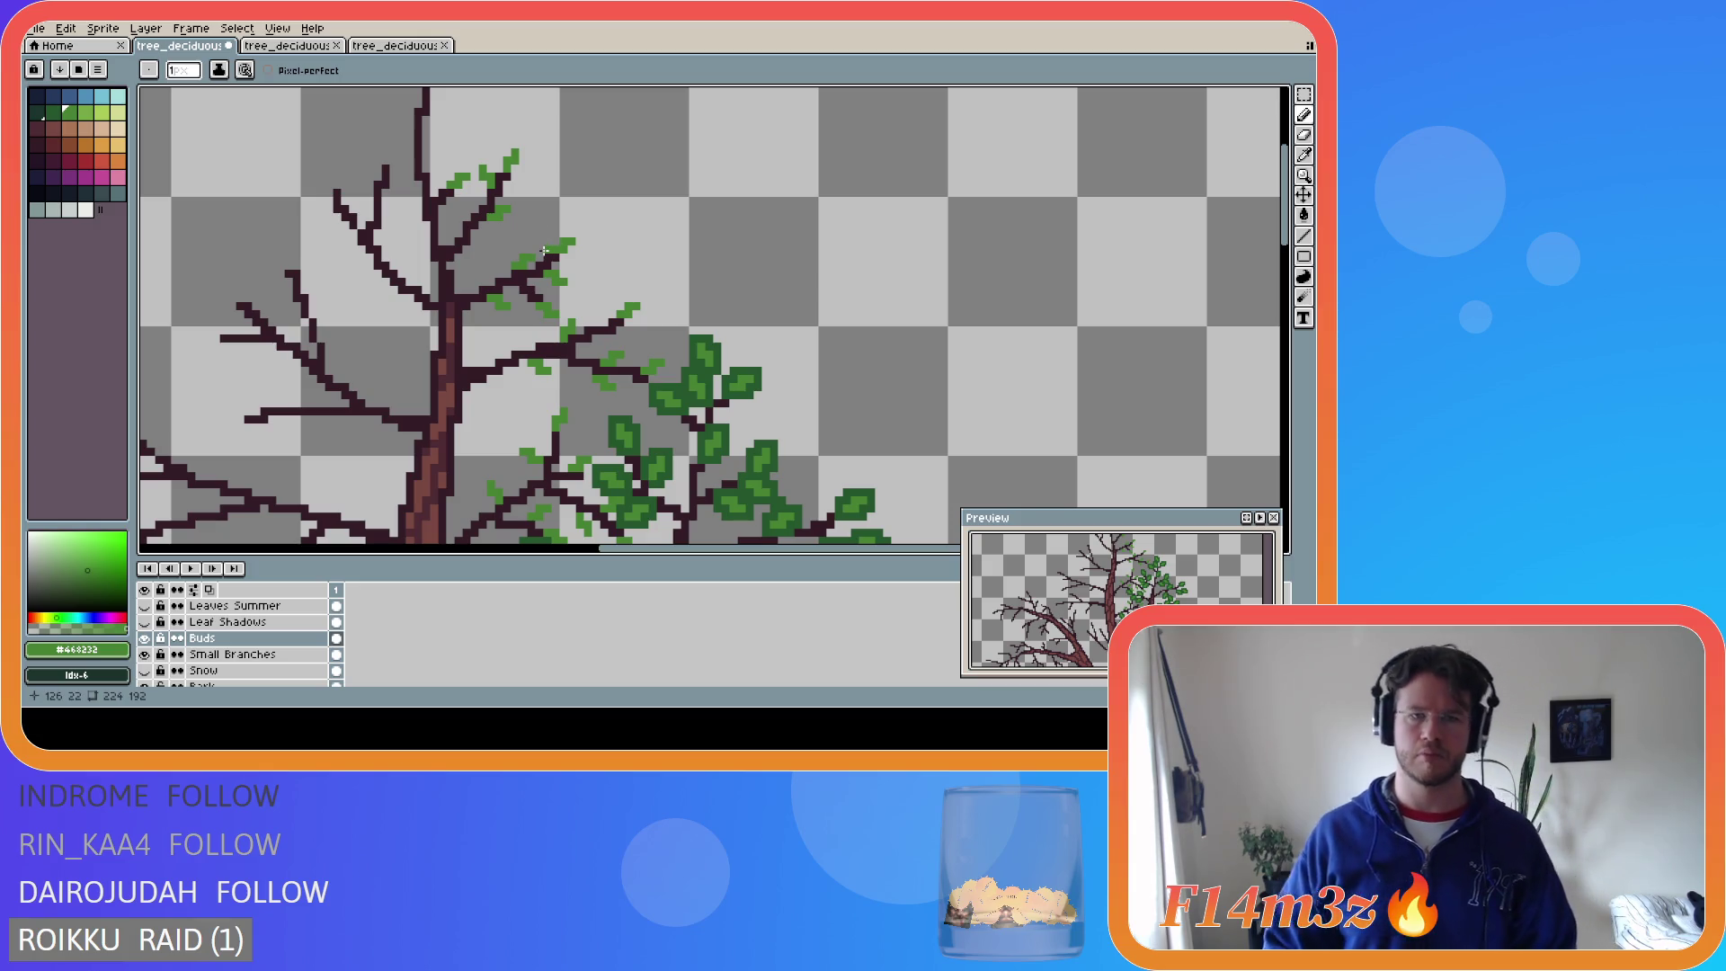
{"action": "key", "text": "ctrl"}
{"action": "key", "text": "ctrl"}
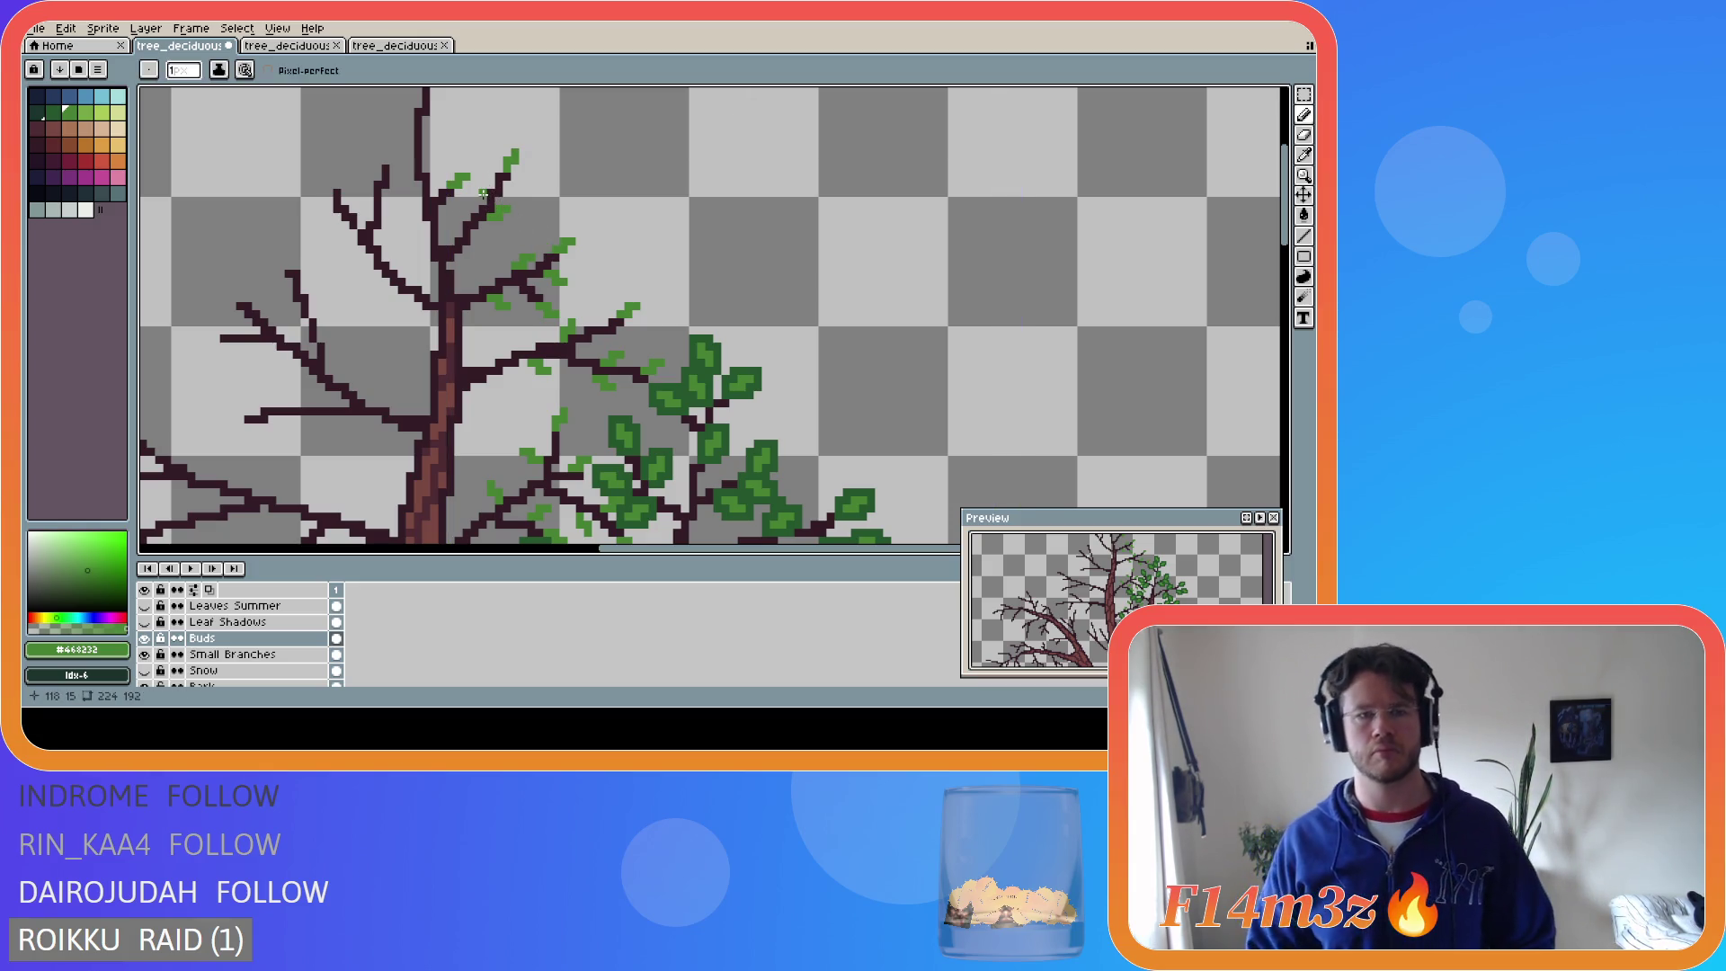
{"action": "key", "text": "ctrl"}
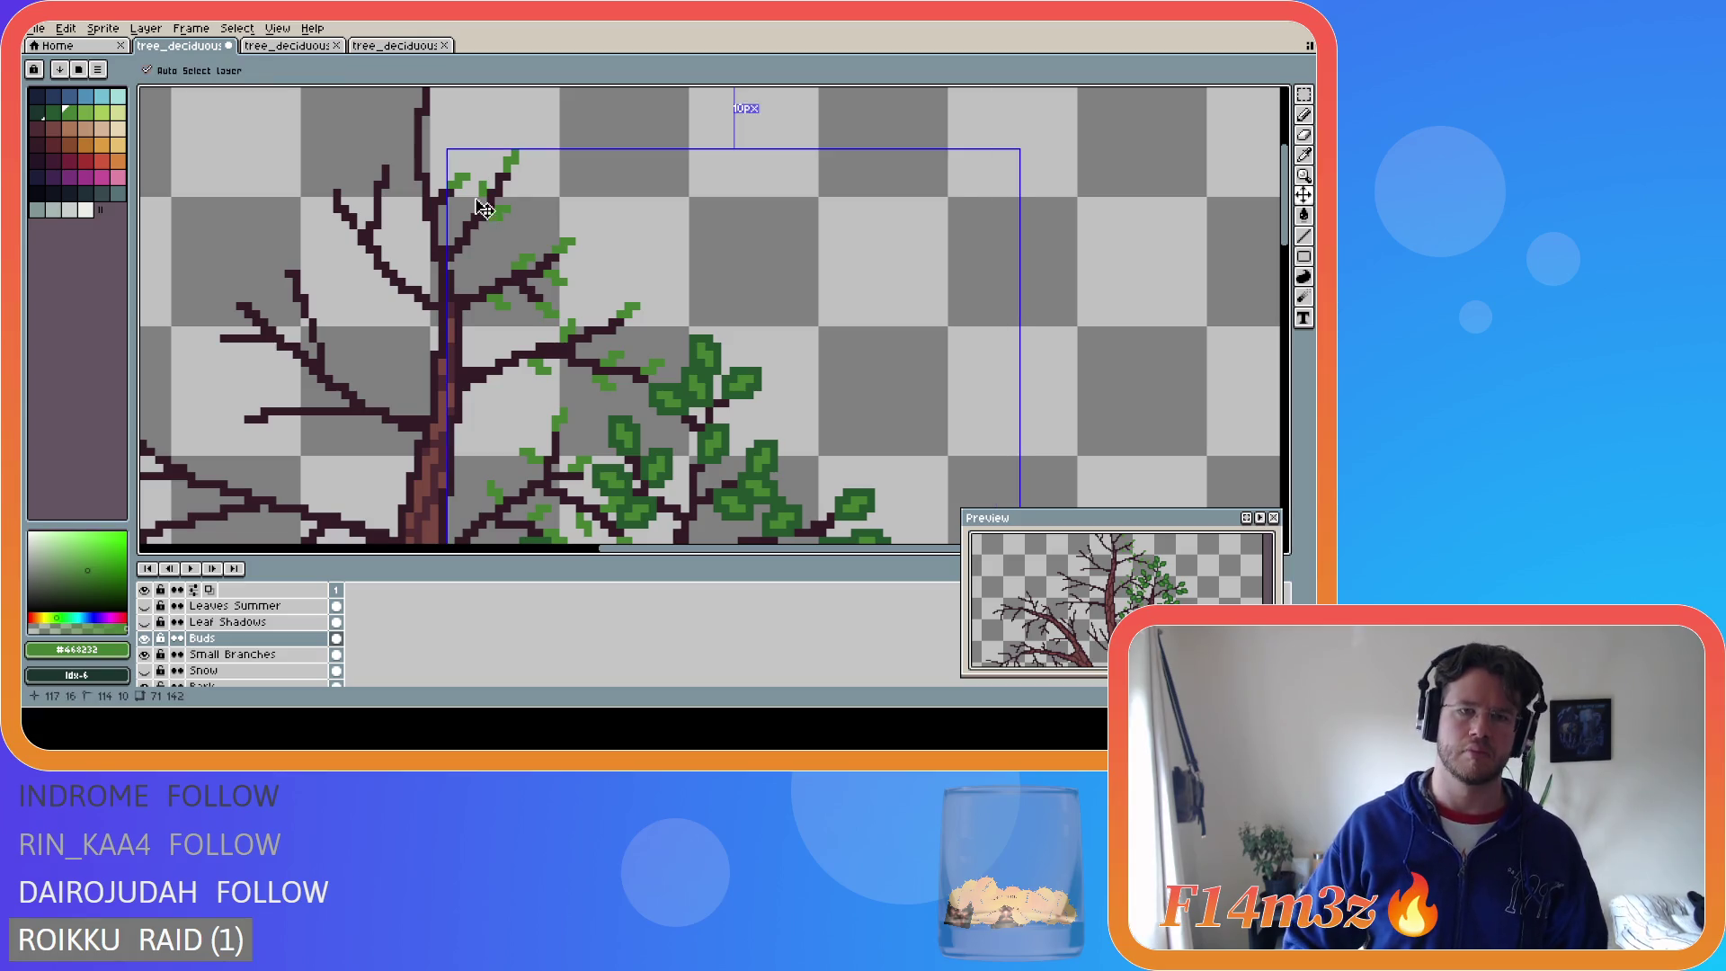
{"action": "left_click_drag", "start_coordinate": [471, 179], "coordinate": [478, 191]}
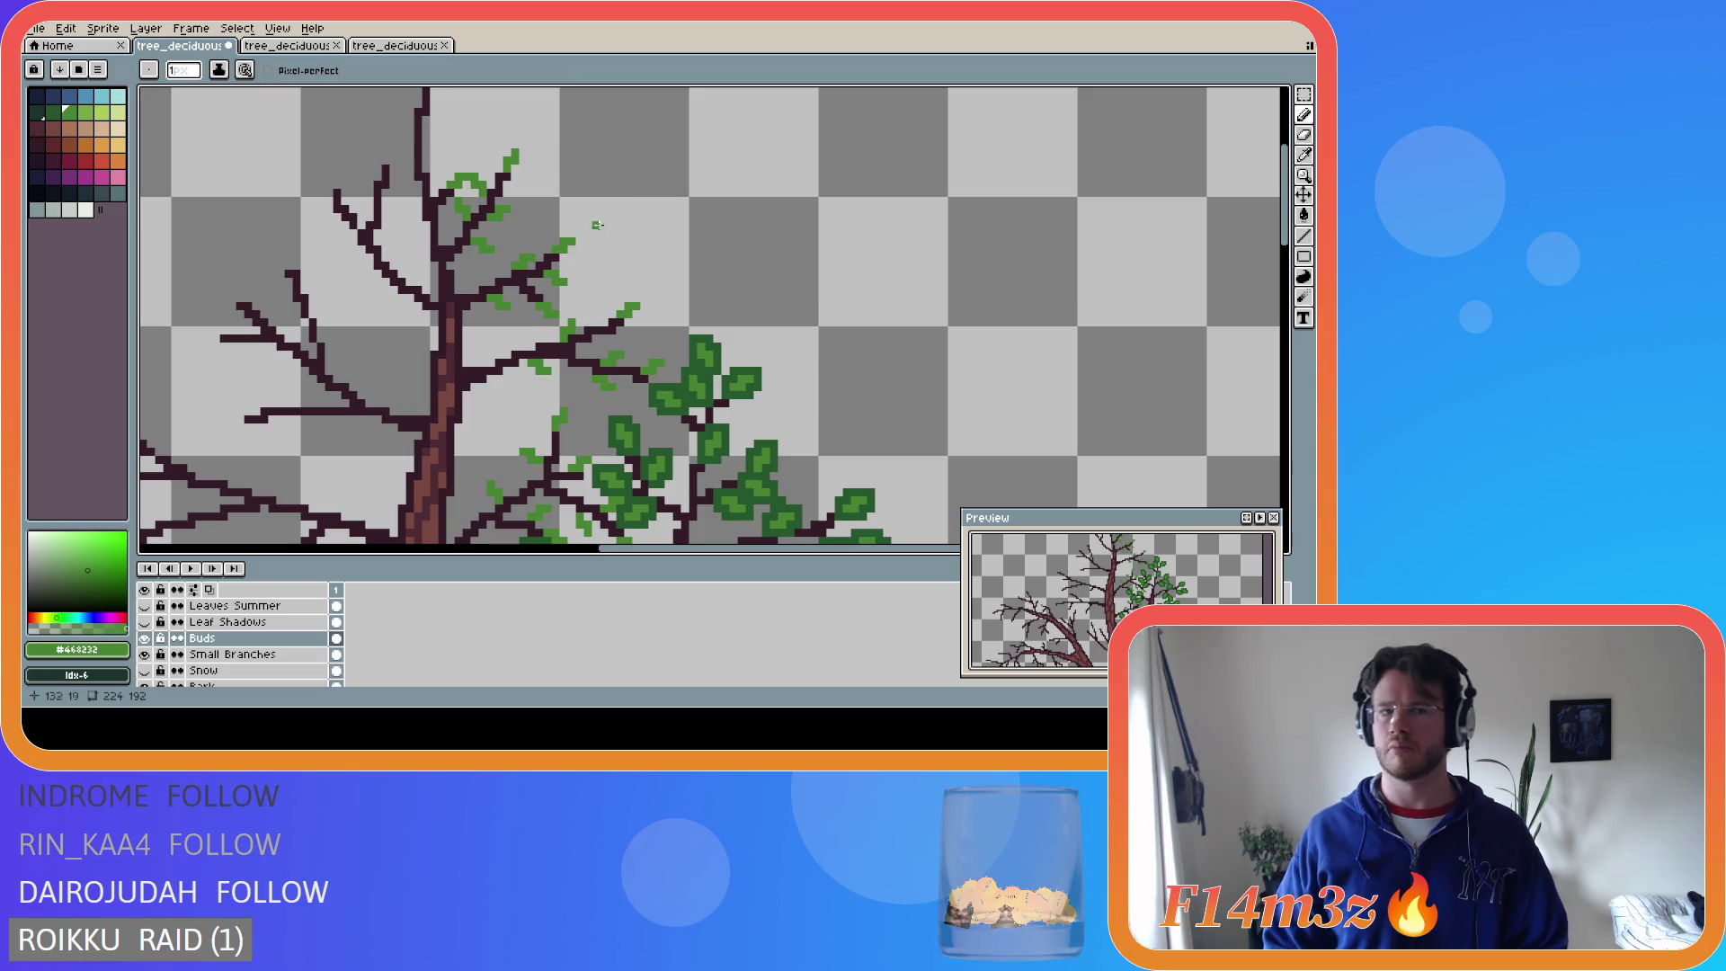
{"action": "key", "text": "b"}
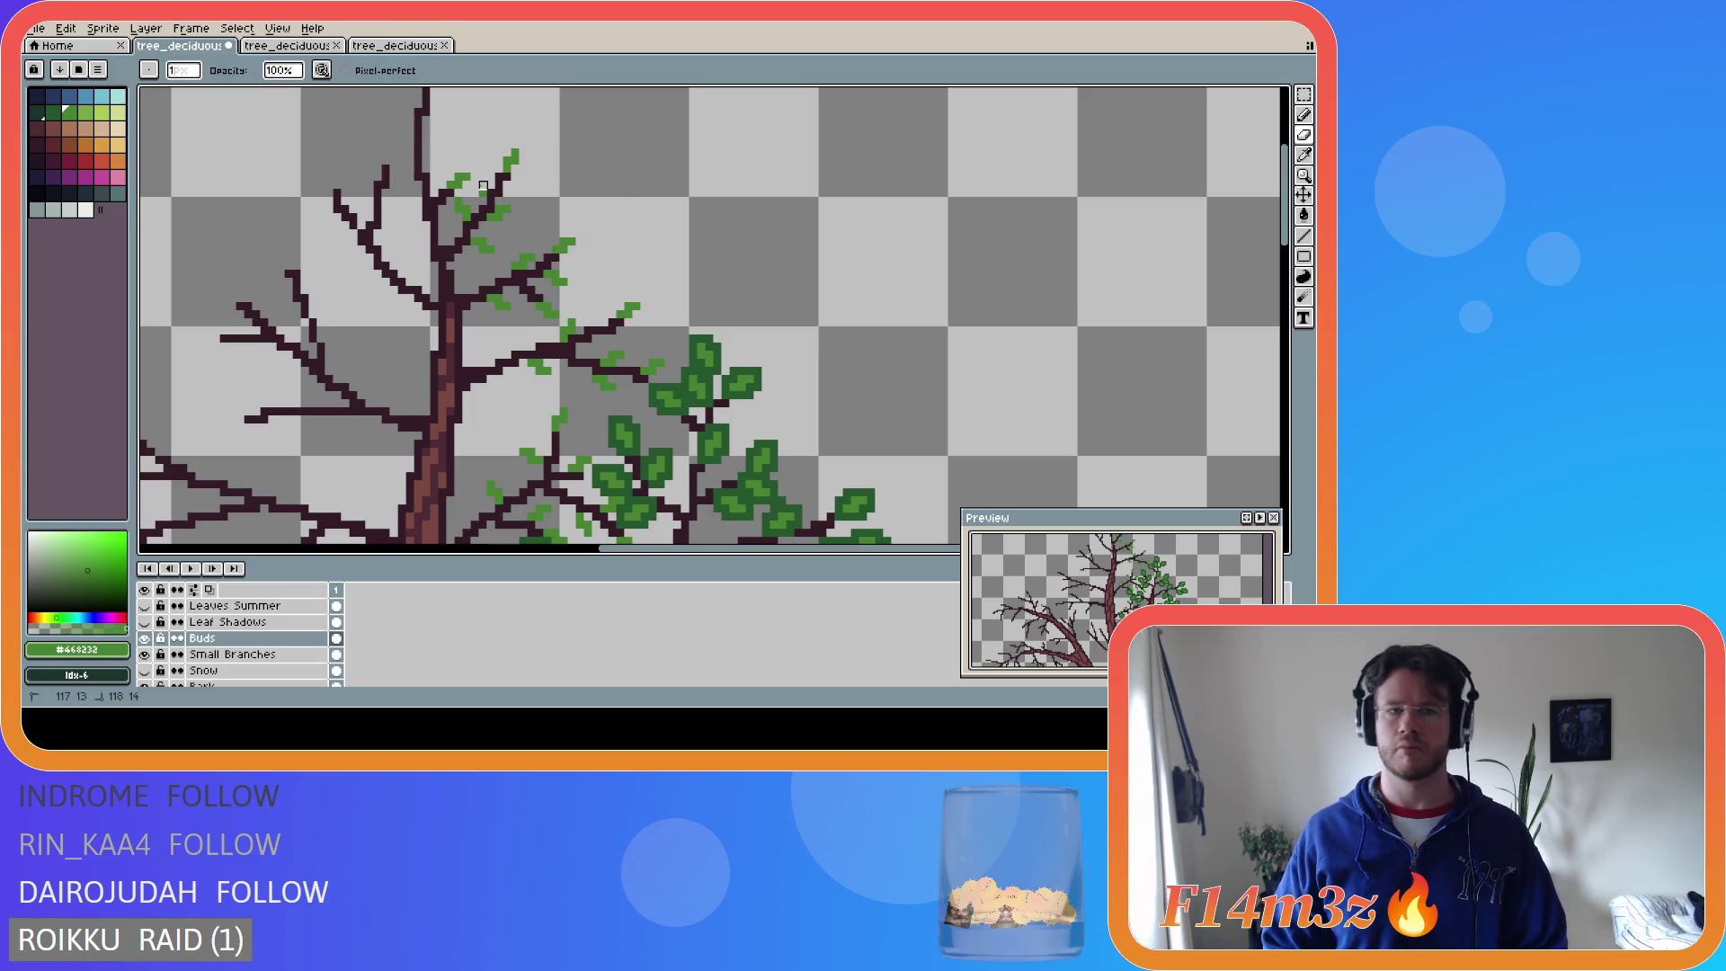
{"action": "key", "text": "b"}
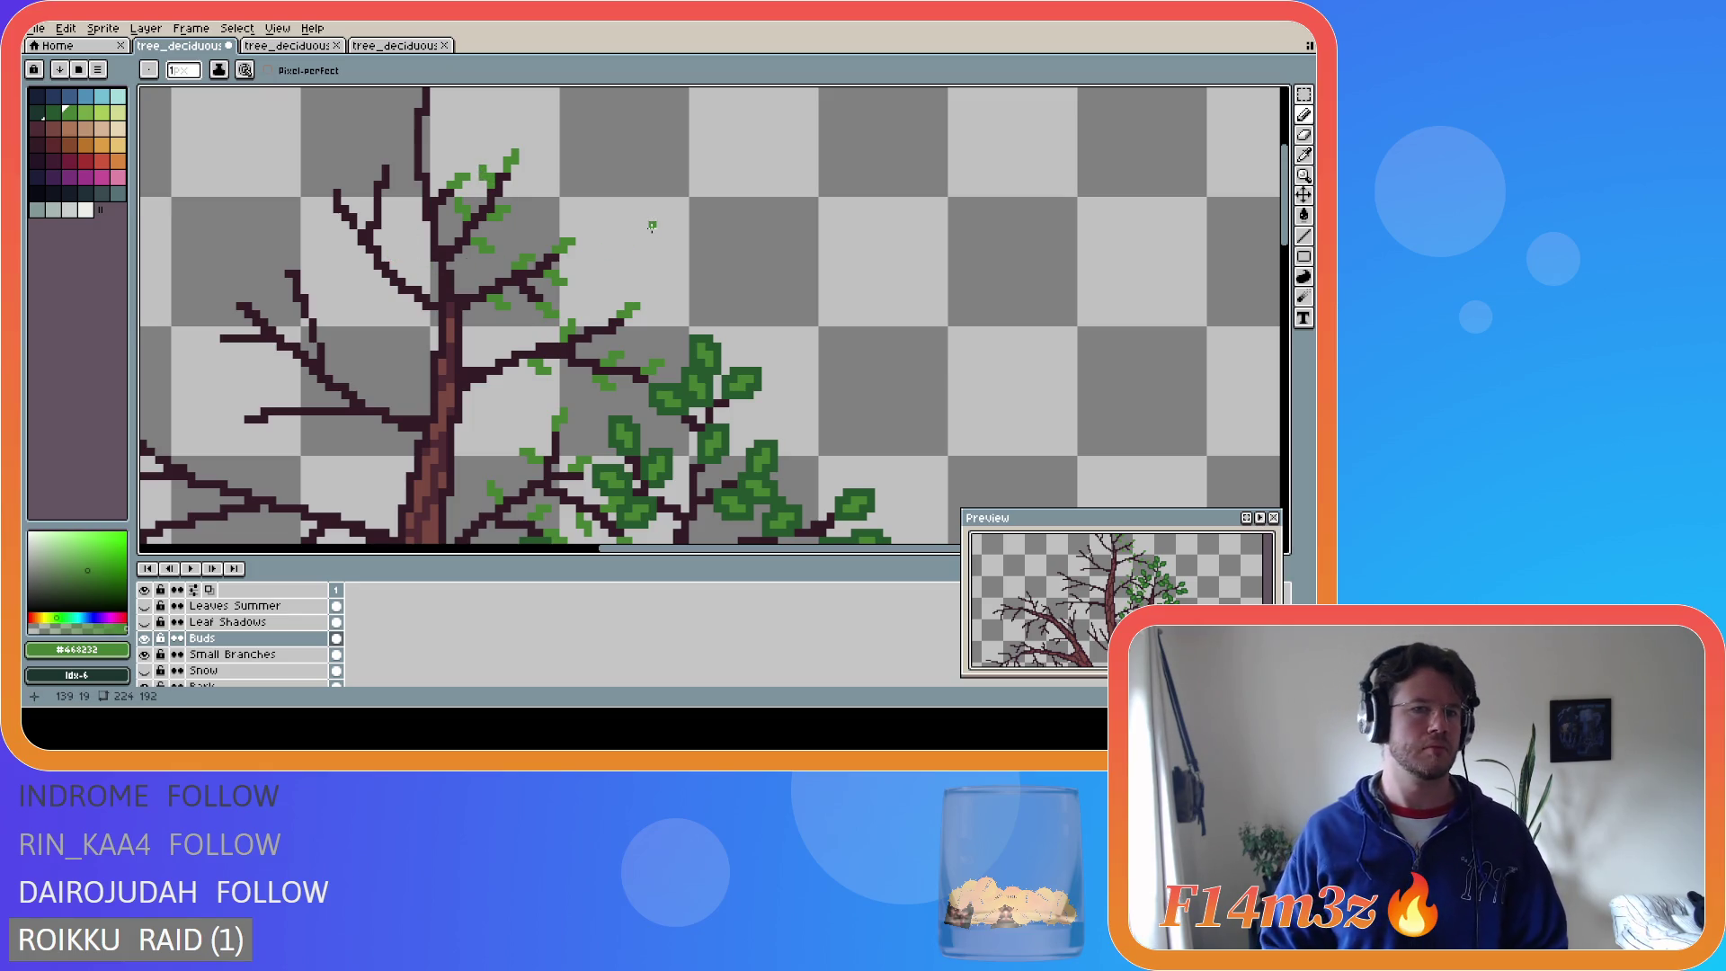
- Resize the palette panel so the colour palette shows six columns
{"action": "left_click_drag", "start_coordinate": [1280, 215], "coordinate": [1283, 214]}
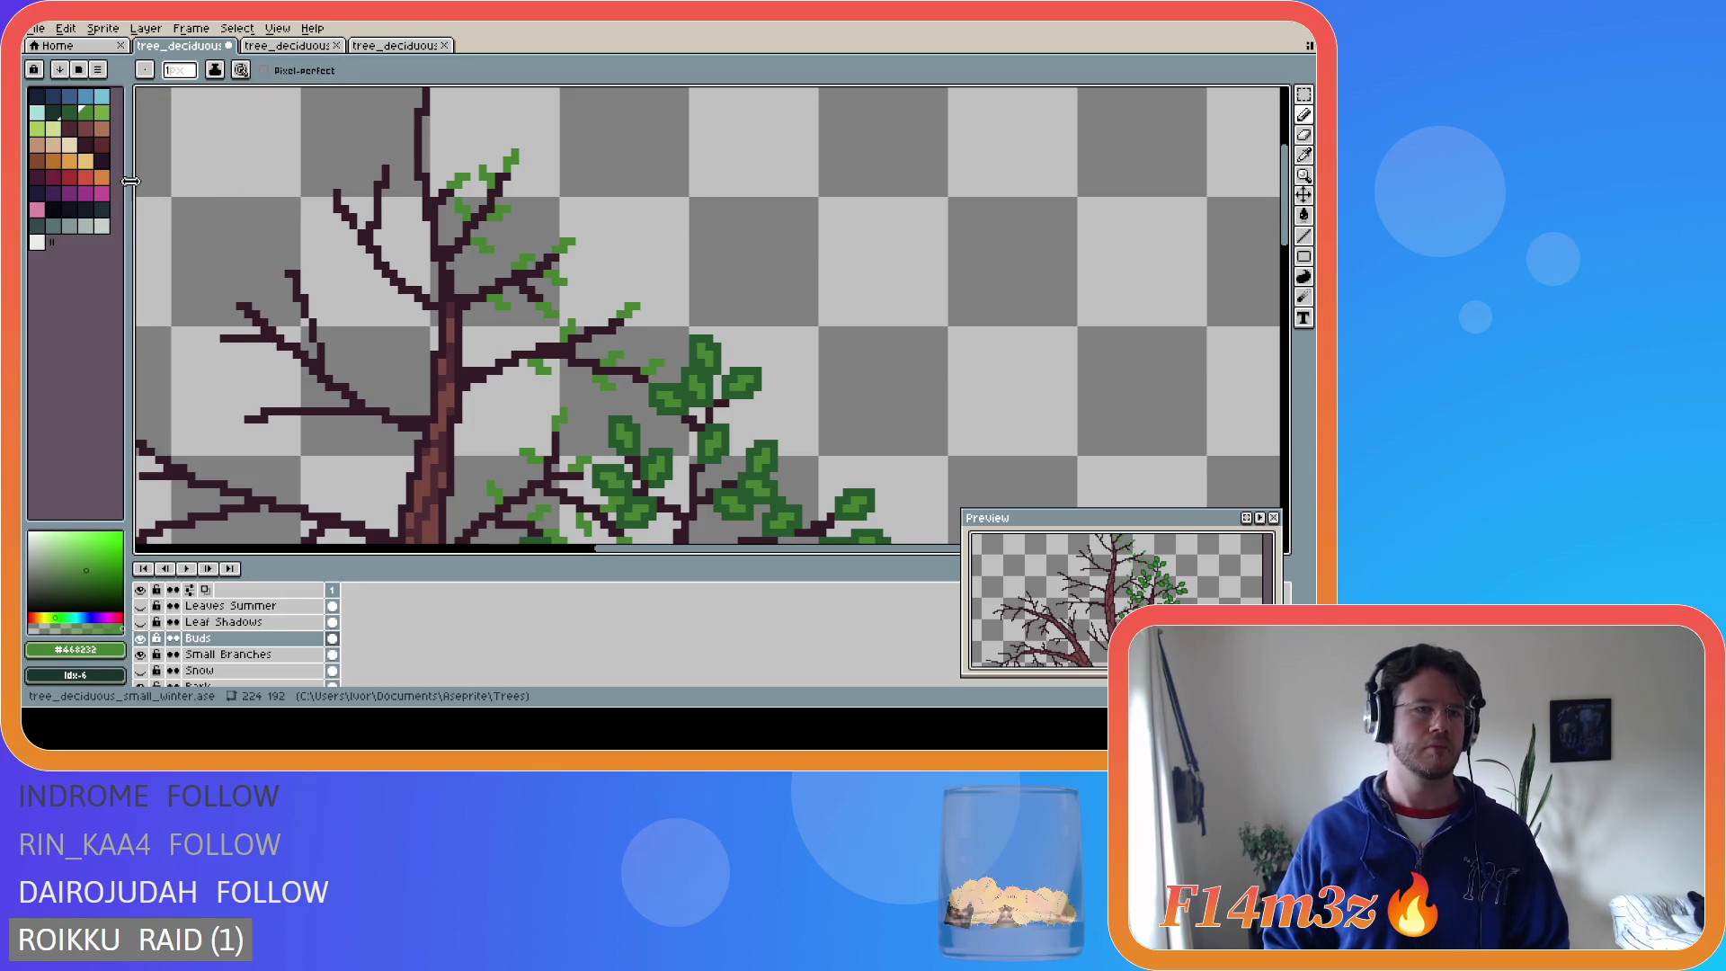
{"action": "left_click_drag", "start_coordinate": [128, 180], "coordinate": [132, 180]}
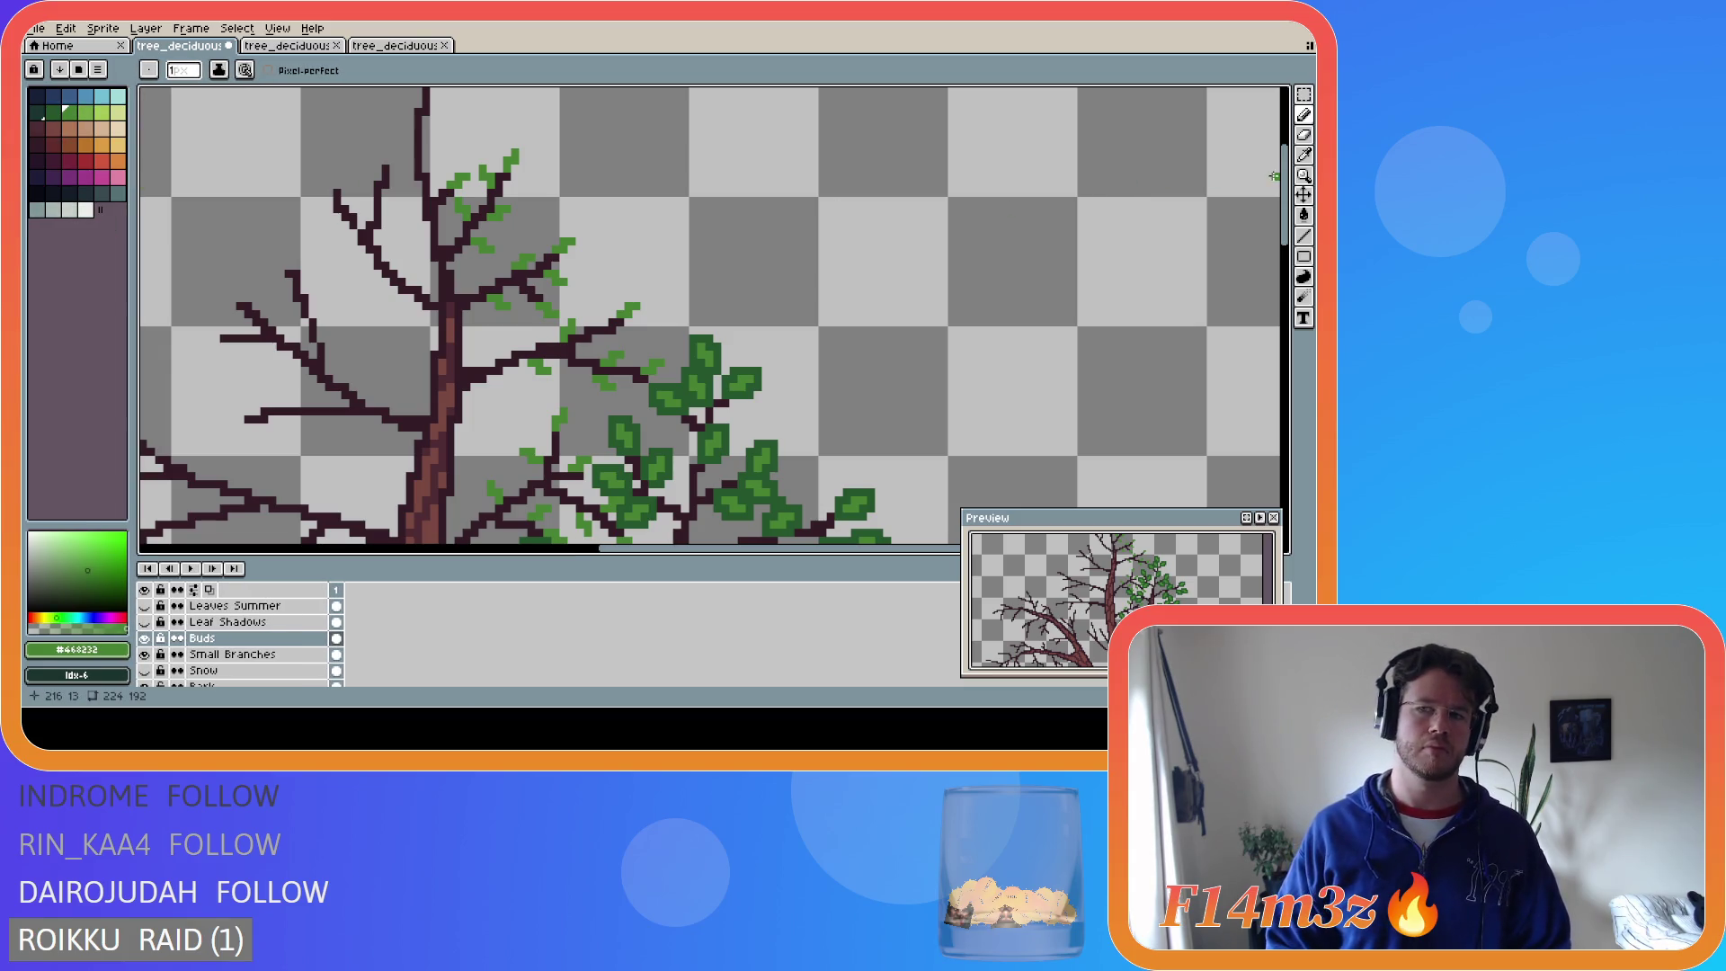
{"action": "scroll", "coordinate": [682, 199], "scroll_direction": "up", "scroll_amount": 2}
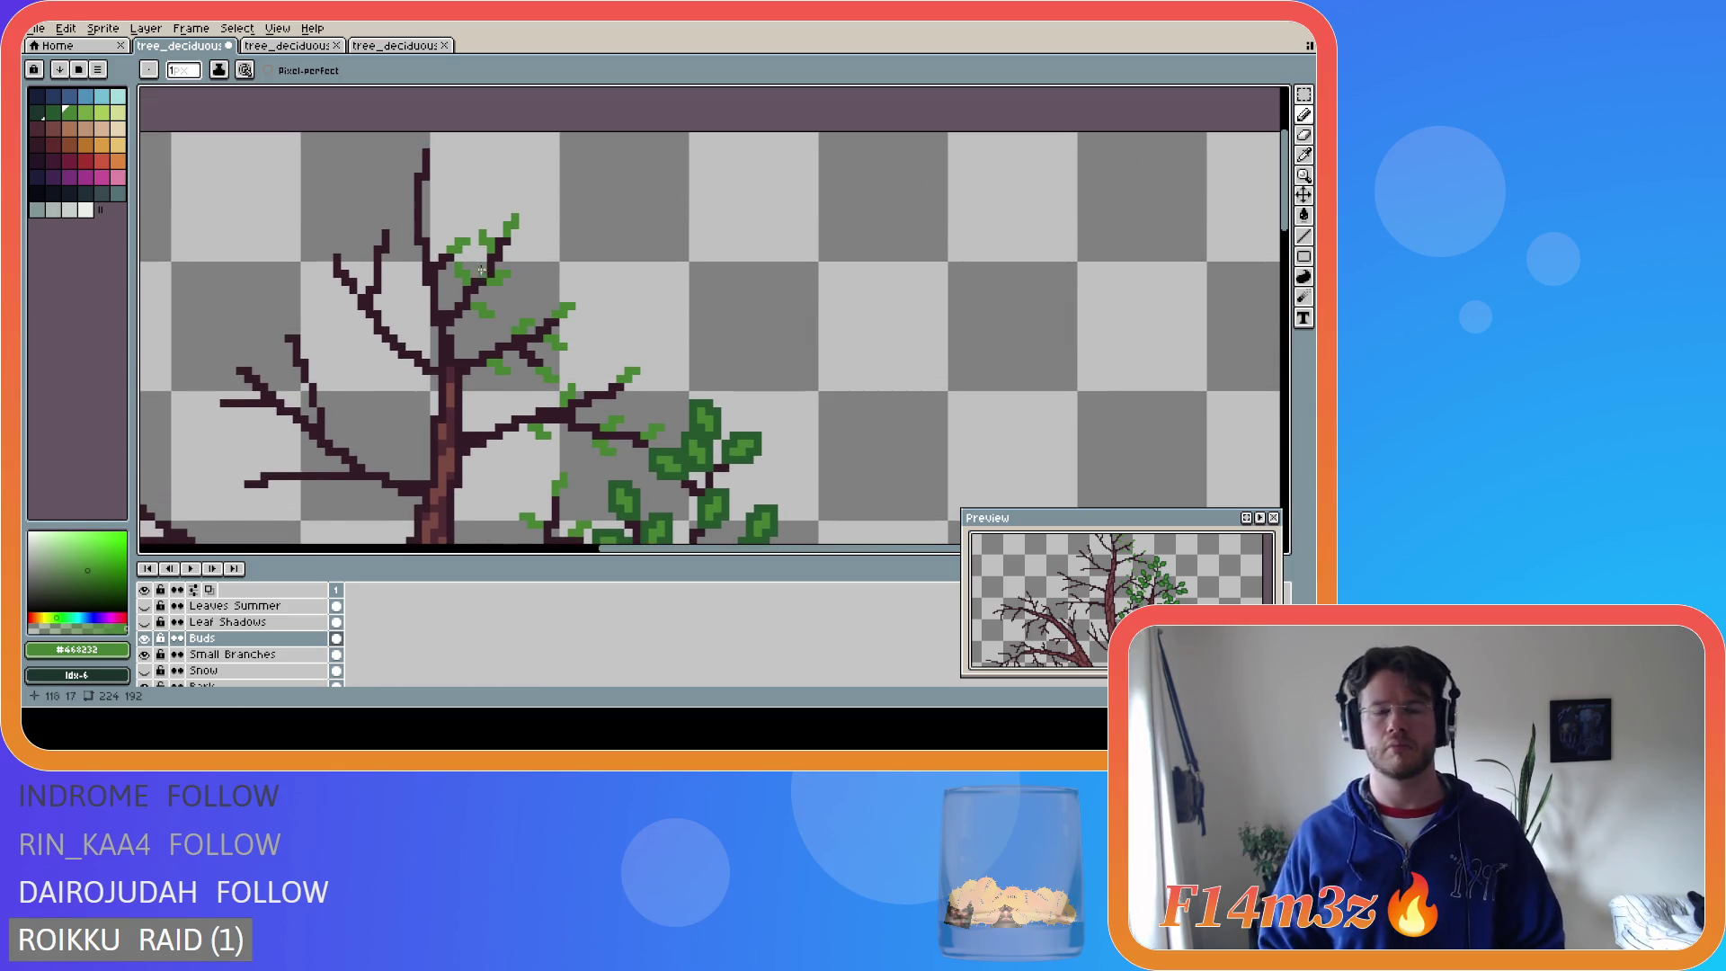
- Paint a small light-green bud at the very tip of the treetop
{"action": "scroll", "coordinate": [481, 269], "scroll_direction": "down", "scroll_amount": 3}
{"action": "scroll", "coordinate": [459, 312], "scroll_direction": "up", "scroll_amount": 2}
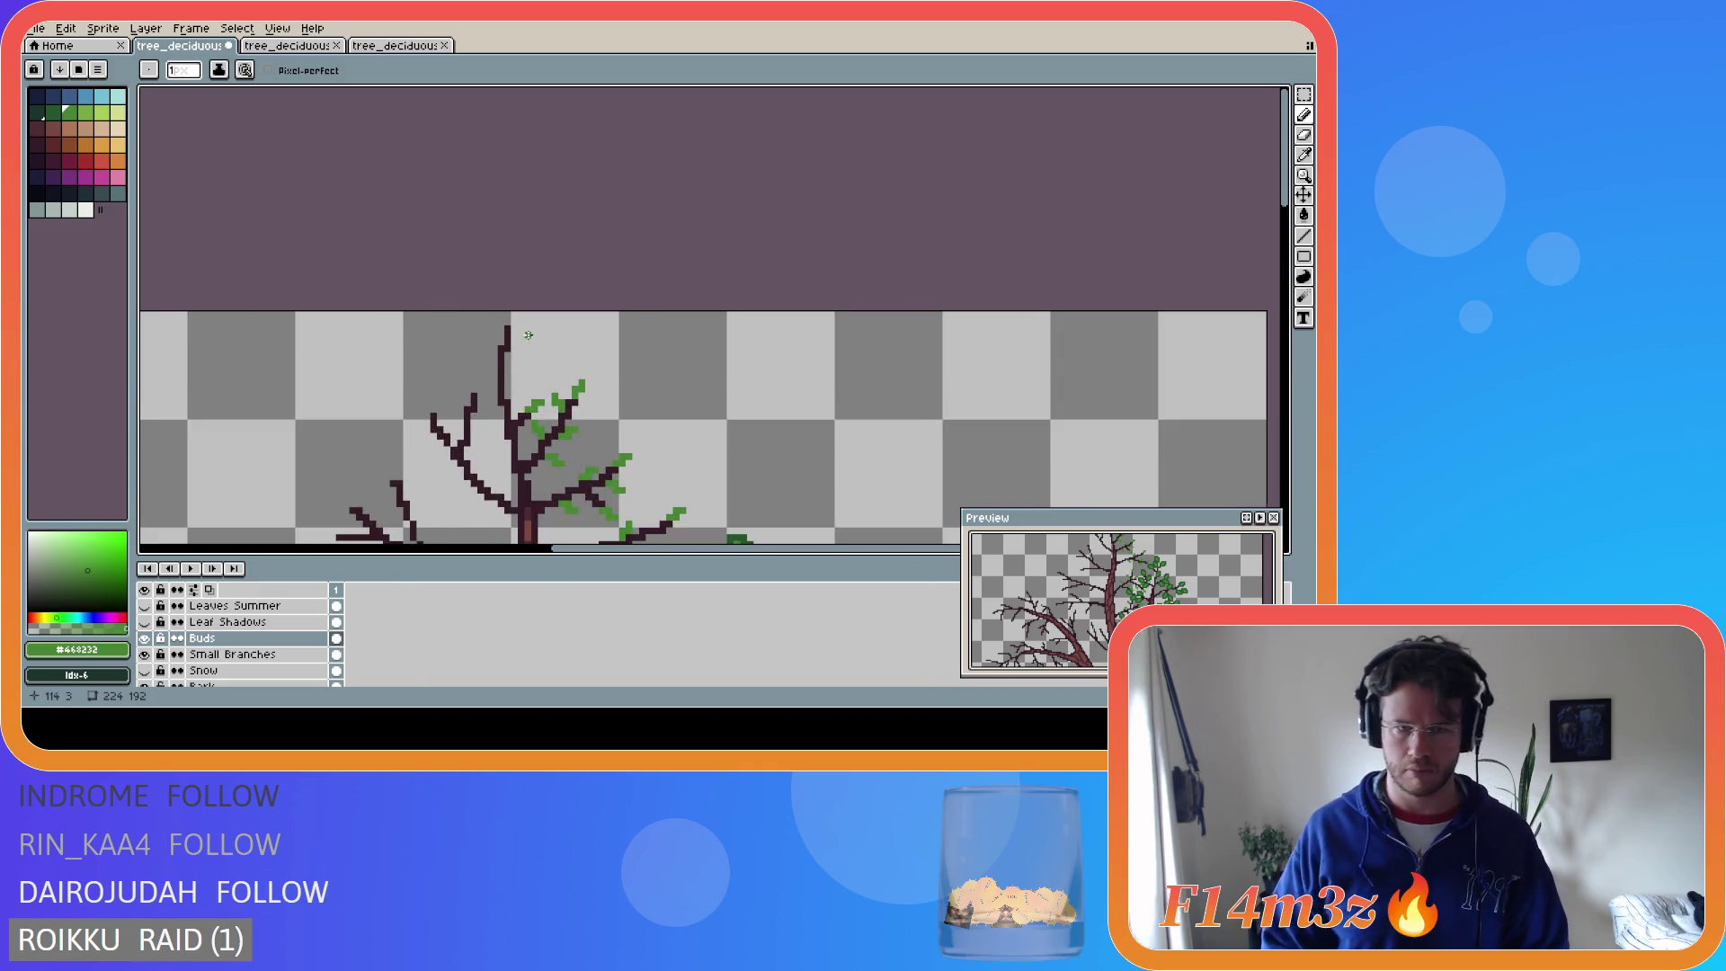
{"action": "scroll", "coordinate": [503, 377], "scroll_direction": "down", "scroll_amount": 5}
{"action": "scroll", "coordinate": [478, 425], "scroll_direction": "up", "scroll_amount": 3}
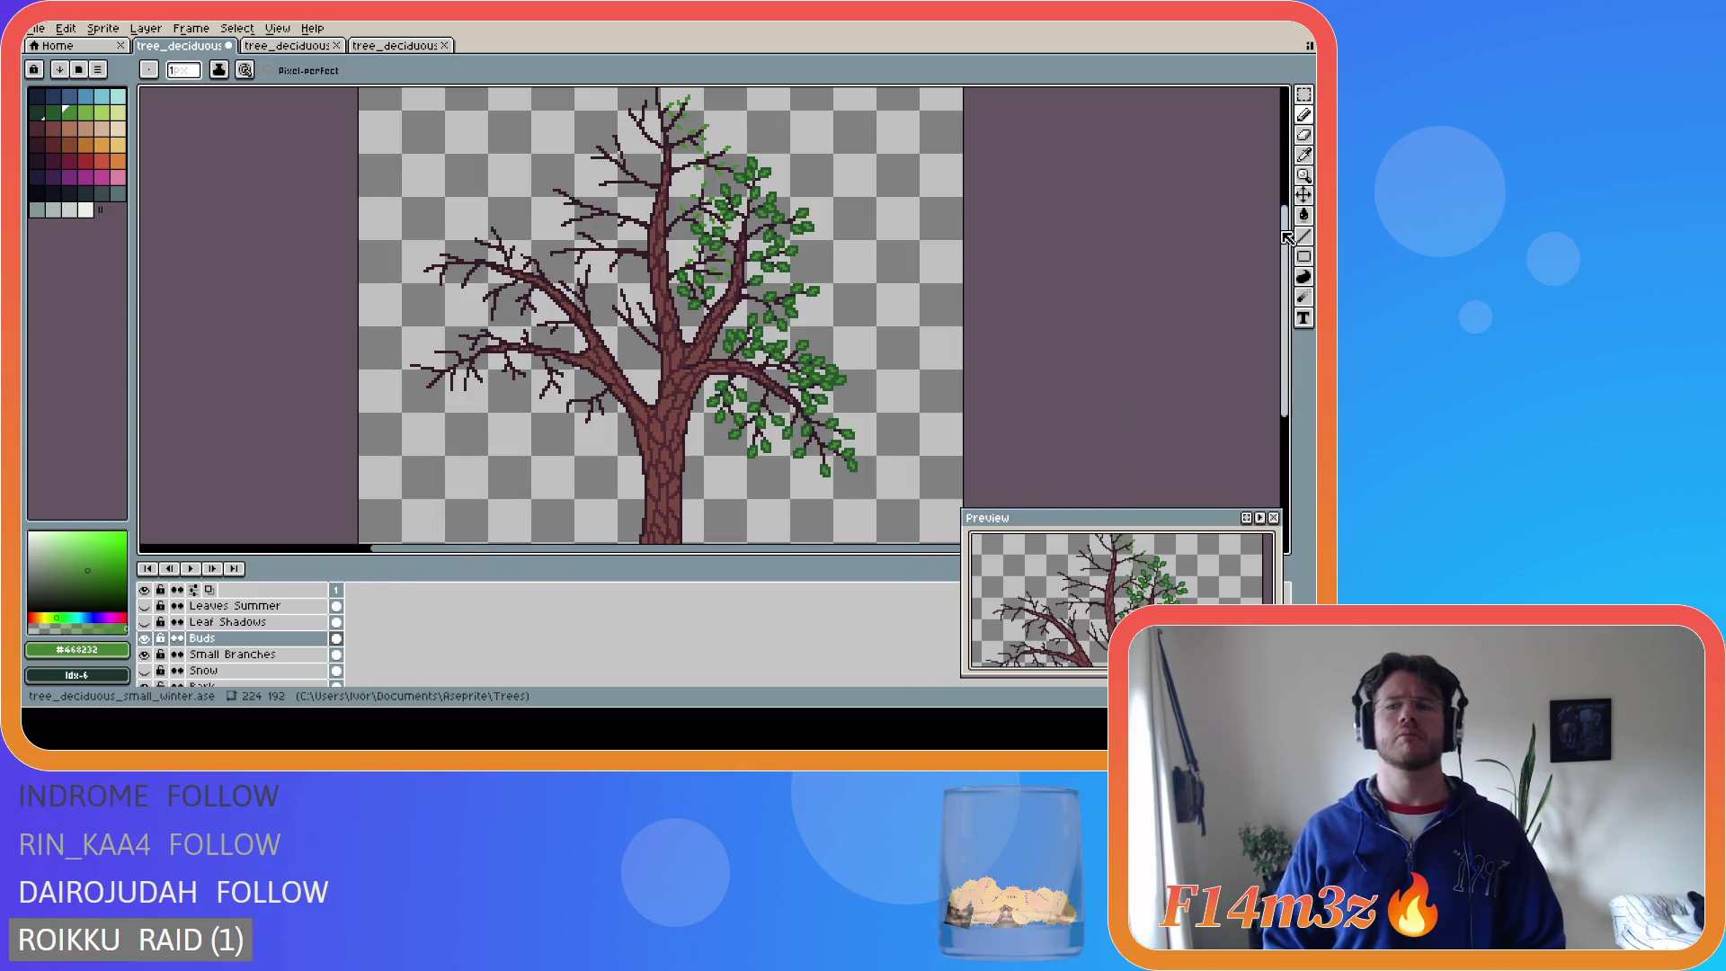
{"action": "scroll", "coordinate": [675, 153], "scroll_direction": "up", "scroll_amount": 2}
{"action": "scroll", "coordinate": [665, 154], "scroll_direction": "up", "scroll_amount": 1}
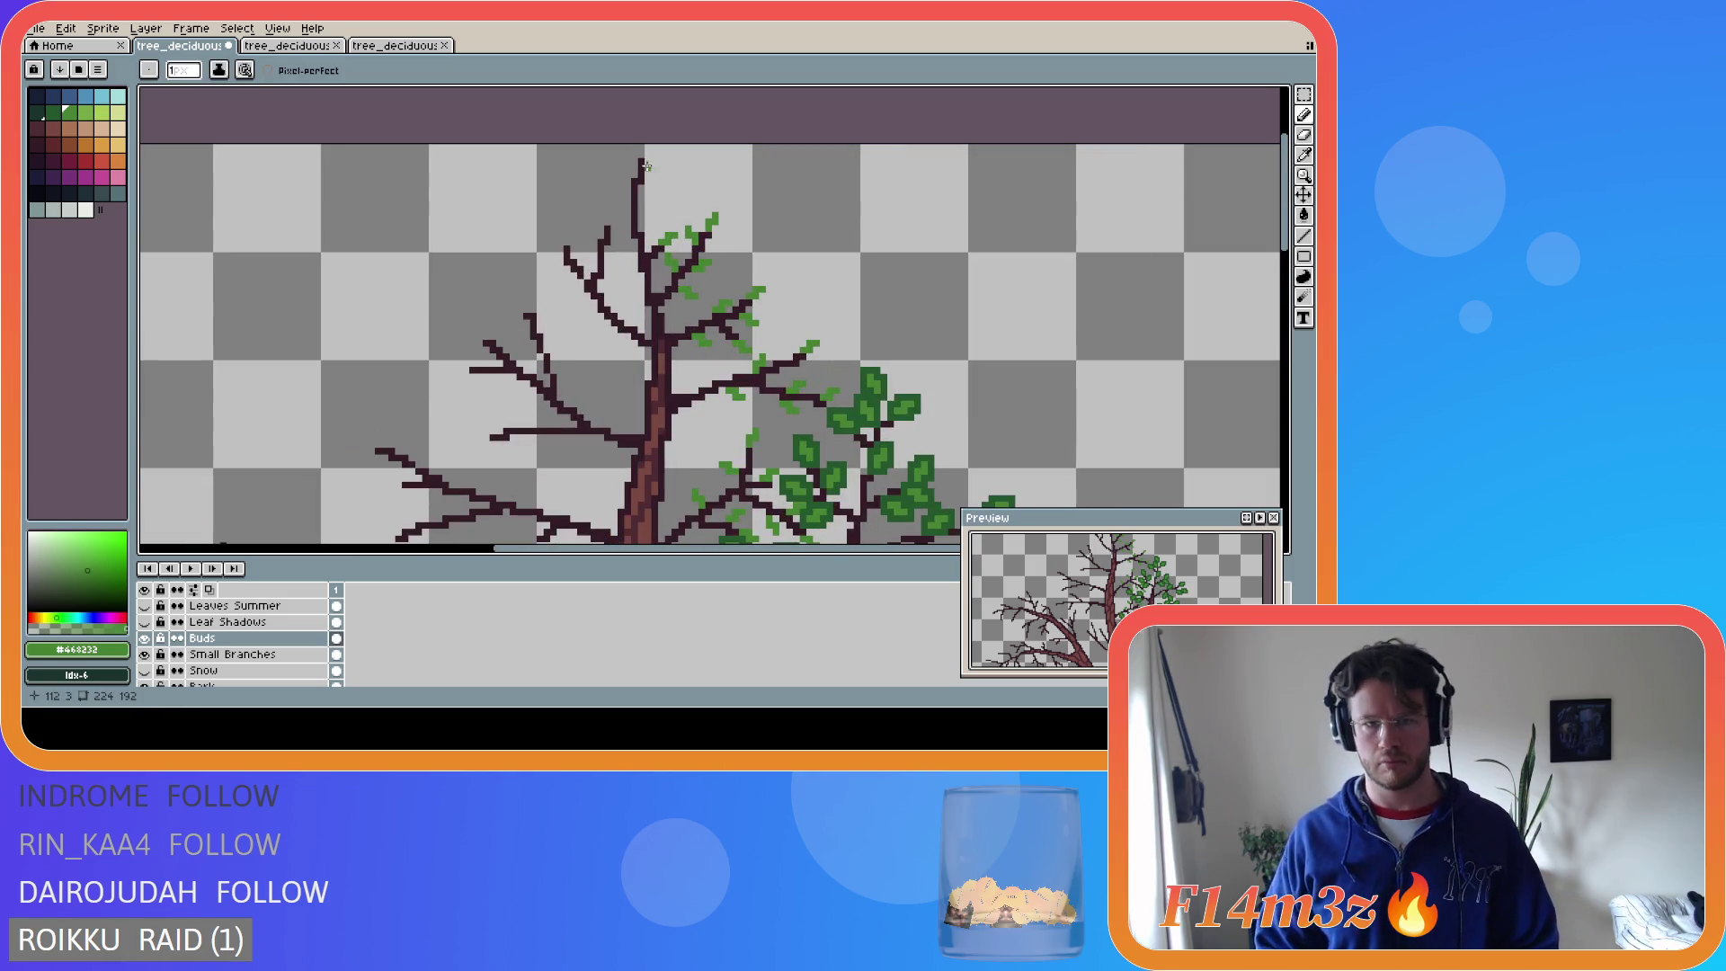
{"action": "left_click", "coordinate": [646, 162]}
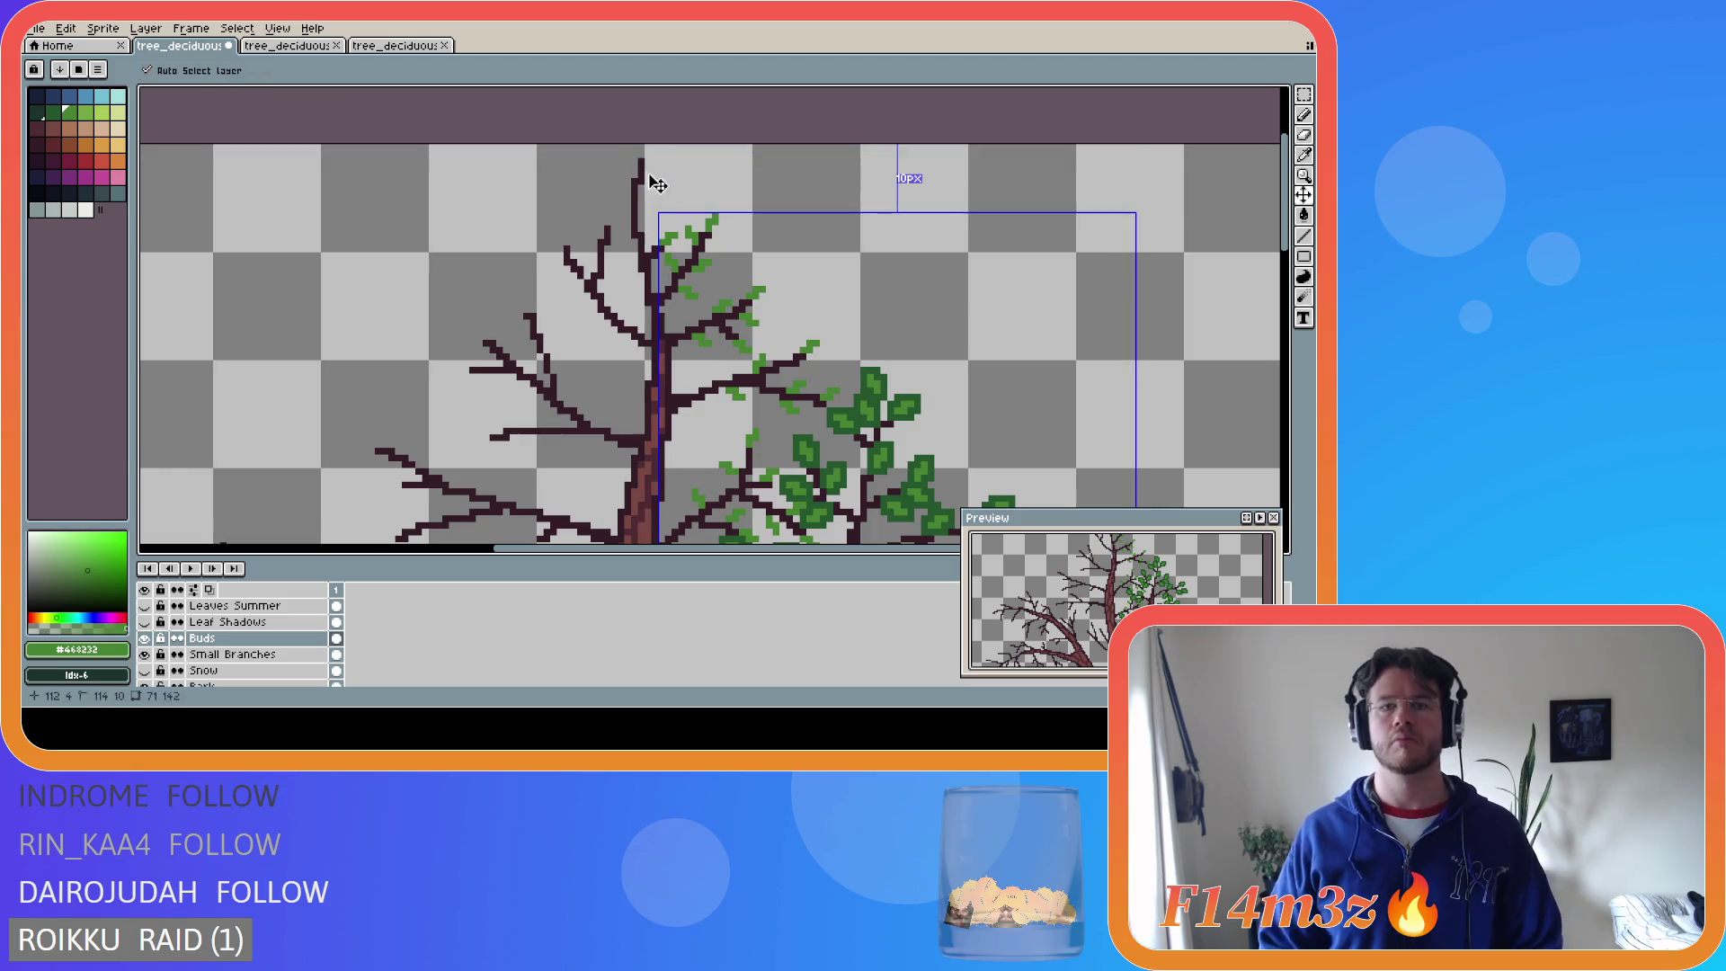
{"action": "left_click", "coordinate": [639, 163]}
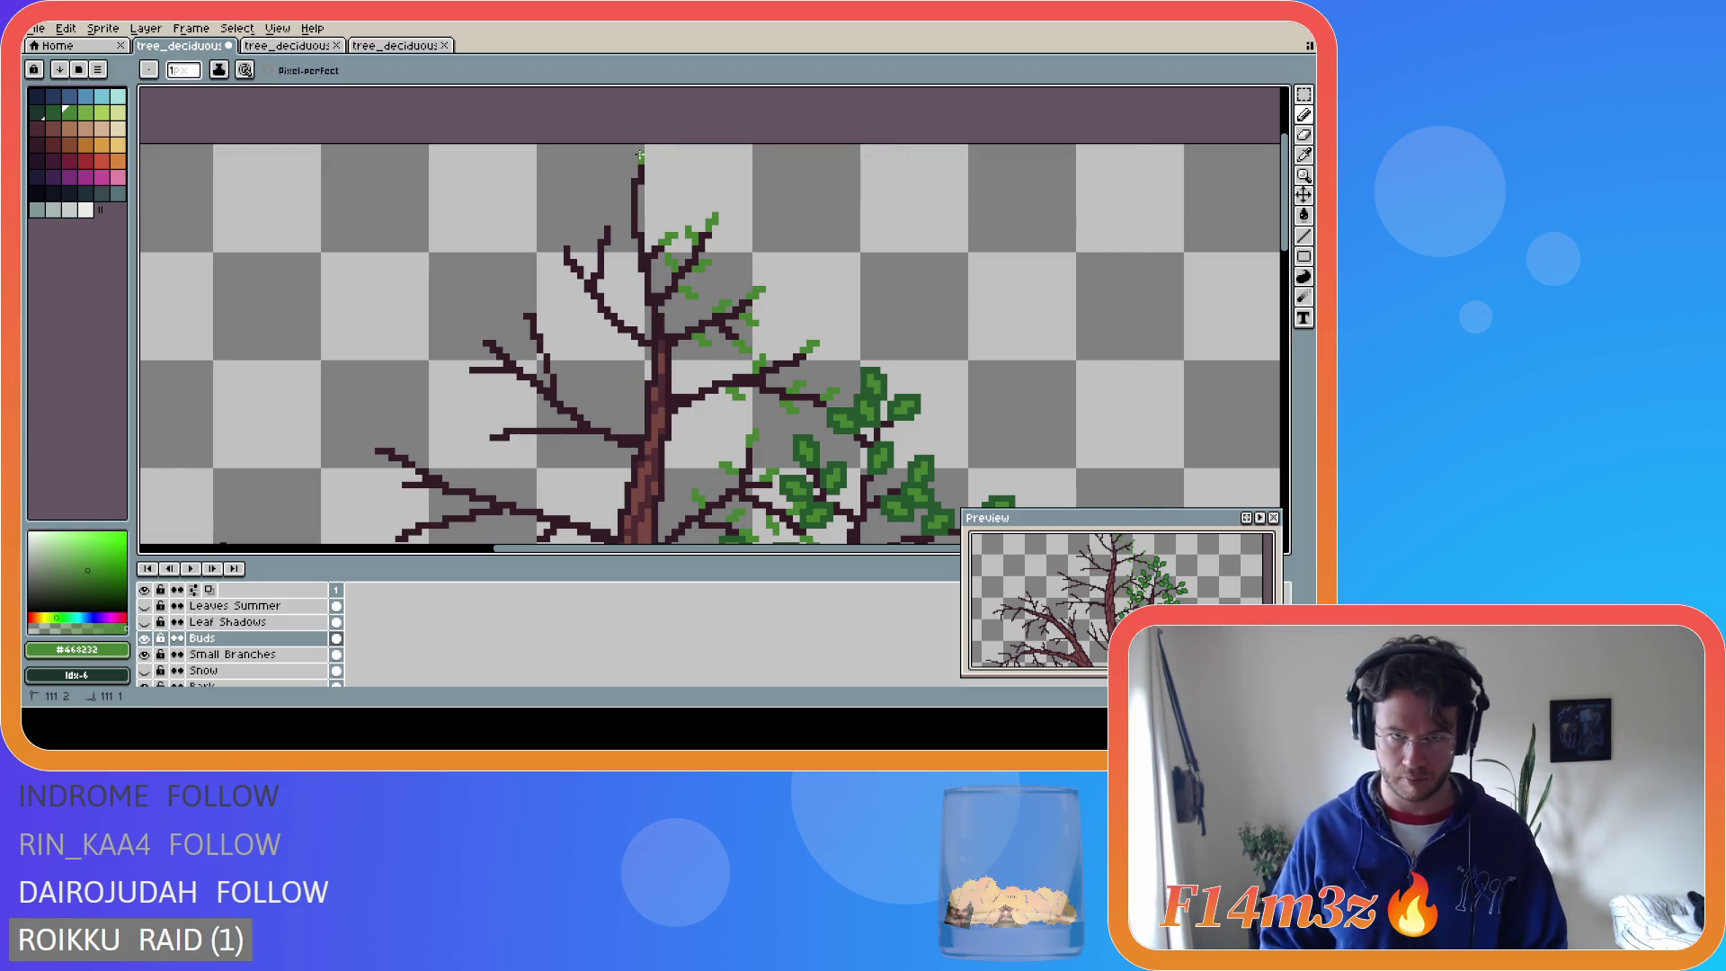
{"action": "left_click", "coordinate": [640, 167]}
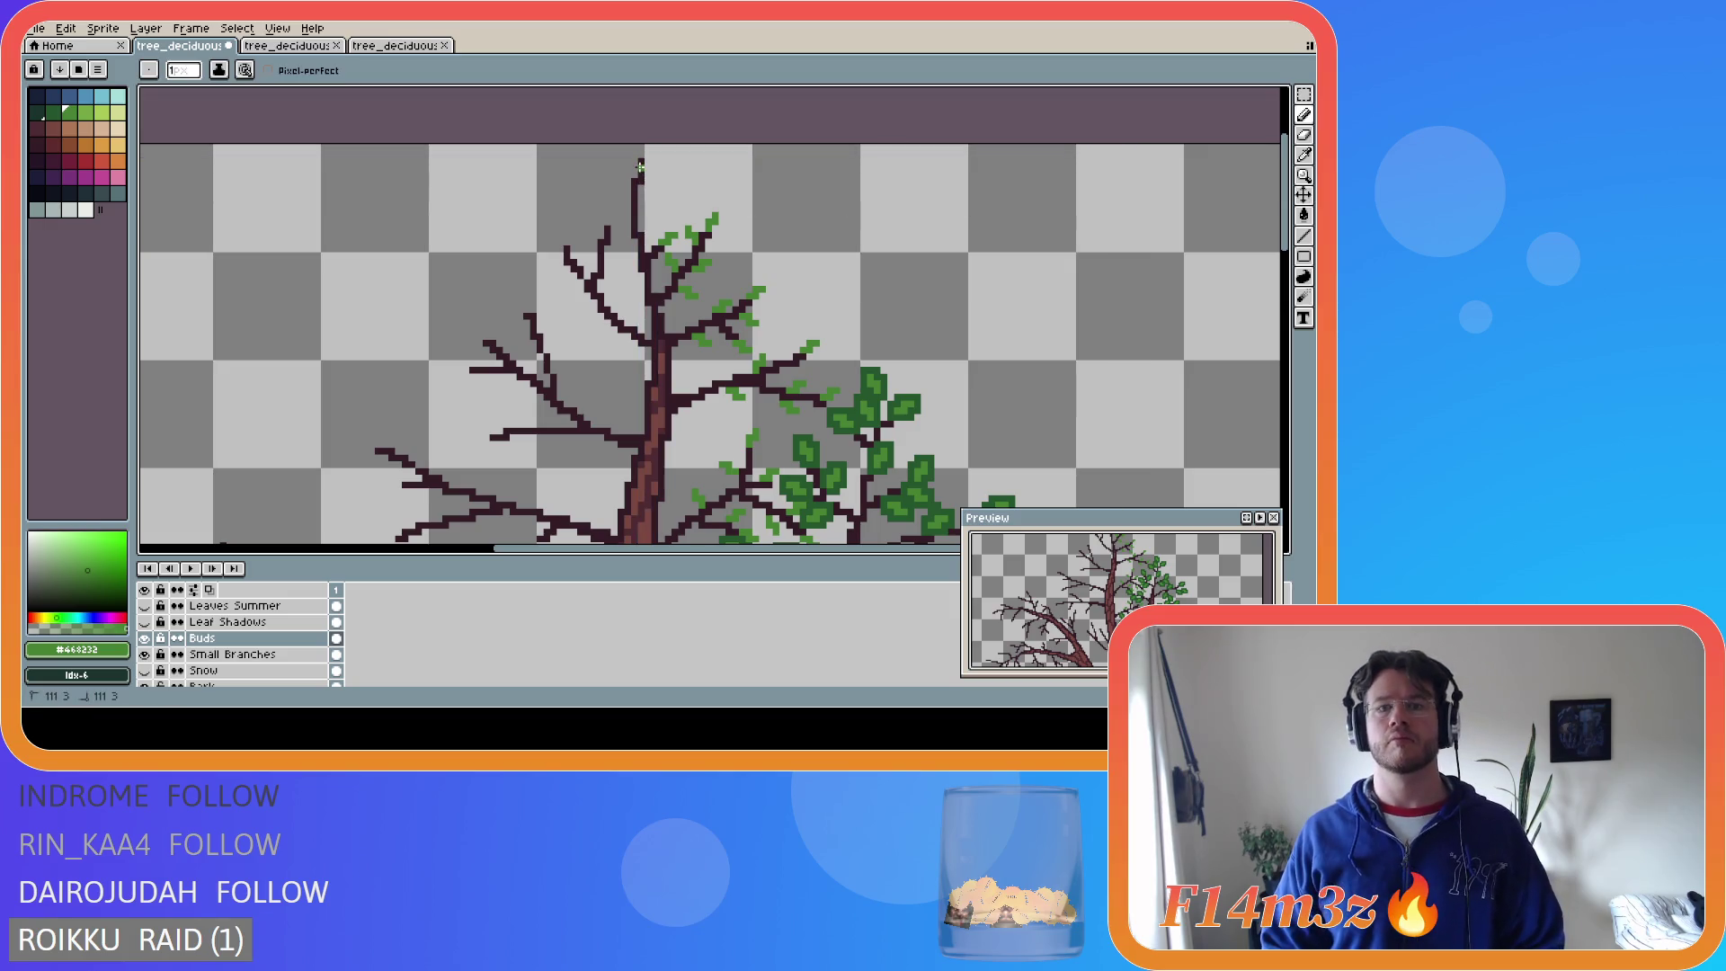
{"action": "left_click", "coordinate": [644, 163]}
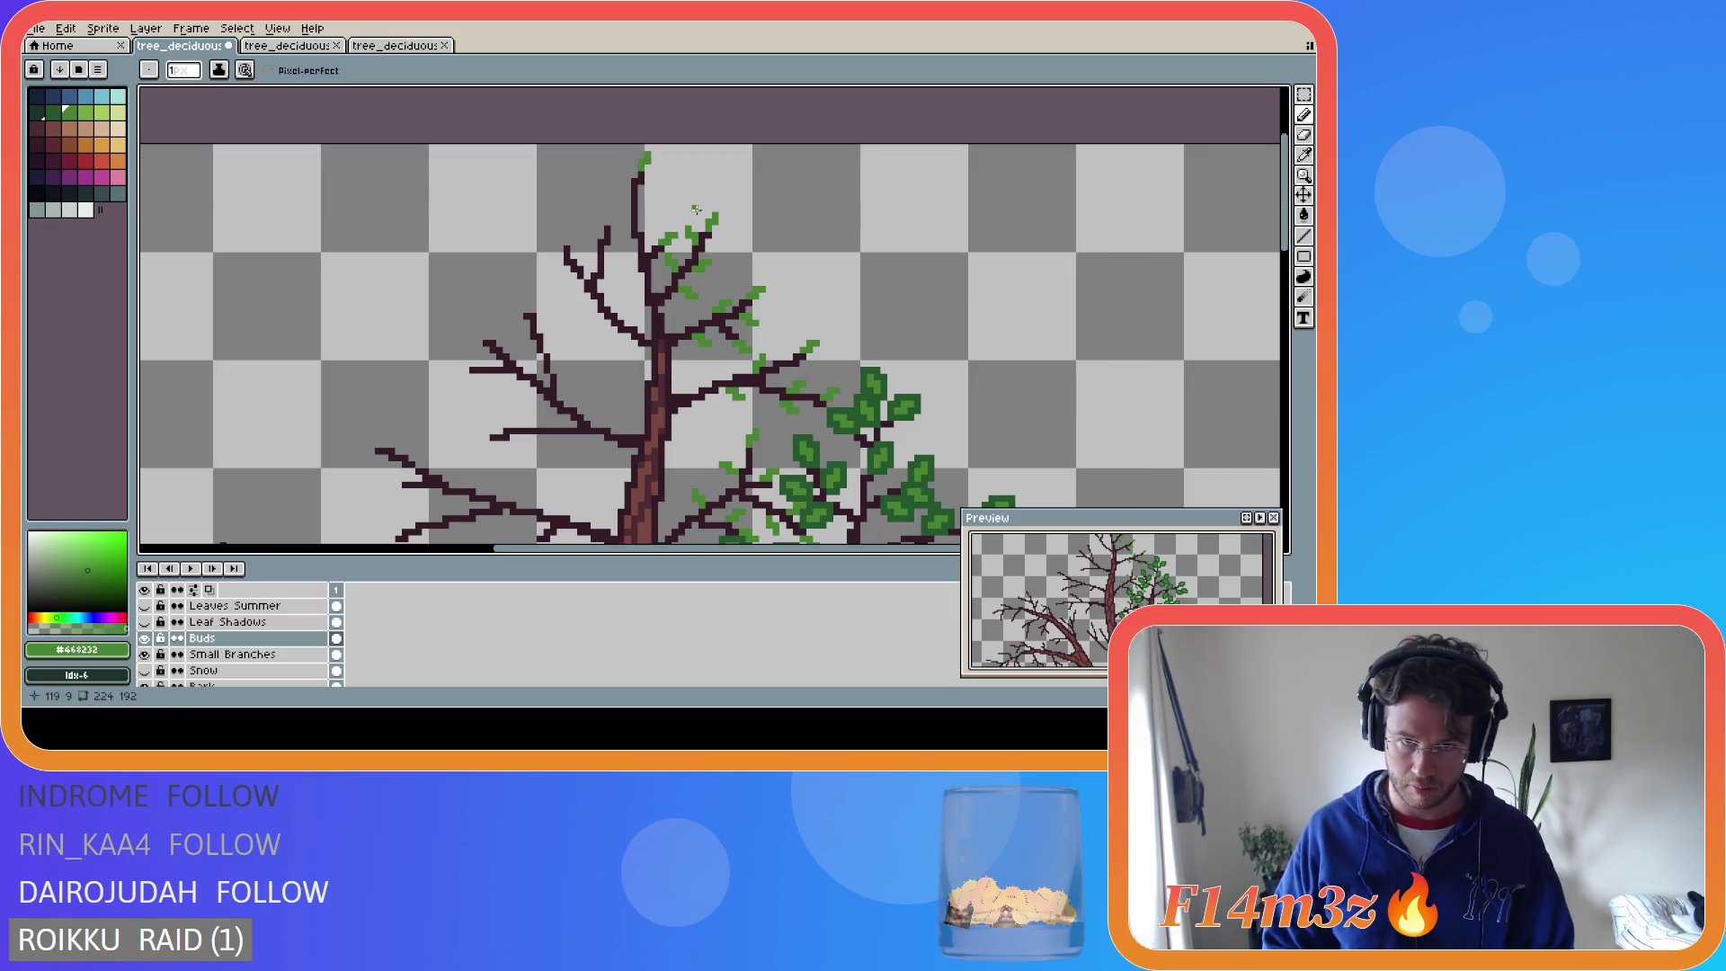
- Zoom out and pan to view the whole tree
{"action": "scroll", "coordinate": [695, 213], "scroll_direction": "down", "scroll_amount": 5}
{"action": "scroll", "coordinate": [832, 427], "scroll_direction": "up", "scroll_amount": 3}
{"action": "scroll", "coordinate": [782, 300], "scroll_direction": "down", "scroll_amount": 2}
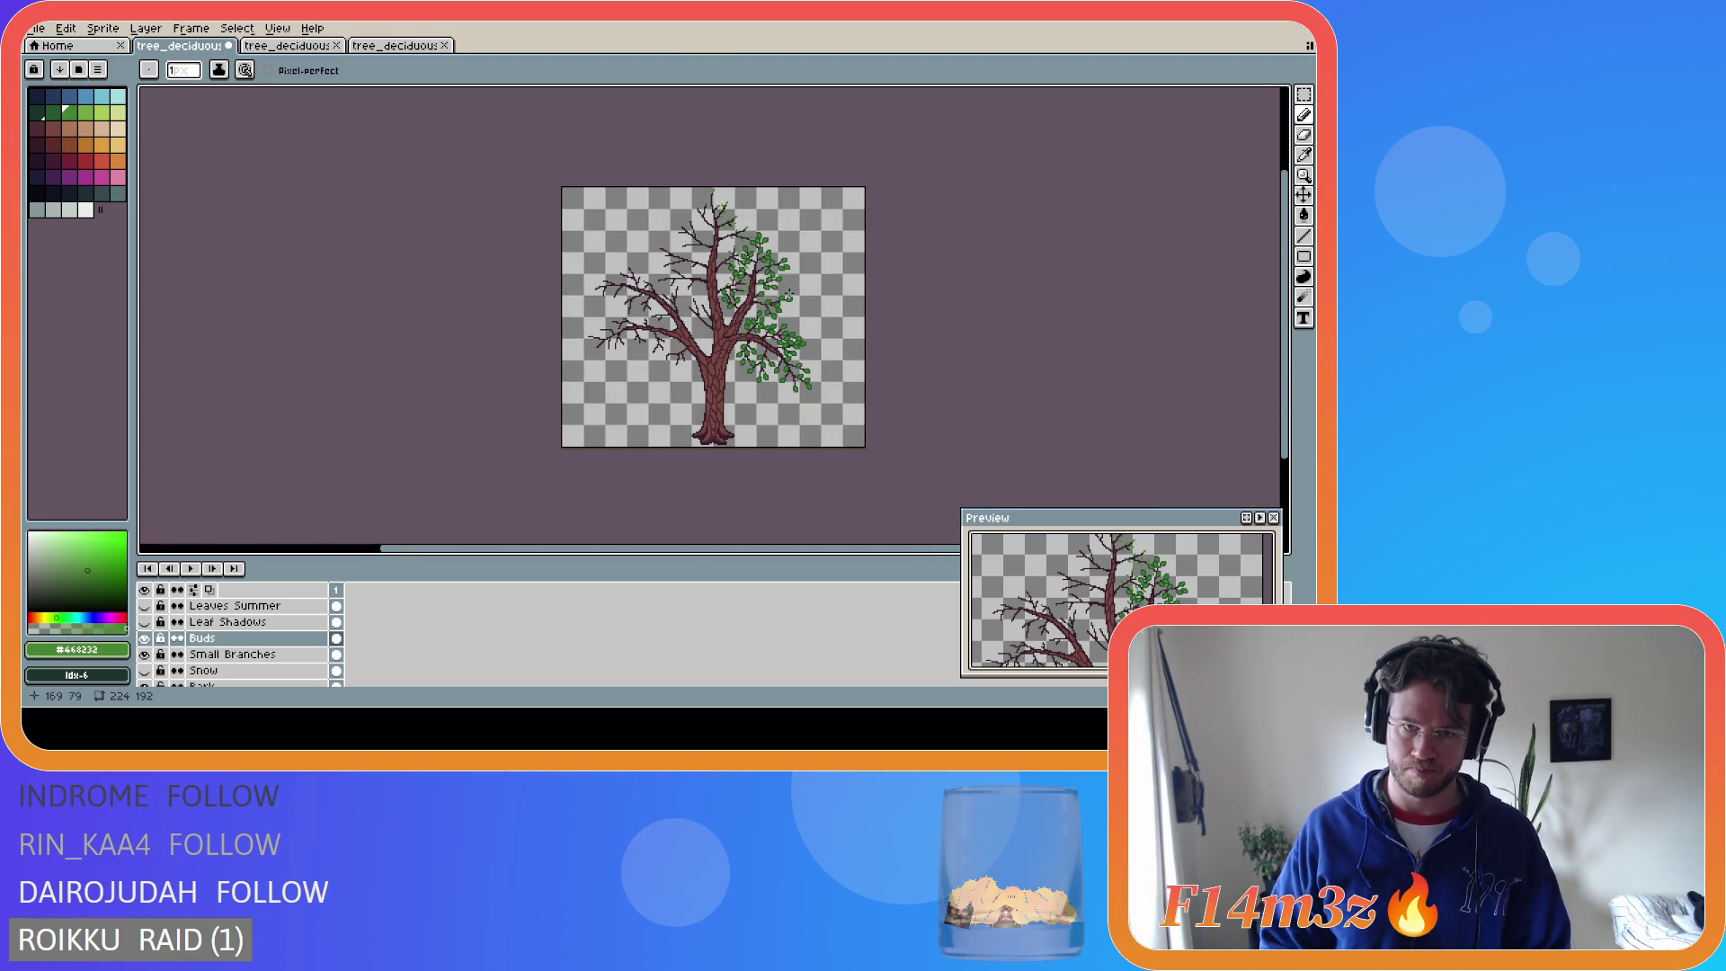
{"action": "scroll", "coordinate": [770, 220], "scroll_direction": "up", "scroll_amount": 5}
{"action": "scroll", "coordinate": [771, 220], "scroll_direction": "down", "scroll_amount": 3}
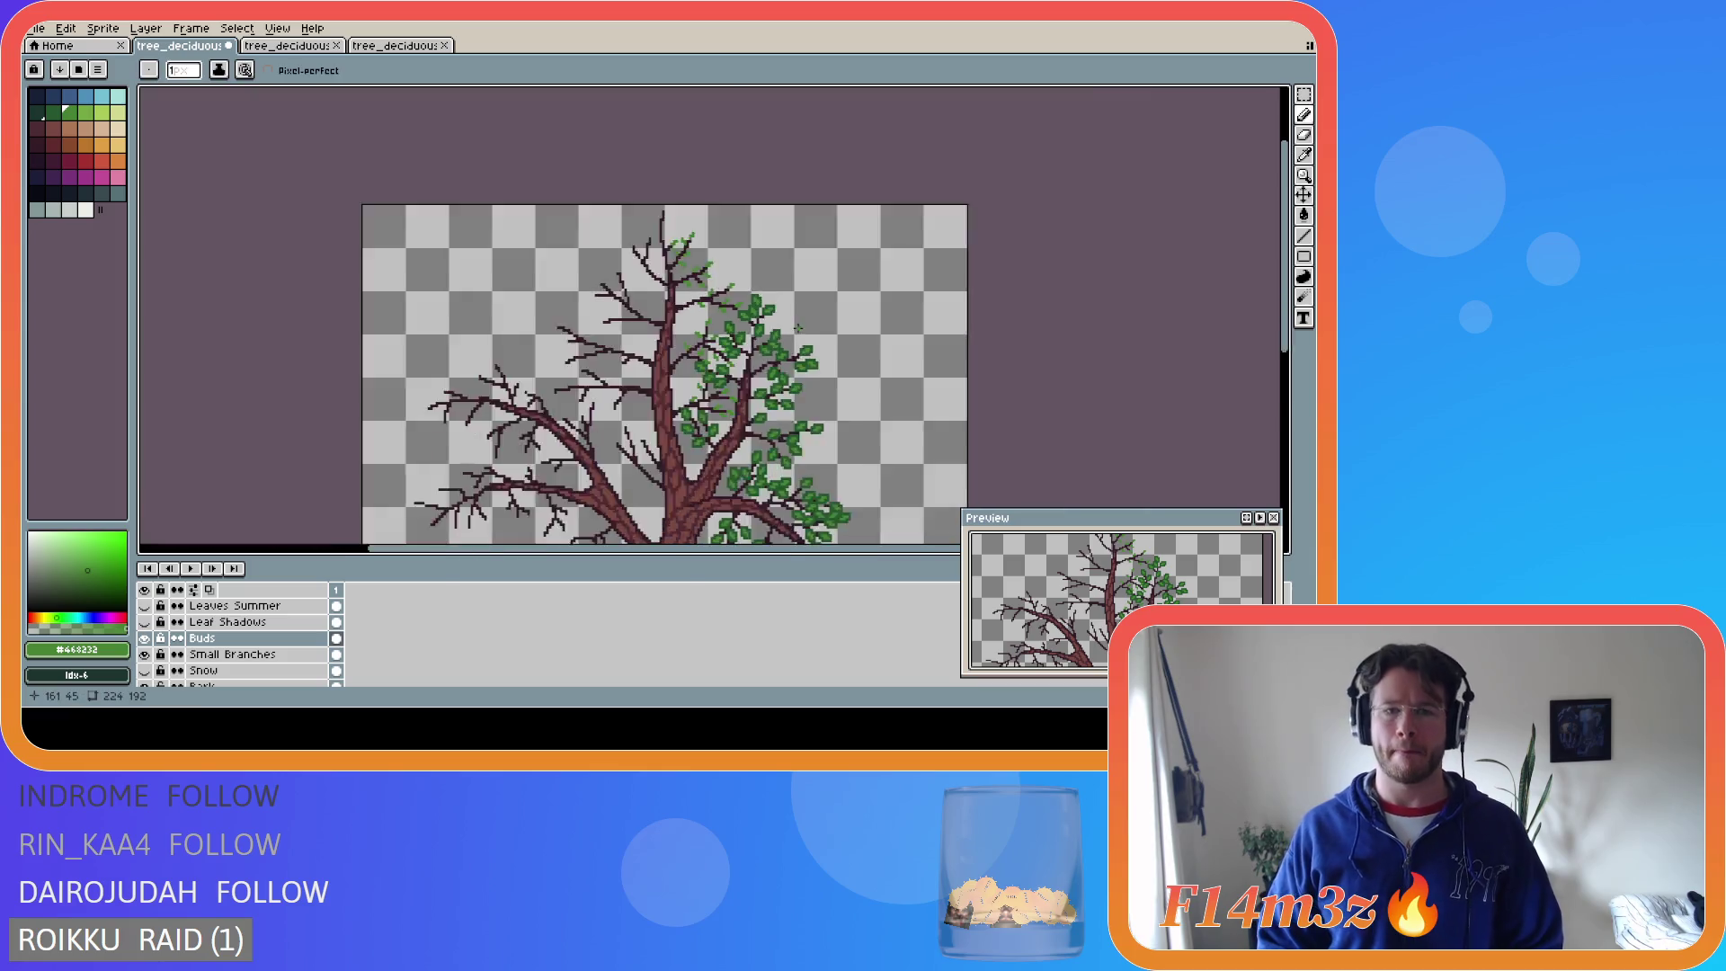
{"action": "left_click_drag", "start_coordinate": [1291, 348], "coordinate": [1292, 391]}
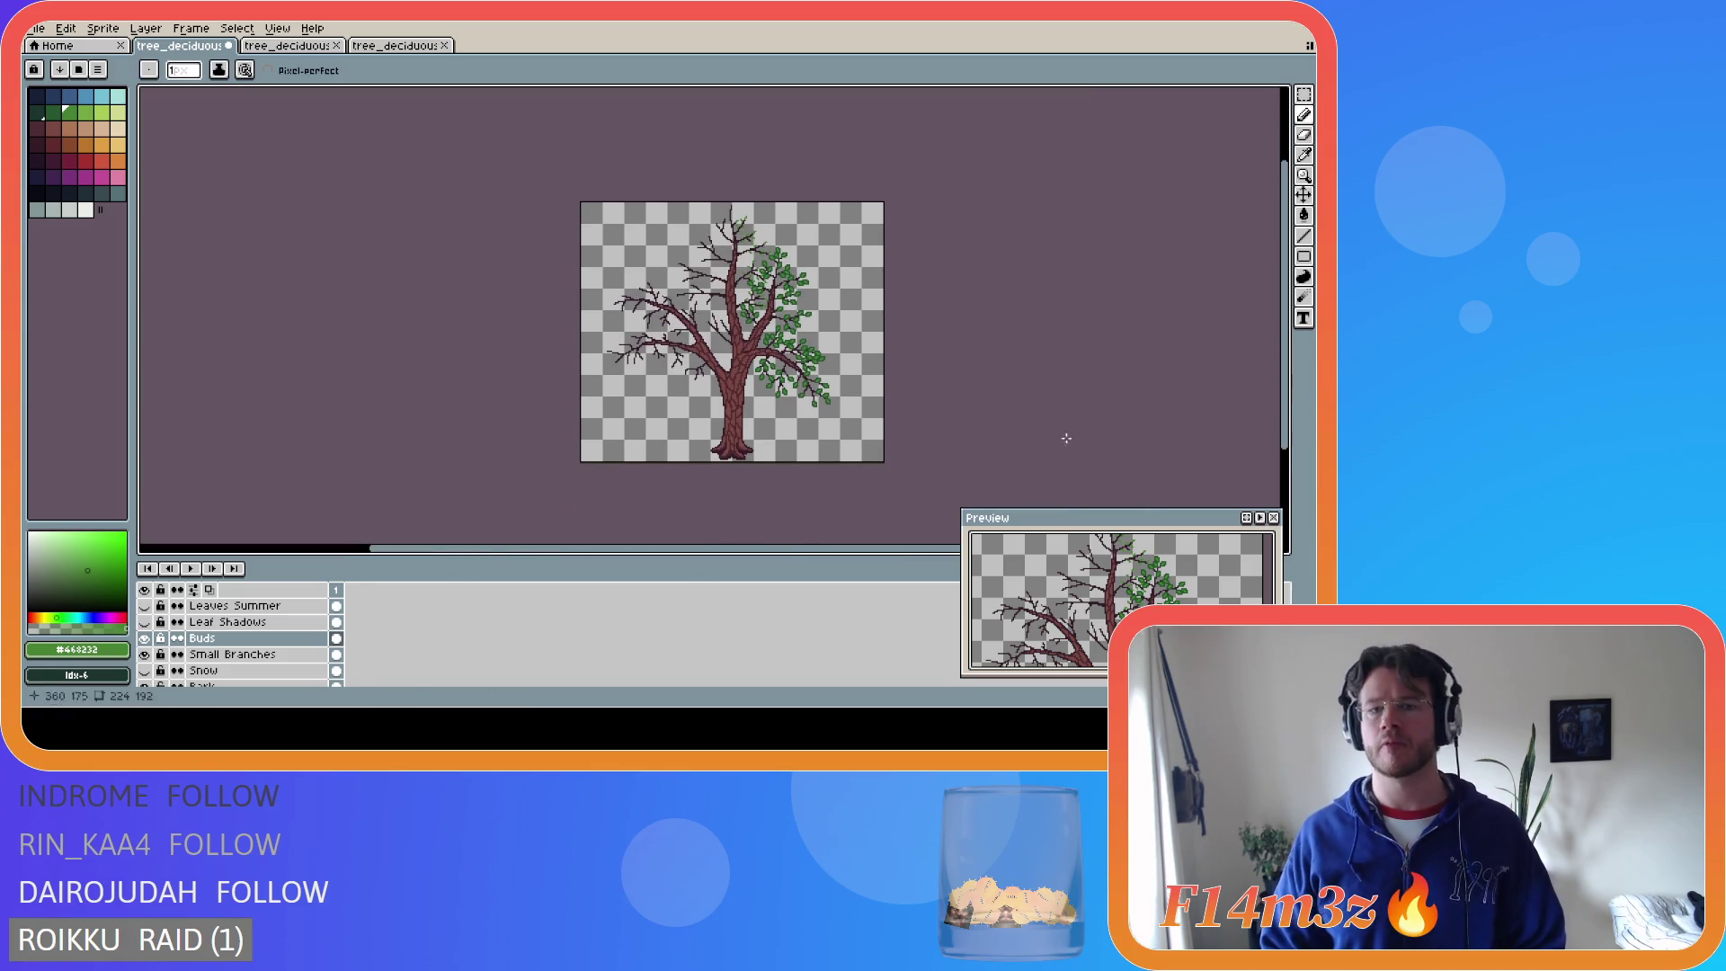
{"action": "mouse_move", "coordinate": [797, 551]}
{"action": "left_mouse_down"}
{"action": "mouse_move", "coordinate": [921, 560]}
{"action": "mouse_move", "coordinate": [876, 551]}
{"action": "left_mouse_up"}
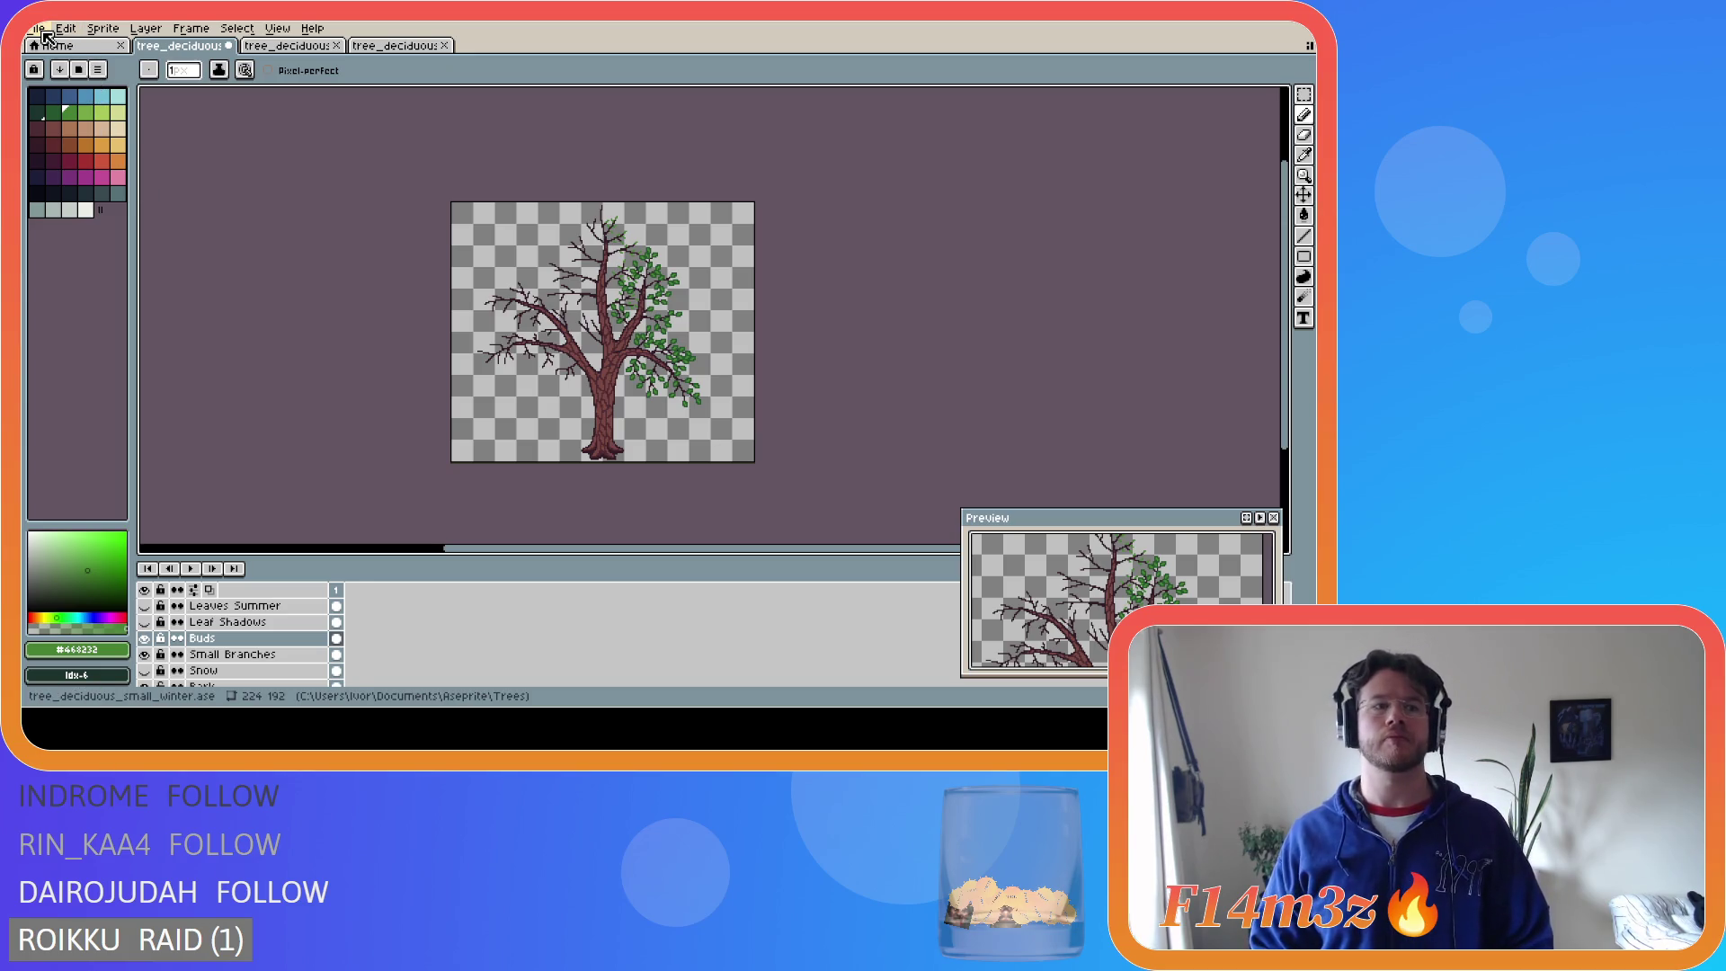
- Change the canvas height from 192 to 224 via Canvas Size, giving 224 × 224
{"action": "left_click", "coordinate": [103, 27]}
{"action": "left_click", "coordinate": [116, 122]}
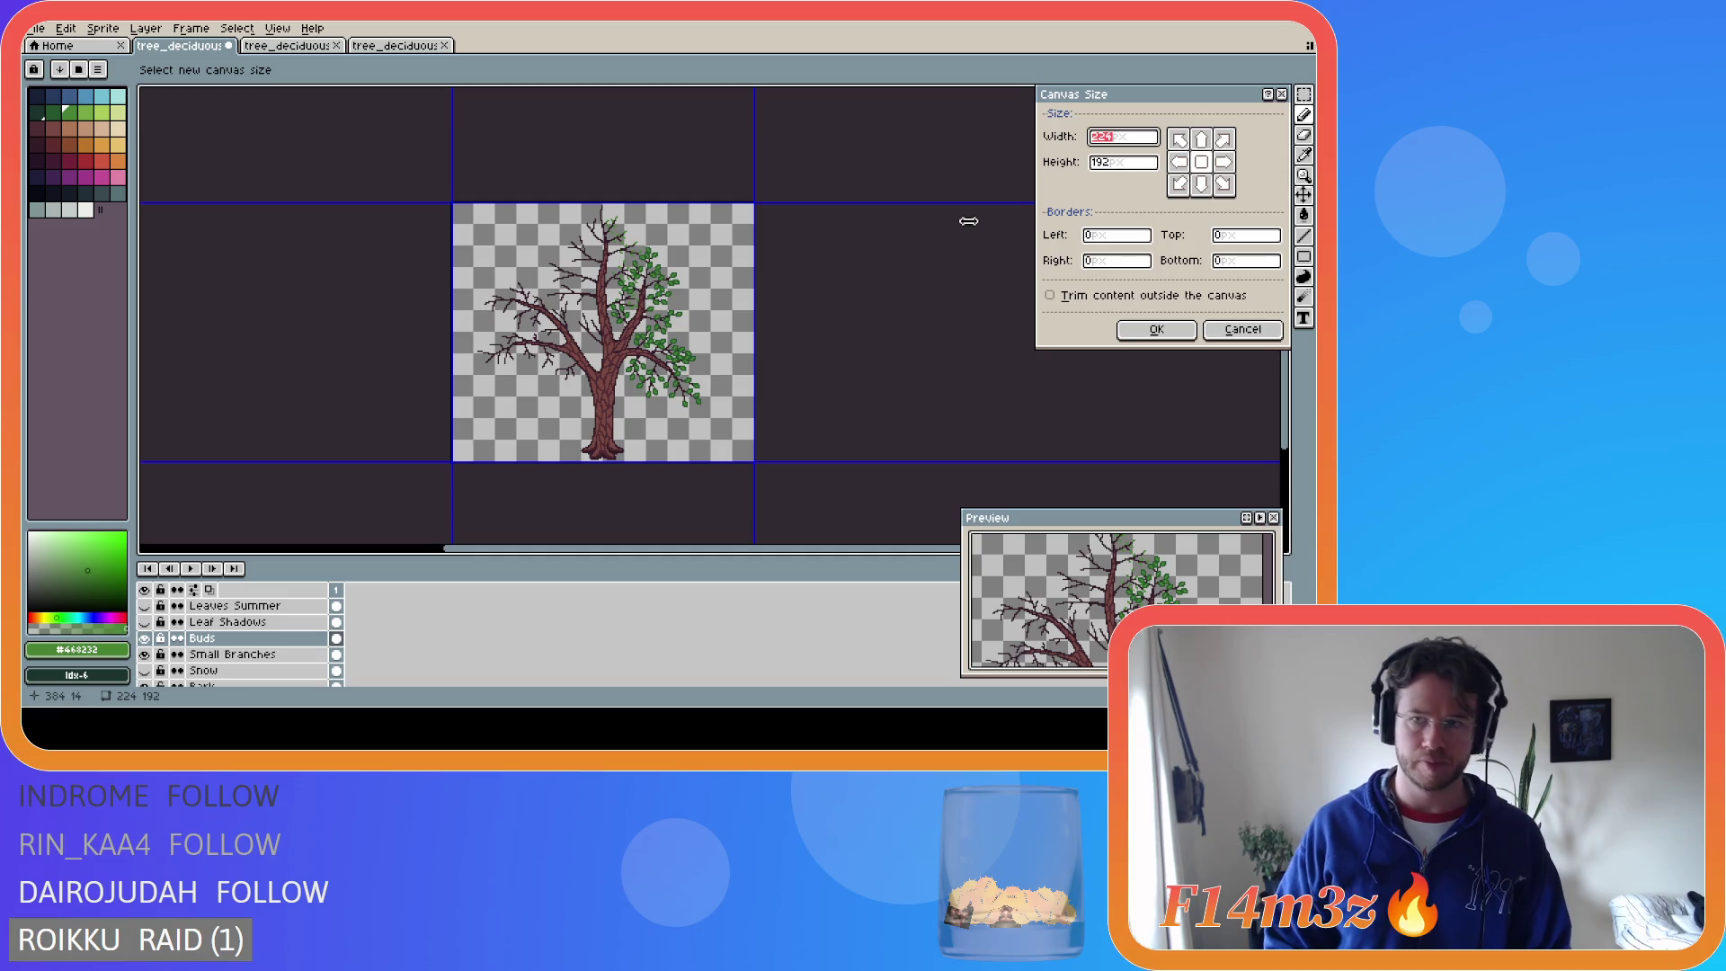
{"action": "left_click", "coordinate": [1121, 164]}
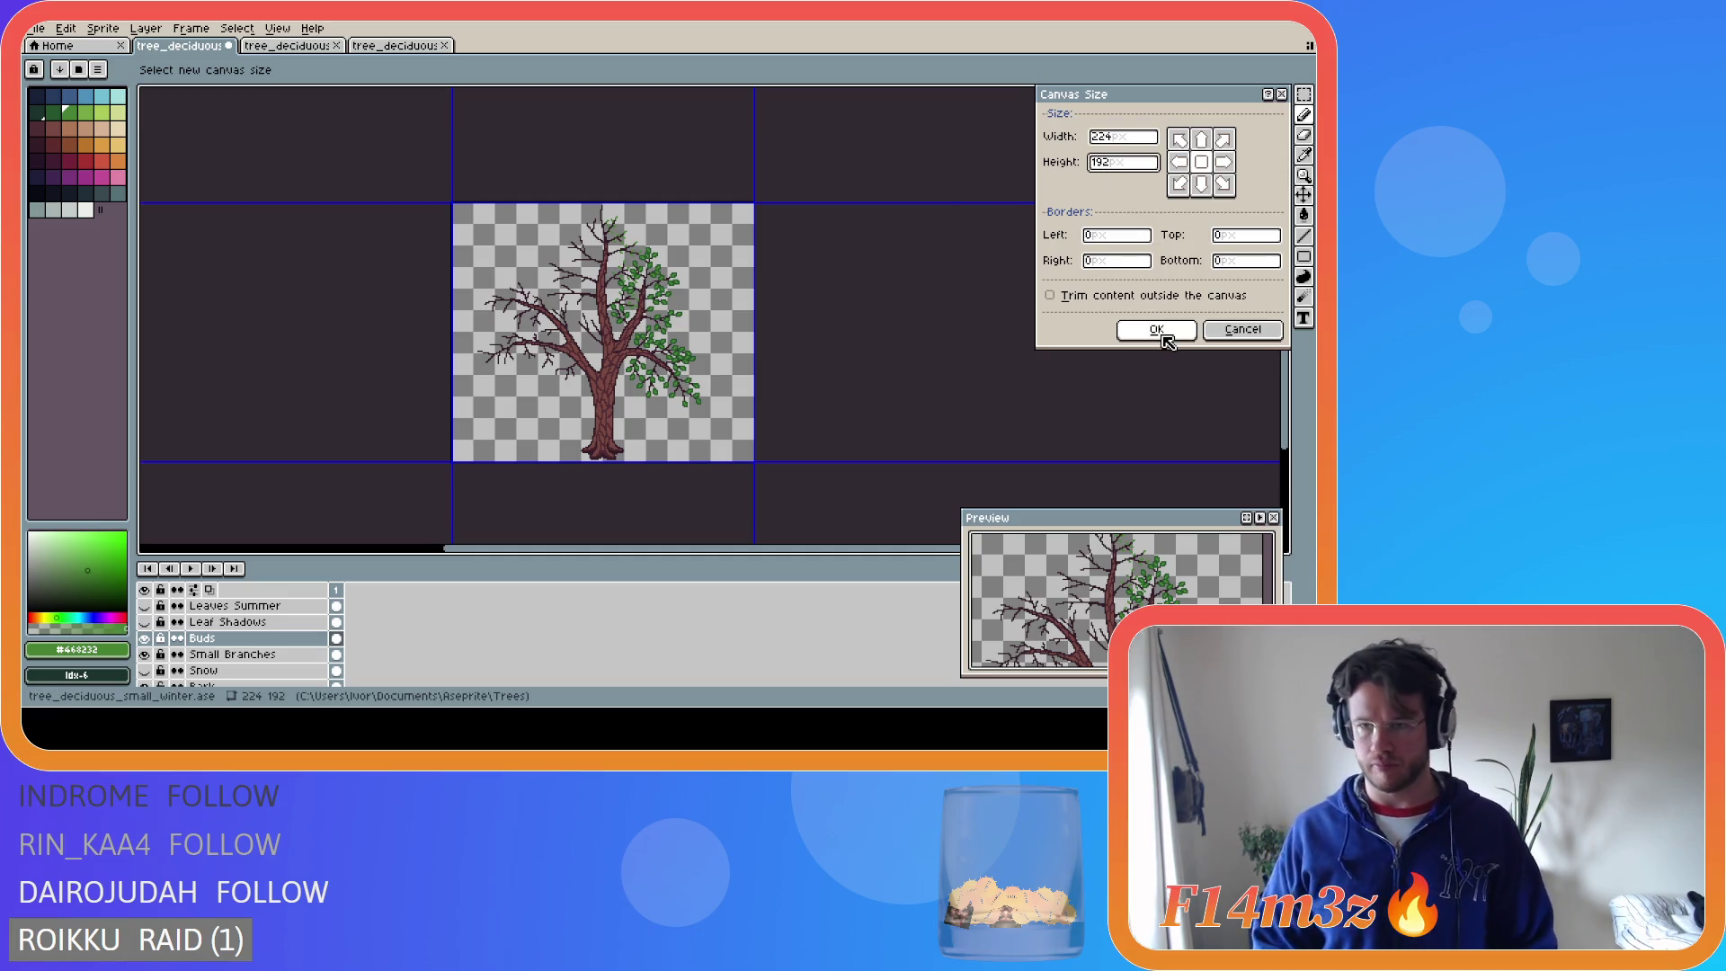
{"action": "double_click", "coordinate": [1113, 164]}
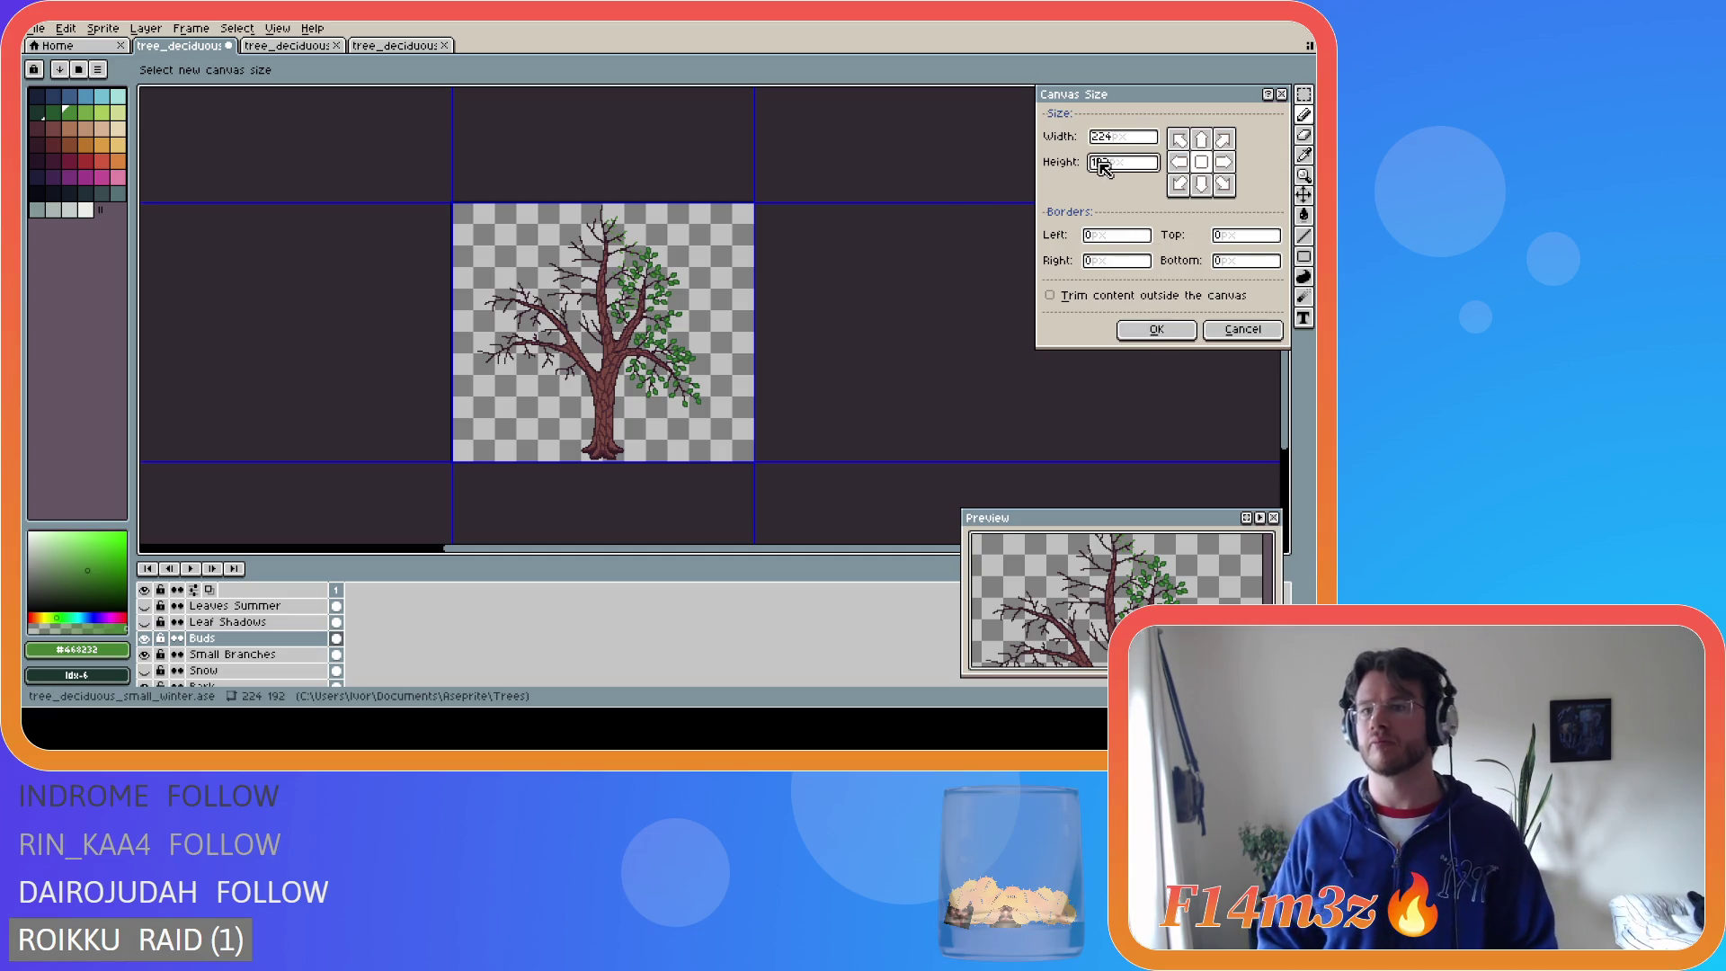
{"action": "type", "text": "1224"}
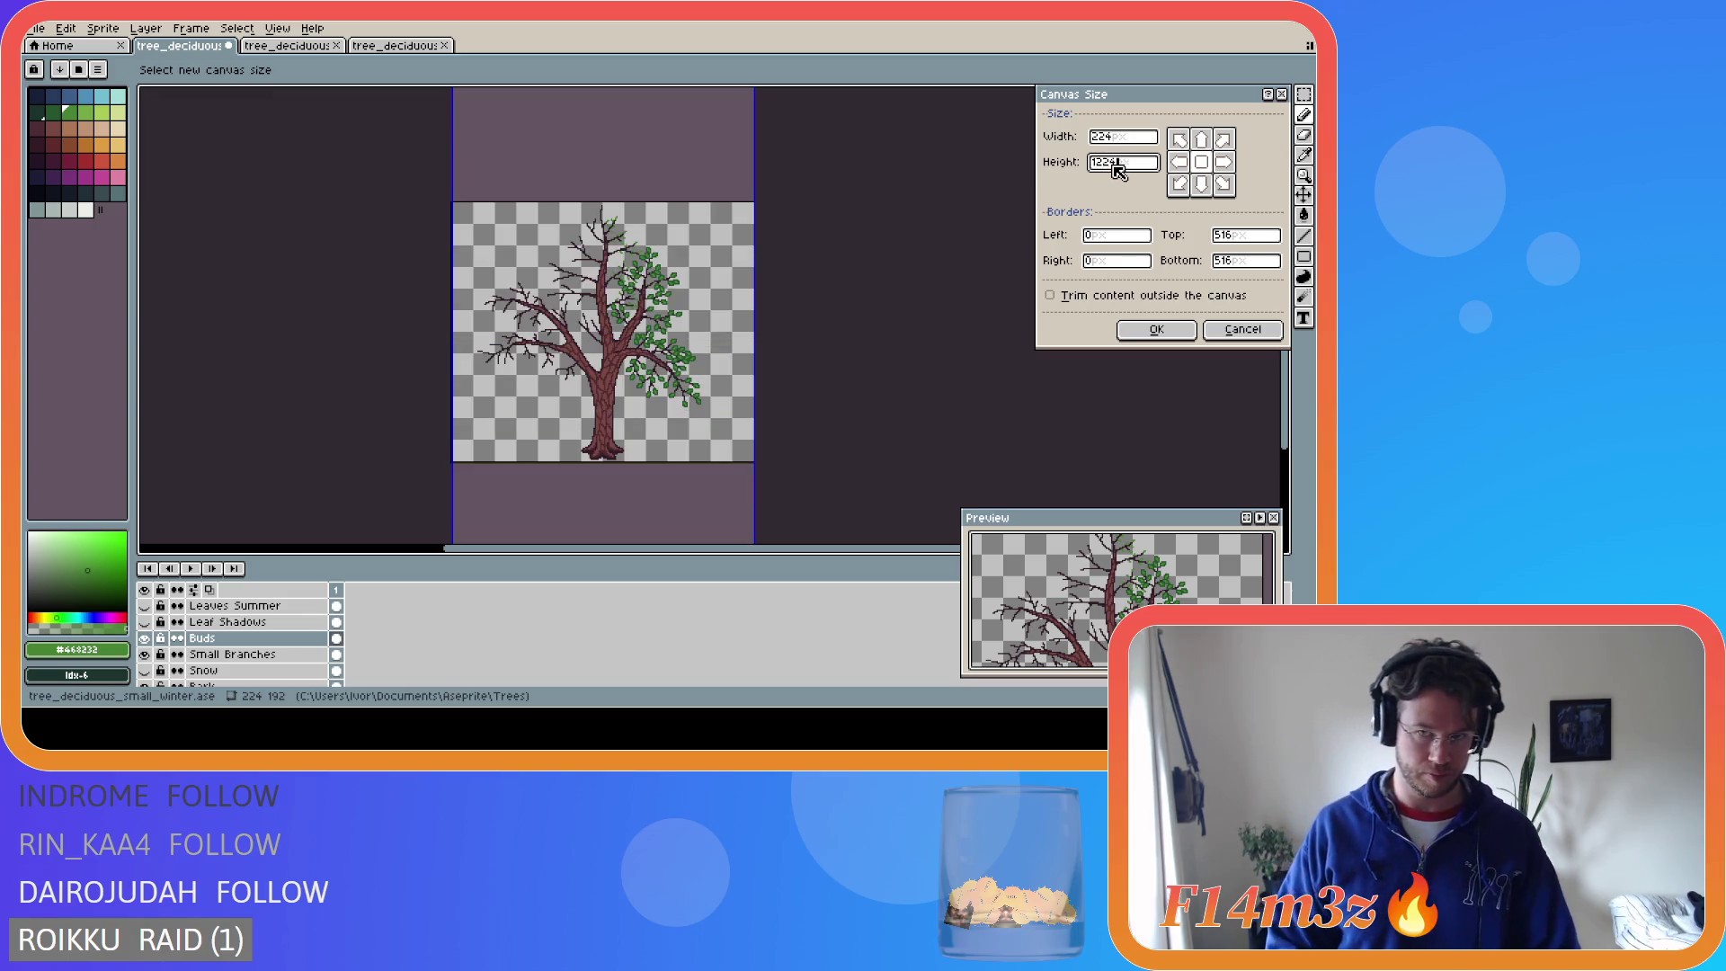
{"action": "key", "text": "Home"}
{"action": "key", "text": "Delete"}
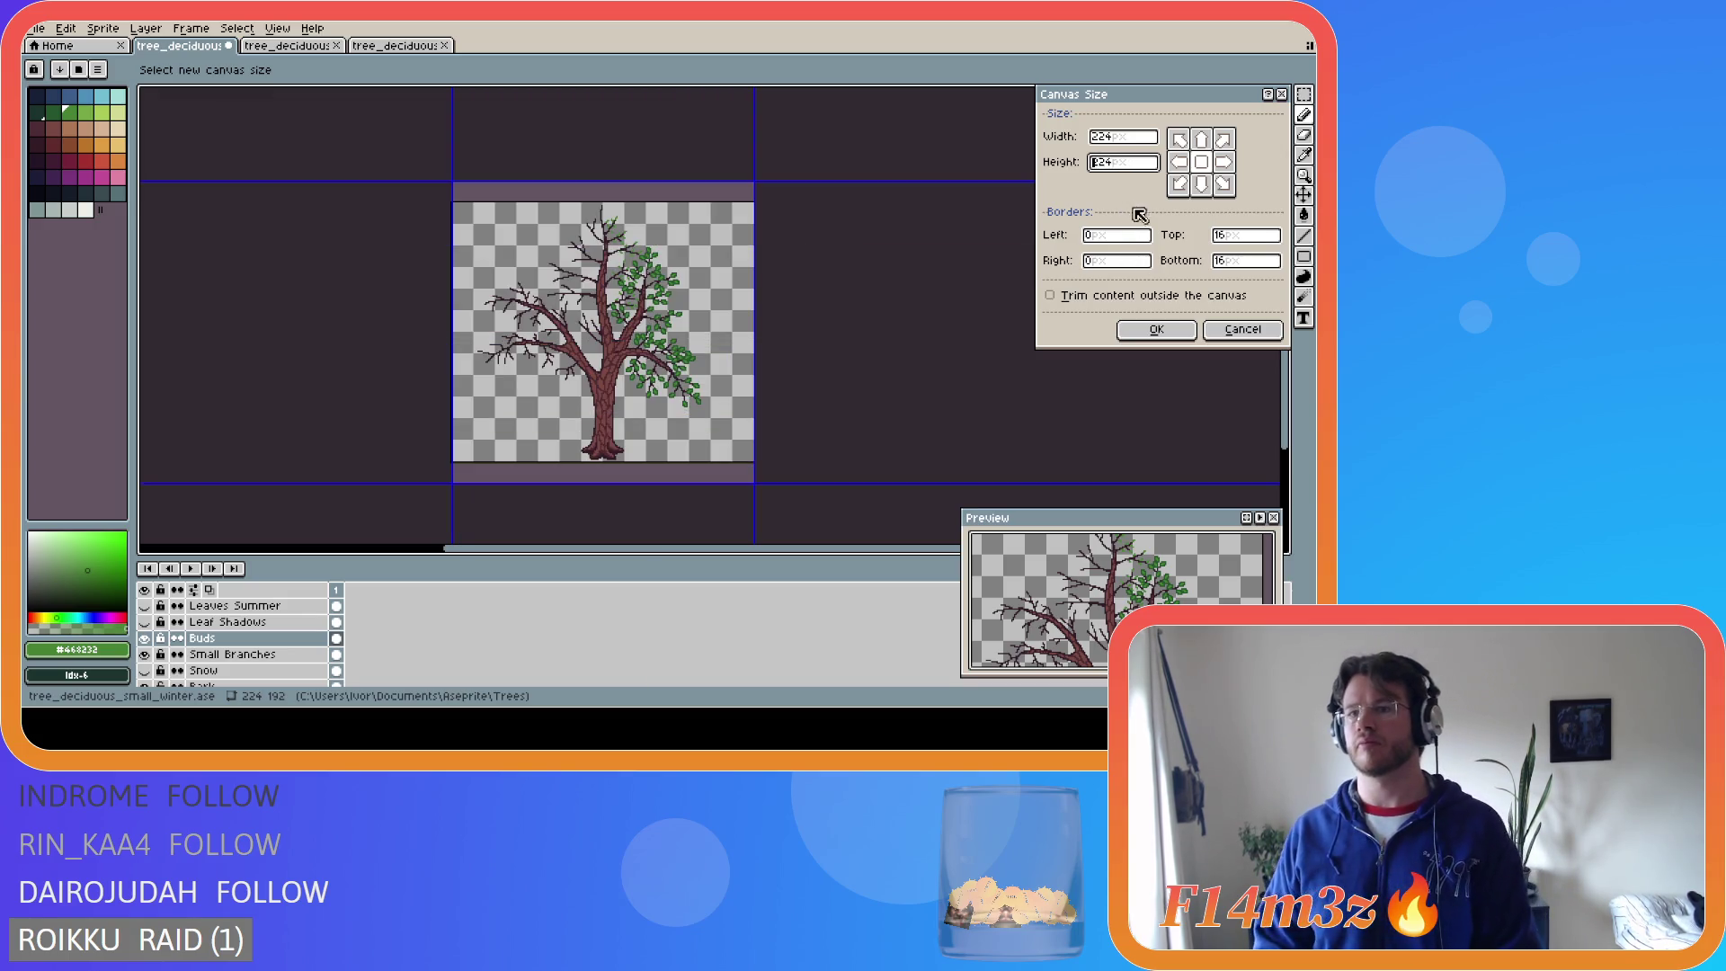
{"action": "left_click", "coordinate": [1157, 330]}
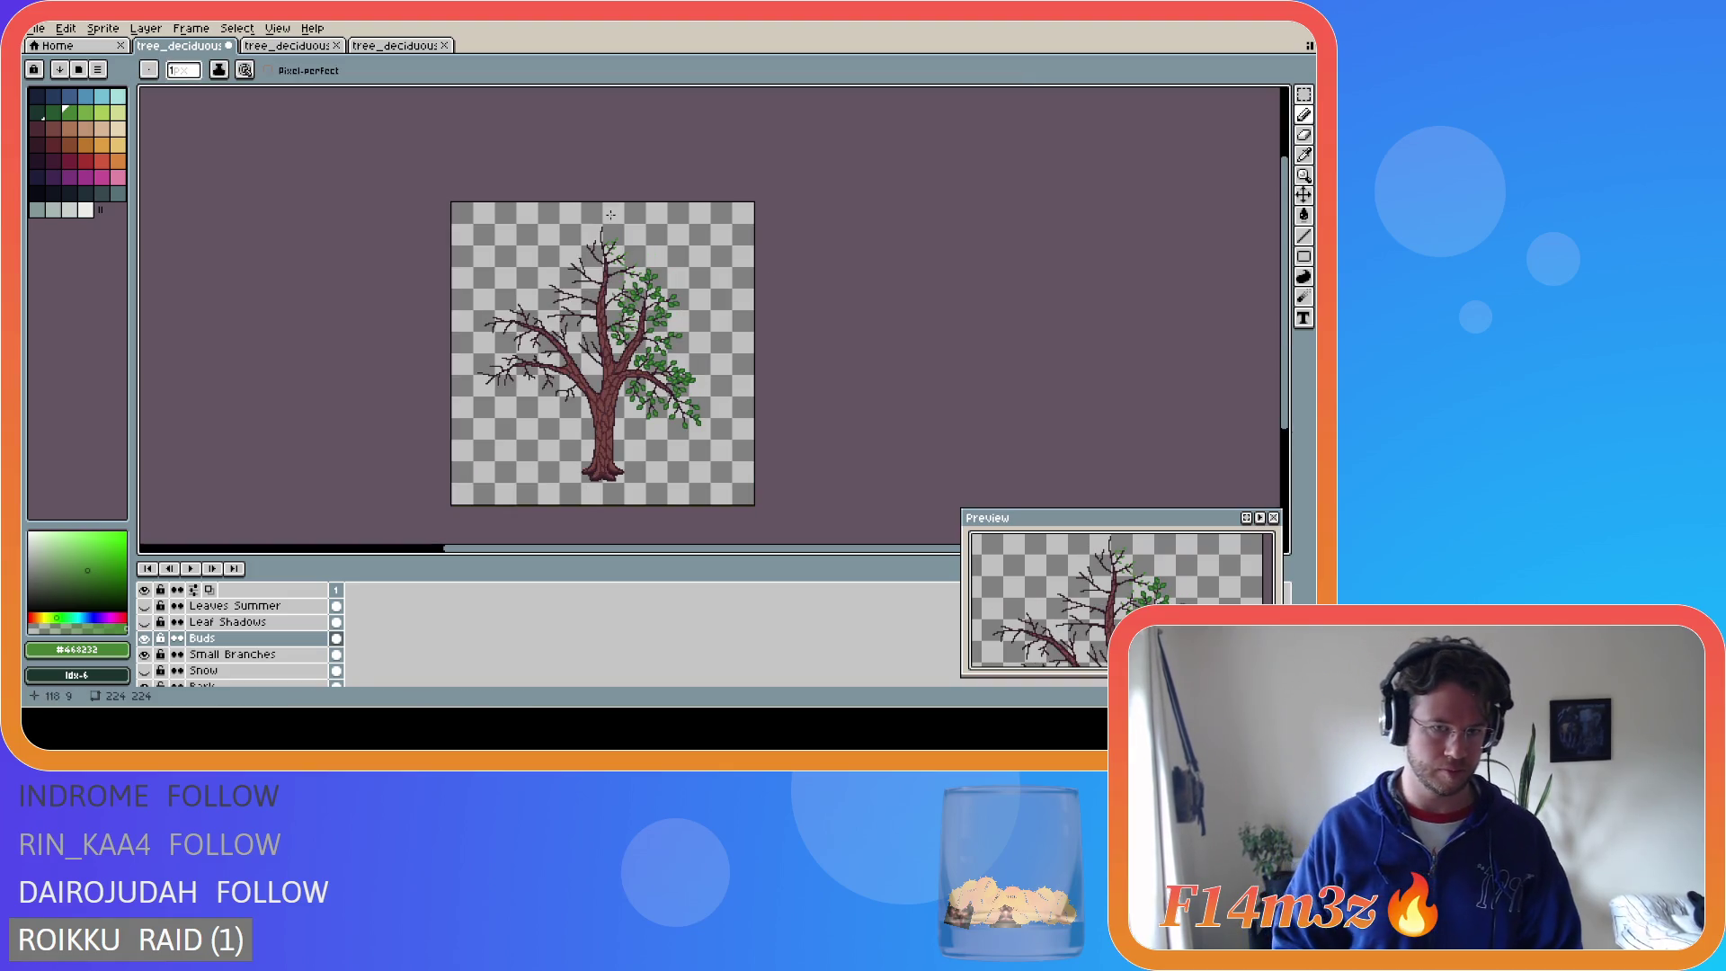
- Paint buds beside the upper trunk, undoing misplaced strokes until they sit right
{"action": "scroll", "coordinate": [612, 220], "scroll_direction": "up", "scroll_amount": 5}
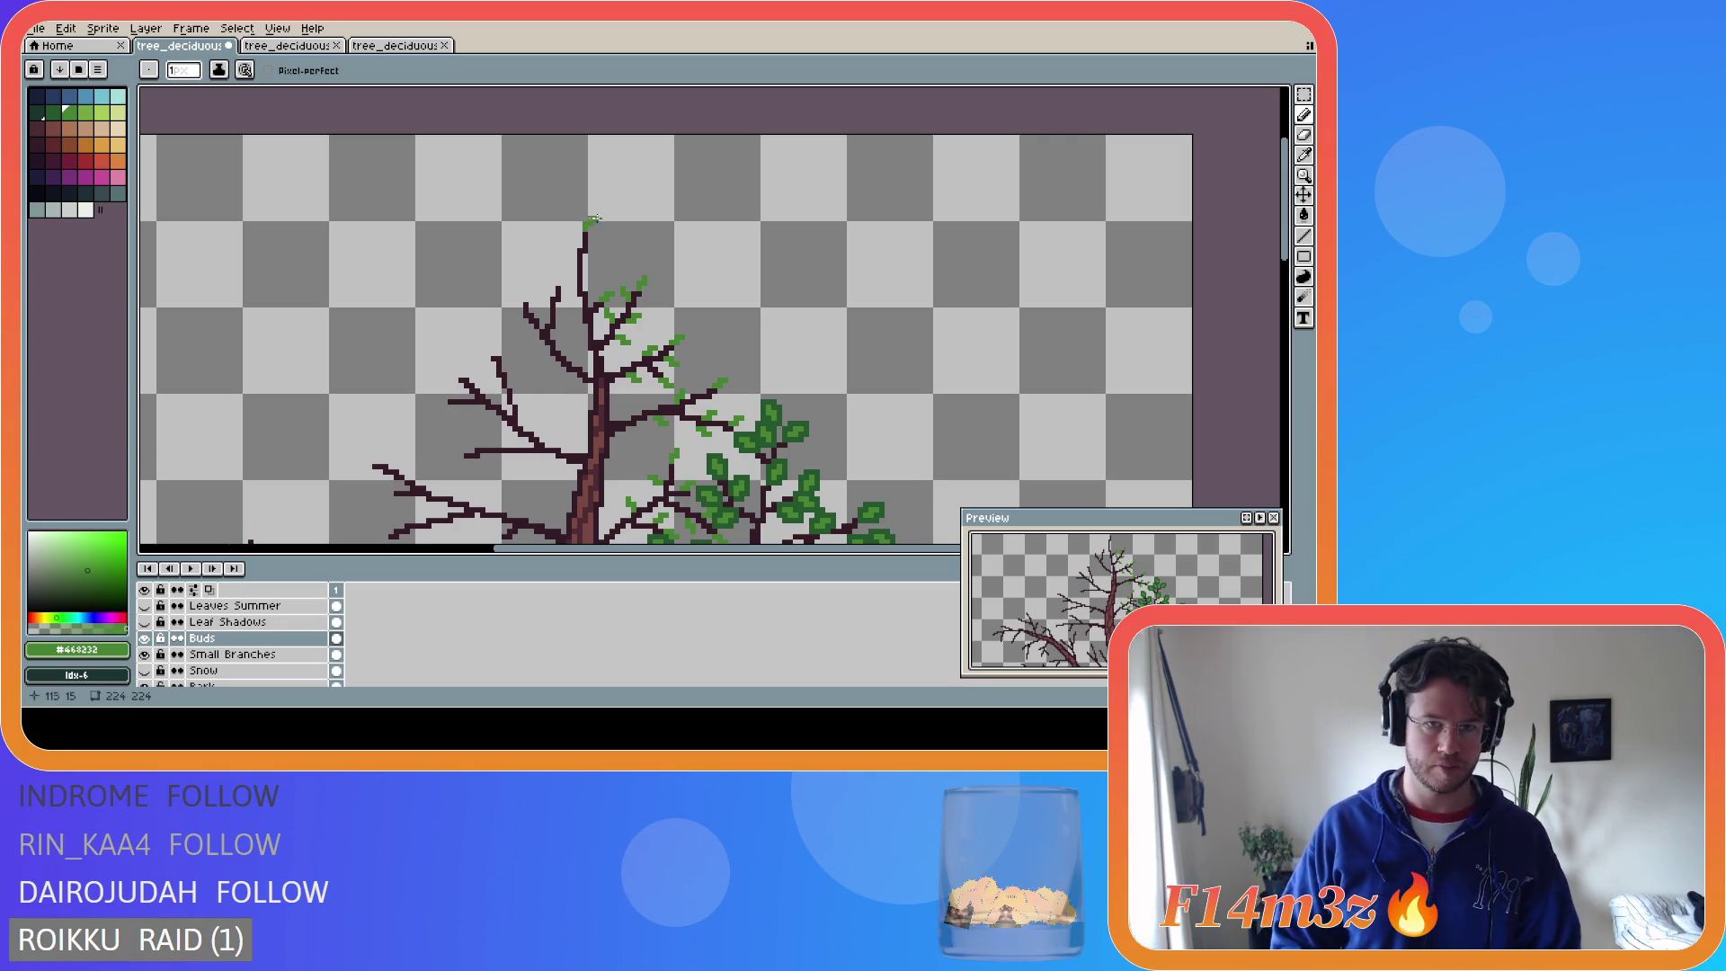
{"action": "scroll", "coordinate": [621, 289], "scroll_direction": "up", "scroll_amount": 1}
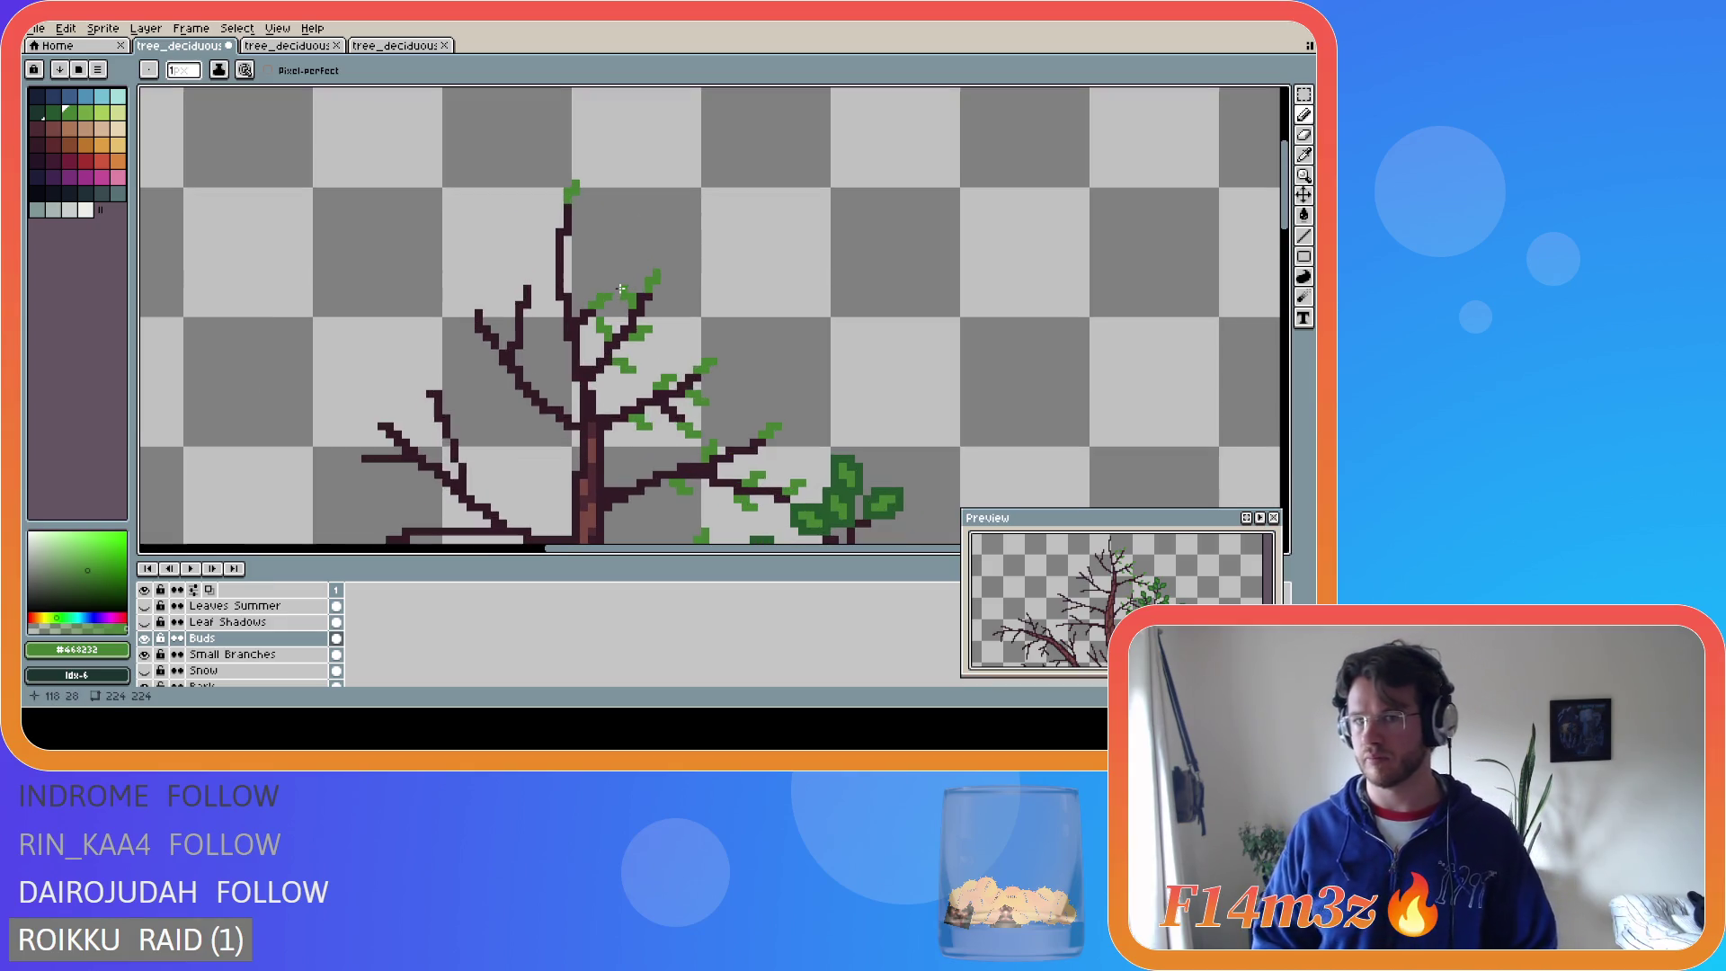
{"action": "left_click", "coordinate": [567, 240]}
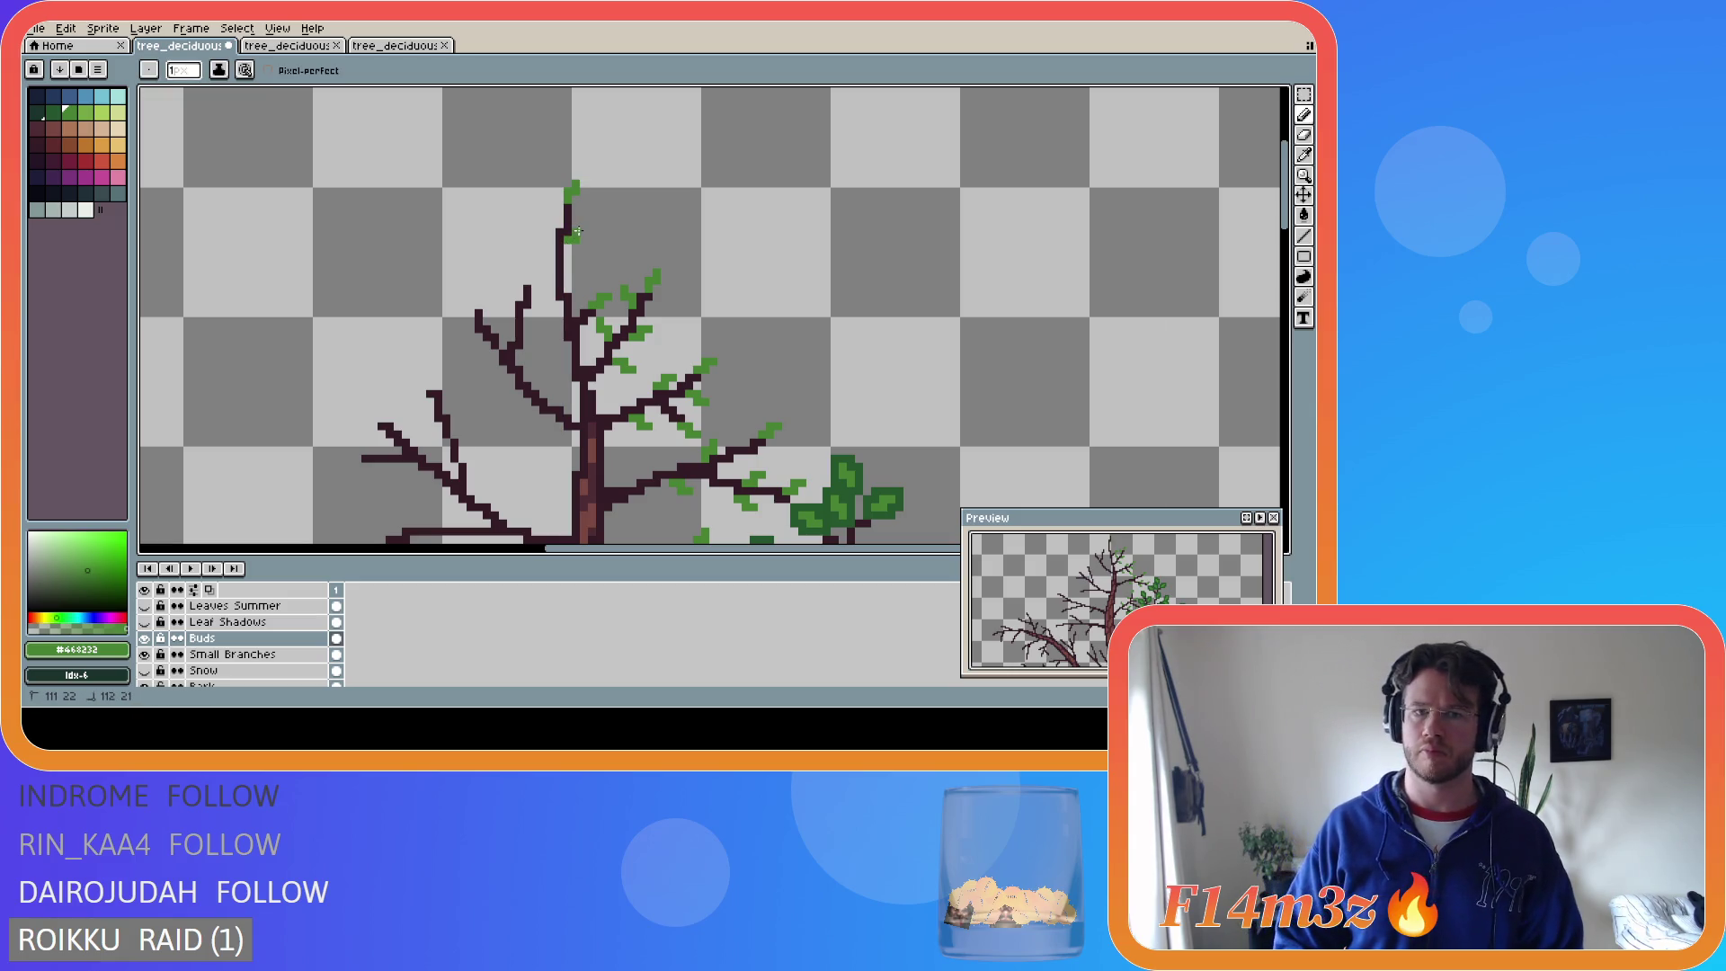
{"action": "left_click_drag", "start_coordinate": [550, 266], "coordinate": [534, 256]}
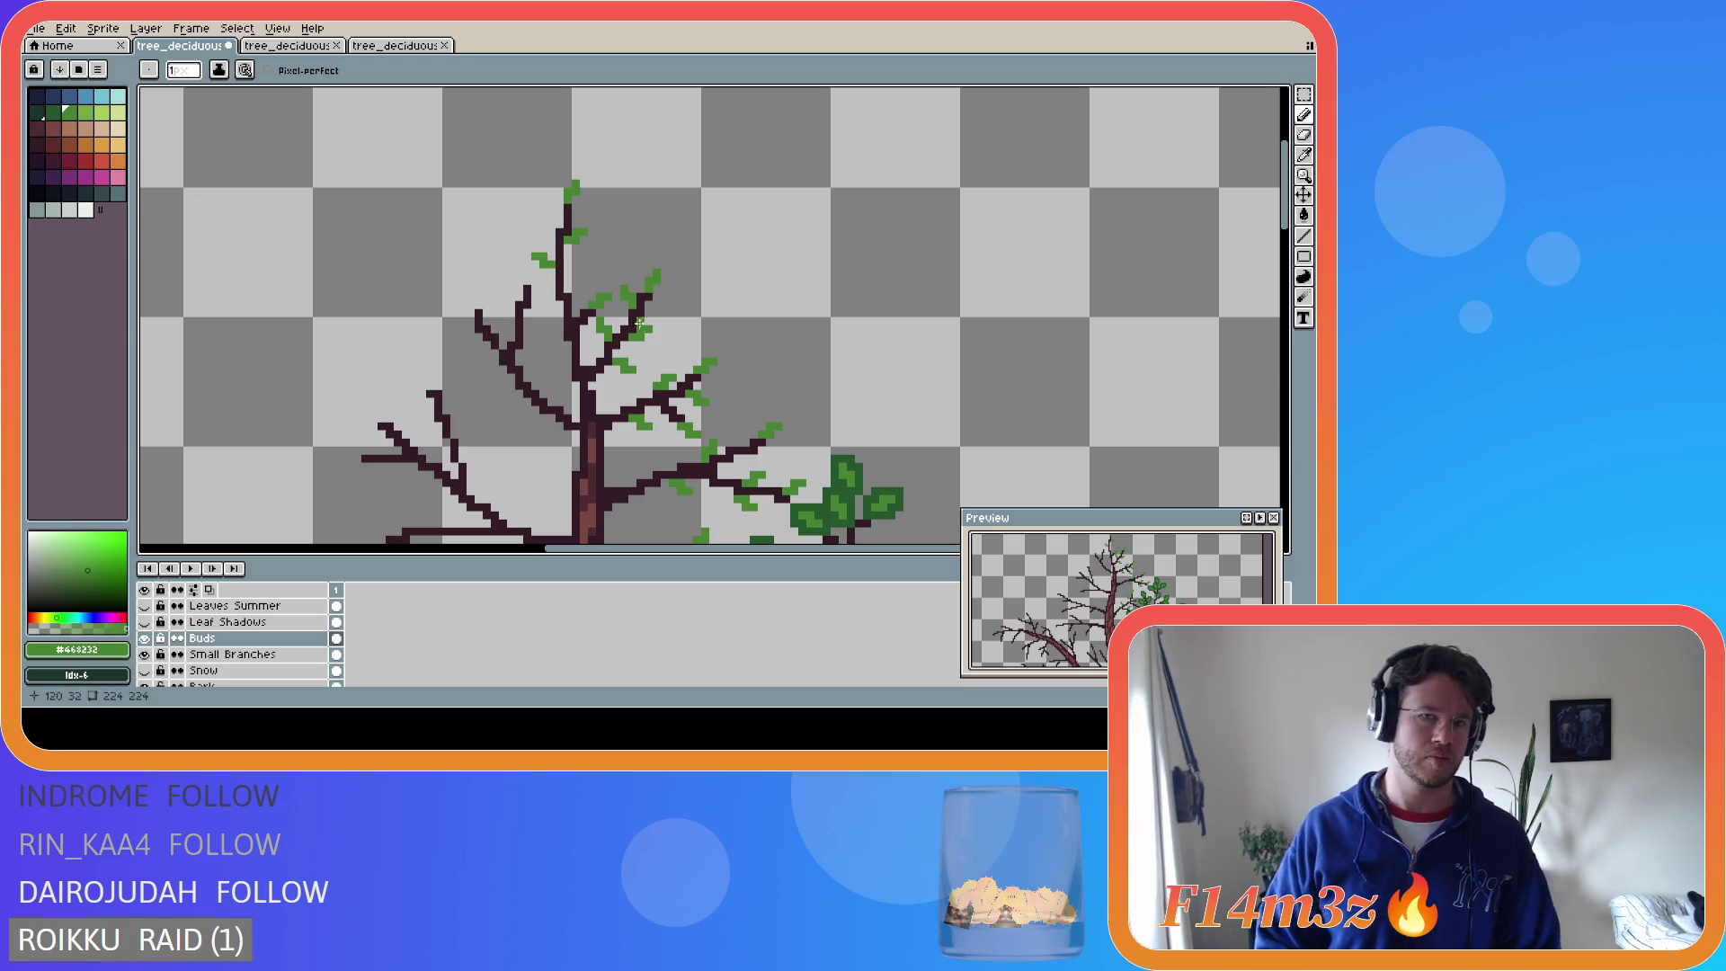
{"action": "key", "text": "ctrl+z"}
{"action": "key", "text": "ctrl+z"}
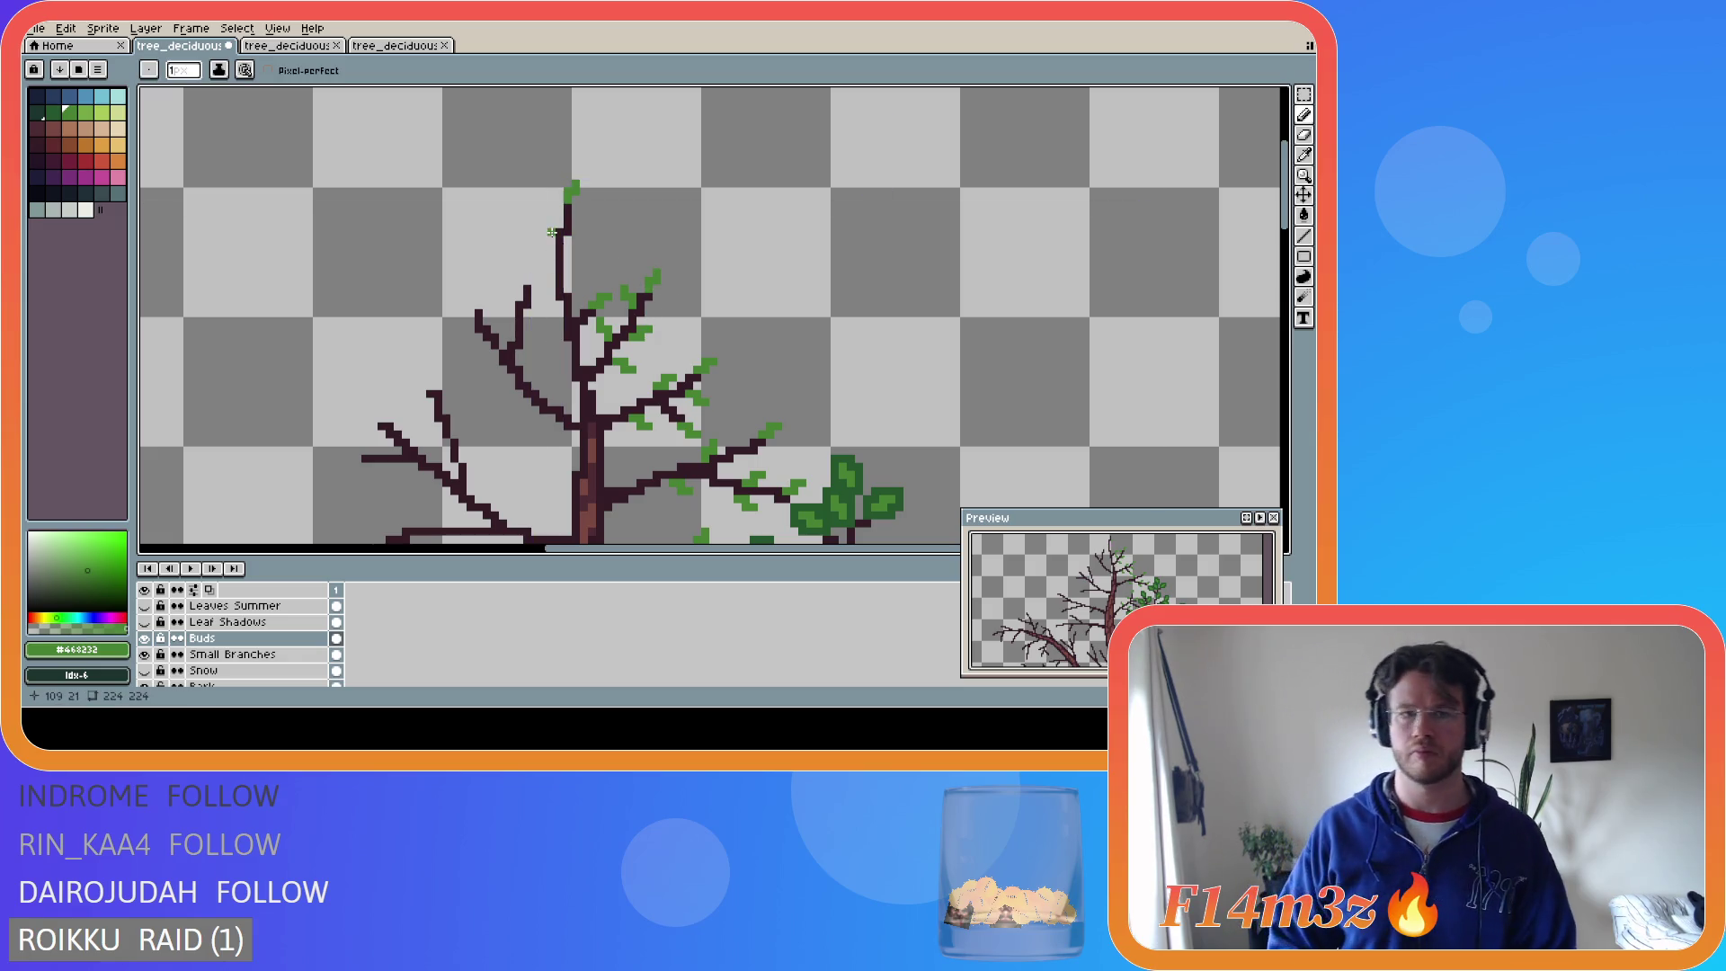
{"action": "left_click_drag", "start_coordinate": [558, 225], "coordinate": [551, 218]}
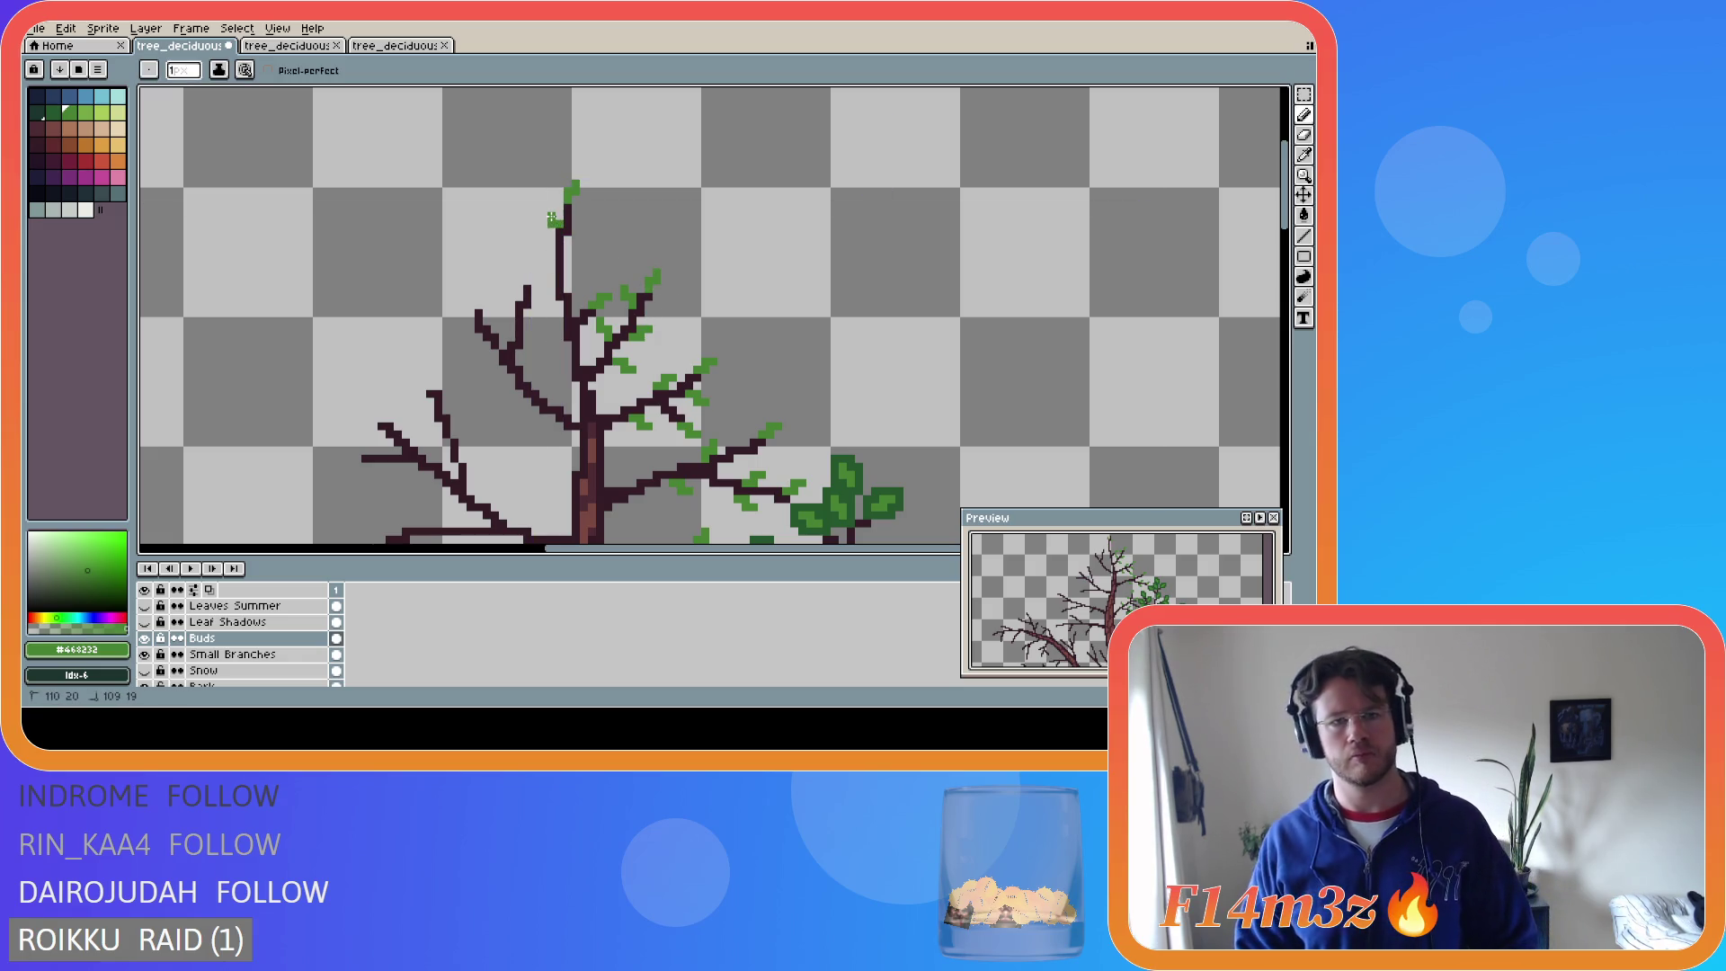
{"action": "key", "text": "ctrl+z"}
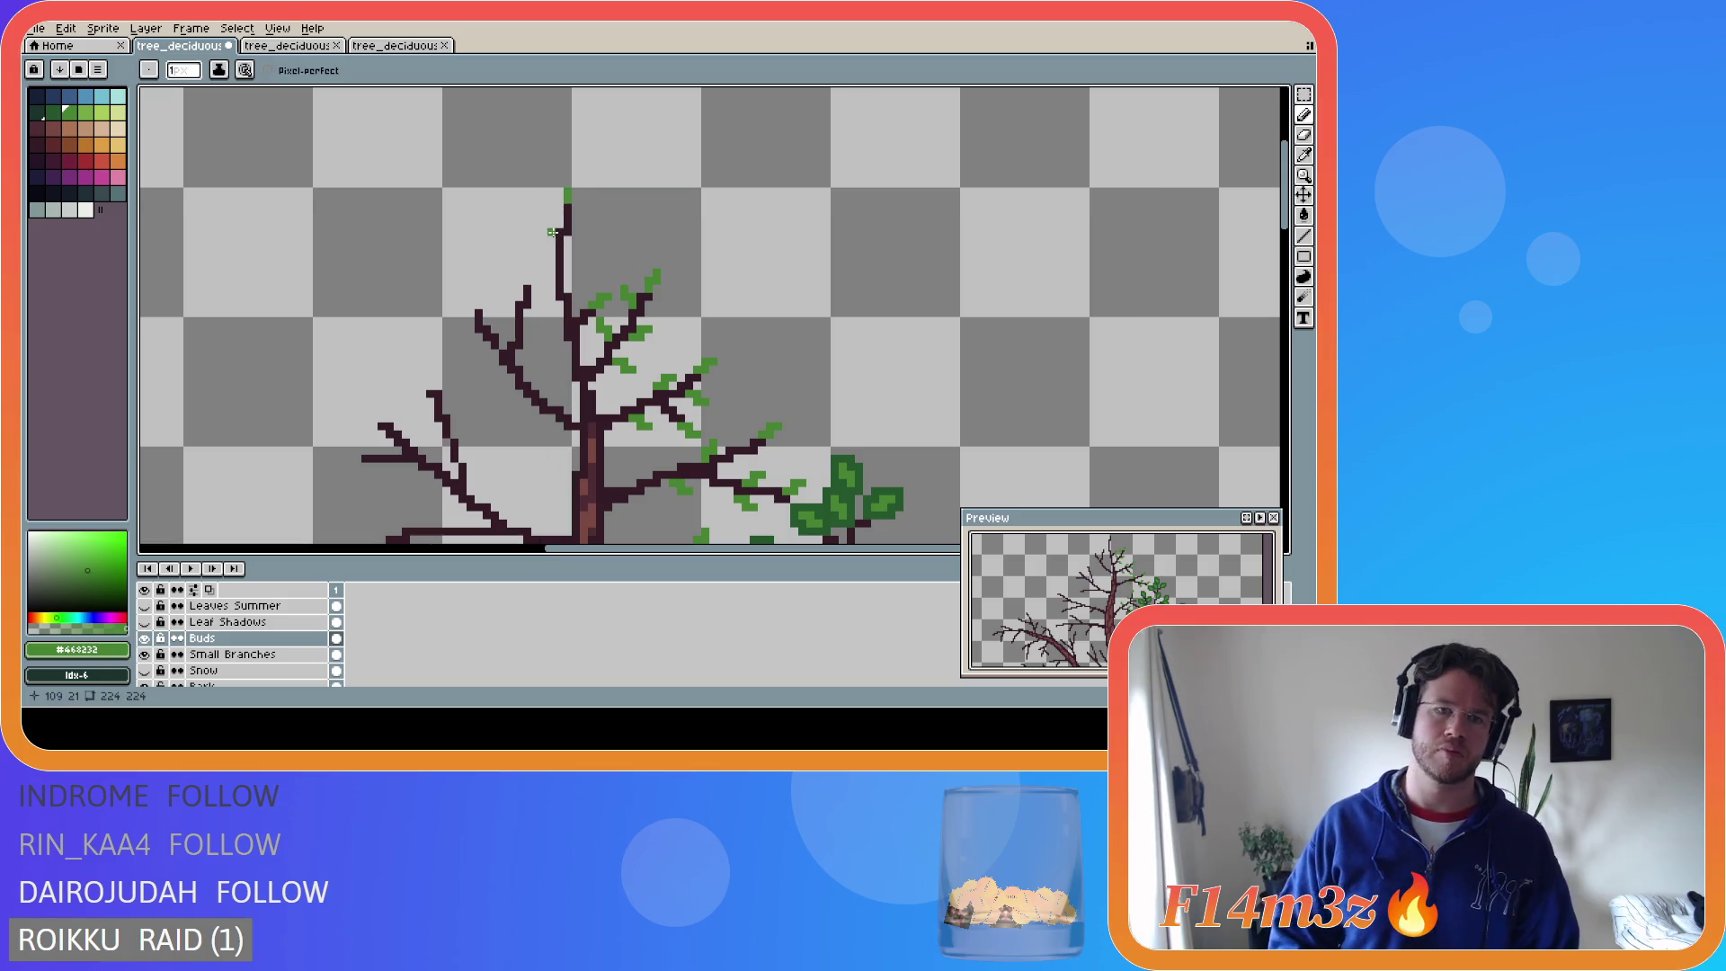
{"action": "left_click", "coordinate": [552, 231]}
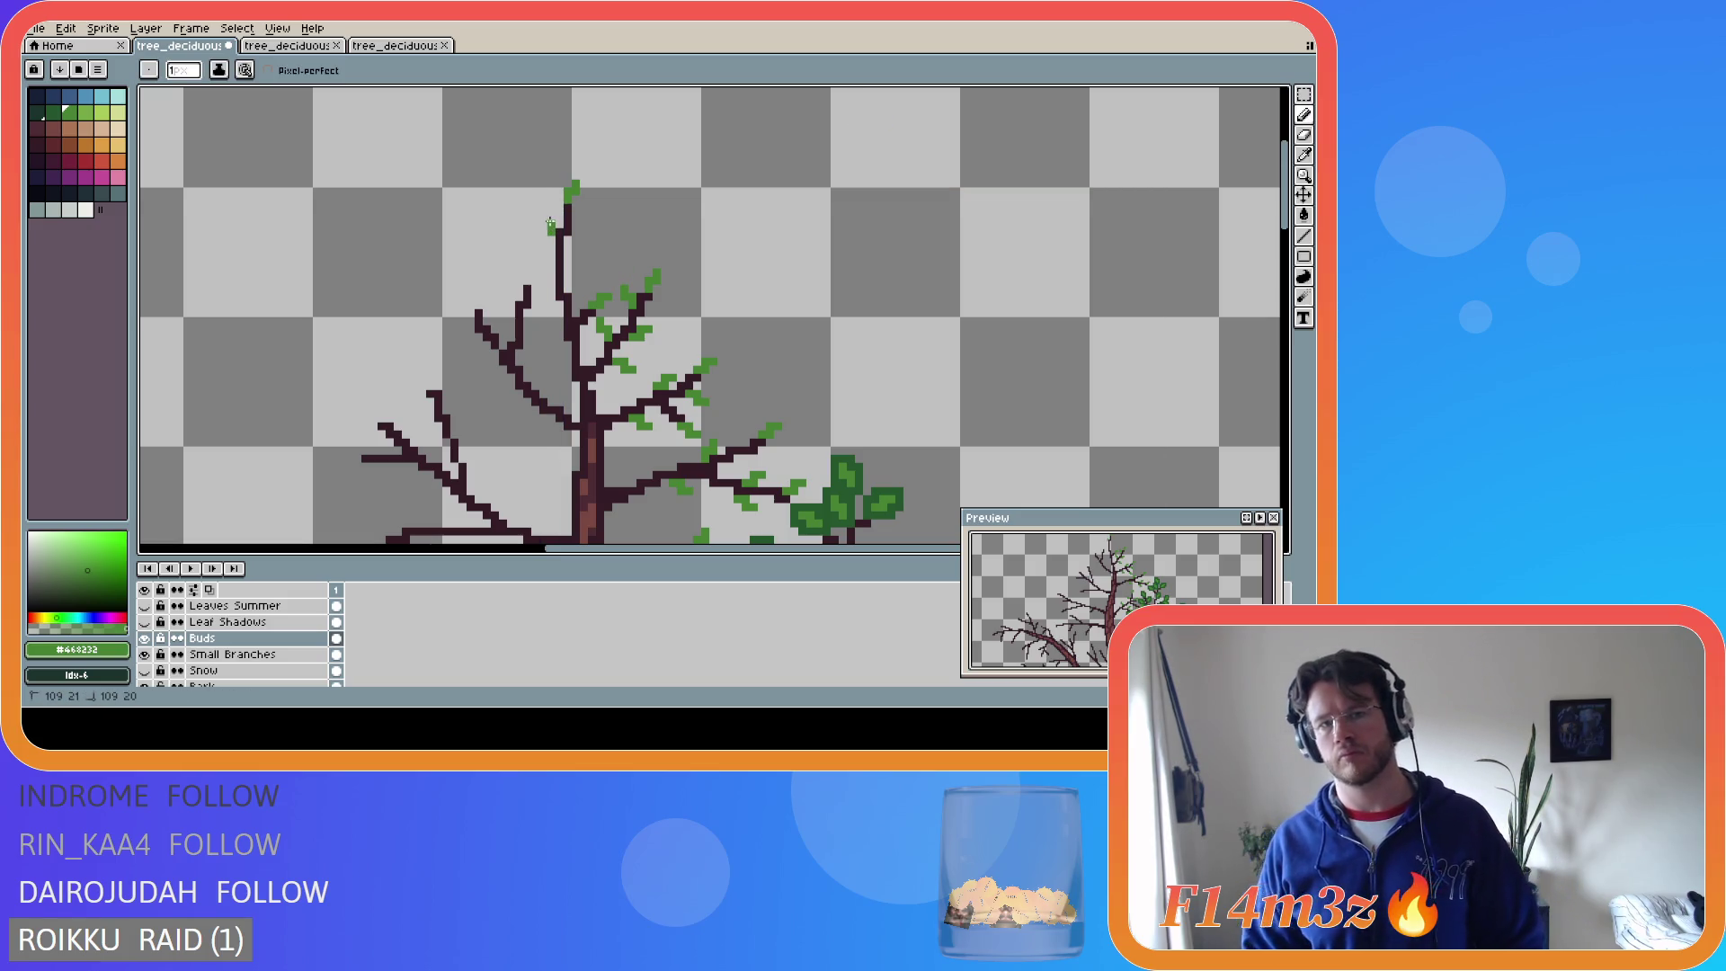
{"action": "left_click_drag", "start_coordinate": [550, 223], "coordinate": [543, 217]}
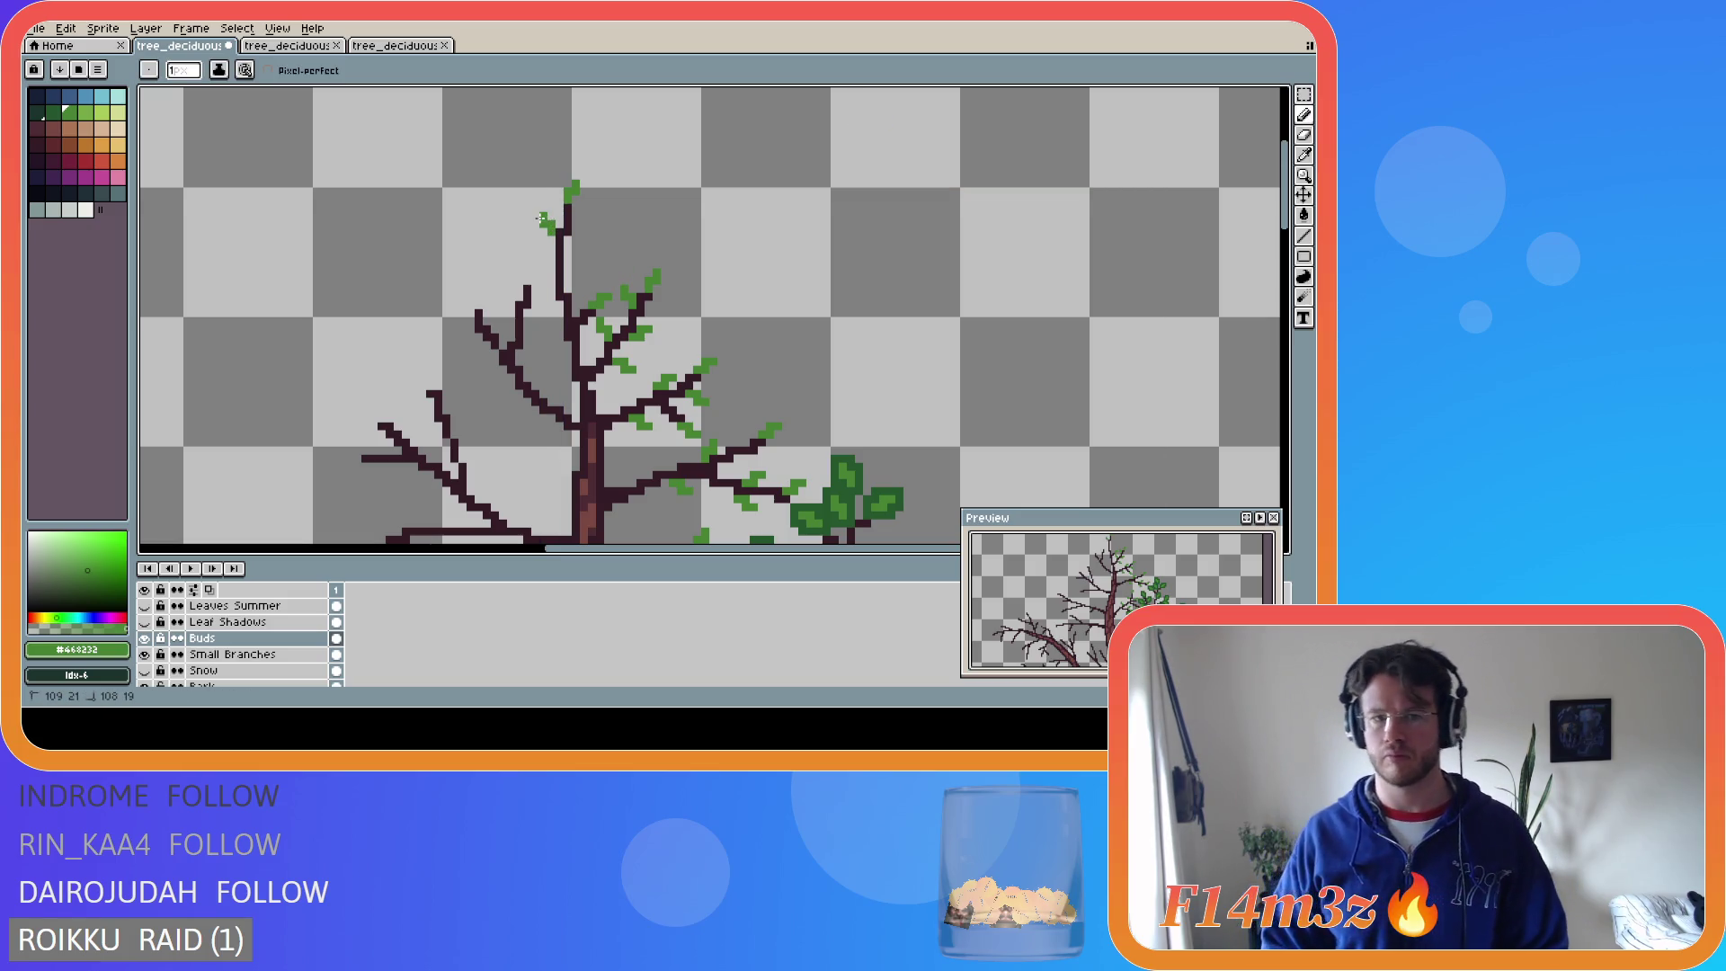
{"action": "left_click", "coordinate": [572, 264]}
{"action": "left_click_drag", "start_coordinate": [575, 258], "coordinate": [575, 256]}
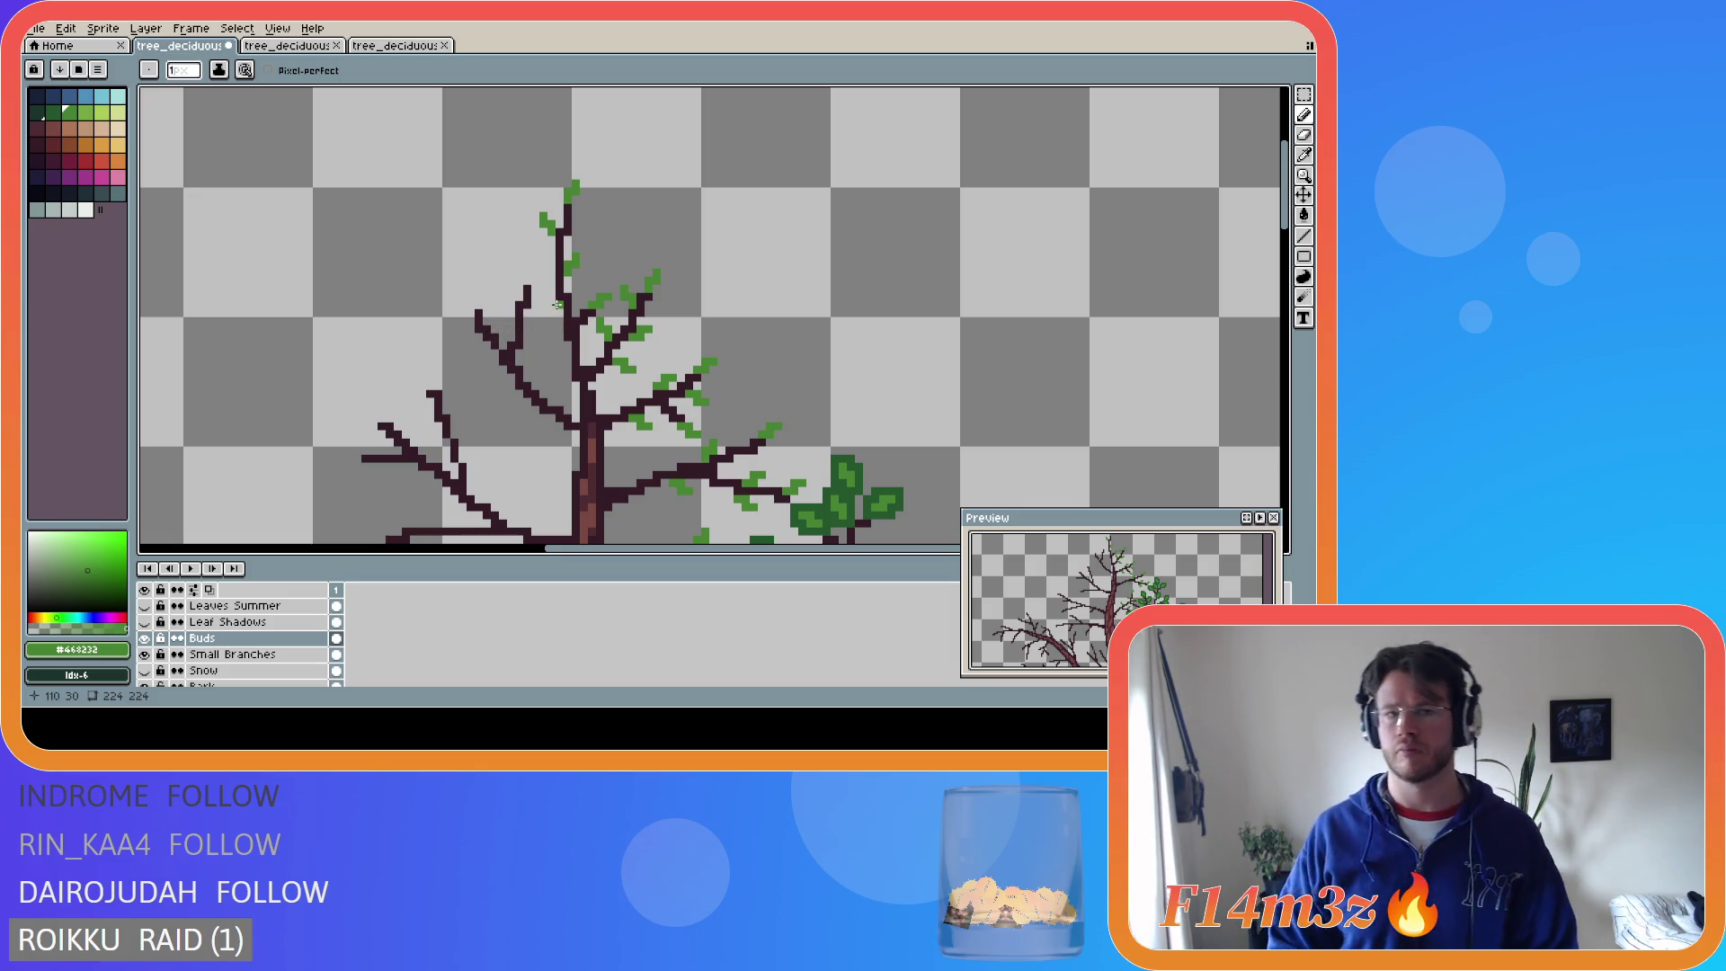
- Draw a bud above the left branch and one at its tip, then save
{"action": "left_click", "coordinate": [528, 279]}
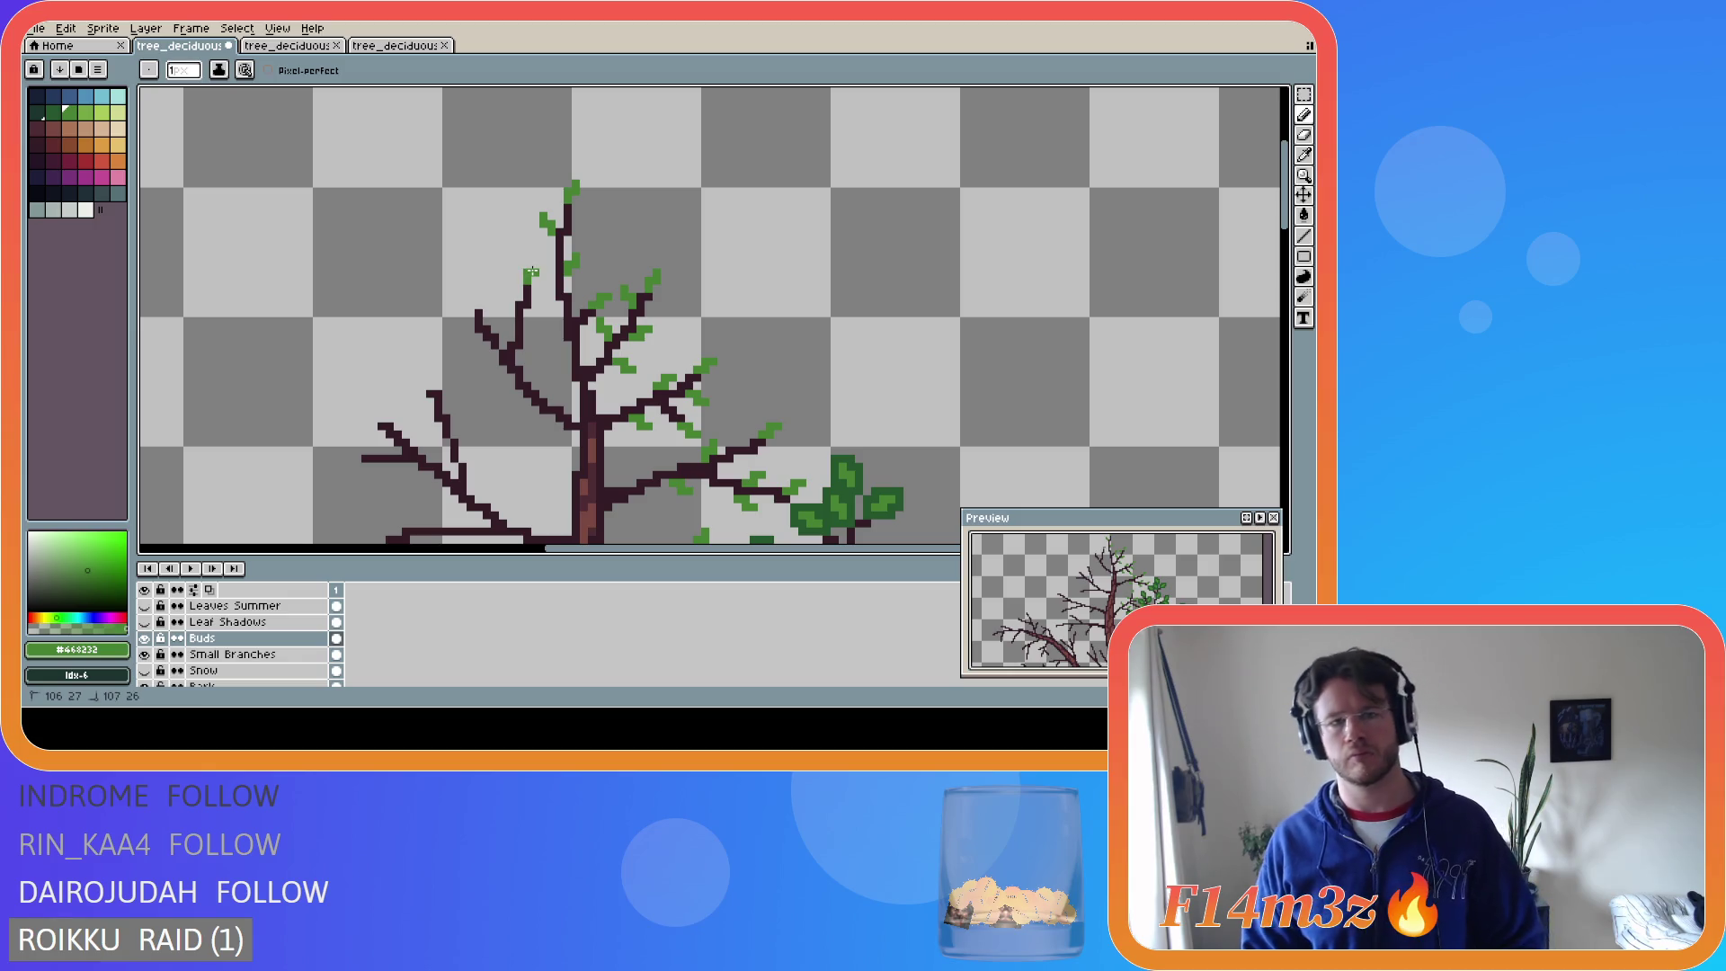
{"action": "left_click_drag", "start_coordinate": [533, 267], "coordinate": [469, 289]}
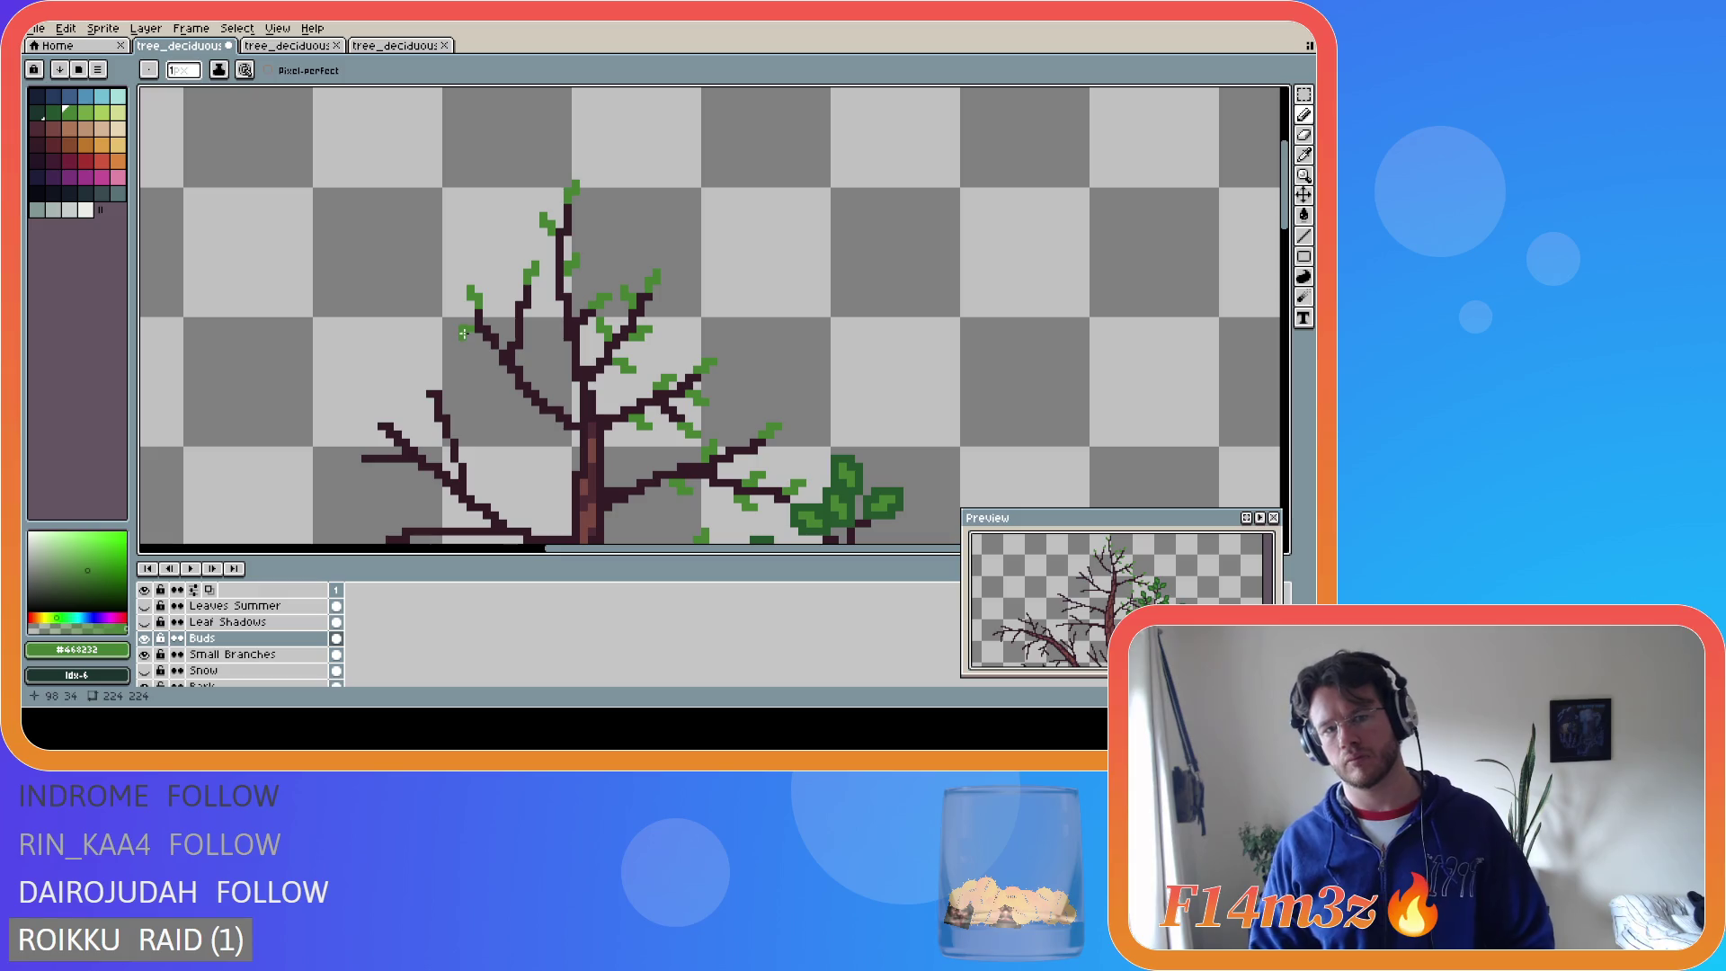
{"action": "left_click_drag", "start_coordinate": [459, 334], "coordinate": [459, 334]}
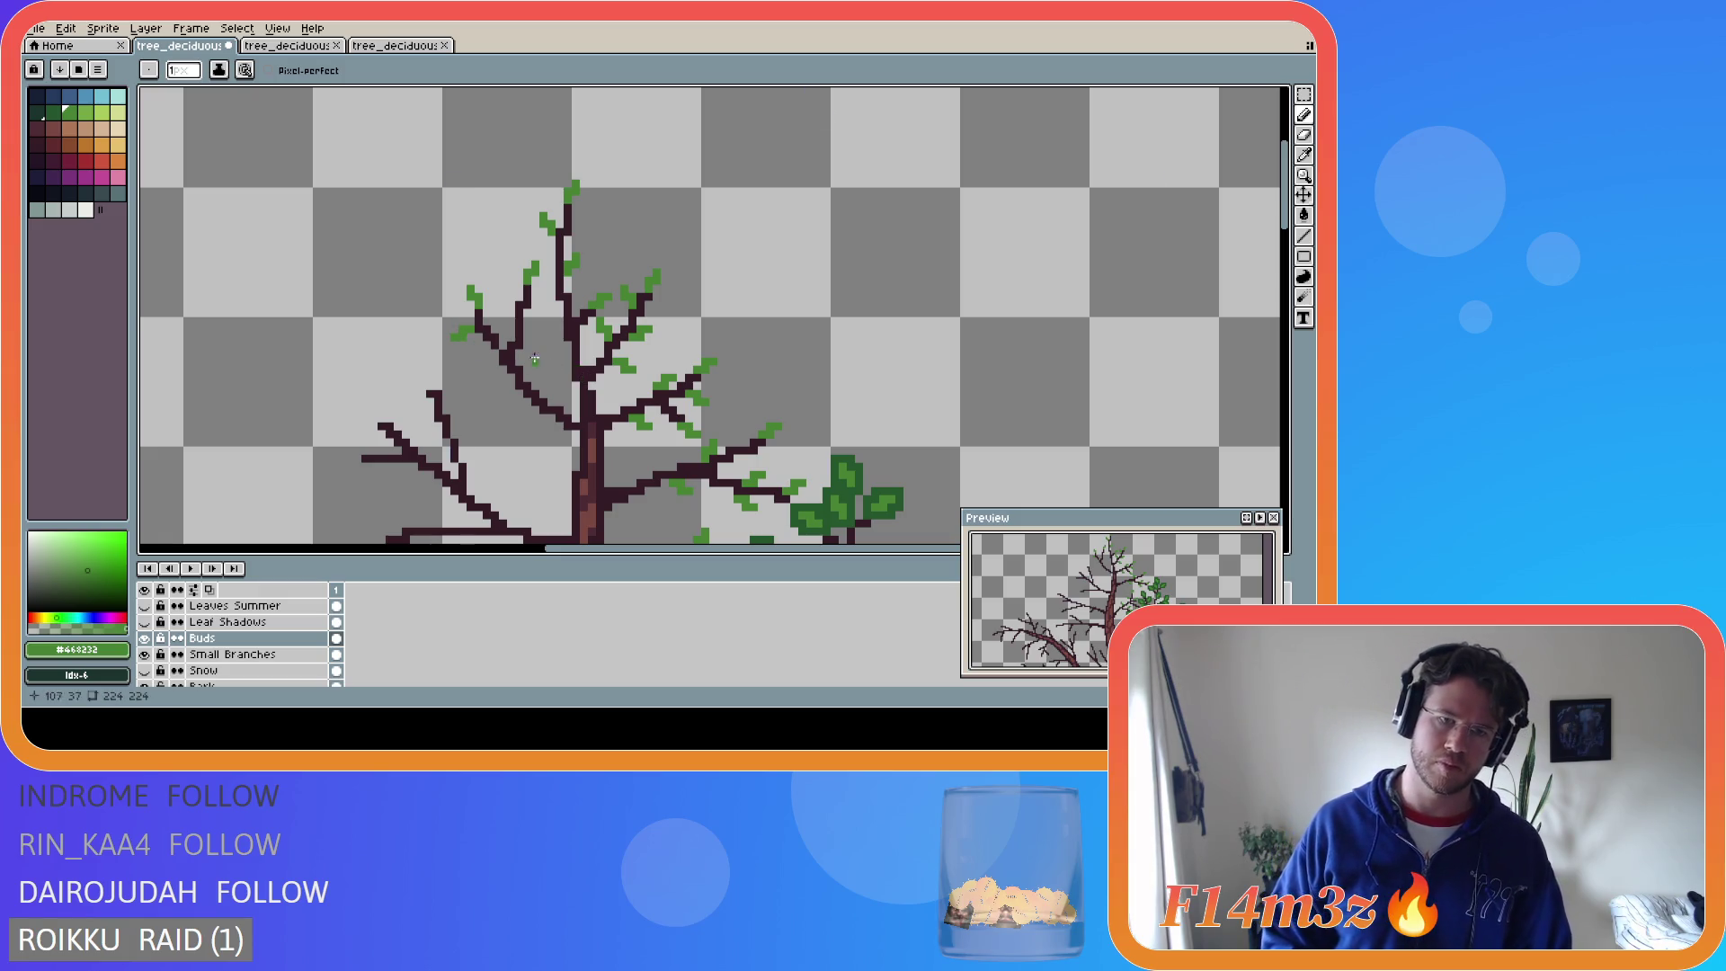
{"action": "left_click", "coordinate": [464, 329]}
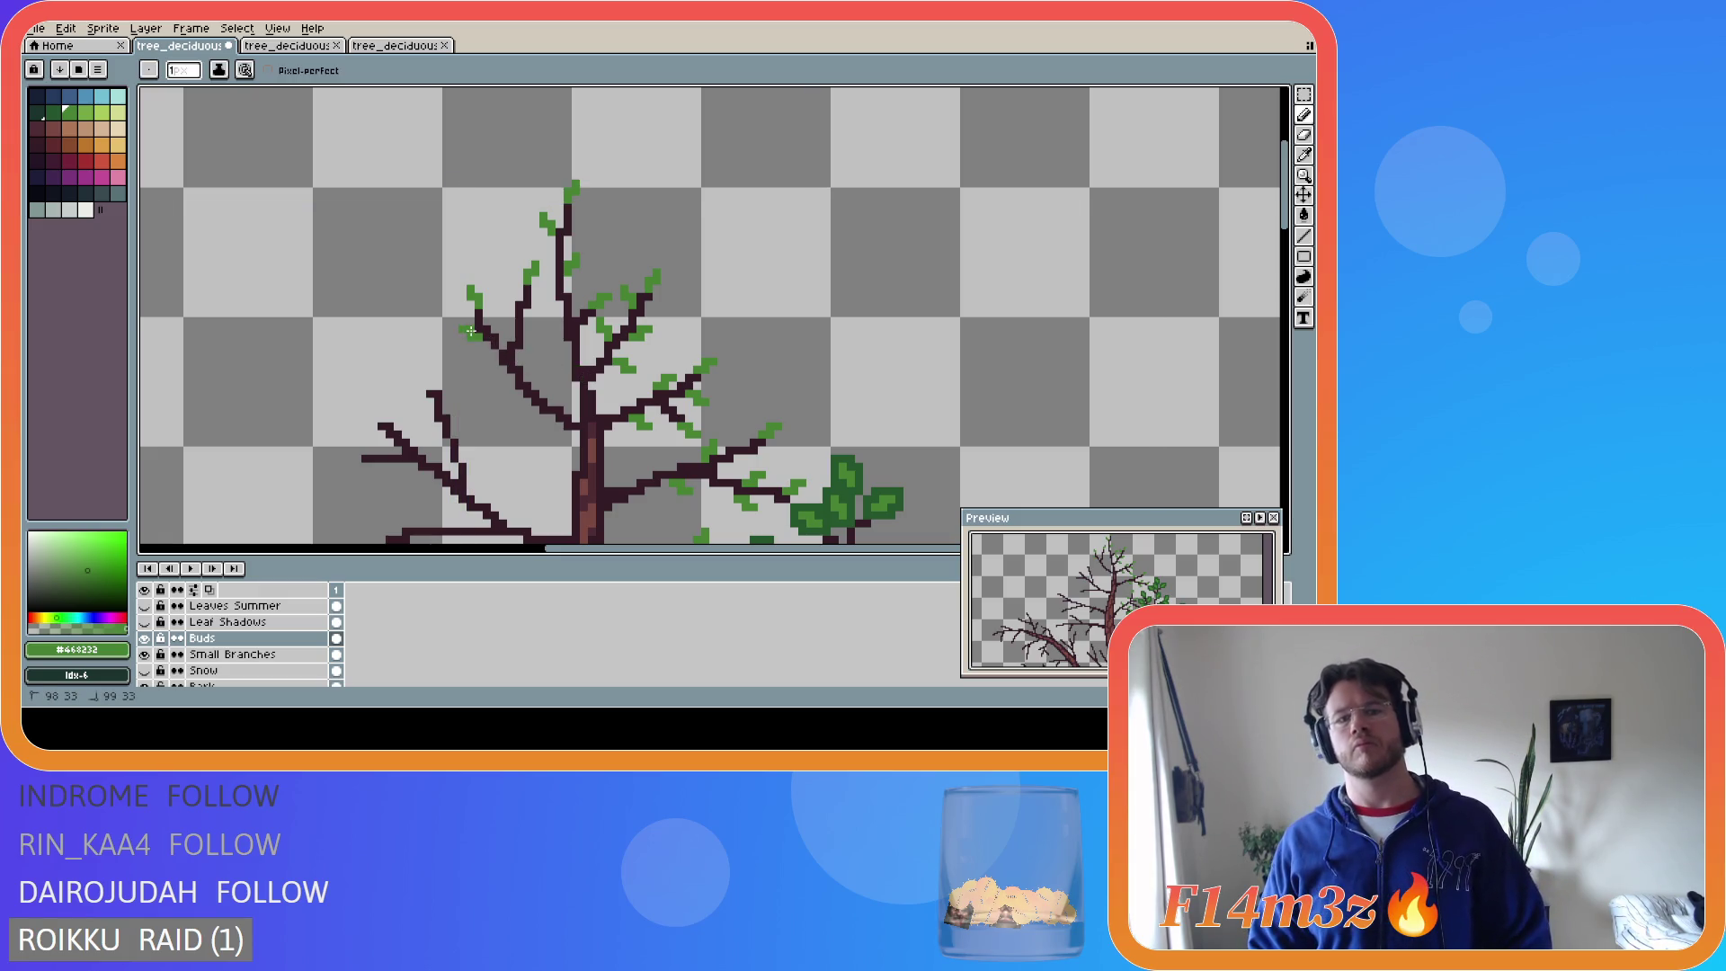
{"action": "key", "text": "ctrl+s"}
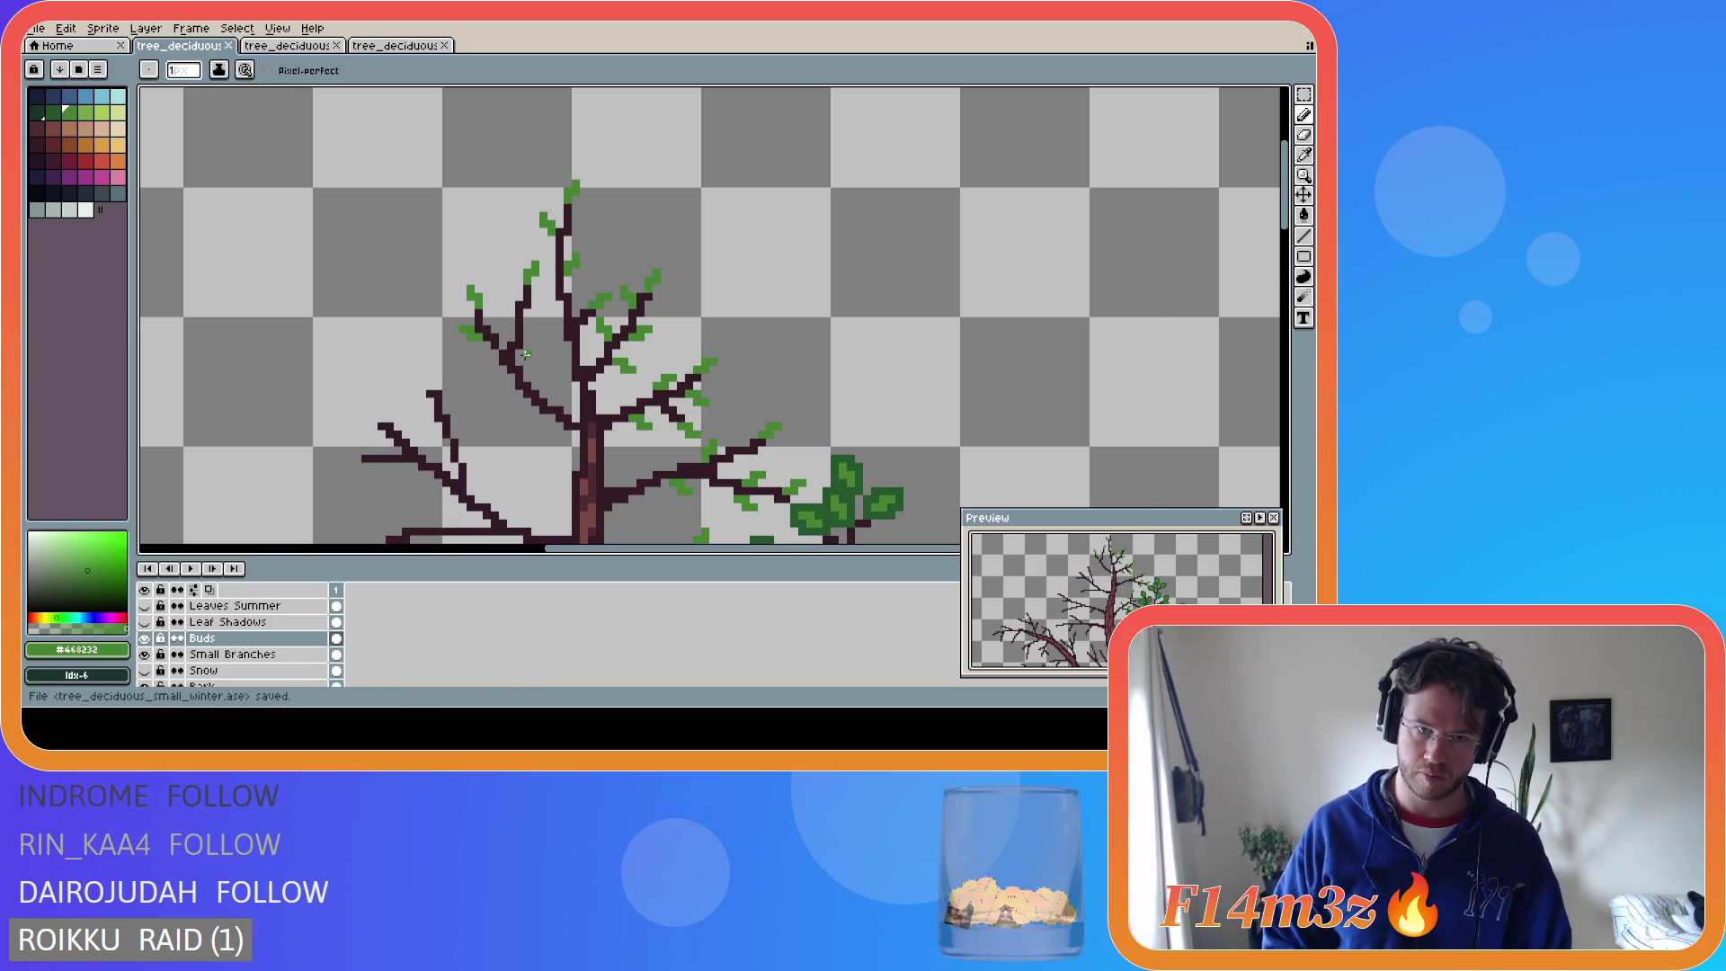
- Dot more light-green bud pixels along the upper-left branch, saving along the way
{"action": "key", "text": "v"}
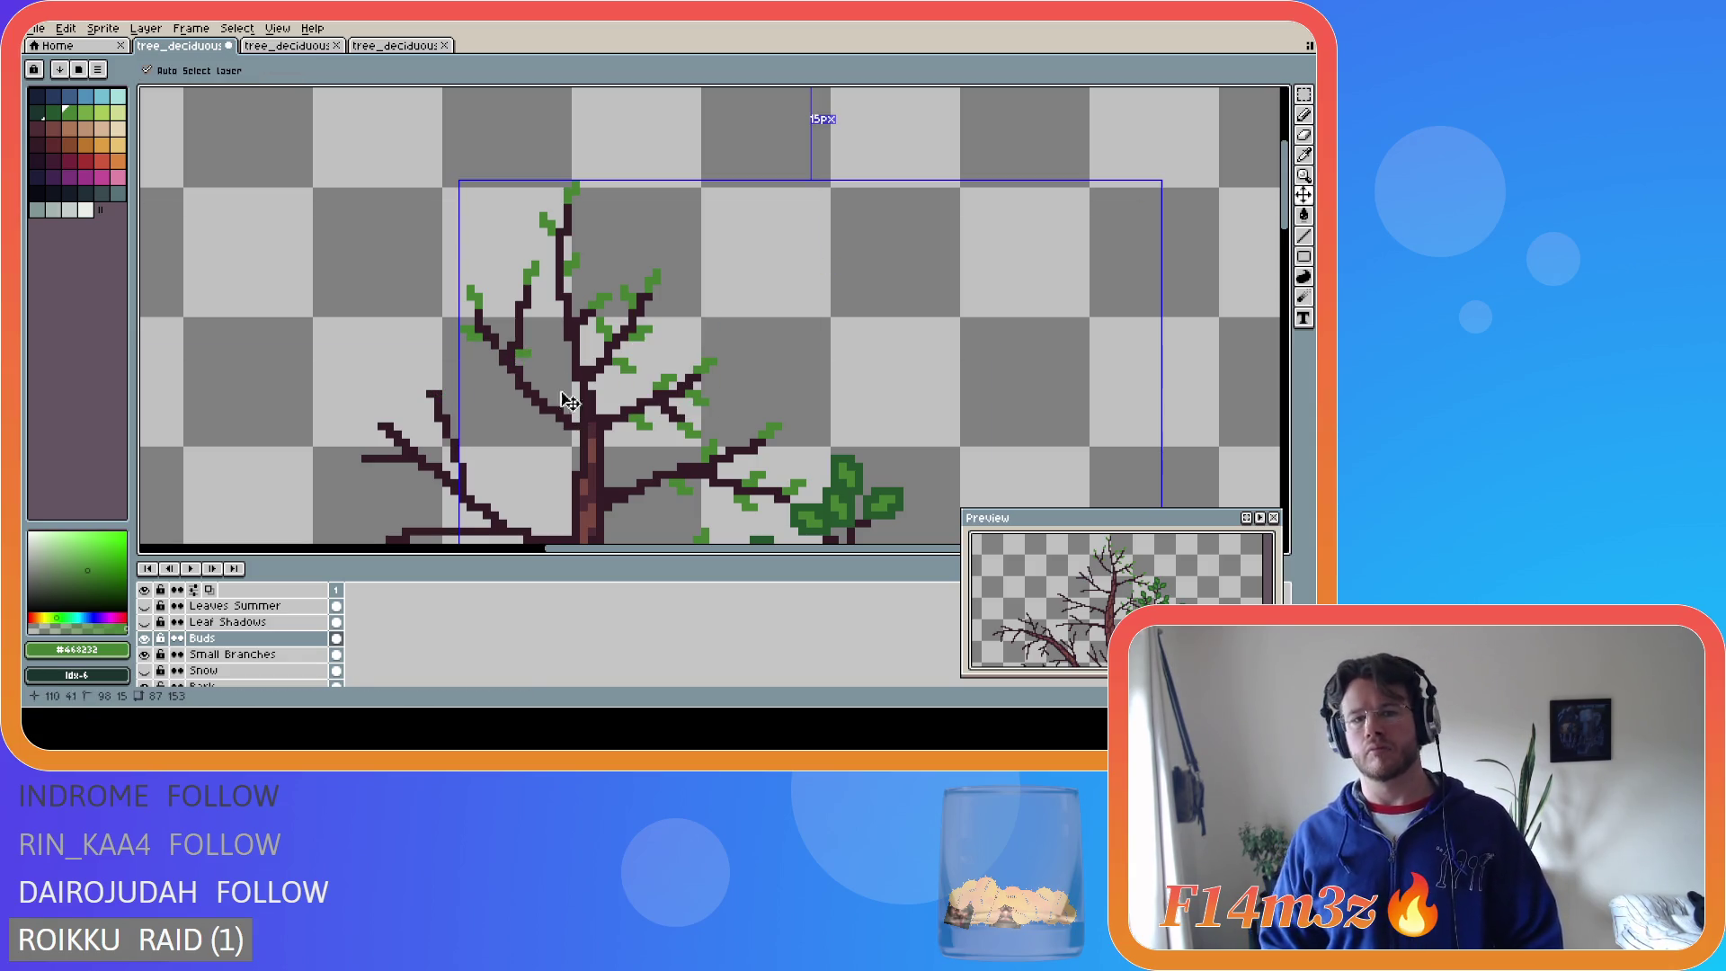
{"action": "key", "text": "b"}
{"action": "left_click", "coordinate": [529, 329]}
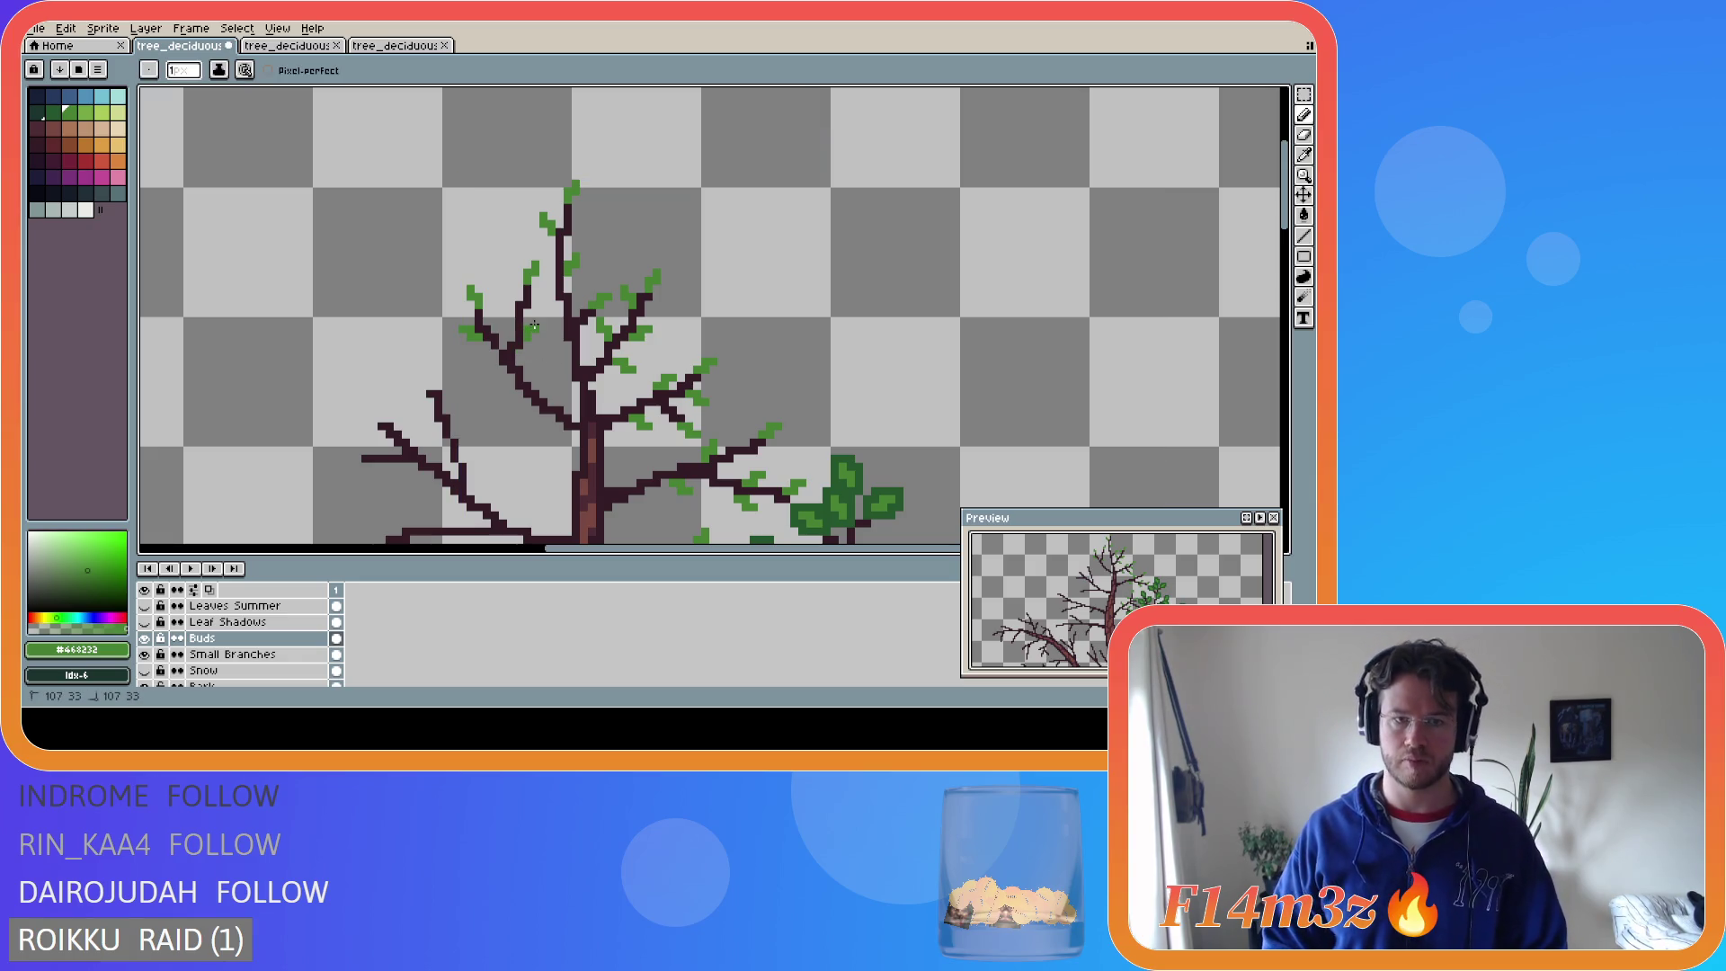
{"action": "key", "text": "ctrl+s"}
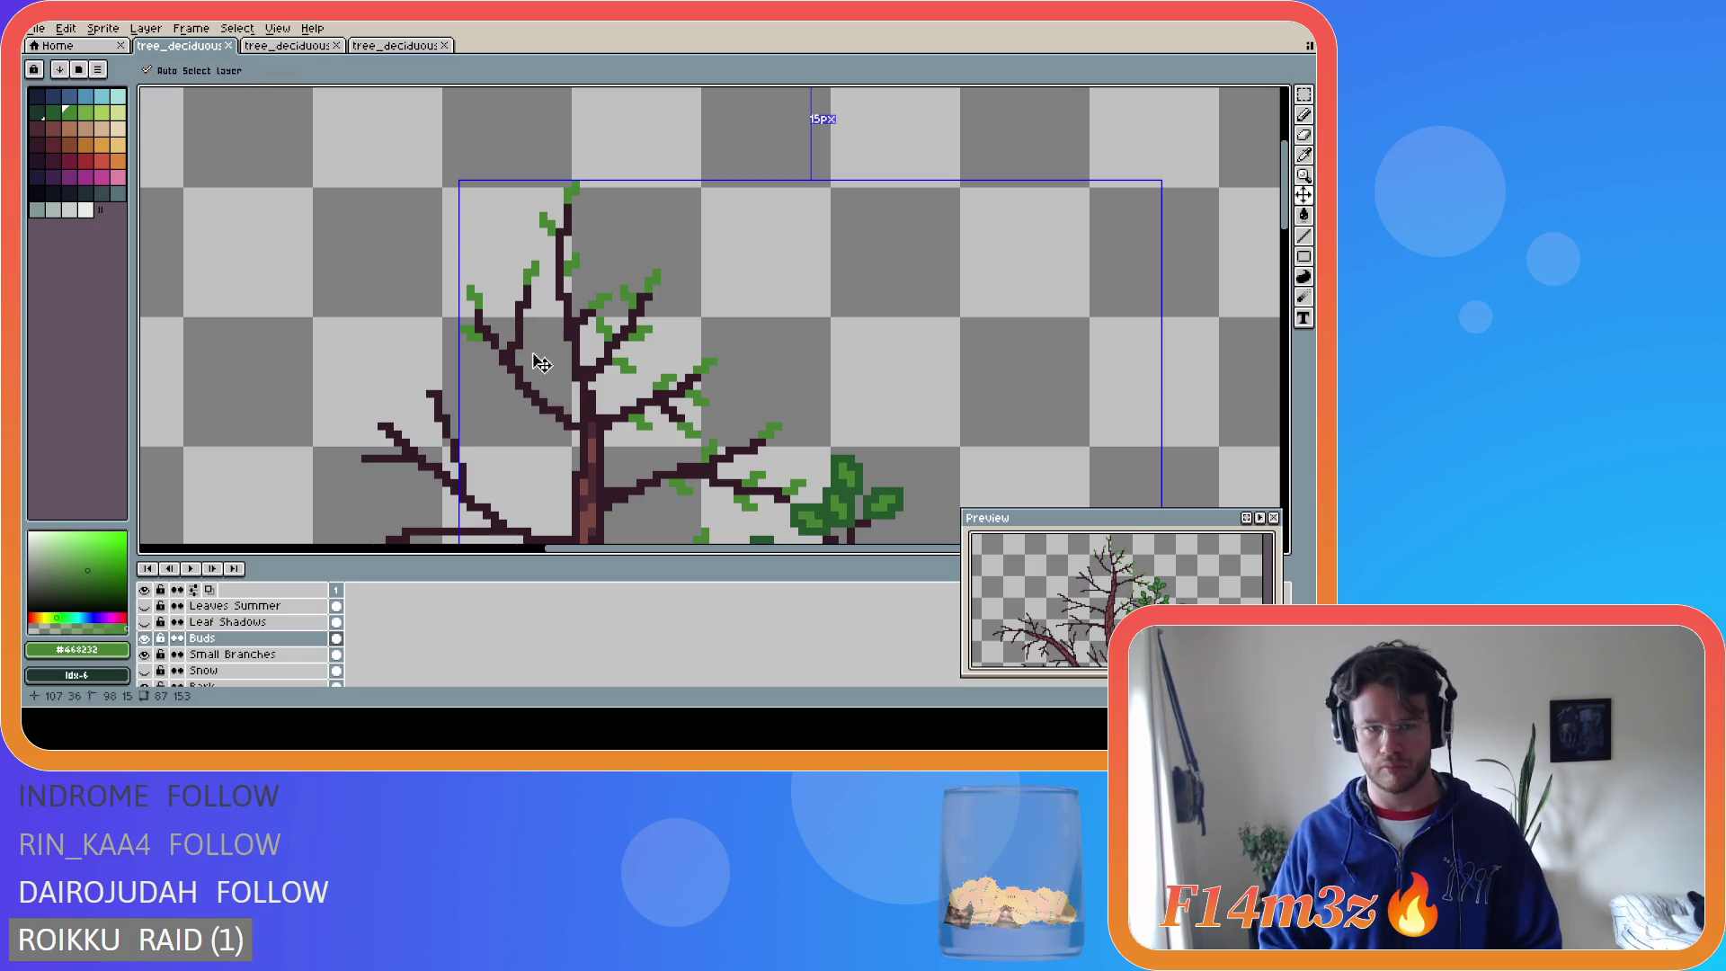
{"action": "left_click", "coordinate": [526, 344]}
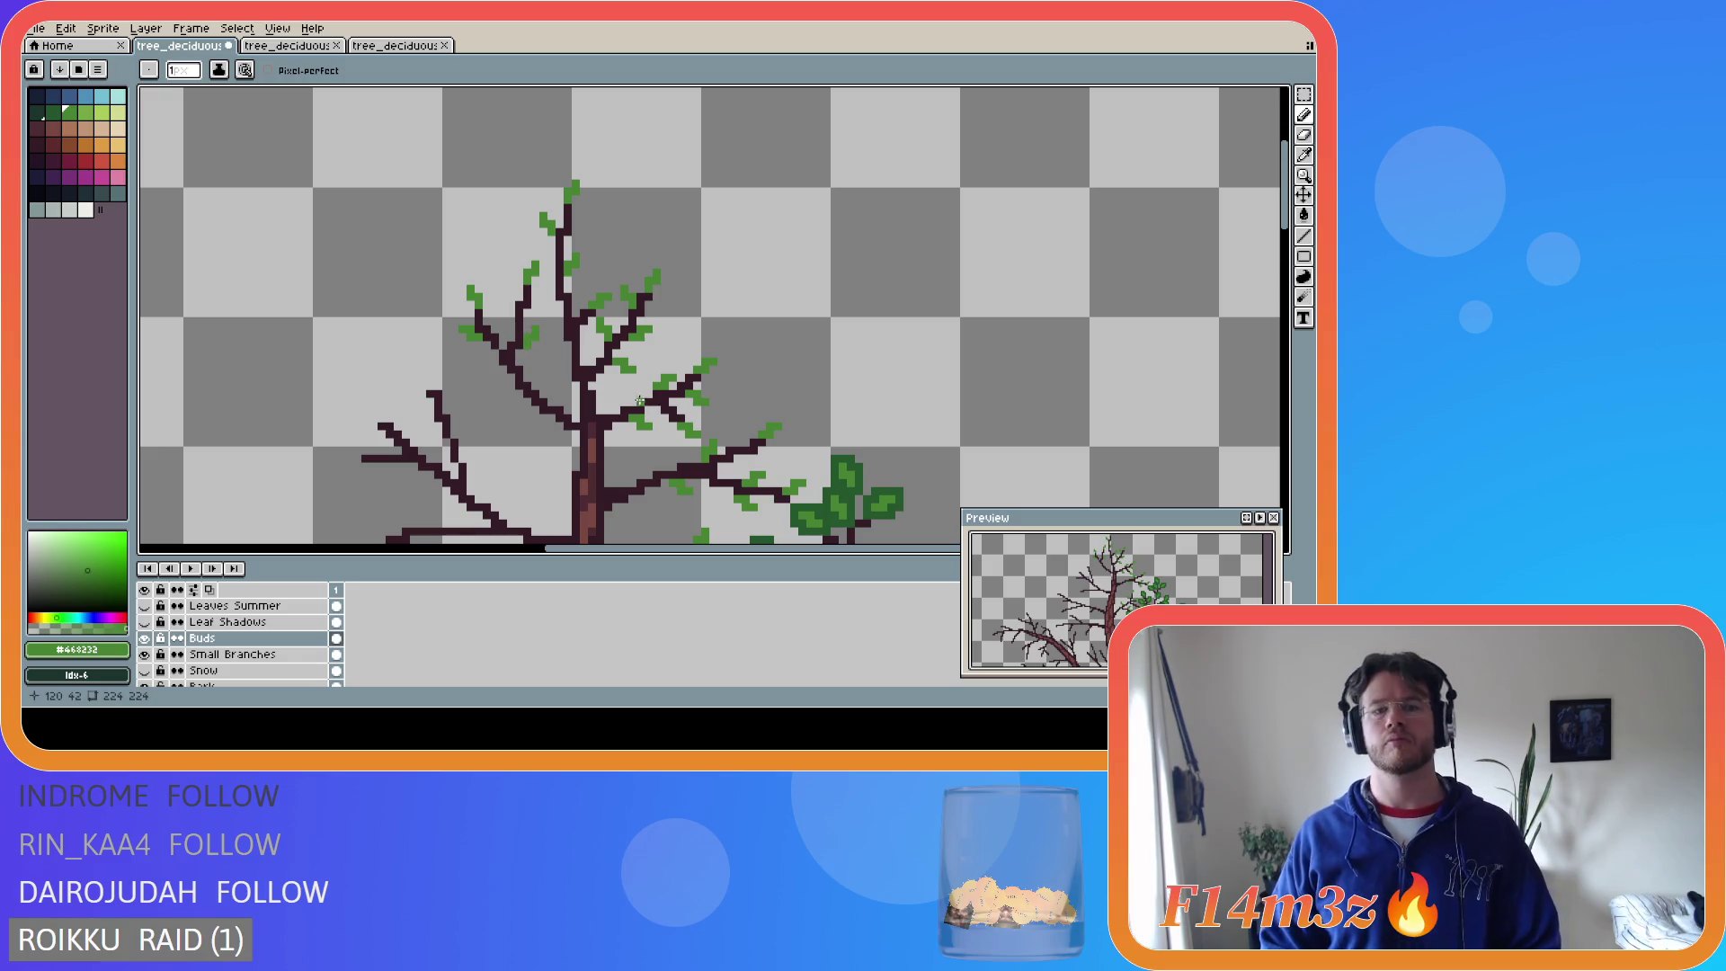
{"action": "key", "text": "ctrl+s"}
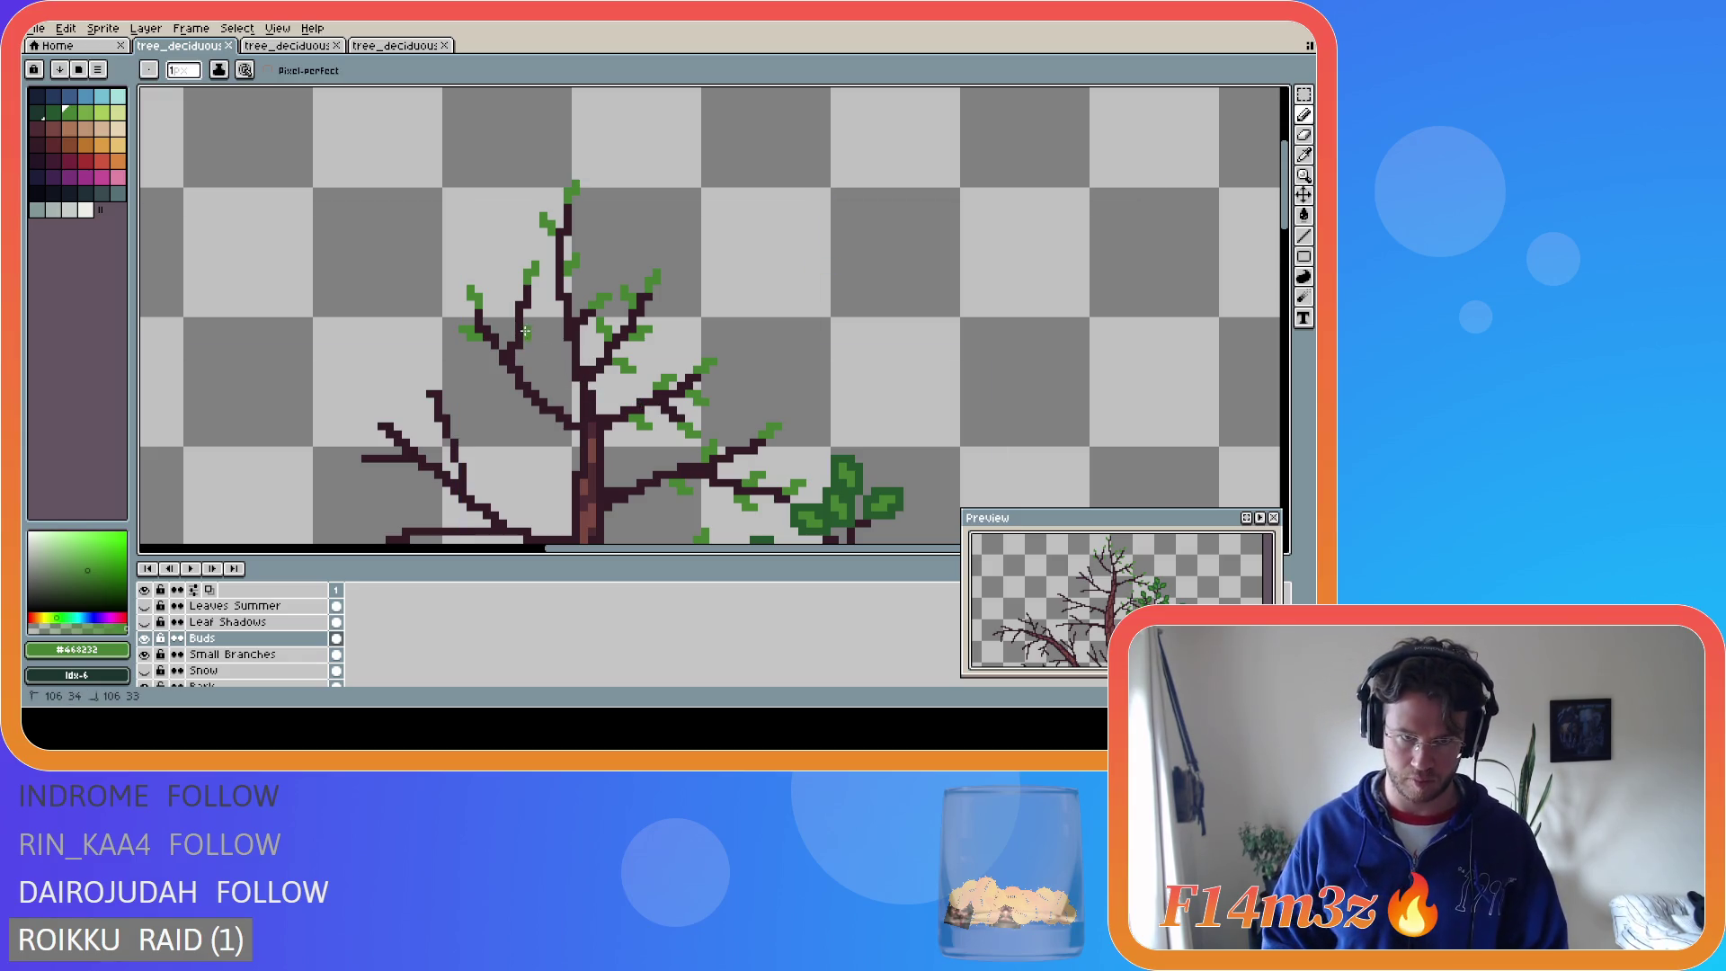
{"action": "left_click", "coordinate": [534, 324]}
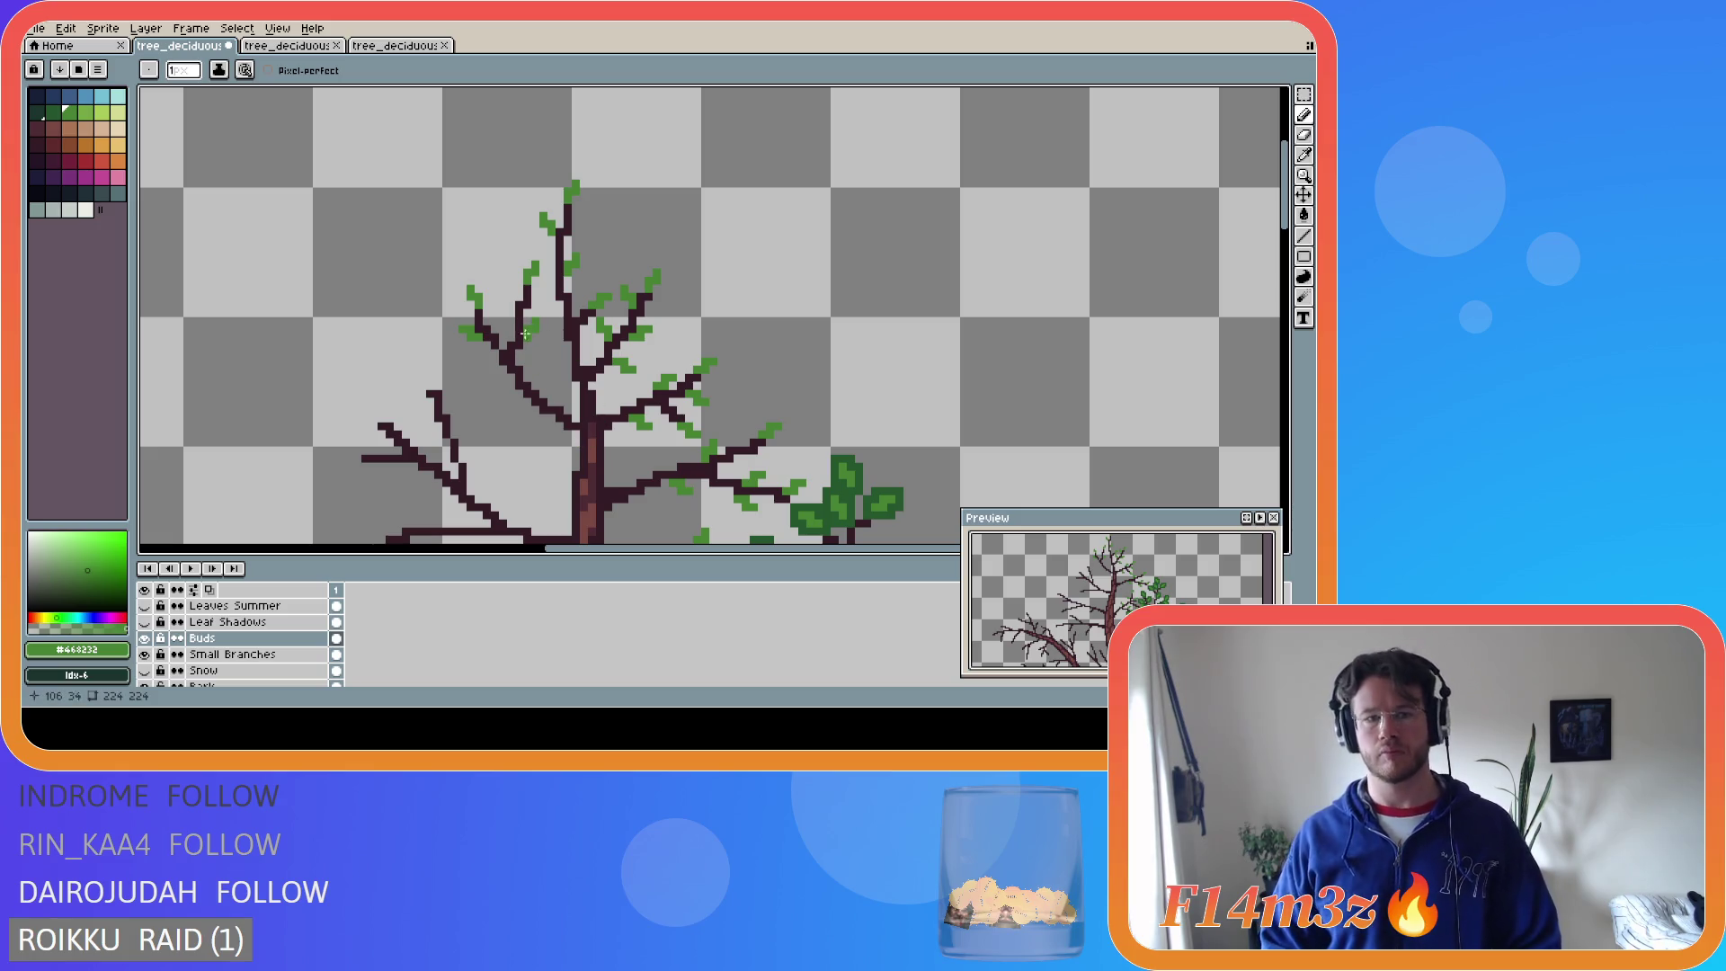
{"action": "left_click", "coordinate": [509, 300]}
{"action": "left_click", "coordinate": [504, 291]}
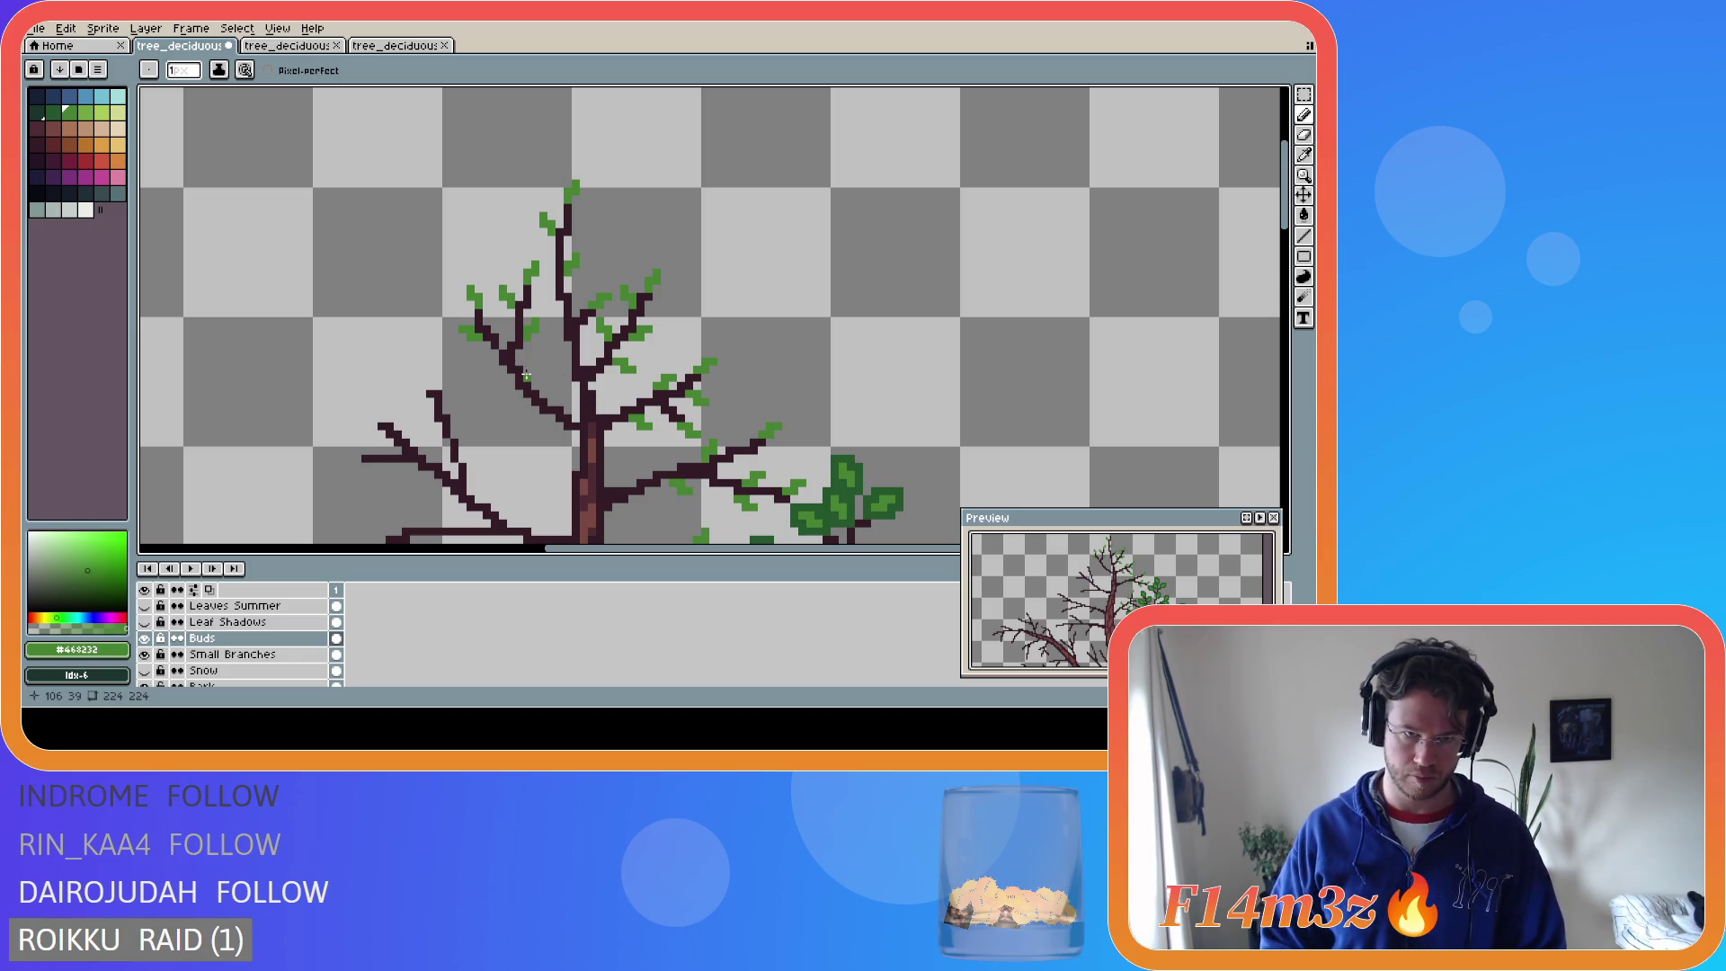
- Try bud pixels lower on the branch and undo them all
{"action": "left_click", "coordinate": [507, 399]}
{"action": "left_click", "coordinate": [527, 369]}
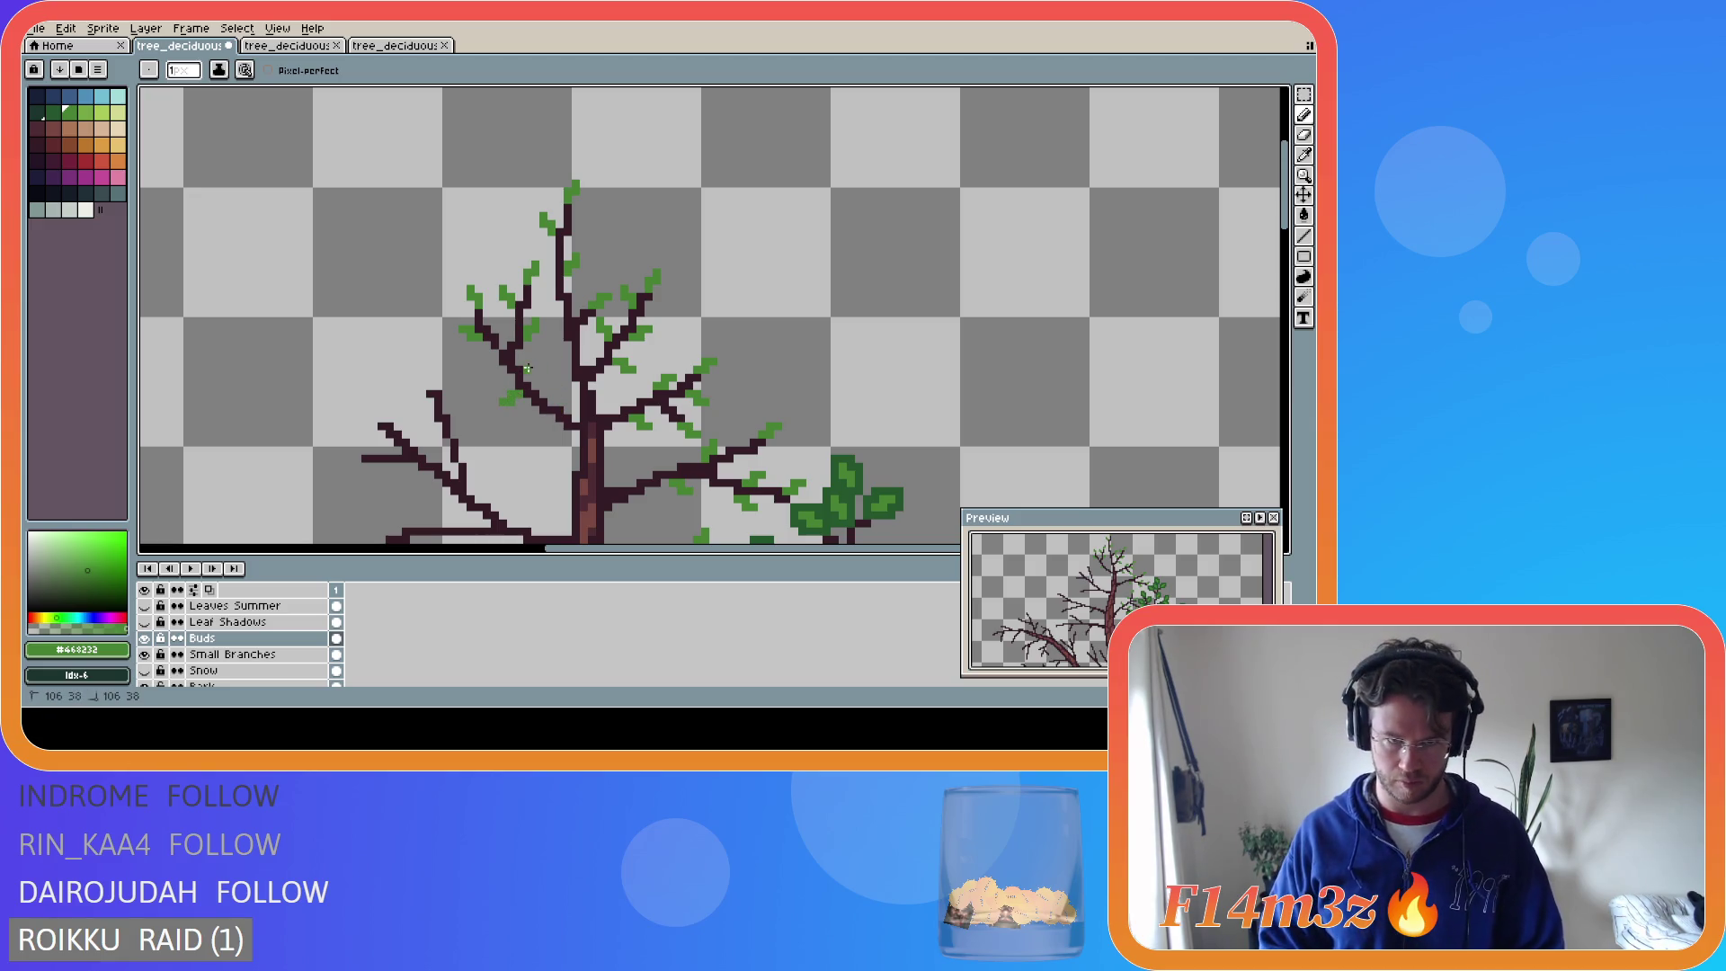
{"action": "key", "text": "ctrl+z"}
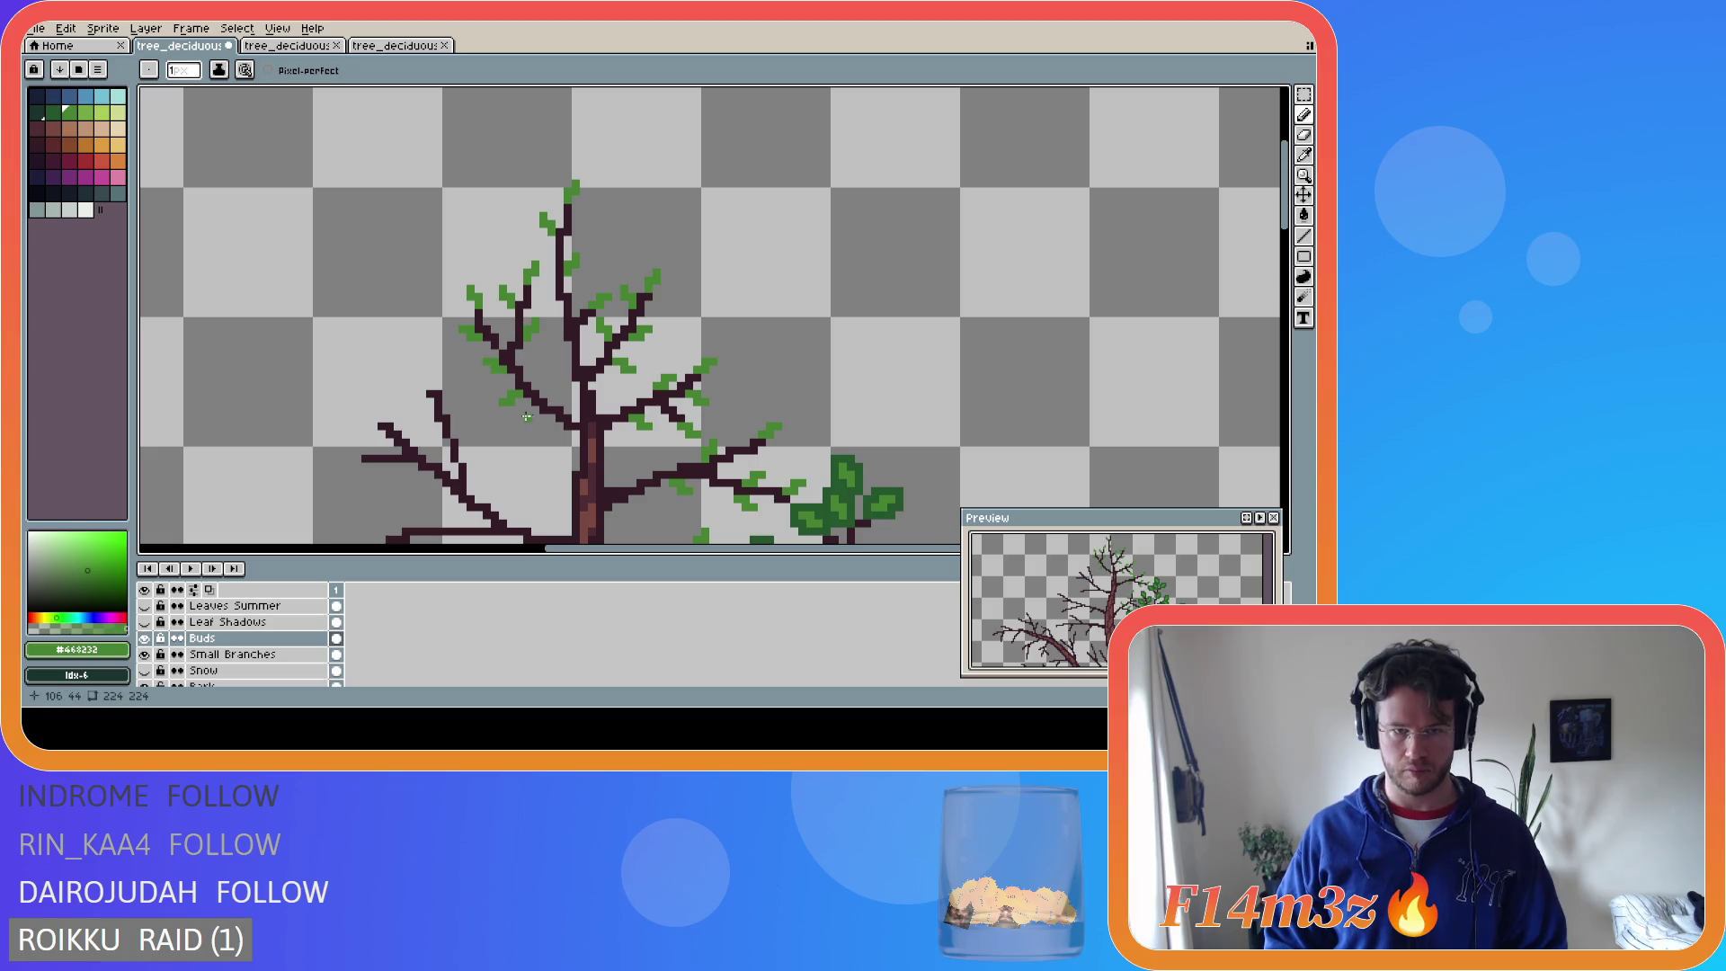
{"action": "key", "text": "ctrl+z"}
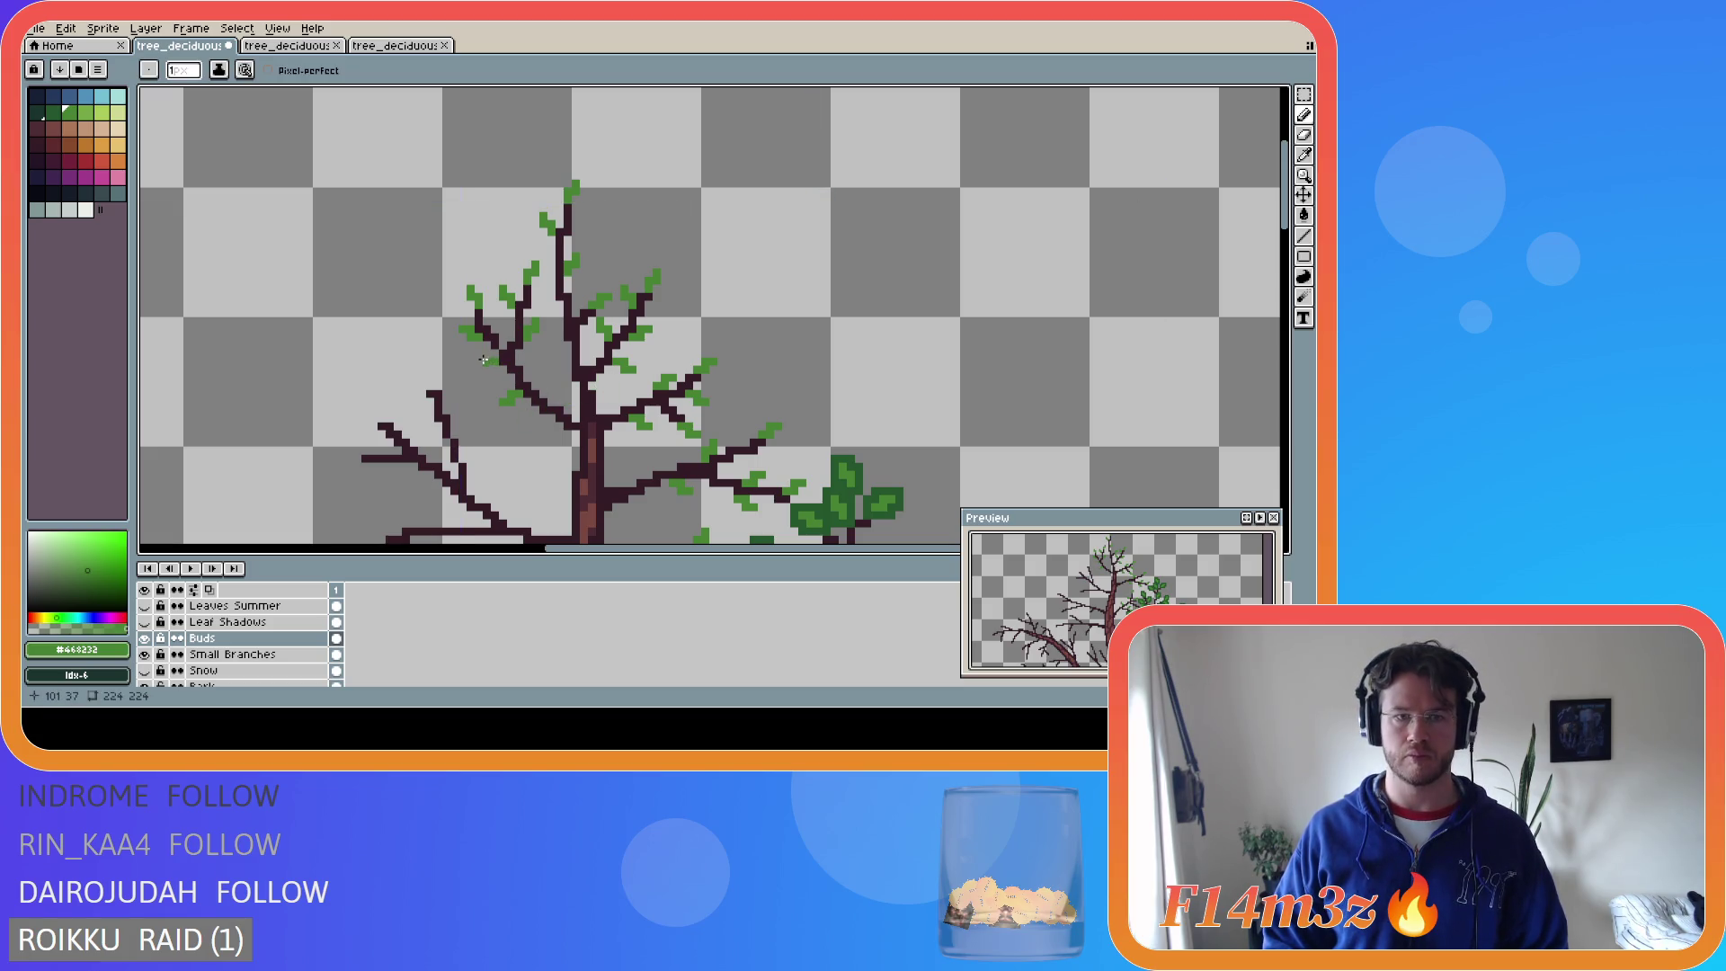
{"action": "key", "text": "ctrl+z"}
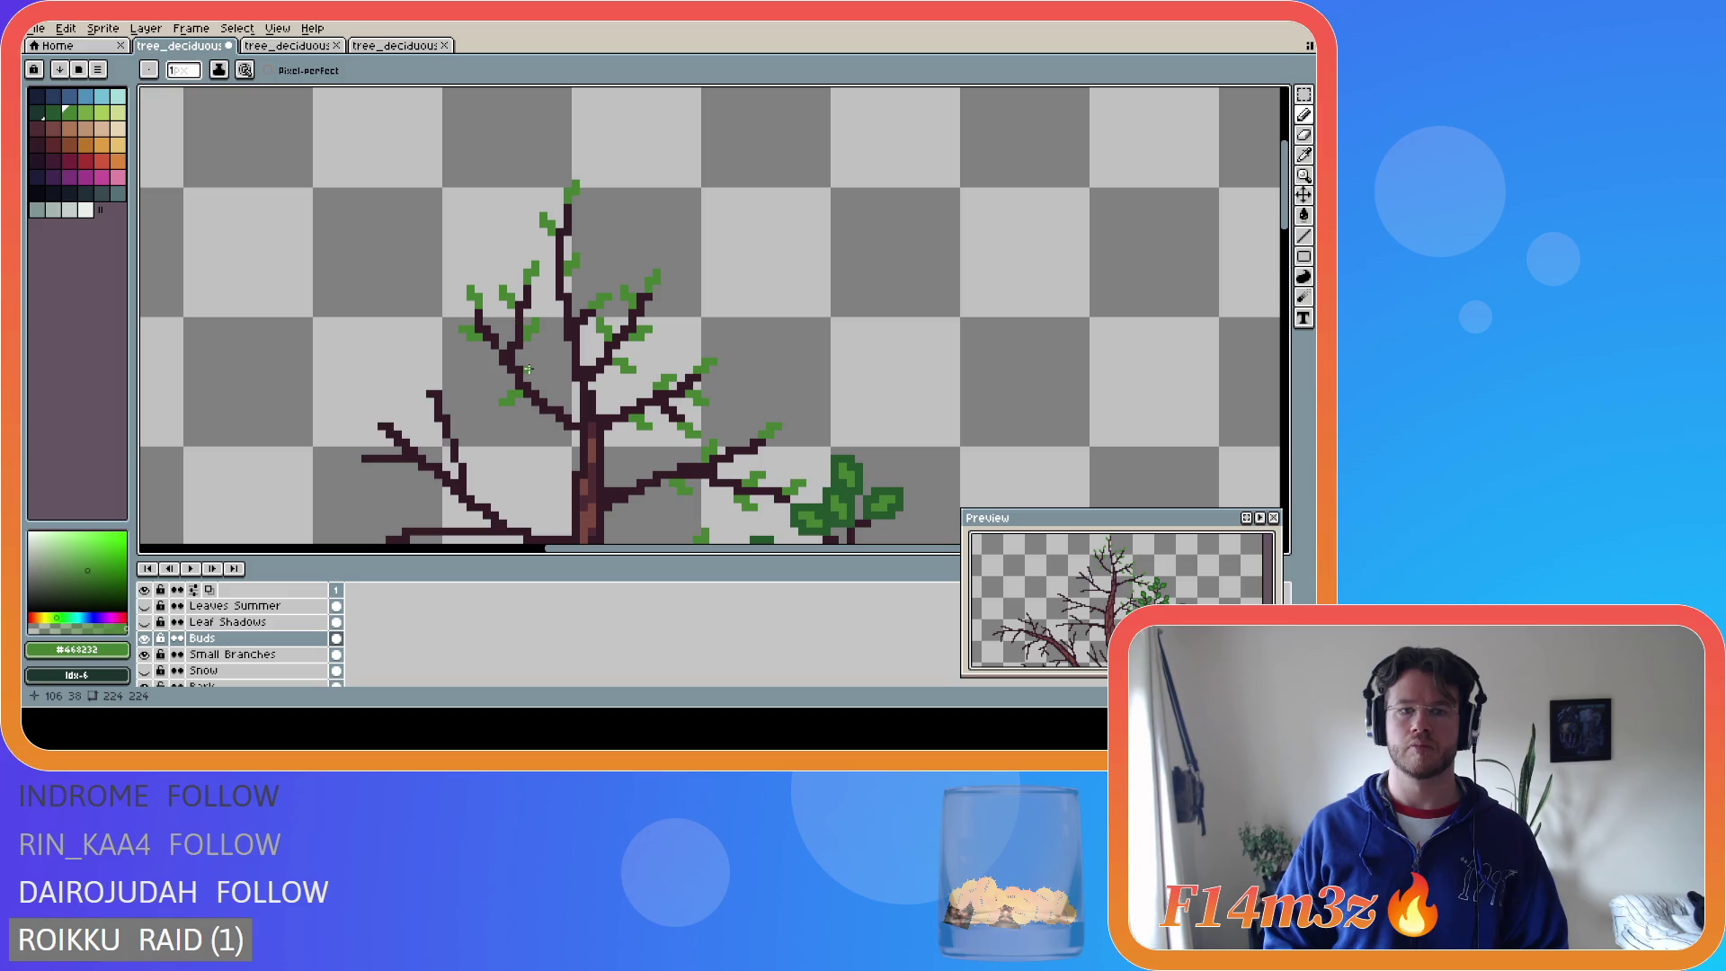
{"action": "key", "text": "ctrl+z"}
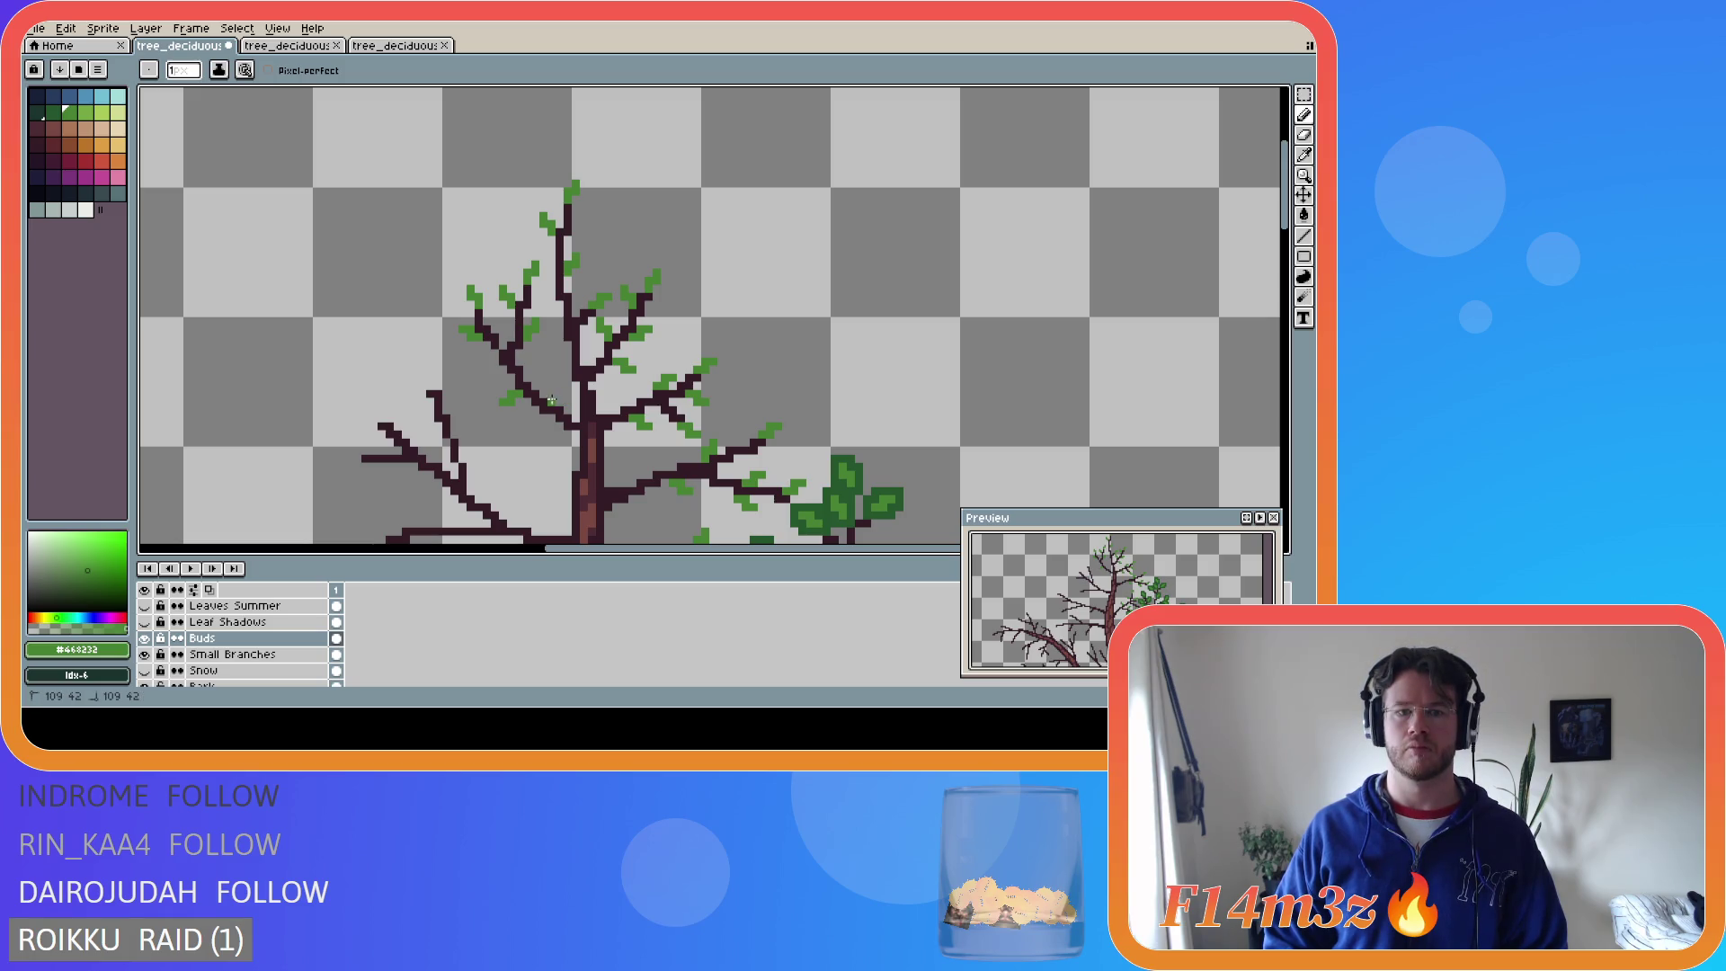
{"action": "left_click", "coordinate": [557, 391]}
{"action": "key", "text": "ctrl+z"}
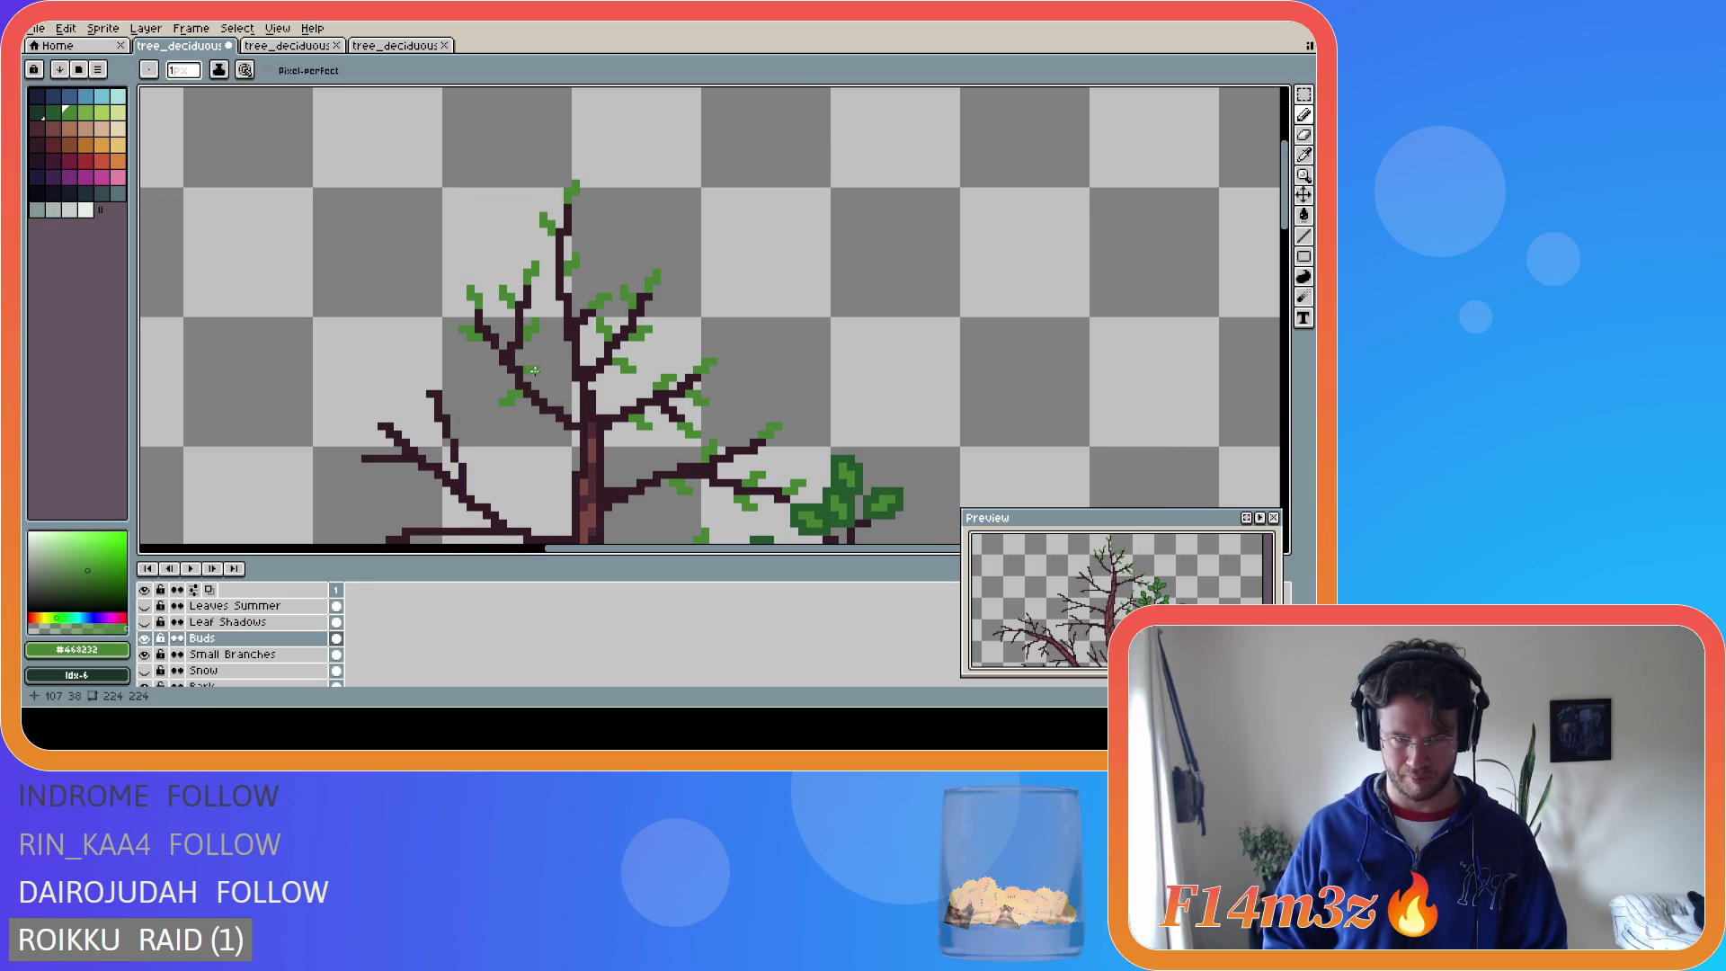
{"action": "key", "text": "ctrl+z"}
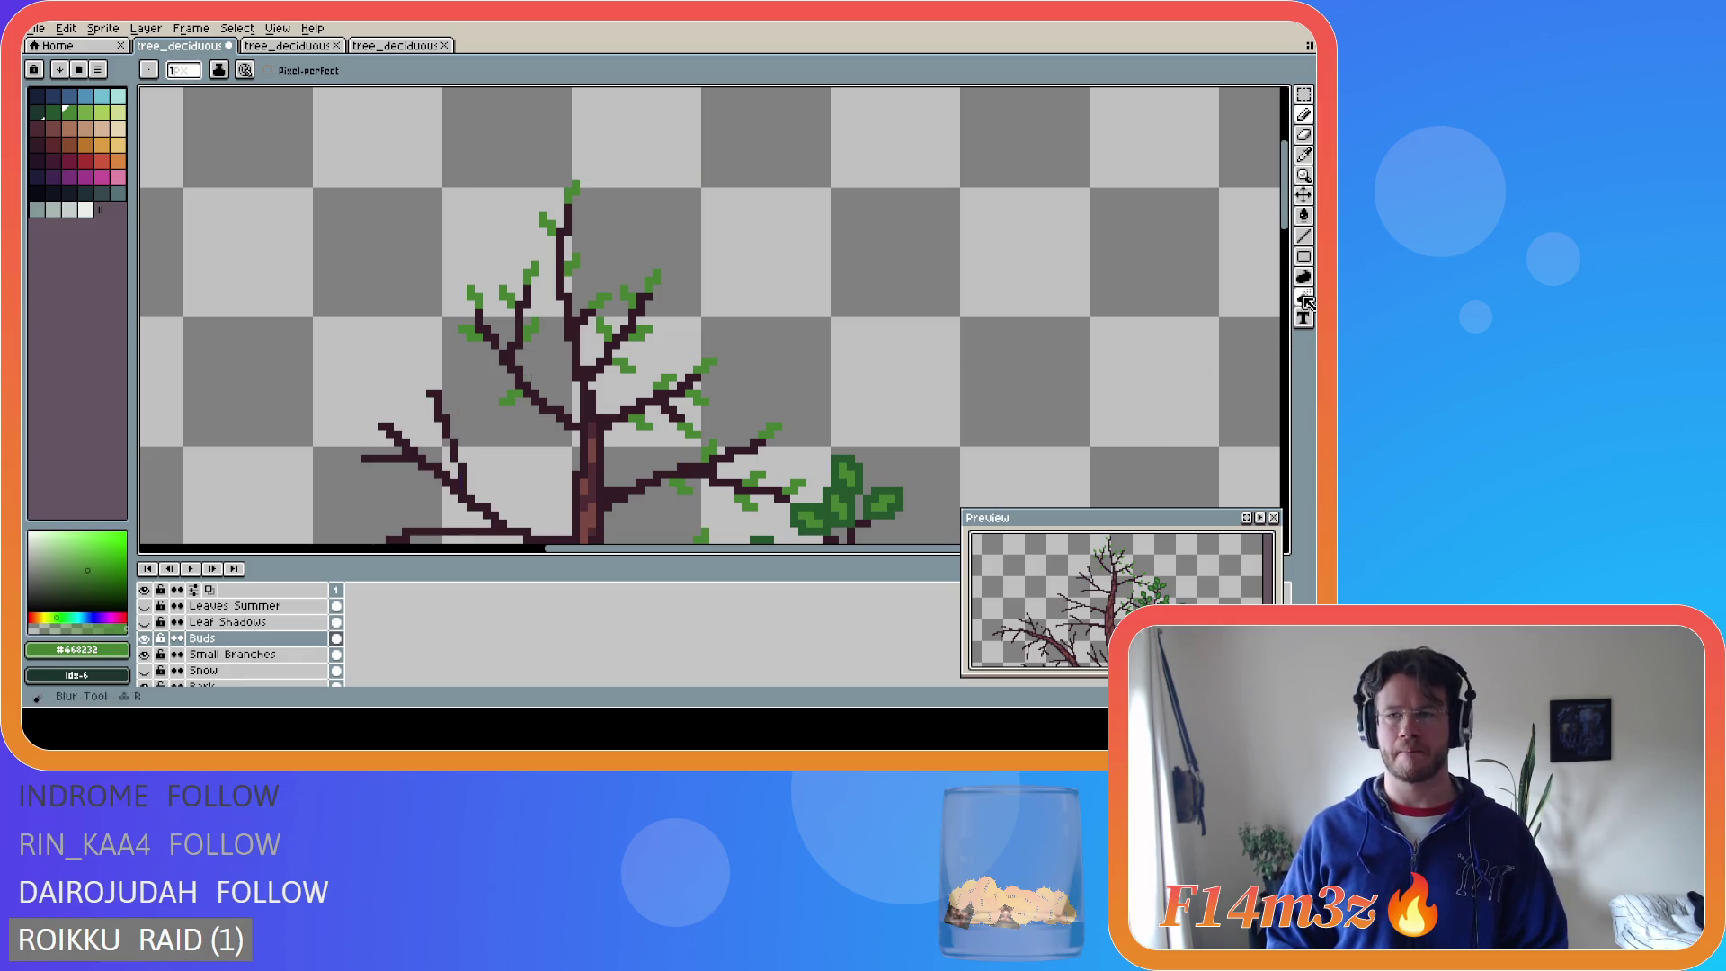
{"action": "left_click_drag", "start_coordinate": [1294, 221], "coordinate": [1294, 267]}
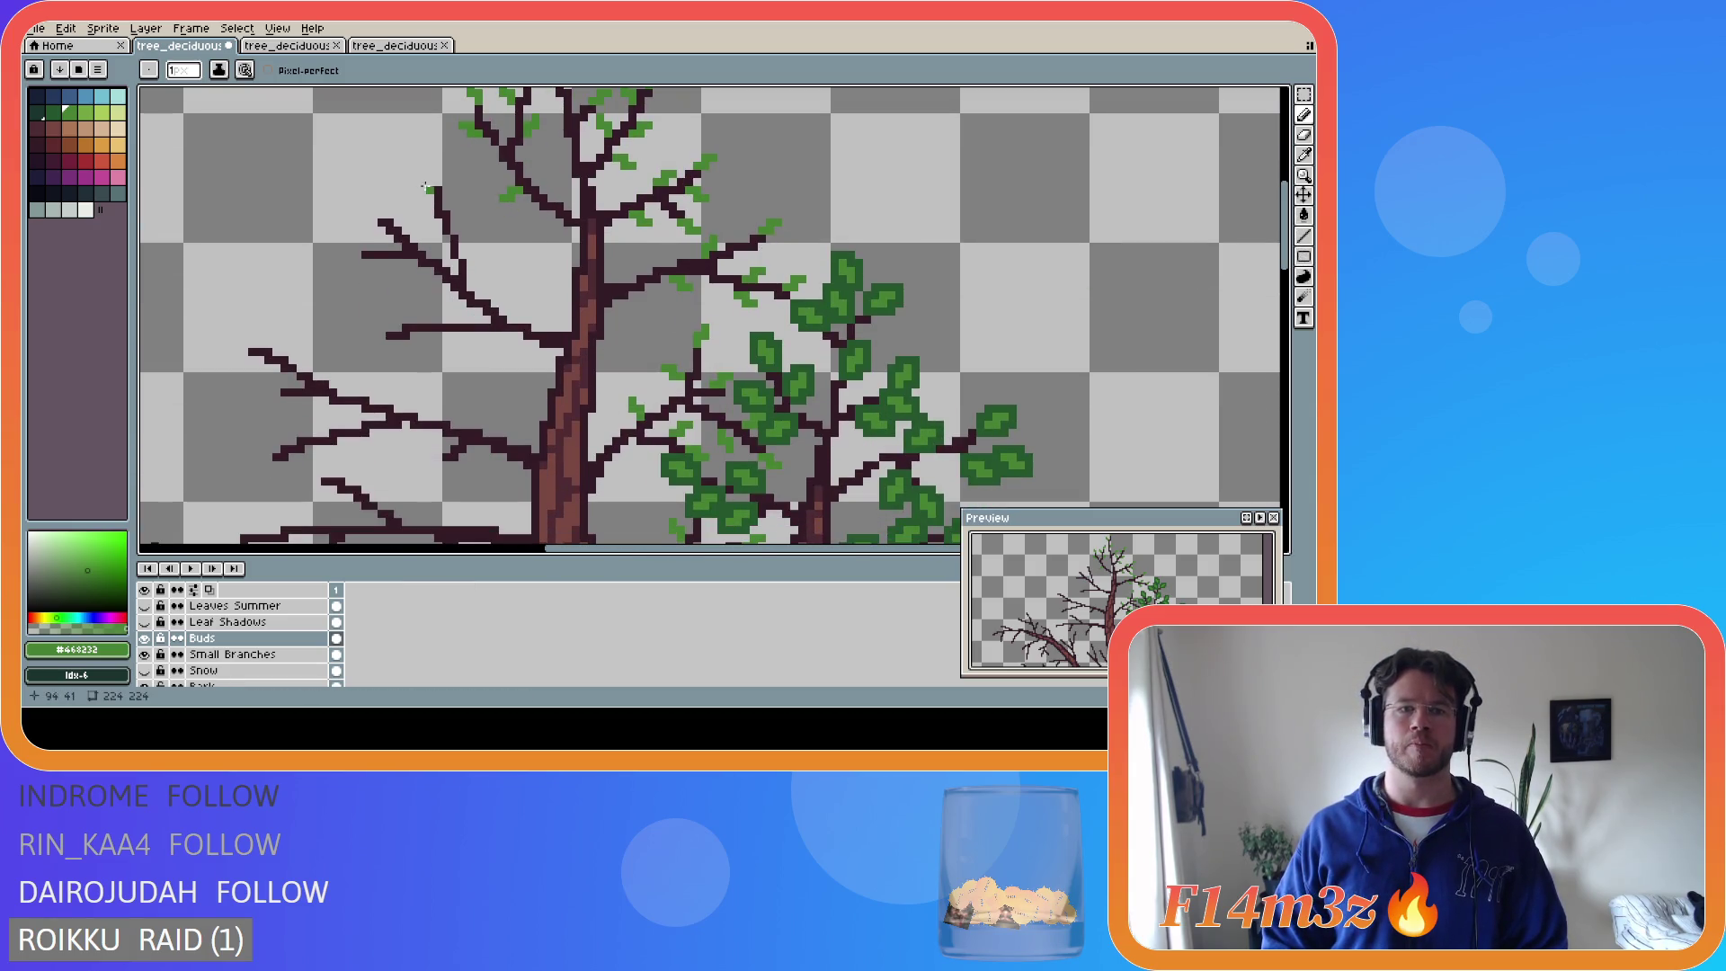
- Paint light-green buds on the tips of the lower-left branches
{"action": "left_click", "coordinate": [425, 175]}
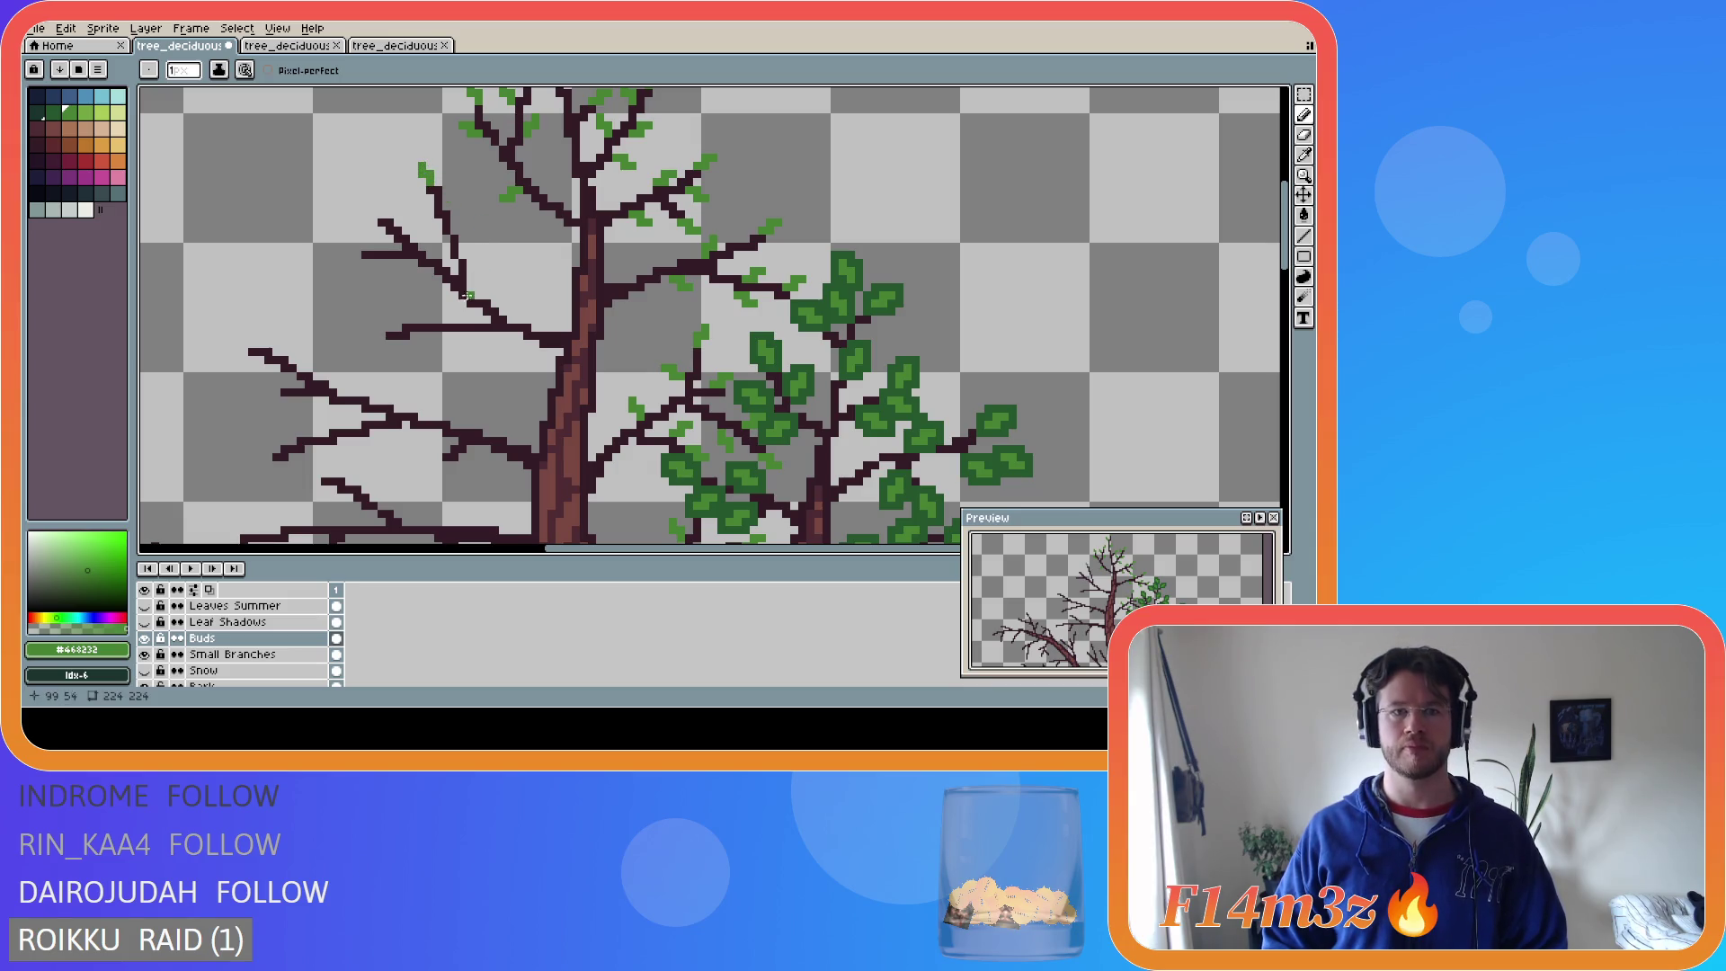
{"action": "left_click", "coordinate": [372, 340]}
{"action": "left_click", "coordinate": [357, 255]}
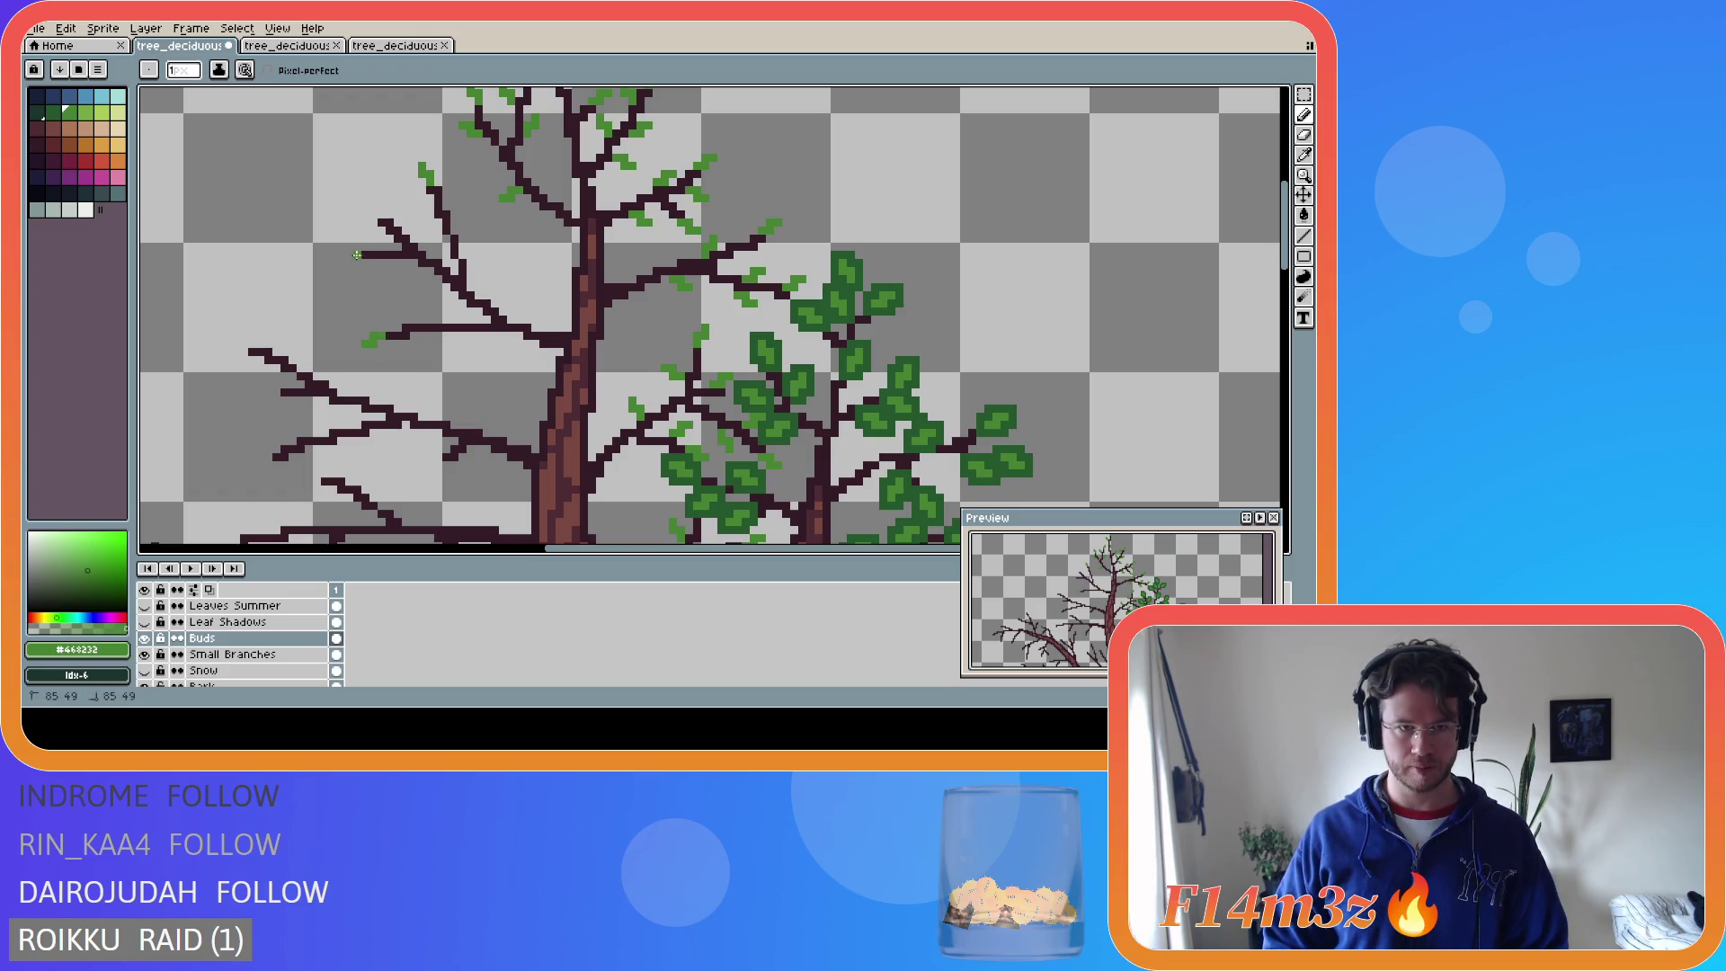
{"action": "left_click", "coordinate": [347, 260]}
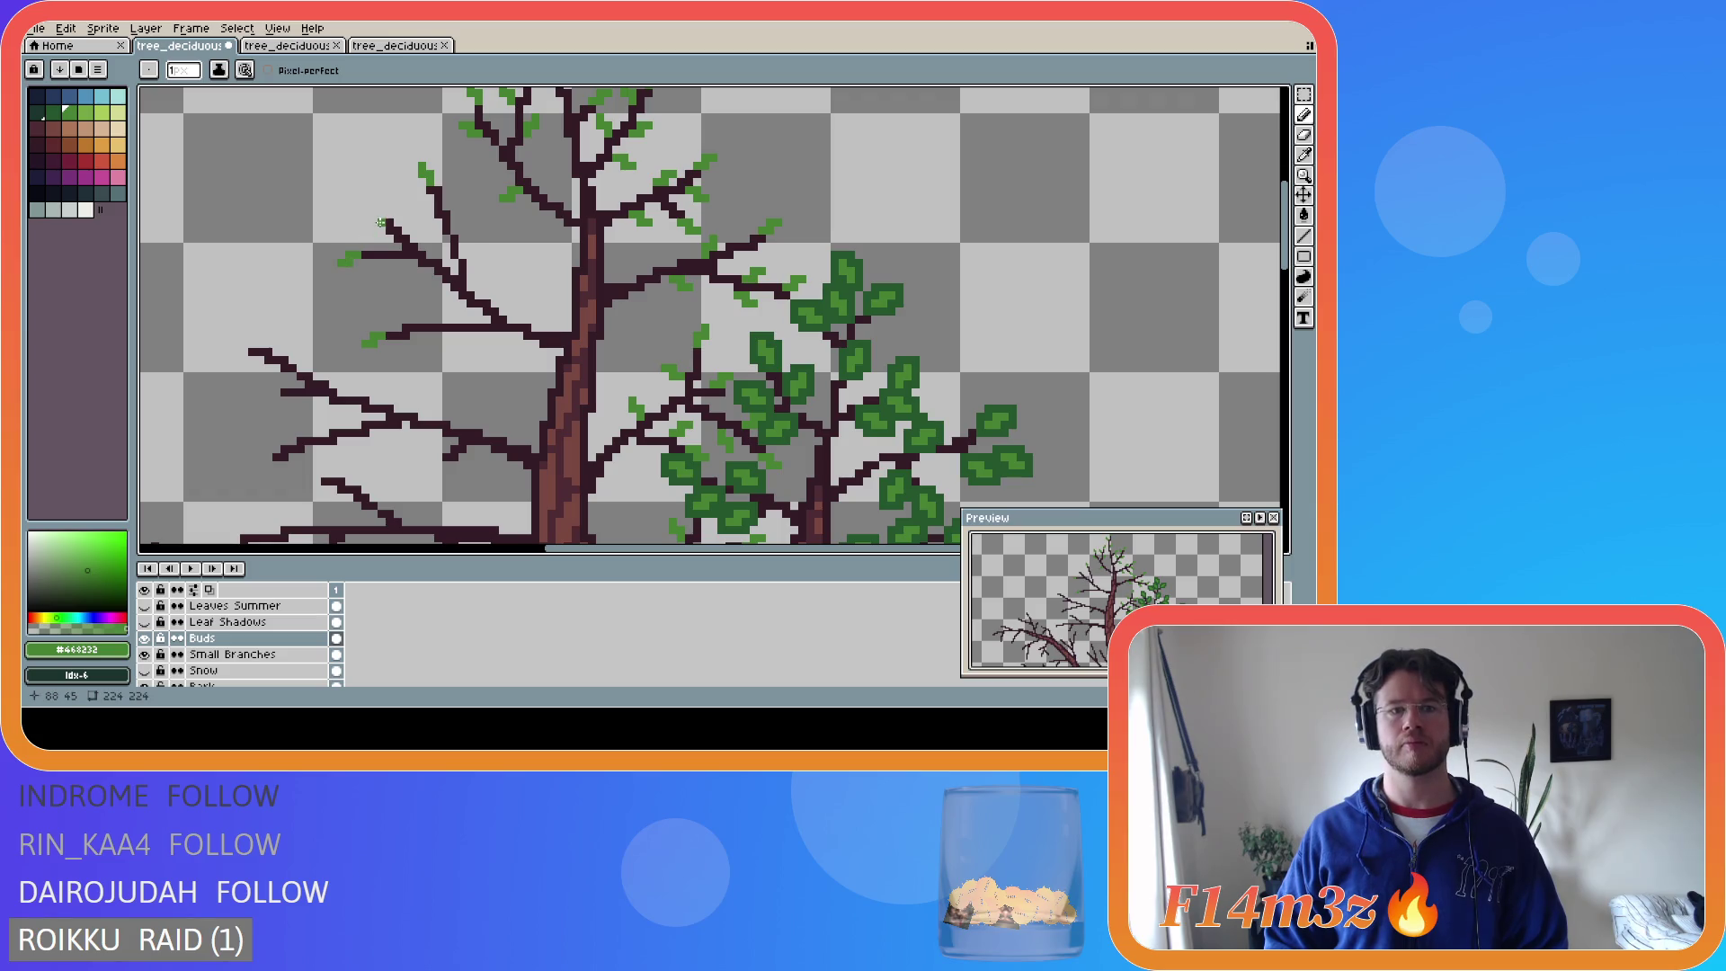
{"action": "left_click", "coordinate": [375, 215]}
{"action": "left_click", "coordinate": [369, 208]}
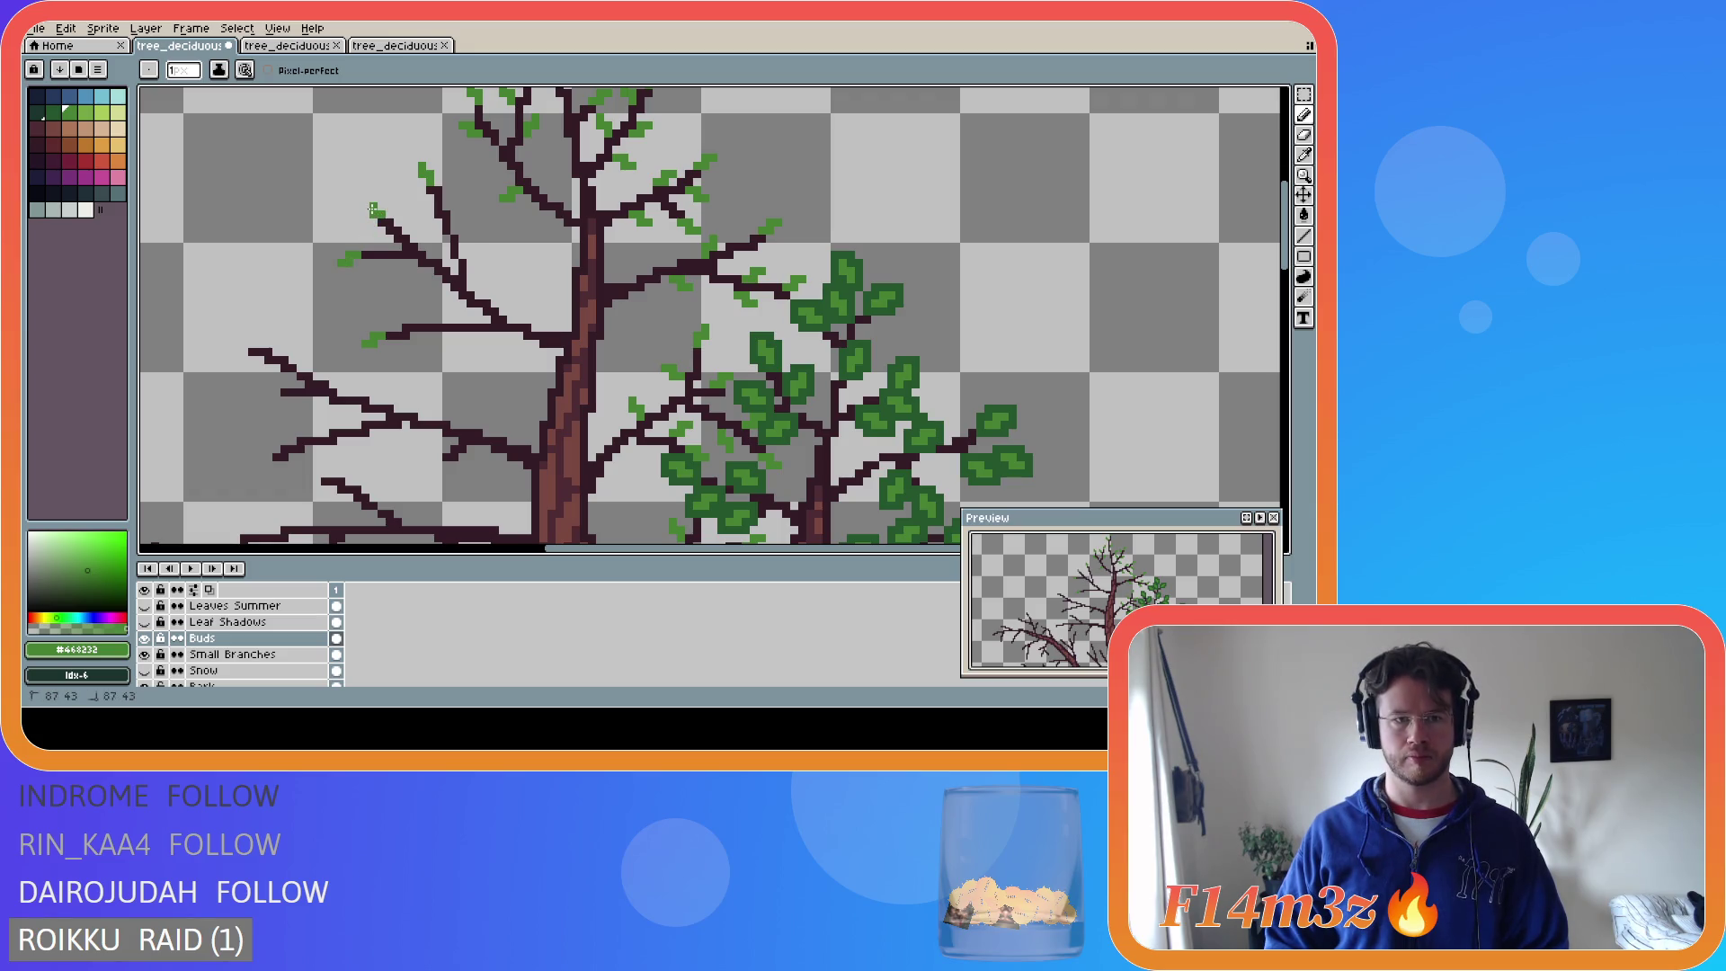
{"action": "left_click", "coordinate": [413, 238]}
{"action": "left_click", "coordinate": [419, 230]}
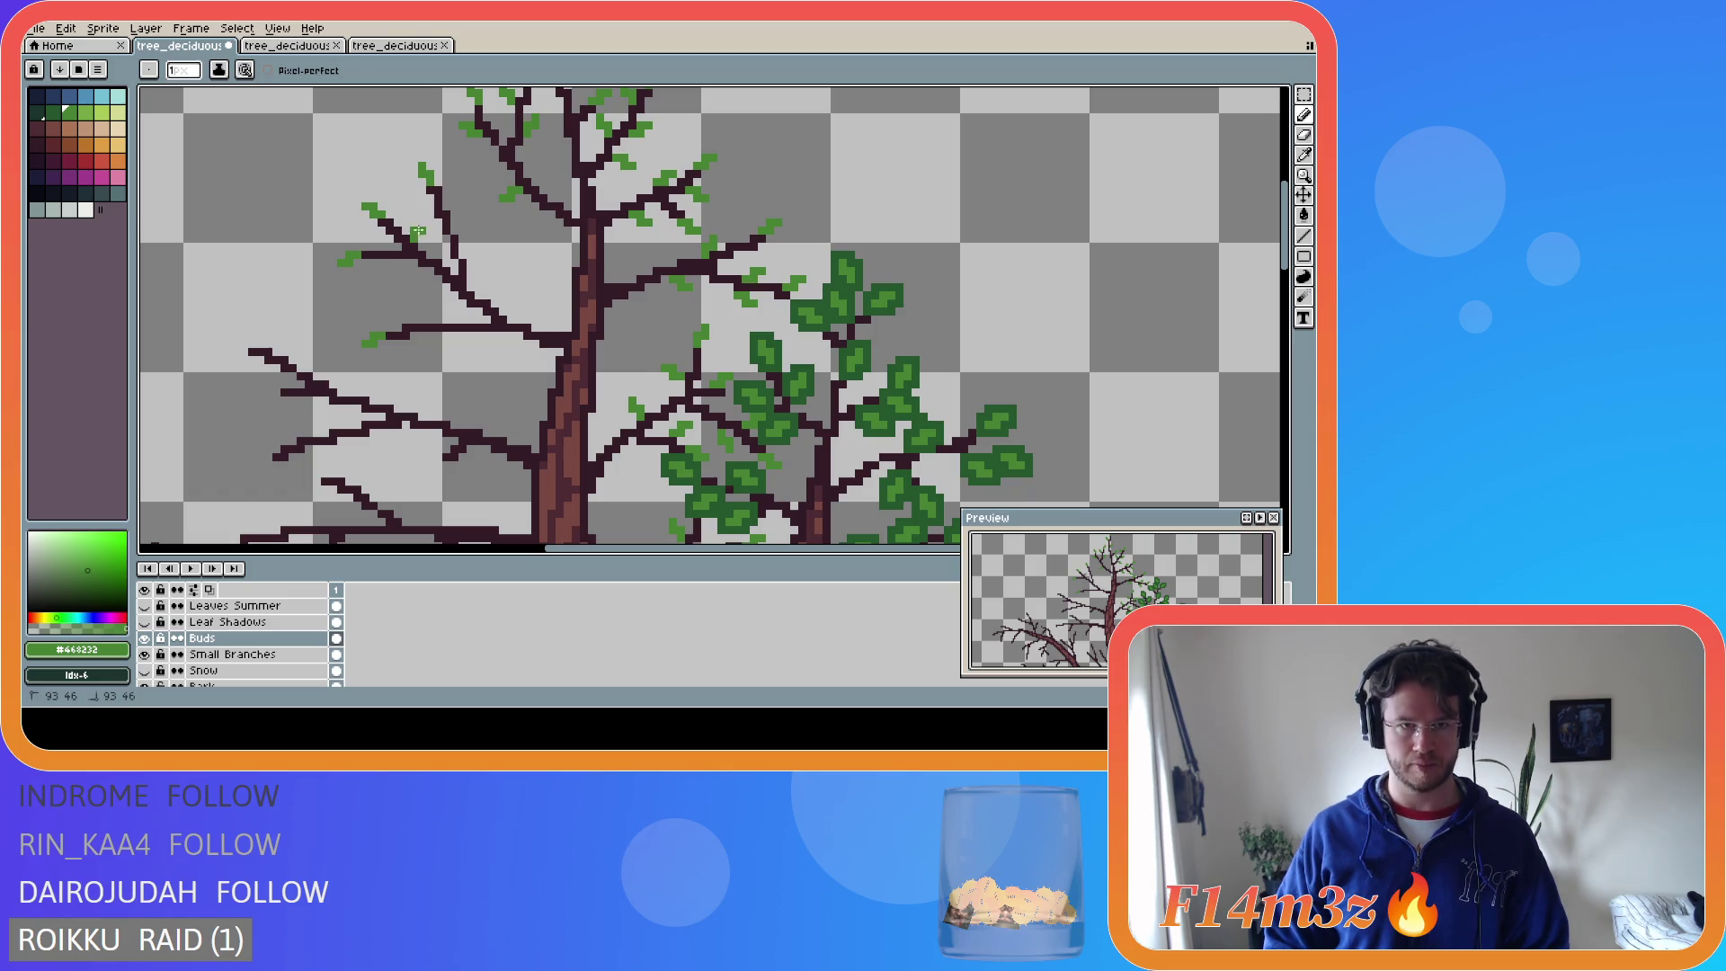
- Add buds to two more branch tips and a two-pixel bud on the left branch
{"action": "left_click", "coordinate": [428, 282]}
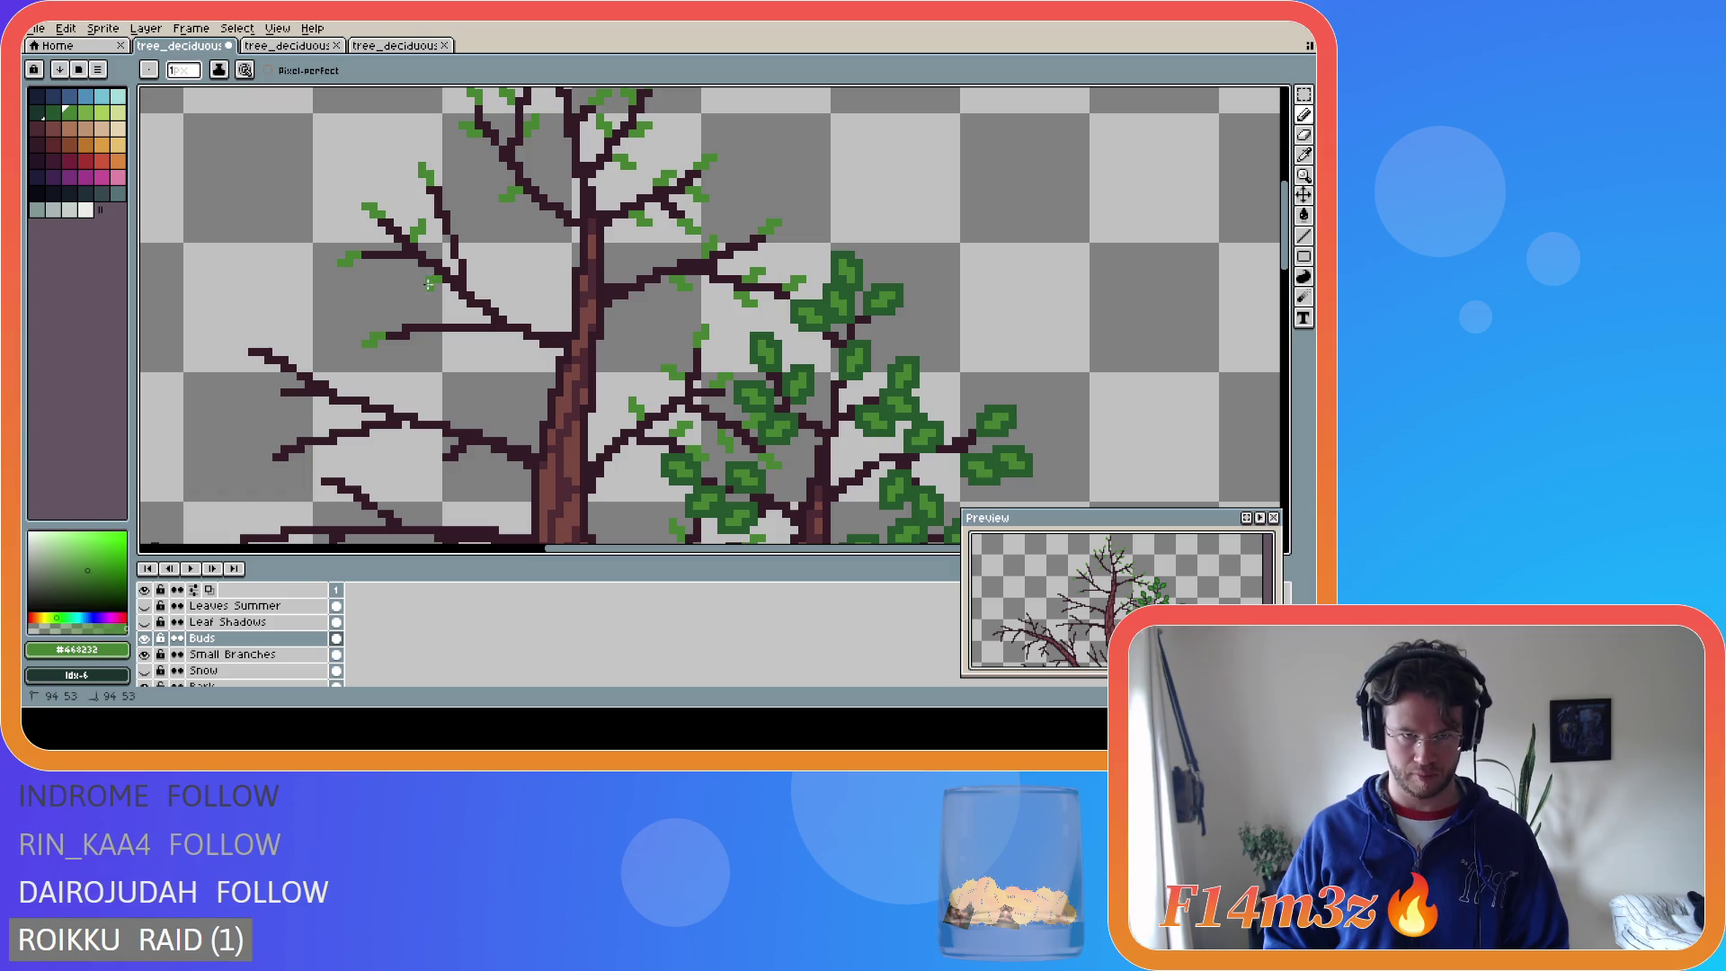
{"action": "left_click", "coordinate": [476, 252]}
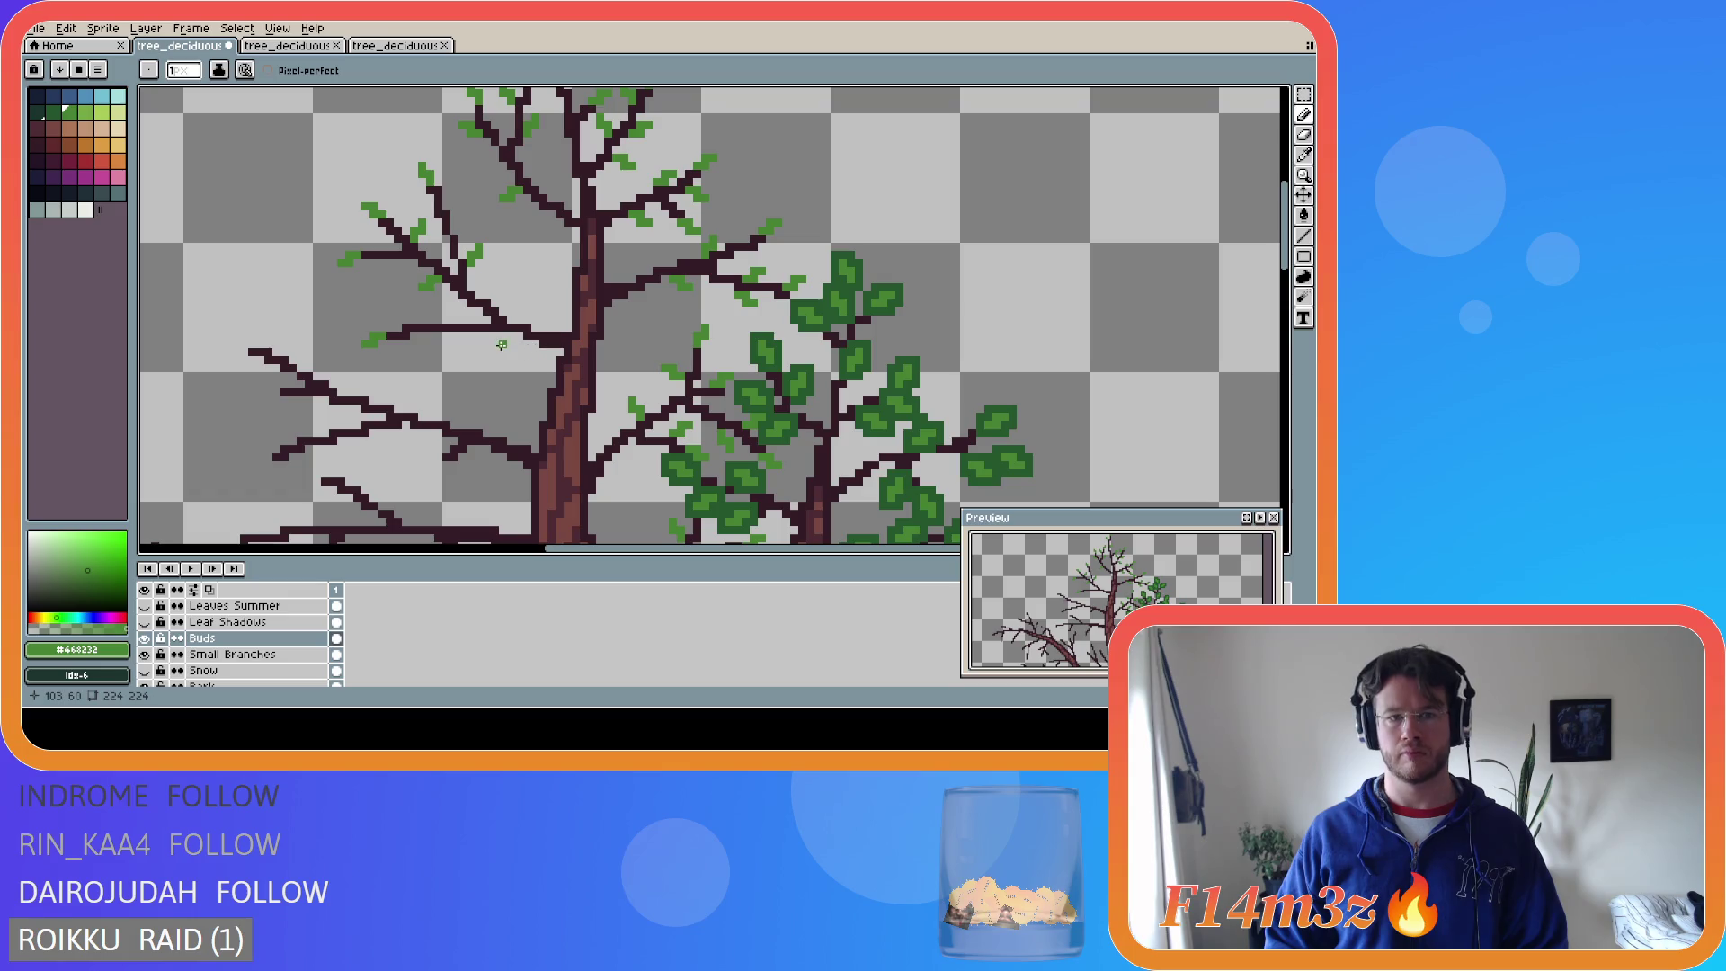
{"action": "left_click", "coordinate": [463, 340]}
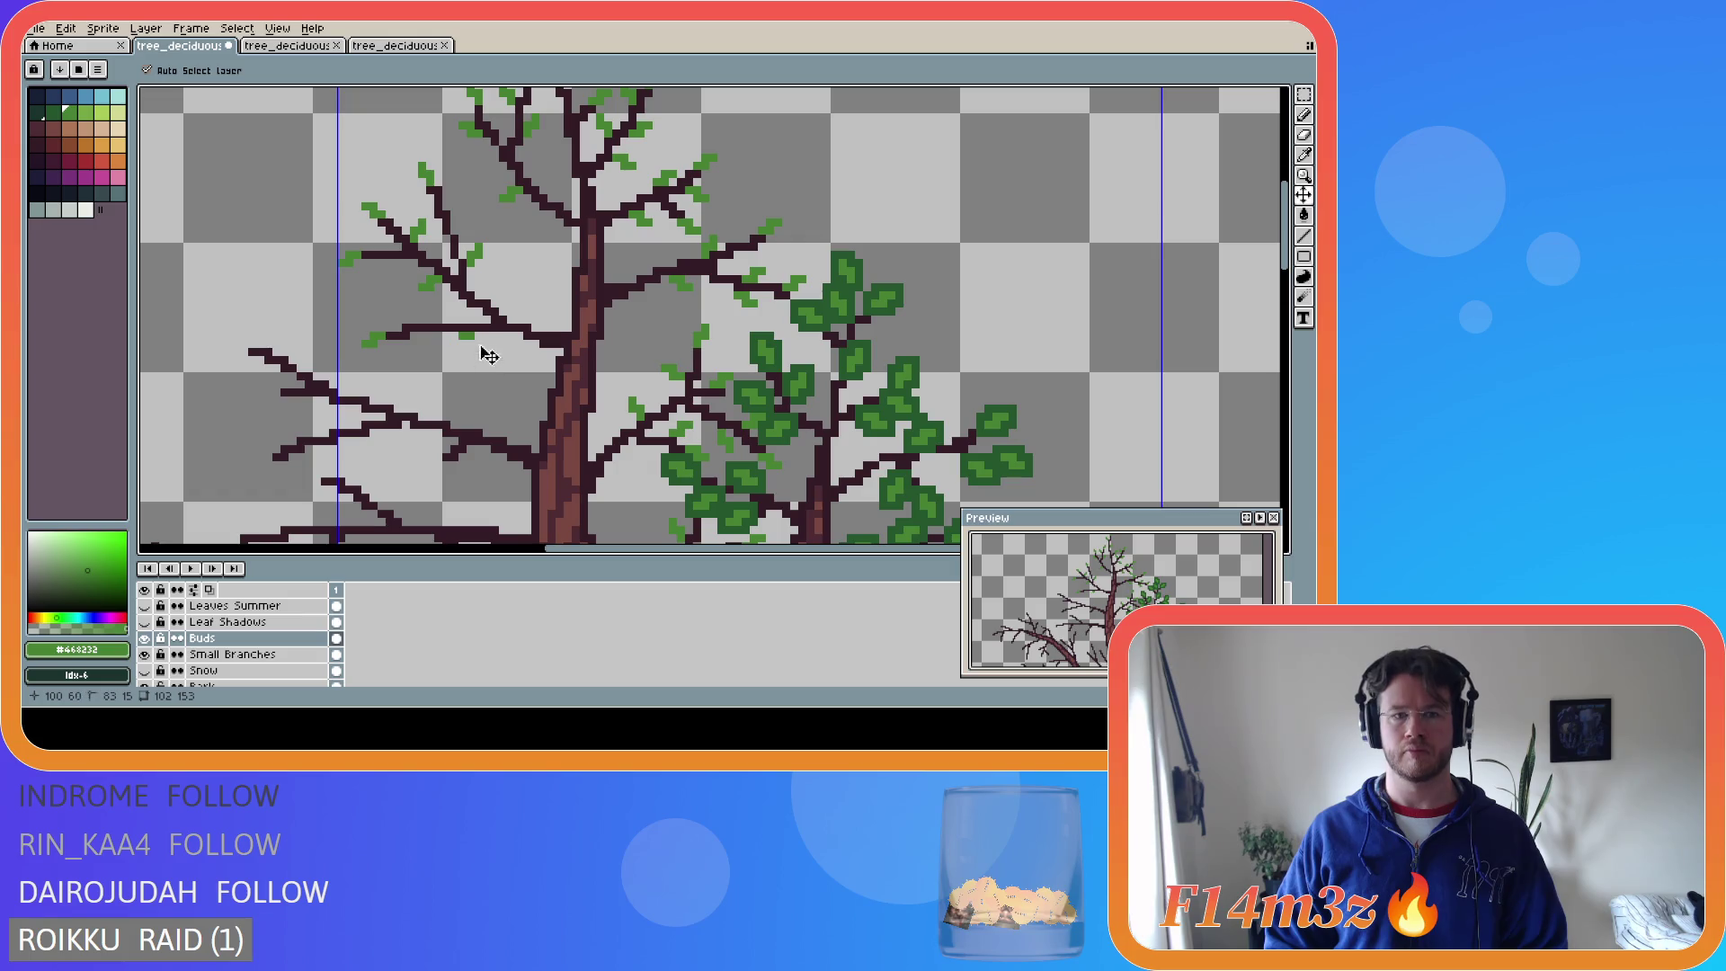
{"action": "left_click", "coordinate": [470, 339]}
{"action": "left_click", "coordinate": [461, 347]}
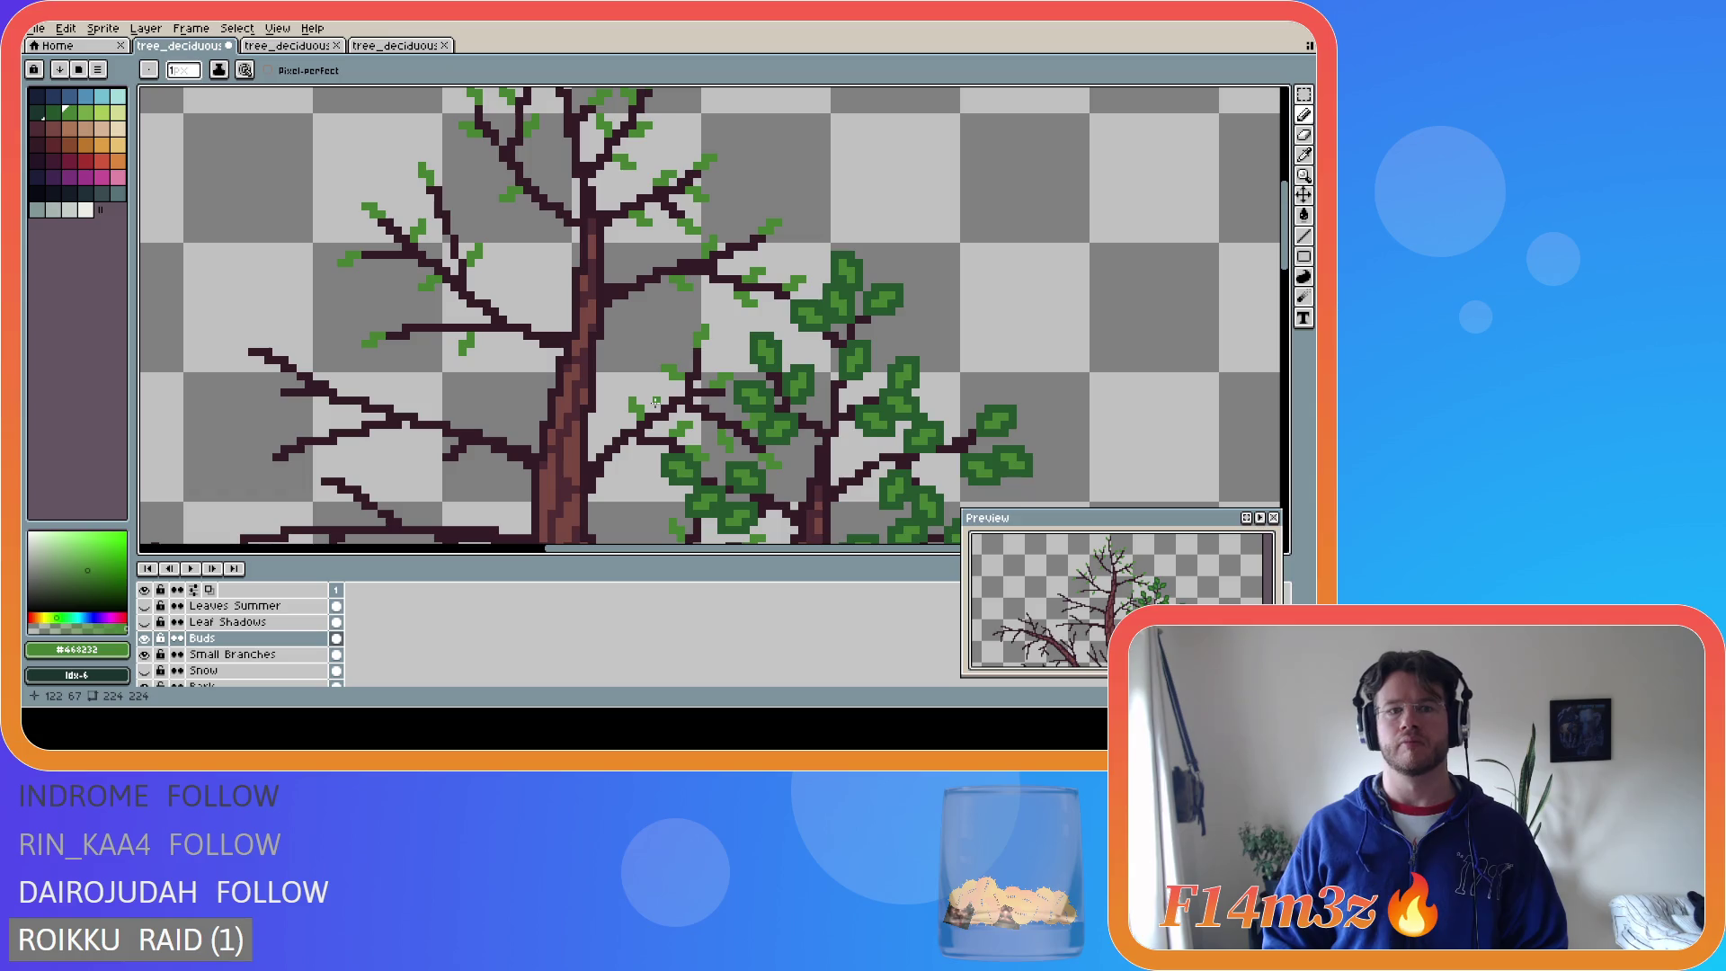
{"action": "left_click_drag", "start_coordinate": [1283, 270], "coordinate": [1282, 288]}
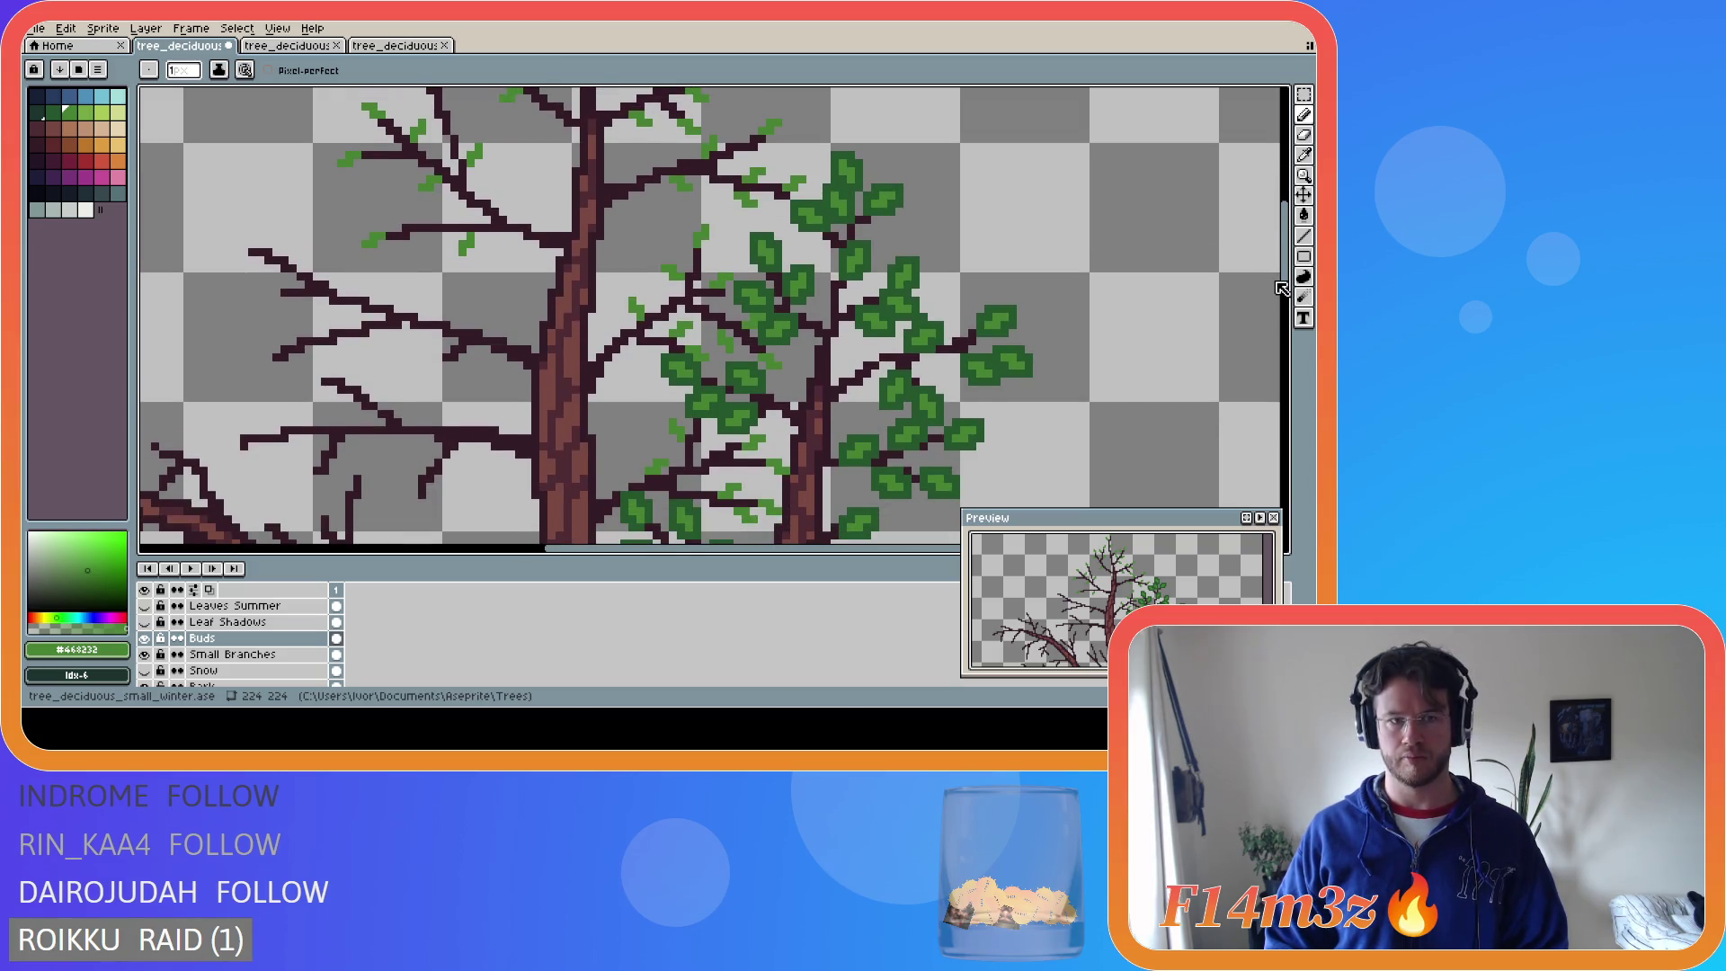
- Dot light-green buds on the upper-left branch tips, redoing one misplaced bud
{"action": "left_click", "coordinate": [236, 249]}
{"action": "left_click", "coordinate": [230, 244]}
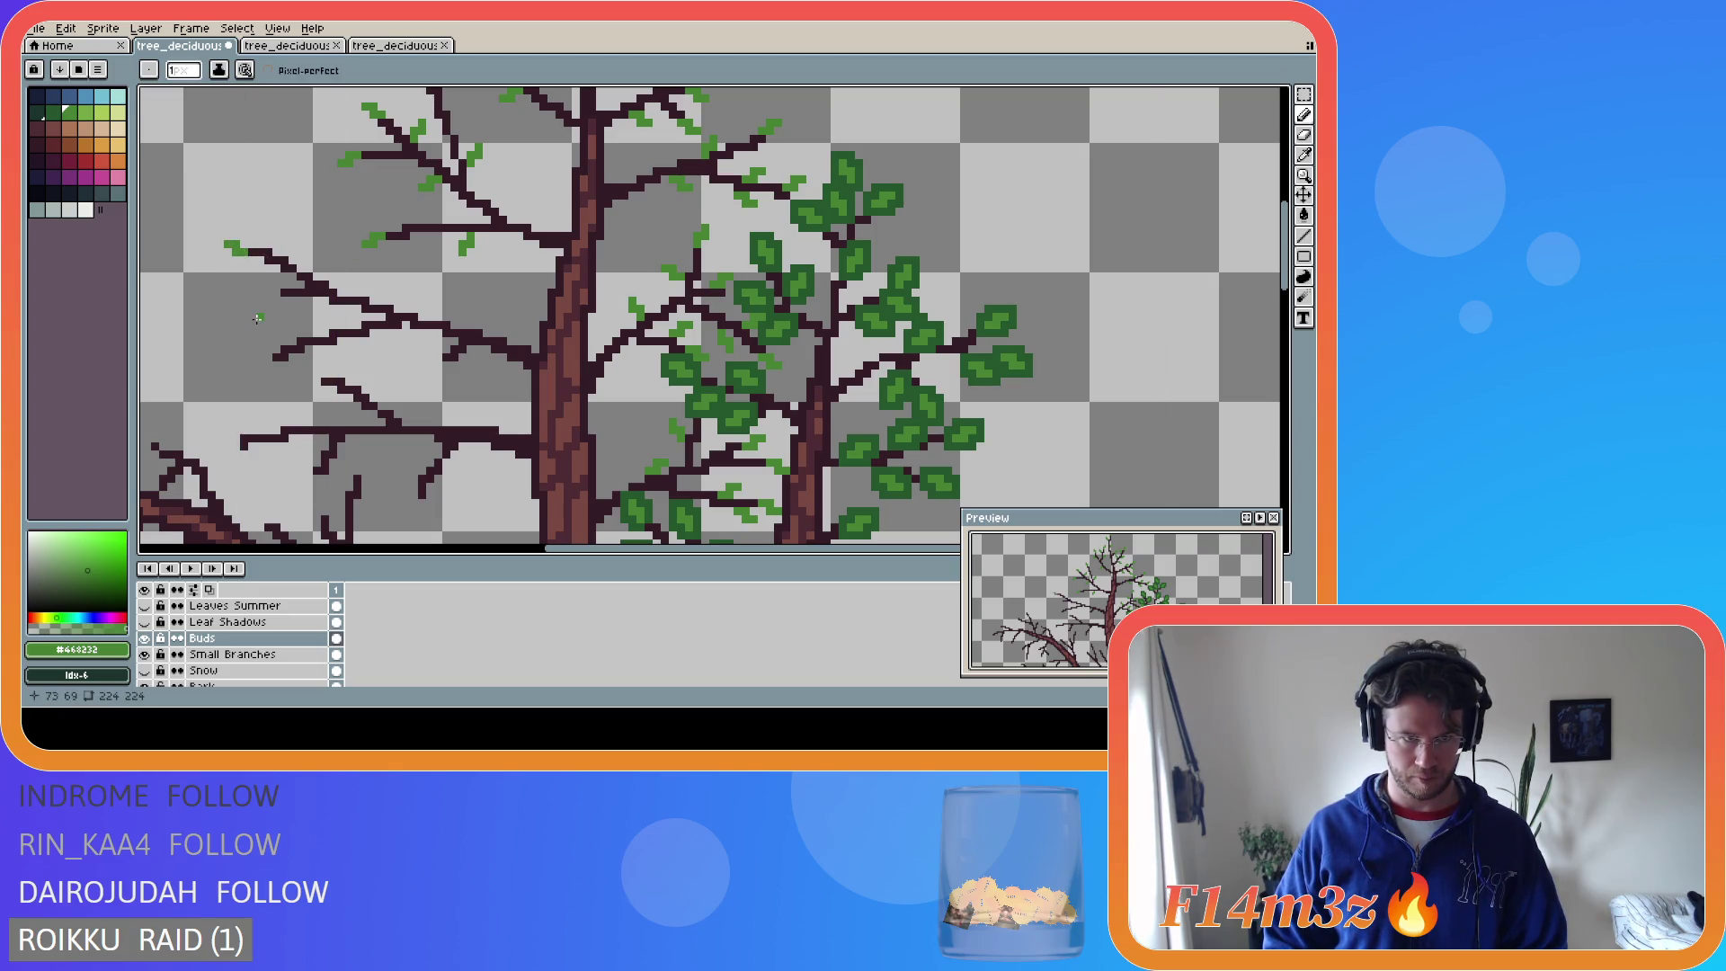
{"action": "key", "text": "ctrl+z"}
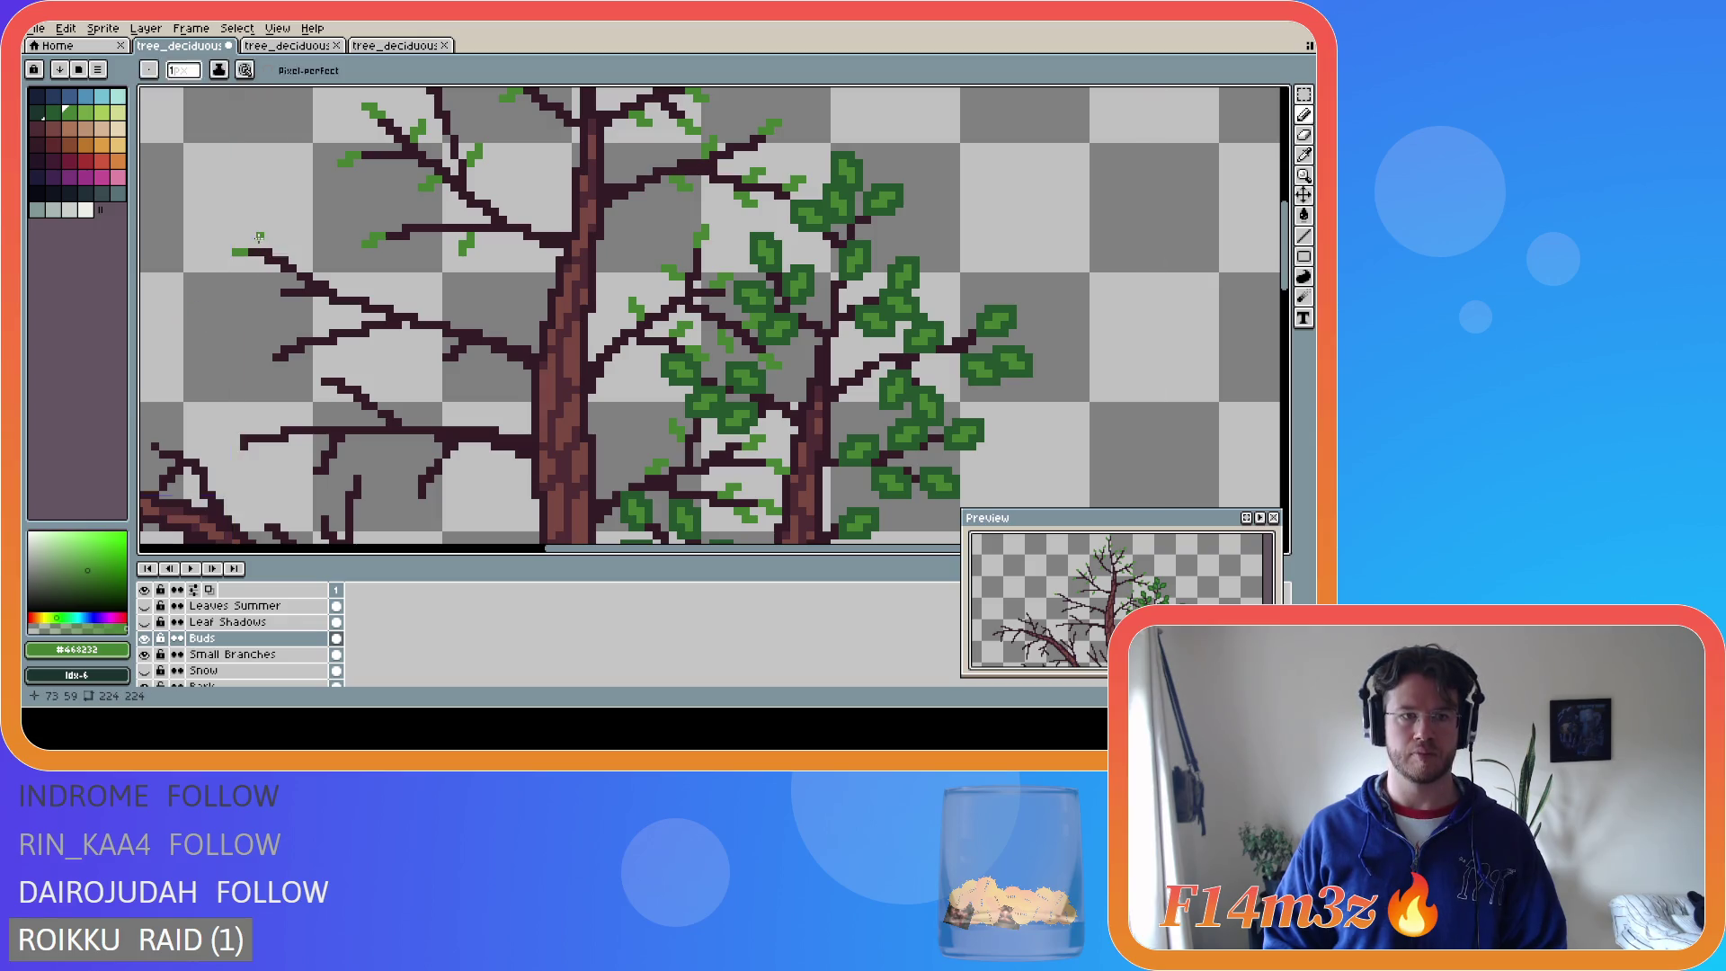
{"action": "left_click_drag", "start_coordinate": [253, 245], "coordinate": [236, 237]}
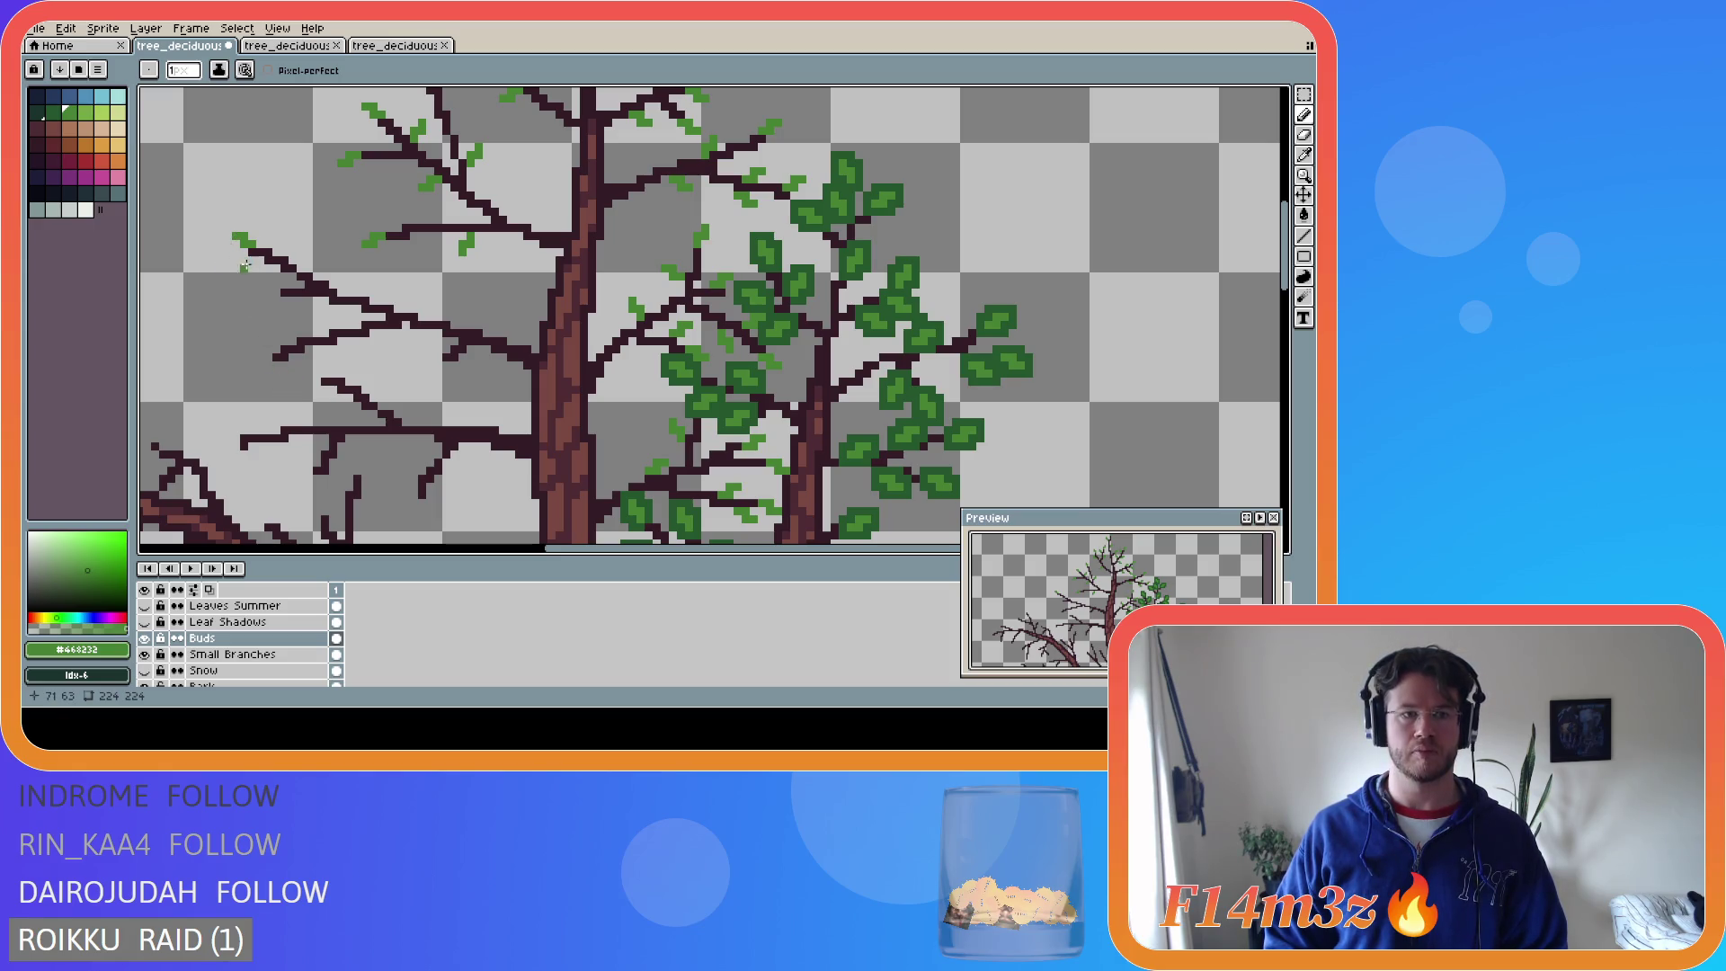
{"action": "left_click_drag", "start_coordinate": [265, 268], "coordinate": [254, 272]}
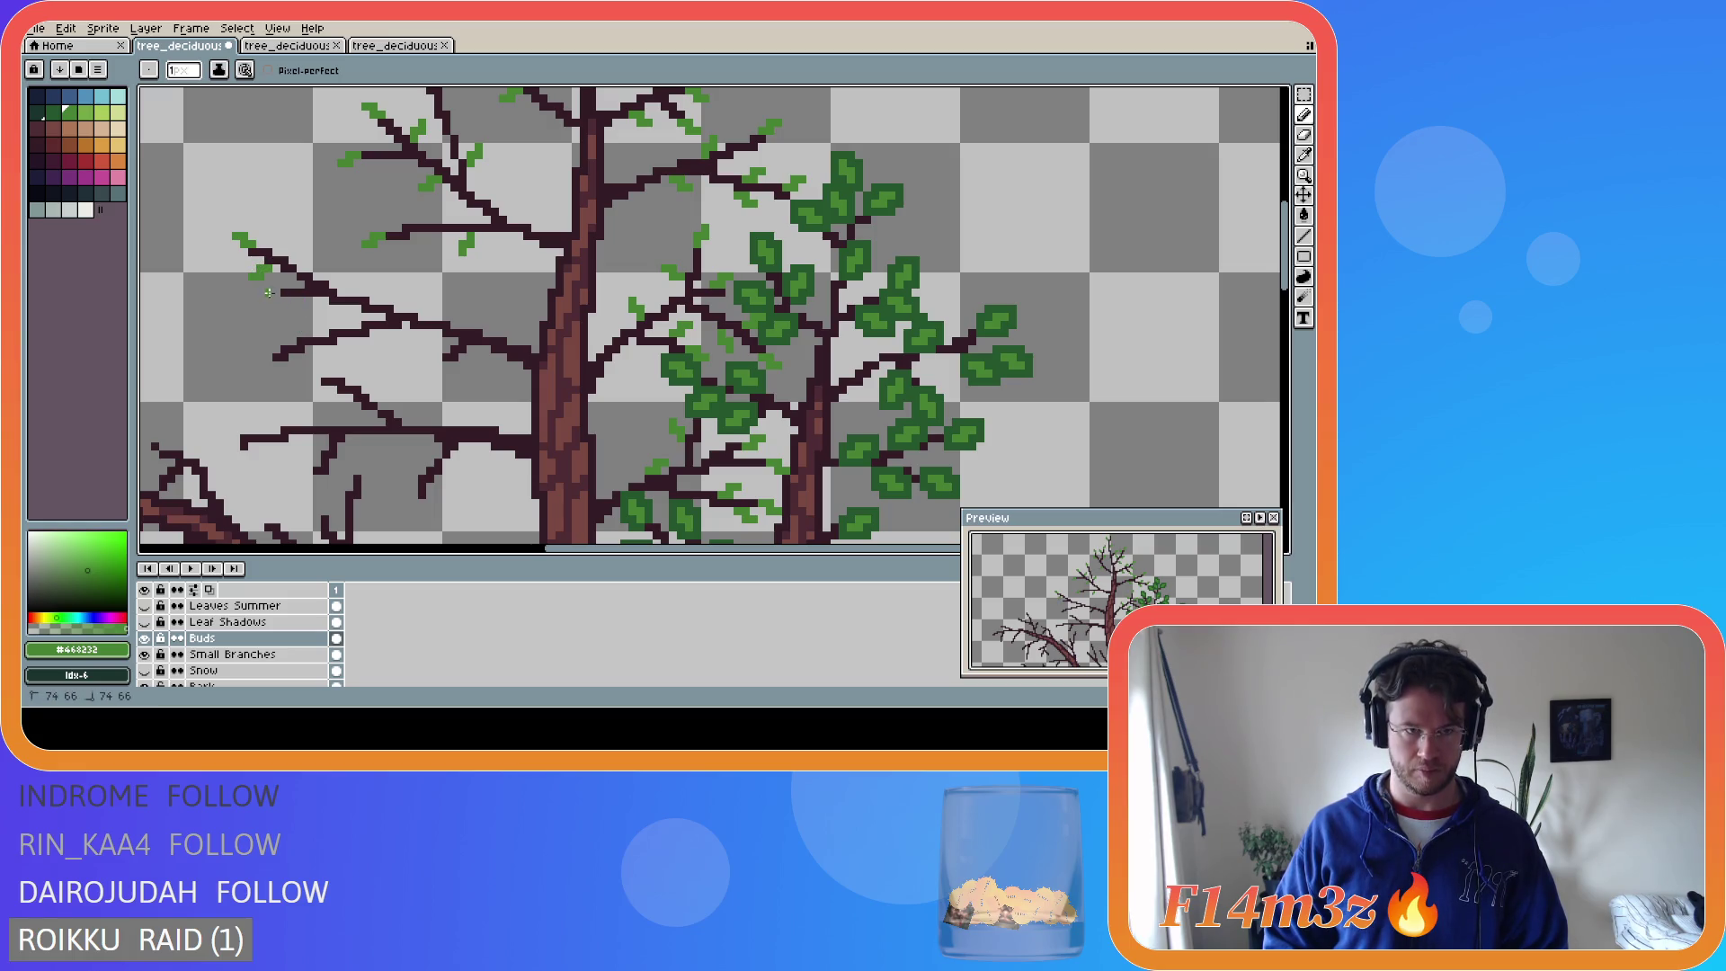
- Add bud pixels and a short bud stroke at the neighbouring left branch tips
{"action": "left_click", "coordinate": [268, 299]}
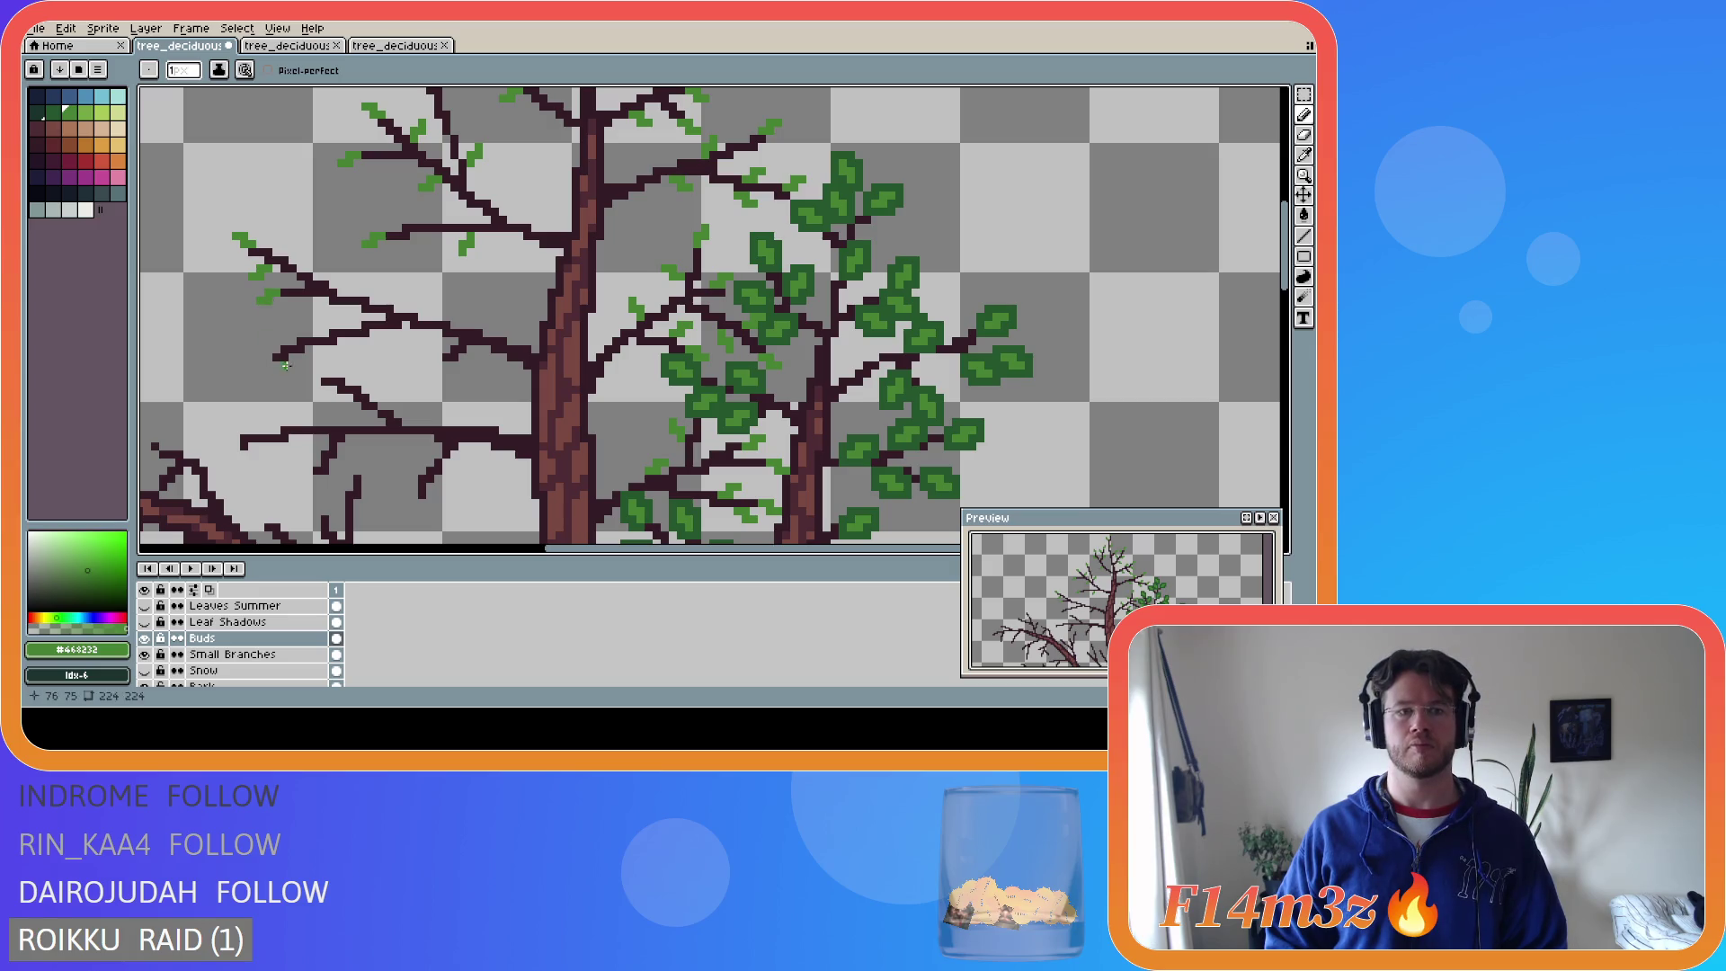
{"action": "left_click", "coordinate": [297, 249]}
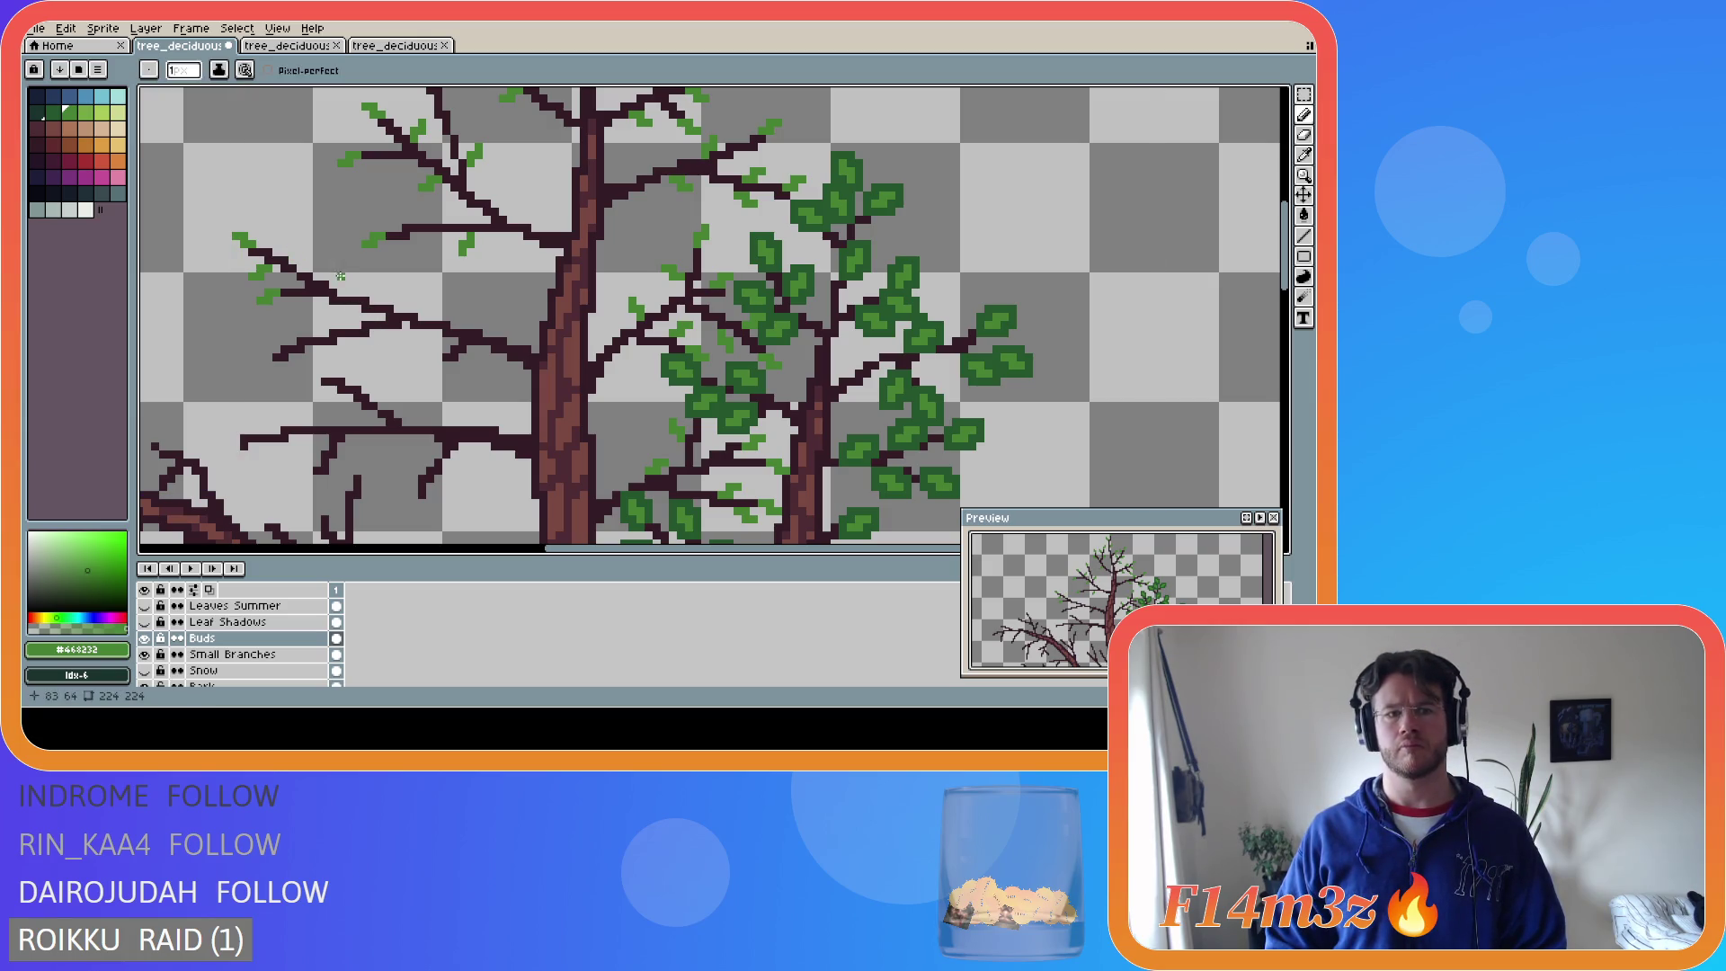
{"action": "left_click", "coordinate": [300, 264]}
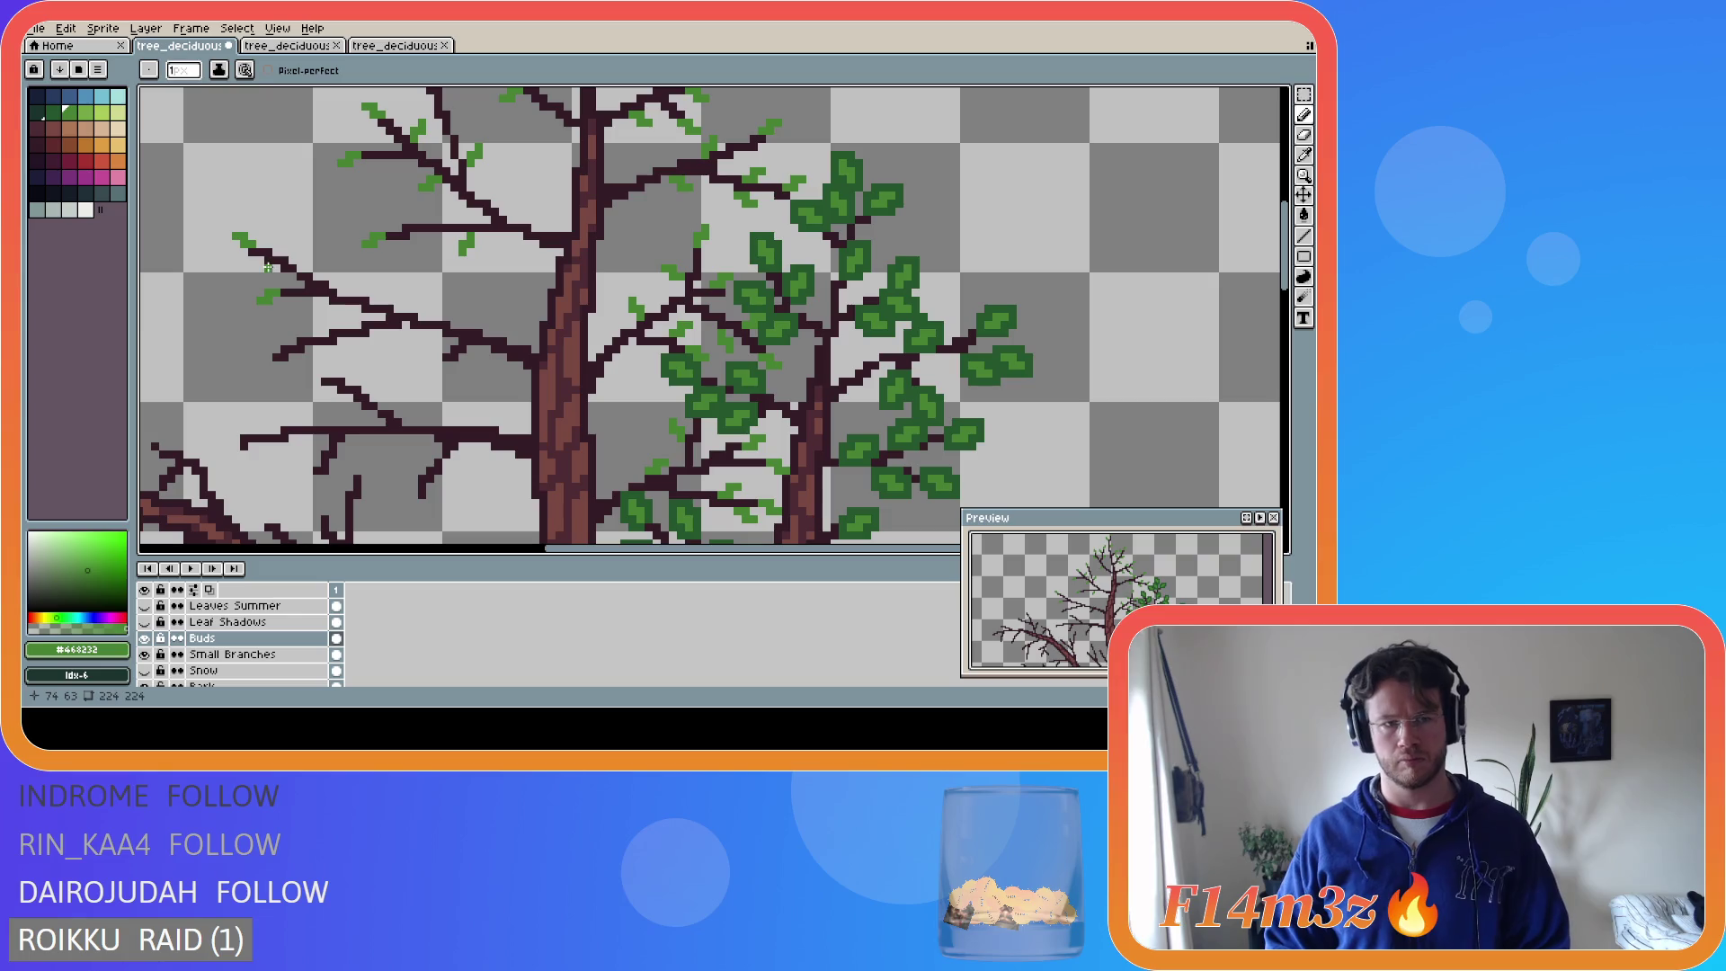
{"action": "left_click_drag", "start_coordinate": [292, 260], "coordinate": [288, 245]}
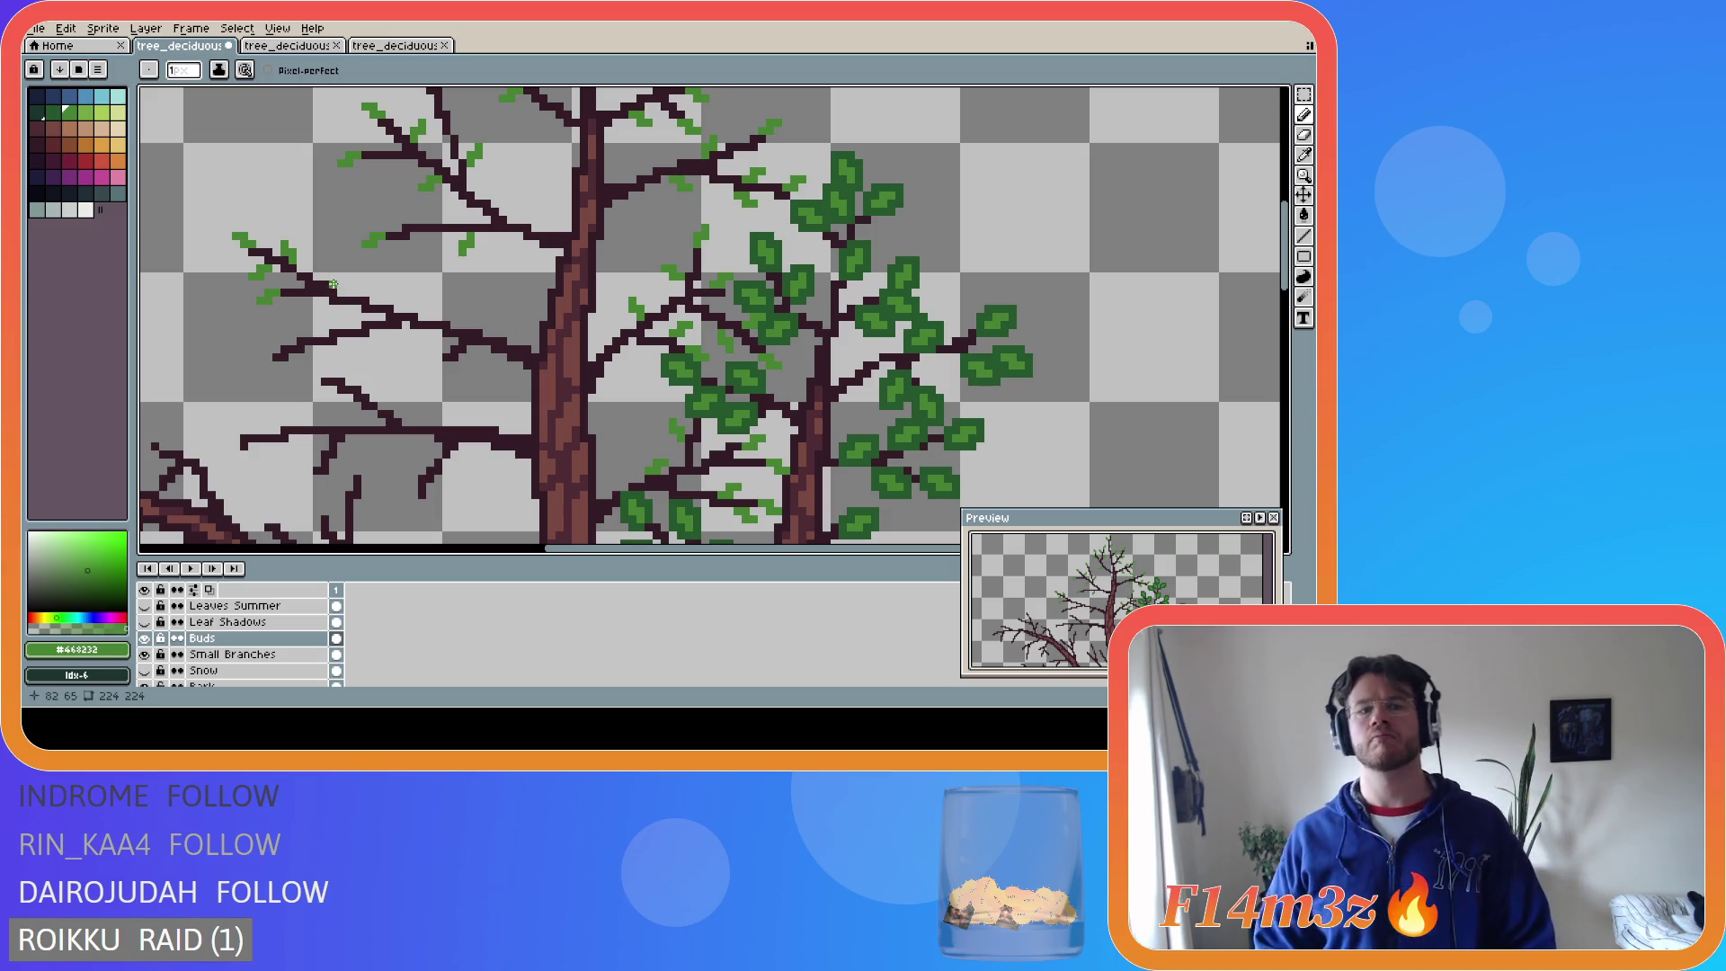
- Place a row of green bud pixels along a mid-left branch
{"action": "left_click", "coordinate": [341, 291]}
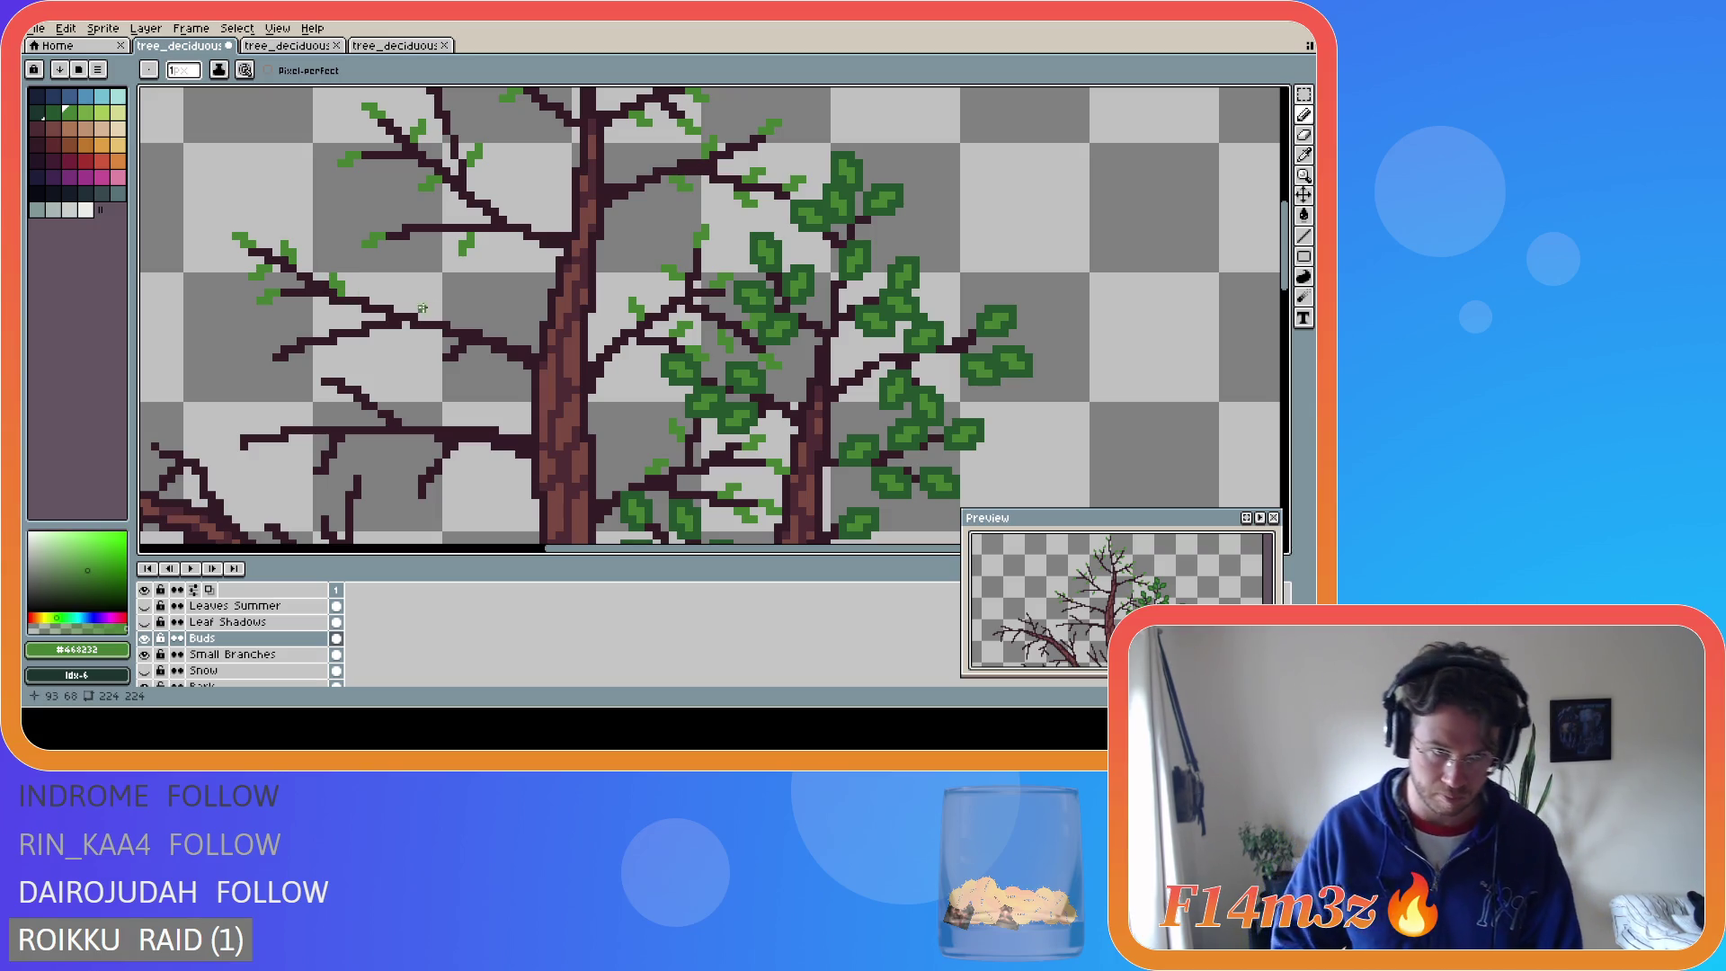
{"action": "left_click_drag", "start_coordinate": [348, 290], "coordinate": [351, 291]}
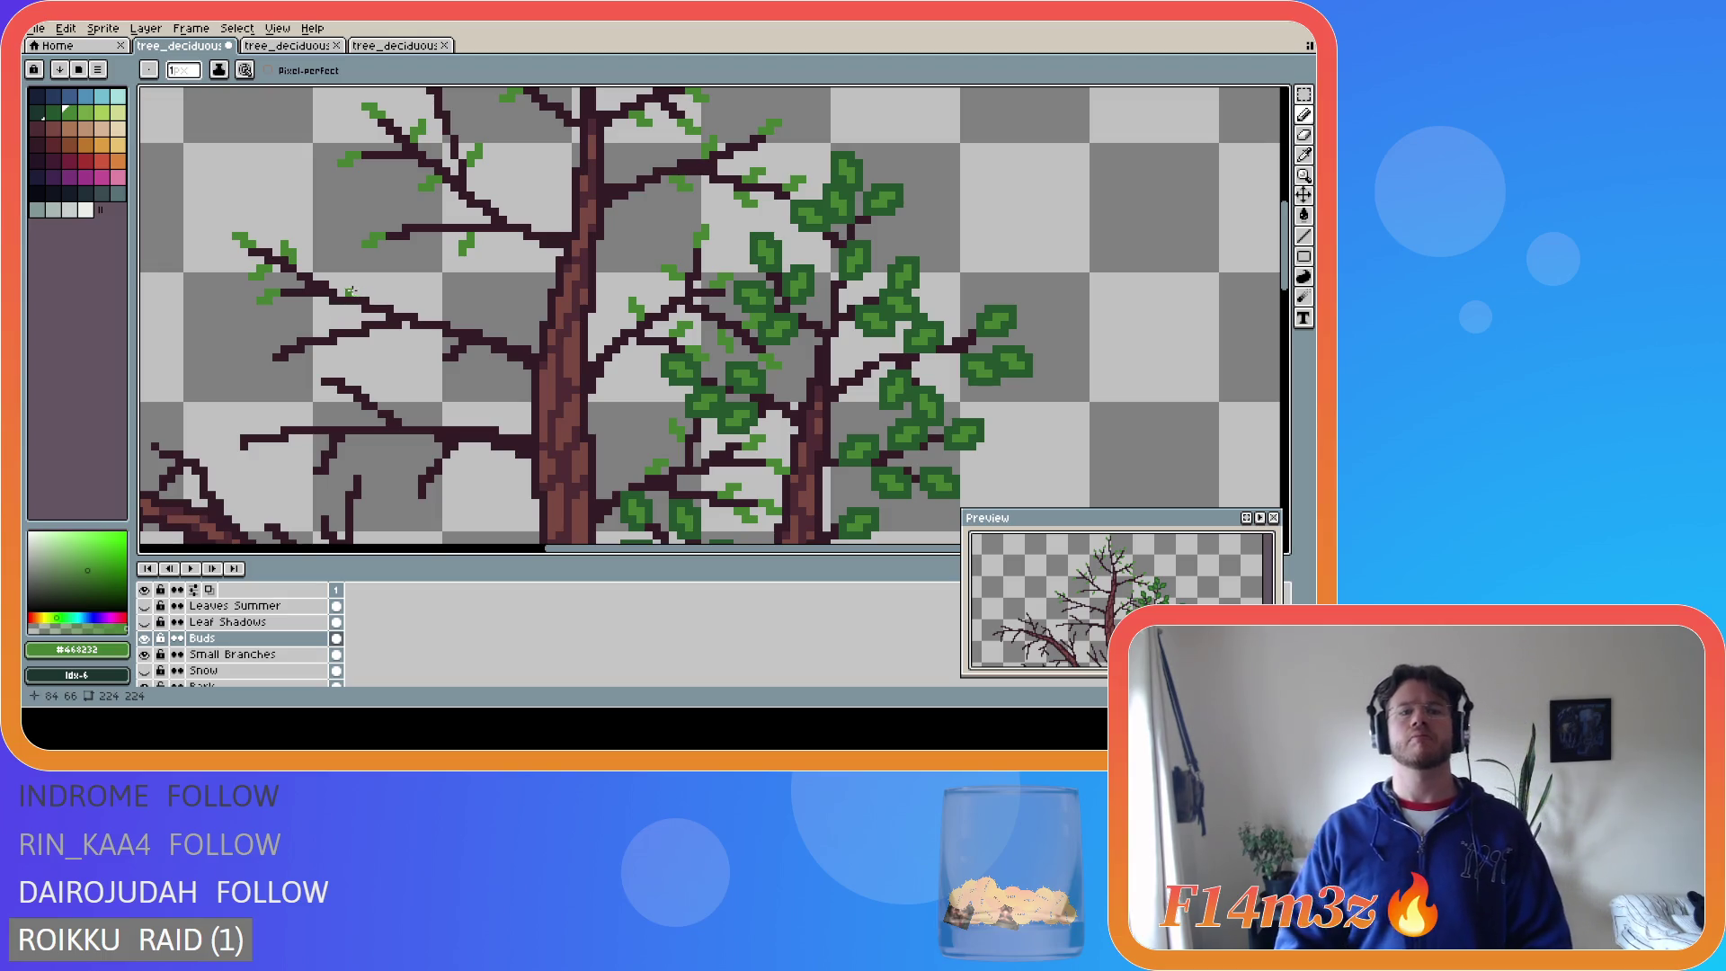
{"action": "left_click", "coordinate": [363, 275]}
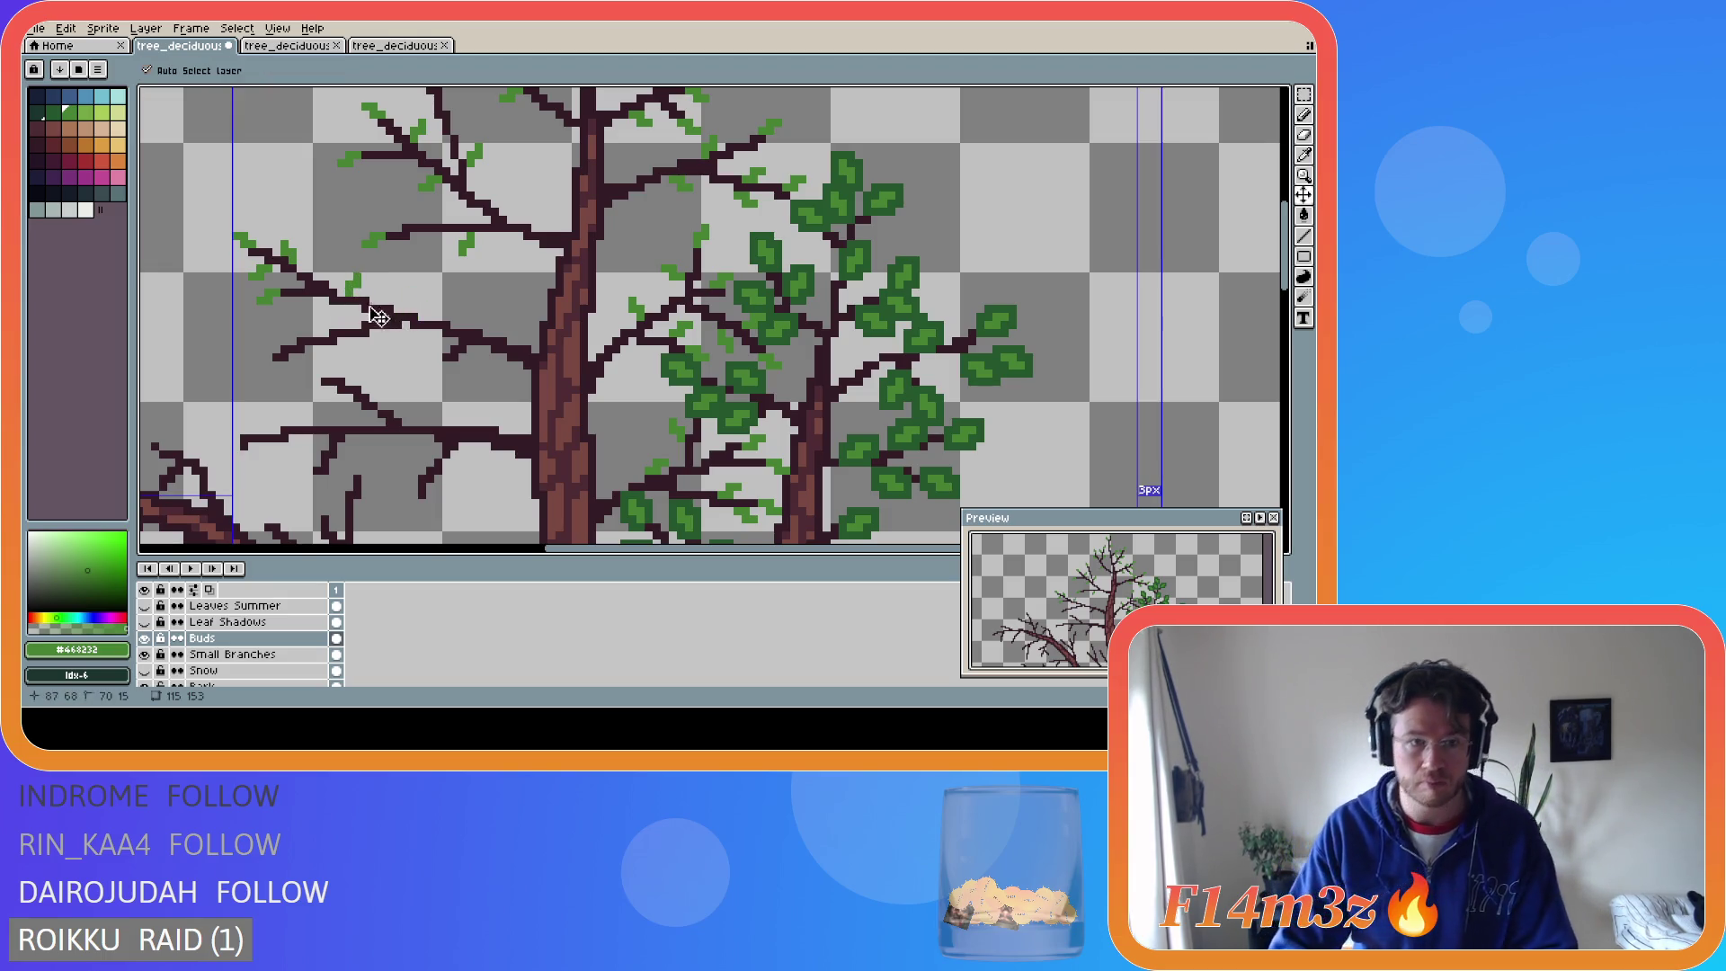
{"action": "left_click", "coordinate": [356, 293]}
{"action": "left_click_drag", "start_coordinate": [350, 289], "coordinate": [349, 282]}
{"action": "left_click", "coordinate": [371, 299]}
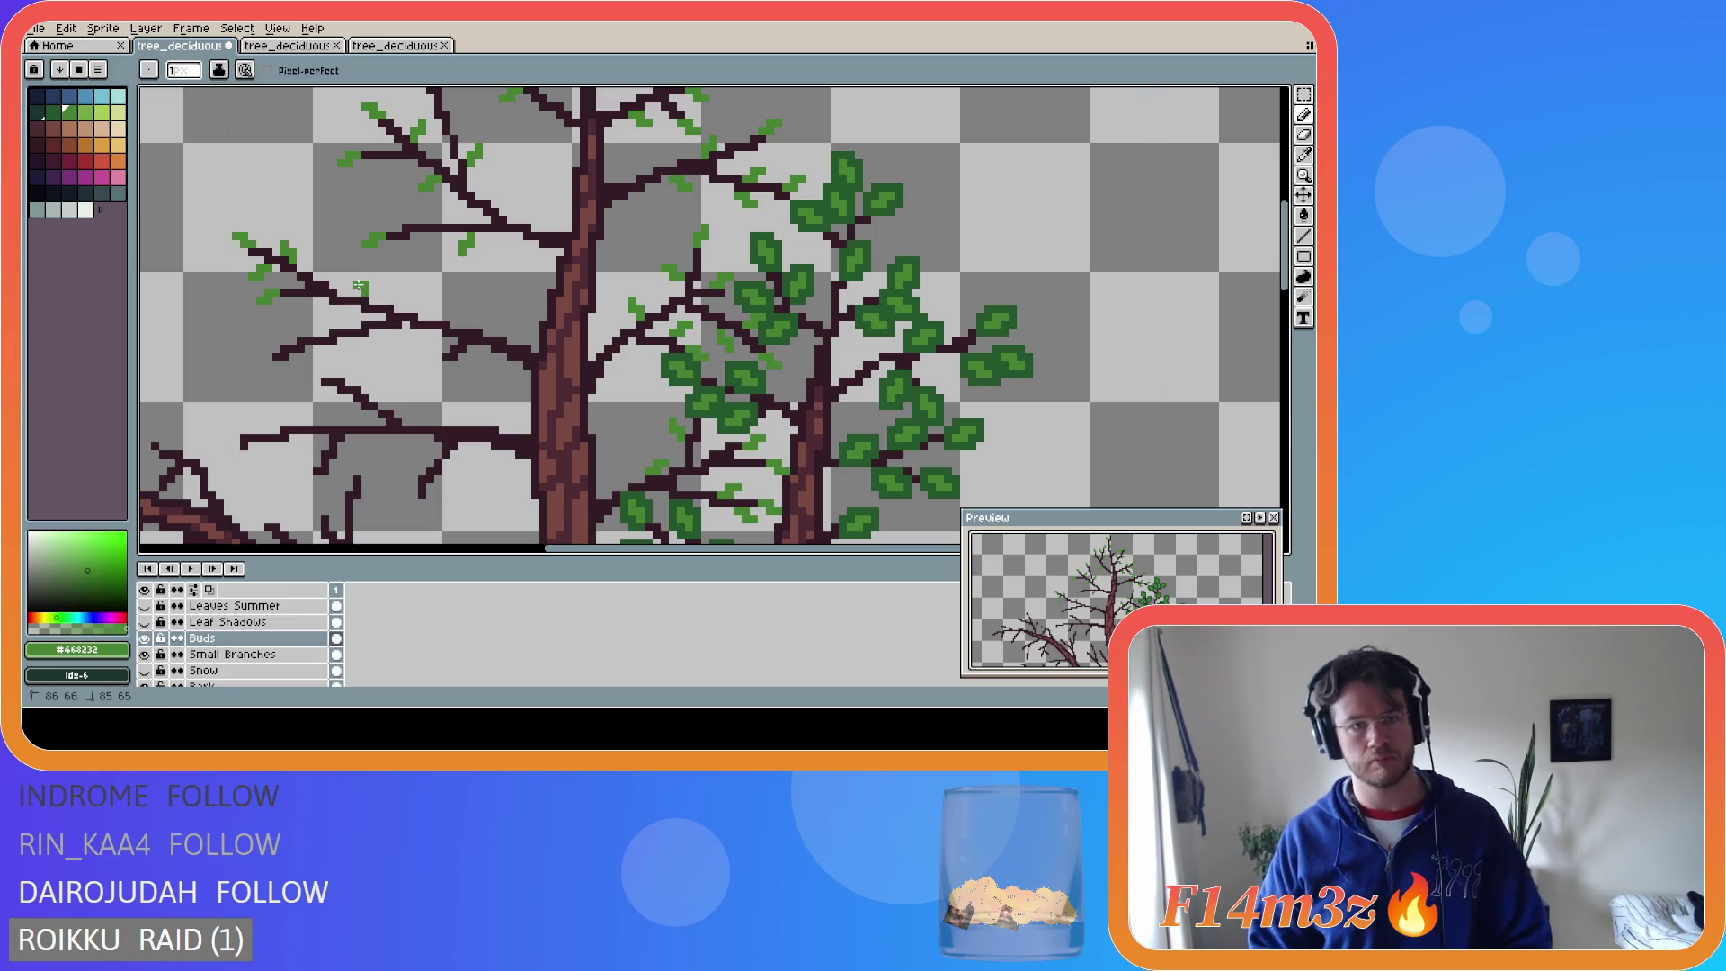
{"action": "left_click_drag", "start_coordinate": [358, 283], "coordinate": [360, 284]}
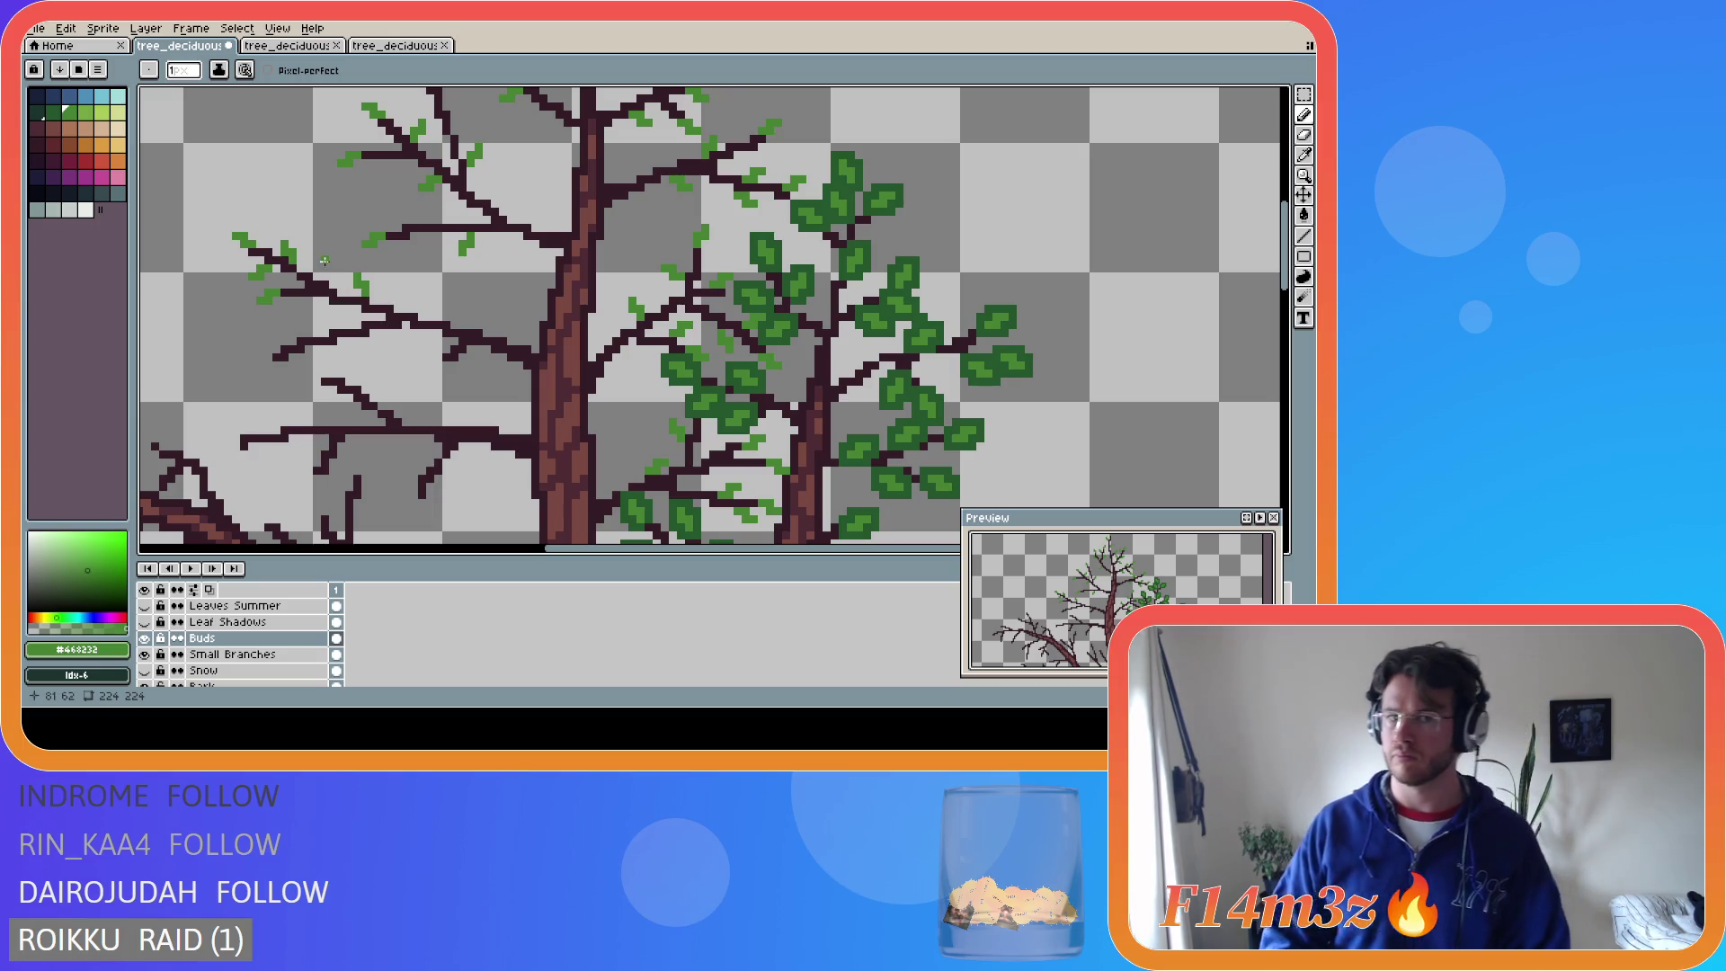
- Add a few buds on the upper-left branches and save the file
{"action": "left_click_drag", "start_coordinate": [278, 244], "coordinate": [299, 264]}
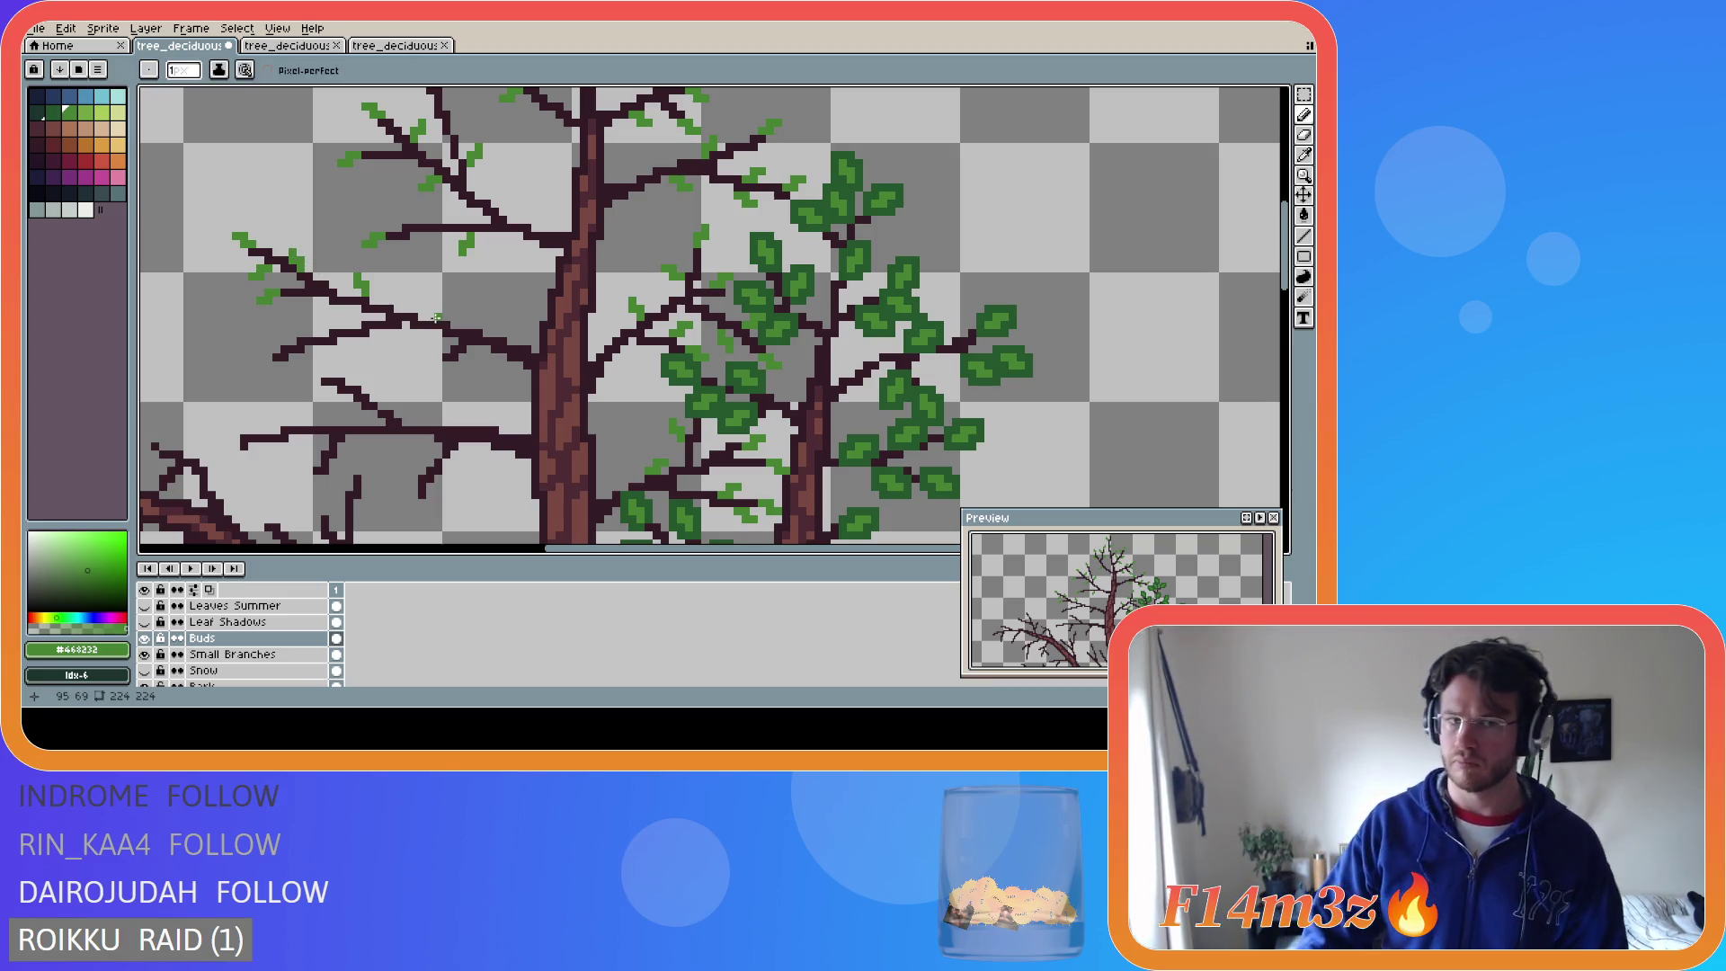
{"action": "left_click_drag", "start_coordinate": [334, 282], "coordinate": [288, 248]}
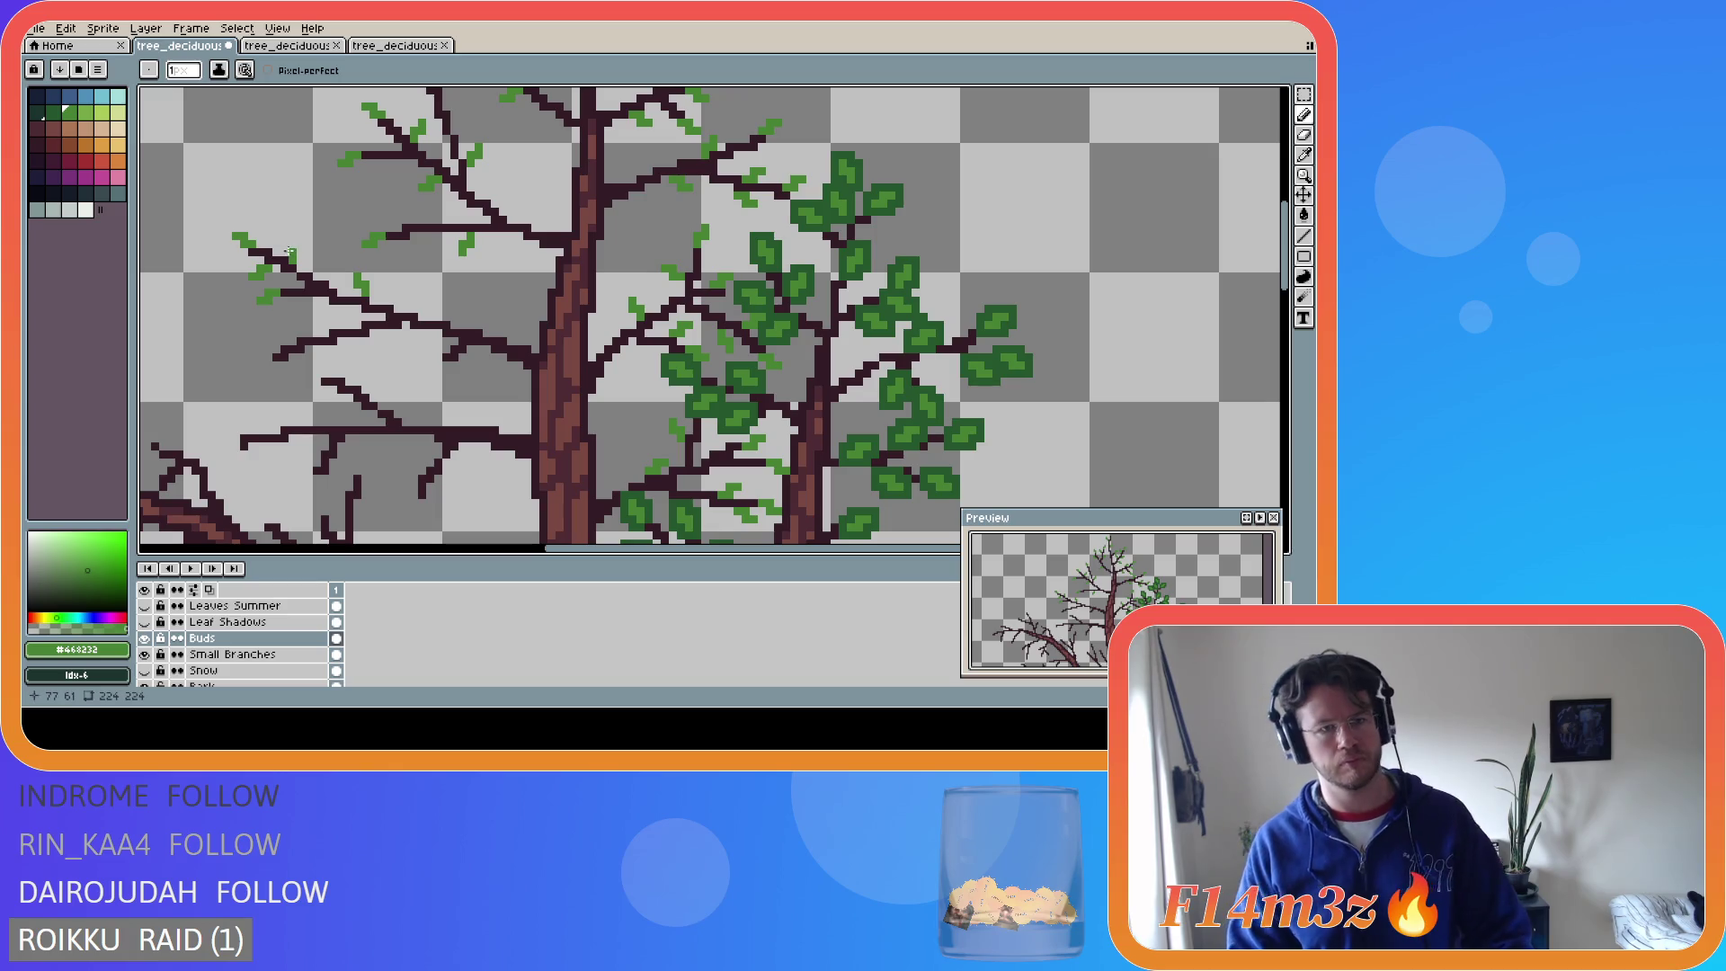
{"action": "key", "text": "ctrl+s"}
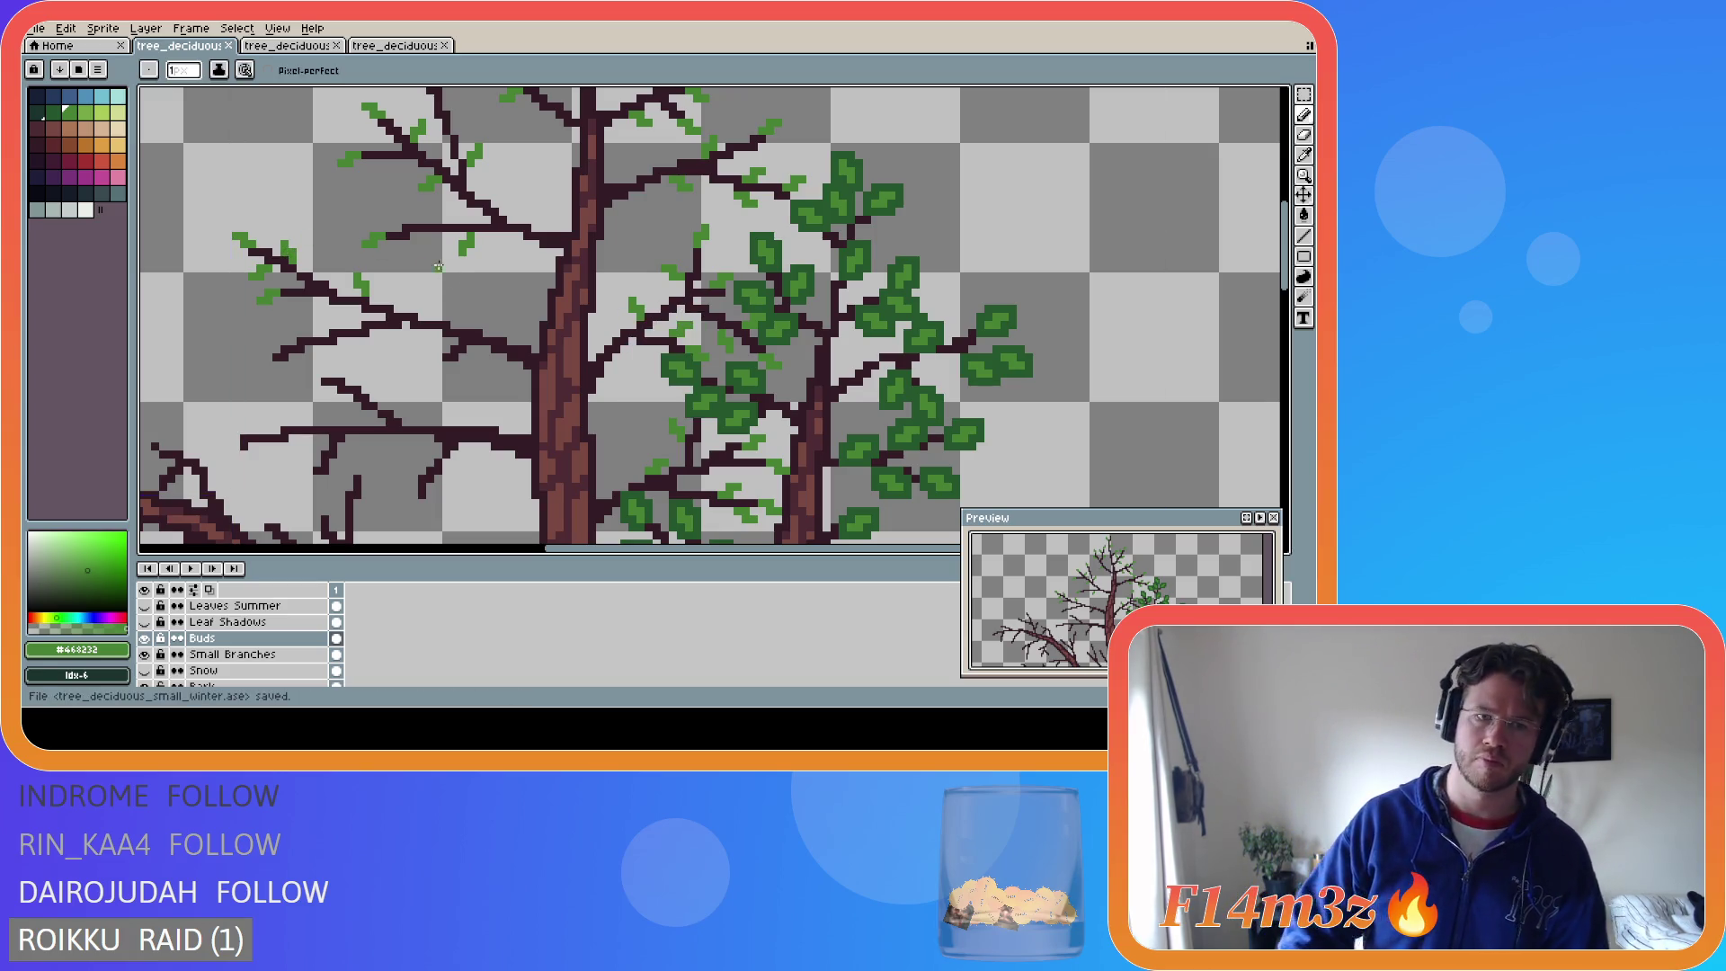
- Paint a cluster of buds on the lower-left branch tips, then save again
{"action": "left_click", "coordinate": [318, 308]}
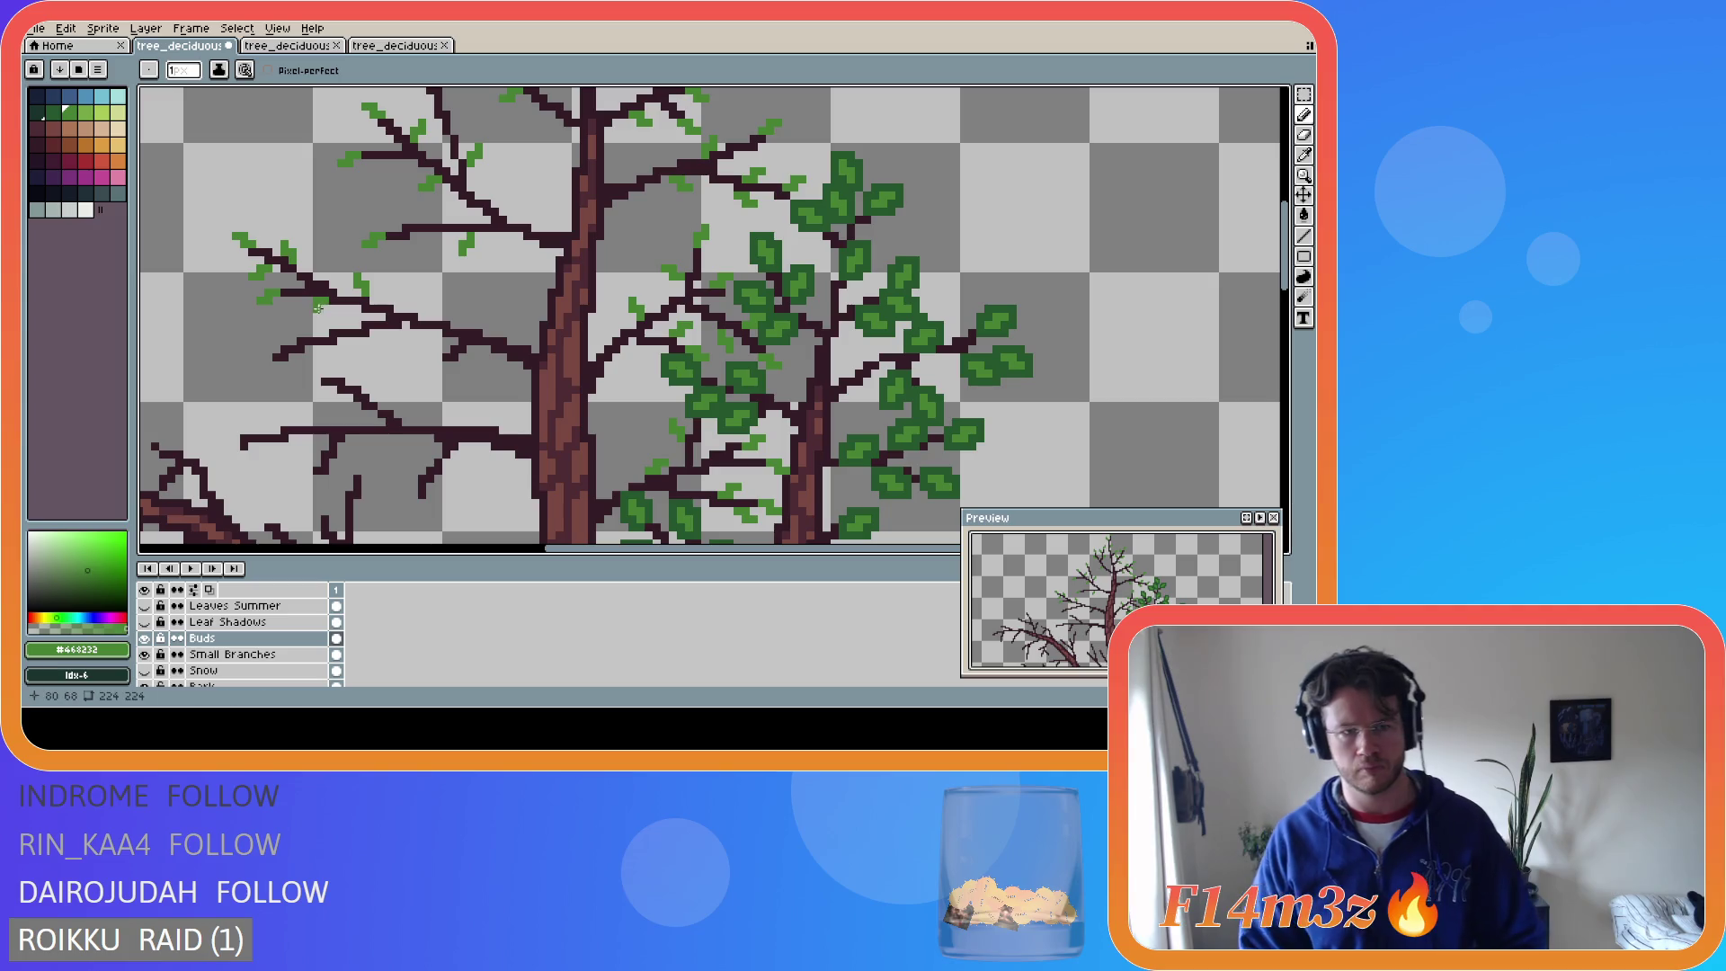
{"action": "left_click_drag", "start_coordinate": [329, 307], "coordinate": [318, 315]}
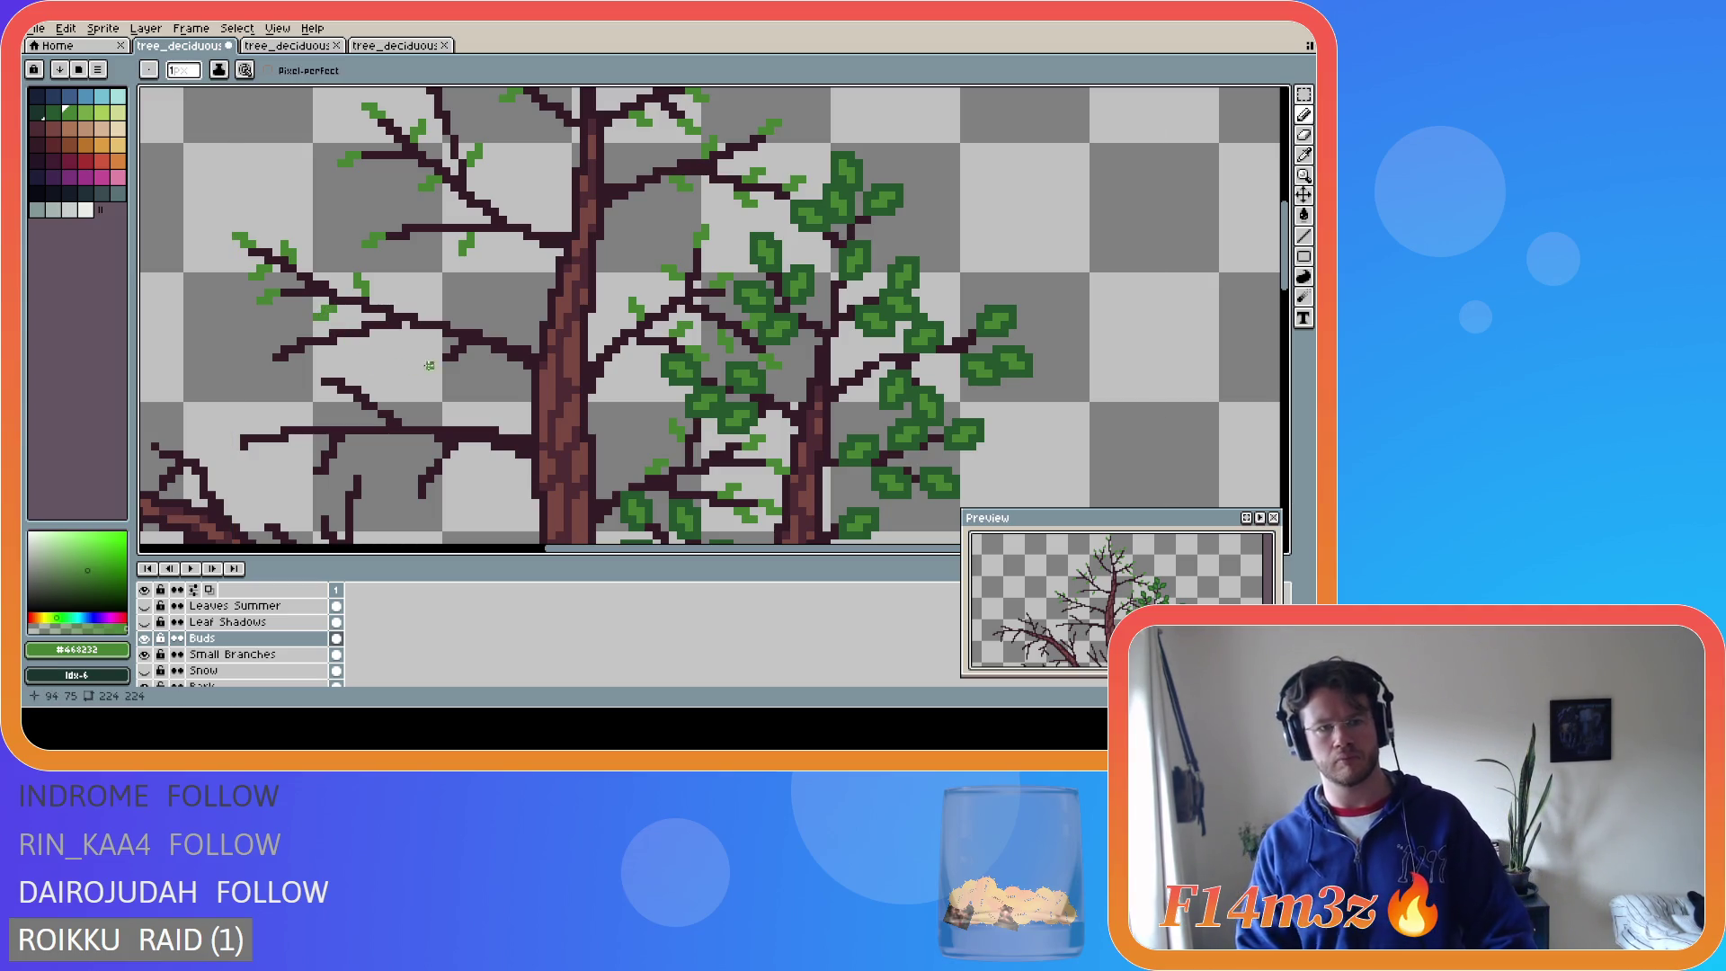
{"action": "left_click", "coordinate": [262, 362]}
{"action": "left_click", "coordinate": [268, 355]}
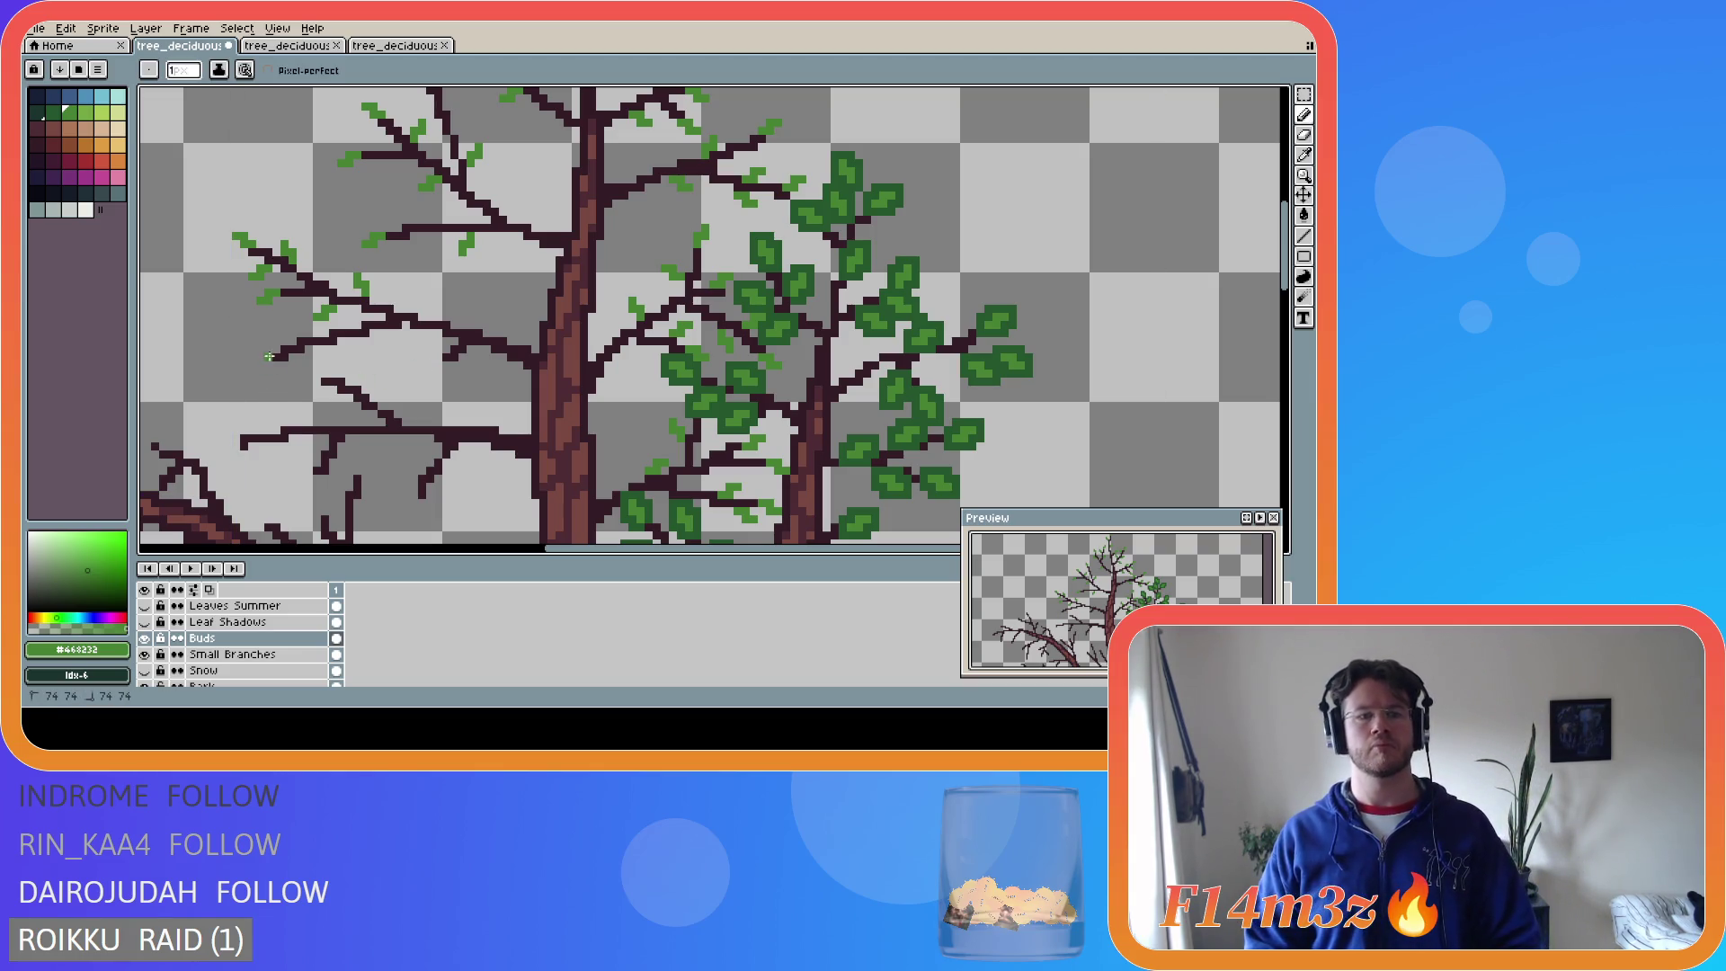
{"action": "left_click_drag", "start_coordinate": [266, 360], "coordinate": [253, 365]}
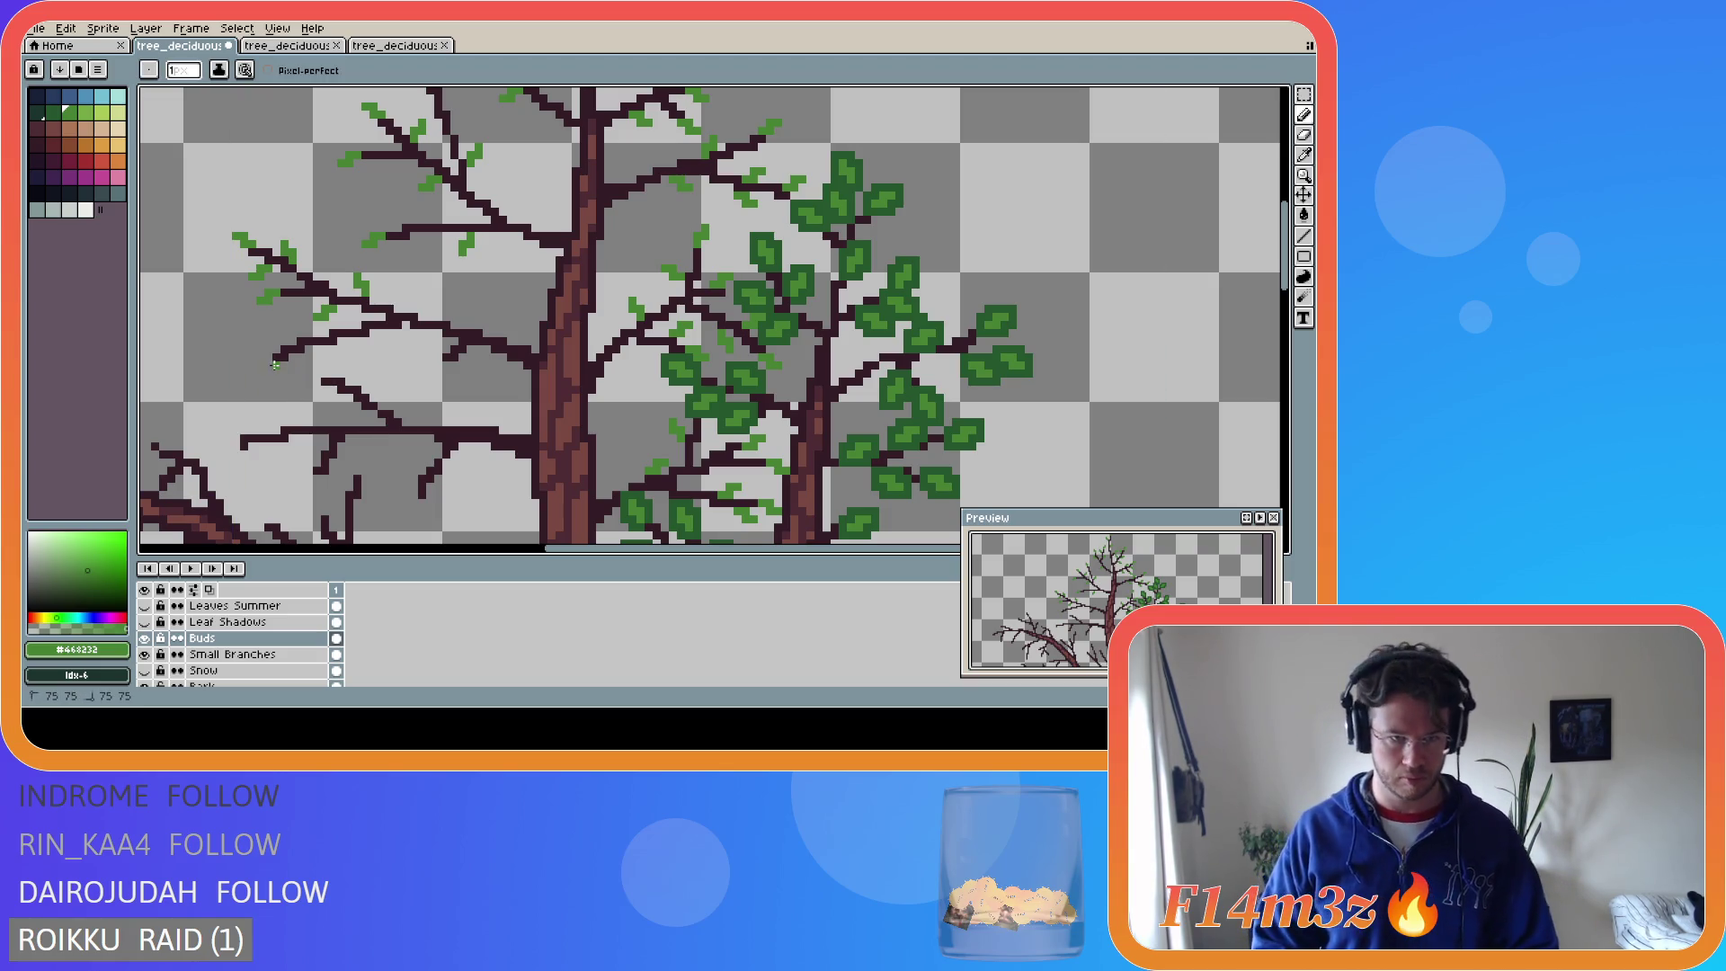
{"action": "left_click", "coordinate": [267, 366]}
{"action": "key", "text": "ctrl+s"}
- Dot more buds beside and along the lower-left branches
{"action": "left_click", "coordinate": [263, 364]}
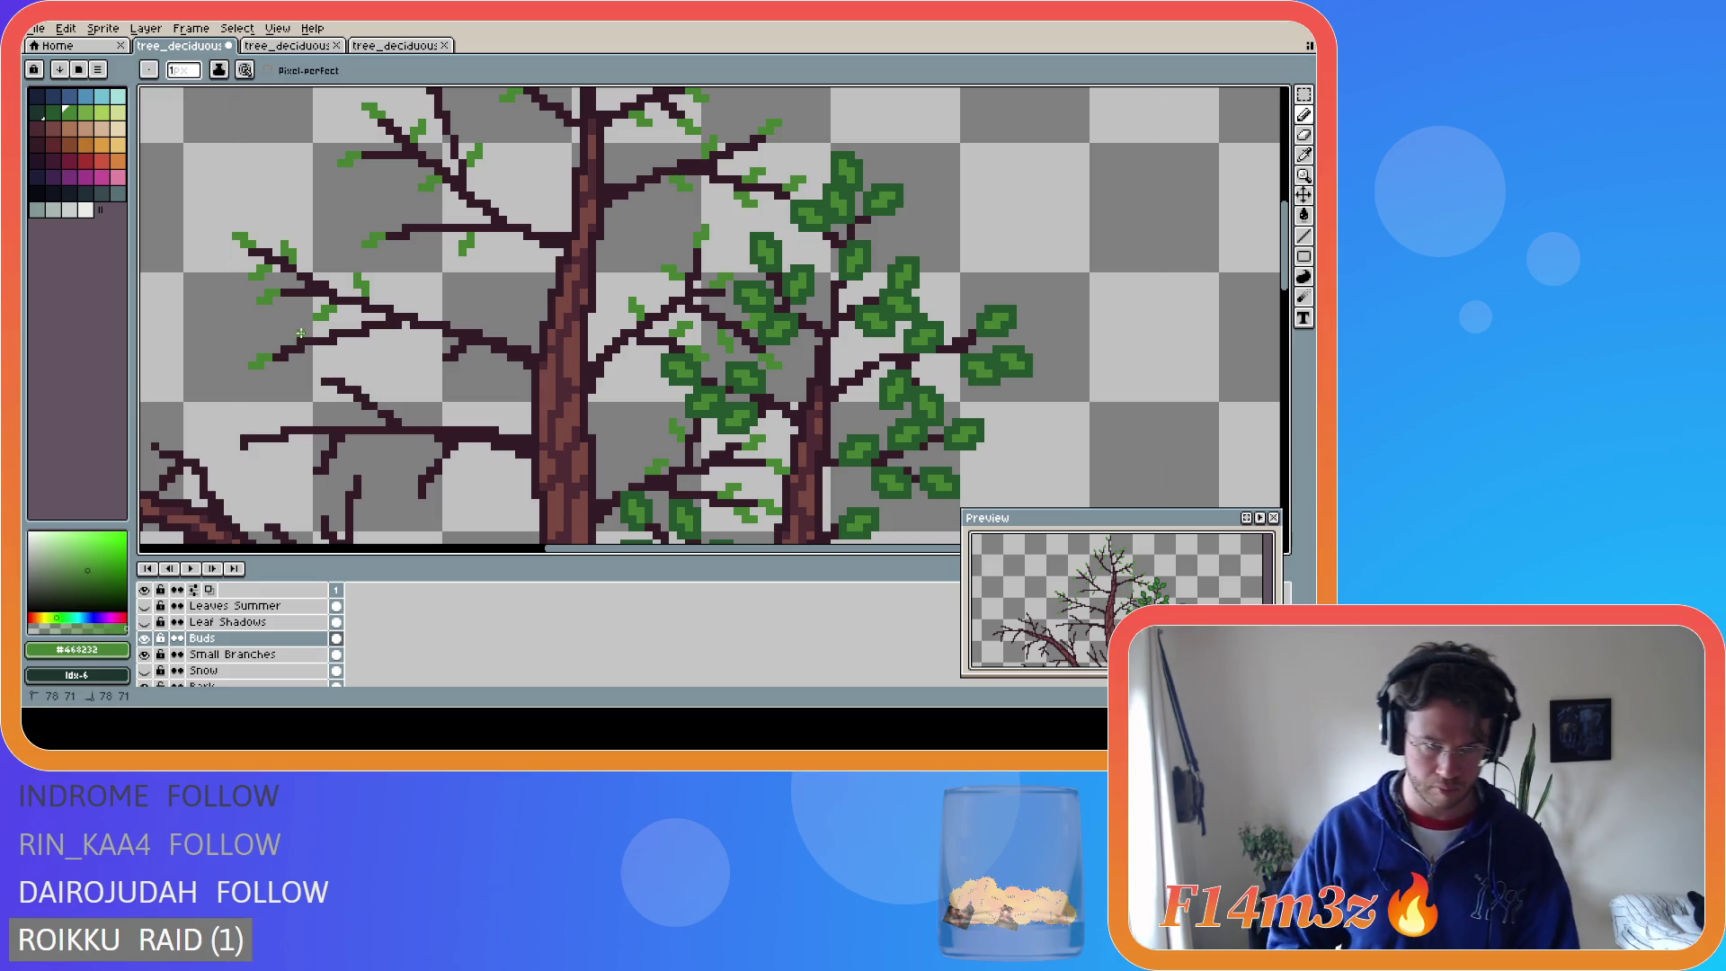
{"action": "left_click_drag", "start_coordinate": [293, 333], "coordinate": [282, 323]}
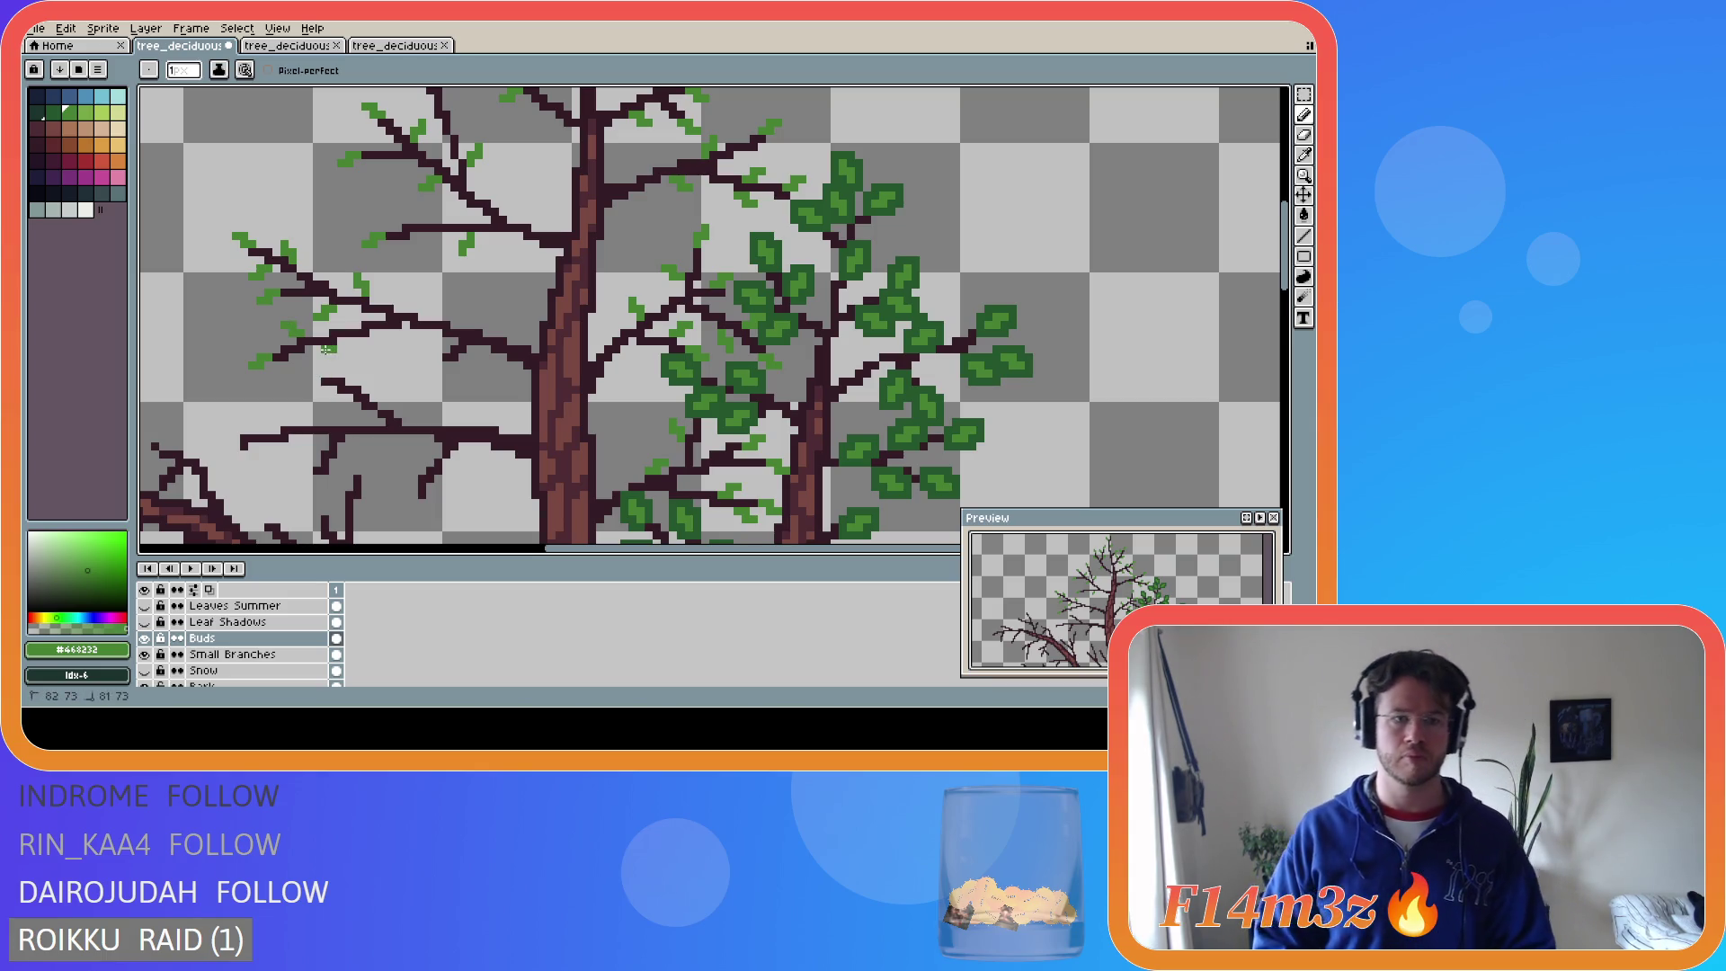
{"action": "left_click_drag", "start_coordinate": [325, 351], "coordinate": [317, 356]}
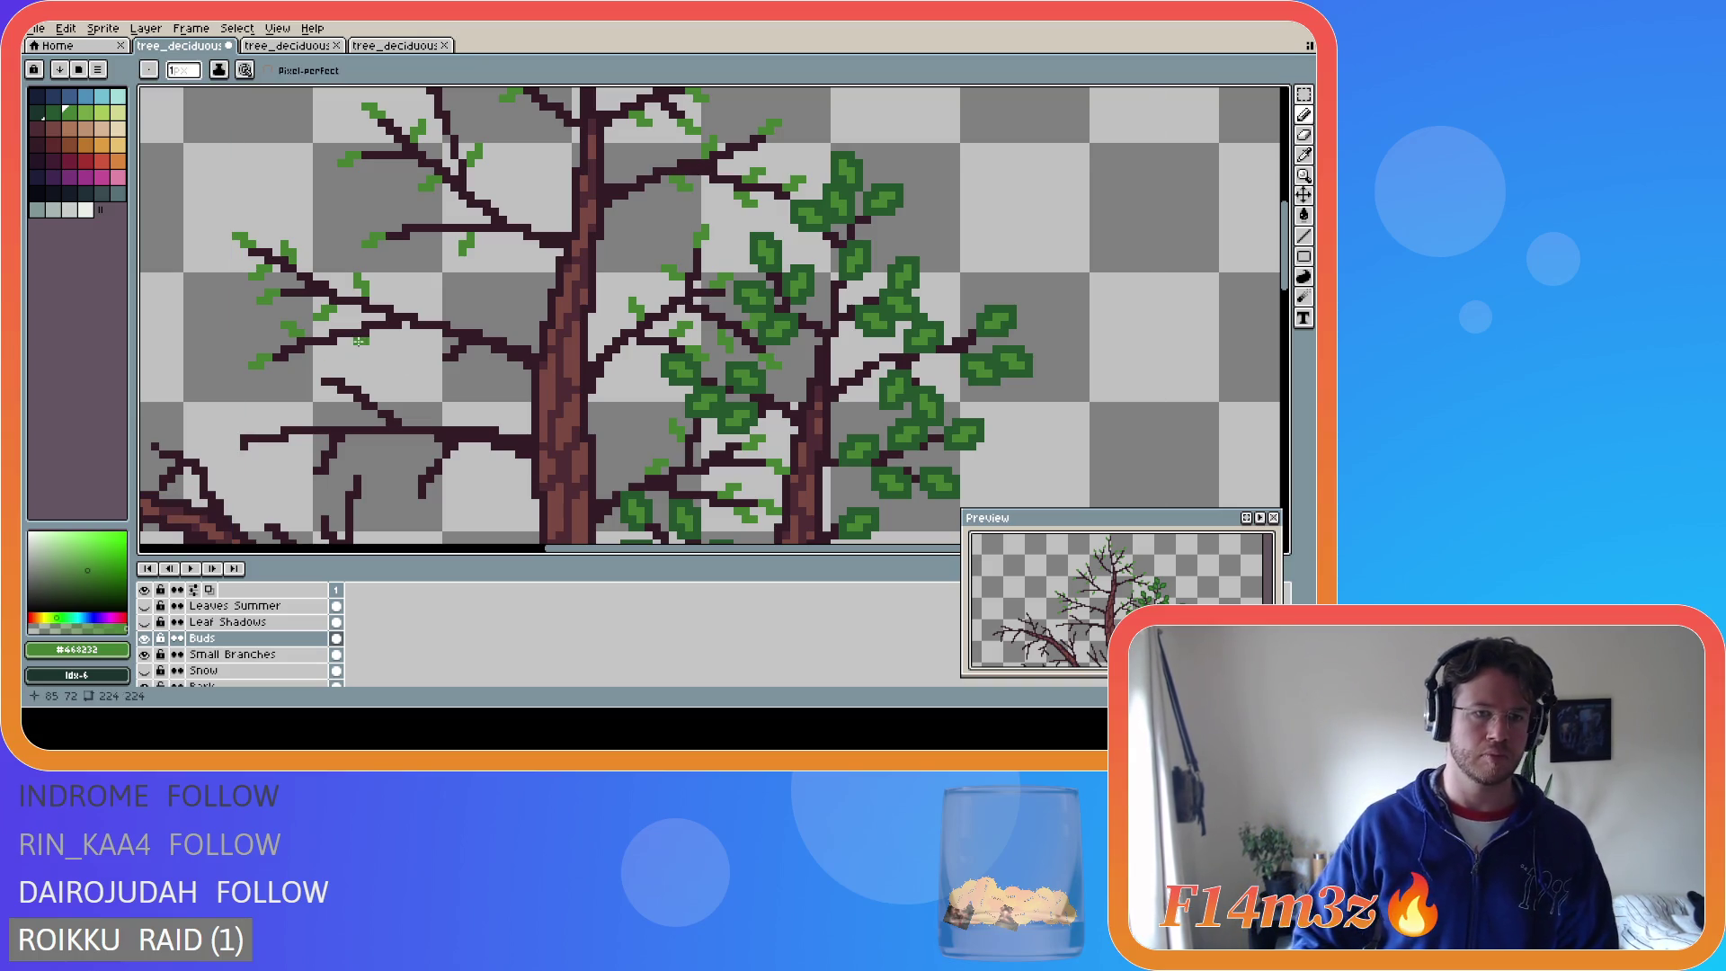
{"action": "left_click_drag", "start_coordinate": [333, 348], "coordinate": [329, 366]}
{"action": "left_click", "coordinate": [327, 359]}
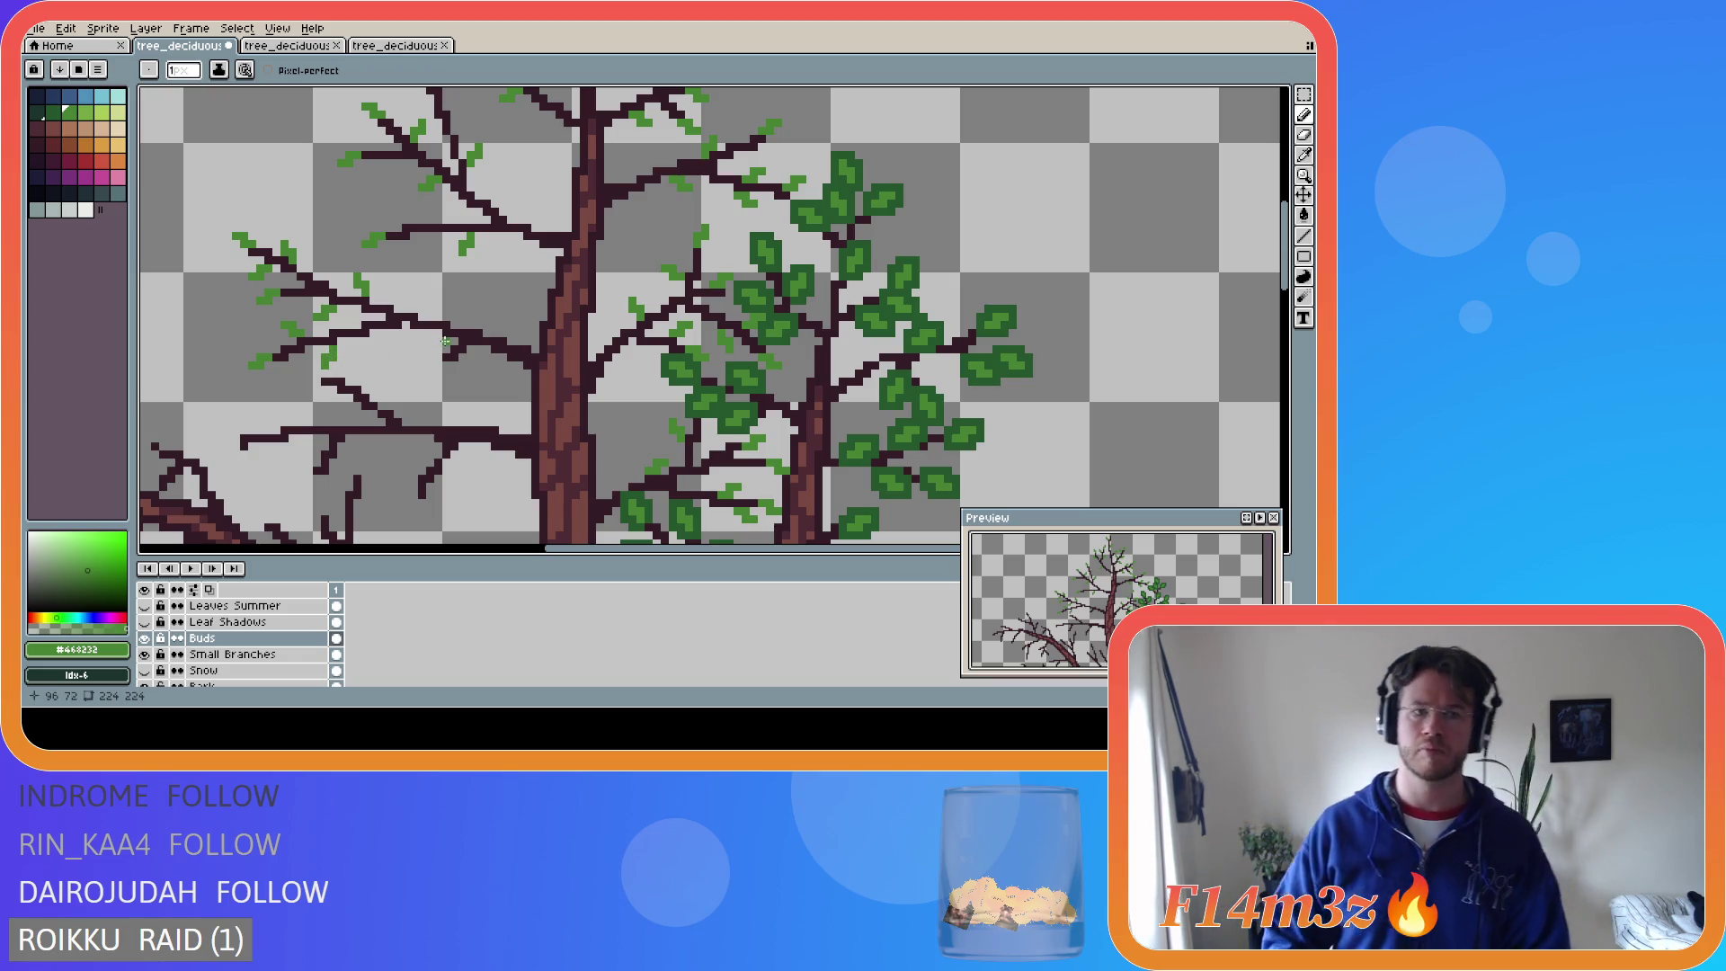
{"action": "left_click", "coordinate": [313, 379]}
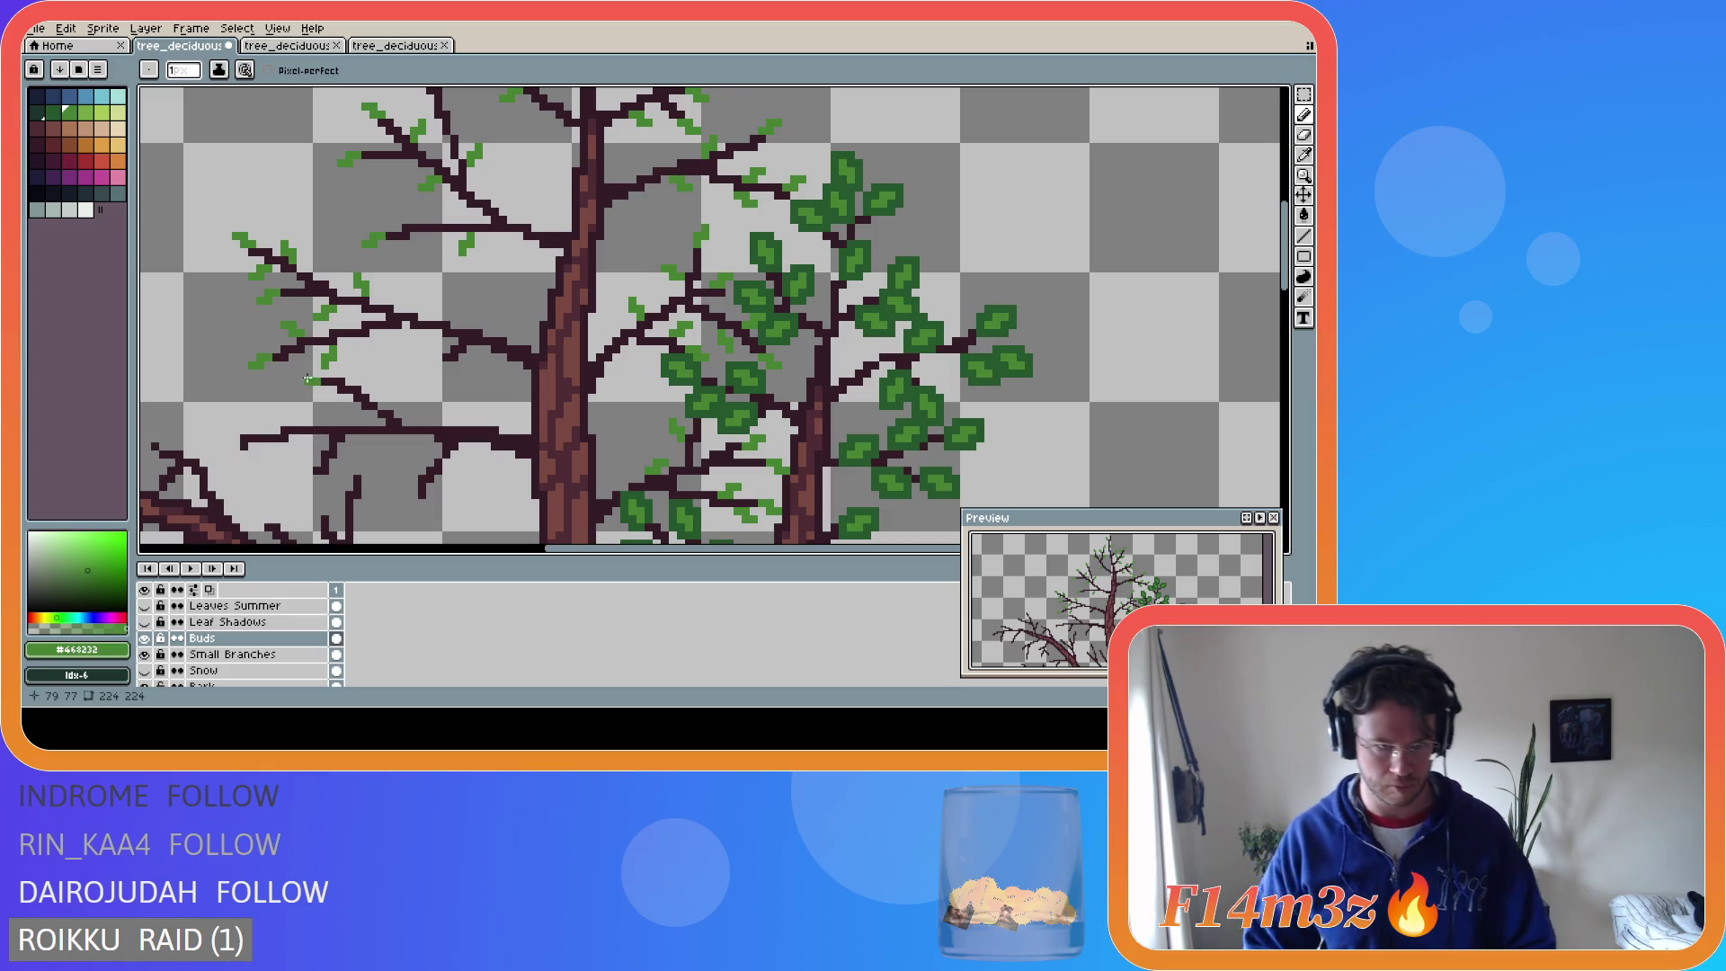
{"action": "key", "text": "v"}
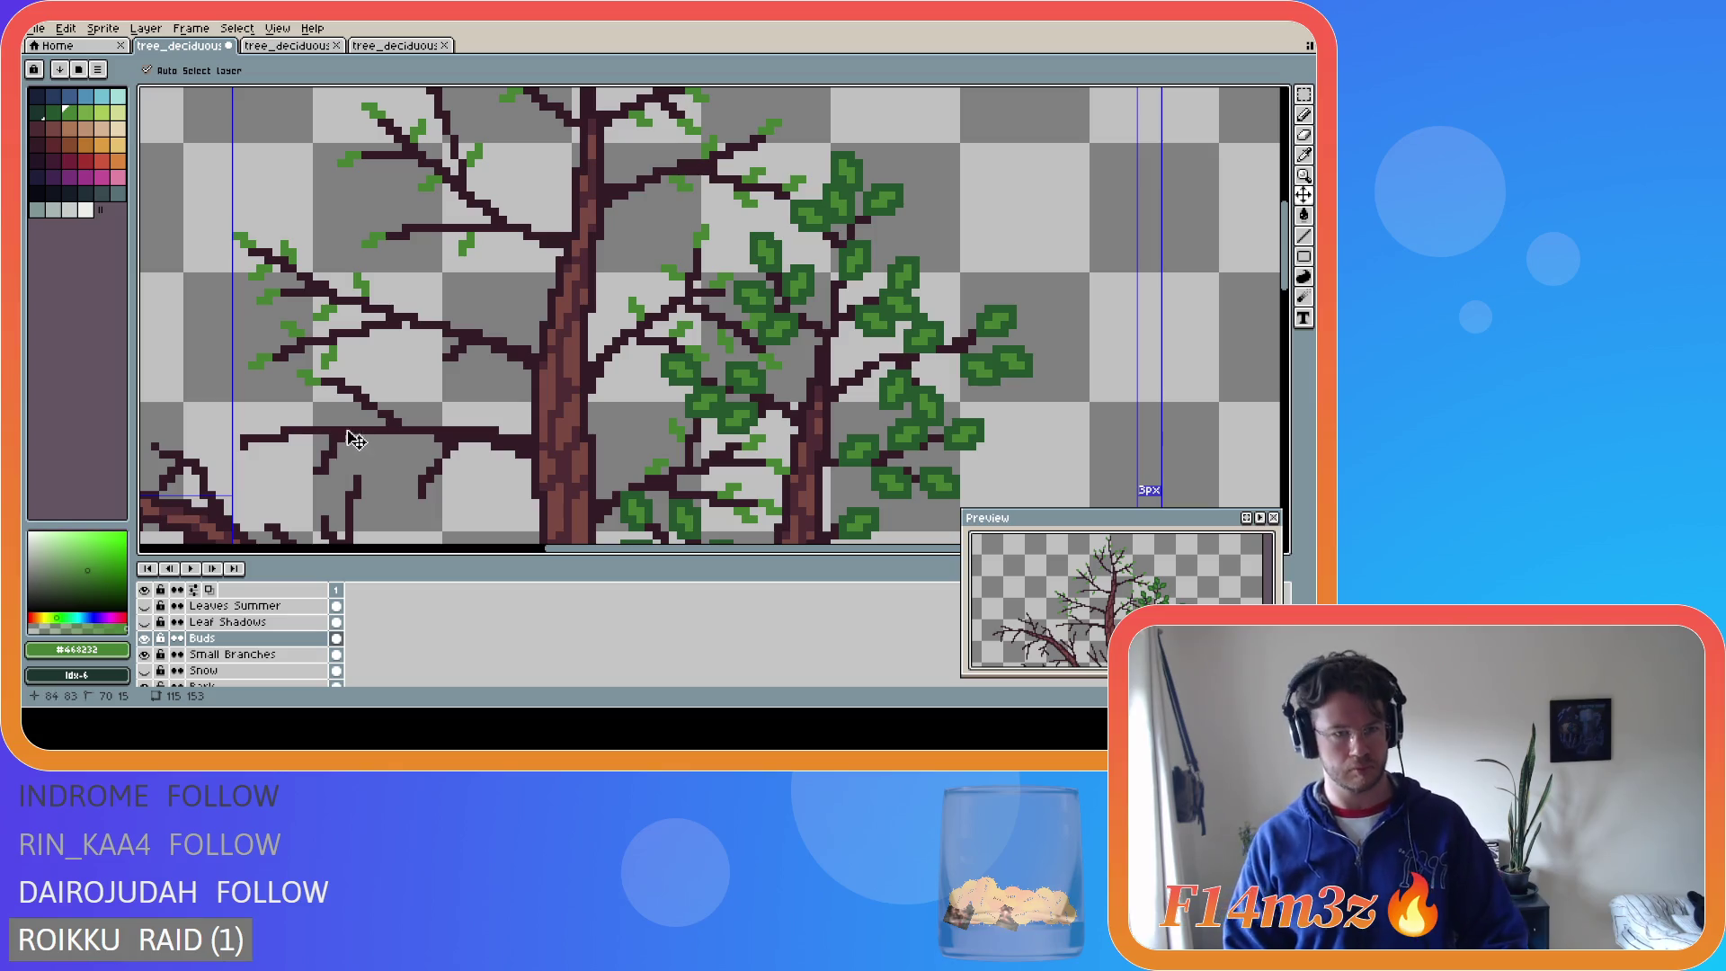
- Add two light-green bud pixels on the lower branch with the Pencil
{"action": "key", "text": "b"}
{"action": "left_click", "coordinate": [308, 387]}
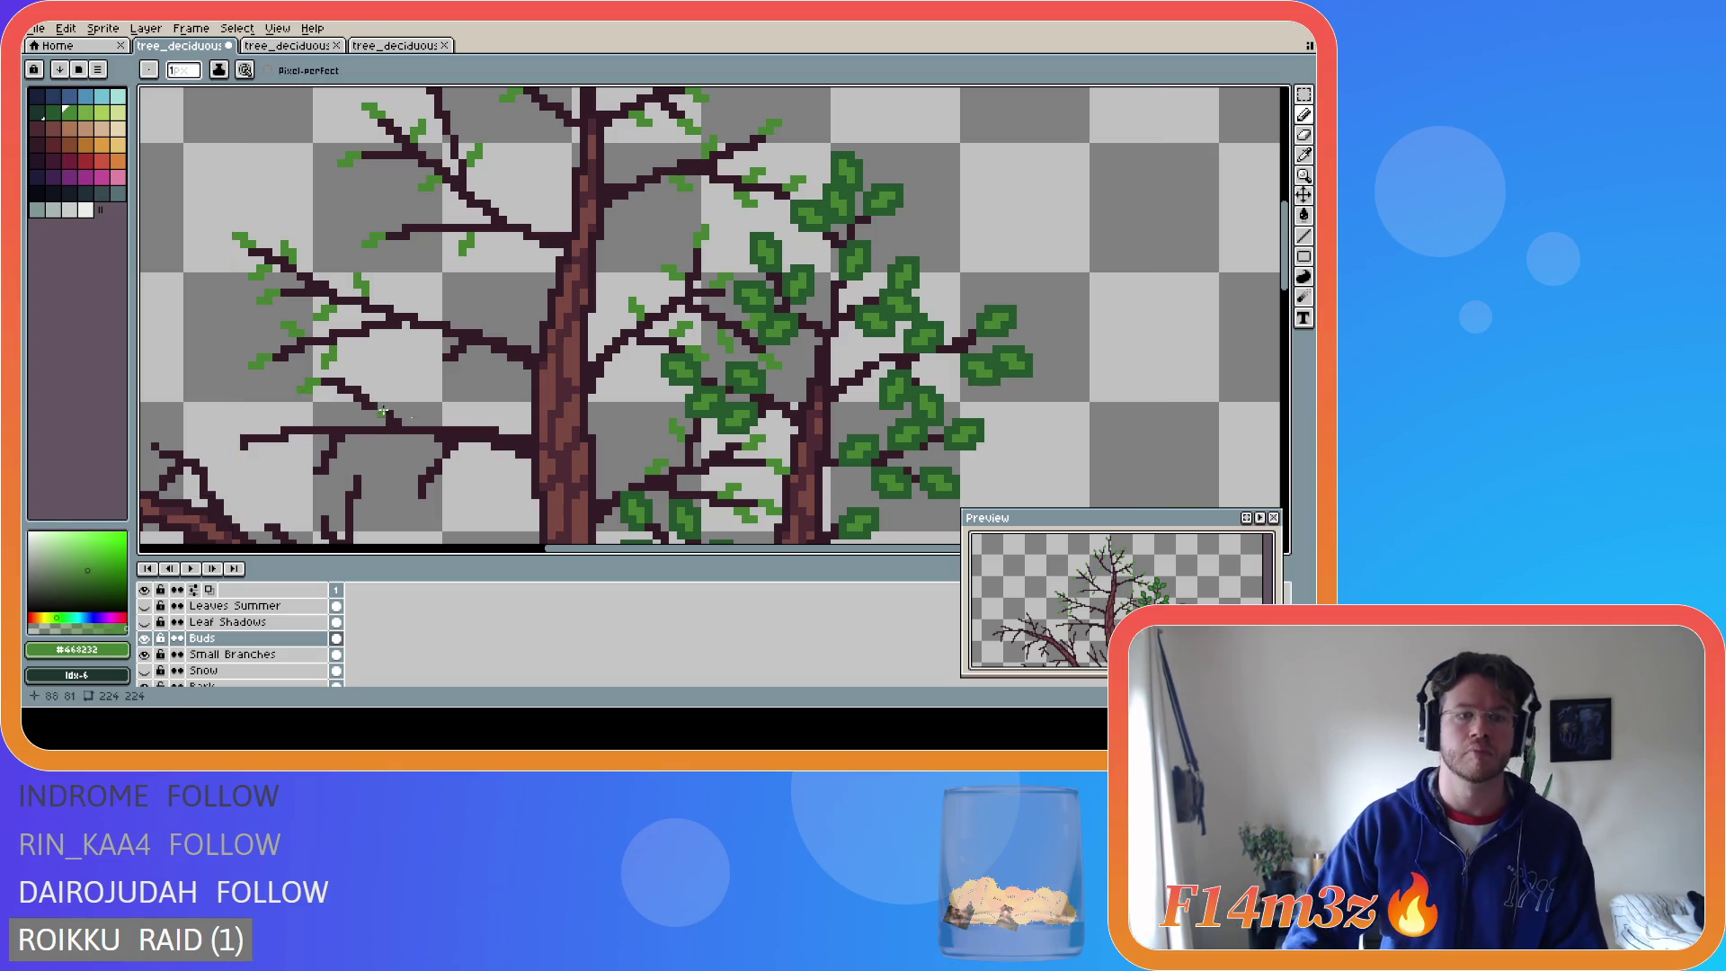
{"action": "left_click", "coordinate": [303, 374]}
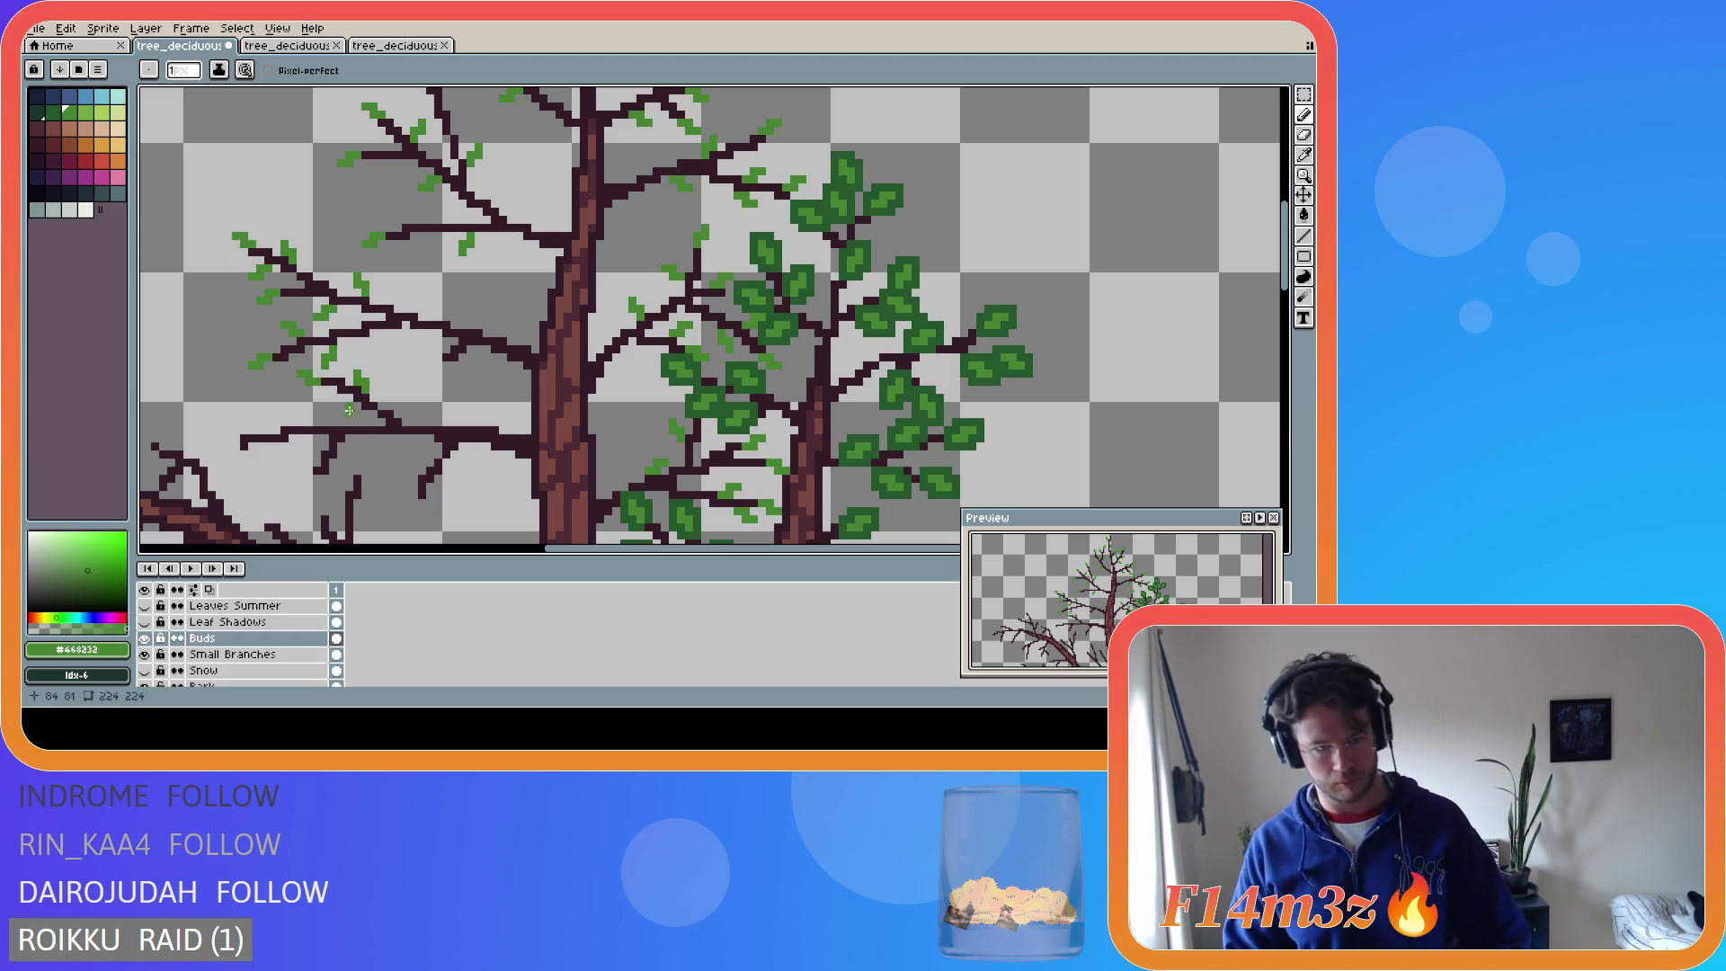
{"action": "key", "text": "v"}
{"action": "key", "text": "b"}
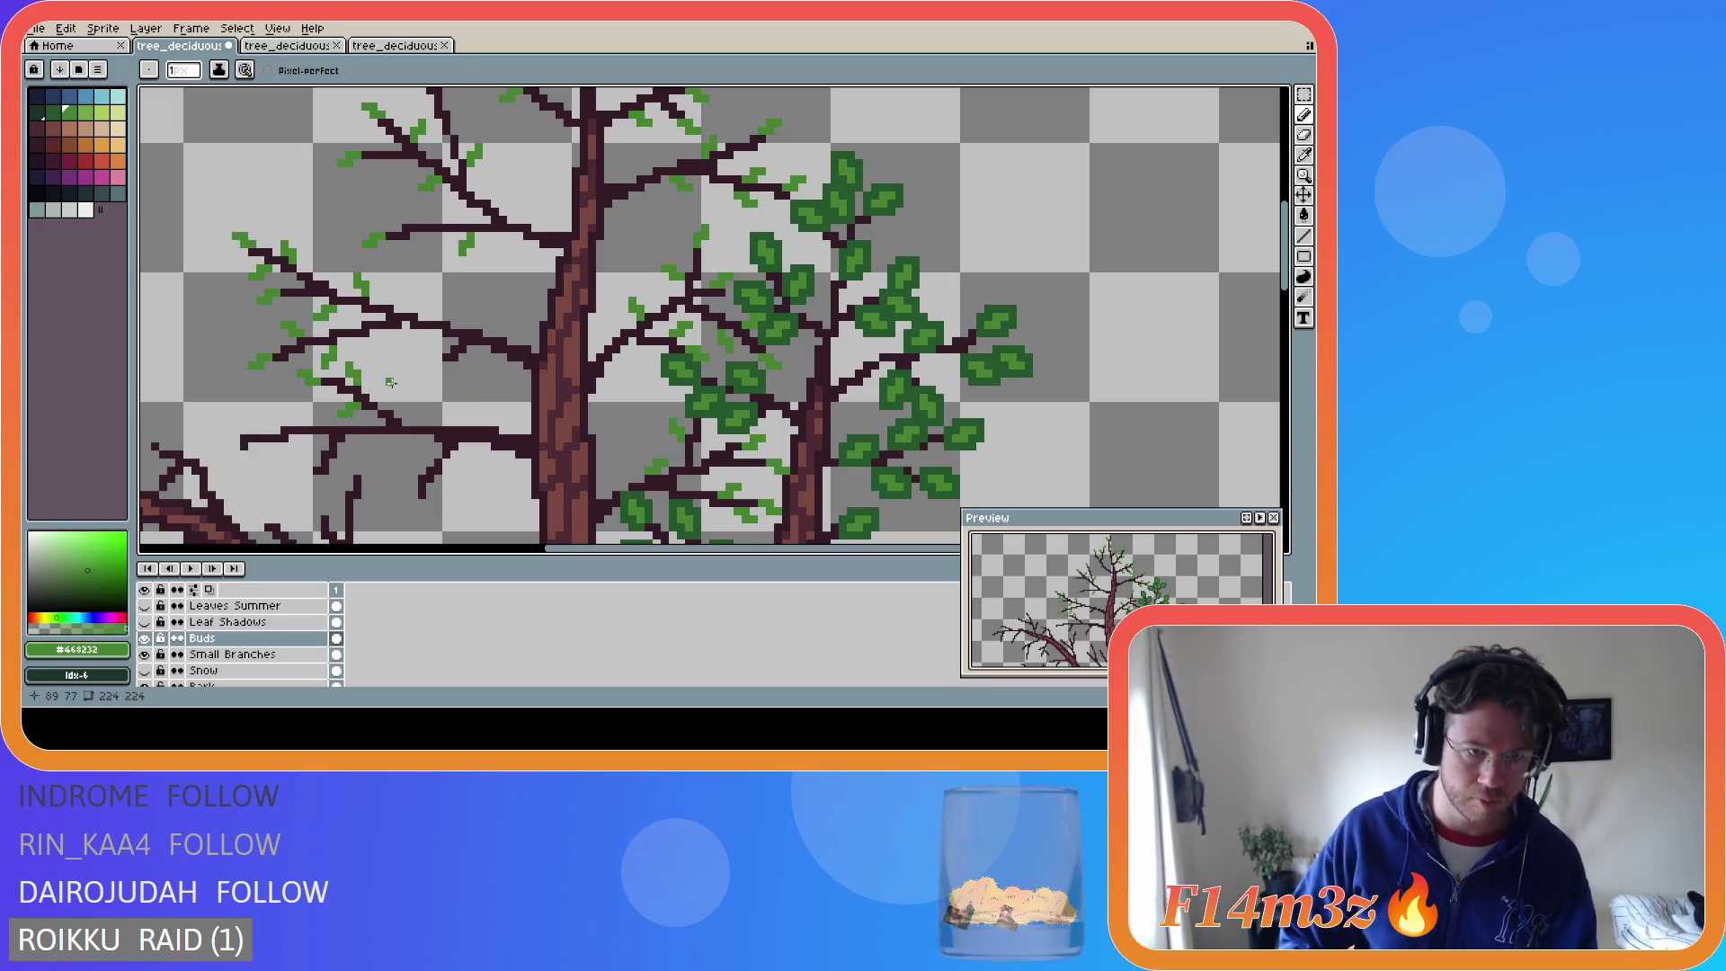
{"action": "key", "text": "ctrl"}
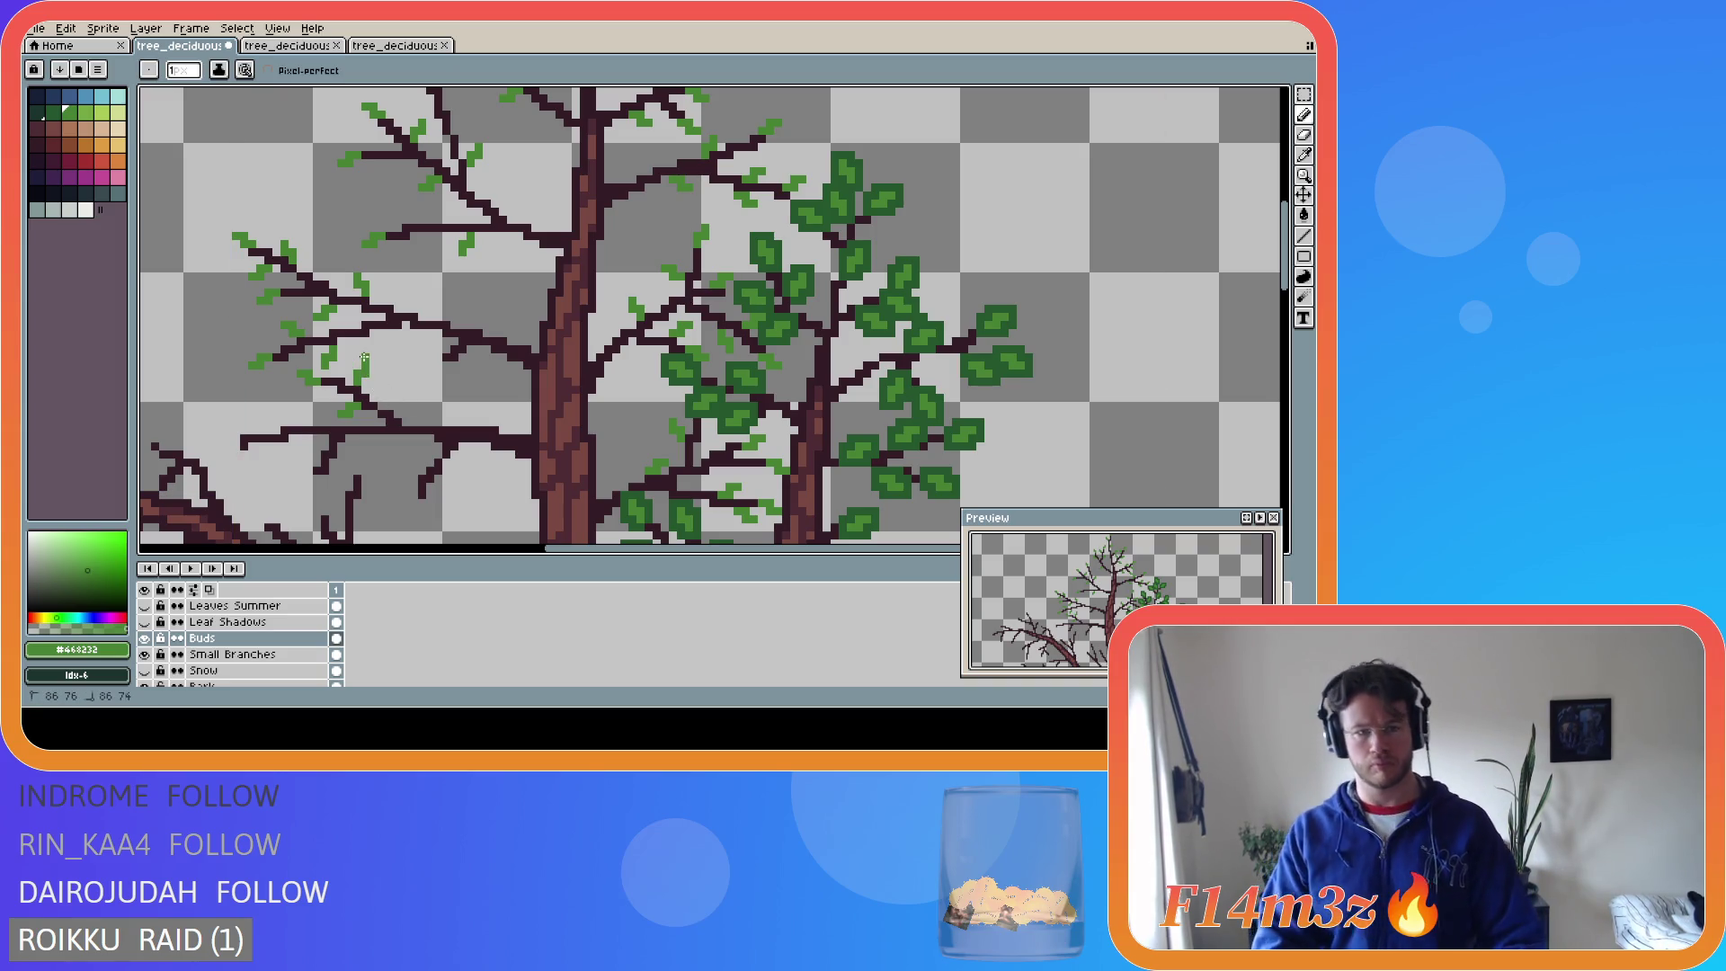
{"action": "key", "text": "ctrl"}
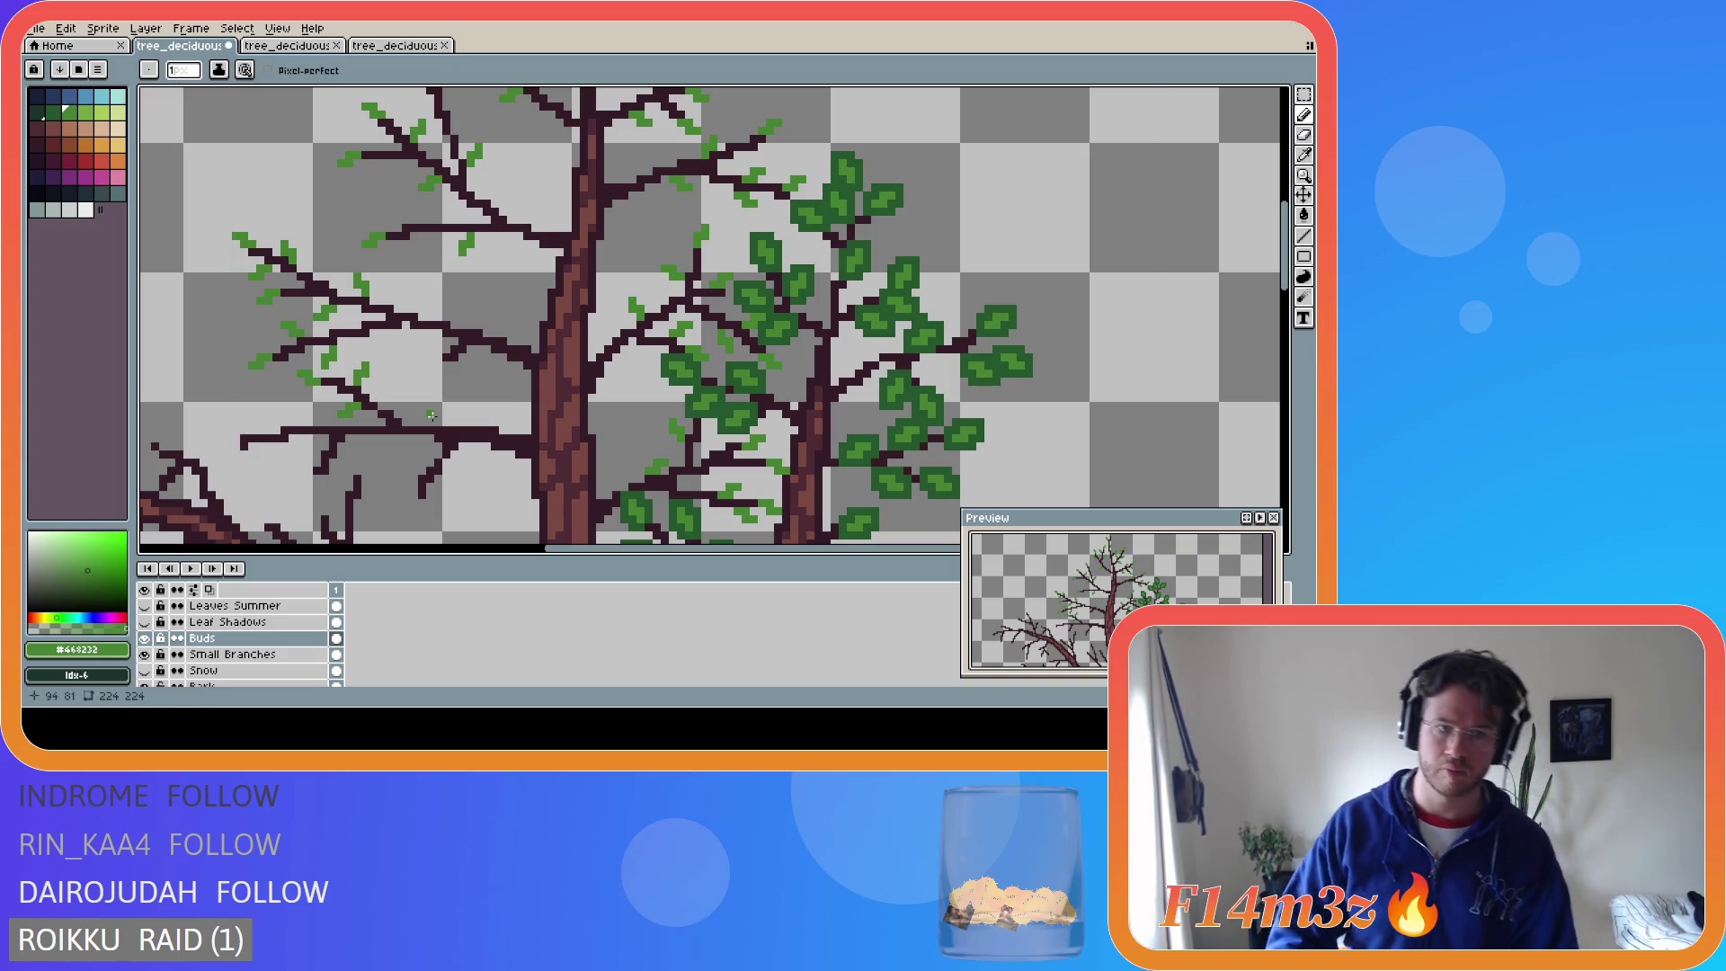
- Place a small group of bud pixels at the nearby left branch tips
{"action": "left_click_drag", "start_coordinate": [367, 382], "coordinate": [366, 375]}
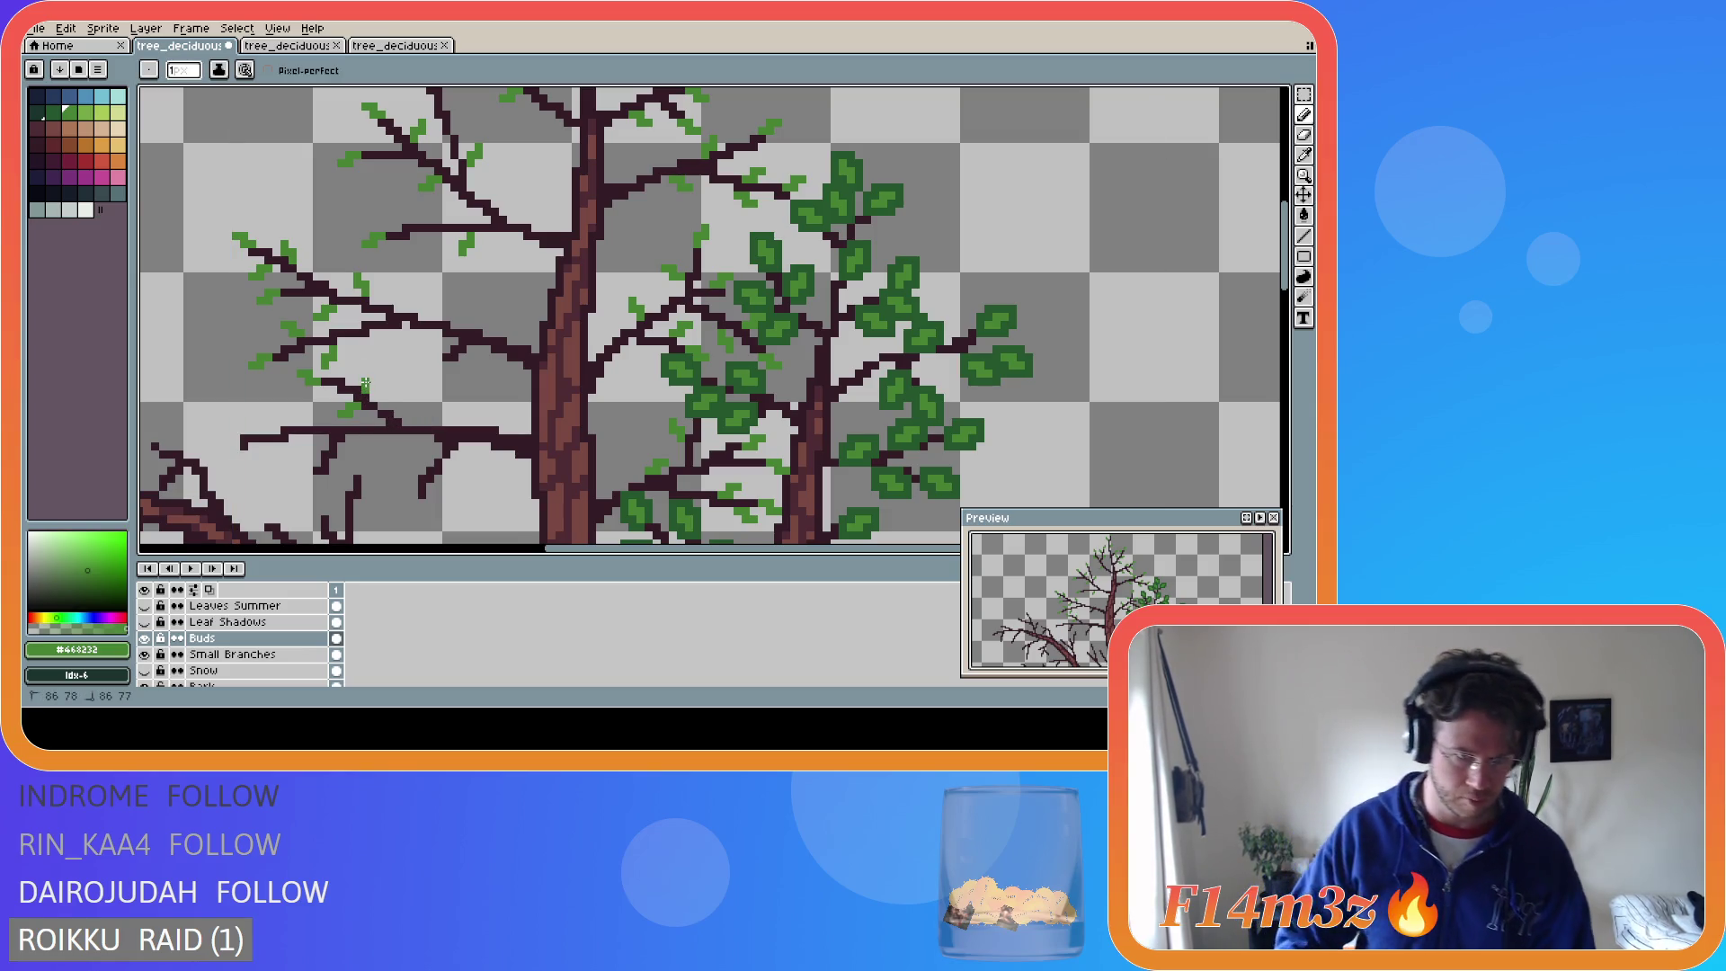
{"action": "left_click", "coordinate": [372, 380]}
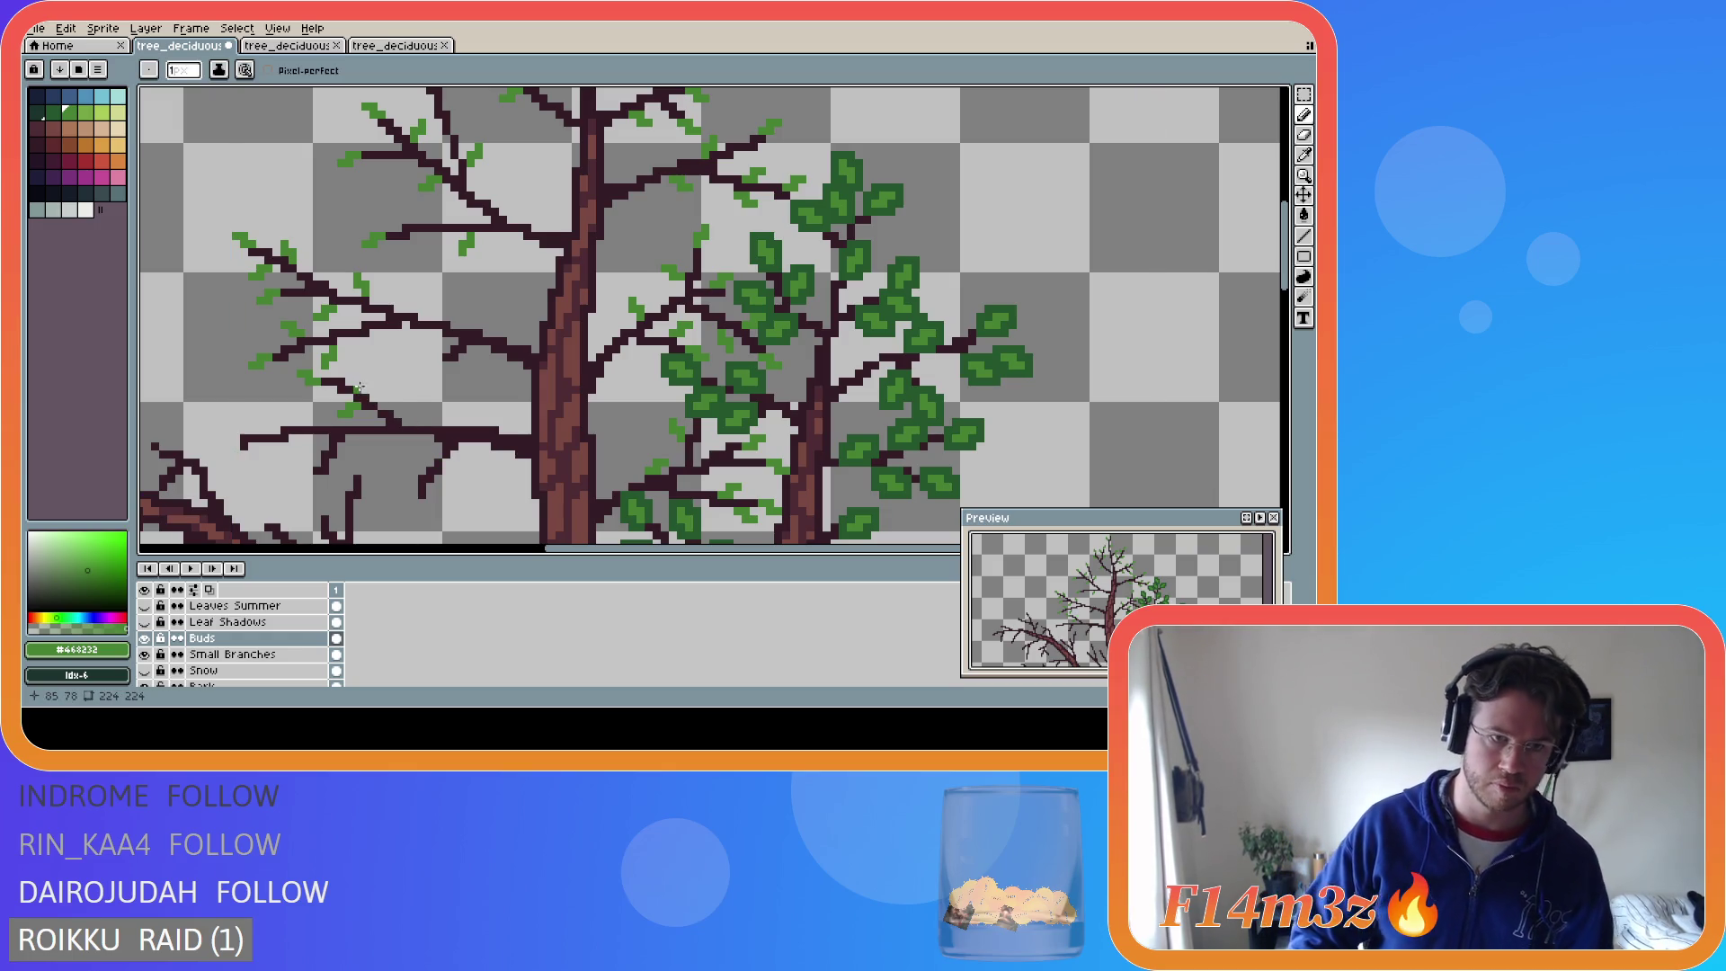
{"action": "left_click_drag", "start_coordinate": [356, 381], "coordinate": [349, 380]}
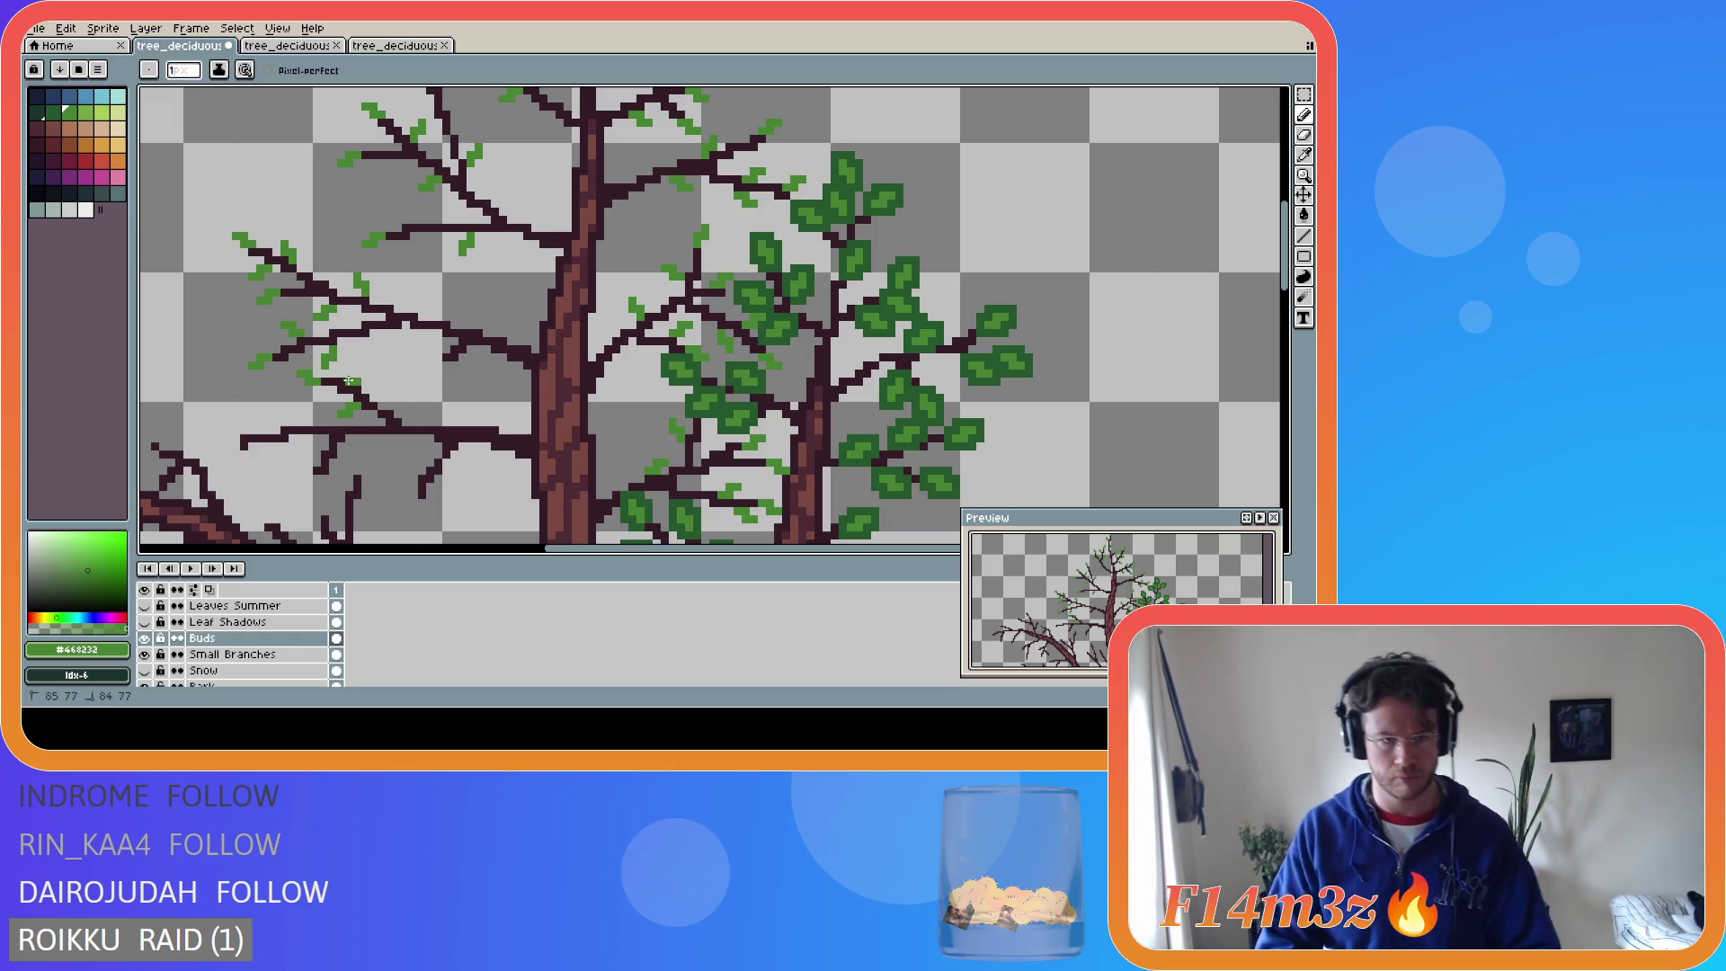
{"action": "key", "text": "ctrl"}
{"action": "left_click", "coordinate": [364, 389]}
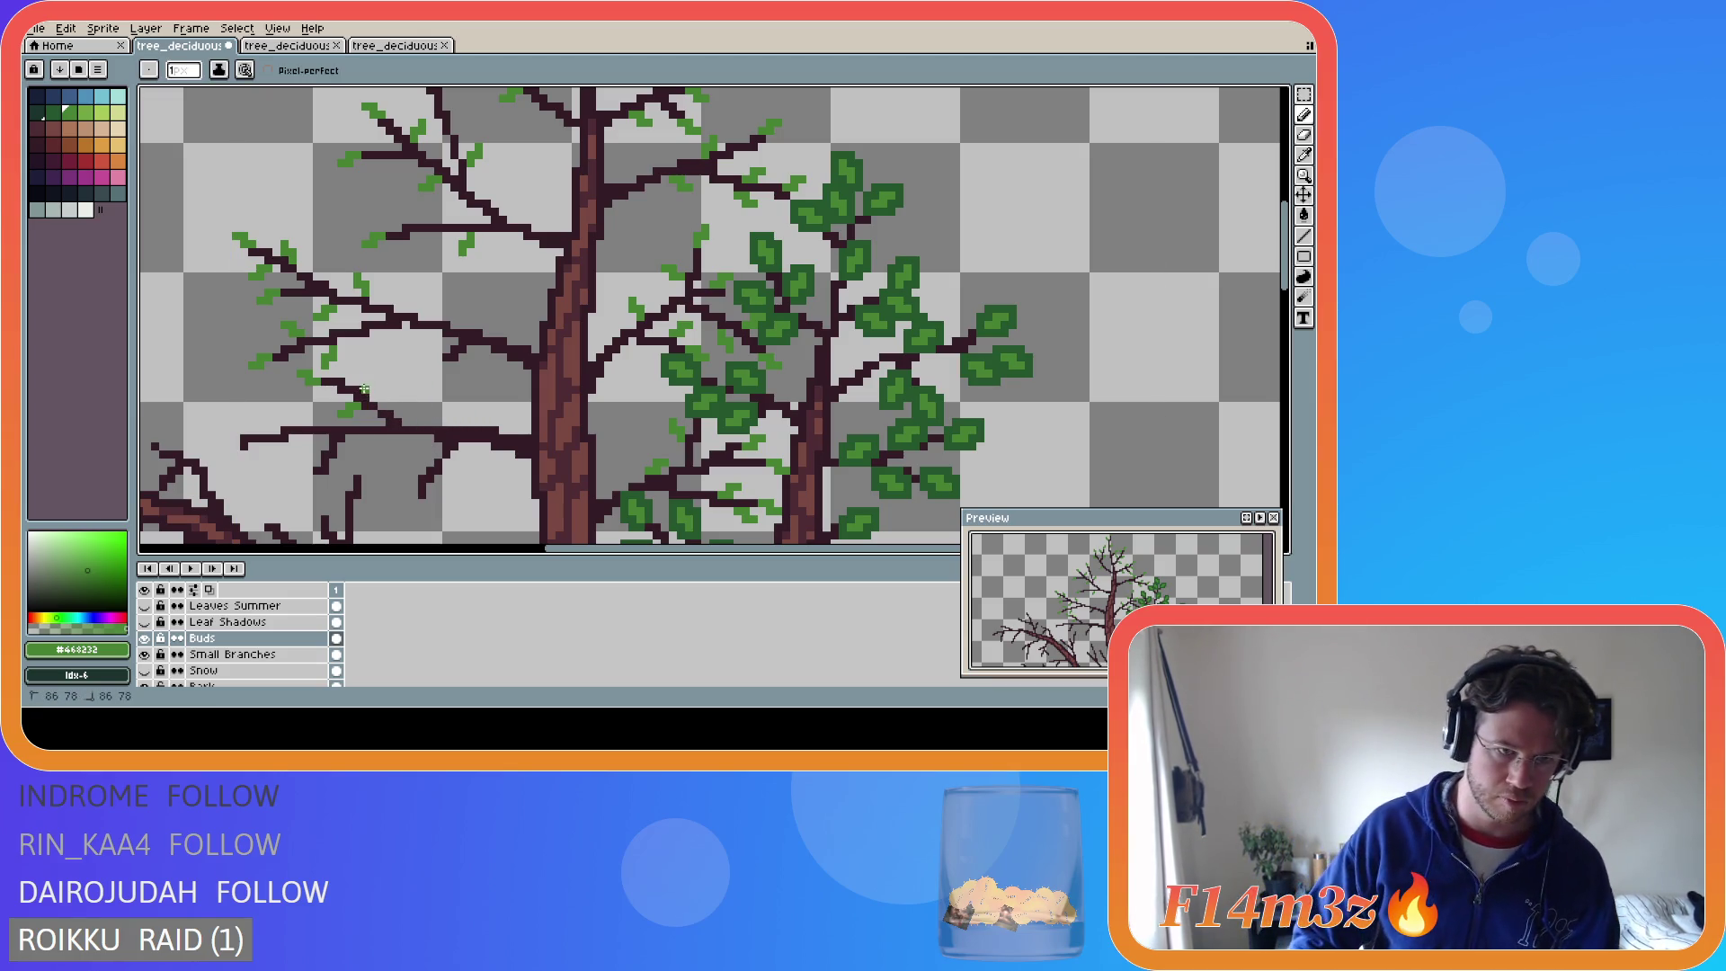
{"action": "left_click", "coordinate": [361, 383]}
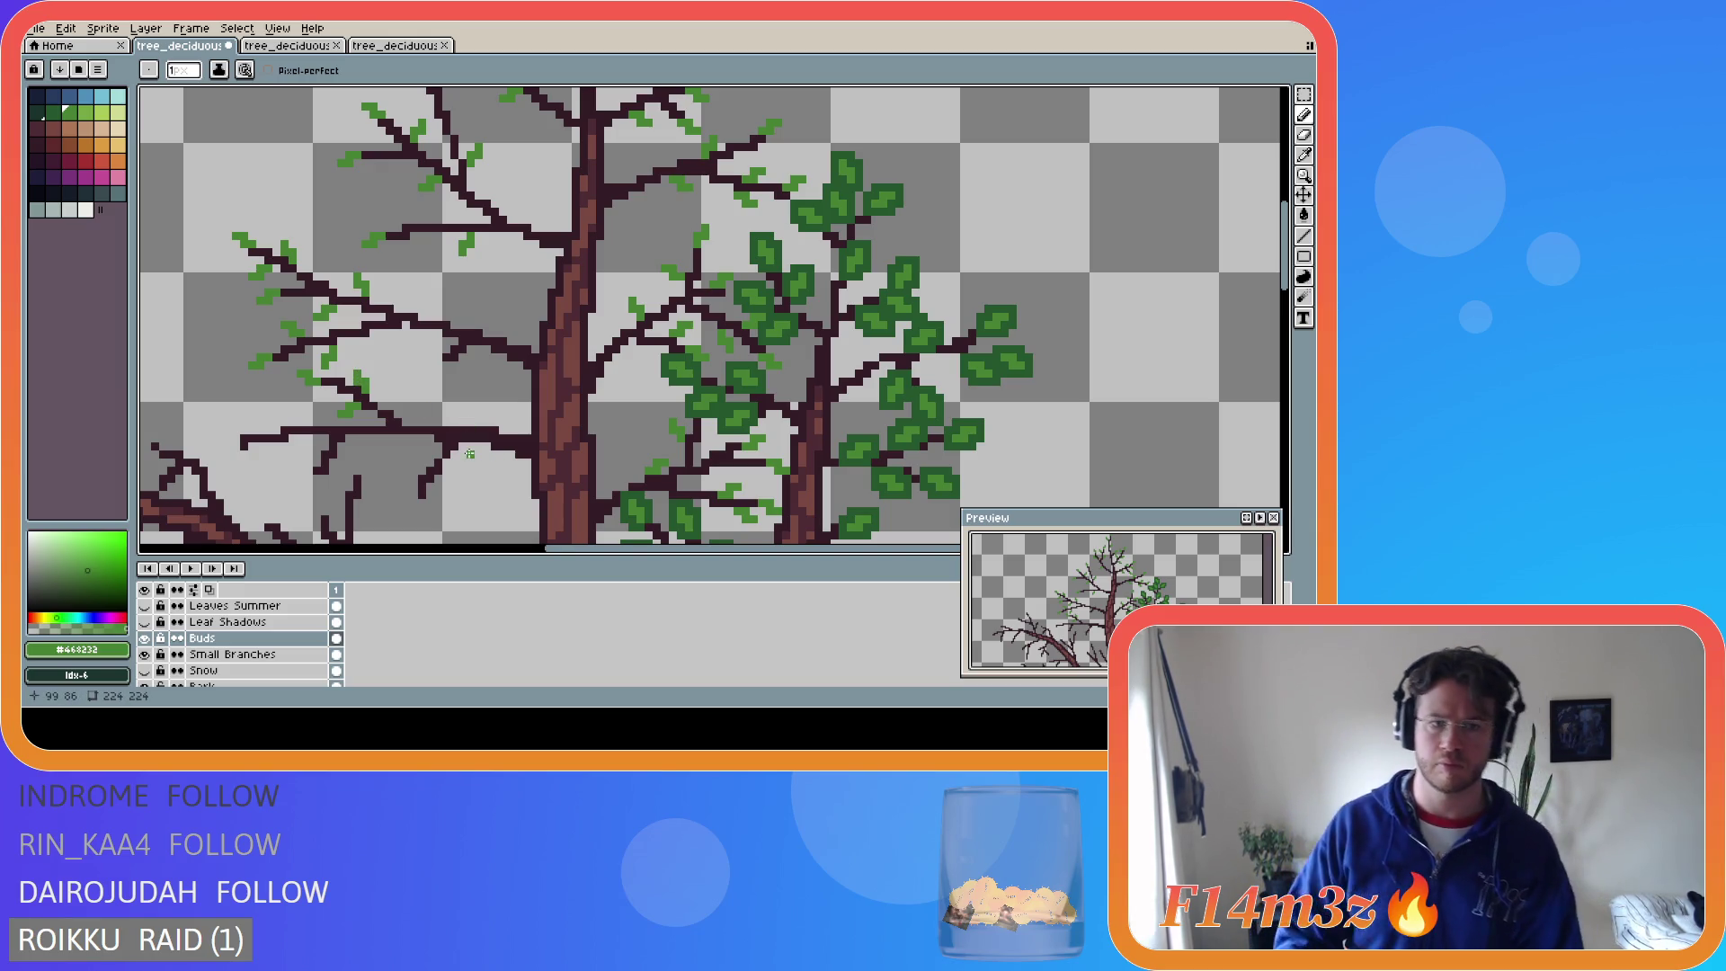
- Dot buds around the lowest-left branch tips near the tree's lower edge
{"action": "left_click", "coordinate": [241, 454]}
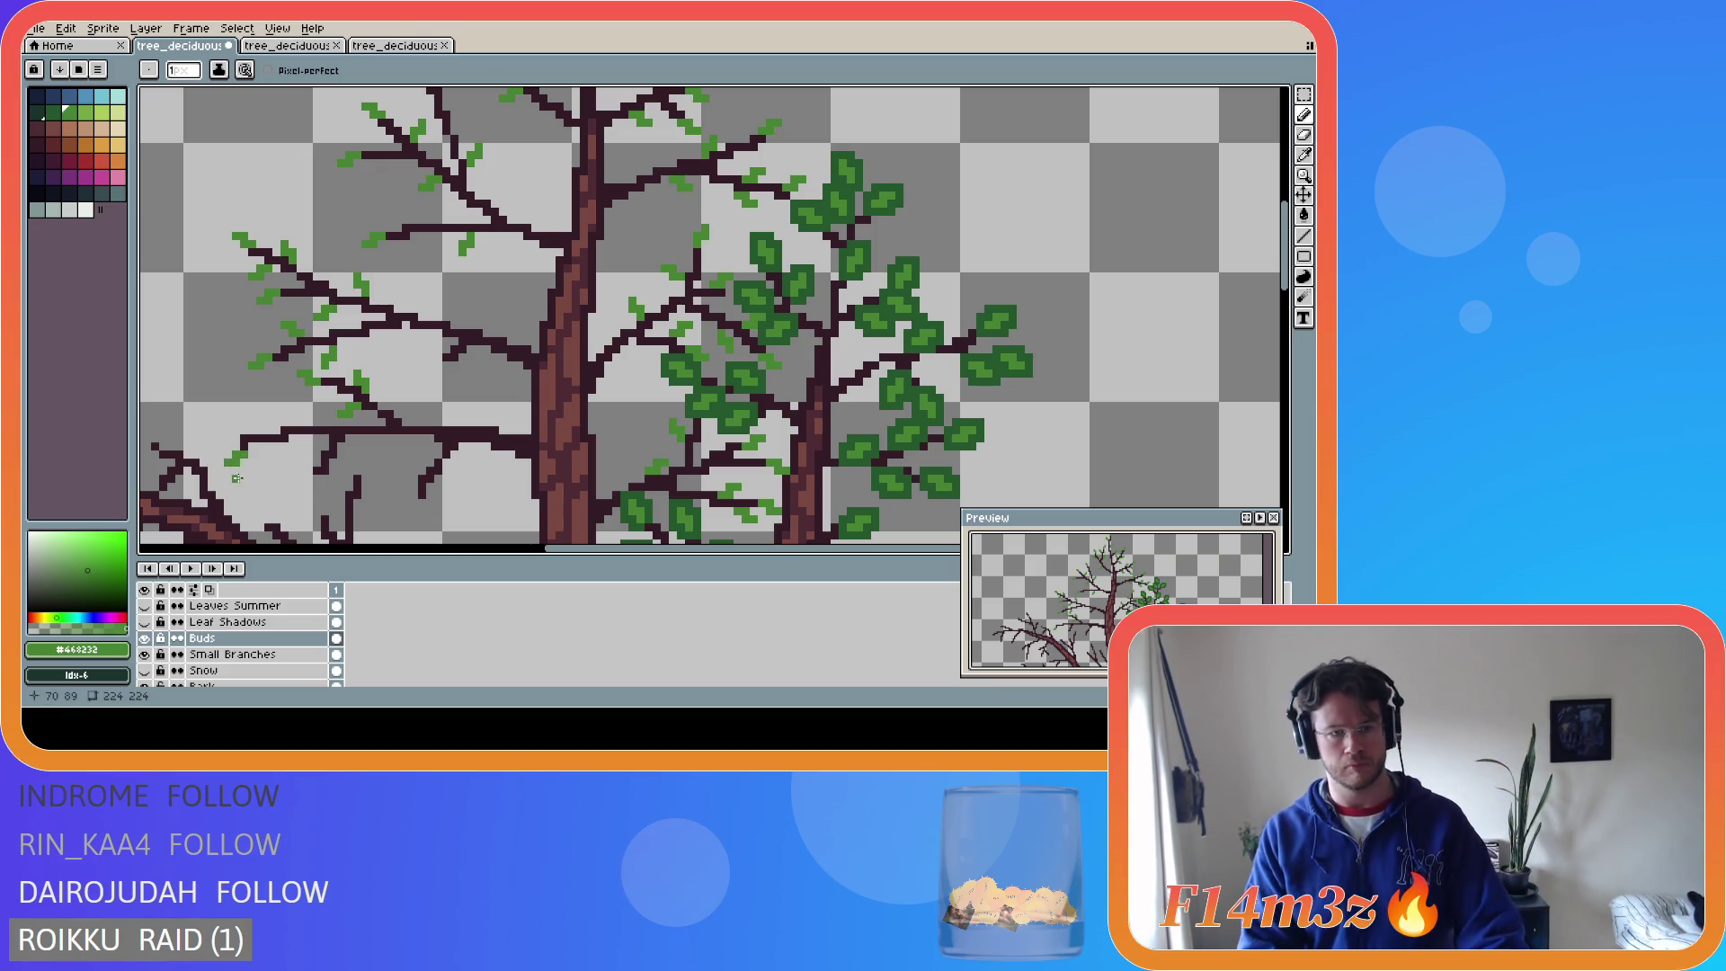
{"action": "key", "text": "v"}
{"action": "key", "text": "b"}
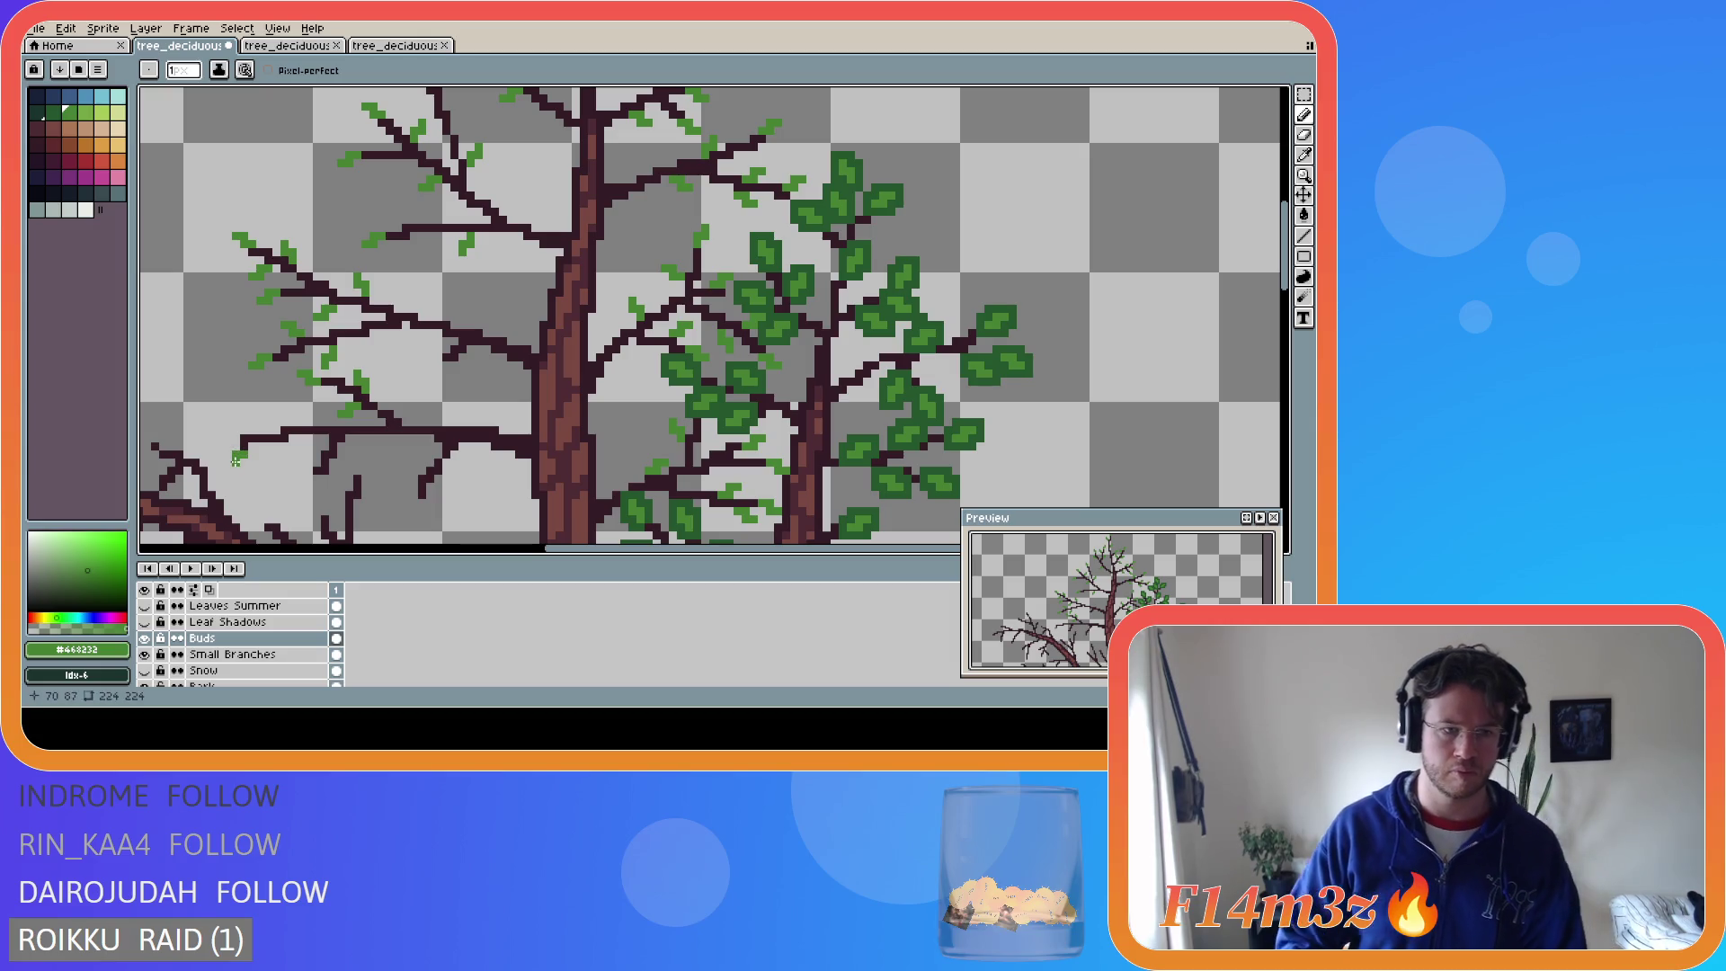
{"action": "left_click", "coordinate": [235, 460]}
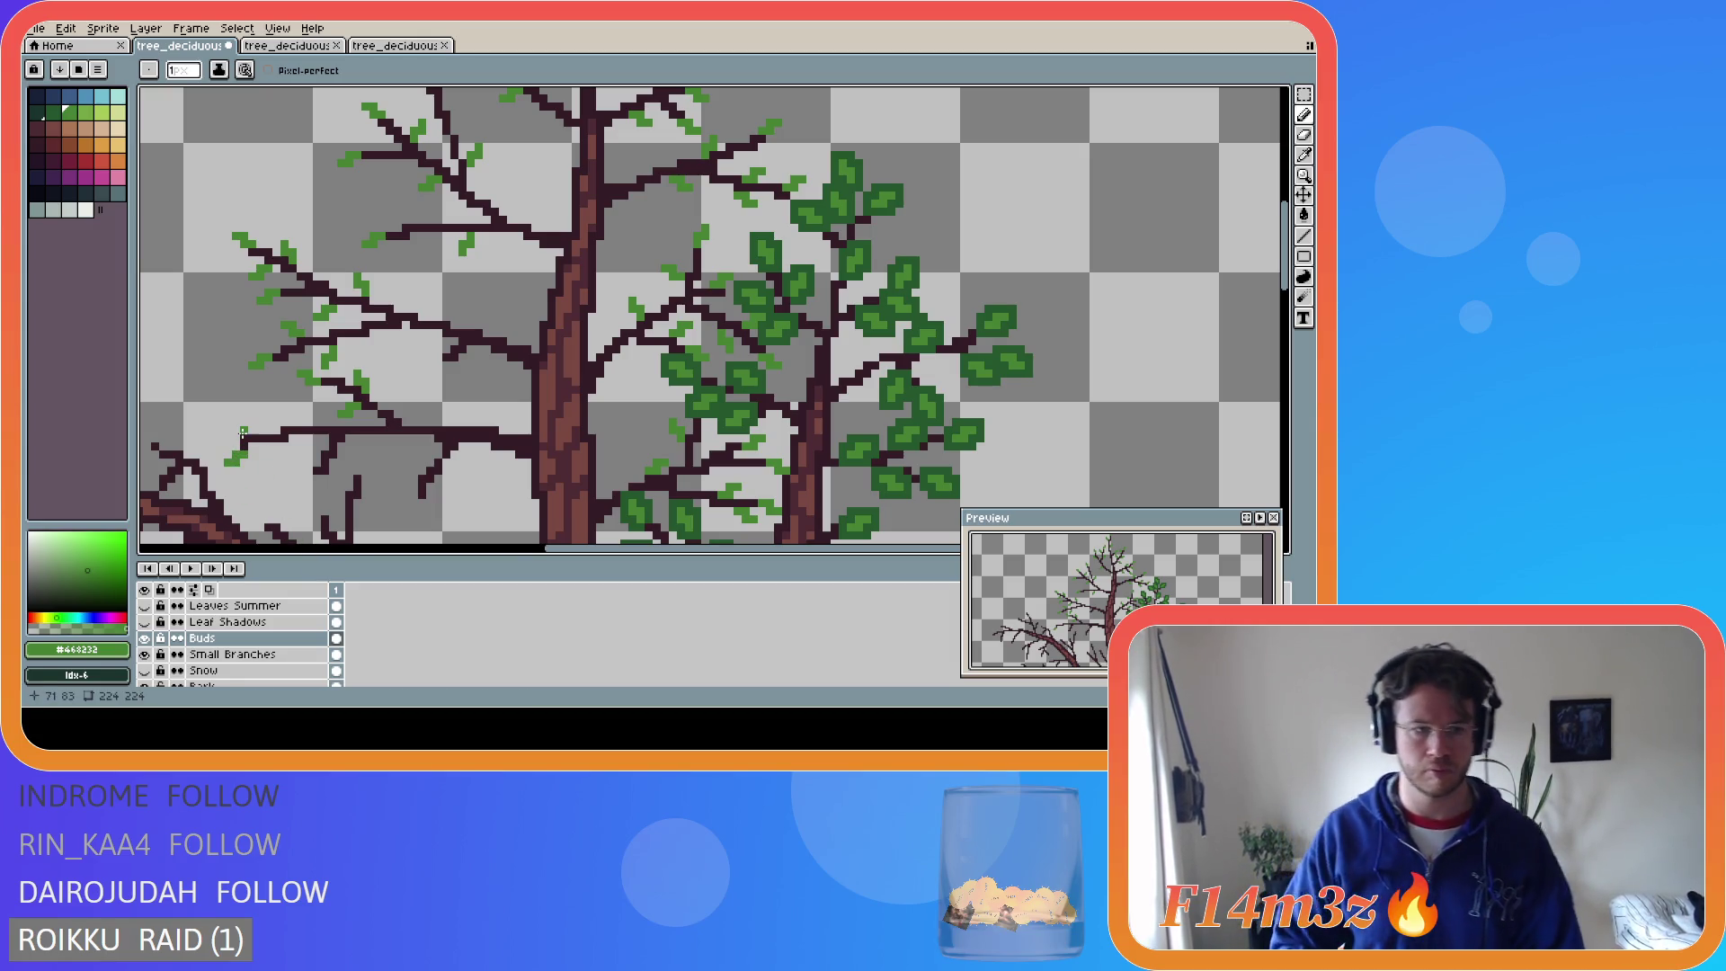
{"action": "left_click", "coordinate": [237, 426]}
{"action": "left_click", "coordinate": [232, 421]}
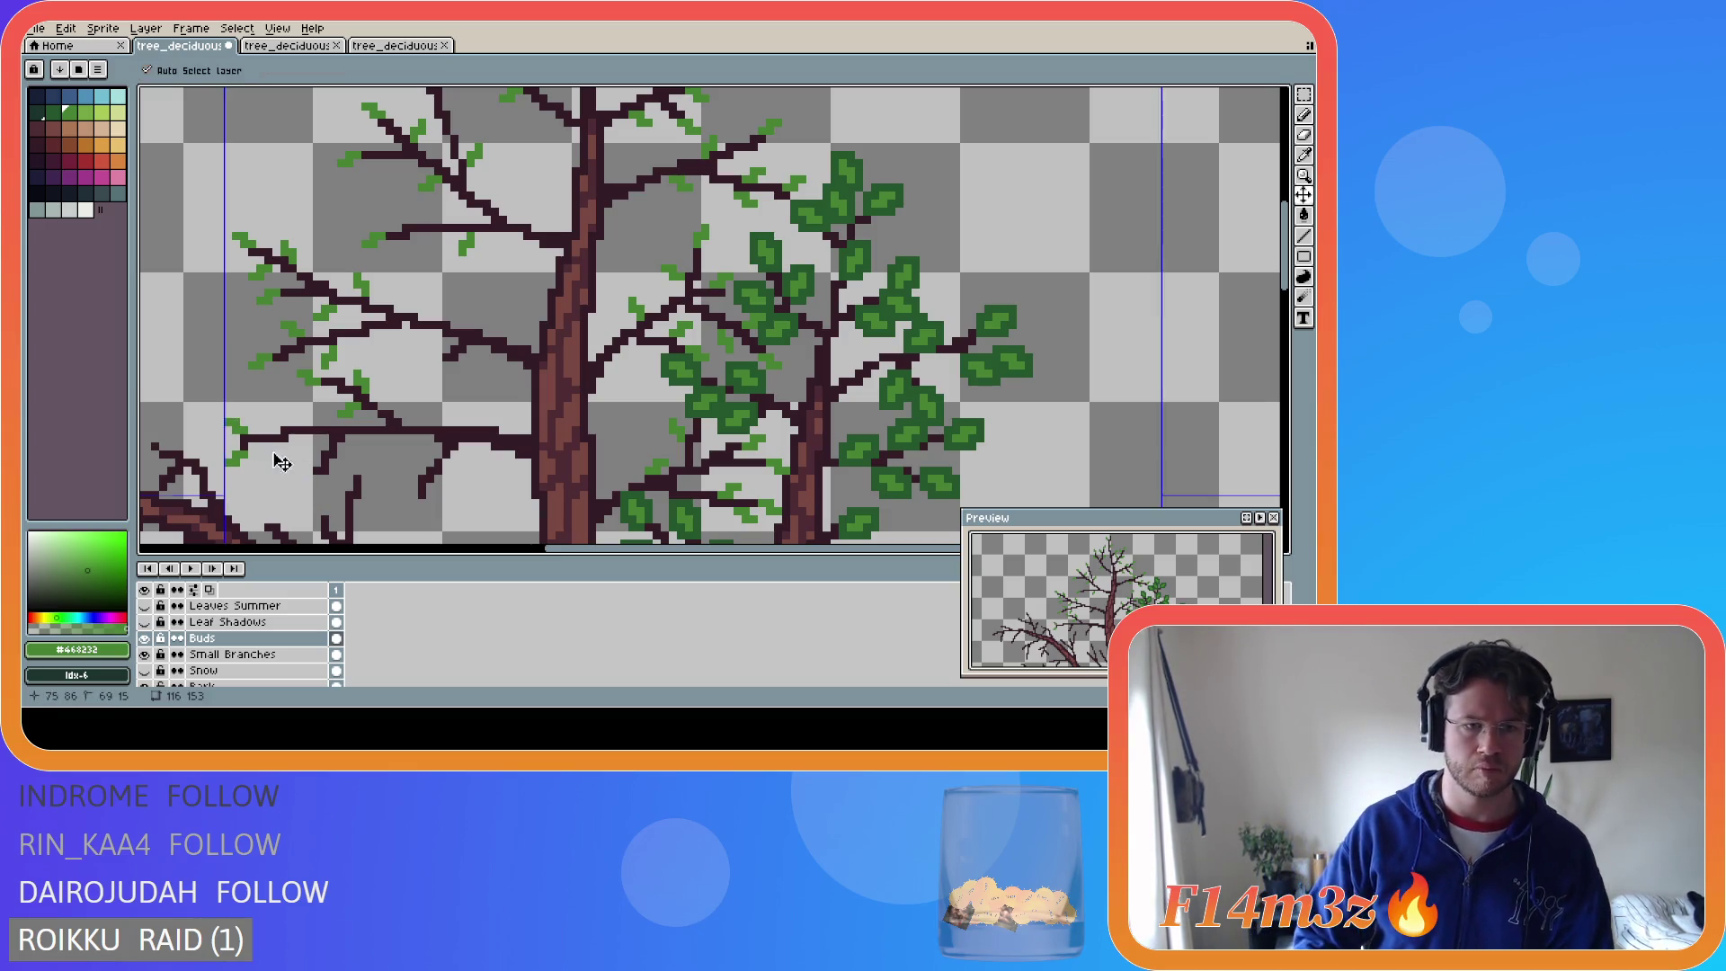
{"action": "left_click", "coordinate": [258, 430]}
- Add a bud and two small leaves on the lower-left branches
{"action": "left_click", "coordinate": [251, 424]}
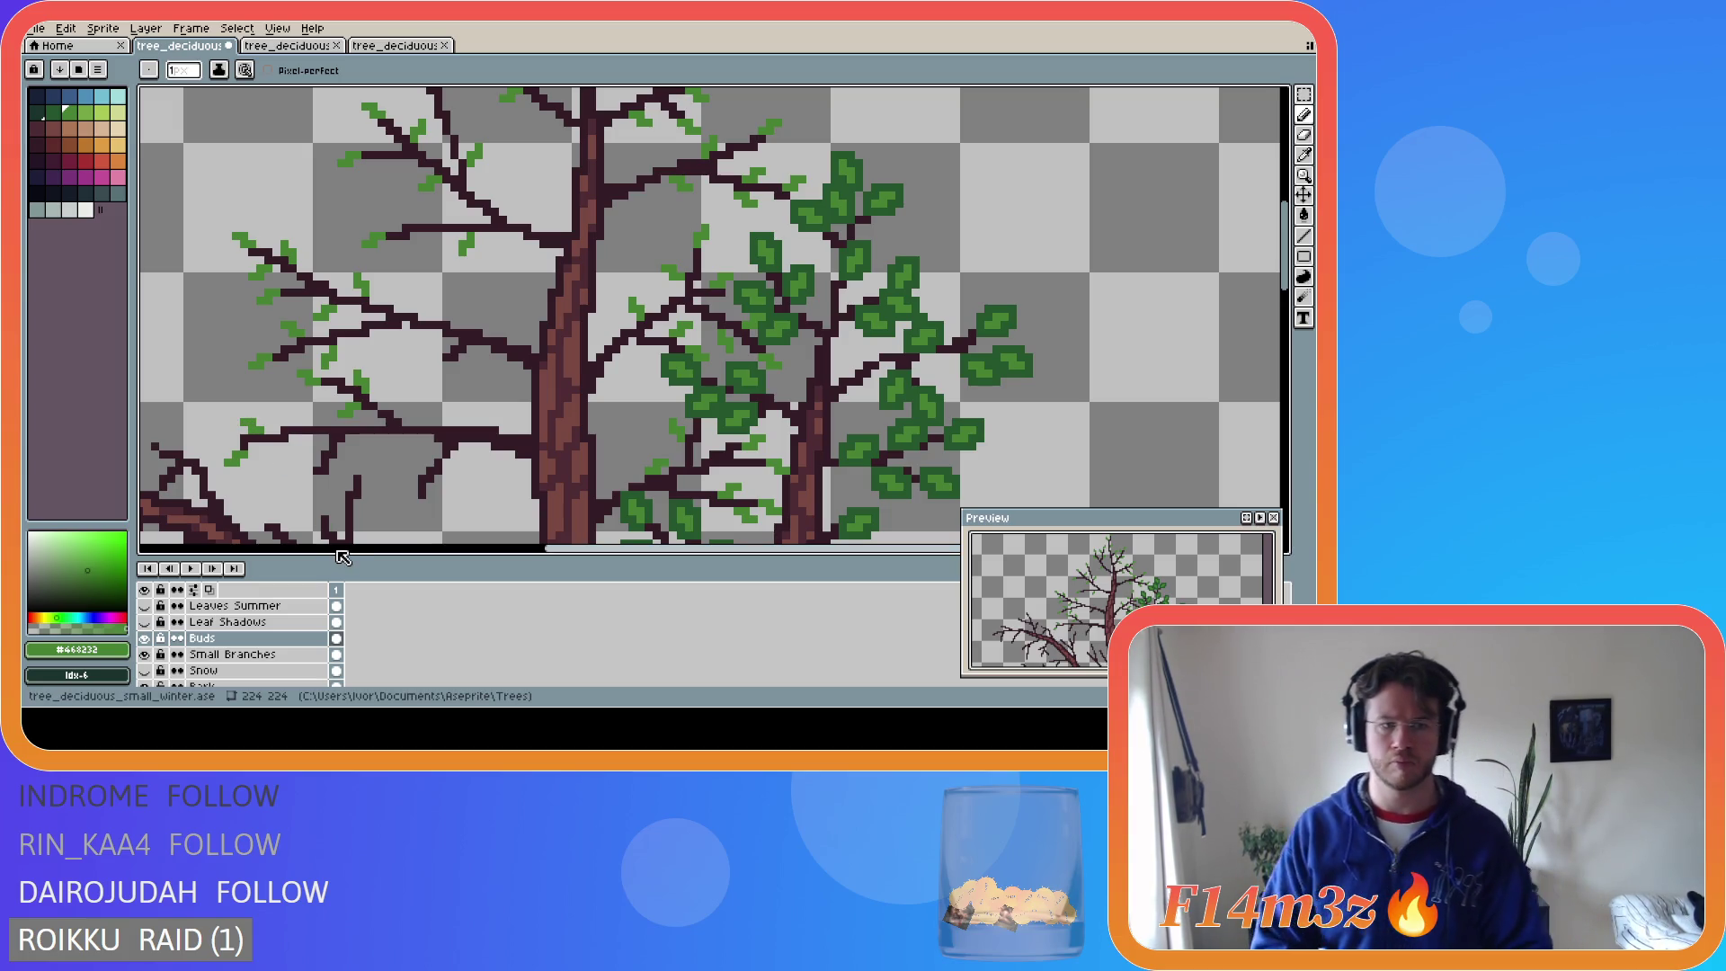
{"action": "key", "text": "v"}
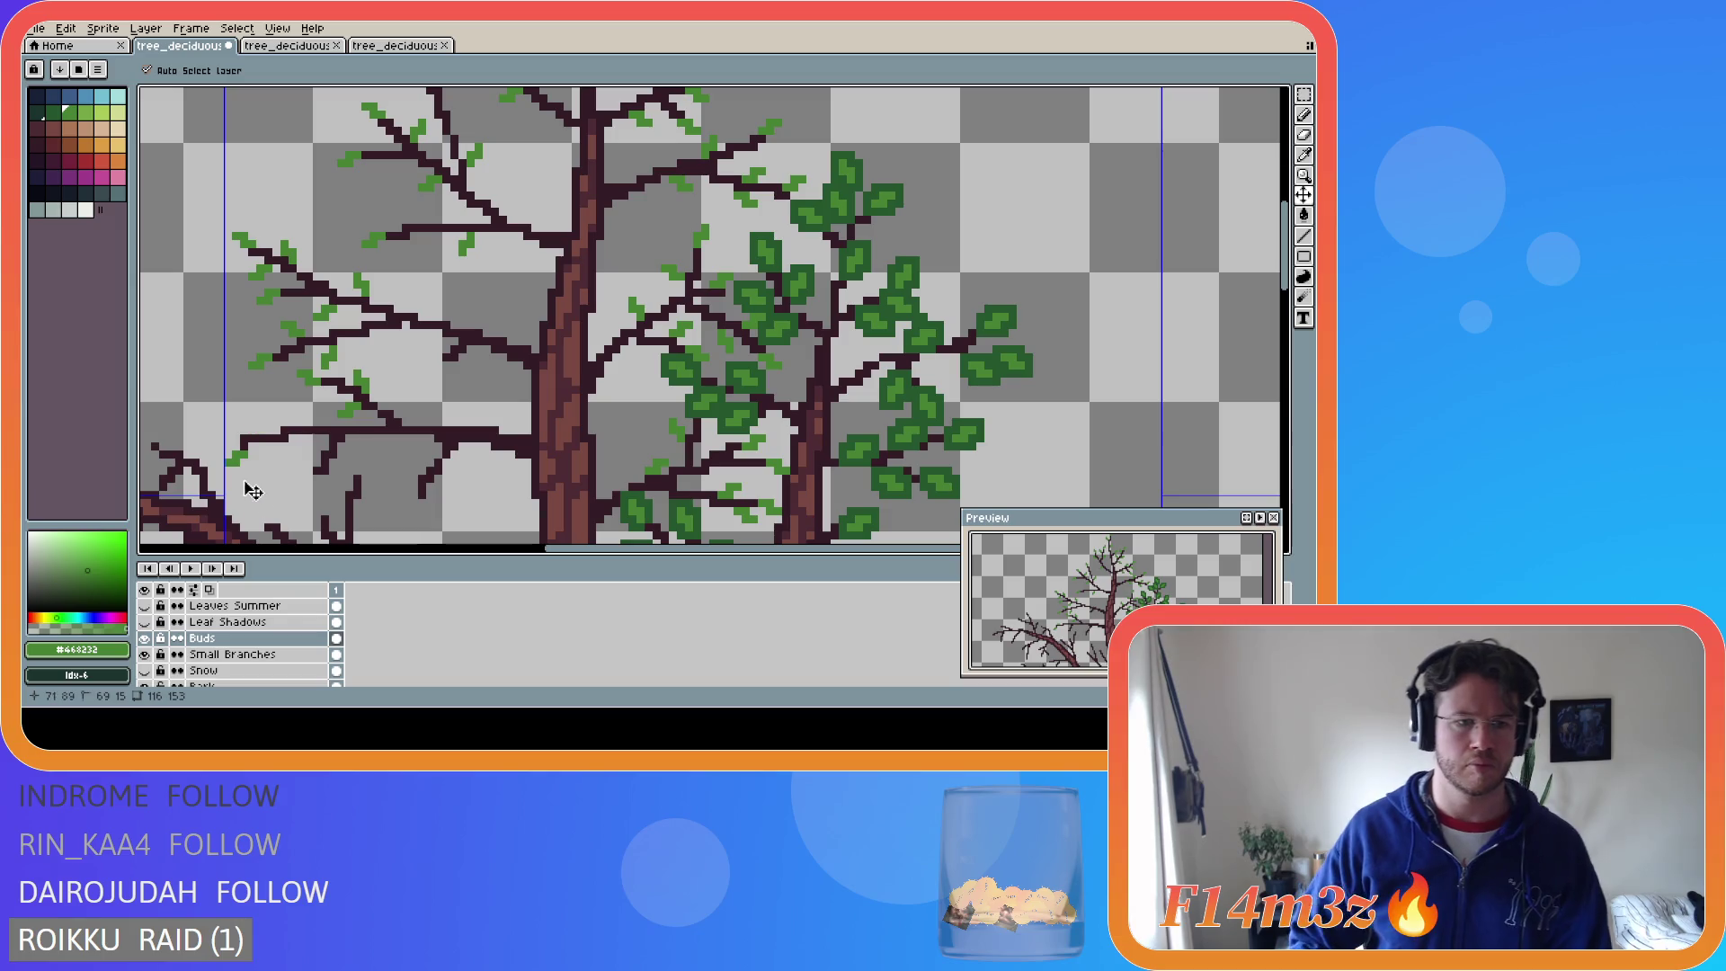
{"action": "key", "text": "b"}
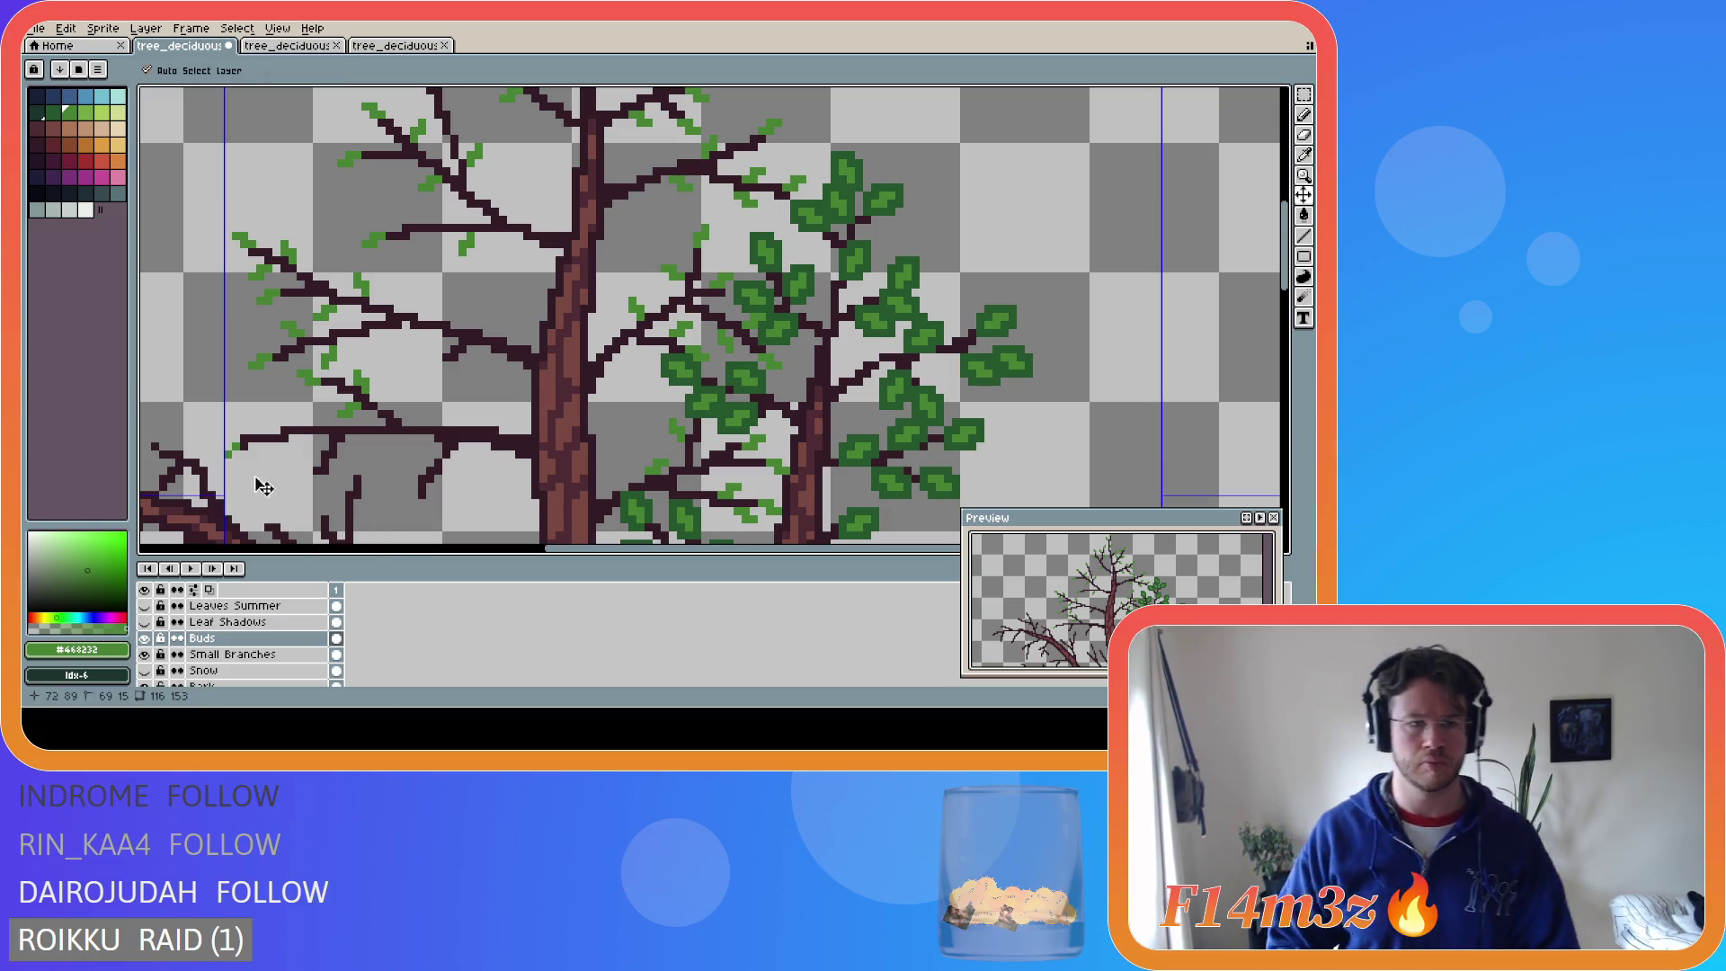
{"action": "mouse_move", "coordinate": [242, 452]}
{"action": "left_mouse_down"}
{"action": "mouse_move", "coordinate": [226, 463]}
{"action": "mouse_move", "coordinate": [259, 430]}
{"action": "mouse_move", "coordinate": [241, 424]}
{"action": "left_mouse_up"}
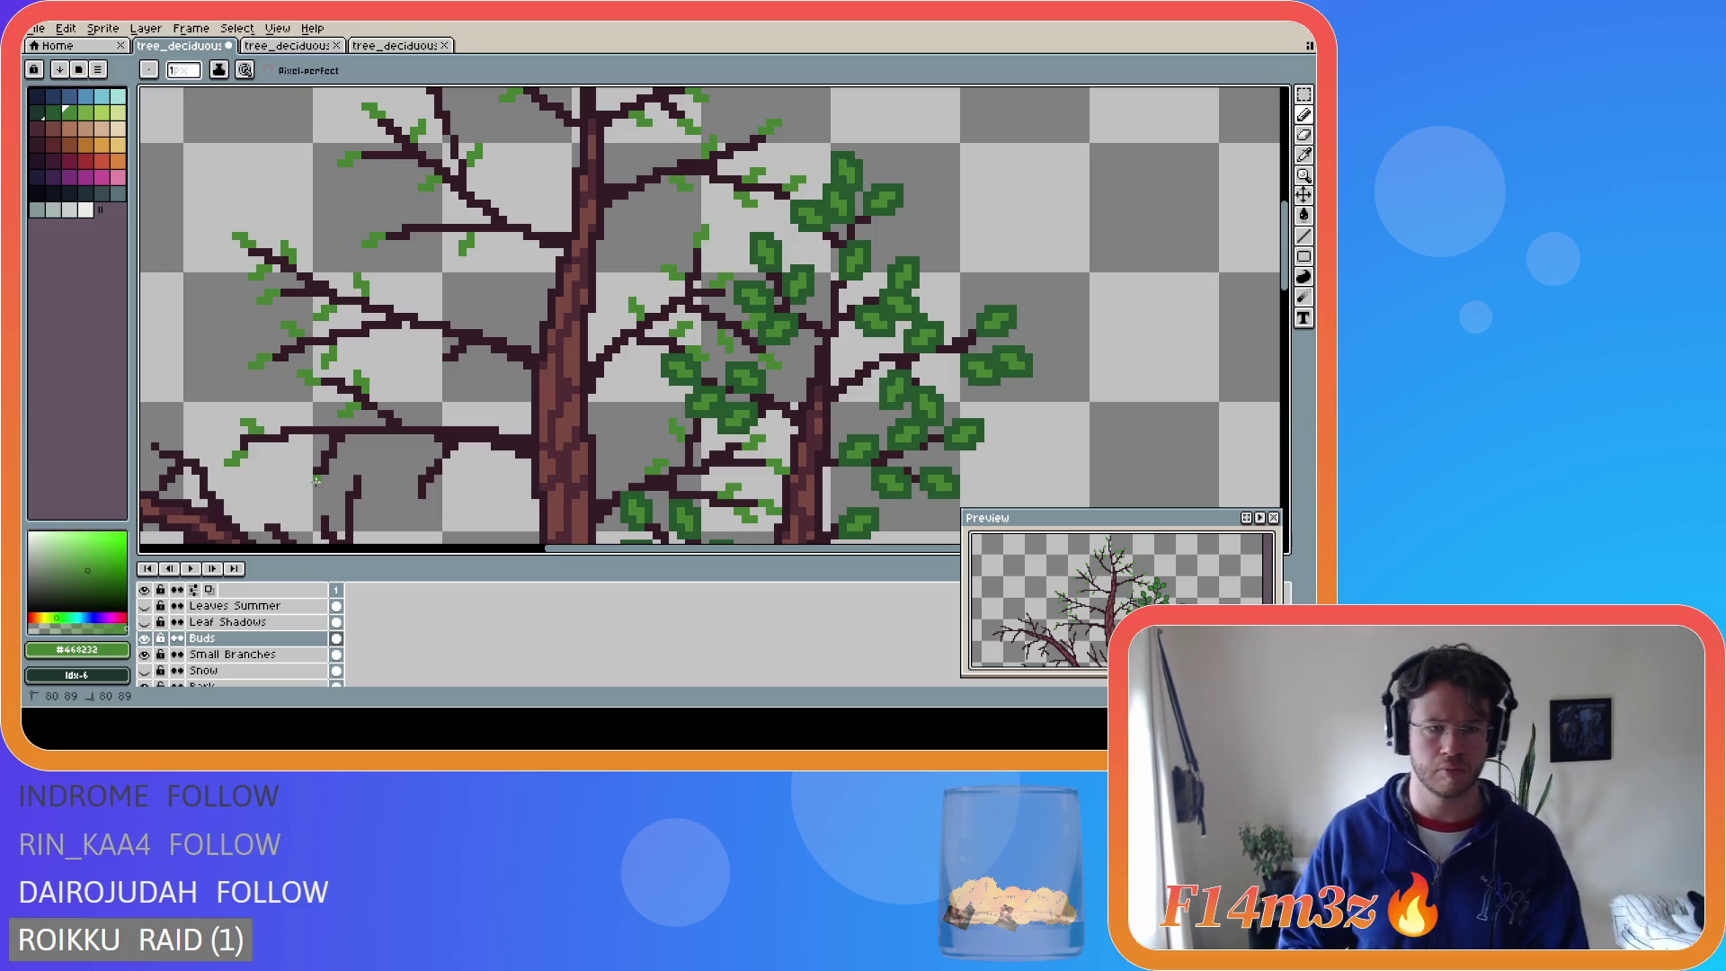
{"action": "left_click_drag", "start_coordinate": [309, 486], "coordinate": [311, 492]}
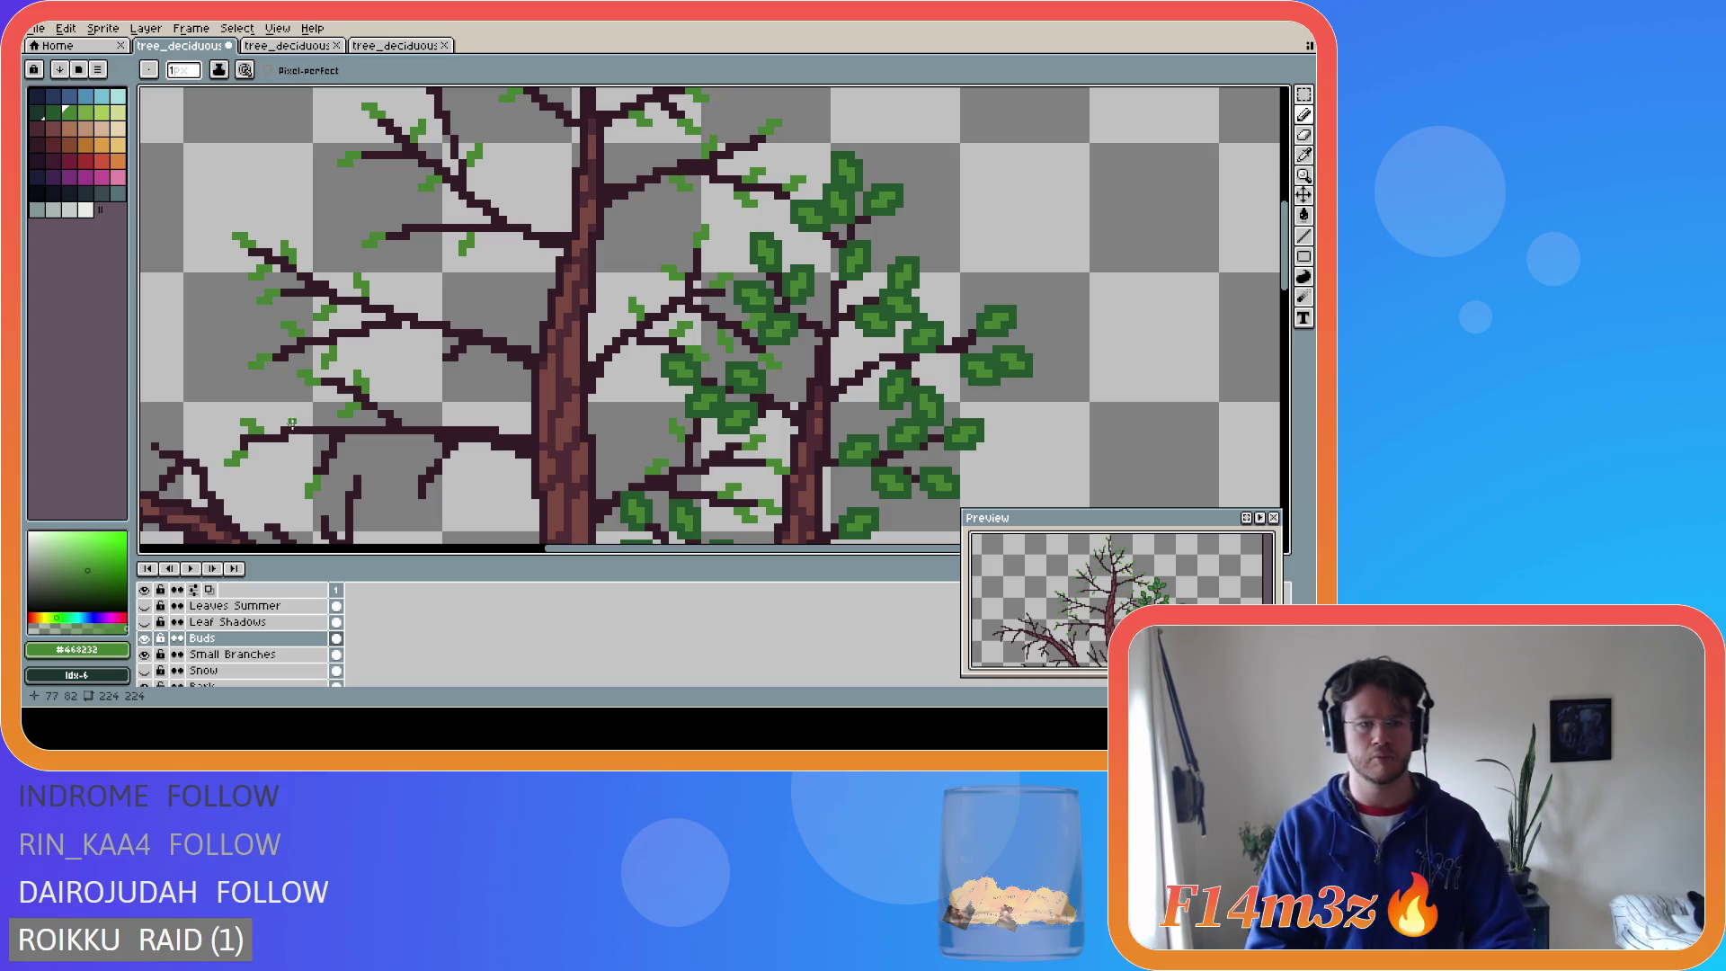
- Dot light-green buds along the left branches near the trunk
{"action": "left_click", "coordinate": [290, 414]}
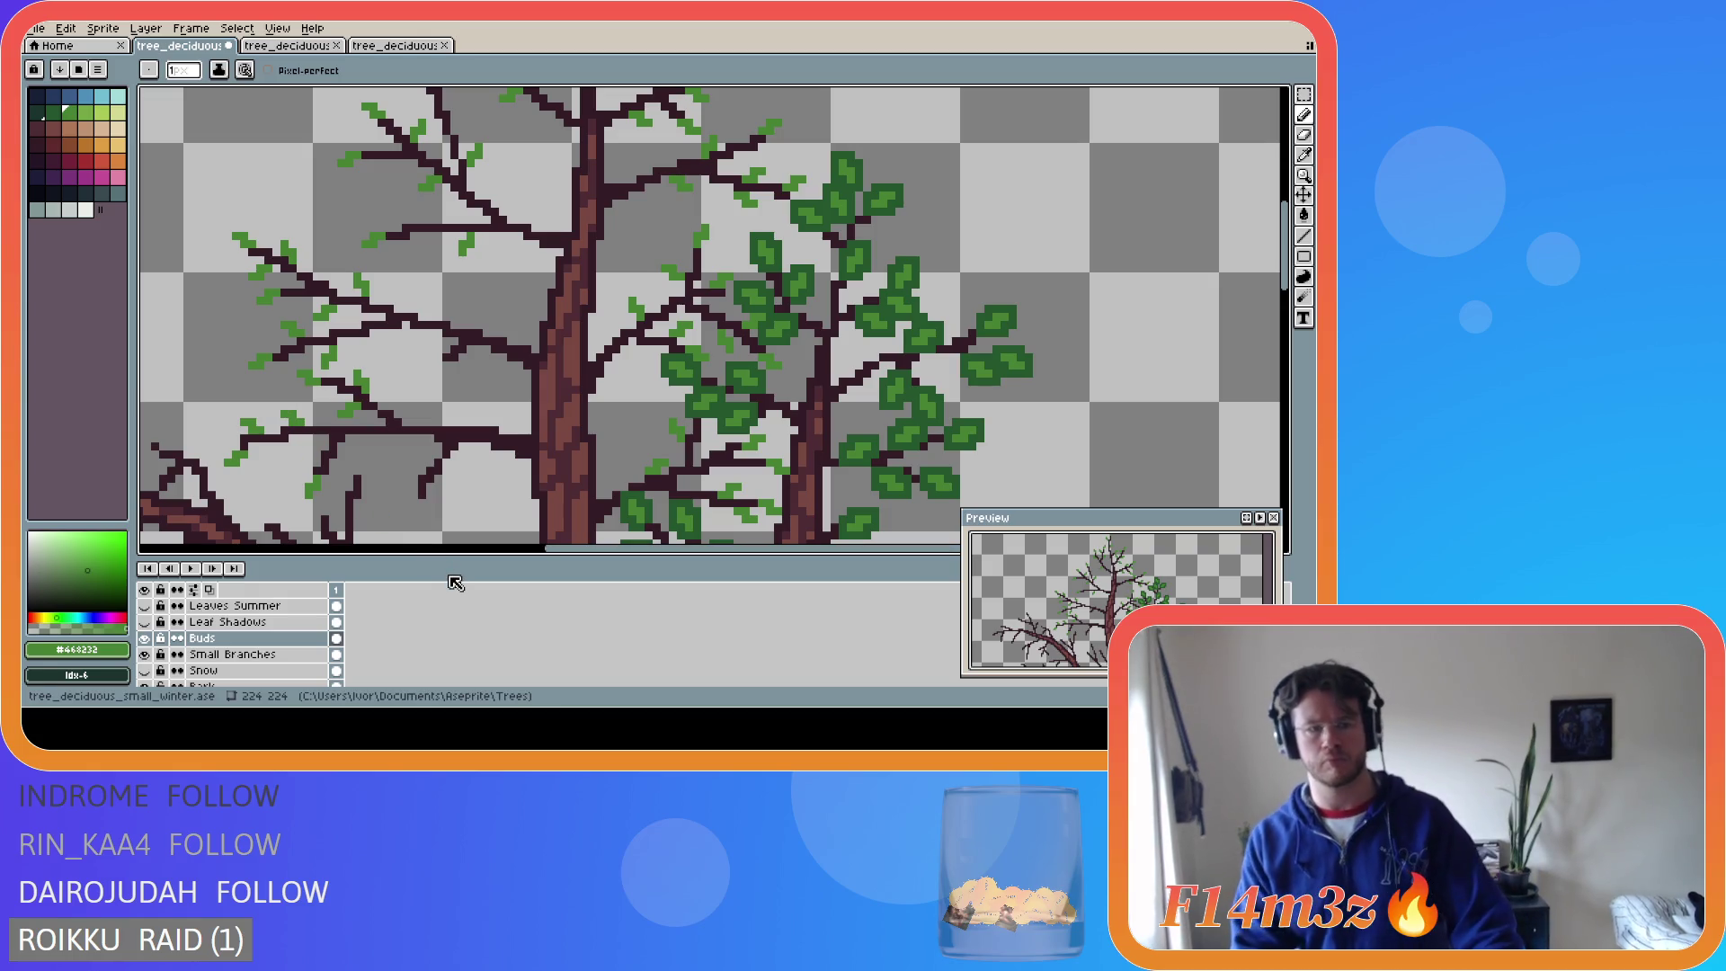
{"action": "left_click", "coordinate": [309, 419]}
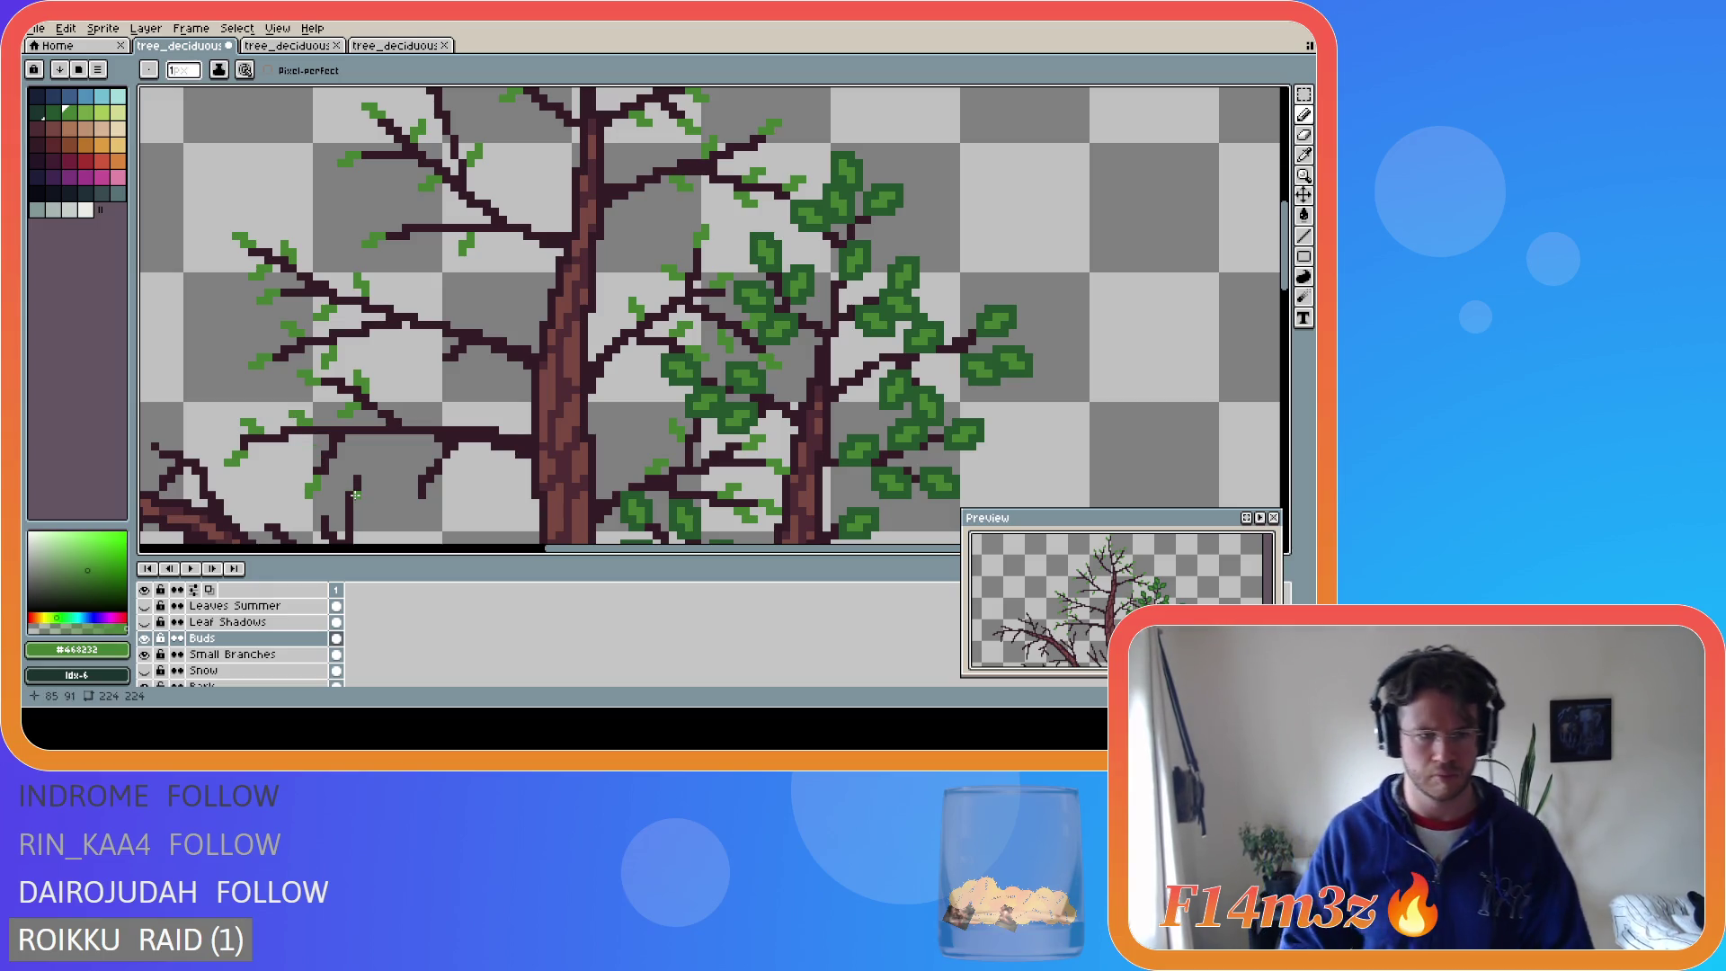
{"action": "left_click", "coordinate": [381, 440]}
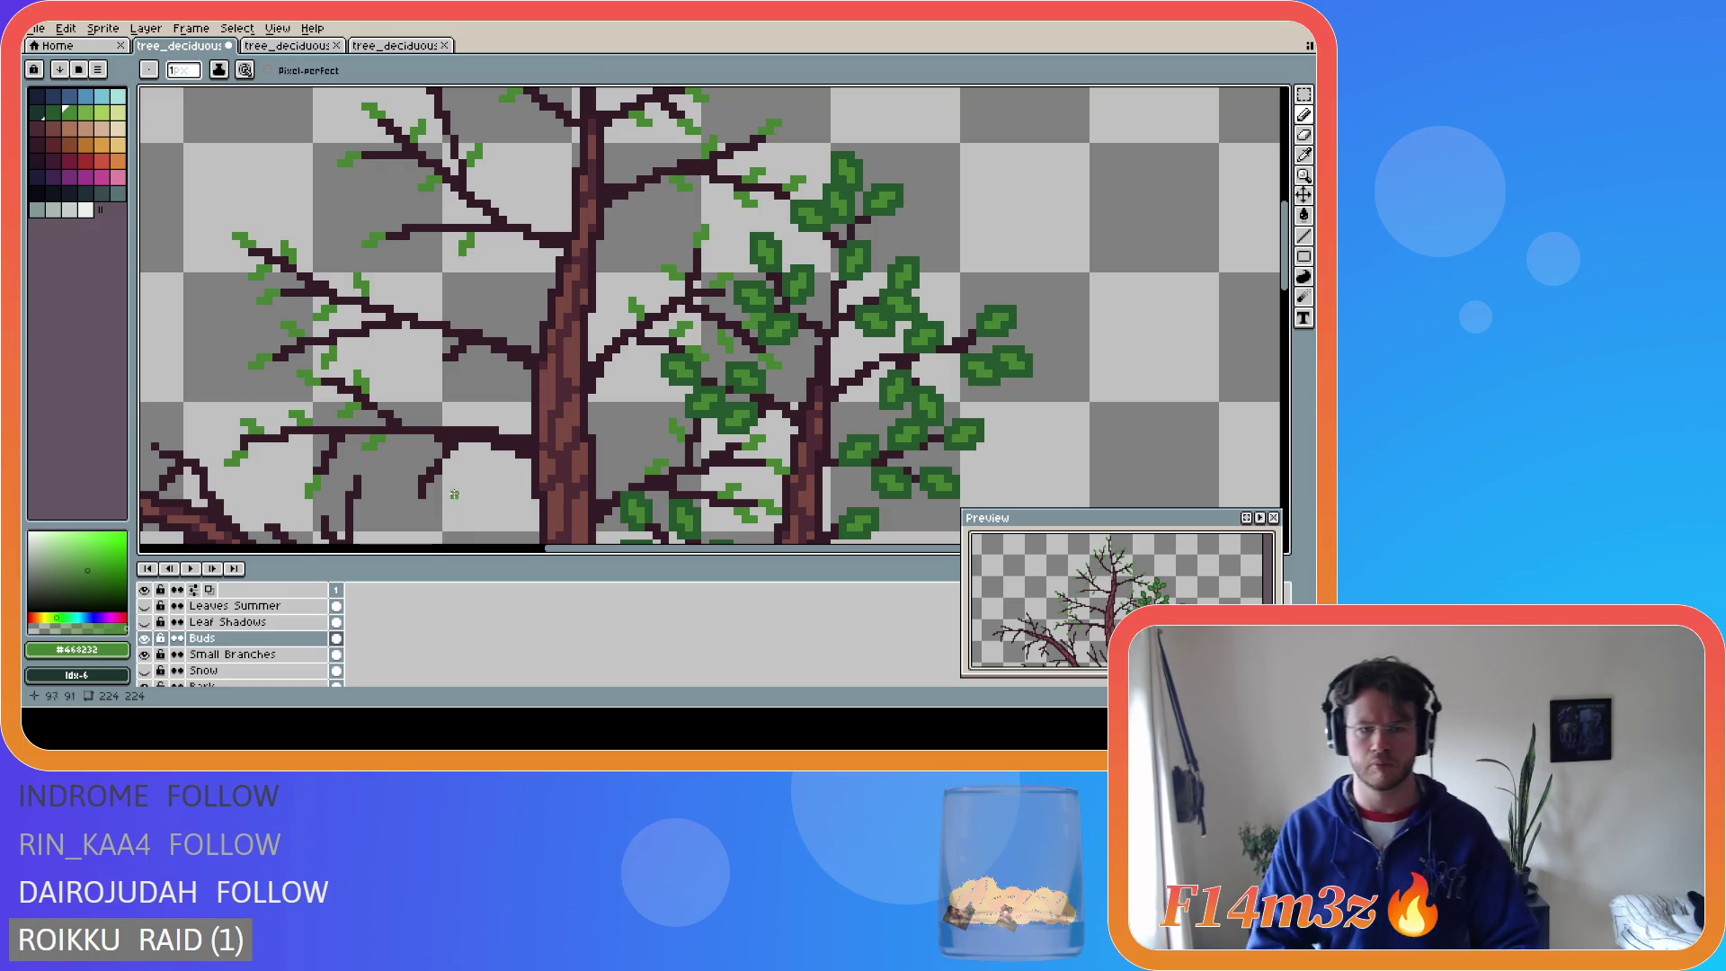
{"action": "left_click", "coordinate": [419, 503]}
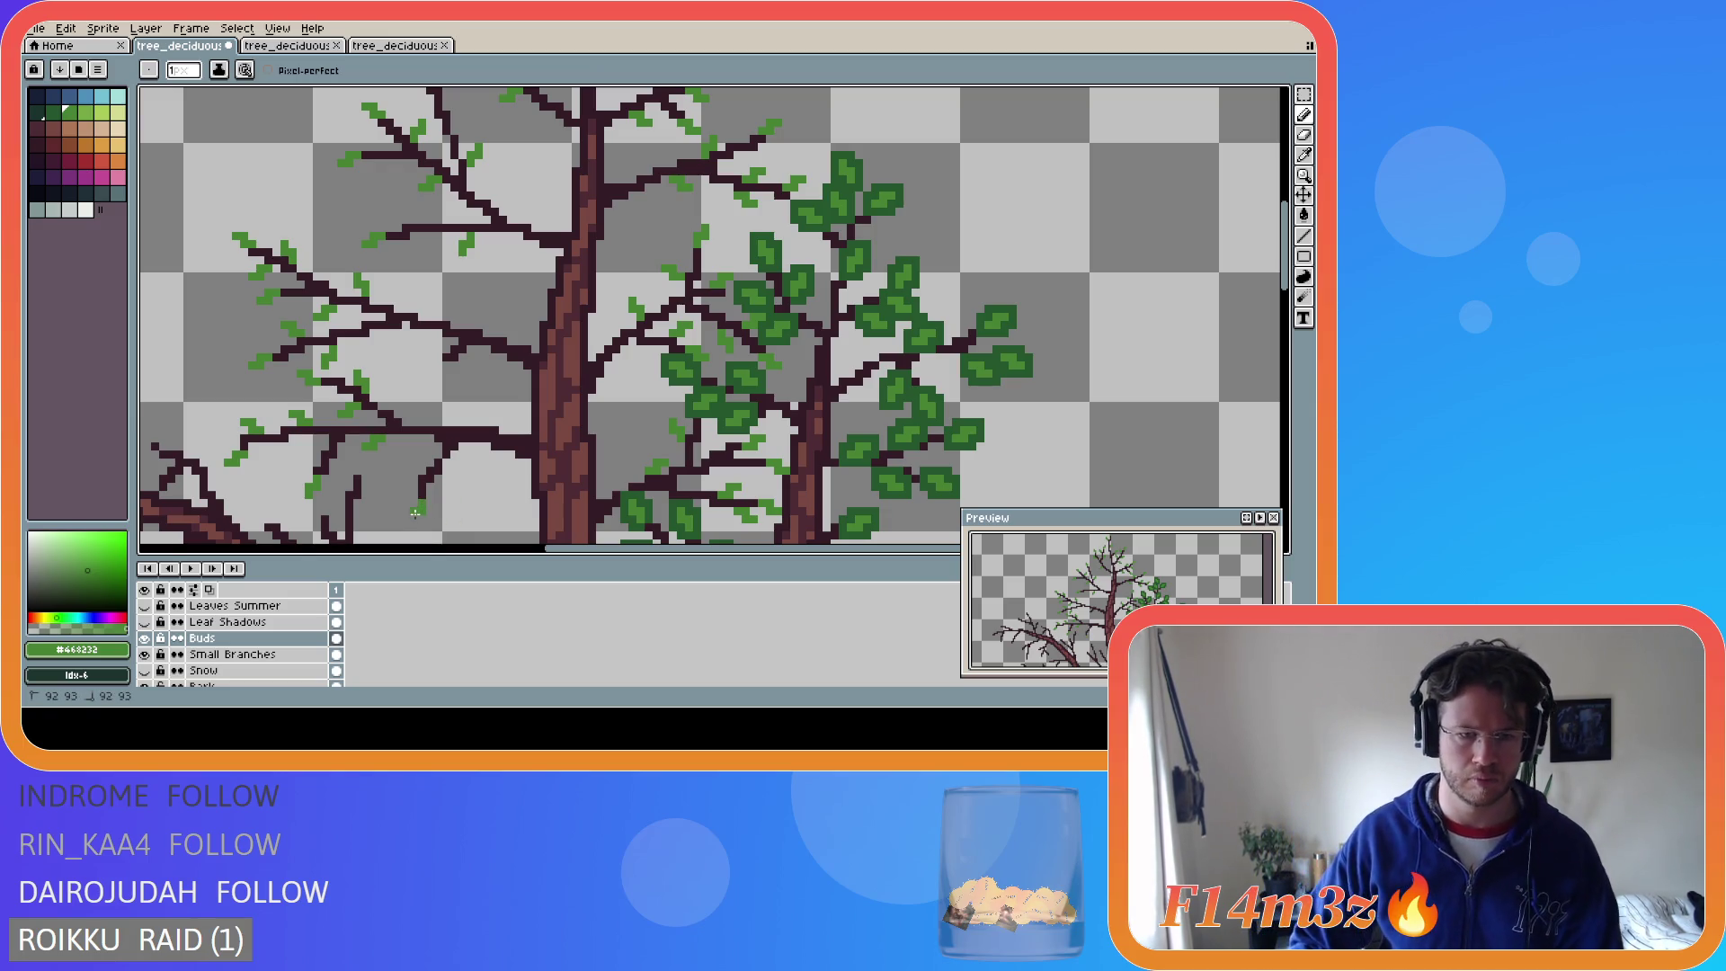
{"action": "left_click", "coordinate": [446, 463]}
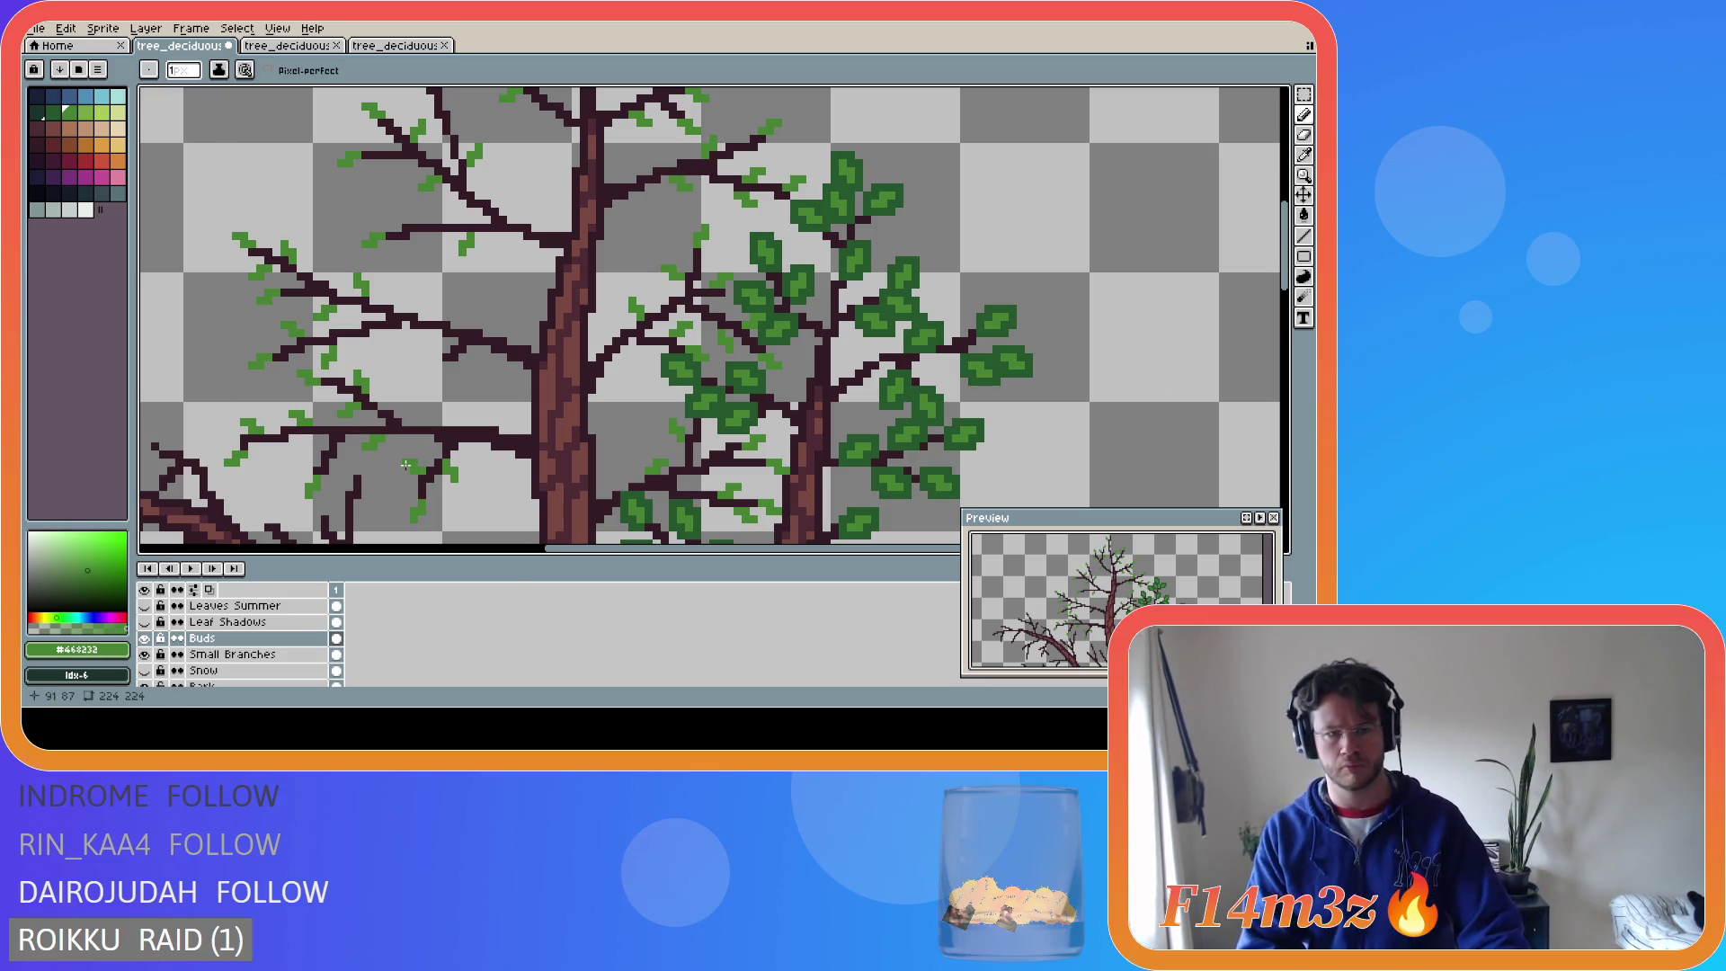
{"action": "key", "text": "v"}
{"action": "key", "text": "b"}
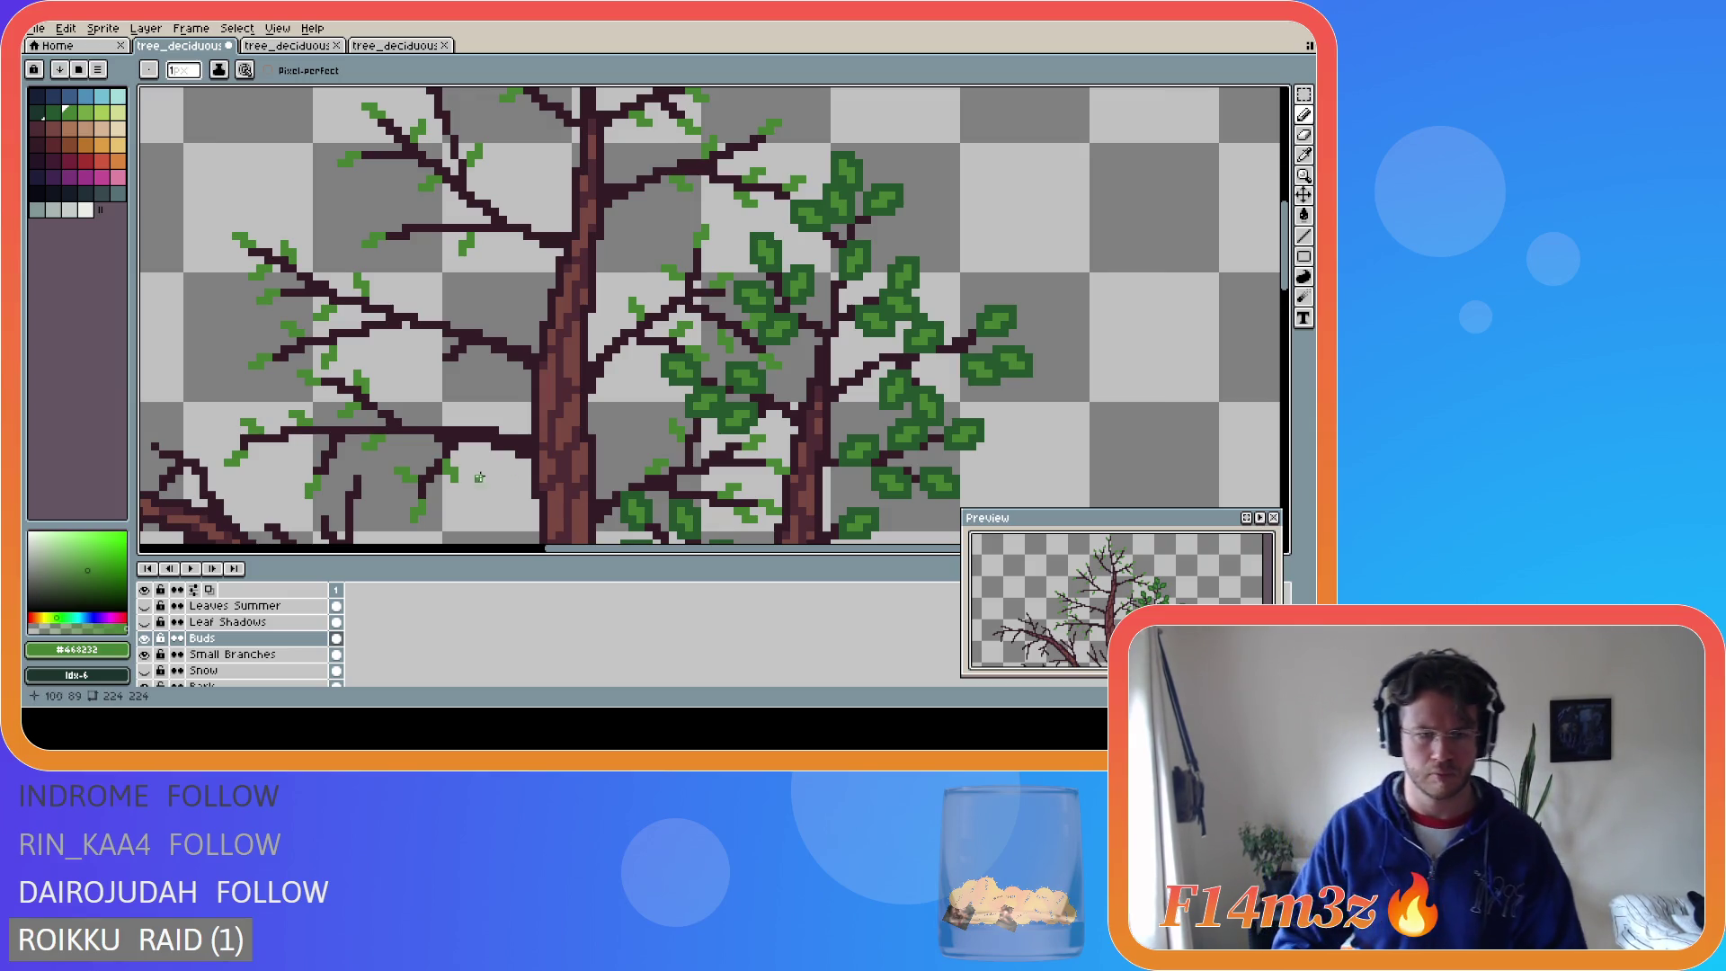
{"action": "left_click_drag", "start_coordinate": [414, 460], "coordinate": [405, 459]}
- Add small buds on the middle- and upper-left branches, saving tree_deciduous_small_winter.ase
{"action": "key", "text": "ctrl+s"}
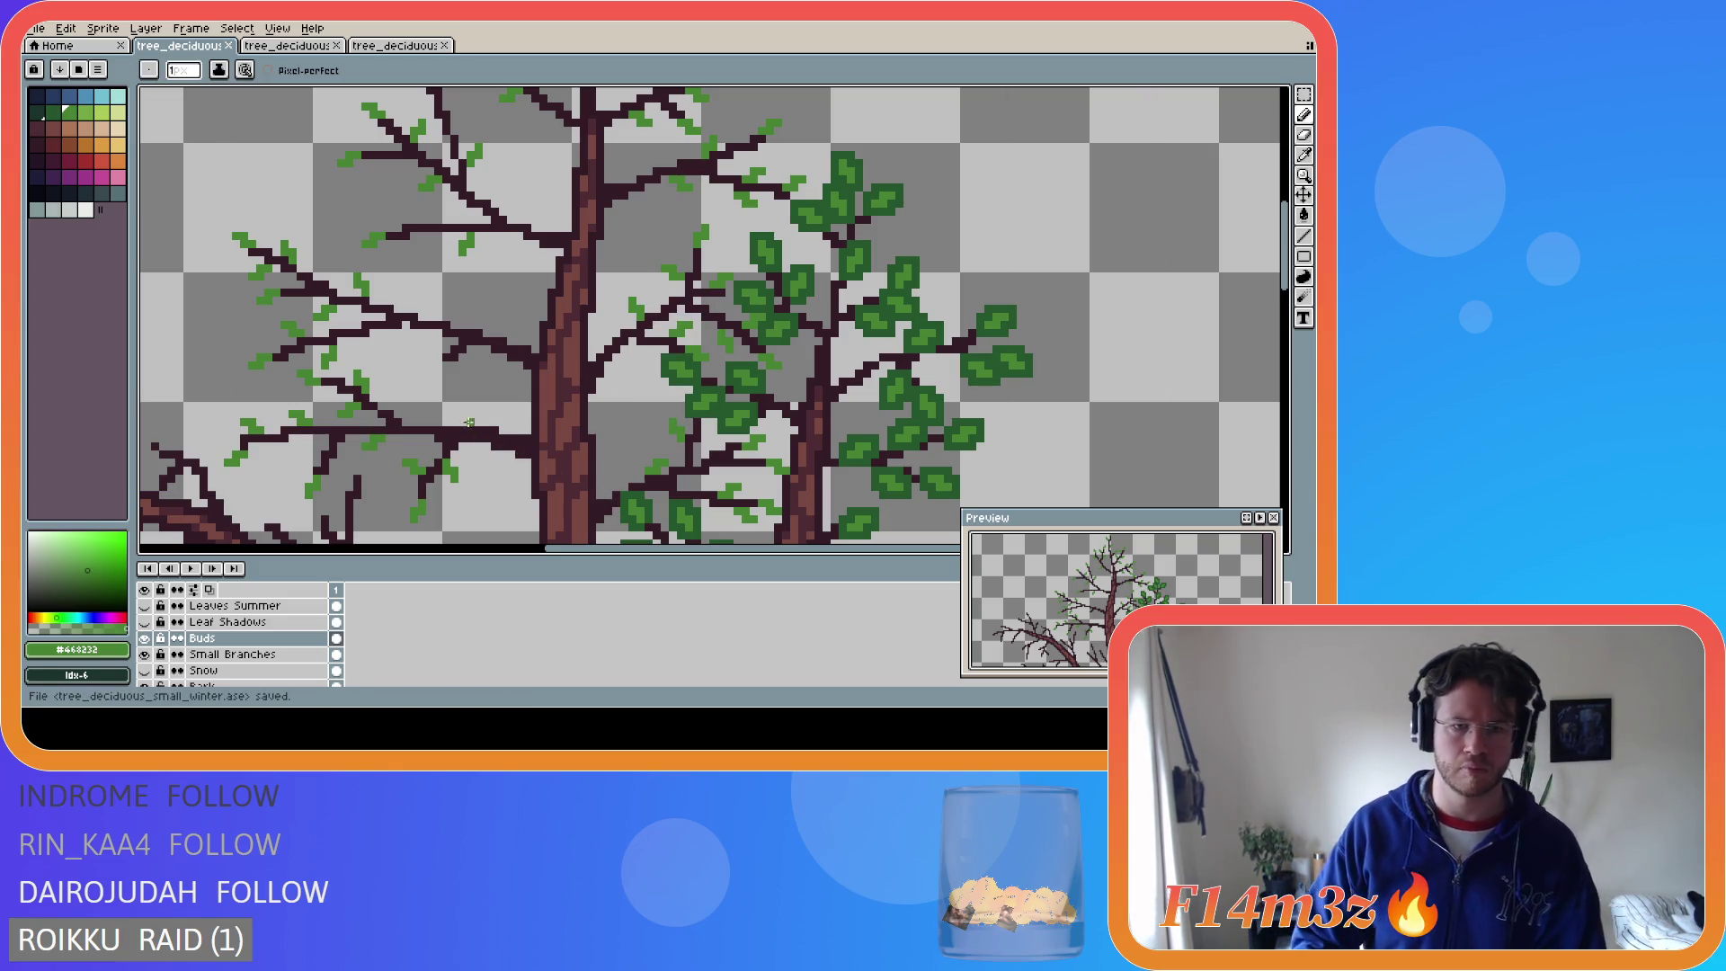
{"action": "left_click_drag", "start_coordinate": [459, 419], "coordinate": [458, 405]}
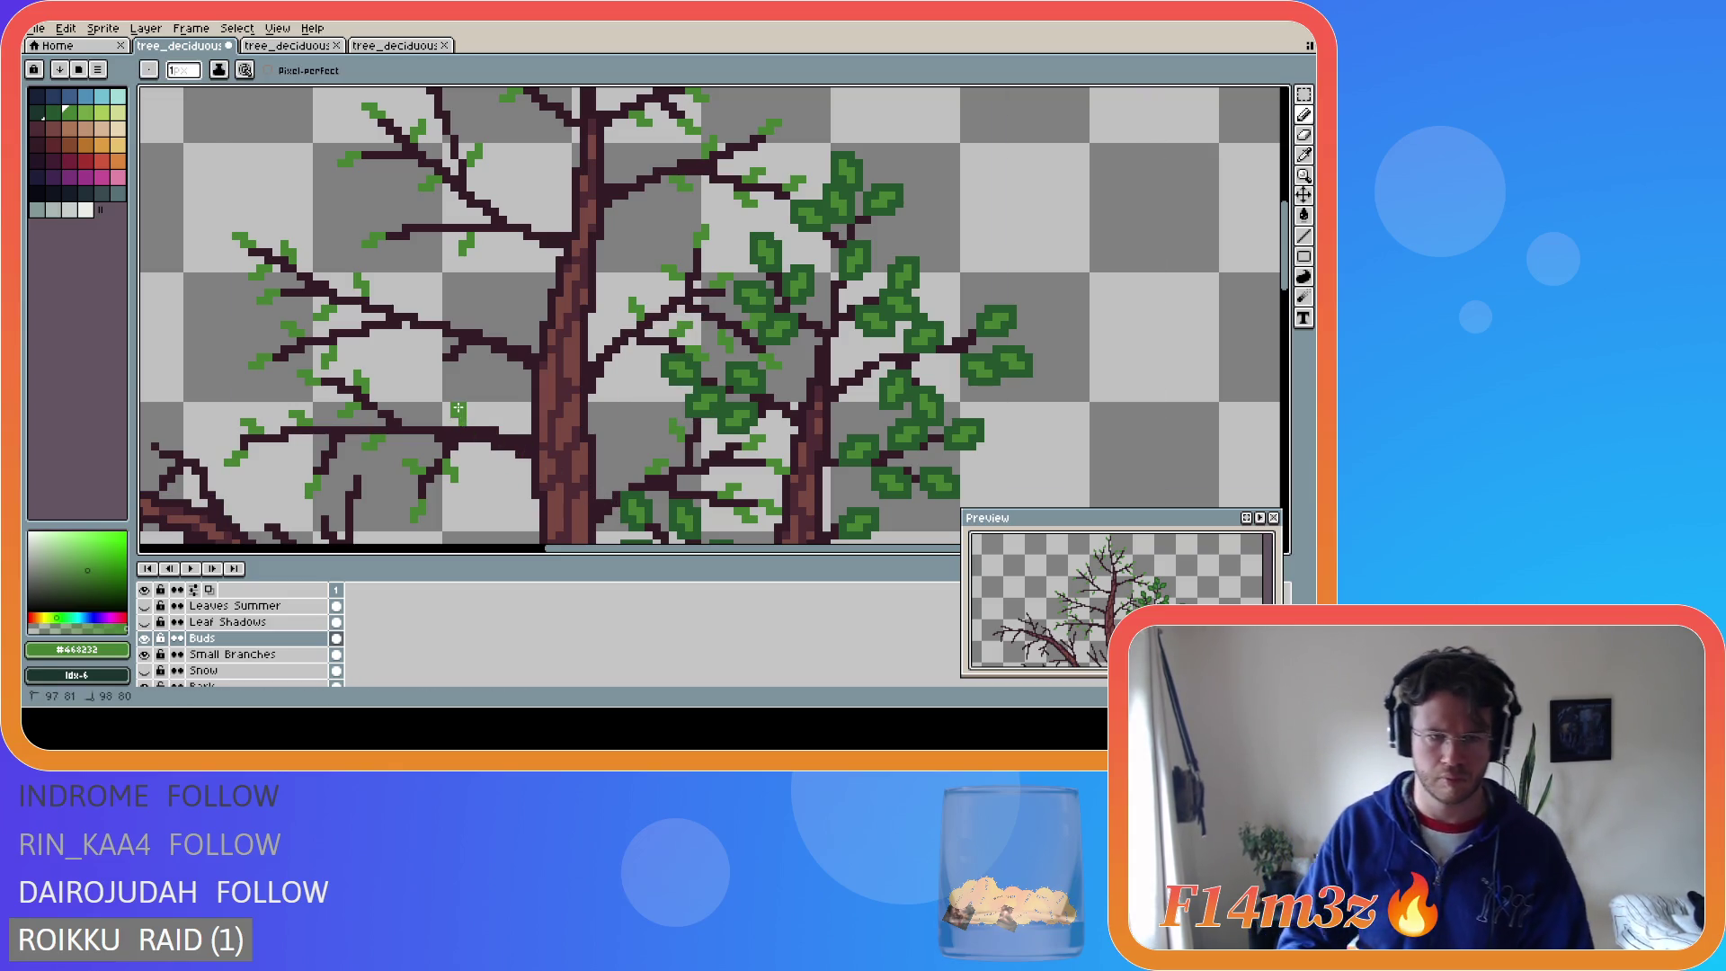
{"action": "key", "text": "b"}
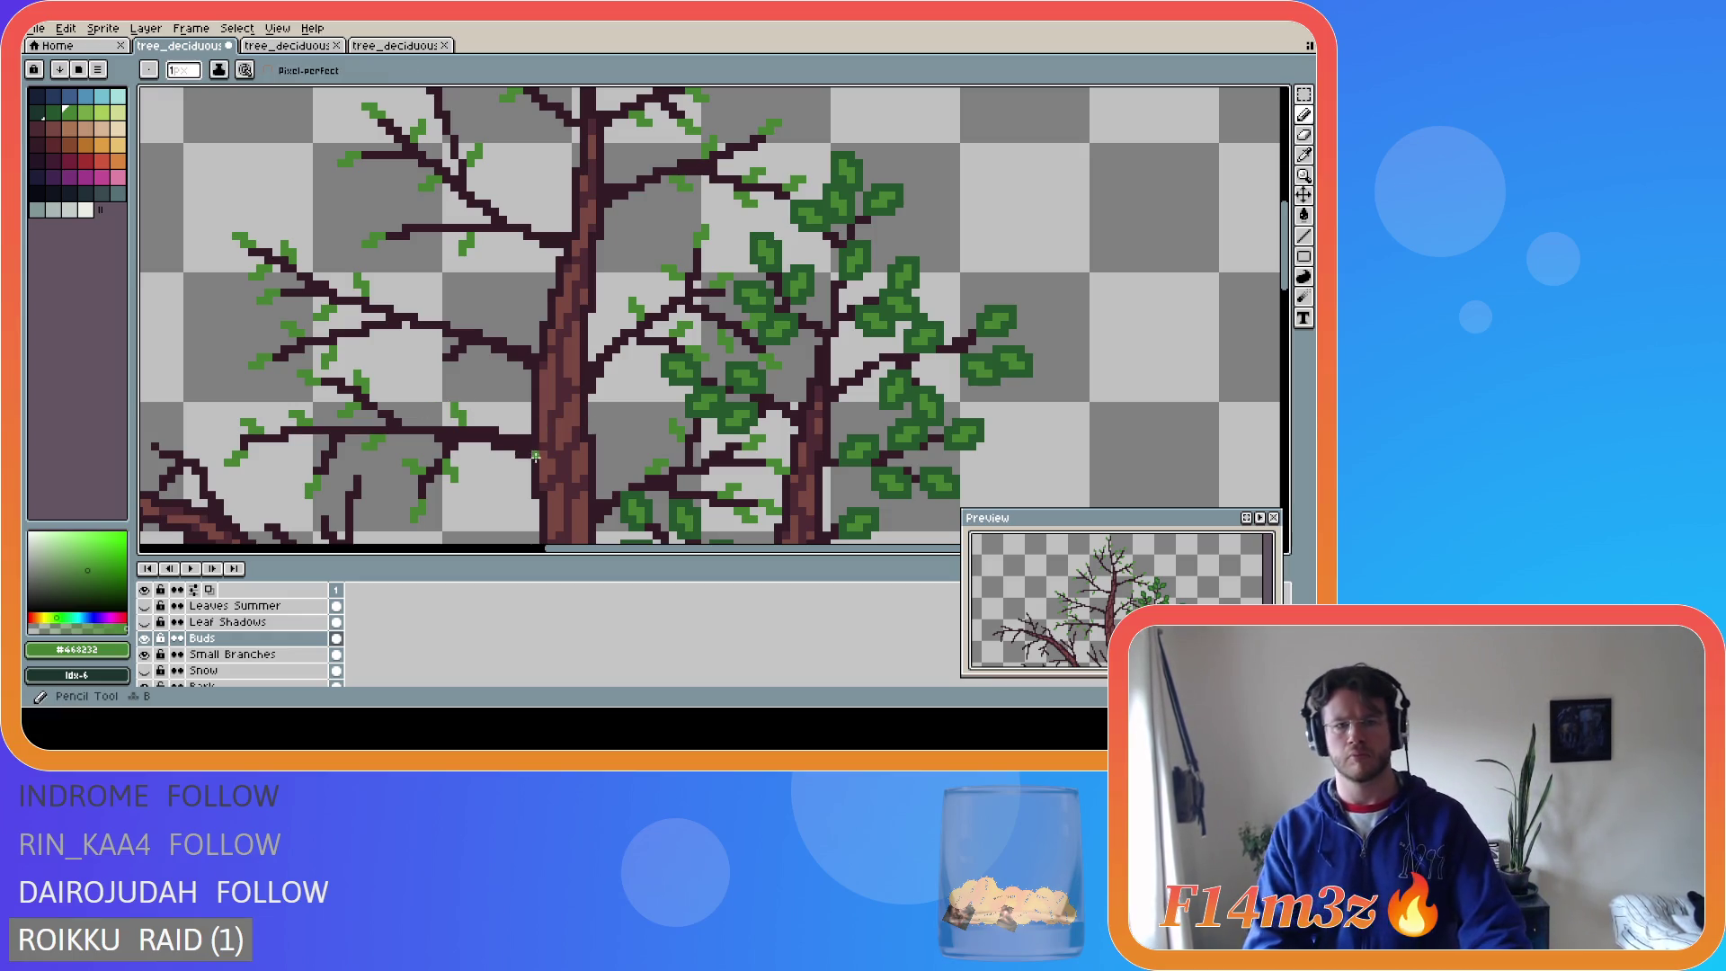
{"action": "key", "text": "ctrl+s"}
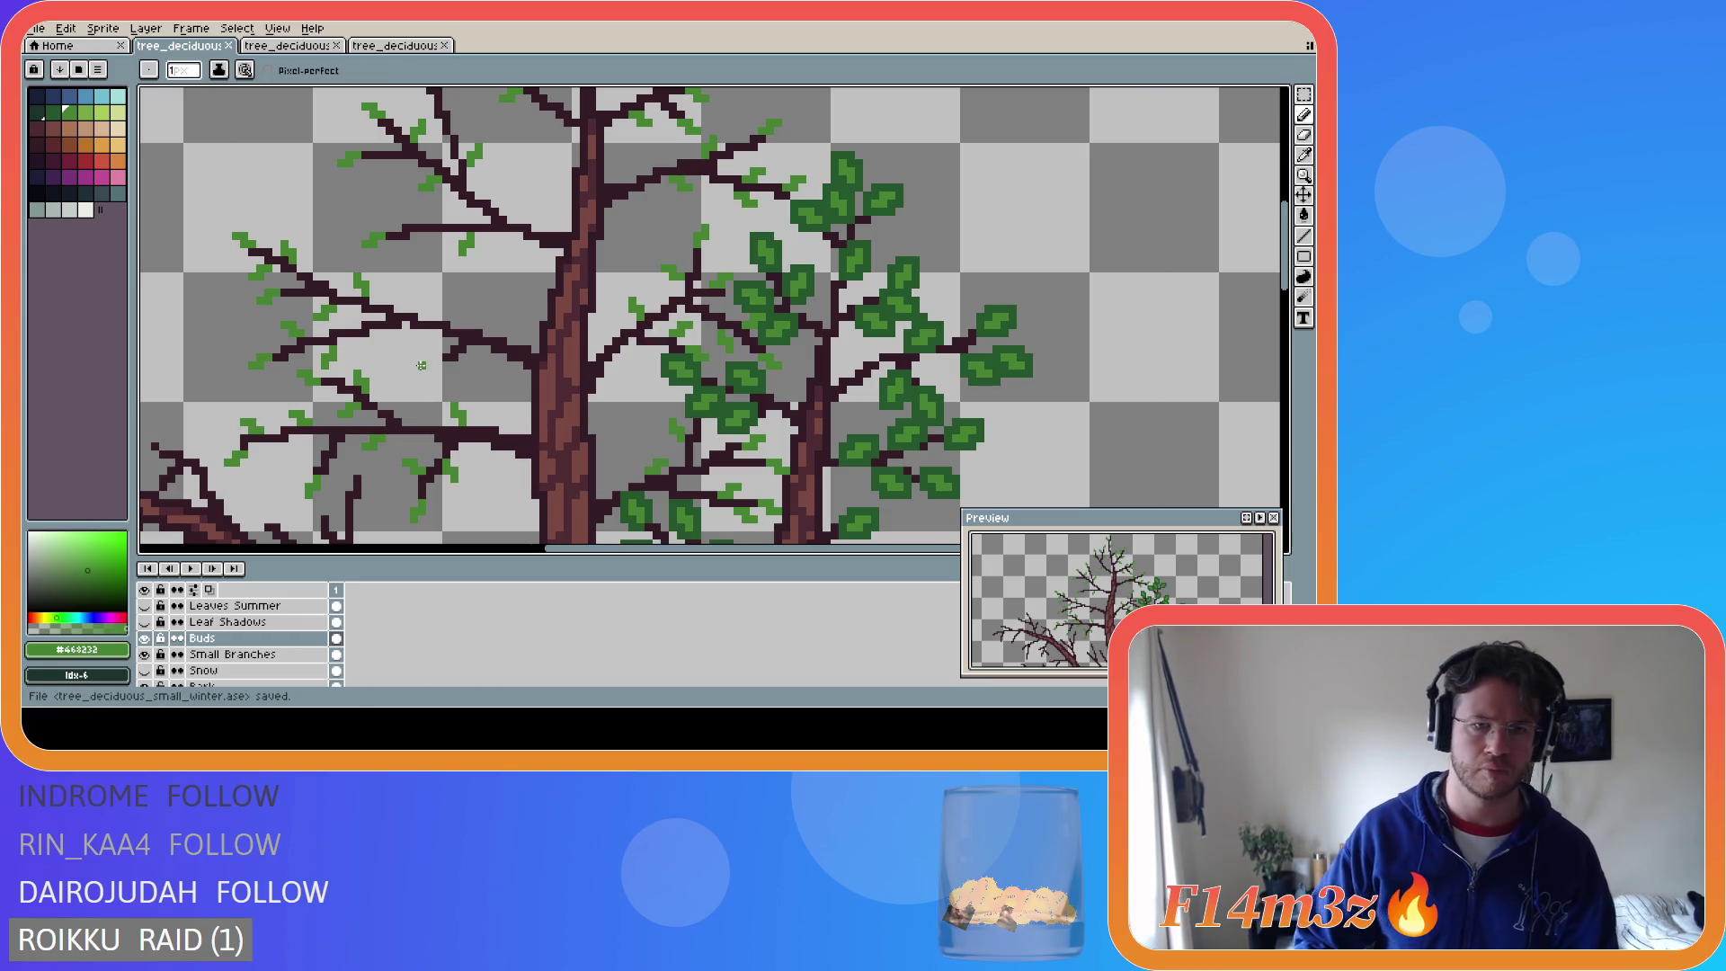
{"action": "left_click_drag", "start_coordinate": [440, 366], "coordinate": [432, 372]}
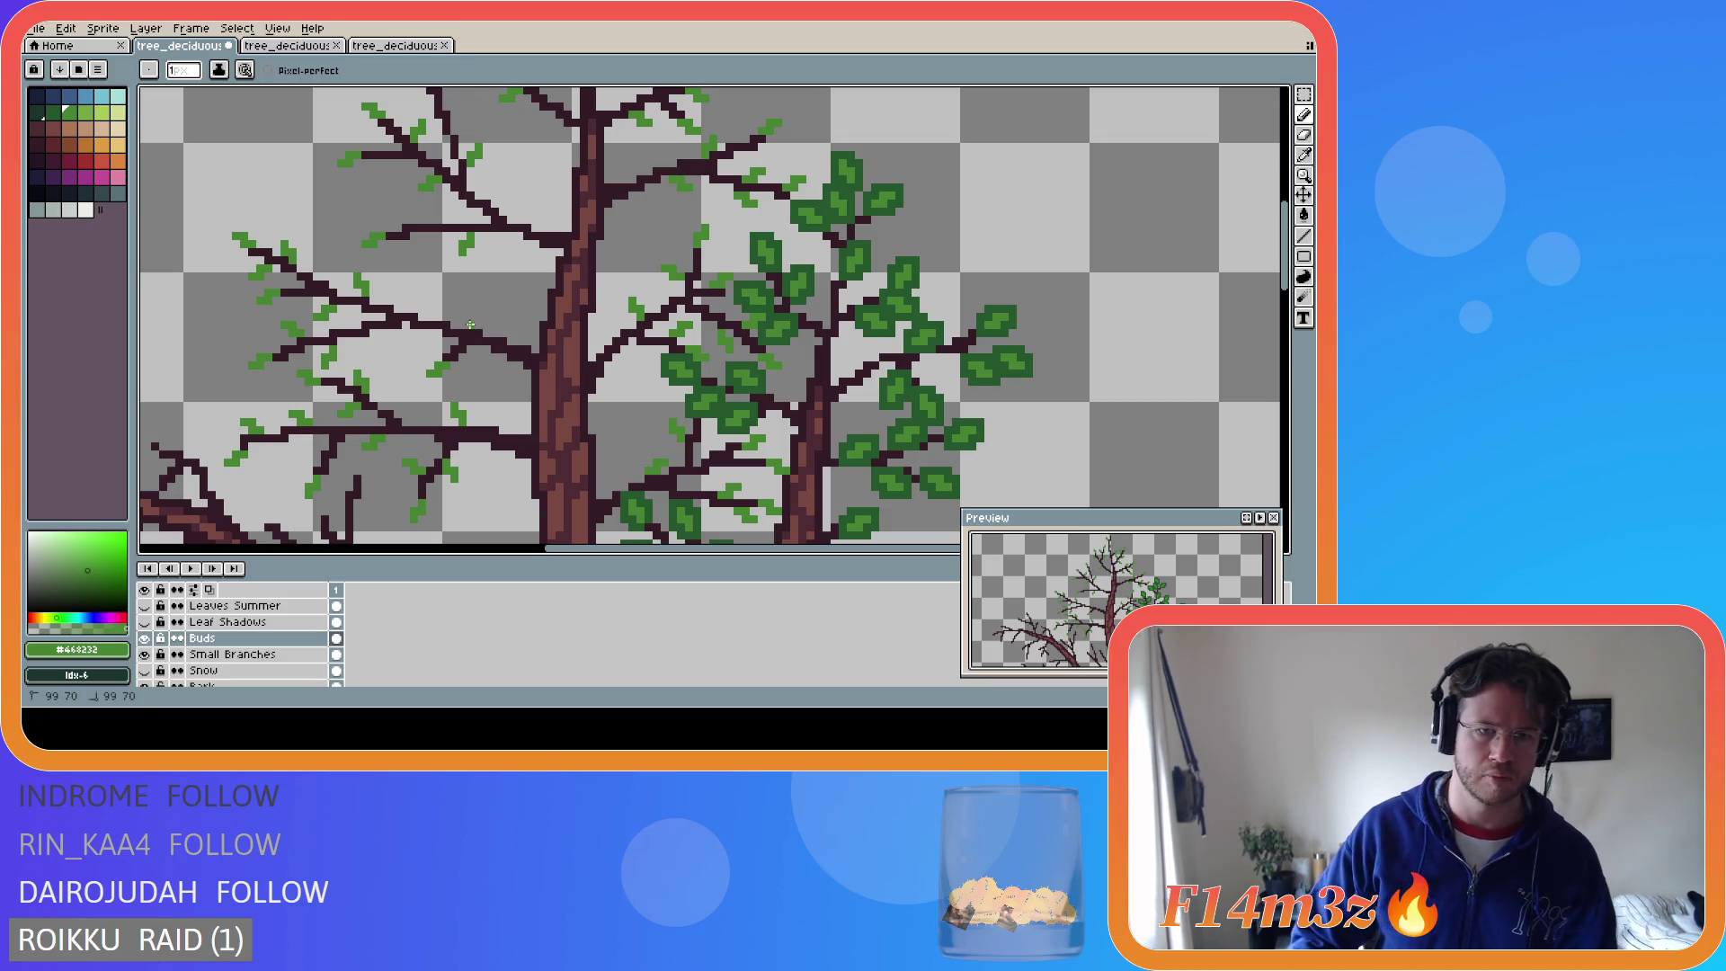
{"action": "key", "text": "v"}
{"action": "key", "text": "b"}
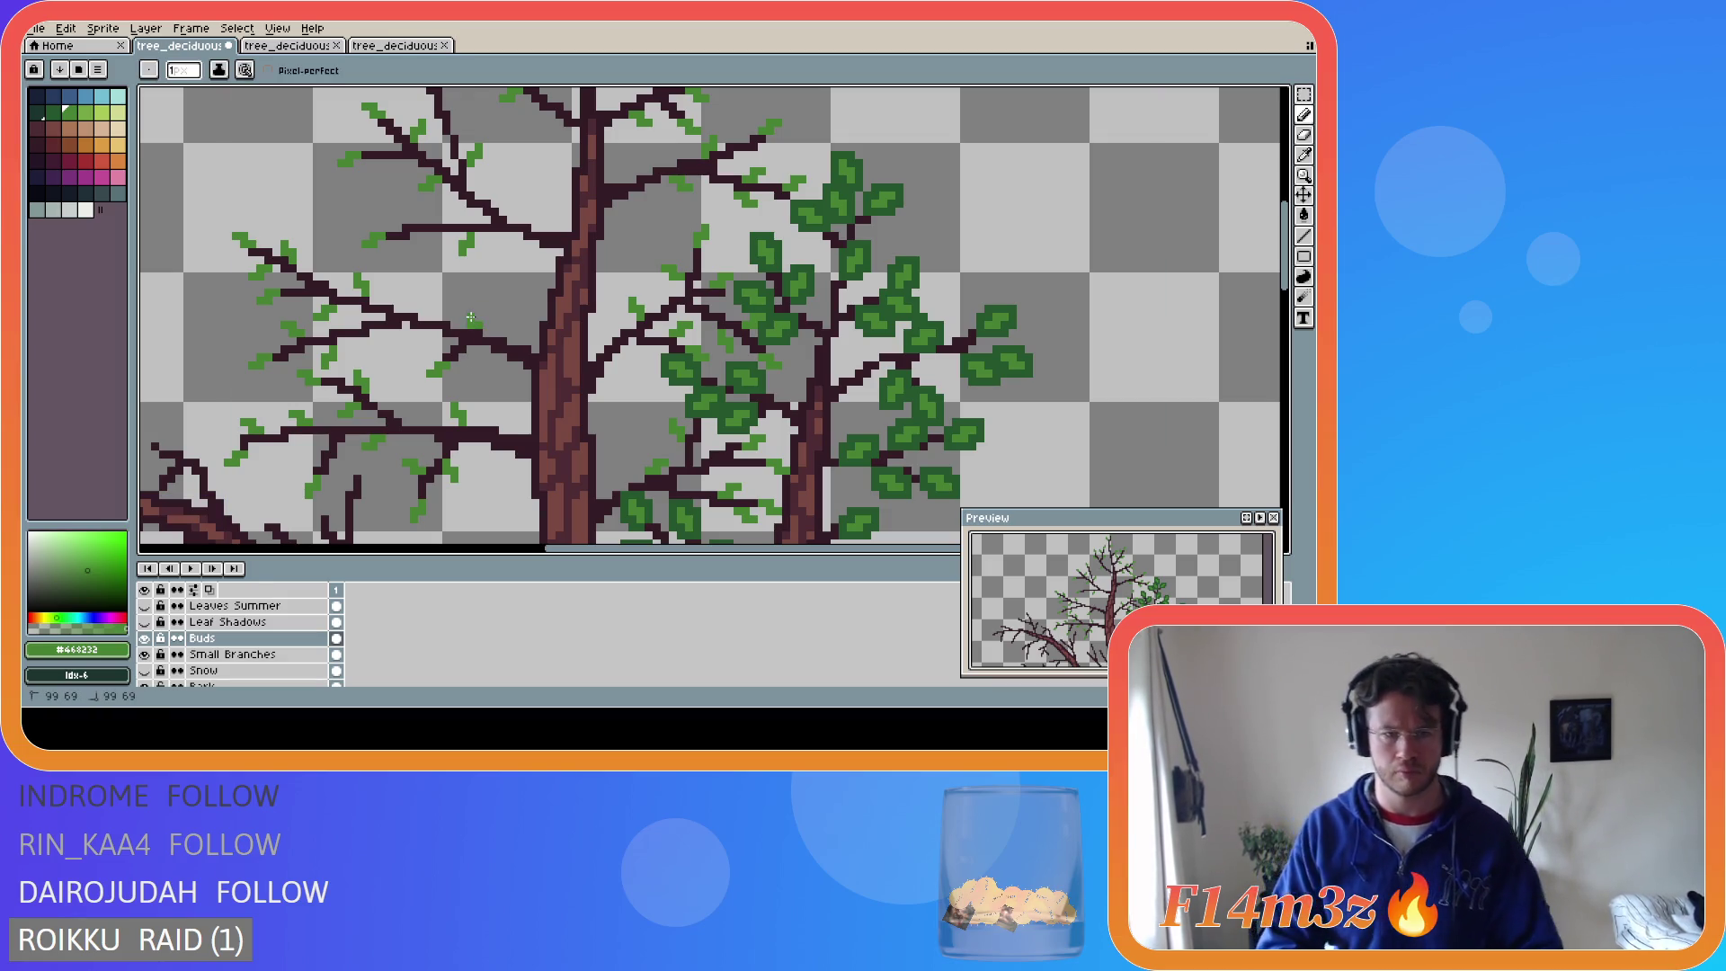
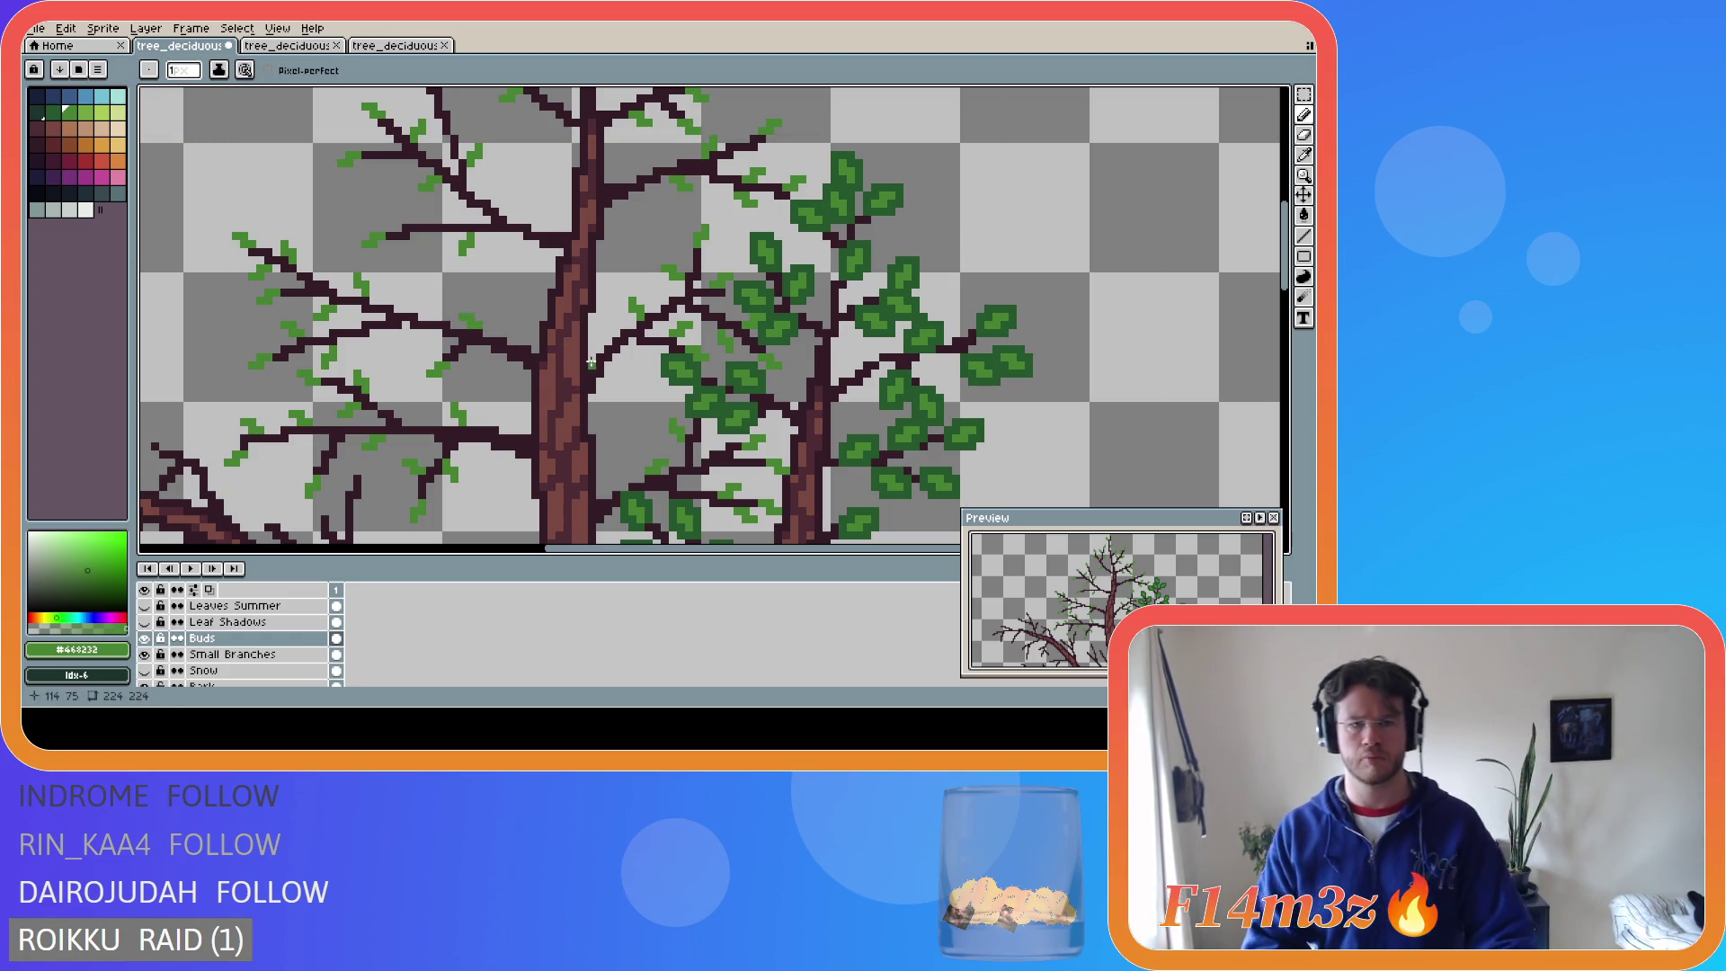
- Save tree_deciduous_small_winter.ase and place the first light-green bud pixels on the left branches, undoing misplaced ones
{"action": "key", "text": "ctrl+s"}
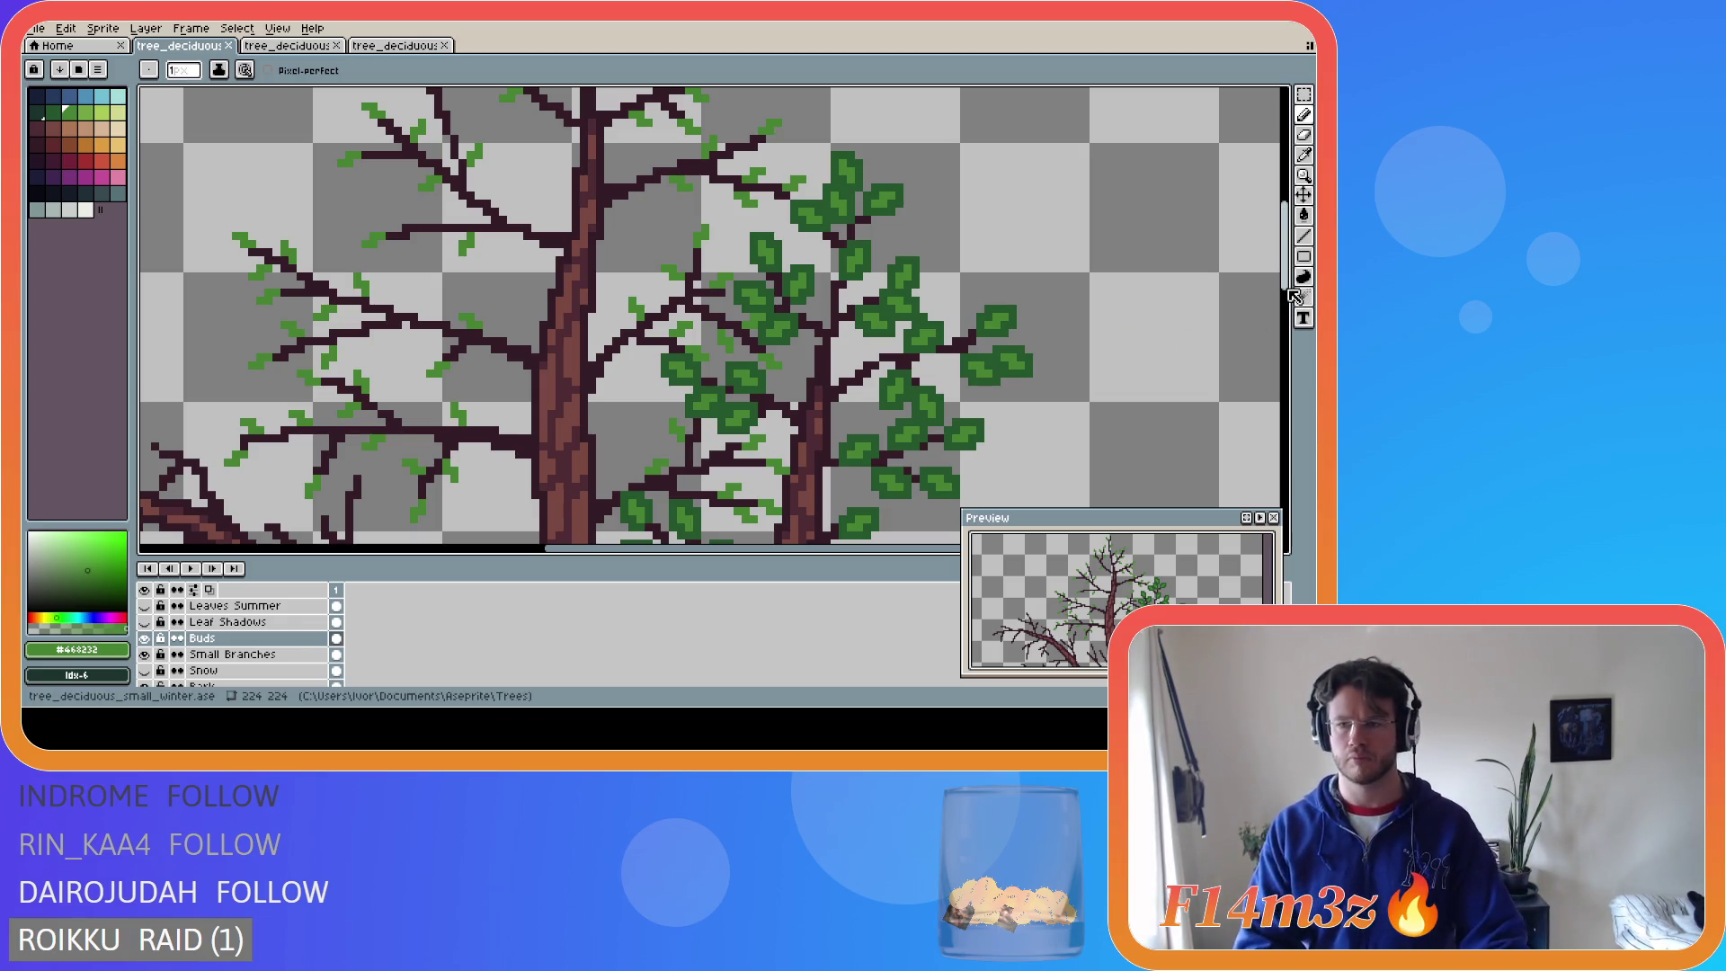
{"action": "scroll", "coordinate": [1246, 324], "scroll_direction": "down", "scroll_amount": 5}
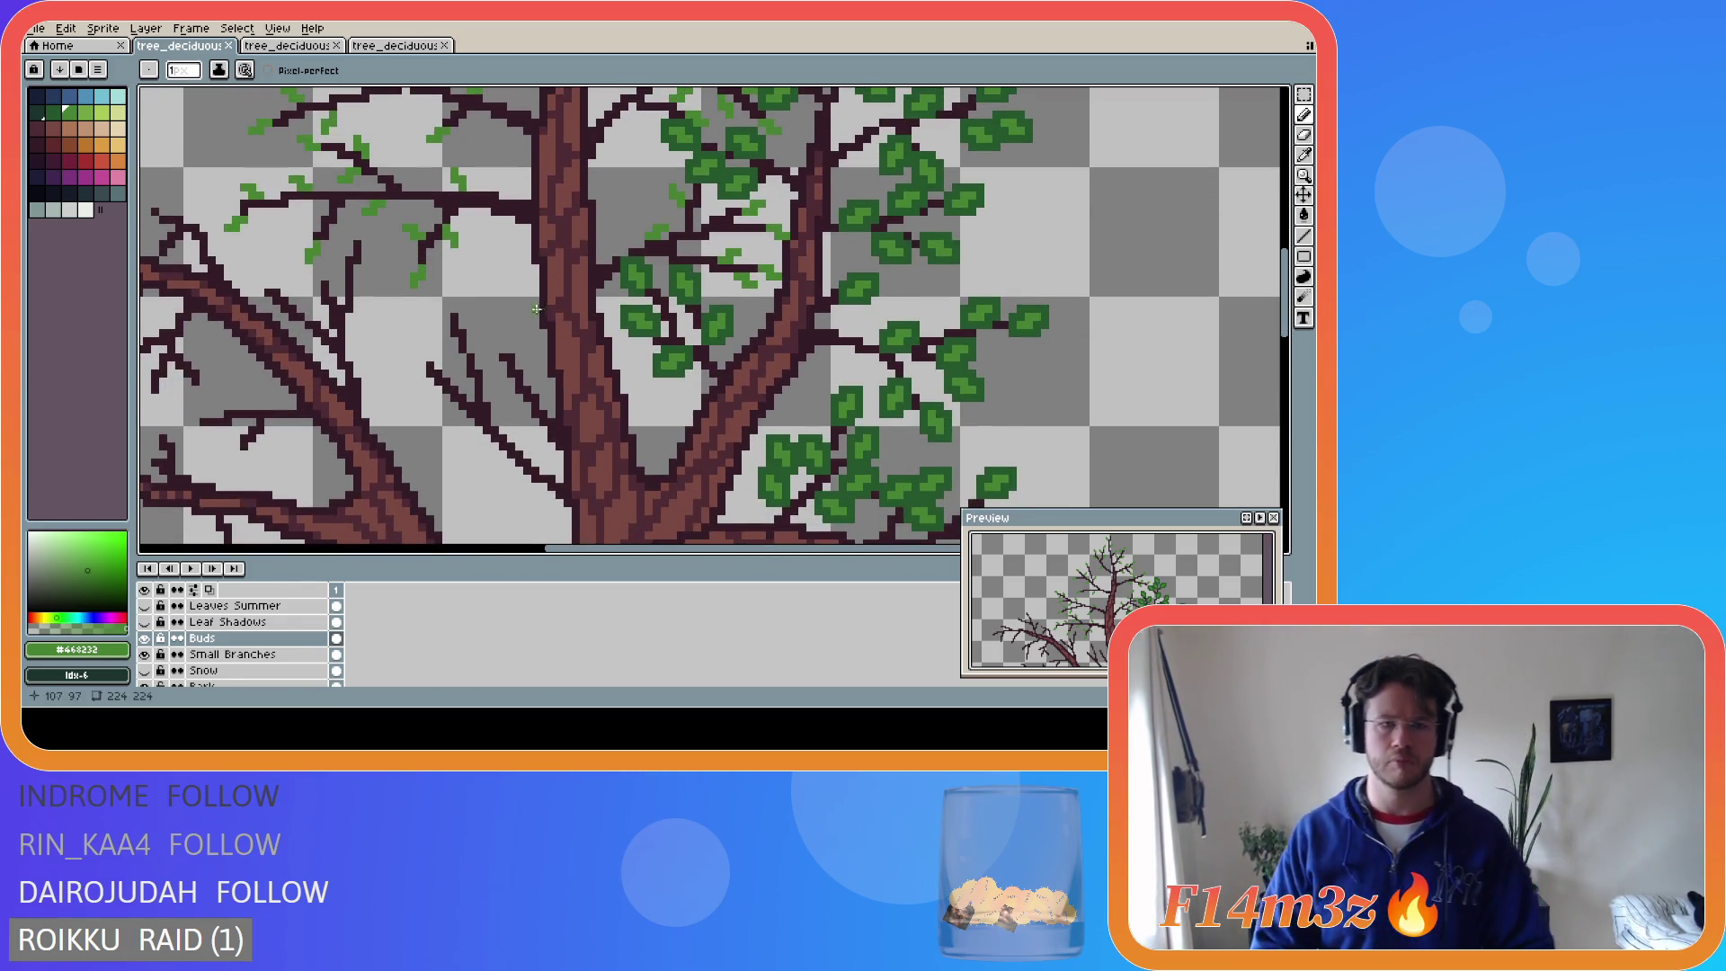
{"action": "left_click", "coordinate": [449, 302]}
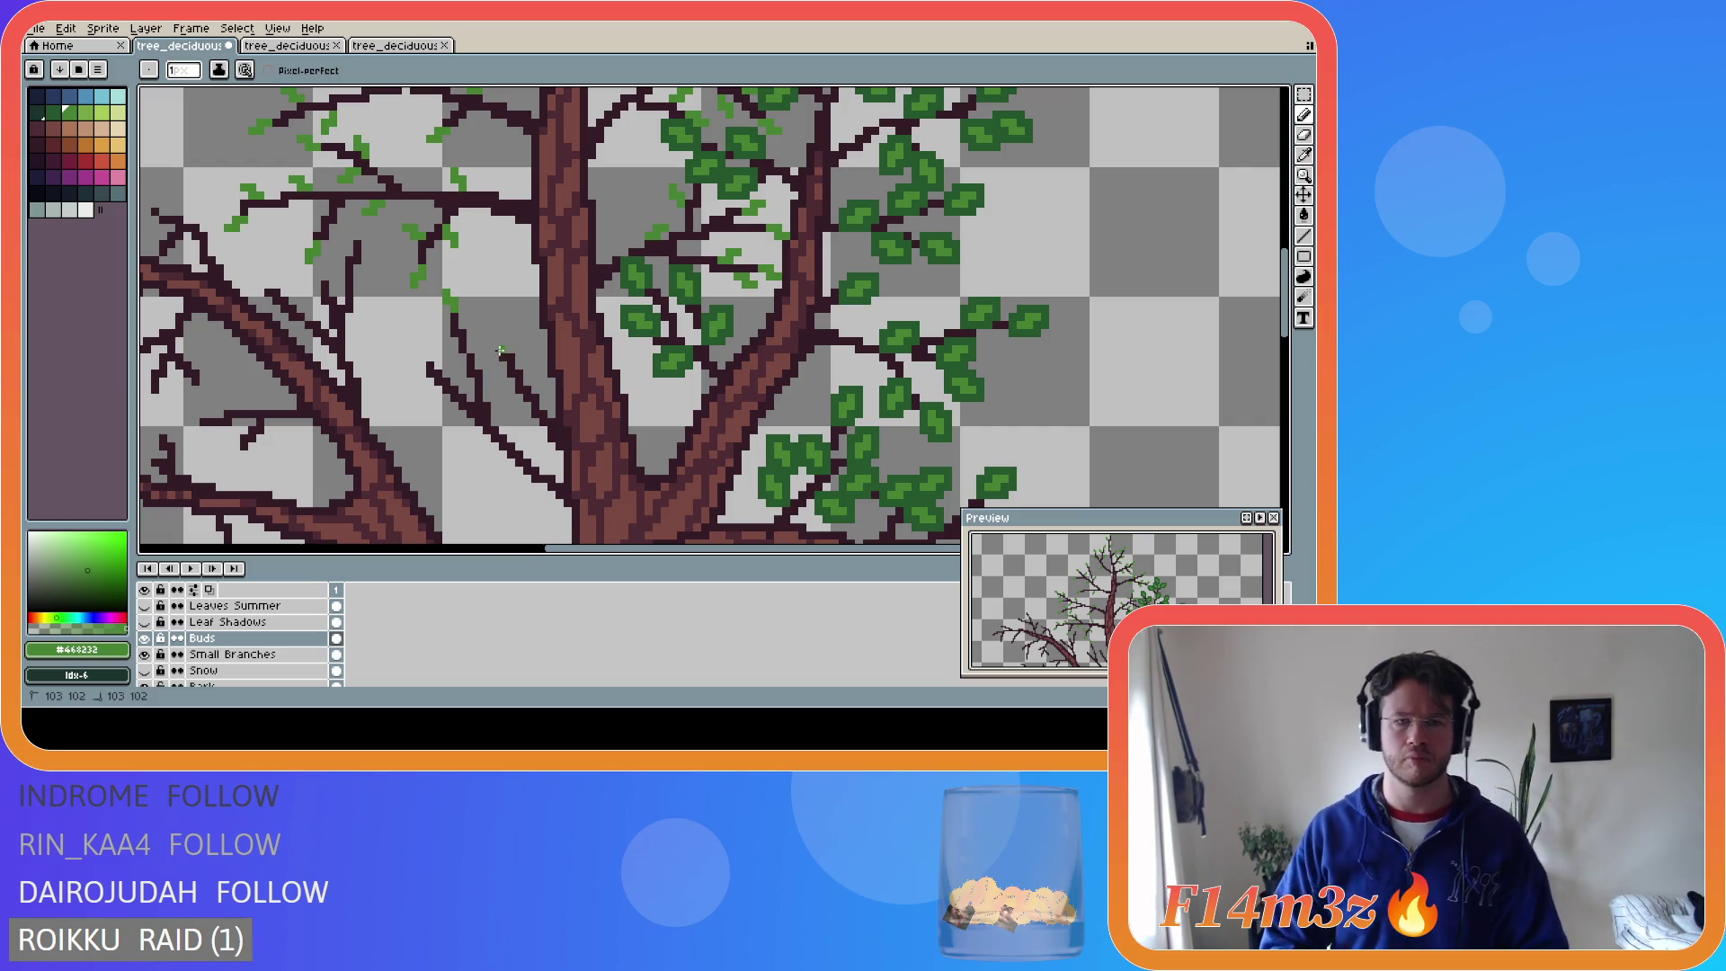
{"action": "left_click", "coordinate": [496, 343]}
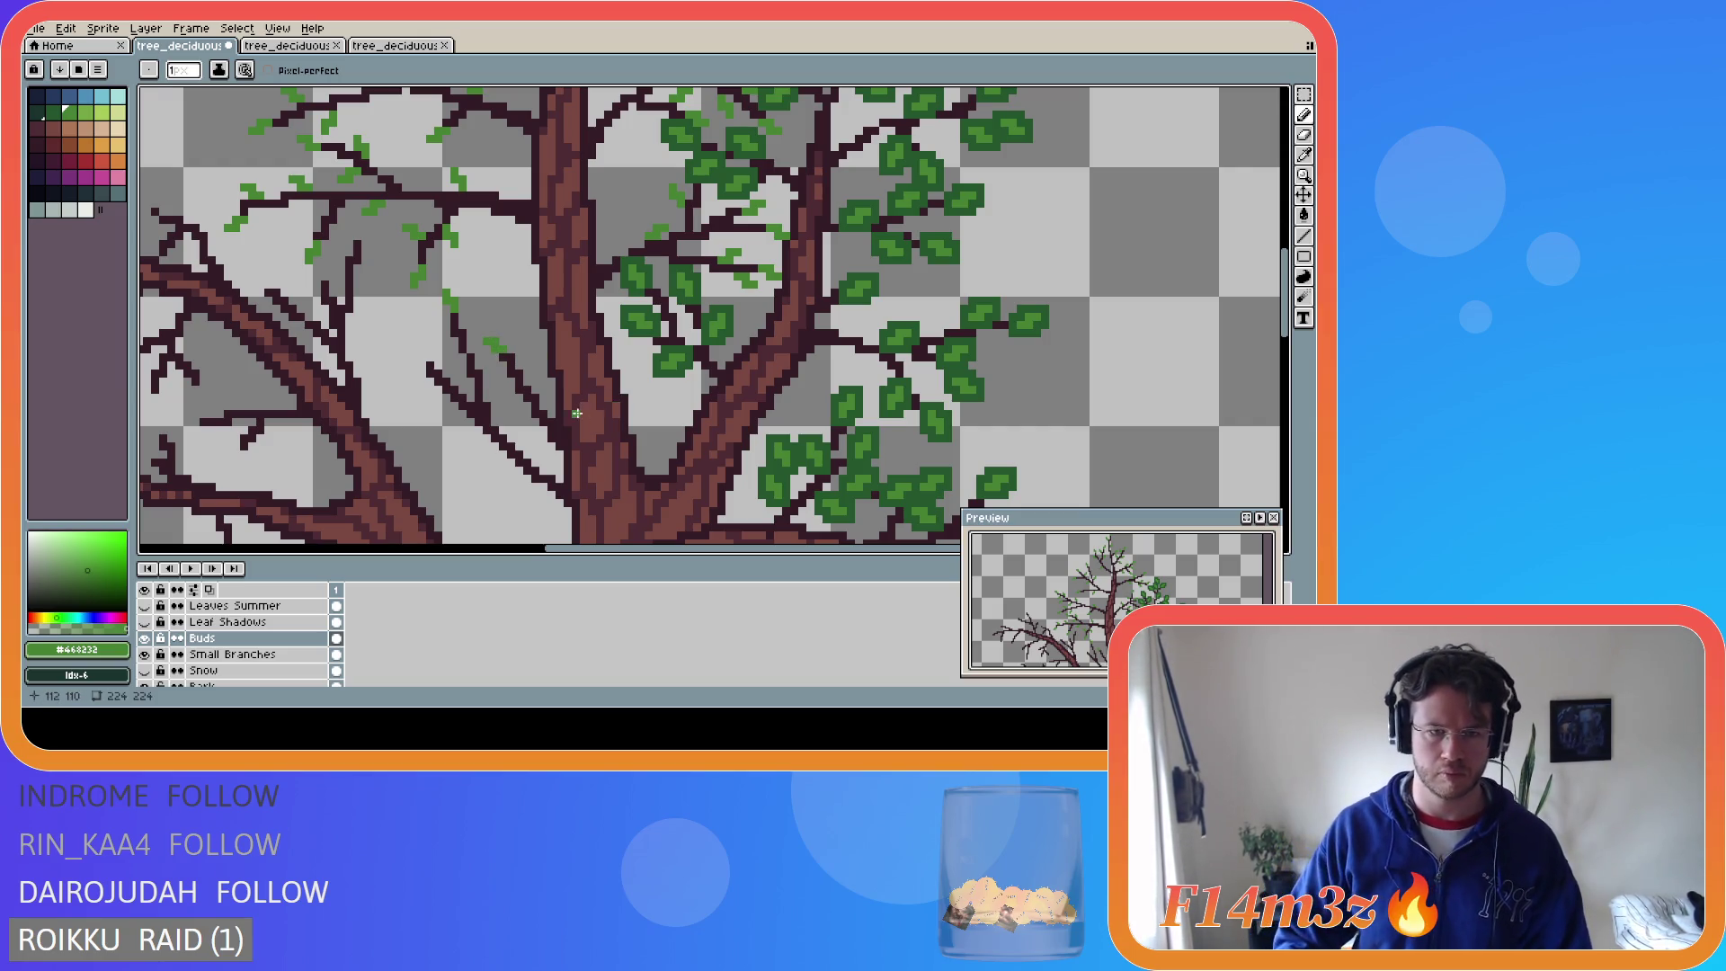
{"action": "left_click", "coordinate": [523, 346]}
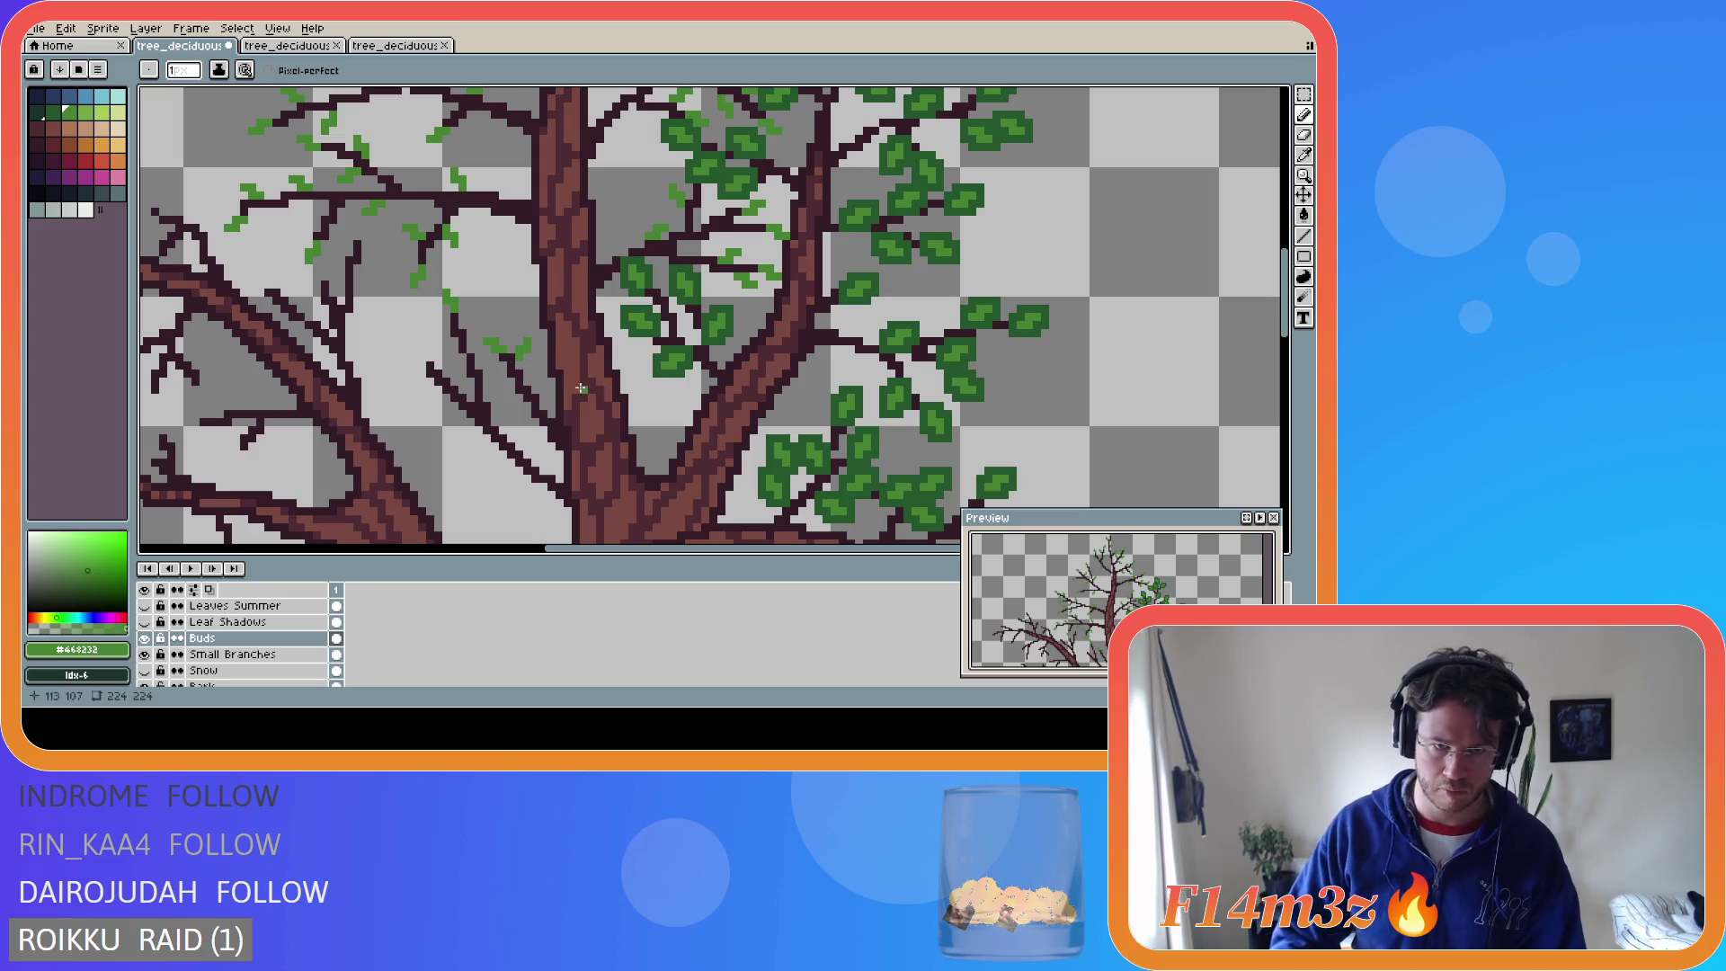
{"action": "left_click", "coordinate": [520, 363]}
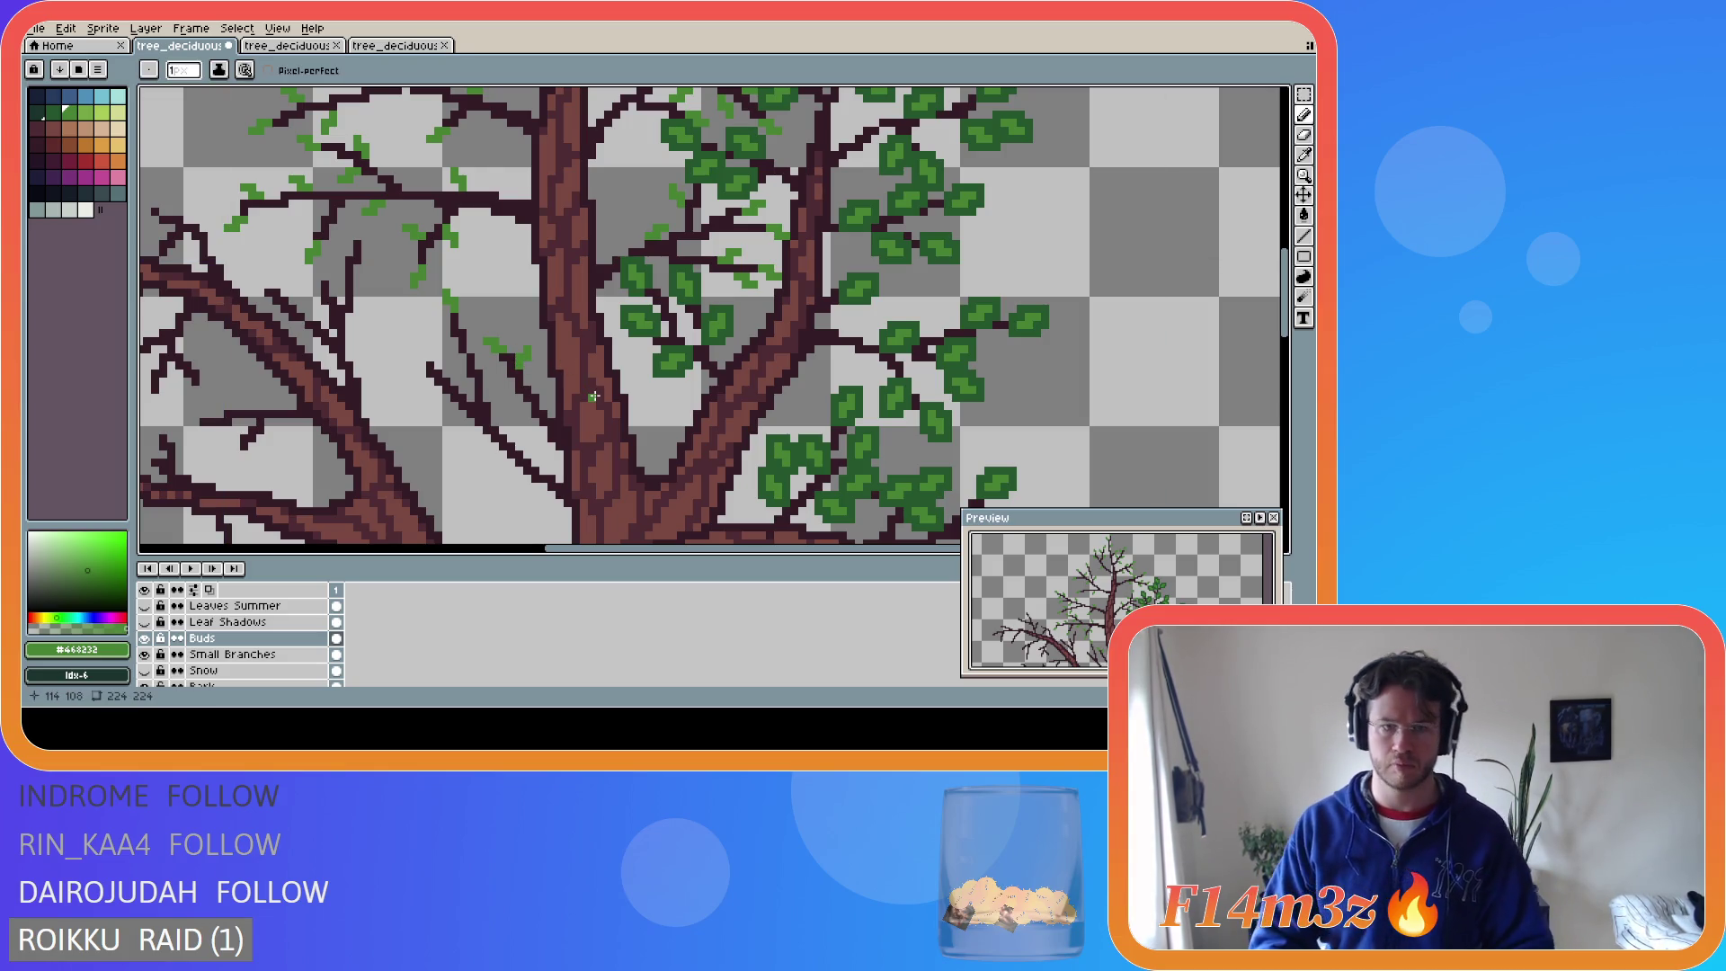
{"action": "key", "text": "ctrl+z"}
{"action": "left_click_drag", "start_coordinate": [509, 385], "coordinate": [505, 383]}
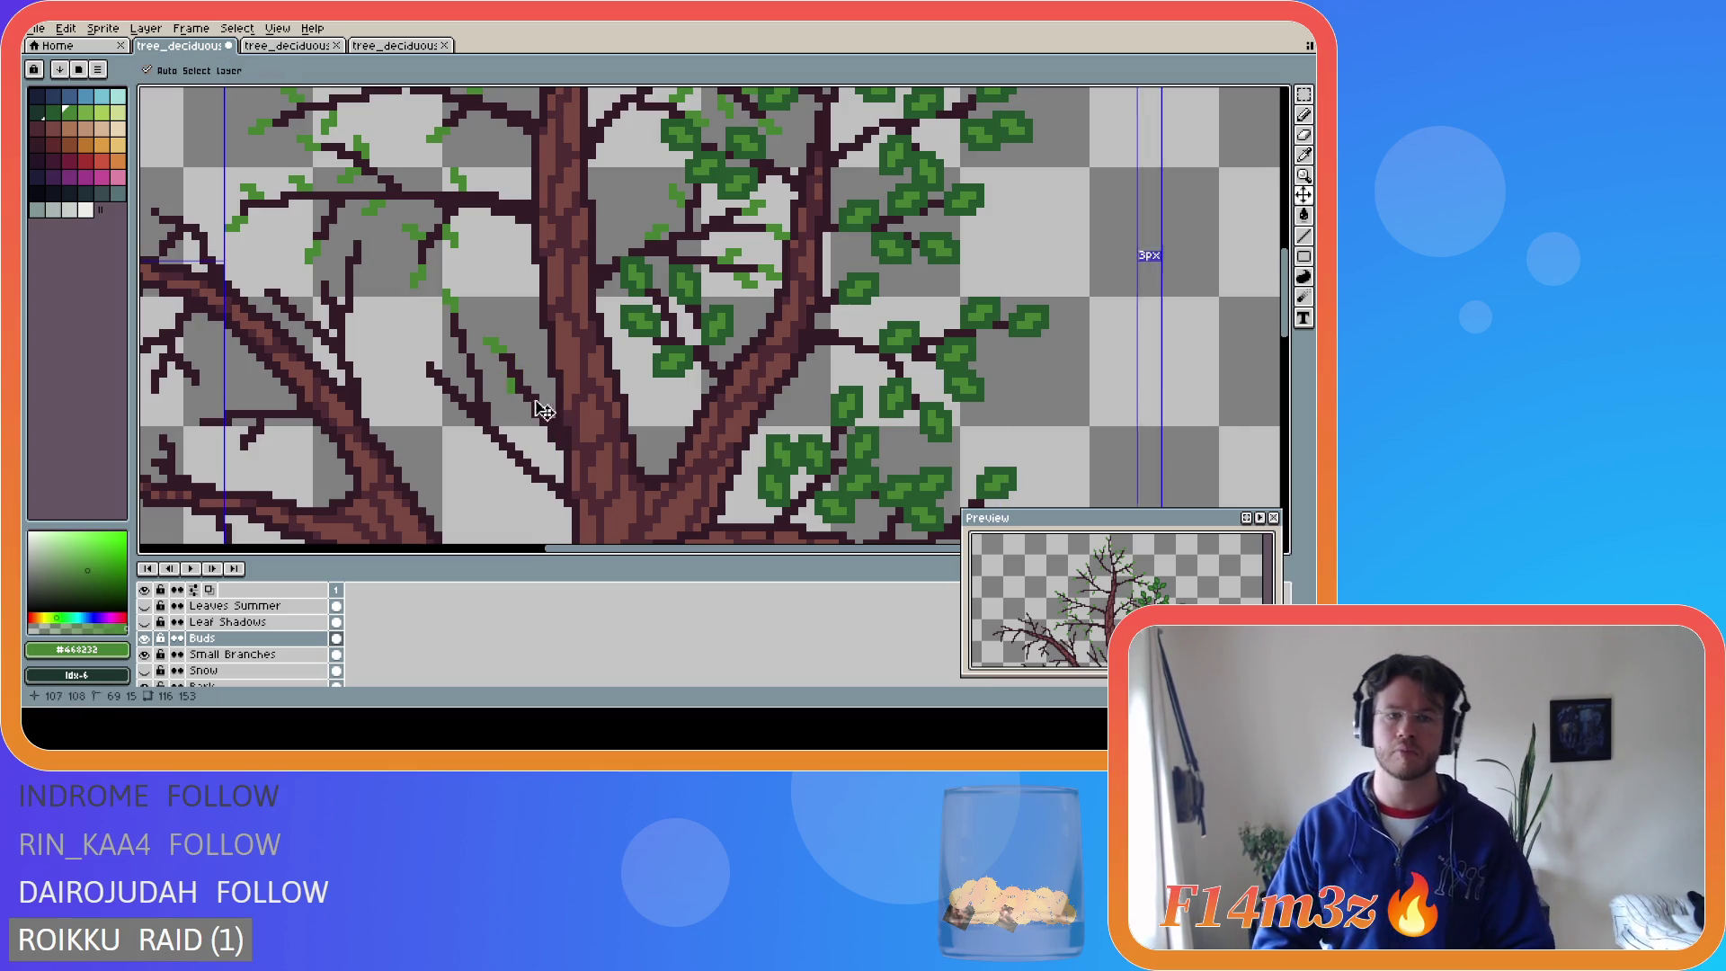
- Paint more light-green buds on the small branch, taking back the last bud stroke
{"action": "left_click", "coordinate": [510, 389]}
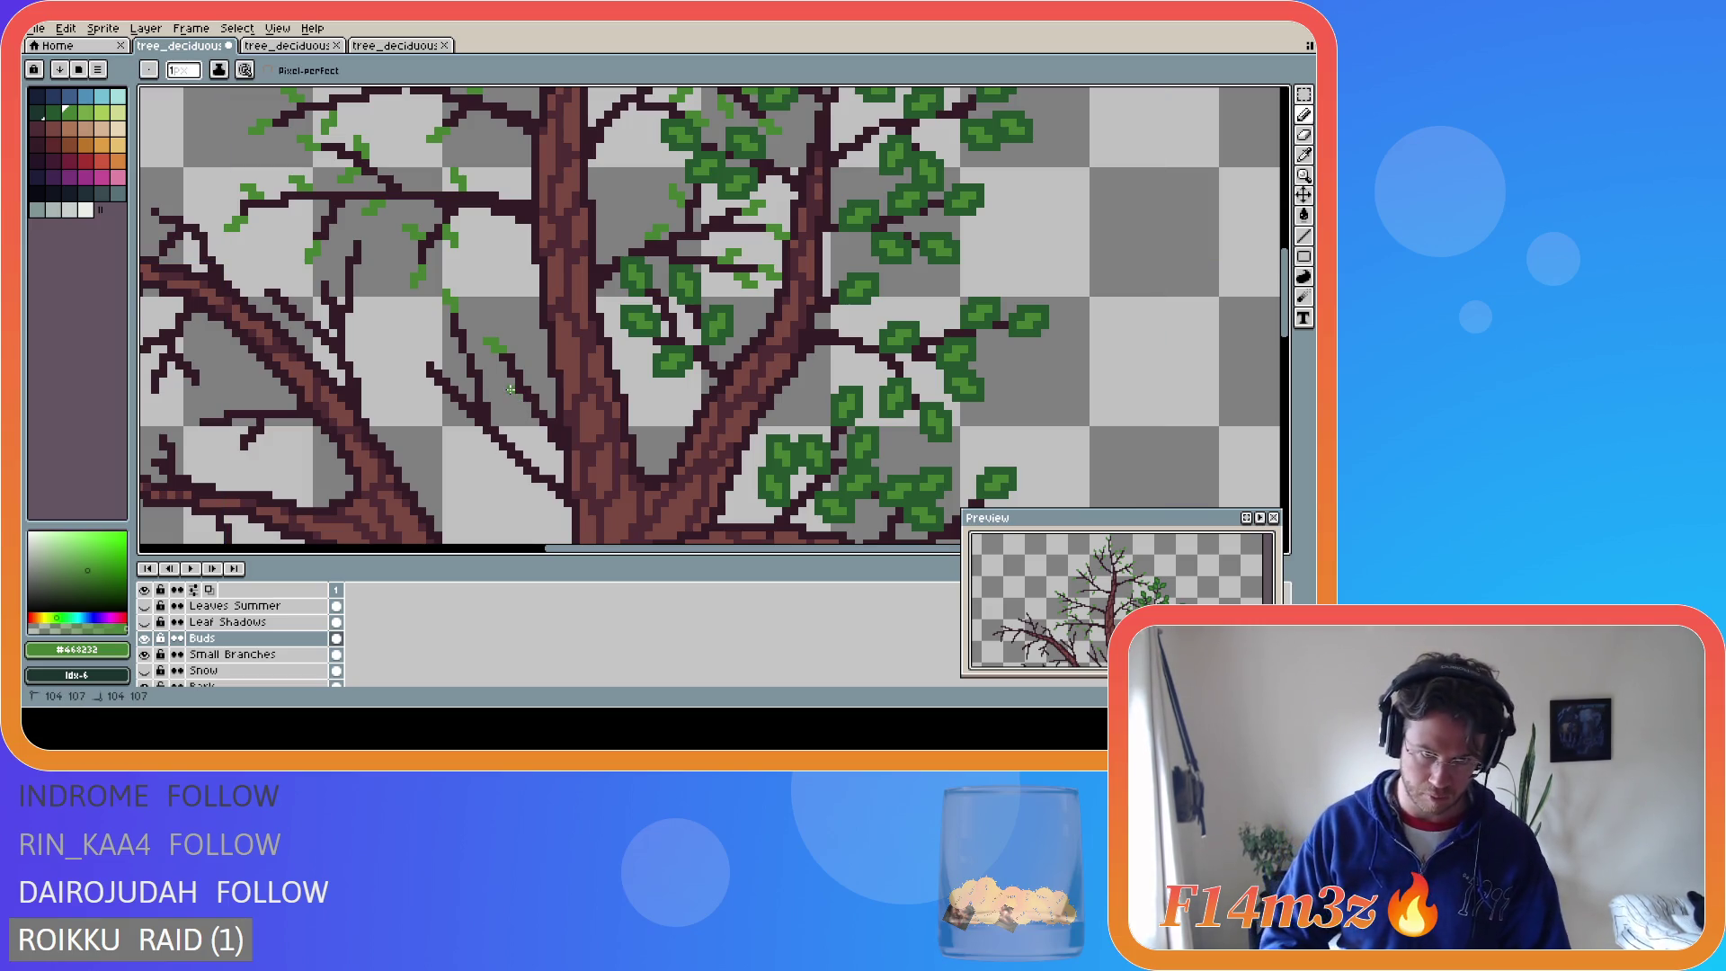
{"action": "left_click_drag", "start_coordinate": [503, 390], "coordinate": [498, 382]}
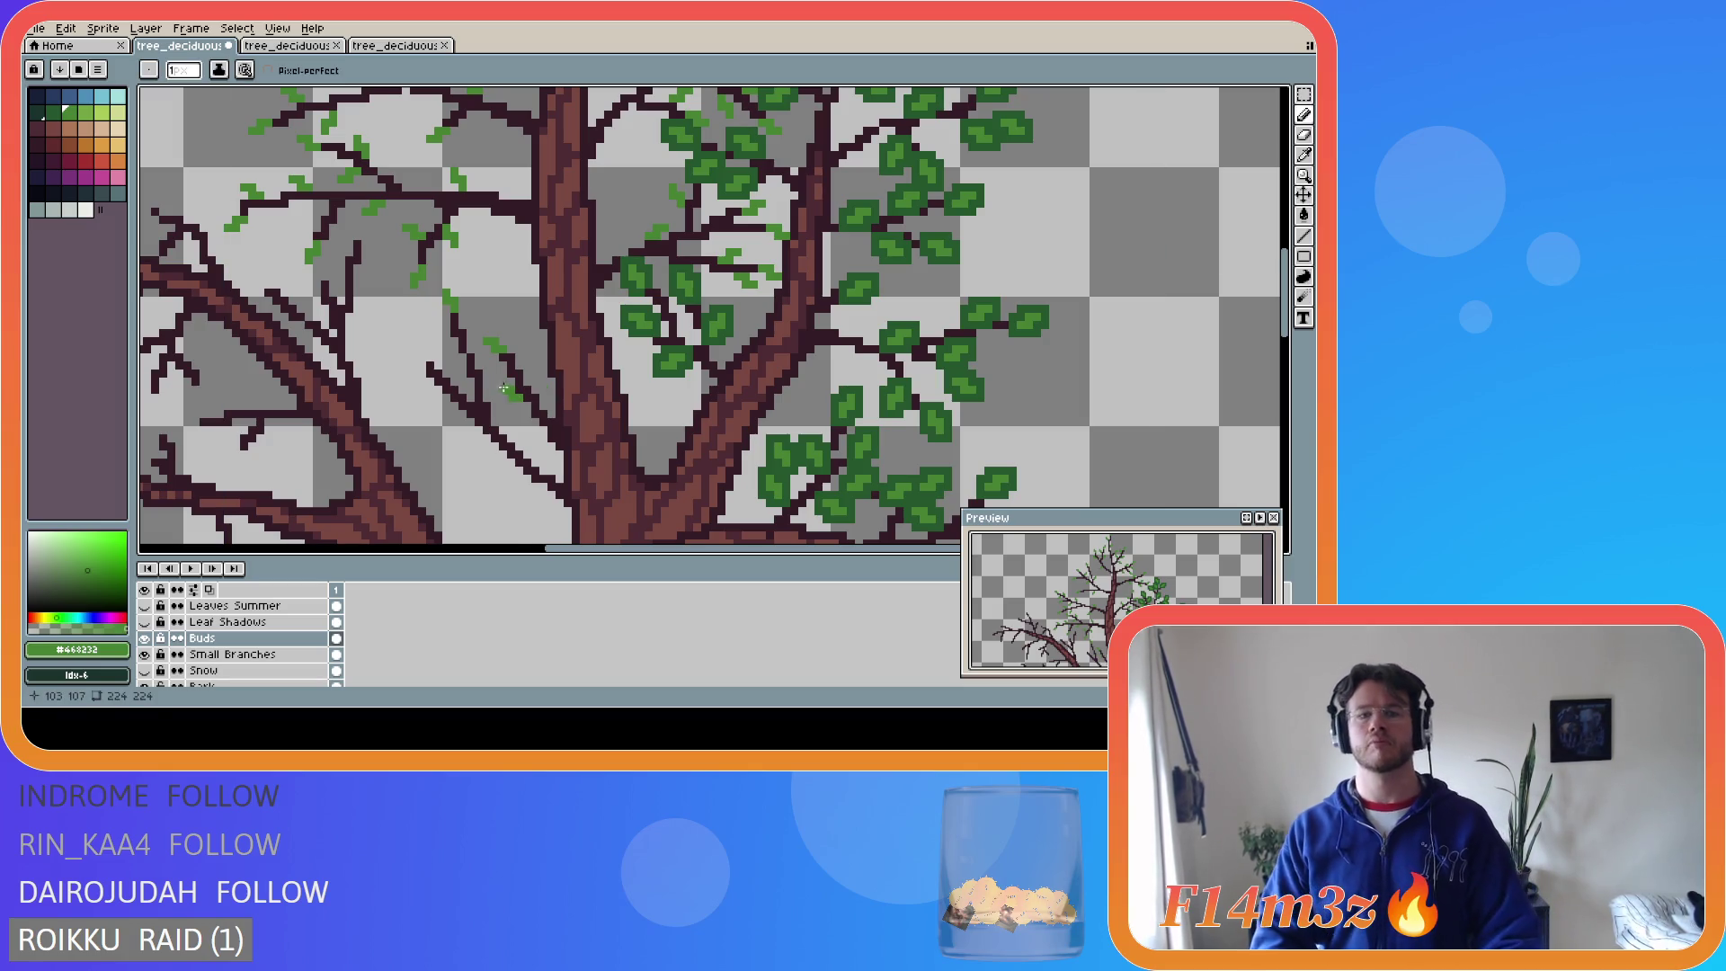
{"action": "left_click", "coordinate": [534, 368]}
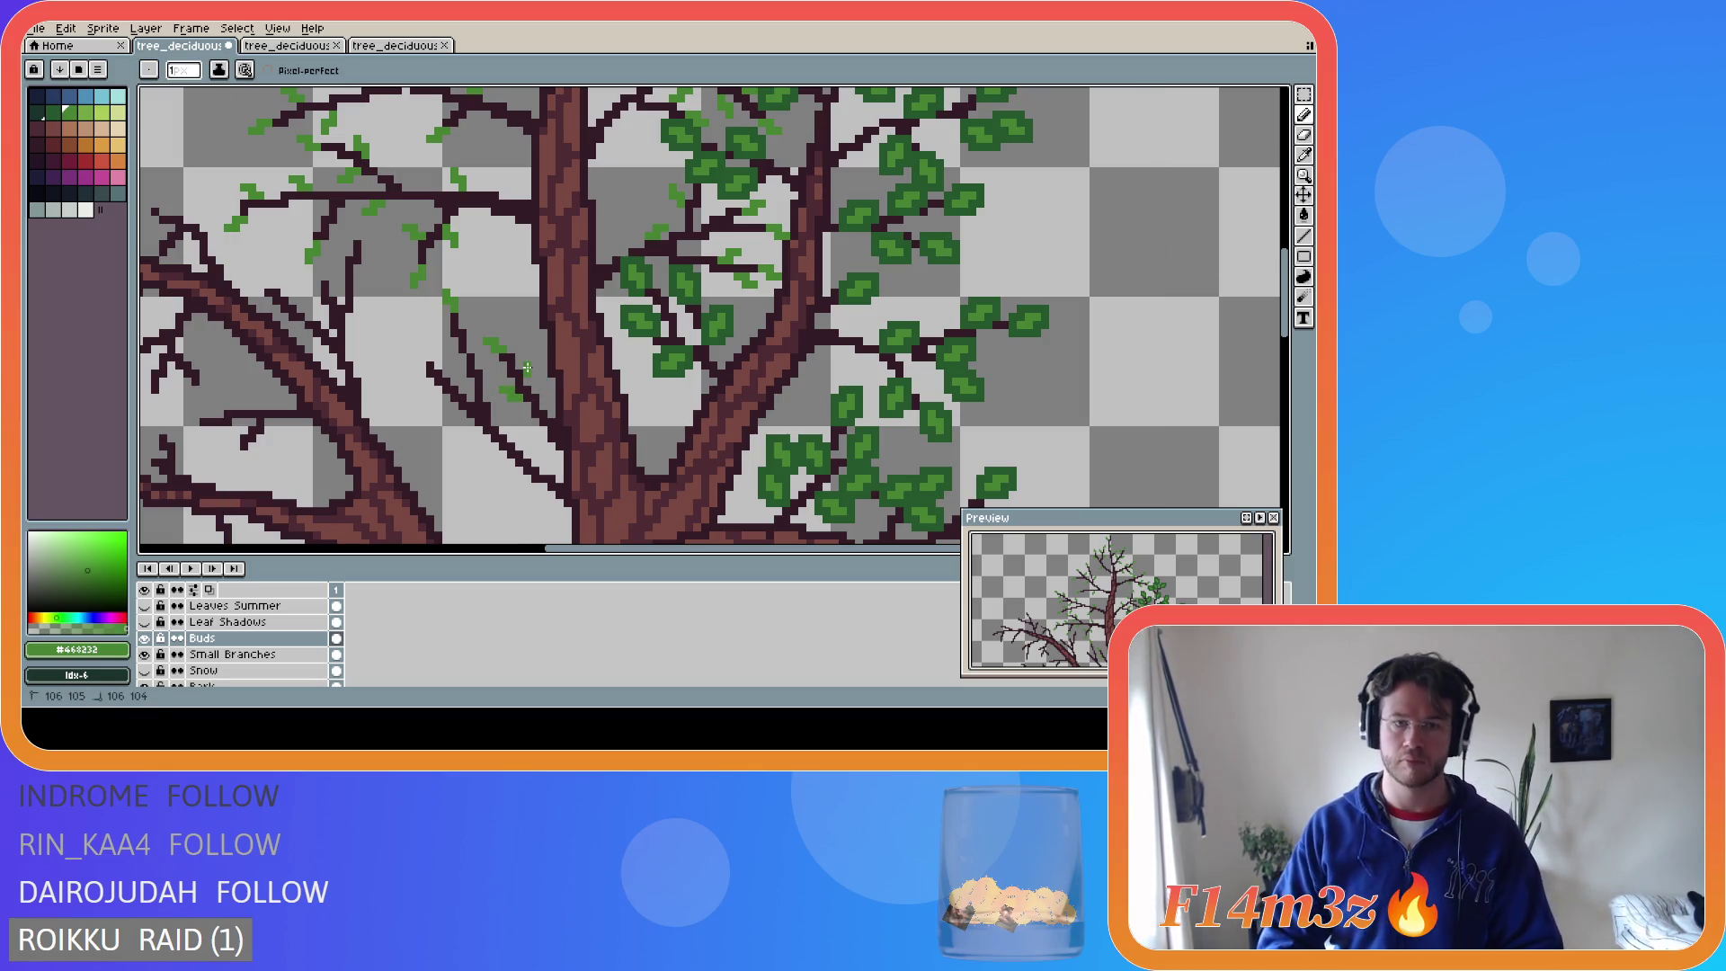
{"action": "left_click_drag", "start_coordinate": [536, 350], "coordinate": [535, 353]}
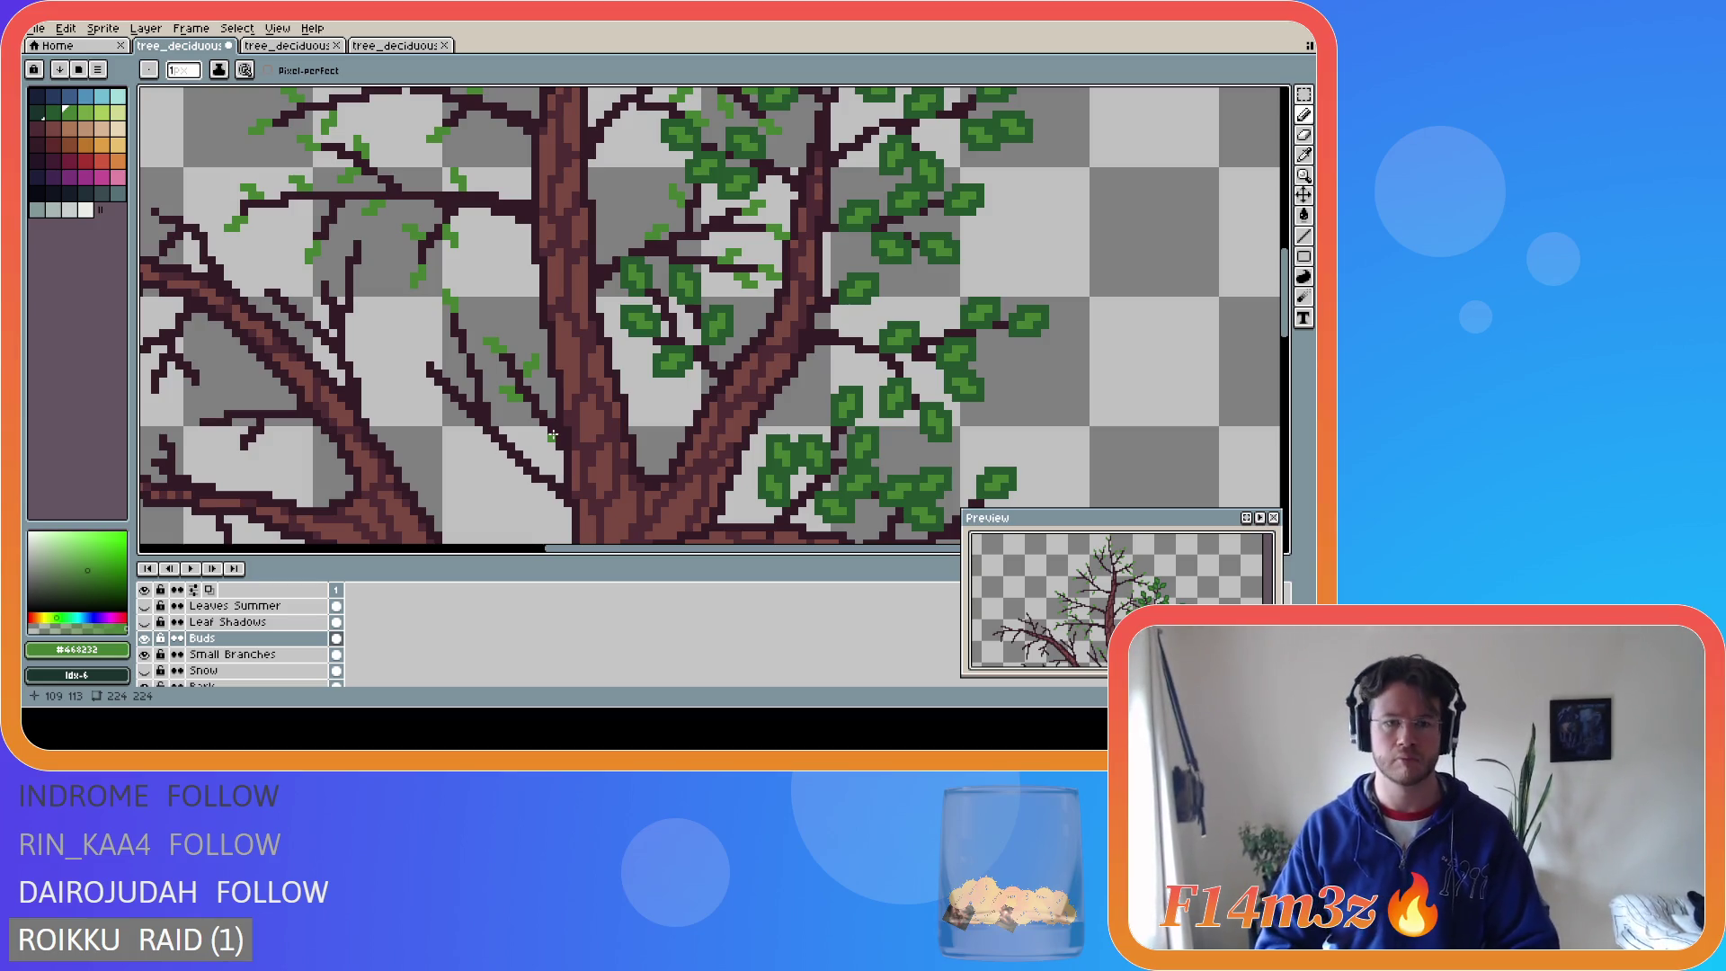
{"action": "key", "text": "ctrl+z"}
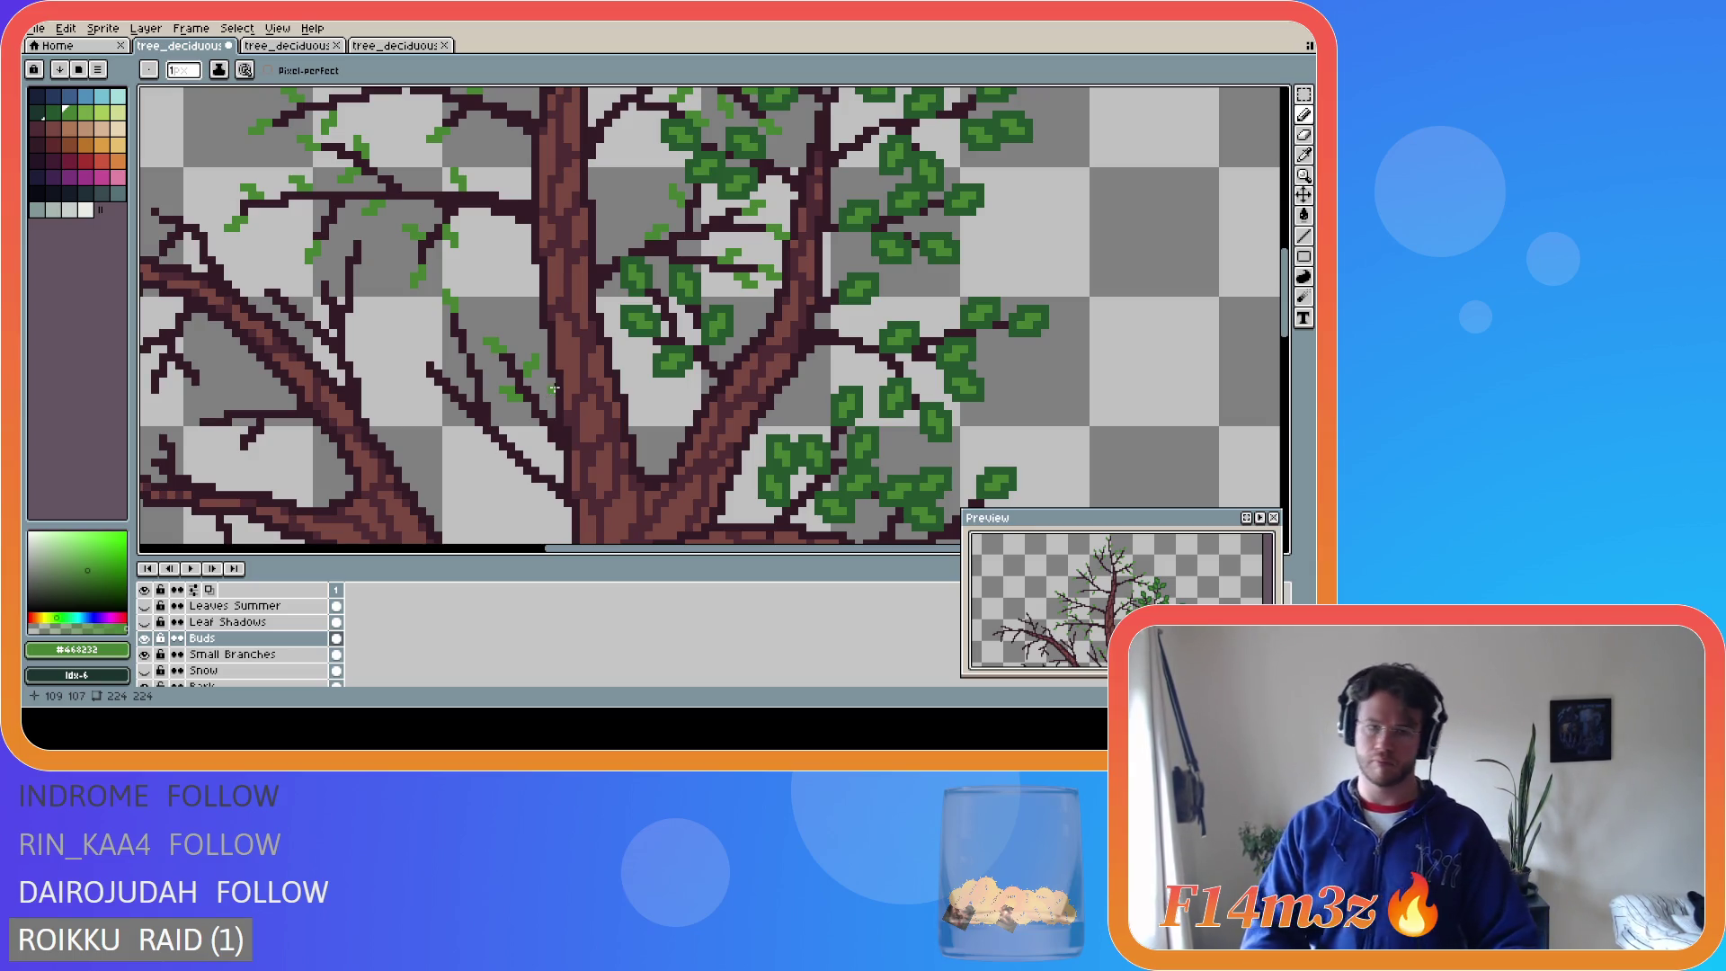
{"action": "key", "text": "ctrl"}
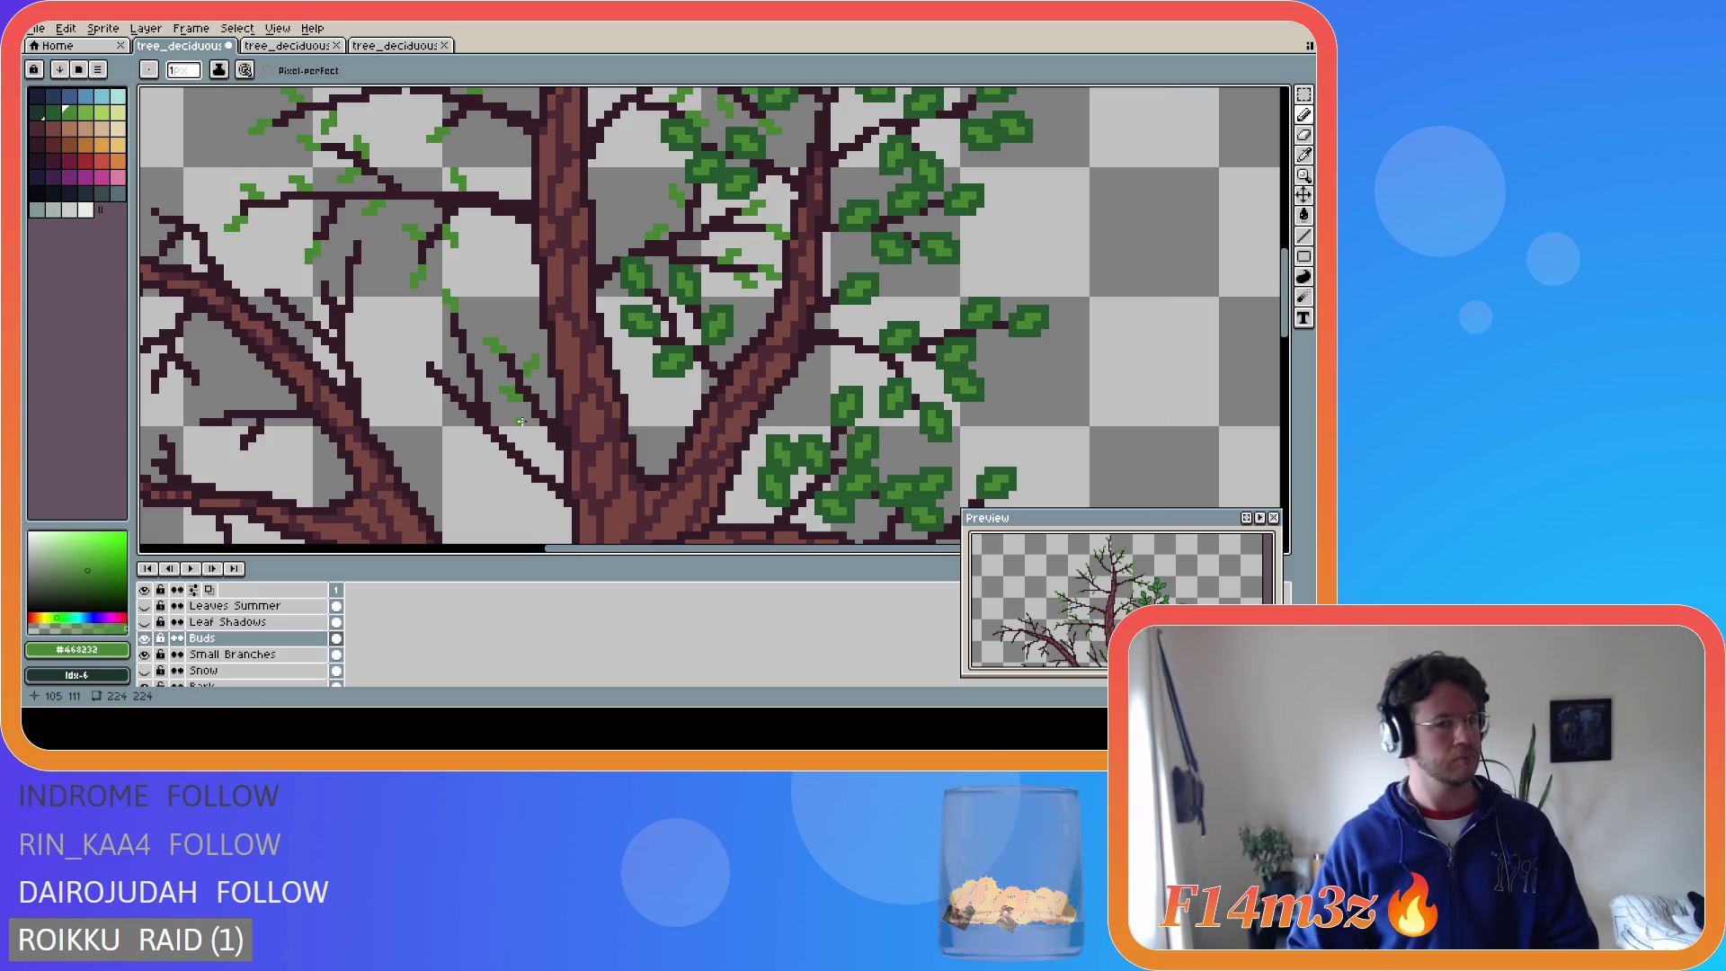
{"action": "key", "text": "ctrl"}
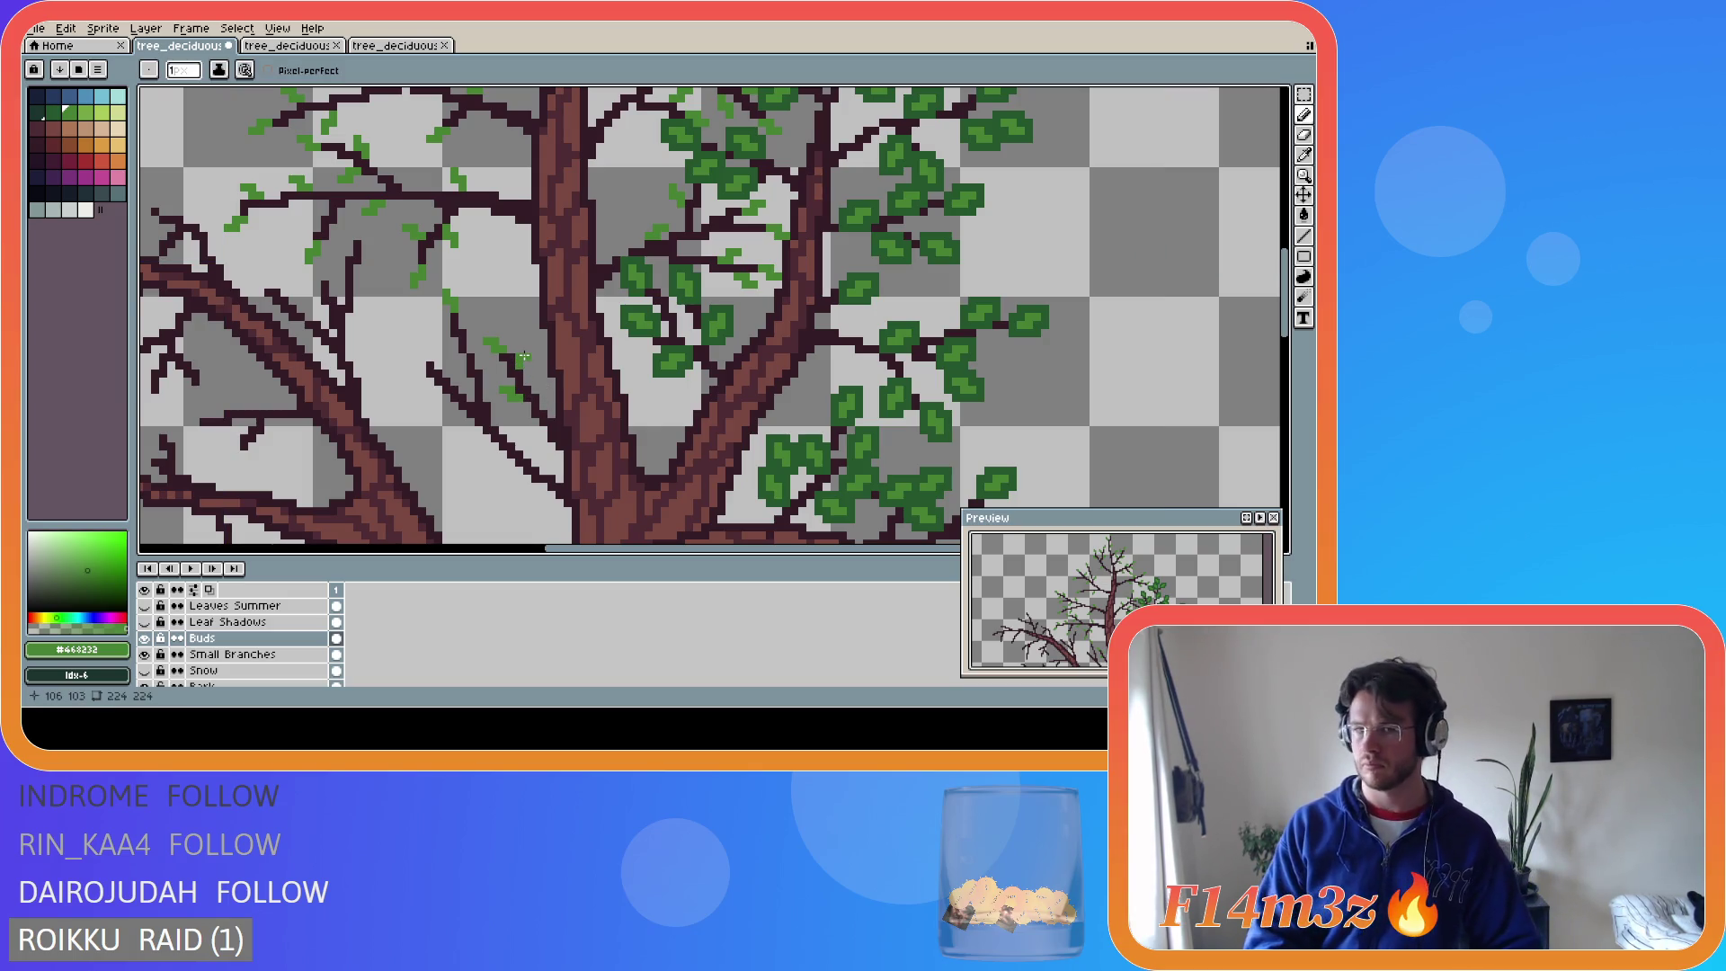
{"action": "key", "text": "ctrl"}
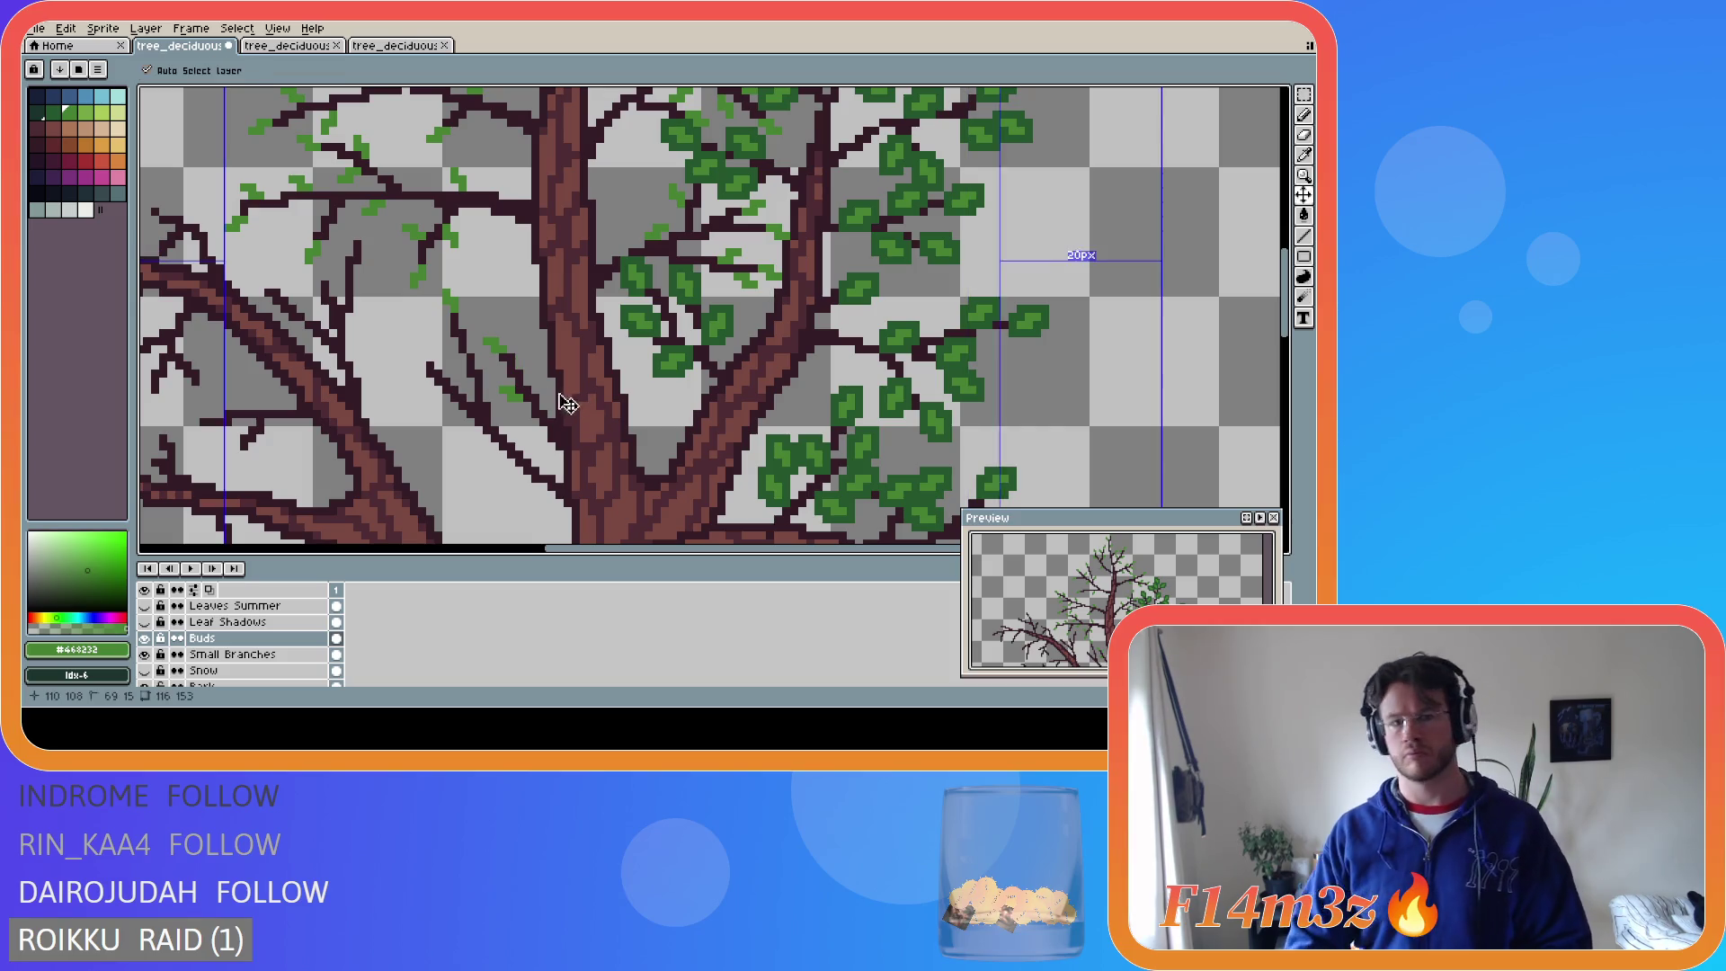
- Dot more light-green bud pixels along the thin upper-left branches, including a short diagonal row and branch tips
{"action": "left_click", "coordinate": [526, 372]}
{"action": "left_click", "coordinate": [535, 362]}
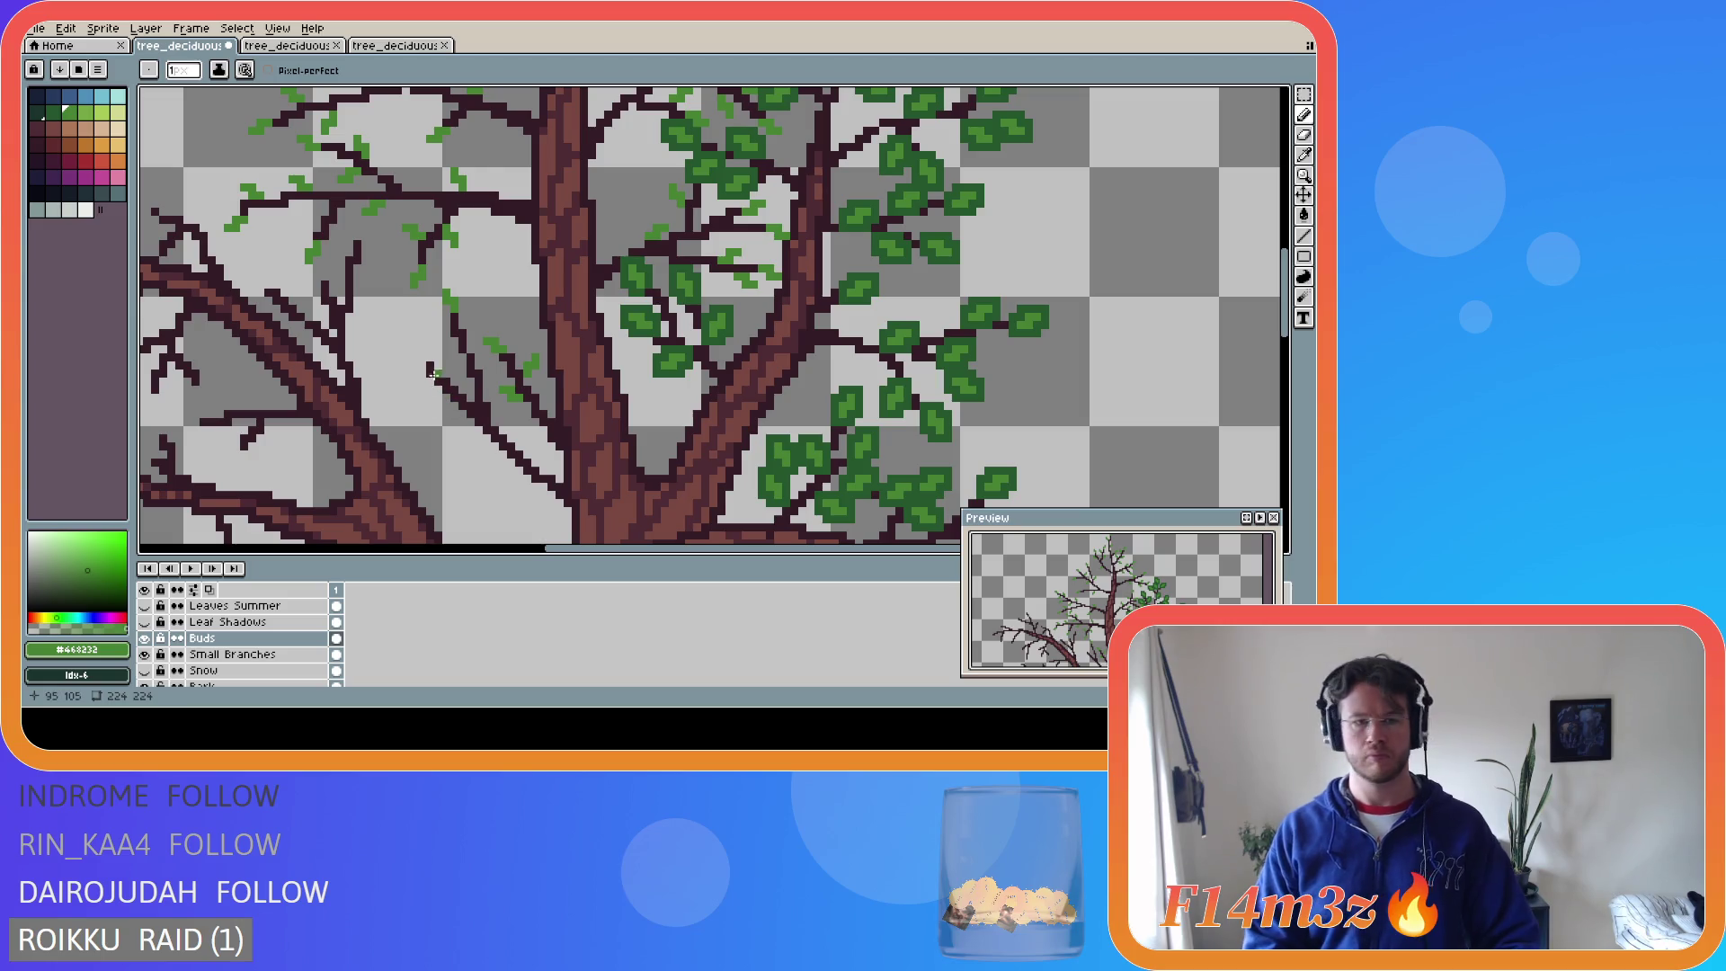
{"action": "left_click_drag", "start_coordinate": [421, 360], "coordinate": [421, 401]}
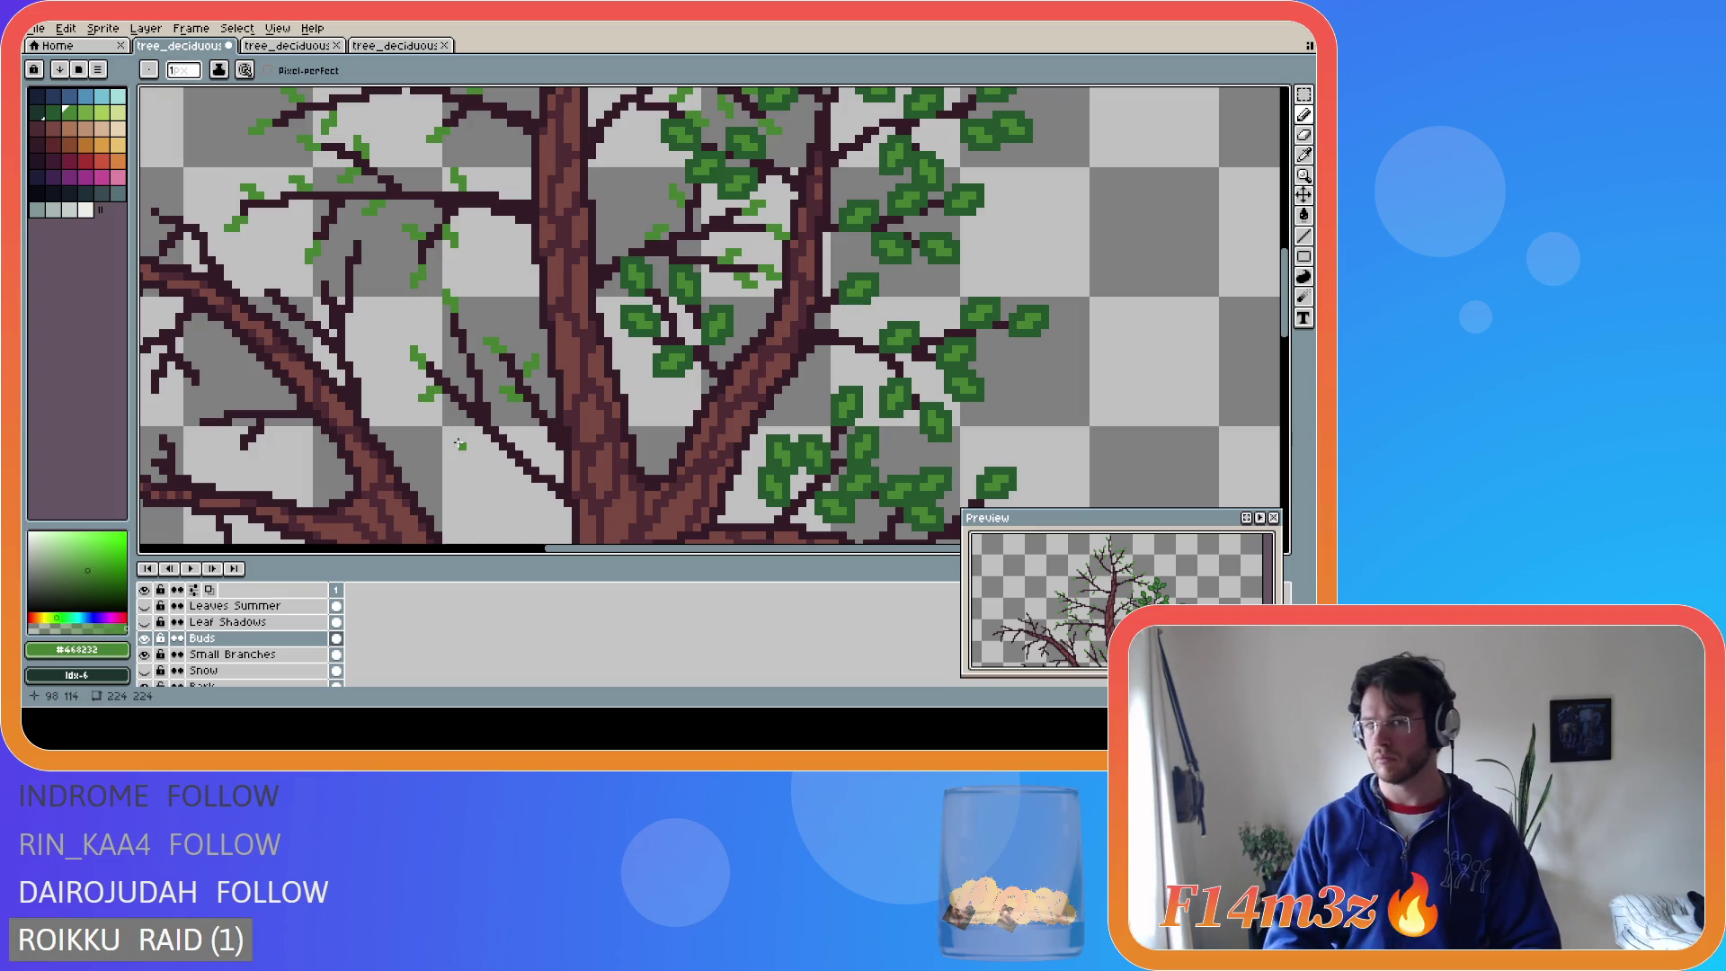
{"action": "left_click", "coordinate": [435, 399]}
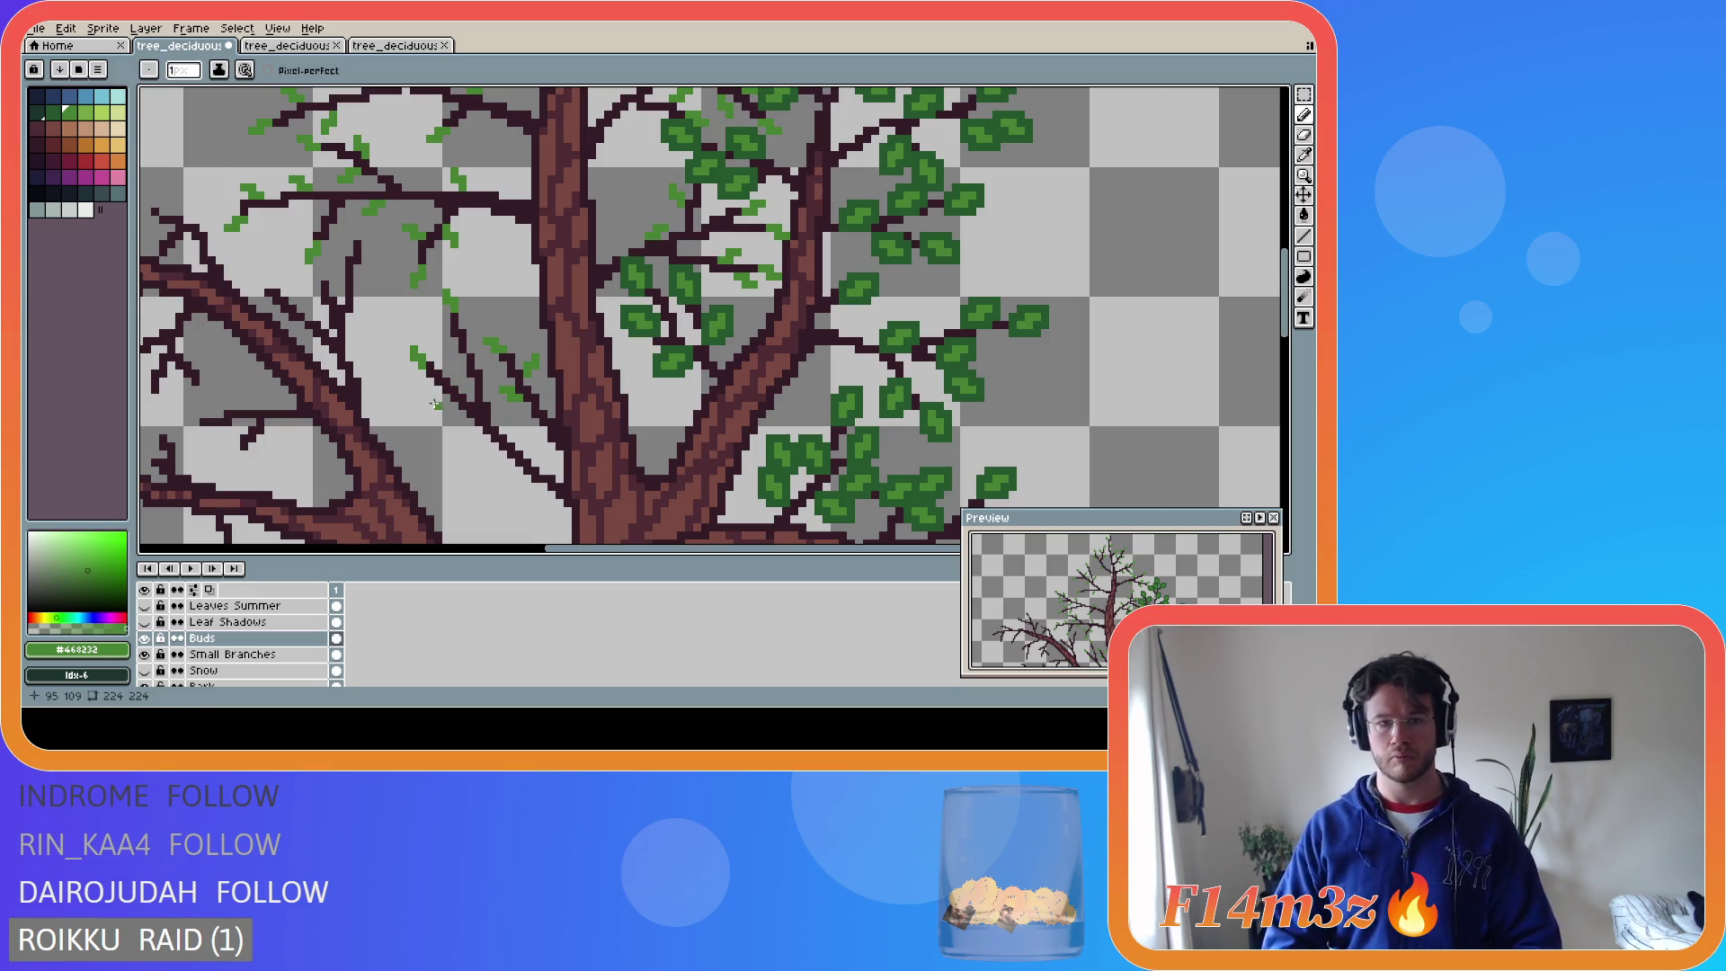
{"action": "left_click", "coordinate": [468, 326]}
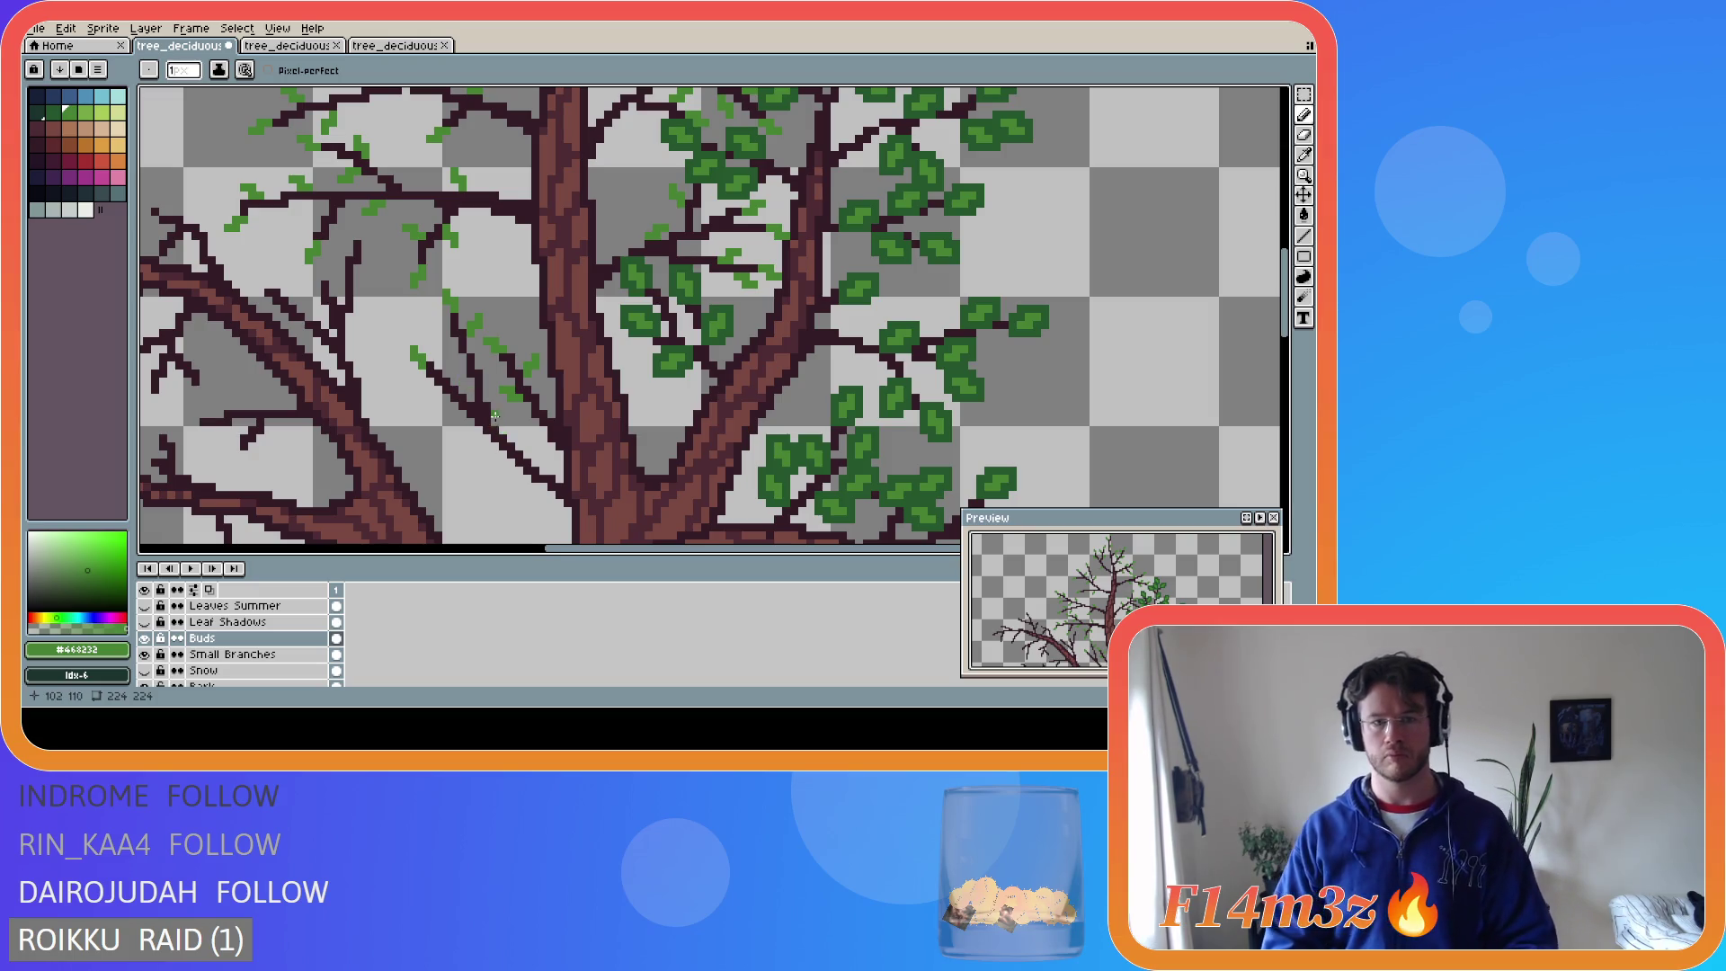
{"action": "left_click", "coordinate": [463, 422]}
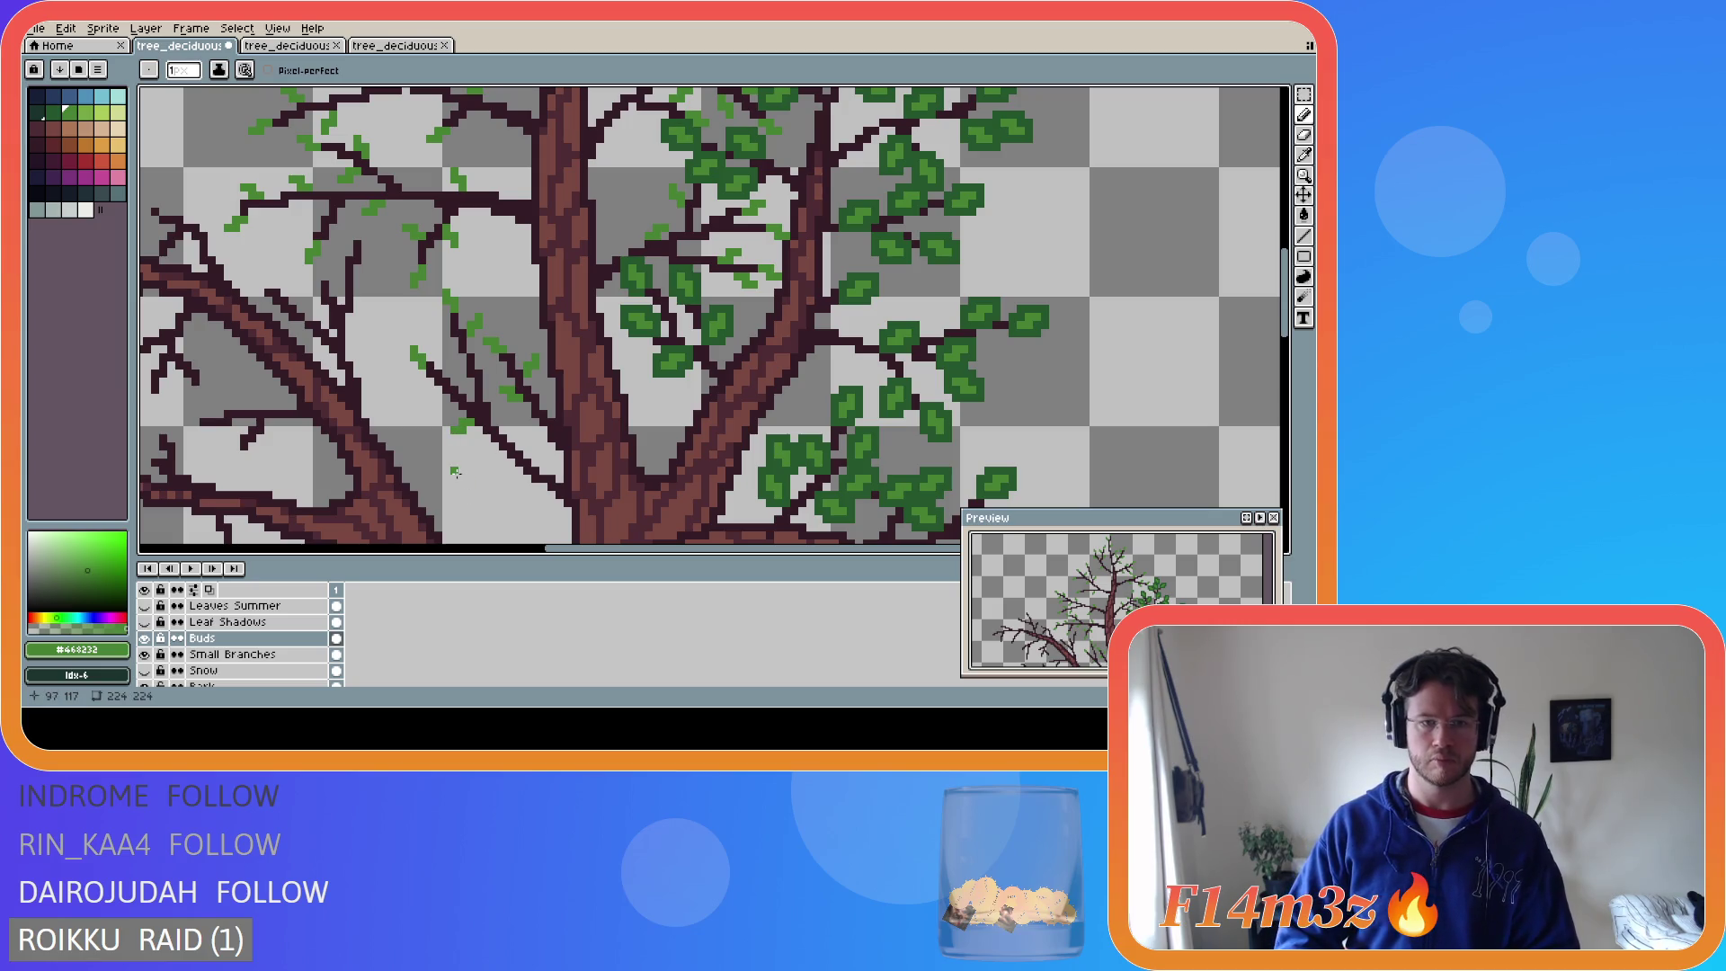
{"action": "left_click", "coordinate": [452, 406]}
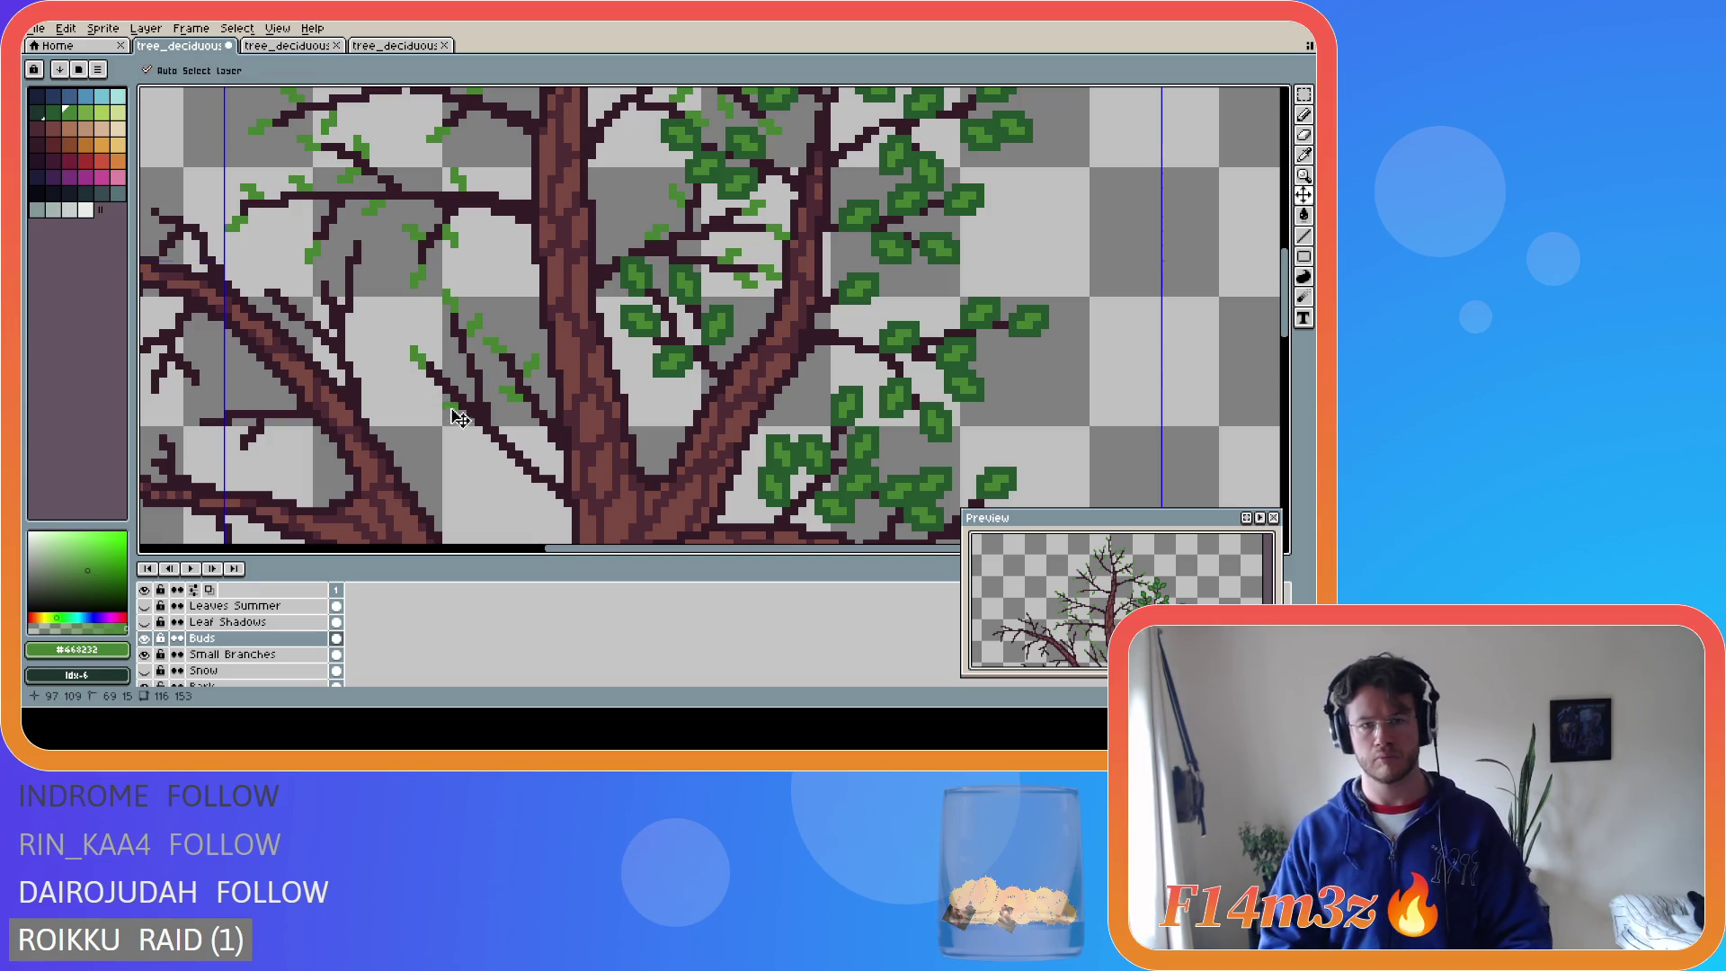
{"action": "left_click", "coordinate": [439, 401]}
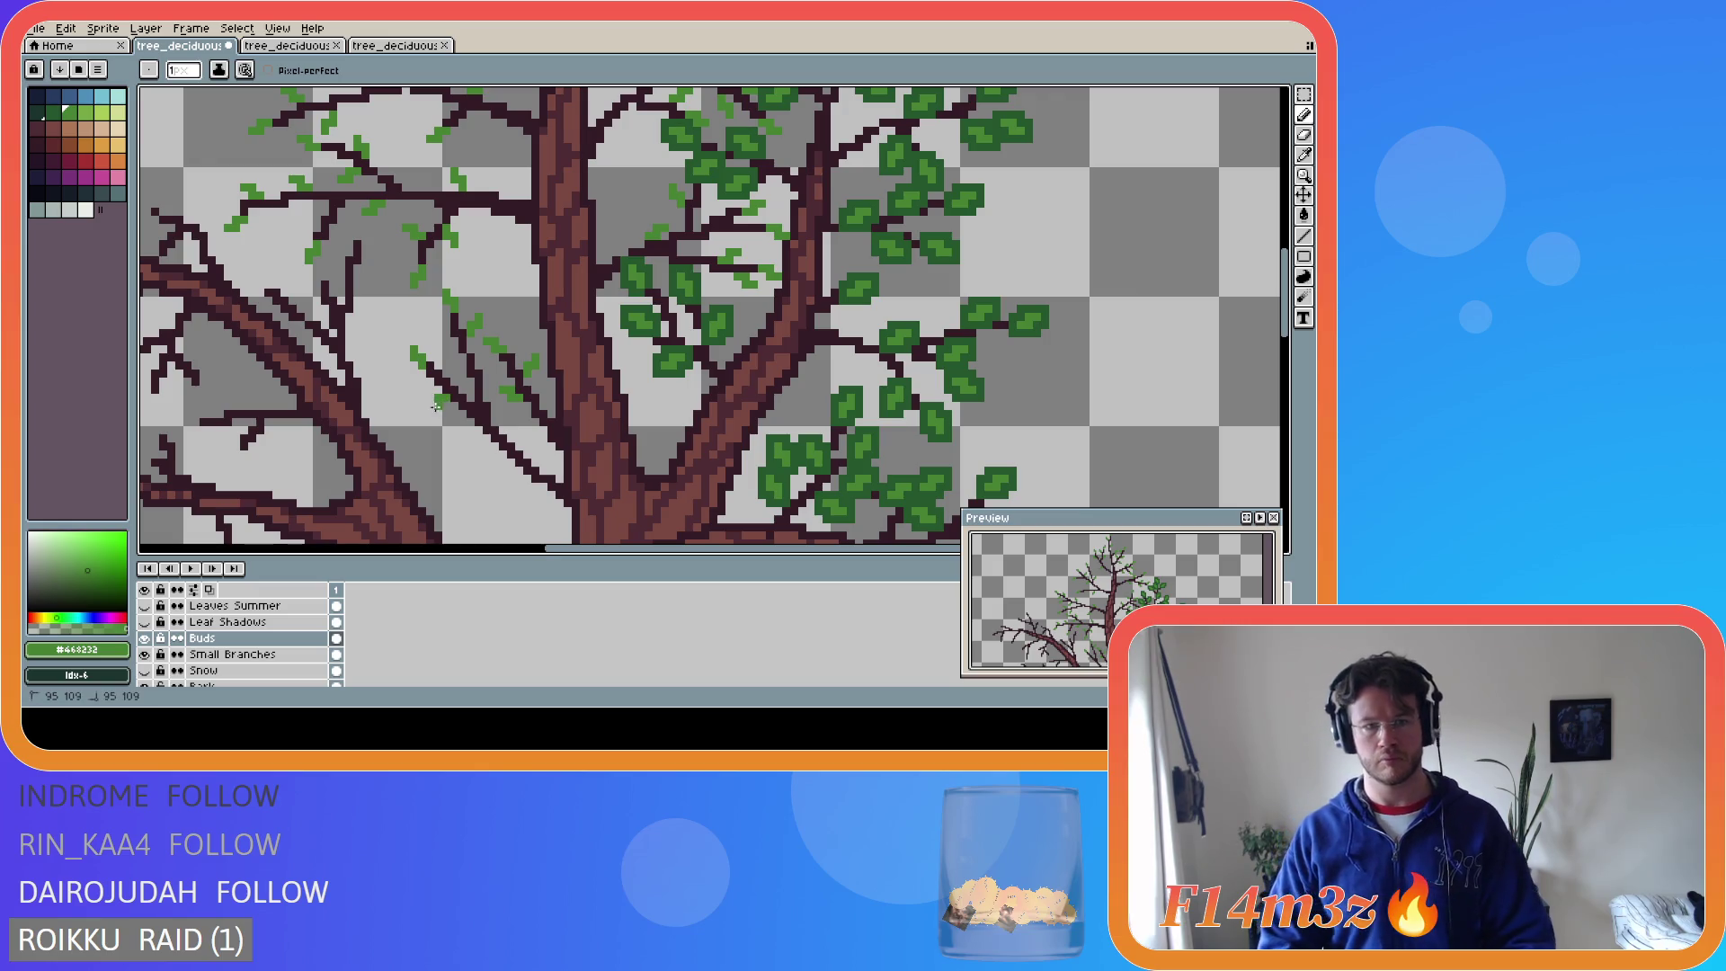
{"action": "left_click", "coordinate": [533, 475]}
{"action": "scroll", "coordinate": [533, 476], "scroll_direction": "down", "scroll_amount": 3}
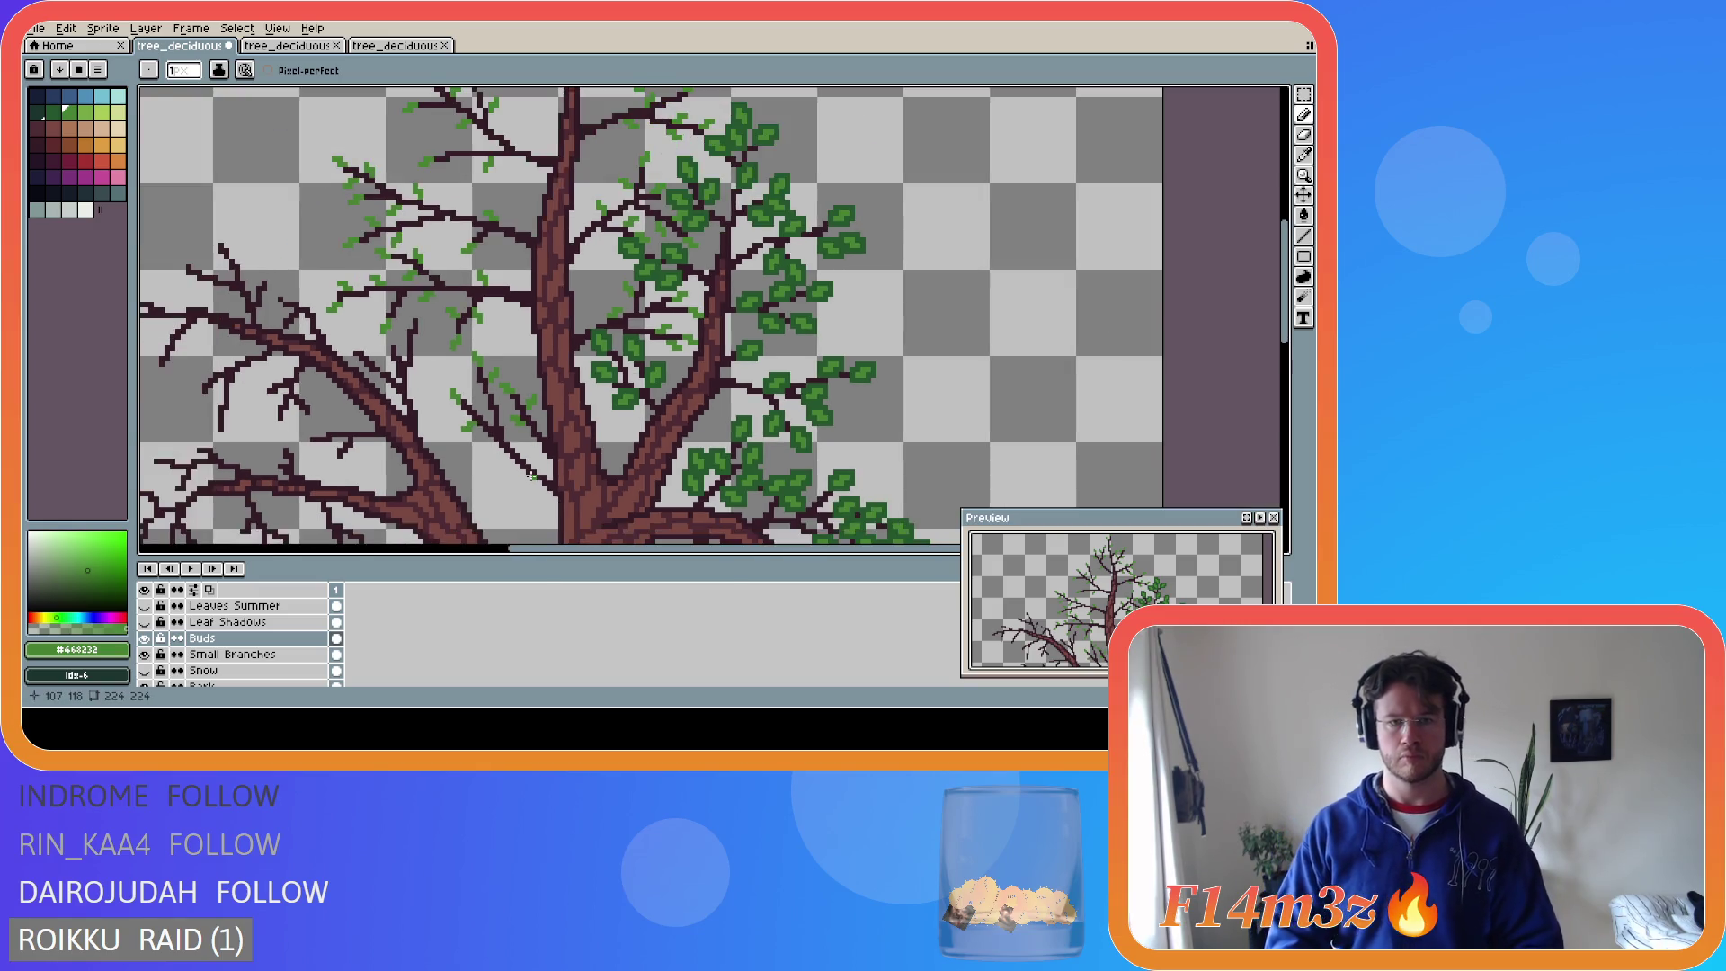
- Save the file, pick dark green #25562e from an existing leaf, and undo a misplaced first stroke
{"action": "key", "text": "ctrl+s"}
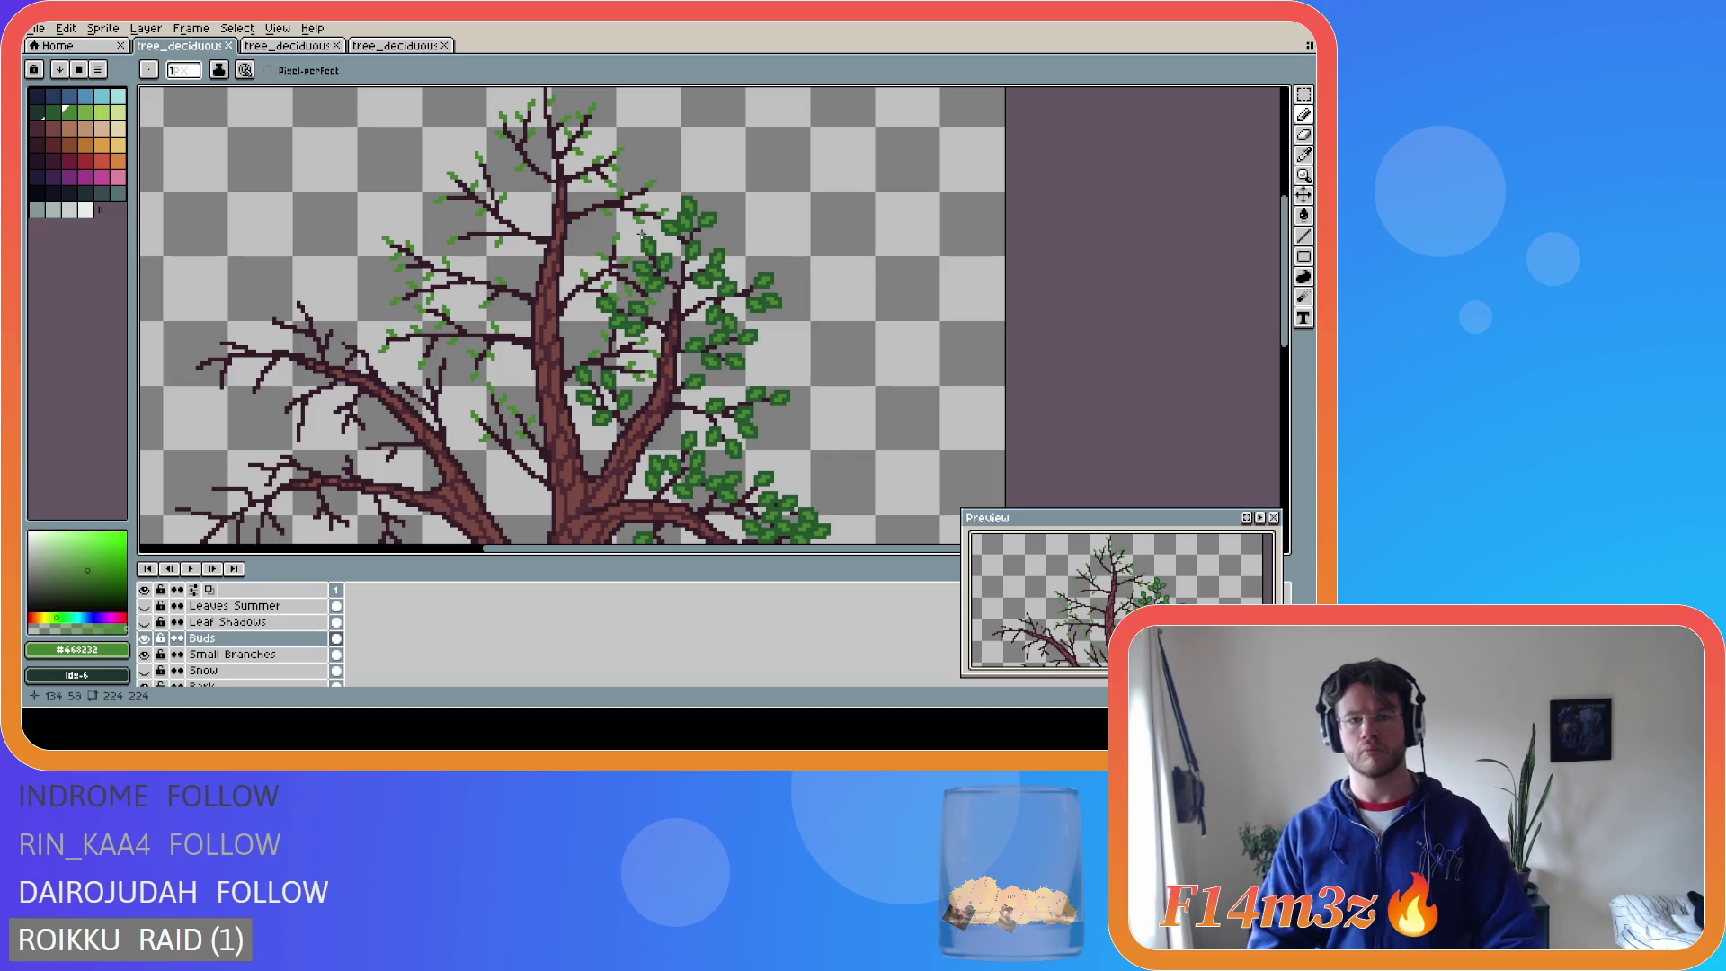
{"action": "scroll", "coordinate": [640, 233], "scroll_direction": "up", "scroll_amount": 1}
{"action": "scroll", "coordinate": [639, 413], "scroll_direction": "up", "scroll_amount": 2}
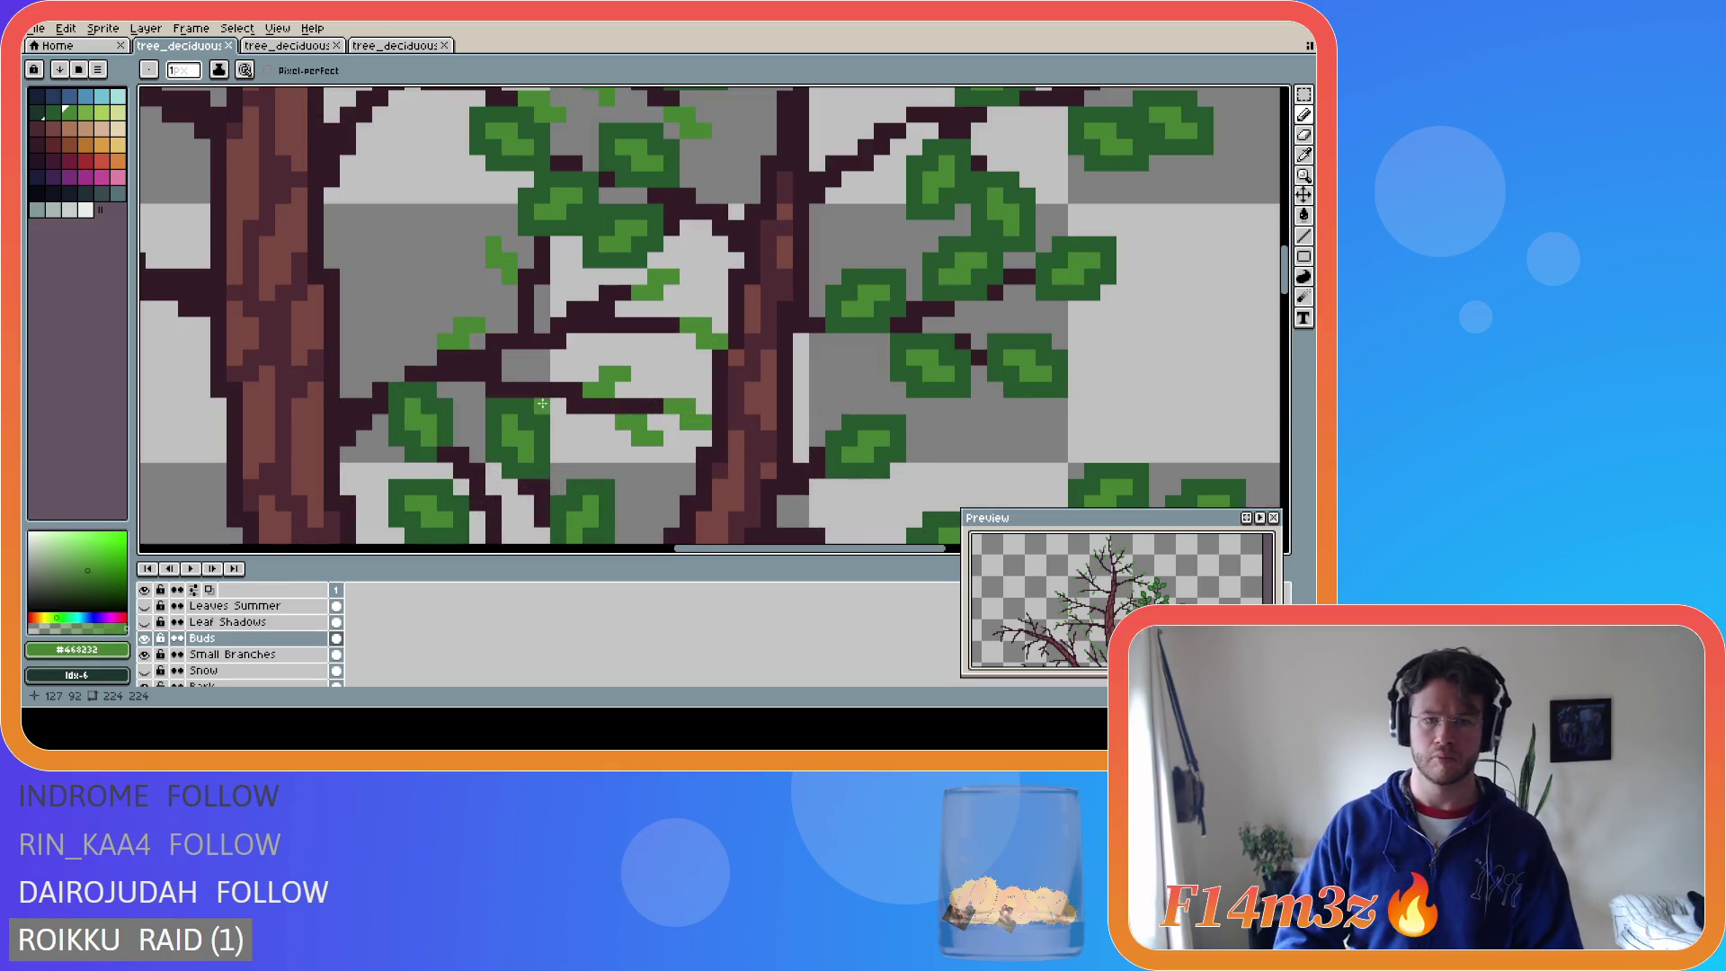
{"action": "left_click", "coordinate": [441, 337], "text": "alt"}
{"action": "mouse_move", "coordinate": [440, 337]}
{"action": "left_mouse_down"}
{"action": "mouse_move", "coordinate": [455, 352]}
{"action": "mouse_move", "coordinate": [502, 341]}
{"action": "mouse_move", "coordinate": [431, 357]}
{"action": "mouse_move", "coordinate": [465, 358]}
{"action": "mouse_move", "coordinate": [492, 305]}
{"action": "mouse_move", "coordinate": [427, 346]}
{"action": "left_mouse_up"}
{"action": "key", "text": "ctrl+z"}
- Draw larger dark-green leaf shapes between the trunks, undoing green that covered the trunk
{"action": "mouse_move", "coordinate": [586, 385]}
{"action": "left_mouse_down"}
{"action": "mouse_move", "coordinate": [591, 356]}
{"action": "mouse_move", "coordinate": [634, 356]}
{"action": "mouse_move", "coordinate": [640, 380]}
{"action": "mouse_move", "coordinate": [613, 409]}
{"action": "mouse_move", "coordinate": [574, 407]}
{"action": "mouse_move", "coordinate": [644, 454]}
{"action": "mouse_move", "coordinate": [671, 446]}
{"action": "mouse_move", "coordinate": [655, 392]}
{"action": "mouse_move", "coordinate": [733, 425]}
{"action": "mouse_move", "coordinate": [693, 438]}
{"action": "left_mouse_up"}
{"action": "key", "text": "ctrl+z"}
{"action": "mouse_move", "coordinate": [685, 345]}
{"action": "left_mouse_down"}
{"action": "mouse_move", "coordinate": [737, 351]}
{"action": "mouse_move", "coordinate": [712, 307]}
{"action": "mouse_move", "coordinate": [674, 308]}
{"action": "mouse_move", "coordinate": [672, 326]}
{"action": "mouse_move", "coordinate": [645, 310]}
{"action": "mouse_move", "coordinate": [688, 270]}
{"action": "mouse_move", "coordinate": [620, 272]}
{"action": "left_mouse_up"}
{"action": "mouse_move", "coordinate": [510, 293]}
{"action": "left_mouse_down"}
{"action": "mouse_move", "coordinate": [477, 270]}
{"action": "mouse_move", "coordinate": [480, 226]}
{"action": "mouse_move", "coordinate": [506, 227]}
{"action": "mouse_move", "coordinate": [531, 272]}
{"action": "left_mouse_up"}
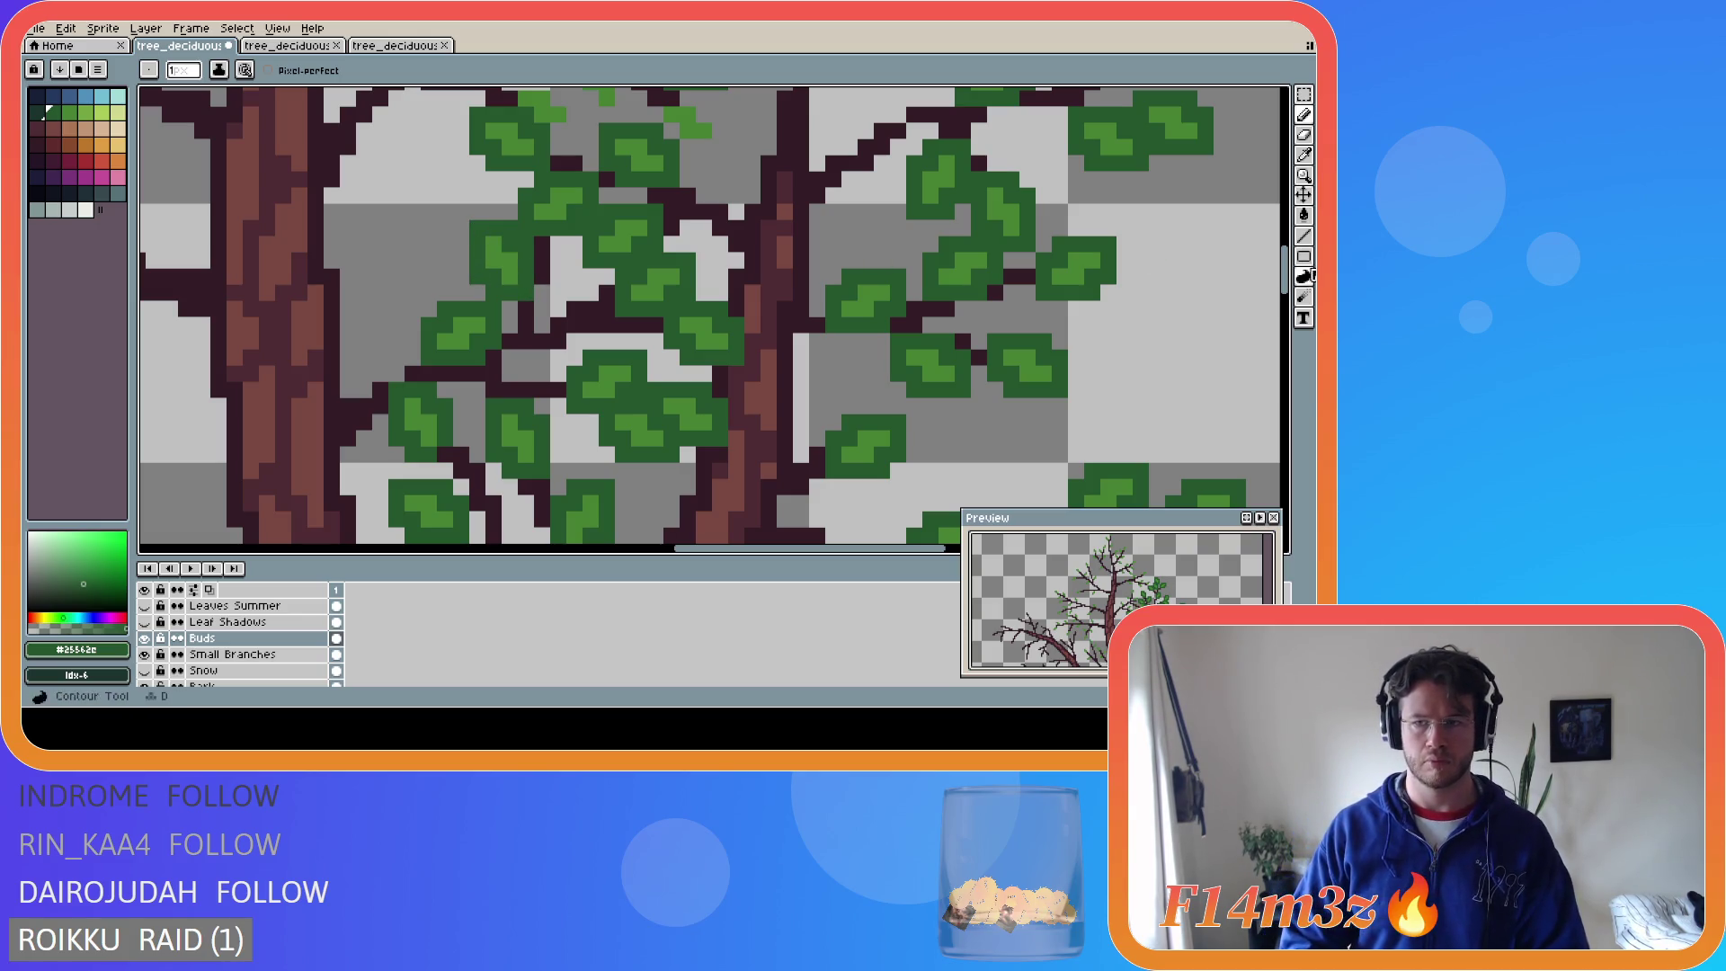
{"action": "left_click_drag", "start_coordinate": [1283, 268], "coordinate": [1283, 242]}
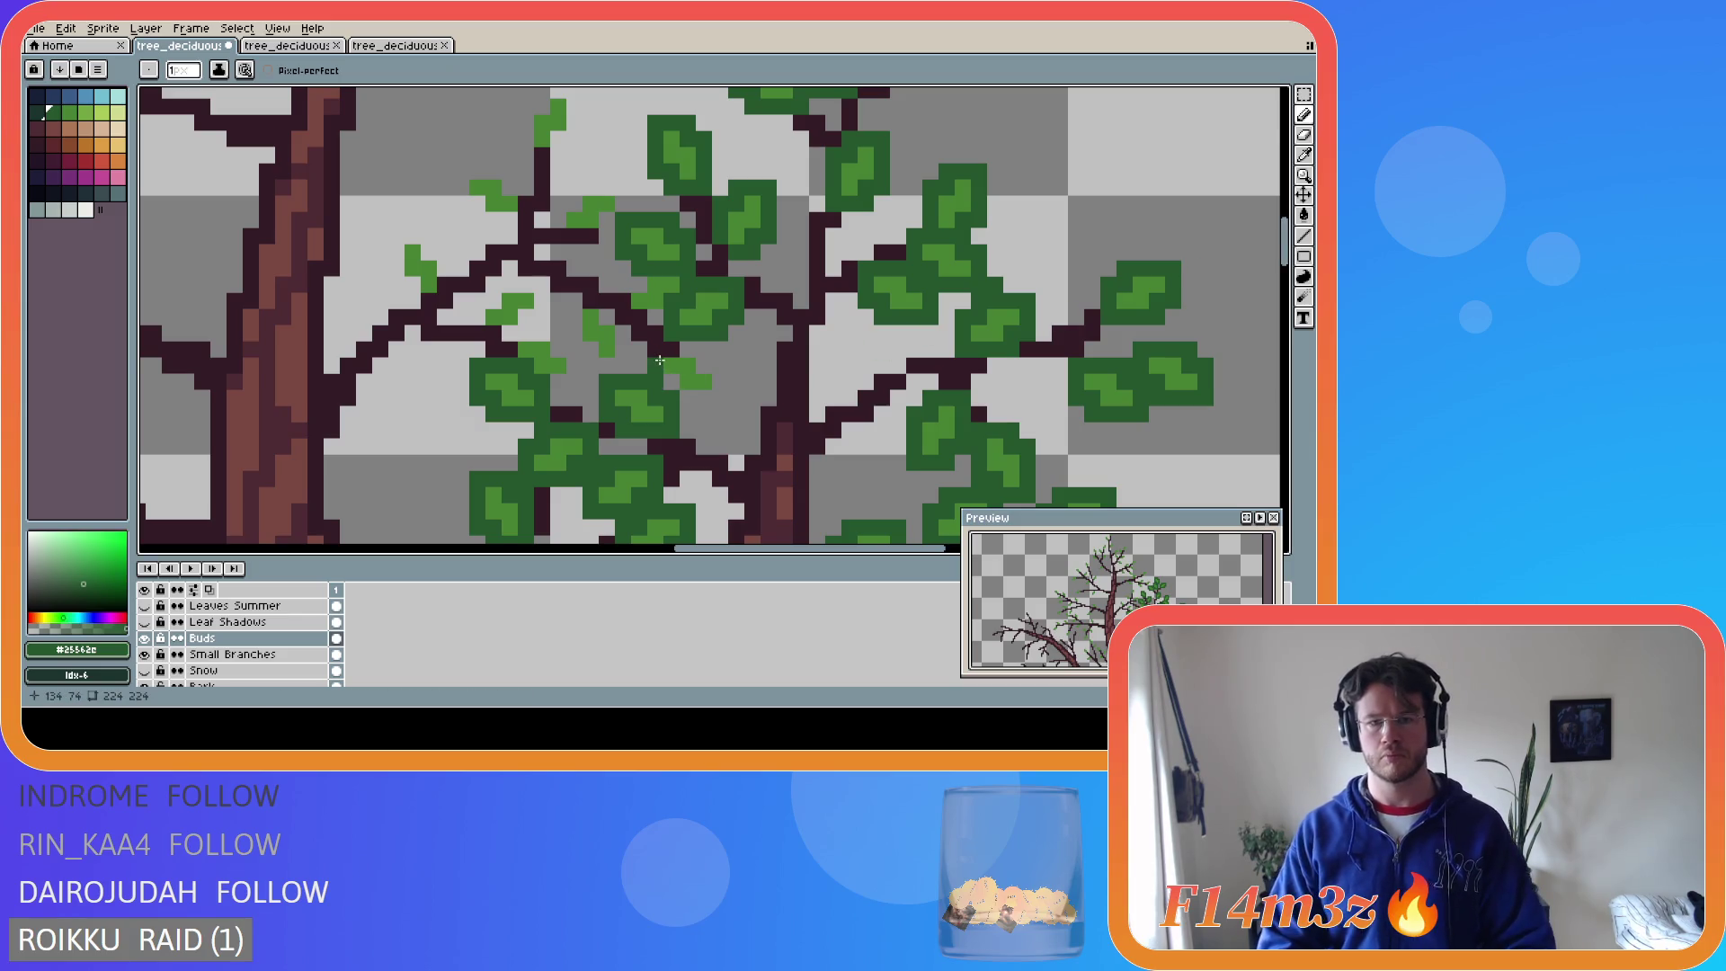
- Paint two full dark-green leaves over bud spots on the upper-left branches, then save the file
{"action": "mouse_move", "coordinate": [669, 381]}
{"action": "left_mouse_down"}
{"action": "mouse_move", "coordinate": [719, 396]}
{"action": "mouse_move", "coordinate": [719, 367]}
{"action": "mouse_move", "coordinate": [607, 314]}
{"action": "mouse_move", "coordinate": [617, 340]}
{"action": "left_mouse_up"}
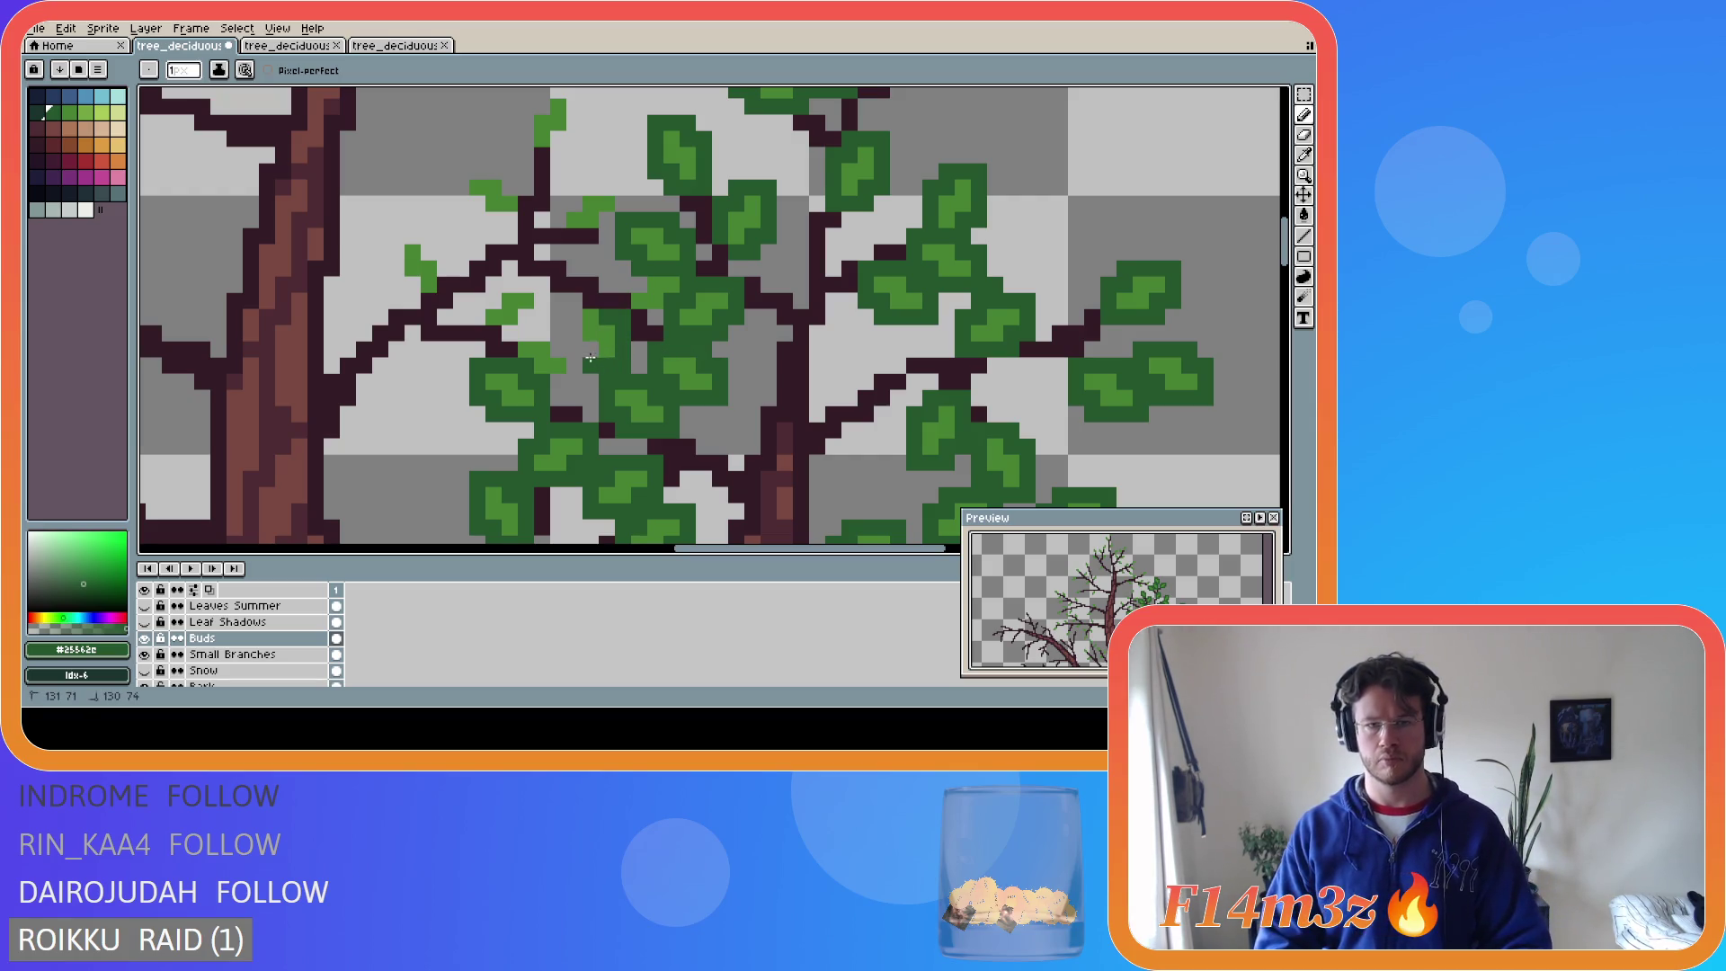
{"action": "mouse_move", "coordinate": [578, 348]}
{"action": "left_mouse_down"}
{"action": "mouse_move", "coordinate": [571, 313]}
{"action": "mouse_move", "coordinate": [535, 334]}
{"action": "mouse_move", "coordinate": [575, 373]}
{"action": "mouse_move", "coordinate": [525, 370]}
{"action": "mouse_move", "coordinate": [527, 317]}
{"action": "left_mouse_up"}
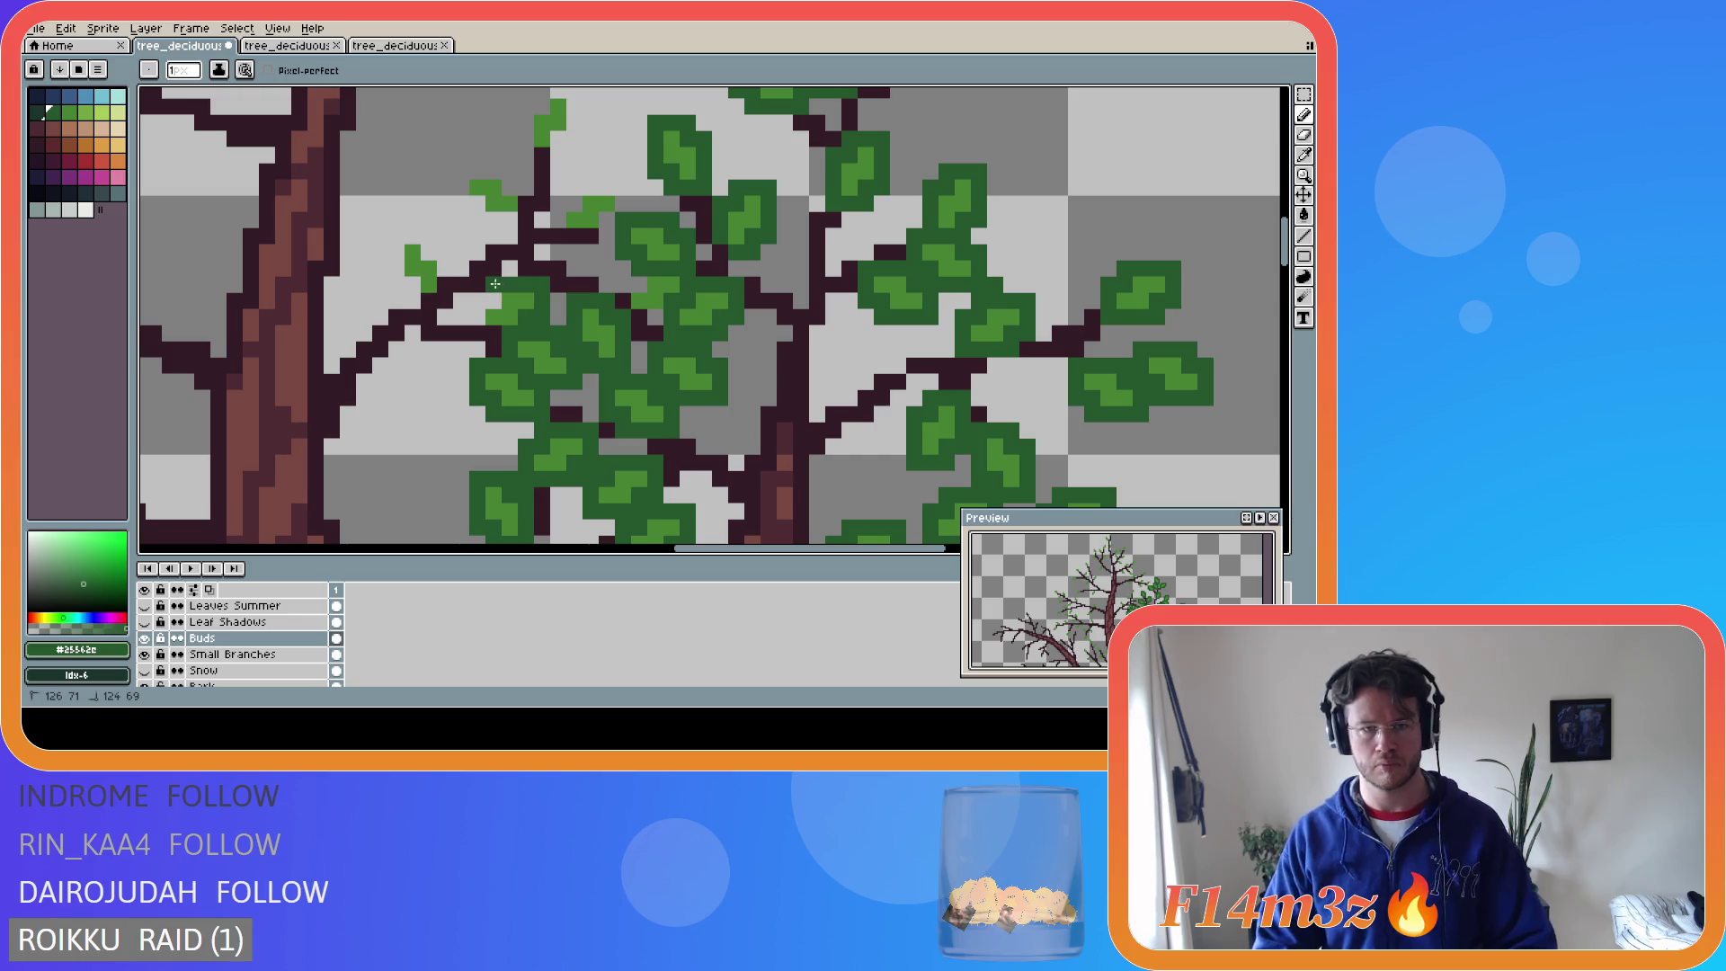
{"action": "mouse_move", "coordinate": [495, 294]}
{"action": "left_mouse_down"}
{"action": "mouse_move", "coordinate": [436, 293]}
{"action": "mouse_move", "coordinate": [448, 266]}
{"action": "mouse_move", "coordinate": [415, 235]}
{"action": "left_mouse_up"}
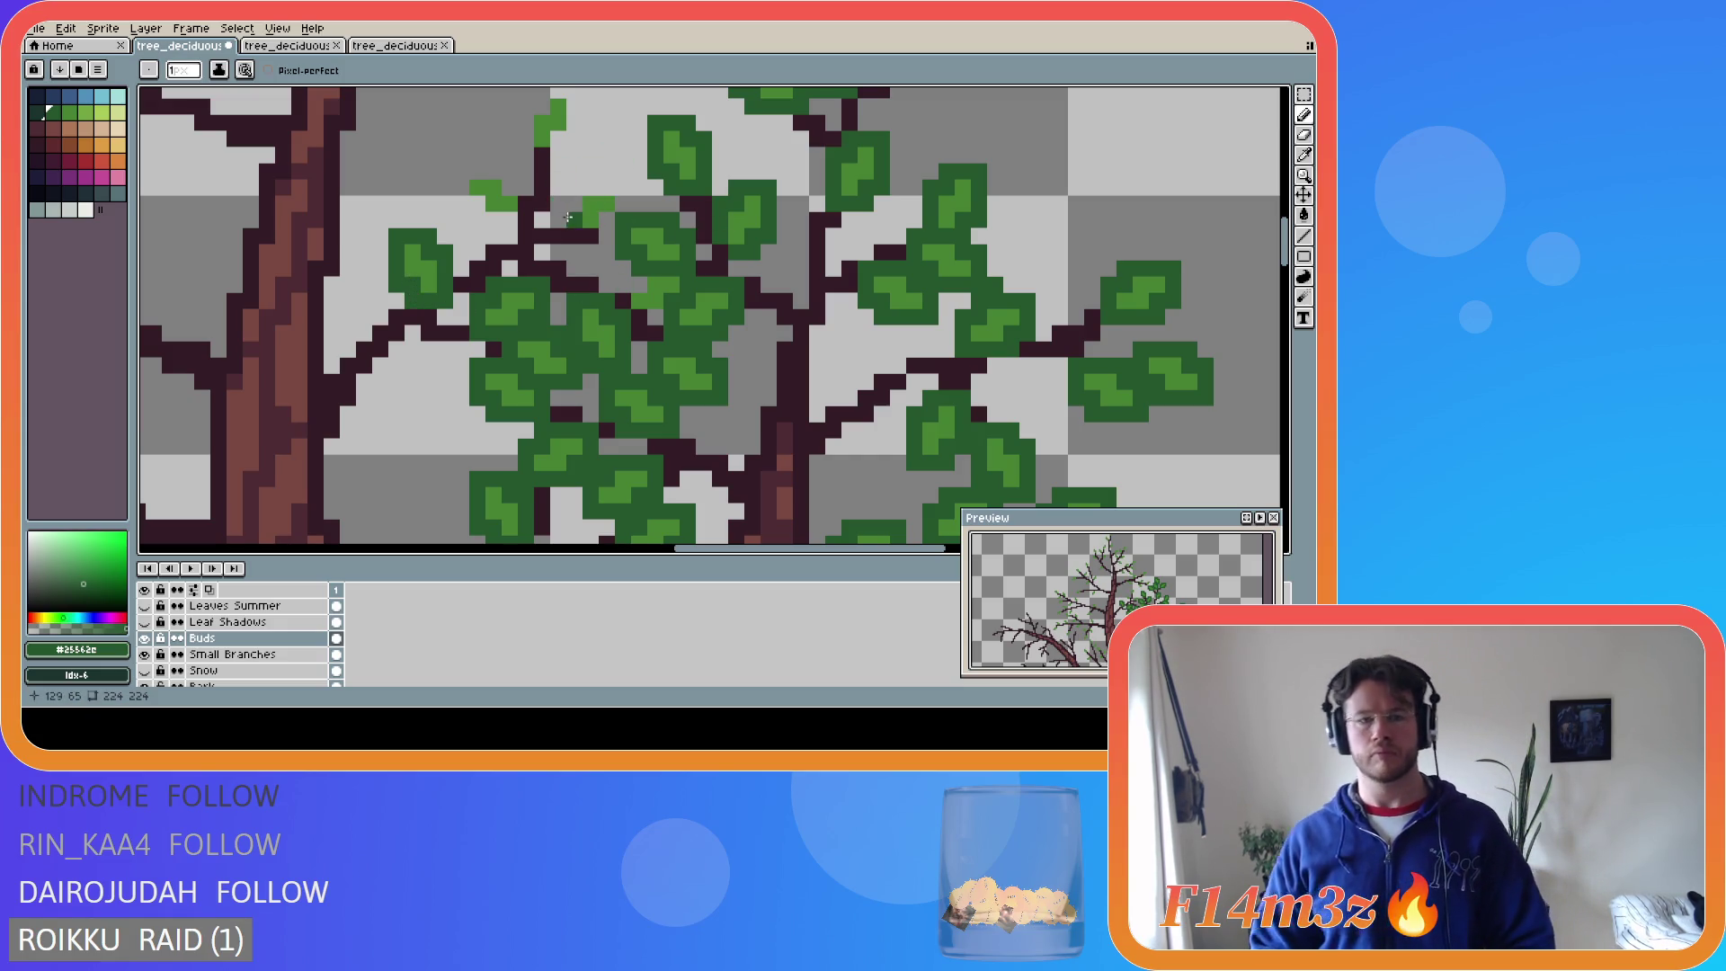
{"action": "mouse_move", "coordinate": [551, 239]}
{"action": "left_mouse_down"}
{"action": "mouse_move", "coordinate": [603, 239]}
{"action": "mouse_move", "coordinate": [586, 186]}
{"action": "left_mouse_up"}
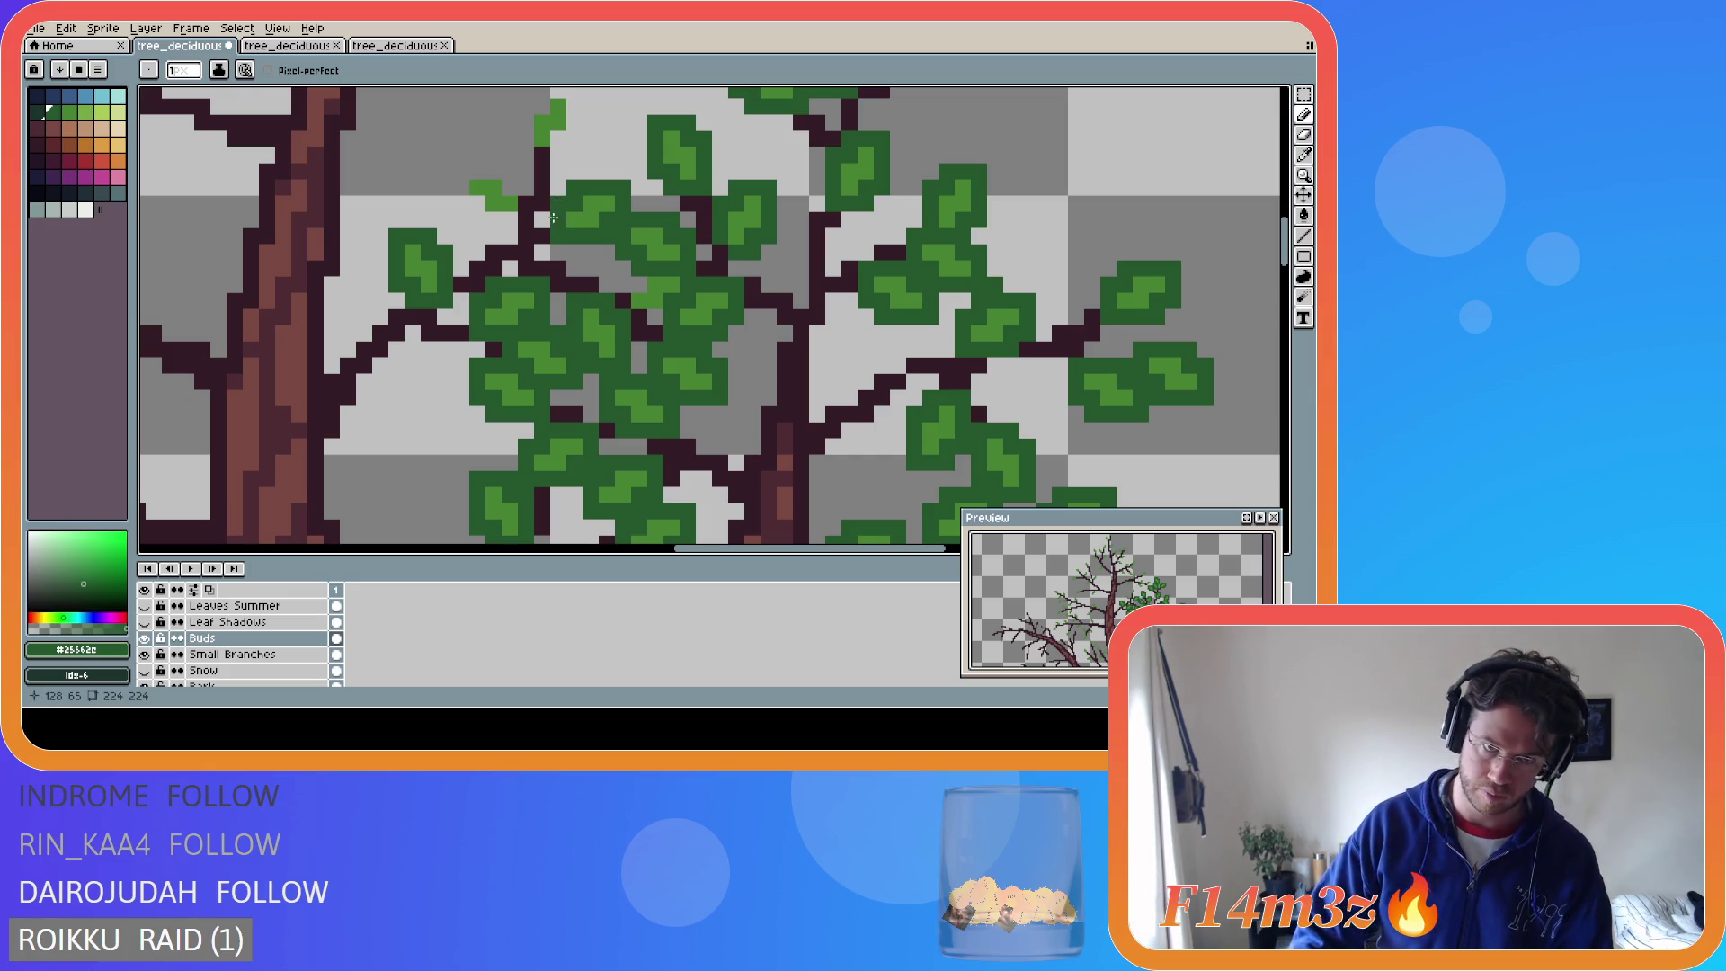
{"action": "left_click_drag", "start_coordinate": [469, 174], "coordinate": [462, 193]}
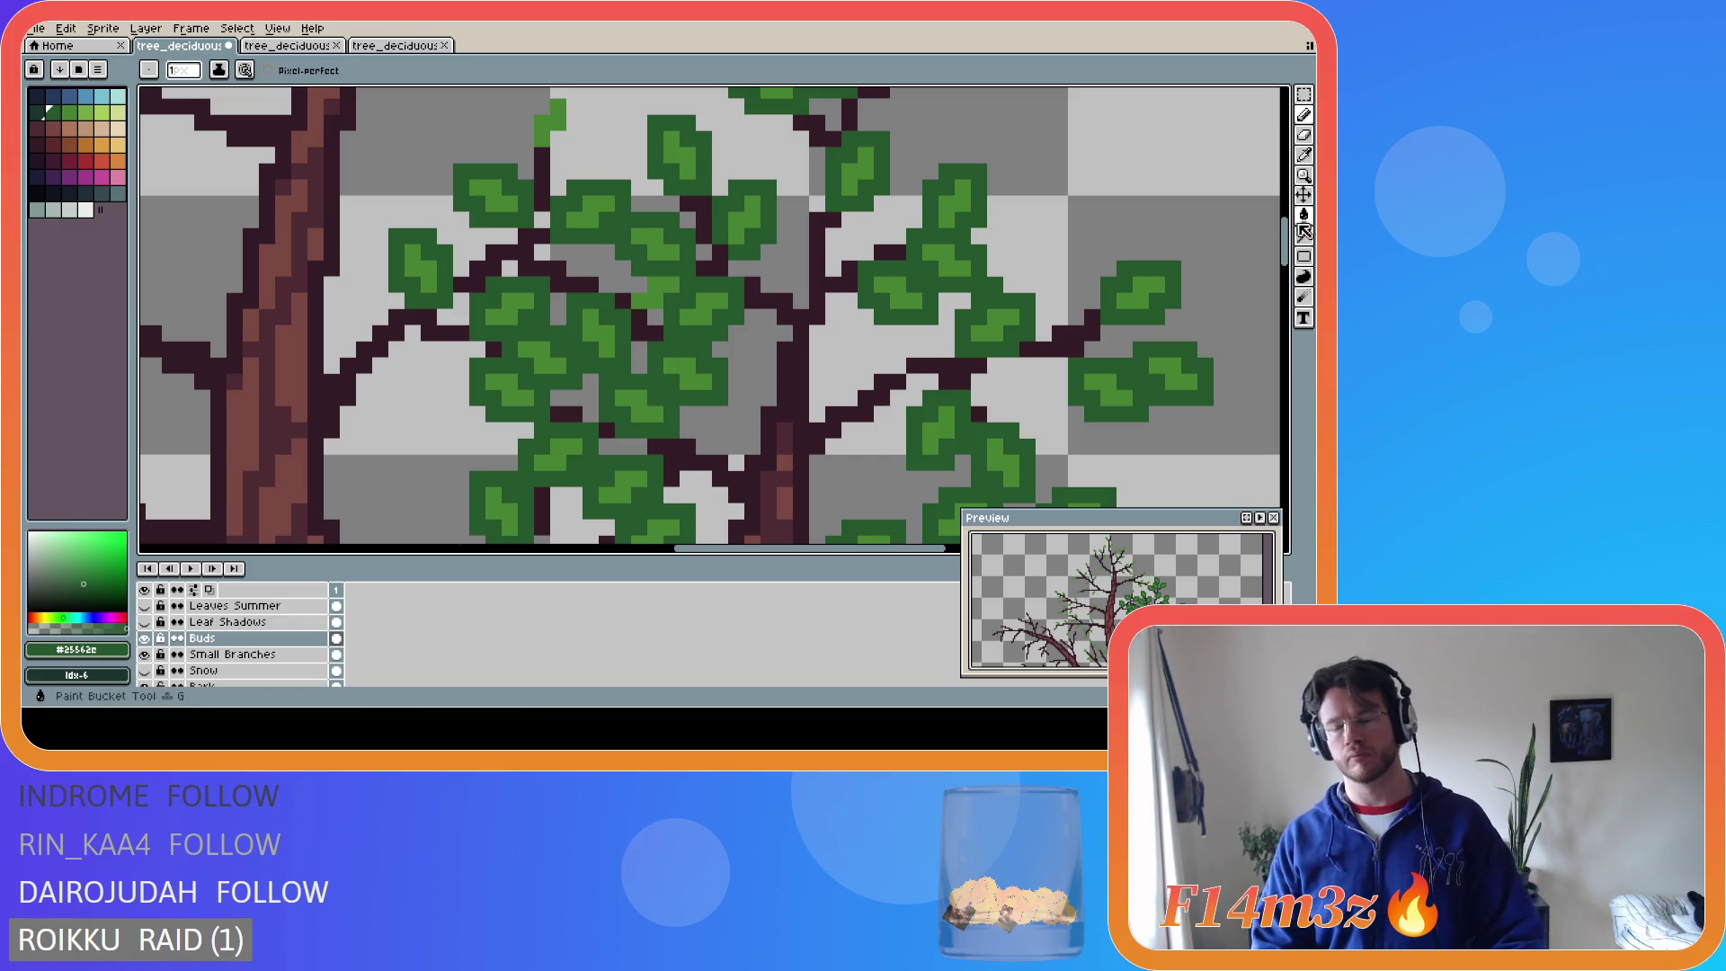
{"action": "left_click_drag", "start_coordinate": [1285, 245], "coordinate": [1285, 218]}
{"action": "left_click_drag", "start_coordinate": [522, 385], "coordinate": [558, 391]}
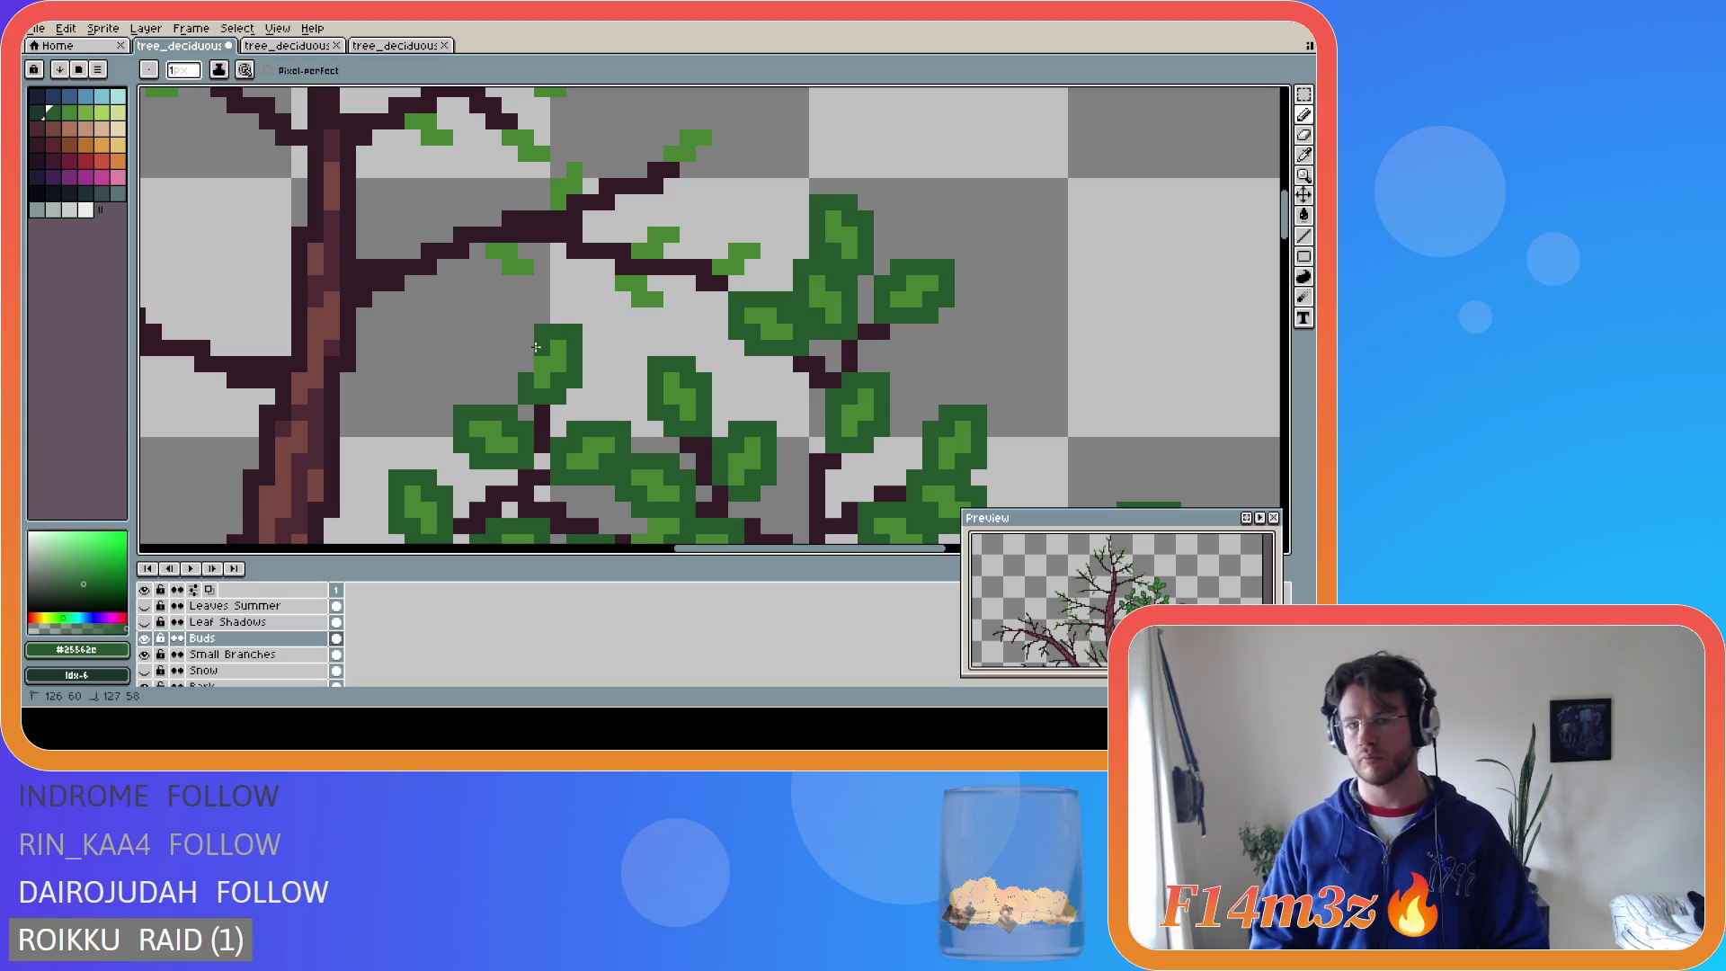
{"action": "key", "text": "ctrl+s"}
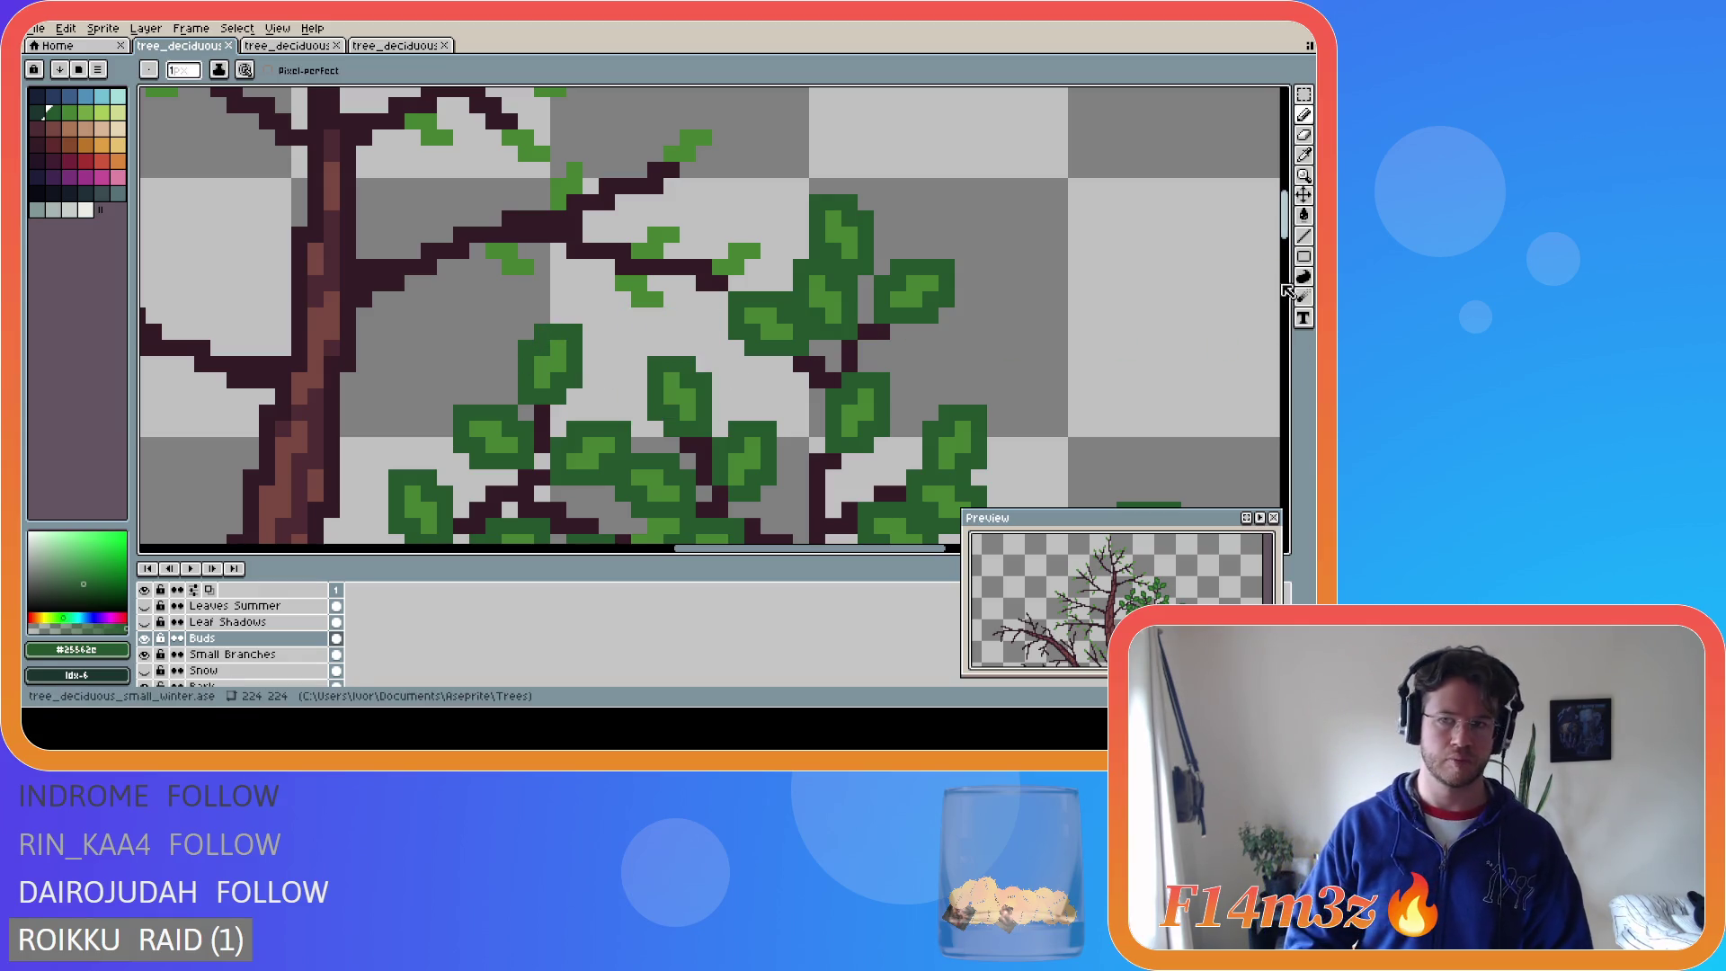
- Paint a dark-green leaf over a bud on the upper-middle branch and save the file
{"action": "left_click", "coordinate": [620, 302]}
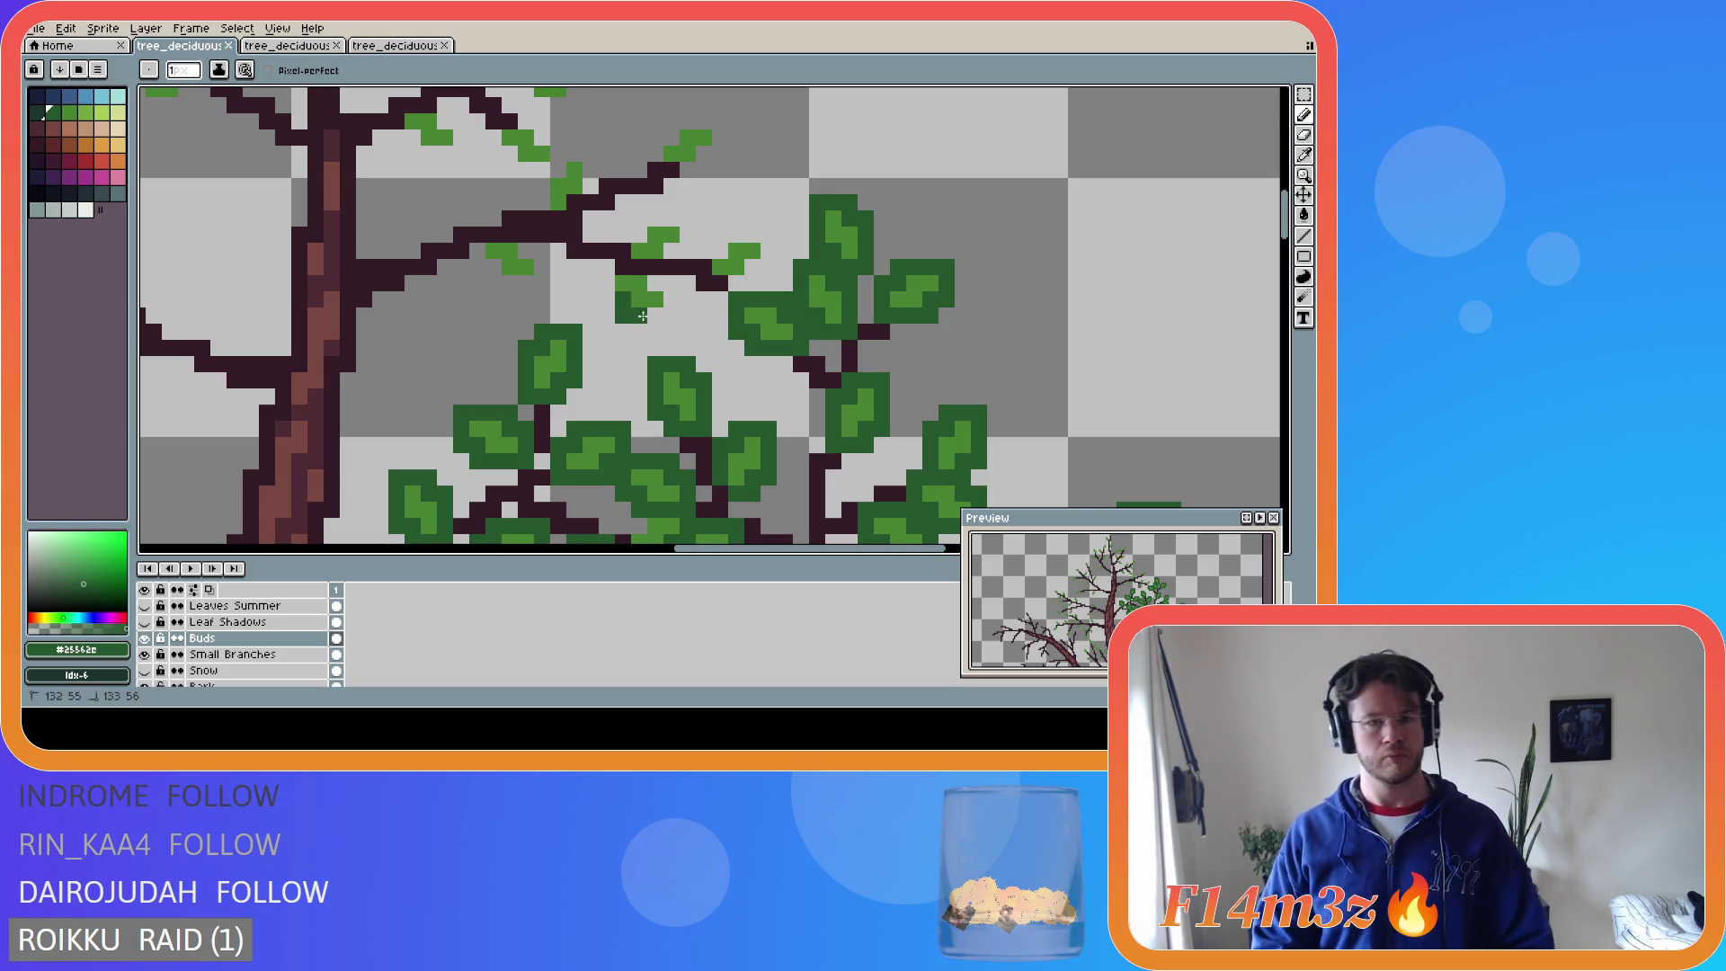
{"action": "mouse_move", "coordinate": [643, 270]}
{"action": "left_mouse_down"}
{"action": "mouse_move", "coordinate": [532, 261]}
{"action": "mouse_move", "coordinate": [543, 279]}
{"action": "mouse_move", "coordinate": [505, 233]}
{"action": "left_mouse_up"}
{"action": "mouse_move", "coordinate": [621, 255]}
{"action": "left_mouse_down"}
{"action": "mouse_move", "coordinate": [623, 239]}
{"action": "mouse_move", "coordinate": [685, 230]}
{"action": "mouse_move", "coordinate": [676, 251]}
{"action": "mouse_move", "coordinate": [712, 280]}
{"action": "mouse_move", "coordinate": [753, 269]}
{"action": "mouse_move", "coordinate": [760, 239]}
{"action": "mouse_move", "coordinate": [708, 251]}
{"action": "left_mouse_up"}
{"action": "key", "text": "ctrl+s"}
- Add more dark-green leaves climbing the upper-middle branch toward its tips
{"action": "mouse_move", "coordinate": [663, 171]}
{"action": "left_mouse_down"}
{"action": "mouse_move", "coordinate": [687, 173]}
{"action": "mouse_move", "coordinate": [710, 124]}
{"action": "mouse_move", "coordinate": [658, 137]}
{"action": "mouse_move", "coordinate": [655, 154]}
{"action": "mouse_move", "coordinate": [588, 157]}
{"action": "mouse_move", "coordinate": [542, 205]}
{"action": "mouse_move", "coordinate": [509, 154]}
{"action": "mouse_move", "coordinate": [522, 171]}
{"action": "mouse_move", "coordinate": [553, 140]}
{"action": "mouse_move", "coordinate": [539, 130]}
{"action": "mouse_move", "coordinate": [432, 124]}
{"action": "mouse_move", "coordinate": [464, 130]}
{"action": "mouse_move", "coordinate": [411, 157]}
{"action": "left_mouse_up"}
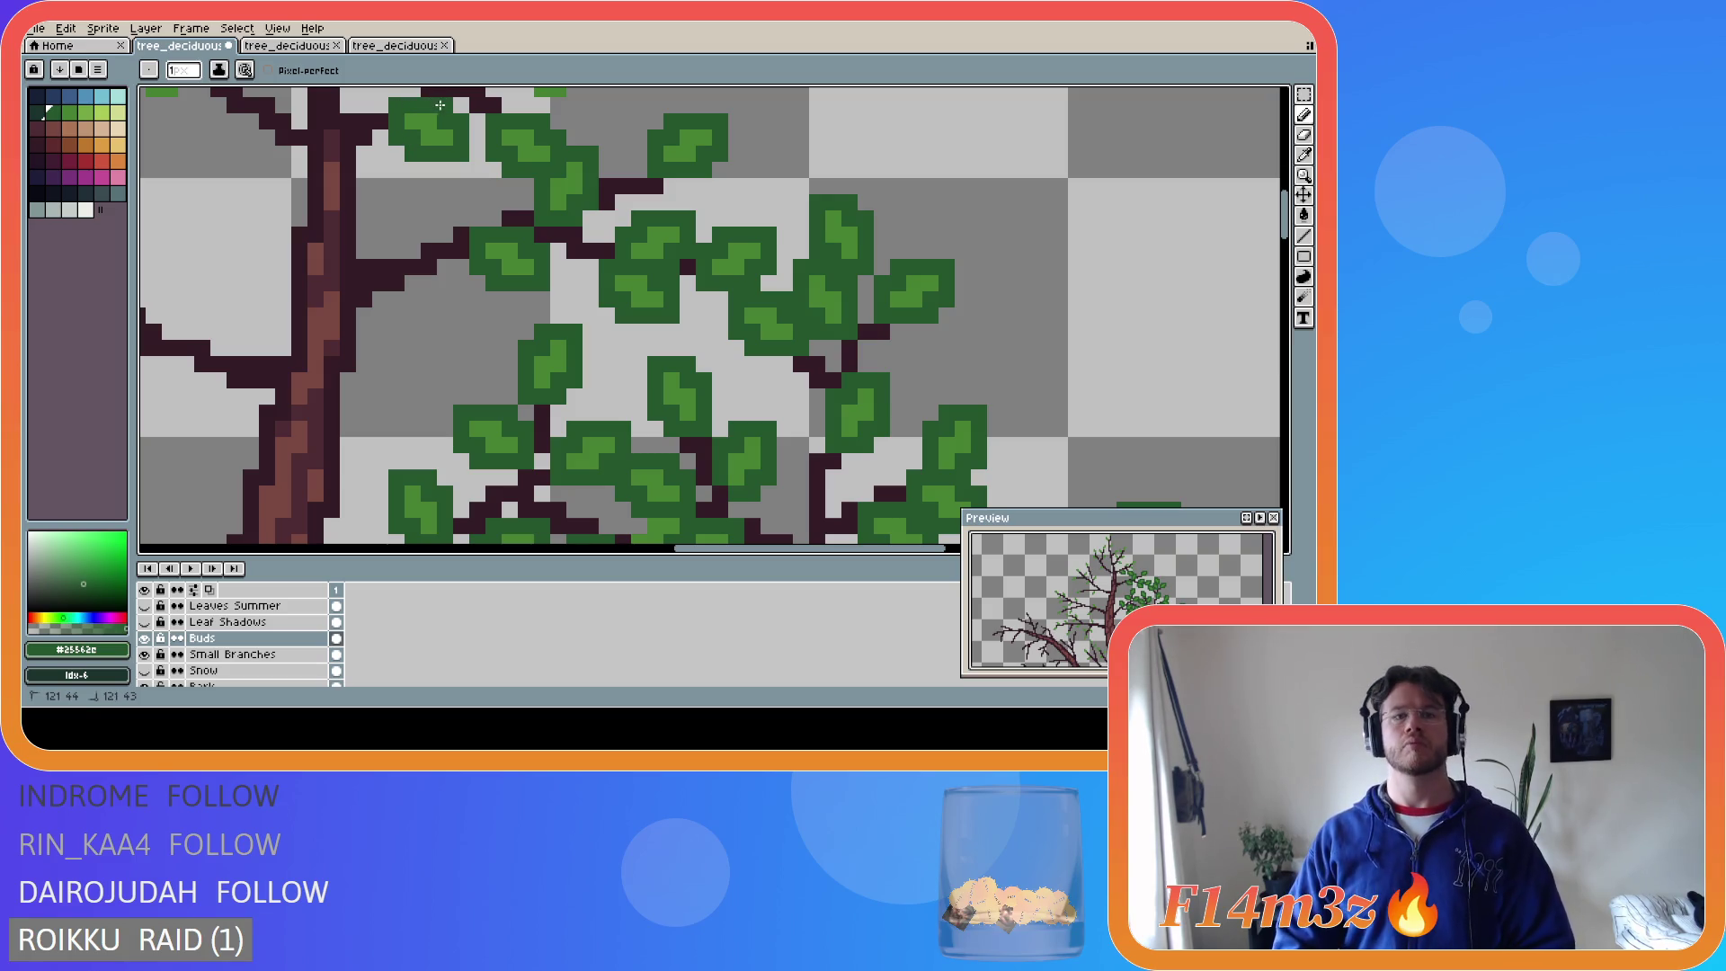
{"action": "scroll", "coordinate": [513, 219], "scroll_direction": "up", "scroll_amount": 3}
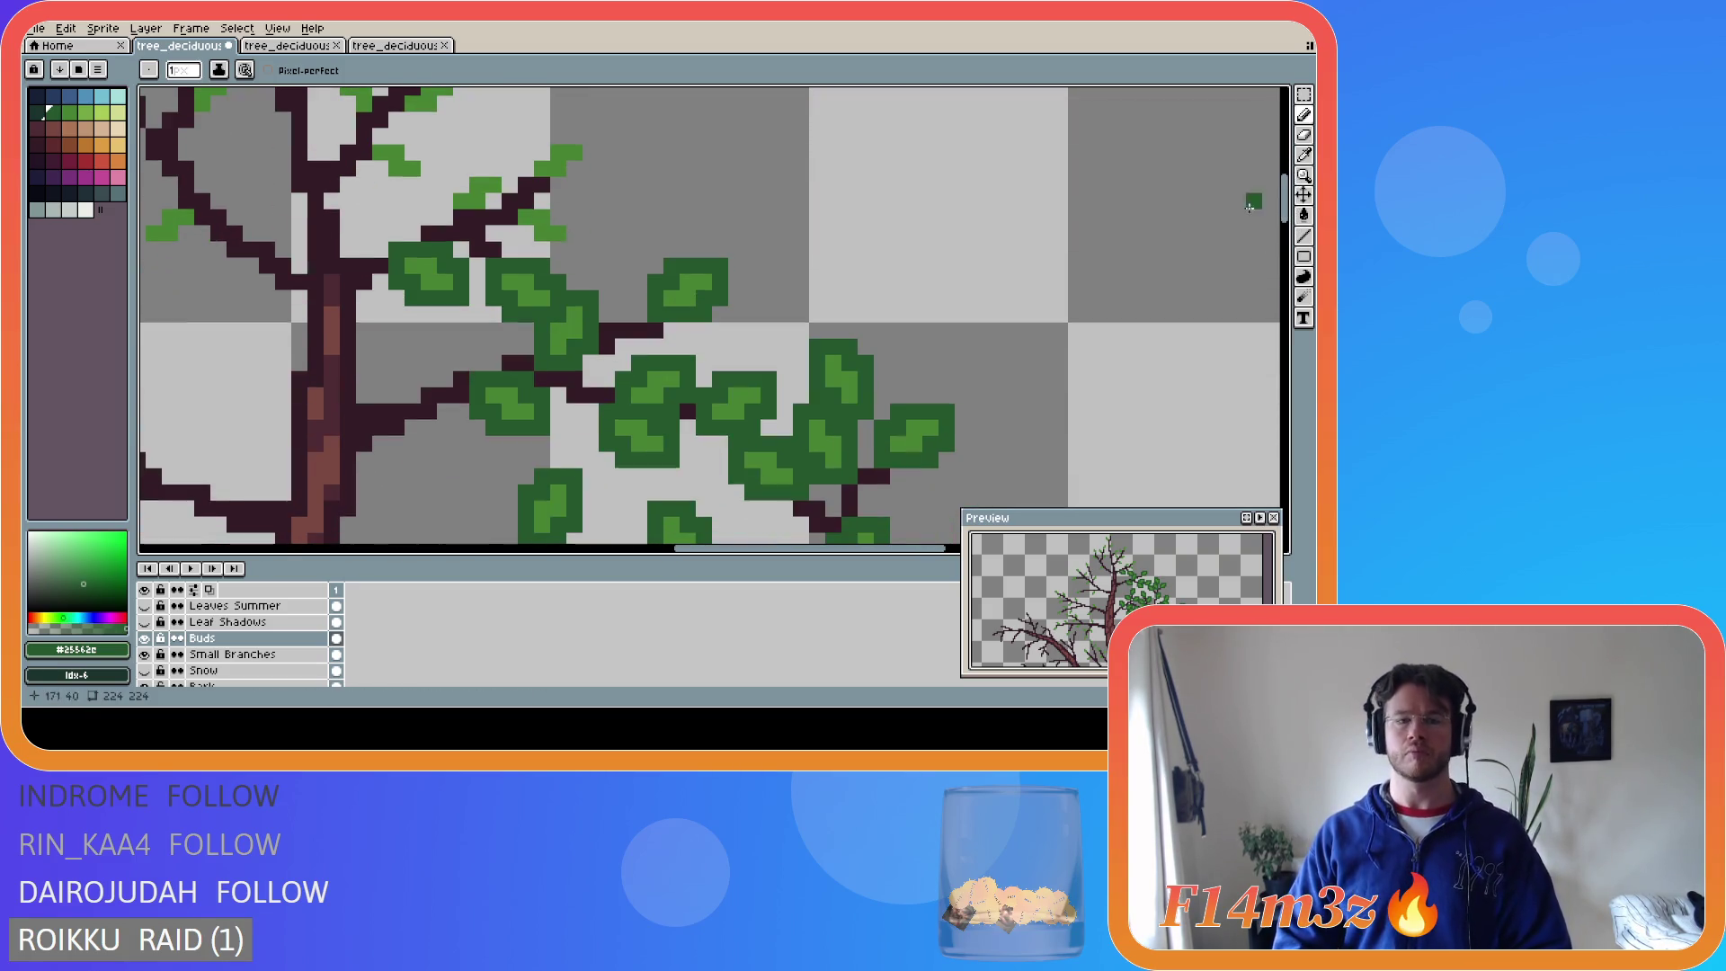
{"action": "left_click", "coordinate": [506, 227]}
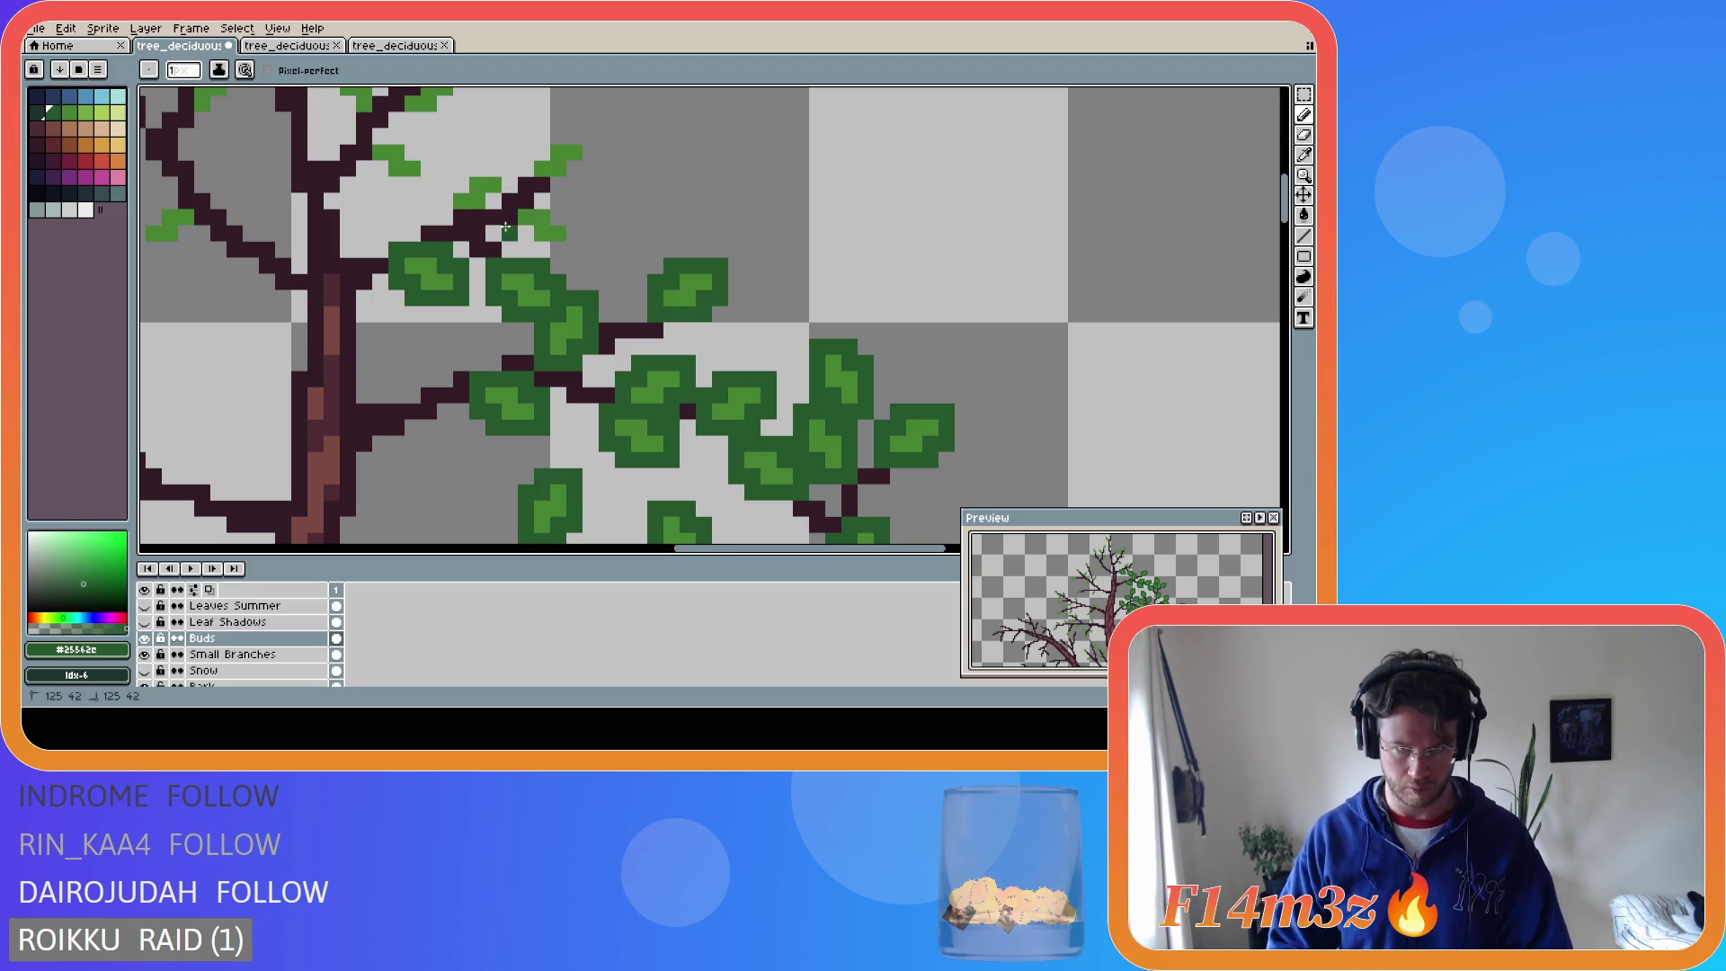
{"action": "mouse_move", "coordinate": [530, 244]}
{"action": "left_mouse_down"}
{"action": "mouse_move", "coordinate": [573, 229]}
{"action": "mouse_move", "coordinate": [546, 204]}
{"action": "mouse_move", "coordinate": [508, 218]}
{"action": "mouse_move", "coordinate": [556, 189]}
{"action": "left_mouse_up"}
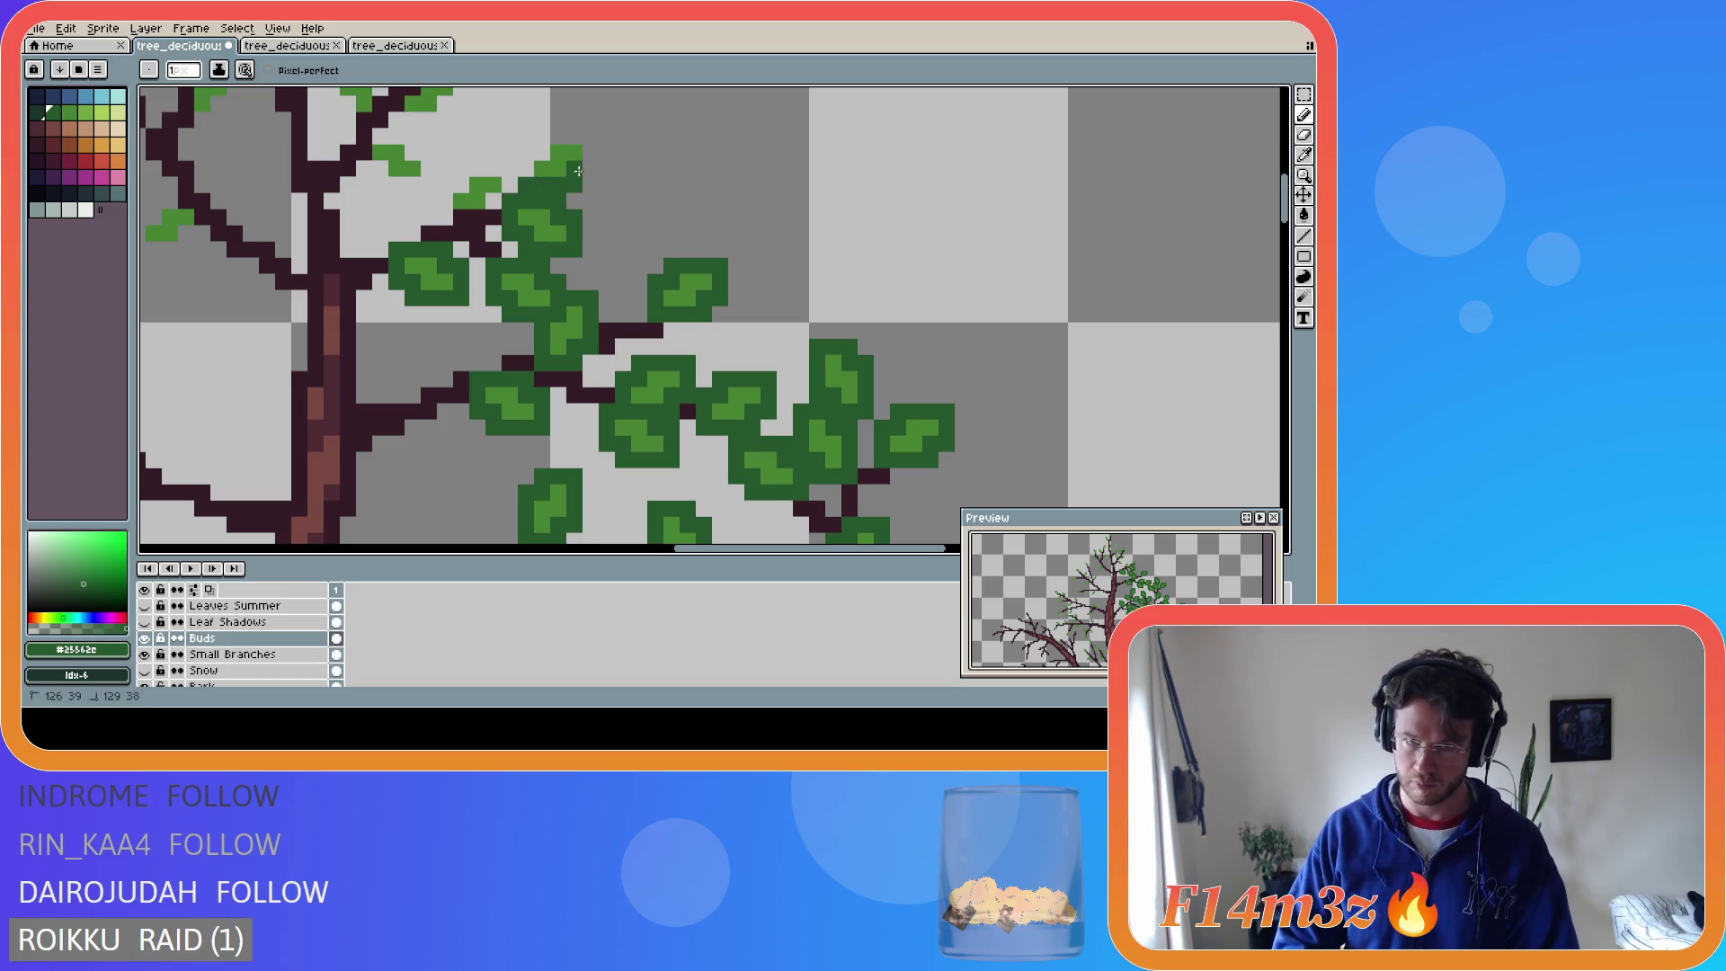
{"action": "left_click_drag", "start_coordinate": [570, 134], "coordinate": [526, 173]}
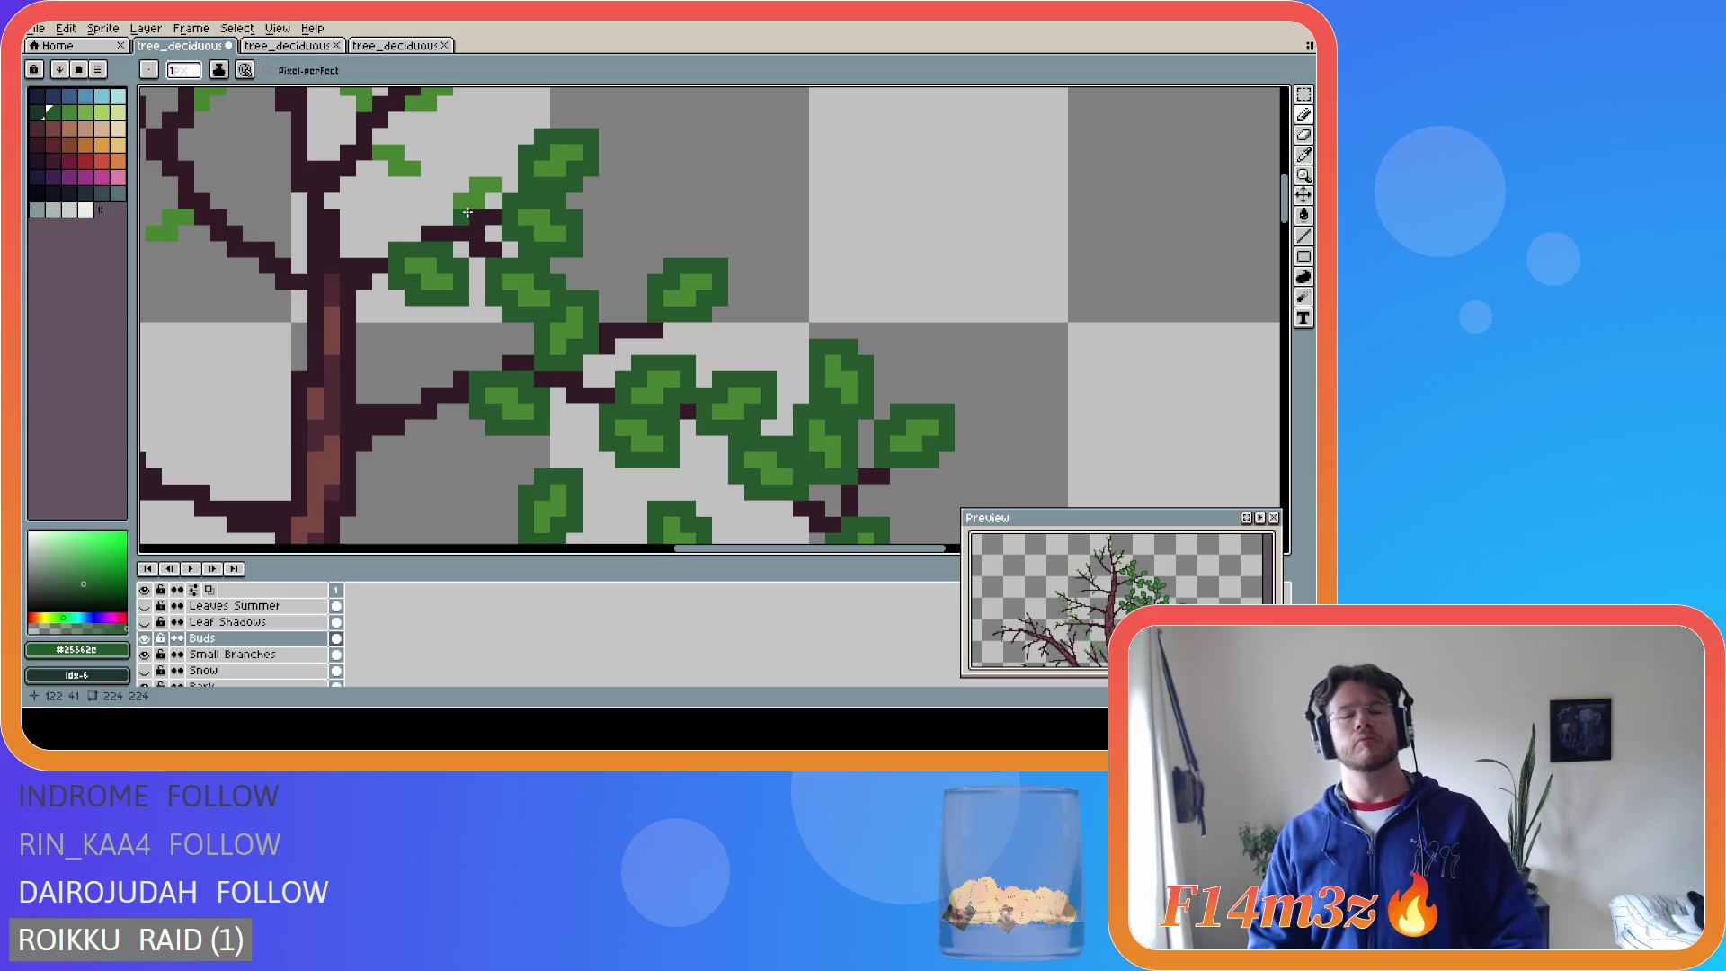
{"action": "left_click_drag", "start_coordinate": [492, 165], "coordinate": [445, 219]}
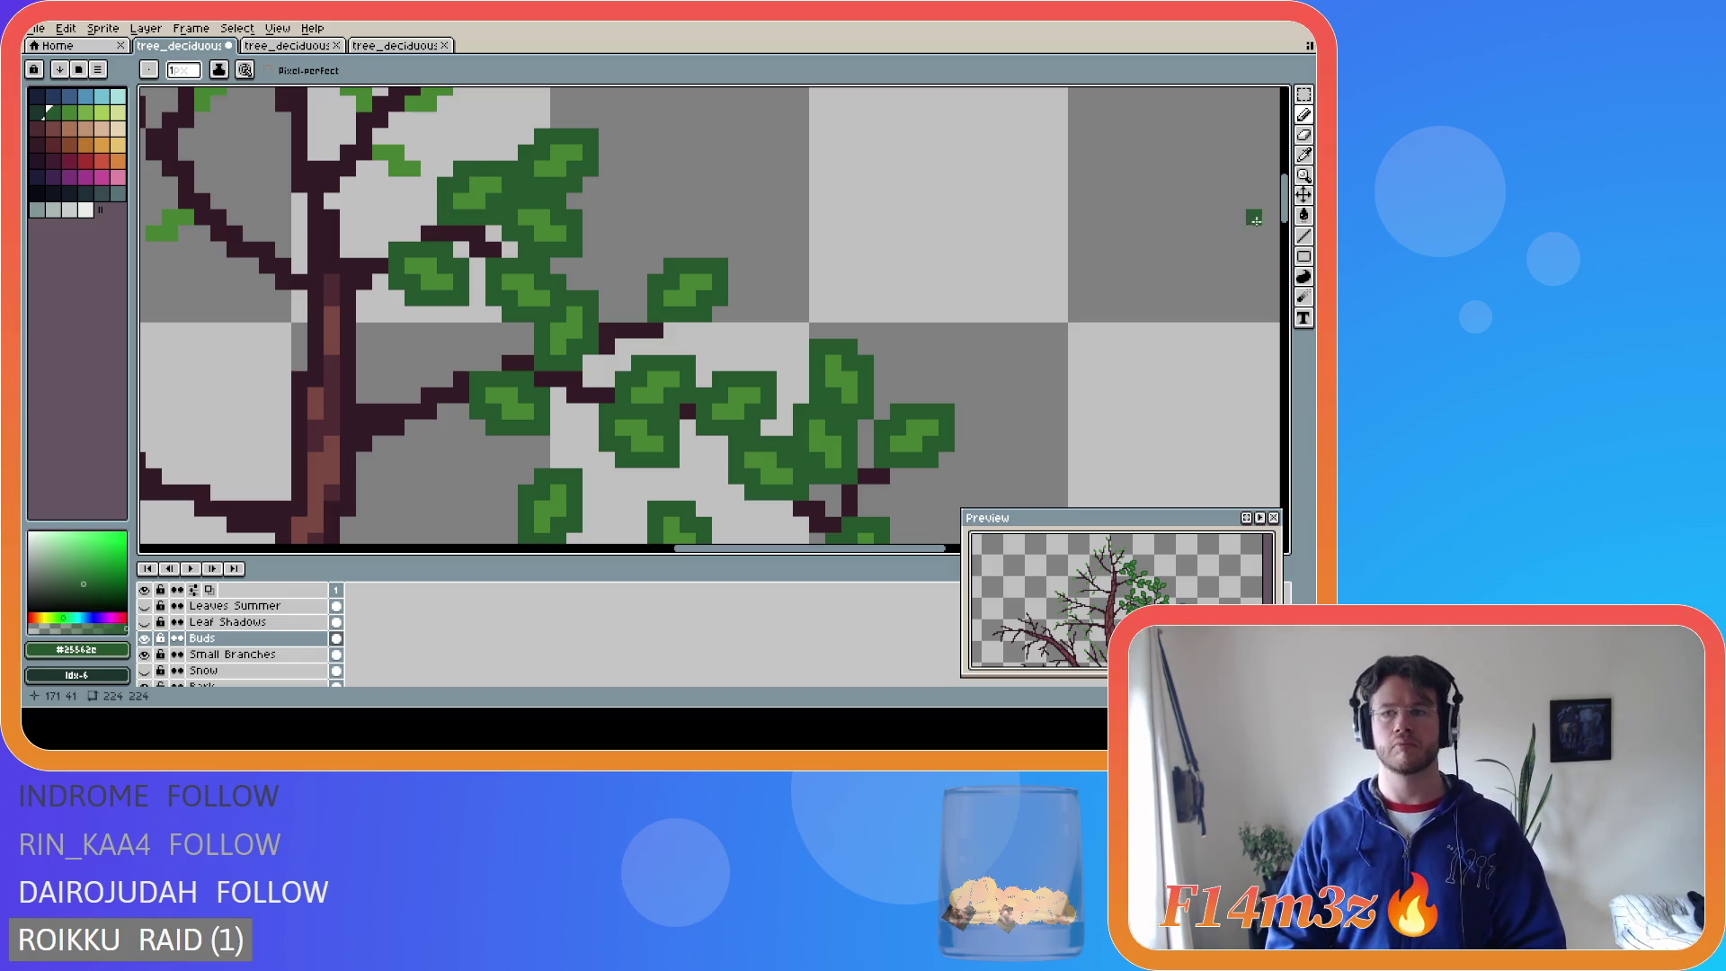
{"action": "scroll", "coordinate": [913, 216], "scroll_direction": "up", "scroll_amount": 5}
- Paint a dark-green leaf over a bud on the left branch, touching it up with the eraser
{"action": "left_click", "coordinate": [381, 397]}
{"action": "left_click", "coordinate": [379, 413]}
{"action": "mouse_move", "coordinate": [380, 414]}
{"action": "left_mouse_down"}
{"action": "mouse_move", "coordinate": [424, 416]}
{"action": "mouse_move", "coordinate": [415, 383]}
{"action": "mouse_move", "coordinate": [368, 389]}
{"action": "mouse_move", "coordinate": [435, 351]}
{"action": "mouse_move", "coordinate": [426, 305]}
{"action": "mouse_move", "coordinate": [411, 315]}
{"action": "mouse_move", "coordinate": [430, 233]}
{"action": "mouse_move", "coordinate": [386, 215]}
{"action": "mouse_move", "coordinate": [397, 283]}
{"action": "left_mouse_up"}
{"action": "key", "text": "e"}
{"action": "mouse_move", "coordinate": [413, 203]}
{"action": "left_mouse_down"}
{"action": "mouse_move", "coordinate": [380, 203]}
{"action": "mouse_move", "coordinate": [463, 184]}
{"action": "mouse_move", "coordinate": [479, 213]}
{"action": "left_mouse_up"}
{"action": "key", "text": "b"}
{"action": "left_click", "coordinate": [429, 222]}
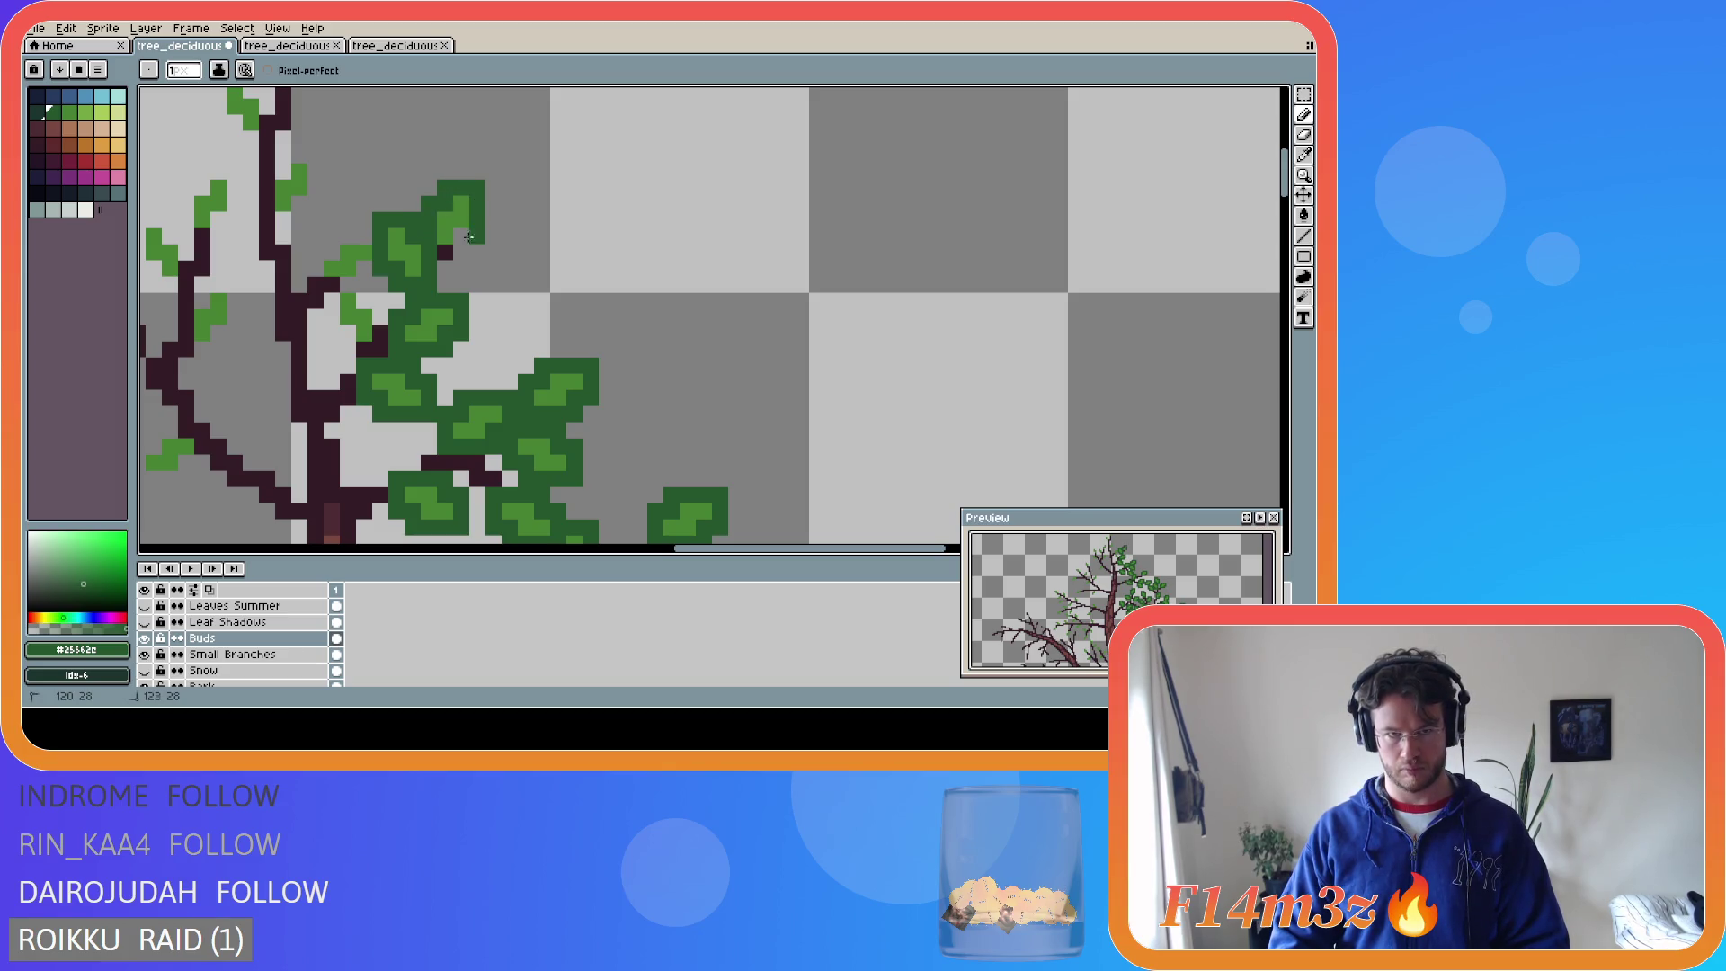
{"action": "left_click", "coordinate": [445, 252]}
{"action": "mouse_move", "coordinate": [364, 235]}
{"action": "left_mouse_down"}
{"action": "mouse_move", "coordinate": [329, 251]}
{"action": "mouse_move", "coordinate": [316, 286]}
{"action": "mouse_move", "coordinate": [364, 282]}
{"action": "mouse_move", "coordinate": [332, 328]}
{"action": "mouse_move", "coordinate": [380, 332]}
{"action": "mouse_move", "coordinate": [381, 301]}
{"action": "mouse_move", "coordinate": [364, 301]}
{"action": "left_mouse_up"}
{"action": "left_click_drag", "start_coordinate": [693, 548], "coordinate": [590, 547]}
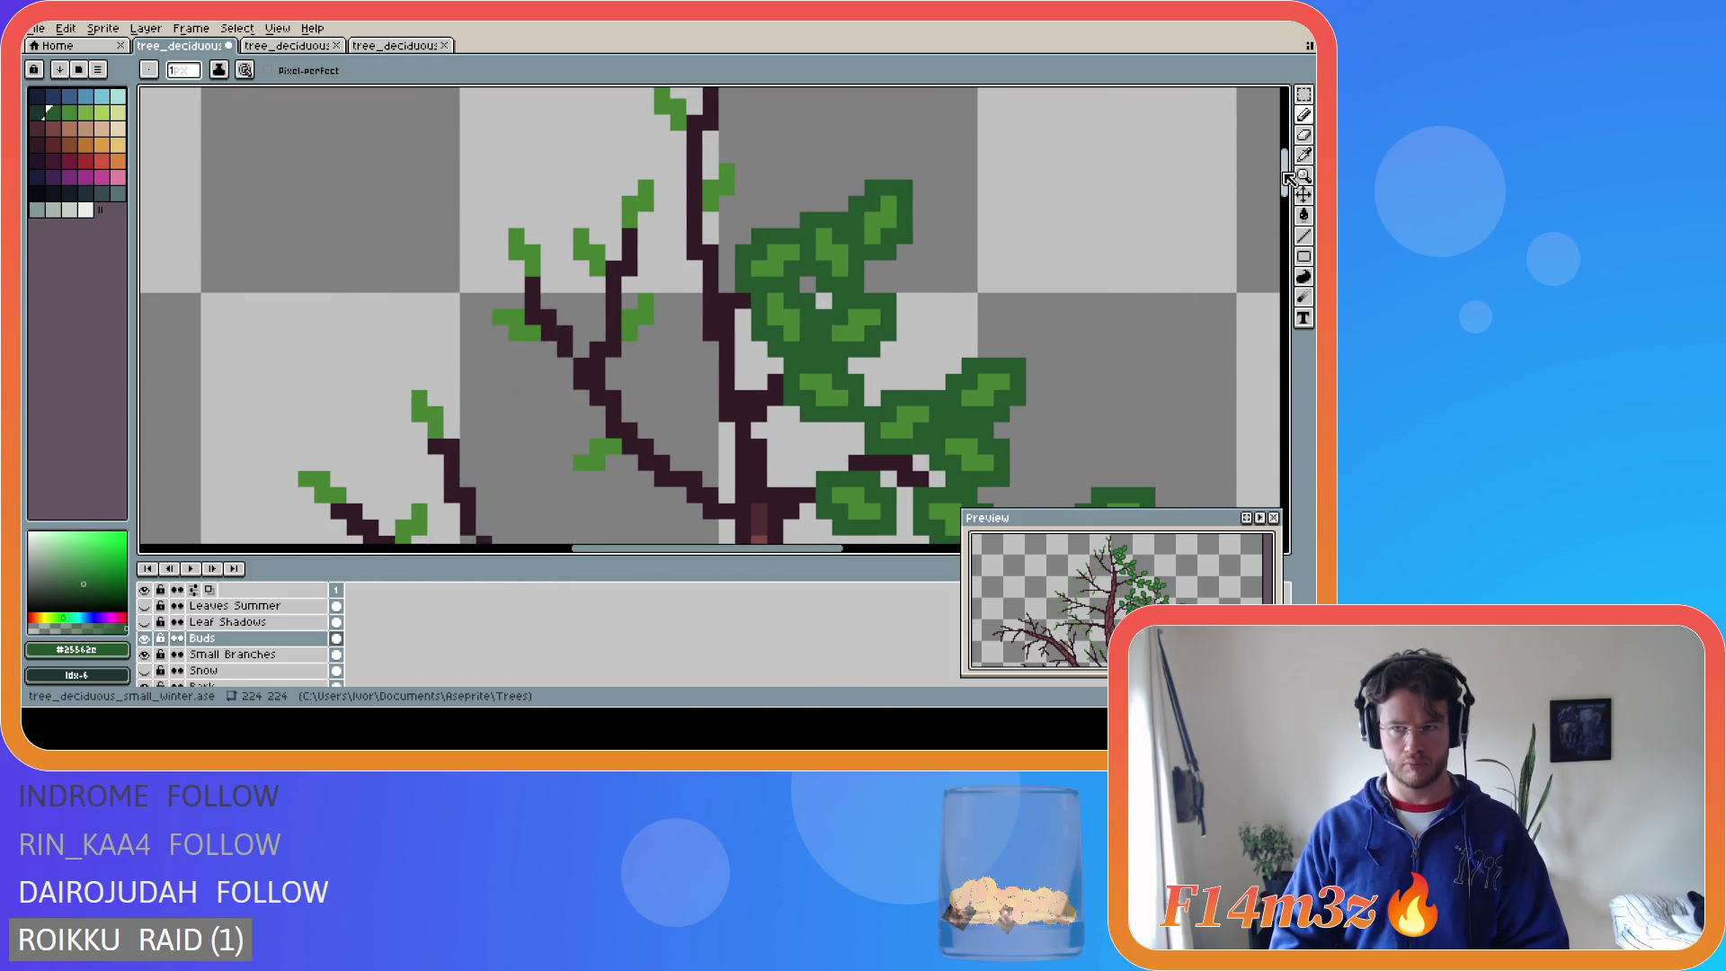
{"action": "scroll", "coordinate": [1272, 170], "scroll_direction": "up", "scroll_amount": 2}
- Enlarge the leaves at the upper branch tips and fill out the lower-left leaf
{"action": "mouse_move", "coordinate": [724, 168]}
{"action": "left_mouse_down"}
{"action": "mouse_move", "coordinate": [694, 183]}
{"action": "mouse_move", "coordinate": [693, 132]}
{"action": "mouse_move", "coordinate": [734, 116]}
{"action": "mouse_move", "coordinate": [746, 153]}
{"action": "left_mouse_up"}
{"action": "mouse_move", "coordinate": [710, 259]}
{"action": "left_mouse_down"}
{"action": "mouse_move", "coordinate": [706, 283]}
{"action": "mouse_move", "coordinate": [733, 261]}
{"action": "mouse_move", "coordinate": [743, 288]}
{"action": "mouse_move", "coordinate": [692, 328]}
{"action": "mouse_move", "coordinate": [692, 274]}
{"action": "mouse_move", "coordinate": [662, 241]}
{"action": "mouse_move", "coordinate": [692, 232]}
{"action": "mouse_move", "coordinate": [697, 256]}
{"action": "mouse_move", "coordinate": [689, 203]}
{"action": "mouse_move", "coordinate": [642, 184]}
{"action": "mouse_move", "coordinate": [664, 249]}
{"action": "mouse_move", "coordinate": [634, 277]}
{"action": "mouse_move", "coordinate": [665, 310]}
{"action": "mouse_move", "coordinate": [625, 344]}
{"action": "mouse_move", "coordinate": [609, 324]}
{"action": "mouse_move", "coordinate": [569, 328]}
{"action": "mouse_move", "coordinate": [607, 393]}
{"action": "mouse_move", "coordinate": [614, 360]}
{"action": "mouse_move", "coordinate": [543, 386]}
{"action": "mouse_move", "coordinate": [545, 339]}
{"action": "mouse_move", "coordinate": [511, 323]}
{"action": "mouse_move", "coordinate": [496, 369]}
{"action": "mouse_move", "coordinate": [535, 399]}
{"action": "mouse_move", "coordinate": [525, 426]}
{"action": "mouse_move", "coordinate": [486, 416]}
{"action": "mouse_move", "coordinate": [548, 454]}
{"action": "mouse_move", "coordinate": [518, 407]}
{"action": "left_mouse_up"}
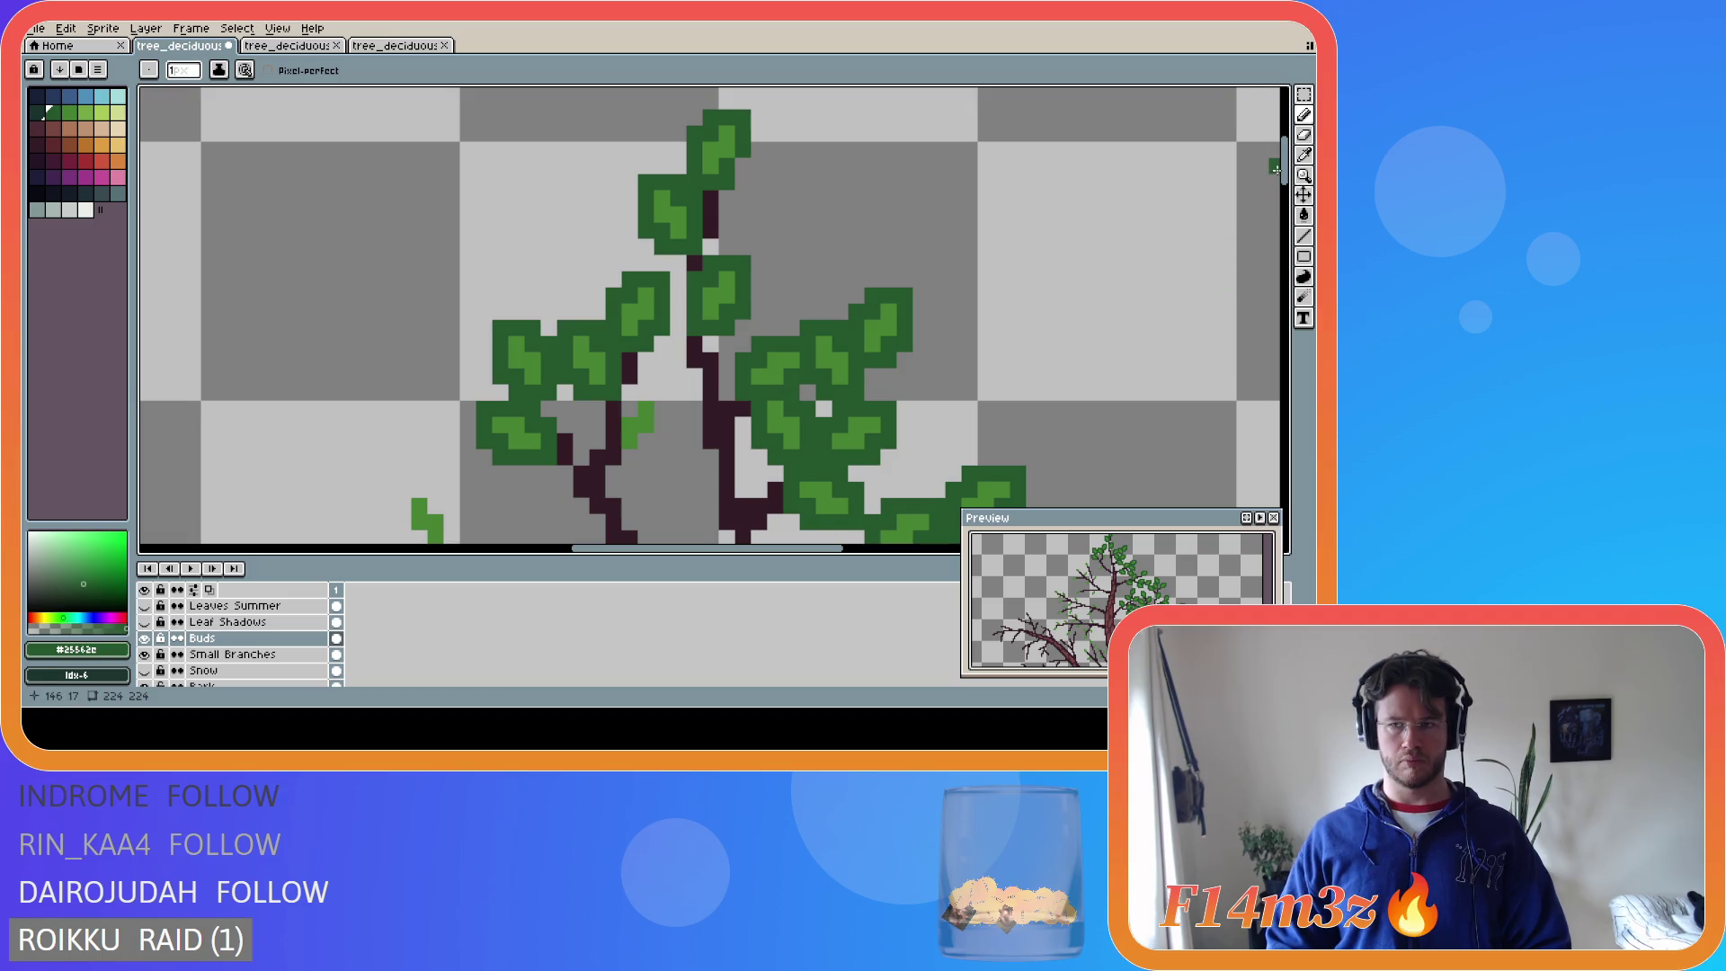
{"action": "left_click_drag", "start_coordinate": [1285, 171], "coordinate": [1301, 208]}
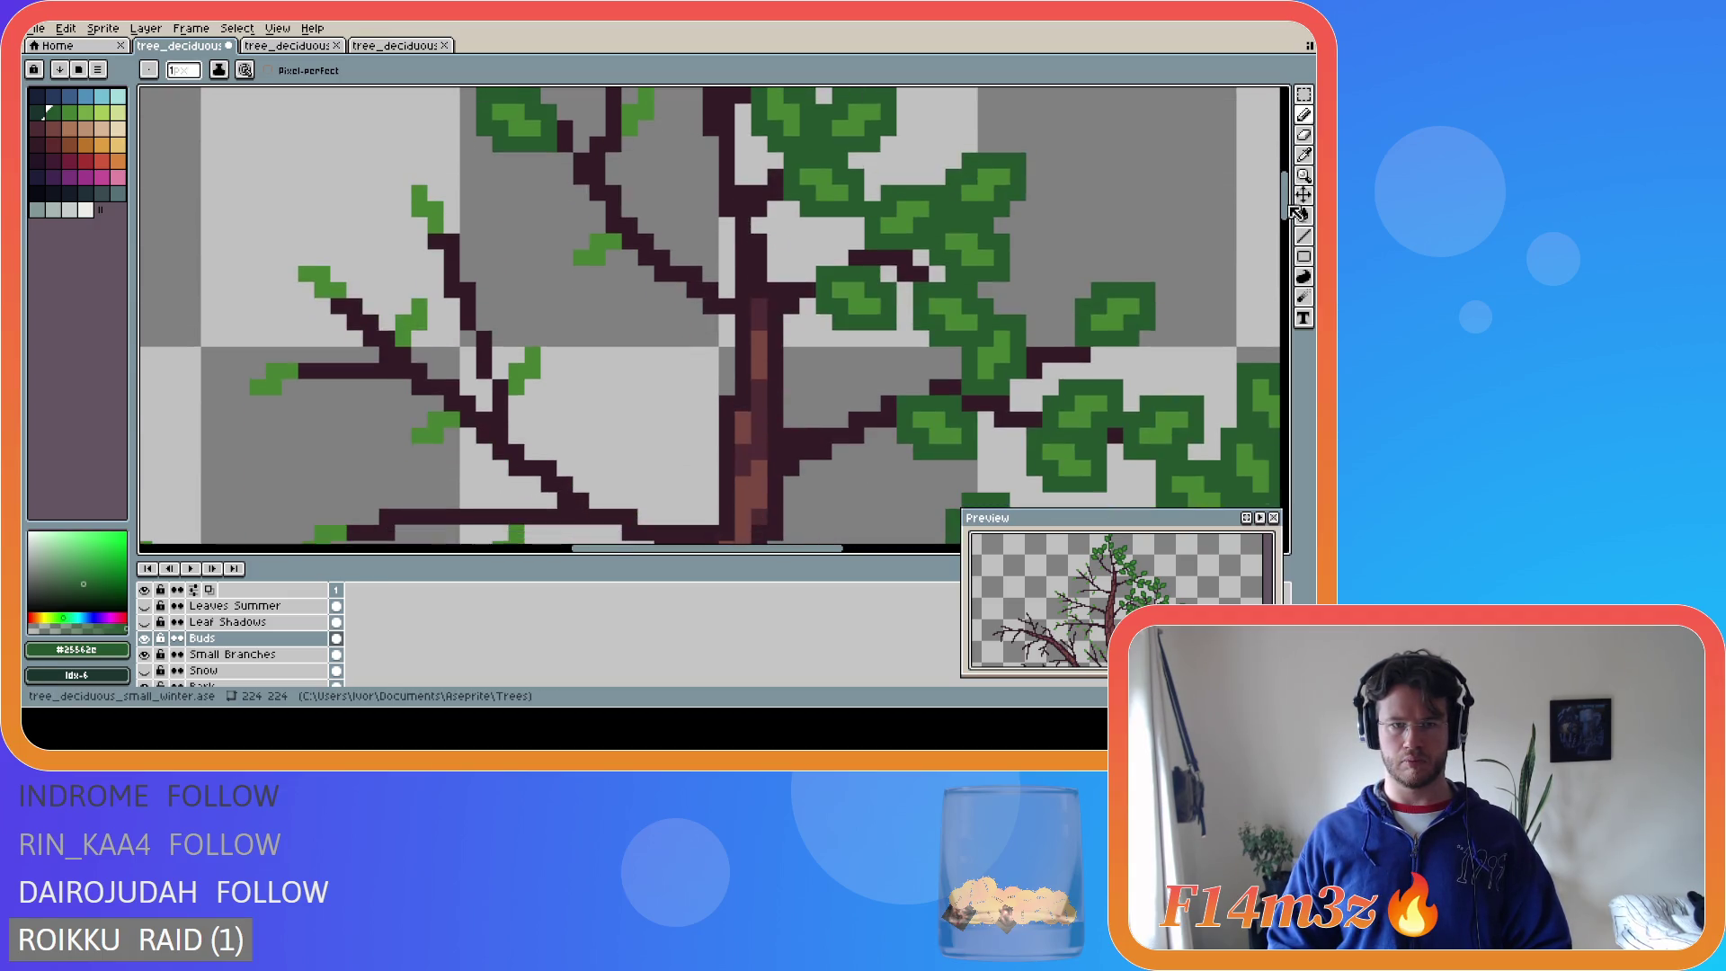
{"action": "scroll", "coordinate": [645, 162], "scroll_direction": "up", "scroll_amount": 2}
{"action": "mouse_move", "coordinate": [644, 162]}
{"action": "left_mouse_down"}
{"action": "mouse_move", "coordinate": [664, 193]}
{"action": "mouse_move", "coordinate": [633, 228]}
{"action": "left_mouse_up"}
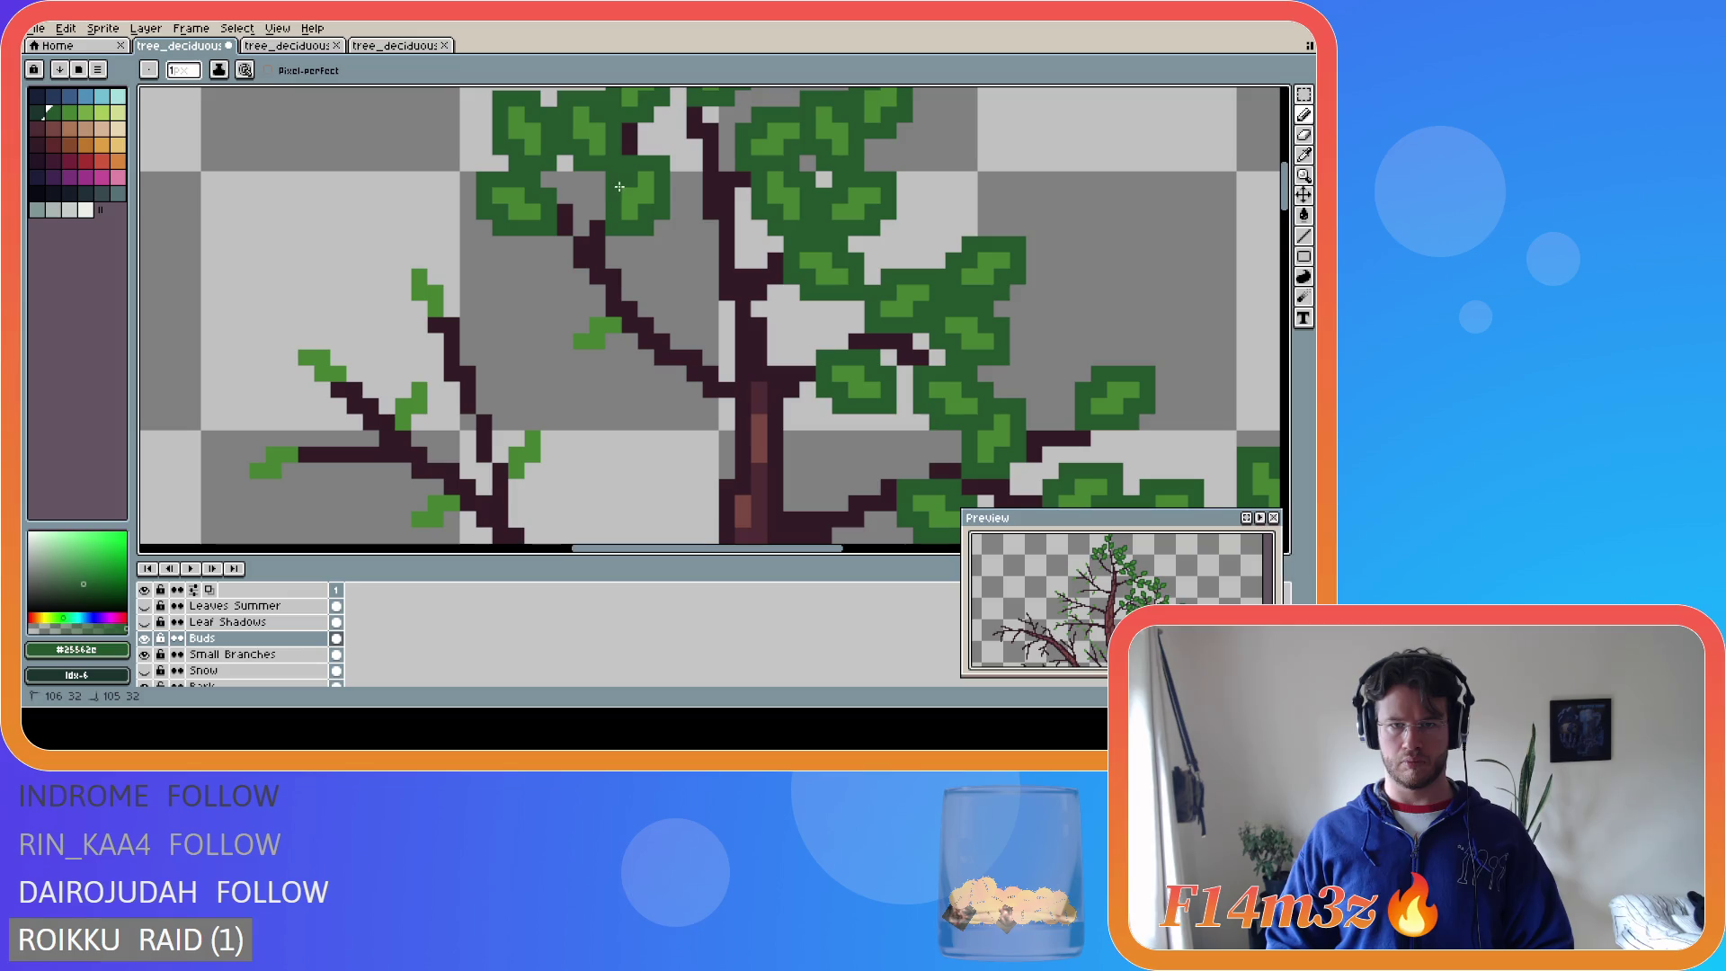
{"action": "left_click", "coordinate": [596, 309]}
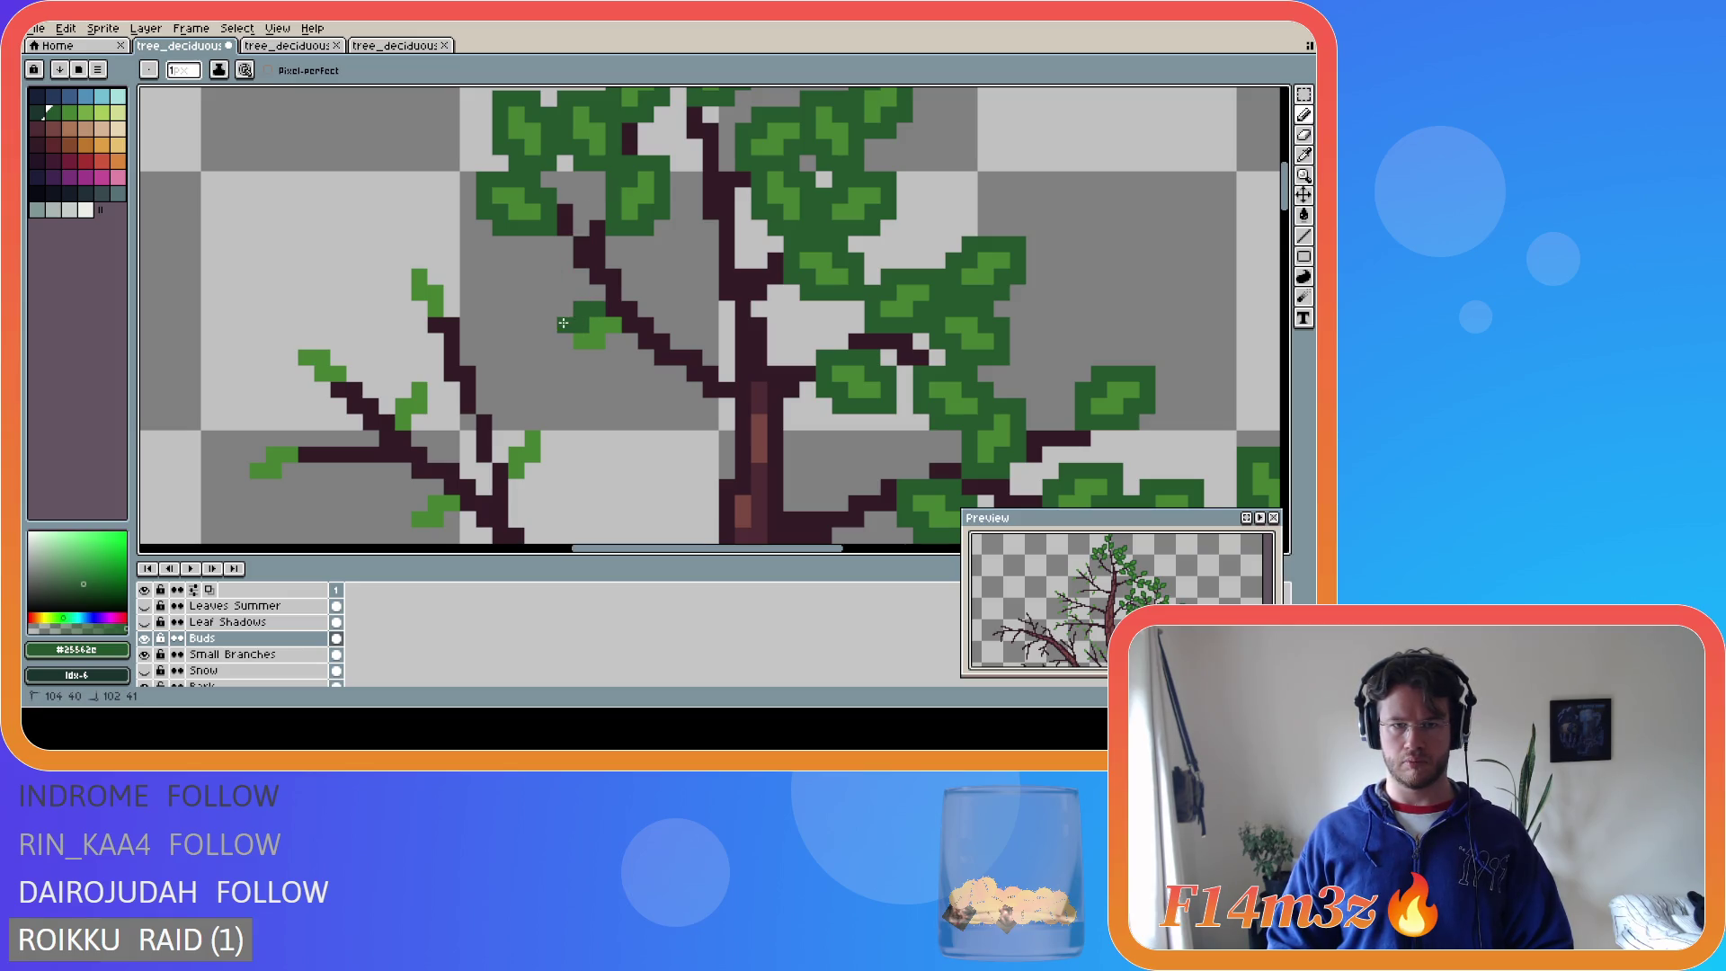
{"action": "left_click_drag", "start_coordinate": [569, 353], "coordinate": [608, 356]}
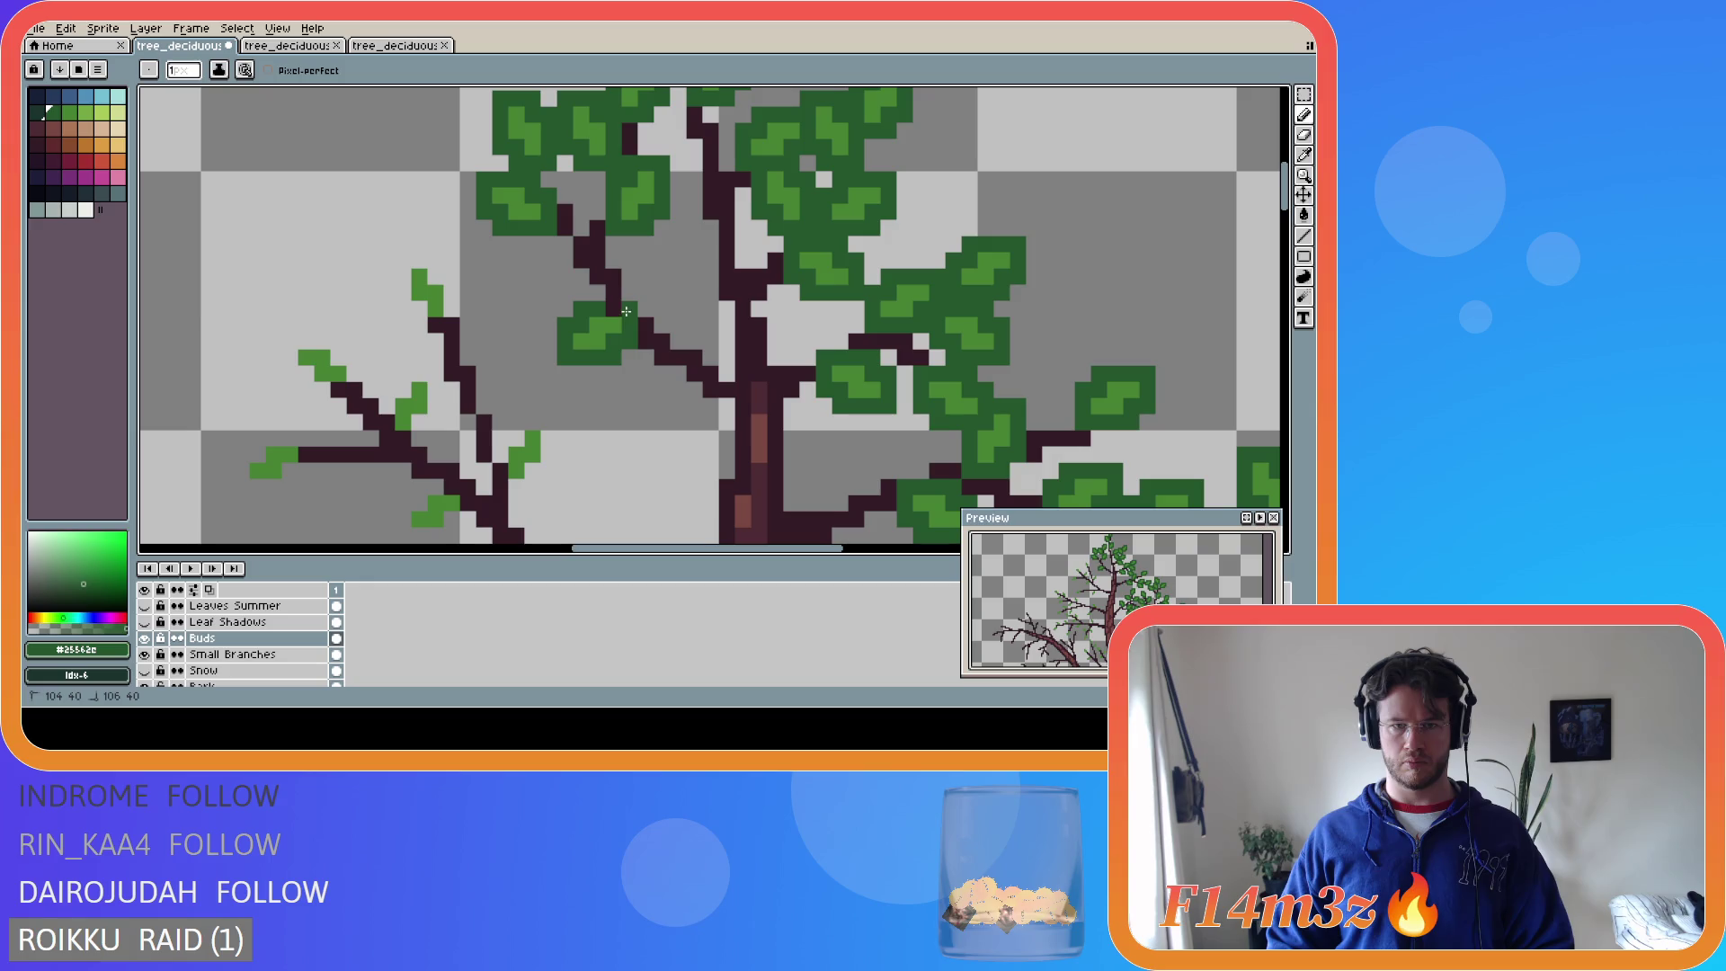
{"action": "mouse_move", "coordinate": [451, 325]}
{"action": "left_mouse_down"}
{"action": "mouse_move", "coordinate": [452, 281]}
{"action": "mouse_move", "coordinate": [401, 261]}
{"action": "mouse_move", "coordinate": [417, 310]}
{"action": "left_mouse_up"}
- Outline three new dark-green leaves on the lower-left branch tips, undoing a stray pixel
{"action": "mouse_move", "coordinate": [500, 460]}
{"action": "left_mouse_down"}
{"action": "mouse_move", "coordinate": [539, 419]}
{"action": "mouse_move", "coordinate": [526, 492]}
{"action": "mouse_move", "coordinate": [500, 483]}
{"action": "left_mouse_up"}
{"action": "left_click", "coordinate": [444, 441]}
{"action": "left_click", "coordinate": [414, 428]}
{"action": "mouse_move", "coordinate": [432, 414]}
{"action": "left_mouse_down"}
{"action": "mouse_move", "coordinate": [432, 368]}
{"action": "mouse_move", "coordinate": [384, 409]}
{"action": "mouse_move", "coordinate": [403, 439]}
{"action": "mouse_move", "coordinate": [338, 339]}
{"action": "mouse_move", "coordinate": [285, 355]}
{"action": "mouse_move", "coordinate": [310, 391]}
{"action": "mouse_move", "coordinate": [350, 391]}
{"action": "mouse_move", "coordinate": [281, 434]}
{"action": "mouse_move", "coordinate": [293, 485]}
{"action": "left_mouse_up"}
{"action": "left_click", "coordinate": [323, 424]}
{"action": "key", "text": "ctrl+z"}
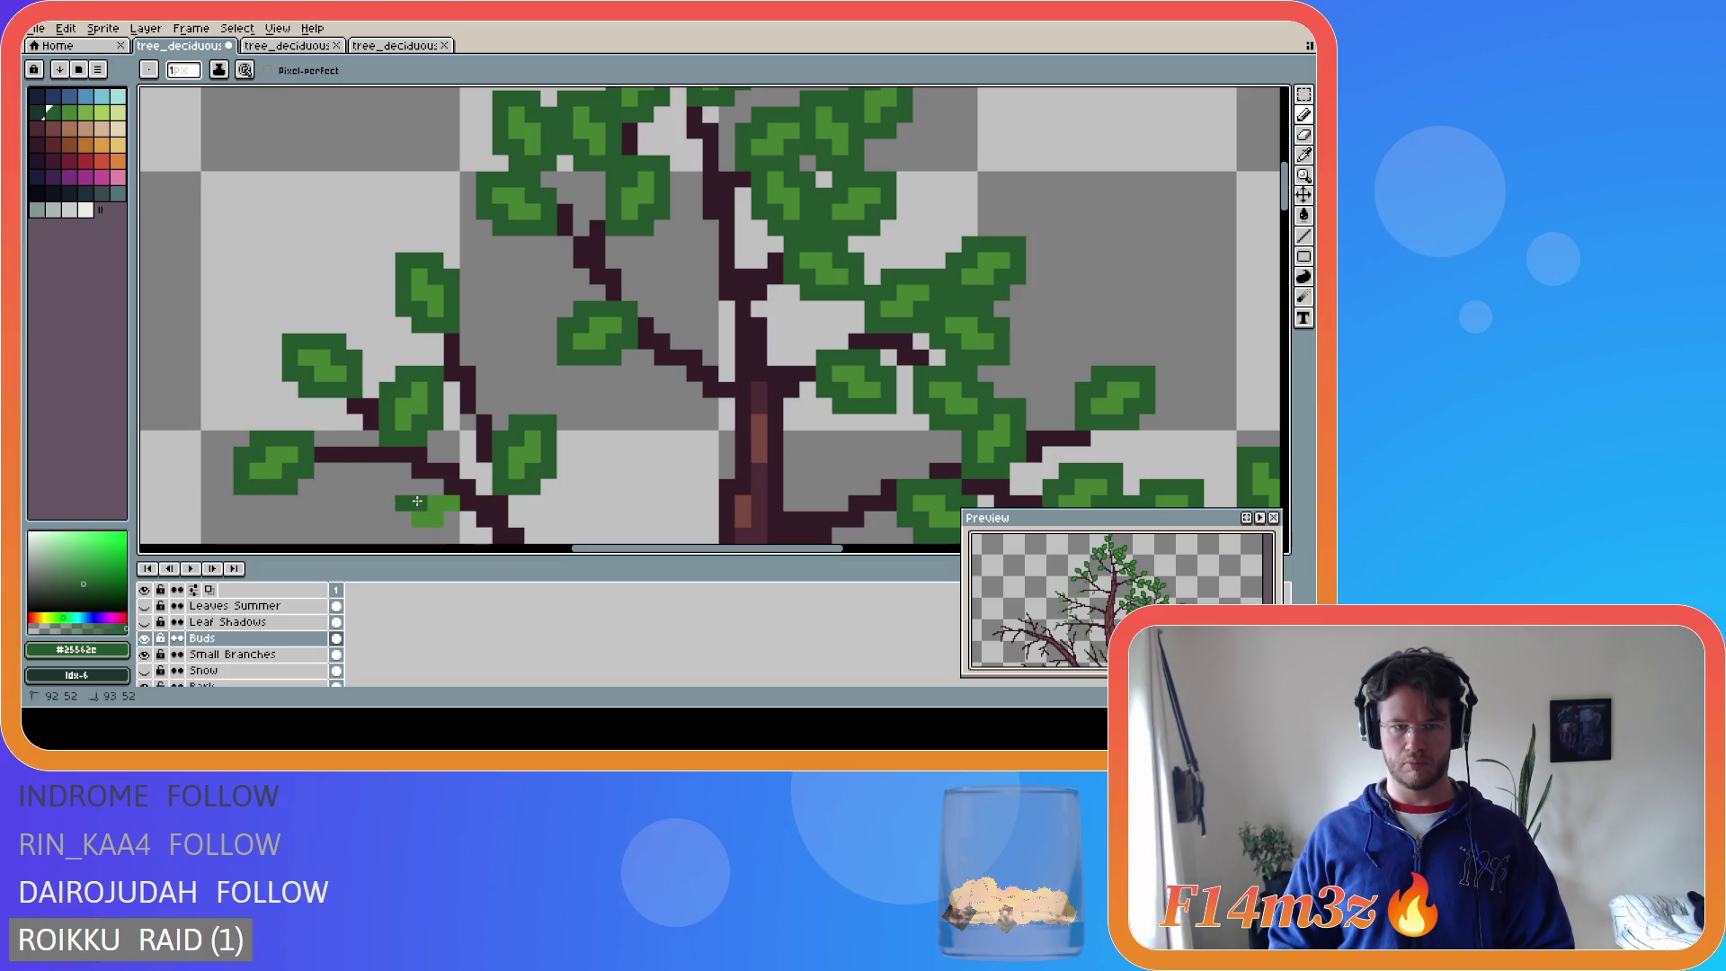
{"action": "mouse_move", "coordinate": [403, 512]}
{"action": "left_mouse_down"}
{"action": "mouse_move", "coordinate": [407, 538]}
{"action": "mouse_move", "coordinate": [449, 538]}
{"action": "mouse_move", "coordinate": [459, 519]}
{"action": "mouse_move", "coordinate": [468, 489]}
{"action": "mouse_move", "coordinate": [415, 485]}
{"action": "left_mouse_up"}
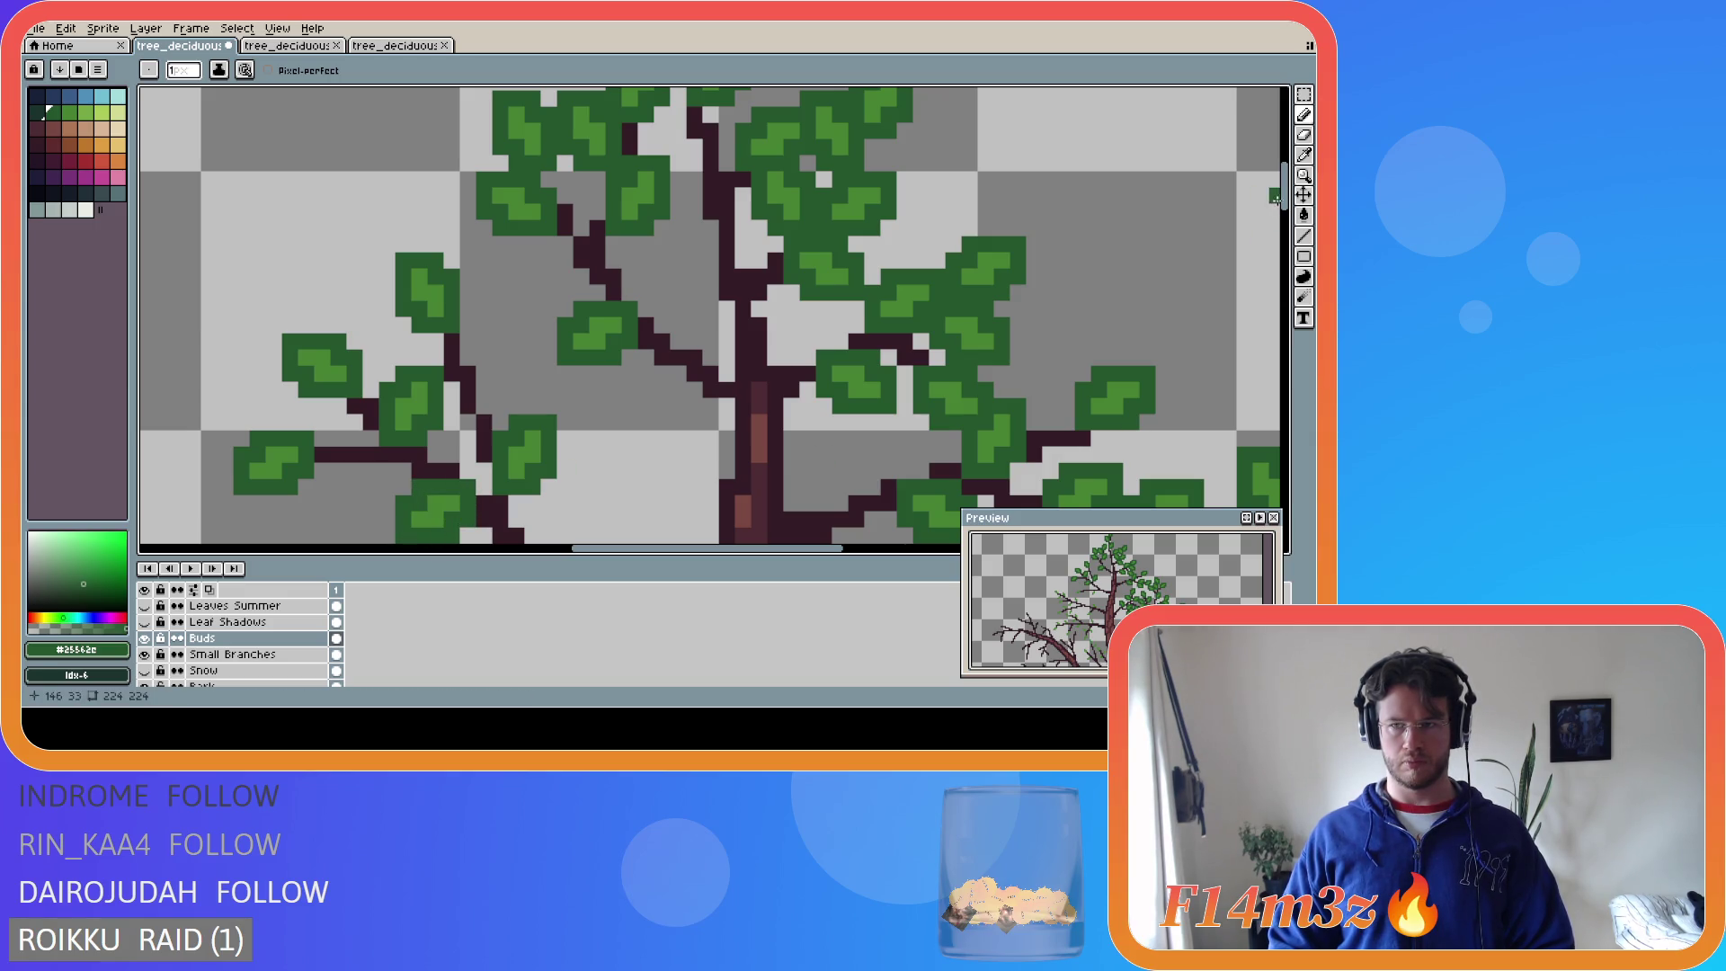
{"action": "scroll", "coordinate": [485, 255], "scroll_direction": "down", "scroll_amount": 5}
- Draw a small dark-green leaf left of the branch, erasing and undoing stray pixels
{"action": "mouse_move", "coordinate": [486, 255]}
{"action": "left_mouse_down"}
{"action": "mouse_move", "coordinate": [483, 306]}
{"action": "mouse_move", "coordinate": [520, 304]}
{"action": "mouse_move", "coordinate": [530, 244]}
{"action": "left_mouse_up"}
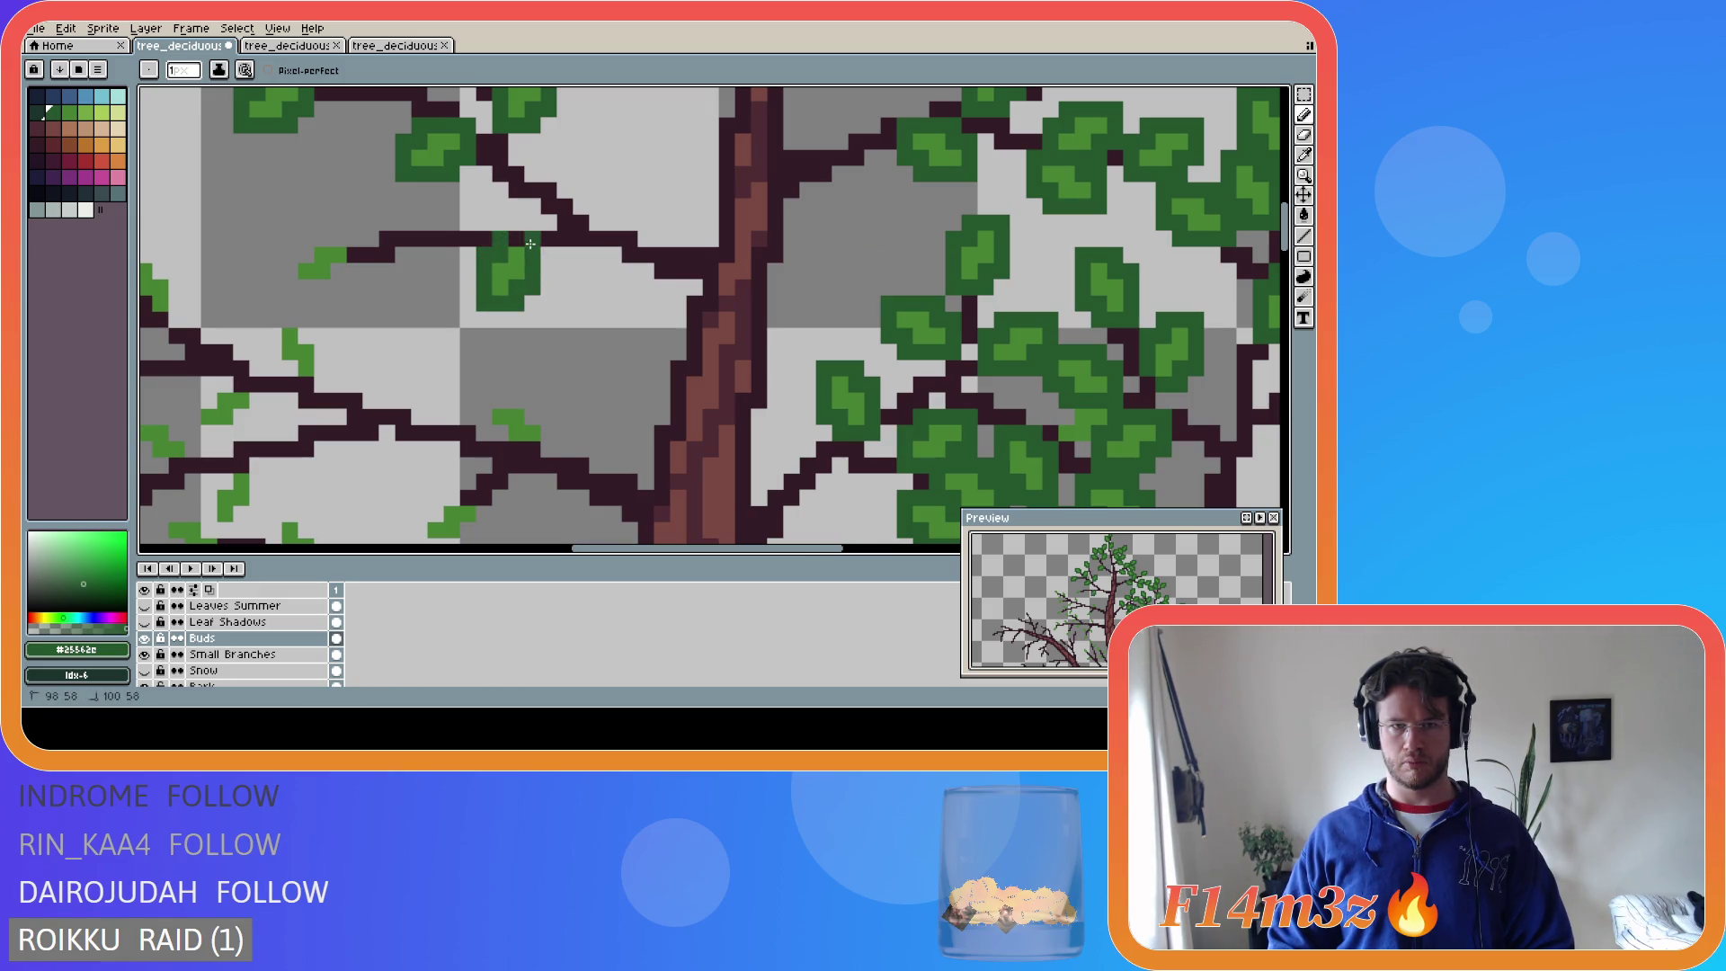
{"action": "left_click", "coordinate": [340, 241]}
{"action": "mouse_move", "coordinate": [340, 242]}
{"action": "left_mouse_down"}
{"action": "mouse_move", "coordinate": [311, 235]}
{"action": "mouse_move", "coordinate": [286, 279]}
{"action": "mouse_move", "coordinate": [334, 284]}
{"action": "mouse_move", "coordinate": [354, 239]}
{"action": "left_mouse_up"}
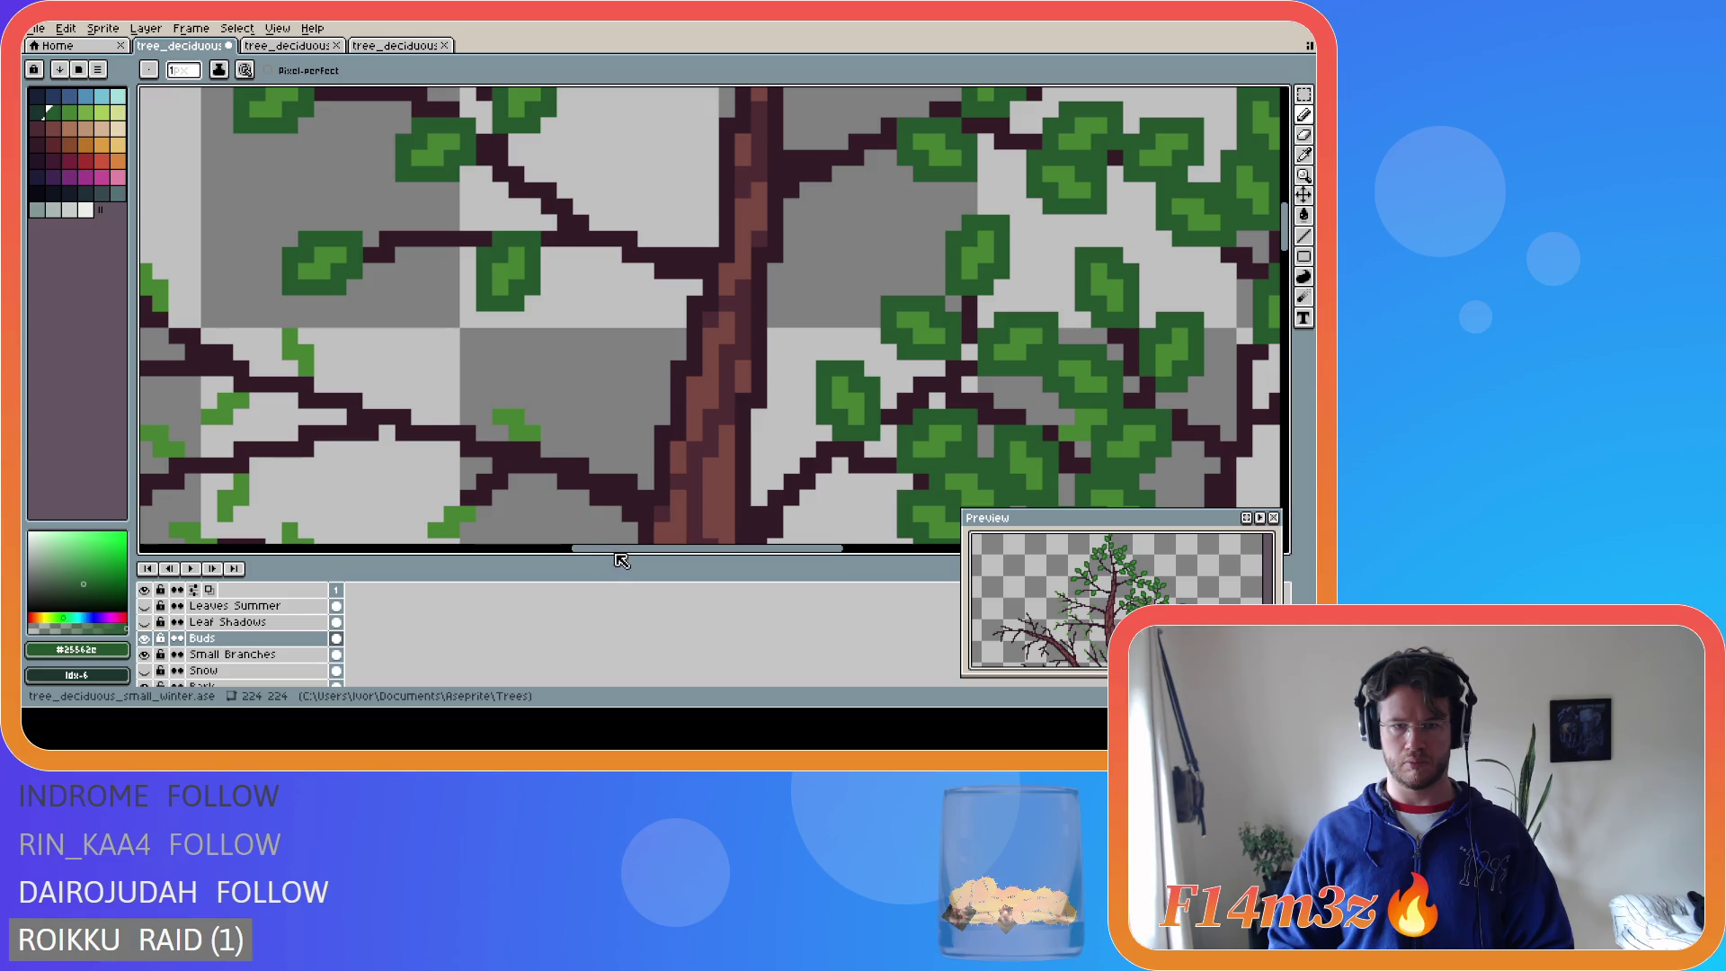
{"action": "left_click_drag", "start_coordinate": [618, 556], "coordinate": [542, 556]}
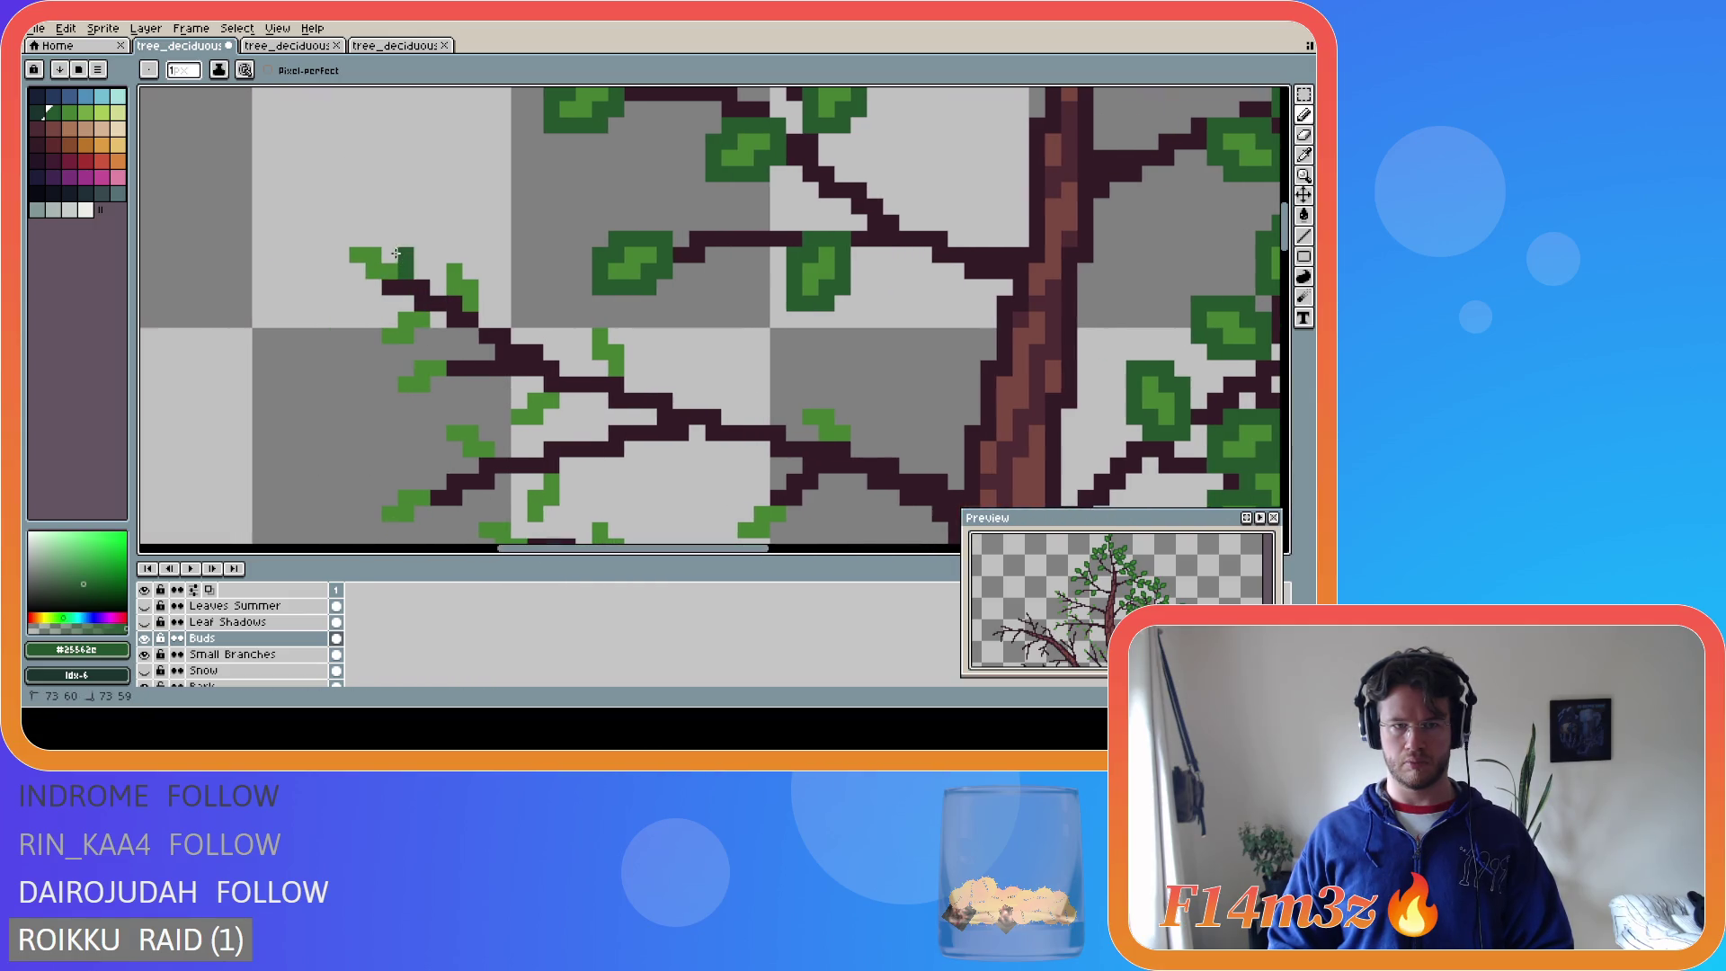
{"action": "mouse_move", "coordinate": [382, 238]}
{"action": "left_mouse_down"}
{"action": "mouse_move", "coordinate": [333, 259]}
{"action": "mouse_move", "coordinate": [325, 238]}
{"action": "mouse_move", "coordinate": [364, 286]}
{"action": "mouse_move", "coordinate": [467, 254]}
{"action": "mouse_move", "coordinate": [495, 324]}
{"action": "mouse_move", "coordinate": [404, 304]}
{"action": "mouse_move", "coordinate": [368, 346]}
{"action": "mouse_move", "coordinate": [453, 334]}
{"action": "mouse_move", "coordinate": [413, 400]}
{"action": "mouse_move", "coordinate": [389, 377]}
{"action": "left_mouse_up"}
{"action": "key", "text": "e"}
{"action": "key", "text": "b"}
{"action": "key", "text": "ctrl+z"}
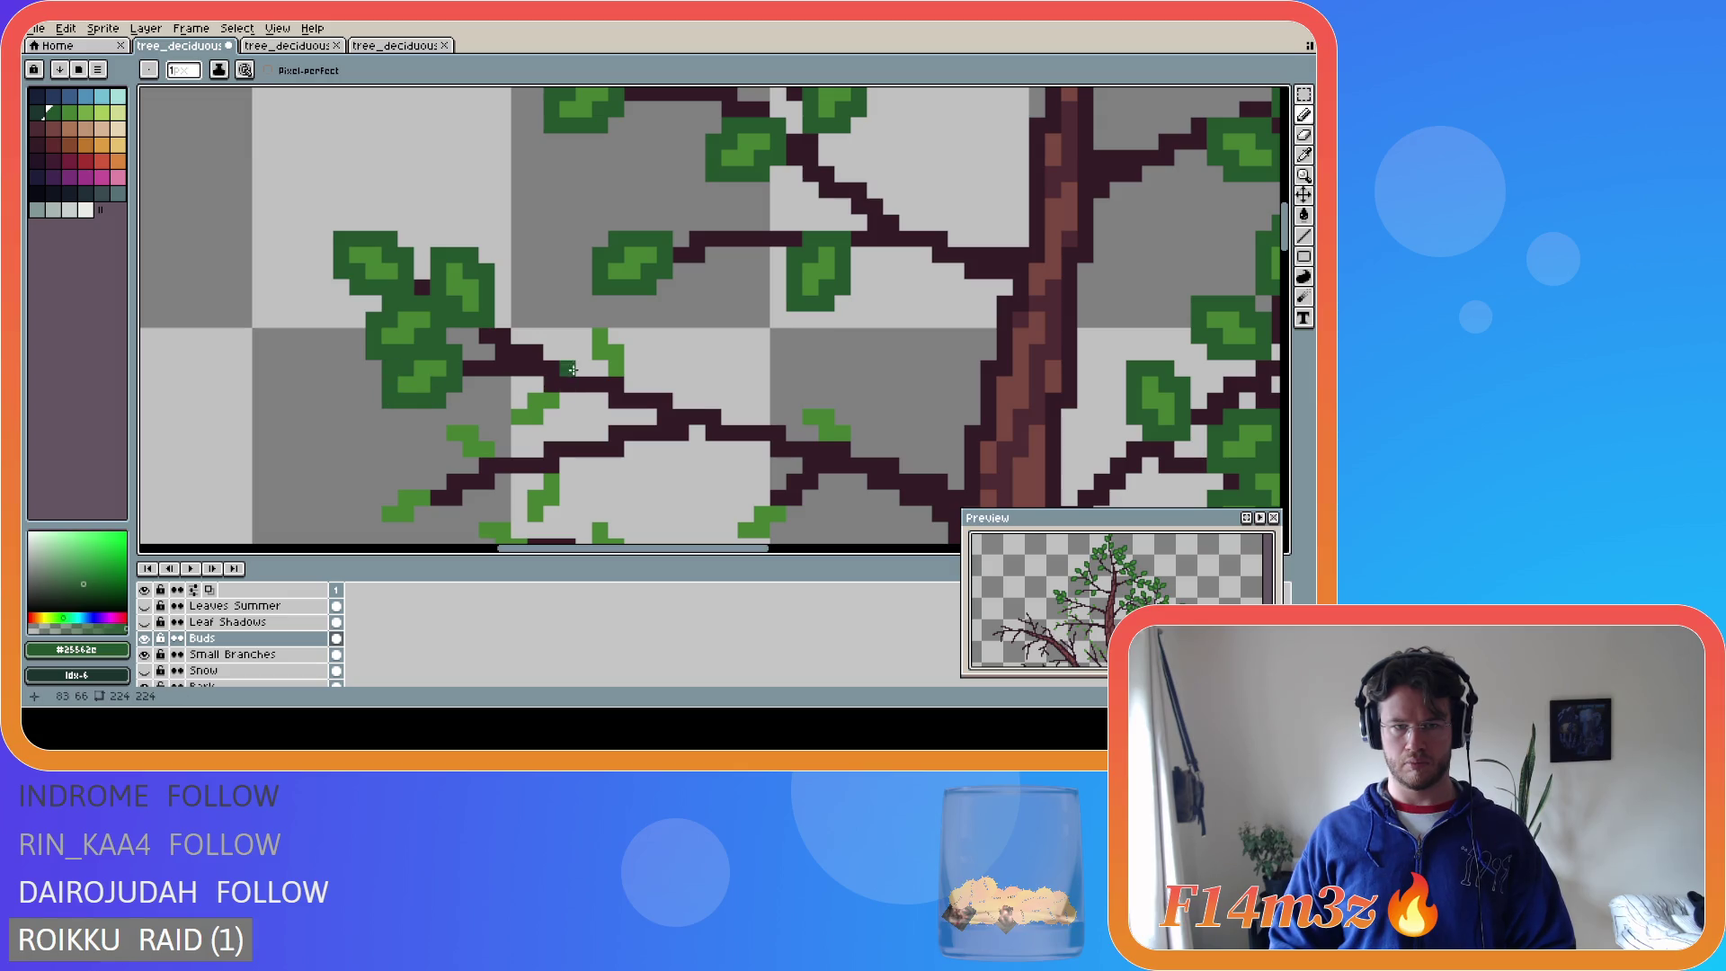
- Paint a new dark-green leaf over a bud on the lower-left branches, extending it down and left
{"action": "mouse_move", "coordinate": [580, 369]}
{"action": "left_mouse_down"}
{"action": "mouse_move", "coordinate": [600, 320]}
{"action": "mouse_move", "coordinate": [635, 386]}
{"action": "mouse_move", "coordinate": [599, 384]}
{"action": "left_mouse_up"}
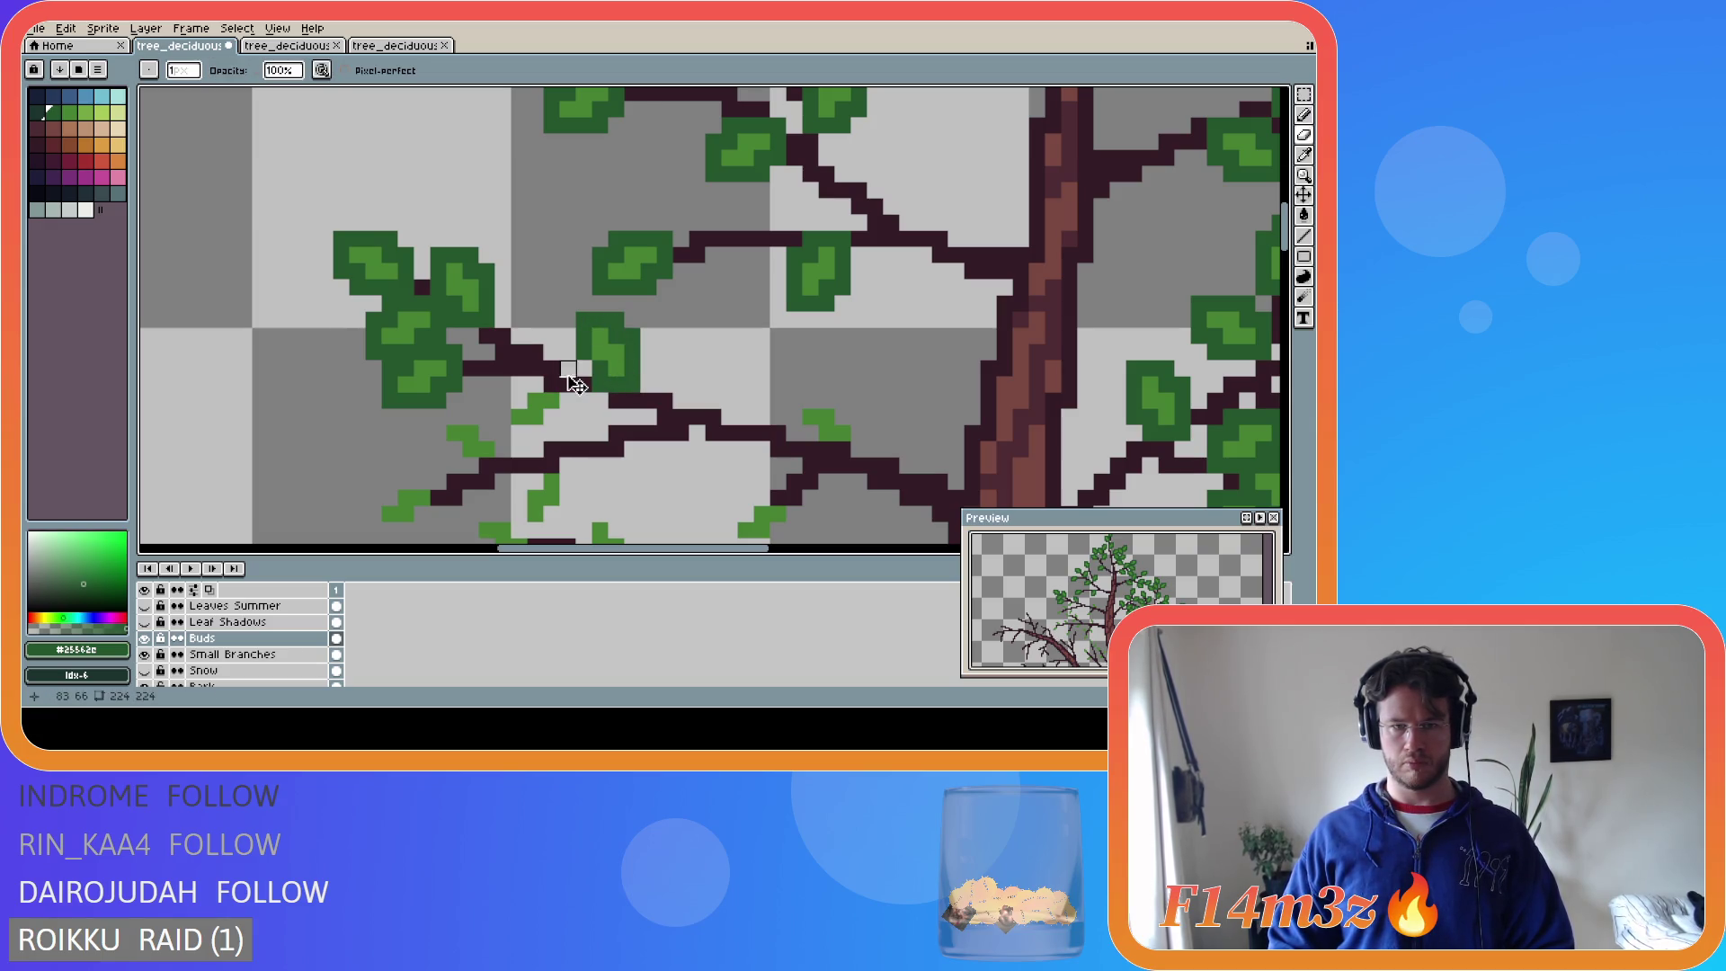
{"action": "key", "text": "b"}
{"action": "mouse_move", "coordinate": [550, 399]}
{"action": "left_mouse_down"}
{"action": "mouse_move", "coordinate": [517, 400]}
{"action": "mouse_move", "coordinate": [503, 431]}
{"action": "mouse_move", "coordinate": [545, 427]}
{"action": "mouse_move", "coordinate": [567, 395]}
{"action": "mouse_move", "coordinate": [485, 432]}
{"action": "mouse_move", "coordinate": [446, 422]}
{"action": "mouse_move", "coordinate": [485, 464]}
{"action": "mouse_move", "coordinate": [500, 444]}
{"action": "left_mouse_up"}
{"action": "mouse_move", "coordinate": [415, 479]}
{"action": "left_mouse_down"}
{"action": "mouse_move", "coordinate": [371, 508]}
{"action": "mouse_move", "coordinate": [395, 532]}
{"action": "mouse_move", "coordinate": [424, 515]}
{"action": "left_mouse_up"}
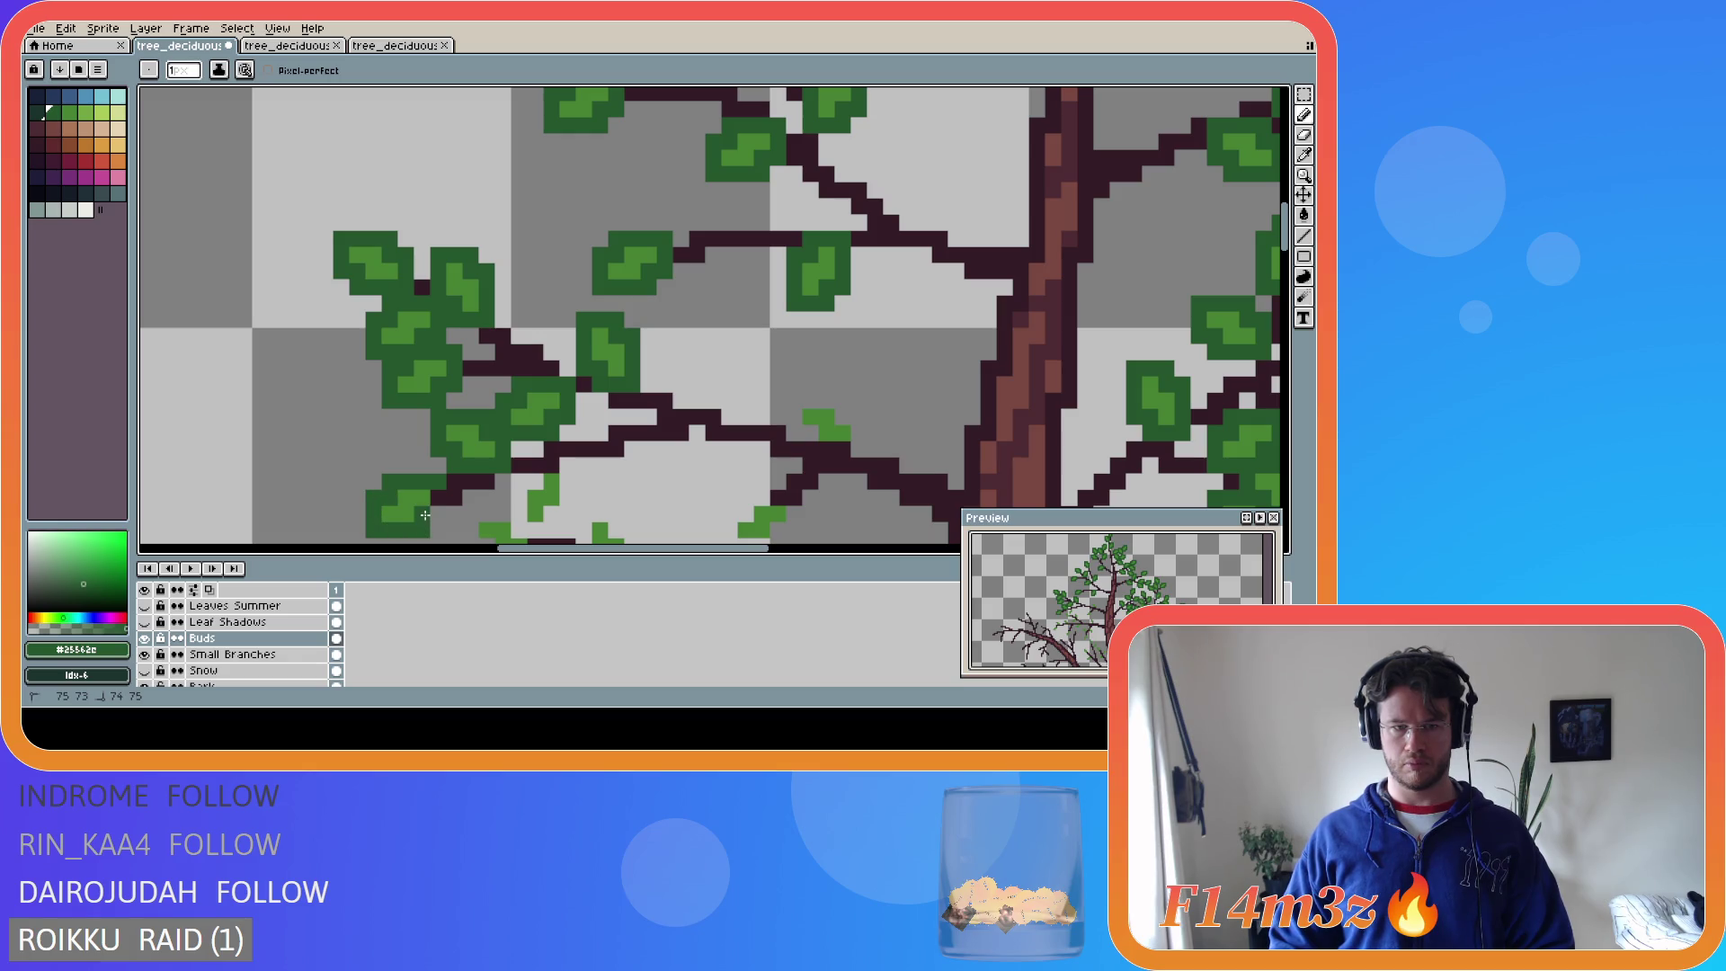
{"action": "left_click_drag", "start_coordinate": [1283, 227], "coordinate": [1284, 263]}
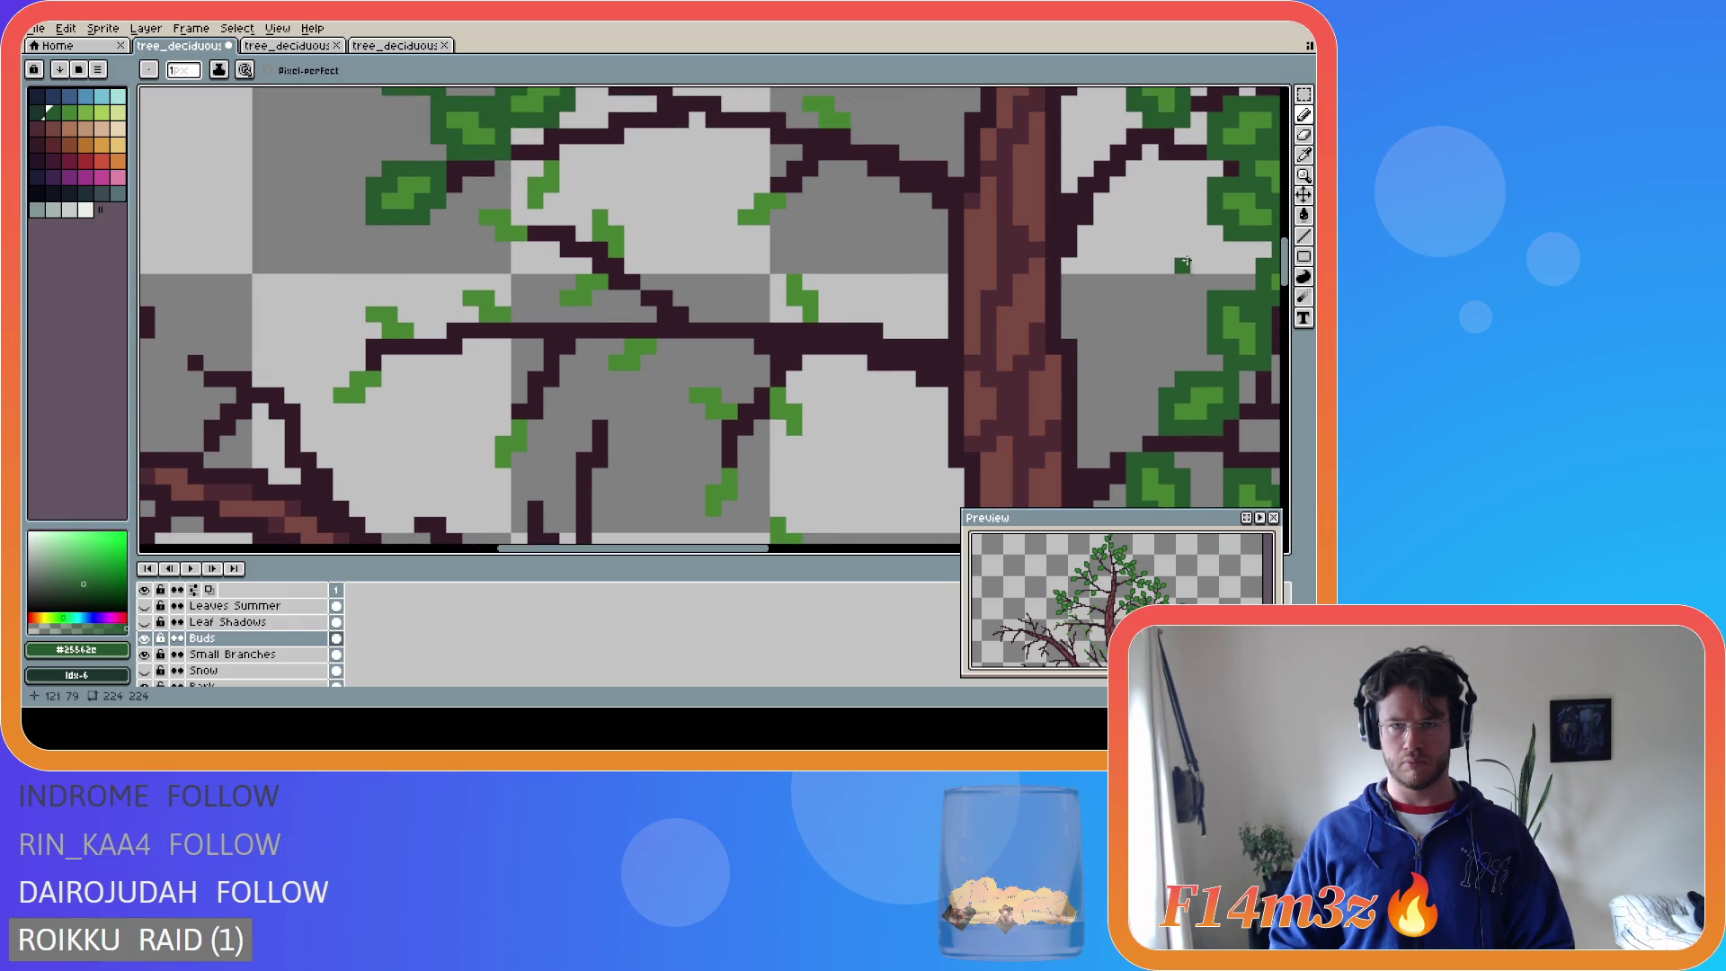
- Turn a bud on the central branches into a small dark-green leaf, trimming its left edge
{"action": "scroll", "coordinate": [540, 378], "scroll_direction": "up", "scroll_amount": 2}
{"action": "mouse_move", "coordinate": [503, 394]}
{"action": "left_mouse_down"}
{"action": "mouse_move", "coordinate": [503, 364]}
{"action": "mouse_move", "coordinate": [462, 357]}
{"action": "mouse_move", "coordinate": [512, 402]}
{"action": "mouse_move", "coordinate": [514, 373]}
{"action": "left_mouse_up"}
{"action": "left_click", "coordinate": [423, 388]}
{"action": "mouse_move", "coordinate": [407, 381]}
{"action": "left_mouse_down"}
{"action": "mouse_move", "coordinate": [368, 366]}
{"action": "mouse_move", "coordinate": [362, 396]}
{"action": "mouse_move", "coordinate": [419, 407]}
{"action": "left_mouse_up"}
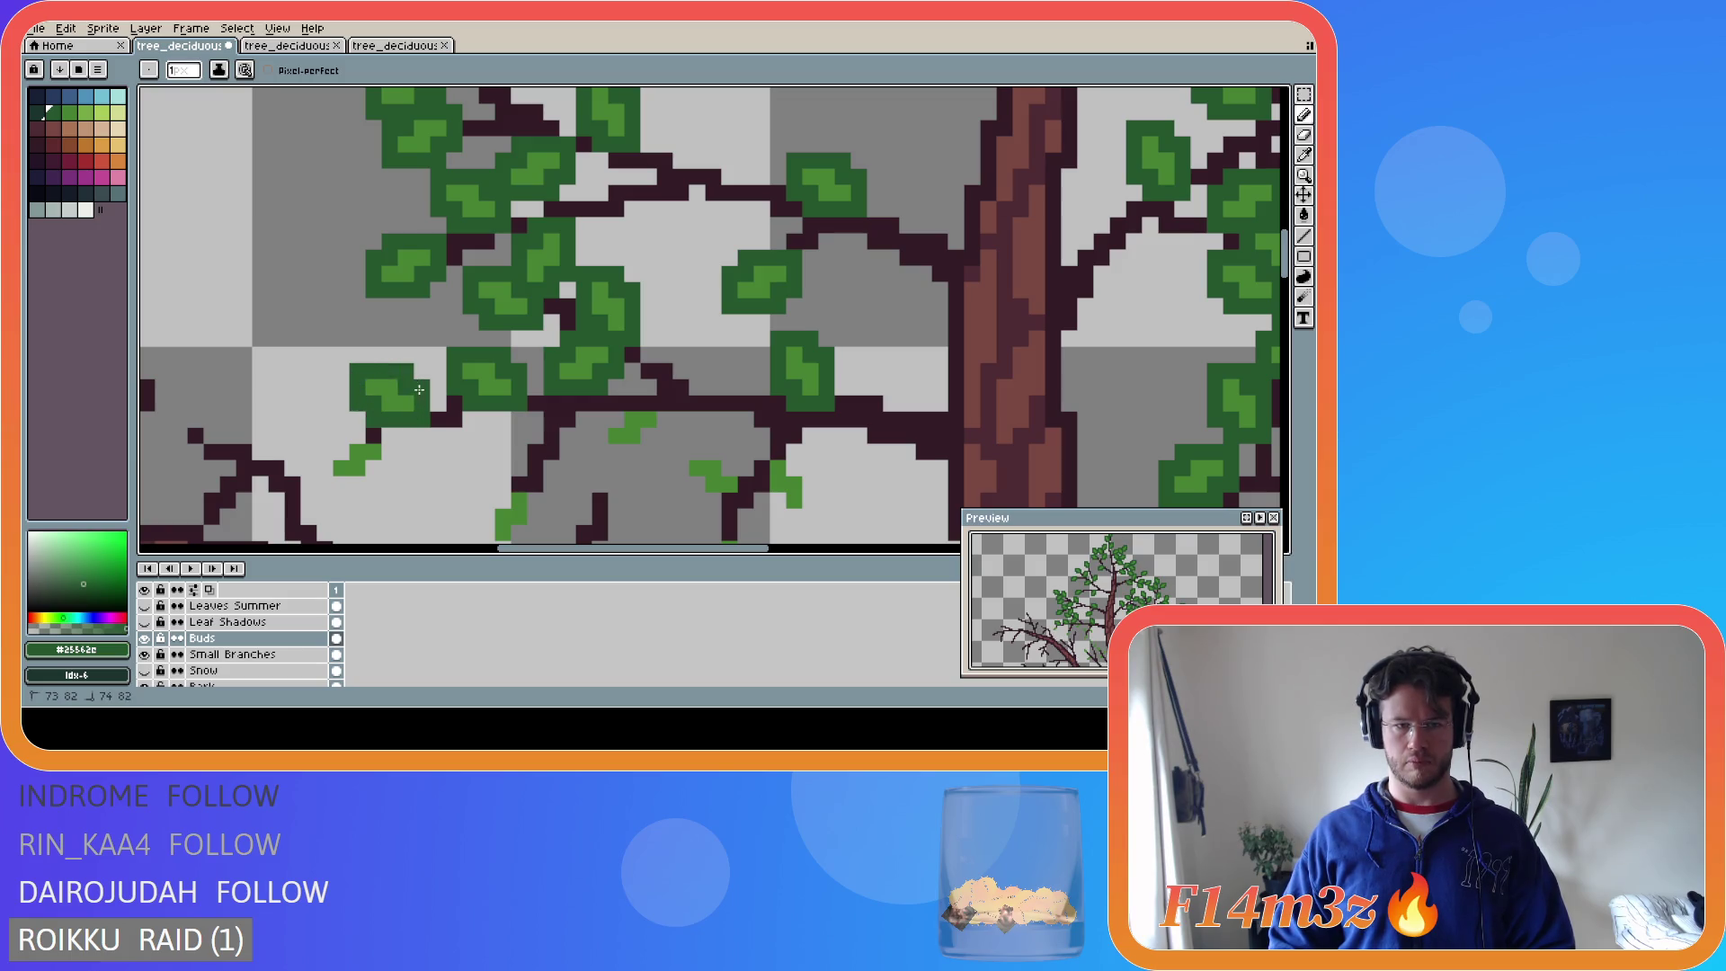
{"action": "mouse_move", "coordinate": [333, 451]}
{"action": "left_mouse_down"}
{"action": "mouse_move", "coordinate": [351, 450]}
{"action": "mouse_move", "coordinate": [336, 482]}
{"action": "mouse_move", "coordinate": [391, 453]}
{"action": "mouse_move", "coordinate": [350, 442]}
{"action": "left_mouse_up"}
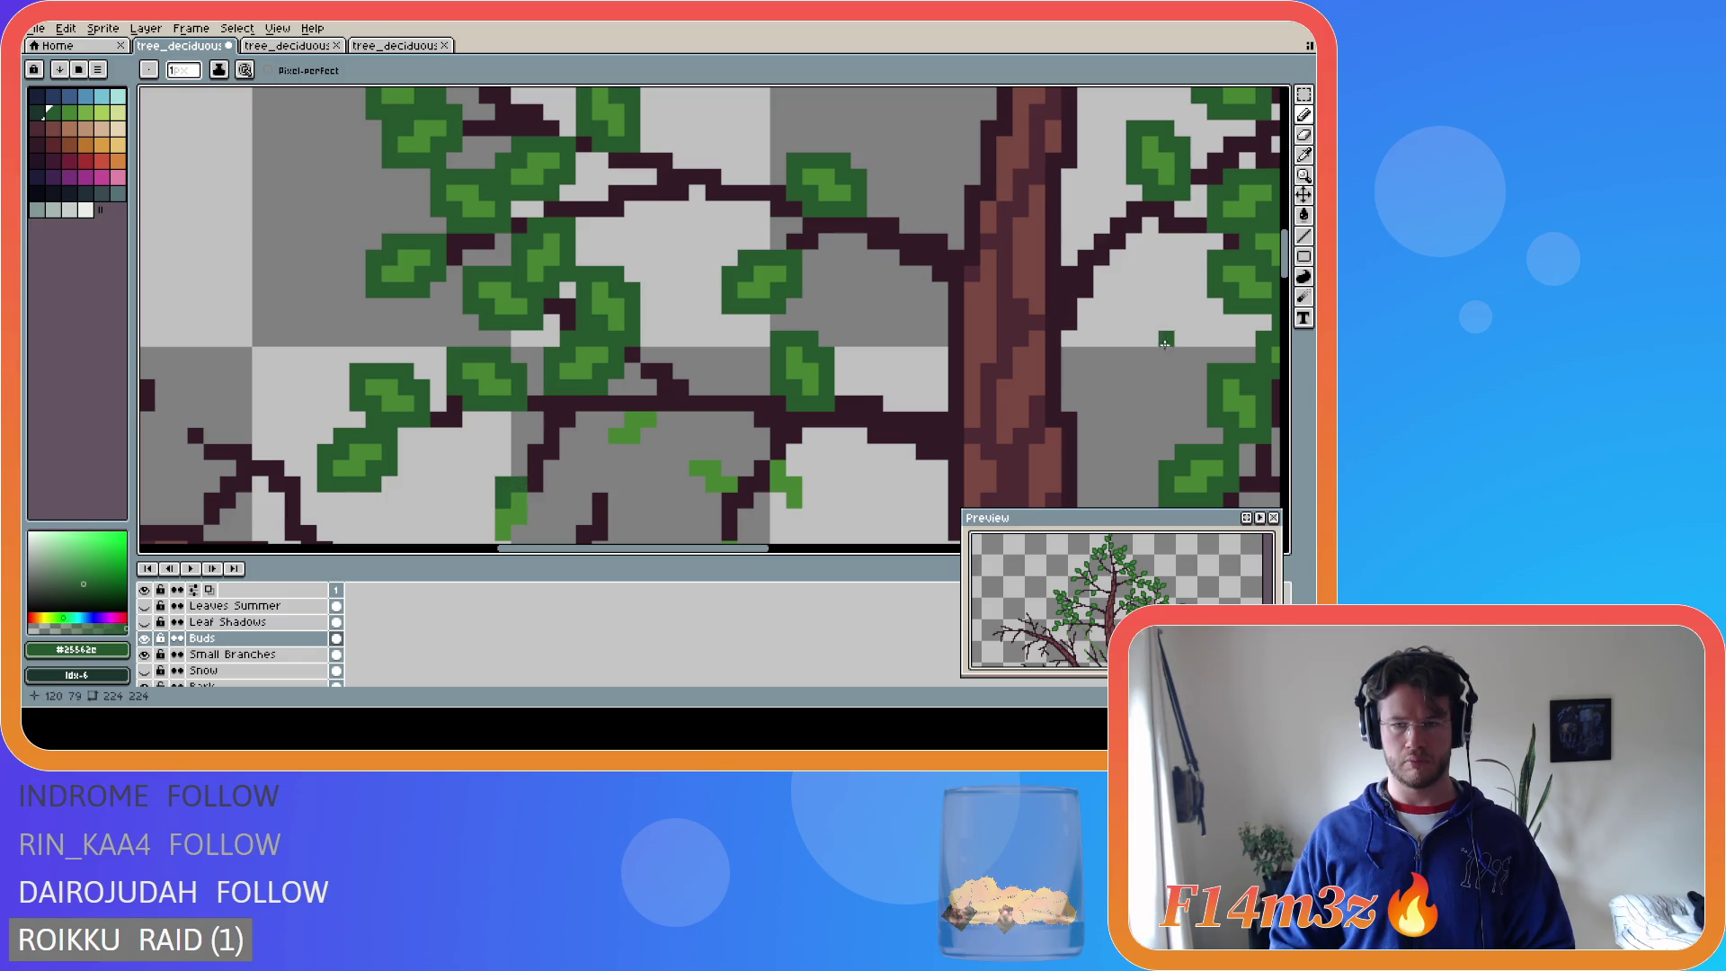
{"action": "left_click_drag", "start_coordinate": [1284, 259], "coordinate": [1283, 279]}
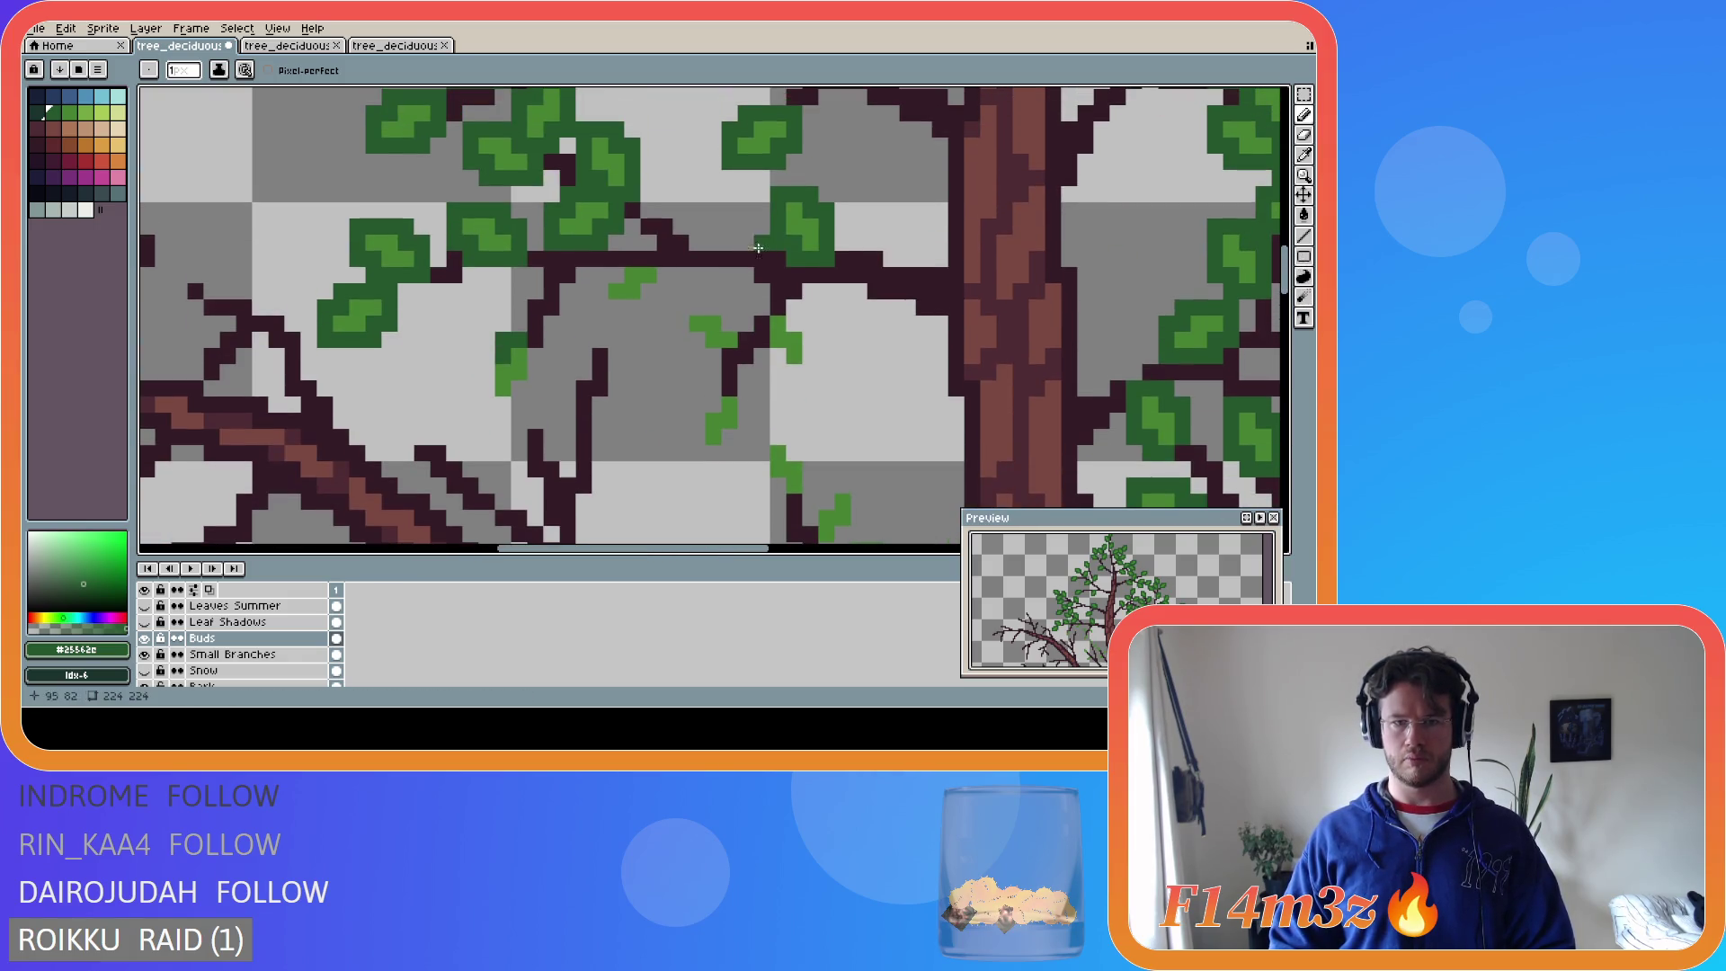
- Paint two more dark-green leaves beside the buds, undoing a stray stem stroke
{"action": "mouse_move", "coordinate": [494, 357]}
{"action": "left_mouse_down"}
{"action": "mouse_move", "coordinate": [487, 388]}
{"action": "mouse_move", "coordinate": [538, 341]}
{"action": "left_mouse_up"}
{"action": "mouse_move", "coordinate": [593, 278]}
{"action": "left_mouse_down"}
{"action": "mouse_move", "coordinate": [599, 310]}
{"action": "mouse_move", "coordinate": [651, 288]}
{"action": "mouse_move", "coordinate": [662, 261]}
{"action": "left_mouse_up"}
{"action": "key", "text": "ctrl+z"}
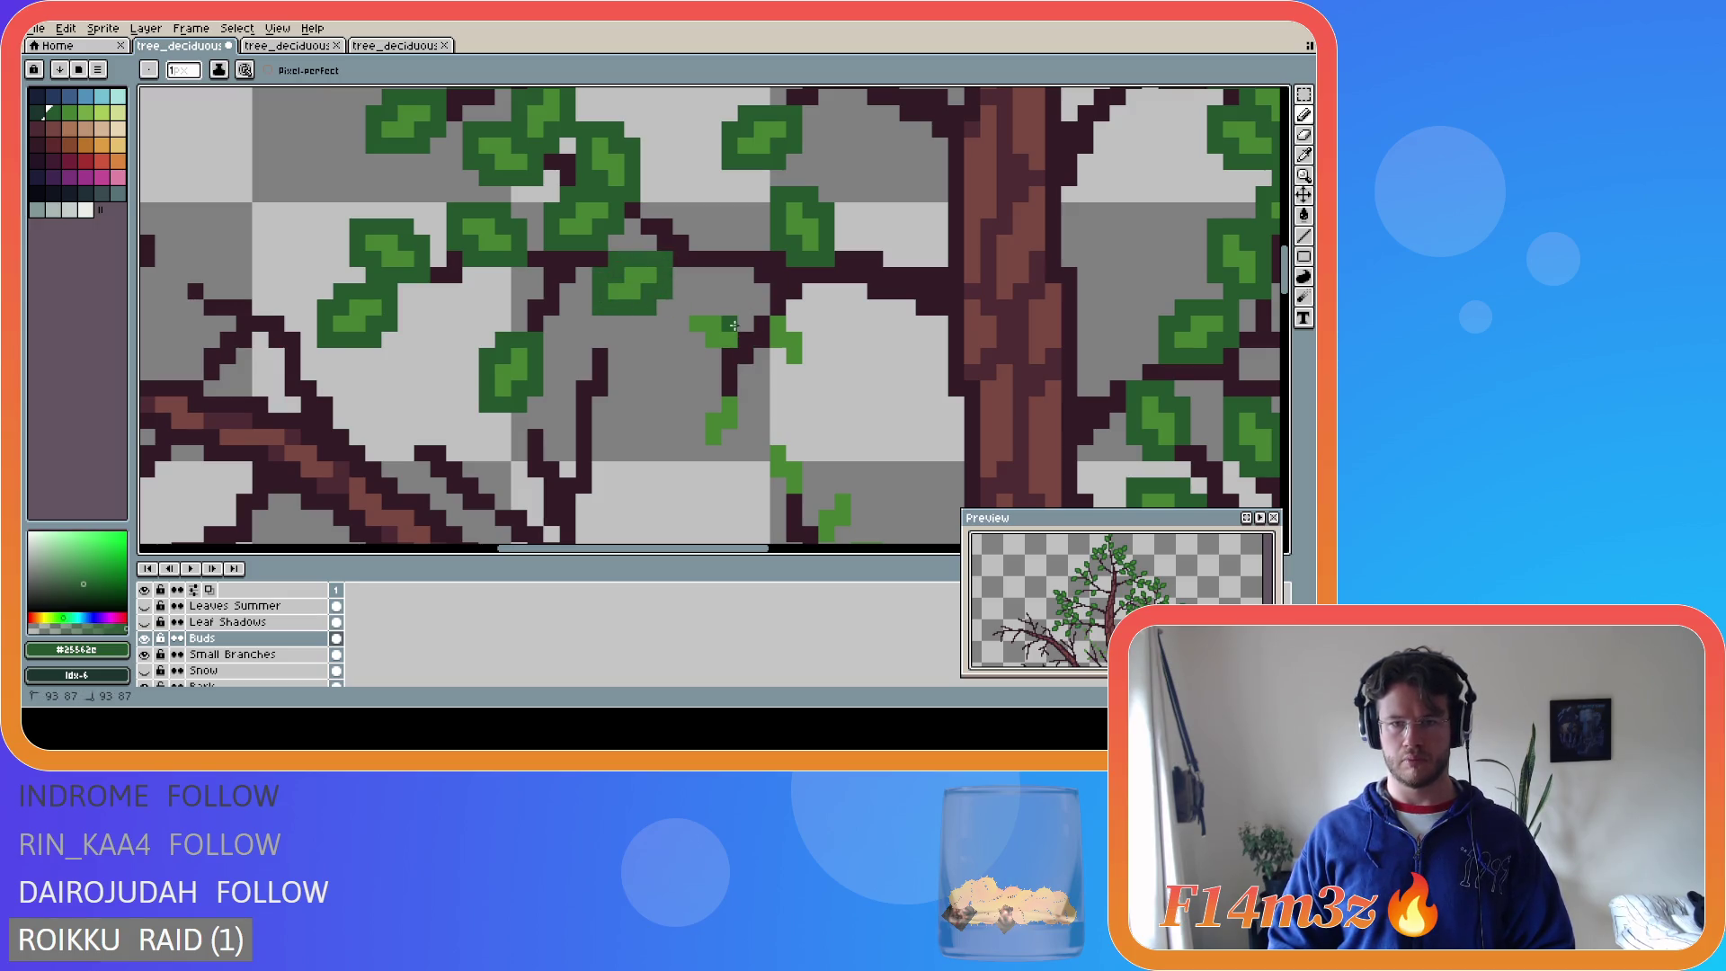
{"action": "key", "text": "ctrl"}
{"action": "left_click_drag", "start_coordinate": [730, 314], "coordinate": [678, 327]}
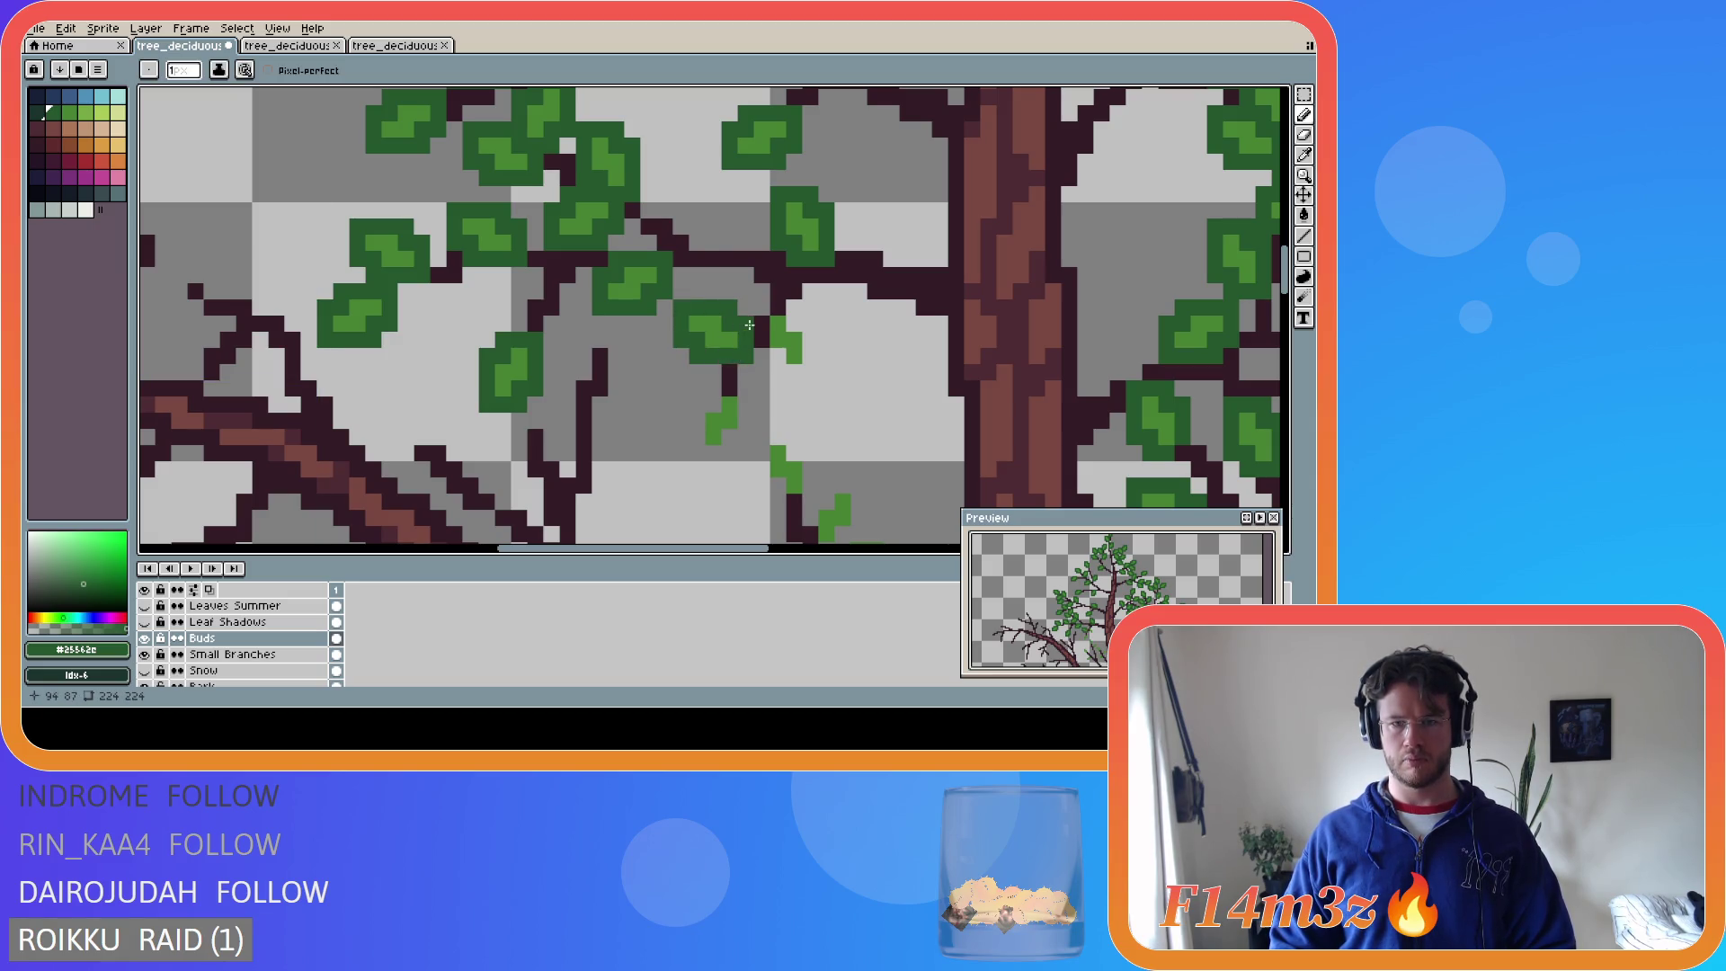
{"action": "left_click_drag", "start_coordinate": [760, 326], "coordinate": [771, 355]}
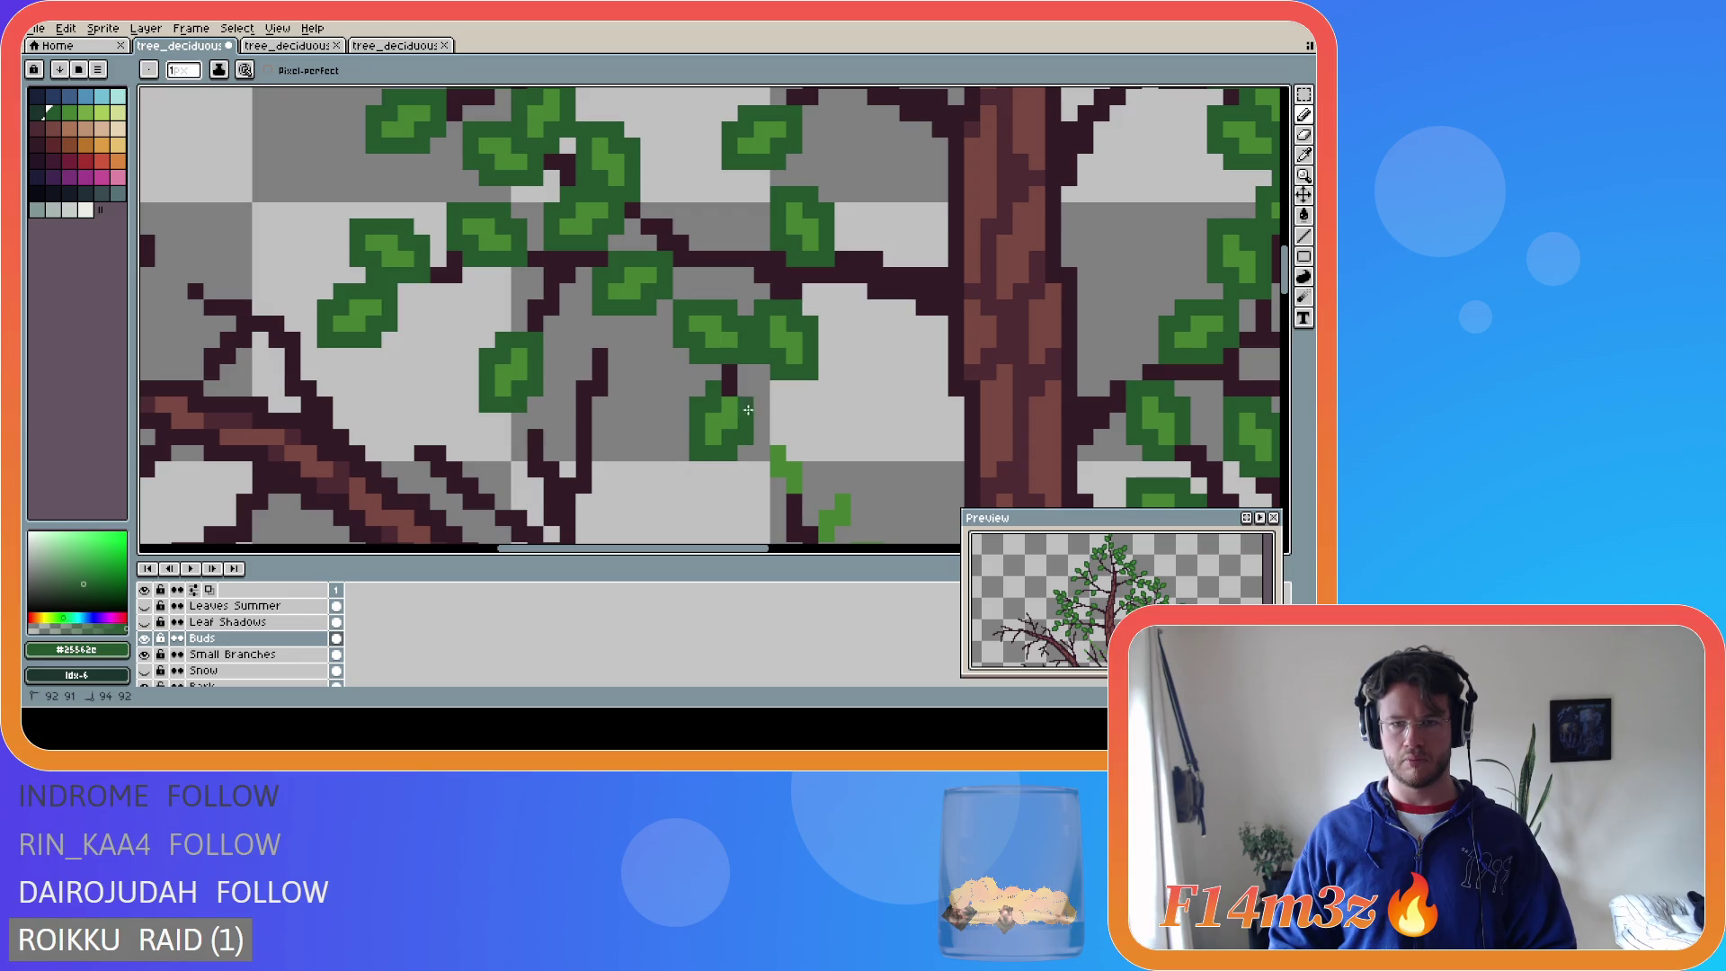
{"action": "left_click_drag", "start_coordinate": [1287, 269], "coordinate": [1295, 307]}
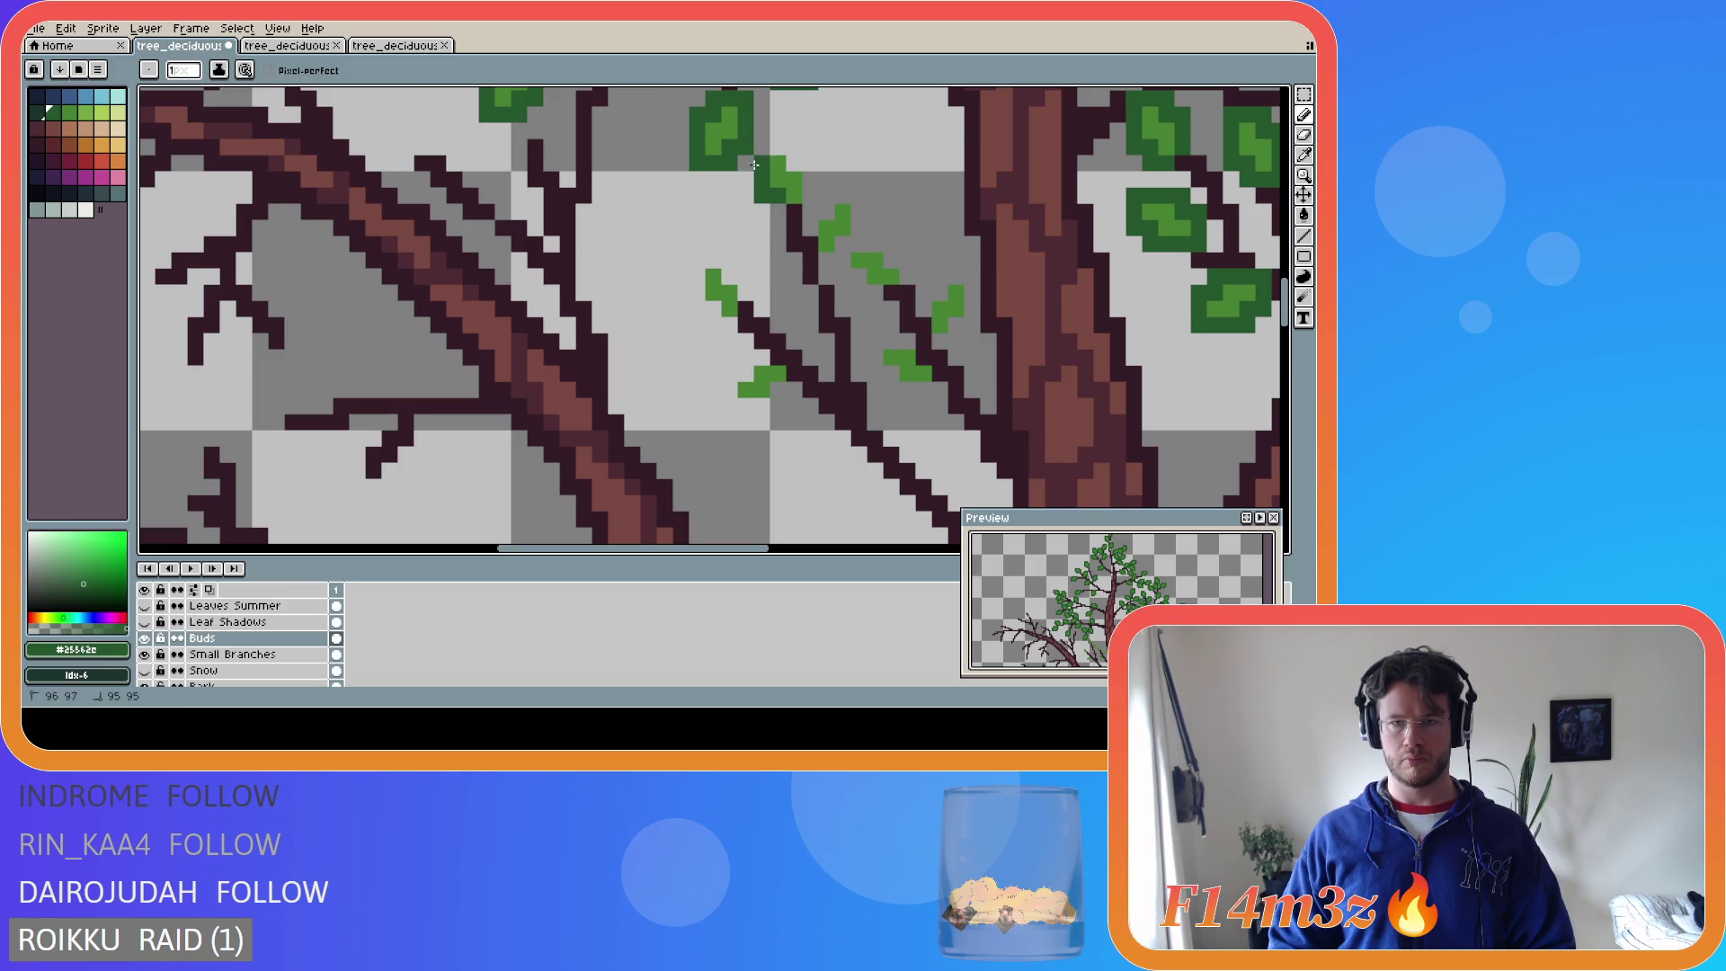
- Grow a dark-green leaf down along the middle branch and start another below it
{"action": "mouse_move", "coordinate": [797, 161]}
{"action": "left_mouse_down"}
{"action": "mouse_move", "coordinate": [827, 208]}
{"action": "mouse_move", "coordinate": [847, 195]}
{"action": "left_mouse_up"}
{"action": "left_click", "coordinate": [779, 212]}
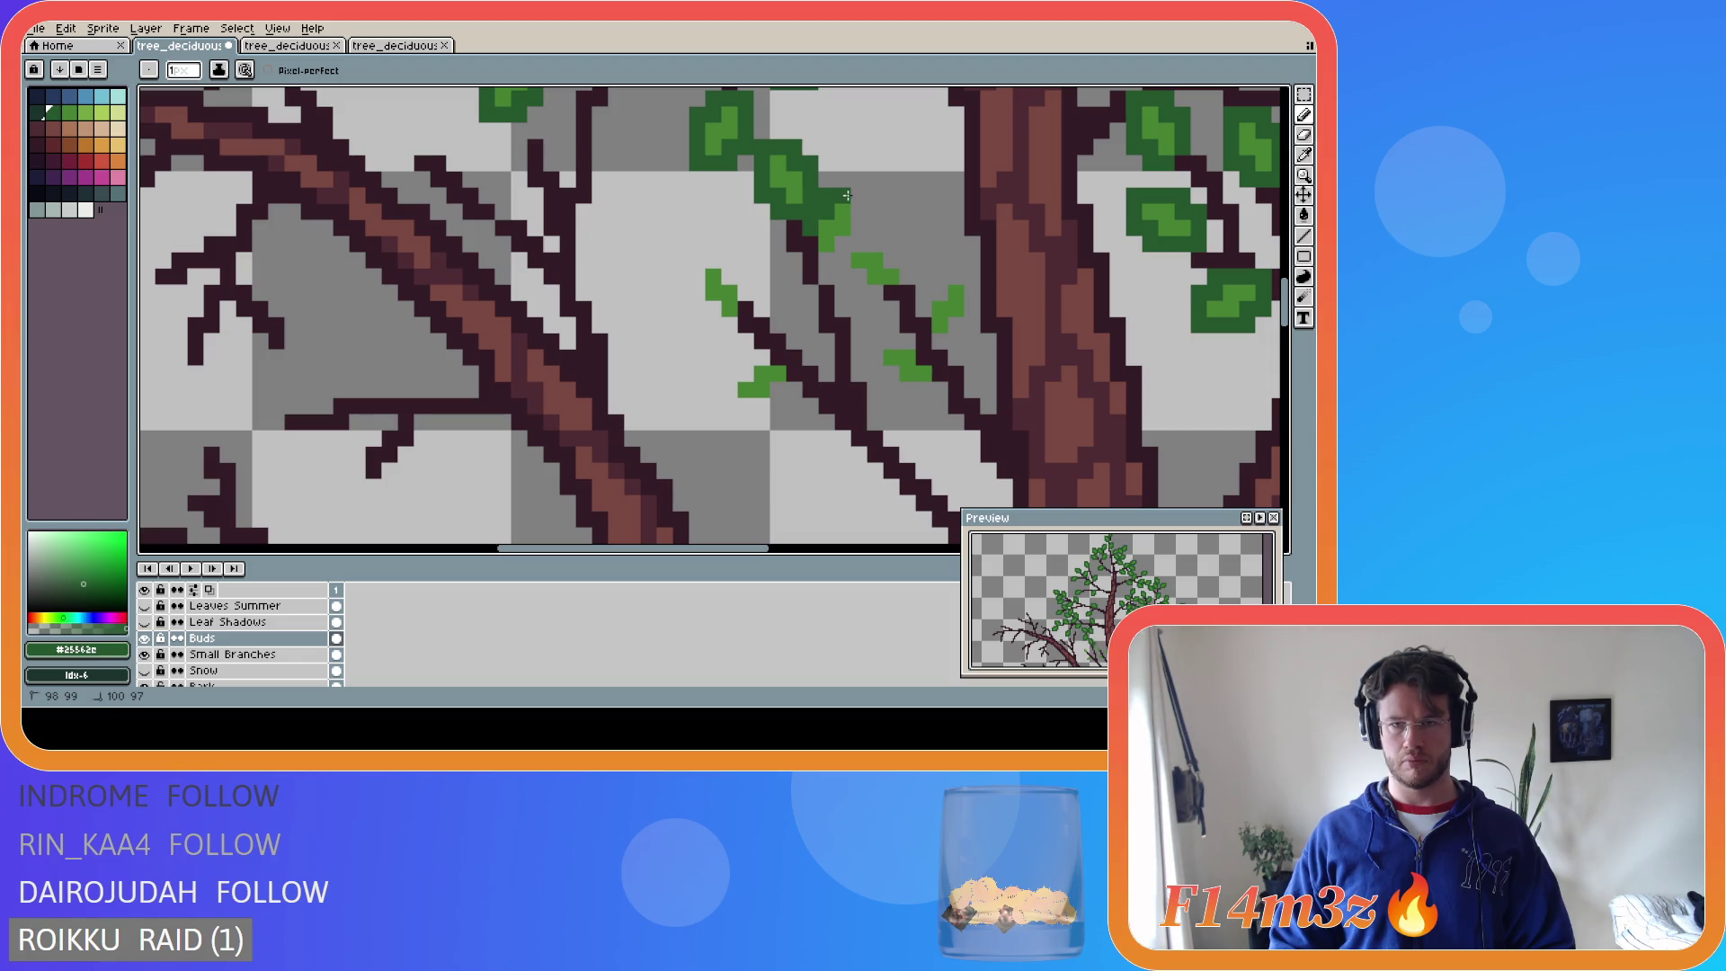
{"action": "left_click", "coordinate": [827, 260]}
{"action": "left_click", "coordinate": [811, 249]}
{"action": "left_click", "coordinate": [858, 273]}
{"action": "left_click", "coordinate": [849, 275]}
{"action": "left_click", "coordinate": [858, 292]}
{"action": "mouse_move", "coordinate": [867, 292]}
{"action": "left_mouse_down"}
{"action": "mouse_move", "coordinate": [906, 291]}
{"action": "mouse_move", "coordinate": [863, 243]}
{"action": "left_mouse_up"}
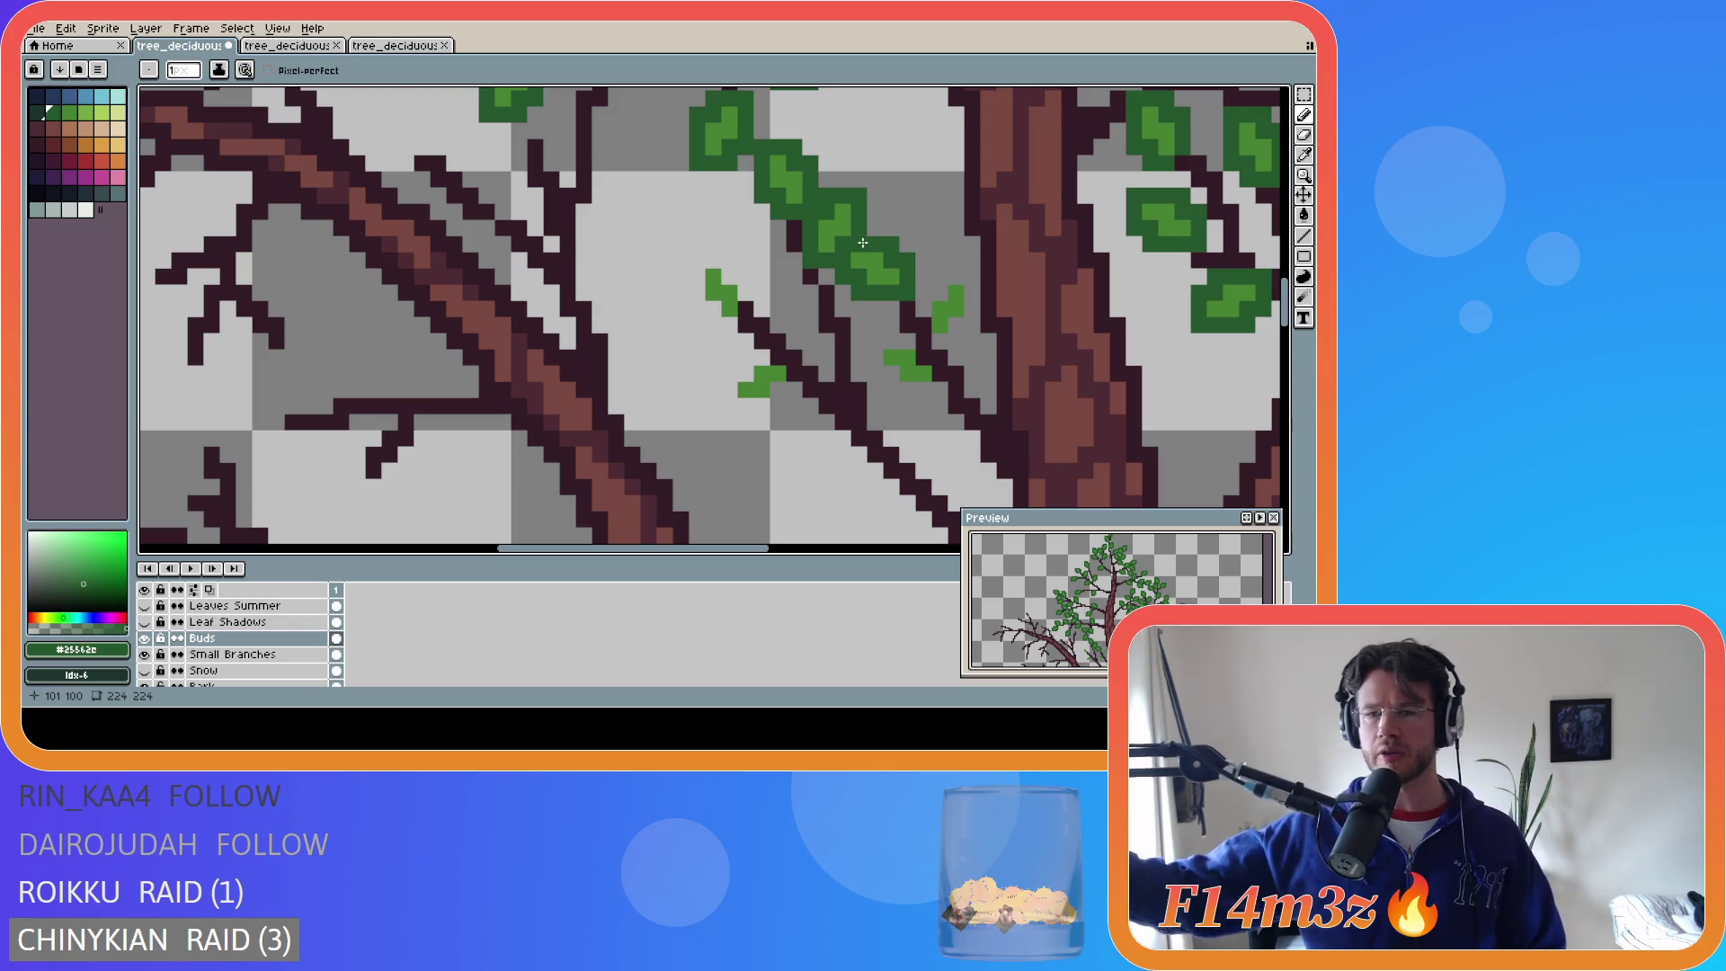
- Erase stray leaf-tip pixels, paint leaves over two more buds, and save tree_deciduous_small_winter.ase
{"action": "key", "text": "ctrl+z"}
{"action": "left_click", "coordinate": [925, 298]}
{"action": "mouse_move", "coordinate": [935, 296]}
{"action": "left_mouse_down"}
{"action": "mouse_move", "coordinate": [949, 271]}
{"action": "mouse_move", "coordinate": [971, 310]}
{"action": "mouse_move", "coordinate": [954, 343]}
{"action": "left_mouse_up"}
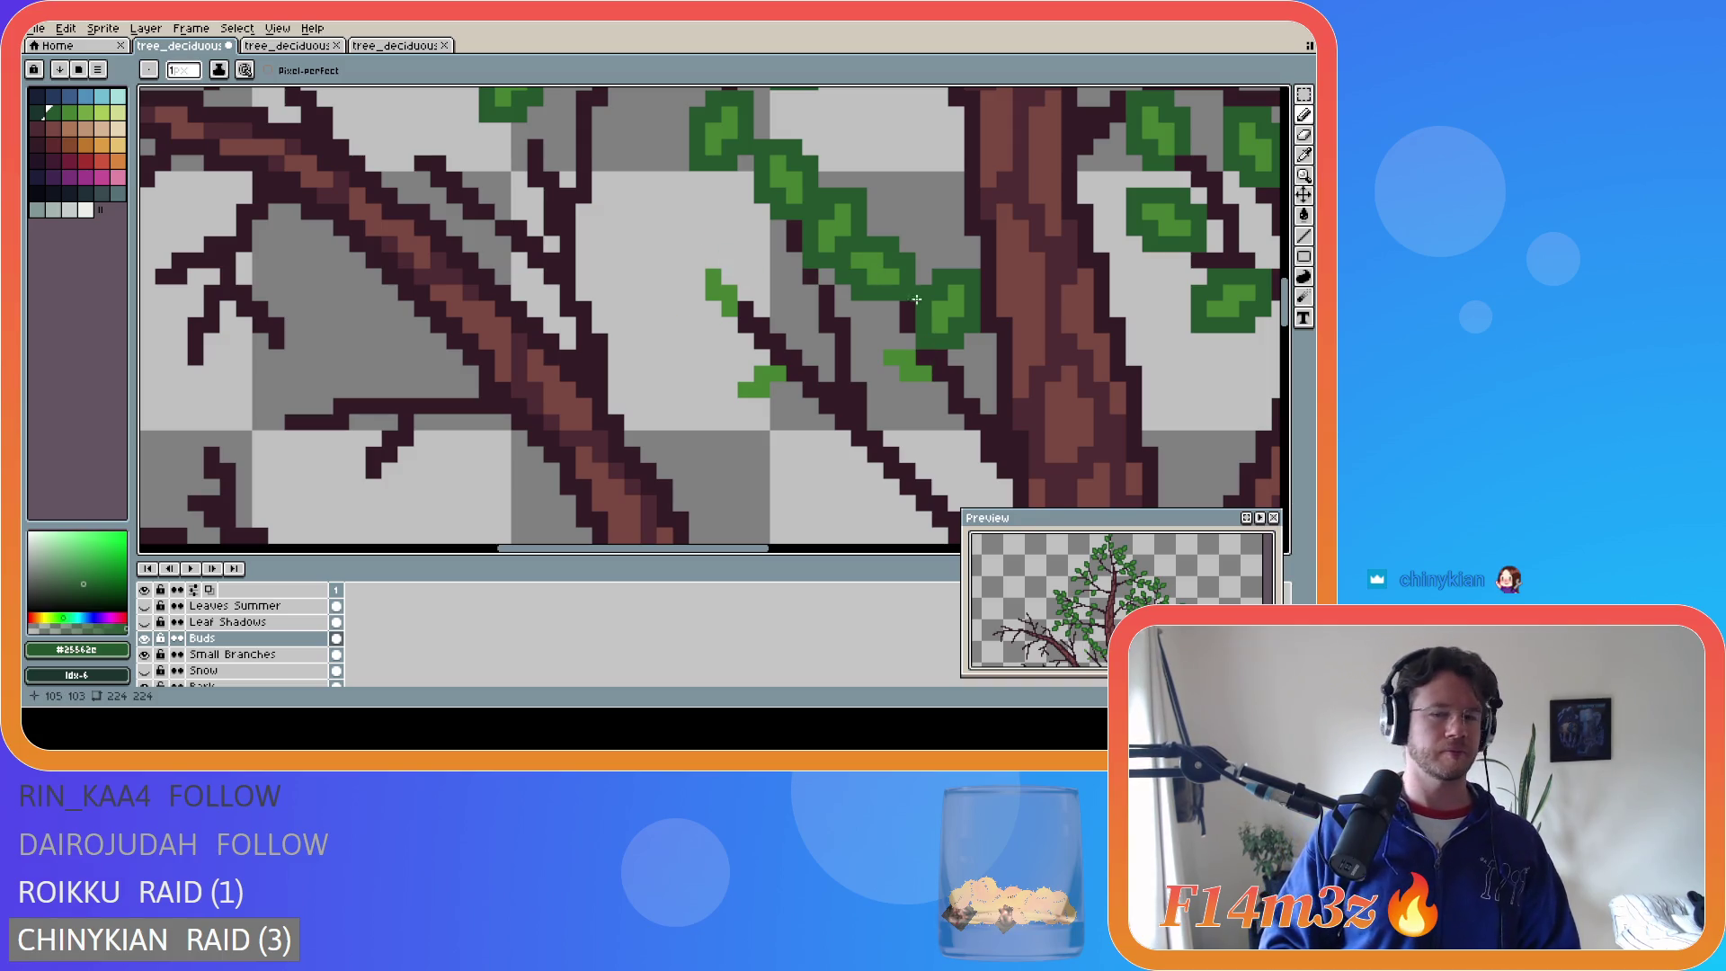
{"action": "mouse_move", "coordinate": [922, 347]}
{"action": "left_mouse_down"}
{"action": "mouse_move", "coordinate": [883, 338]}
{"action": "mouse_move", "coordinate": [939, 388]}
{"action": "mouse_move", "coordinate": [971, 389]}
{"action": "left_mouse_up"}
{"action": "key", "text": "e"}
{"action": "key", "text": "b"}
{"action": "mouse_move", "coordinate": [778, 382]}
{"action": "left_mouse_down"}
{"action": "mouse_move", "coordinate": [779, 406]}
{"action": "mouse_move", "coordinate": [741, 406]}
{"action": "mouse_move", "coordinate": [728, 373]}
{"action": "mouse_move", "coordinate": [788, 363]}
{"action": "left_mouse_up"}
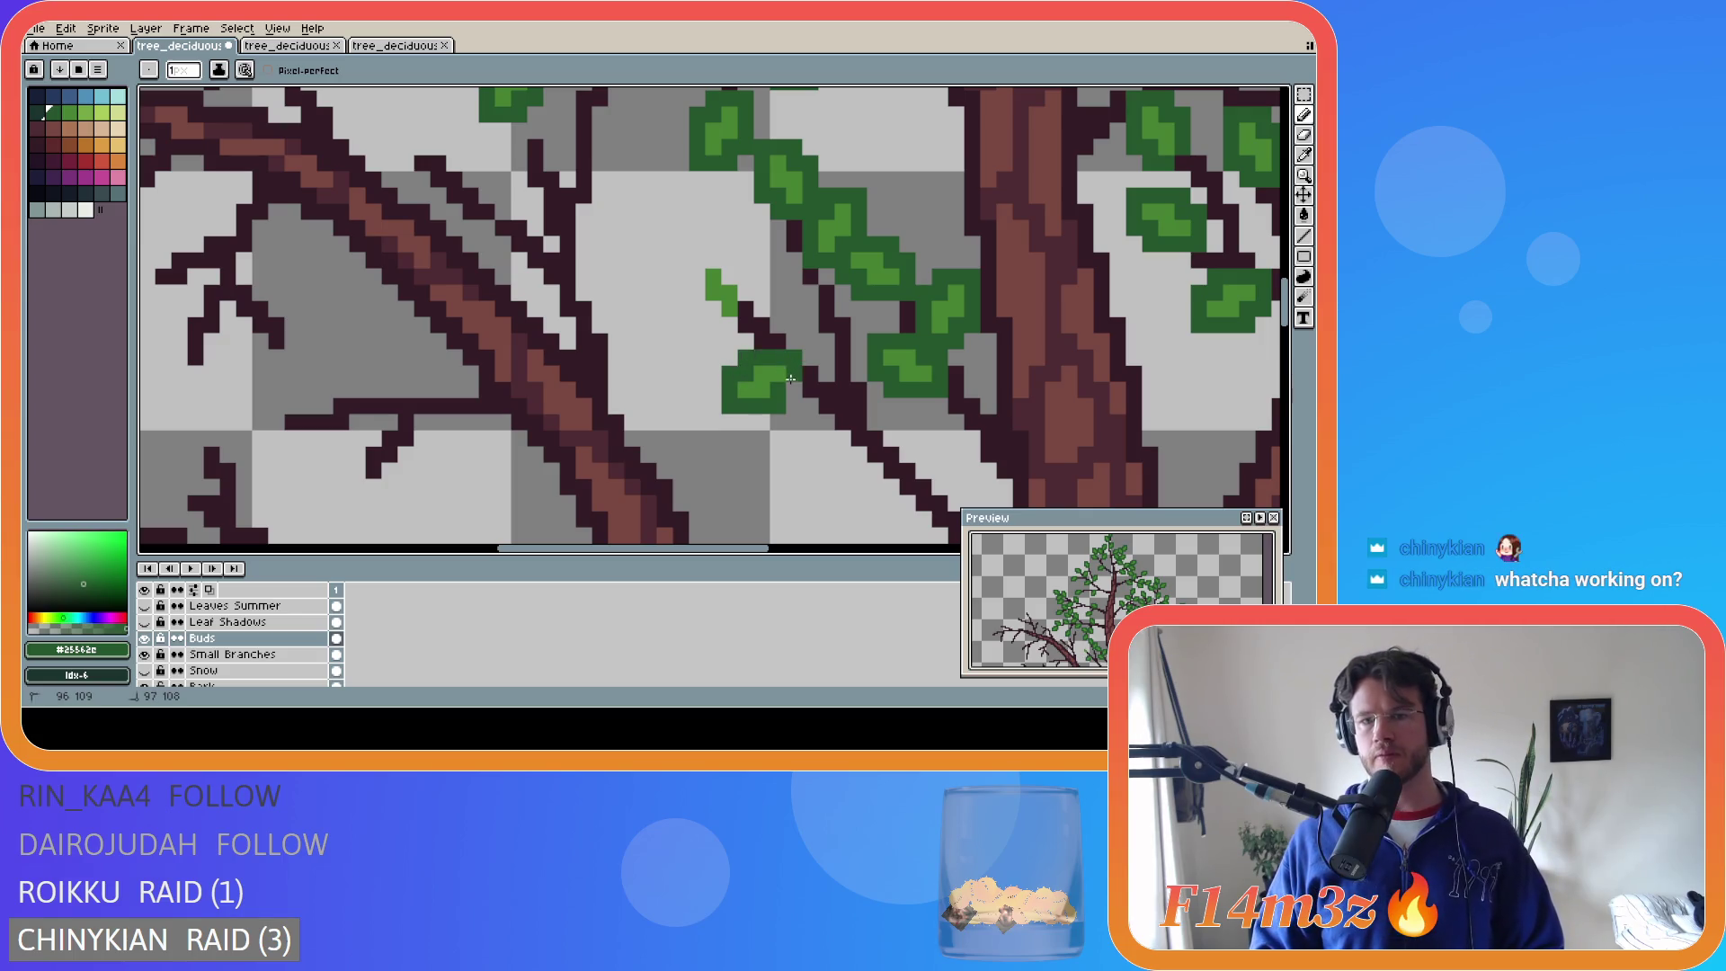
{"action": "key", "text": "ctrl+s"}
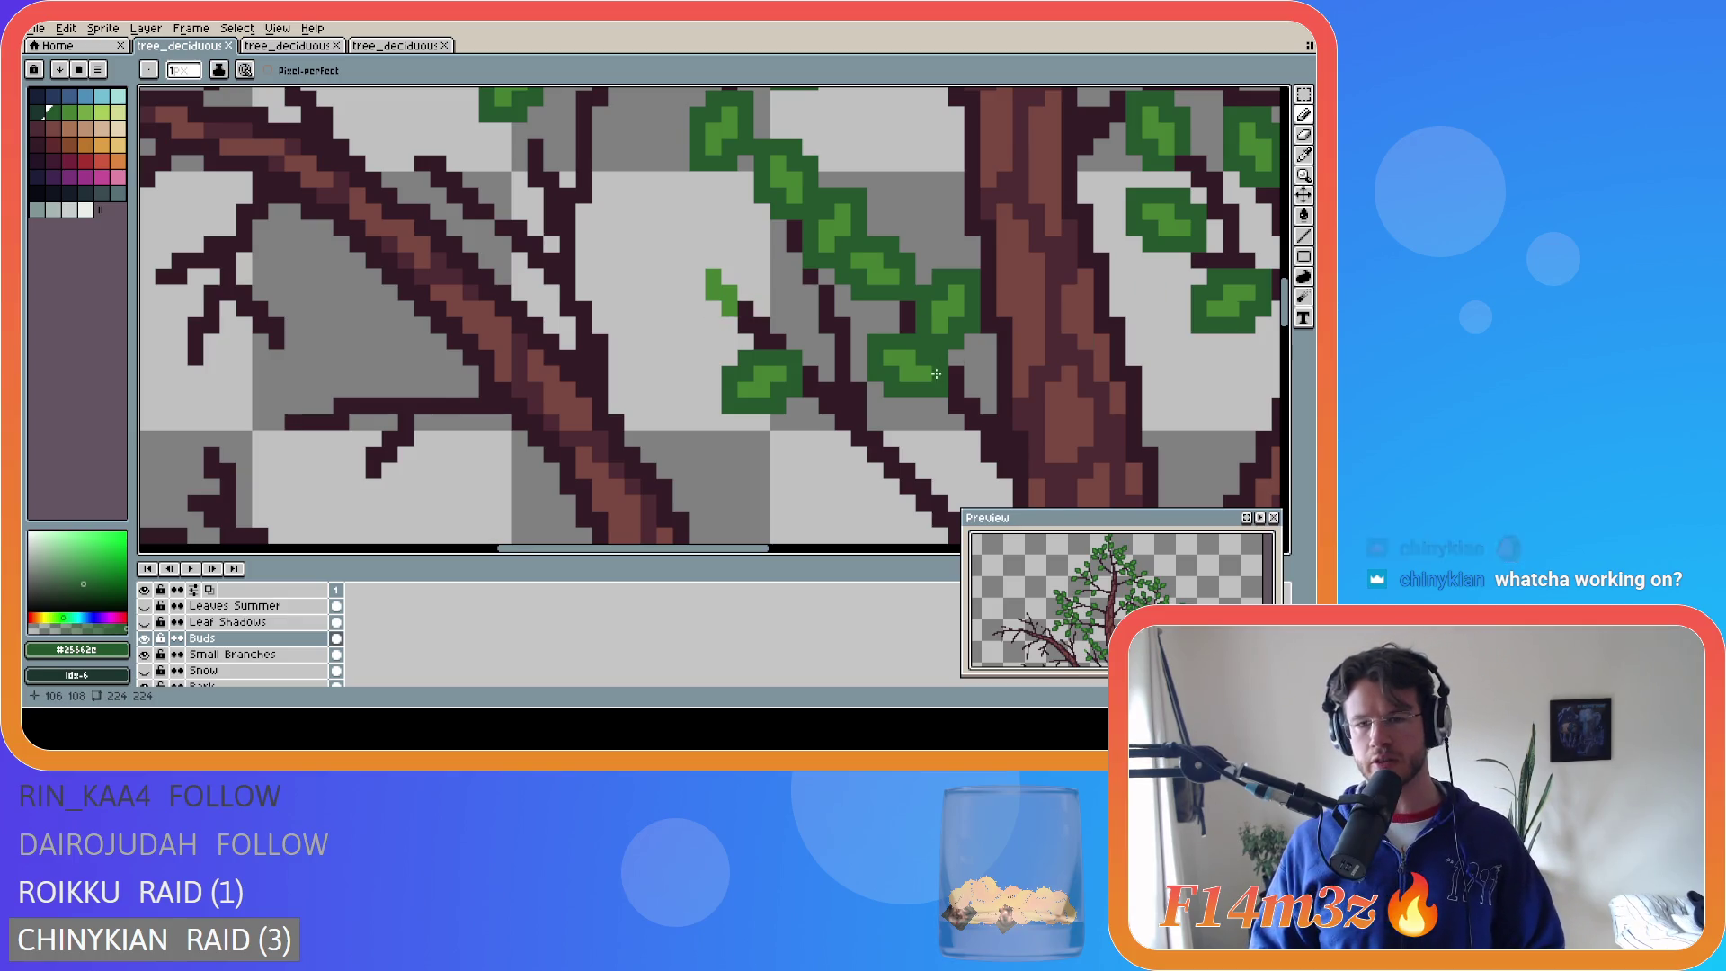
{"action": "scroll", "coordinate": [935, 373], "scroll_direction": "down", "scroll_amount": 6}
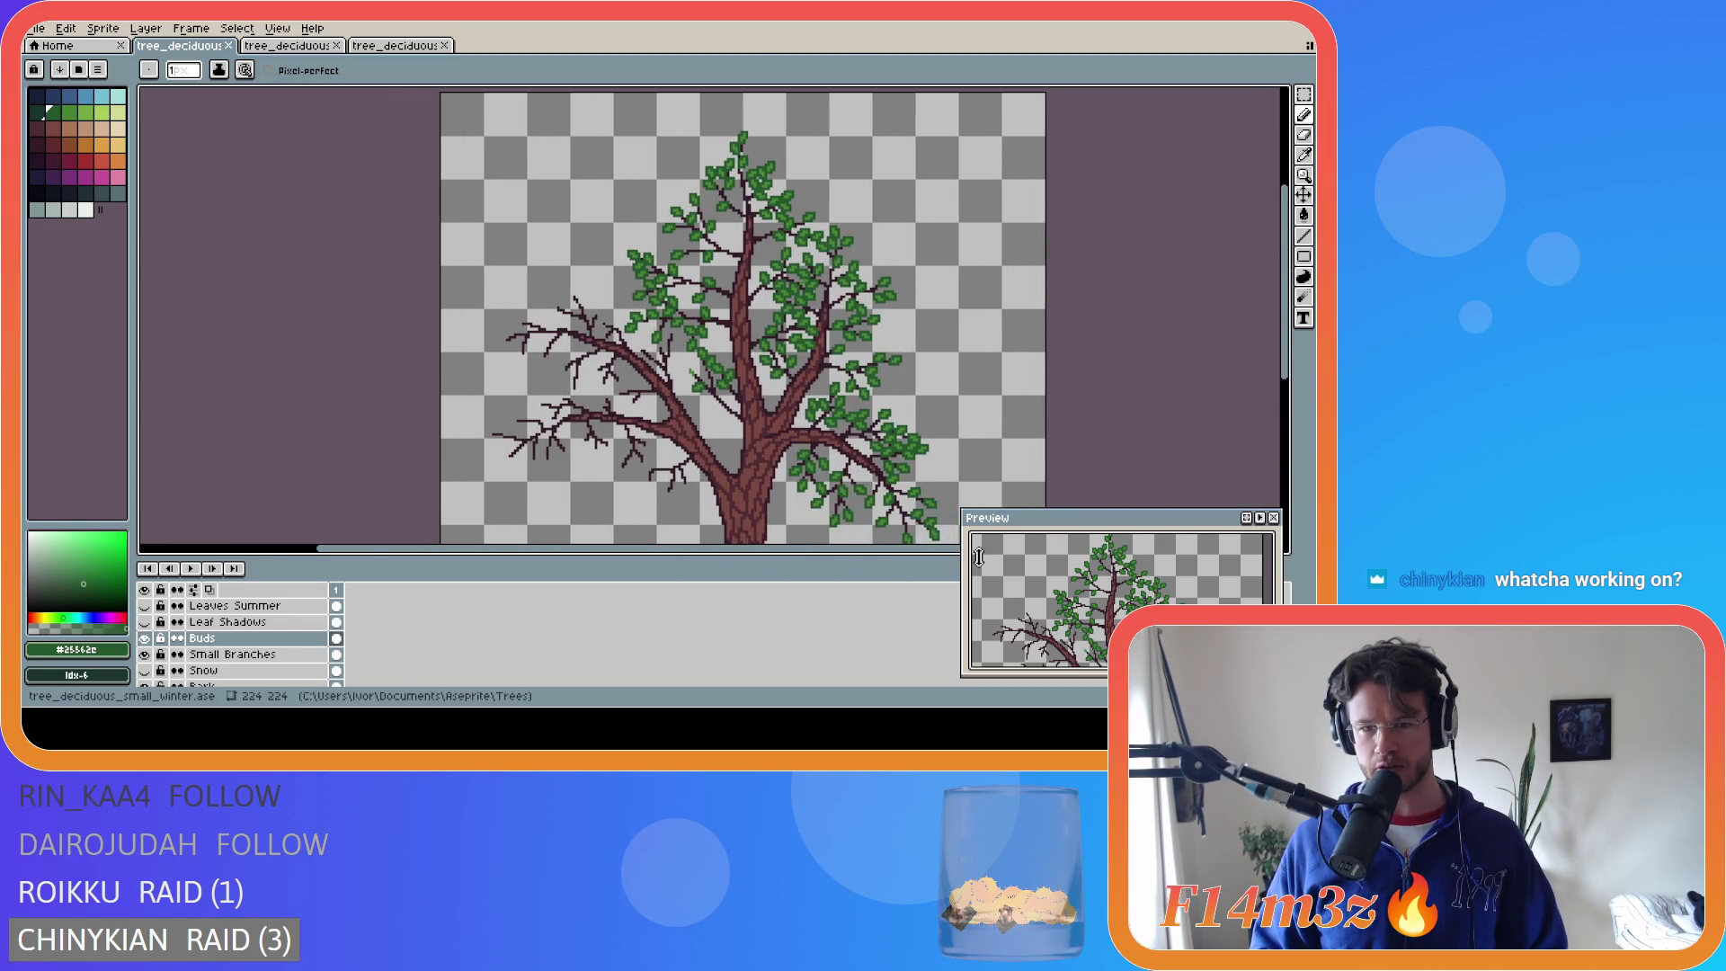
{"action": "scroll", "coordinate": [979, 557], "scroll_direction": "right", "scroll_amount": 2}
{"action": "scroll", "coordinate": [1287, 345], "scroll_direction": "down", "scroll_amount": 1}
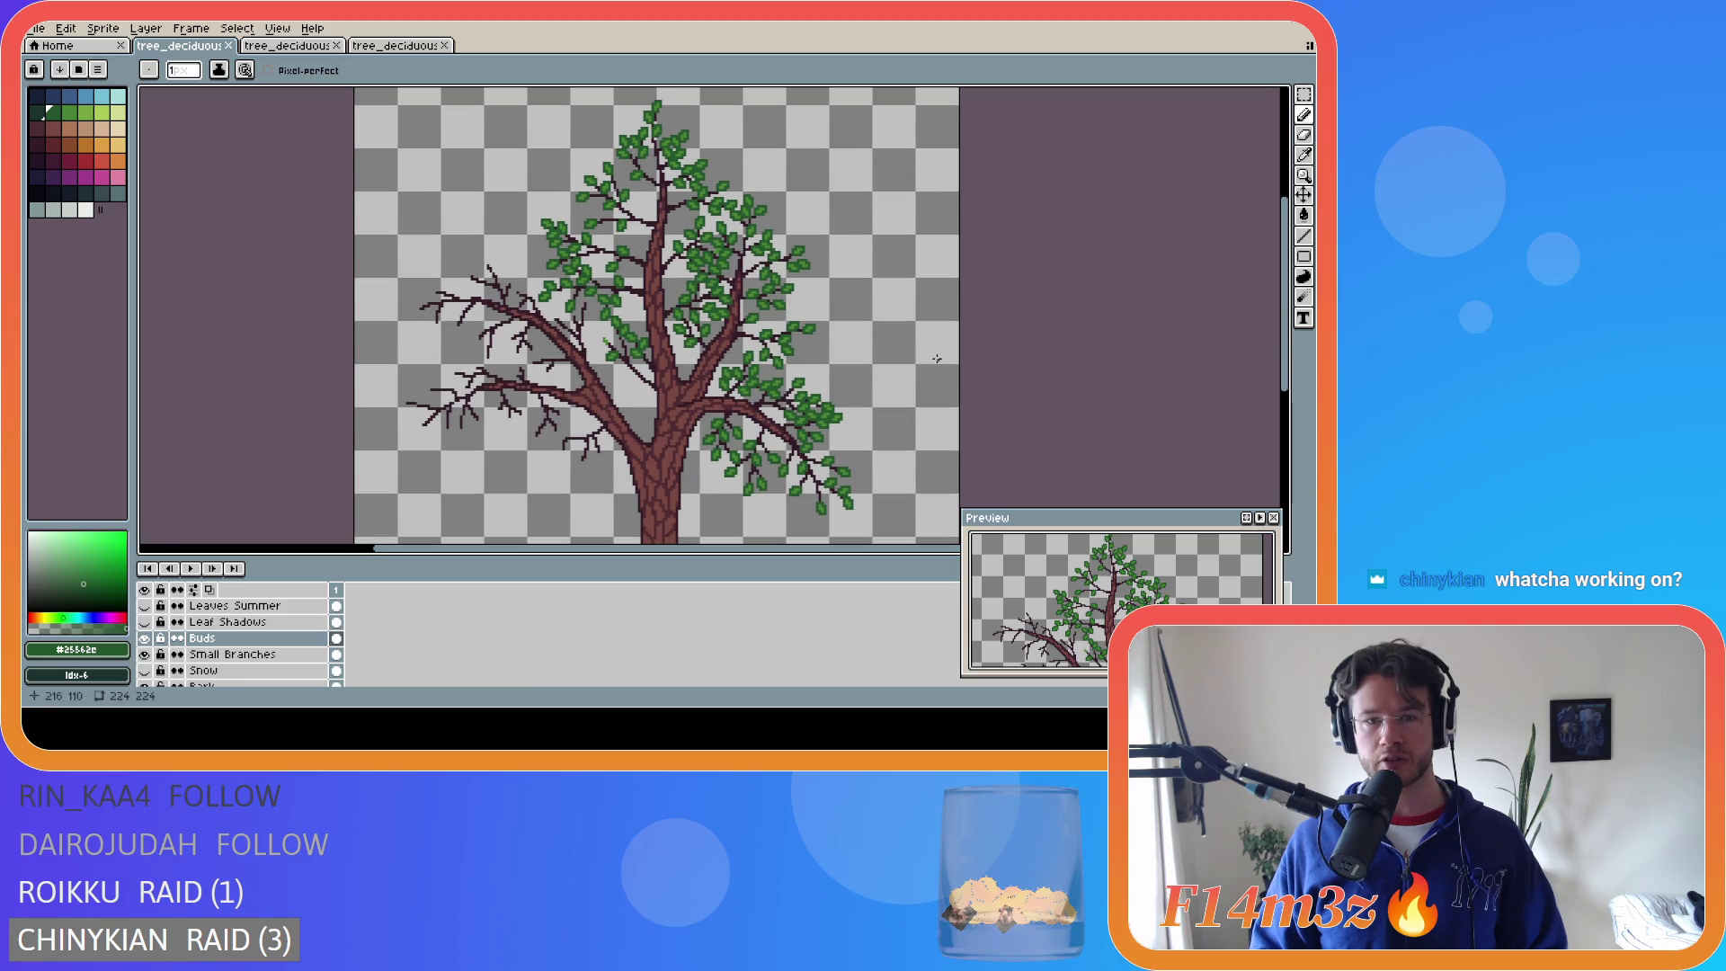
{"action": "scroll", "coordinate": [573, 393], "scroll_direction": "up", "scroll_amount": 5}
{"action": "scroll", "coordinate": [572, 393], "scroll_direction": "down", "scroll_amount": 6}
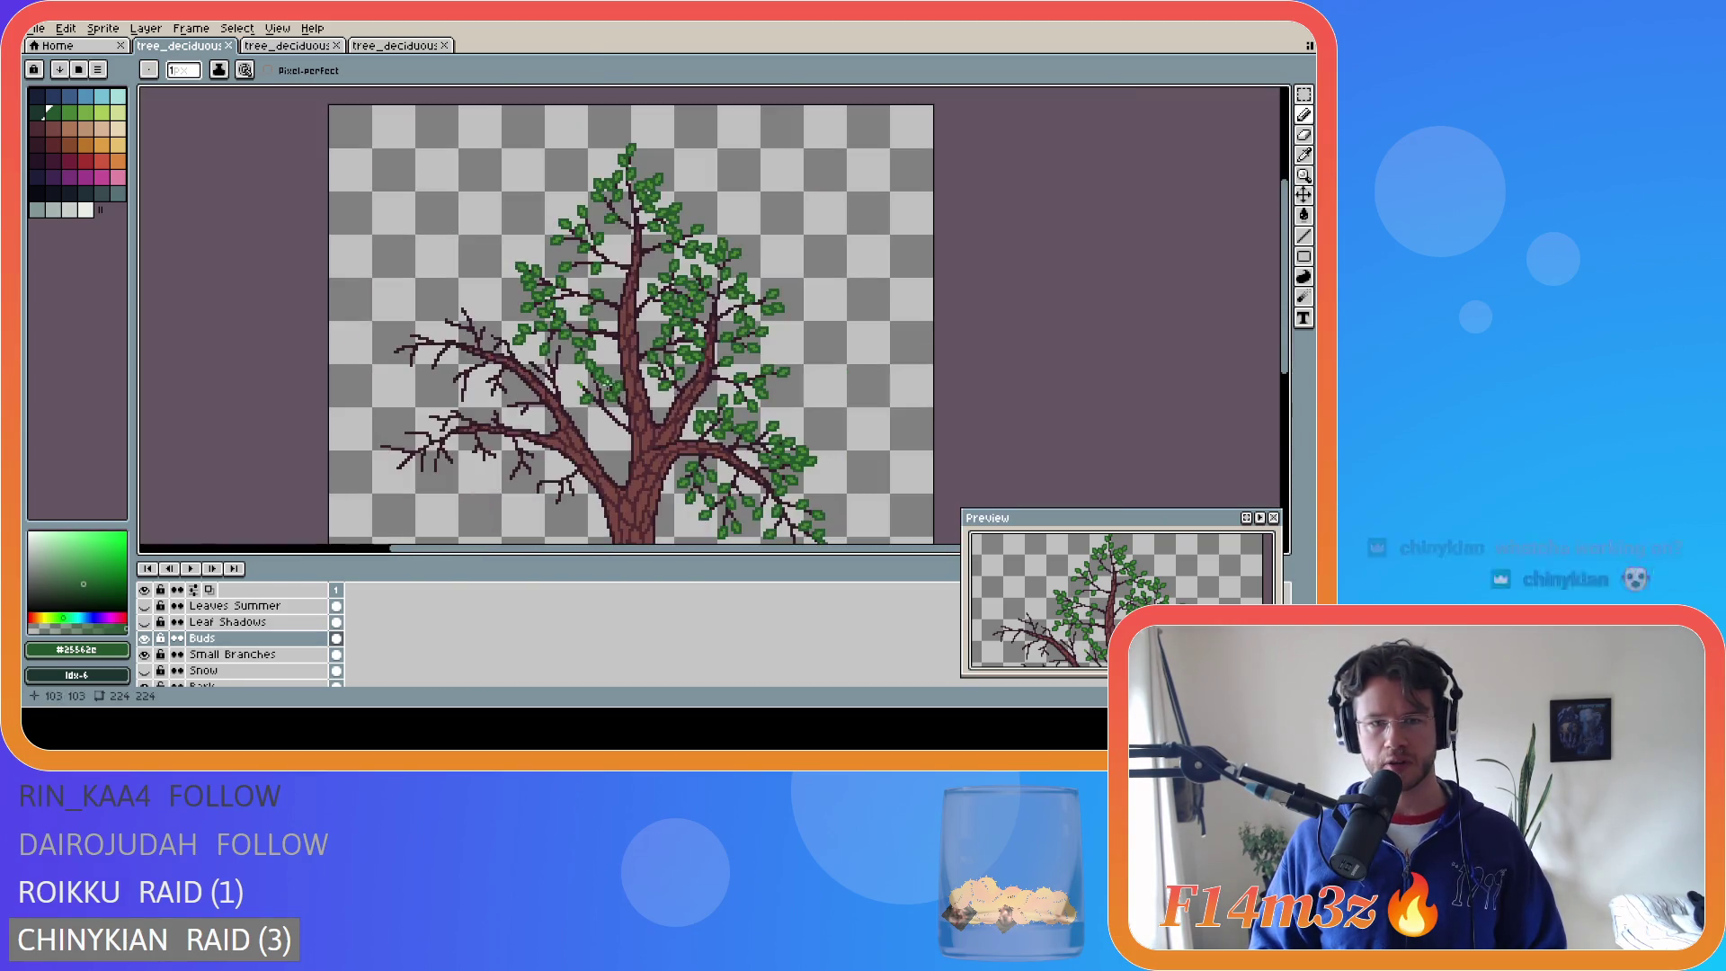
{"action": "scroll", "coordinate": [900, 385], "scroll_direction": "up", "scroll_amount": 2}
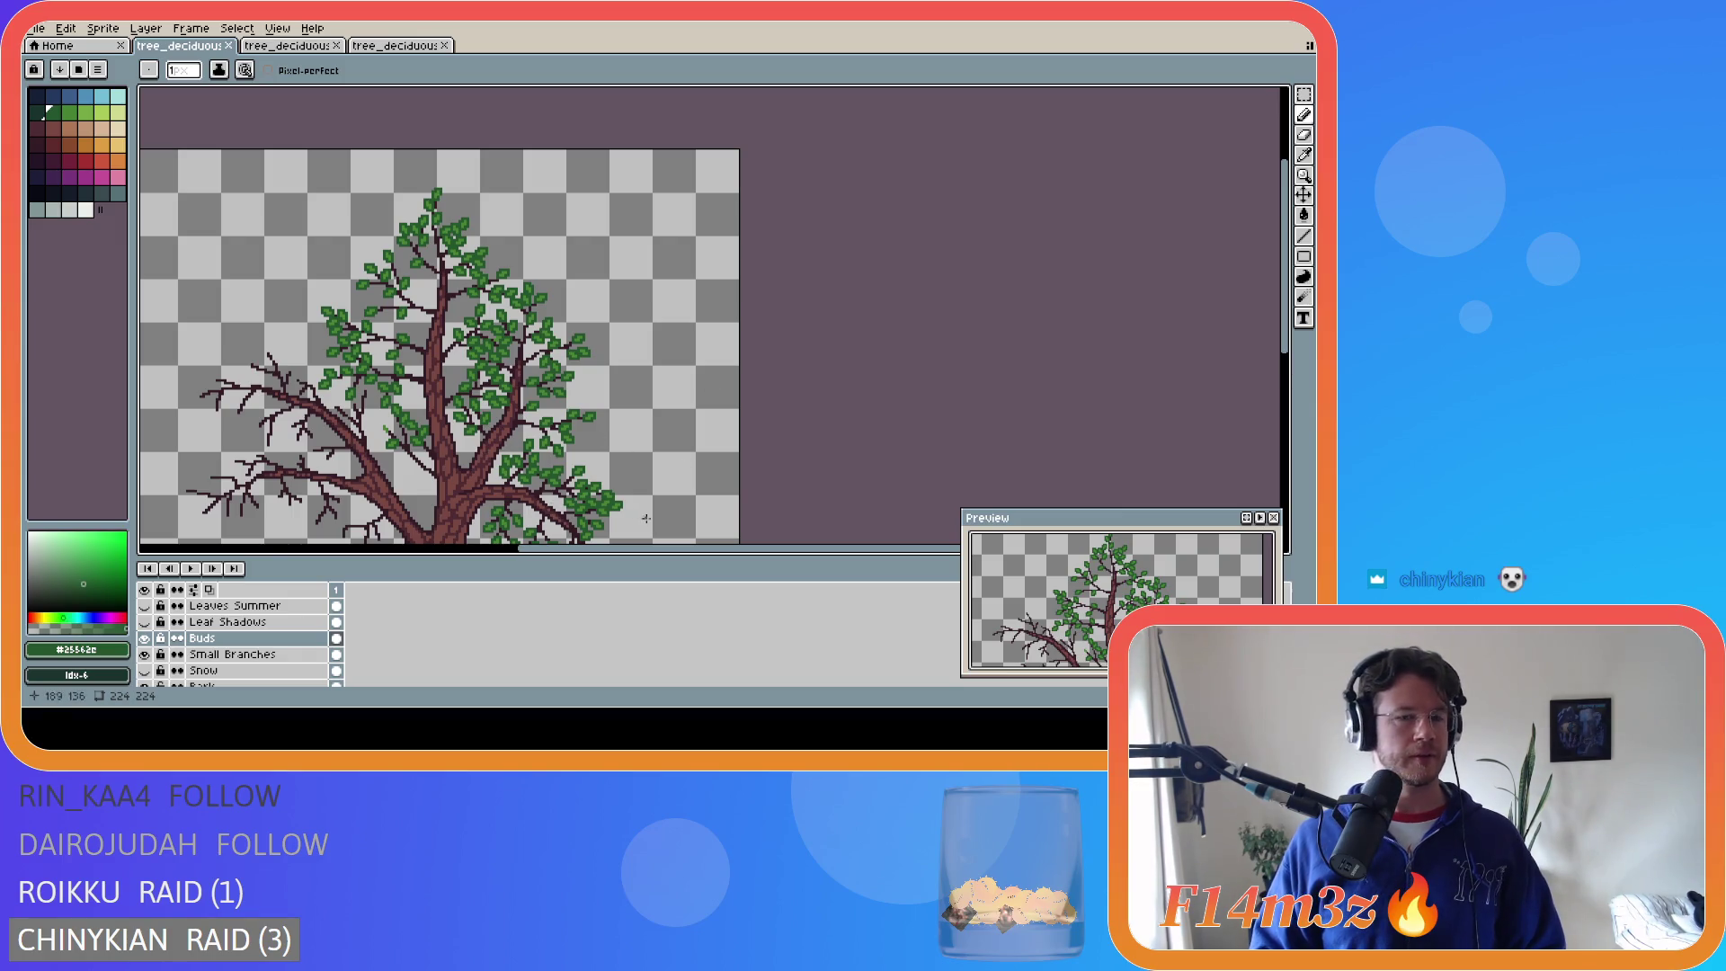
{"action": "left_click_drag", "start_coordinate": [617, 548], "coordinate": [512, 548]}
{"action": "left_click_drag", "start_coordinate": [1283, 306], "coordinate": [1284, 346]}
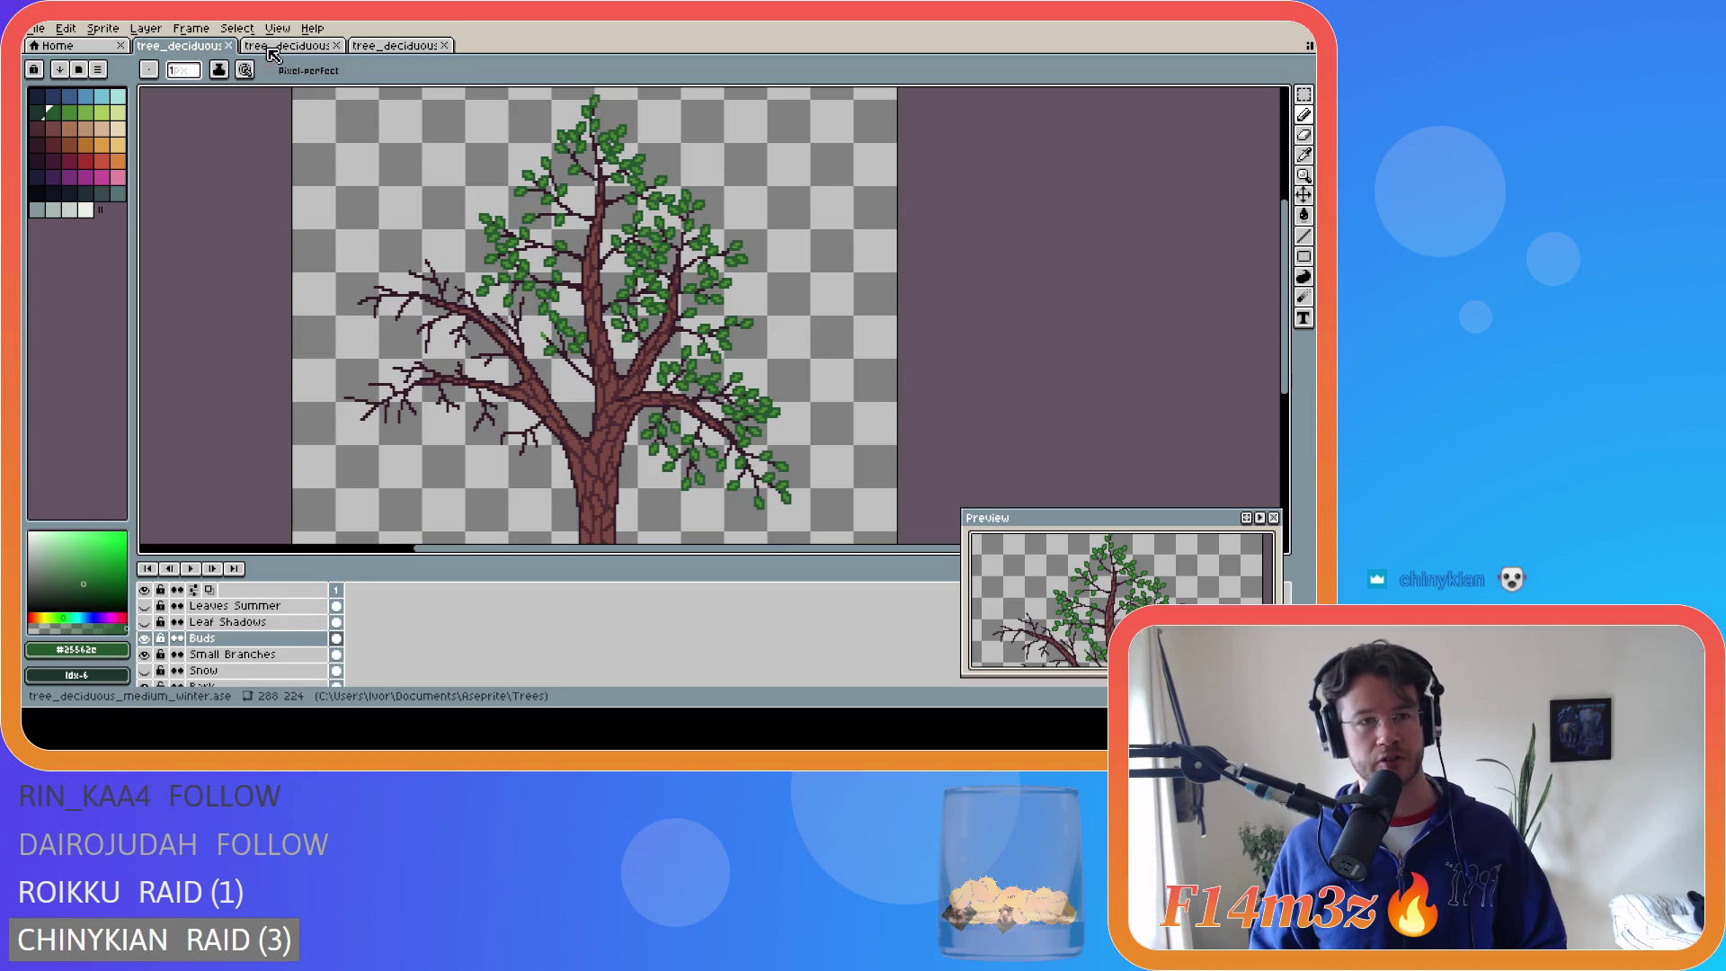
{"action": "left_click", "coordinate": [272, 50]}
{"action": "left_click", "coordinate": [405, 52]}
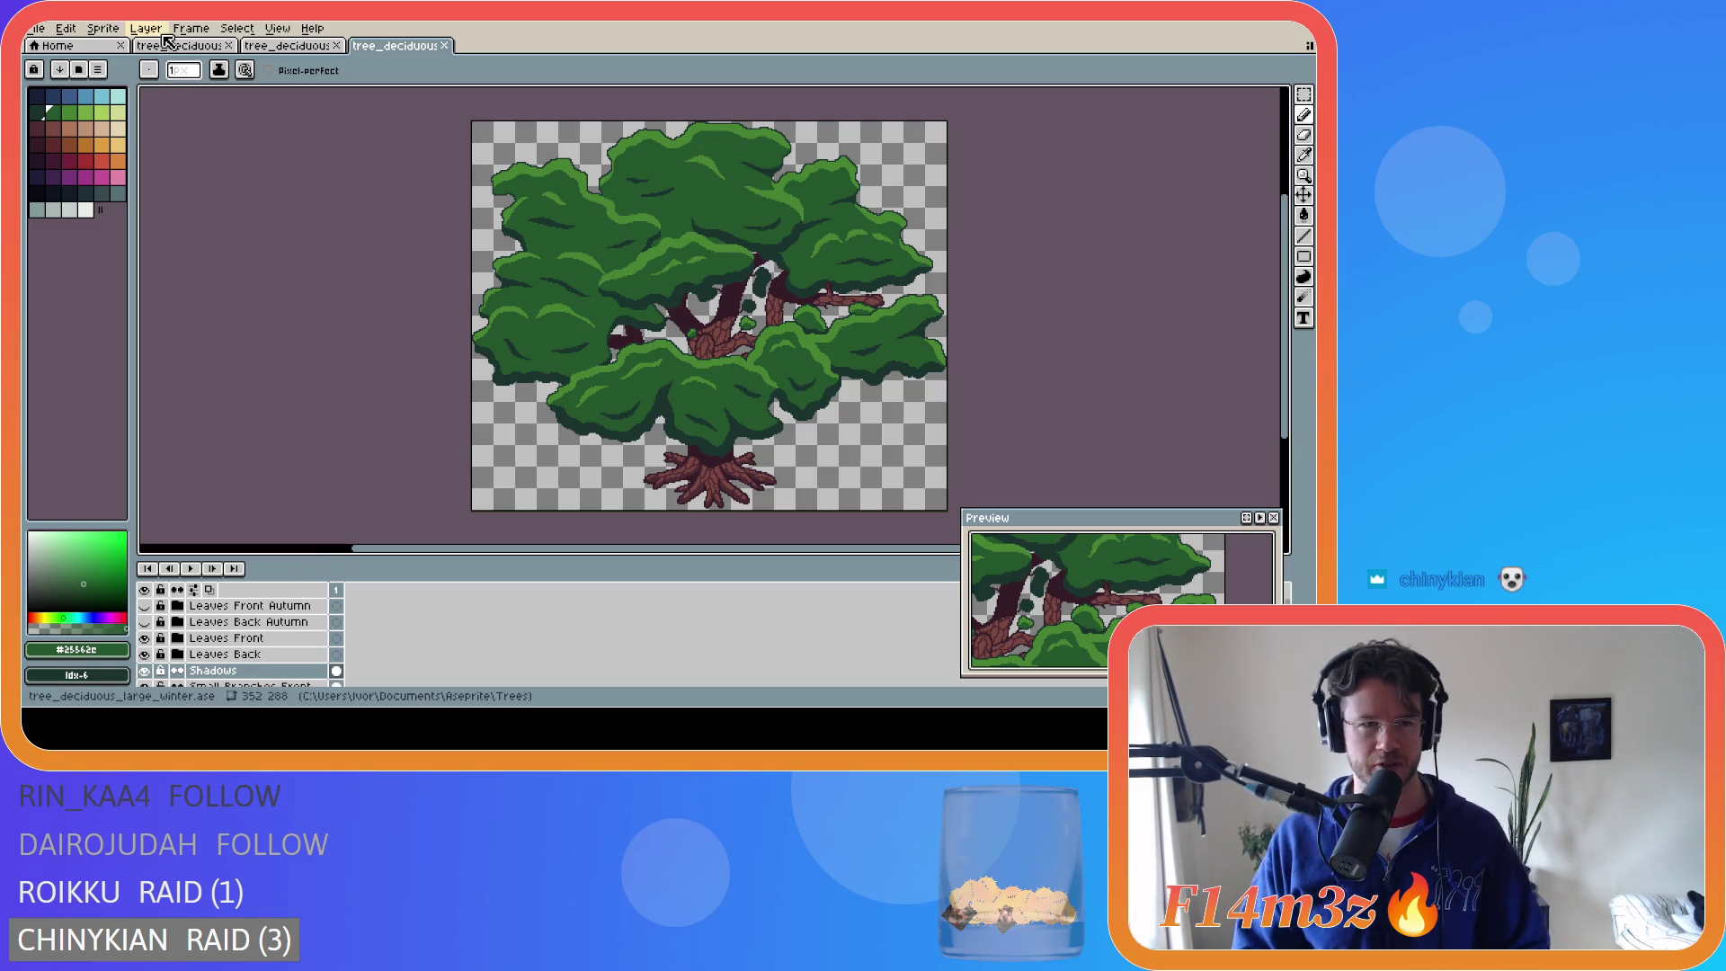
{"action": "left_click", "coordinate": [171, 45]}
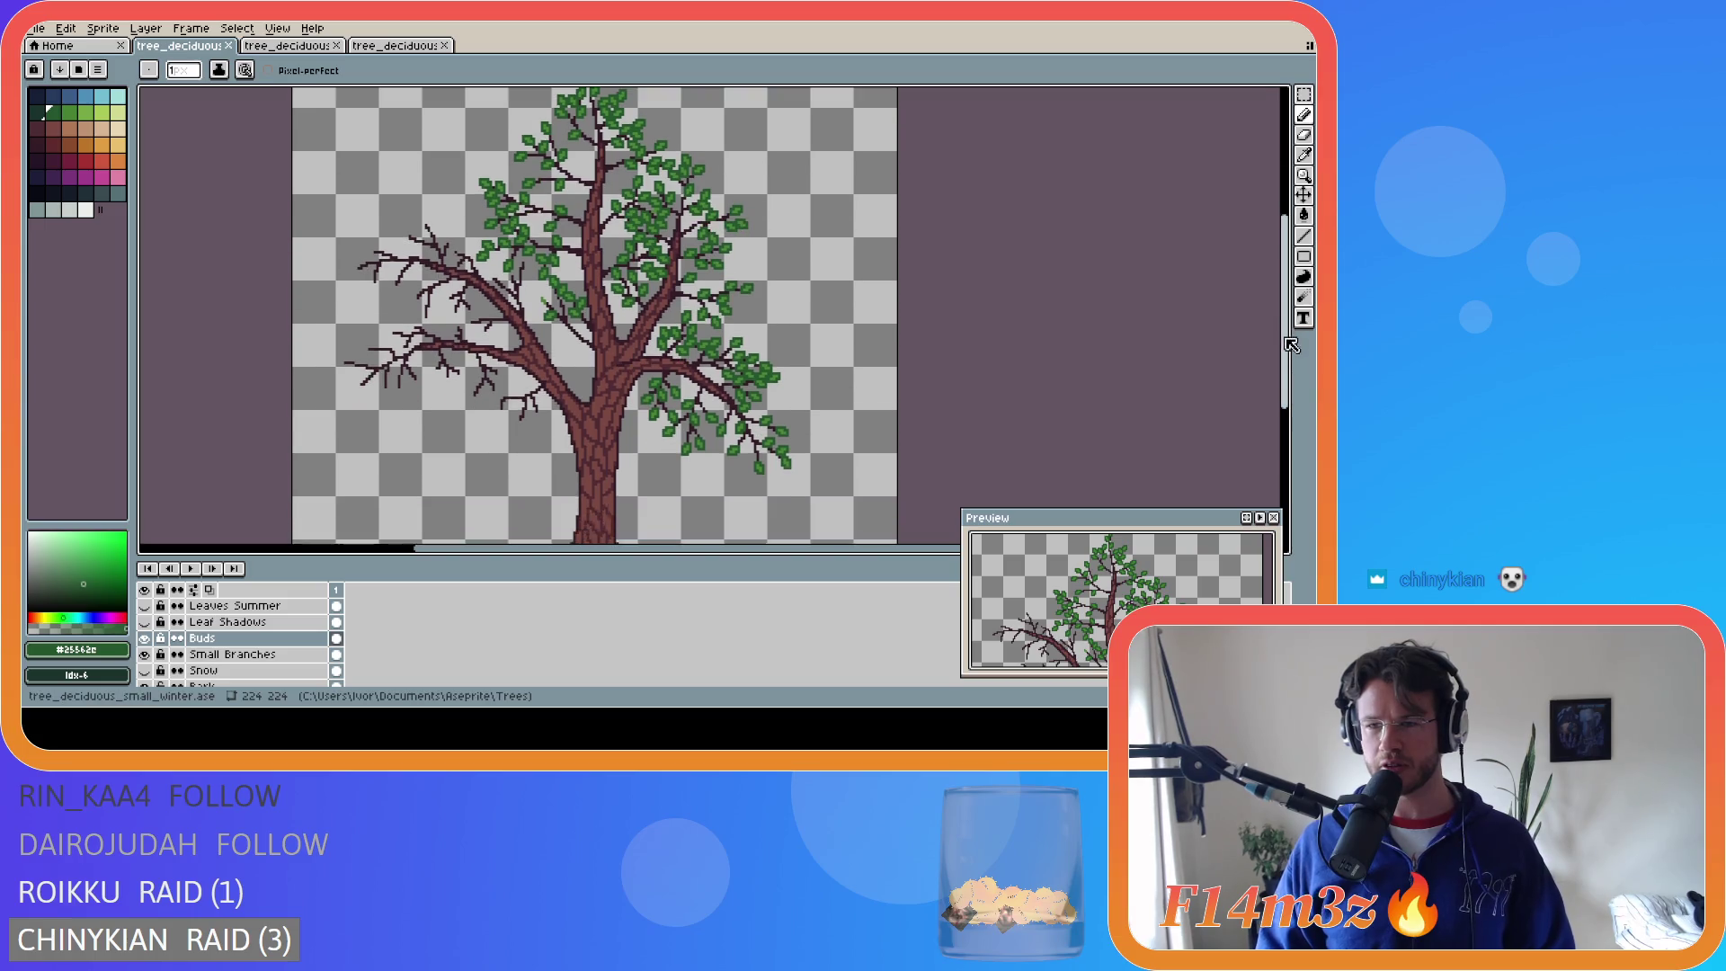
{"action": "scroll", "coordinate": [551, 331], "scroll_direction": "up", "scroll_amount": 4}
{"action": "scroll", "coordinate": [540, 297], "scroll_direction": "up", "scroll_amount": 1}
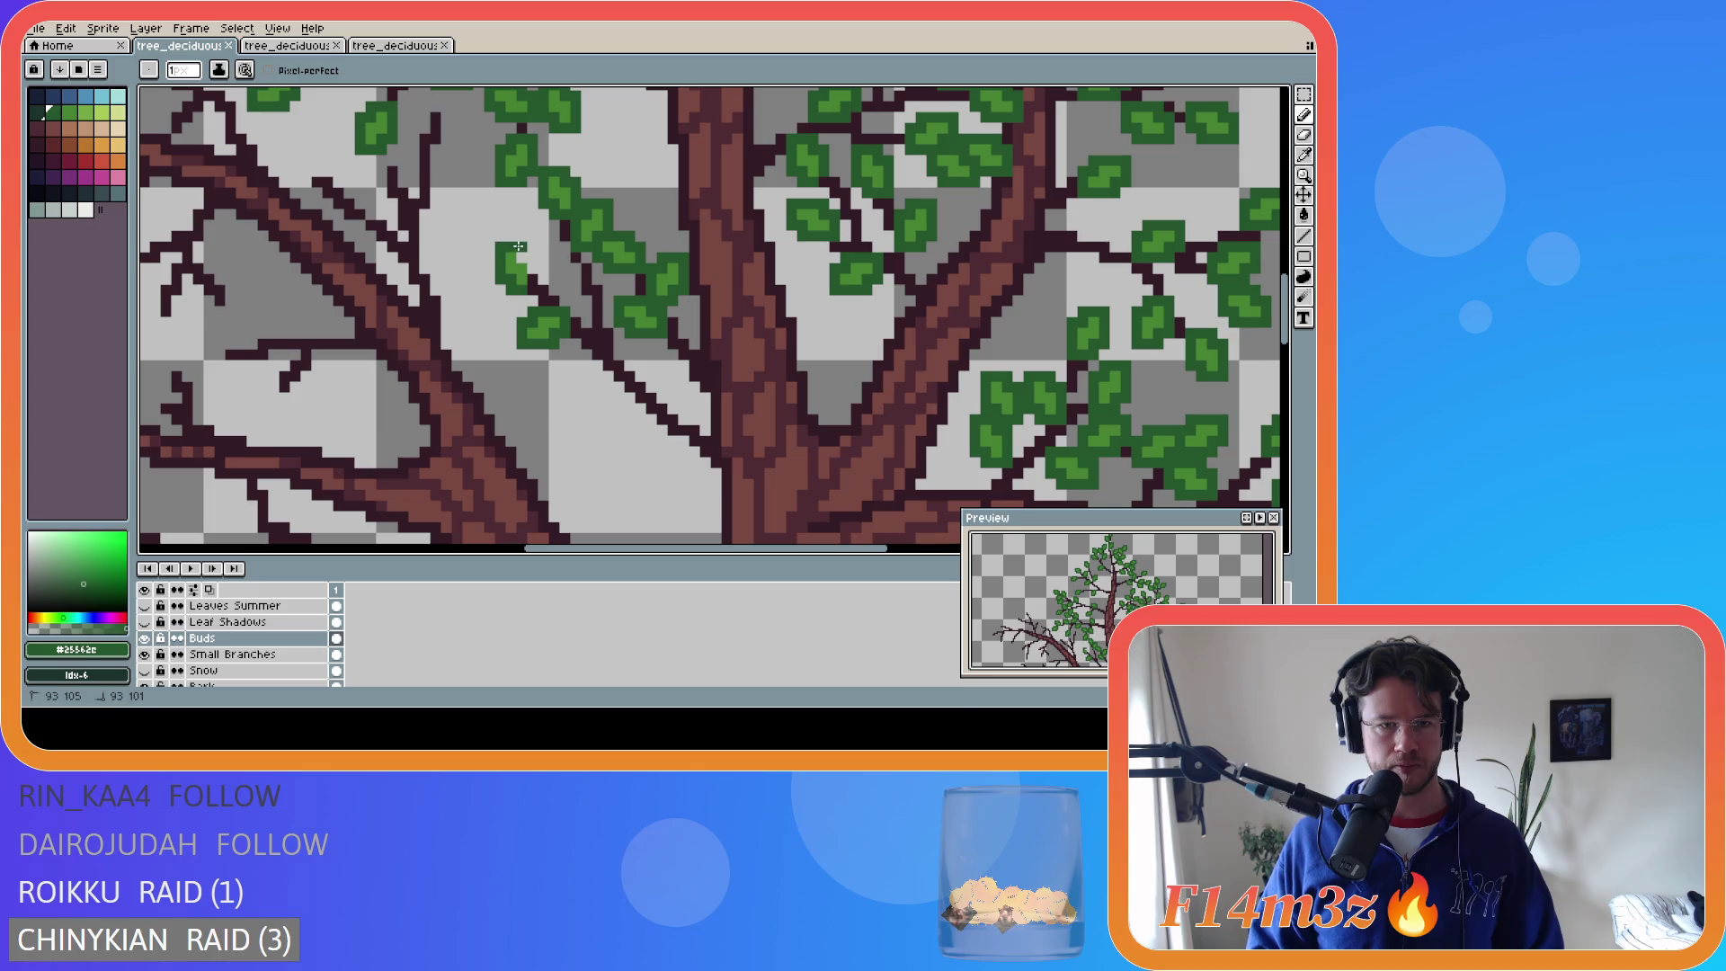
{"action": "key", "text": "ctrl+s"}
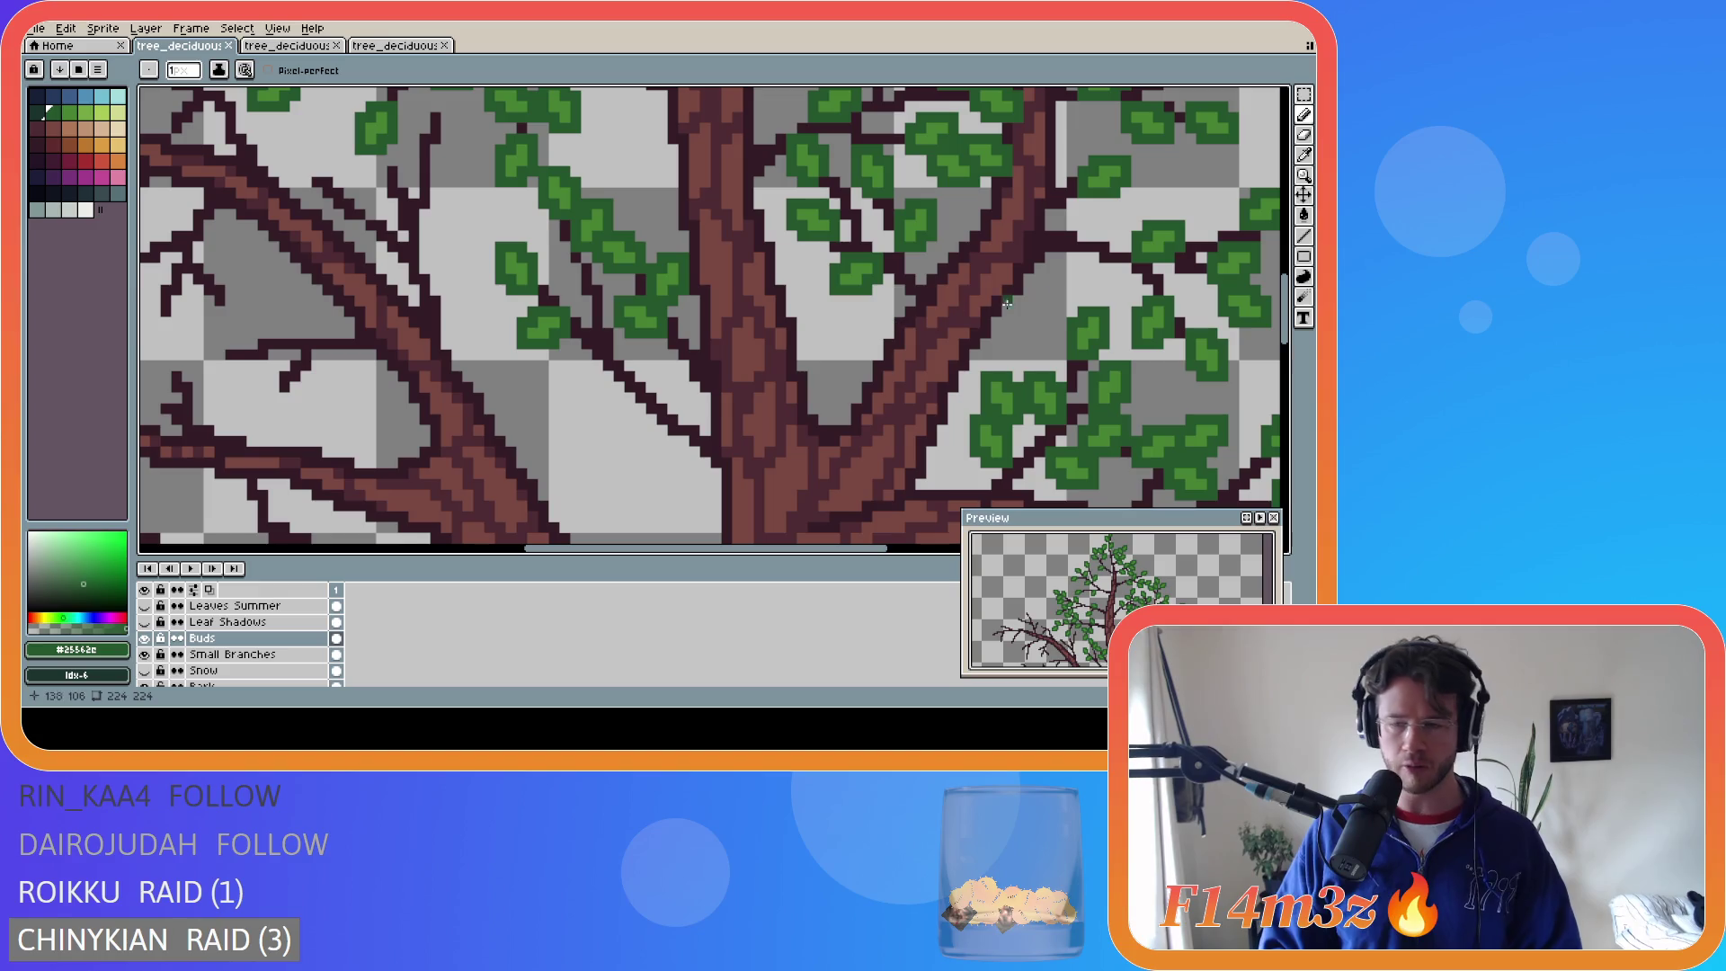
{"action": "scroll", "coordinate": [1267, 287], "scroll_direction": "up", "scroll_amount": 4}
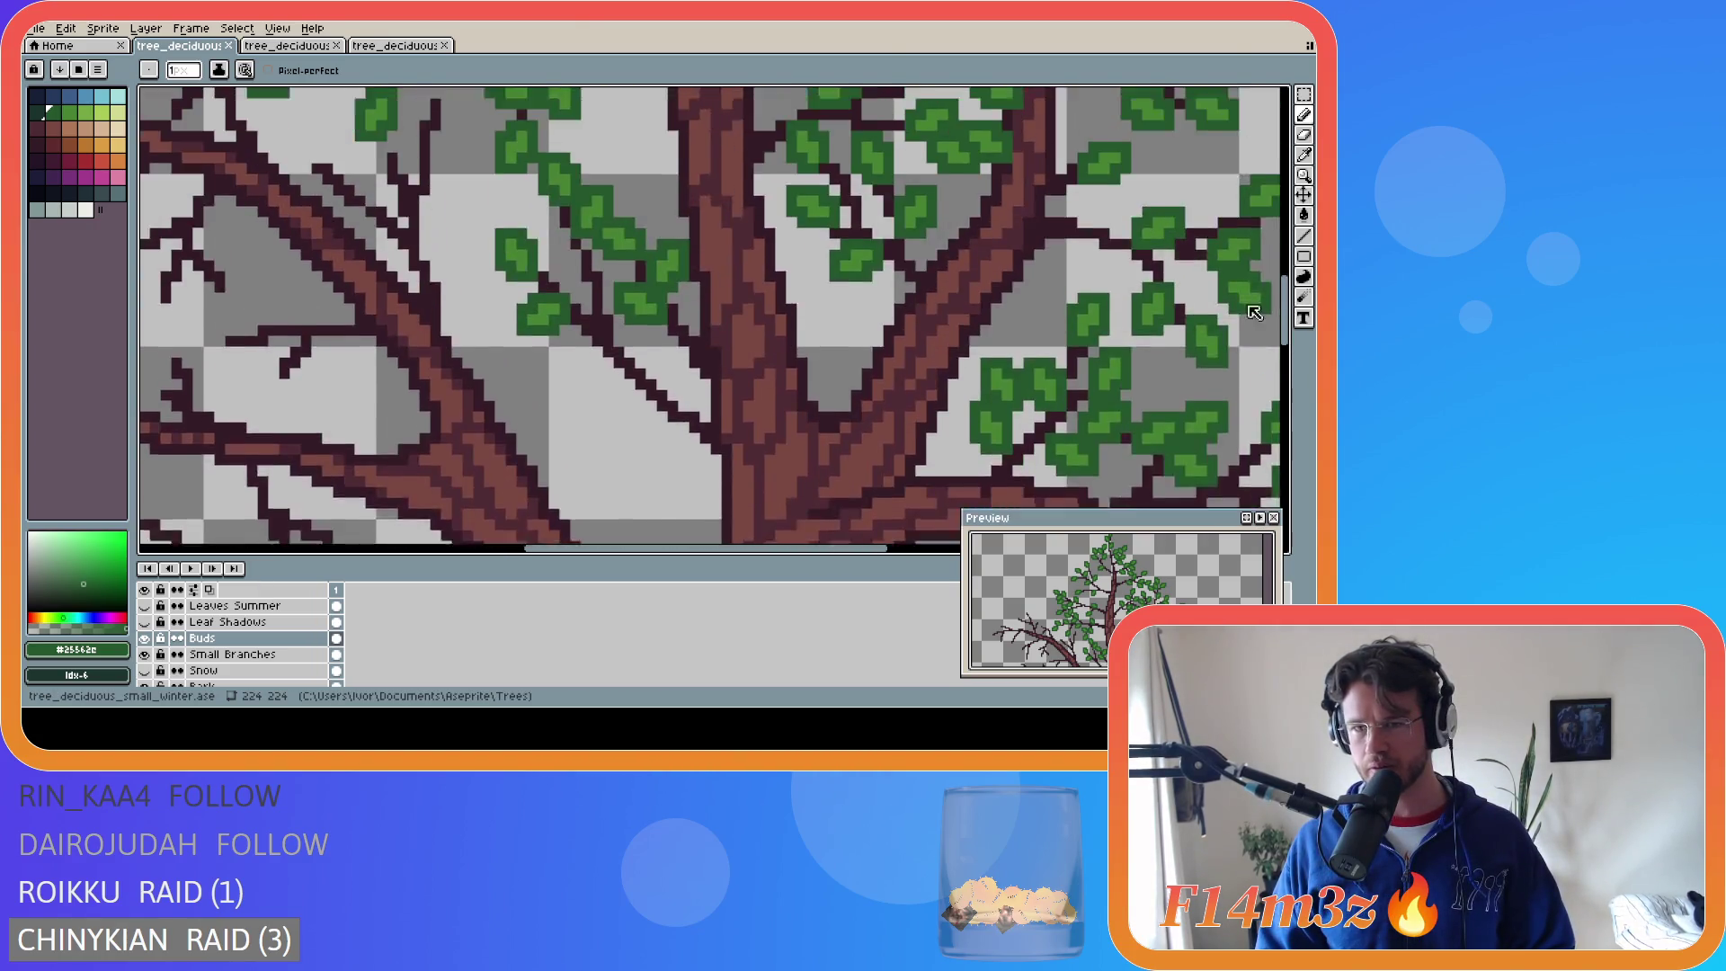
{"action": "scroll", "coordinate": [1249, 285], "scroll_direction": "down", "scroll_amount": 6}
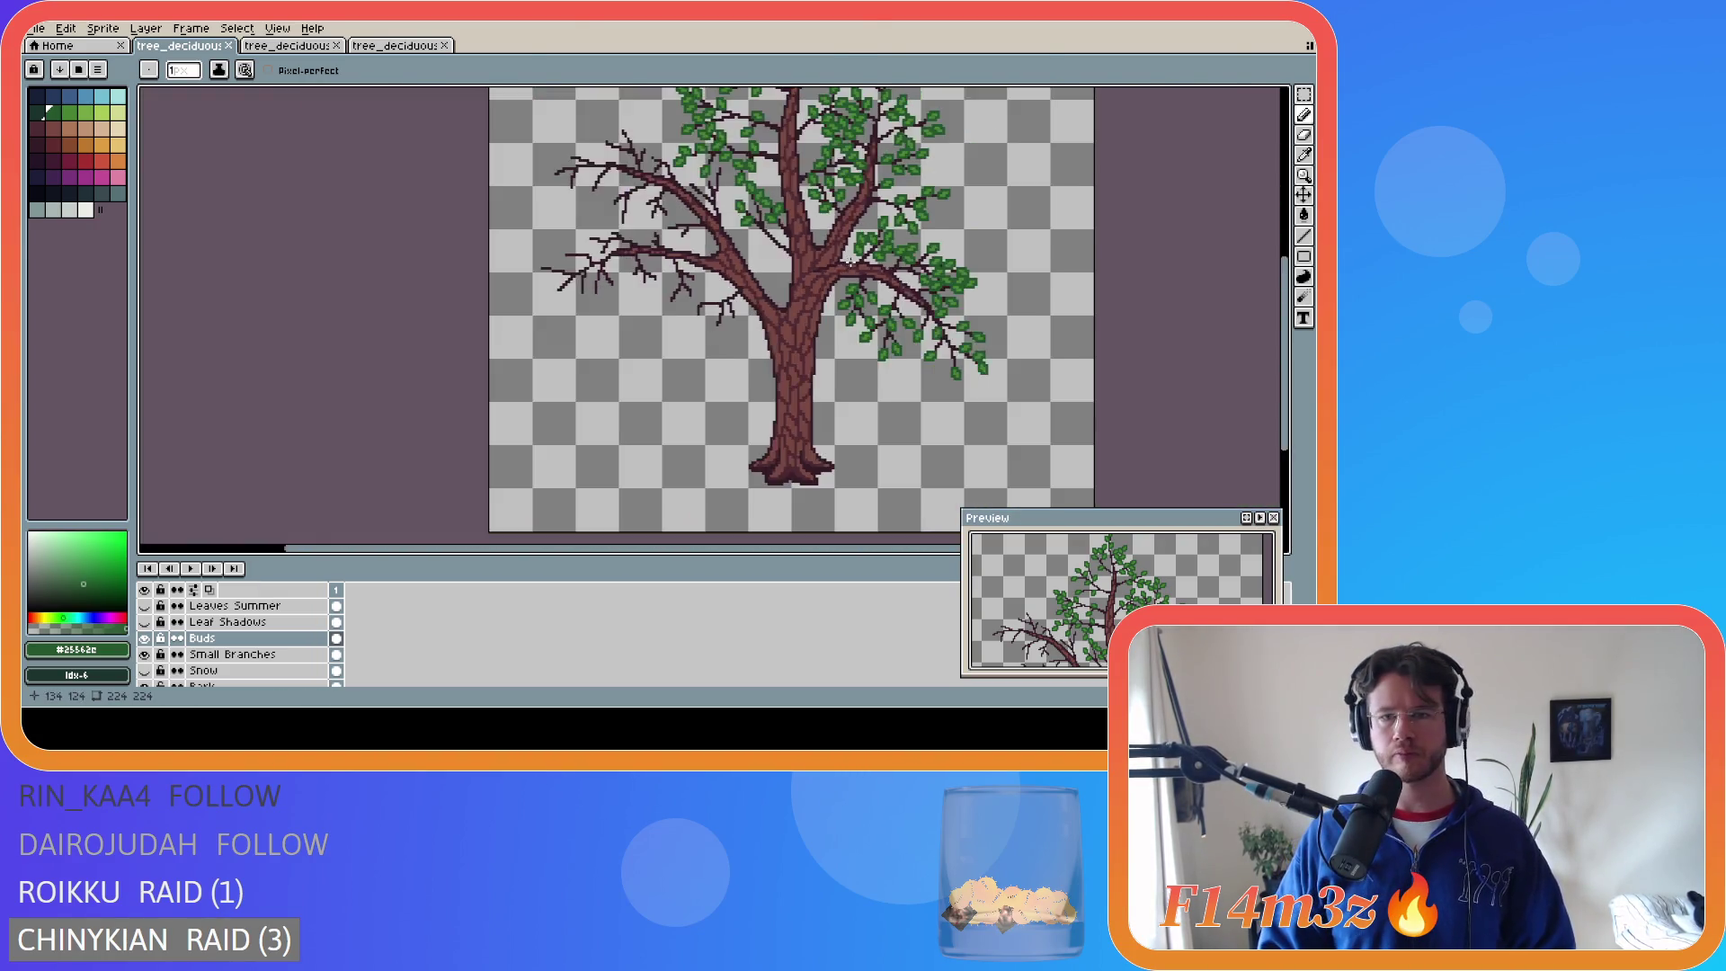
{"action": "scroll", "coordinate": [871, 551], "scroll_direction": "right", "scroll_amount": 5}
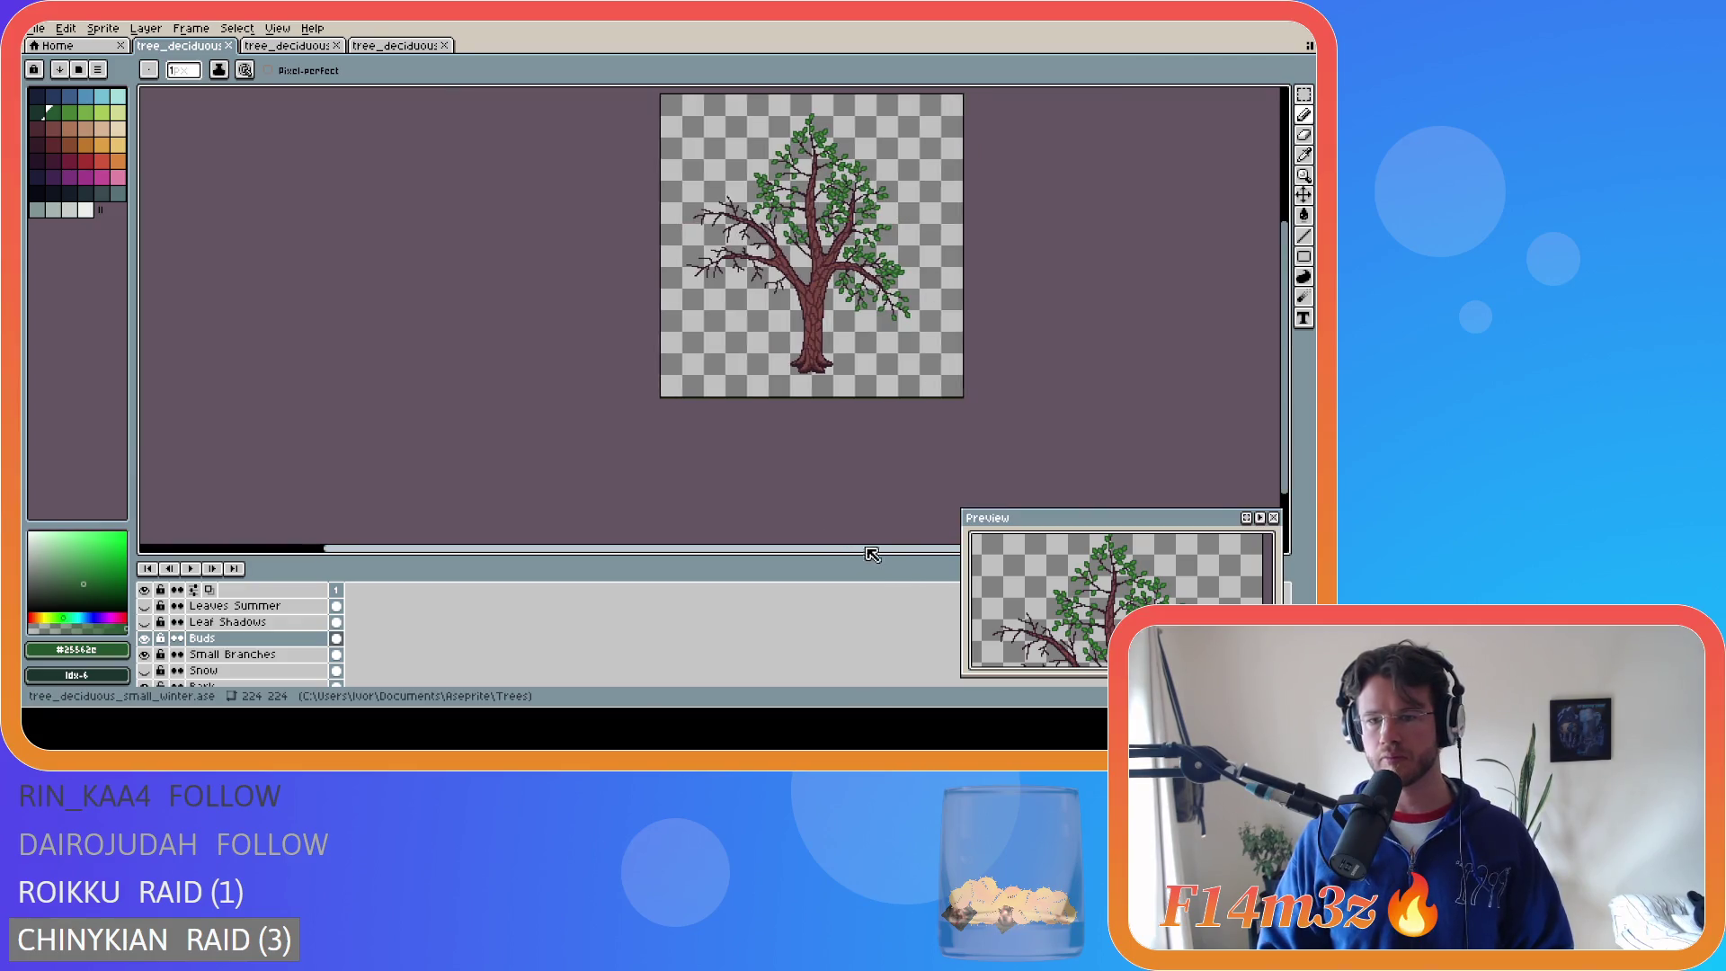
{"action": "scroll", "coordinate": [1287, 321], "scroll_direction": "up", "scroll_amount": 3}
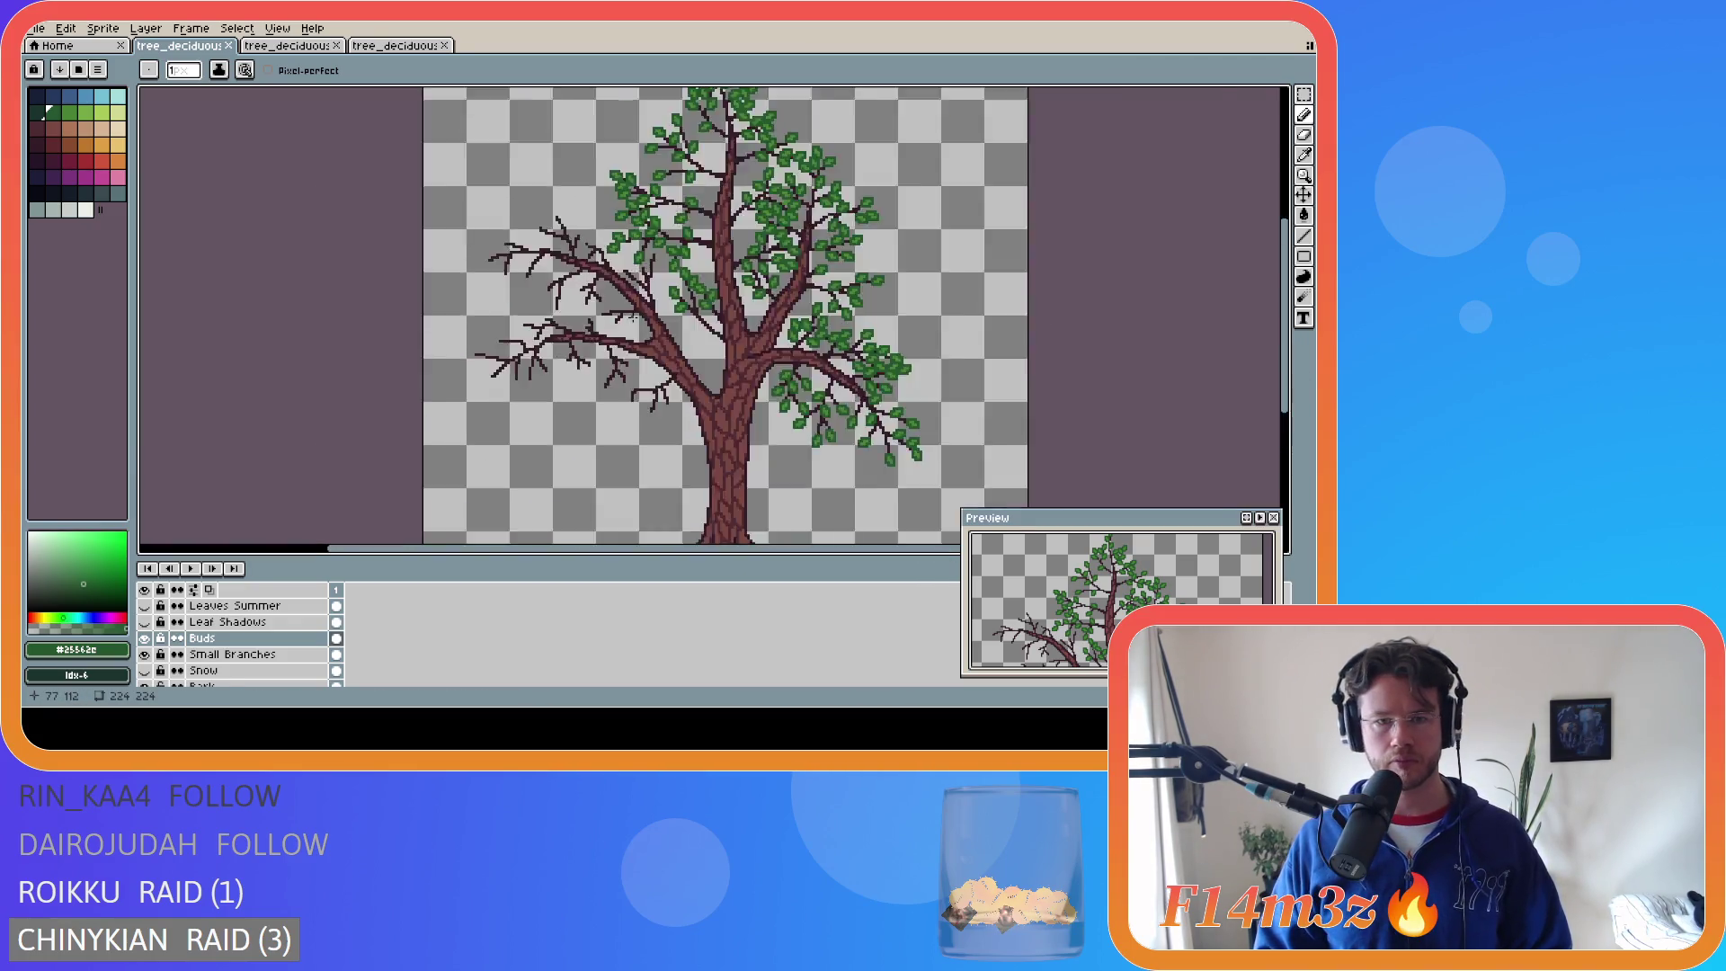
{"action": "scroll", "coordinate": [1225, 337], "scroll_direction": "up", "scroll_amount": 2}
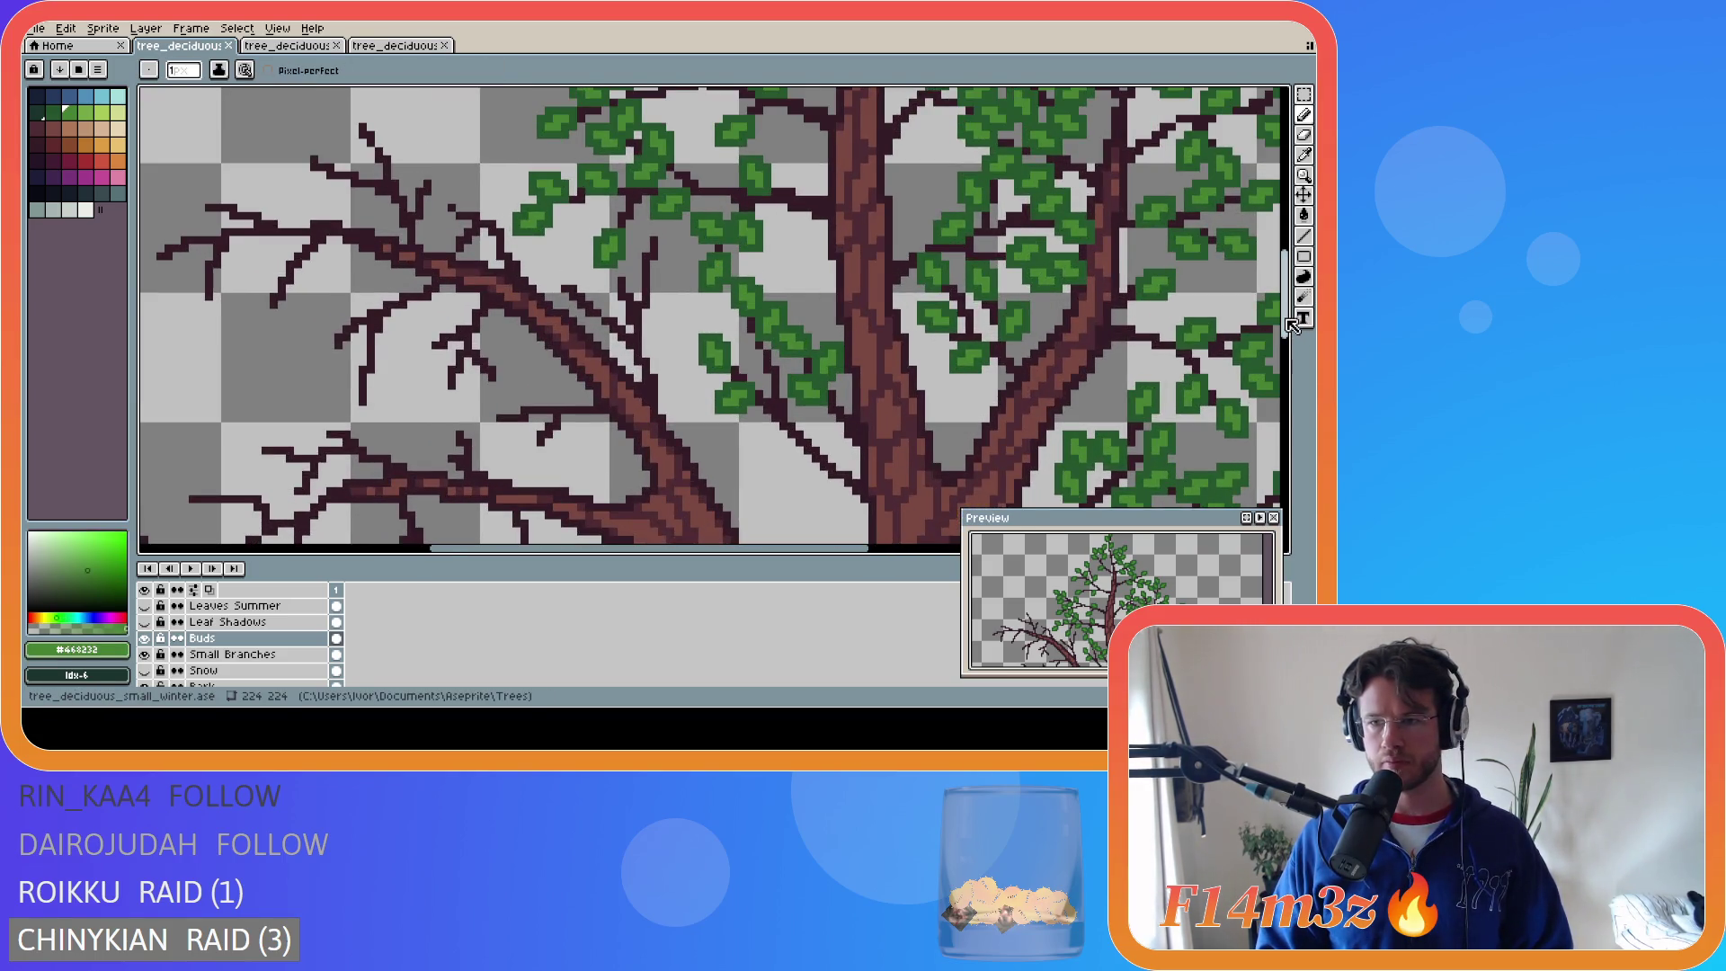
- Place the first light-green bud pixels on the branches, undoing a misplaced pair
{"action": "scroll", "coordinate": [646, 263], "scroll_direction": "up", "scroll_amount": 3}
{"action": "left_click_drag", "start_coordinate": [605, 261], "coordinate": [611, 261]}
{"action": "key", "text": "ctrl+z"}
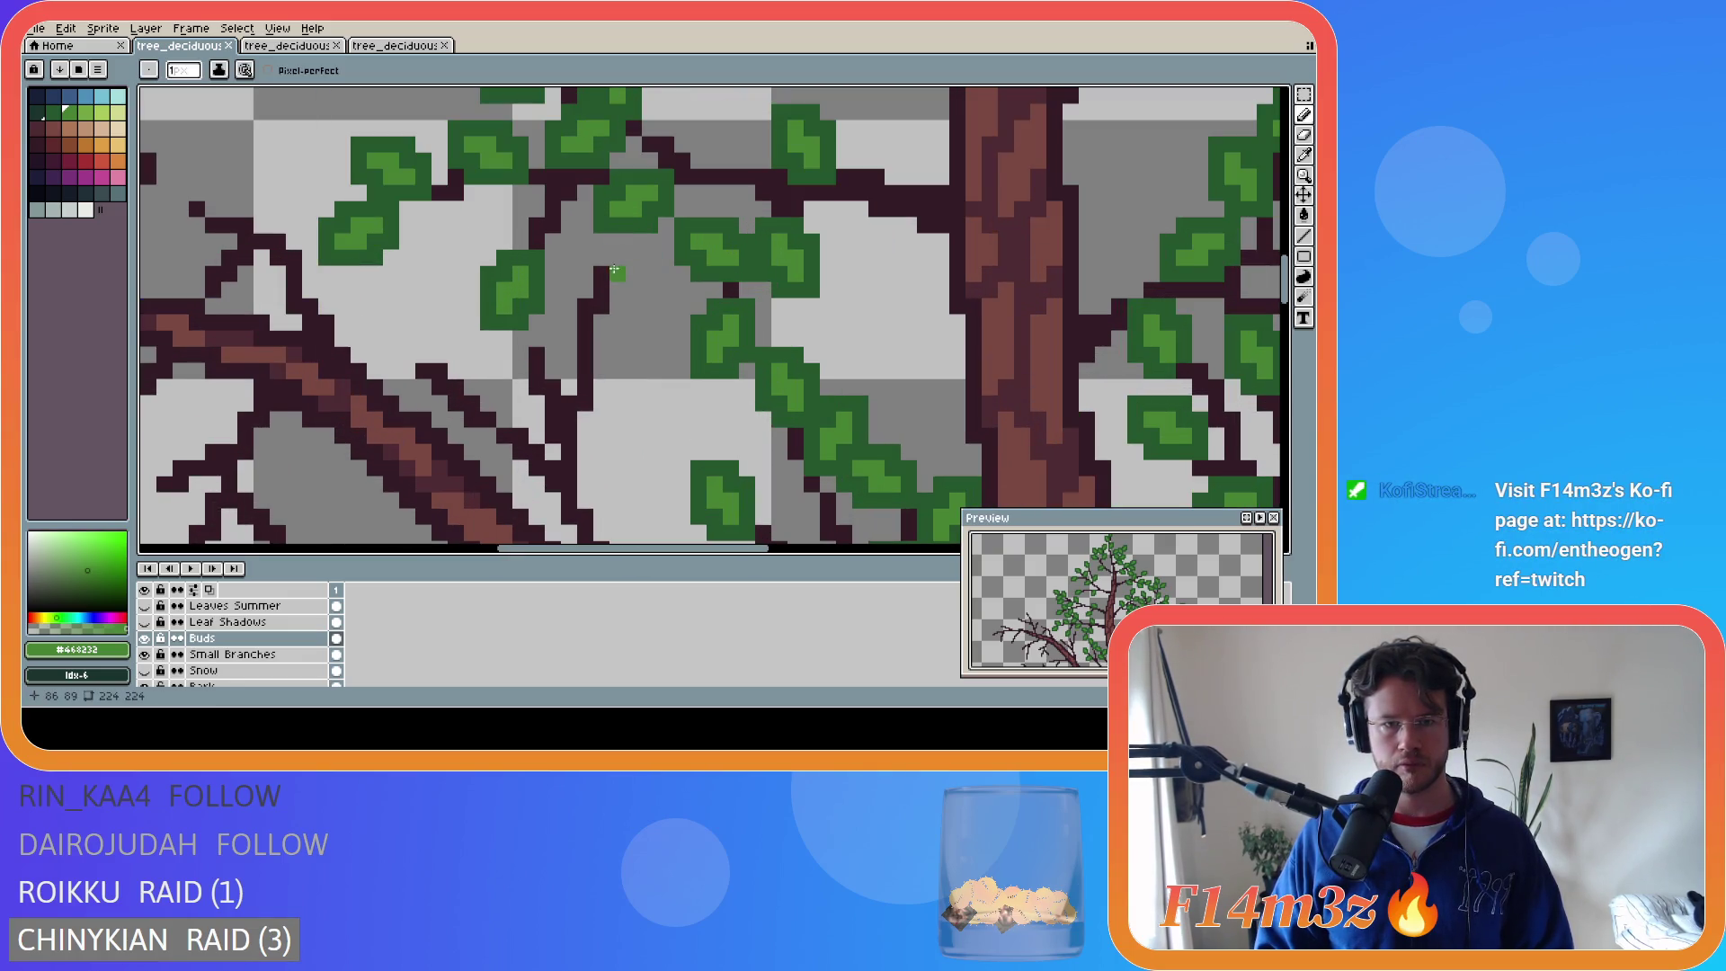
{"action": "left_click", "coordinate": [634, 241]}
{"action": "key", "text": "v"}
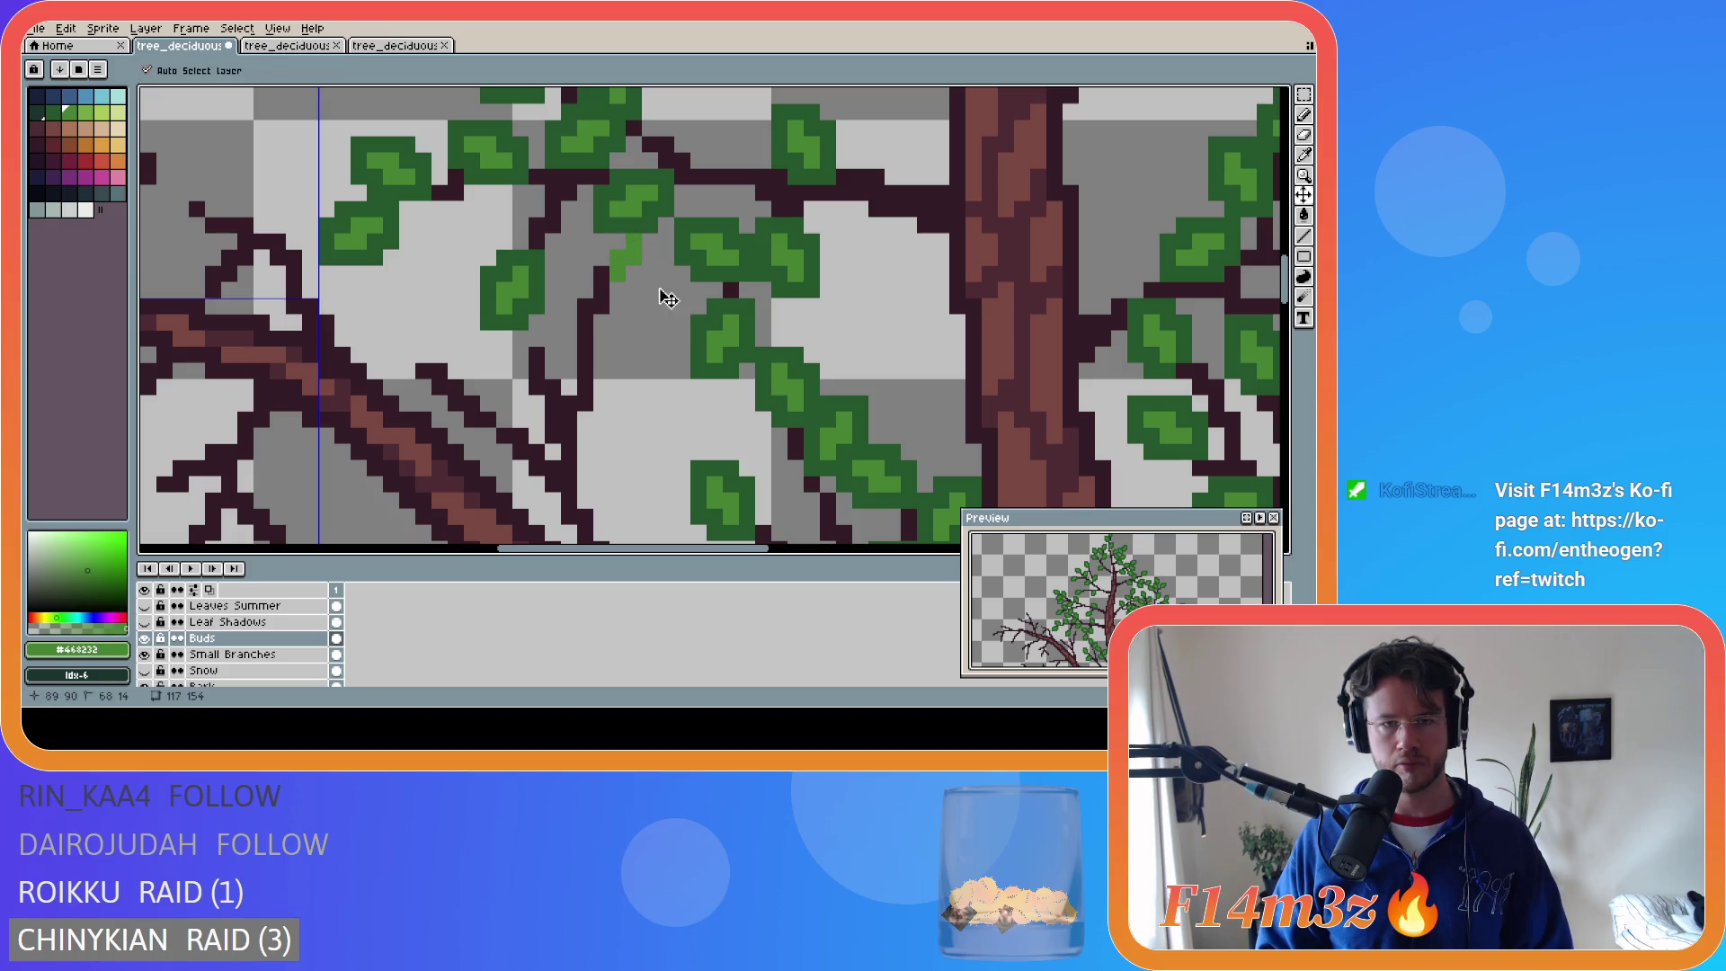
{"action": "key", "text": "b"}
{"action": "left_click", "coordinate": [893, 290]}
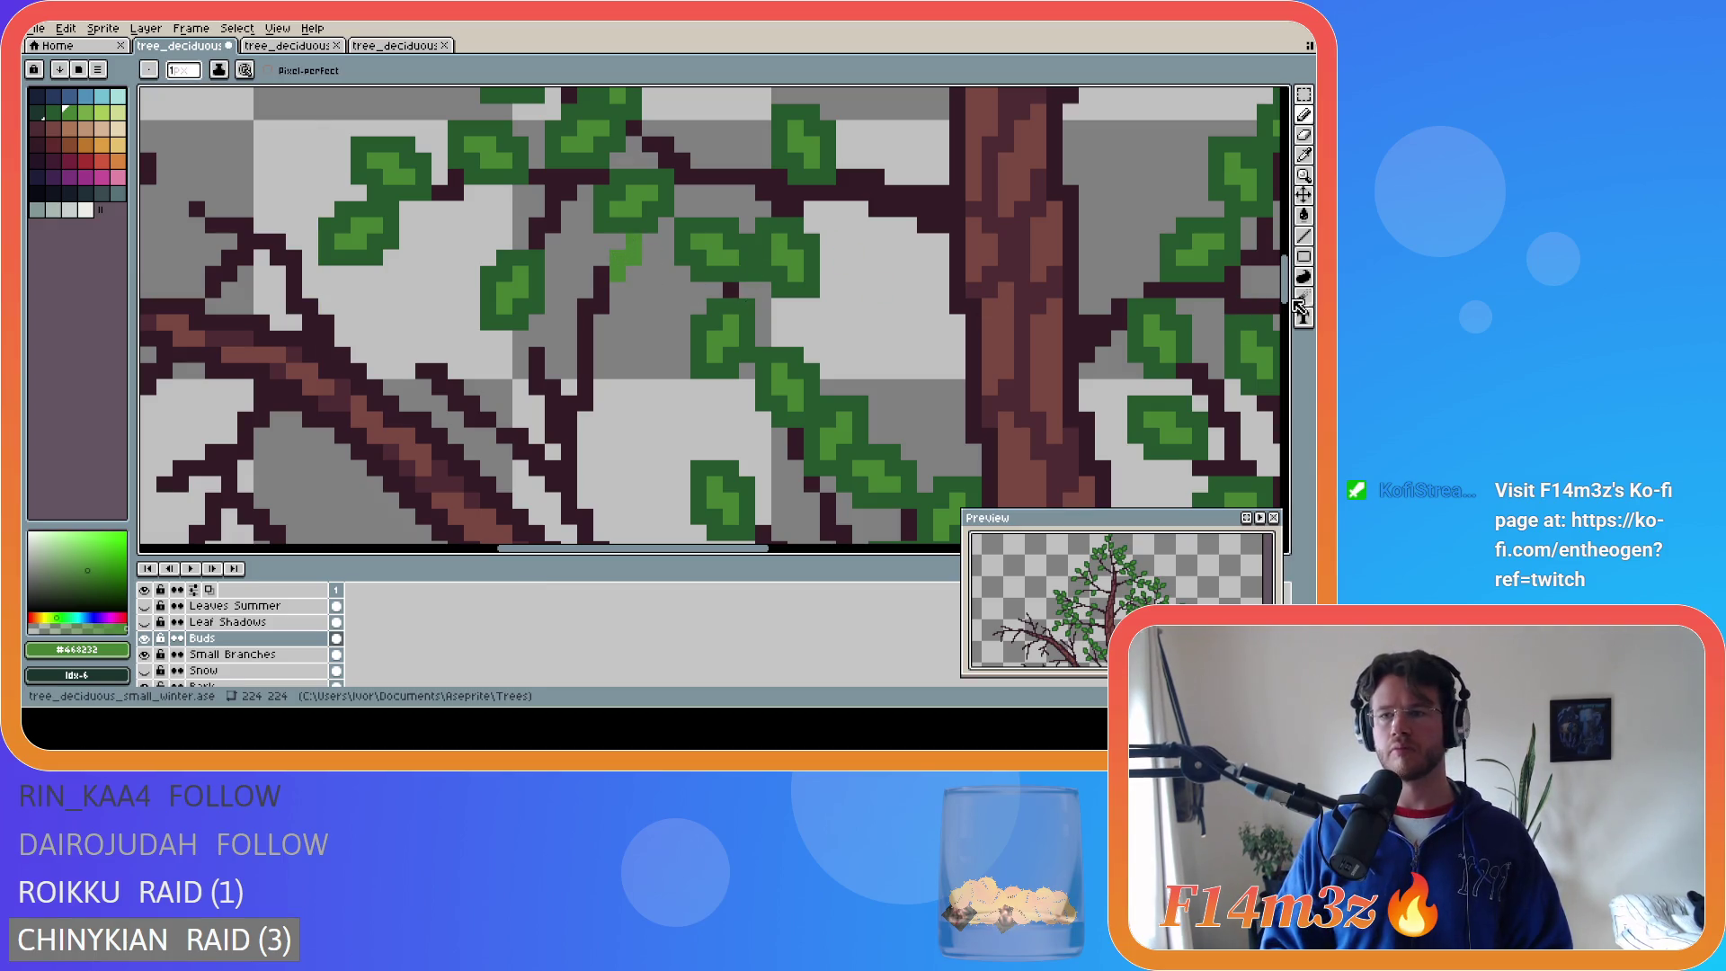
- Dot light-green buds along the left branch tips, undoing a layer shift and stray pixels
{"action": "scroll", "coordinate": [630, 287], "scroll_direction": "down", "scroll_amount": 3}
{"action": "left_click", "coordinate": [539, 258]}
{"action": "left_click", "coordinate": [521, 258]}
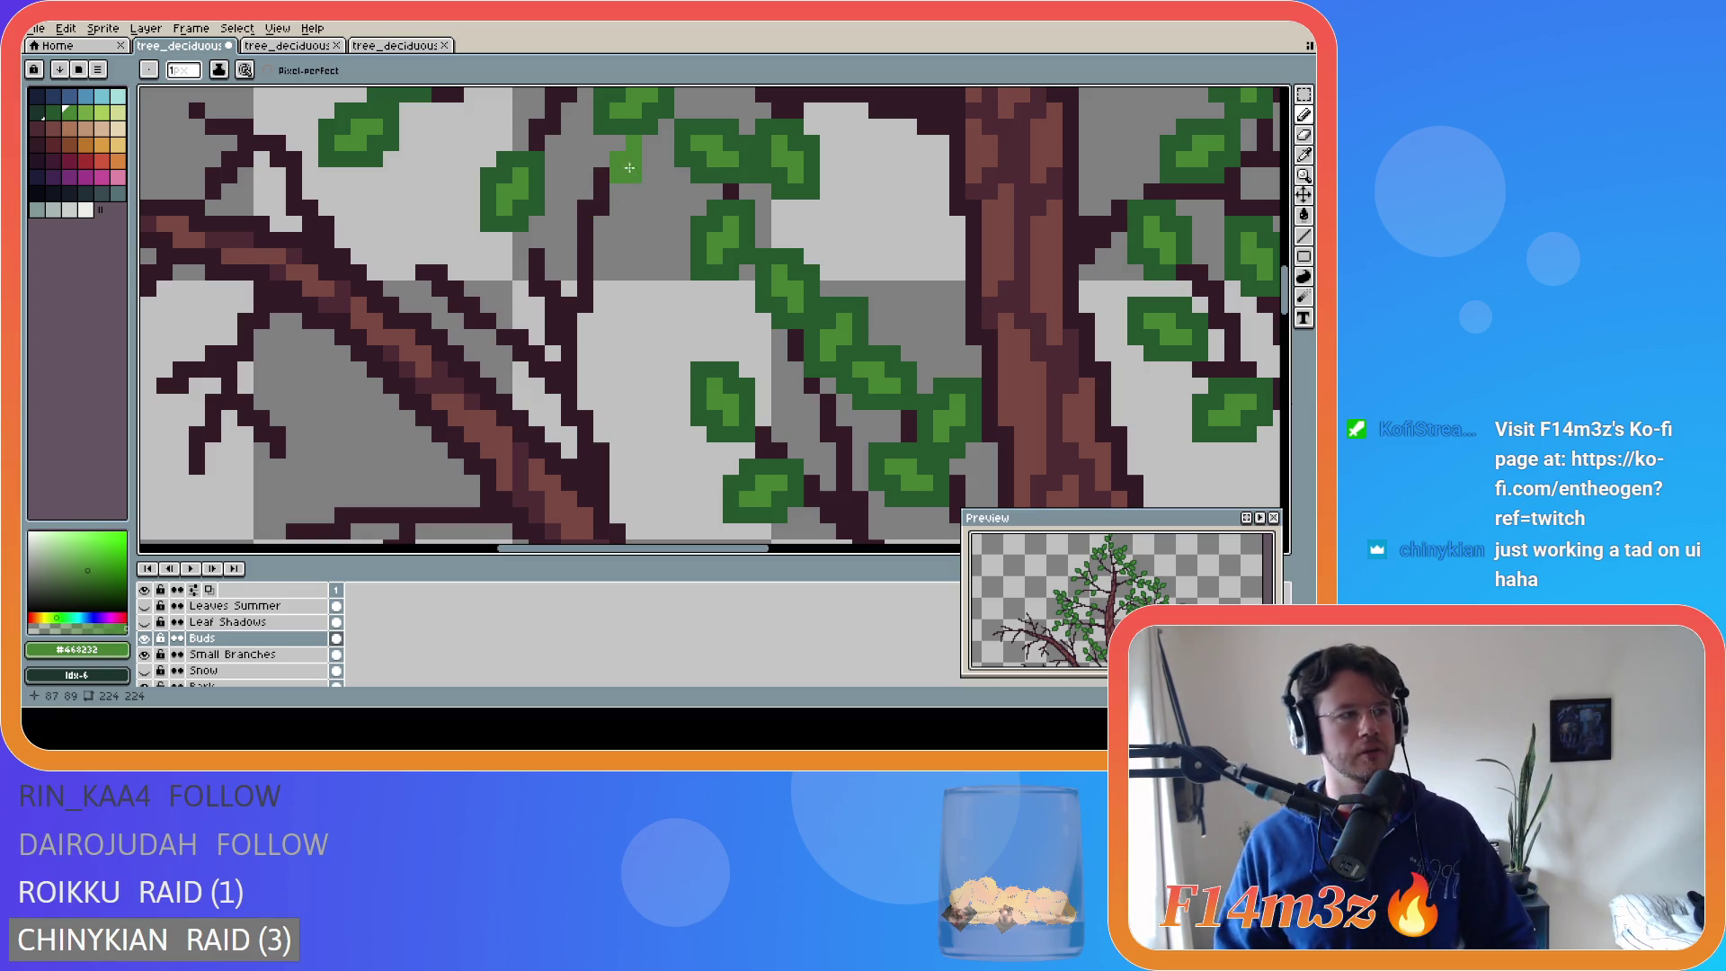
{"action": "left_click", "coordinate": [537, 240]}
{"action": "left_click", "coordinate": [524, 257]}
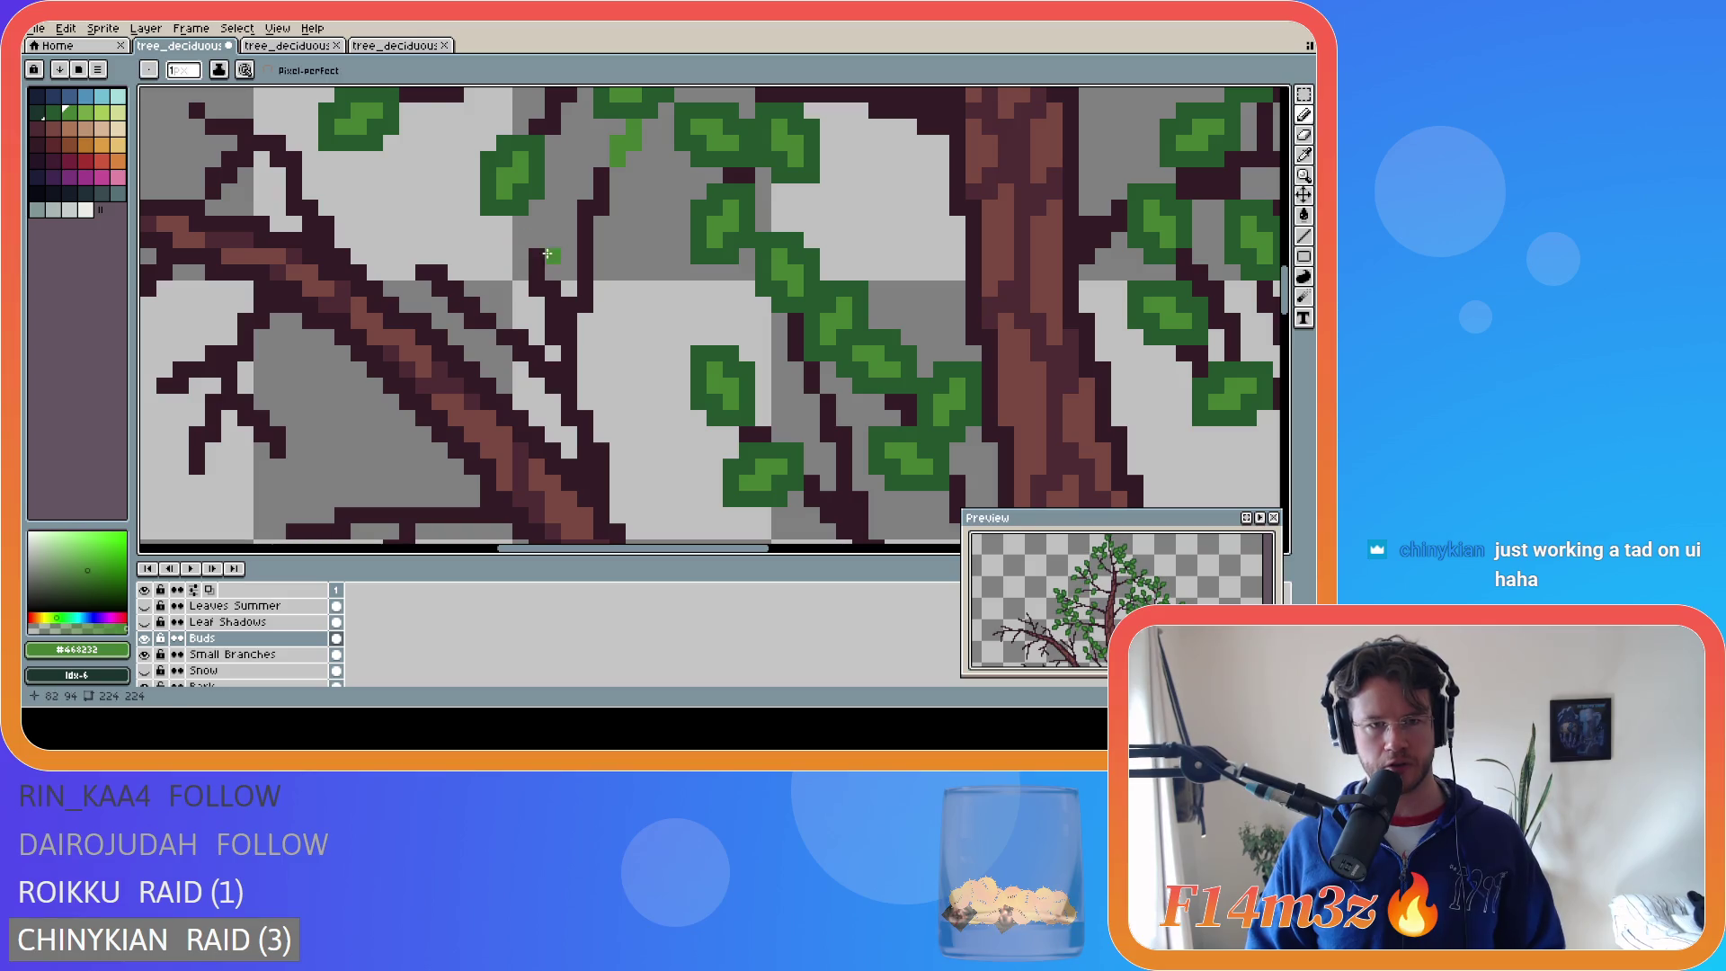
{"action": "key", "text": "ctrl+z"}
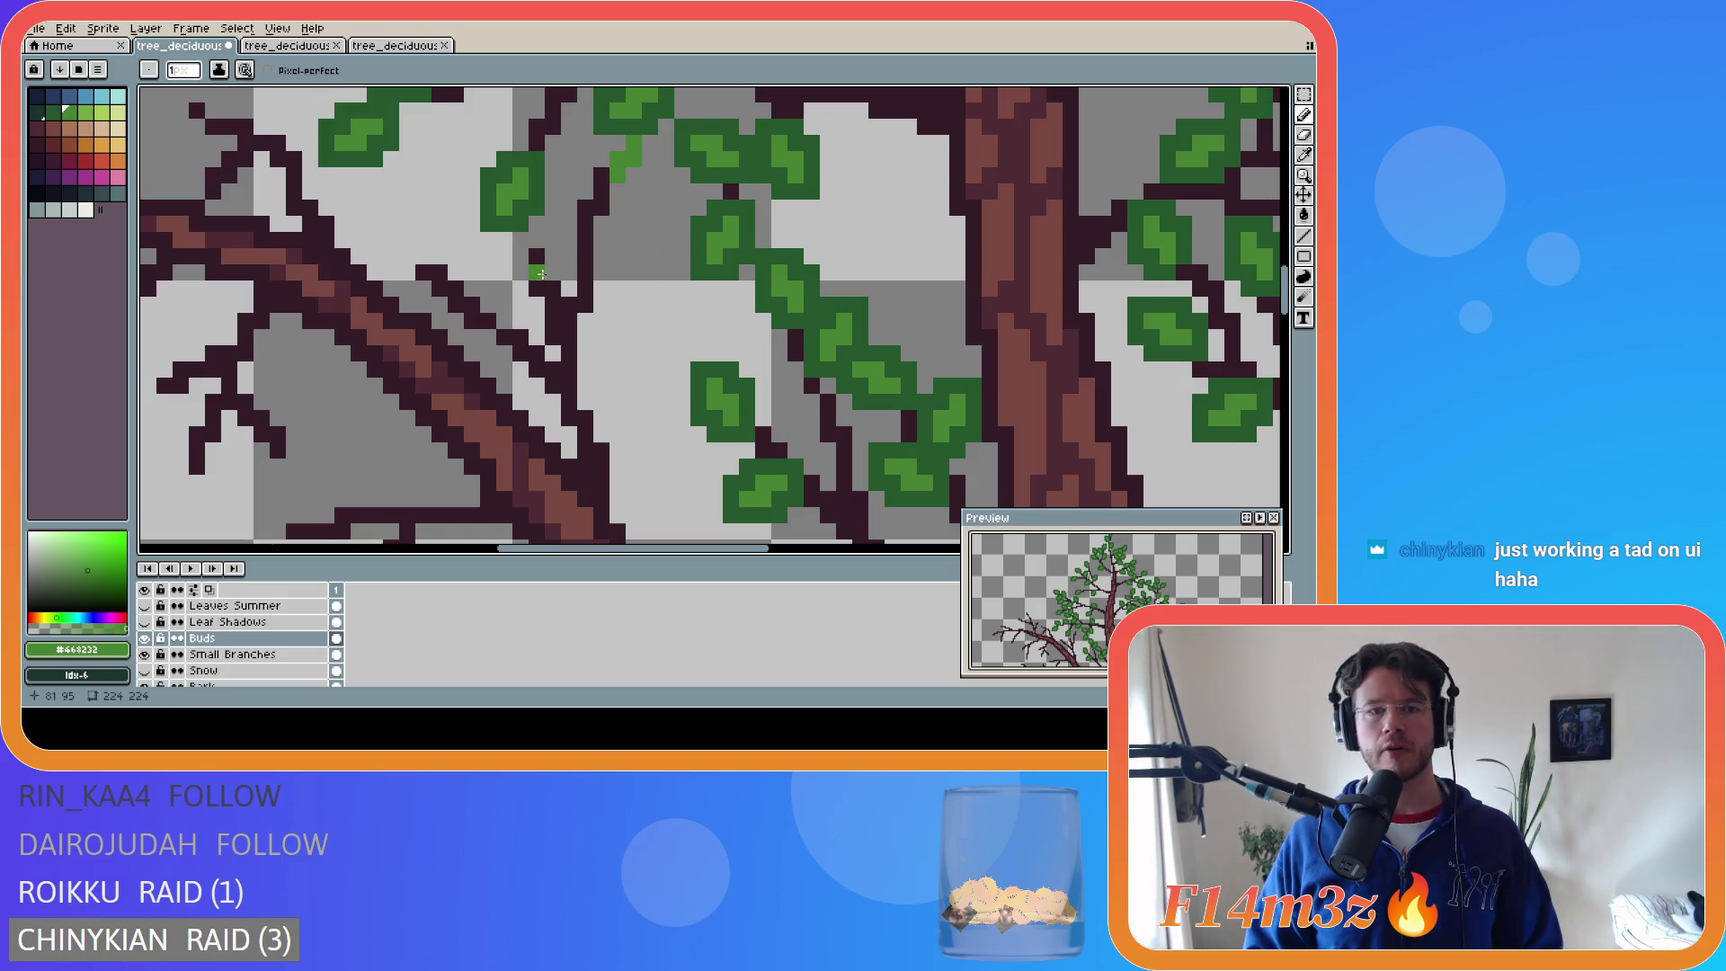
{"action": "left_click_drag", "start_coordinate": [513, 250], "coordinate": [551, 227]}
{"action": "key", "text": "ctrl+z"}
{"action": "left_click", "coordinate": [537, 243]}
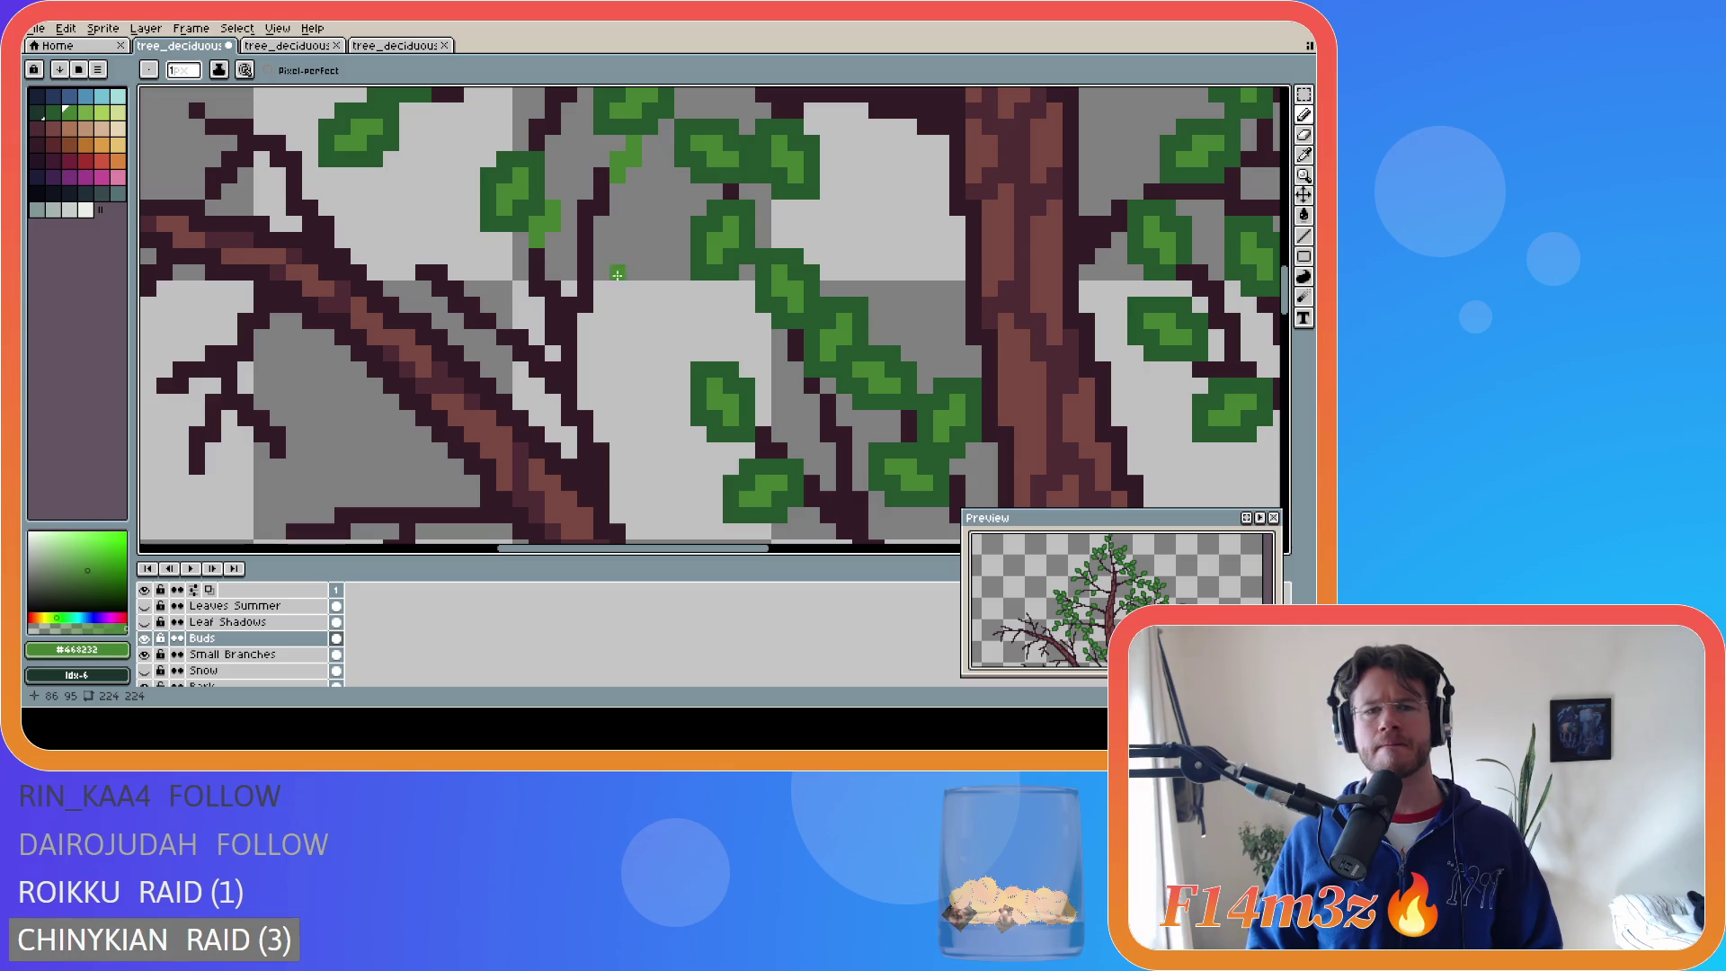
{"action": "left_click_drag", "start_coordinate": [601, 261], "coordinate": [617, 240]}
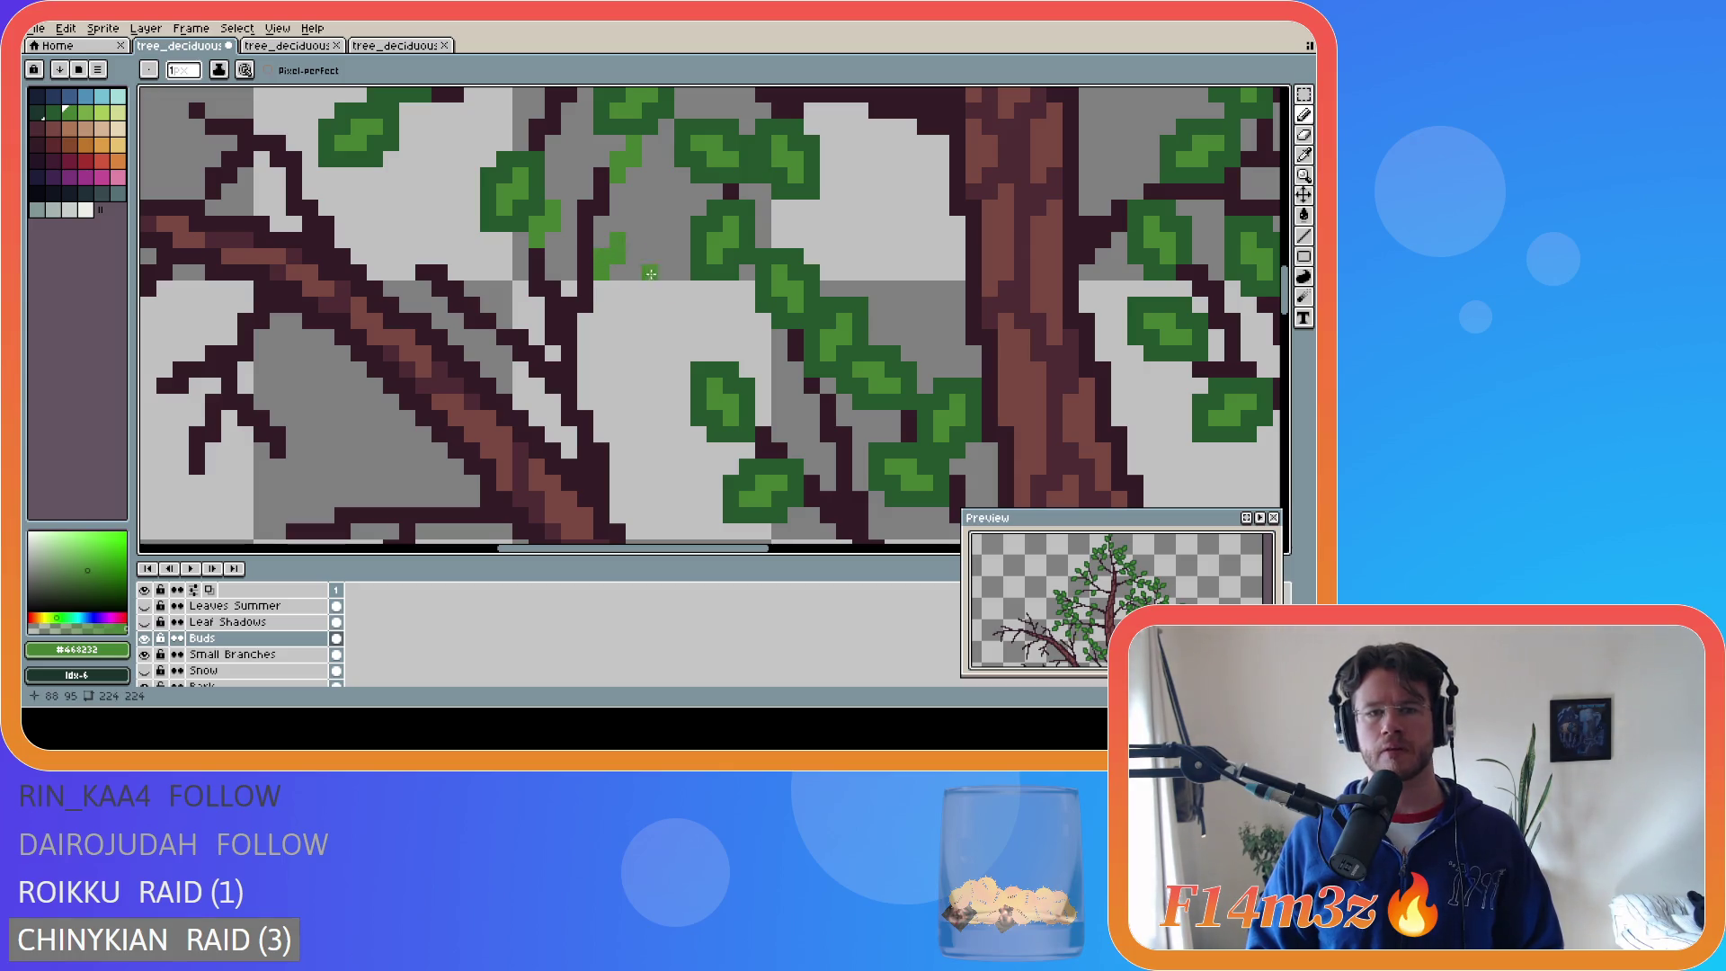
- Add buds on the upper and central branches, then save the tree file
{"action": "left_click_drag", "start_coordinate": [579, 175], "coordinate": [572, 163]}
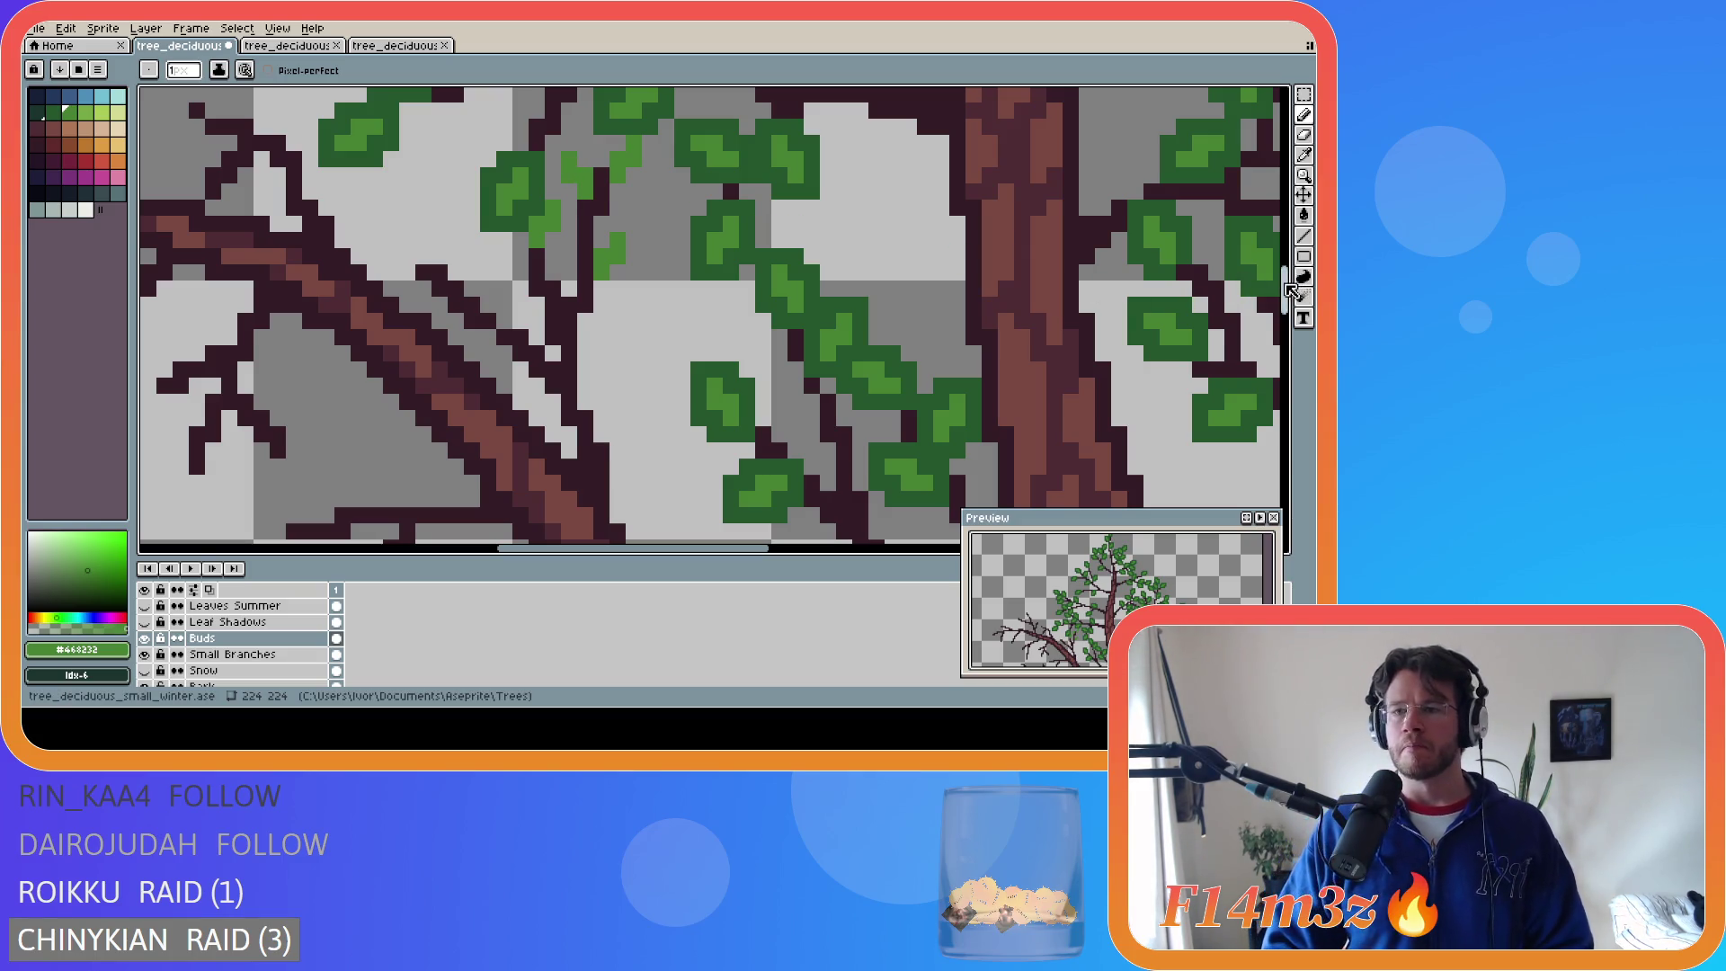
{"action": "scroll", "coordinate": [1200, 284], "scroll_direction": "up", "scroll_amount": 1}
{"action": "scroll", "coordinate": [668, 307], "scroll_direction": "down", "scroll_amount": 2}
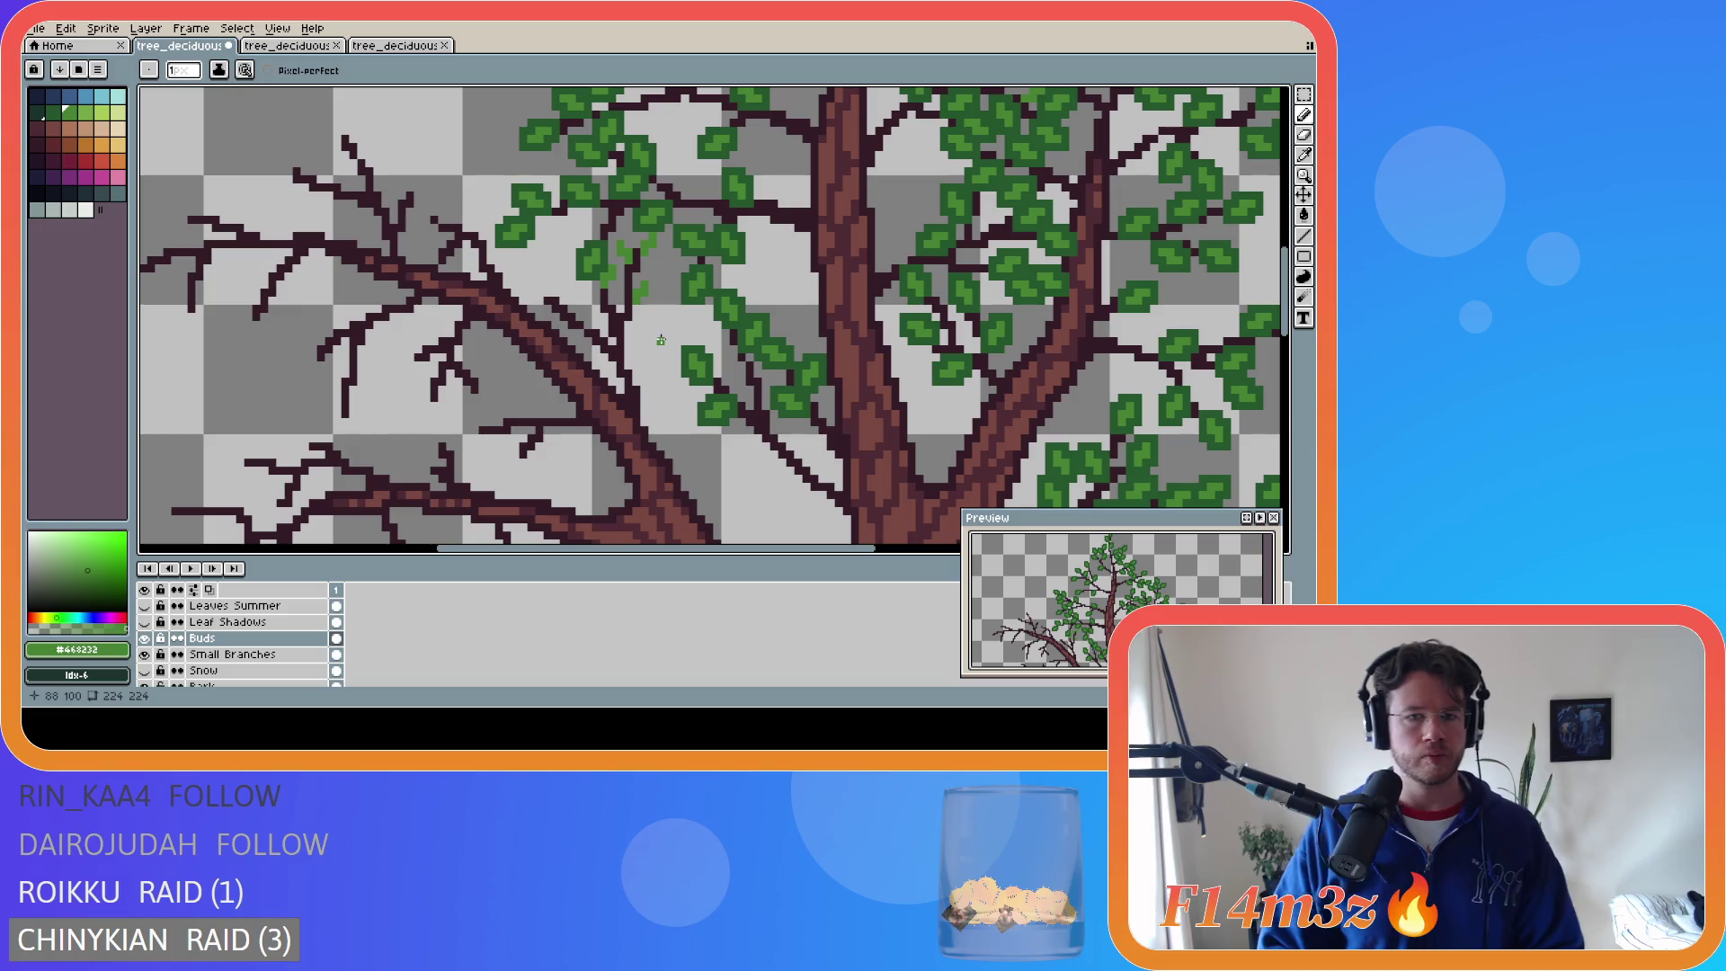
{"action": "scroll", "coordinate": [660, 340], "scroll_direction": "up", "scroll_amount": 2}
{"action": "key", "text": "e"}
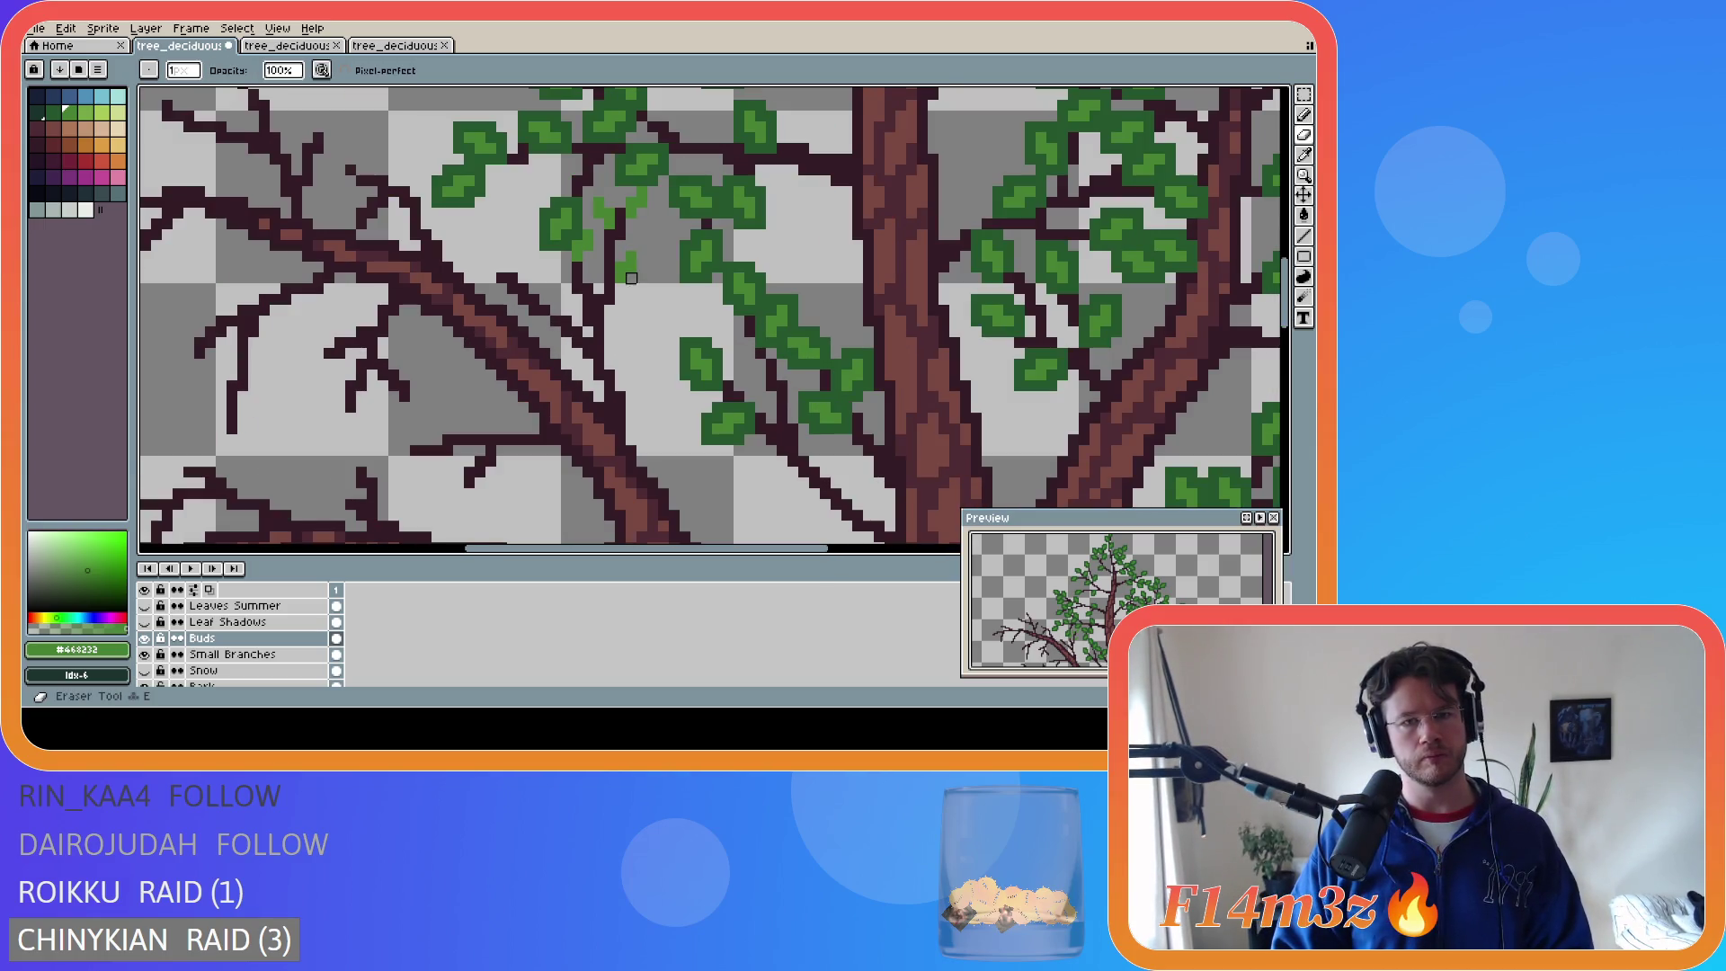
{"action": "key", "text": "b"}
{"action": "left_click", "coordinate": [622, 293]}
{"action": "left_click", "coordinate": [629, 281]}
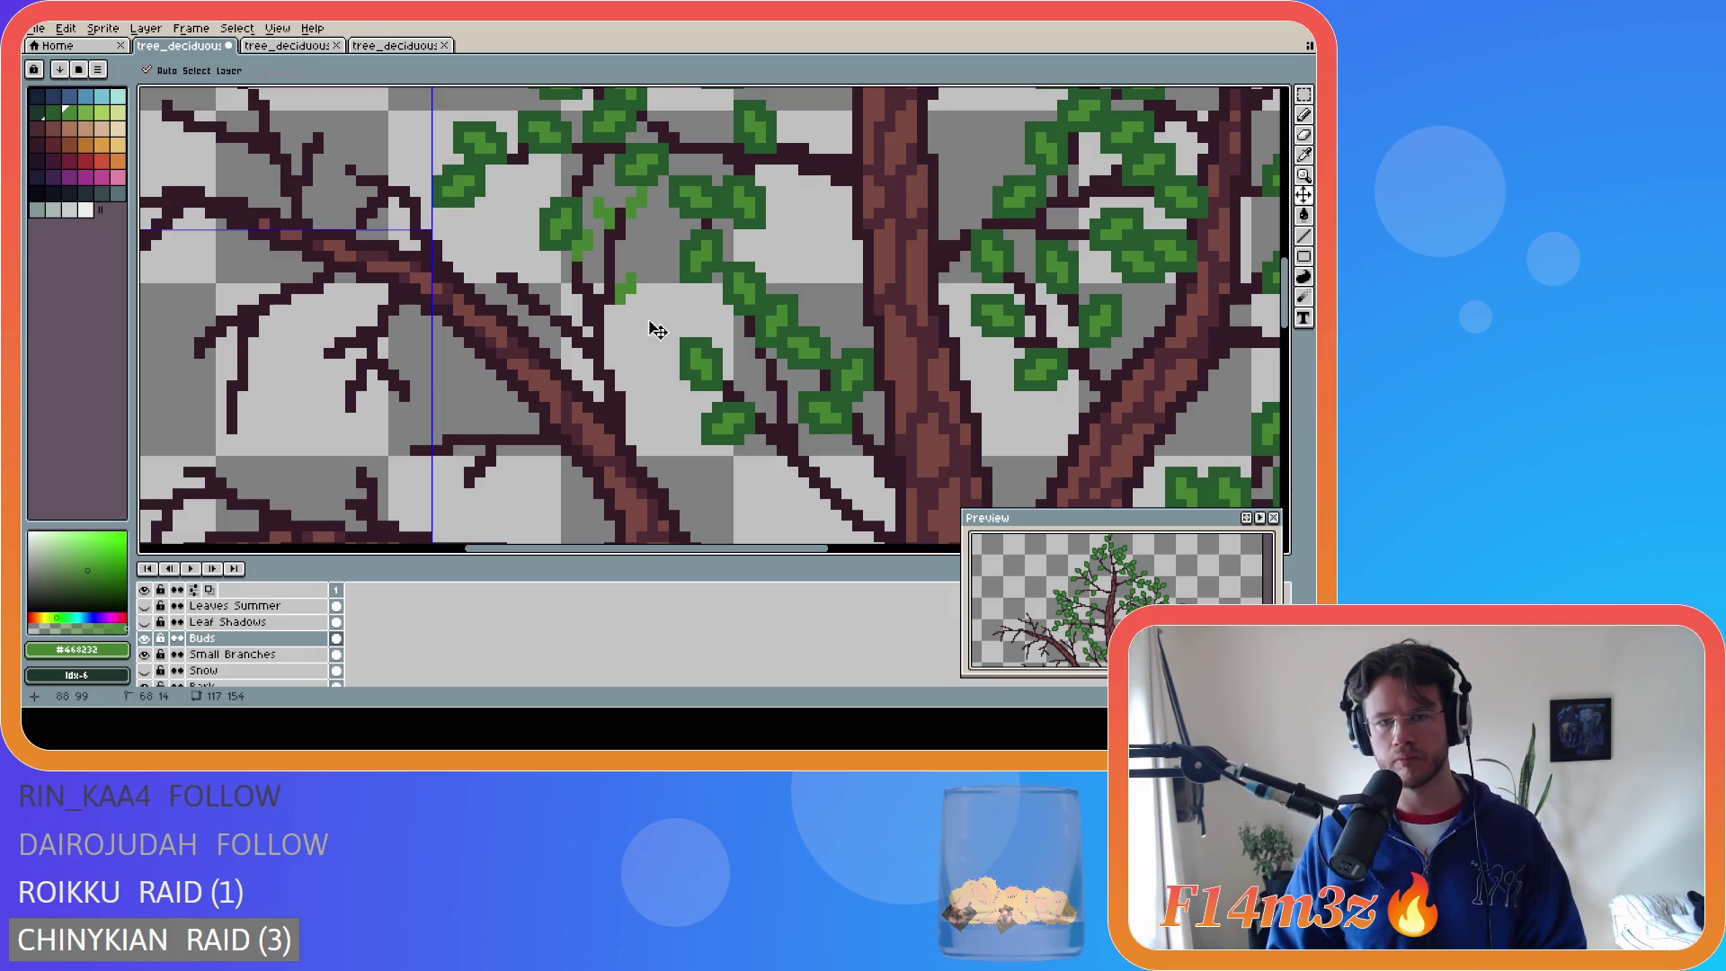
{"action": "left_click", "coordinate": [627, 270]}
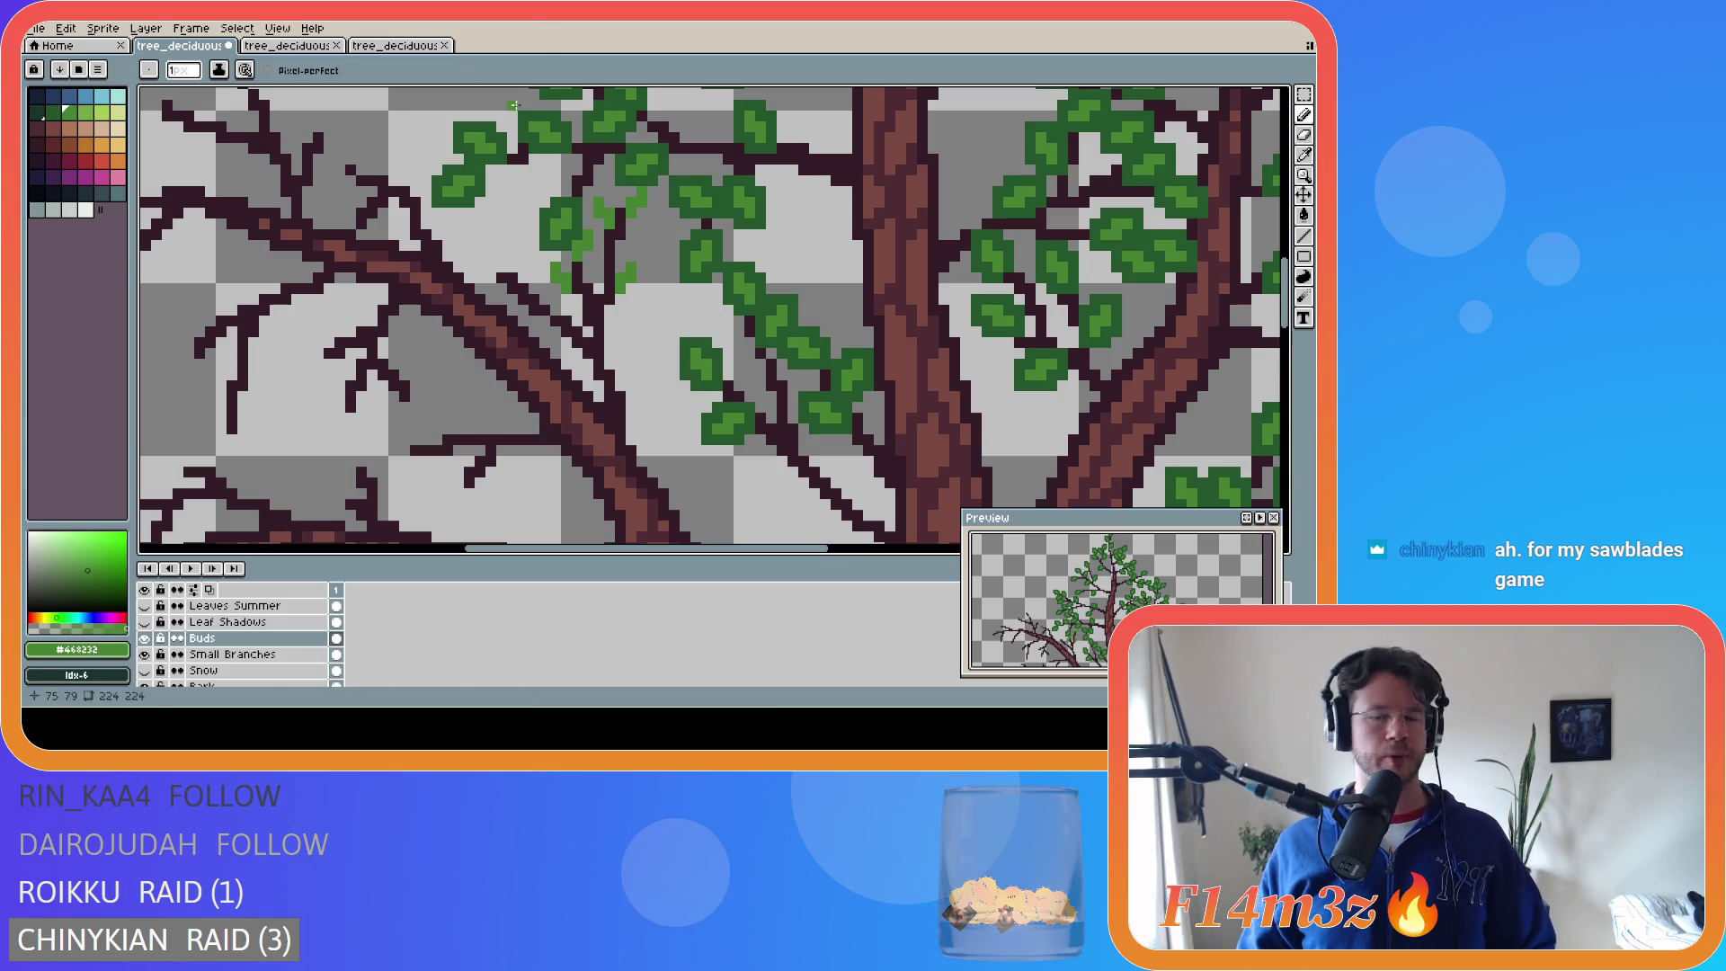
{"action": "key", "text": "ctrl+s"}
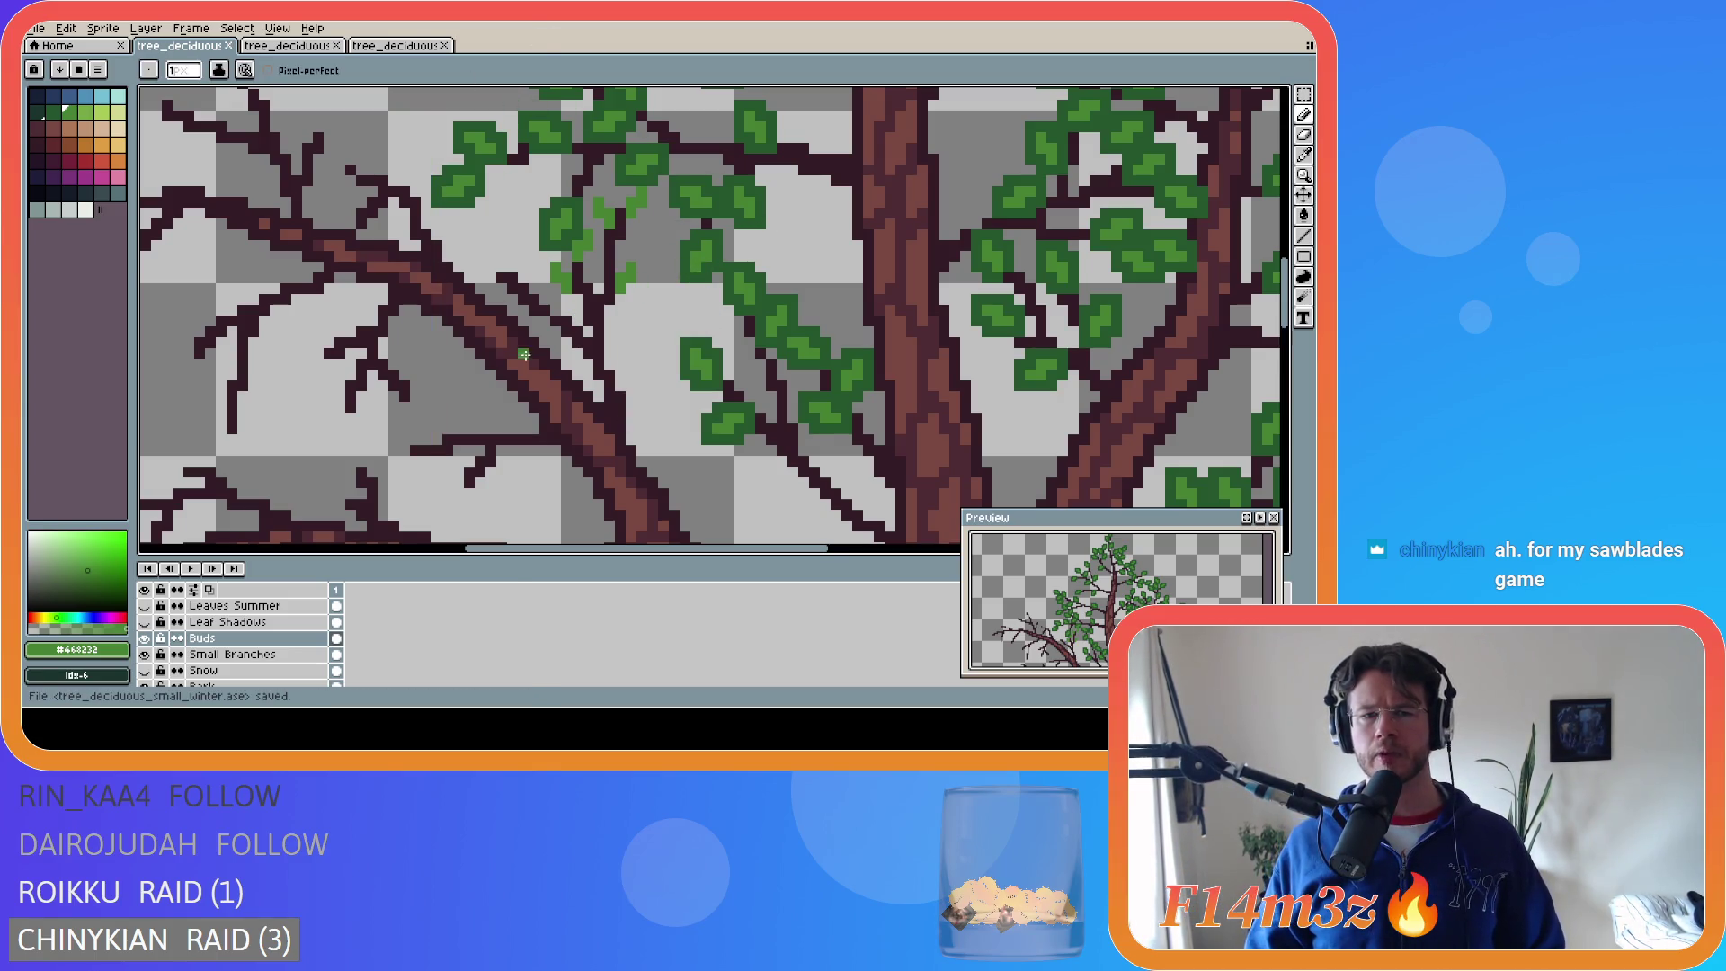
- Paint a few more short light-green bud strokes on the left branches
{"action": "left_click_drag", "start_coordinate": [500, 268], "coordinate": [474, 253]}
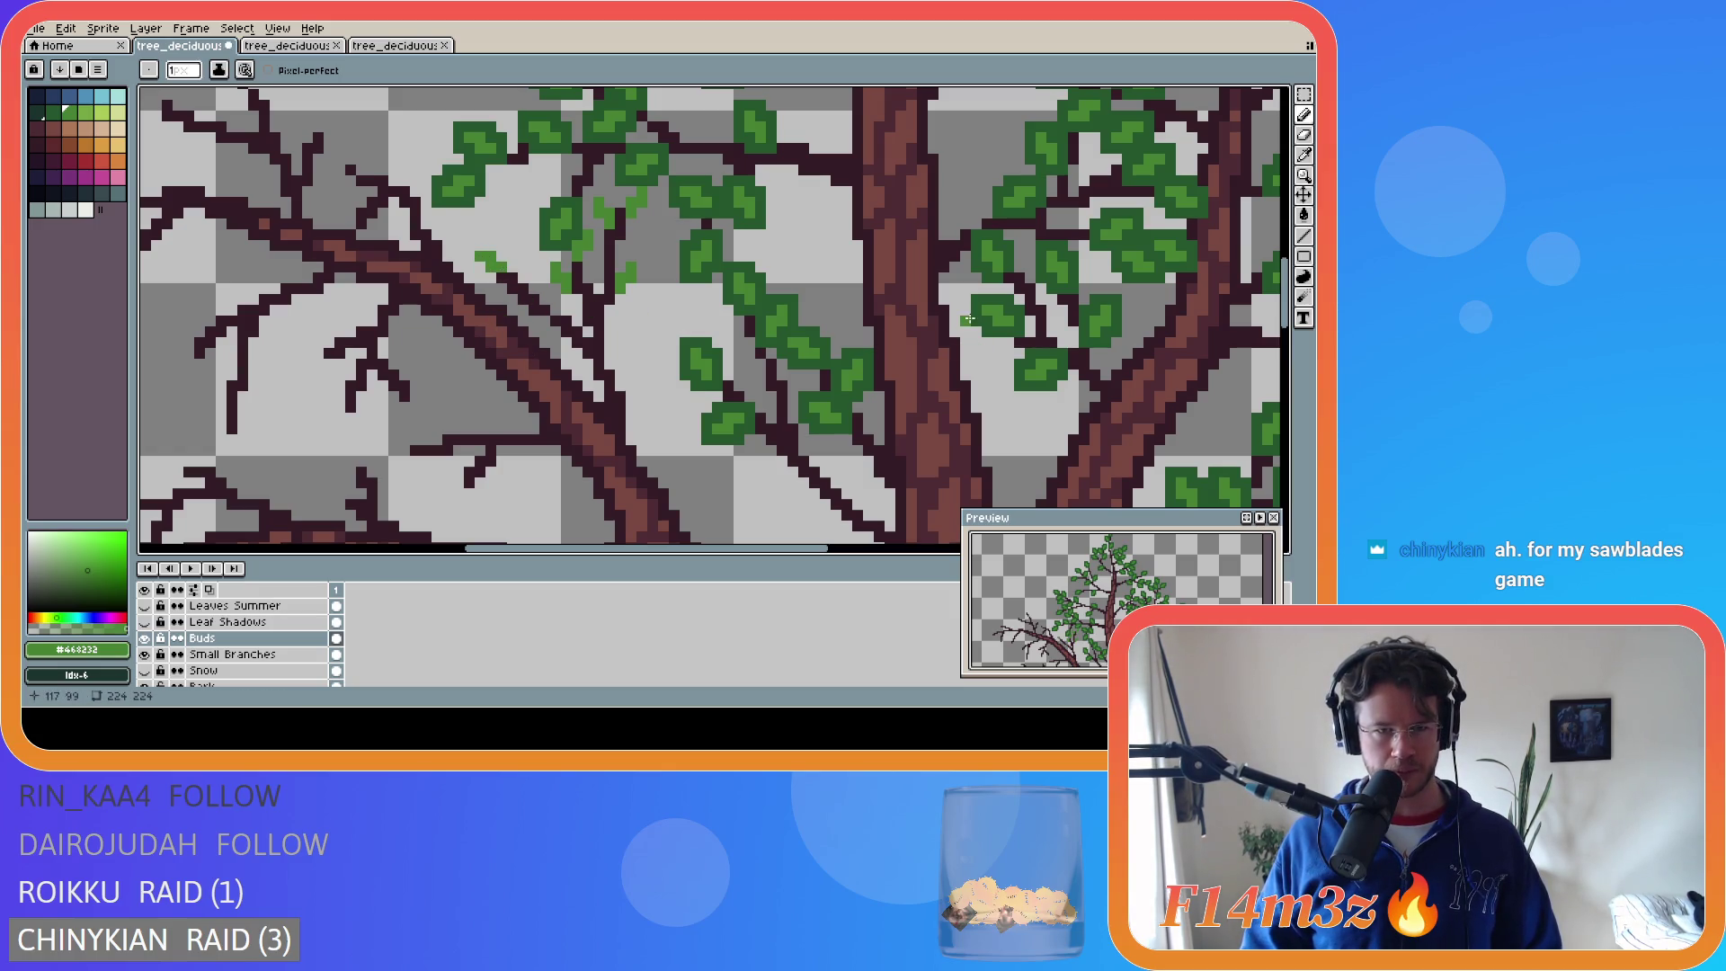
{"action": "scroll", "coordinate": [618, 298], "scroll_direction": "down", "scroll_amount": 3}
{"action": "left_click_drag", "start_coordinate": [619, 297], "coordinate": [620, 269]}
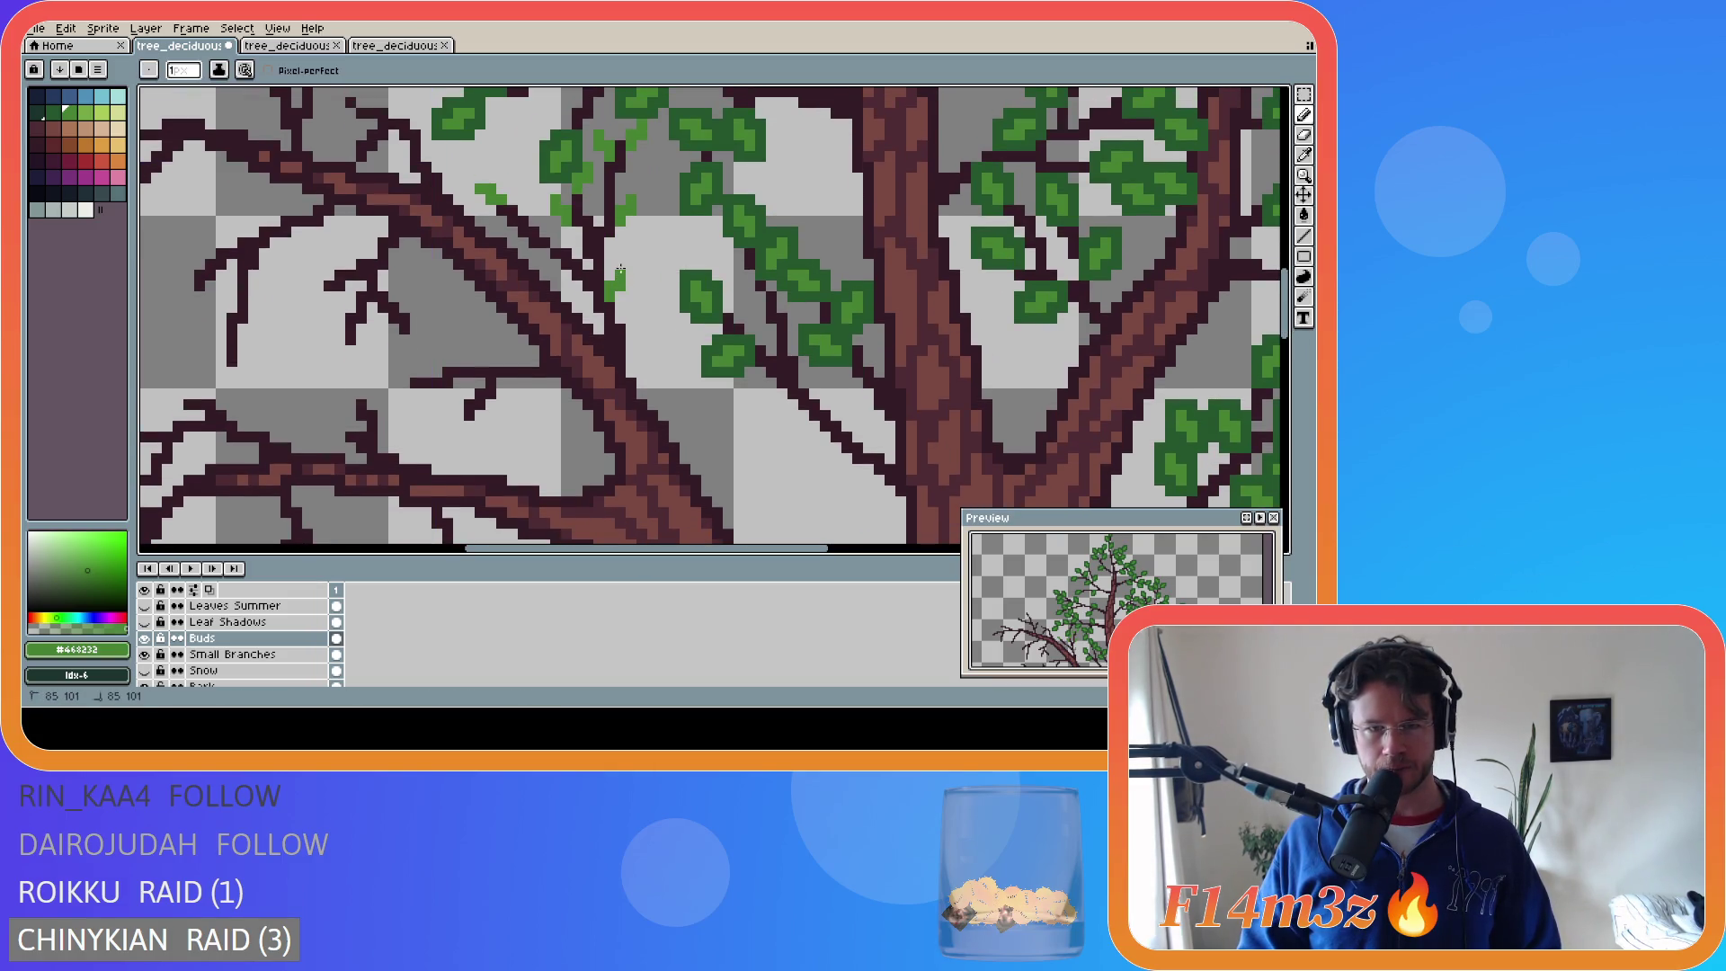
{"action": "scroll", "coordinate": [796, 296], "scroll_direction": "down", "scroll_amount": 2}
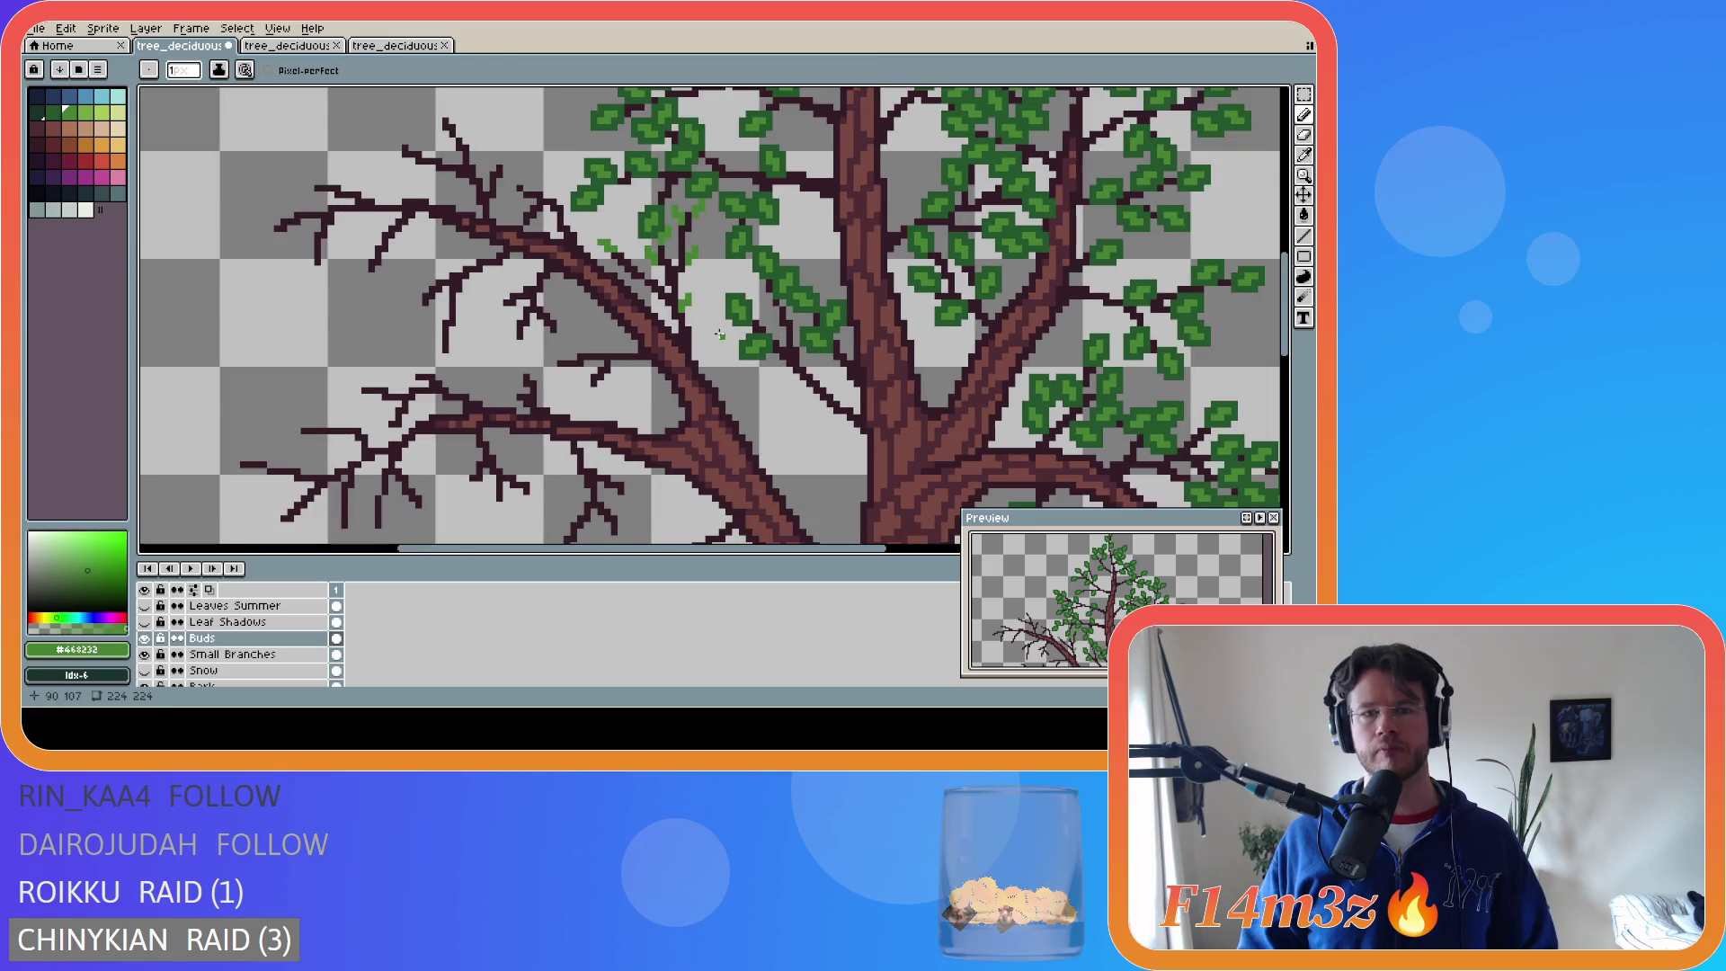
{"action": "scroll", "coordinate": [719, 334], "scroll_direction": "up", "scroll_amount": 2}
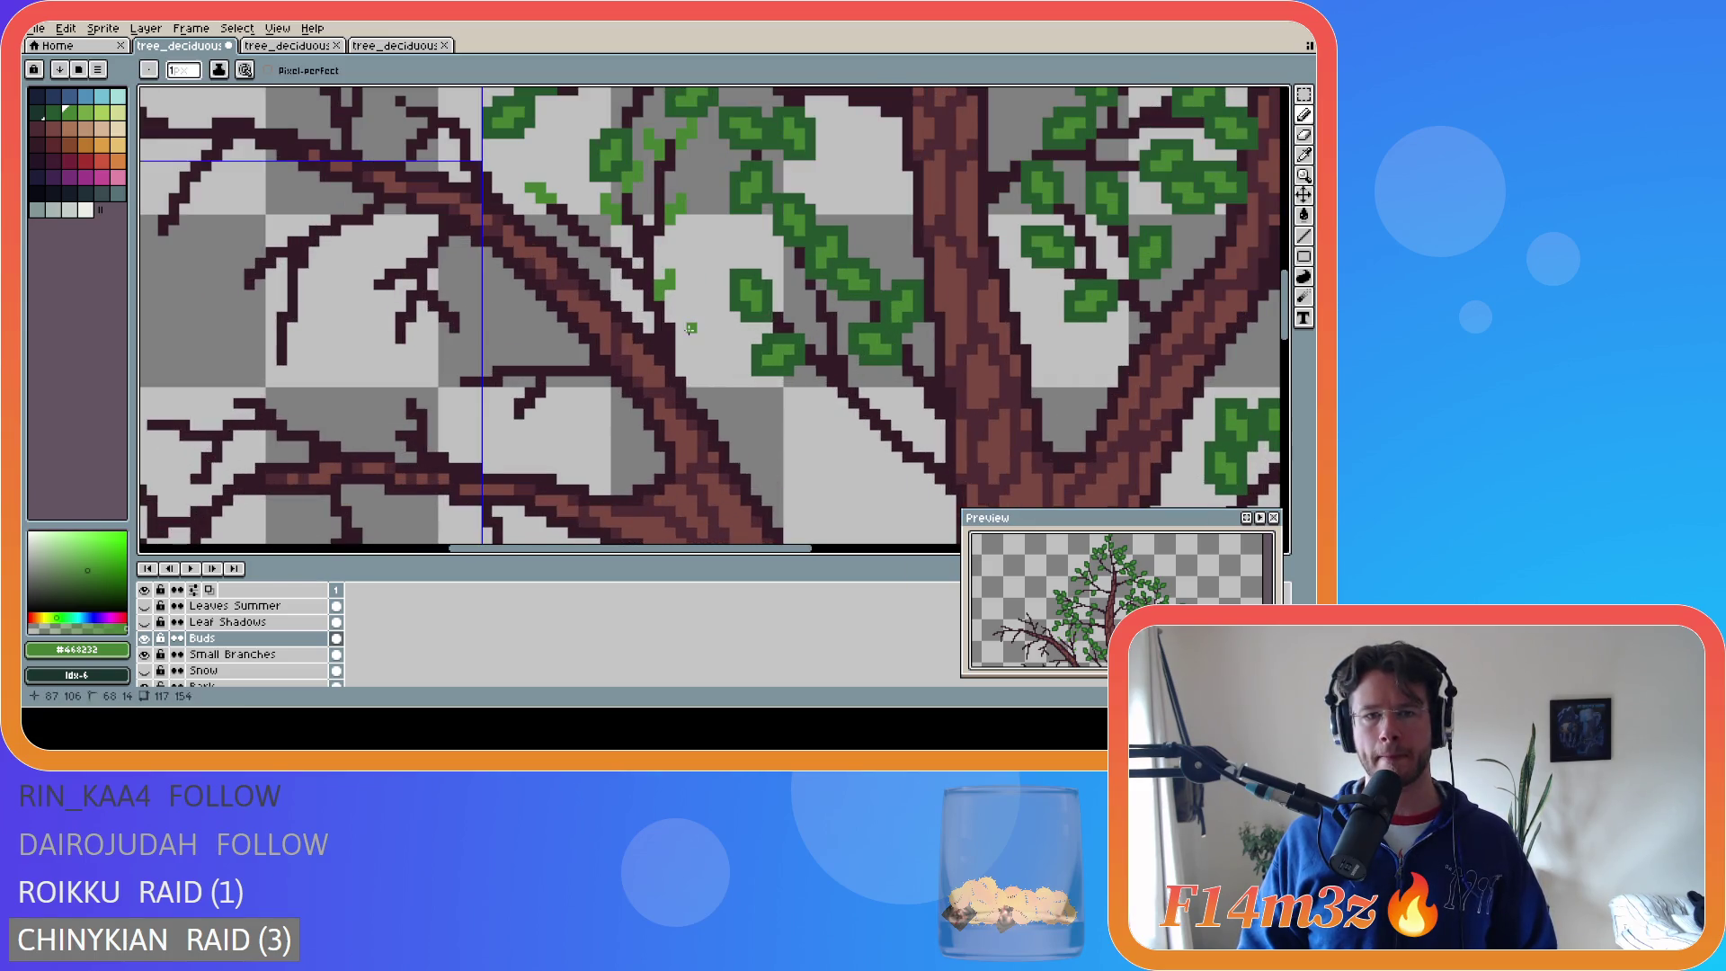
{"action": "left_click_drag", "start_coordinate": [681, 329], "coordinate": [693, 310]}
{"action": "scroll", "coordinate": [741, 315], "scroll_direction": "down", "scroll_amount": 1}
{"action": "key", "text": "alt"}
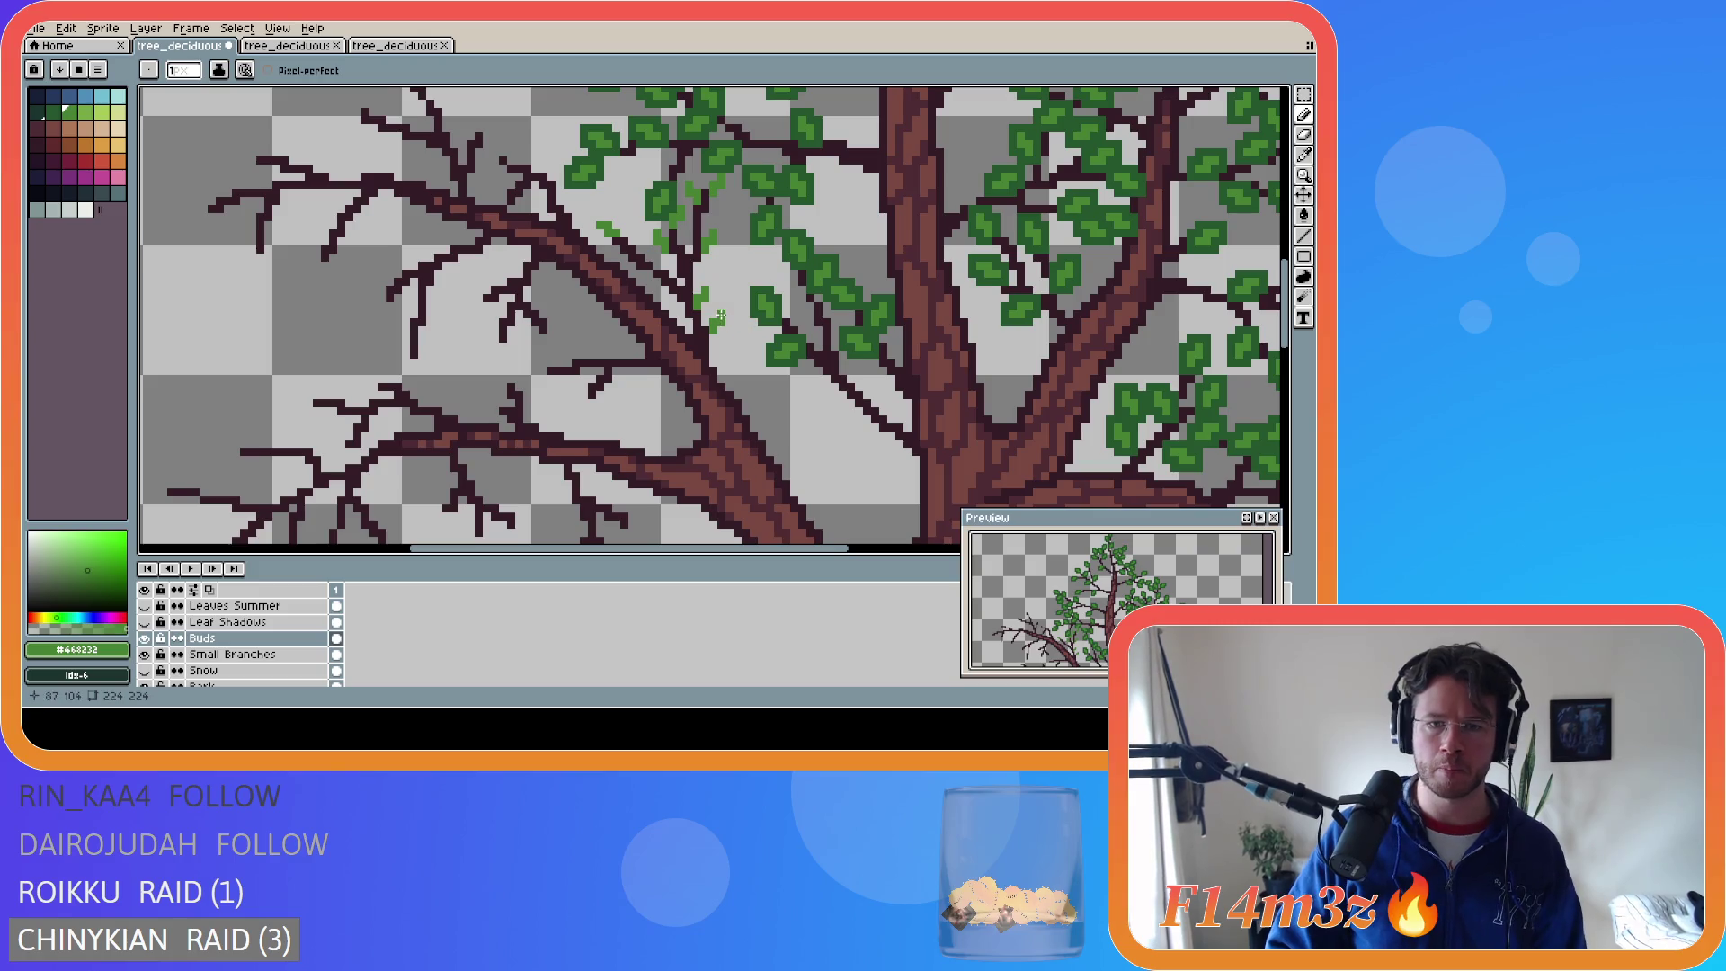
{"action": "key", "text": "ctrl"}
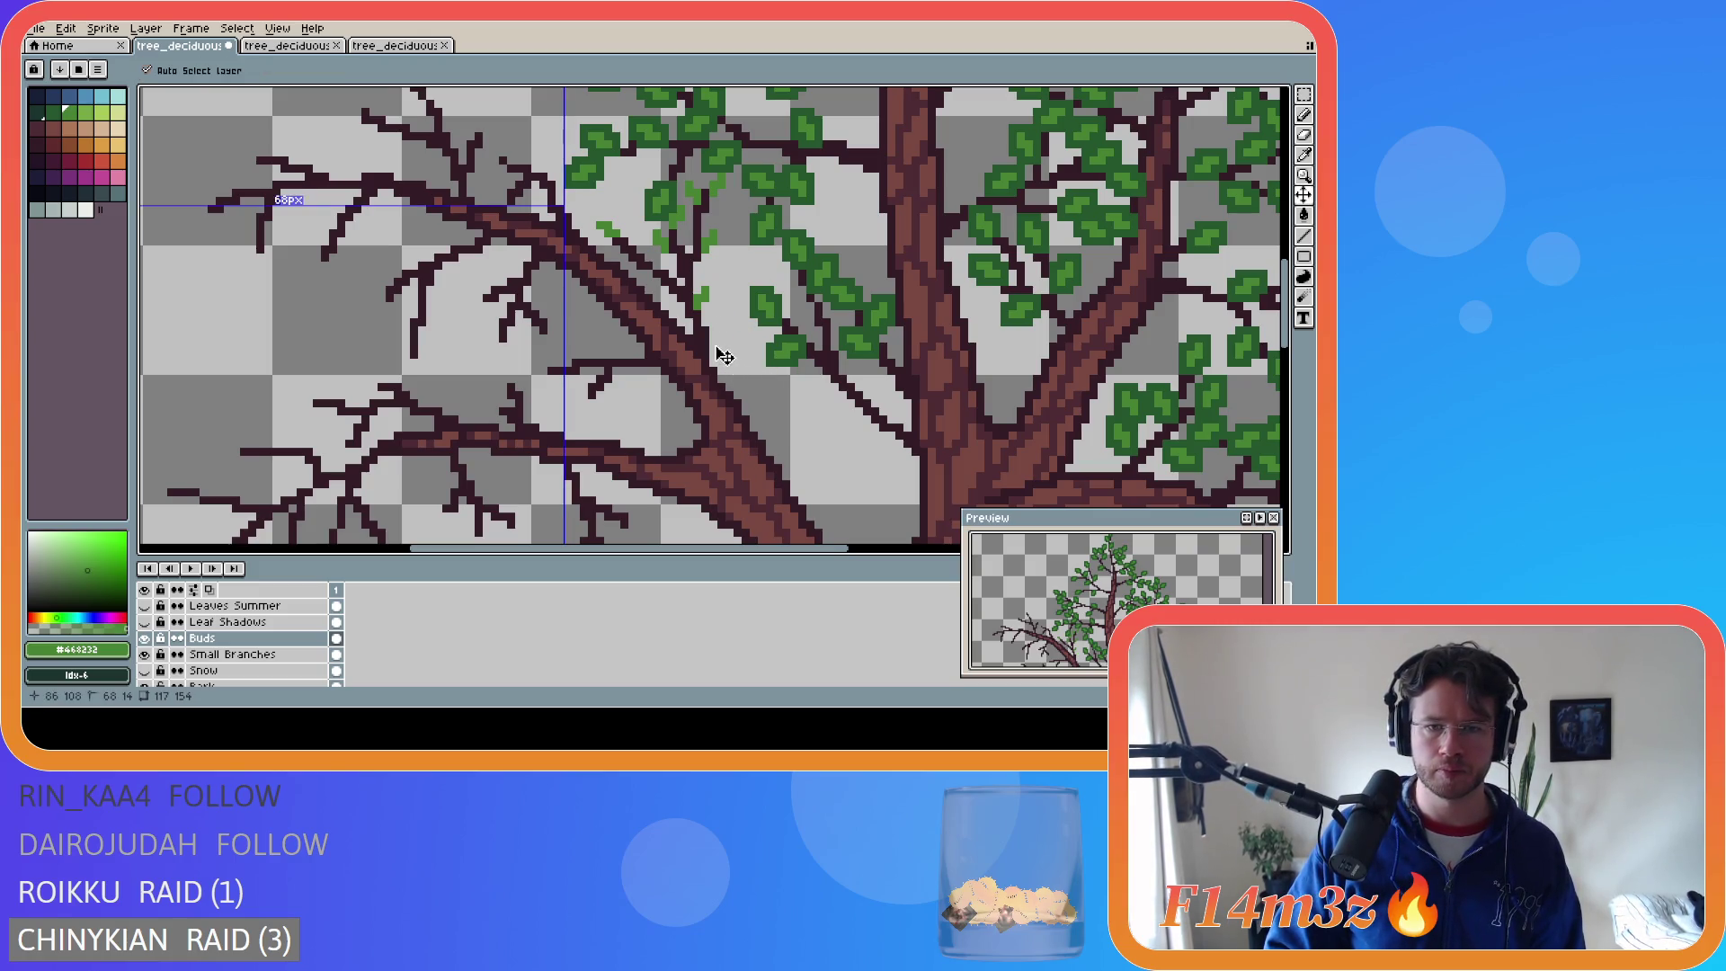
- Add bud pixels on the upper-left branches, redrawing one misplaced bud stroke
{"action": "left_click", "coordinate": [717, 331]}
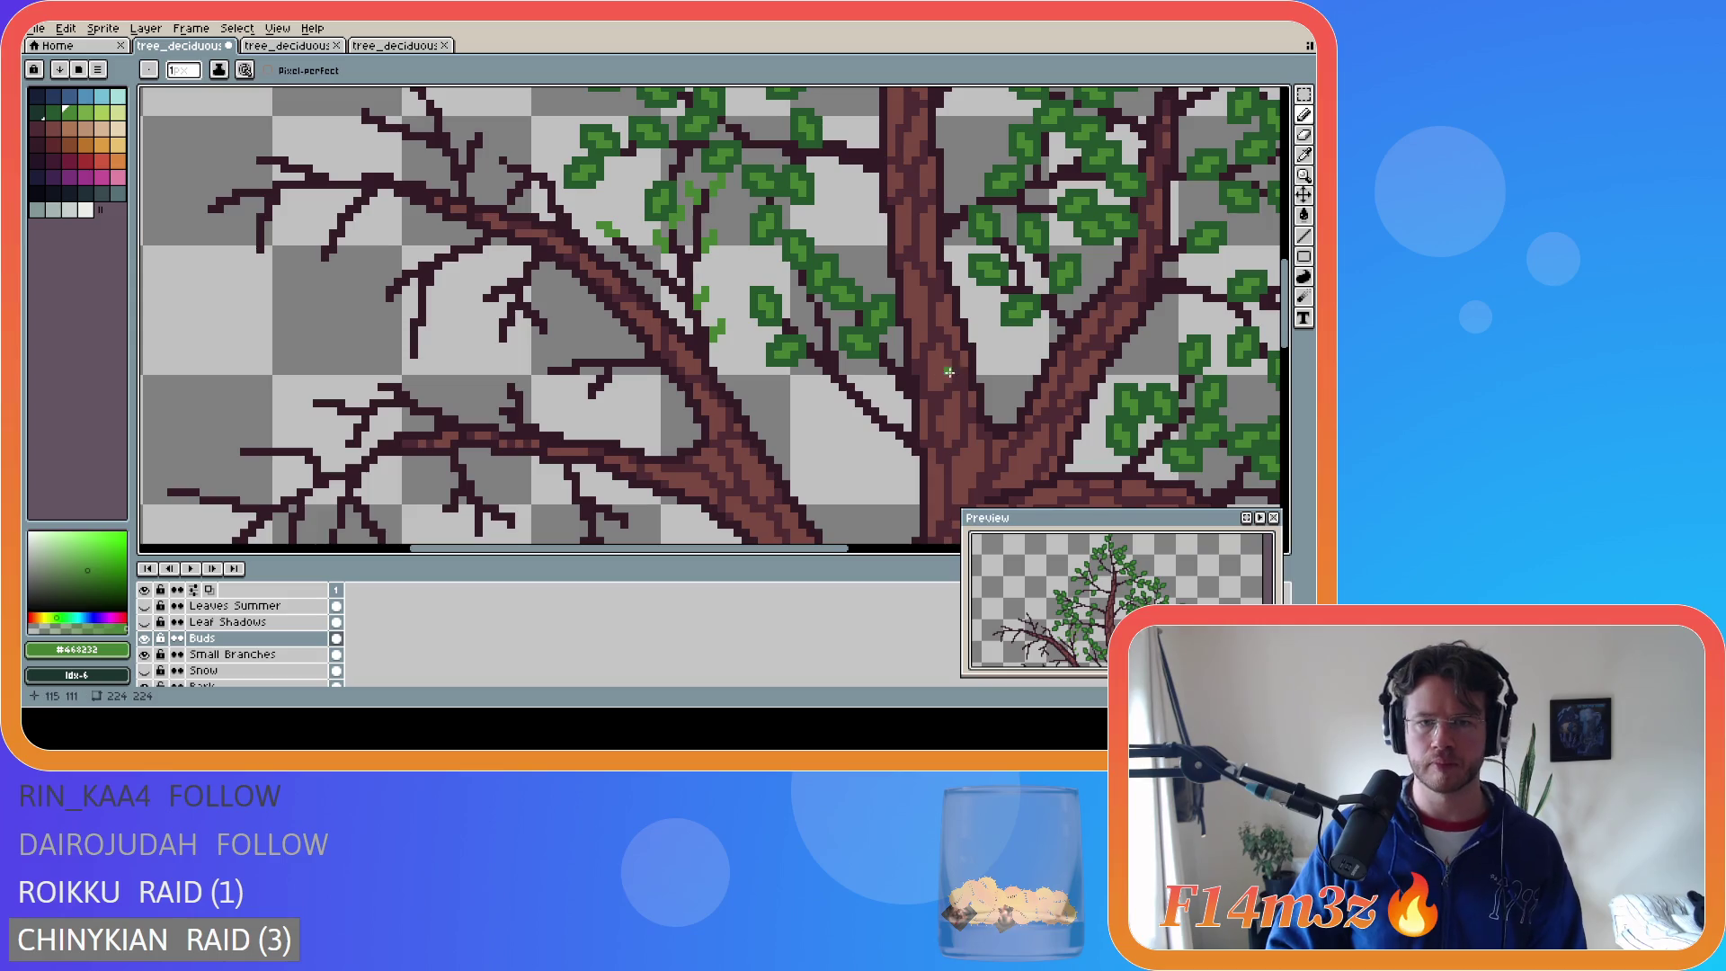
{"action": "scroll", "coordinate": [965, 345], "scroll_direction": "down", "scroll_amount": 1}
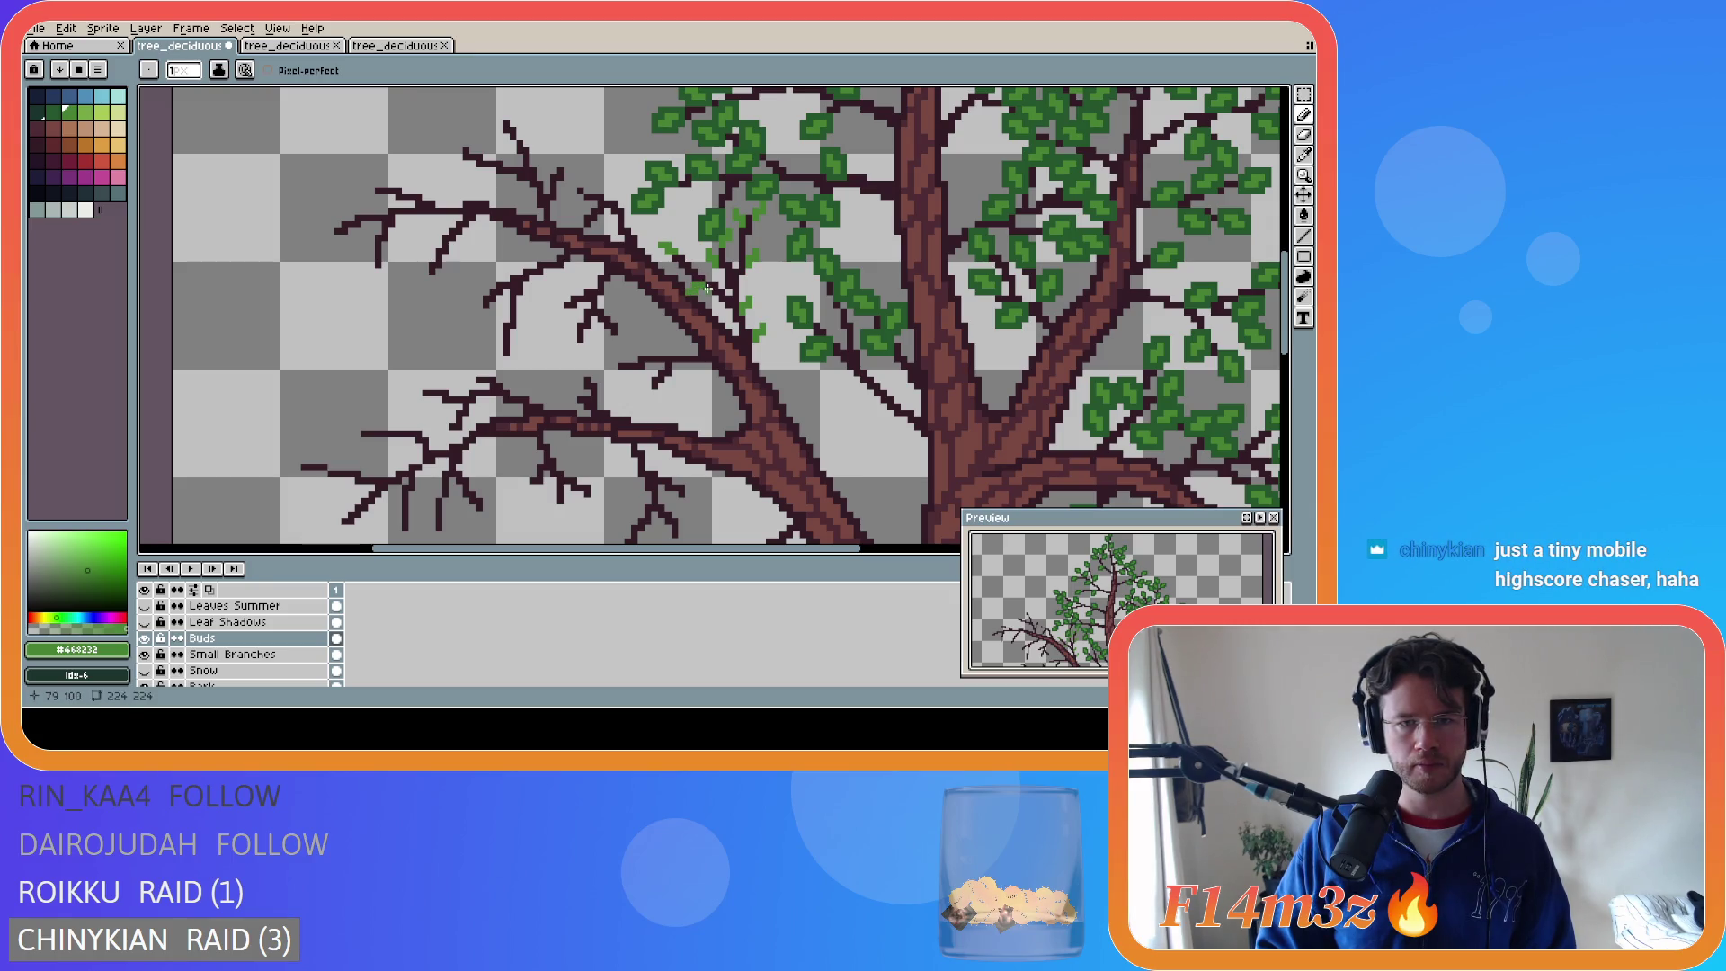
{"action": "key", "text": "v"}
{"action": "key", "text": "b"}
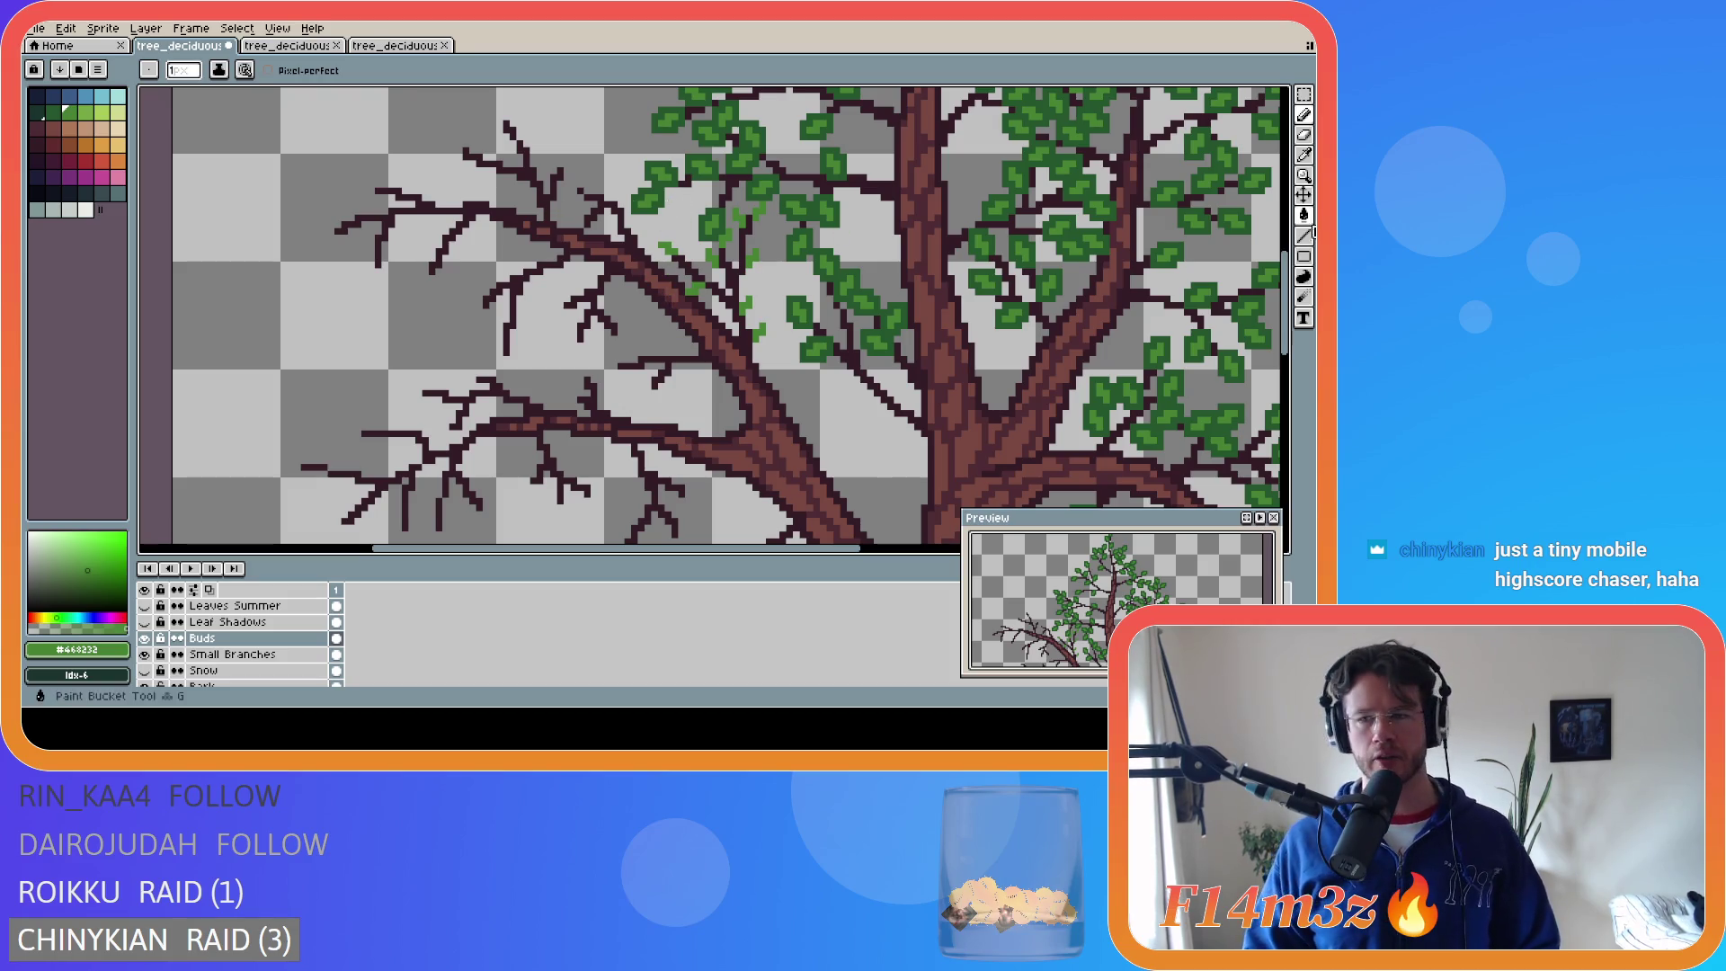
{"action": "scroll", "coordinate": [774, 212], "scroll_direction": "up", "scroll_amount": 5}
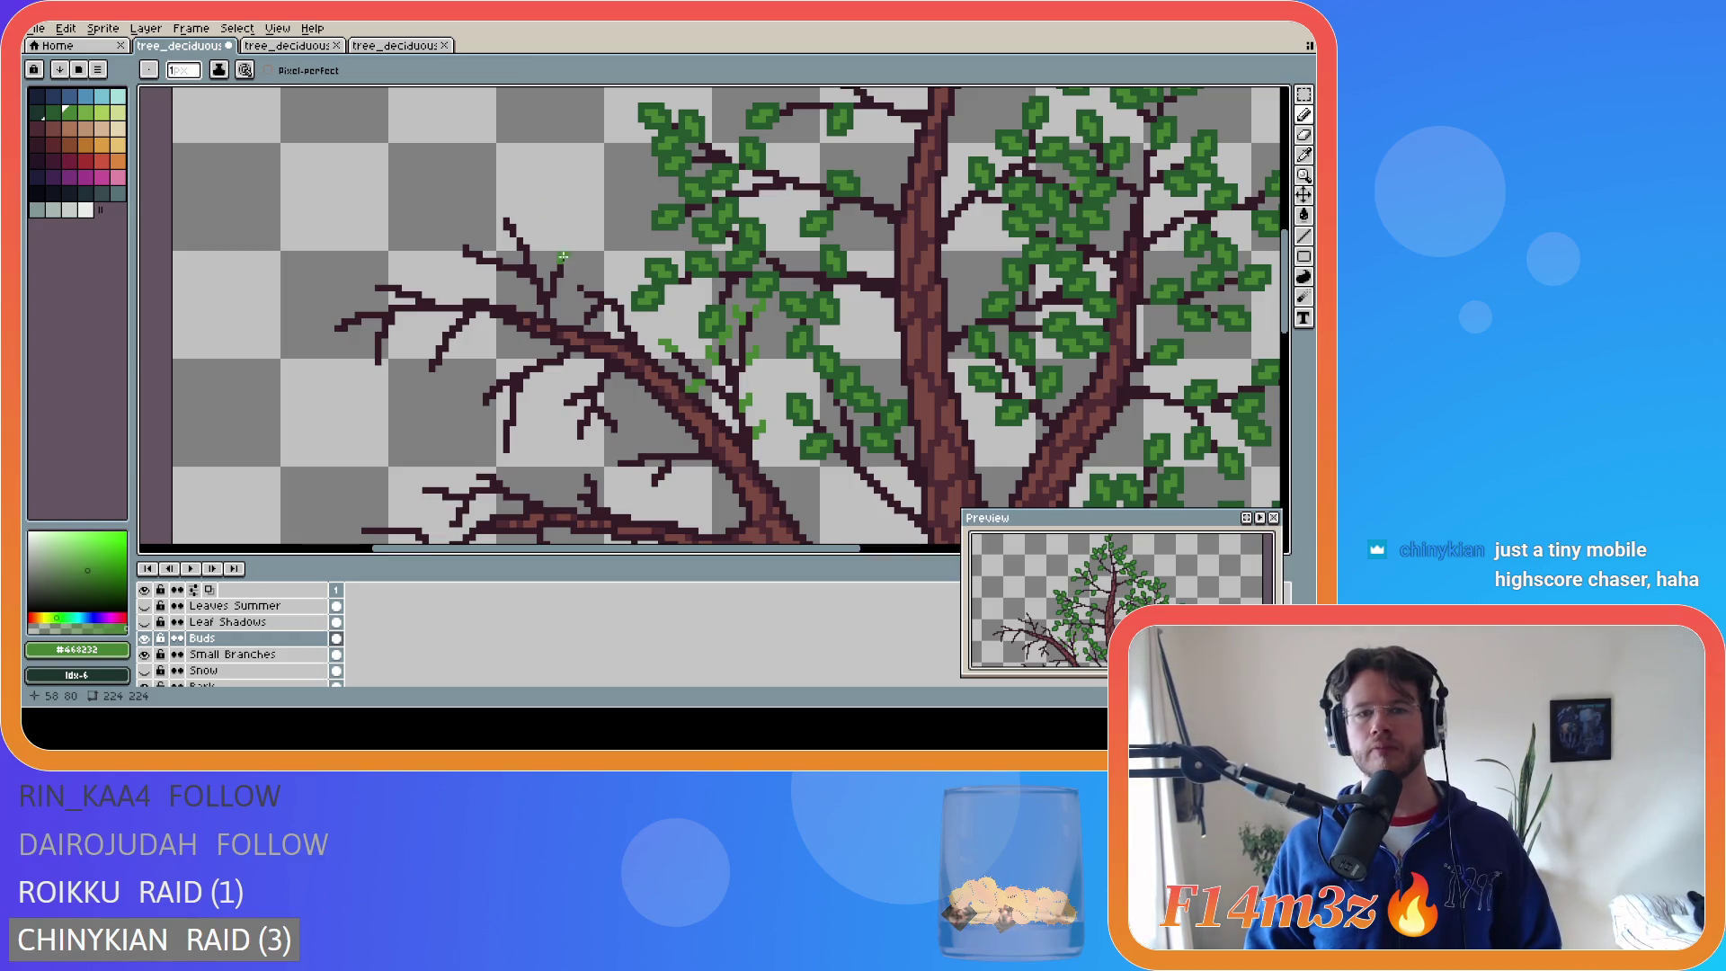
{"action": "left_click", "coordinate": [569, 262]}
{"action": "key", "text": "ctrl+z"}
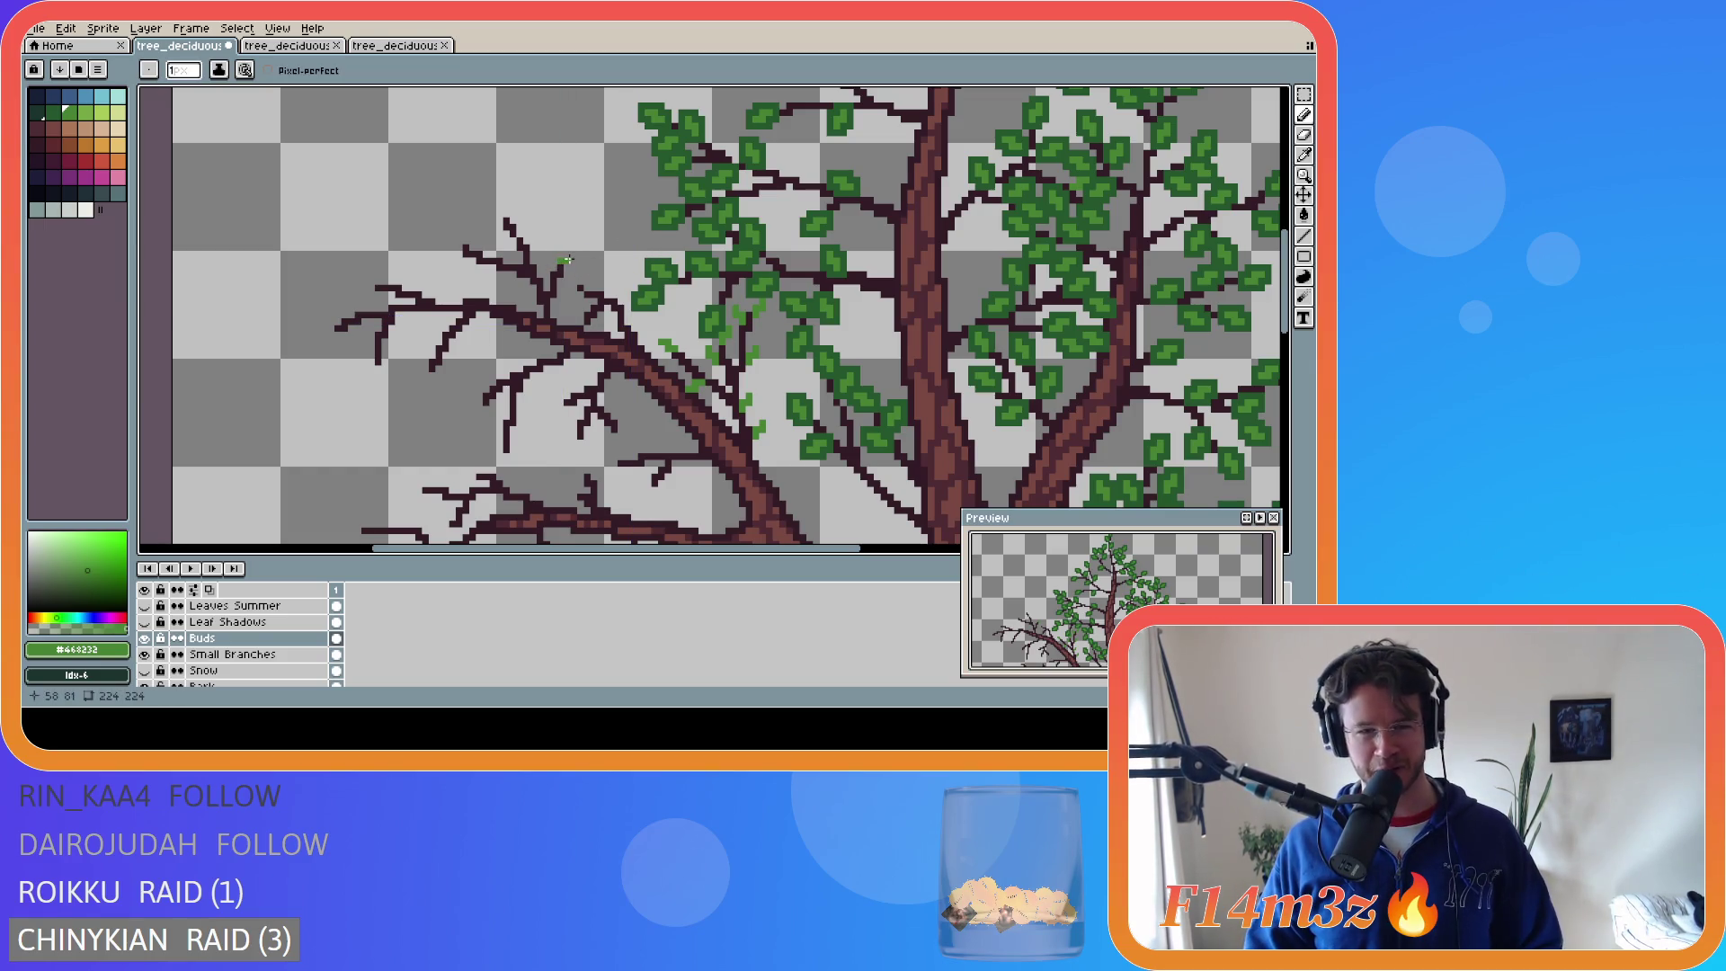
{"action": "left_click_drag", "start_coordinate": [561, 262], "coordinate": [570, 260]}
{"action": "key", "text": "ctrl"}
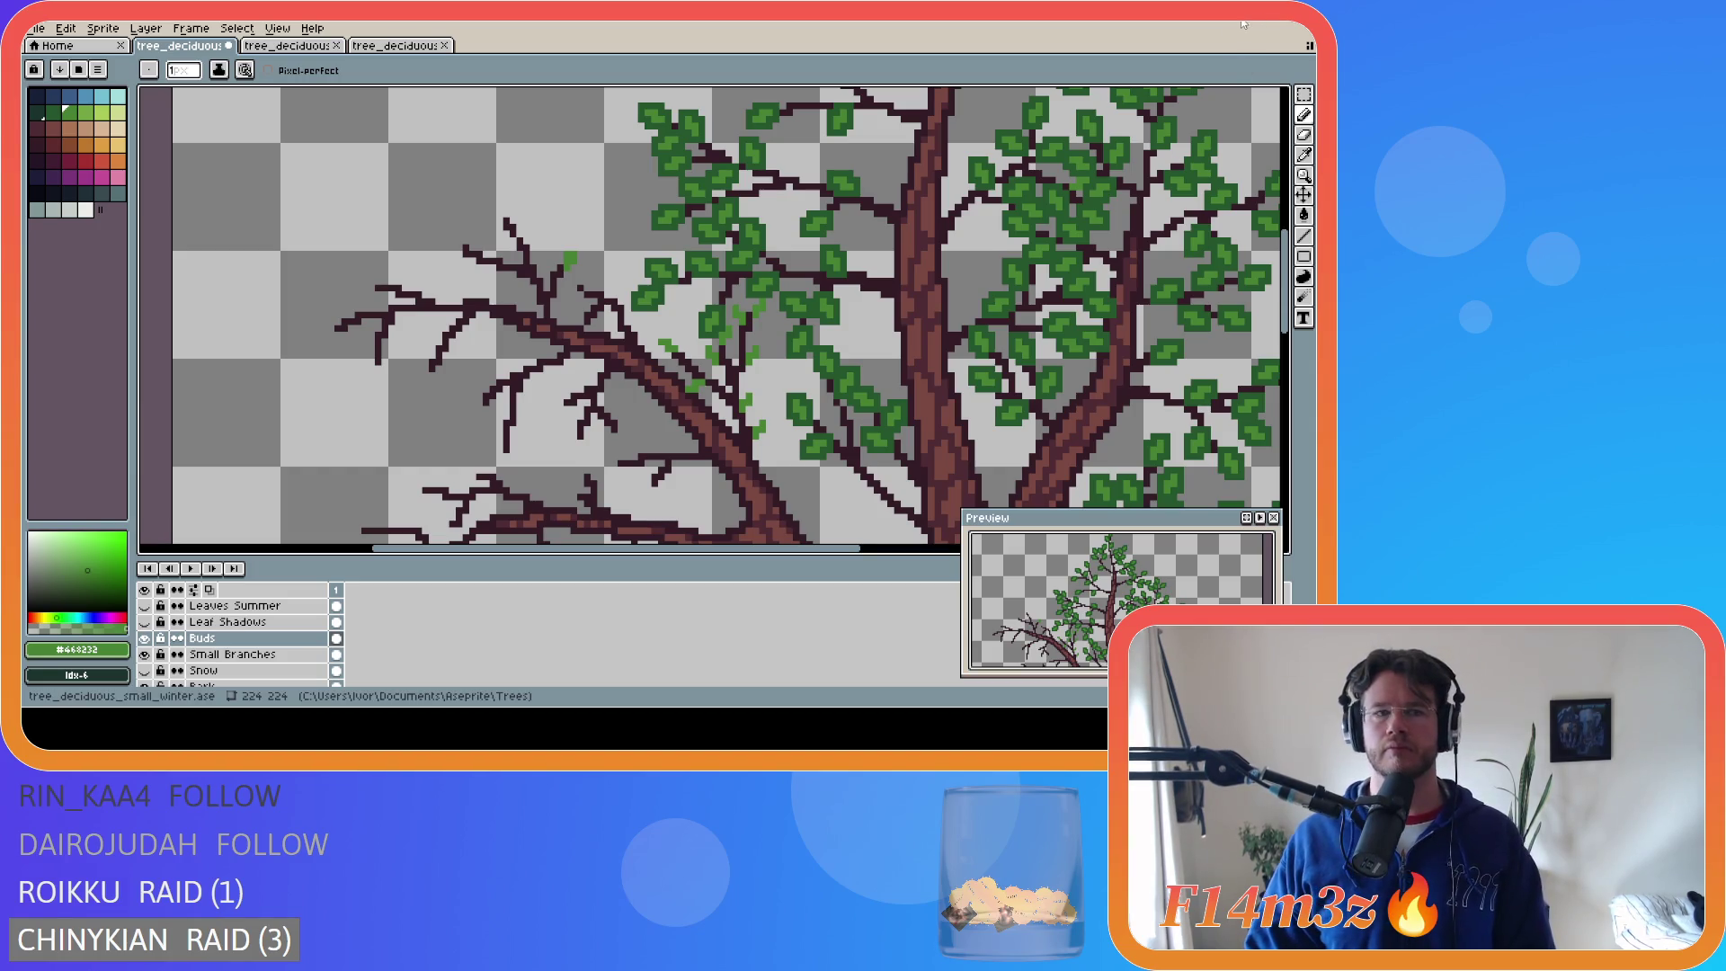
- Switch from Aseprite to the GameMaker project to test the tree in Entheogen
{"action": "key", "text": "alt+Tab"}
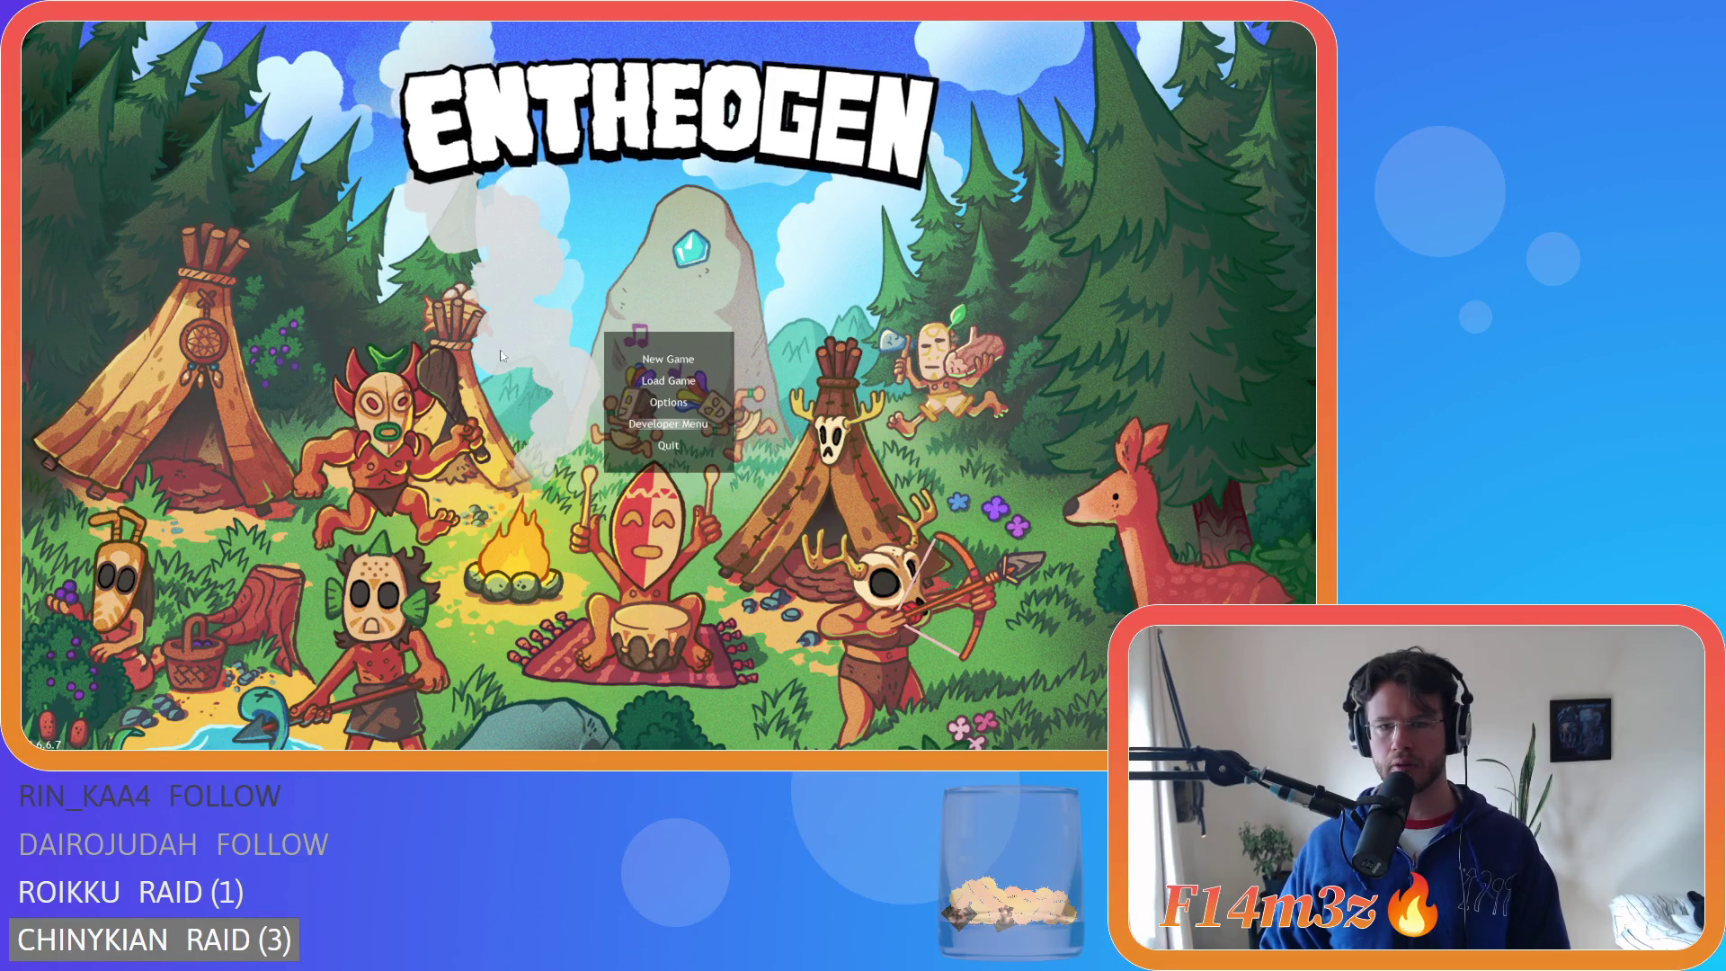
- Start a New Game on Normal difficulty and answer the Beginner Island prompt
{"action": "key", "text": "Down"}
{"action": "key", "text": "Return"}
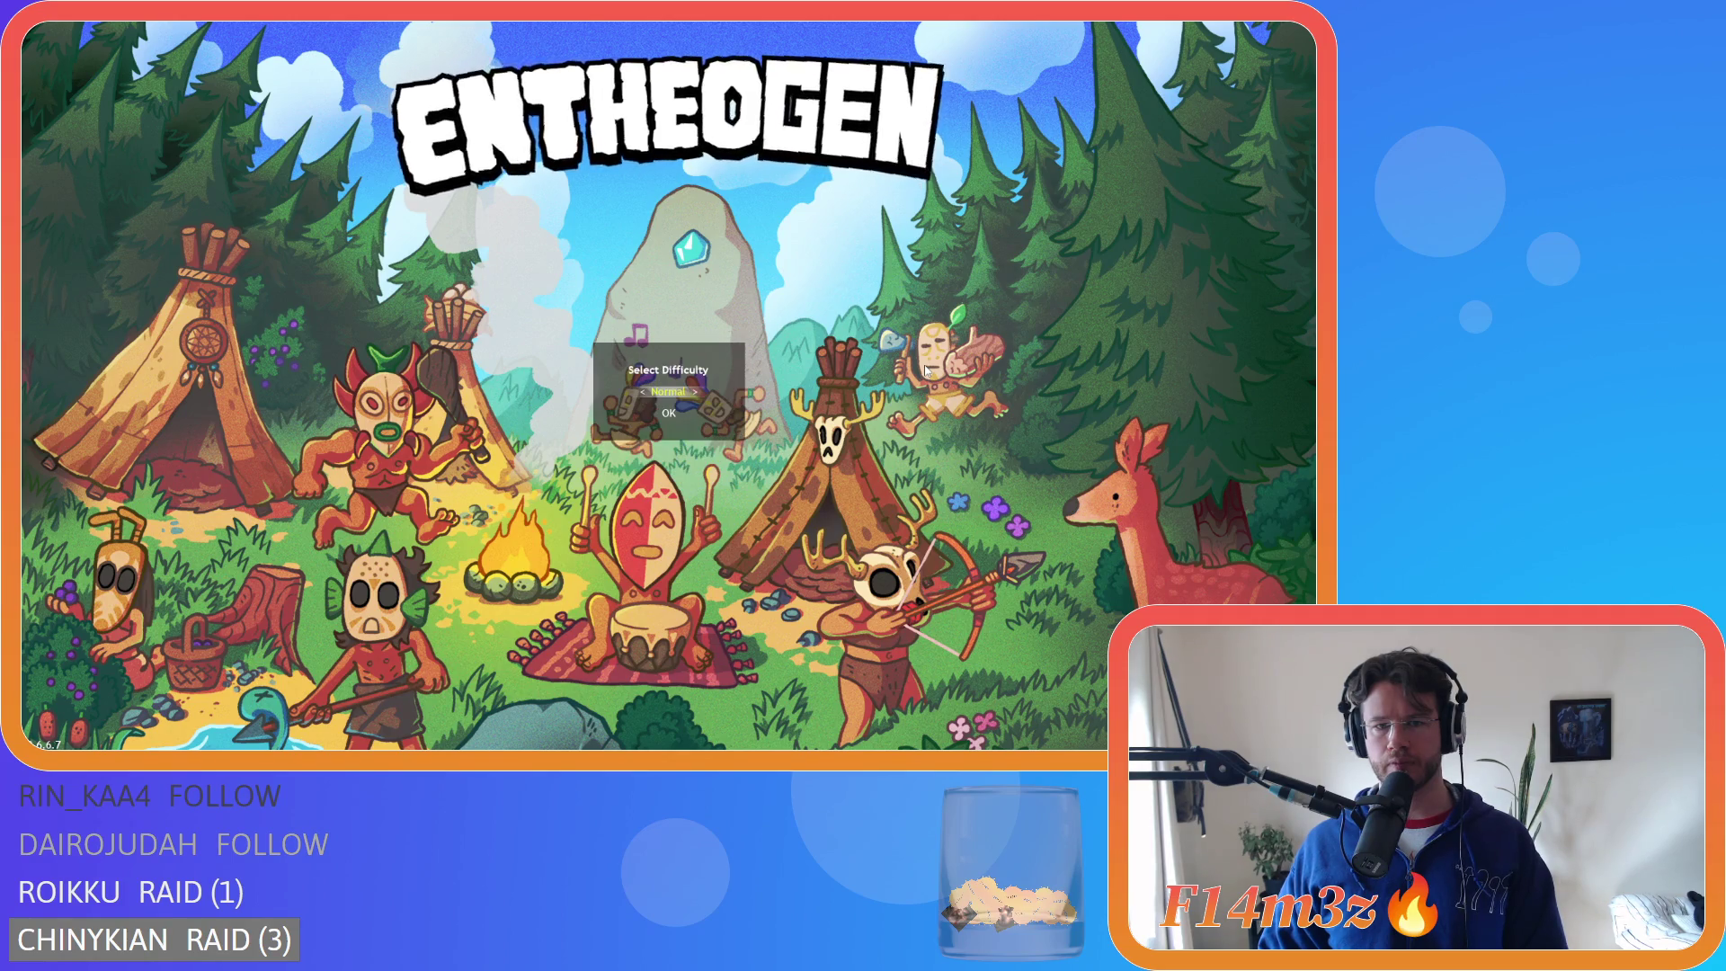
{"action": "key", "text": "Return"}
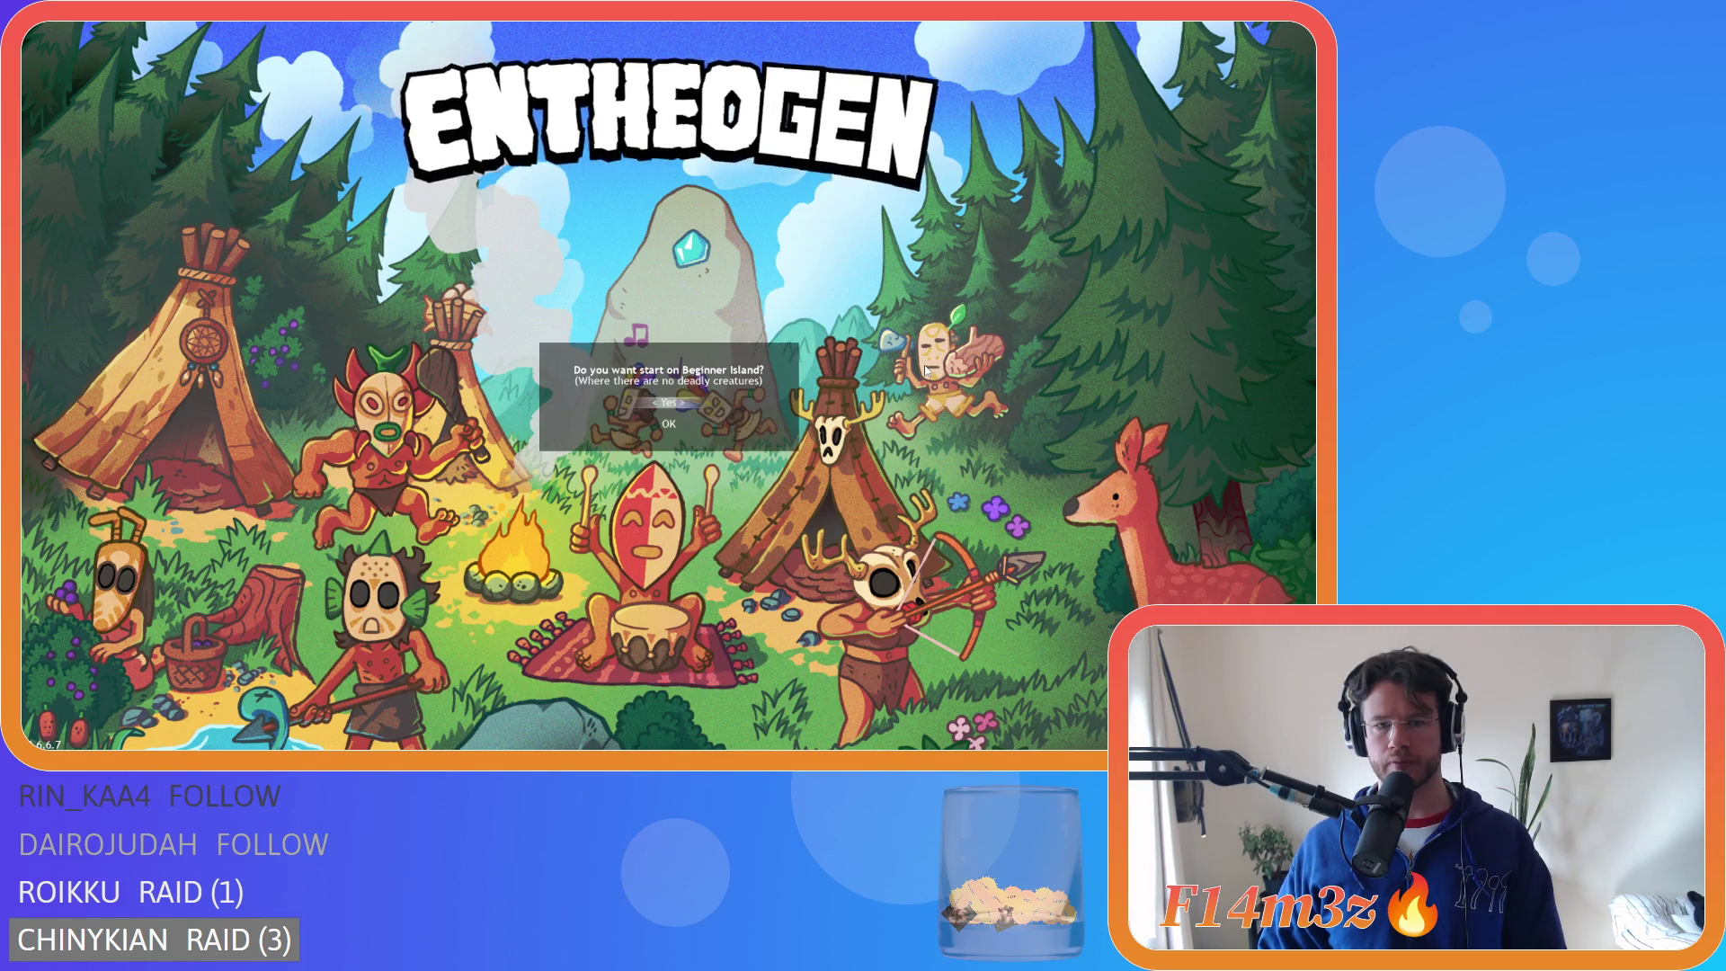
{"action": "key", "text": "Return"}
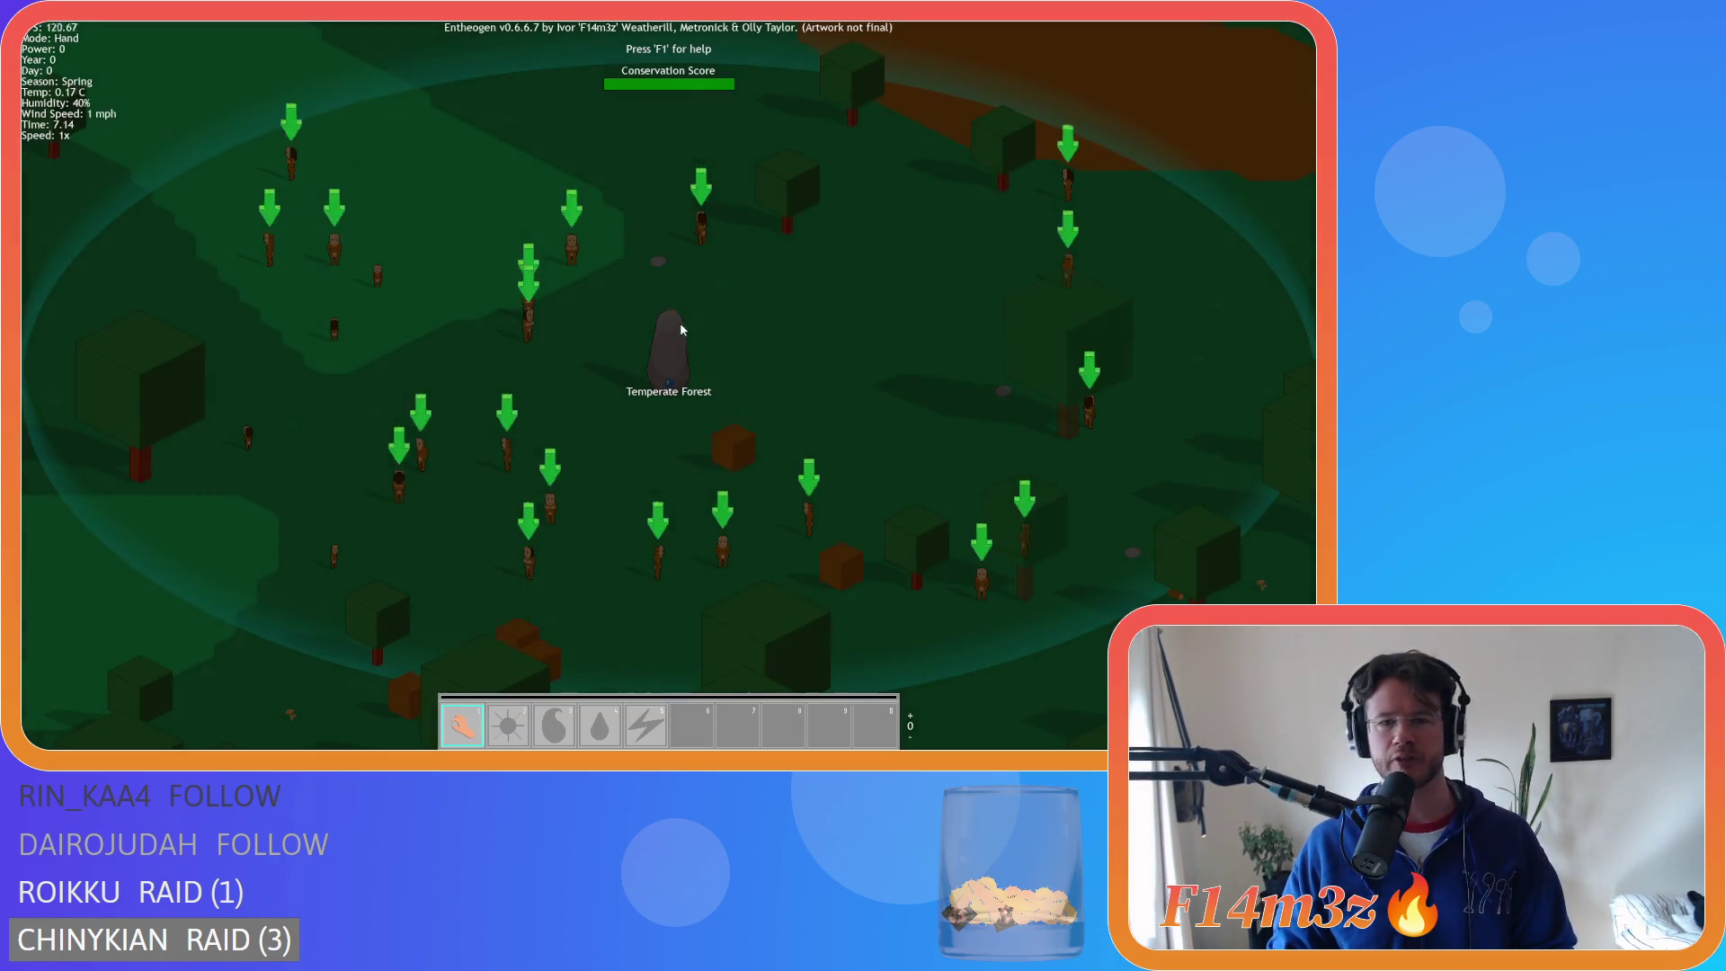
- Build a Store and place it on the map
{"action": "key", "text": "b"}
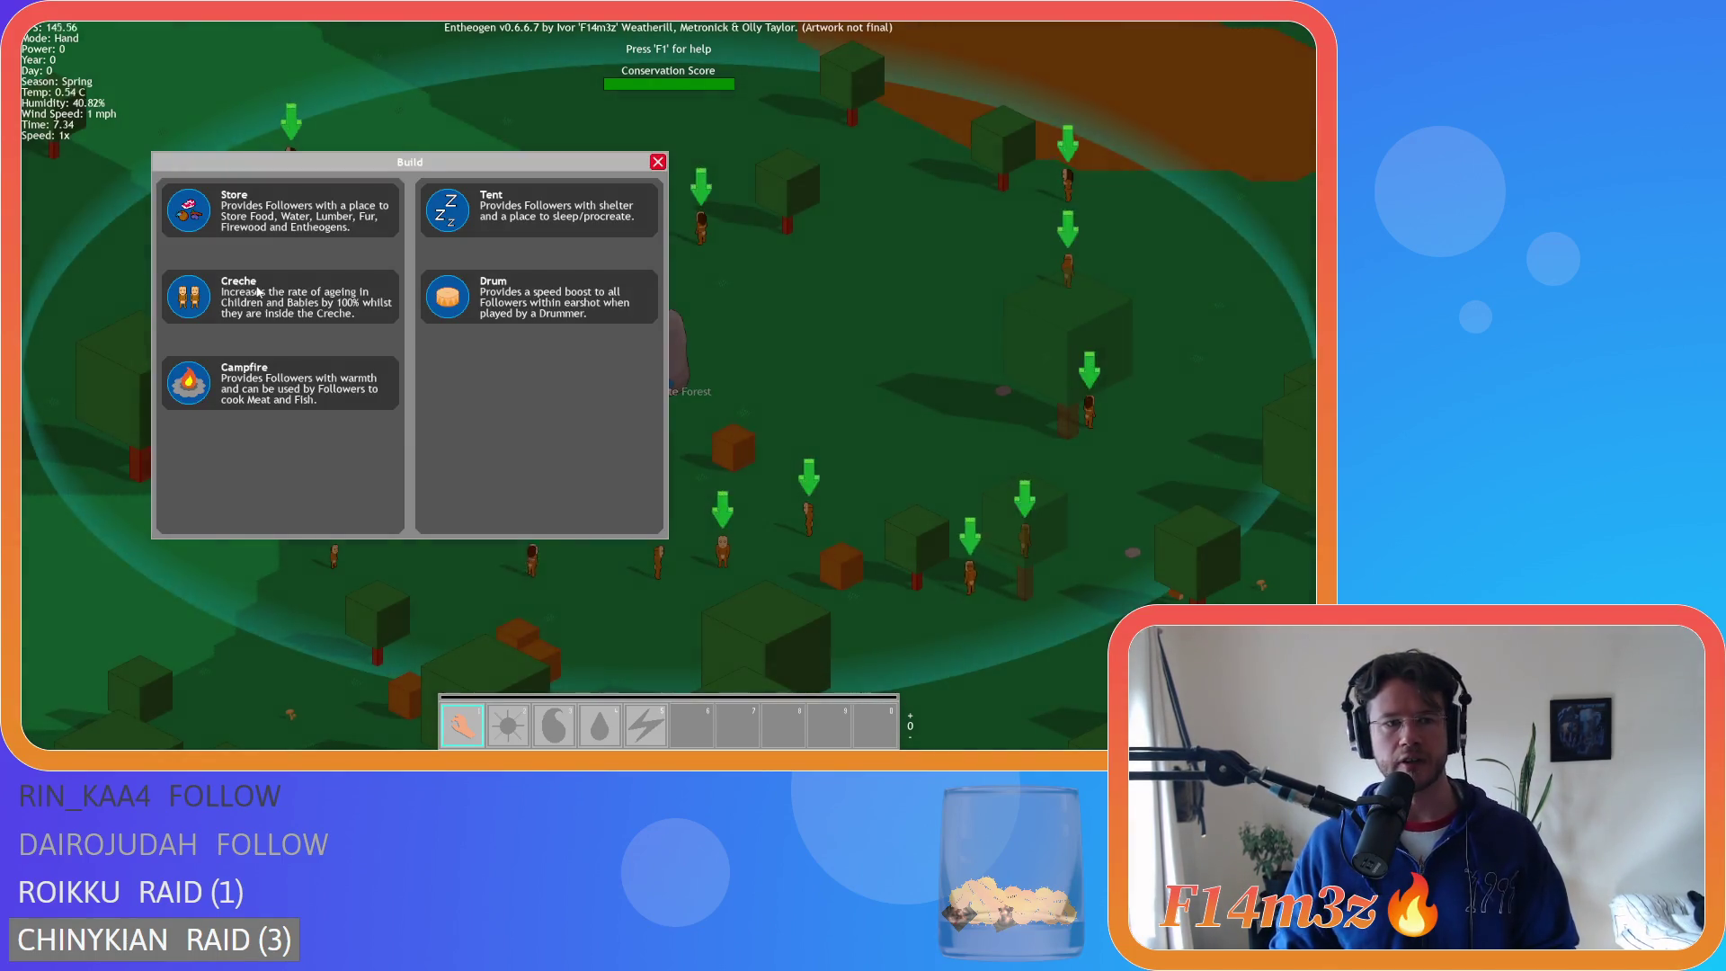
{"action": "left_click", "coordinate": [342, 222]}
{"action": "scroll", "coordinate": [375, 240], "scroll_direction": "down", "scroll_amount": 5}
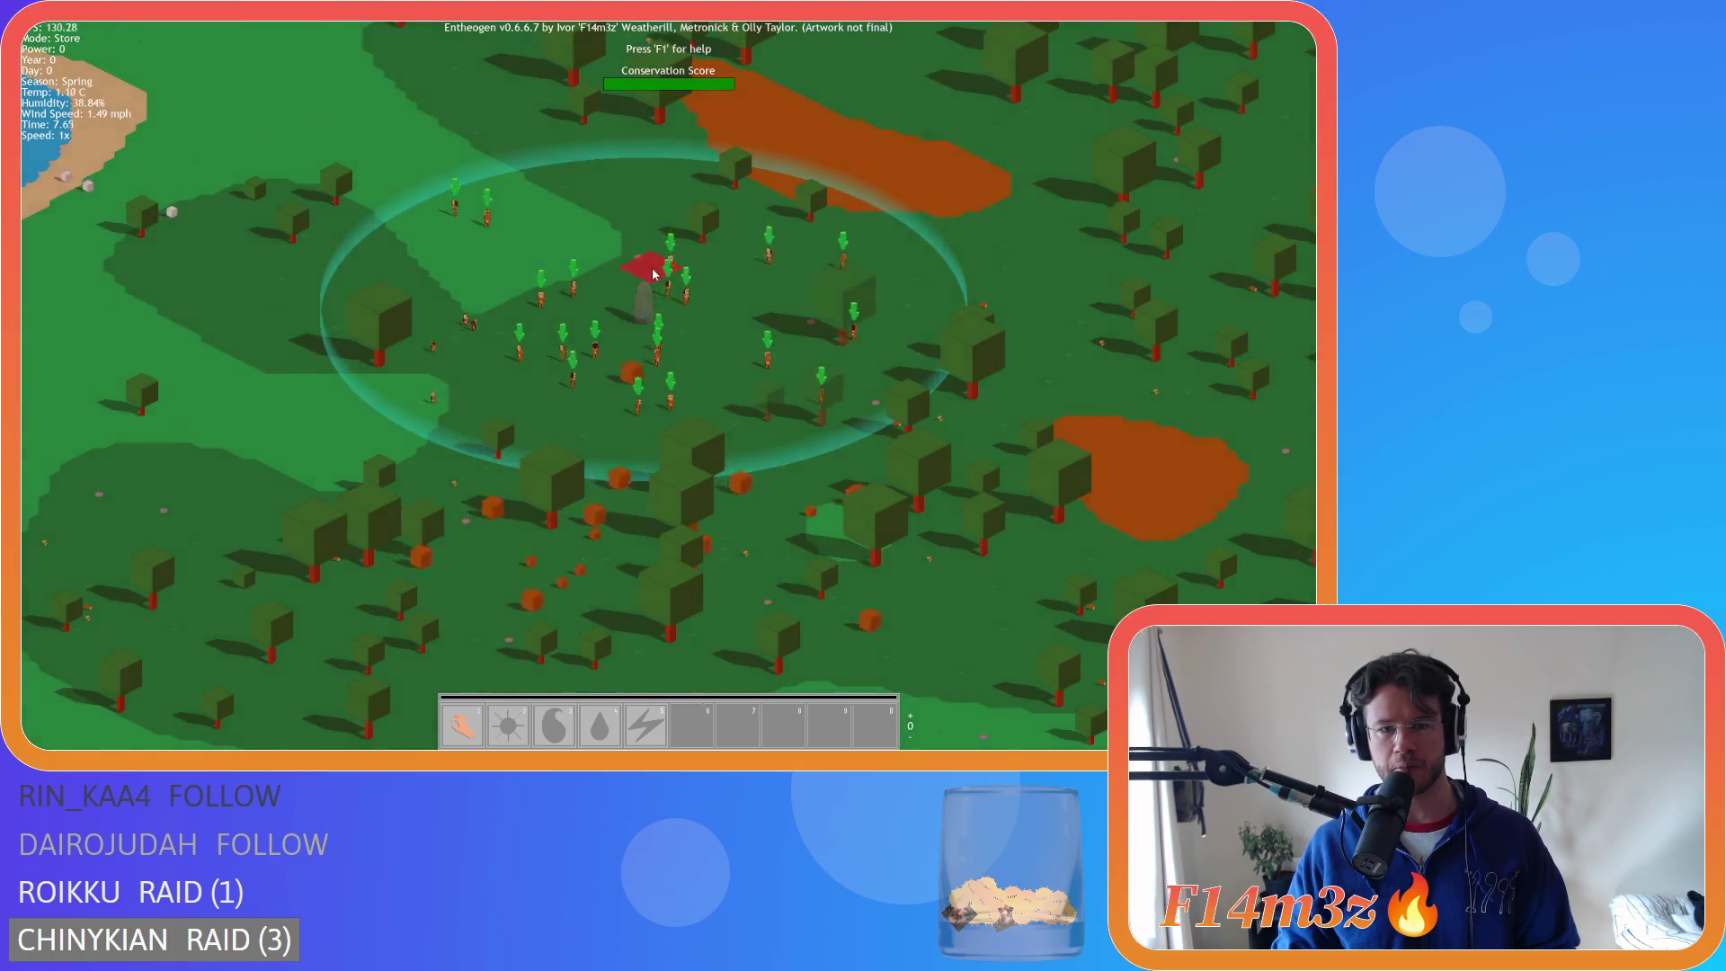
{"action": "scroll", "coordinate": [654, 274], "scroll_direction": "down", "scroll_amount": 5}
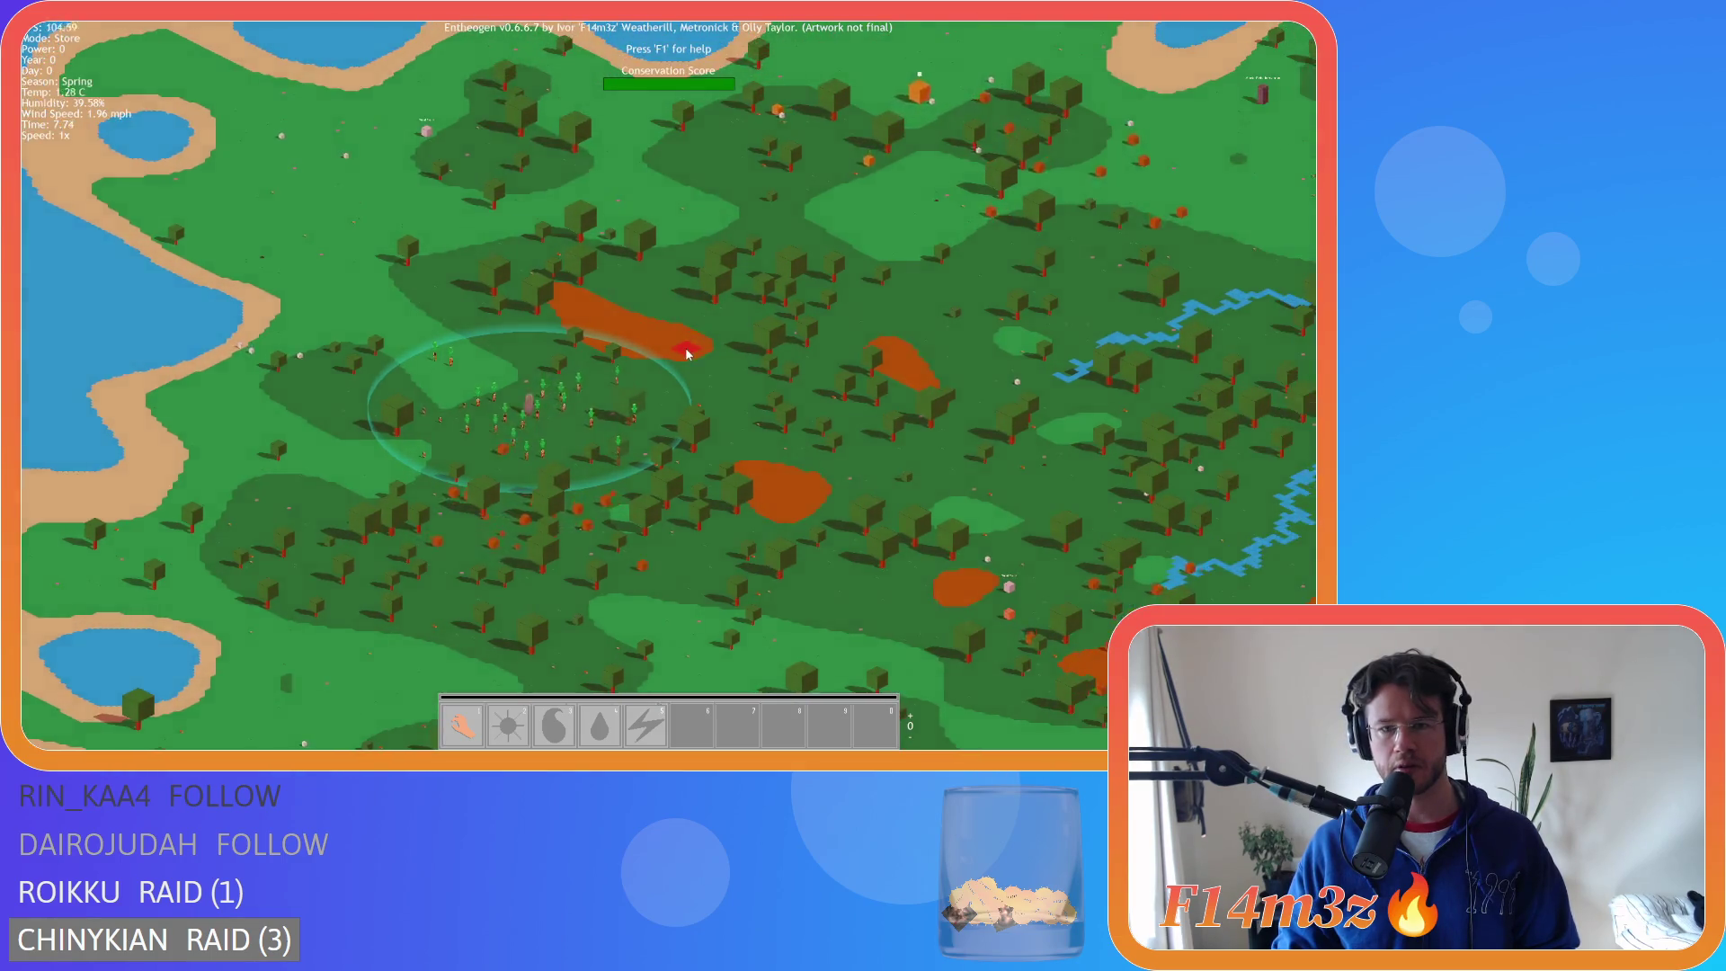
{"action": "scroll", "coordinate": [719, 397], "scroll_direction": "up", "scroll_amount": 10}
{"action": "left_click", "coordinate": [794, 374]}
- Pick a Campfire from the building list, then switch to a Drum
{"action": "key", "text": "b"}
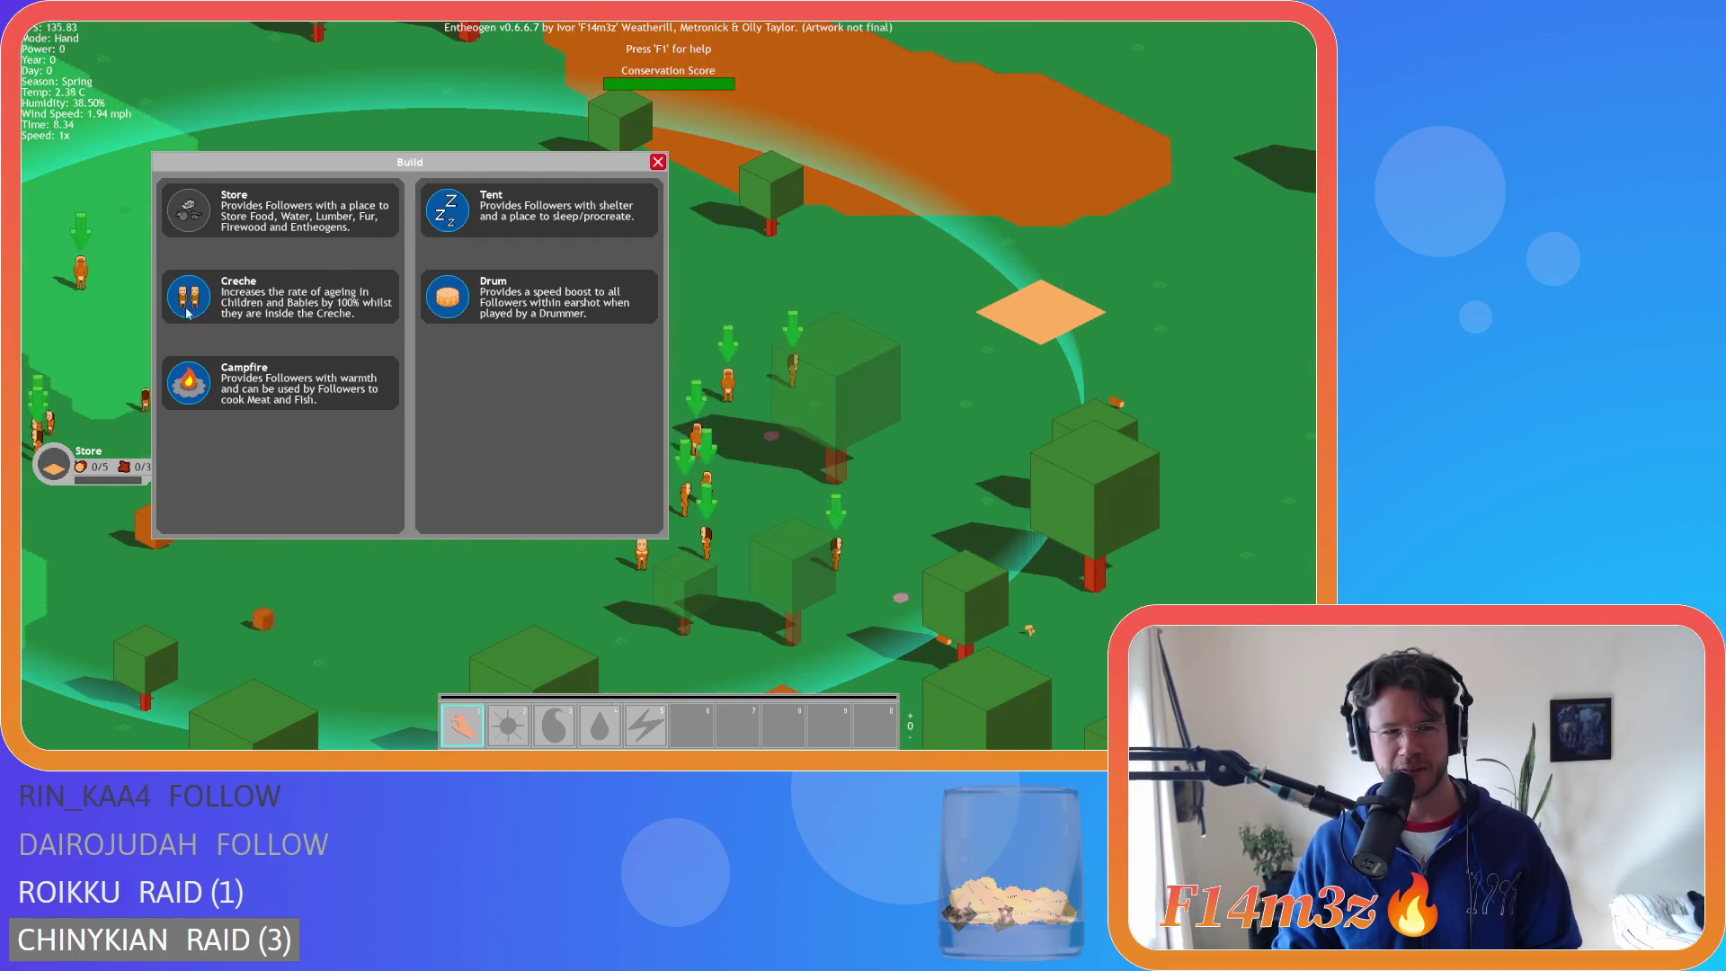
{"action": "left_click", "coordinate": [194, 388]}
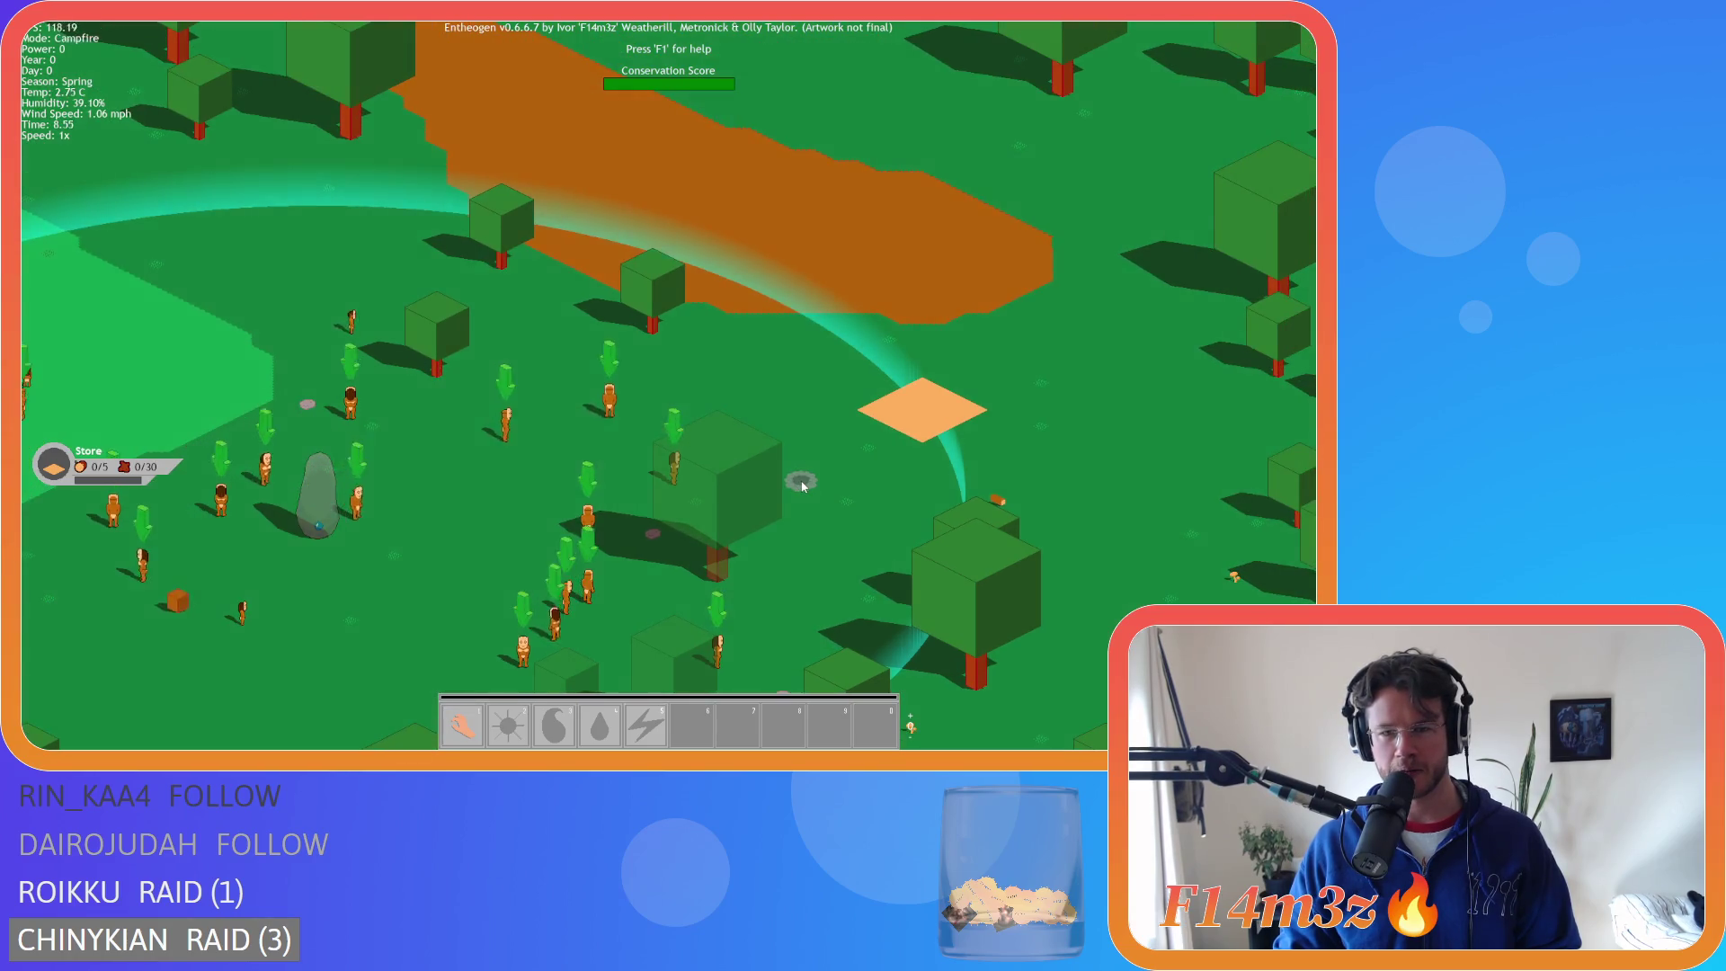
{"action": "key", "text": "b"}
{"action": "left_click", "coordinate": [440, 296]}
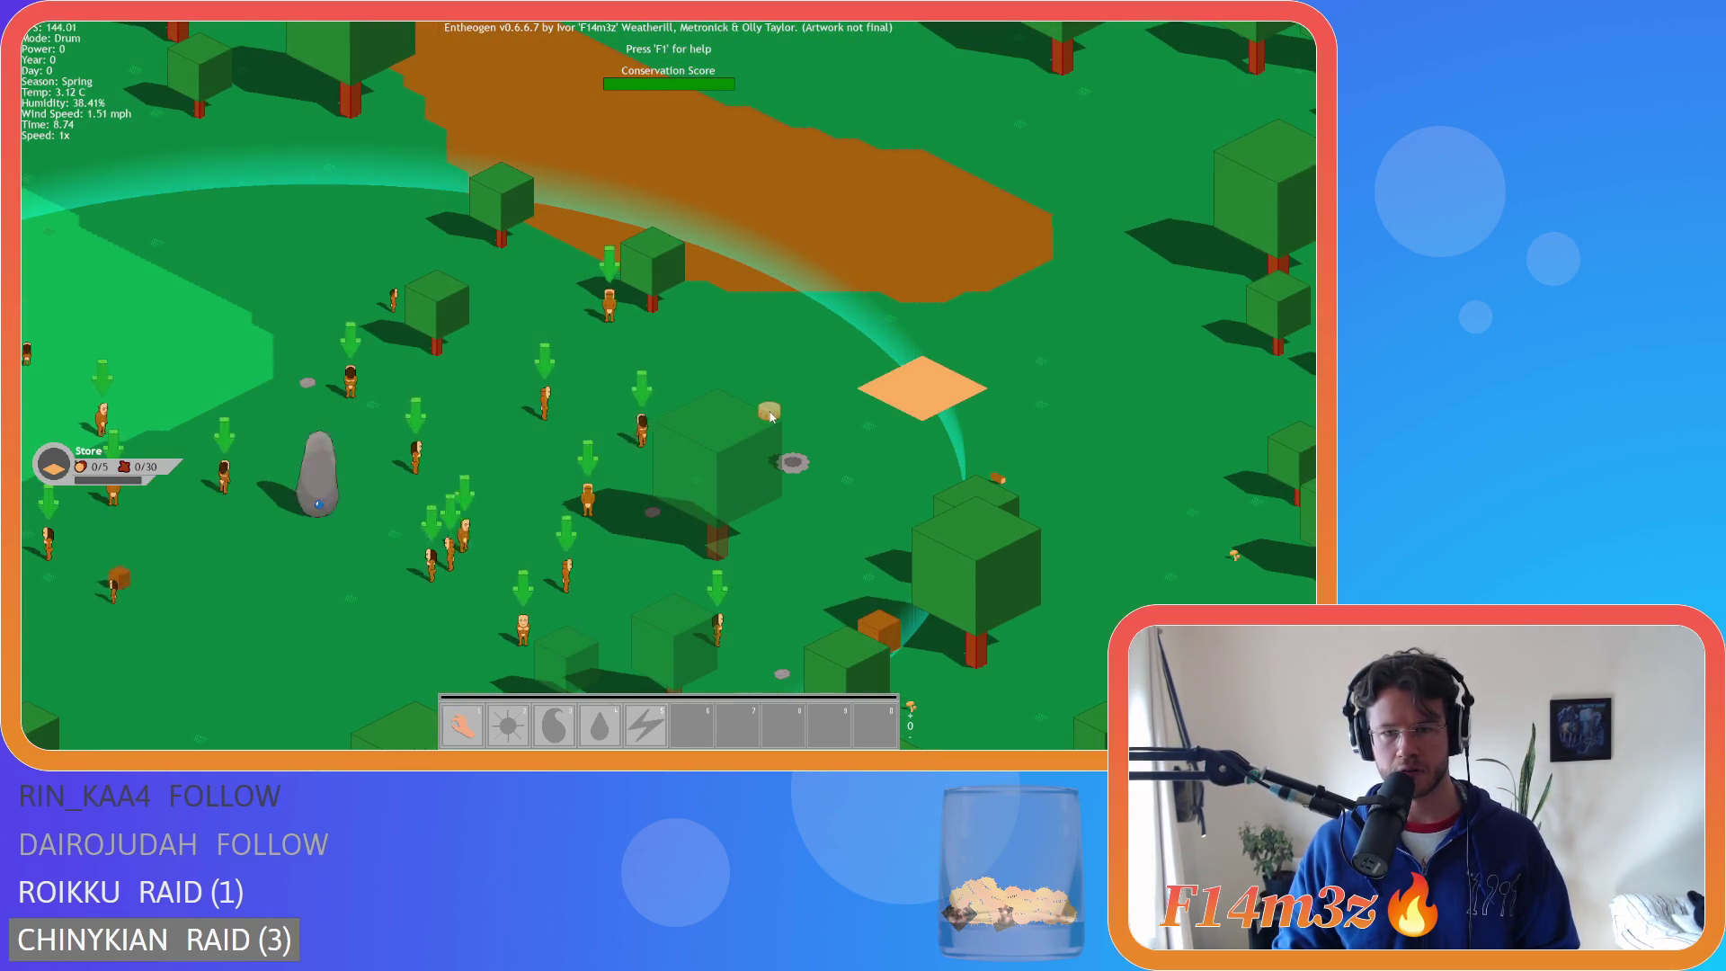
{"action": "key", "text": "b"}
- Place several Tents around the forest camp
{"action": "left_click", "coordinate": [440, 211]}
{"action": "left_click", "coordinate": [451, 285]}
{"action": "key", "text": "b"}
{"action": "left_click", "coordinate": [445, 211]}
{"action": "left_click", "coordinate": [363, 220]}
{"action": "key", "text": "b"}
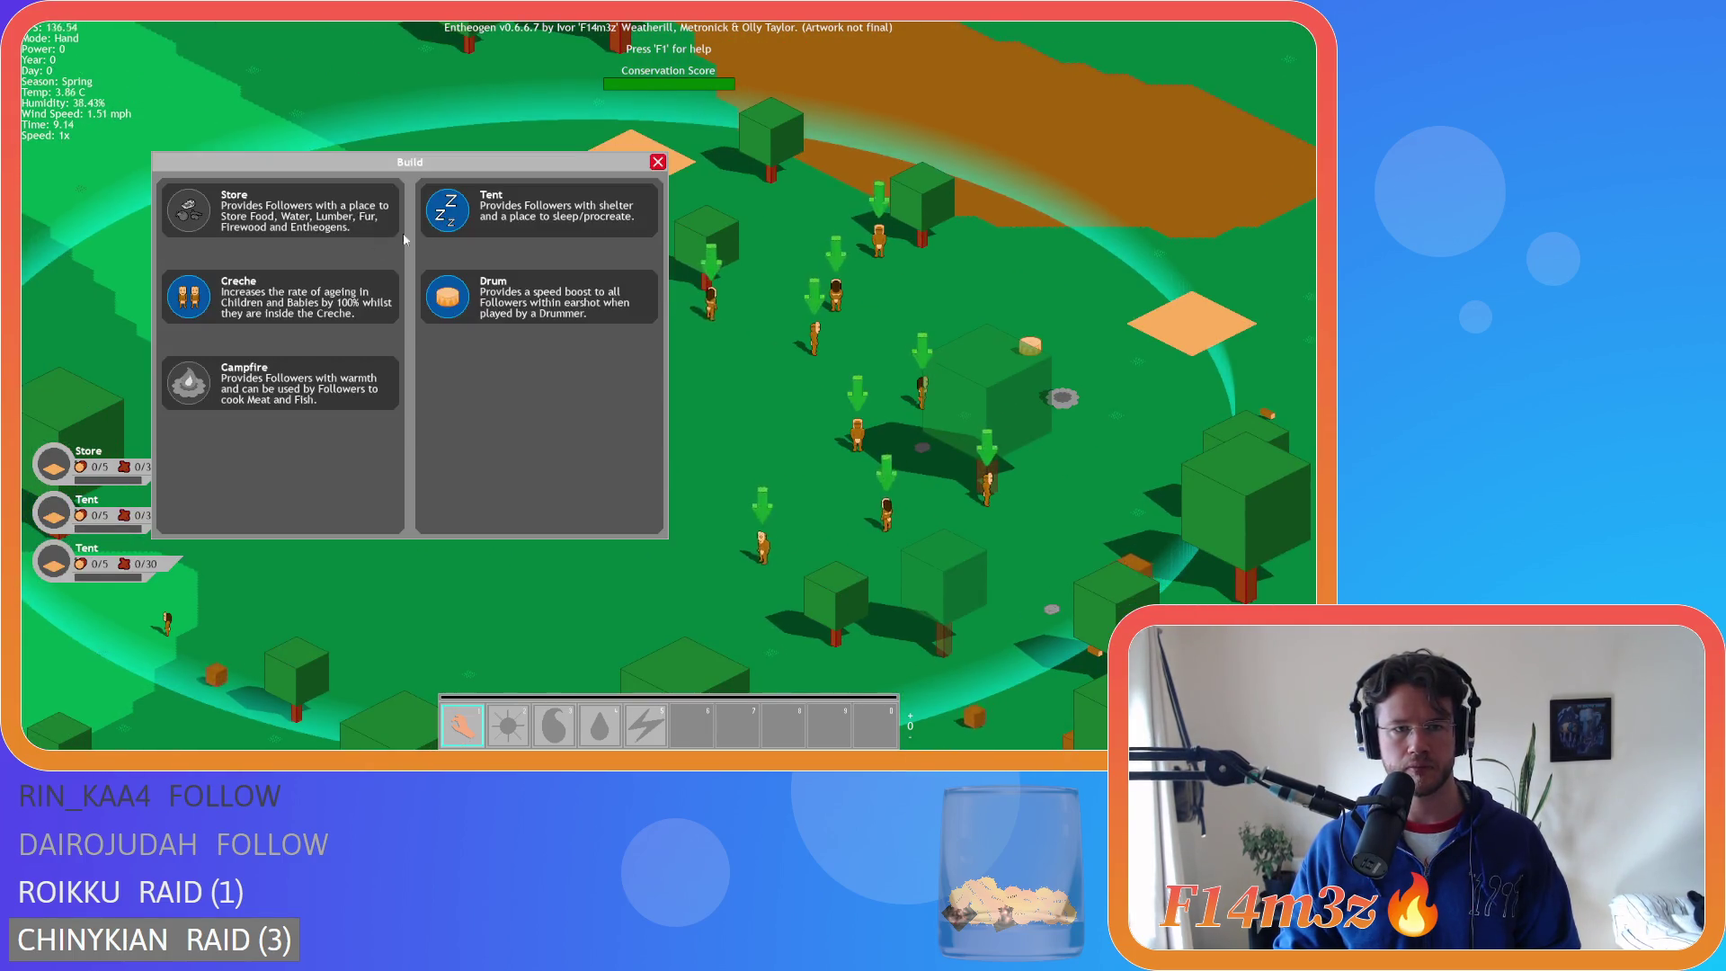
{"action": "left_click", "coordinate": [447, 212]}
{"action": "left_click", "coordinate": [315, 239]}
- Pan to open ground and place two more Tents
{"action": "key", "text": "b"}
{"action": "left_click", "coordinate": [446, 211]}
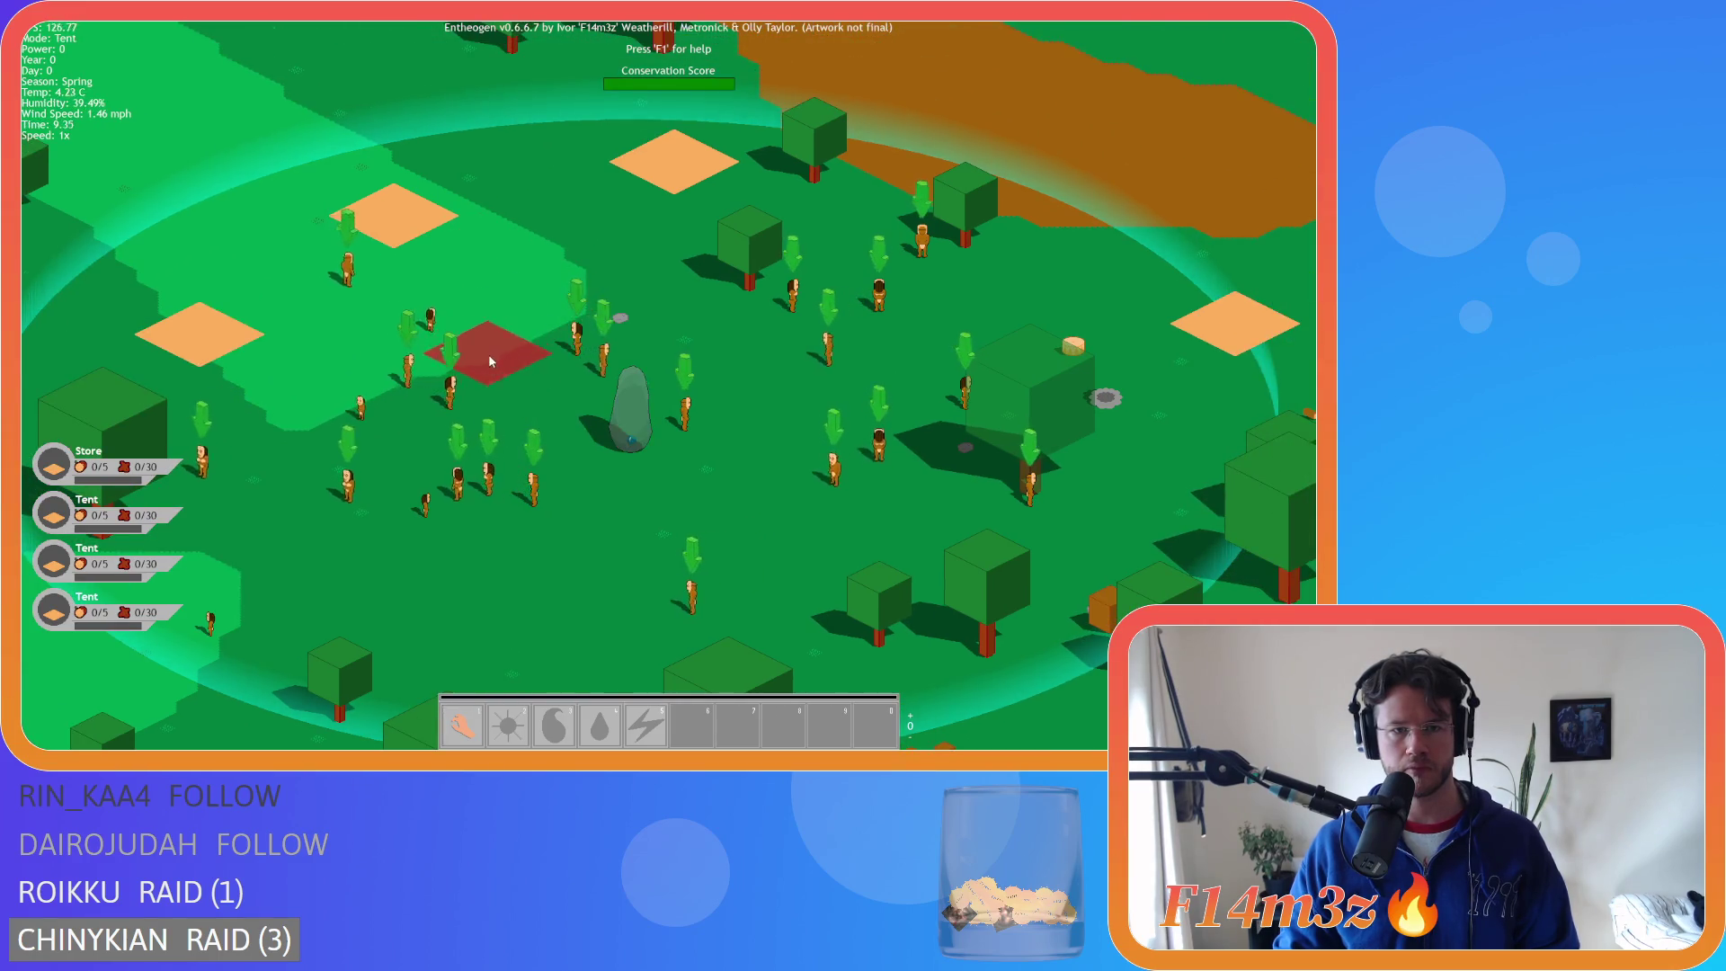
{"action": "key", "text": "s"}
{"action": "key", "text": "a"}
{"action": "left_click", "coordinate": [393, 380]}
{"action": "key", "text": "s"}
{"action": "key", "text": "d"}
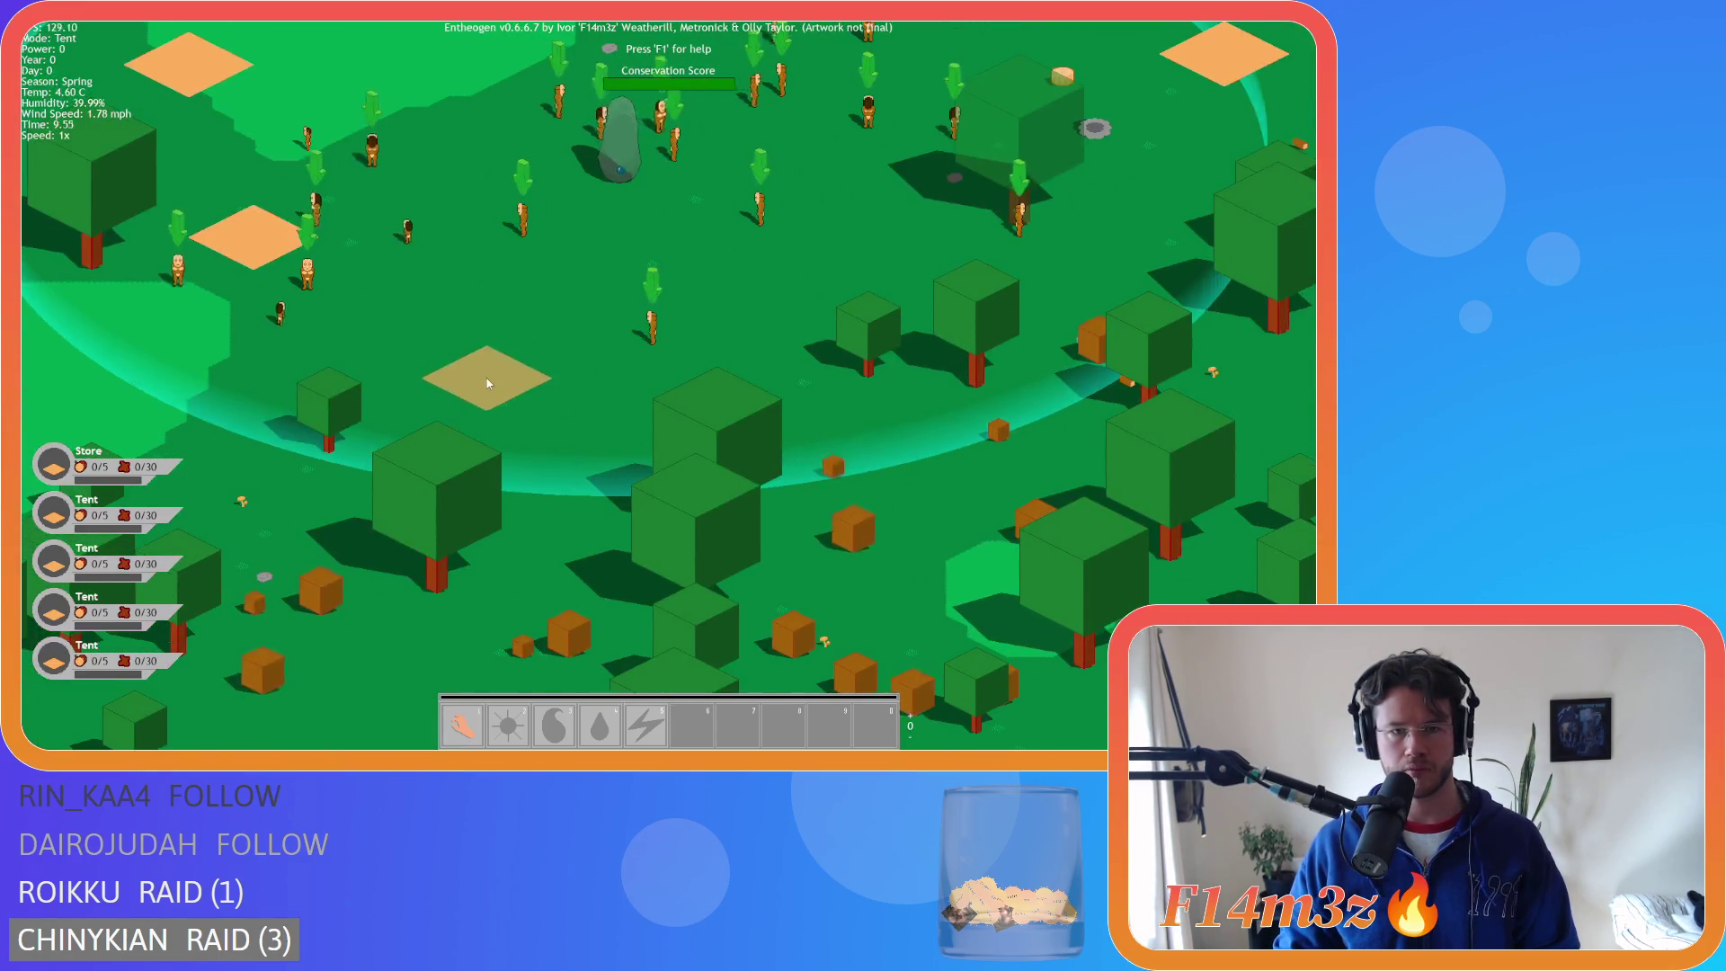
{"action": "left_click", "coordinate": [504, 380]}
- Build a Creche and place it on the map
{"action": "key", "text": "b"}
{"action": "left_click", "coordinate": [196, 298]}
{"action": "key", "text": "d"}
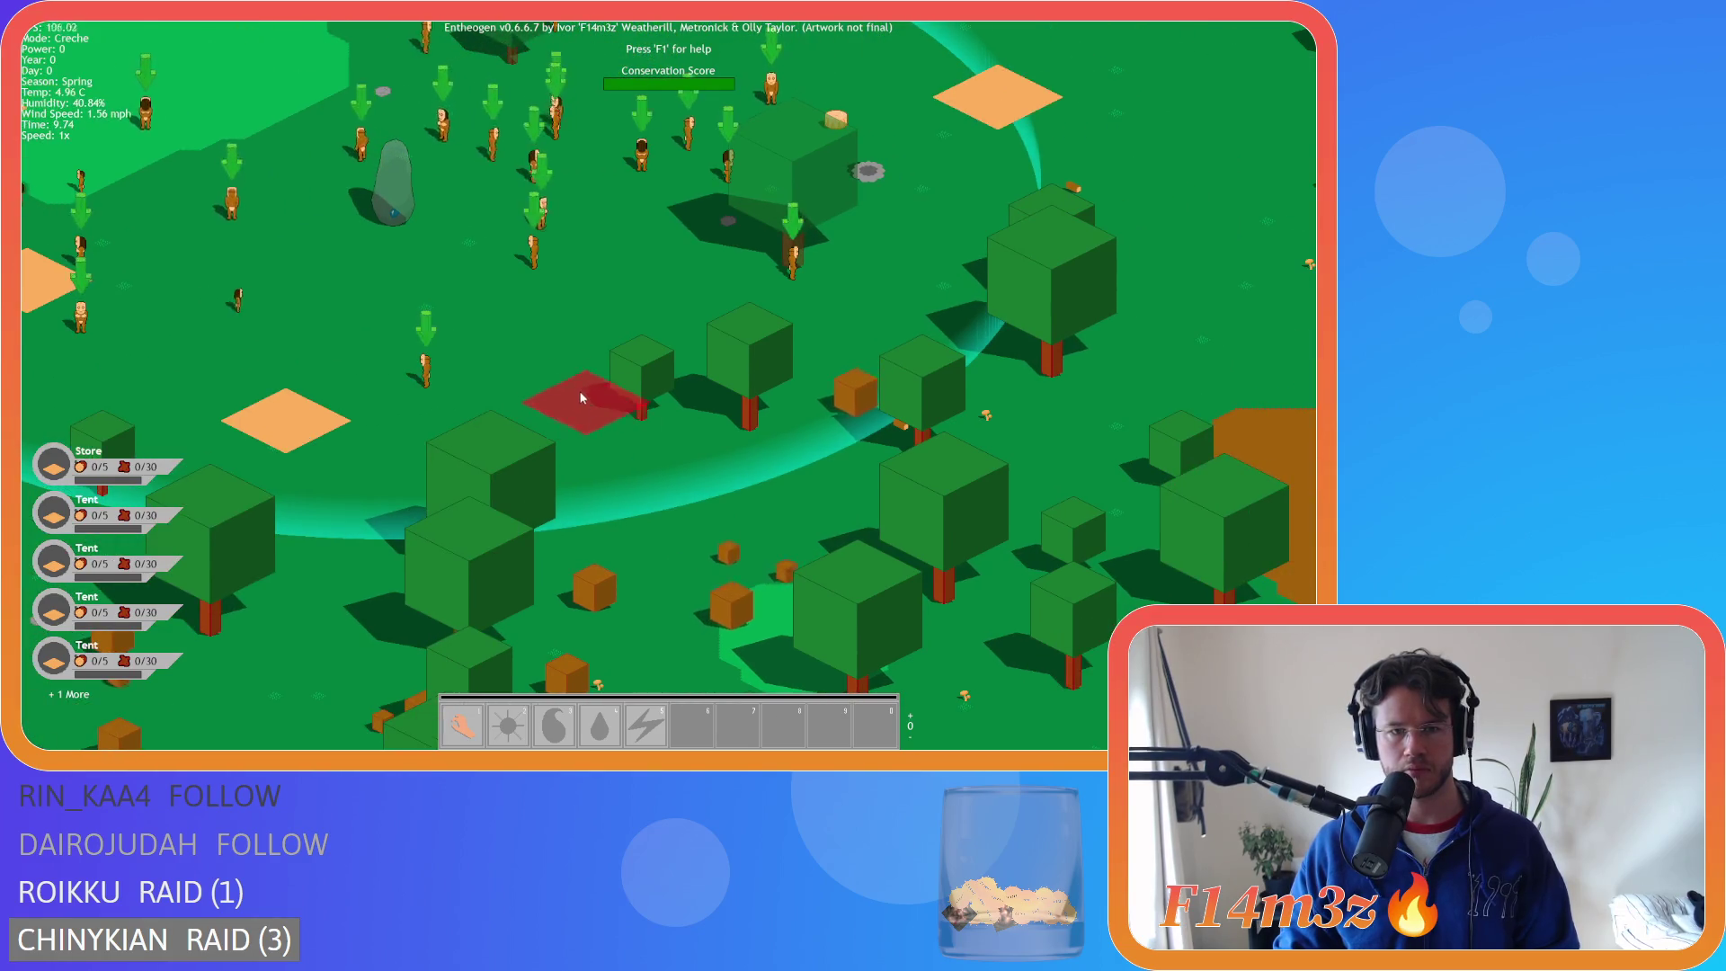
{"action": "left_click", "coordinate": [541, 355]}
- Close the building list and return to Hand mode
{"action": "key", "text": "b"}
{"action": "key", "text": "w"}
{"action": "key", "text": "d"}
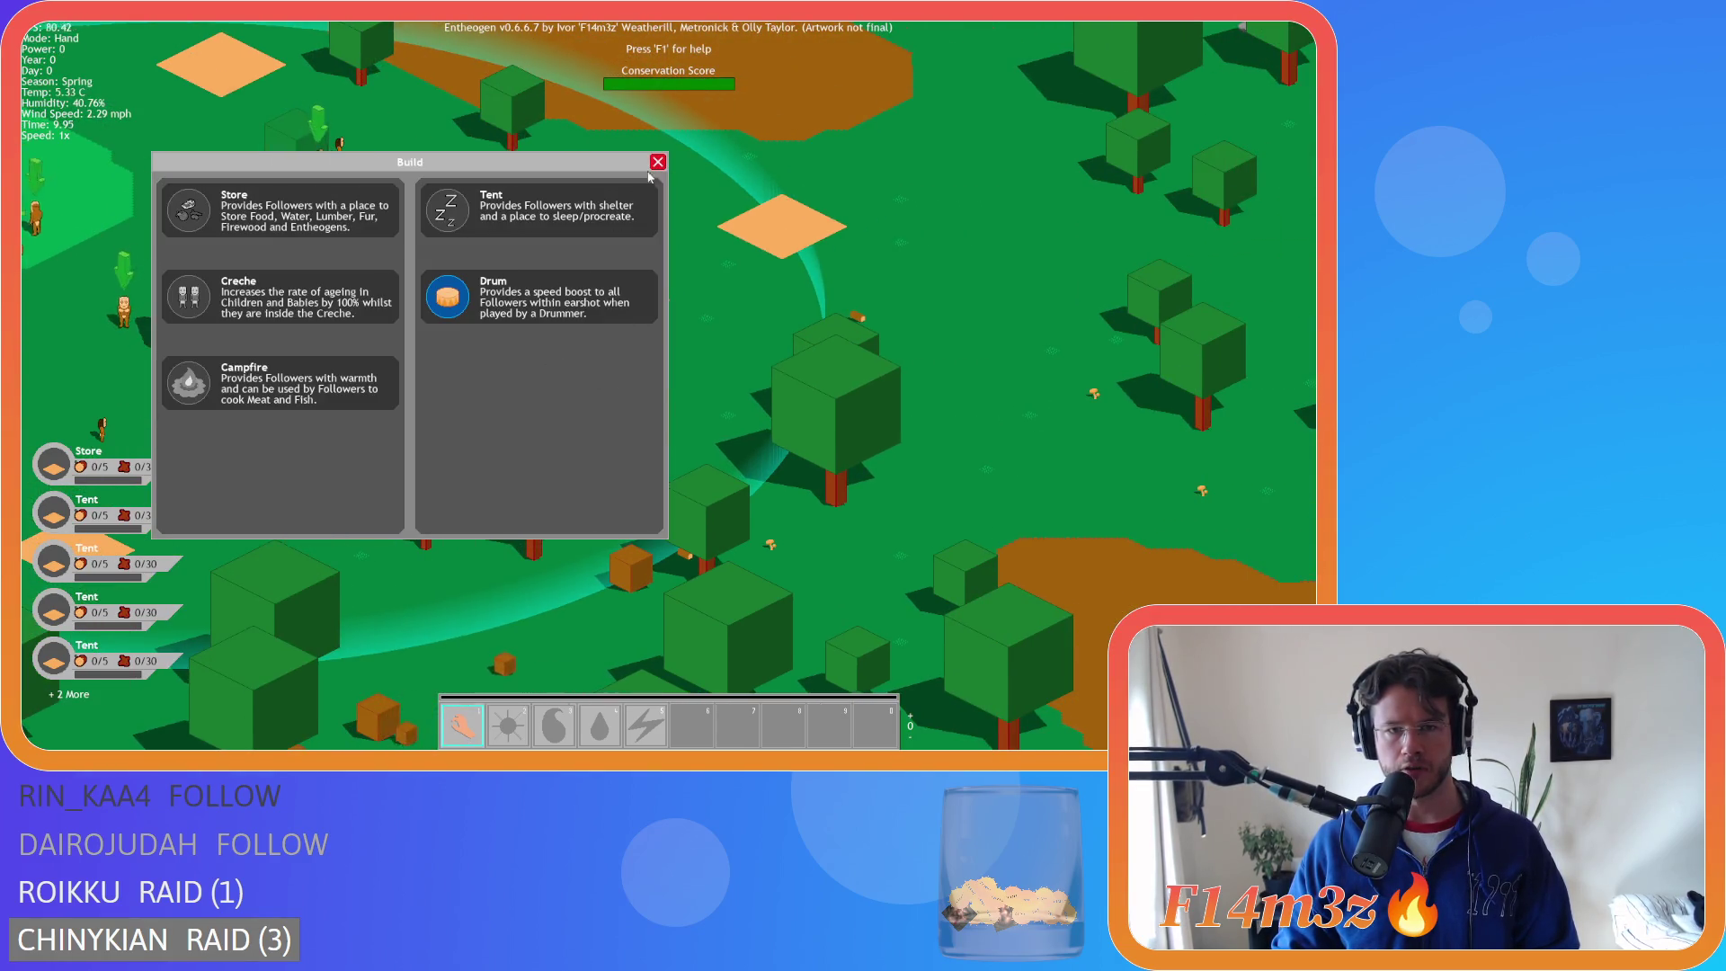
{"action": "key", "text": "Escape"}
{"action": "scroll", "coordinate": [671, 330], "scroll_direction": "up", "scroll_amount": 10}
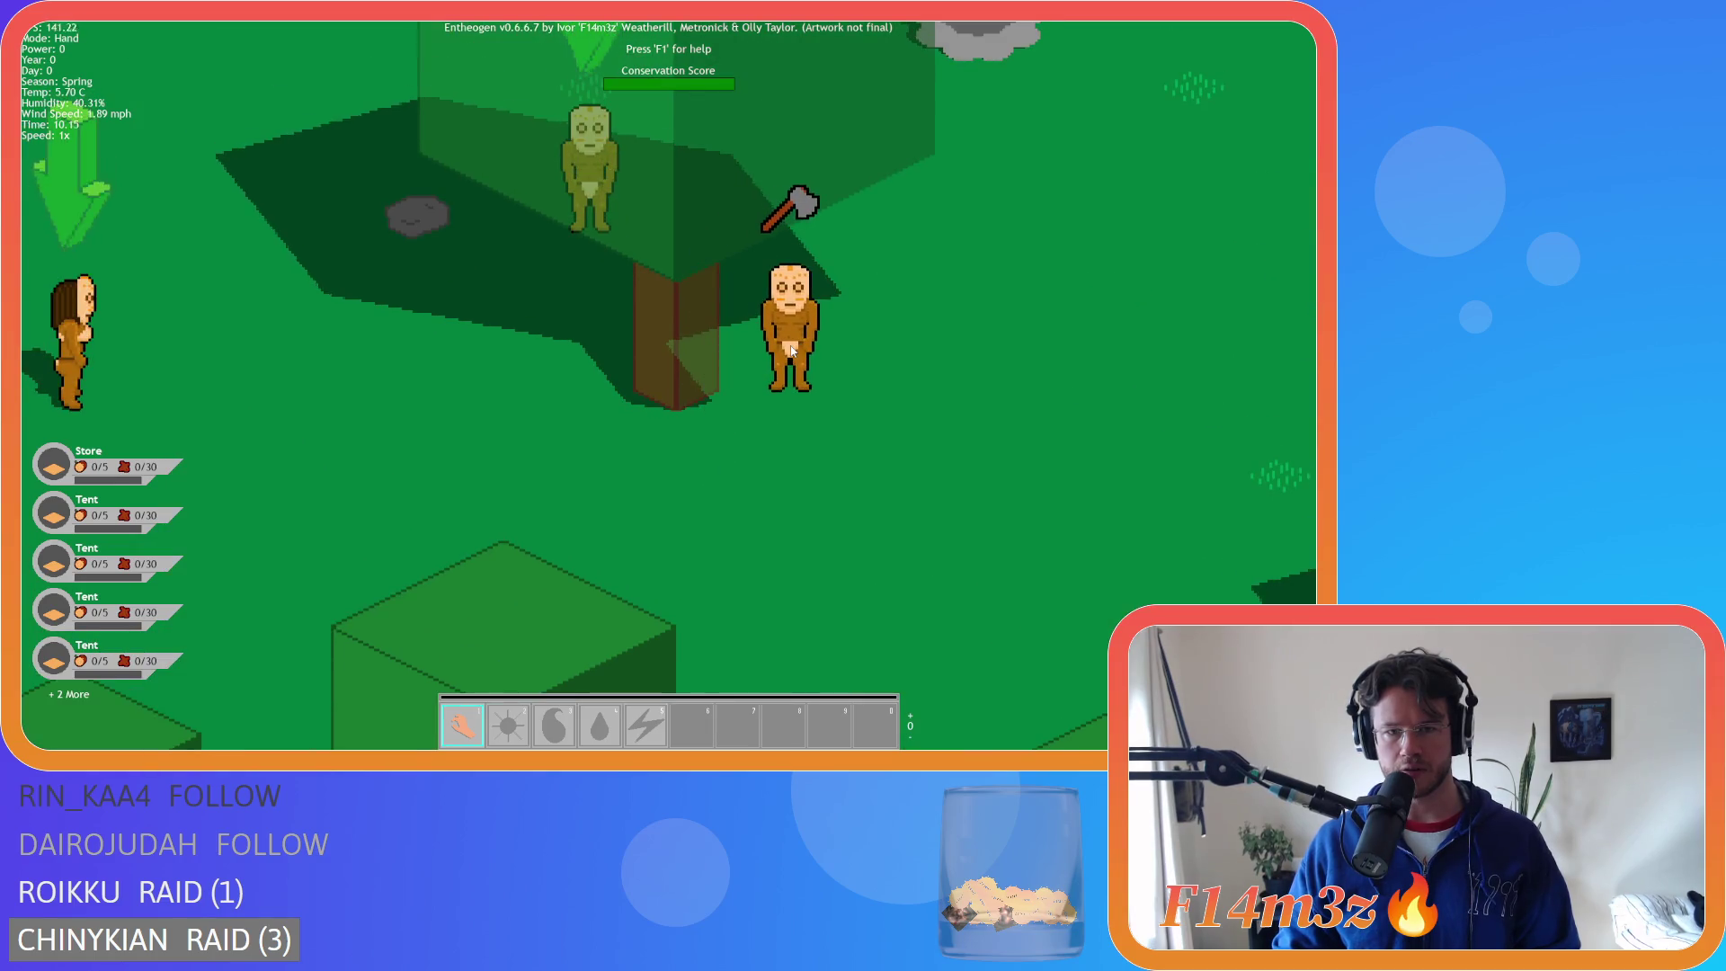
- Zoom in and out and pan right over the villagers
{"action": "scroll", "coordinate": [626, 436], "scroll_direction": "down", "scroll_amount": 10}
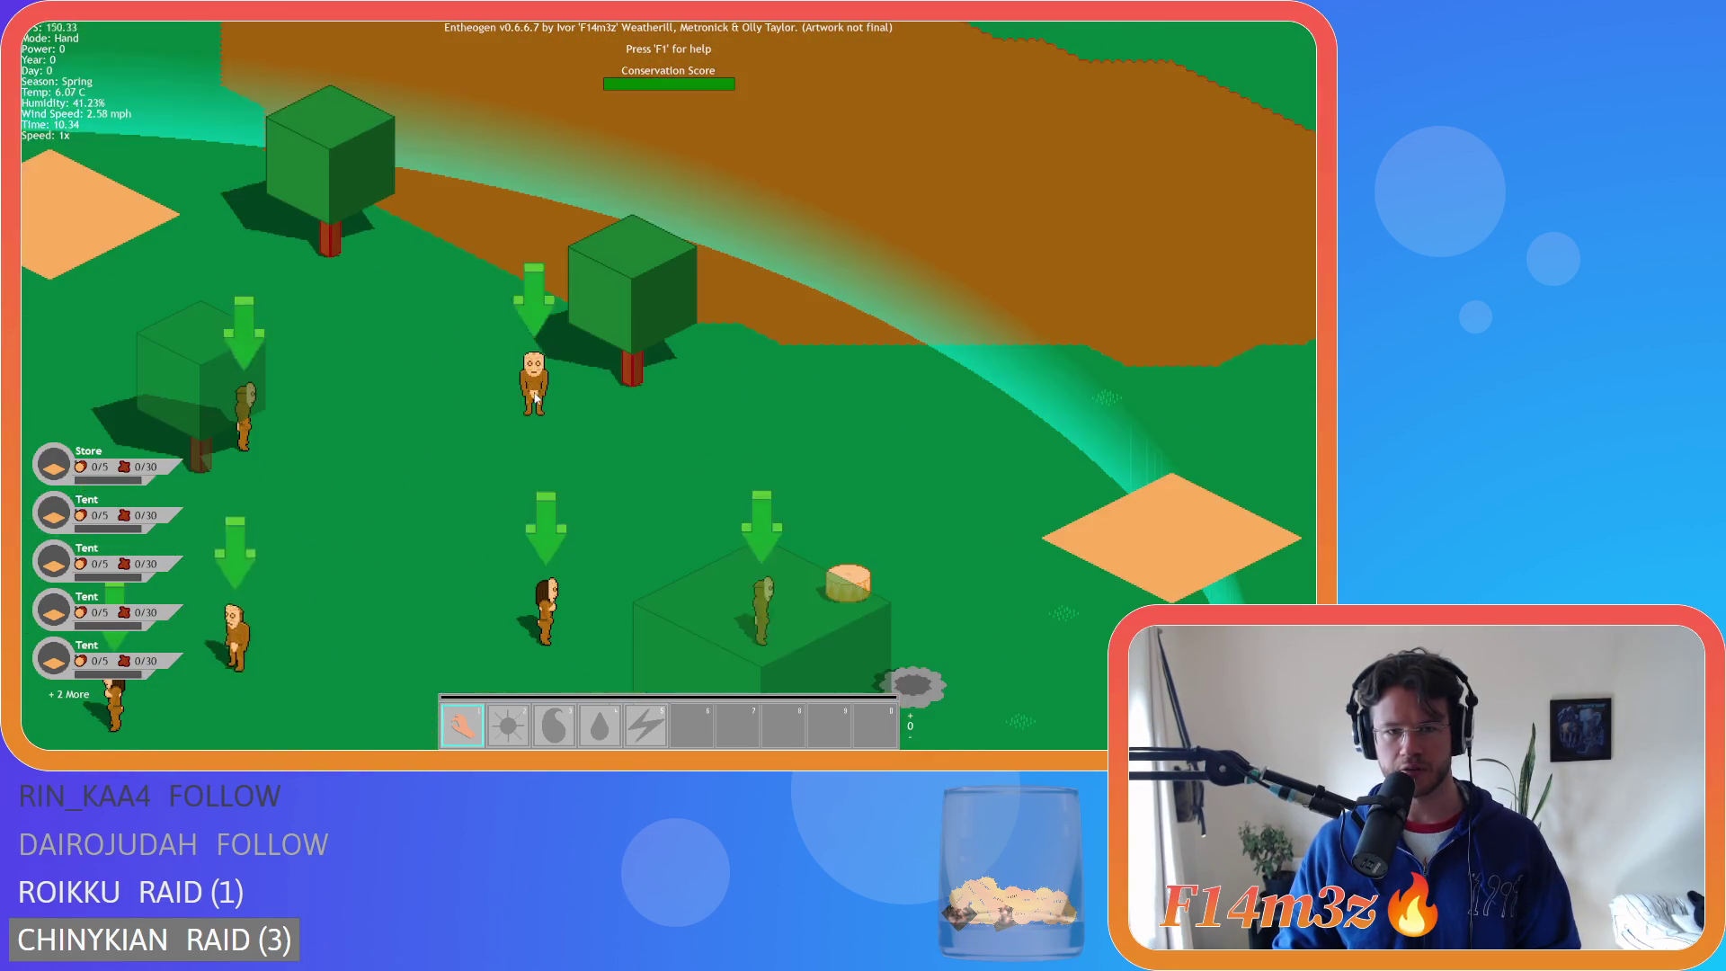
{"action": "scroll", "coordinate": [419, 296], "scroll_direction": "down", "scroll_amount": 5}
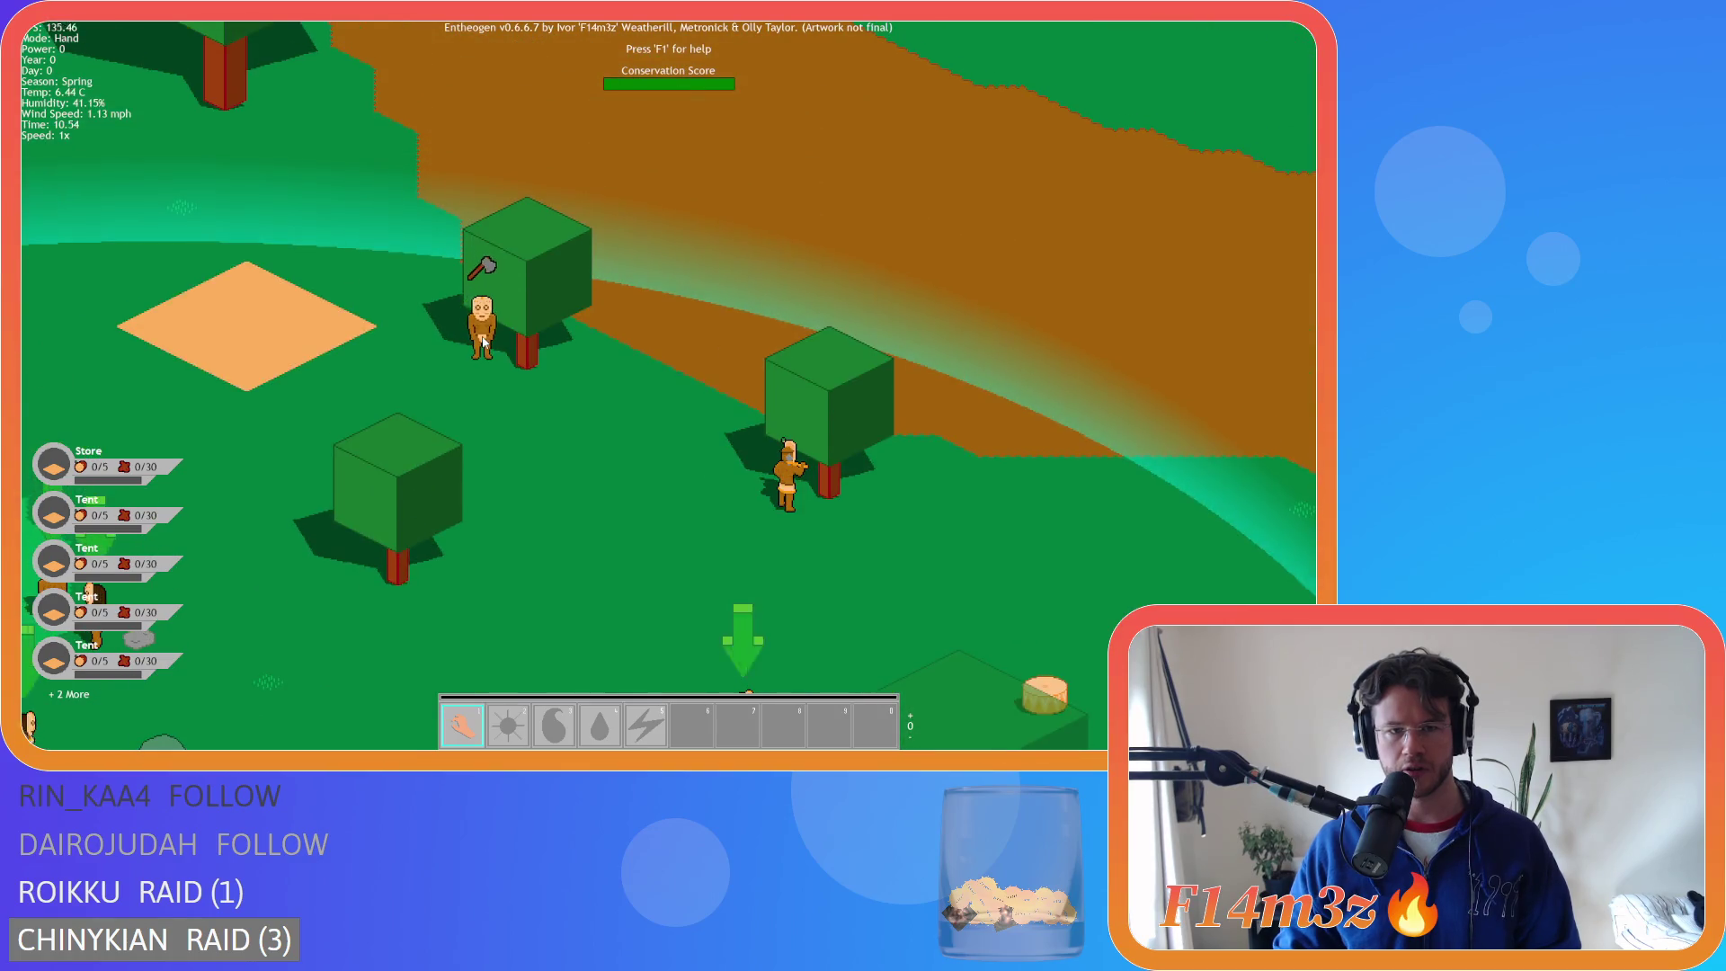
{"action": "scroll", "coordinate": [486, 376], "scroll_direction": "up", "scroll_amount": 5}
{"action": "scroll", "coordinate": [539, 376], "scroll_direction": "down", "scroll_amount": 5}
{"action": "scroll", "coordinate": [652, 334], "scroll_direction": "up", "scroll_amount": 3}
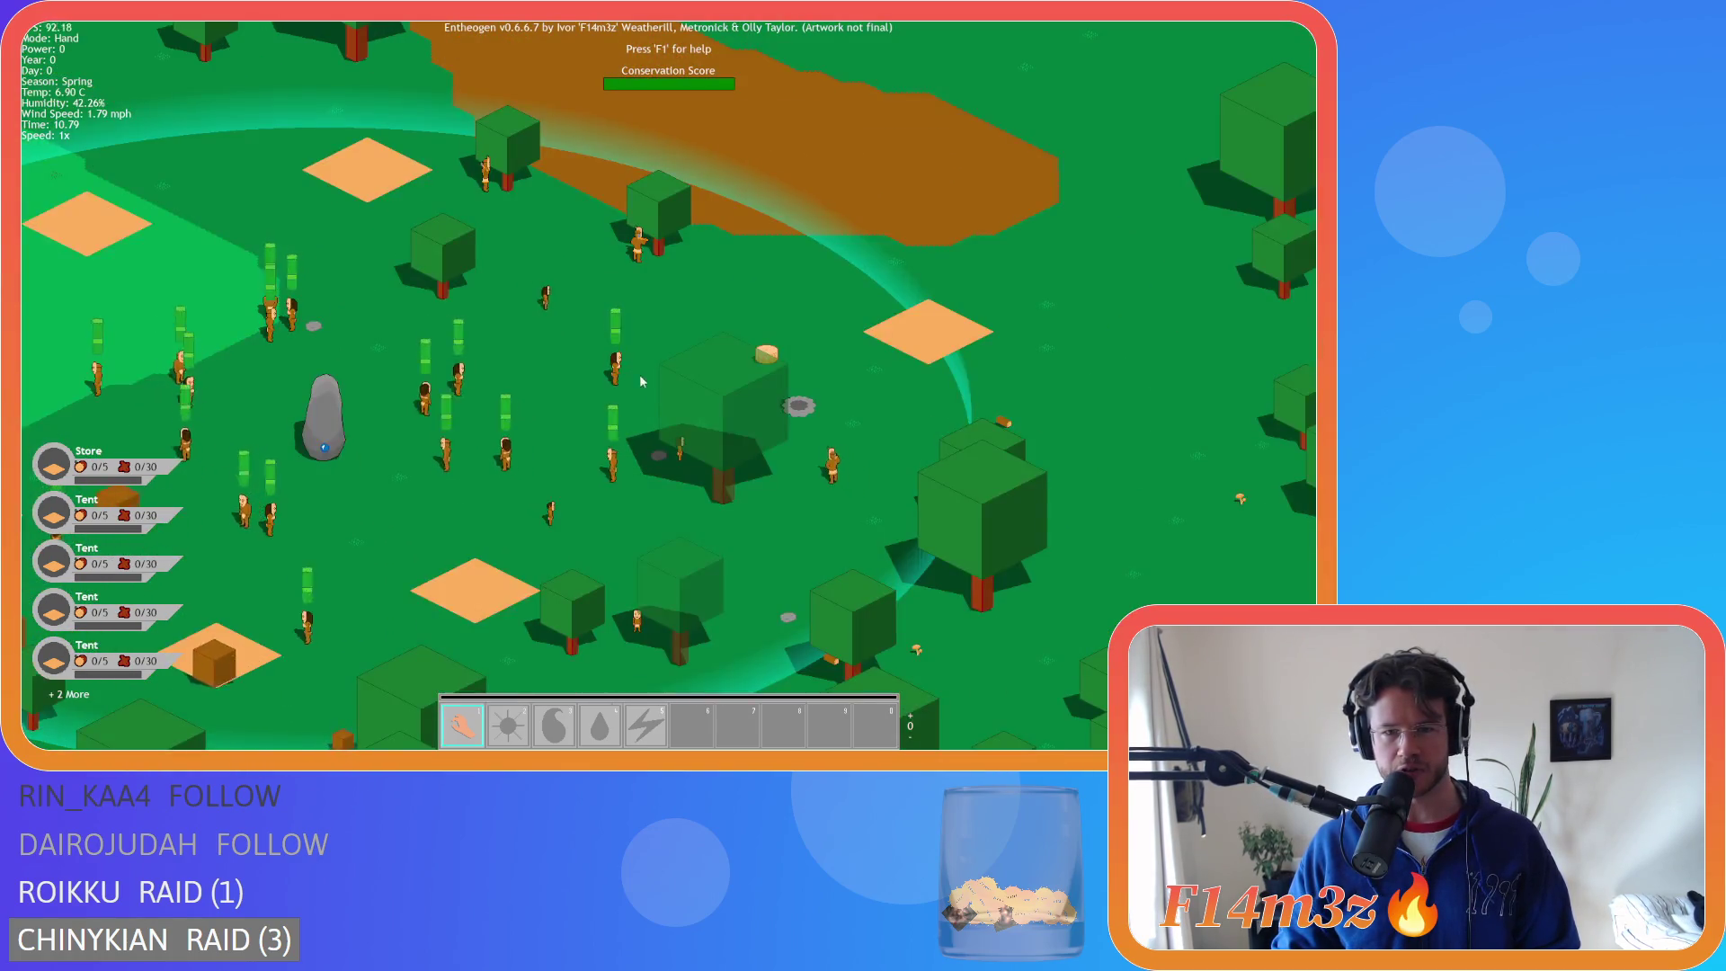
{"action": "key", "text": "d"}
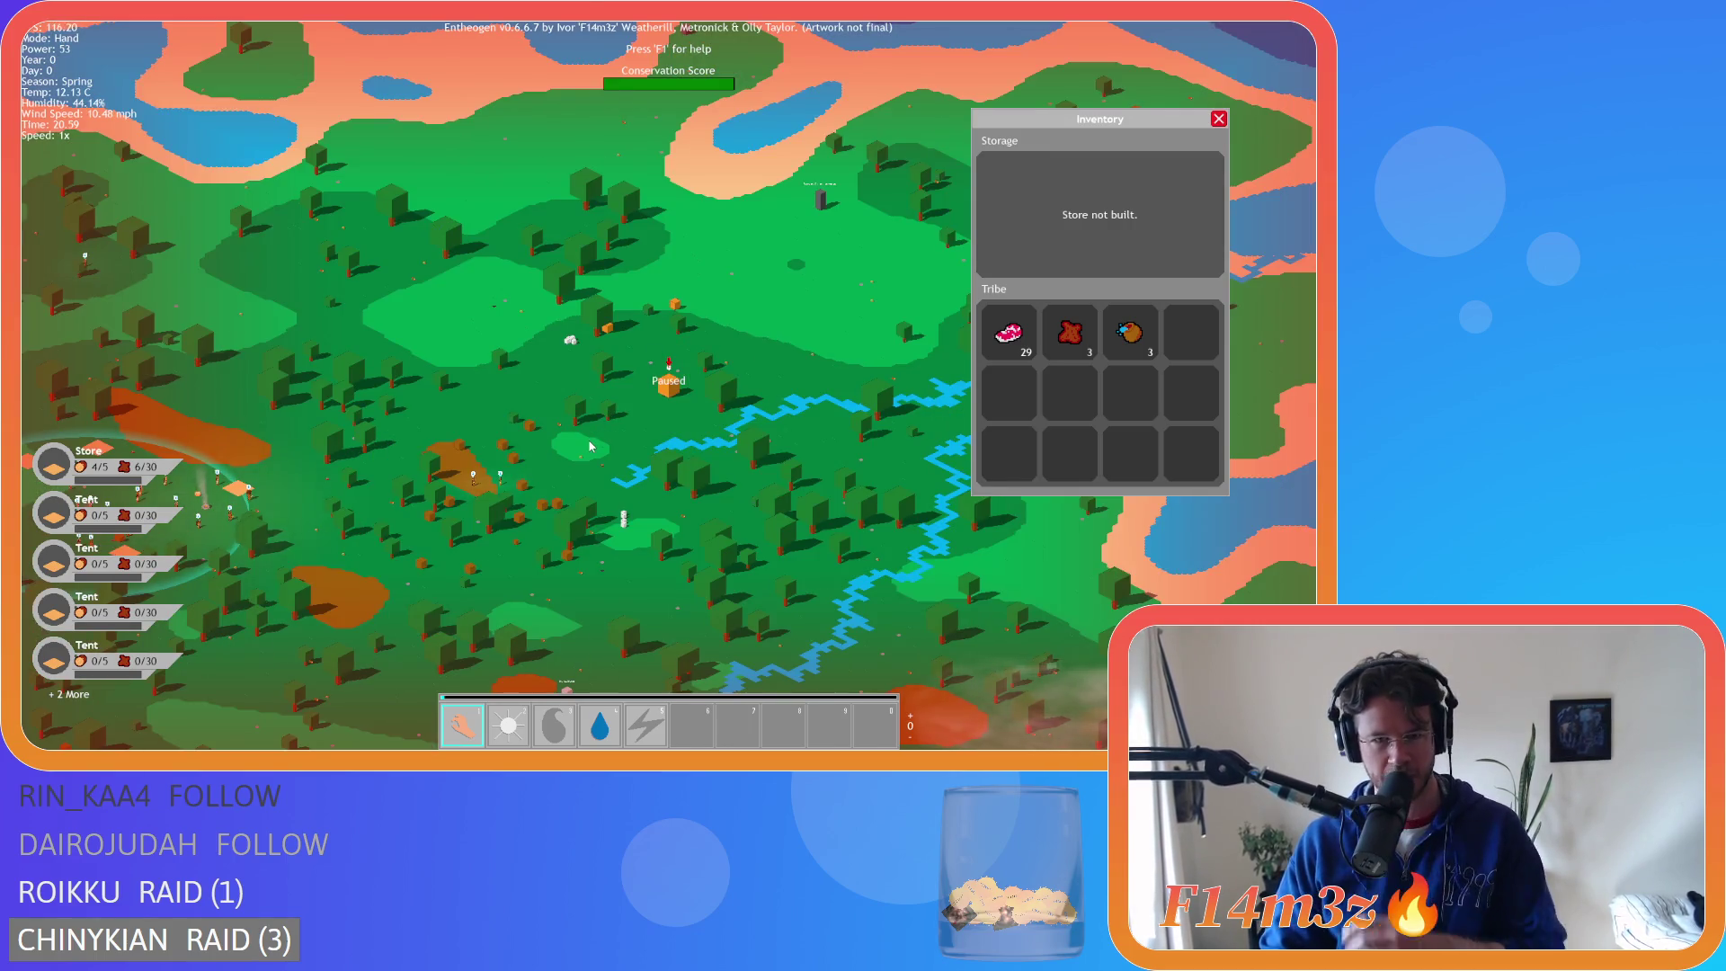
- Pan and zoom the map to inspect the tribe's camp and the orange house
{"action": "scroll", "coordinate": [590, 446], "scroll_direction": "up", "scroll_amount": 10}
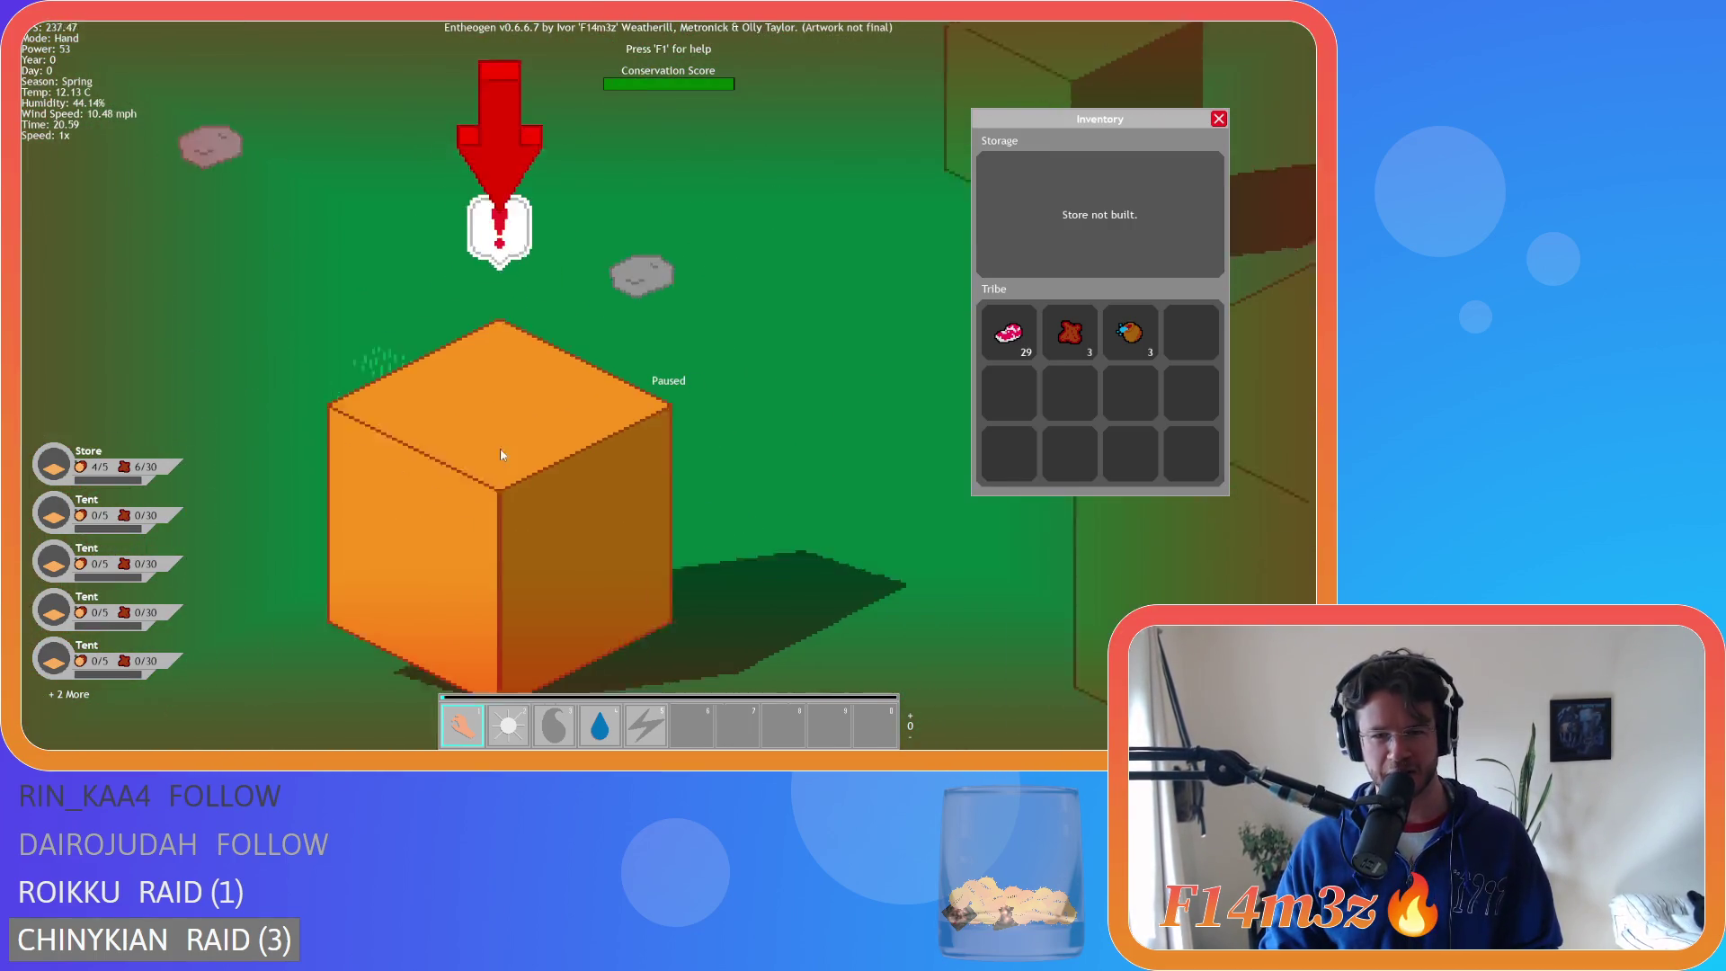
{"action": "left_click_drag", "start_coordinate": [500, 454], "coordinate": [682, 332]}
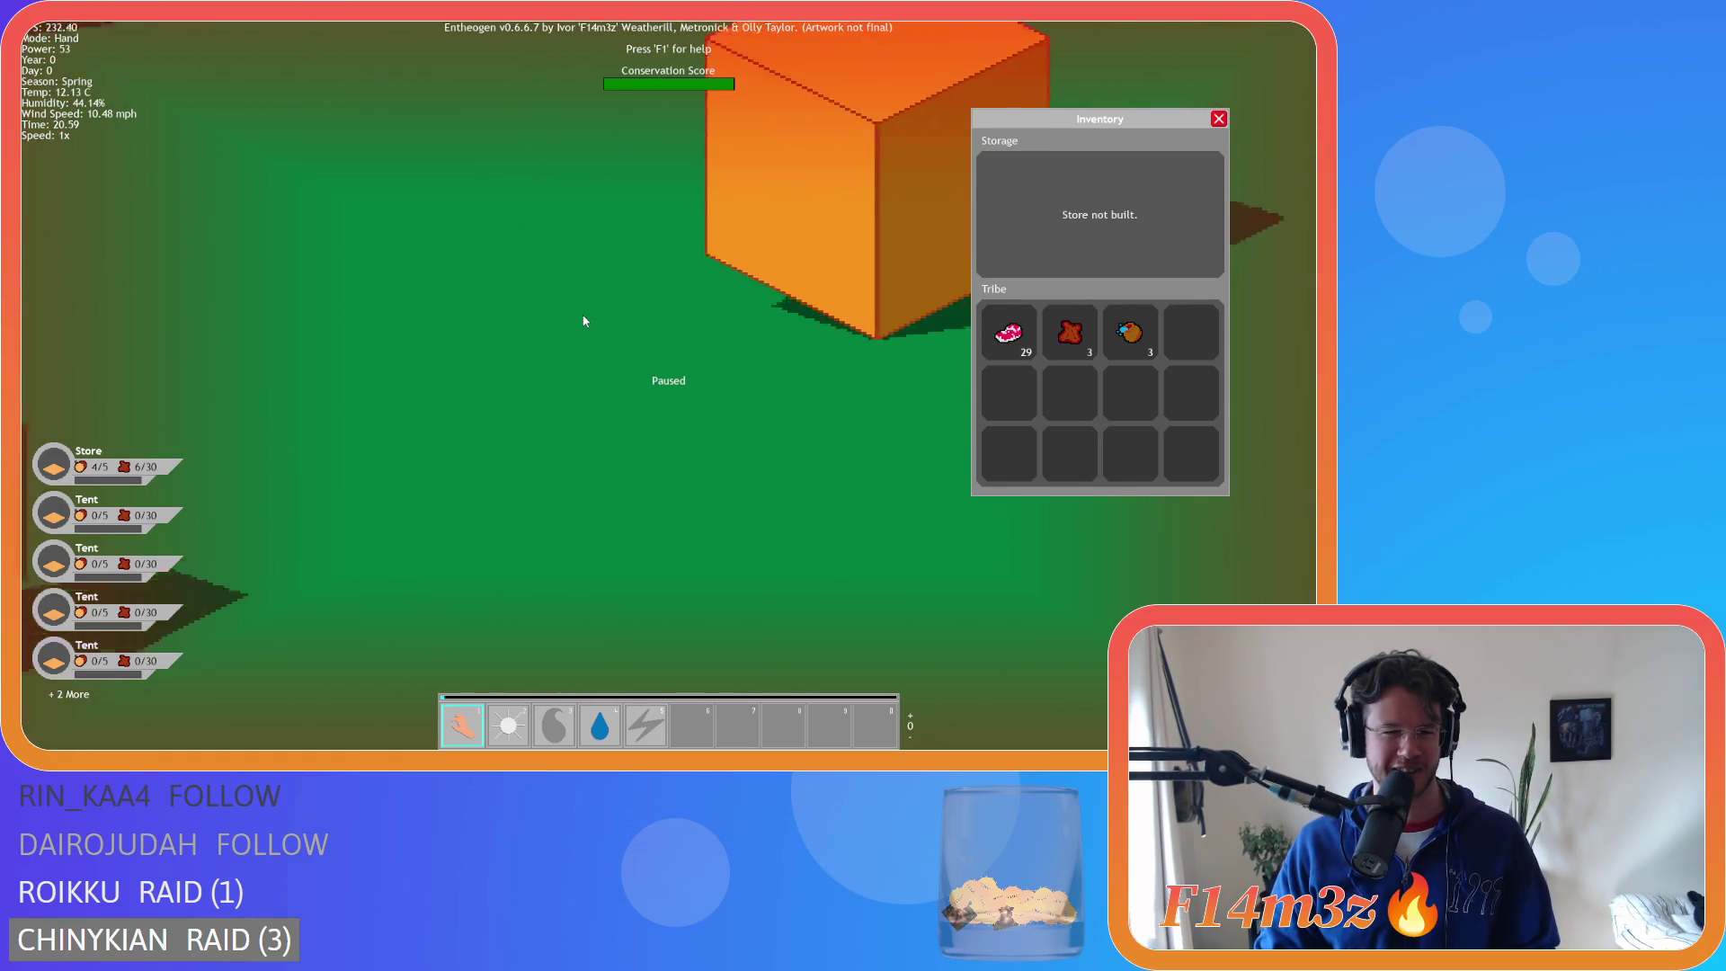
{"action": "scroll", "coordinate": [585, 320], "scroll_direction": "down", "scroll_amount": 10}
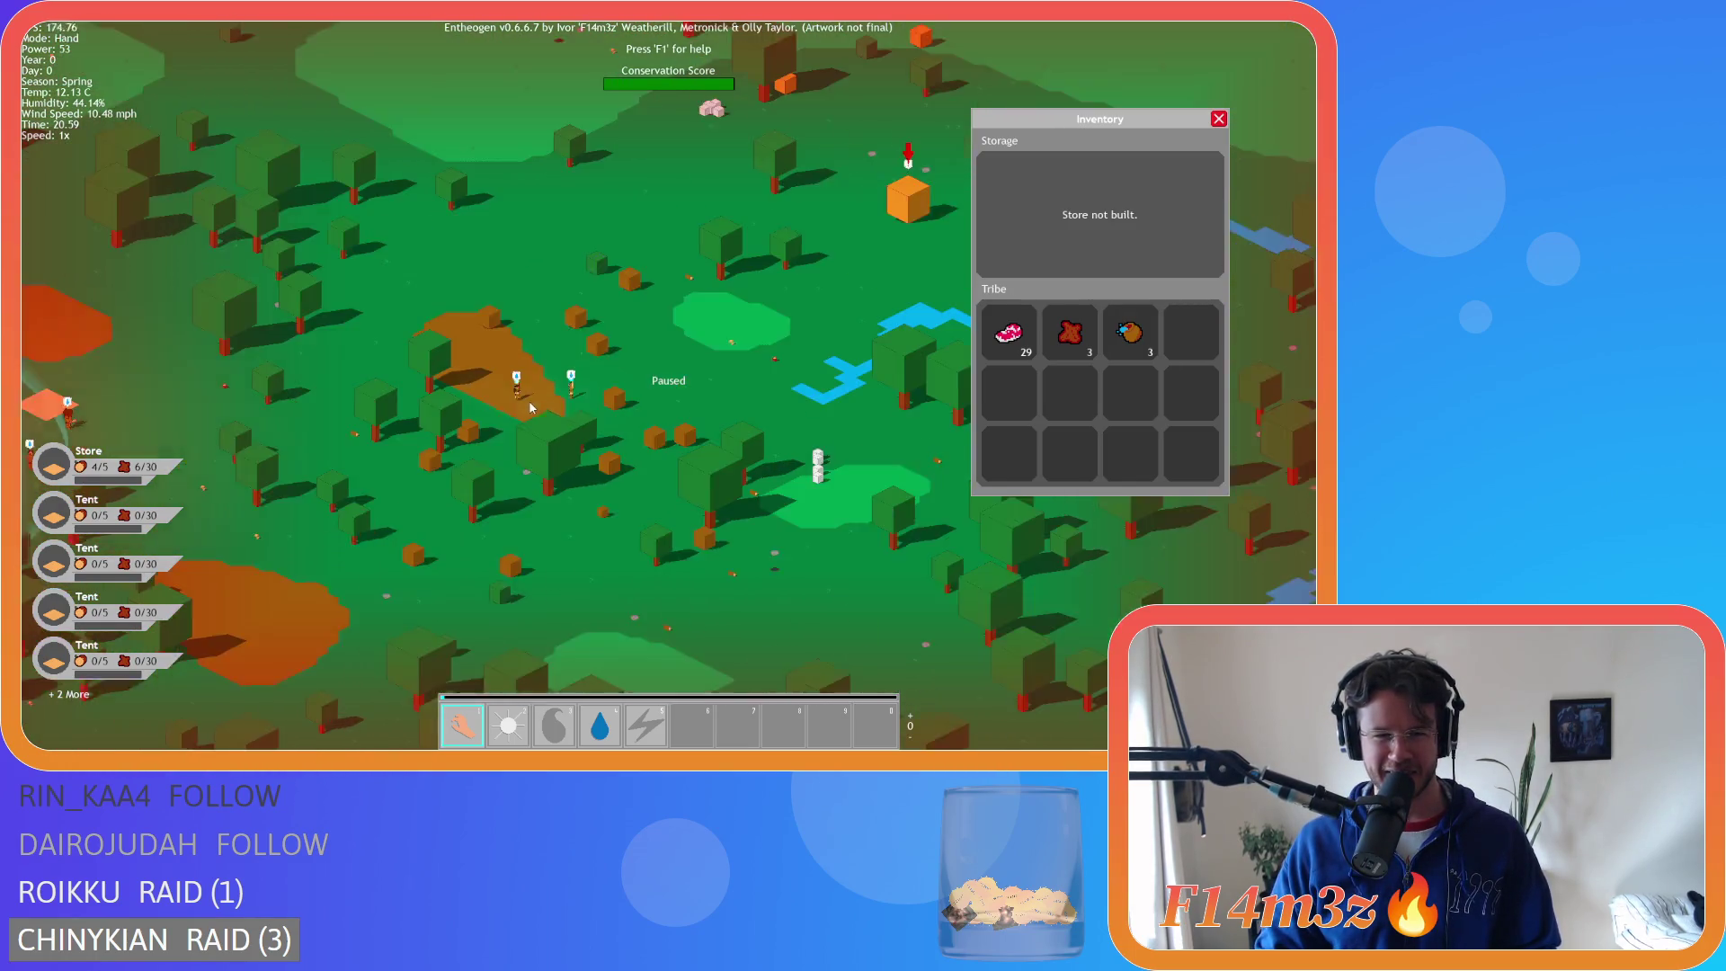
{"action": "key", "text": "a"}
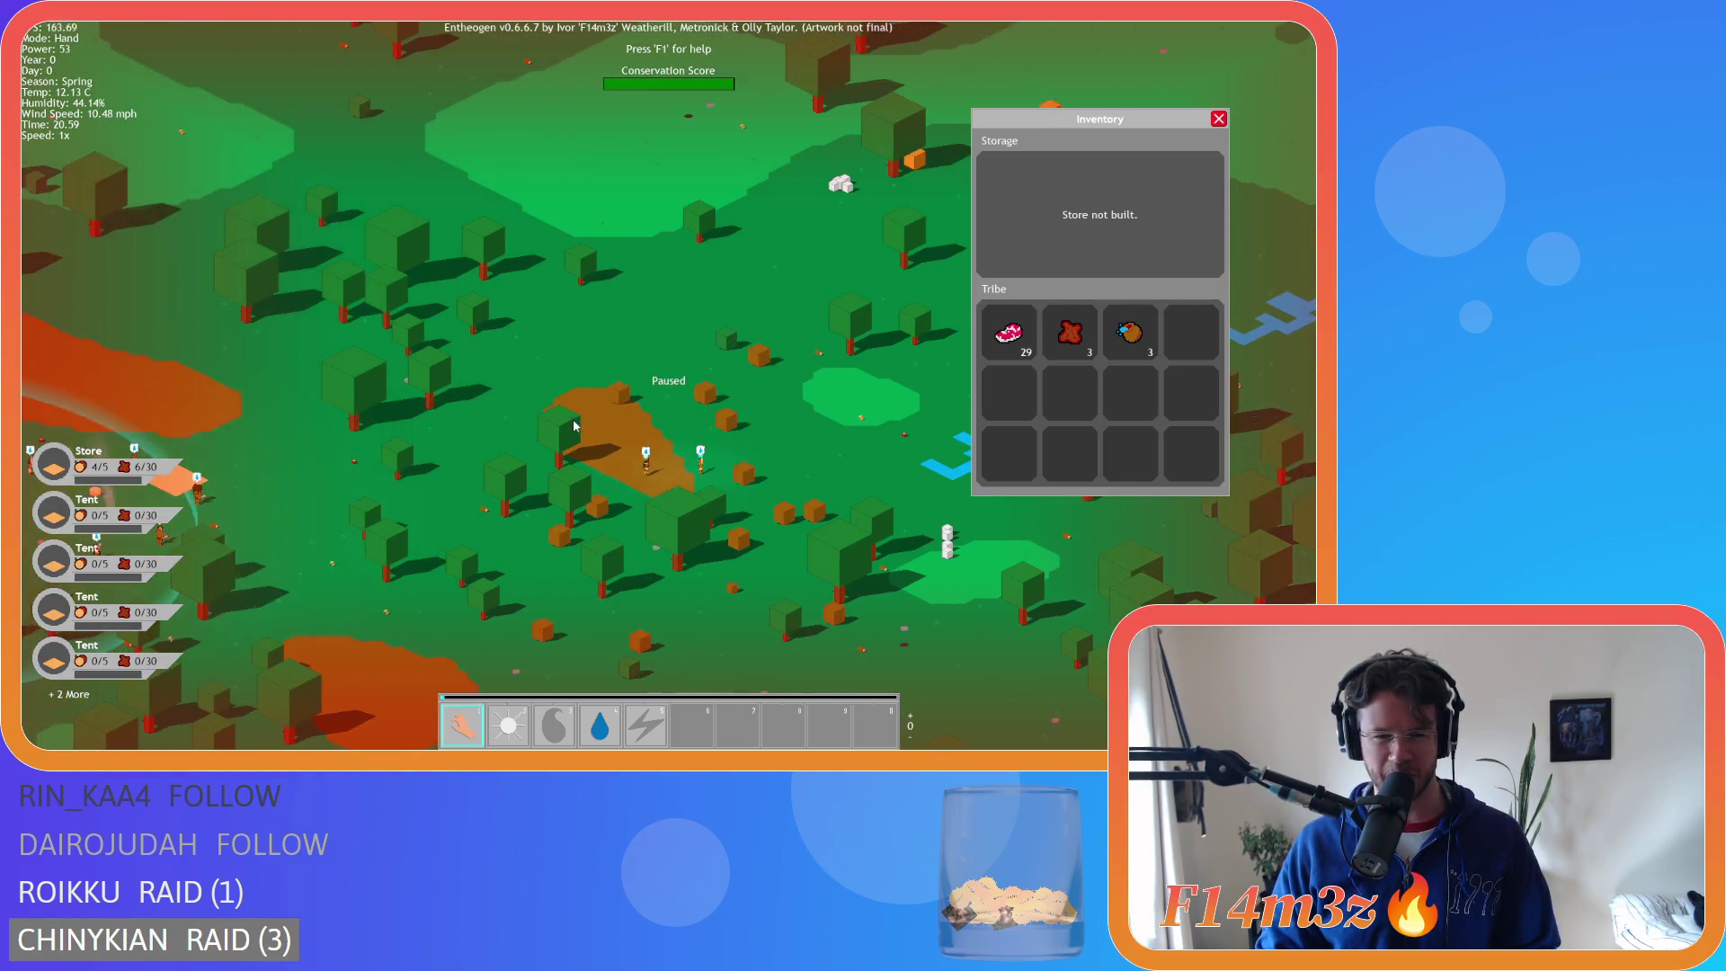
{"action": "scroll", "coordinate": [629, 407], "scroll_direction": "up", "scroll_amount": 5}
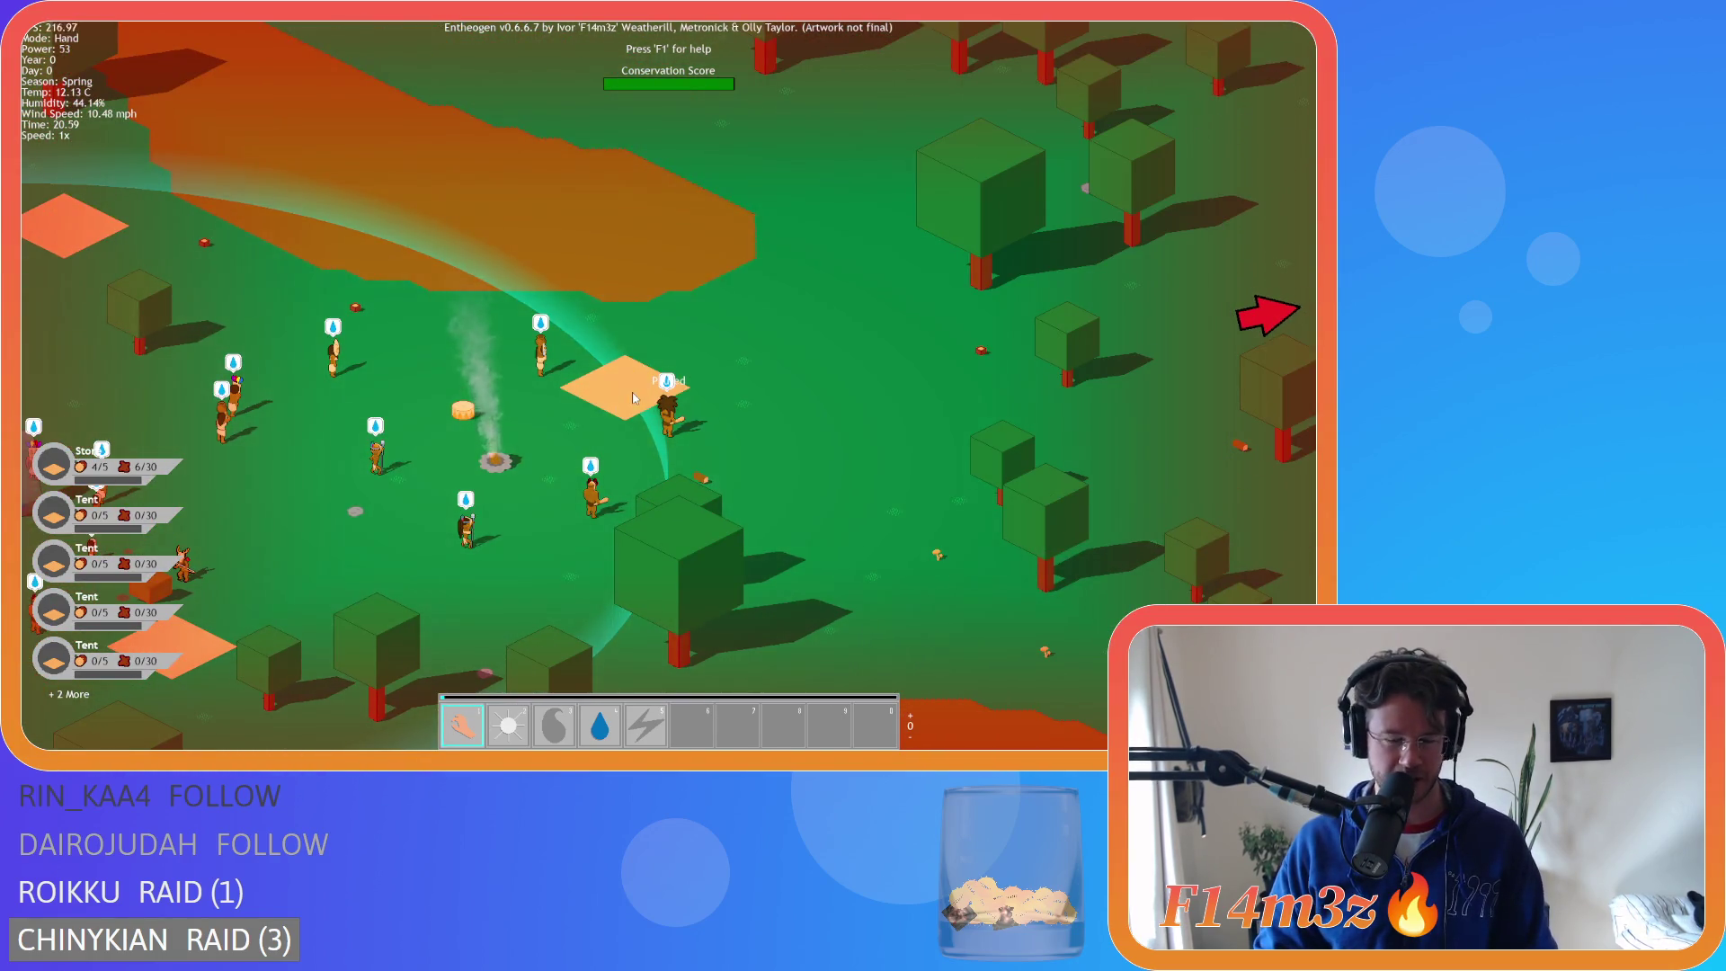
{"action": "scroll", "coordinate": [633, 399], "scroll_direction": "down", "scroll_amount": 5}
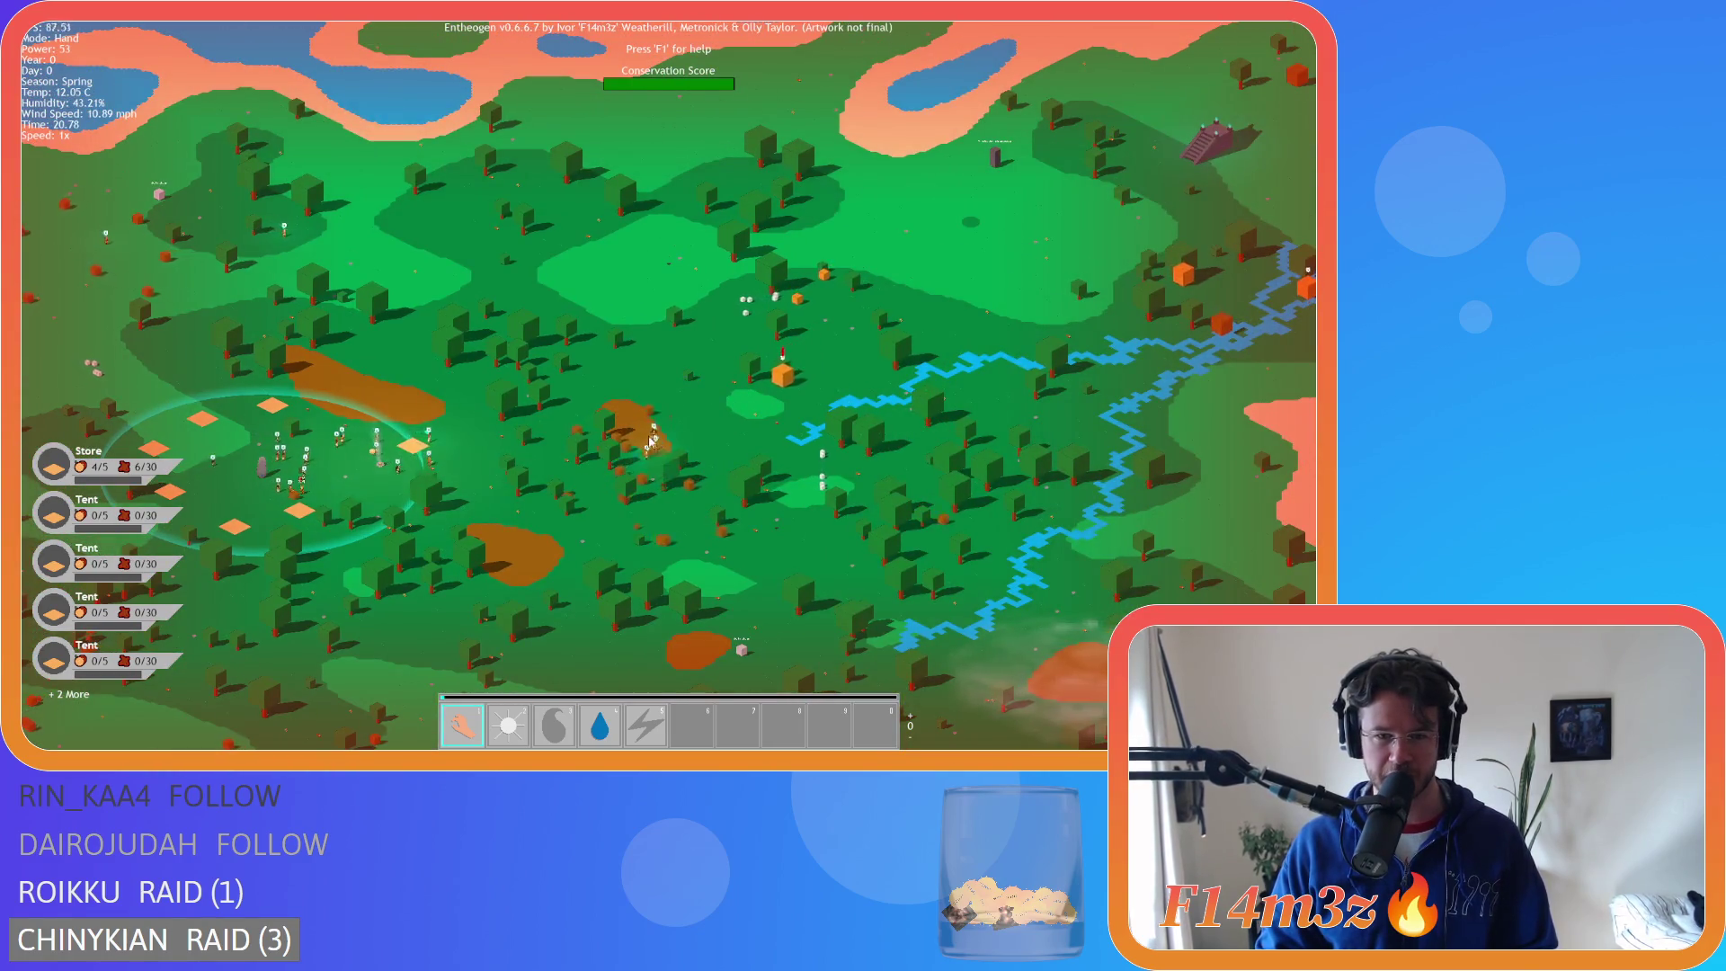
{"action": "scroll", "coordinate": [554, 462], "scroll_direction": "up", "scroll_amount": 5}
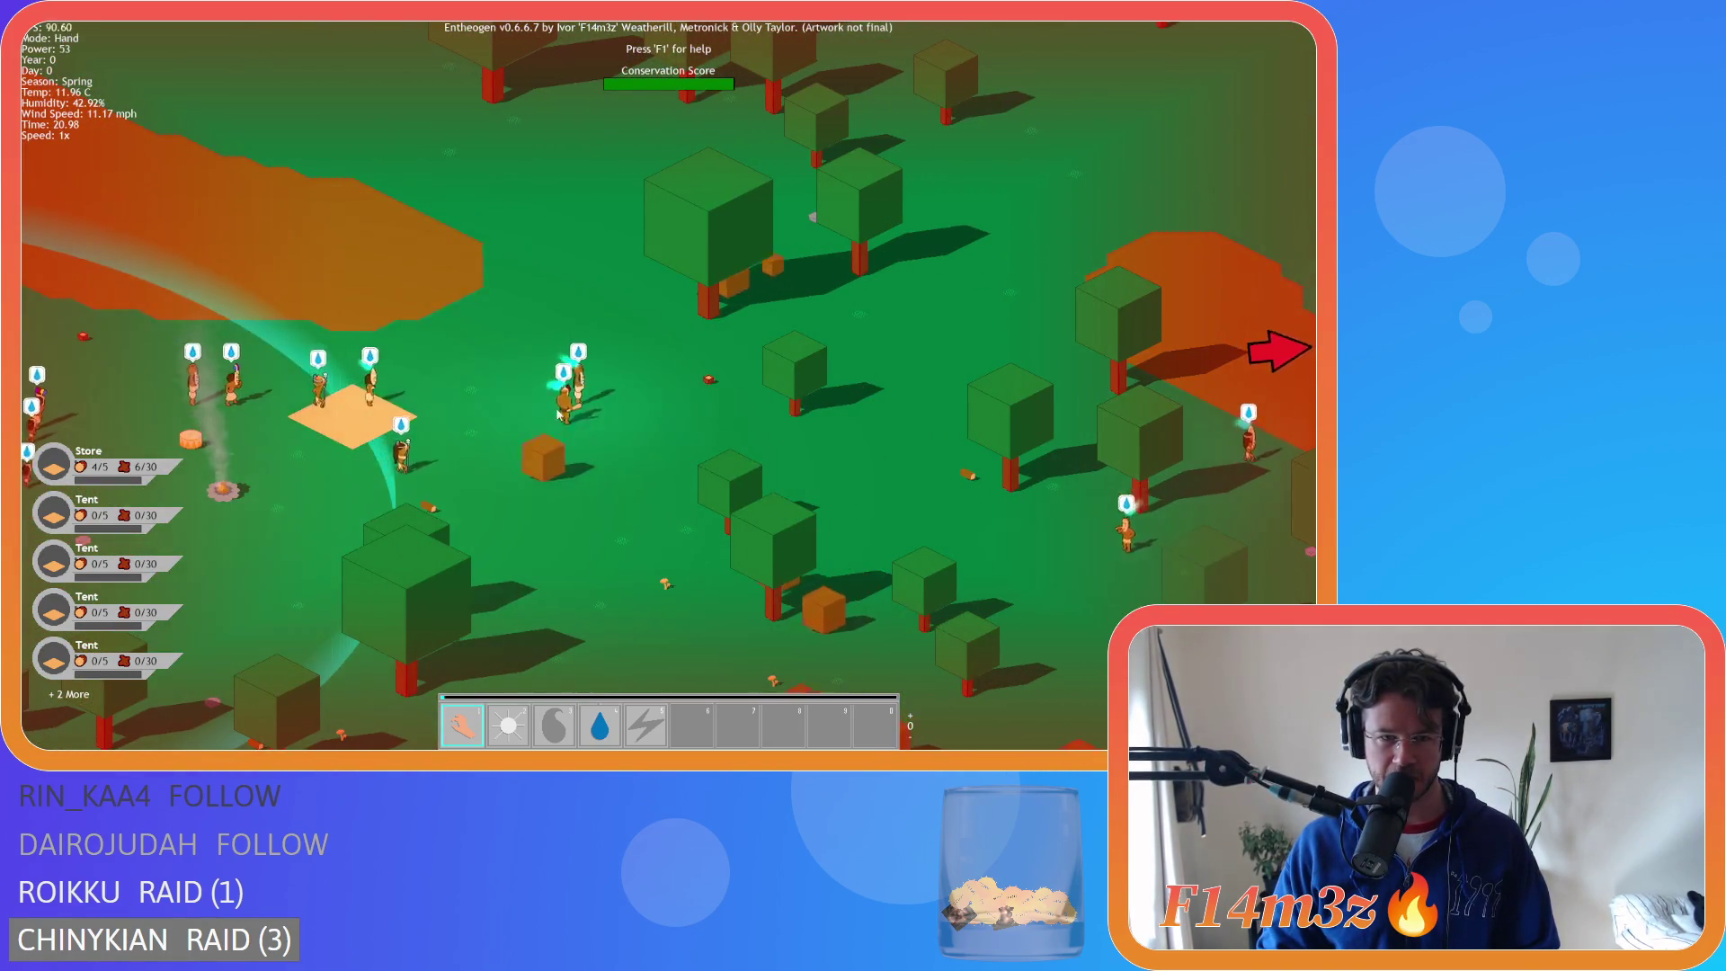
{"action": "key", "text": "d"}
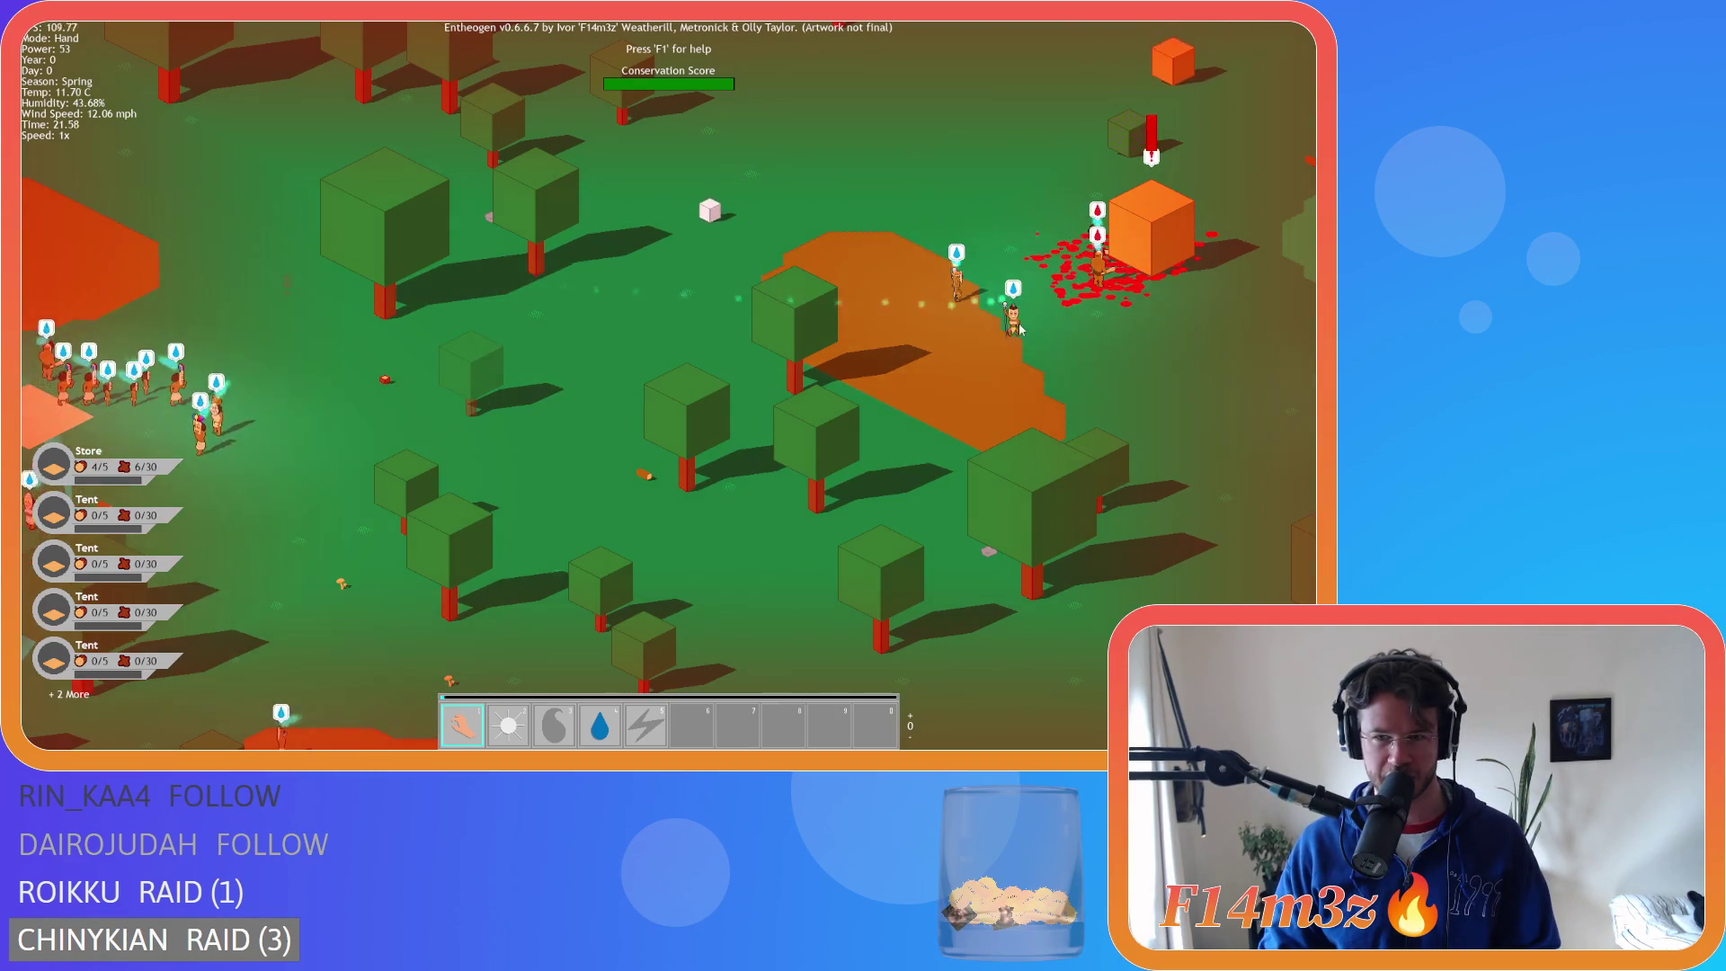
{"action": "key", "text": "w"}
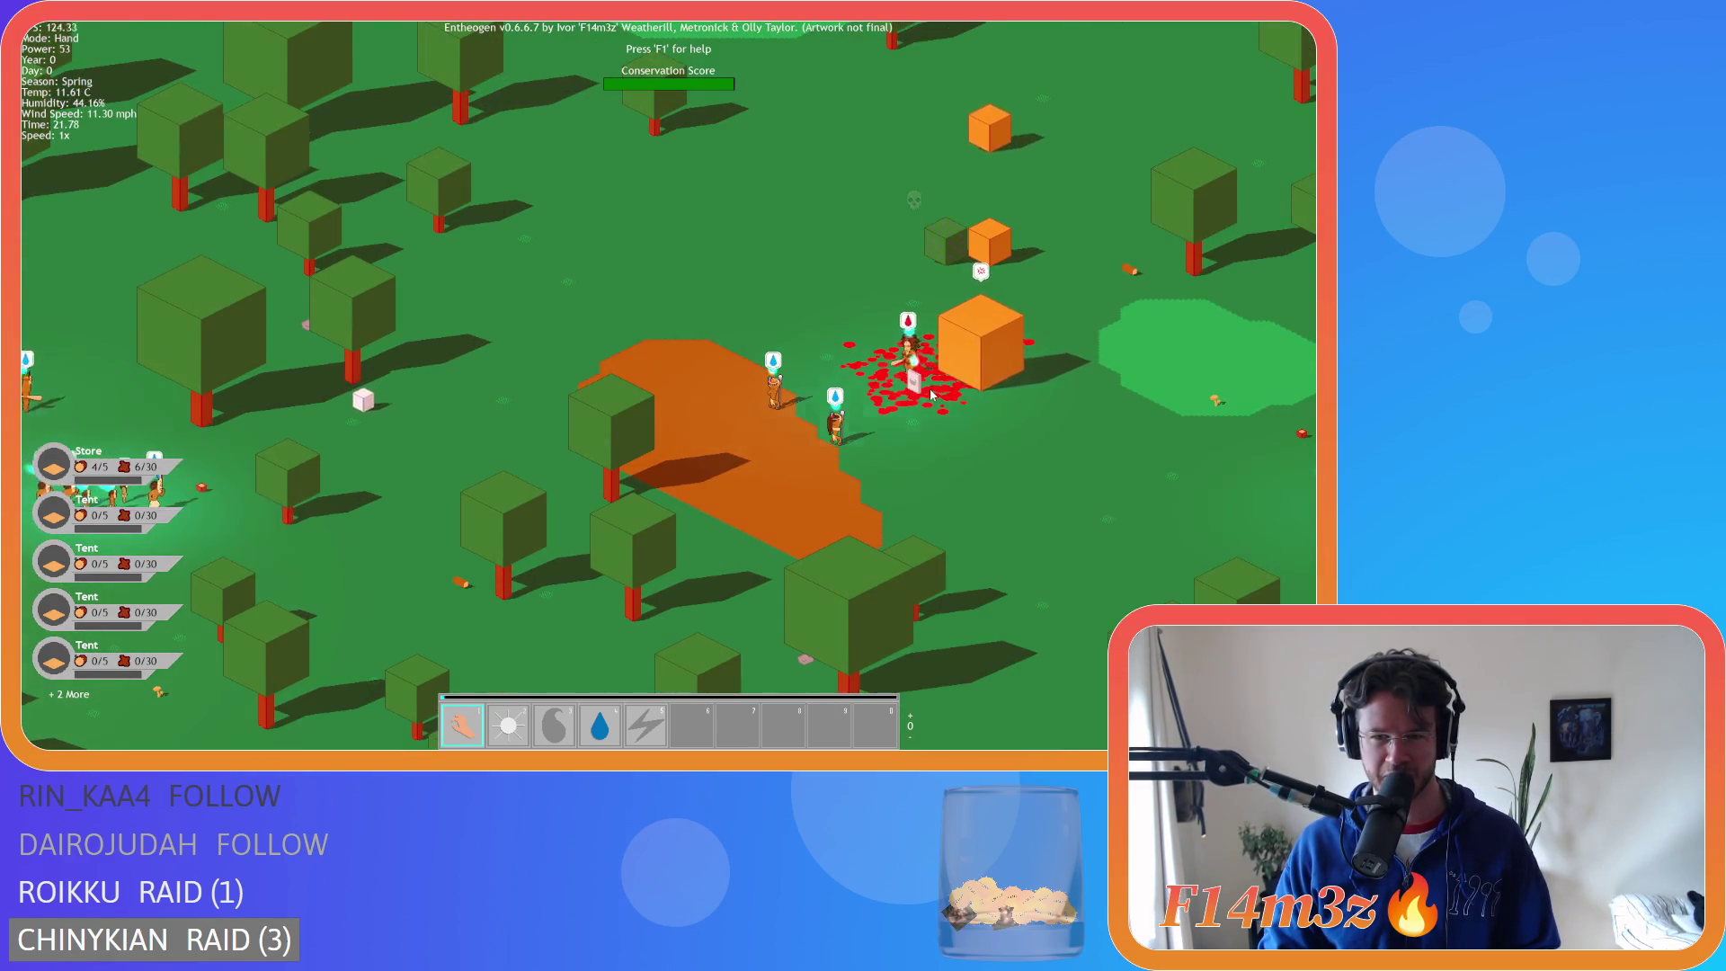
{"action": "scroll", "coordinate": [823, 389], "scroll_direction": "up", "scroll_amount": 3}
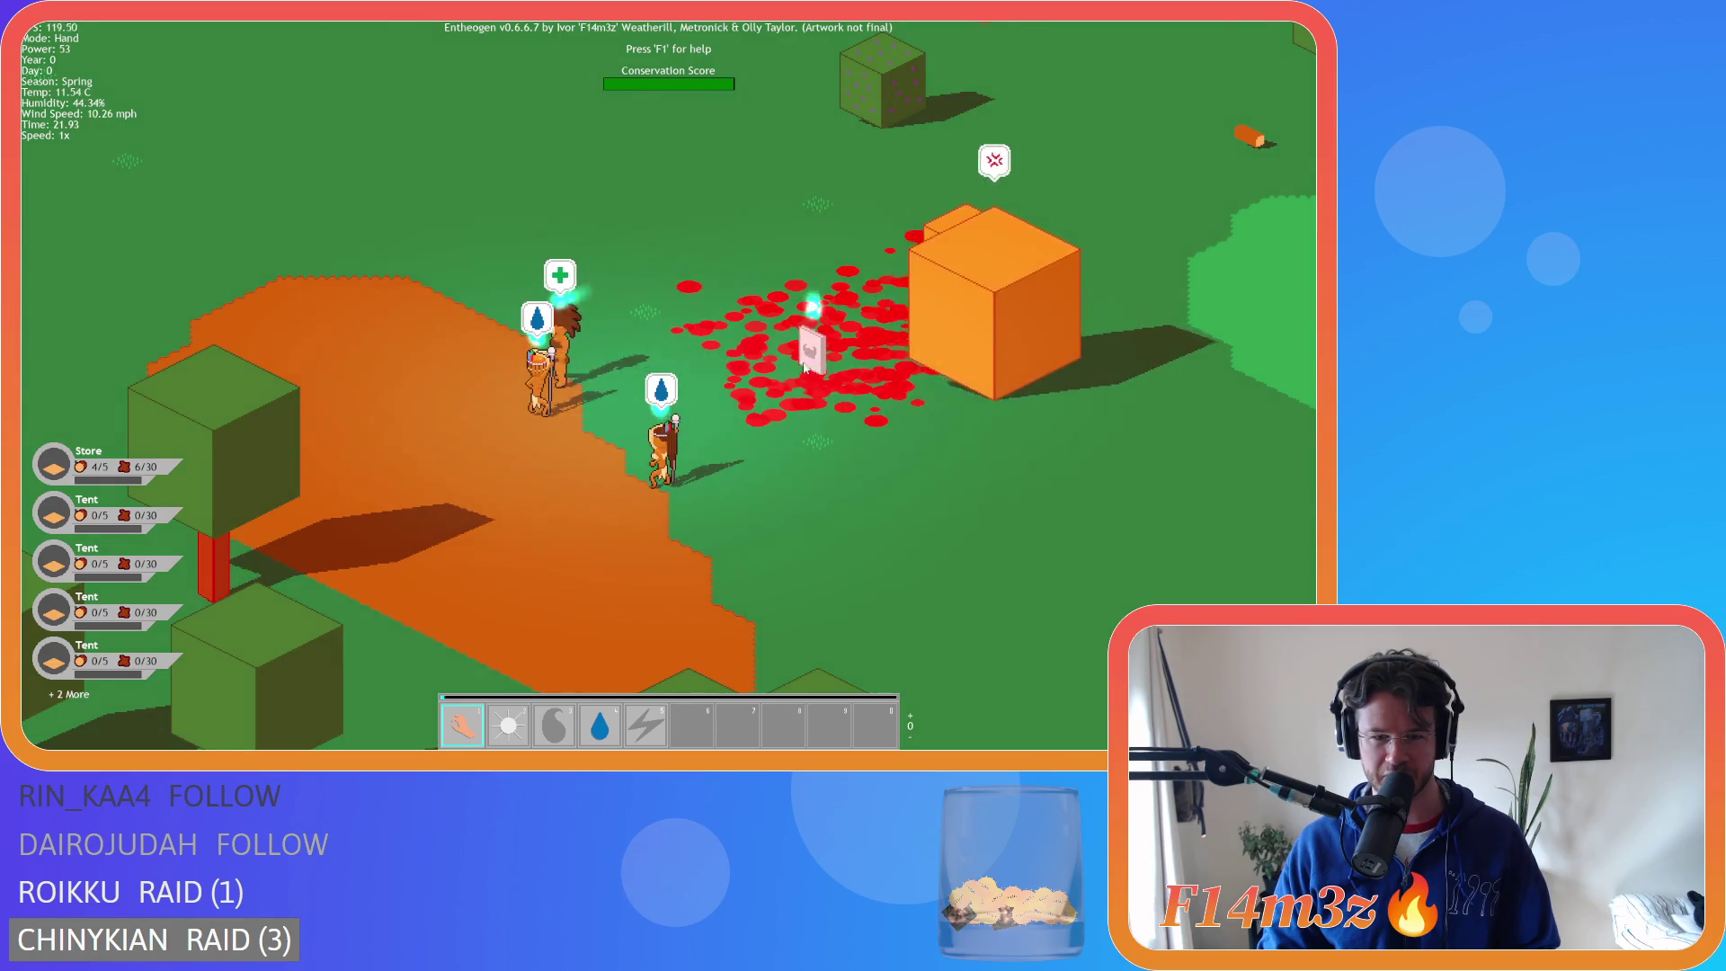
{"action": "scroll", "coordinate": [806, 366], "scroll_direction": "down", "scroll_amount": 5}
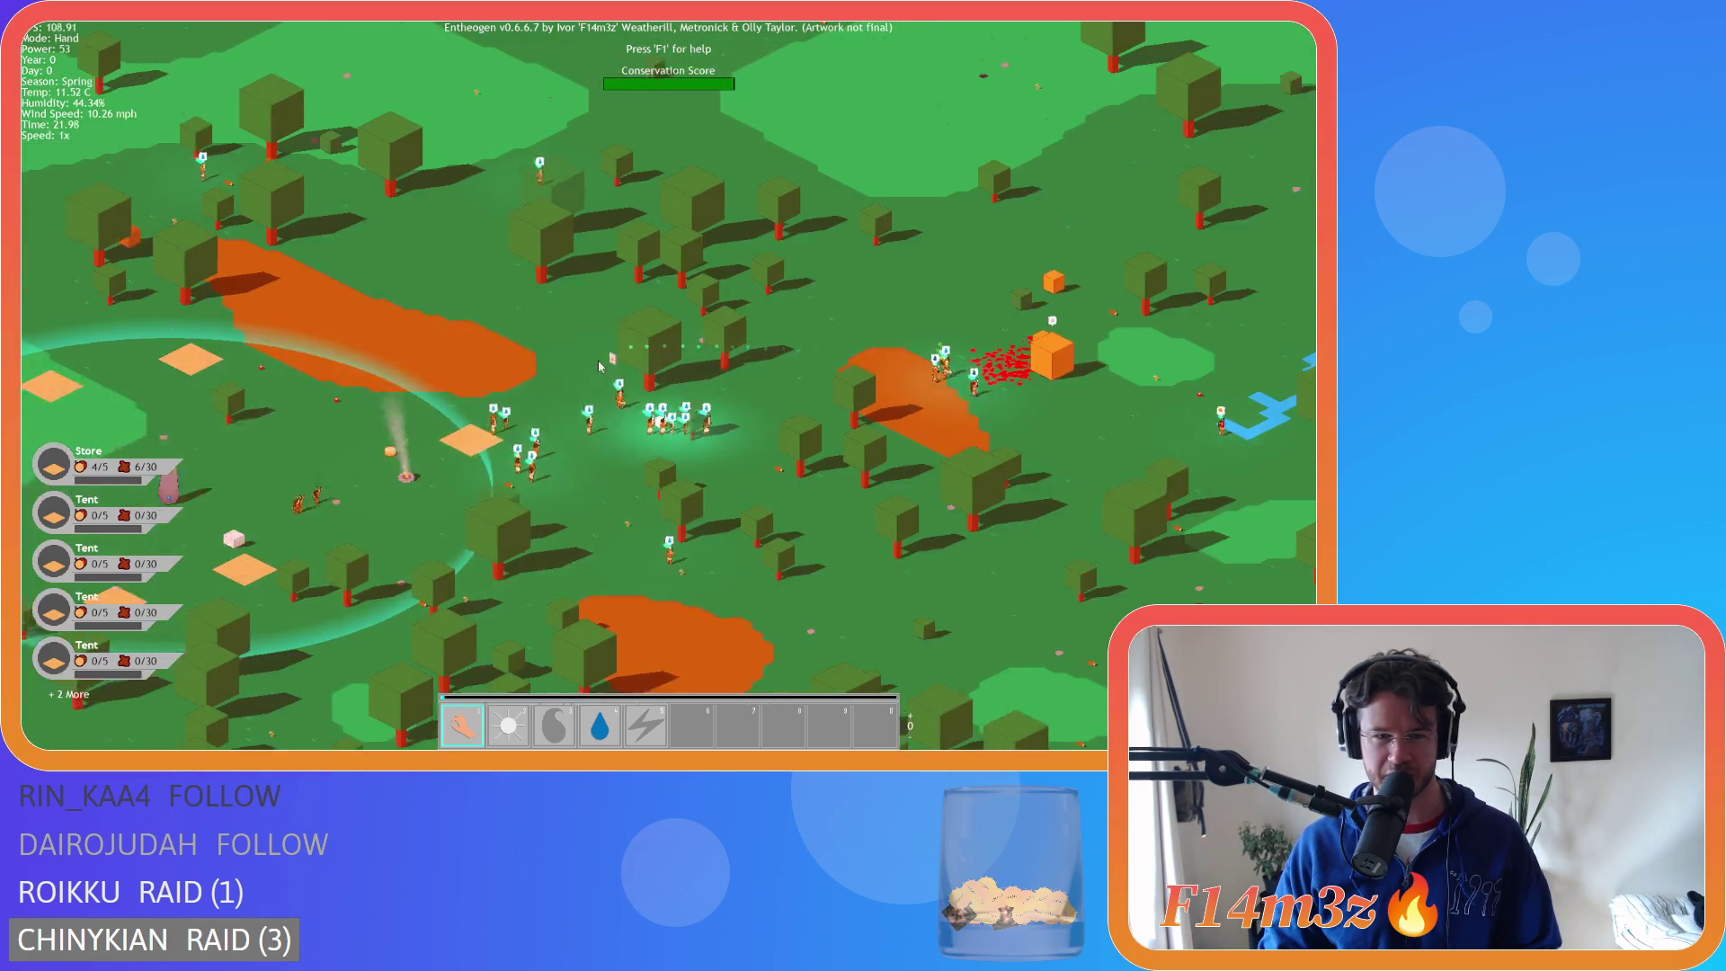
- Pan east across the forest map, then south toward the group of villagers
{"action": "key", "text": "d"}
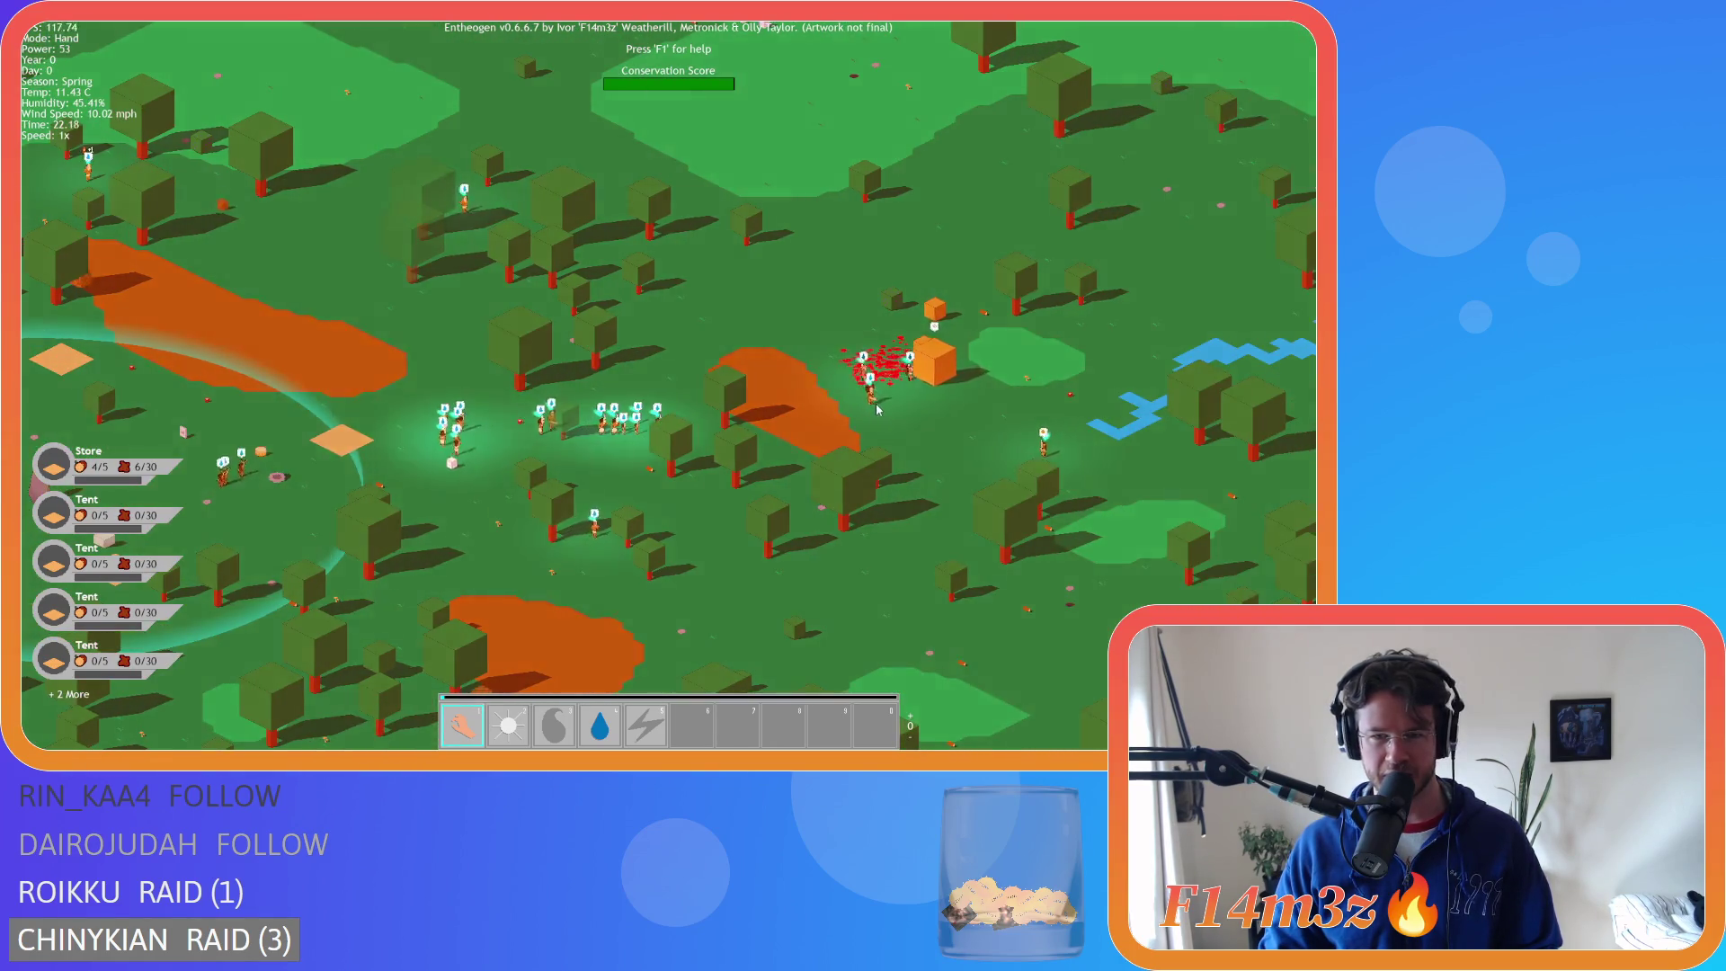
{"action": "scroll", "coordinate": [871, 402], "scroll_direction": "up", "scroll_amount": 4}
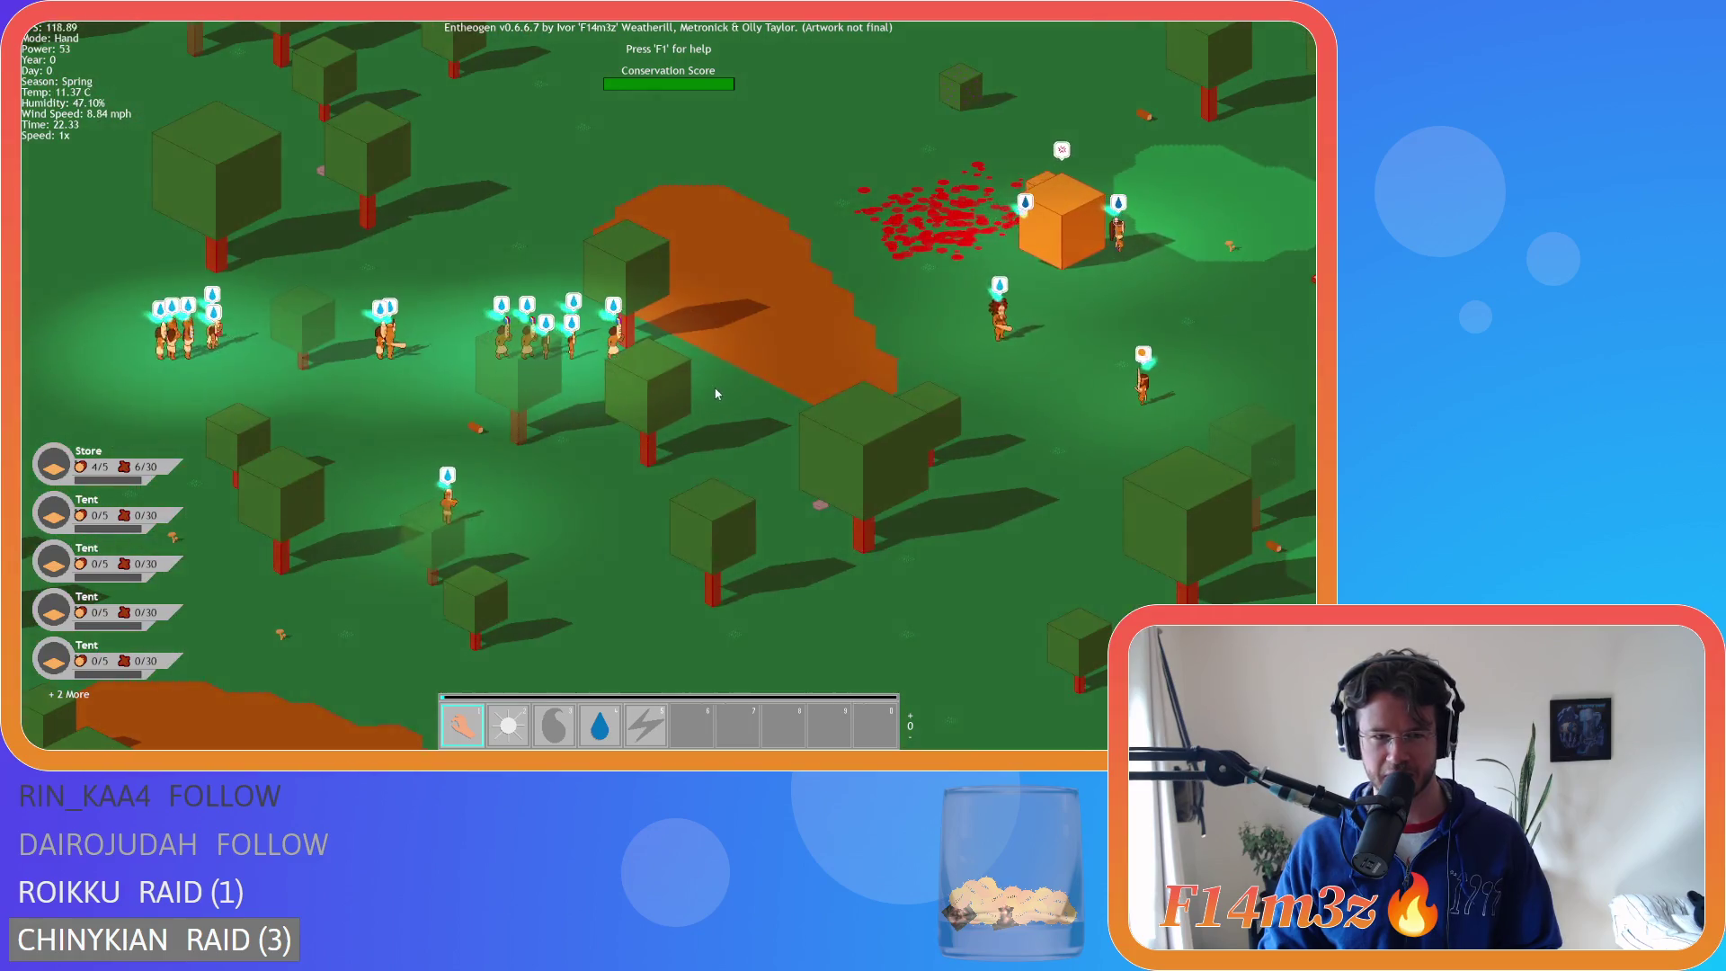
{"action": "scroll", "coordinate": [716, 394], "scroll_direction": "down", "scroll_amount": 5}
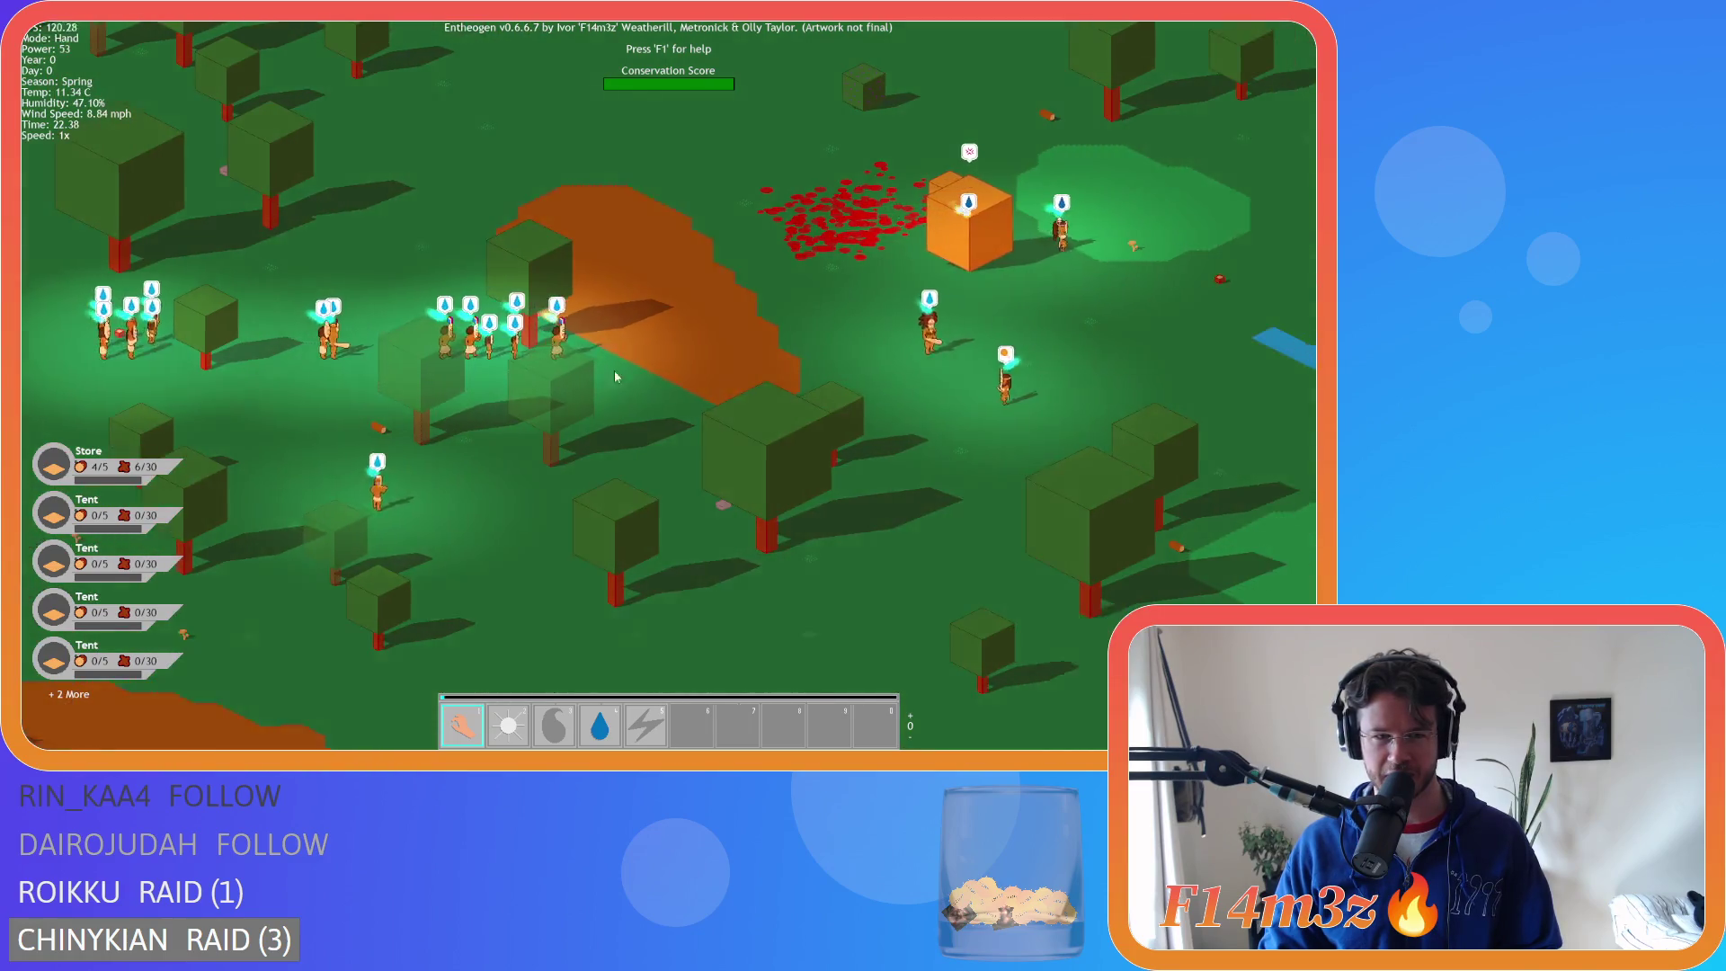
{"action": "key", "text": "d"}
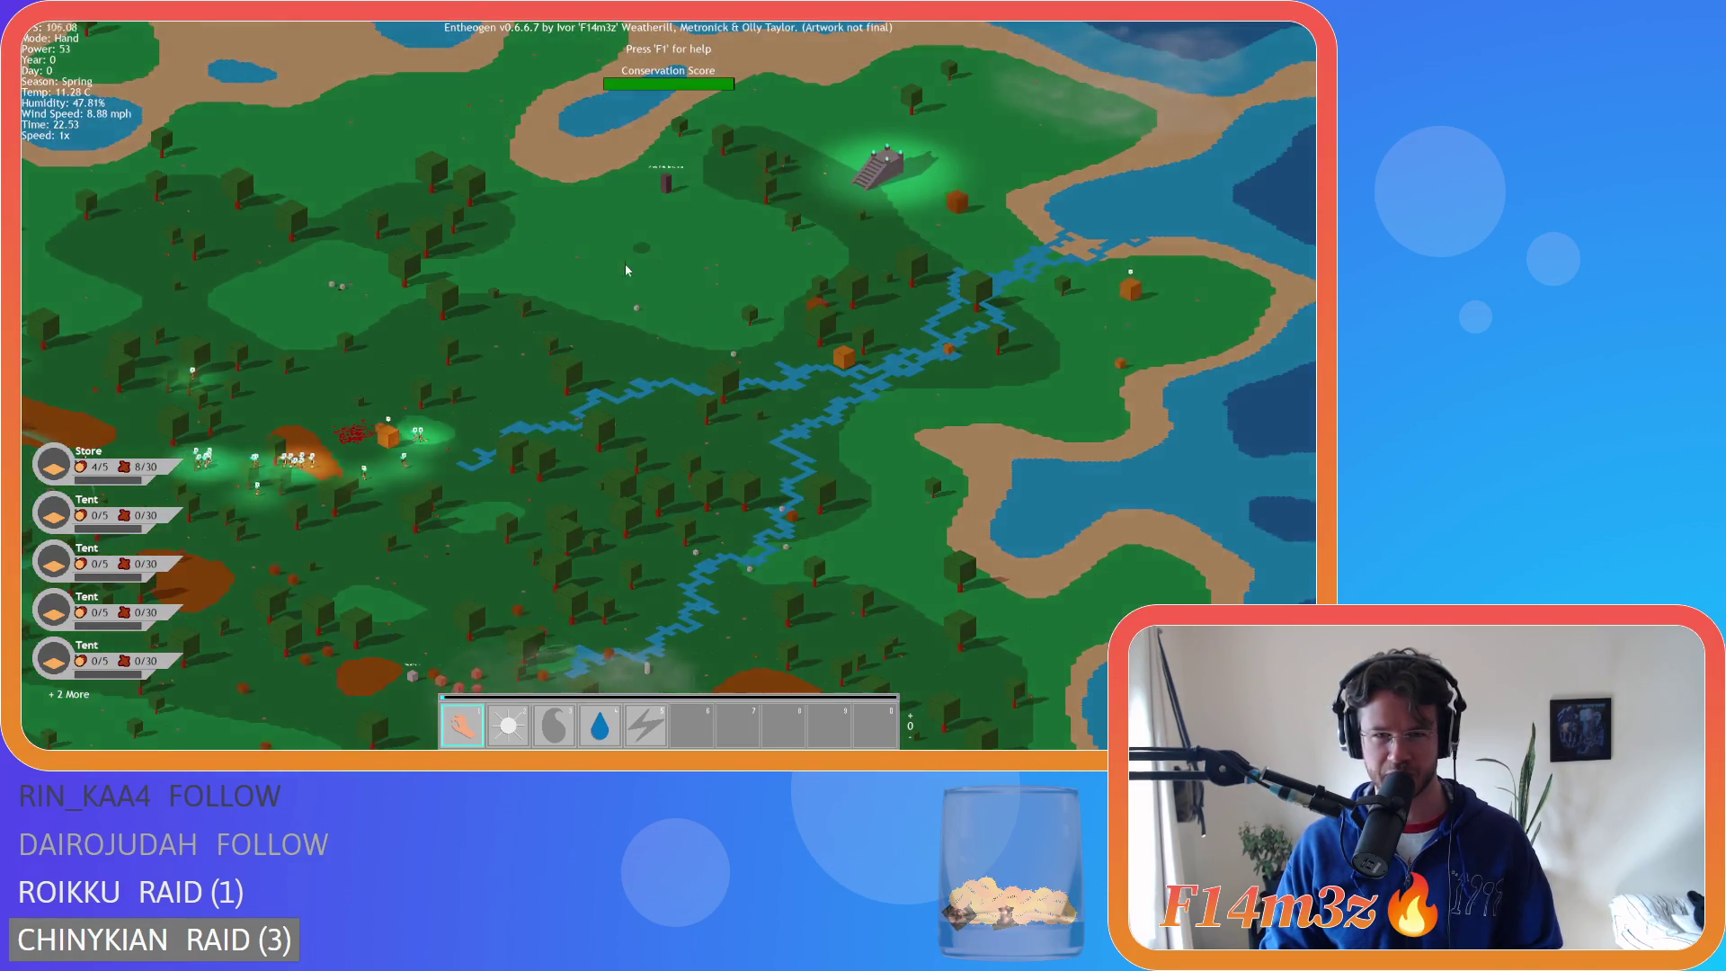
{"action": "scroll", "coordinate": [623, 263], "scroll_direction": "up", "scroll_amount": 4}
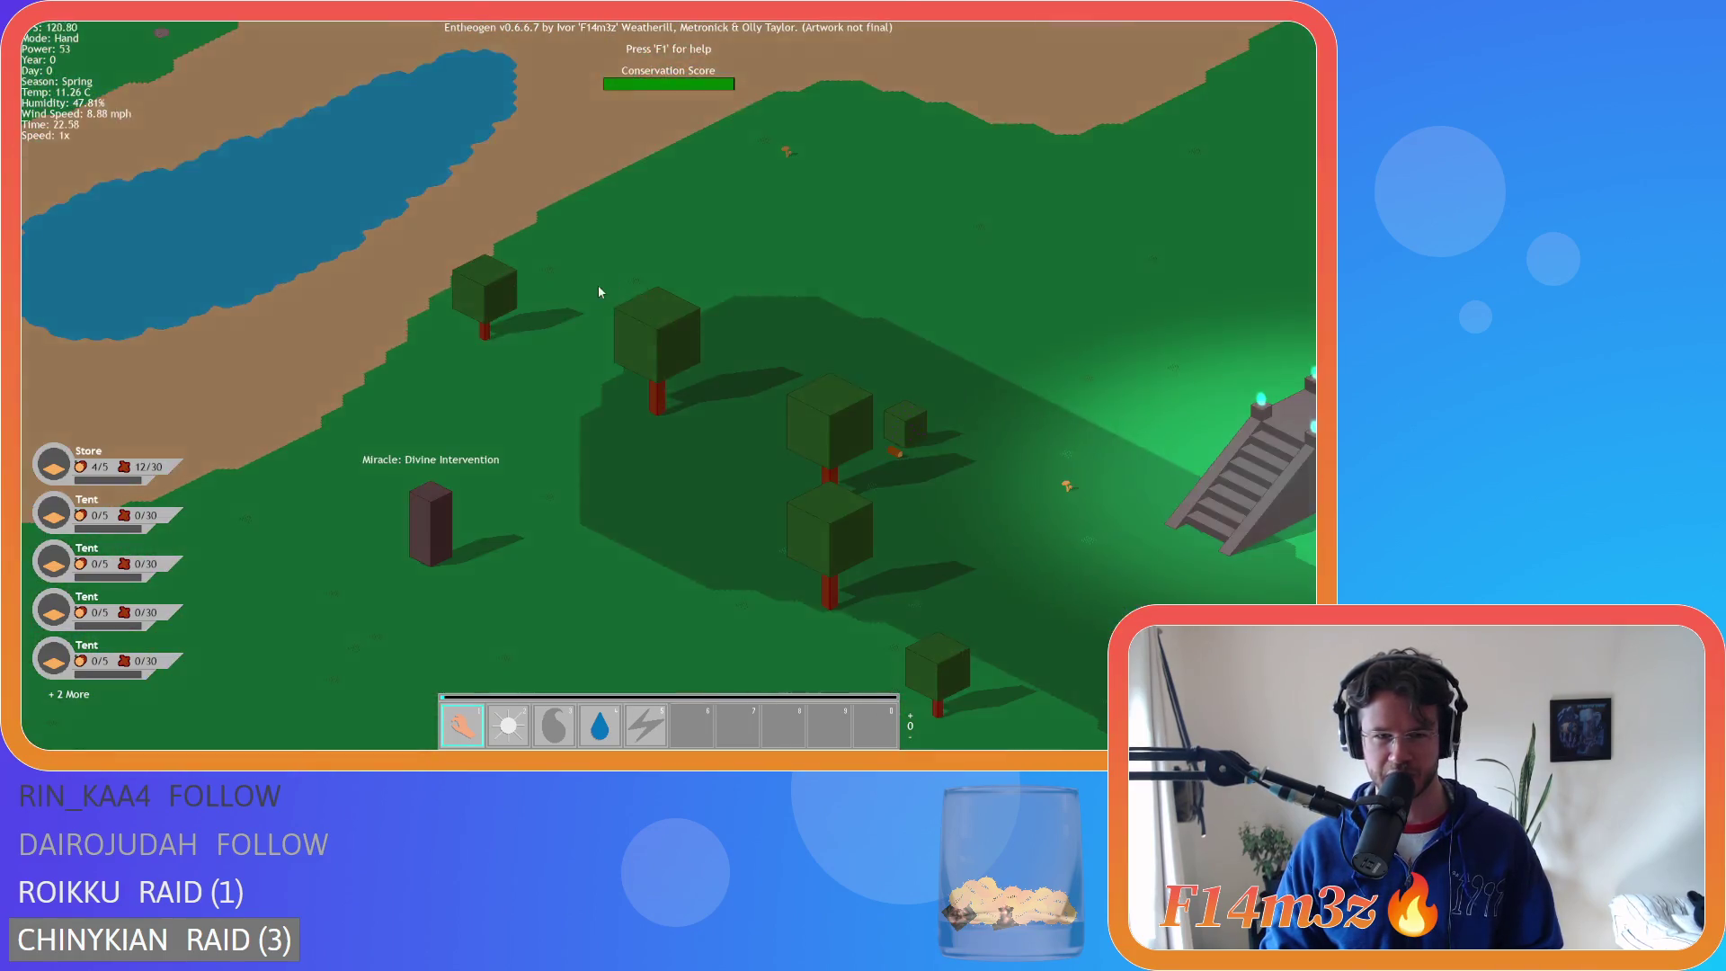
{"action": "scroll", "coordinate": [591, 310], "scroll_direction": "down", "scroll_amount": 4}
{"action": "key", "text": "s"}
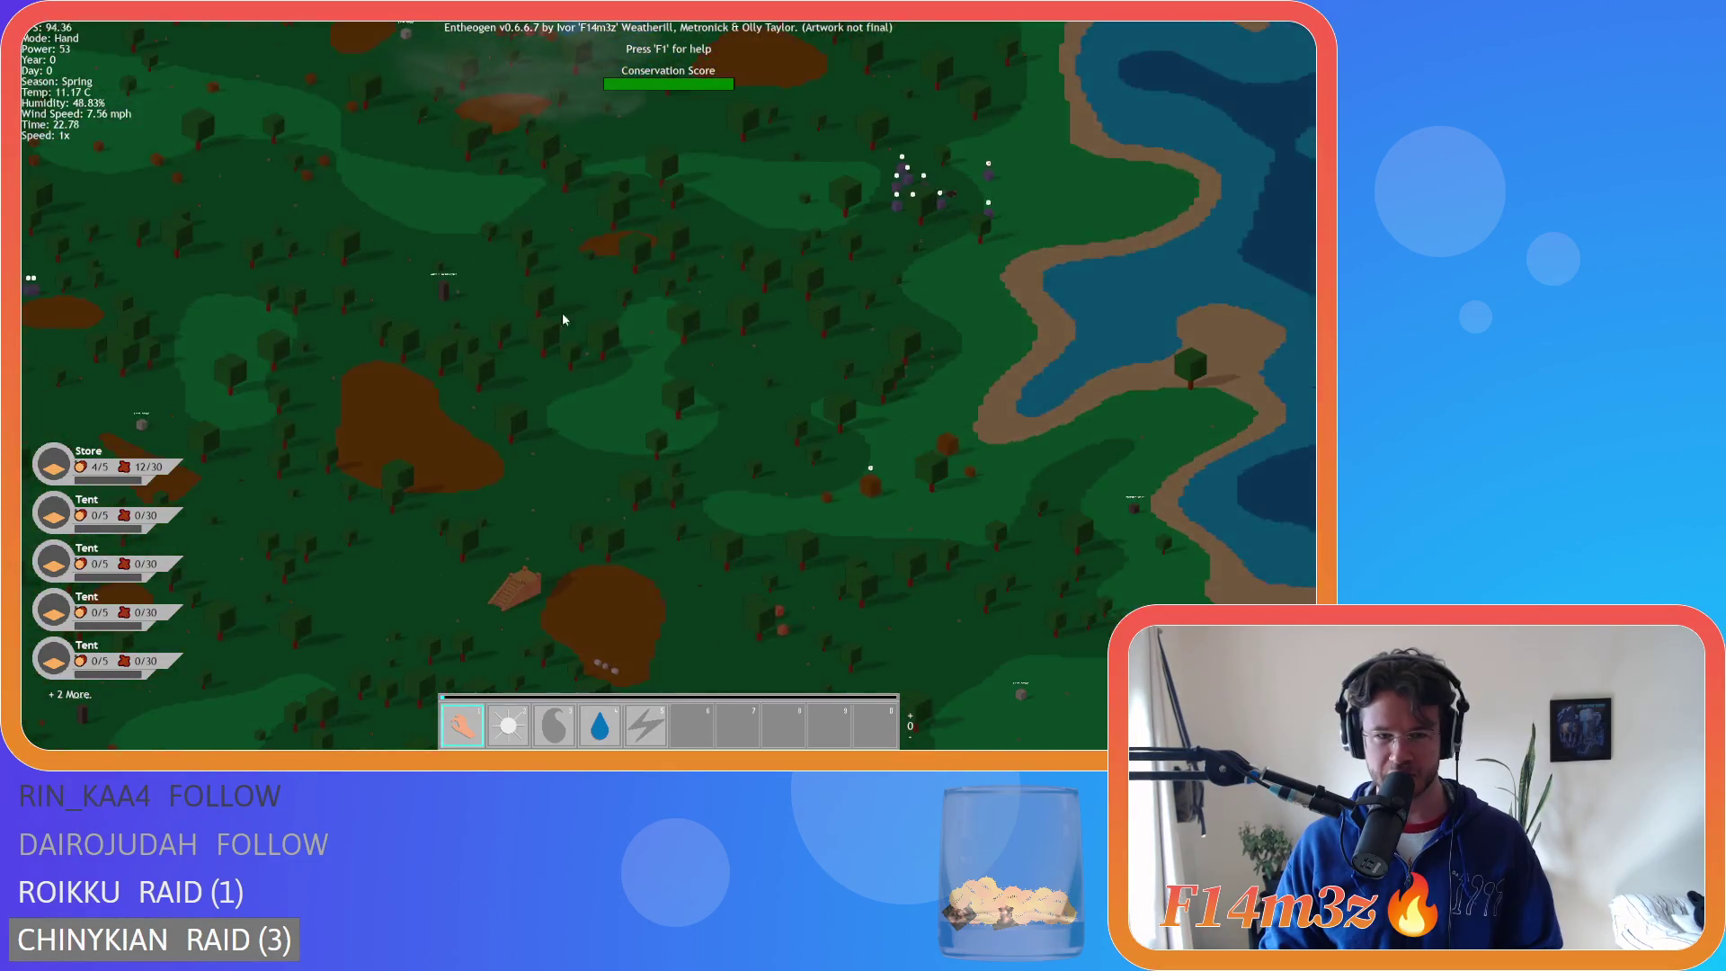
{"action": "scroll", "coordinate": [487, 314], "scroll_direction": "up", "scroll_amount": 5}
{"action": "scroll", "coordinate": [608, 402], "scroll_direction": "down", "scroll_amount": 5}
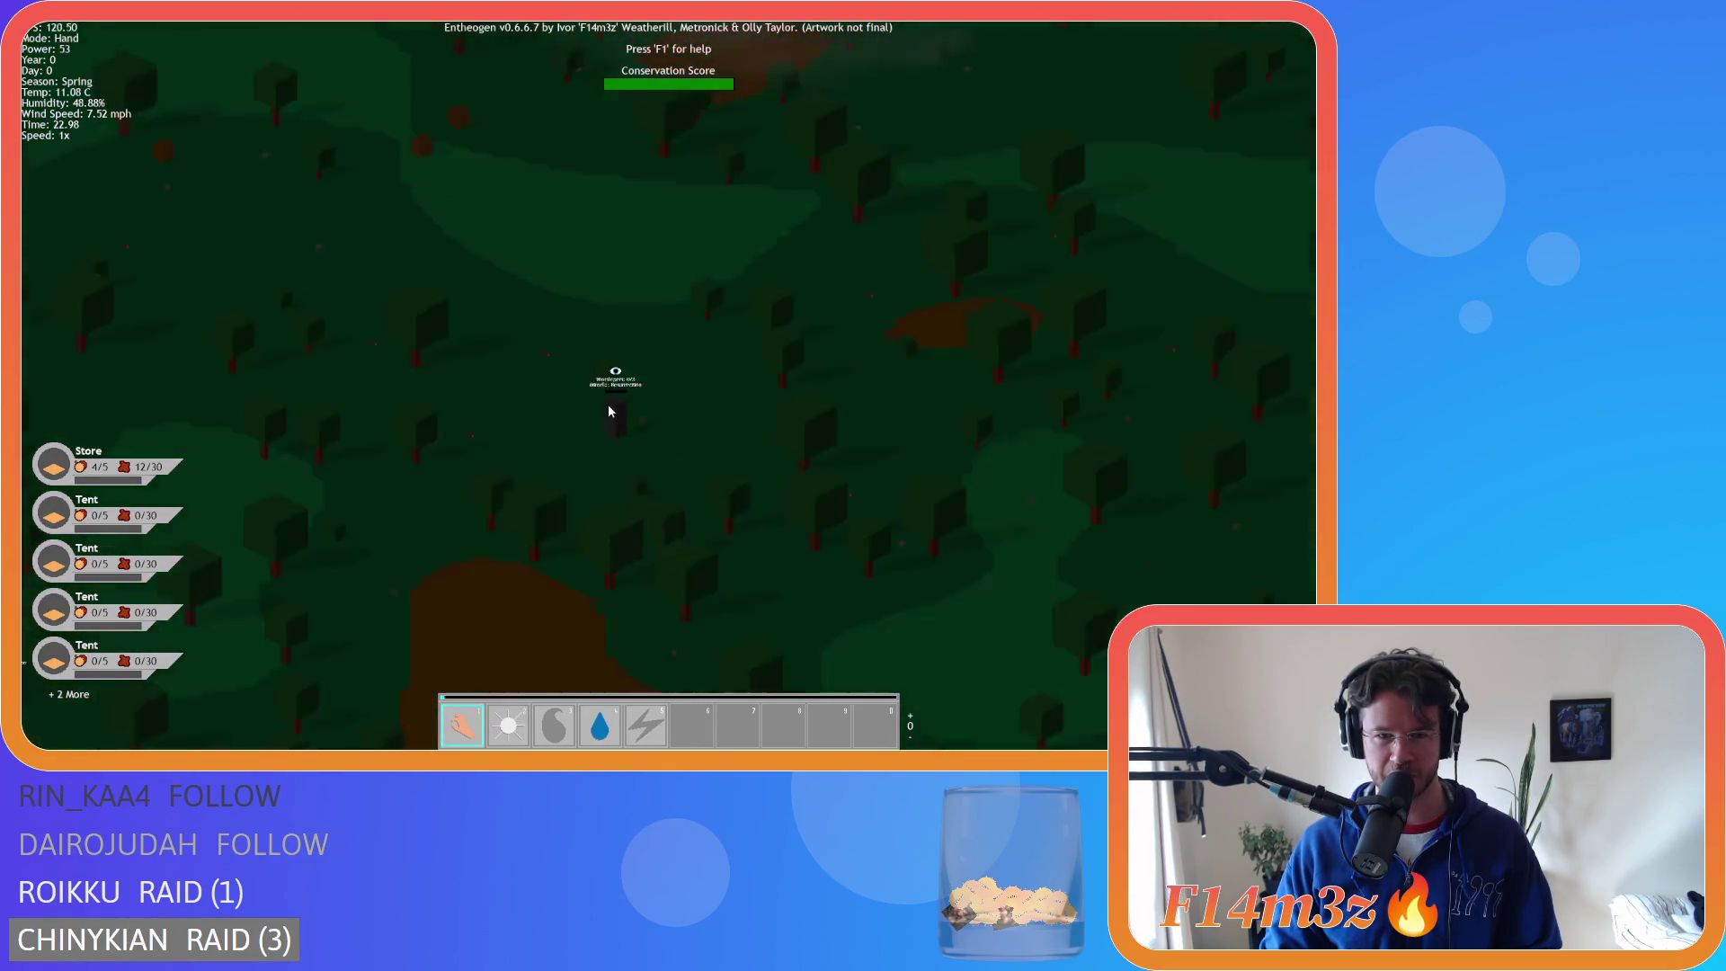
{"action": "scroll", "coordinate": [620, 341], "scroll_direction": "up", "scroll_amount": 5}
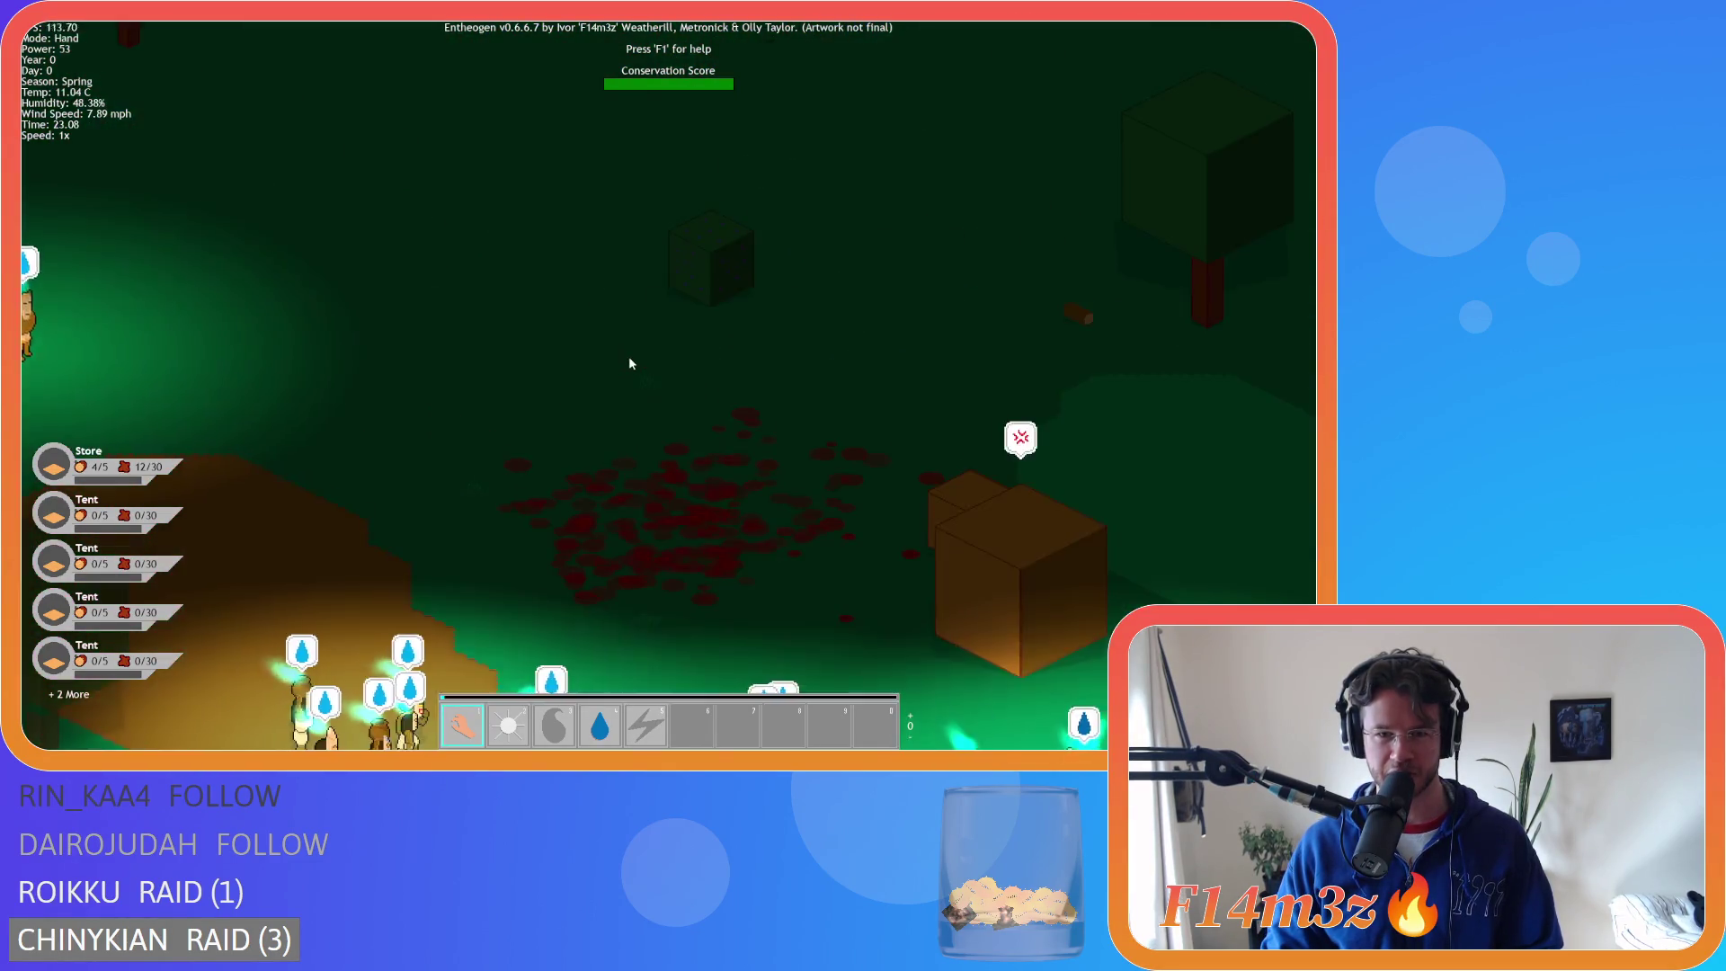
{"action": "key", "text": "s"}
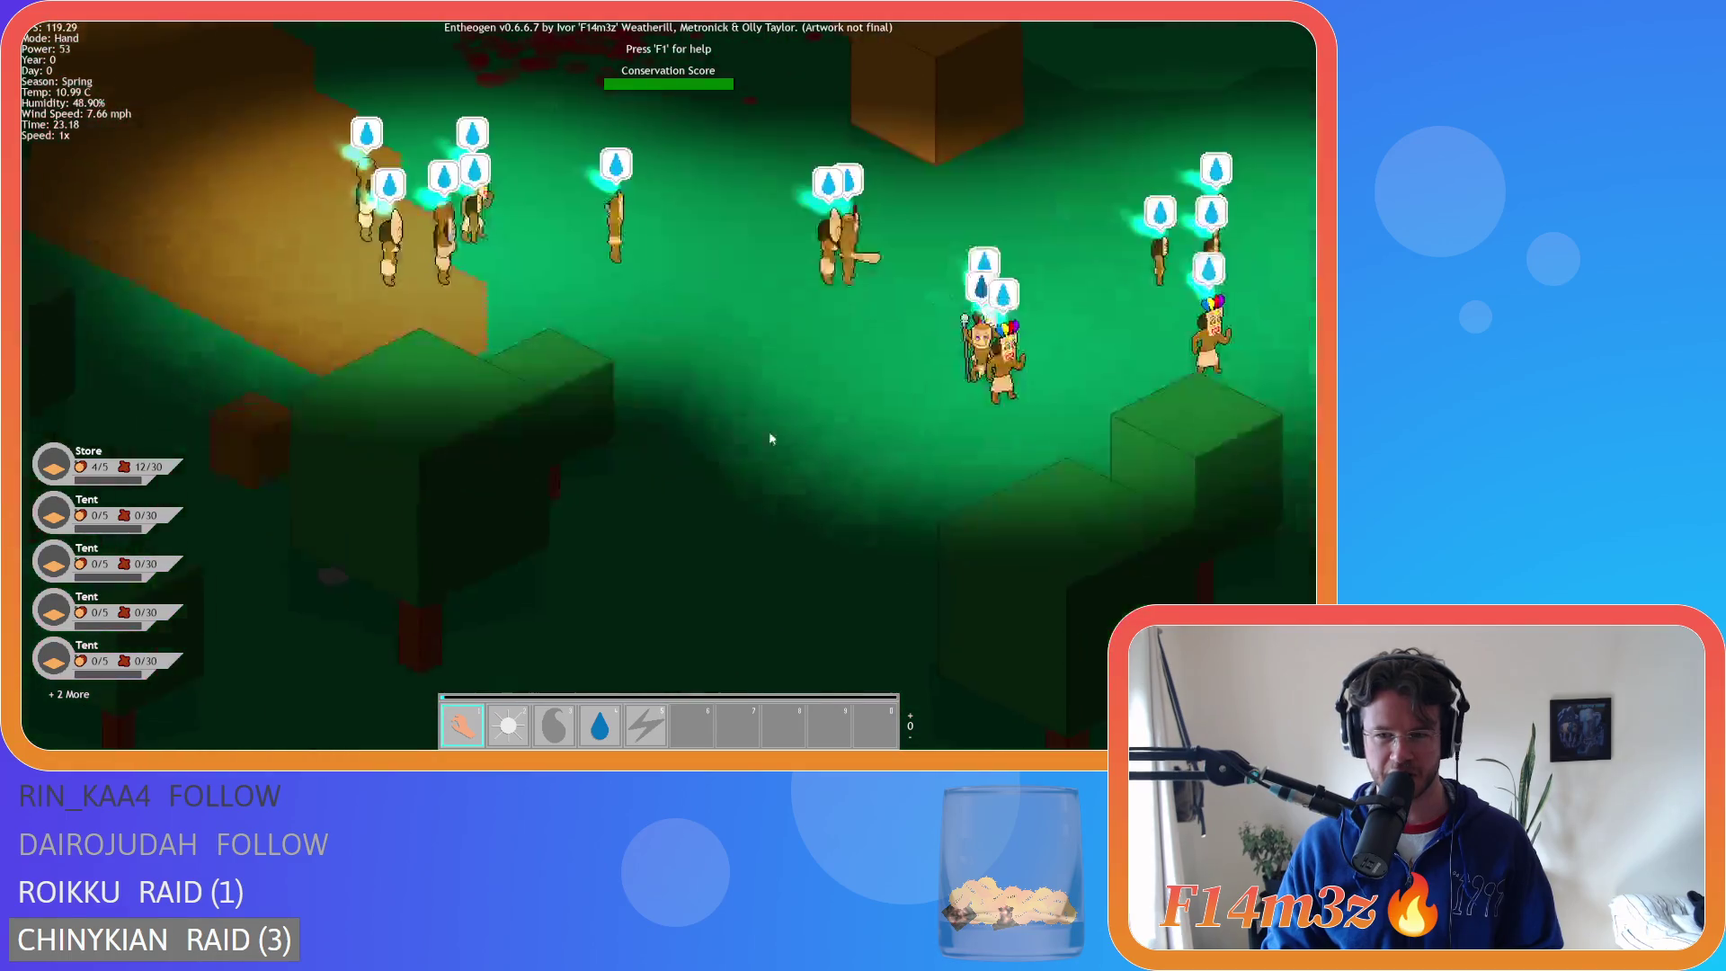
- Zoom in and out over the villagers and Resurrection shrine as night falls
{"action": "scroll", "coordinate": [944, 294], "scroll_direction": "down", "scroll_amount": 5}
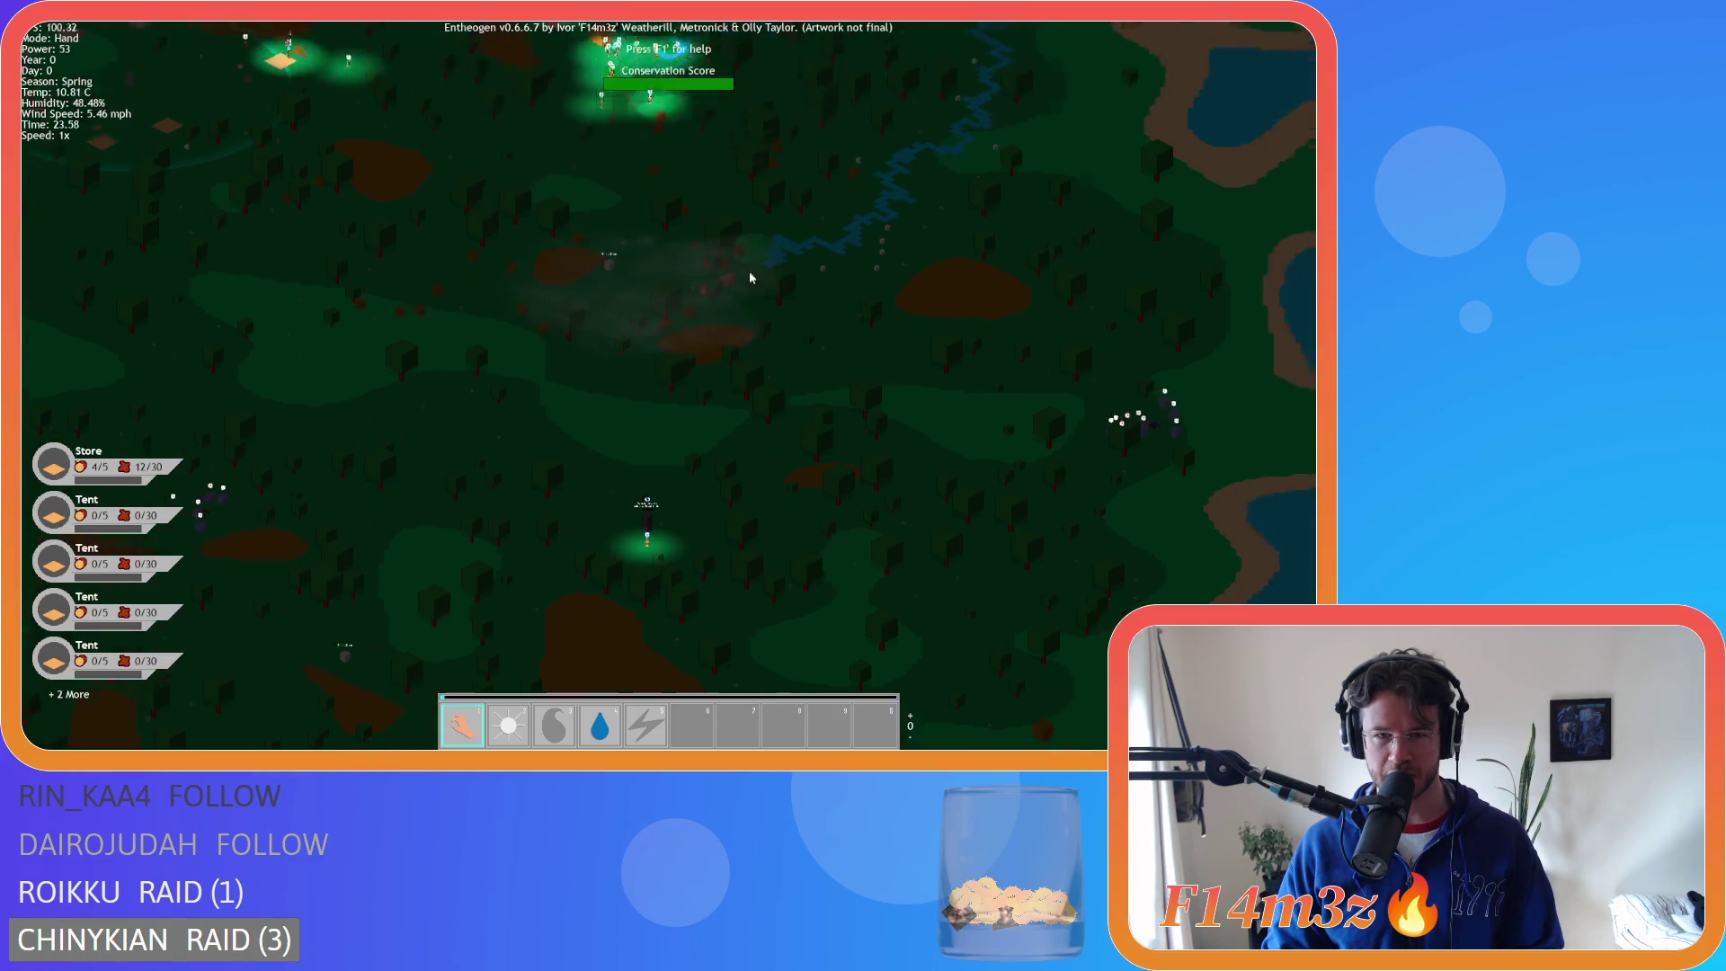
{"action": "scroll", "coordinate": [748, 271], "scroll_direction": "up", "scroll_amount": 5}
{"action": "scroll", "coordinate": [853, 524], "scroll_direction": "down", "scroll_amount": 5}
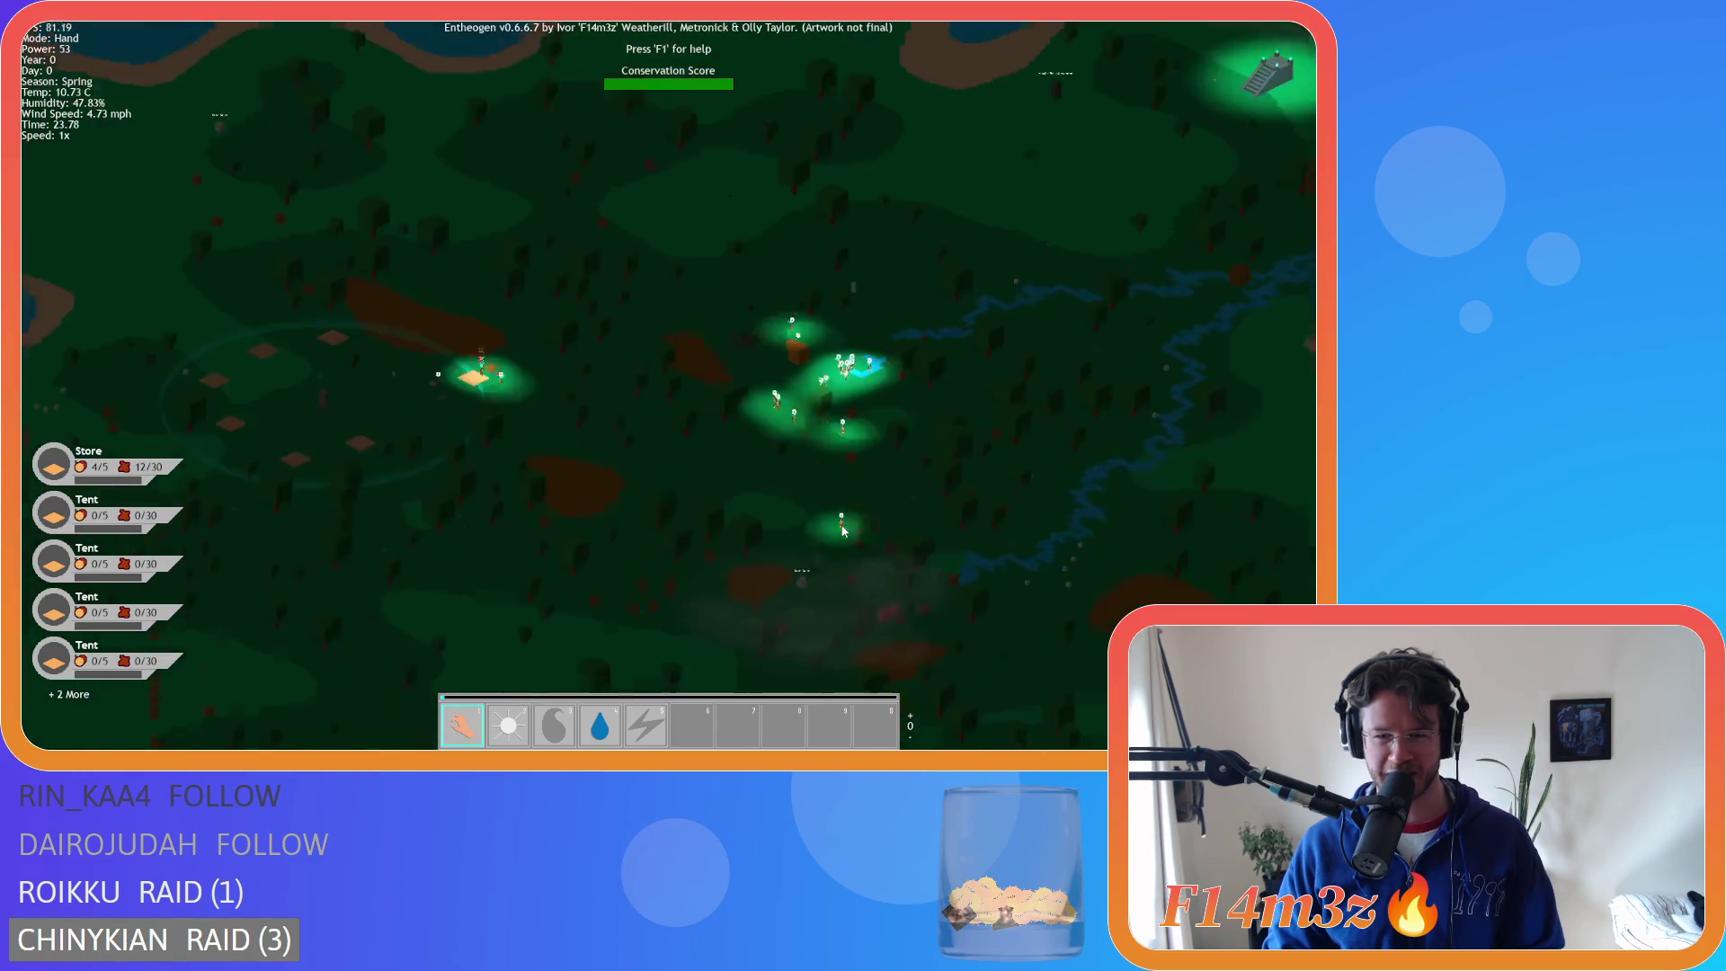
{"action": "scroll", "coordinate": [729, 393], "scroll_direction": "up", "scroll_amount": 5}
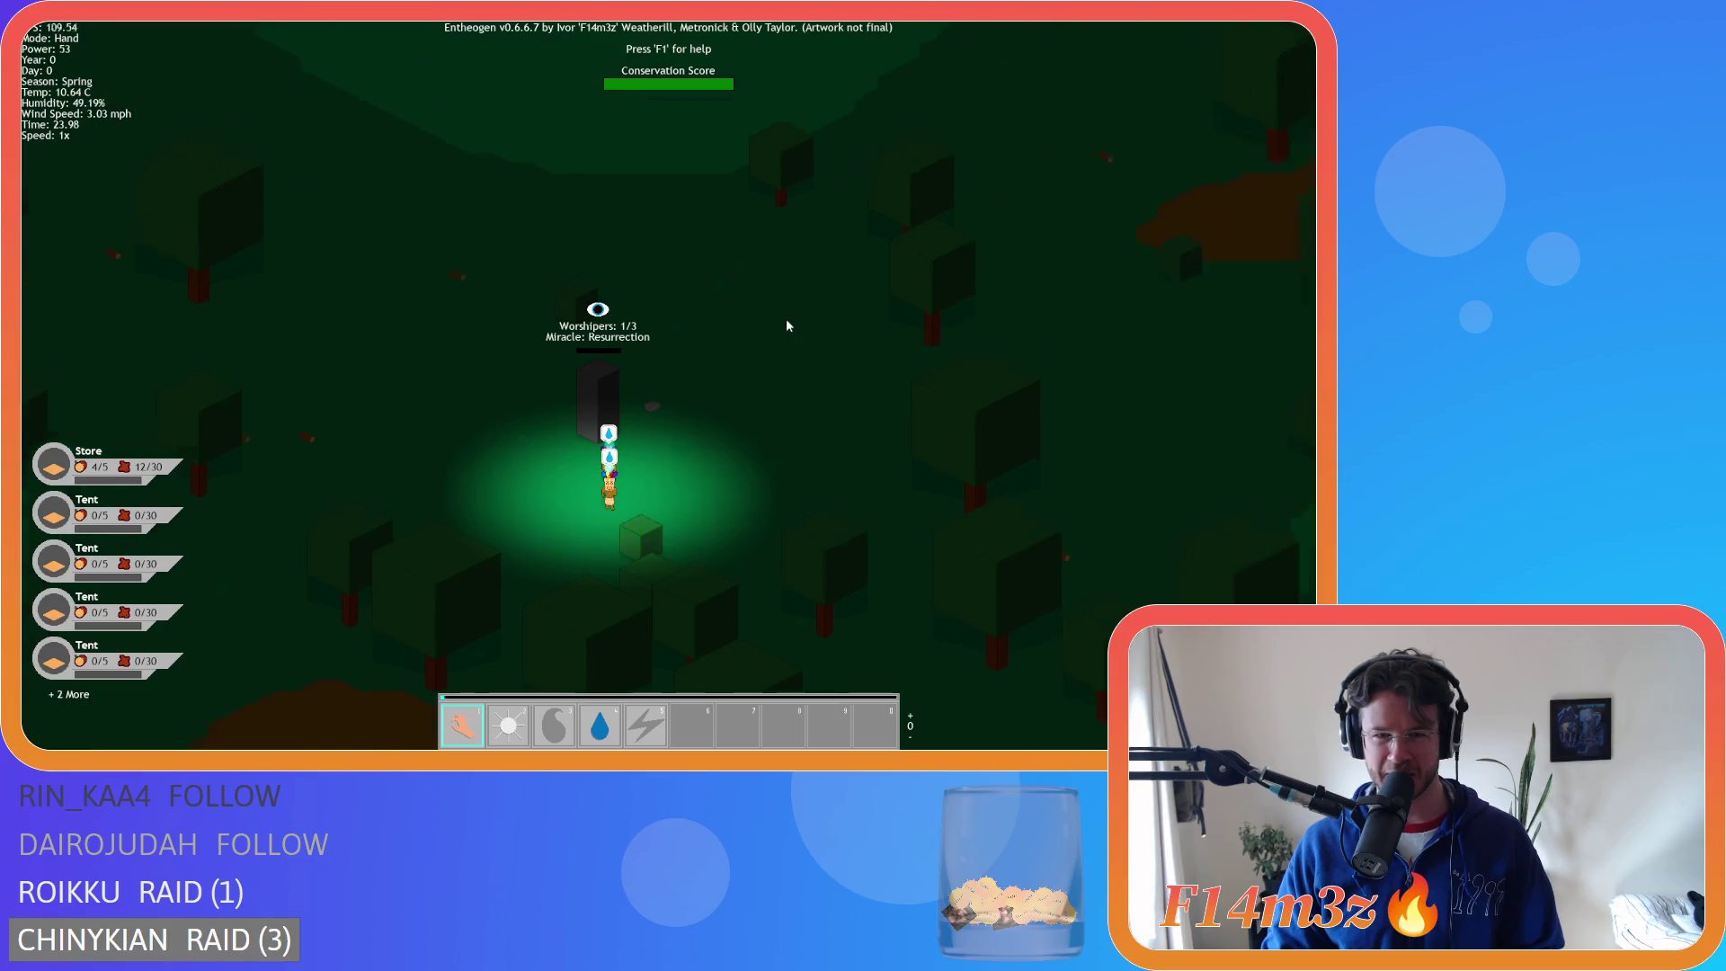
{"action": "scroll", "coordinate": [747, 304], "scroll_direction": "down", "scroll_amount": 5}
{"action": "scroll", "coordinate": [737, 413], "scroll_direction": "up", "scroll_amount": 5}
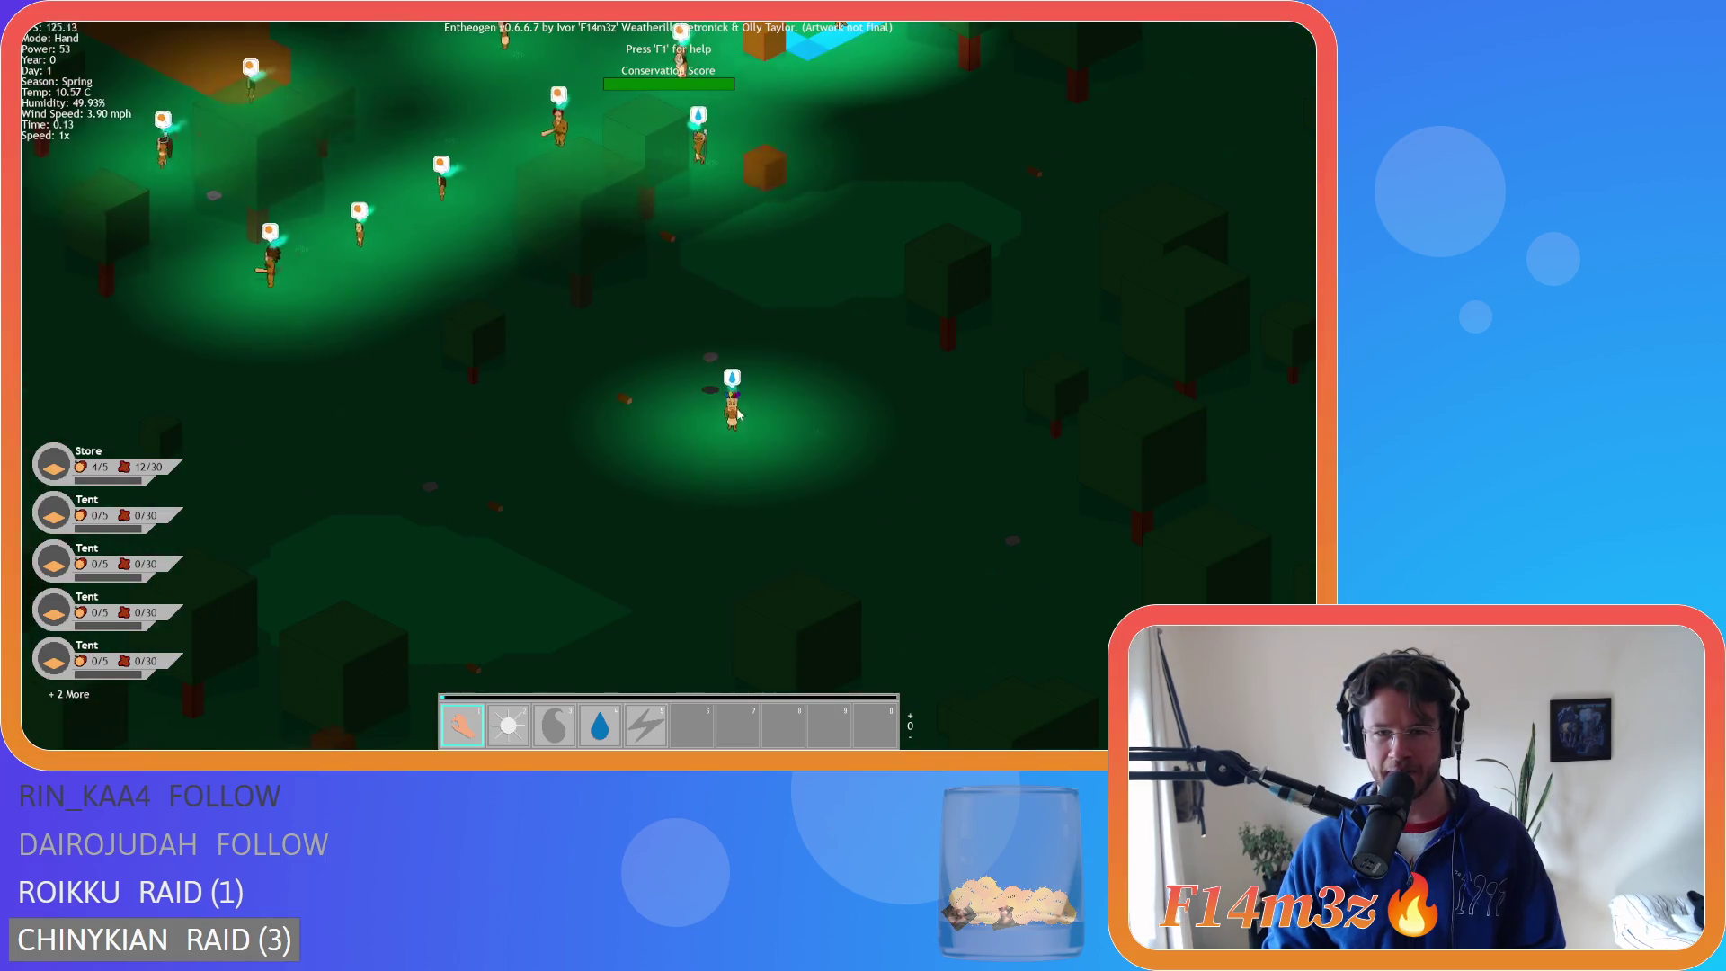
{"action": "scroll", "coordinate": [737, 413], "scroll_direction": "down", "scroll_amount": 5}
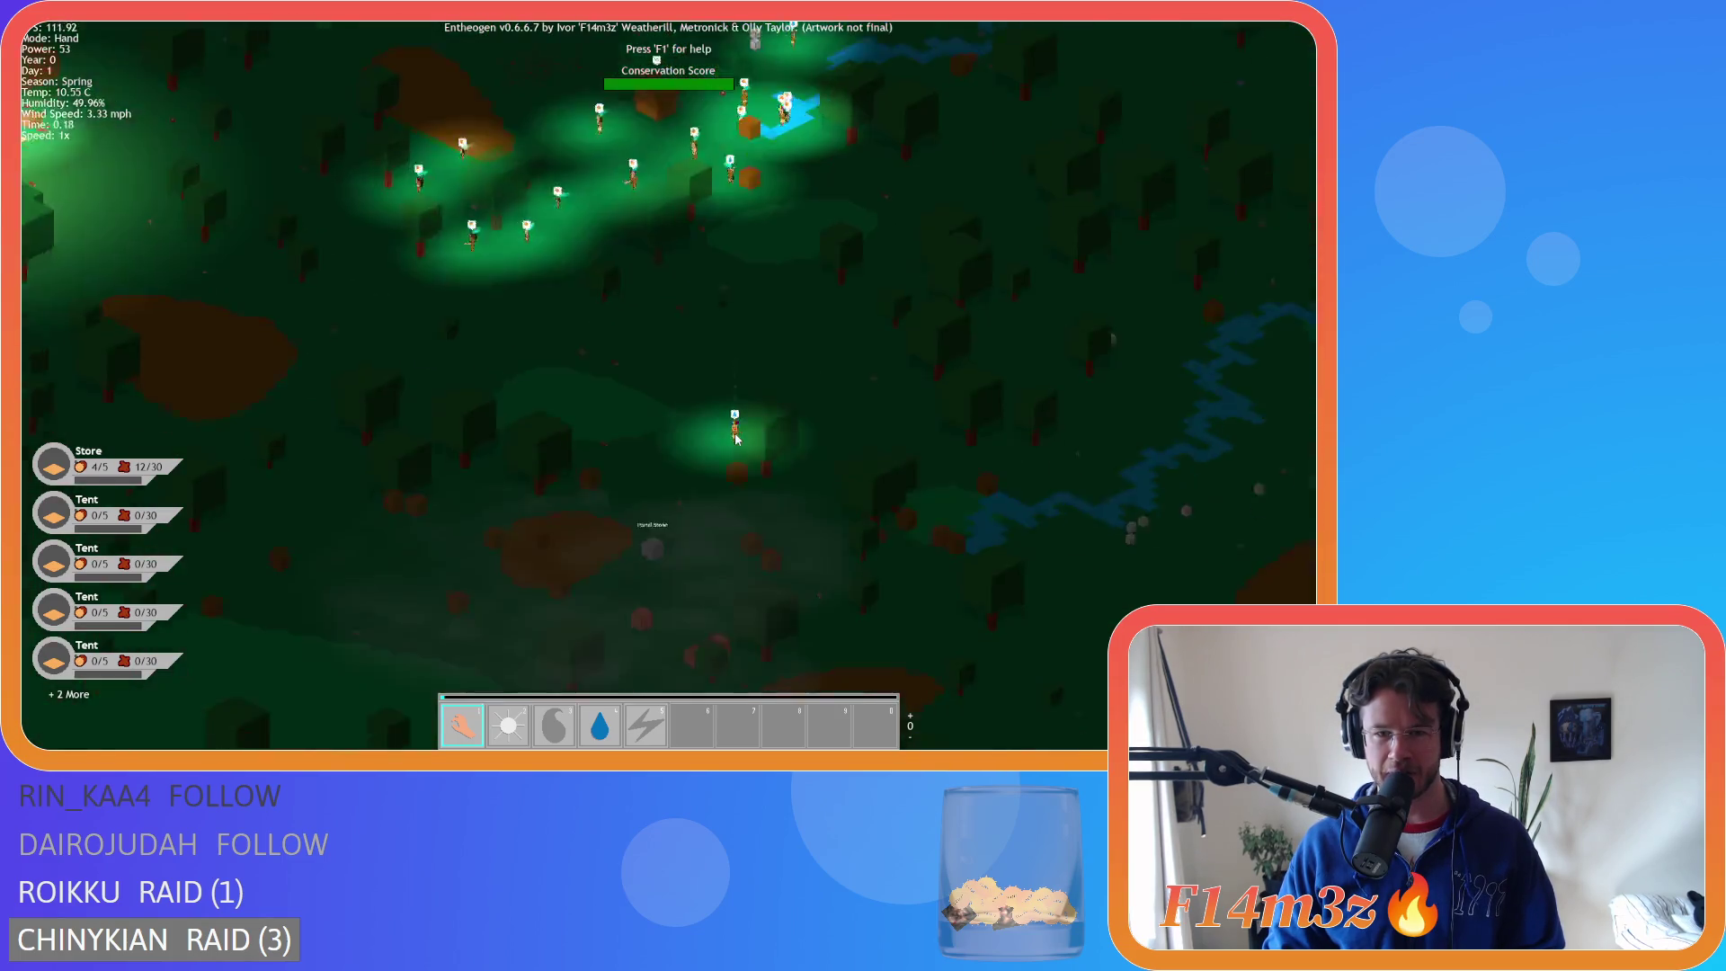
{"action": "scroll", "coordinate": [735, 433], "scroll_direction": "up", "scroll_amount": 5}
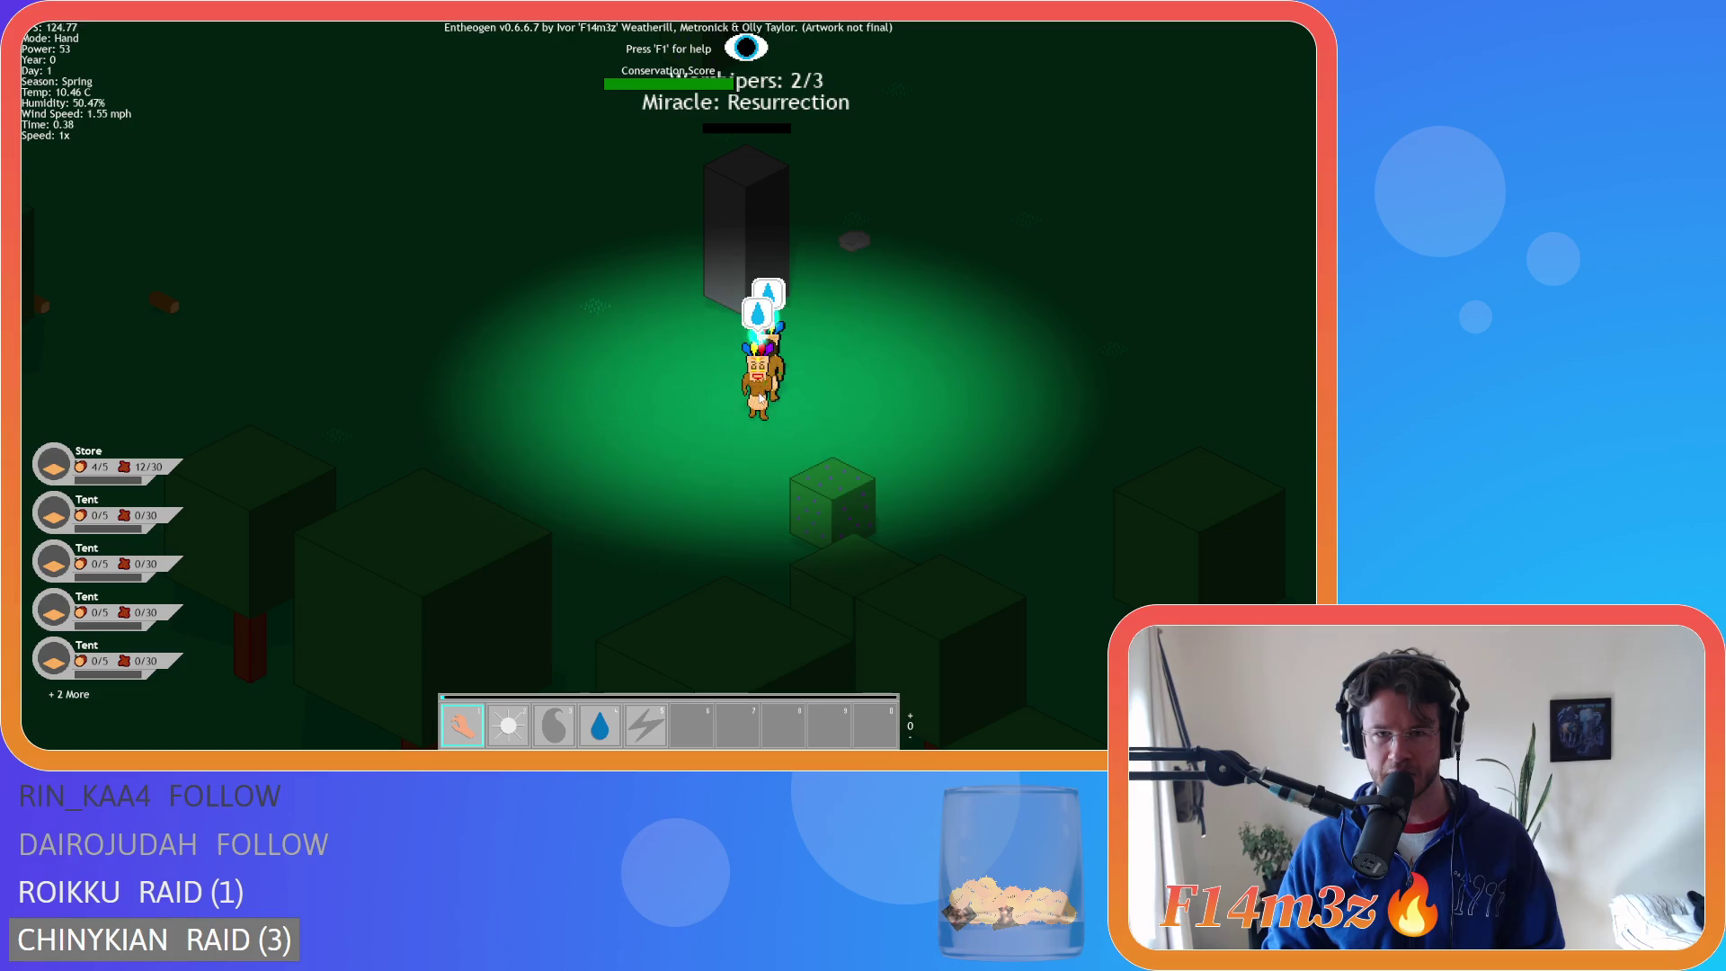
{"action": "scroll", "coordinate": [767, 416], "scroll_direction": "down", "scroll_amount": 1}
{"action": "scroll", "coordinate": [756, 423], "scroll_direction": "down", "scroll_amount": 4}
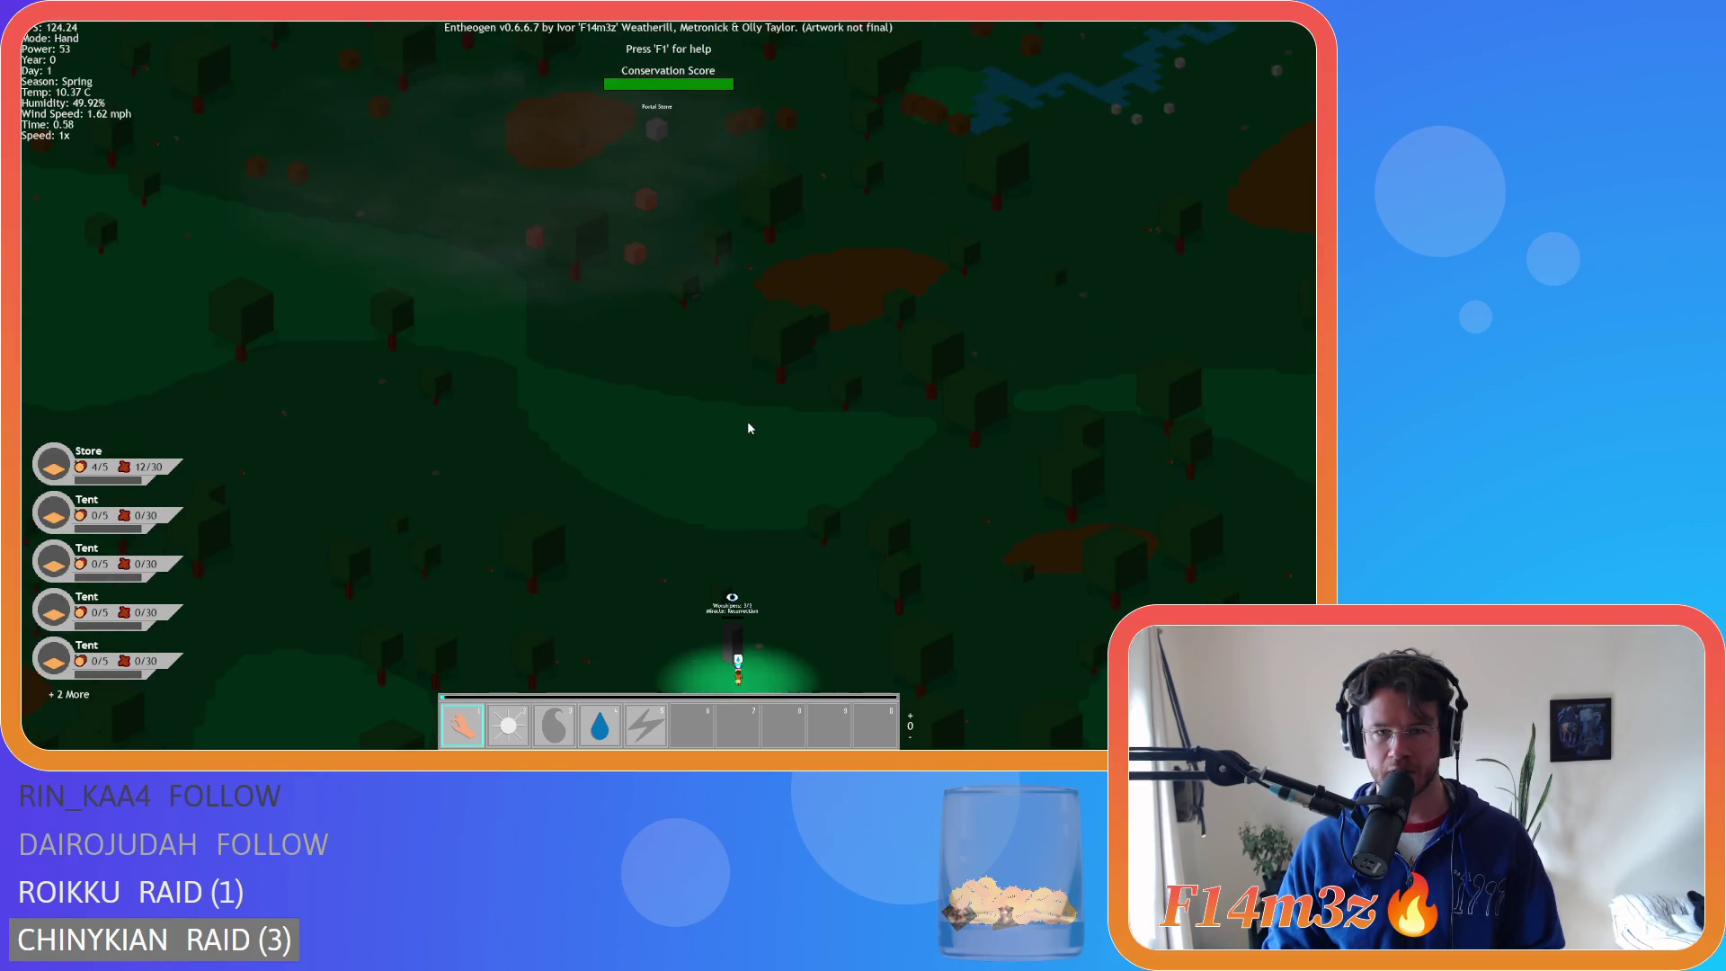
{"action": "scroll", "coordinate": [747, 420], "scroll_direction": "down", "scroll_amount": 3}
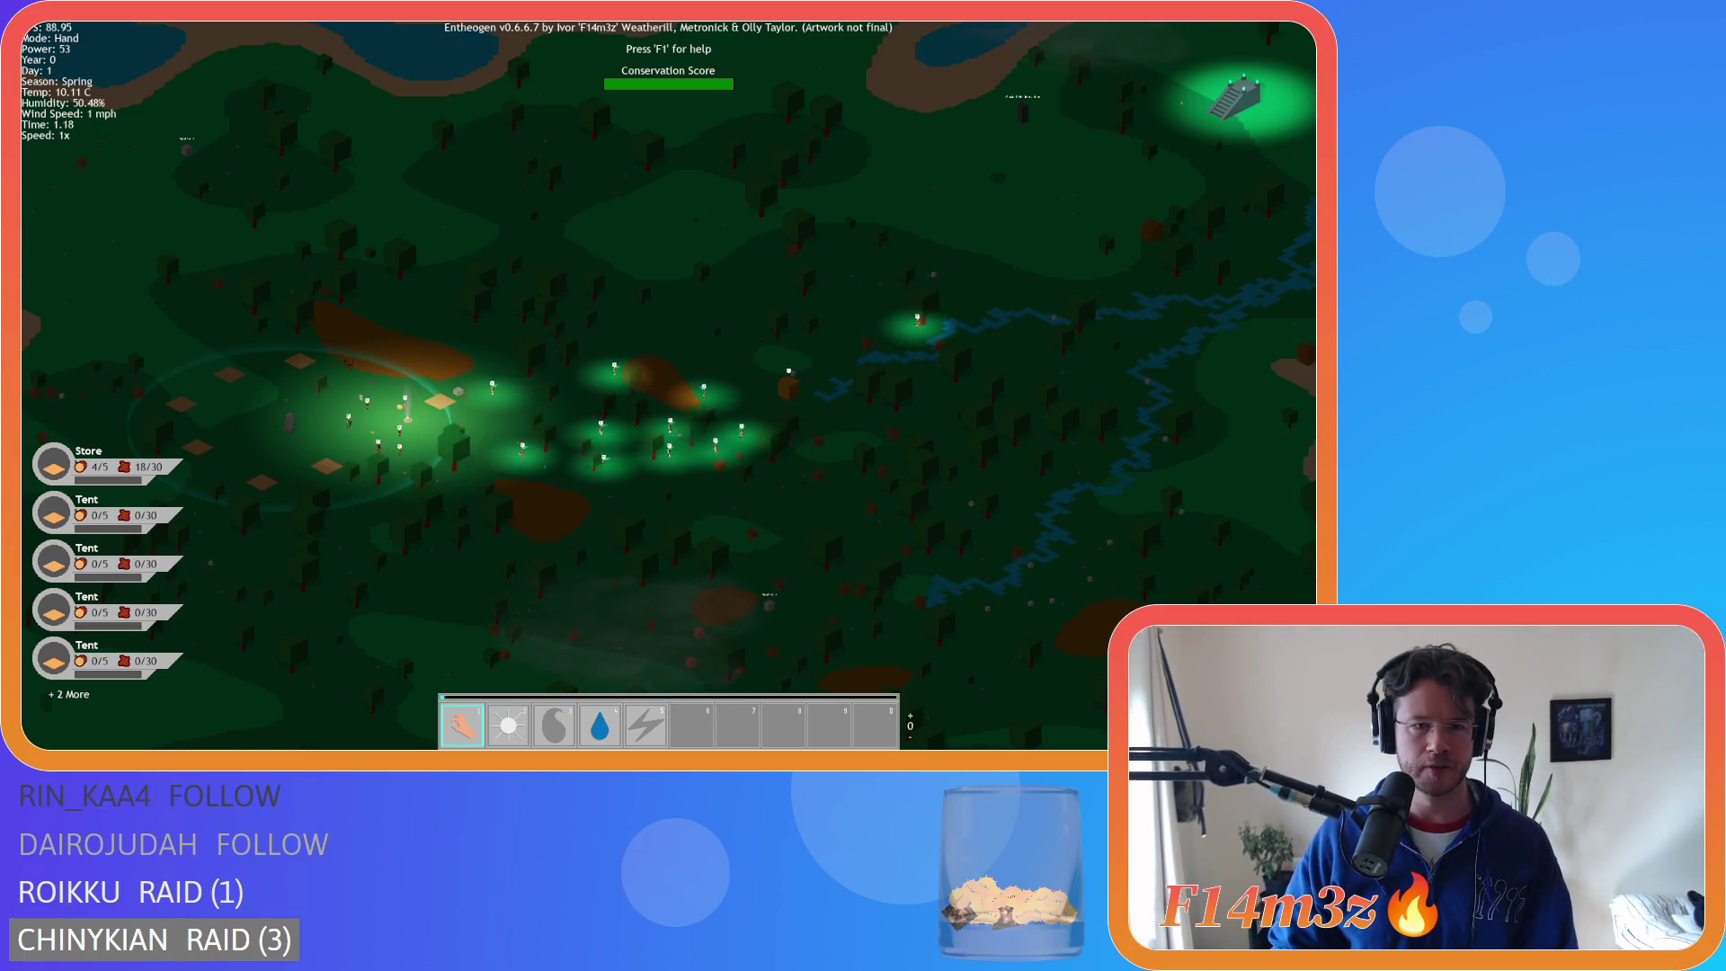
{"action": "scroll", "coordinate": [730, 338], "scroll_direction": "up", "scroll_amount": 5}
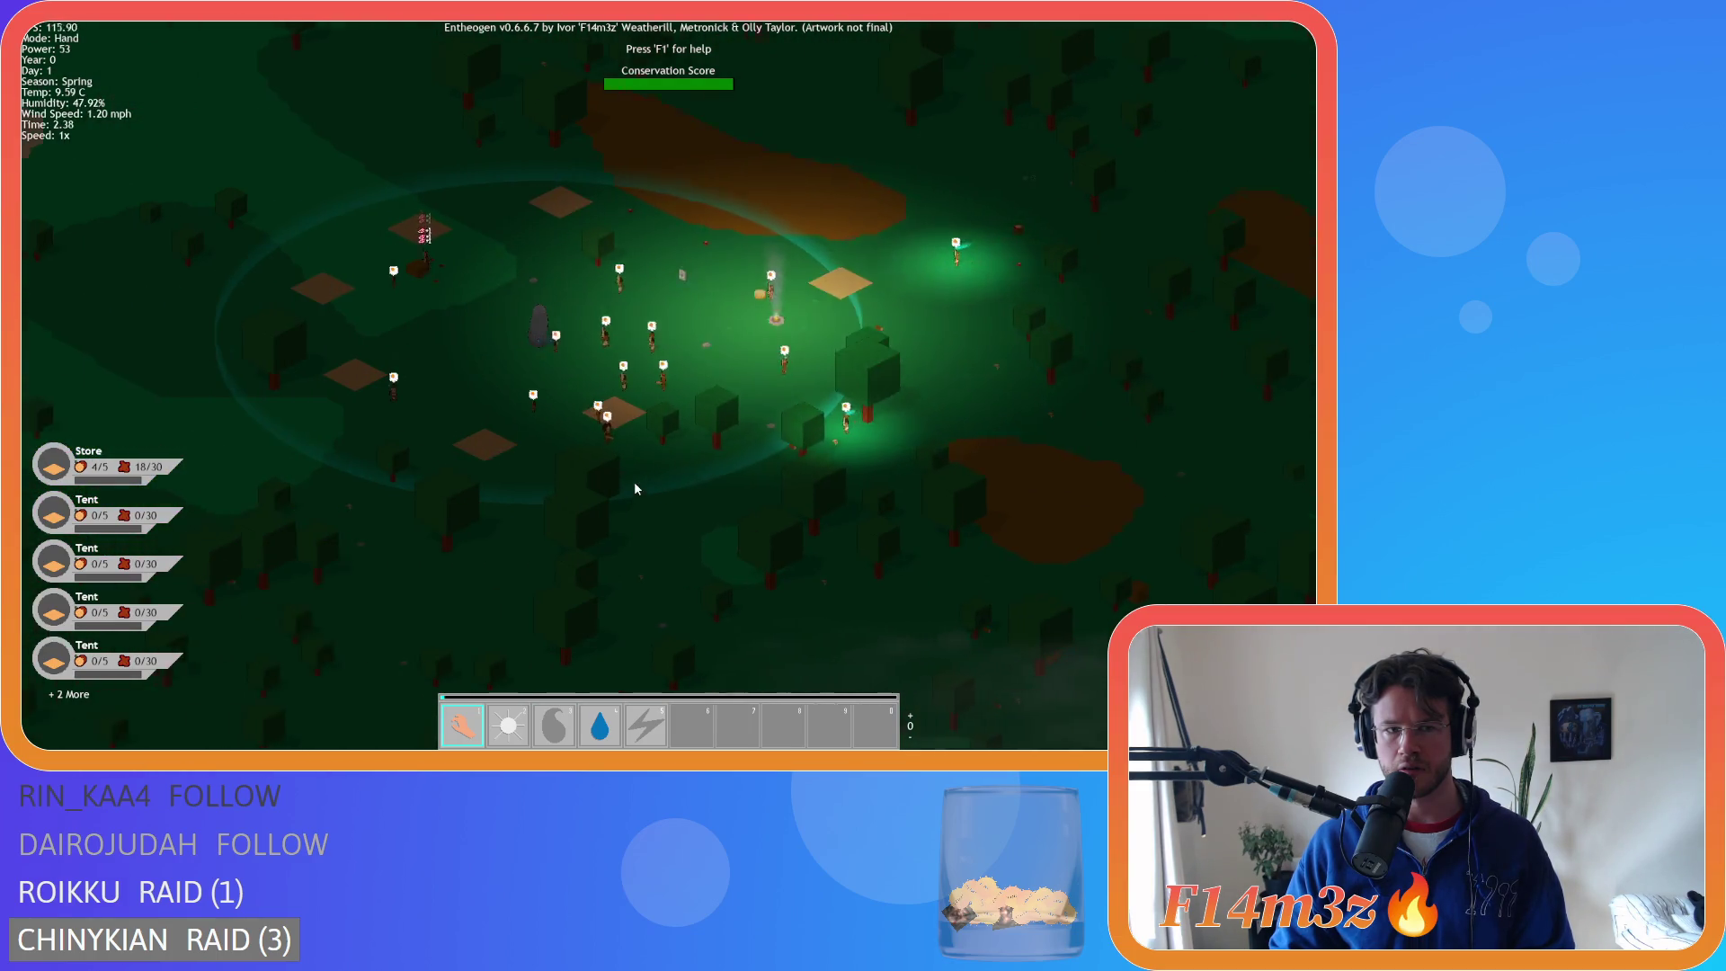
- Glance at the tribe's Inventory, then close it again
{"action": "key", "text": "i"}
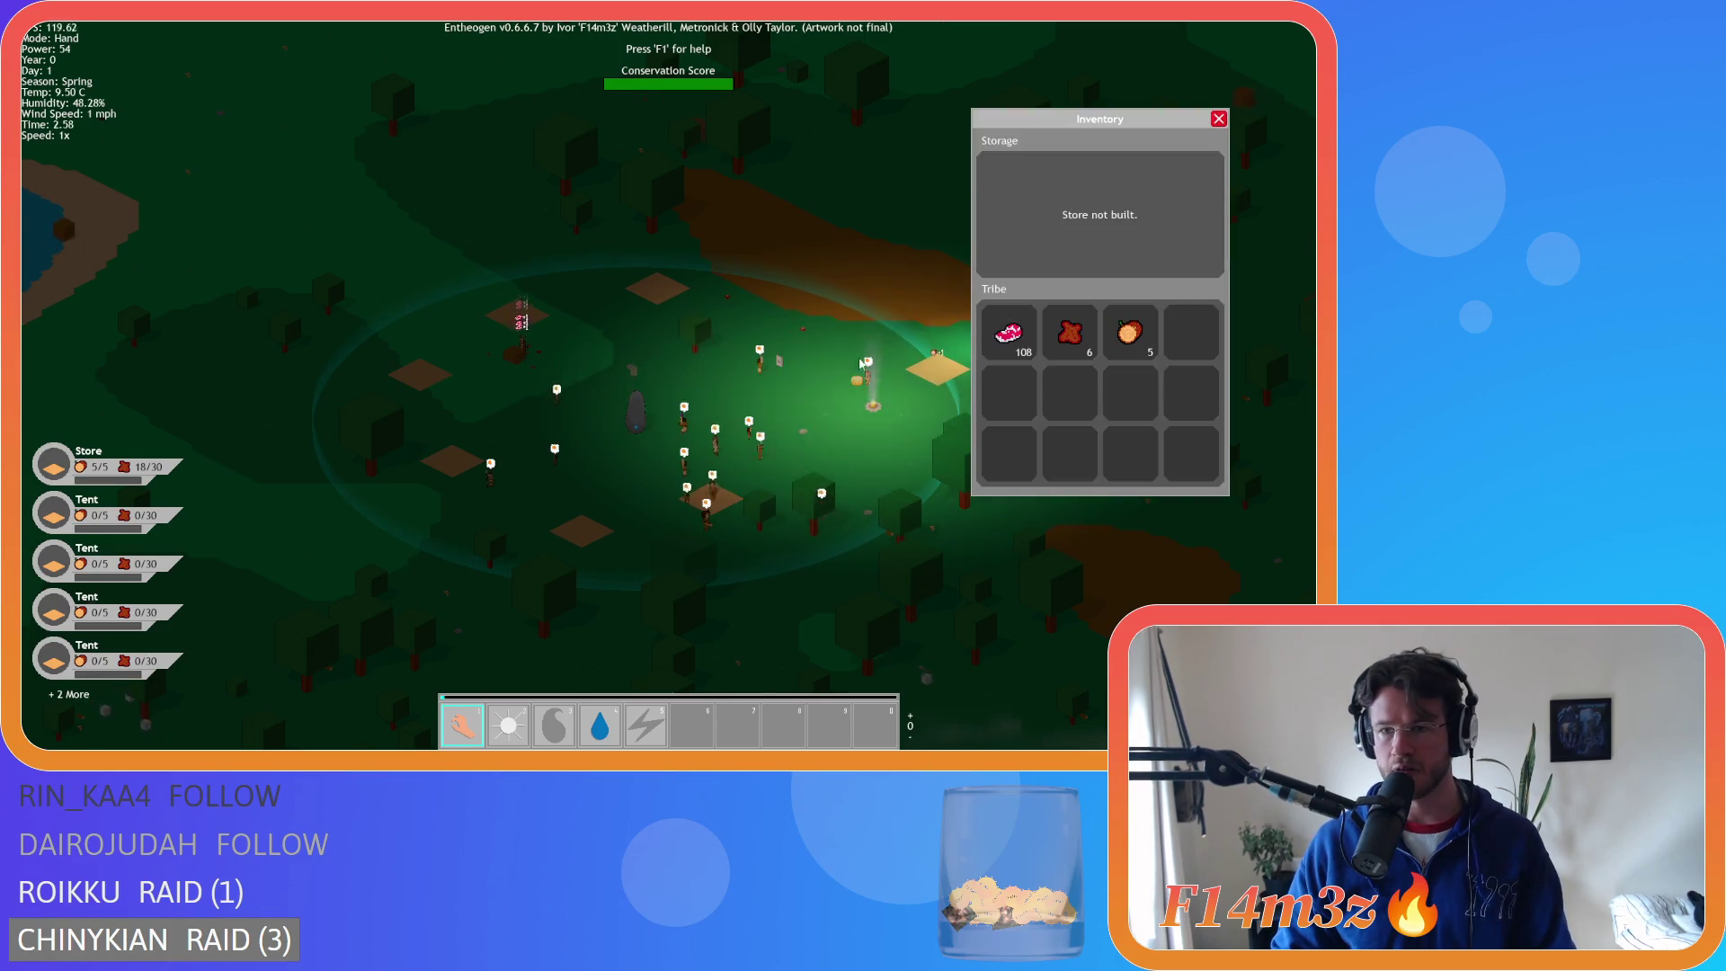
{"action": "key", "text": "i"}
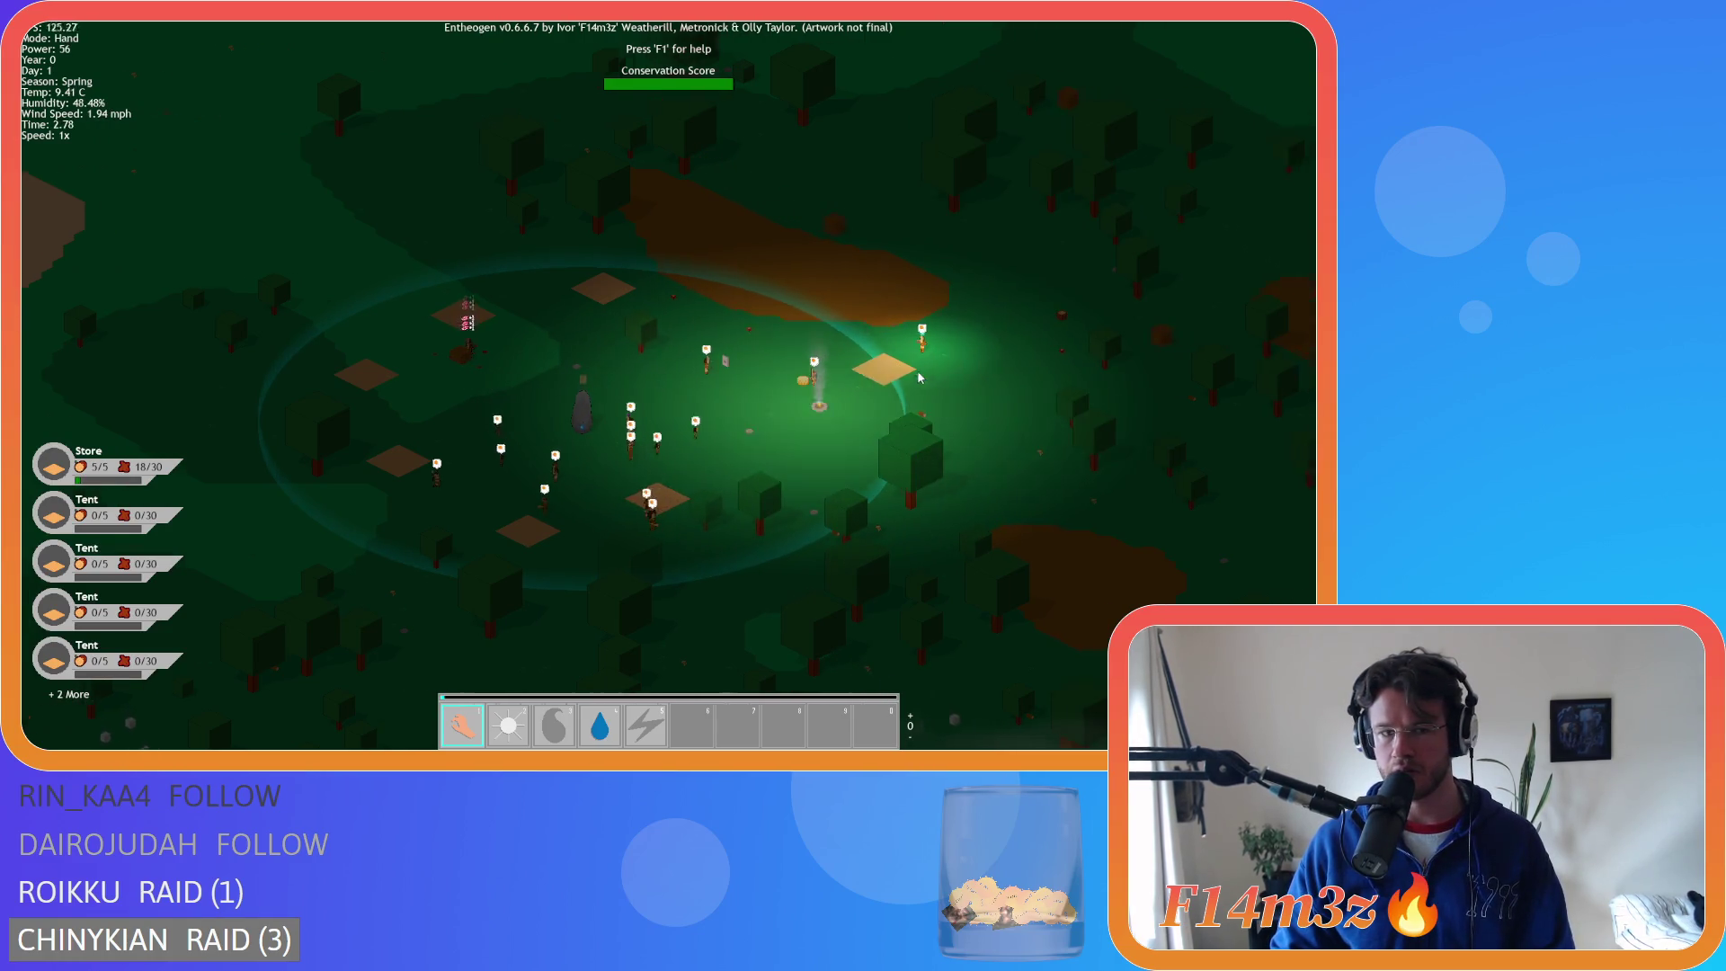
{"action": "scroll", "coordinate": [766, 398], "scroll_direction": "up", "scroll_amount": 5}
{"action": "mouse_move", "coordinate": [802, 388]}
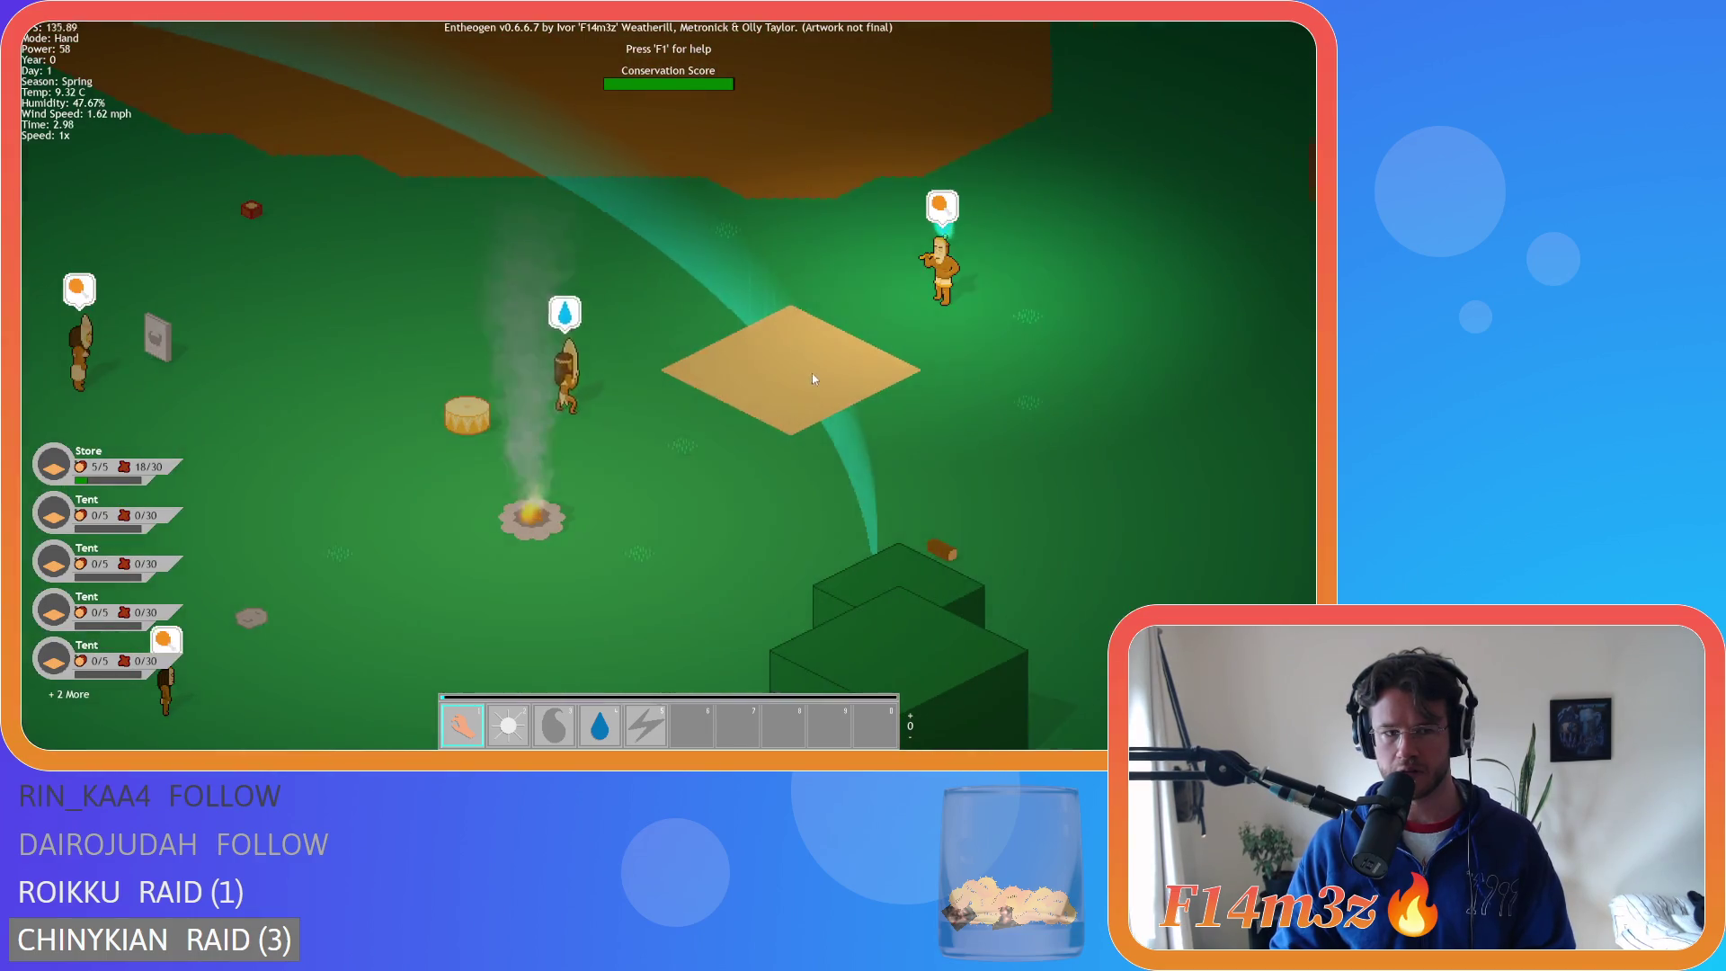
- Pan and zoom the map view across the village
{"action": "key", "text": "w"}
{"action": "key", "text": "d"}
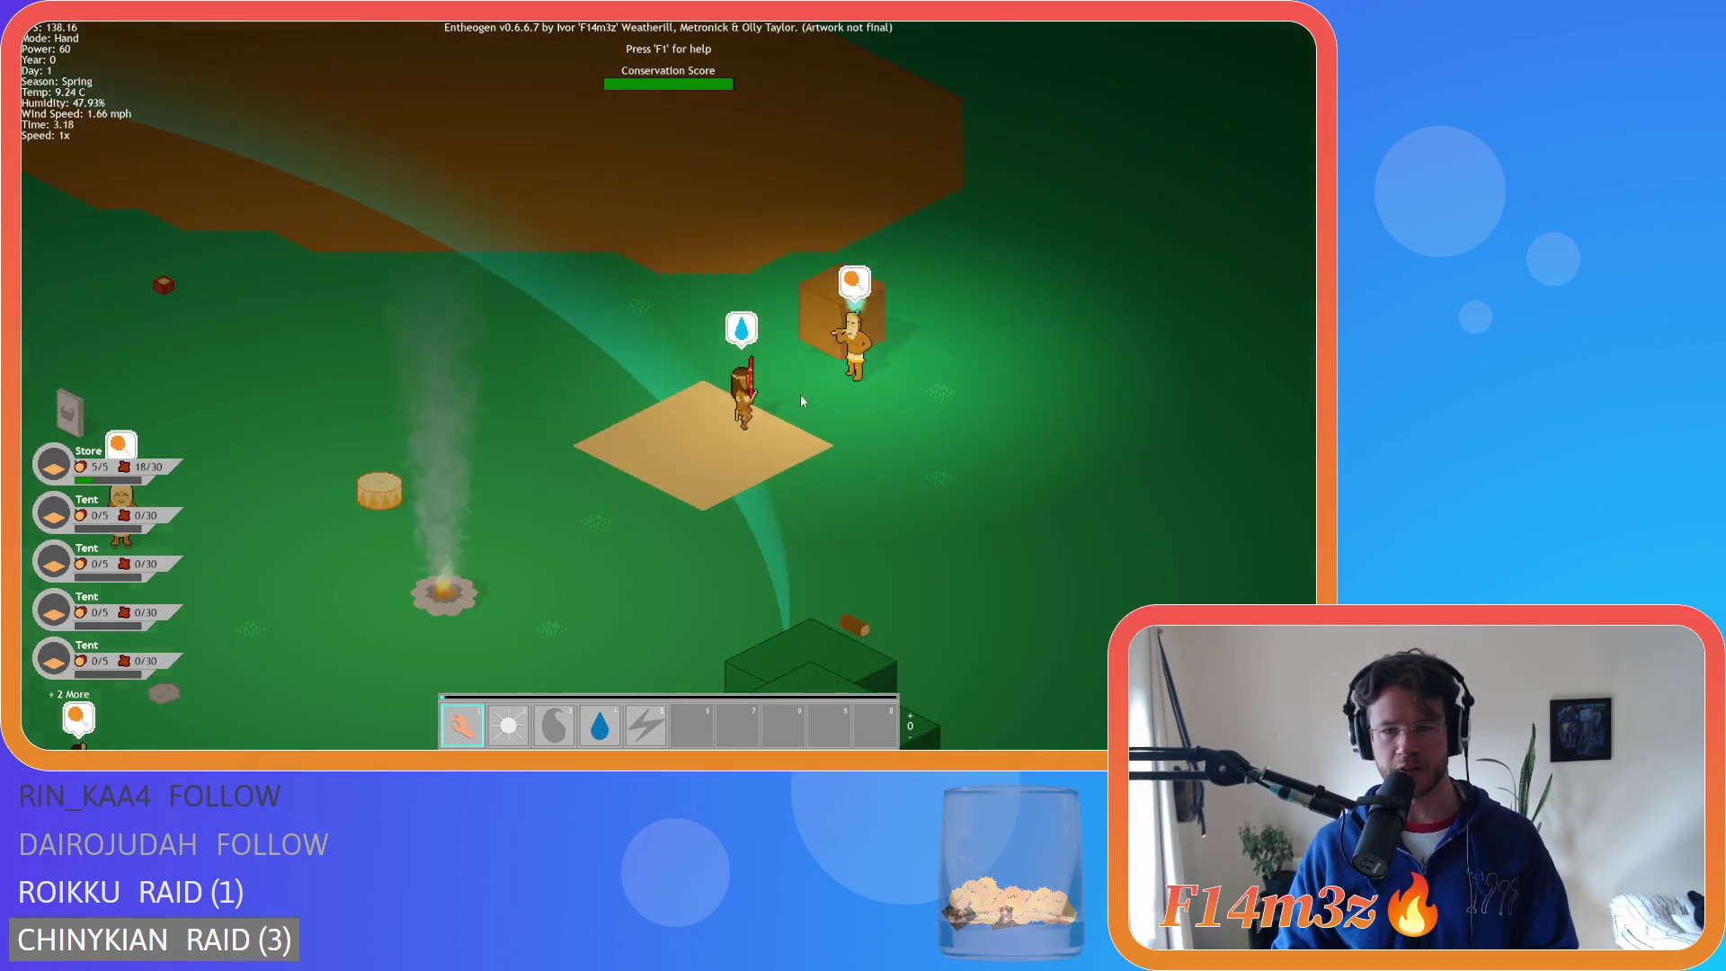
{"action": "scroll", "coordinate": [800, 396], "scroll_direction": "down", "scroll_amount": 5}
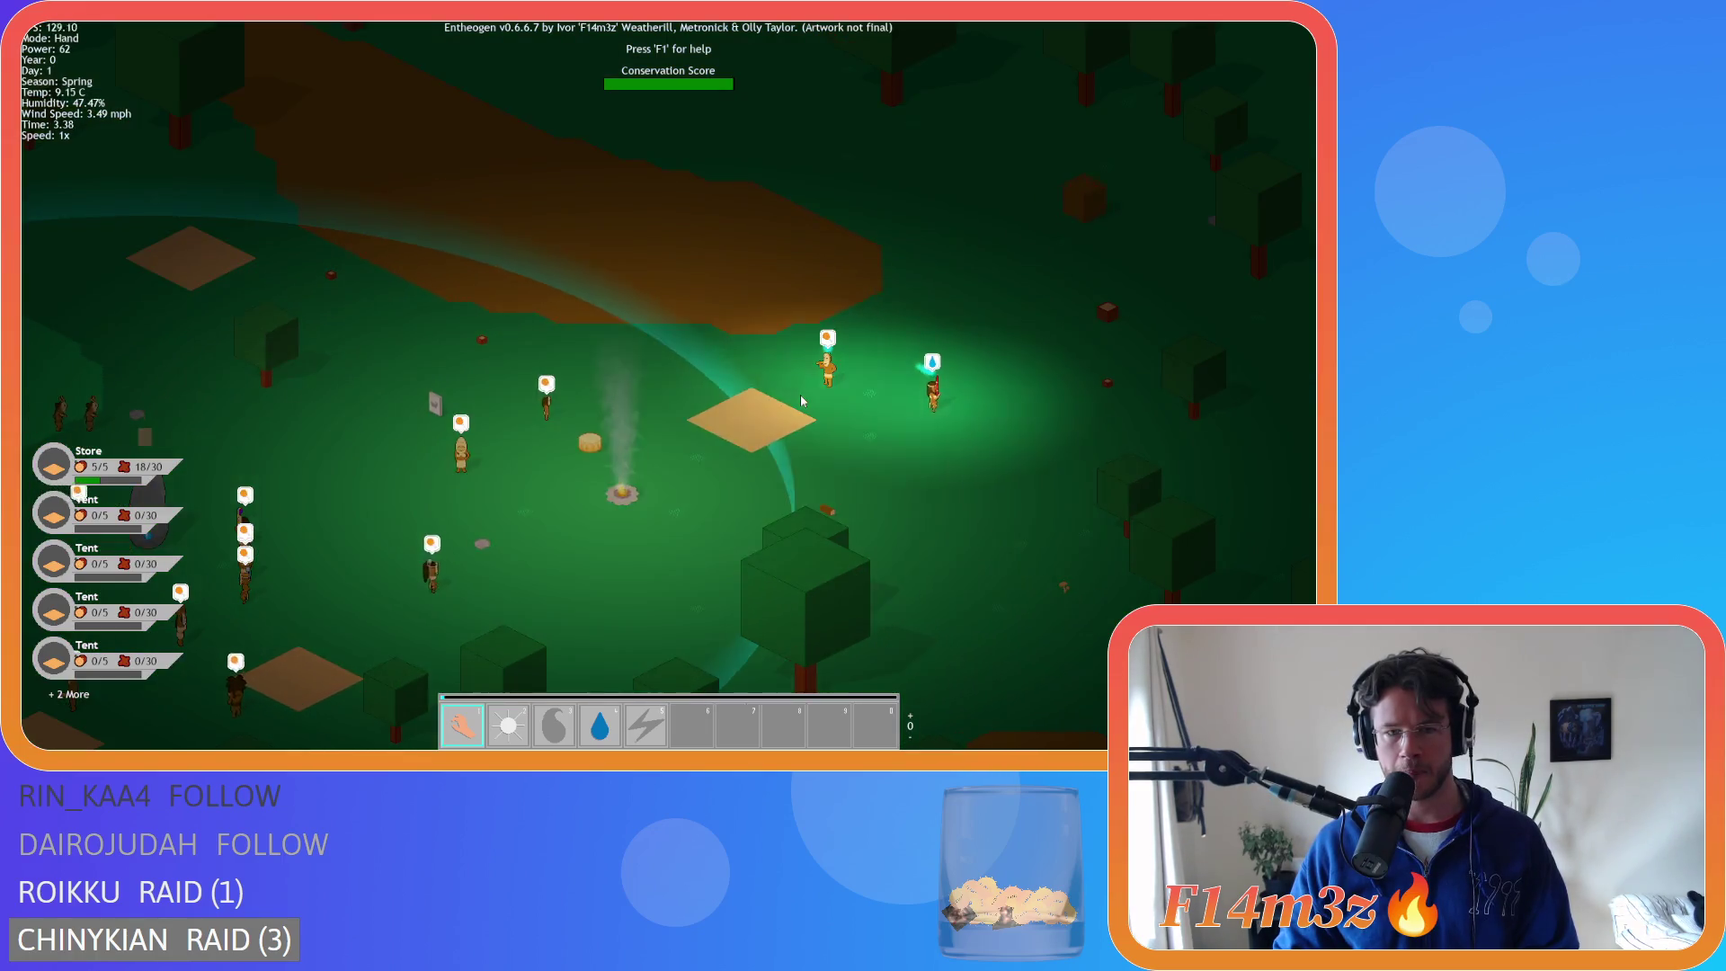
{"action": "key", "text": "s"}
{"action": "key", "text": "a"}
{"action": "key", "text": "w"}
{"action": "key", "text": "d"}
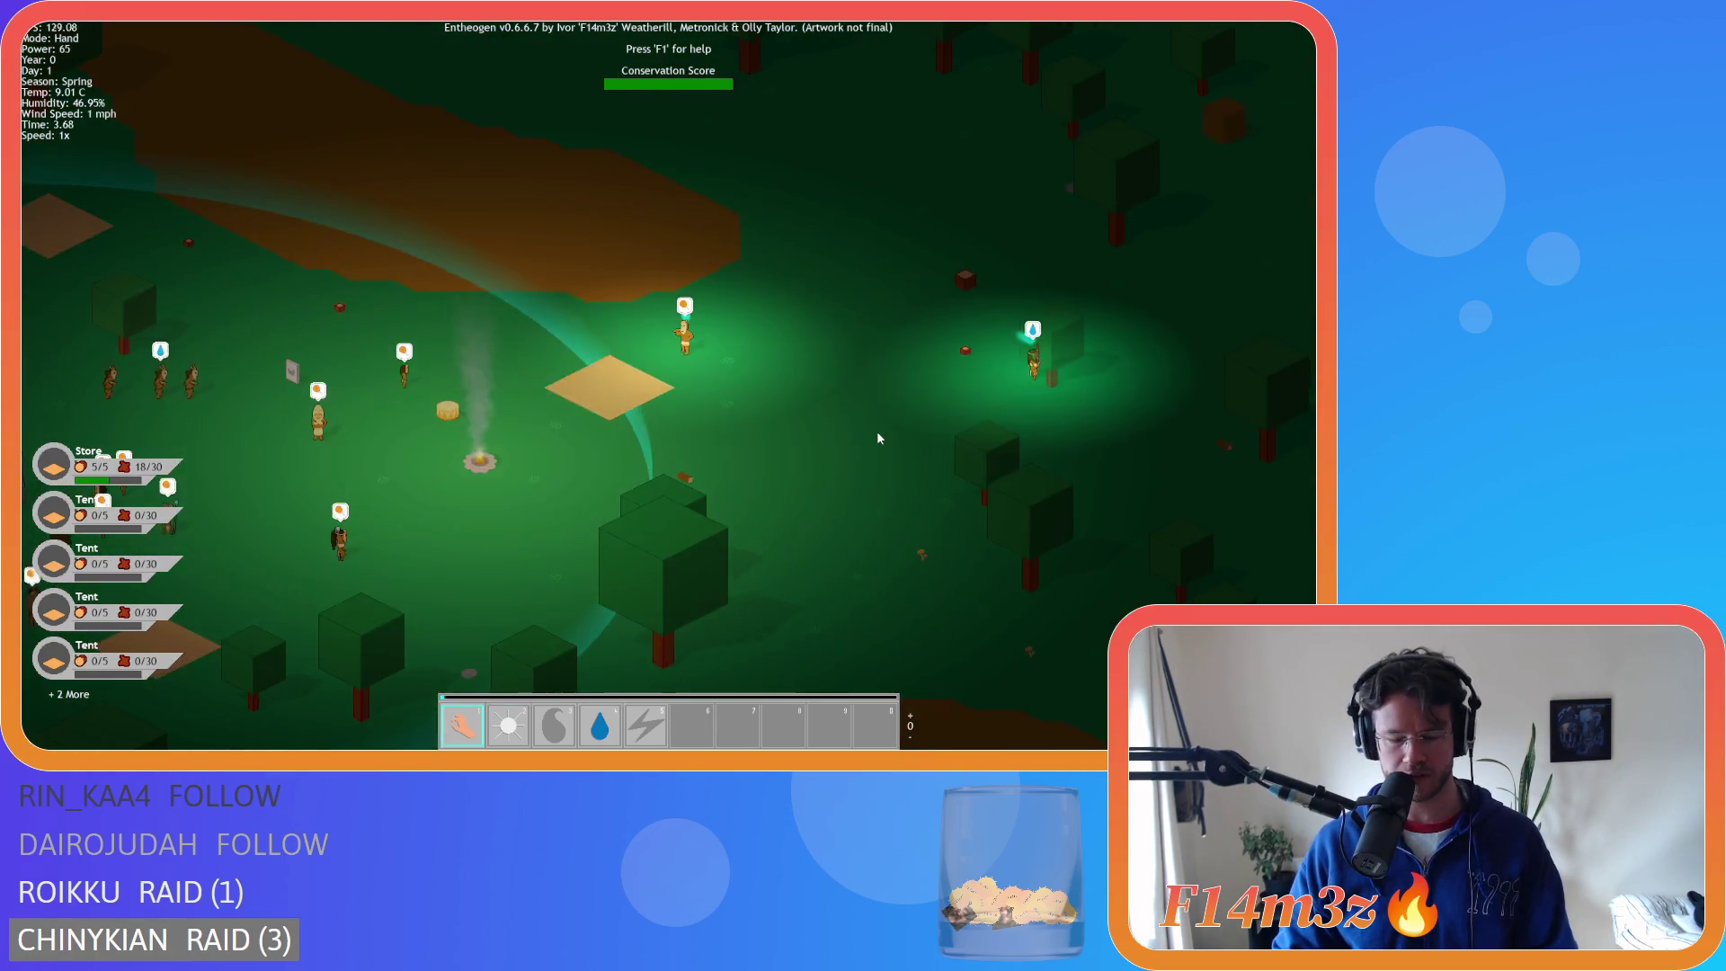
- Reopen the tribe Inventory and drag its panel toward the top right
{"action": "key", "text": "i"}
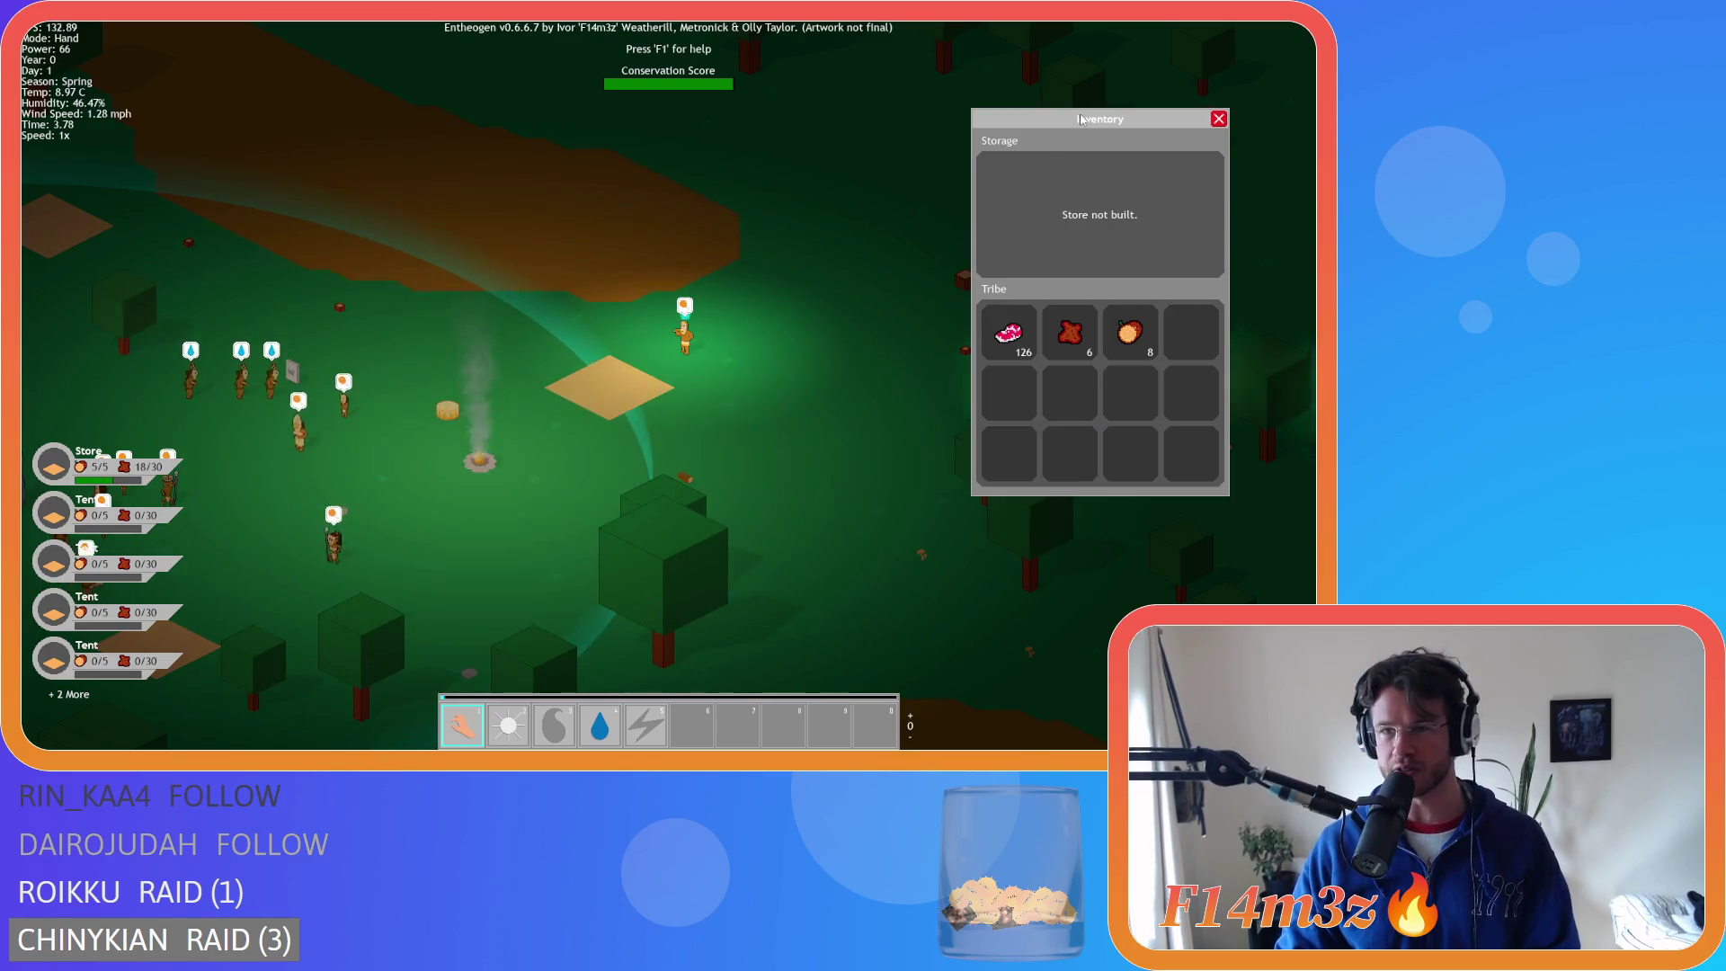
{"action": "key", "text": "s"}
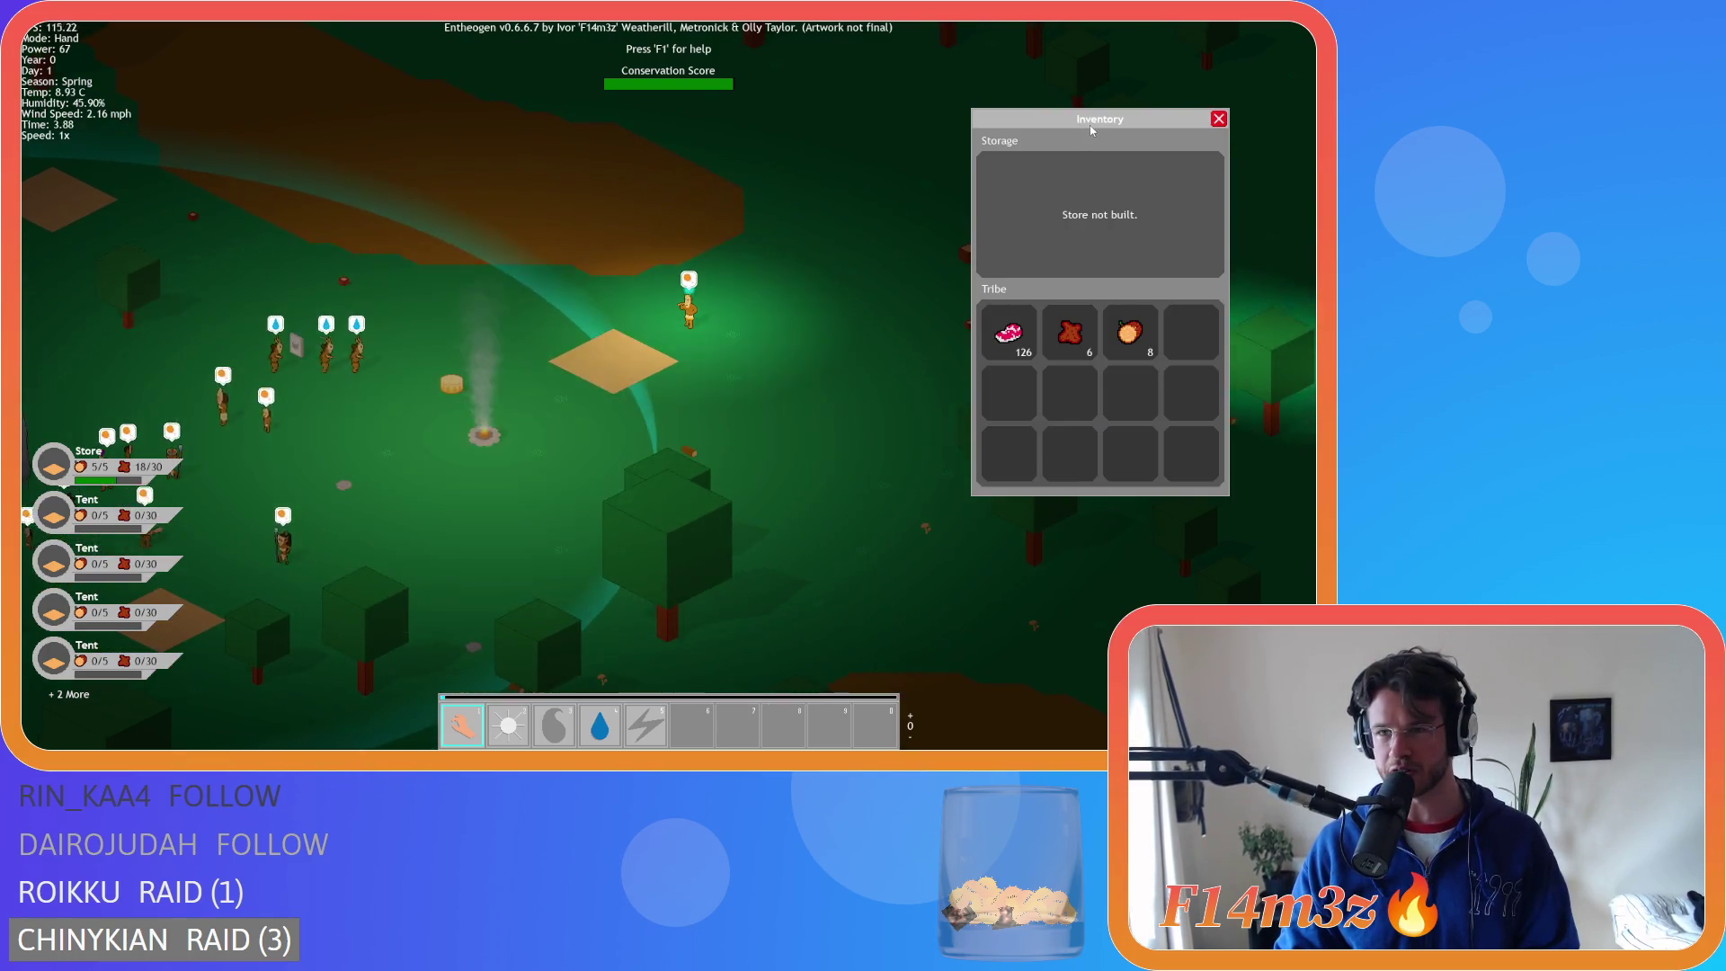
{"action": "left_click_drag", "start_coordinate": [1090, 125], "coordinate": [1126, 72]}
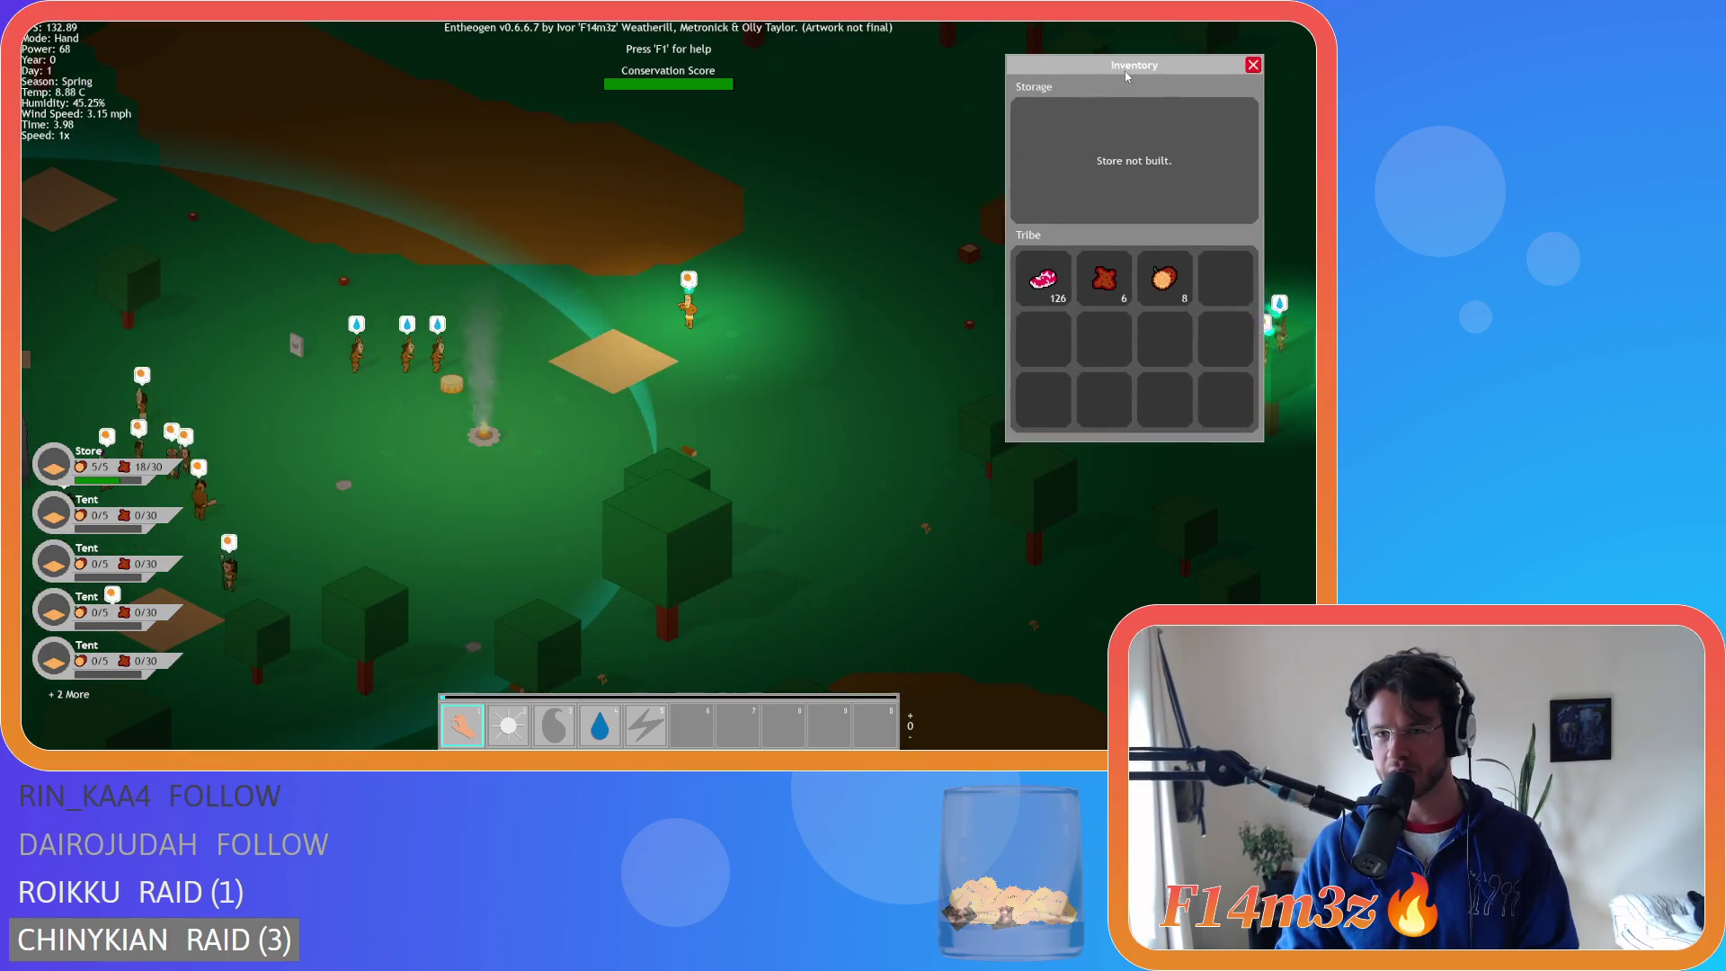
- Pan and zoom around the clearing with the Inventory showing the store and supplies
{"action": "key", "text": "w"}
{"action": "key", "text": "d"}
{"action": "key", "text": "s"}
{"action": "key", "text": "a"}
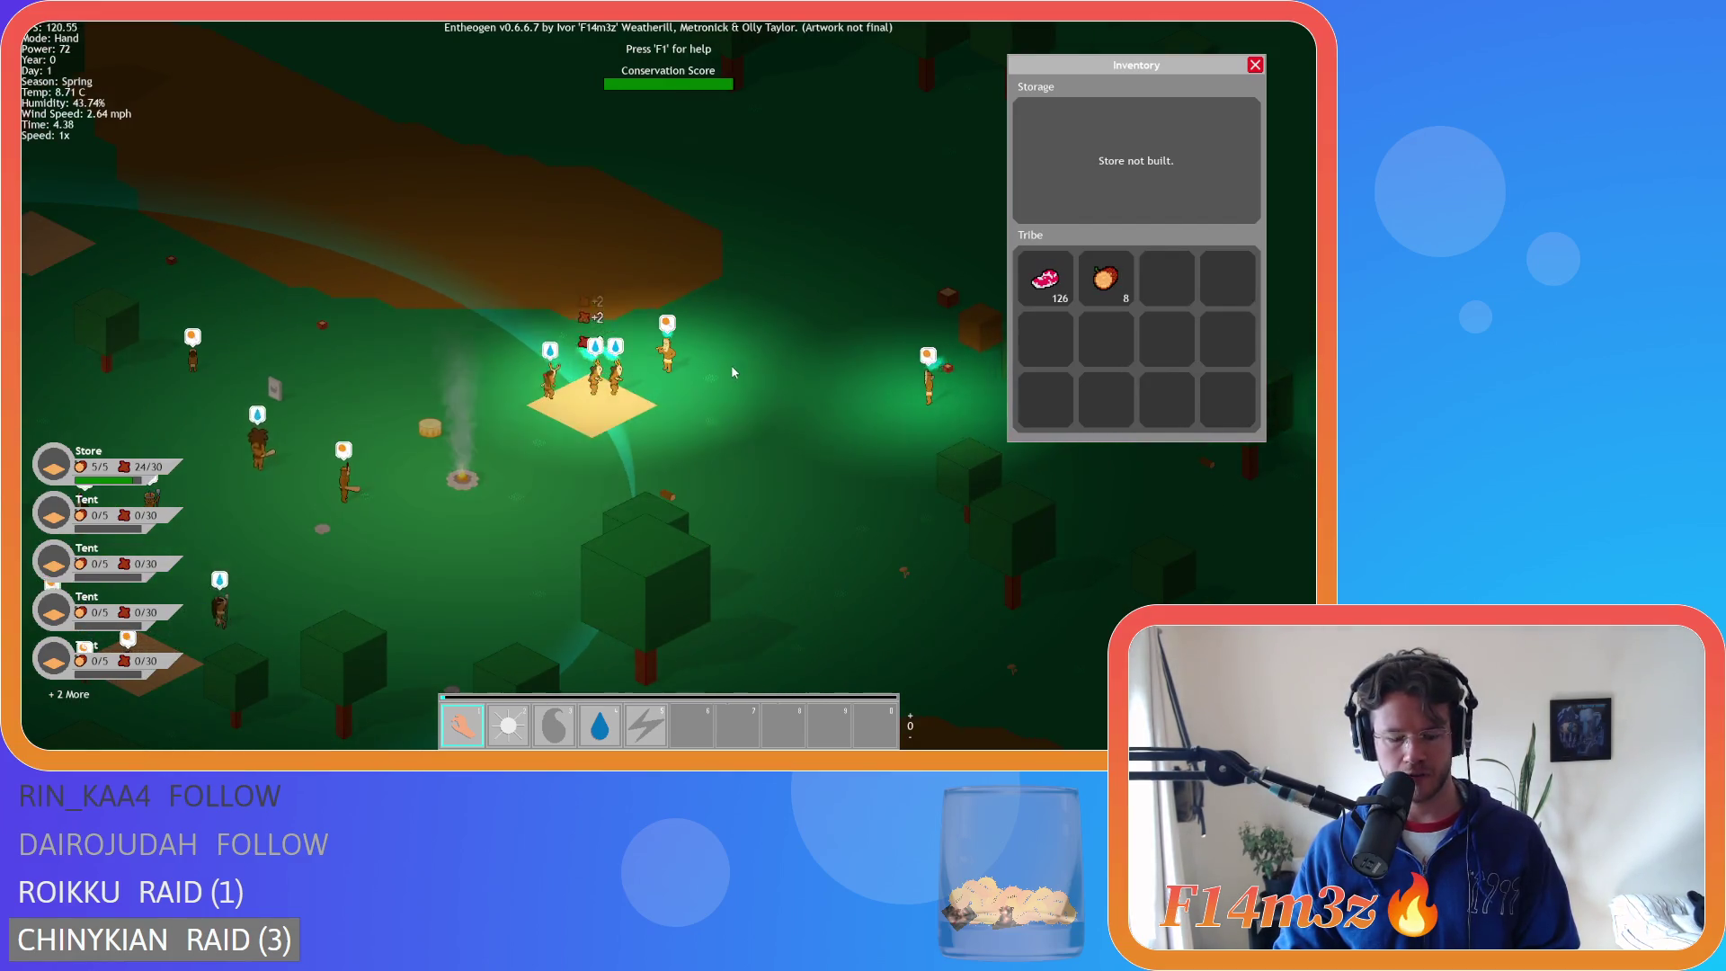
{"action": "mouse_move", "coordinate": [577, 427]}
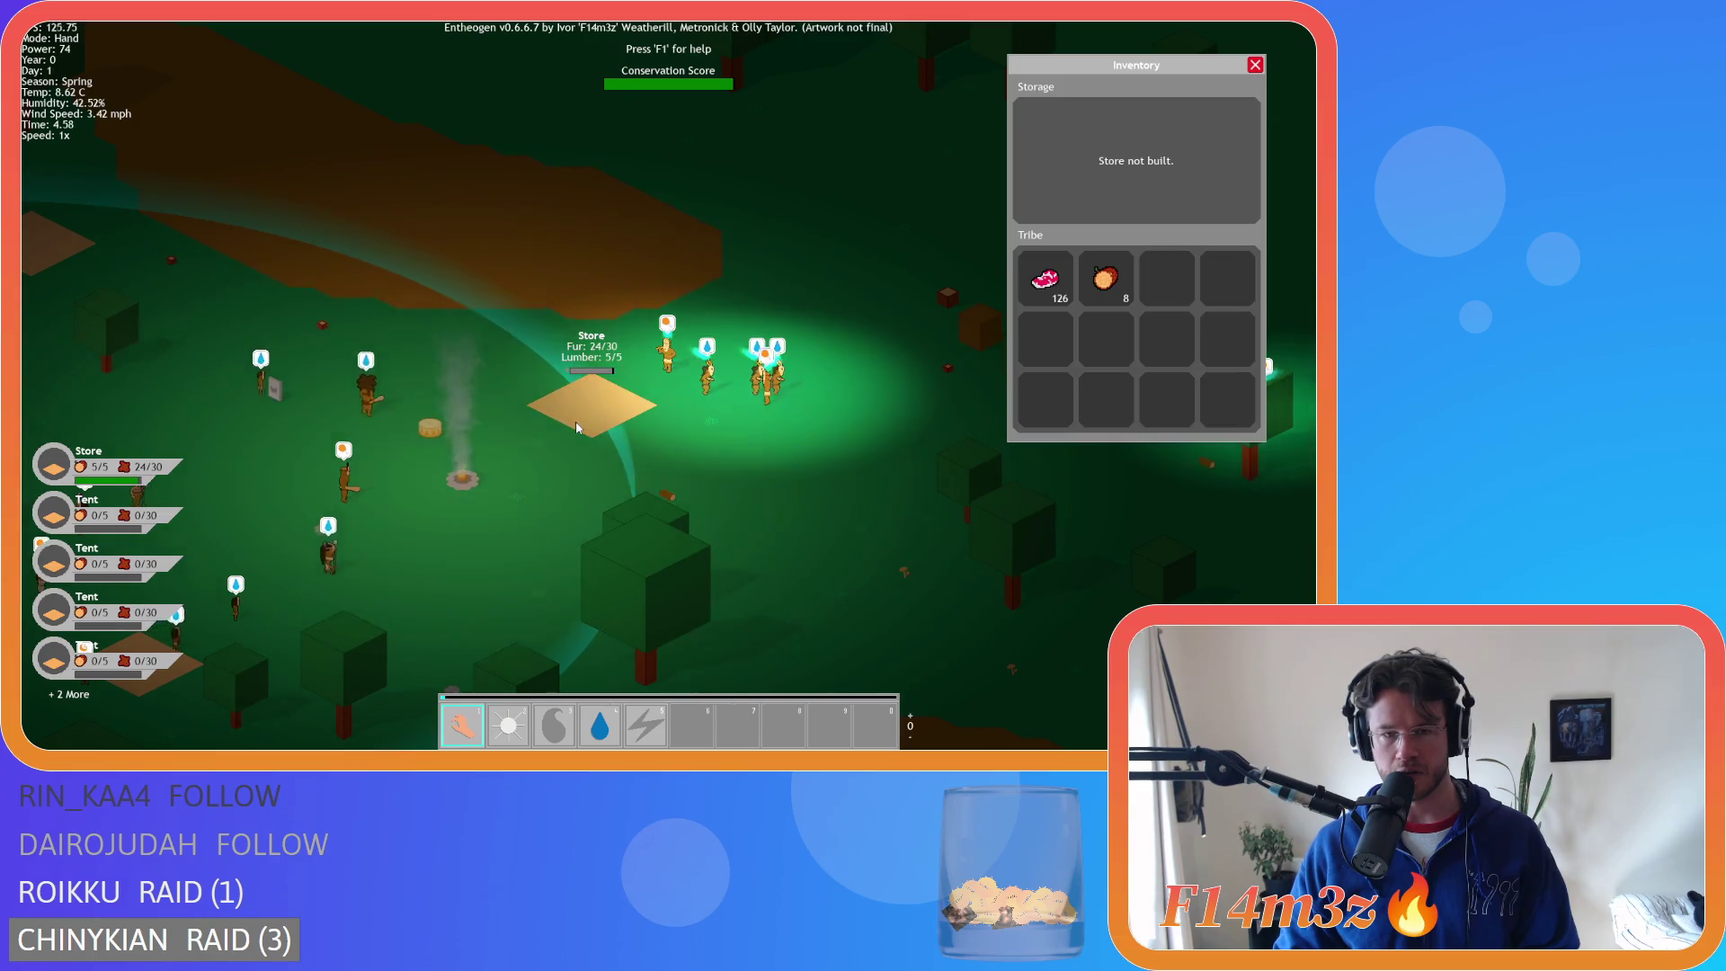
{"action": "scroll", "coordinate": [576, 427], "scroll_direction": "down", "scroll_amount": 3}
{"action": "scroll", "coordinate": [379, 336], "scroll_direction": "up", "scroll_amount": 5}
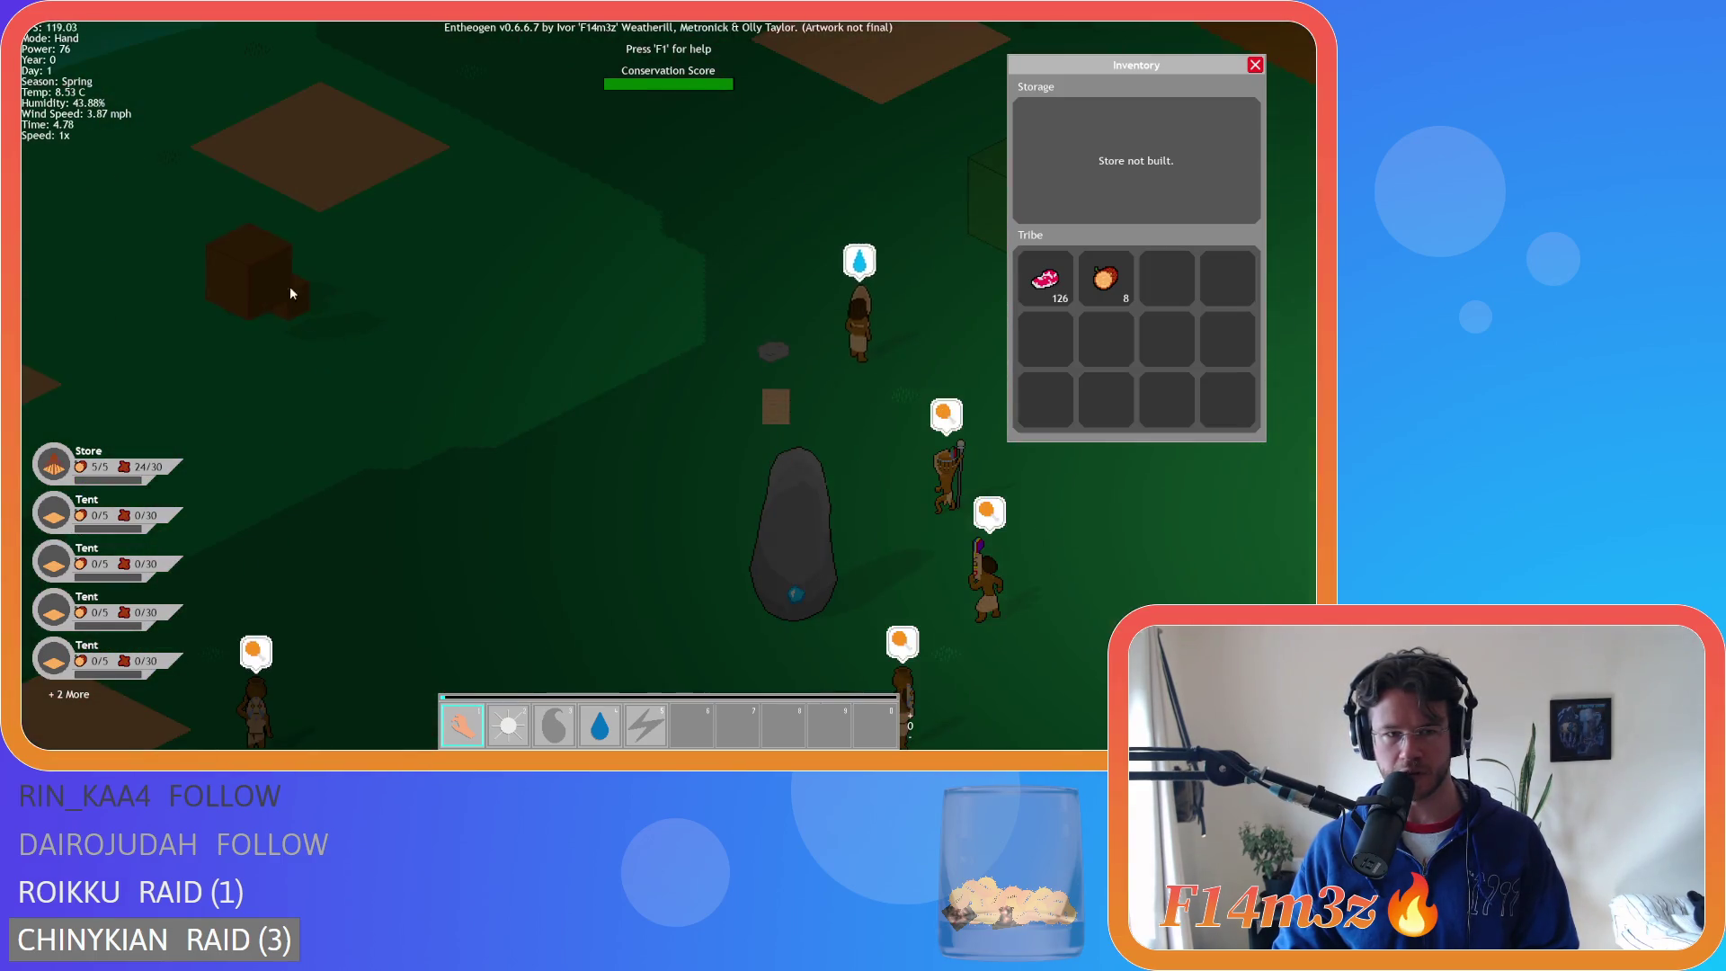
{"action": "scroll", "coordinate": [458, 281], "scroll_direction": "down", "scroll_amount": 5}
{"action": "scroll", "coordinate": [543, 289], "scroll_direction": "up", "scroll_amount": 5}
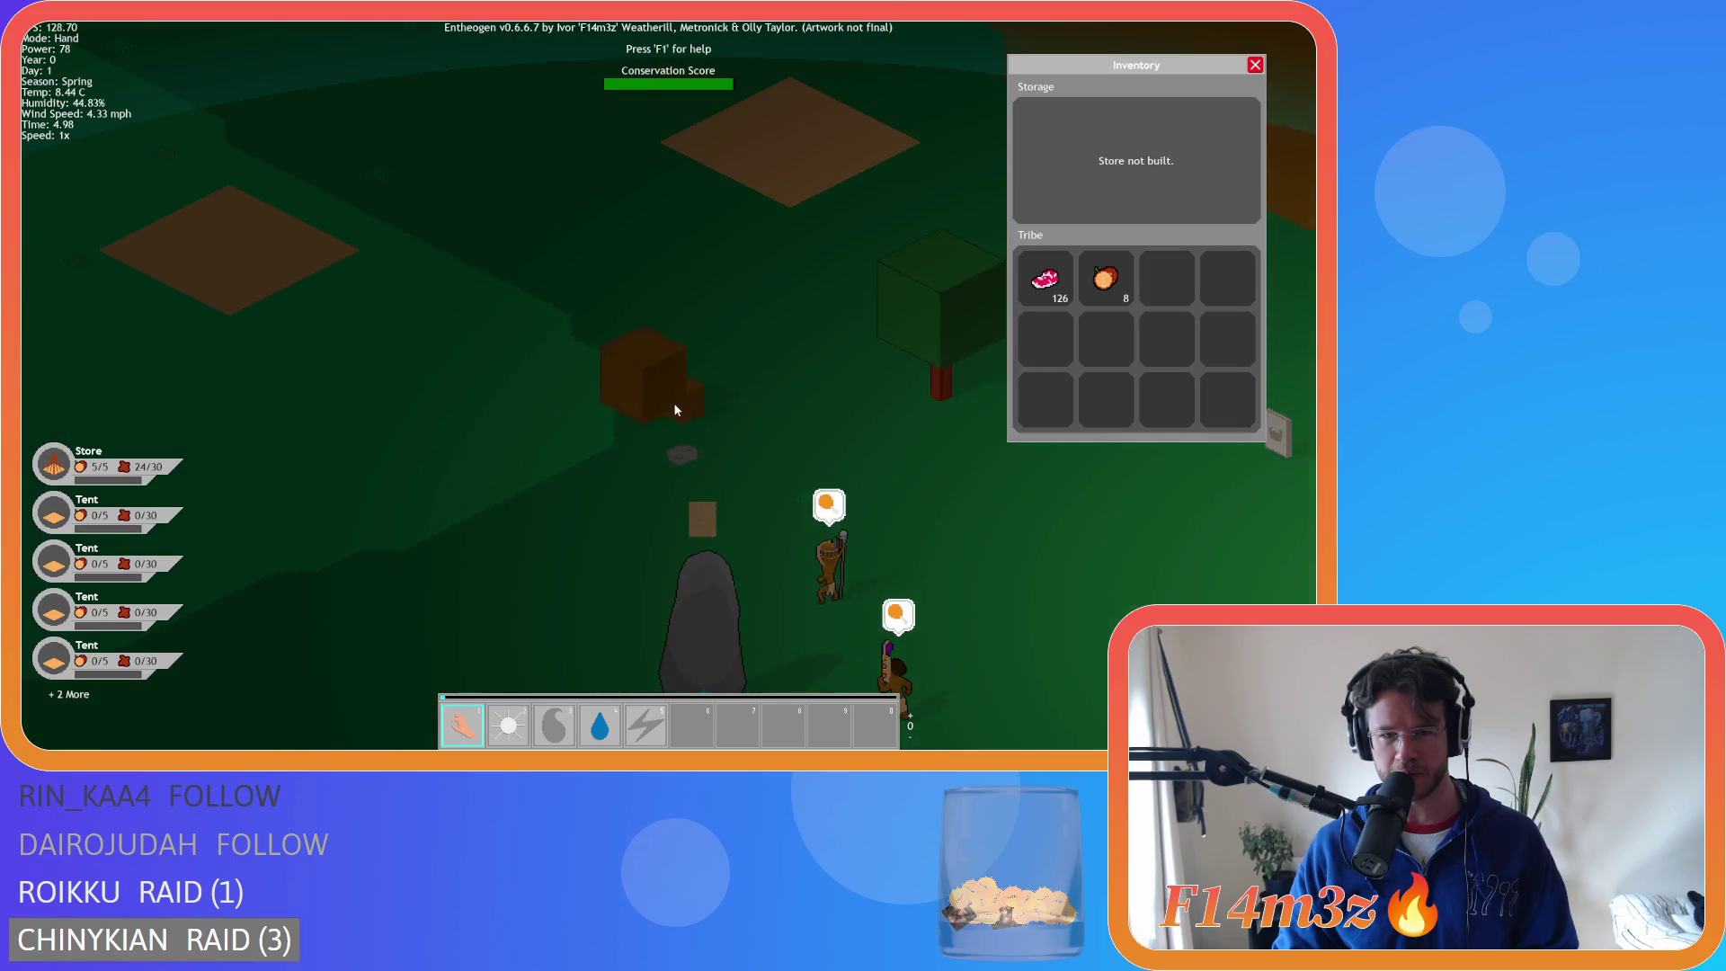
{"action": "scroll", "coordinate": [709, 403], "scroll_direction": "down", "scroll_amount": 1}
{"action": "scroll", "coordinate": [709, 403], "scroll_direction": "down", "scroll_amount": 5}
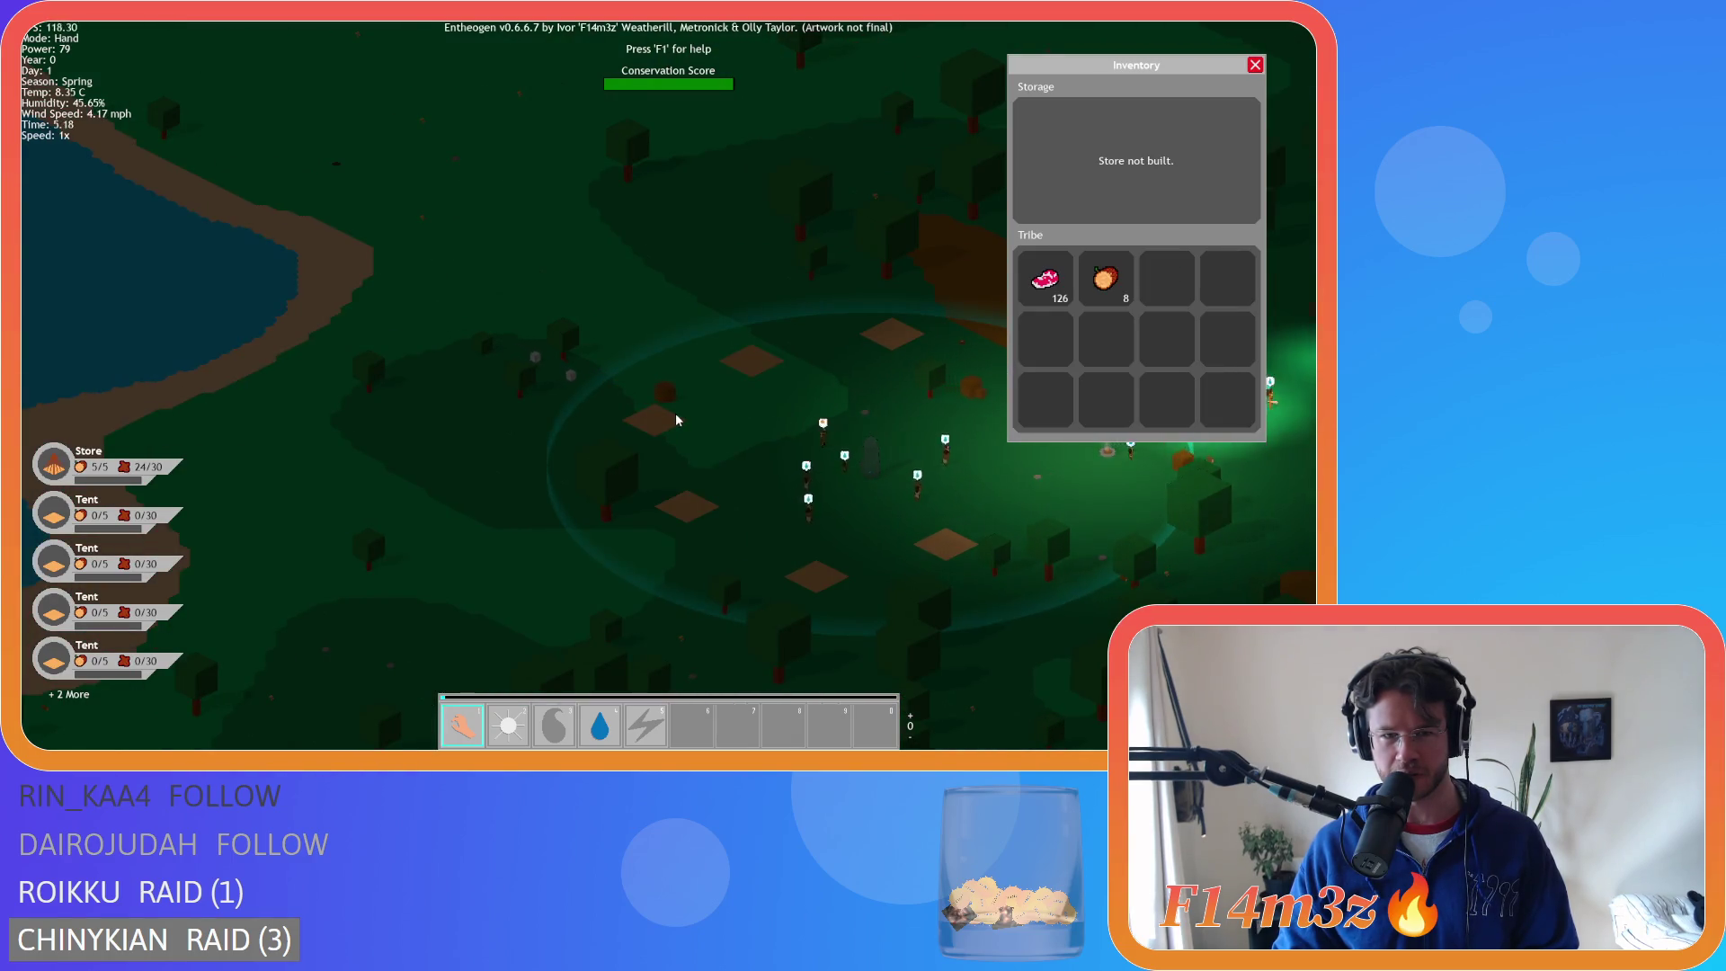
{"action": "scroll", "coordinate": [676, 413], "scroll_direction": "up", "scroll_amount": 5}
{"action": "scroll", "coordinate": [647, 413], "scroll_direction": "down", "scroll_amount": 3}
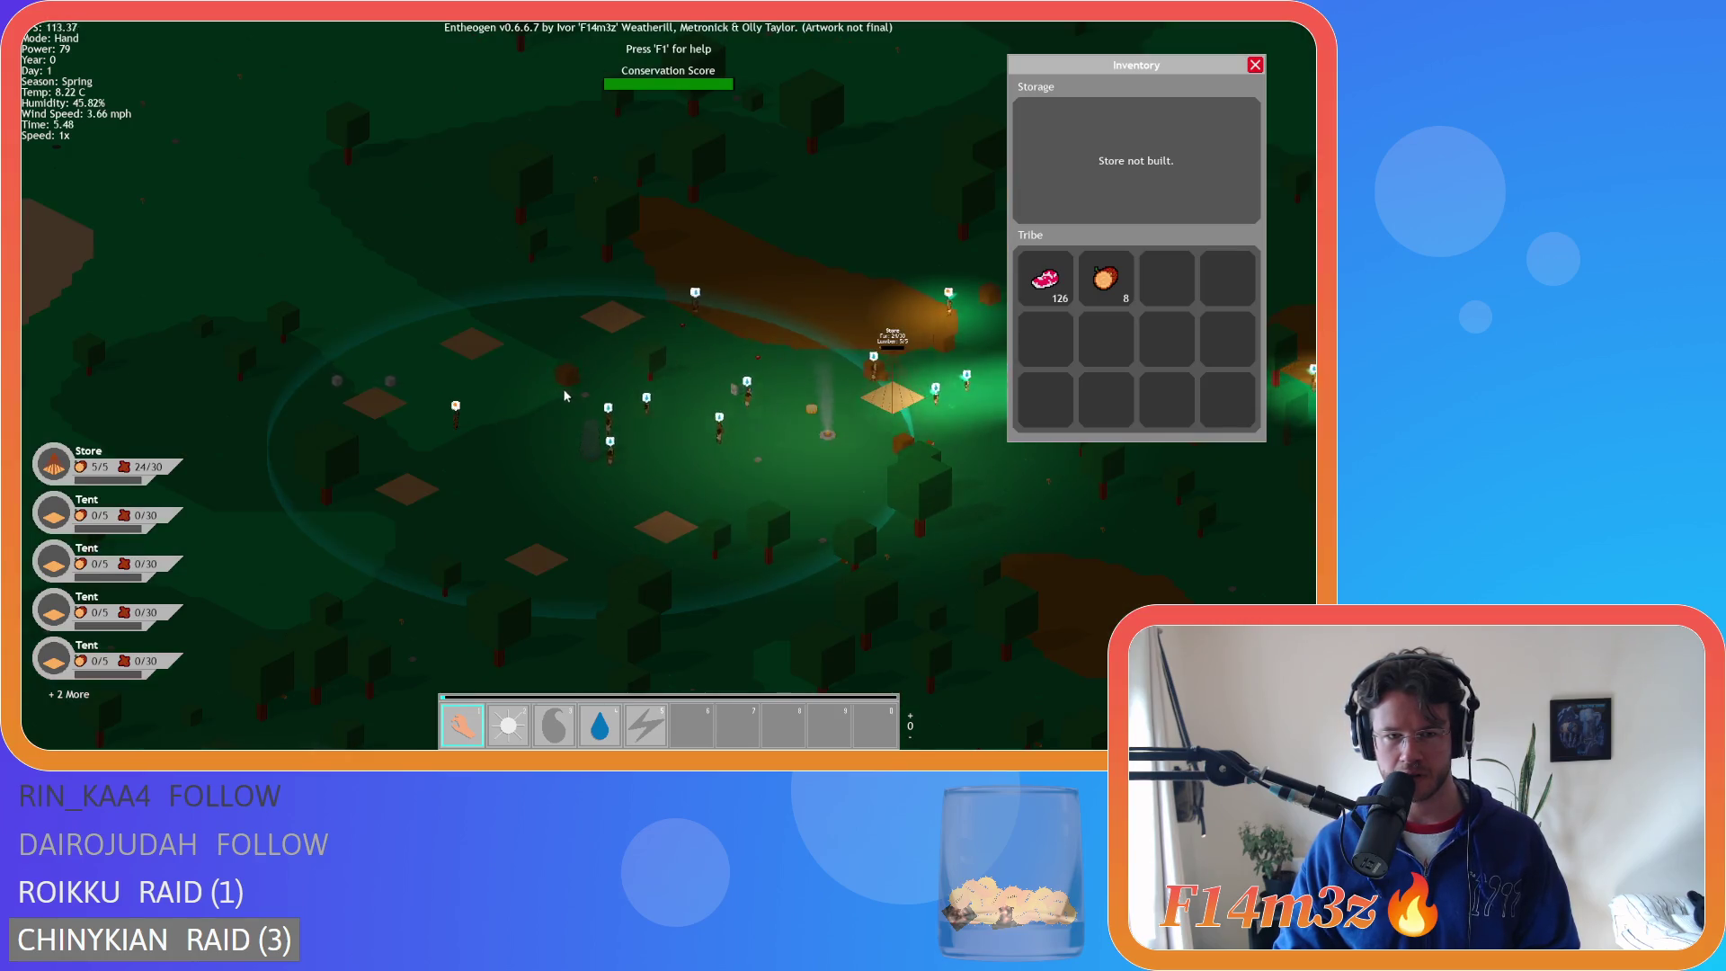
{"action": "scroll", "coordinate": [576, 395], "scroll_direction": "up", "scroll_amount": 5}
{"action": "scroll", "coordinate": [540, 395], "scroll_direction": "down", "scroll_amount": 3}
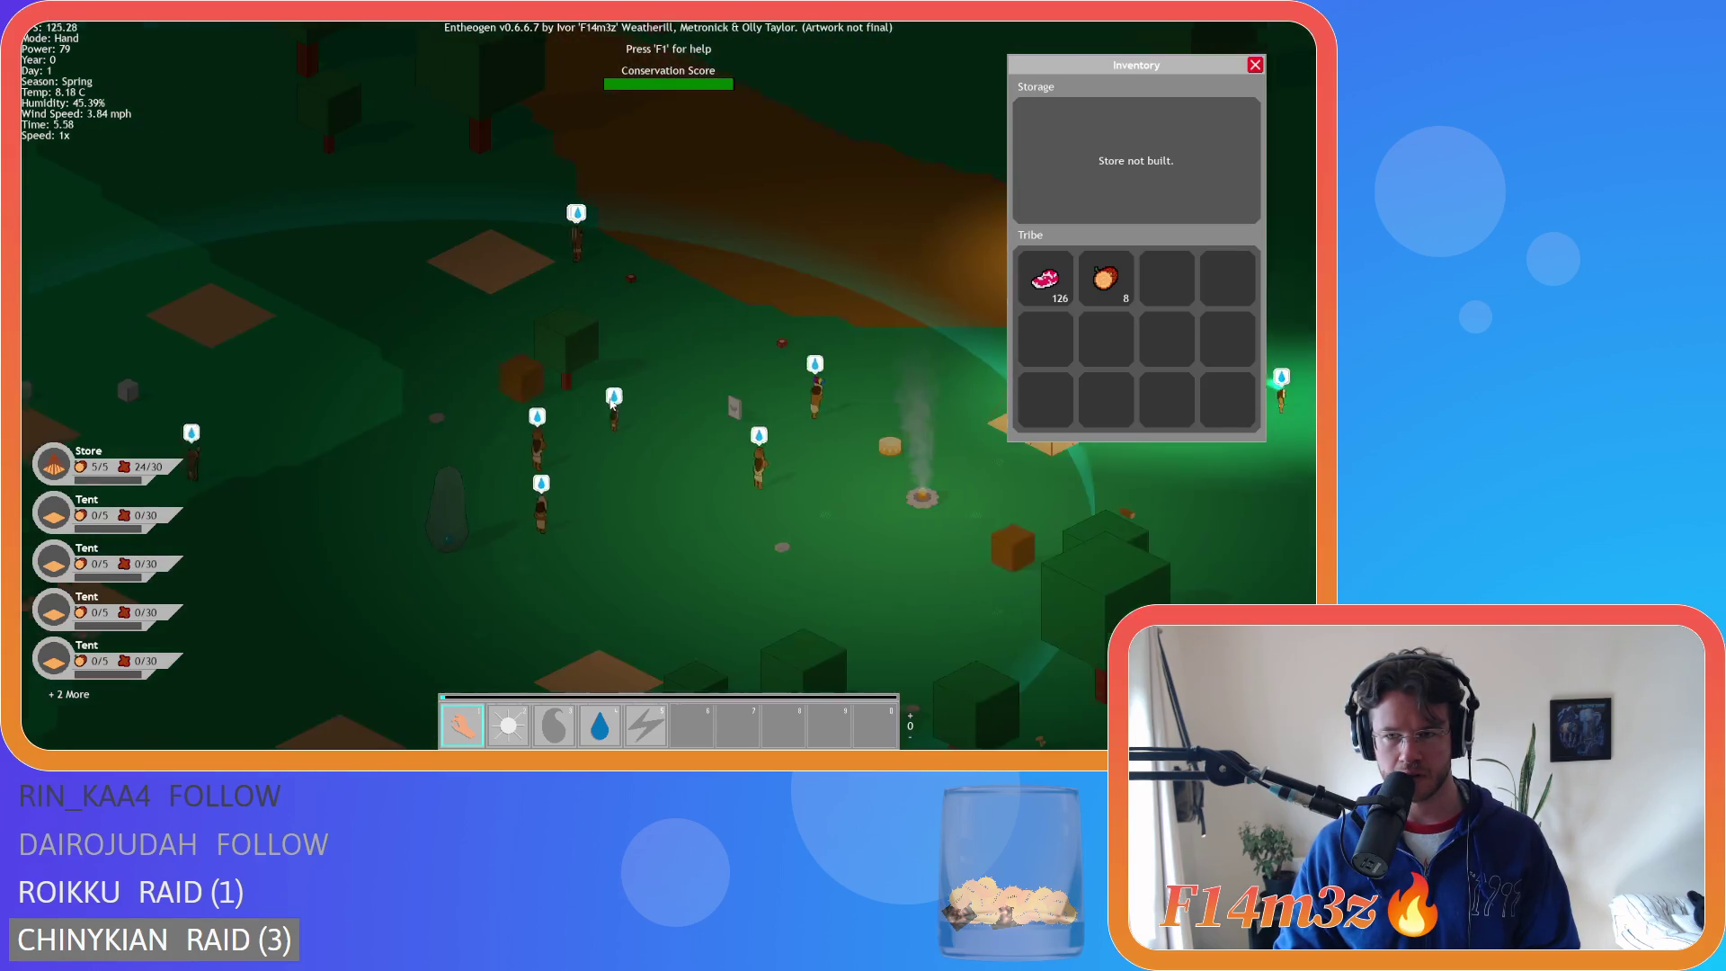
{"action": "scroll", "coordinate": [705, 444], "scroll_direction": "up", "scroll_amount": 3}
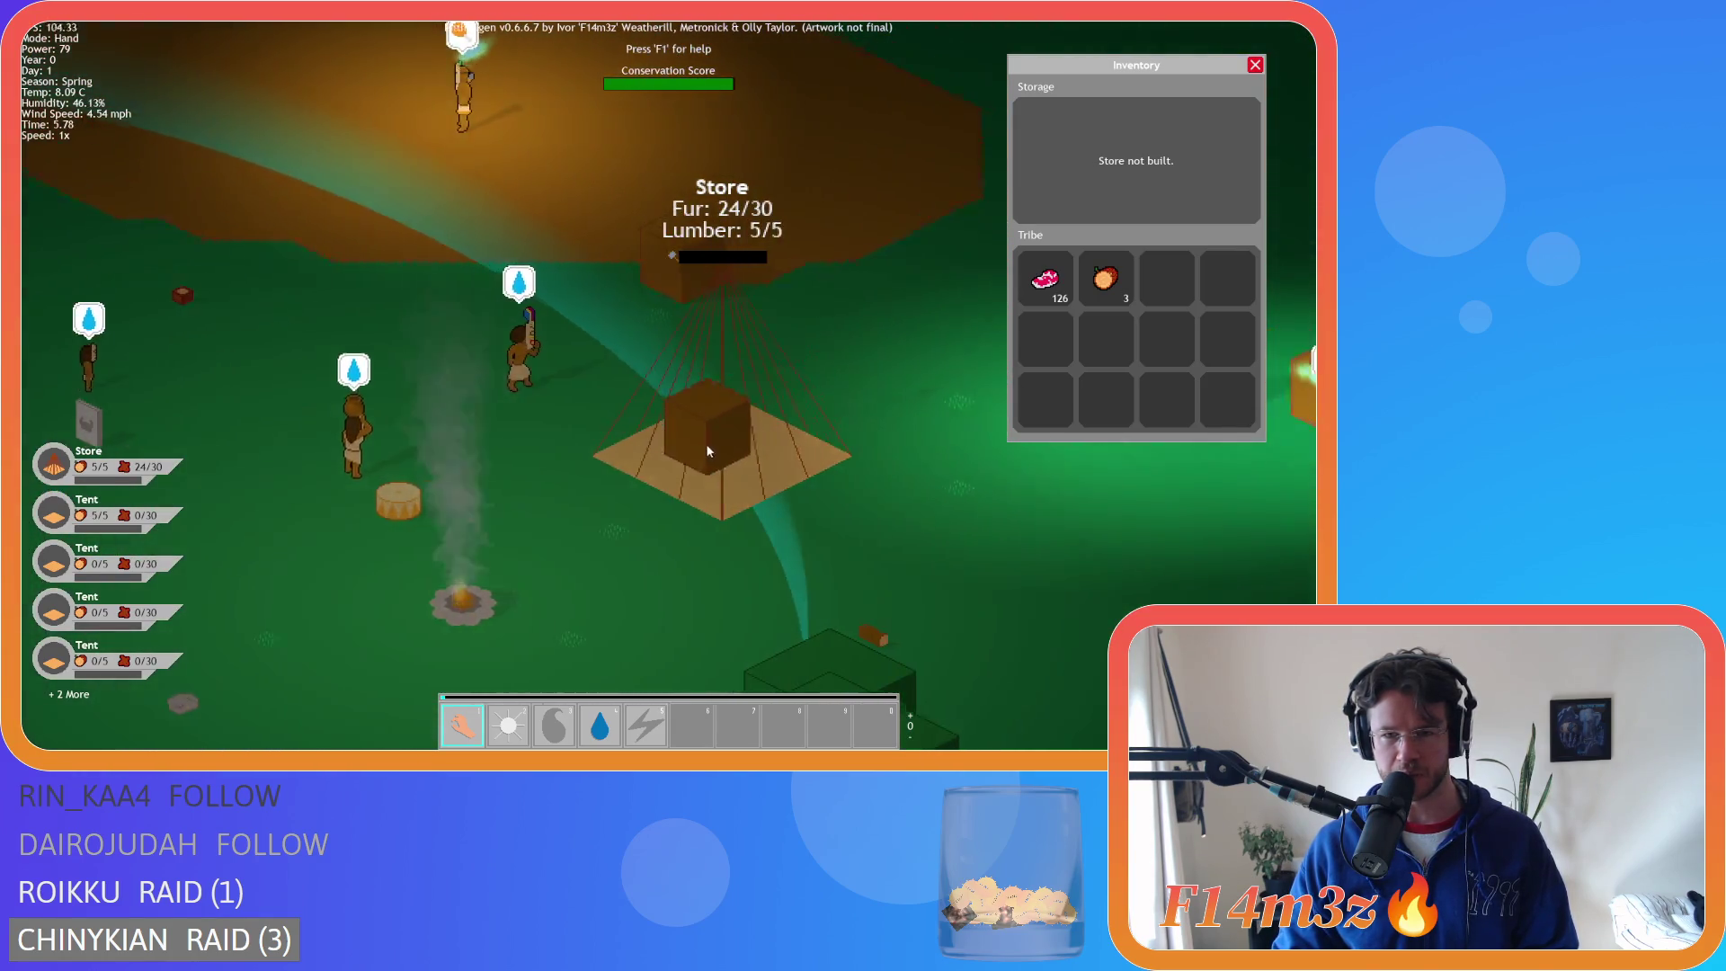
{"action": "scroll", "coordinate": [629, 467], "scroll_direction": "down", "scroll_amount": 5}
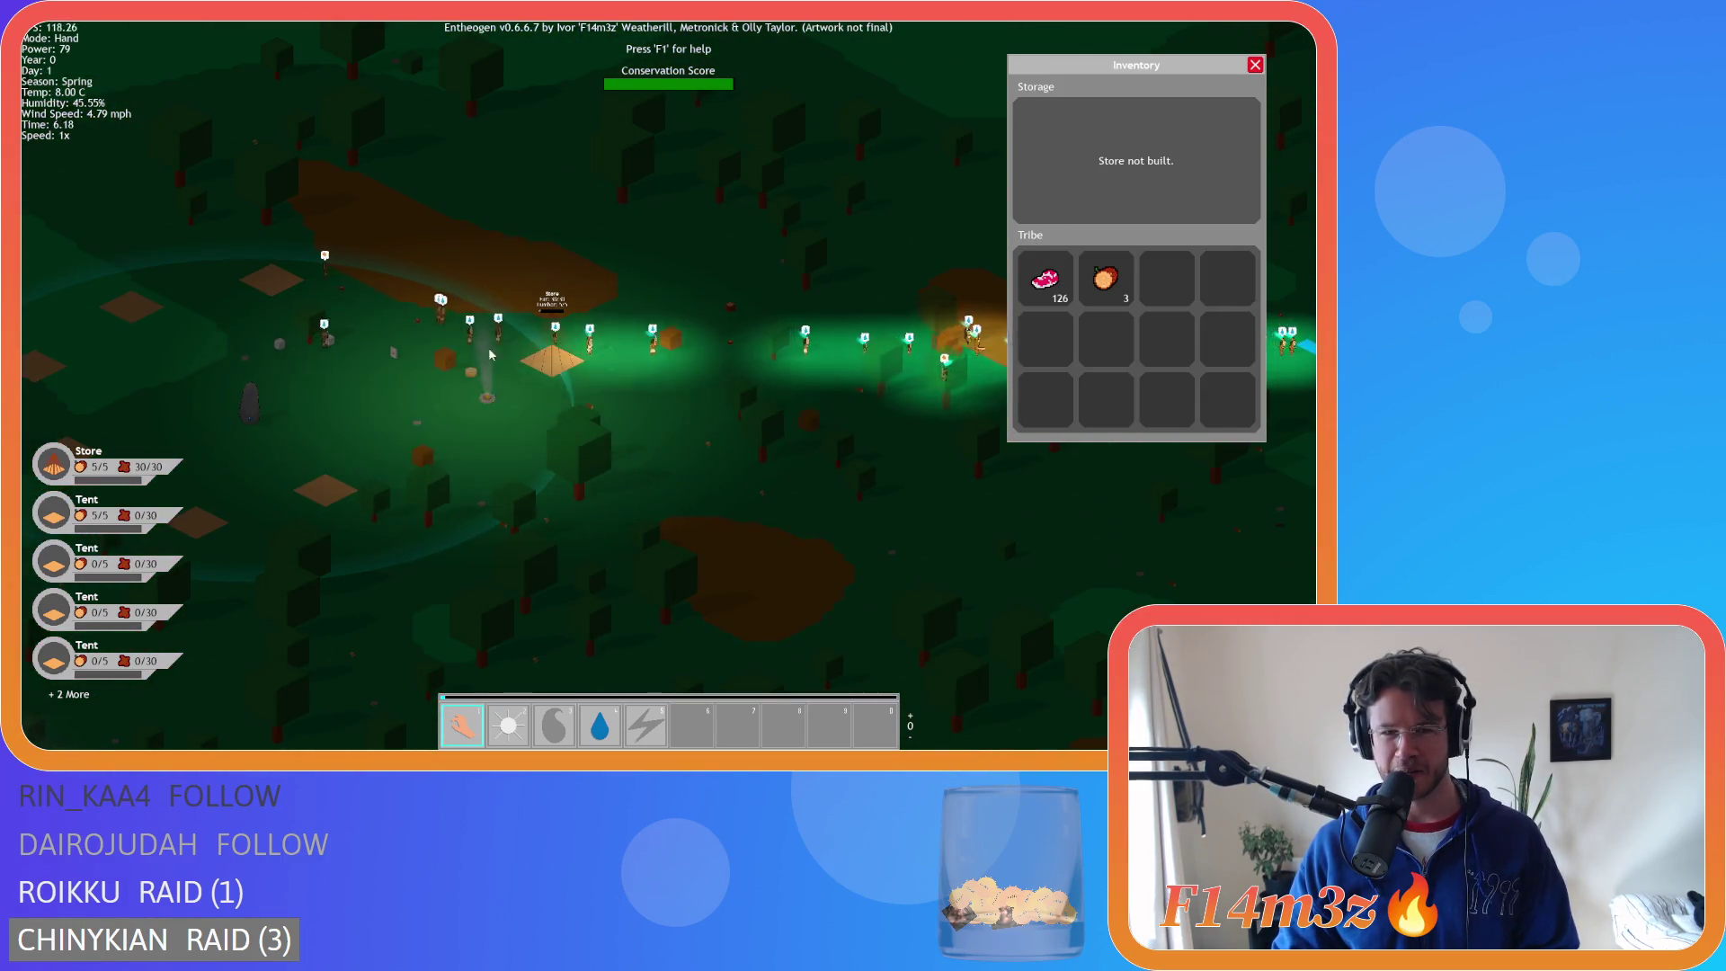
- Pan the map below the Store, past the campfire and up to the tent
{"action": "scroll", "coordinate": [477, 361], "scroll_direction": "up", "scroll_amount": 3}
{"action": "left_click_drag", "start_coordinate": [478, 362], "coordinate": [593, 232]}
{"action": "left_click_drag", "start_coordinate": [712, 492], "coordinate": [649, 376]}
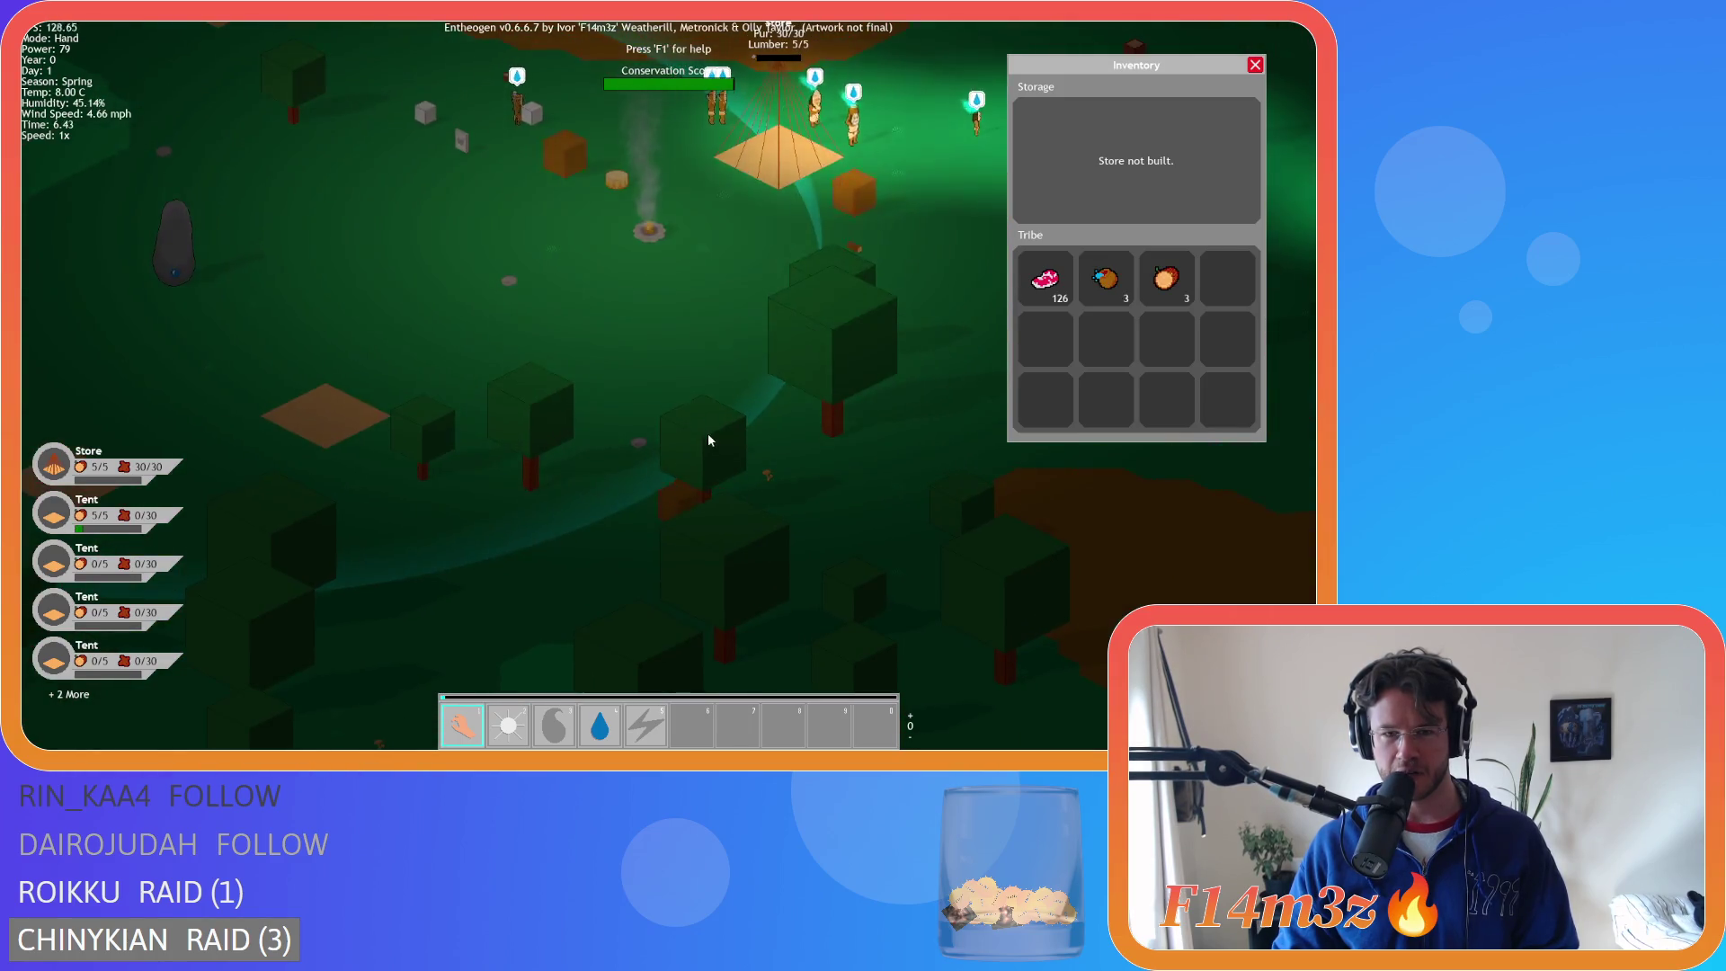
{"action": "key", "text": "w"}
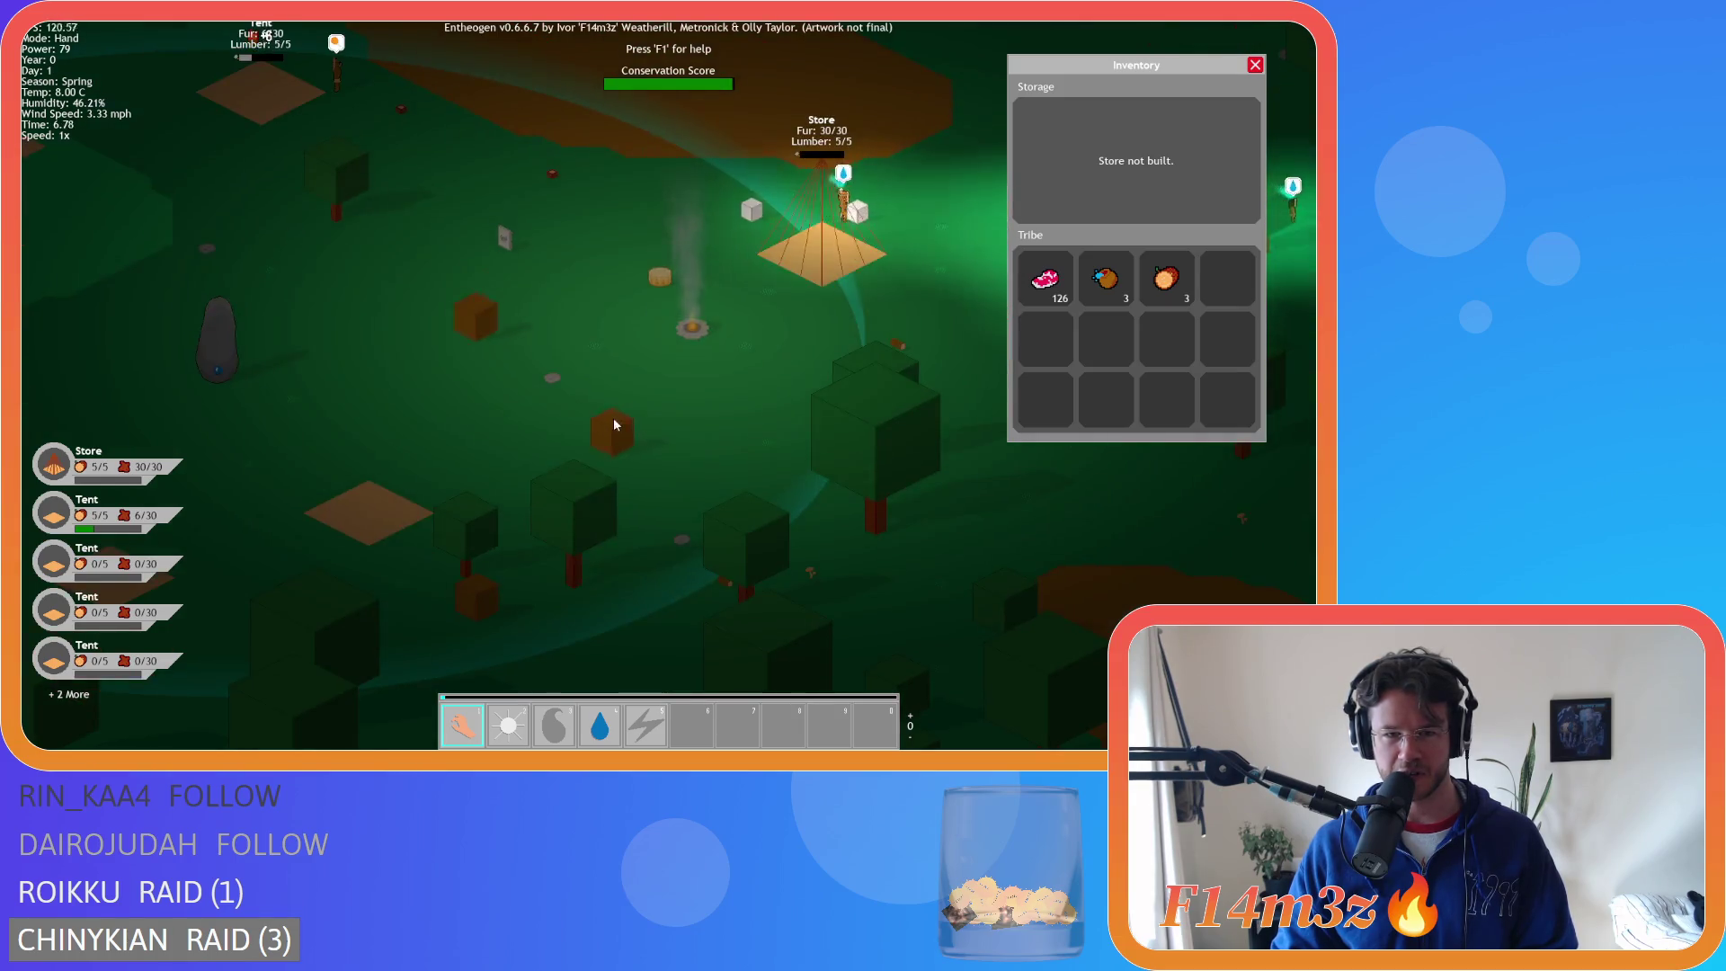
{"action": "key", "text": "w"}
{"action": "key", "text": "s"}
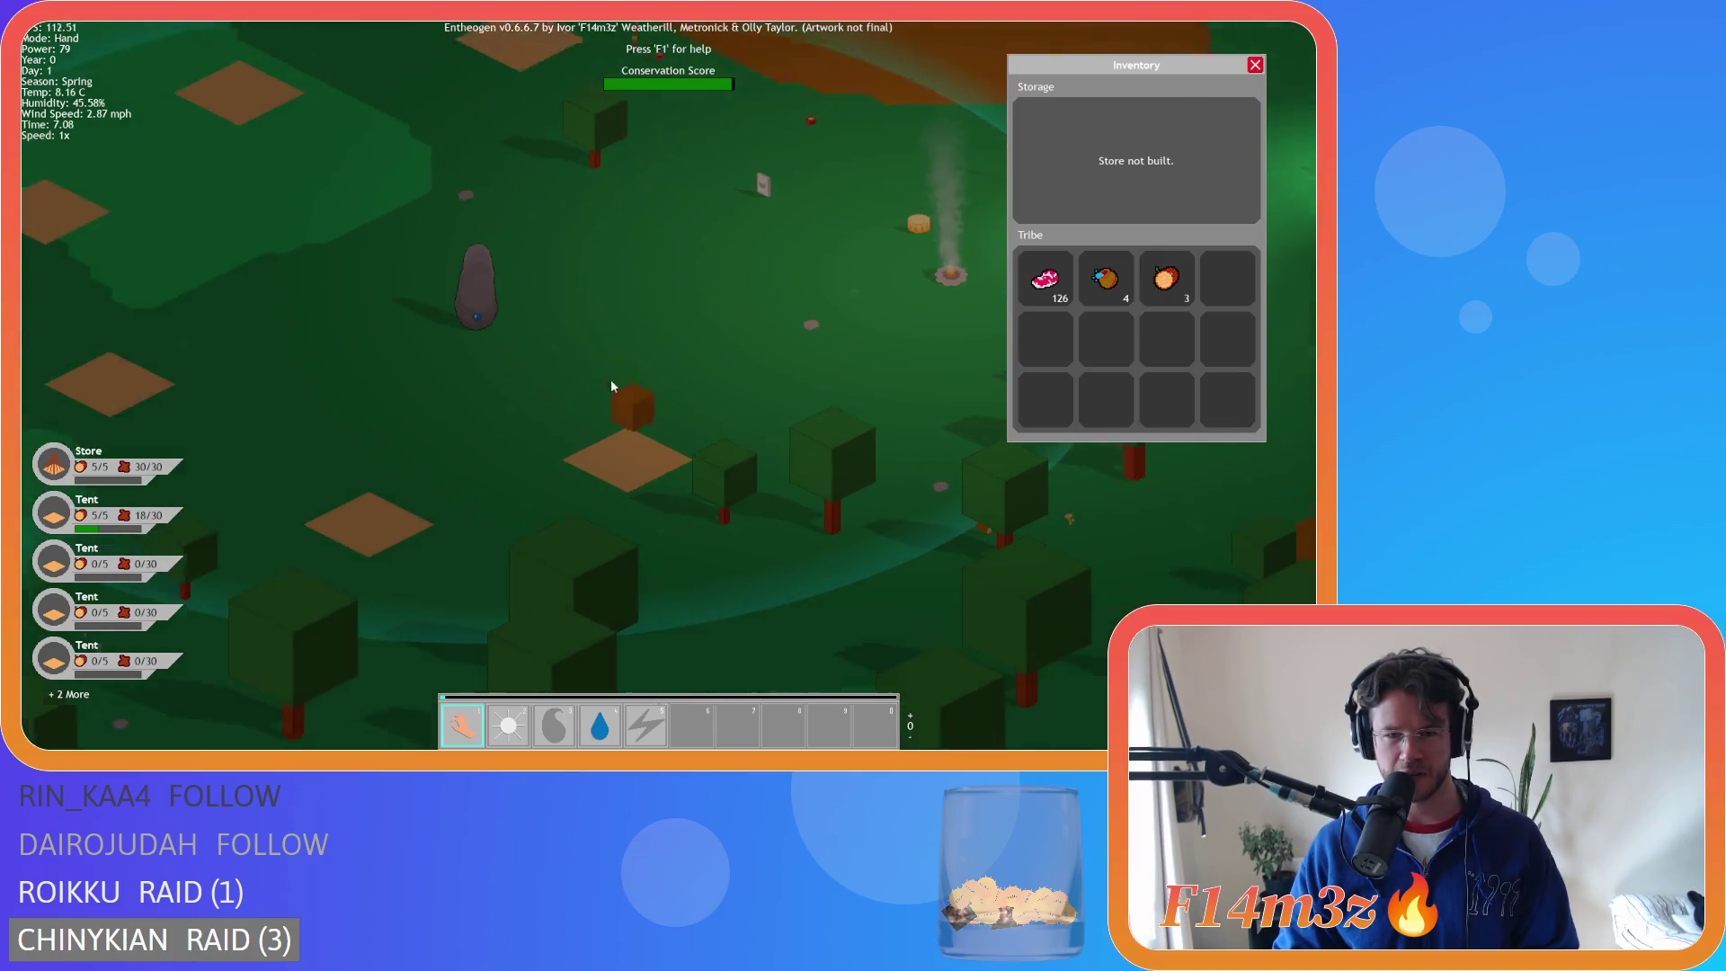
{"action": "key", "text": "w"}
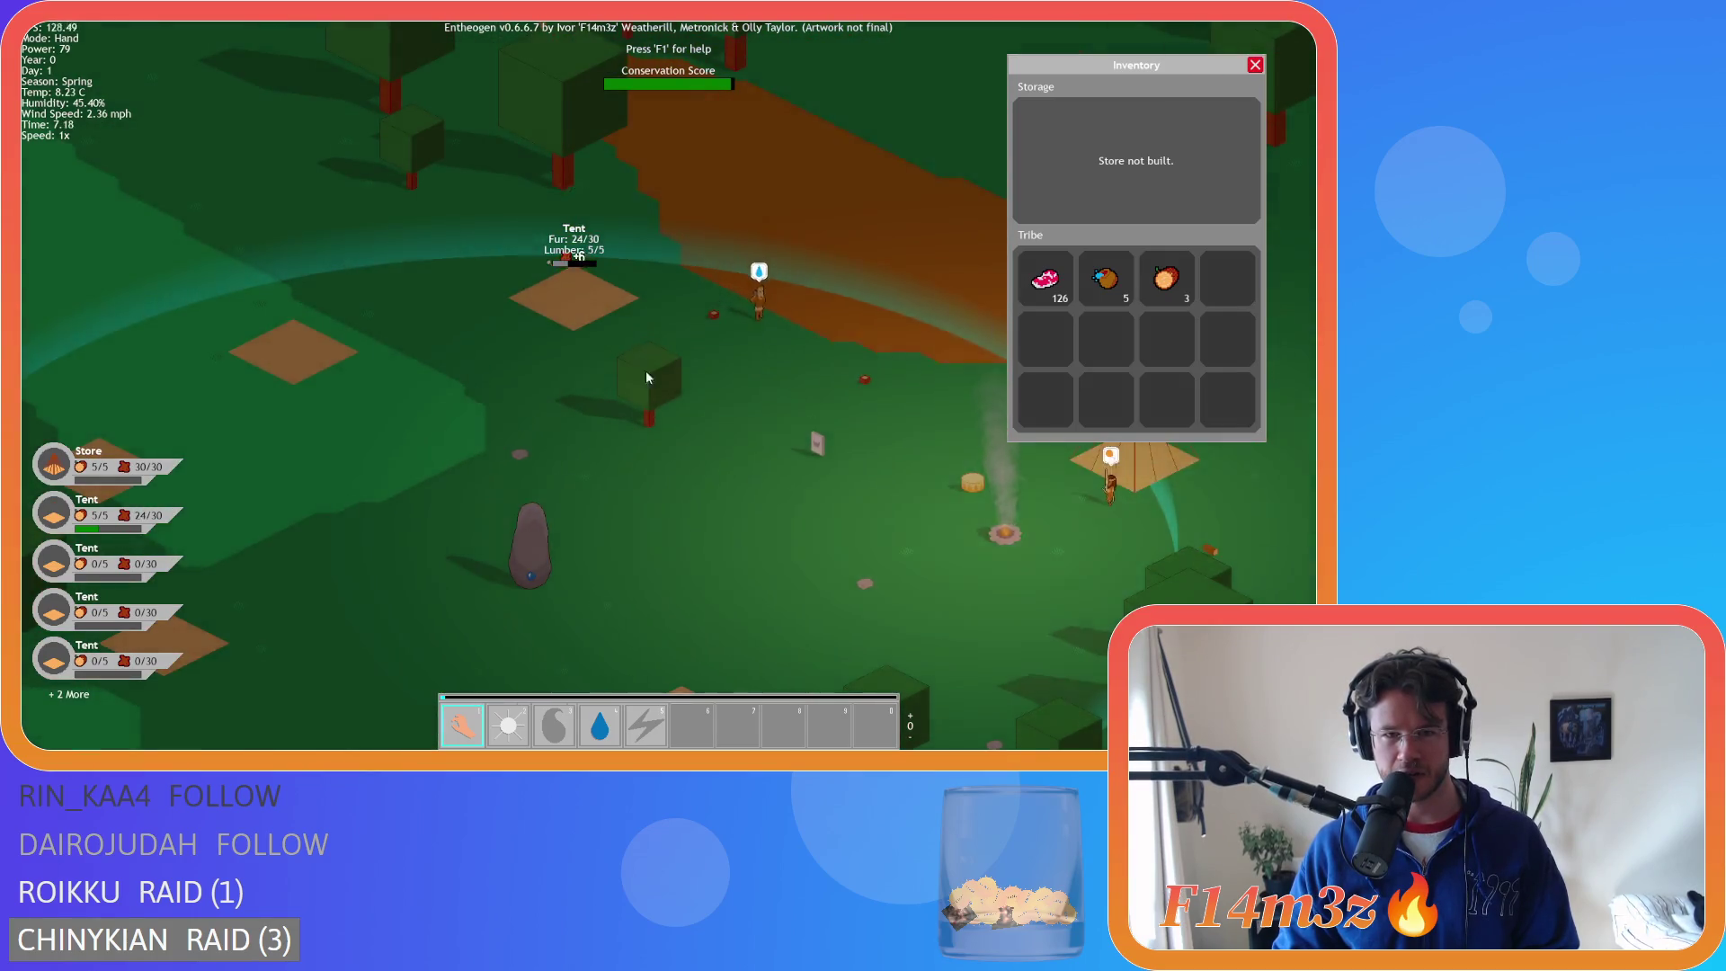
{"action": "scroll", "coordinate": [646, 378], "scroll_direction": "down", "scroll_amount": 5}
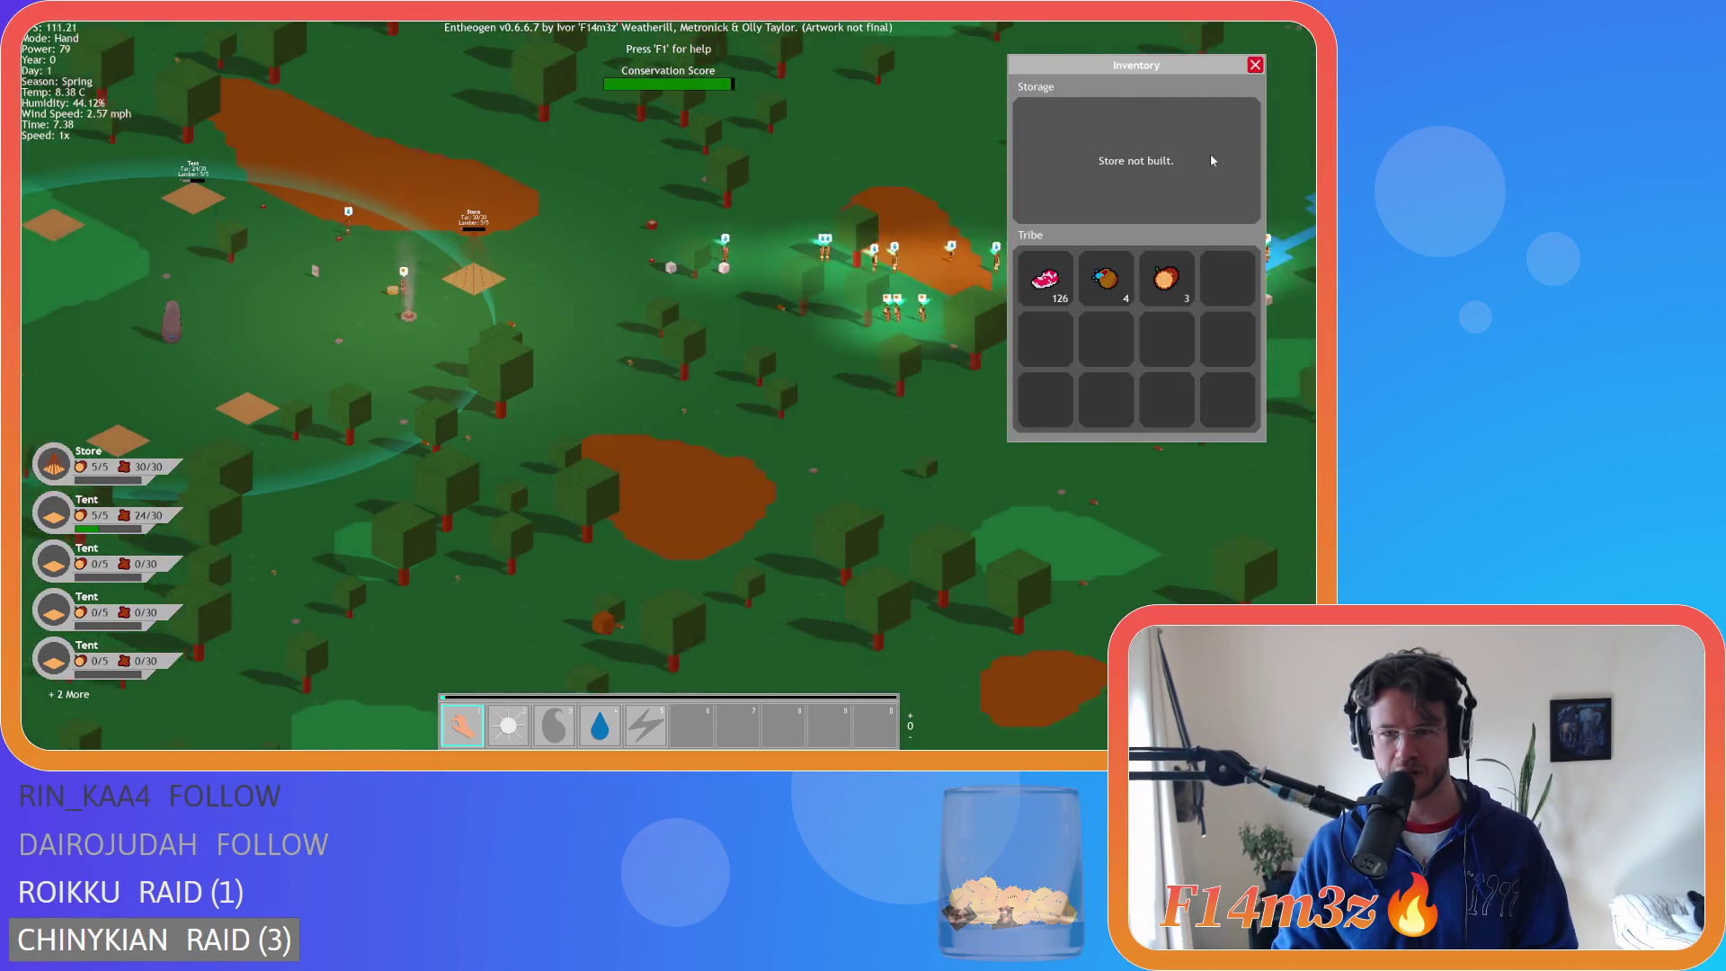
- Close the Inventory panel, pan left and right, and zoom out over the forest
{"action": "key", "text": "a"}
{"action": "key", "text": "i"}
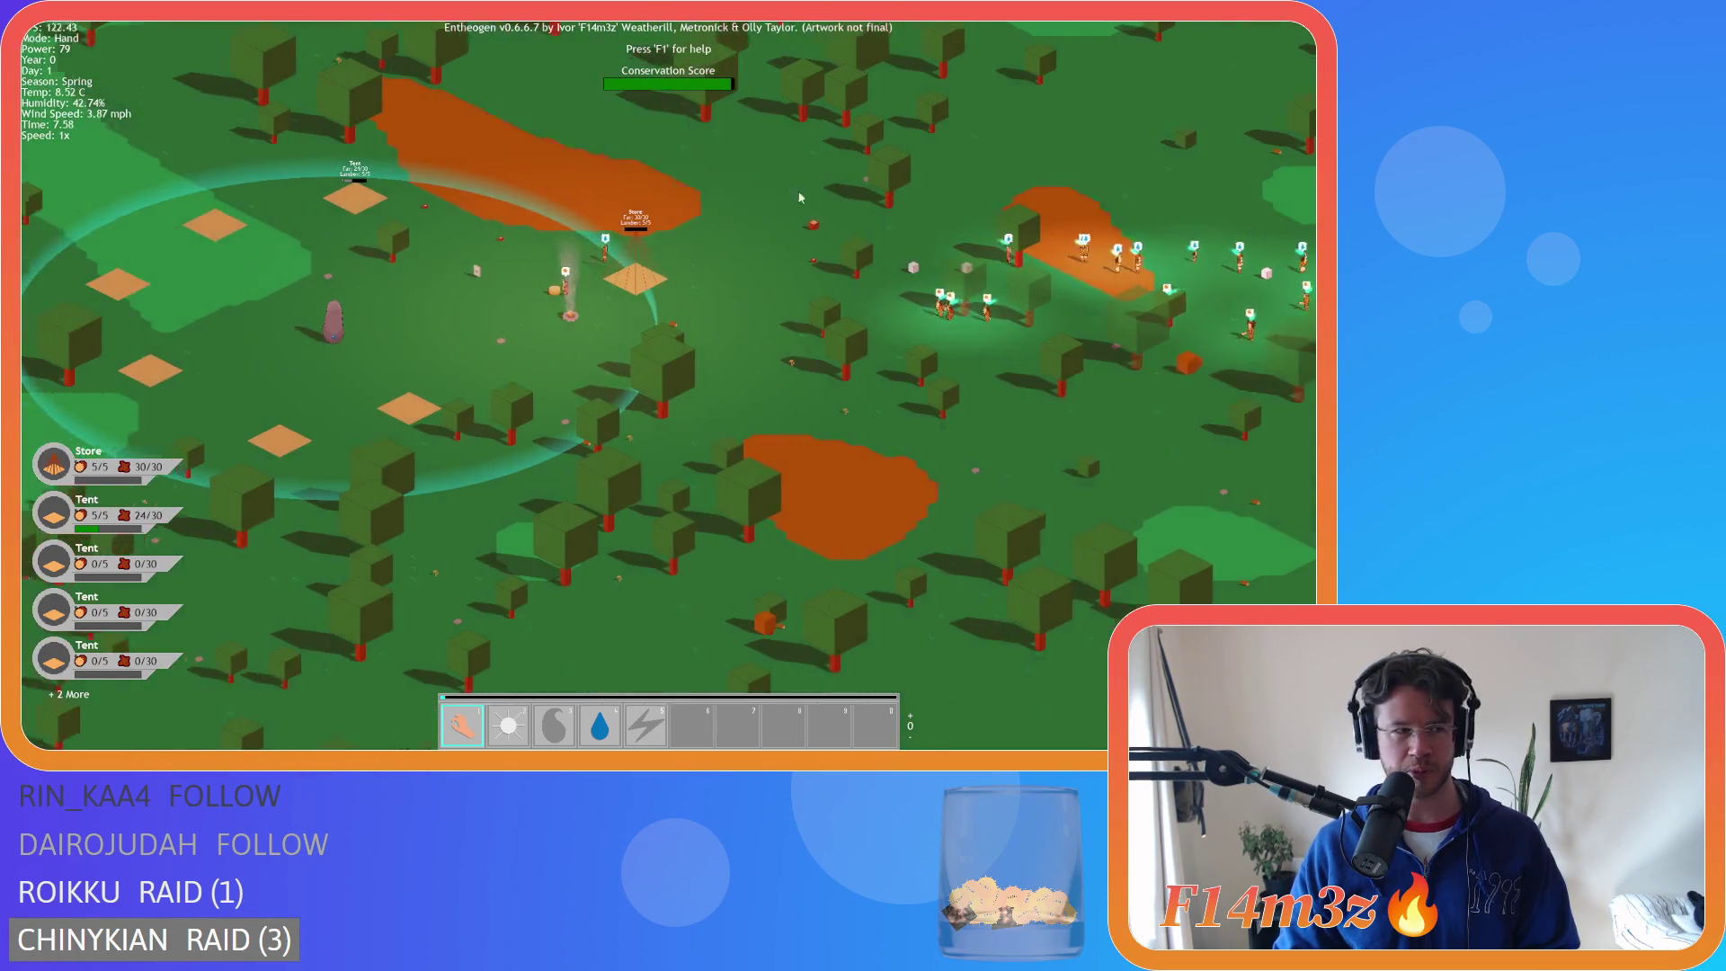
{"action": "key", "text": "a"}
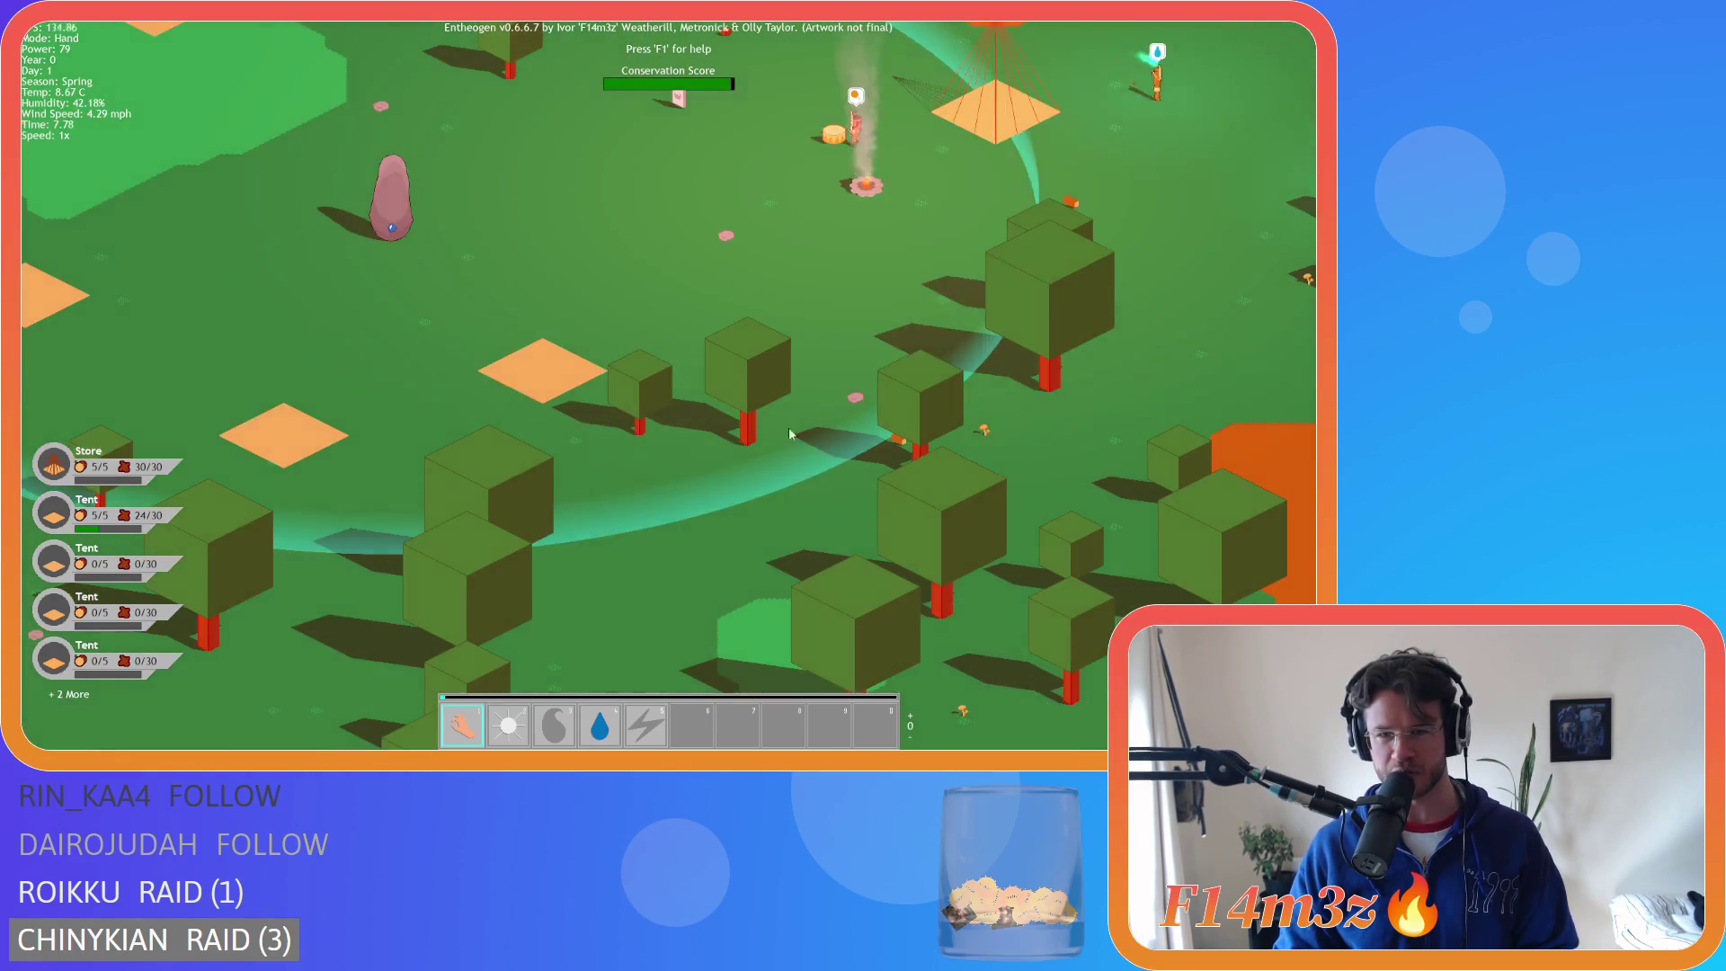
{"action": "key", "text": "a"}
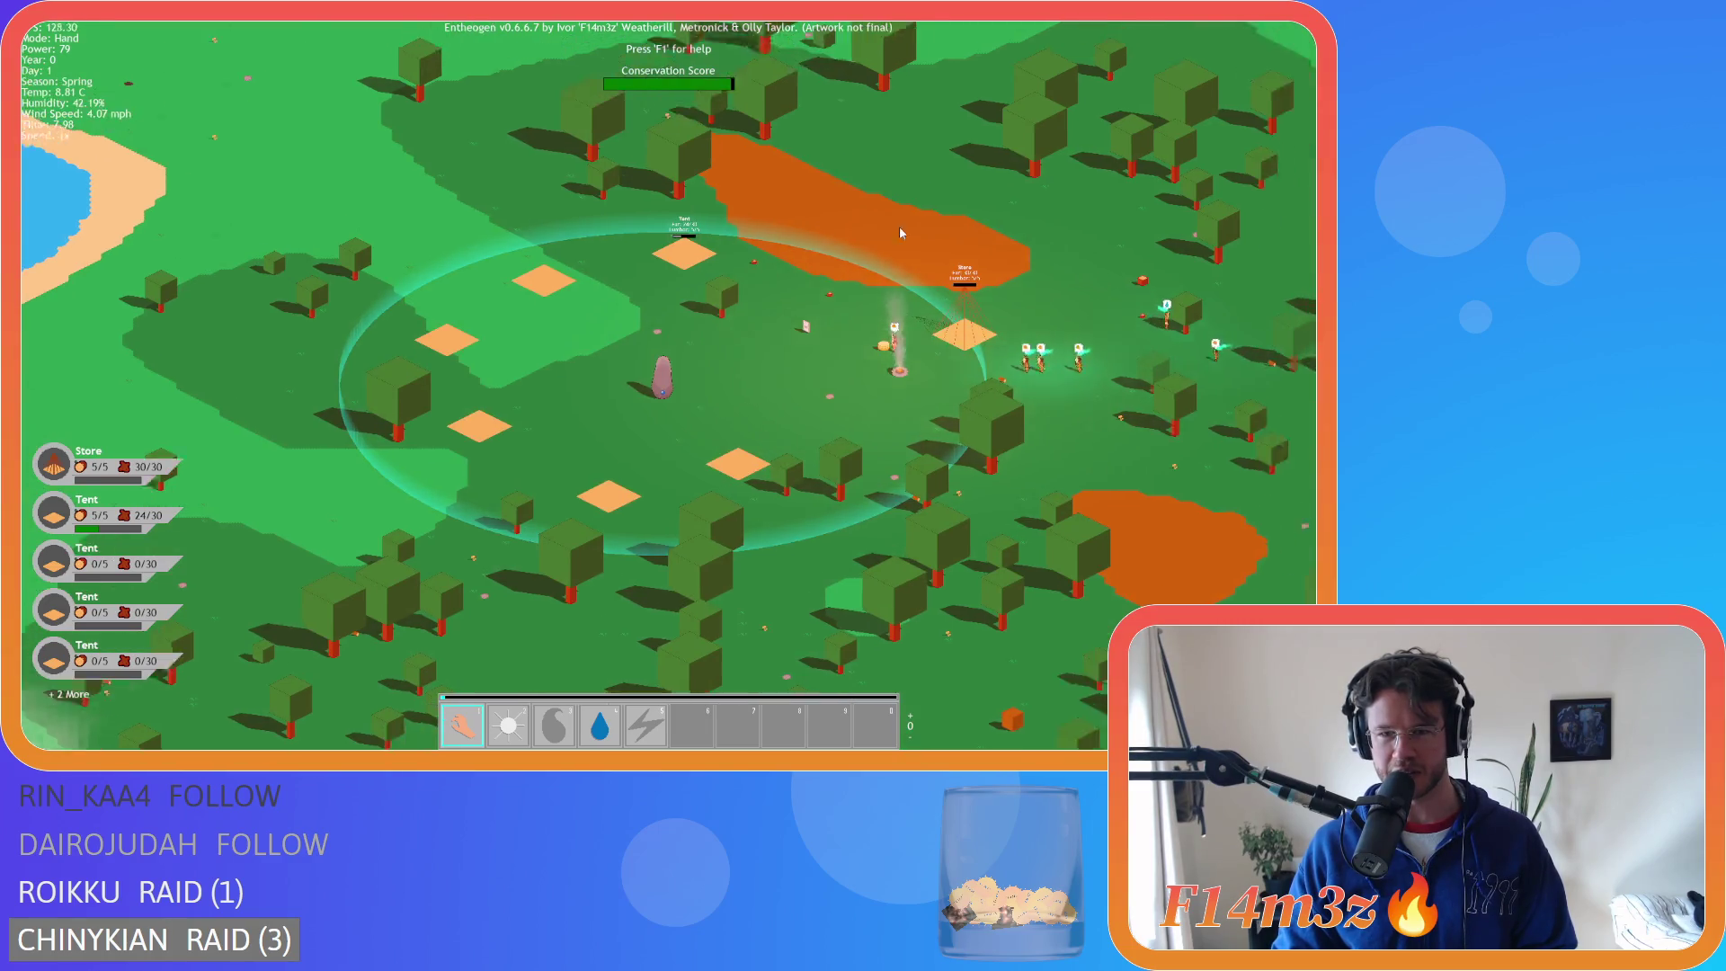
{"action": "key", "text": "d"}
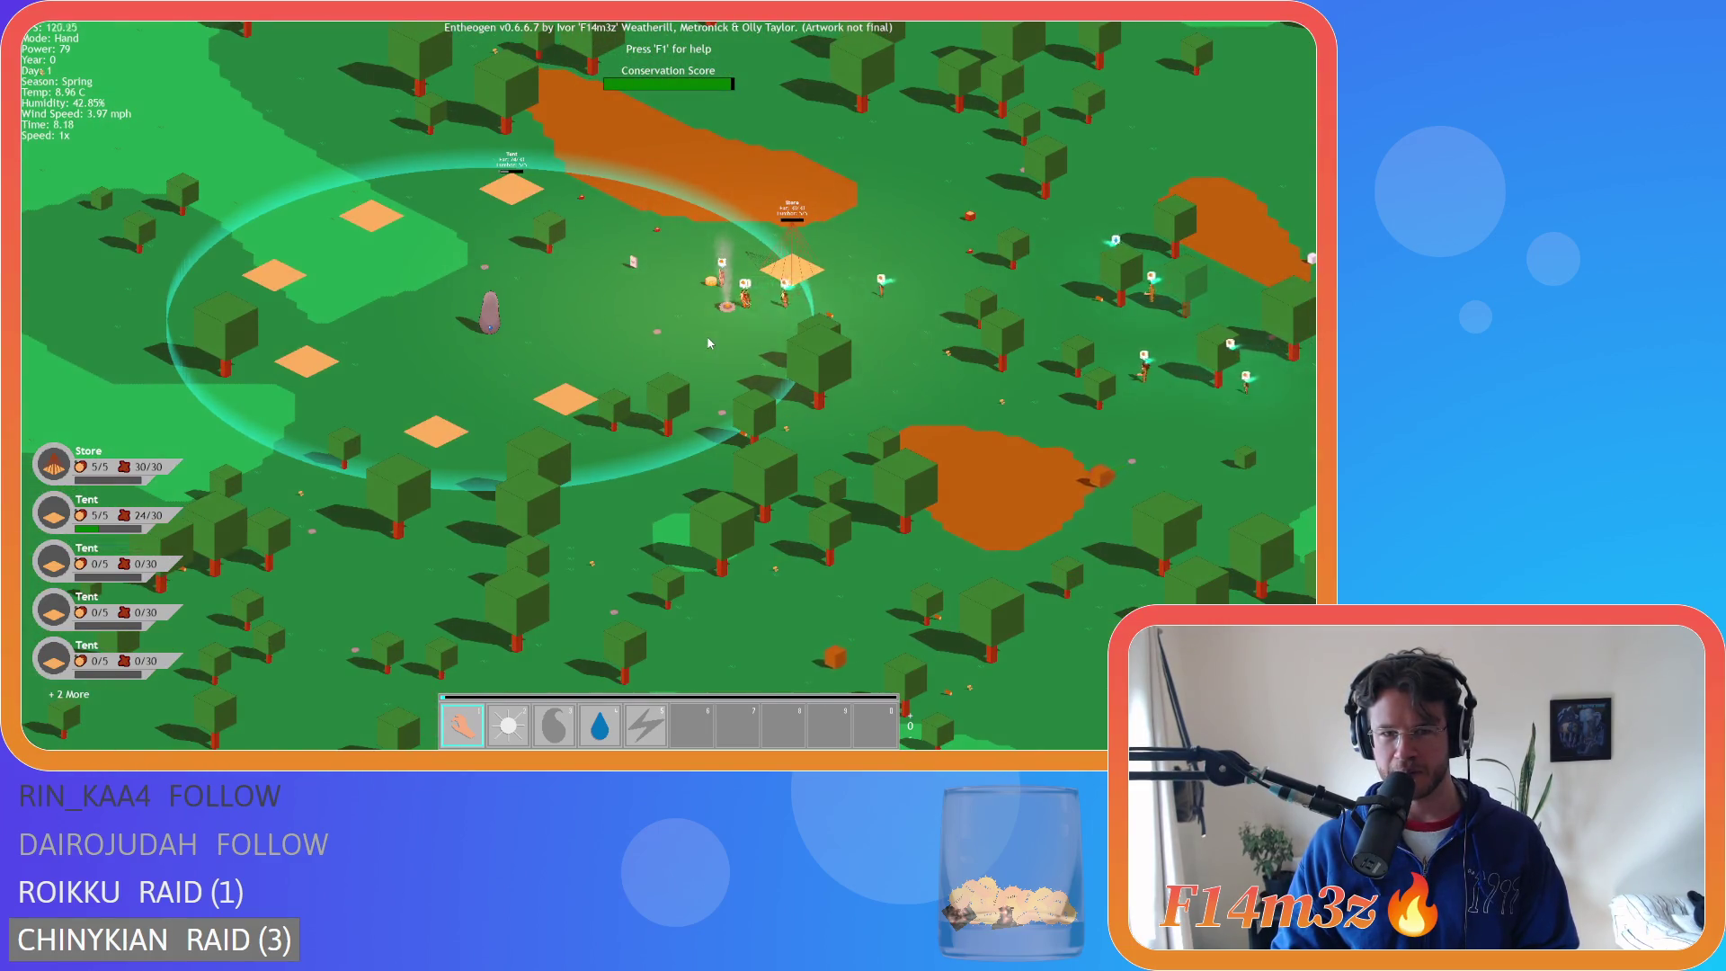
{"action": "key", "text": "d"}
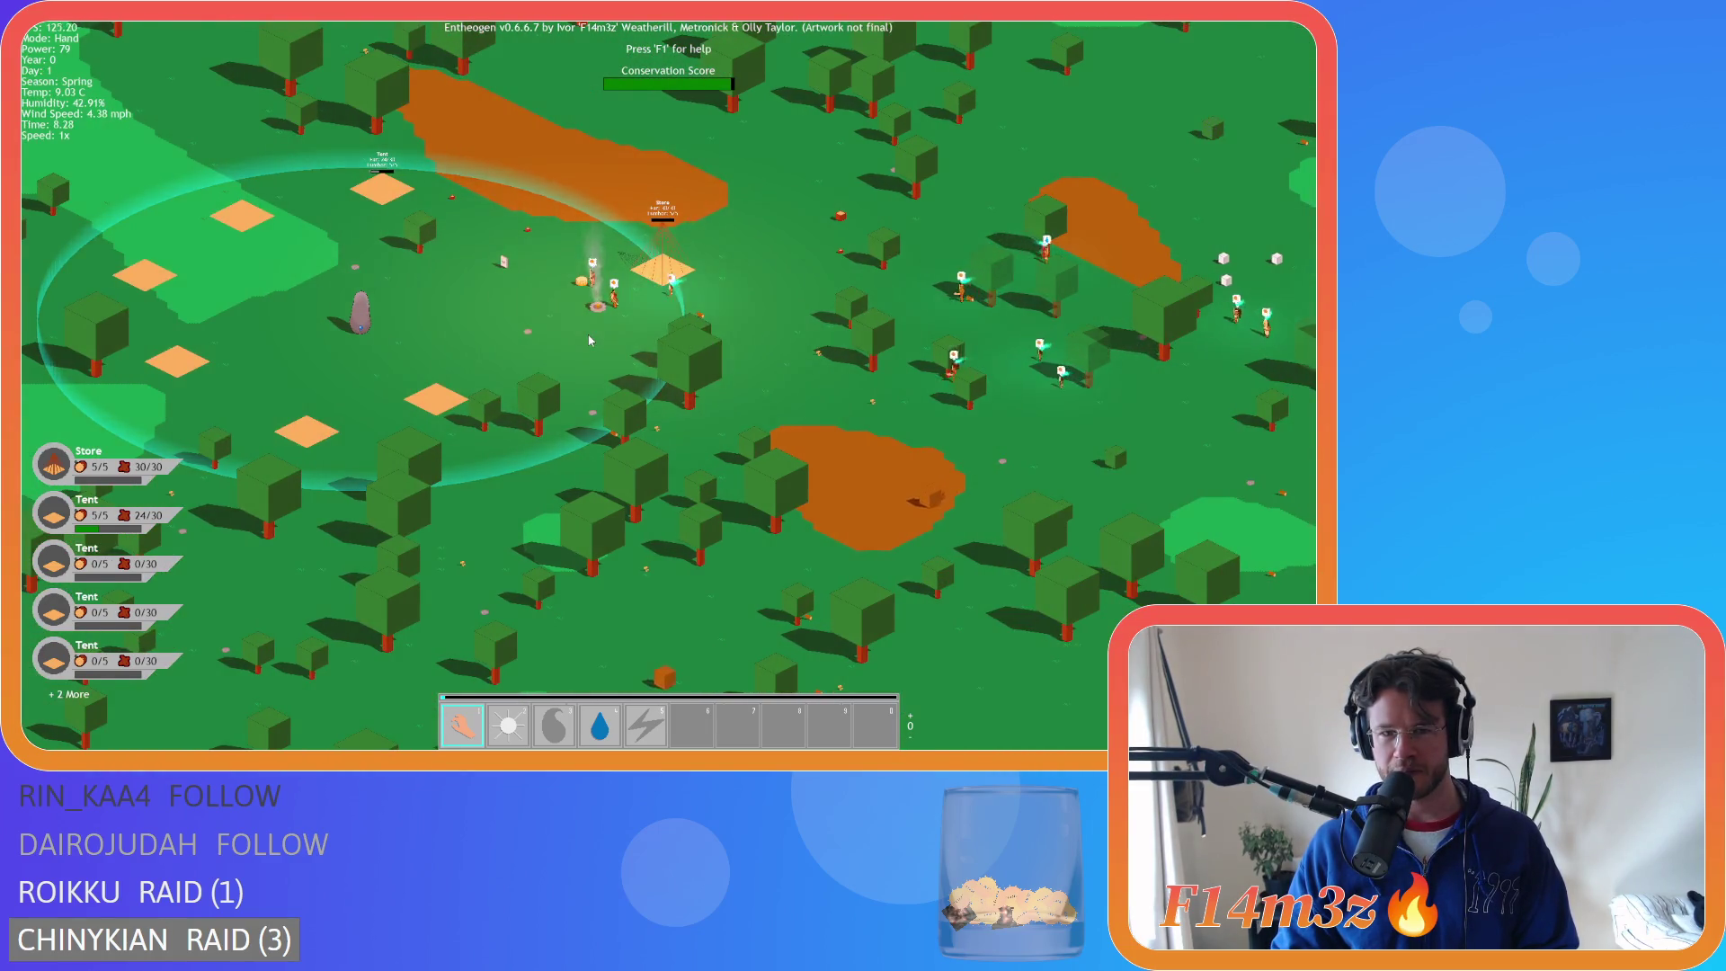
{"action": "scroll", "coordinate": [589, 339], "scroll_direction": "down", "scroll_amount": 5}
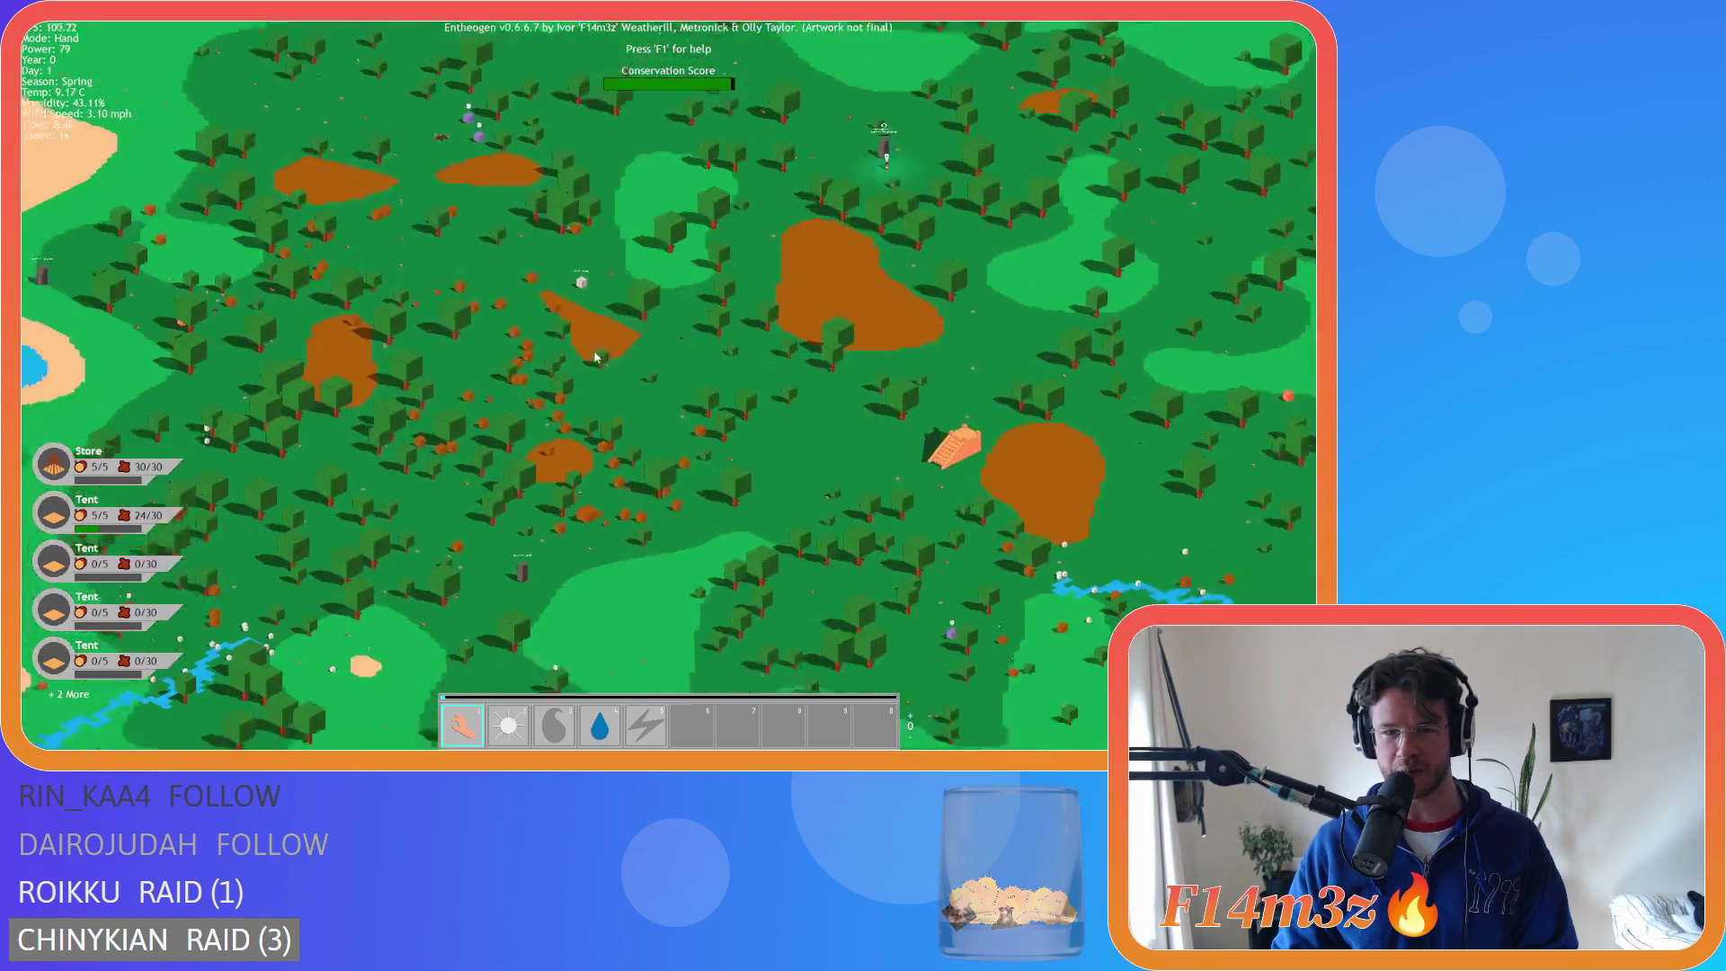
{"action": "key", "text": "a"}
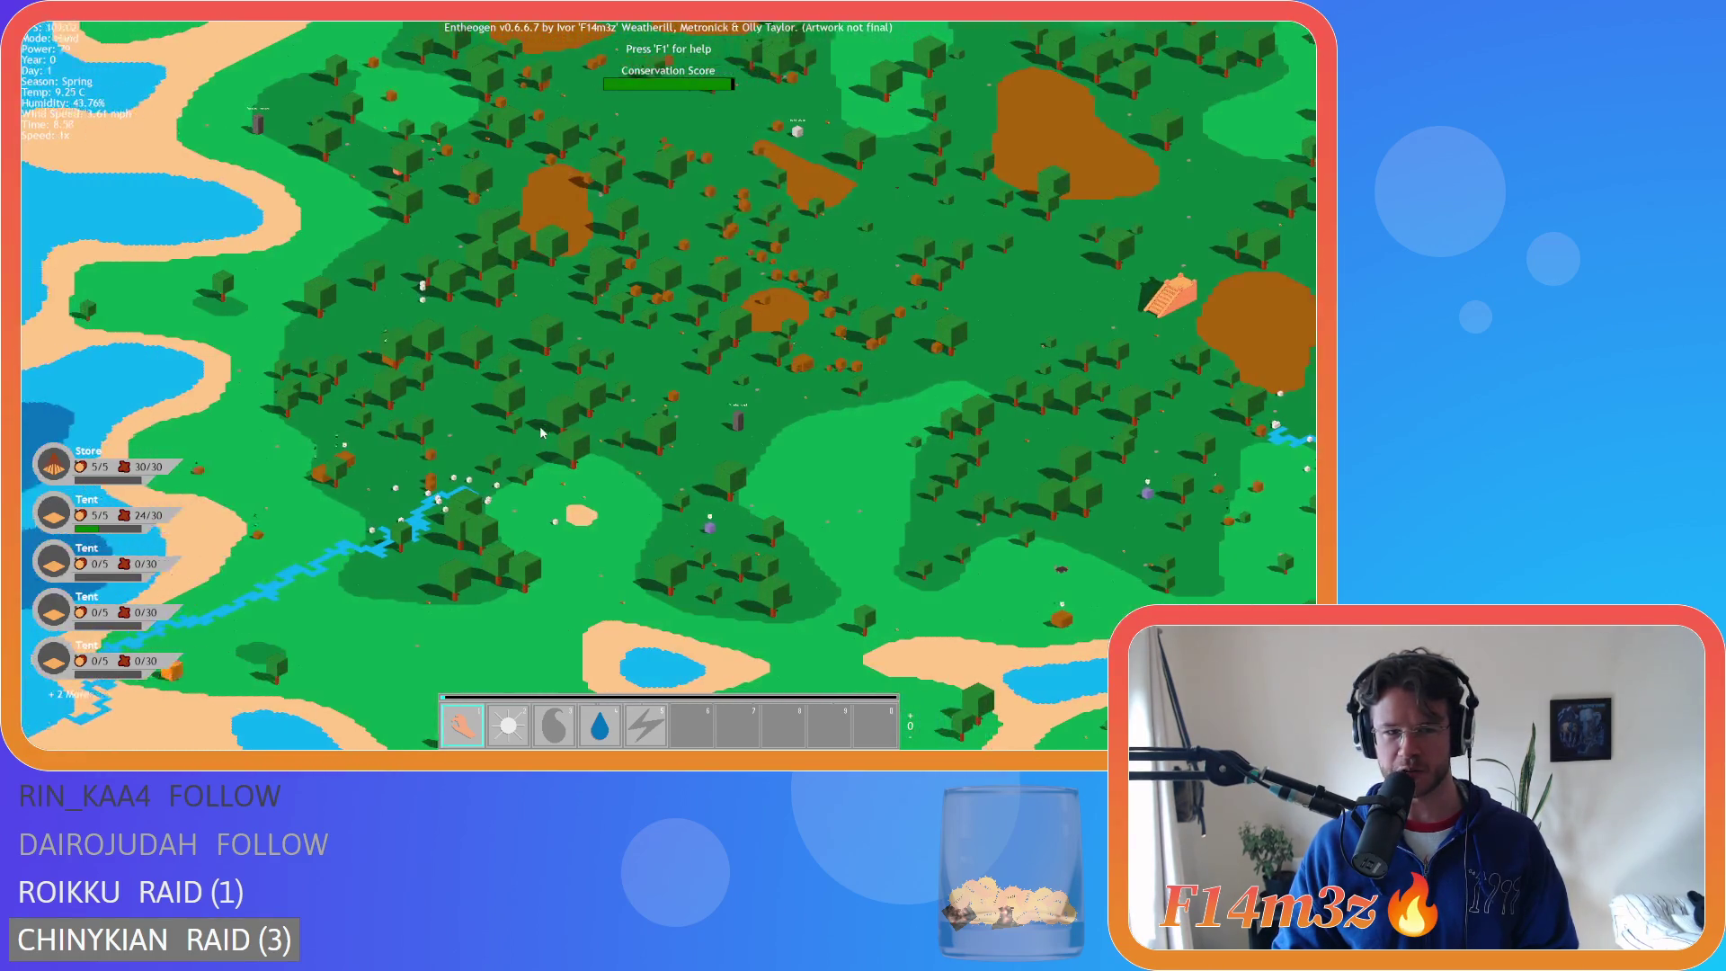
{"action": "key", "text": "a"}
{"action": "scroll", "coordinate": [536, 304], "scroll_direction": "down", "scroll_amount": 5}
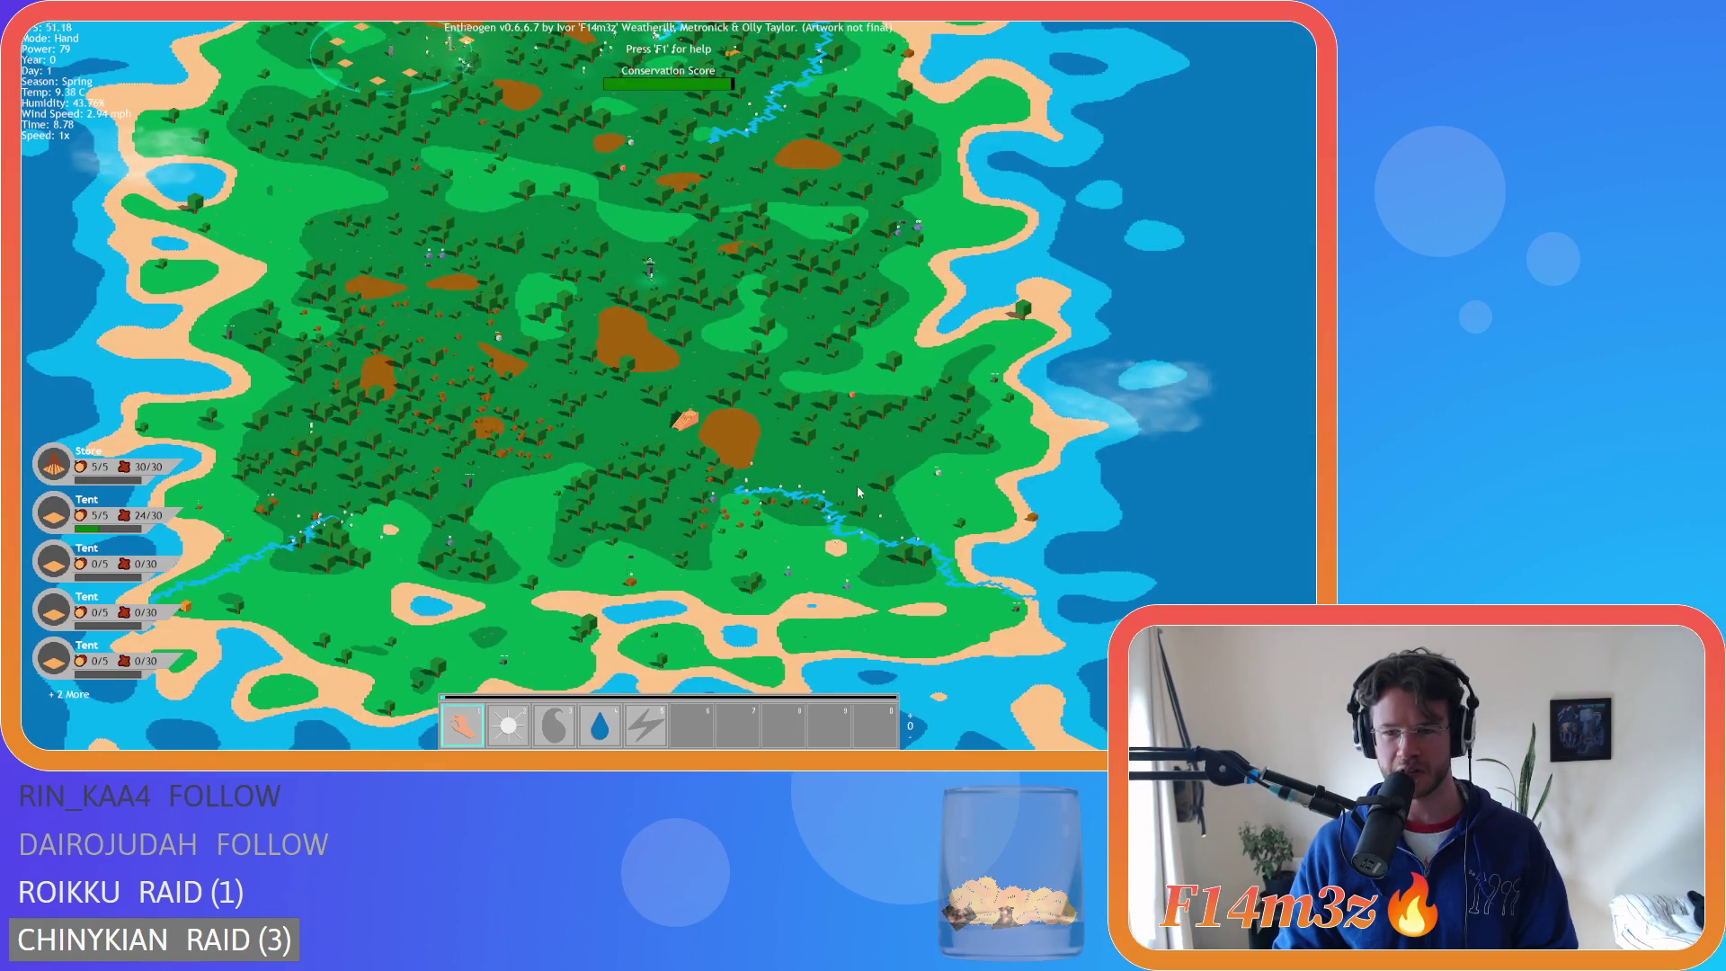
{"action": "scroll", "coordinate": [555, 355], "scroll_direction": "up", "scroll_amount": 5}
{"action": "scroll", "coordinate": [556, 355], "scroll_direction": "up", "scroll_amount": 5}
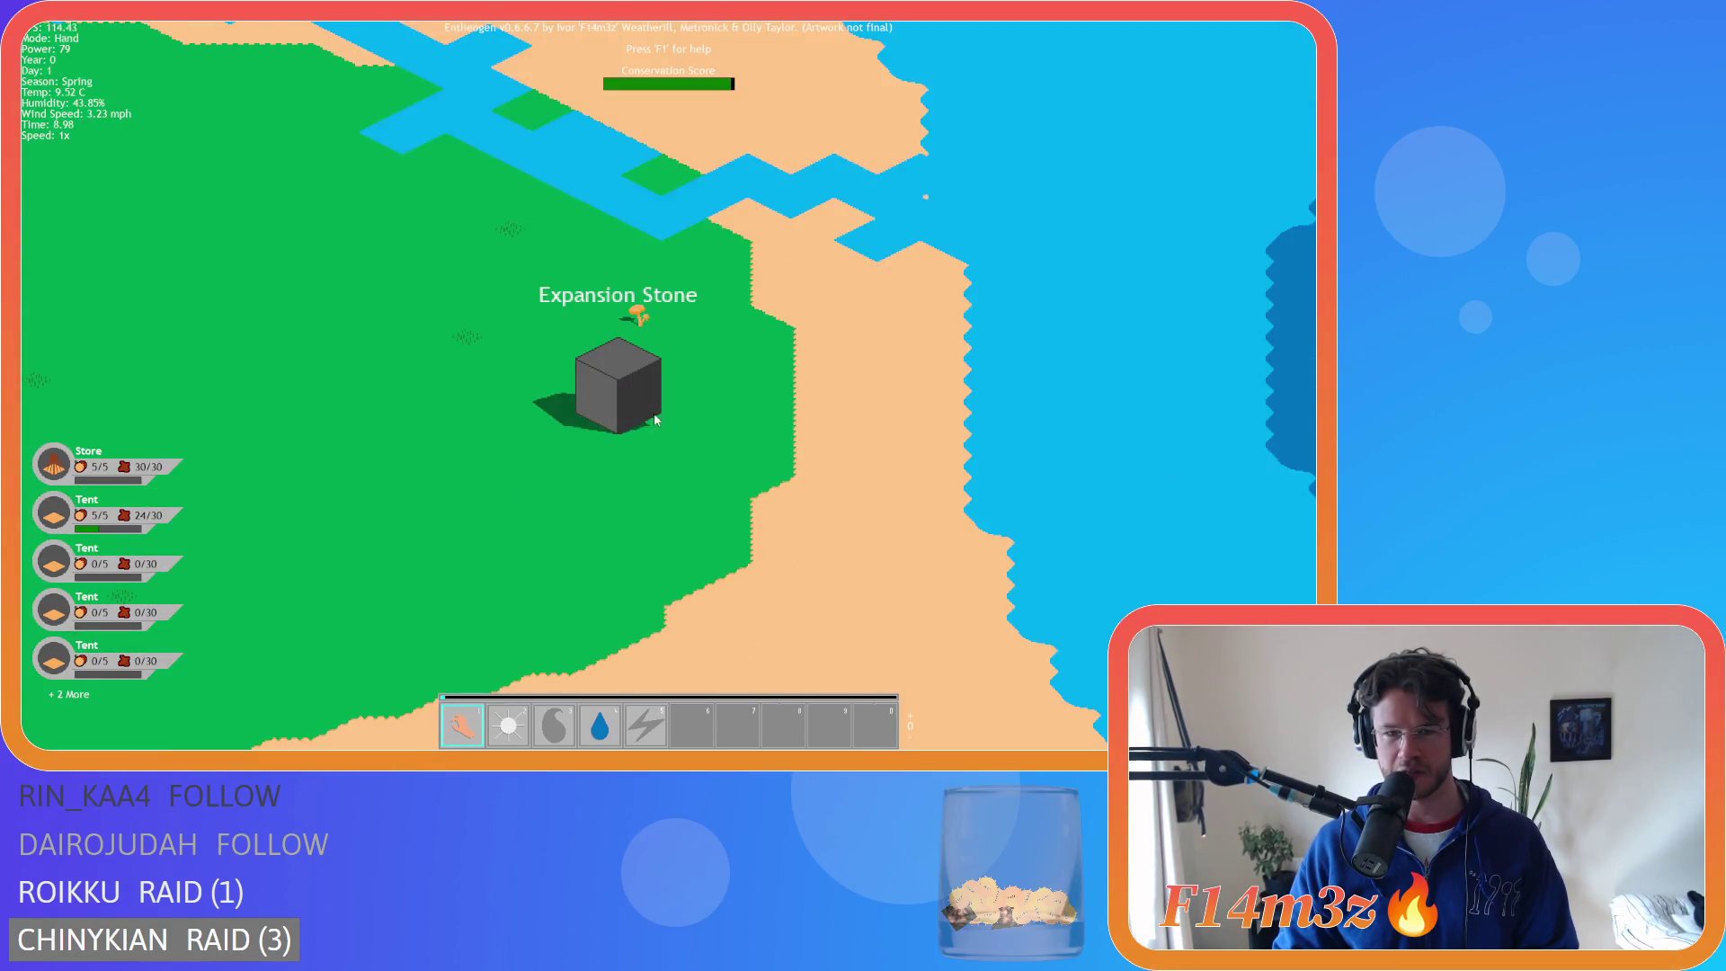
{"action": "scroll", "coordinate": [635, 428], "scroll_direction": "down", "scroll_amount": 5}
{"action": "scroll", "coordinate": [635, 426], "scroll_direction": "up", "scroll_amount": 4}
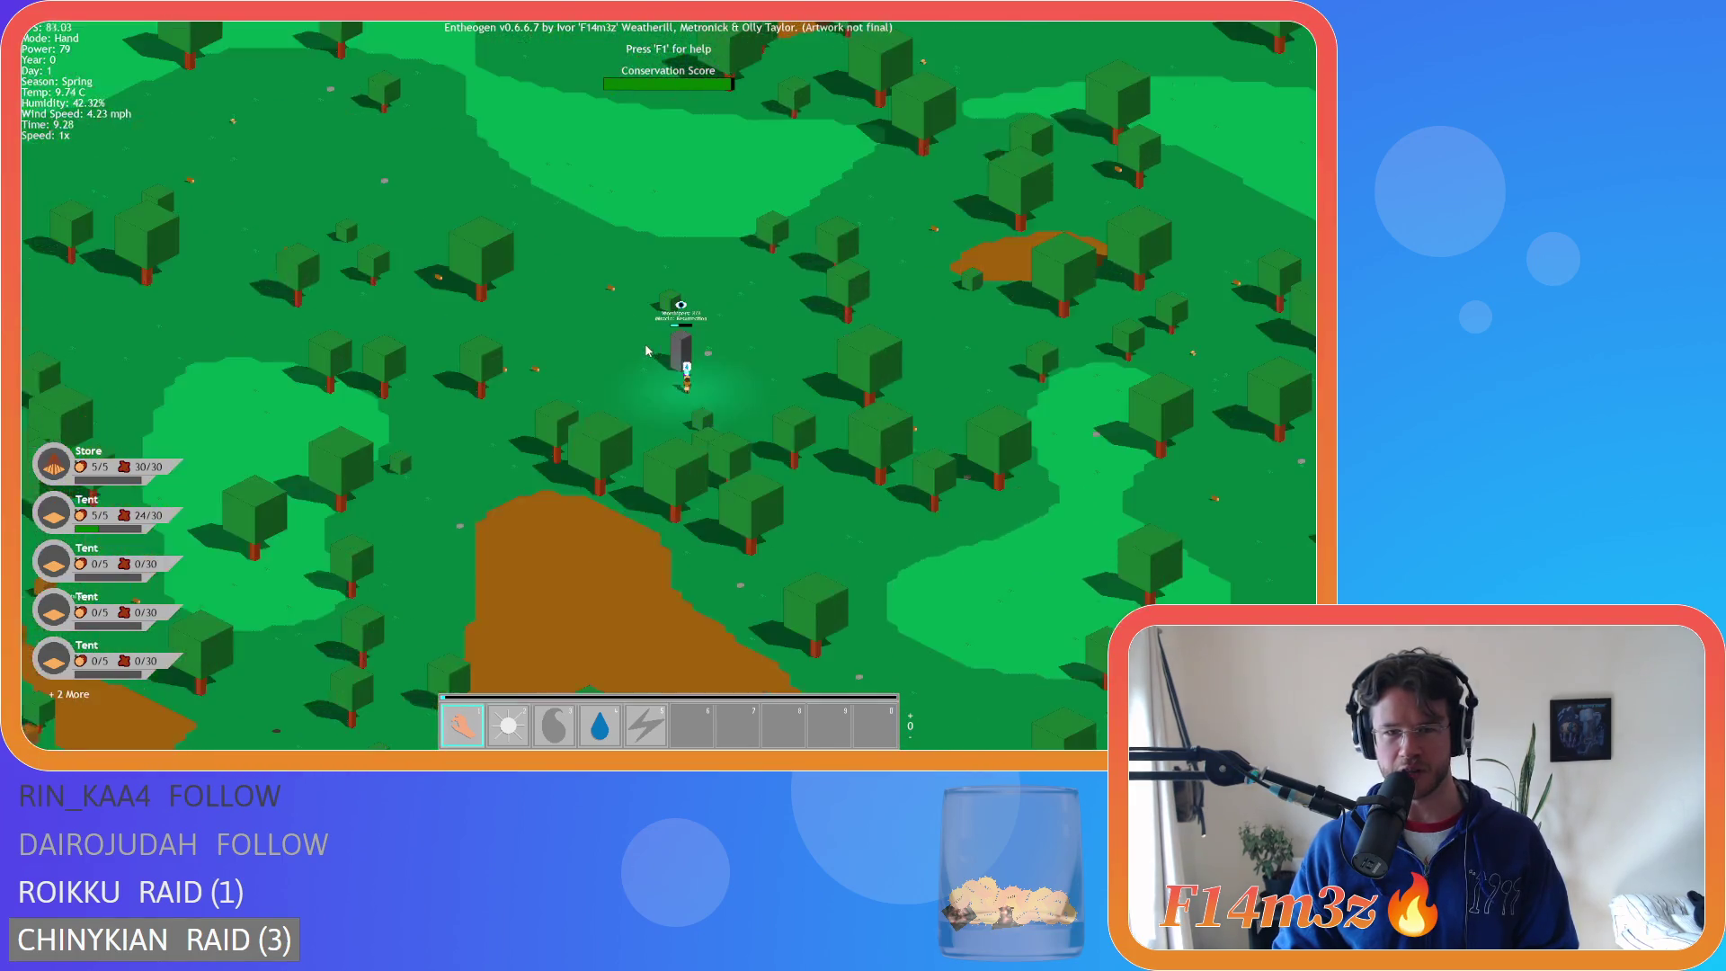
{"action": "scroll", "coordinate": [646, 350], "scroll_direction": "up", "scroll_amount": 5}
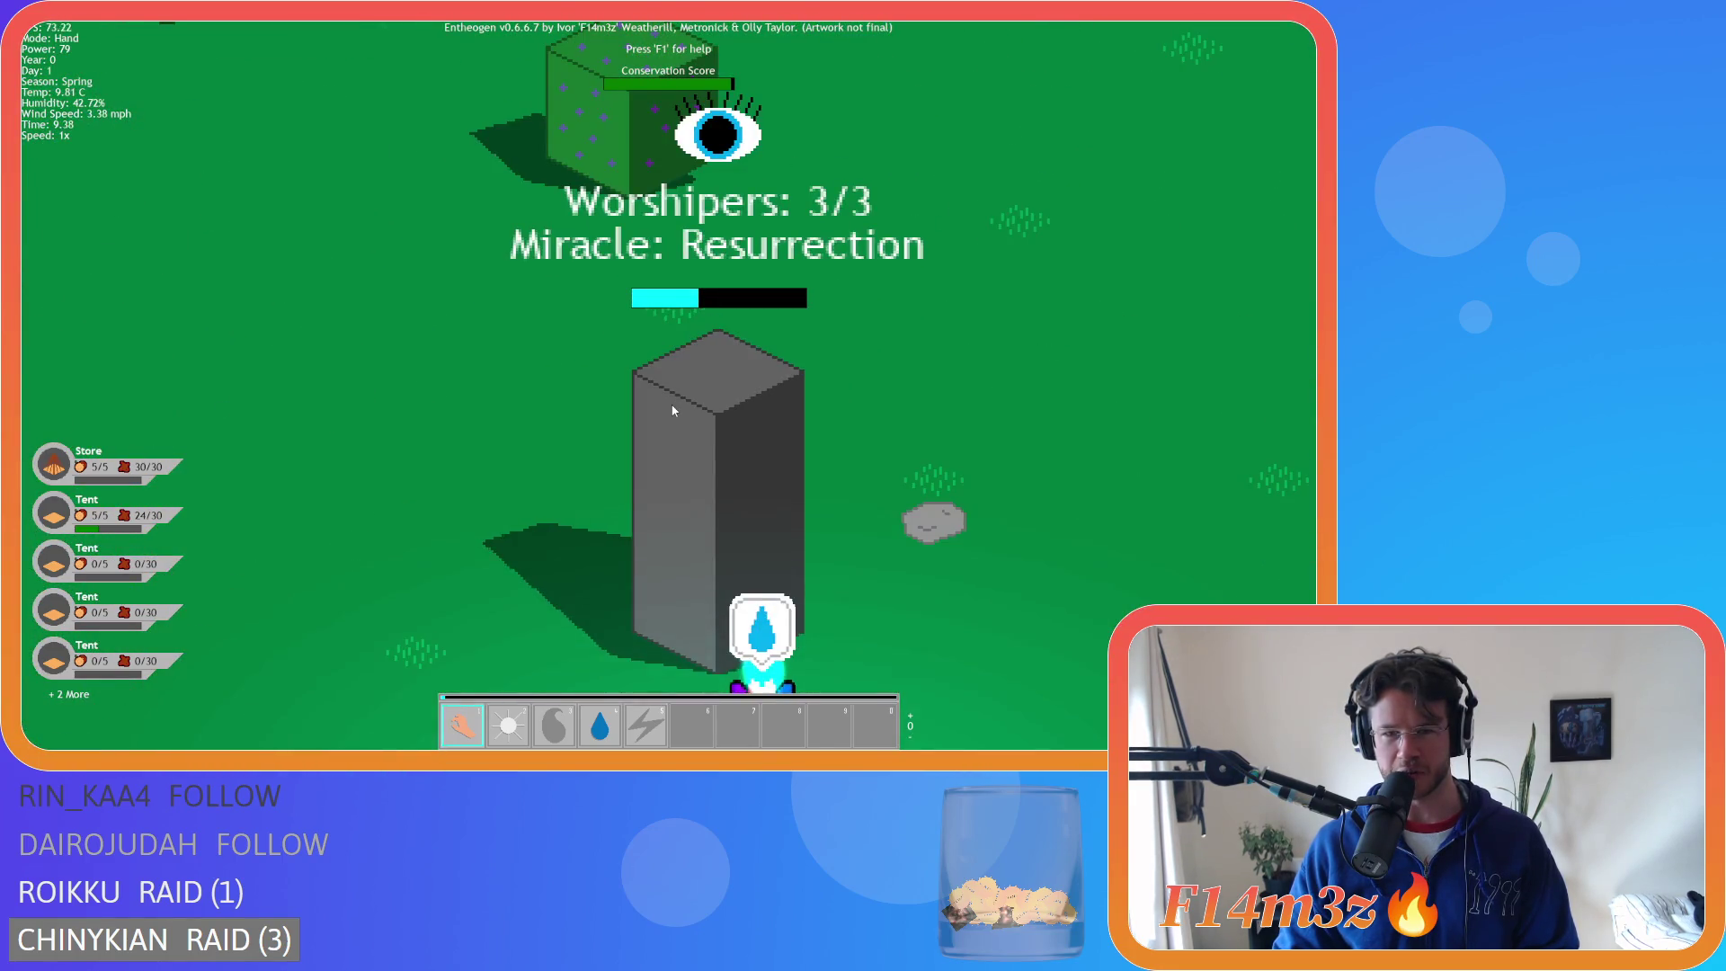
{"action": "scroll", "coordinate": [672, 410], "scroll_direction": "down", "scroll_amount": 8}
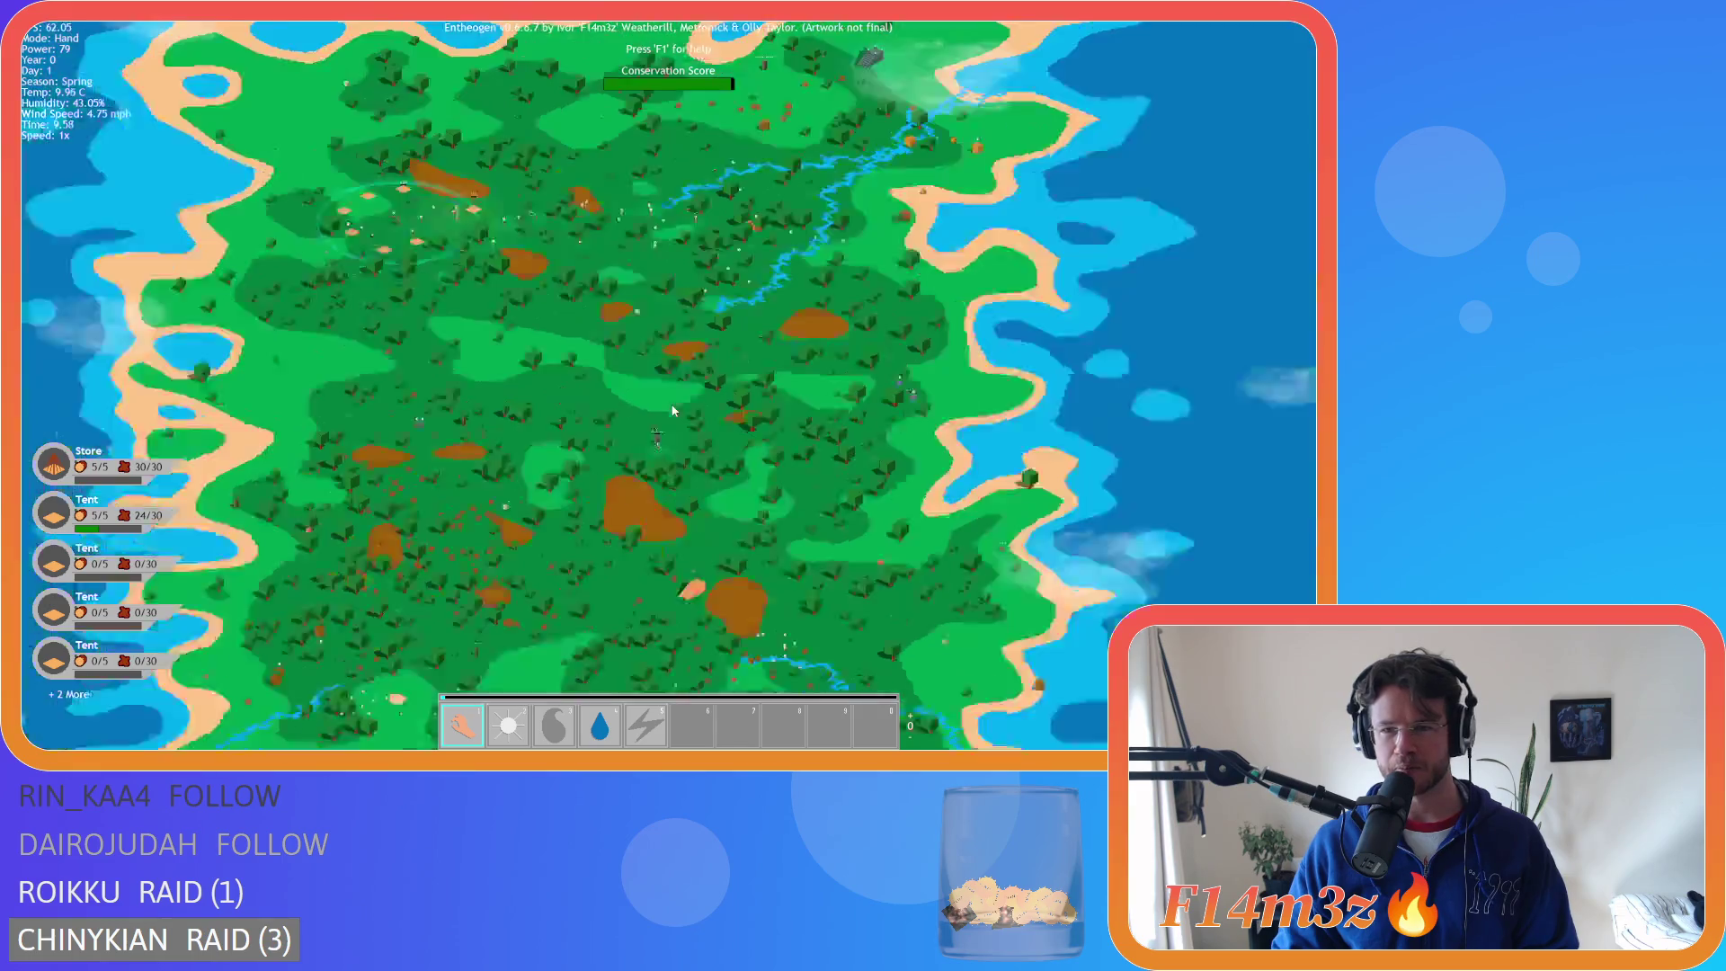
- Pan to the camp, open its buildings overview and move it aside
{"action": "scroll", "coordinate": [672, 410], "scroll_direction": "down", "scroll_amount": 2}
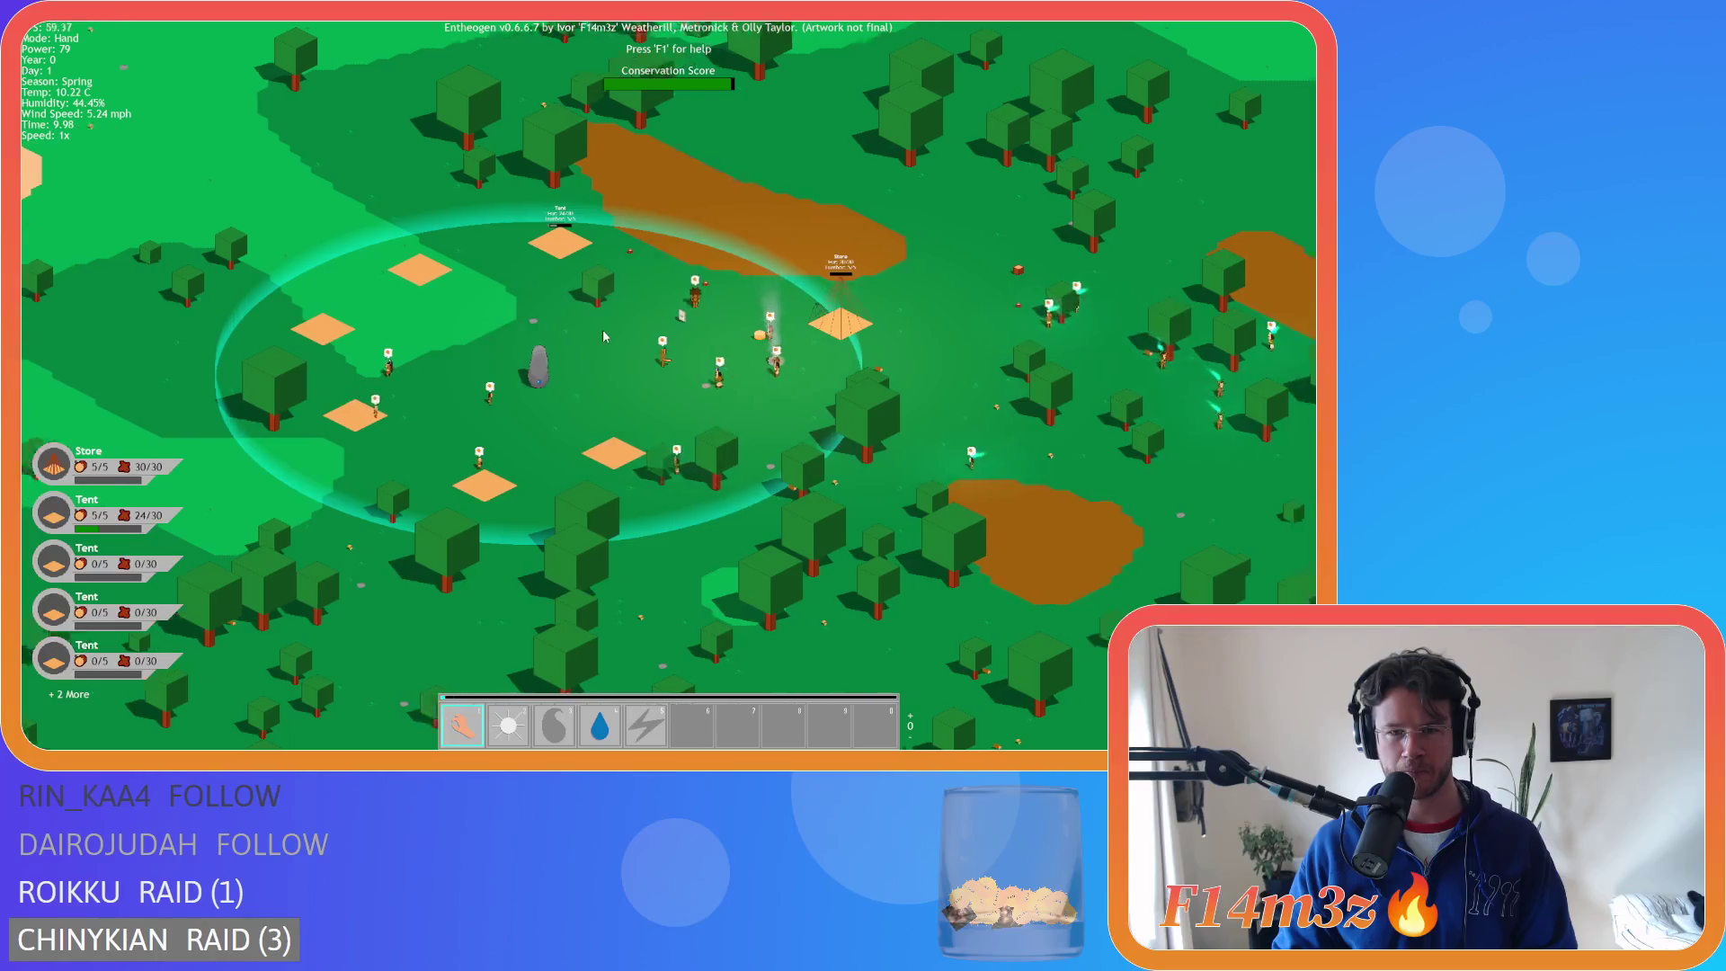
{"action": "key", "text": "d"}
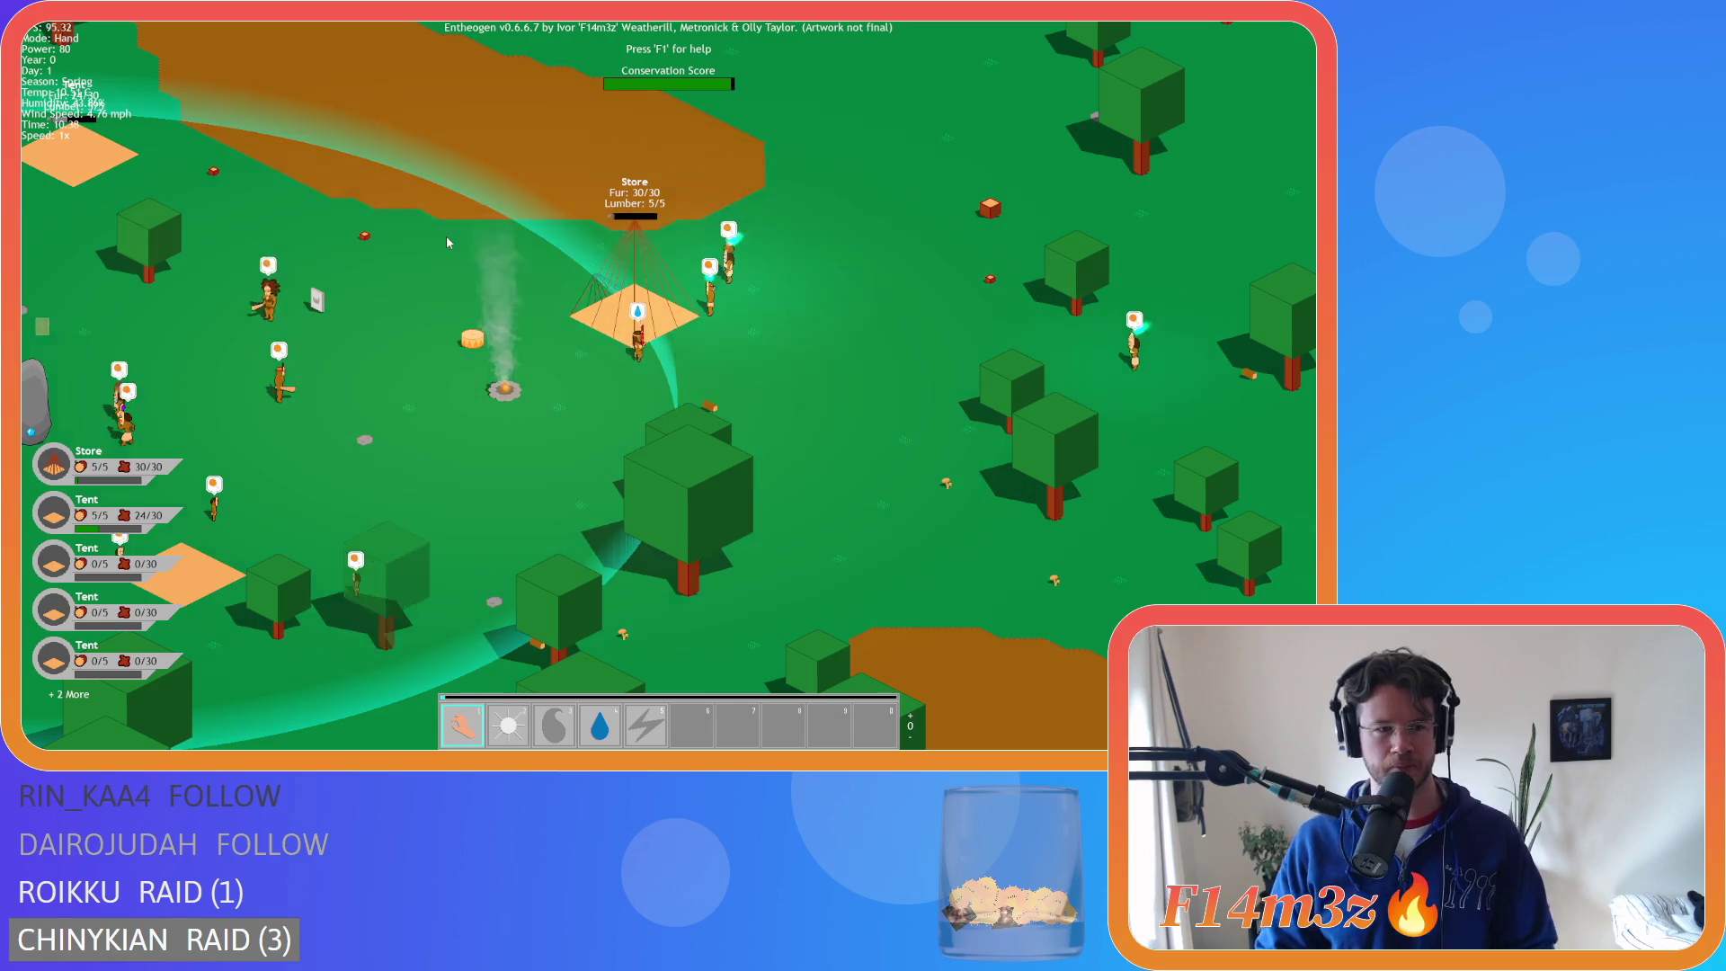
{"action": "key", "text": "a"}
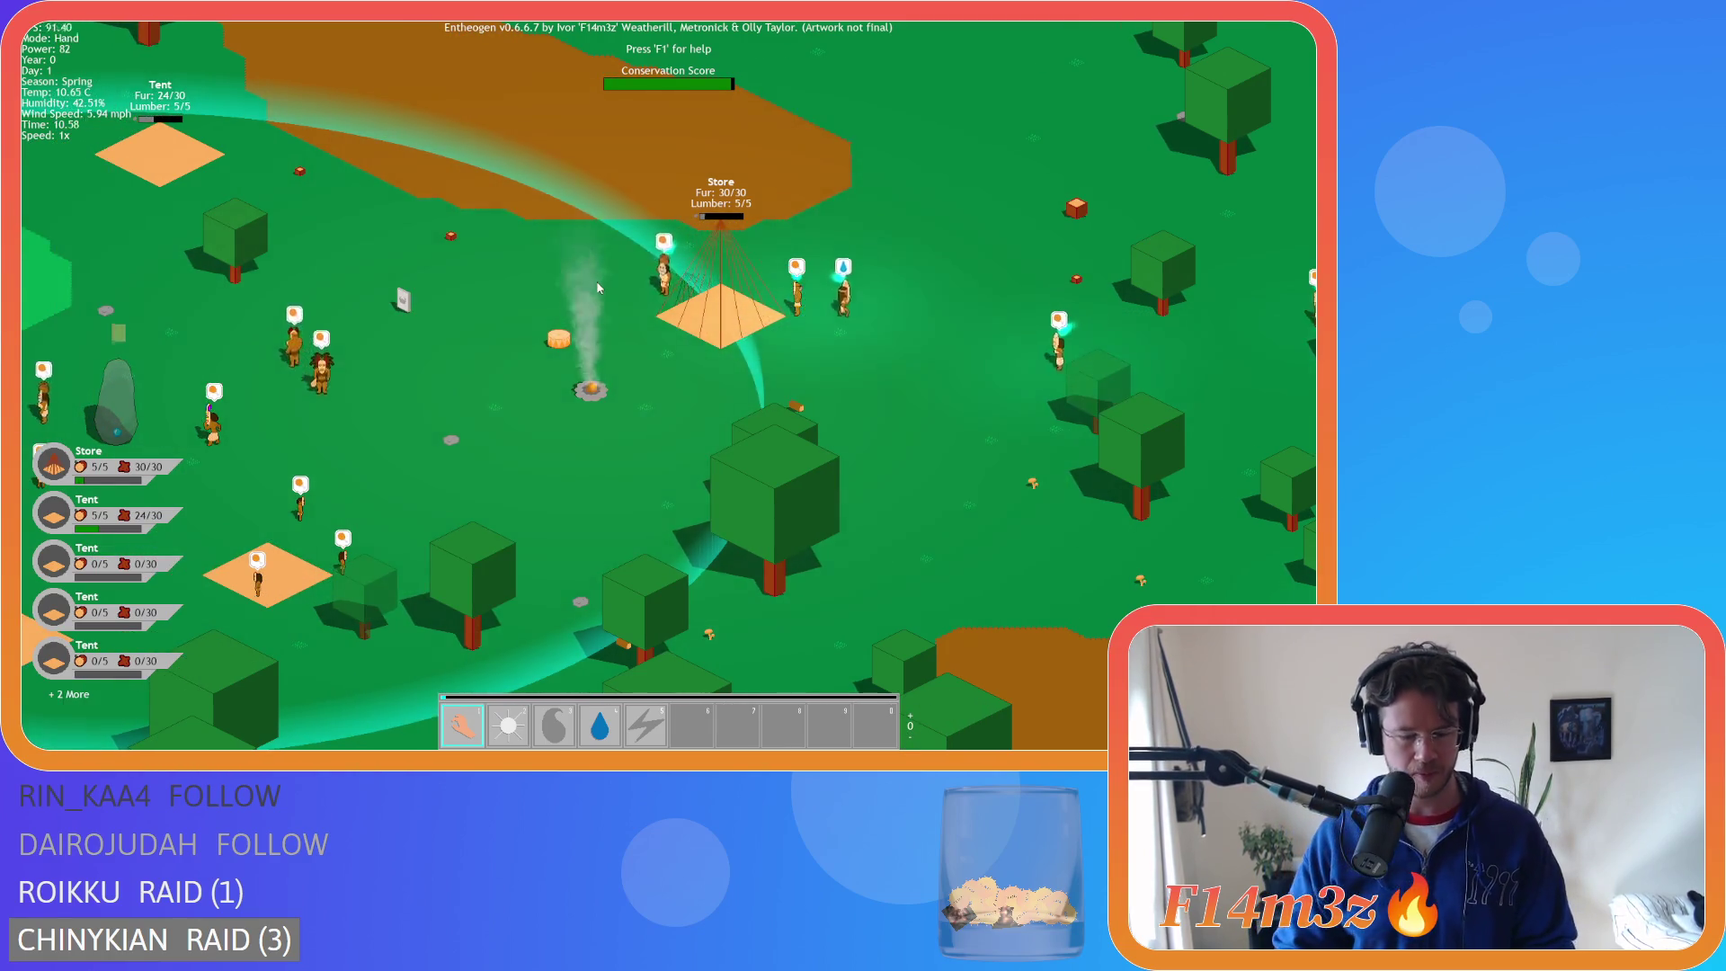
{"action": "left_click", "coordinate": [598, 288]}
{"action": "left_click_drag", "start_coordinate": [438, 252], "coordinate": [276, 45]}
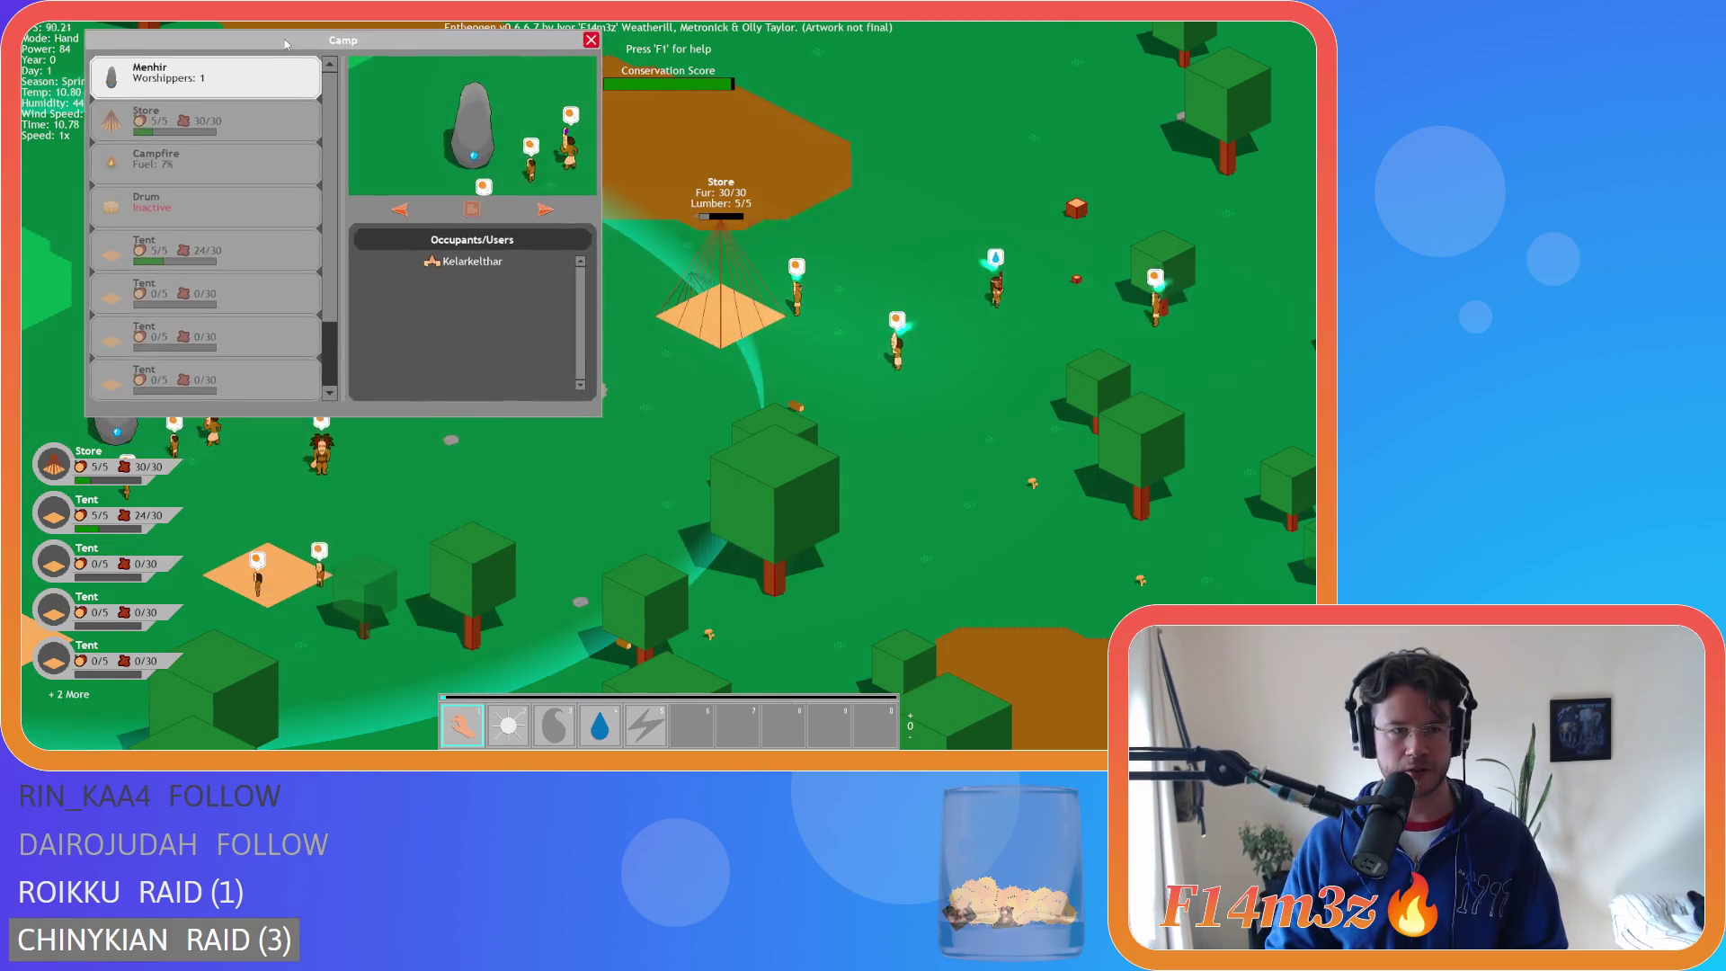
- Inspect the Store building, close the camp overview and show the inventory
{"action": "left_click", "coordinate": [243, 126]}
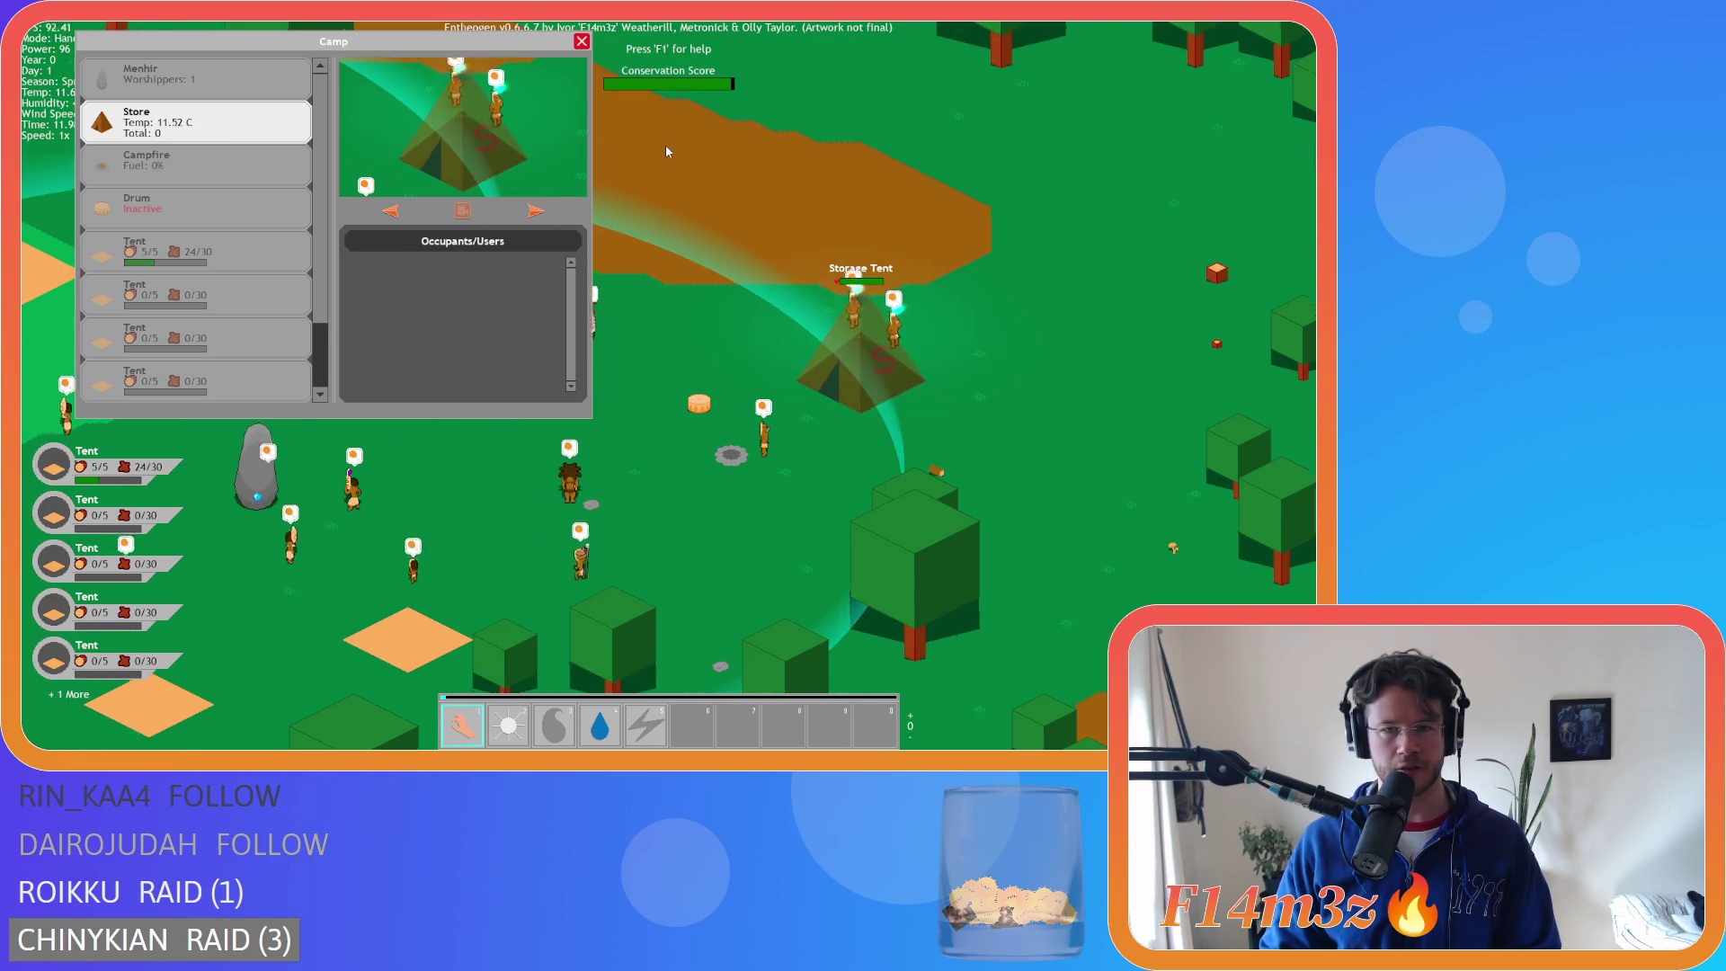
{"action": "left_click", "coordinate": [582, 42]}
{"action": "key", "text": "i"}
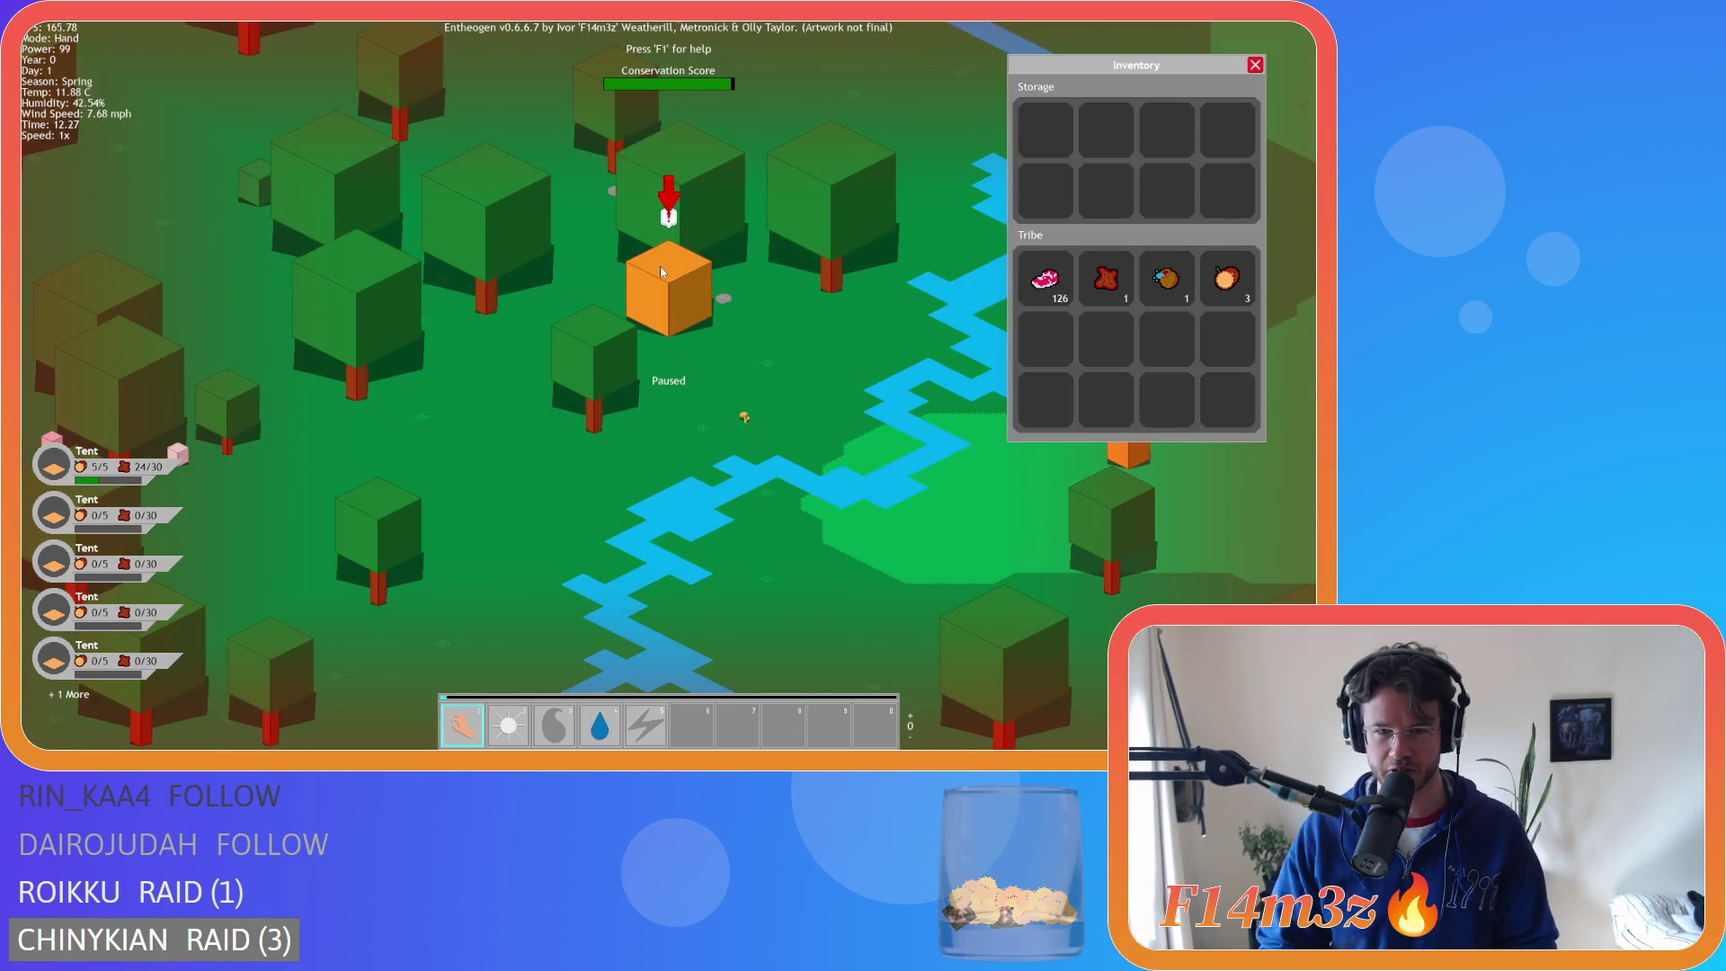
- Pan and zoom between the tribe camp and forest while the storage gains a mushroom
{"action": "scroll", "coordinate": [660, 266], "scroll_direction": "down", "scroll_amount": 10}
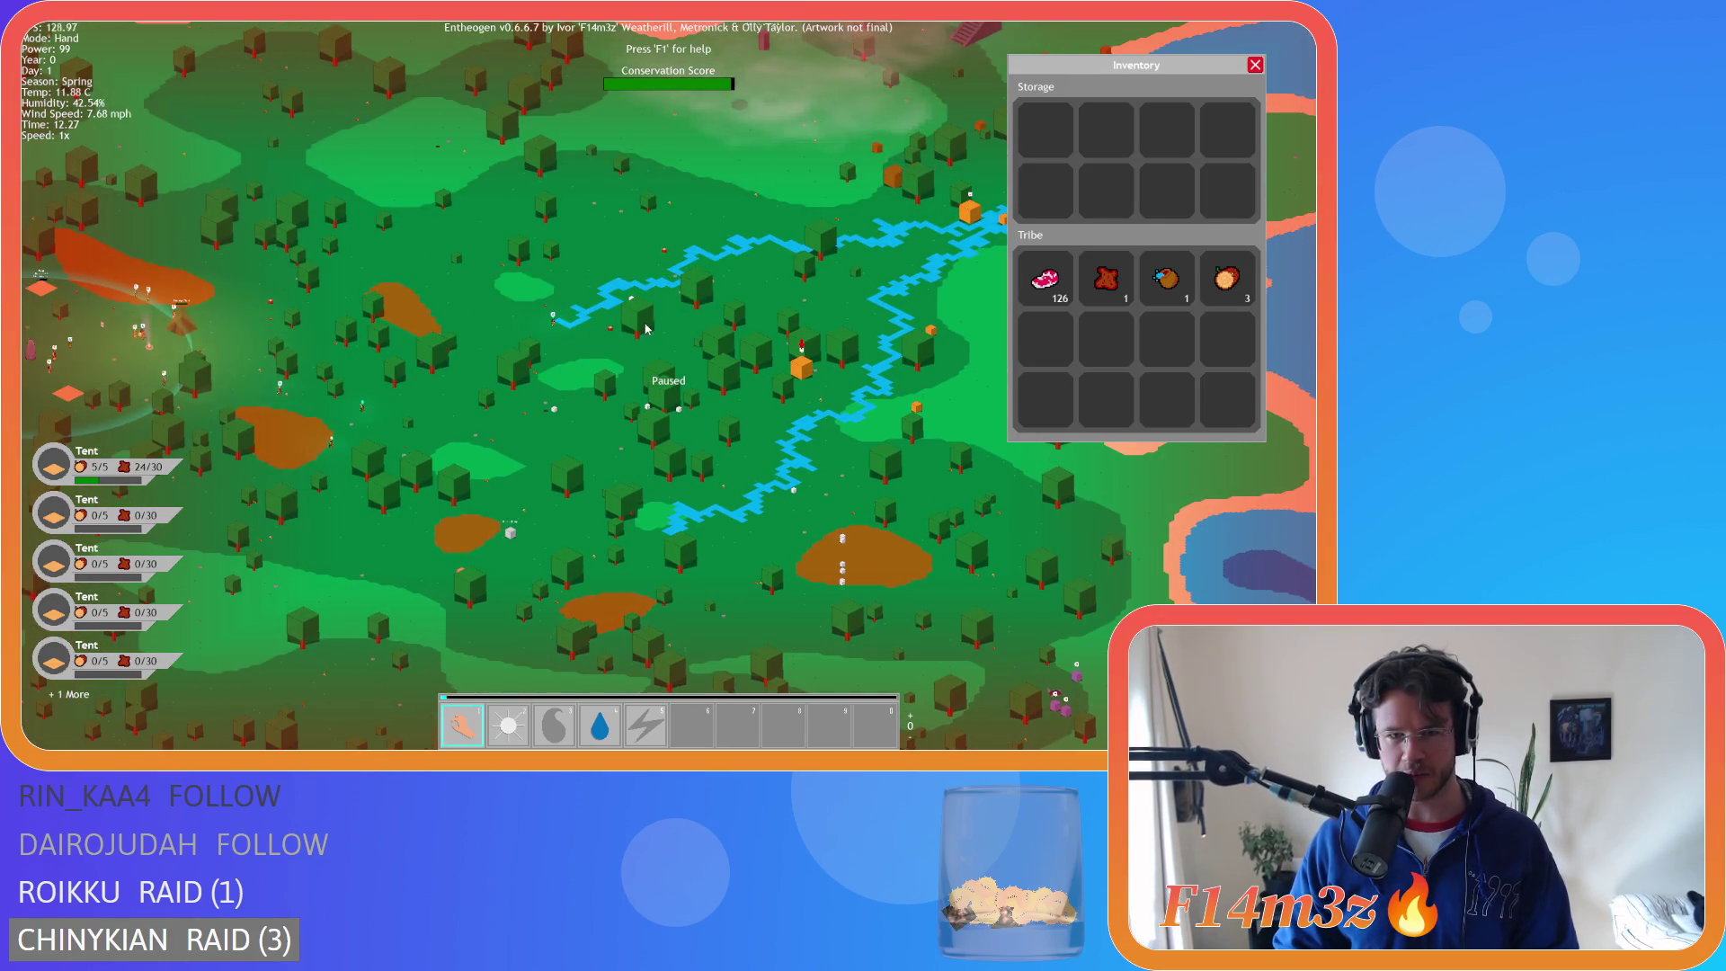
{"action": "scroll", "coordinate": [645, 329], "scroll_direction": "up", "scroll_amount": 10}
{"action": "scroll", "coordinate": [713, 518], "scroll_direction": "down", "scroll_amount": 10}
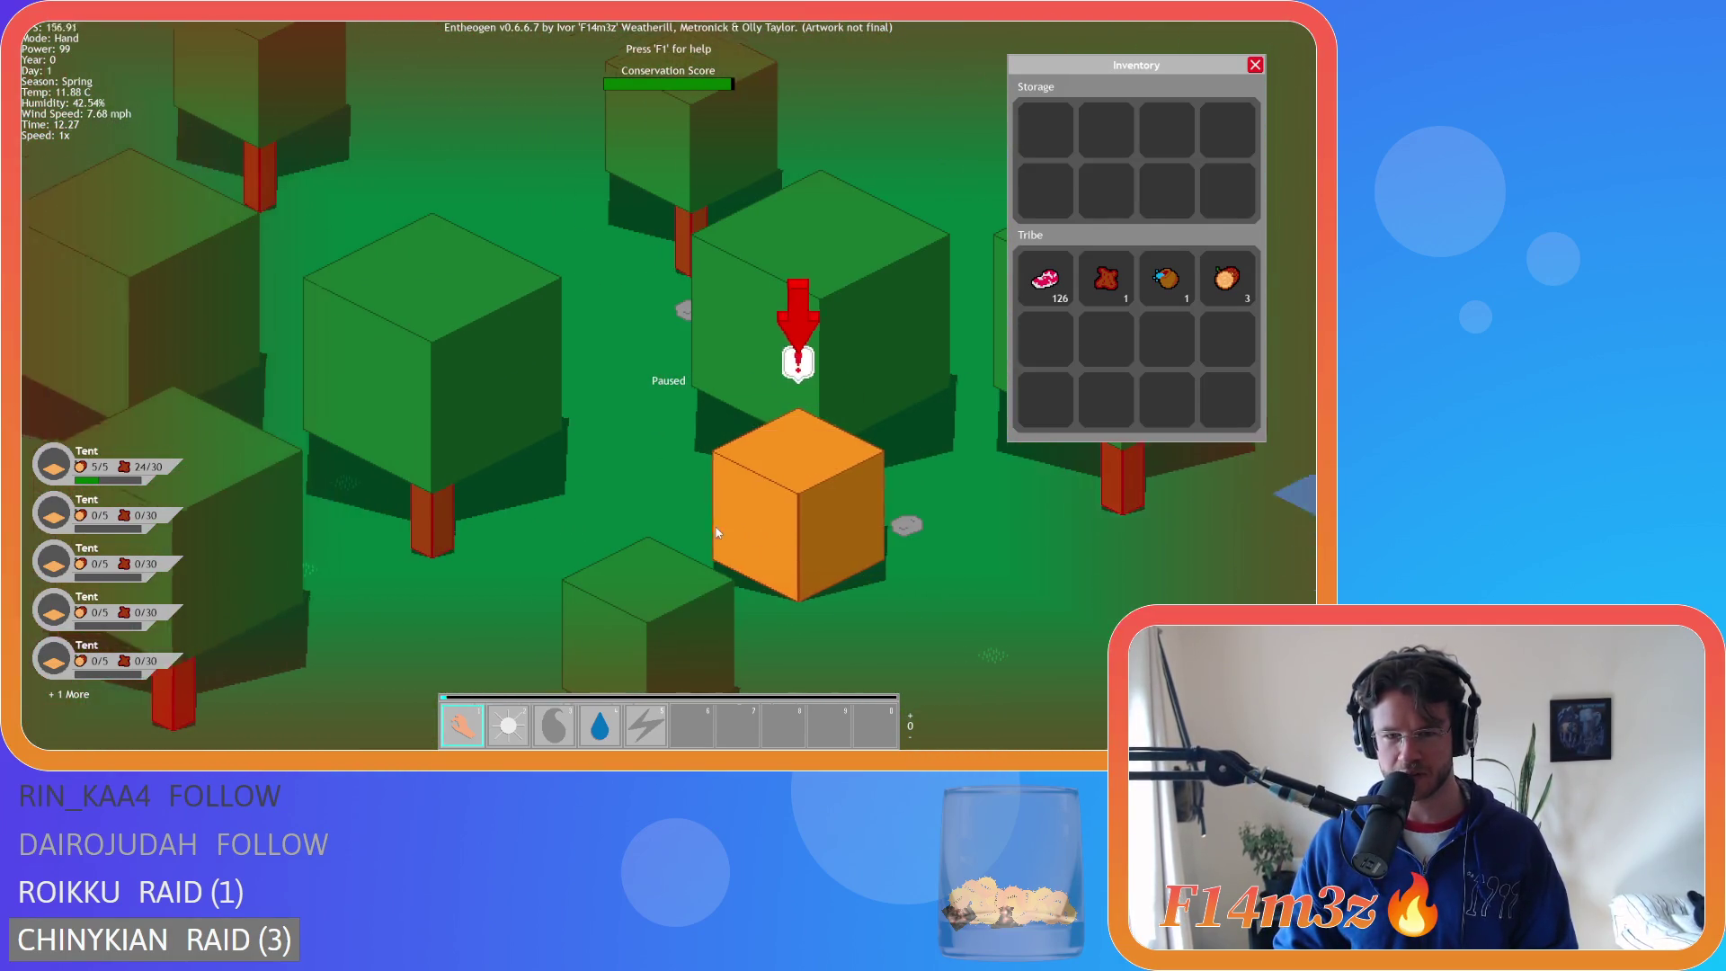
{"action": "key", "text": "a"}
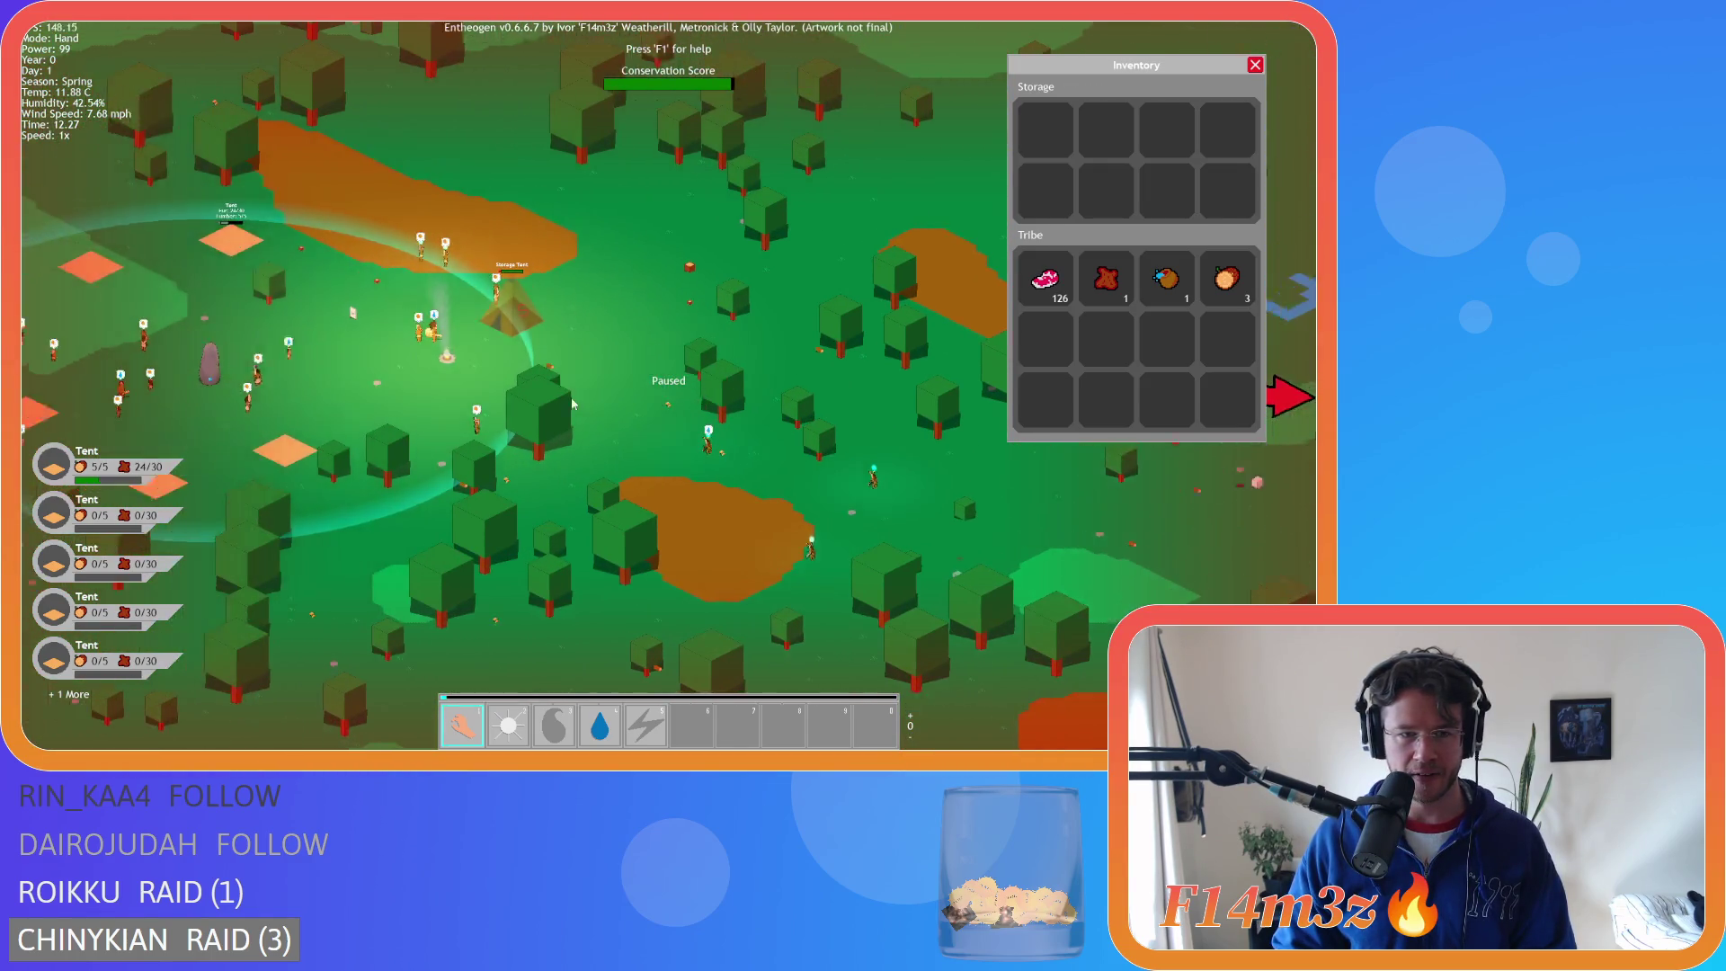
{"action": "scroll", "coordinate": [623, 400], "scroll_direction": "up", "scroll_amount": 10}
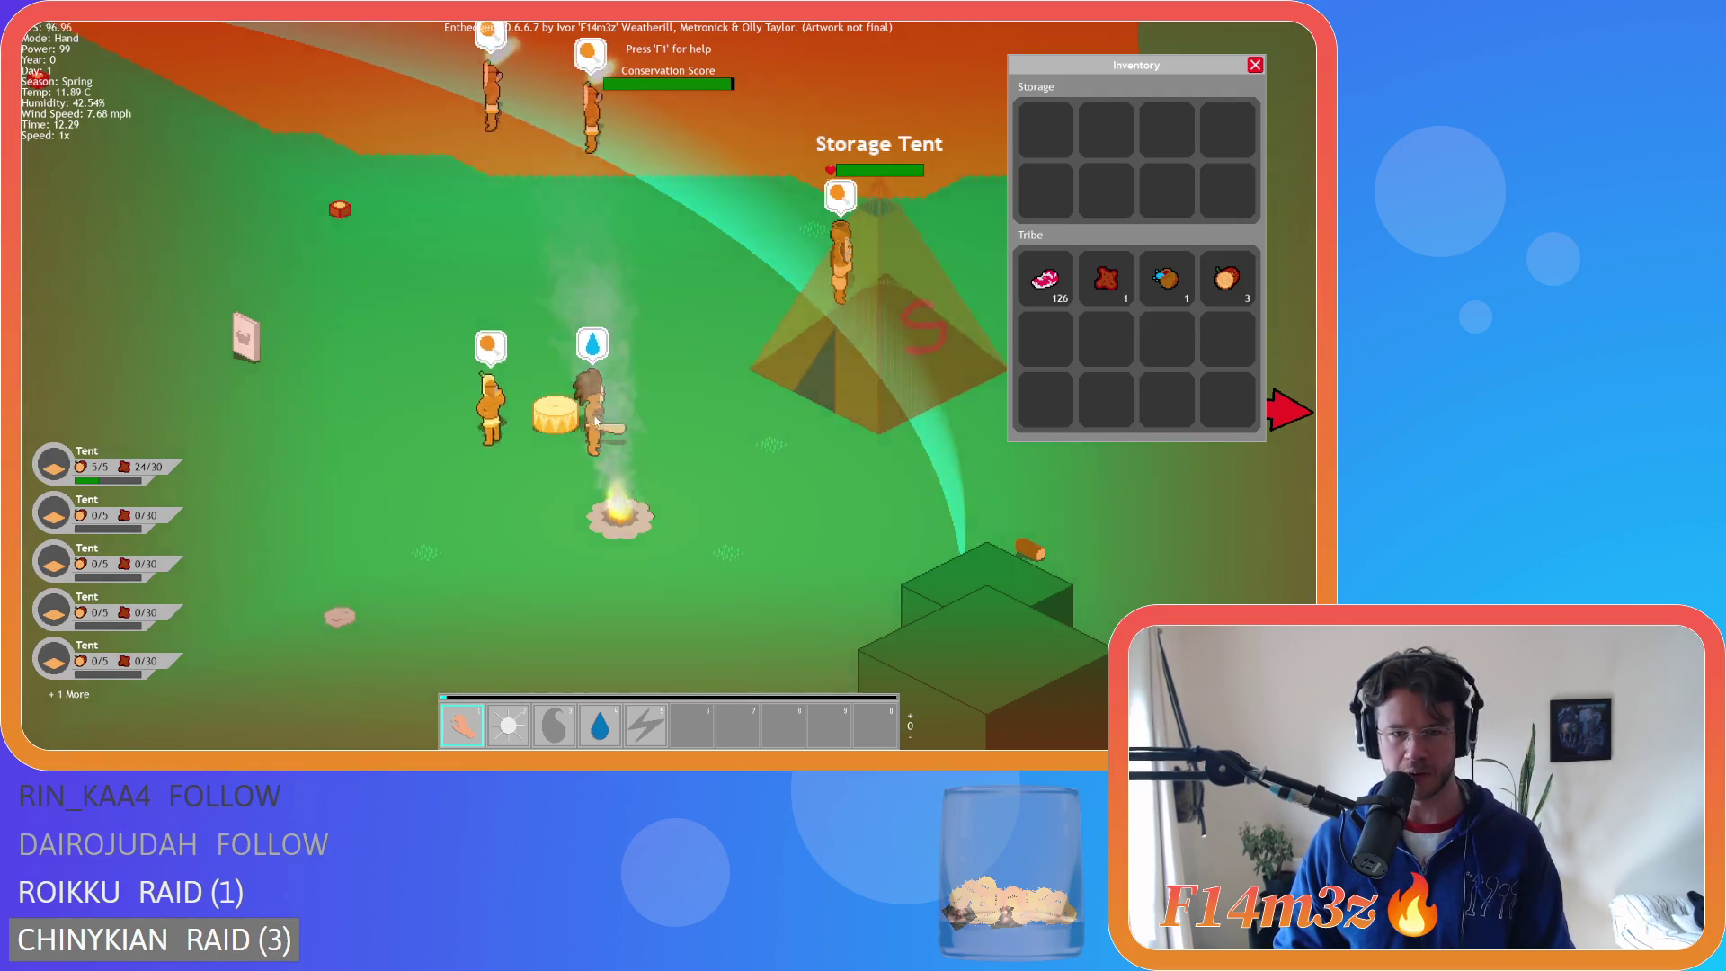
{"action": "scroll", "coordinate": [595, 421], "scroll_direction": "down", "scroll_amount": 10}
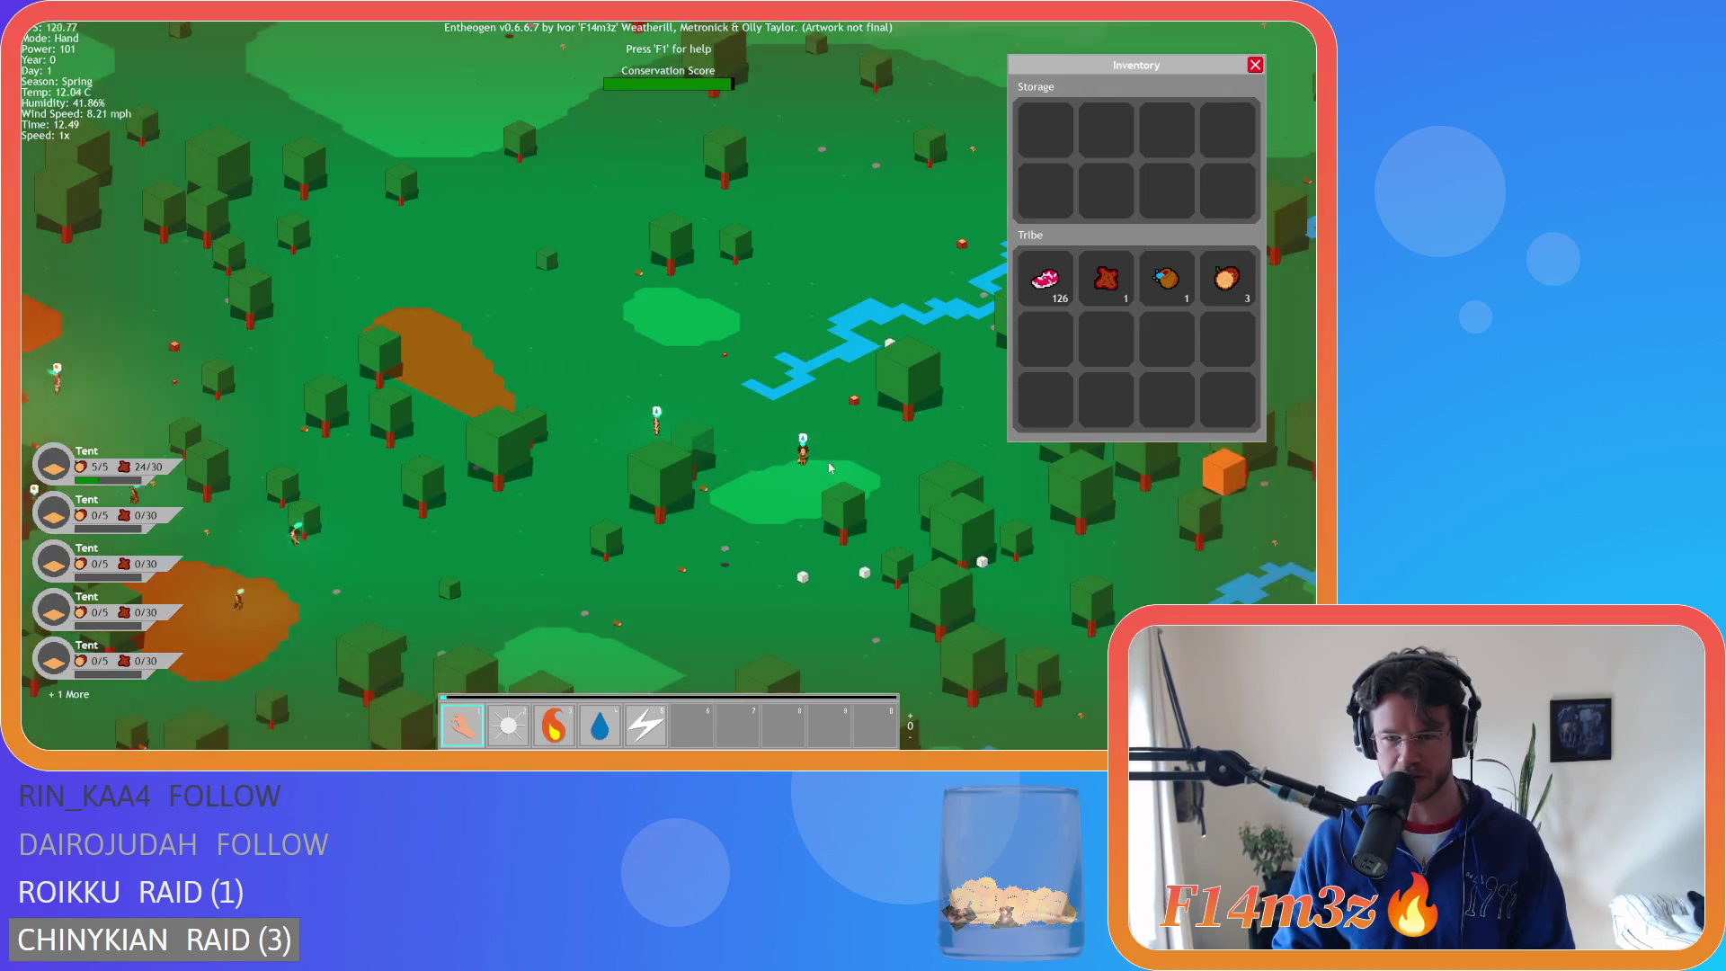
{"action": "key", "text": "s"}
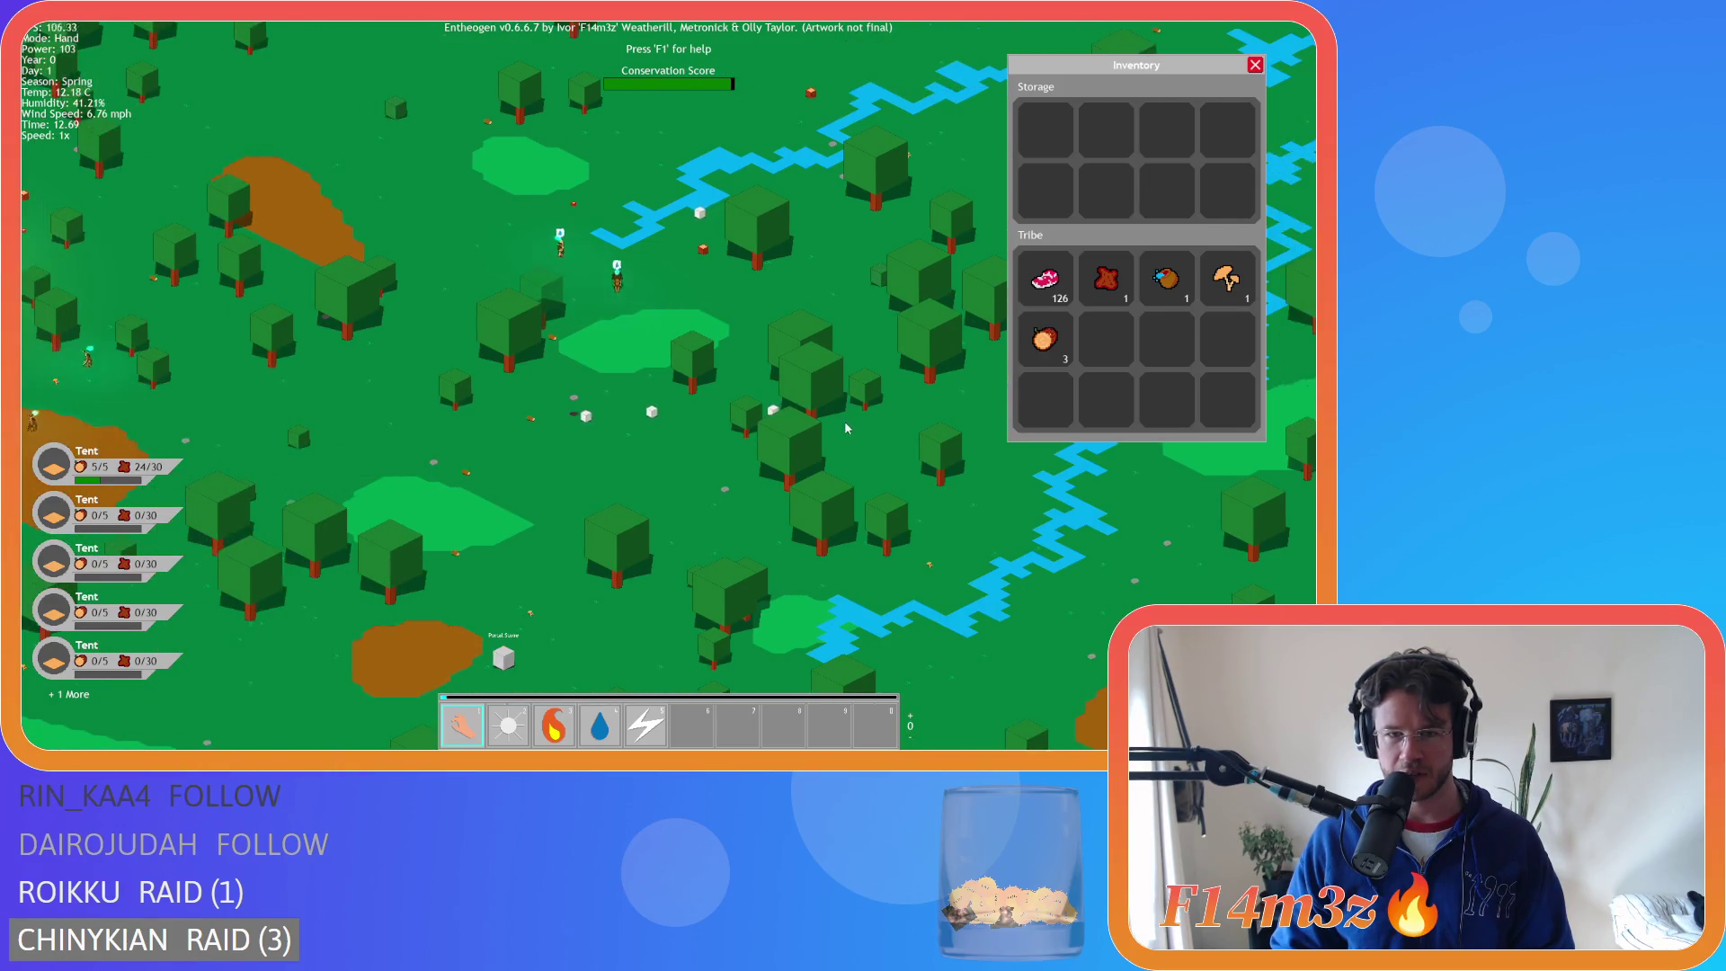
{"action": "scroll", "coordinate": [695, 396], "scroll_direction": "up", "scroll_amount": 5}
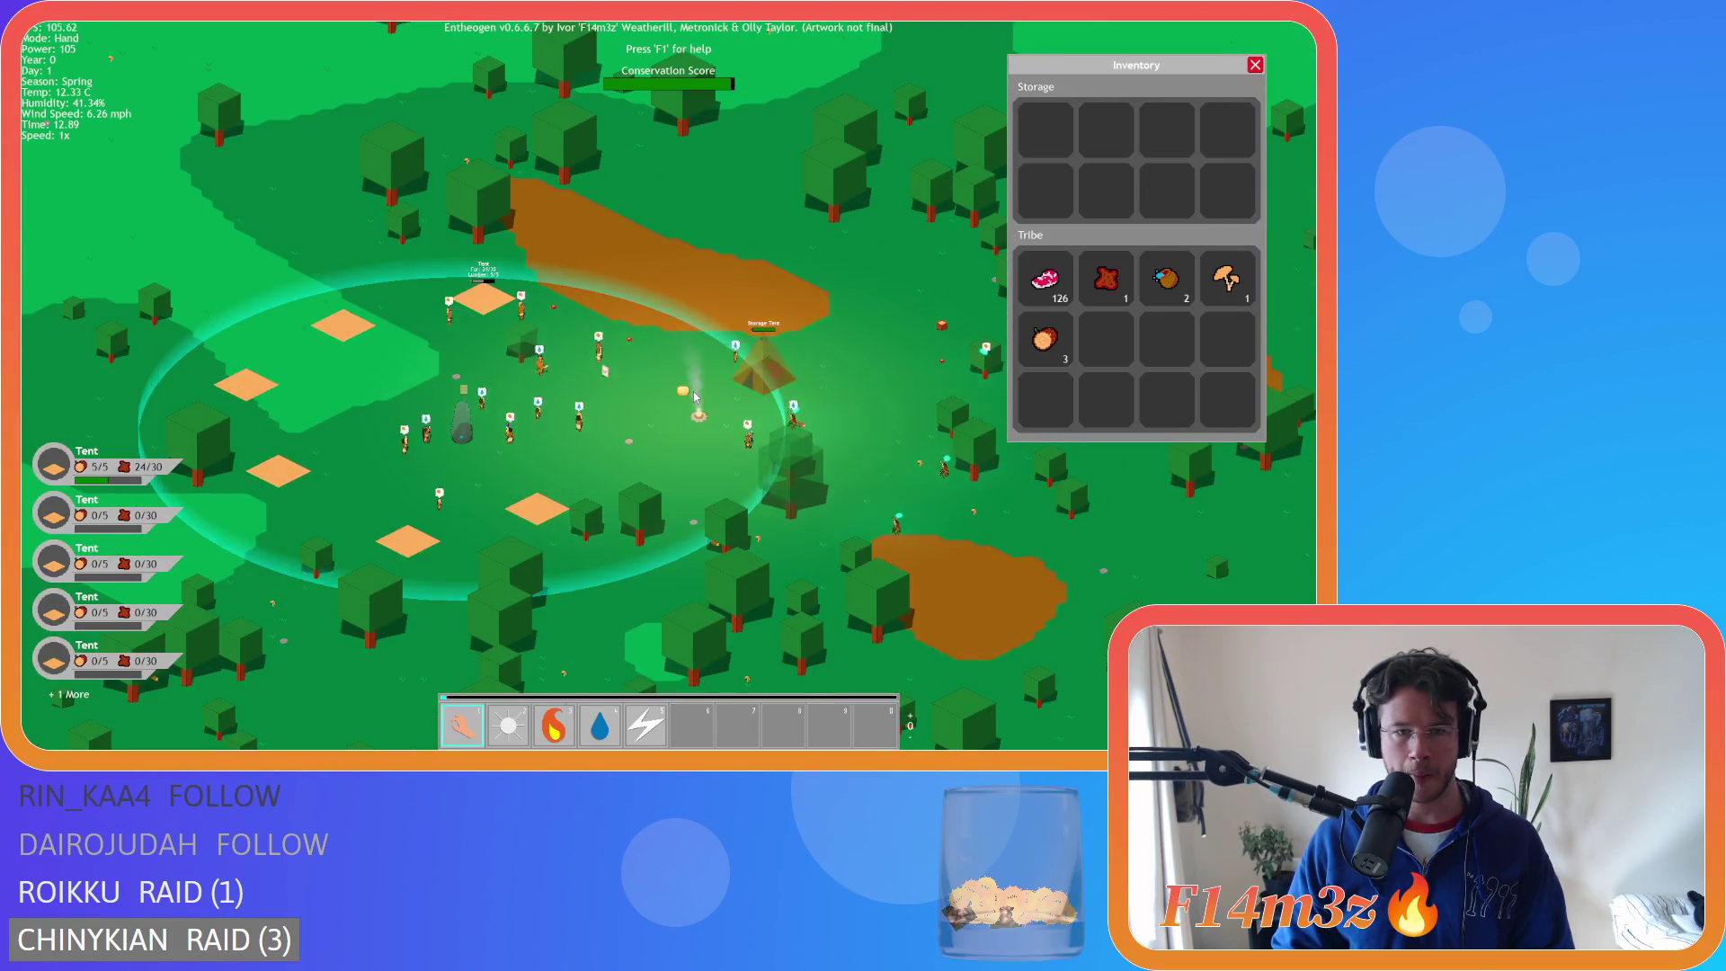
{"action": "scroll", "coordinate": [695, 396], "scroll_direction": "up", "scroll_amount": 3}
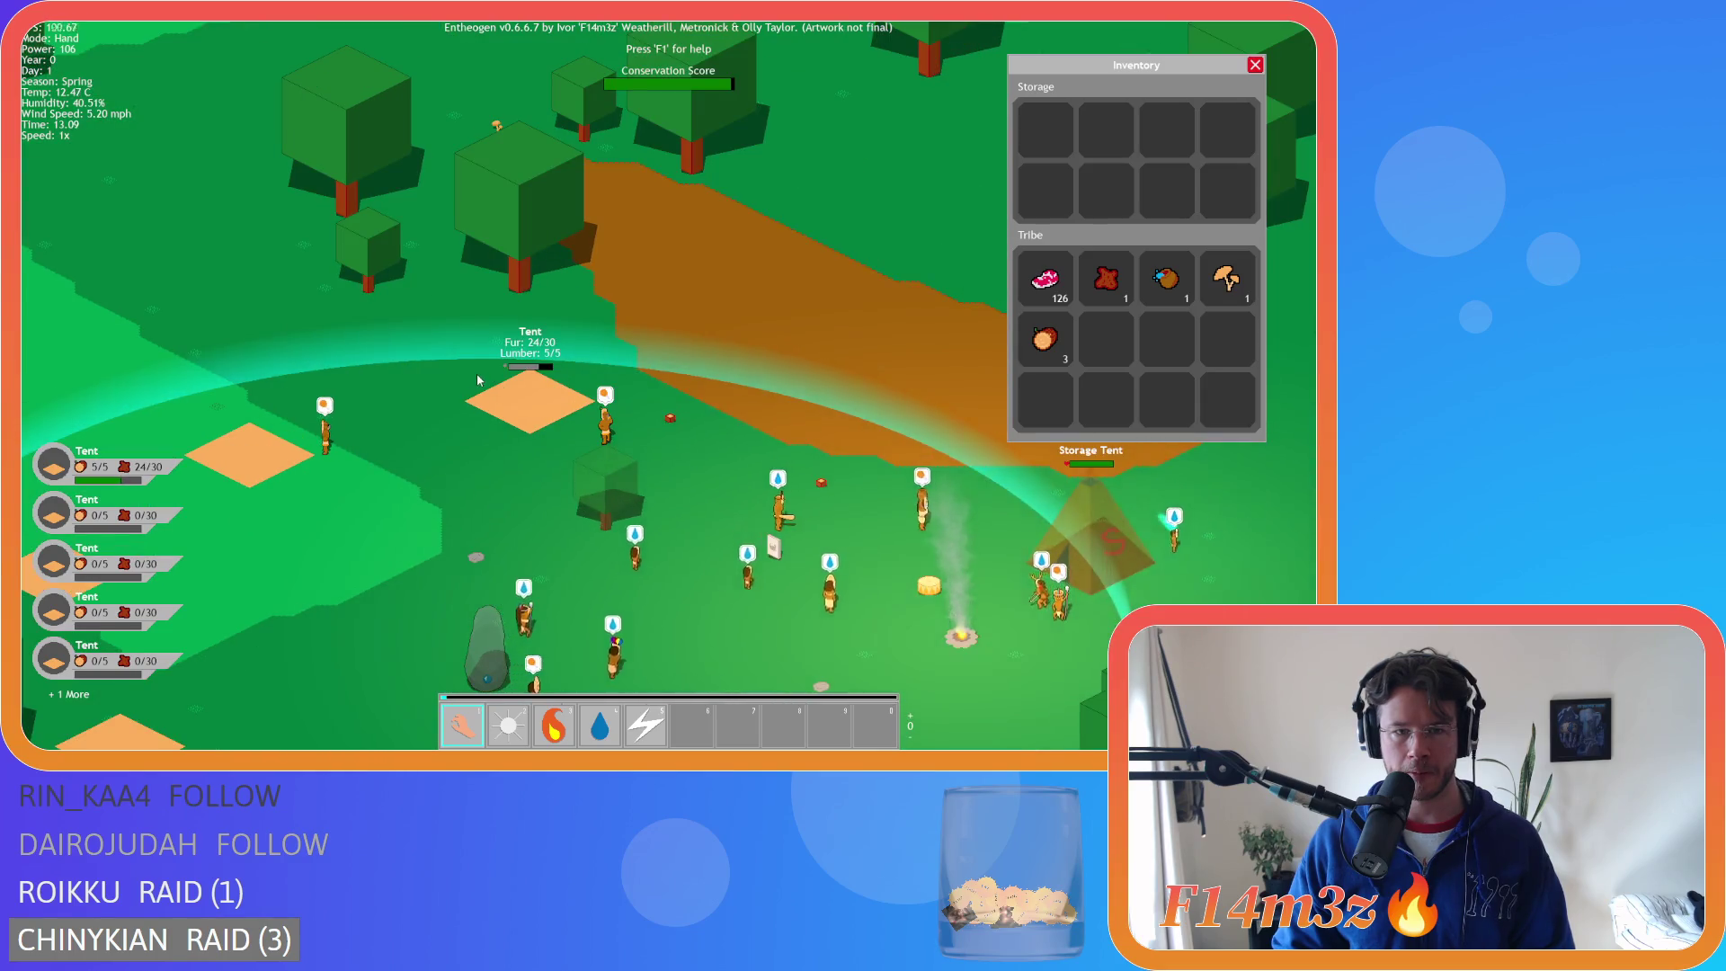
{"action": "scroll", "coordinate": [482, 379], "scroll_direction": "down", "scroll_amount": 4}
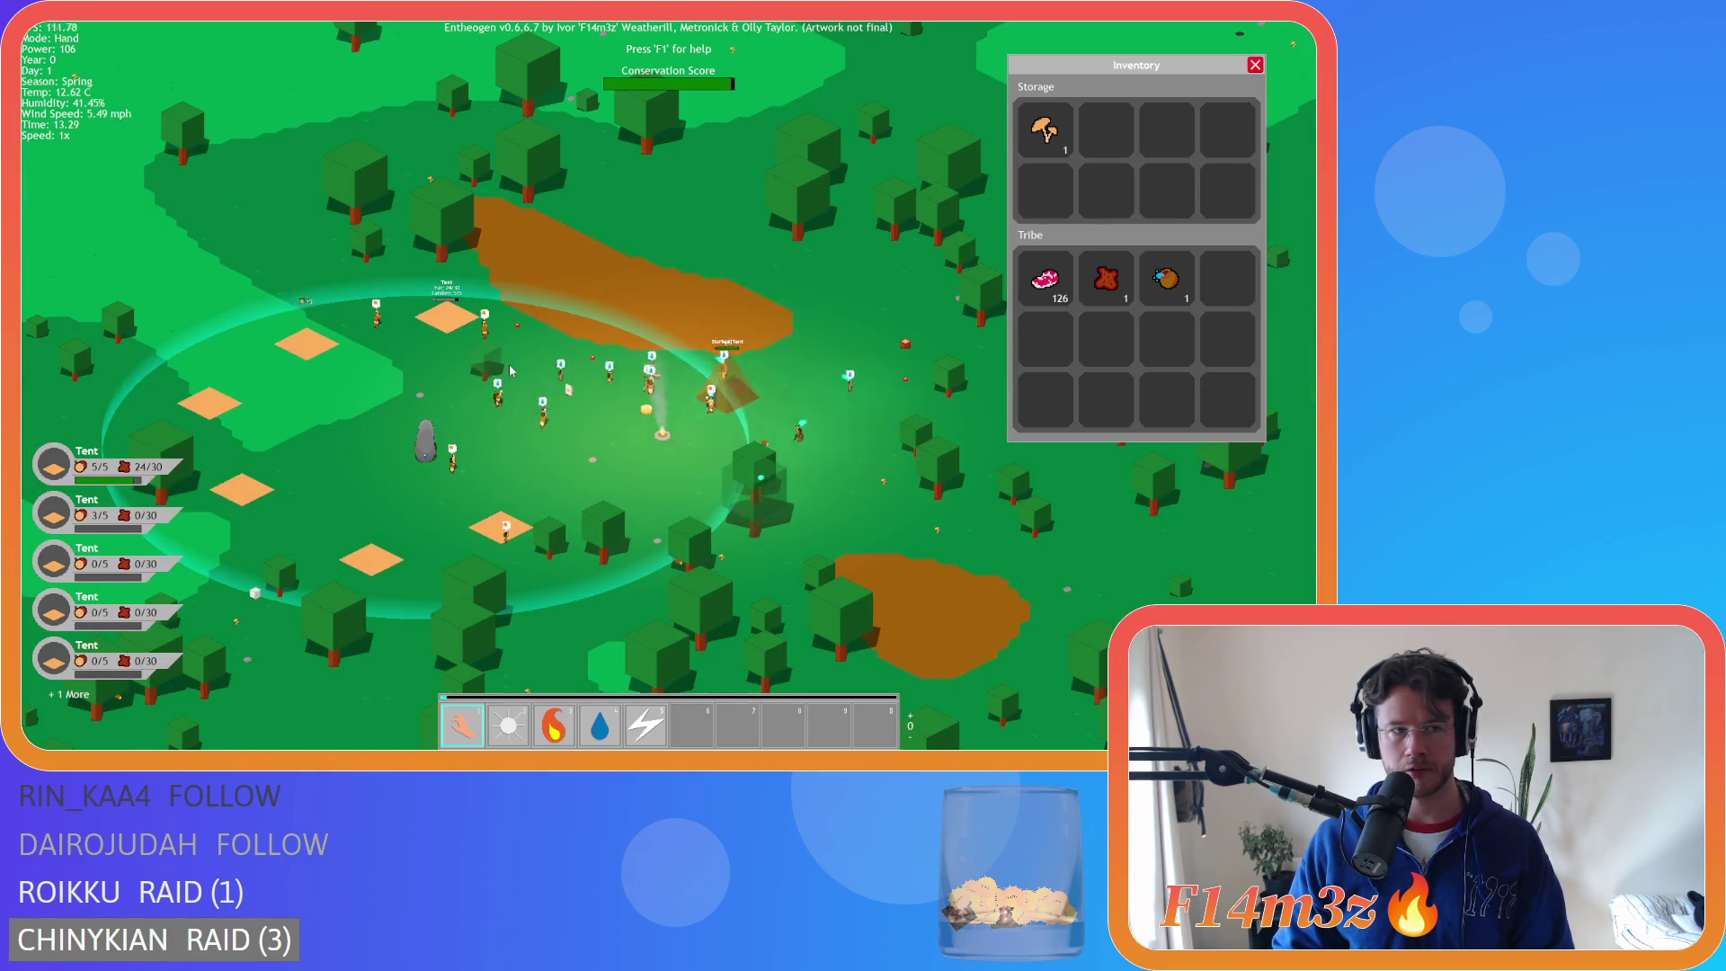
{"action": "key", "text": "d"}
{"action": "scroll", "coordinate": [512, 369], "scroll_direction": "down", "scroll_amount": 3}
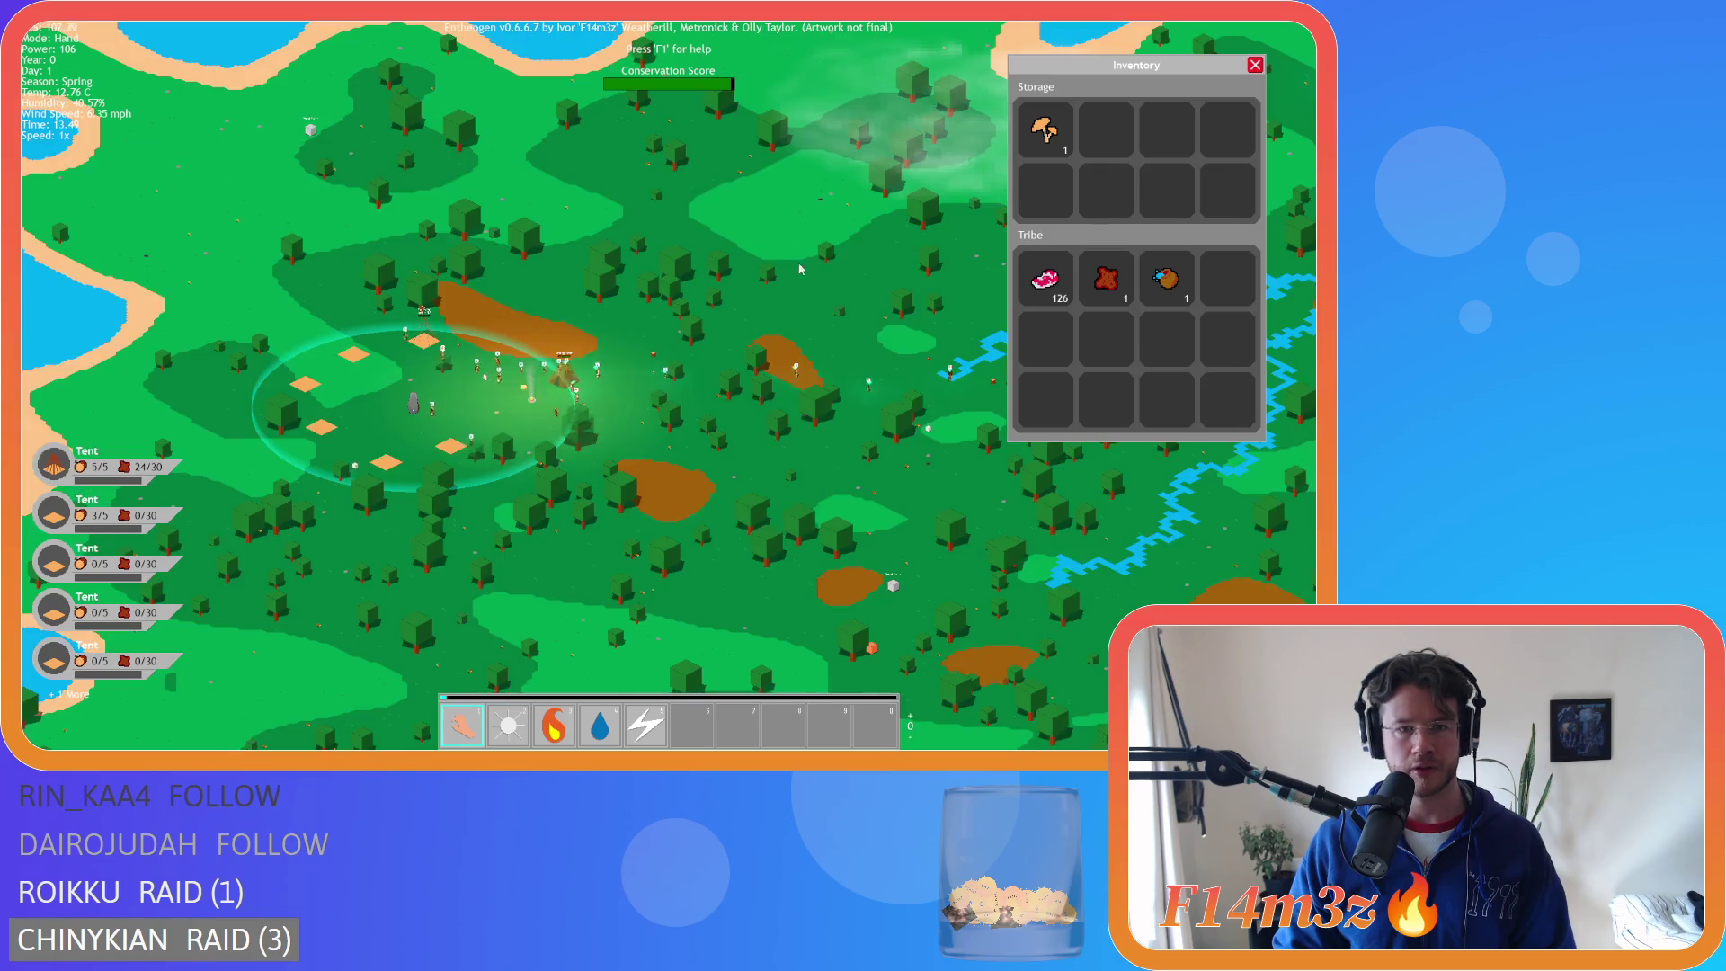
- Close the Inventory and zoom in and out over the stair structure, statue and camp
{"action": "left_click", "coordinate": [1254, 66]}
{"action": "scroll", "coordinate": [716, 369], "scroll_direction": "down", "scroll_amount": 5}
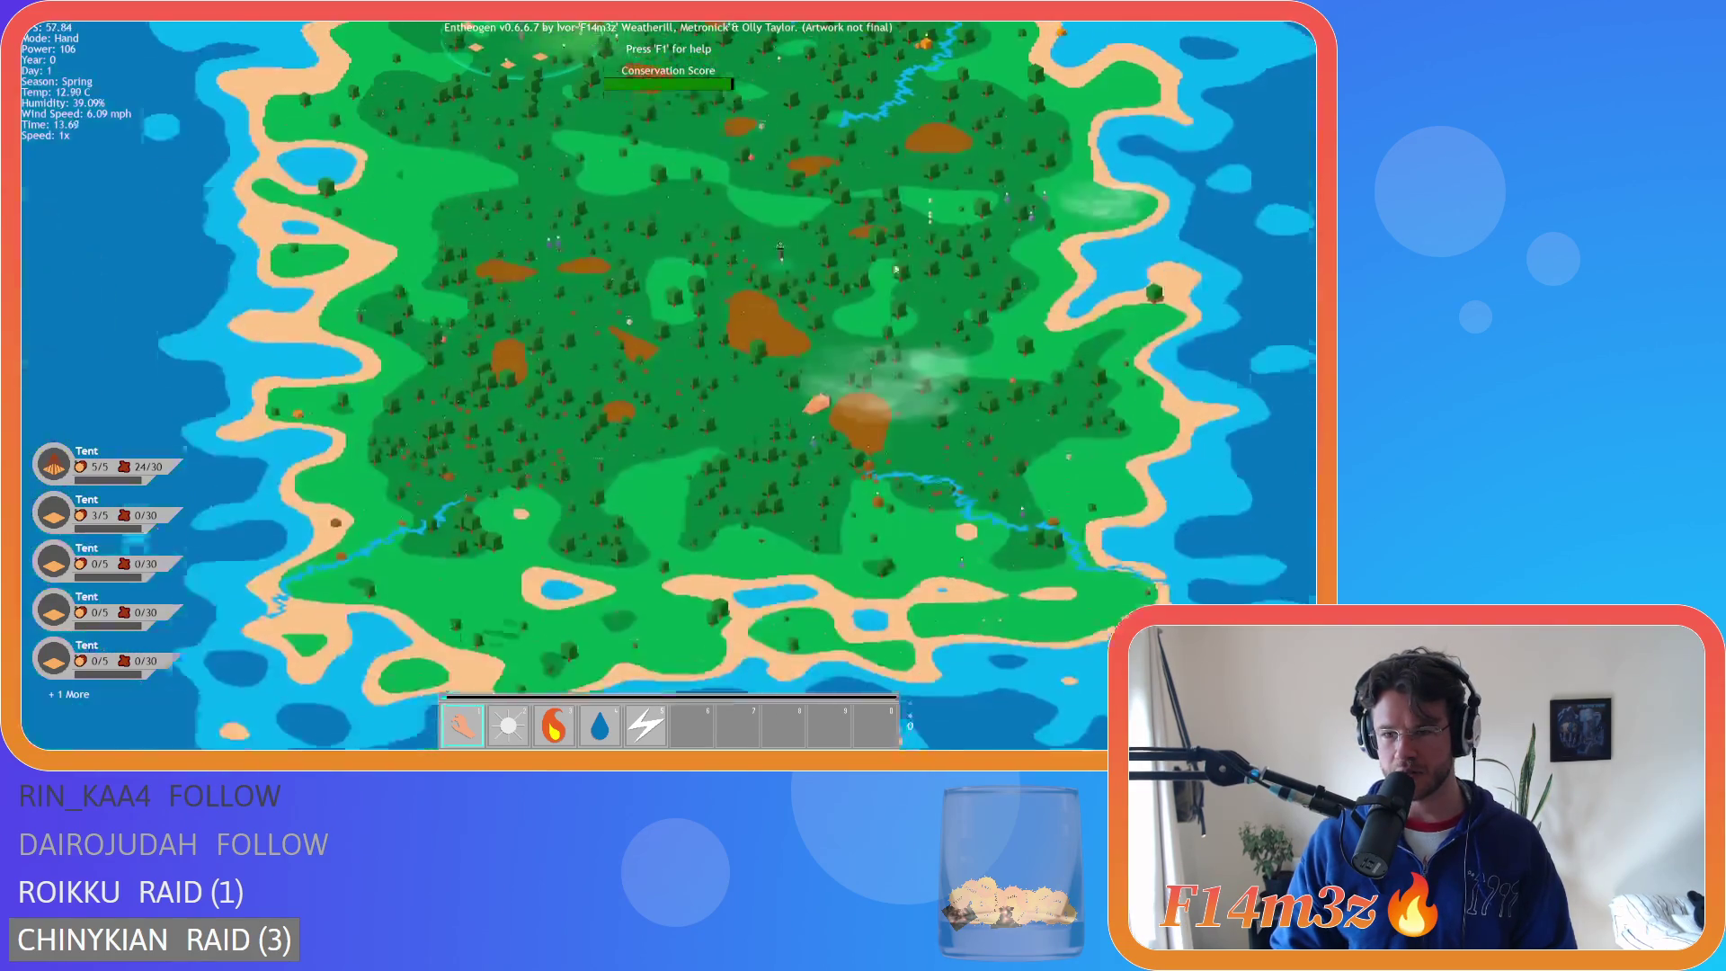
{"action": "scroll", "coordinate": [716, 369], "scroll_direction": "up", "scroll_amount": 10}
{"action": "scroll", "coordinate": [715, 359], "scroll_direction": "down", "scroll_amount": 4}
{"action": "scroll", "coordinate": [726, 345], "scroll_direction": "up", "scroll_amount": 6}
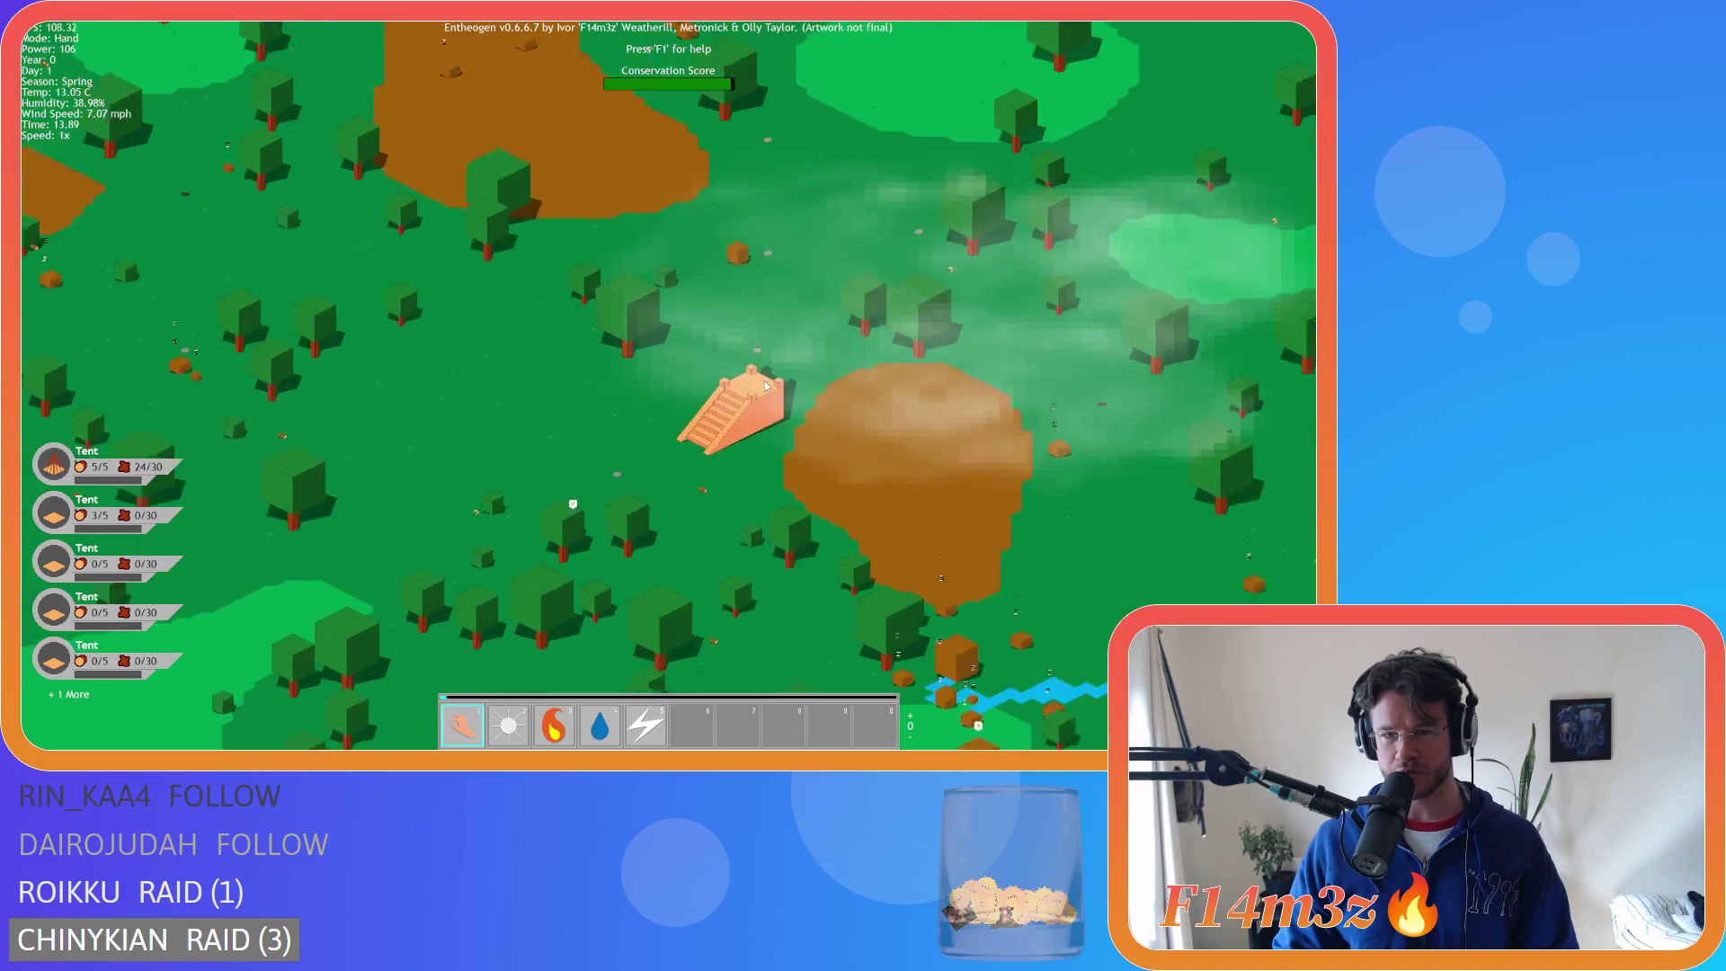
{"action": "scroll", "coordinate": [801, 396], "scroll_direction": "up", "scroll_amount": 3}
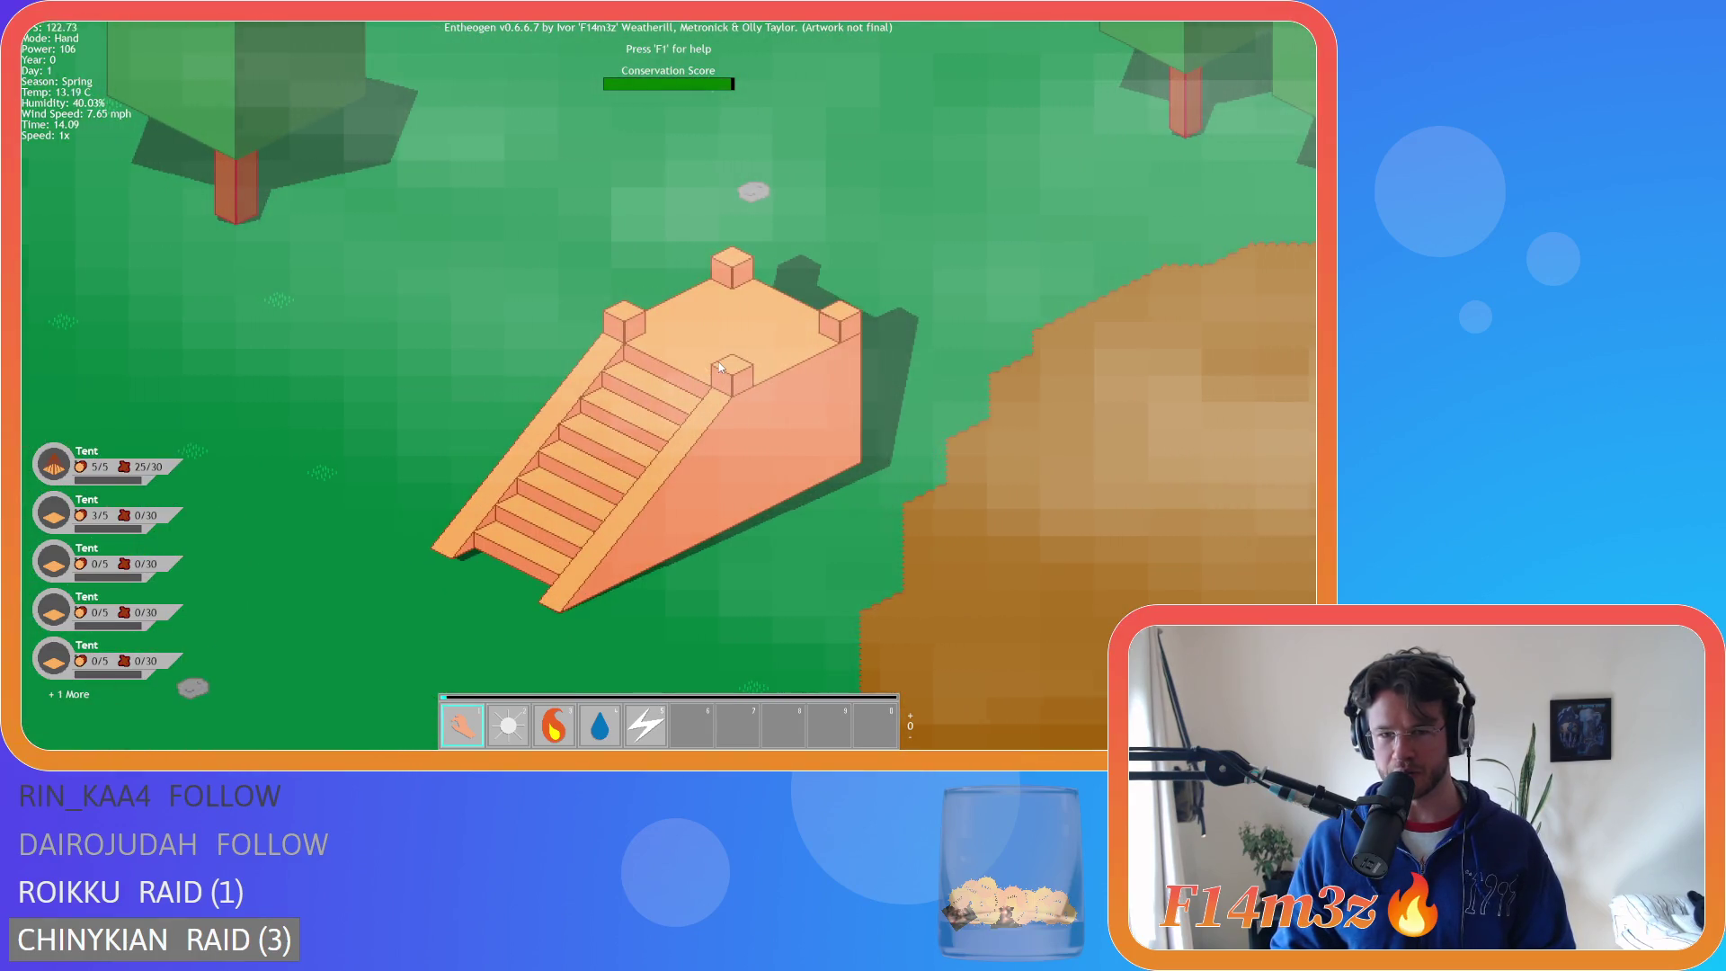
{"action": "scroll", "coordinate": [780, 402], "scroll_direction": "down", "scroll_amount": 8}
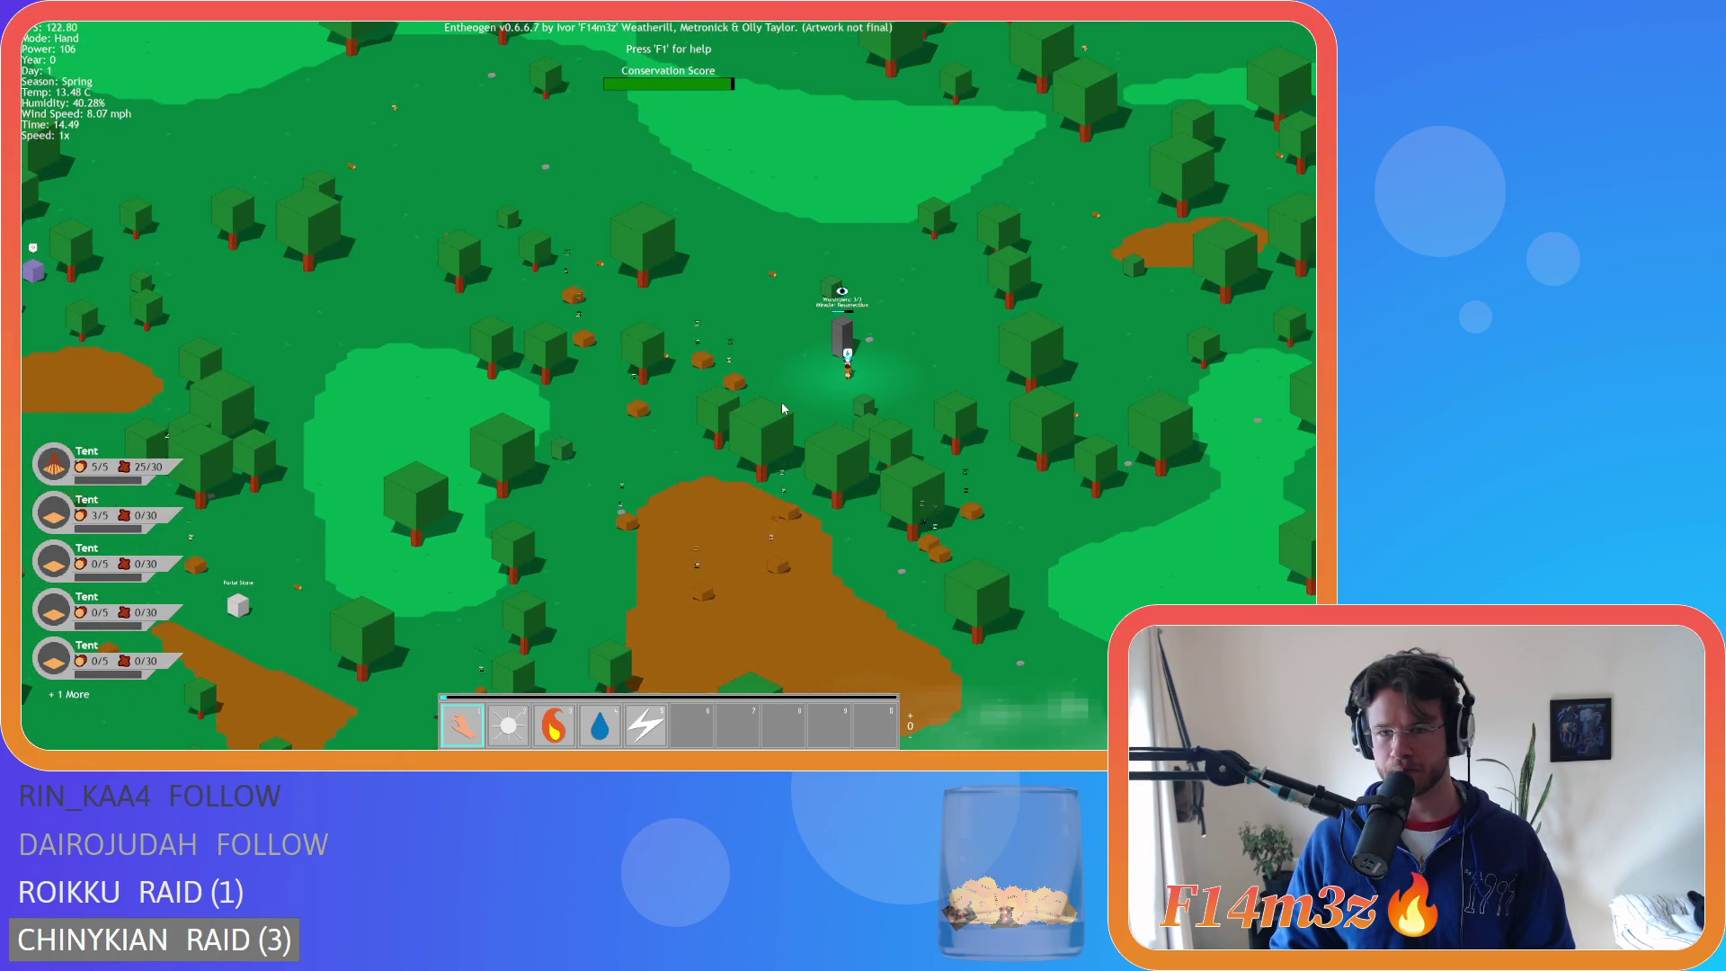
{"action": "scroll", "coordinate": [762, 416], "scroll_direction": "up", "scroll_amount": 3}
{"action": "scroll", "coordinate": [762, 416], "scroll_direction": "down", "scroll_amount": 5}
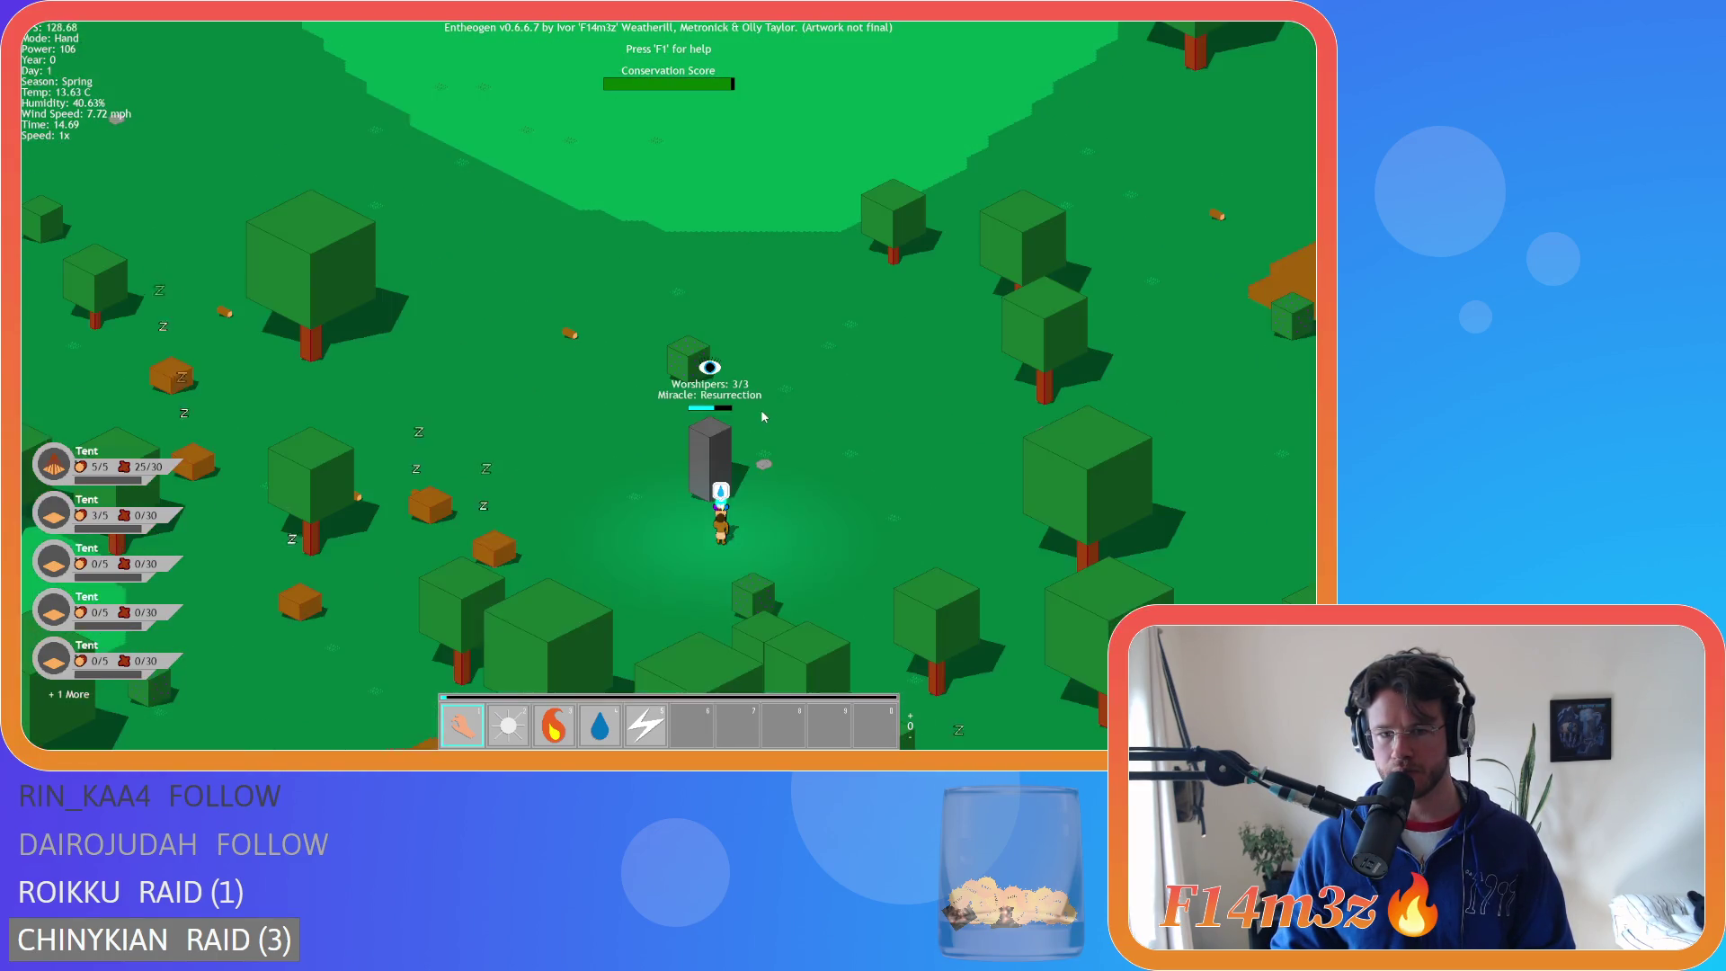
{"action": "scroll", "coordinate": [763, 416], "scroll_direction": "down", "scroll_amount": 3}
{"action": "scroll", "coordinate": [761, 416], "scroll_direction": "down", "scroll_amount": 3}
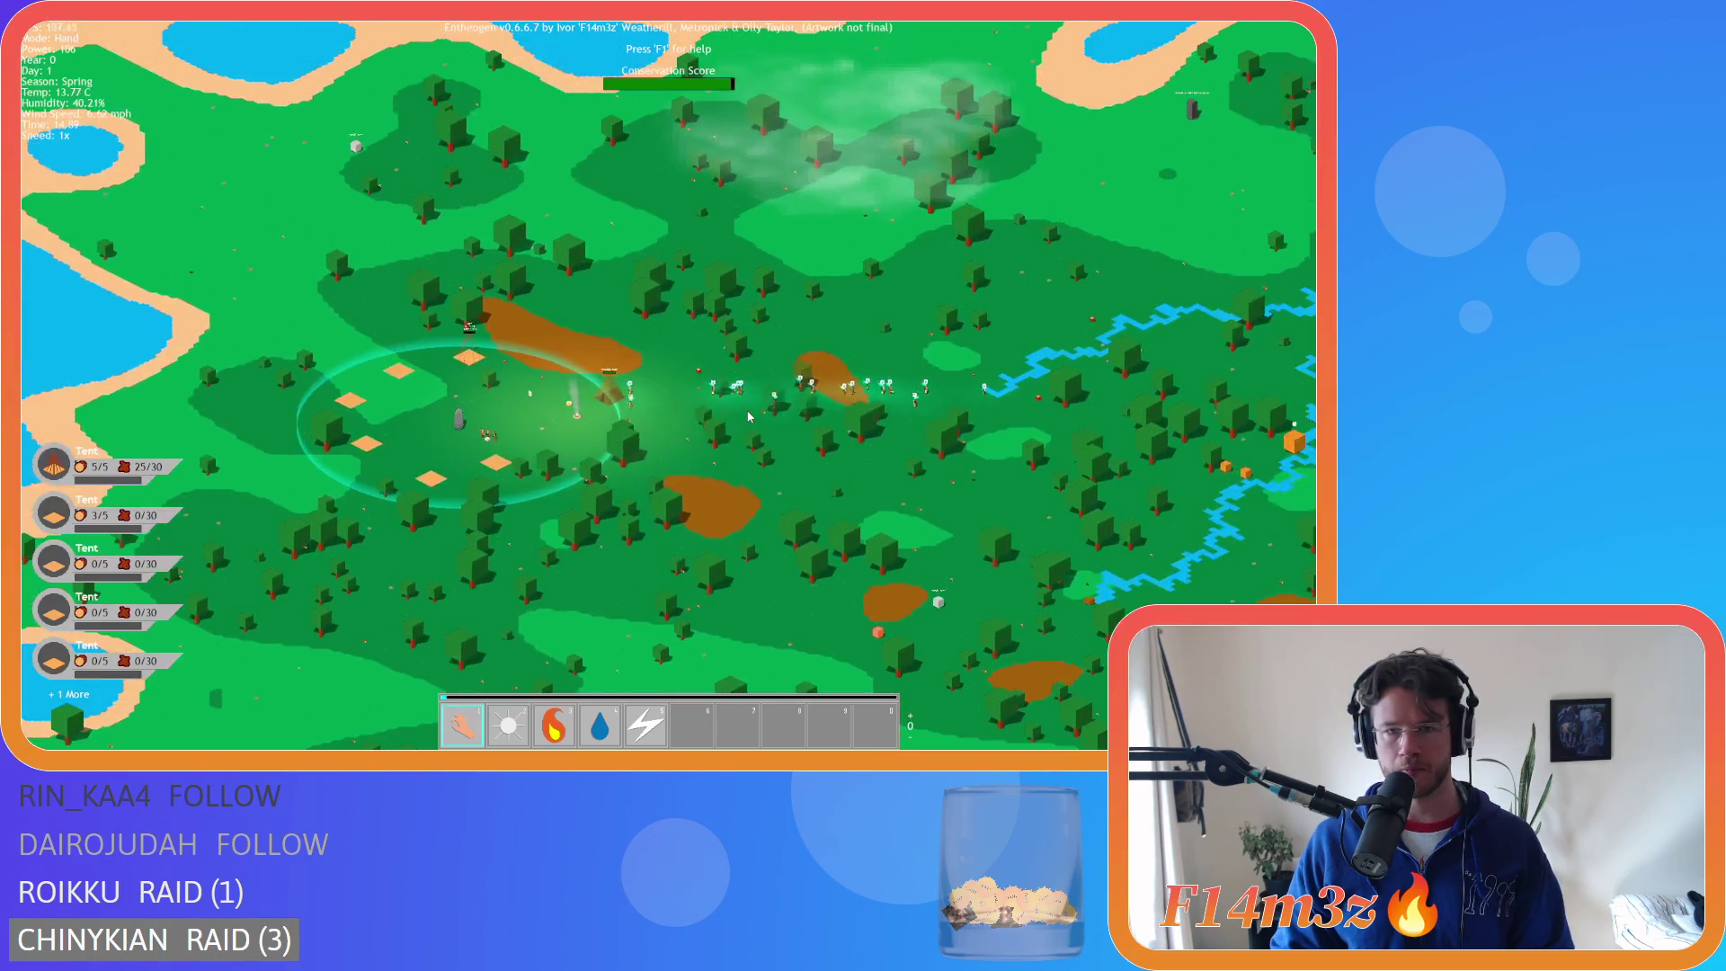
{"action": "scroll", "coordinate": [629, 422], "scroll_direction": "up", "scroll_amount": 8}
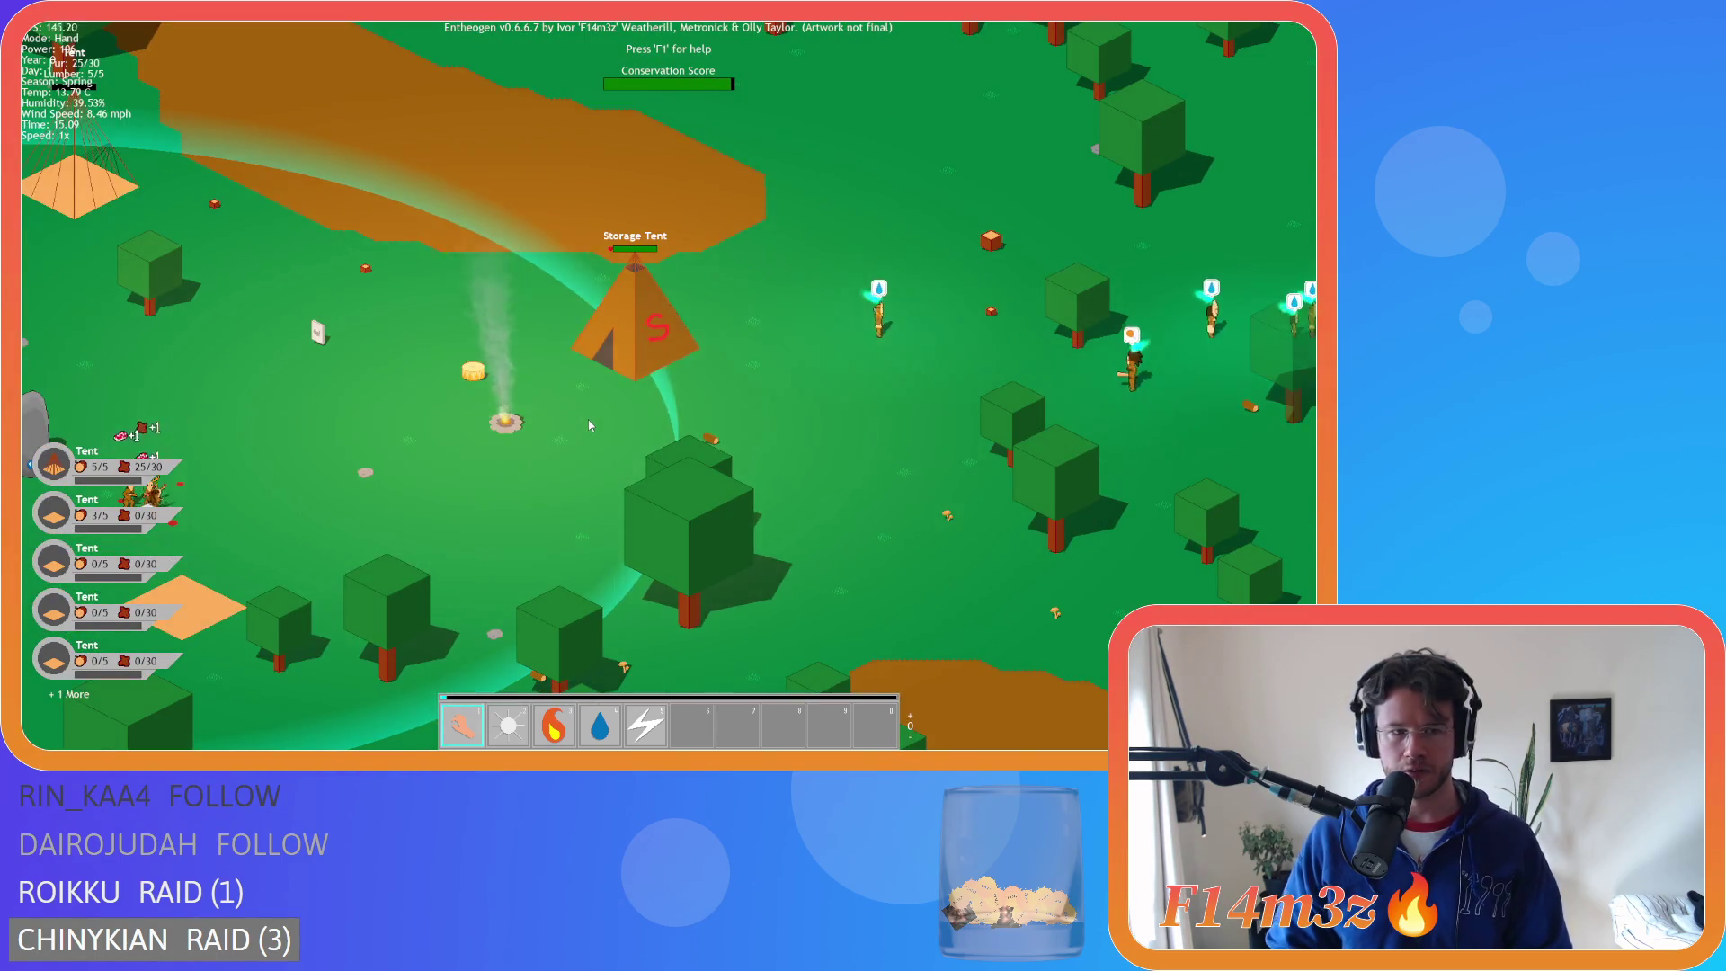
- Pan across the camp toward the river and back to the Storage Tent
{"action": "key", "text": "a"}
{"action": "scroll", "coordinate": [415, 445], "scroll_direction": "down", "scroll_amount": 5}
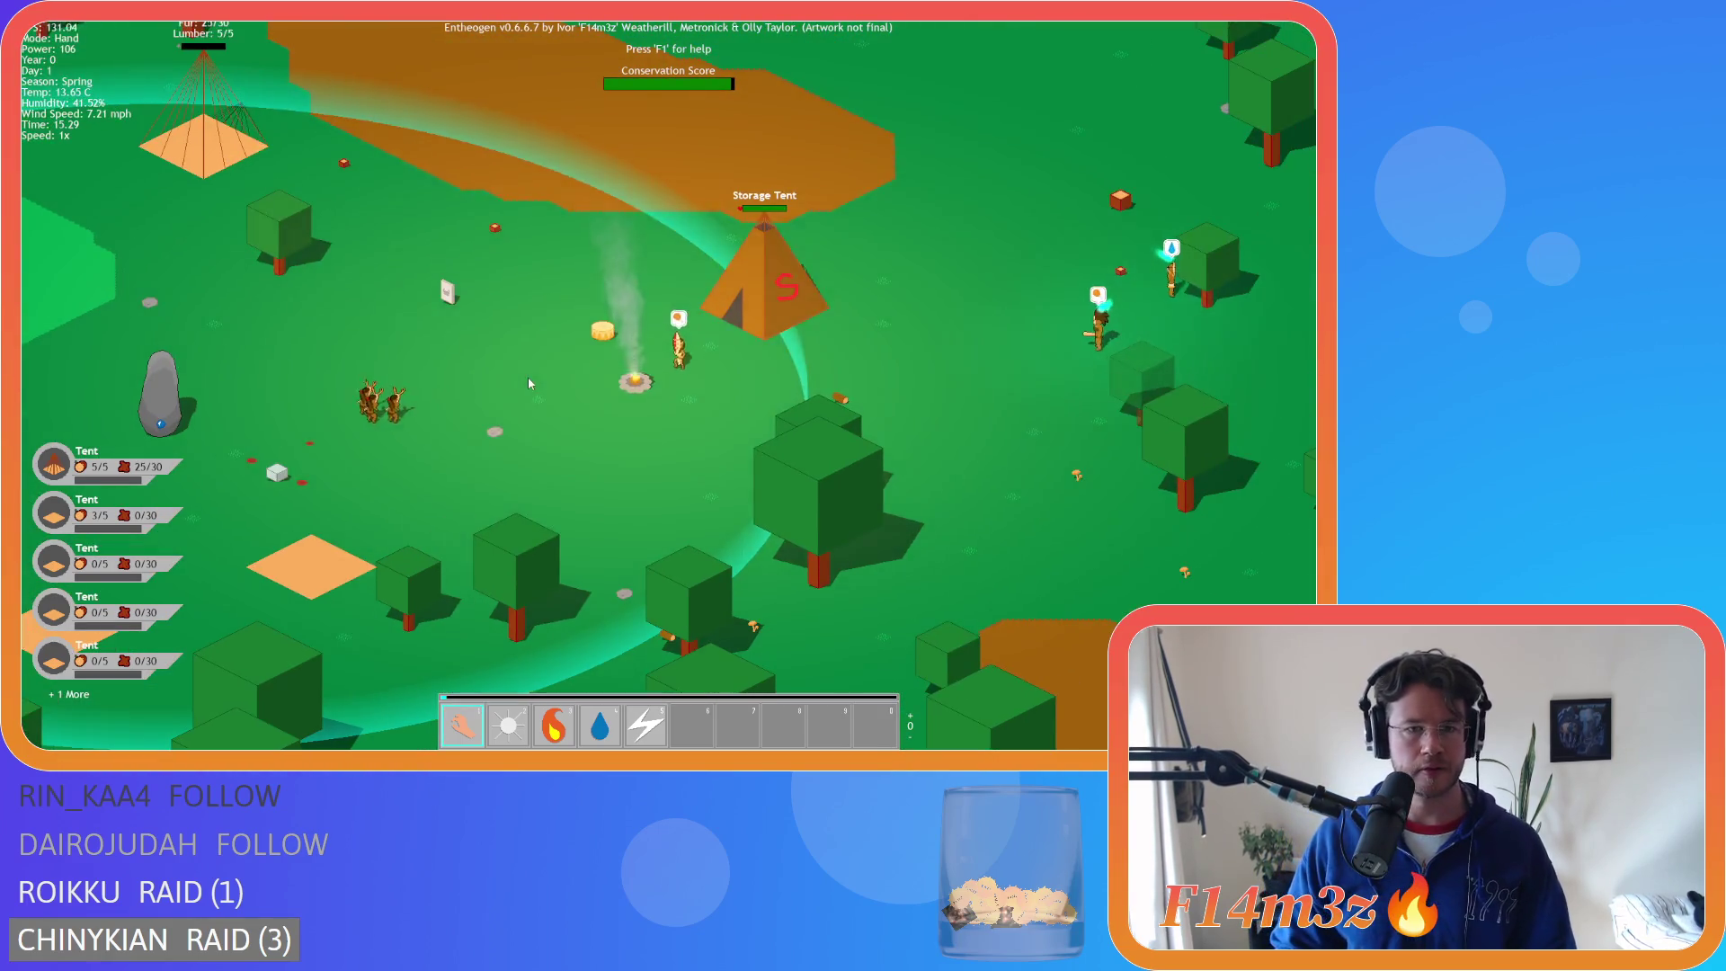
{"action": "scroll", "coordinate": [731, 348], "scroll_direction": "down", "scroll_amount": 3}
{"action": "key", "text": "d"}
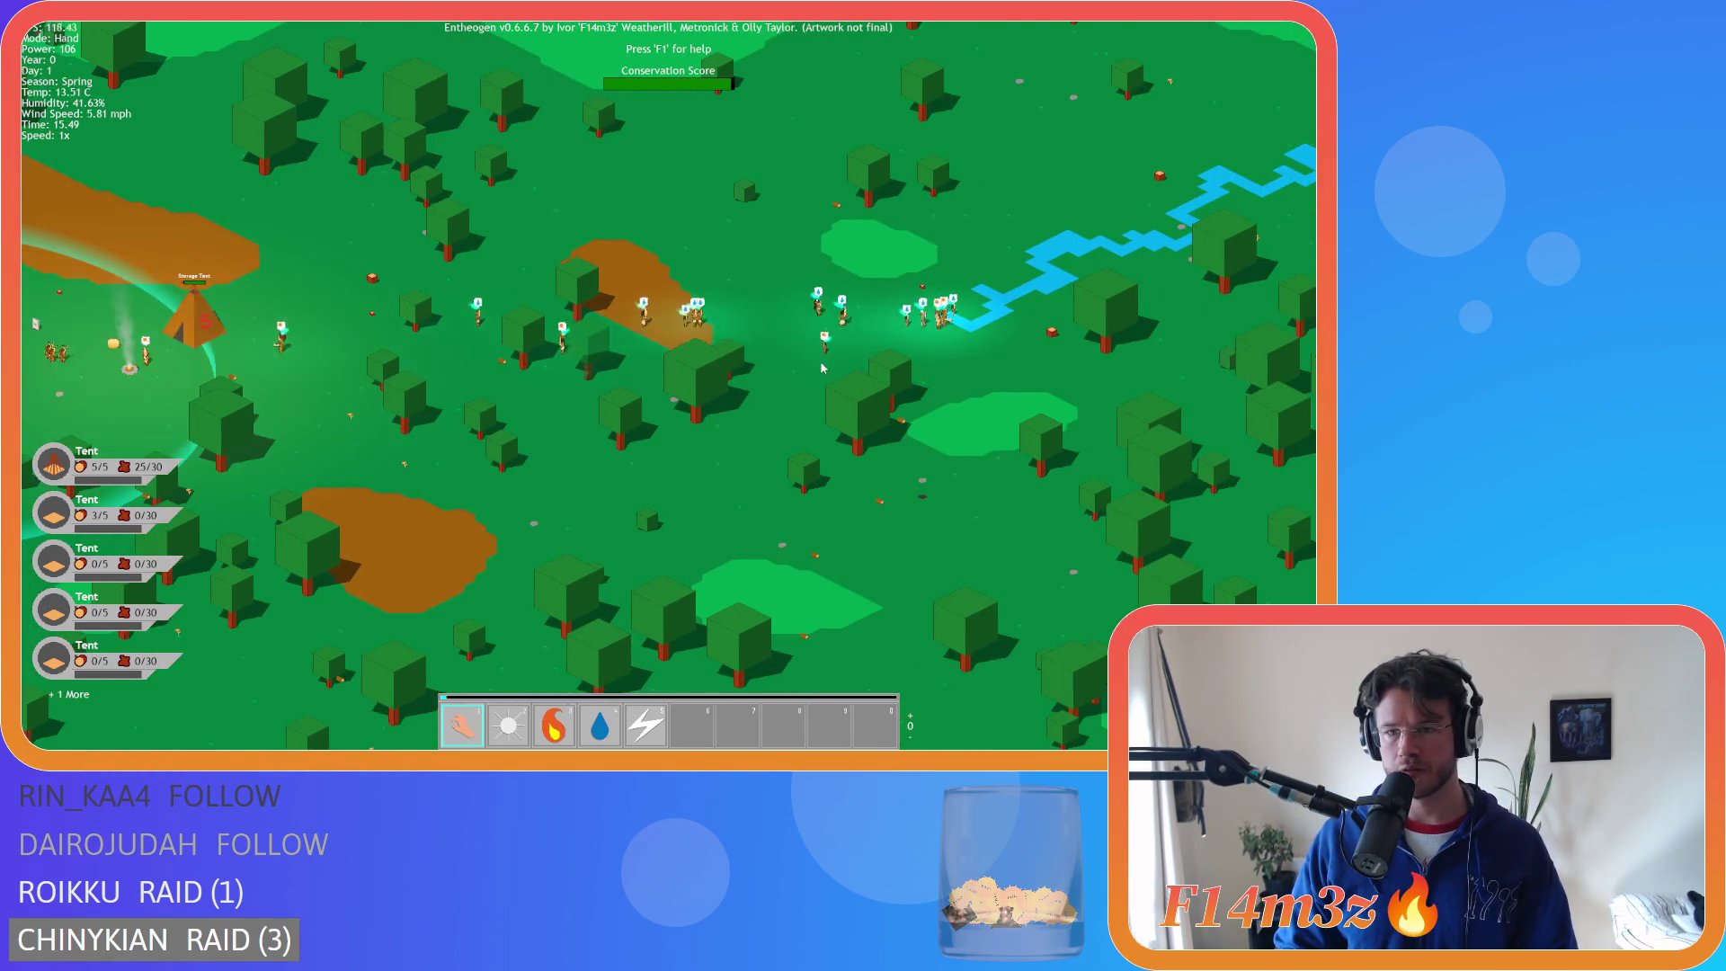
{"action": "key", "text": "a"}
- Bring the inventory back up and centre the view on the Storage Tent
{"action": "key", "text": "i"}
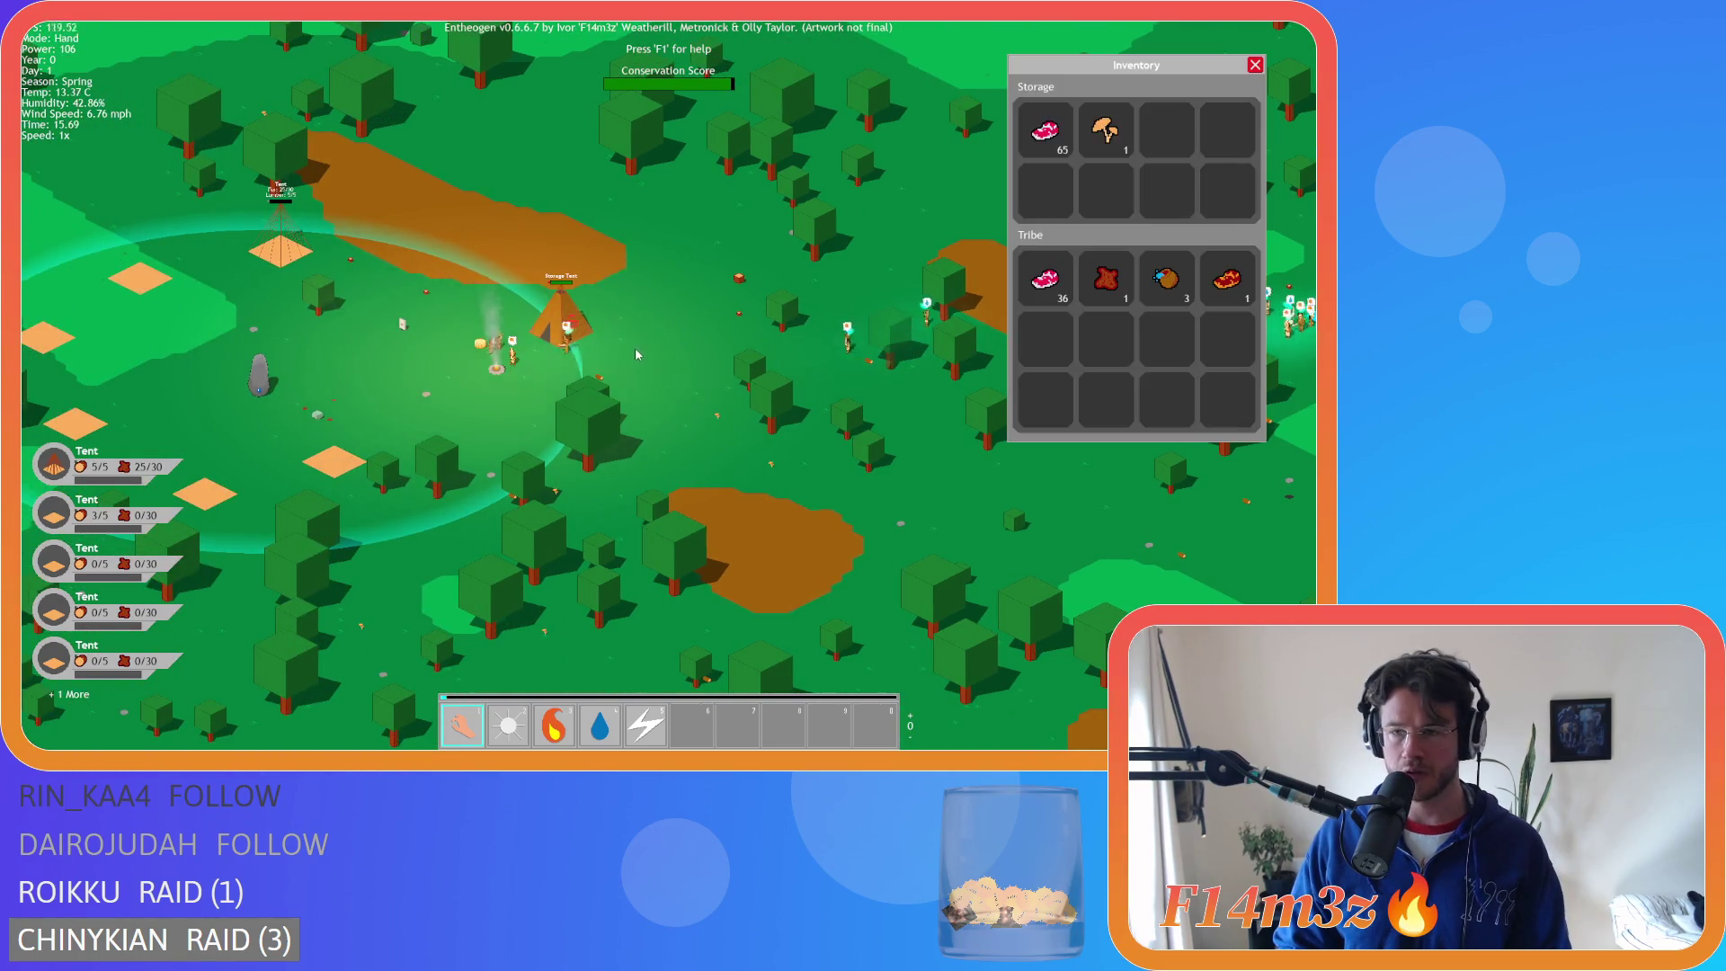
{"action": "scroll", "coordinate": [584, 339], "scroll_direction": "up", "scroll_amount": 2}
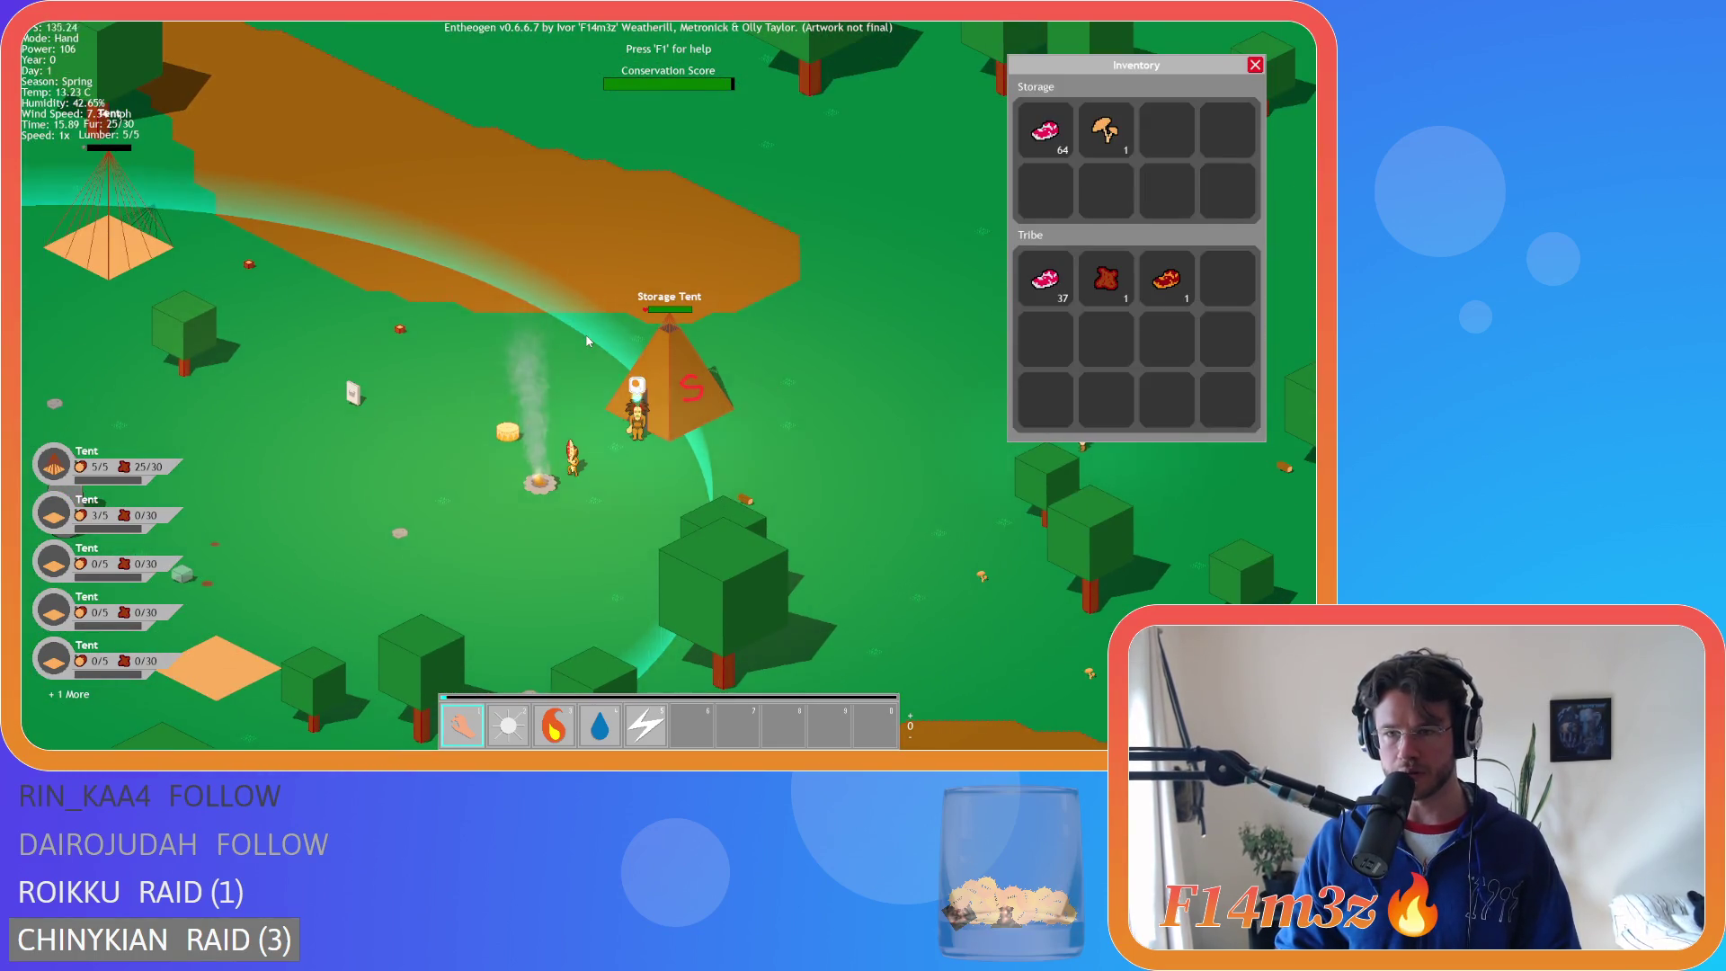
{"action": "scroll", "coordinate": [638, 338], "scroll_direction": "up", "scroll_amount": 1}
{"action": "key", "text": "s"}
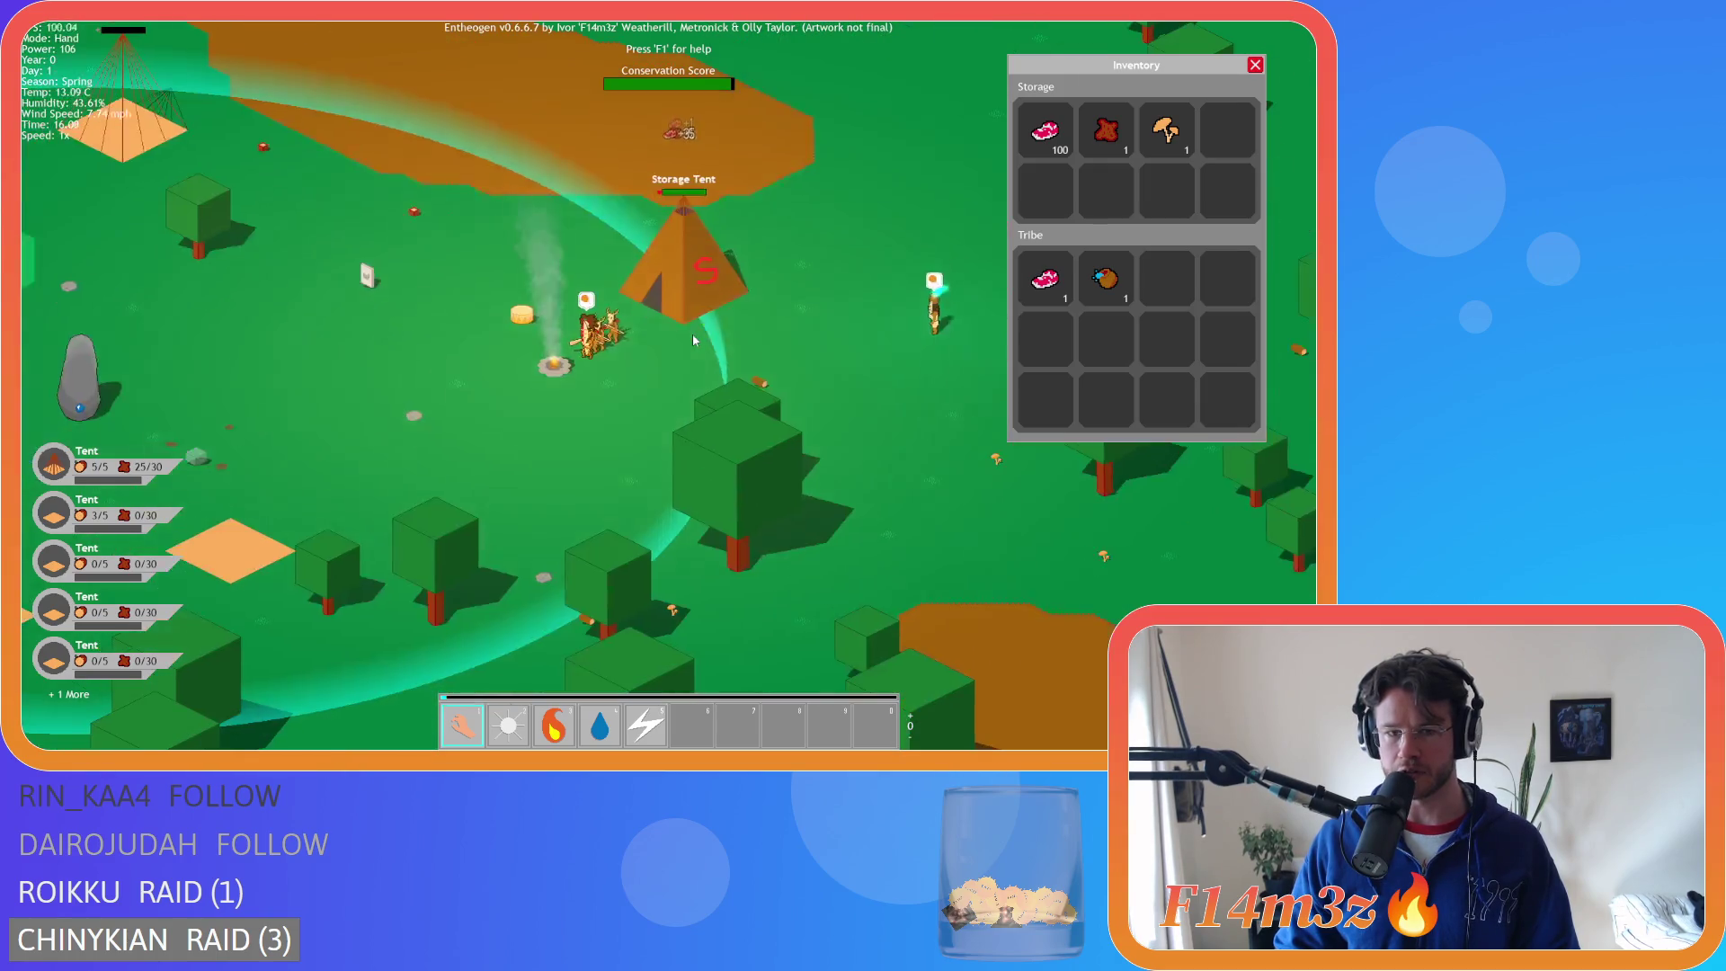
{"action": "scroll", "coordinate": [693, 340], "scroll_direction": "down", "scroll_amount": 5}
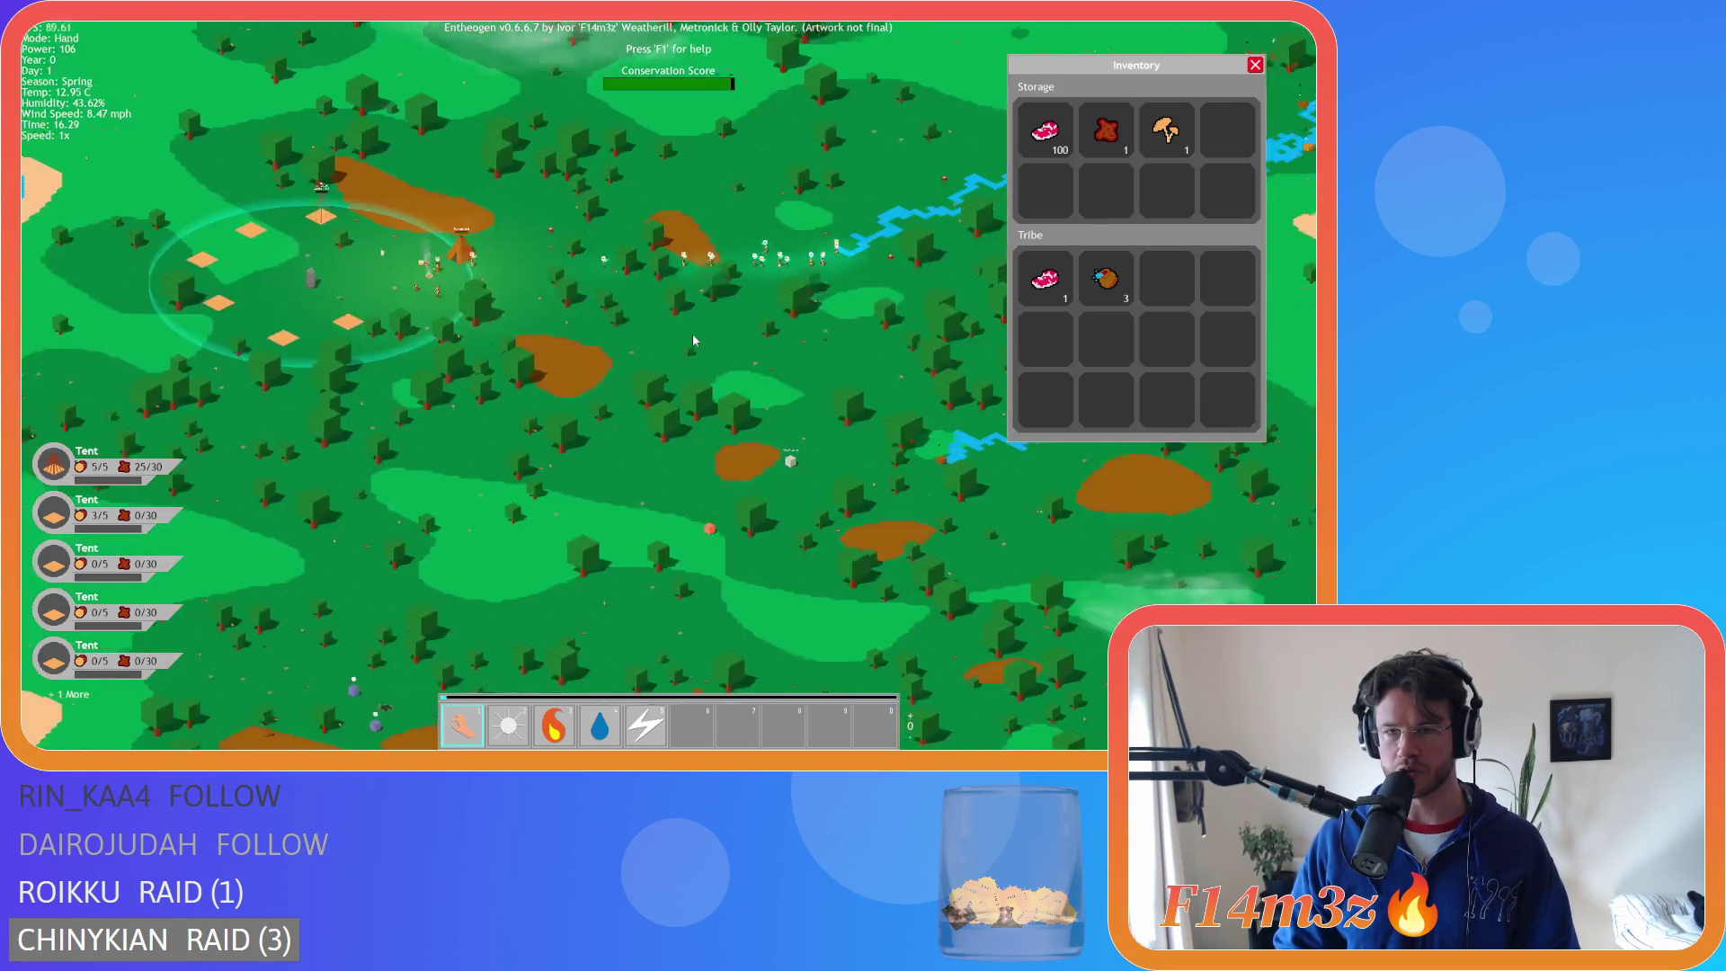
{"action": "scroll", "coordinate": [693, 340], "scroll_direction": "up", "scroll_amount": 5}
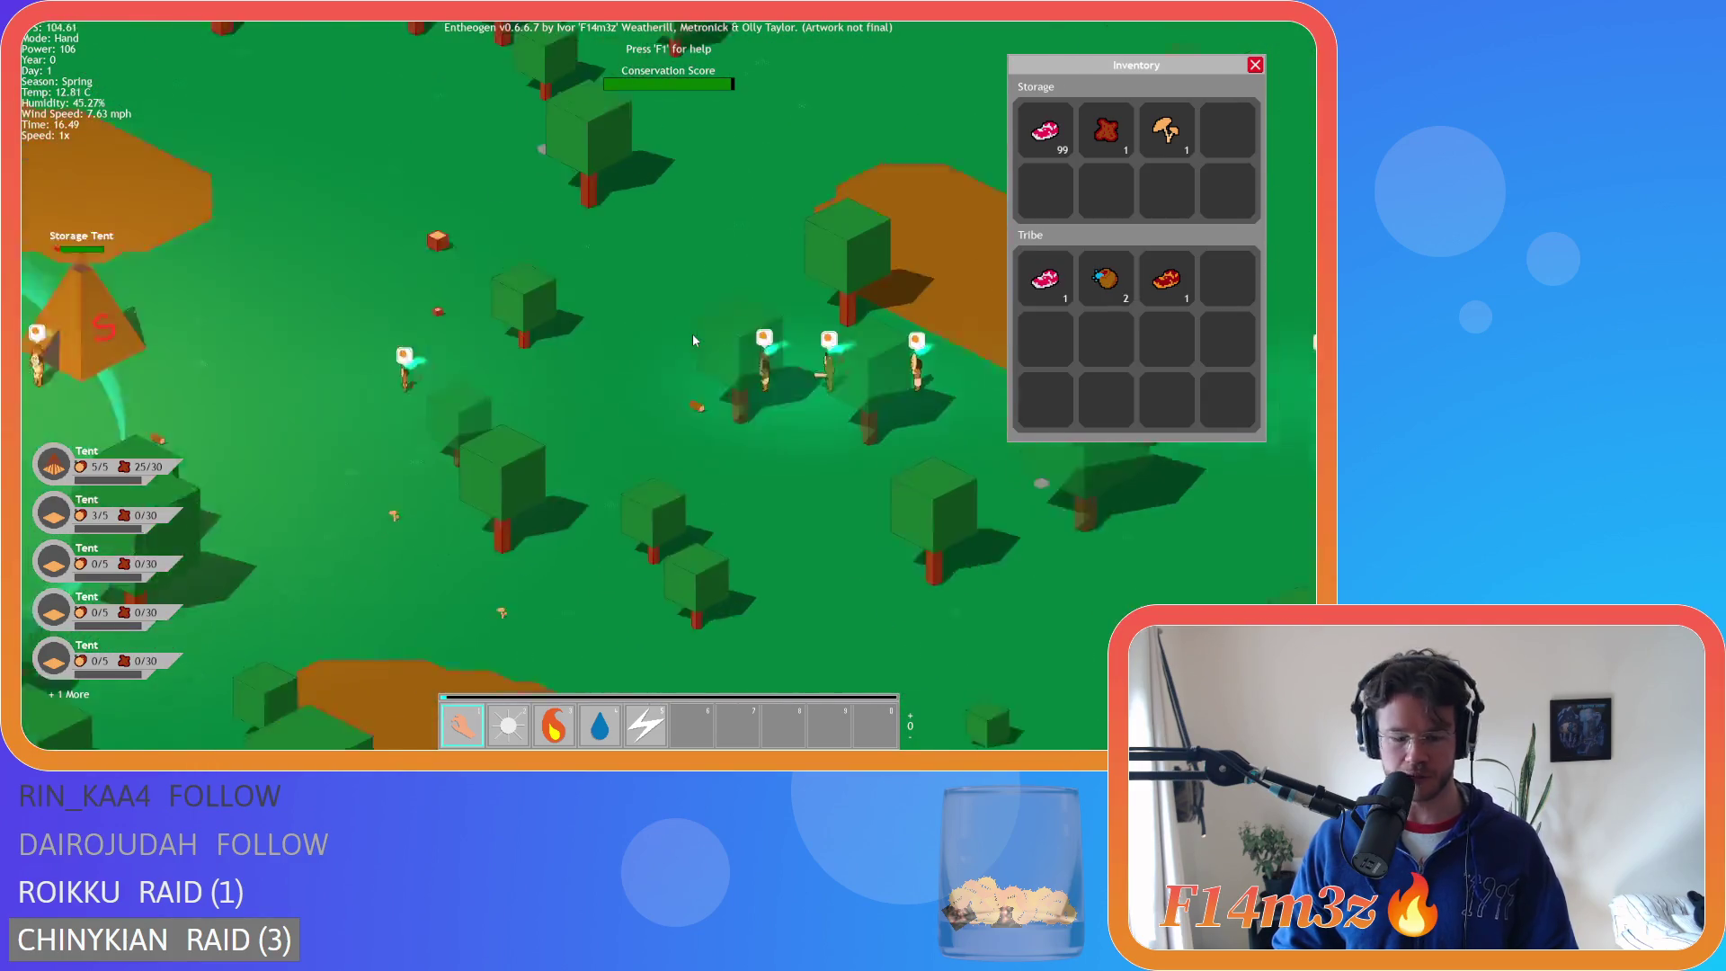
- Check the tribe's follower list, then close it and adjust the zoom
{"action": "key", "text": "t"}
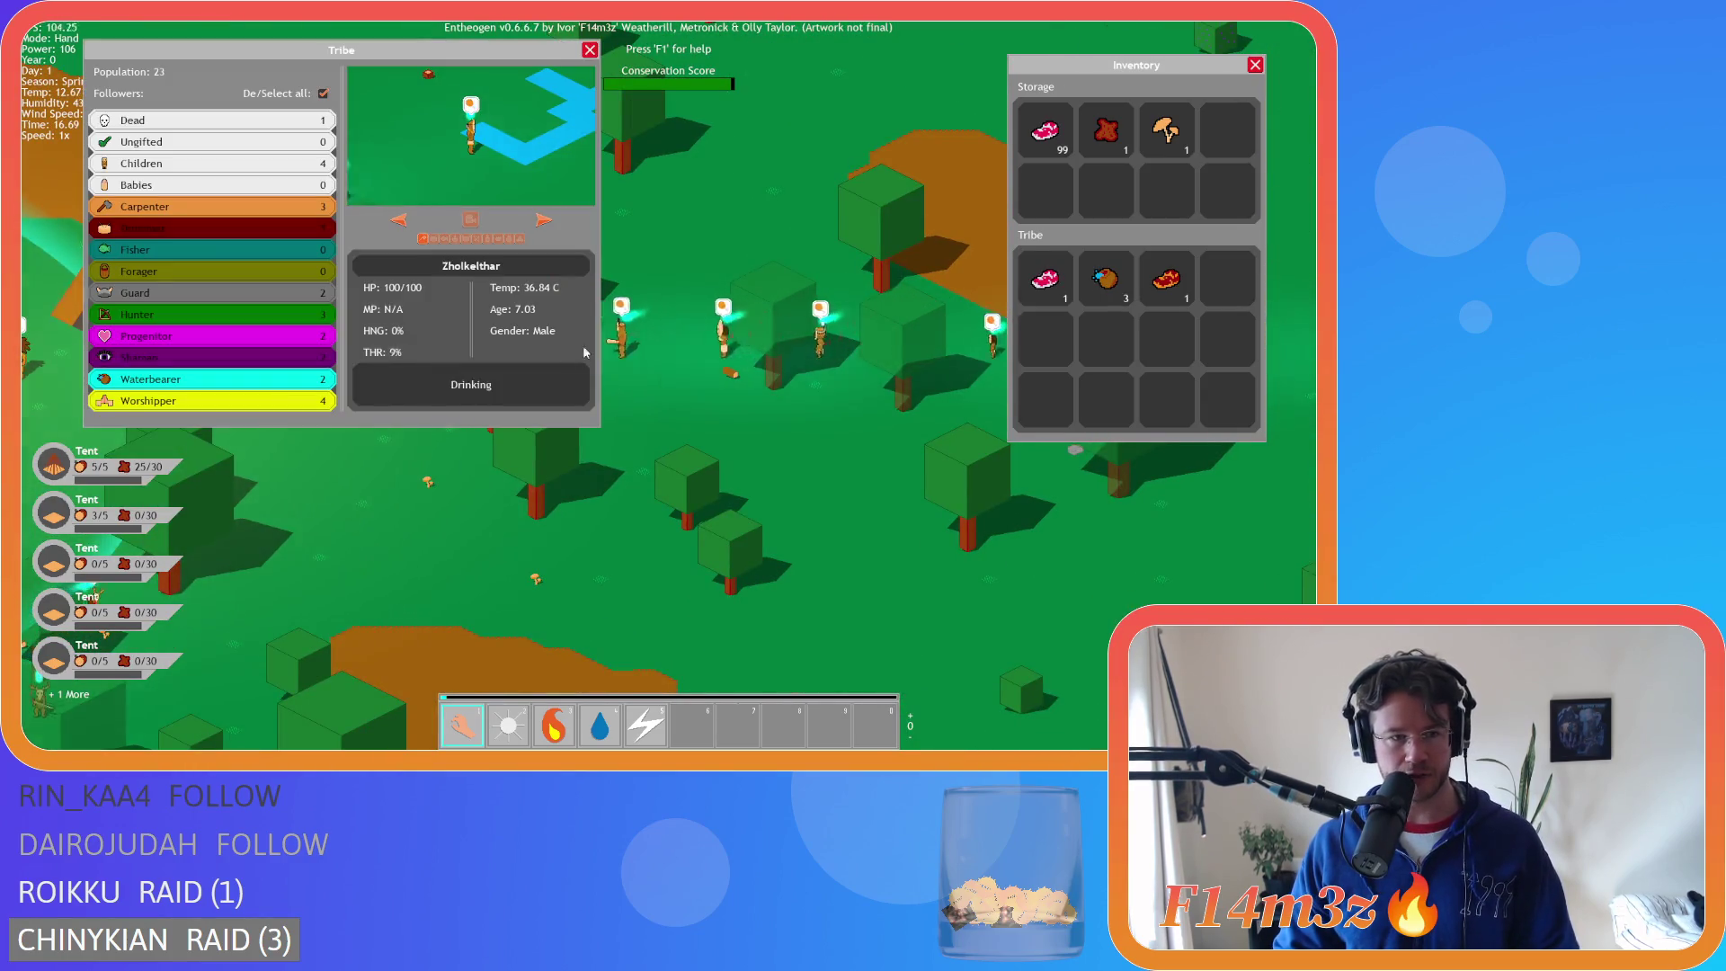
{"action": "key", "text": "t"}
{"action": "scroll", "coordinate": [663, 351], "scroll_direction": "down", "scroll_amount": 3}
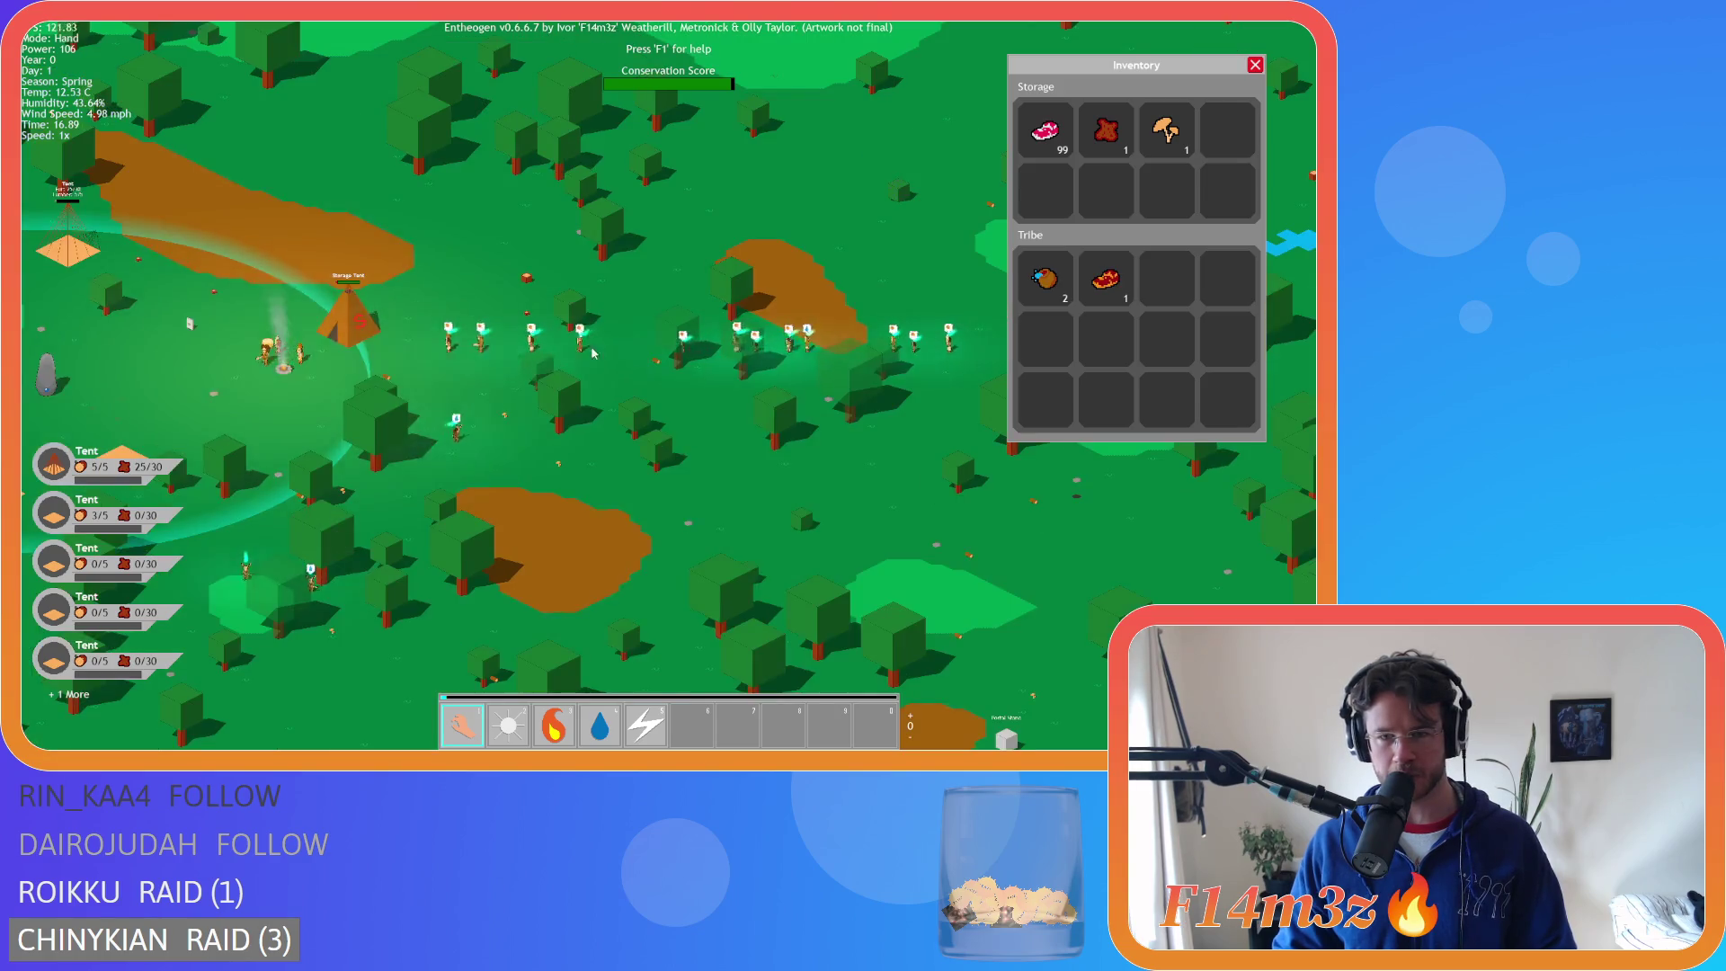
{"action": "scroll", "coordinate": [663, 352], "scroll_direction": "down", "scroll_amount": 3}
{"action": "scroll", "coordinate": [577, 356], "scroll_direction": "up", "scroll_amount": 6}
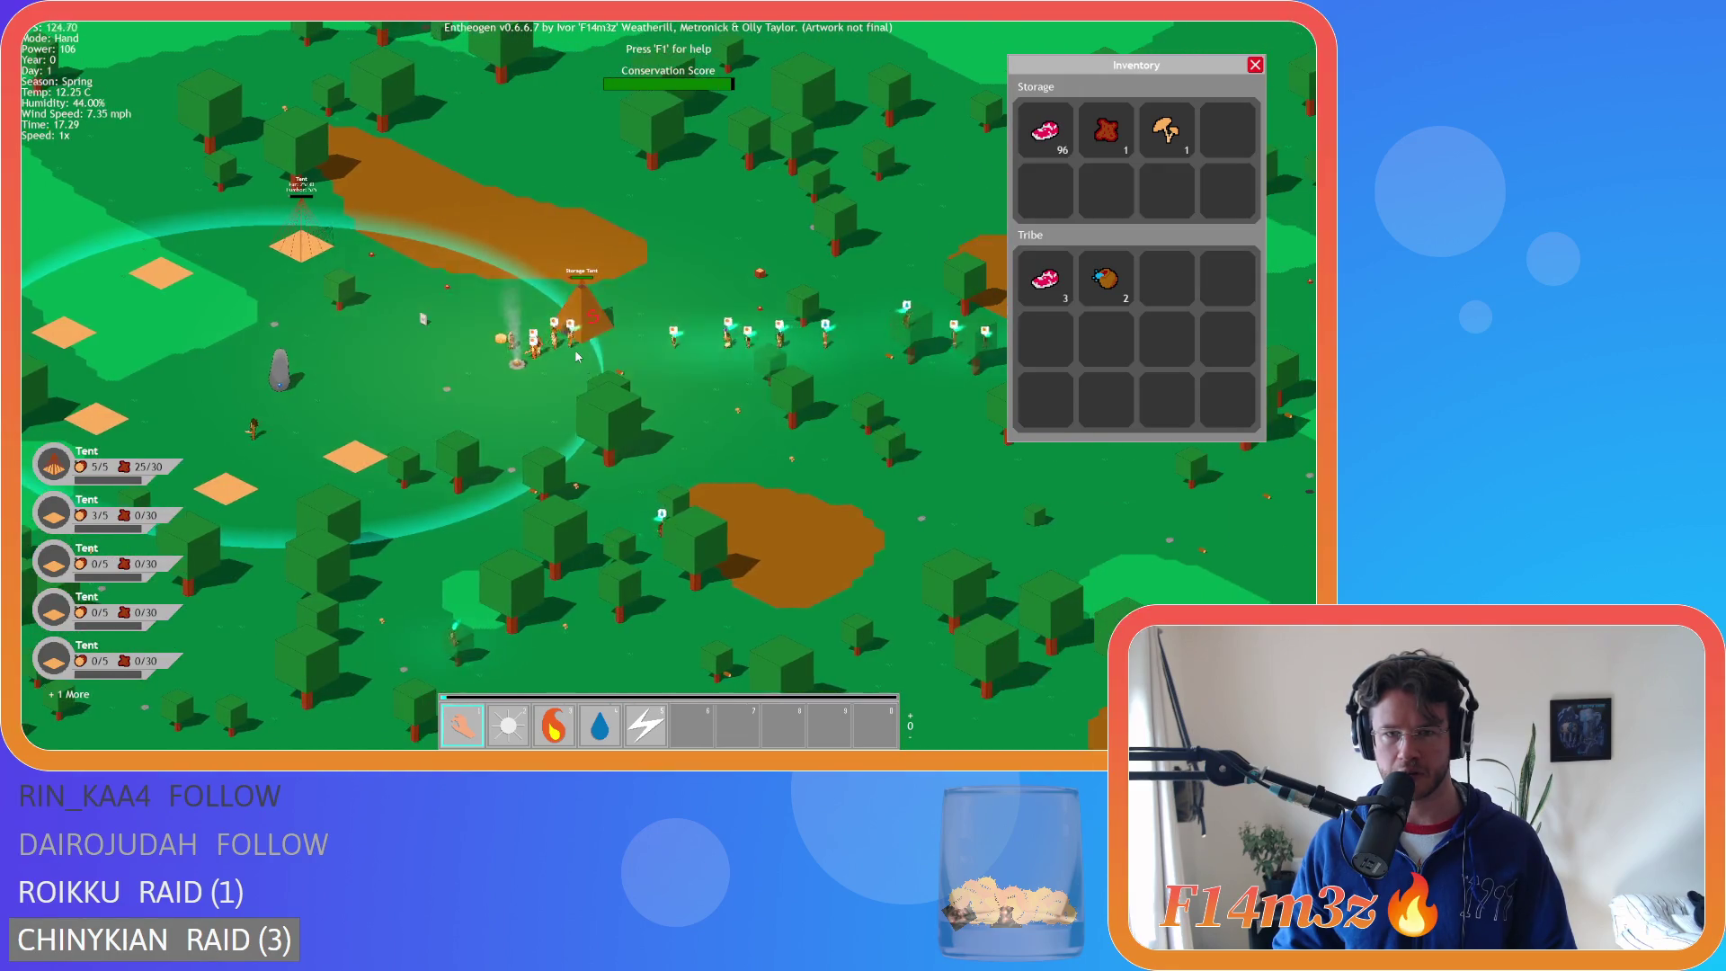
{"action": "scroll", "coordinate": [573, 368], "scroll_direction": "up", "scroll_amount": 5}
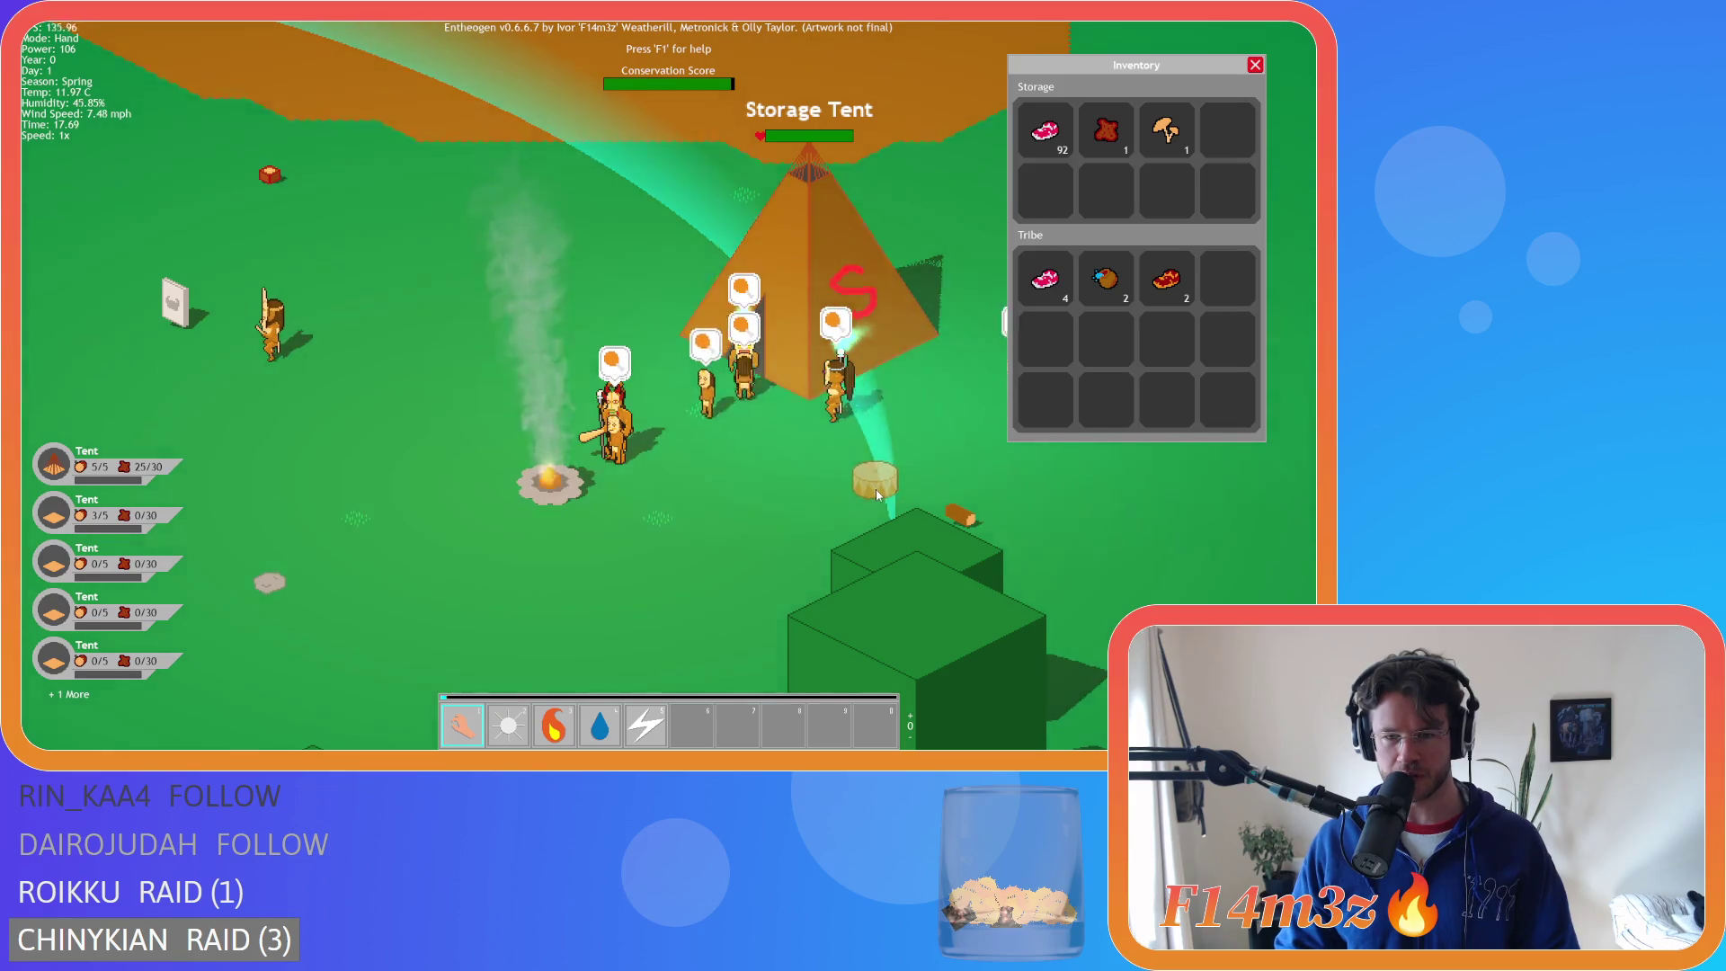
- Pan from the storage tent over the tribespeople and along the river
{"action": "key", "text": "s"}
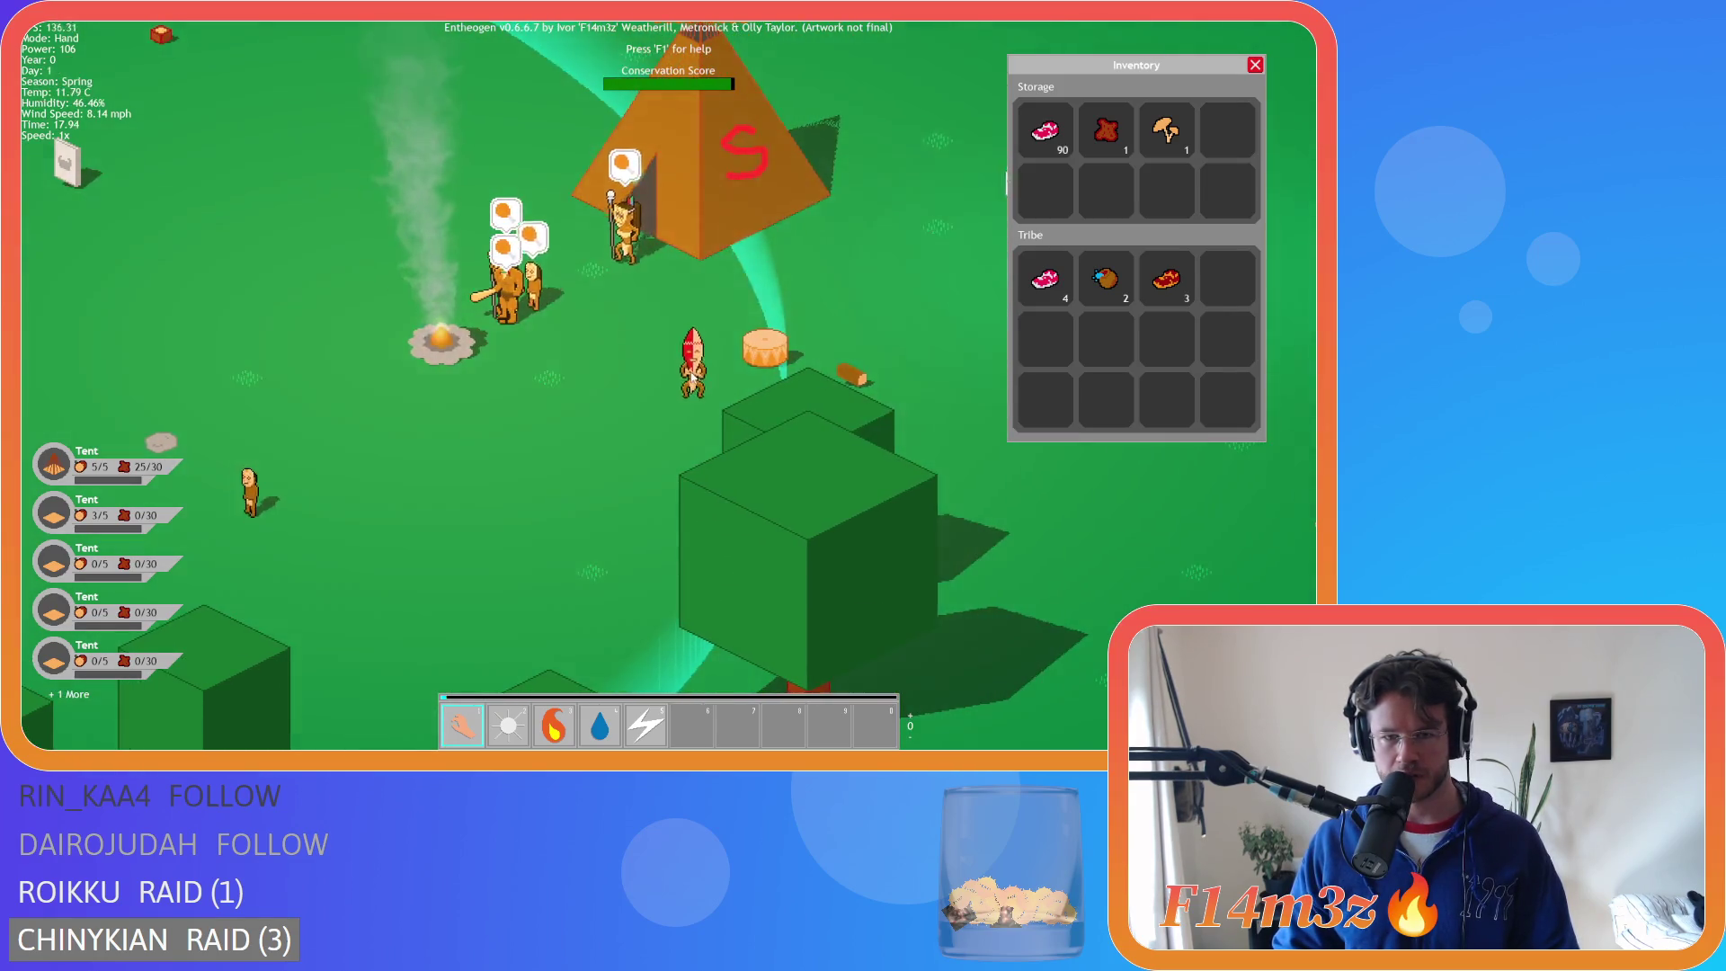
{"action": "scroll", "coordinate": [782, 371], "scroll_direction": "down", "scroll_amount": 10}
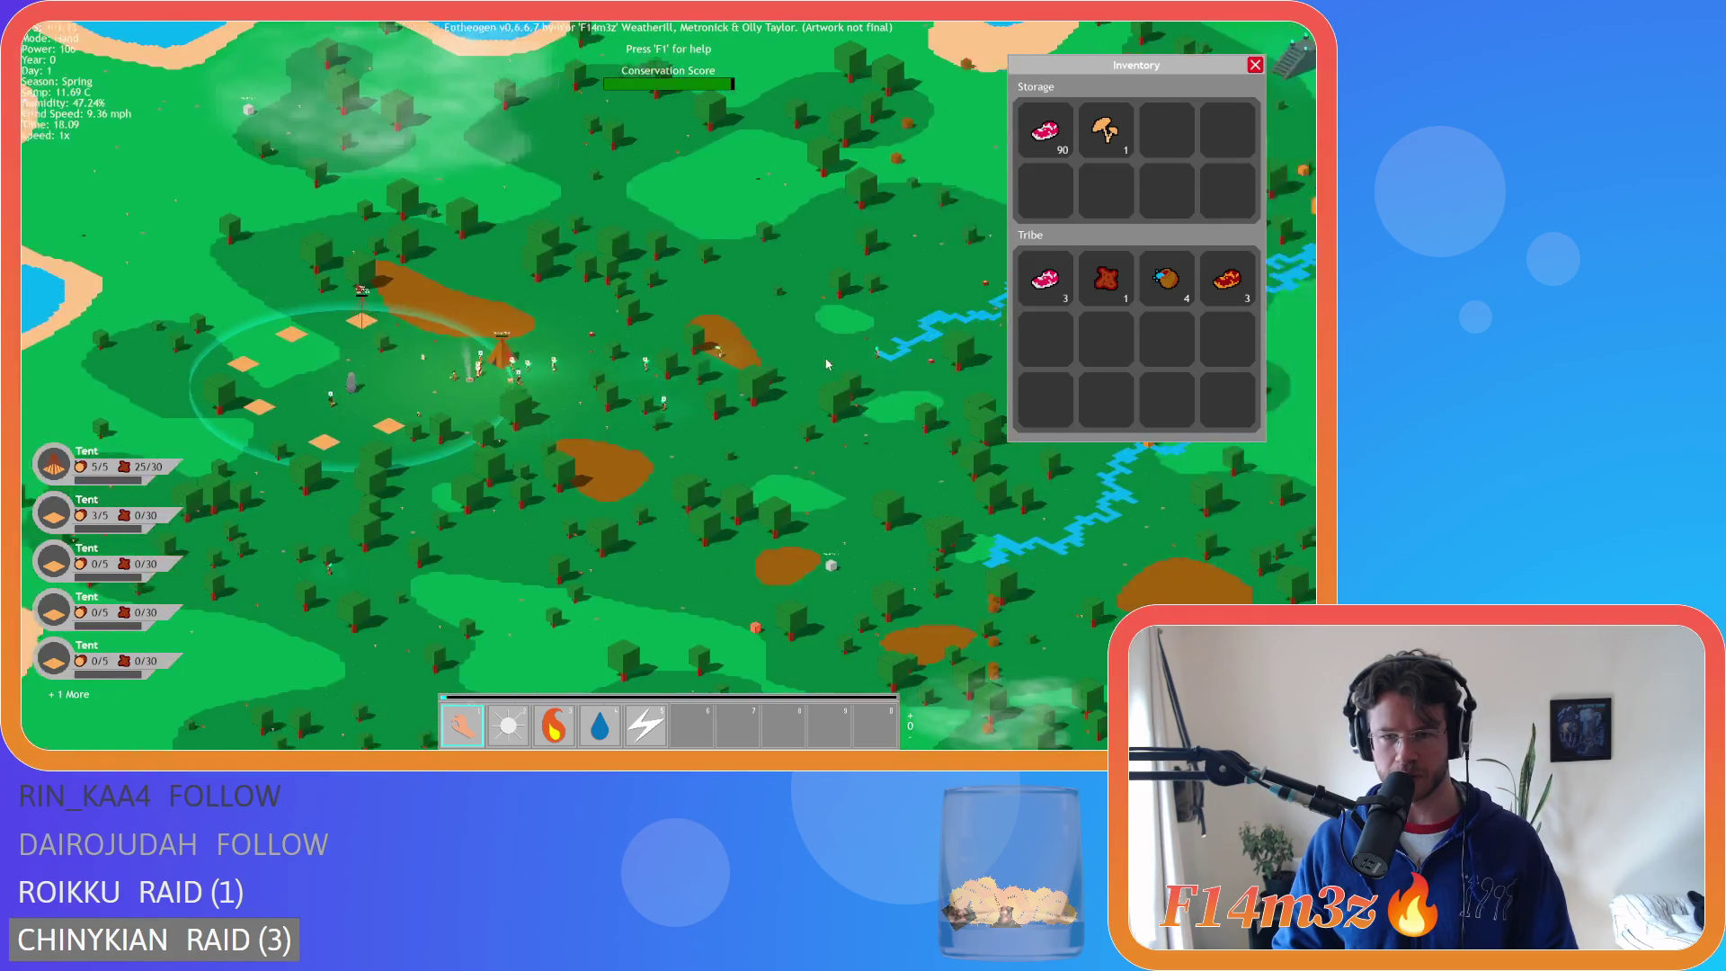
{"action": "key", "text": "a"}
{"action": "scroll", "coordinate": [782, 371], "scroll_direction": "up", "scroll_amount": 5}
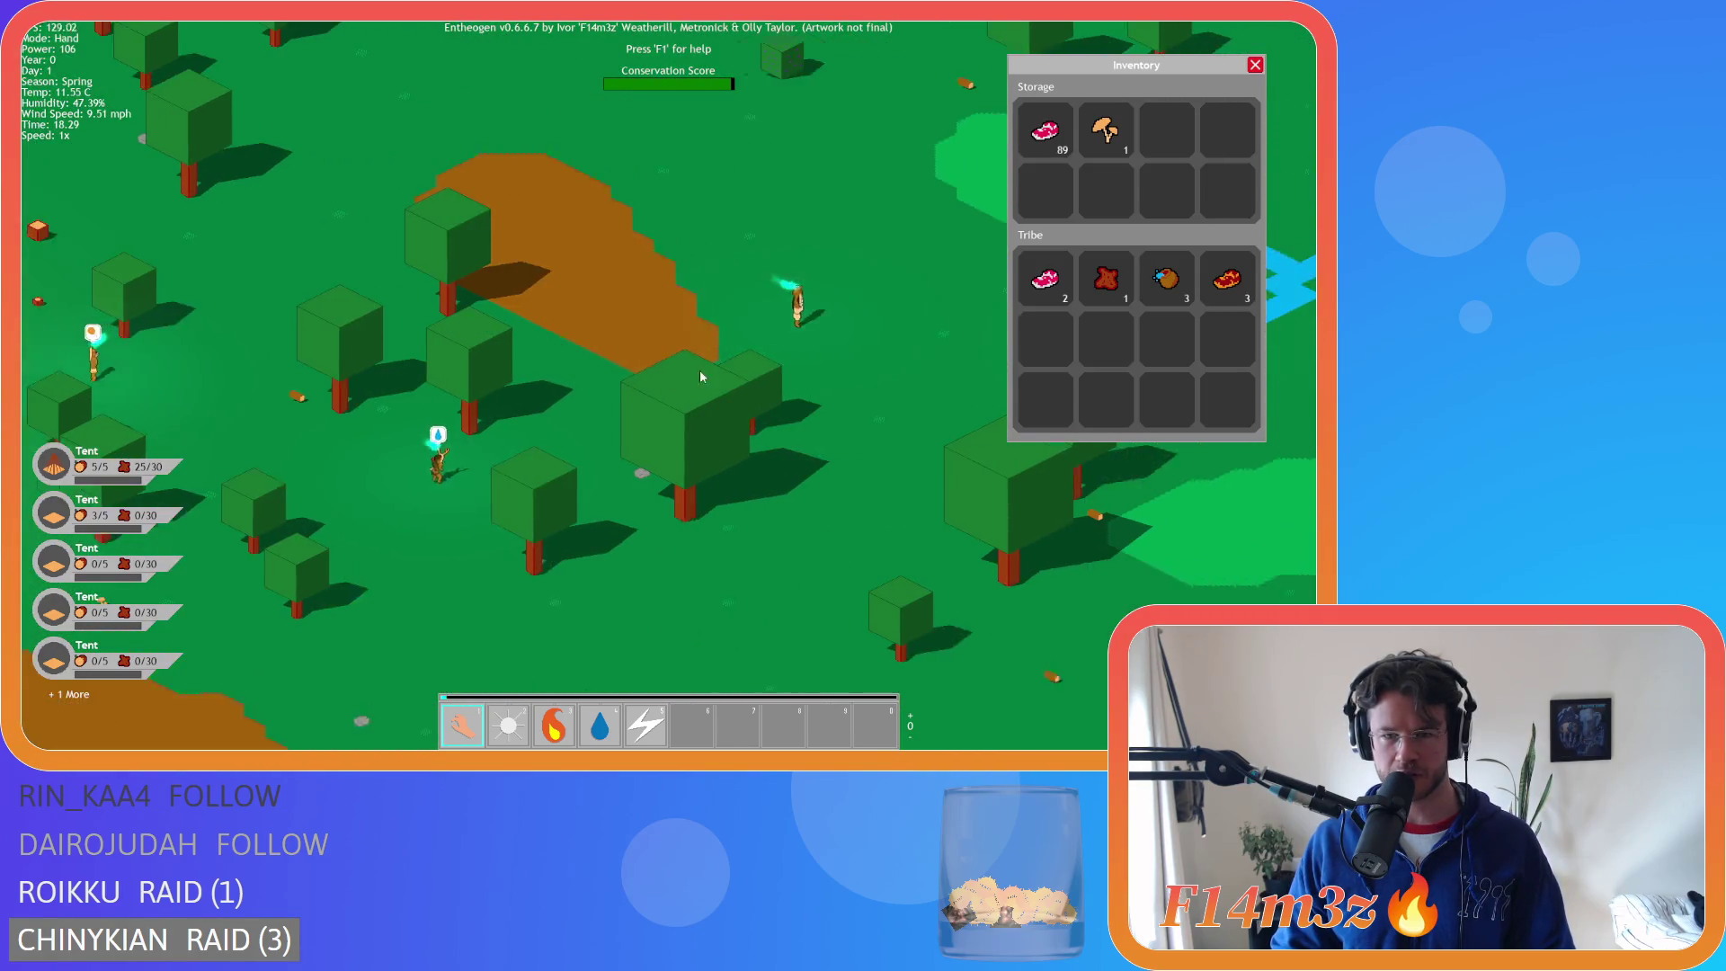
{"action": "key", "text": "d"}
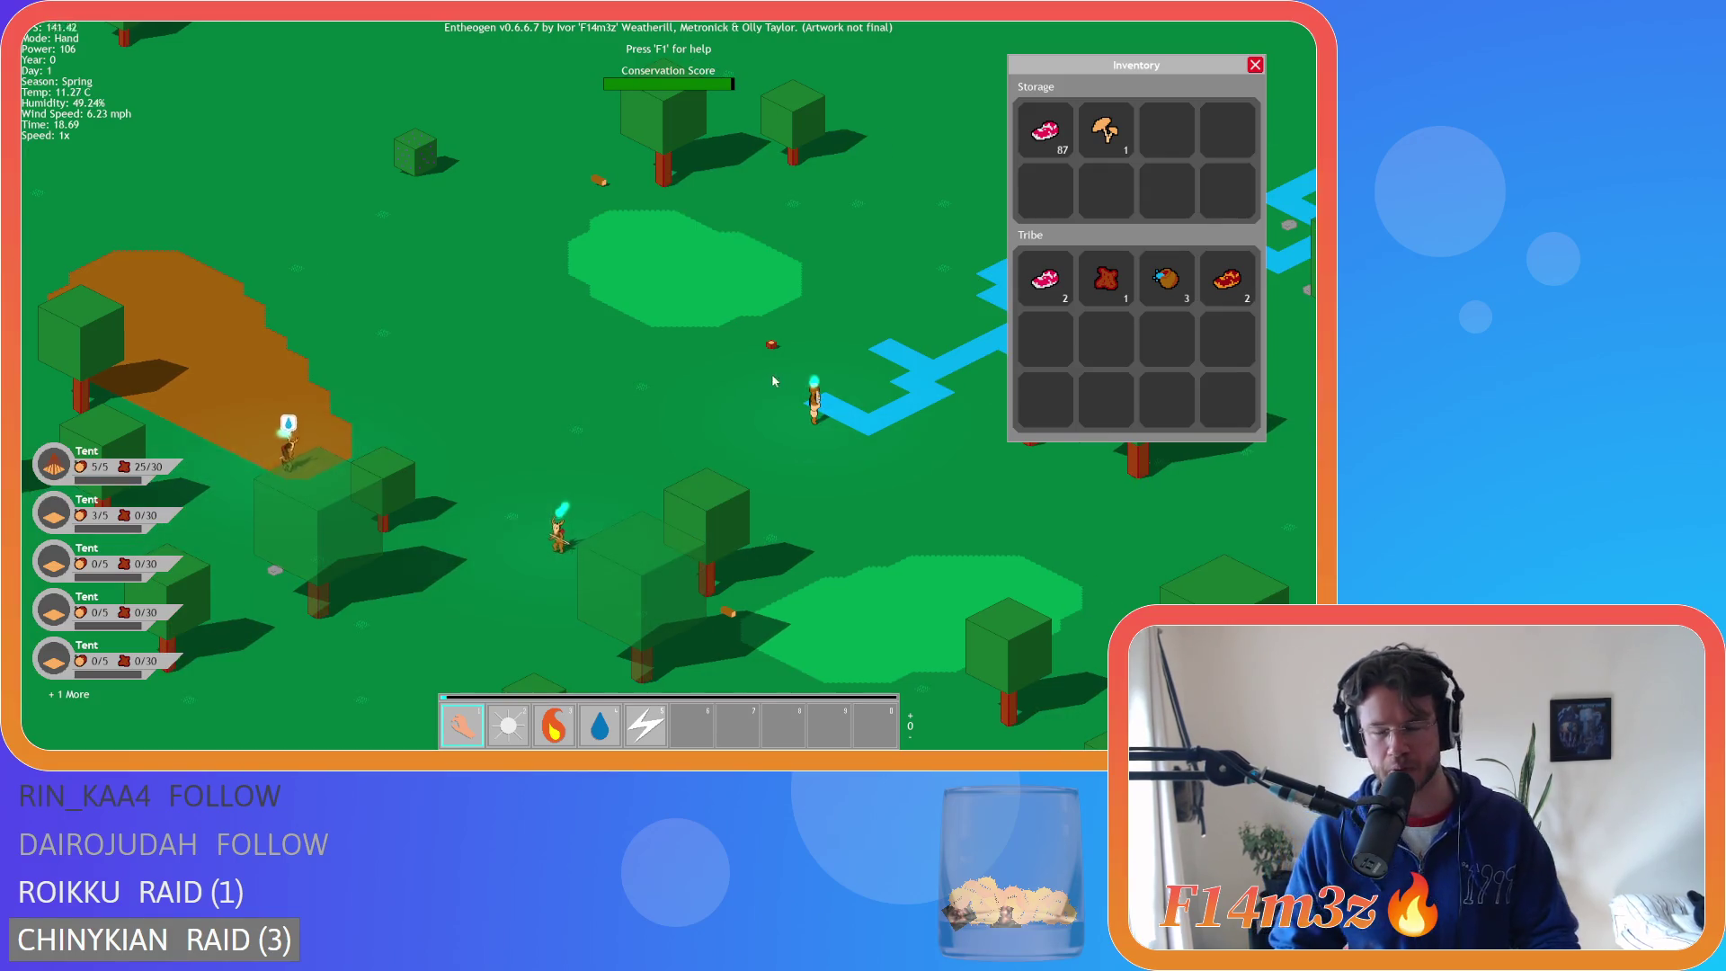
{"action": "key", "text": "d"}
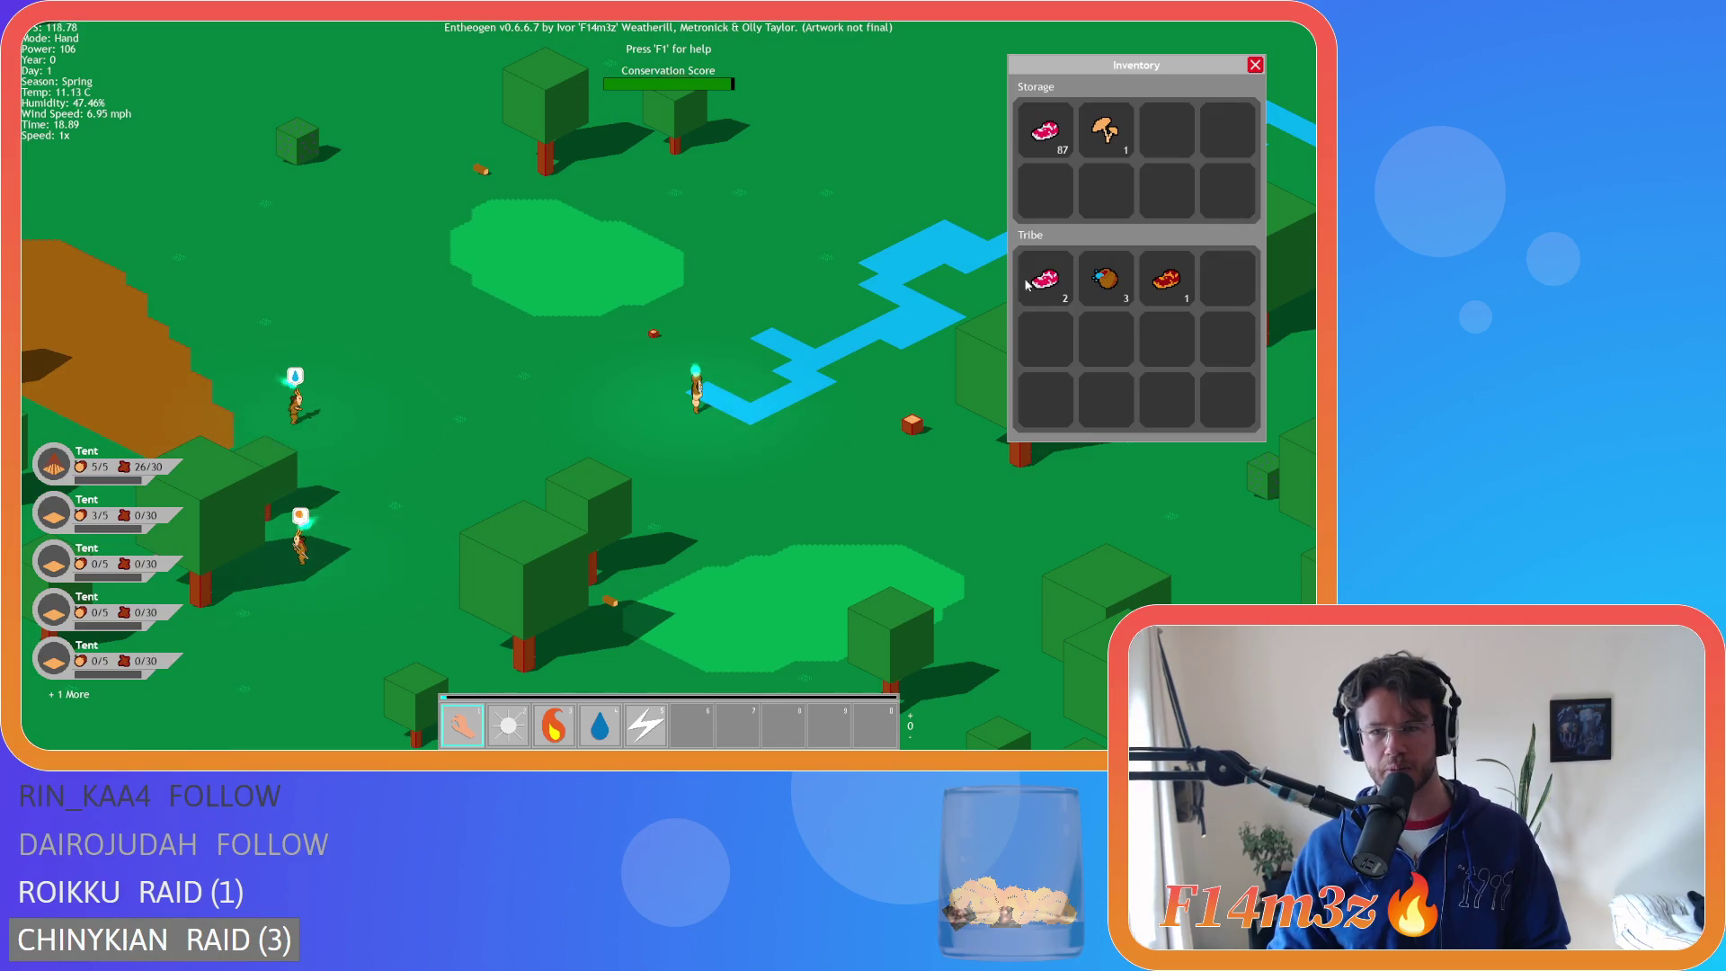
- Close the inventory panel and pan and zoom across the village
{"action": "left_click", "coordinate": [1255, 65]}
{"action": "scroll", "coordinate": [811, 308], "scroll_direction": "down", "scroll_amount": 5}
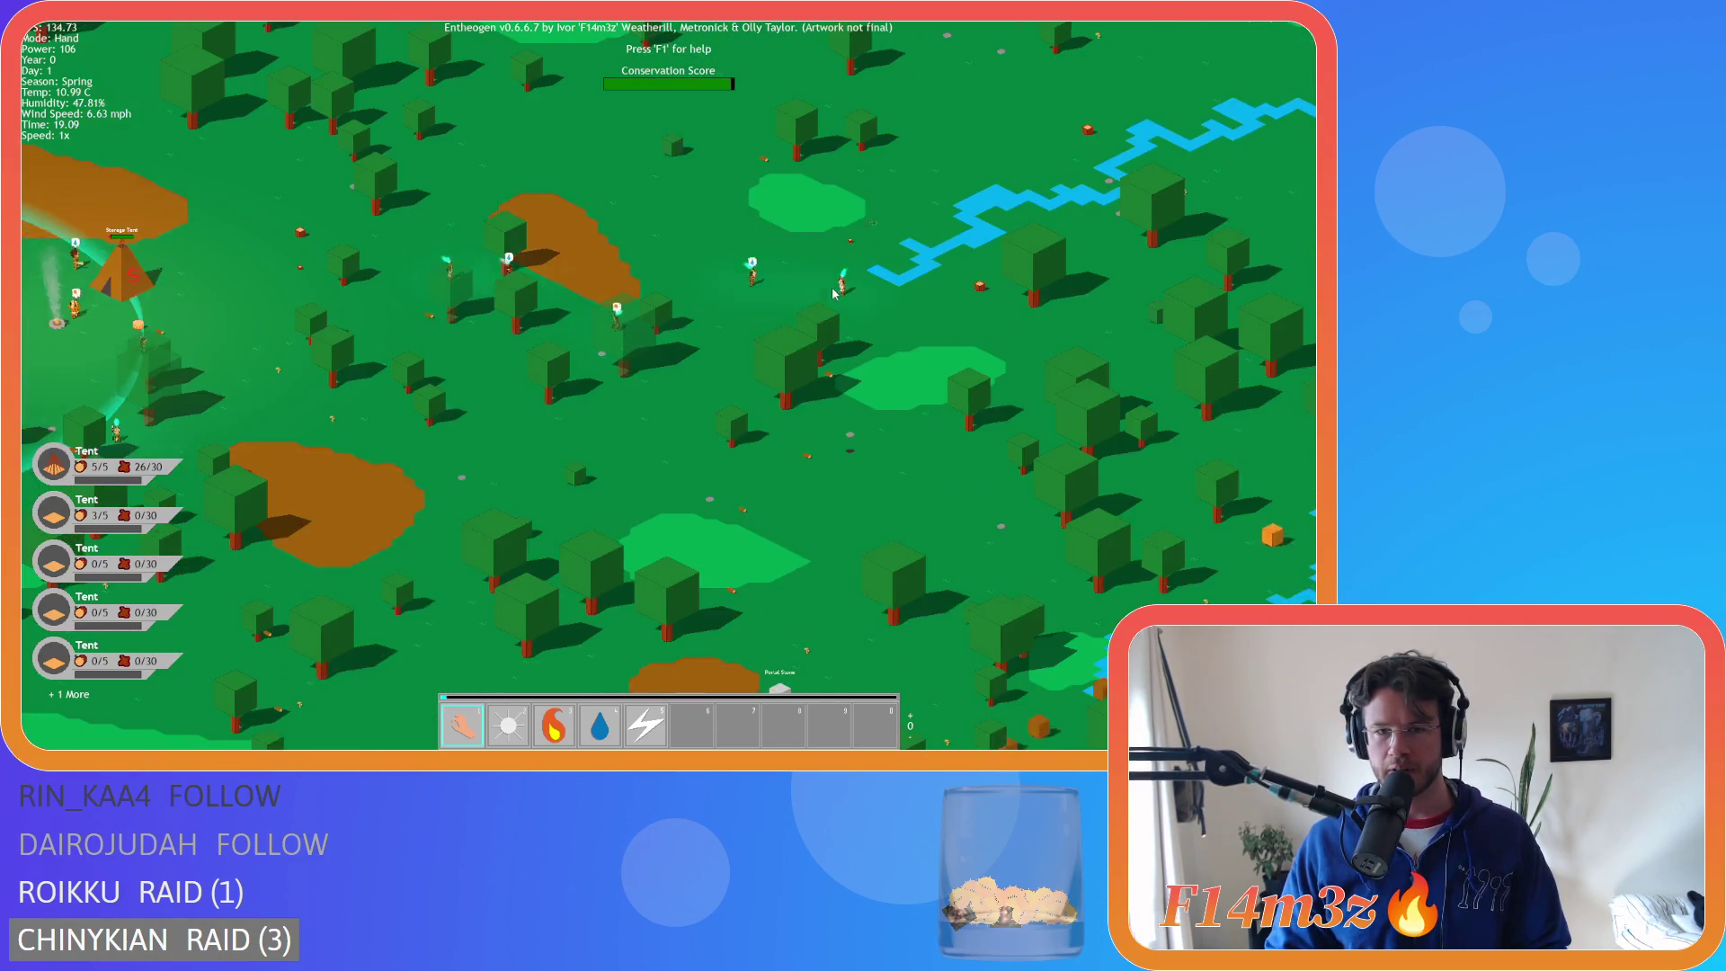
{"action": "key", "text": "a"}
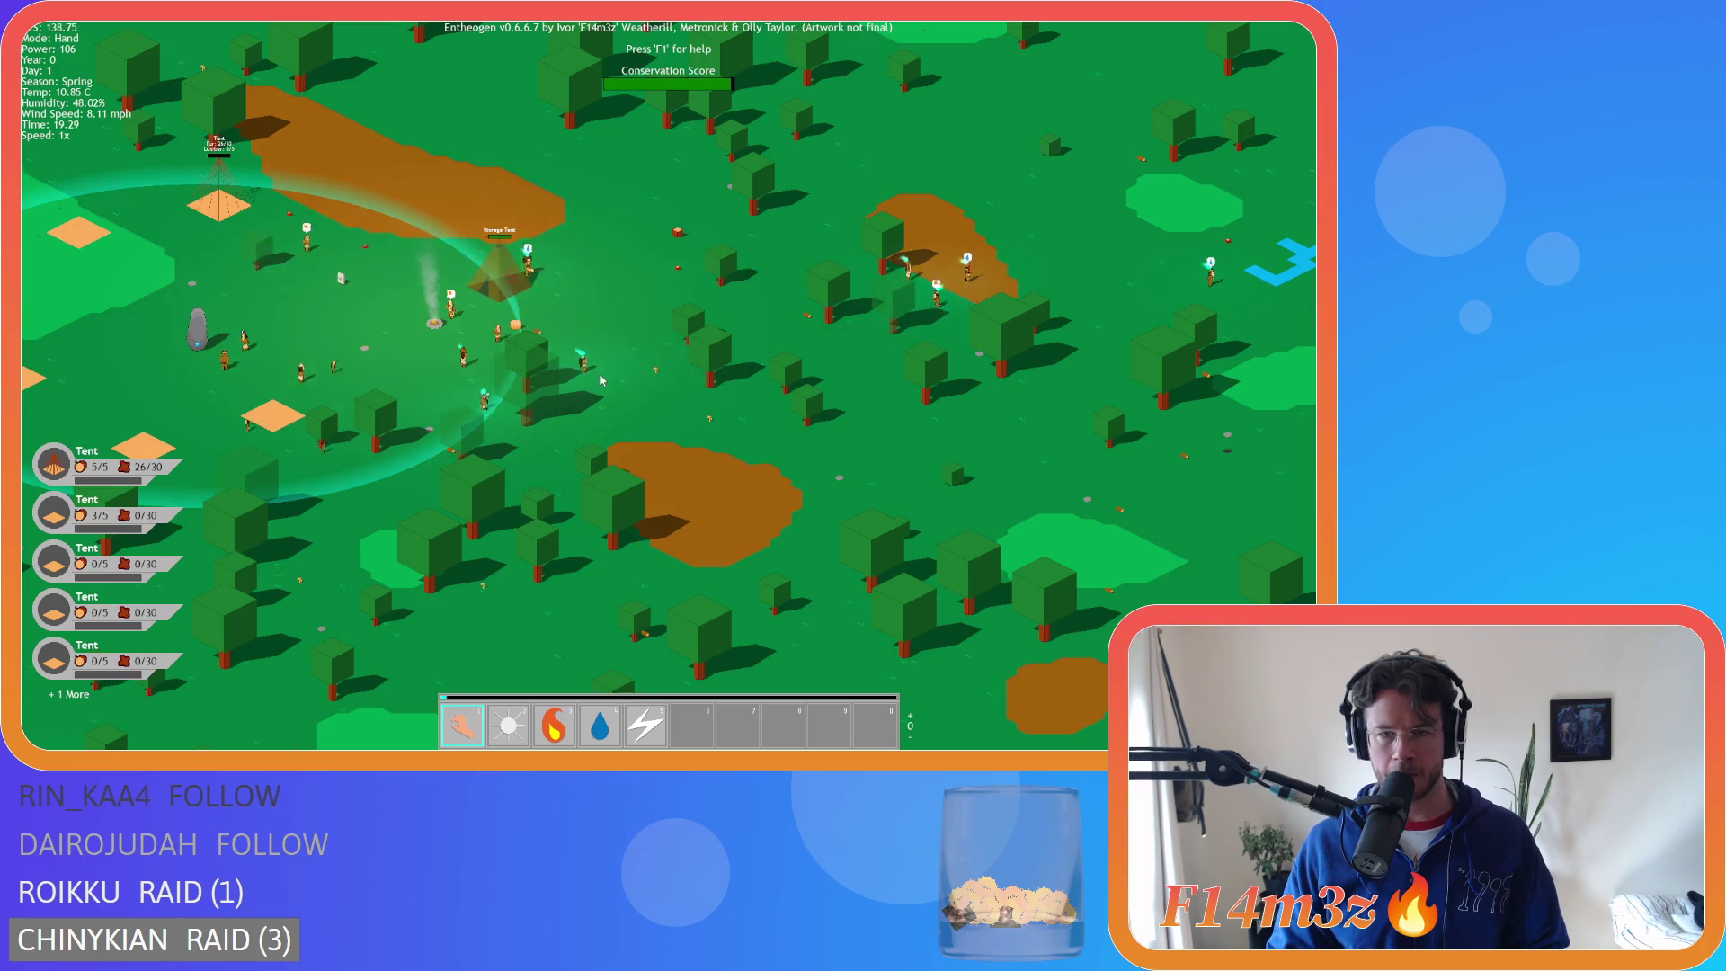
{"action": "key", "text": "d"}
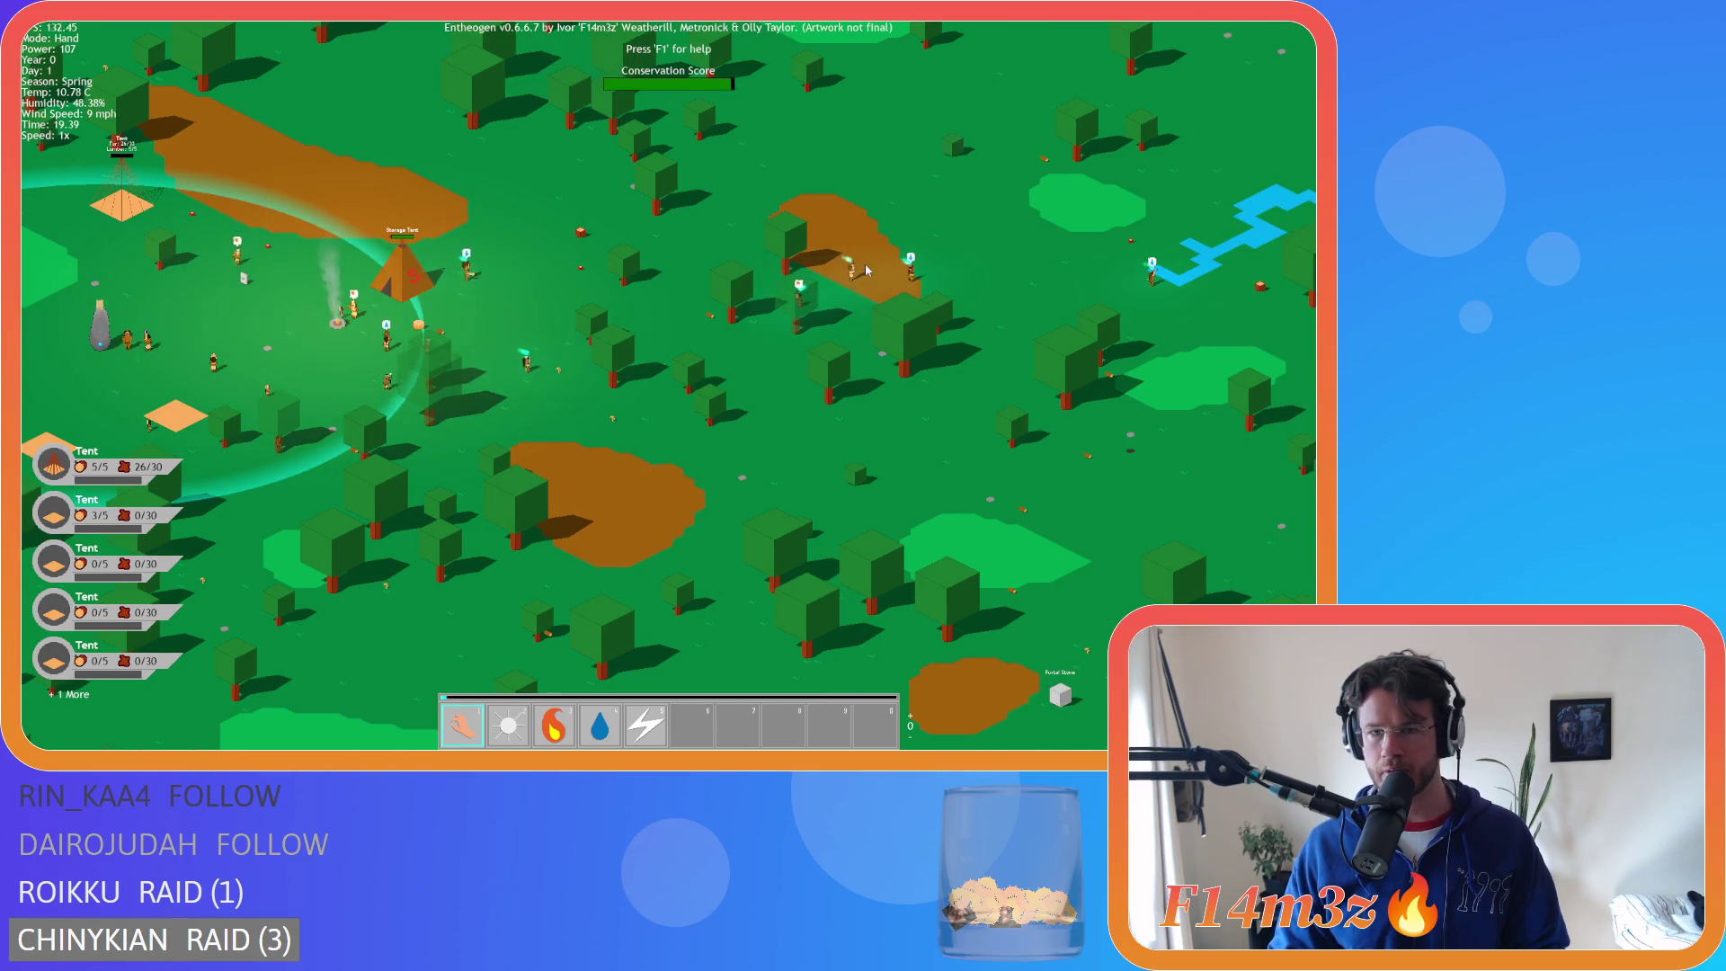
{"action": "key", "text": "d"}
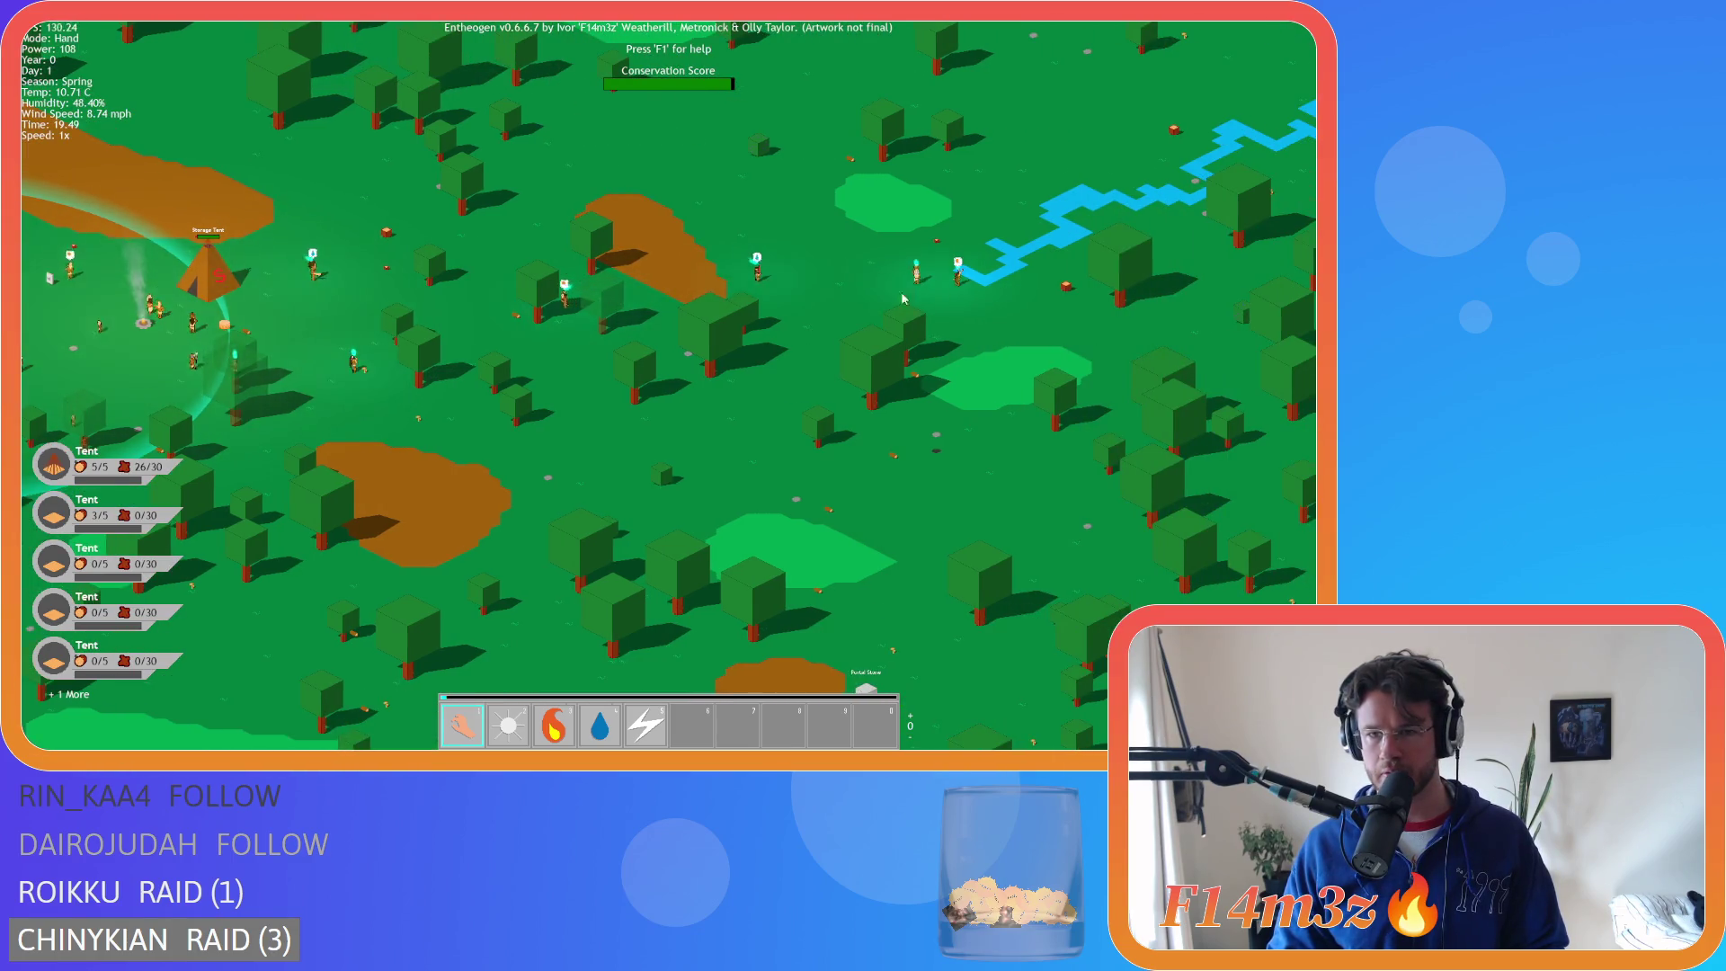
{"action": "key", "text": "a"}
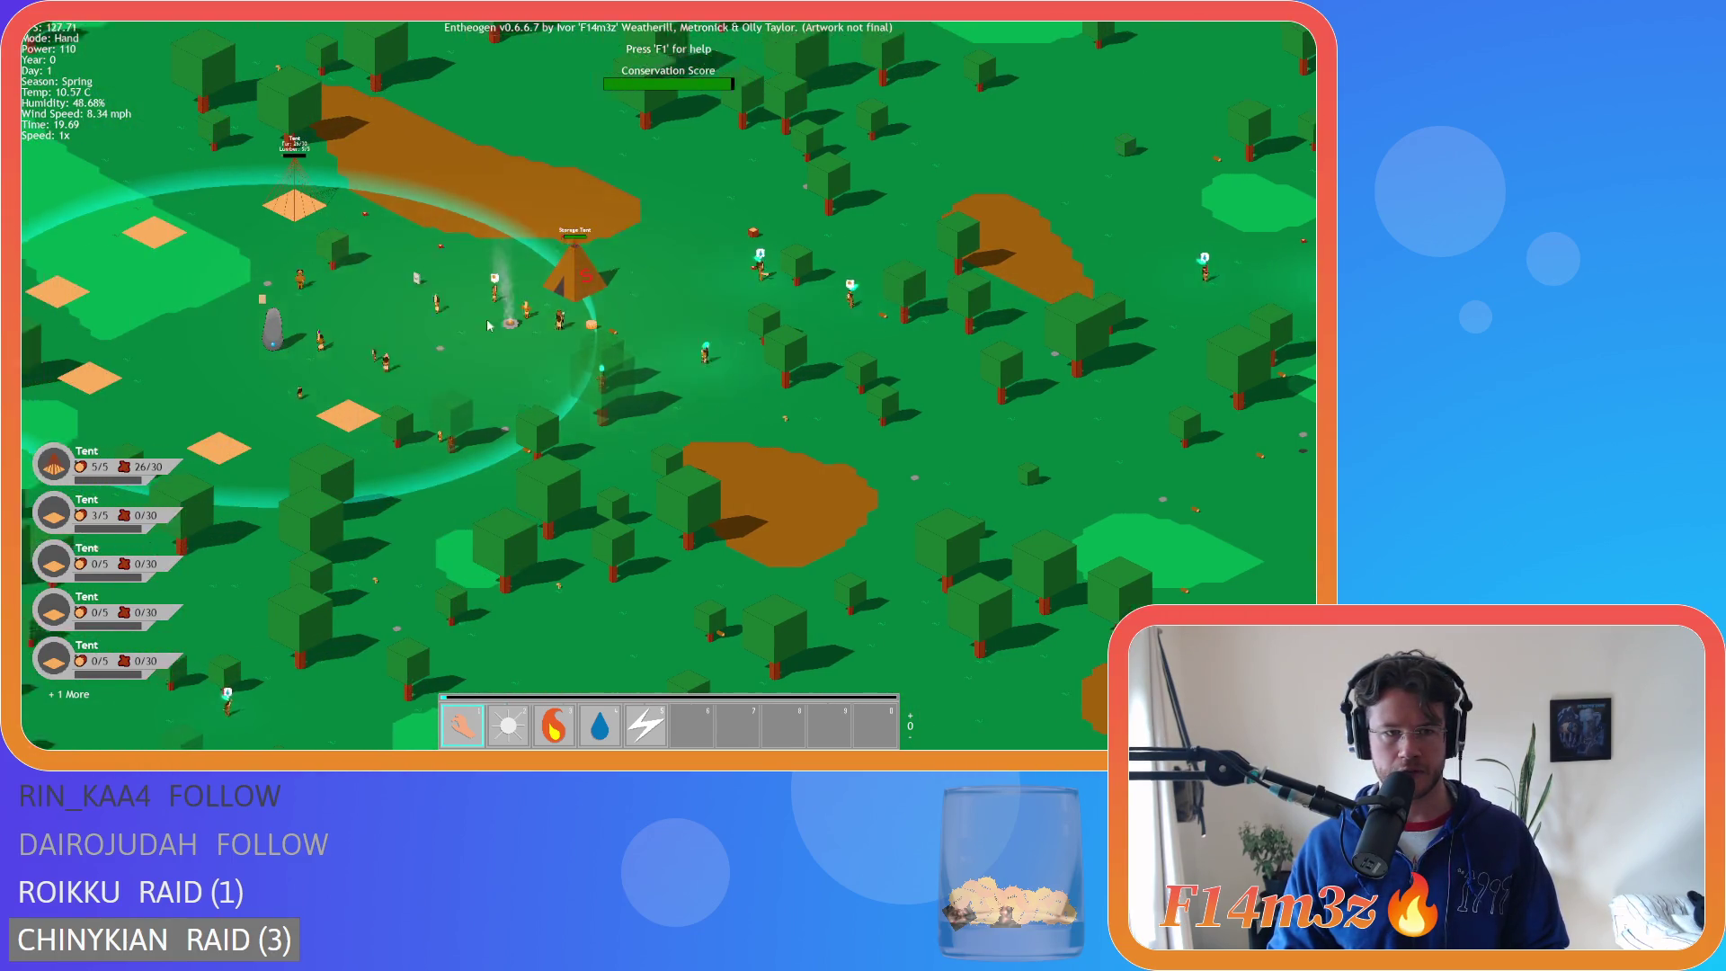
{"action": "scroll", "coordinate": [504, 332], "scroll_direction": "up", "scroll_amount": 1}
{"action": "scroll", "coordinate": [435, 335], "scroll_direction": "up", "scroll_amount": 1}
{"action": "scroll", "coordinate": [435, 335], "scroll_direction": "down", "scroll_amount": 1}
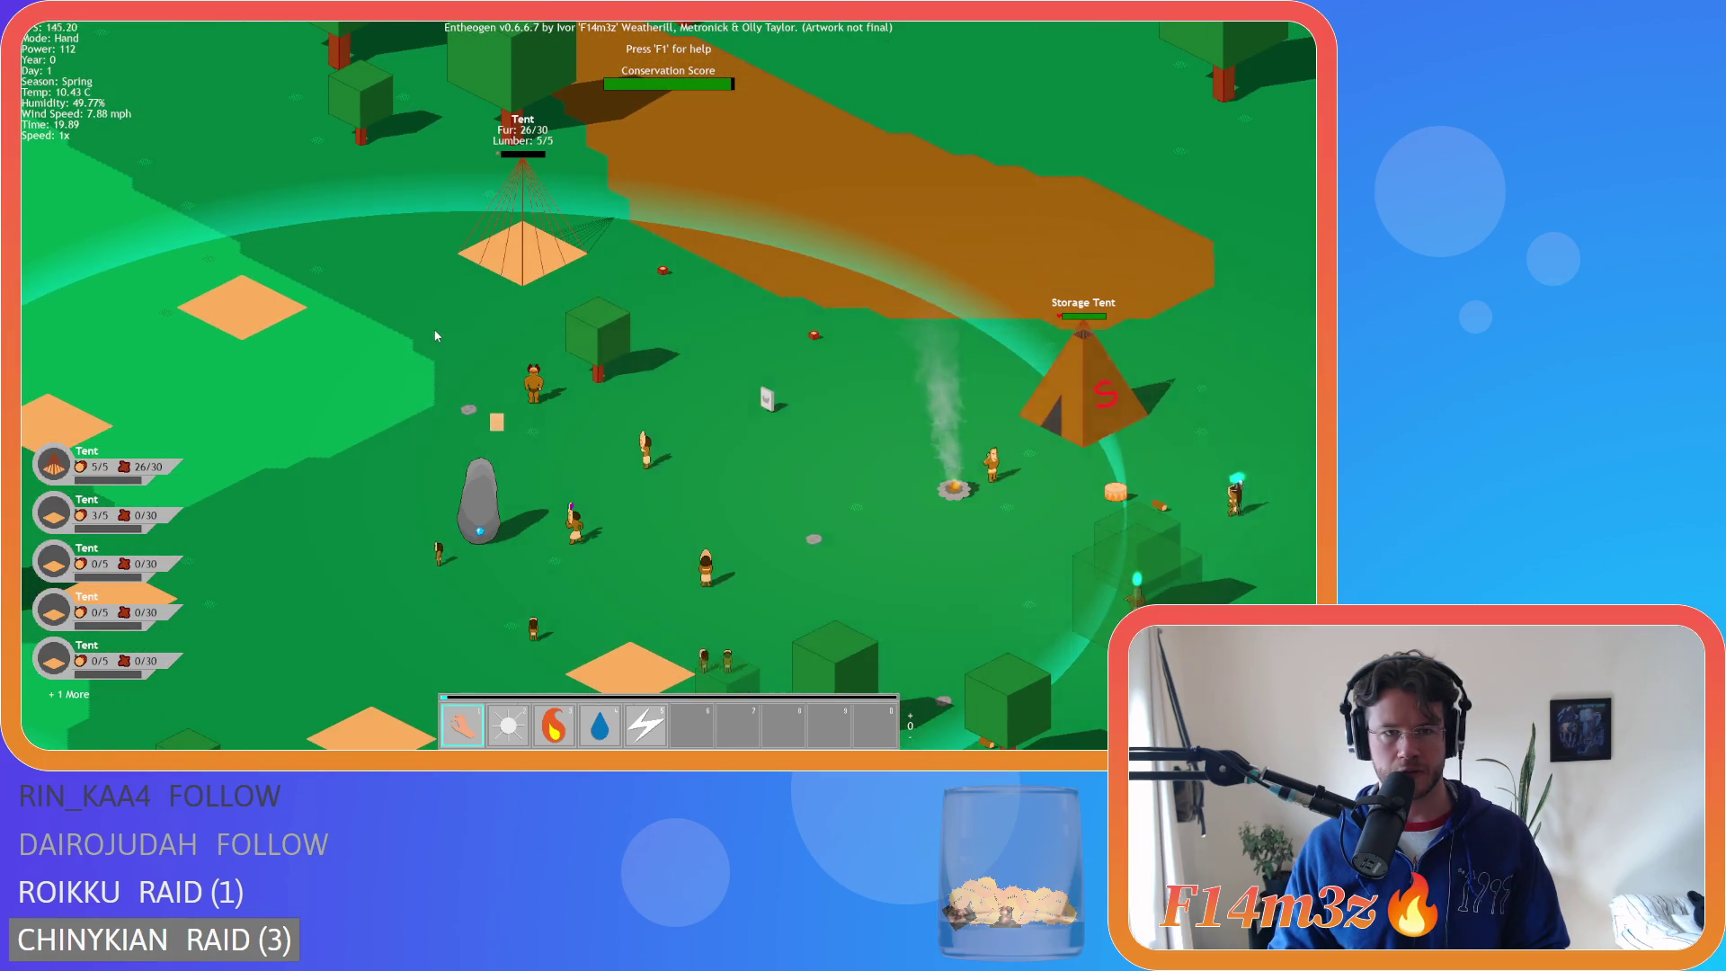
{"action": "scroll", "coordinate": [435, 336], "scroll_direction": "down", "scroll_amount": 1}
{"action": "scroll", "coordinate": [435, 335], "scroll_direction": "down", "scroll_amount": 1}
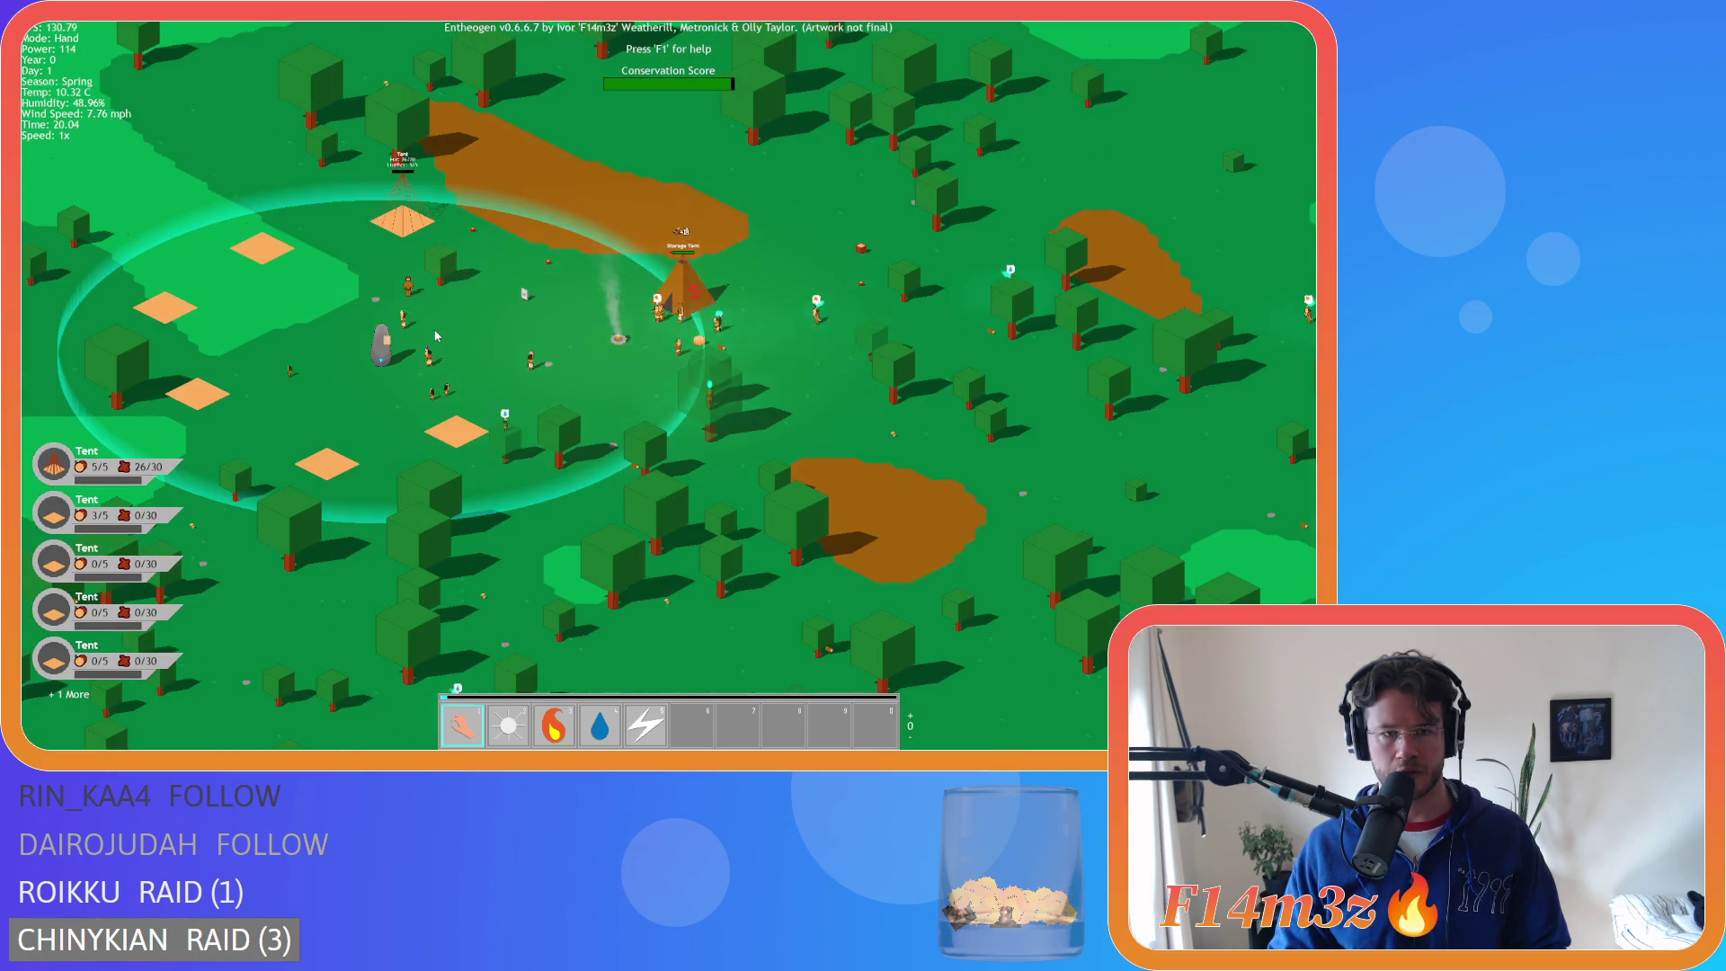
{"action": "scroll", "coordinate": [435, 336], "scroll_direction": "down", "scroll_amount": 1}
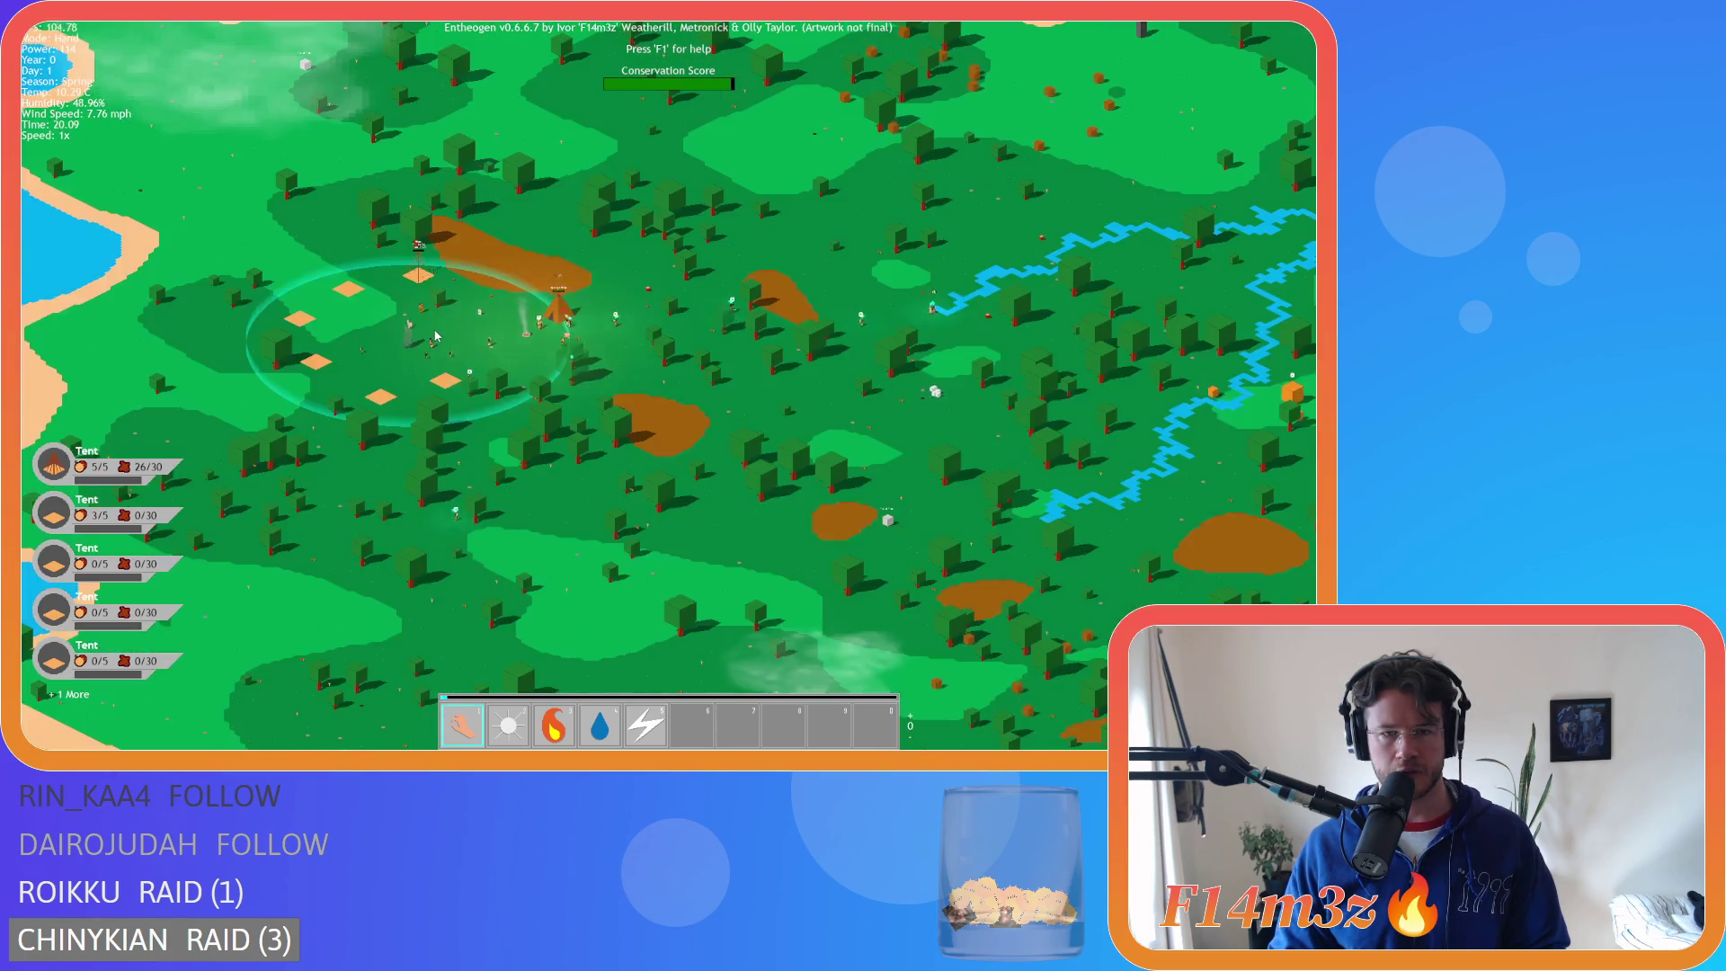
- Pan past the lakes to the worship monolith, then recentre on the villagers
{"action": "key", "text": "w"}
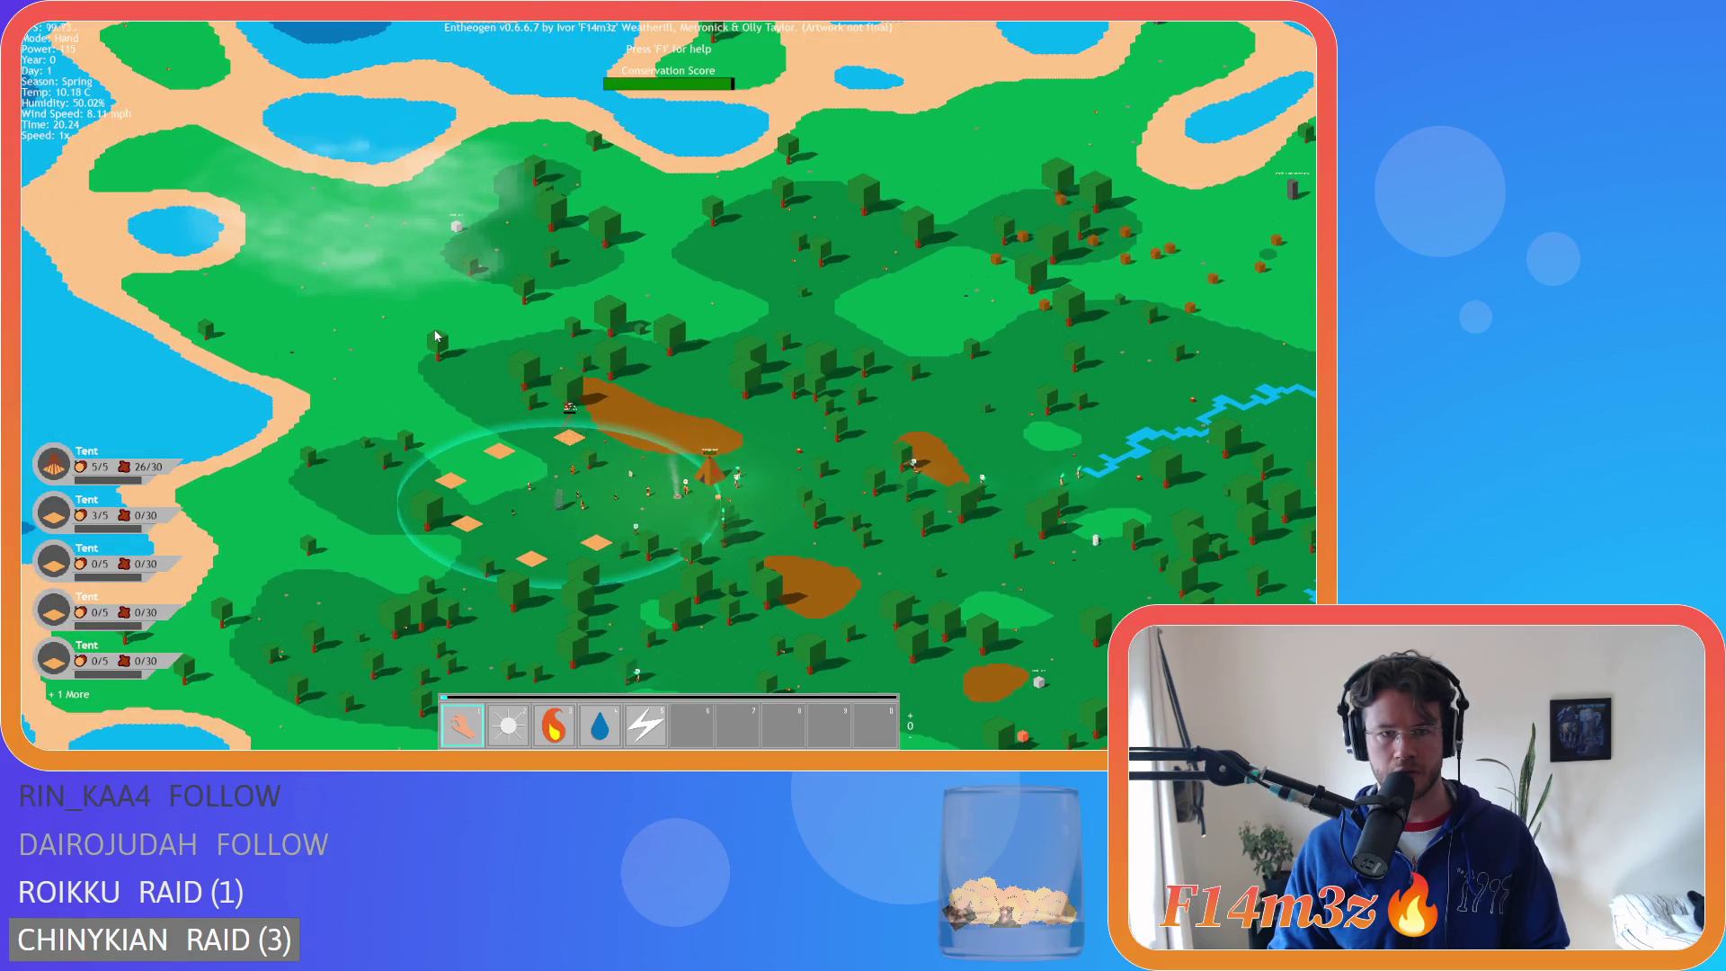
{"action": "key", "text": "s"}
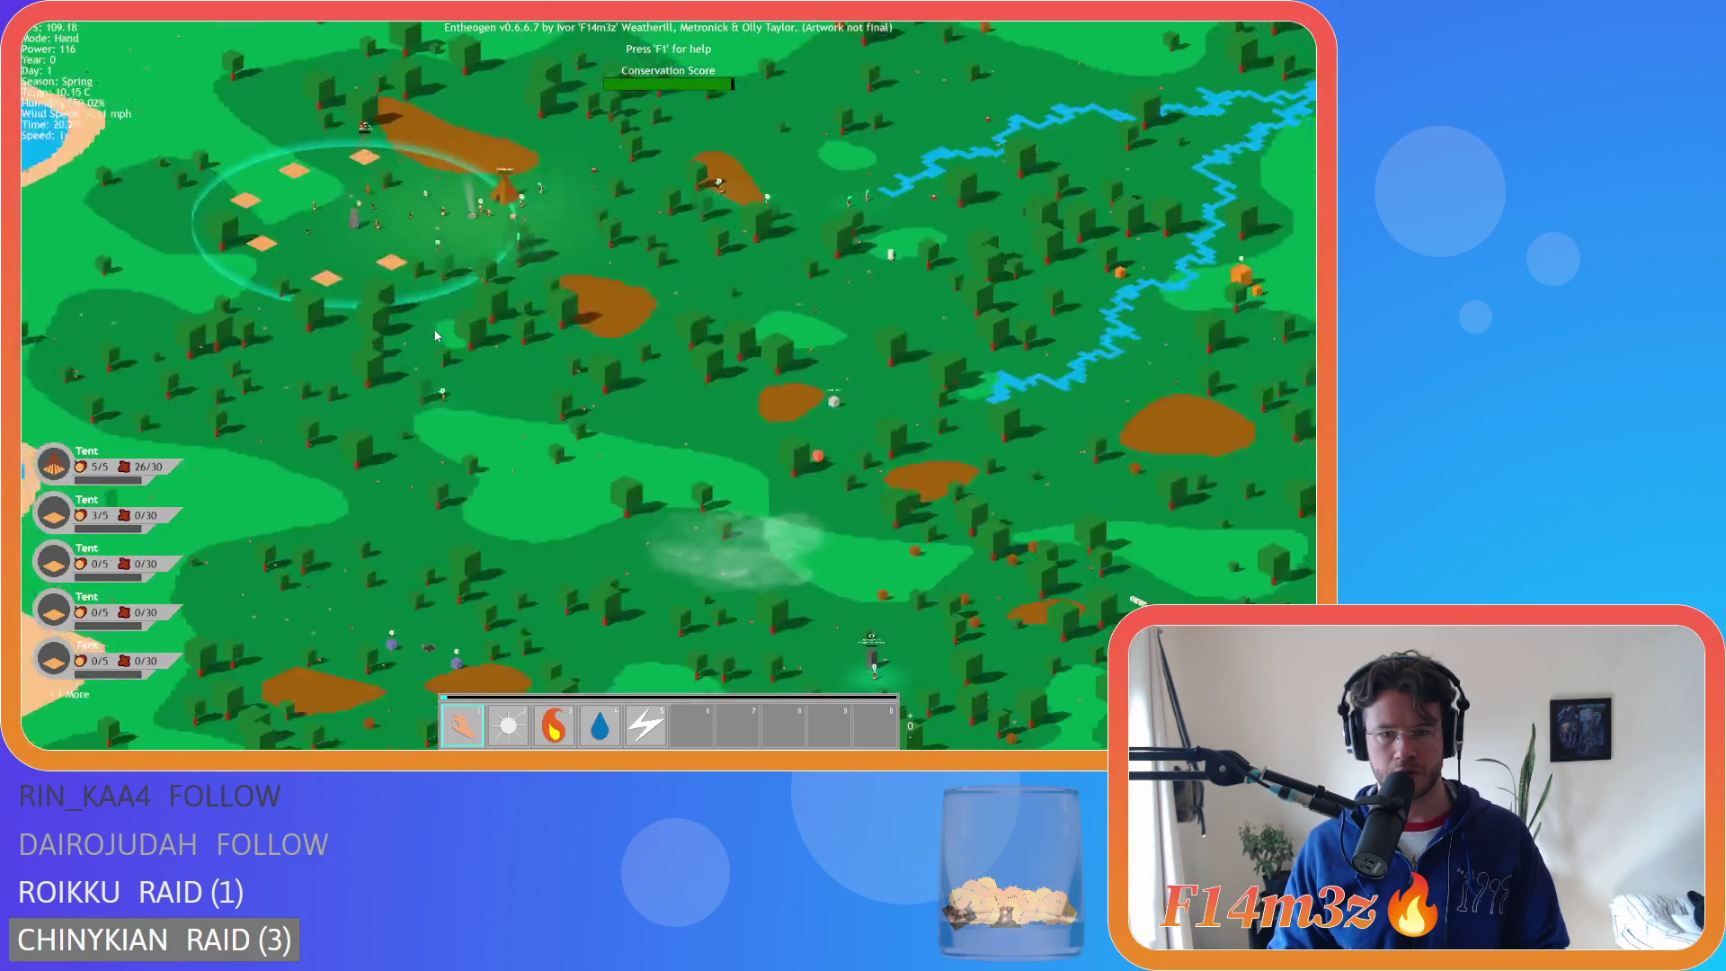
{"action": "scroll", "coordinate": [678, 462], "scroll_direction": "up", "scroll_amount": 5}
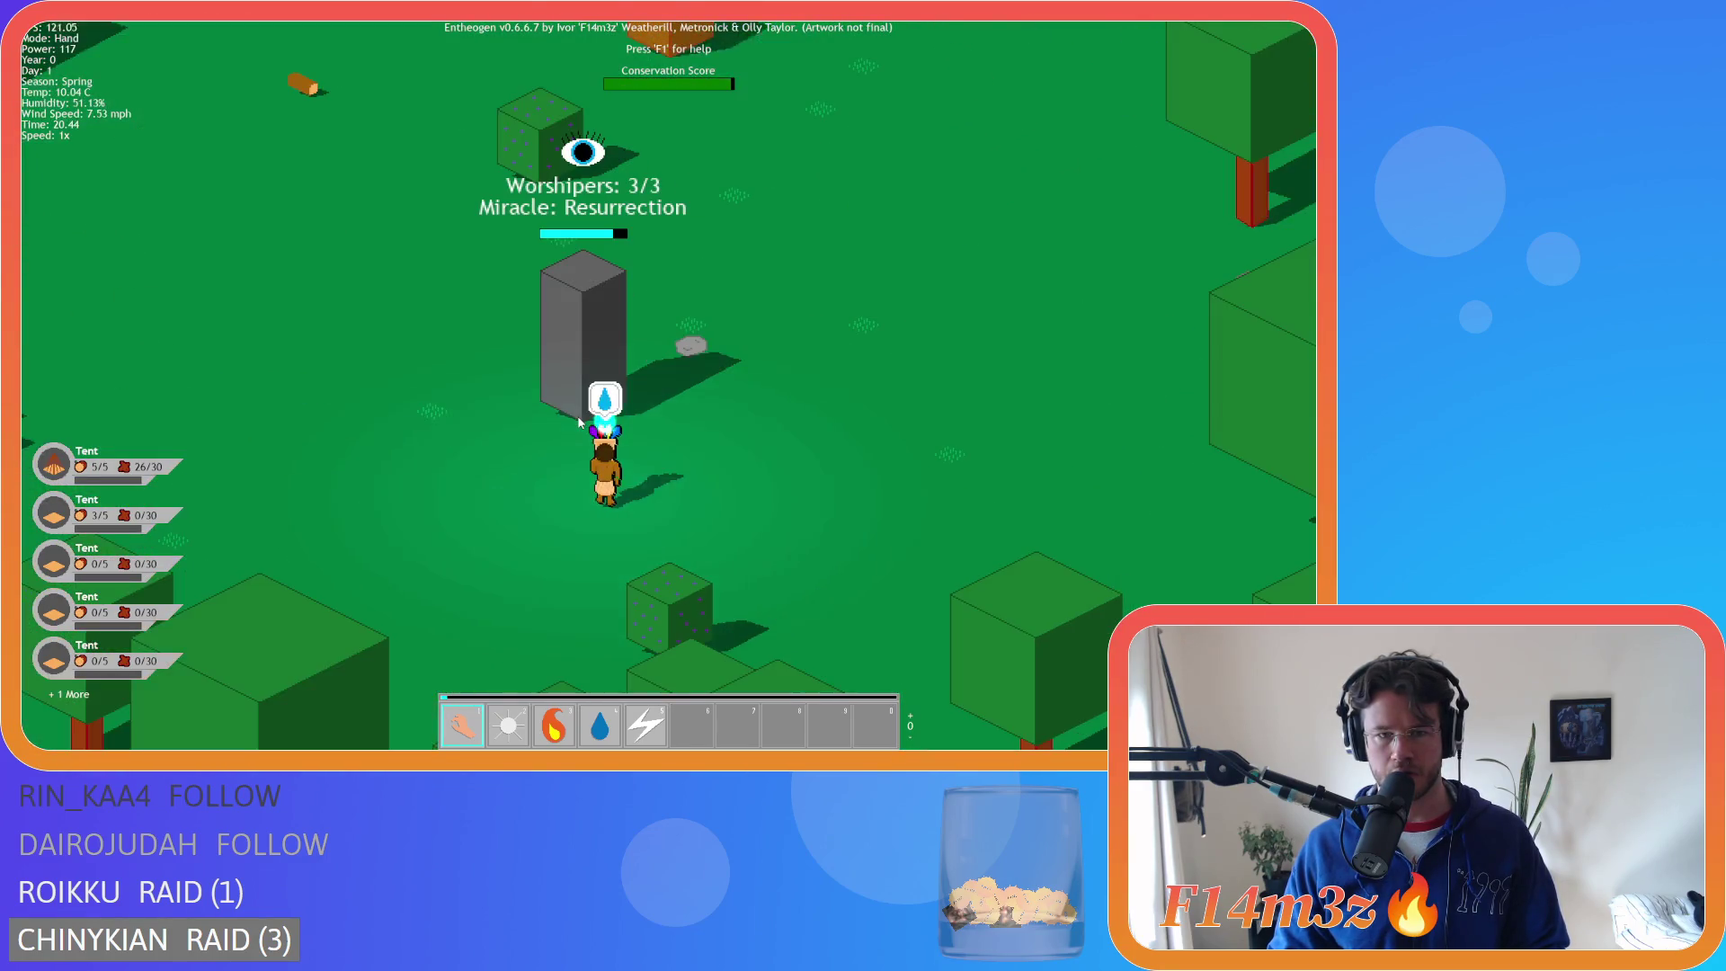
{"action": "key", "text": "w"}
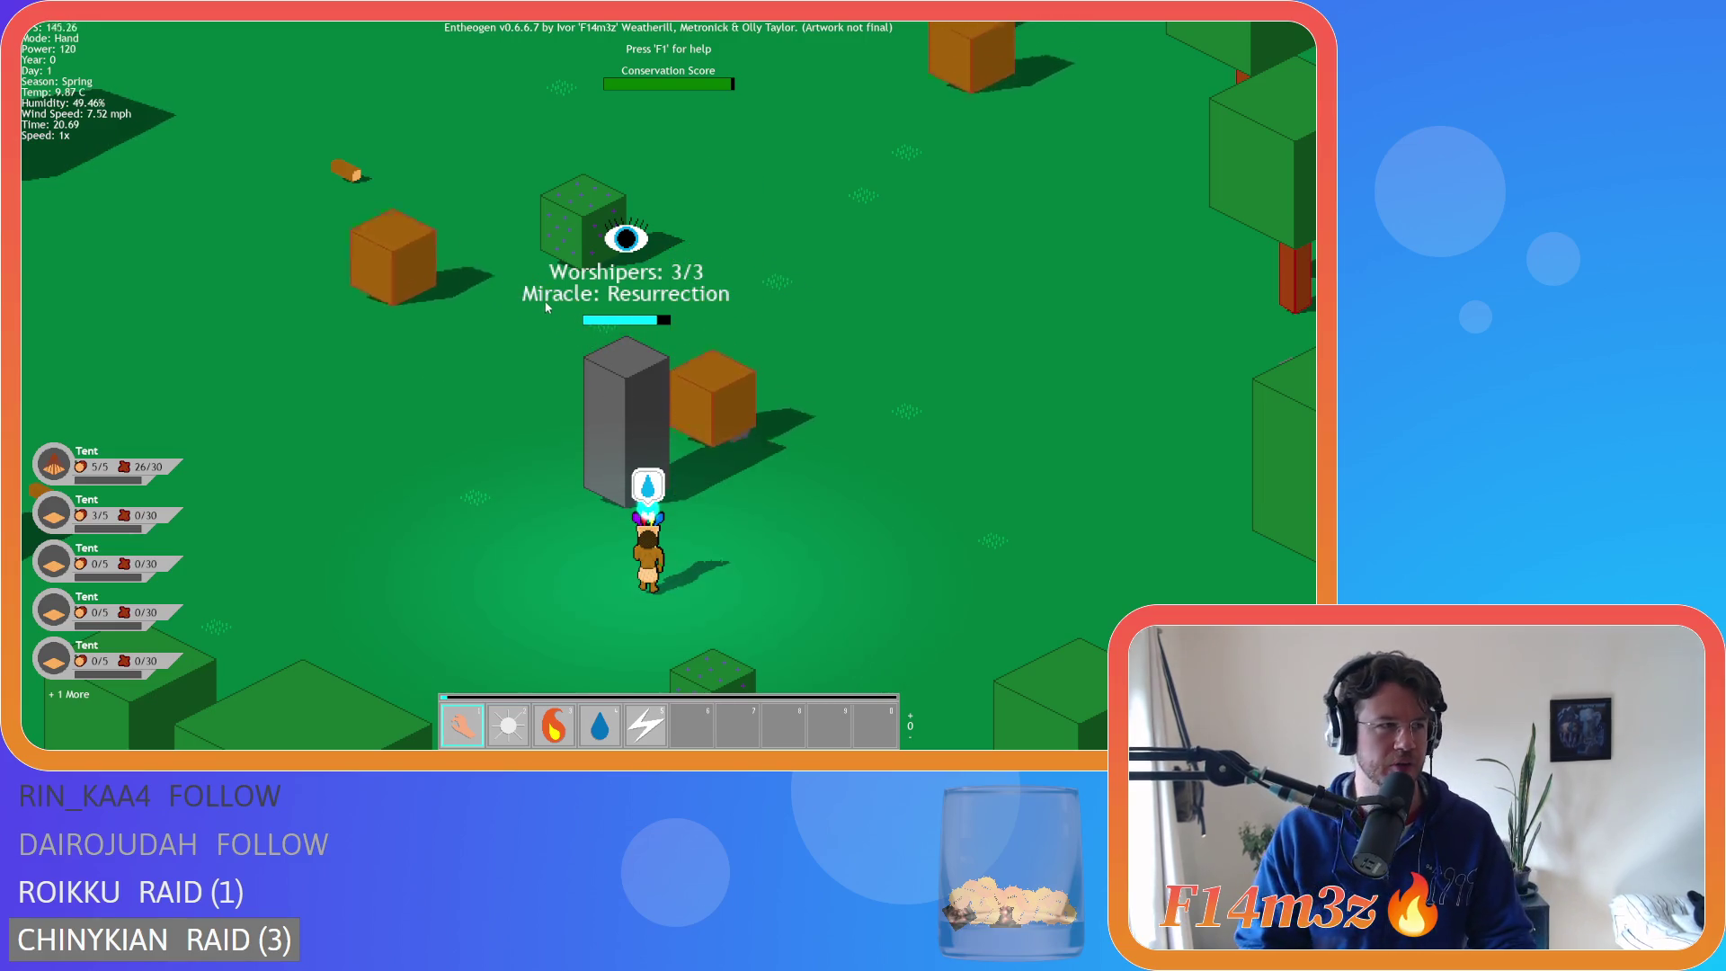
{"action": "scroll", "coordinate": [618, 322], "scroll_direction": "down", "scroll_amount": 10}
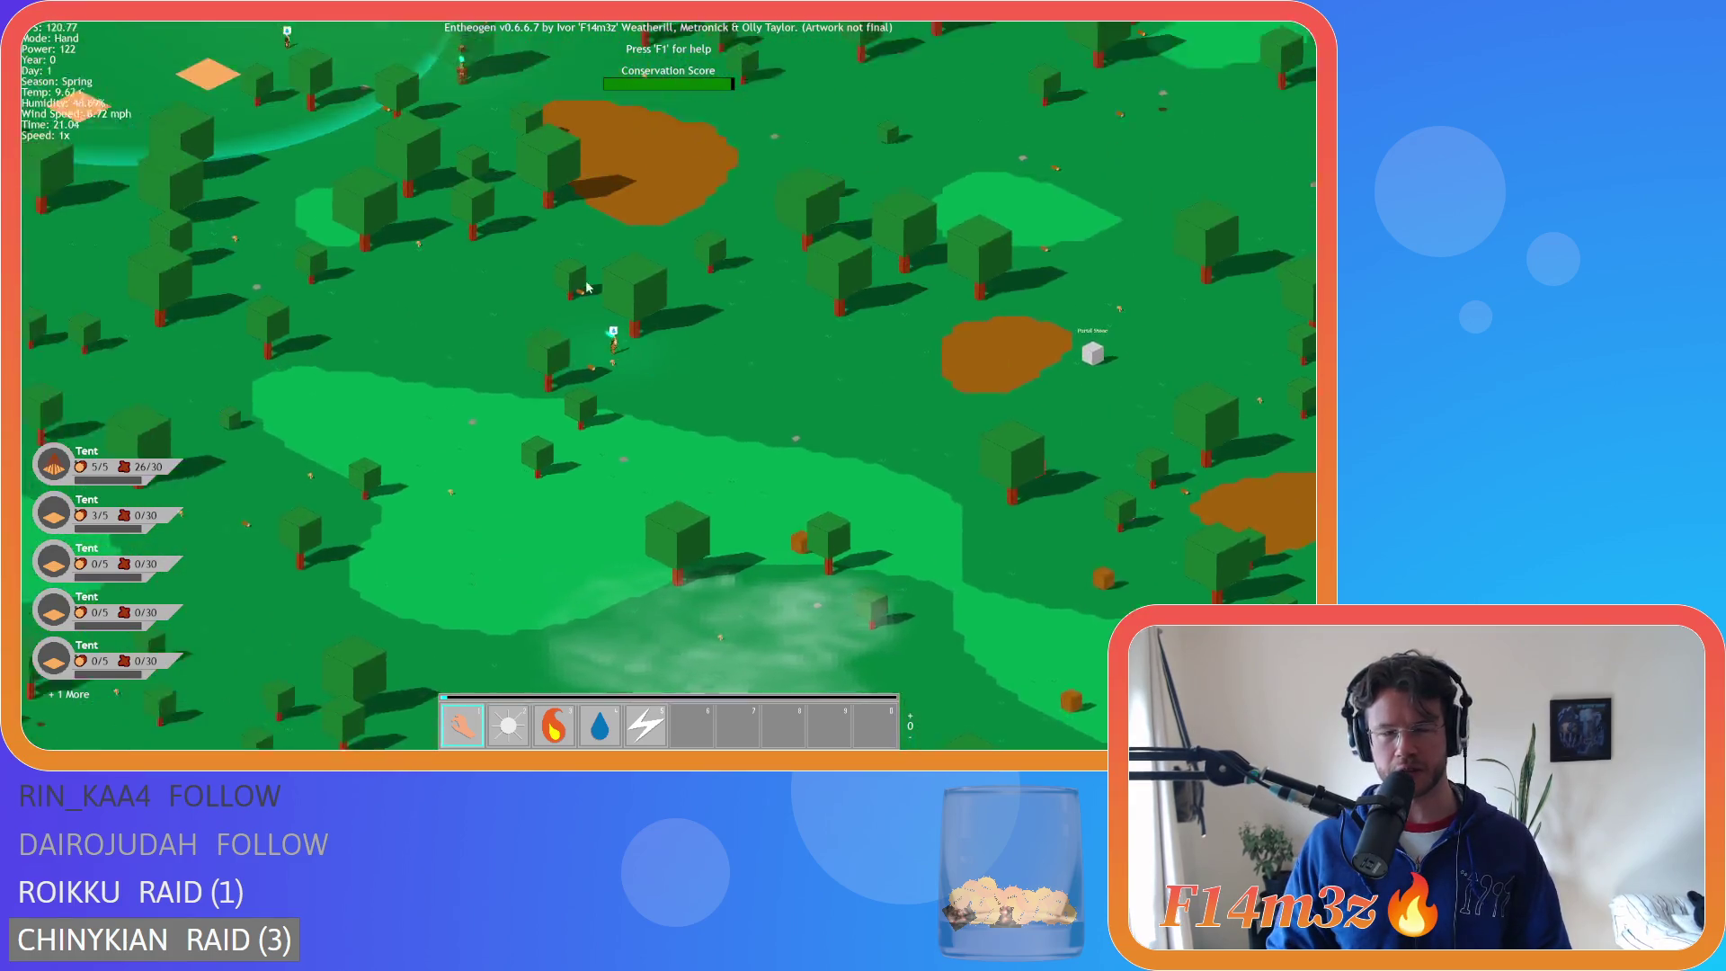
{"action": "key", "text": "w"}
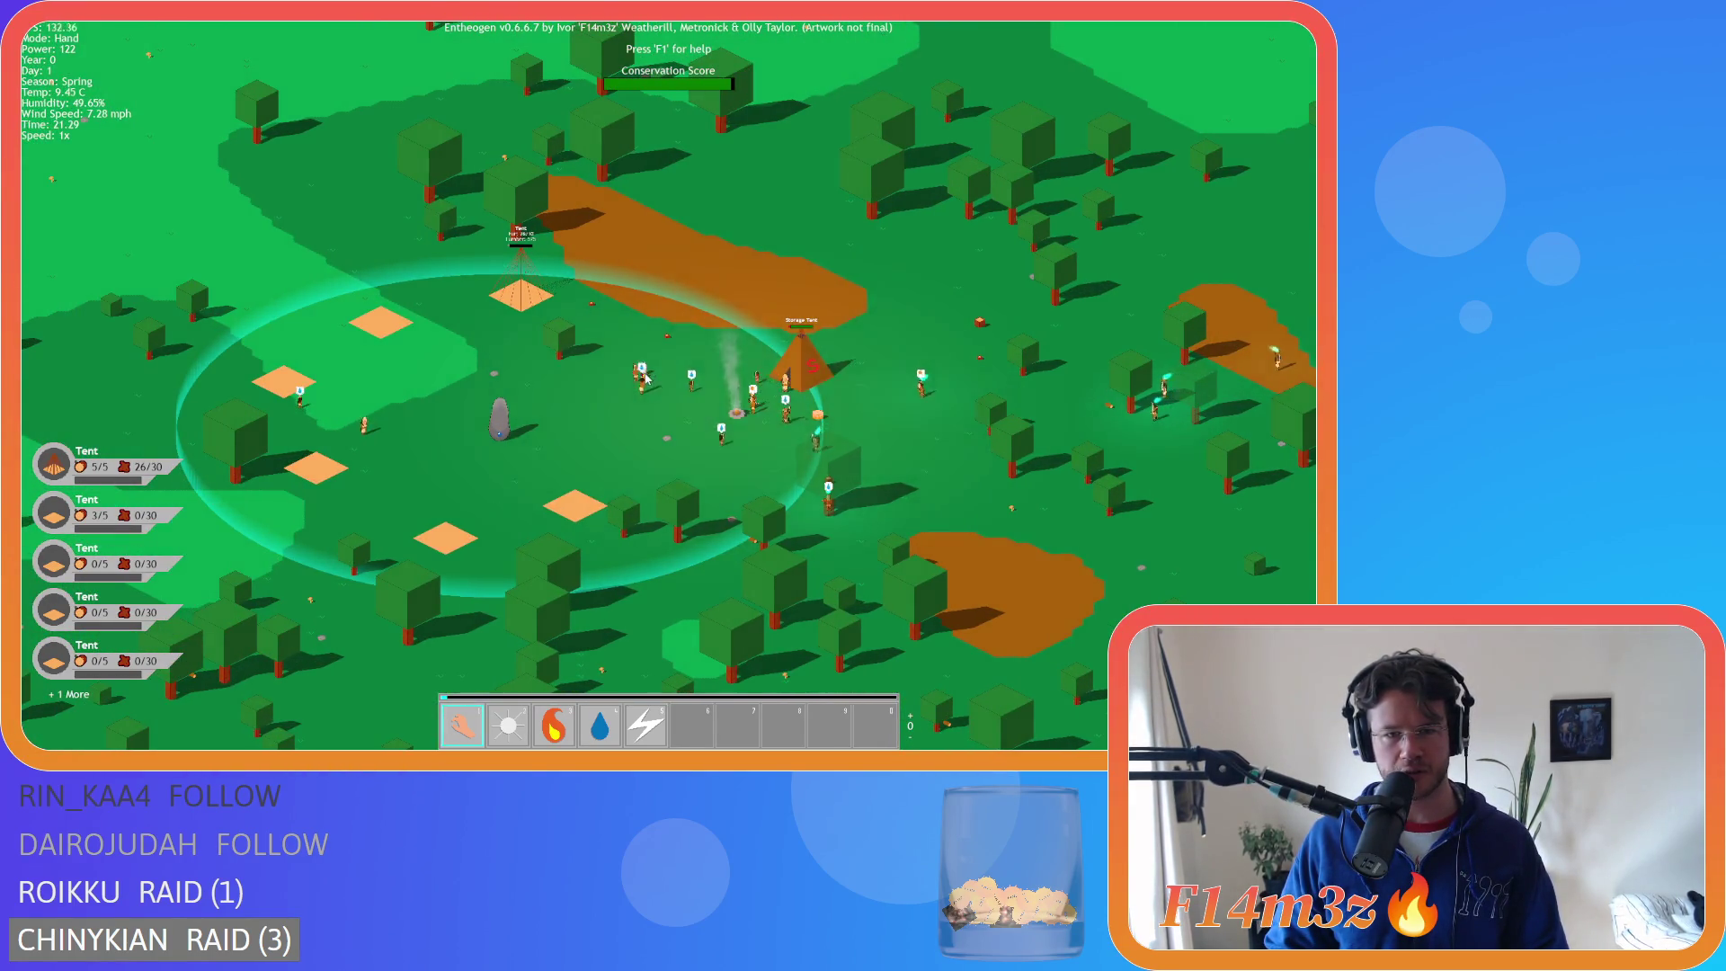
{"action": "scroll", "coordinate": [646, 377], "scroll_direction": "up", "scroll_amount": 10}
{"action": "key", "text": "w"}
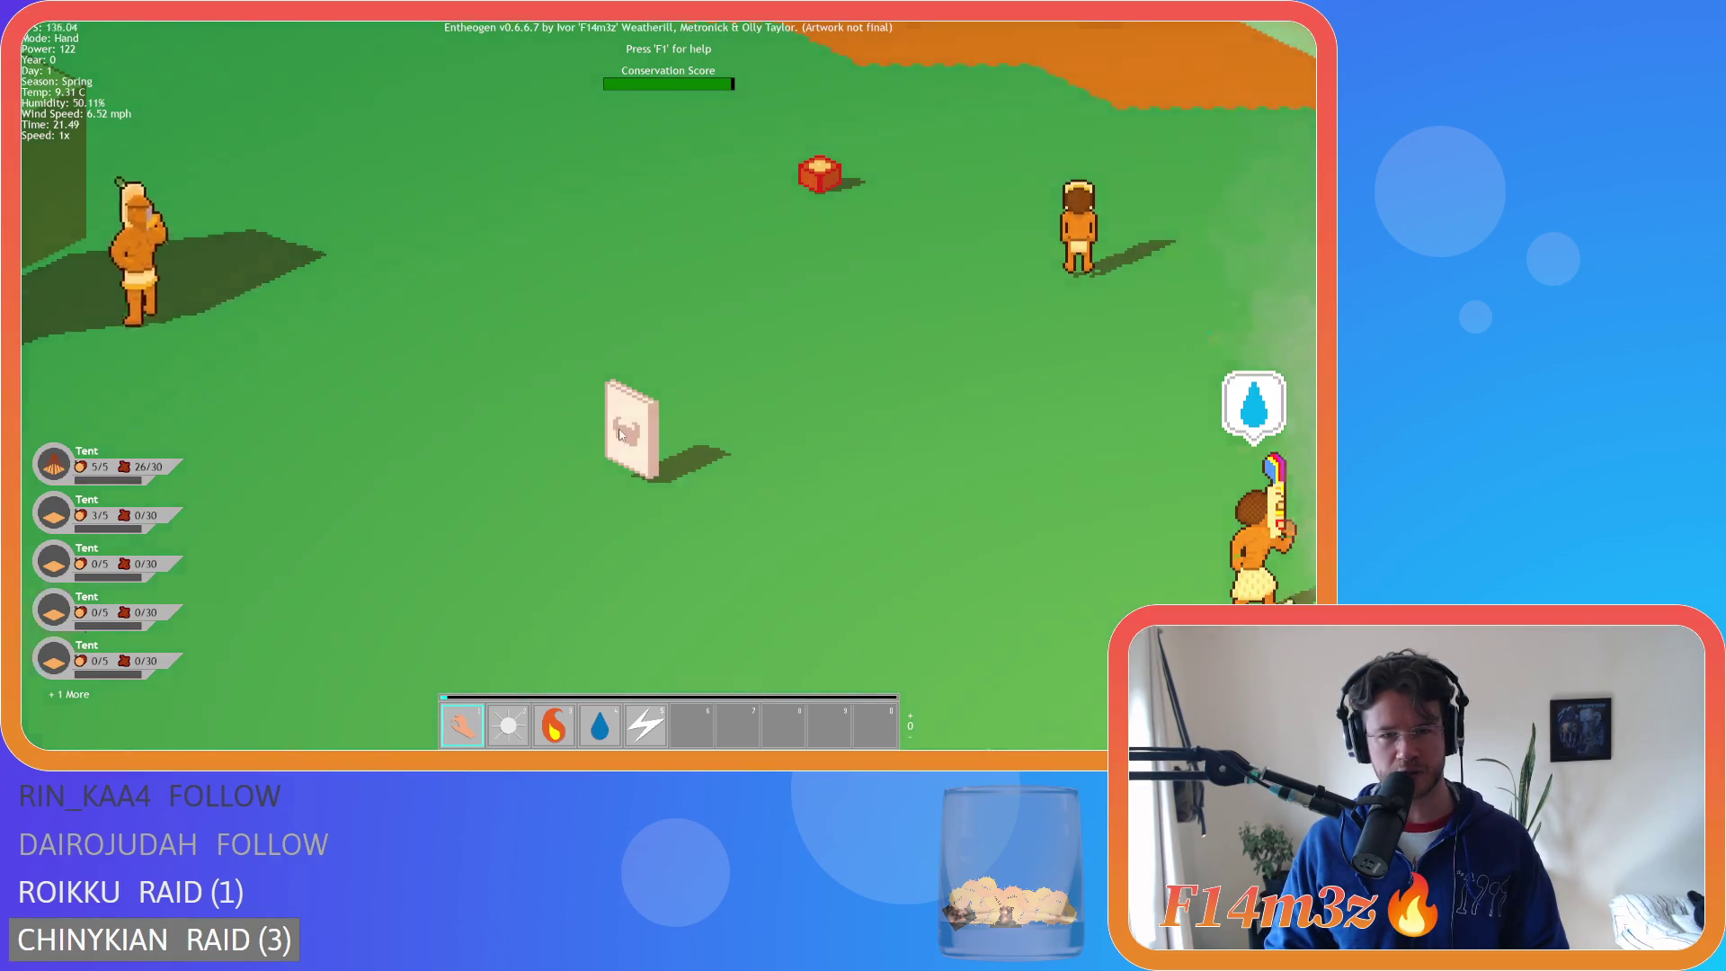
{"action": "scroll", "coordinate": [618, 434], "scroll_direction": "down", "scroll_amount": 5}
{"action": "scroll", "coordinate": [618, 428], "scroll_direction": "up", "scroll_amount": 4}
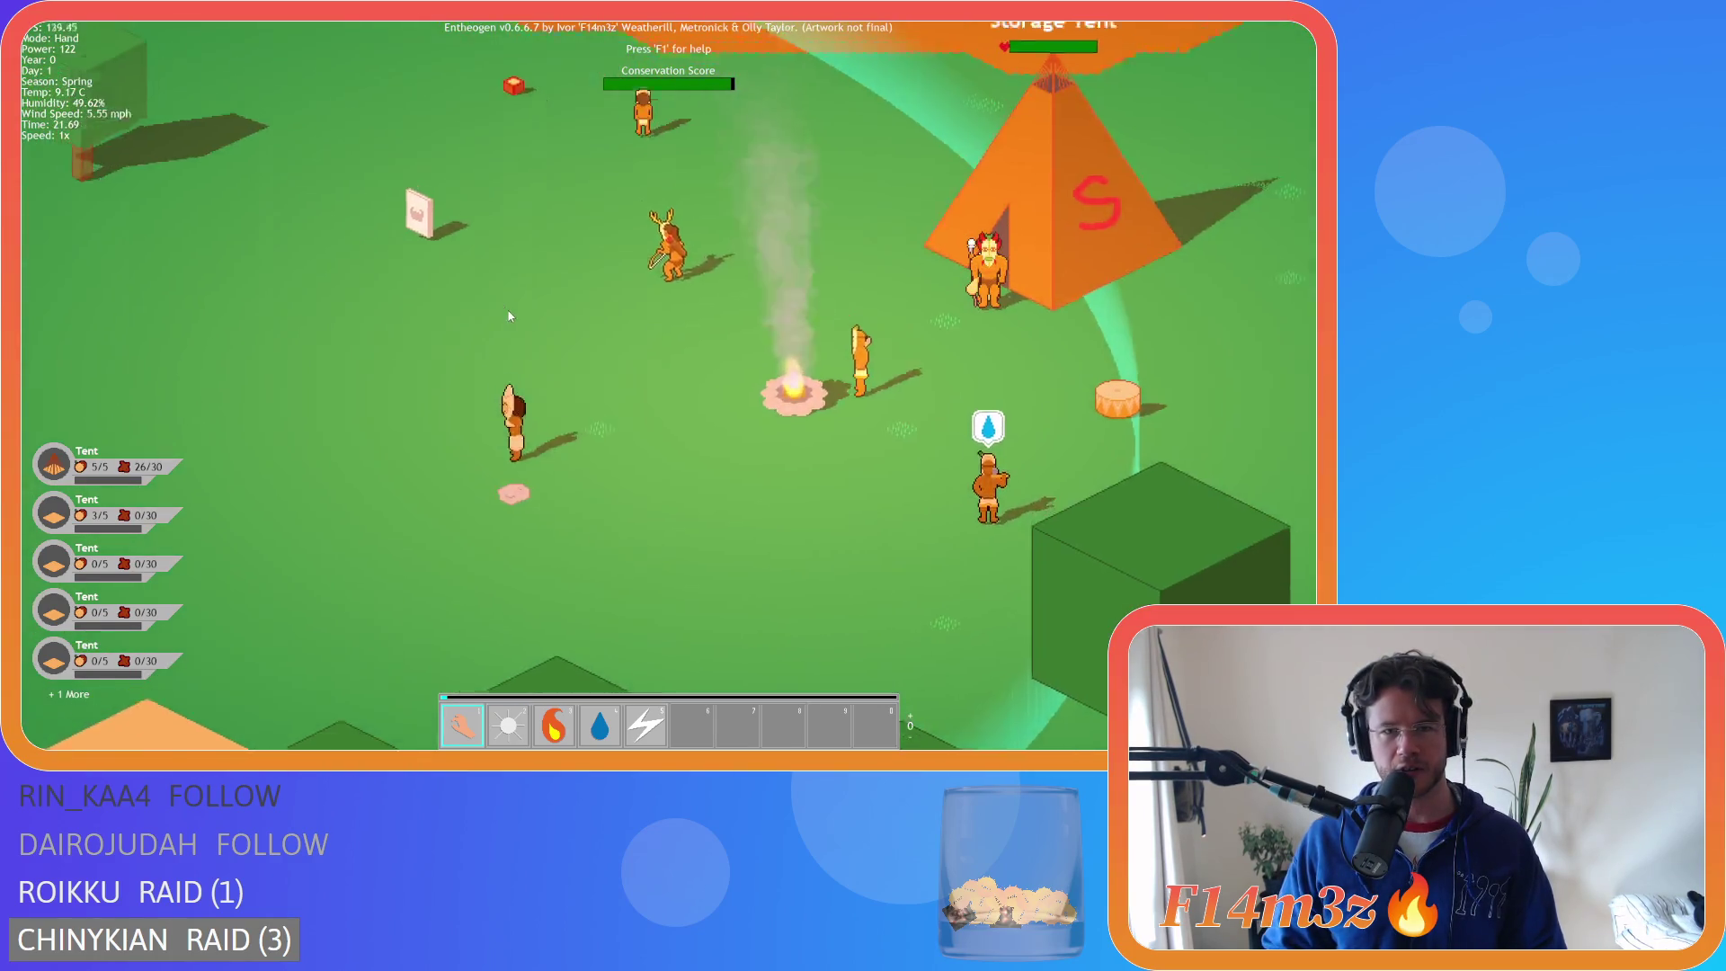
{"action": "scroll", "coordinate": [508, 315], "scroll_direction": "down", "scroll_amount": 5}
- Pan beyond the tent and across the dark forest toward the lake
{"action": "key", "text": "d"}
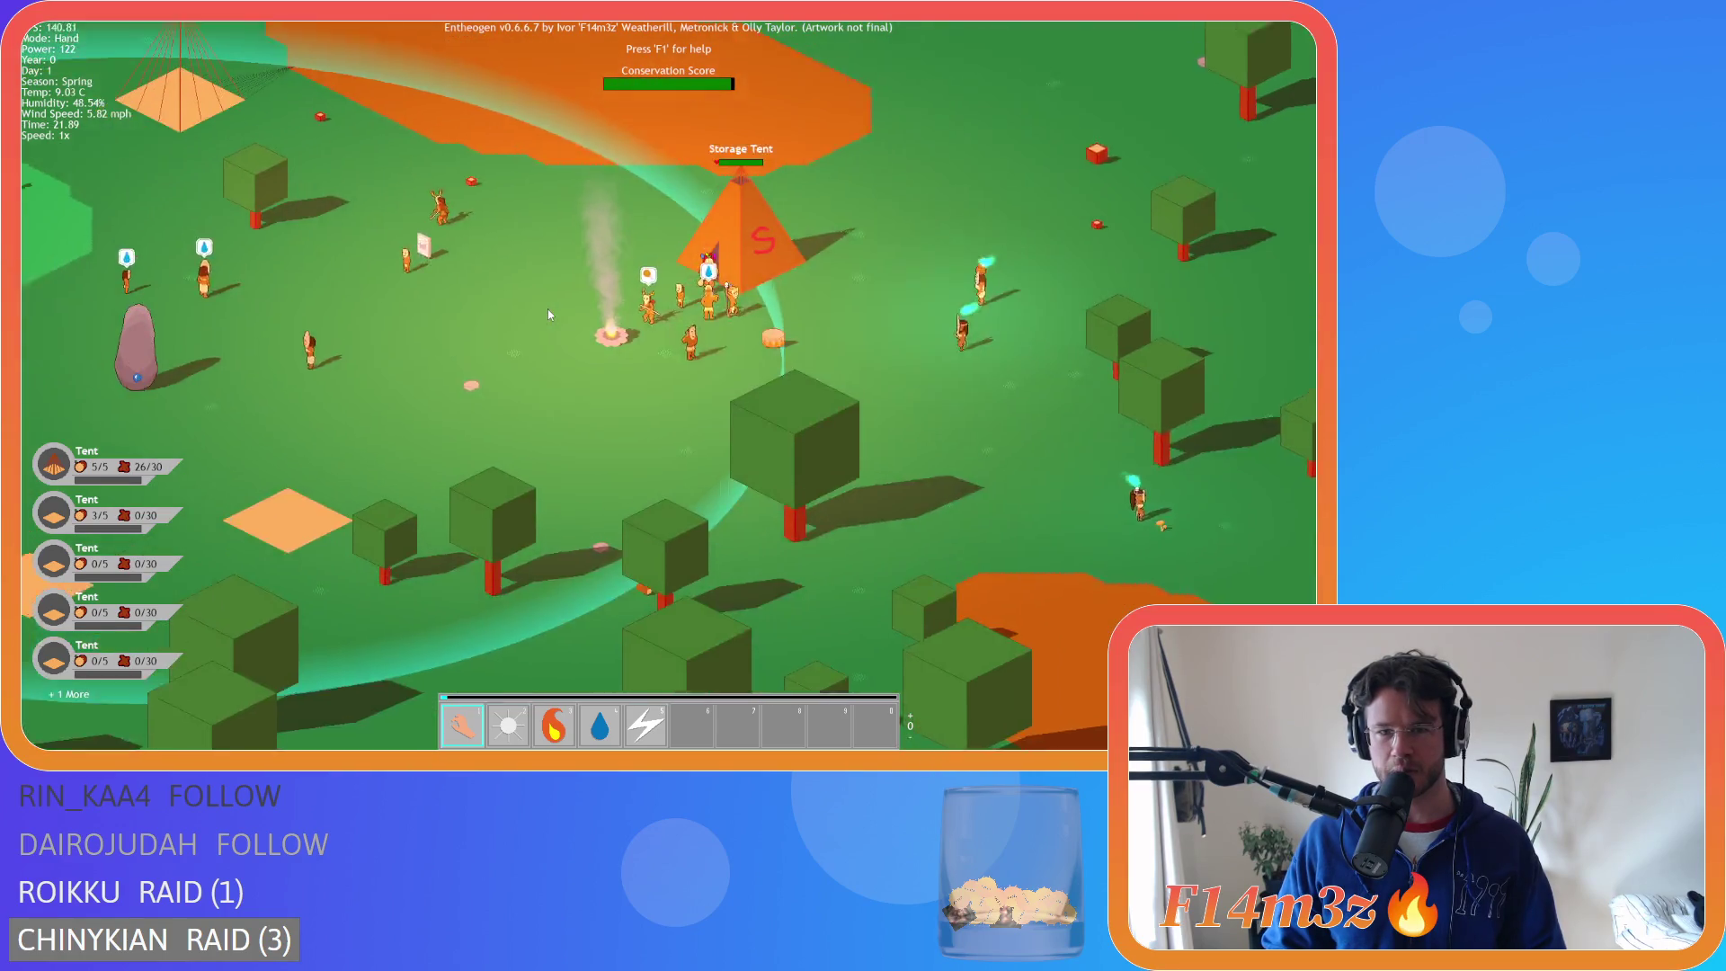
{"action": "scroll", "coordinate": [548, 309], "scroll_direction": "down", "scroll_amount": 4}
{"action": "scroll", "coordinate": [547, 310], "scroll_direction": "down", "scroll_amount": 4}
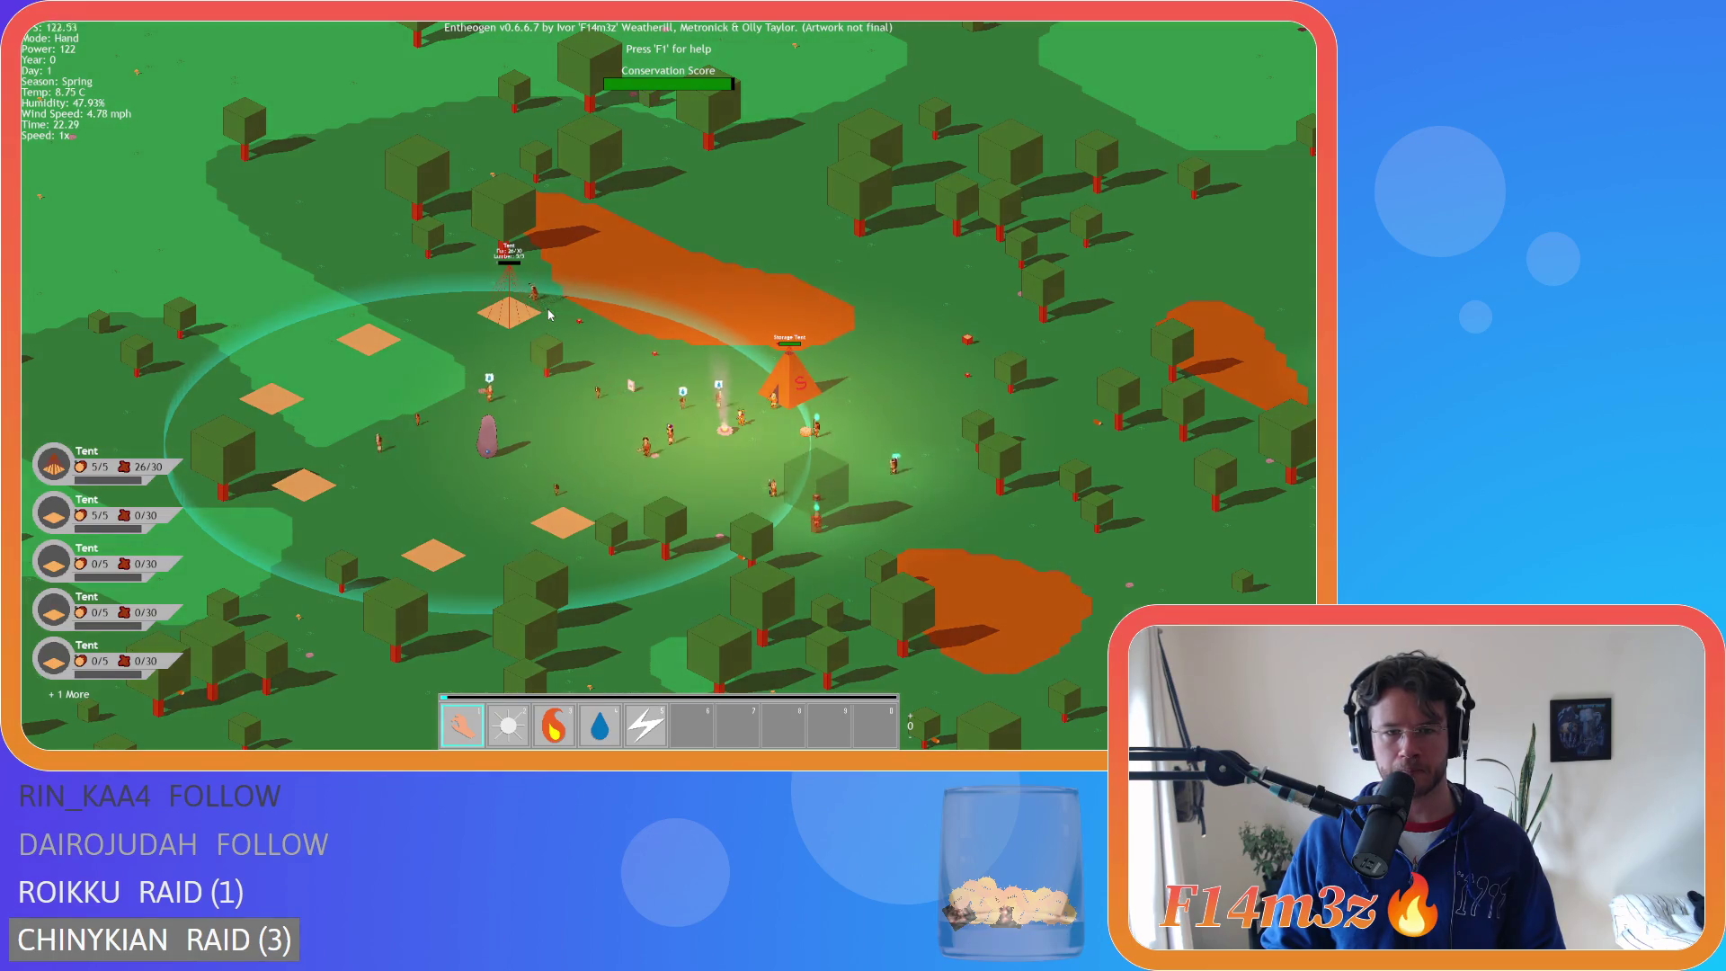
{"action": "key", "text": "s"}
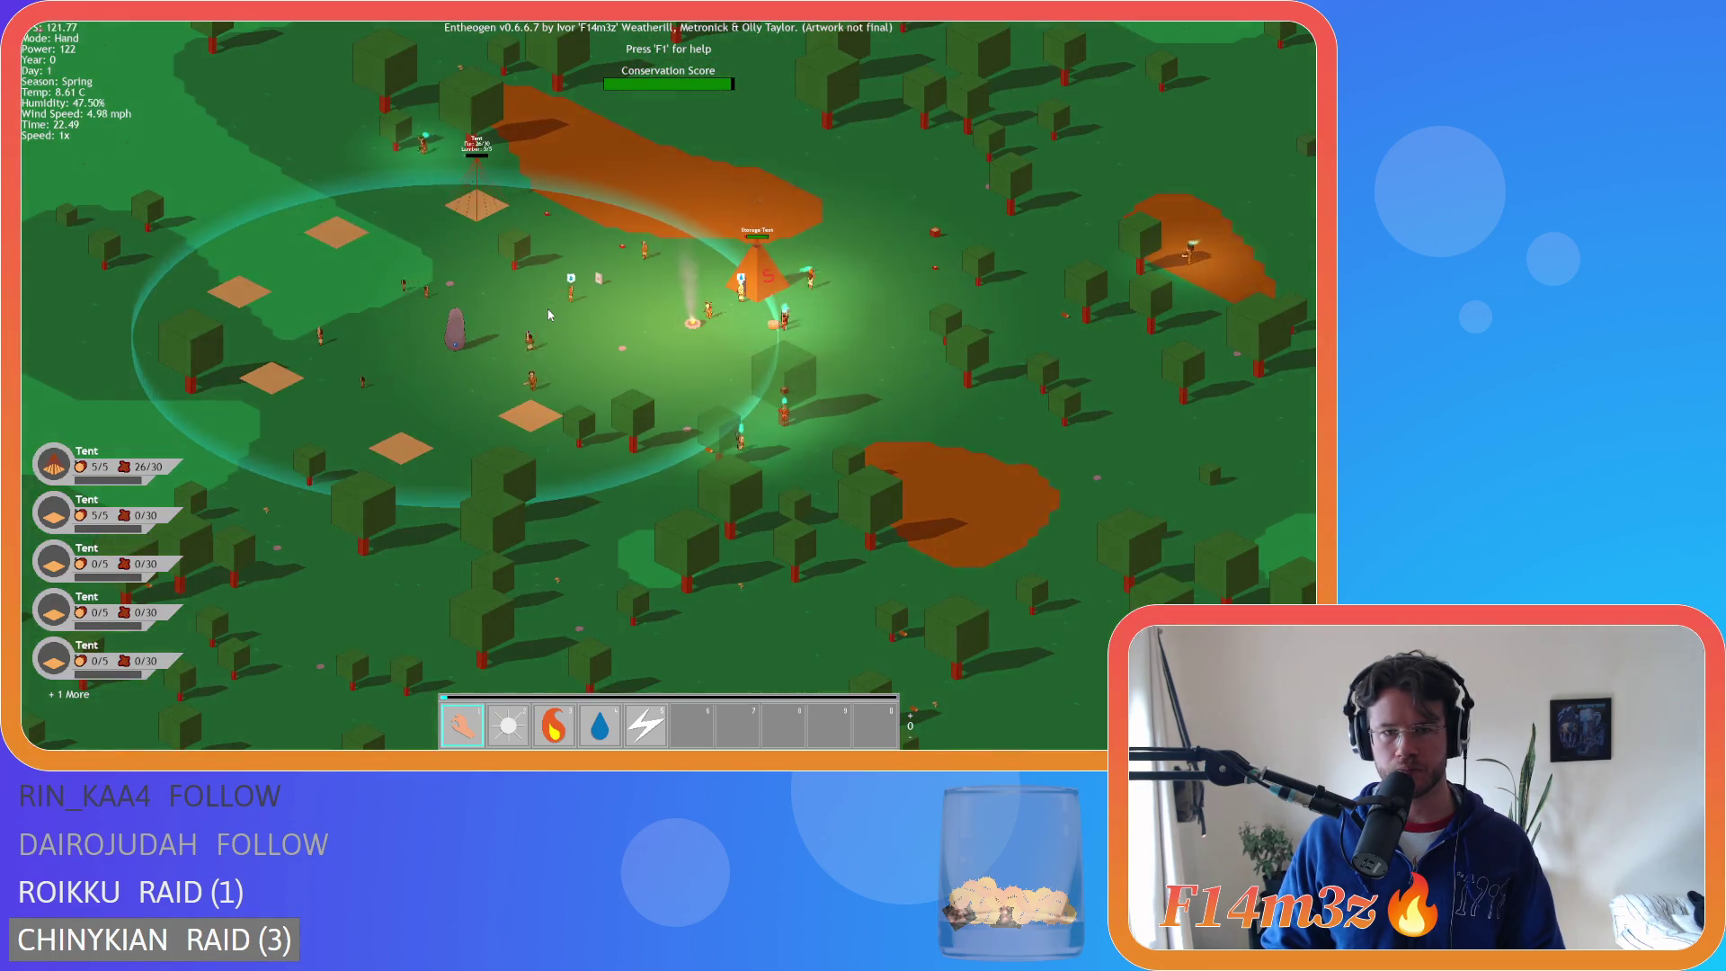
{"action": "scroll", "coordinate": [548, 314], "scroll_direction": "up", "scroll_amount": 5}
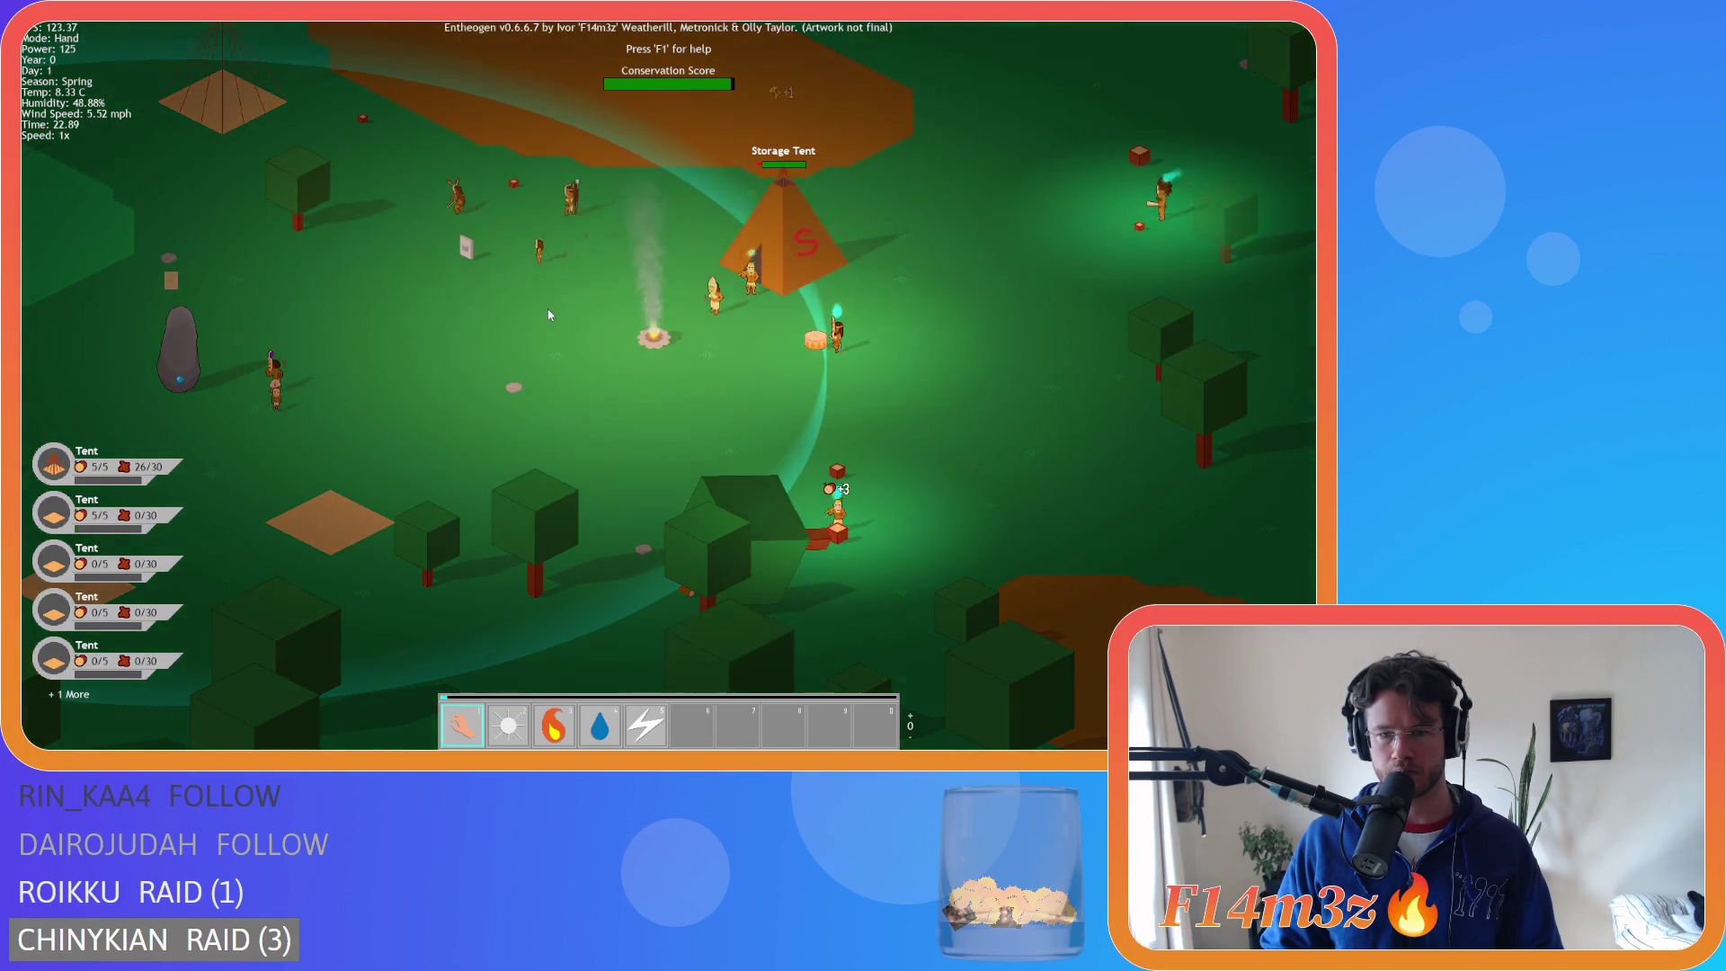
{"action": "key", "text": "a"}
{"action": "key", "text": "w"}
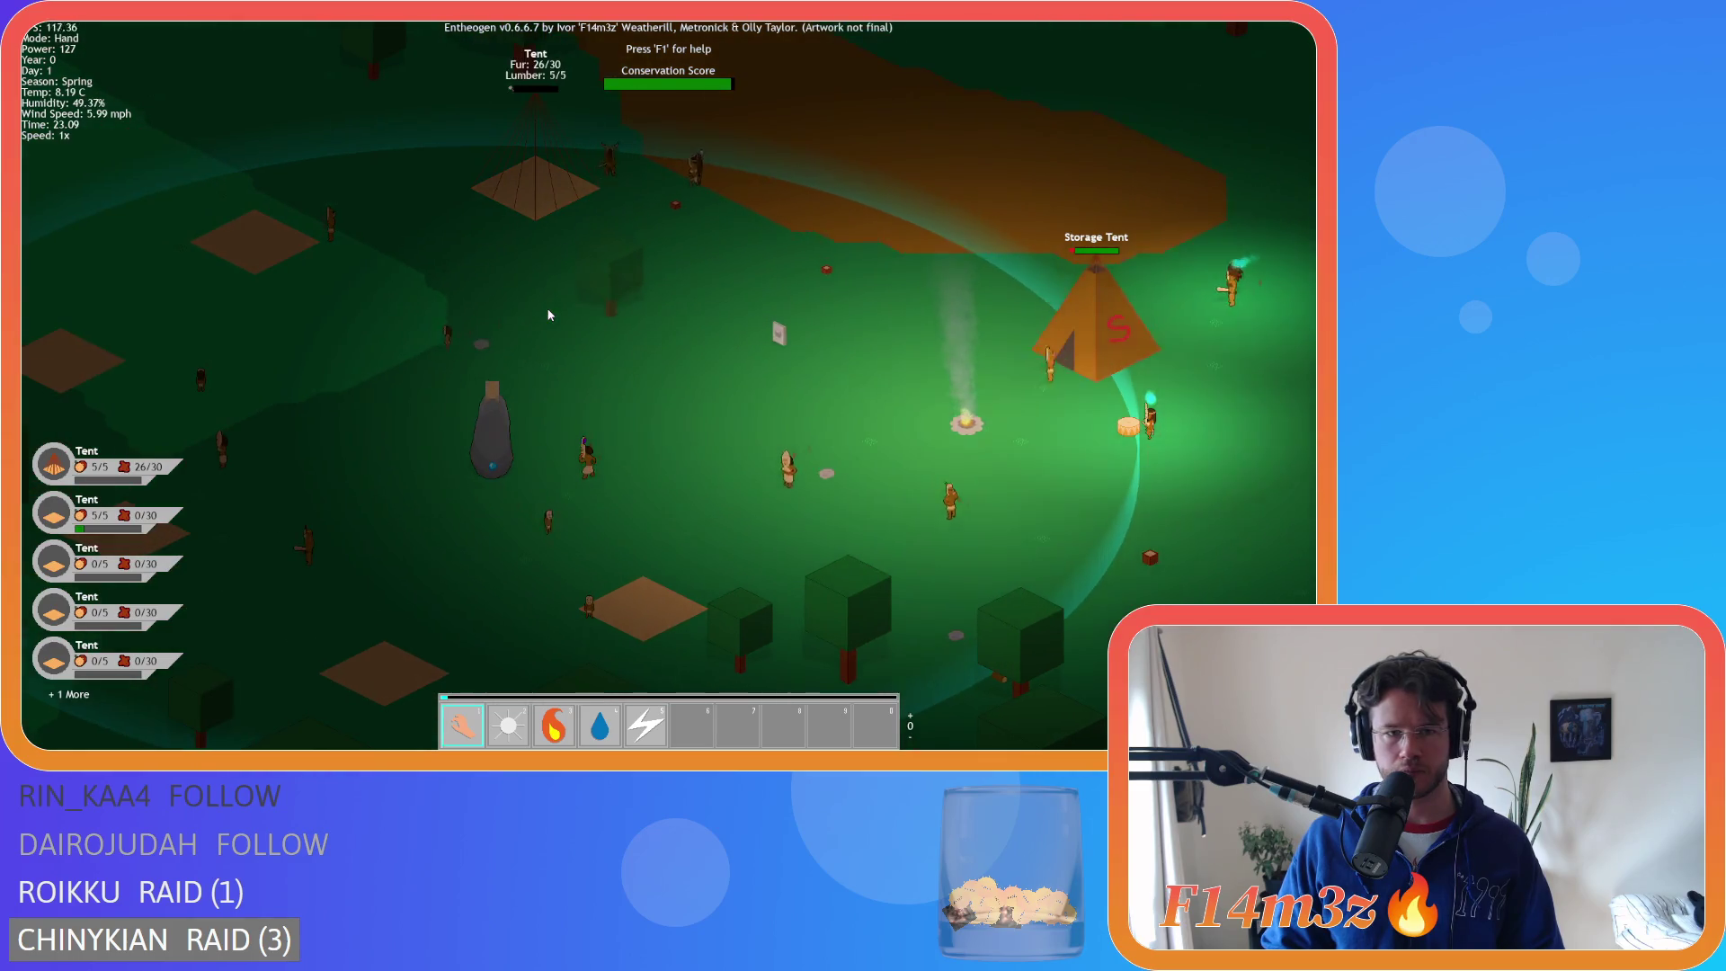
{"action": "key", "text": "a"}
{"action": "key", "text": "w"}
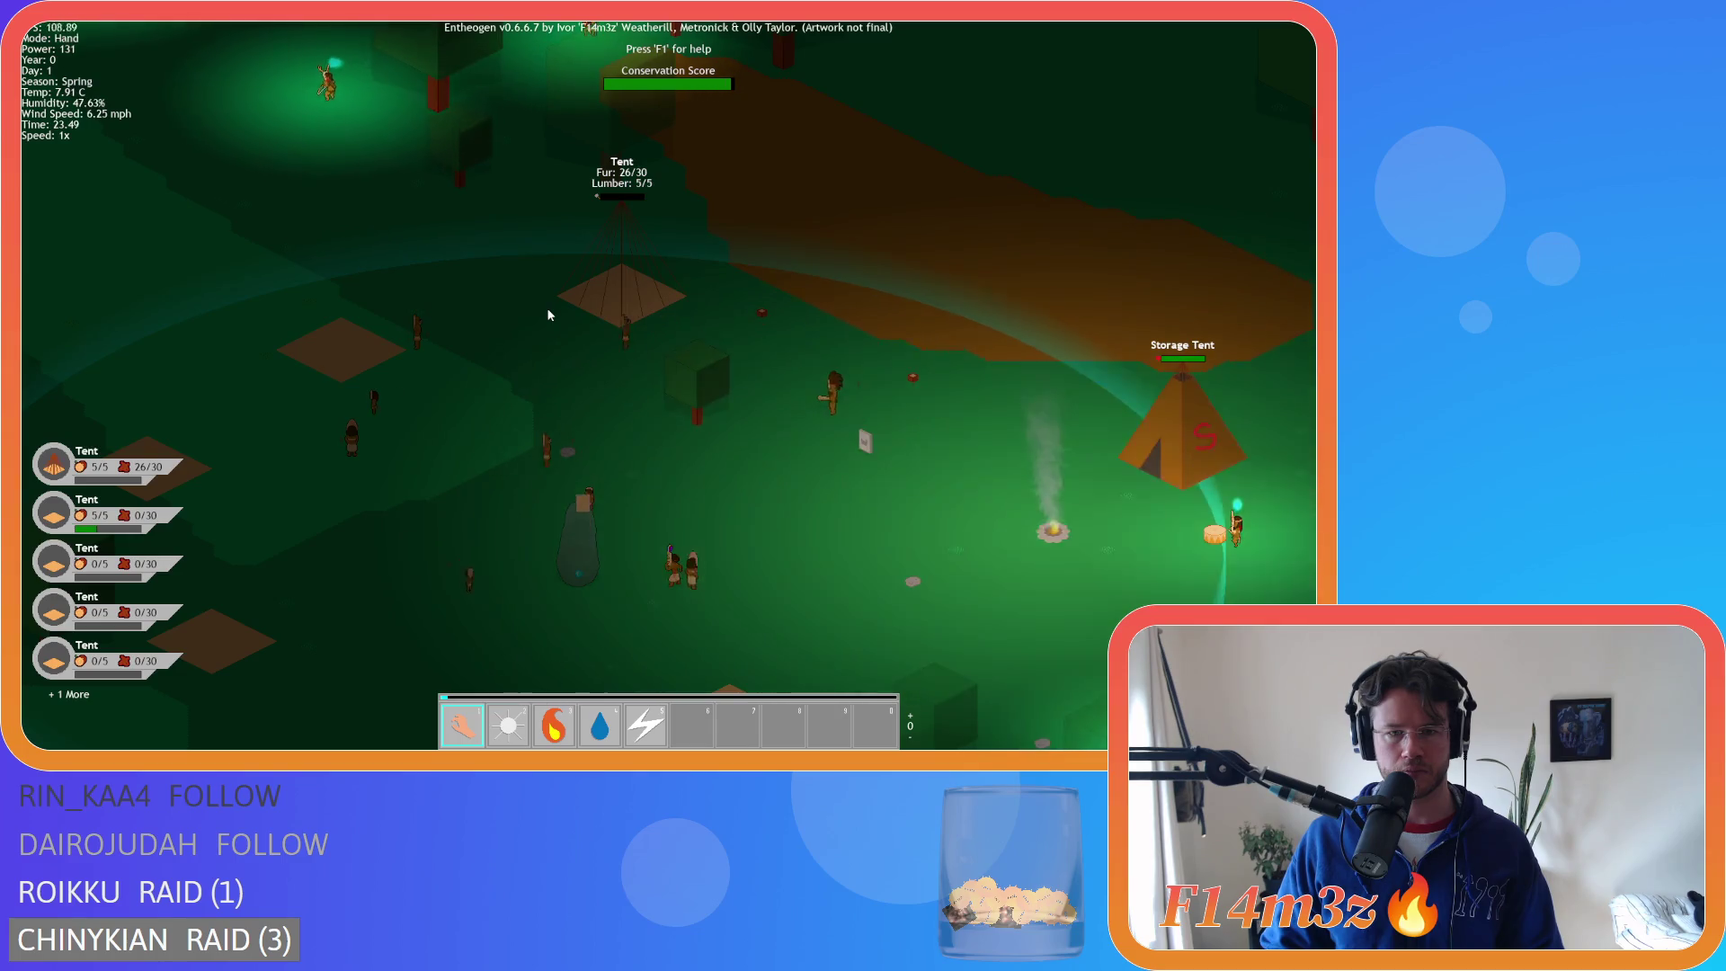
{"action": "scroll", "coordinate": [549, 314], "scroll_direction": "down", "scroll_amount": 5}
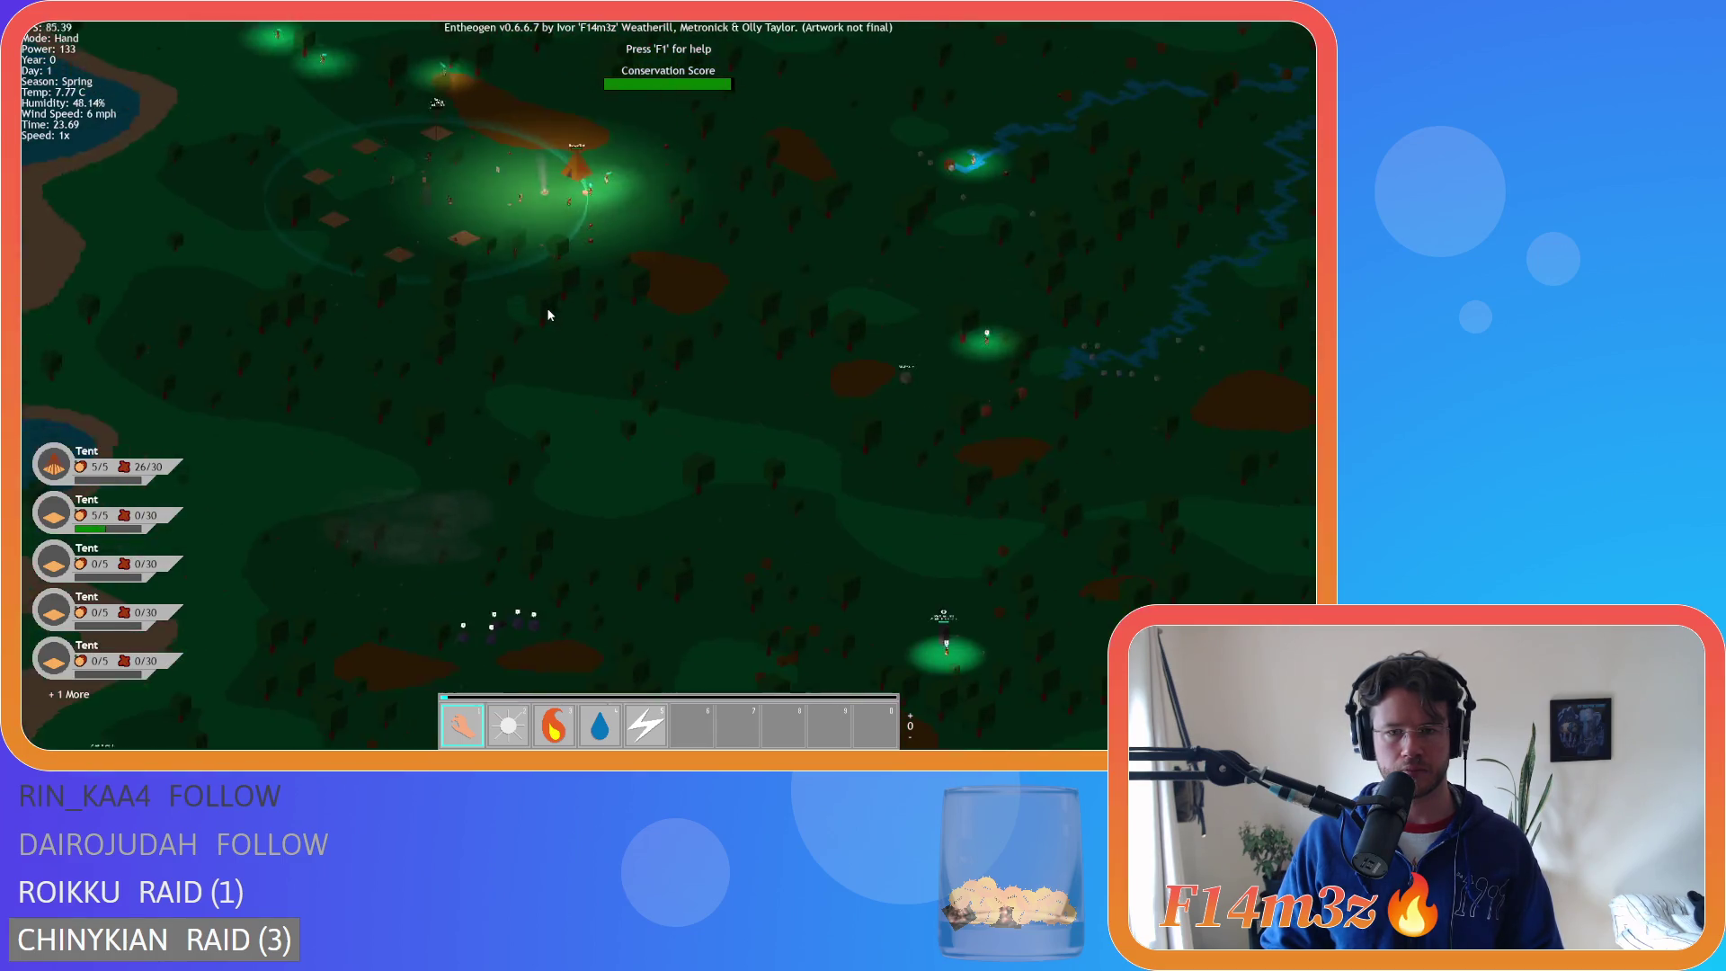
{"action": "key", "text": "d"}
{"action": "key", "text": "s"}
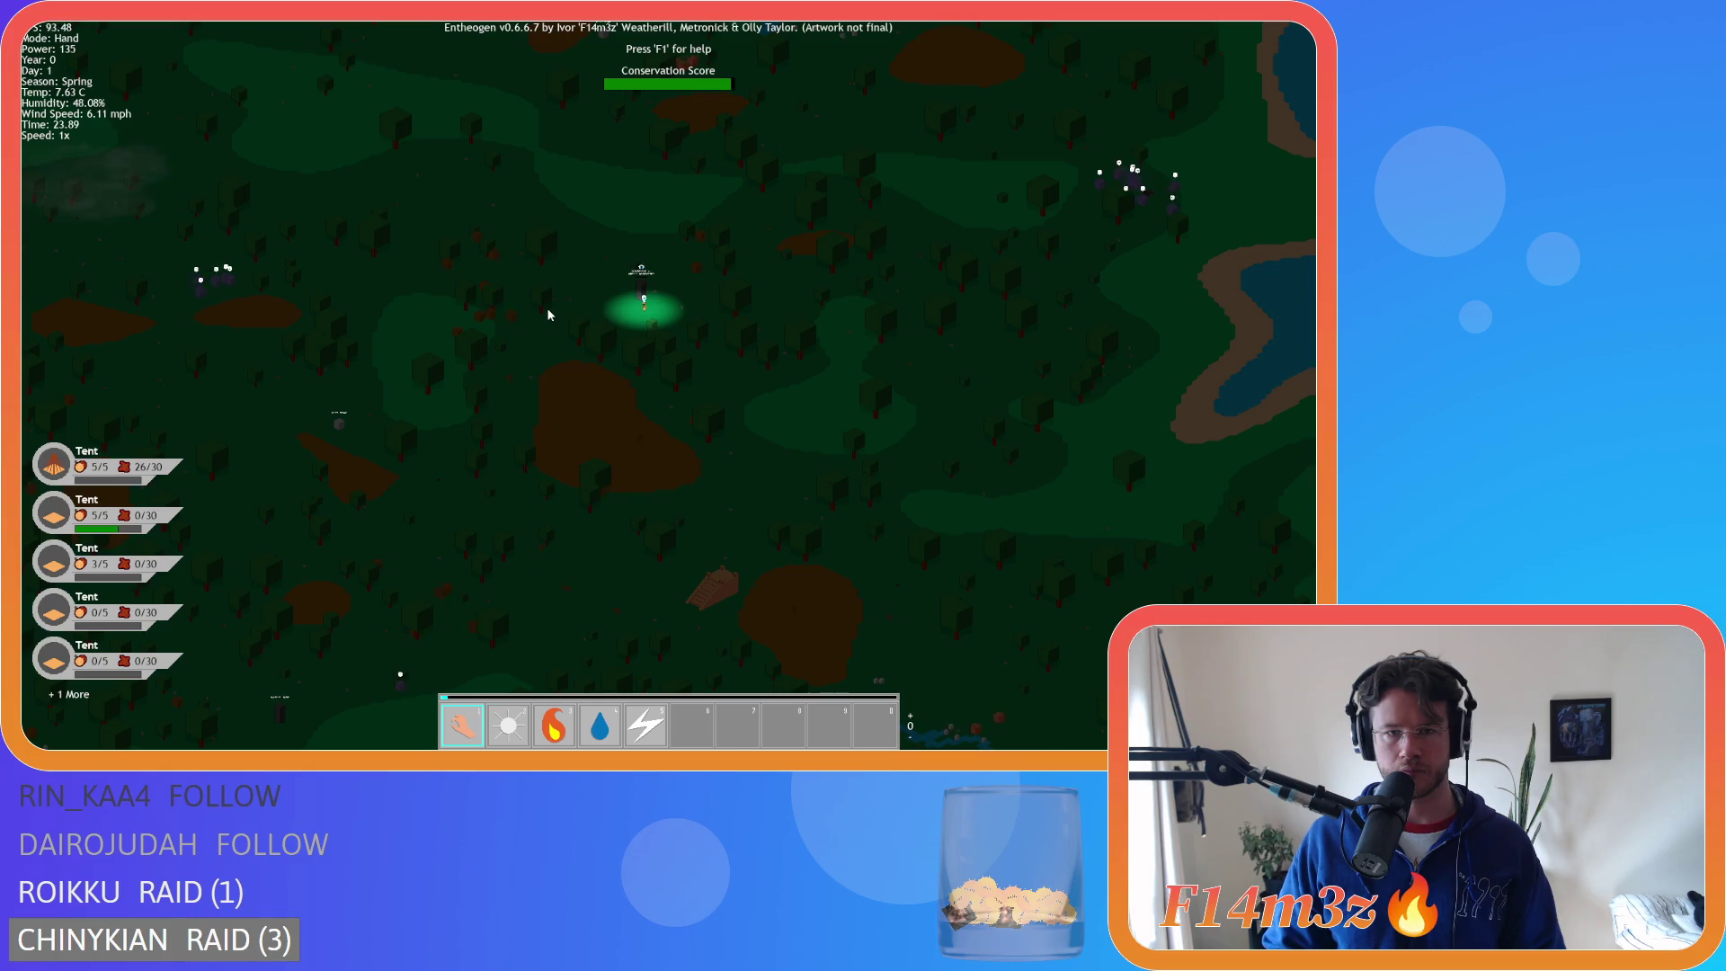
{"action": "key", "text": "d"}
{"action": "scroll", "coordinate": [548, 315], "scroll_direction": "up", "scroll_amount": 6}
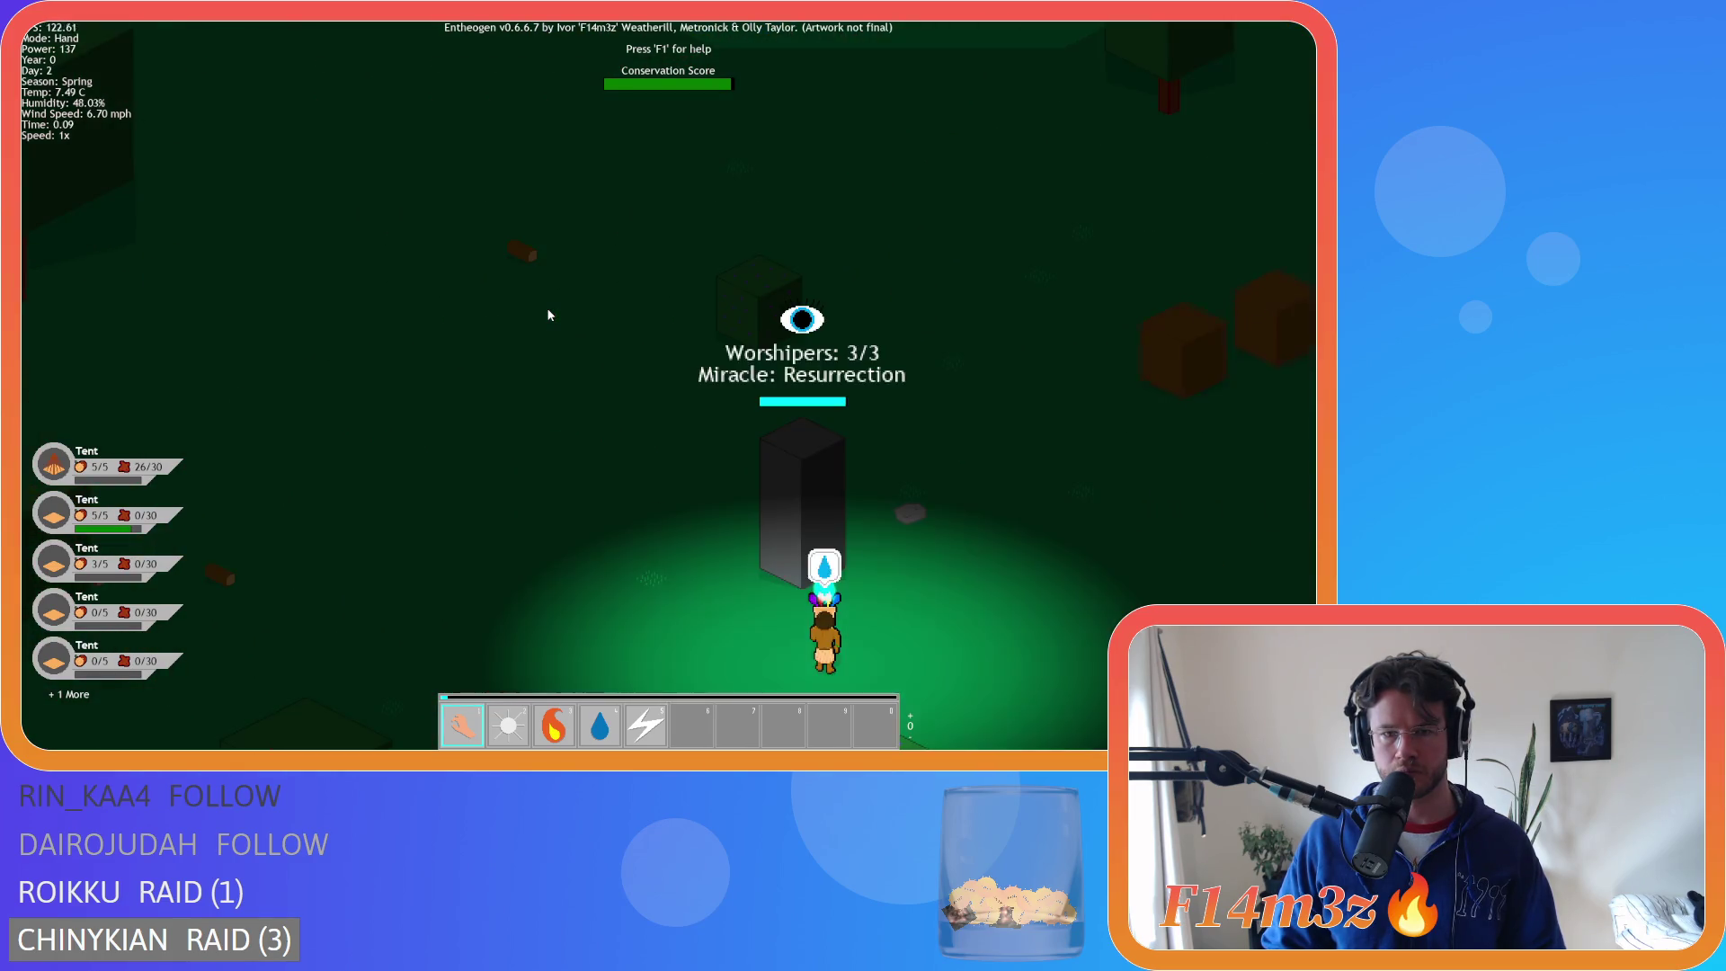
- Put the Resurrection miracle into empty hotbar slot 6, next to Hand, Light, Fire, Water and Smite
{"action": "key", "text": "d"}
{"action": "key", "text": "s"}
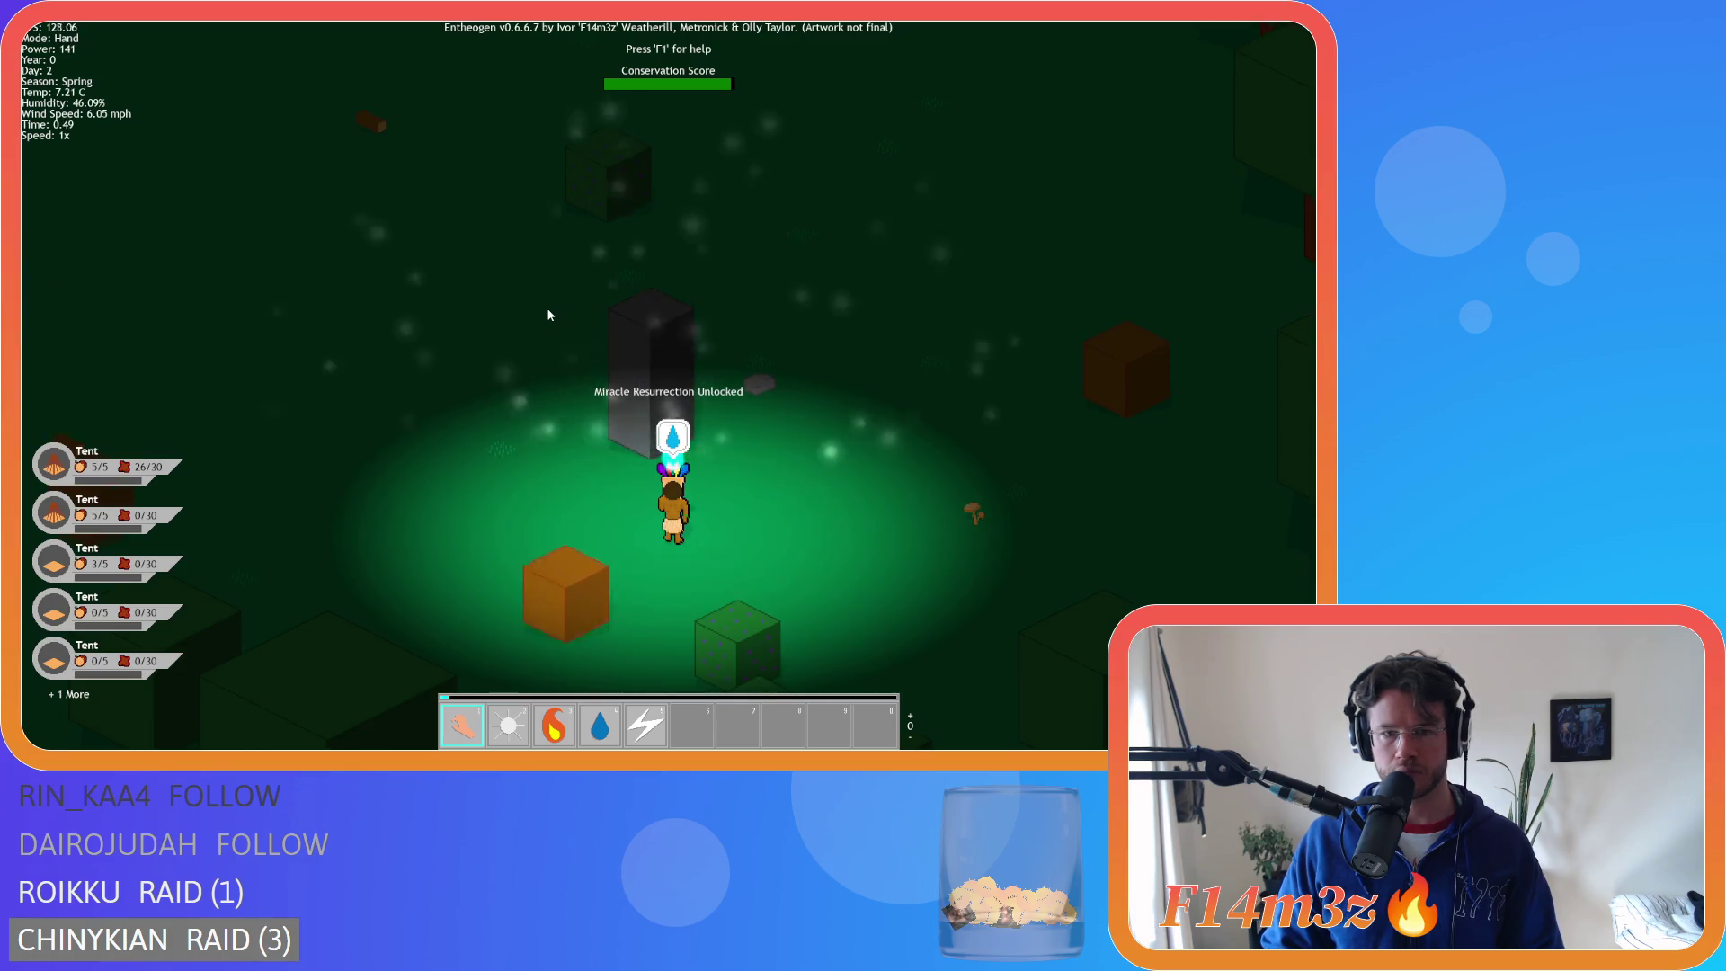
{"action": "scroll", "coordinate": [827, 474], "scroll_direction": "down", "scroll_amount": 3}
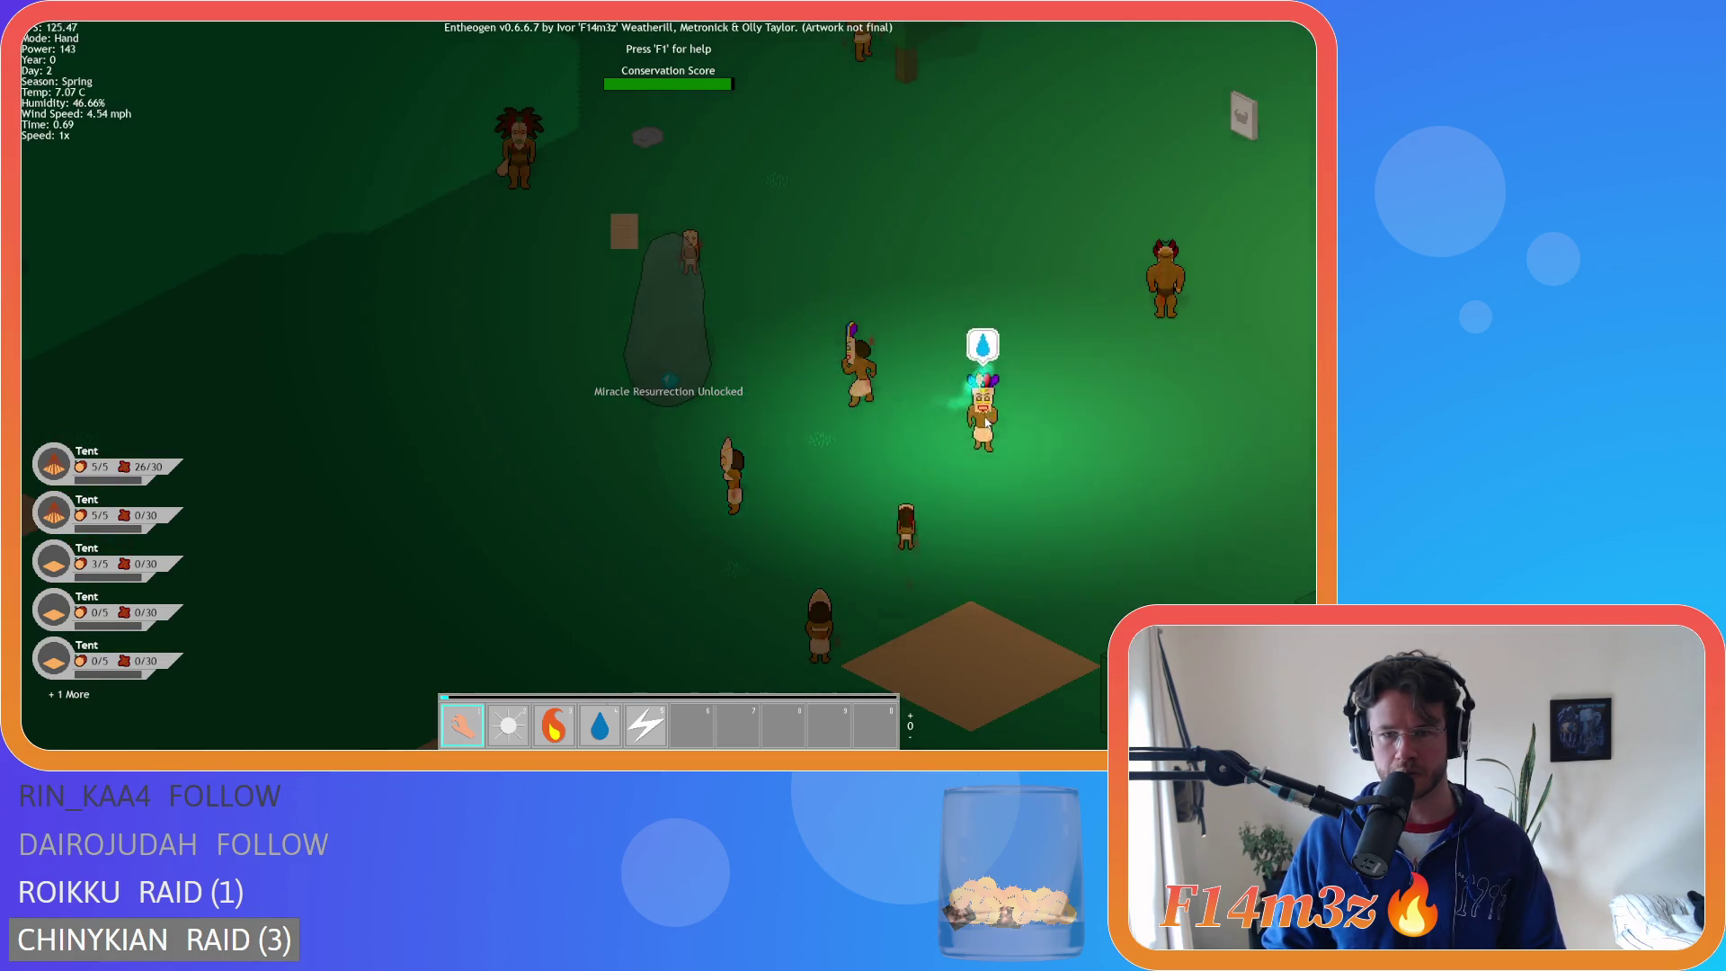
{"action": "scroll", "coordinate": [983, 414], "scroll_direction": "down", "scroll_amount": 5}
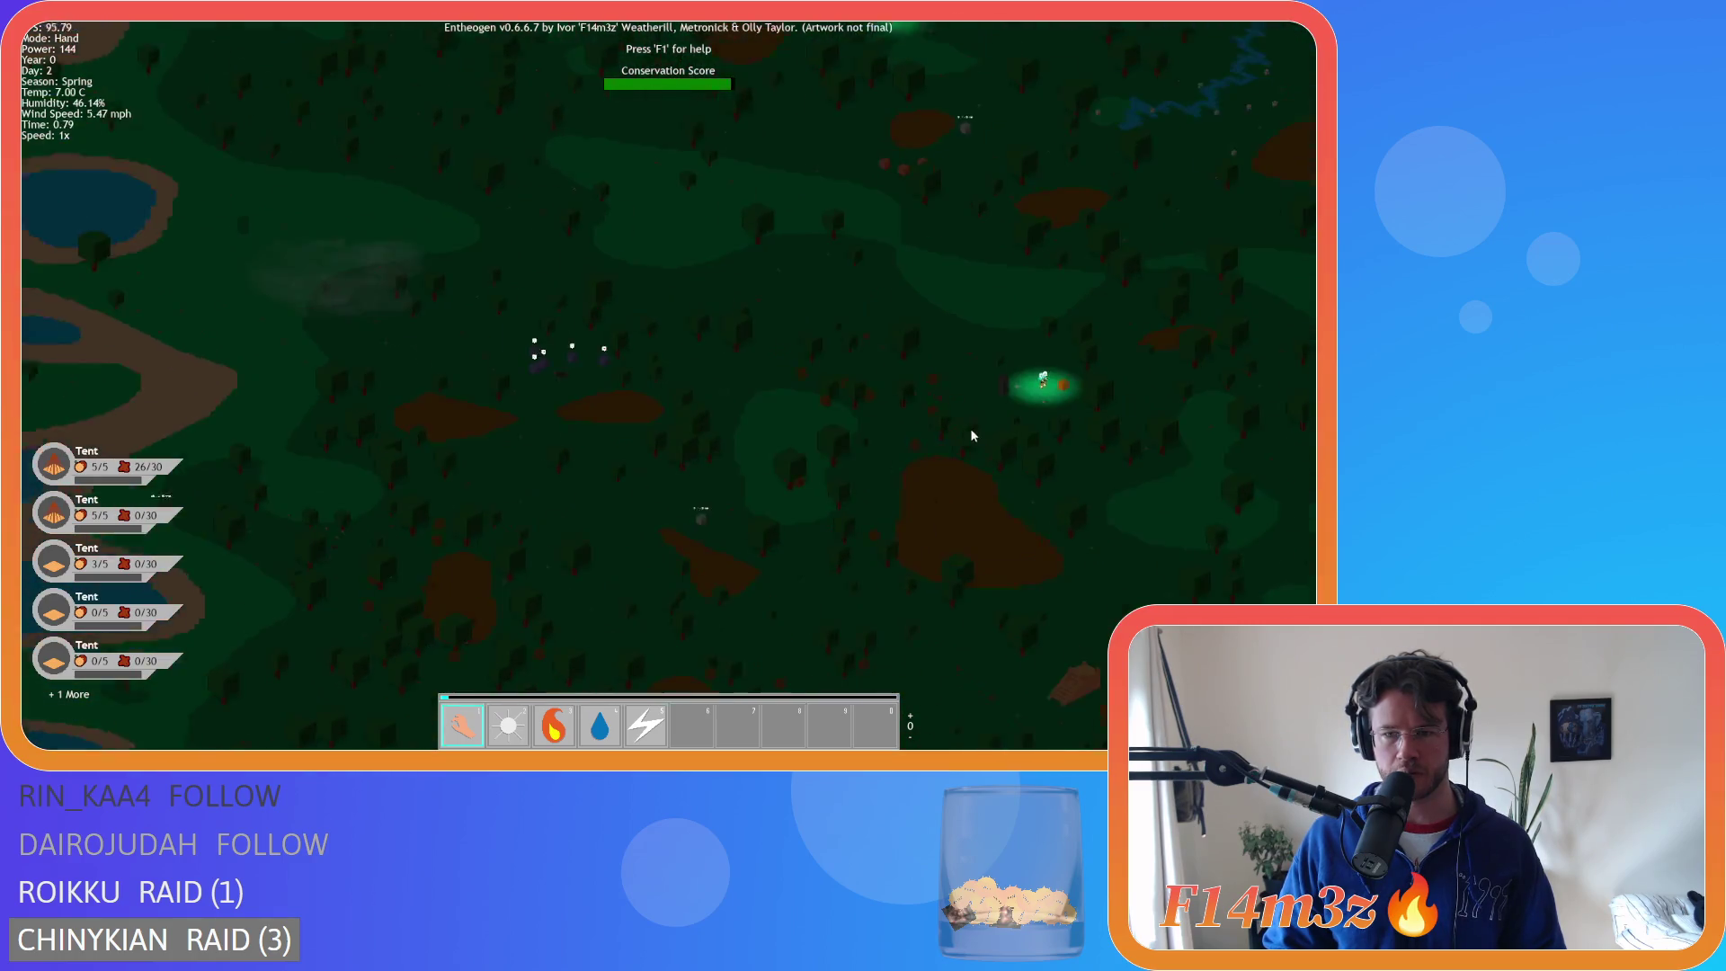
{"action": "scroll", "coordinate": [971, 433], "scroll_direction": "up", "scroll_amount": 5}
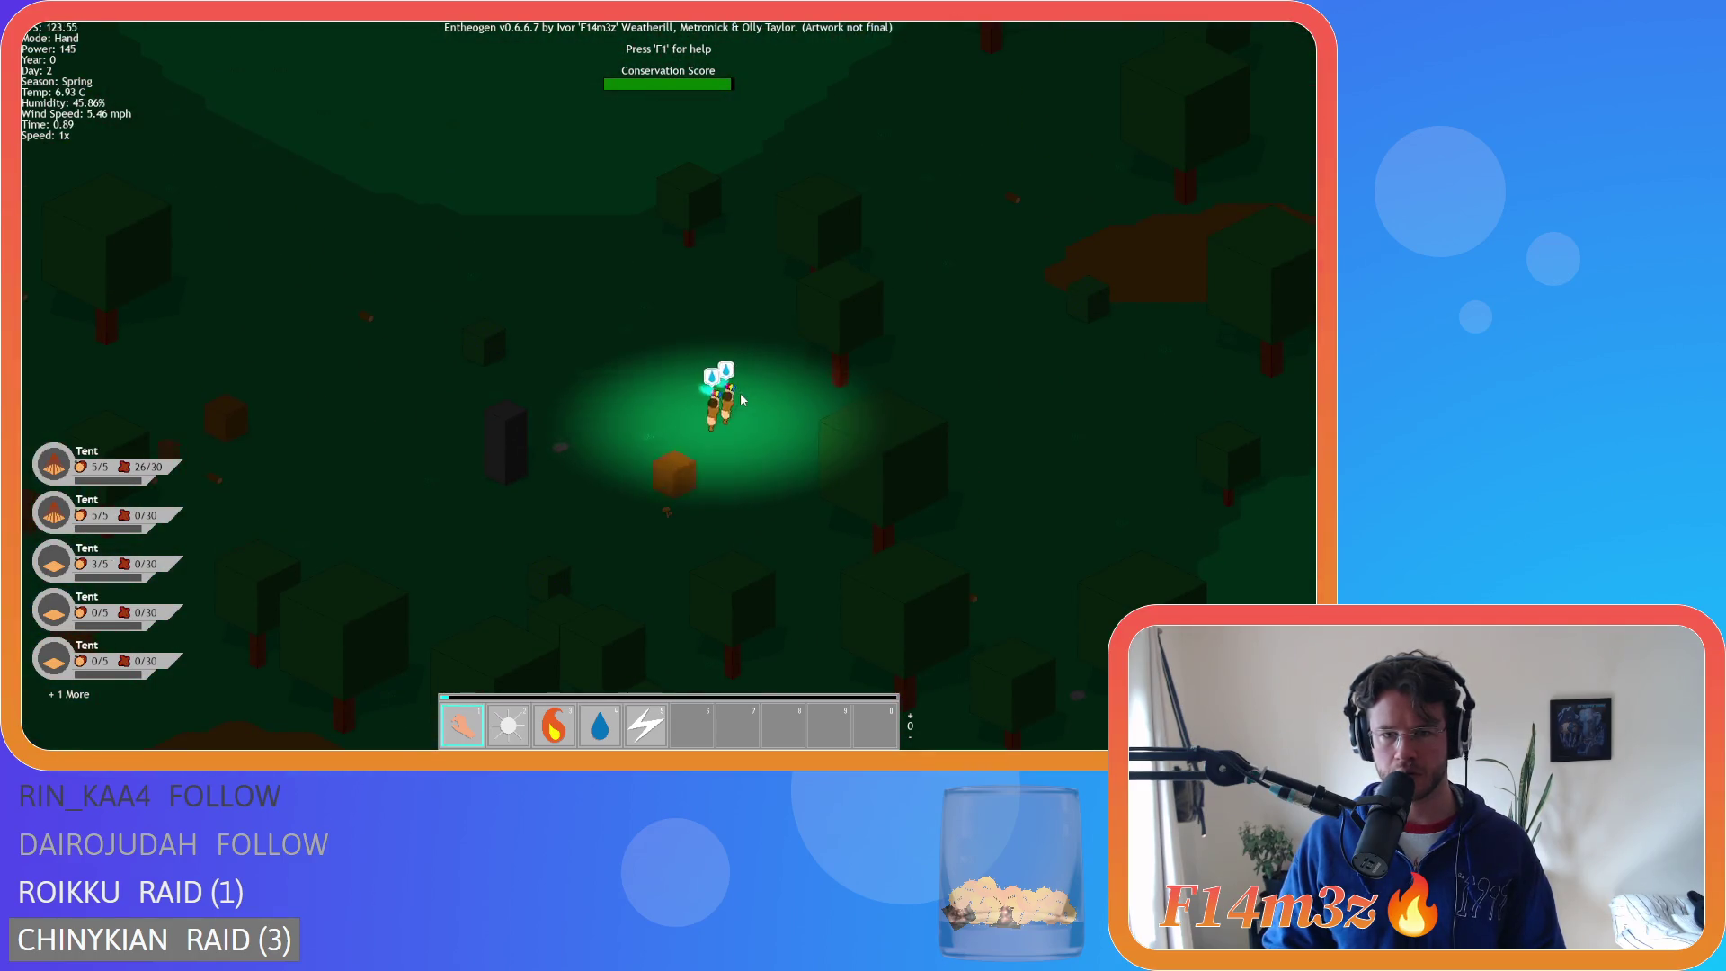
{"action": "scroll", "coordinate": [821, 402], "scroll_direction": "down", "scroll_amount": 8}
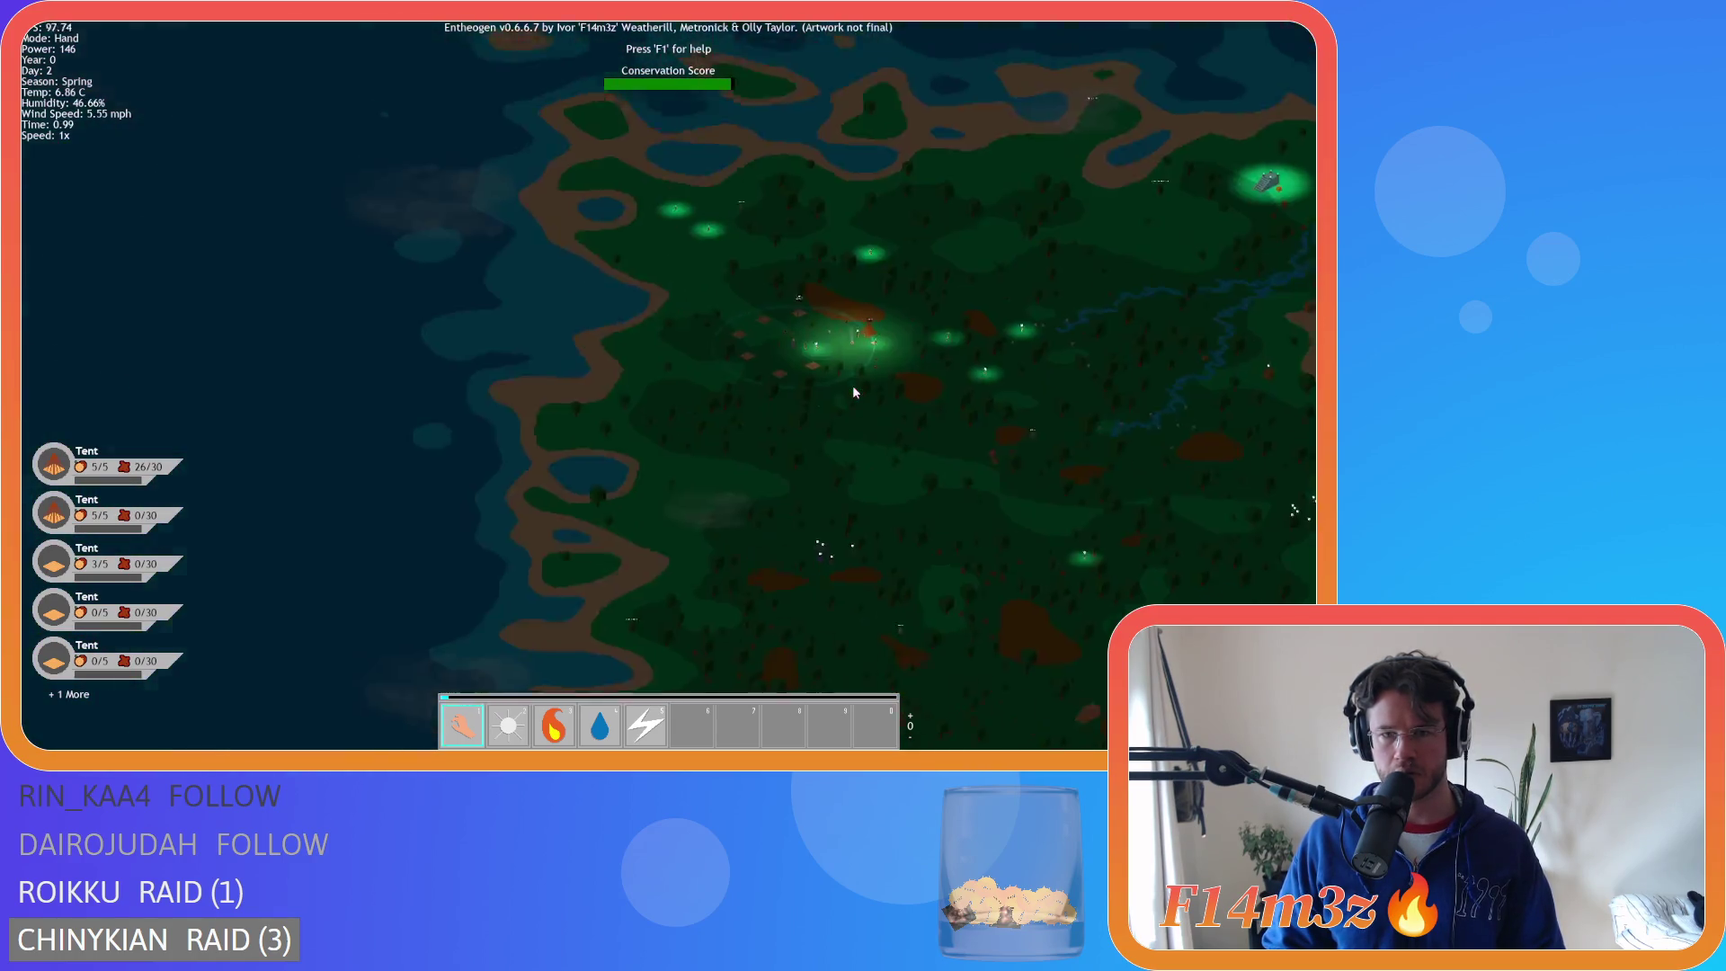
{"action": "scroll", "coordinate": [854, 393], "scroll_direction": "up", "scroll_amount": 8}
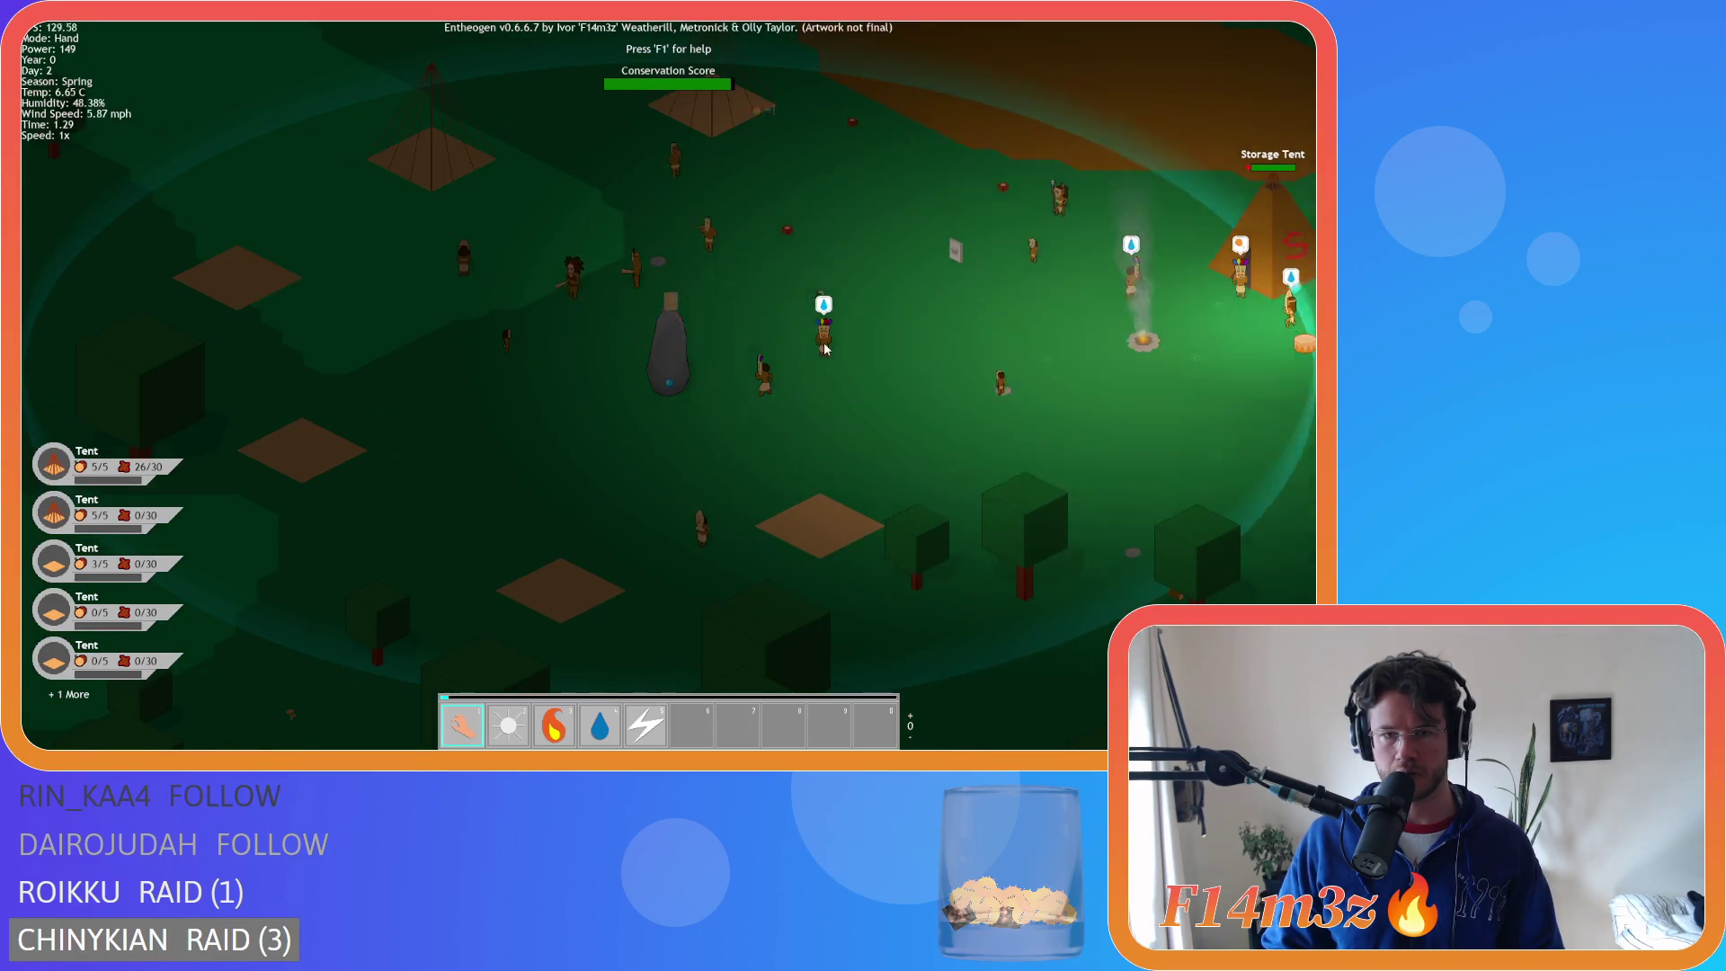
{"action": "scroll", "coordinate": [793, 333], "scroll_direction": "up", "scroll_amount": 2}
{"action": "key", "text": "F1"}
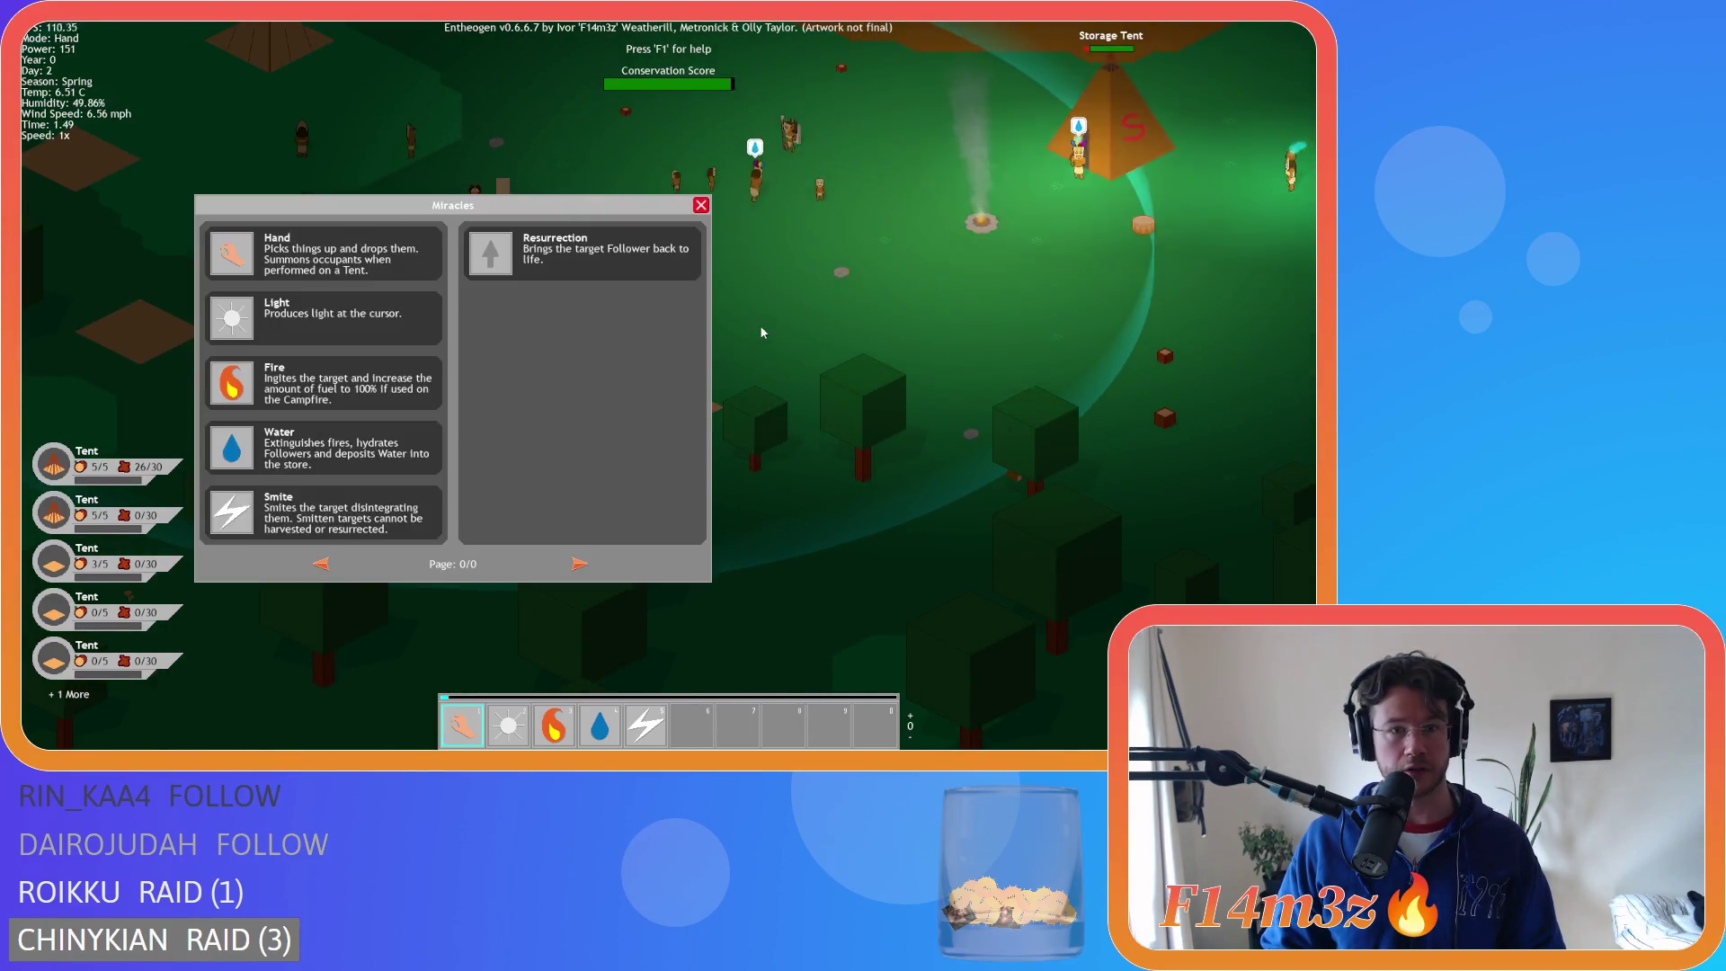
{"action": "mouse_move", "coordinate": [490, 252]}
{"action": "left_mouse_down"}
{"action": "mouse_move", "coordinate": [647, 423]}
{"action": "mouse_move", "coordinate": [689, 721]}
{"action": "left_mouse_up"}
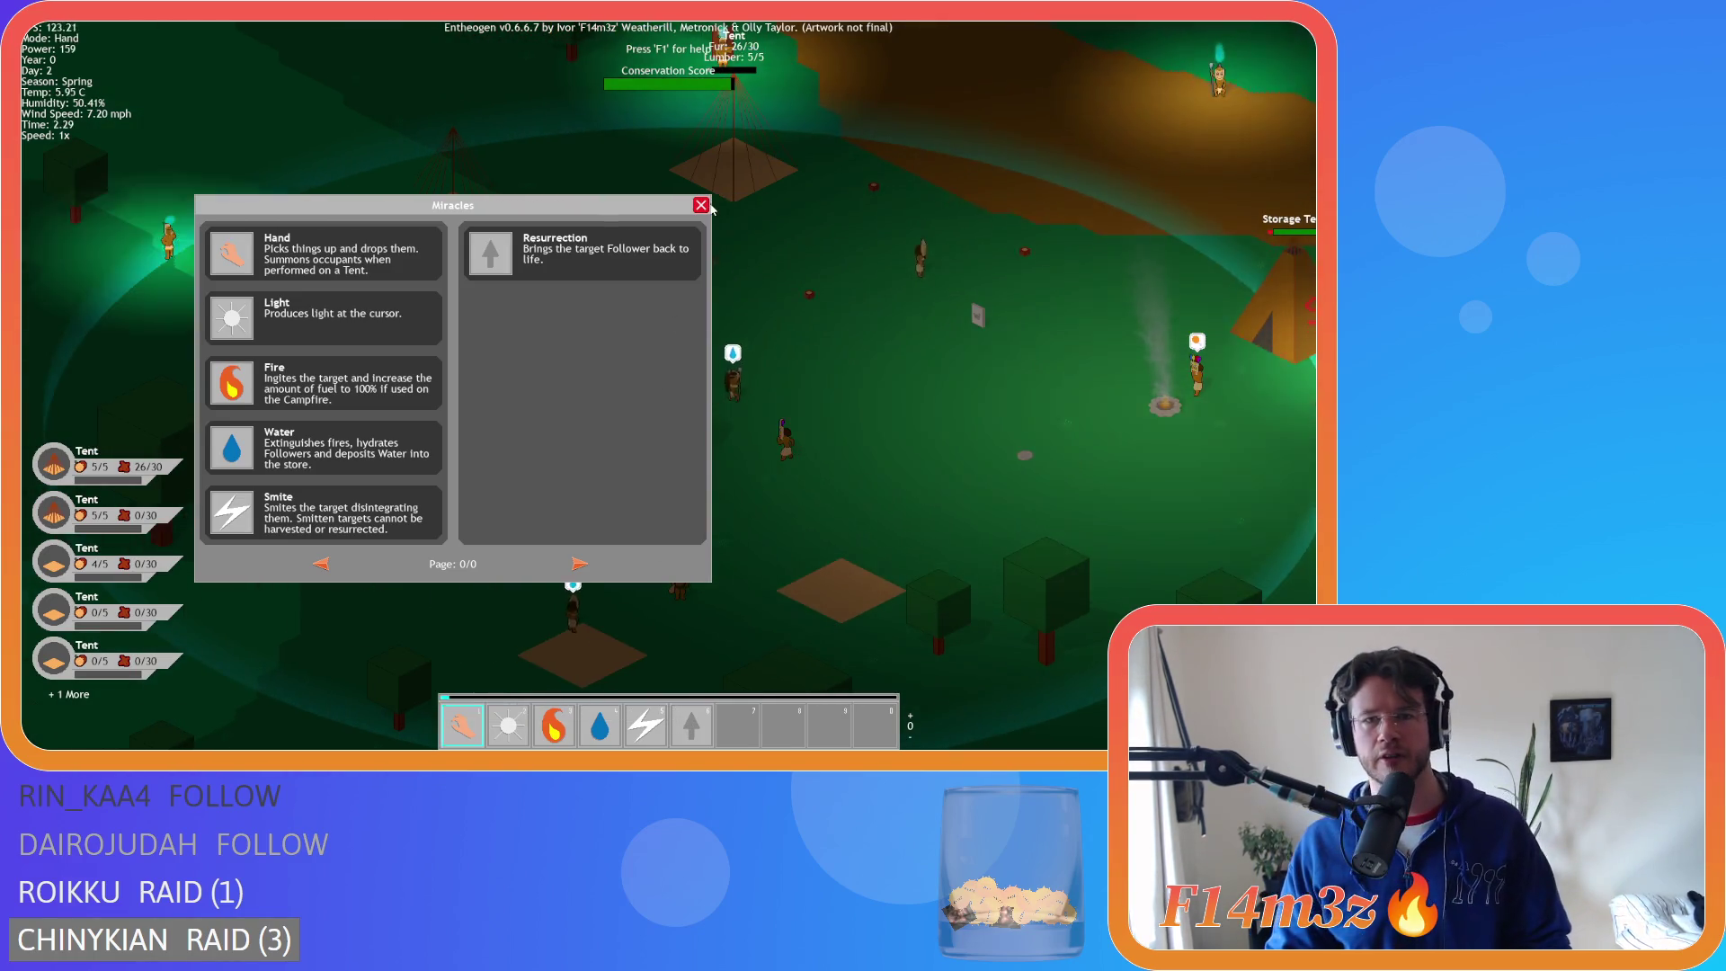
{"action": "left_click", "coordinate": [700, 206]}
- Pan and zoom the camera back and forth across the camp
{"action": "scroll", "coordinate": [693, 367], "scroll_direction": "up", "scroll_amount": 5}
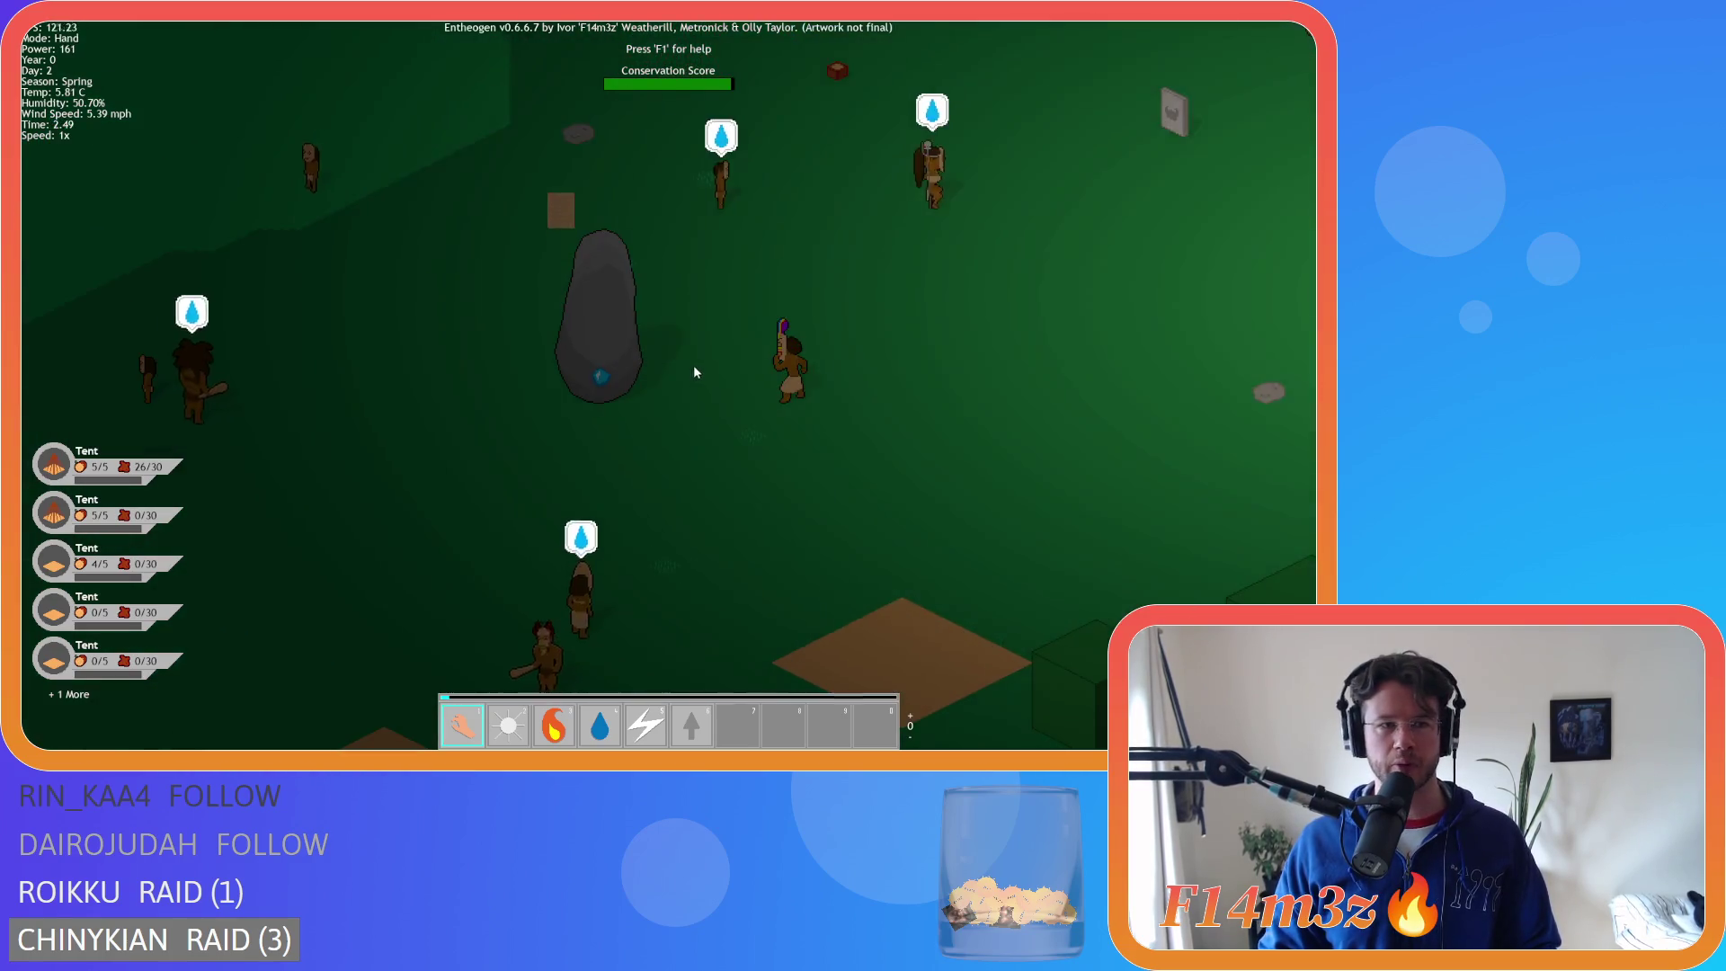
{"action": "scroll", "coordinate": [720, 371], "scroll_direction": "down", "scroll_amount": 3}
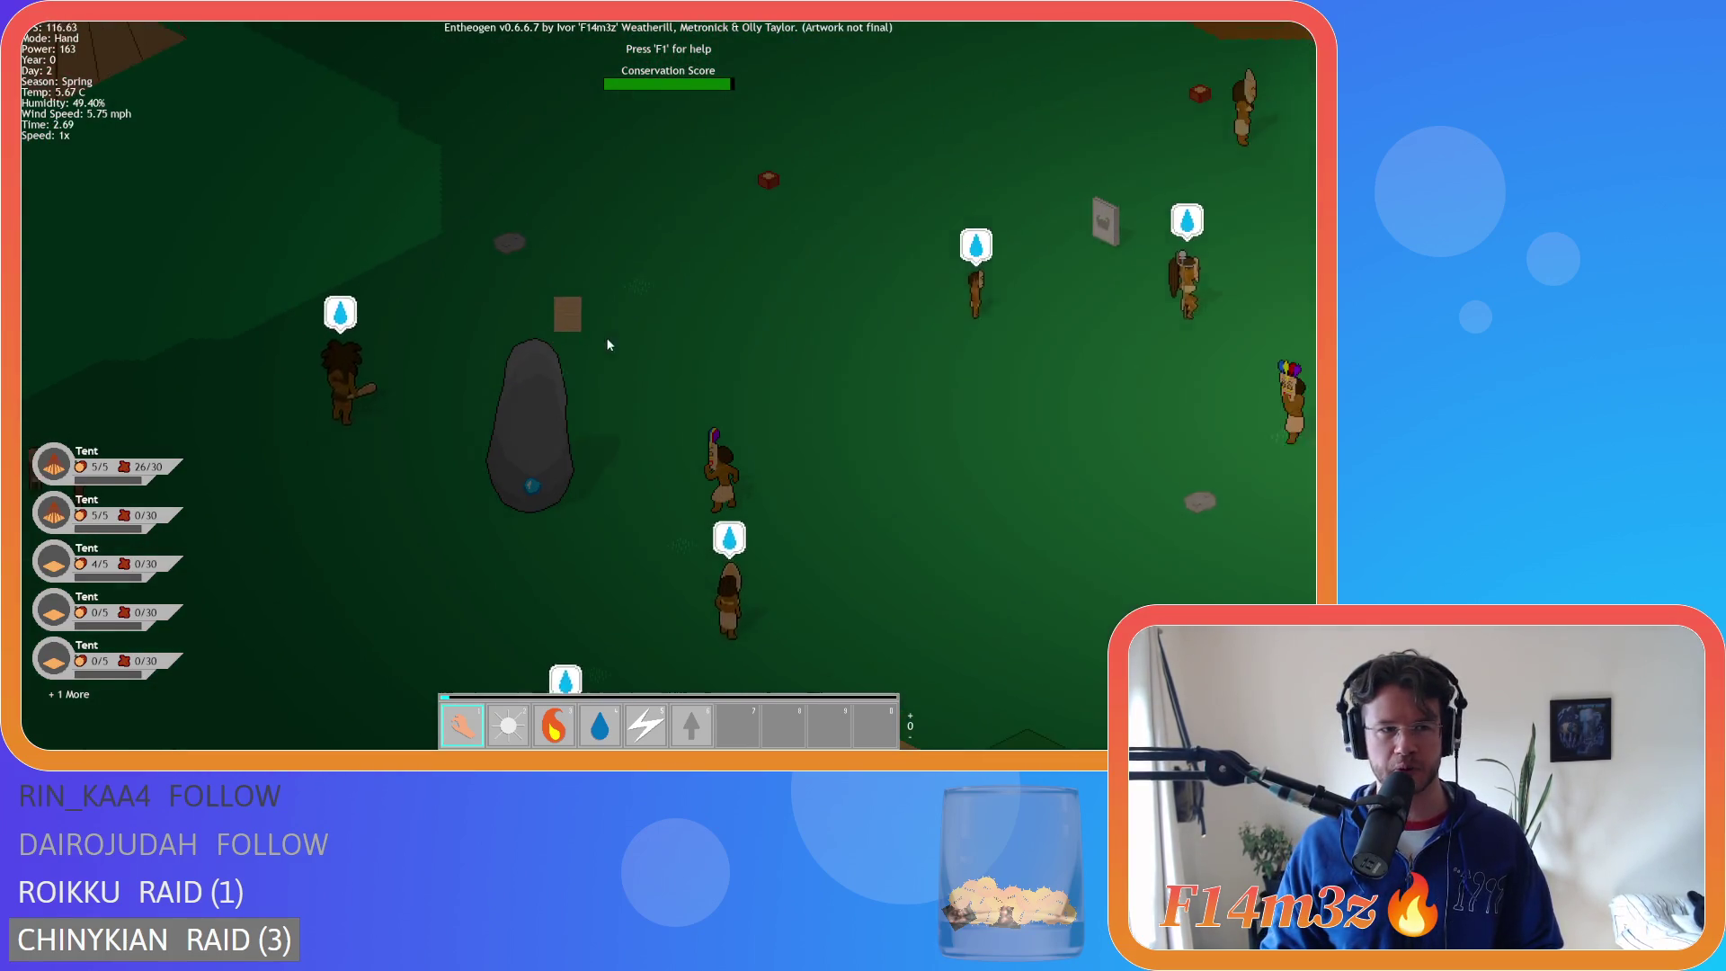
{"action": "scroll", "coordinate": [530, 450], "scroll_direction": "up", "scroll_amount": 2}
{"action": "scroll", "coordinate": [538, 444], "scroll_direction": "down", "scroll_amount": 4}
{"action": "scroll", "coordinate": [552, 440], "scroll_direction": "up", "scroll_amount": 3}
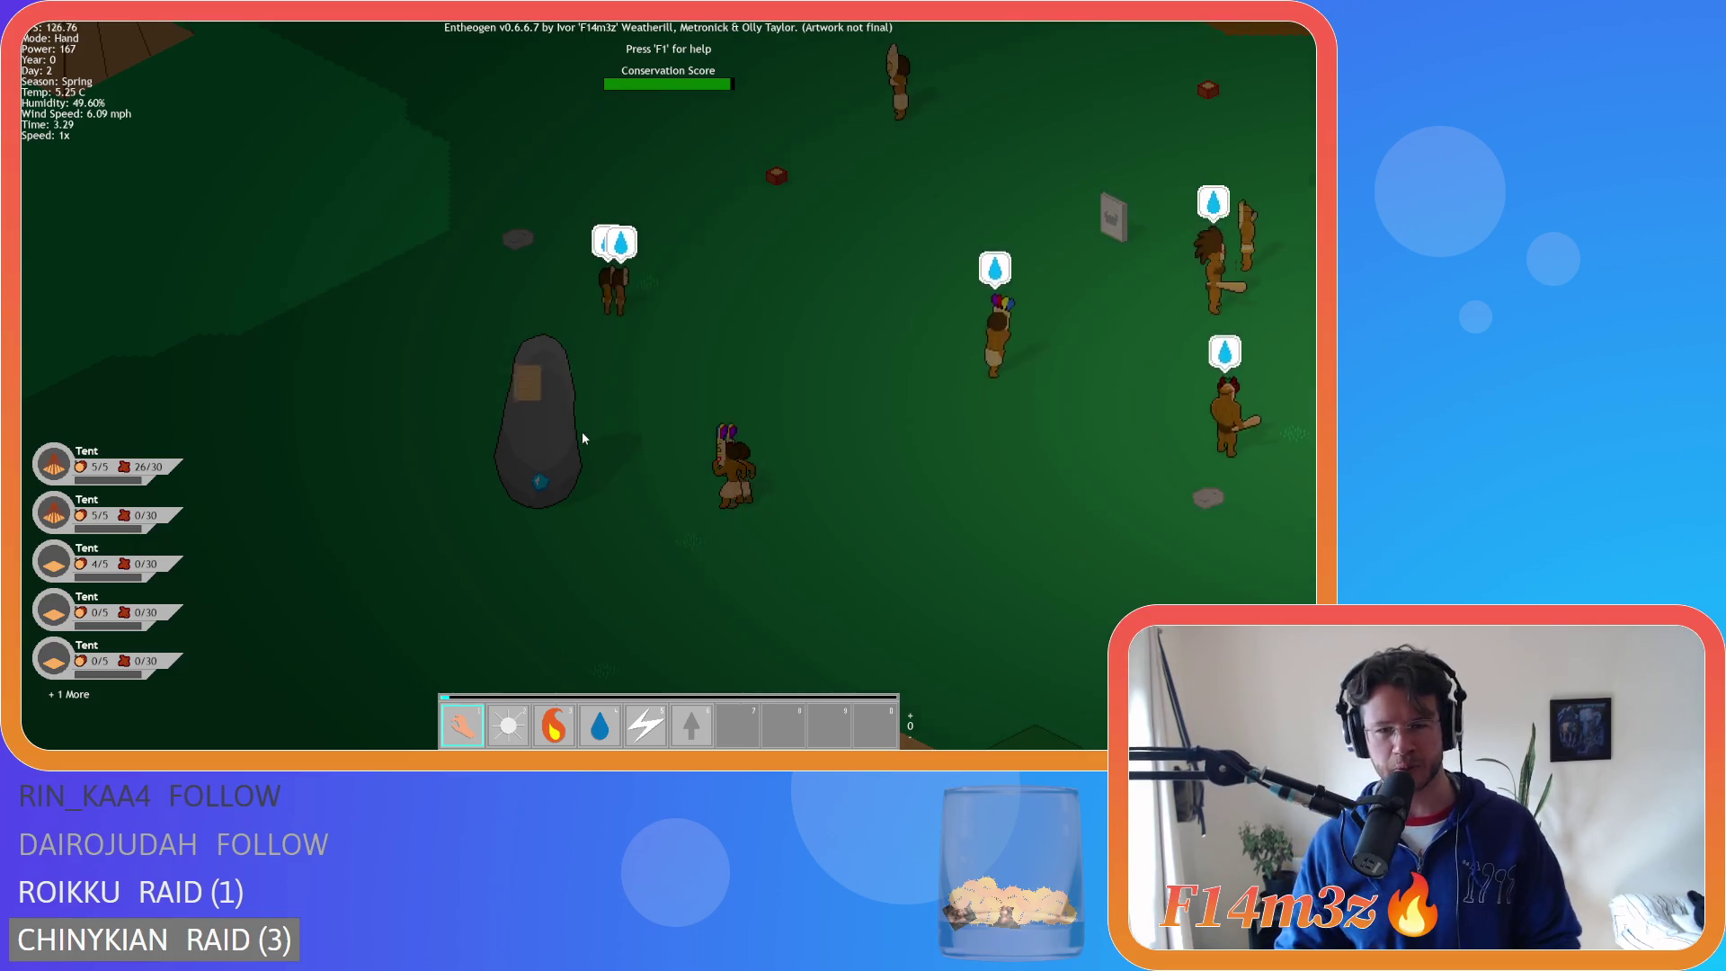
{"action": "key", "text": "d"}
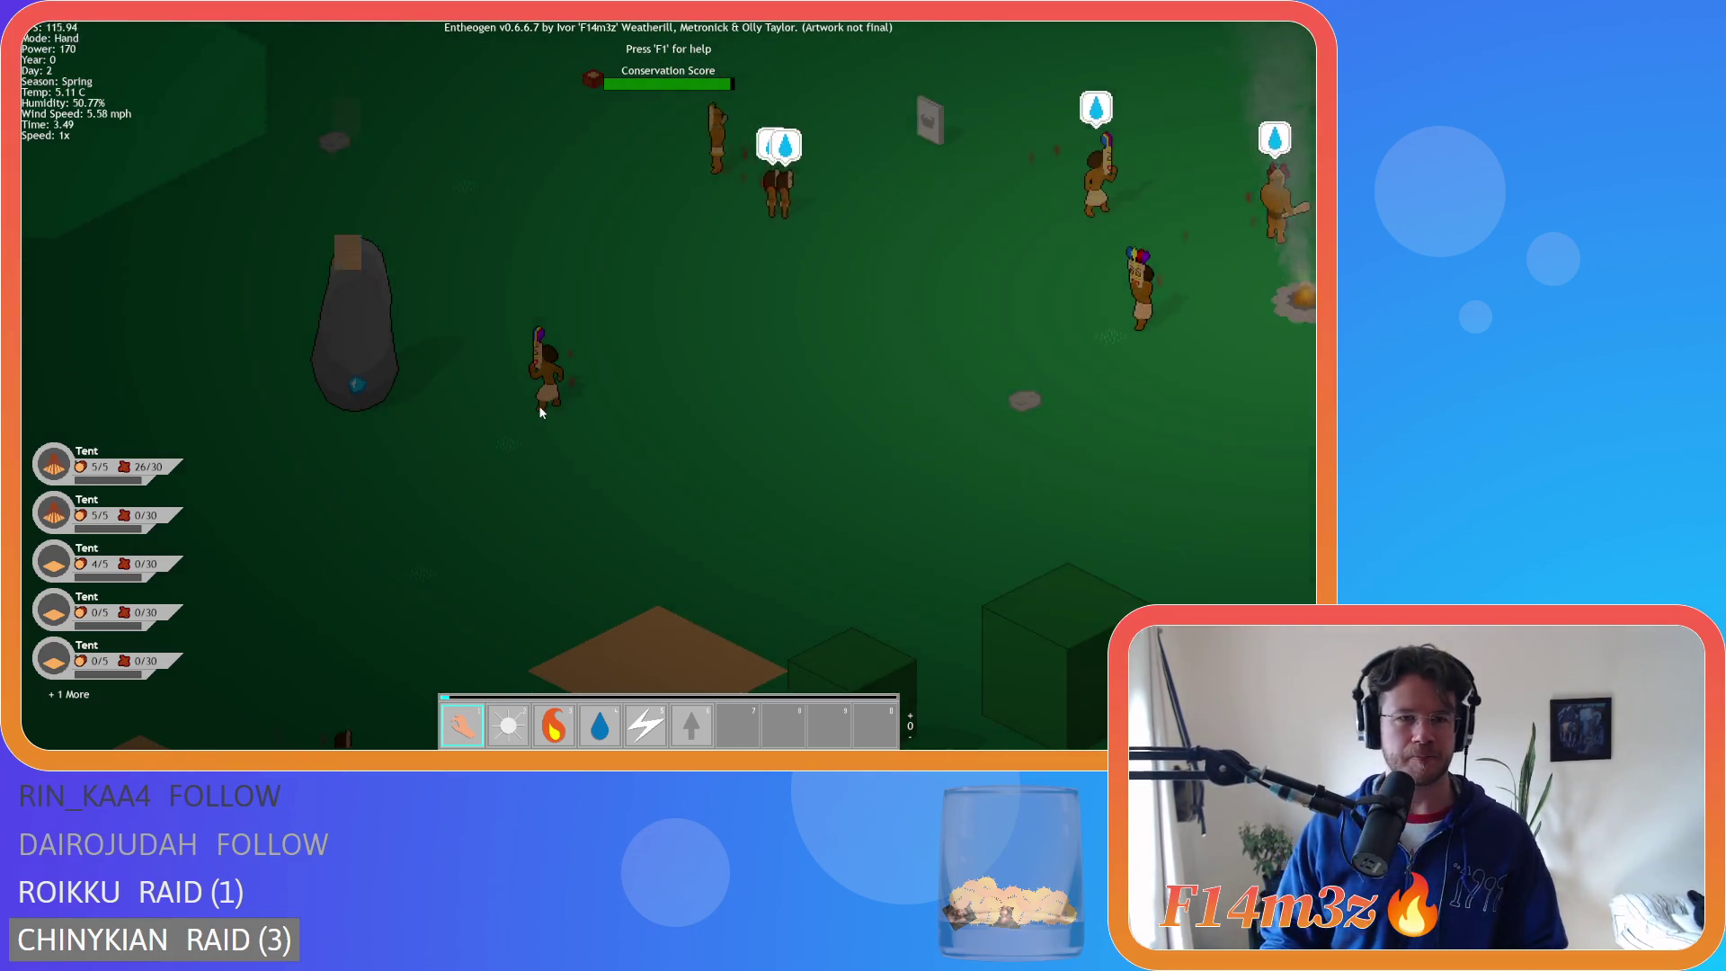
{"action": "key", "text": "d"}
{"action": "scroll", "coordinate": [629, 377], "scroll_direction": "down", "scroll_amount": 5}
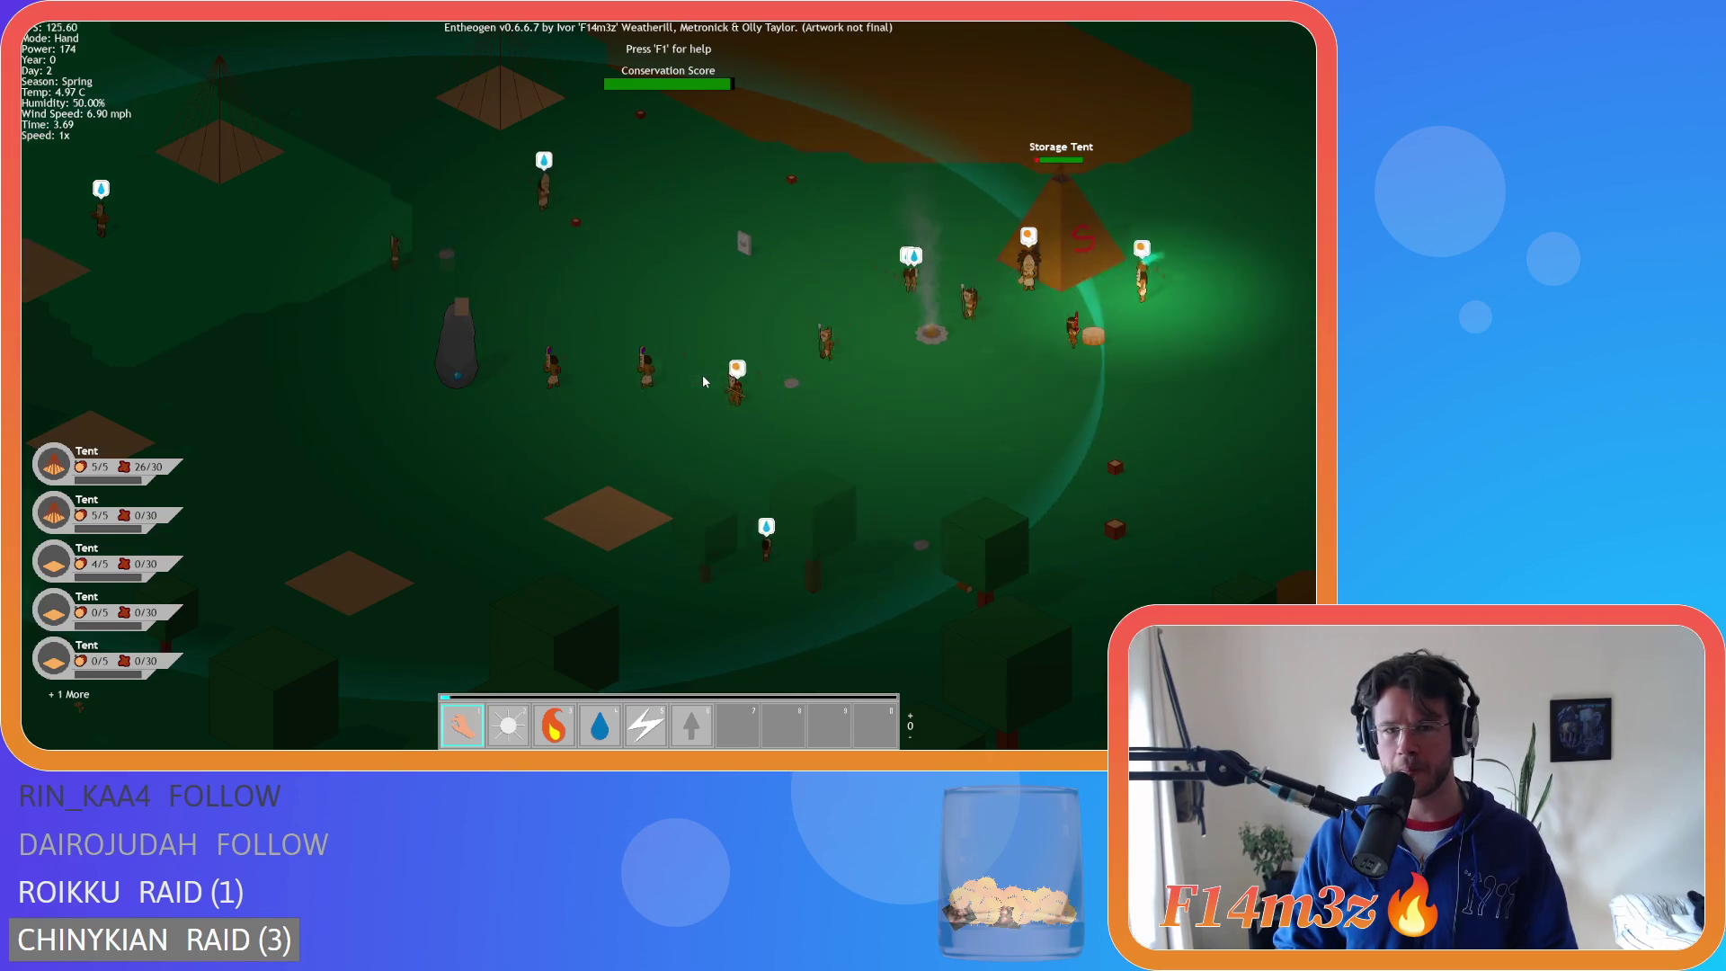
{"action": "scroll", "coordinate": [702, 374], "scroll_direction": "down", "scroll_amount": 2}
{"action": "scroll", "coordinate": [714, 373], "scroll_direction": "up", "scroll_amount": 3}
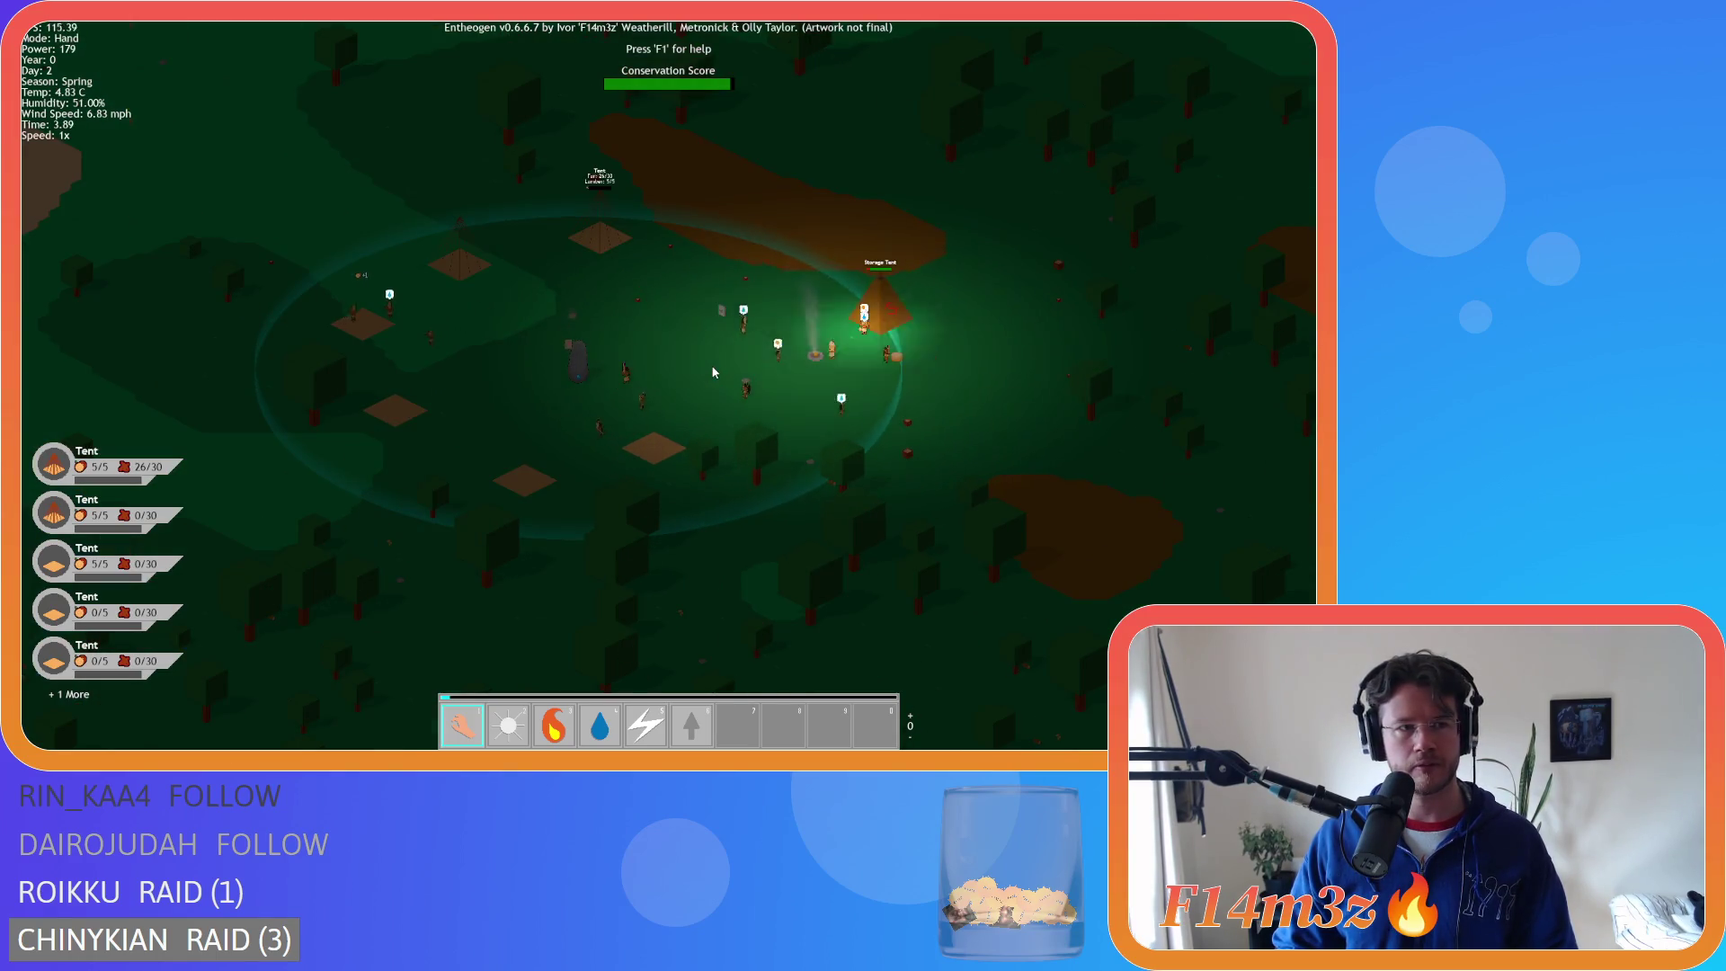
{"action": "key", "text": "d"}
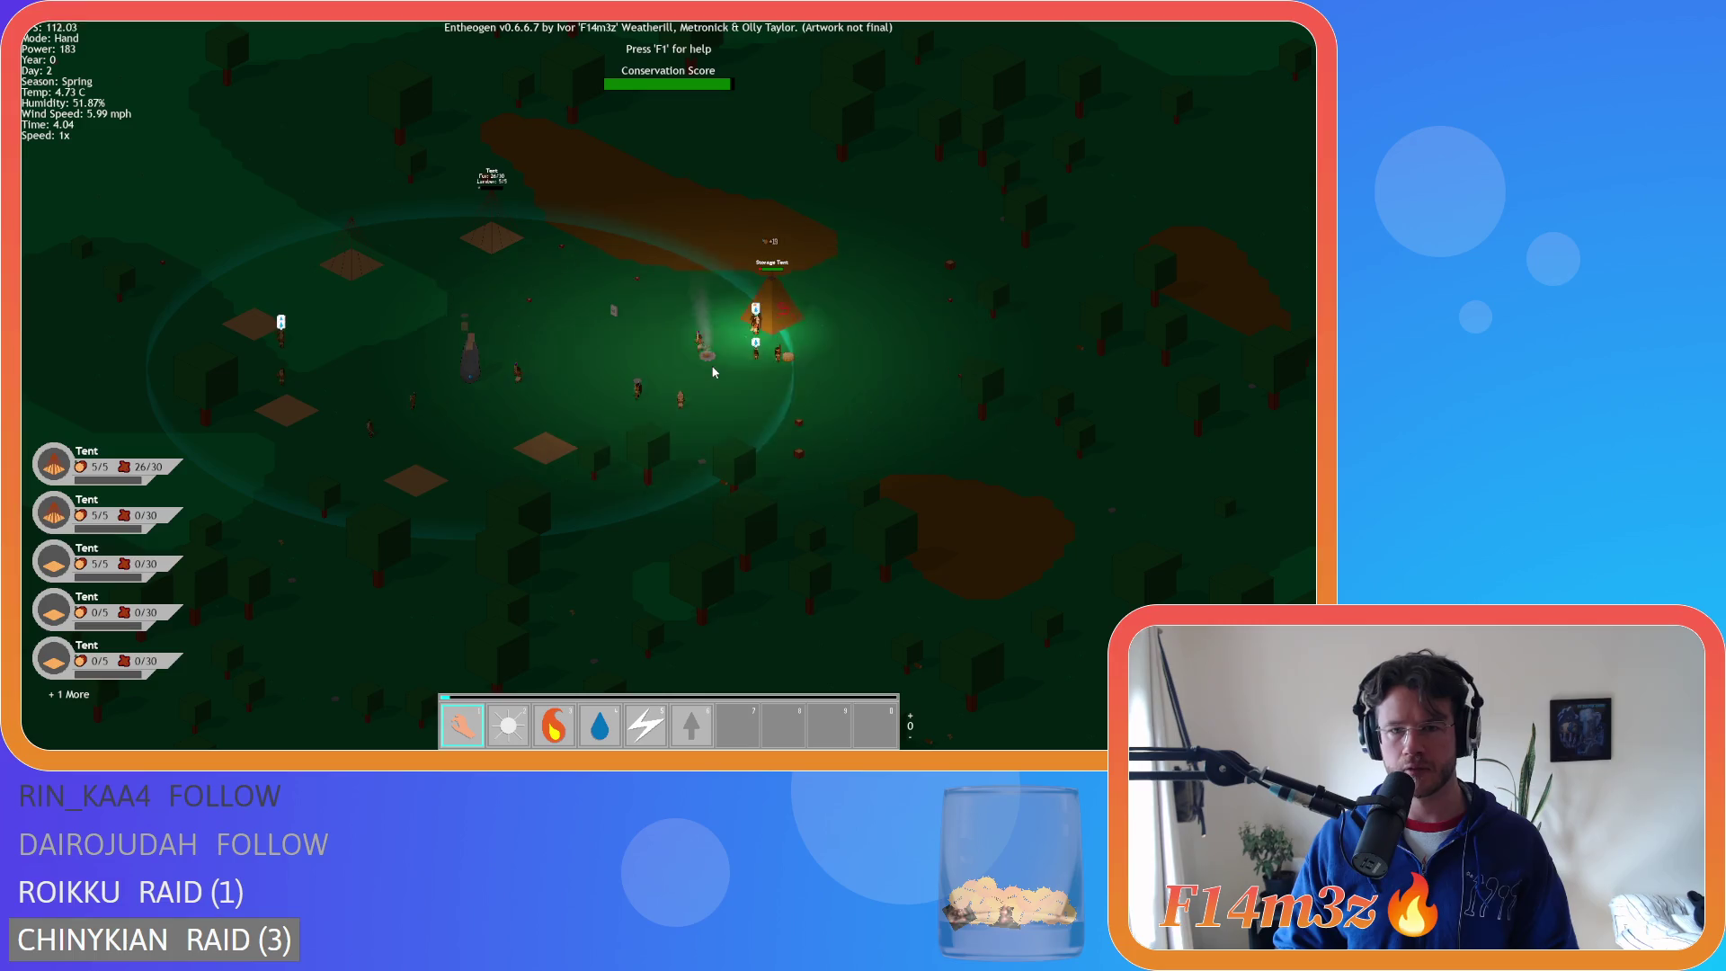
{"action": "scroll", "coordinate": [730, 357], "scroll_direction": "up", "scroll_amount": 3}
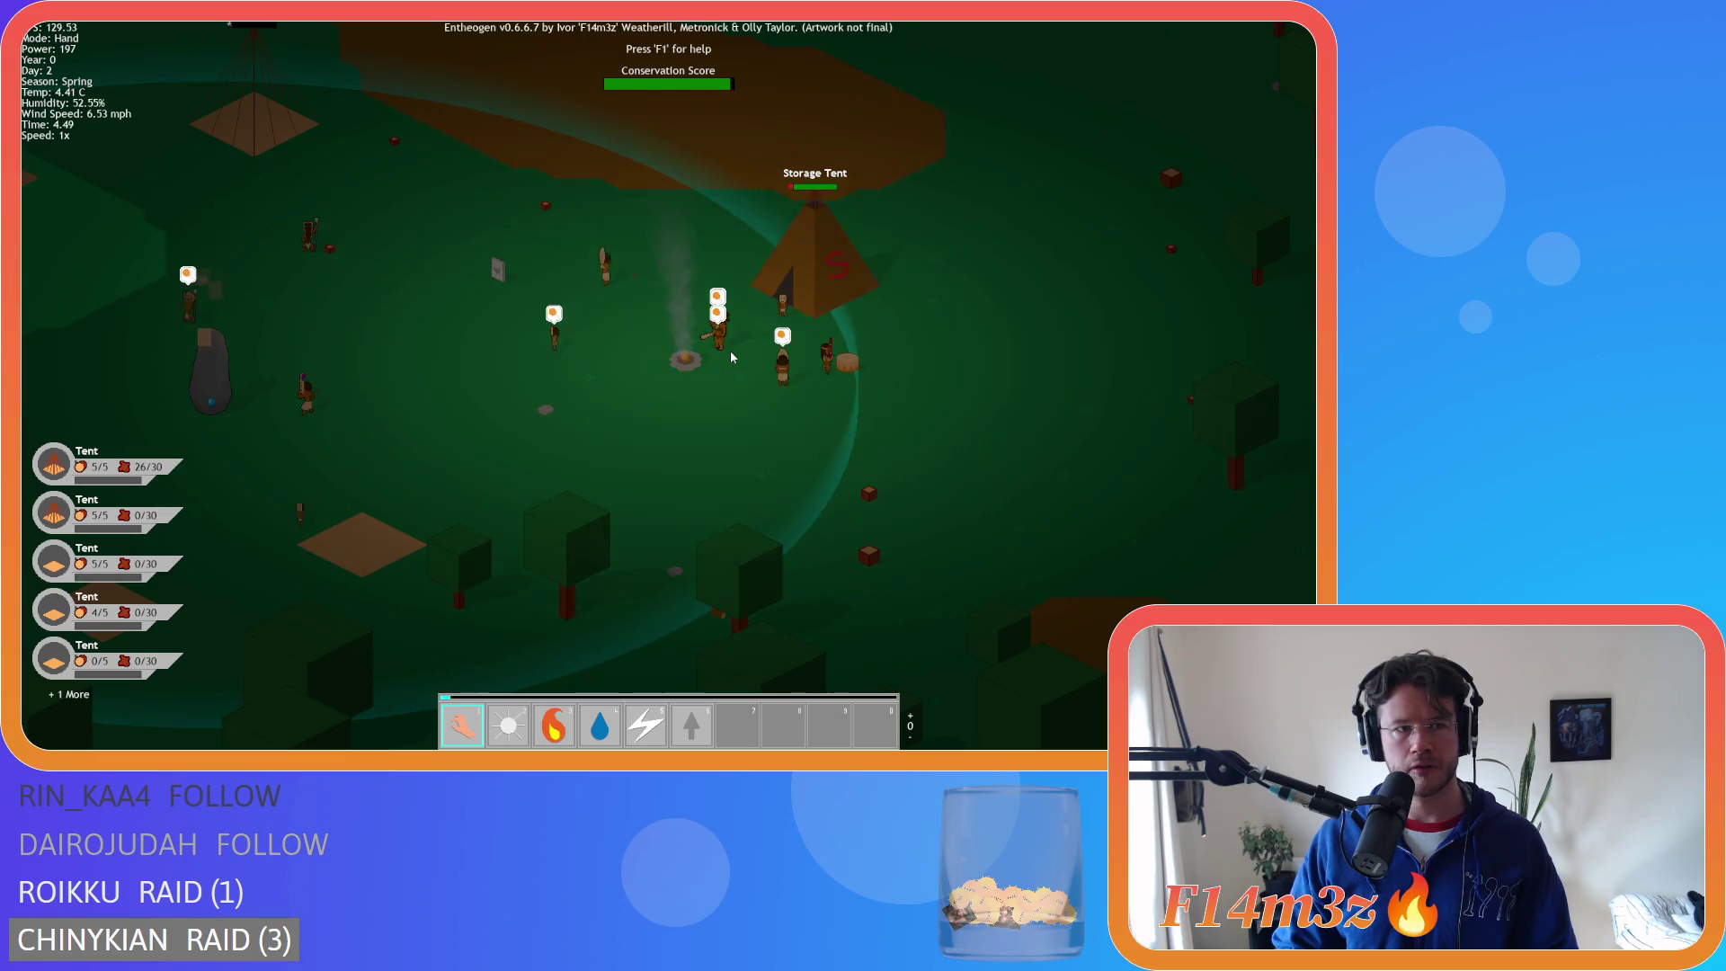
{"action": "key", "text": "a"}
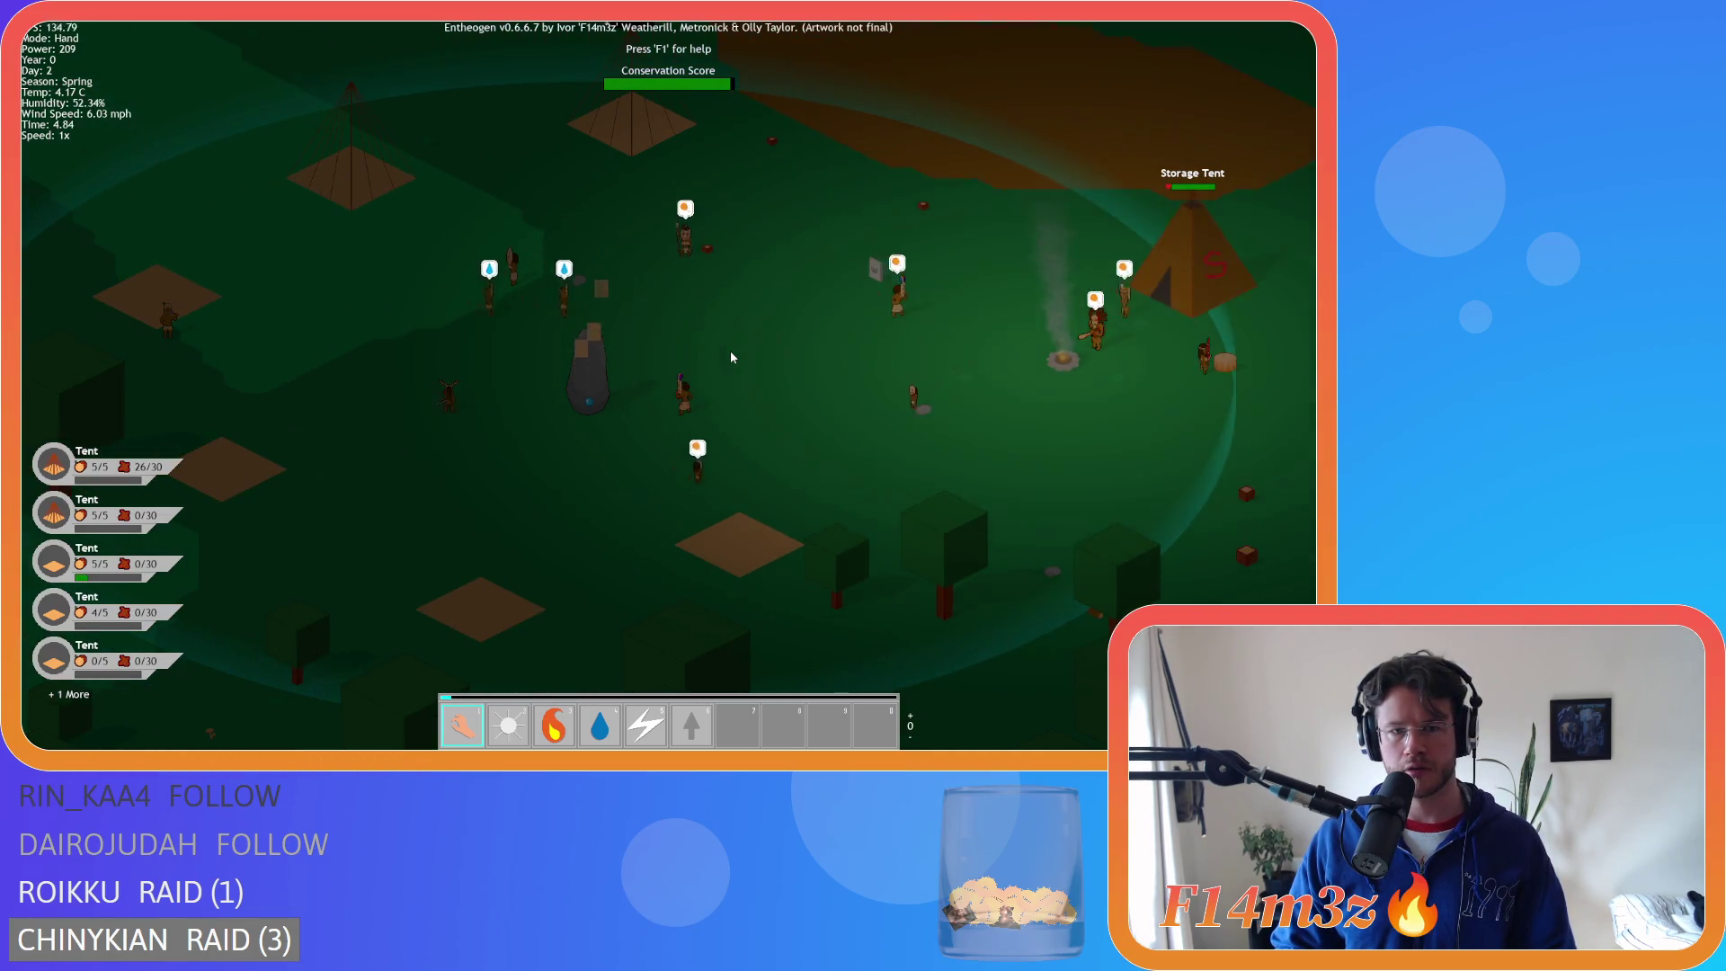
{"action": "scroll", "coordinate": [729, 350], "scroll_direction": "down", "scroll_amount": 3}
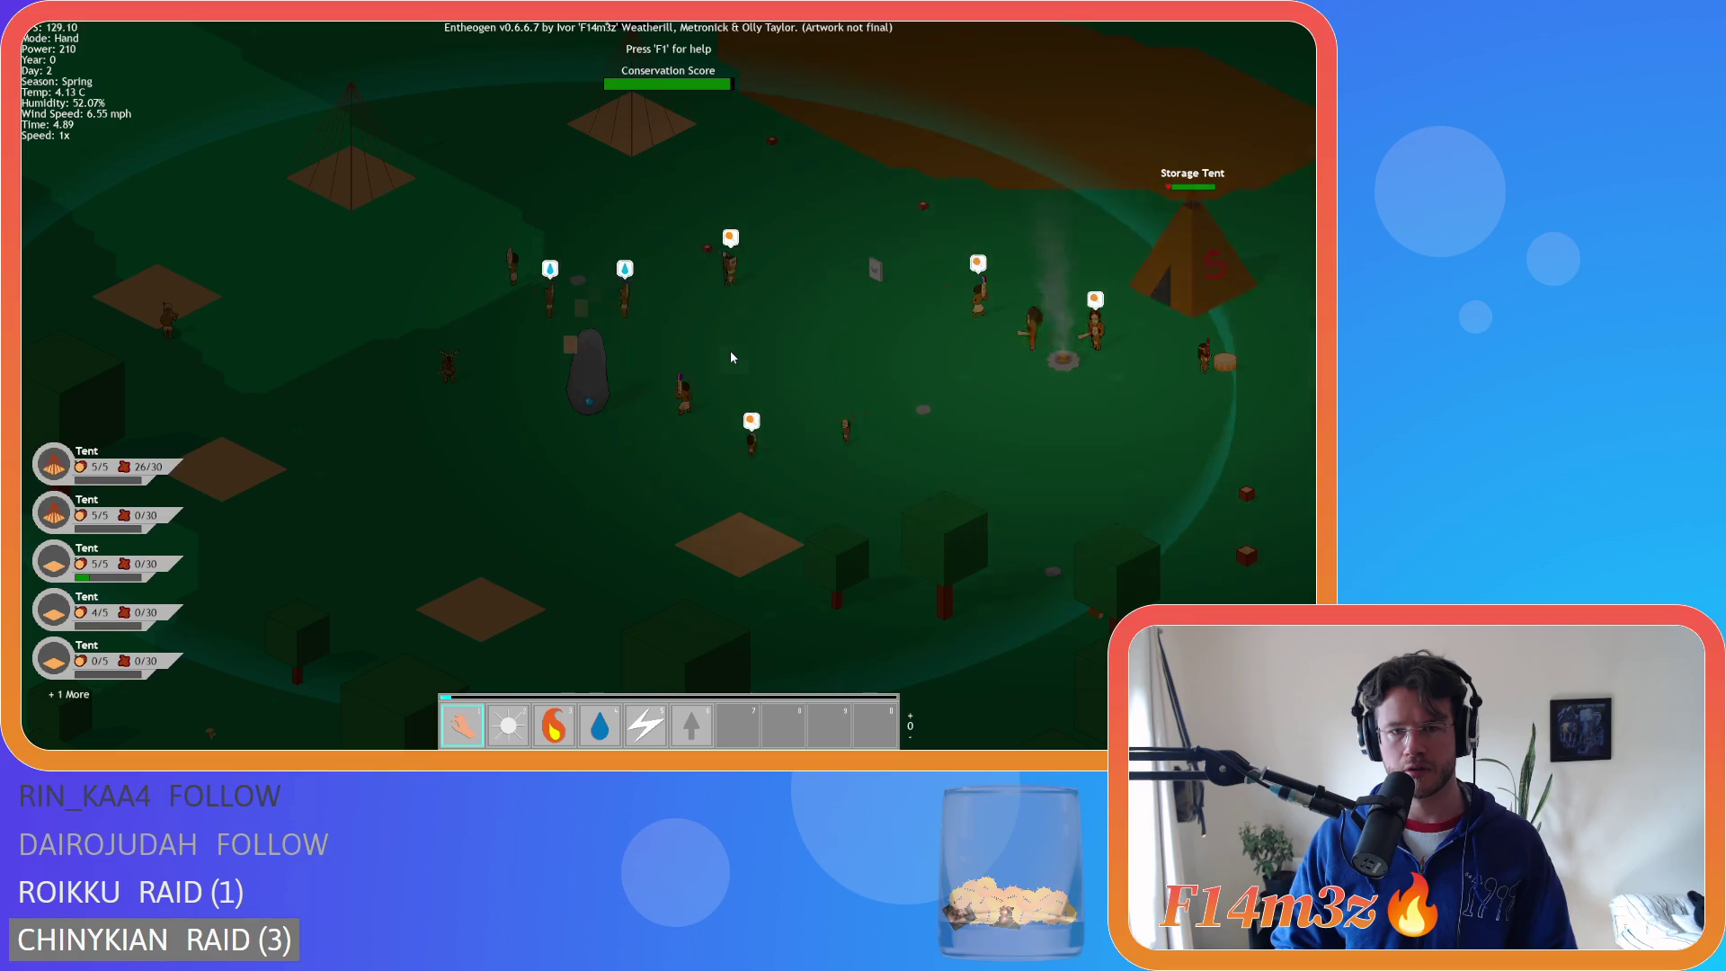
- Pan and zoom over the village, north over the forest, and back toward the village
{"action": "key", "text": "w"}
{"action": "key", "text": "d"}
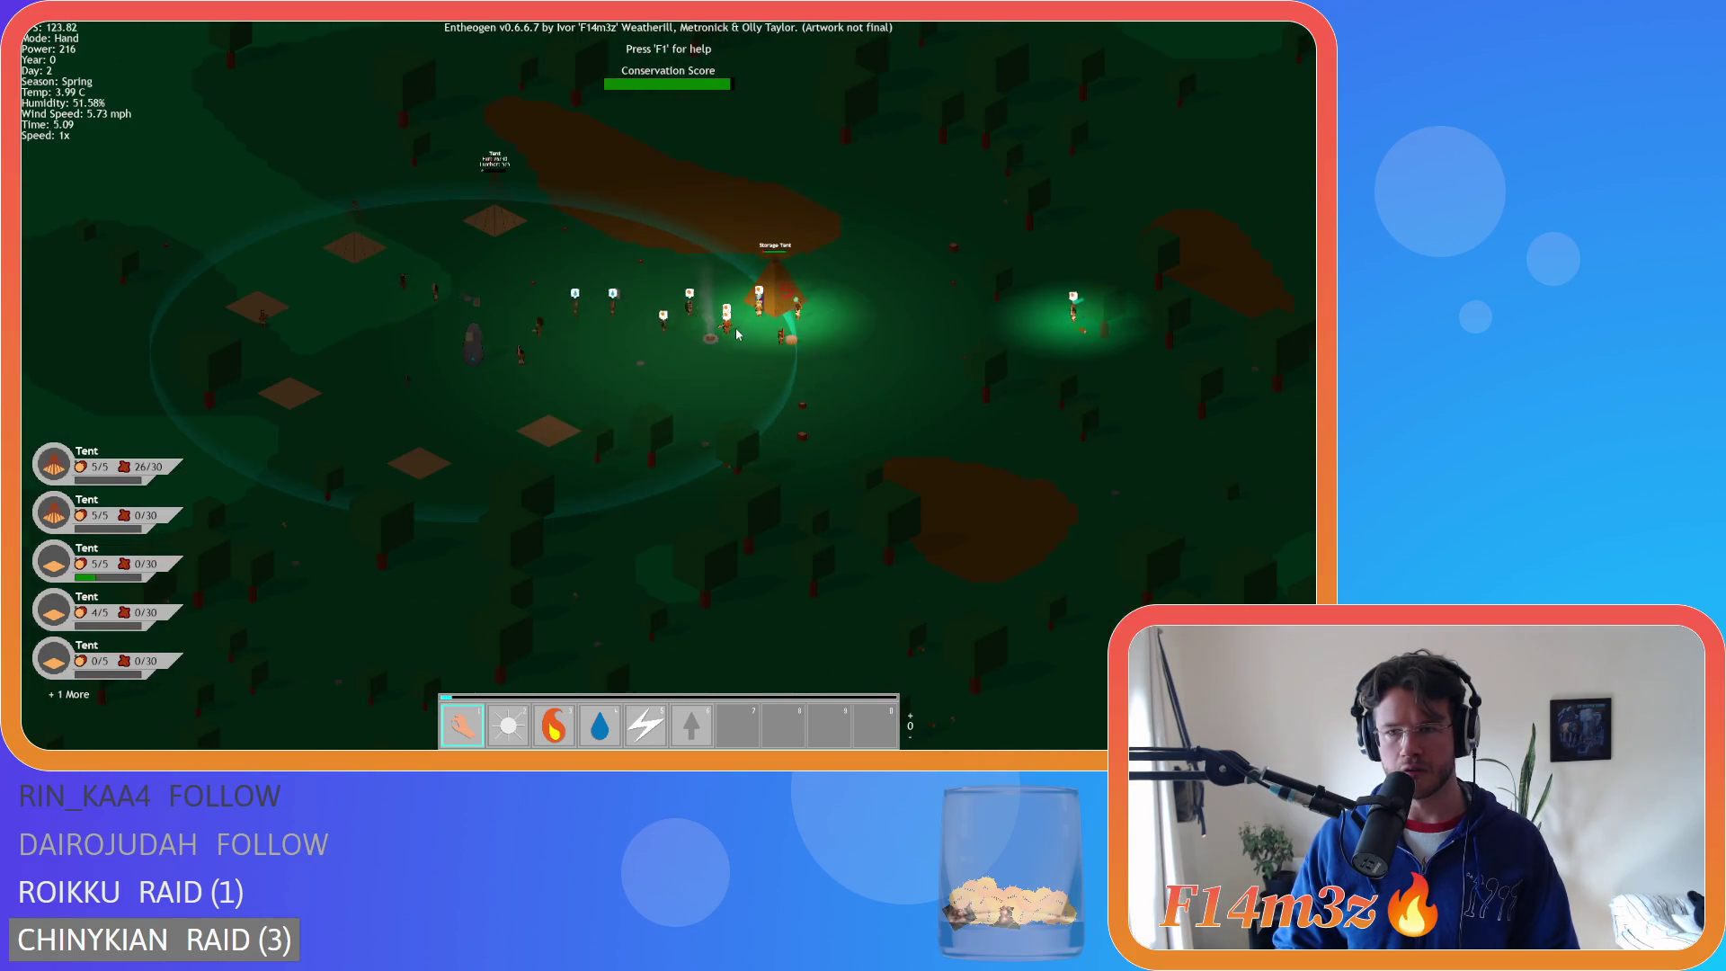
{"action": "scroll", "coordinate": [735, 335], "scroll_direction": "up", "scroll_amount": 3}
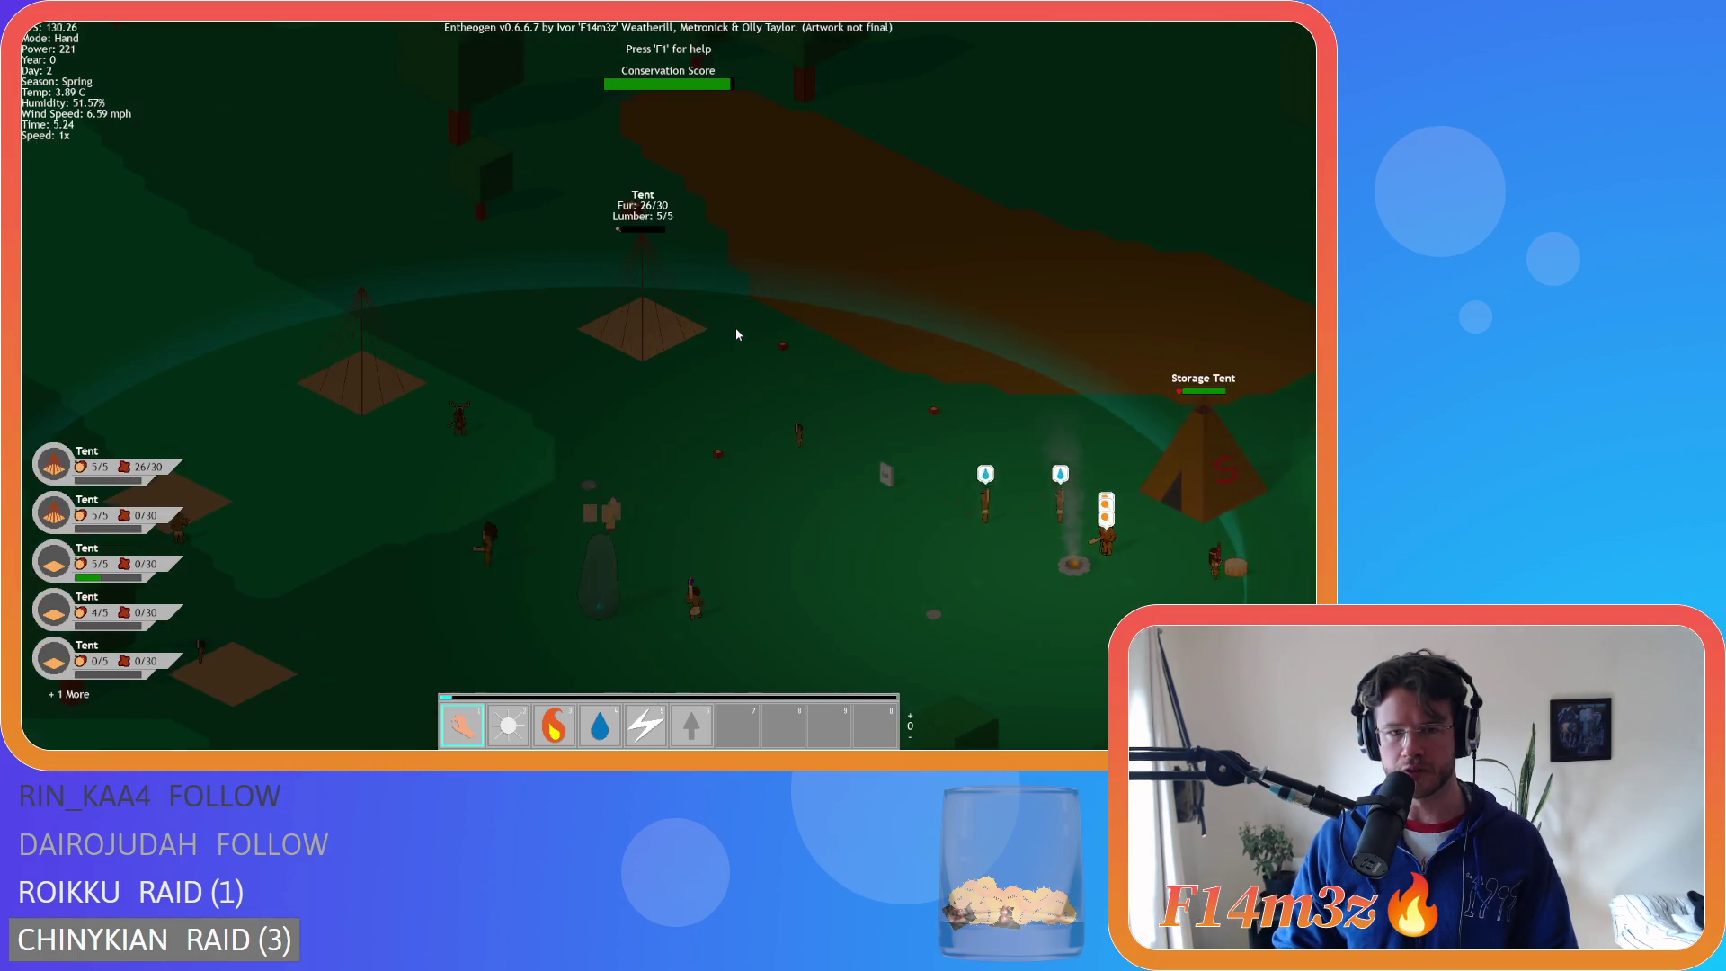
{"action": "scroll", "coordinate": [735, 334], "scroll_direction": "down", "scroll_amount": 8}
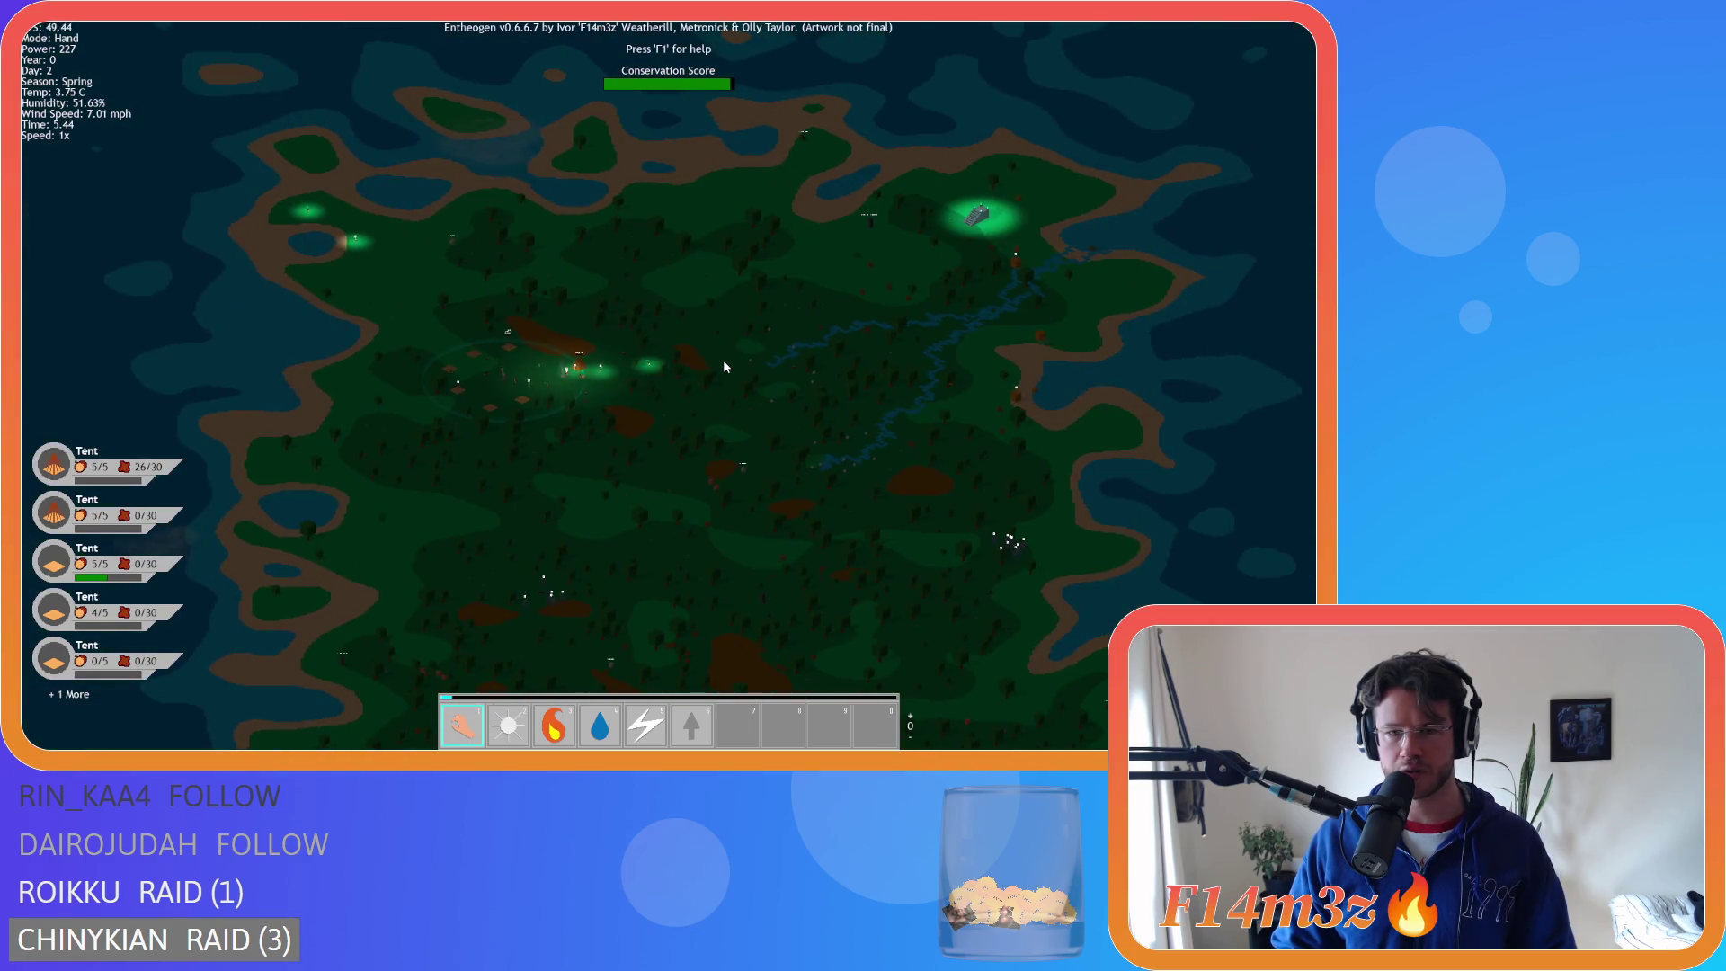
{"action": "scroll", "coordinate": [719, 364], "scroll_direction": "up", "scroll_amount": 5}
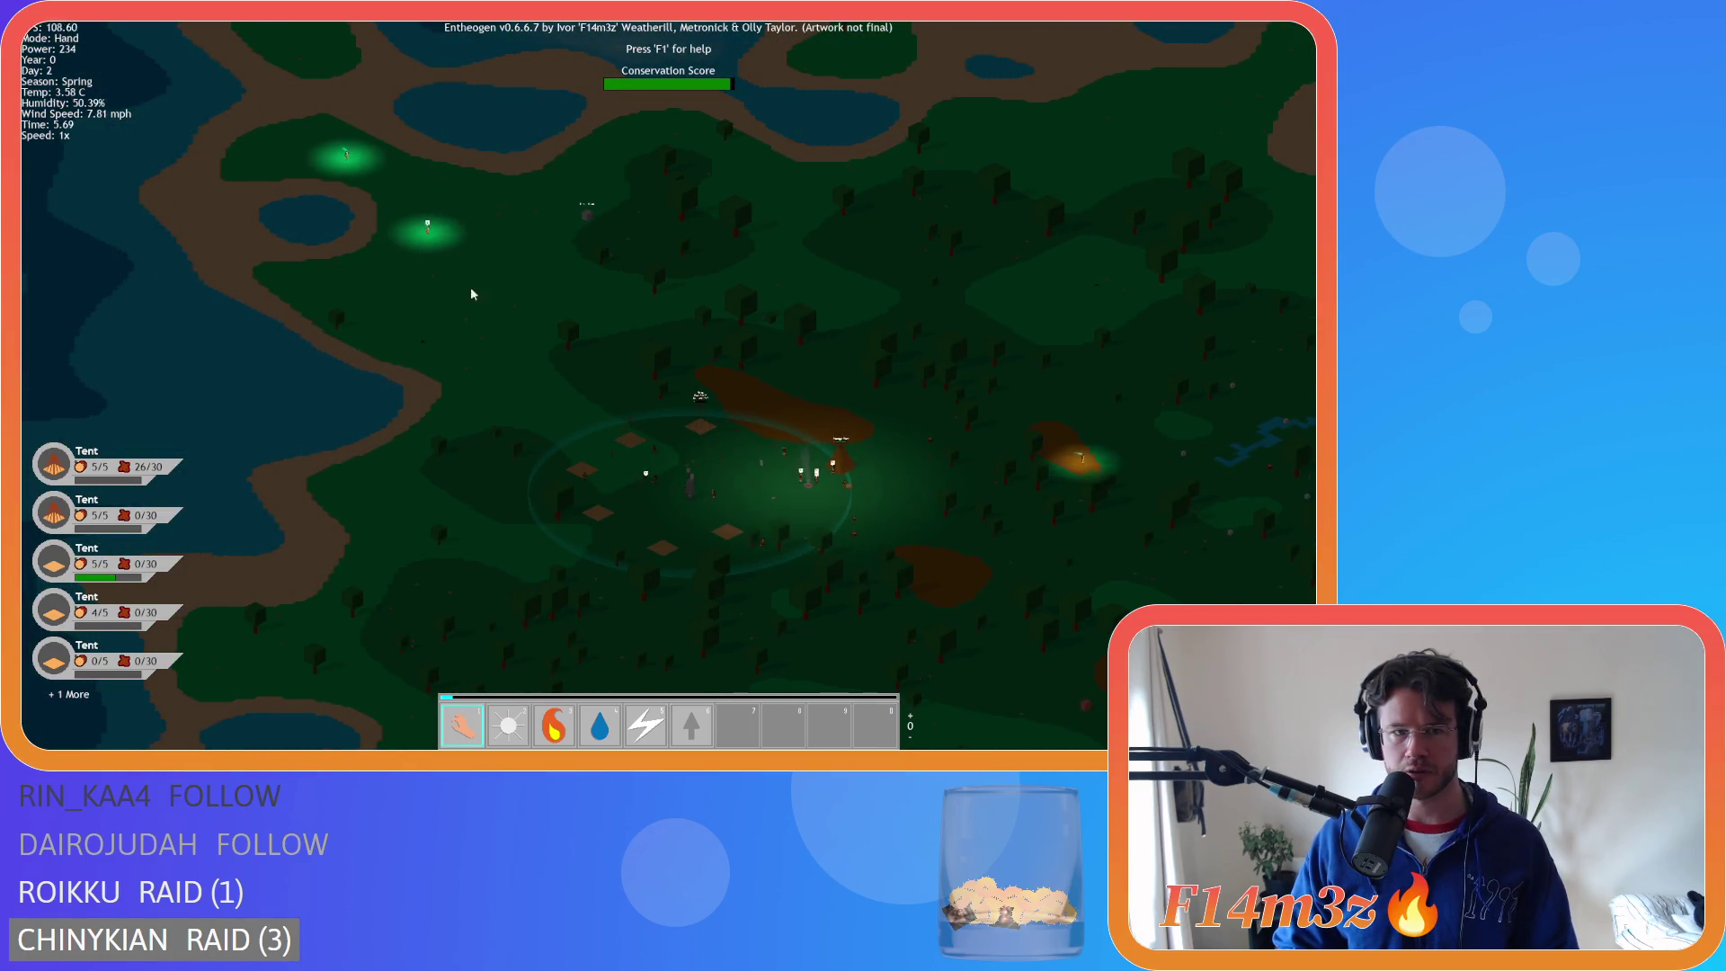
{"action": "scroll", "coordinate": [471, 287], "scroll_direction": "up", "scroll_amount": 5}
{"action": "scroll", "coordinate": [696, 436], "scroll_direction": "down", "scroll_amount": 5}
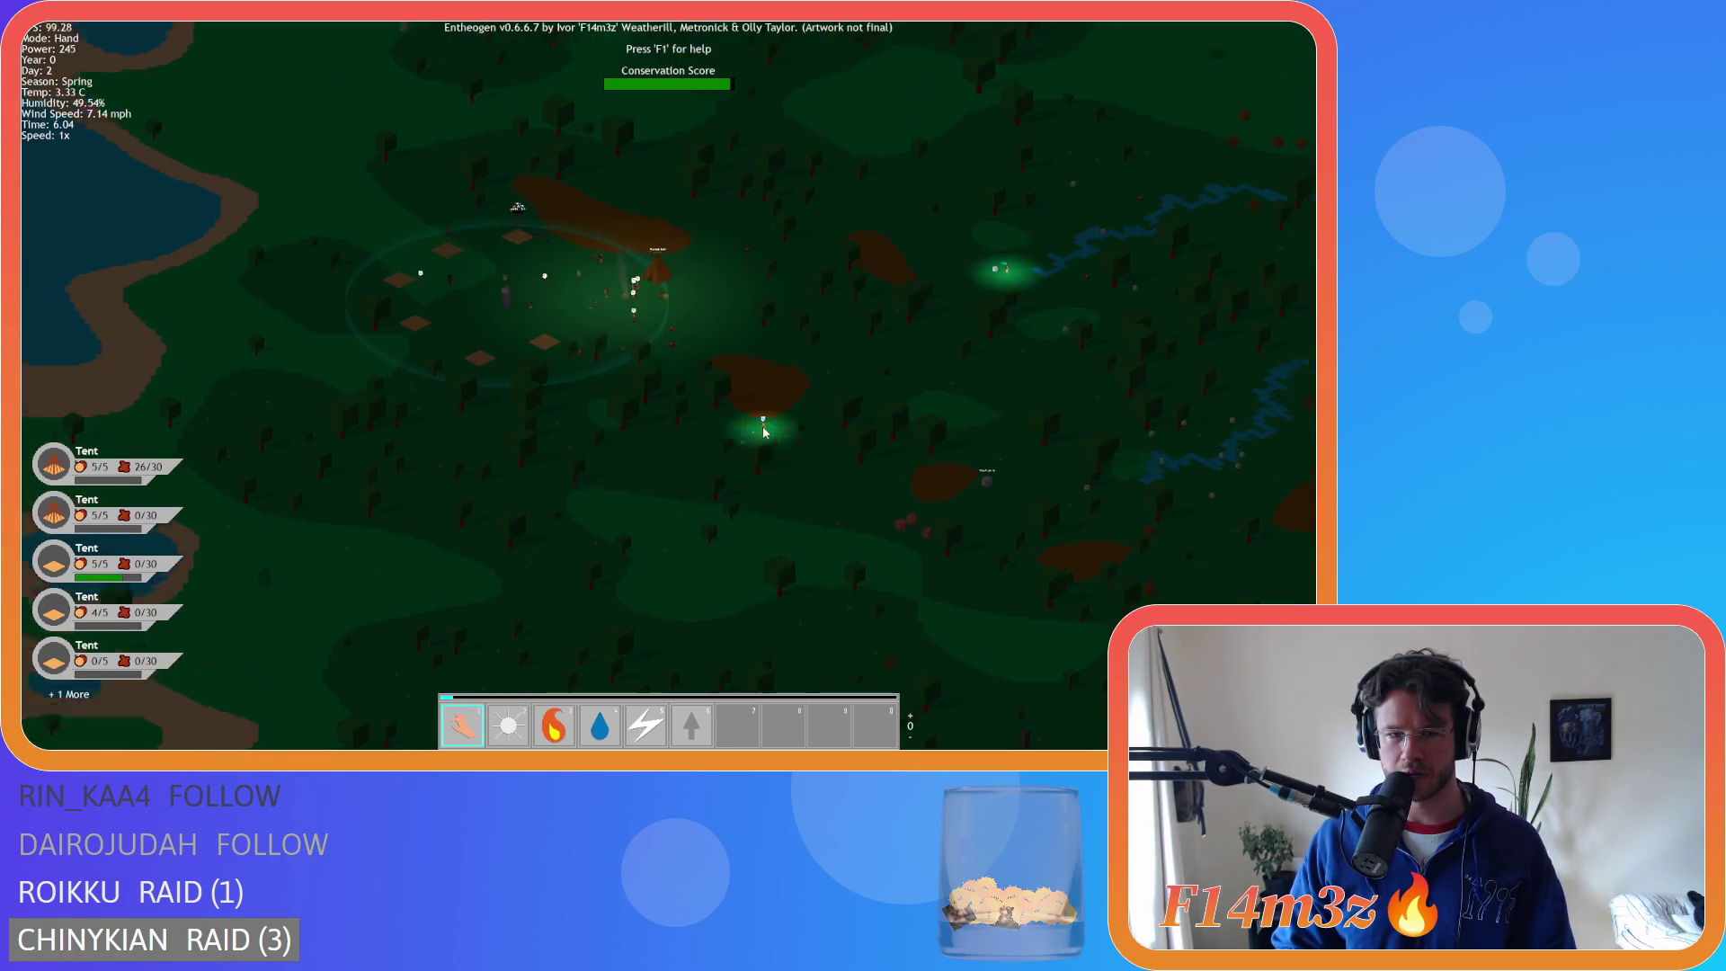
{"action": "key", "text": "w"}
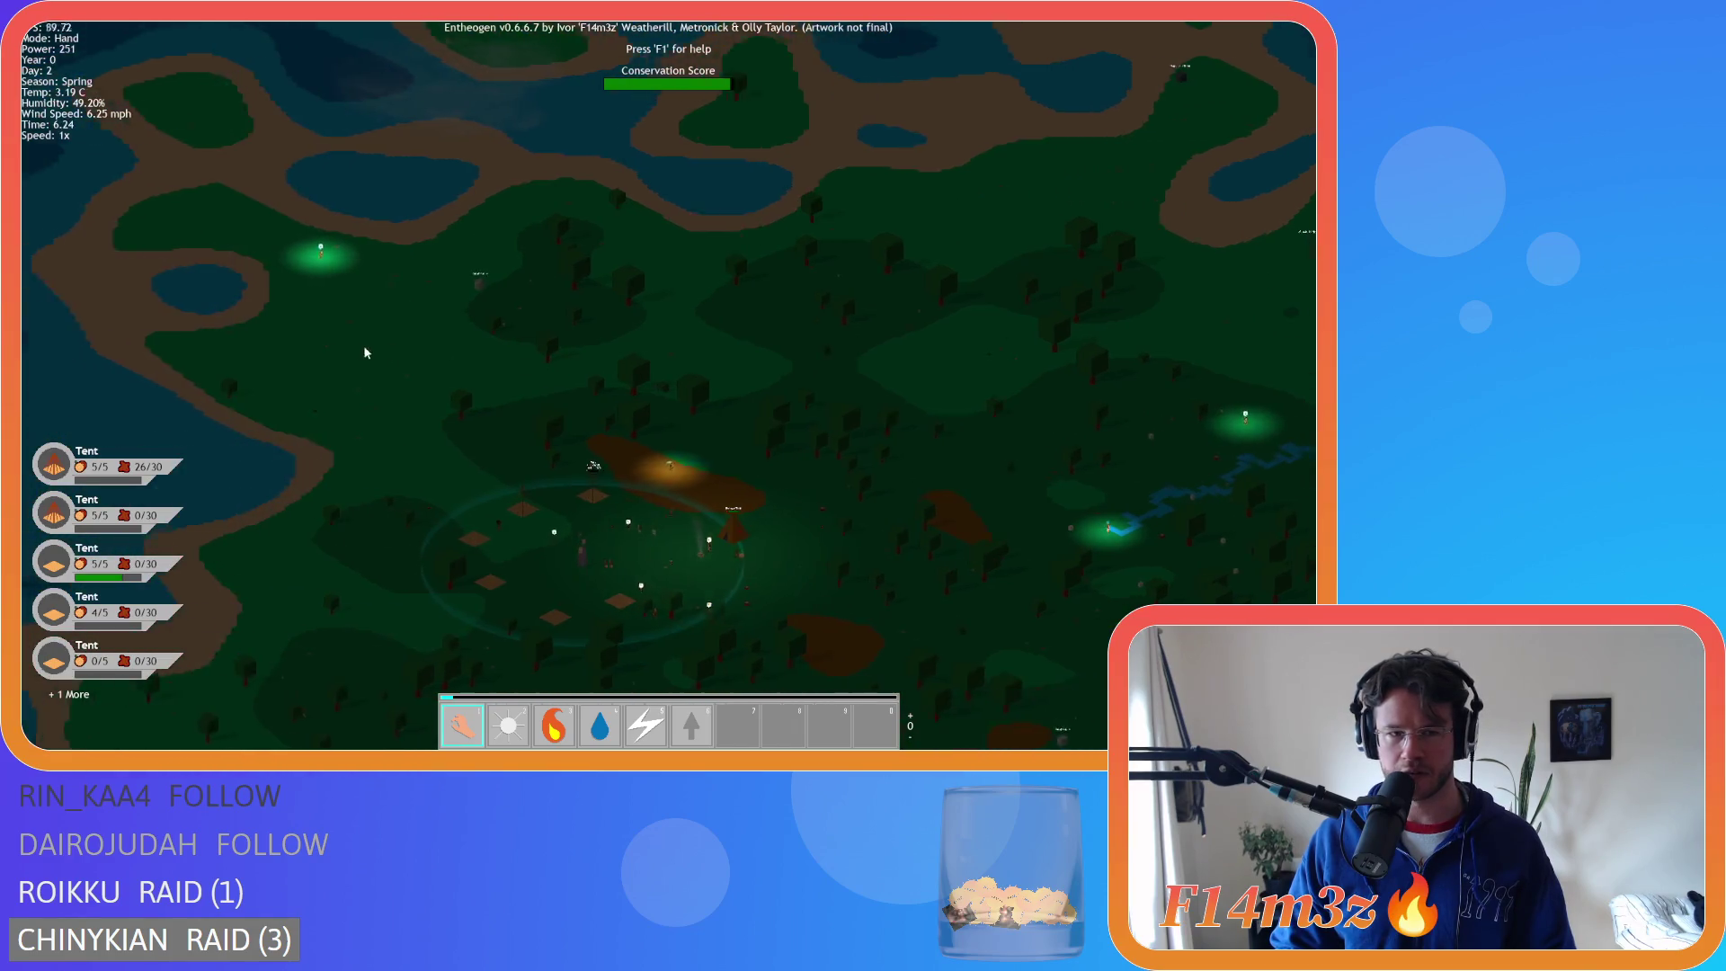
{"action": "scroll", "coordinate": [423, 194], "scroll_direction": "up", "scroll_amount": 5}
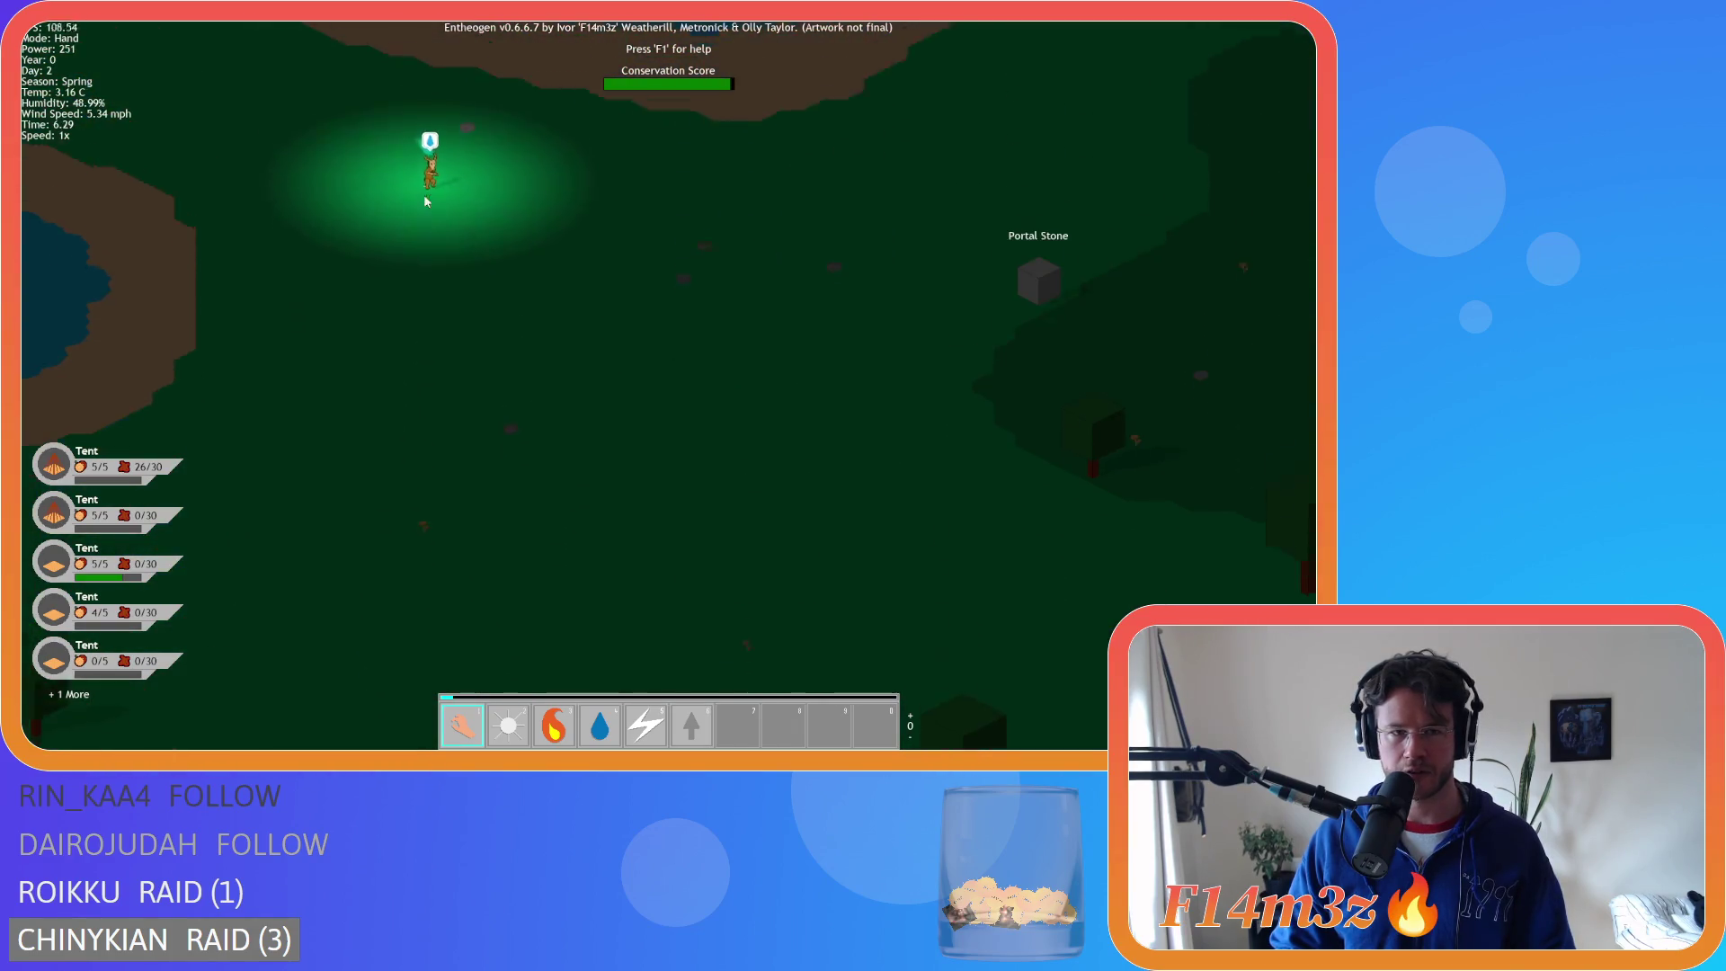
{"action": "scroll", "coordinate": [853, 352], "scroll_direction": "down", "scroll_amount": 5}
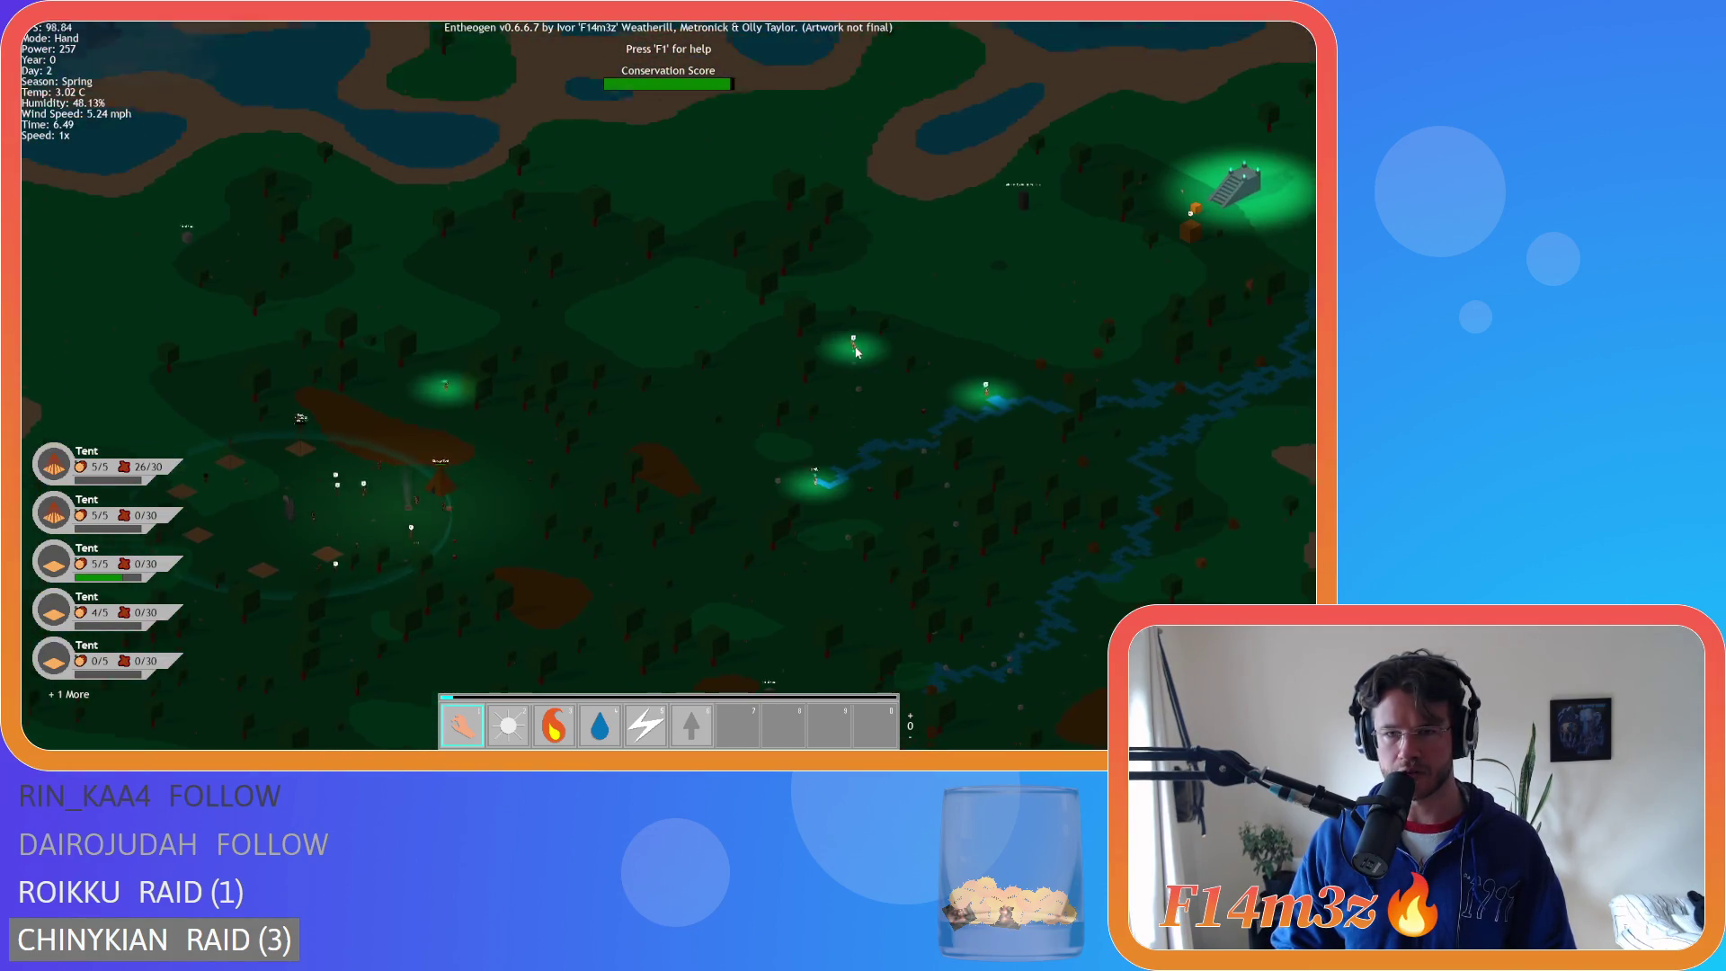
{"action": "scroll", "coordinate": [853, 352], "scroll_direction": "up", "scroll_amount": 5}
{"action": "scroll", "coordinate": [755, 391], "scroll_direction": "down", "scroll_amount": 5}
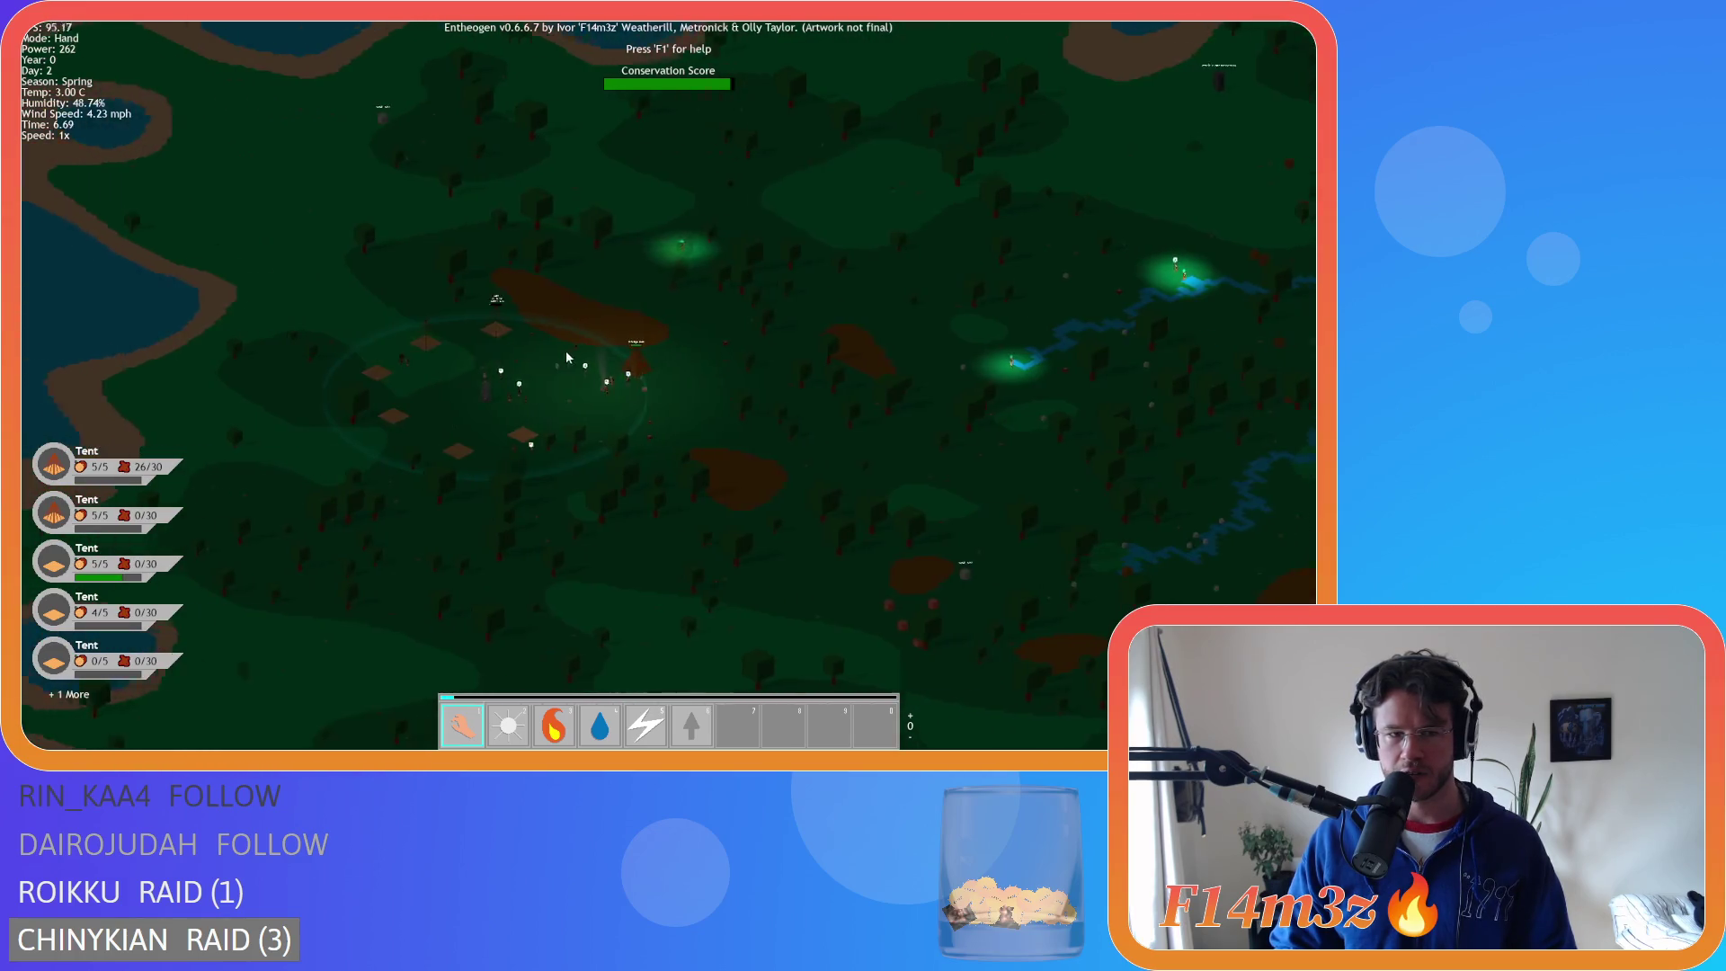
{"action": "scroll", "coordinate": [565, 348], "scroll_direction": "up", "scroll_amount": 5}
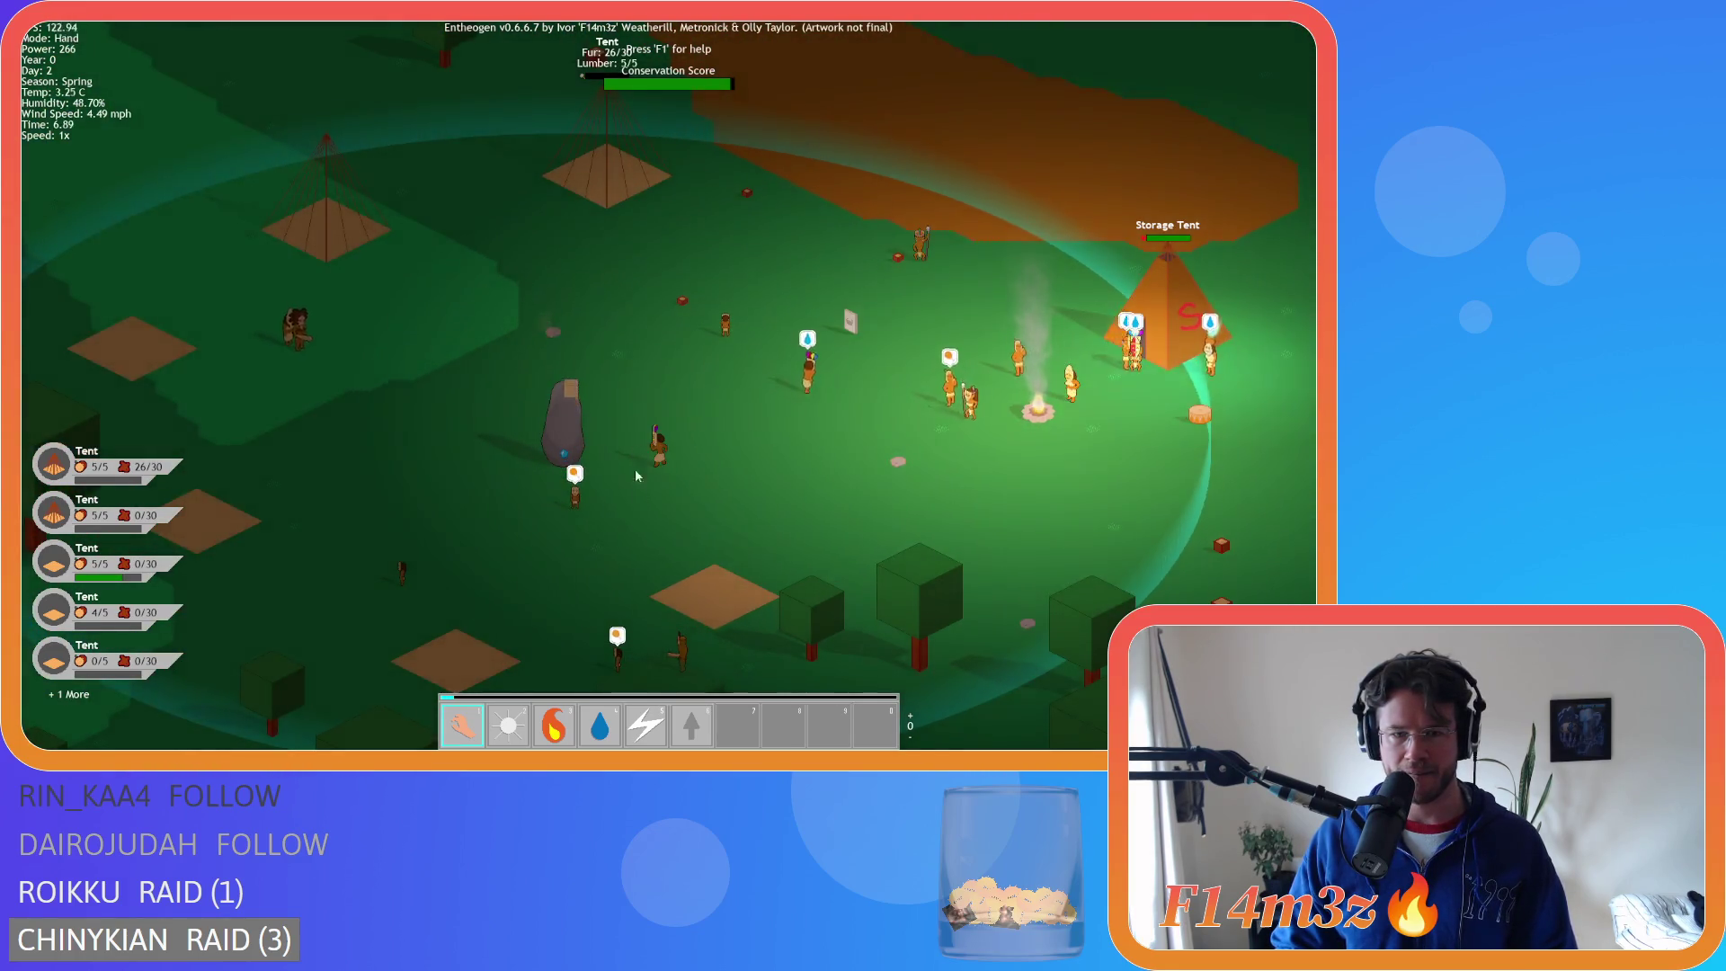
{"action": "key", "text": "d"}
{"action": "key", "text": "w"}
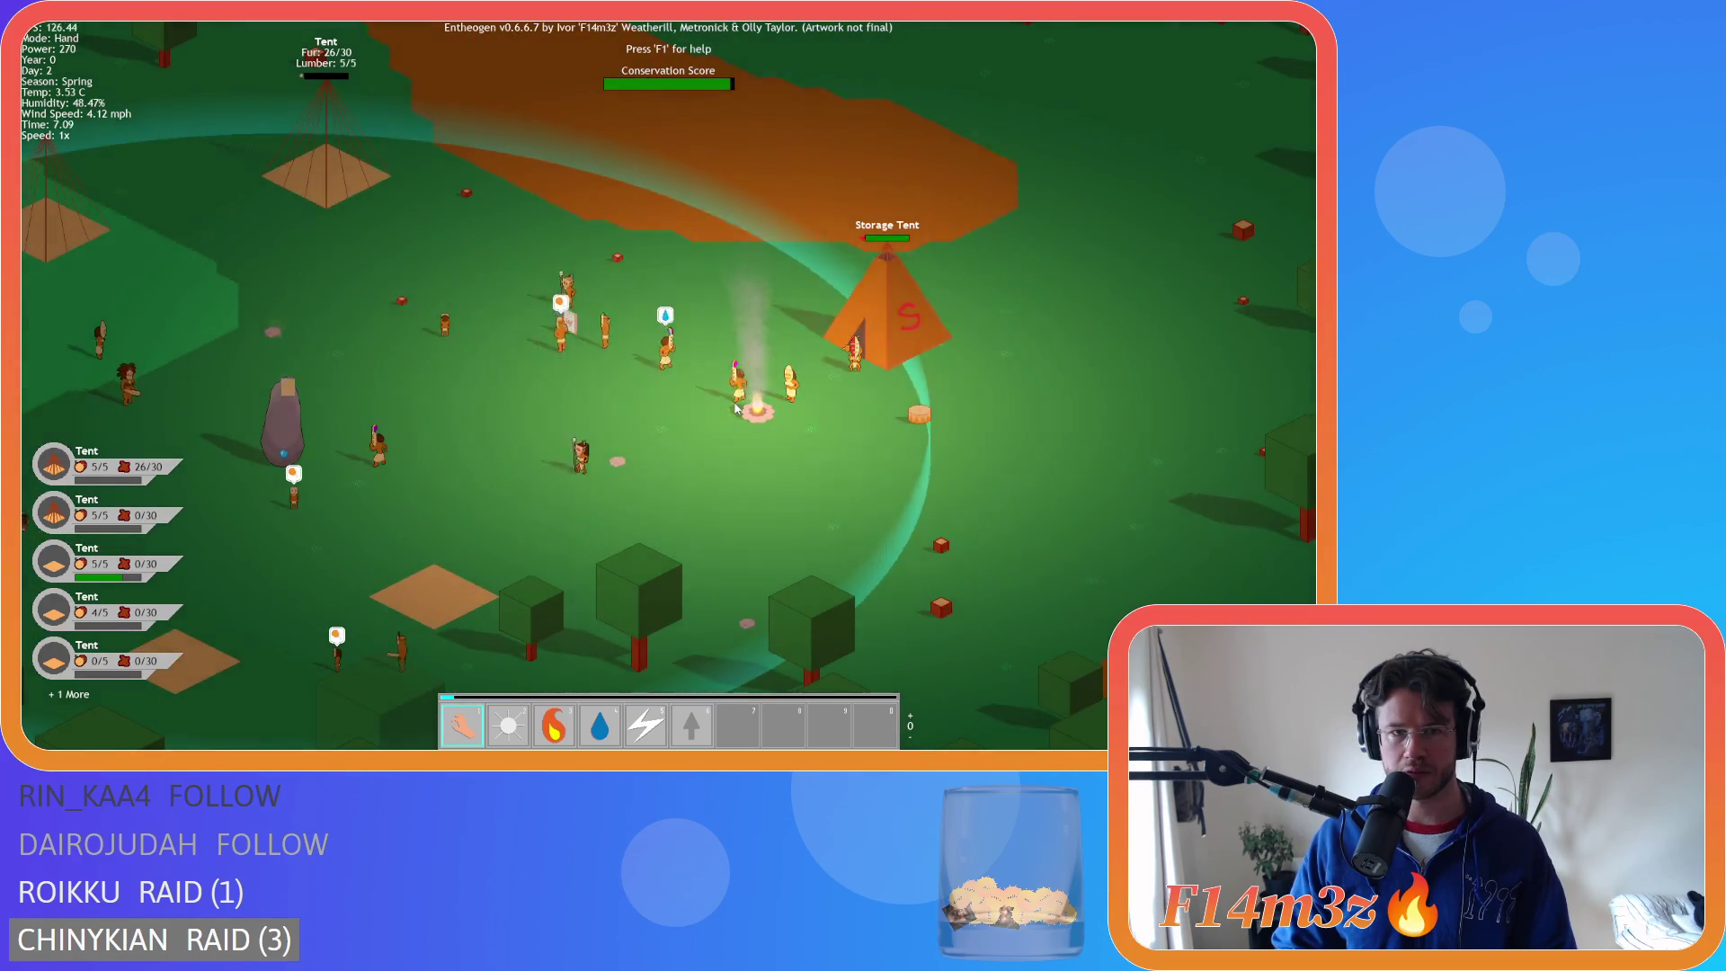
{"action": "scroll", "coordinate": [735, 409], "scroll_direction": "down", "scroll_amount": 5}
{"action": "scroll", "coordinate": [735, 409], "scroll_direction": "up", "scroll_amount": 2}
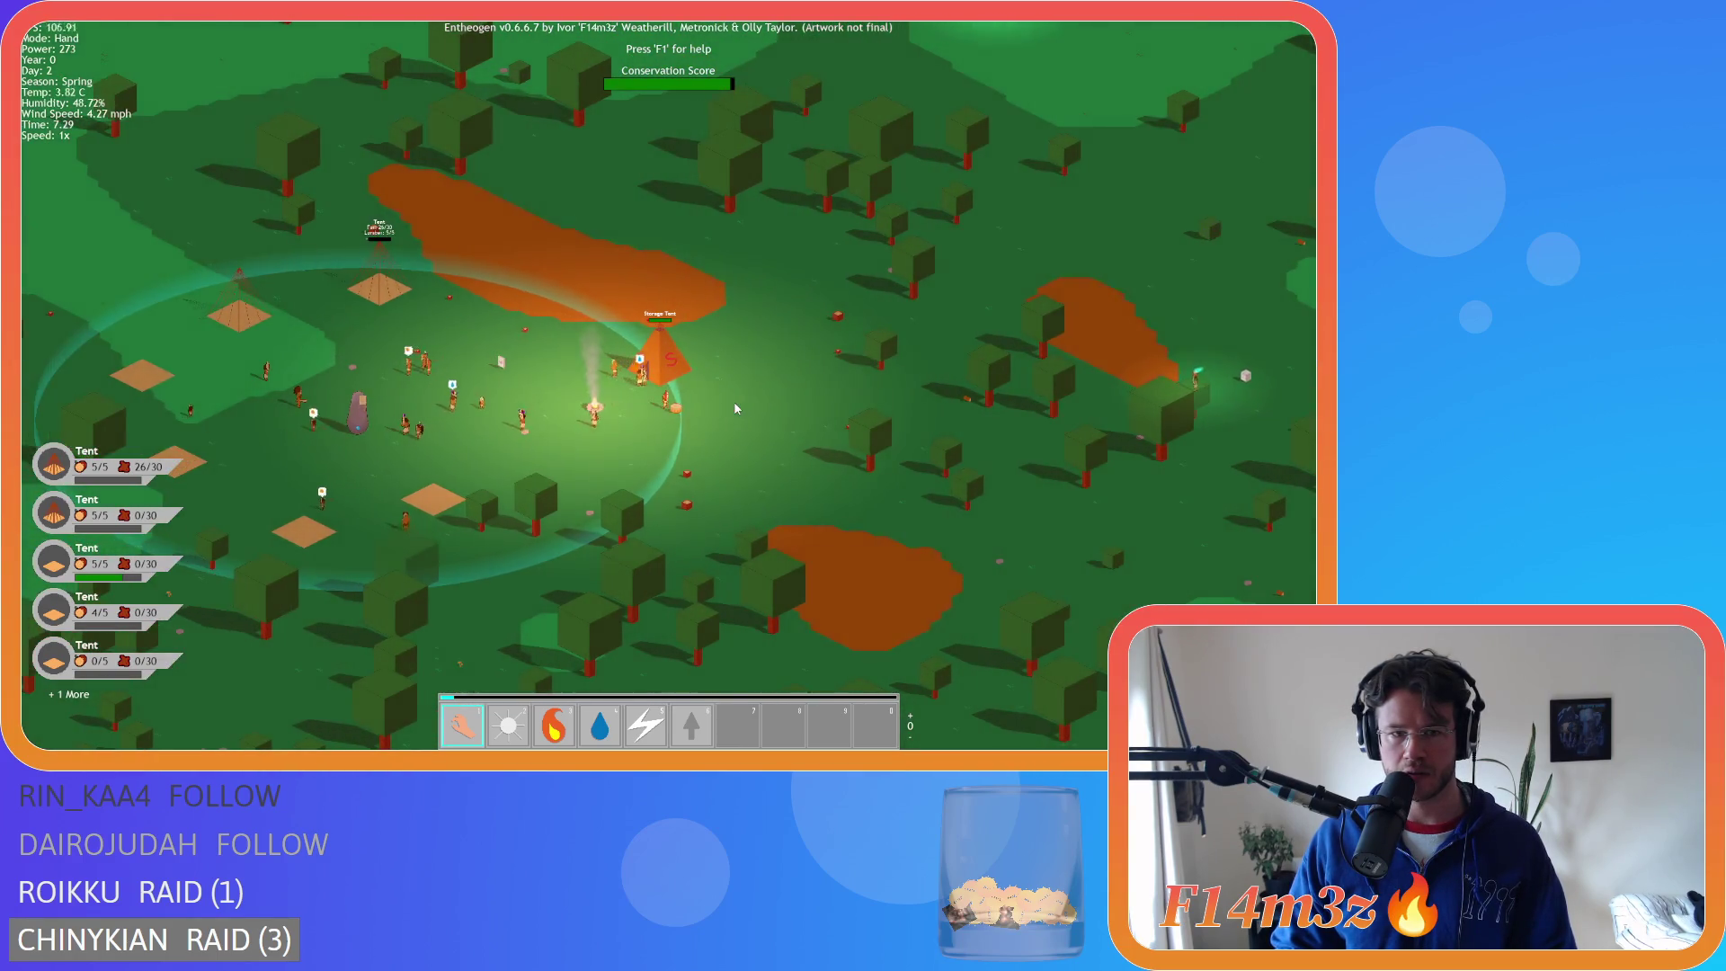
{"action": "scroll", "coordinate": [484, 457], "scroll_direction": "up", "scroll_amount": 3}
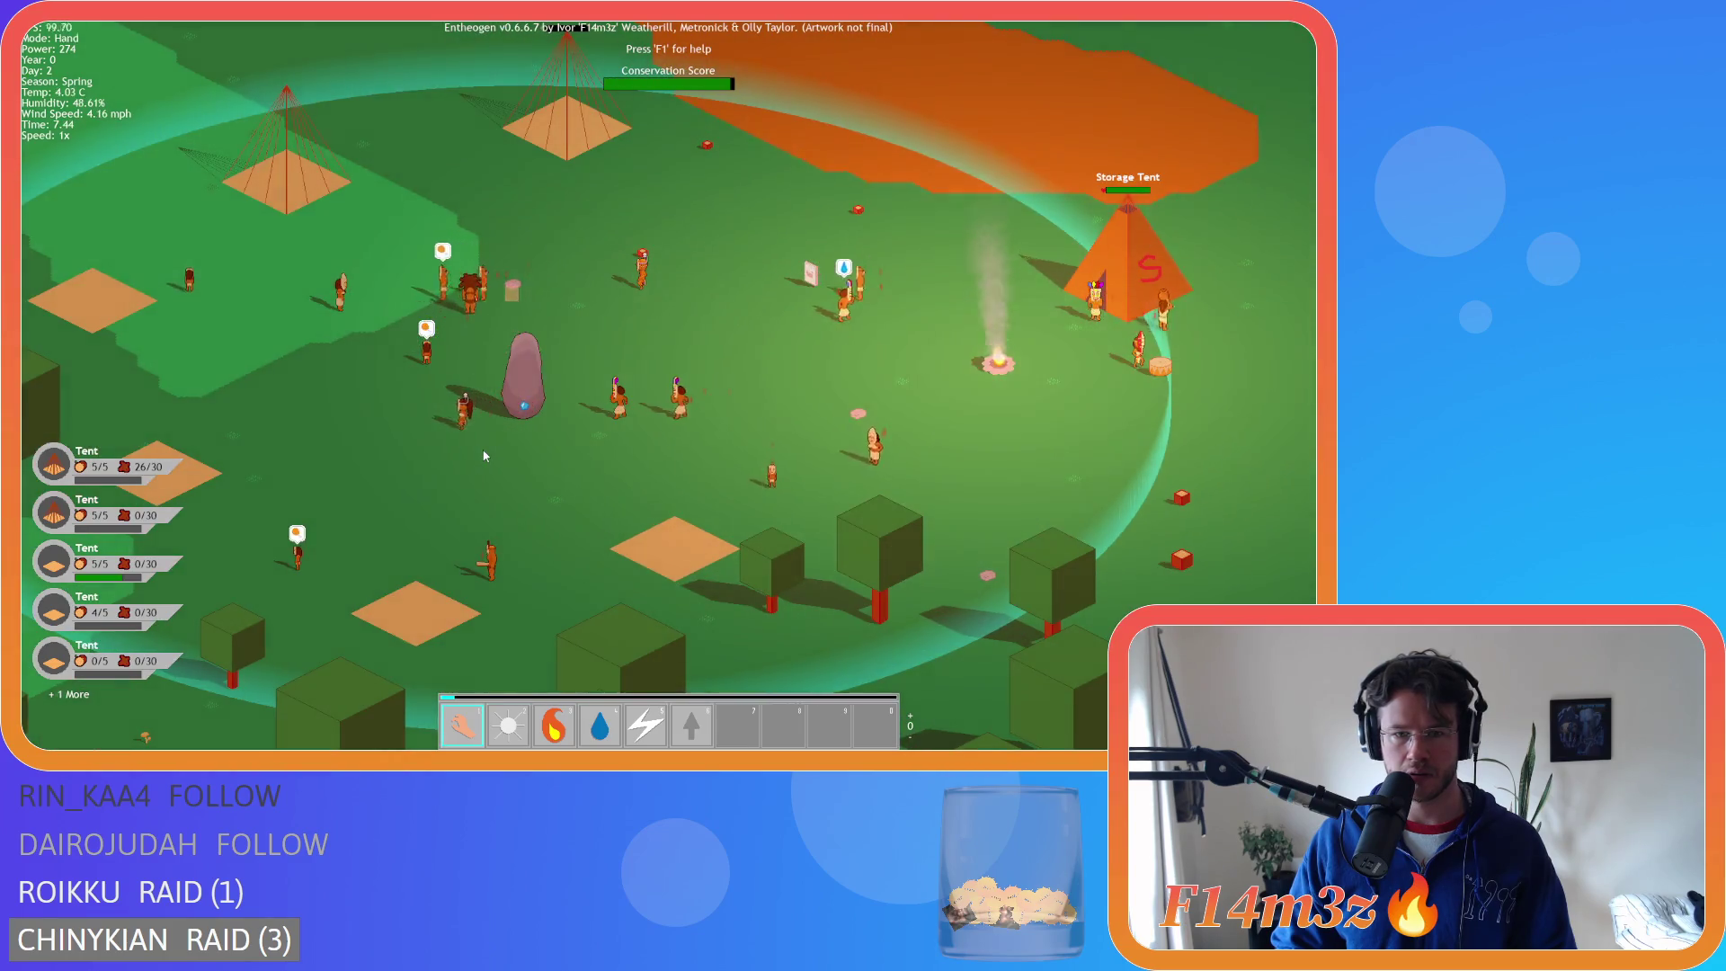
- Use the Tribe panel to filter to Hunters and jump the view to the next hunter
{"action": "key", "text": "t"}
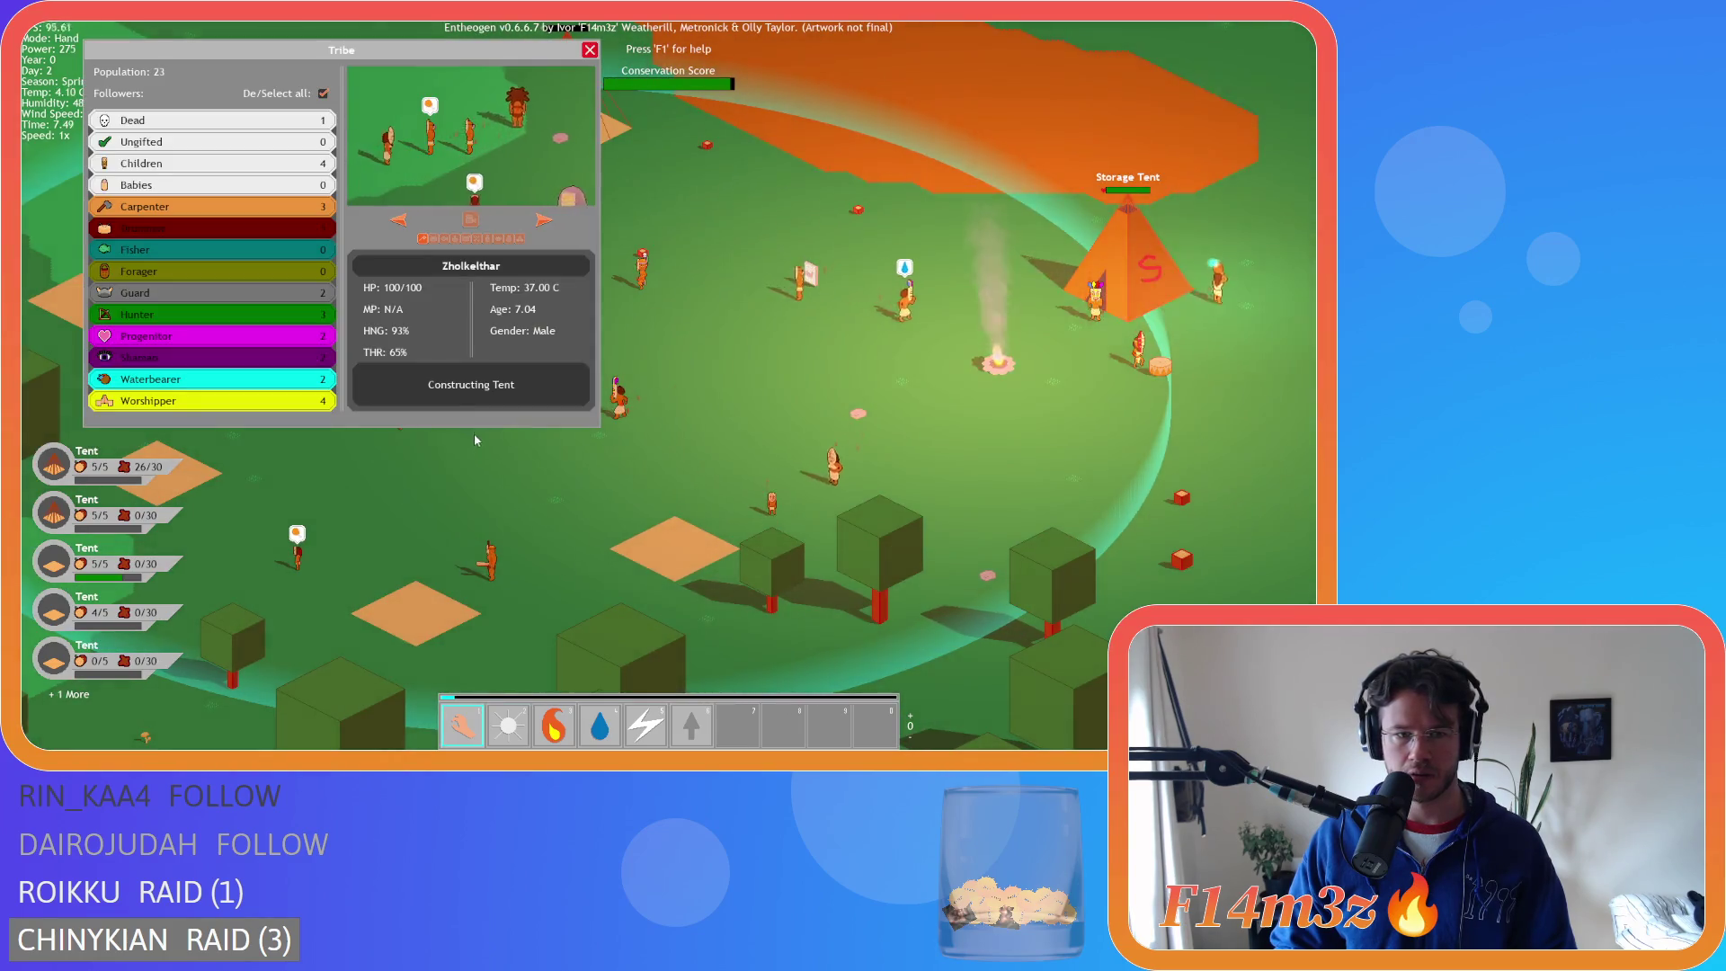
{"action": "left_click", "coordinate": [322, 94]}
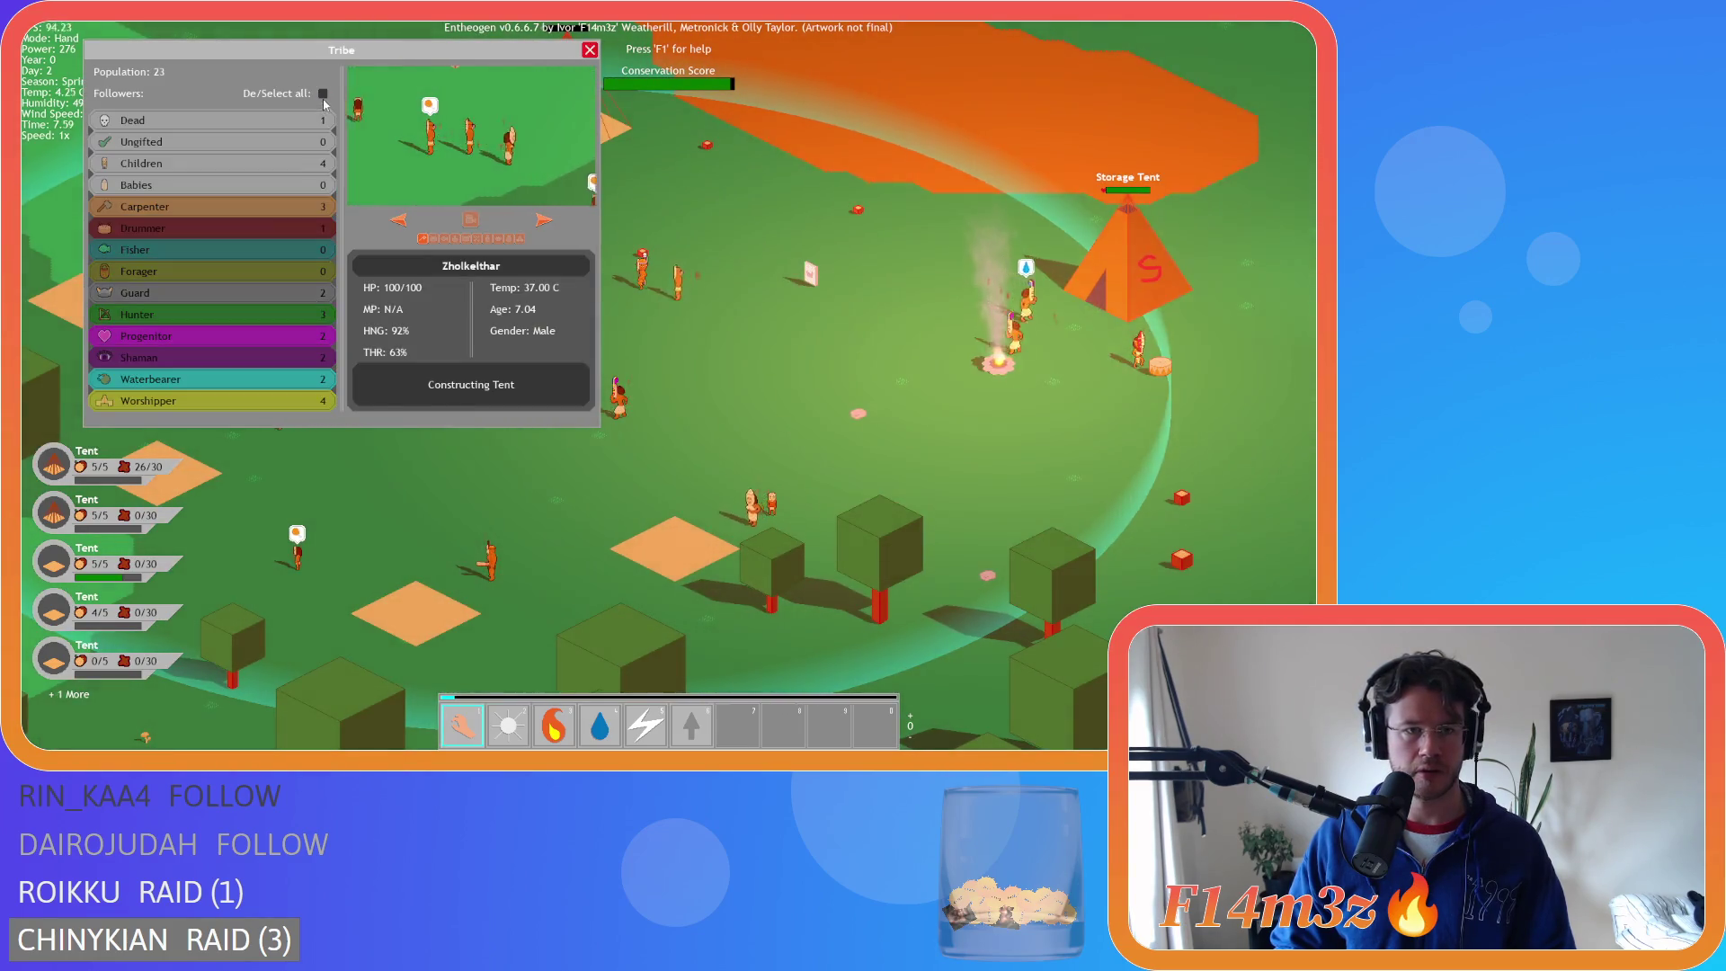
{"action": "left_click", "coordinate": [135, 314]}
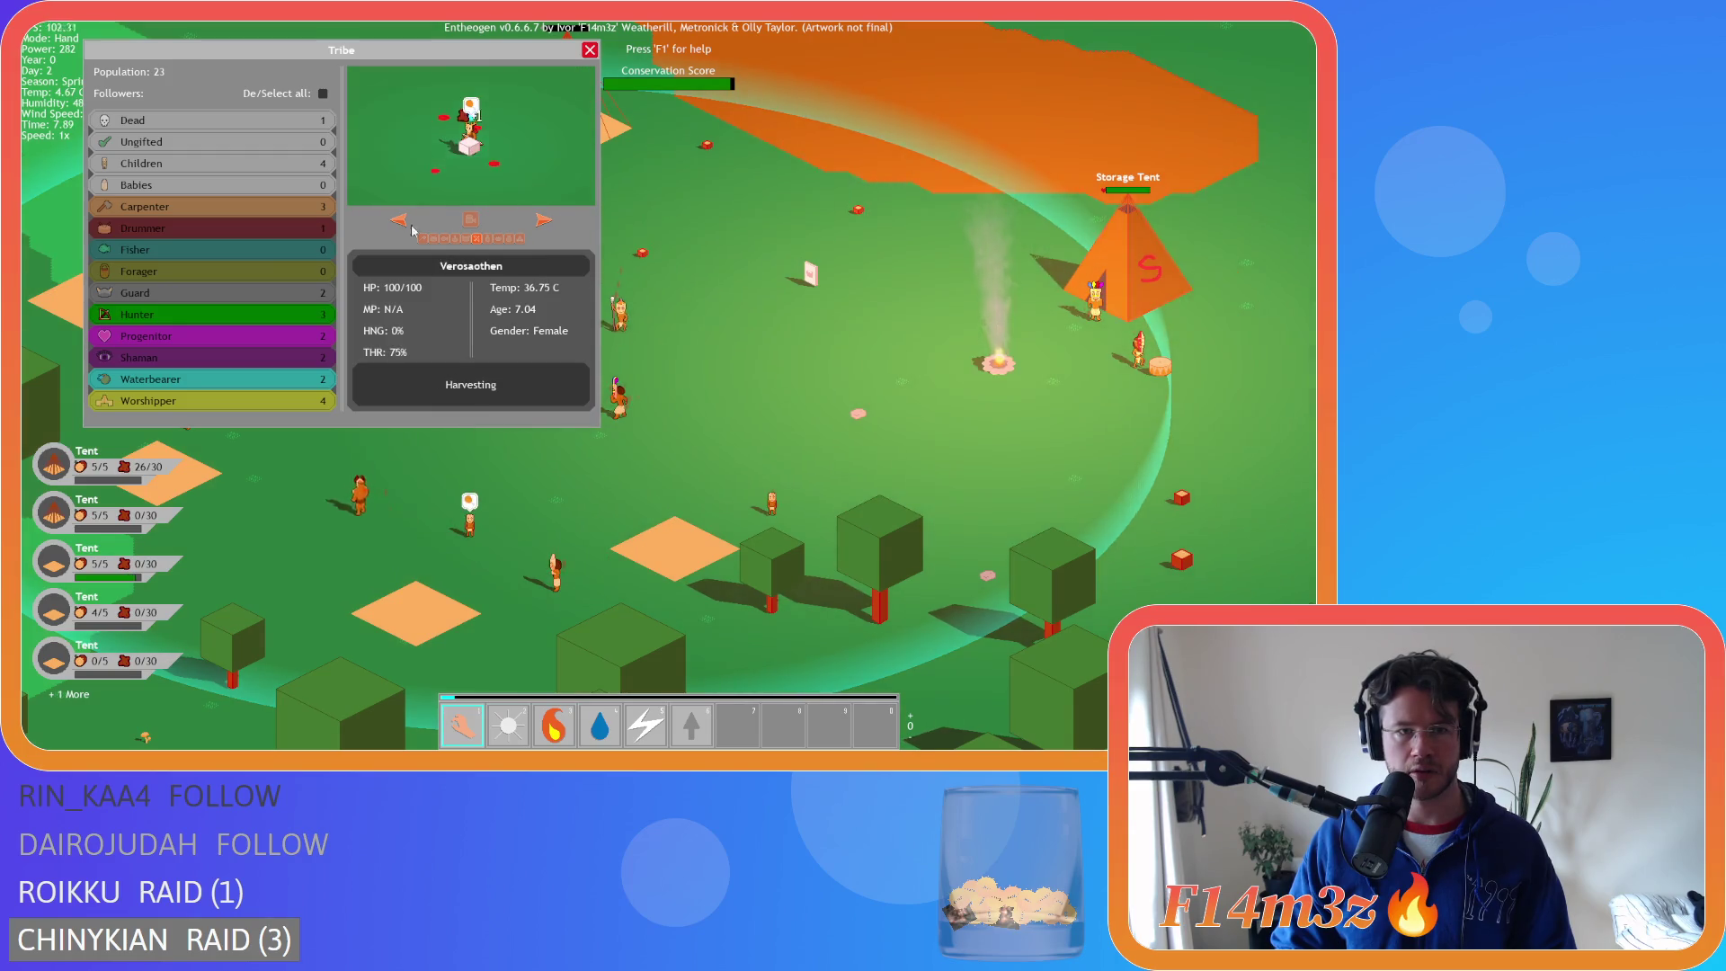
{"action": "left_click", "coordinate": [544, 220]}
{"action": "key", "text": "t"}
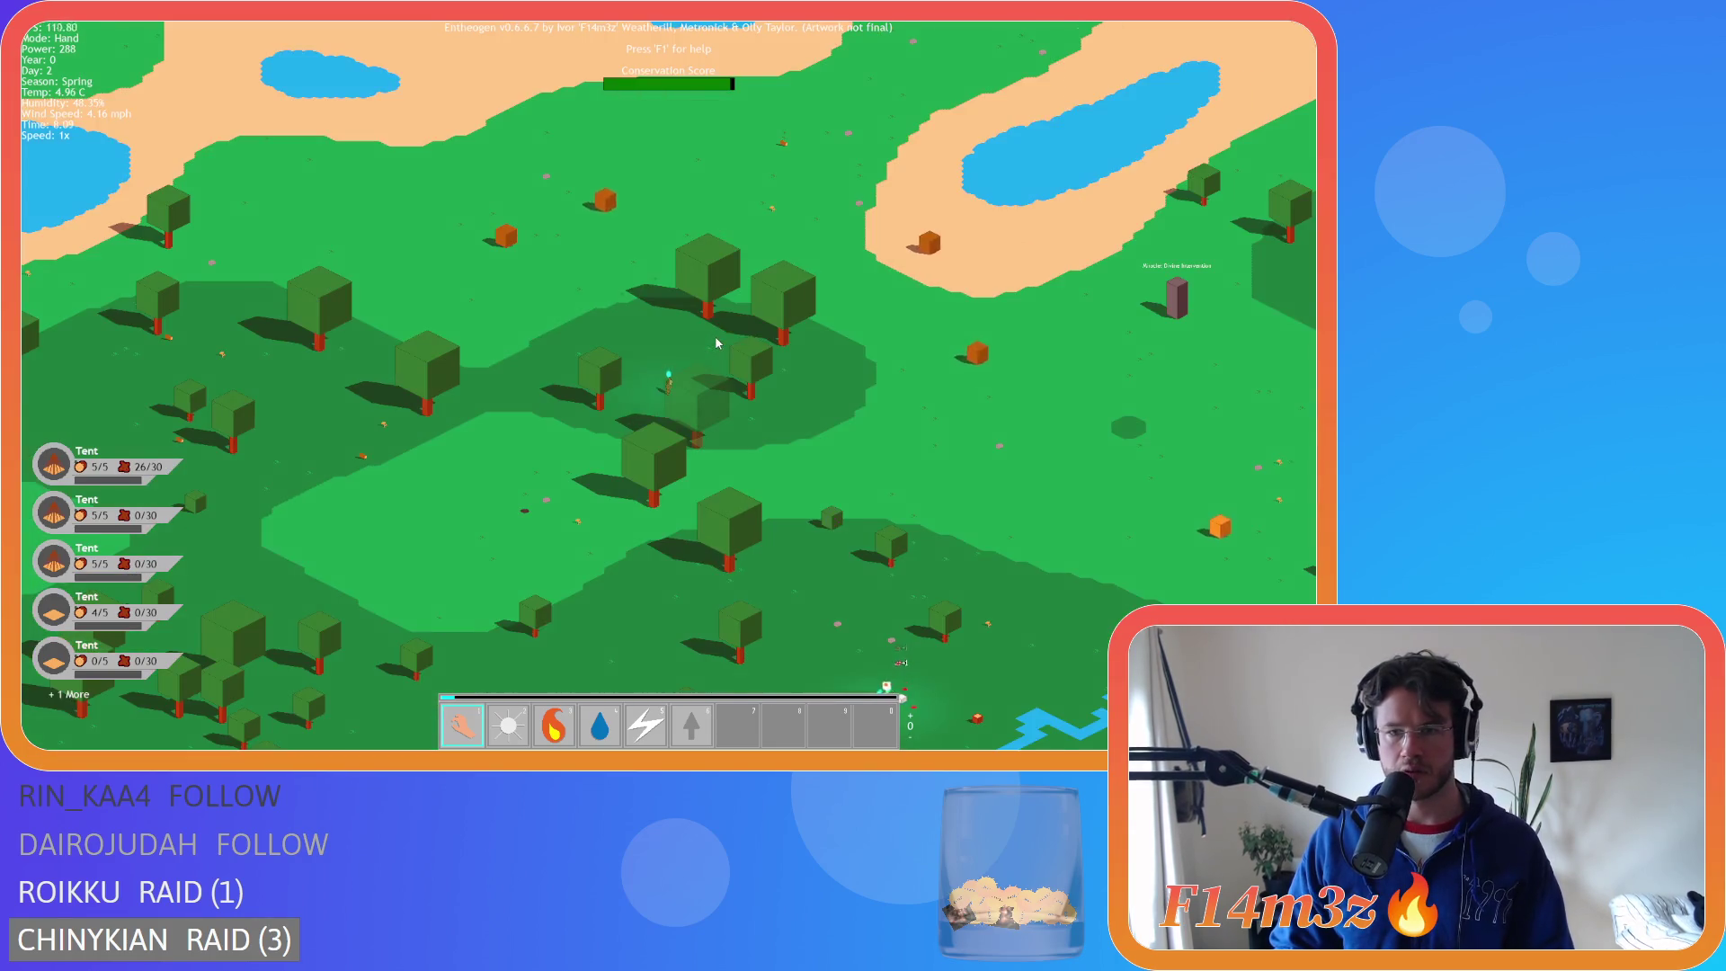
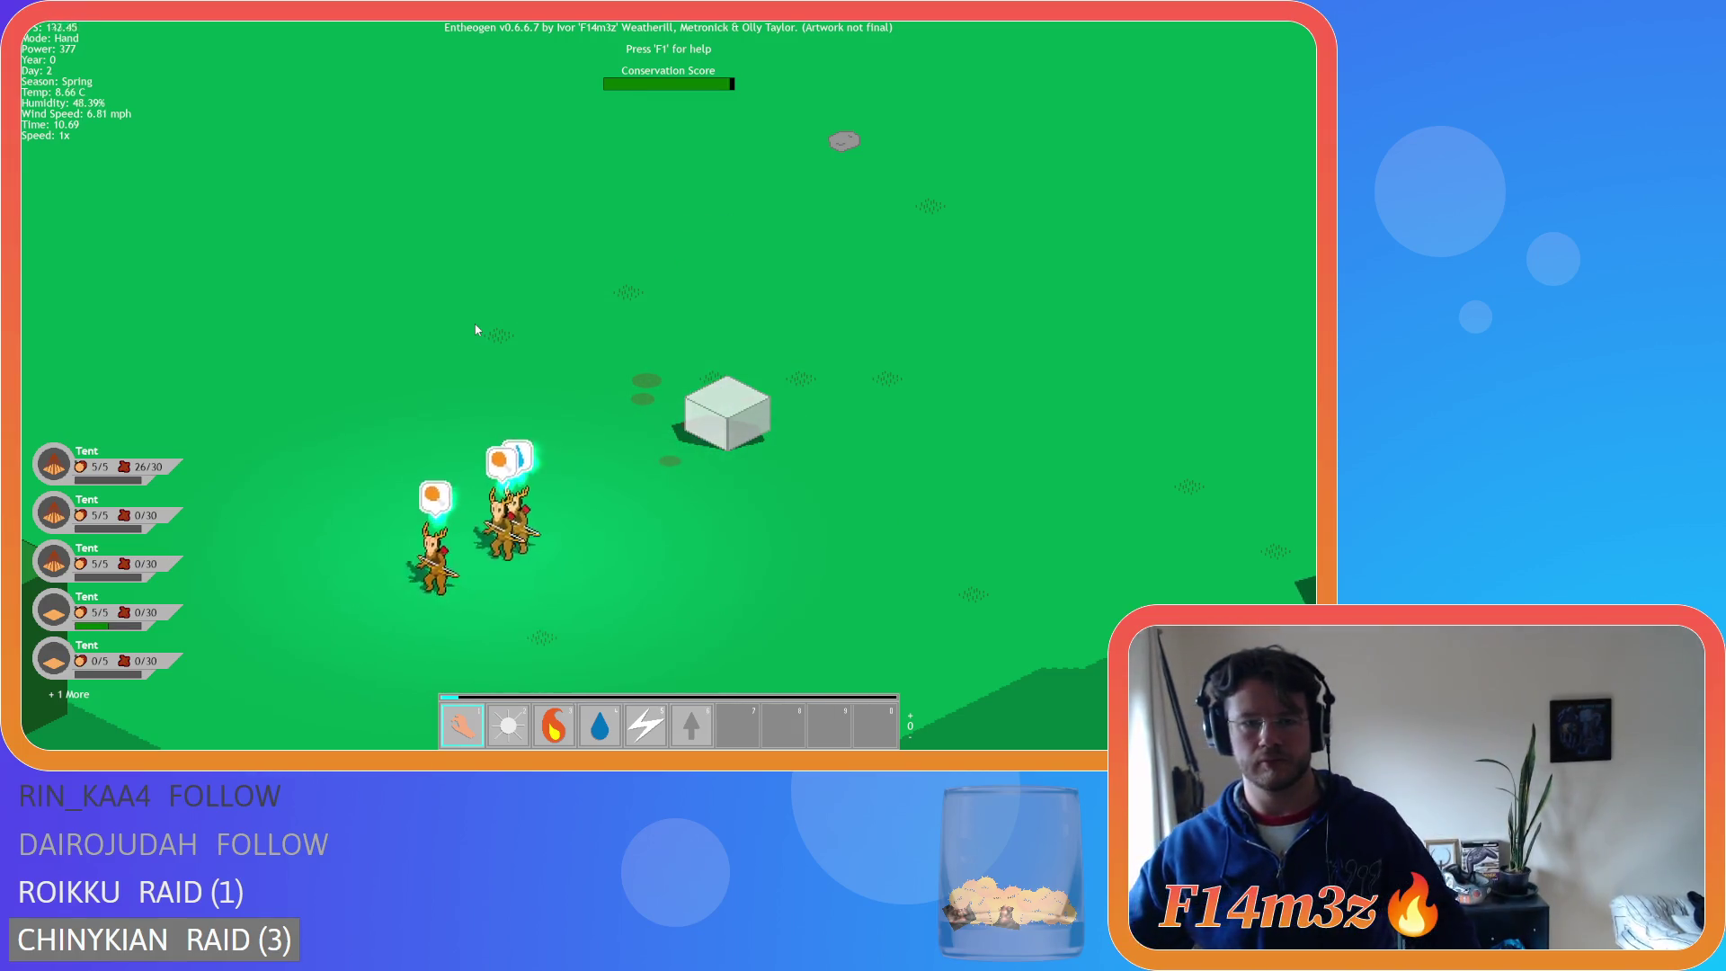
- Zoom in on the deer settlers, then back out to the whole camp and campfire
{"action": "scroll", "coordinate": [633, 509], "scroll_direction": "up", "scroll_amount": 3}
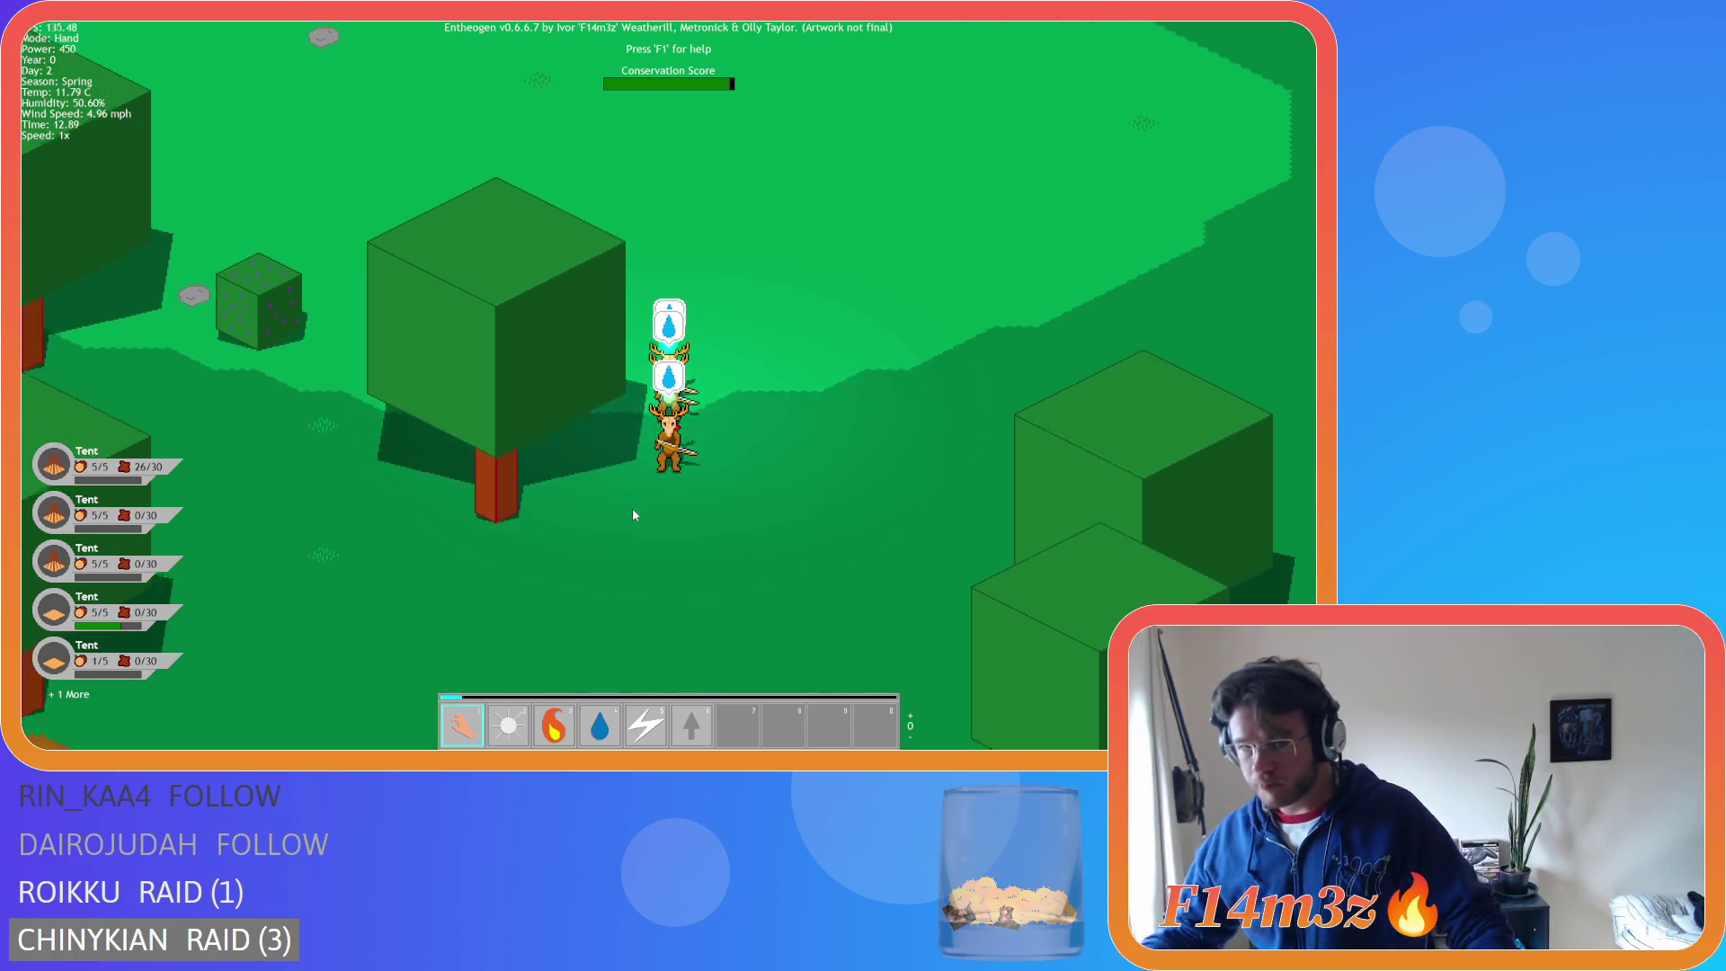
{"action": "scroll", "coordinate": [620, 505], "scroll_direction": "down", "scroll_amount": 5}
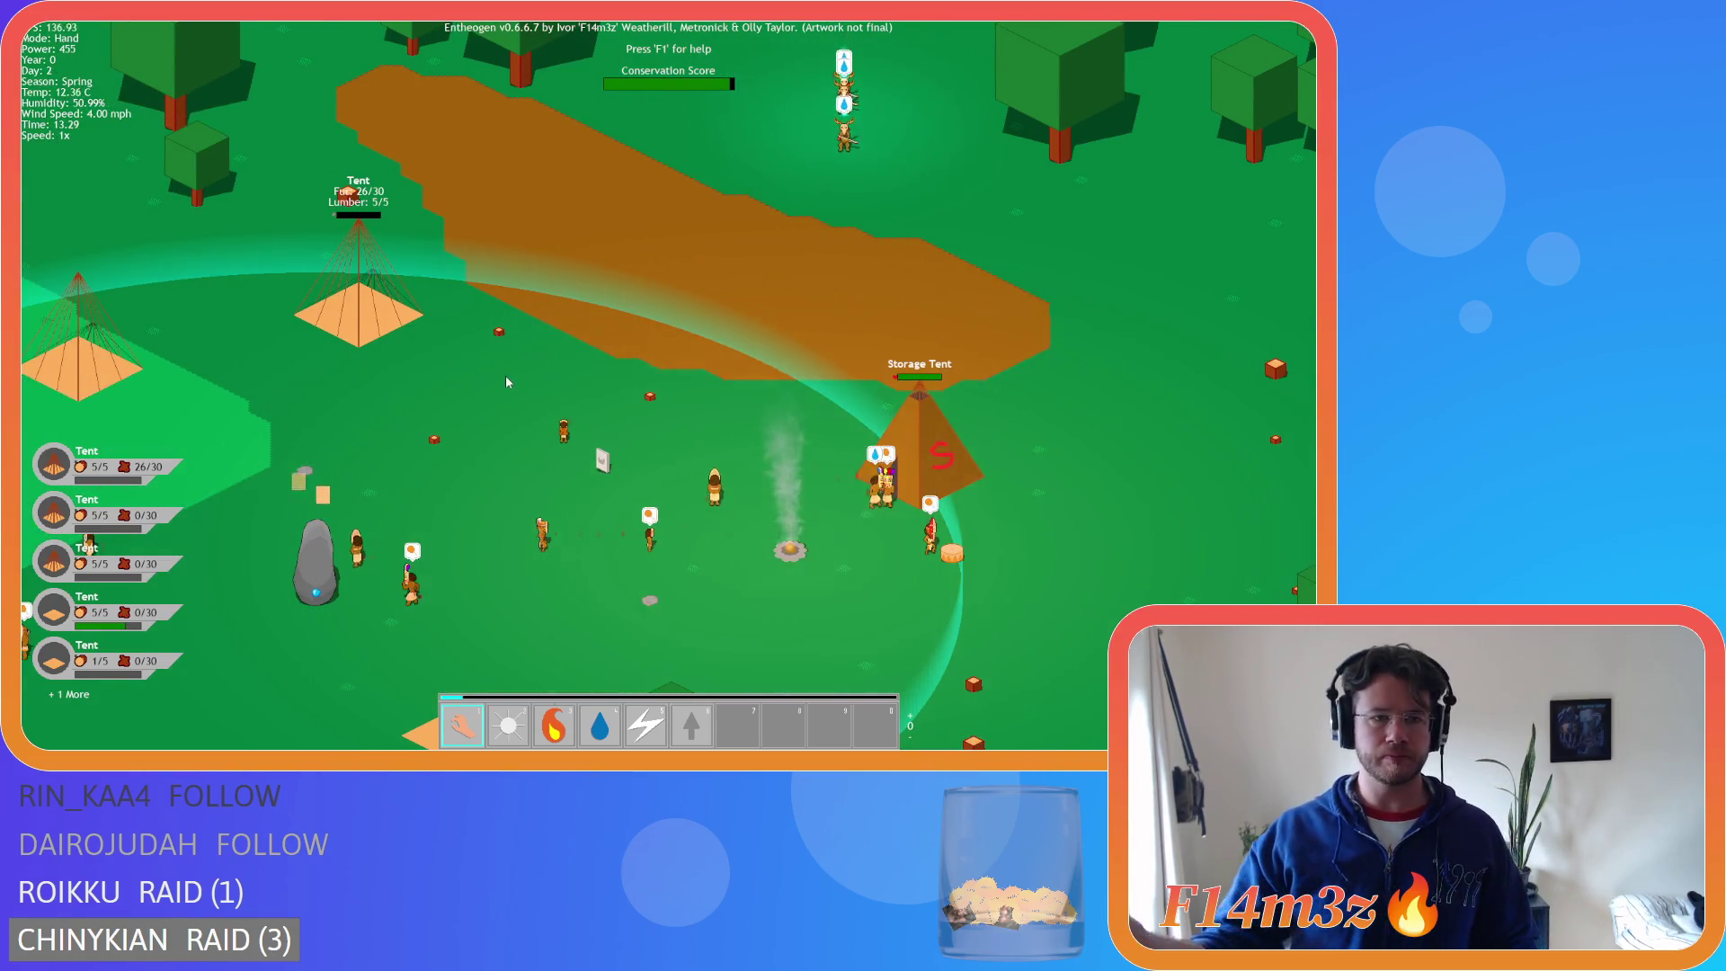
{"action": "key", "text": "i"}
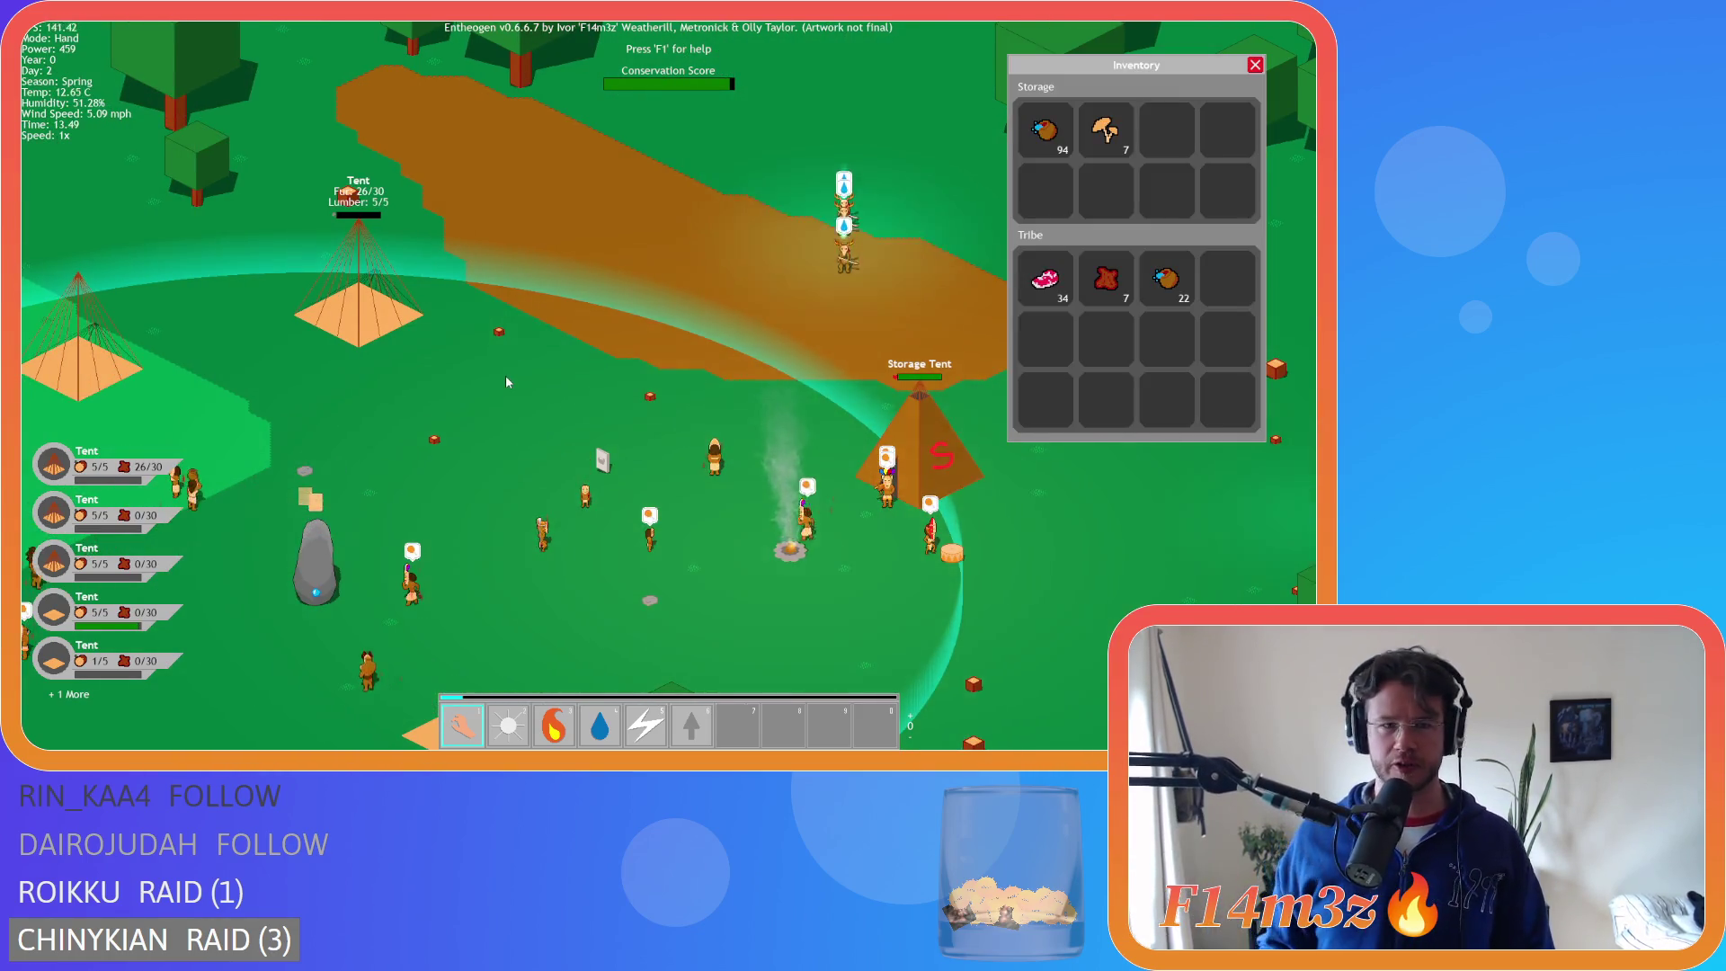
{"action": "scroll", "coordinate": [539, 289], "scroll_direction": "up", "scroll_amount": 5}
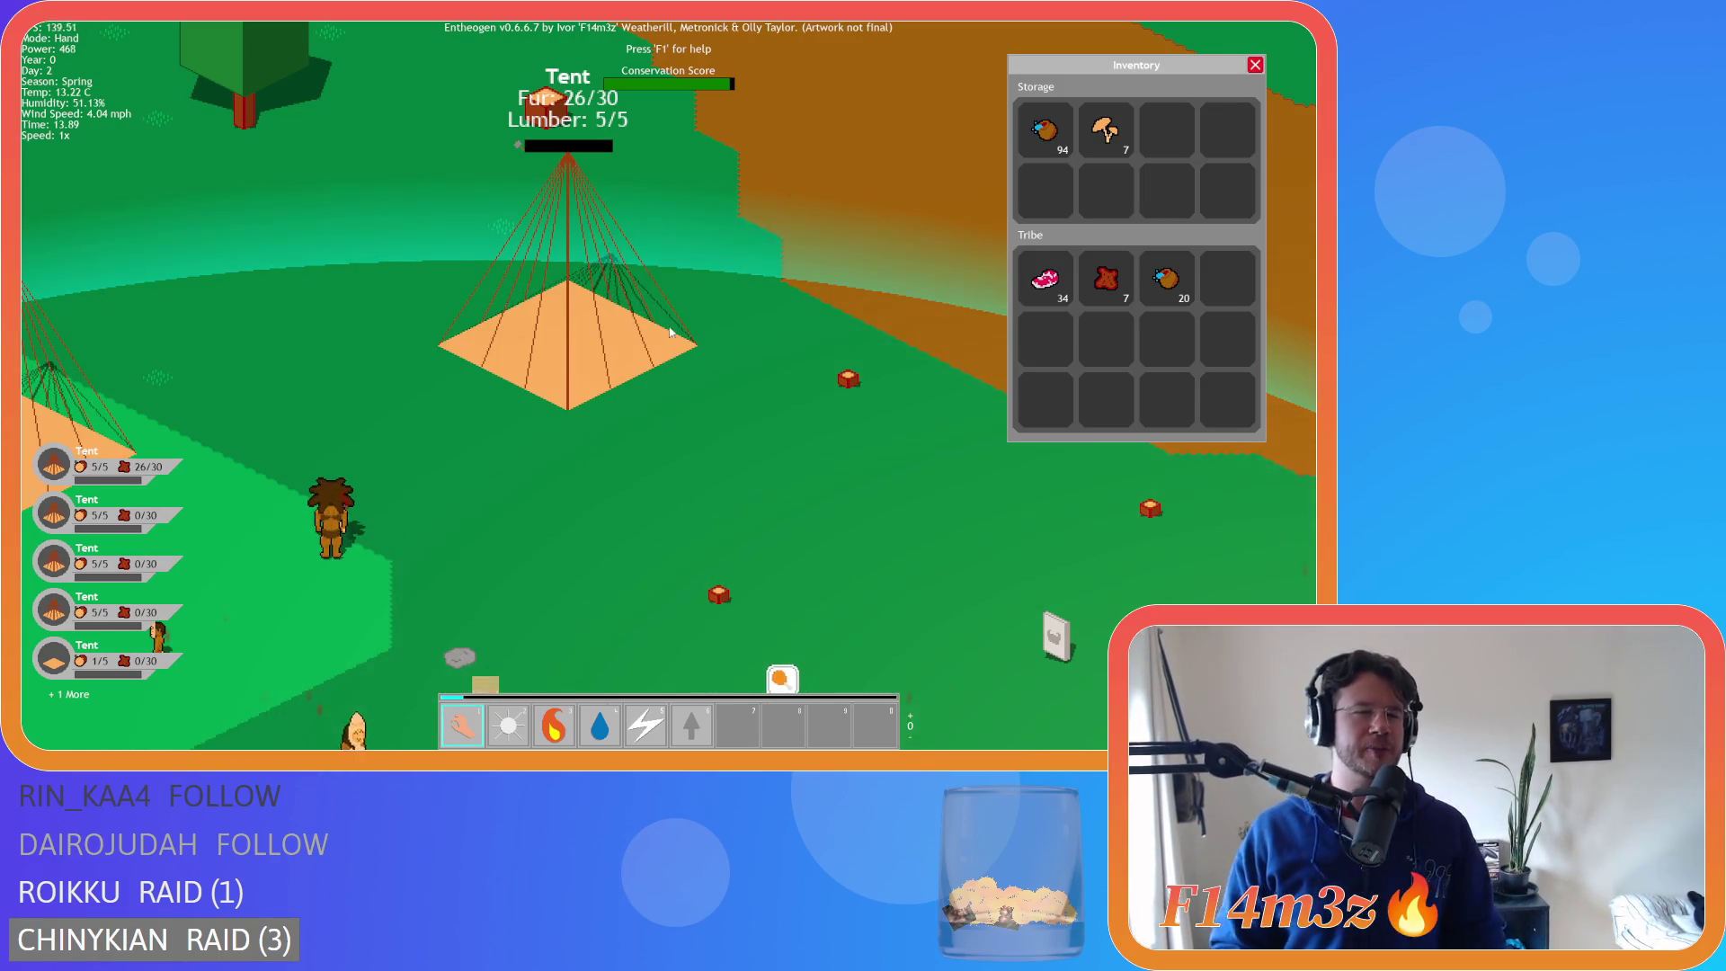
{"action": "key", "text": "s"}
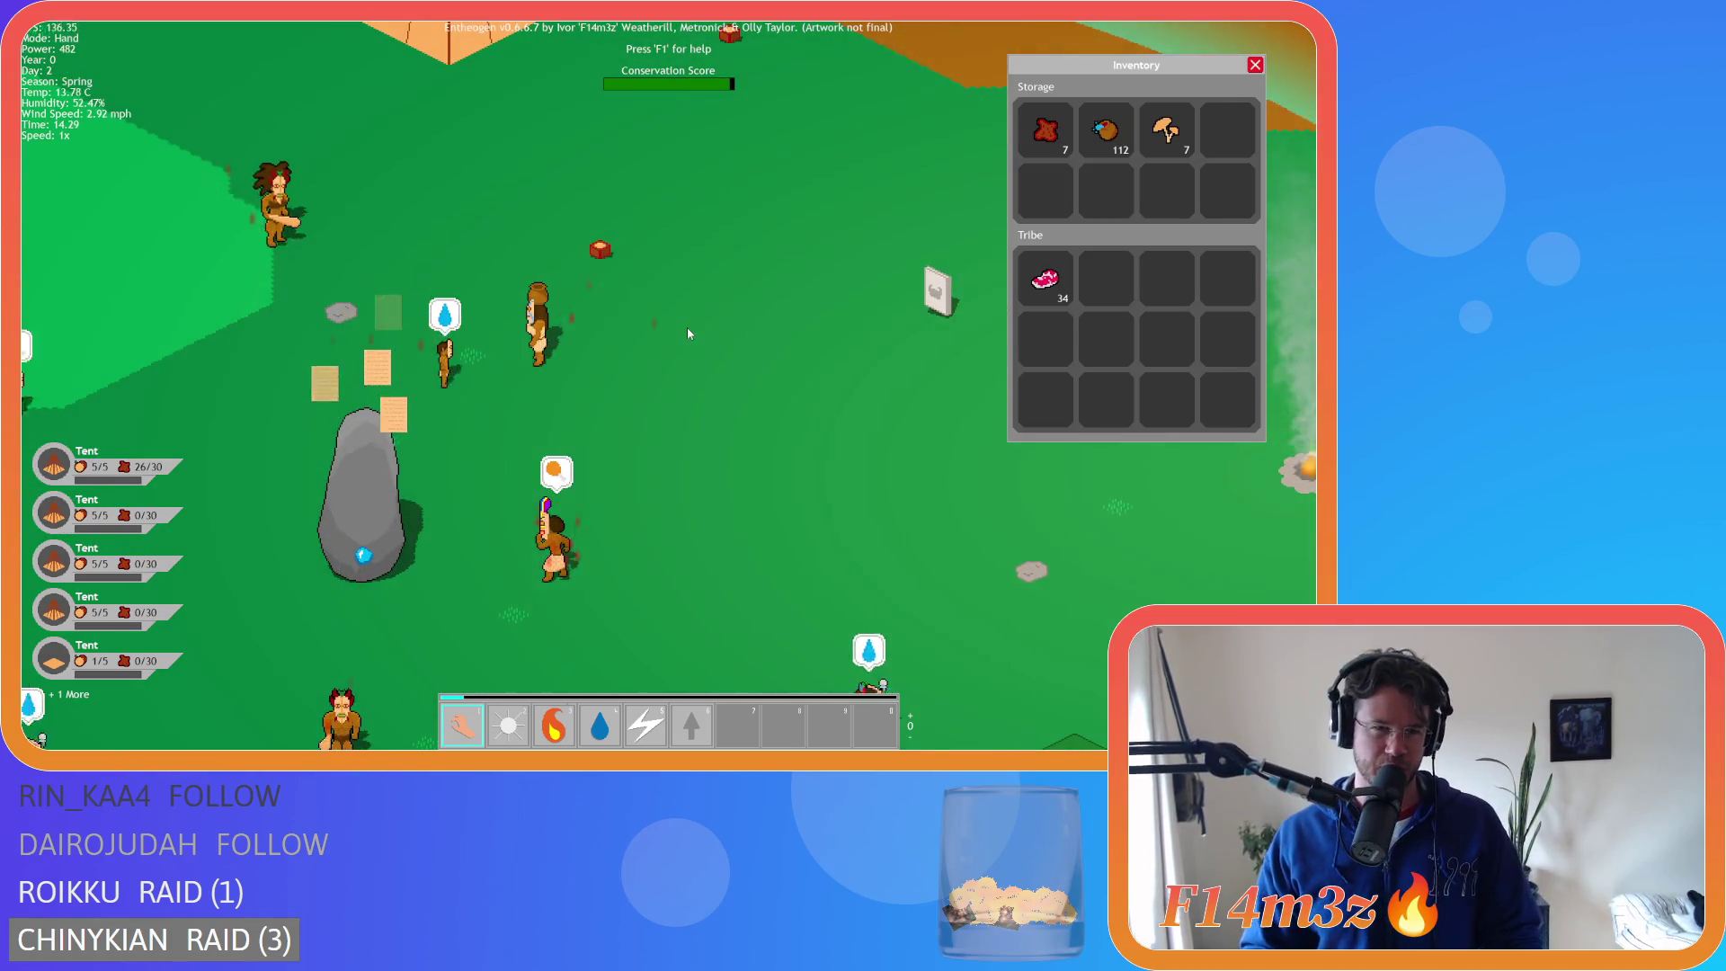
{"action": "key", "text": "s"}
{"action": "key", "text": "d"}
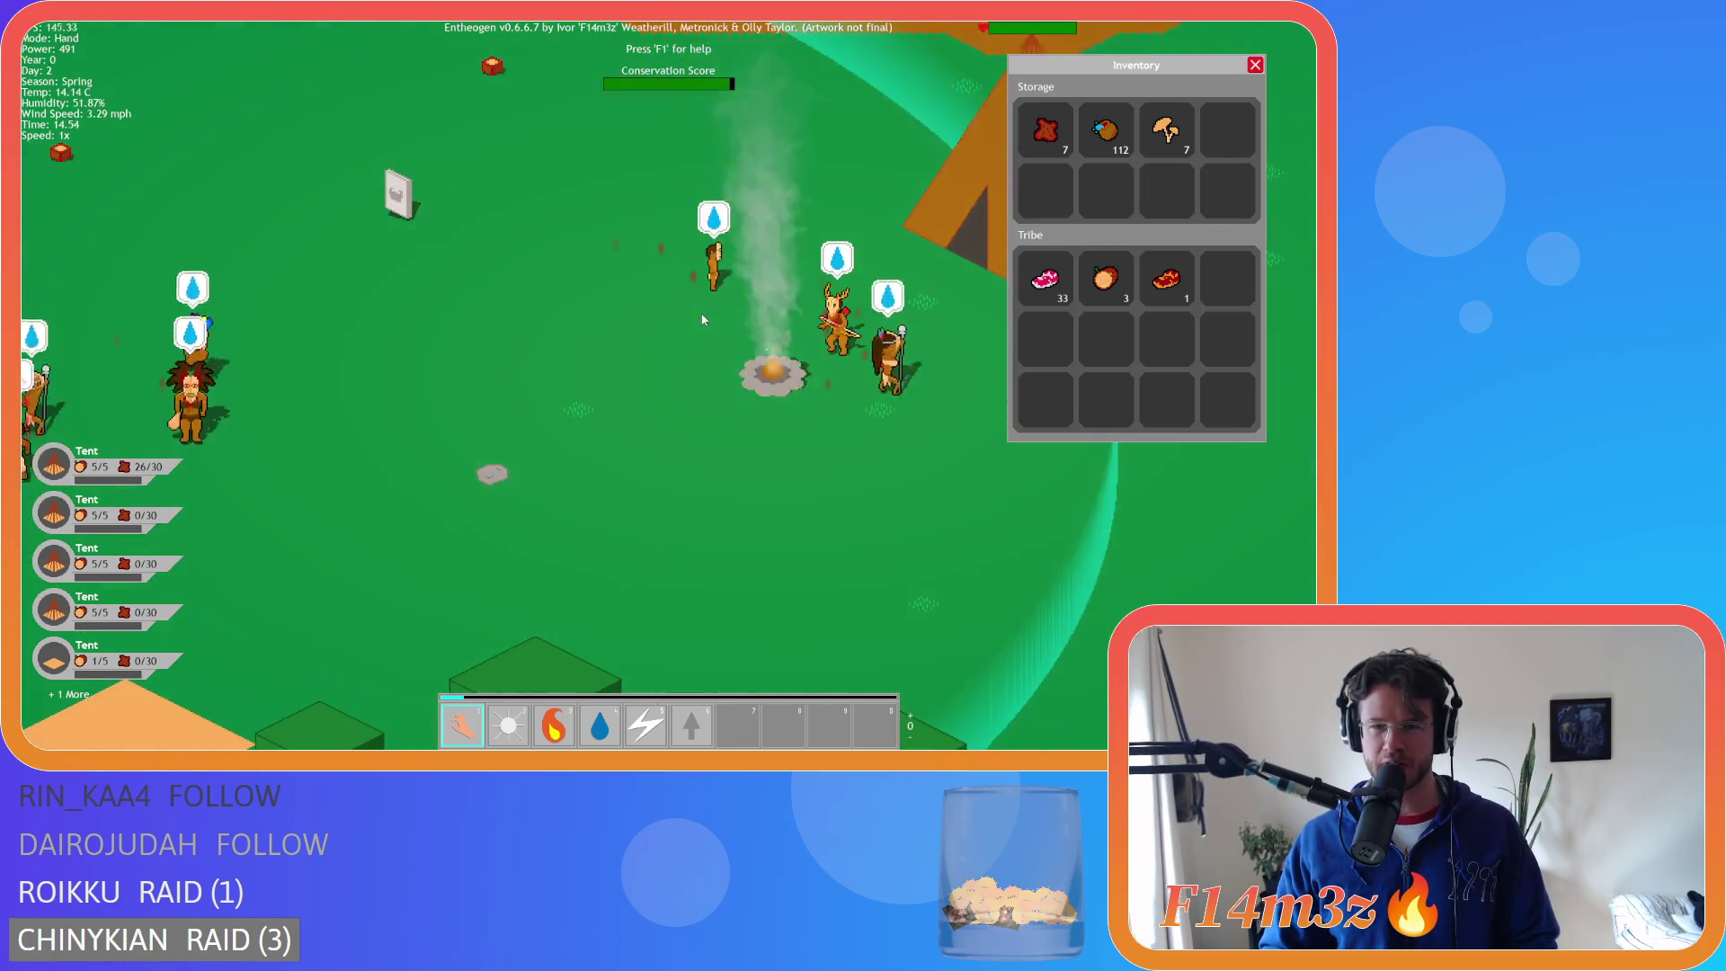
{"action": "scroll", "coordinate": [702, 320], "scroll_direction": "down", "scroll_amount": 5}
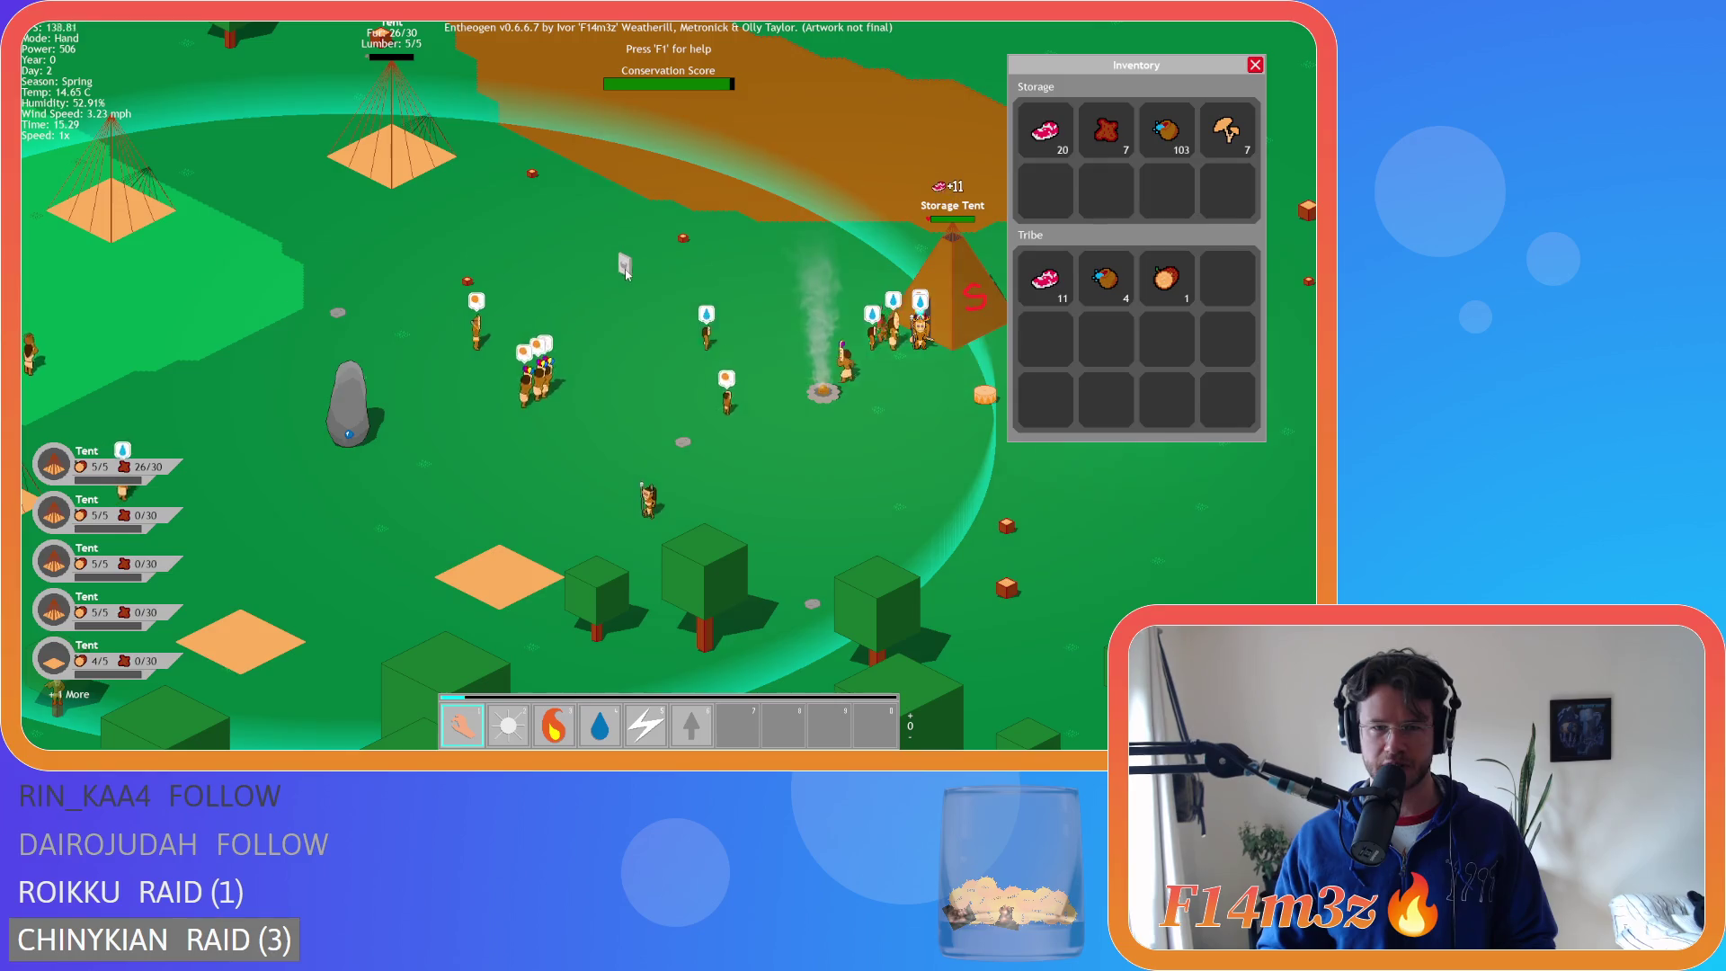
{"action": "scroll", "coordinate": [1178, 132], "scroll_direction": "down", "scroll_amount": 5}
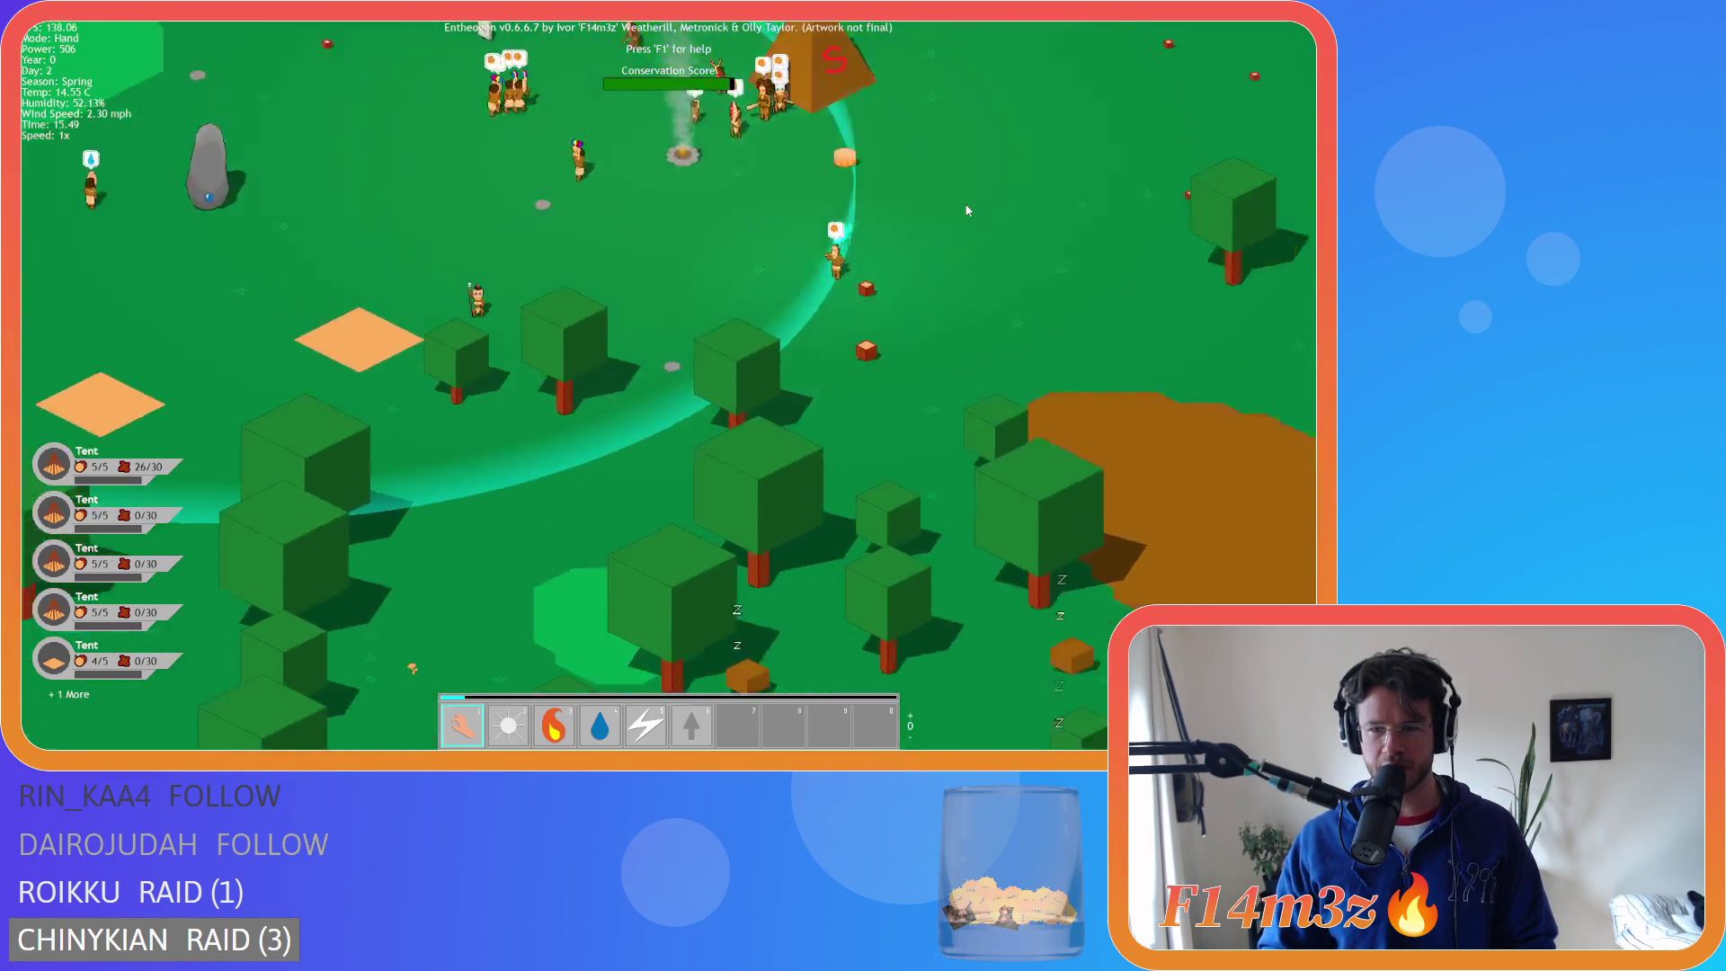
{"action": "scroll", "coordinate": [812, 274], "scroll_direction": "up", "scroll_amount": 5}
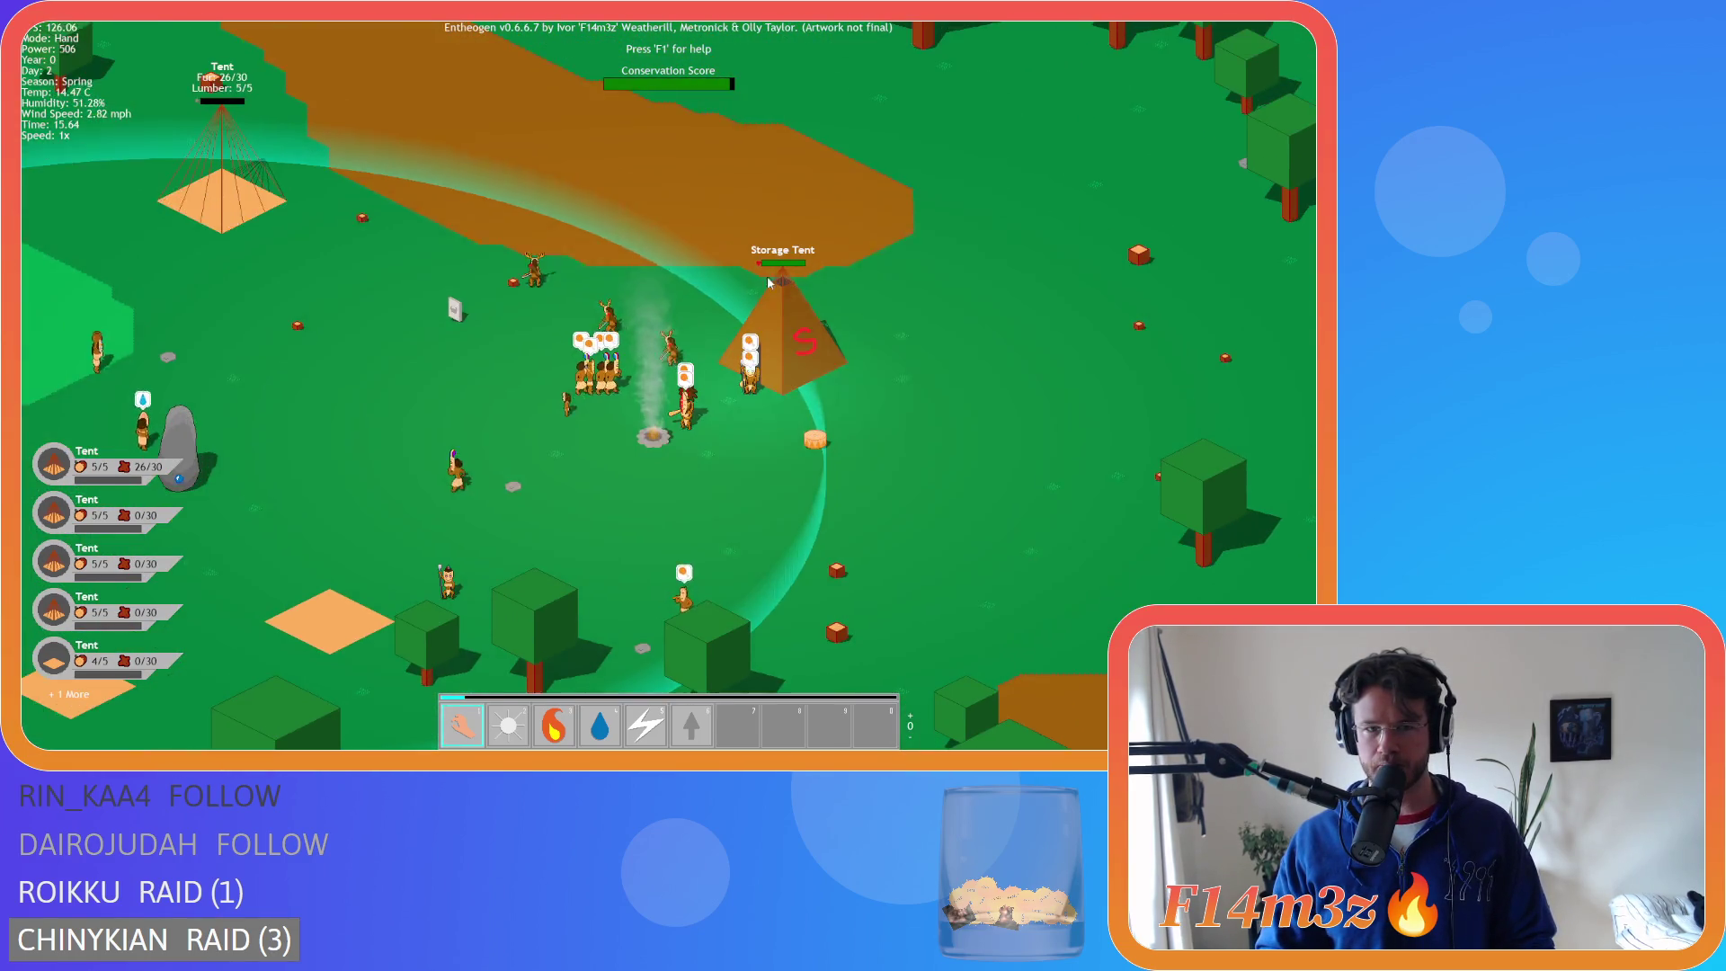
{"action": "left_click", "coordinate": [734, 309]}
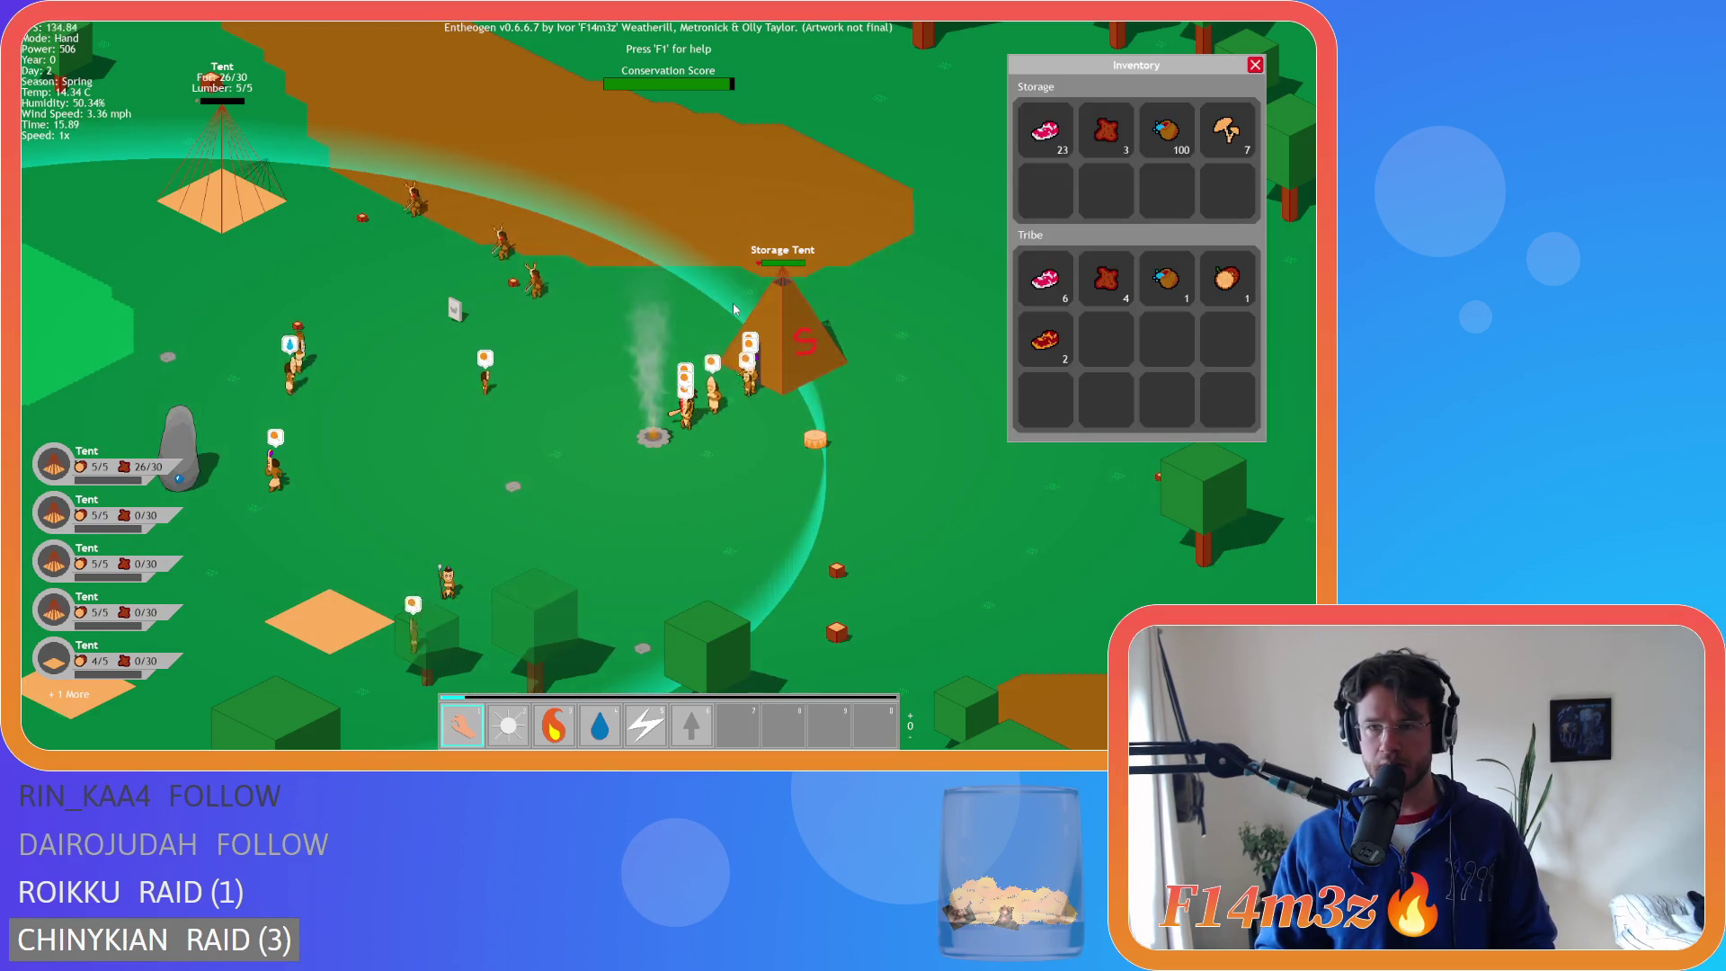
{"action": "left_click", "coordinate": [735, 310]}
{"action": "scroll", "coordinate": [735, 309], "scroll_direction": "down", "scroll_amount": 5}
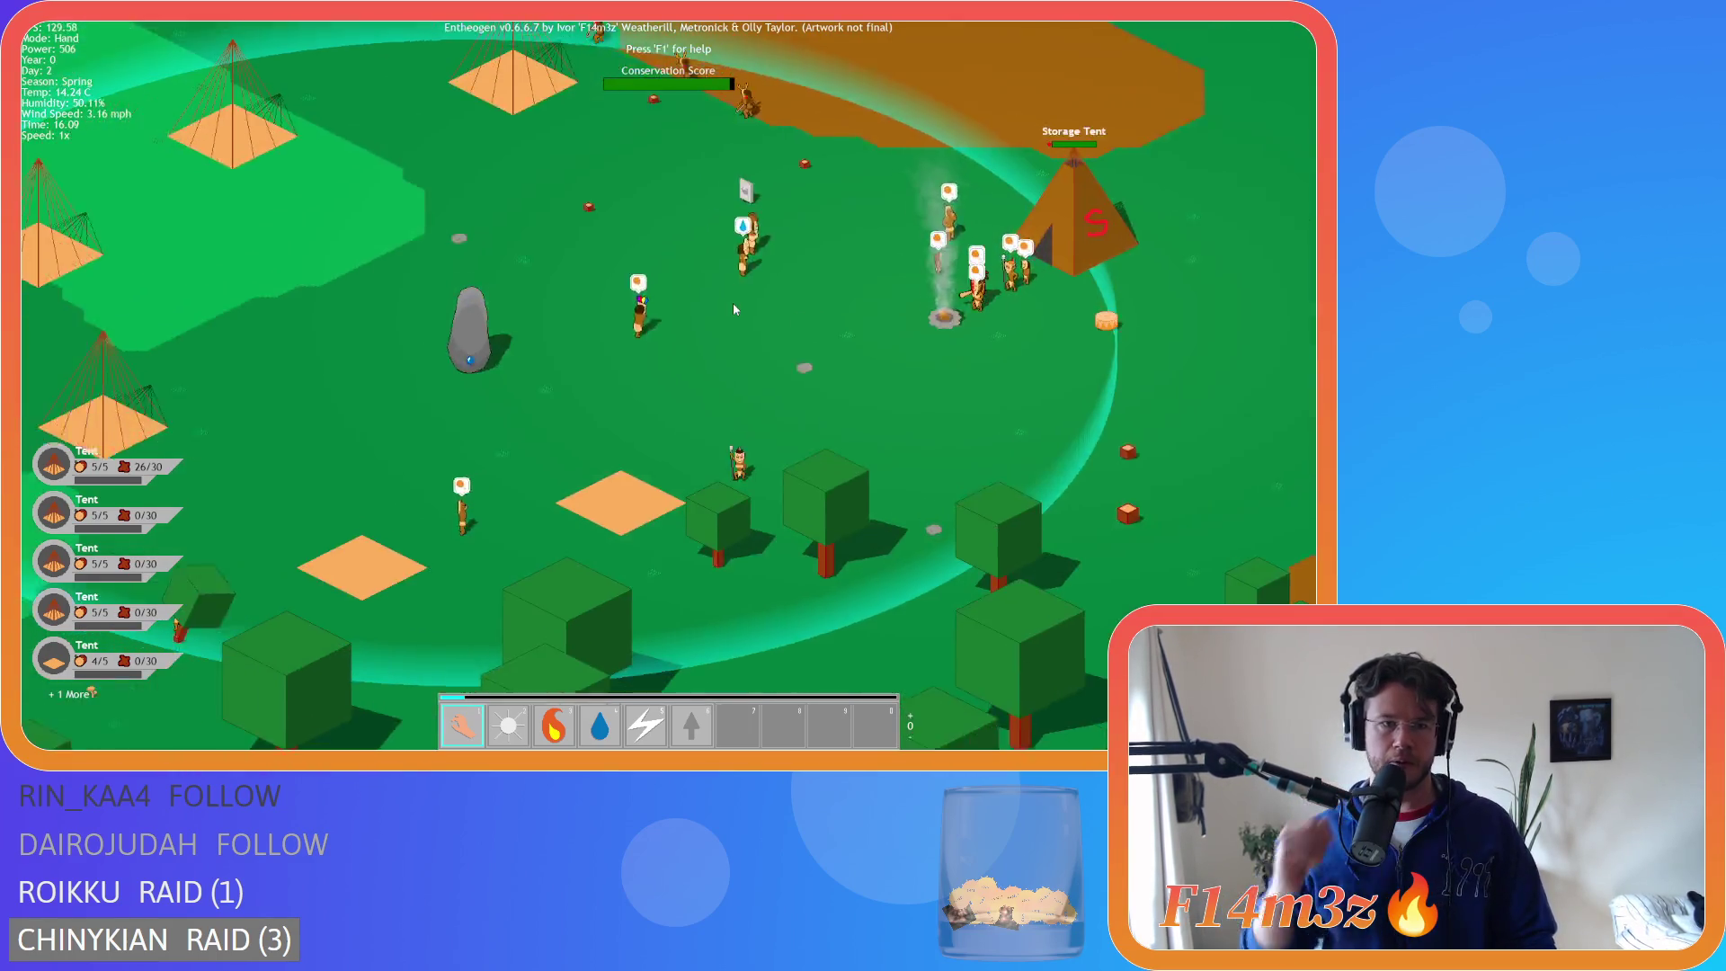
- Pan across the island to its lakes and forest, zooming in and out
{"action": "key", "text": "w"}
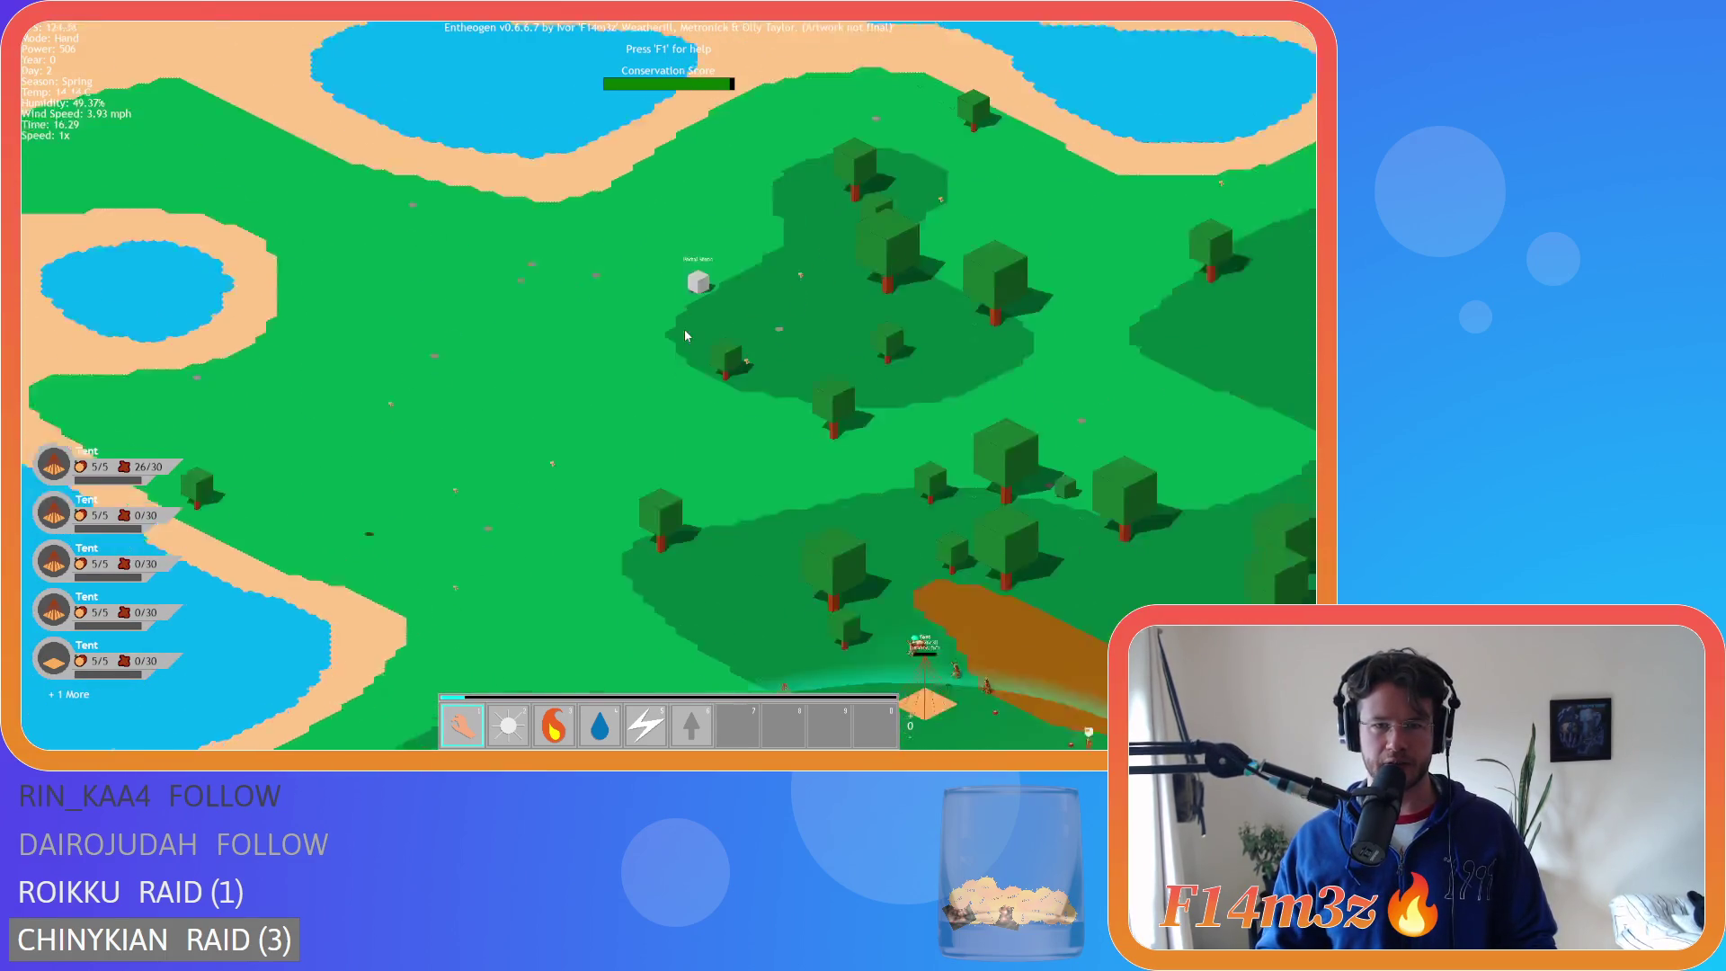
{"action": "scroll", "coordinate": [687, 338], "scroll_direction": "up", "scroll_amount": 5}
{"action": "scroll", "coordinate": [837, 461], "scroll_direction": "down", "scroll_amount": 5}
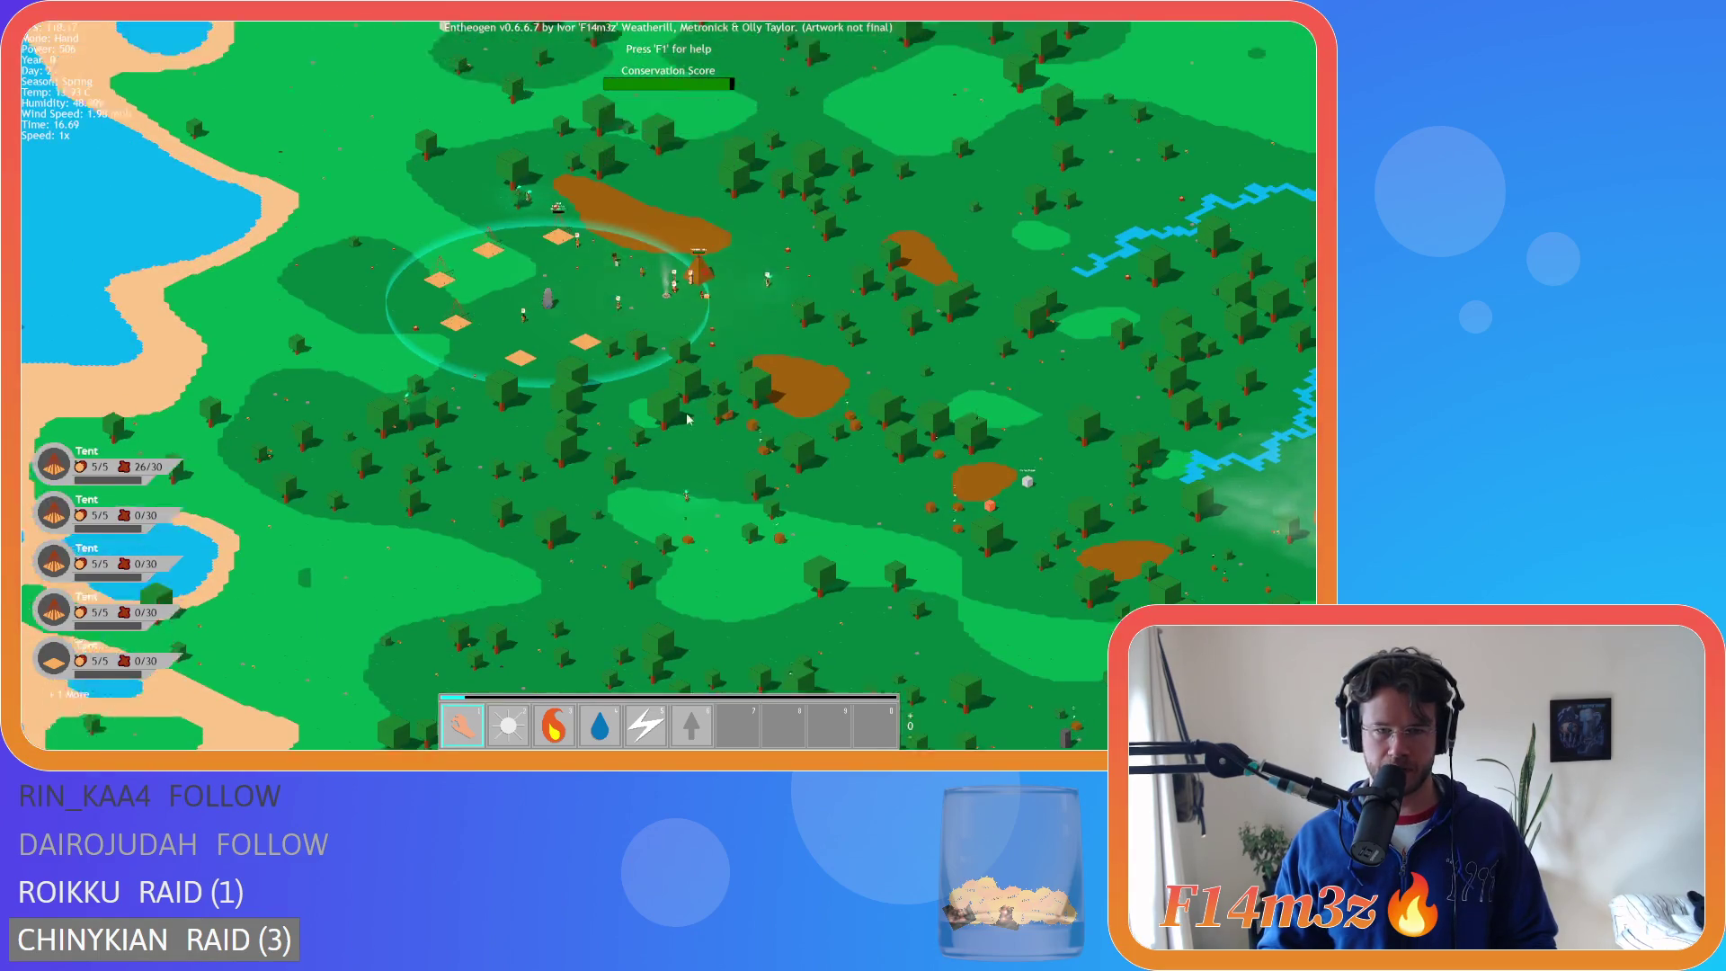
{"action": "scroll", "coordinate": [645, 447], "scroll_direction": "up", "scroll_amount": 5}
- Drag the map to the forest south-east of the settlement, zoom on settlers, then zoom out
{"action": "mouse_move", "coordinate": [564, 445]}
{"action": "left_mouse_down"}
{"action": "mouse_move", "coordinate": [306, 141]}
{"action": "mouse_move", "coordinate": [428, 304]}
{"action": "left_mouse_up"}
{"action": "left_click_drag", "start_coordinate": [341, 158], "coordinate": [467, 457]}
{"action": "scroll", "coordinate": [434, 449], "scroll_direction": "up", "scroll_amount": 3}
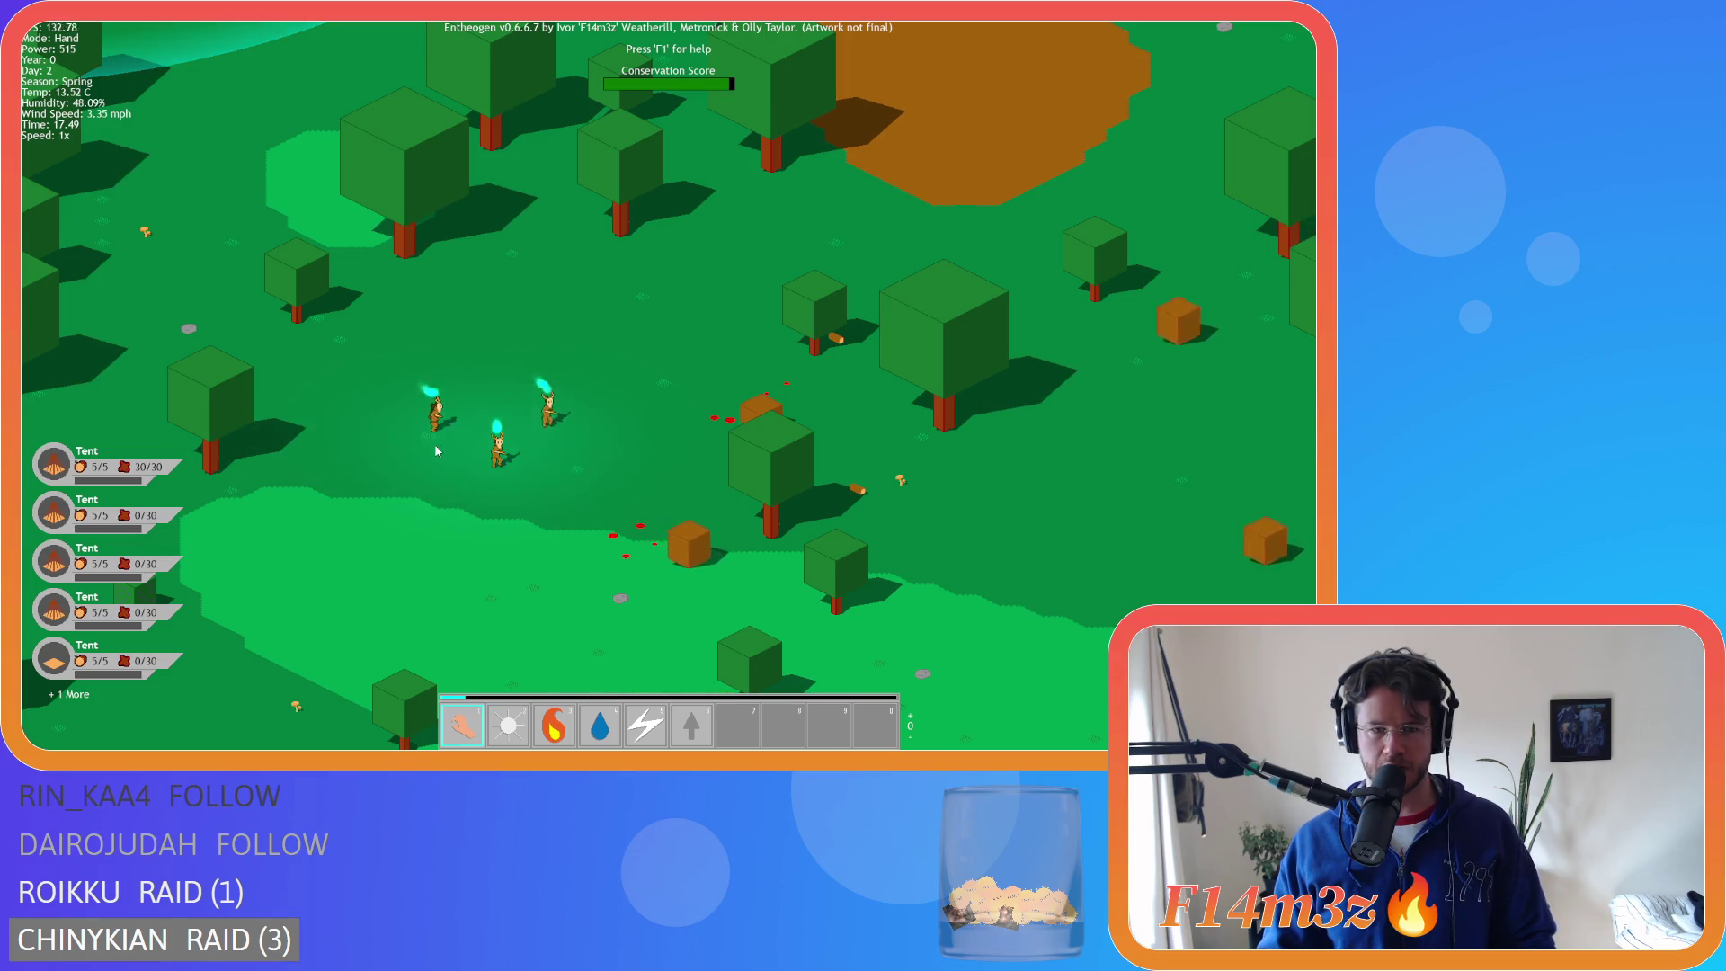
{"action": "key", "text": "s"}
{"action": "scroll", "coordinate": [466, 456], "scroll_direction": "up", "scroll_amount": 2}
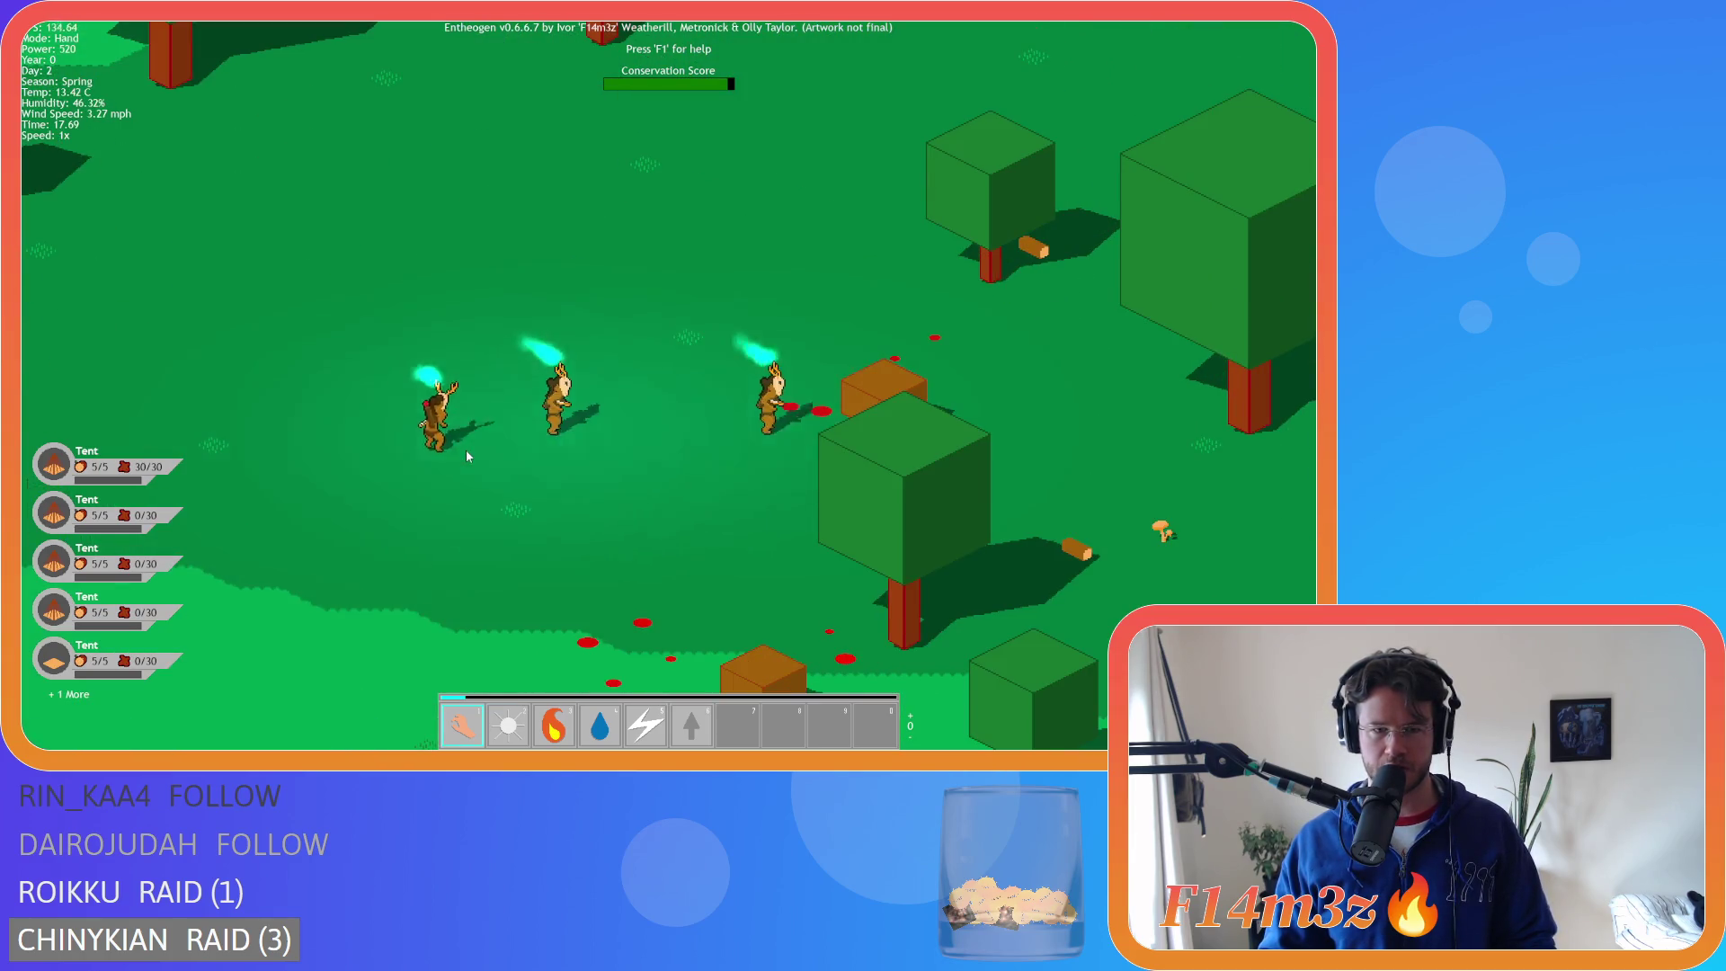
{"action": "scroll", "coordinate": [466, 456], "scroll_direction": "up", "scroll_amount": 2}
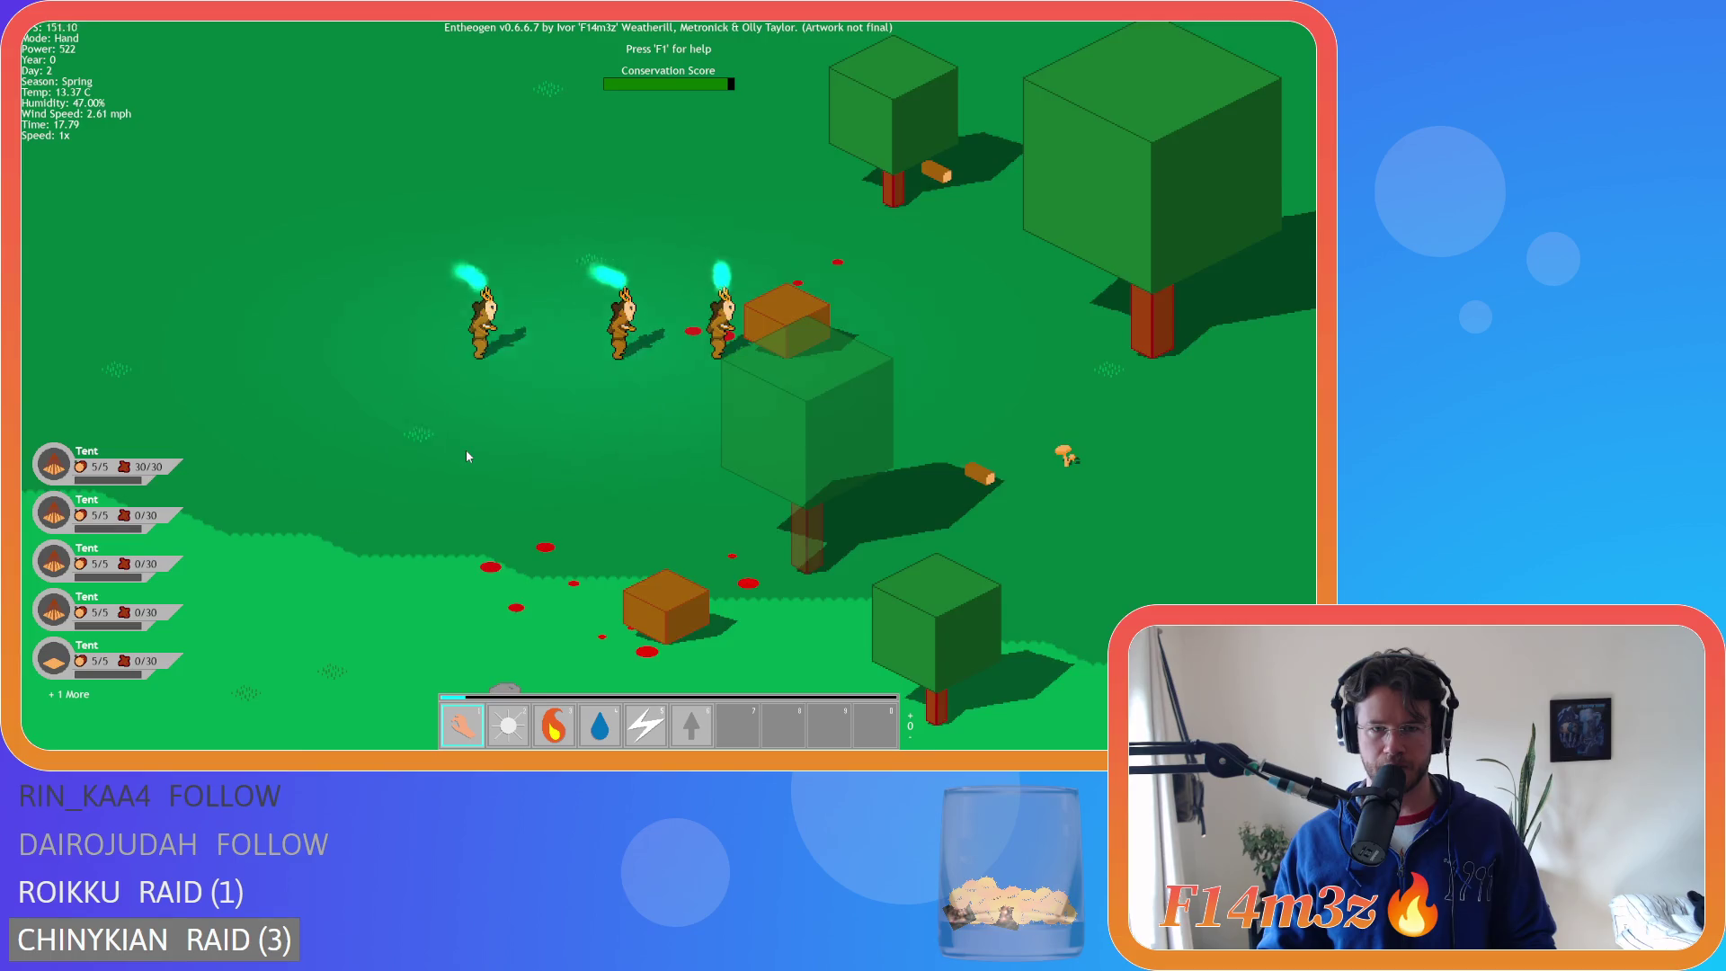
{"action": "scroll", "coordinate": [466, 456], "scroll_direction": "down", "scroll_amount": 5}
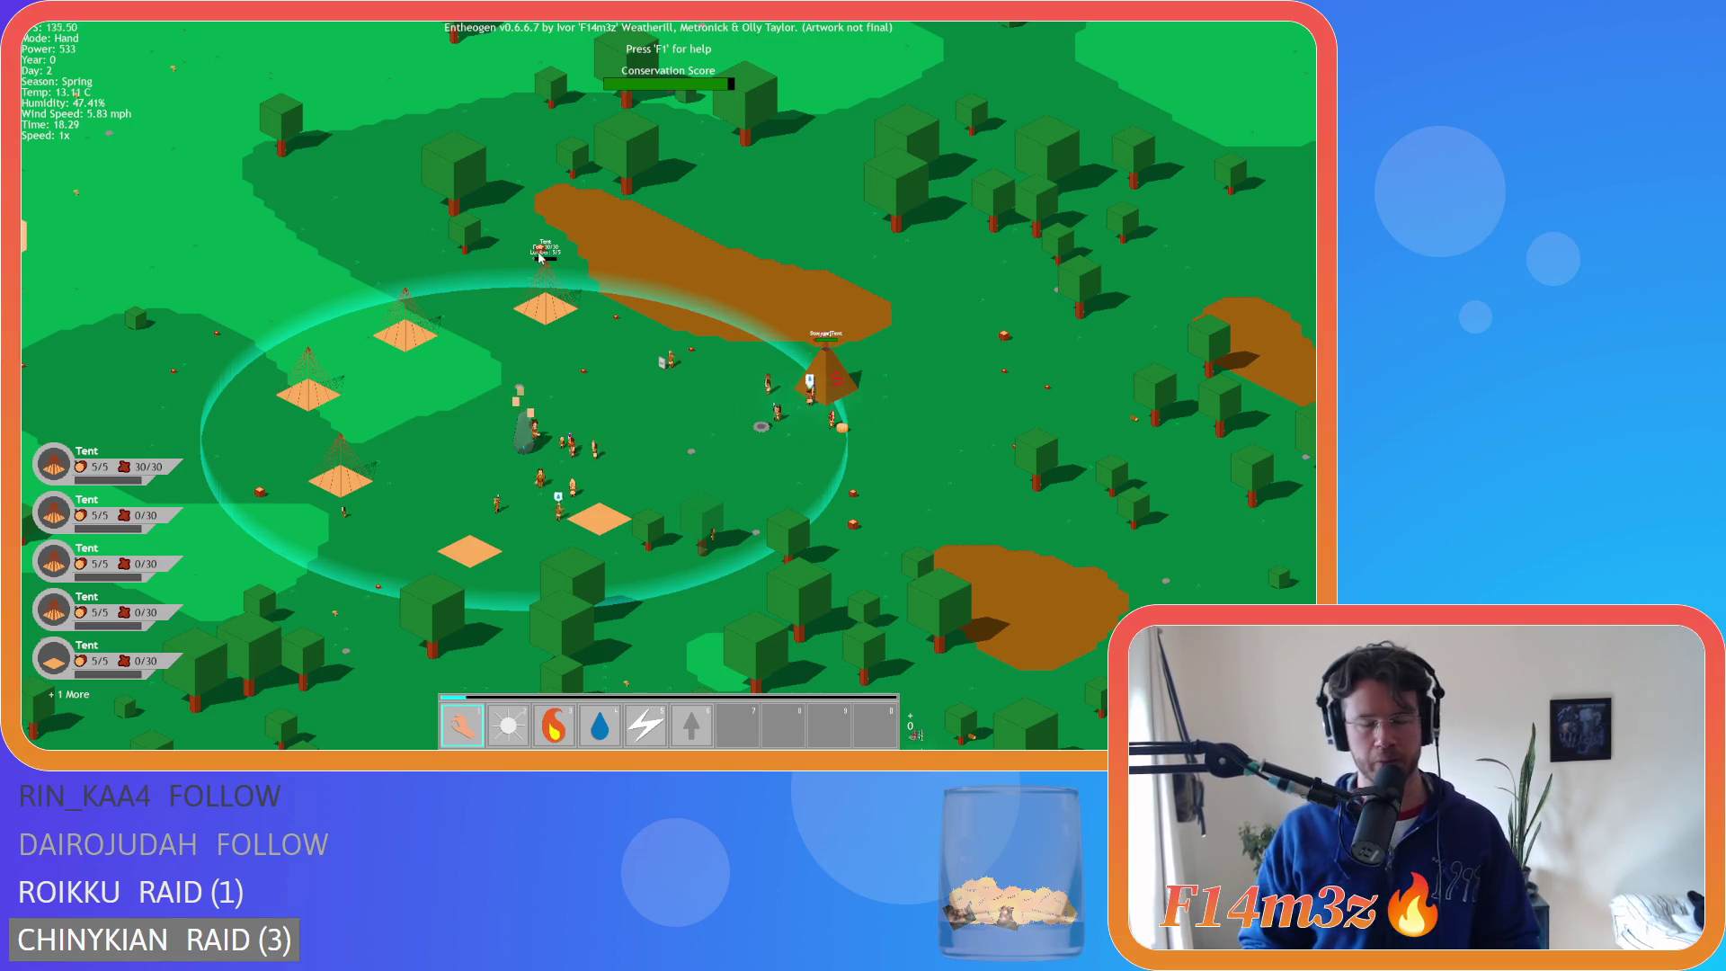
- Pan down-right to the river and Portal Stone, then back to the village
{"action": "key", "text": "s"}
{"action": "key", "text": "d"}
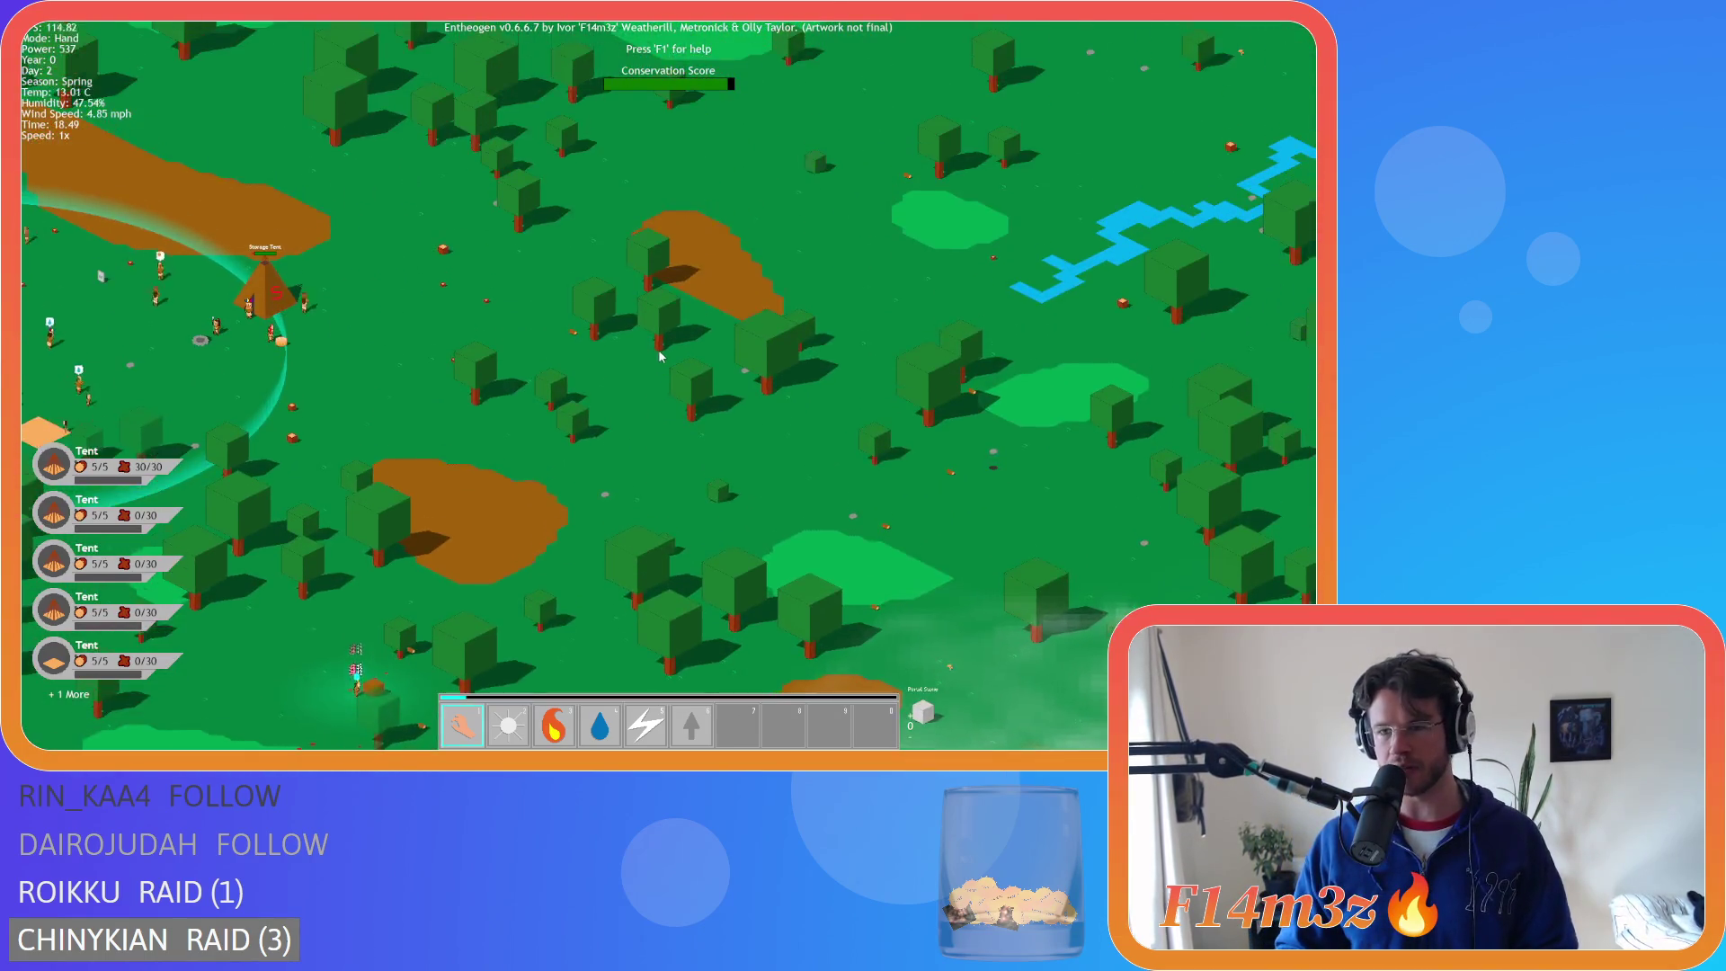
{"action": "key", "text": "s"}
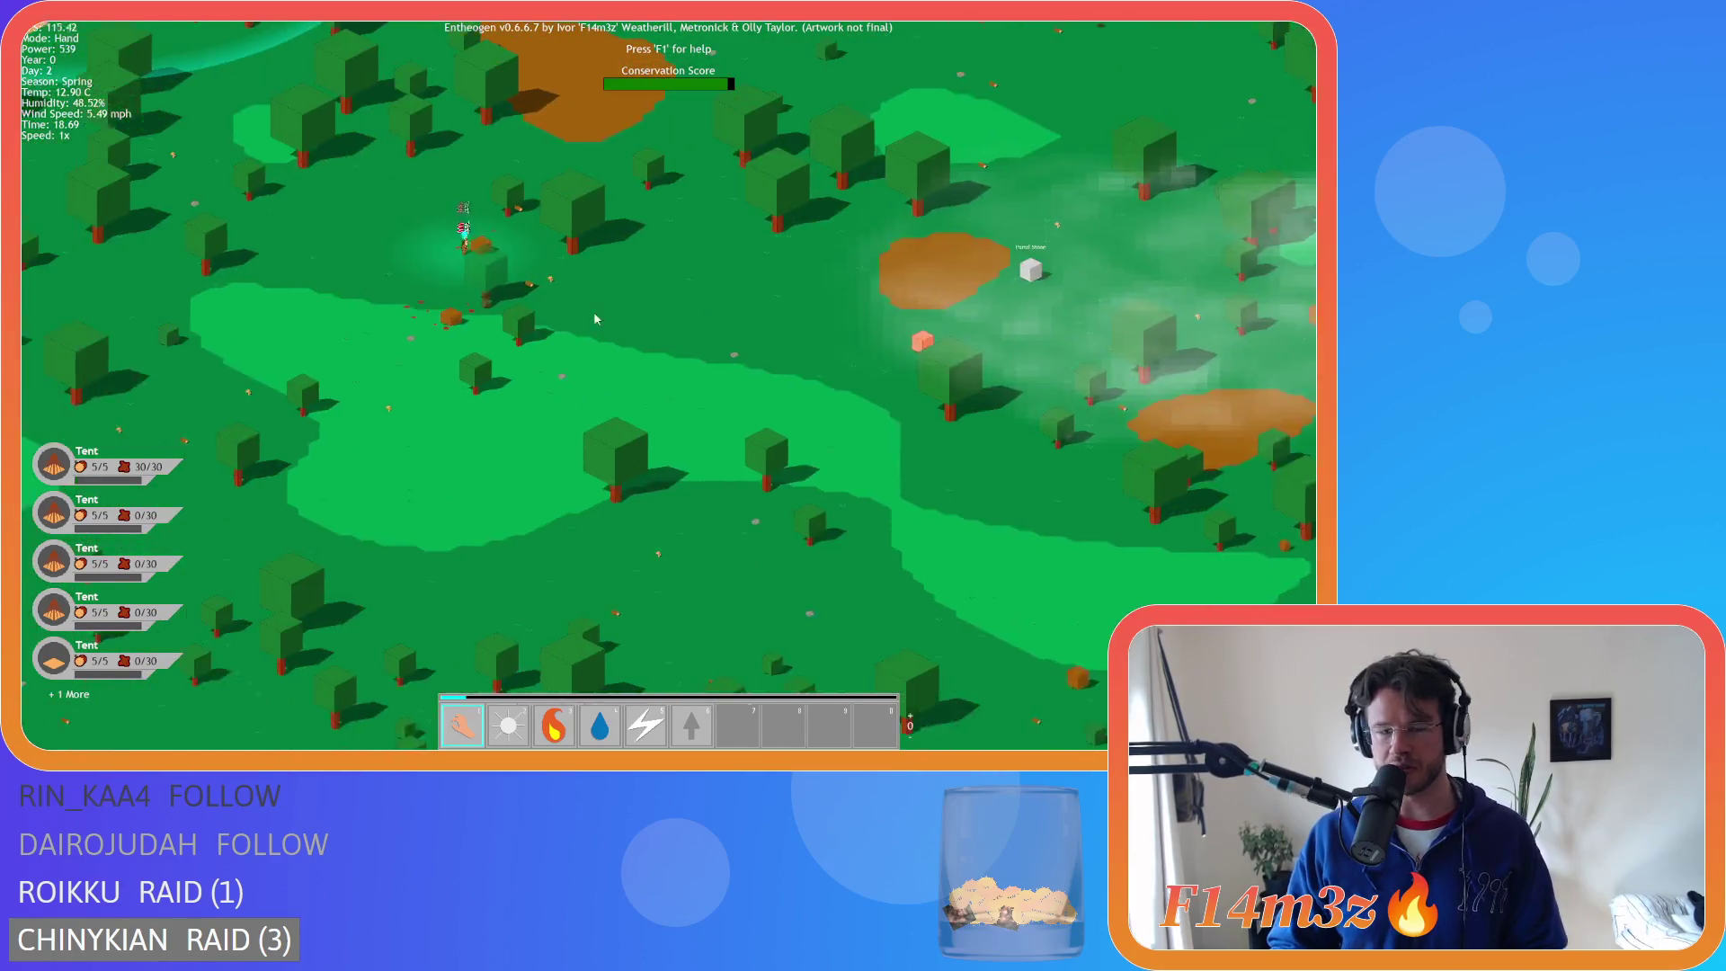
{"action": "key", "text": "w"}
{"action": "key", "text": "a"}
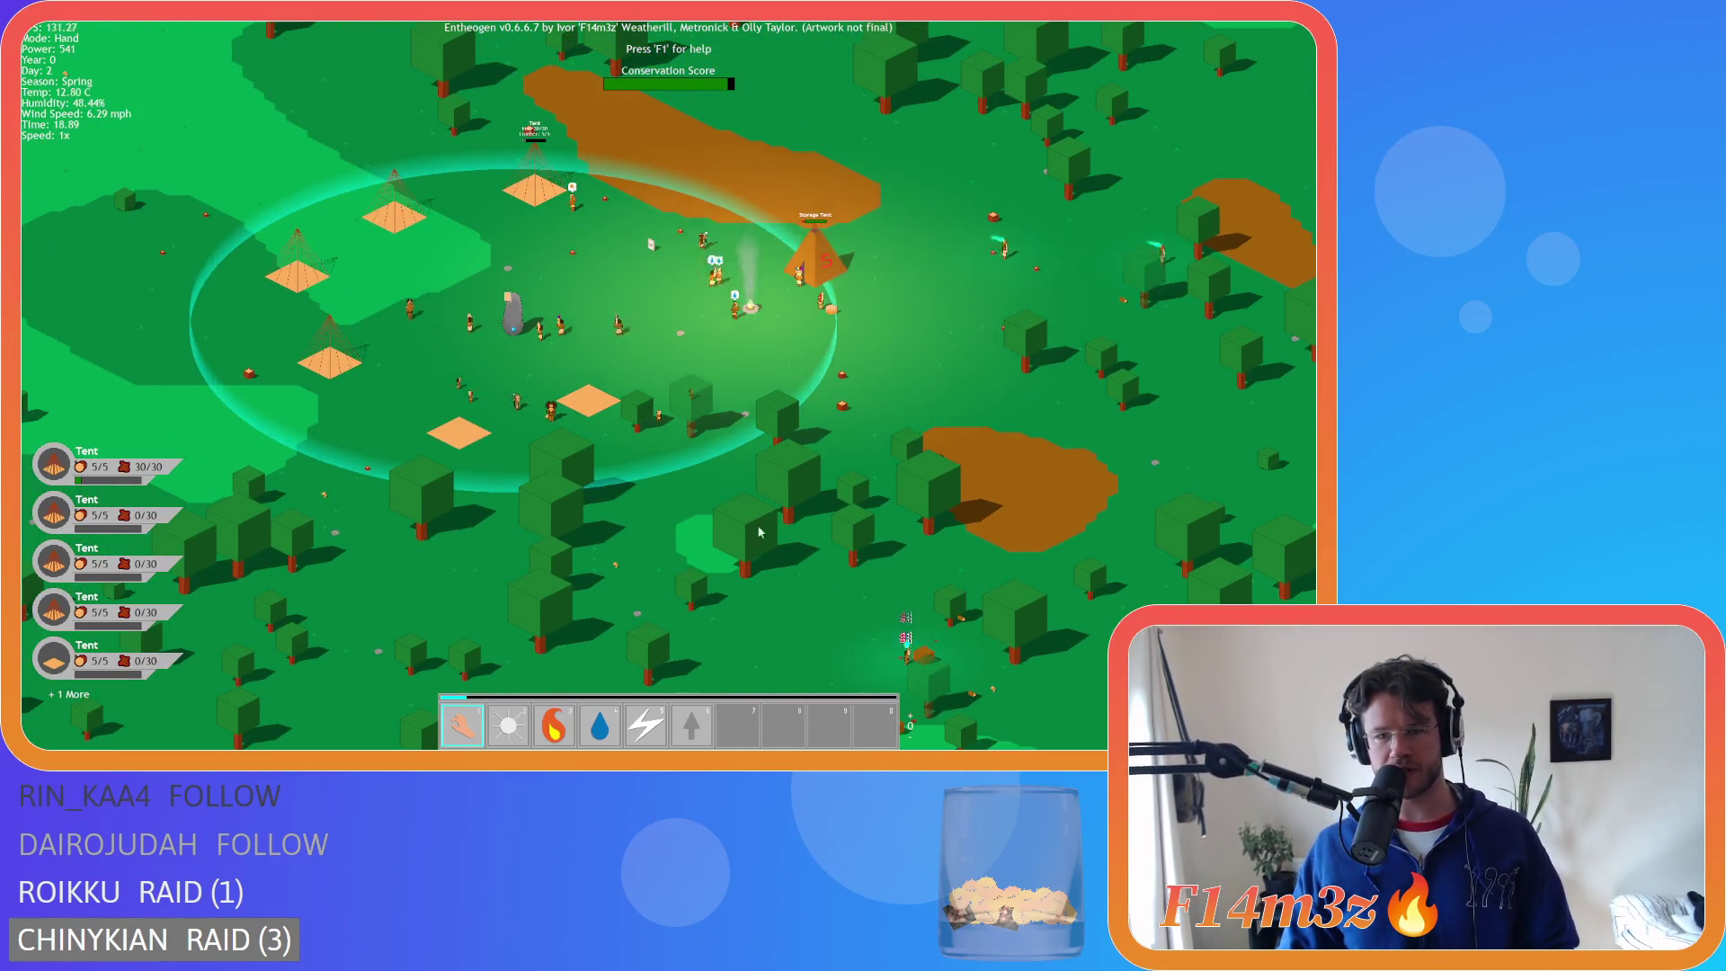
- Pan below and around the edges of the village with the movement keys
{"action": "key", "text": "s"}
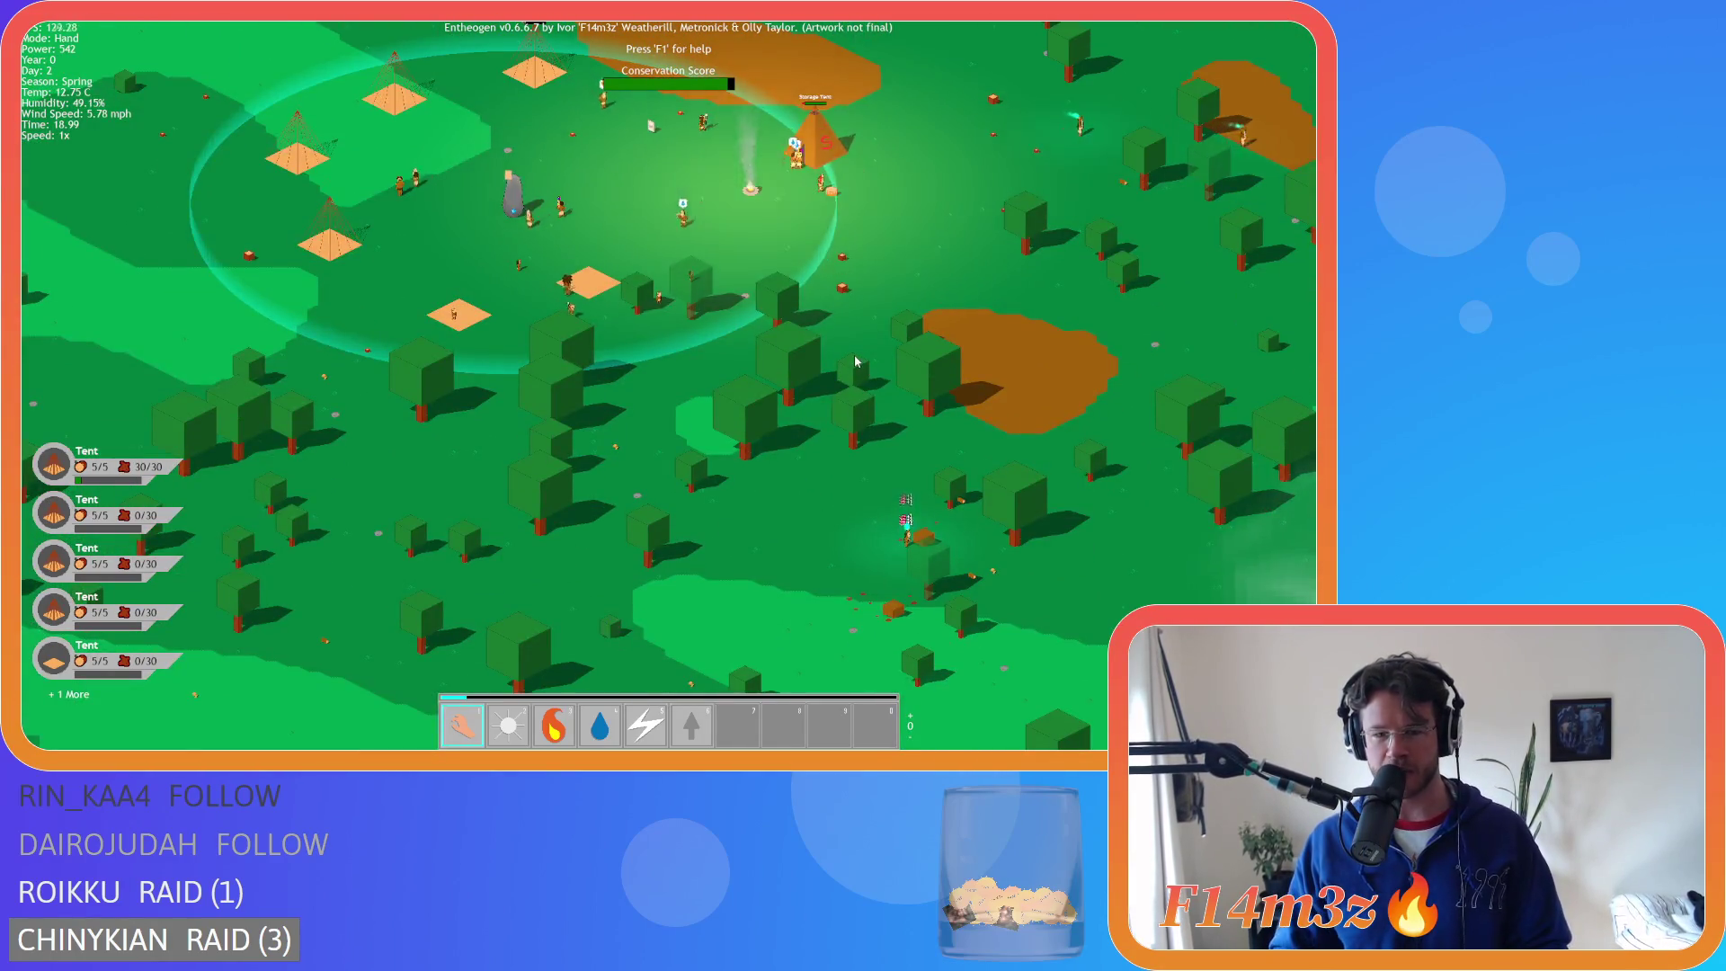
{"action": "key", "text": "d"}
{"action": "key", "text": "w"}
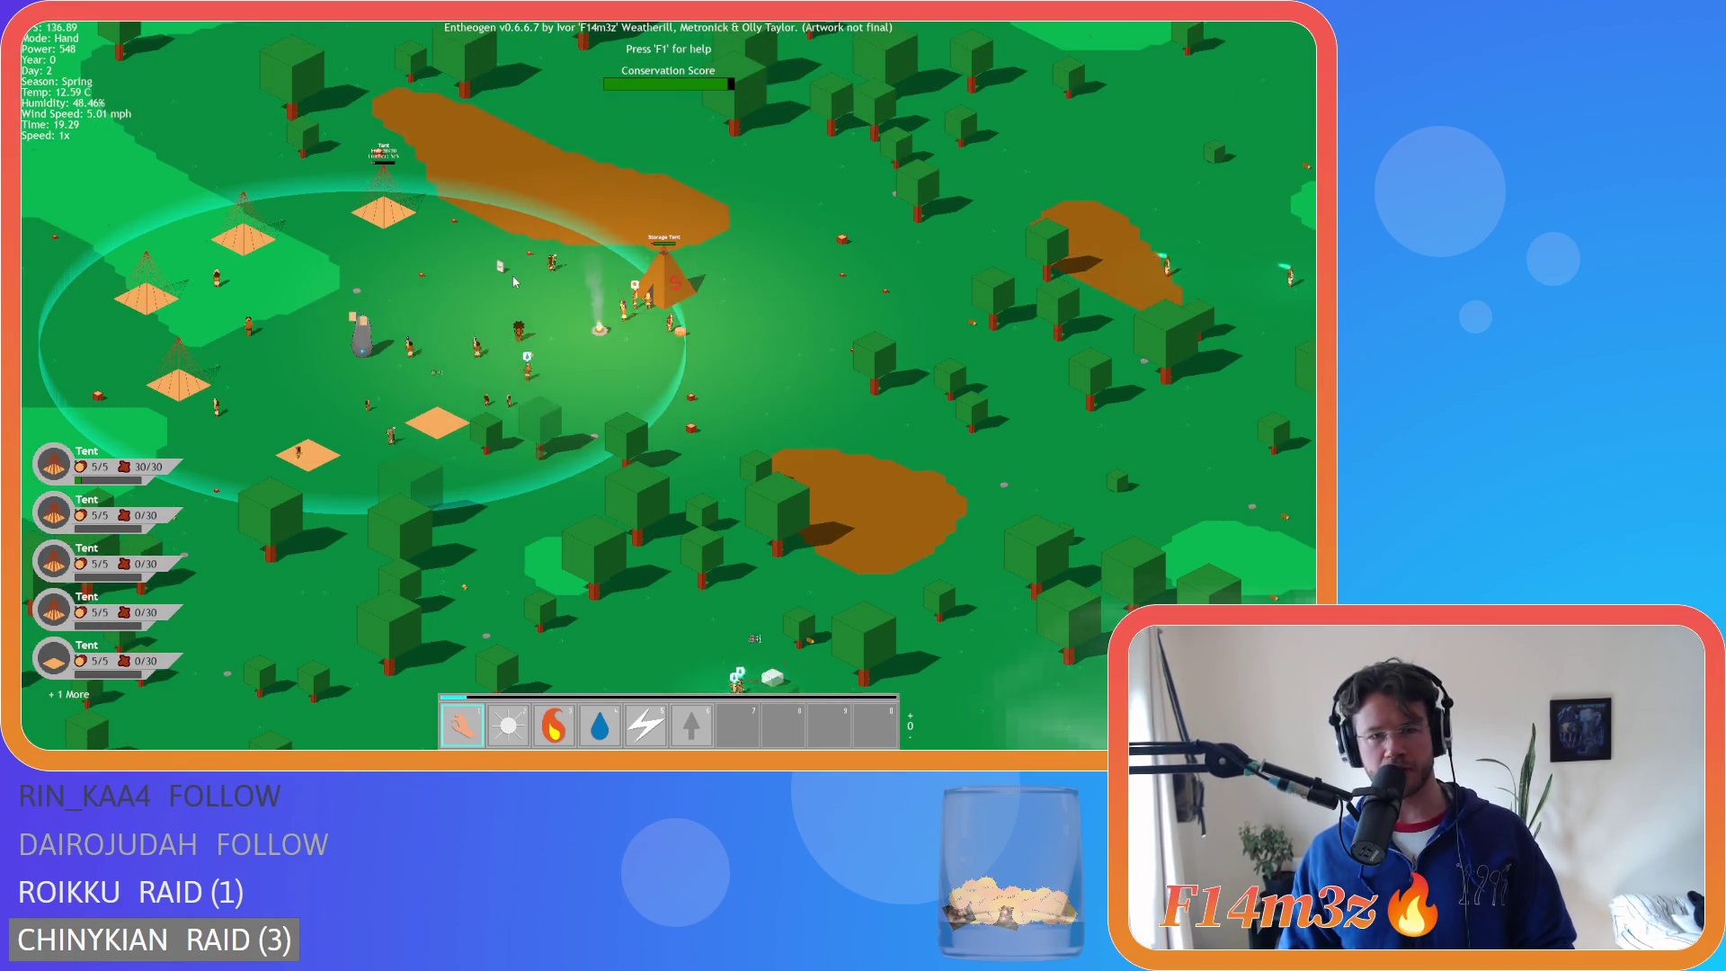
{"action": "key", "text": "a"}
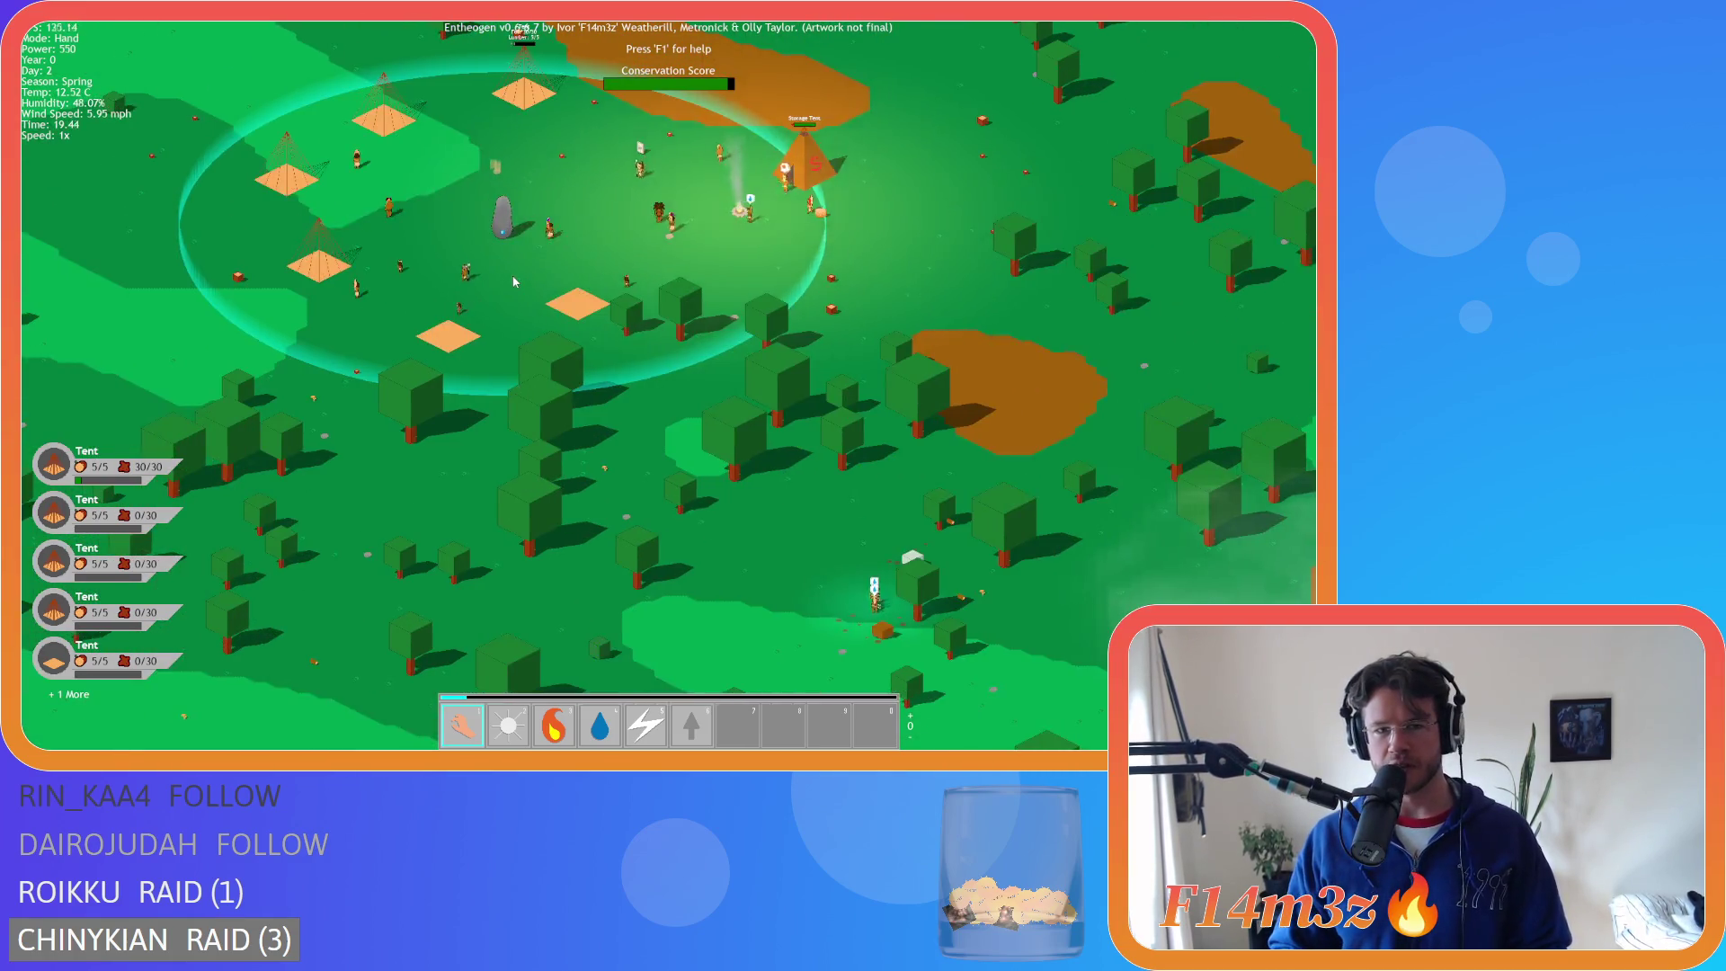
{"action": "key", "text": "w"}
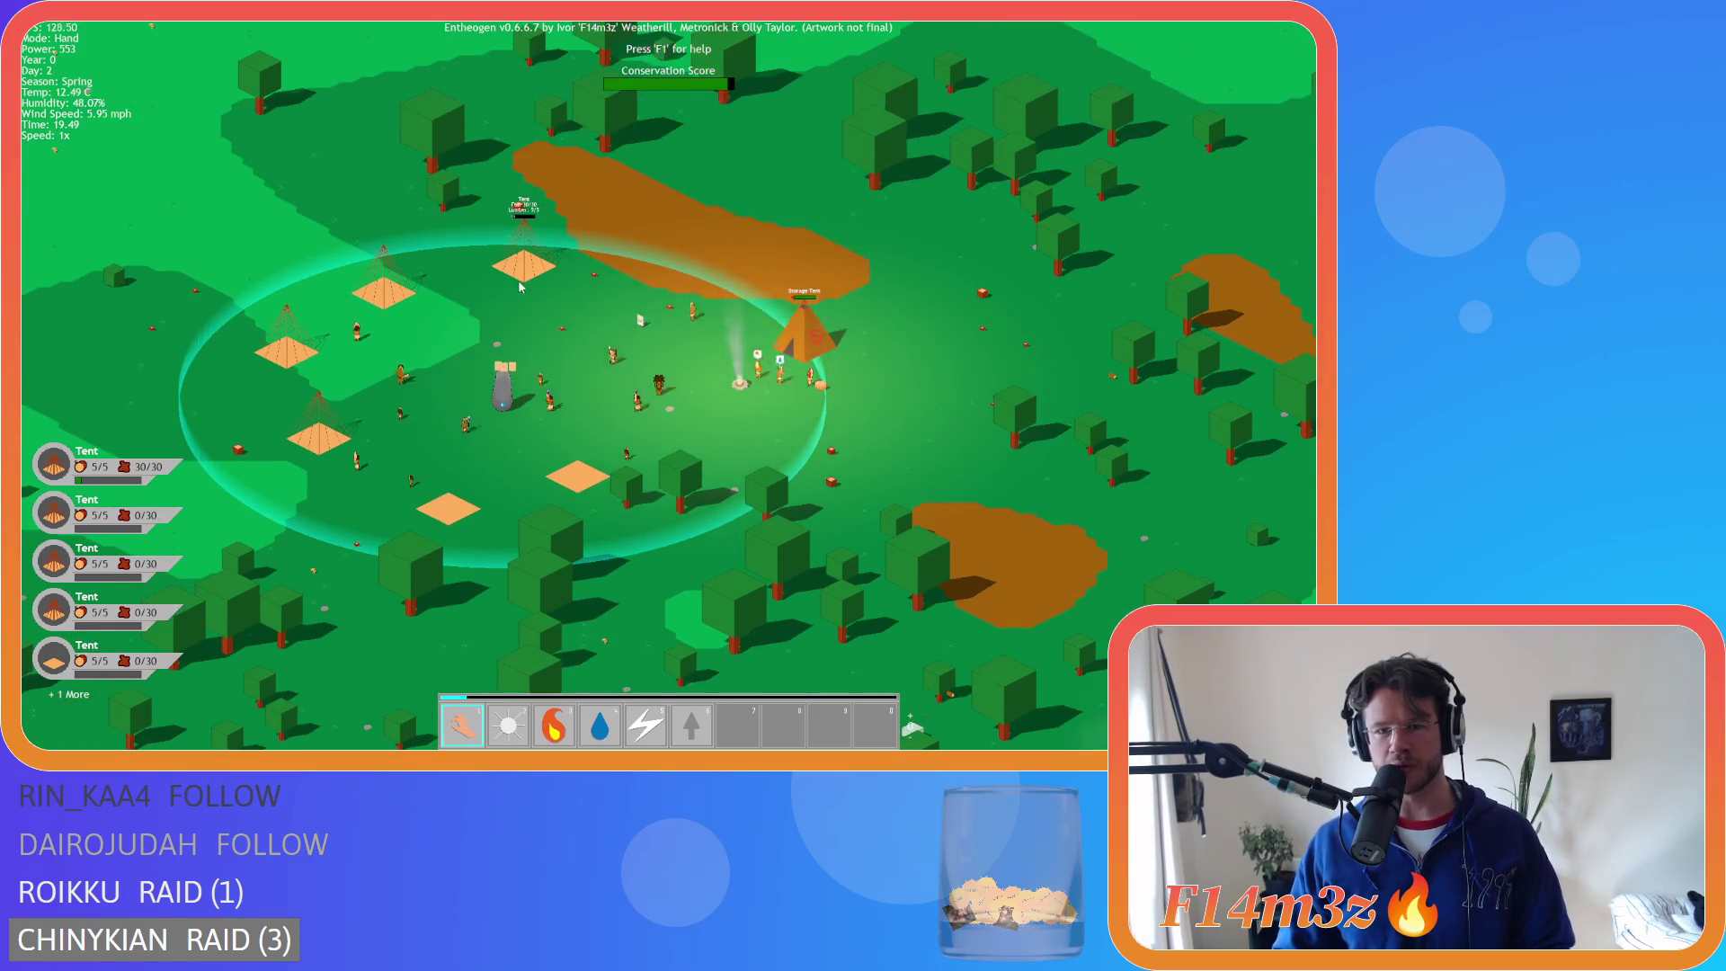
{"action": "key", "text": "d"}
{"action": "key", "text": "a"}
{"action": "key", "text": "s"}
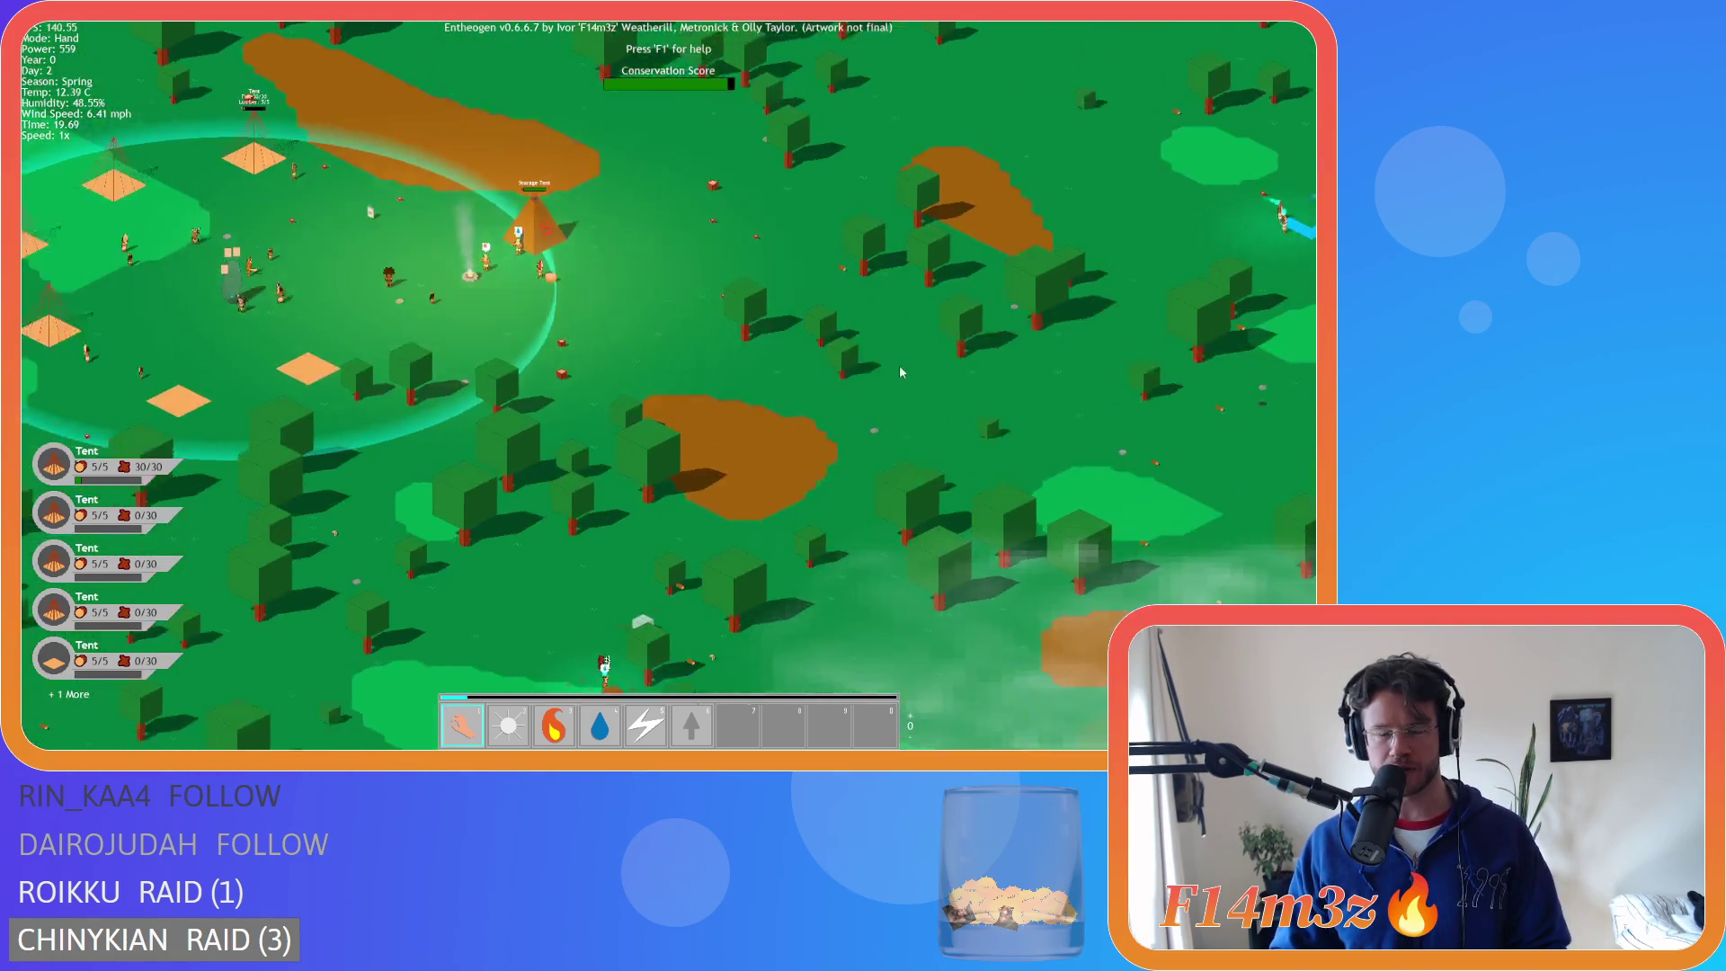
- Pan past the village into the forest, then back so the village sits upper left
{"action": "key", "text": "a"}
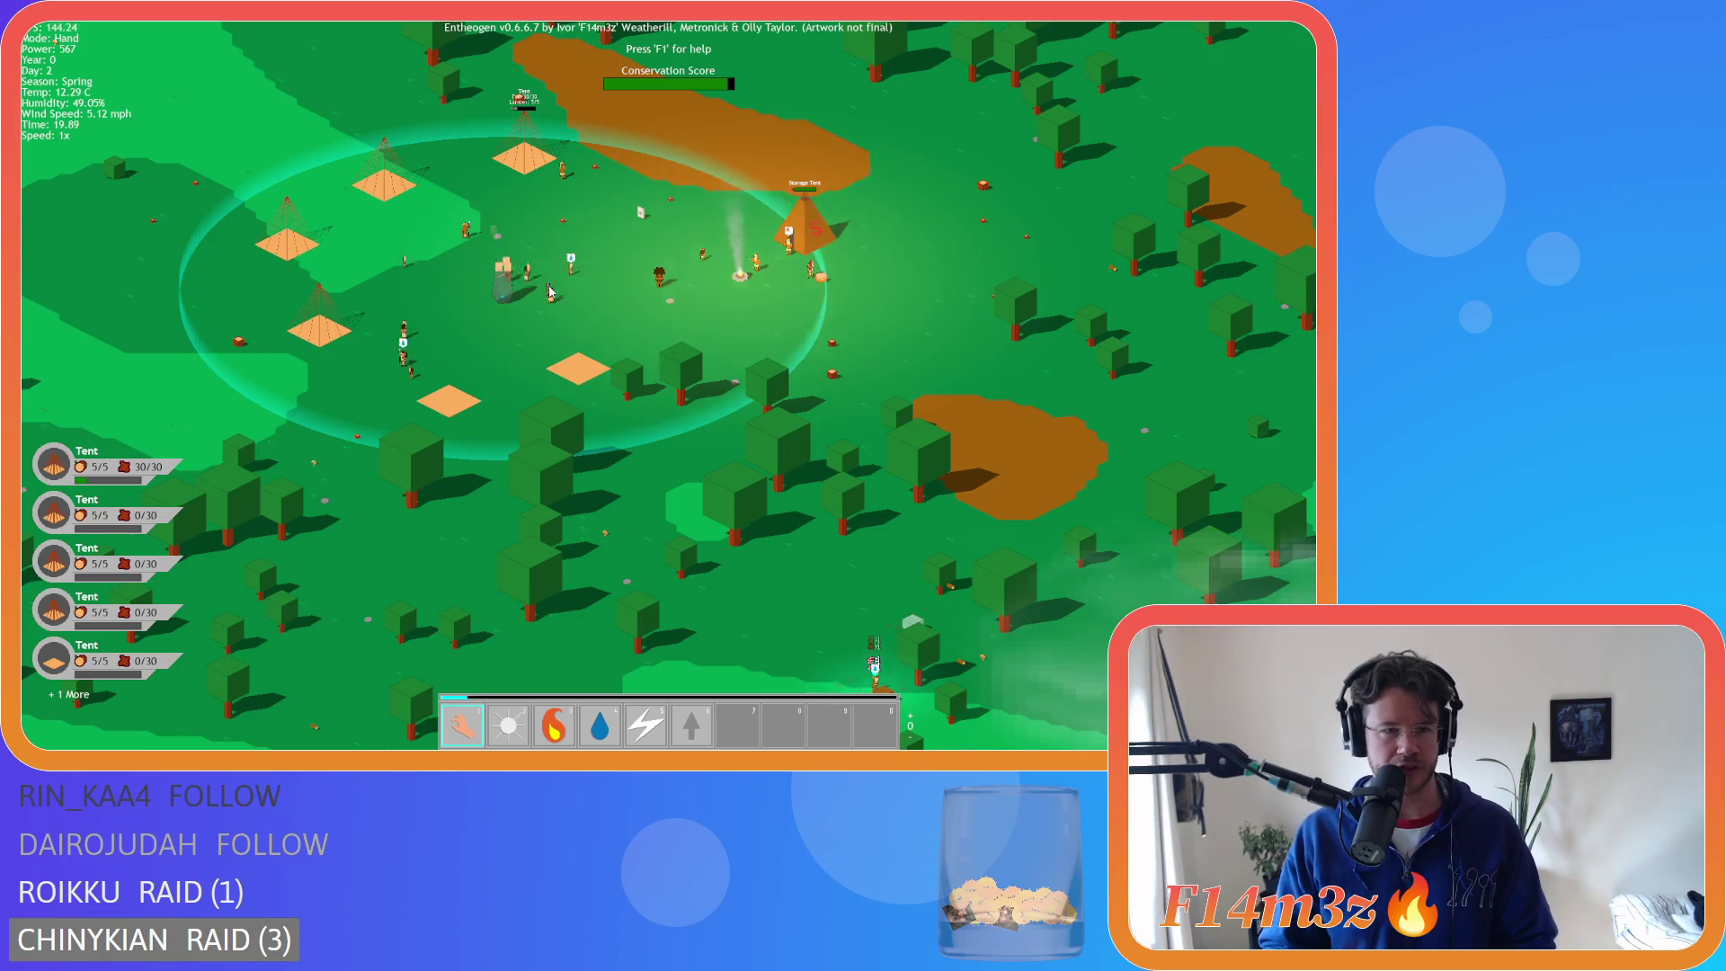
{"action": "key", "text": "d"}
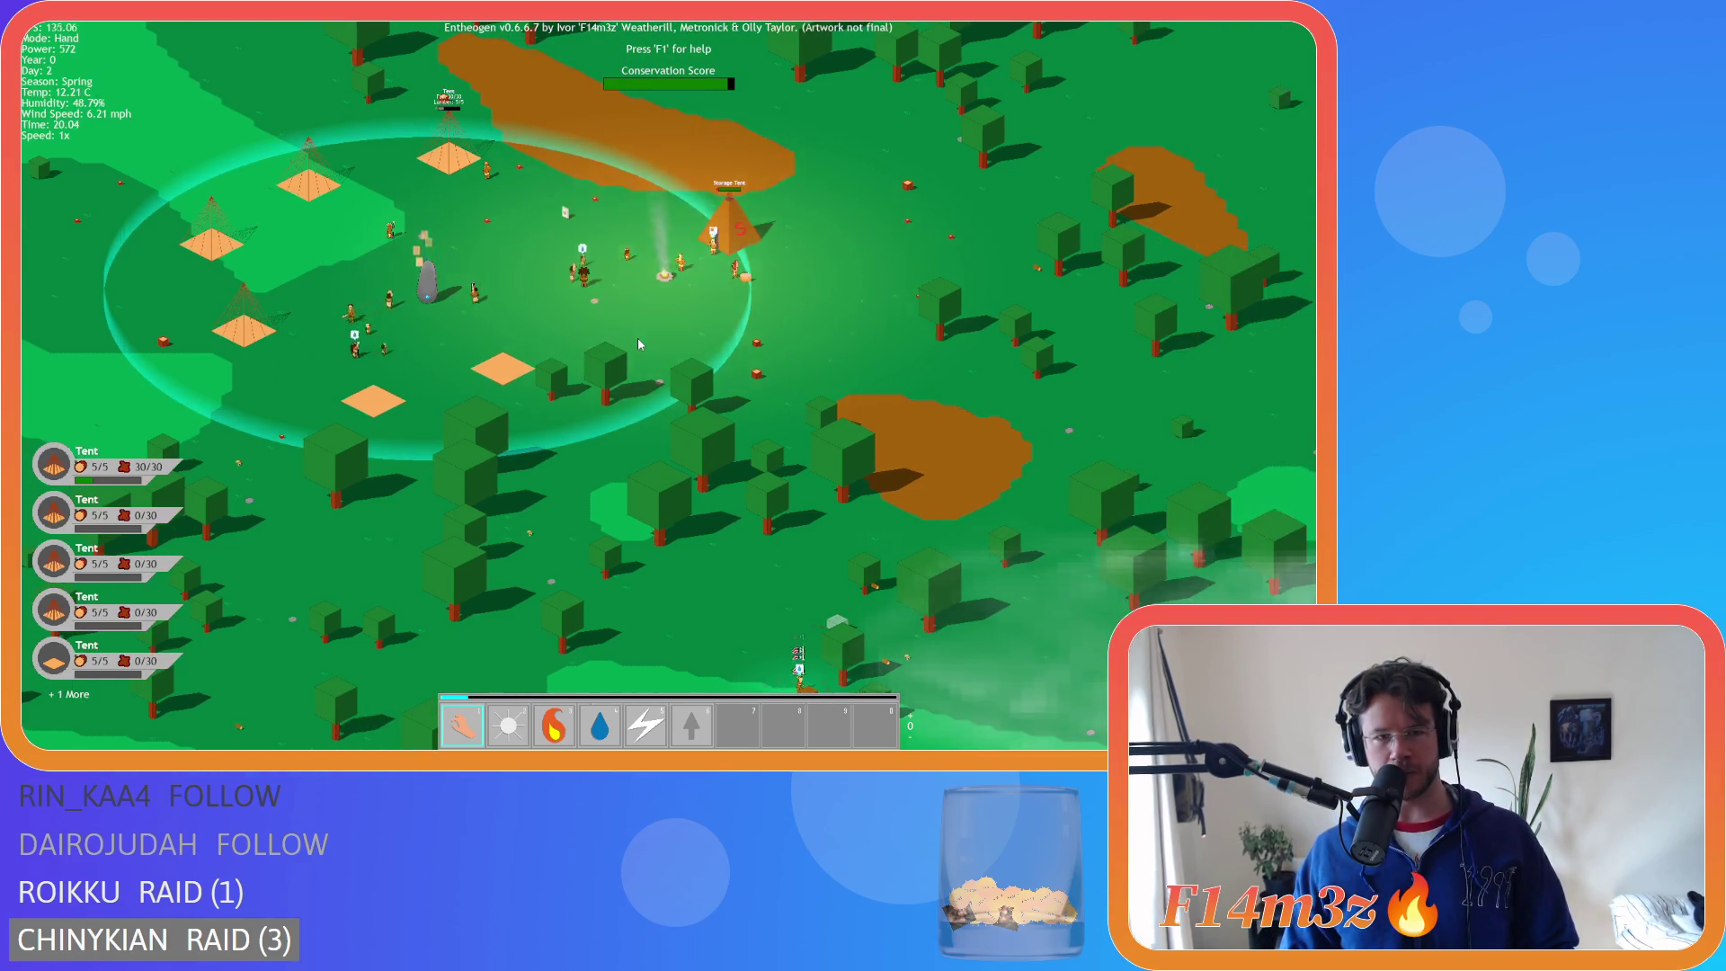
{"action": "key", "text": "d"}
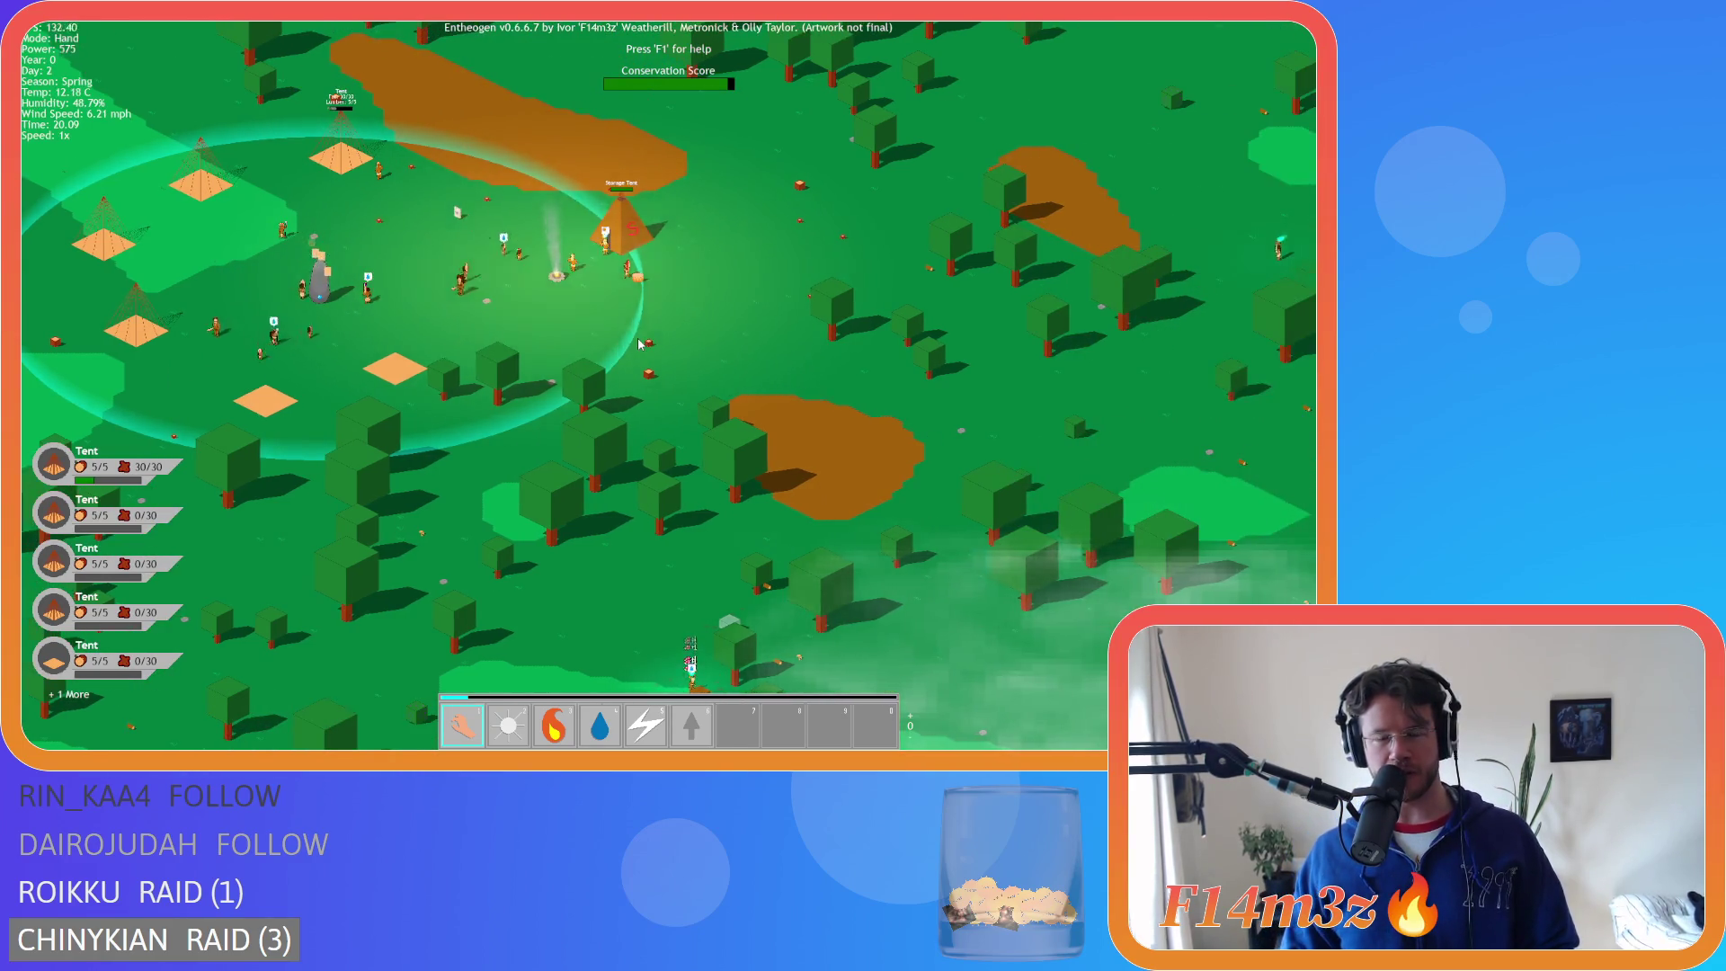
{"action": "key", "text": "s"}
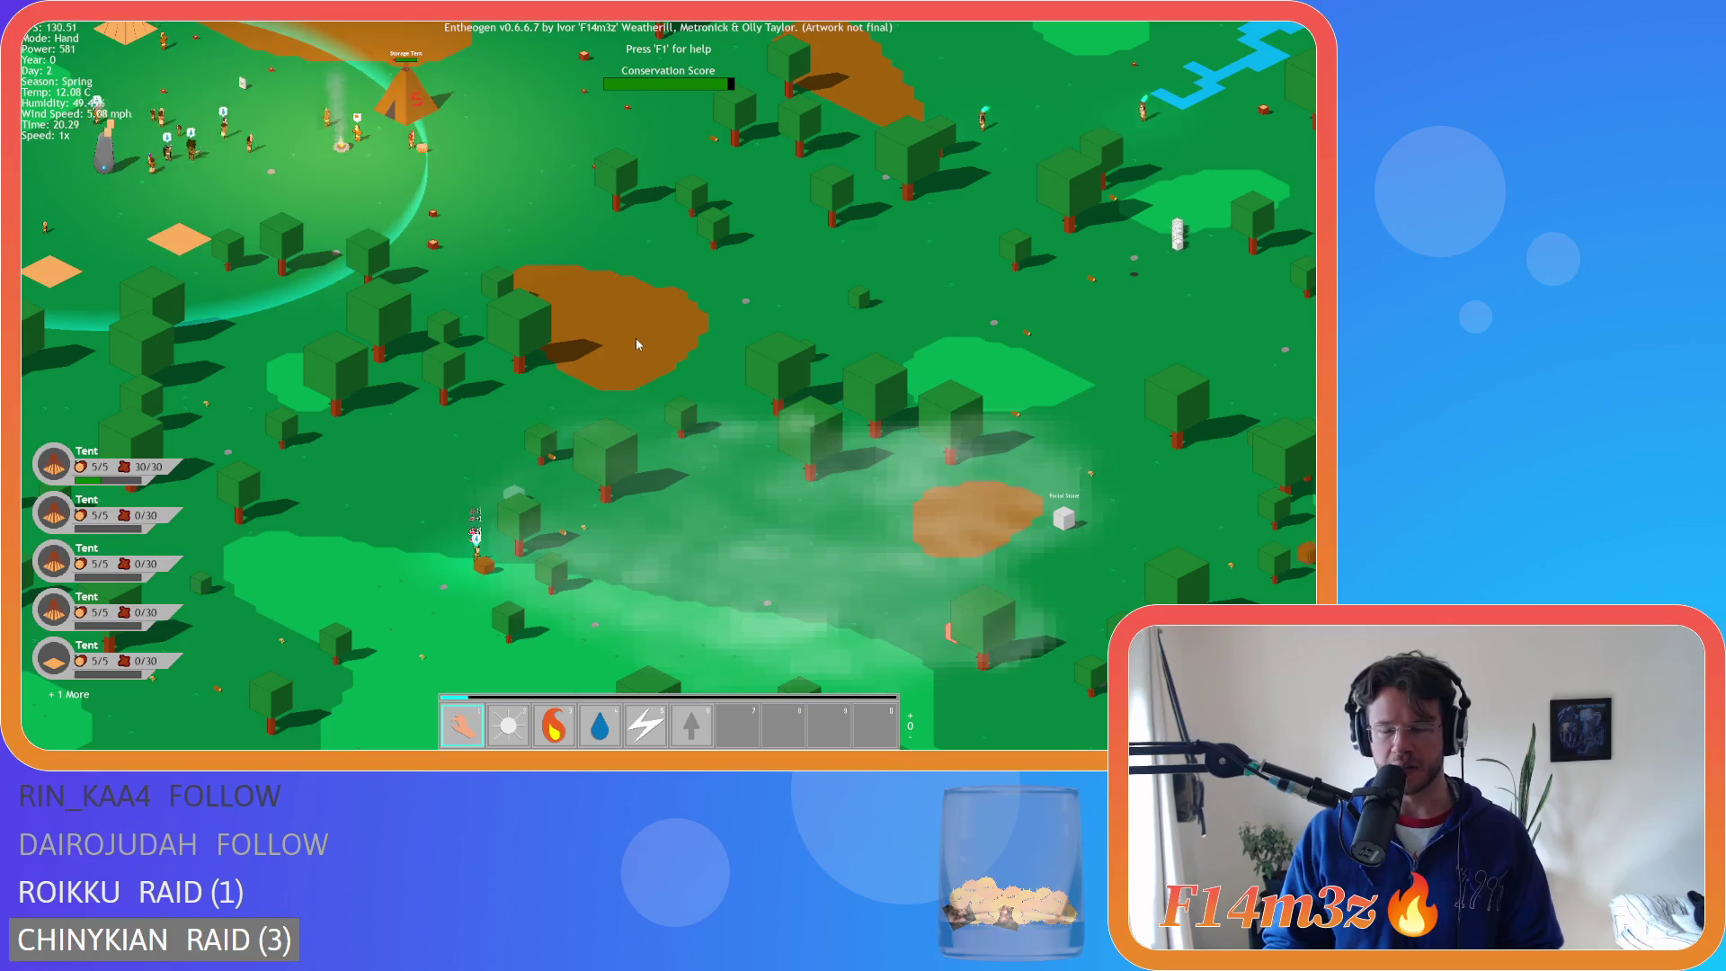
{"action": "key", "text": "a"}
{"action": "key", "text": "w"}
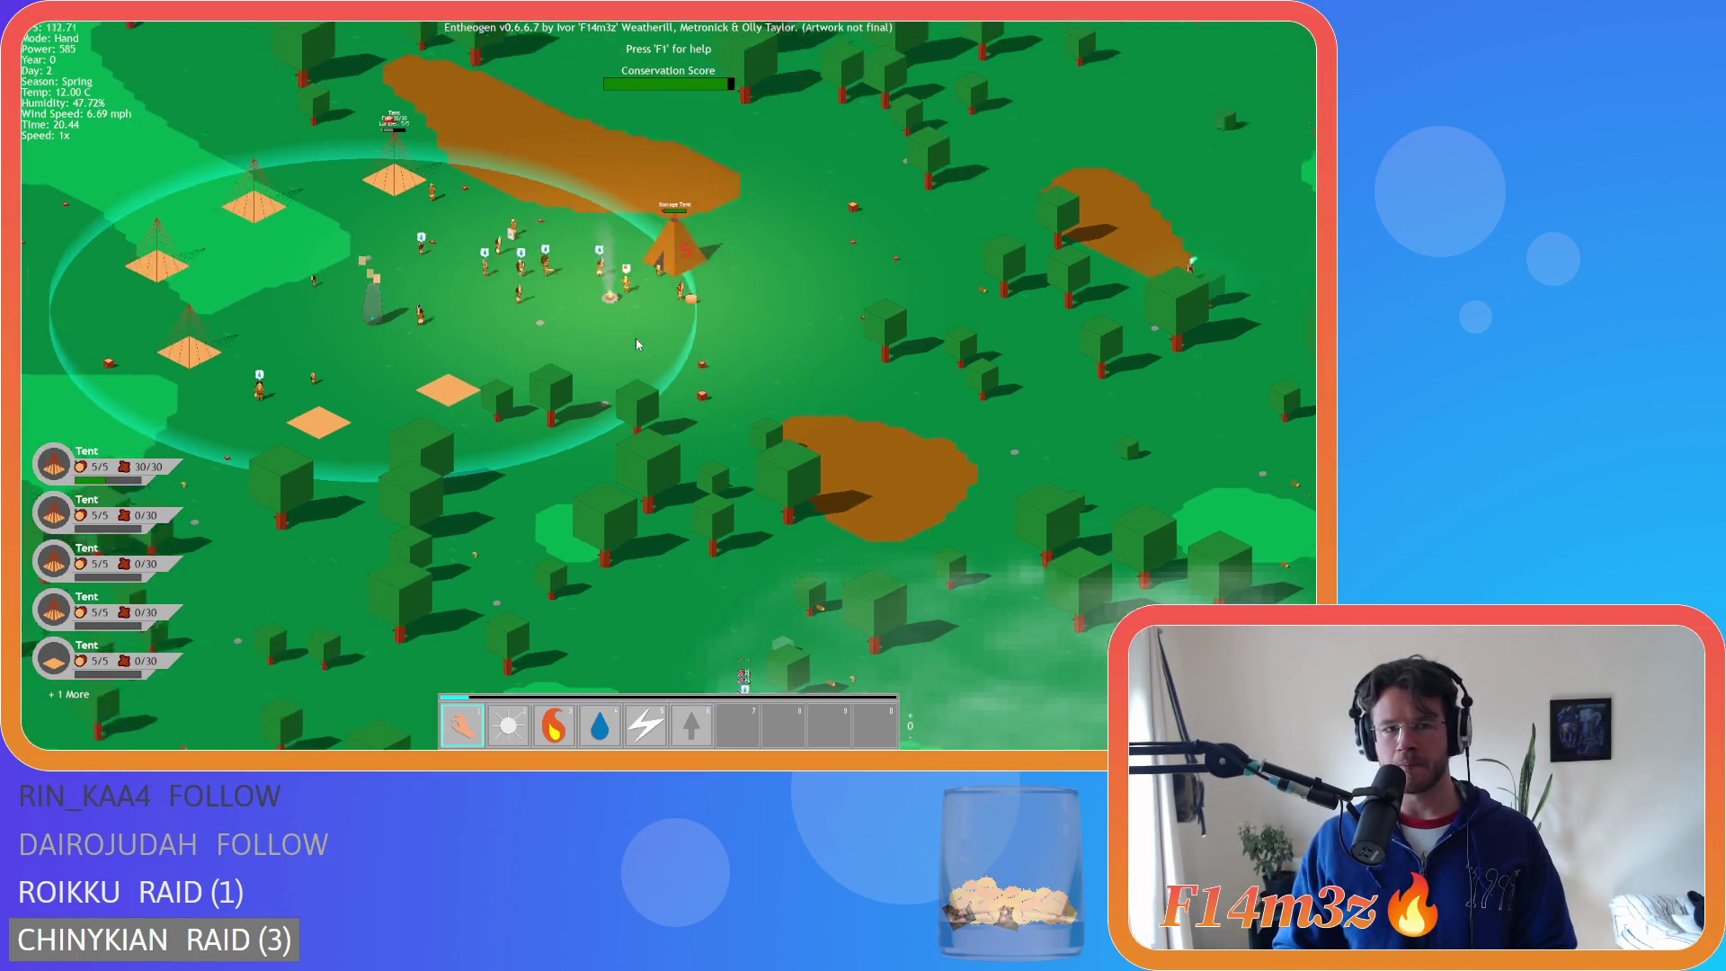
{"action": "key", "text": "w"}
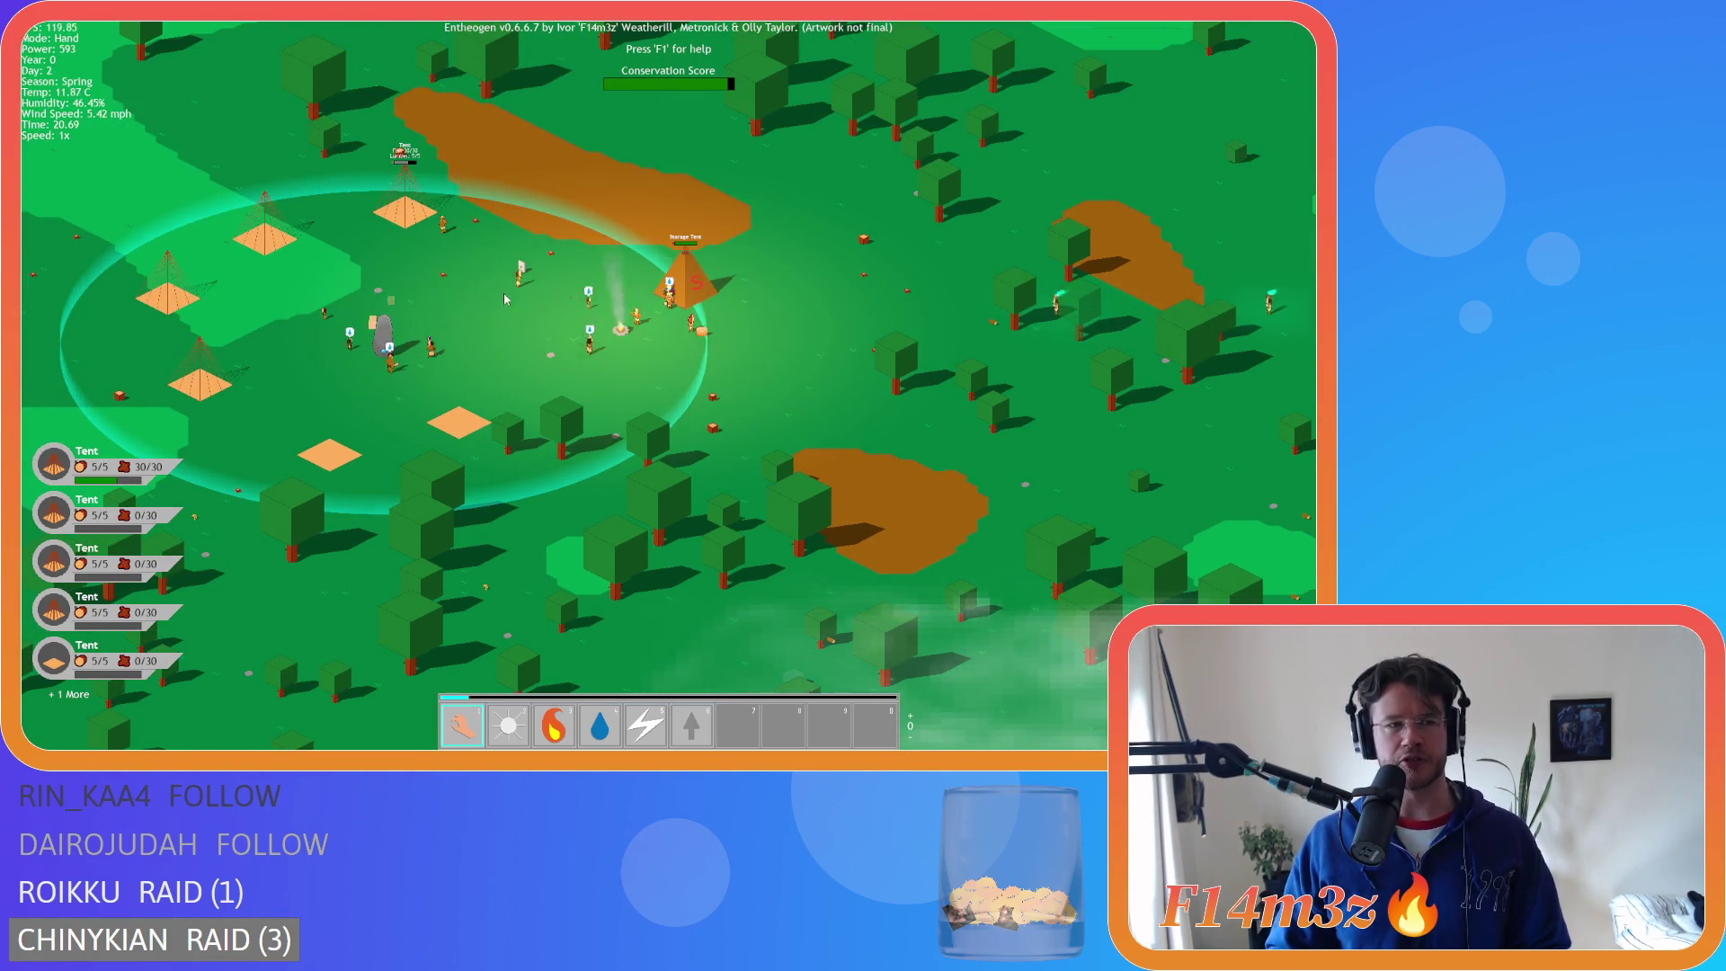
- Pan down-right away from the village and back and forth across the forest
{"action": "key", "text": "d"}
{"action": "key", "text": "s"}
{"action": "key", "text": "w"}
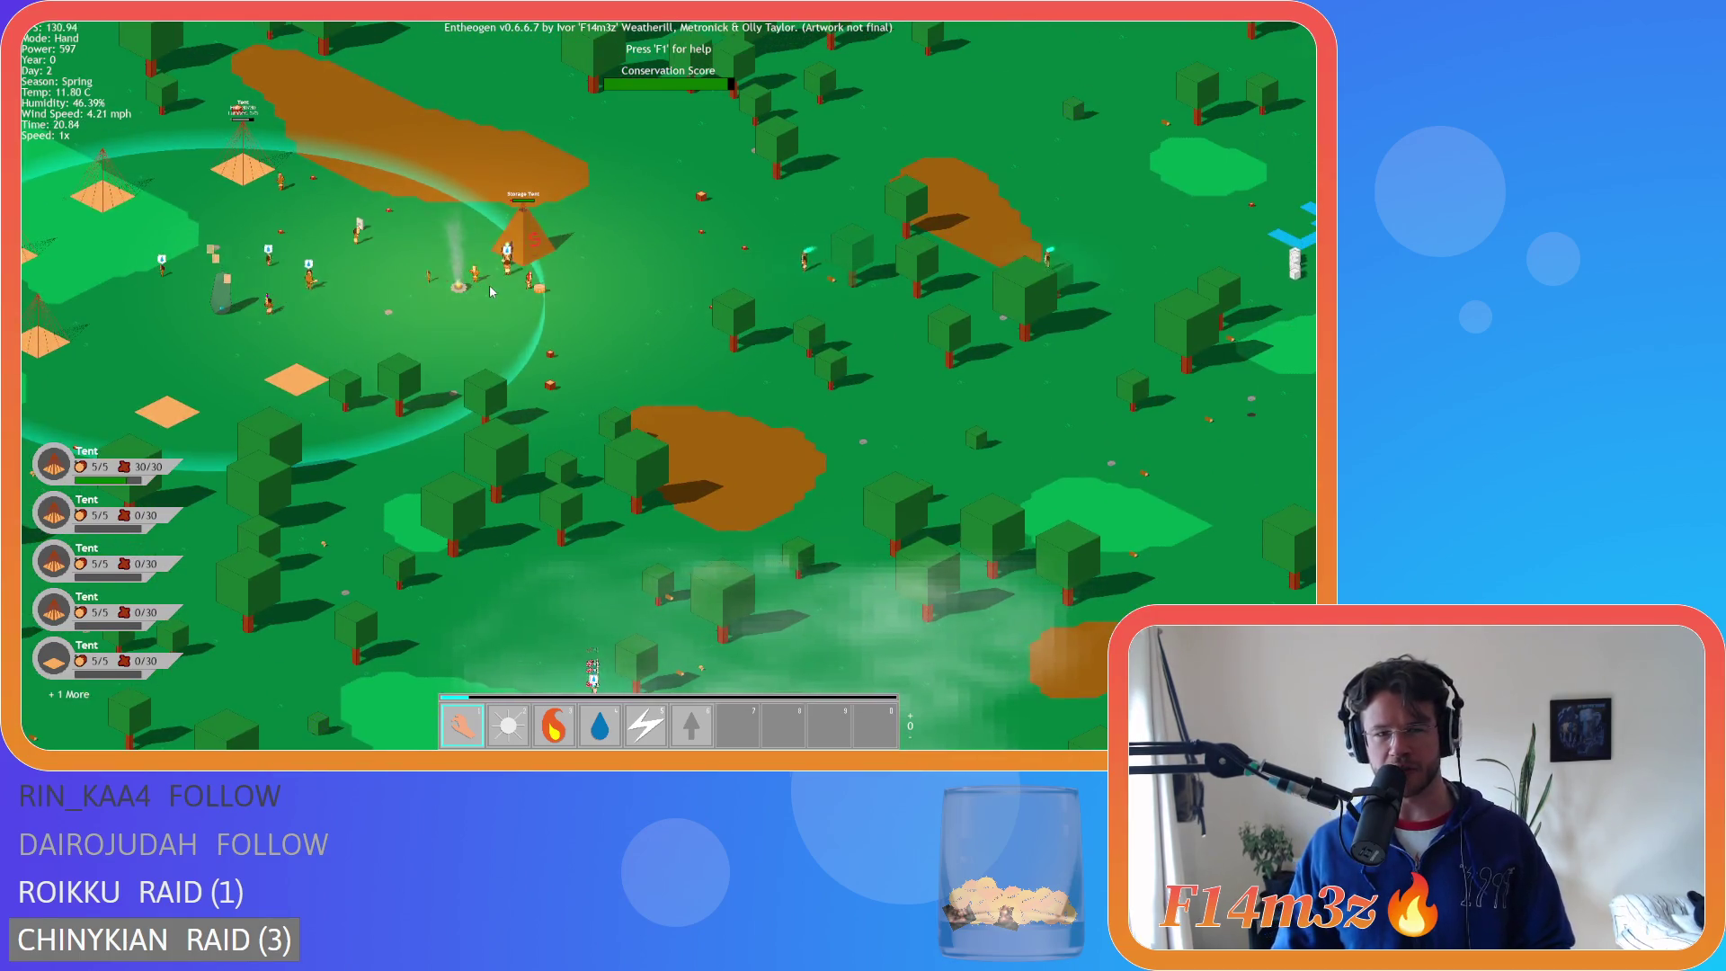
{"action": "key", "text": "d"}
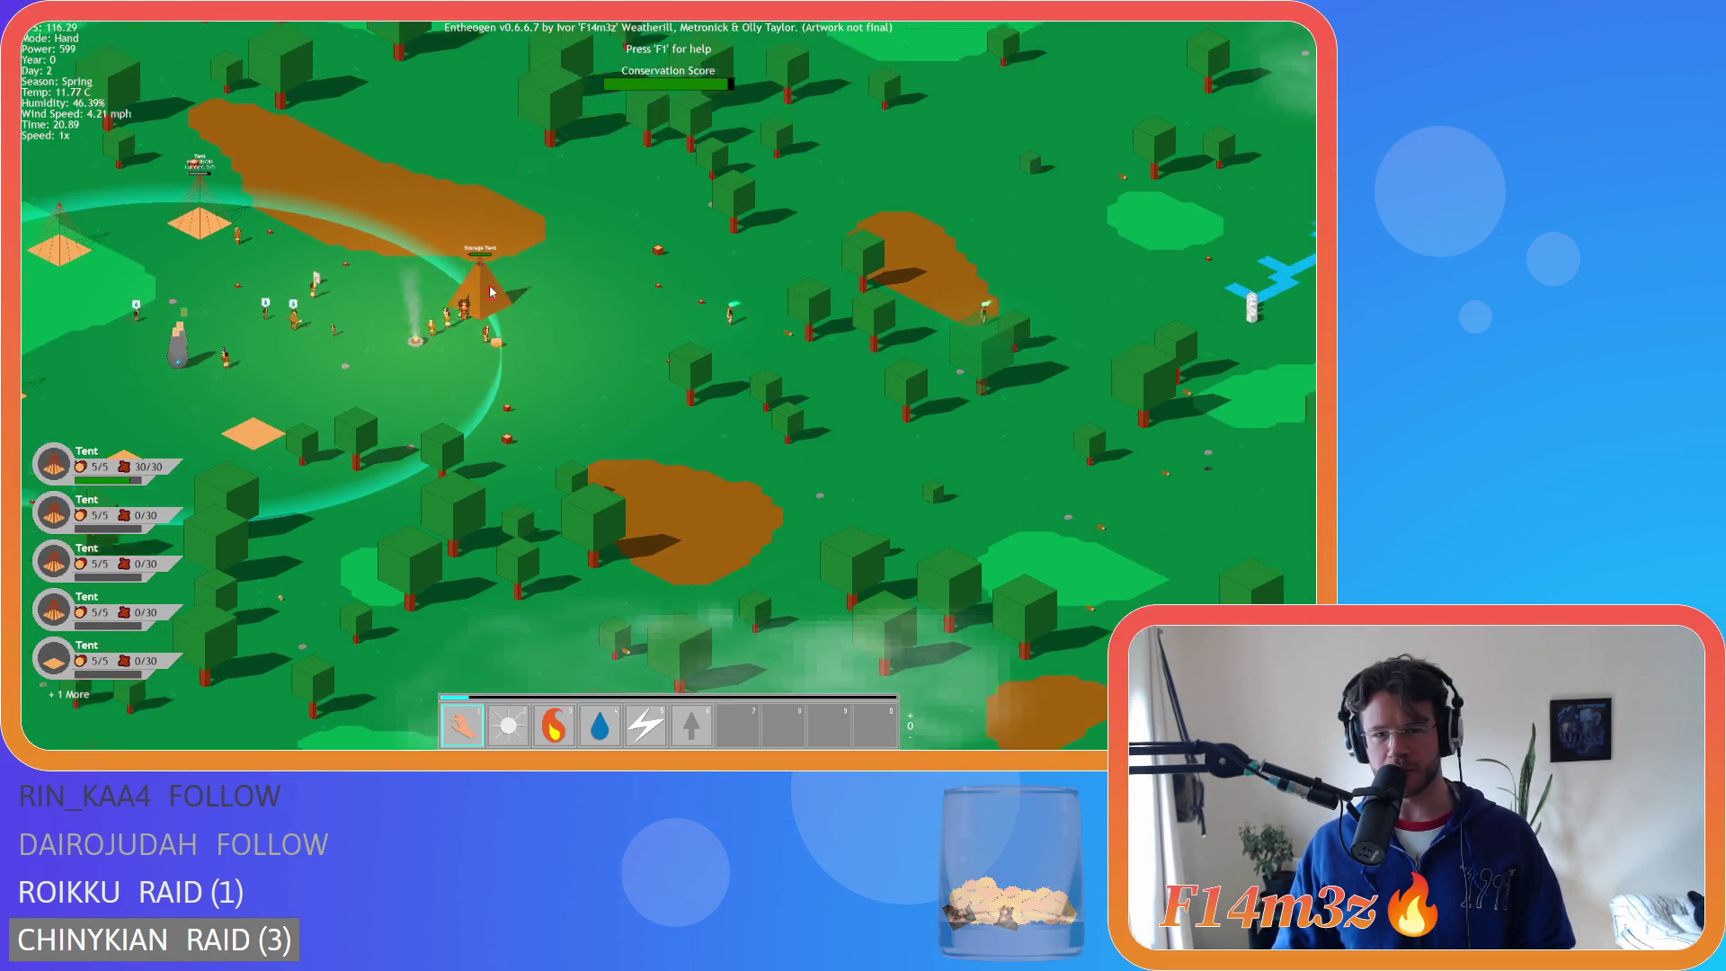
{"action": "key", "text": "a"}
{"action": "key", "text": "d"}
{"action": "key", "text": "a"}
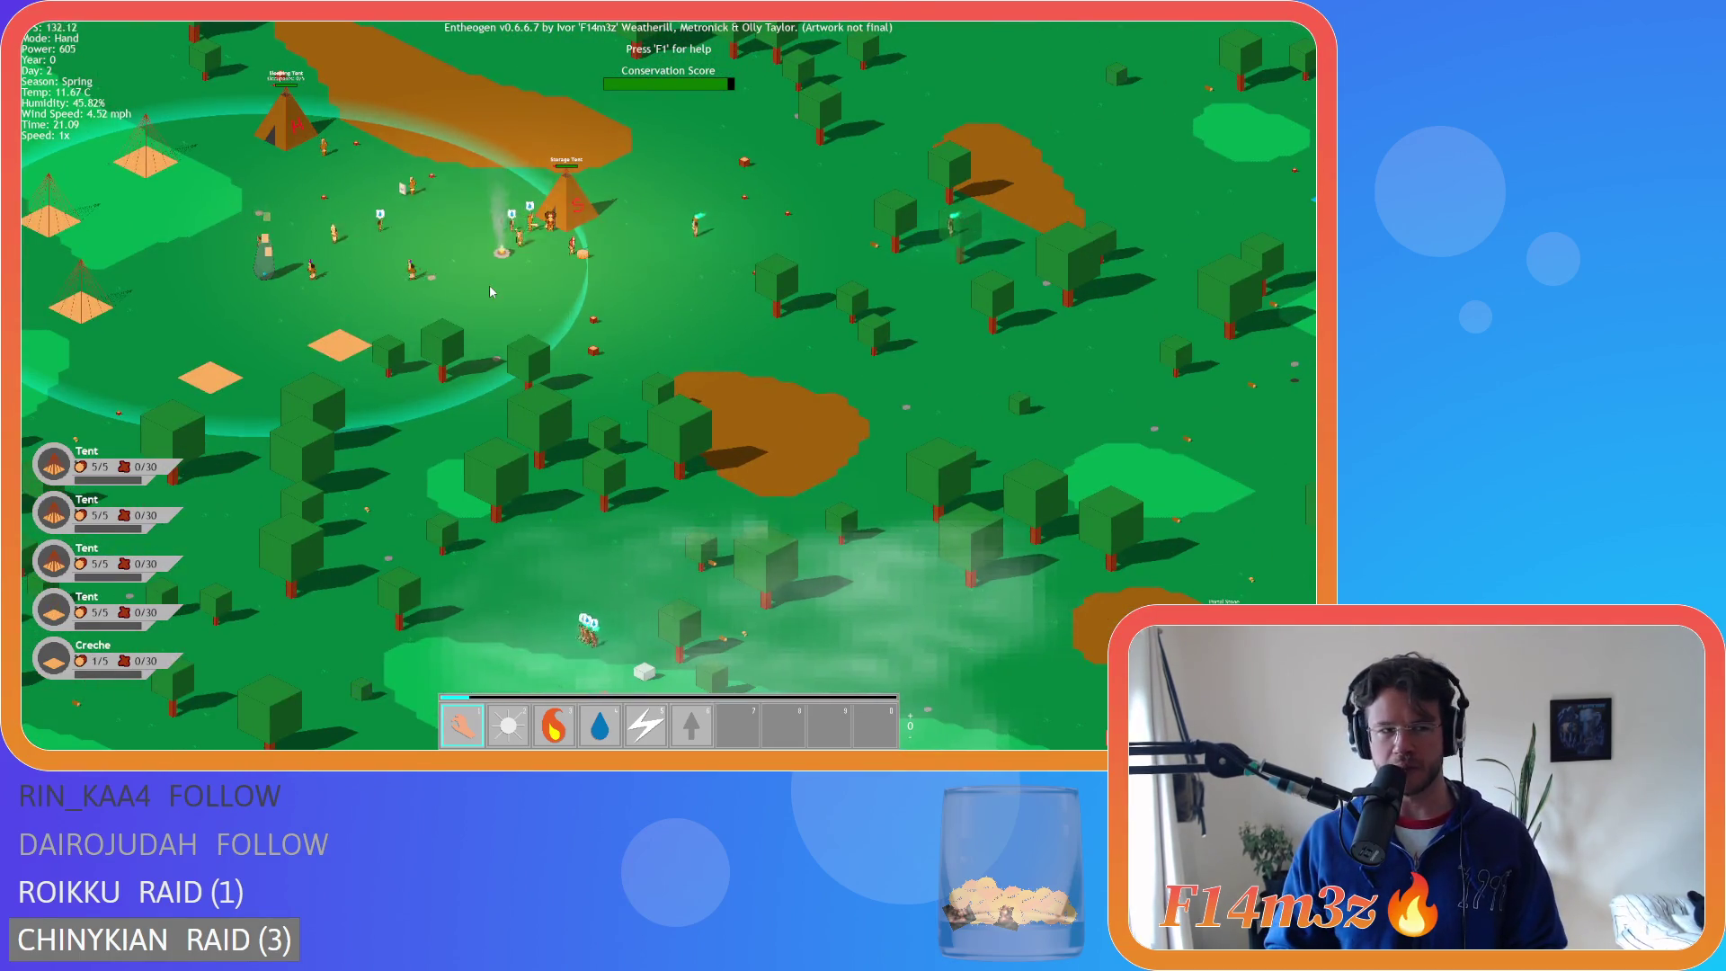
- Recentre the tent village and zoom in on the tents and back out
{"action": "key", "text": "w"}
{"action": "key", "text": "a"}
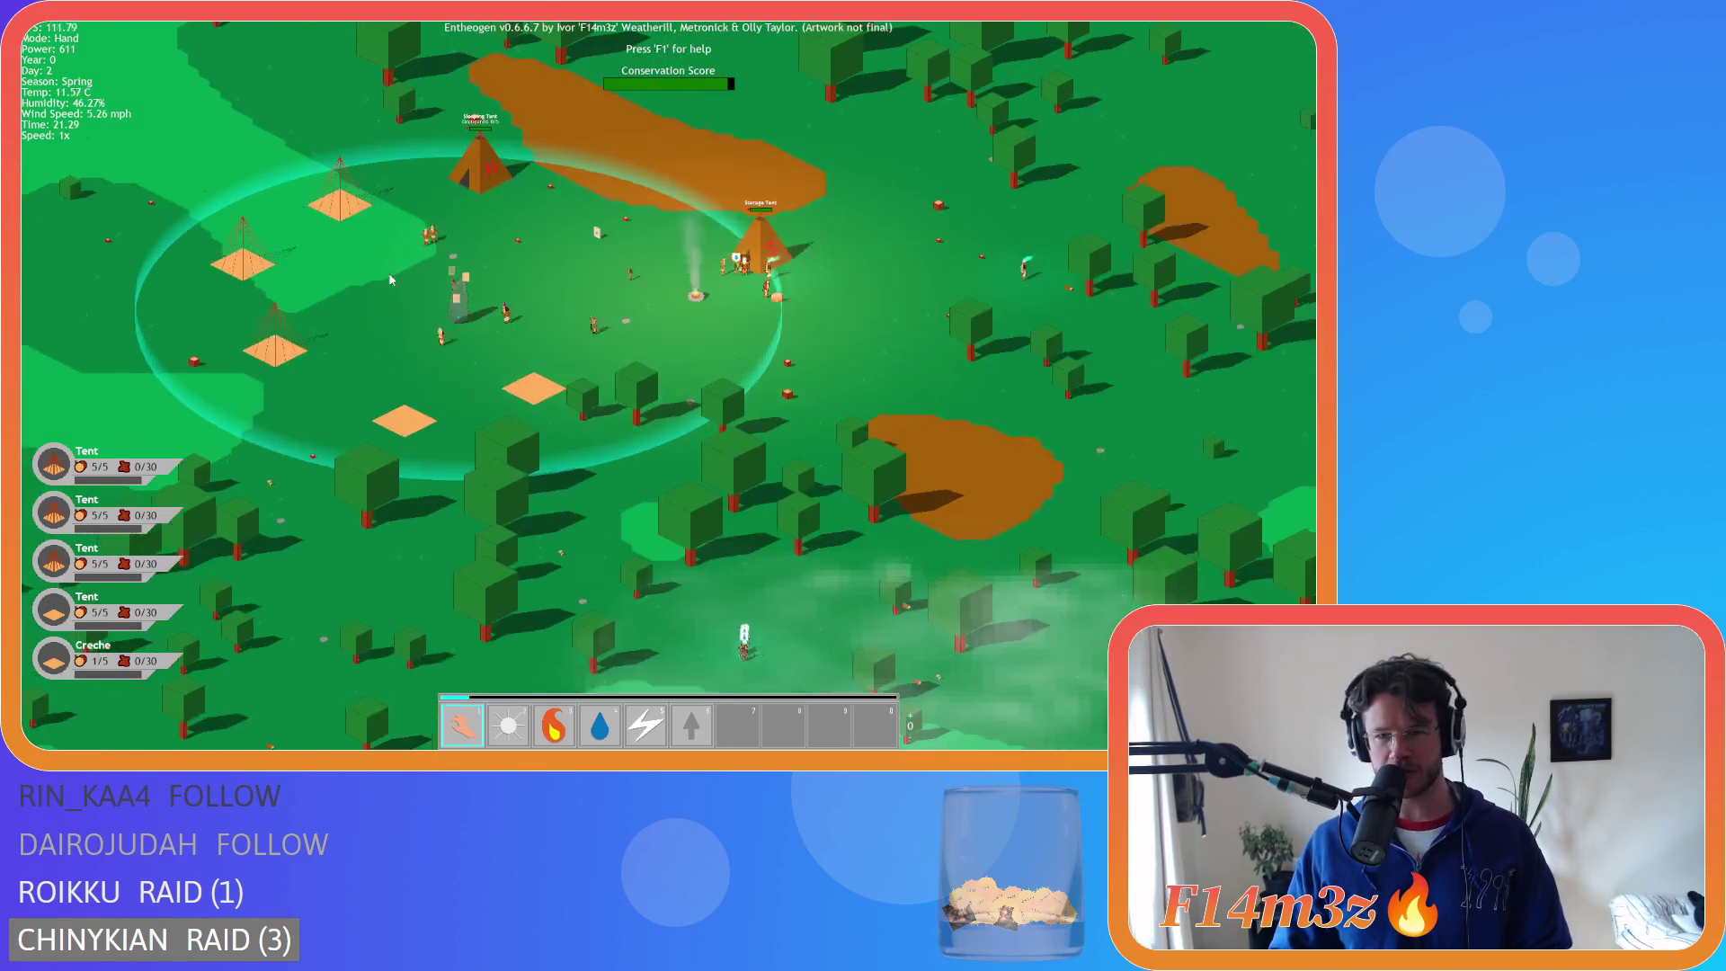
{"action": "key", "text": "d"}
{"action": "key", "text": "w"}
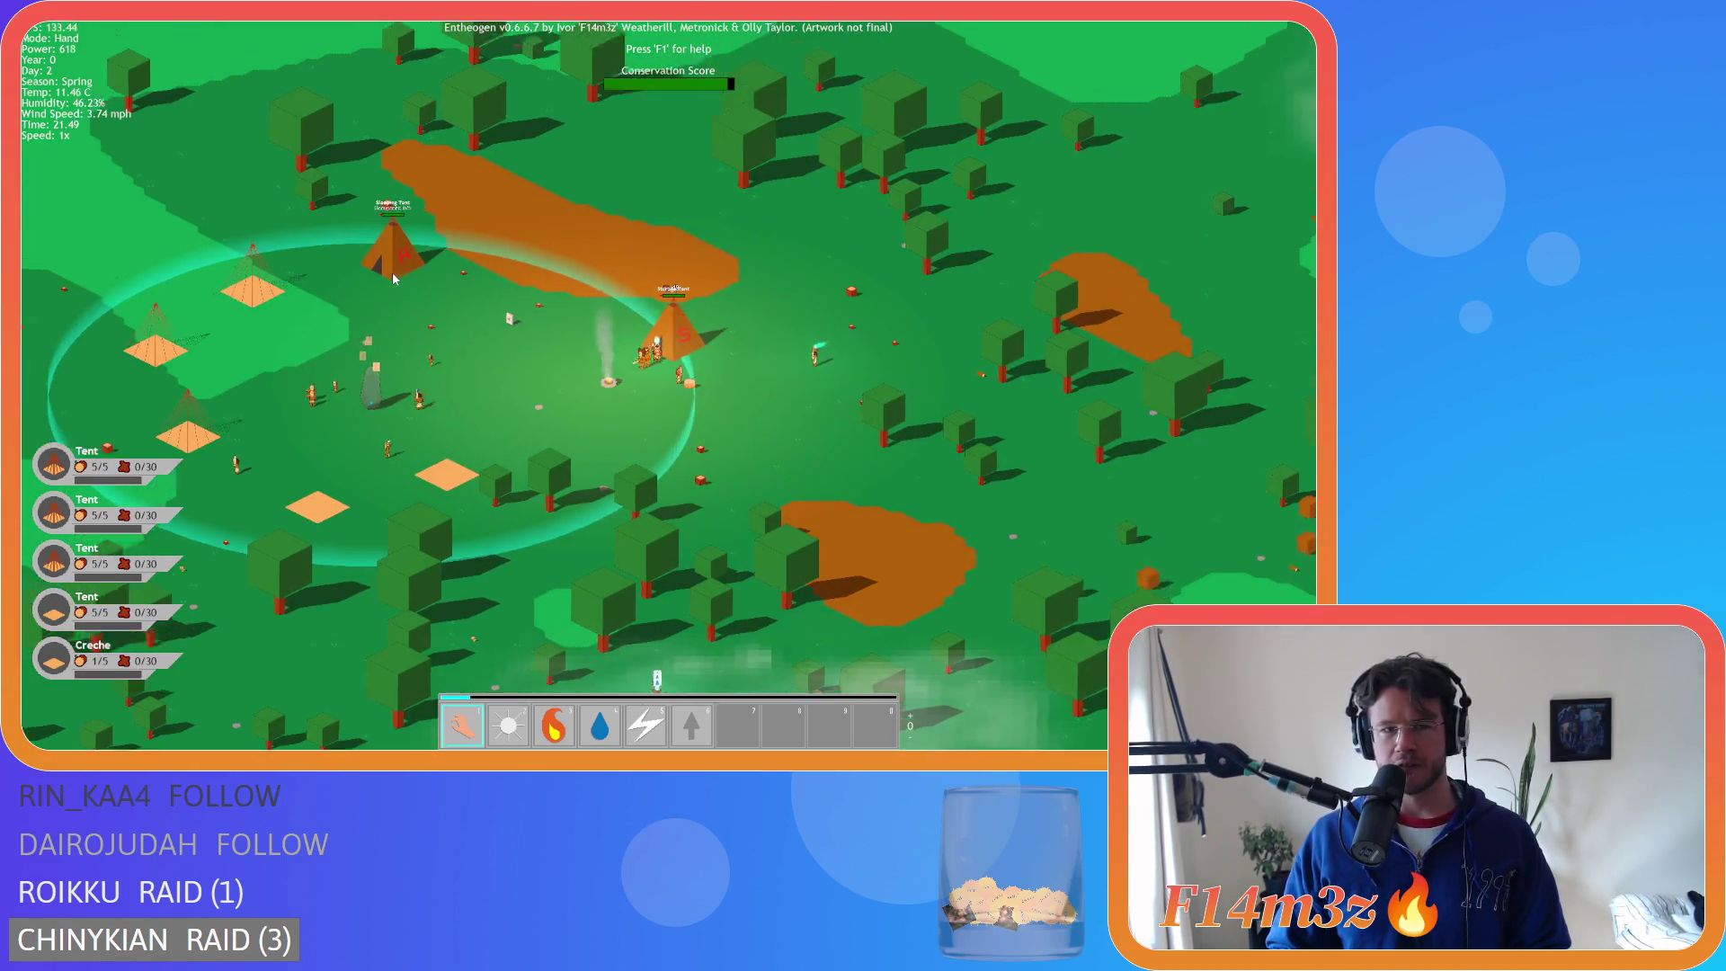
{"action": "scroll", "coordinate": [392, 272], "scroll_direction": "up", "scroll_amount": 5}
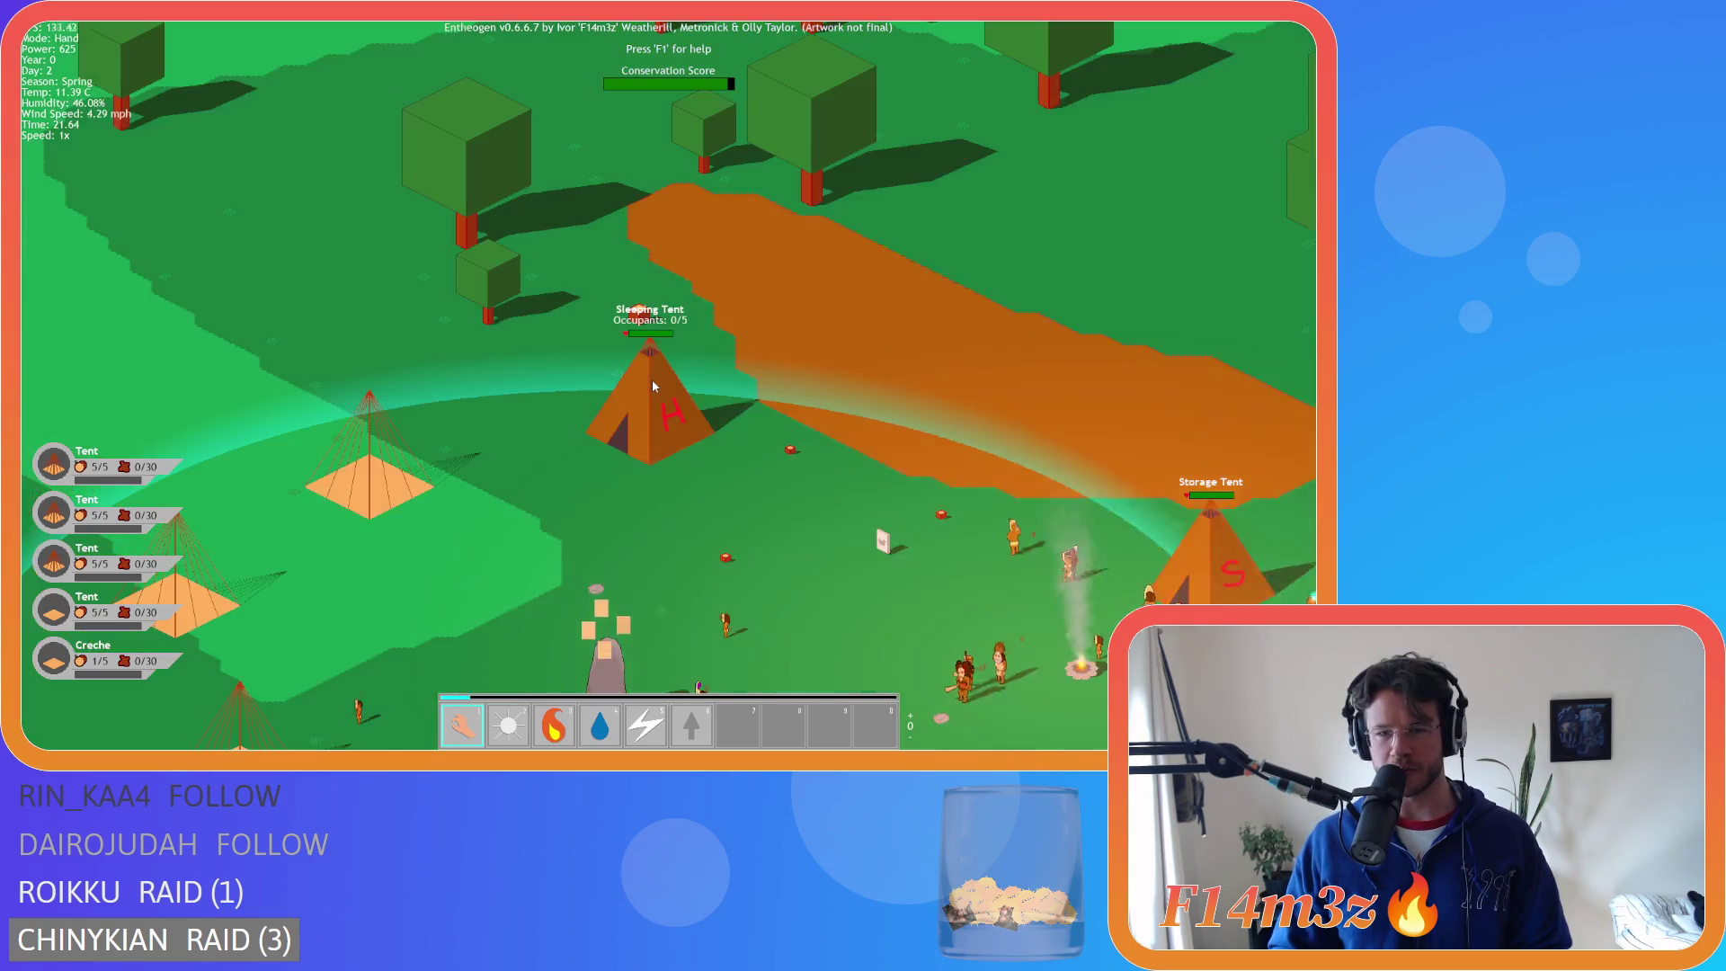
{"action": "scroll", "coordinate": [653, 386], "scroll_direction": "down", "scroll_amount": 5}
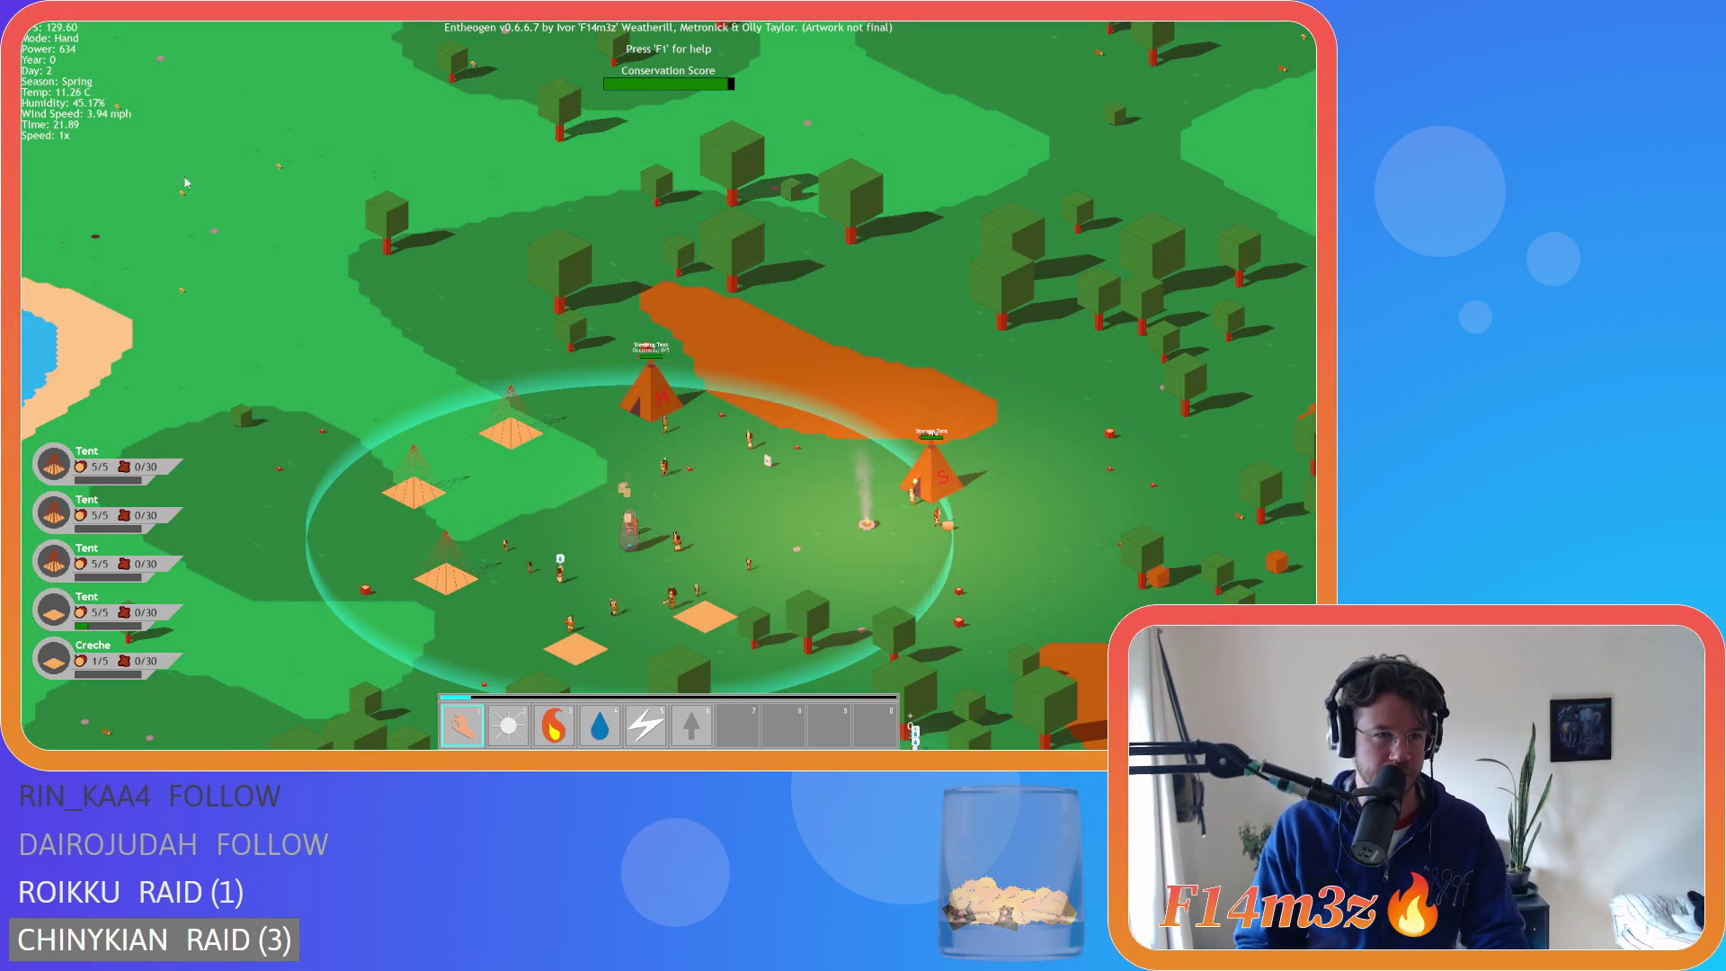
- Pan east across the village, zooming briefly, until the village sits up-left near the lake
{"action": "key", "text": "a"}
{"action": "key", "text": "s"}
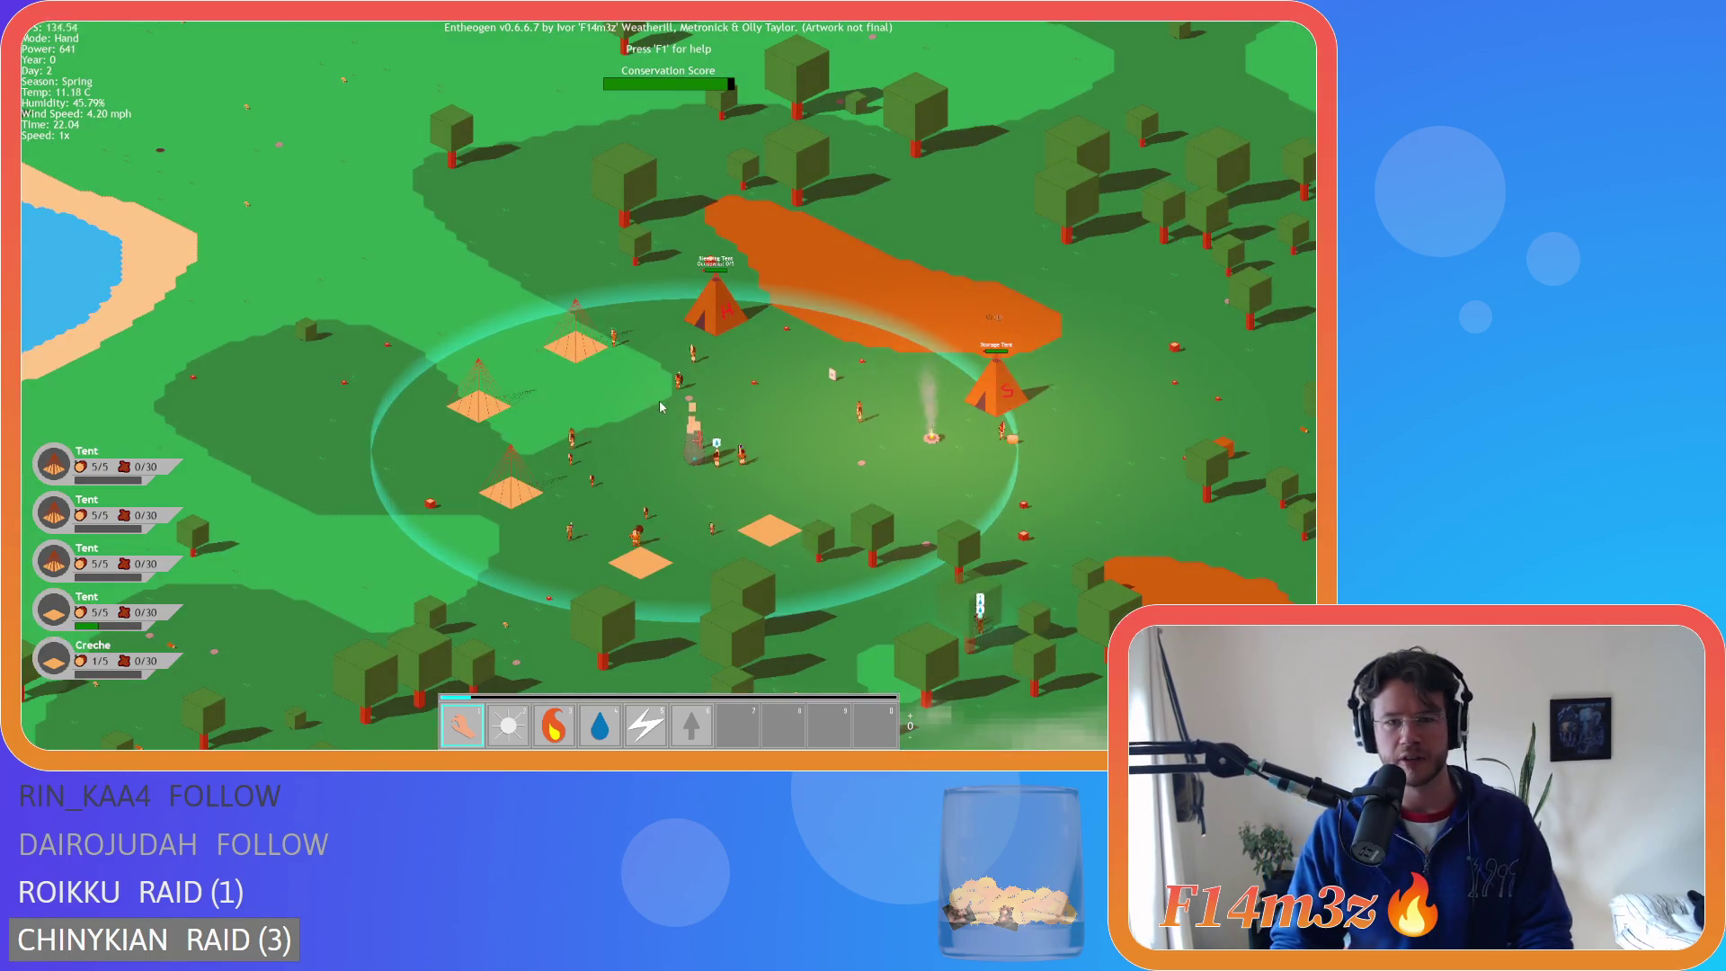
{"action": "scroll", "coordinate": [660, 407], "scroll_direction": "up", "scroll_amount": 3}
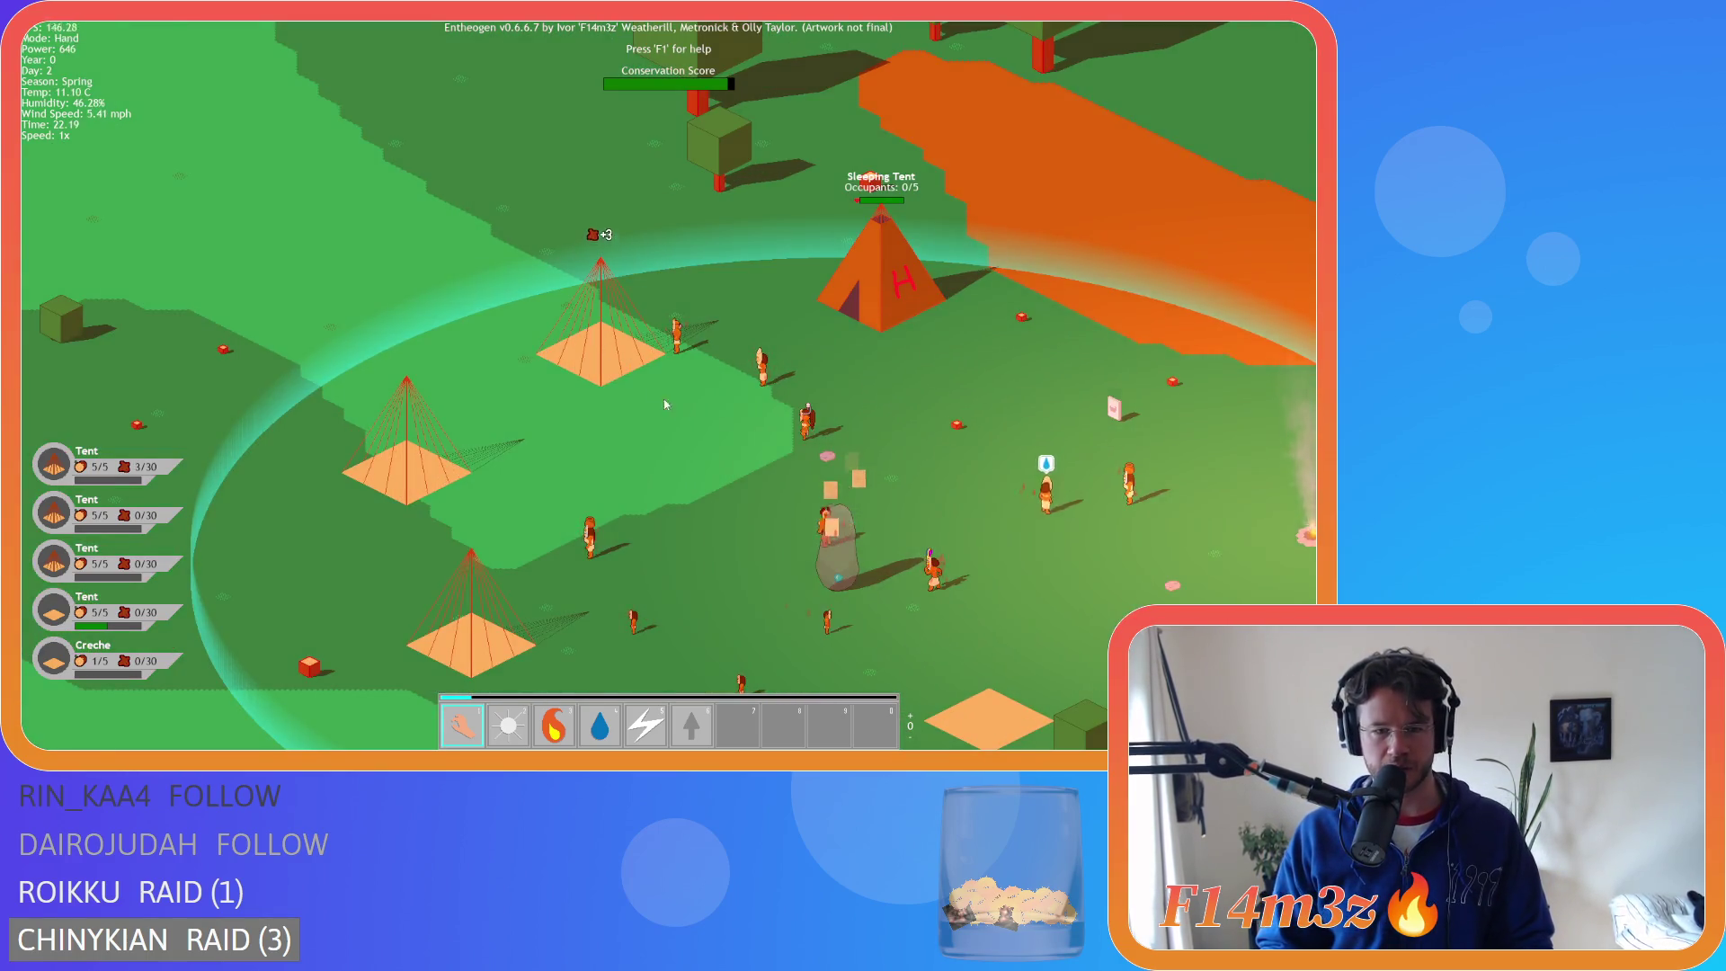
{"action": "scroll", "coordinate": [666, 404], "scroll_direction": "down", "scroll_amount": 5}
{"action": "key", "text": "d"}
{"action": "key", "text": "s"}
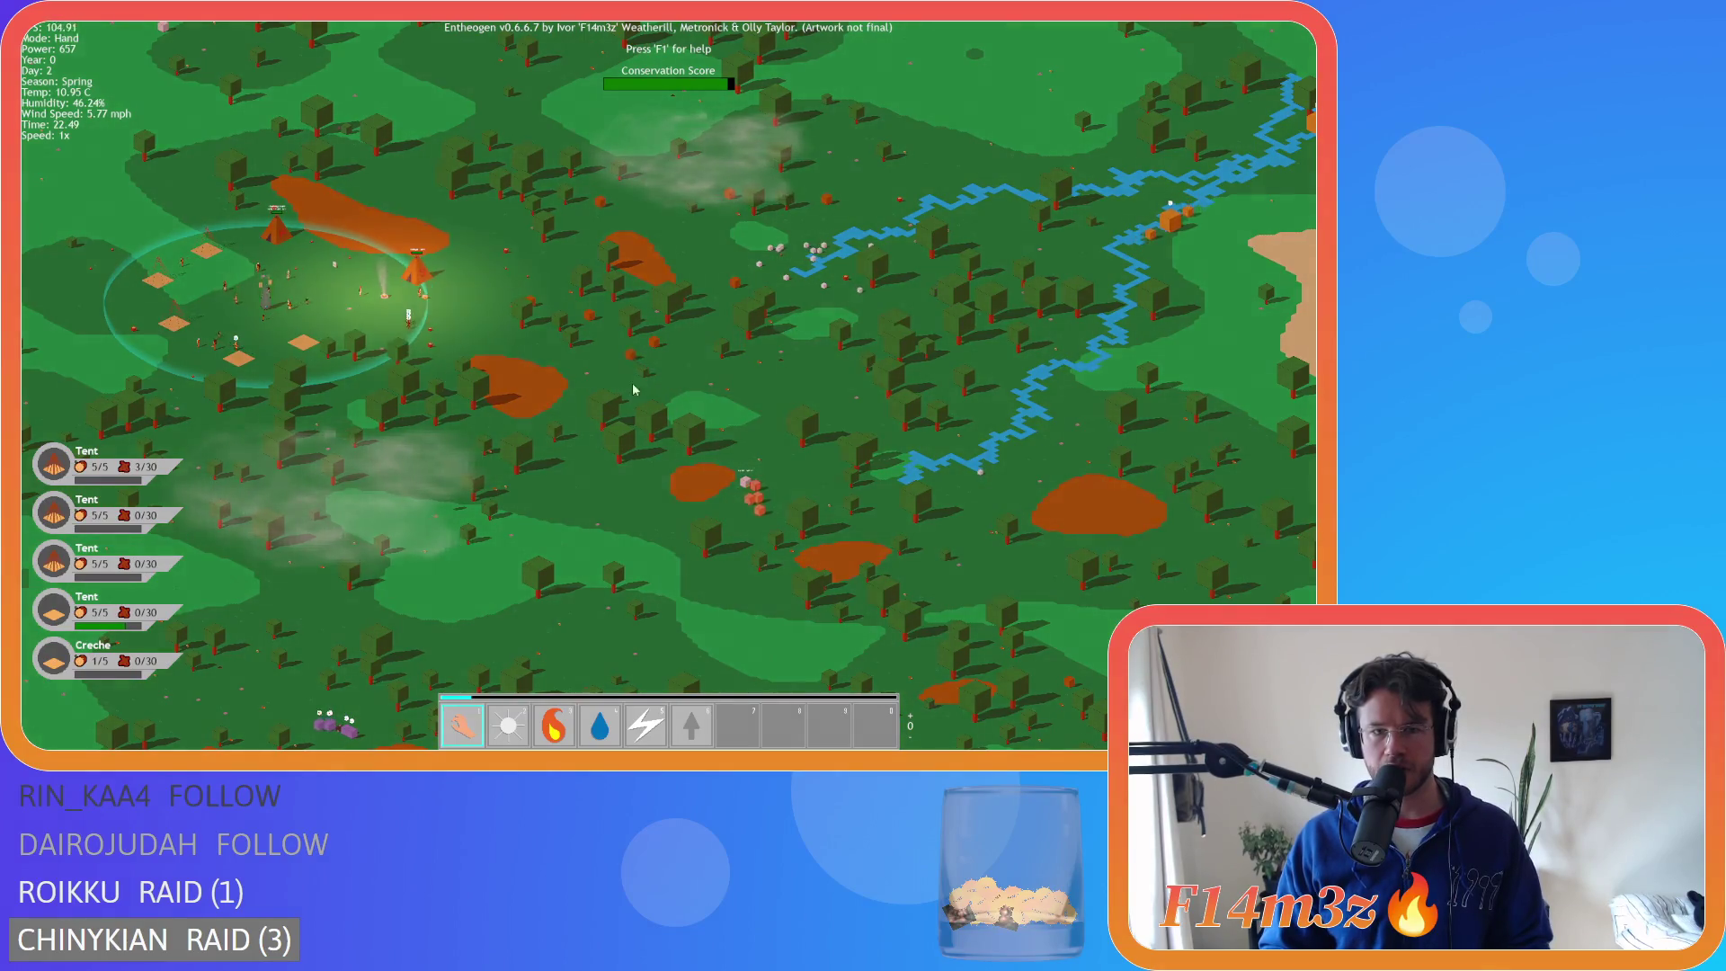
{"action": "scroll", "coordinate": [534, 329], "scroll_direction": "up", "scroll_amount": 3}
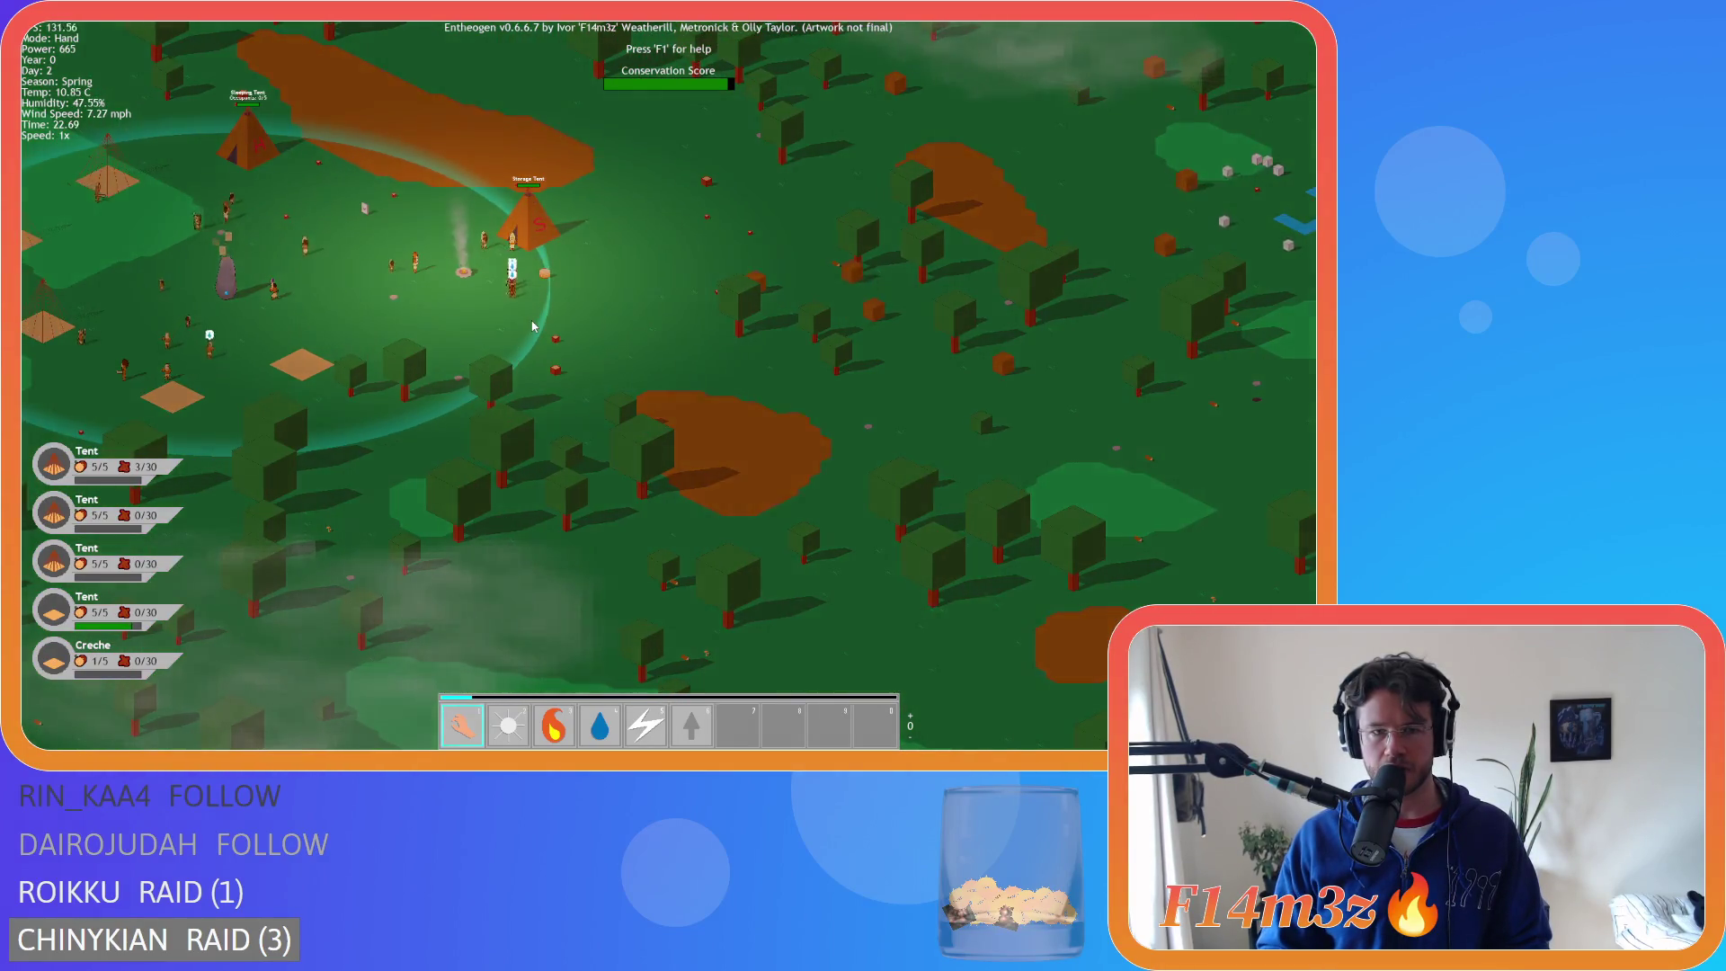
{"action": "scroll", "coordinate": [533, 326], "scroll_direction": "down", "scroll_amount": 5}
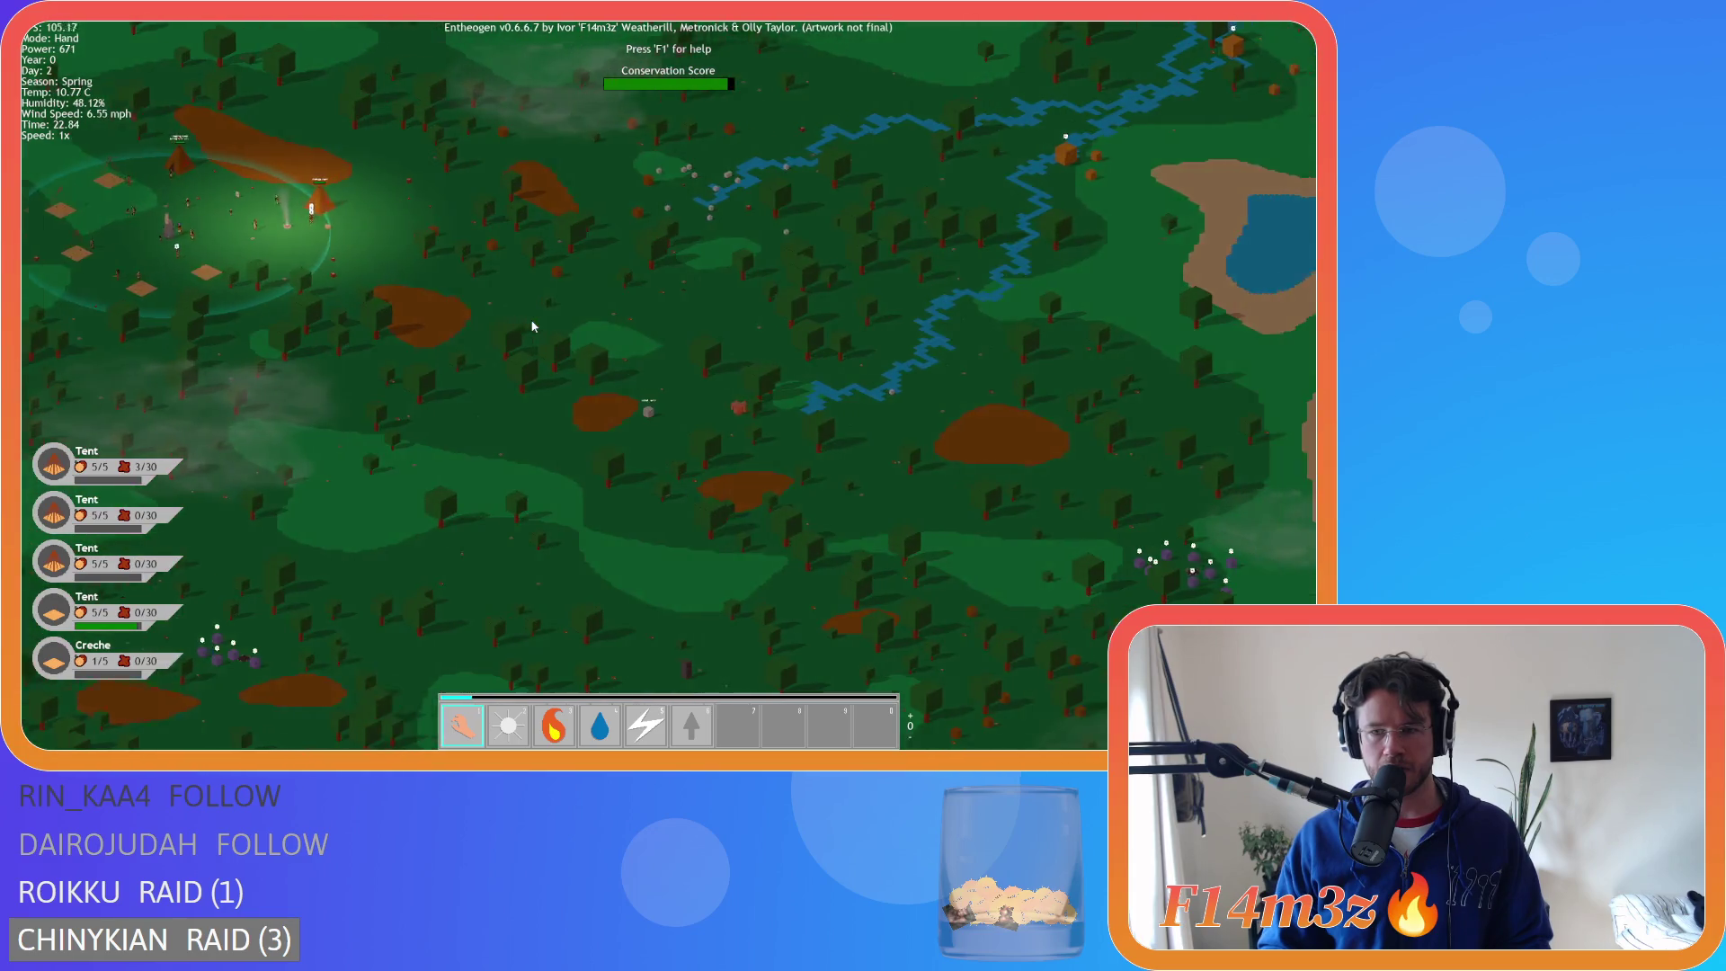
- Pan east over the lake toward the purple creatures, zooming in and out repeatedly
{"action": "key", "text": "d"}
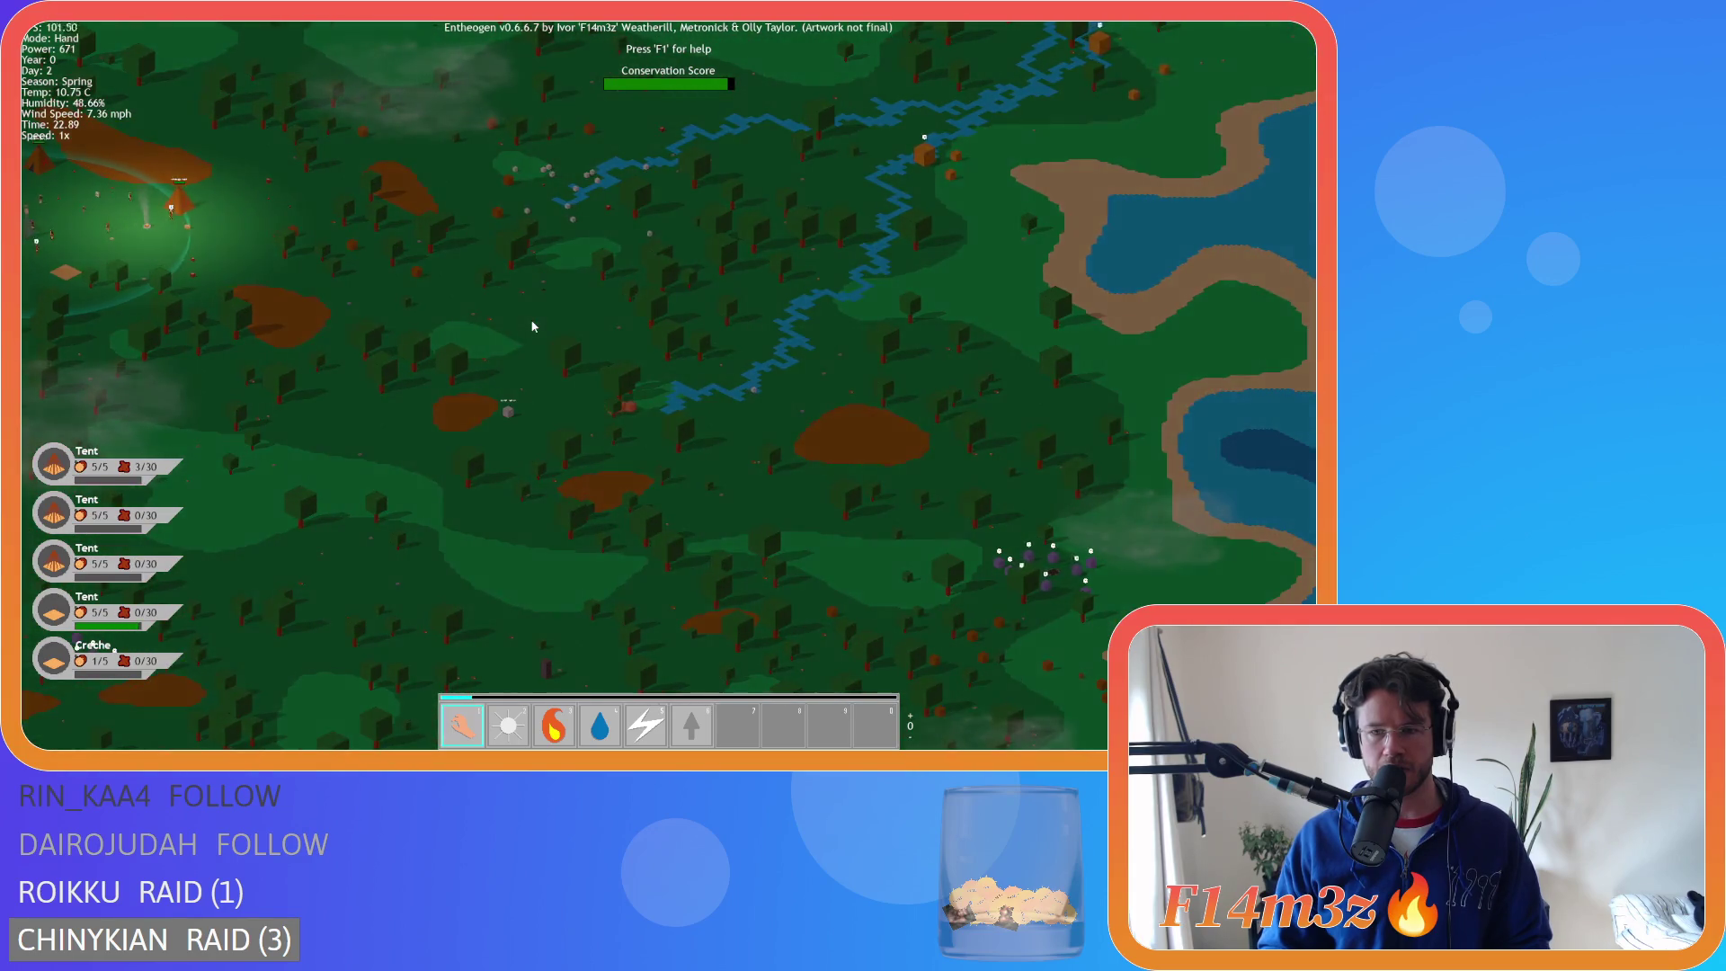
{"action": "key", "text": "d"}
{"action": "key", "text": "s"}
{"action": "scroll", "coordinate": [703, 305], "scroll_direction": "up", "scroll_amount": 6}
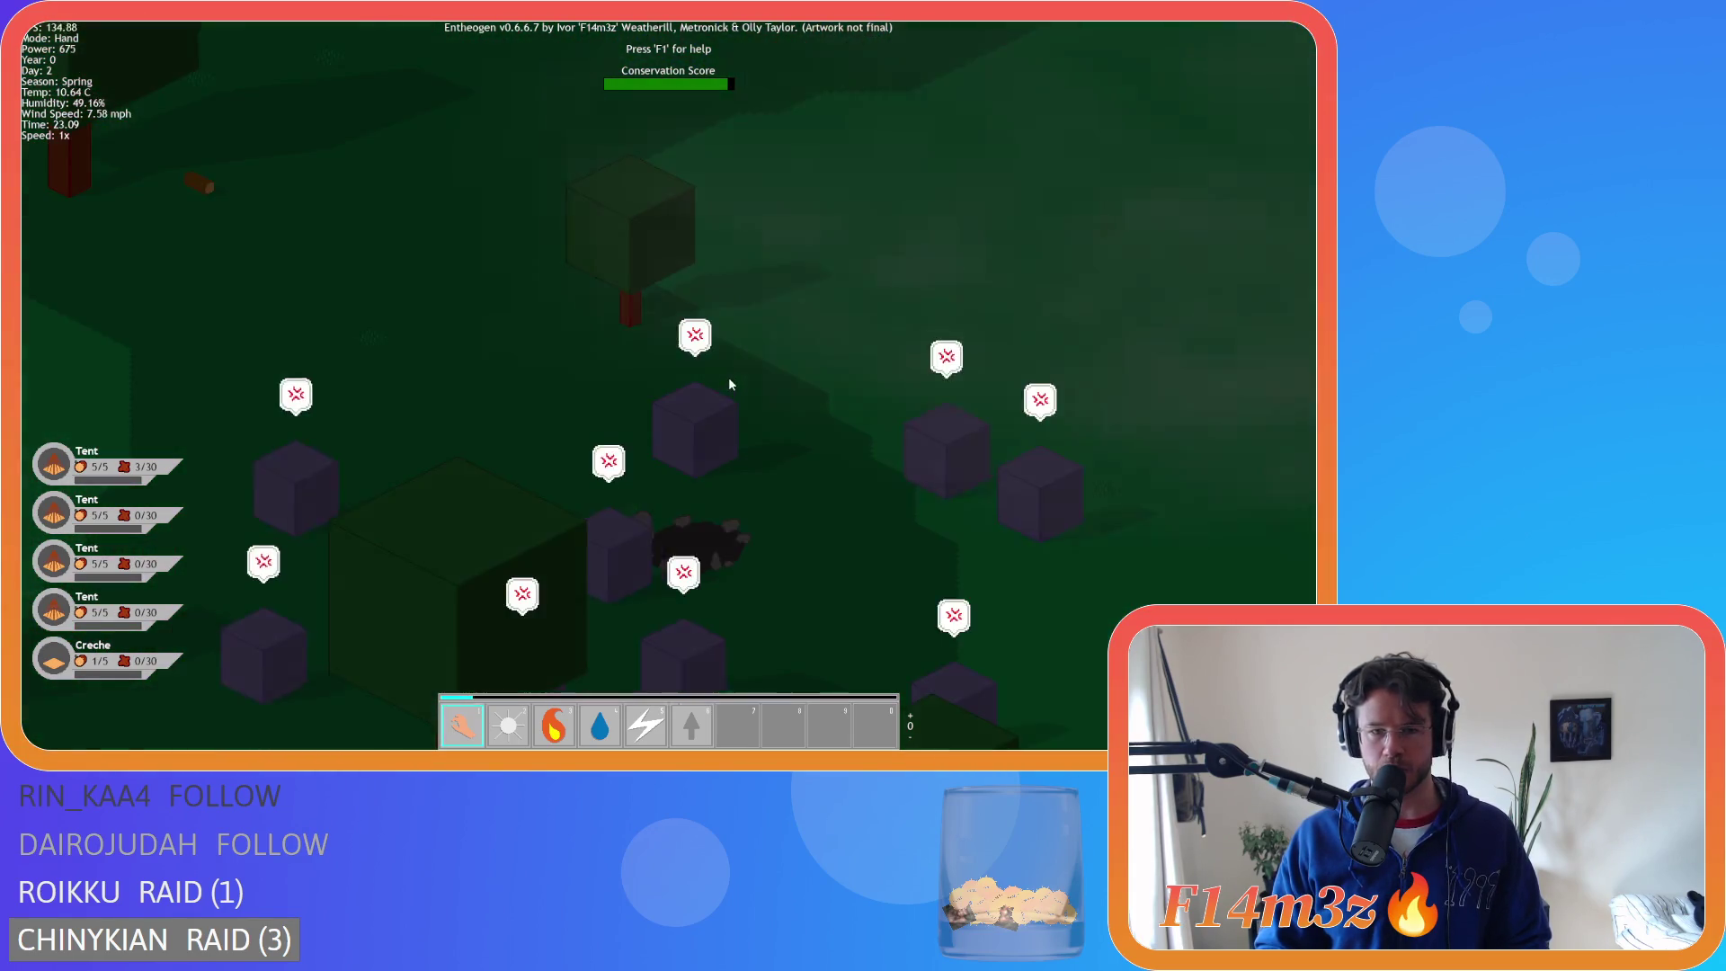
{"action": "scroll", "coordinate": [730, 386], "scroll_direction": "down", "scroll_amount": 3}
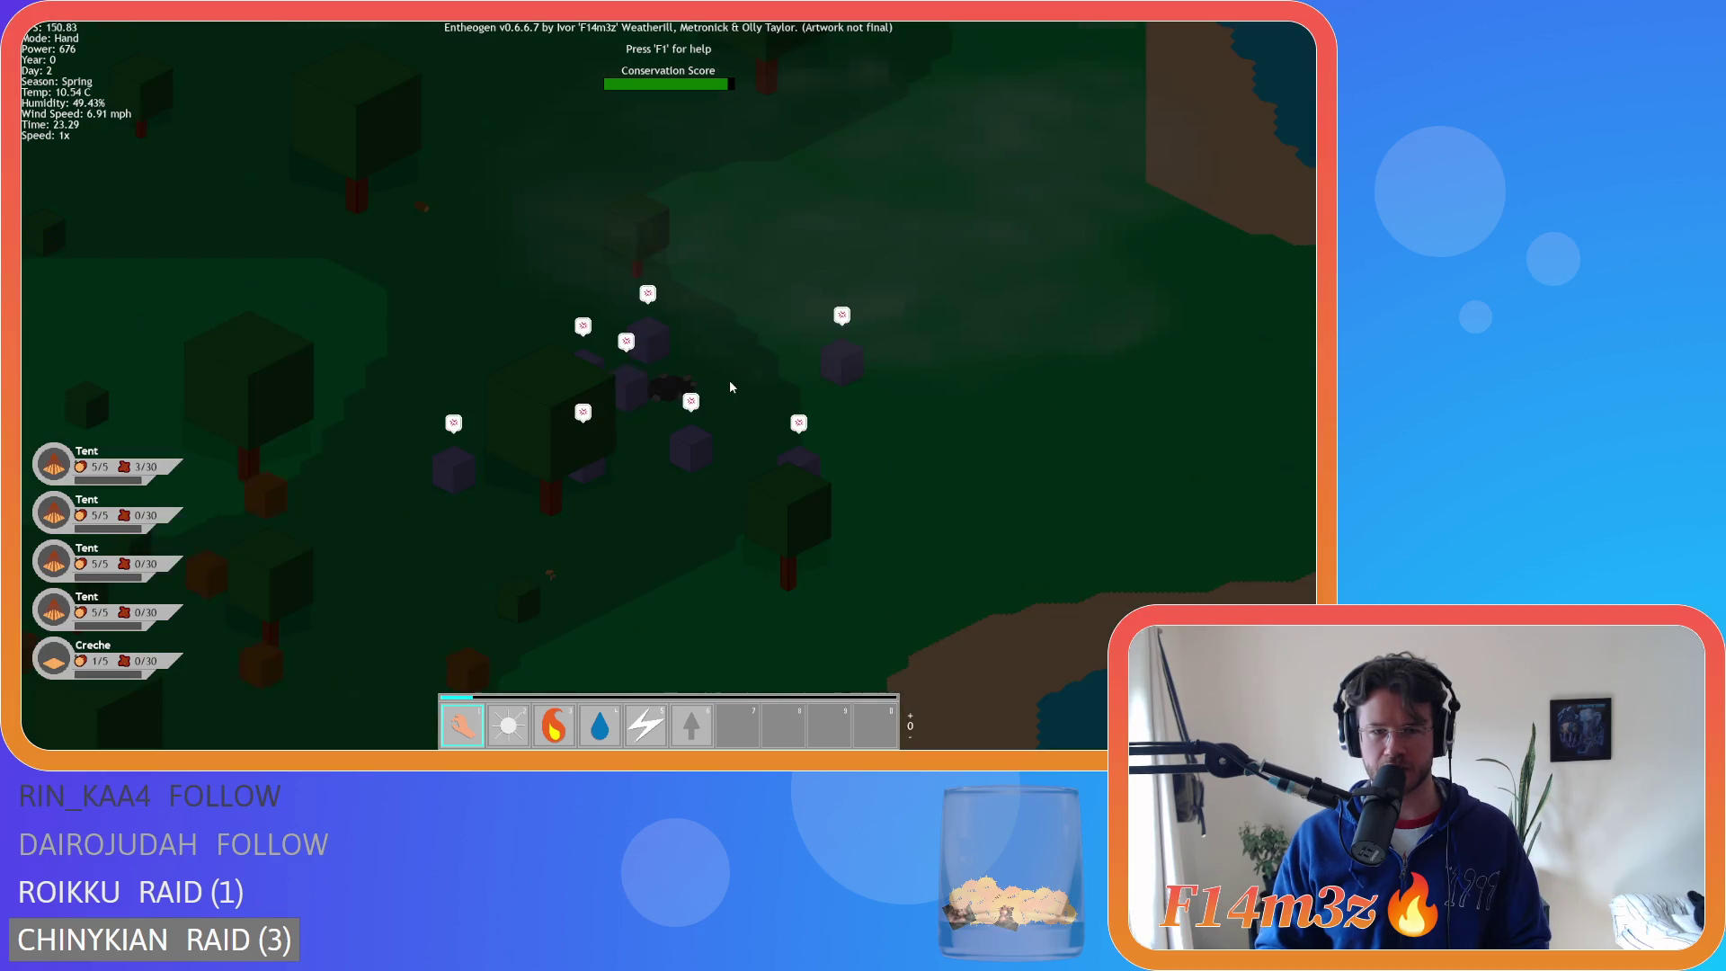
{"action": "scroll", "coordinate": [730, 387], "scroll_direction": "down", "scroll_amount": 4}
{"action": "scroll", "coordinate": [730, 386], "scroll_direction": "up", "scroll_amount": 2}
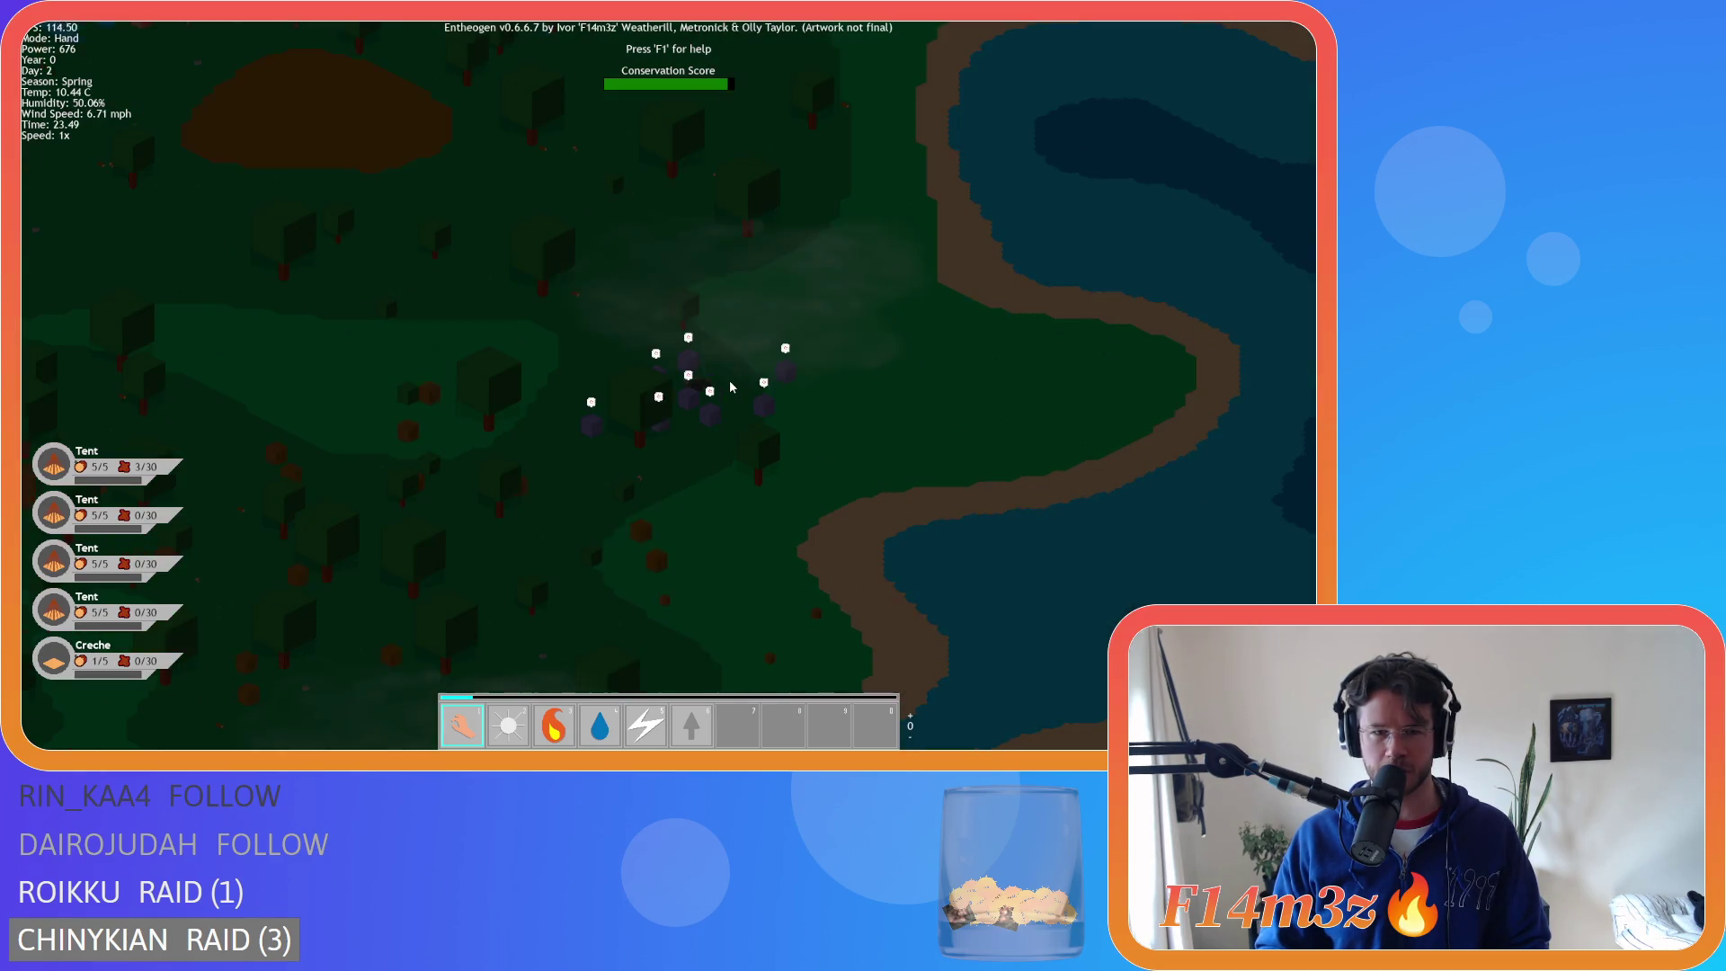
{"action": "scroll", "coordinate": [730, 386], "scroll_direction": "up", "scroll_amount": 4}
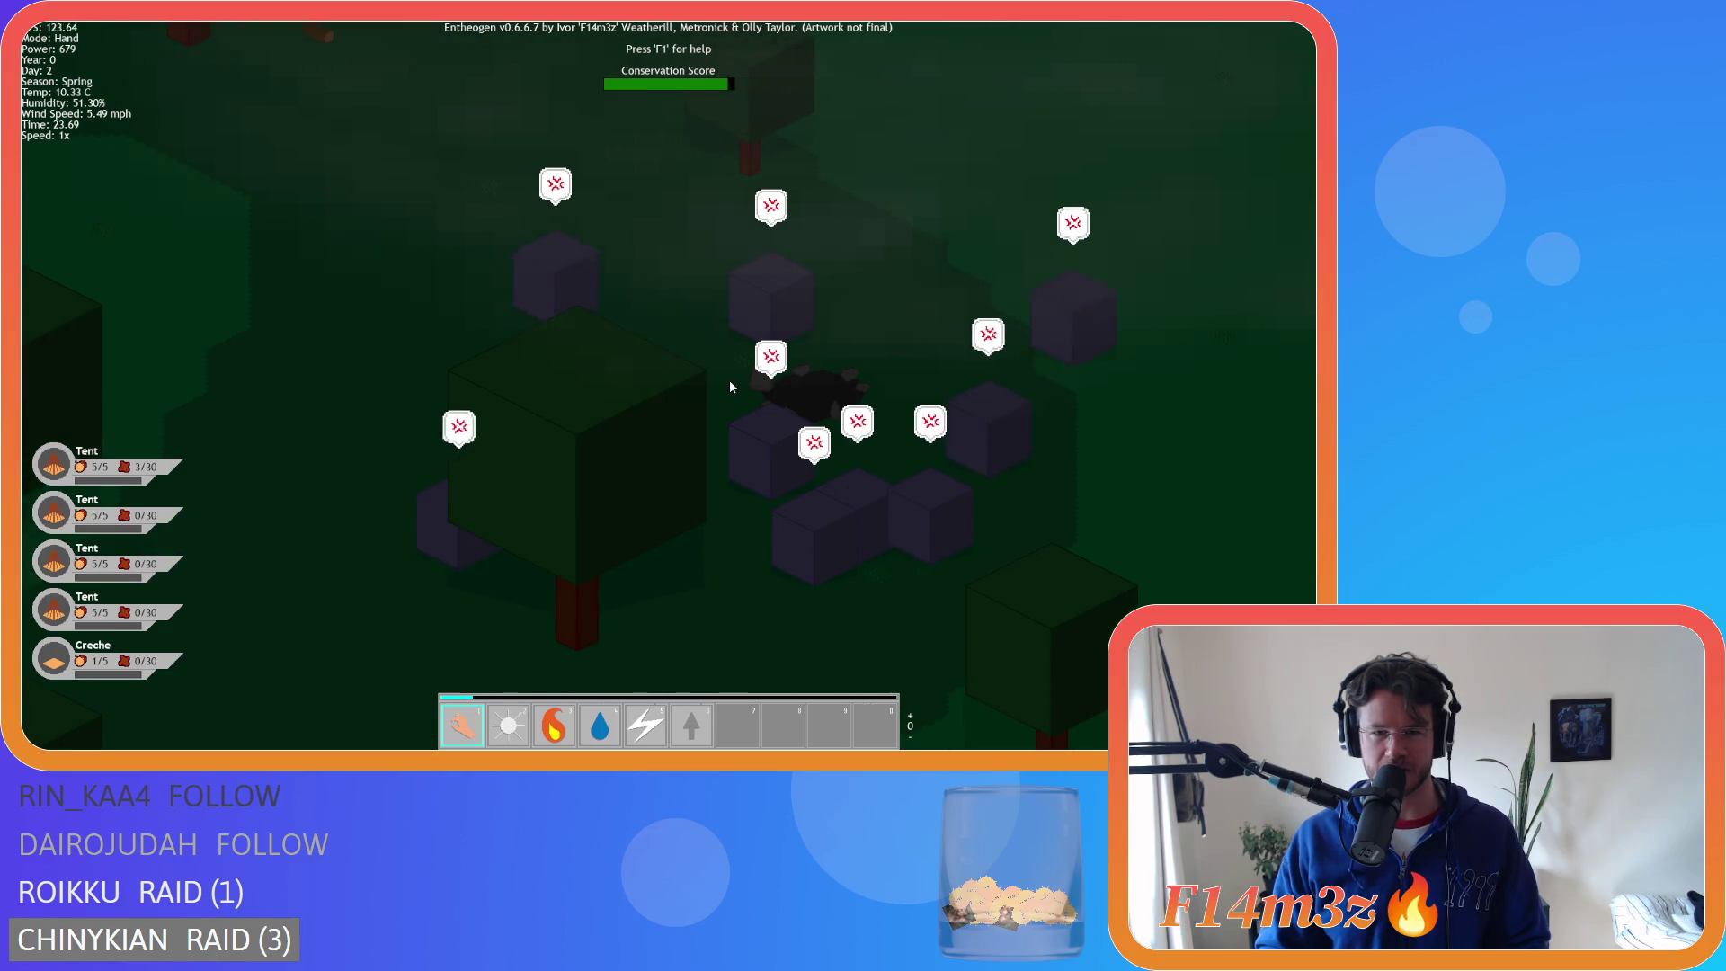
{"action": "scroll", "coordinate": [730, 387], "scroll_direction": "down", "scroll_amount": 2}
{"action": "scroll", "coordinate": [730, 387], "scroll_direction": "down", "scroll_amount": 4}
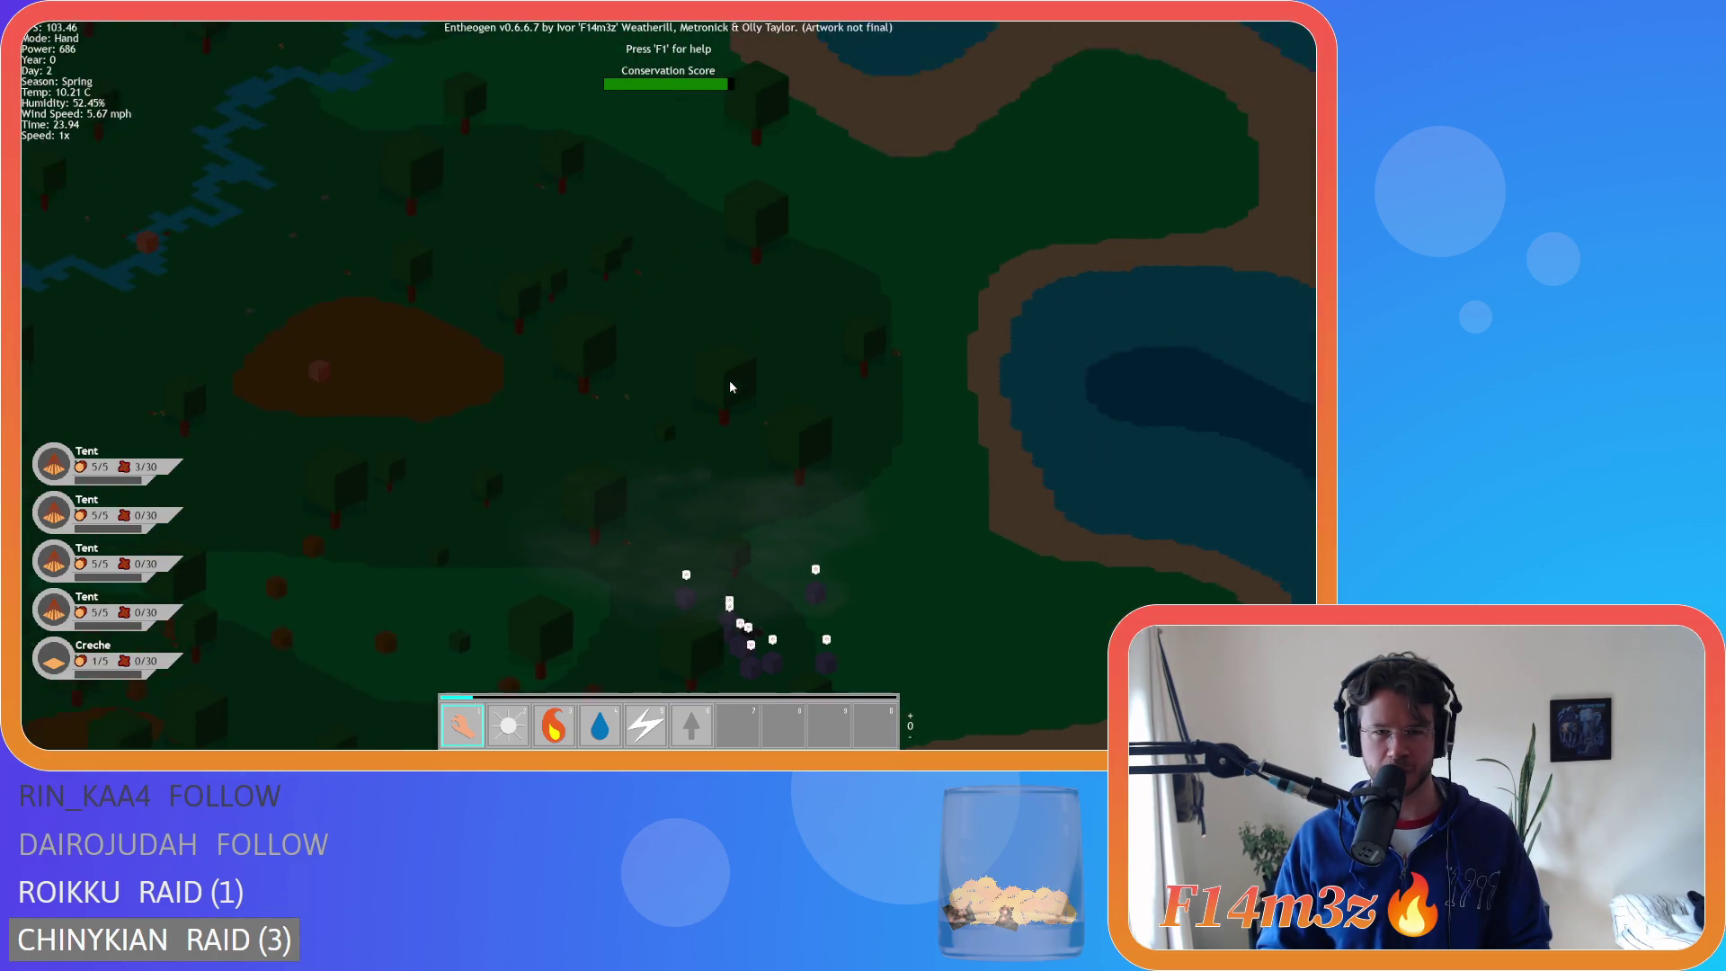
{"action": "scroll", "coordinate": [730, 387], "scroll_direction": "down", "scroll_amount": 5}
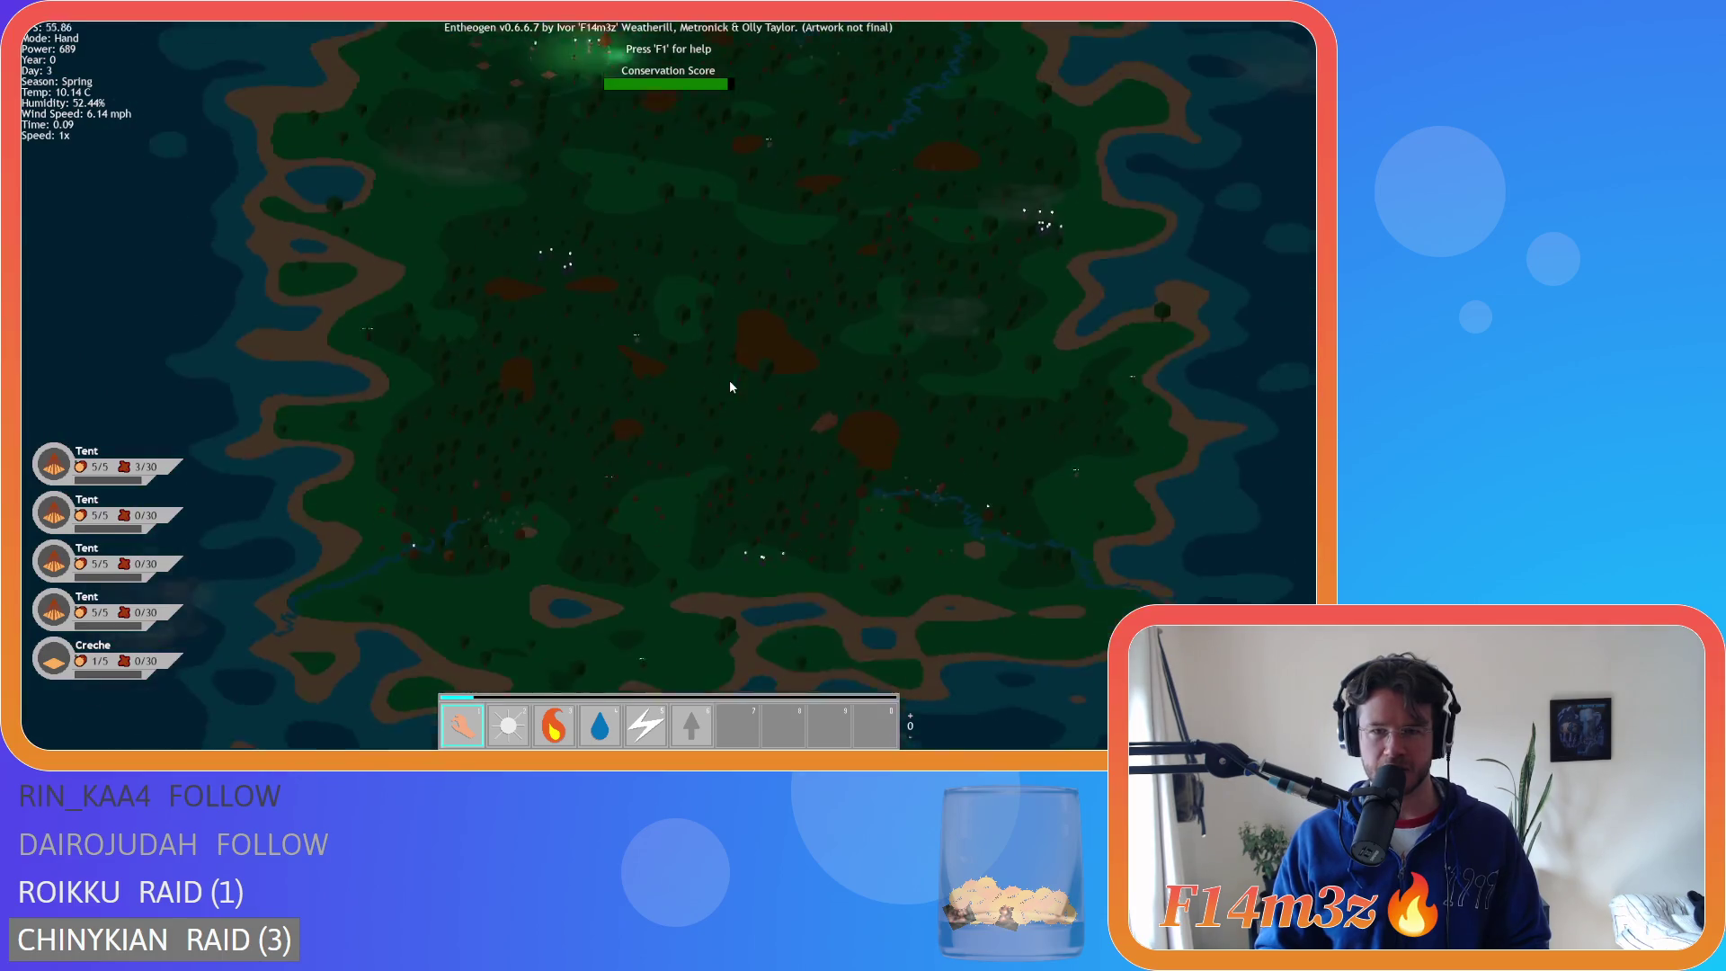
{"action": "scroll", "coordinate": [592, 391], "scroll_direction": "up", "scroll_amount": 5}
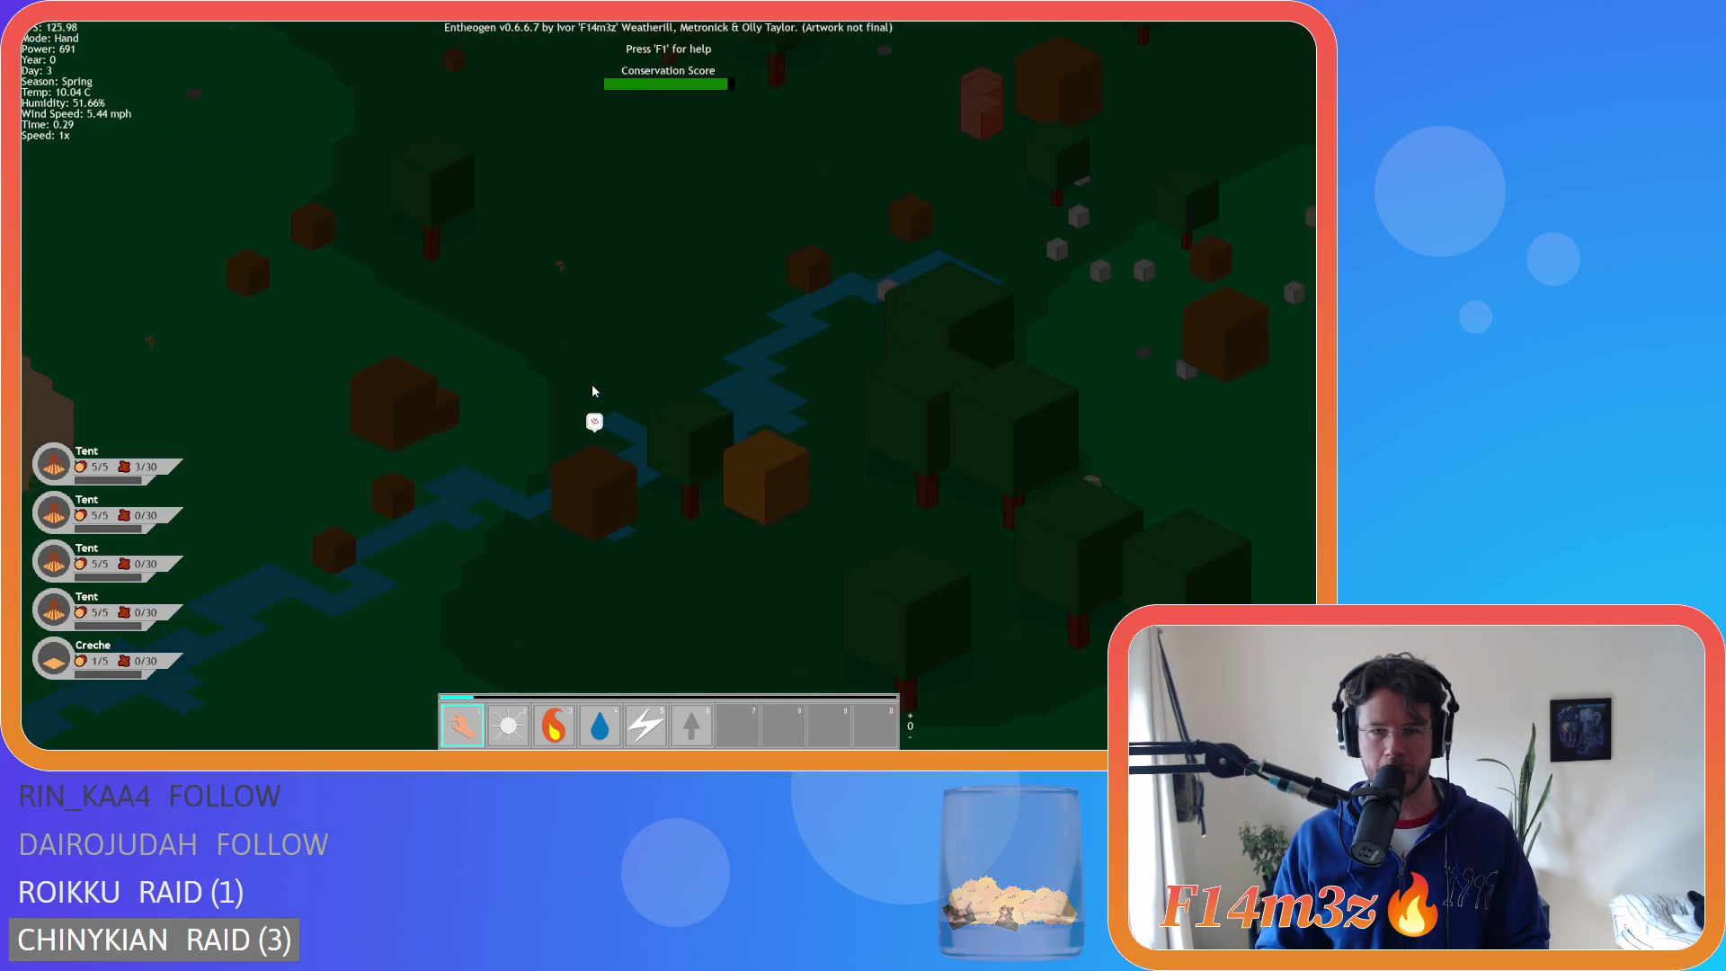
{"action": "scroll", "coordinate": [514, 414], "scroll_direction": "up", "scroll_amount": 5}
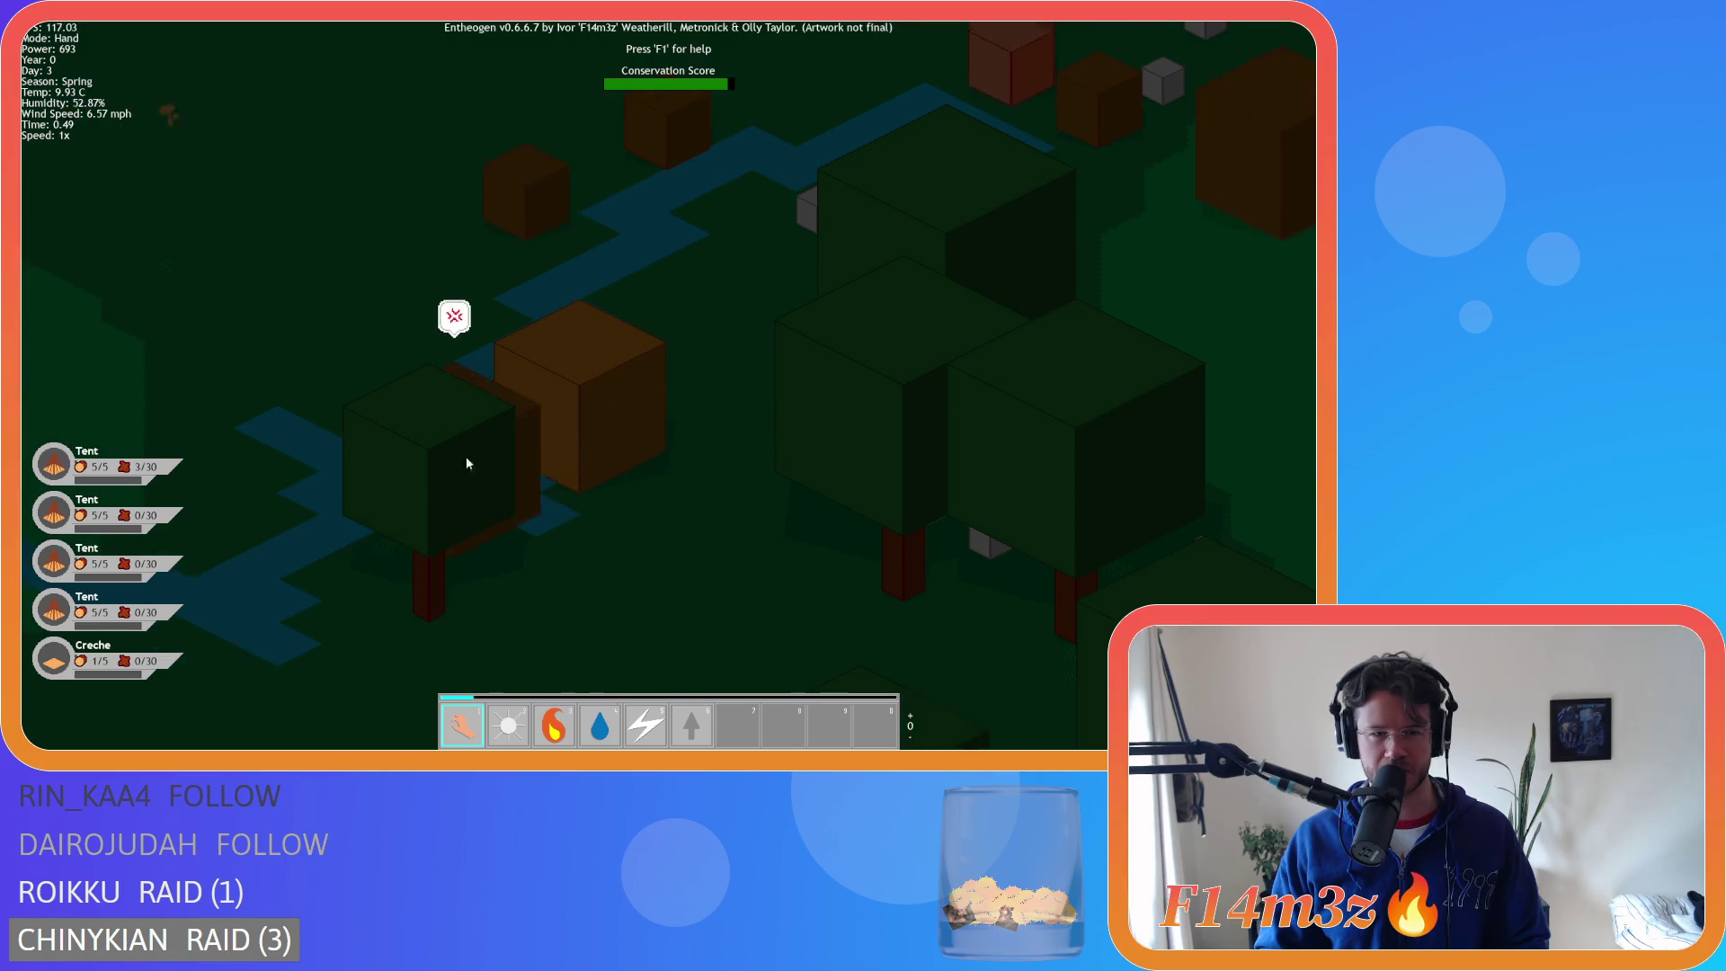
{"action": "scroll", "coordinate": [710, 375], "scroll_direction": "down", "scroll_amount": 6}
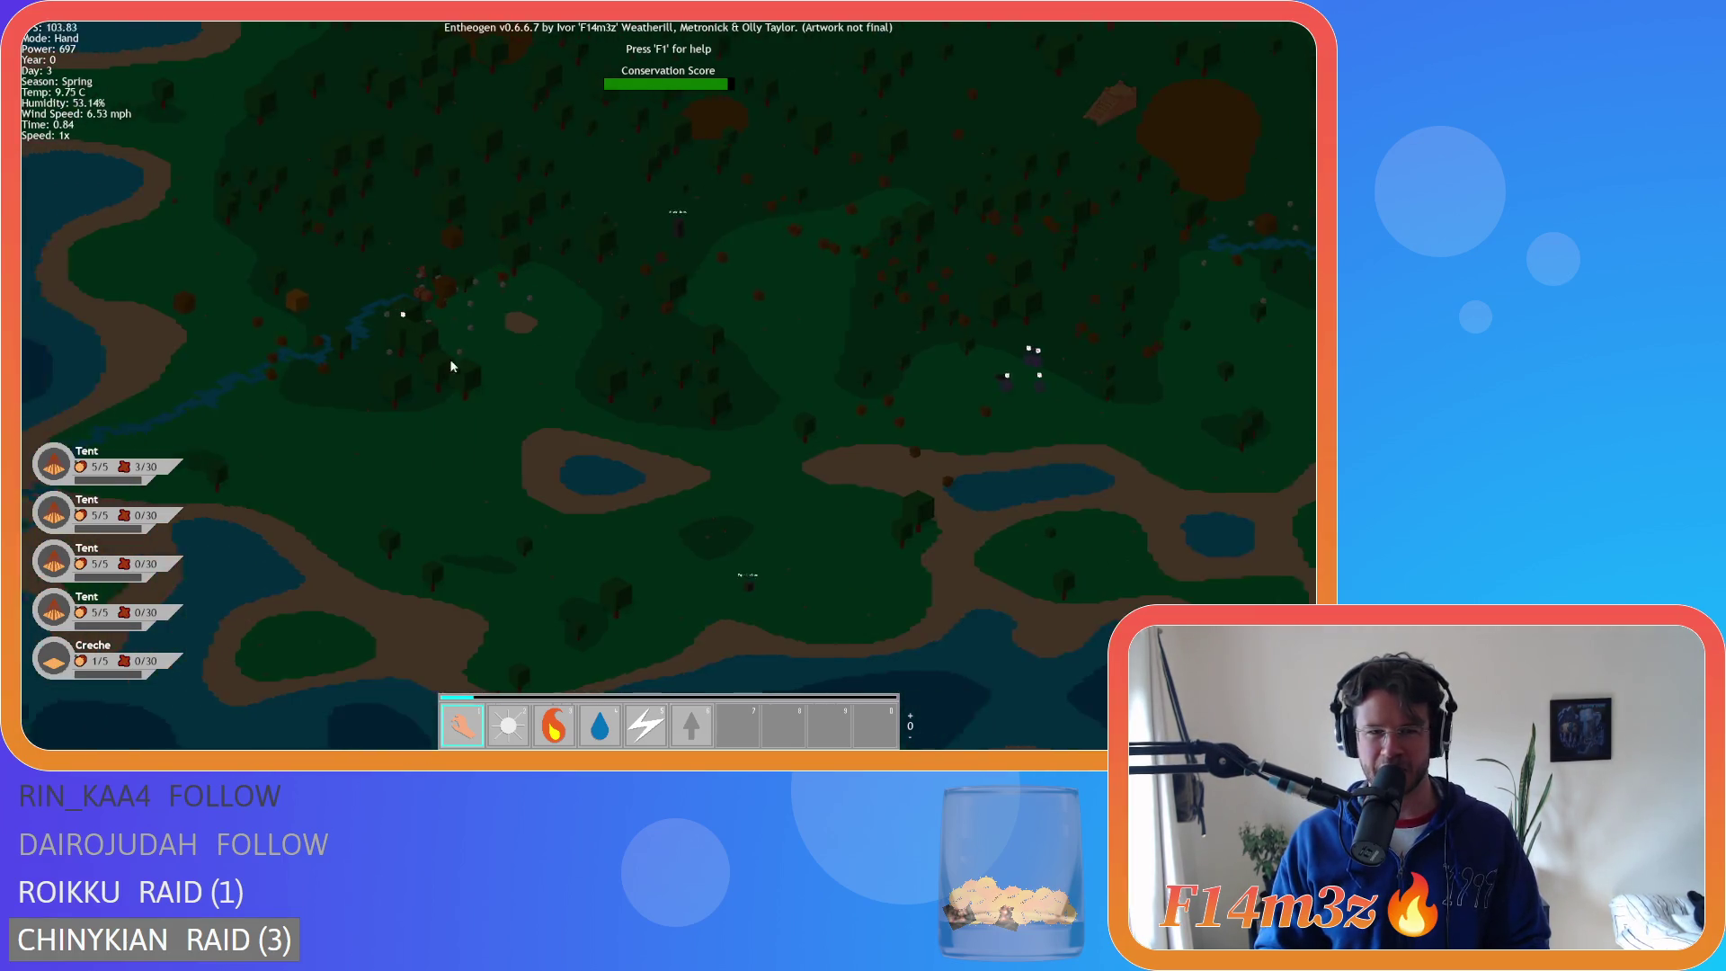
{"action": "scroll", "coordinate": [452, 366], "scroll_direction": "up", "scroll_amount": 10}
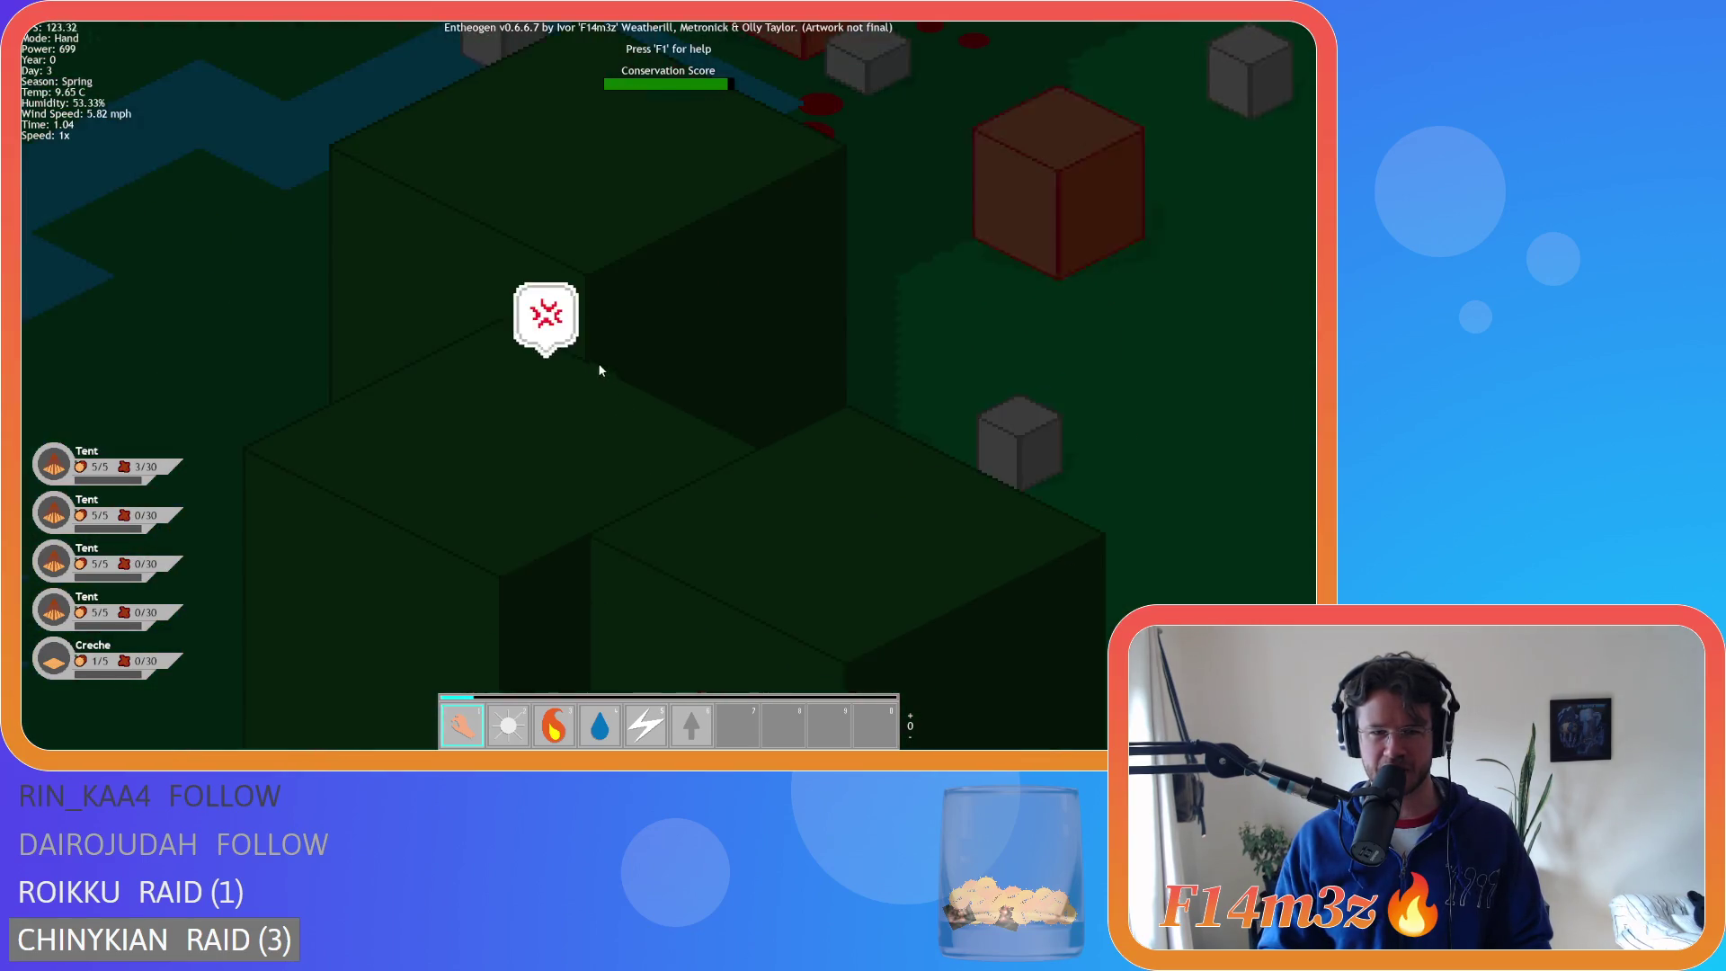
{"action": "scroll", "coordinate": [600, 369], "scroll_direction": "down", "scroll_amount": 5}
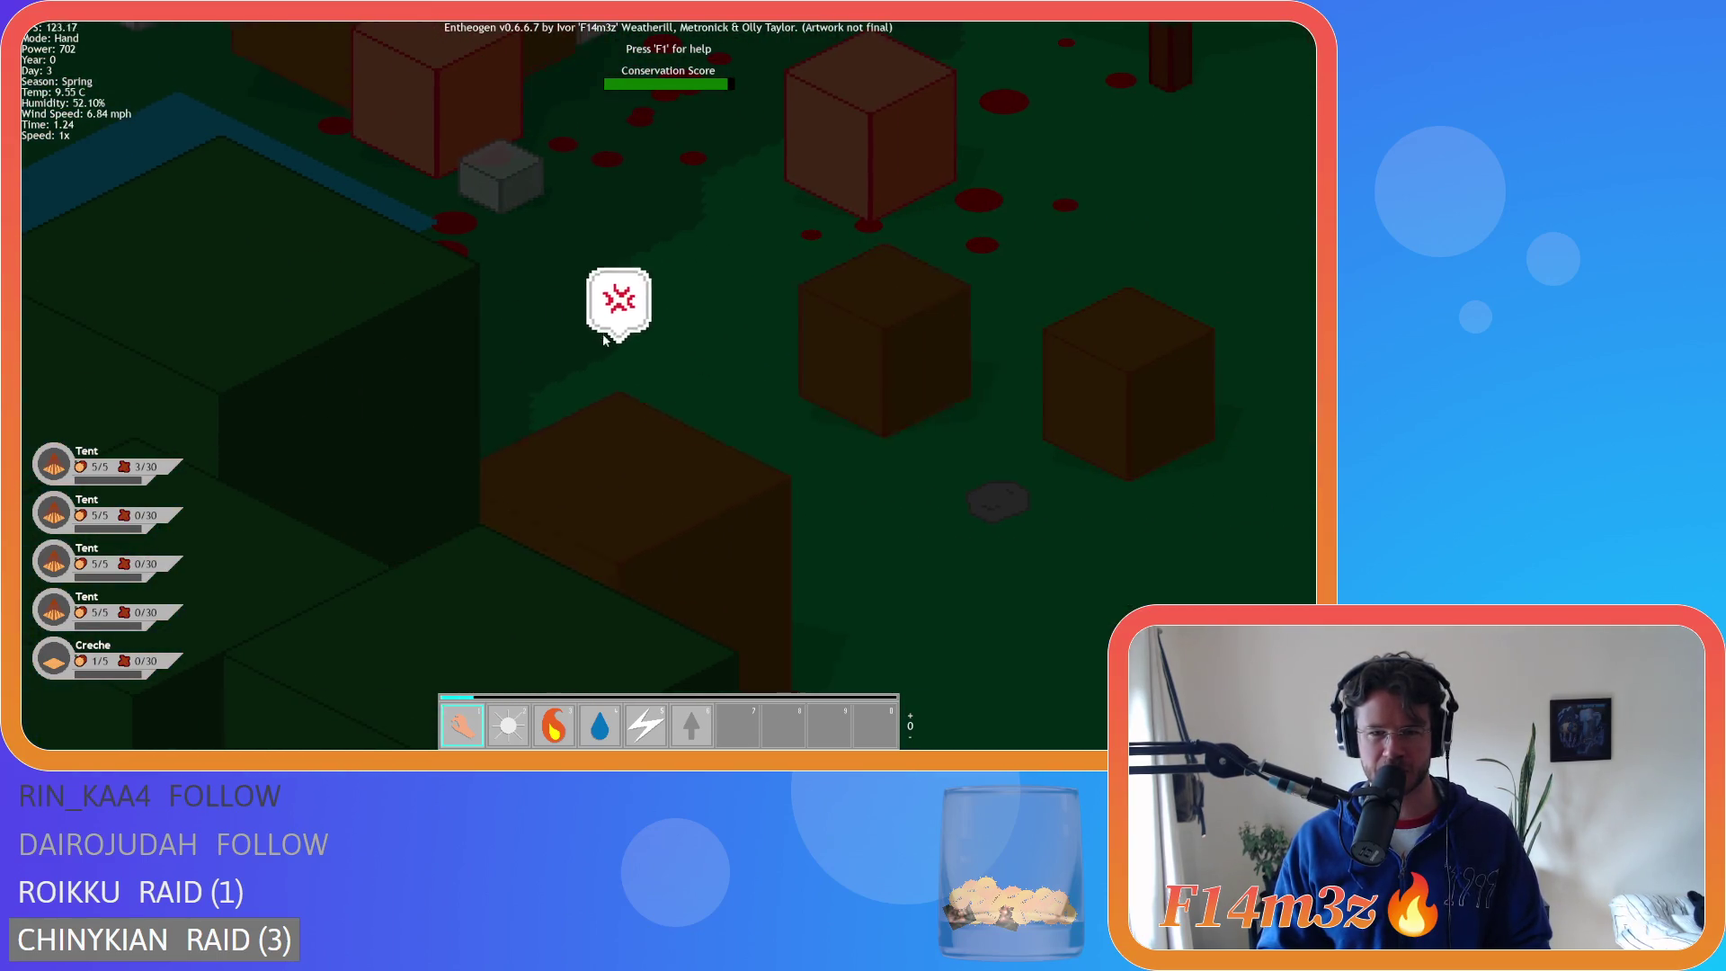
{"action": "scroll", "coordinate": [603, 338], "scroll_direction": "down", "scroll_amount": 2}
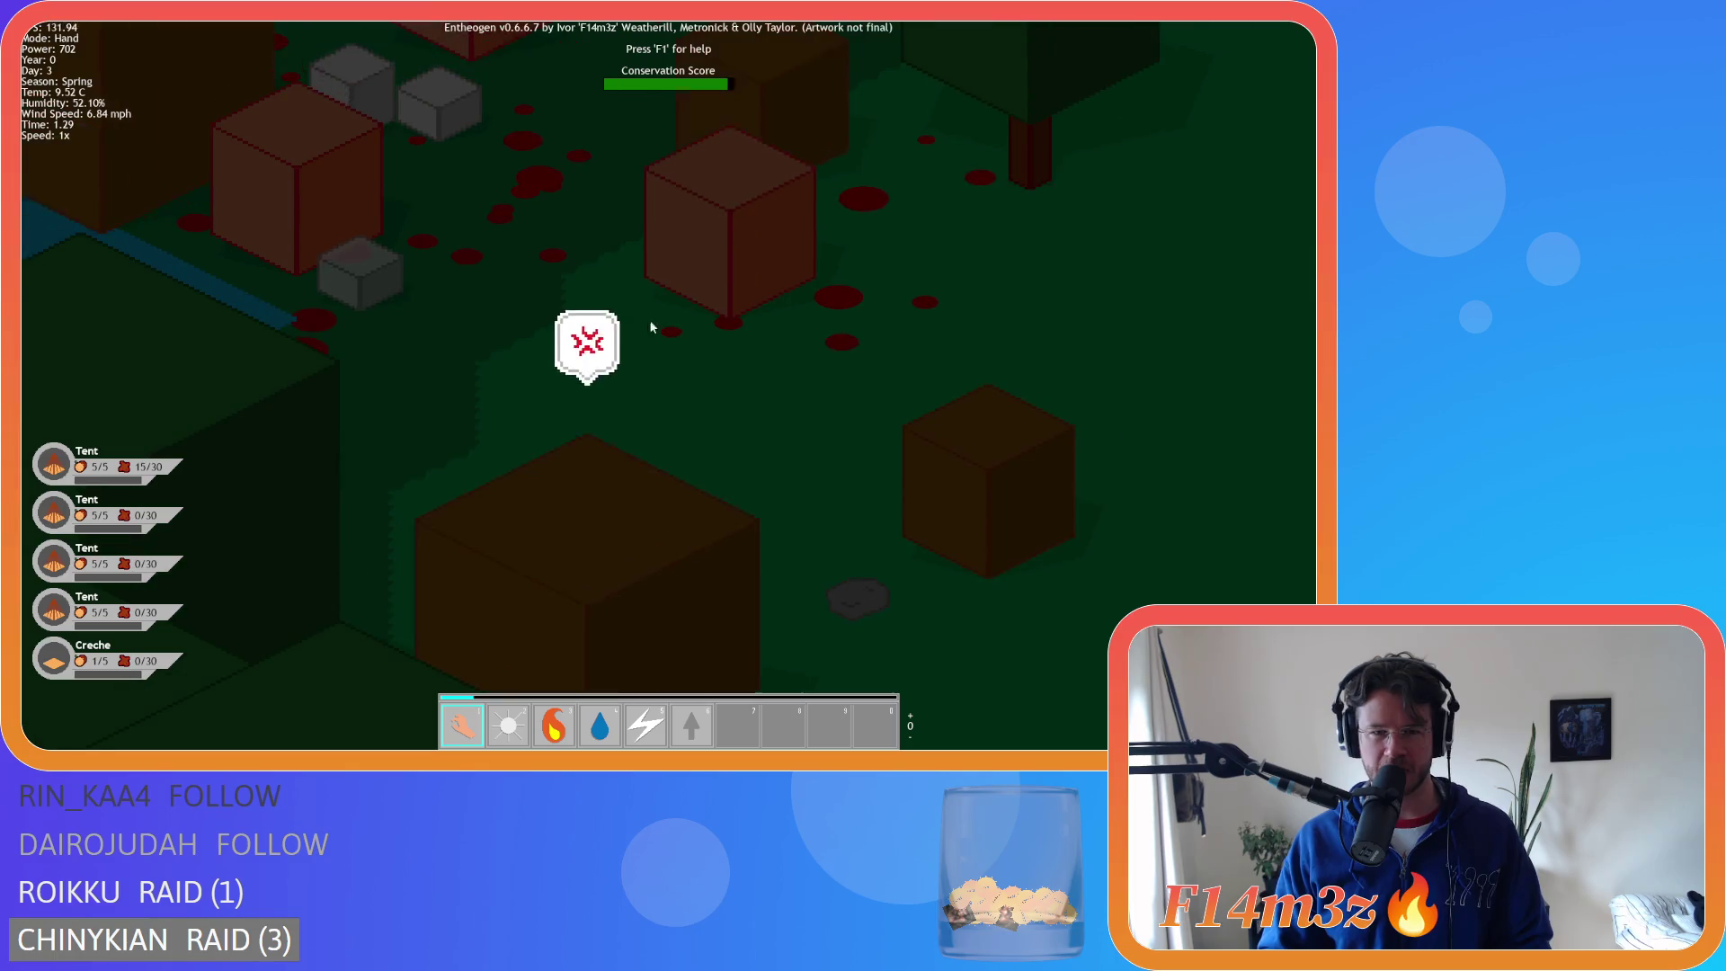
{"action": "scroll", "coordinate": [610, 336], "scroll_direction": "down", "scroll_amount": 8}
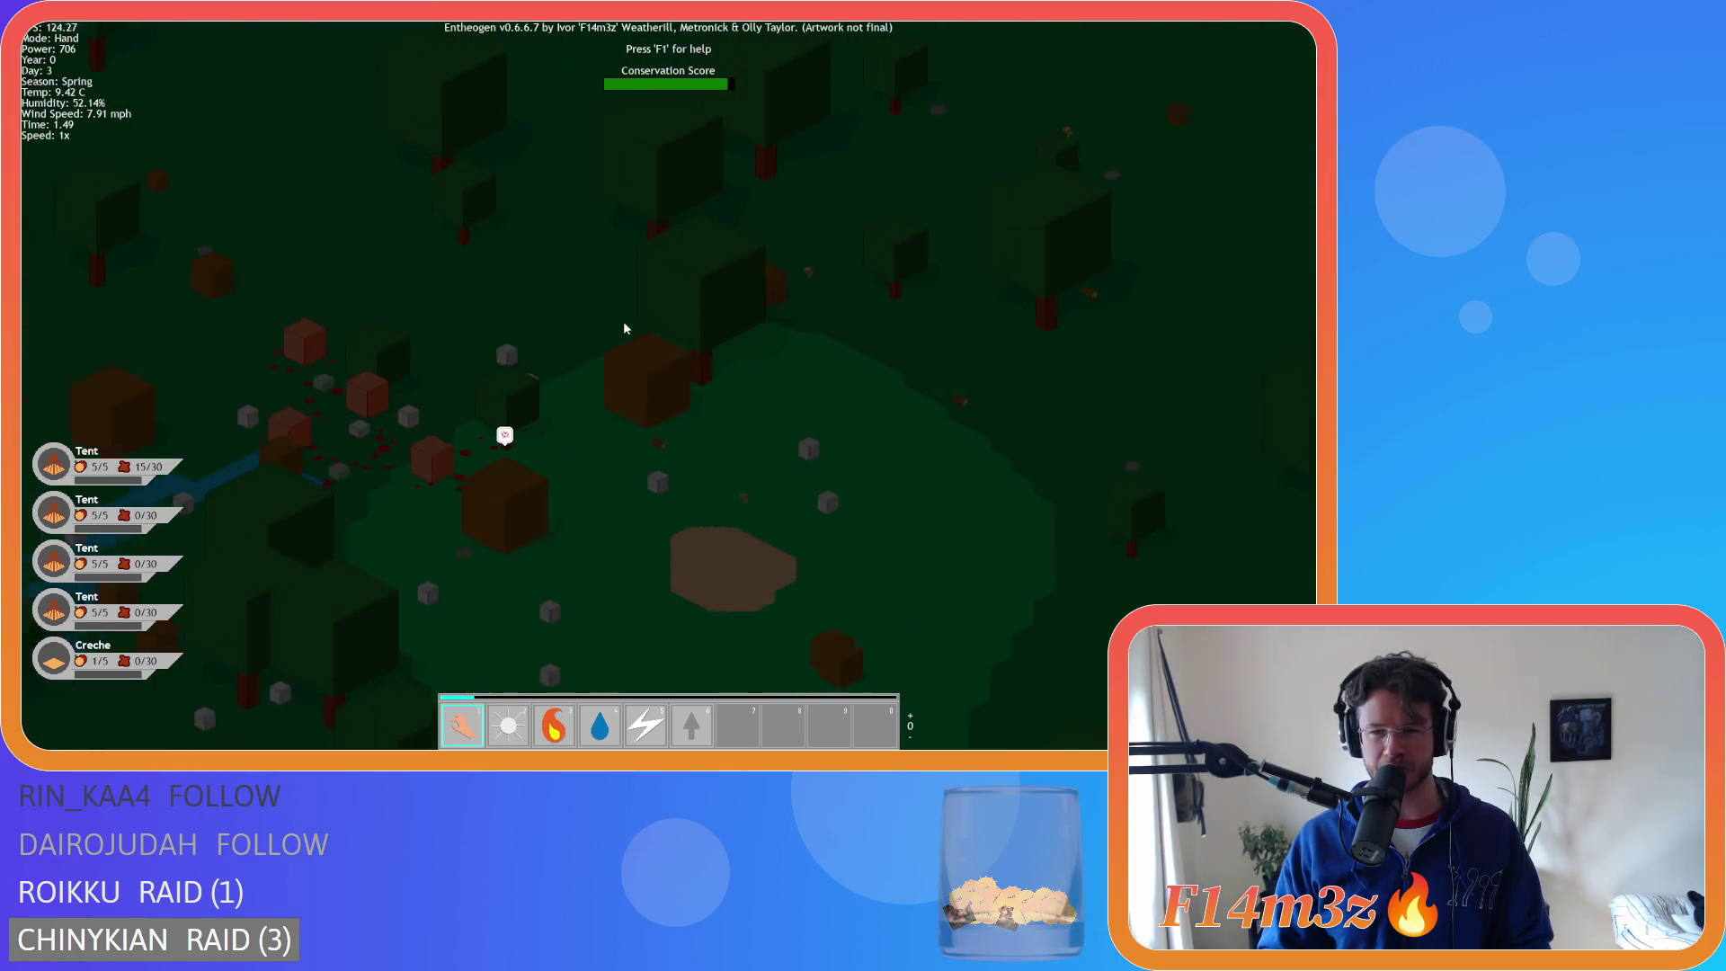
- Centre the villagers, pan north toward the lakes, and zoom in and out on them
{"action": "key", "text": "a"}
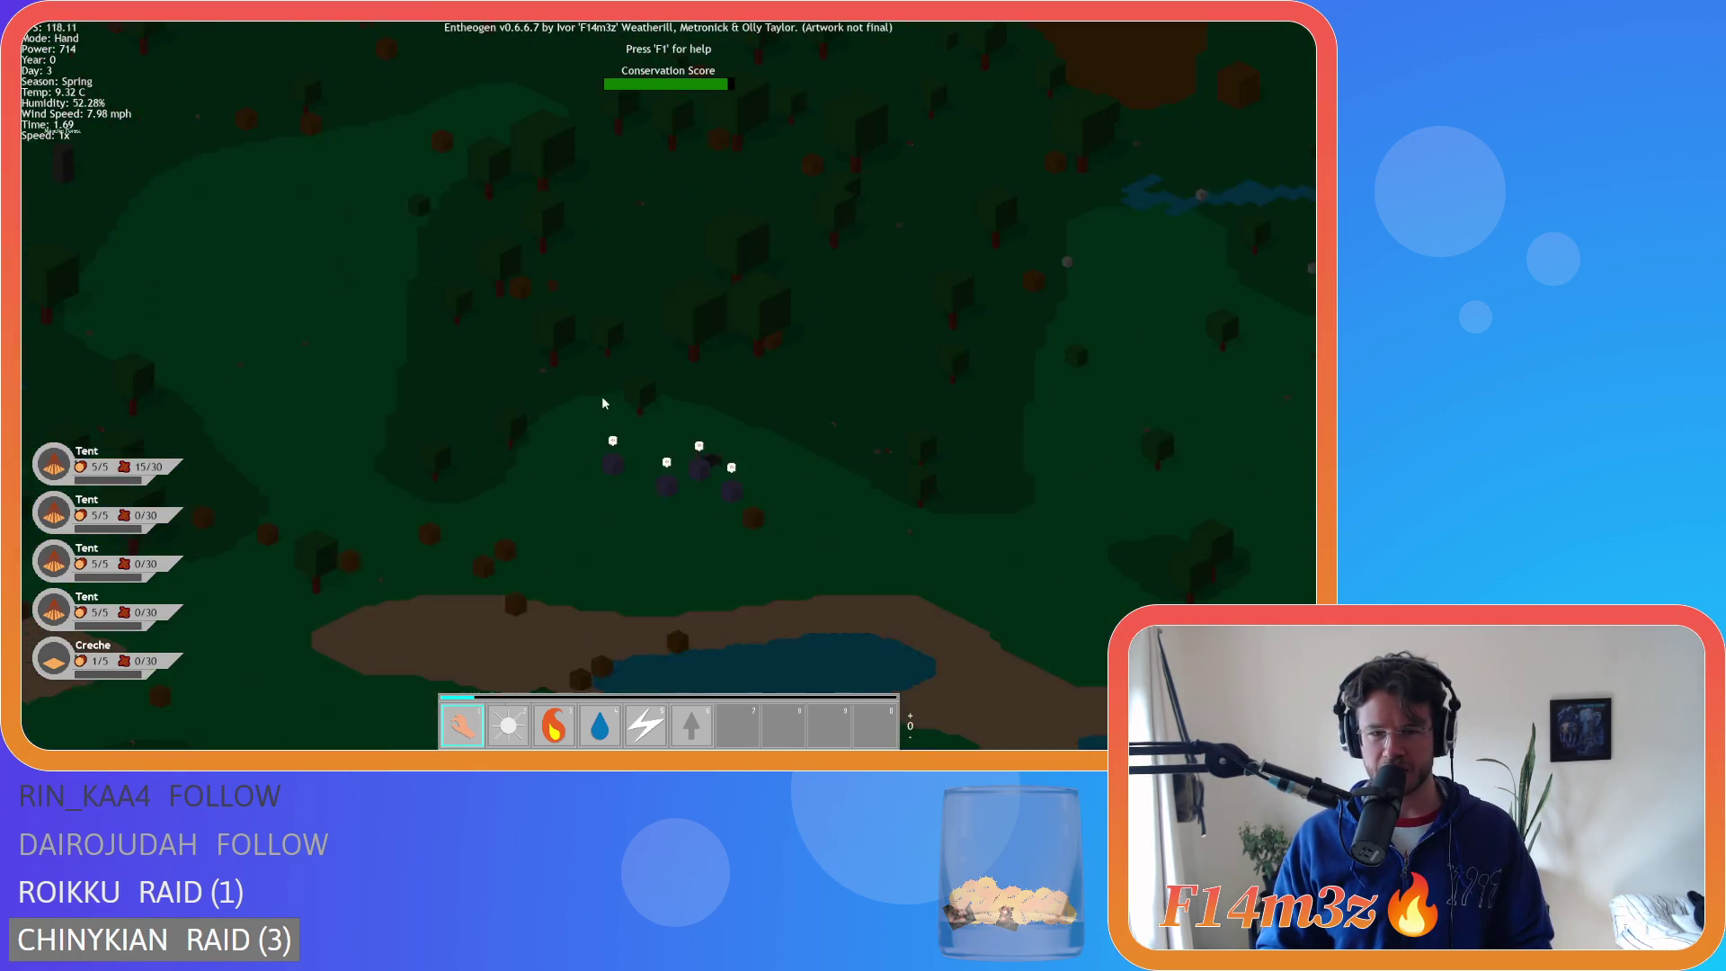
{"action": "scroll", "coordinate": [519, 392], "scroll_direction": "down", "scroll_amount": 5}
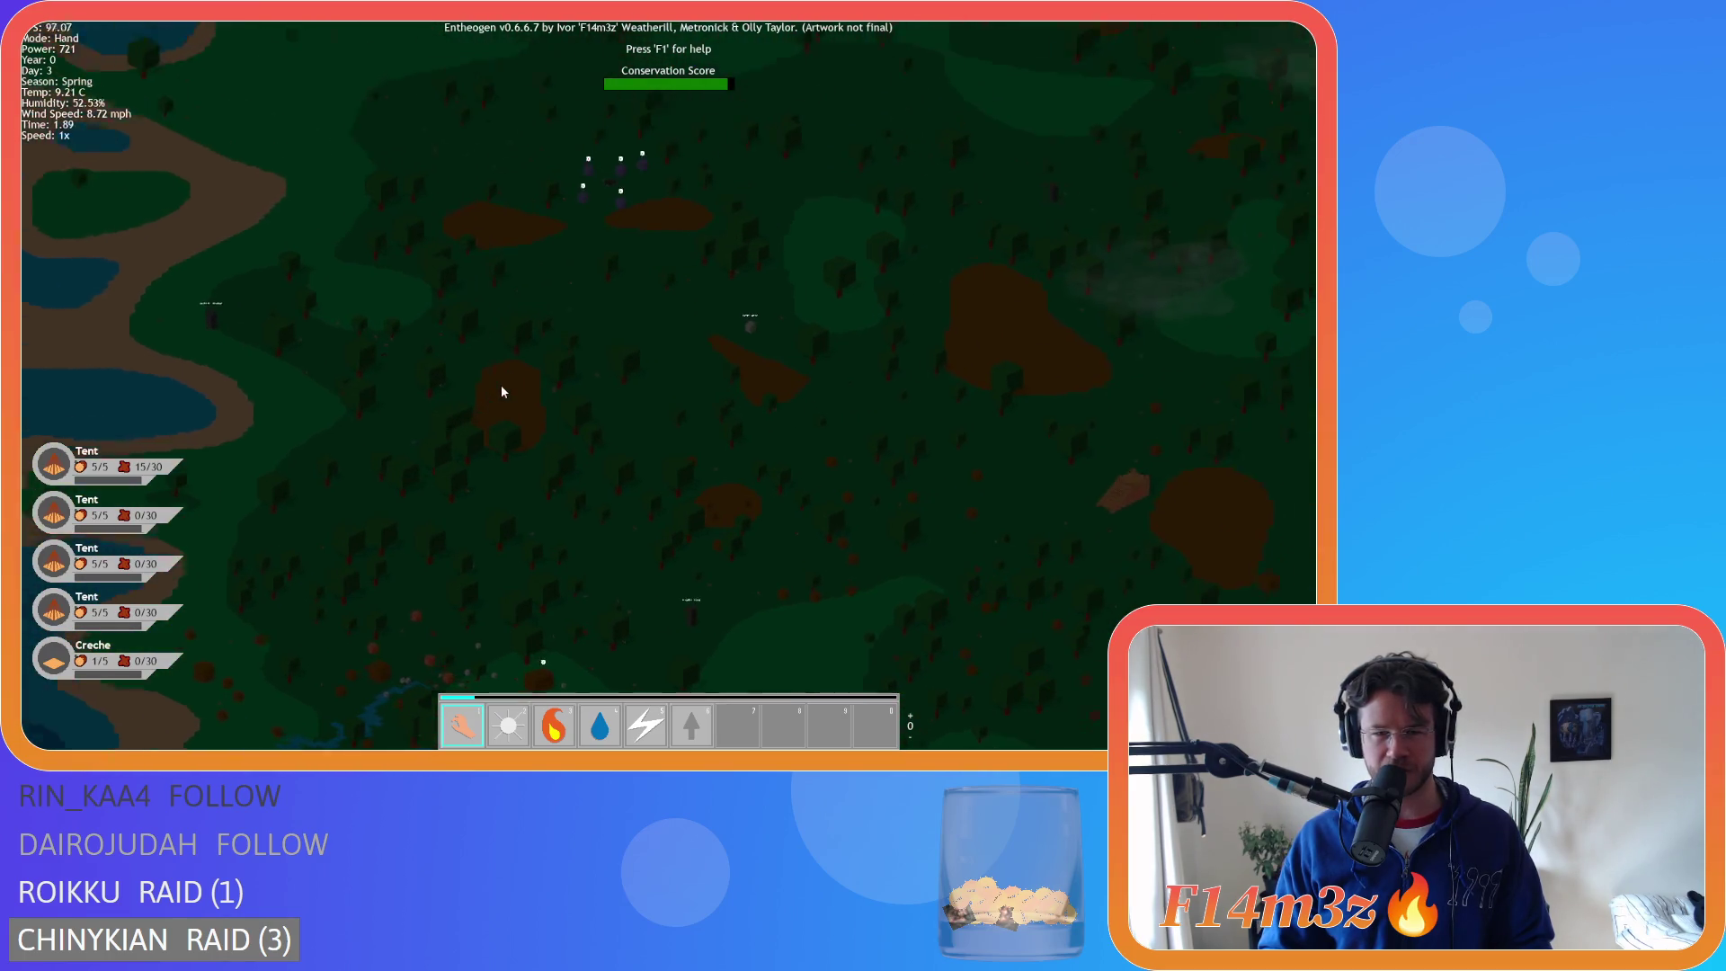
{"action": "key", "text": "w"}
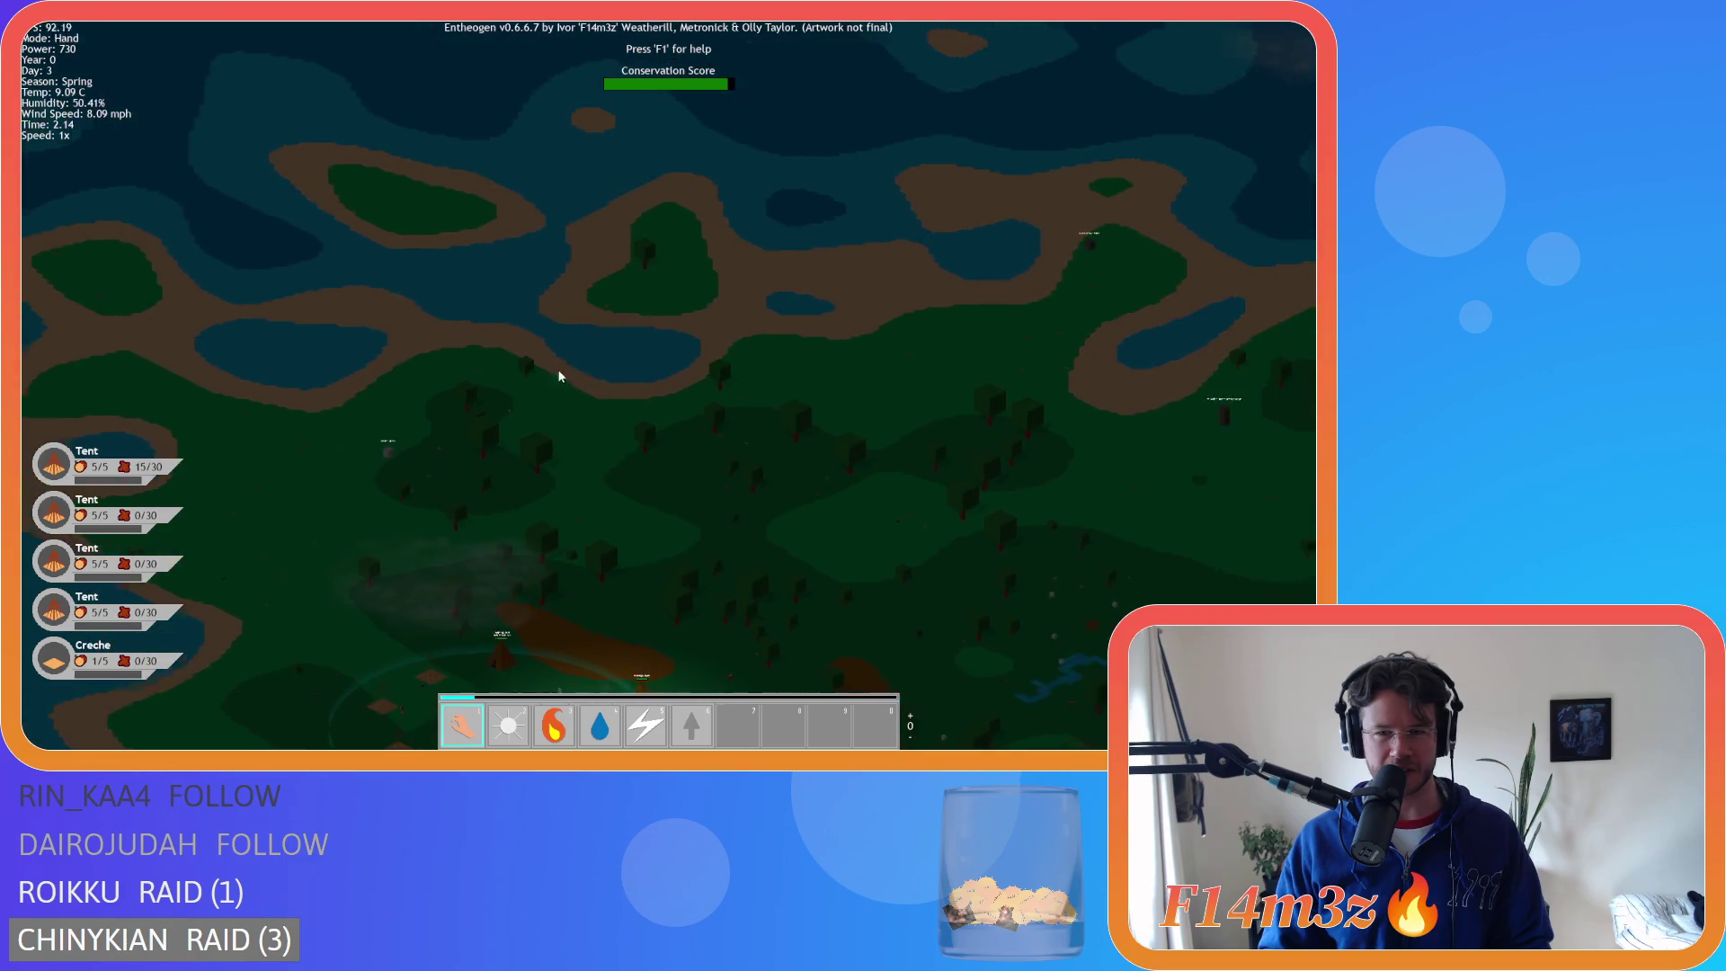
{"action": "scroll", "coordinate": [666, 342], "scroll_direction": "up", "scroll_amount": 8}
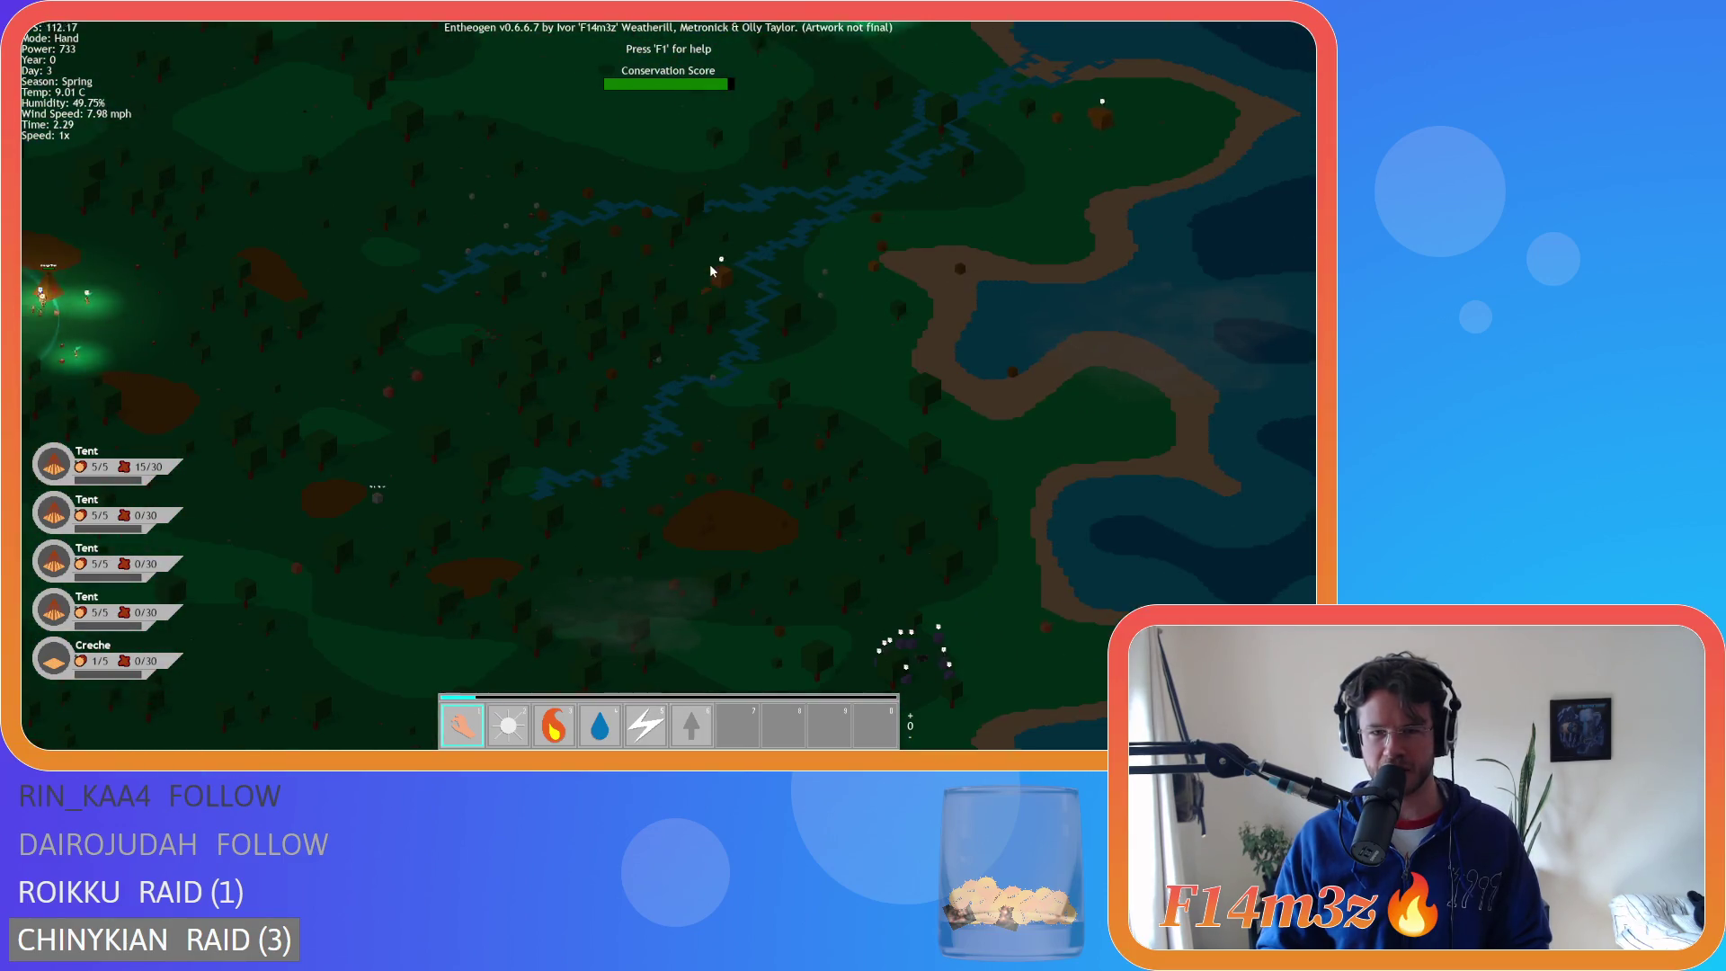
{"action": "scroll", "coordinate": [647, 426], "scroll_direction": "up", "scroll_amount": 5}
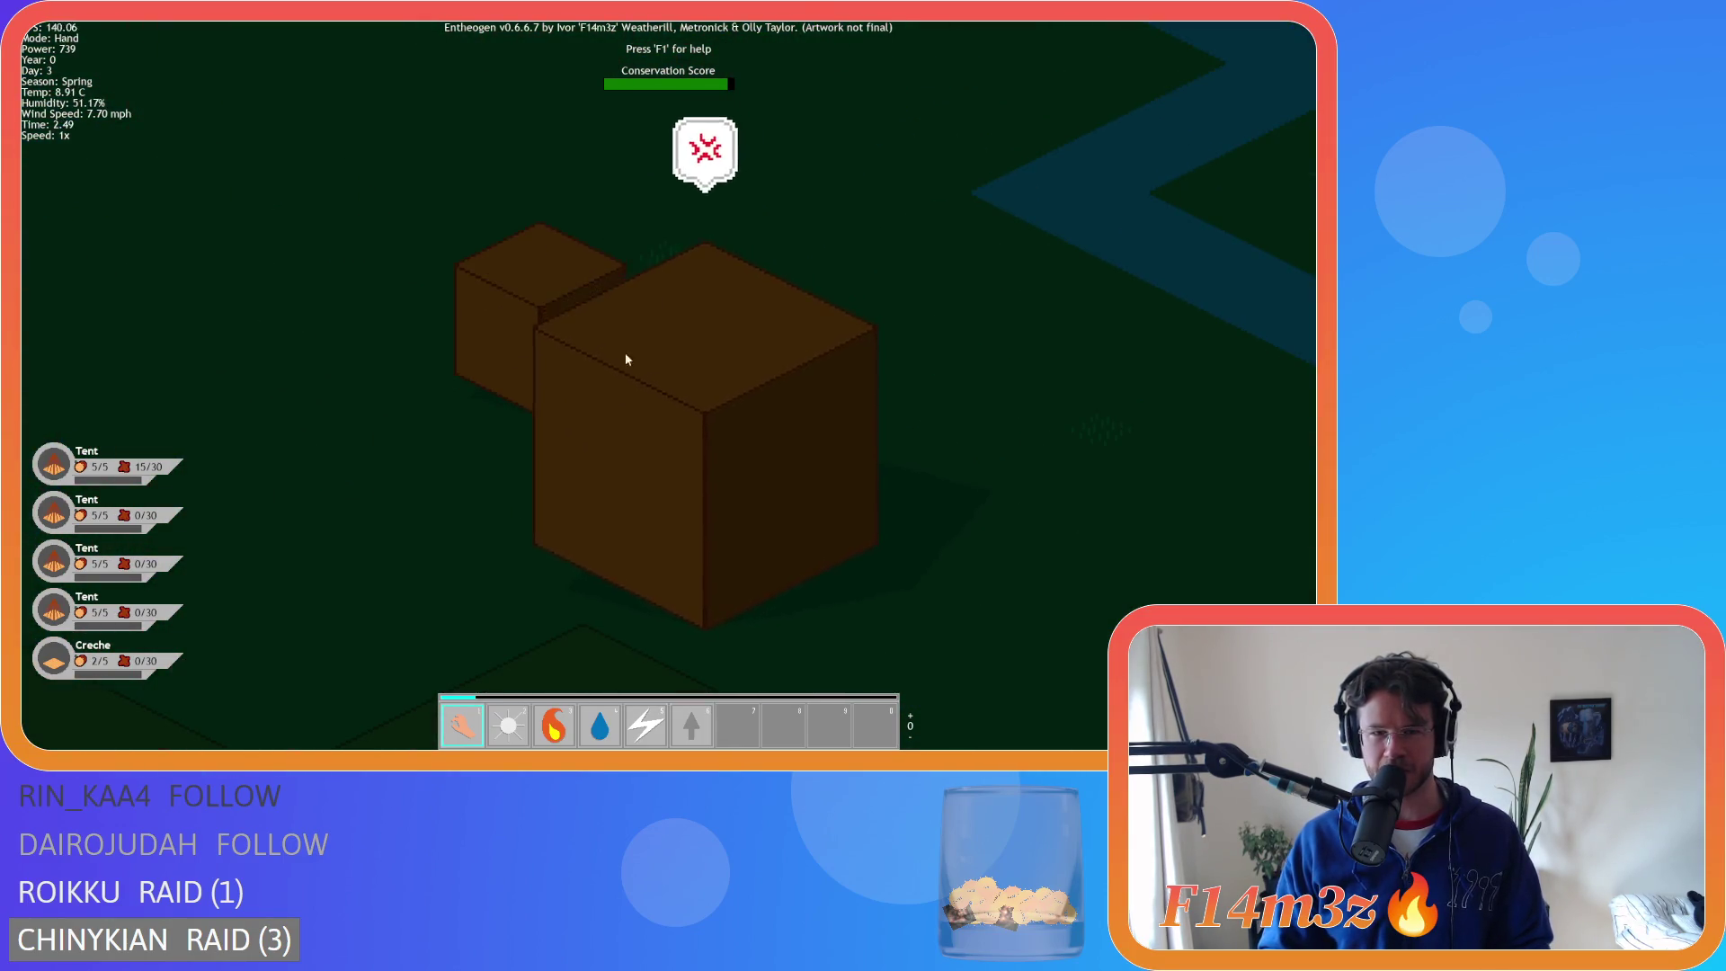
{"action": "scroll", "coordinate": [589, 387], "scroll_direction": "down", "scroll_amount": 6}
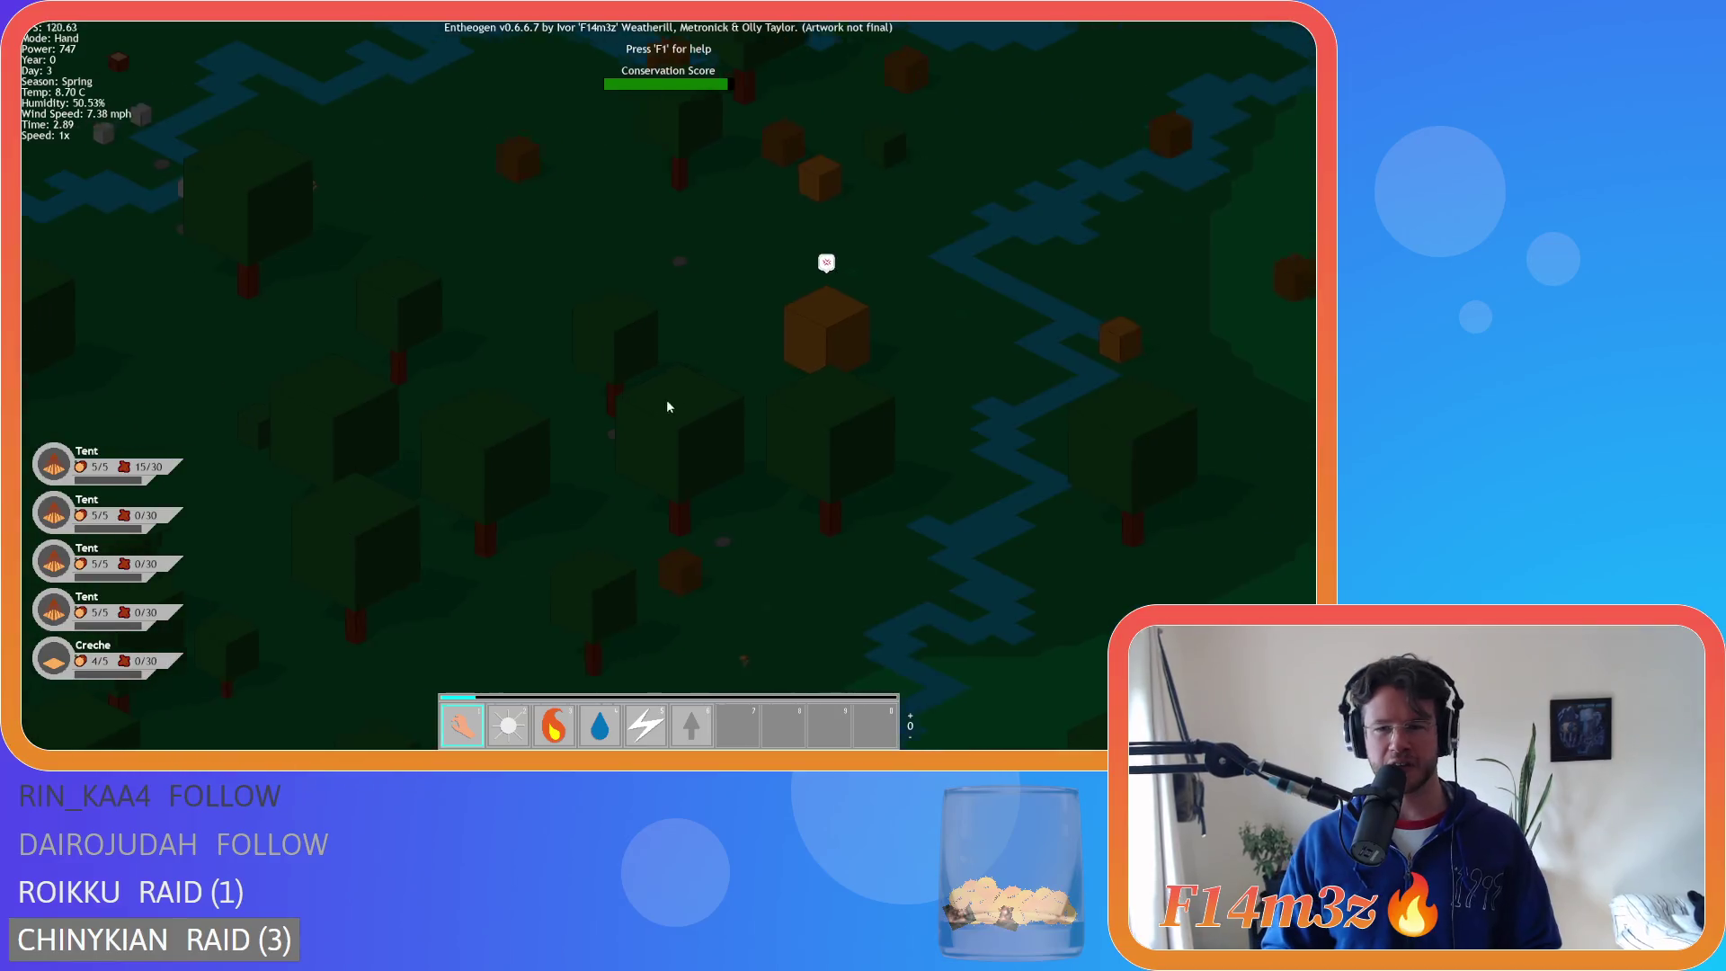
{"action": "scroll", "coordinate": [689, 408], "scroll_direction": "up", "scroll_amount": 4}
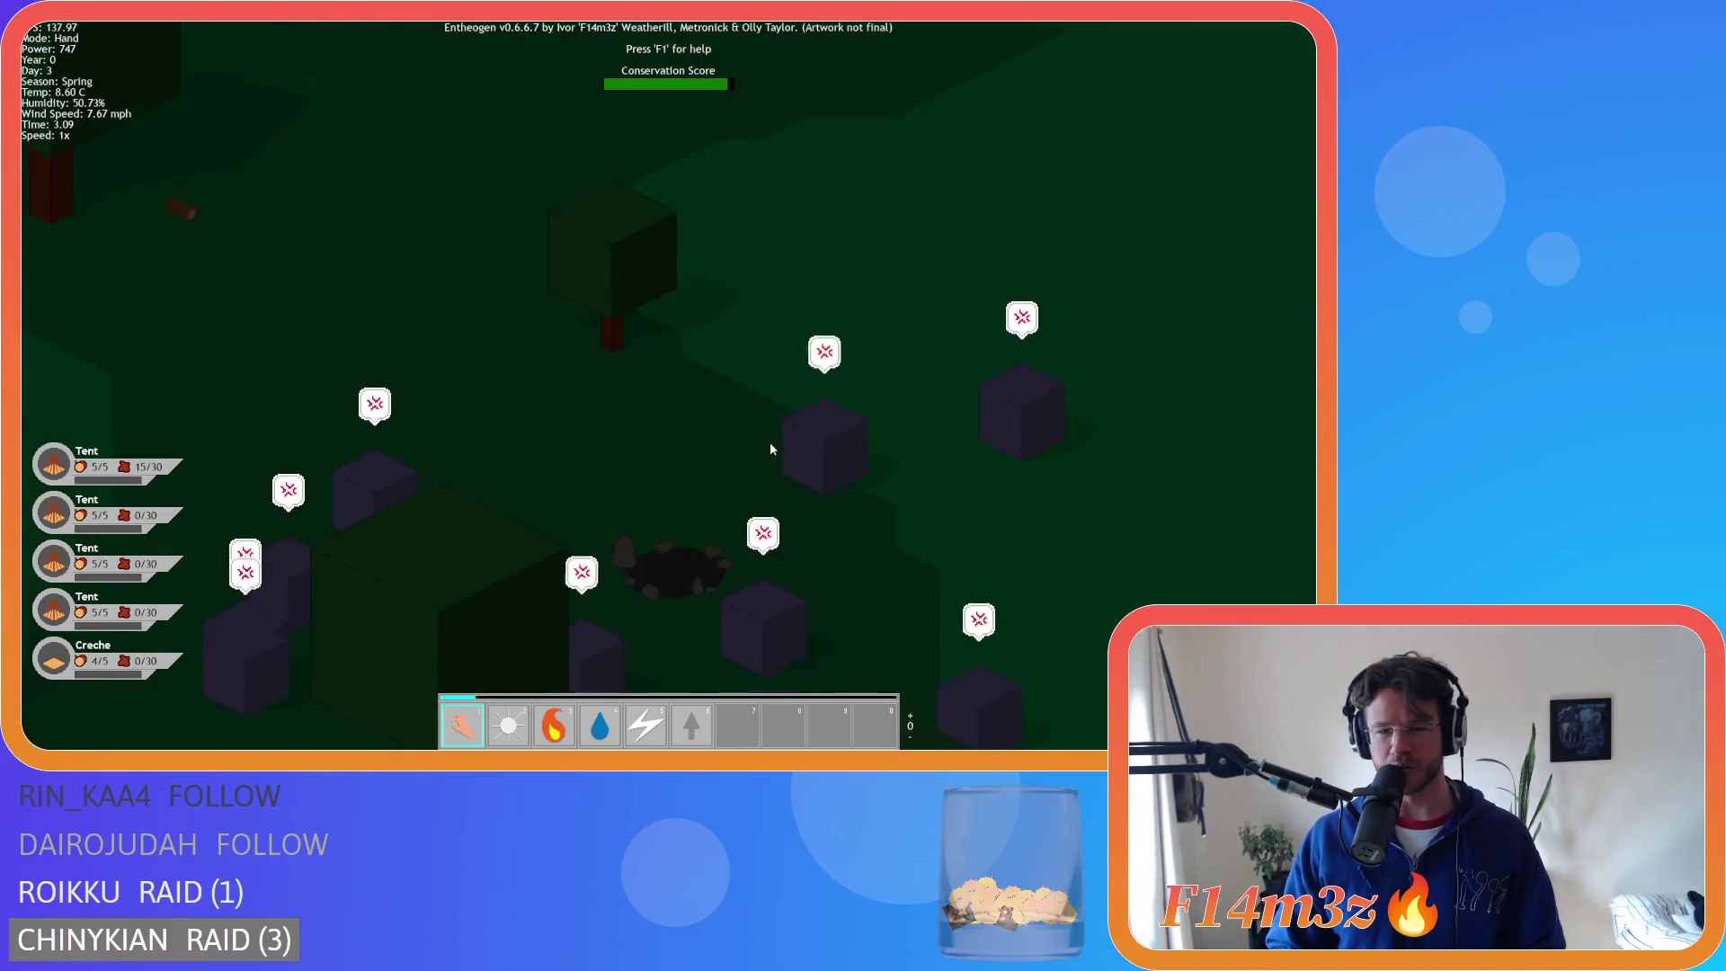
{"action": "scroll", "coordinate": [764, 441], "scroll_direction": "down", "scroll_amount": 5}
{"action": "scroll", "coordinate": [764, 440], "scroll_direction": "up", "scroll_amount": 3}
{"action": "scroll", "coordinate": [768, 448], "scroll_direction": "down", "scroll_amount": 5}
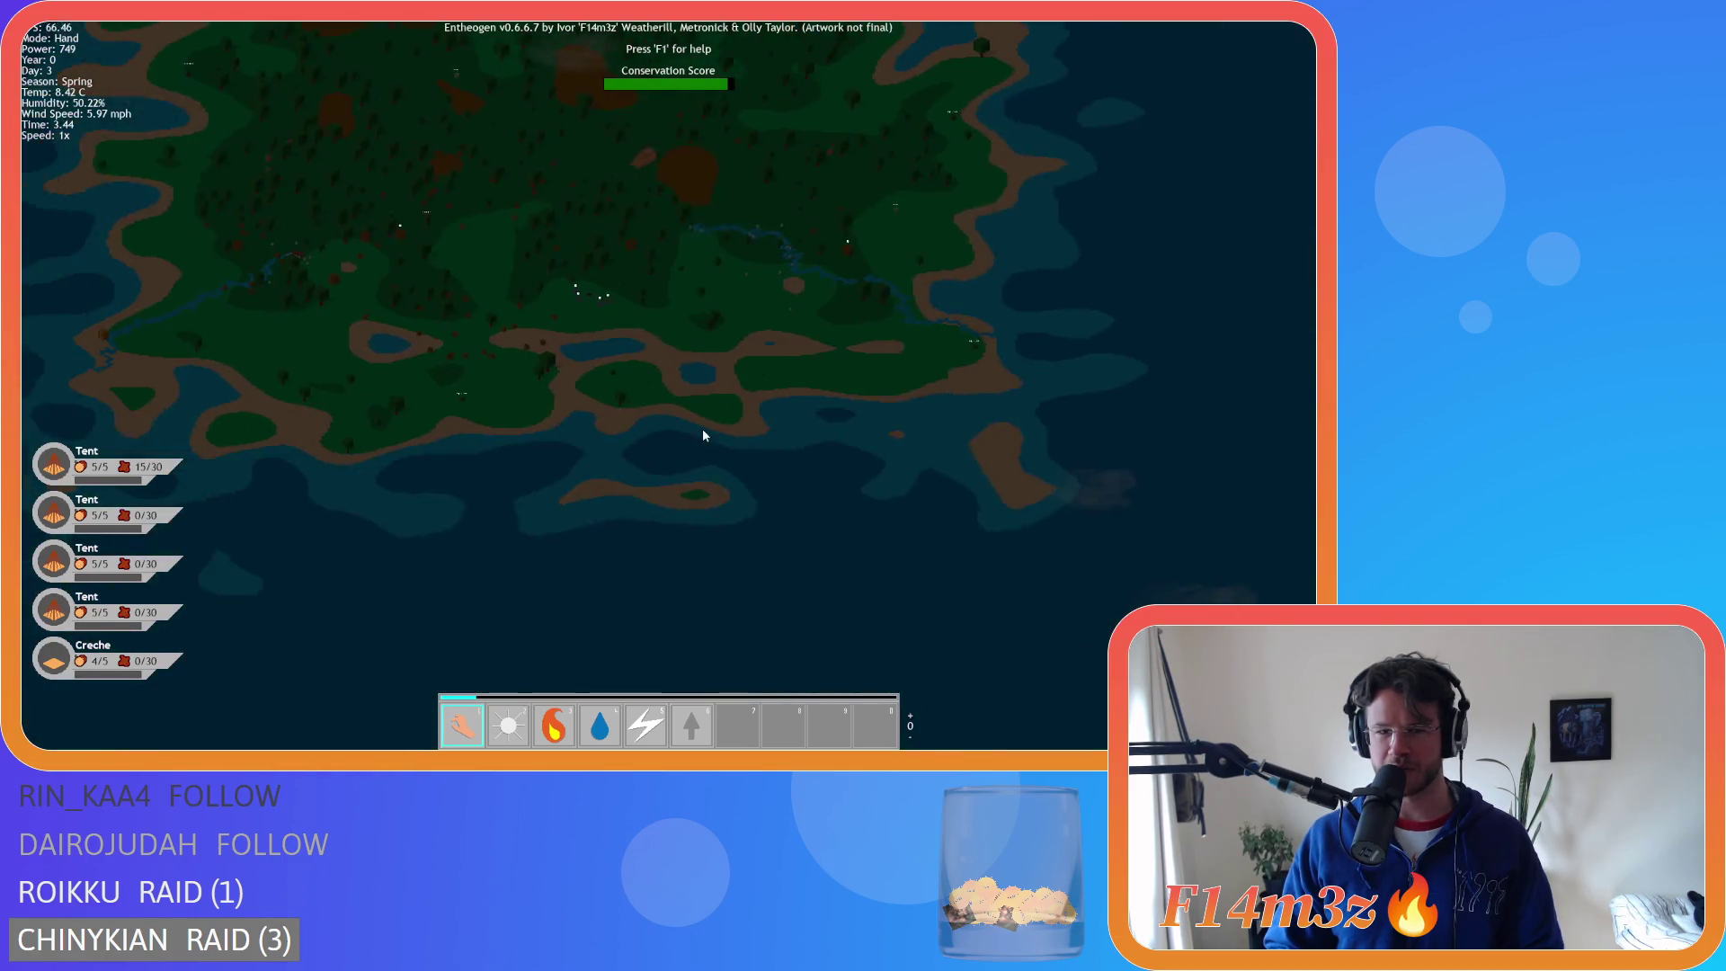
{"action": "scroll", "coordinate": [703, 435], "scroll_direction": "up", "scroll_amount": 5}
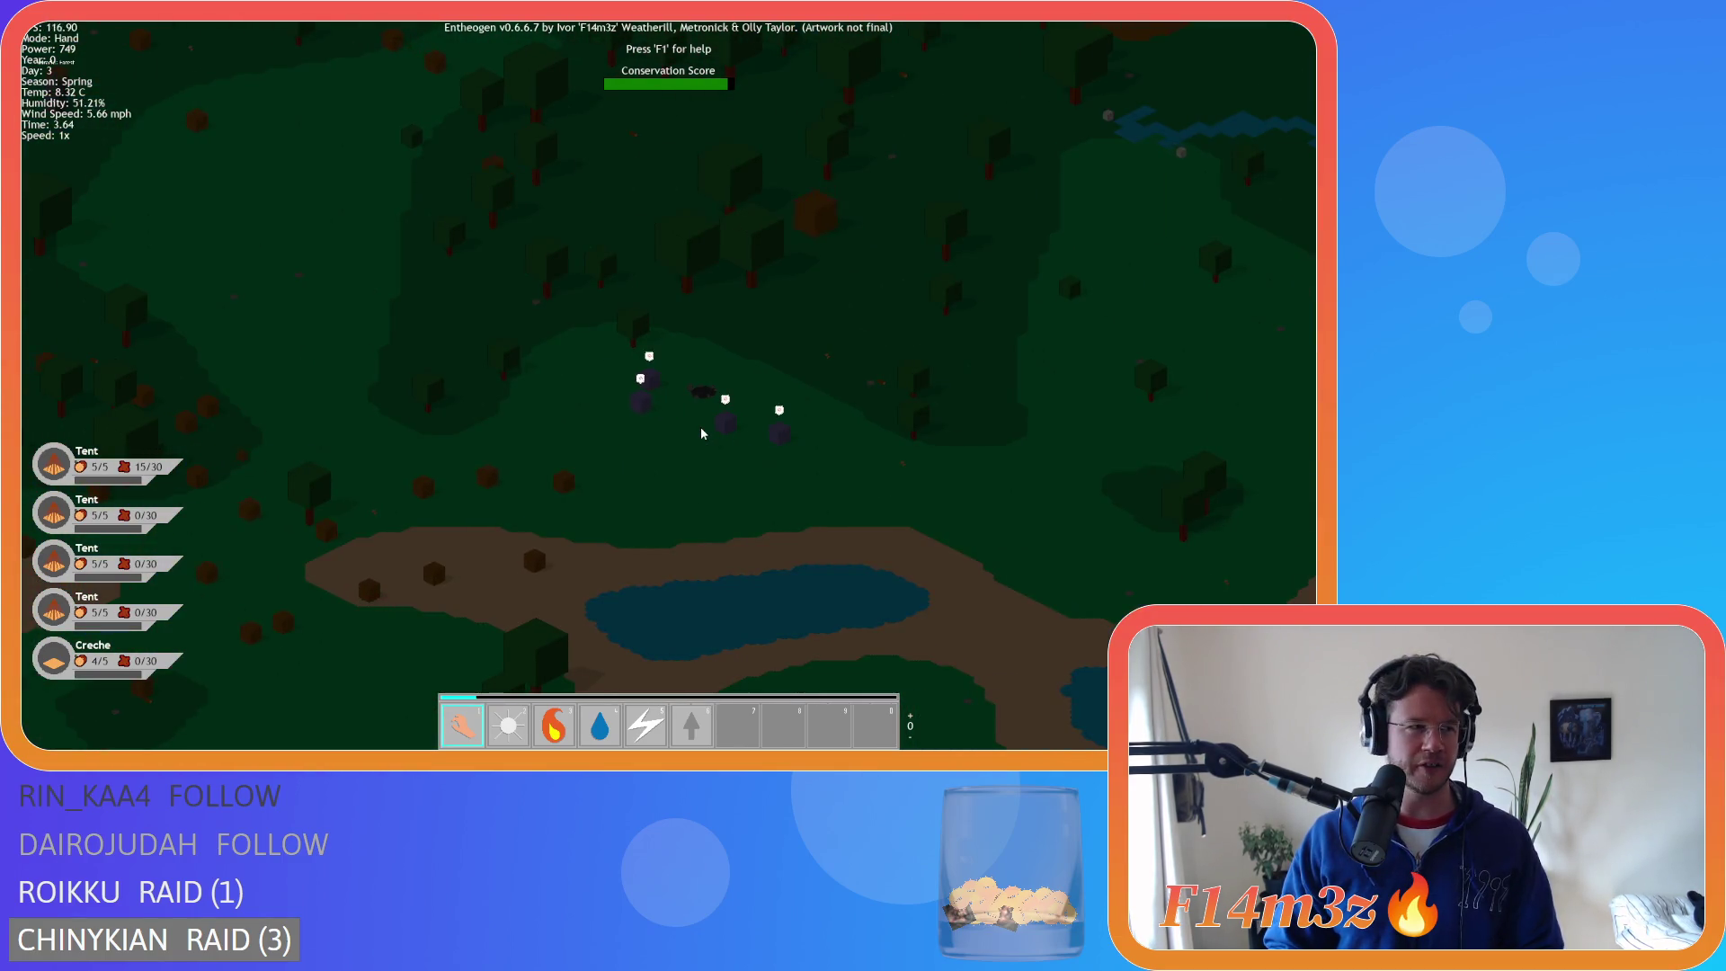
{"action": "scroll", "coordinate": [701, 434], "scroll_direction": "down", "scroll_amount": 4}
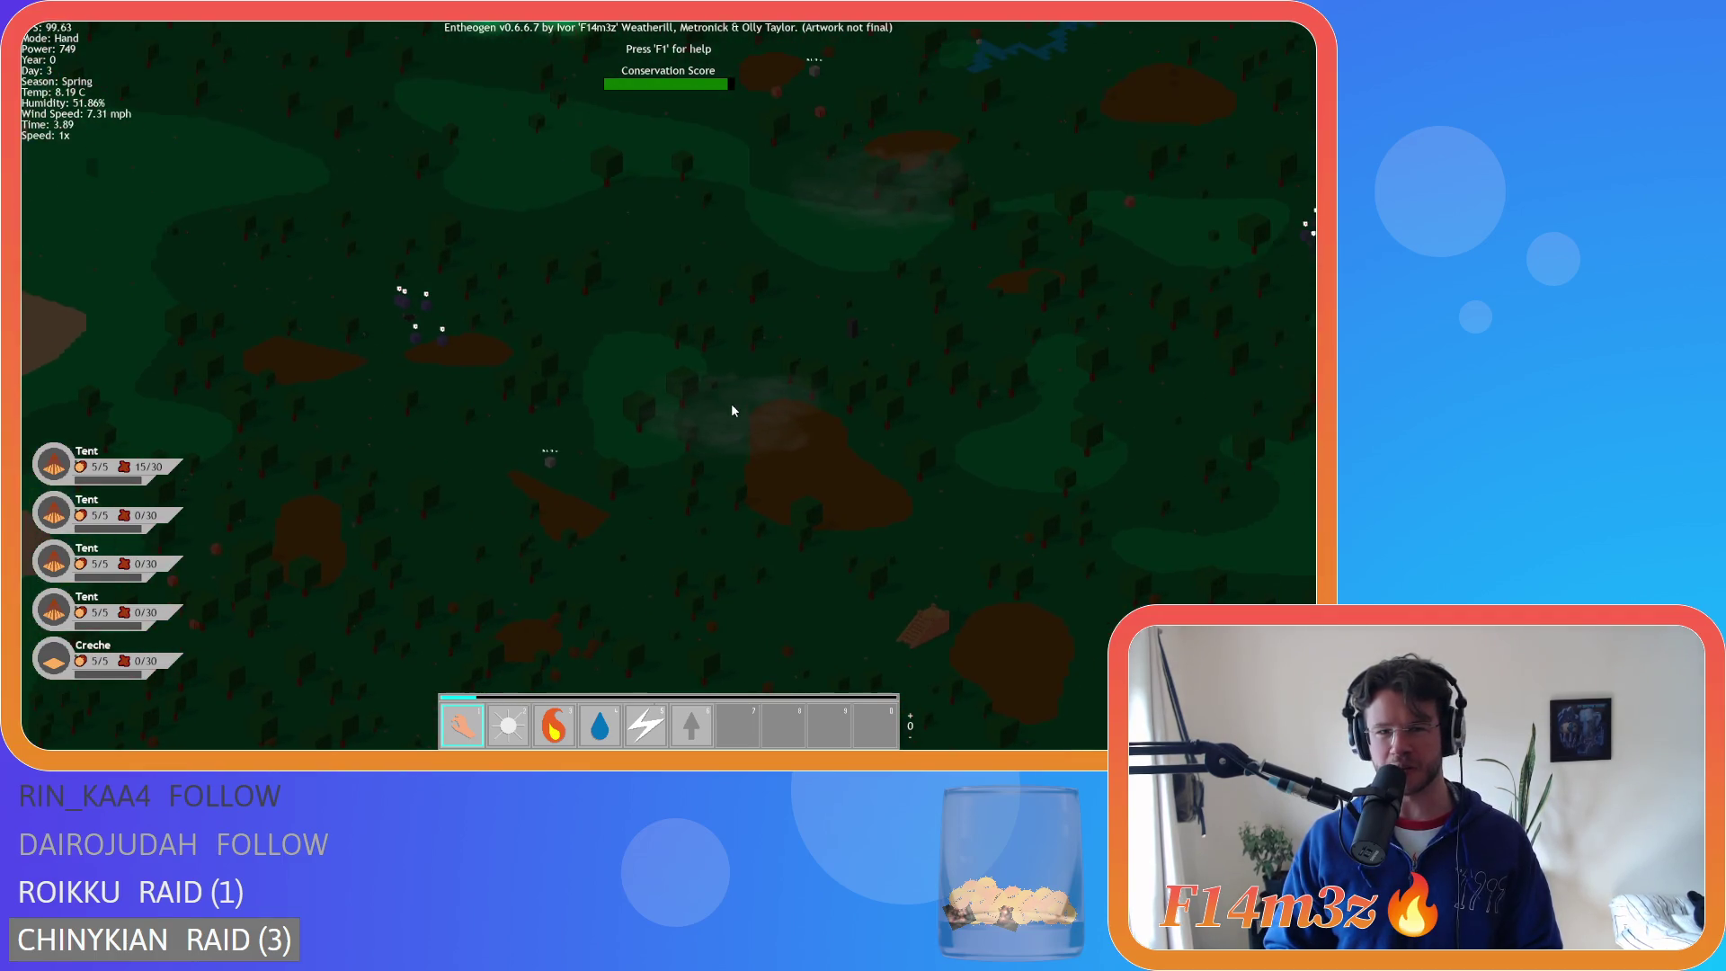
- Pan left and back right across the forest until the glowing village sits centre-left
{"action": "key", "text": "w"}
{"action": "key", "text": "a"}
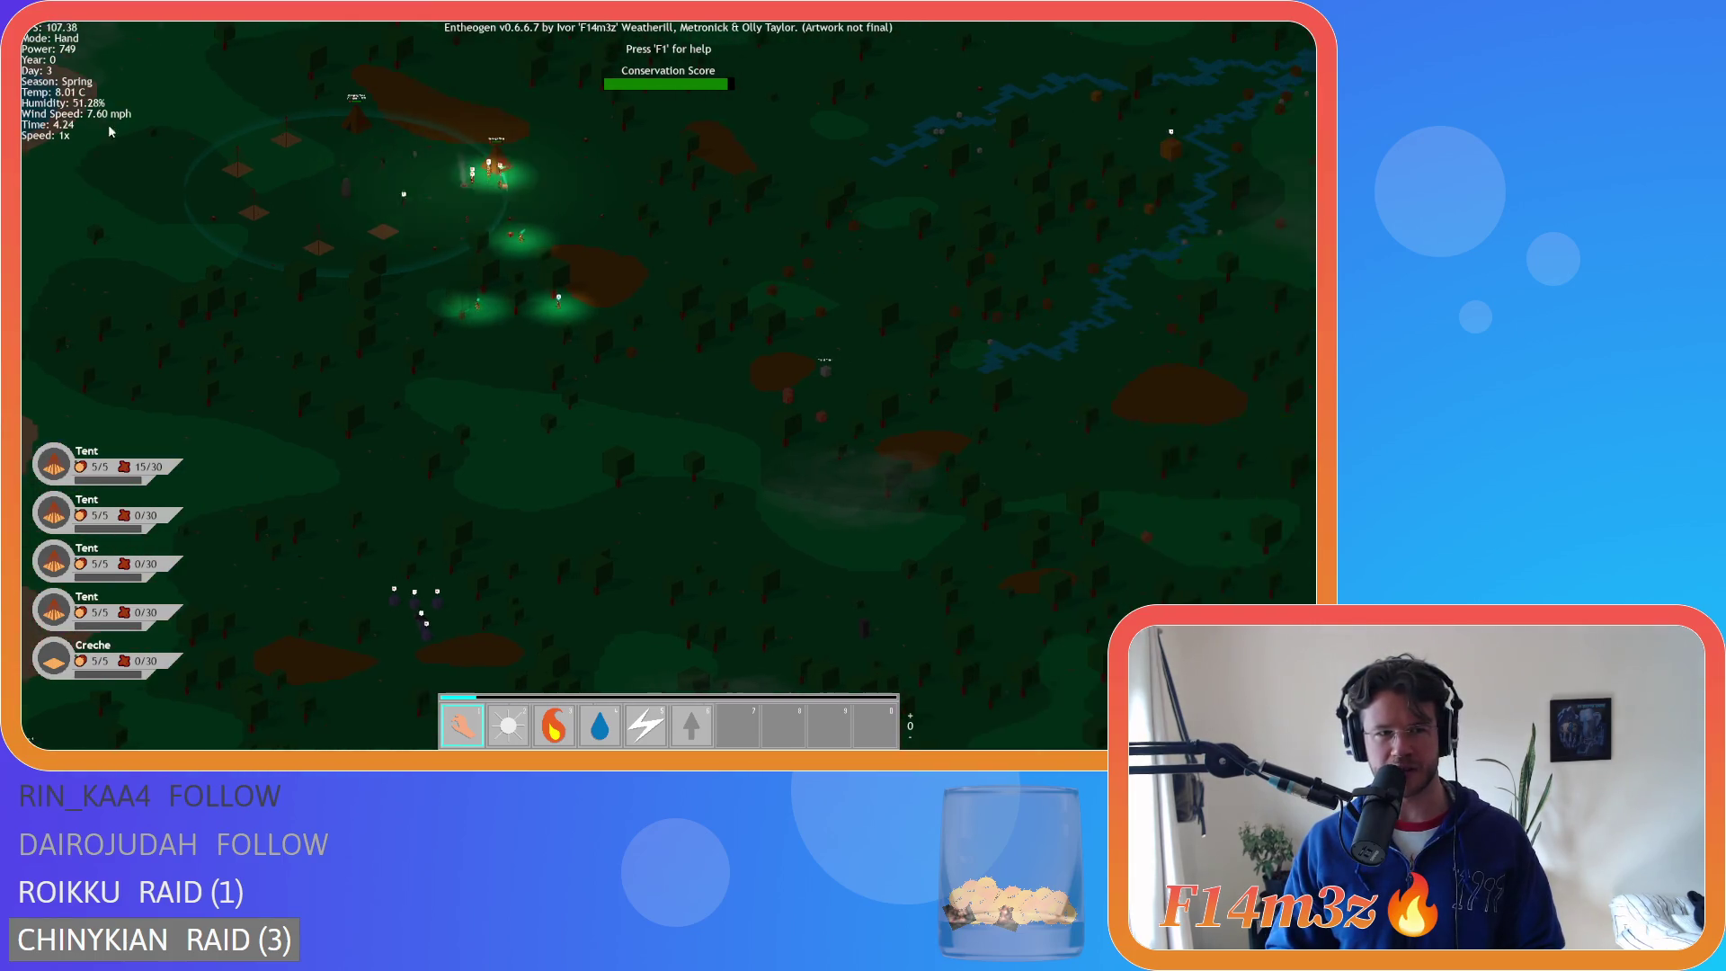
{"action": "key", "text": "a"}
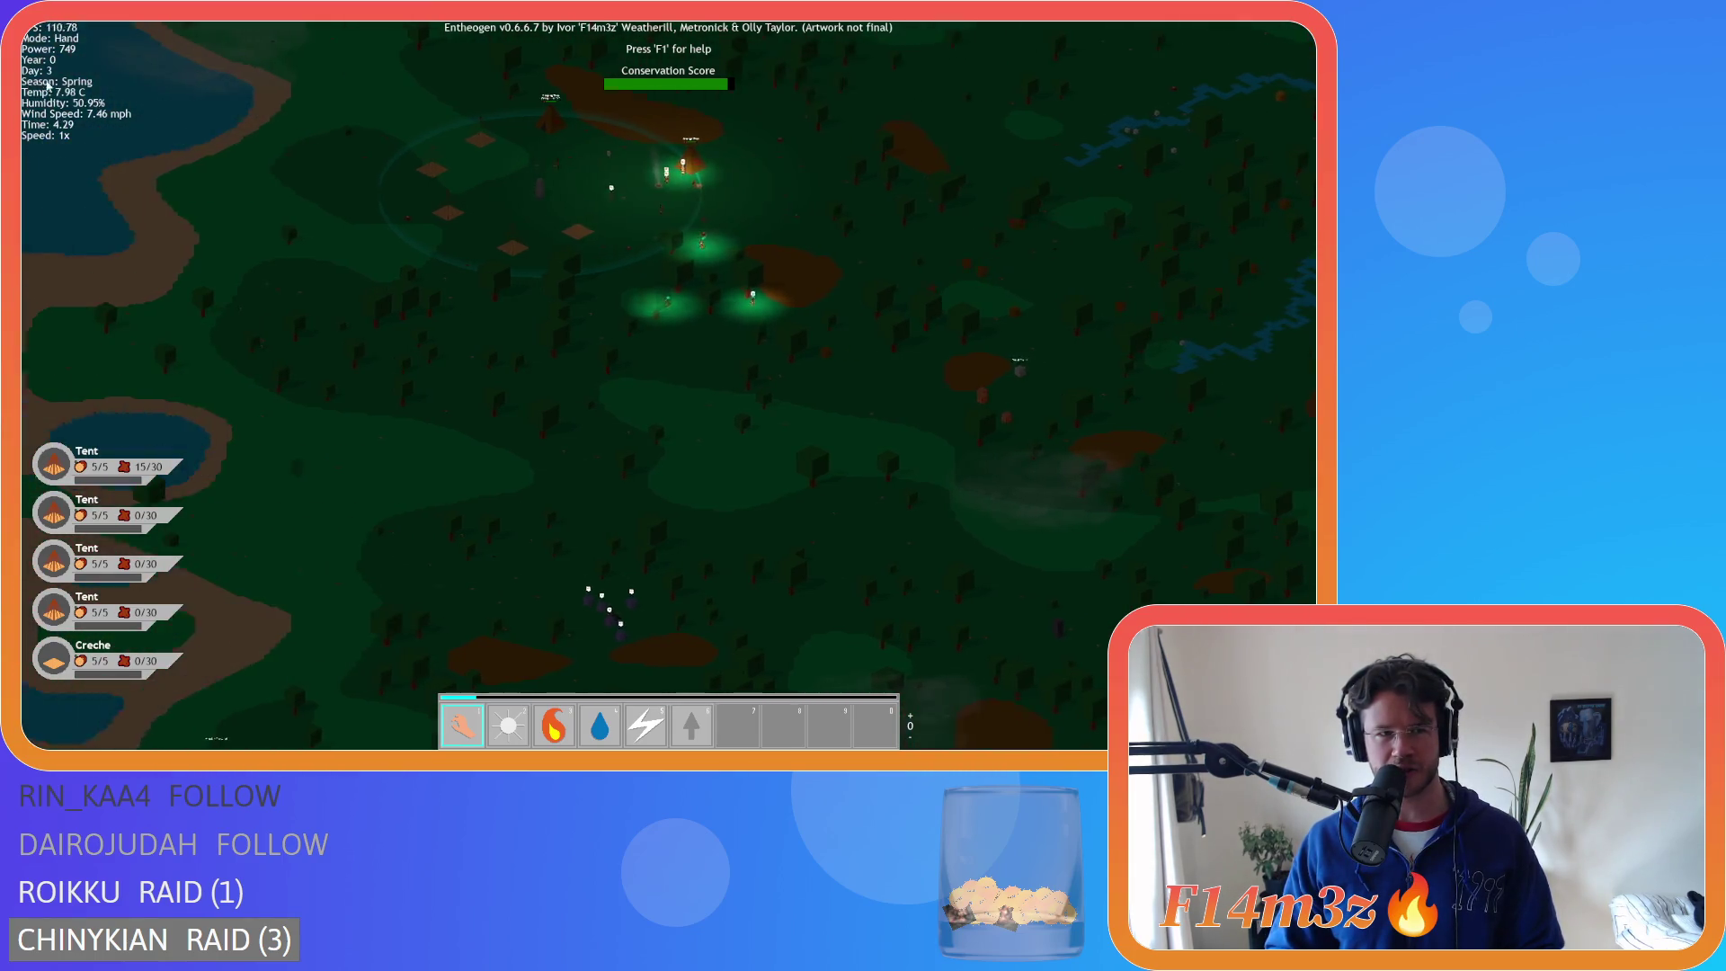
{"action": "key", "text": "d"}
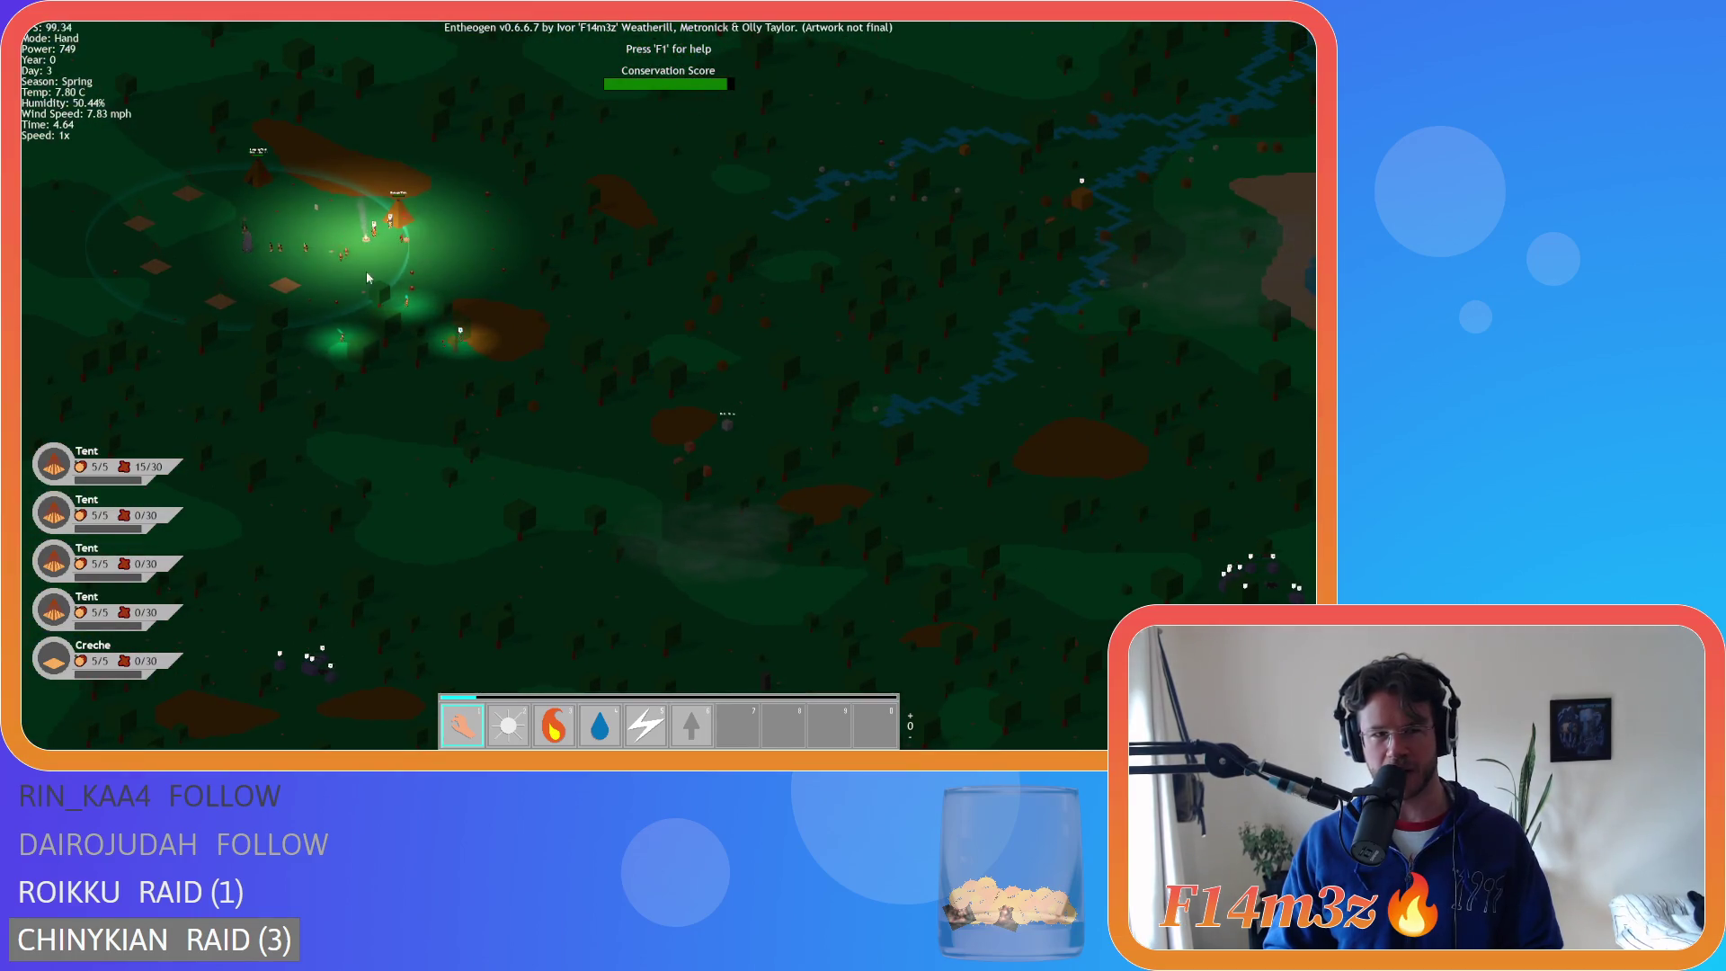
{"action": "key", "text": "d"}
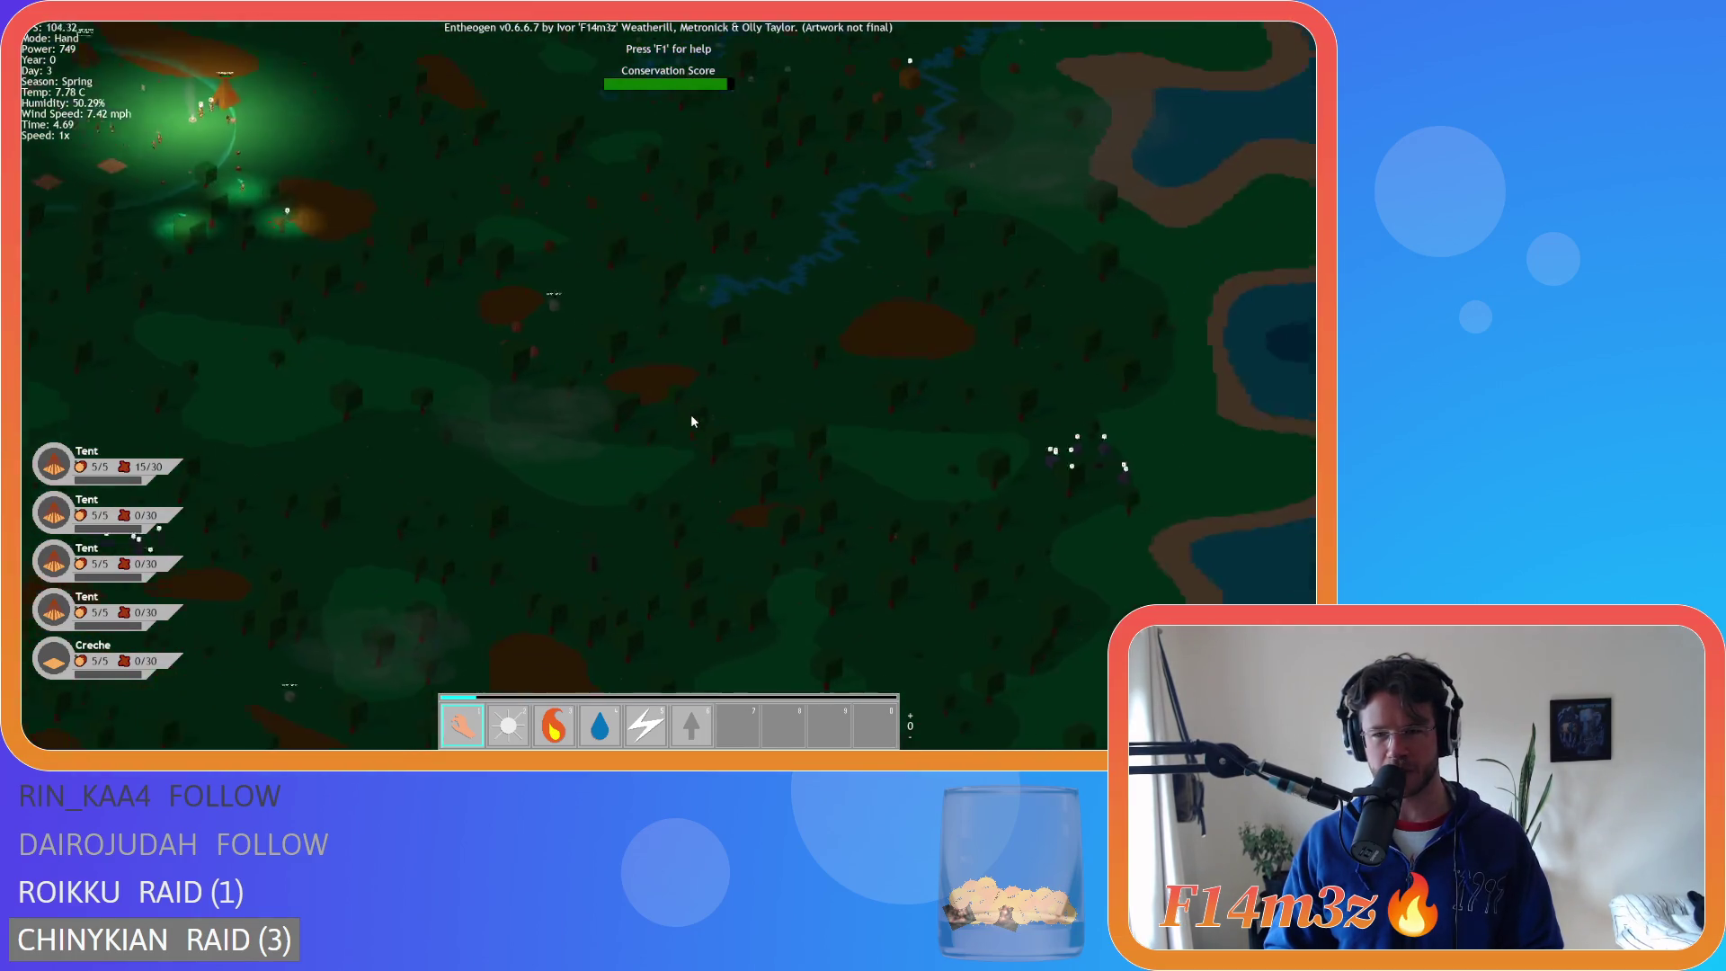
{"action": "key", "text": "w"}
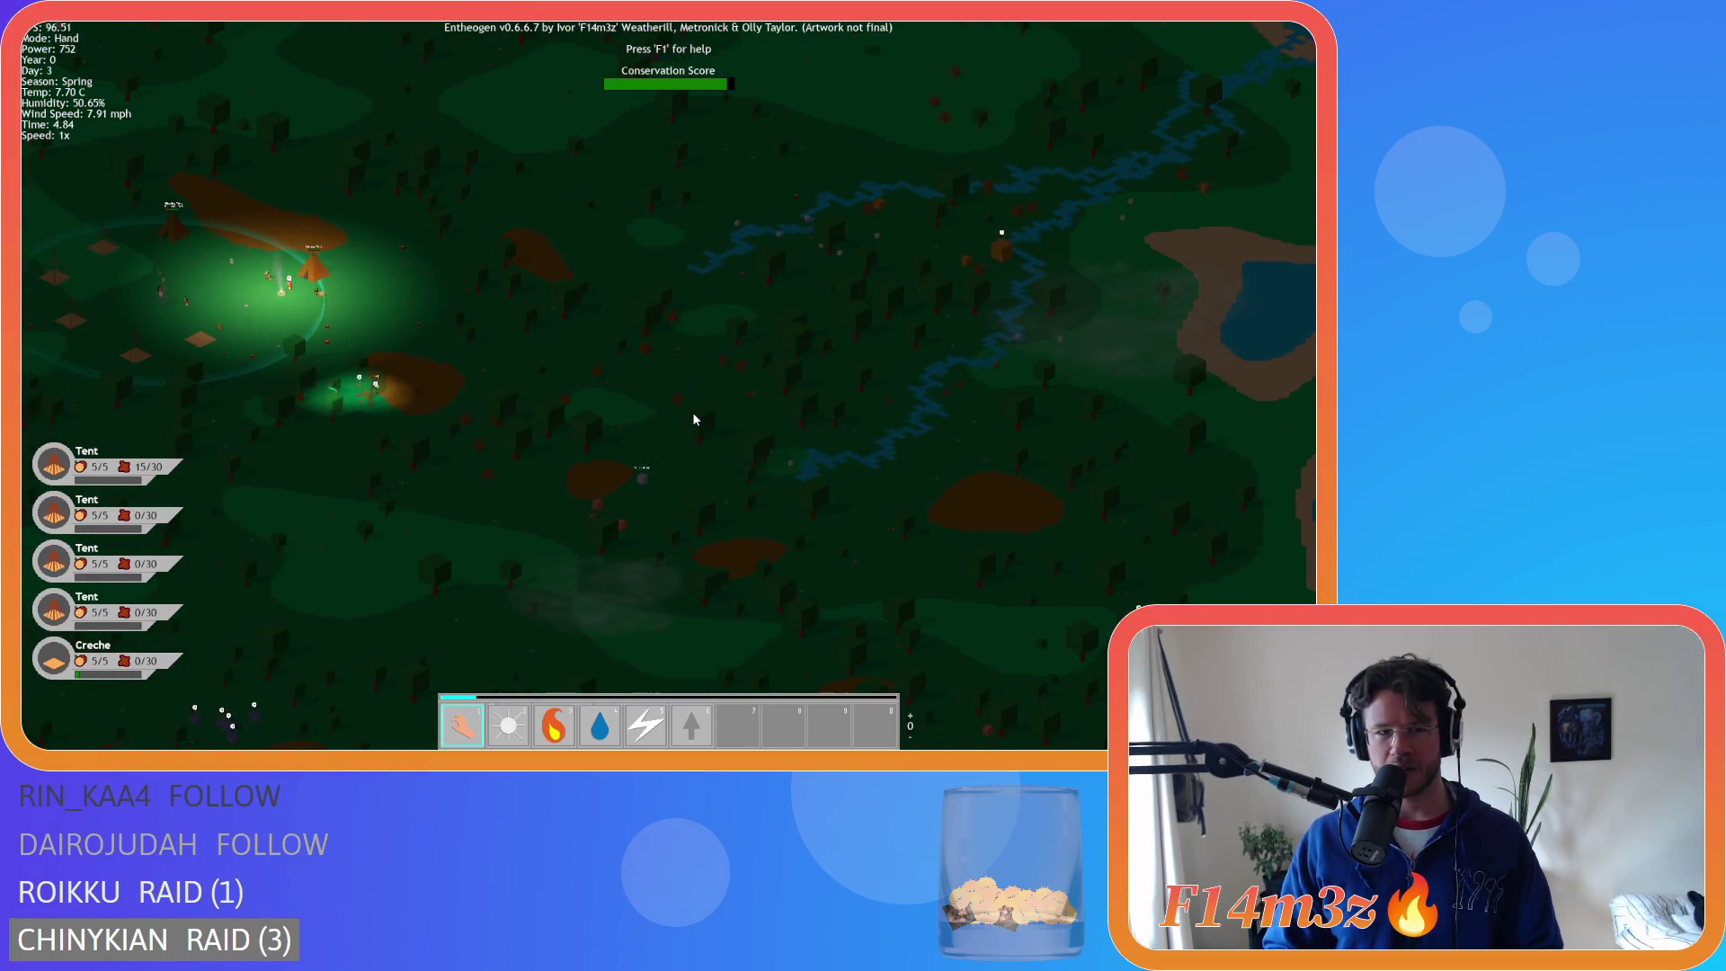
{"action": "key", "text": "a"}
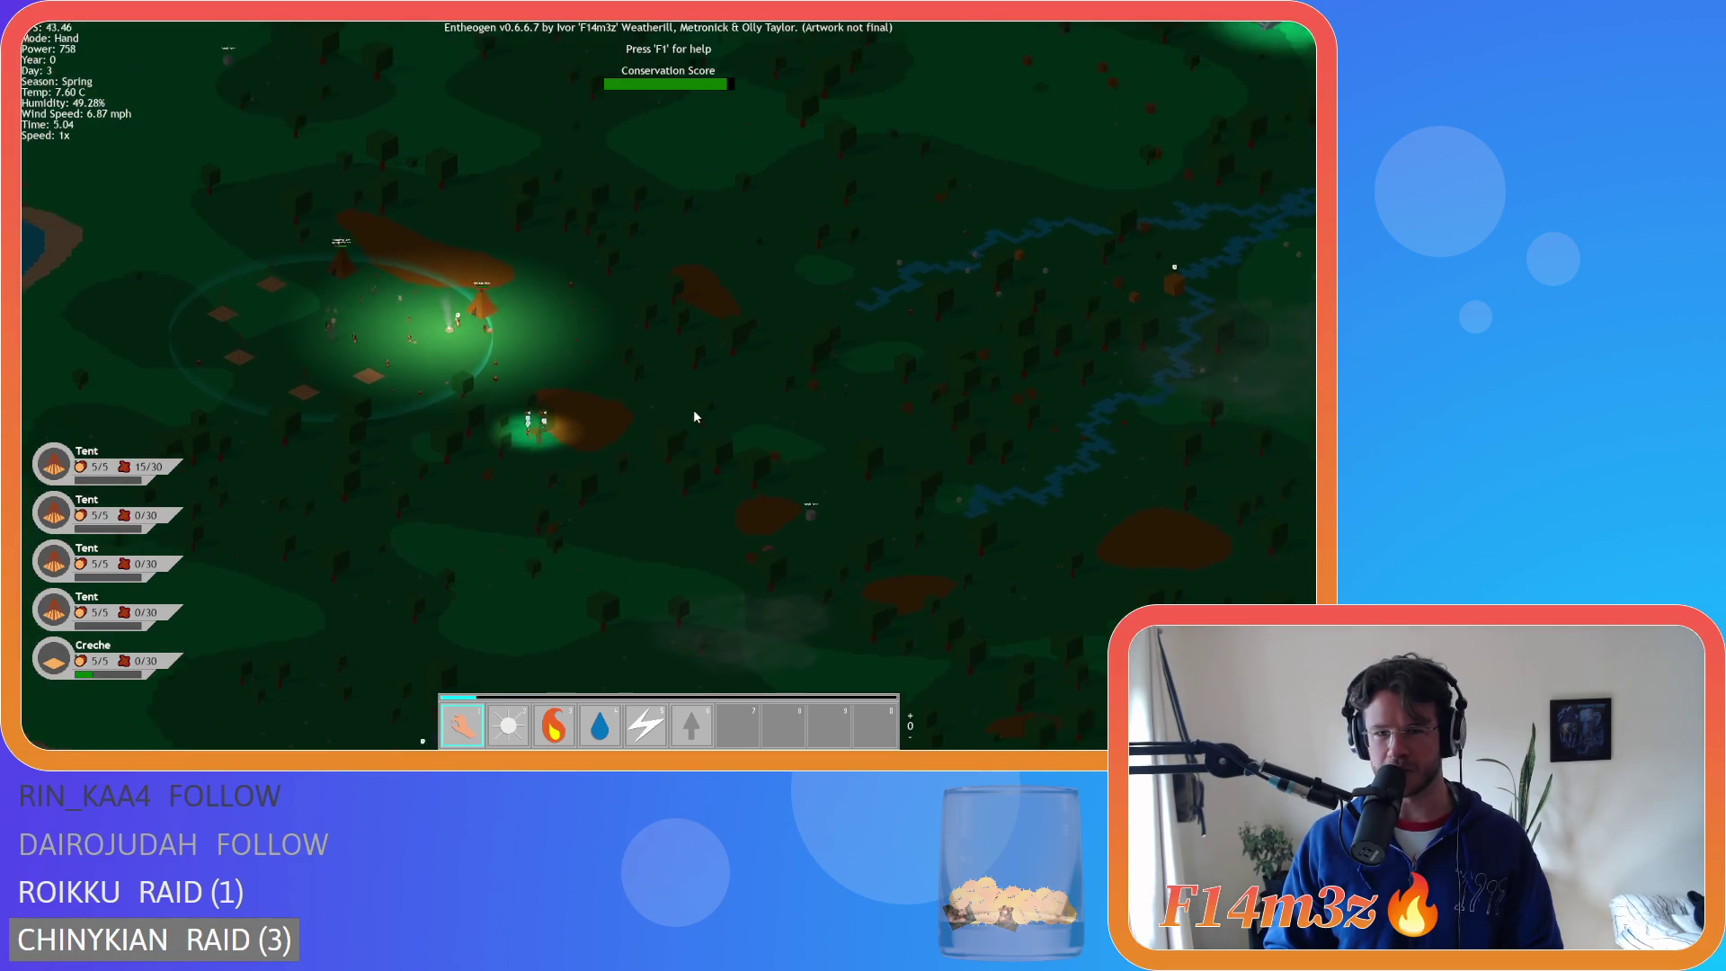
{"action": "scroll", "coordinate": [640, 453], "scroll_direction": "up", "scroll_amount": 5}
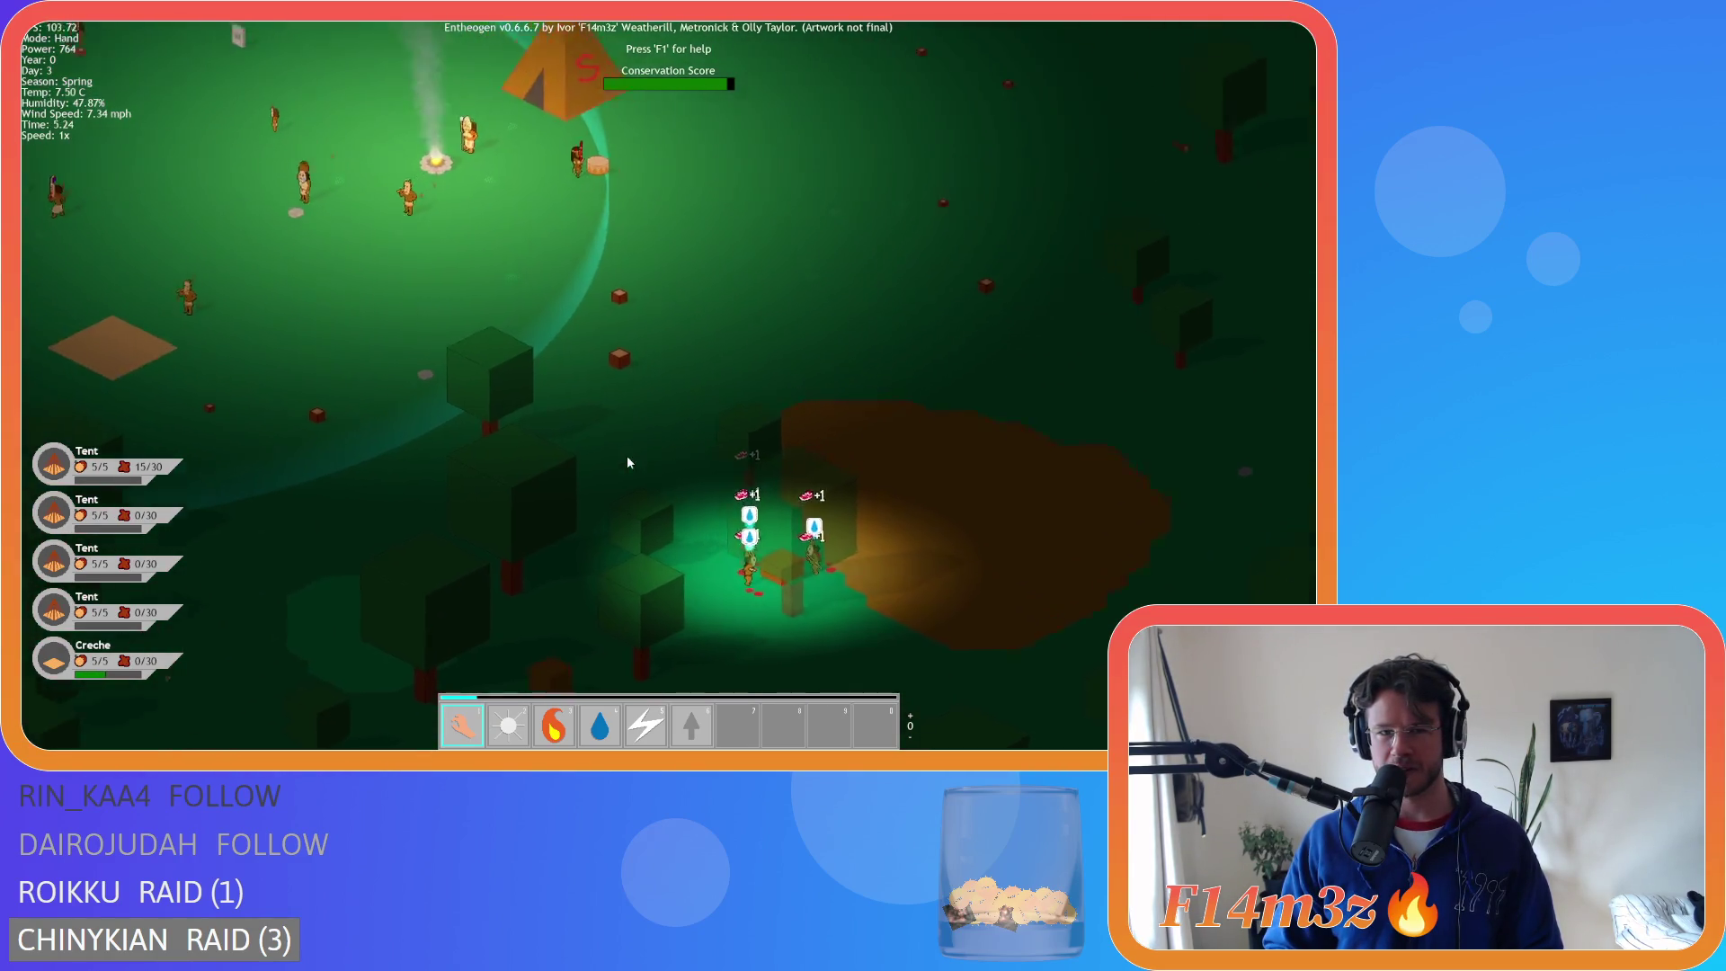
- Zoom in on the villagers and back out a couple of times
{"action": "scroll", "coordinate": [628, 456], "scroll_direction": "down", "scroll_amount": 3}
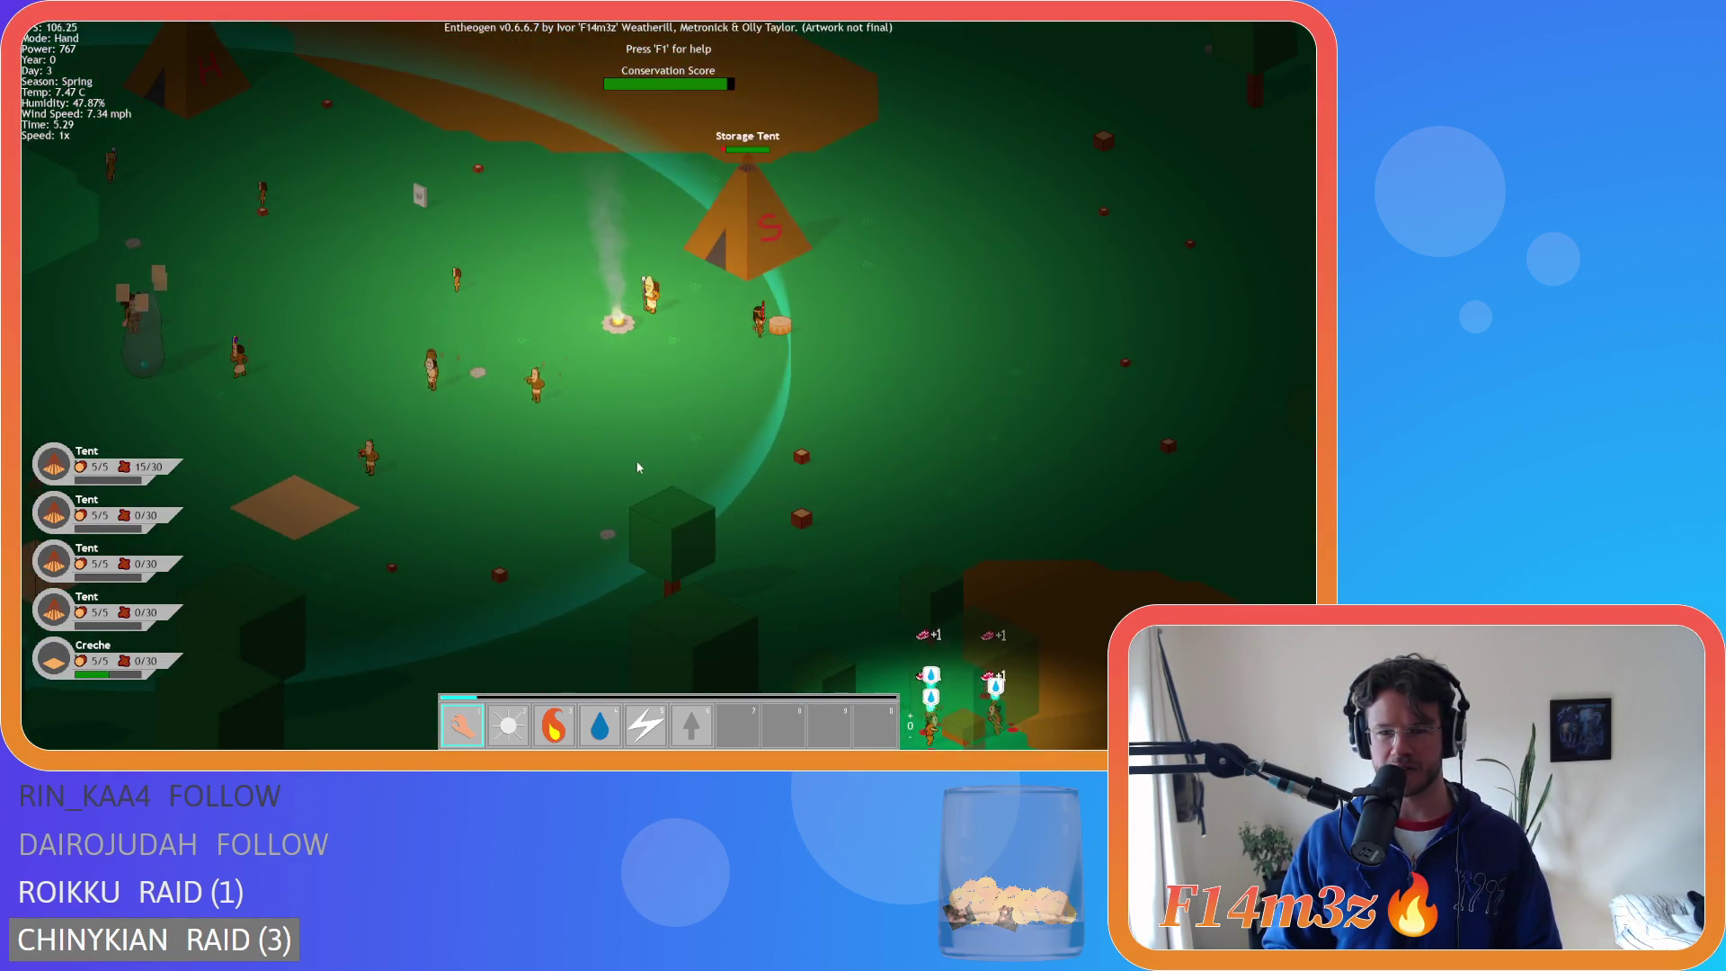
{"action": "scroll", "coordinate": [876, 510], "scroll_direction": "up", "scroll_amount": 5}
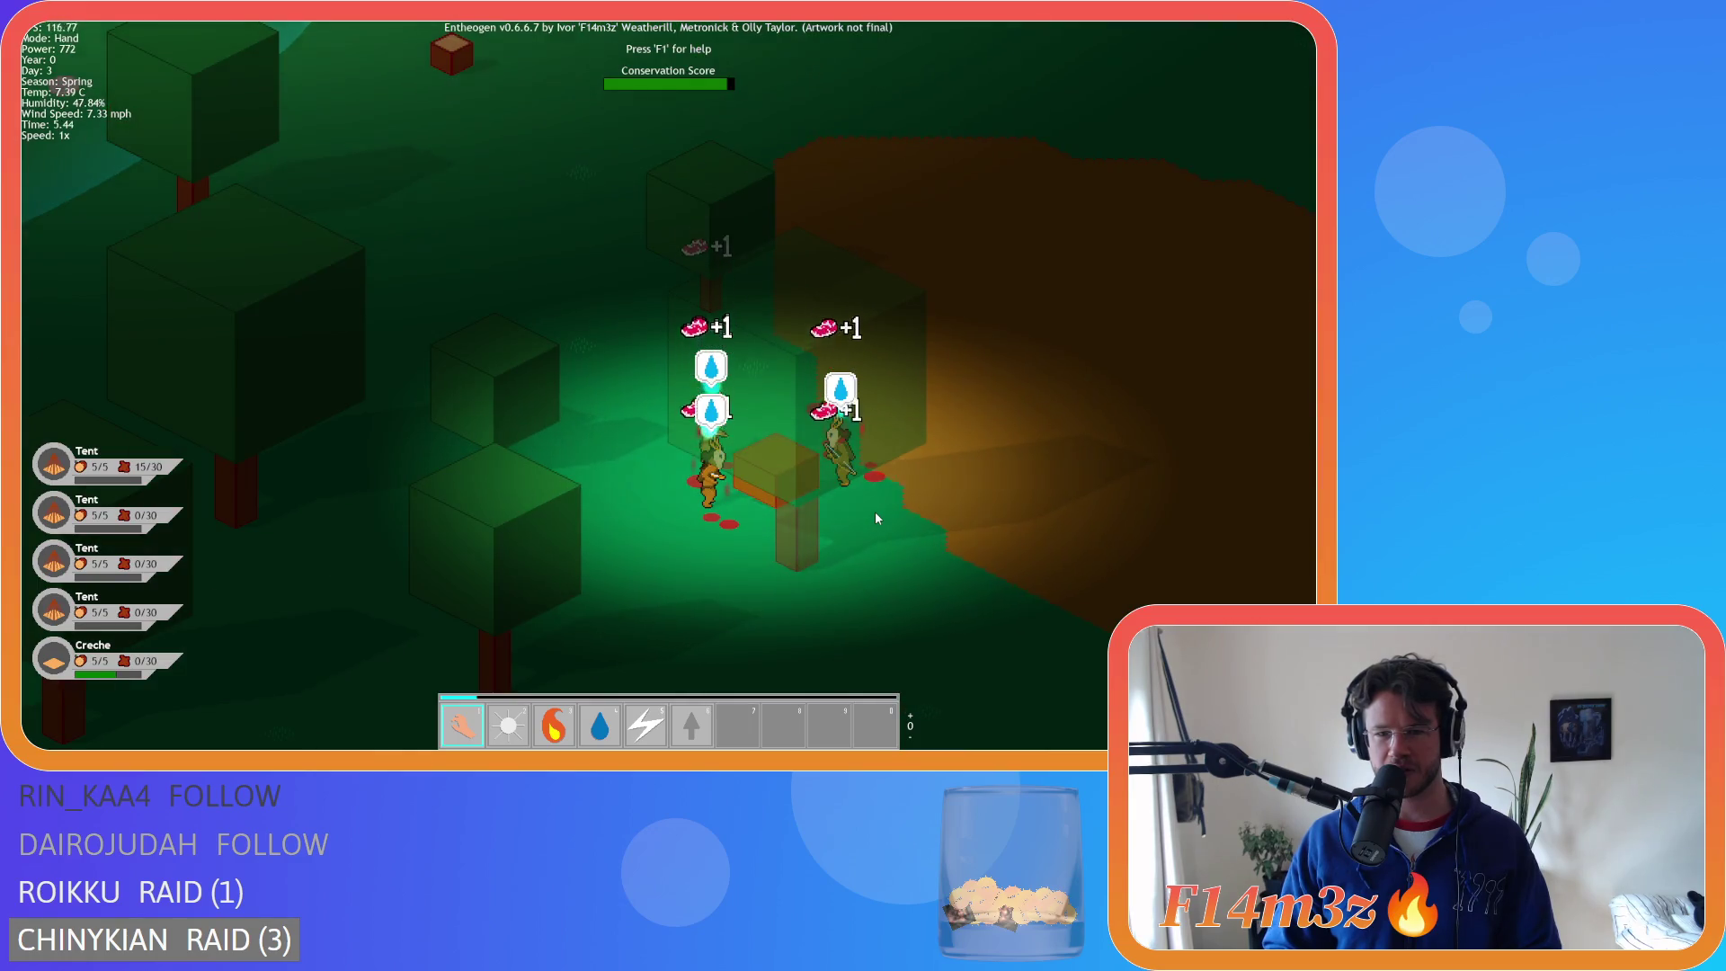
{"action": "scroll", "coordinate": [875, 510], "scroll_direction": "down", "scroll_amount": 5}
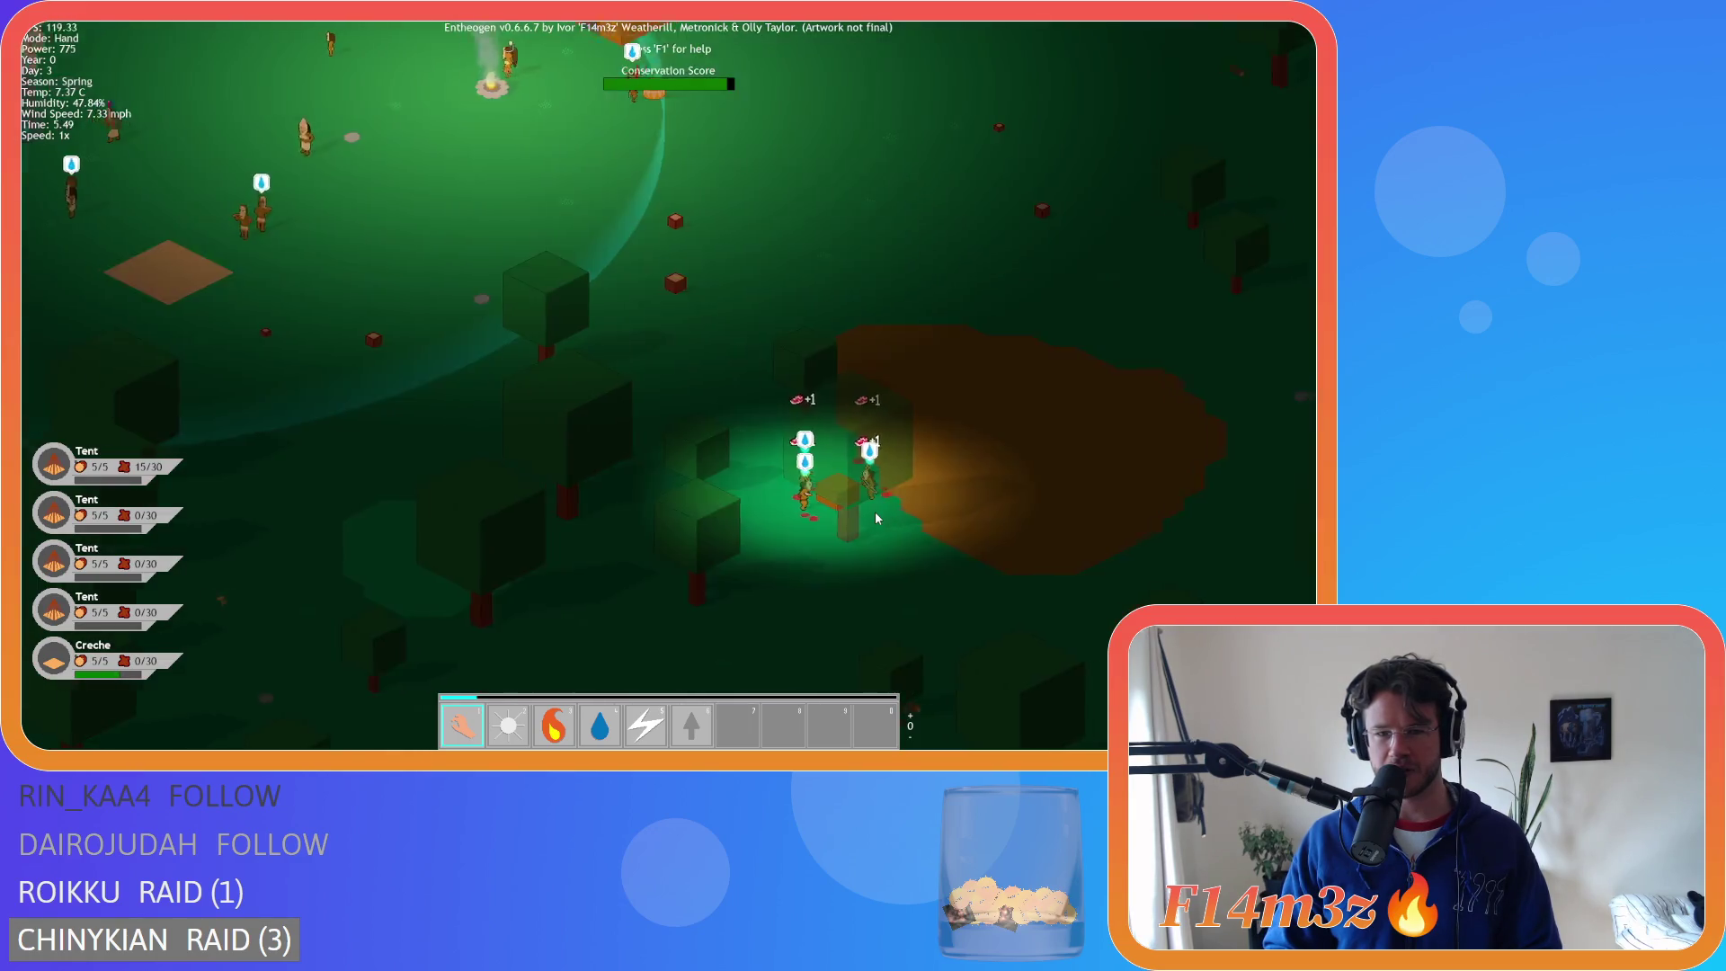
{"action": "scroll", "coordinate": [856, 499], "scroll_direction": "up", "scroll_amount": 2}
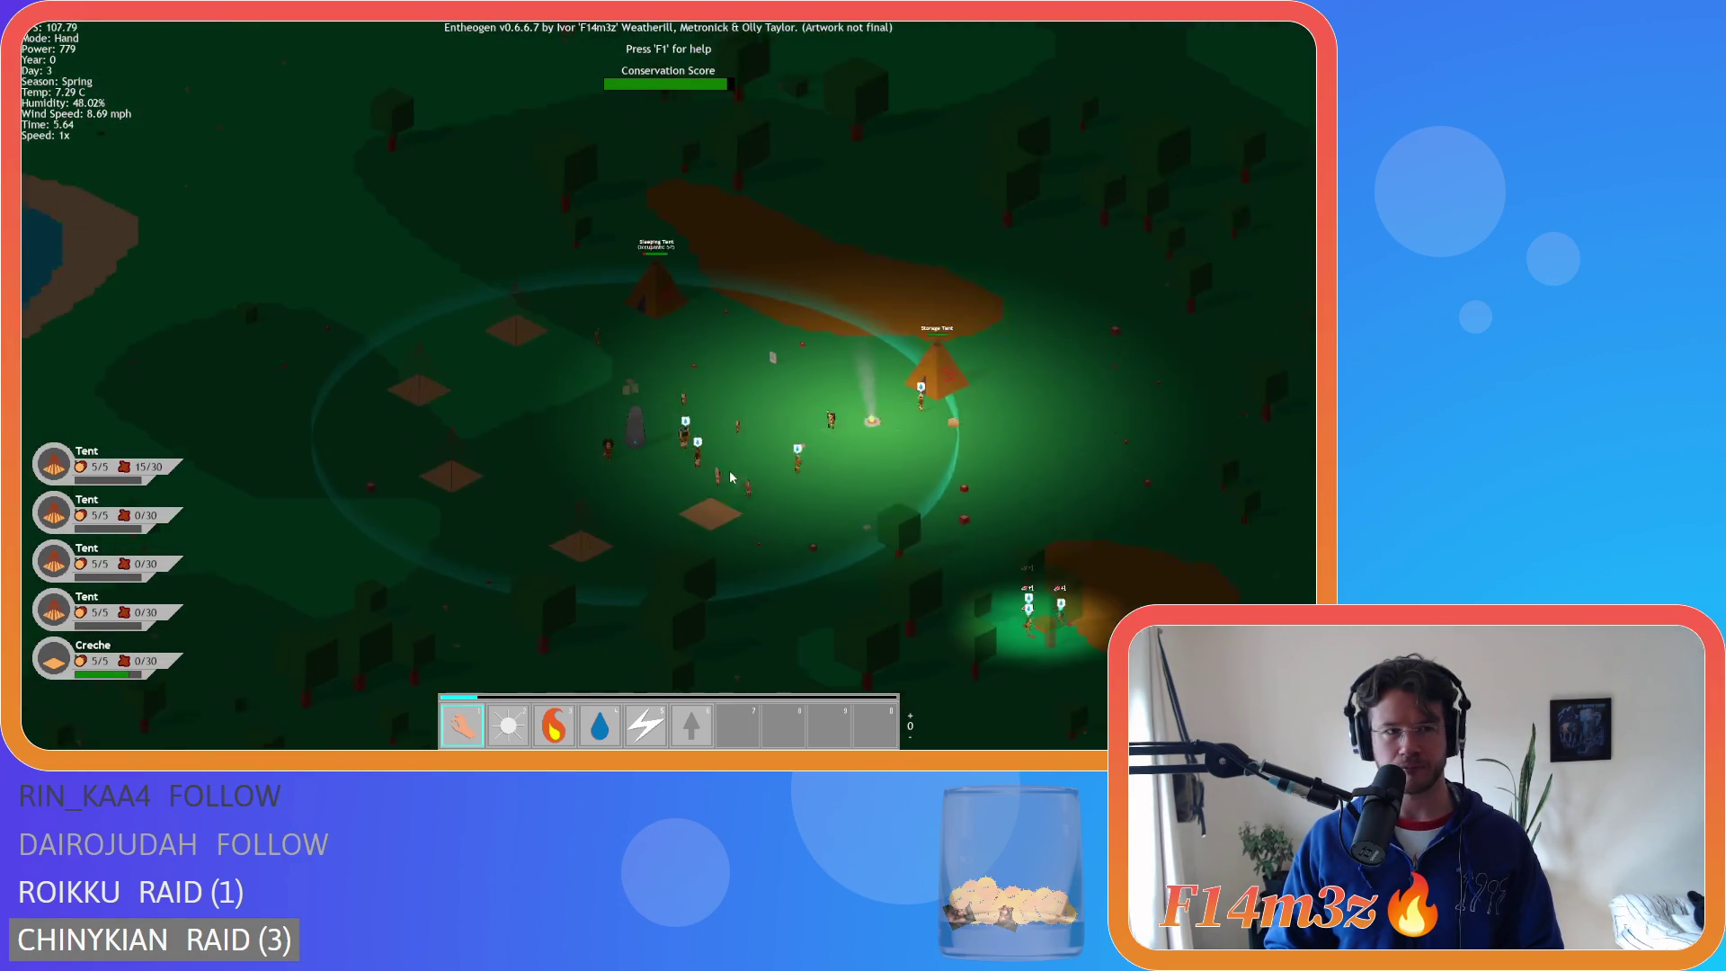
- Pan south past the village centre to the stepped ziggurat by the river and coast
{"action": "key", "text": "s"}
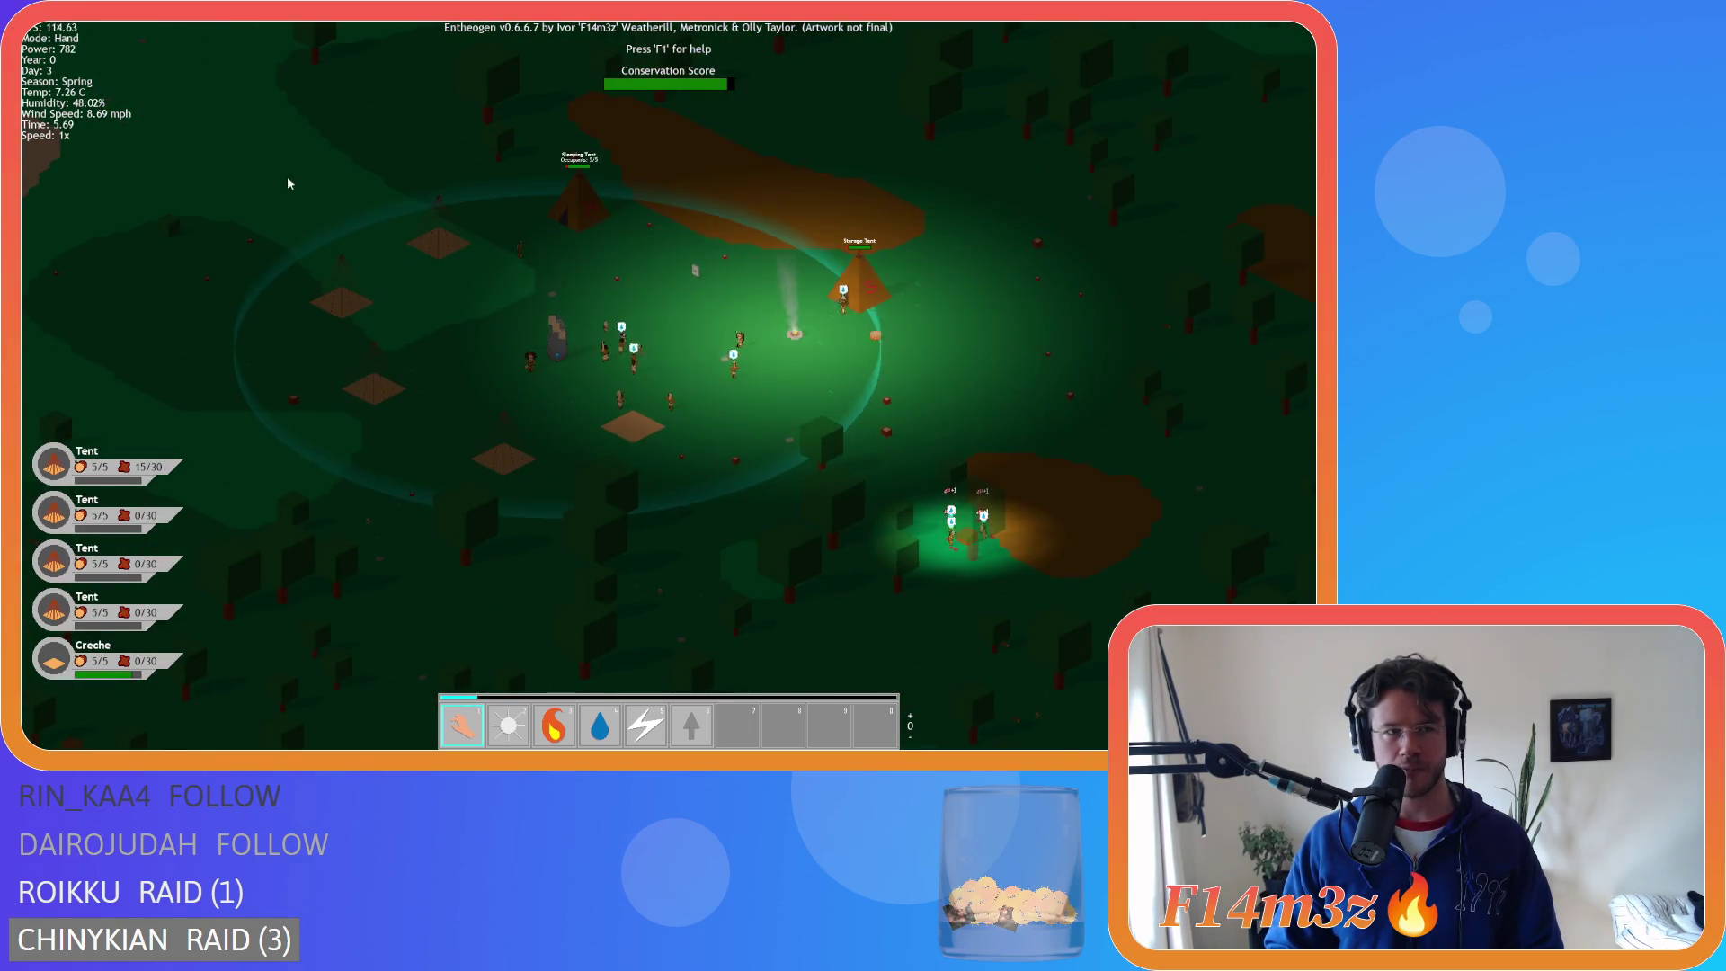
{"action": "scroll", "coordinate": [604, 308], "scroll_direction": "up", "scroll_amount": 5}
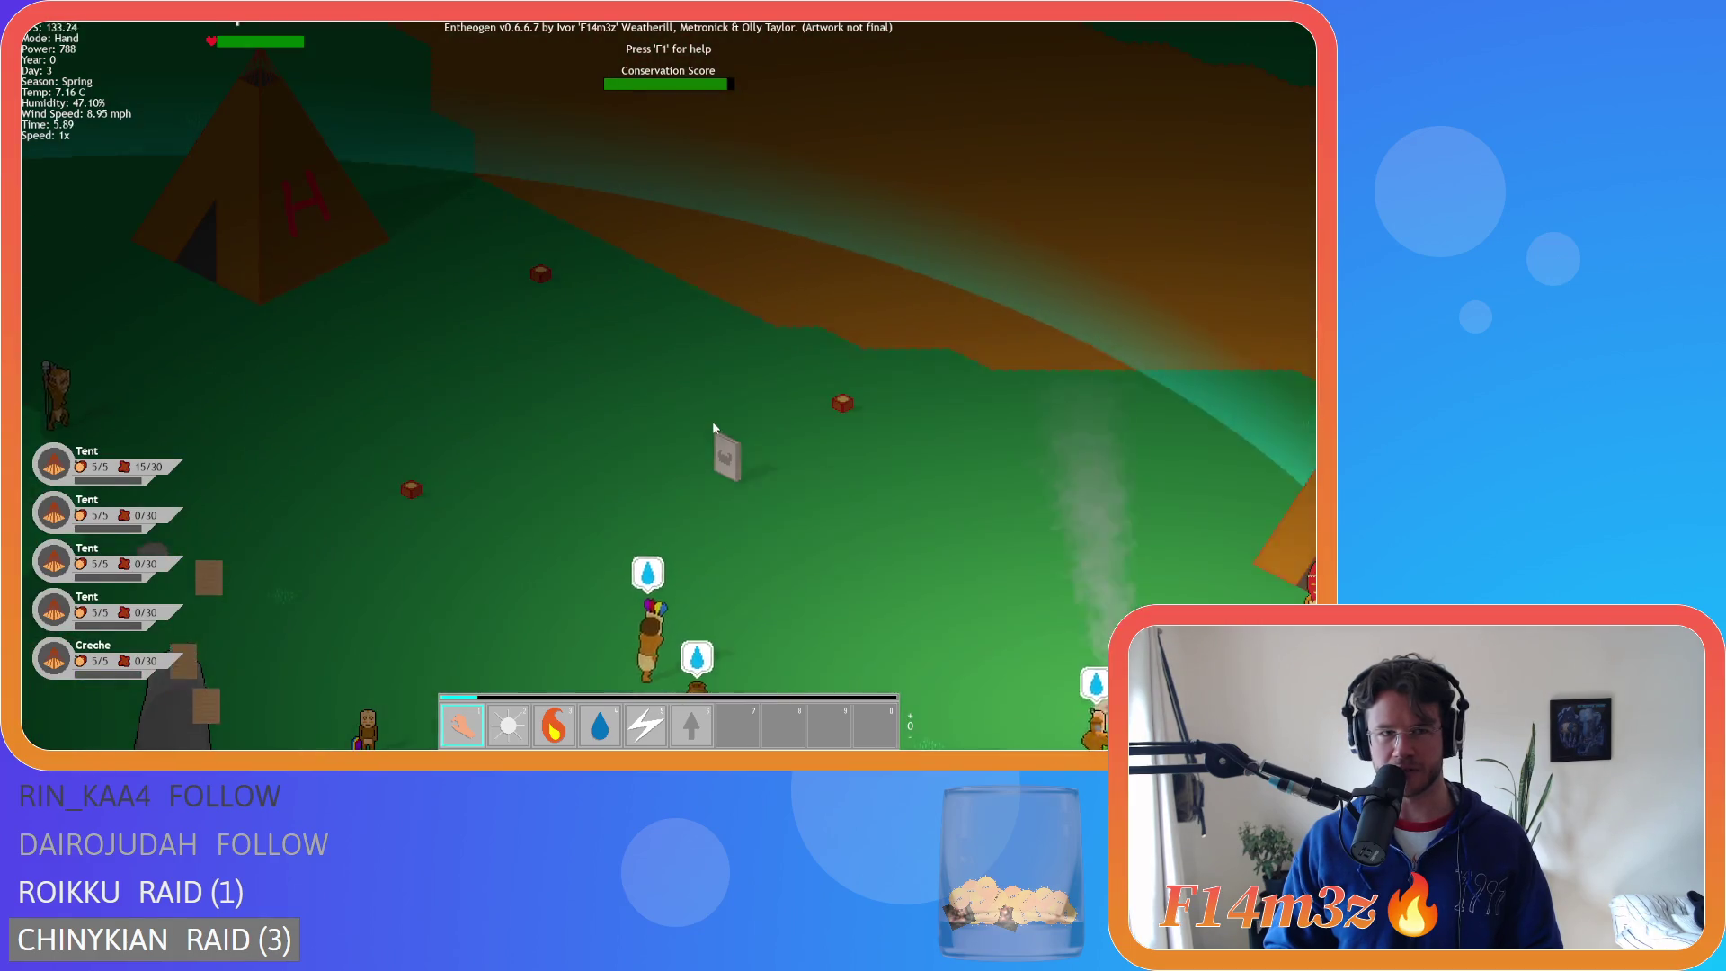
{"action": "scroll", "coordinate": [710, 429], "scroll_direction": "down", "scroll_amount": 2}
{"action": "key", "text": "s"}
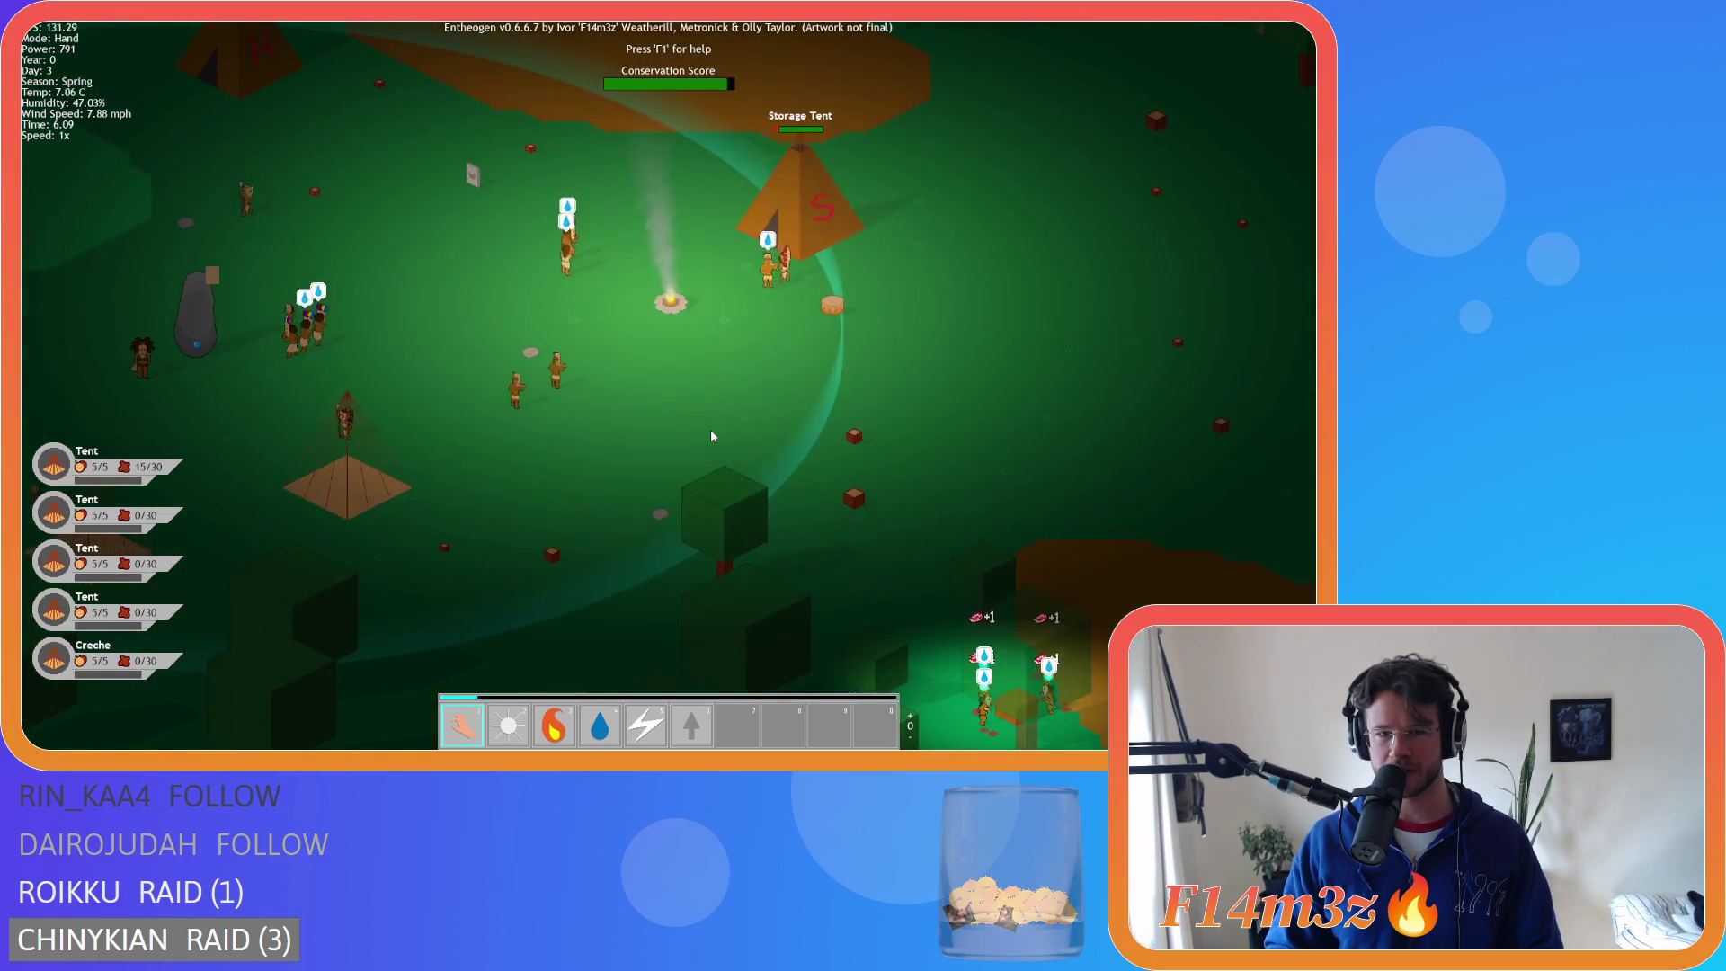
{"action": "scroll", "coordinate": [711, 436], "scroll_direction": "down", "scroll_amount": 3}
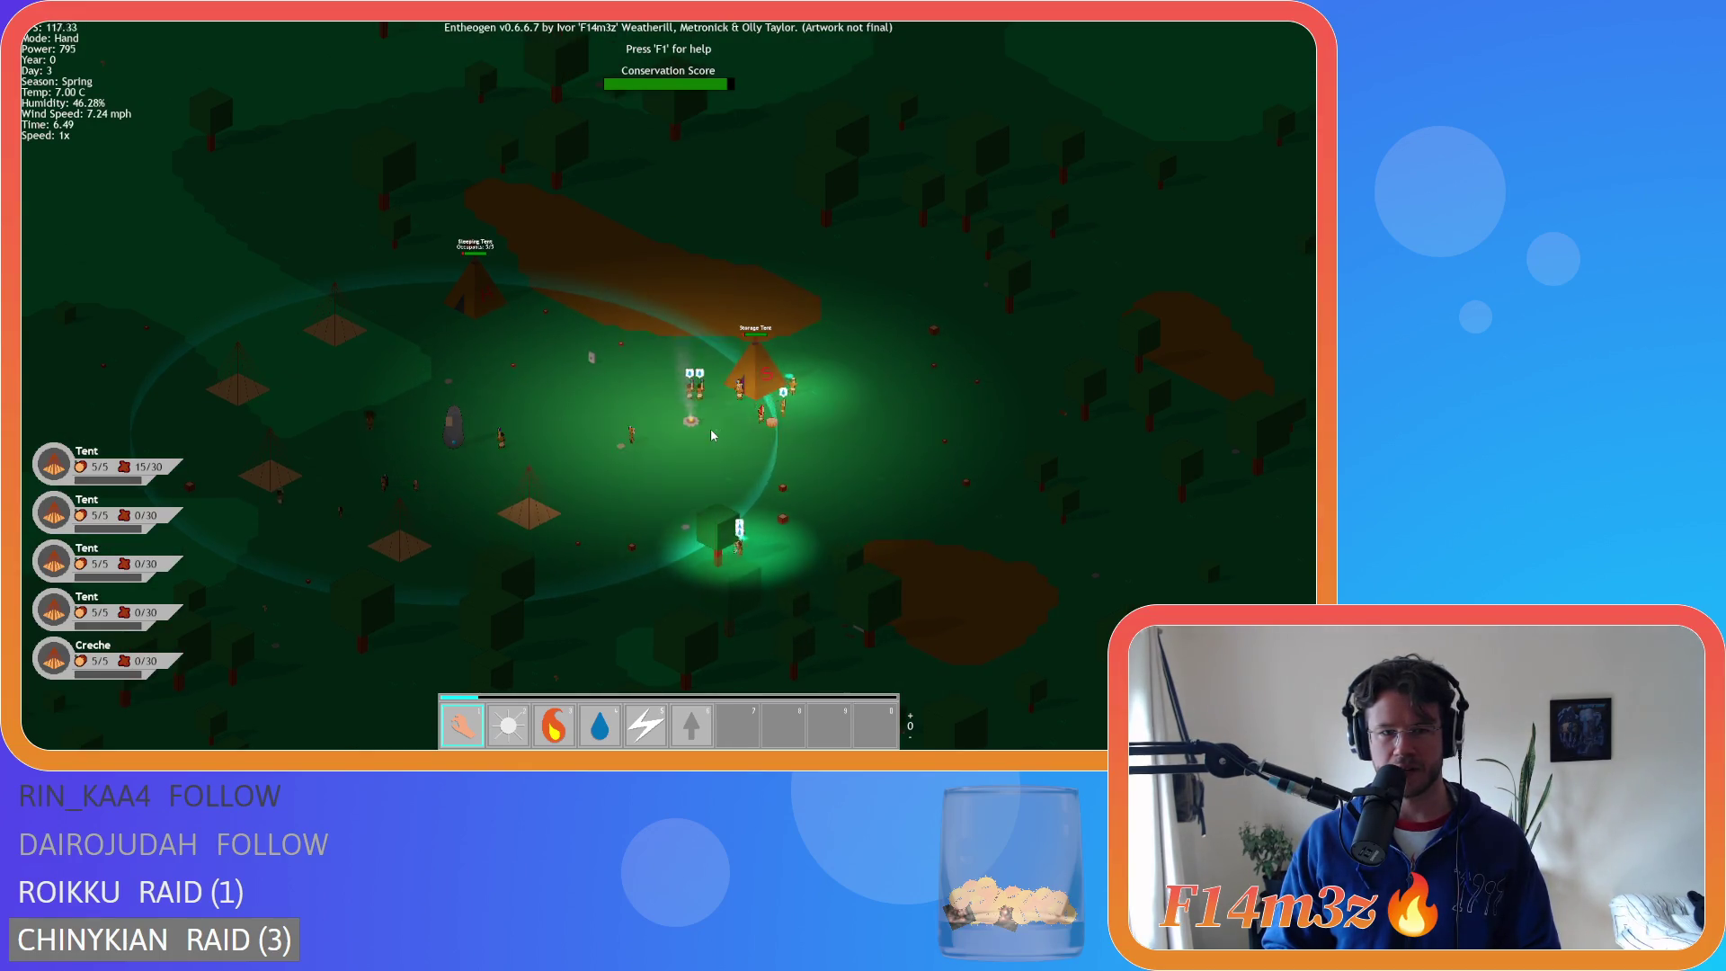
{"action": "scroll", "coordinate": [711, 436], "scroll_direction": "up", "scroll_amount": 5}
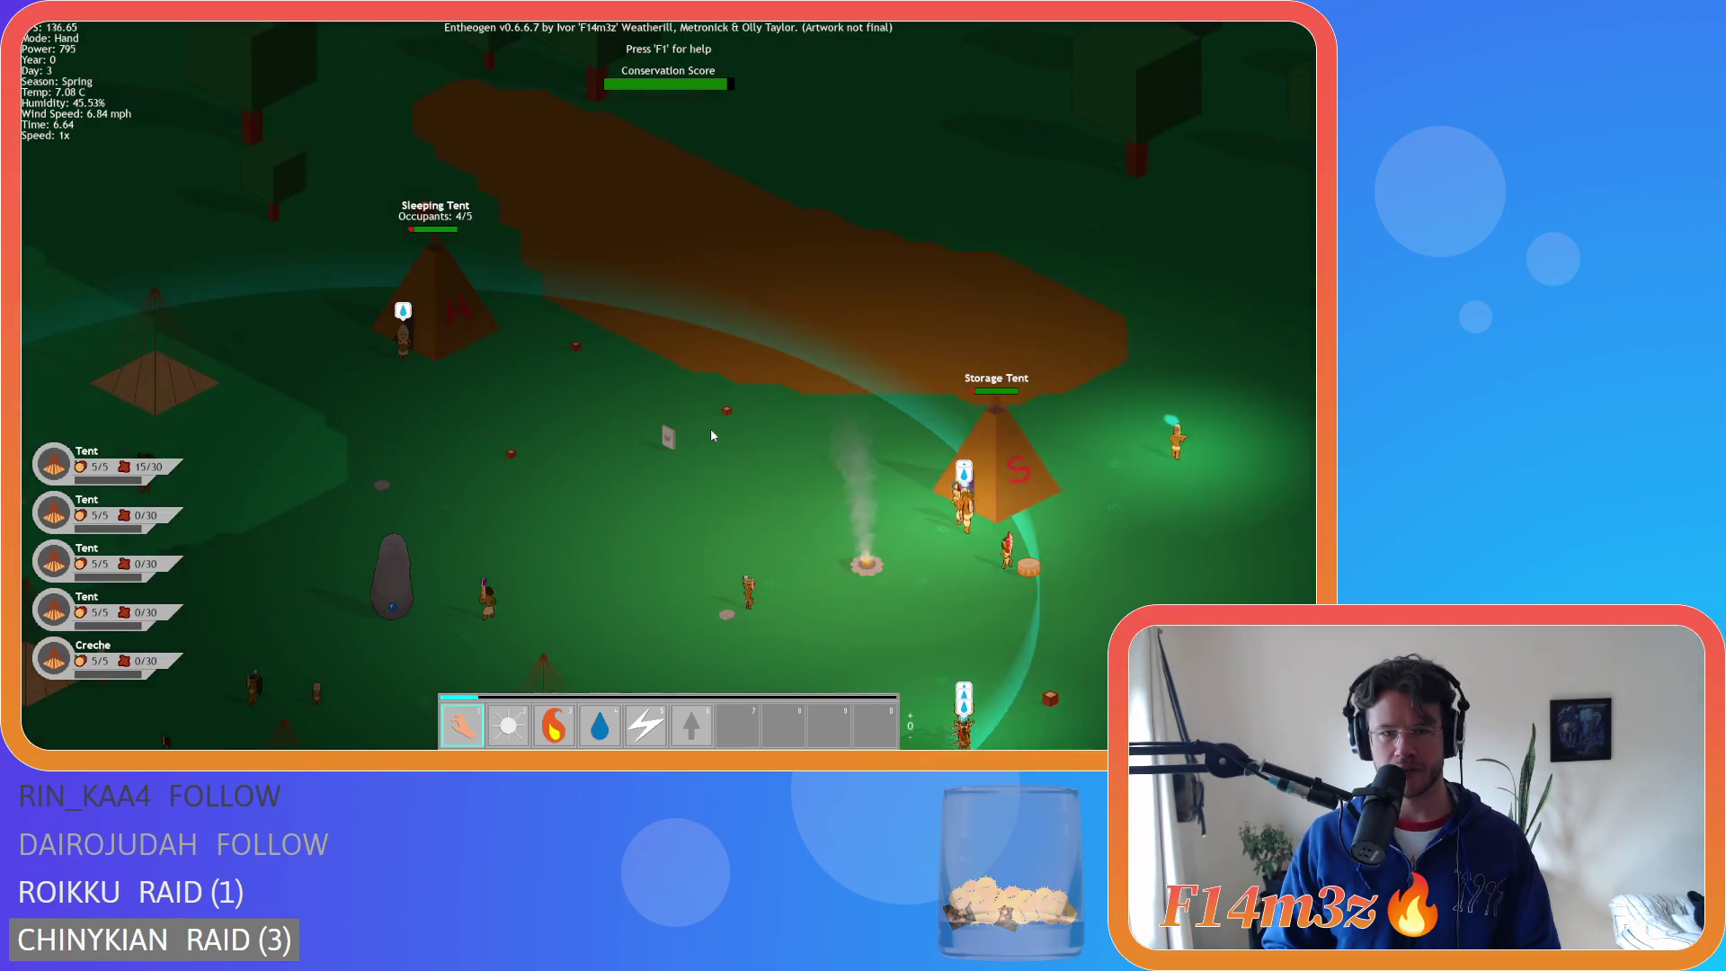
{"action": "scroll", "coordinate": [710, 435], "scroll_direction": "down", "scroll_amount": 5}
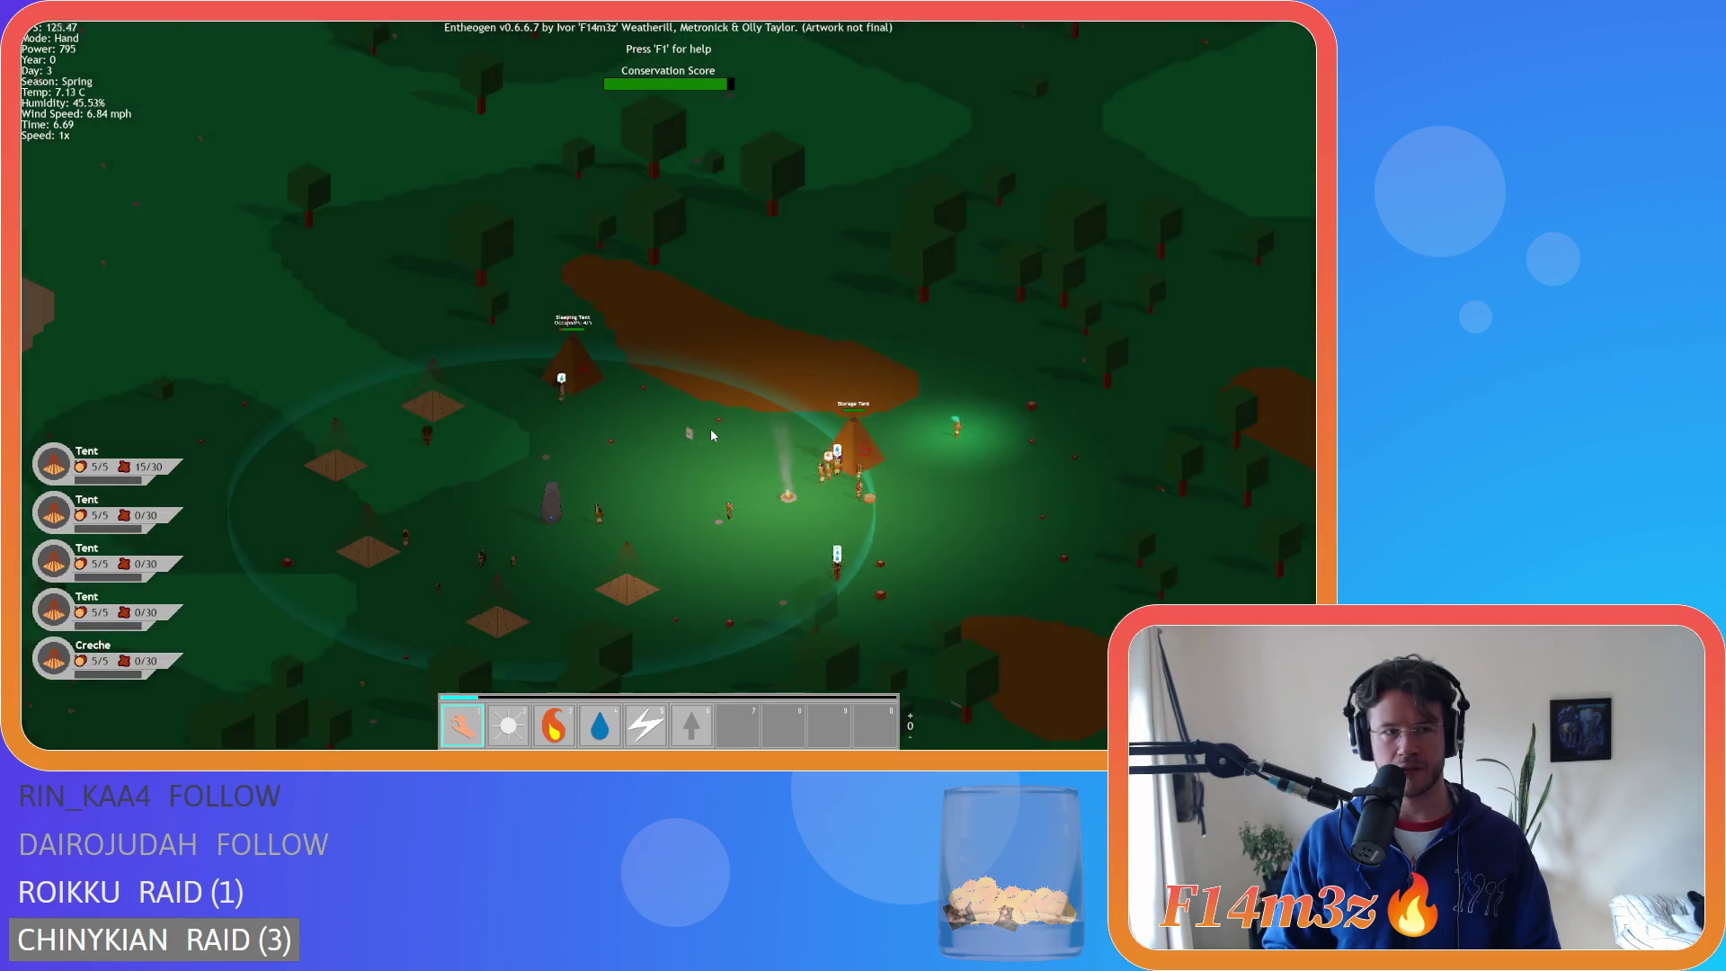
- Pan across the island toward the ziggurat, then south-west toward the lakes and sand
{"action": "key", "text": "d"}
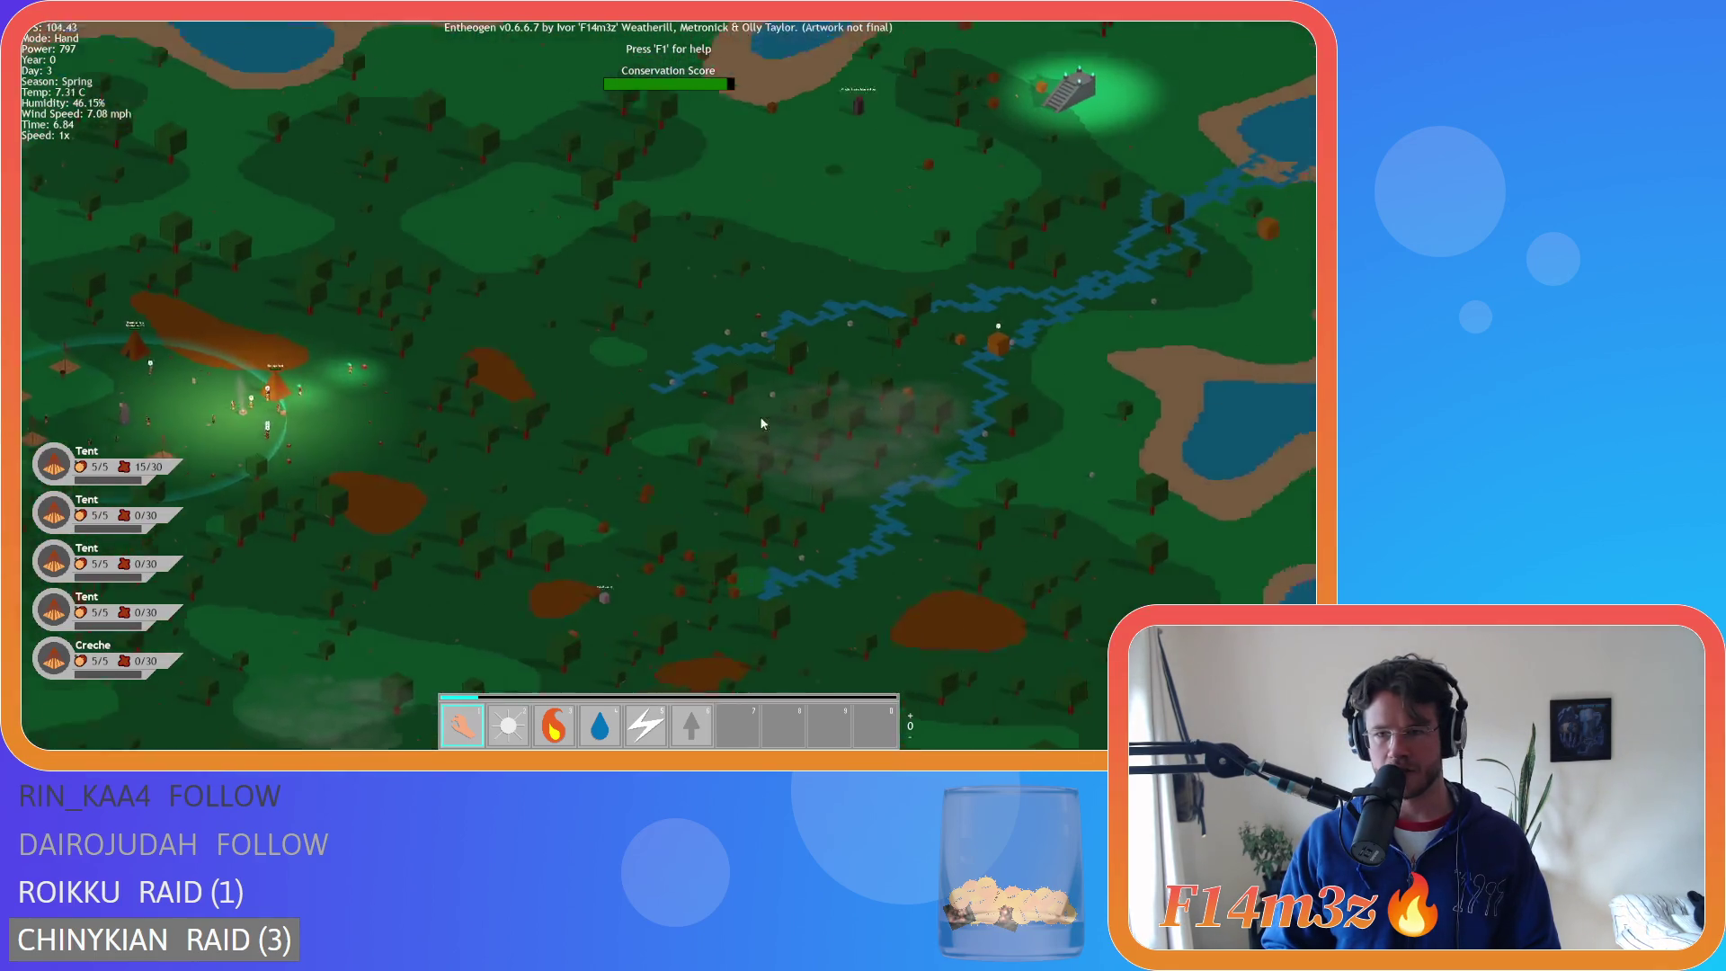
{"action": "key", "text": "w"}
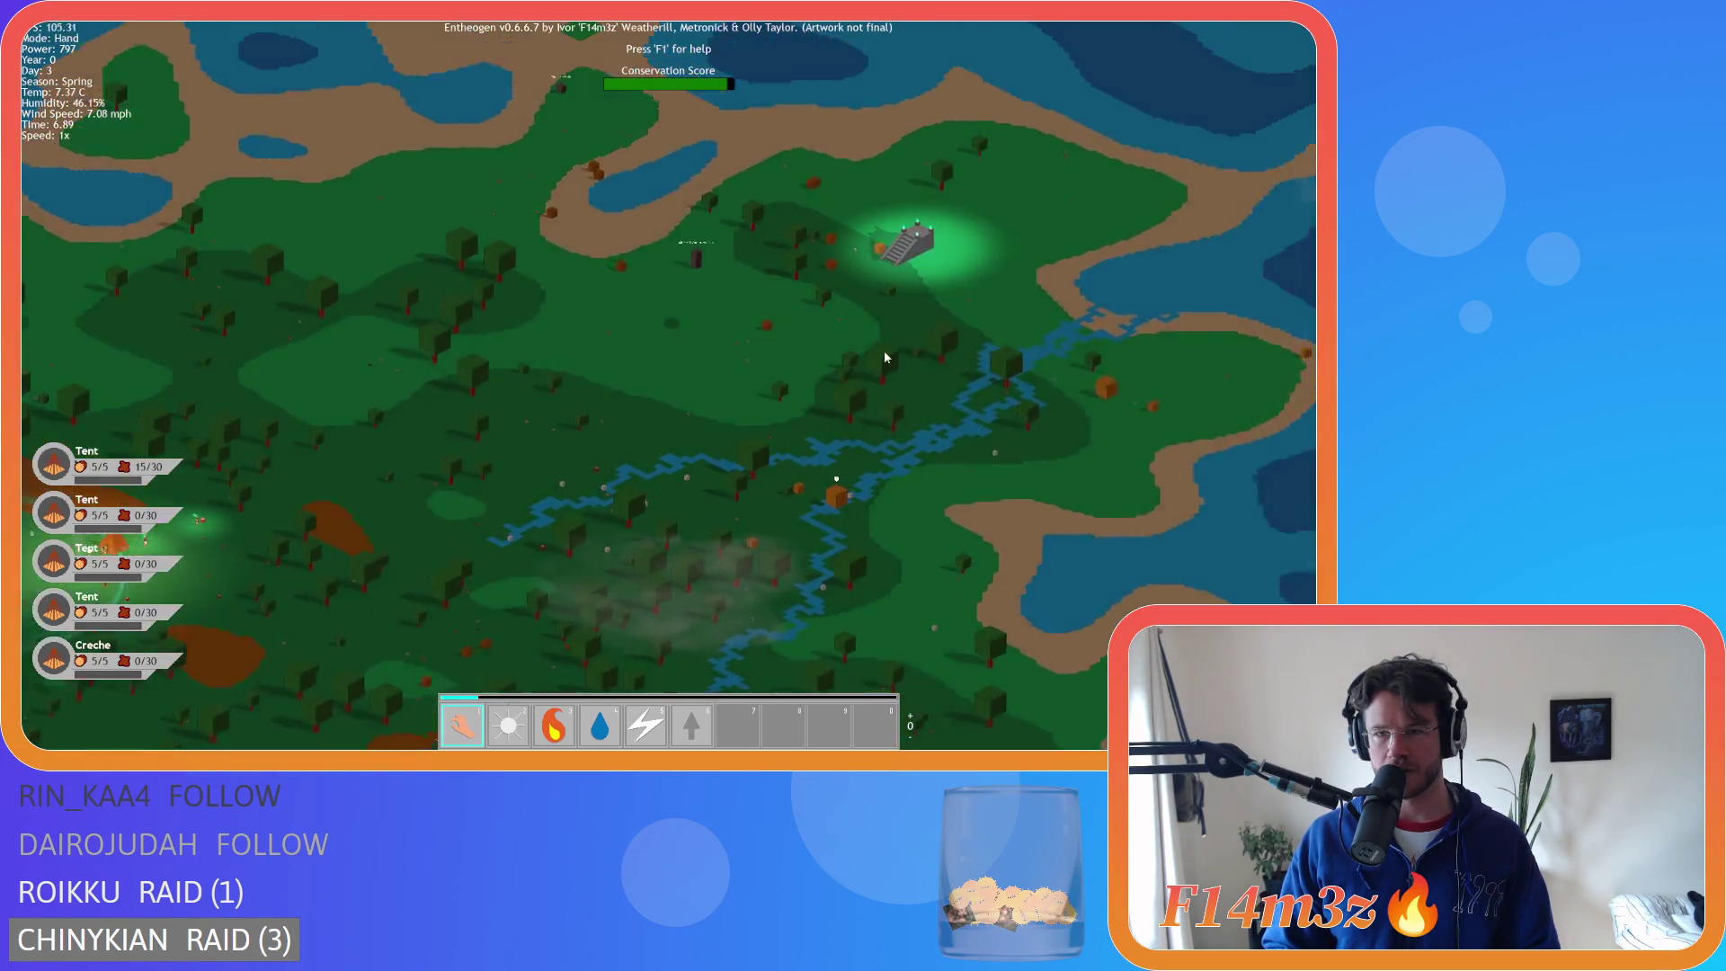
{"action": "scroll", "coordinate": [678, 333], "scroll_direction": "up", "scroll_amount": 5}
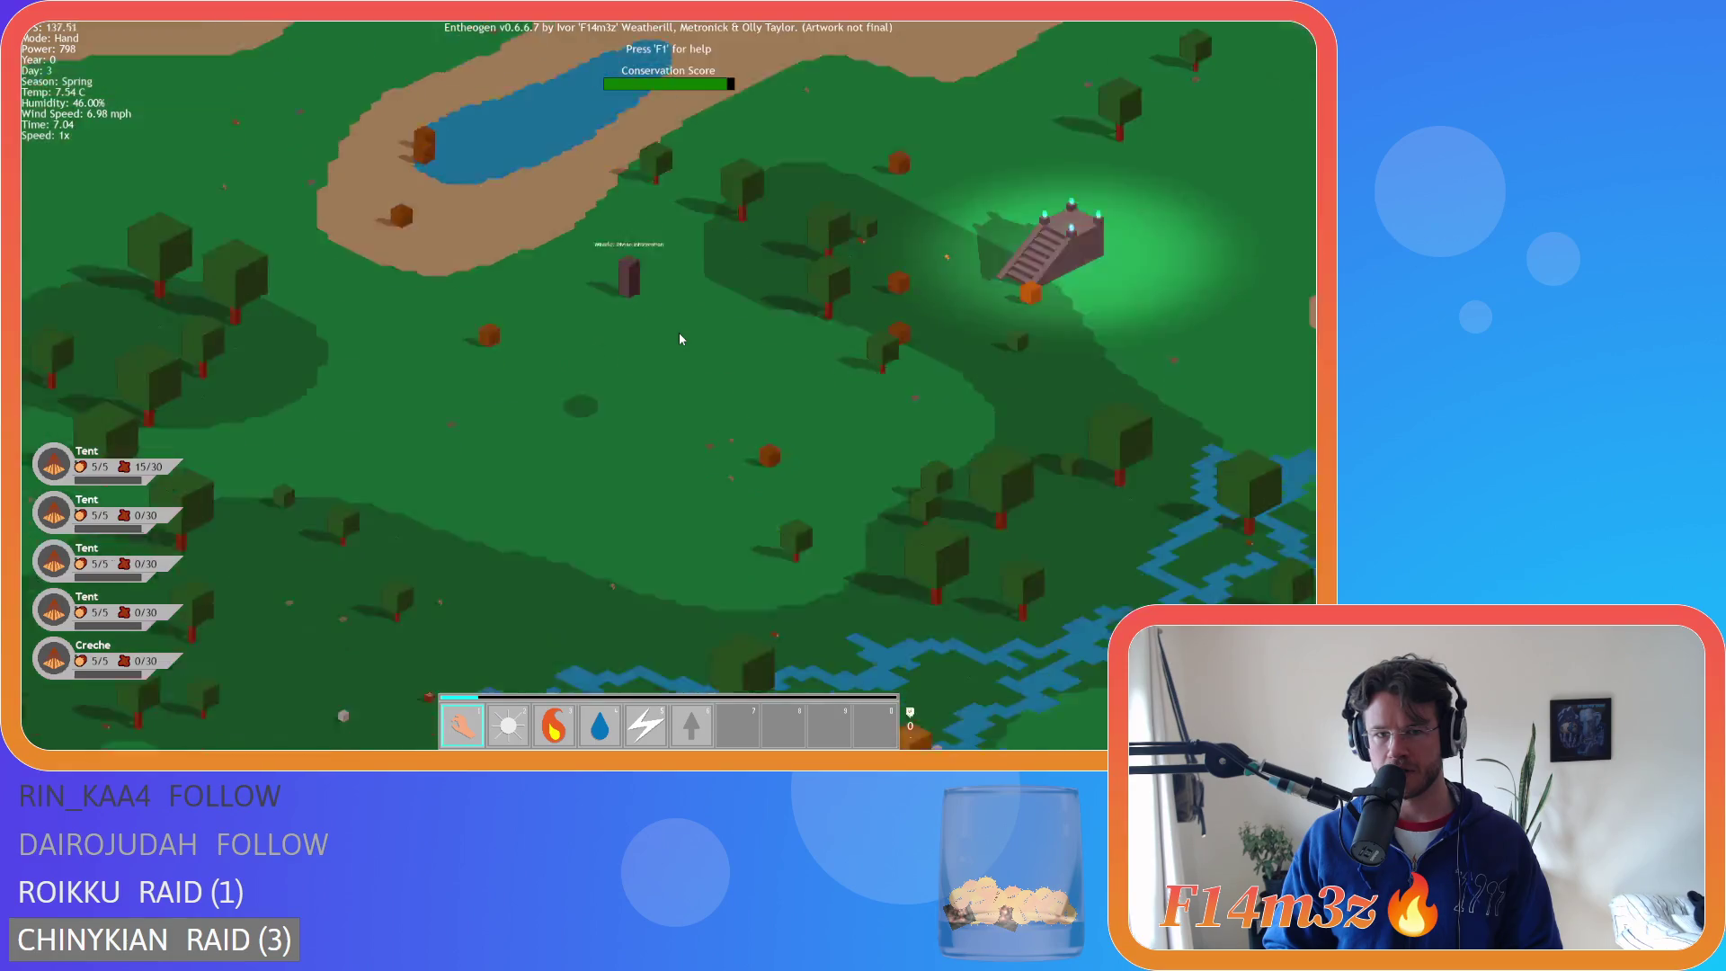
{"action": "scroll", "coordinate": [678, 333], "scroll_direction": "down", "scroll_amount": 5}
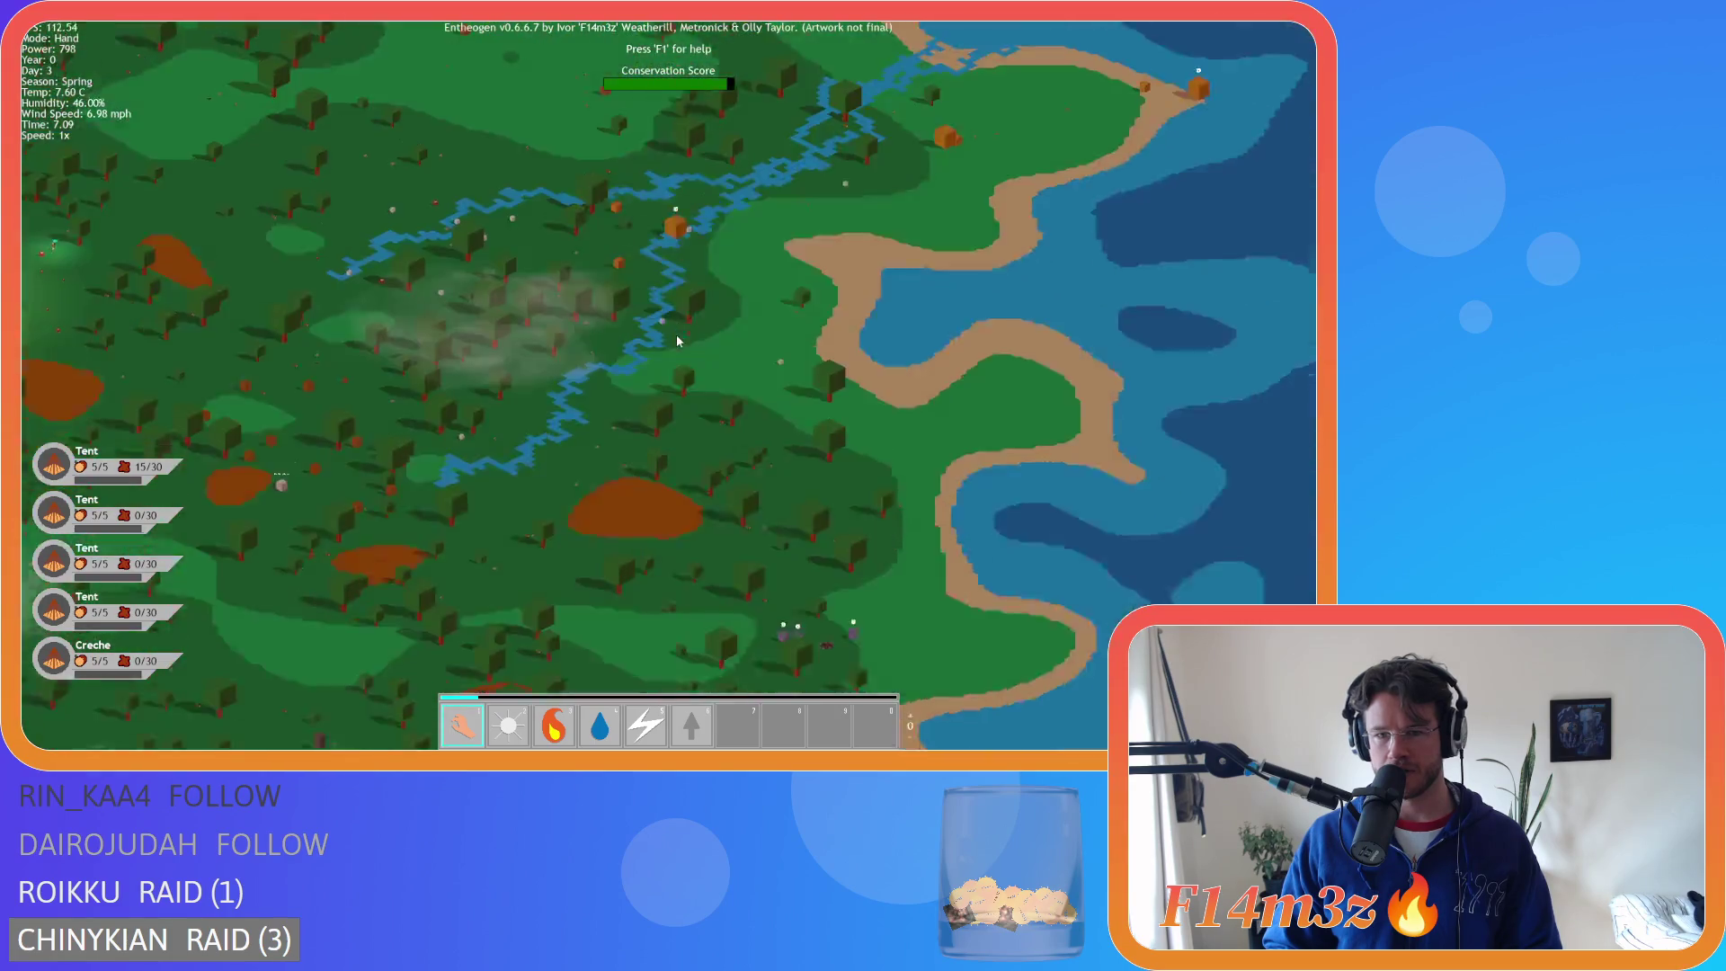
{"action": "key", "text": "s"}
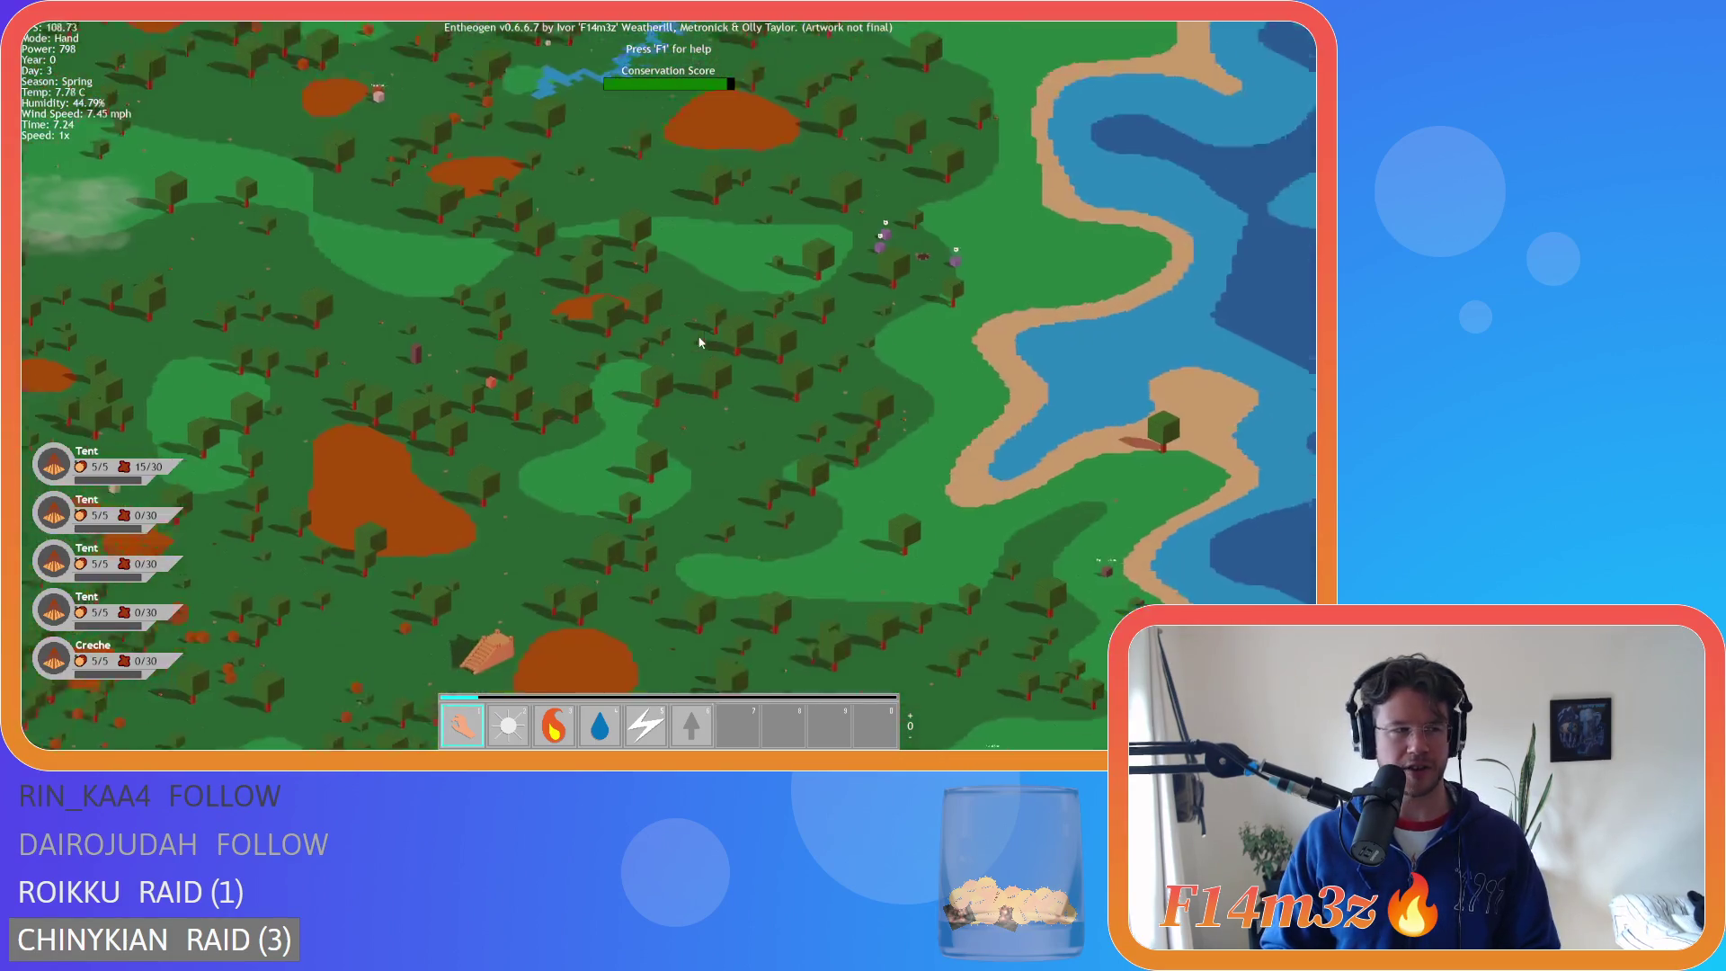
{"action": "key", "text": "a"}
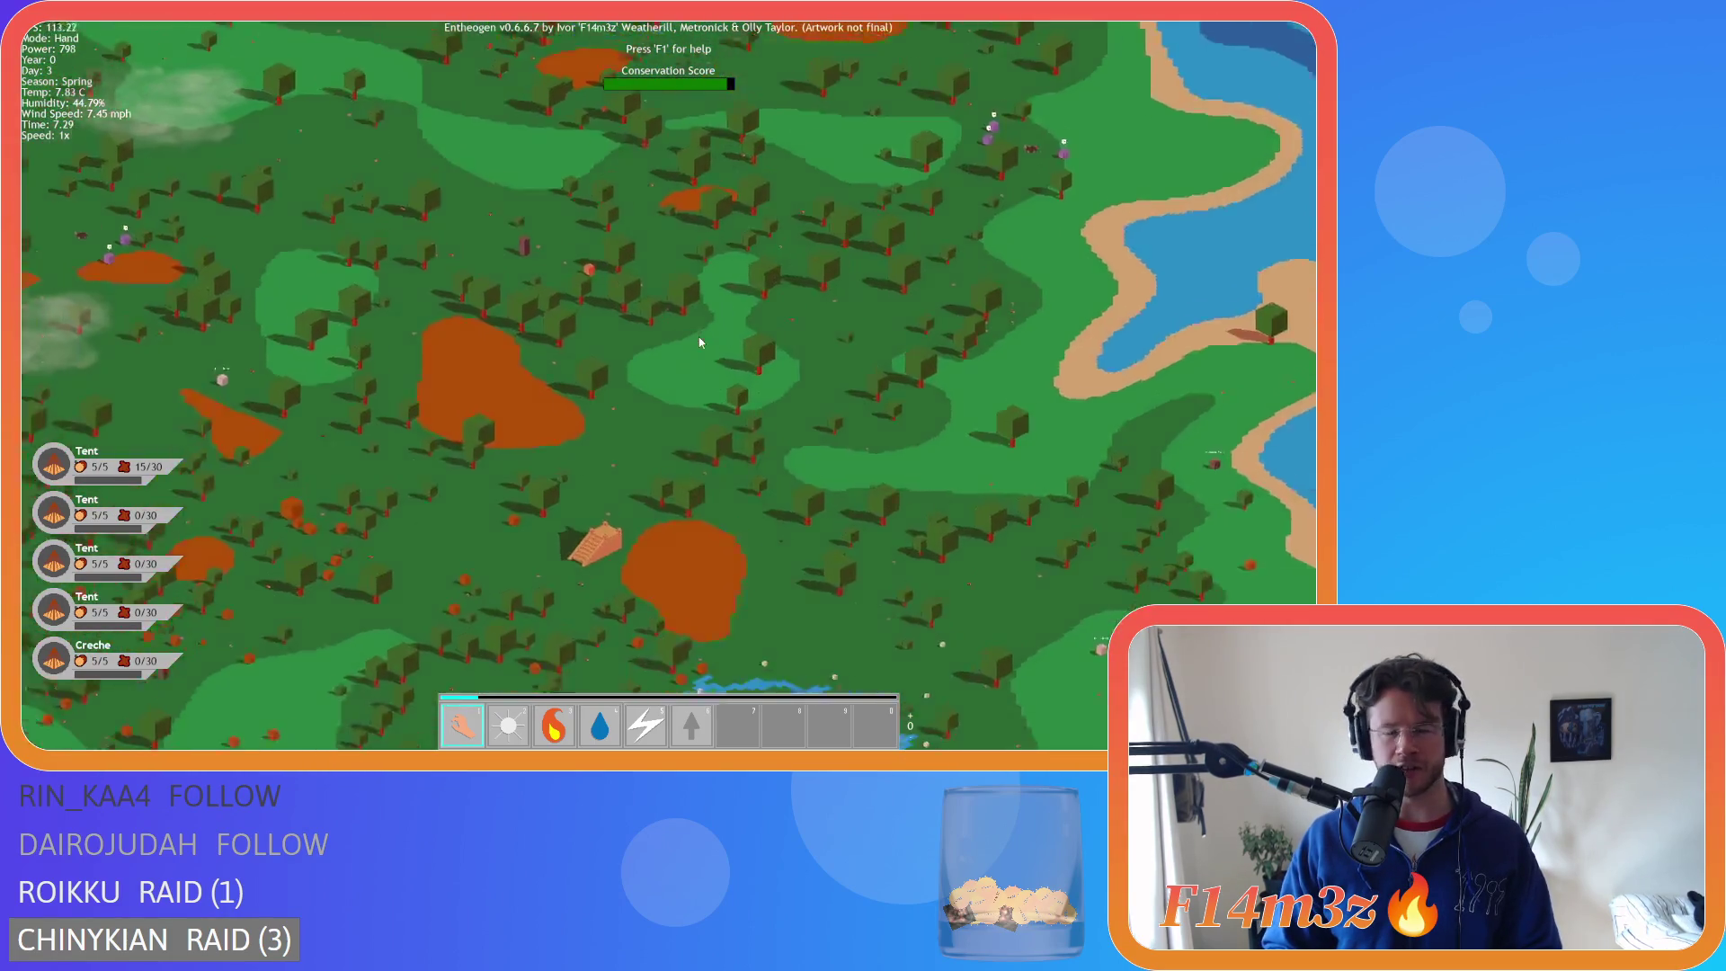
{"action": "key", "text": "w"}
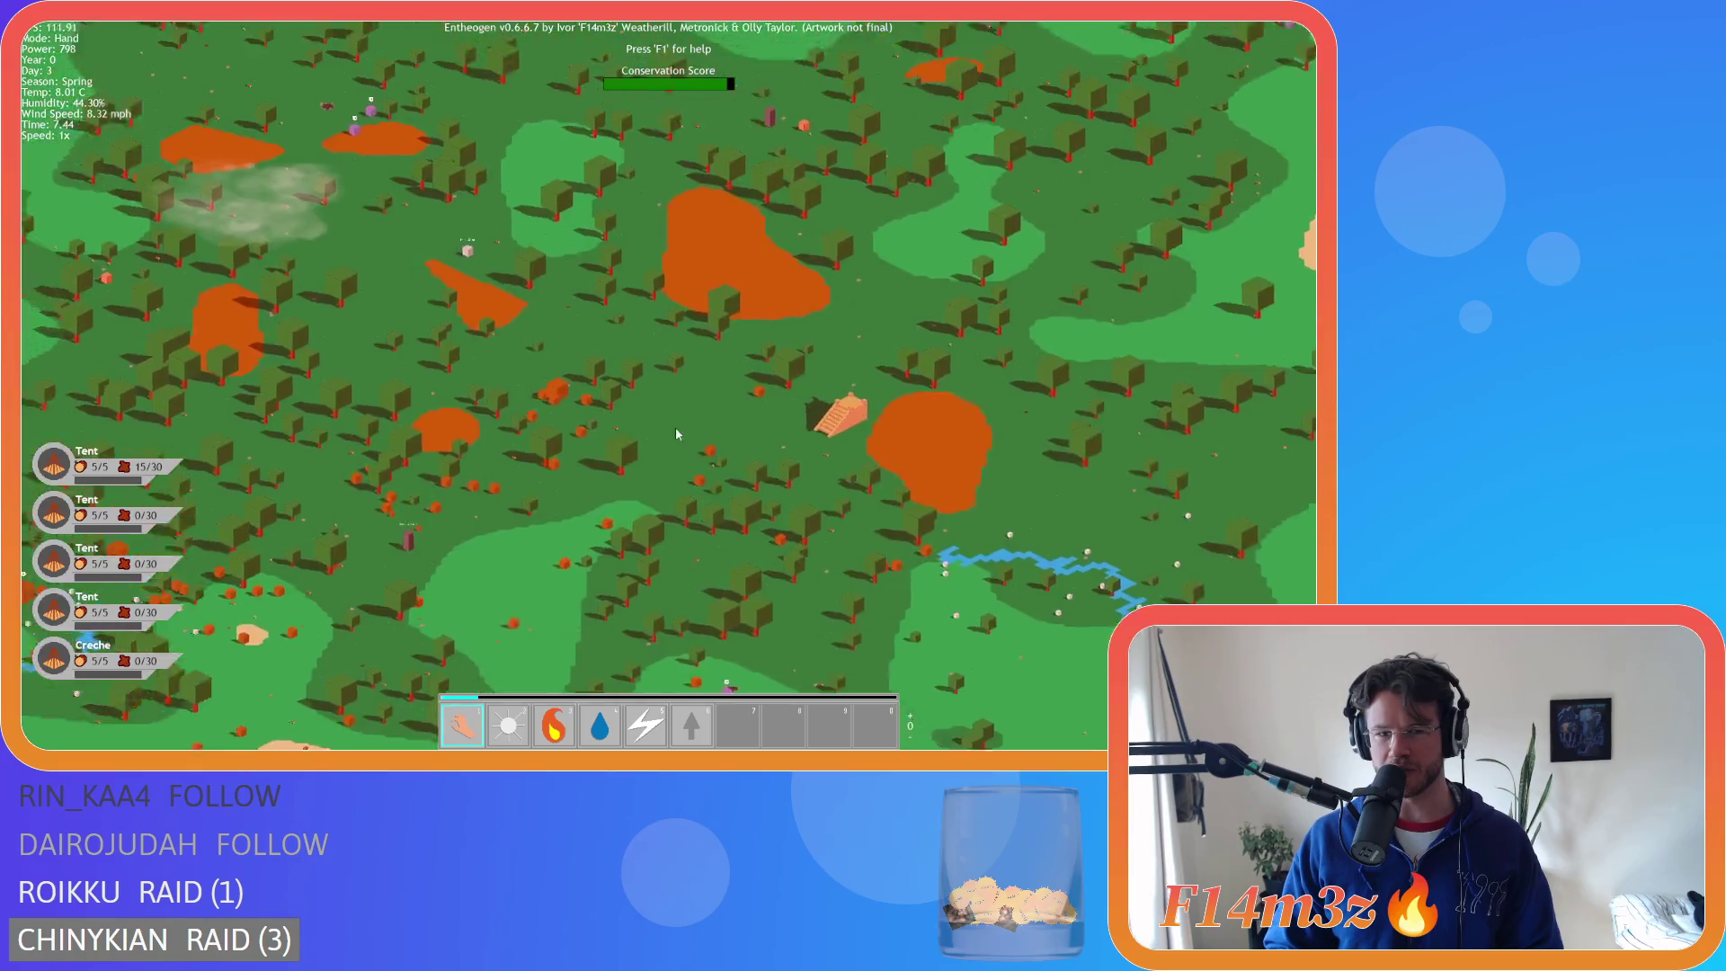
{"action": "key", "text": "s"}
{"action": "key", "text": "a"}
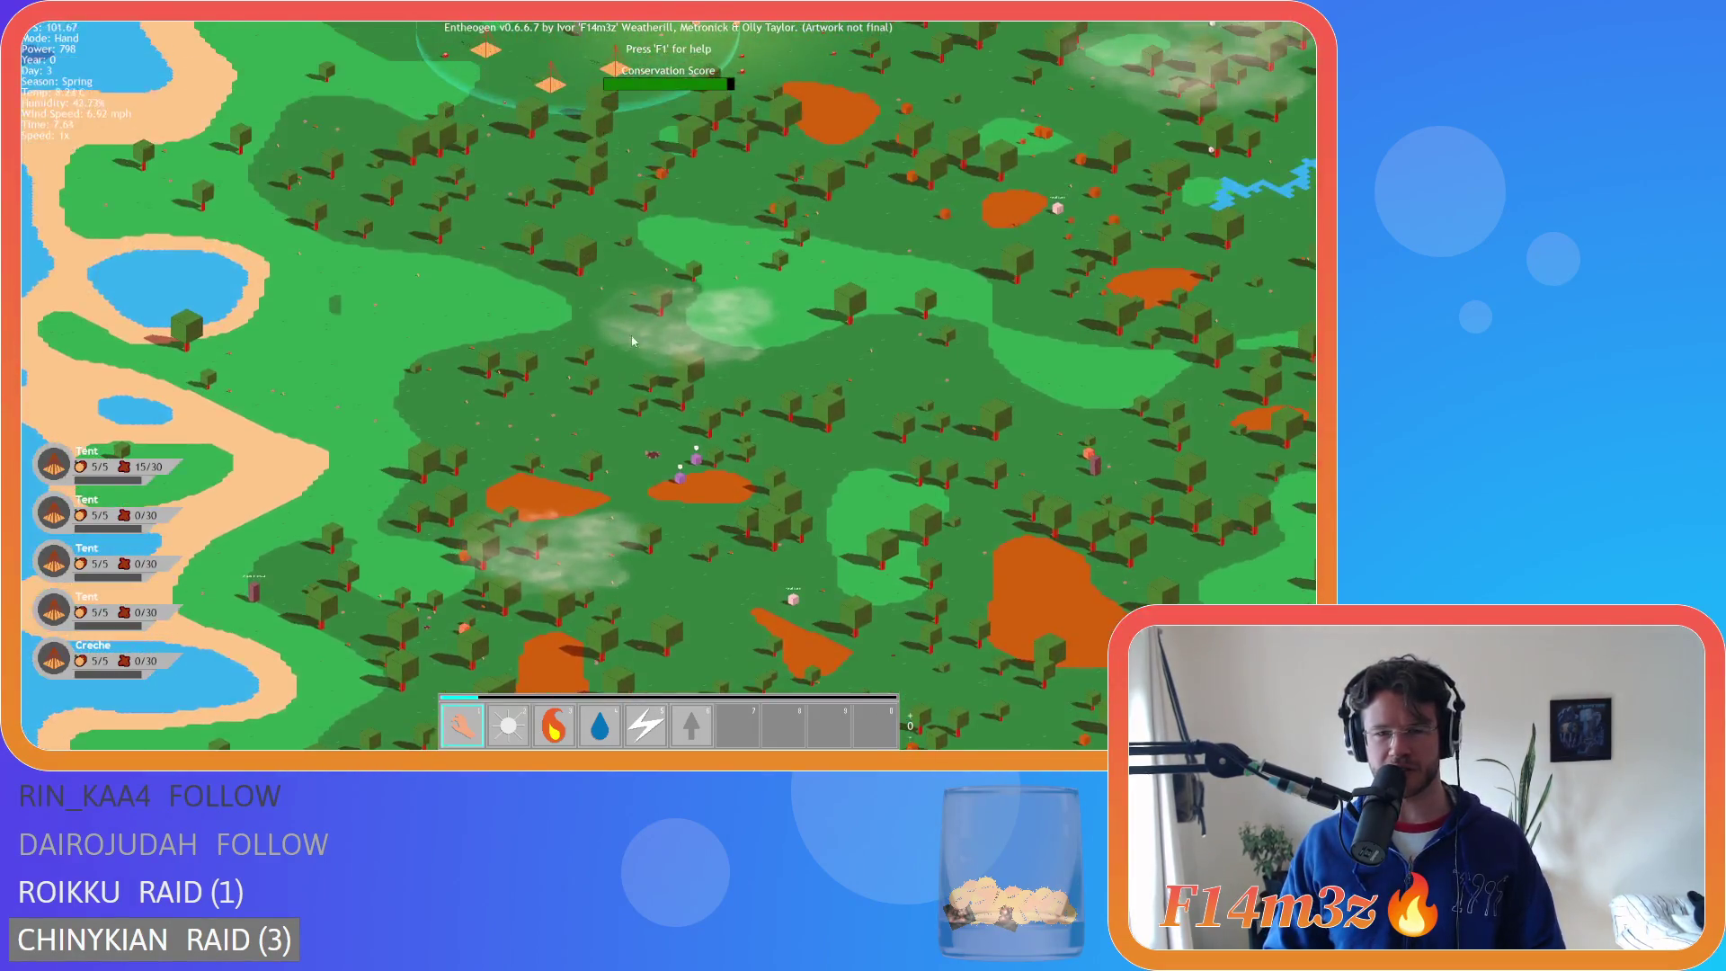
{"action": "scroll", "coordinate": [631, 341], "scroll_direction": "up", "scroll_amount": 5}
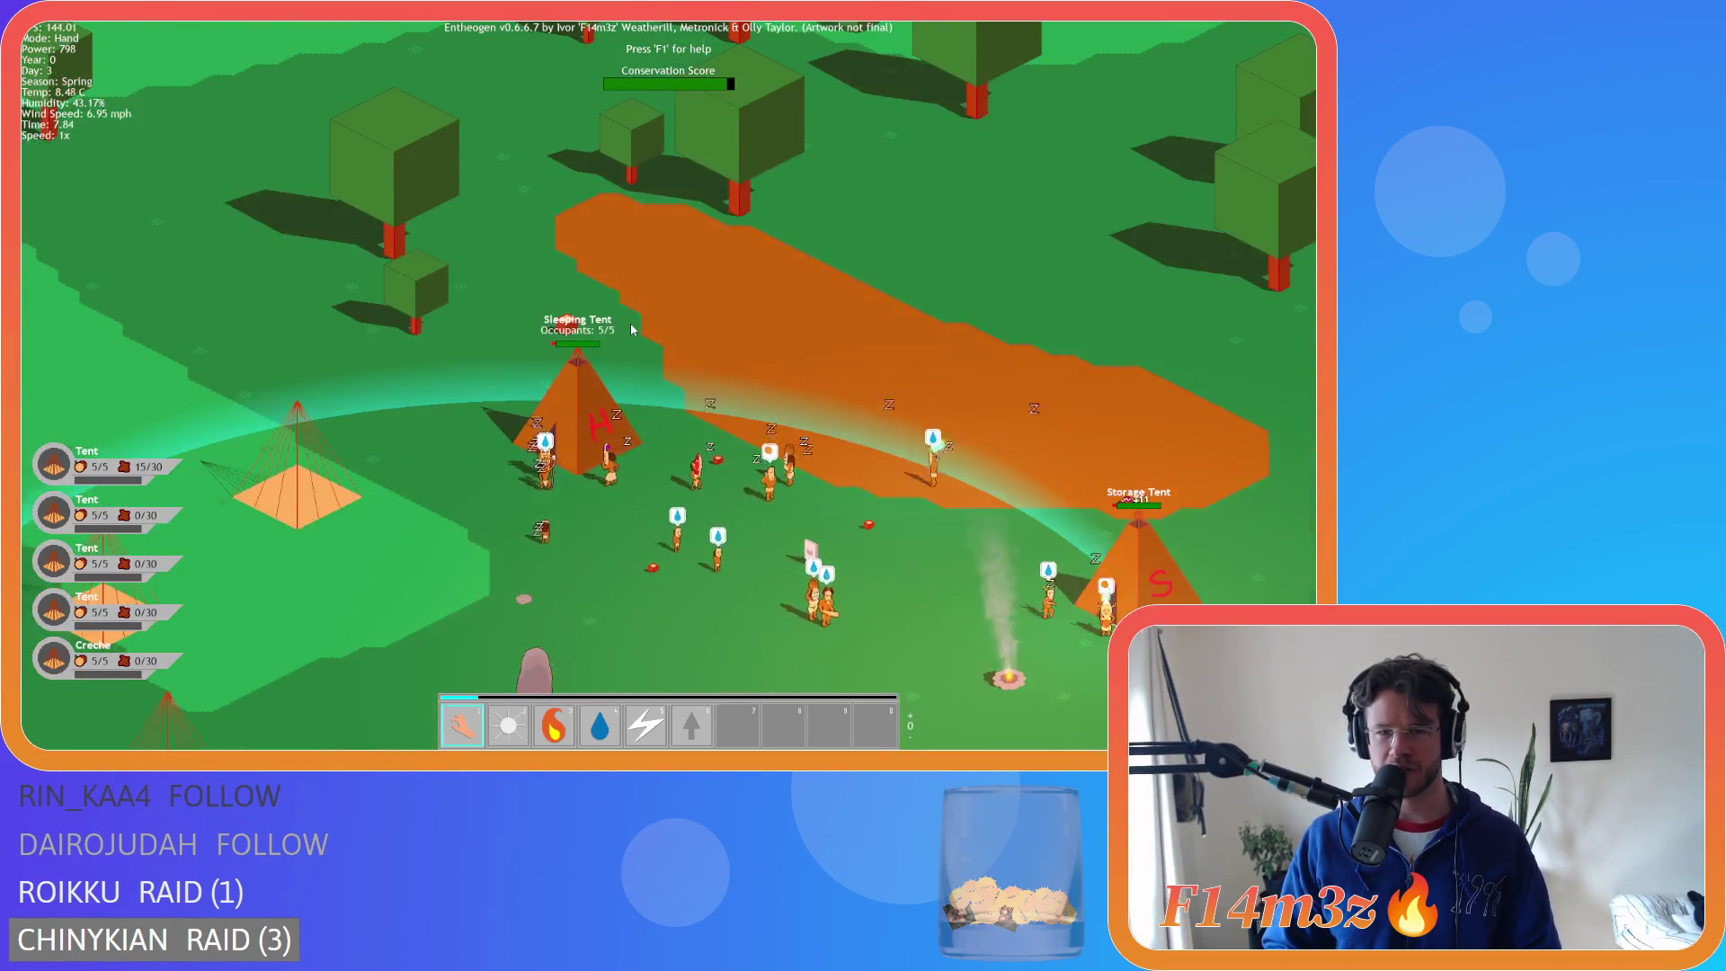
{"action": "scroll", "coordinate": [632, 330], "scroll_direction": "down", "scroll_amount": 3}
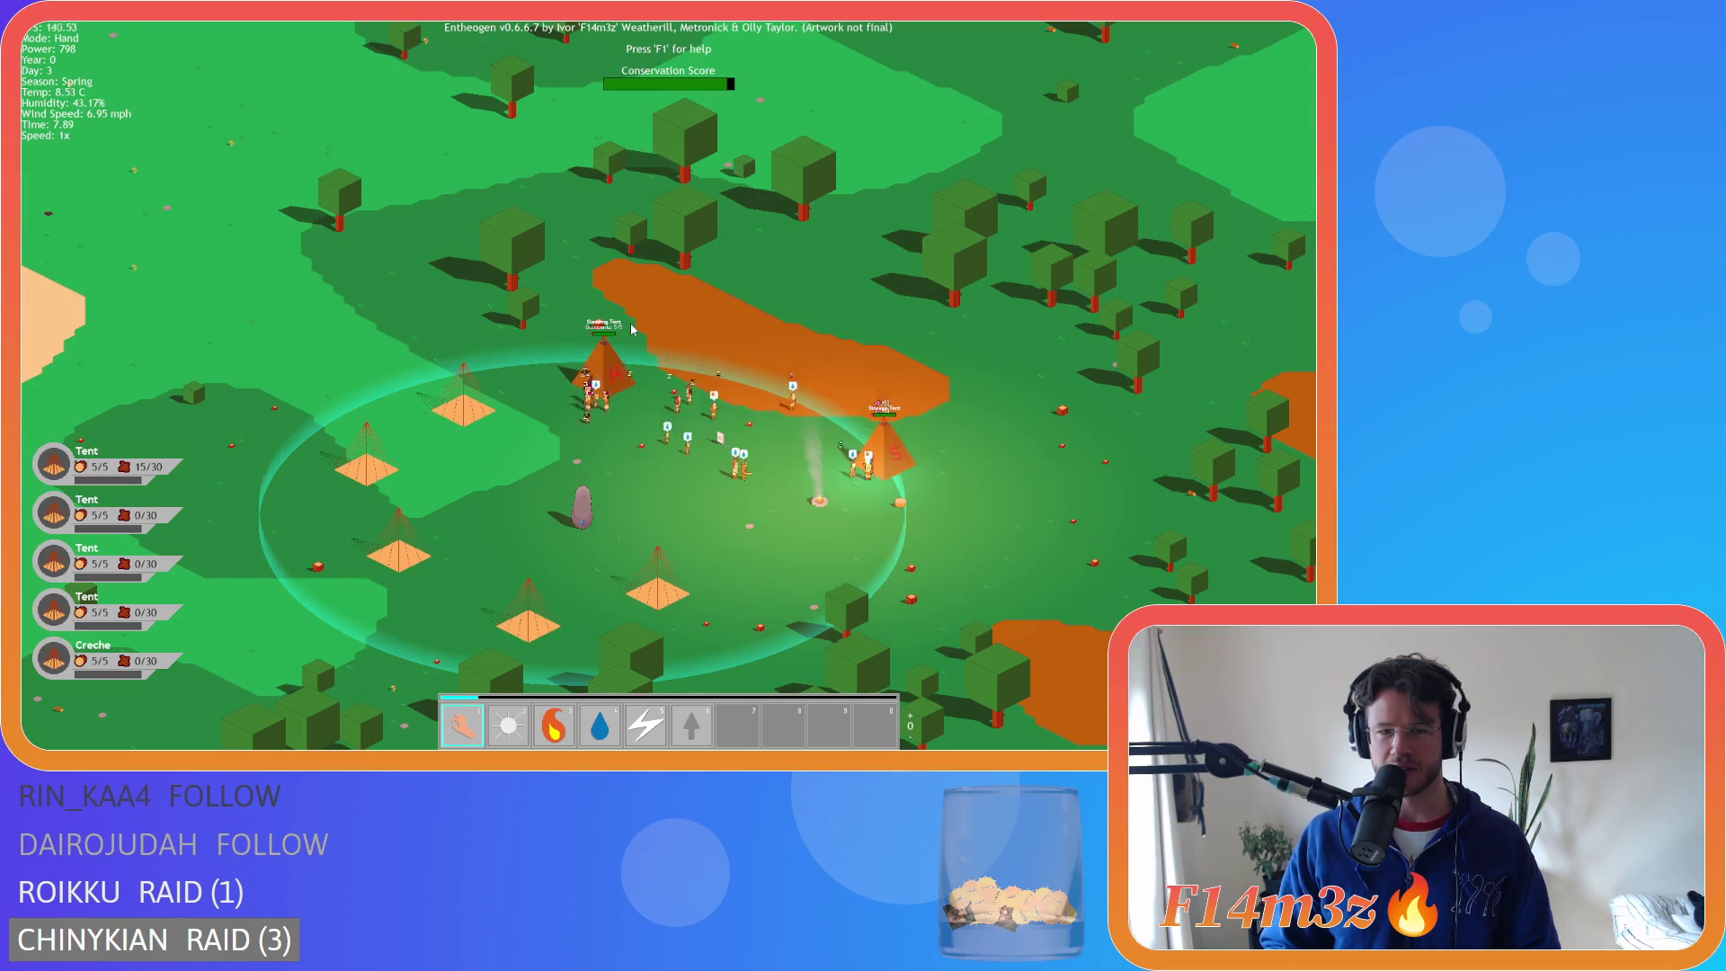
- Pan east of the lake and south over the forest, recentring the view on the camp
{"action": "key", "text": "d"}
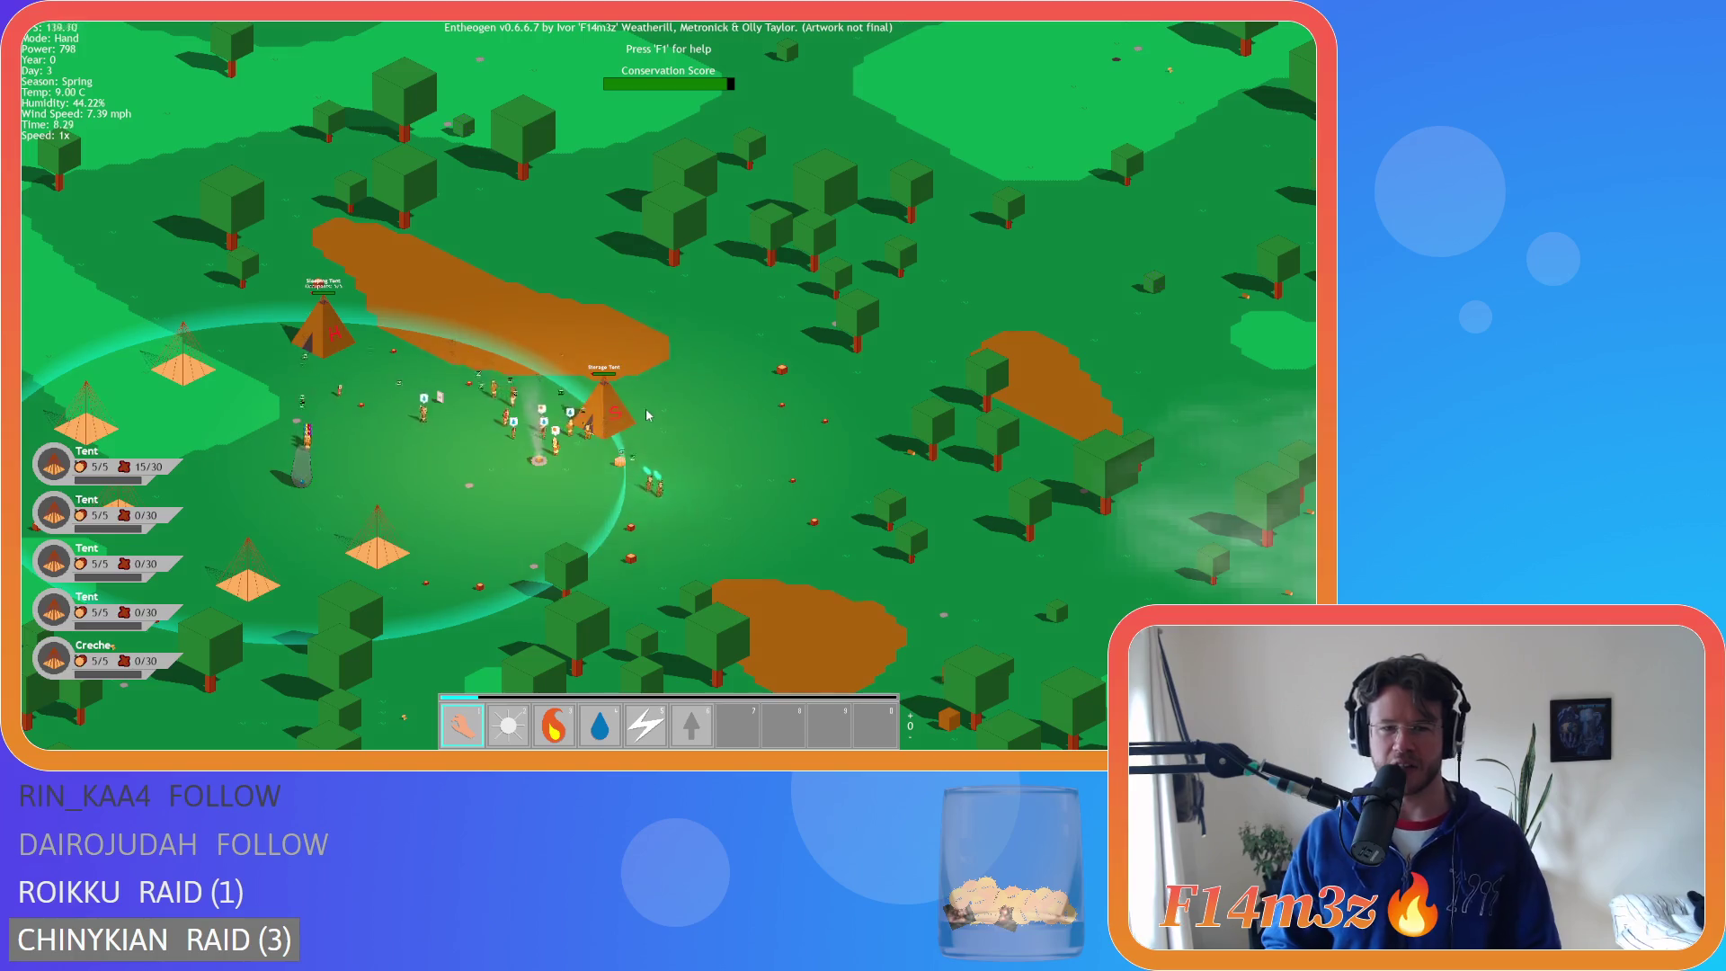
{"action": "key", "text": "a"}
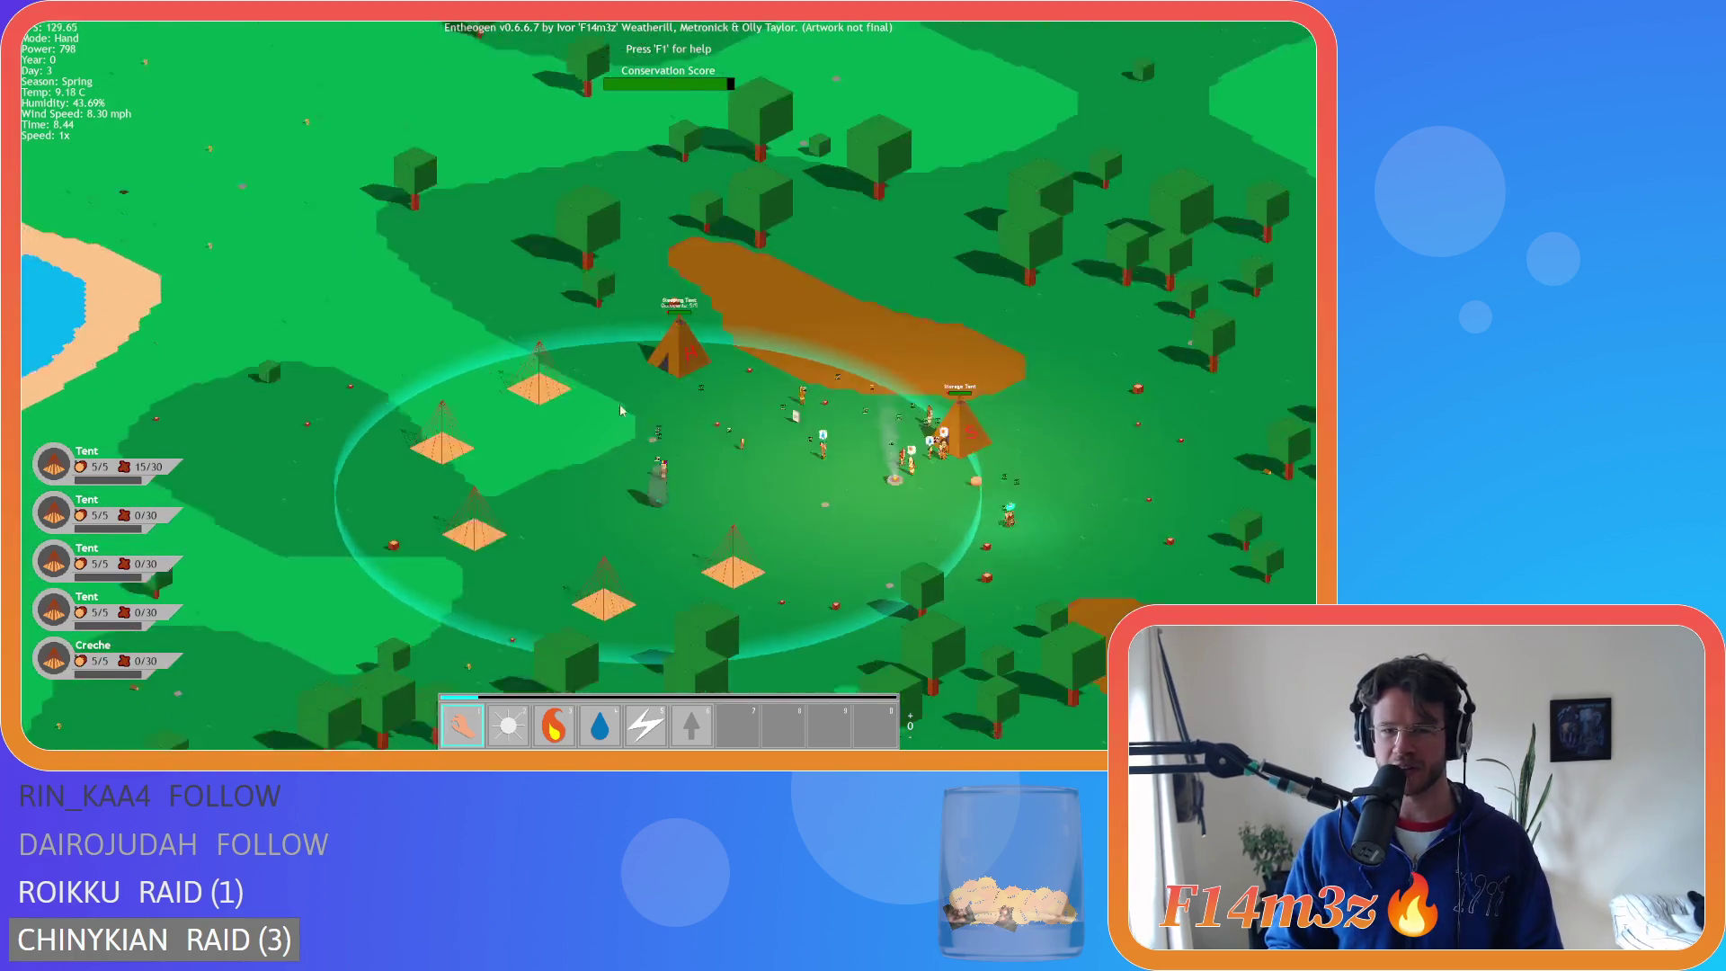
{"action": "key", "text": "d"}
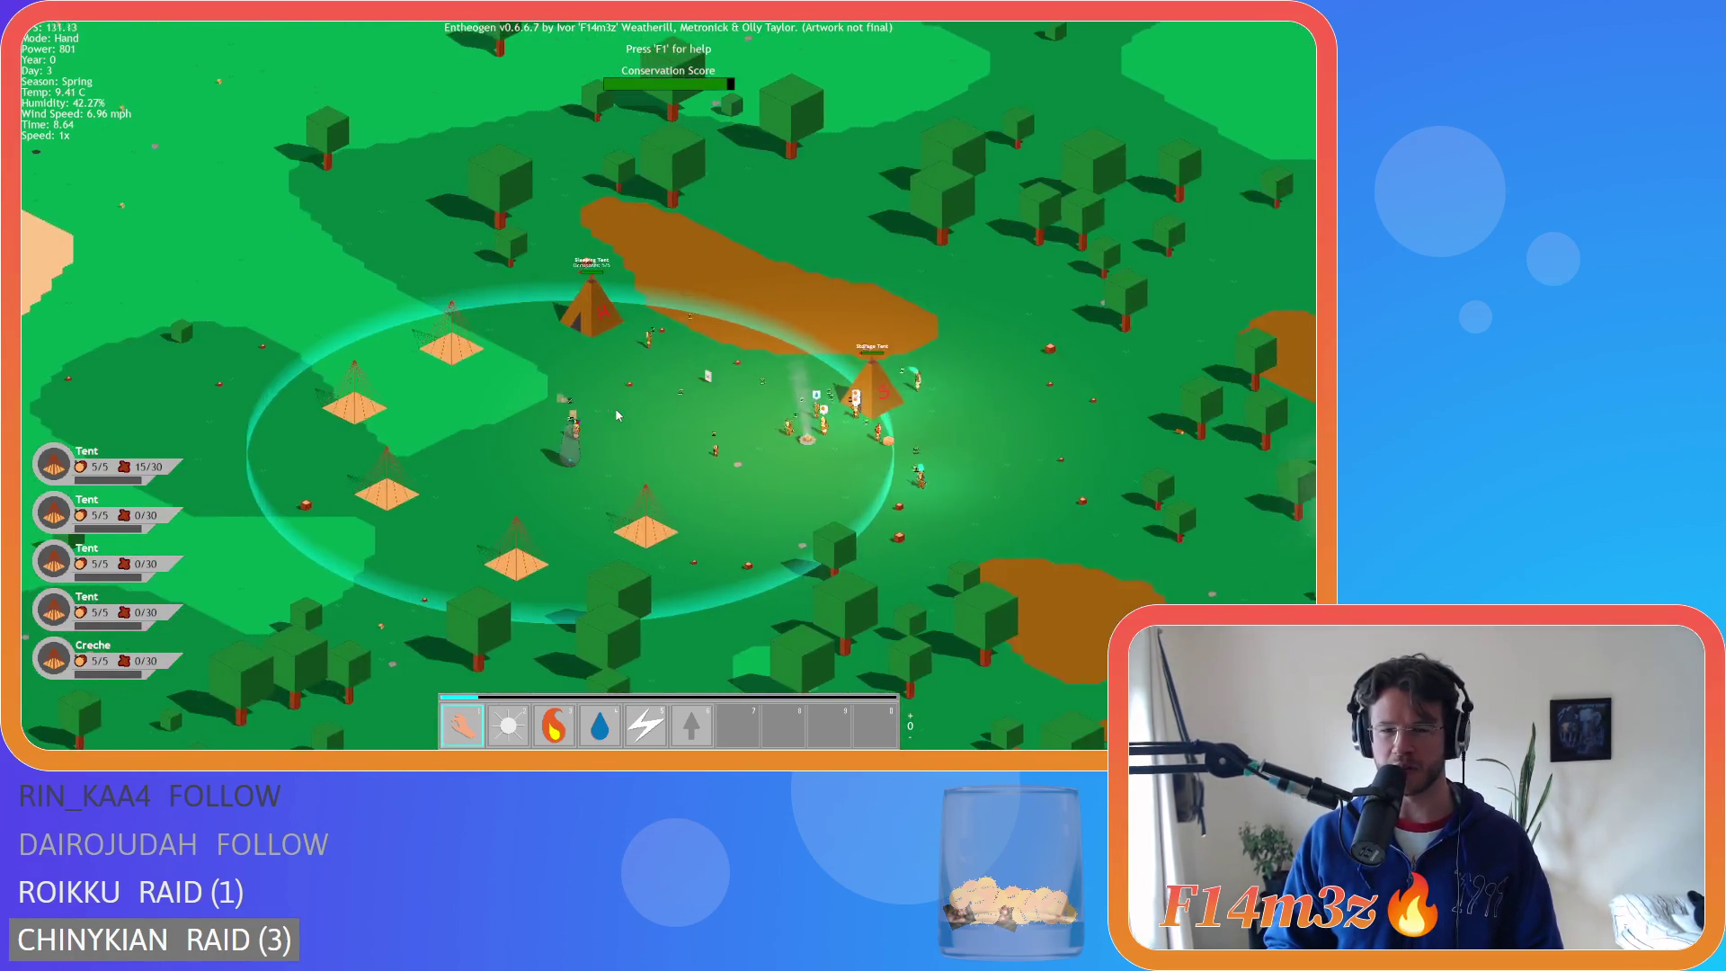
{"action": "key", "text": "s"}
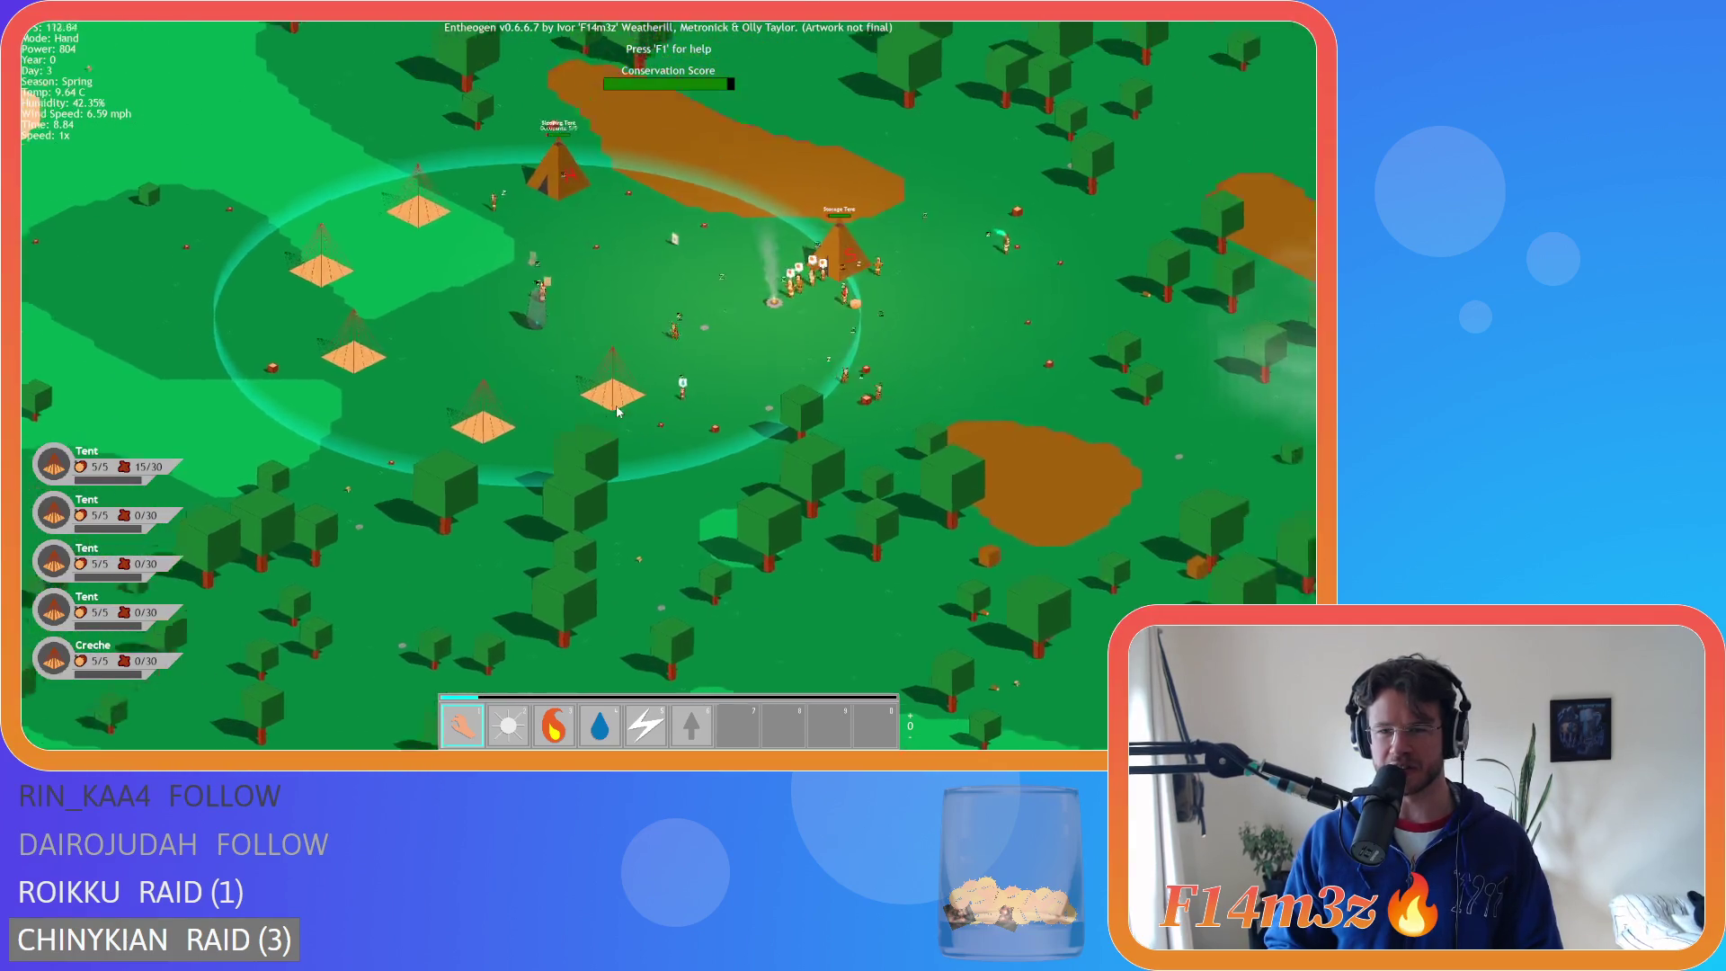
{"action": "key", "text": "a"}
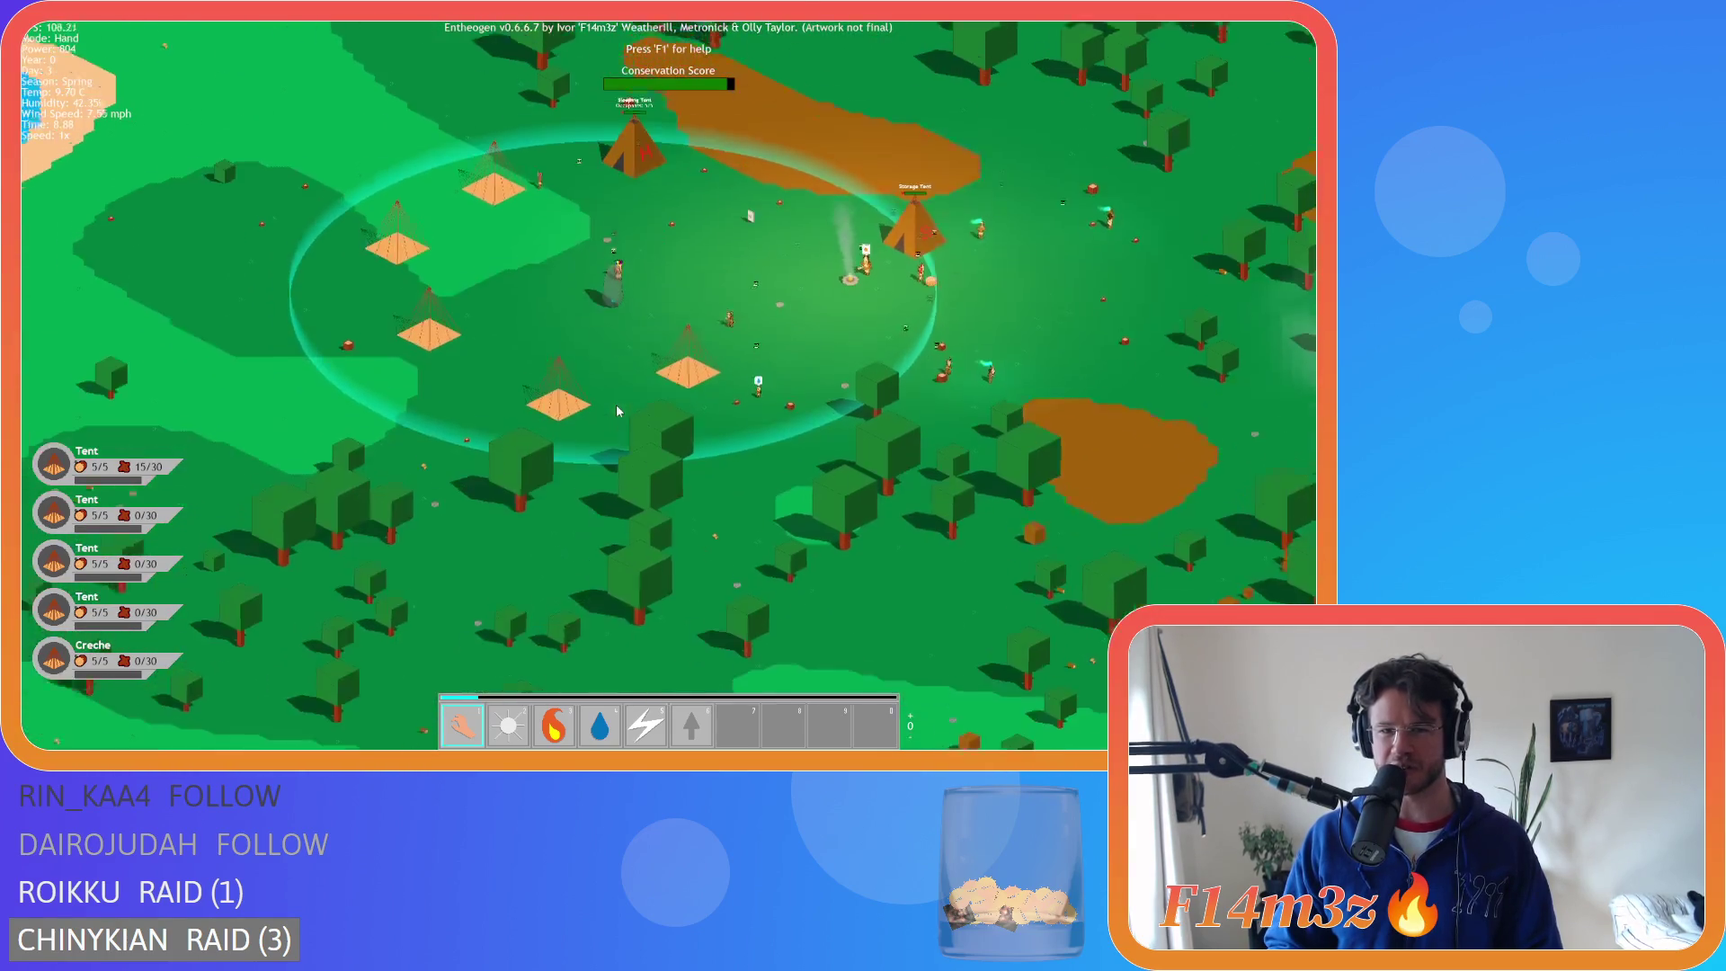
{"action": "key", "text": "d"}
{"action": "key", "text": "a"}
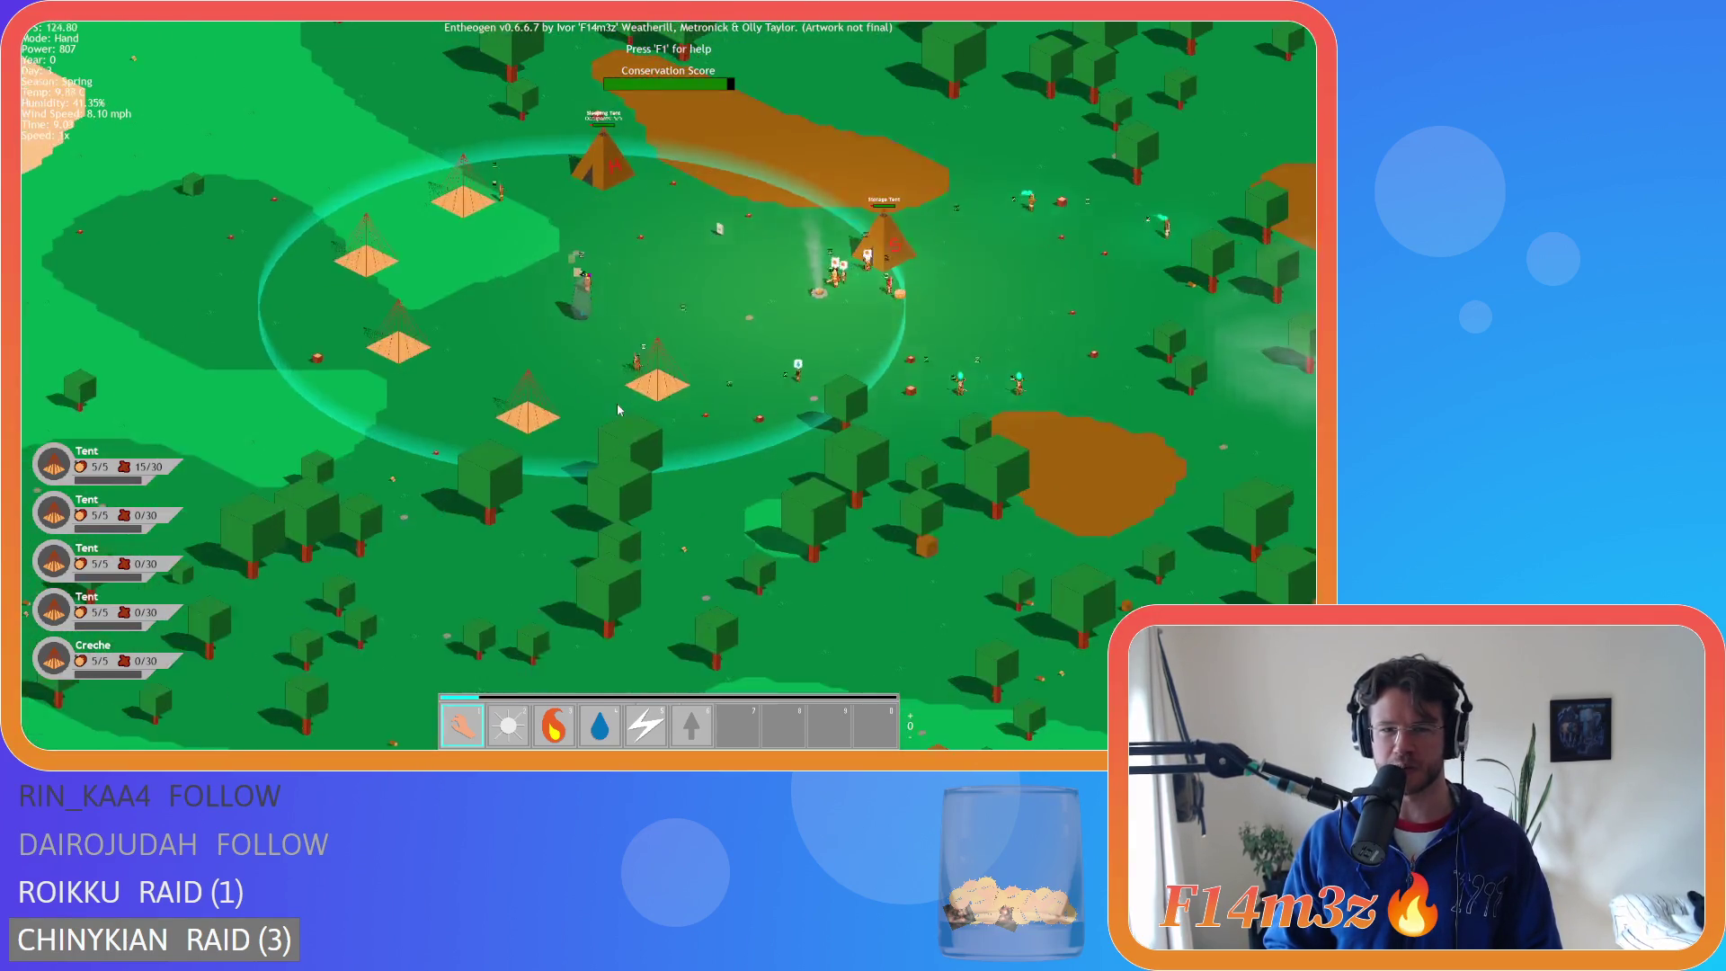
{"action": "key", "text": "w"}
{"action": "key", "text": "d"}
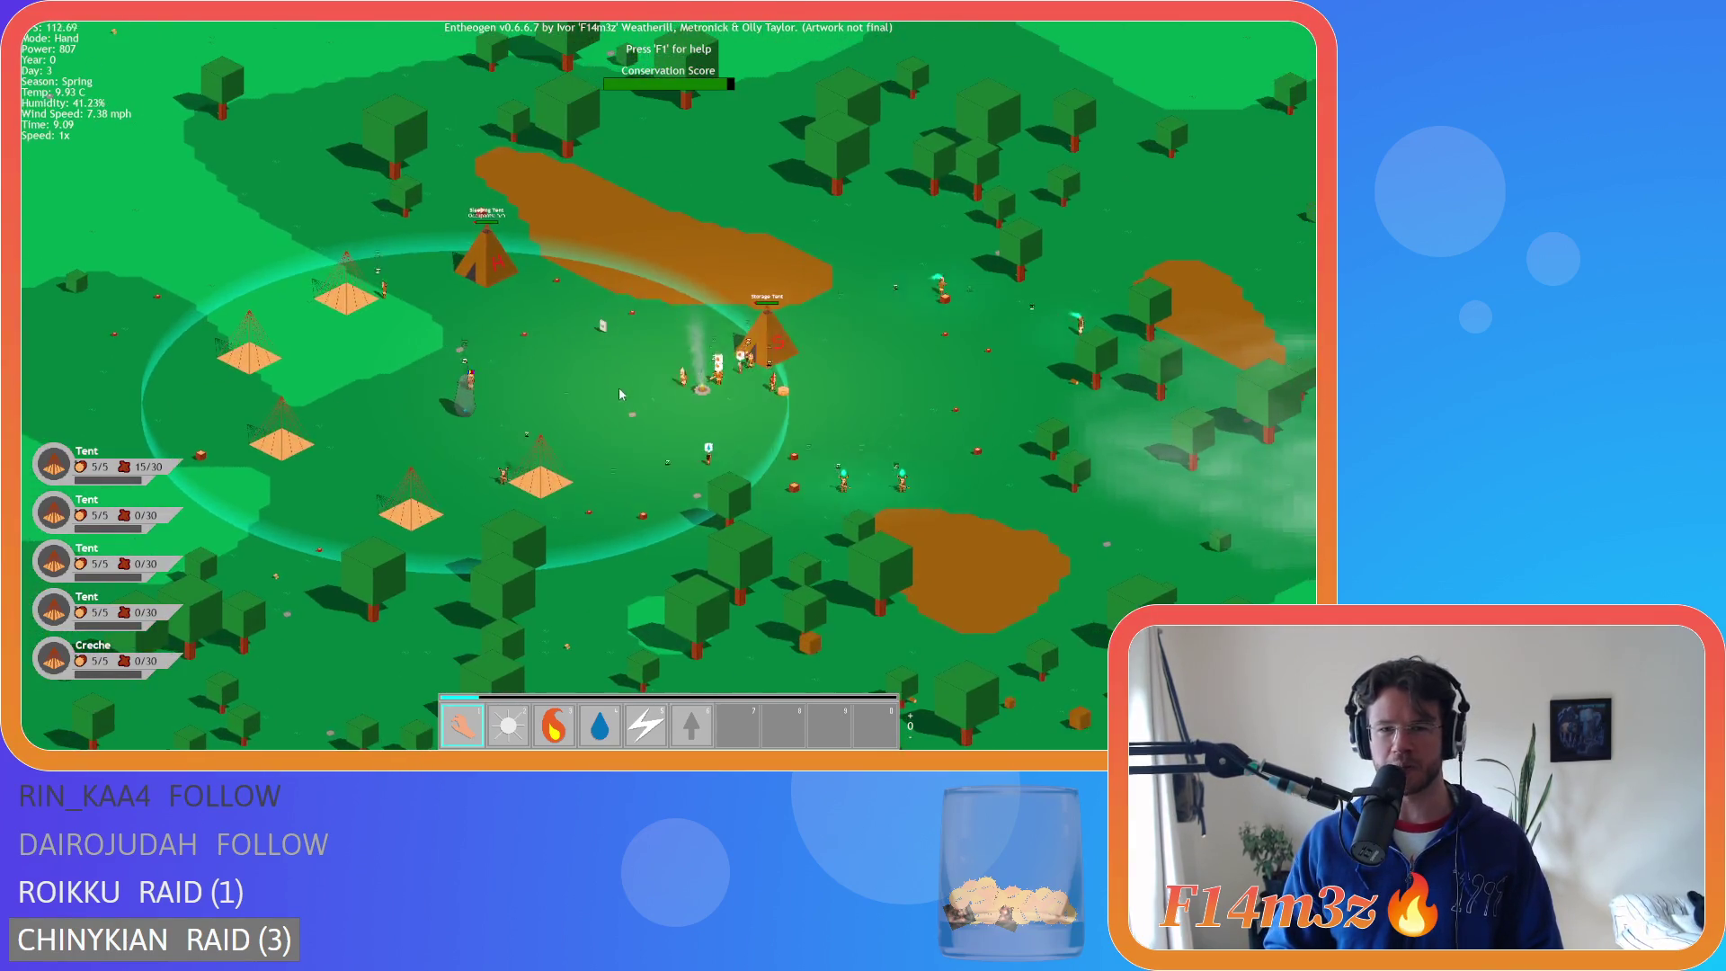
{"action": "key", "text": "s"}
{"action": "key", "text": "a"}
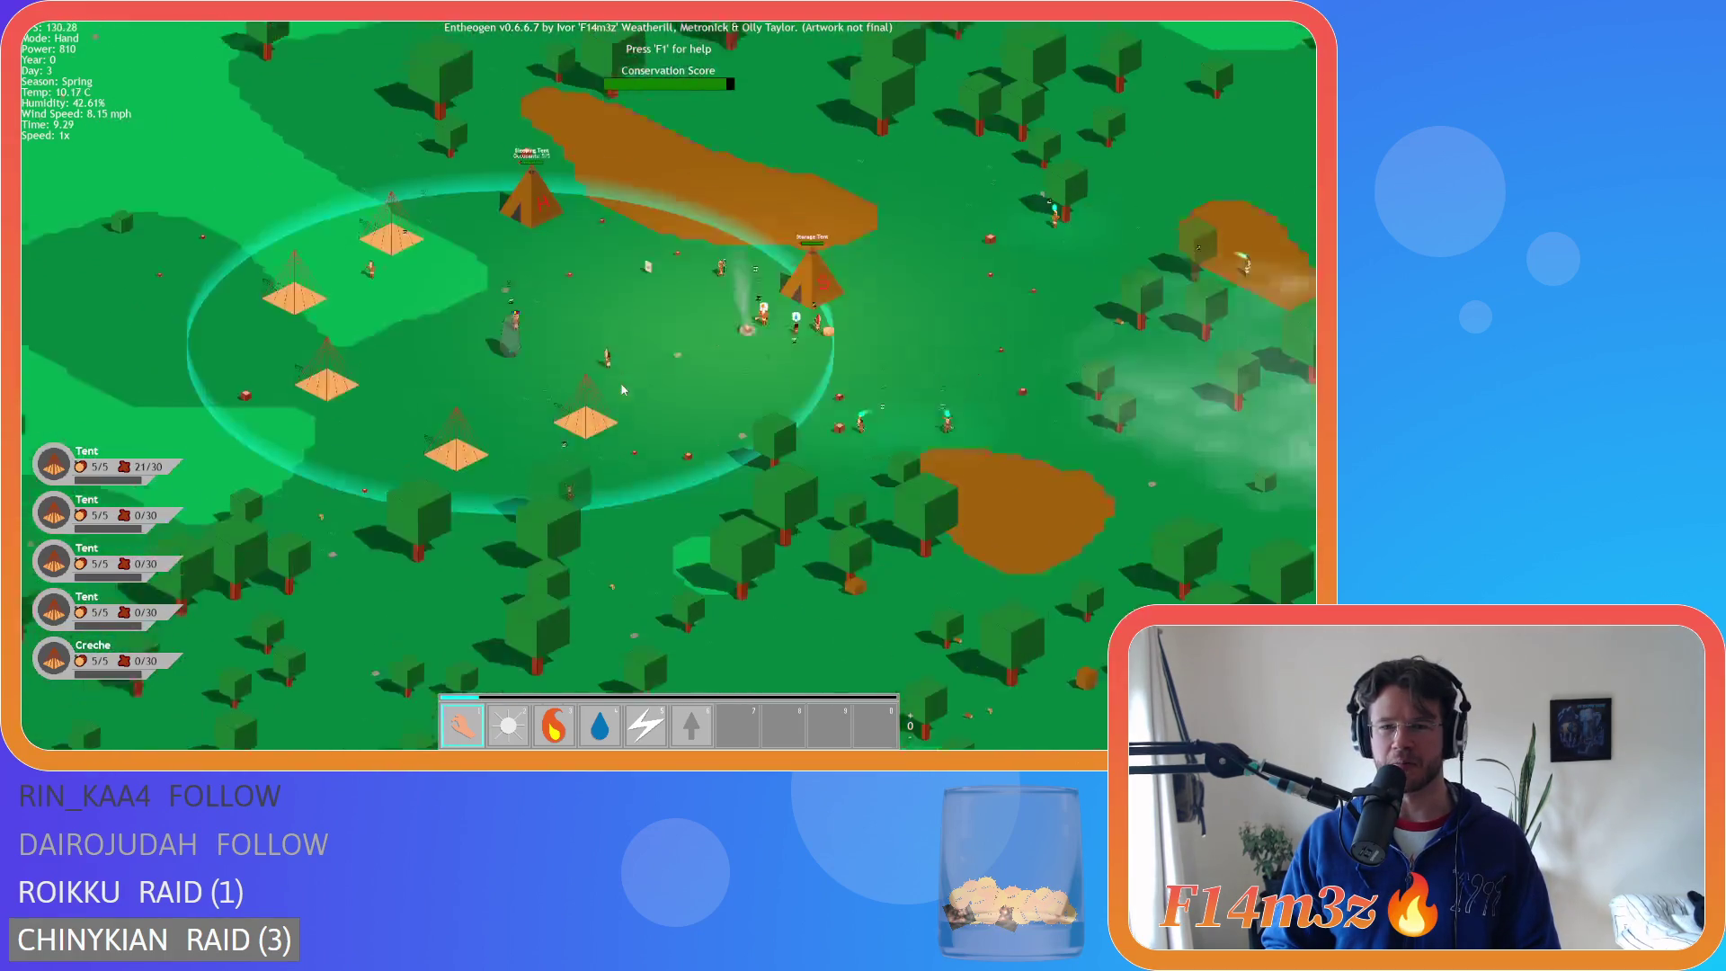
{"action": "key", "text": "d"}
{"action": "key", "text": "w"}
{"action": "key", "text": "s"}
{"action": "key", "text": "s"}
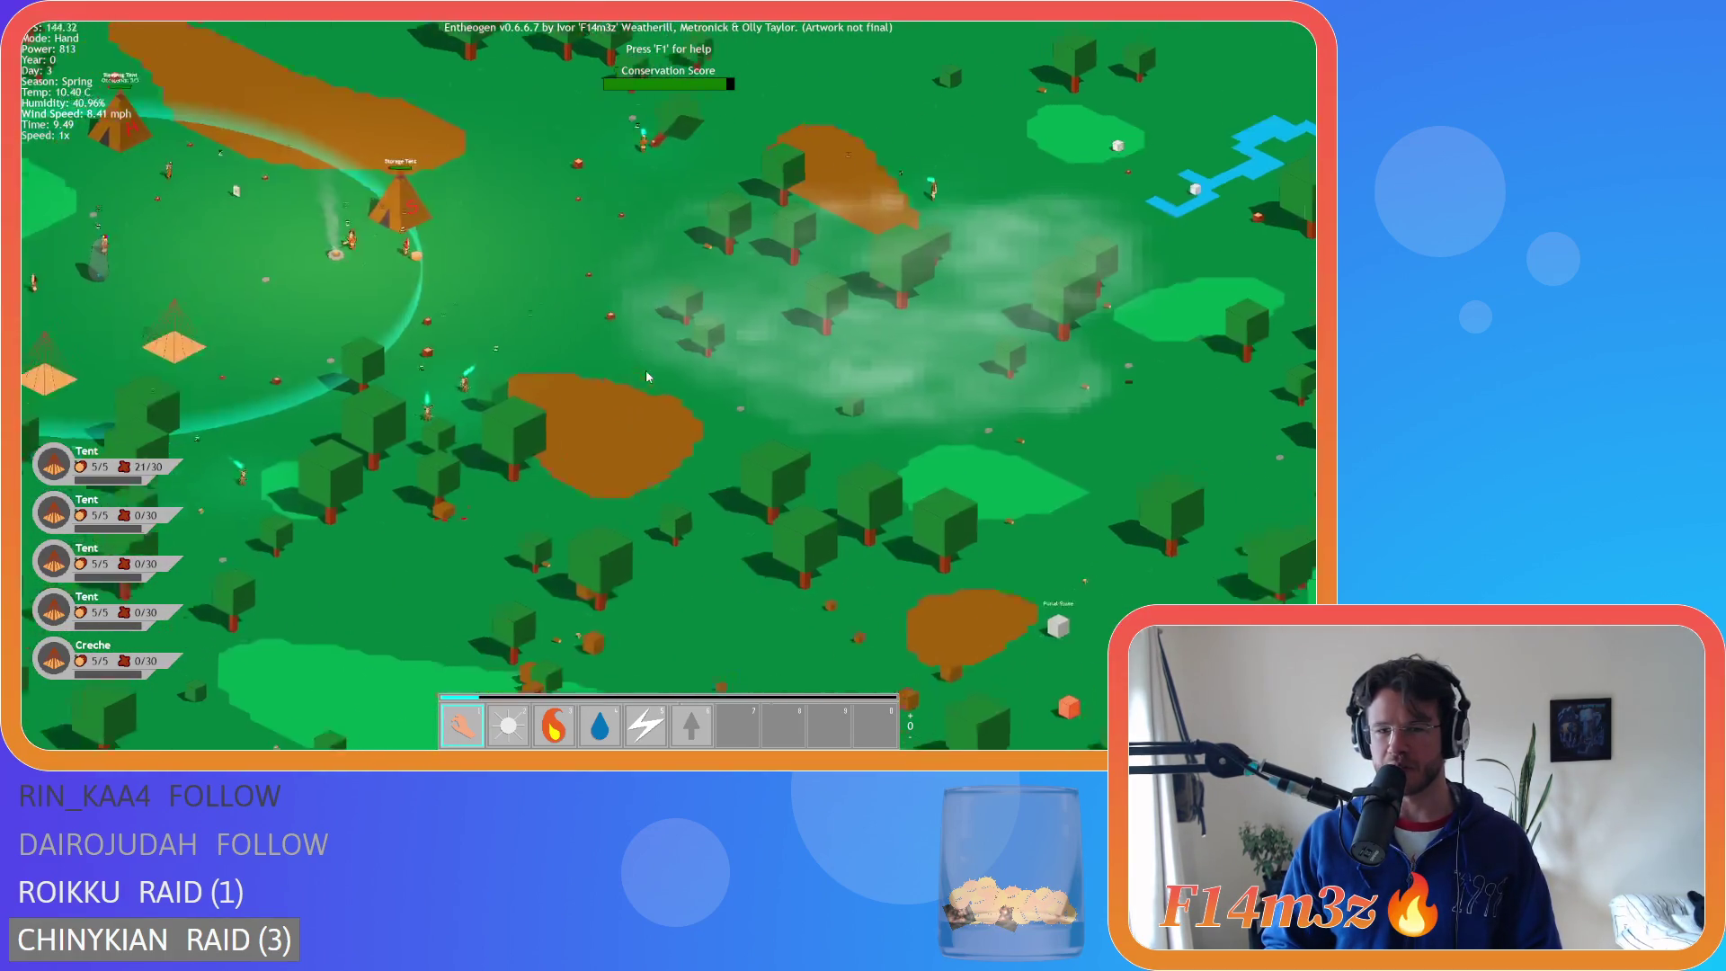
{"action": "key", "text": "w"}
{"action": "key", "text": "d"}
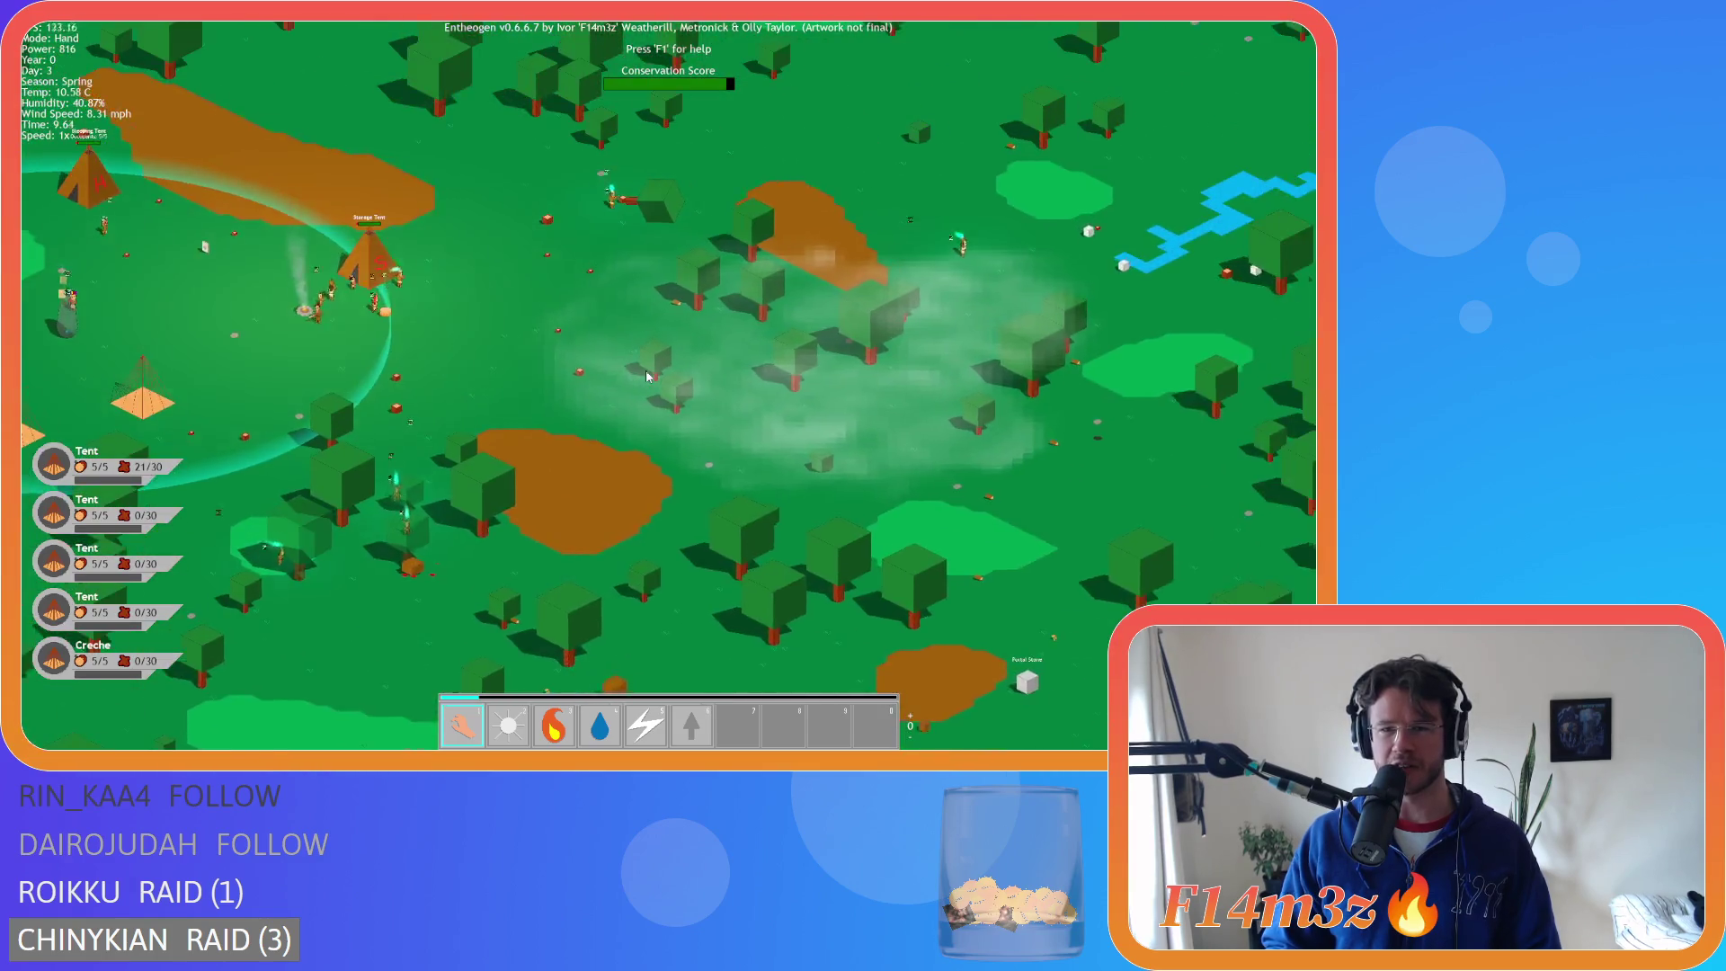
- Pan west and south from the camp over the forest, then east toward the river and coast
{"action": "key", "text": "a"}
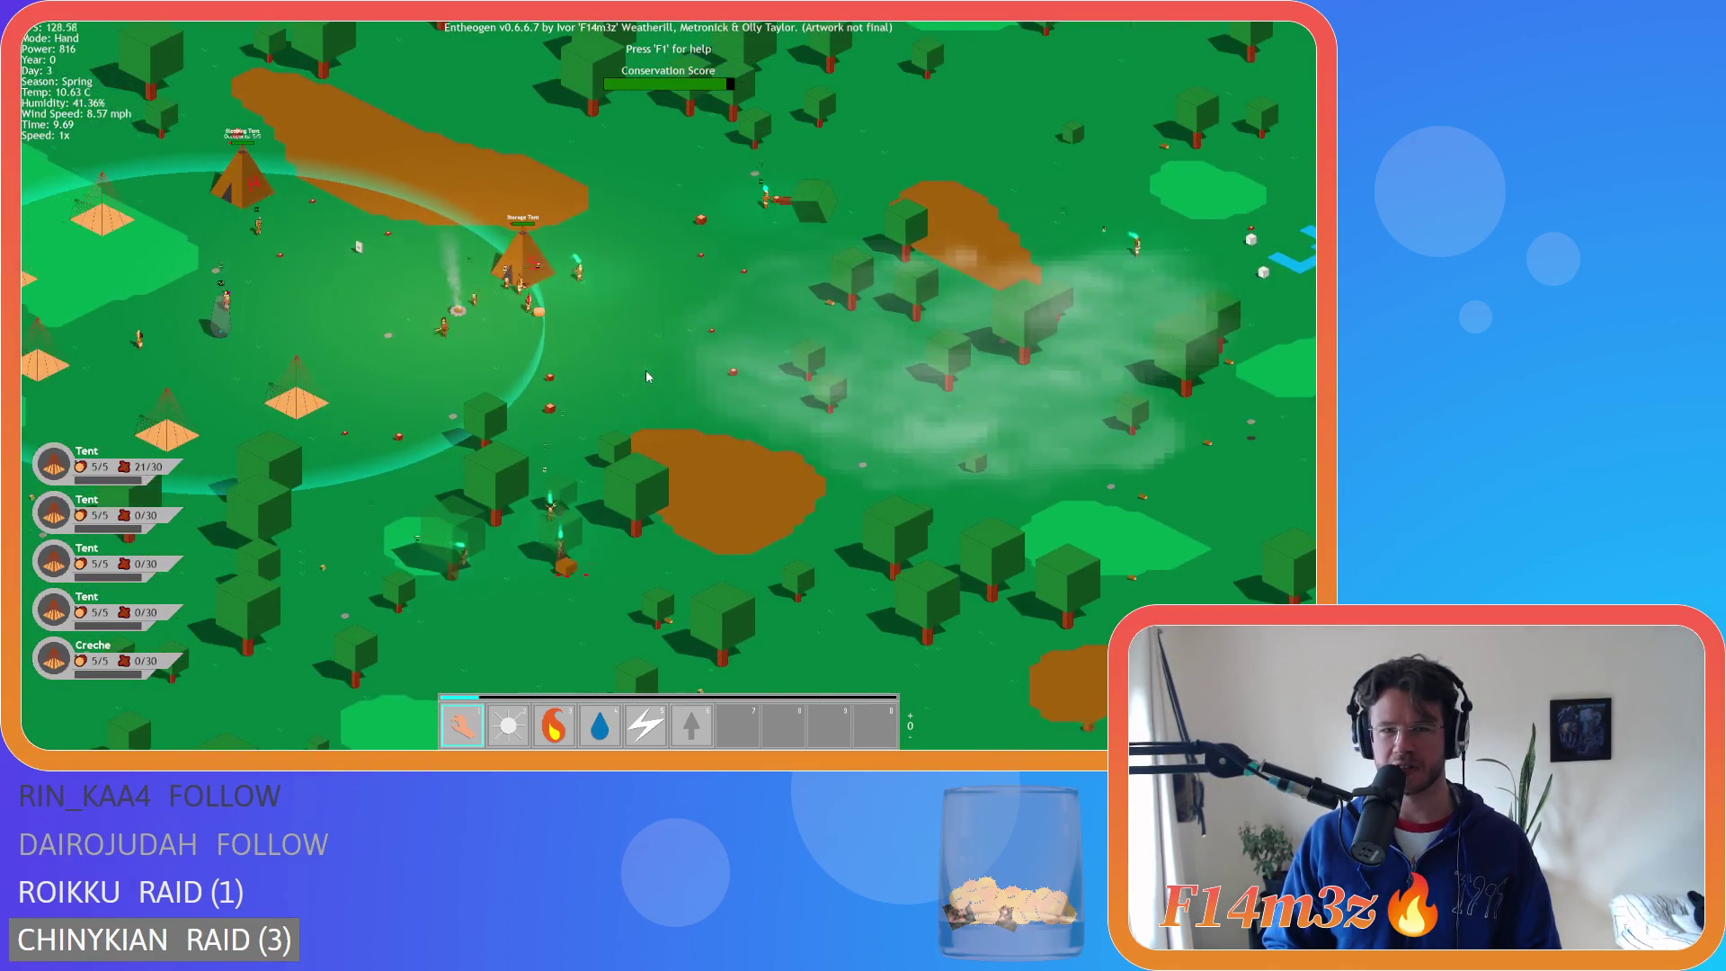
{"action": "key", "text": "w"}
{"action": "key", "text": "s"}
{"action": "key", "text": "w"}
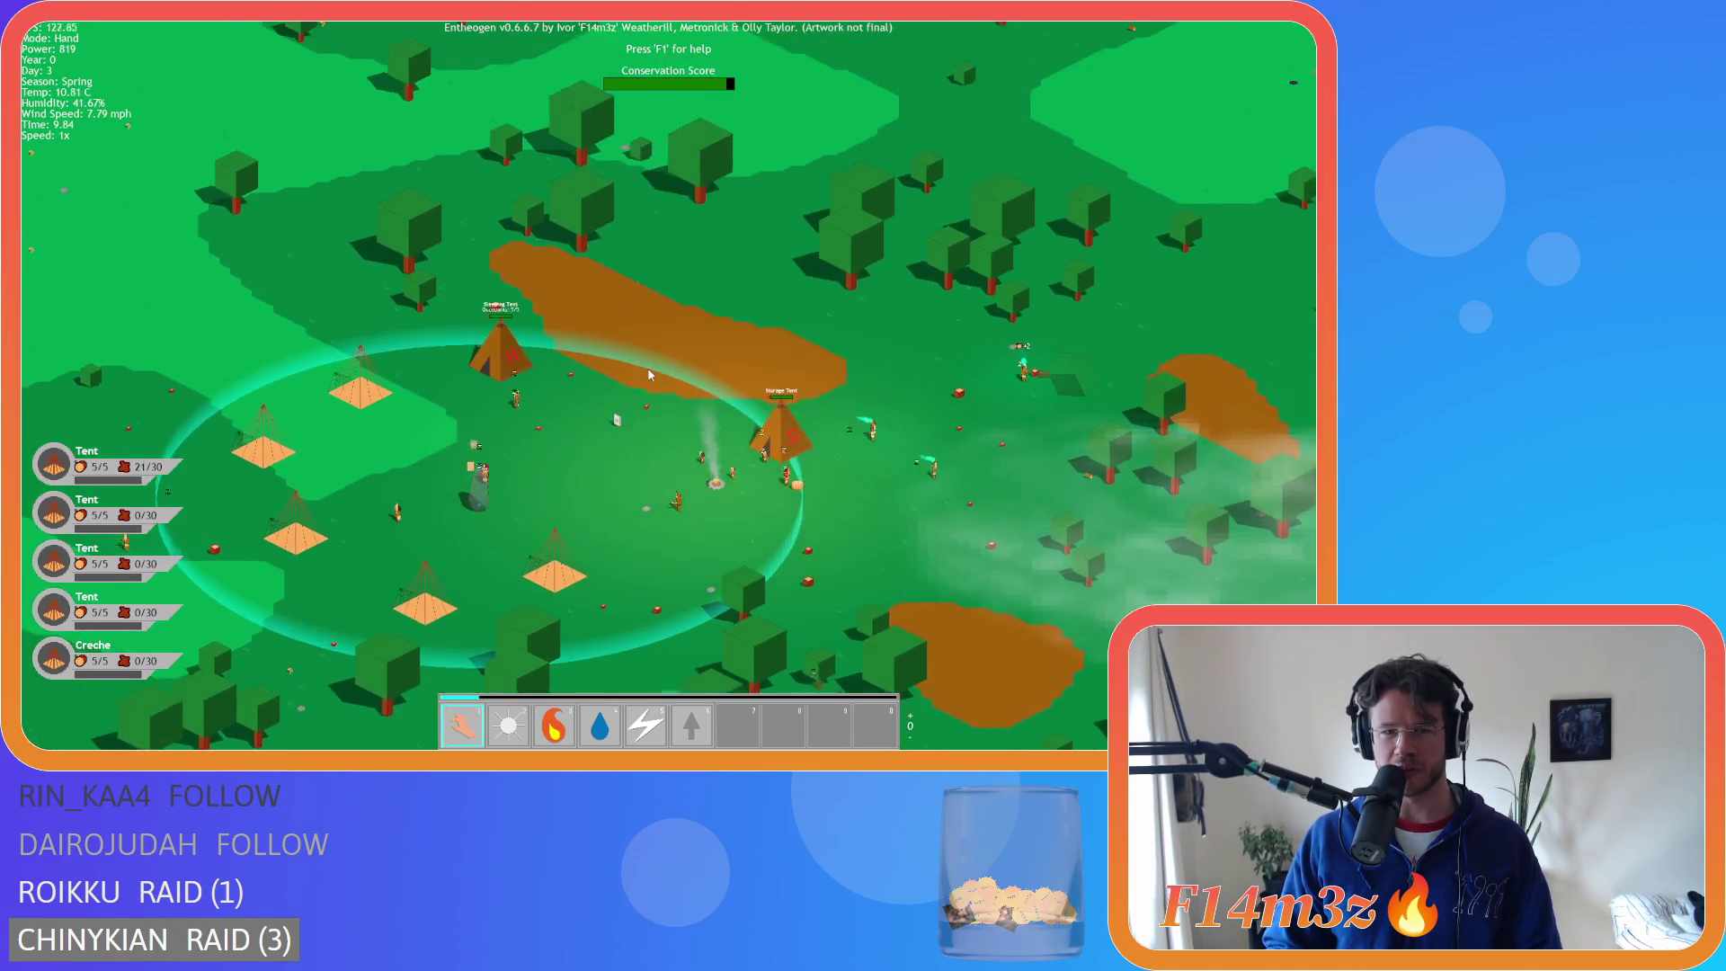
{"action": "key", "text": "a"}
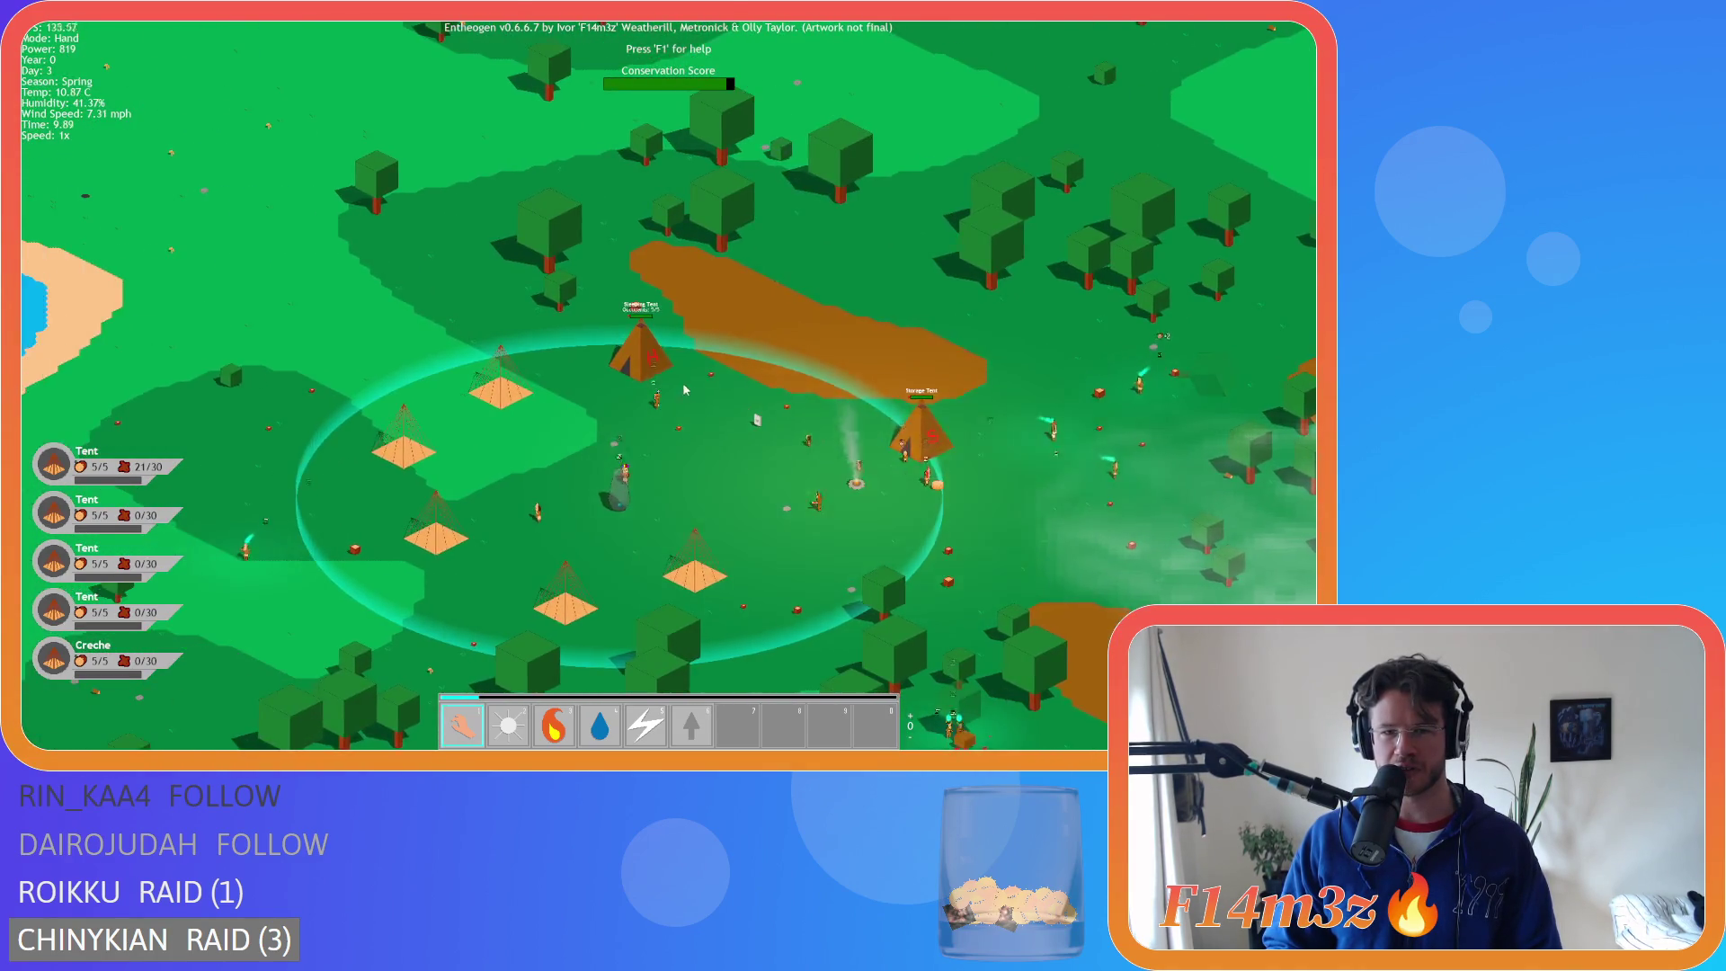
{"action": "key", "text": "s"}
{"action": "scroll", "coordinate": [708, 386], "scroll_direction": "down", "scroll_amount": 3}
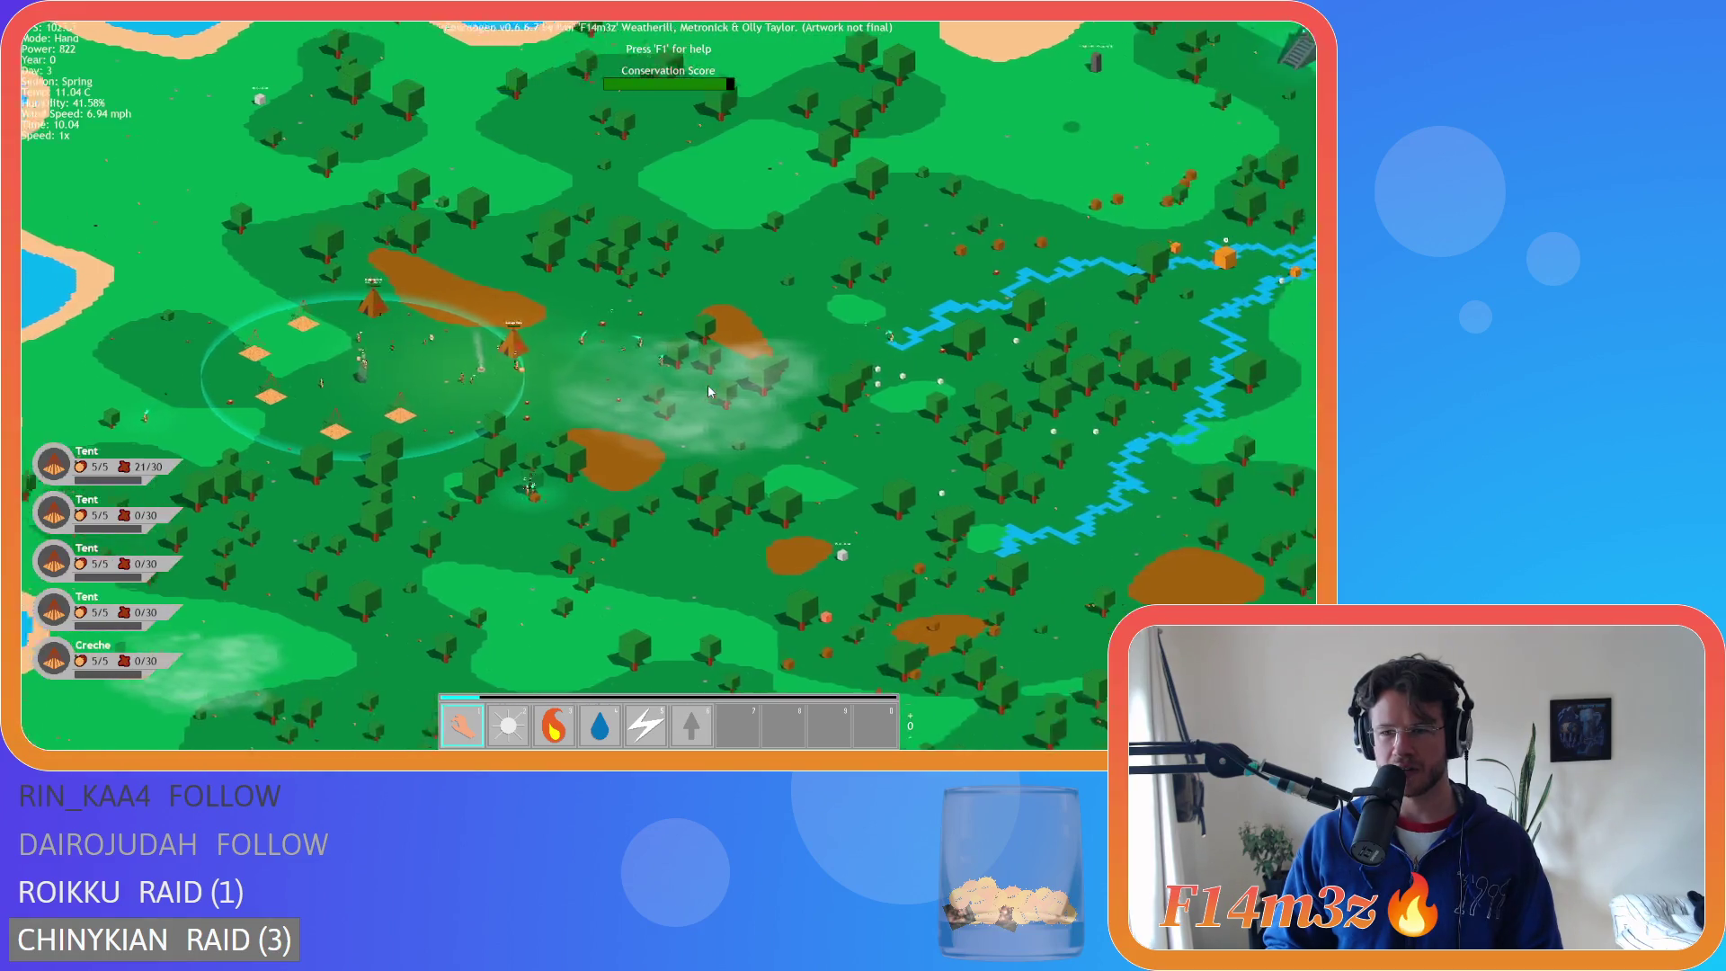
{"action": "key", "text": "s"}
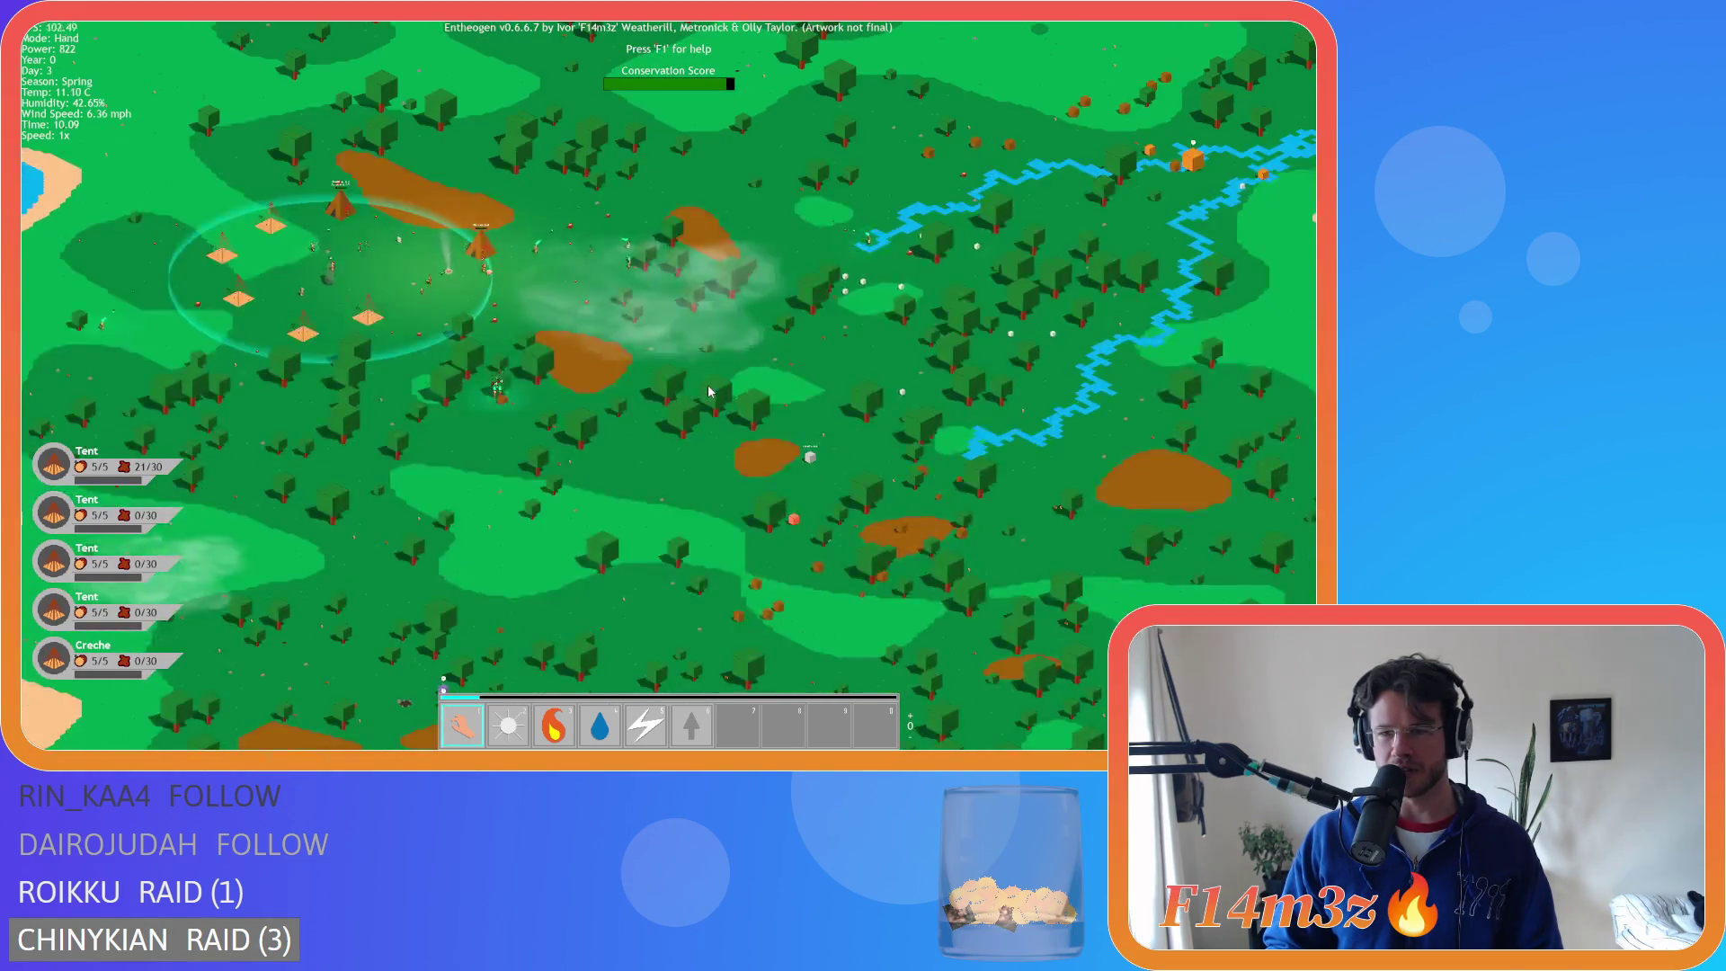
{"action": "key", "text": "d"}
{"action": "key", "text": "w"}
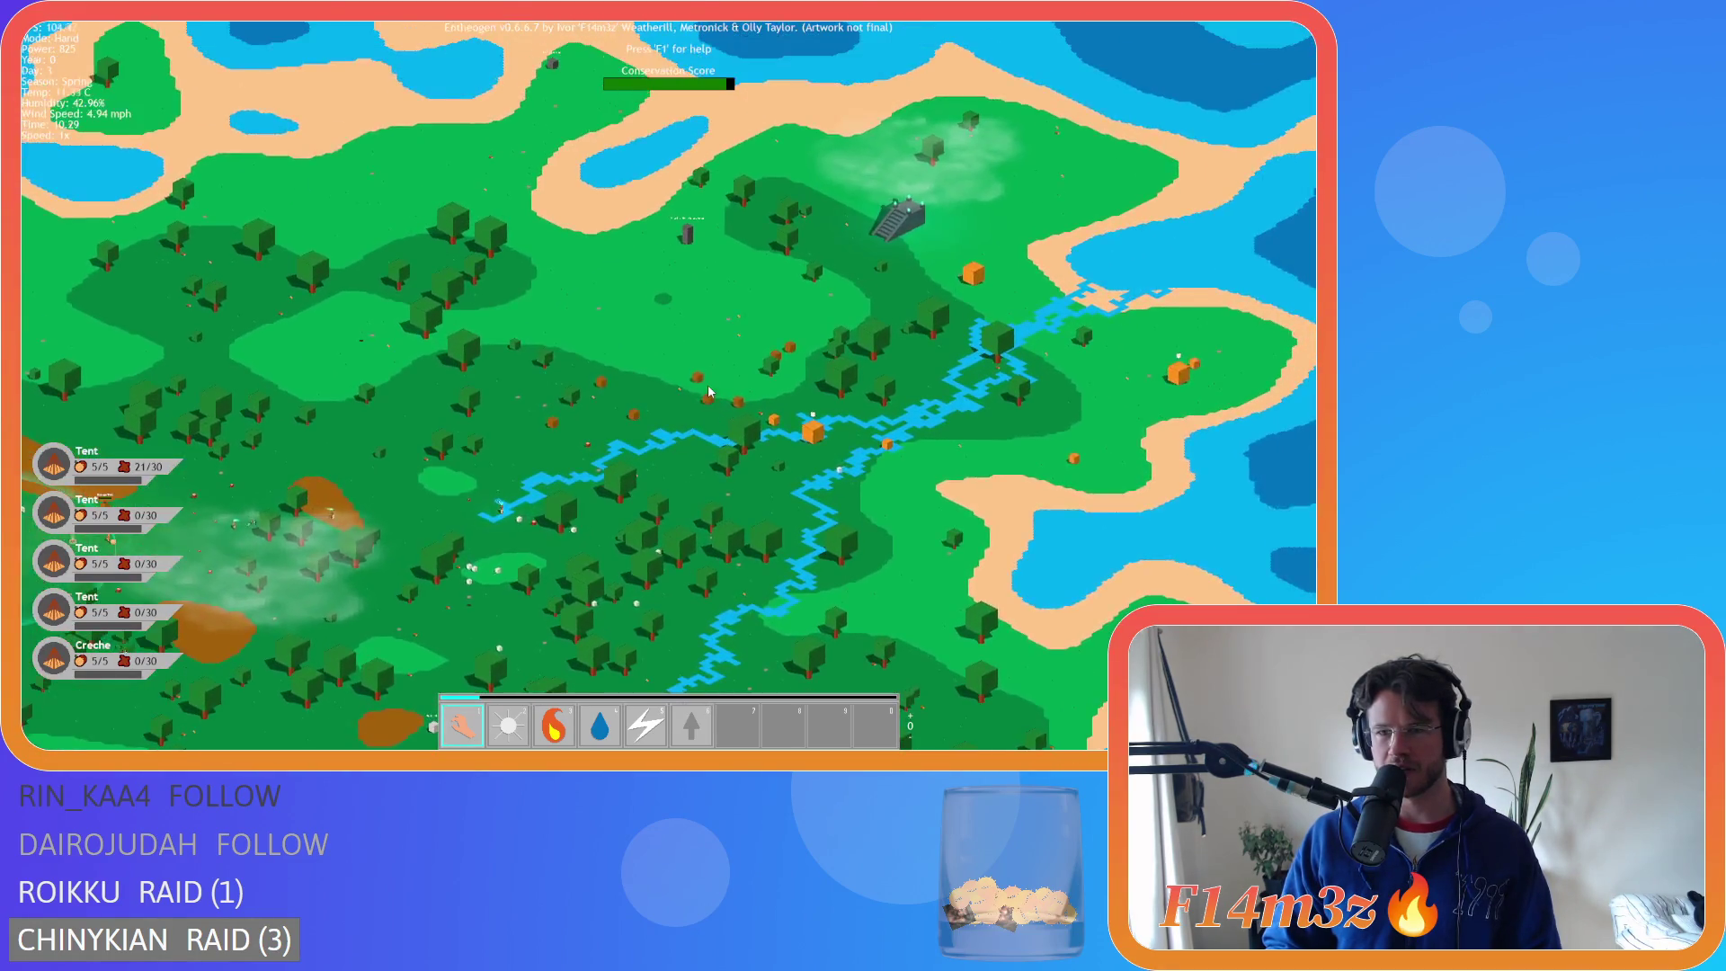
{"action": "key", "text": "s"}
{"action": "key", "text": "a"}
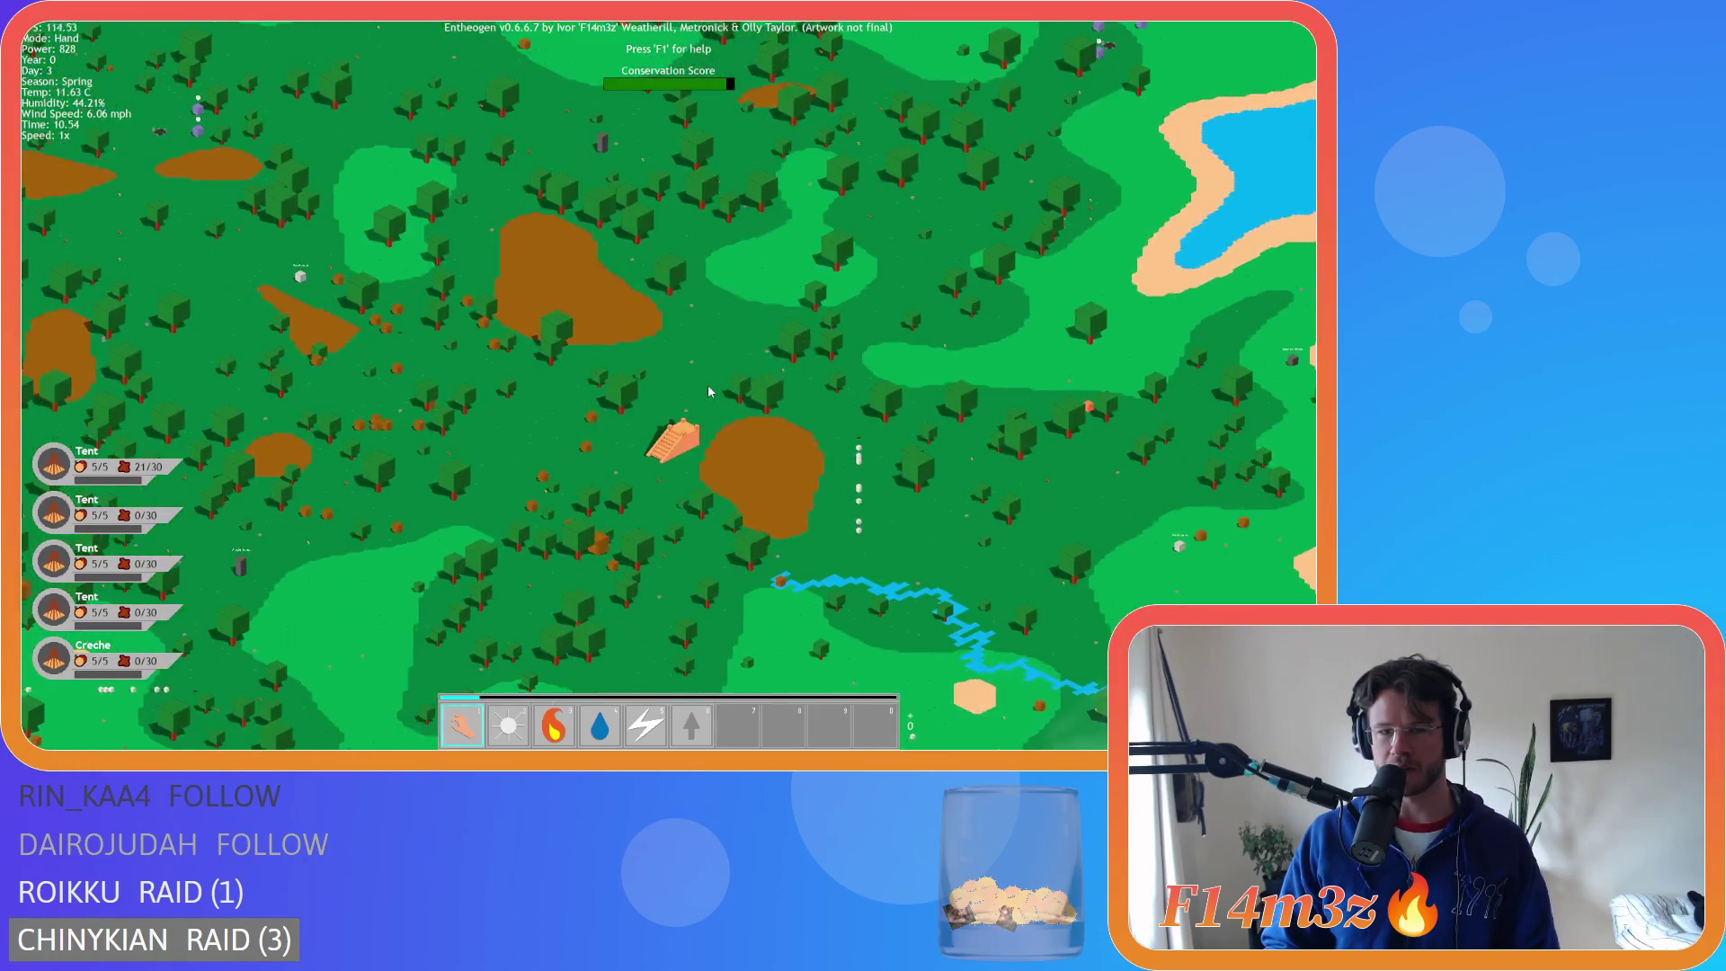
- Pan west to the coast, then south-east past the camp and zoom into the forest
{"action": "key", "text": "a"}
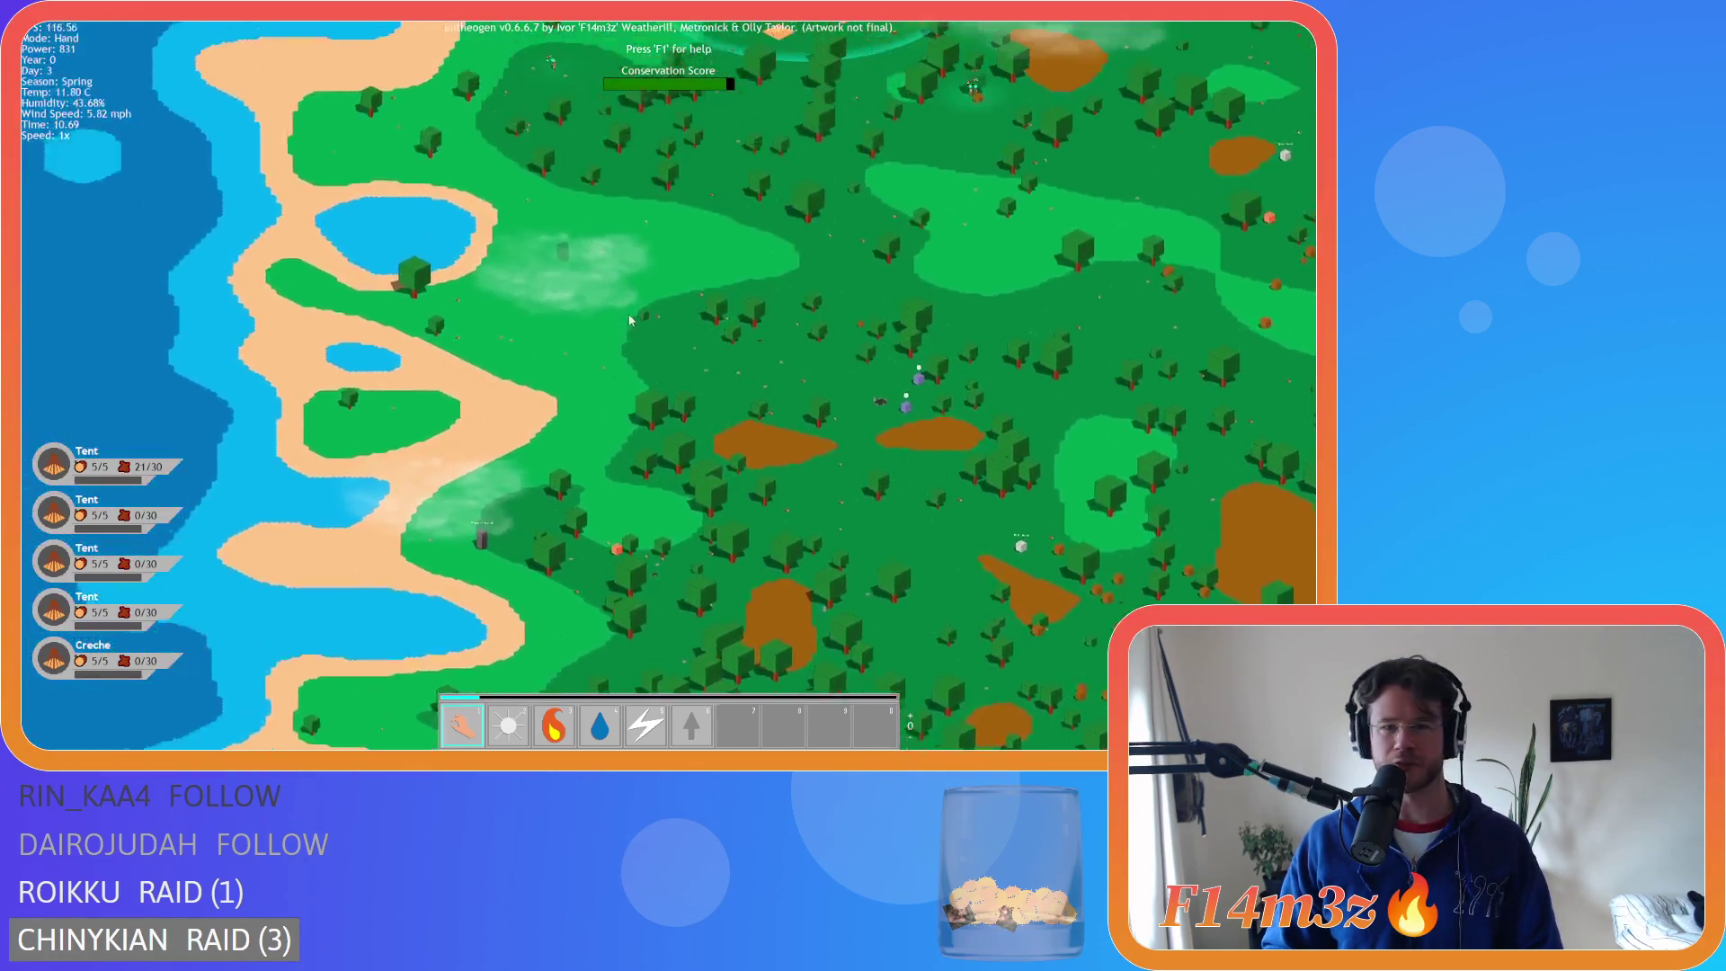
{"action": "key", "text": "w"}
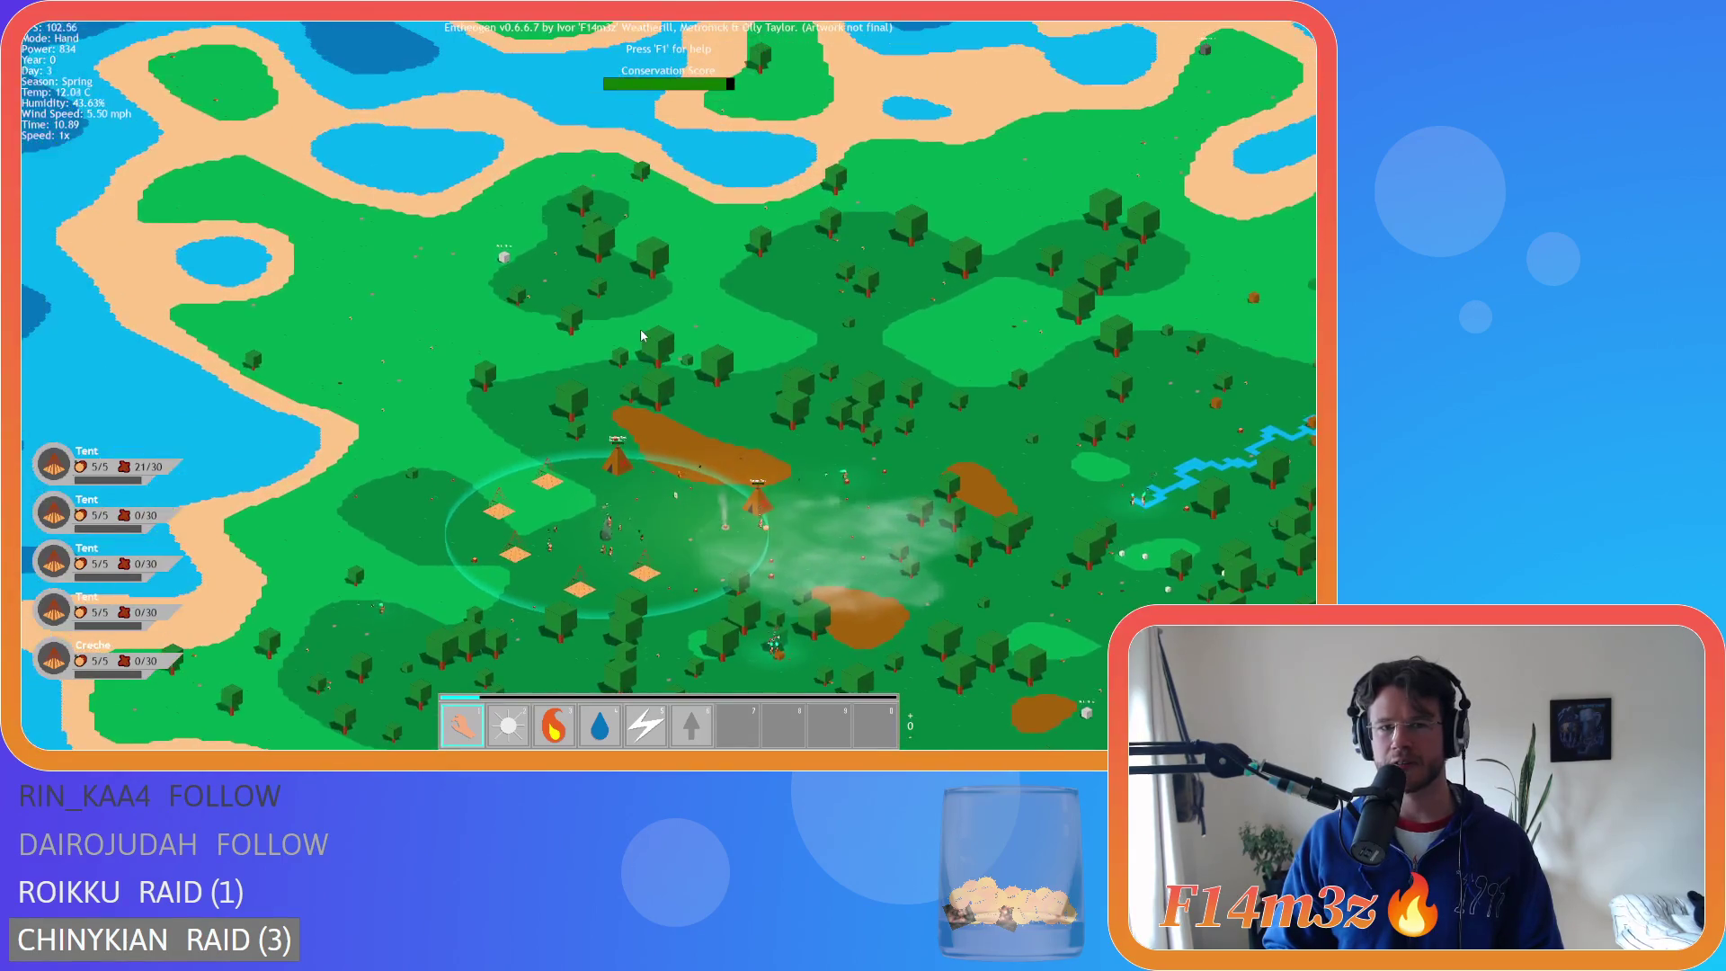
{"action": "key", "text": "s"}
{"action": "key", "text": "d"}
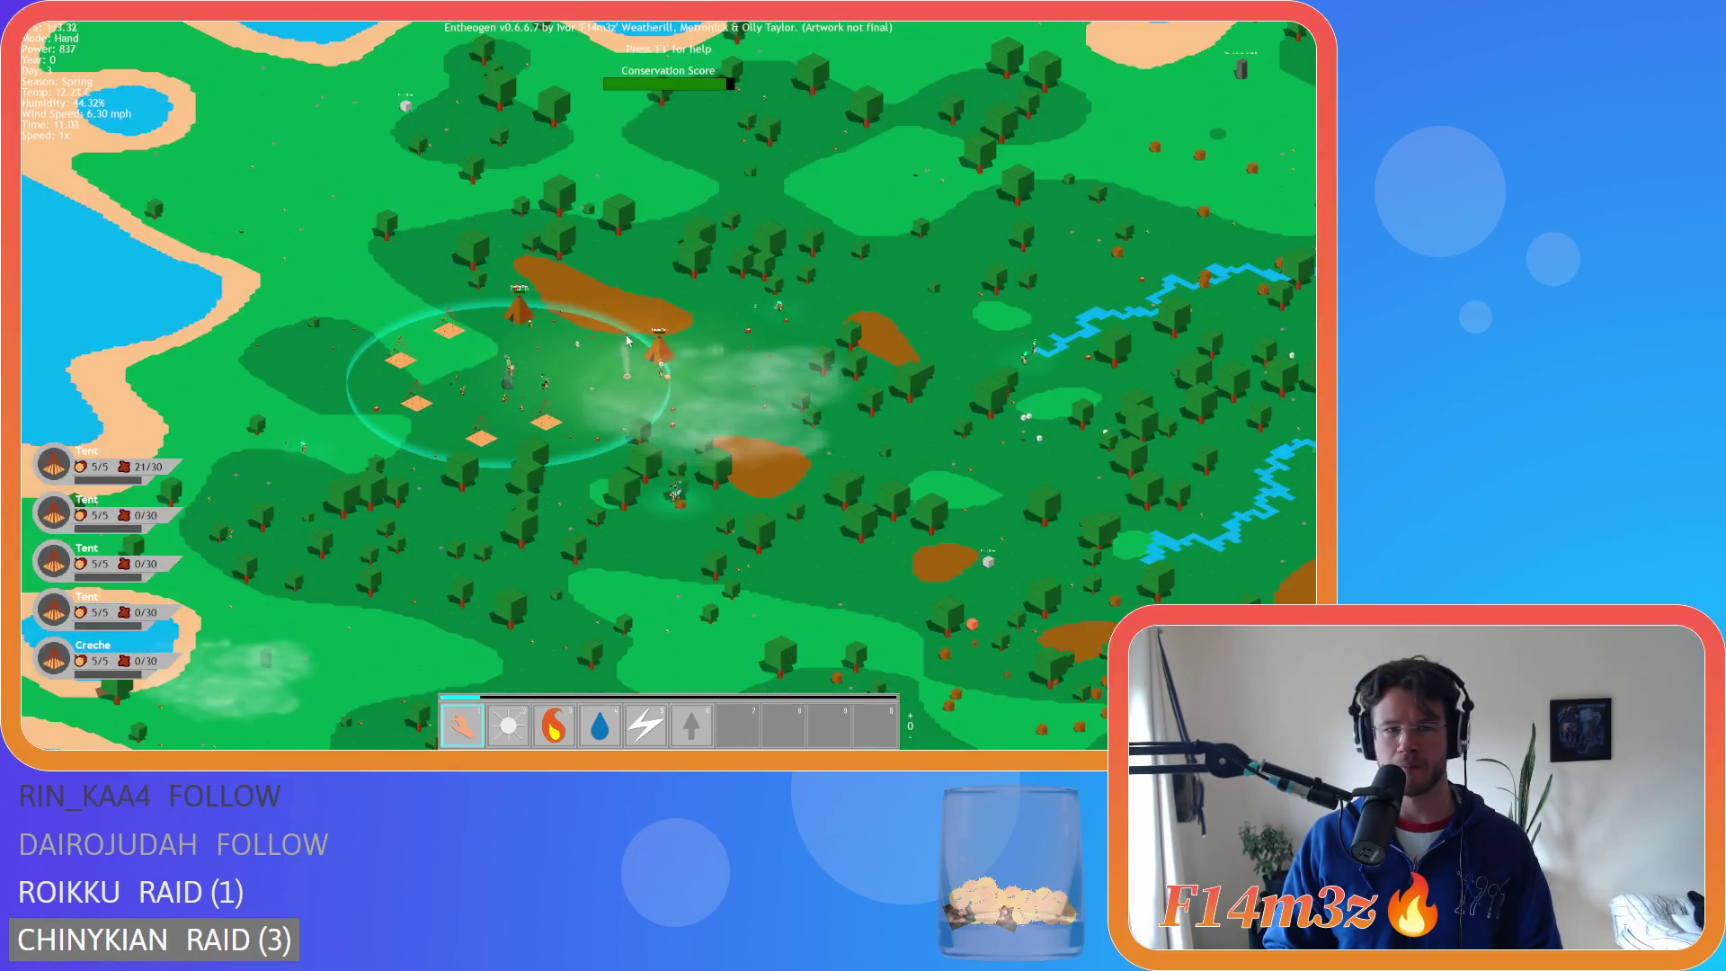
{"action": "scroll", "coordinate": [627, 339], "scroll_direction": "up", "scroll_amount": 3}
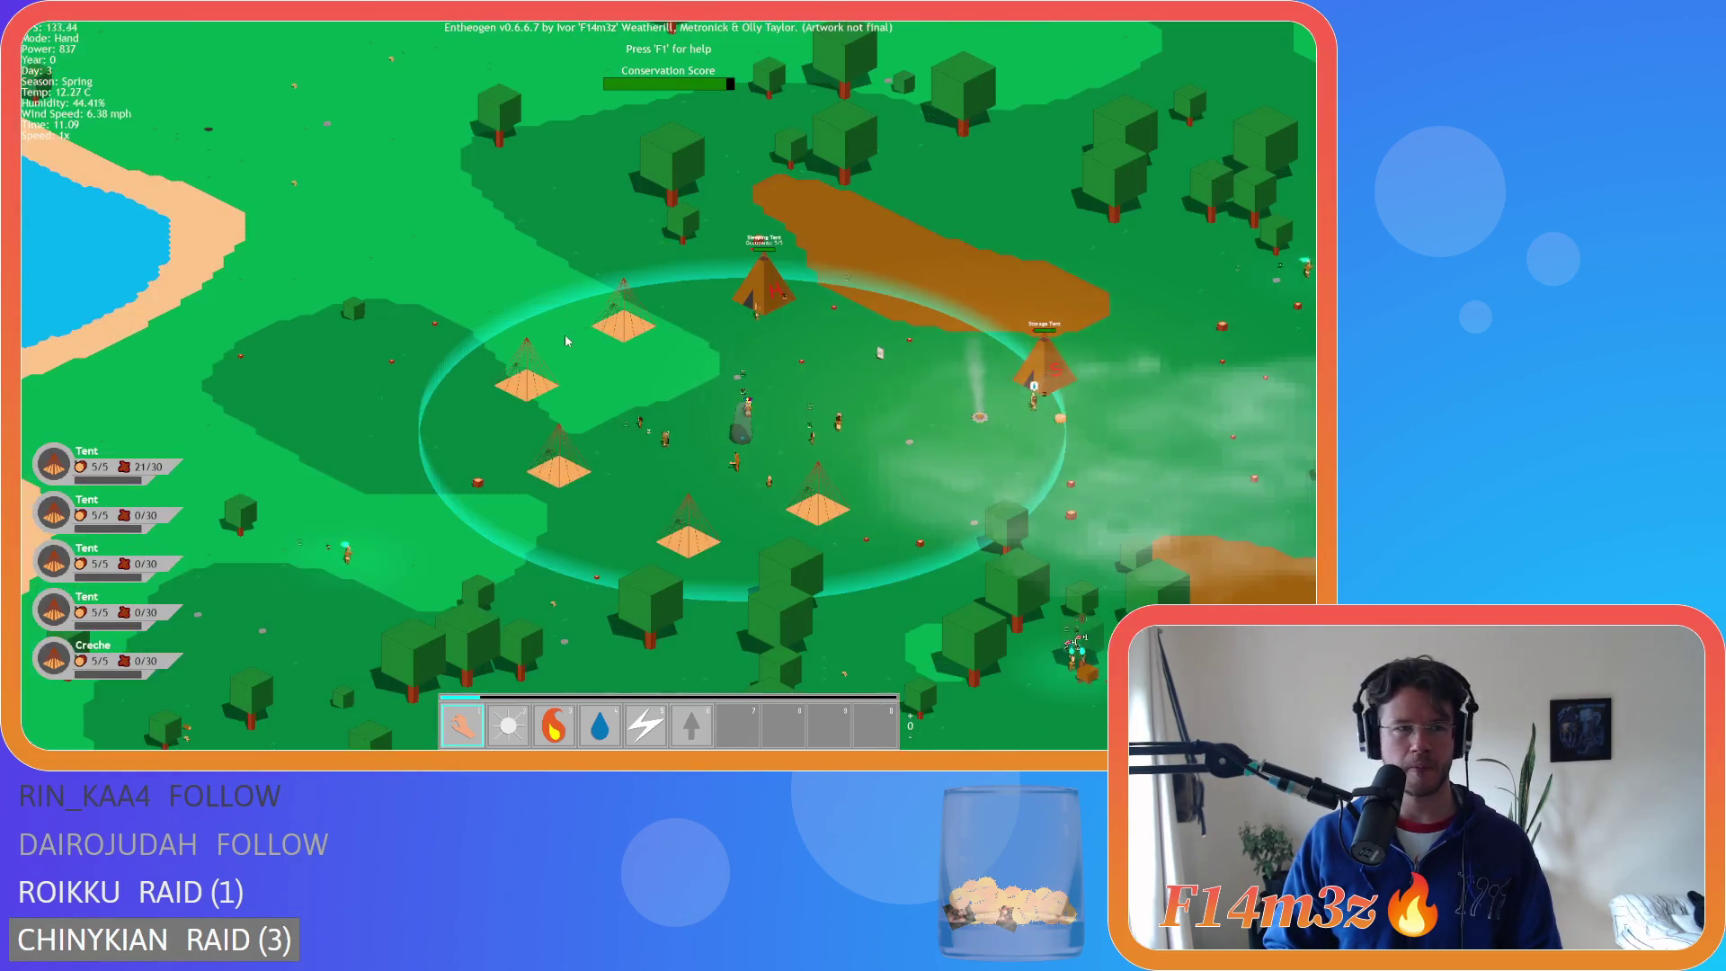
{"action": "key", "text": "d"}
{"action": "key", "text": "s"}
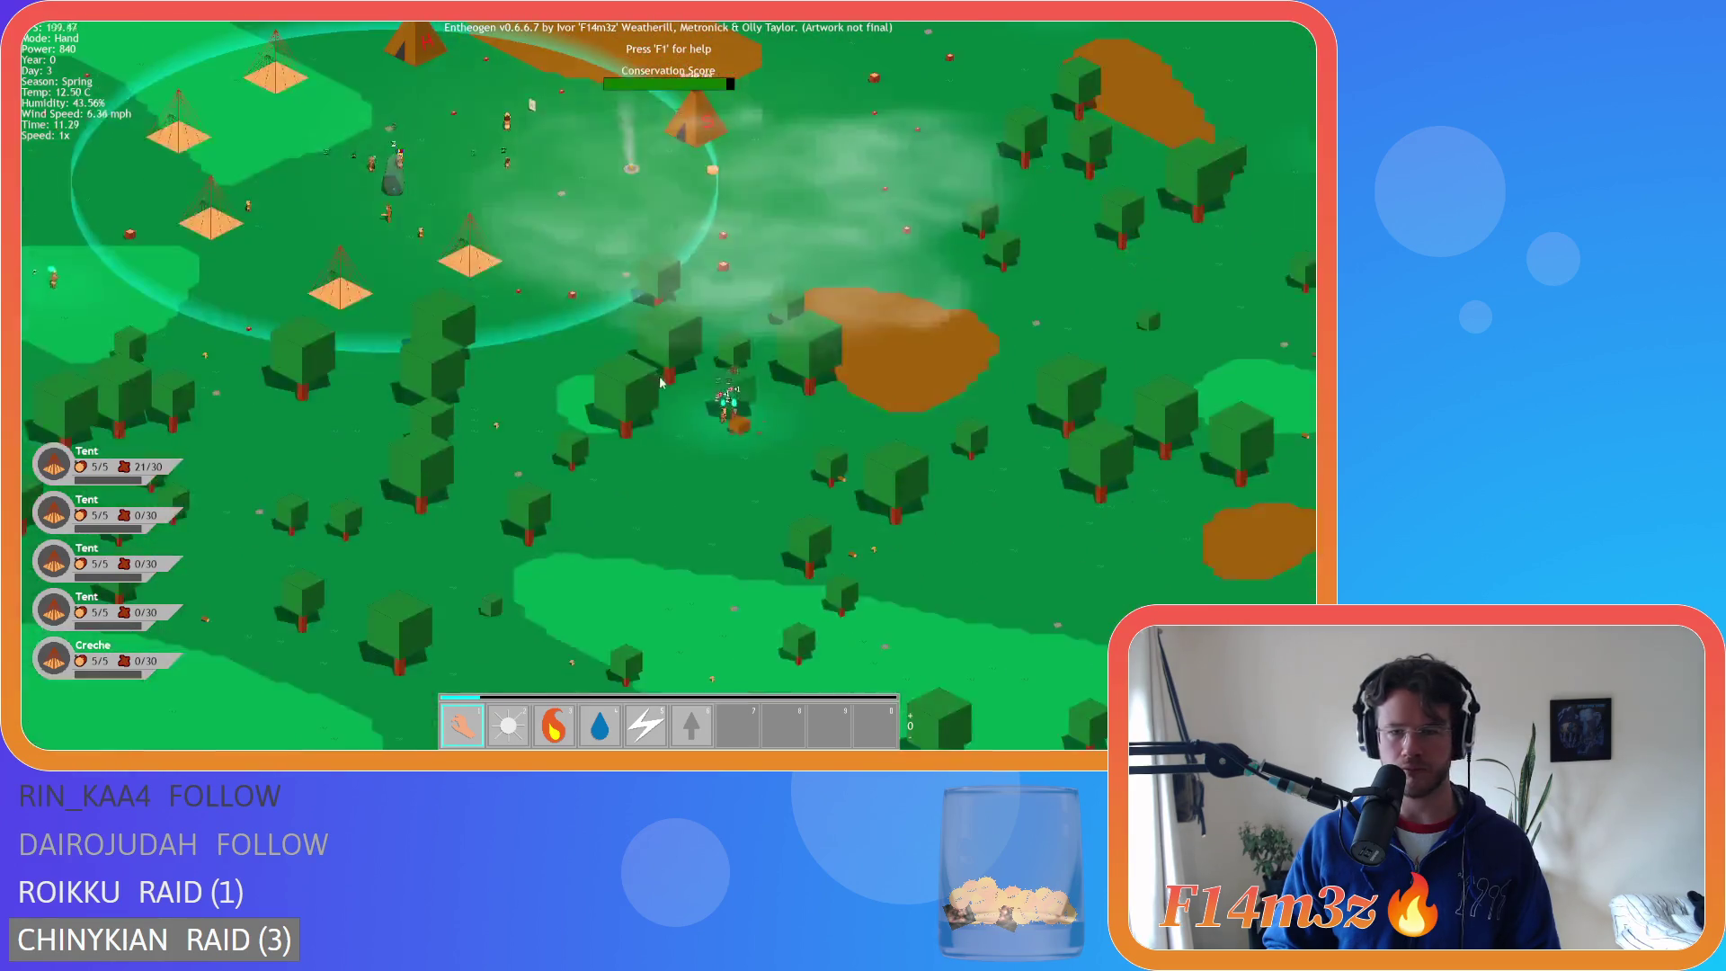
{"action": "scroll", "coordinate": [719, 414], "scroll_direction": "up", "scroll_amount": 3}
- Zoom out and pan far east into the forest, then north across the river
{"action": "scroll", "coordinate": [716, 407], "scroll_direction": "up", "scroll_amount": 2}
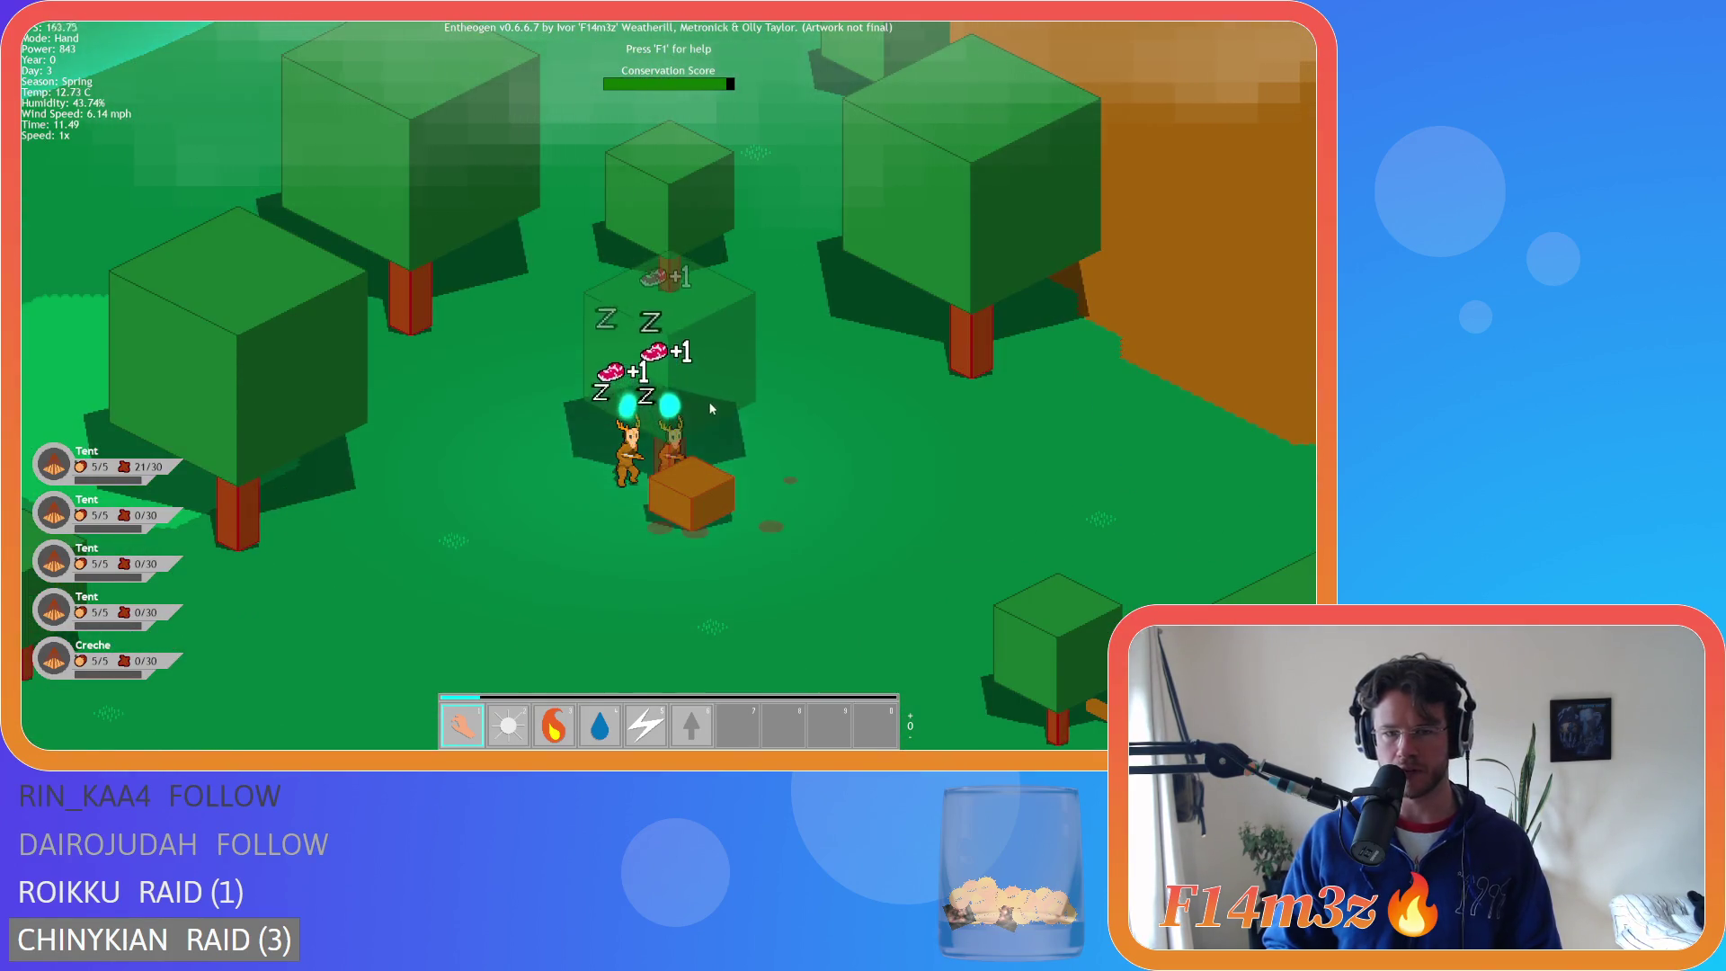
{"action": "scroll", "coordinate": [698, 411], "scroll_direction": "down", "scroll_amount": 5}
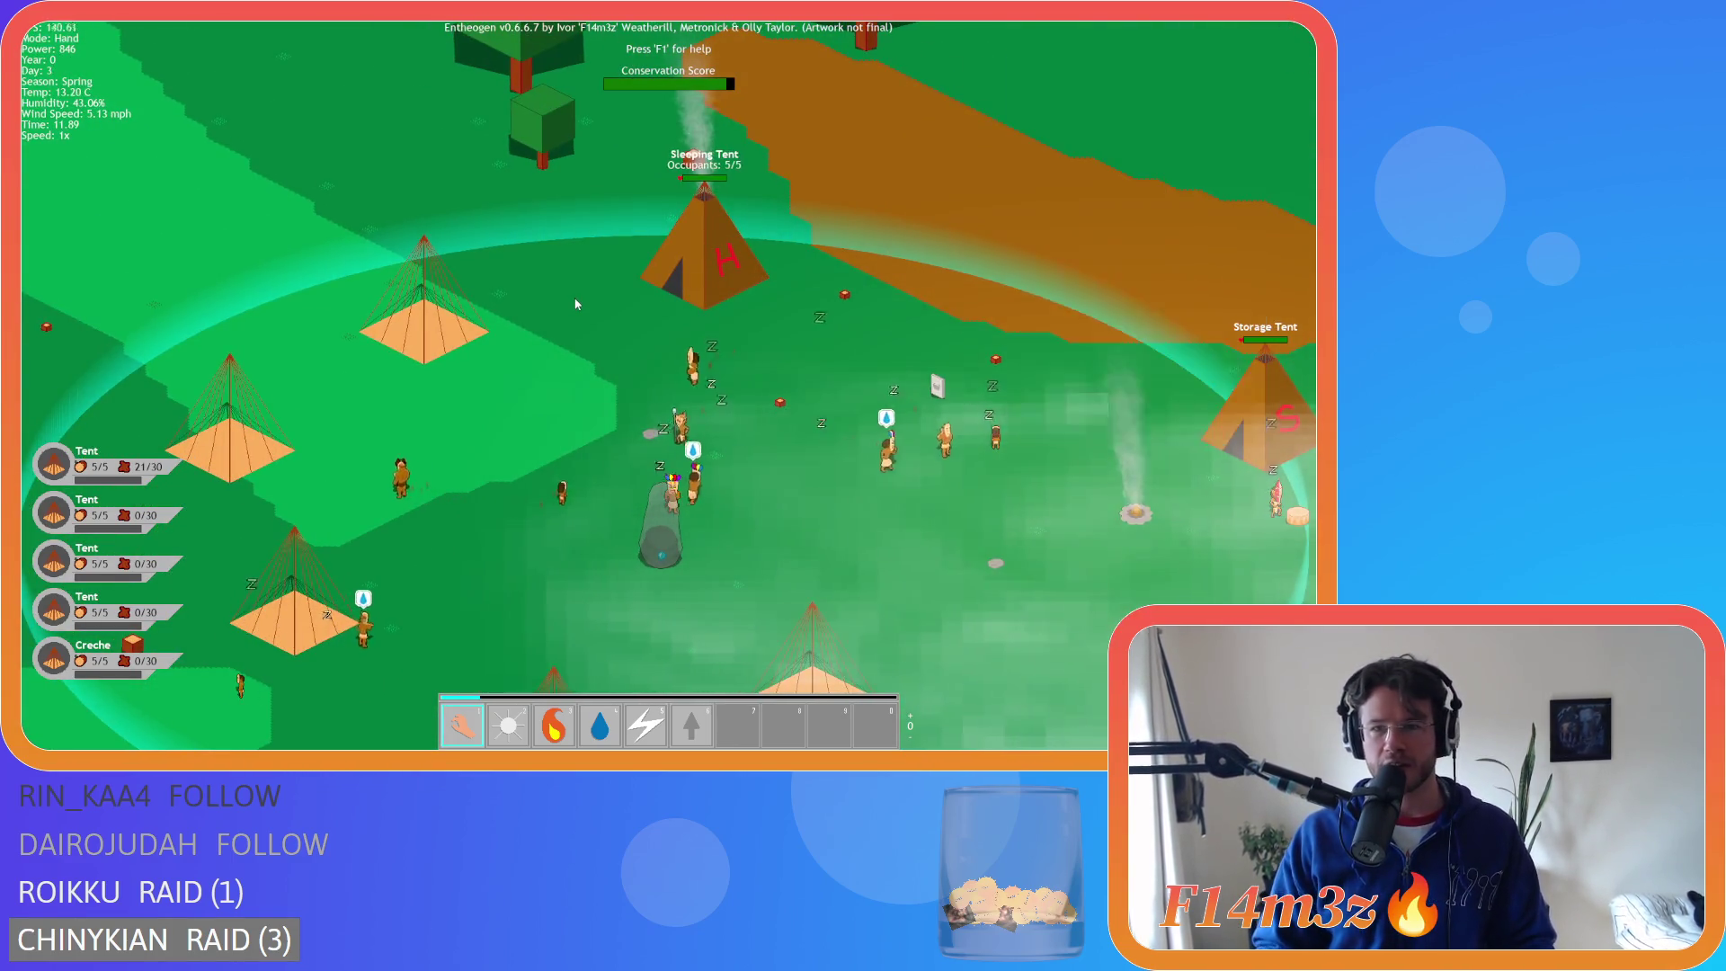
{"action": "scroll", "coordinate": [451, 326], "scroll_direction": "down", "scroll_amount": 3}
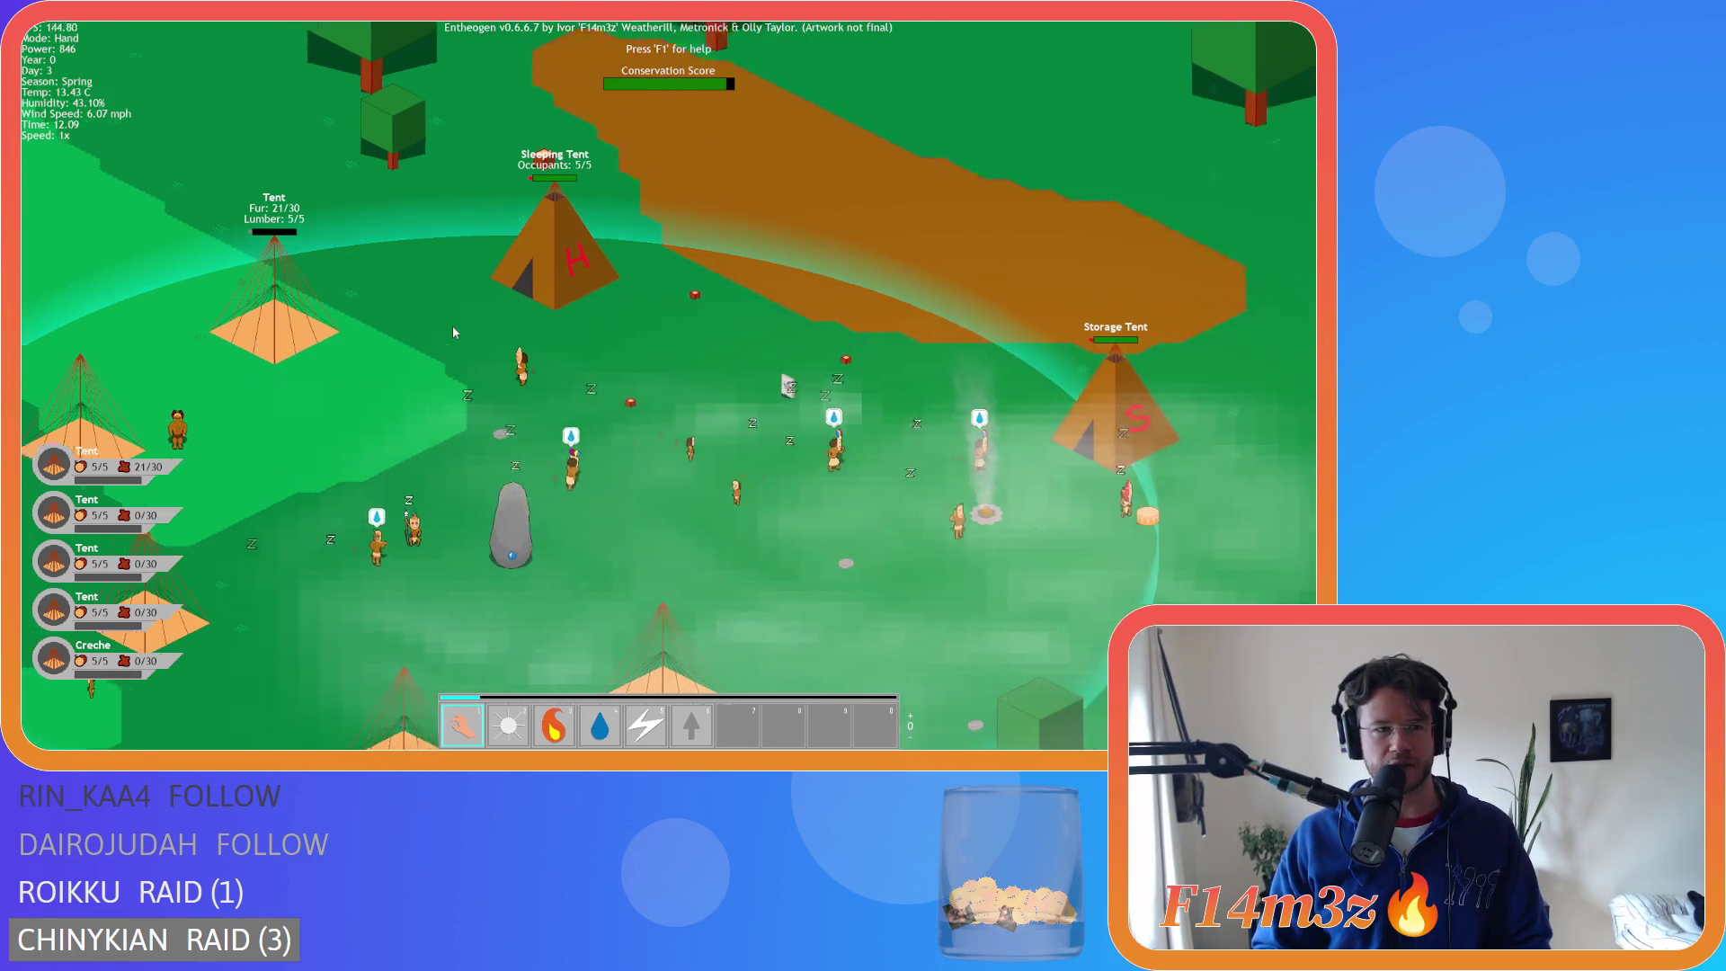
{"action": "key", "text": "d"}
{"action": "key", "text": "w"}
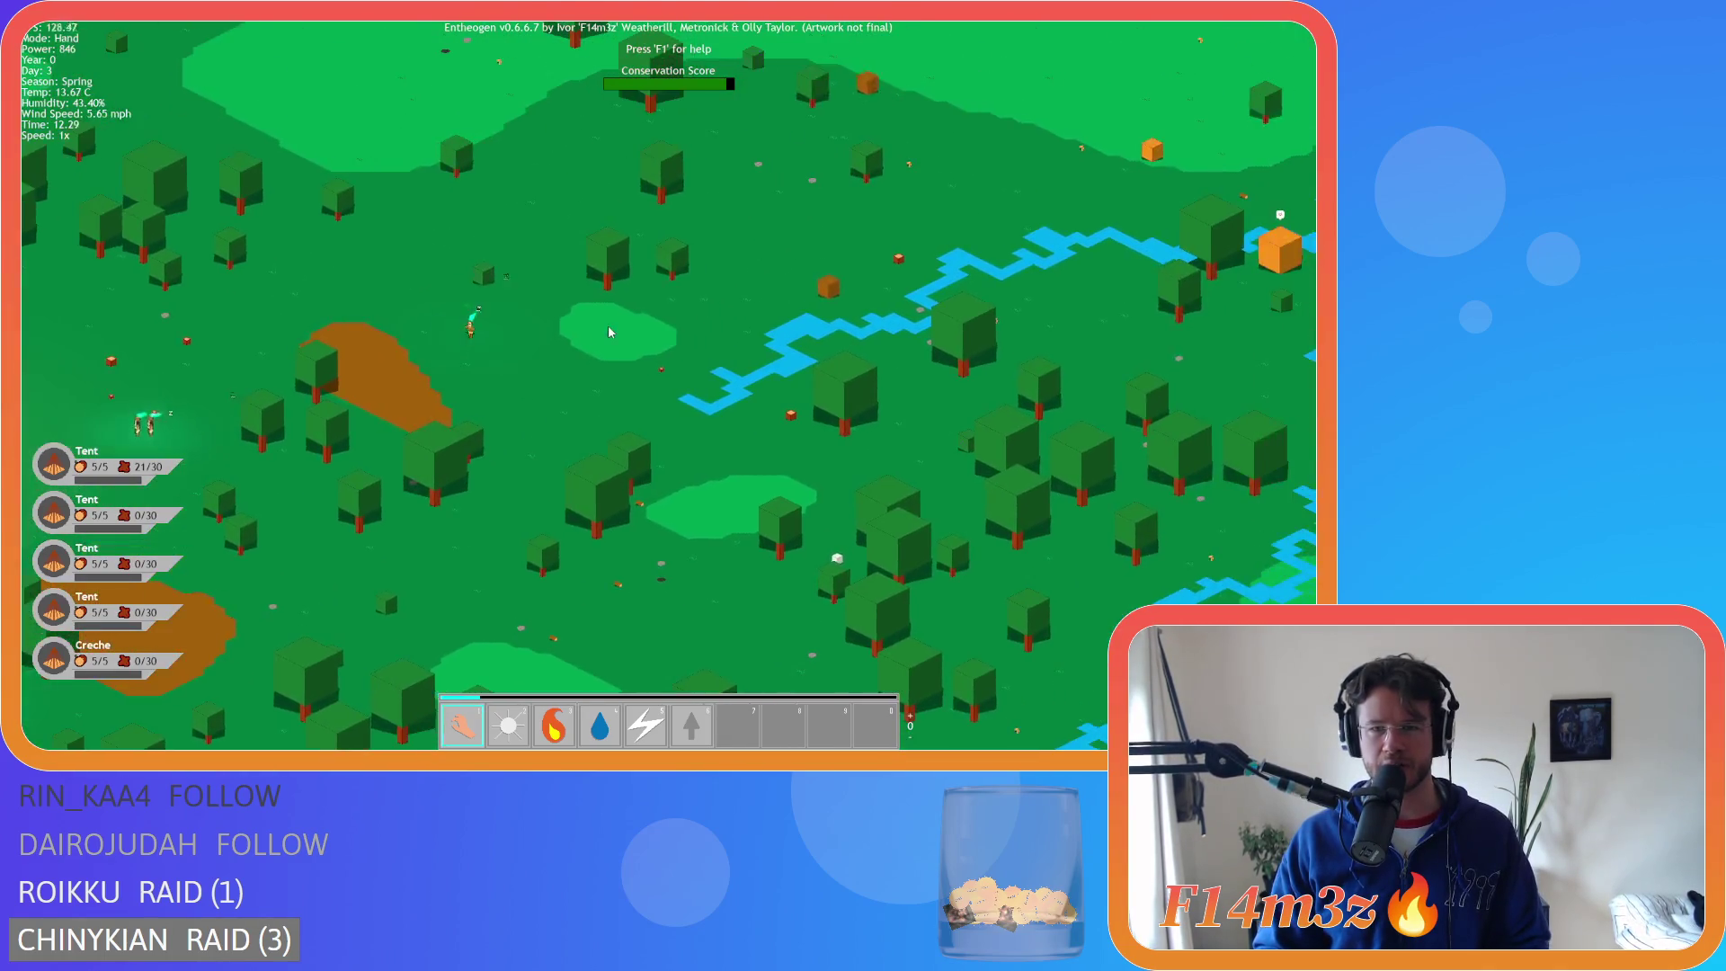
- Return the view to the tent camp and check the Storage Tent's inventory
{"action": "key", "text": "space"}
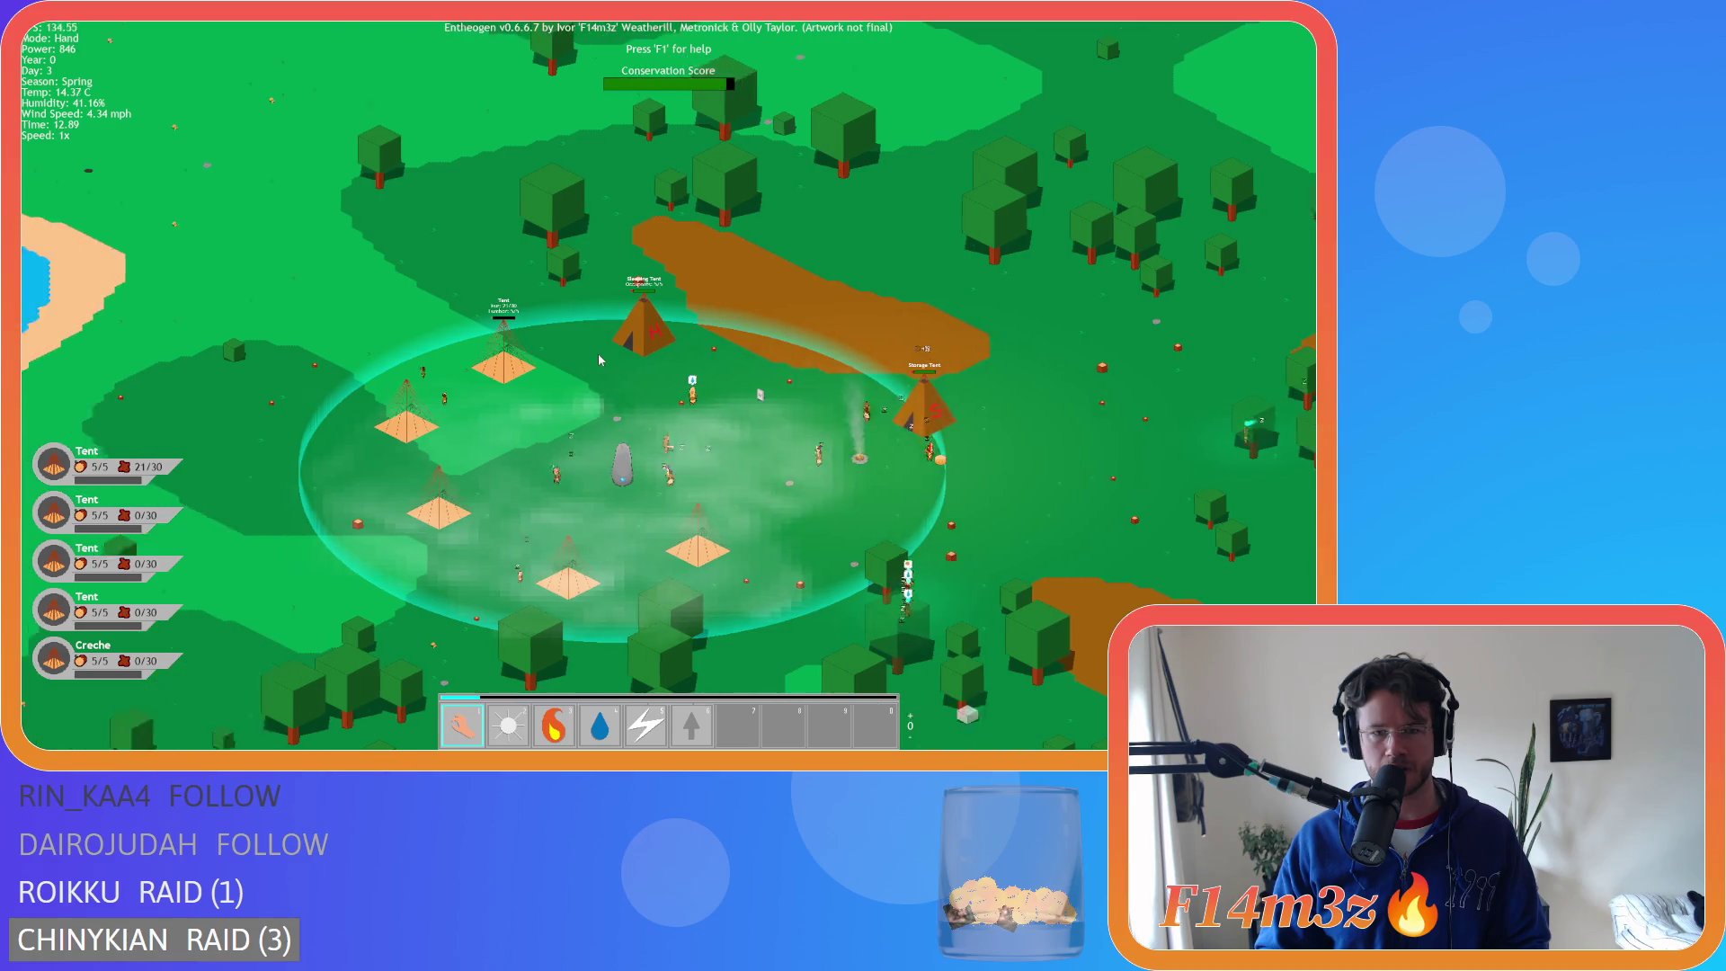
{"action": "scroll", "coordinate": [683, 377], "scroll_direction": "up", "scroll_amount": 5}
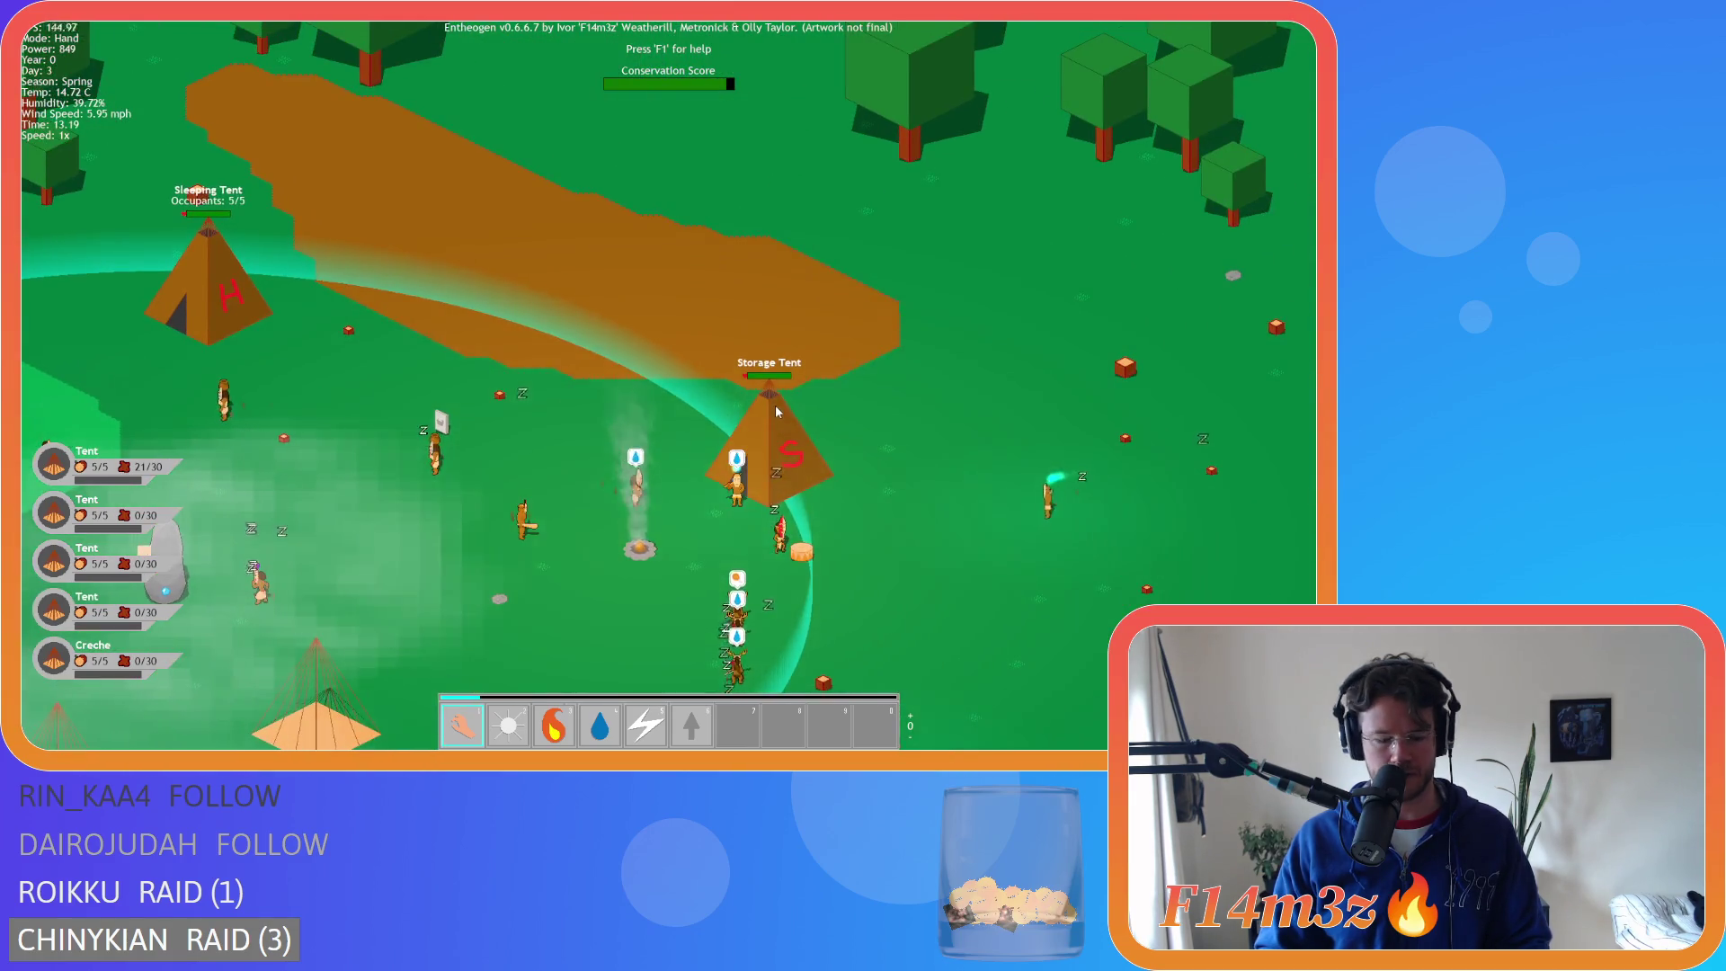
{"action": "left_click", "coordinate": [777, 411]}
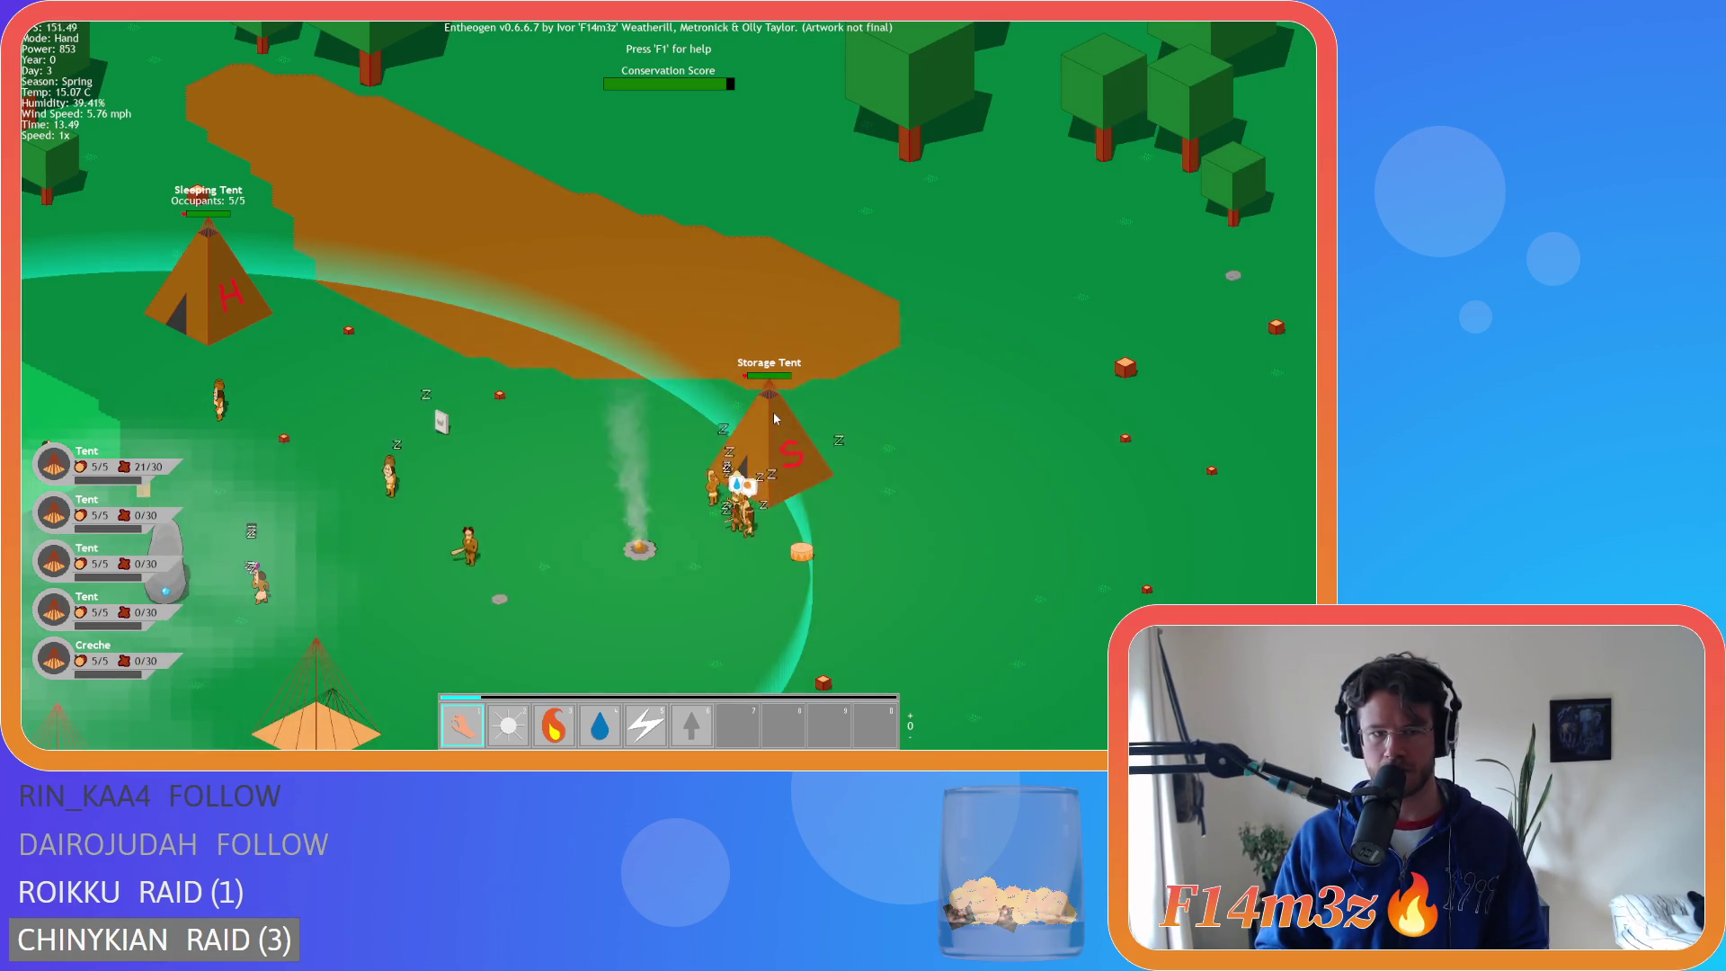
{"action": "scroll", "coordinate": [644, 397], "scroll_direction": "down", "scroll_amount": 3}
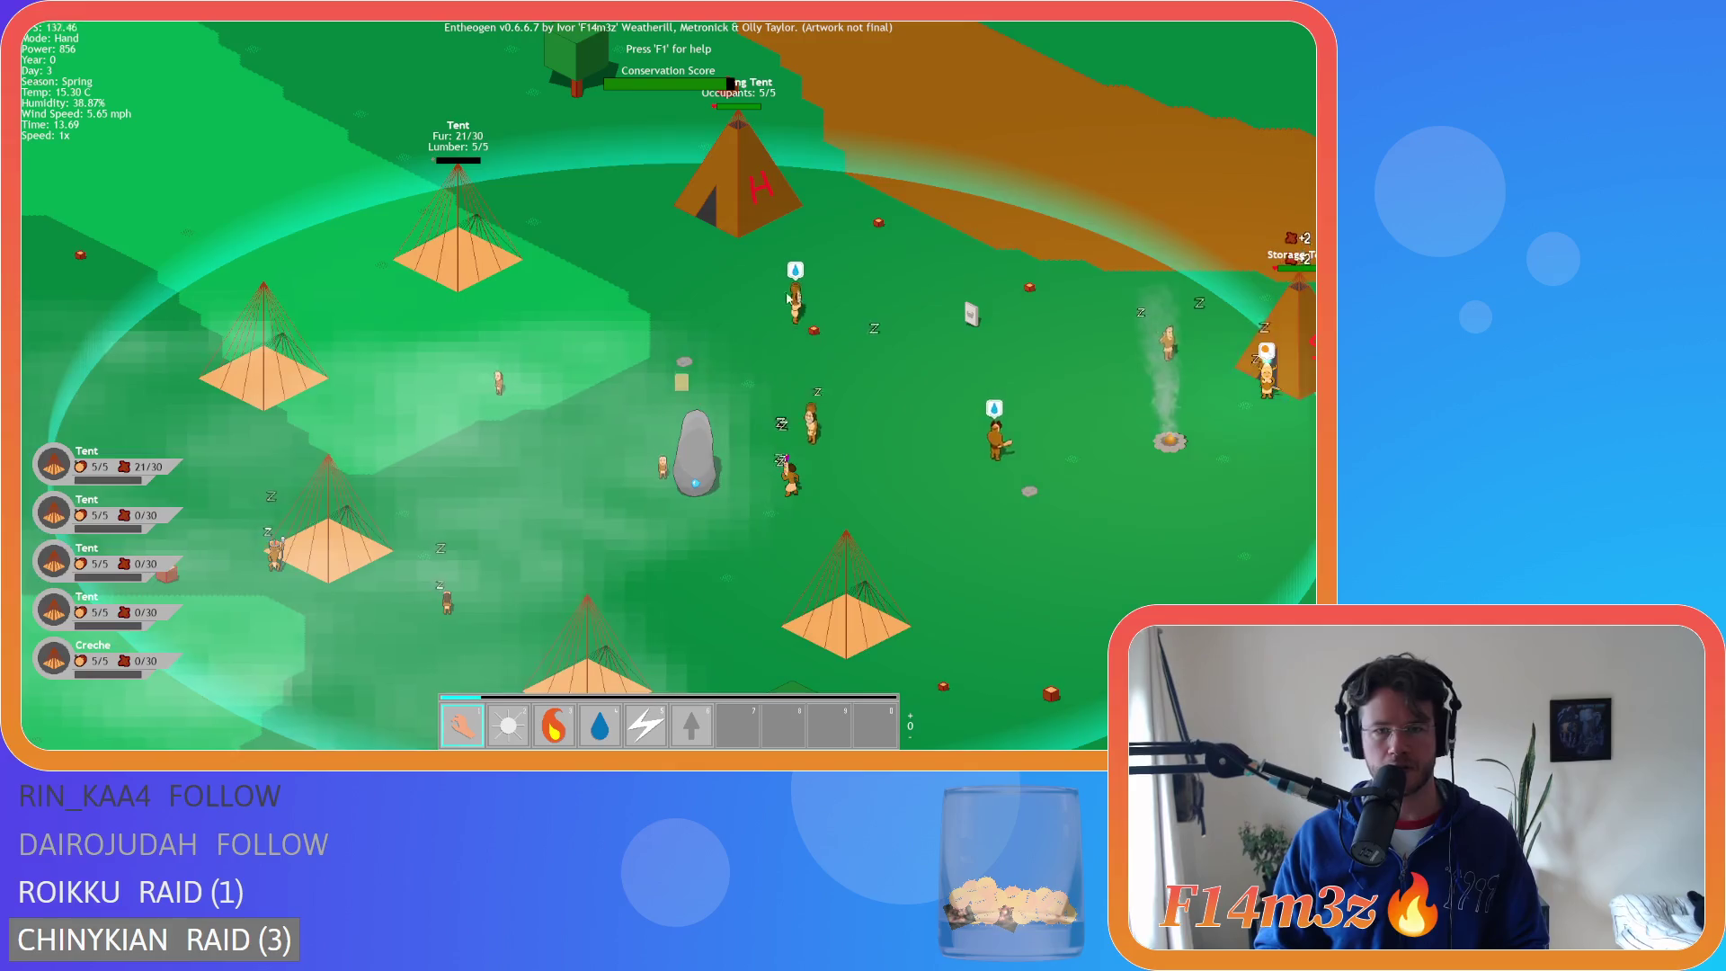
{"action": "scroll", "coordinate": [836, 304], "scroll_direction": "up", "scroll_amount": 3}
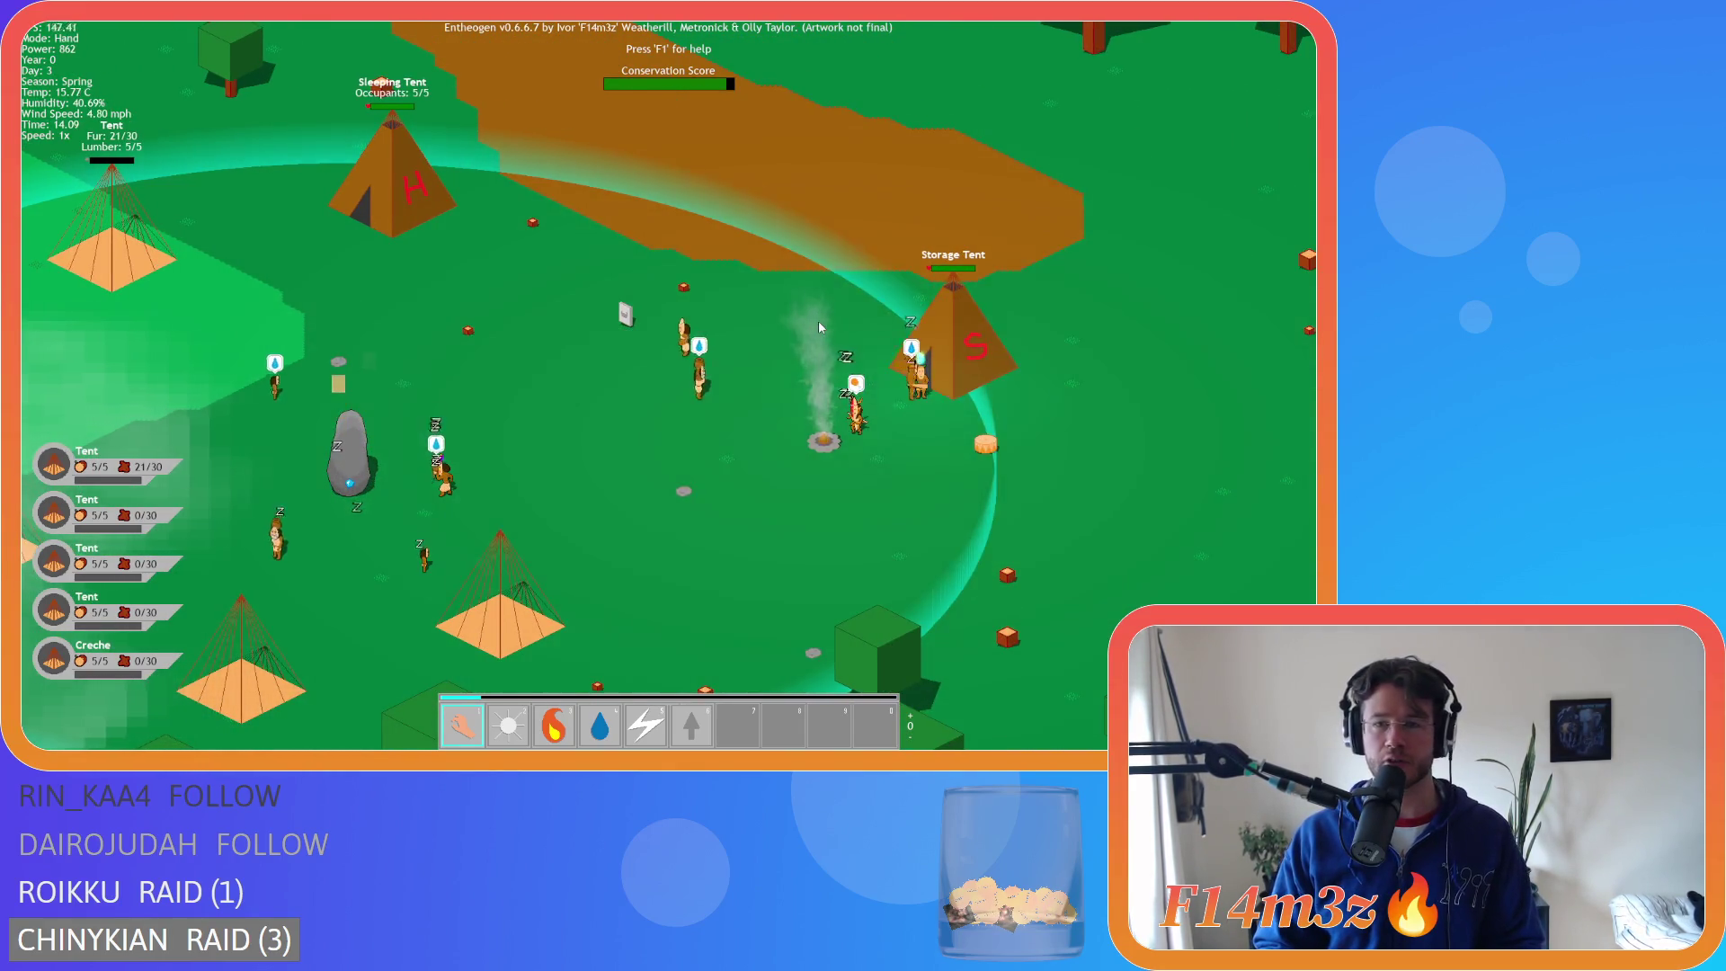
{"action": "key", "text": "i"}
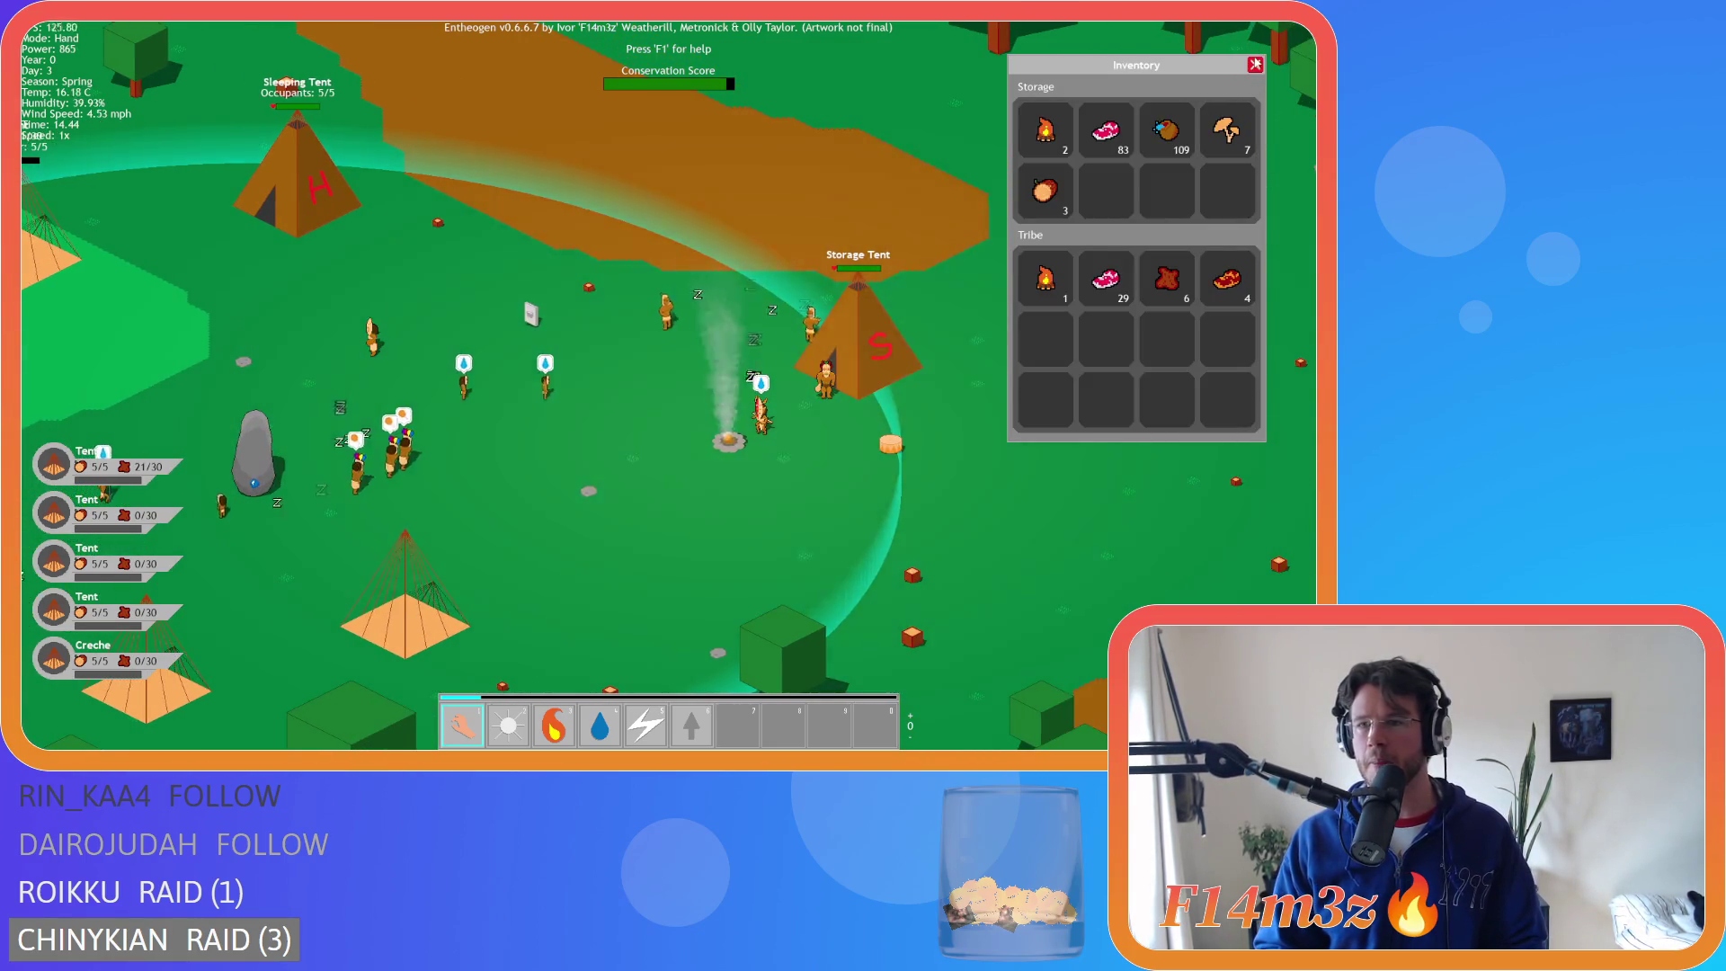
{"action": "key", "text": "i"}
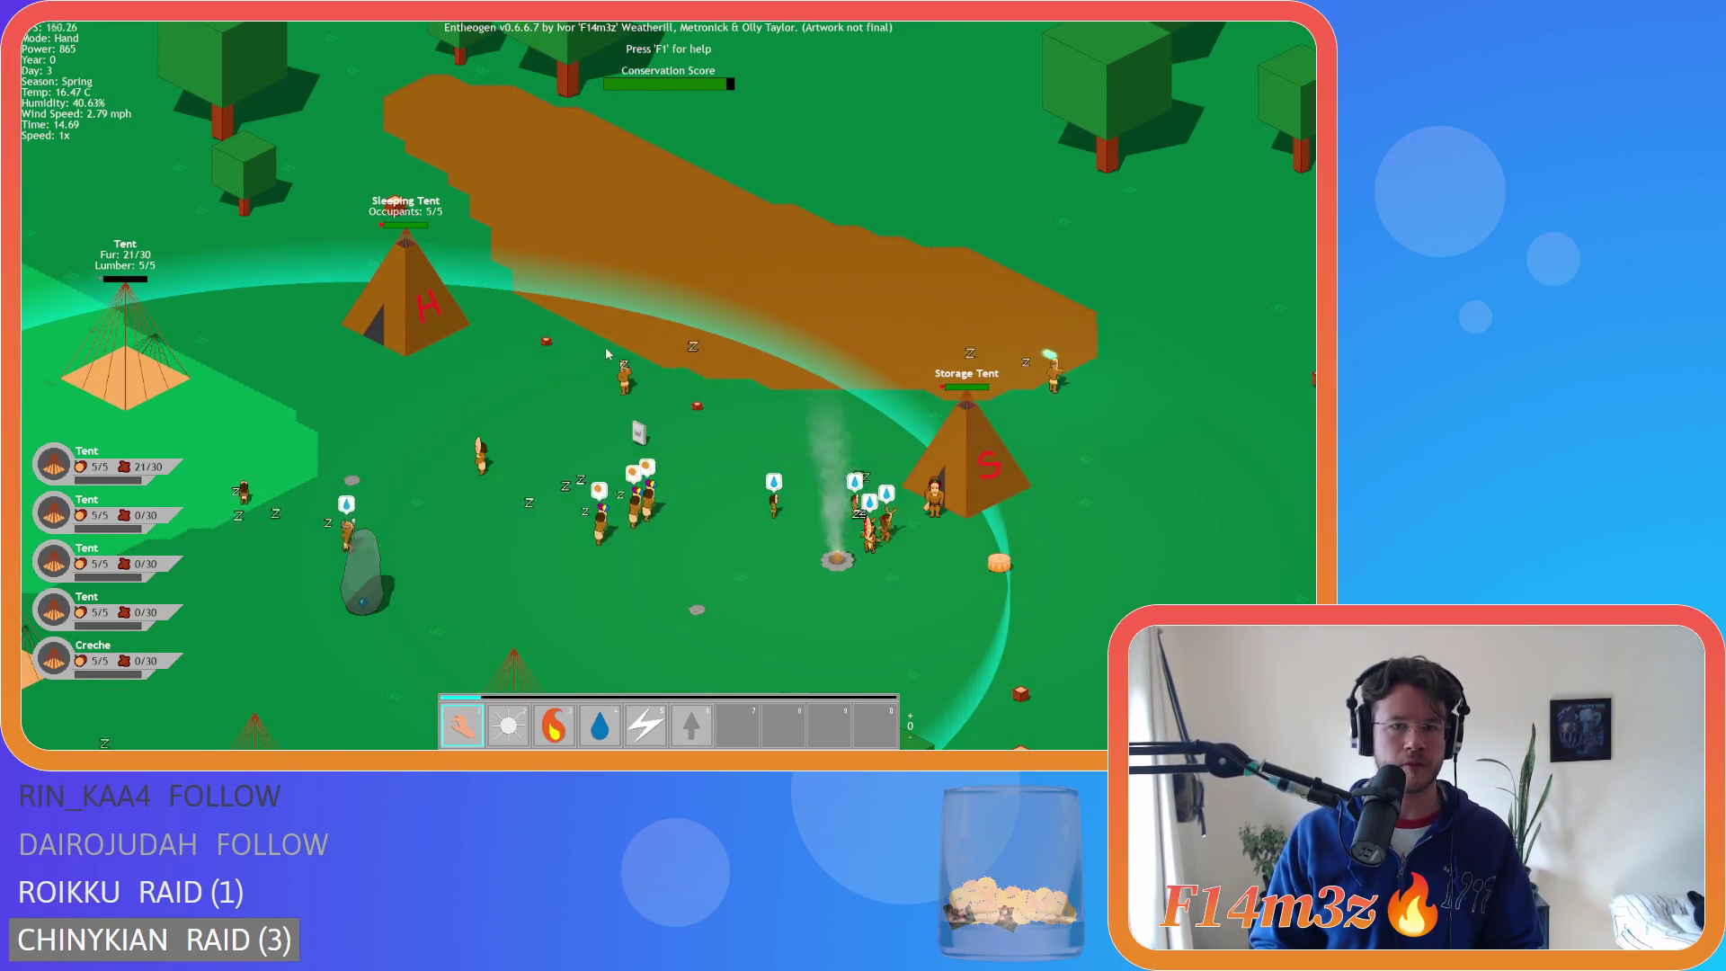
{"action": "key", "text": "t"}
{"action": "key", "text": "w"}
{"action": "key", "text": "a"}
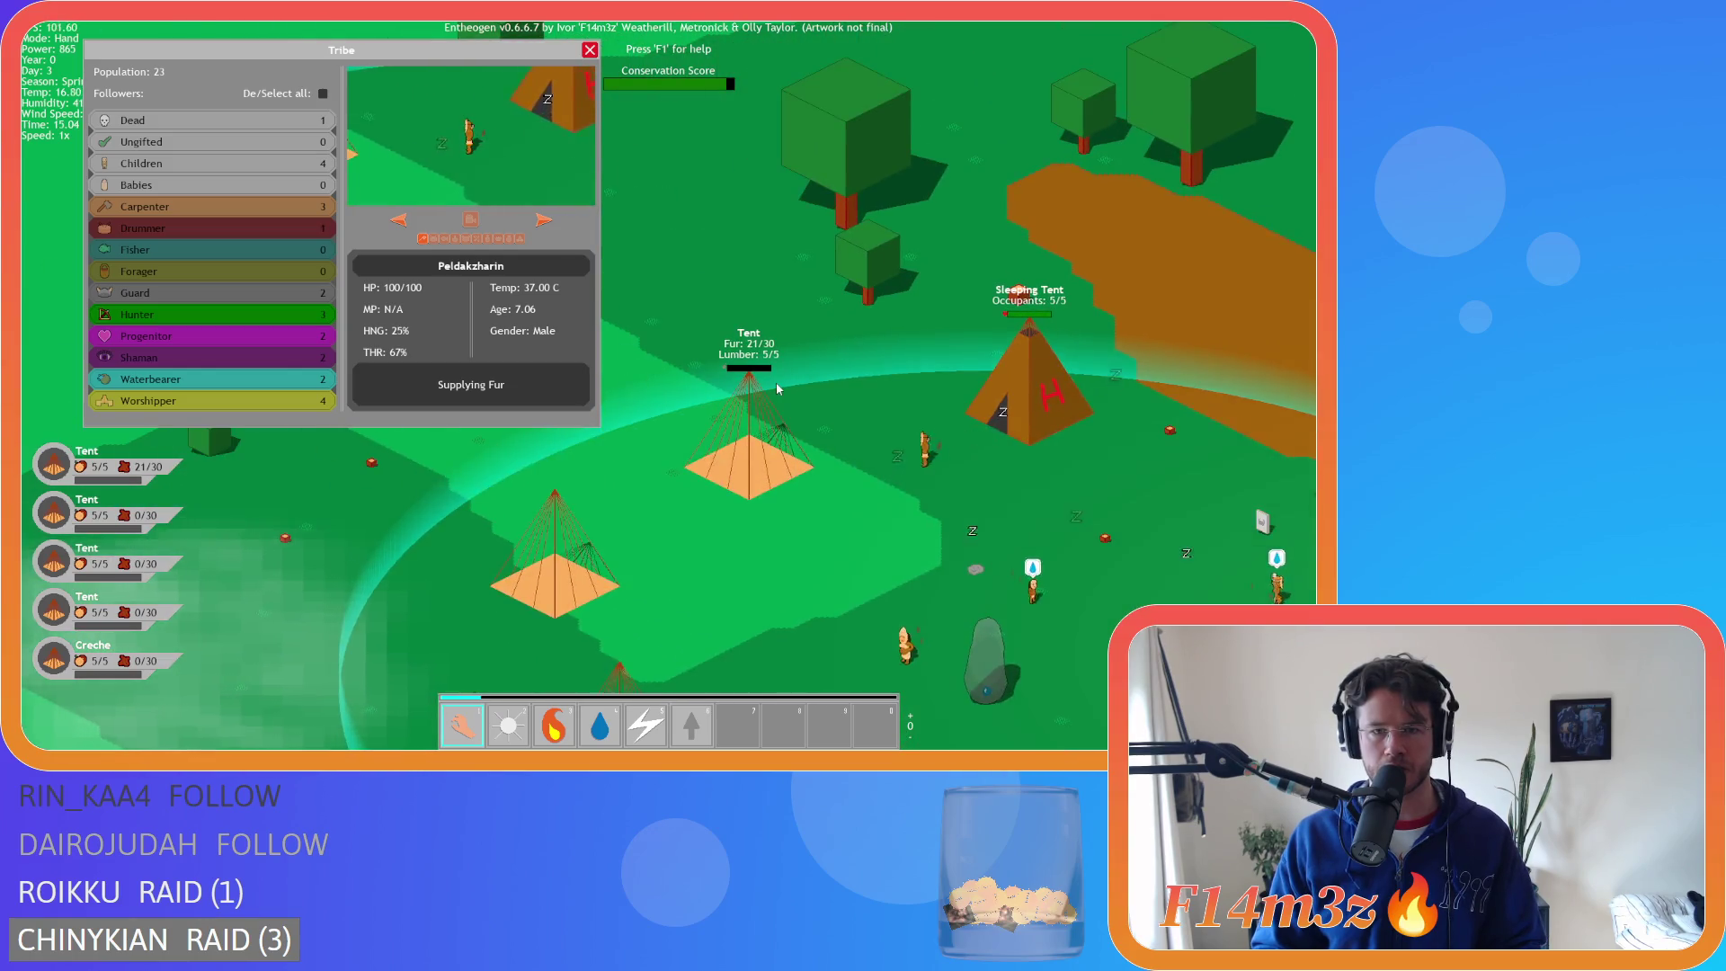
{"action": "key", "text": "s"}
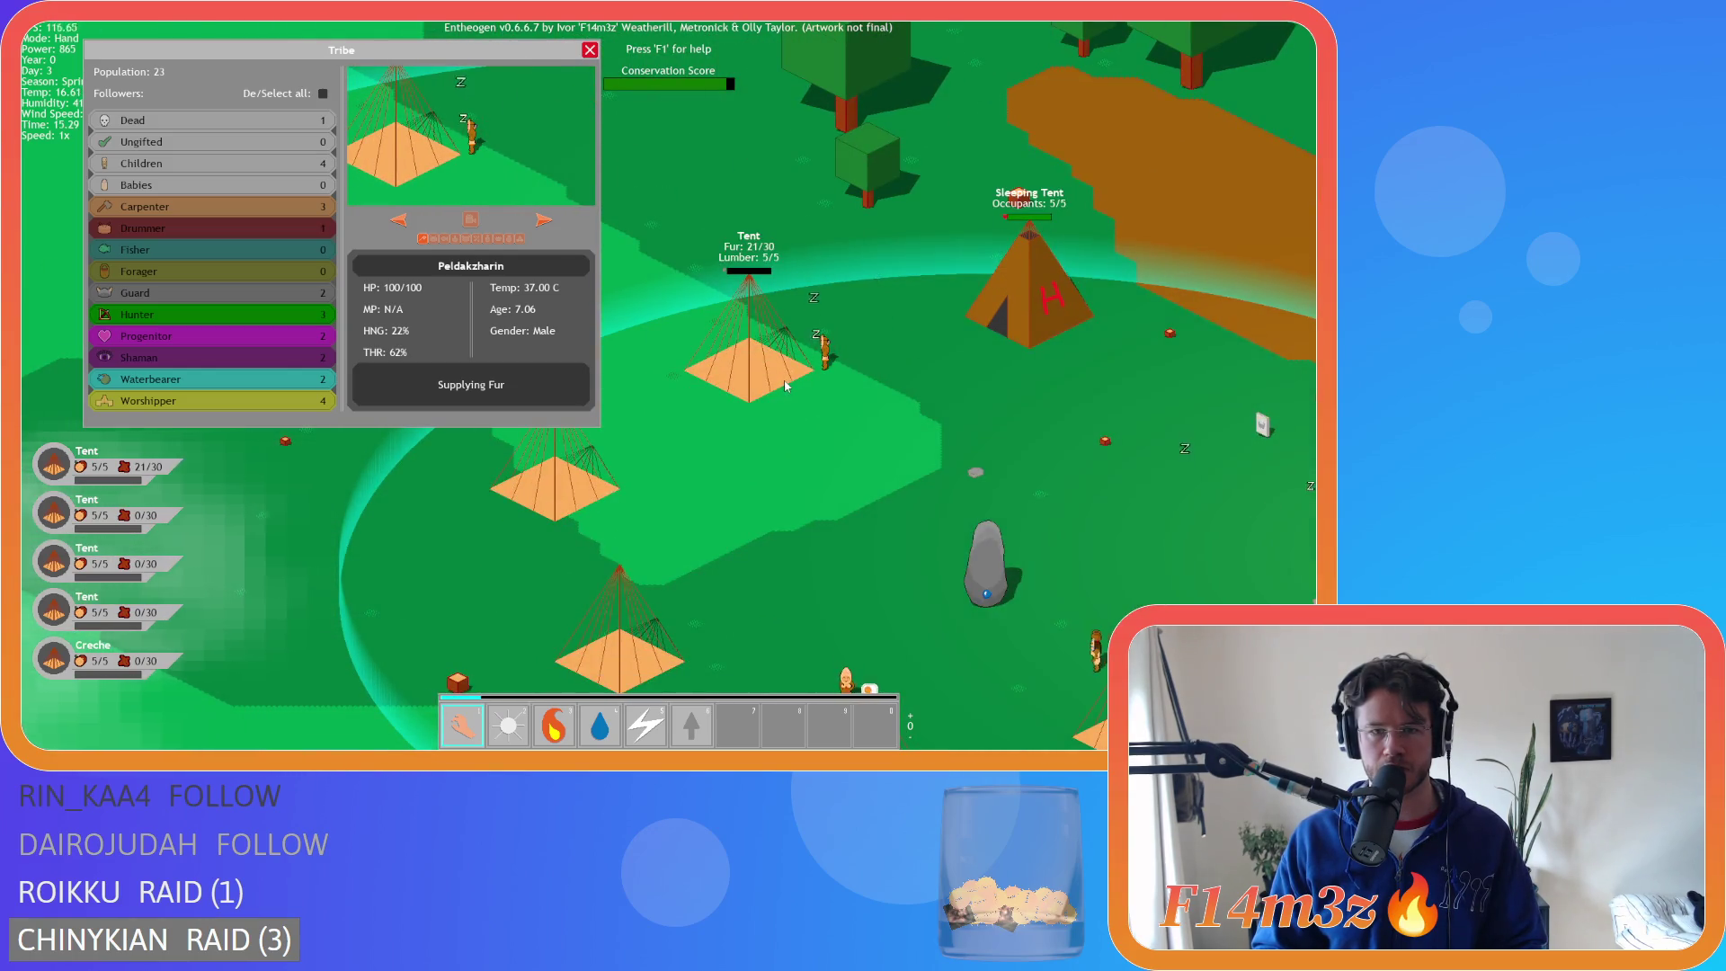
{"action": "key", "text": "d"}
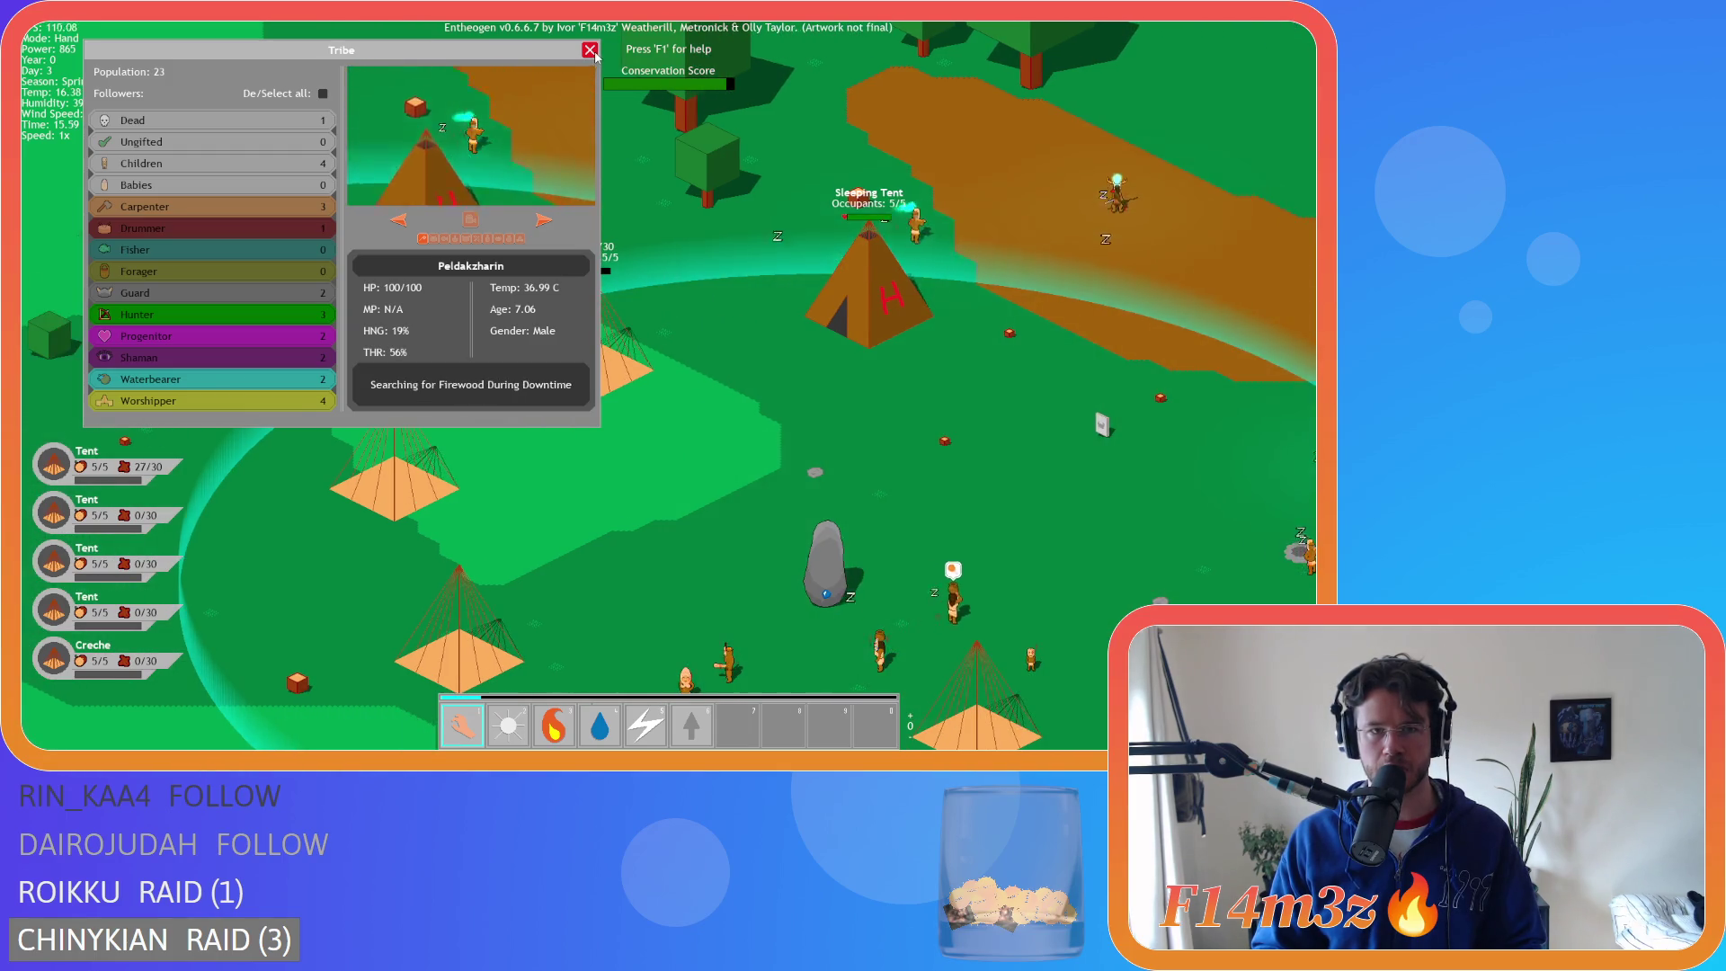
{"action": "left_click", "coordinate": [590, 49]}
{"action": "scroll", "coordinate": [676, 203], "scroll_direction": "down", "scroll_amount": 5}
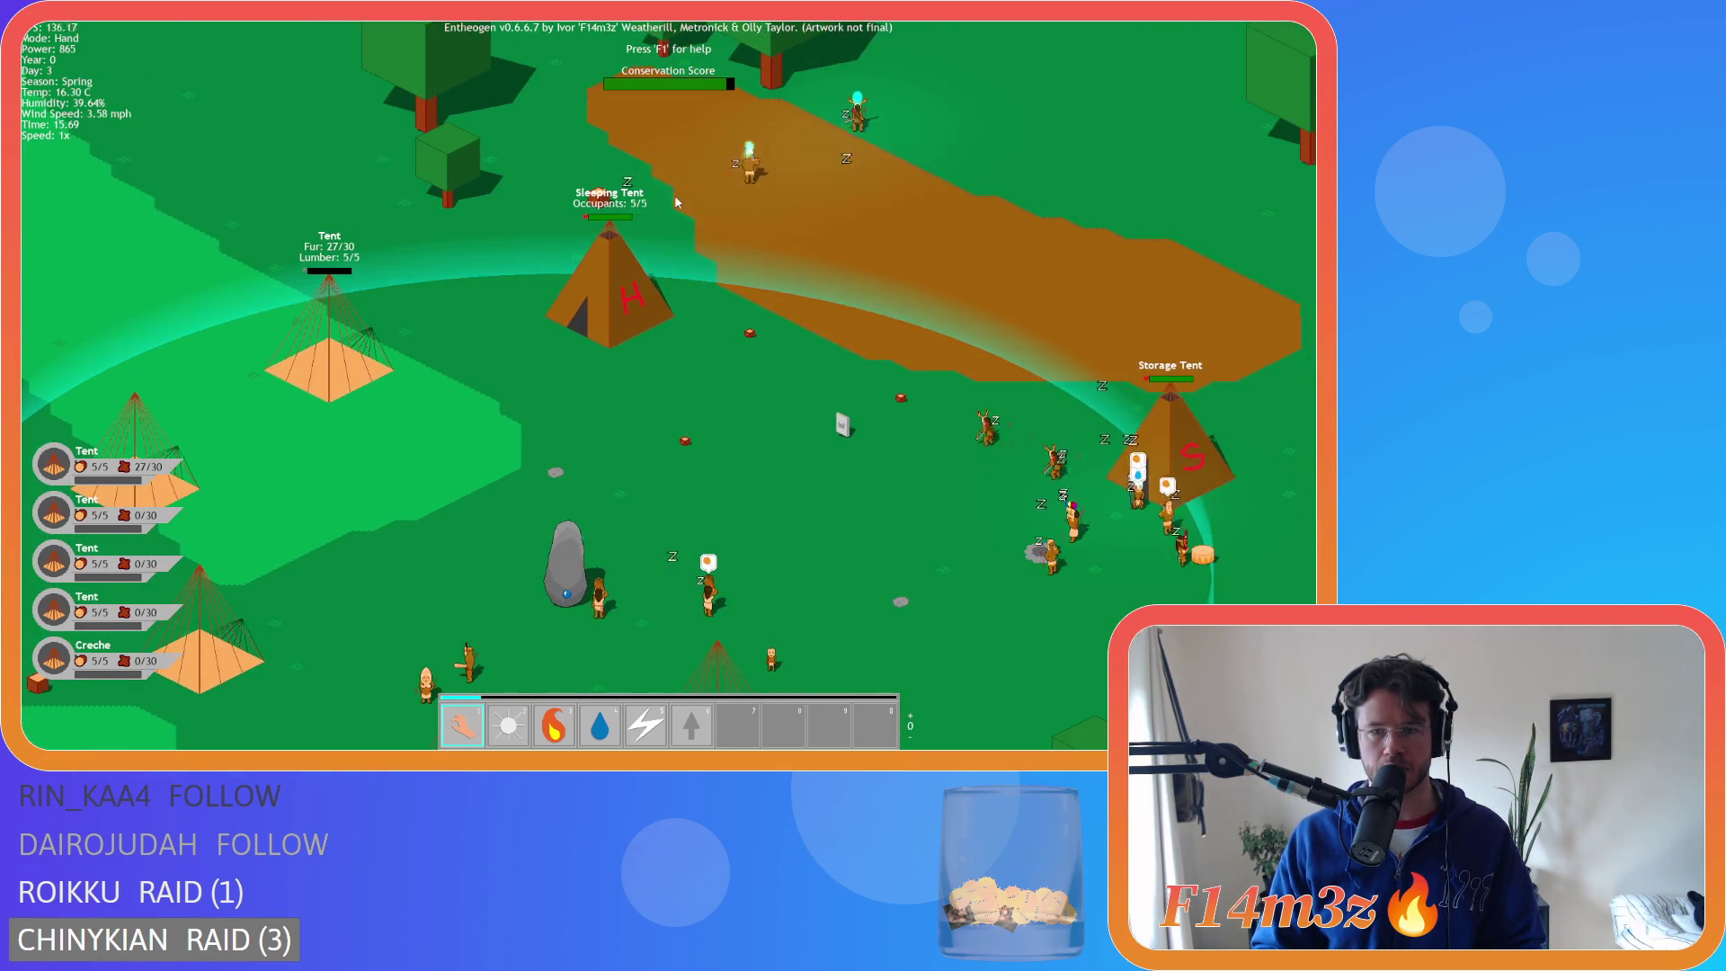
- Pan from the camp into the forest and north toward the lakes, recentring on the camp
{"action": "scroll", "coordinate": [674, 194], "scroll_direction": "down", "scroll_amount": 3}
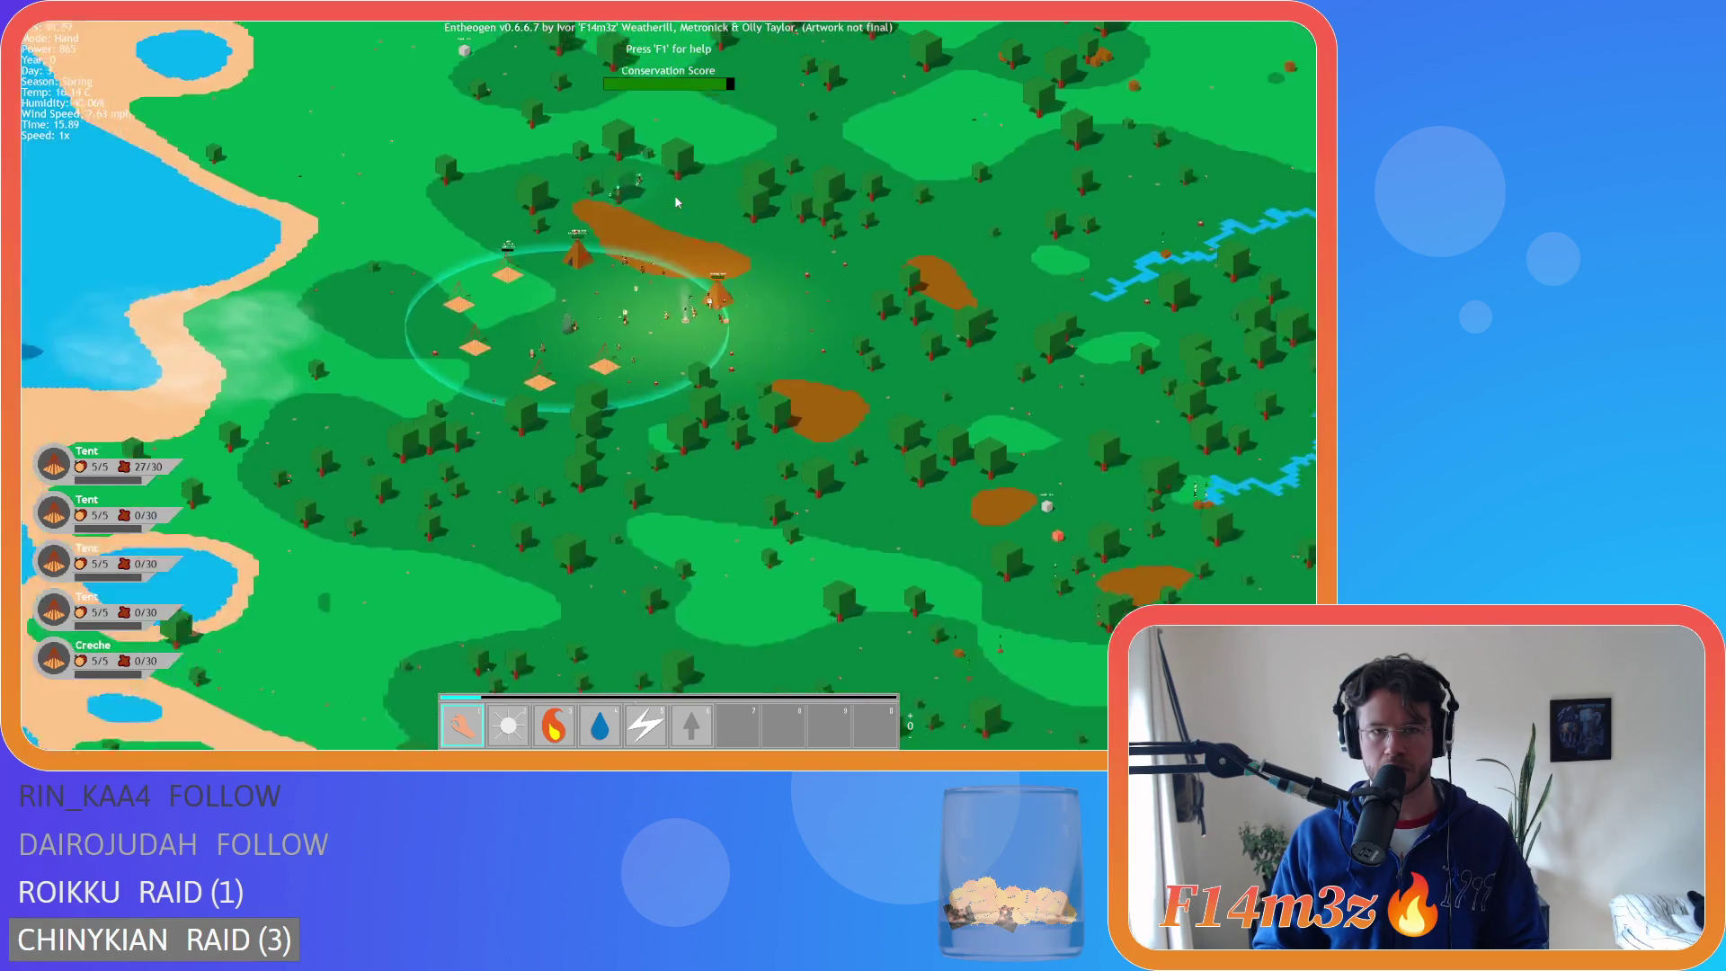
{"action": "scroll", "coordinate": [679, 216], "scroll_direction": "up", "scroll_amount": 5}
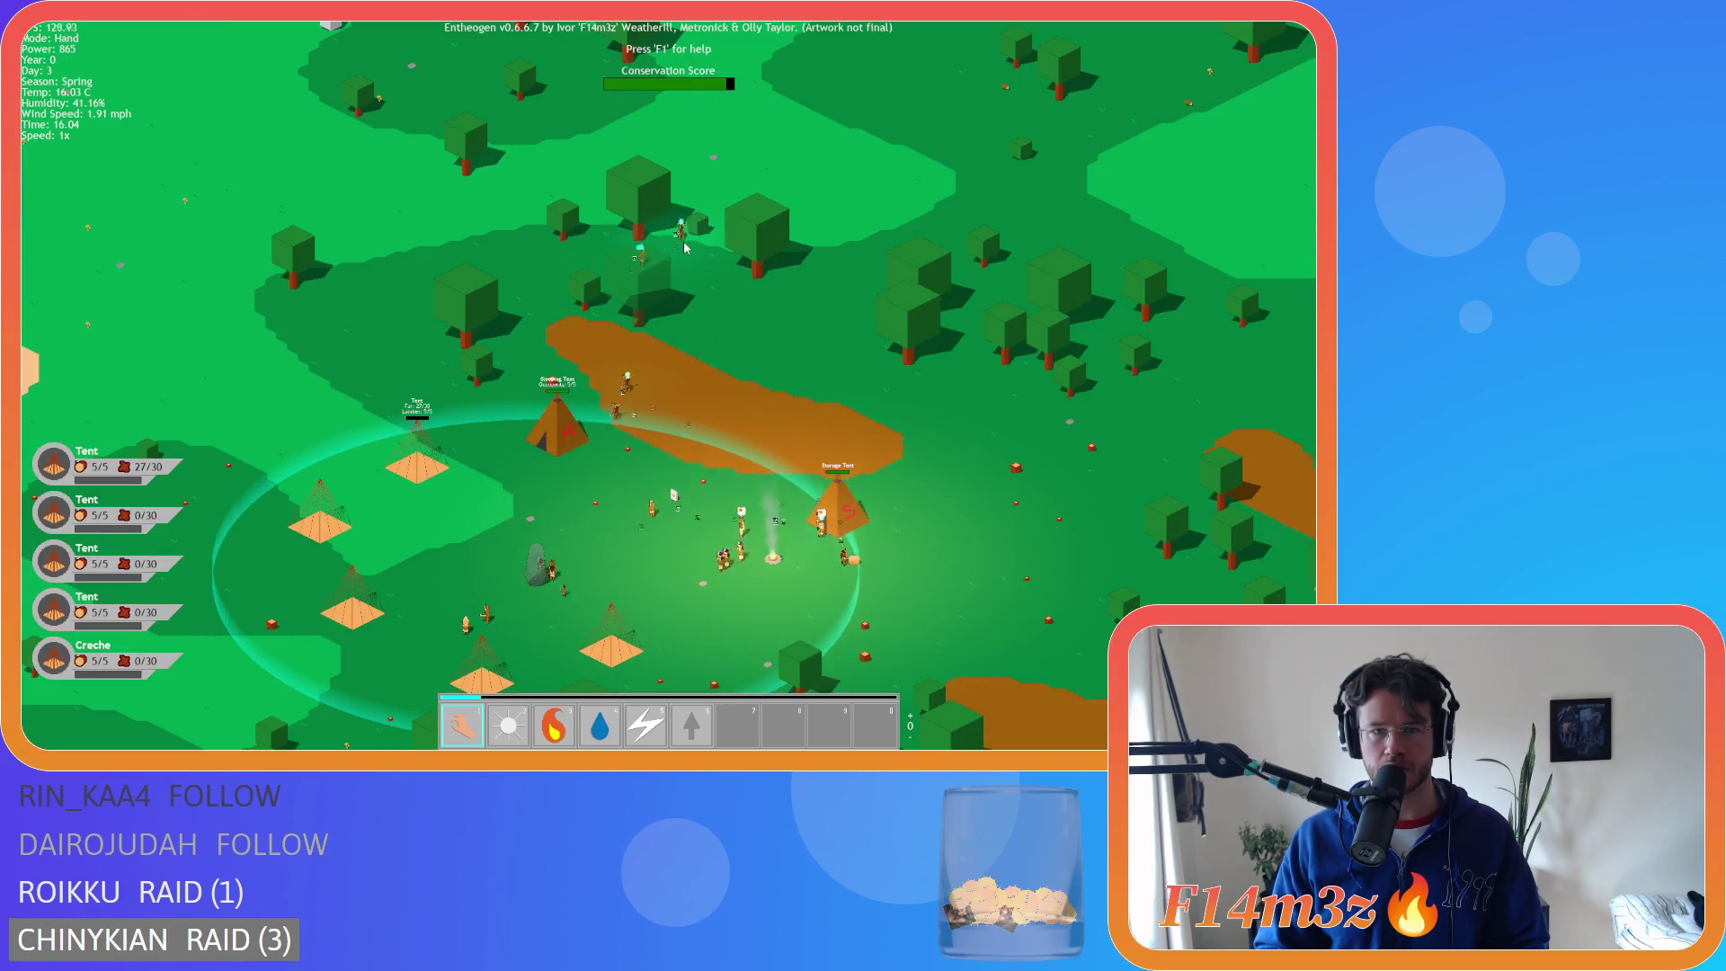
{"action": "key", "text": "s"}
{"action": "key", "text": "d"}
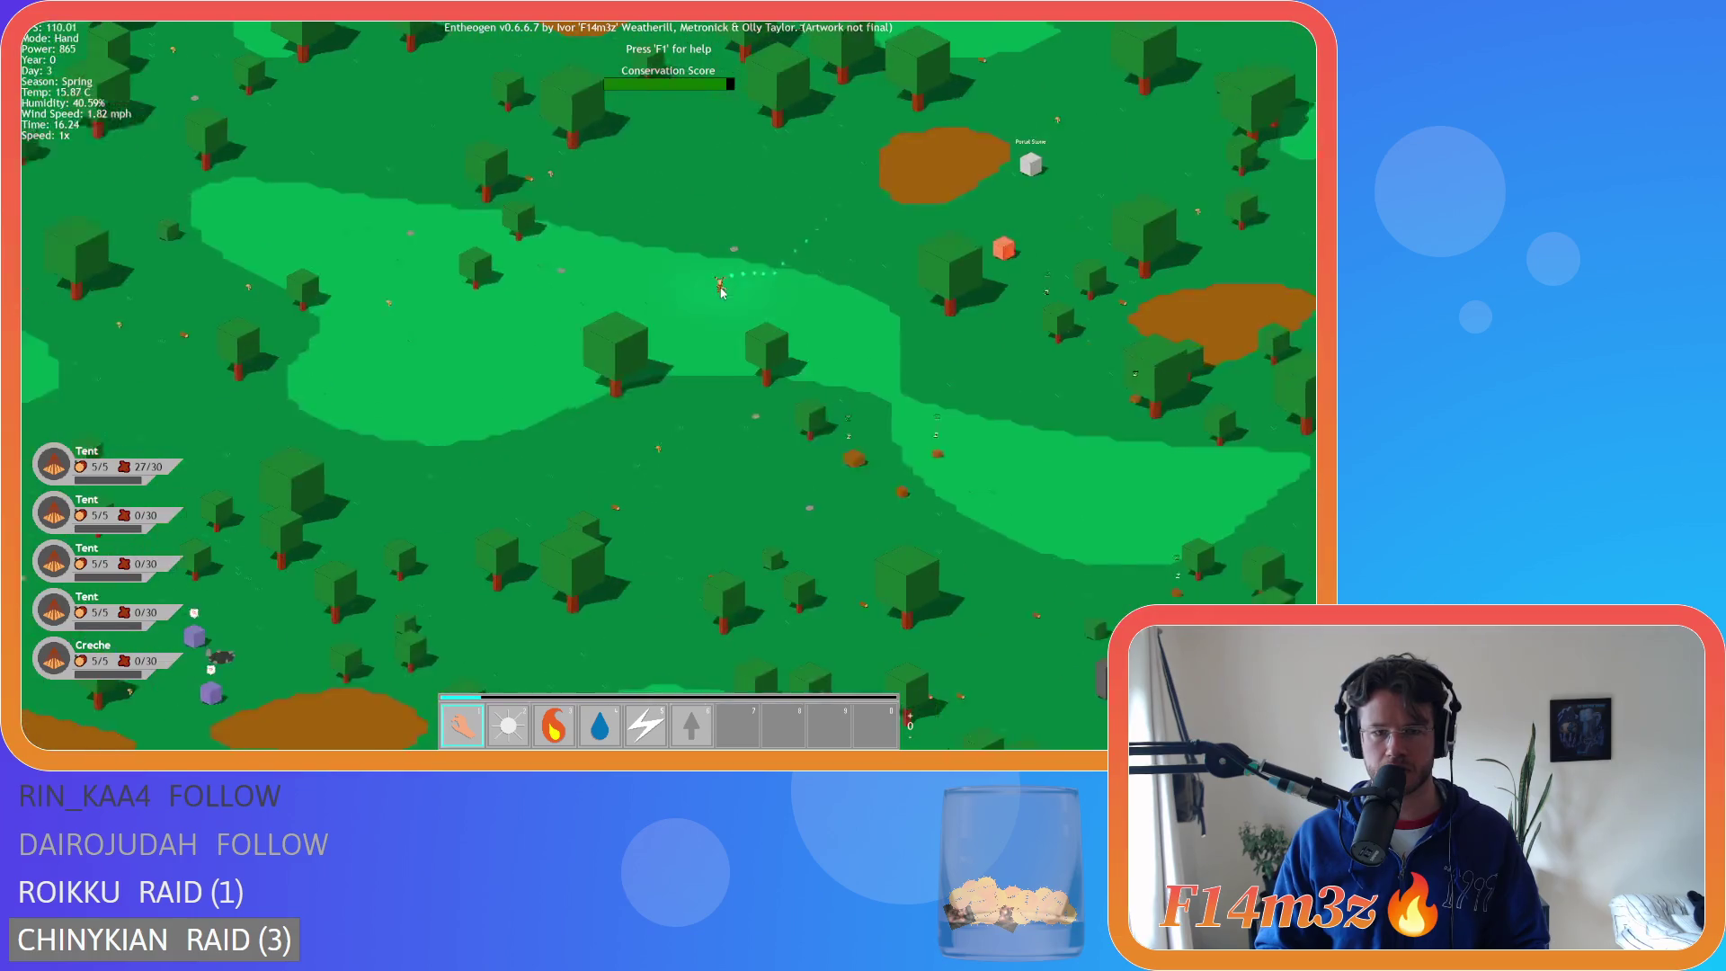
{"action": "key", "text": "a"}
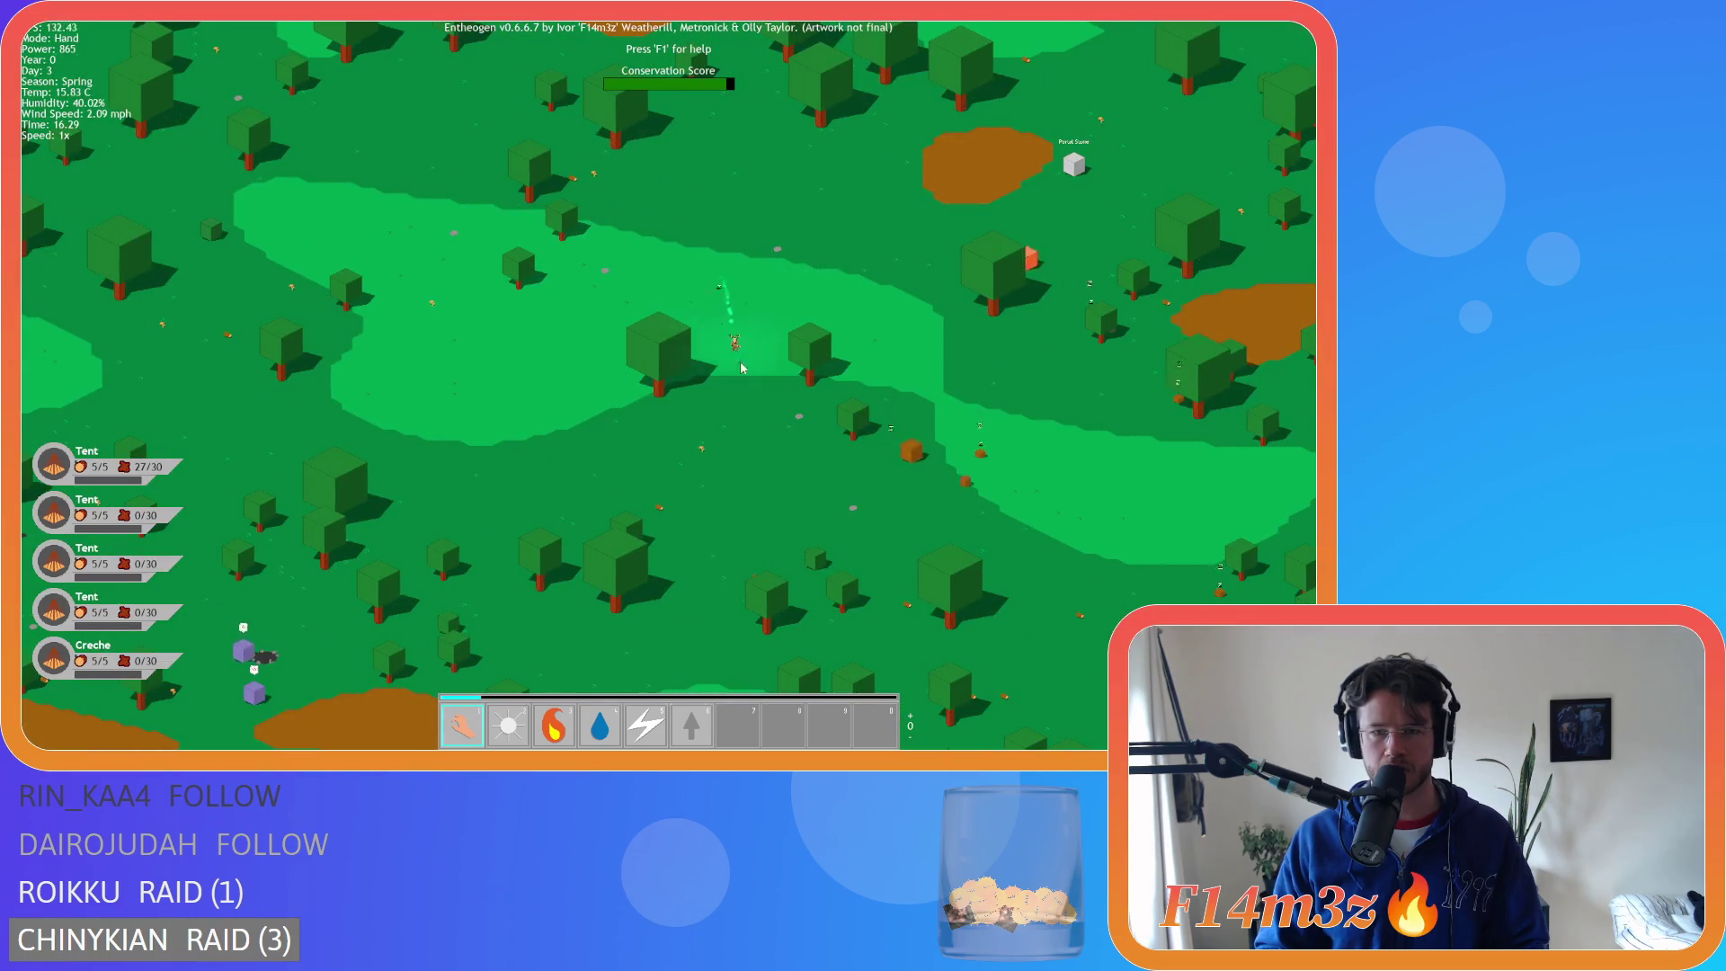
{"action": "scroll", "coordinate": [786, 413], "scroll_direction": "down", "scroll_amount": 3}
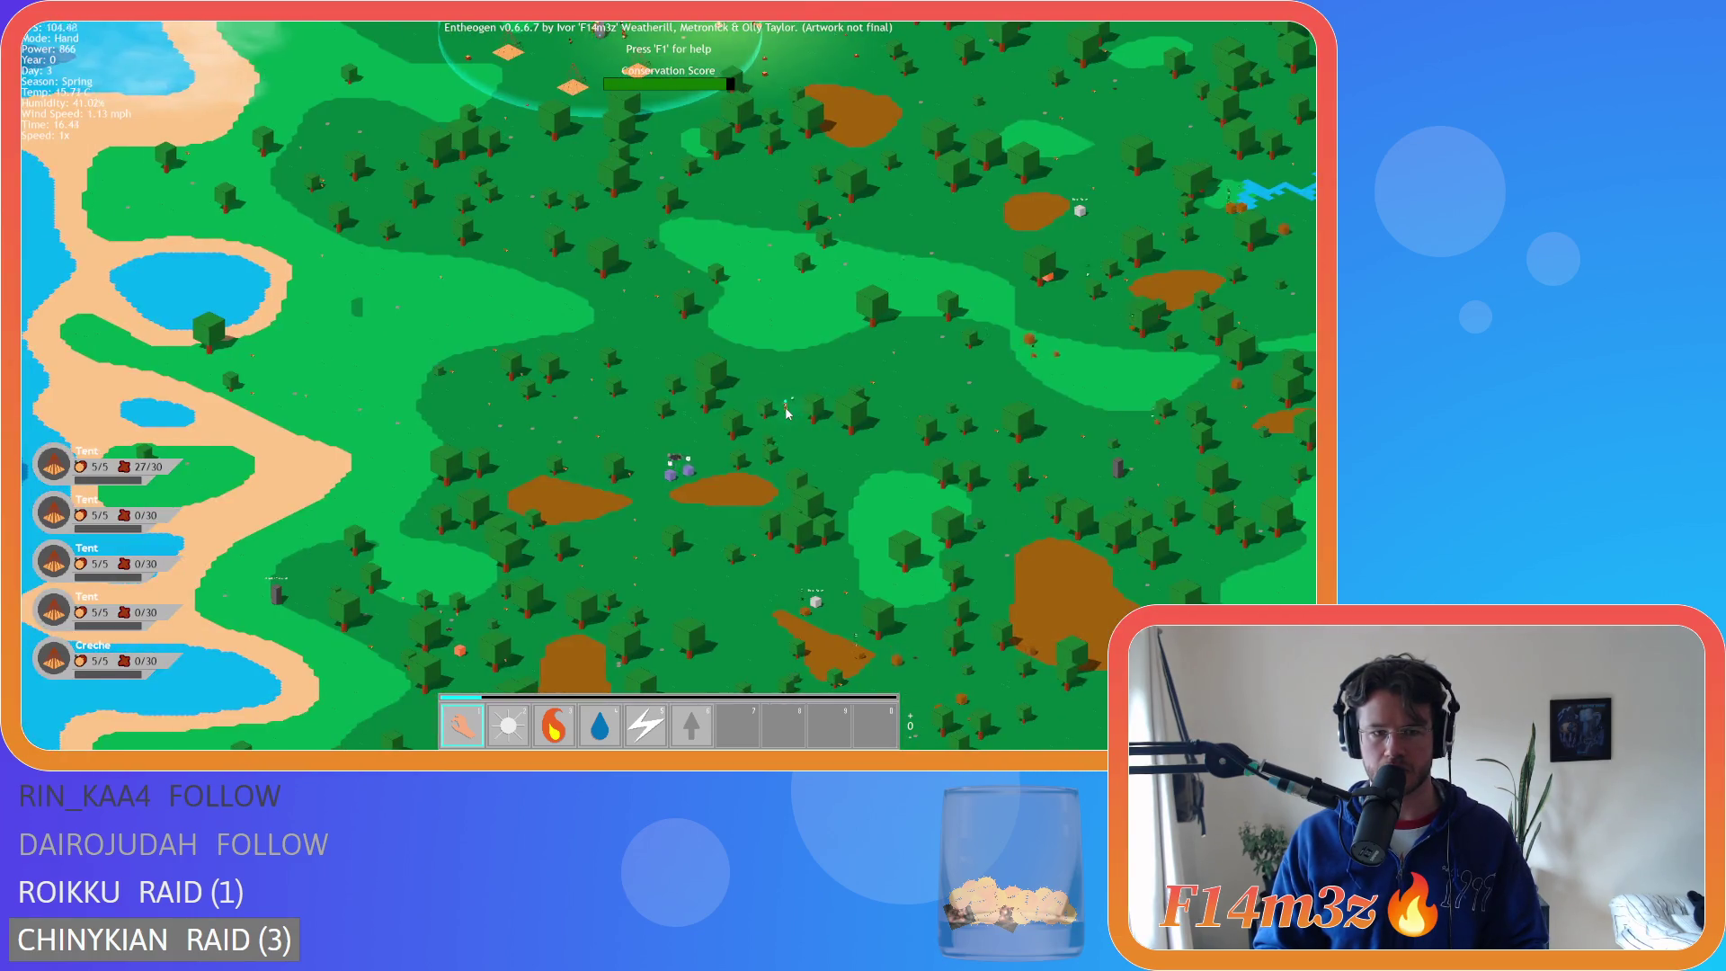
{"action": "key", "text": "w"}
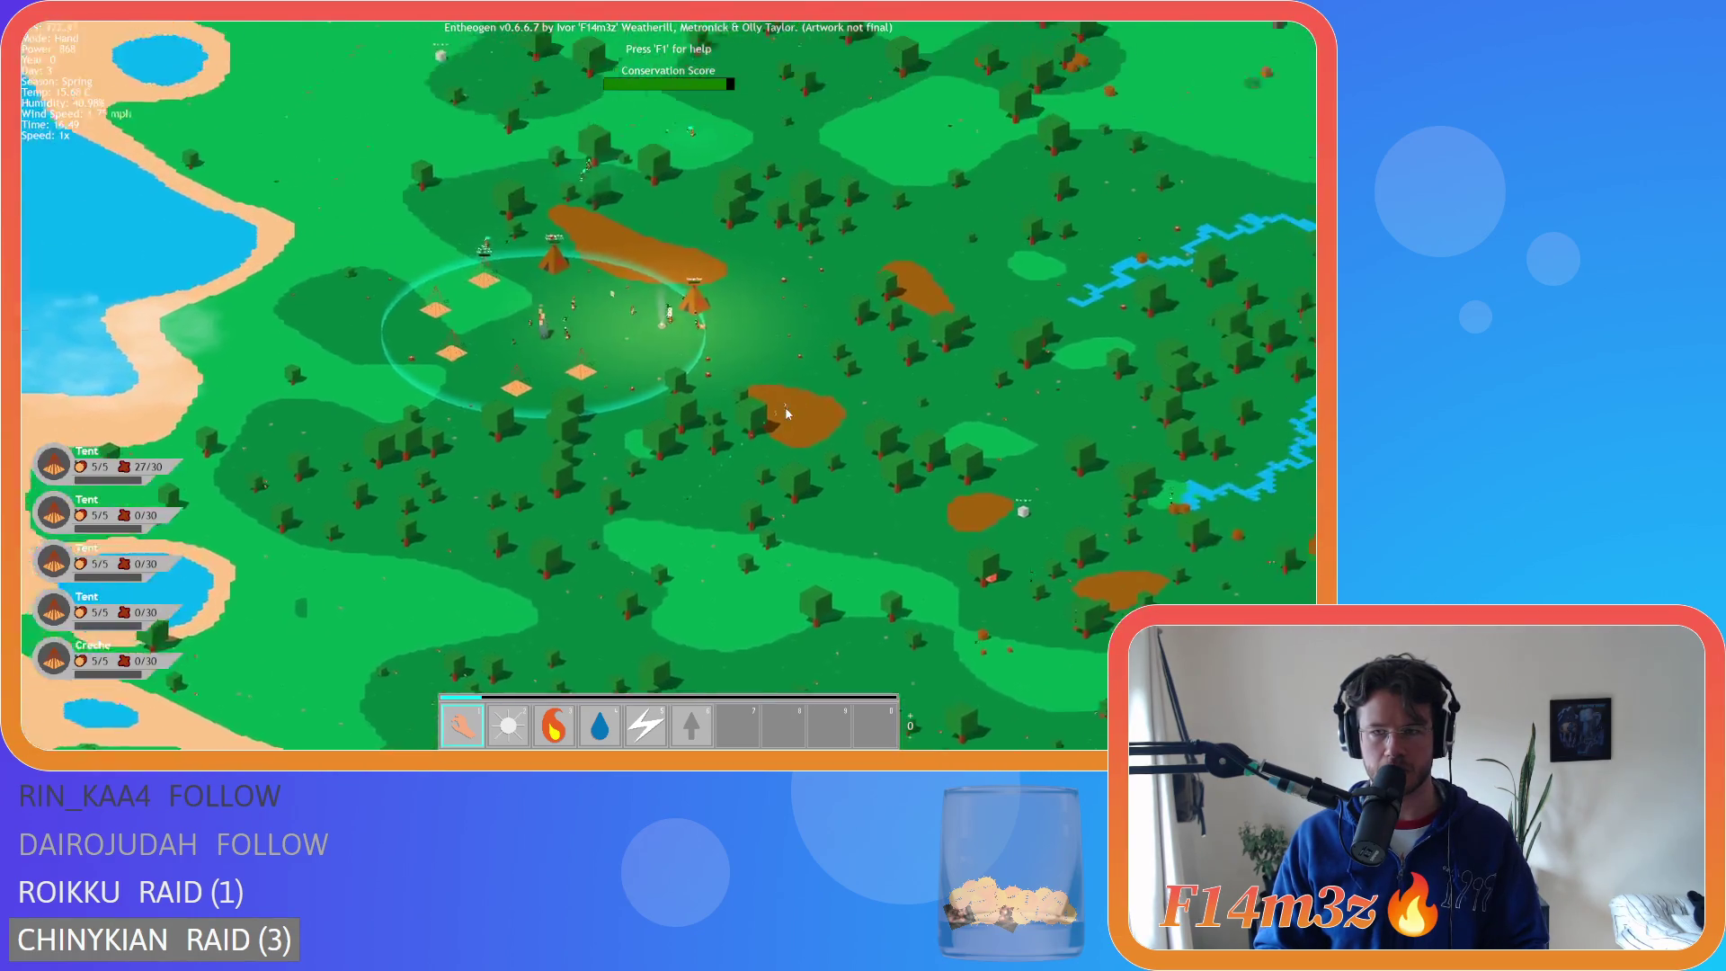
{"action": "key", "text": "d"}
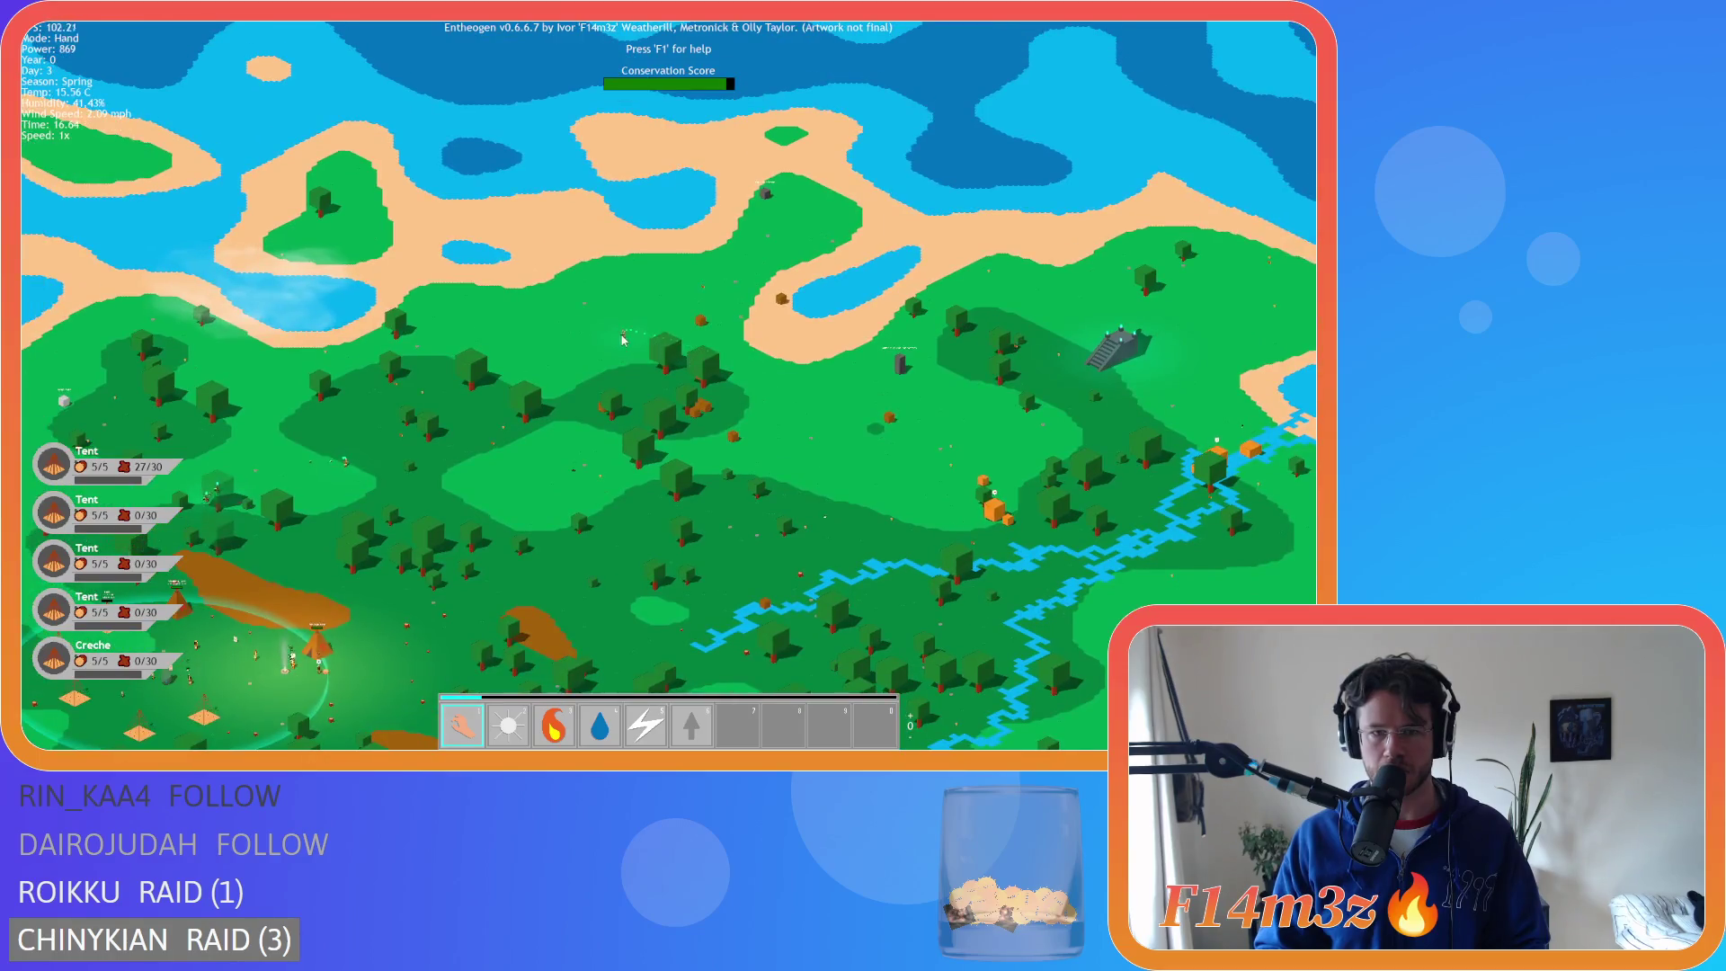
{"action": "key", "text": "a"}
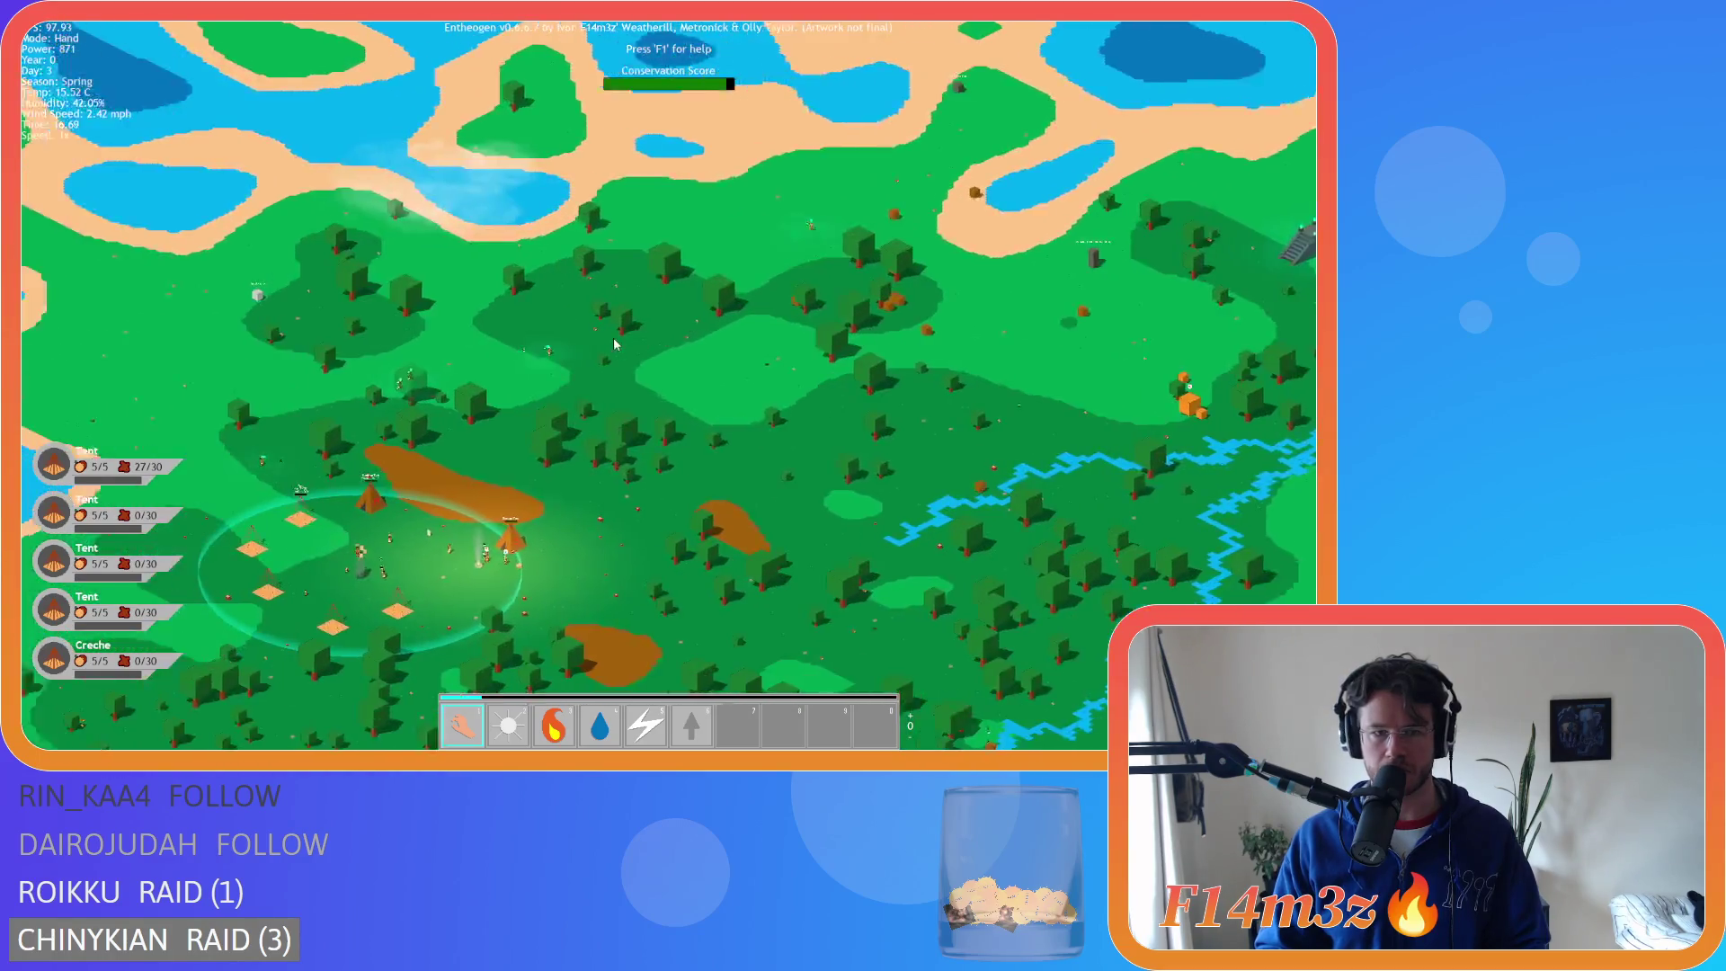
{"action": "scroll", "coordinate": [613, 337], "scroll_direction": "up", "scroll_amount": 3}
{"action": "scroll", "coordinate": [575, 386], "scroll_direction": "down", "scroll_amount": 3}
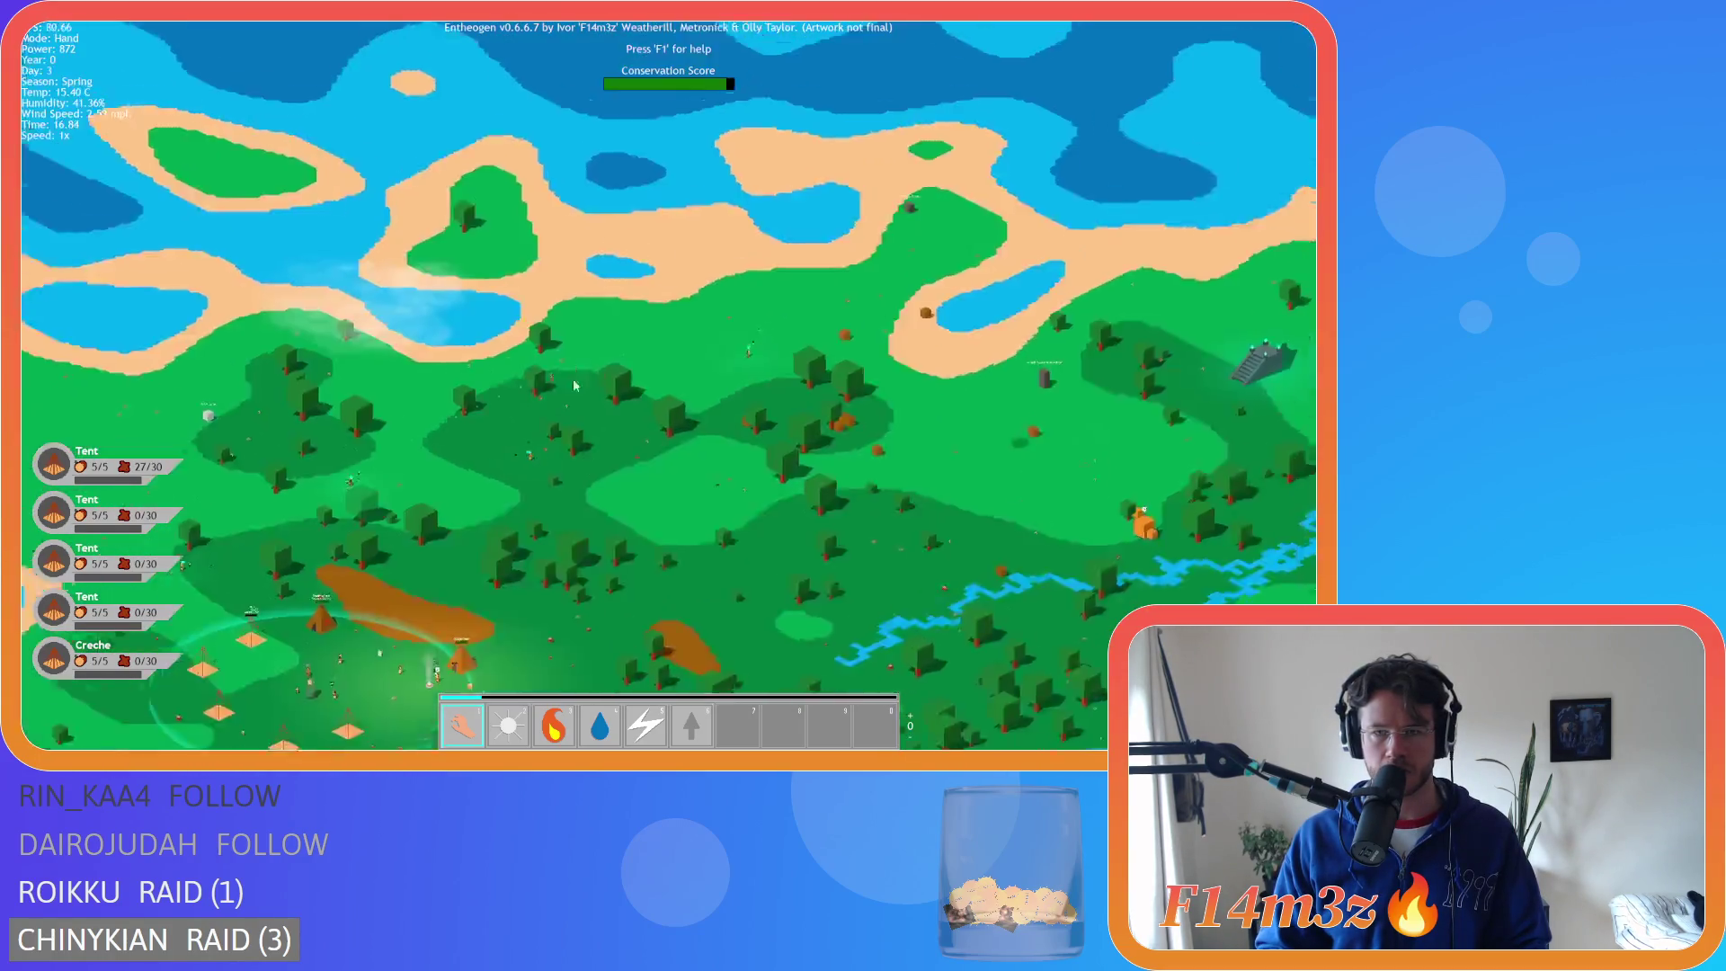
{"action": "key", "text": "s"}
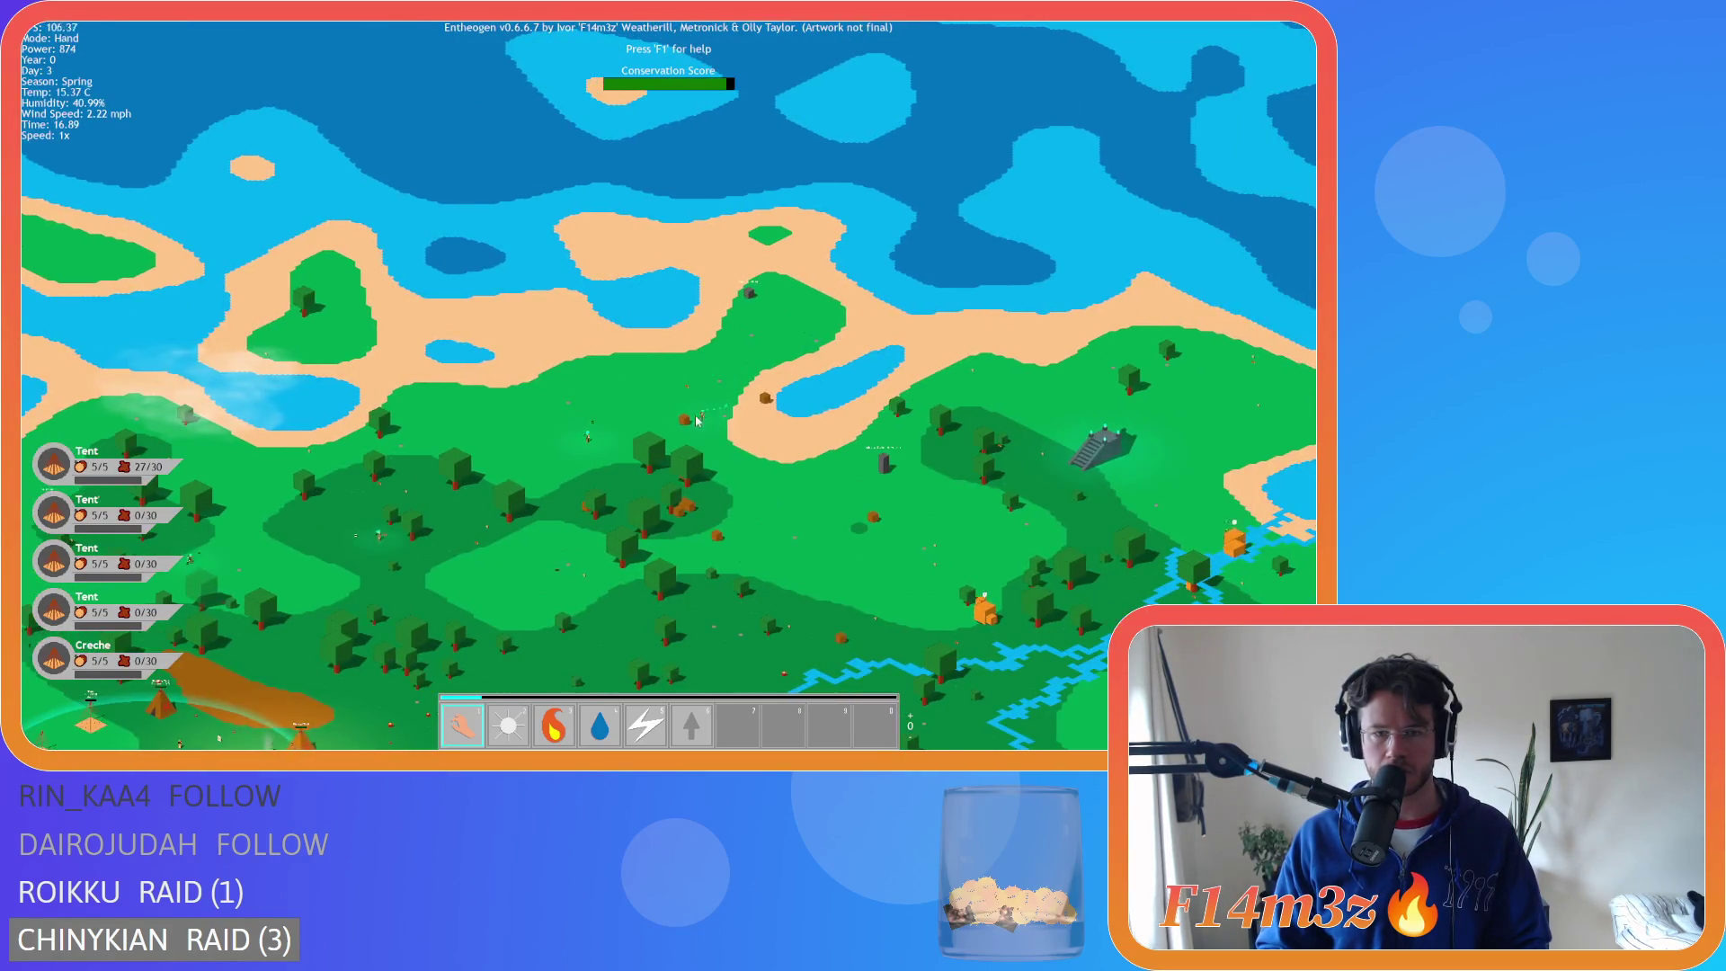
{"action": "key", "text": "a"}
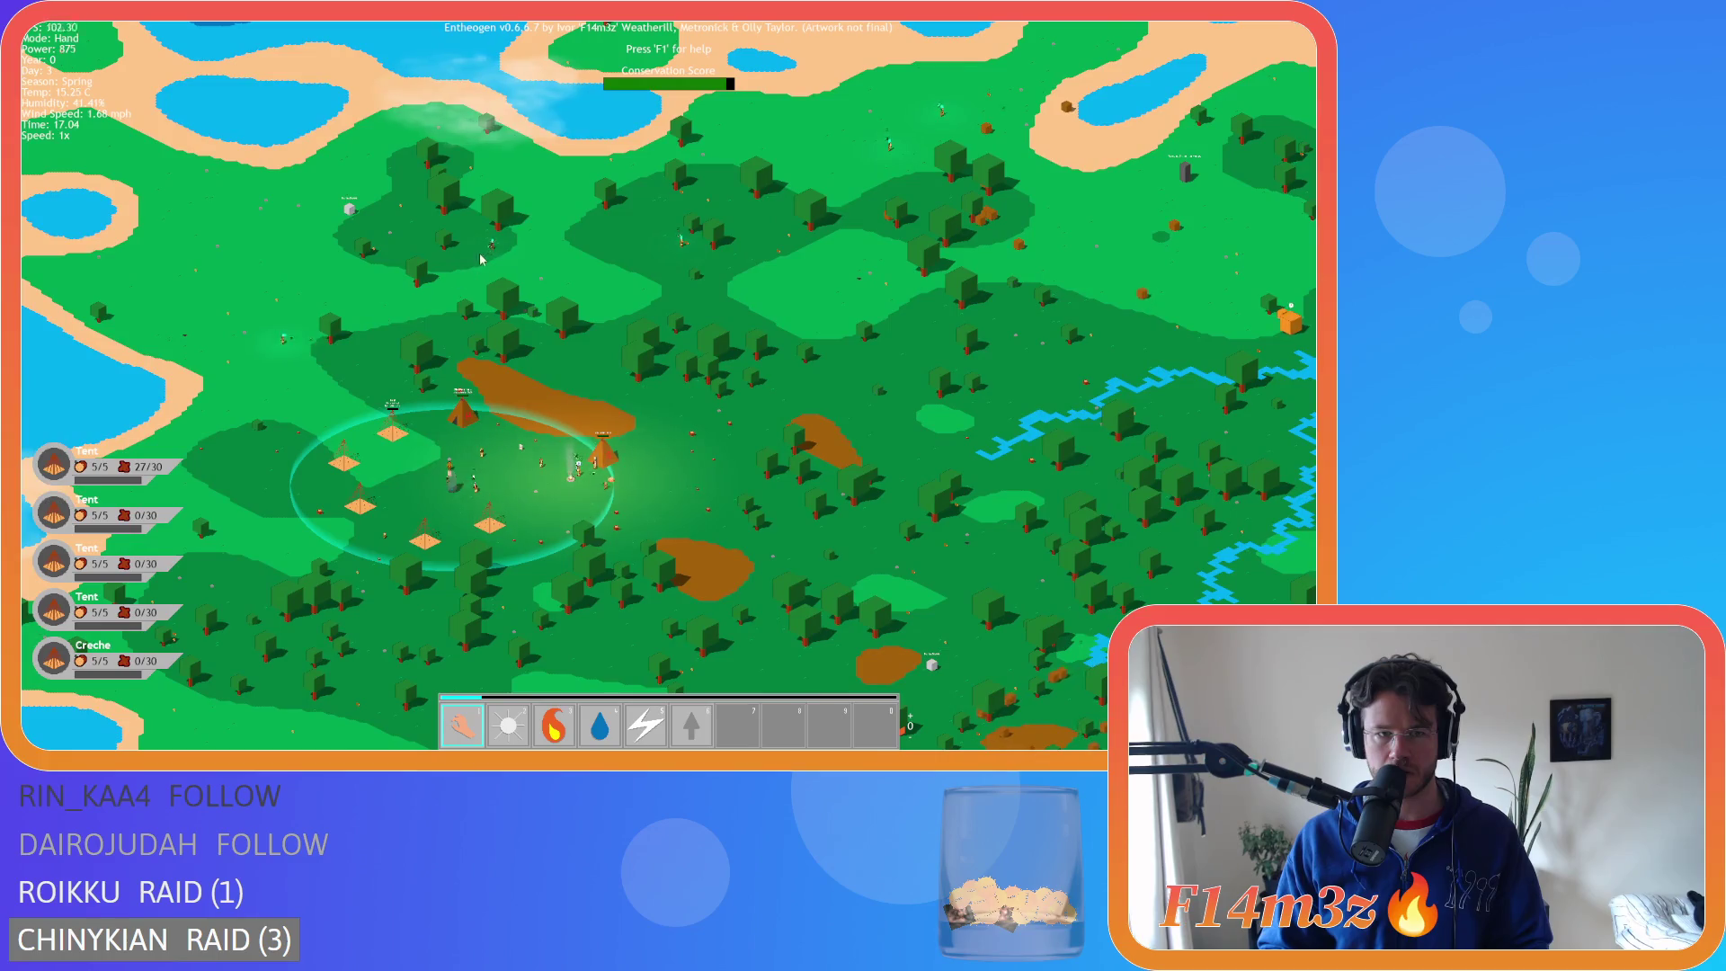
{"action": "key", "text": "w"}
{"action": "key", "text": "d"}
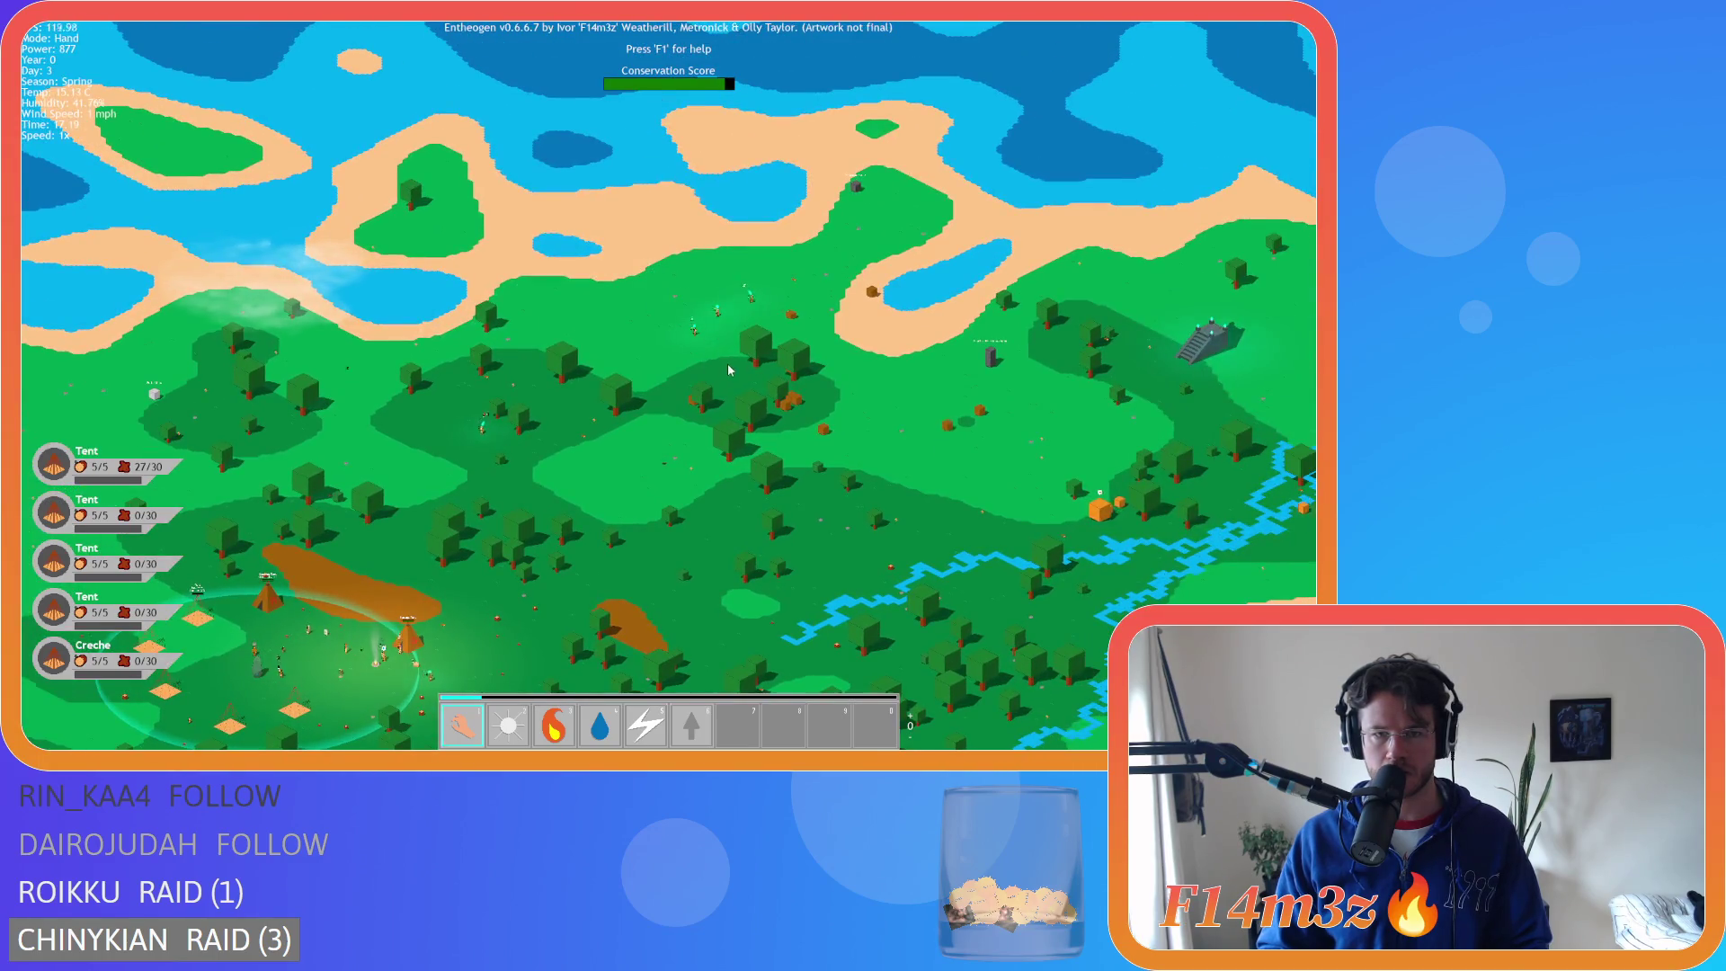
- Pan north and east toward the river, lakes and sand, then back to the village
{"action": "scroll", "coordinate": [728, 369], "scroll_direction": "up", "scroll_amount": 3}
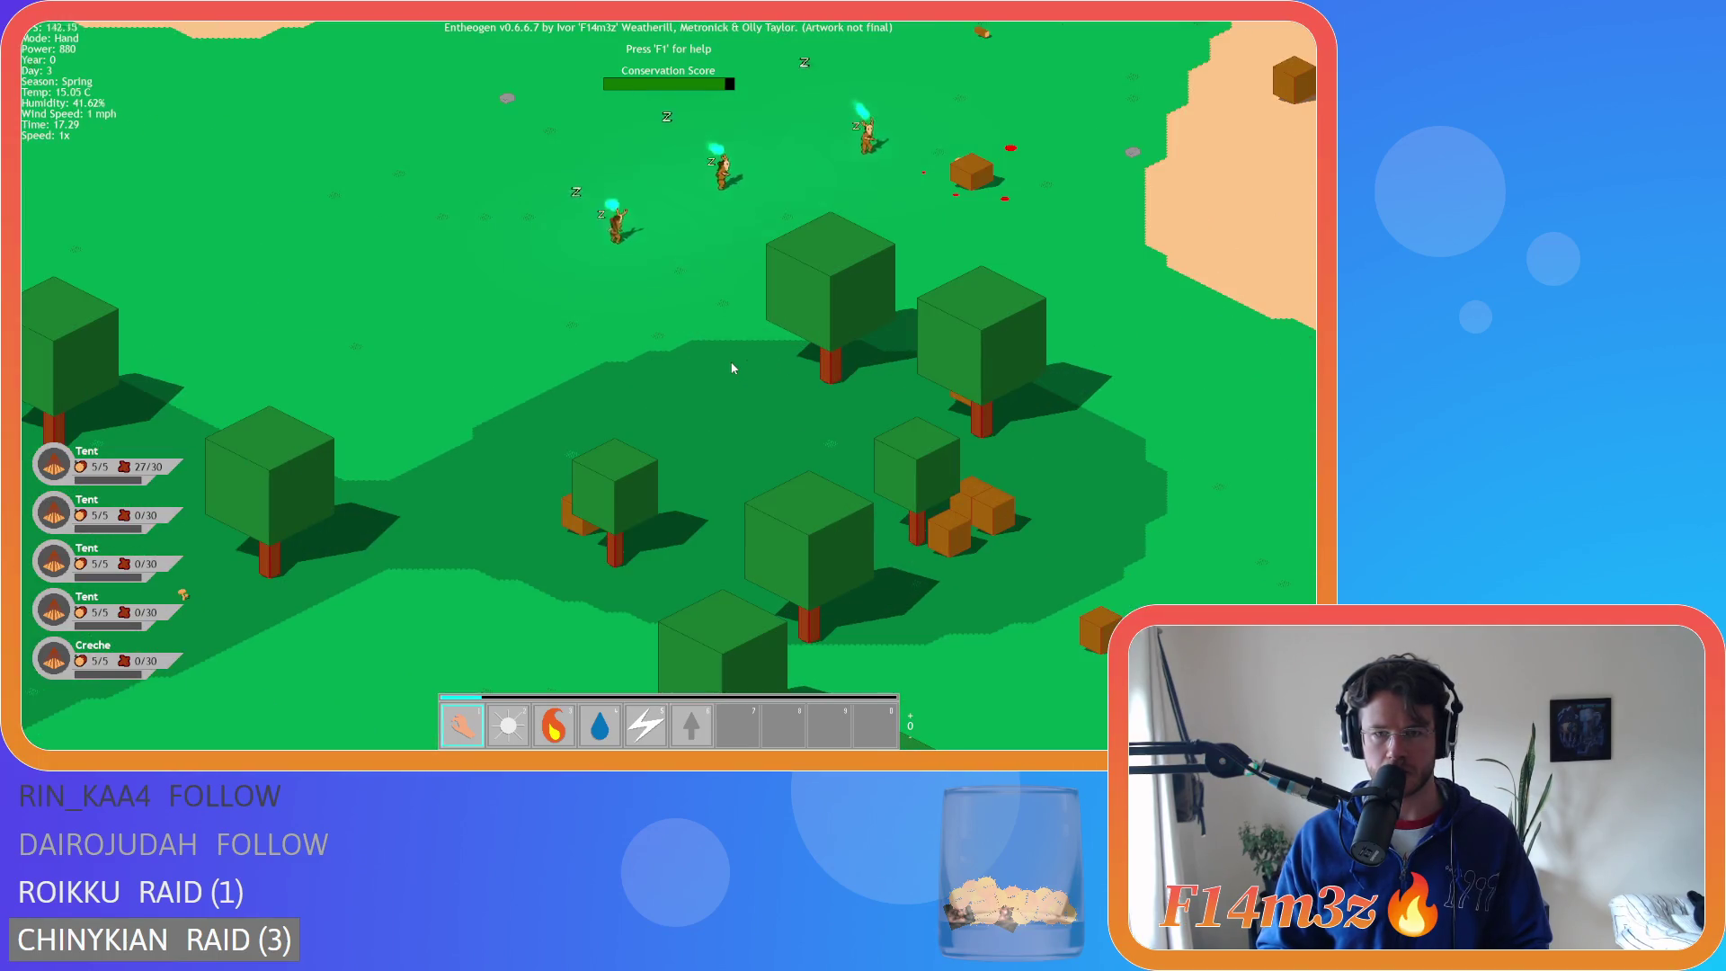
{"action": "scroll", "coordinate": [729, 364], "scroll_direction": "up", "scroll_amount": 2}
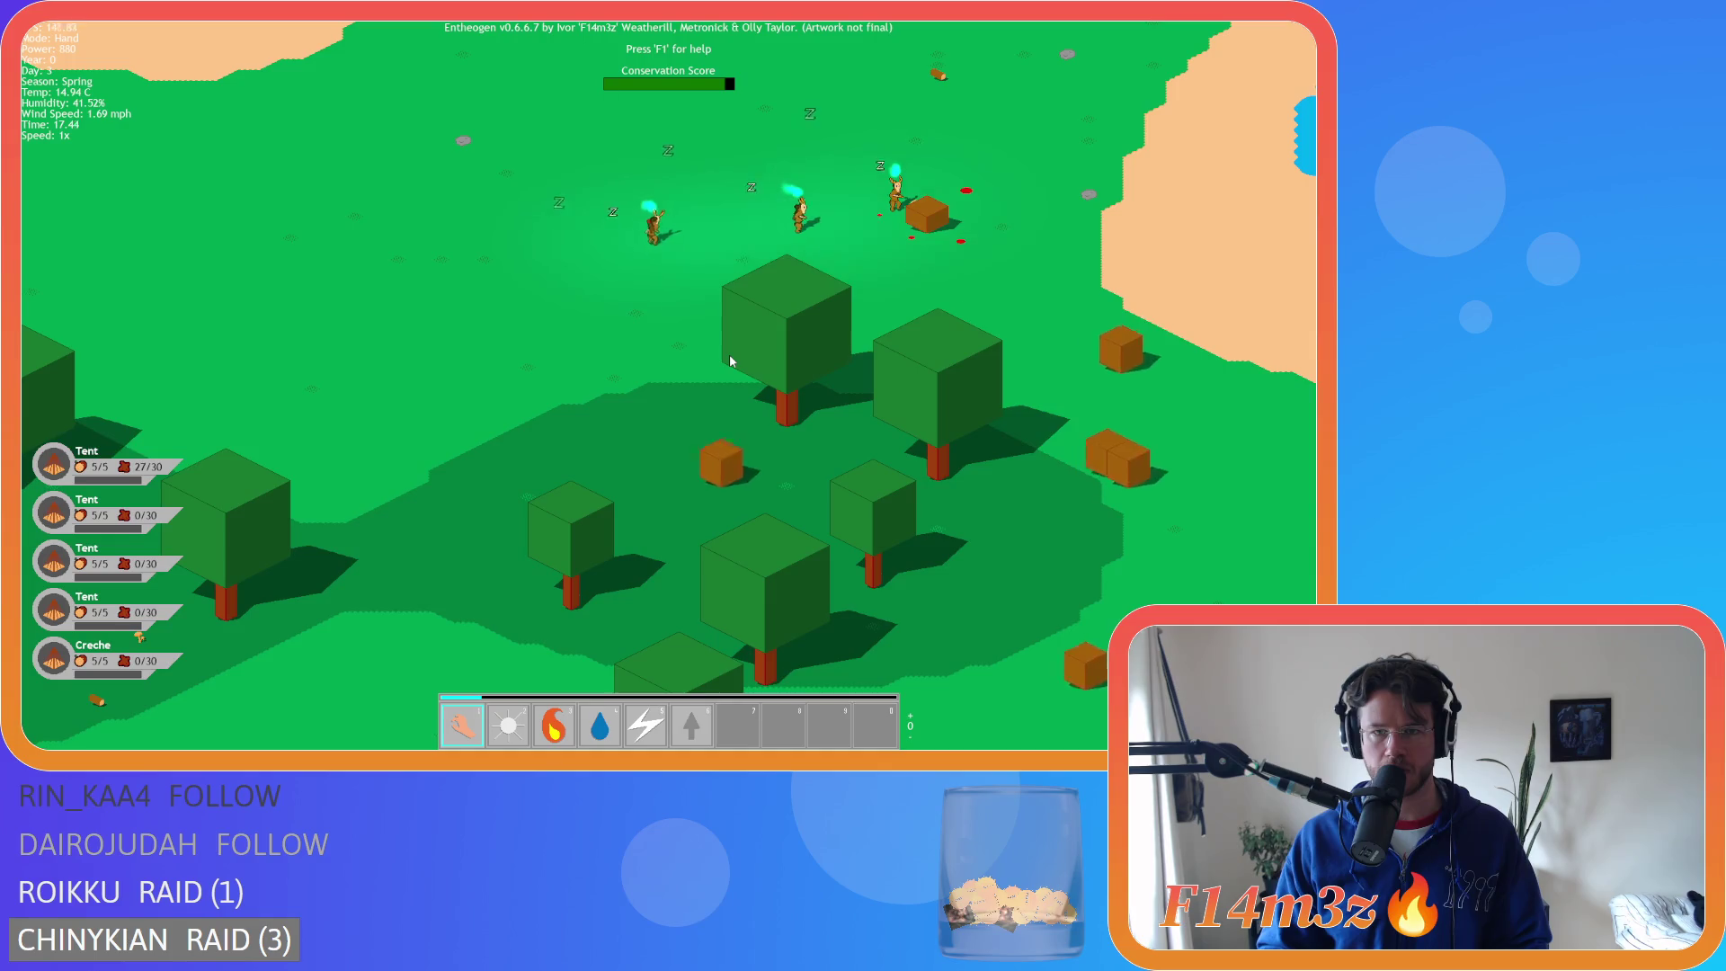
{"action": "scroll", "coordinate": [730, 354], "scroll_direction": "down", "scroll_amount": 5}
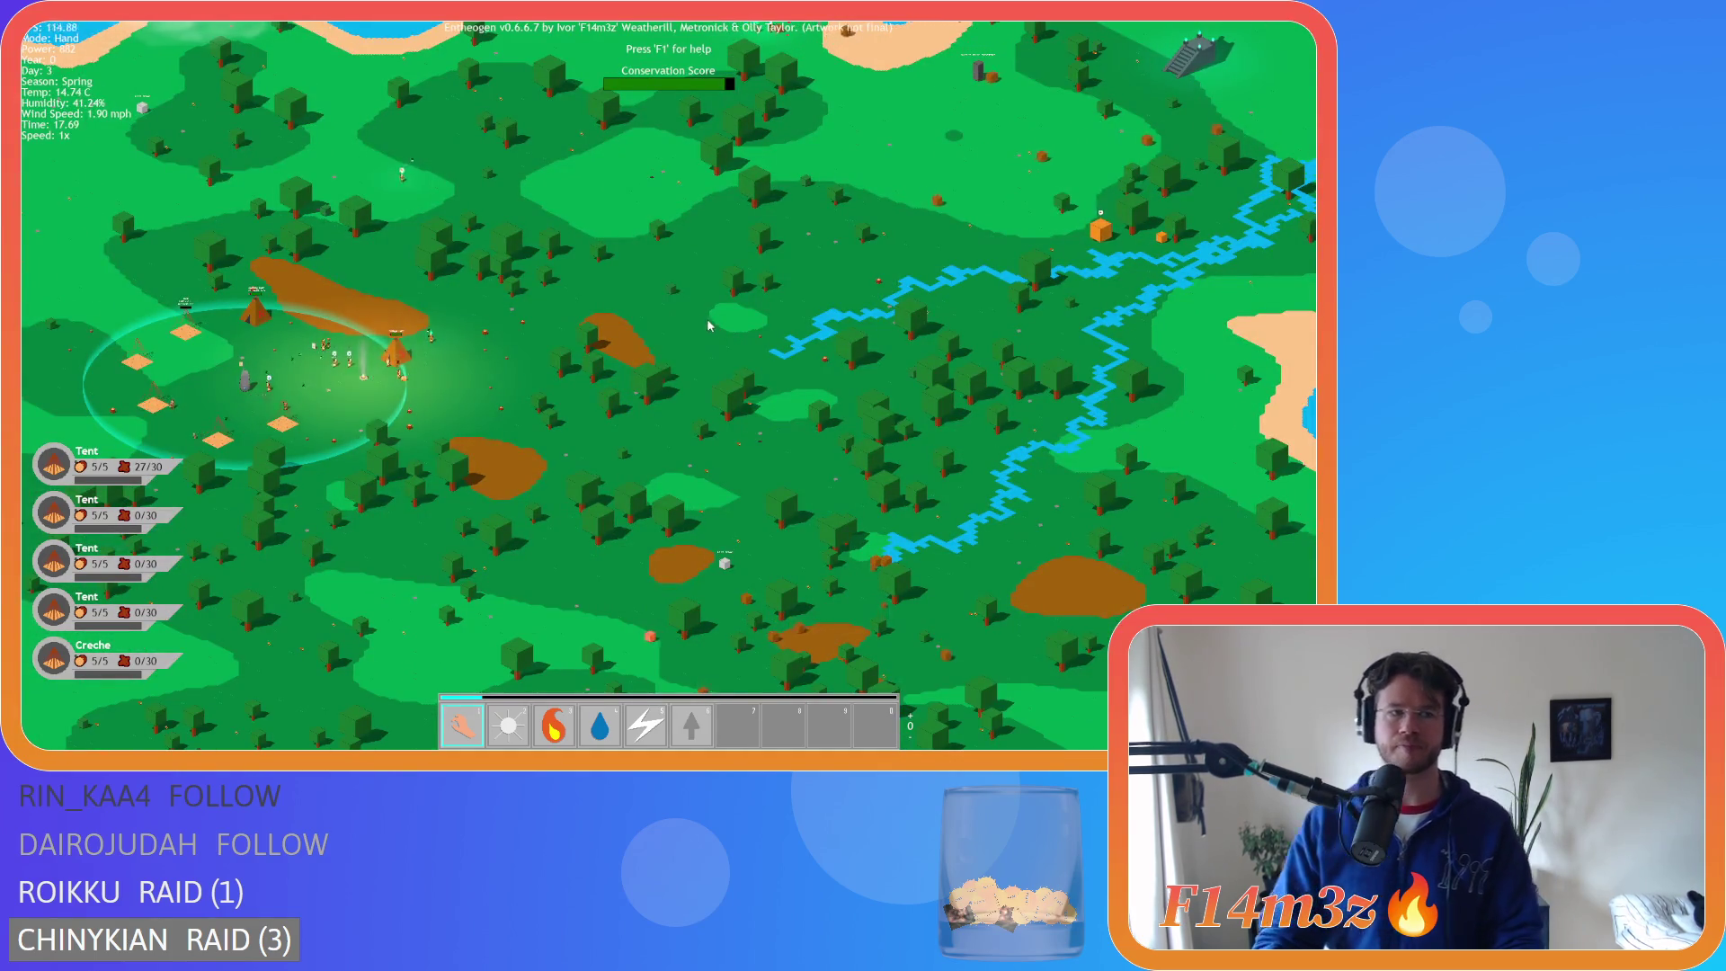
{"action": "key", "text": "w"}
{"action": "scroll", "coordinate": [710, 83], "scroll_direction": "up", "scroll_amount": 2}
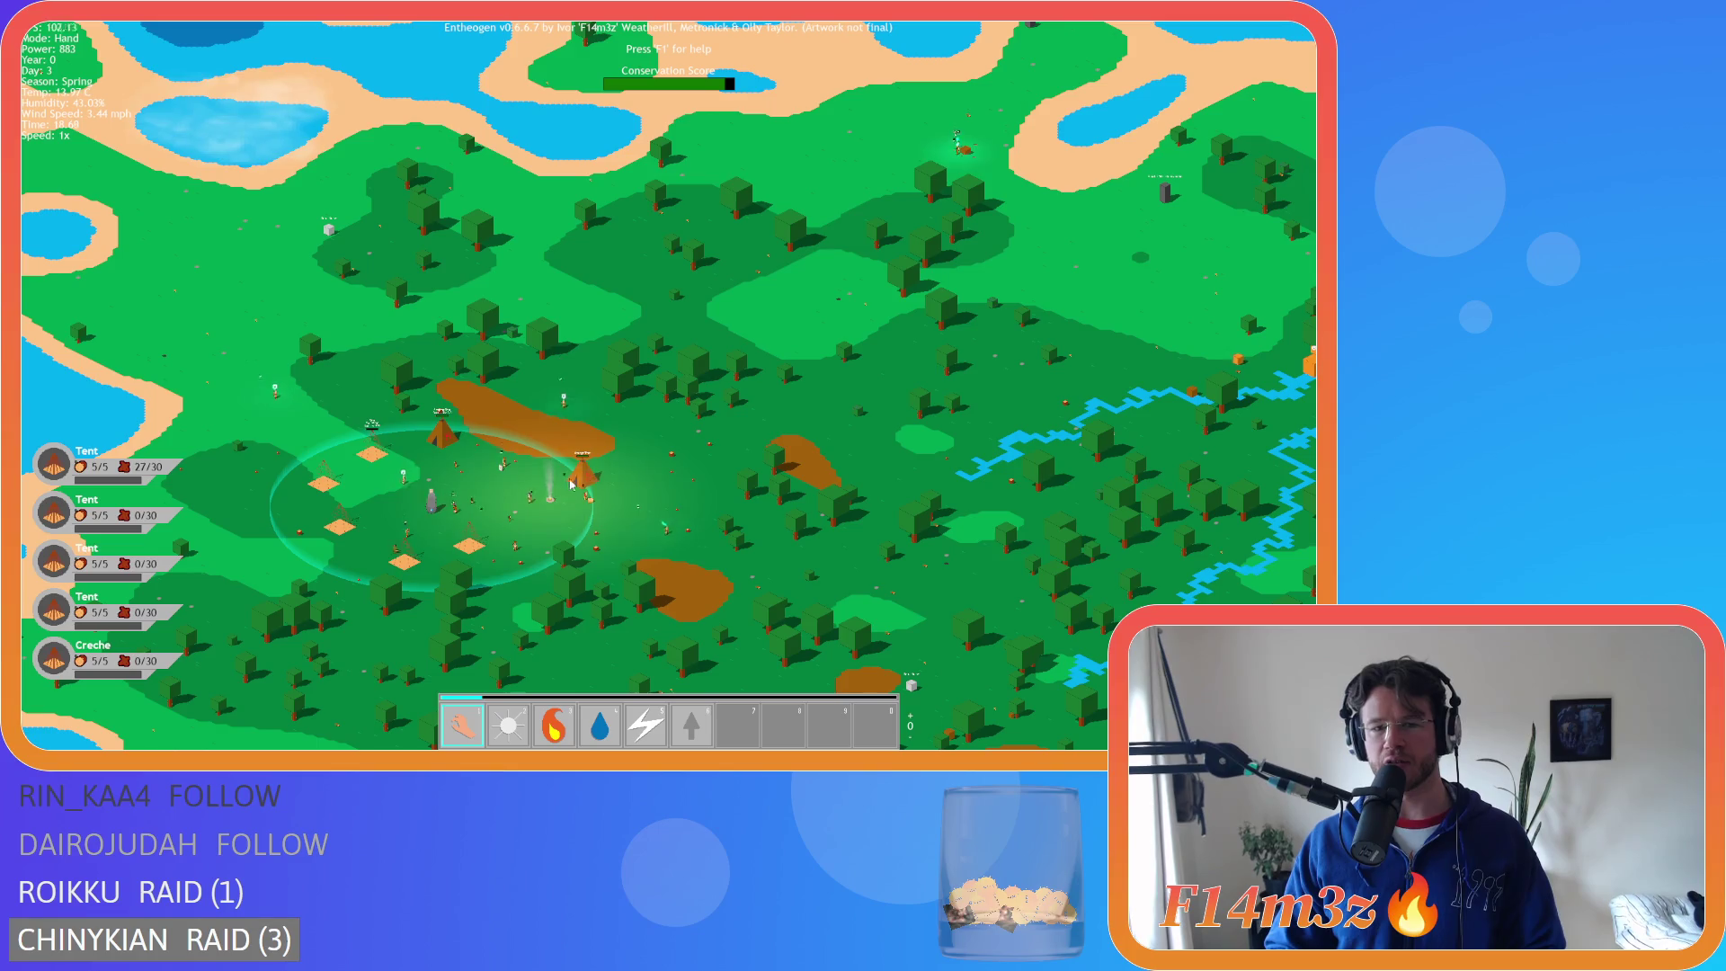
{"action": "key", "text": "d"}
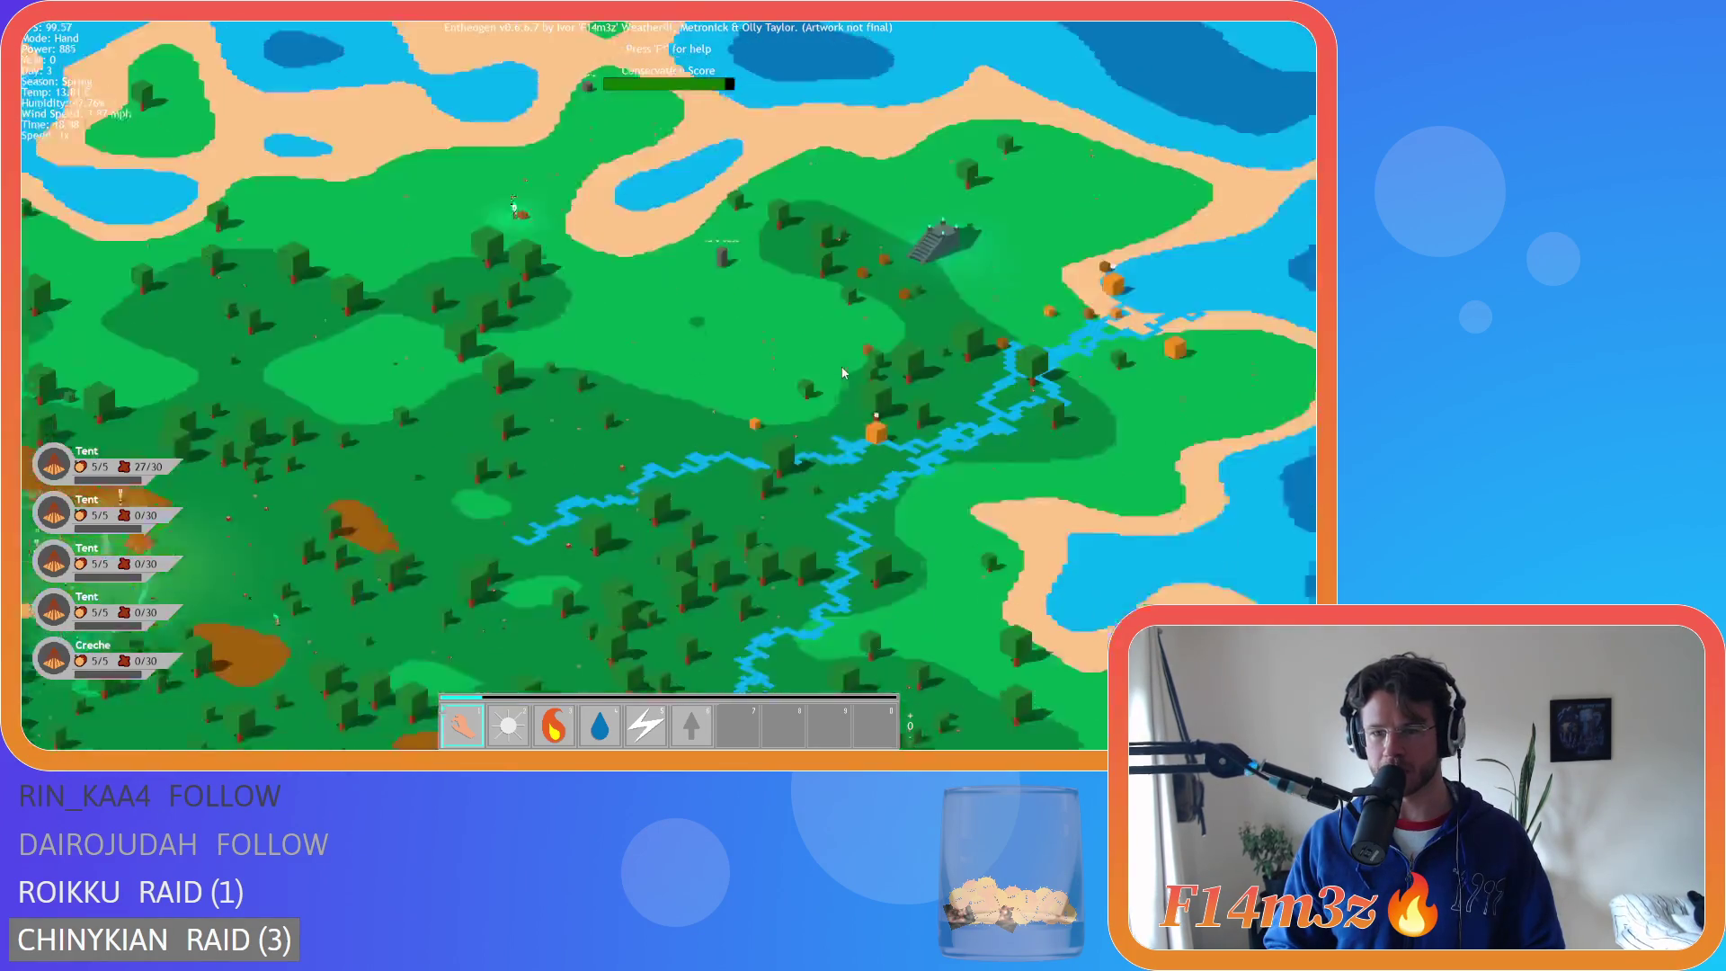
{"action": "key", "text": "w"}
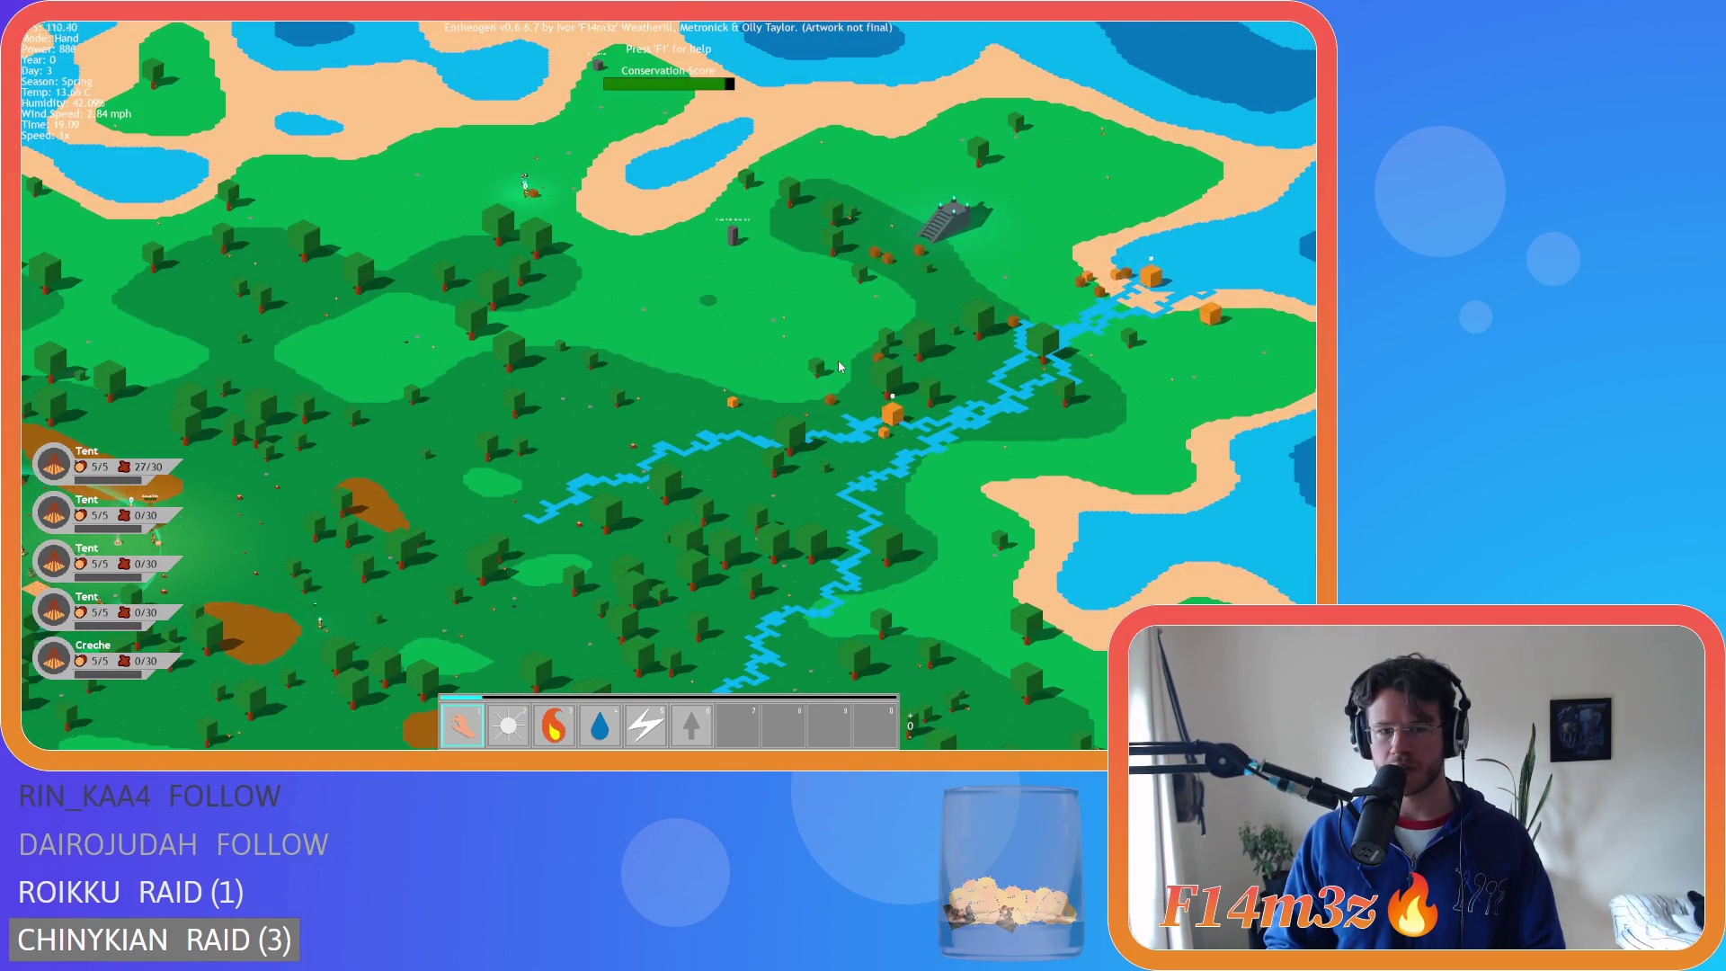
{"action": "key", "text": "s"}
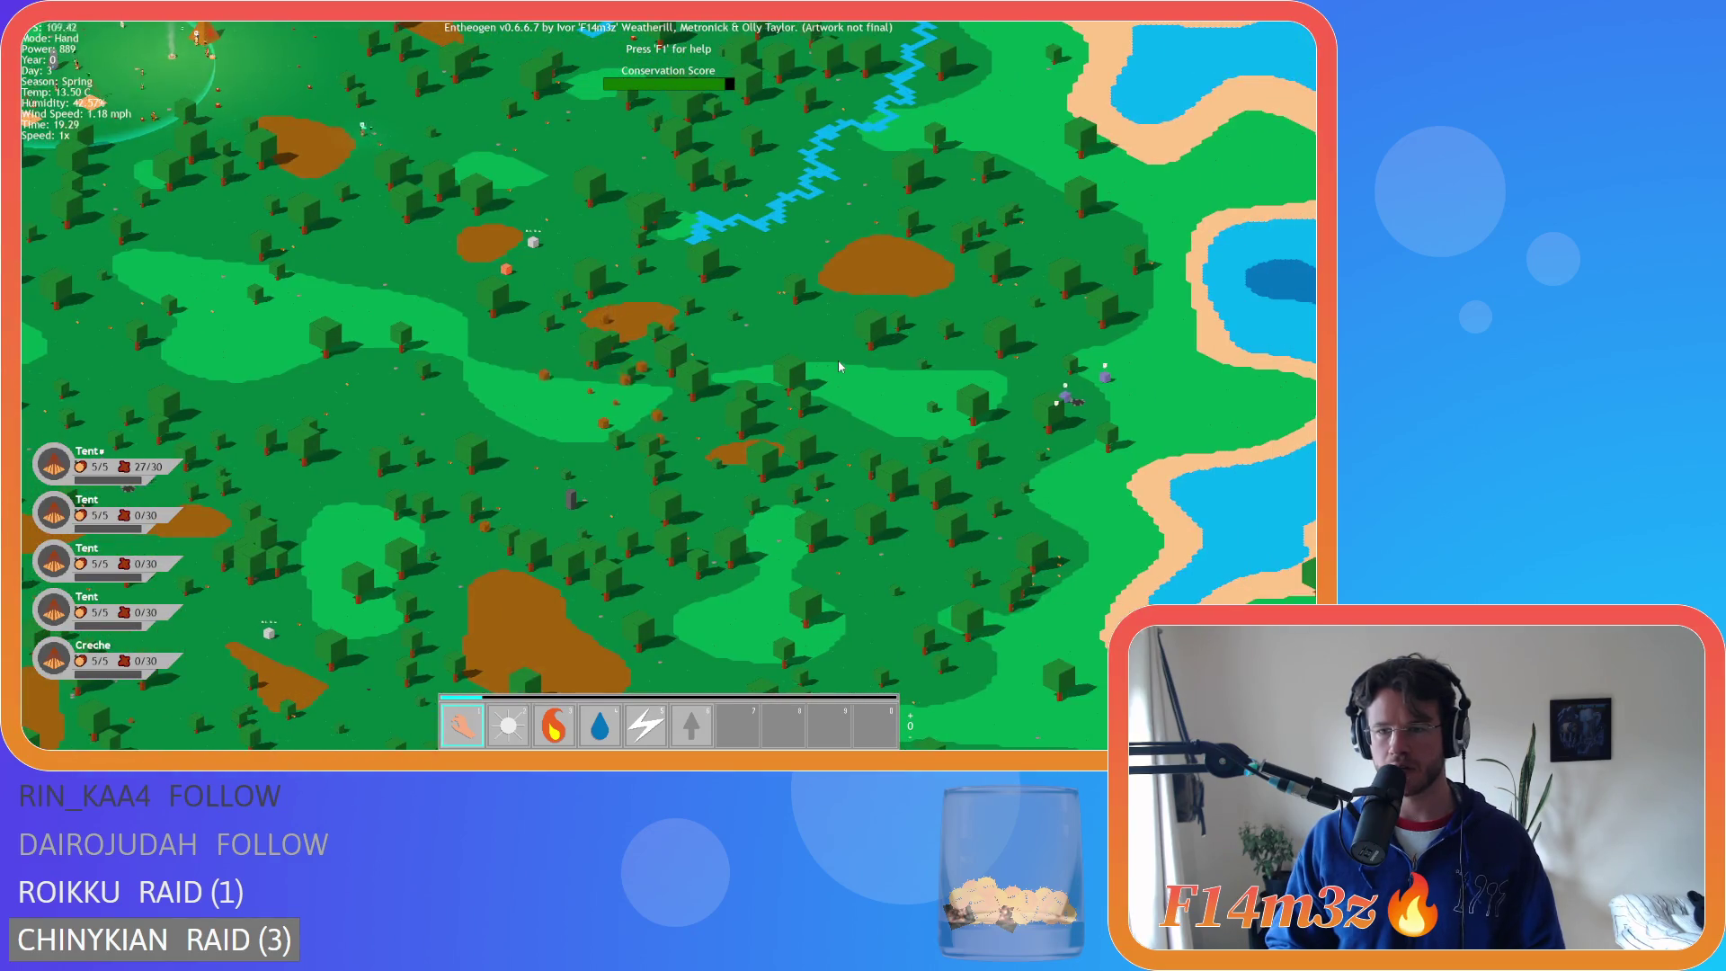
{"action": "key", "text": "w"}
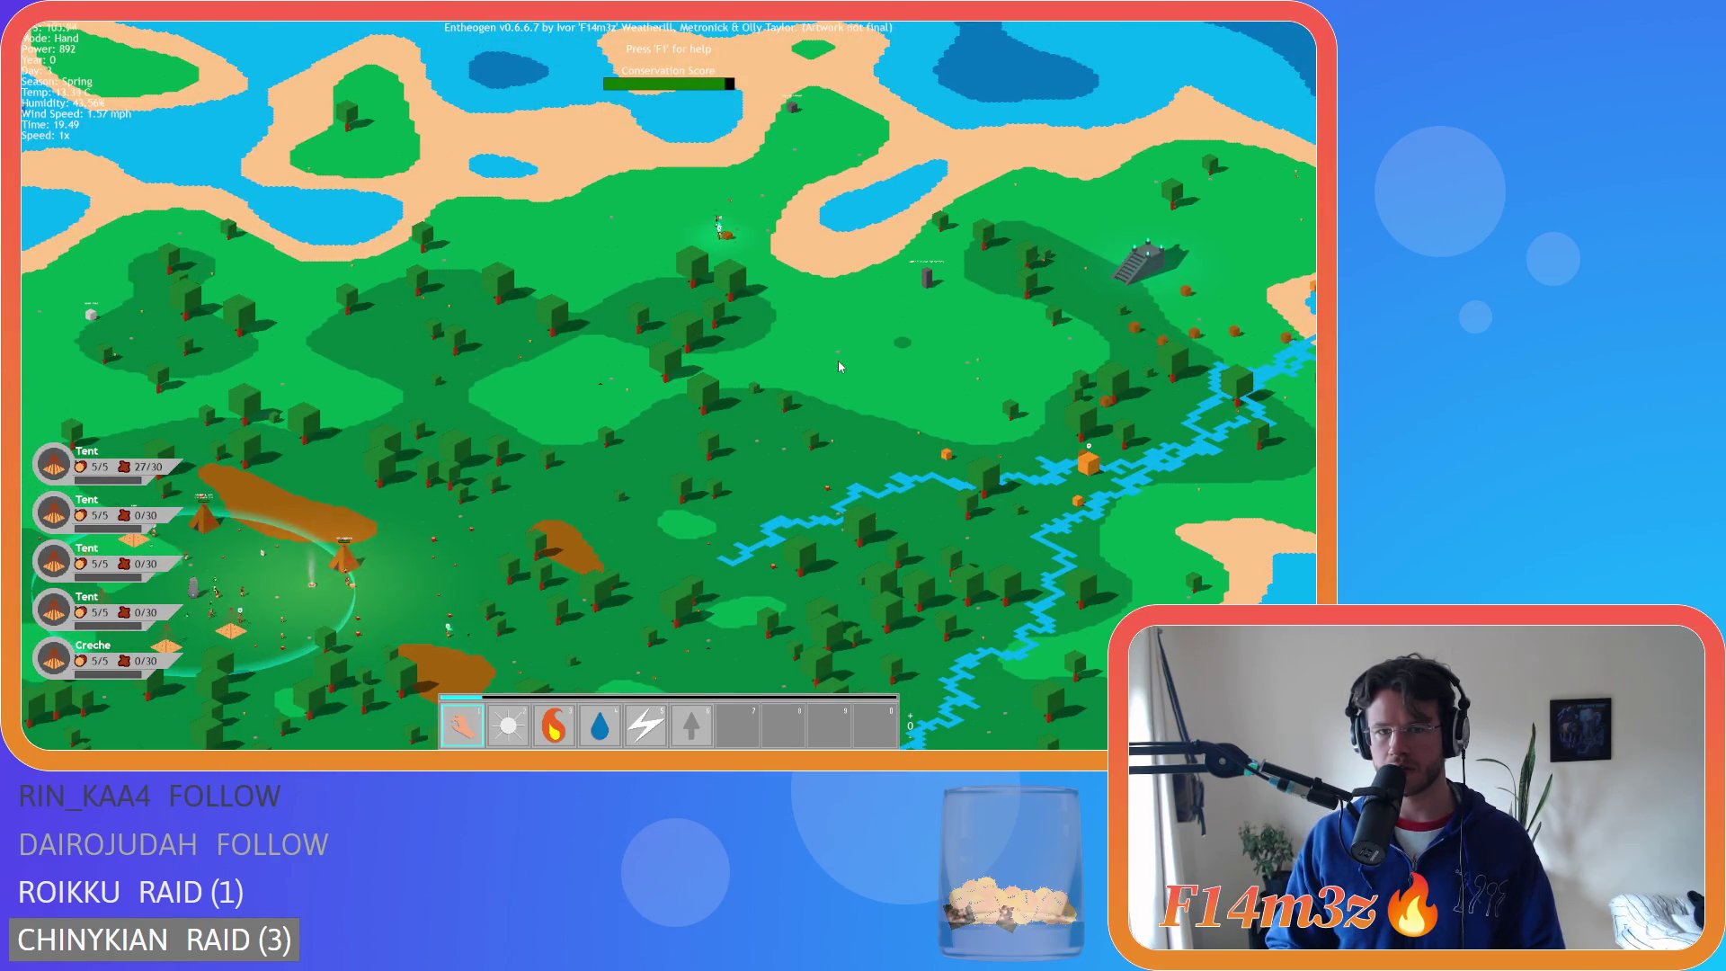
{"action": "key", "text": "s"}
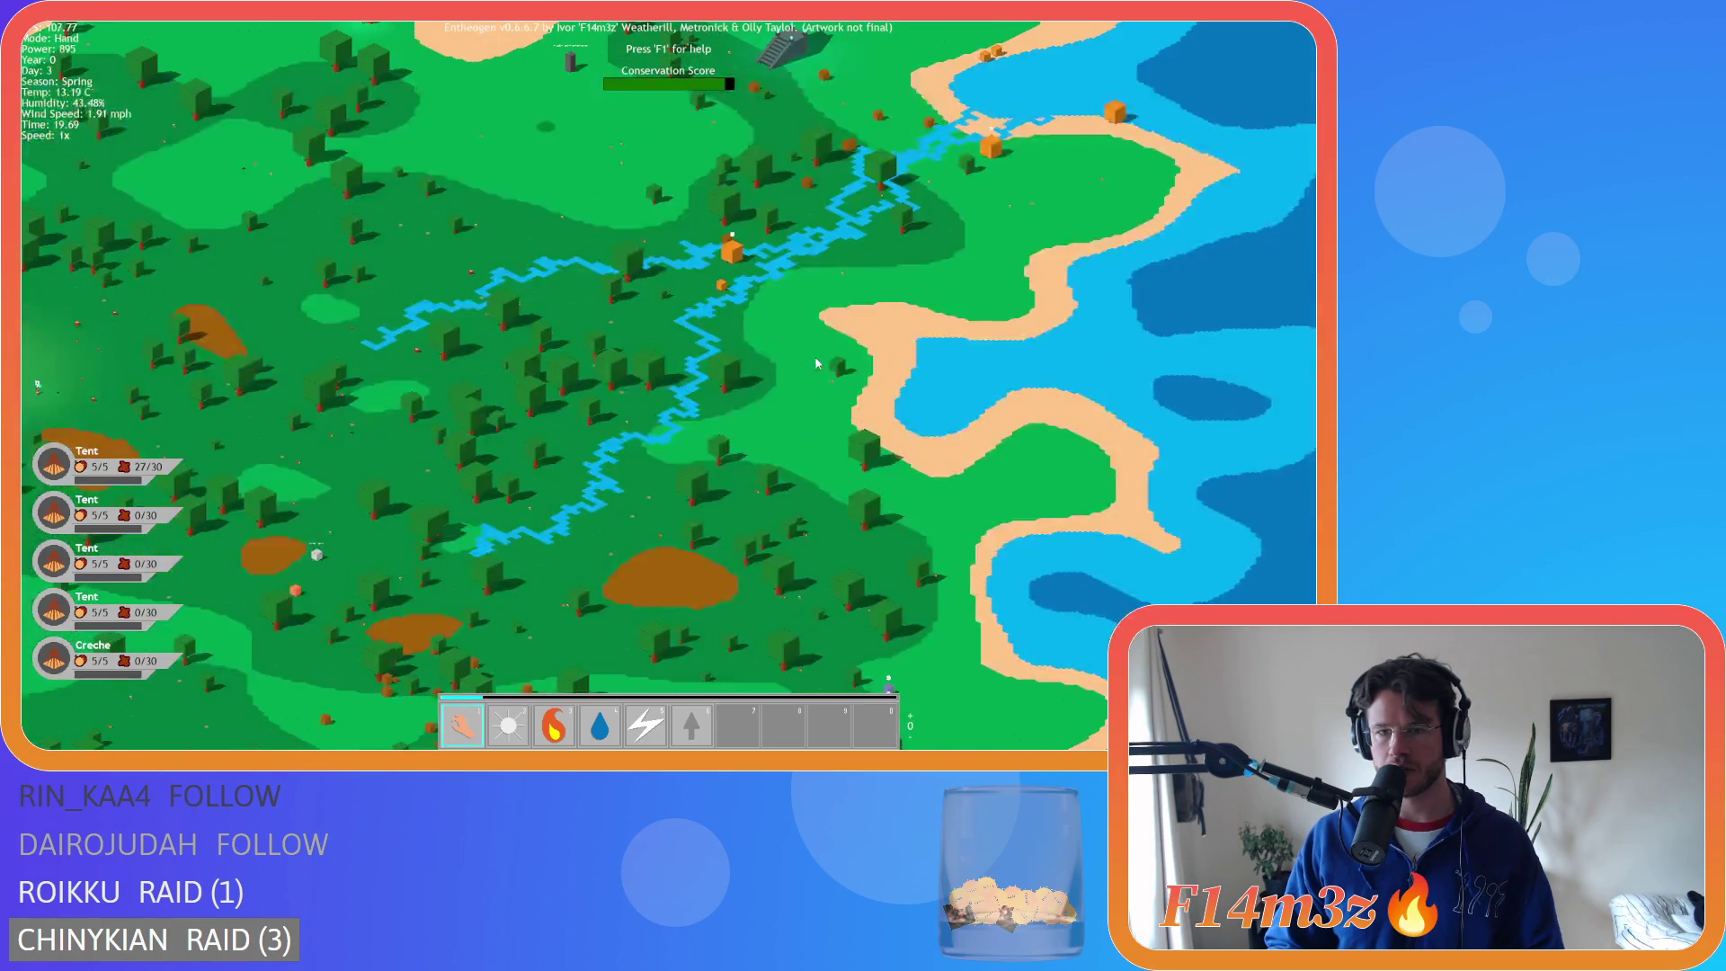
{"action": "key", "text": "s"}
{"action": "scroll", "coordinate": [816, 363], "scroll_direction": "down", "scroll_amount": 10}
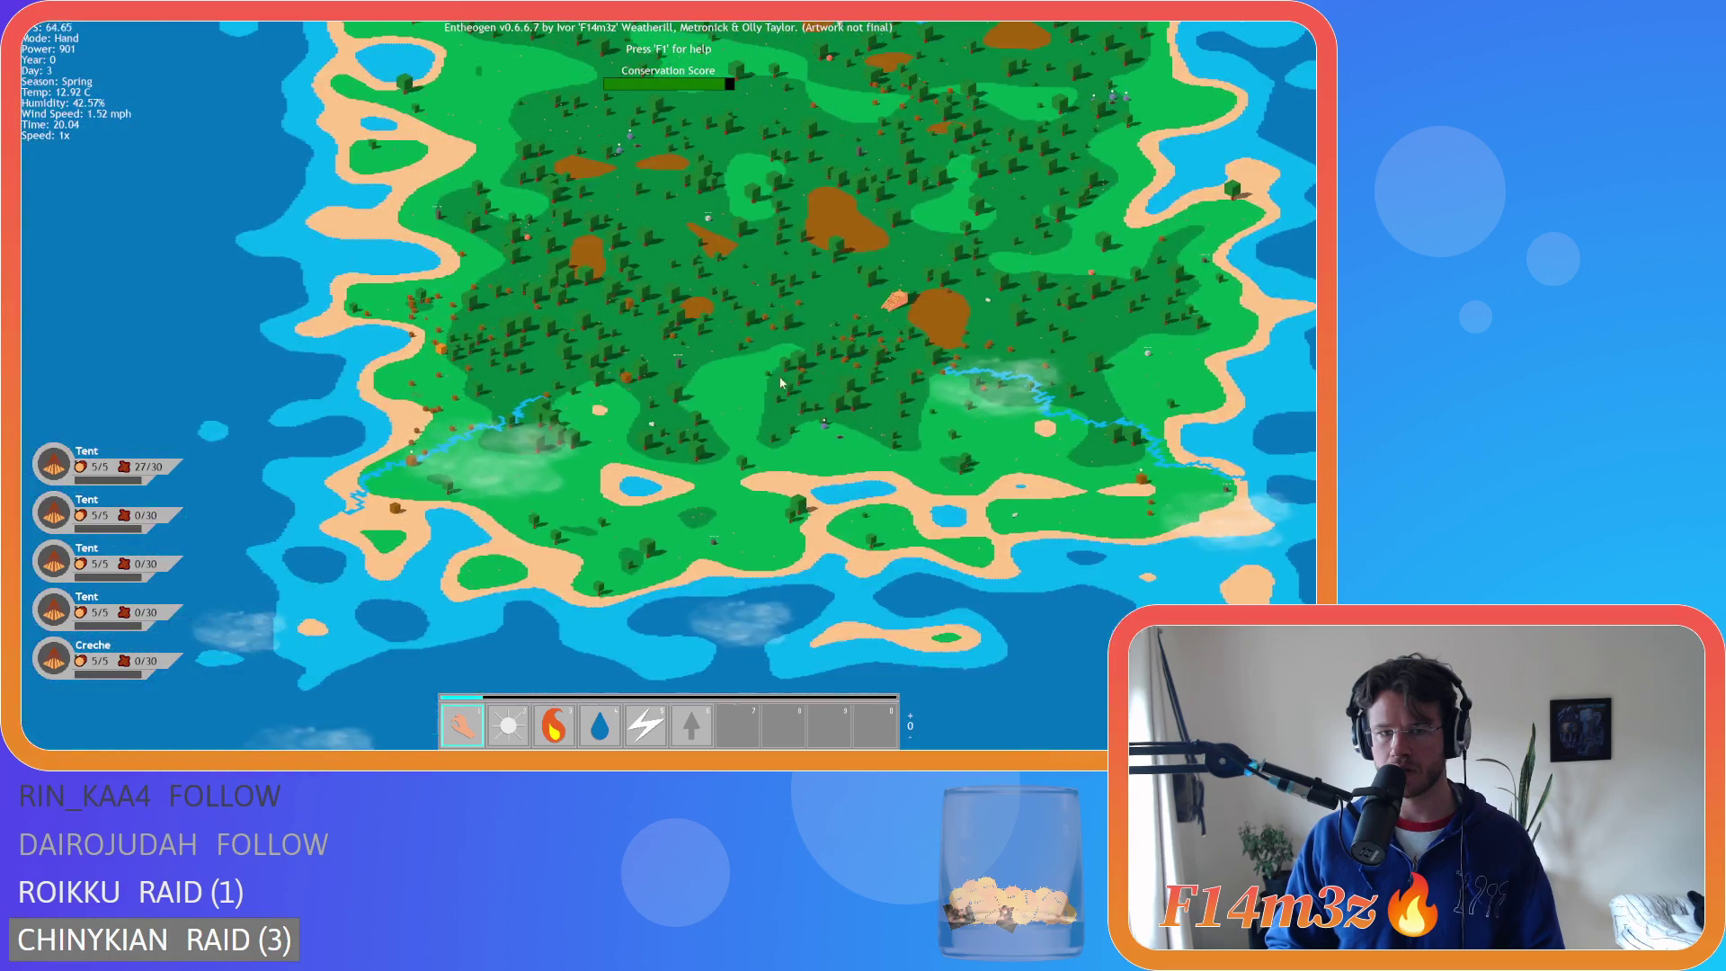
{"action": "scroll", "coordinate": [651, 393], "scroll_direction": "up", "scroll_amount": 5}
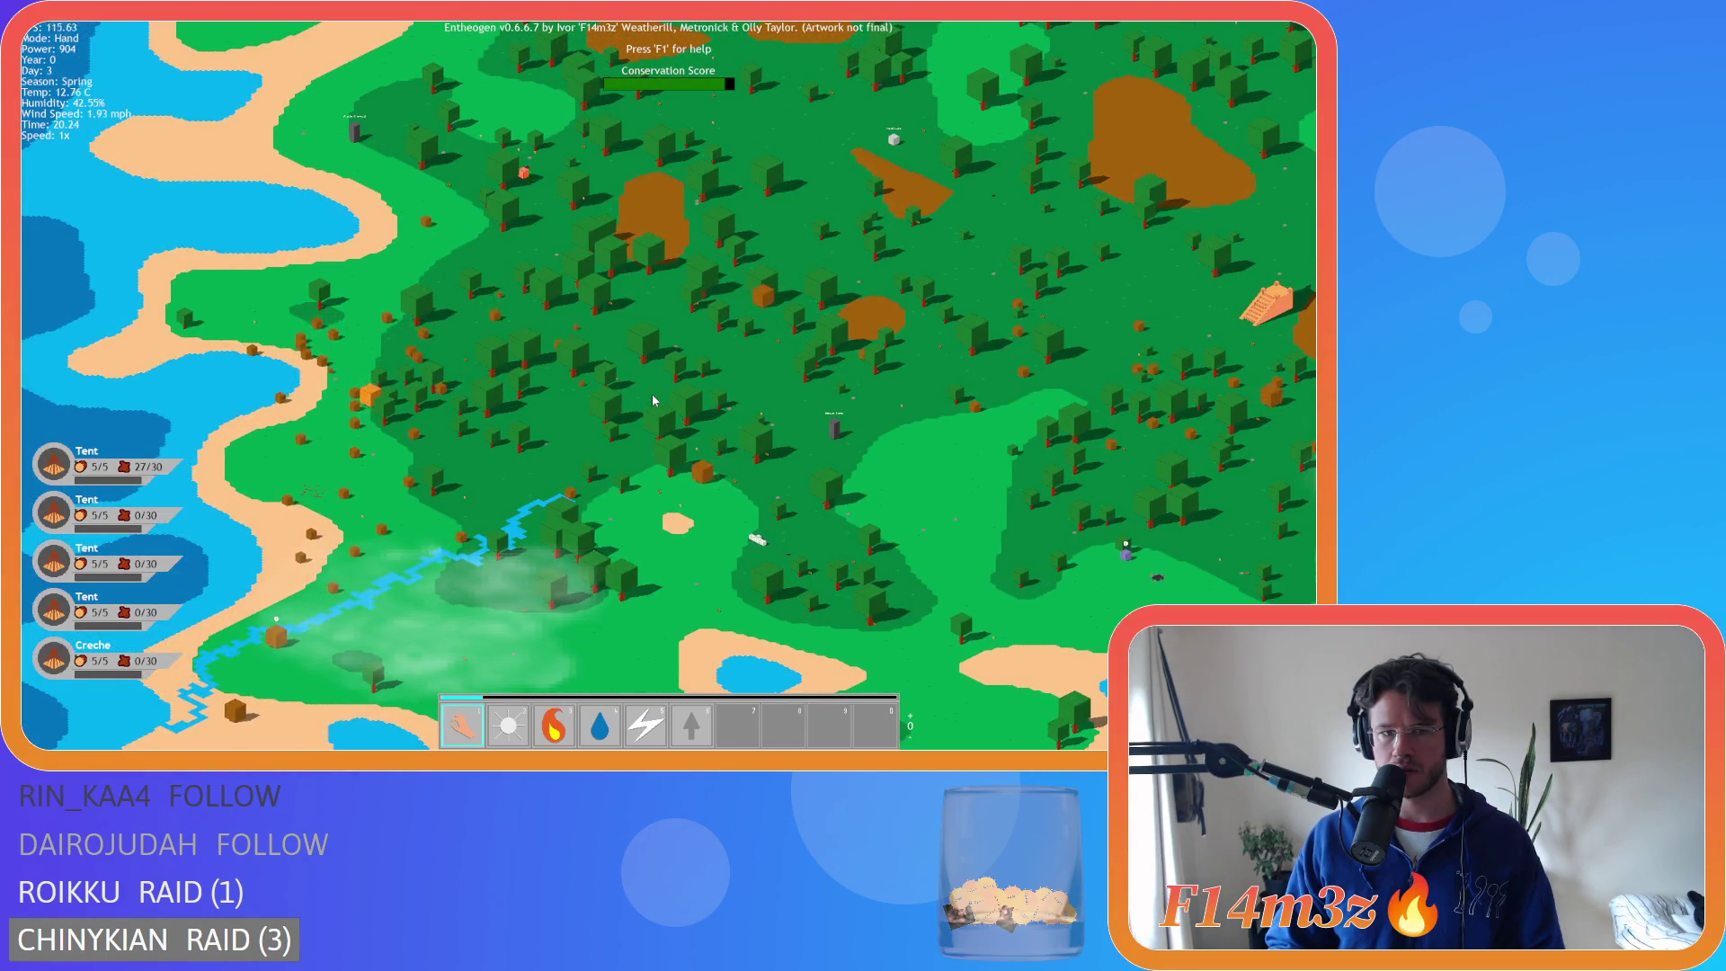
- Pan along the western coastline, zooming in and out repeatedly
{"action": "key", "text": "a"}
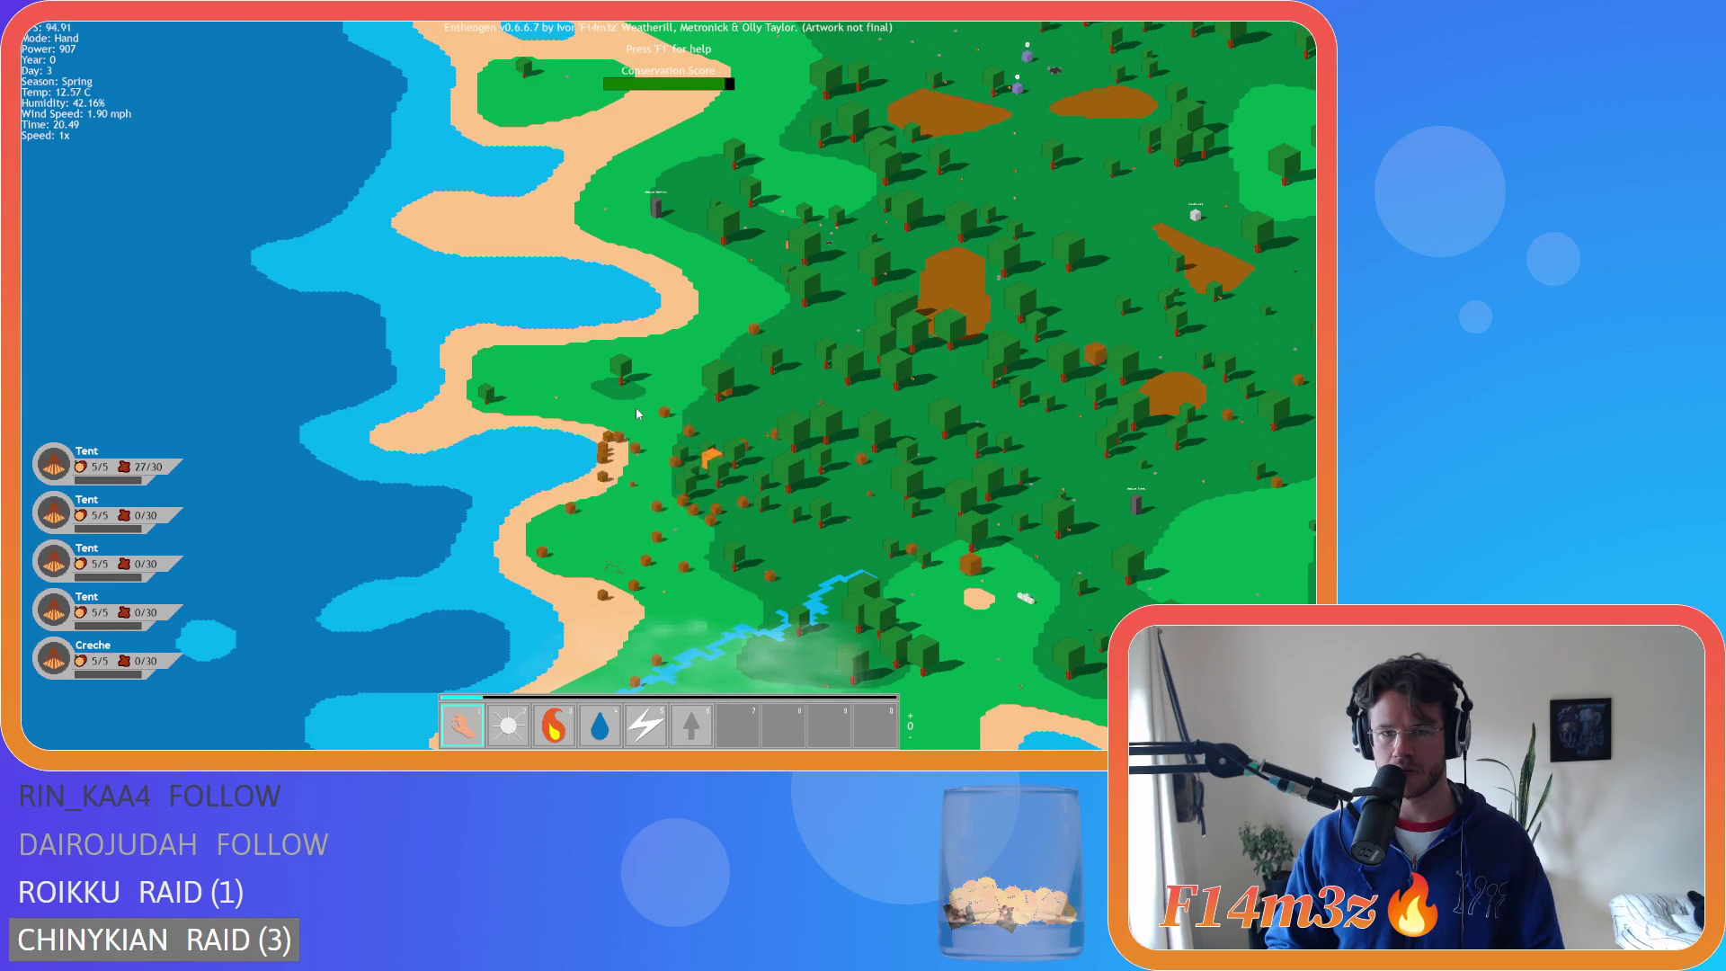
{"action": "key", "text": "w"}
{"action": "key", "text": "w"}
{"action": "scroll", "coordinate": [590, 331], "scroll_direction": "up", "scroll_amount": 5}
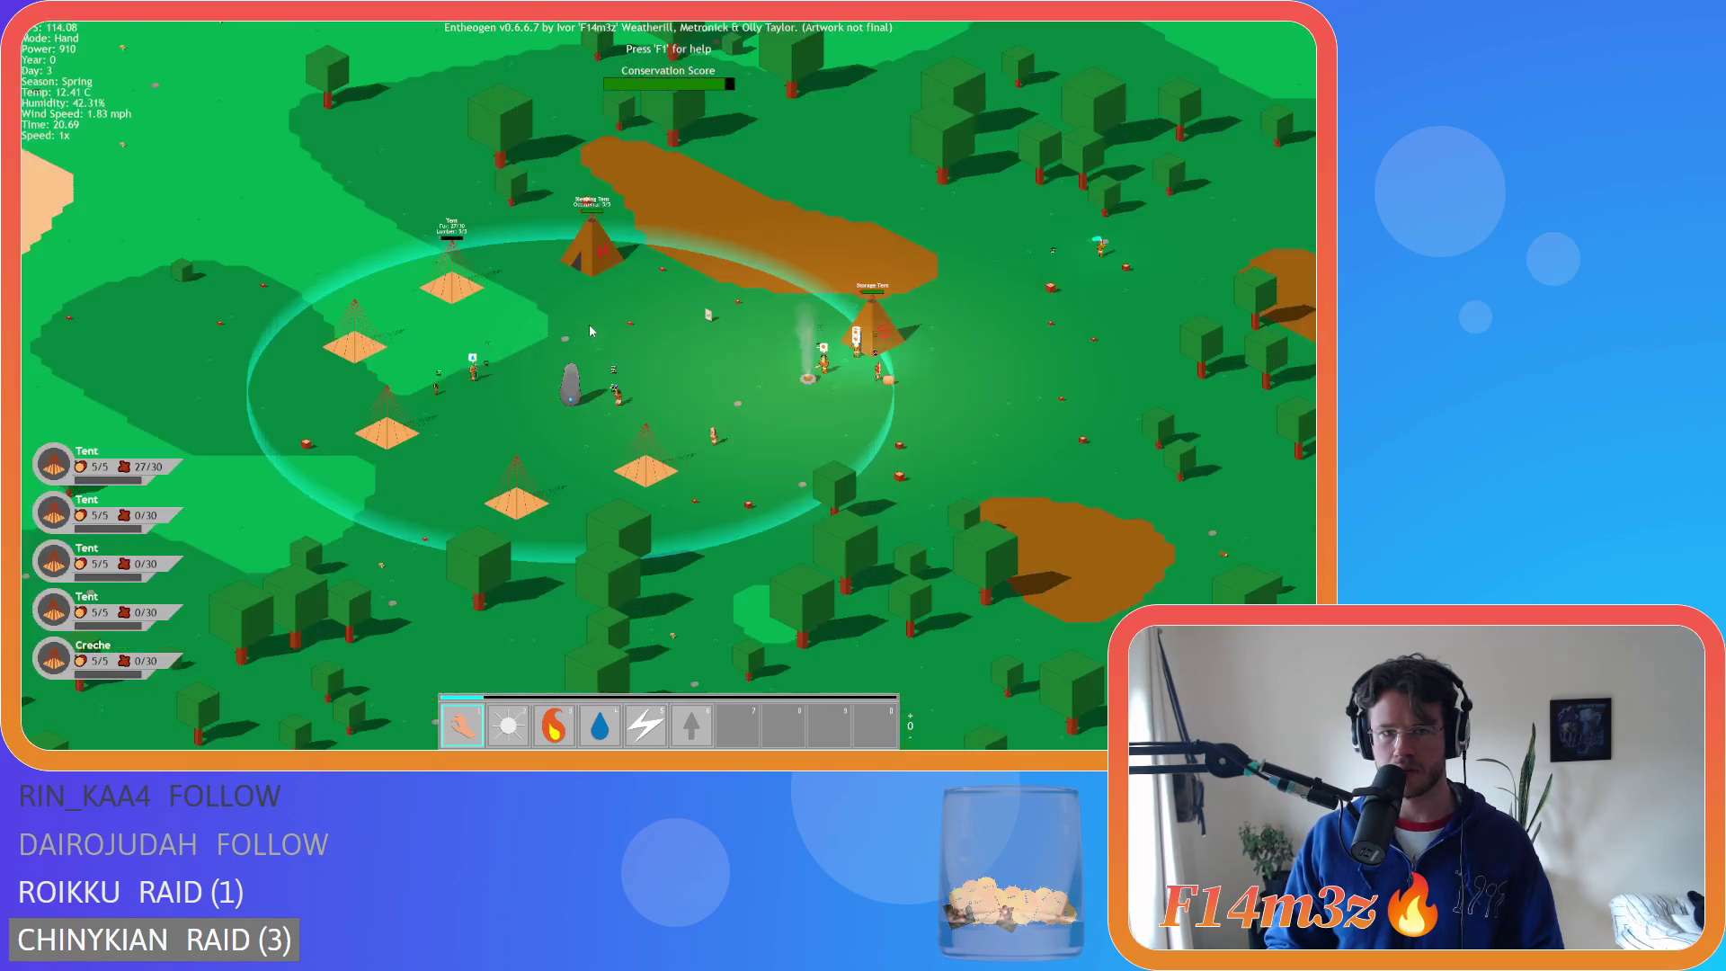
{"action": "scroll", "coordinate": [589, 331], "scroll_direction": "down", "scroll_amount": 10}
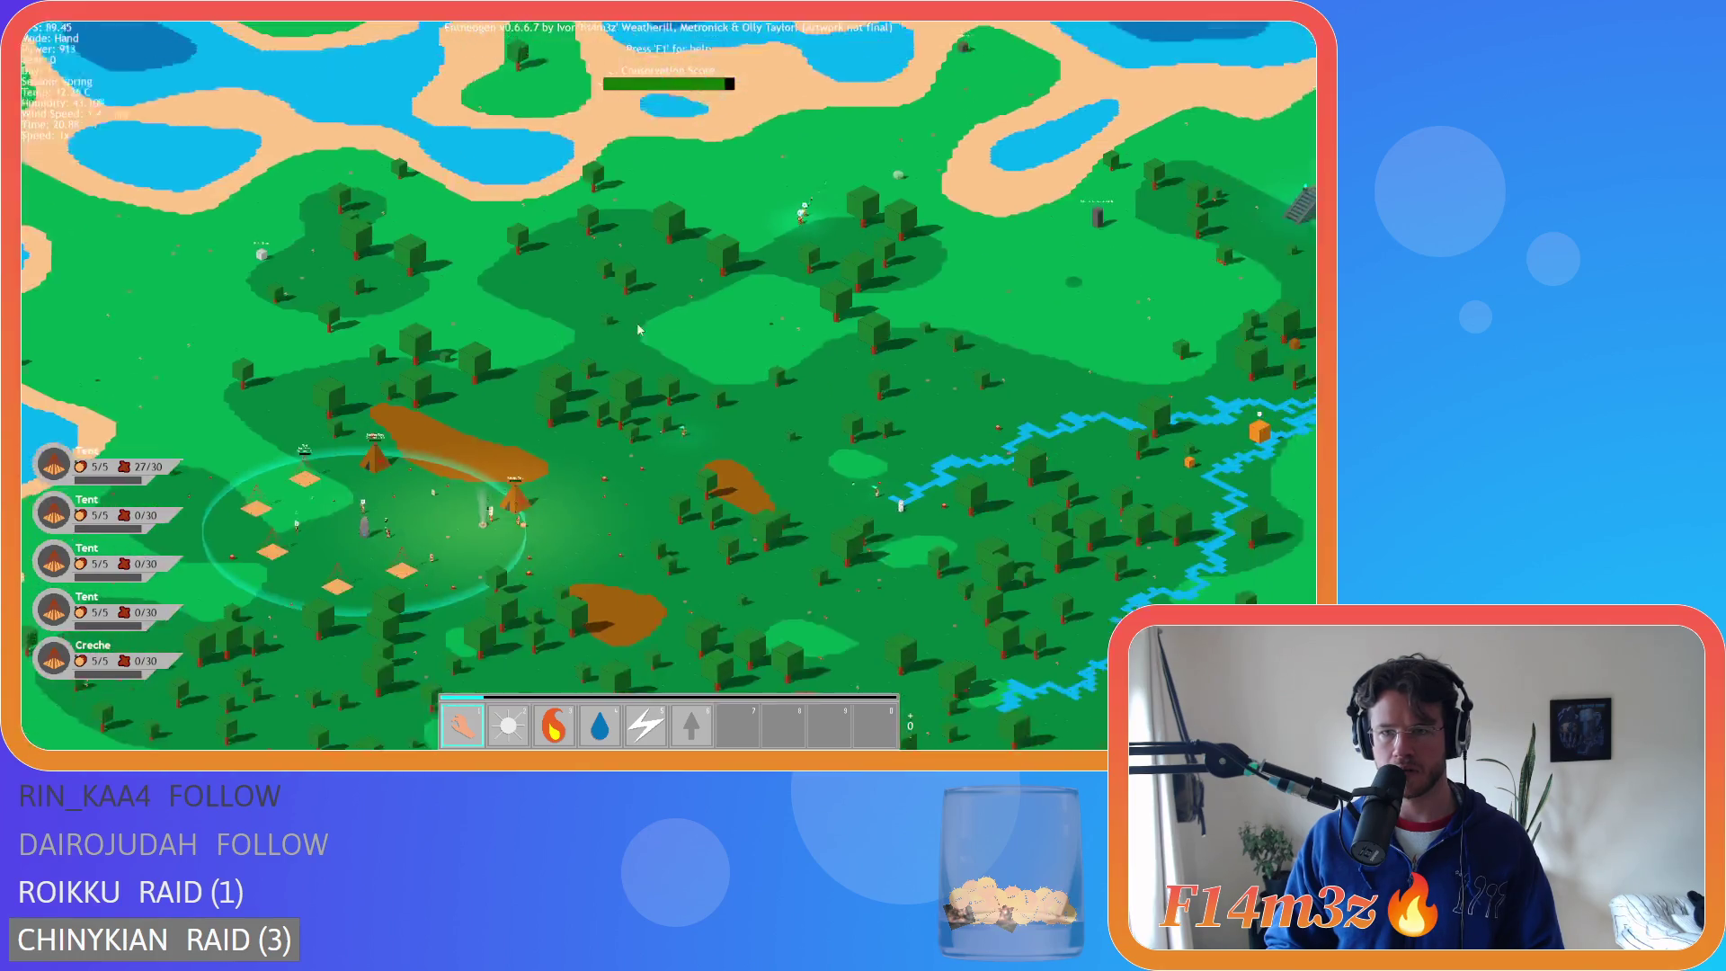
{"action": "scroll", "coordinate": [636, 322], "scroll_direction": "up", "scroll_amount": 10}
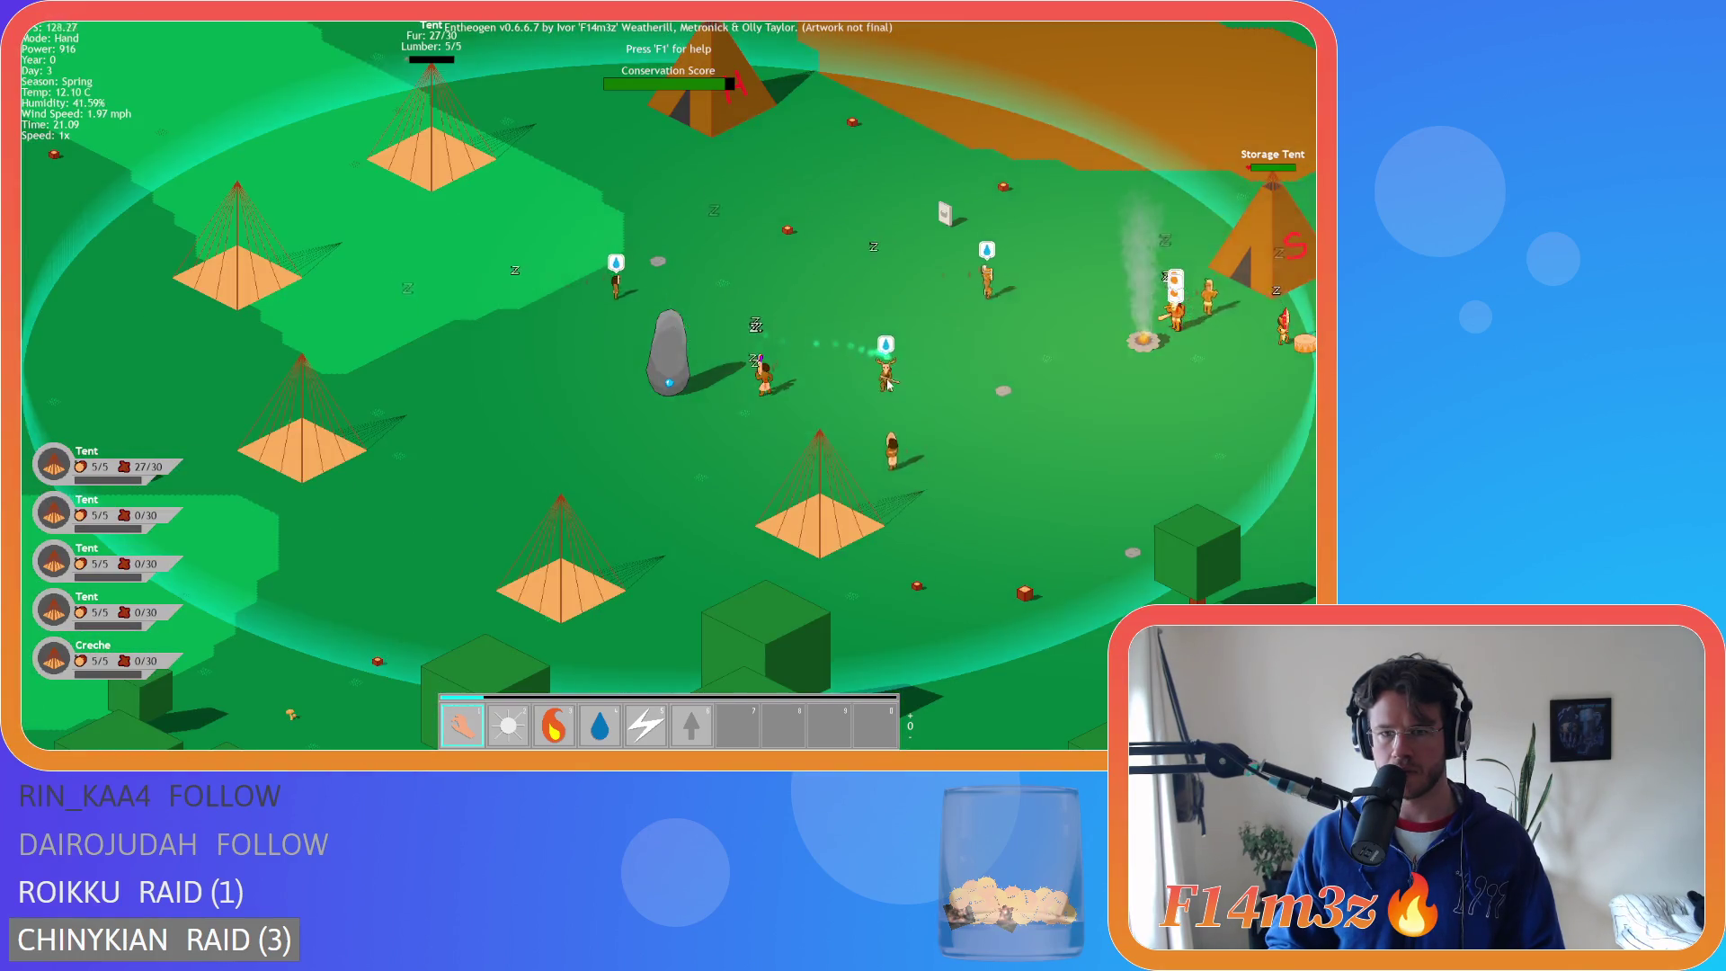
{"action": "scroll", "coordinate": [684, 335], "scroll_direction": "down", "scroll_amount": 8}
{"action": "scroll", "coordinate": [785, 434], "scroll_direction": "up", "scroll_amount": 8}
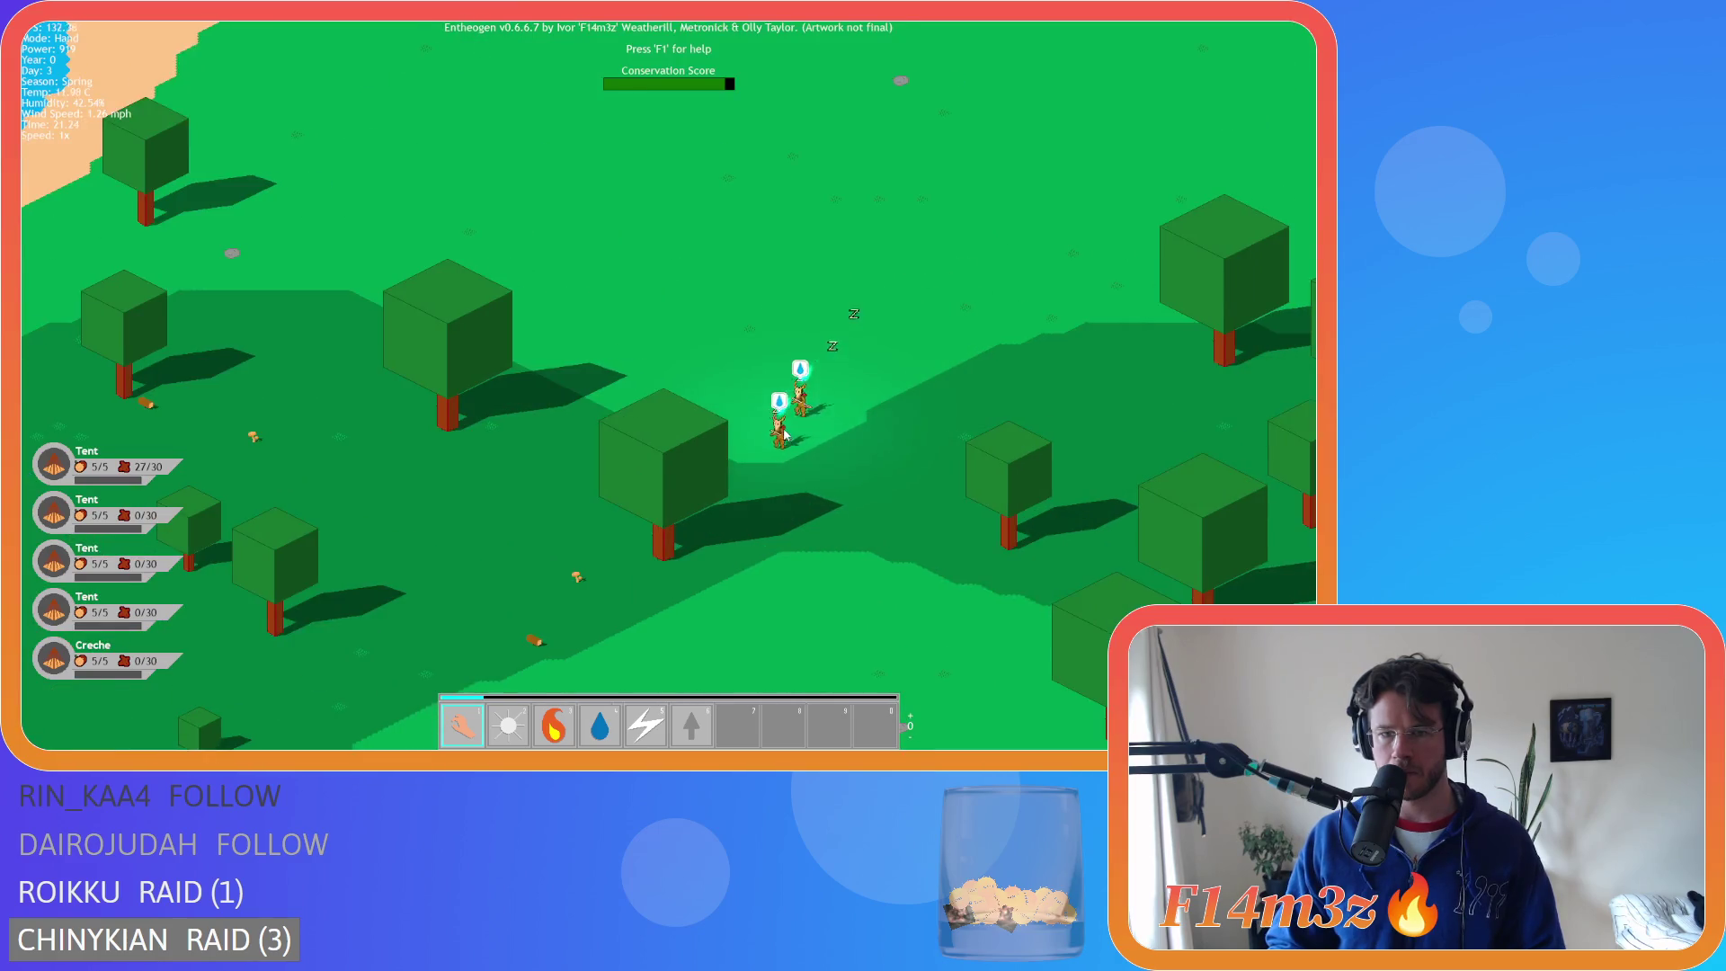
{"action": "scroll", "coordinate": [784, 434], "scroll_direction": "down", "scroll_amount": 8}
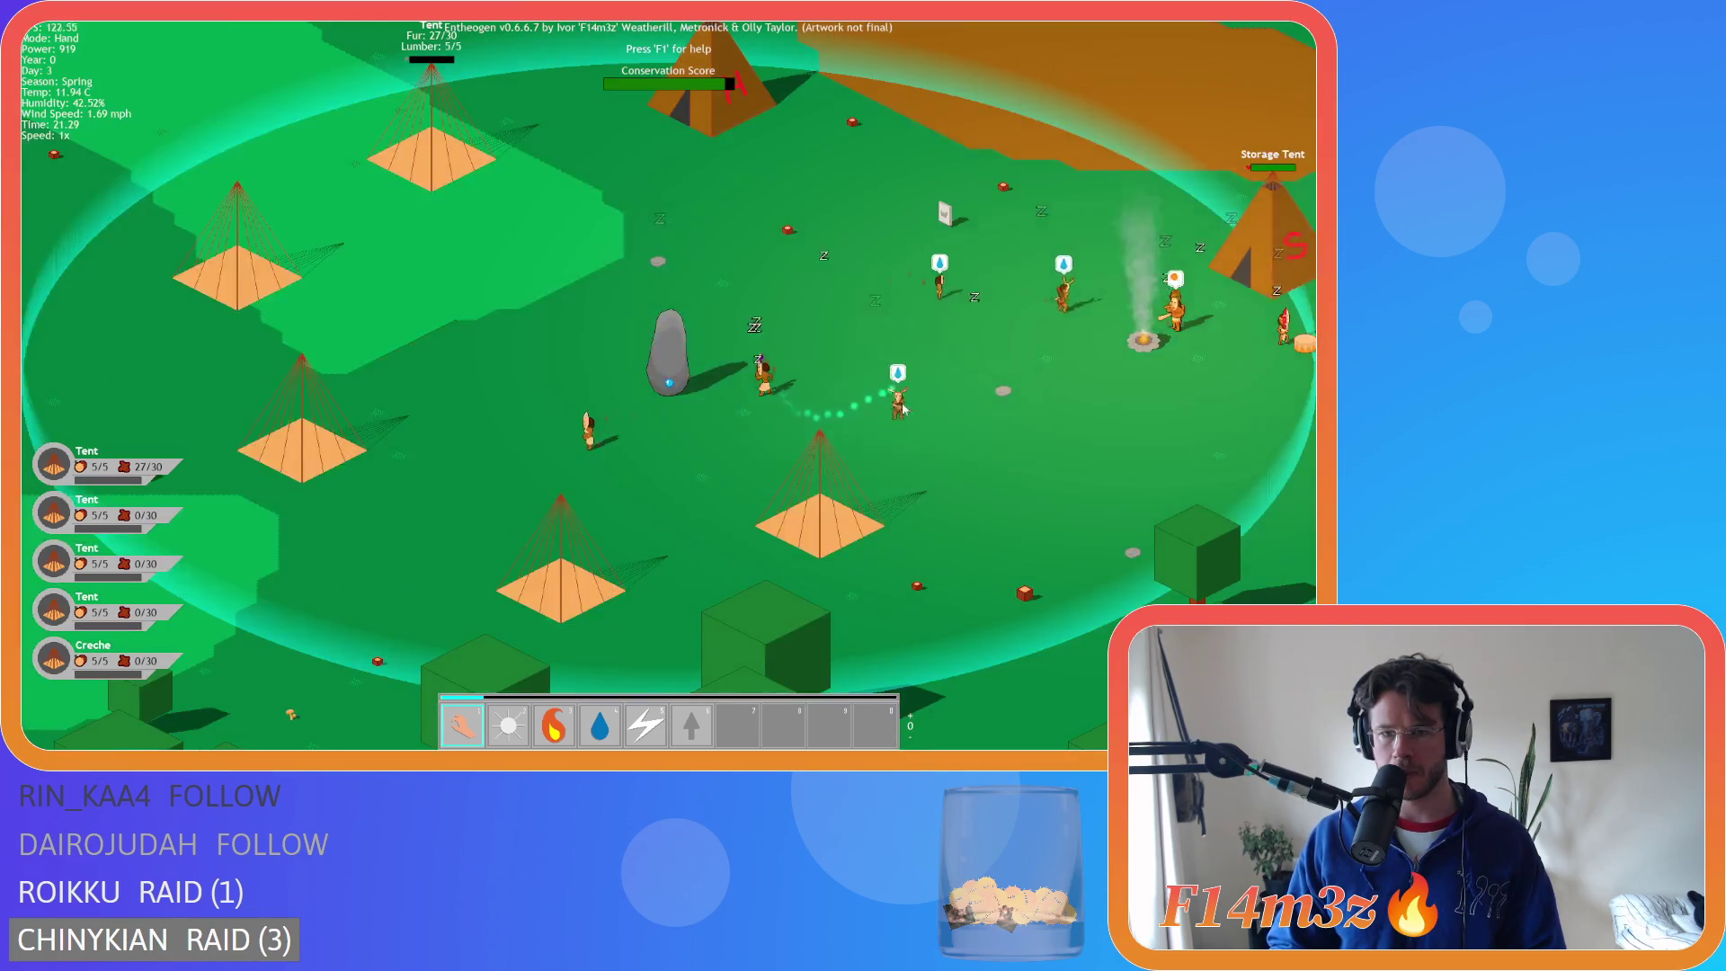
{"action": "scroll", "coordinate": [865, 395], "scroll_direction": "up", "scroll_amount": 8}
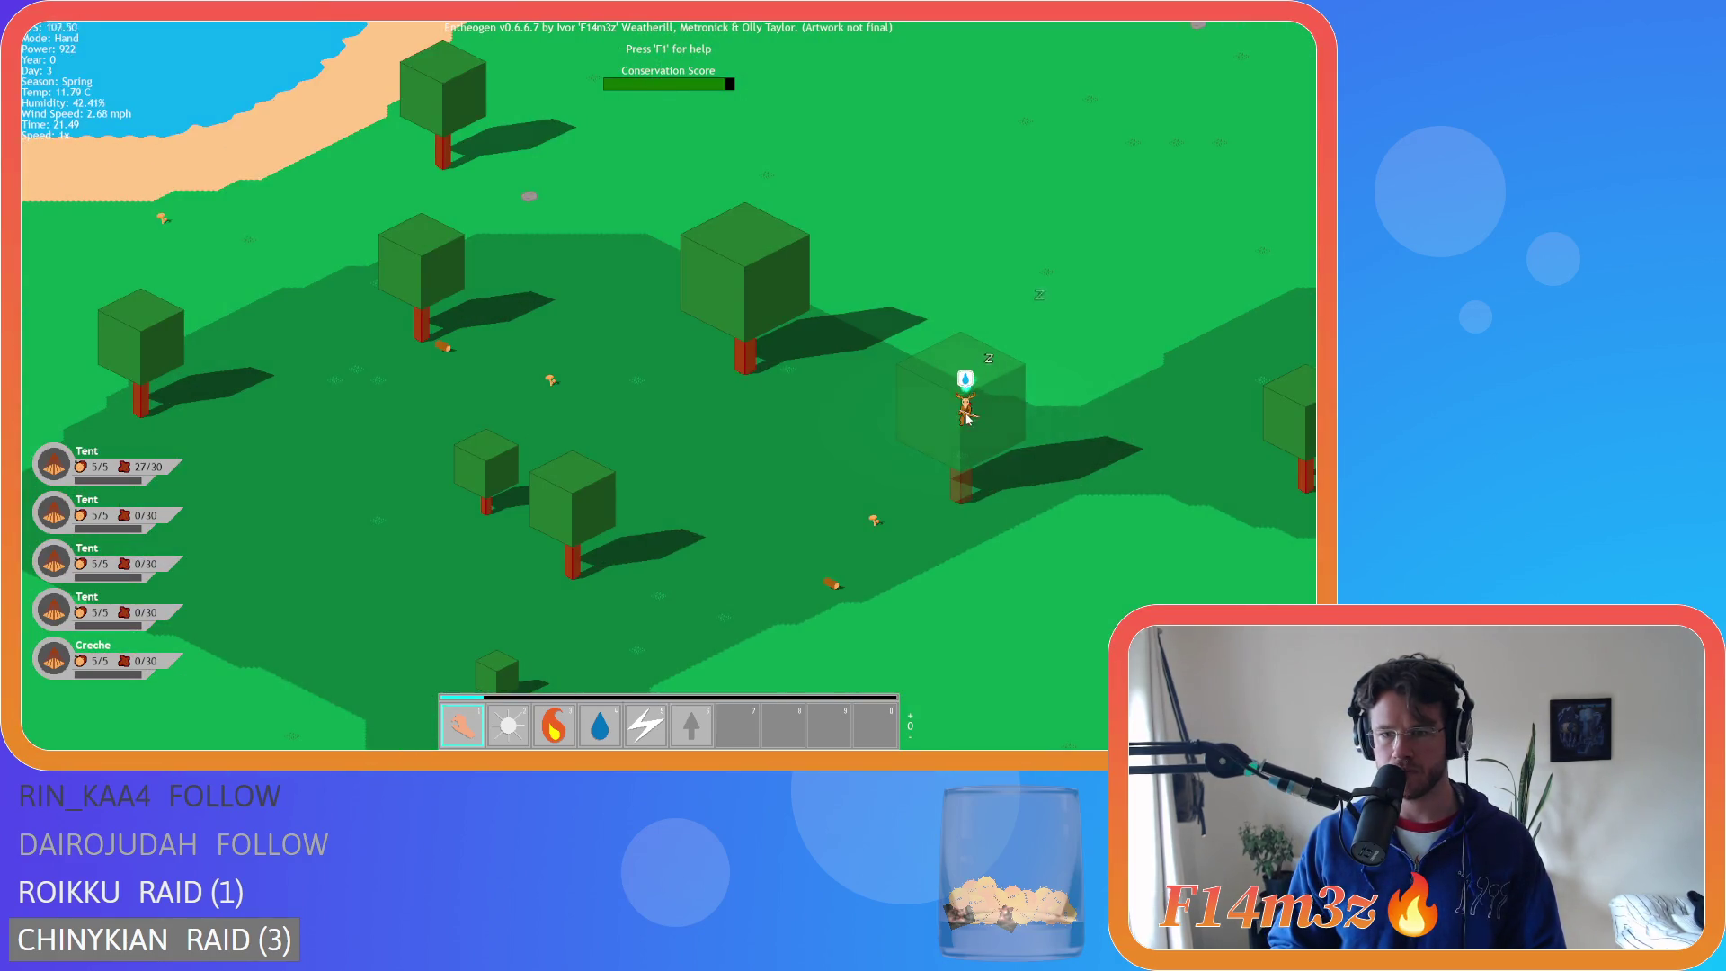
{"action": "scroll", "coordinate": [966, 418], "scroll_direction": "down", "scroll_amount": 8}
{"action": "scroll", "coordinate": [899, 396], "scroll_direction": "up", "scroll_amount": 8}
{"action": "scroll", "coordinate": [872, 379], "scroll_direction": "down", "scroll_amount": 3}
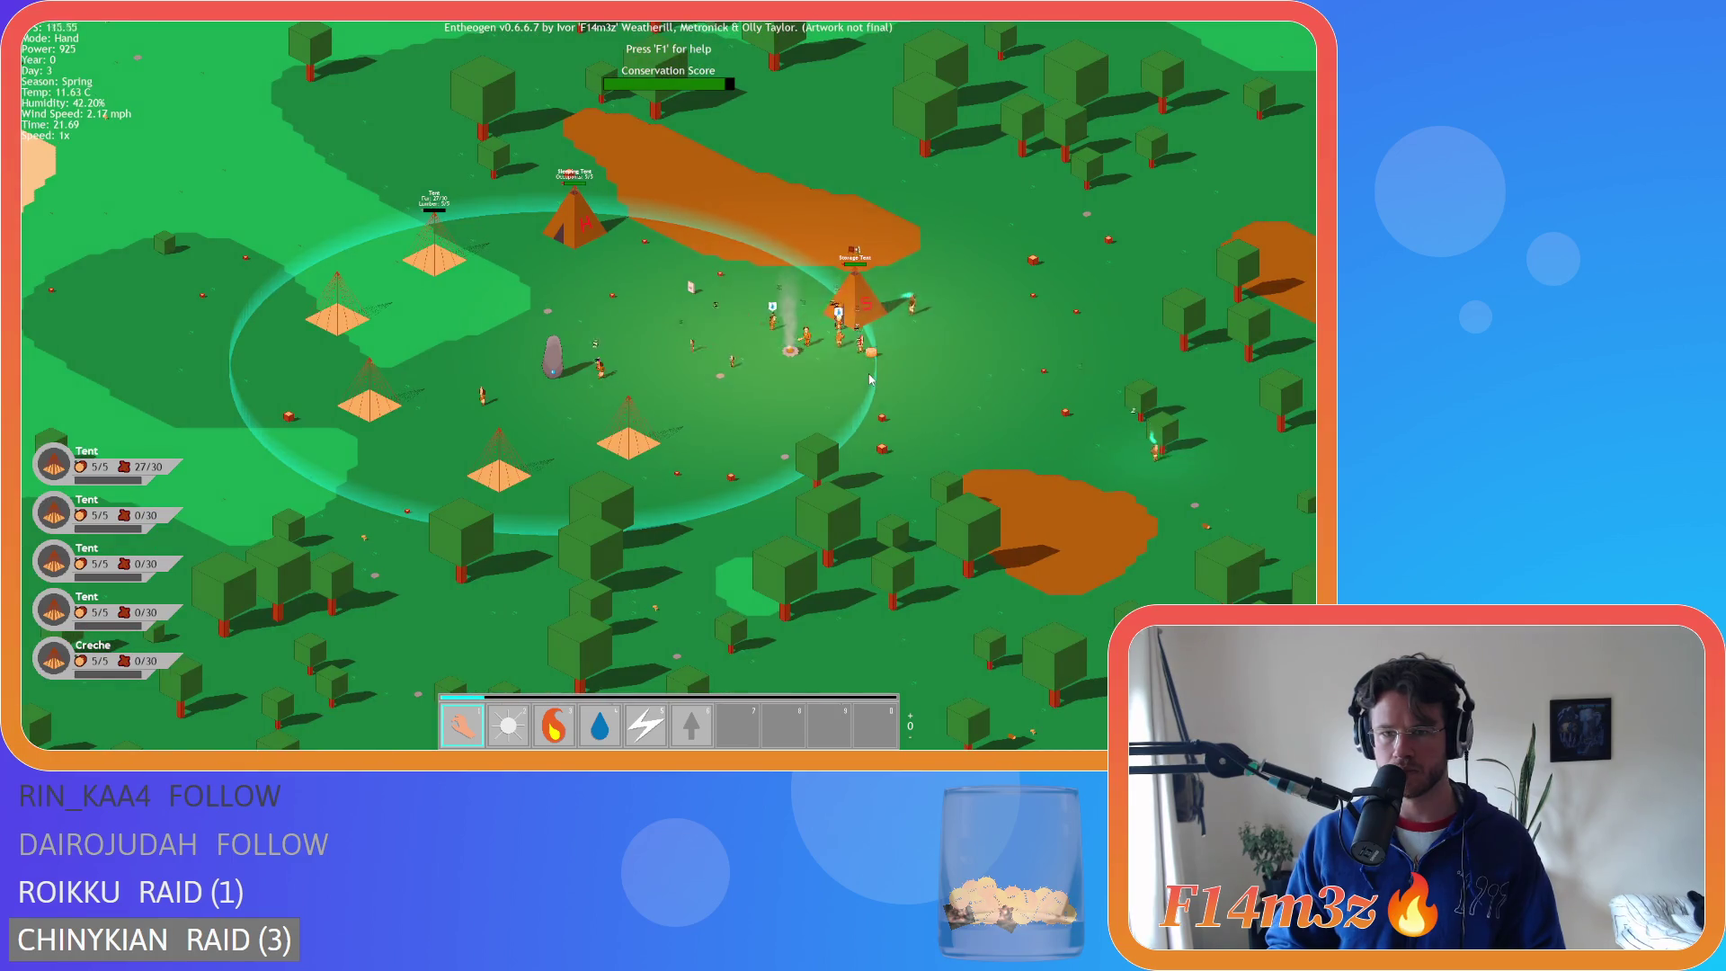
- Reposition around the camp and zoom in on the Tent beside the Sleeping Tent
{"action": "key", "text": "d"}
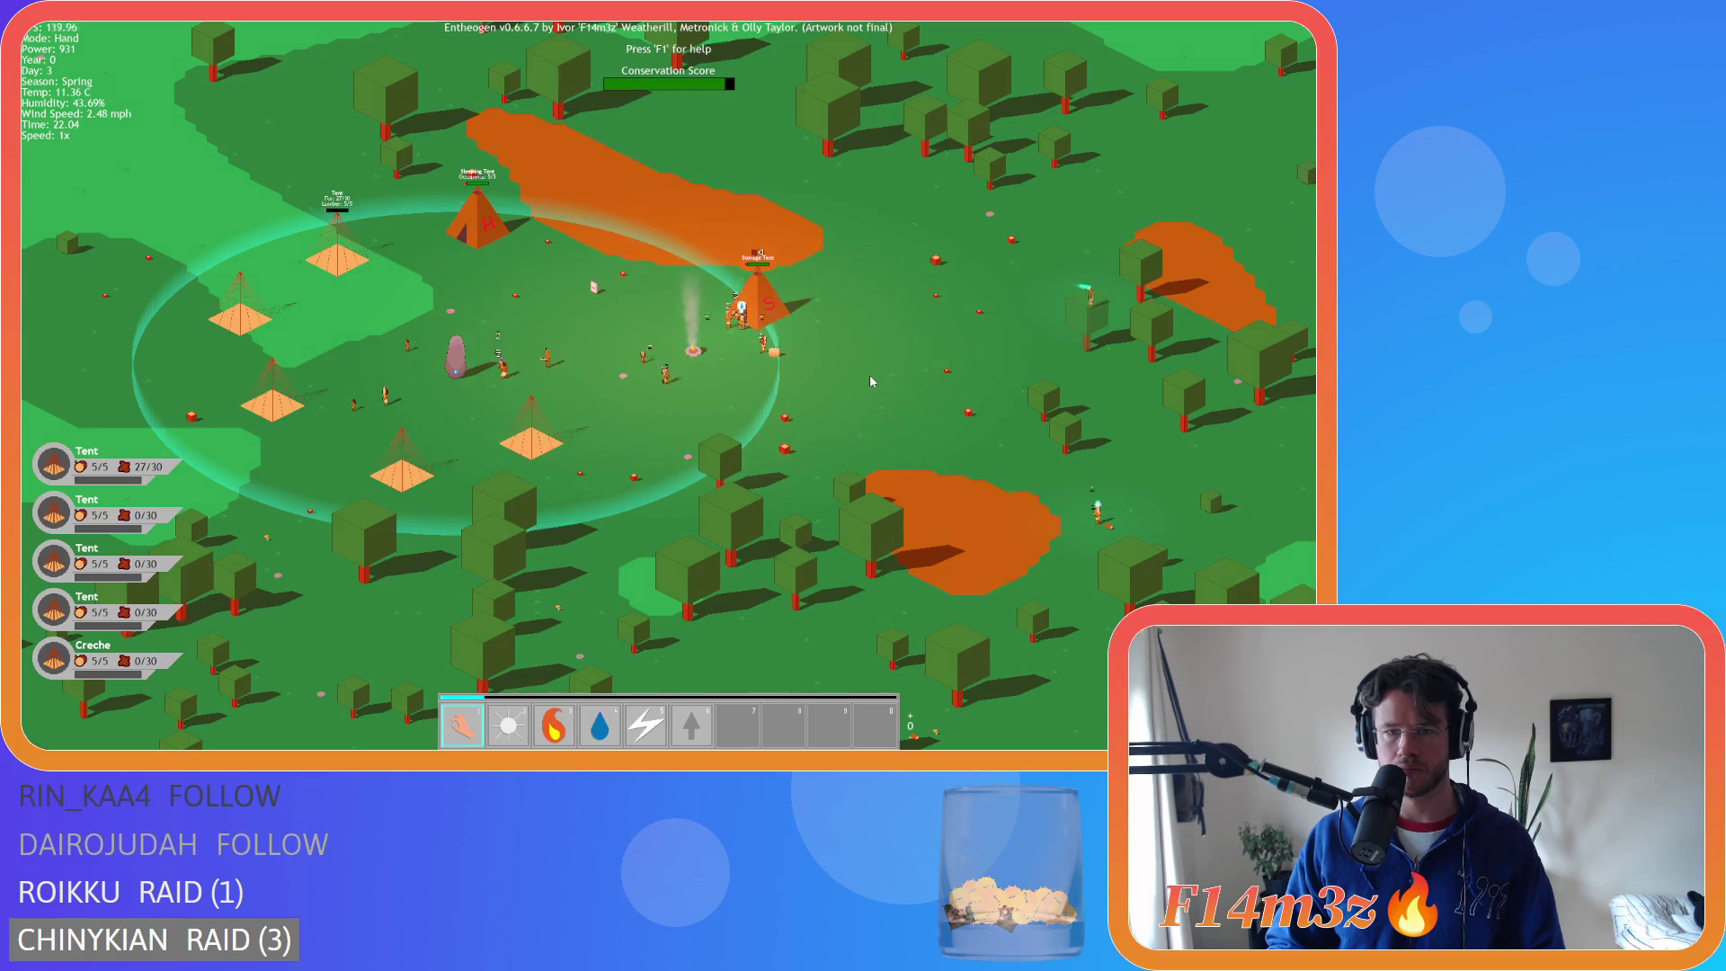
{"action": "key", "text": "s"}
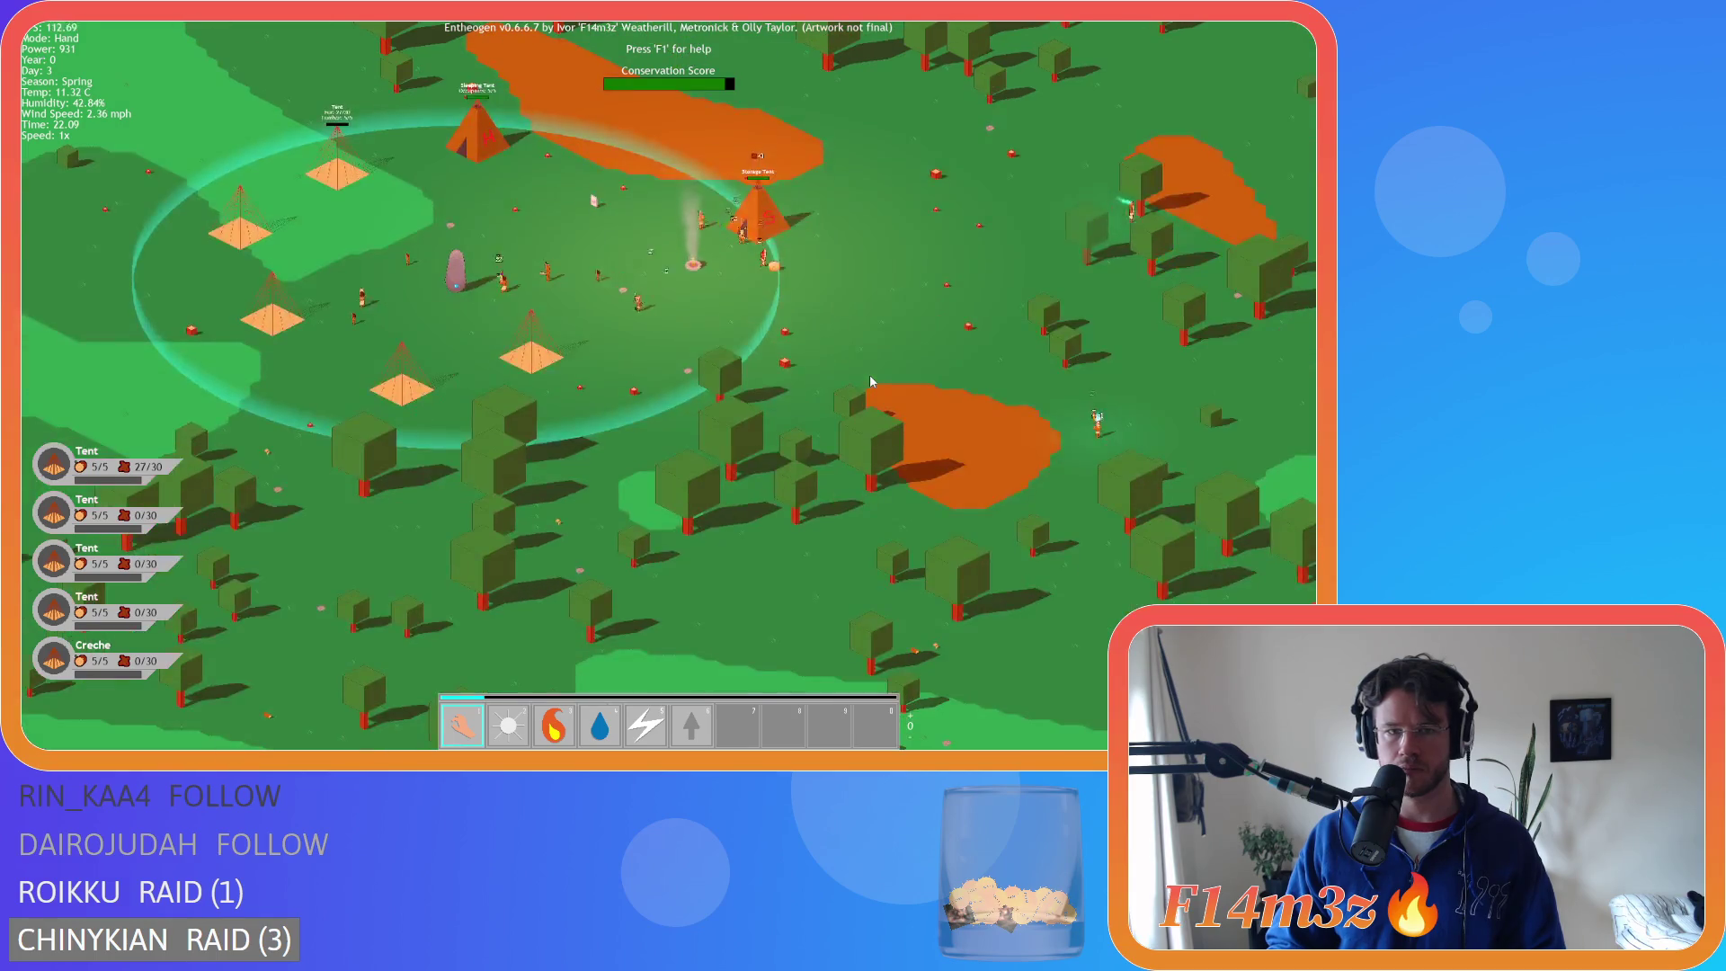
{"action": "key", "text": "a"}
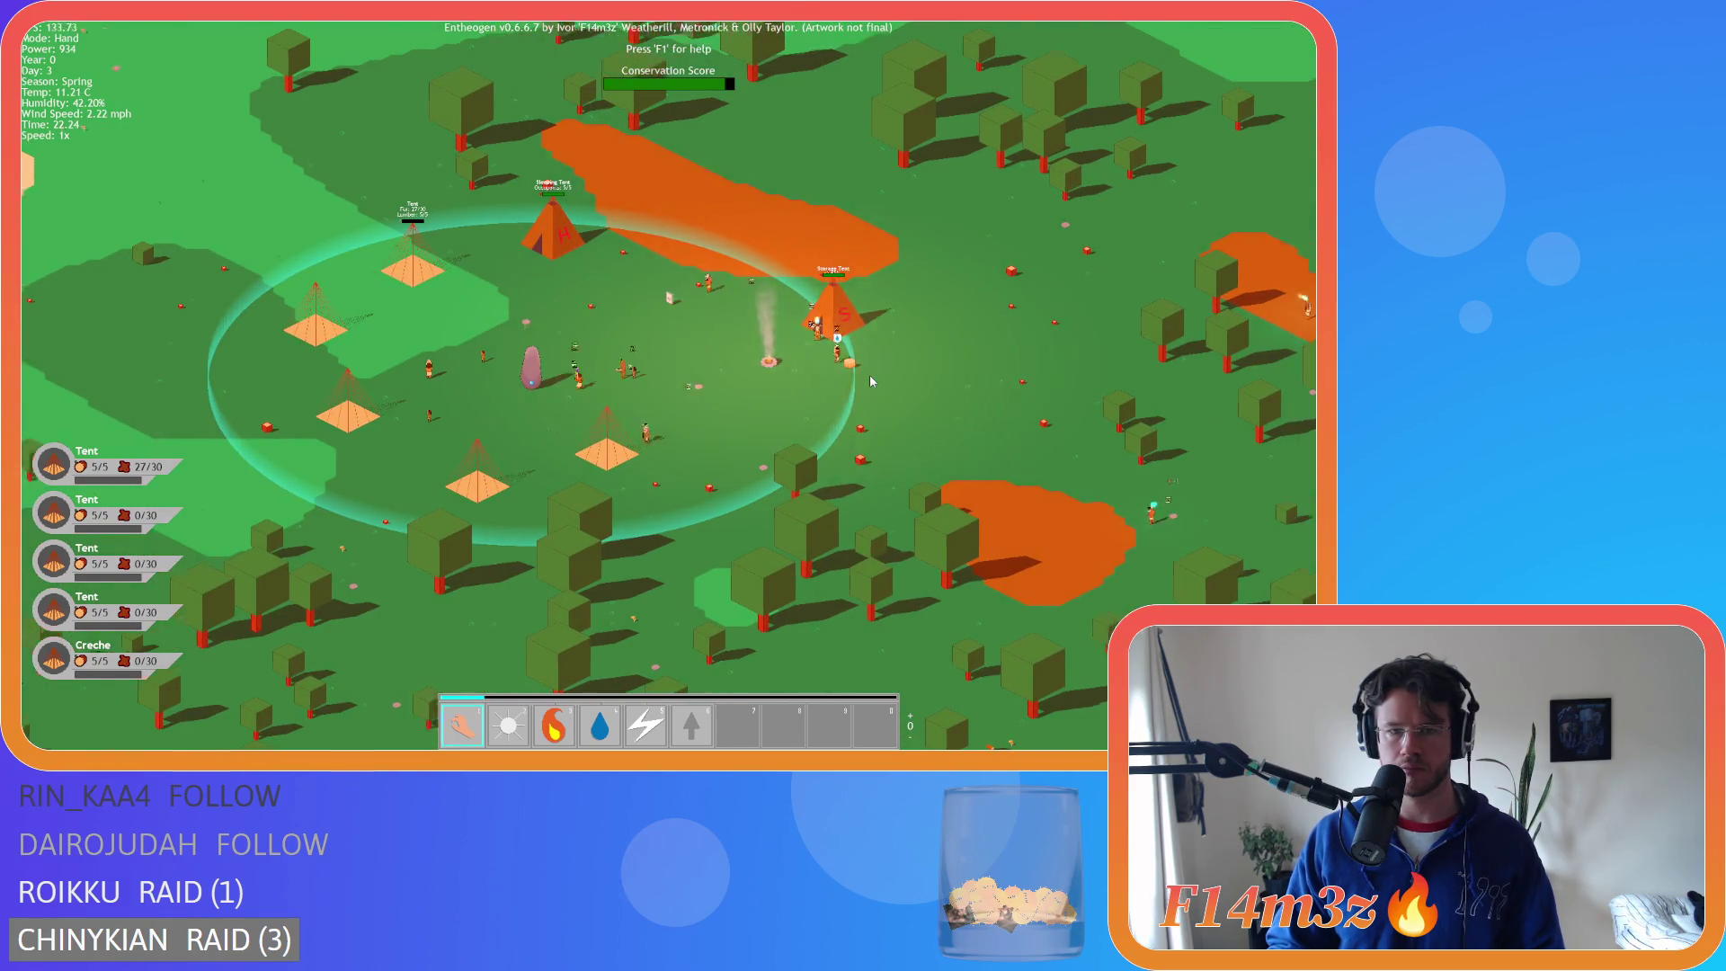
{"action": "key", "text": "d"}
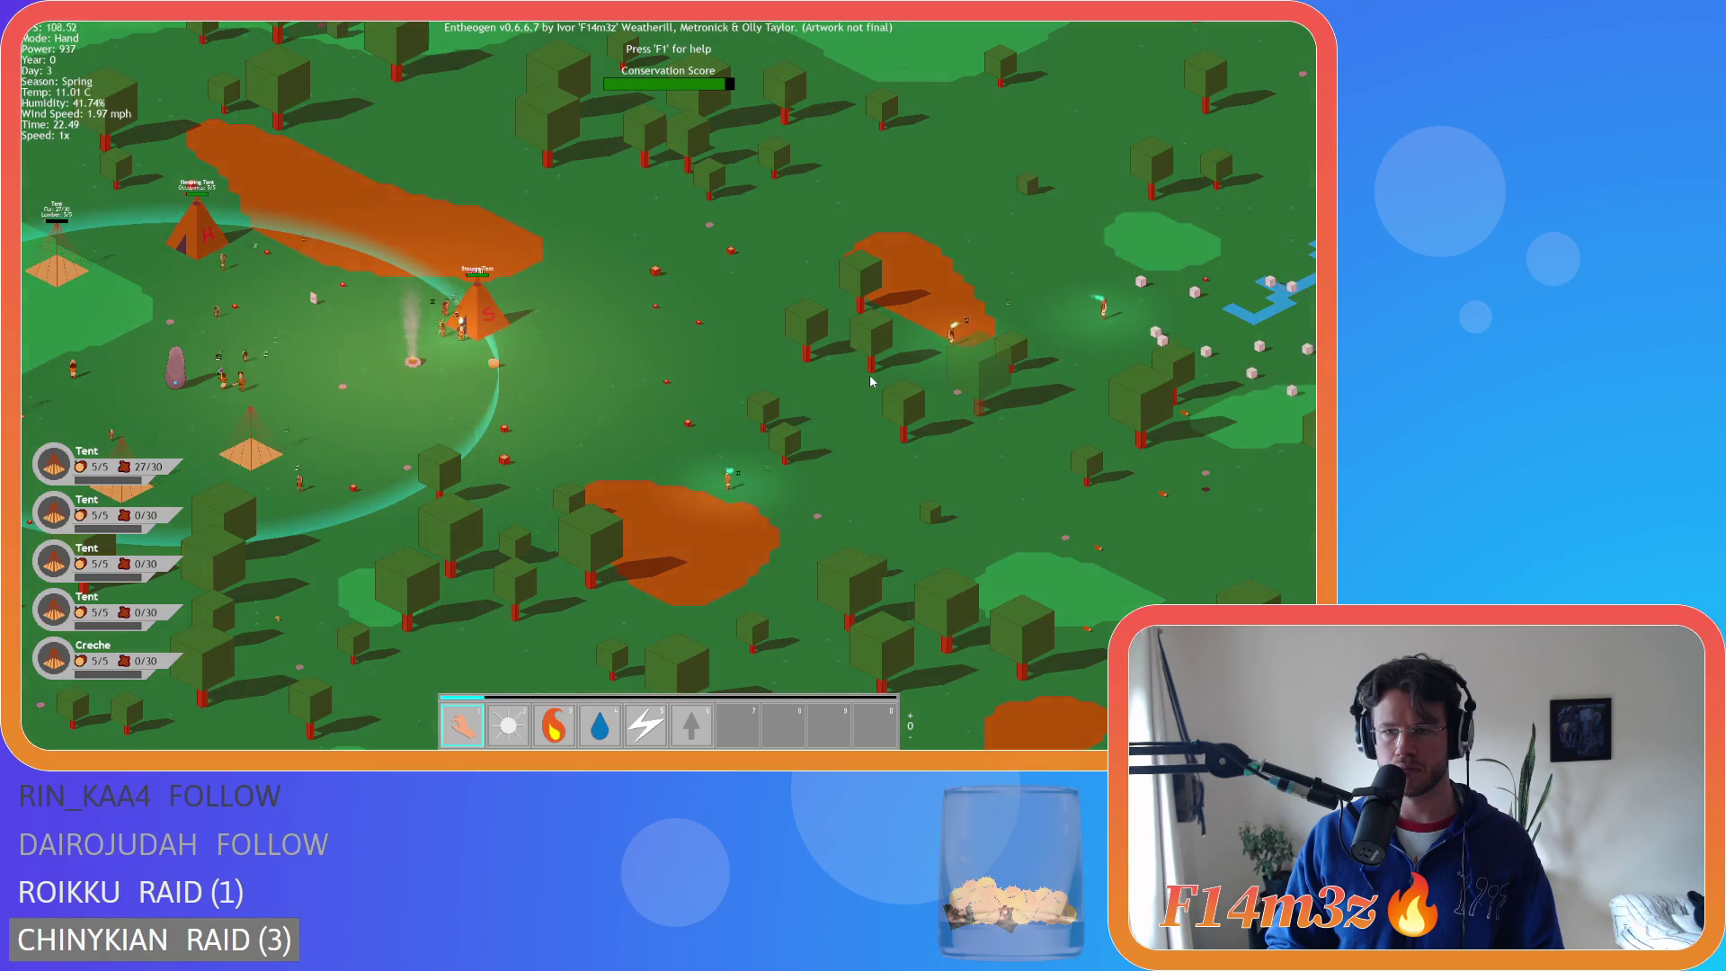
{"action": "scroll", "coordinate": [870, 379], "scroll_direction": "up", "scroll_amount": 5}
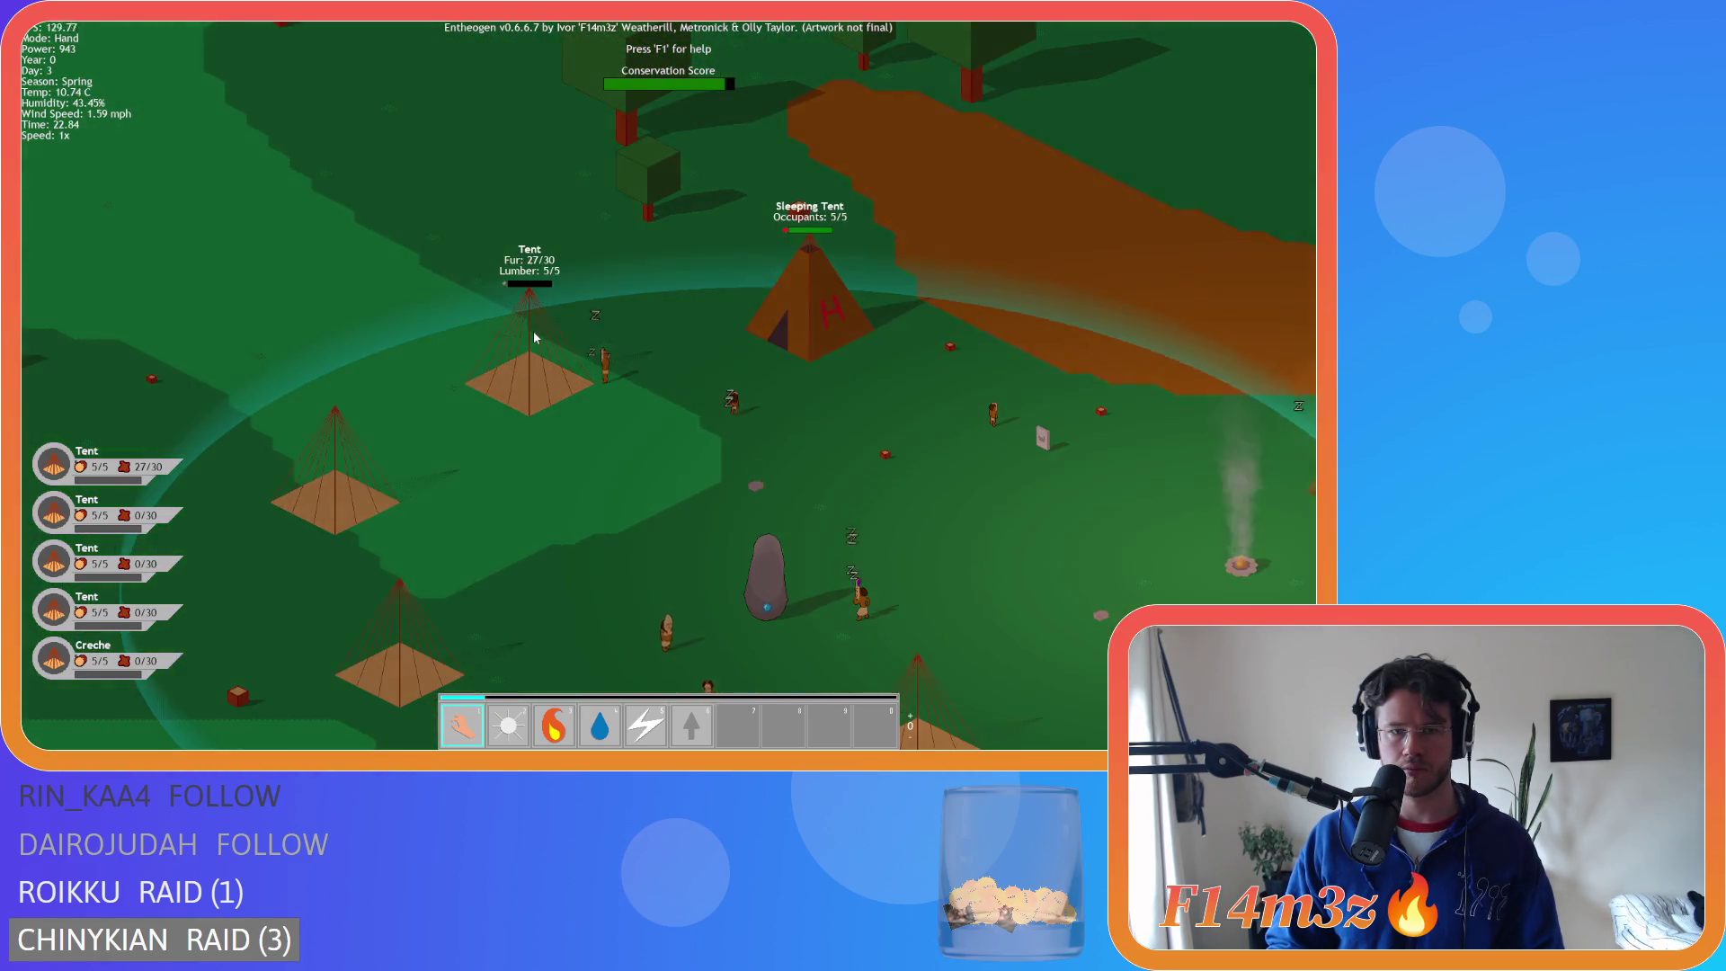
{"action": "scroll", "coordinate": [534, 337], "scroll_direction": "up", "scroll_amount": 3}
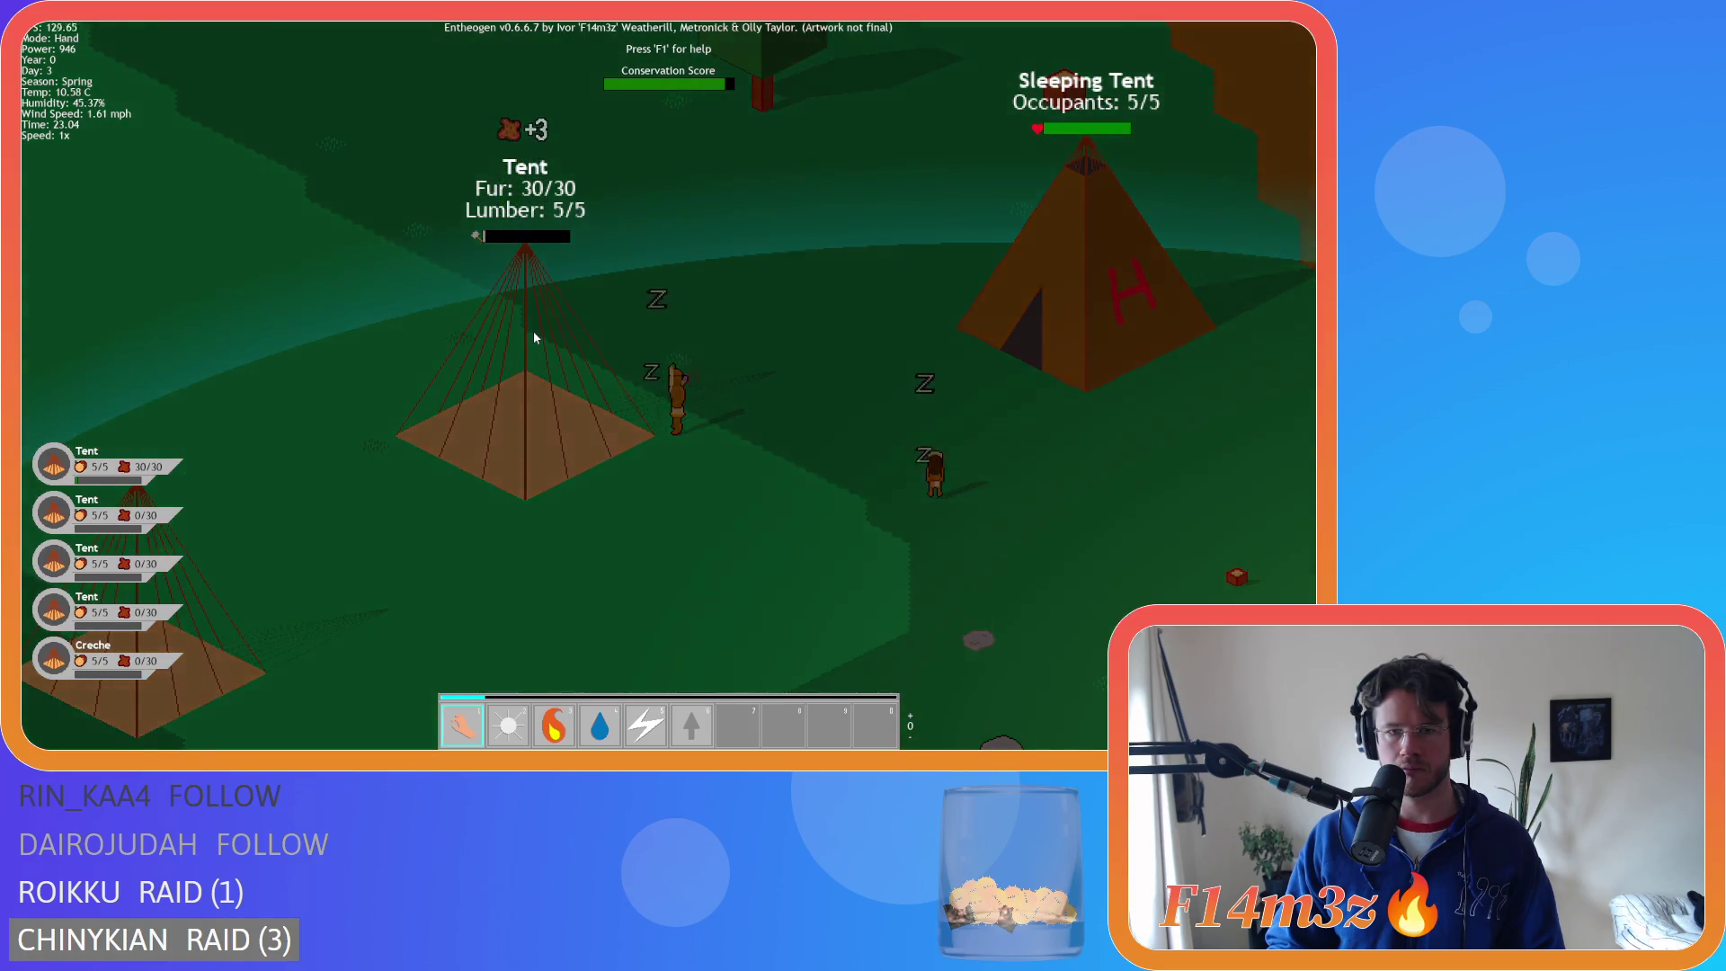
- Pan east across the camp and zoom repeatedly on the stone staircase monument, then recentre the village
{"action": "scroll", "coordinate": [534, 337], "scroll_direction": "down", "scroll_amount": 5}
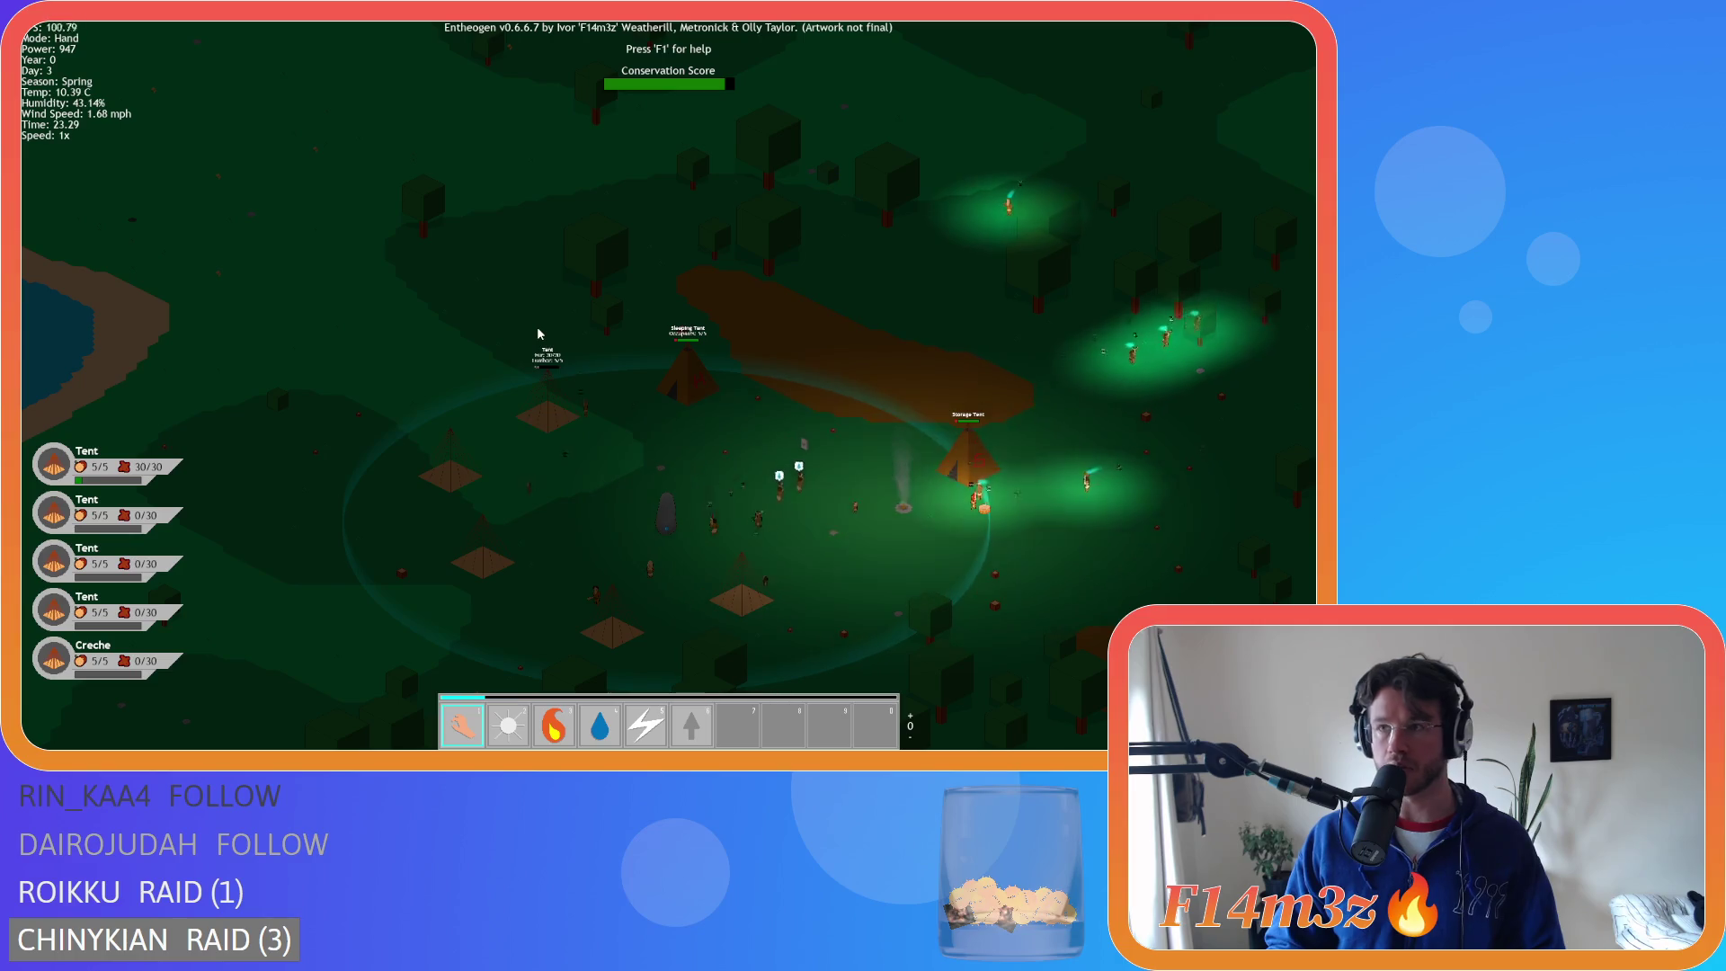
{"action": "scroll", "coordinate": [537, 331], "scroll_direction": "up", "scroll_amount": 5}
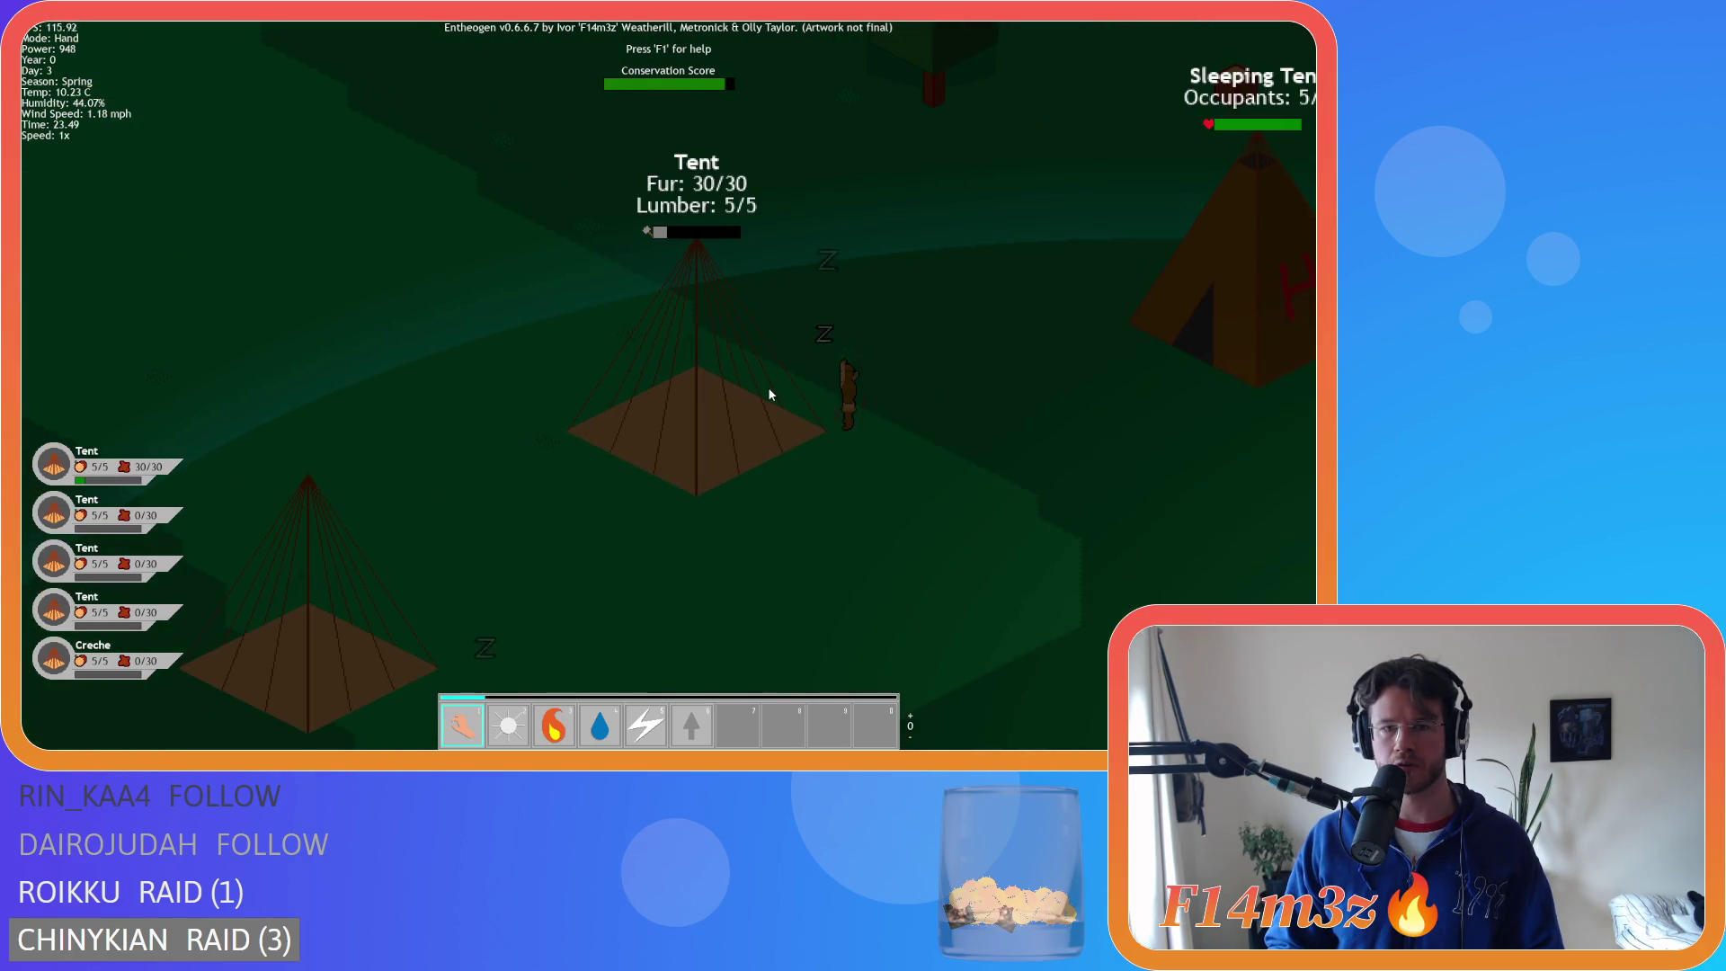
{"action": "scroll", "coordinate": [771, 388], "scroll_direction": "down", "scroll_amount": 5}
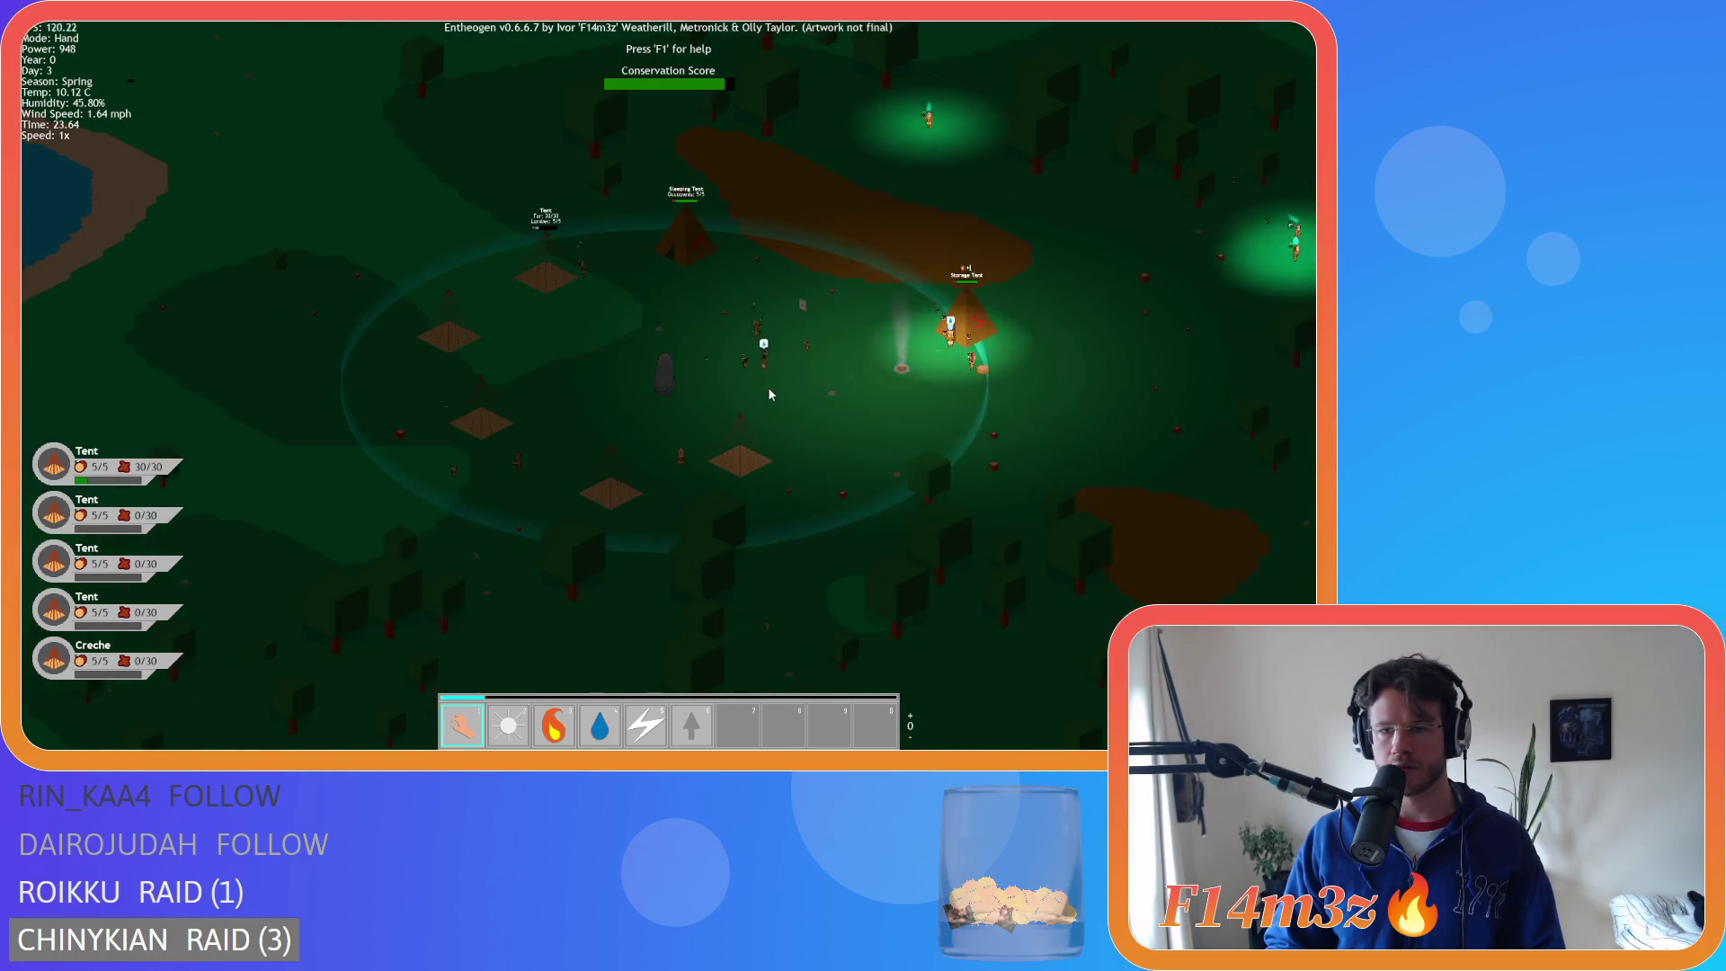
{"action": "key", "text": "d"}
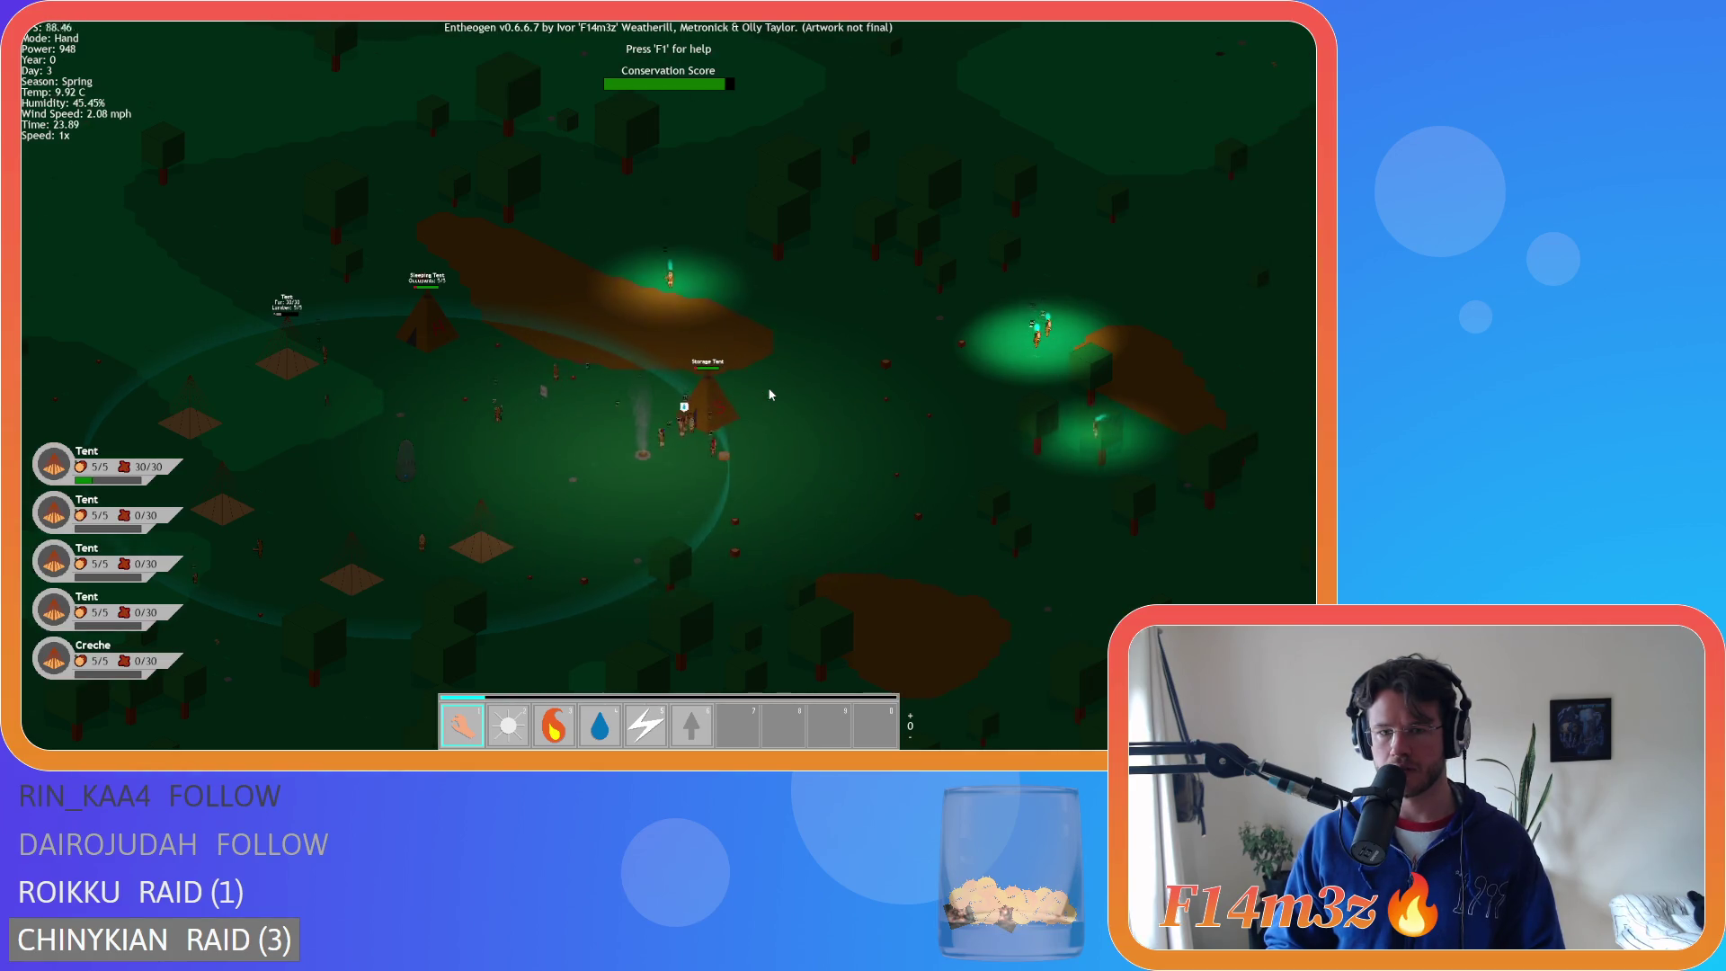
{"action": "scroll", "coordinate": [562, 436], "scroll_direction": "up", "scroll_amount": 5}
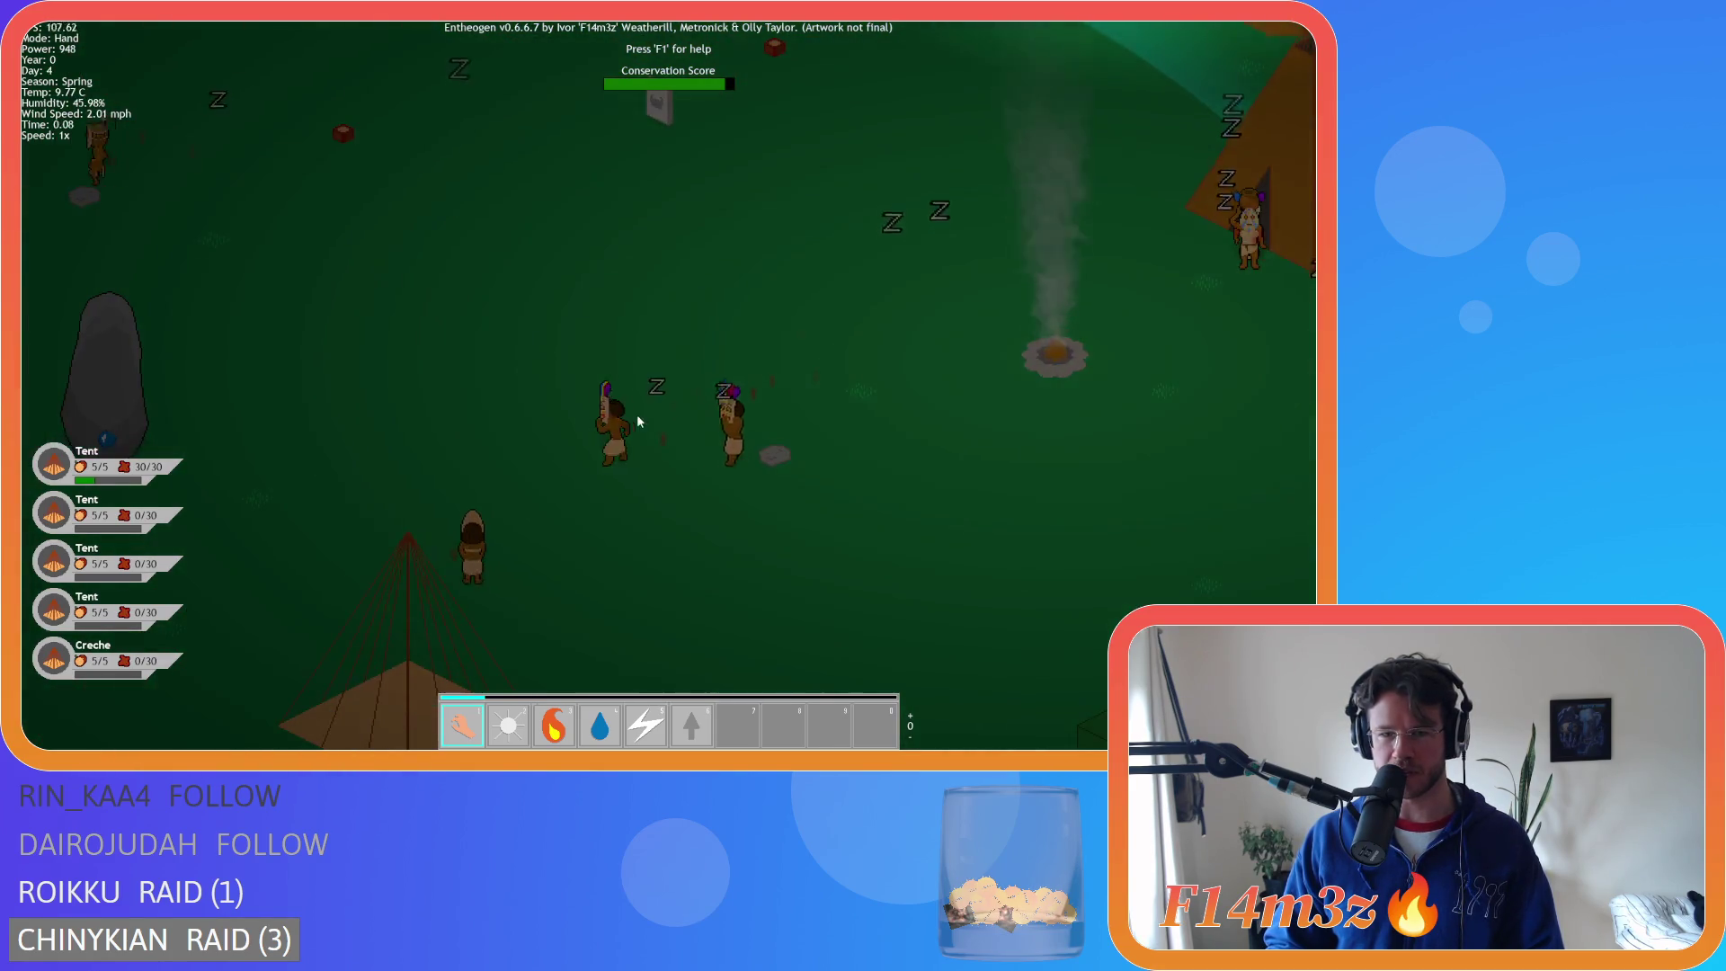
{"action": "scroll", "coordinate": [596, 437], "scroll_direction": "down", "scroll_amount": 5}
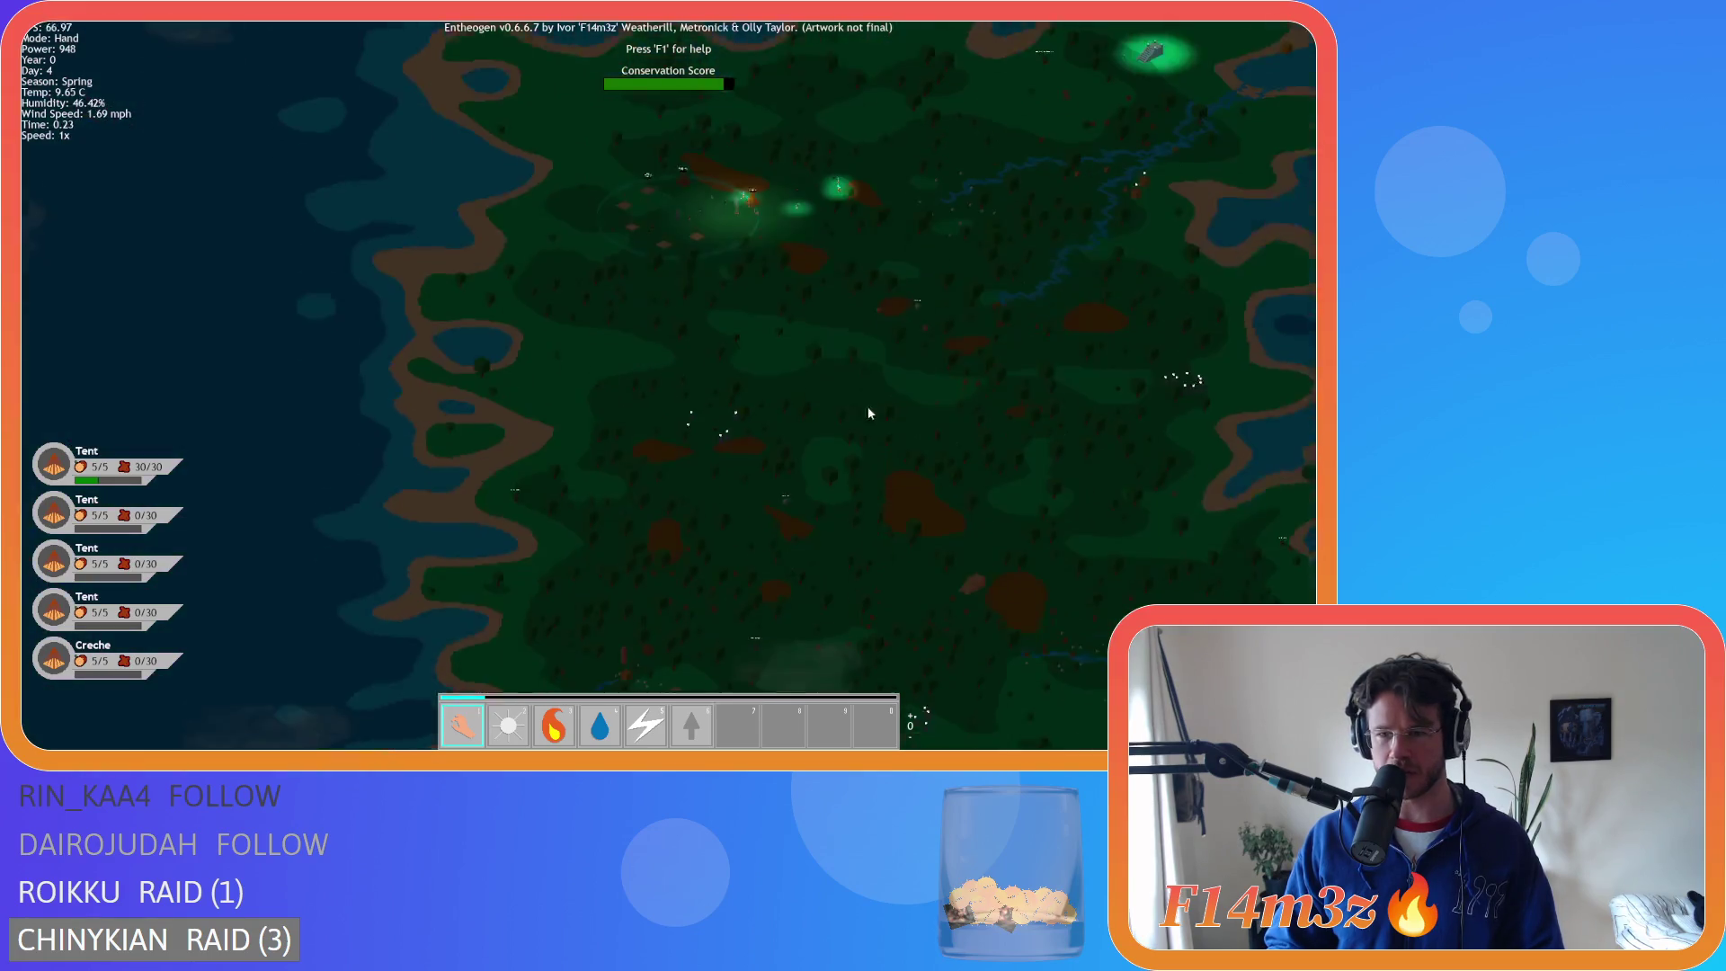
{"action": "scroll", "coordinate": [869, 412], "scroll_direction": "down", "scroll_amount": 3}
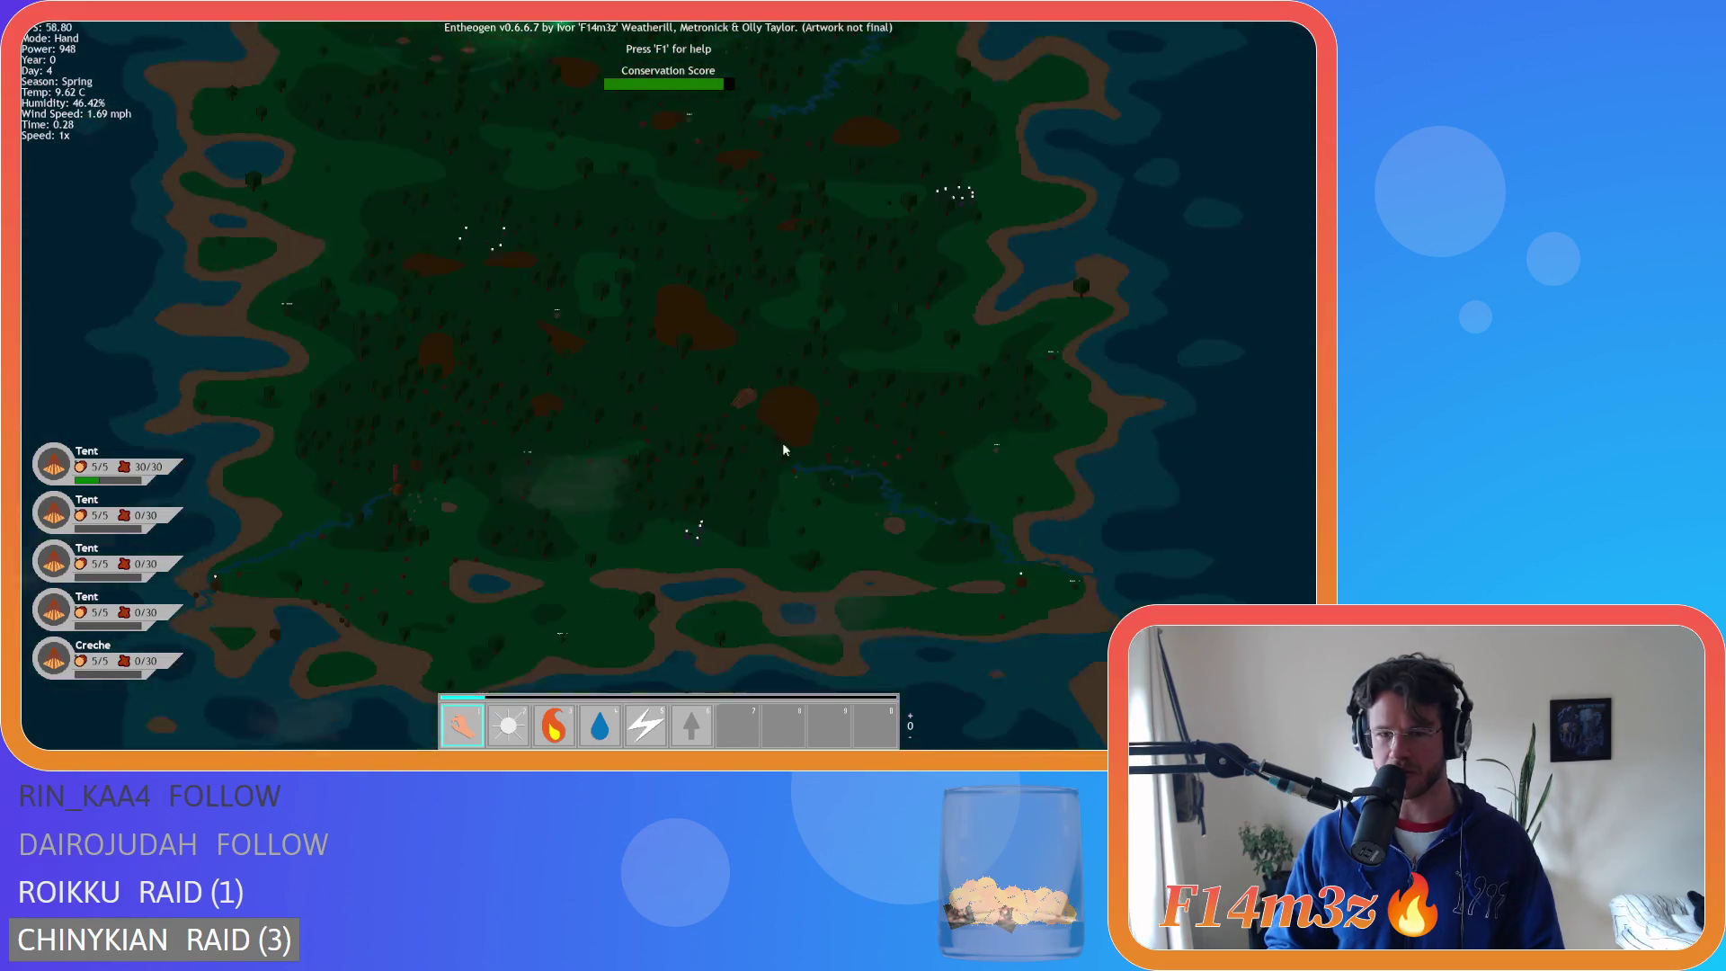
{"action": "scroll", "coordinate": [699, 393], "scroll_direction": "up", "scroll_amount": 8}
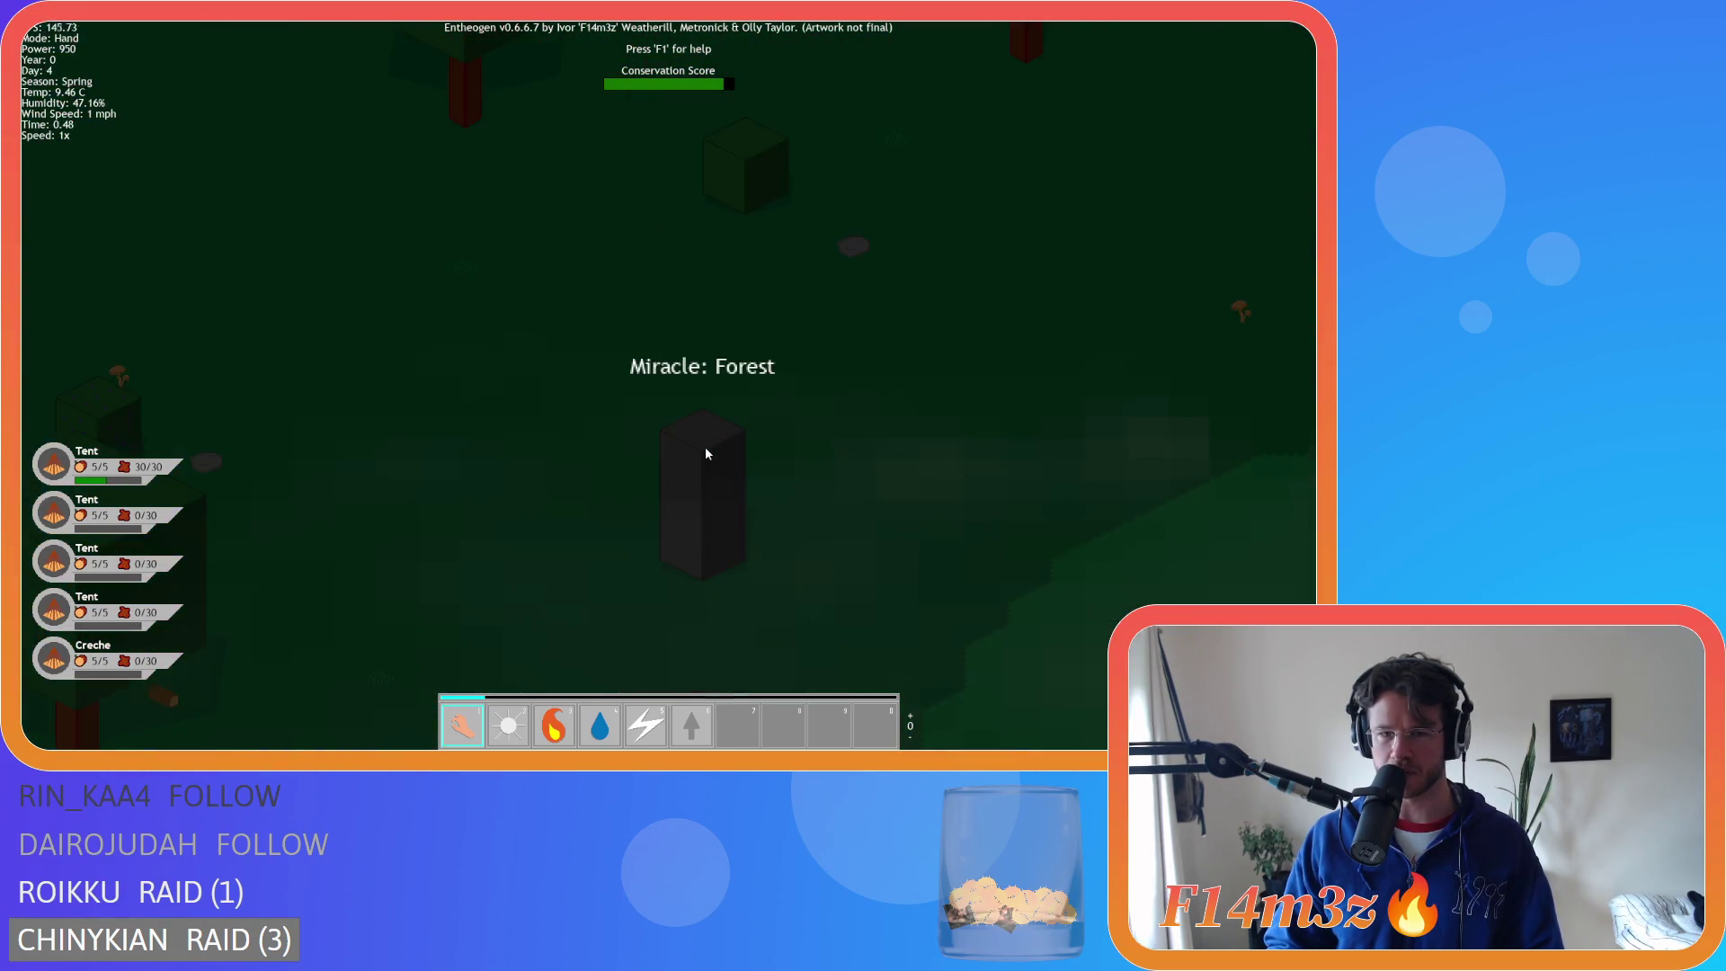
{"action": "scroll", "coordinate": [705, 446], "scroll_direction": "down", "scroll_amount": 5}
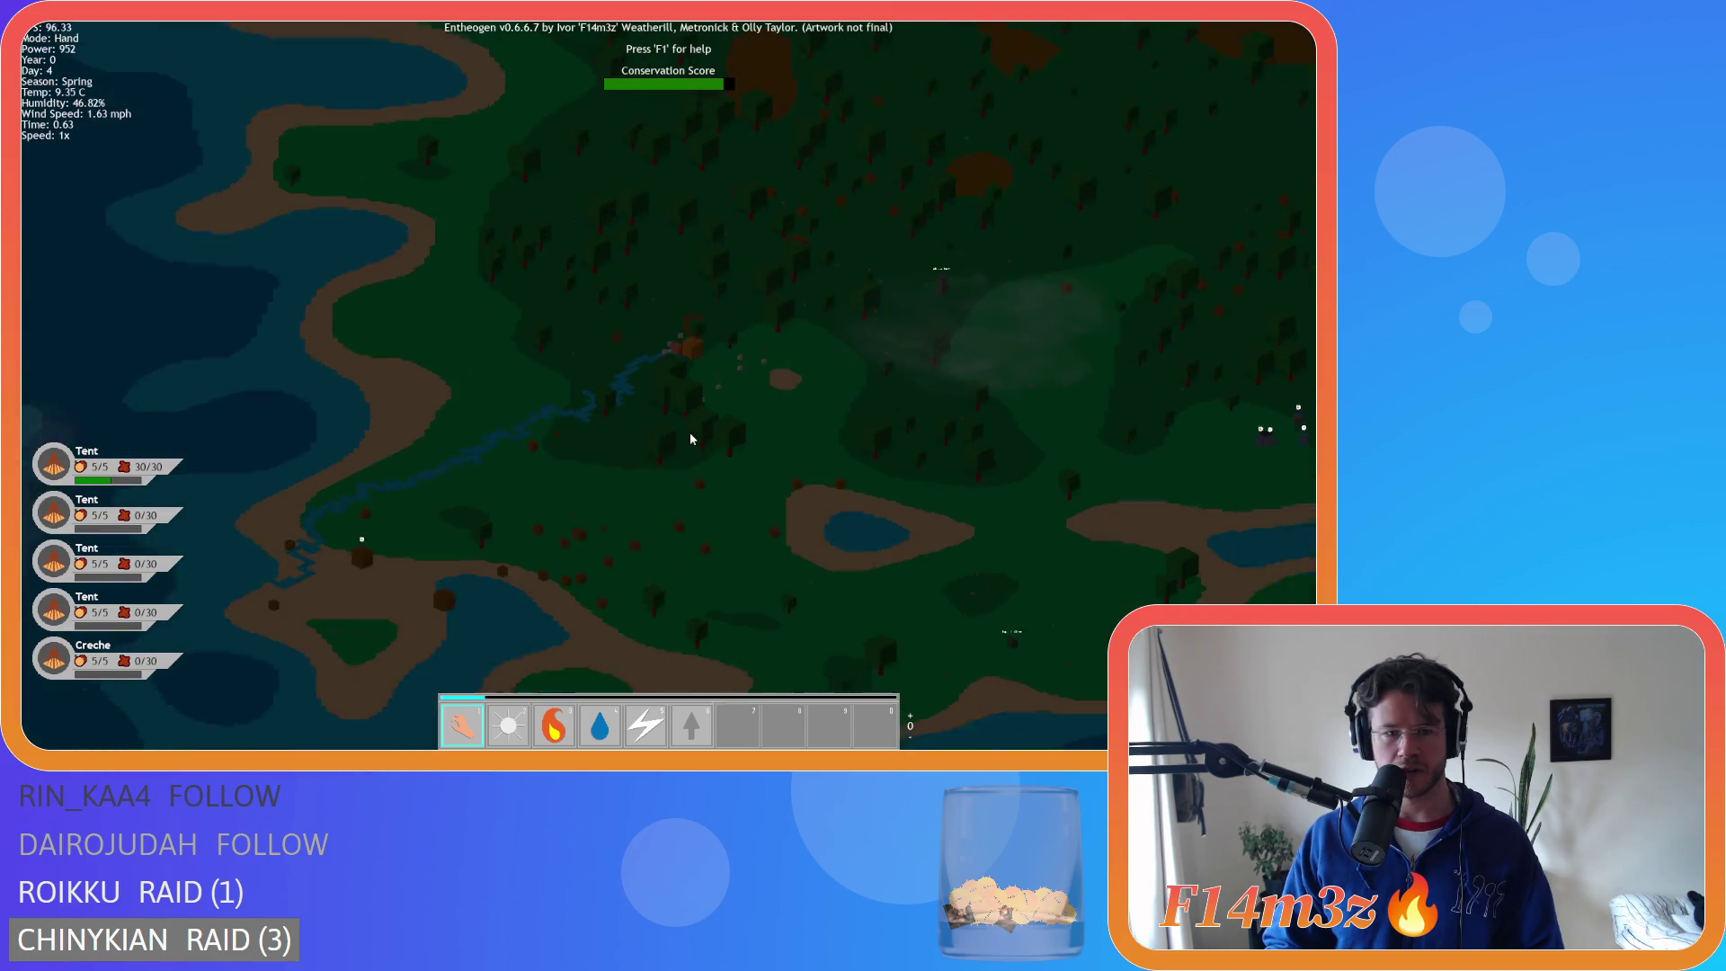
{"action": "scroll", "coordinate": [691, 439], "scroll_direction": "down", "scroll_amount": 2}
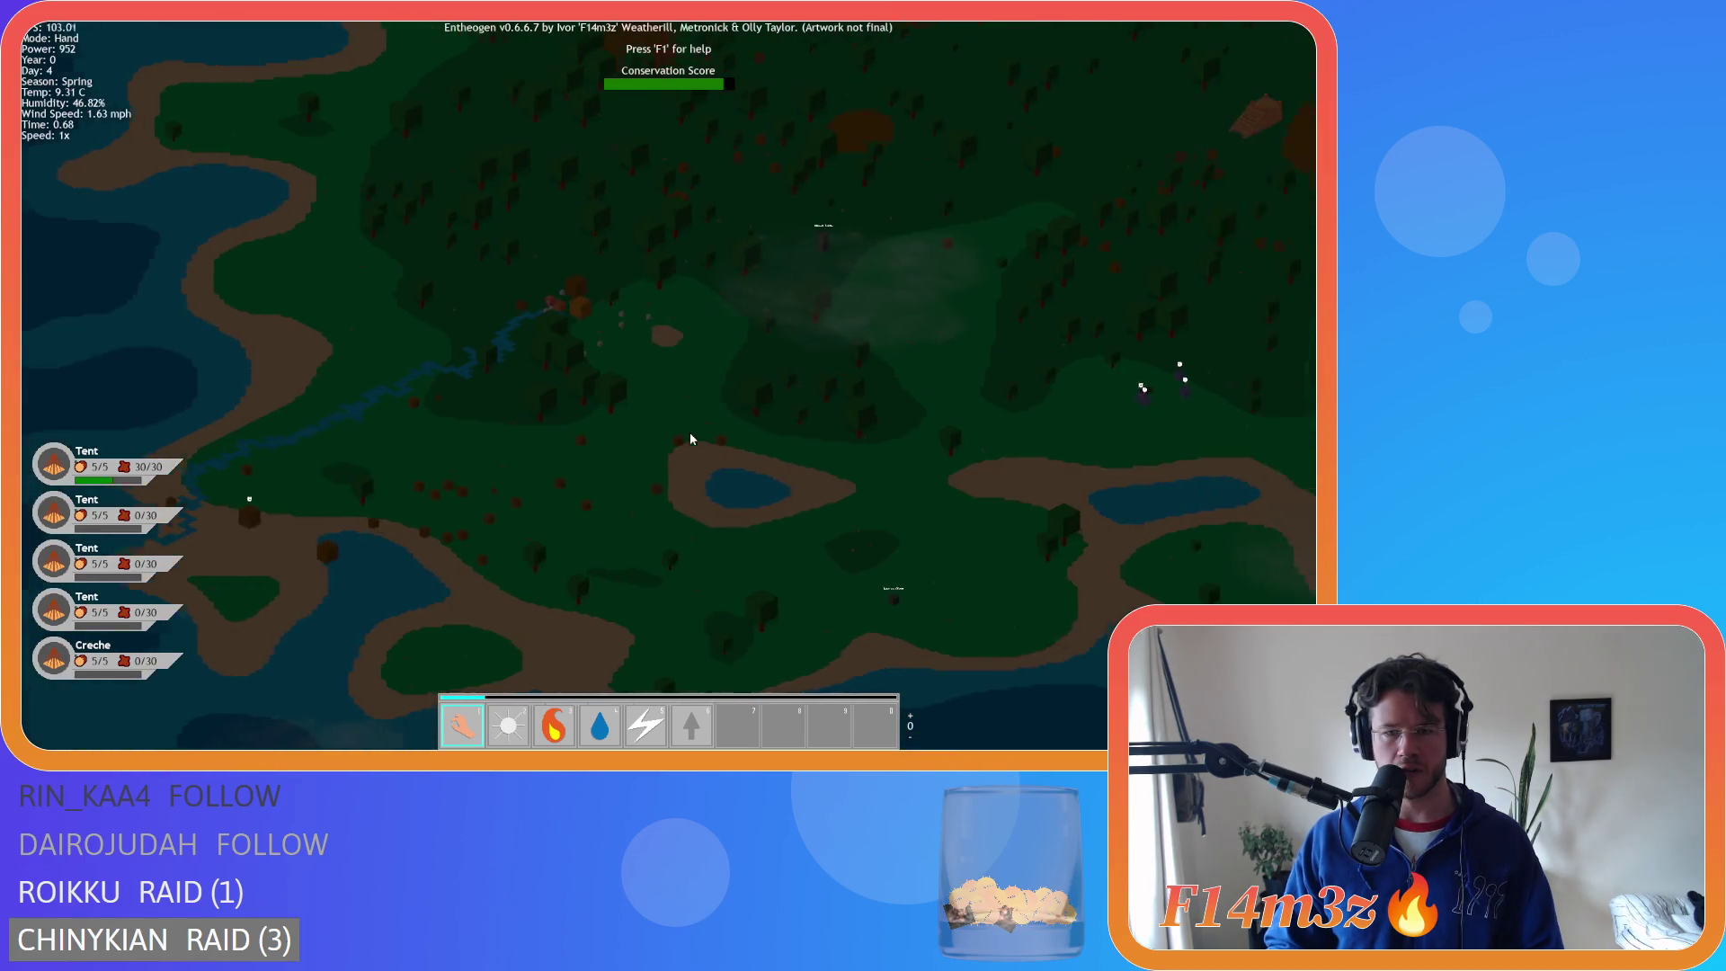
{"action": "scroll", "coordinate": [699, 542], "scroll_direction": "up", "scroll_amount": 8}
{"action": "scroll", "coordinate": [707, 514], "scroll_direction": "down", "scroll_amount": 10}
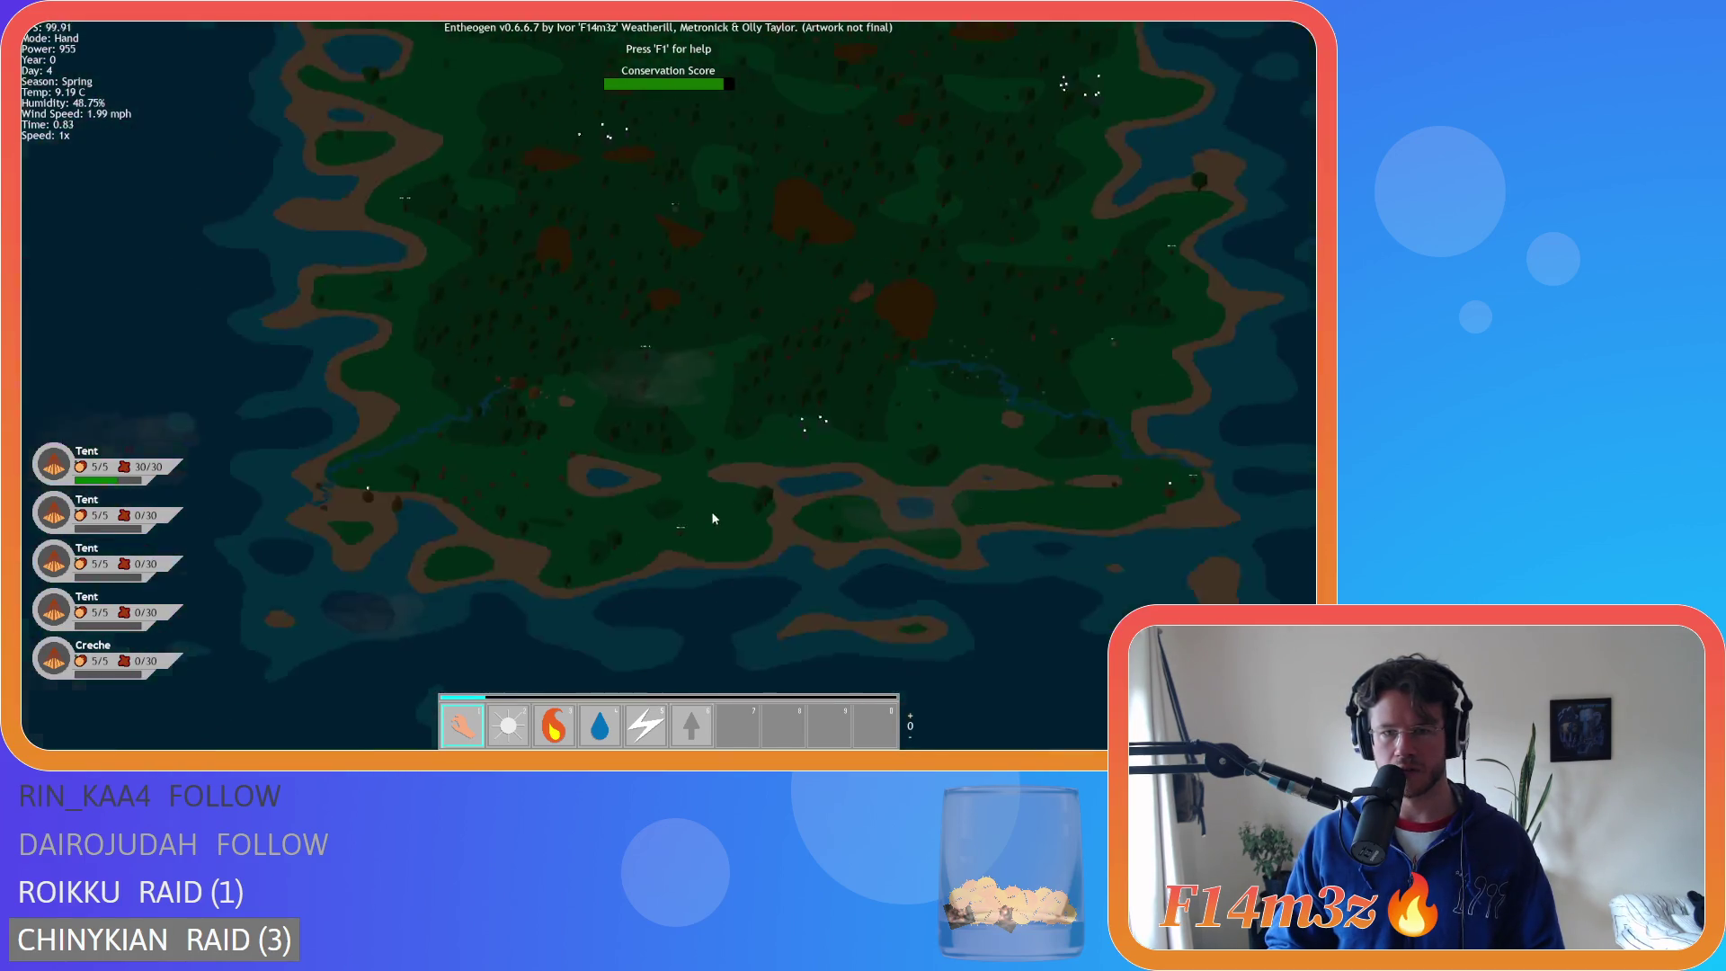
{"action": "scroll", "coordinate": [712, 517], "scroll_direction": "up", "scroll_amount": 10}
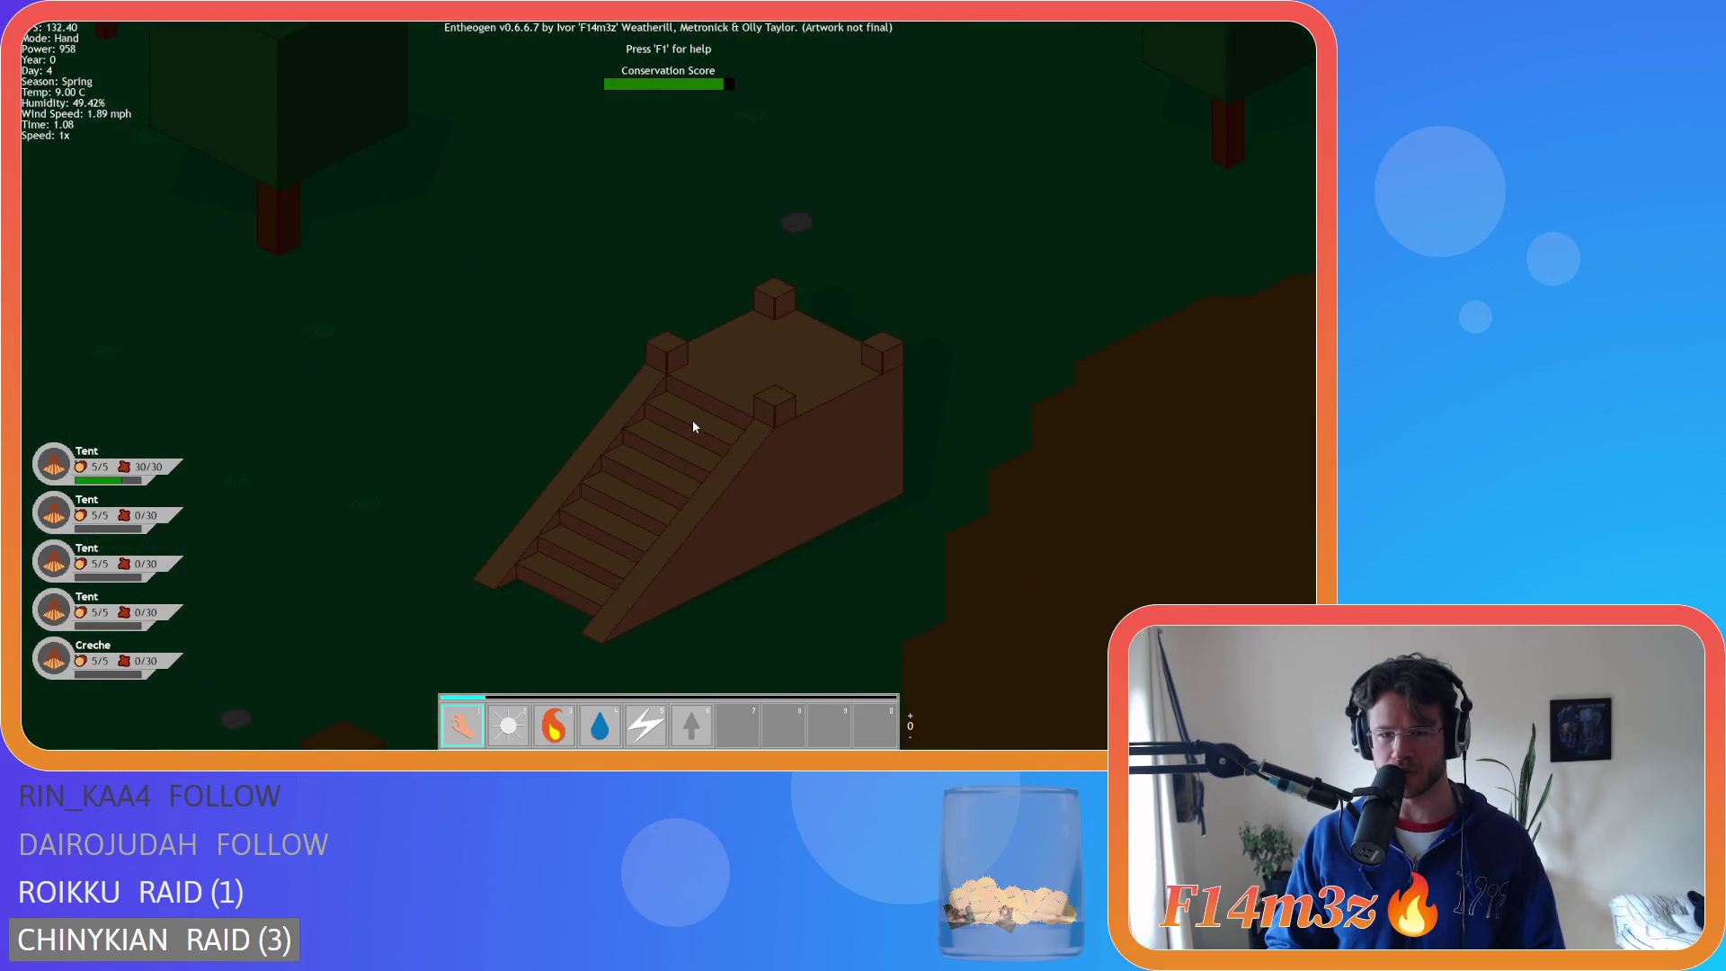
{"action": "scroll", "coordinate": [692, 418], "scroll_direction": "down", "scroll_amount": 8}
{"action": "key", "text": "a"}
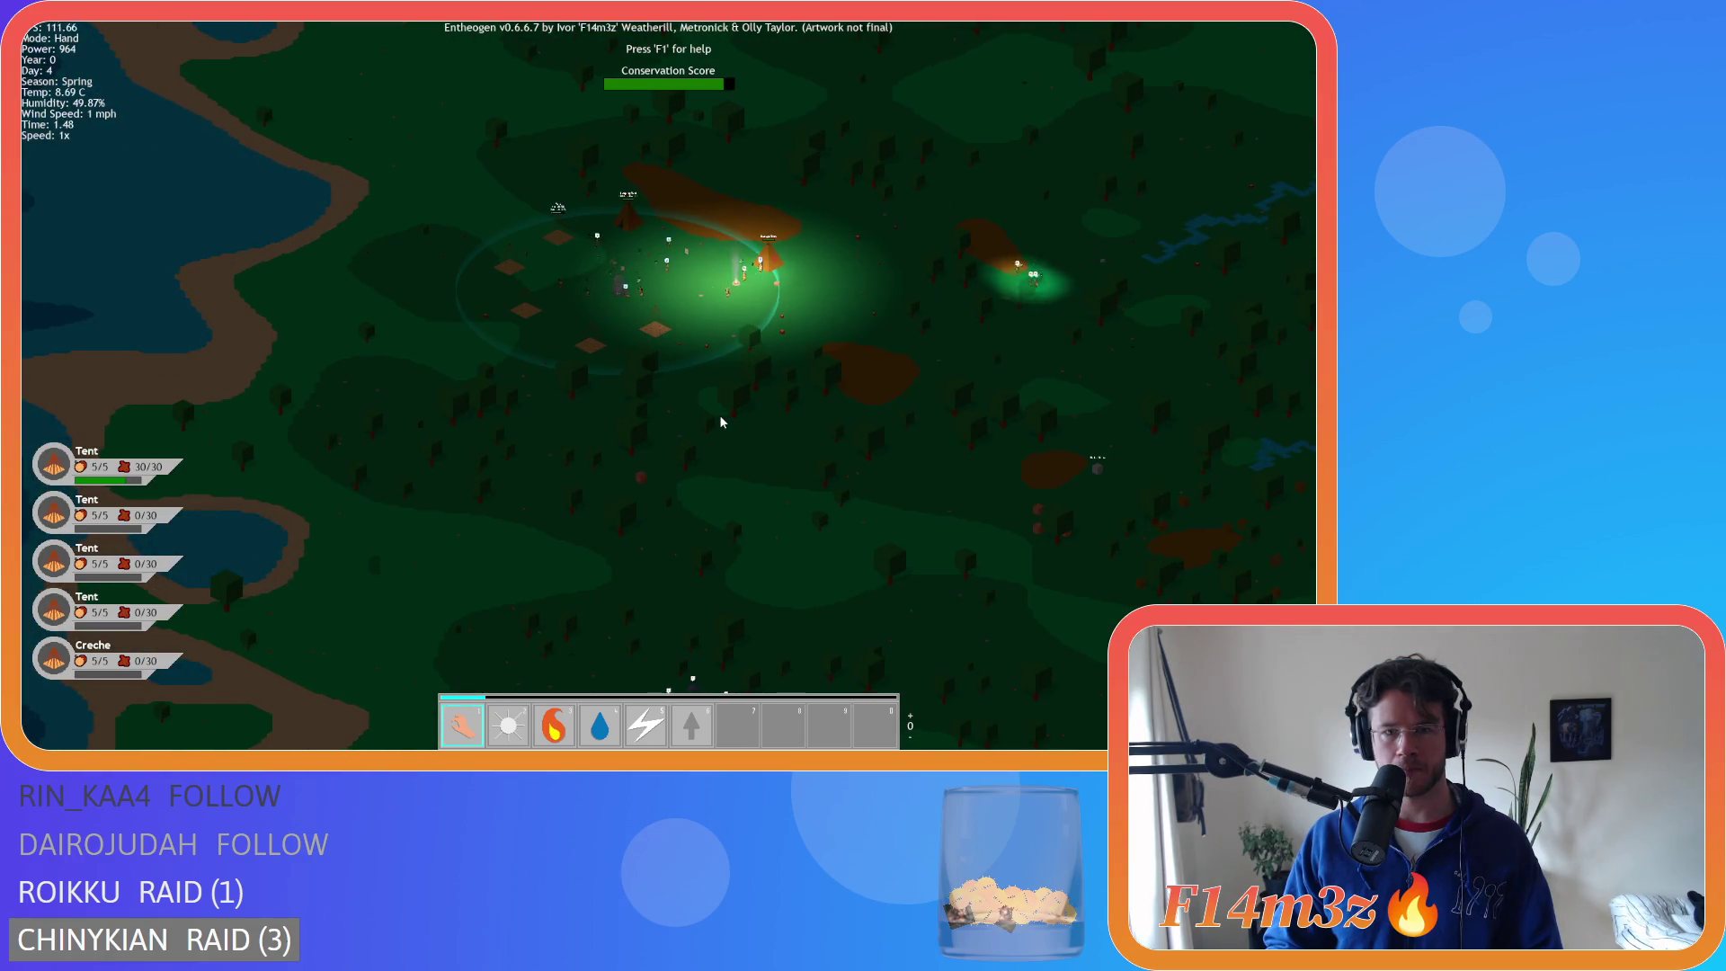
- Tour the island past the river, lake, glowing stone monument and shoreline, then west over forest
{"action": "key", "text": "s"}
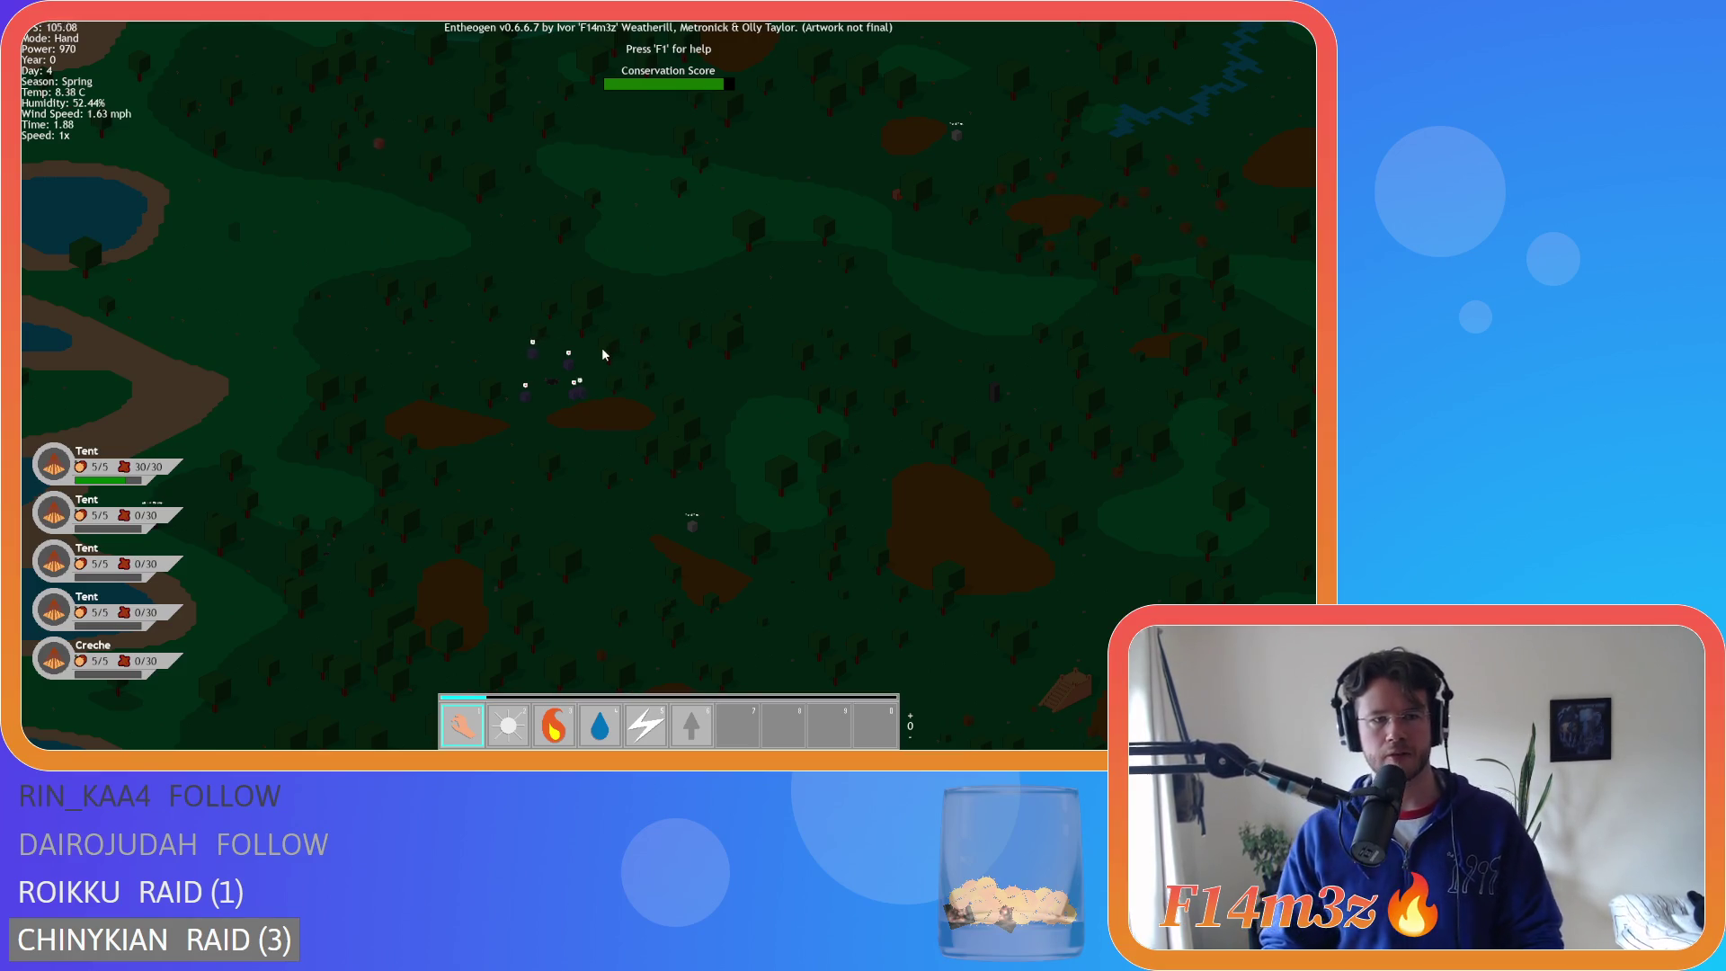
{"action": "key", "text": "w"}
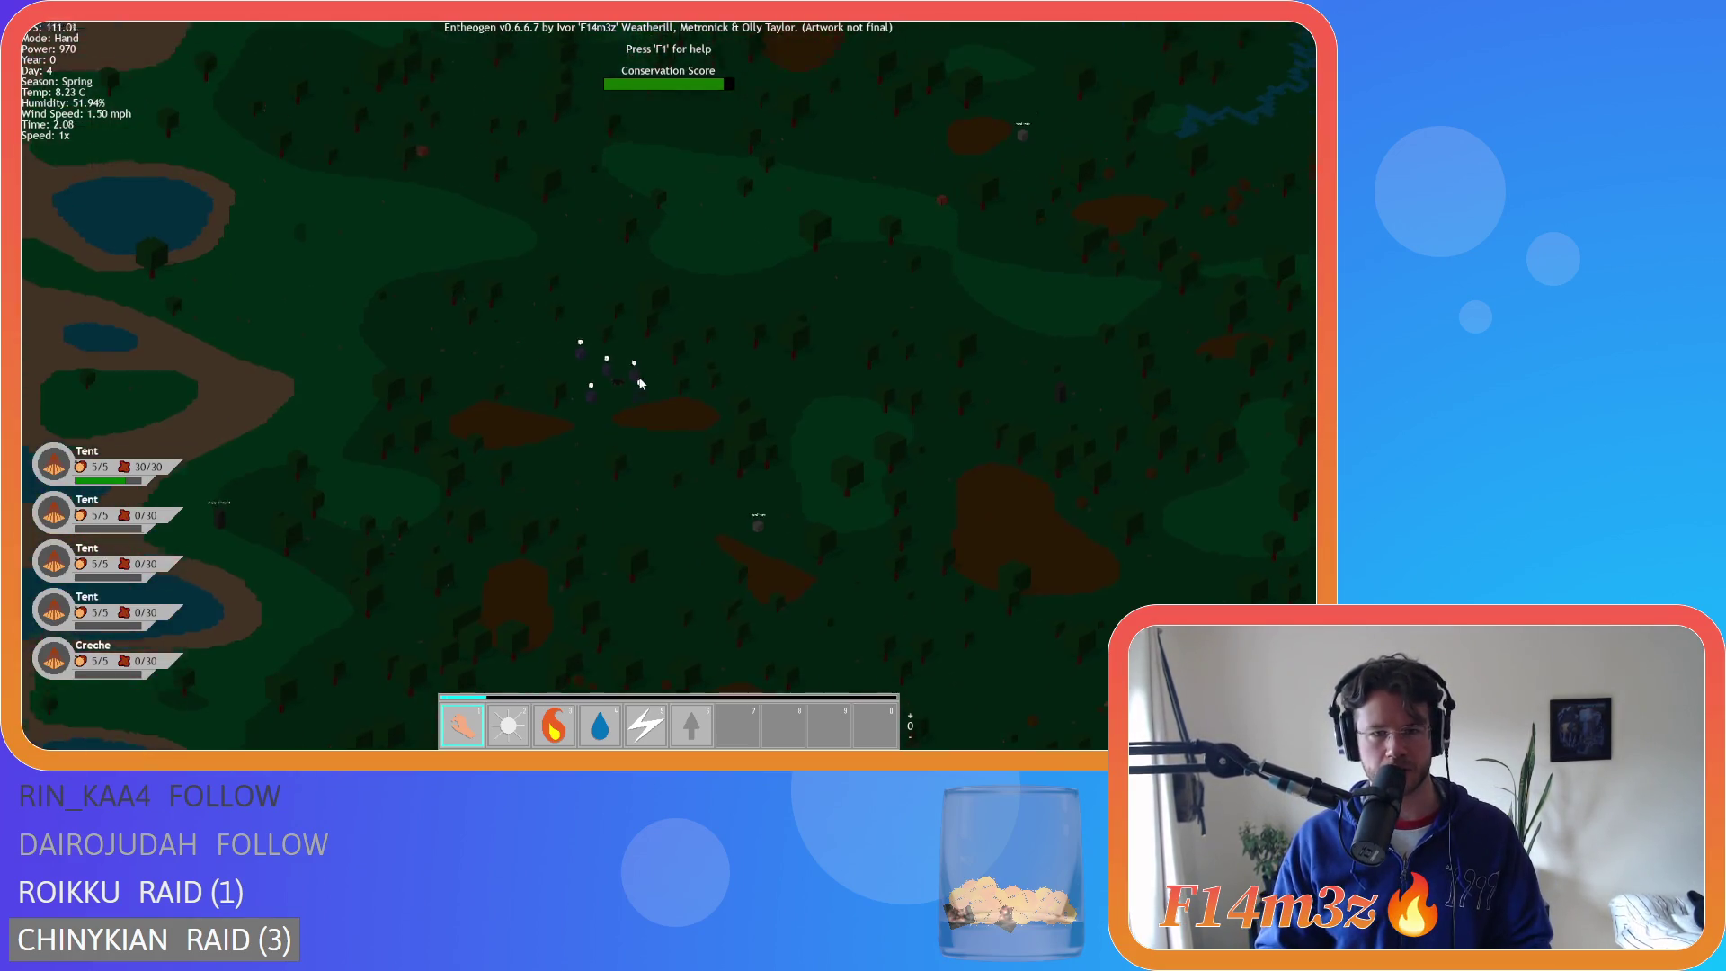
{"action": "key", "text": "d"}
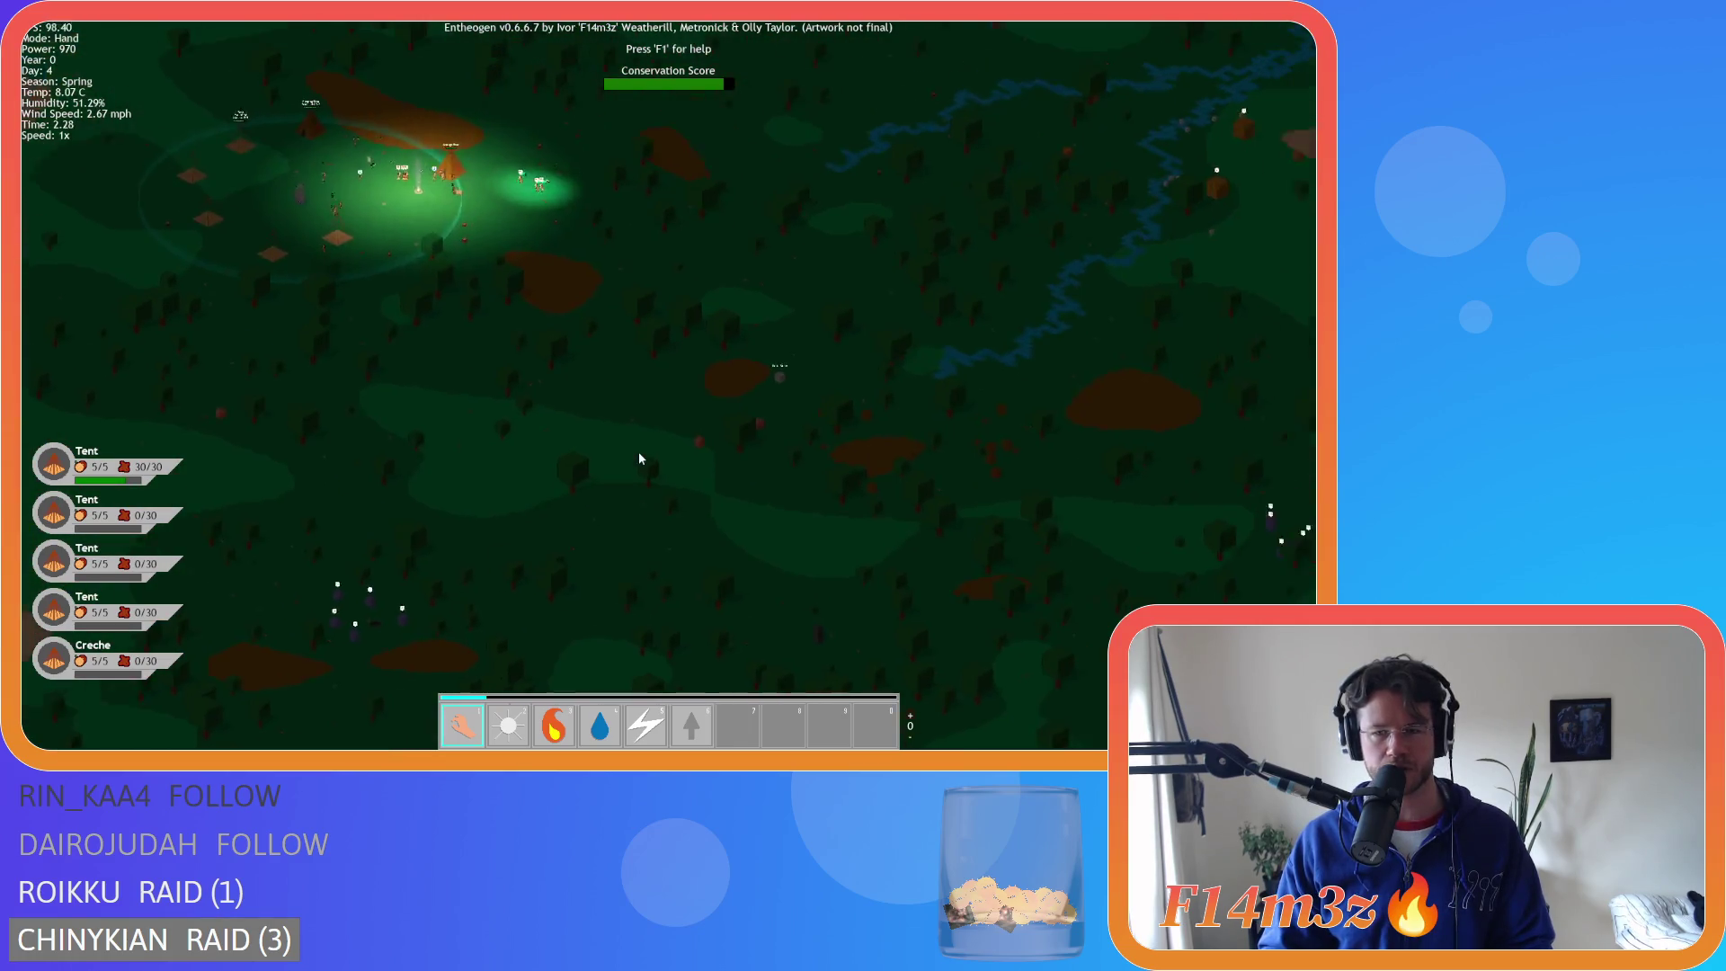
{"action": "key", "text": "w"}
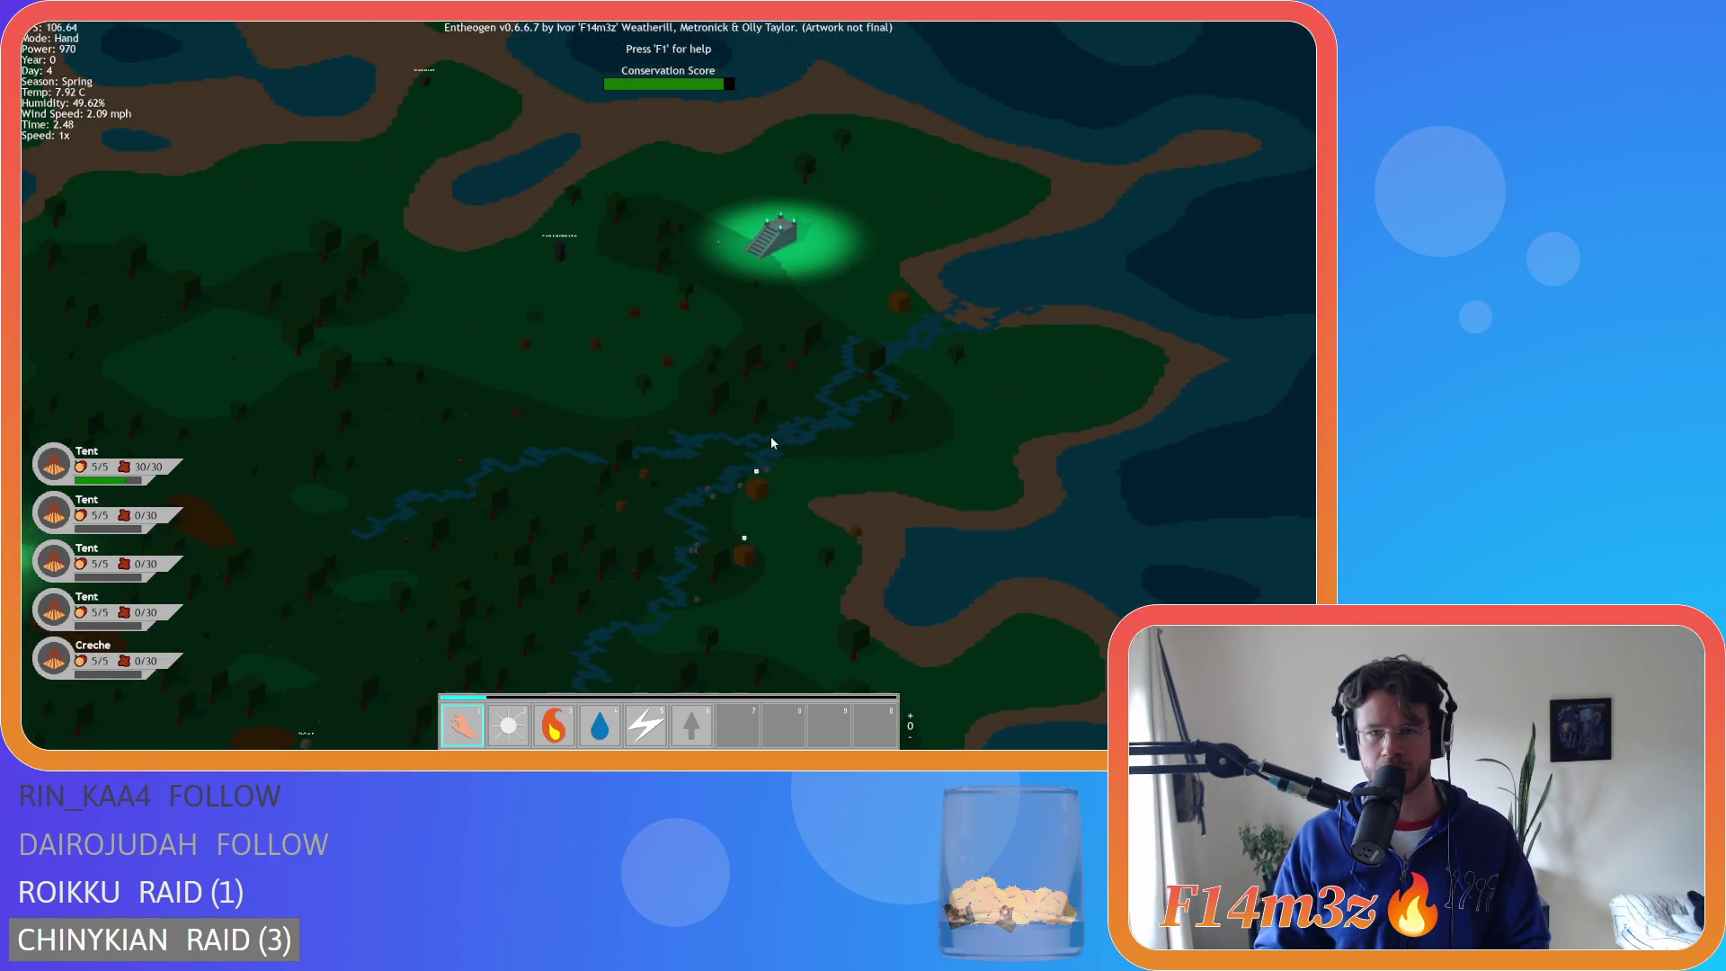
{"action": "key", "text": "d"}
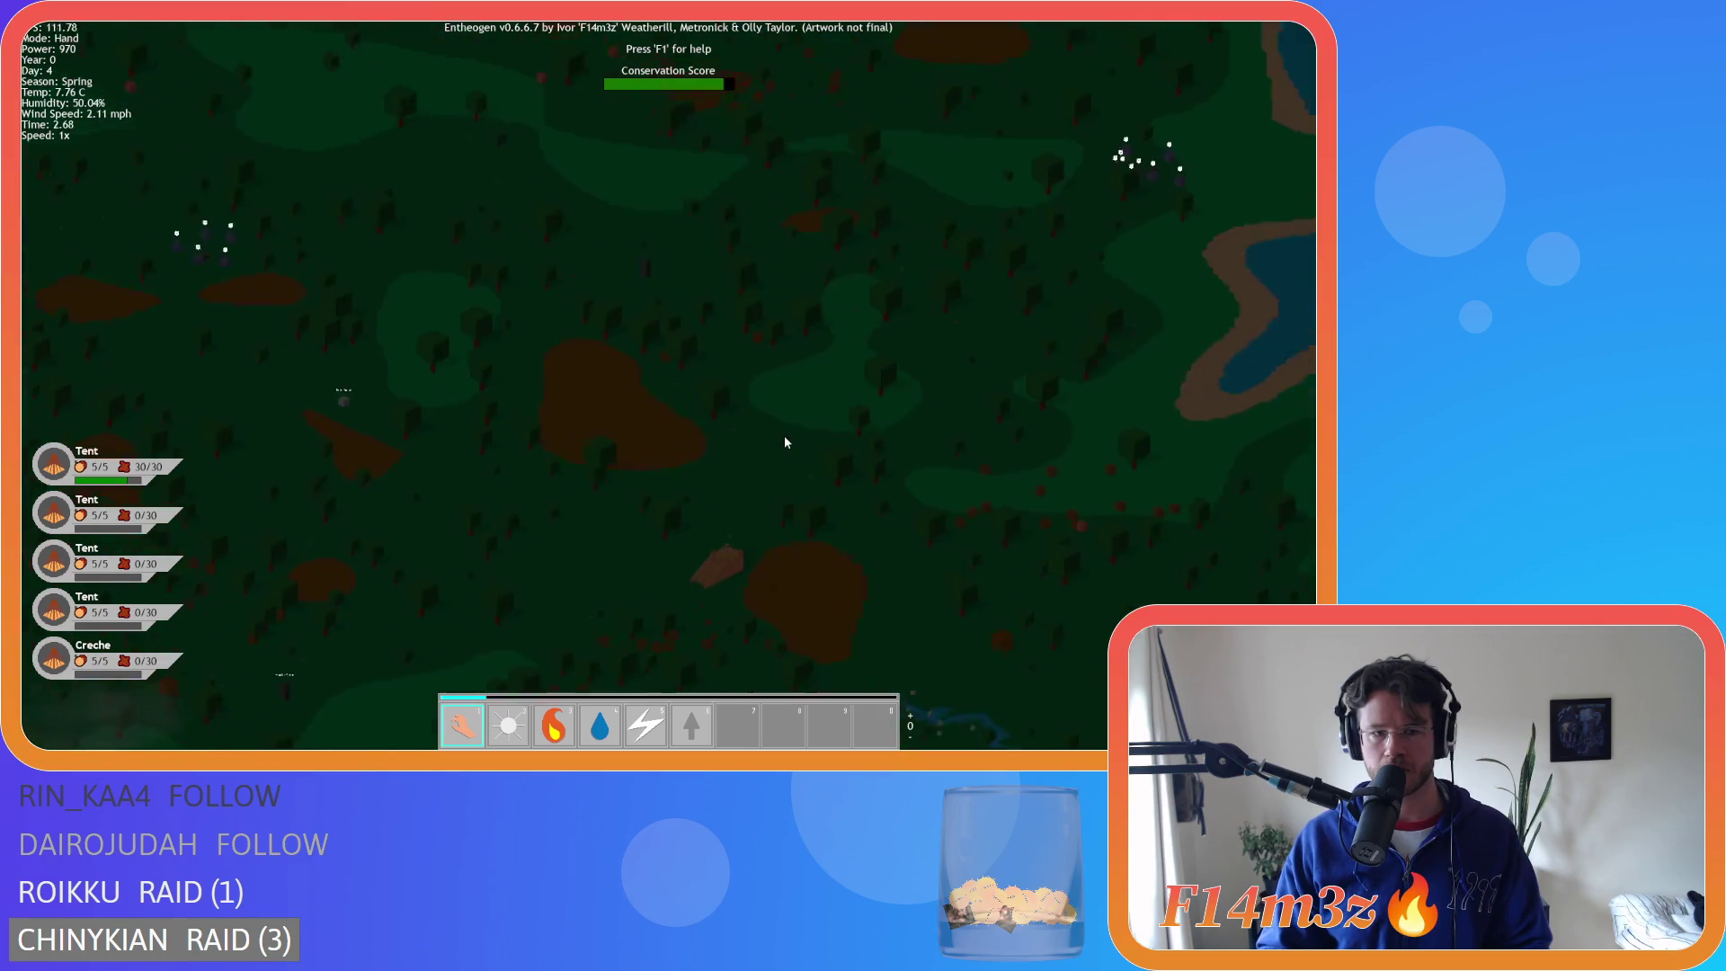
{"action": "key", "text": "s"}
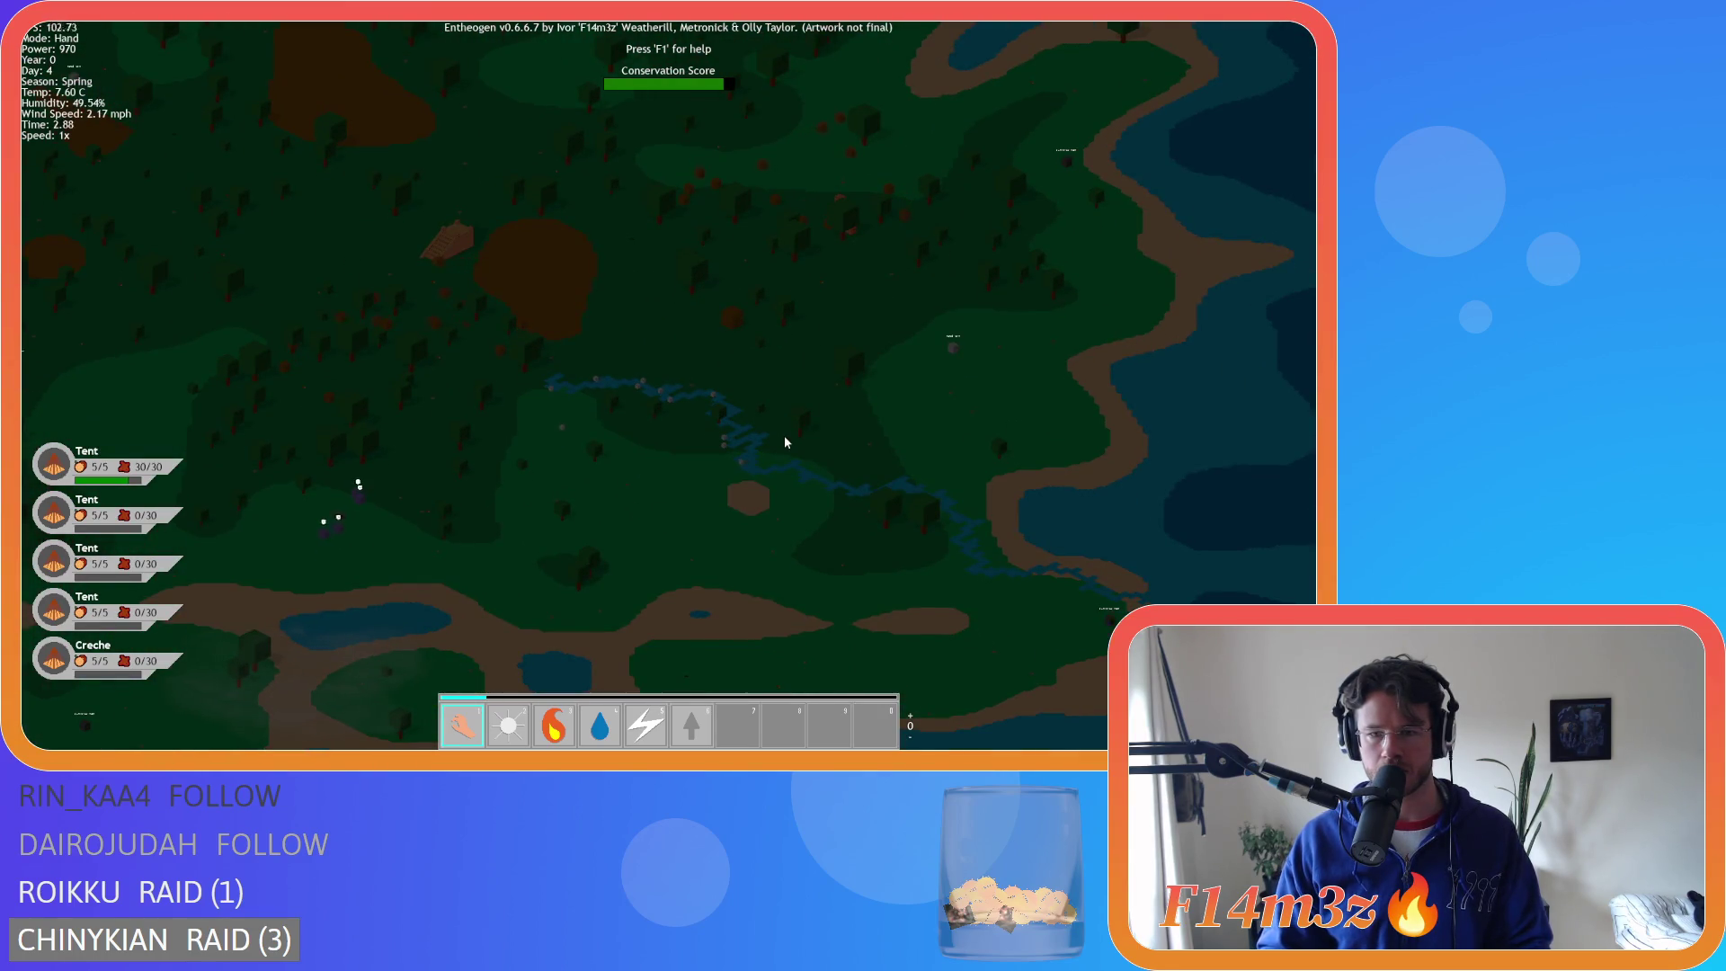
{"action": "key", "text": "a"}
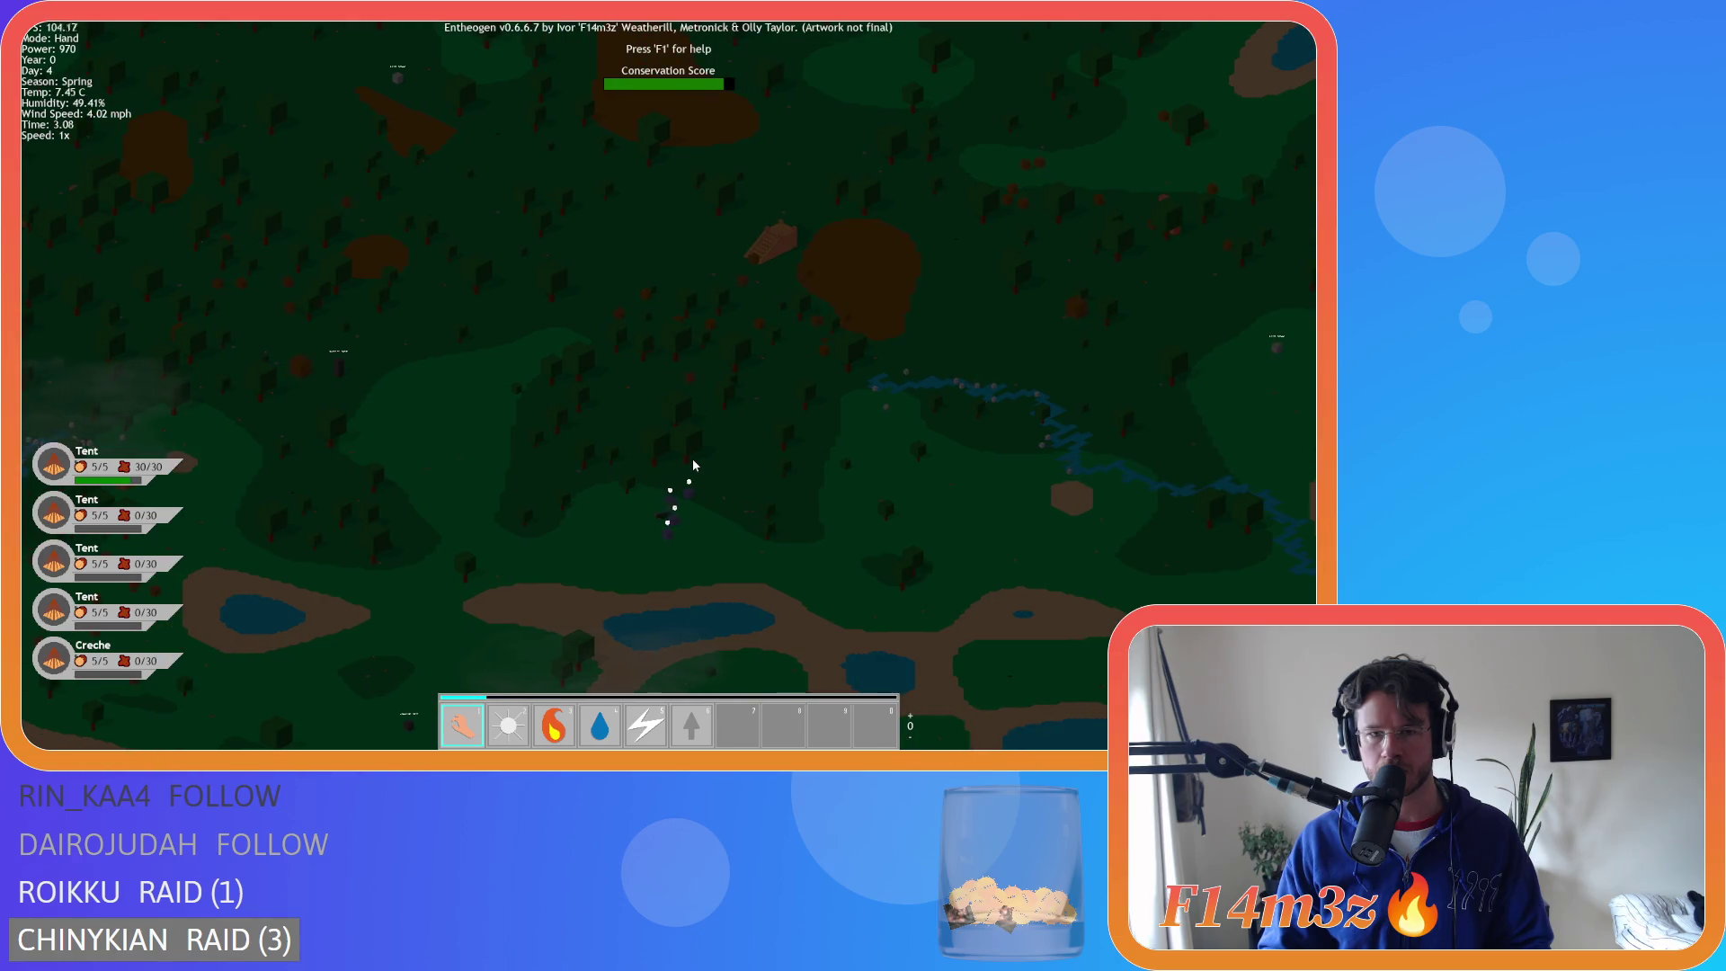
- Zoom out over the whole island, then zoom back in on the tent village
{"action": "scroll", "coordinate": [692, 465], "scroll_direction": "down", "scroll_amount": 5}
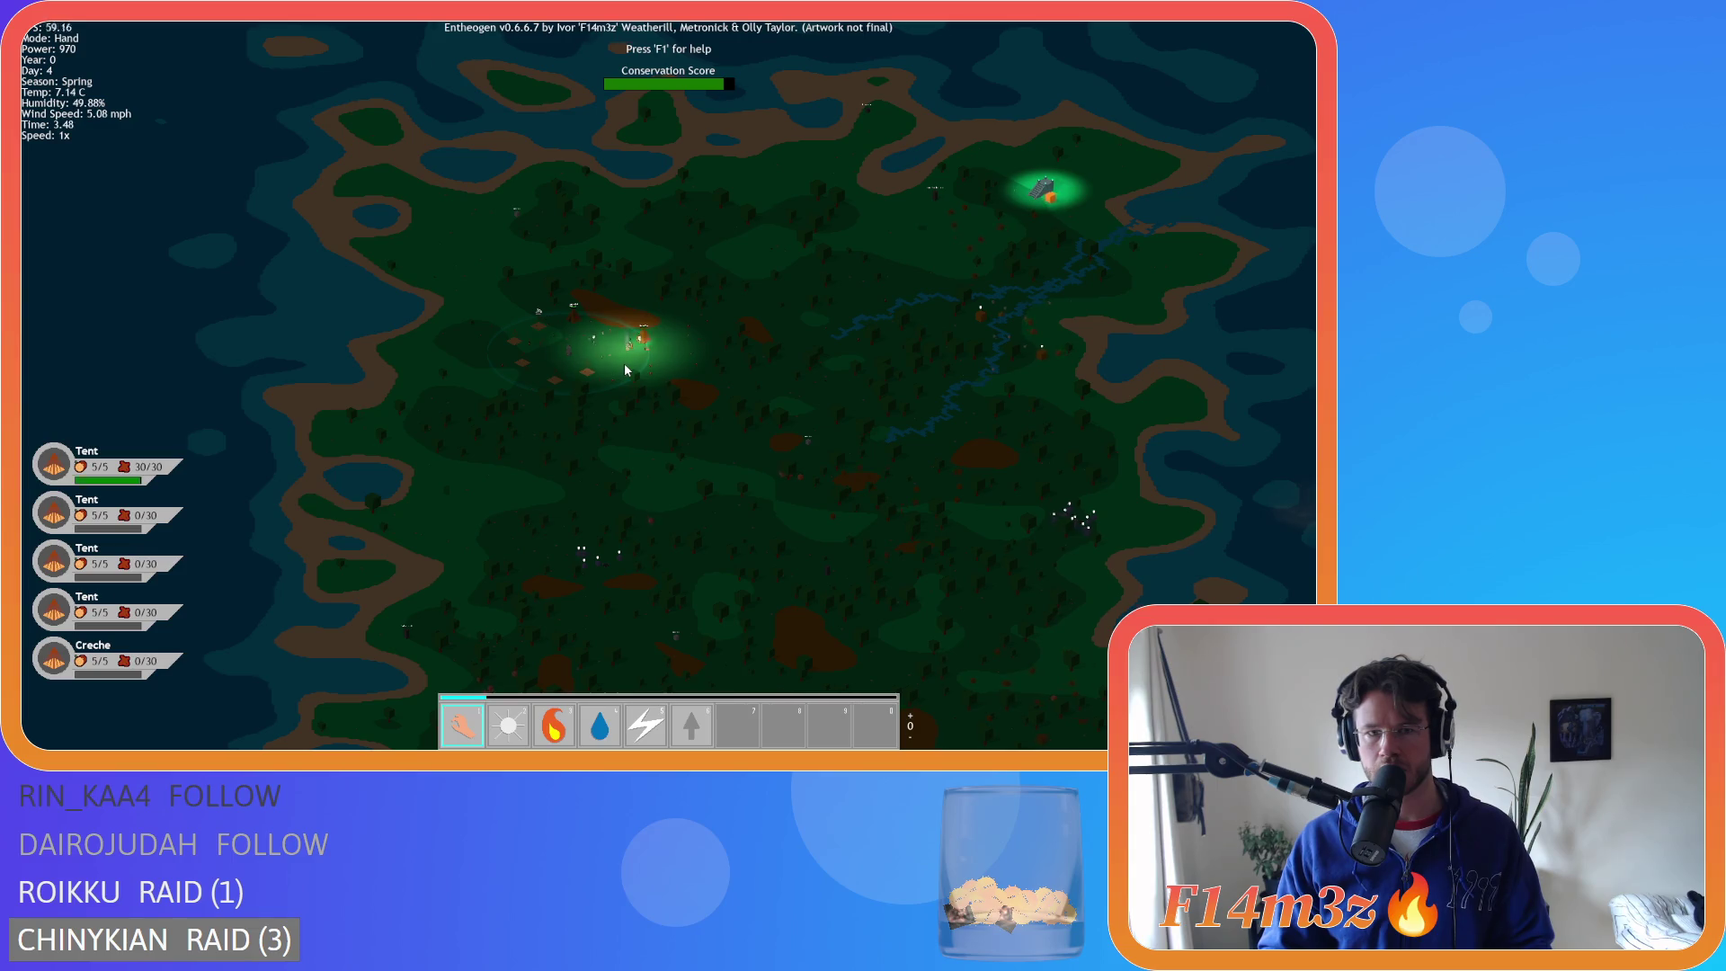
{"action": "scroll", "coordinate": [623, 363], "scroll_direction": "up", "scroll_amount": 5}
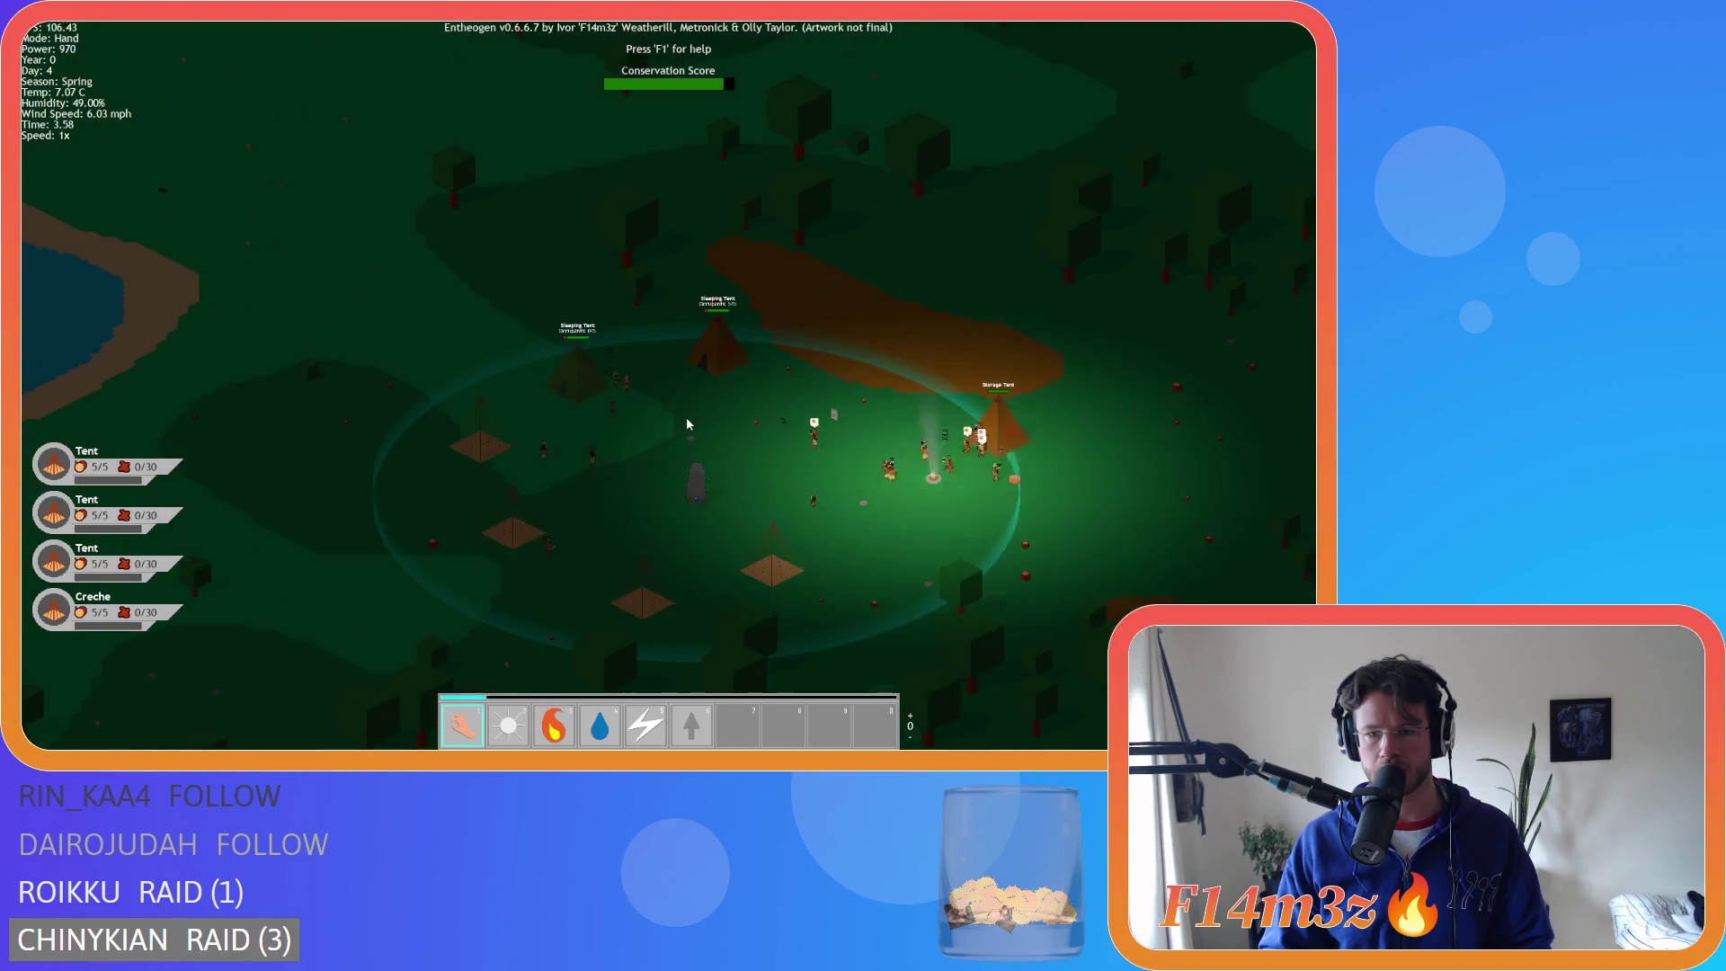
{"action": "scroll", "coordinate": [686, 423], "scroll_direction": "up", "scroll_amount": 2}
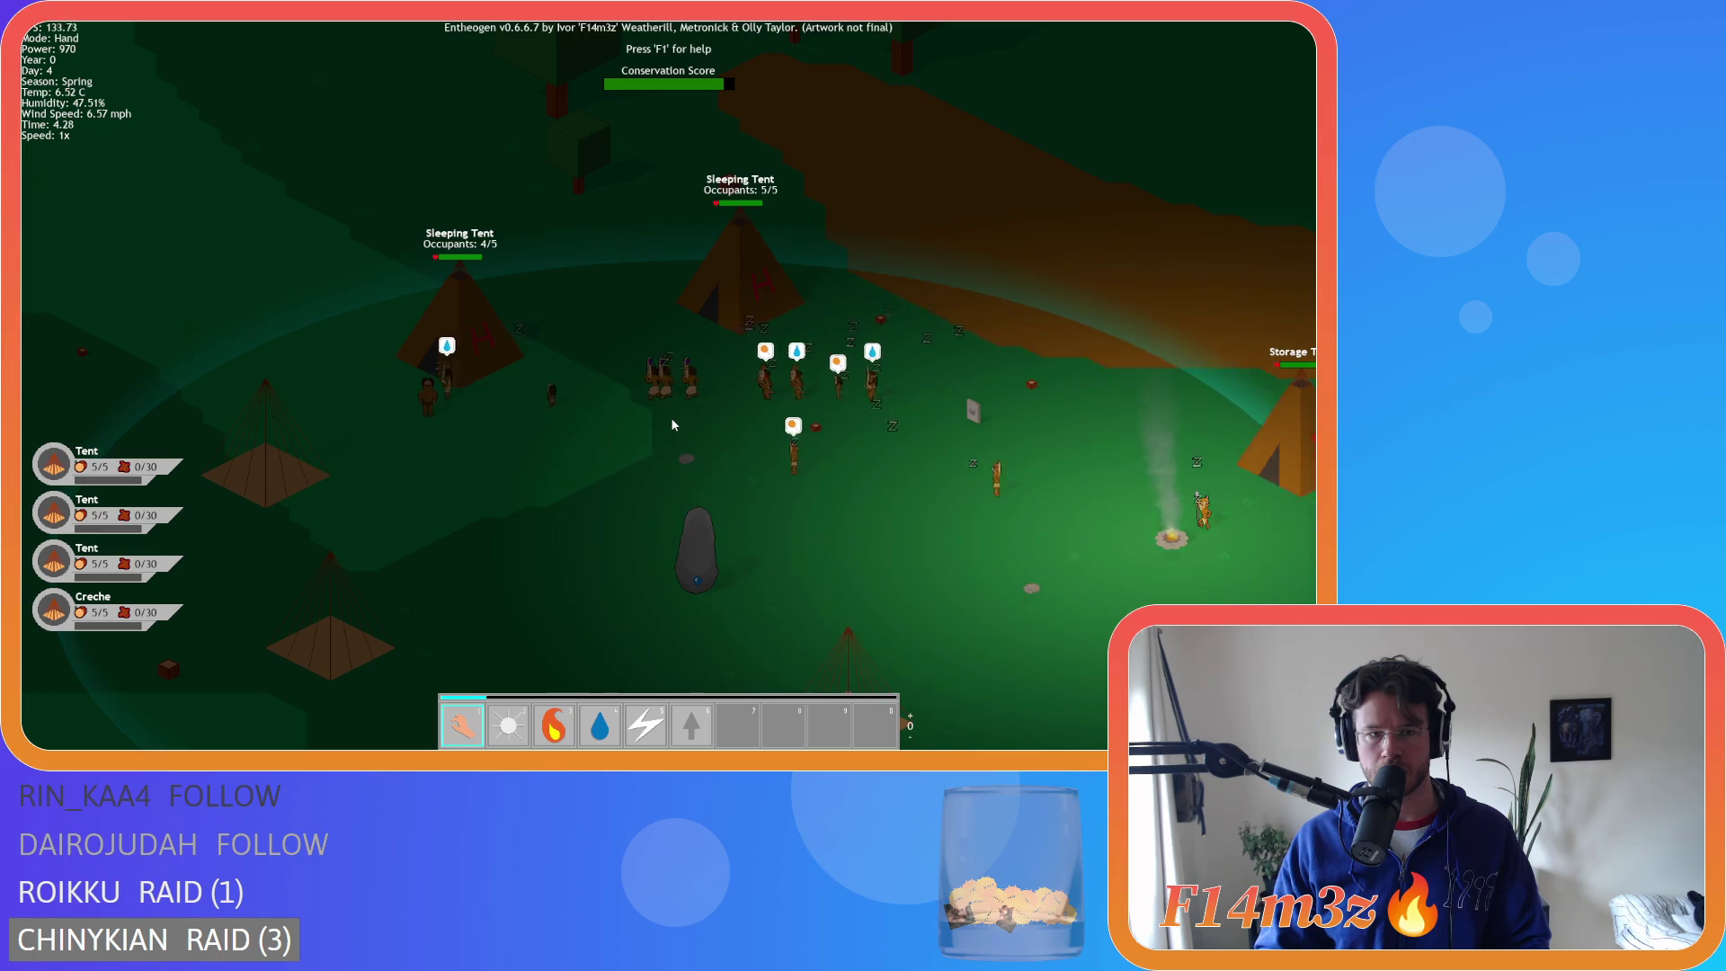
{"action": "key", "text": "Tab"}
{"action": "scroll", "coordinate": [671, 417], "scroll_direction": "up", "scroll_amount": 5}
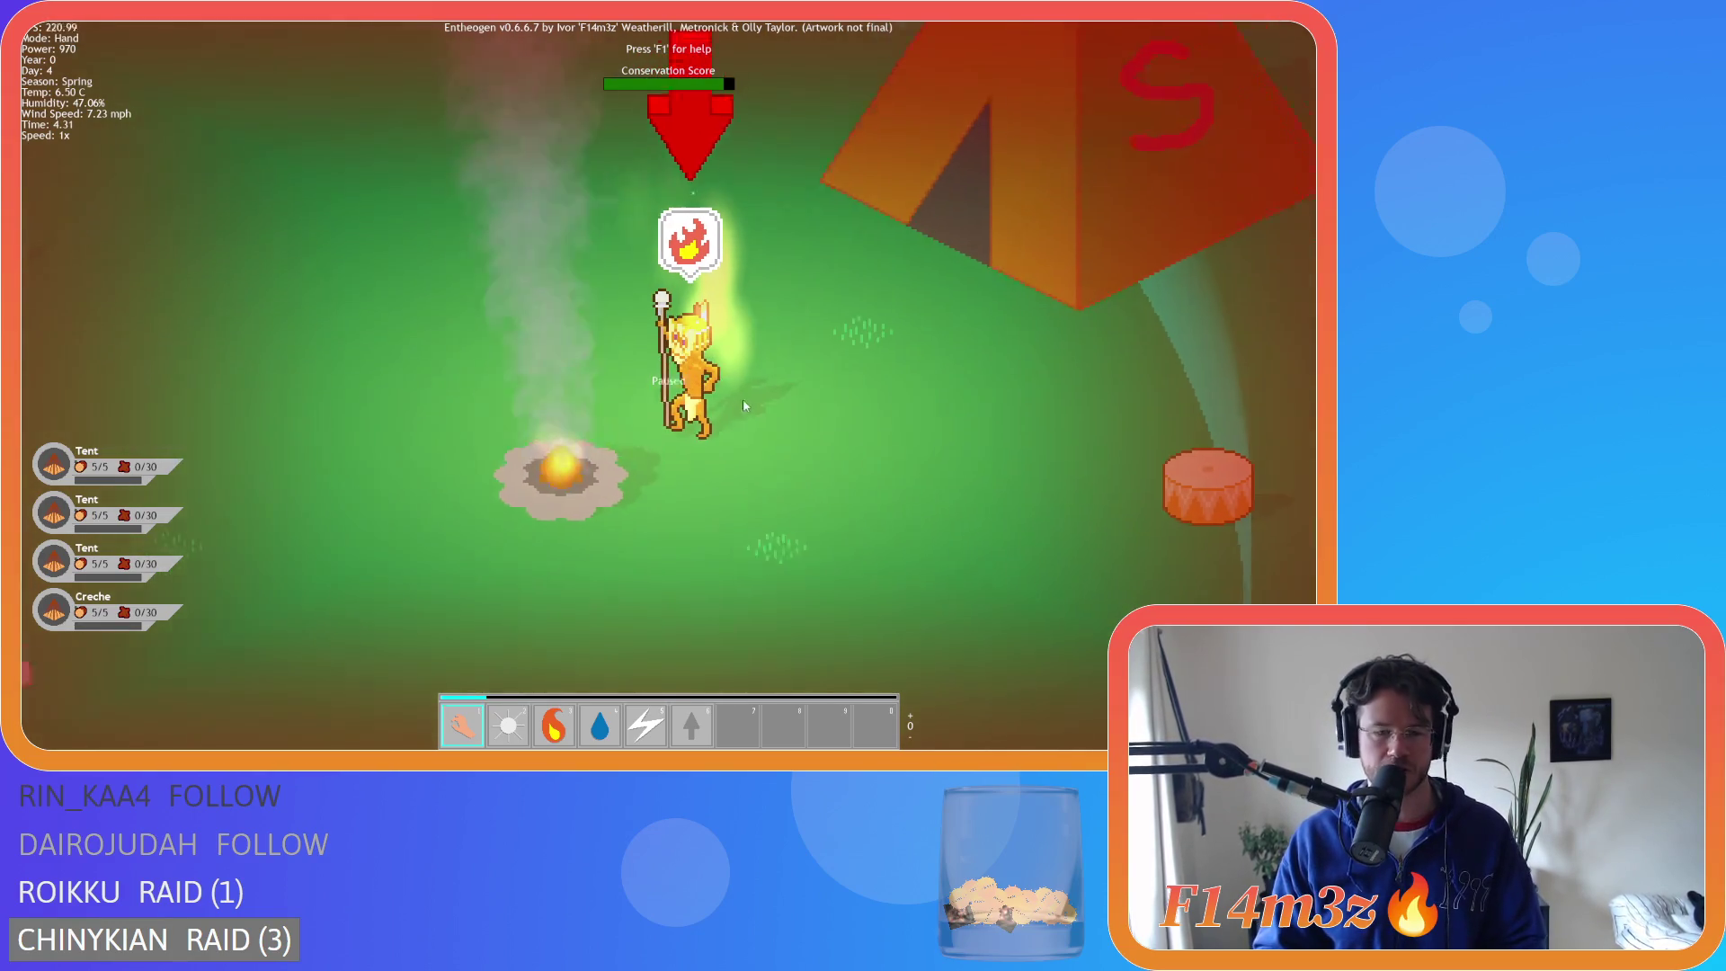
{"action": "scroll", "coordinate": [694, 371], "scroll_direction": "down", "scroll_amount": 10}
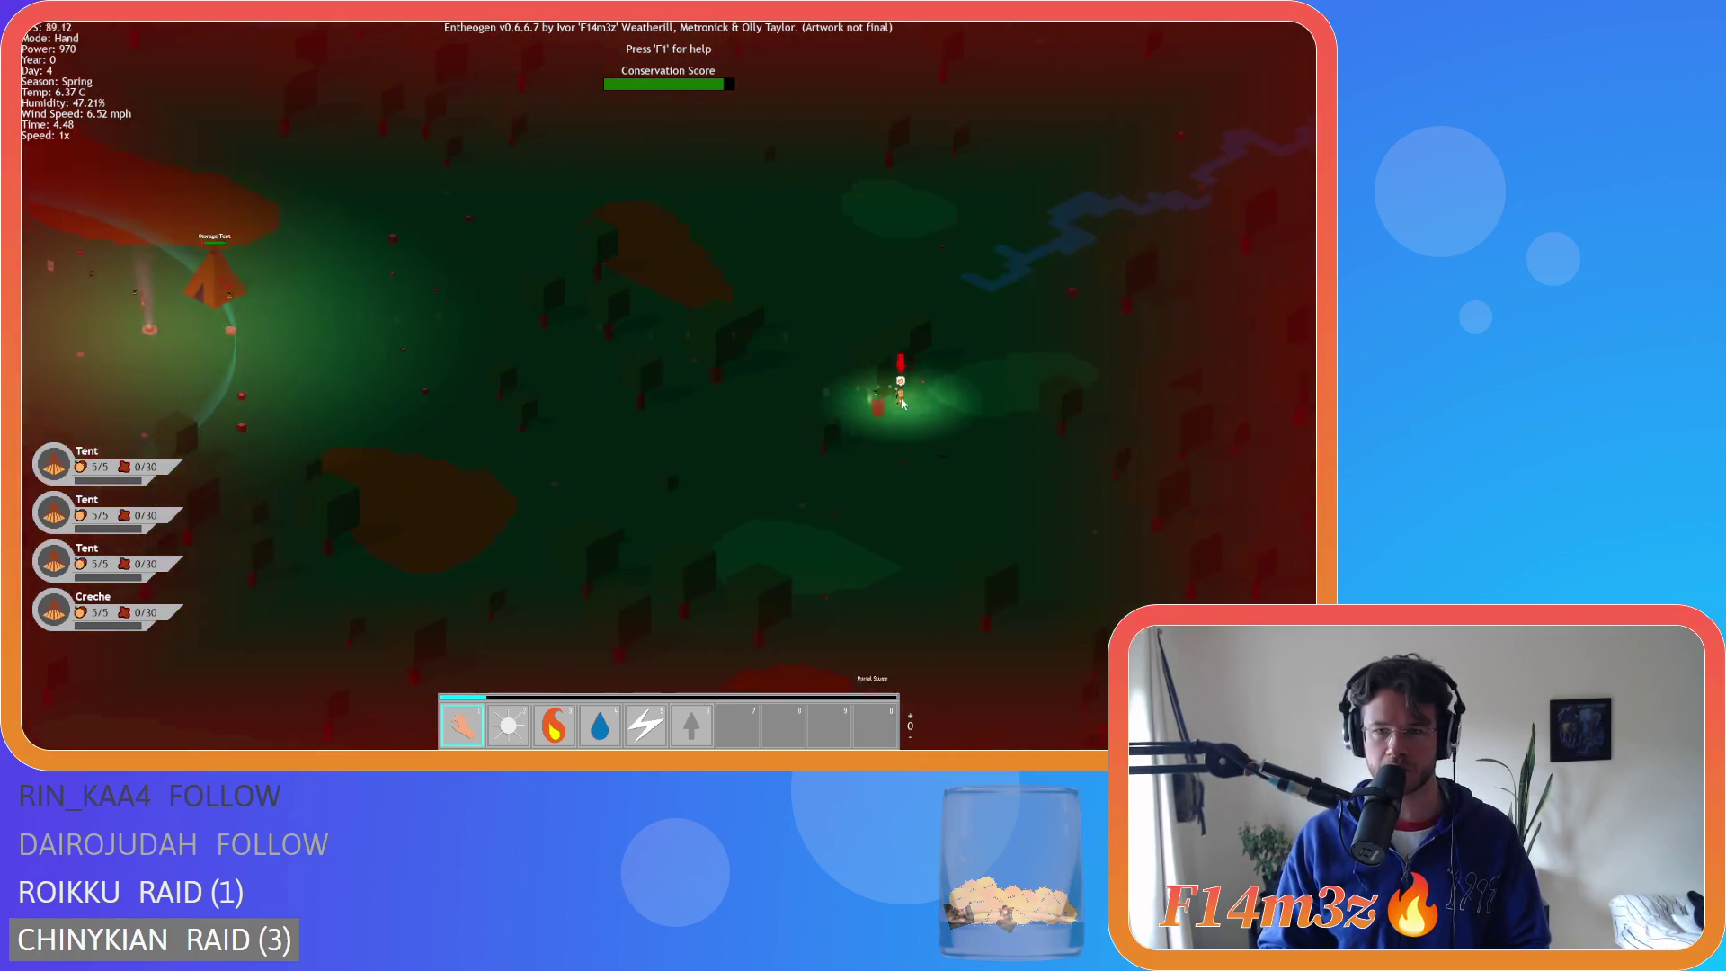
{"action": "scroll", "coordinate": [903, 403], "scroll_direction": "up", "scroll_amount": 10}
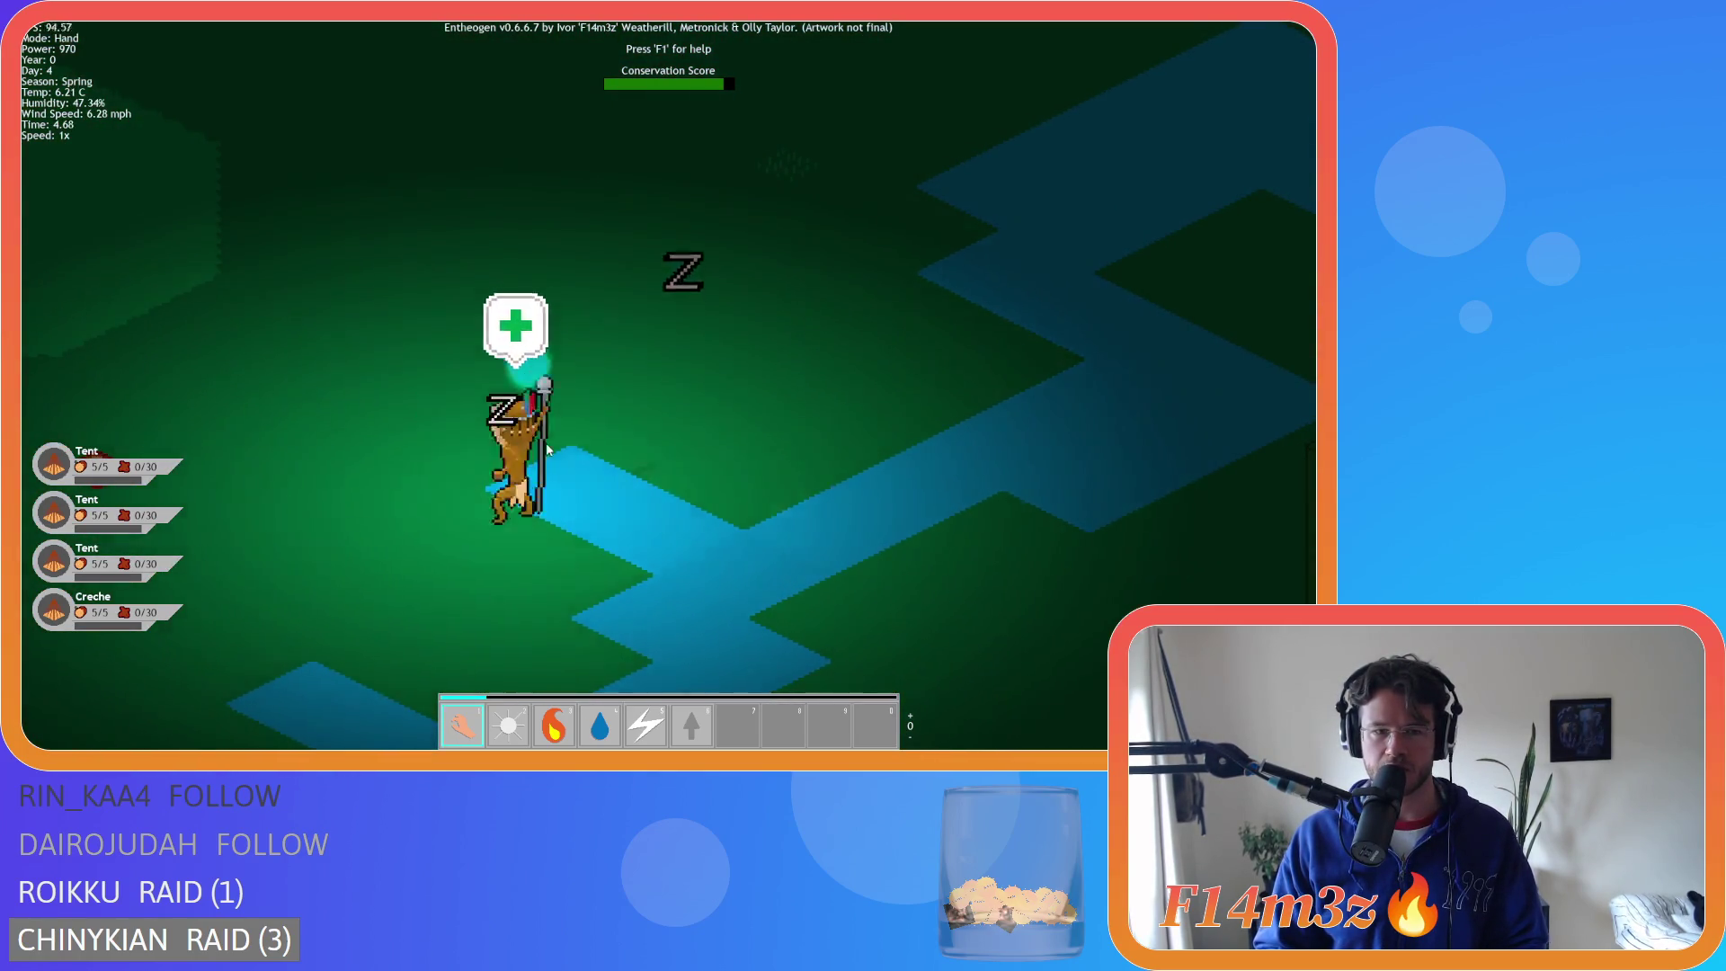
{"action": "scroll", "coordinate": [547, 450], "scroll_direction": "down", "scroll_amount": 8}
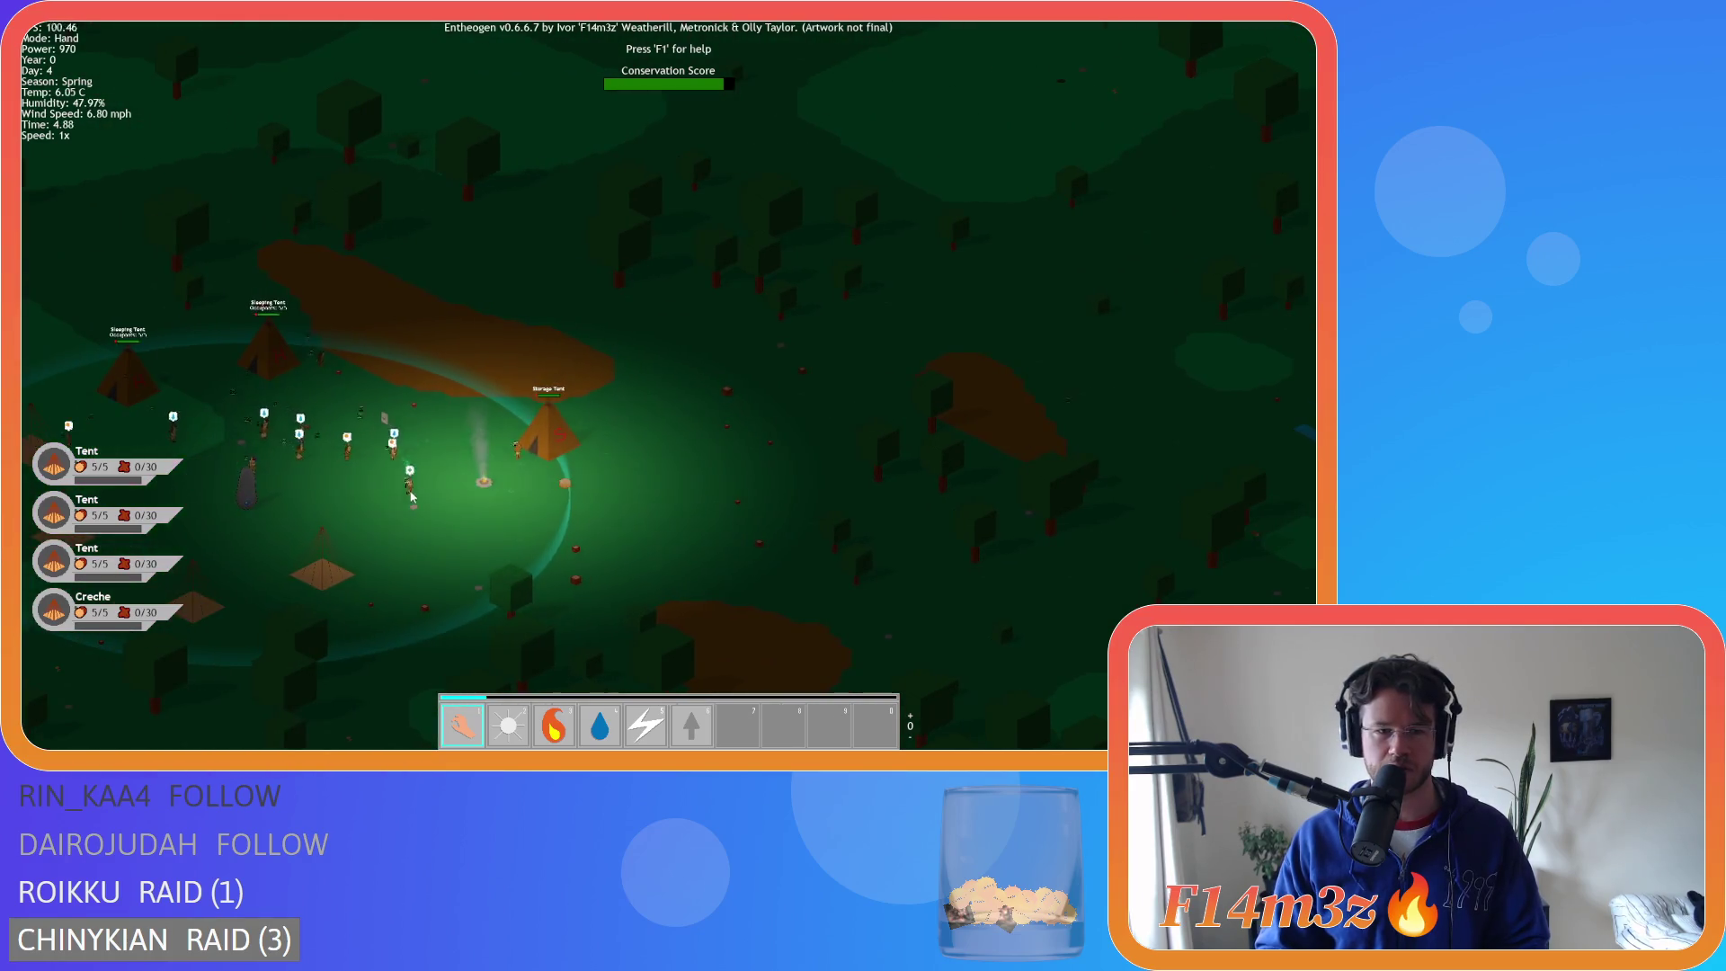
{"action": "key", "text": "d"}
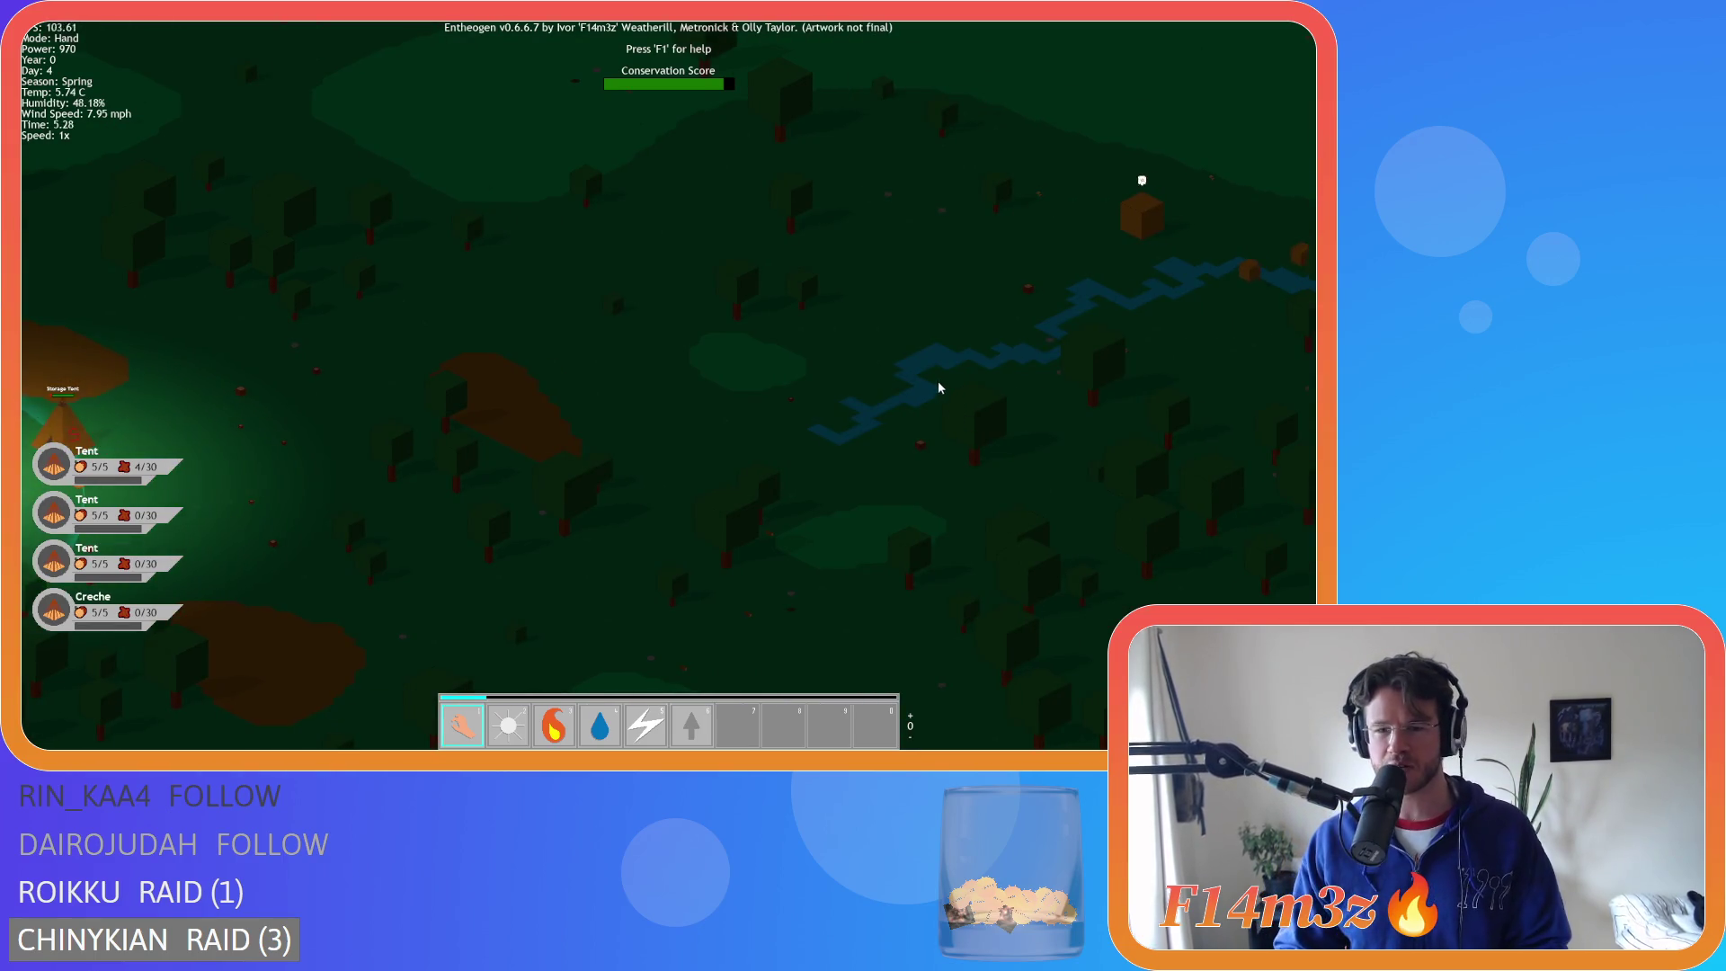
{"action": "key", "text": "a"}
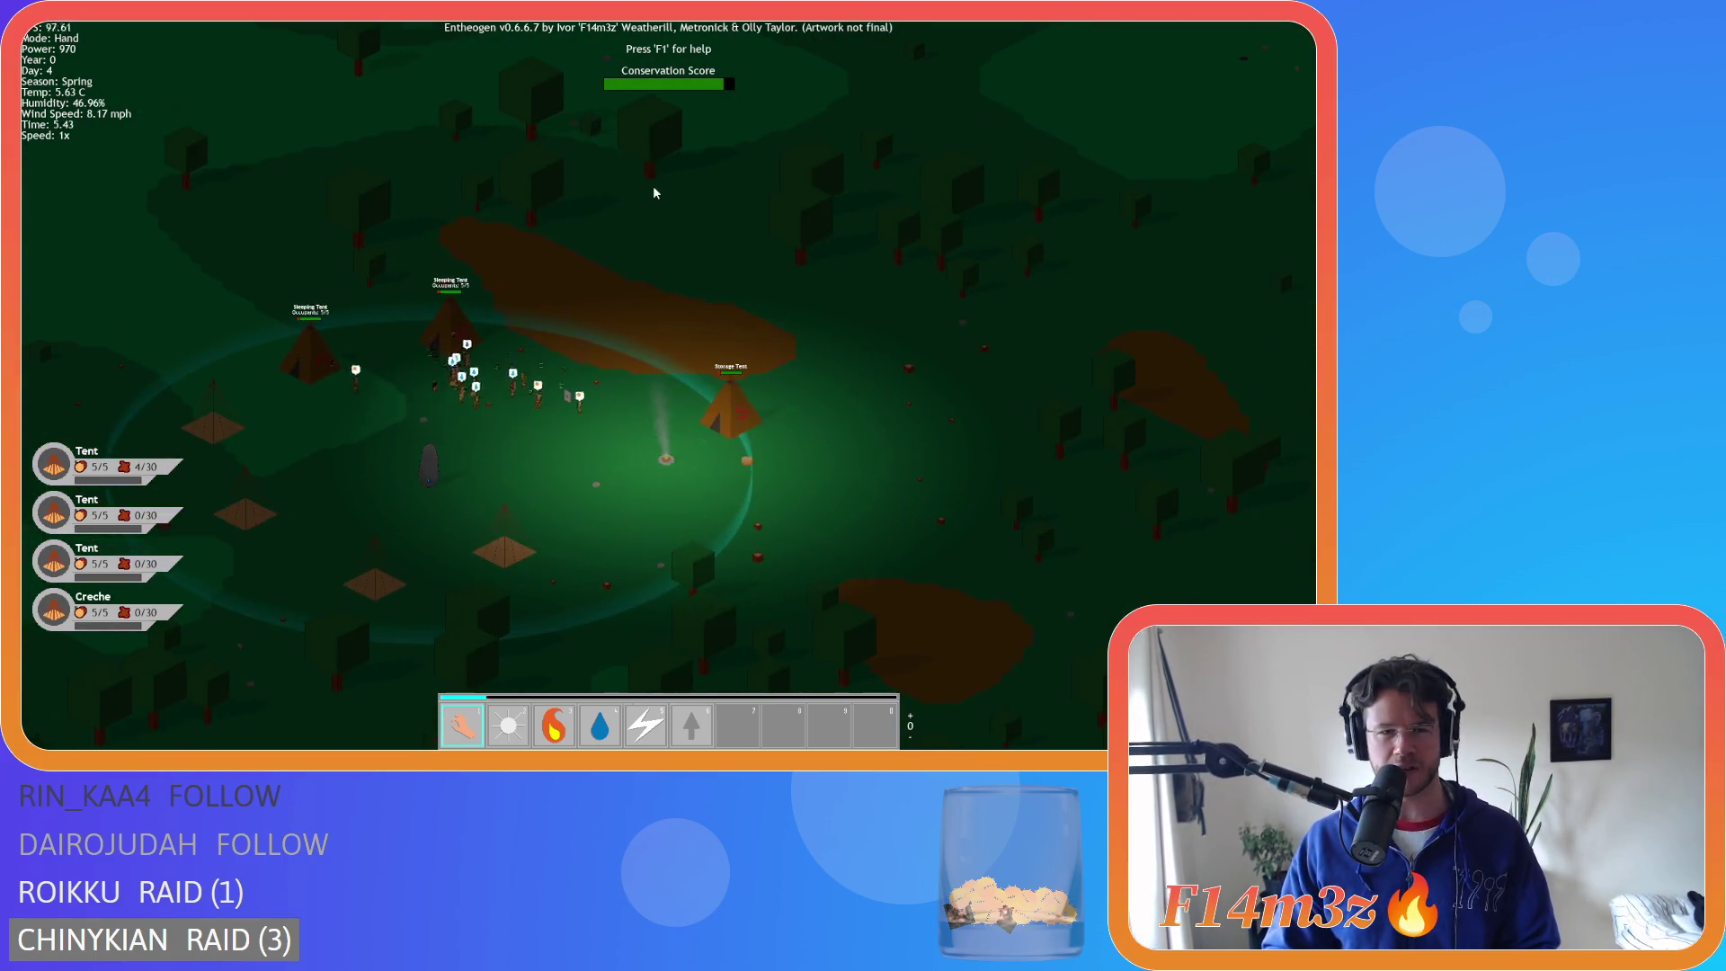
{"action": "key", "text": "s"}
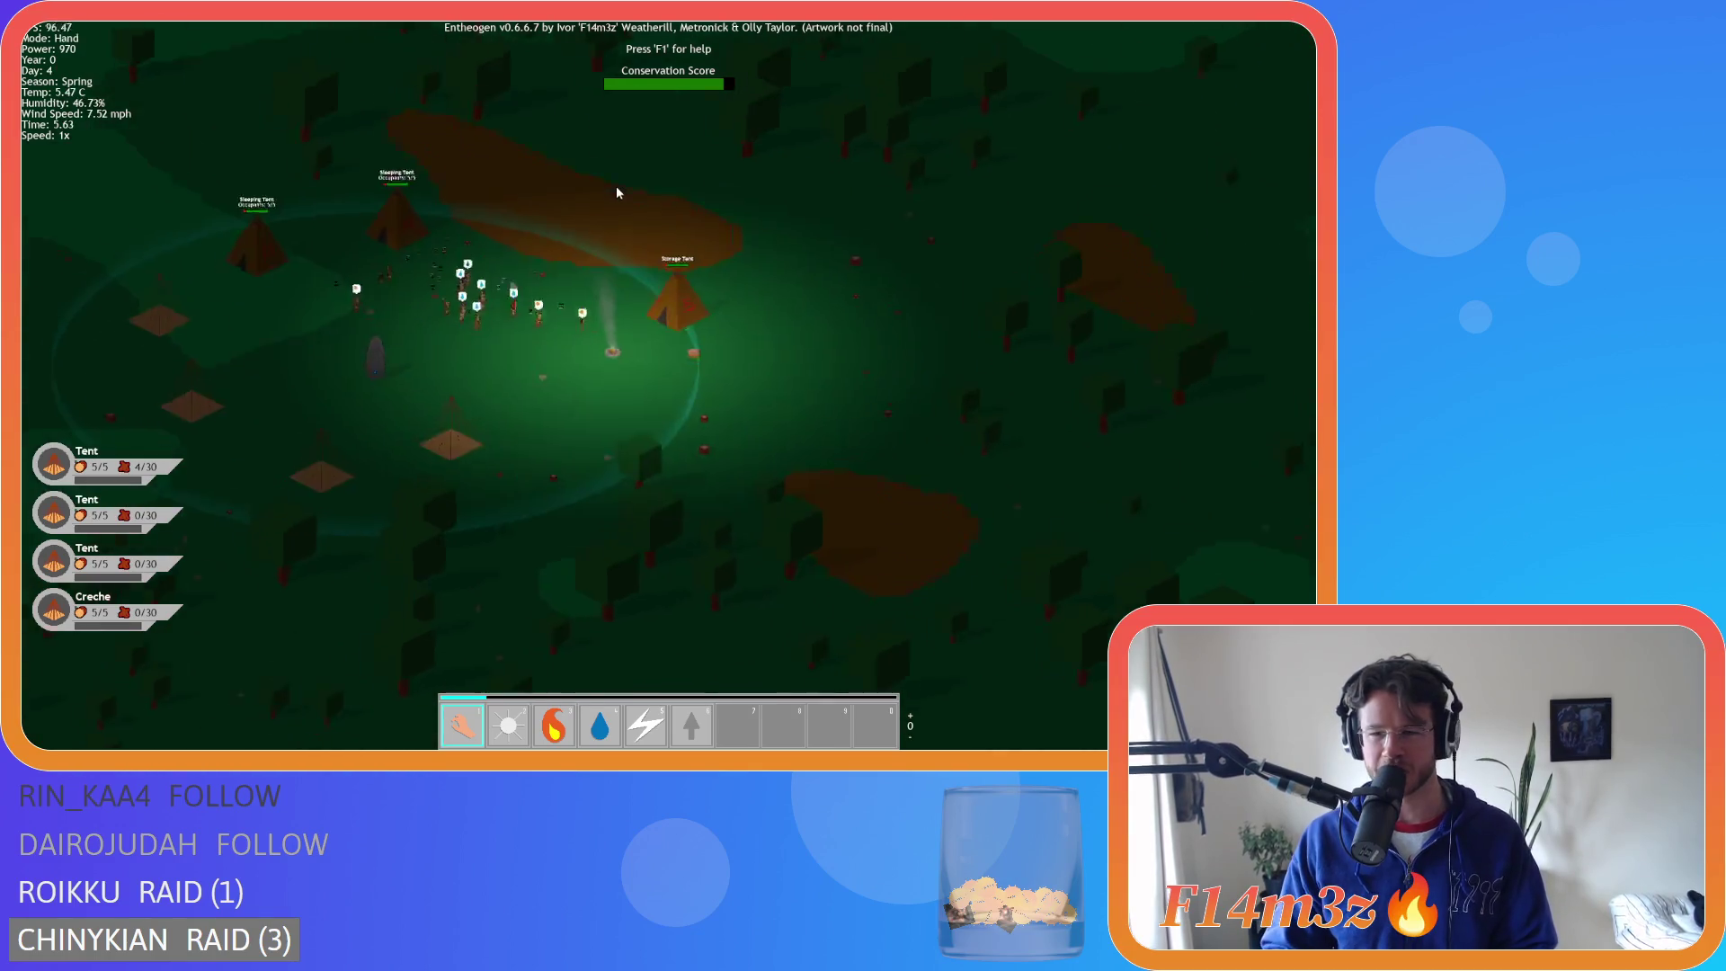
{"action": "key", "text": "d"}
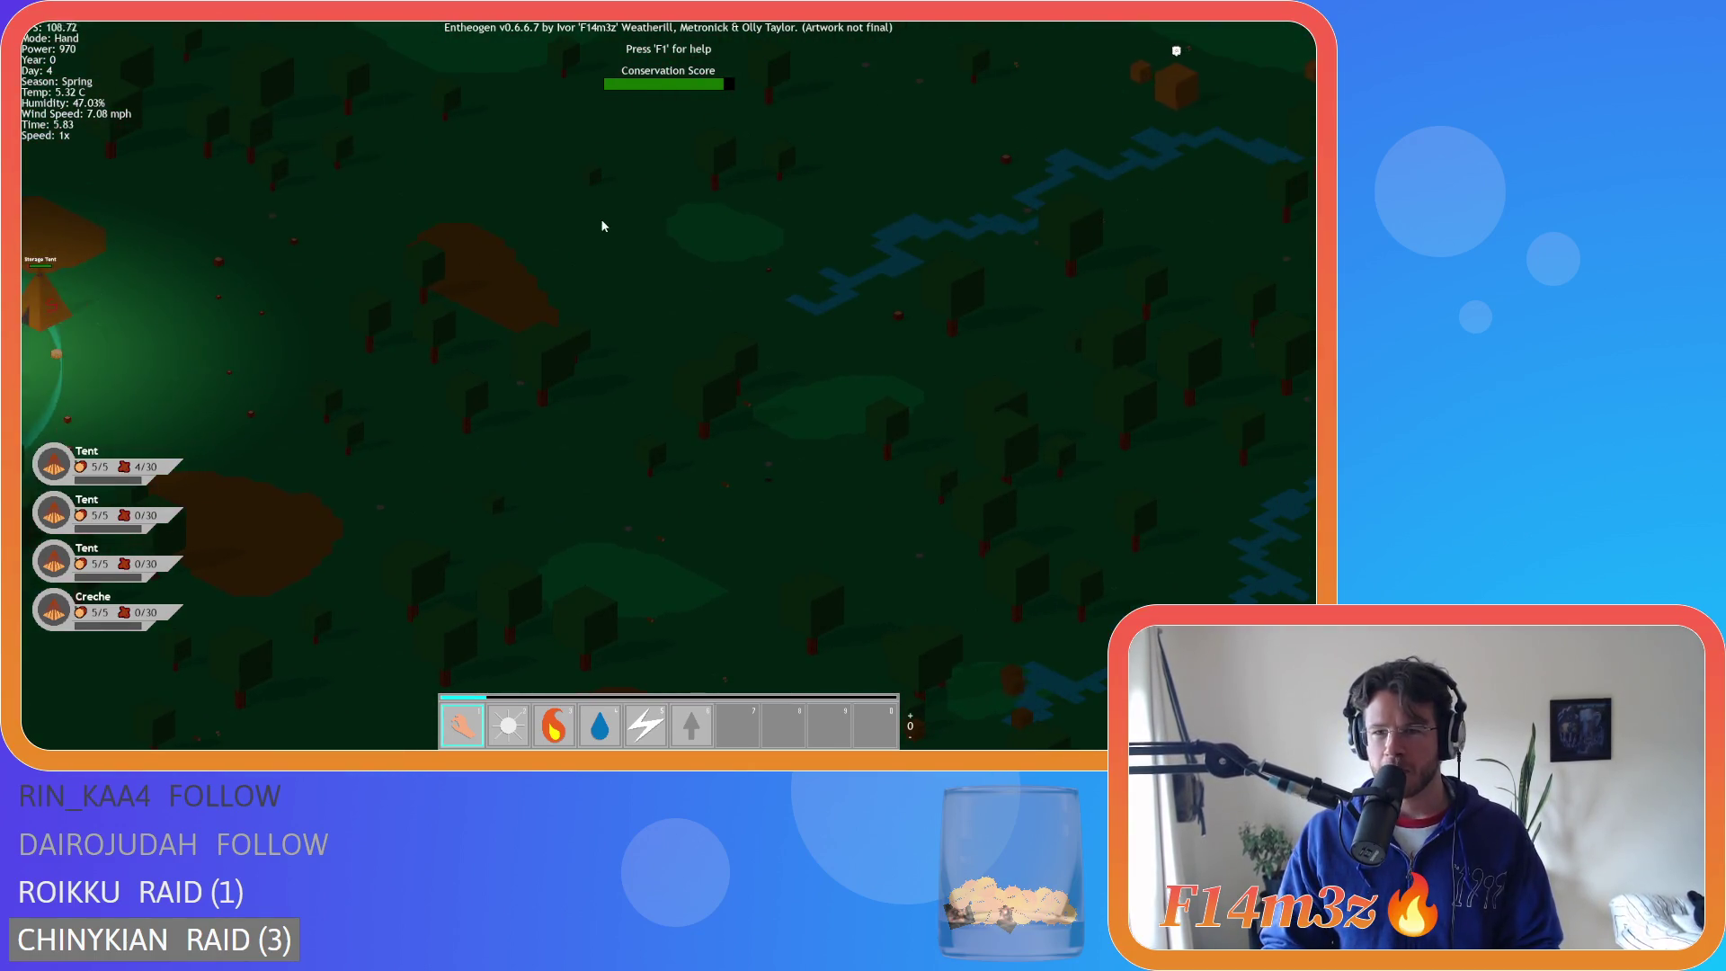
{"action": "key", "text": "w"}
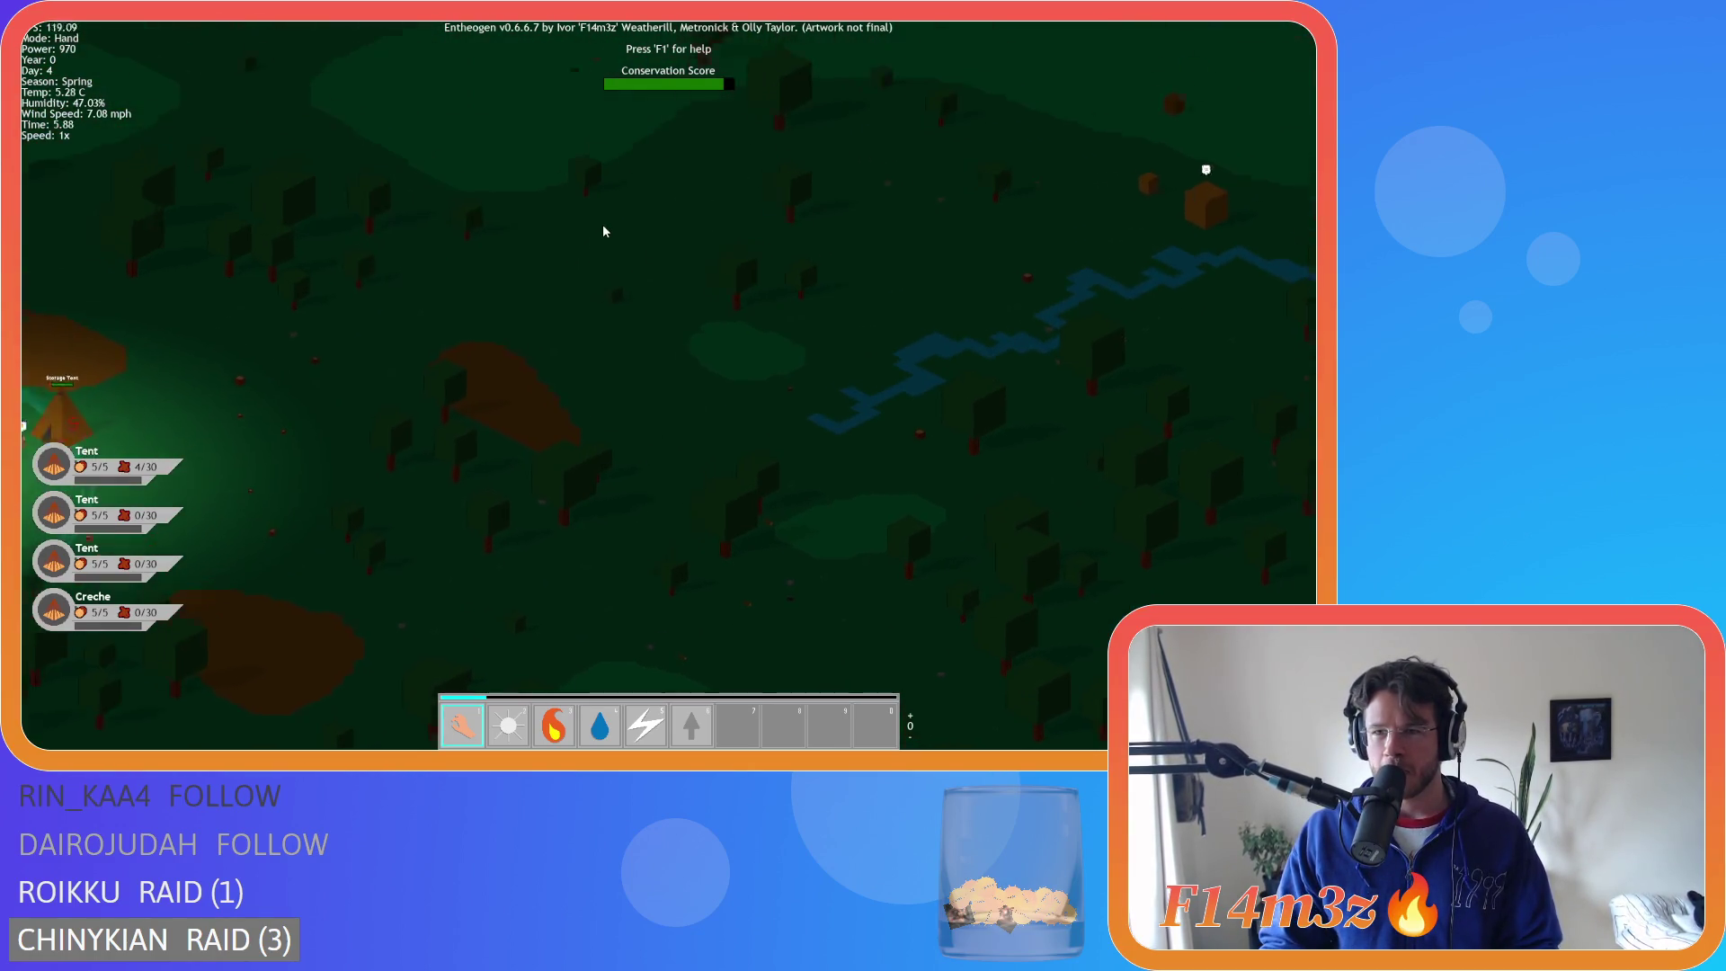
{"action": "key", "text": "s"}
{"action": "key", "text": "a"}
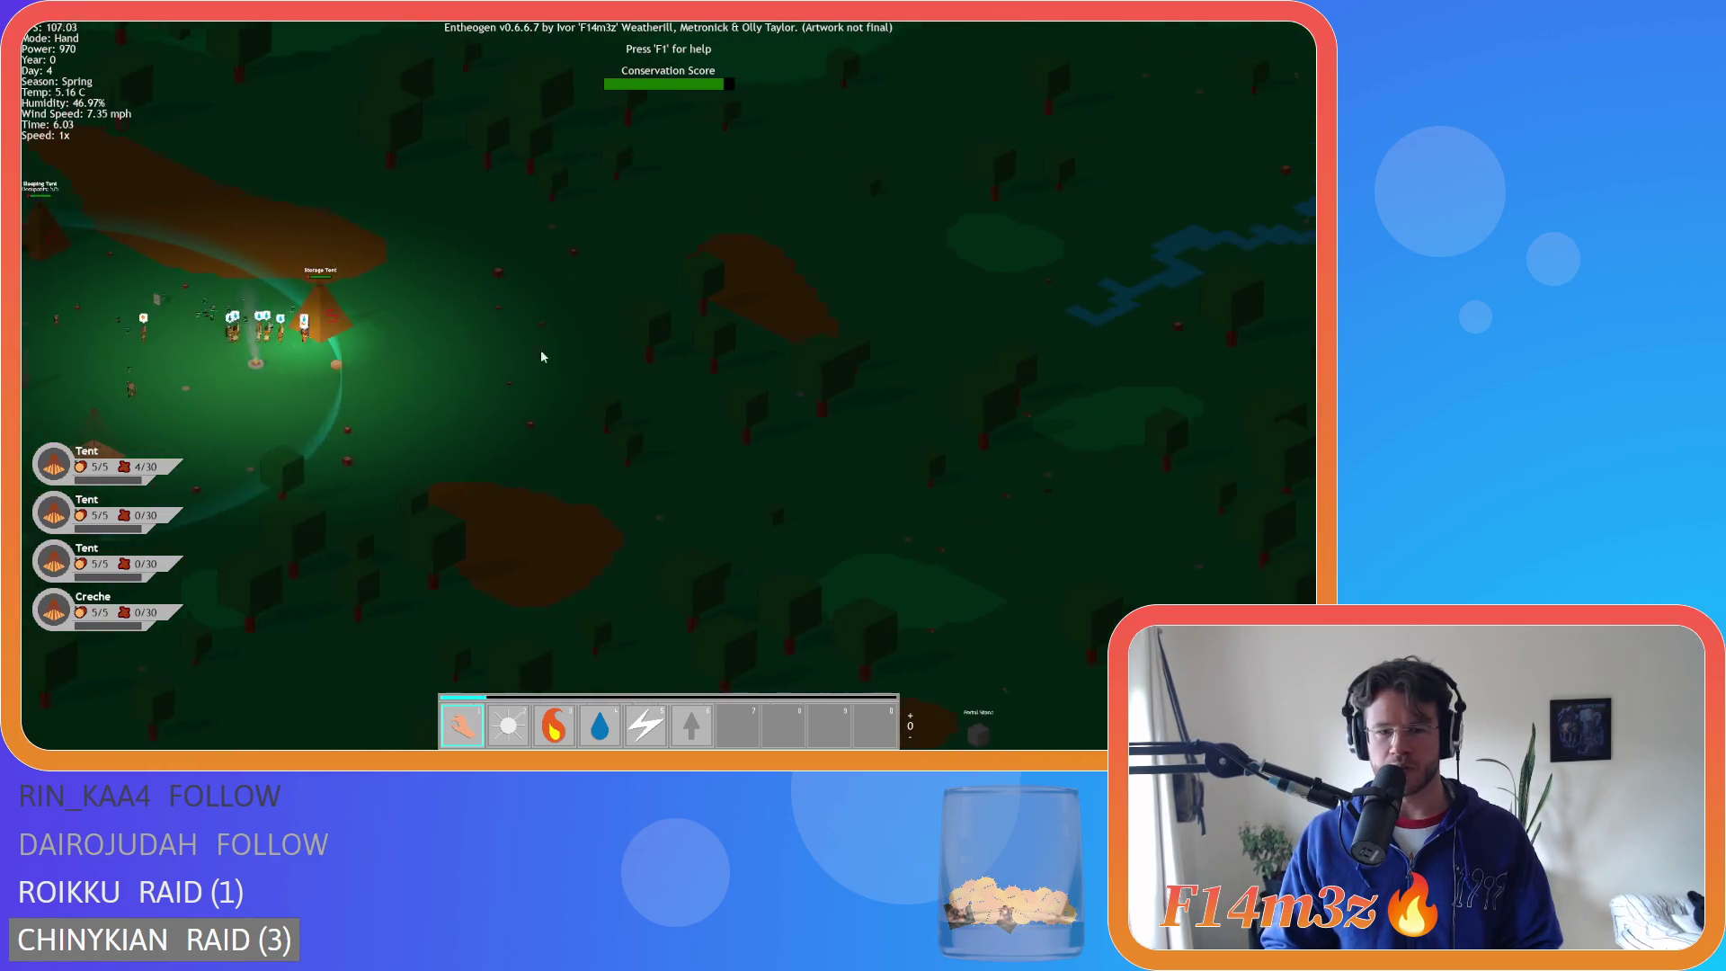
{"action": "key", "text": "a"}
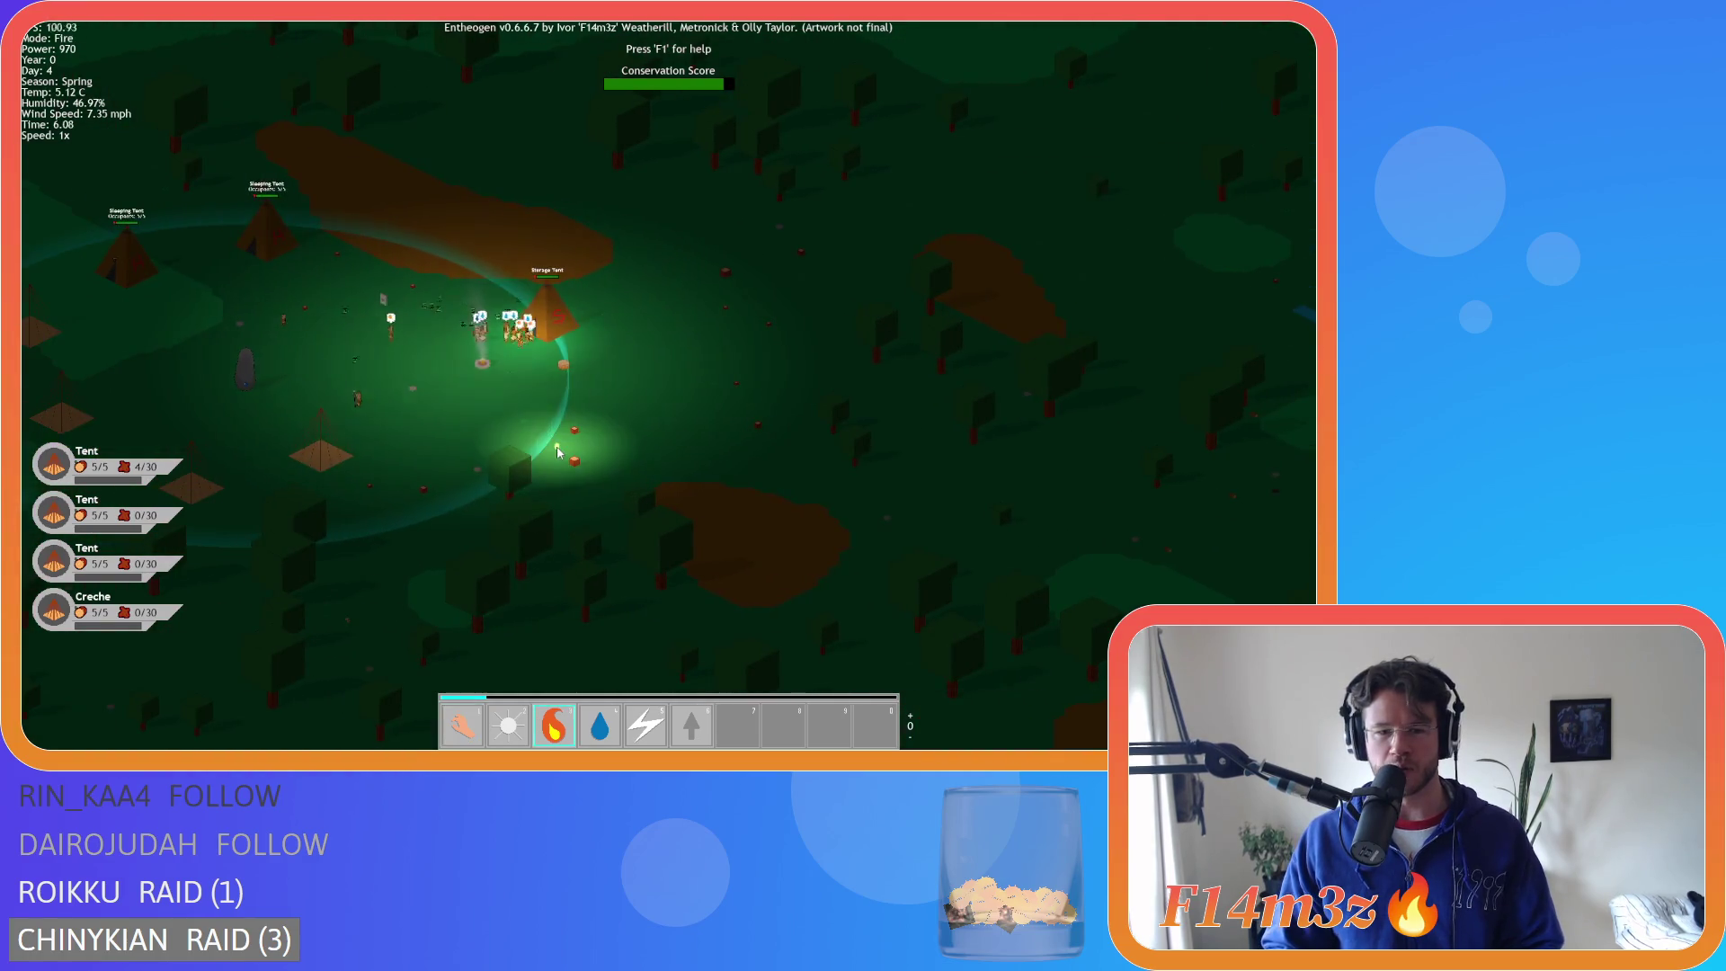
{"action": "scroll", "coordinate": [620, 378], "scroll_direction": "up", "scroll_amount": 3}
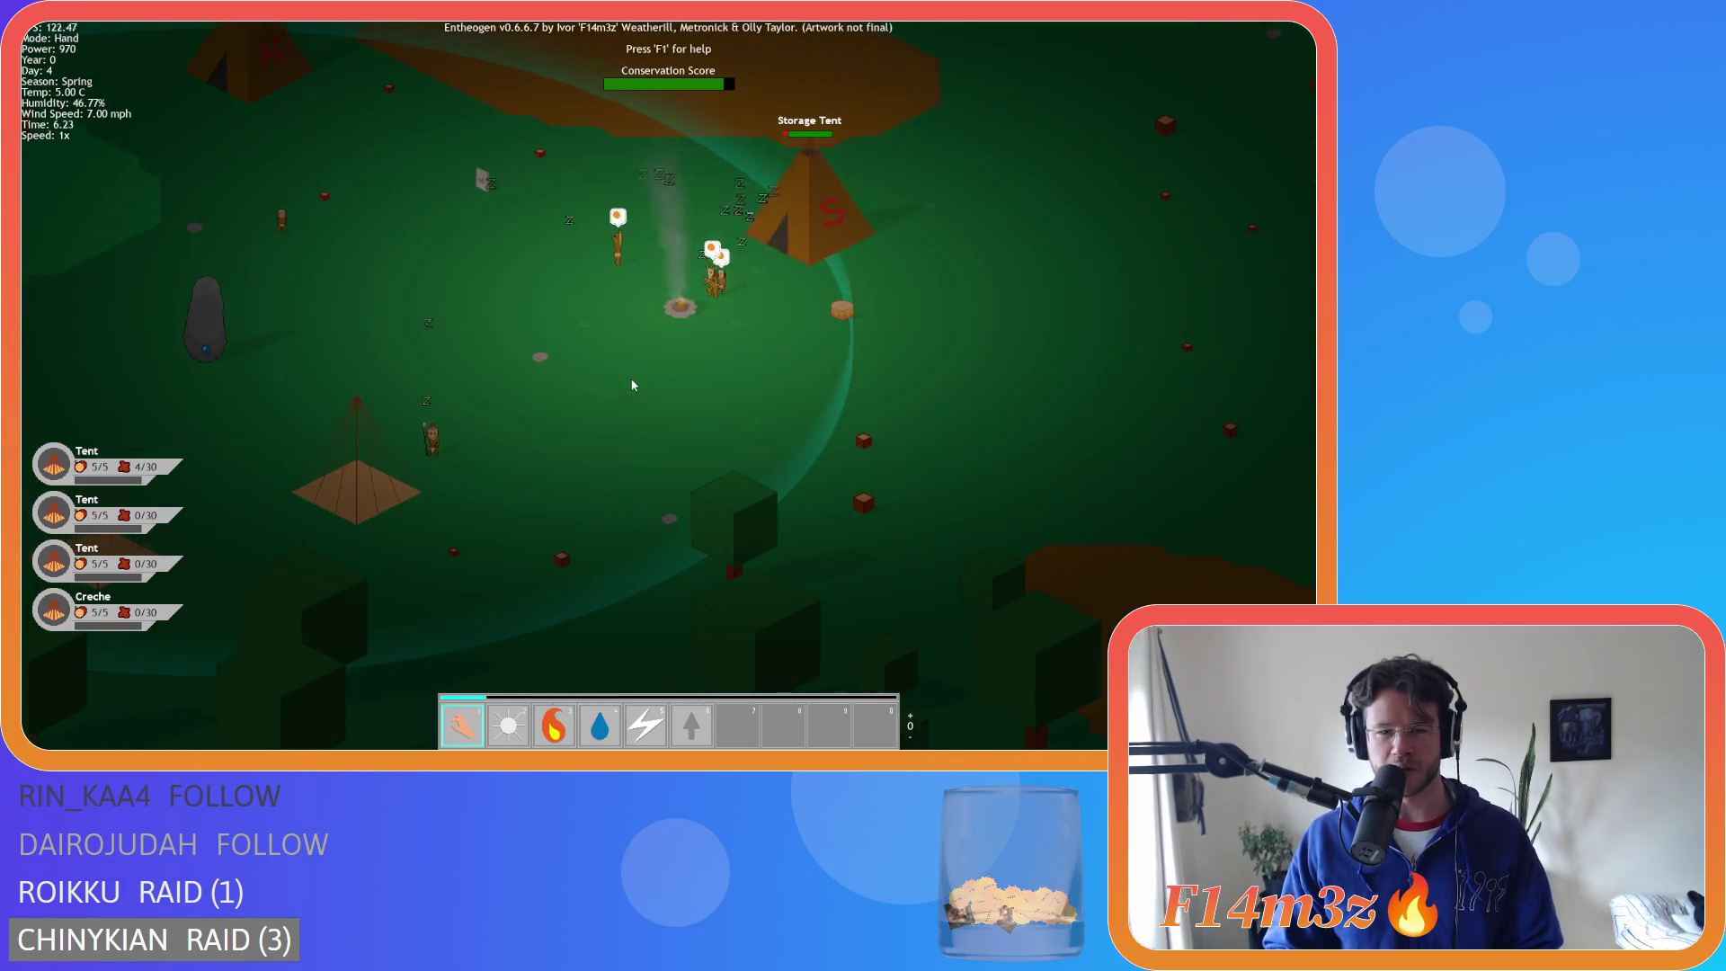
{"action": "scroll", "coordinate": [861, 359], "scroll_direction": "down", "scroll_amount": 5}
{"action": "key", "text": "d"}
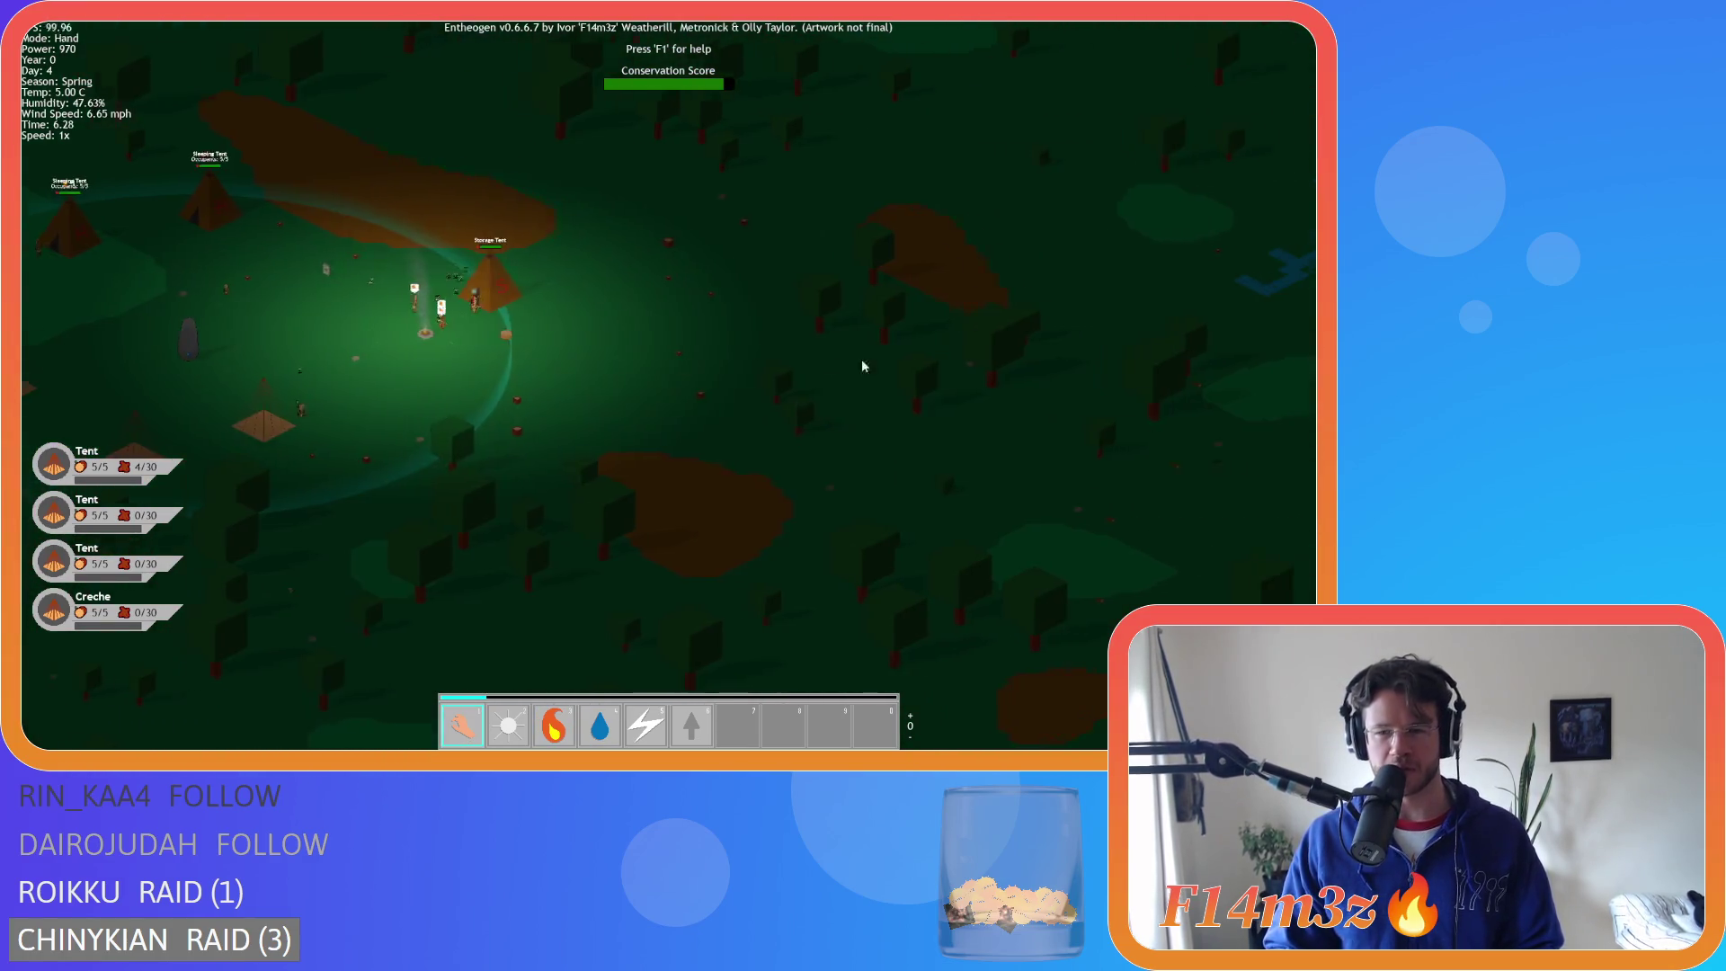
{"action": "key", "text": "a"}
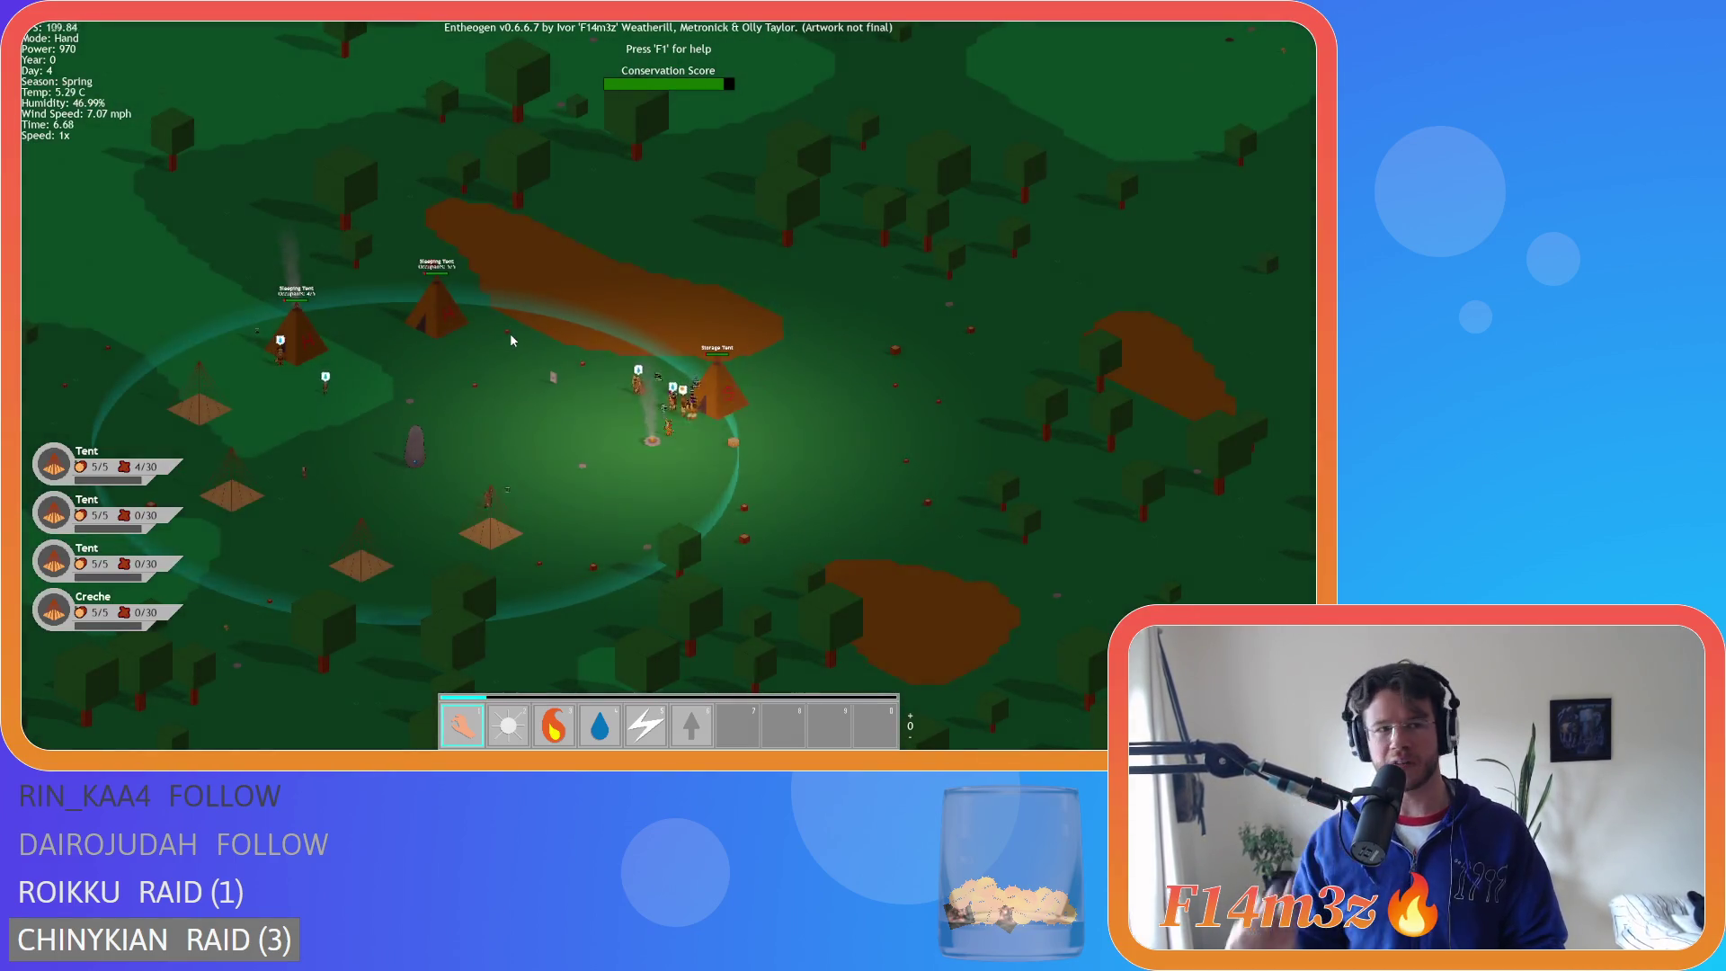
{"action": "scroll", "coordinate": [510, 338], "scroll_direction": "up", "scroll_amount": 3}
{"action": "scroll", "coordinate": [506, 357], "scroll_direction": "up", "scroll_amount": 5}
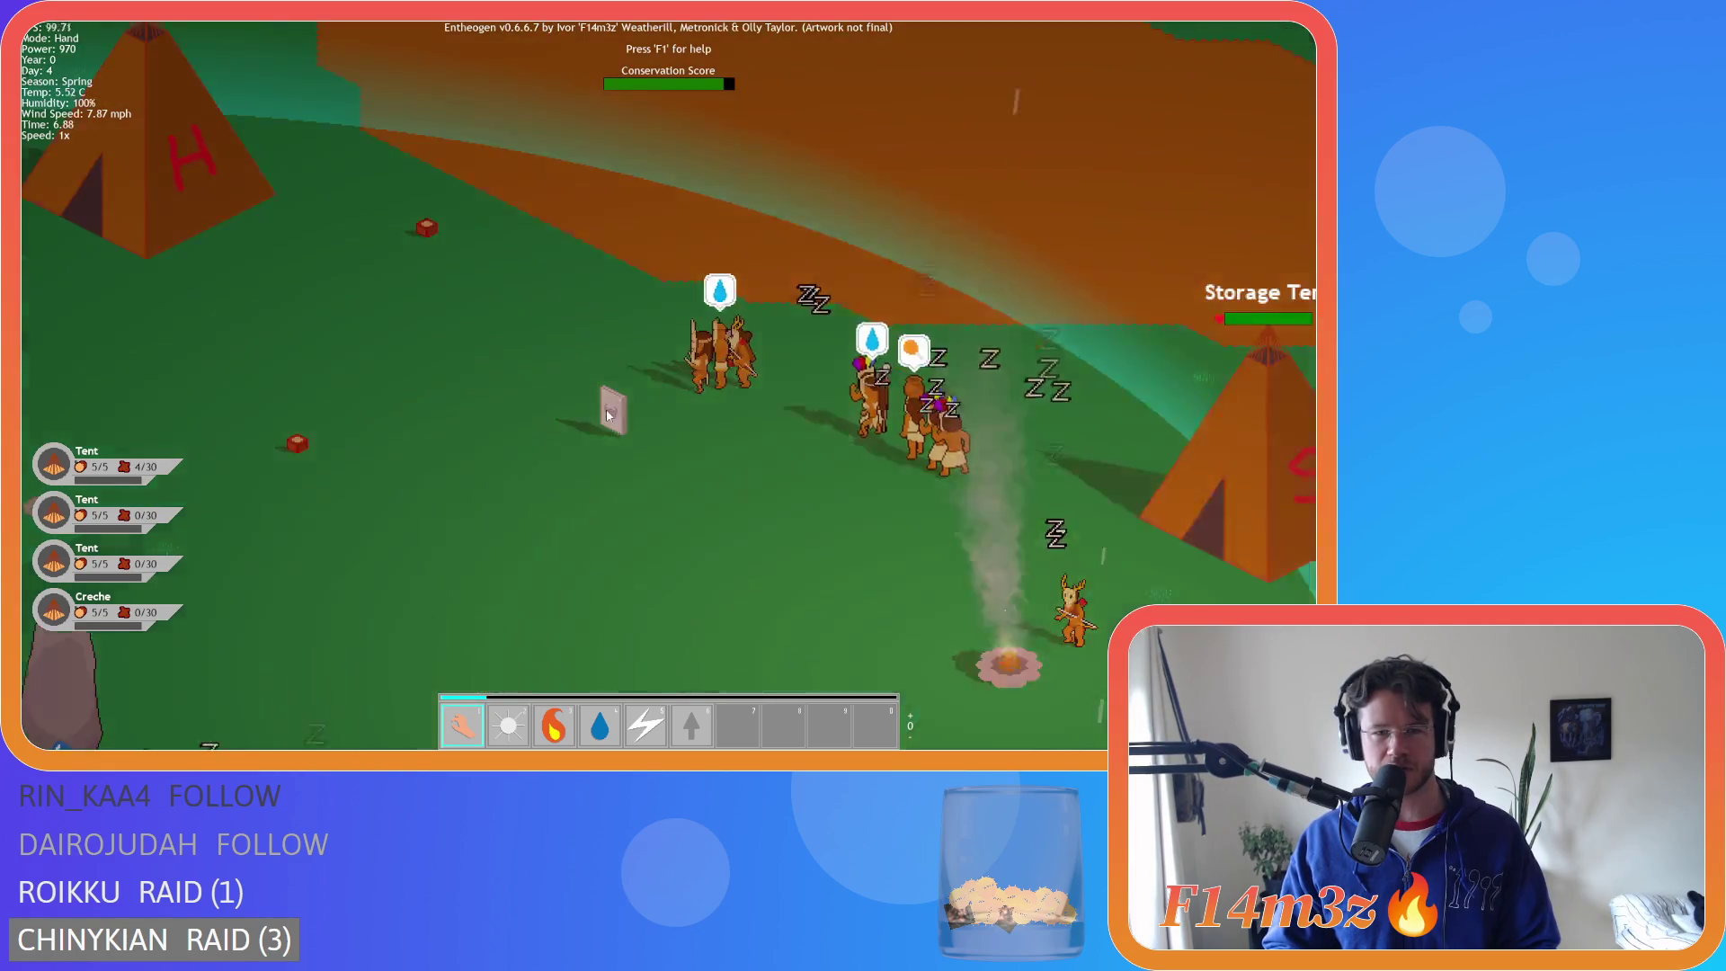
{"action": "scroll", "coordinate": [614, 419], "scroll_direction": "down", "scroll_amount": 2}
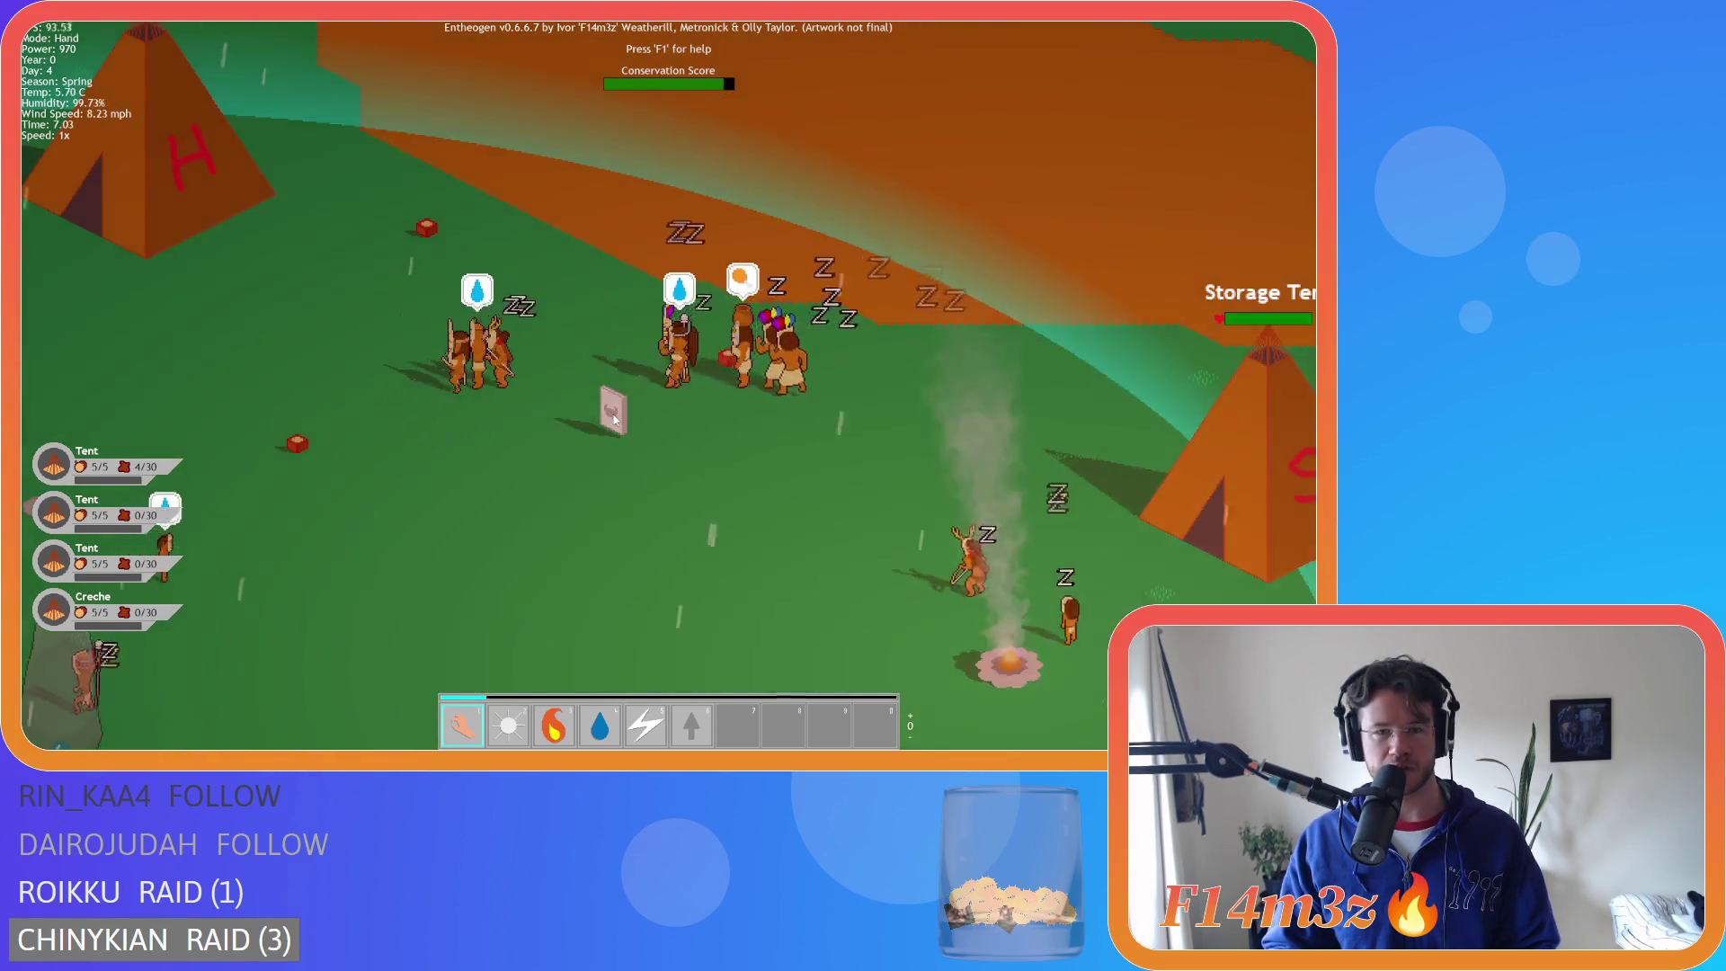
{"action": "scroll", "coordinate": [614, 419], "scroll_direction": "down", "scroll_amount": 5}
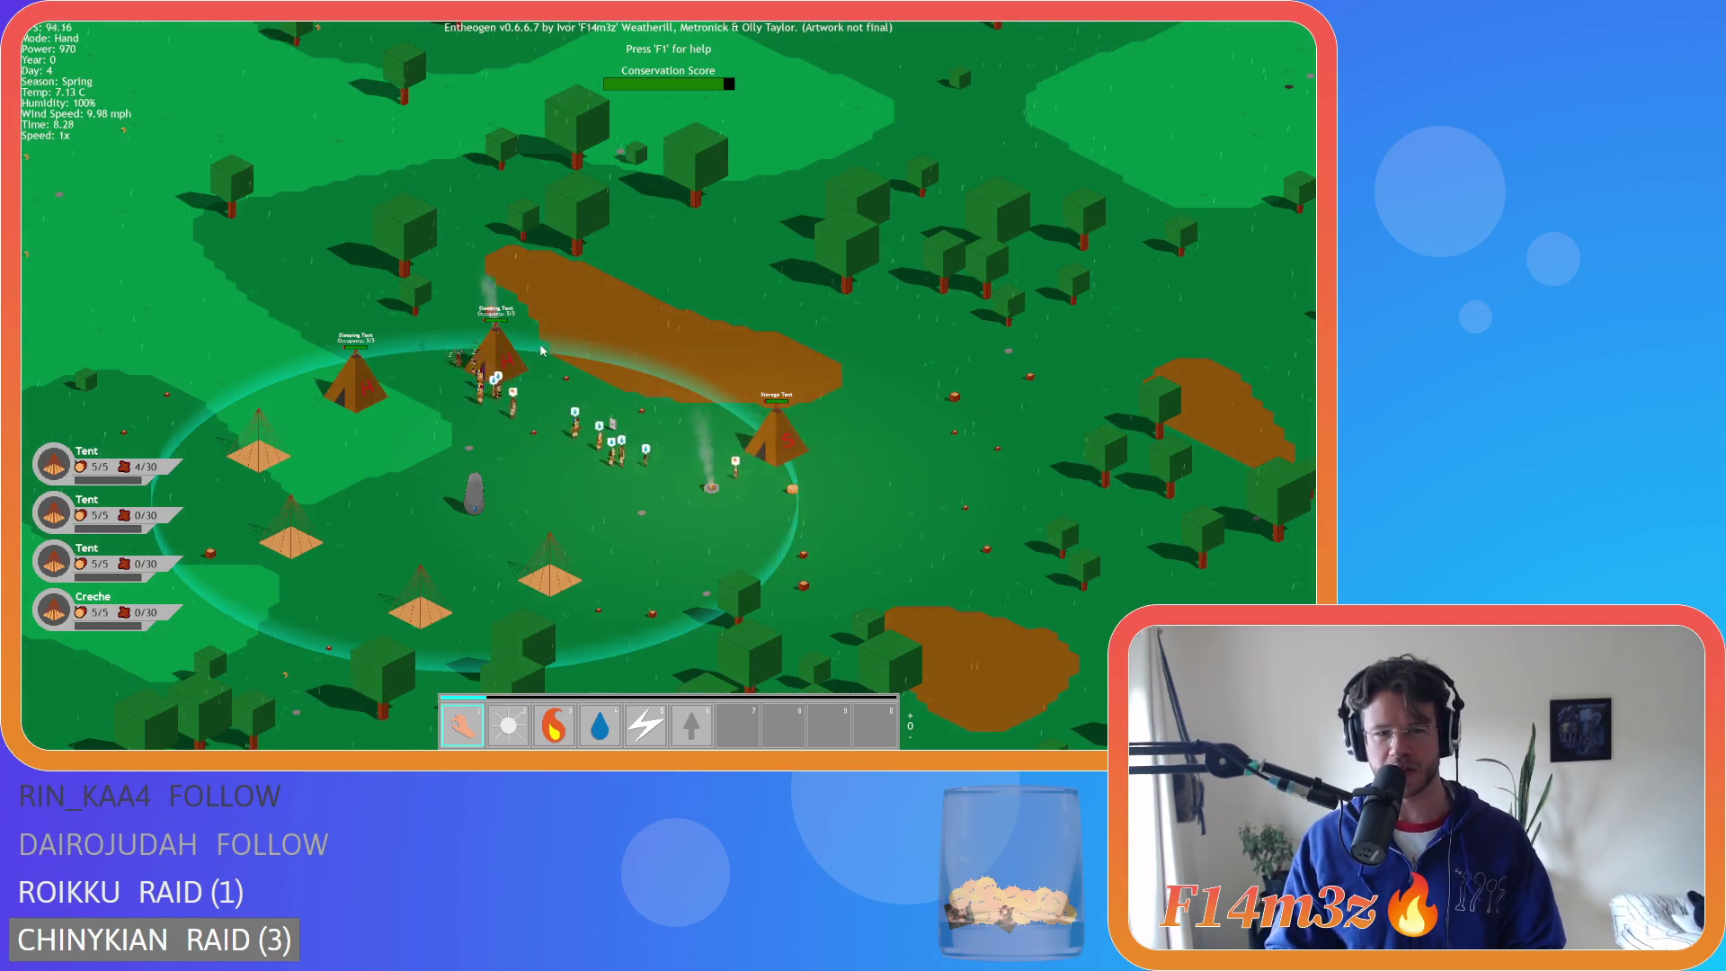
{"action": "scroll", "coordinate": [541, 350], "scroll_direction": "up", "scroll_amount": 5}
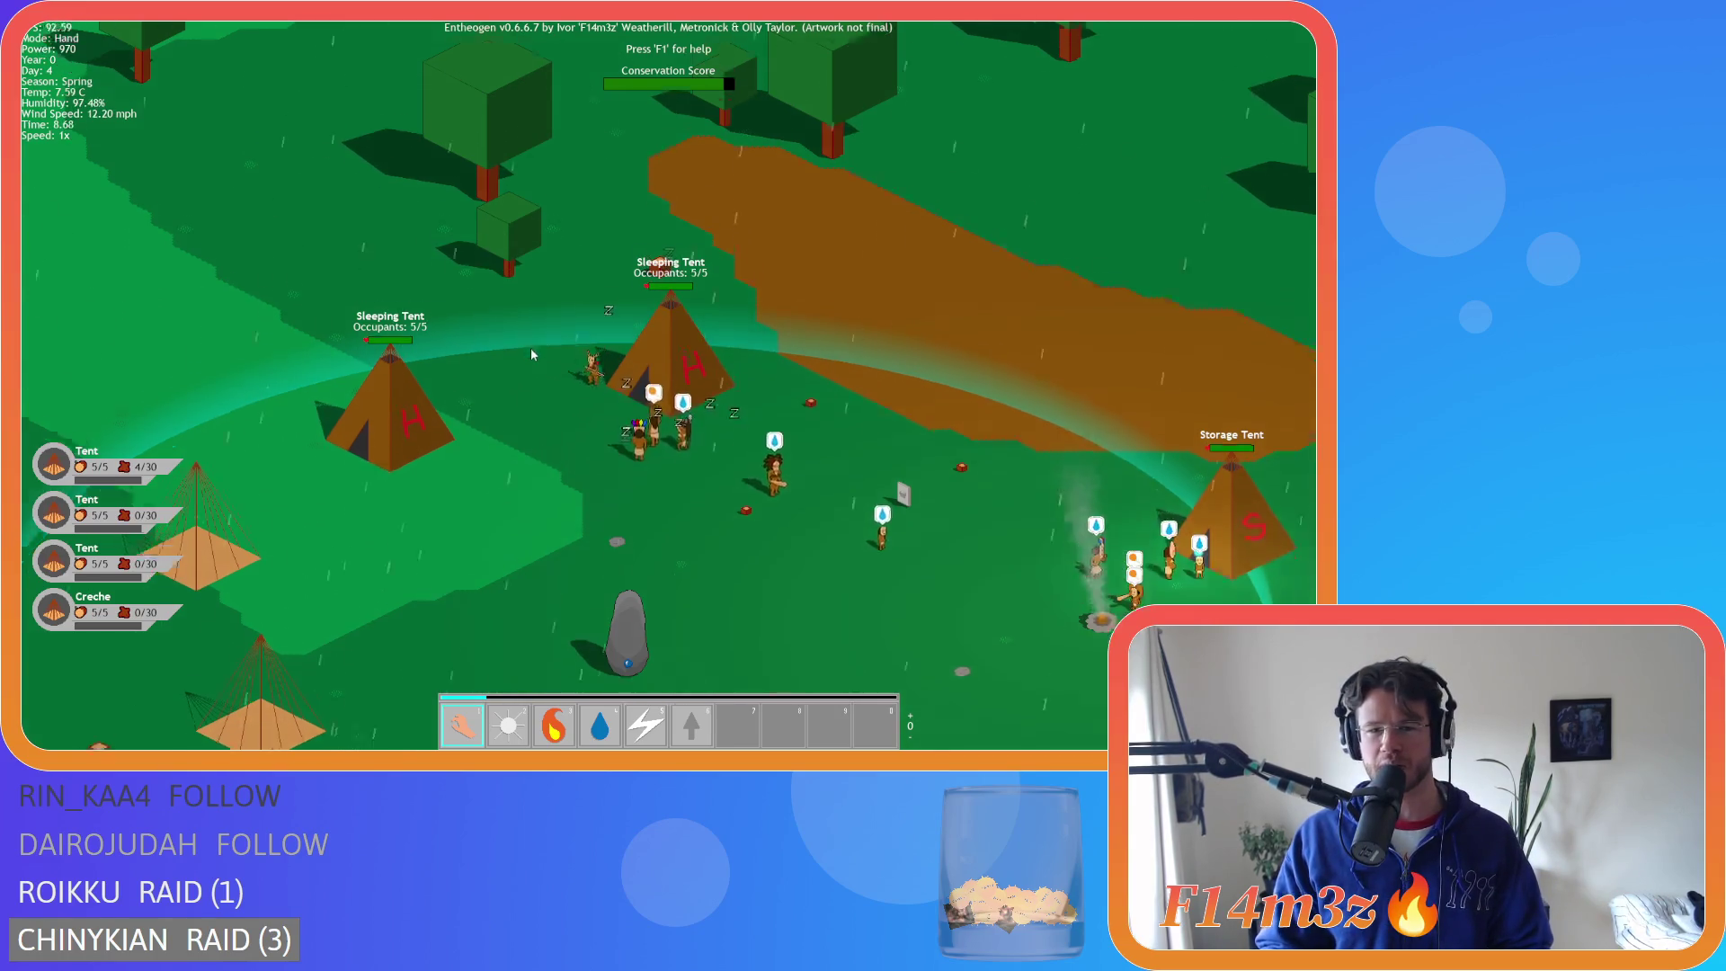
{"action": "key", "text": "s"}
{"action": "key", "text": "d"}
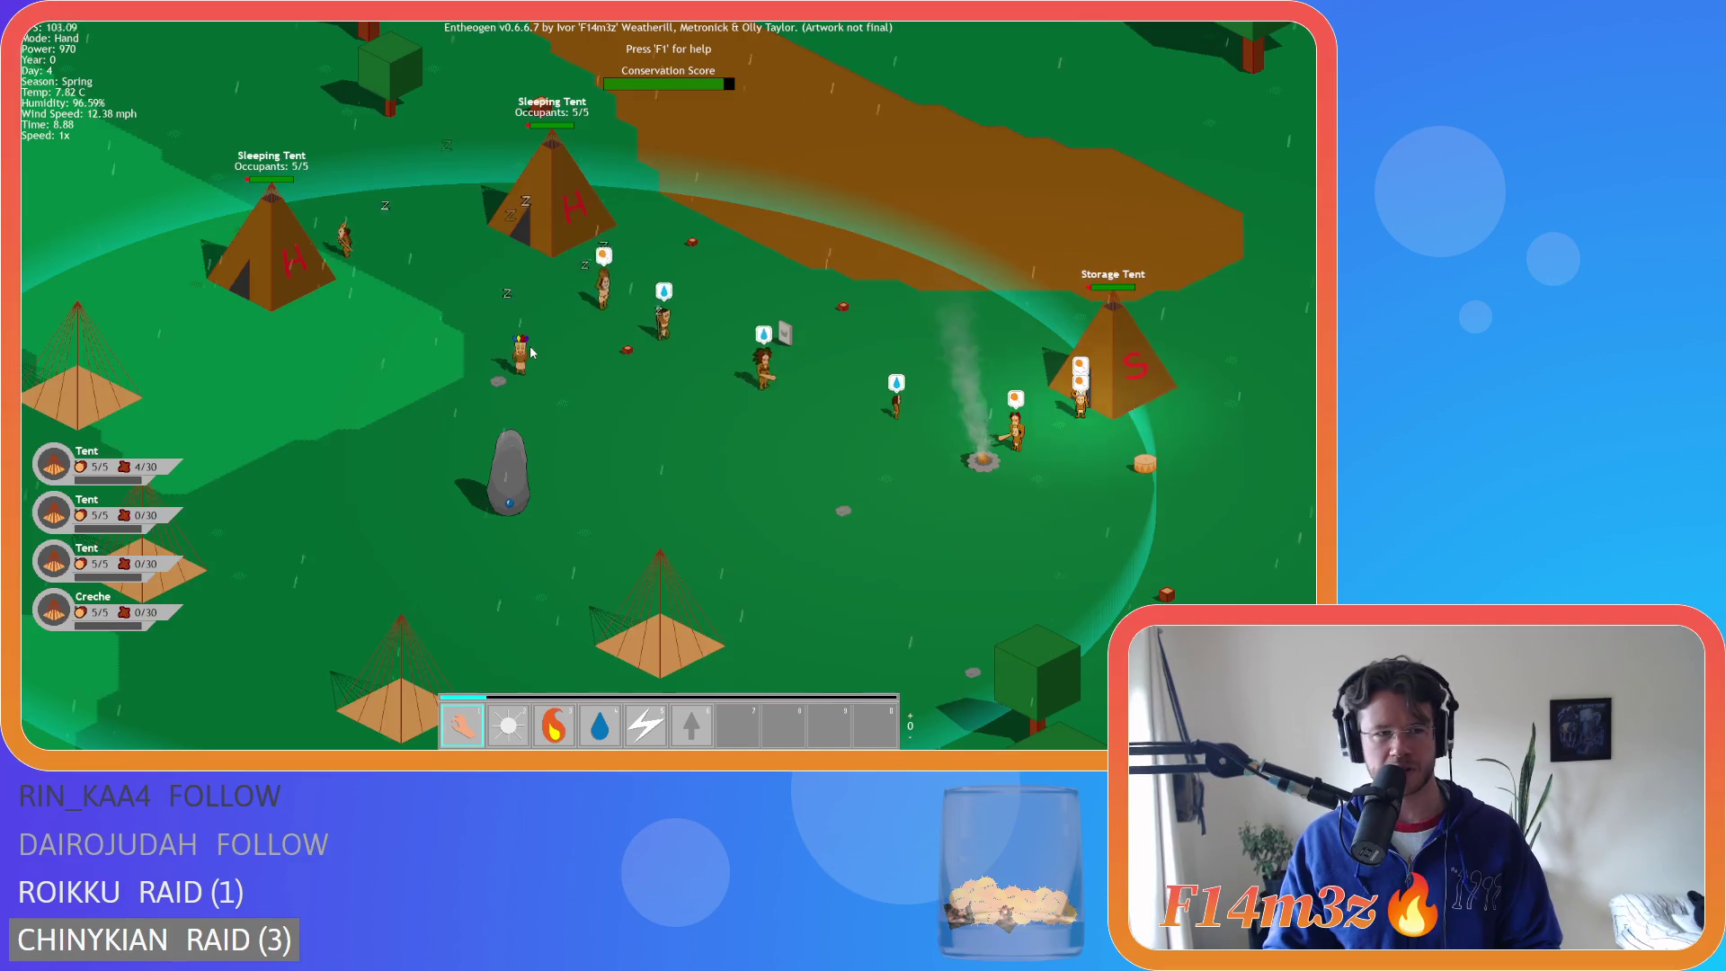
{"action": "key", "text": "d"}
{"action": "key", "text": "s"}
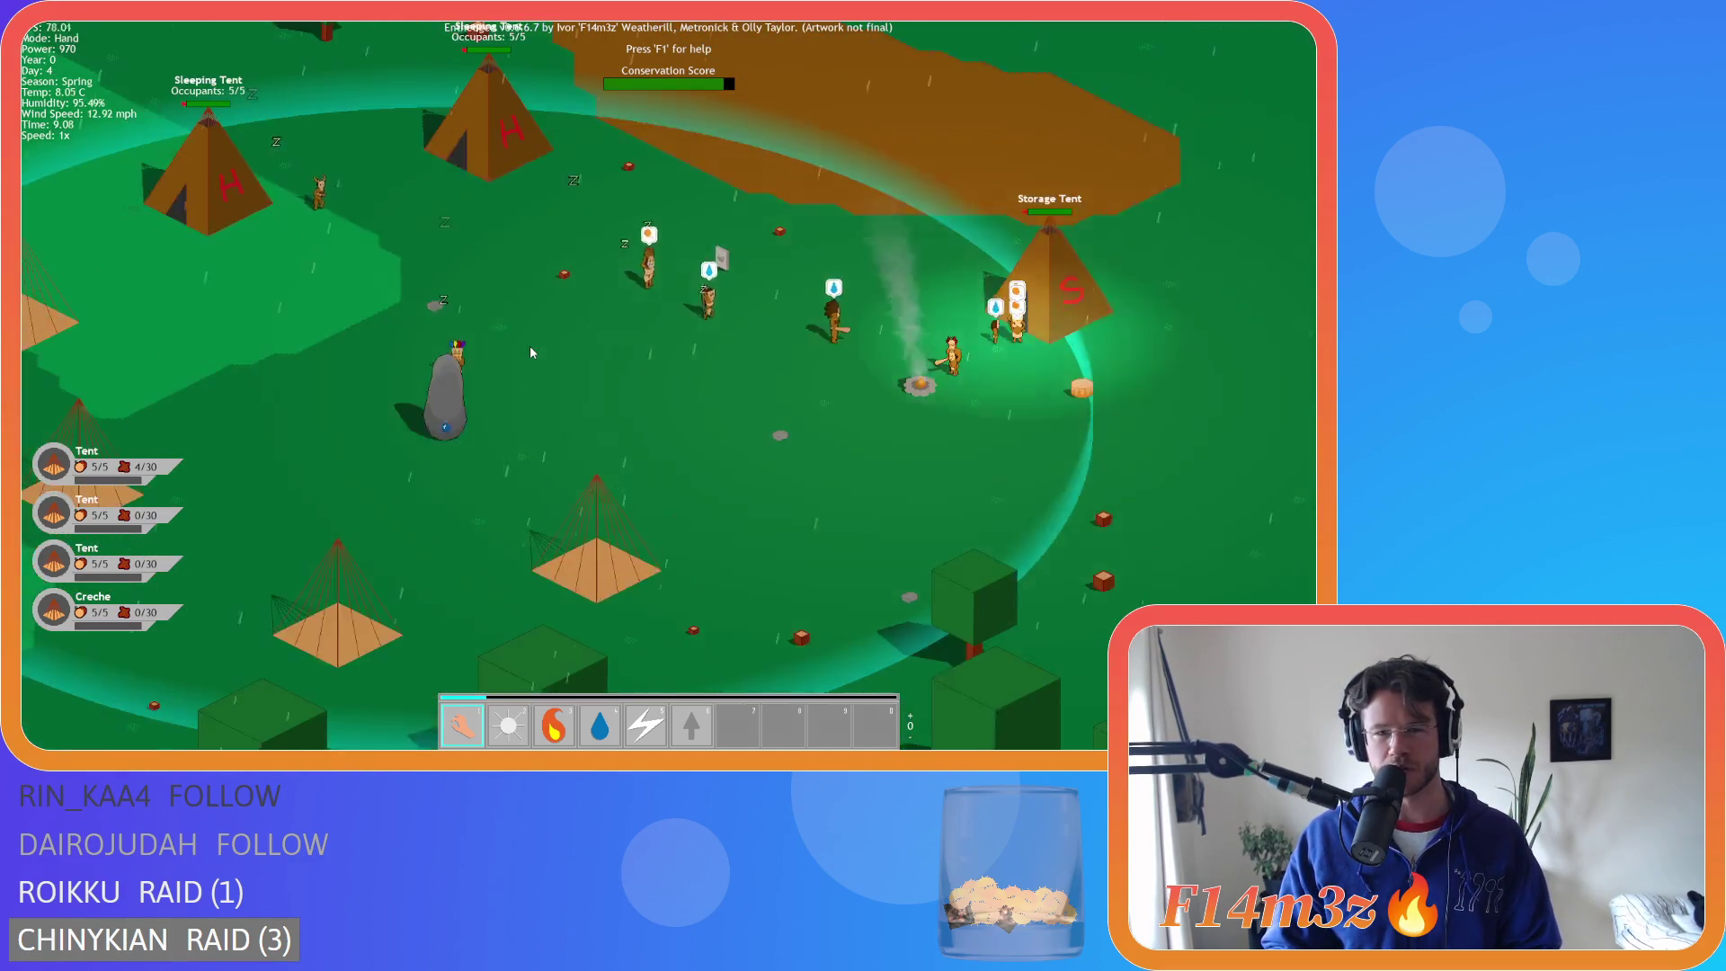
{"action": "key", "text": "a"}
{"action": "key", "text": "w"}
{"action": "key", "text": "d"}
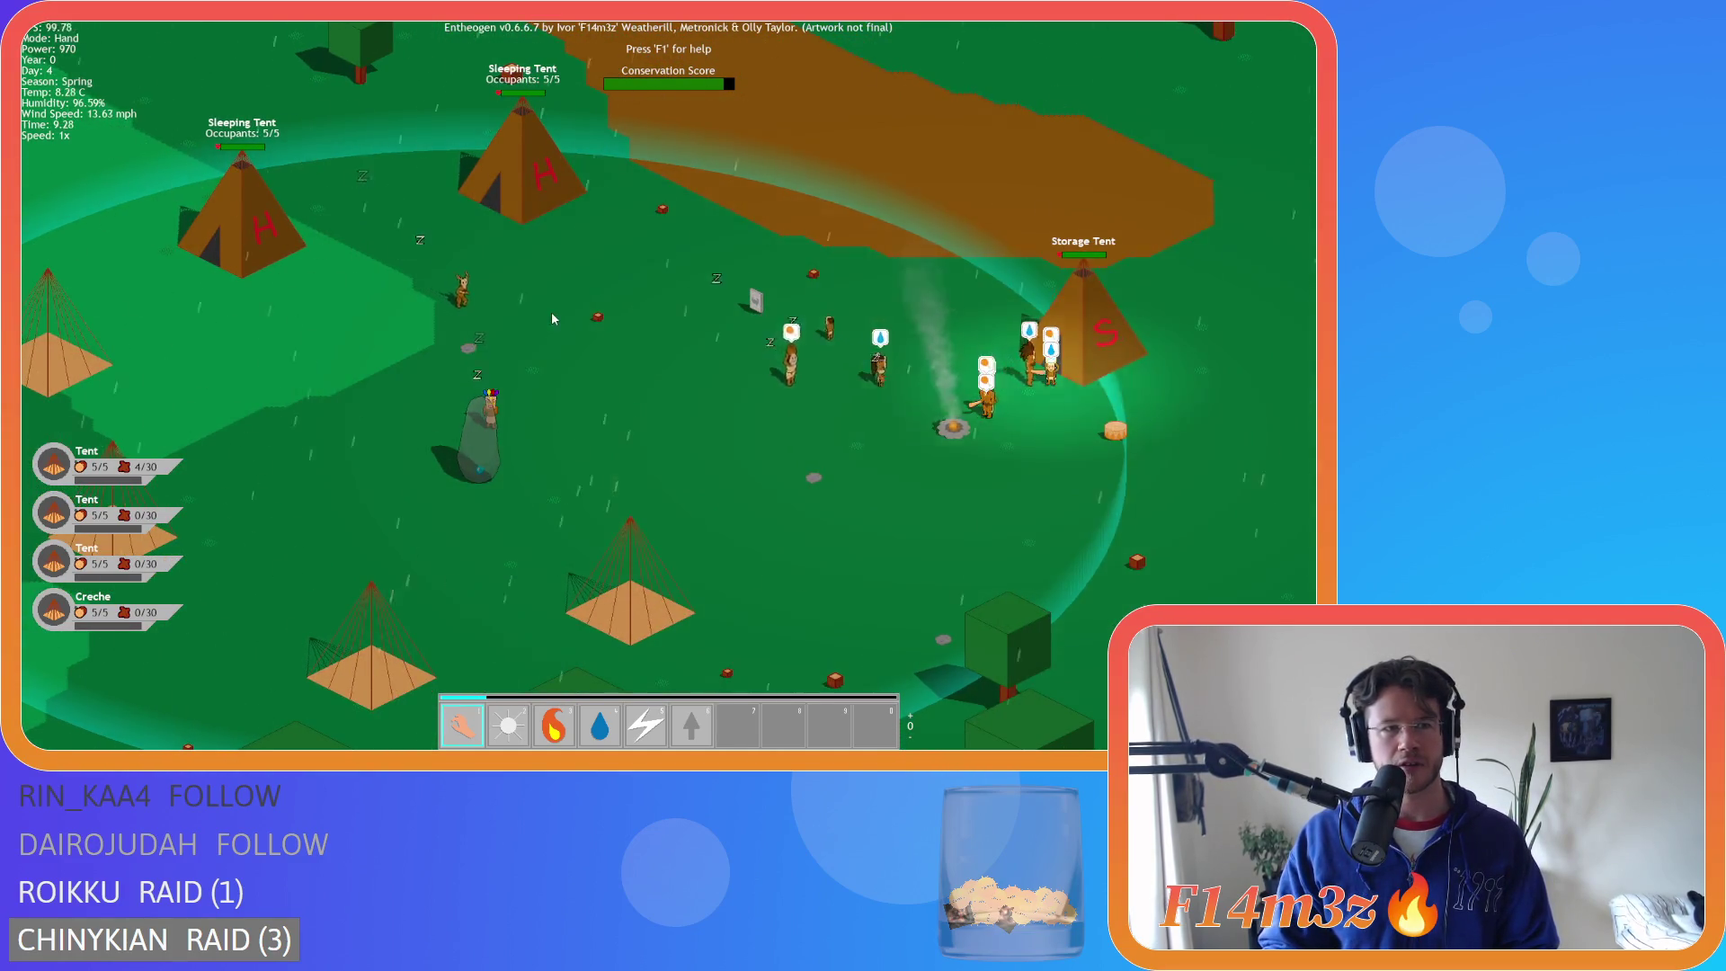
{"action": "key", "text": "d"}
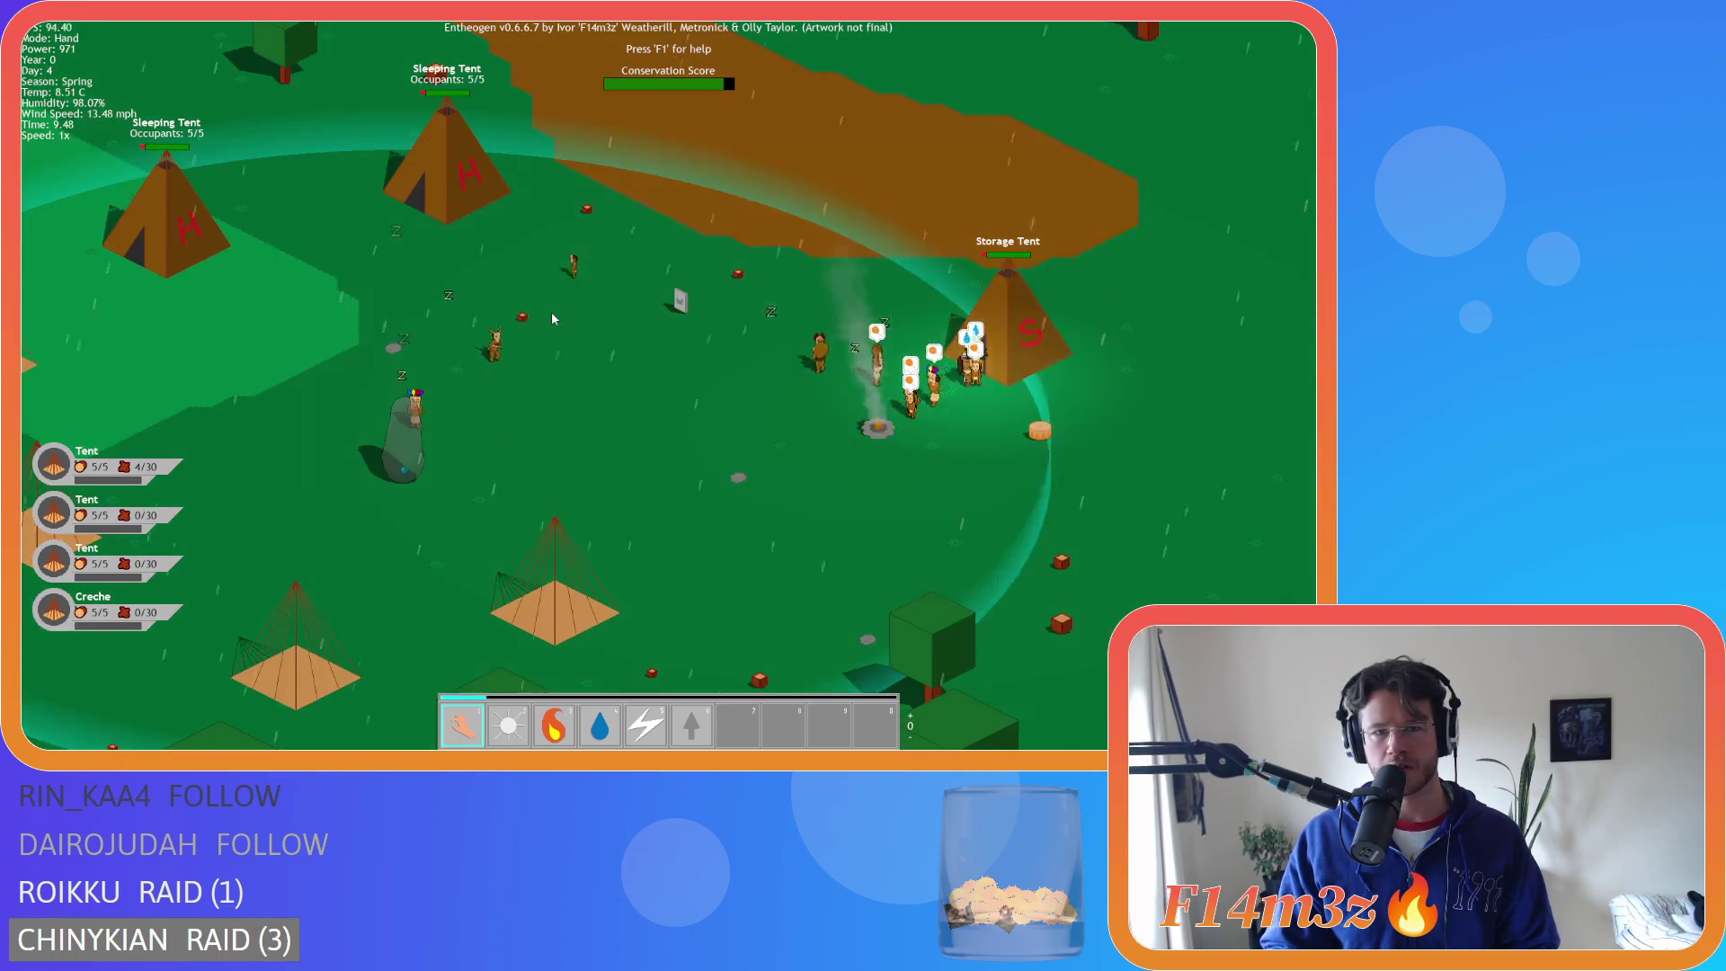
{"action": "key", "text": "s"}
{"action": "key", "text": "a"}
{"action": "key", "text": "w"}
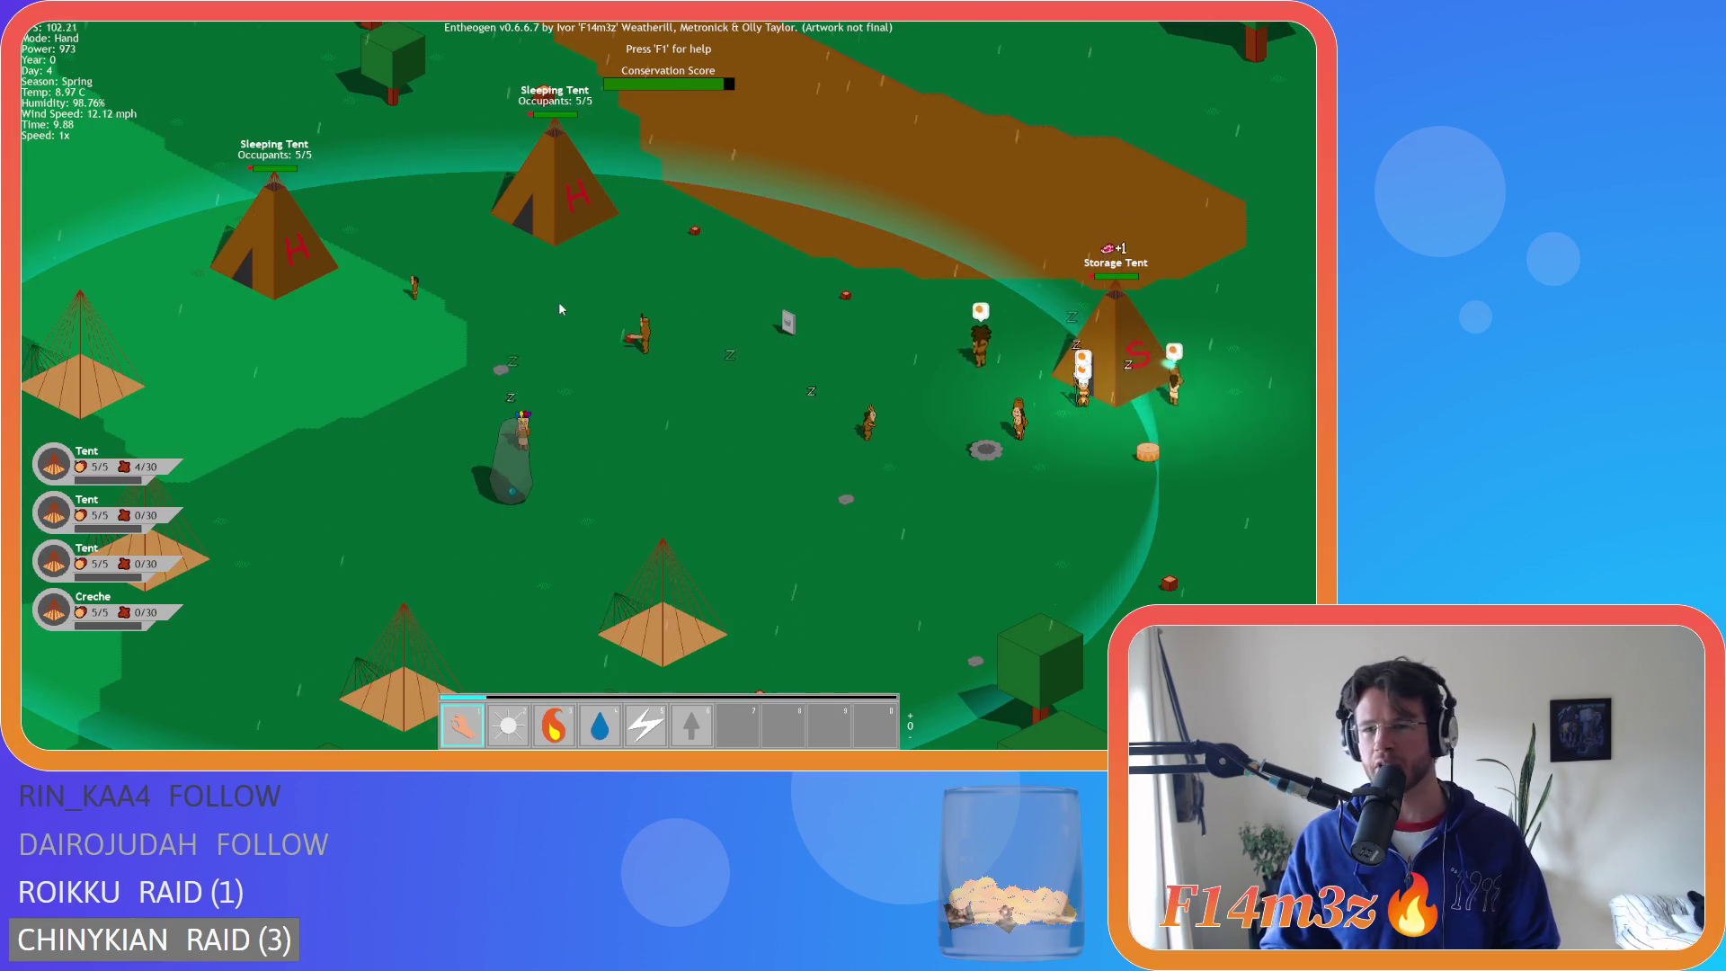
{"action": "scroll", "coordinate": [988, 432], "scroll_direction": "up", "scroll_amount": 3}
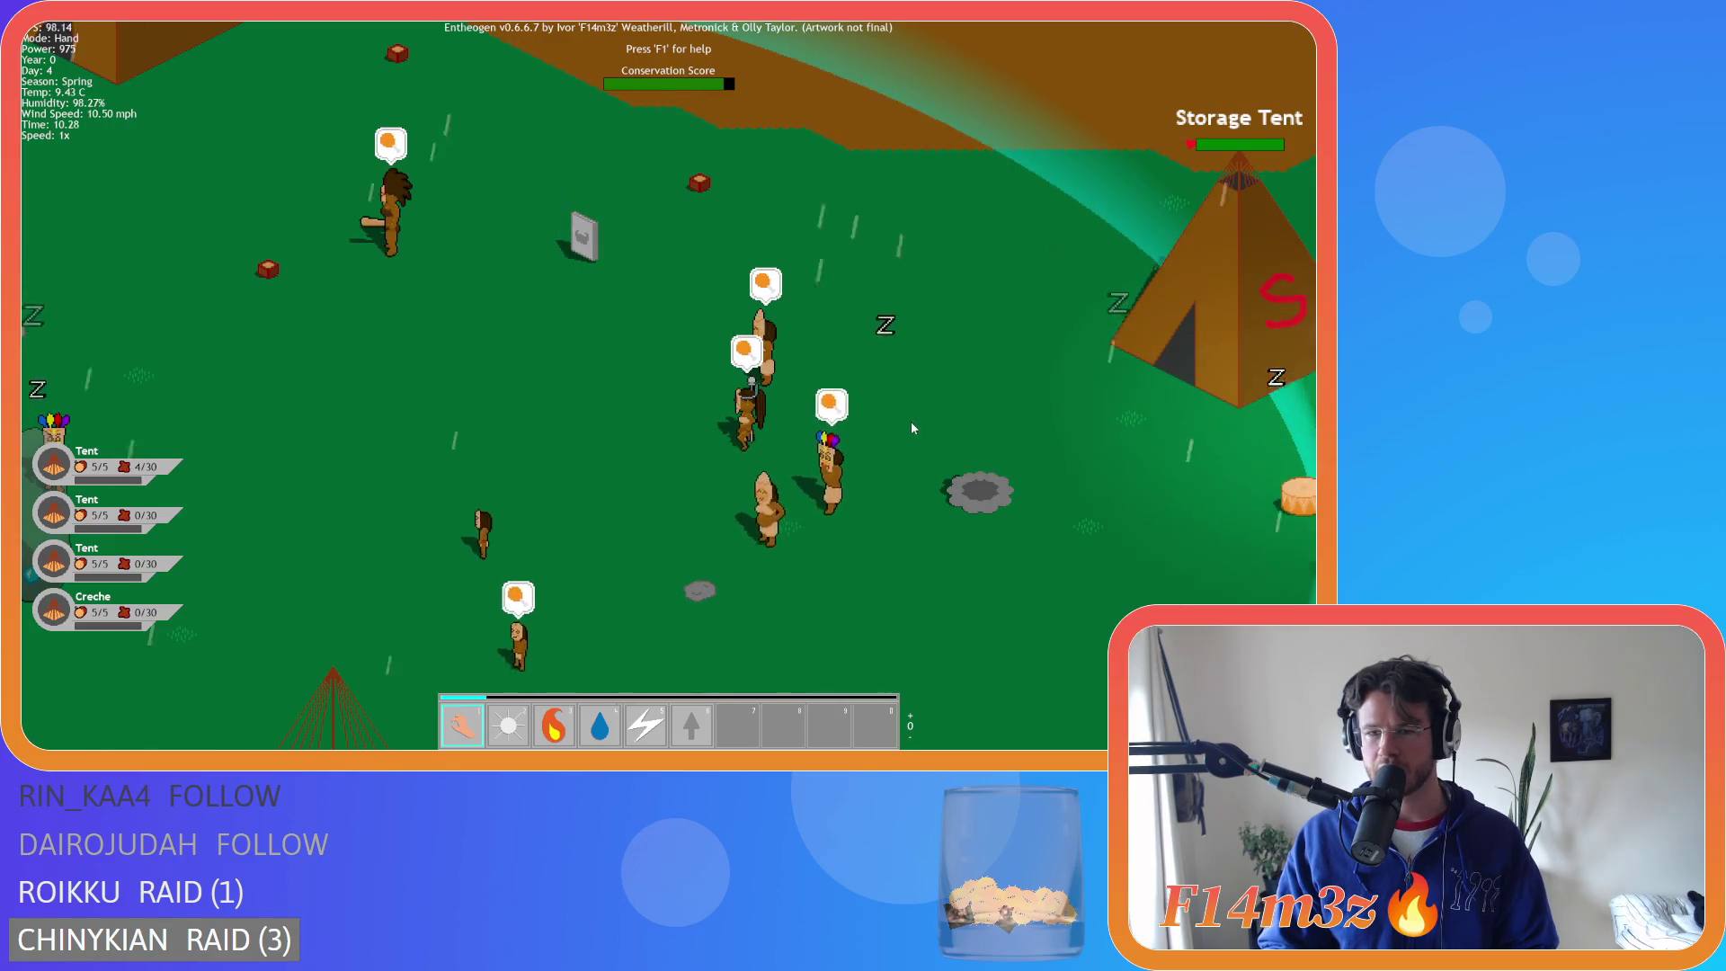
{"action": "key", "text": "s"}
{"action": "key", "text": "a"}
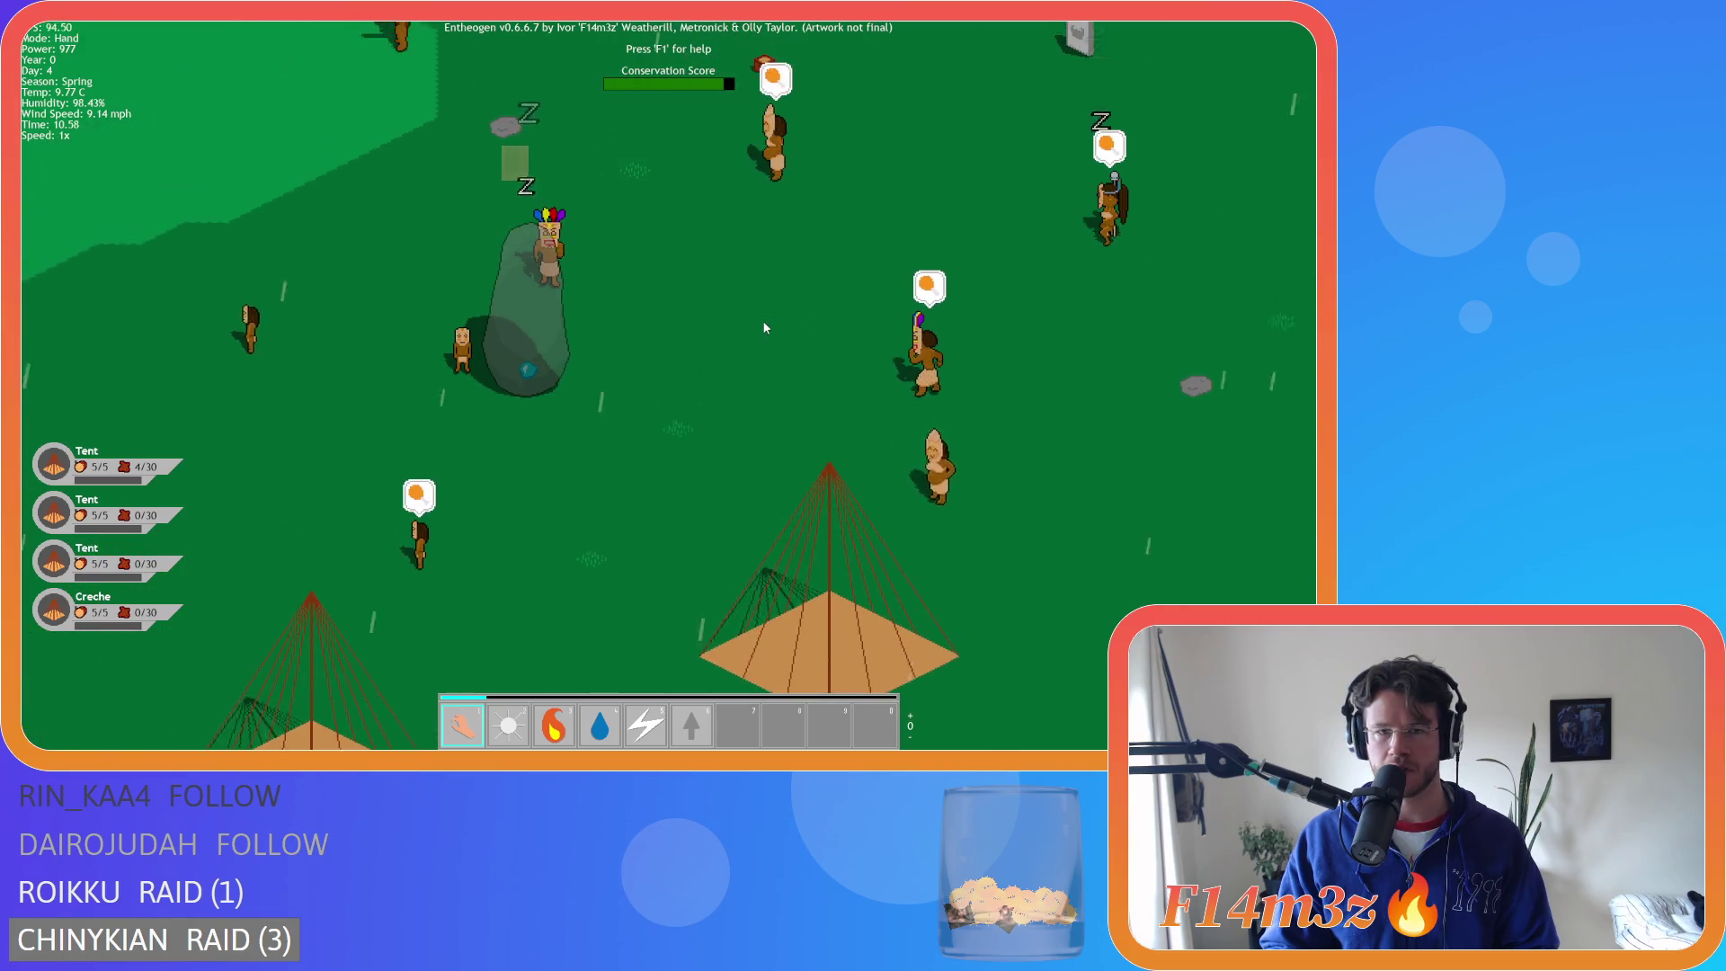
{"action": "key", "text": "w"}
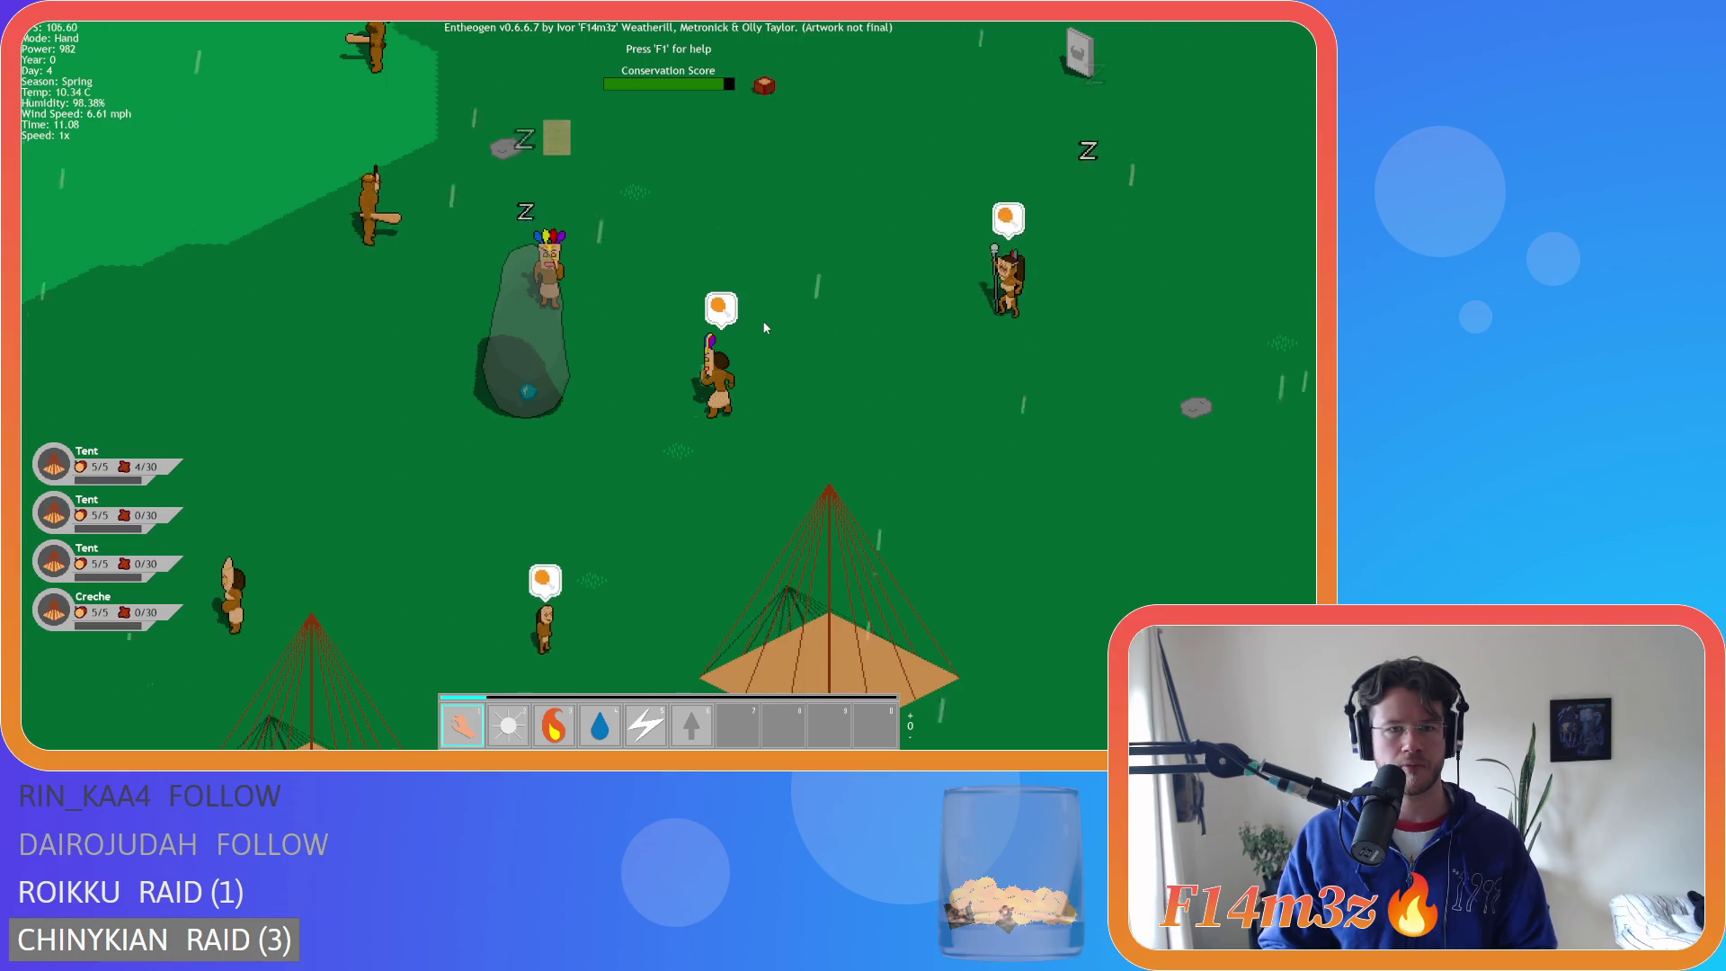
{"action": "key", "text": "d"}
{"action": "key", "text": "w"}
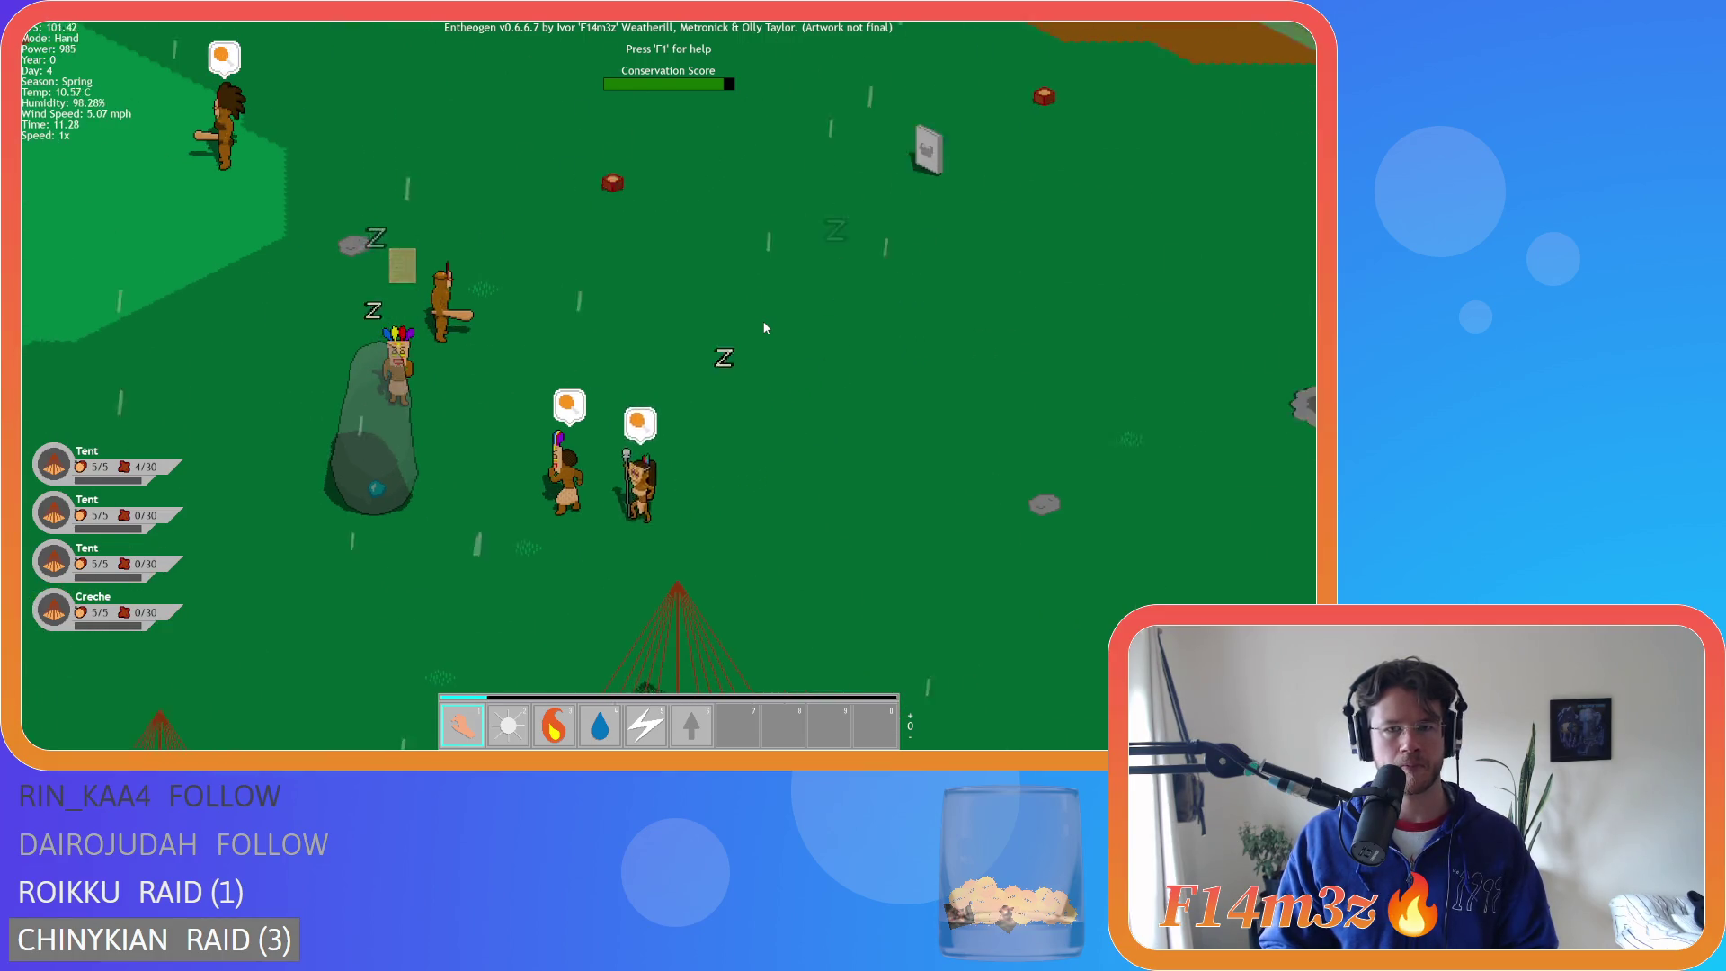
{"action": "scroll", "coordinate": [765, 328], "scroll_direction": "down", "scroll_amount": 5}
{"action": "scroll", "coordinate": [765, 328], "scroll_direction": "up", "scroll_amount": 2}
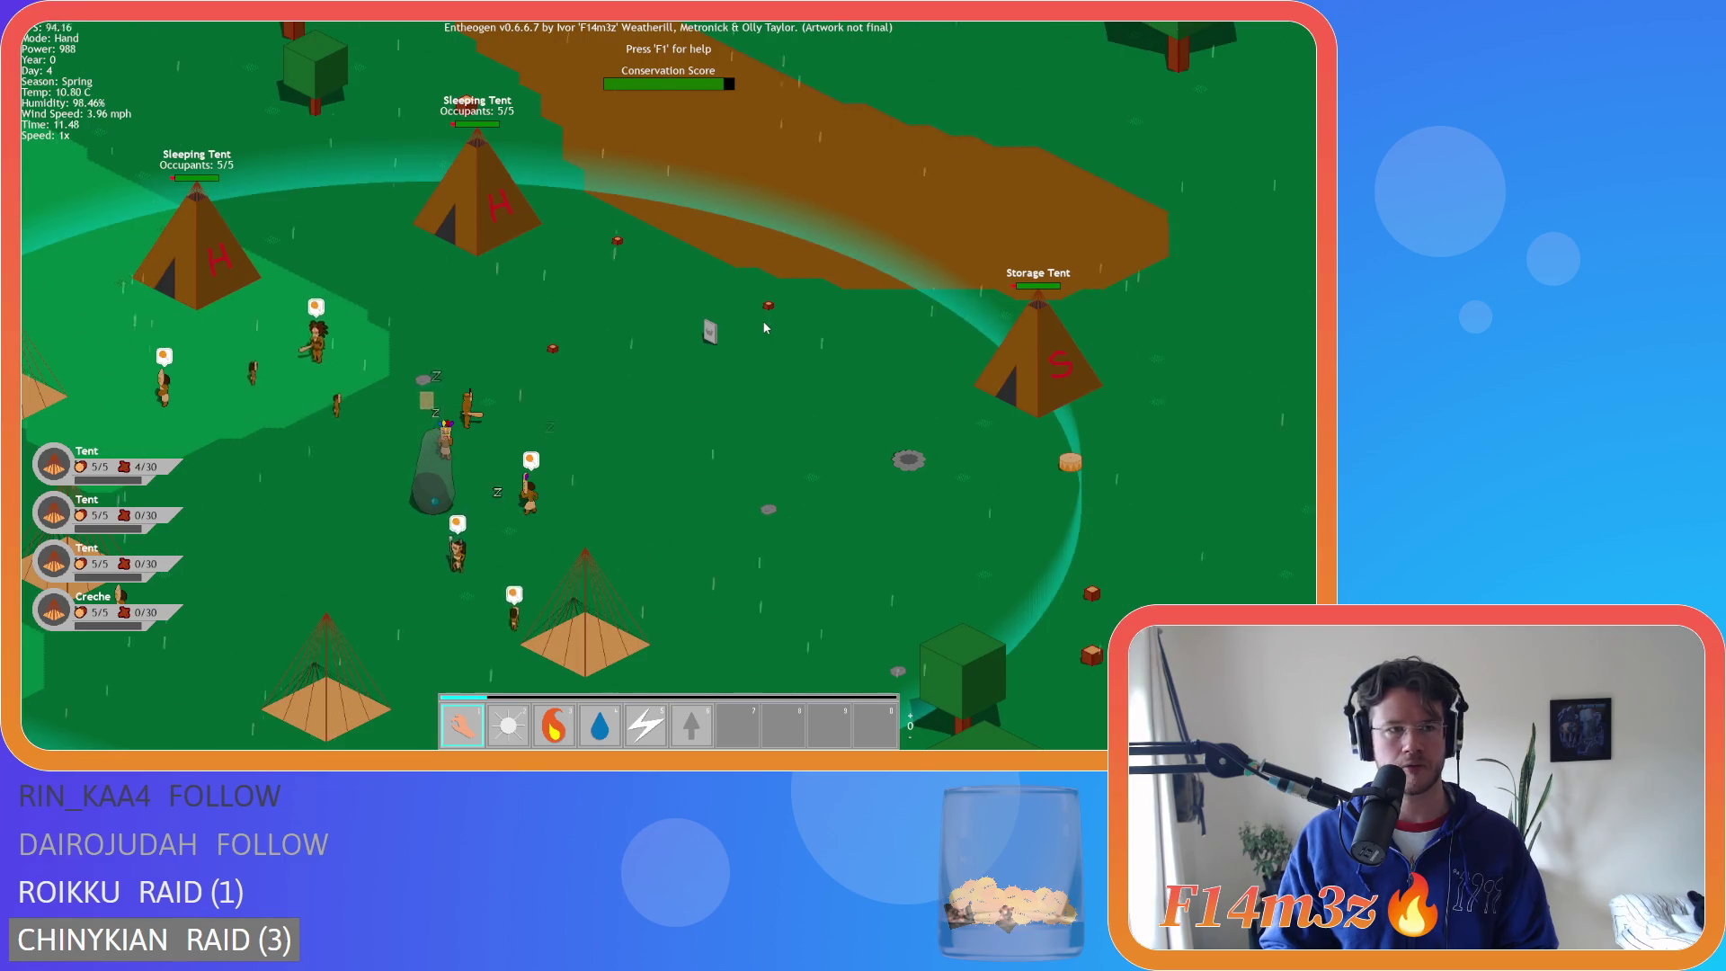
{"action": "scroll", "coordinate": [765, 328], "scroll_direction": "down", "scroll_amount": 6}
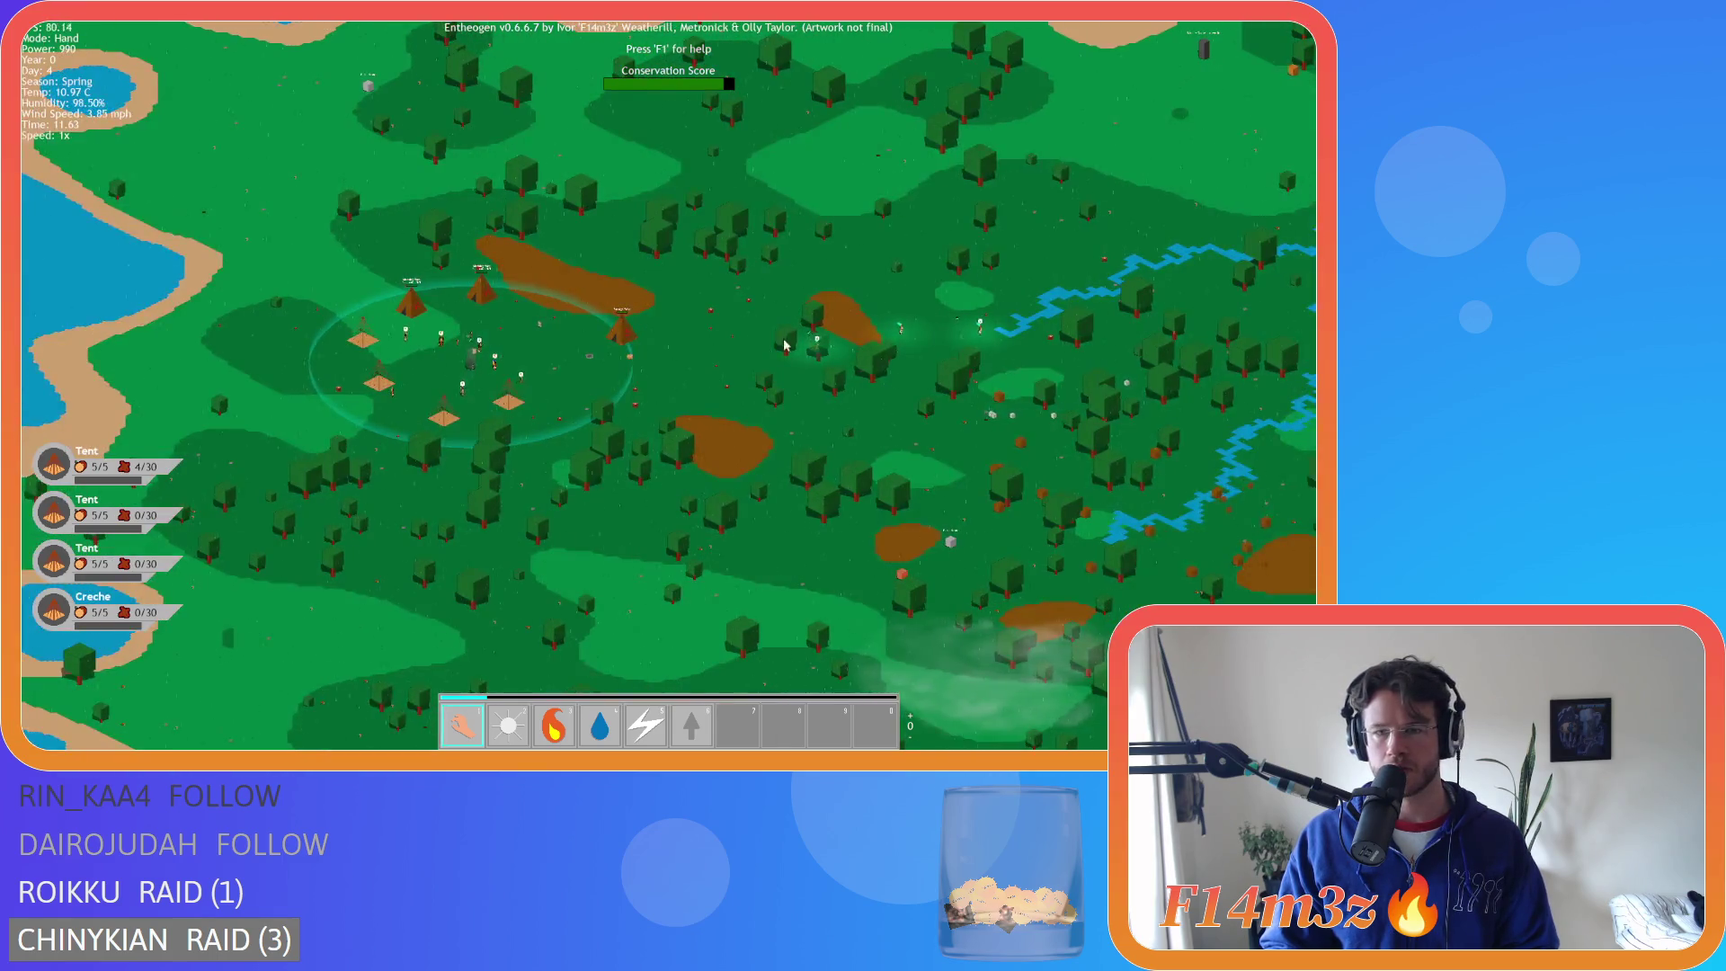
{"action": "key", "text": "d"}
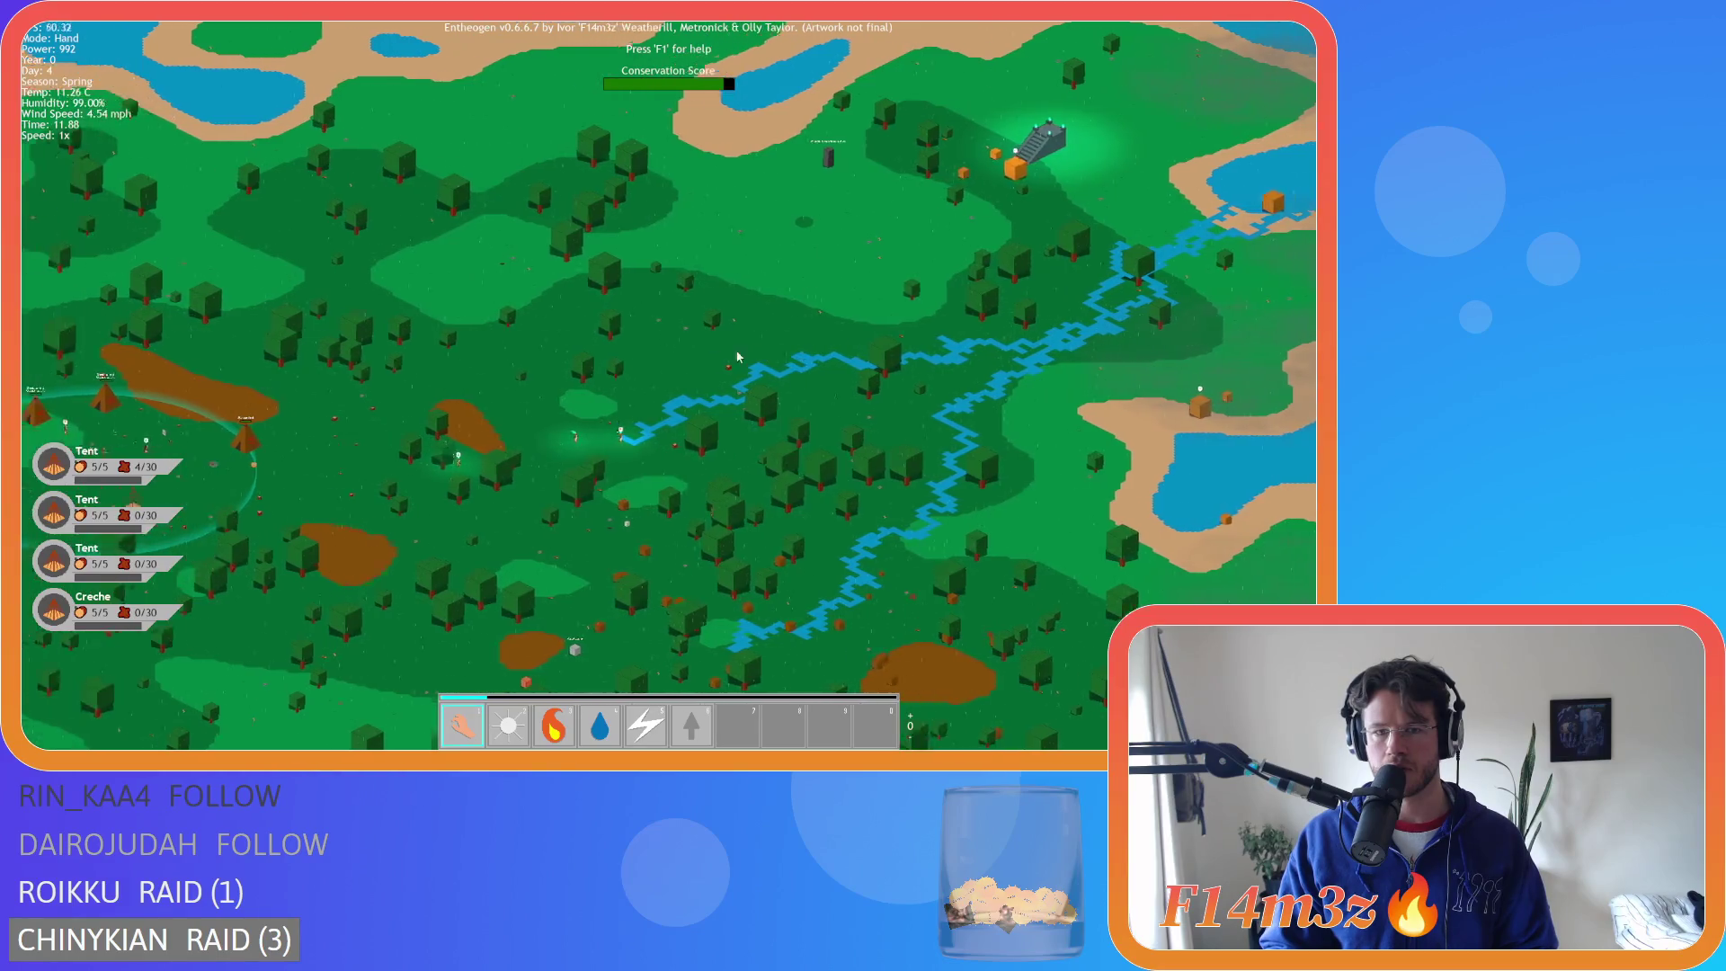
{"action": "scroll", "coordinate": [692, 364], "scroll_direction": "up", "scroll_amount": 5}
{"action": "scroll", "coordinate": [692, 367], "scroll_direction": "down", "scroll_amount": 5}
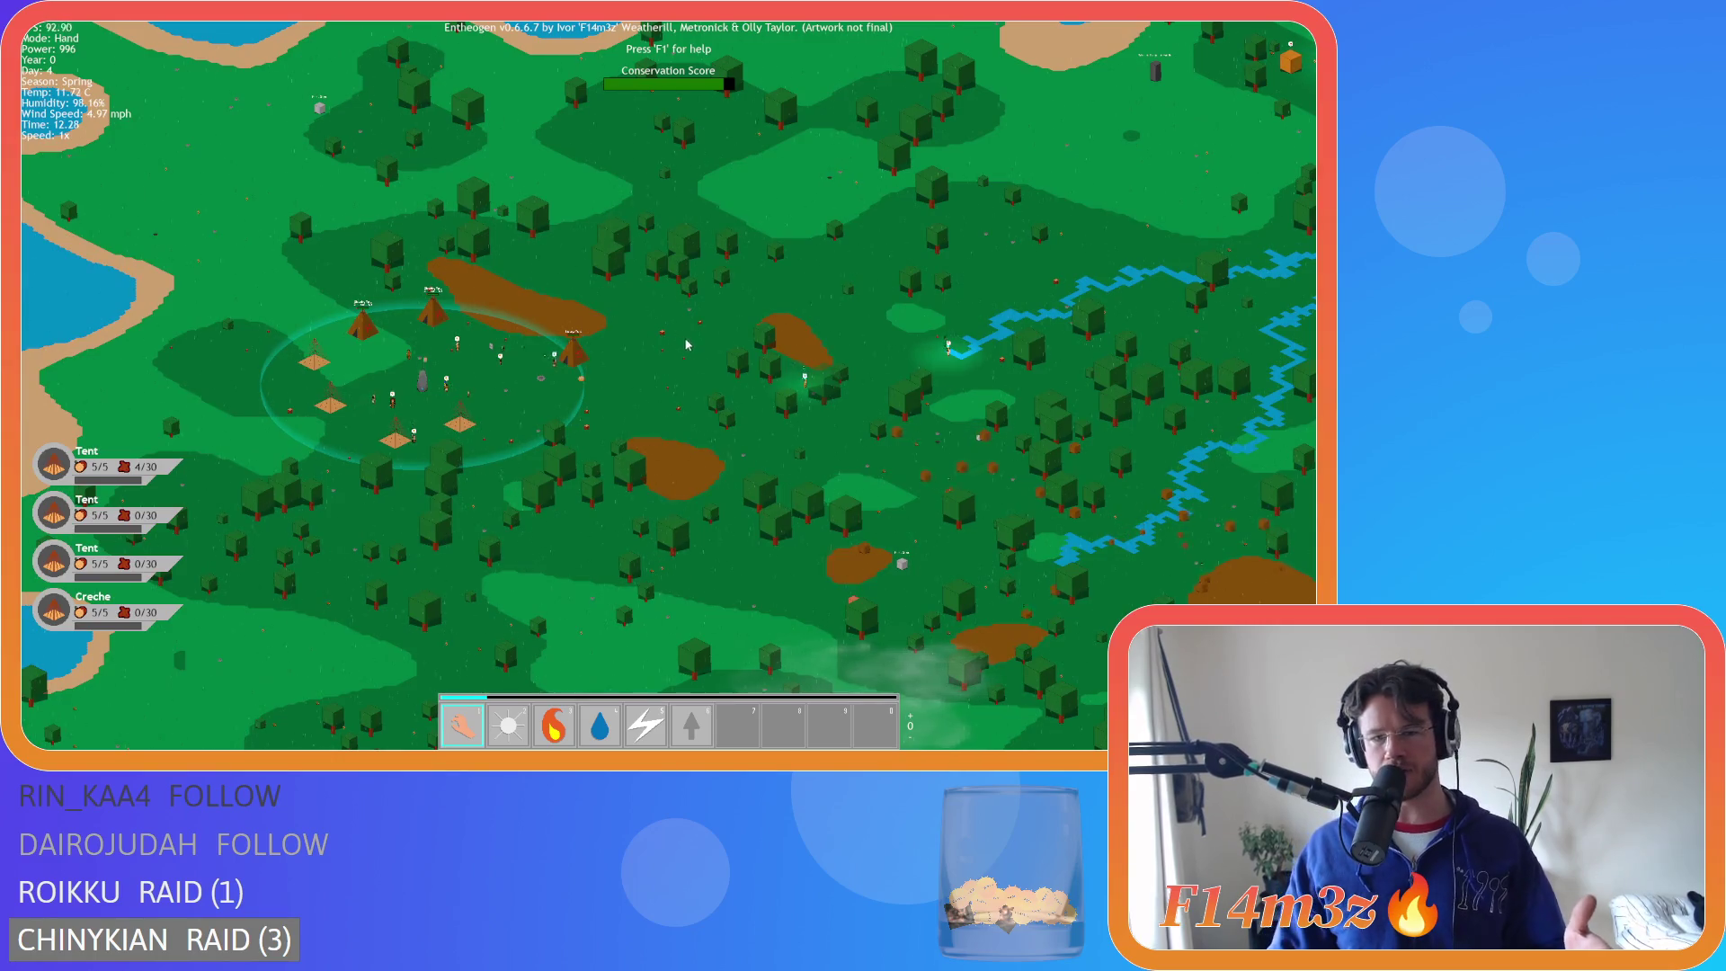
{"action": "key", "text": "a"}
{"action": "key", "text": "s"}
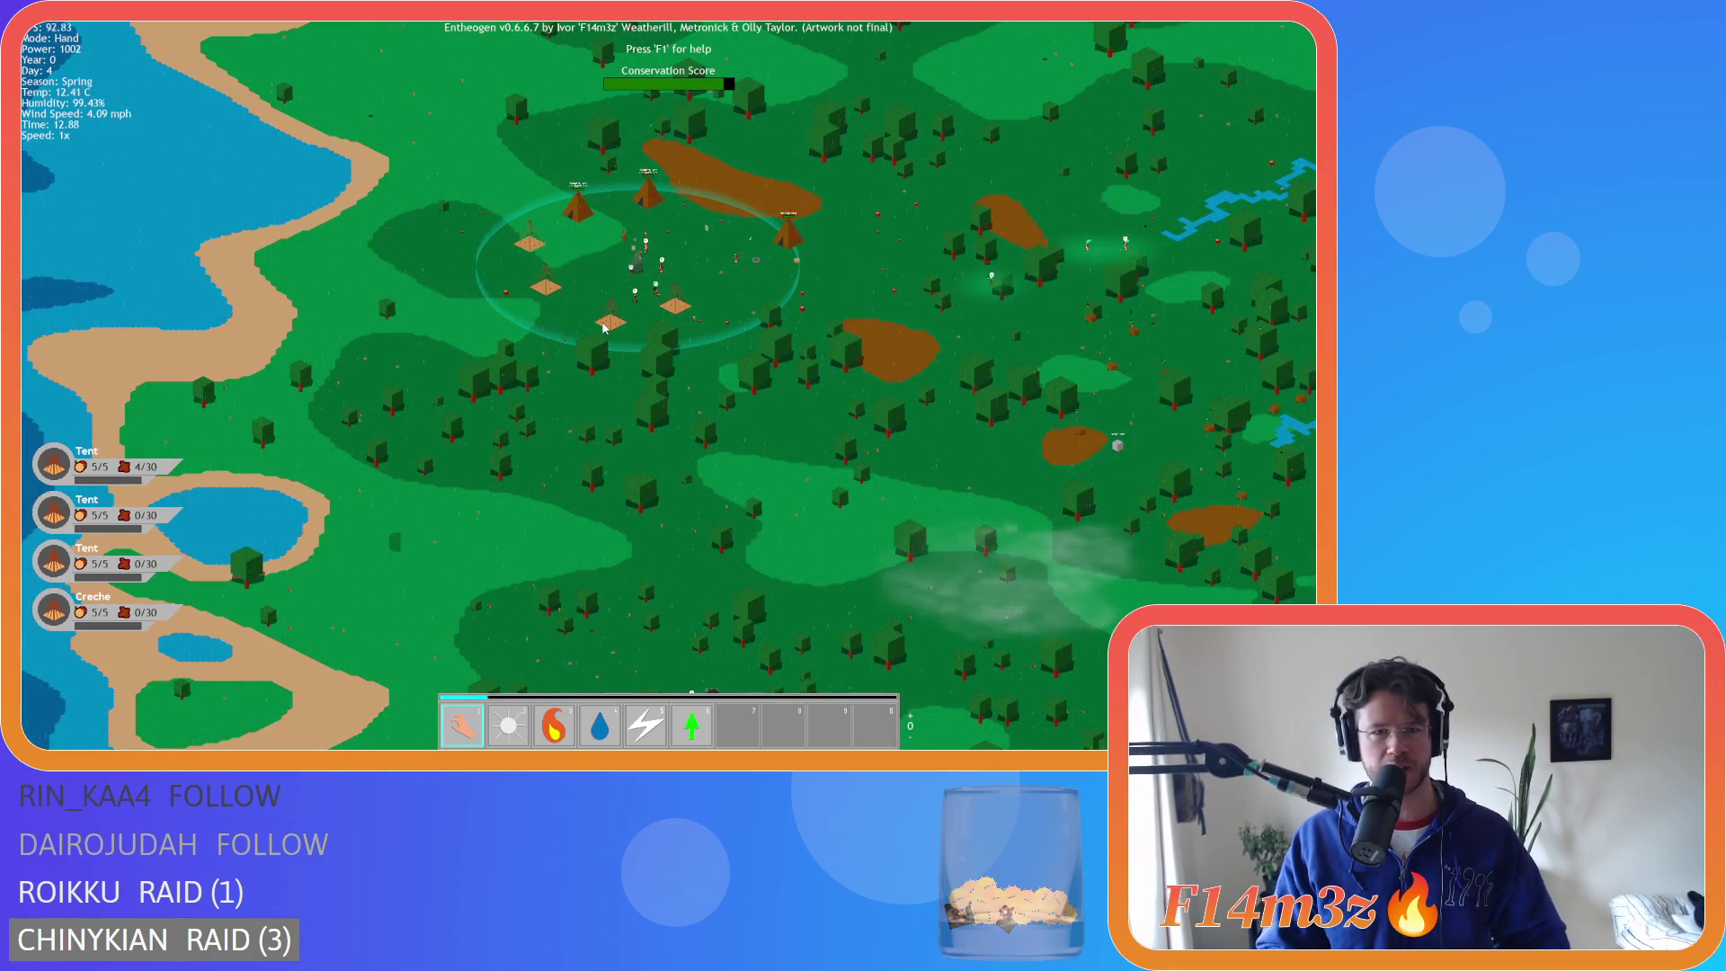
{"action": "key", "text": "d"}
{"action": "key", "text": "w"}
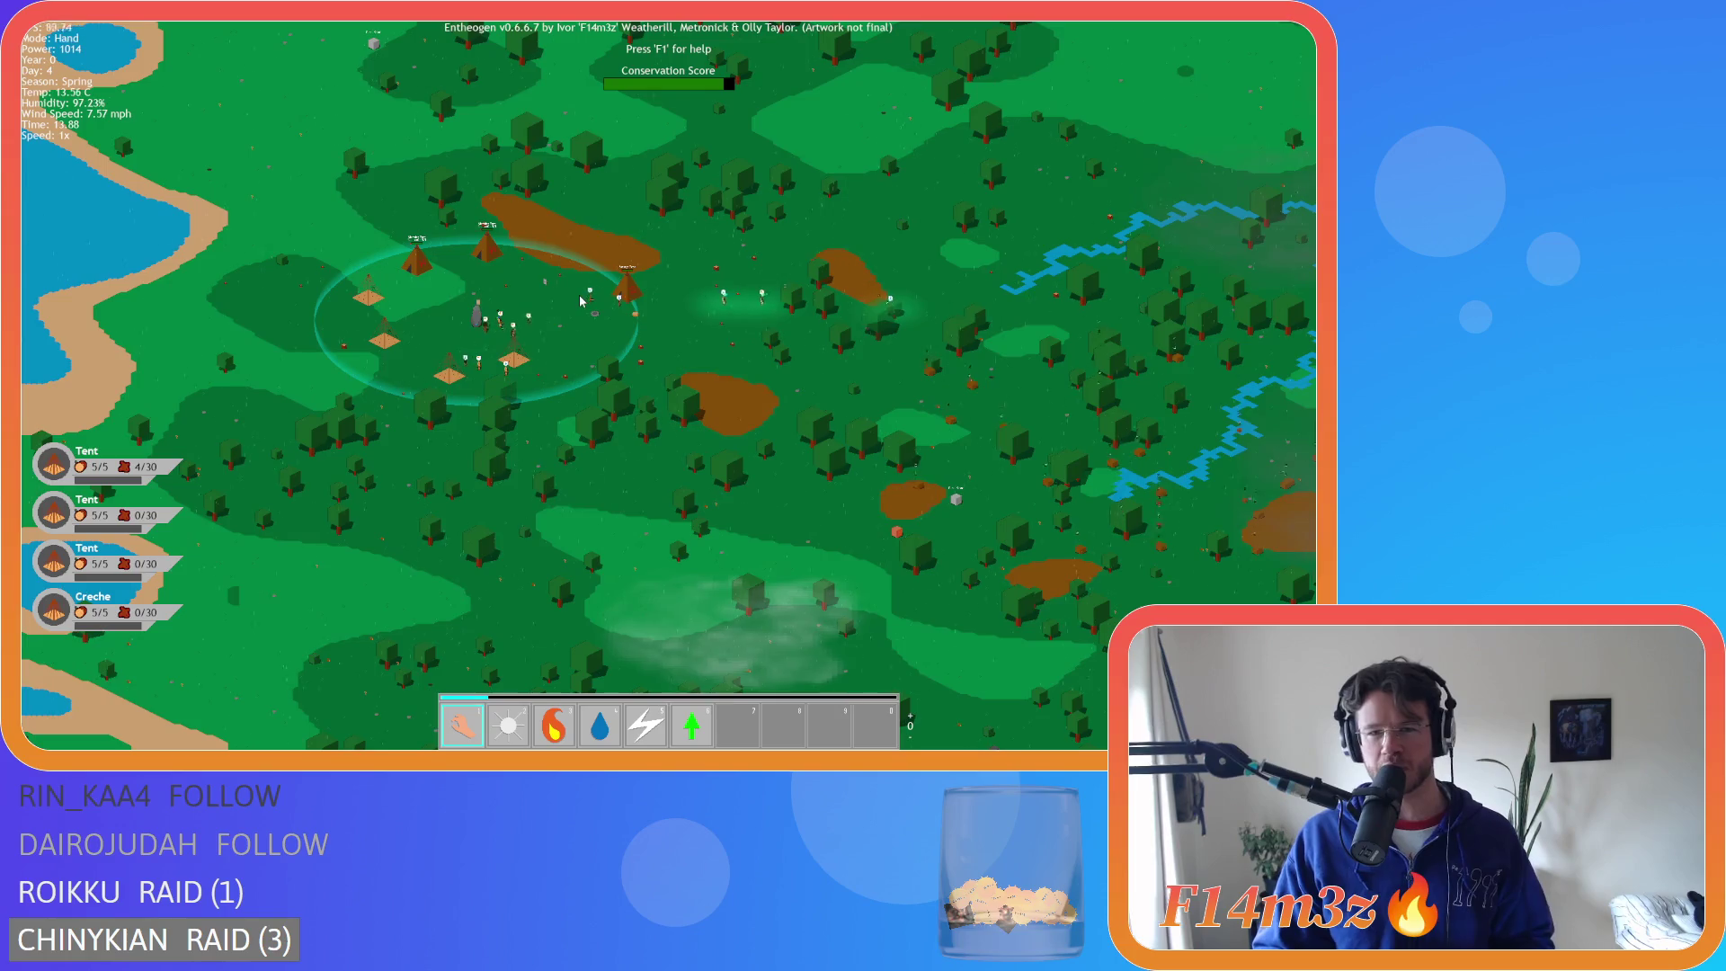
{"action": "scroll", "coordinate": [604, 272], "scroll_direction": "up", "scroll_amount": 5}
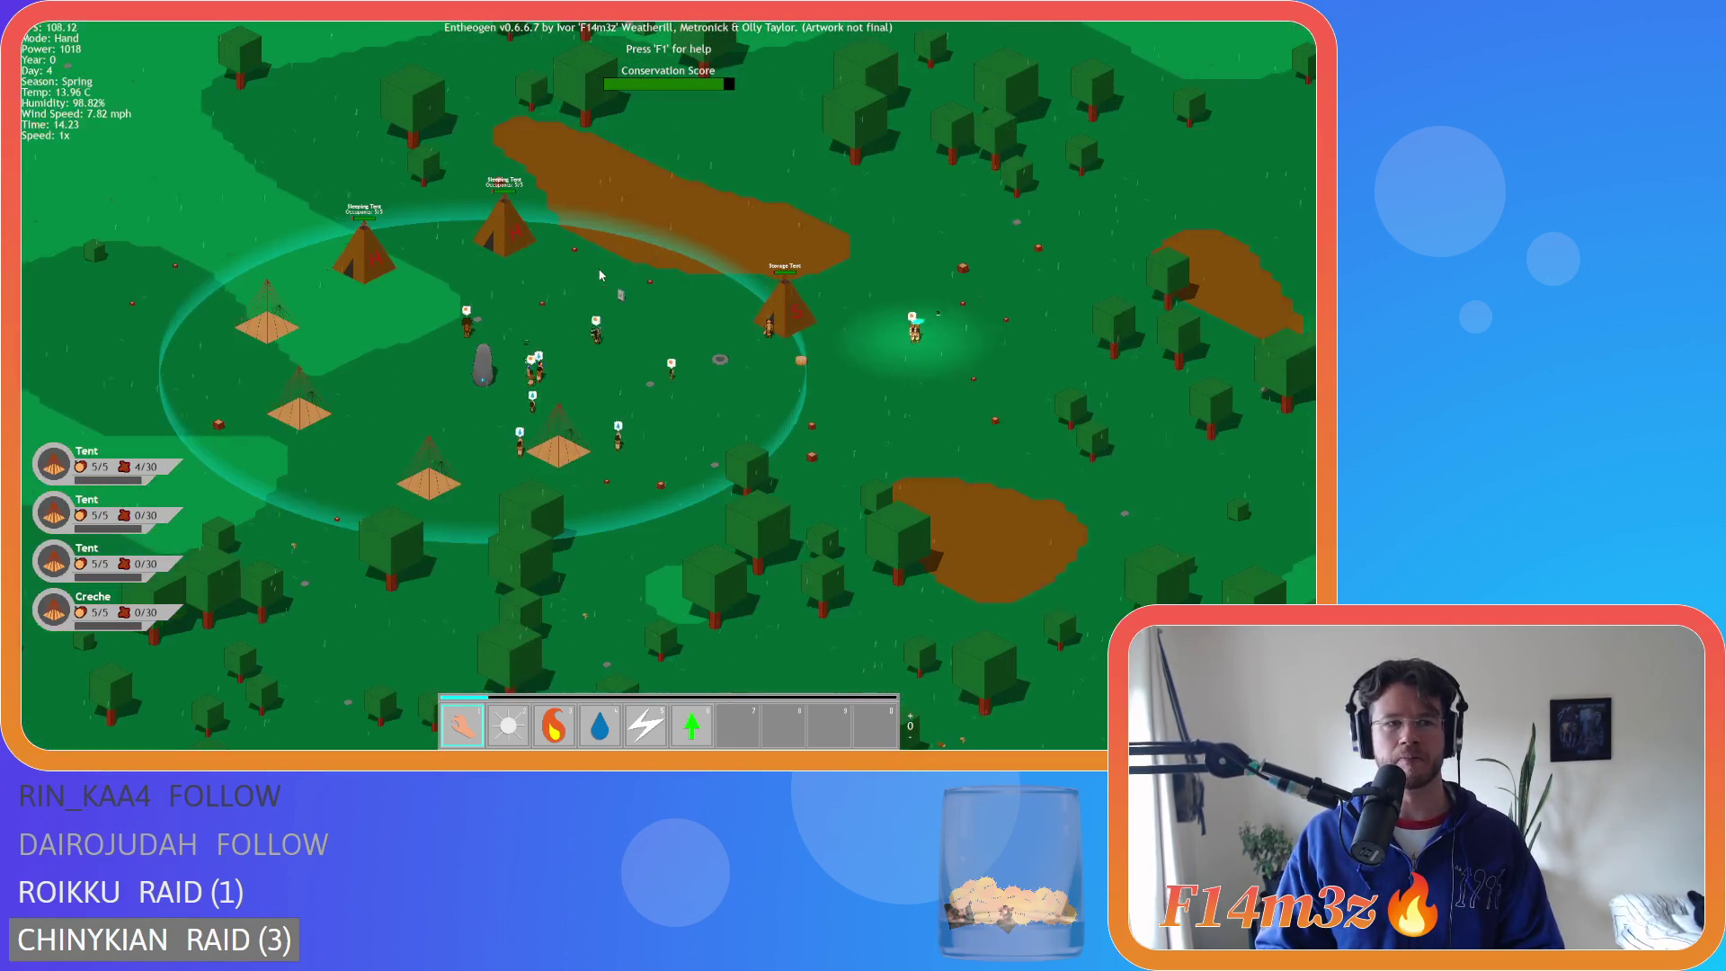
{"action": "key", "text": "d"}
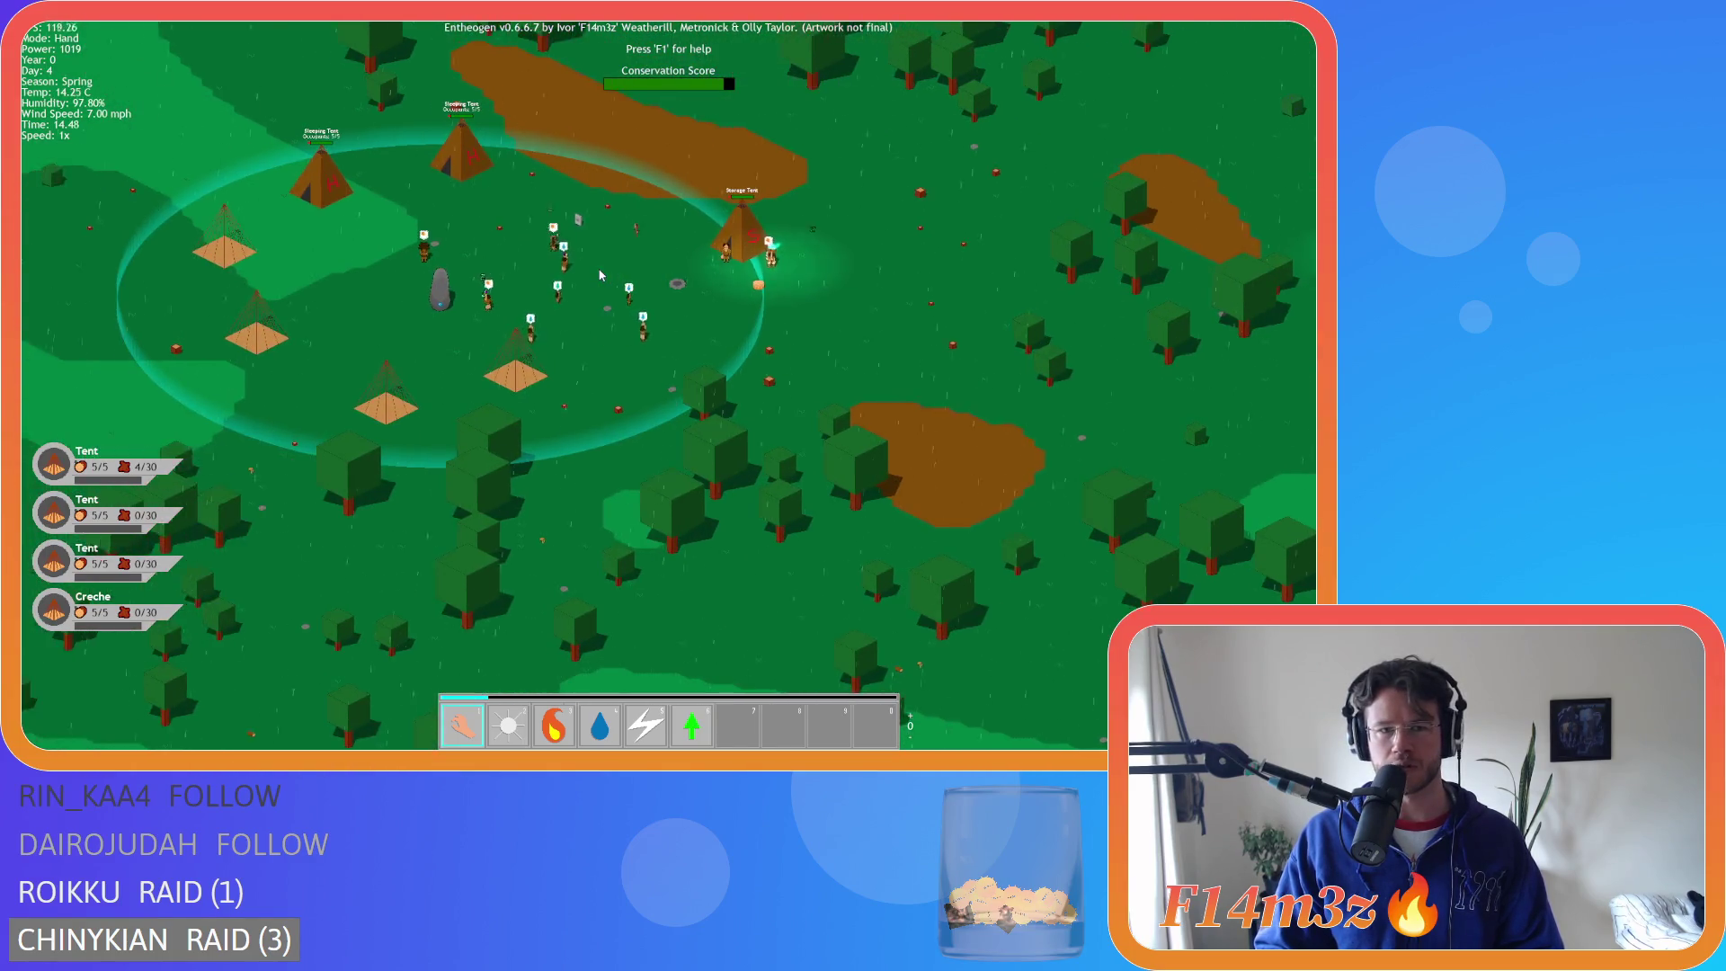
{"action": "scroll", "coordinate": [600, 274], "scroll_direction": "up", "scroll_amount": 5}
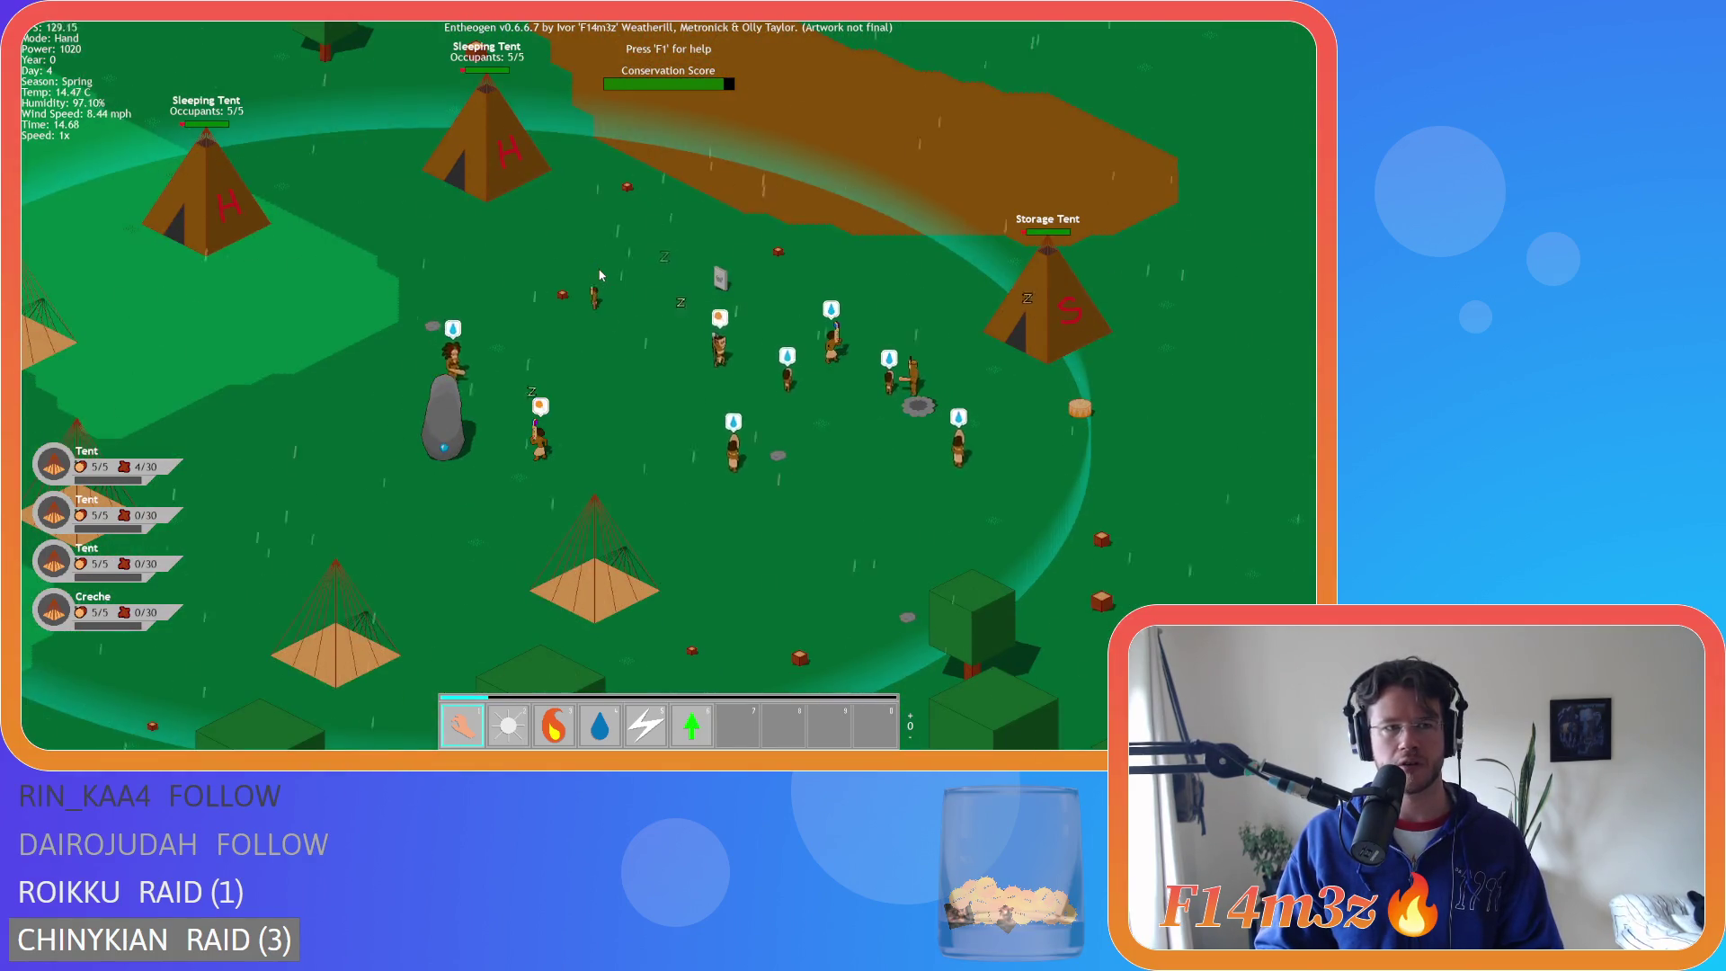
{"action": "scroll", "coordinate": [629, 270], "scroll_direction": "up", "scroll_amount": 5}
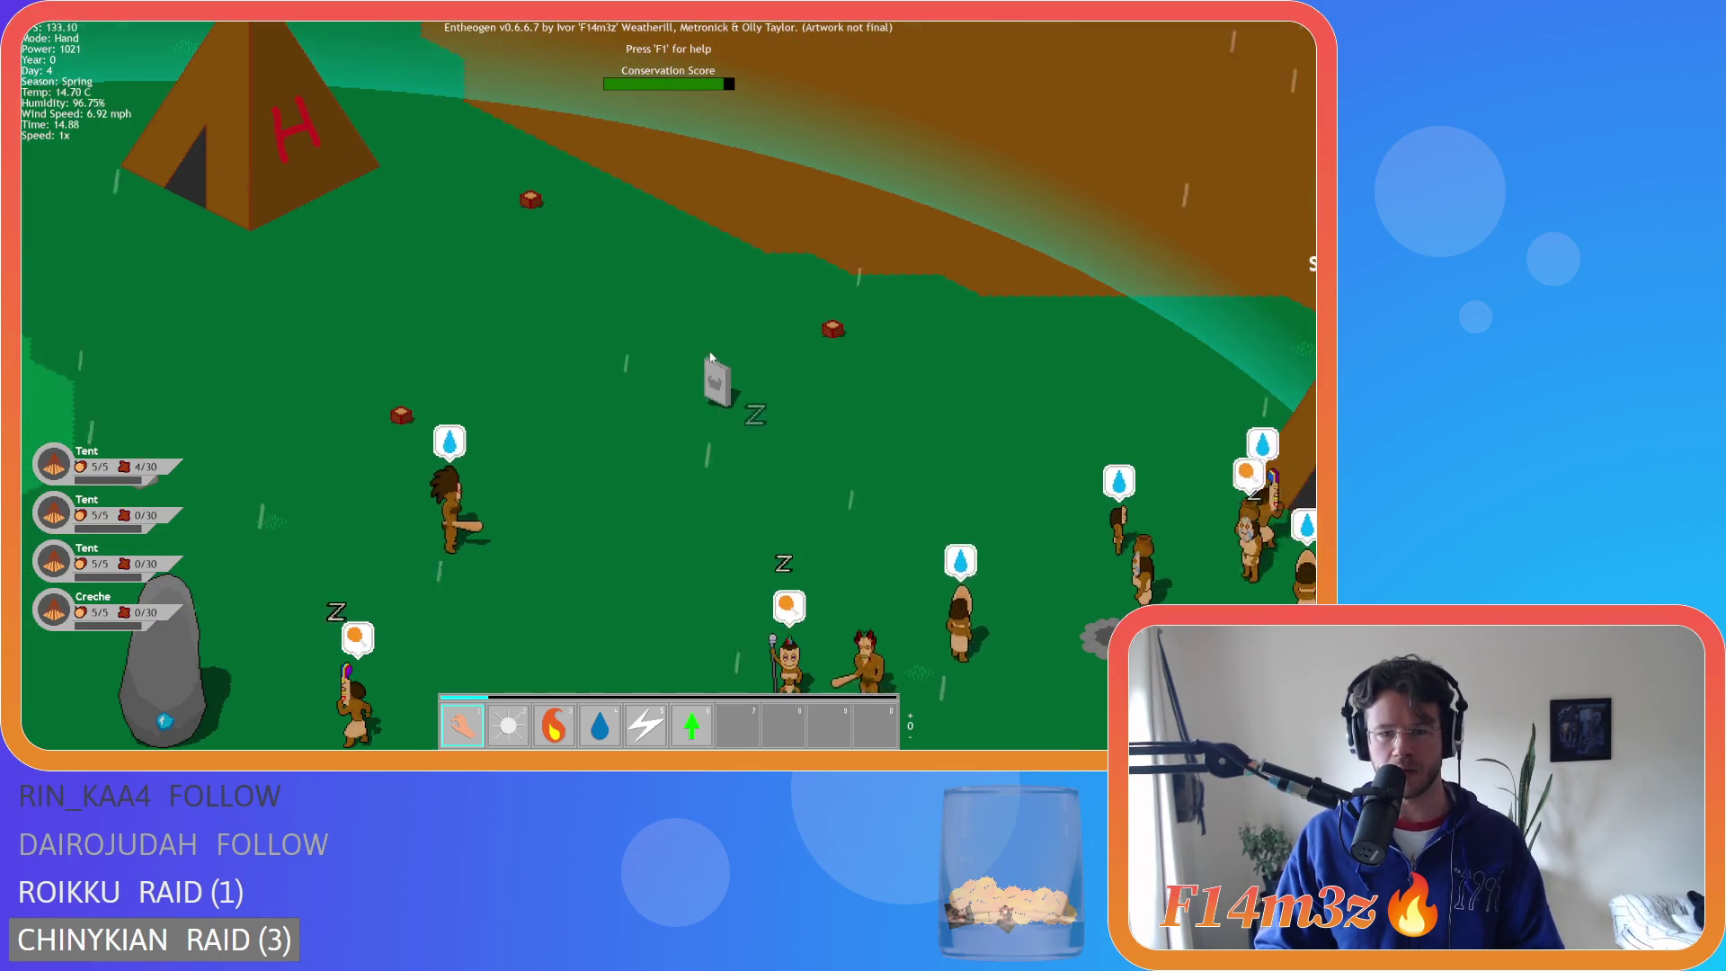
- Resurrect the villager at the gravestone with the Resurrection power (6), then return to Hand mode
{"action": "key", "text": "6"}
{"action": "left_click", "coordinate": [716, 386]}
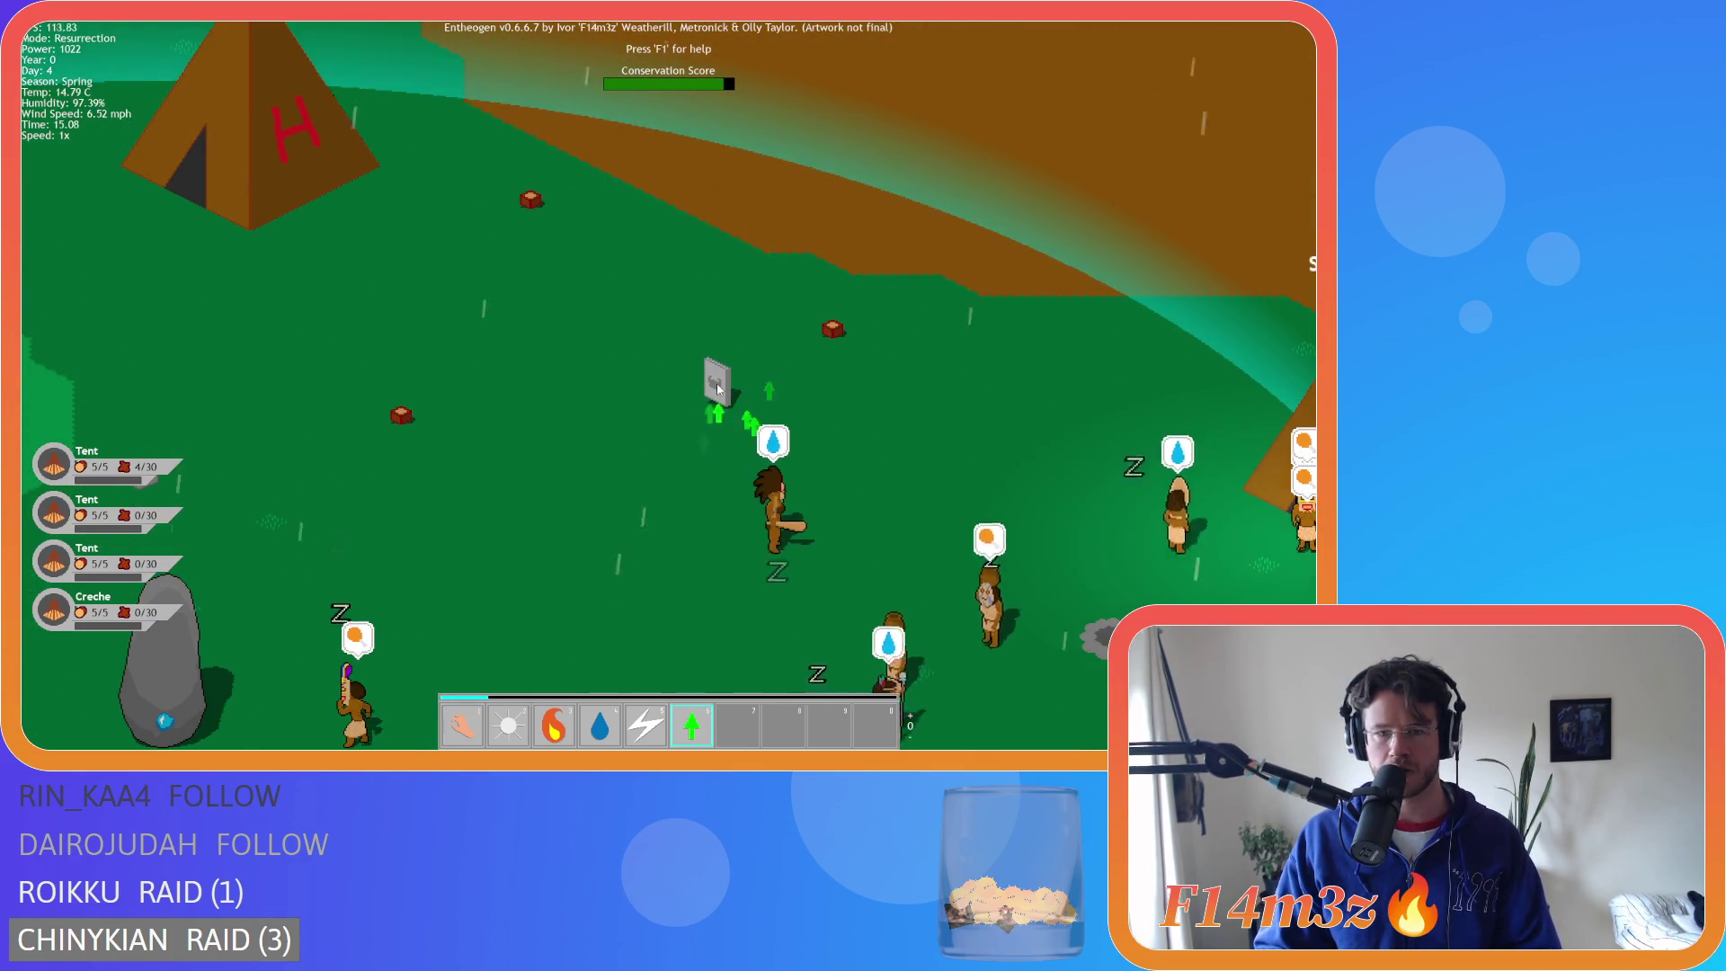
{"action": "key", "text": "1"}
- Pan over the camp and check the Storage Tent inventory
{"action": "key", "text": "a"}
{"action": "key", "text": "s"}
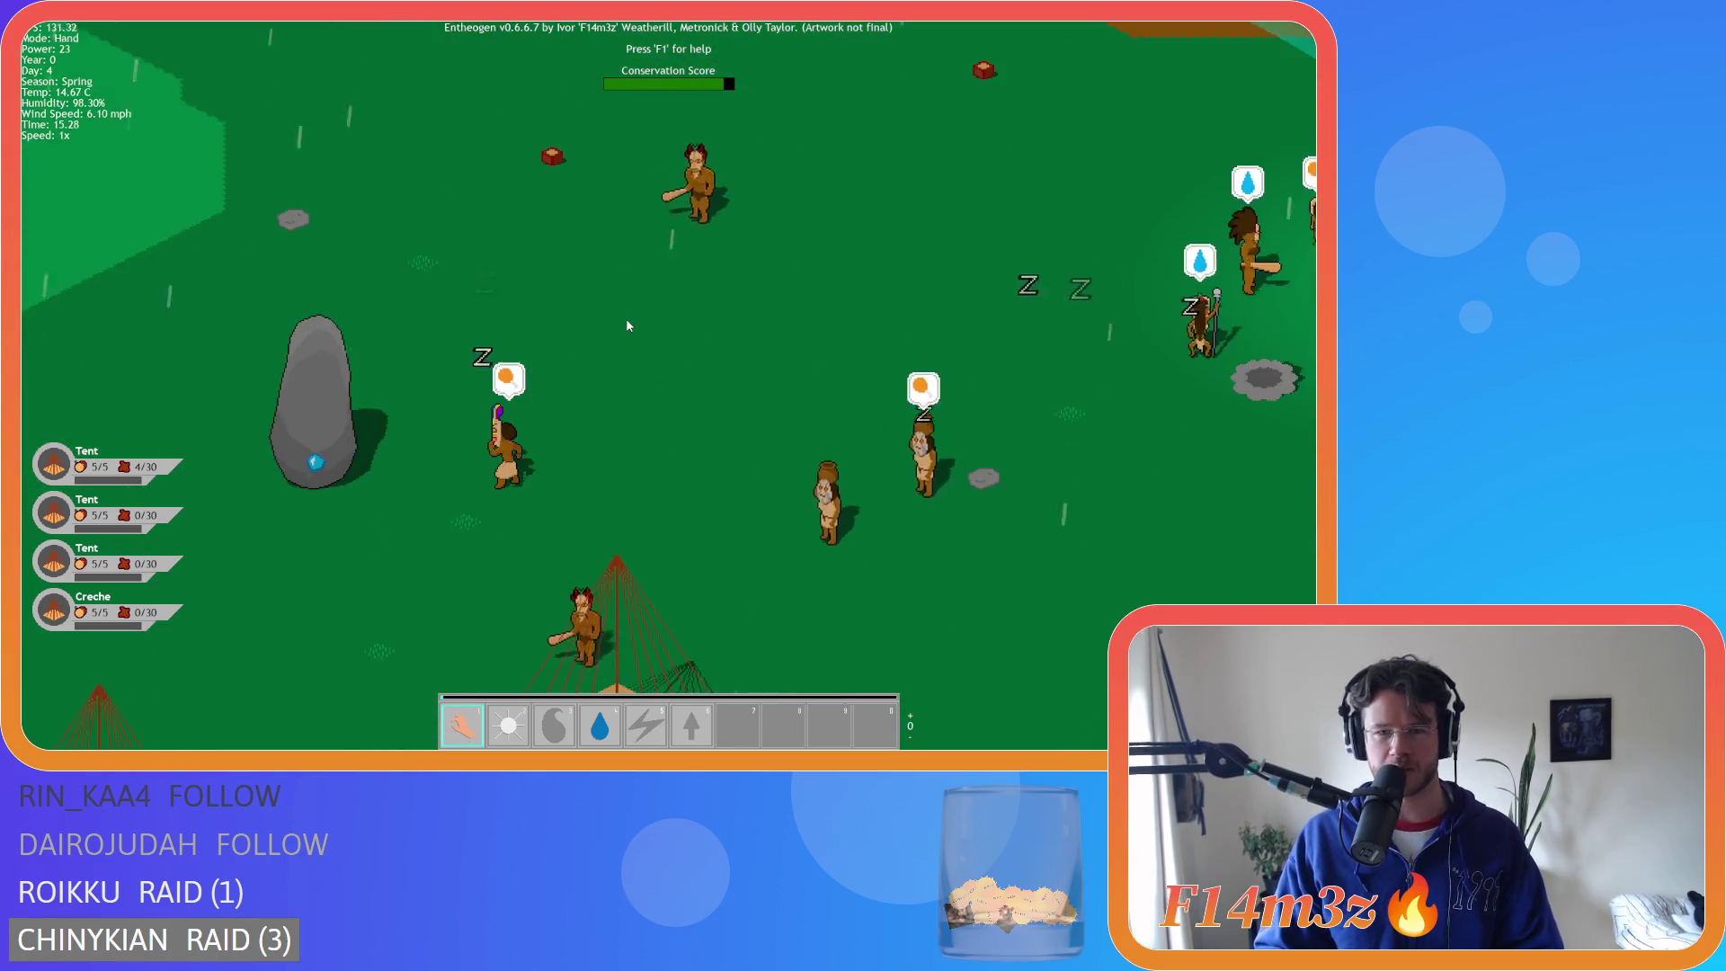
{"action": "scroll", "coordinate": [626, 325], "scroll_direction": "down", "scroll_amount": 5}
{"action": "key", "text": "i"}
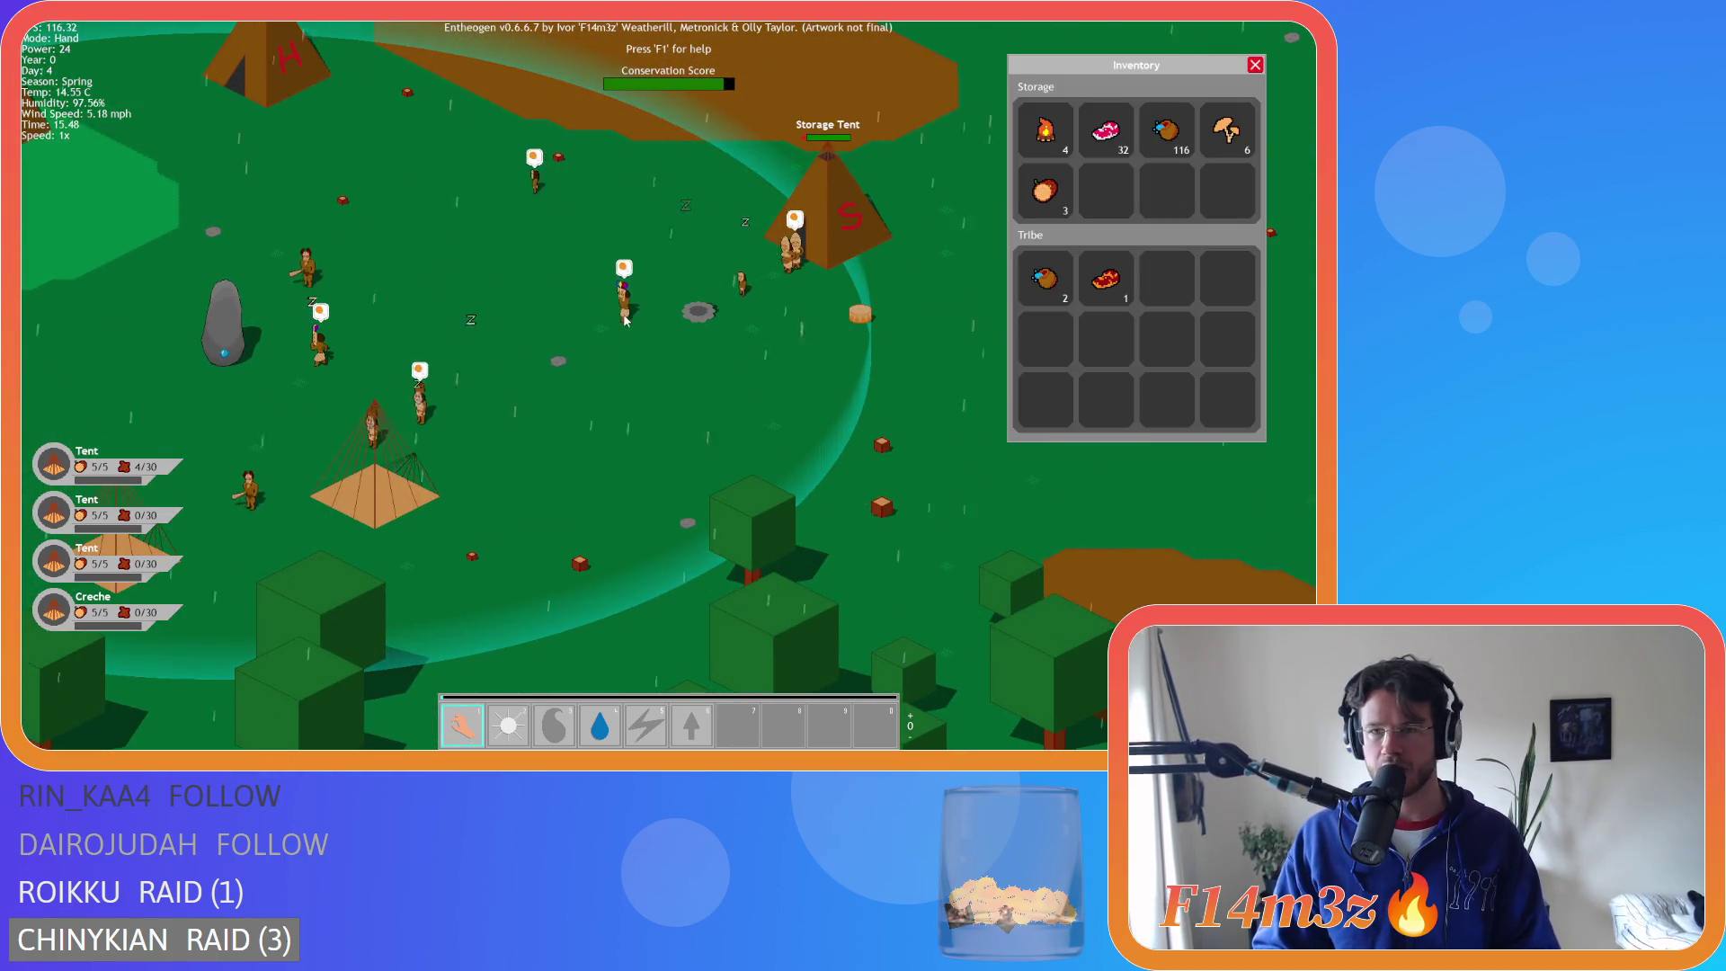
{"action": "key", "text": "i"}
{"action": "key", "text": "a"}
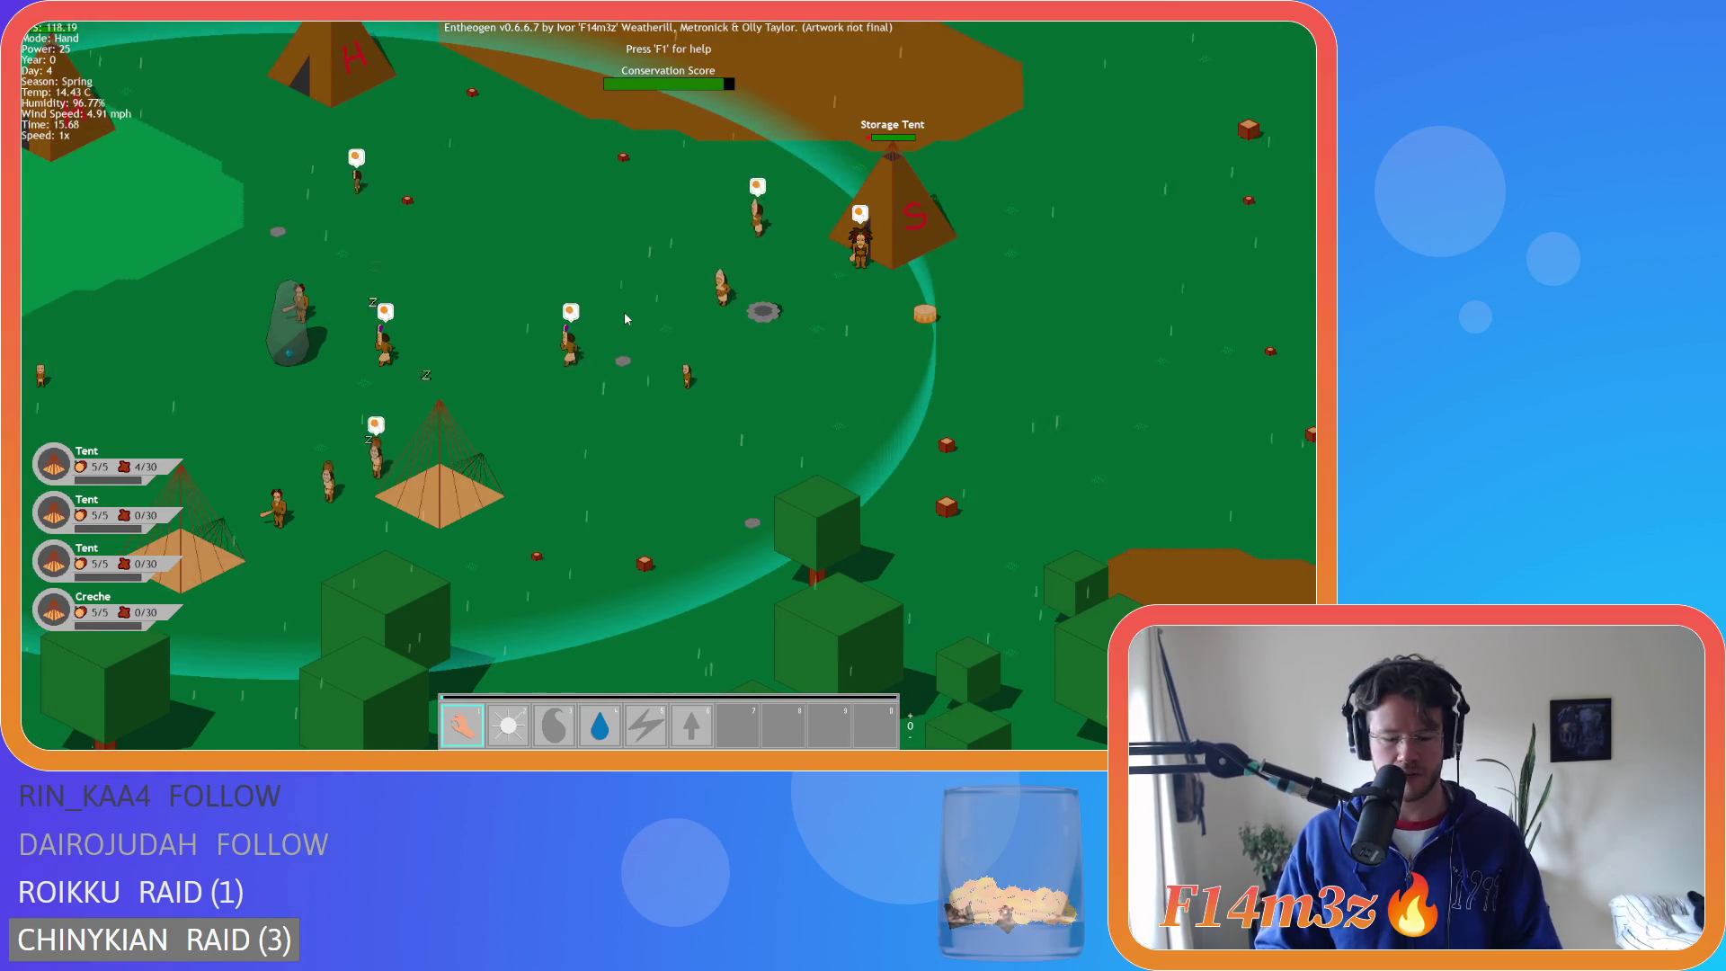
{"action": "key", "text": "i"}
{"action": "key", "text": "i"}
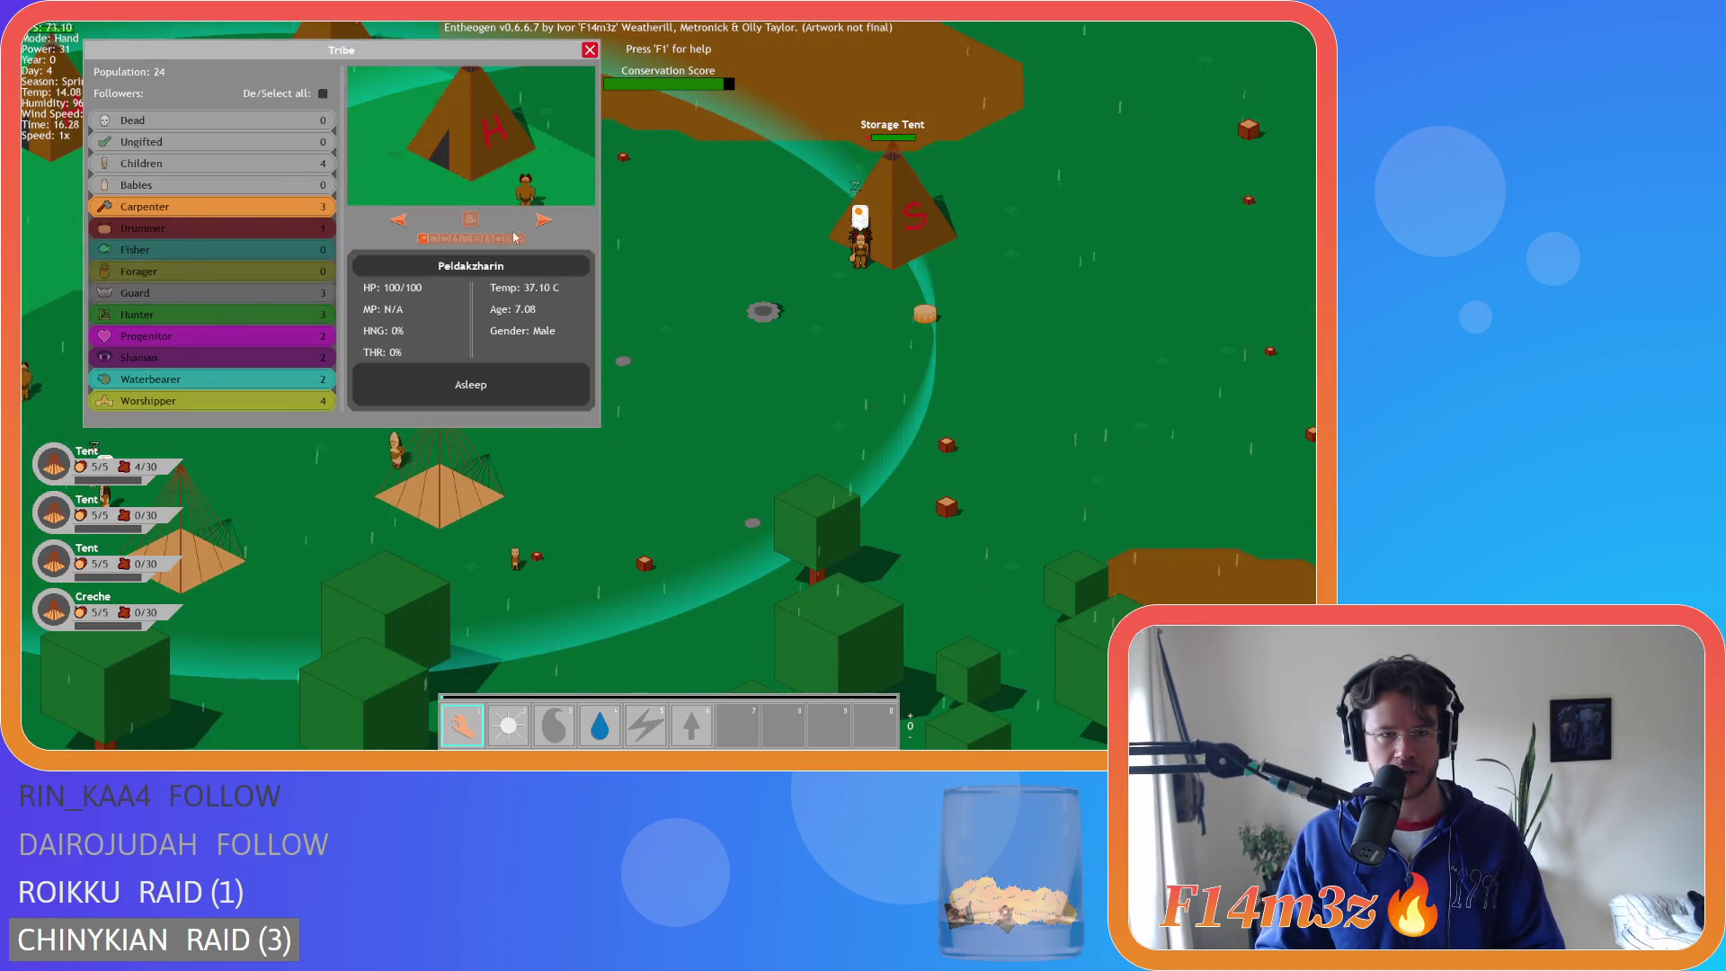
- Close the tribe overview, briefly select the fire power, then pan left across the camp in Hand mode
{"action": "left_click", "coordinate": [589, 49]}
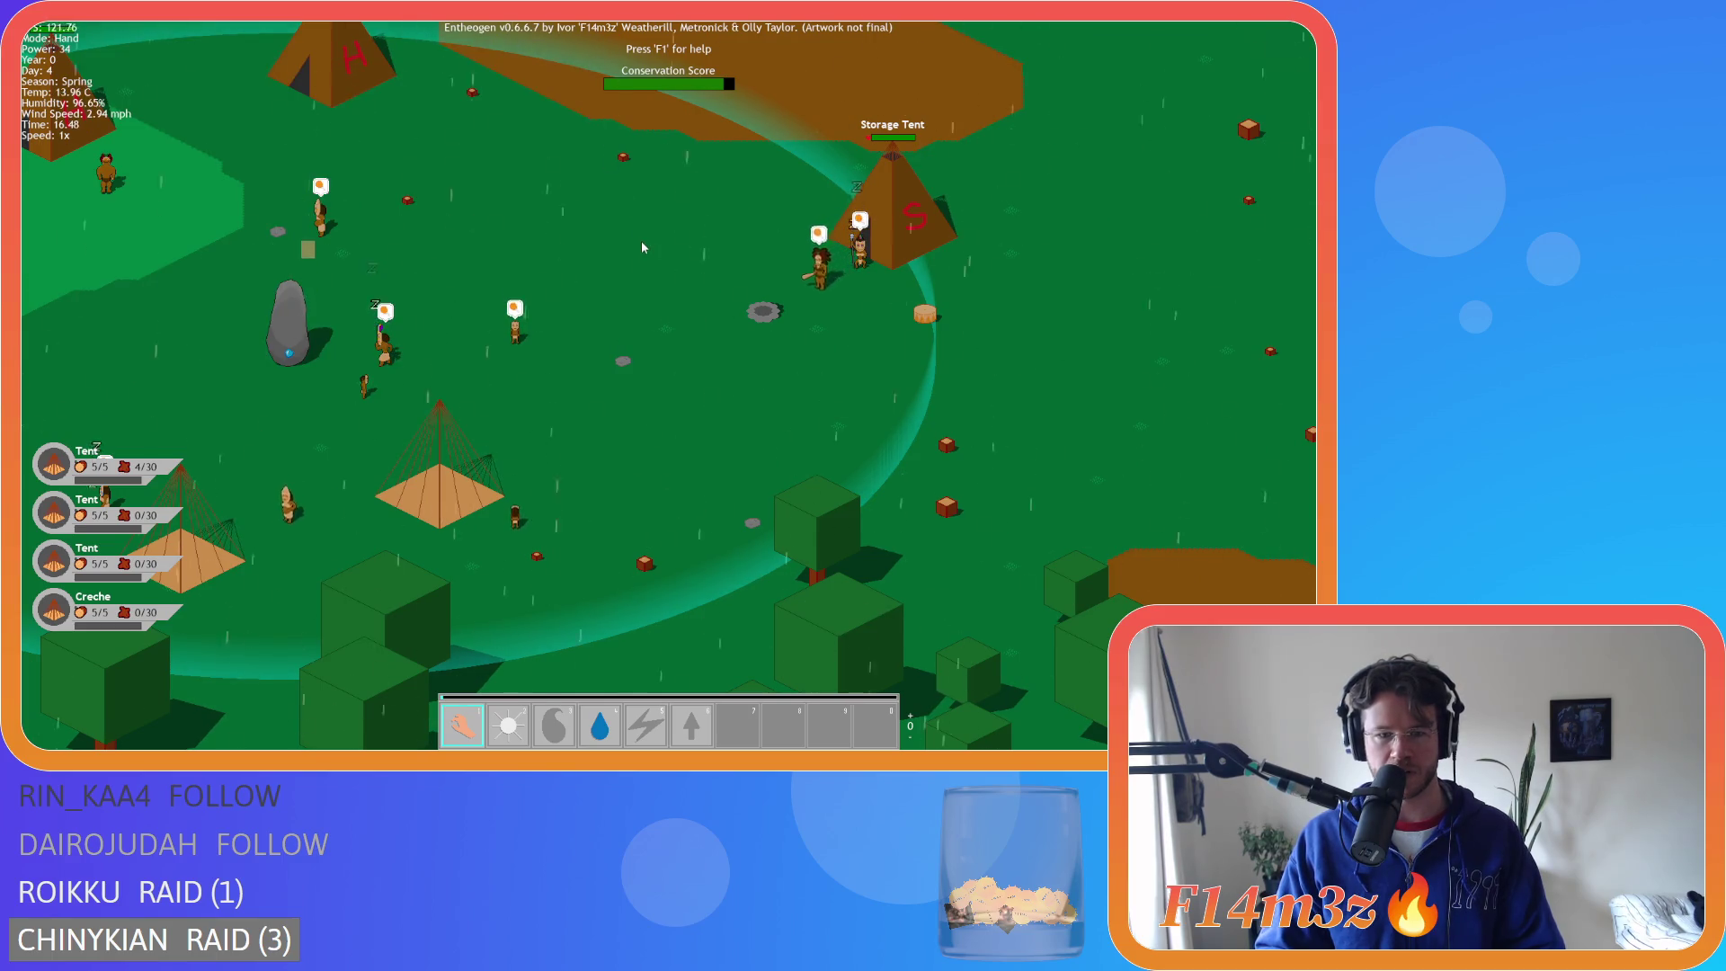
{"action": "key", "text": "3"}
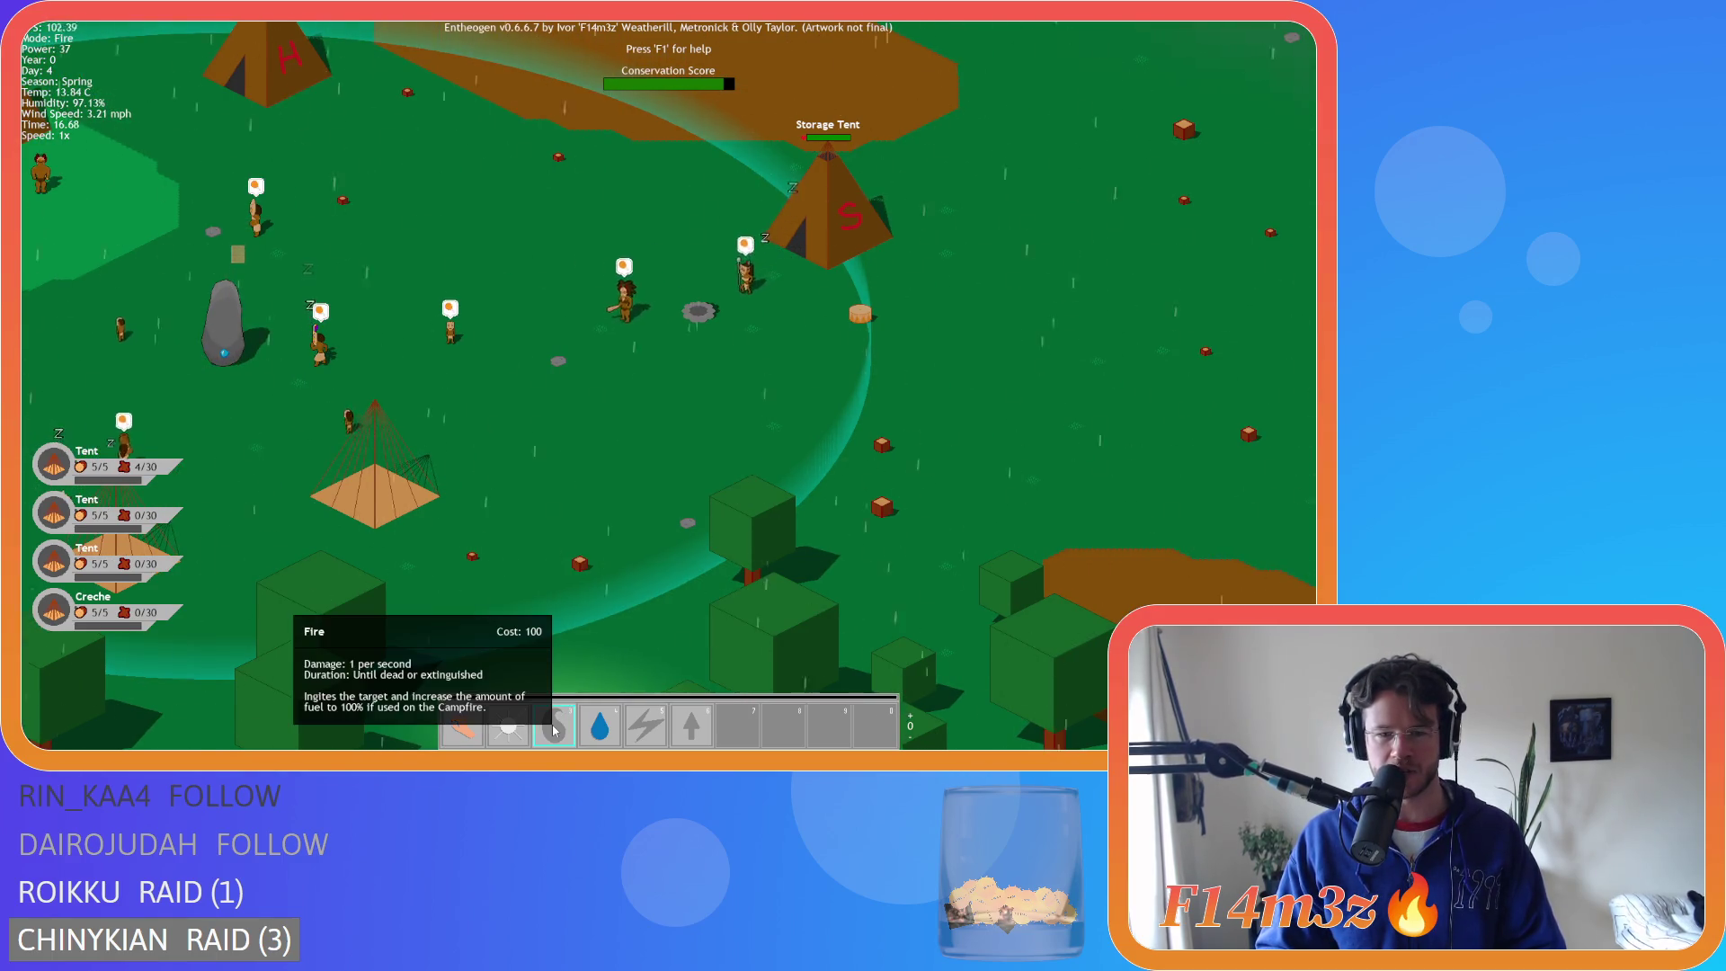
{"action": "key", "text": "1"}
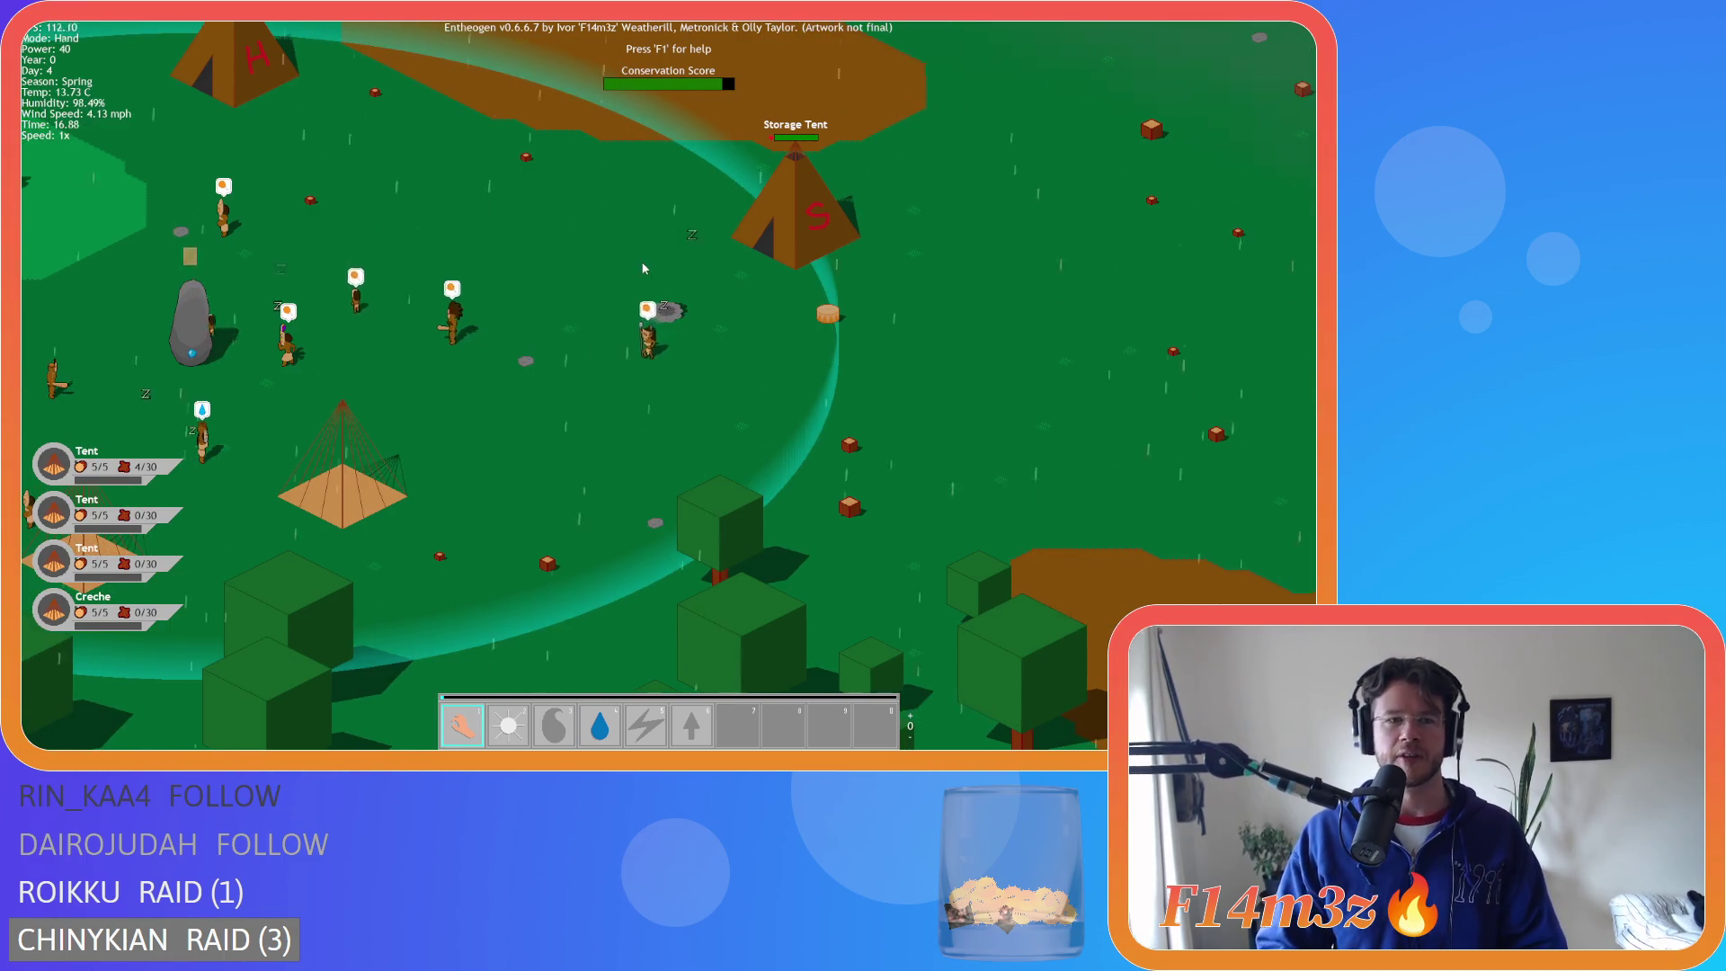
{"action": "key", "text": "a"}
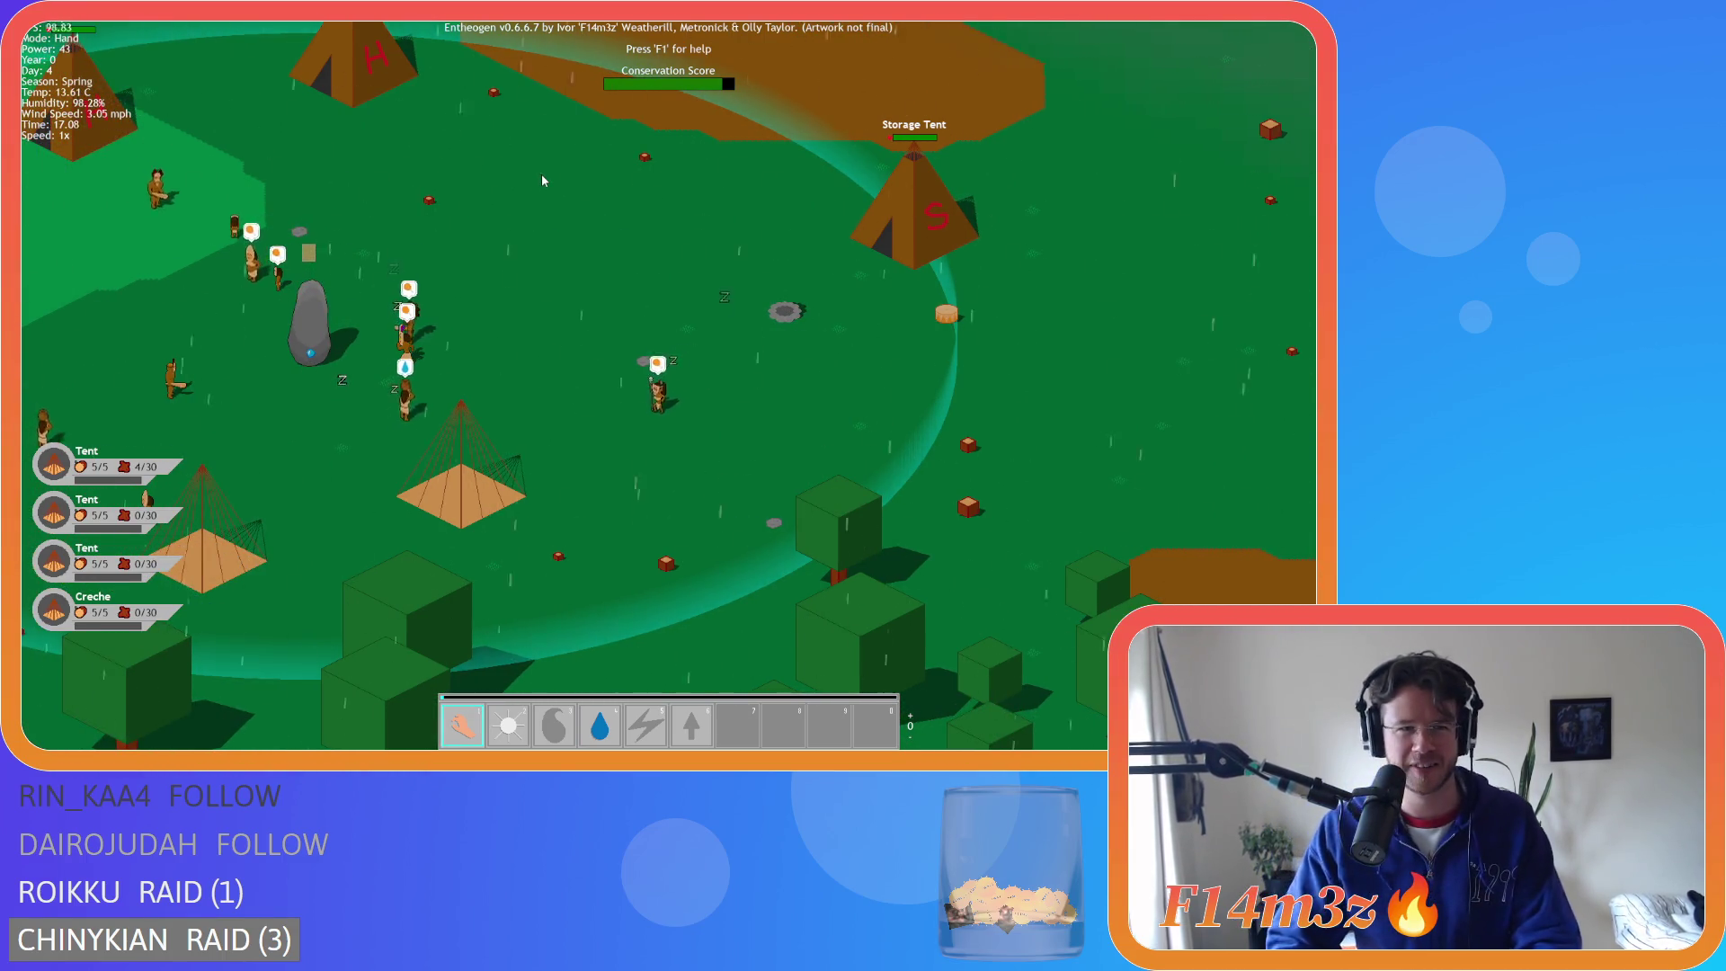
{"action": "key", "text": "a"}
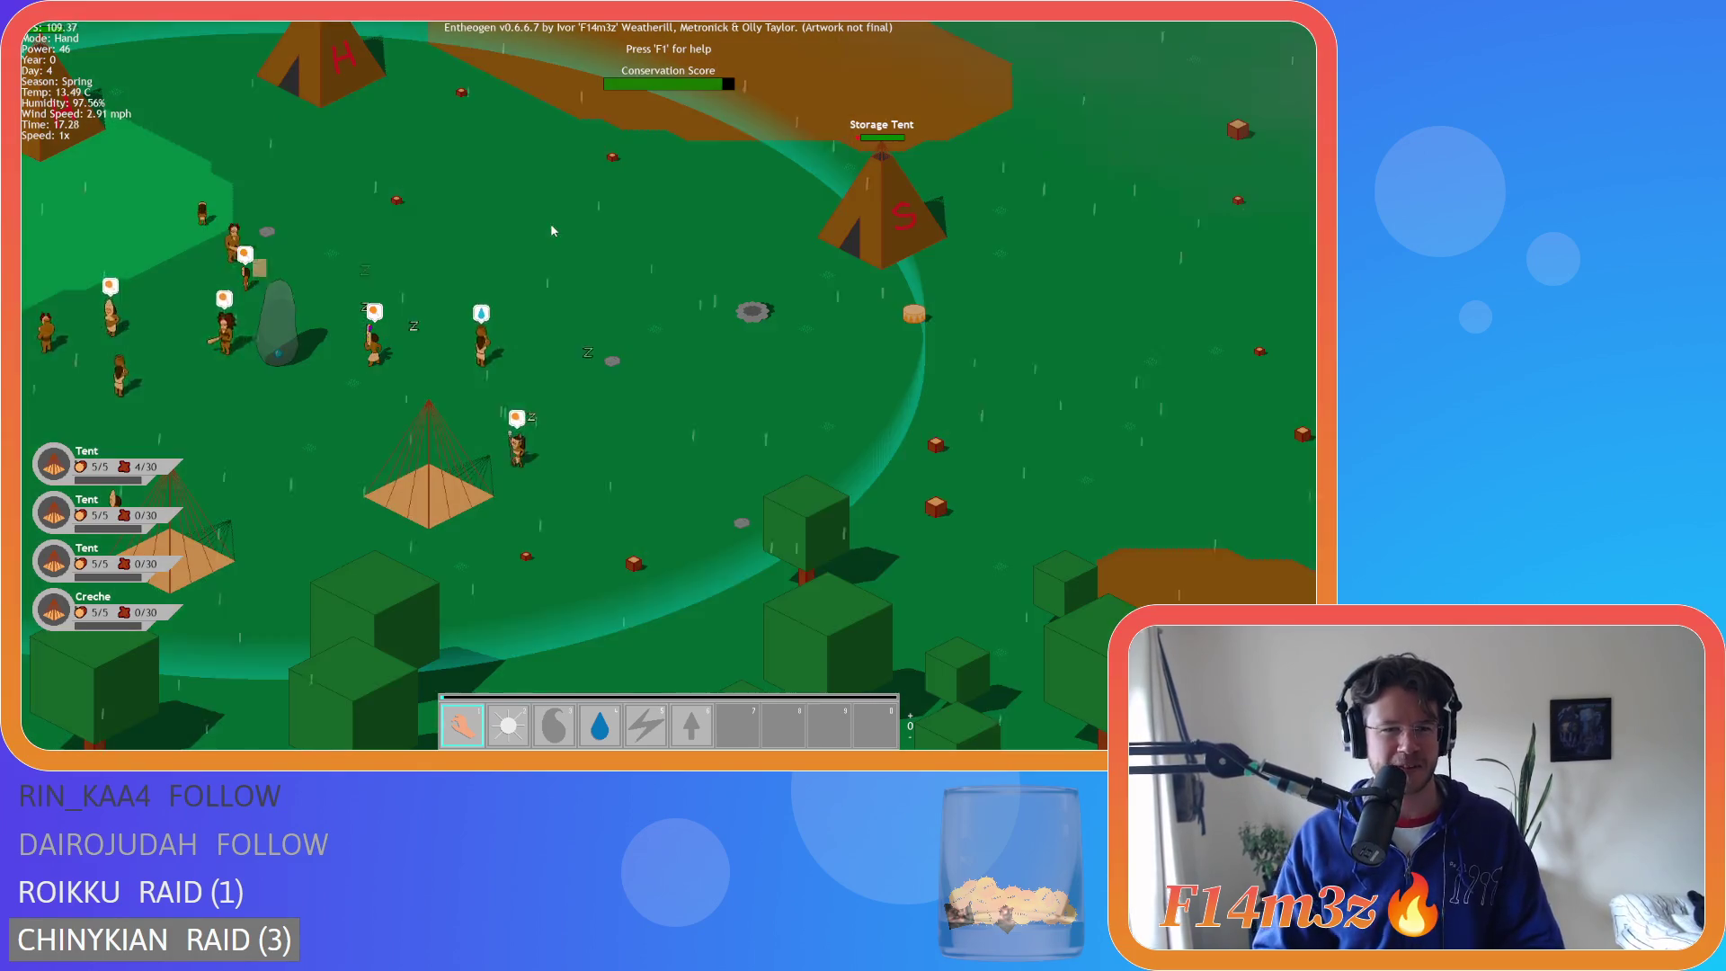
{"action": "scroll", "coordinate": [550, 223], "scroll_direction": "down", "scroll_amount": 4}
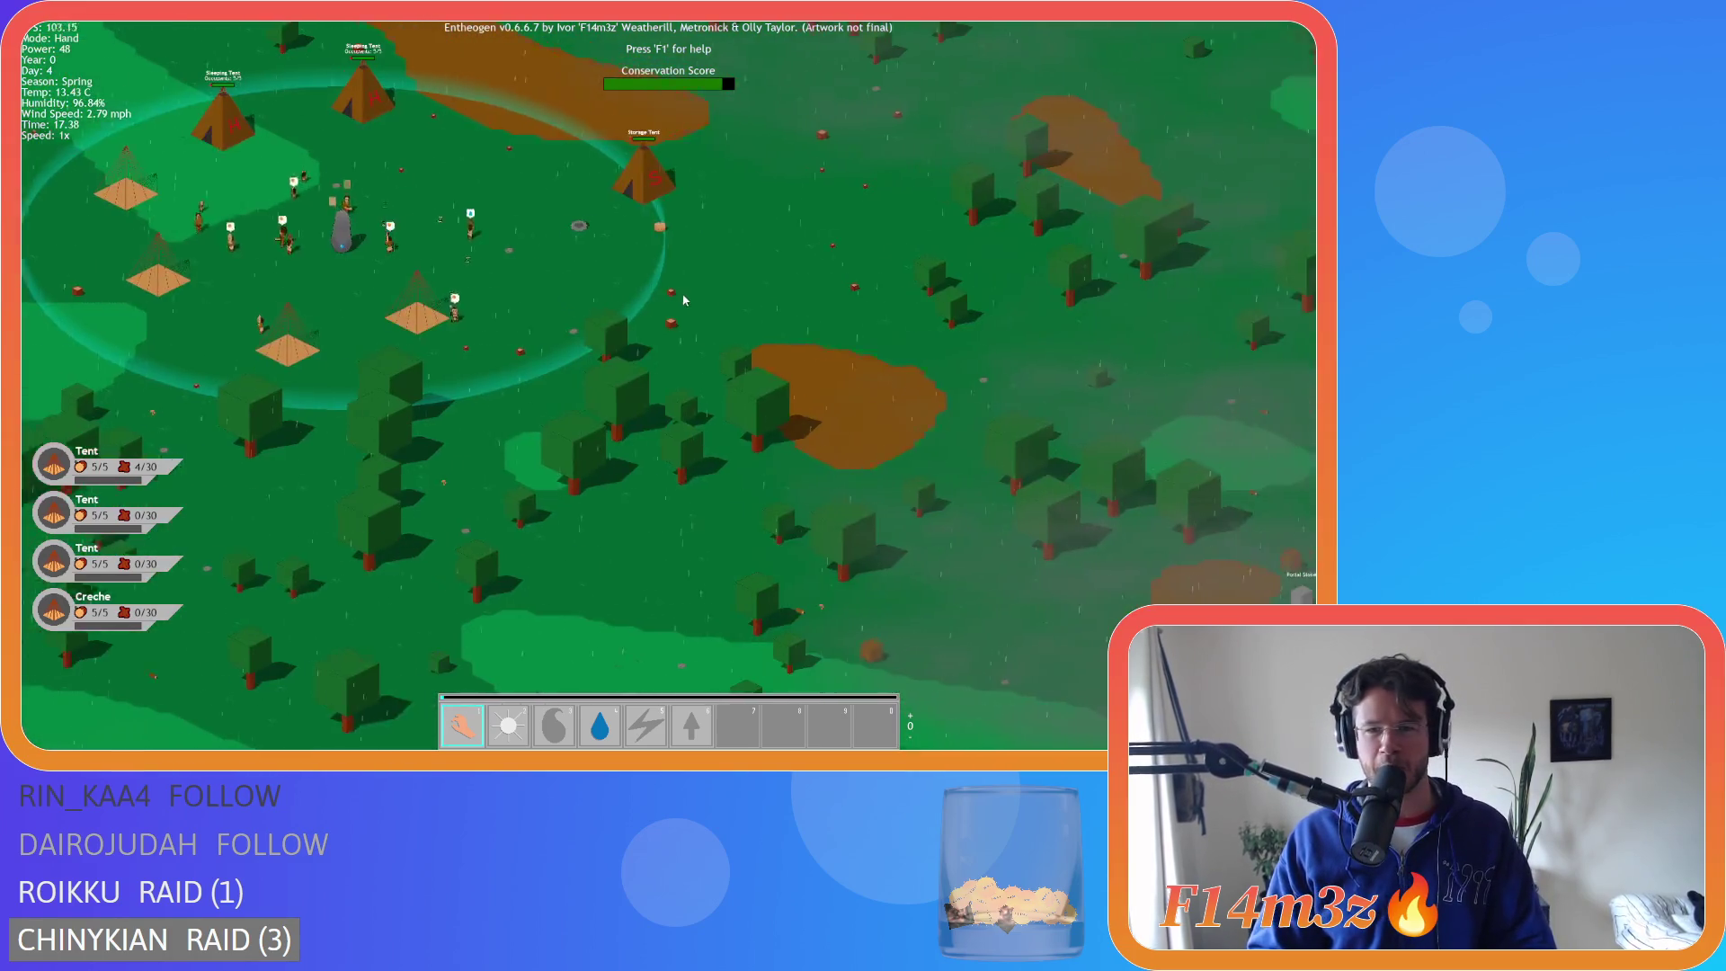
{"action": "scroll", "coordinate": [683, 299], "scroll_direction": "down", "scroll_amount": 5}
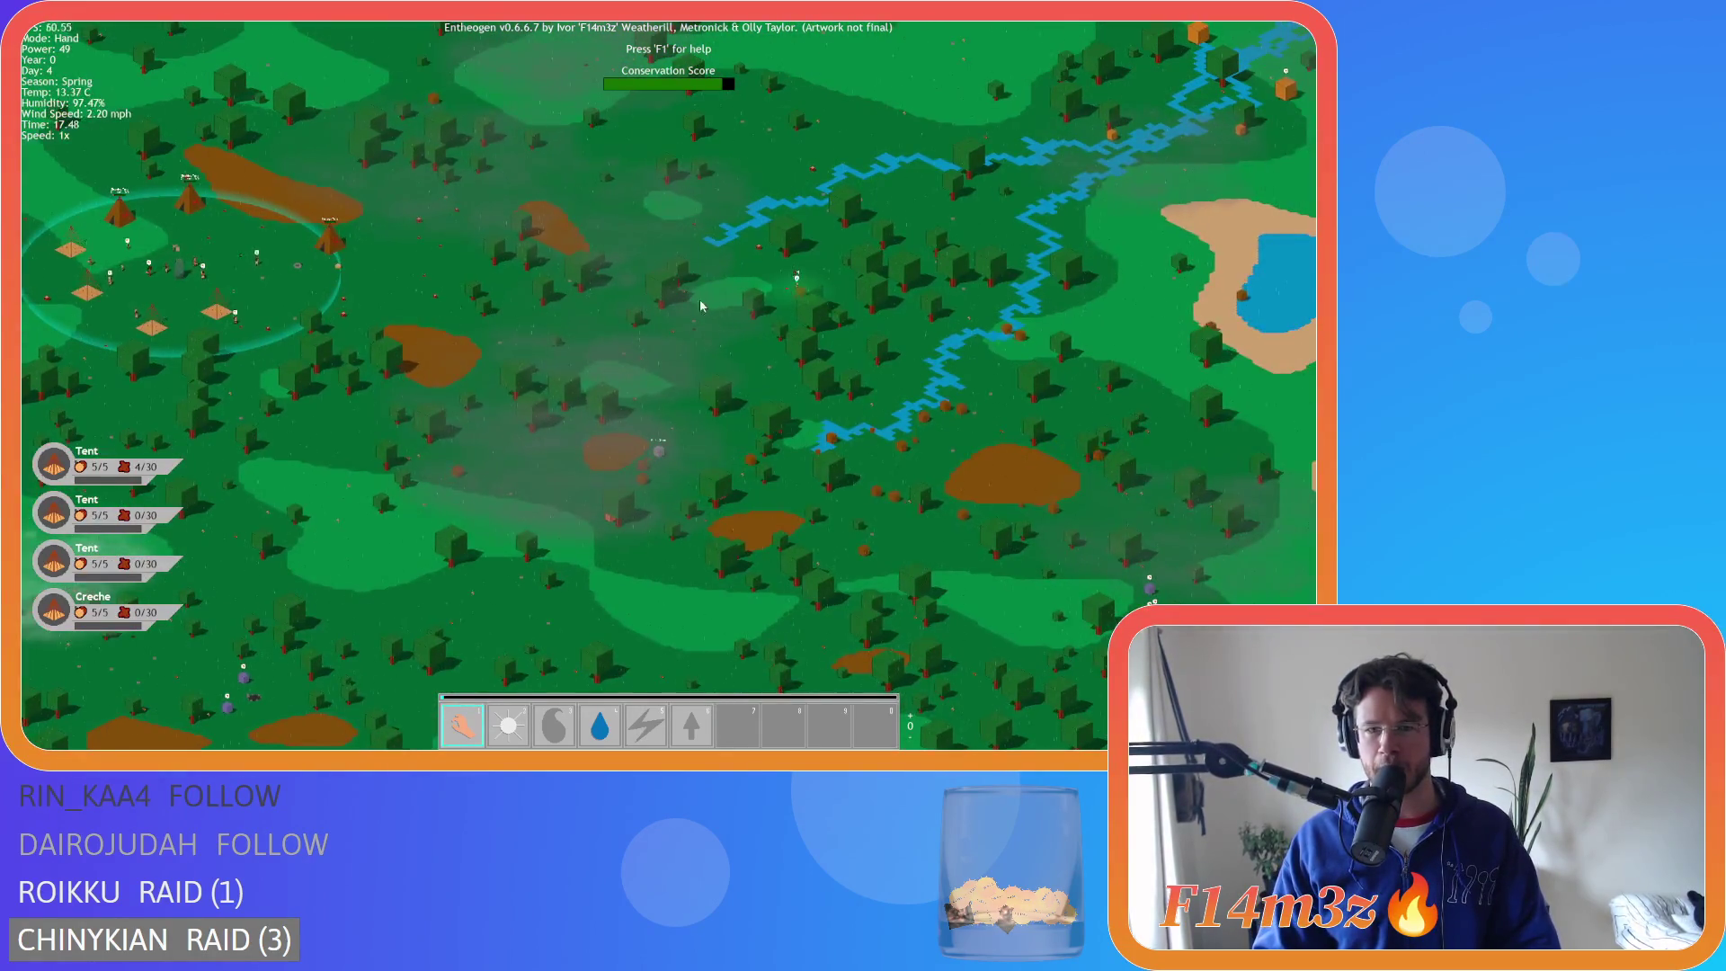
{"action": "scroll", "coordinate": [699, 299], "scroll_direction": "up", "scroll_amount": 10}
{"action": "scroll", "coordinate": [692, 337], "scroll_direction": "down", "scroll_amount": 8}
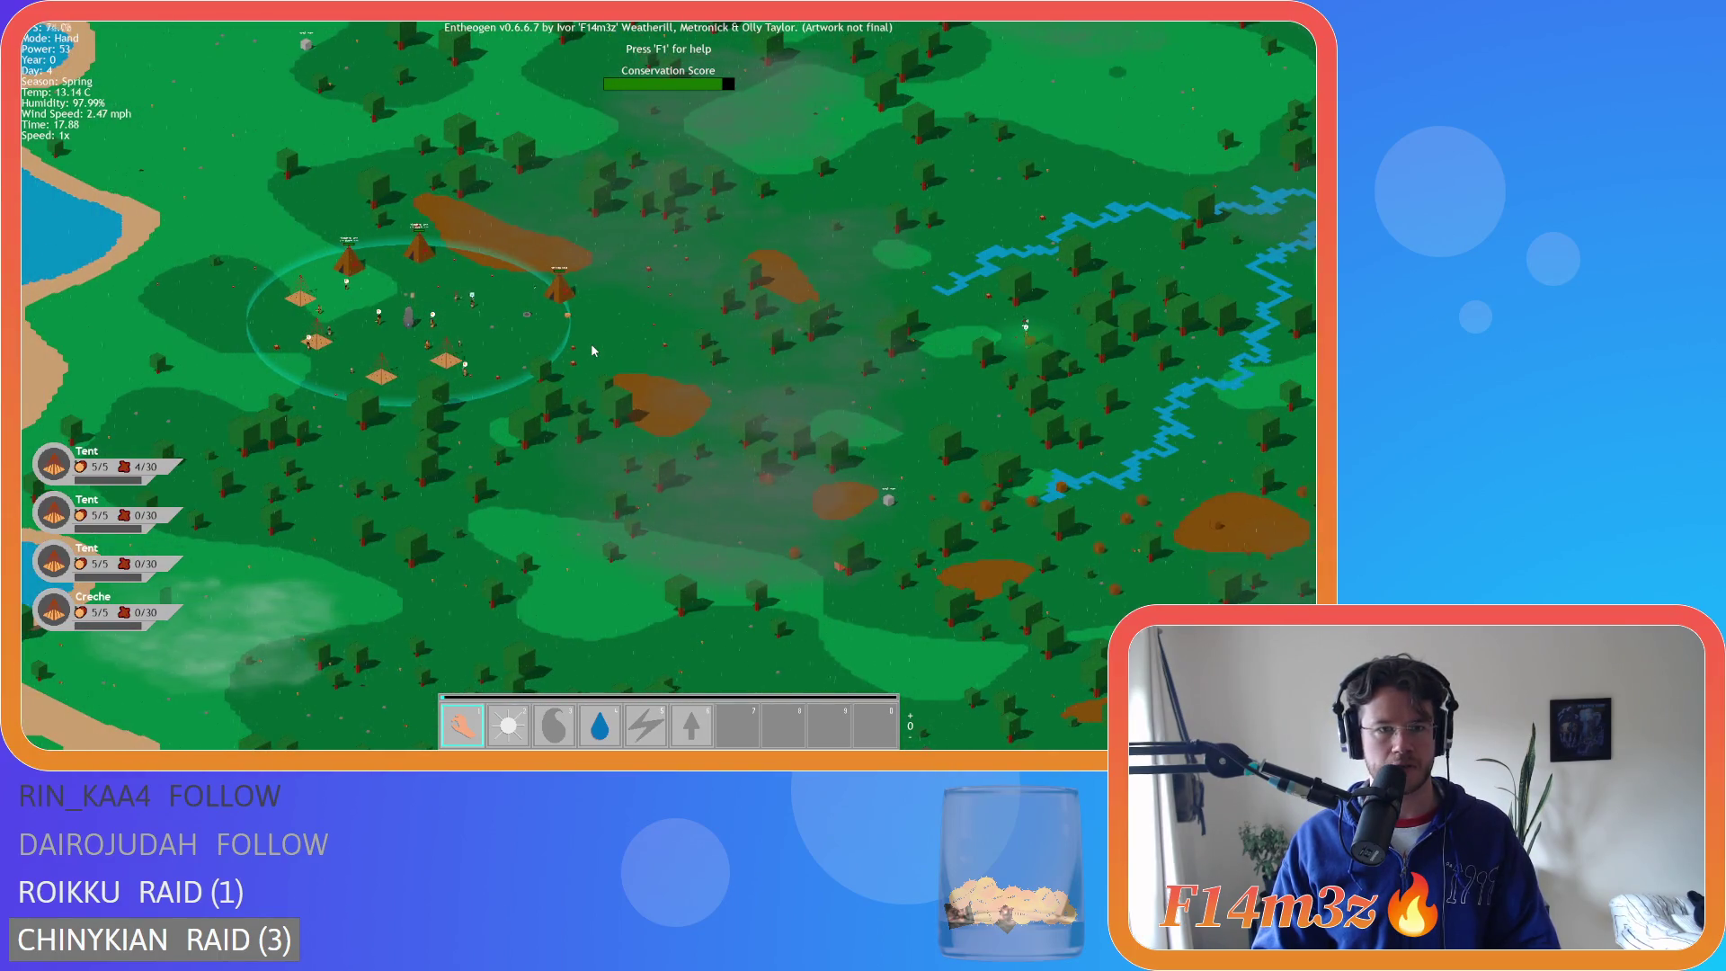
{"action": "key", "text": "d"}
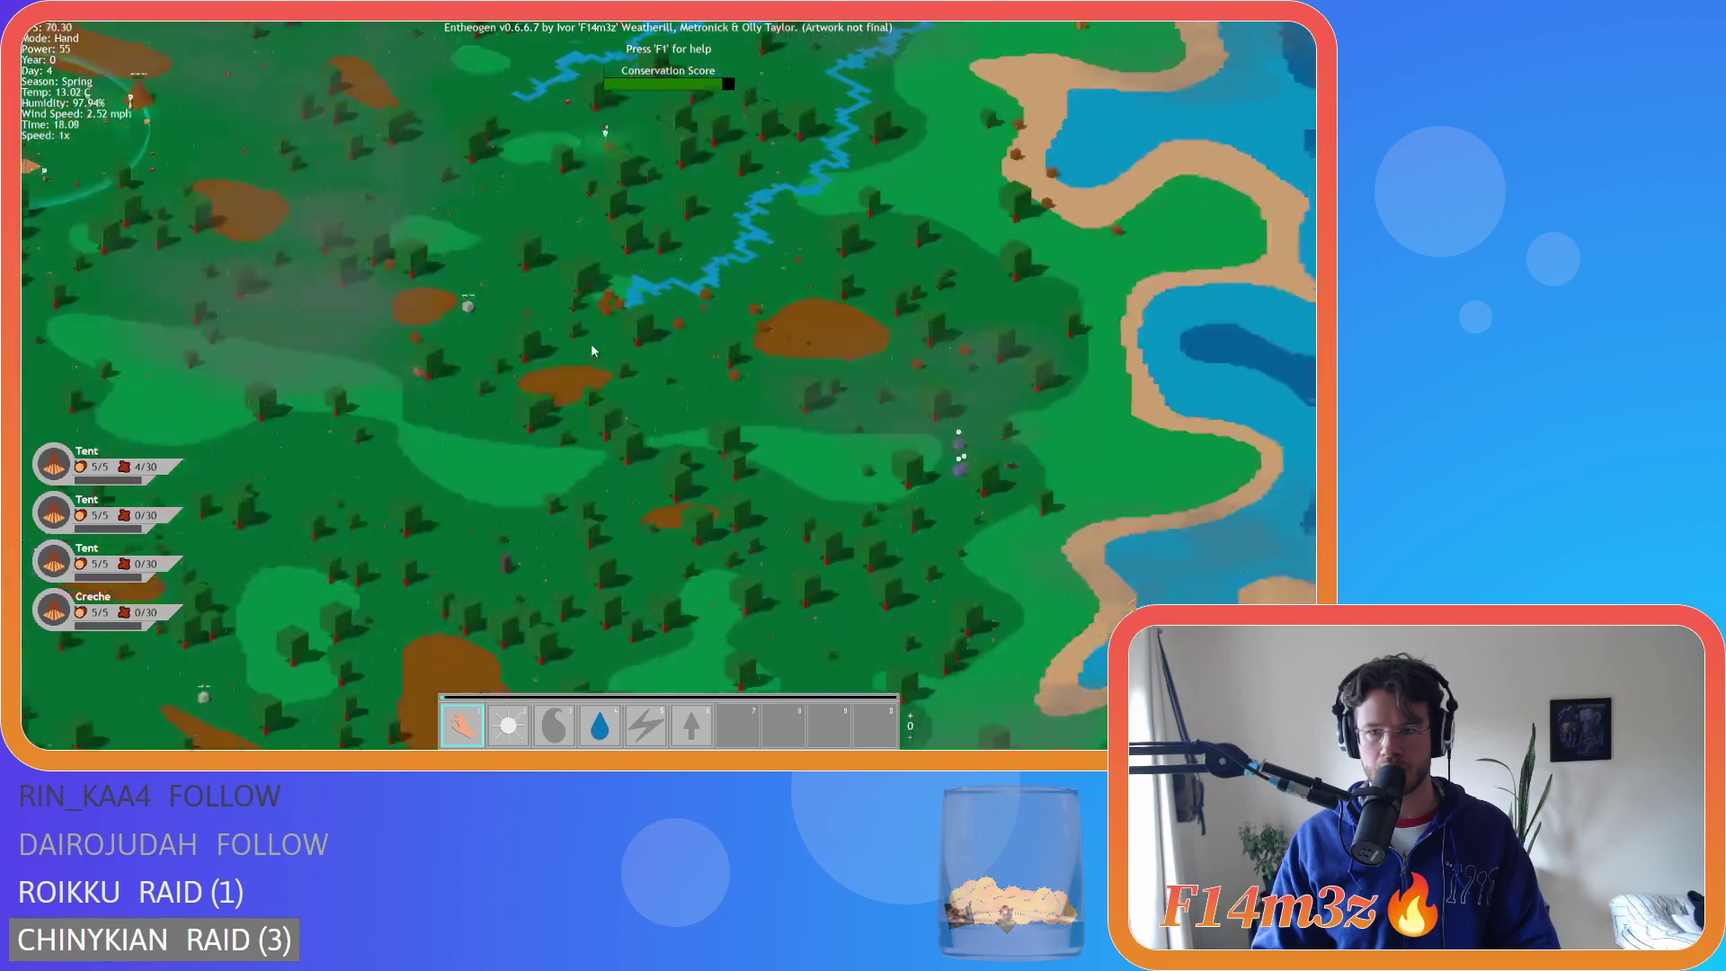
{"action": "scroll", "coordinate": [543, 351], "scroll_direction": "up", "scroll_amount": 8}
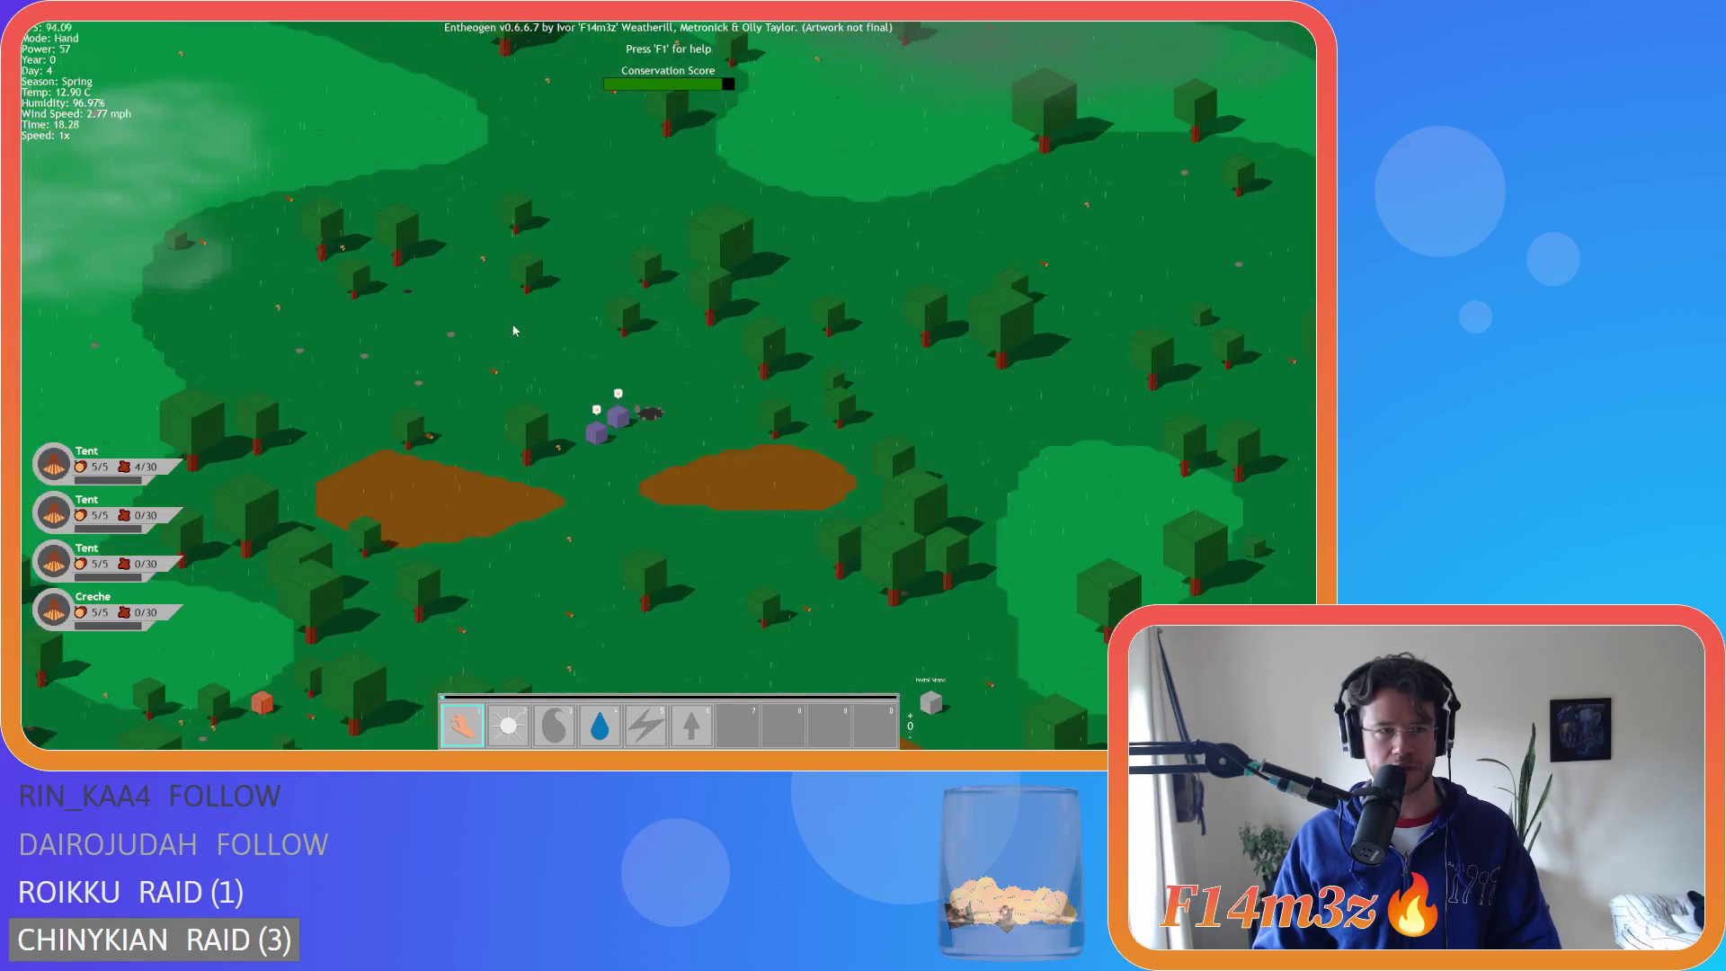
{"action": "scroll", "coordinate": [543, 350], "scroll_direction": "down", "scroll_amount": 10}
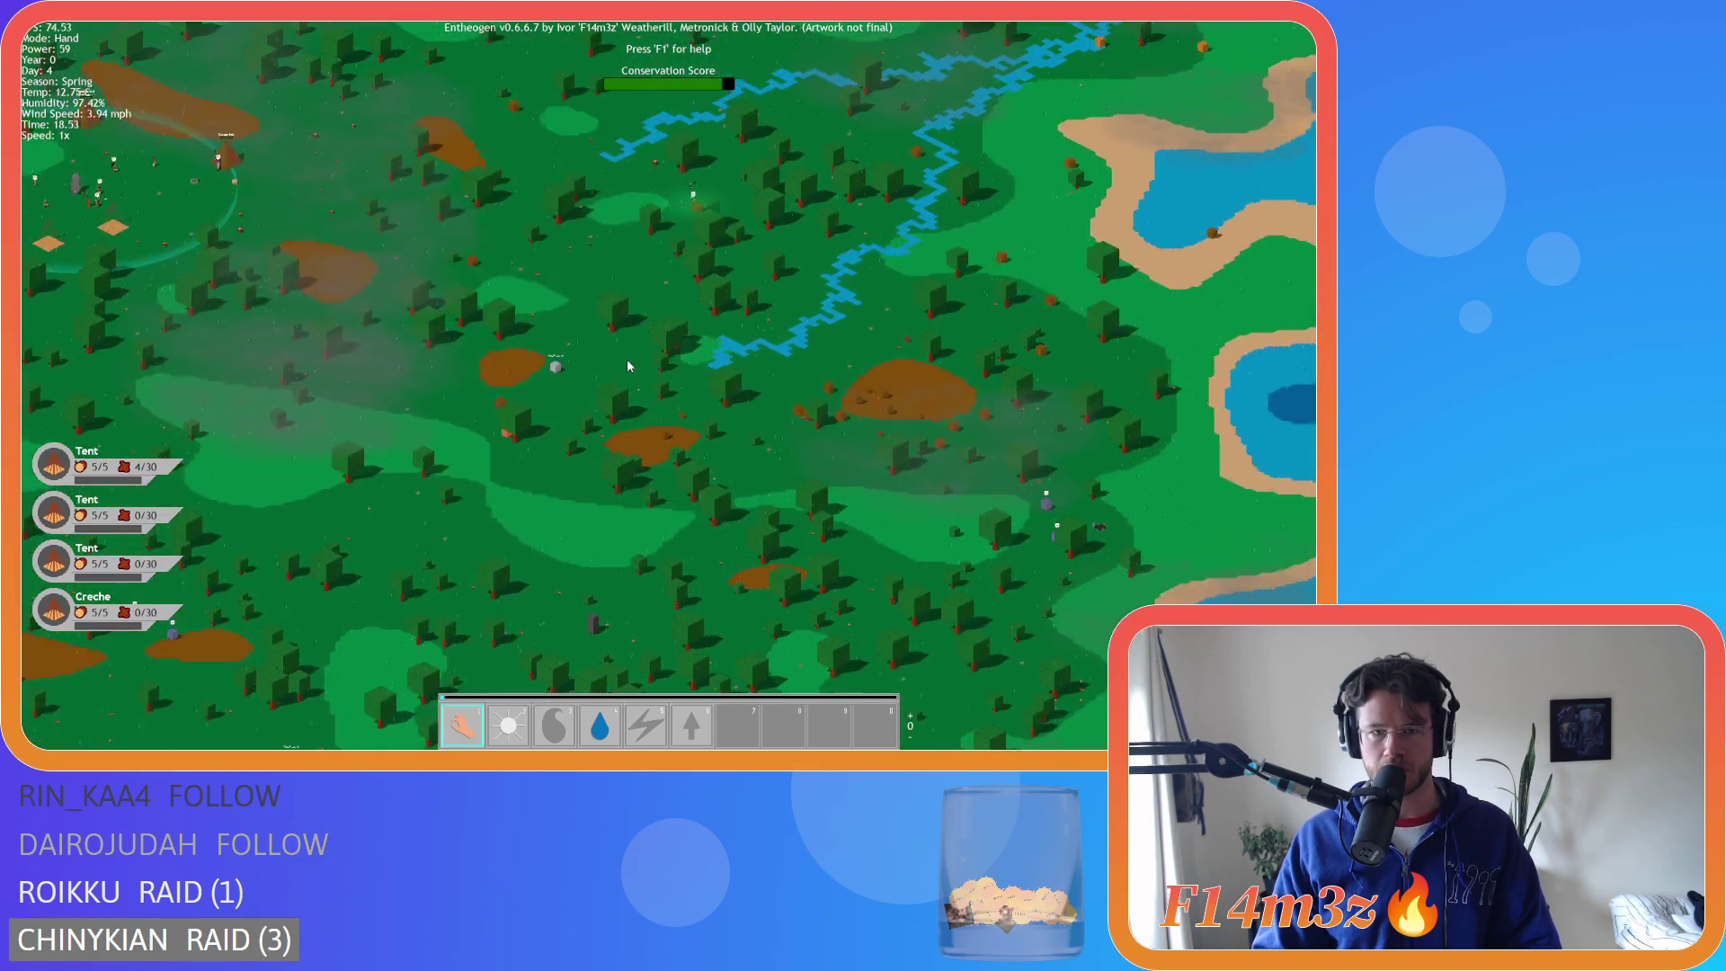
{"action": "key", "text": "a"}
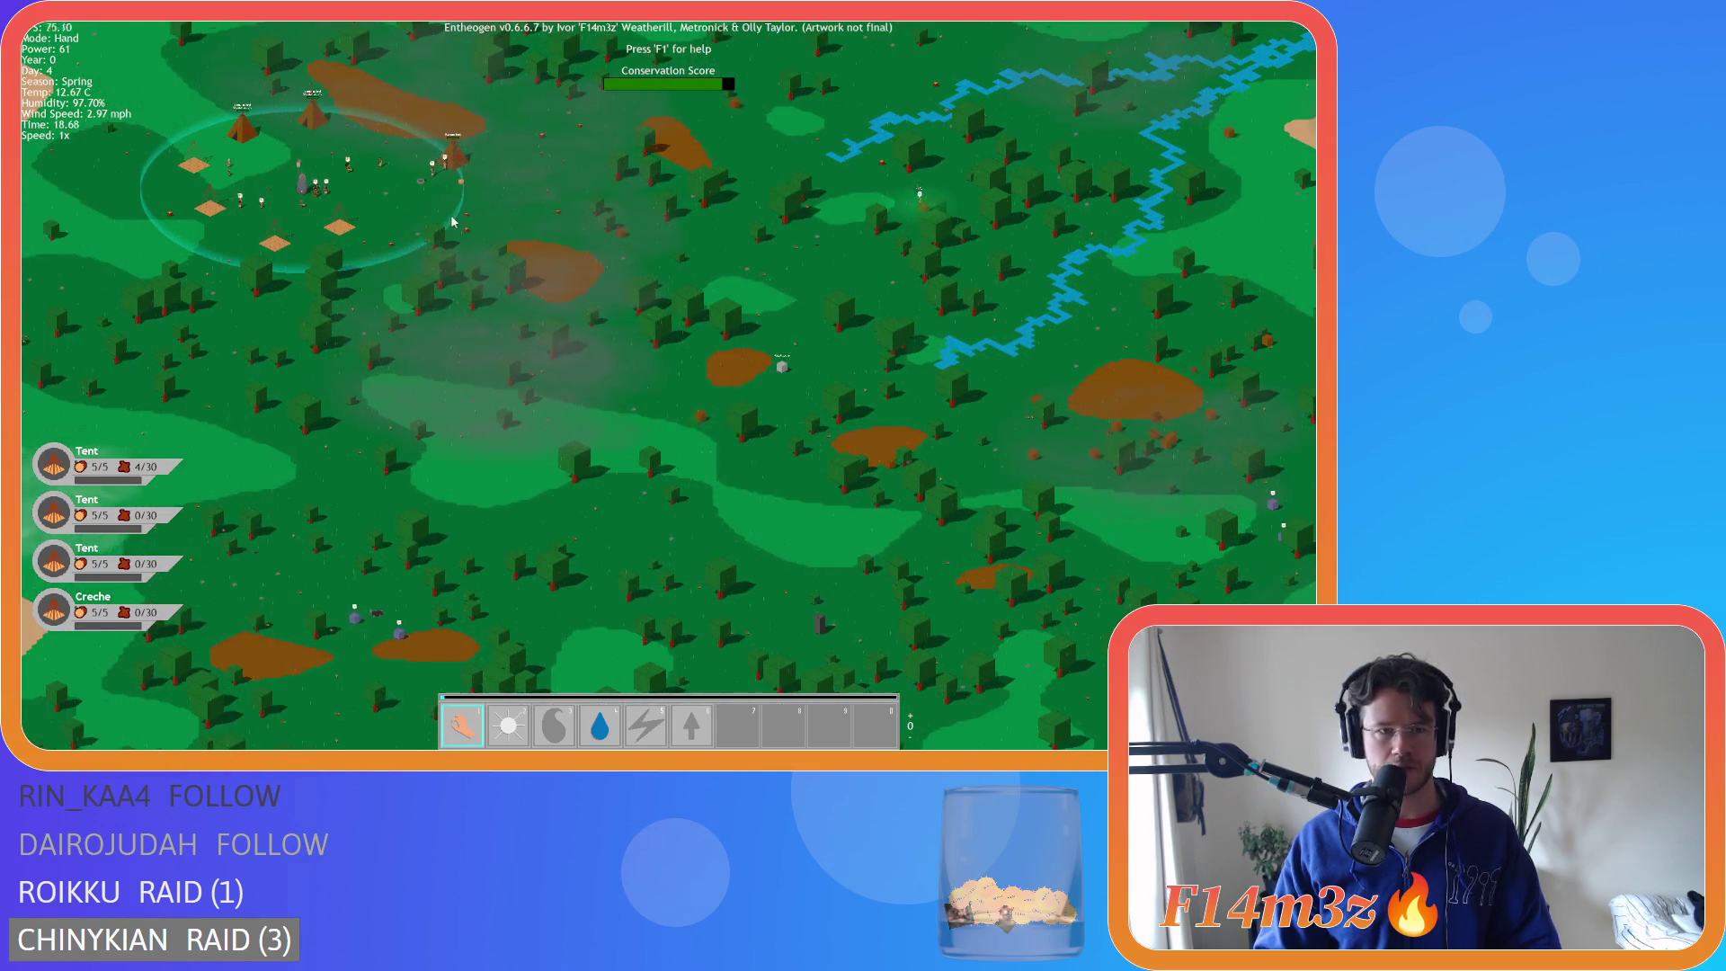
{"action": "scroll", "coordinate": [427, 205], "scroll_direction": "up", "scroll_amount": 5}
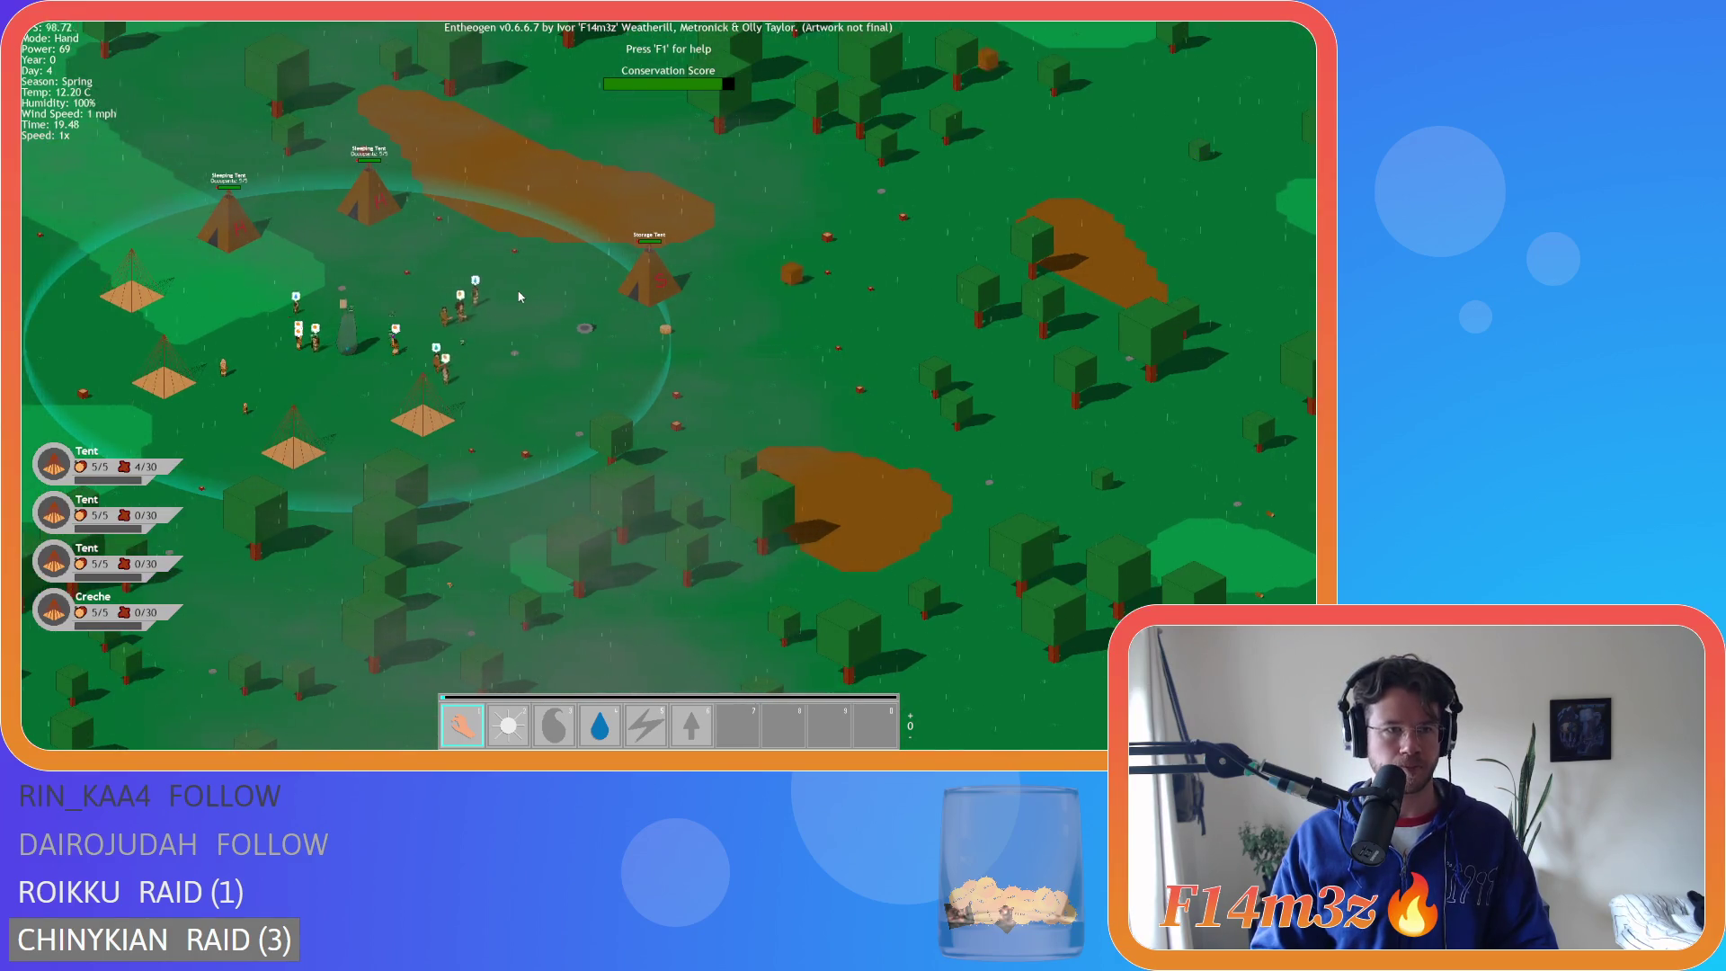
{"action": "scroll", "coordinate": [518, 296], "scroll_direction": "up", "scroll_amount": 3}
{"action": "scroll", "coordinate": [518, 297], "scroll_direction": "down", "scroll_amount": 8}
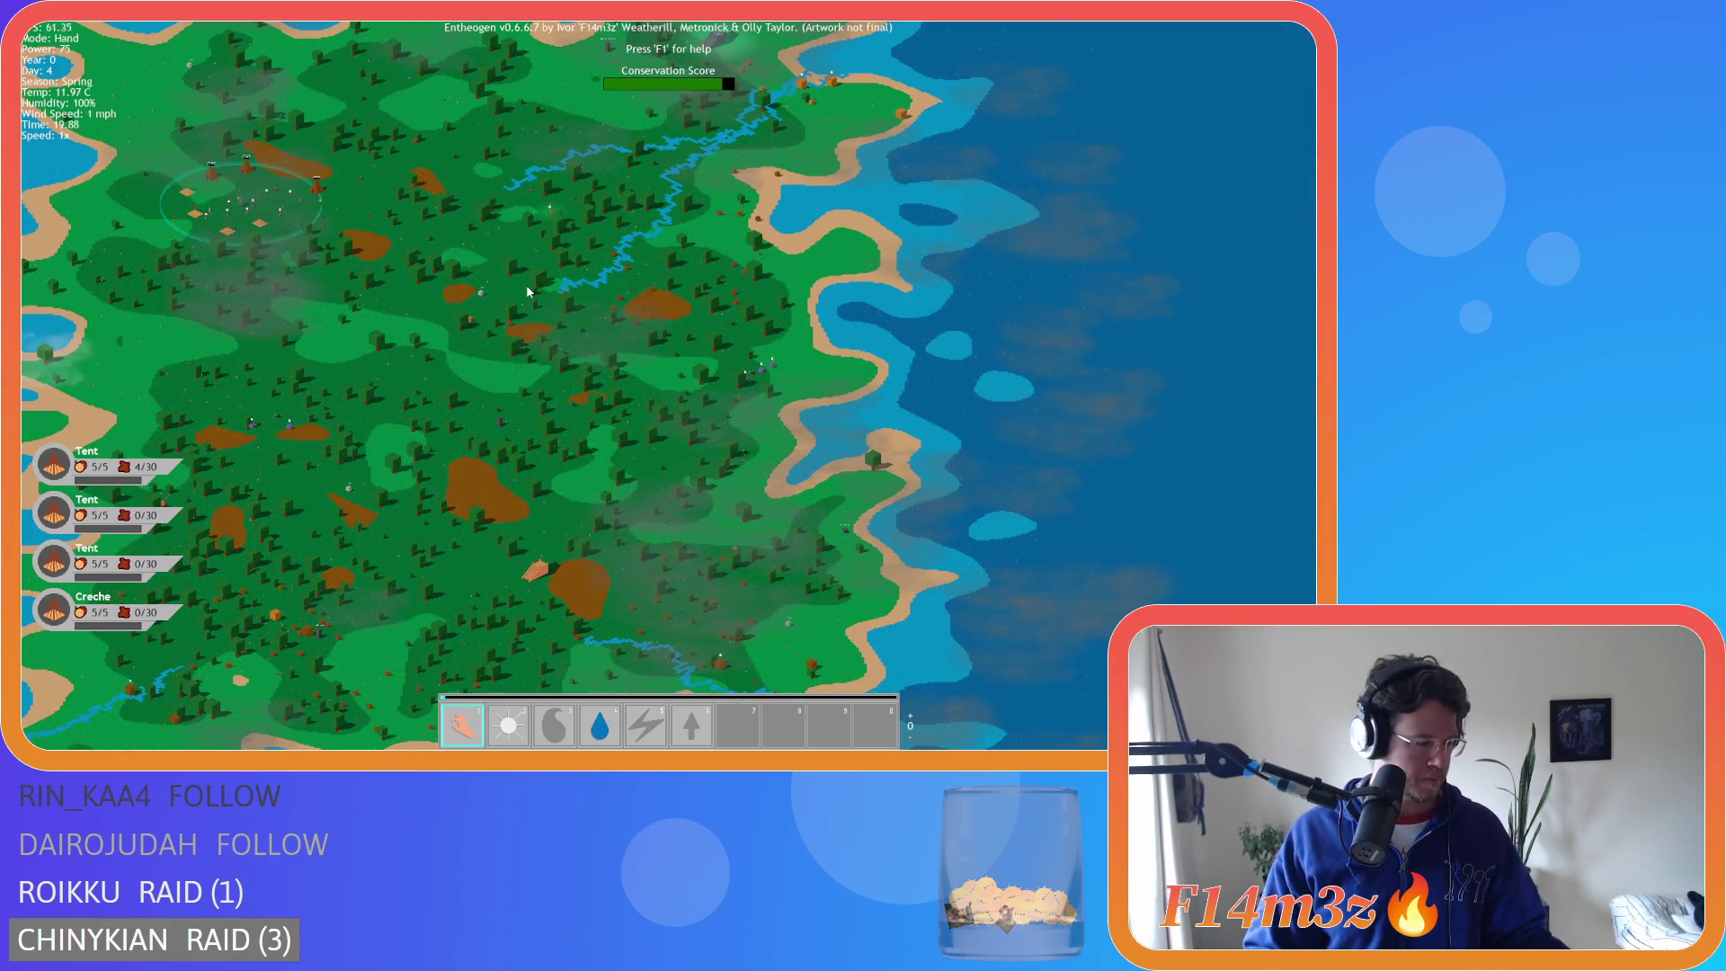
{"action": "scroll", "coordinate": [525, 288], "scroll_direction": "down", "scroll_amount": 5}
{"action": "scroll", "coordinate": [523, 288], "scroll_direction": "up", "scroll_amount": 10}
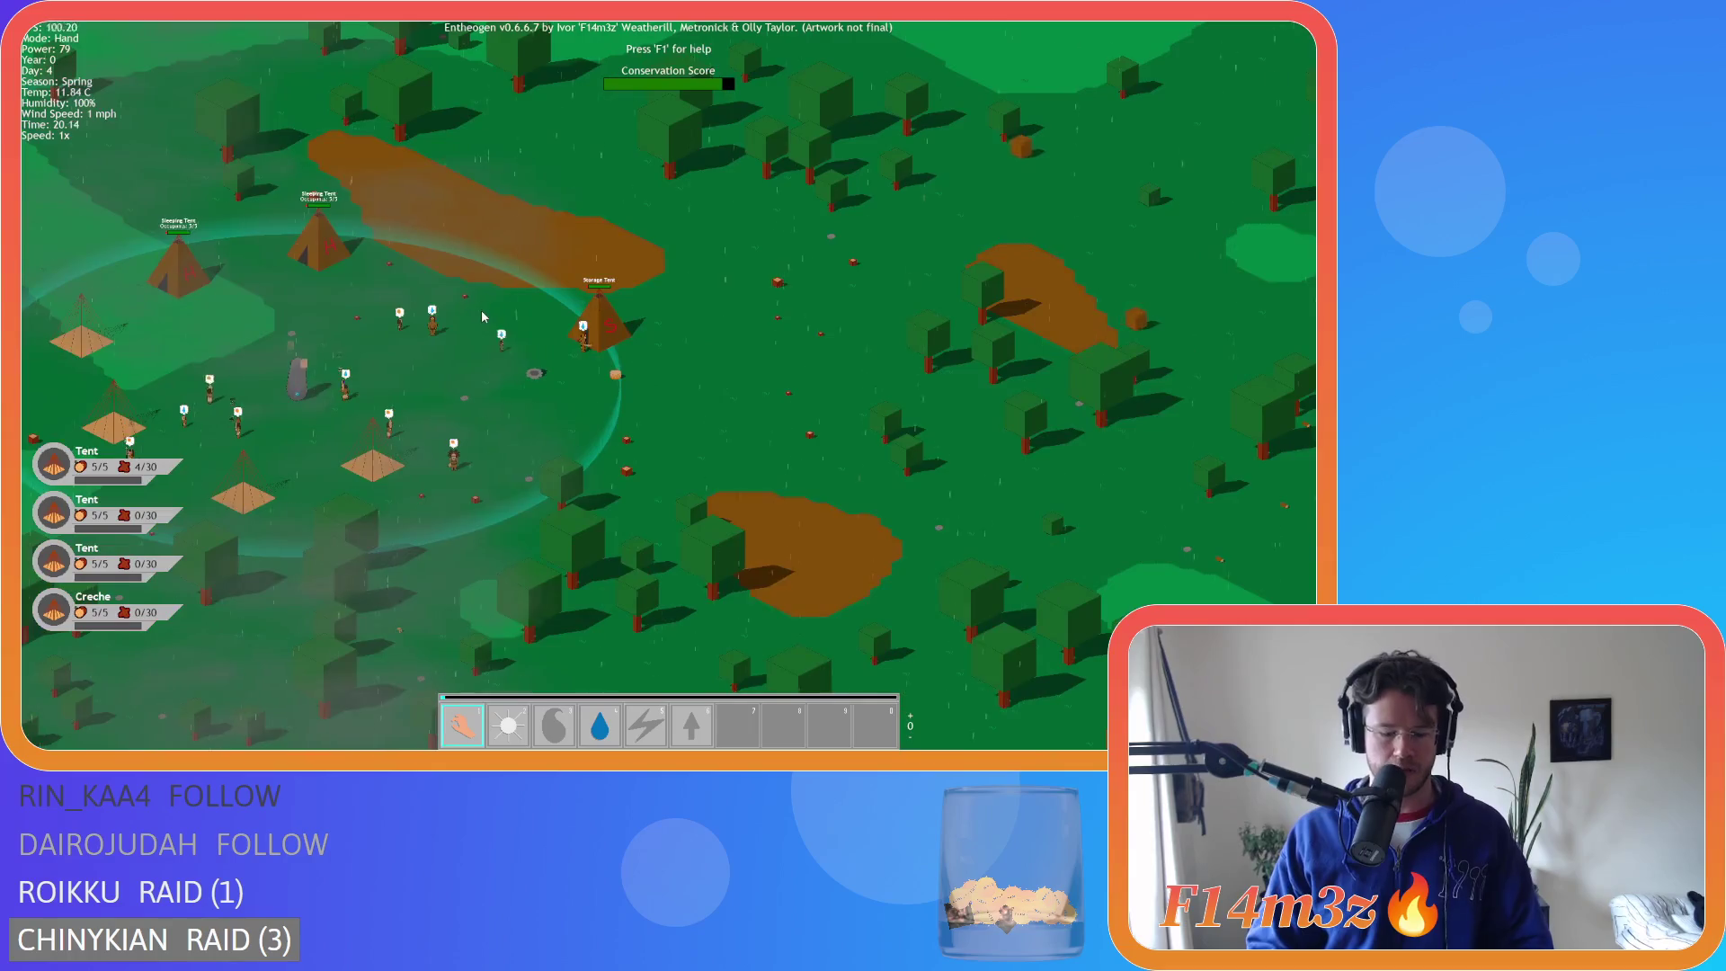
{"action": "key", "text": "space"}
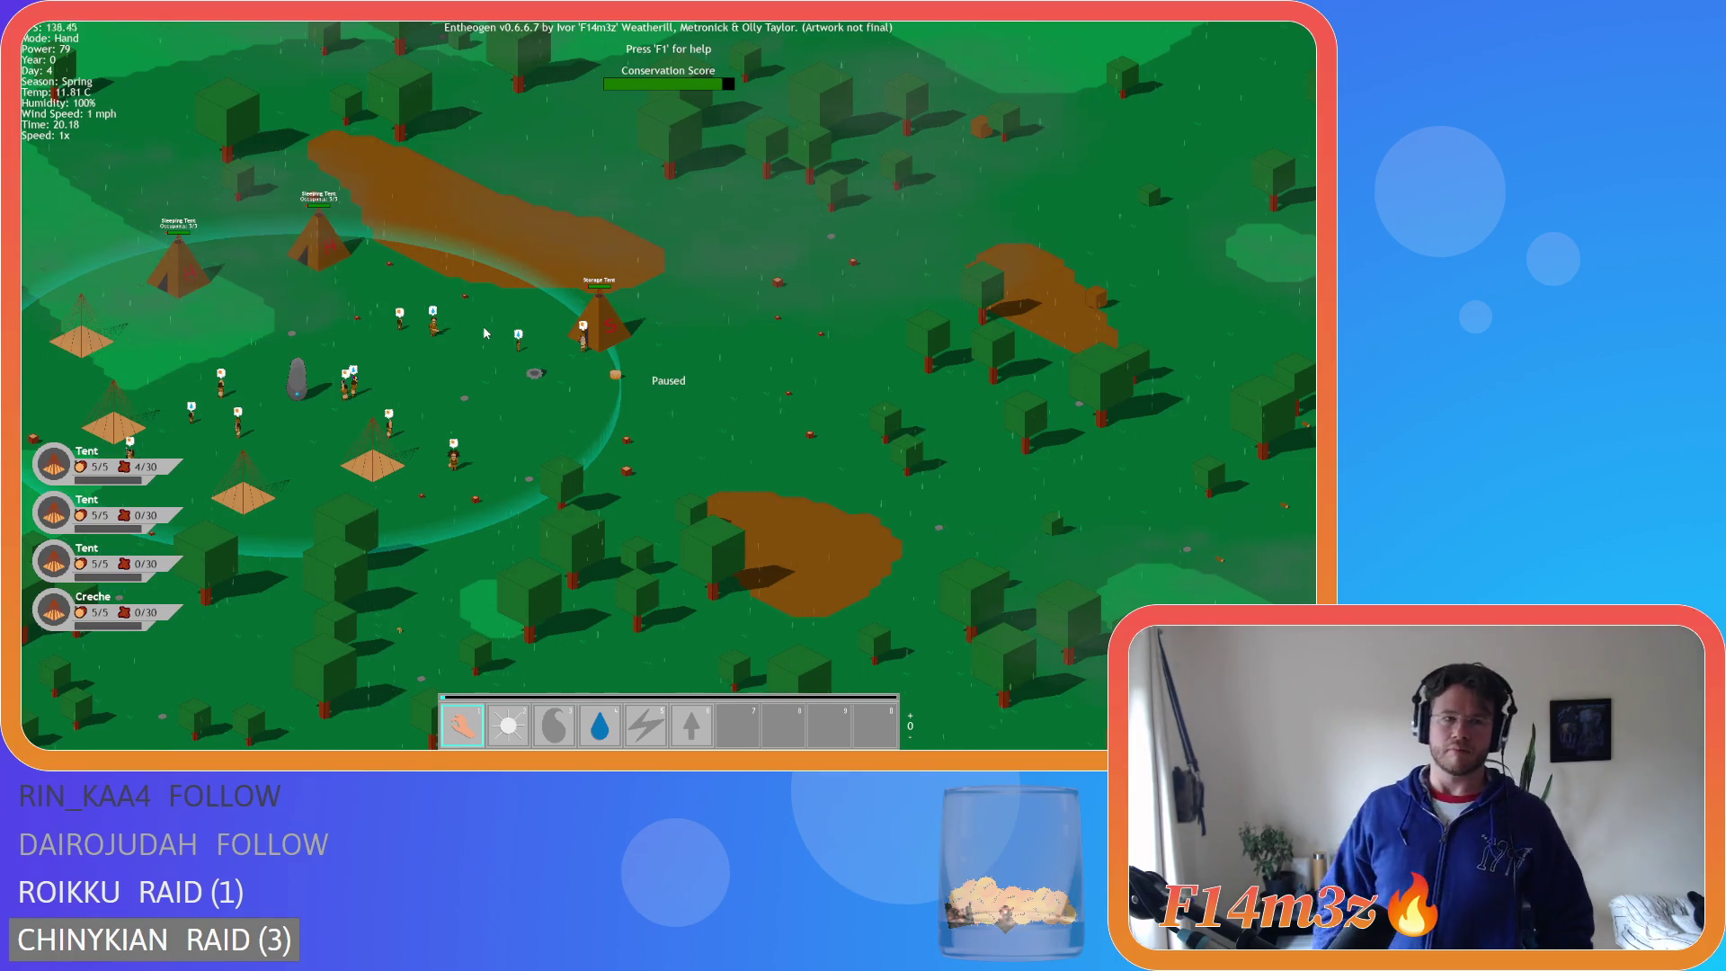
- Resume the simulation and pan toward the island's east coast
{"action": "key", "text": "space"}
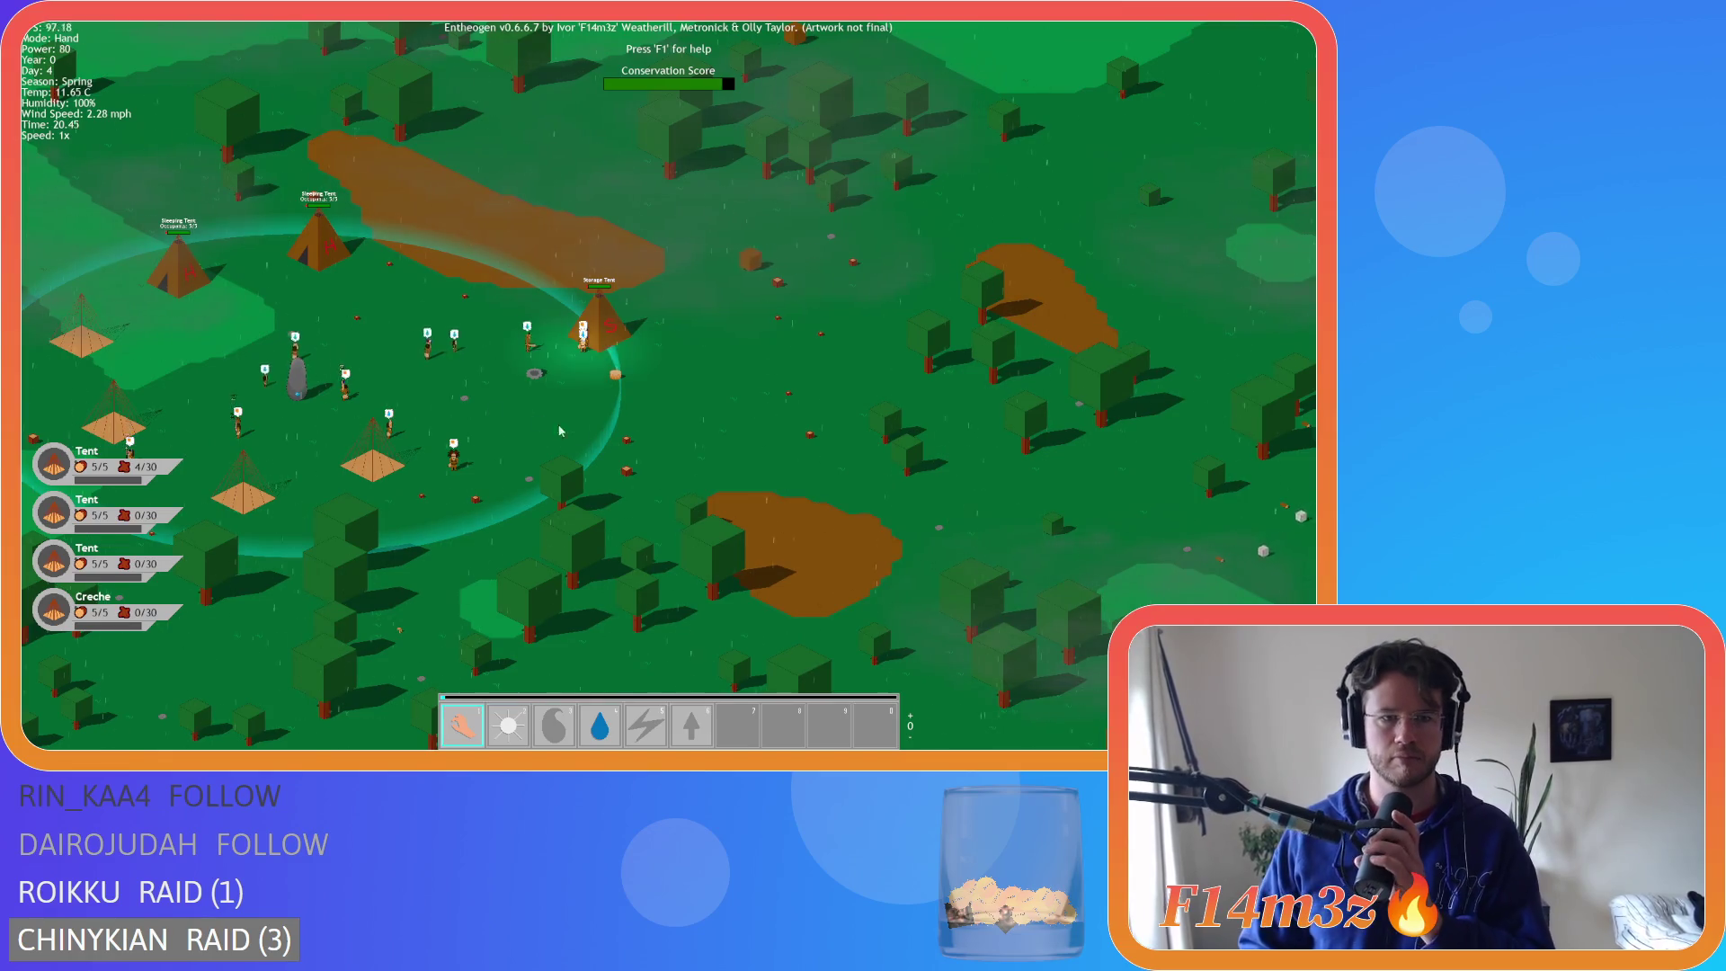
{"action": "scroll", "coordinate": [948, 477], "scroll_direction": "down", "scroll_amount": 10}
{"action": "key", "text": "d"}
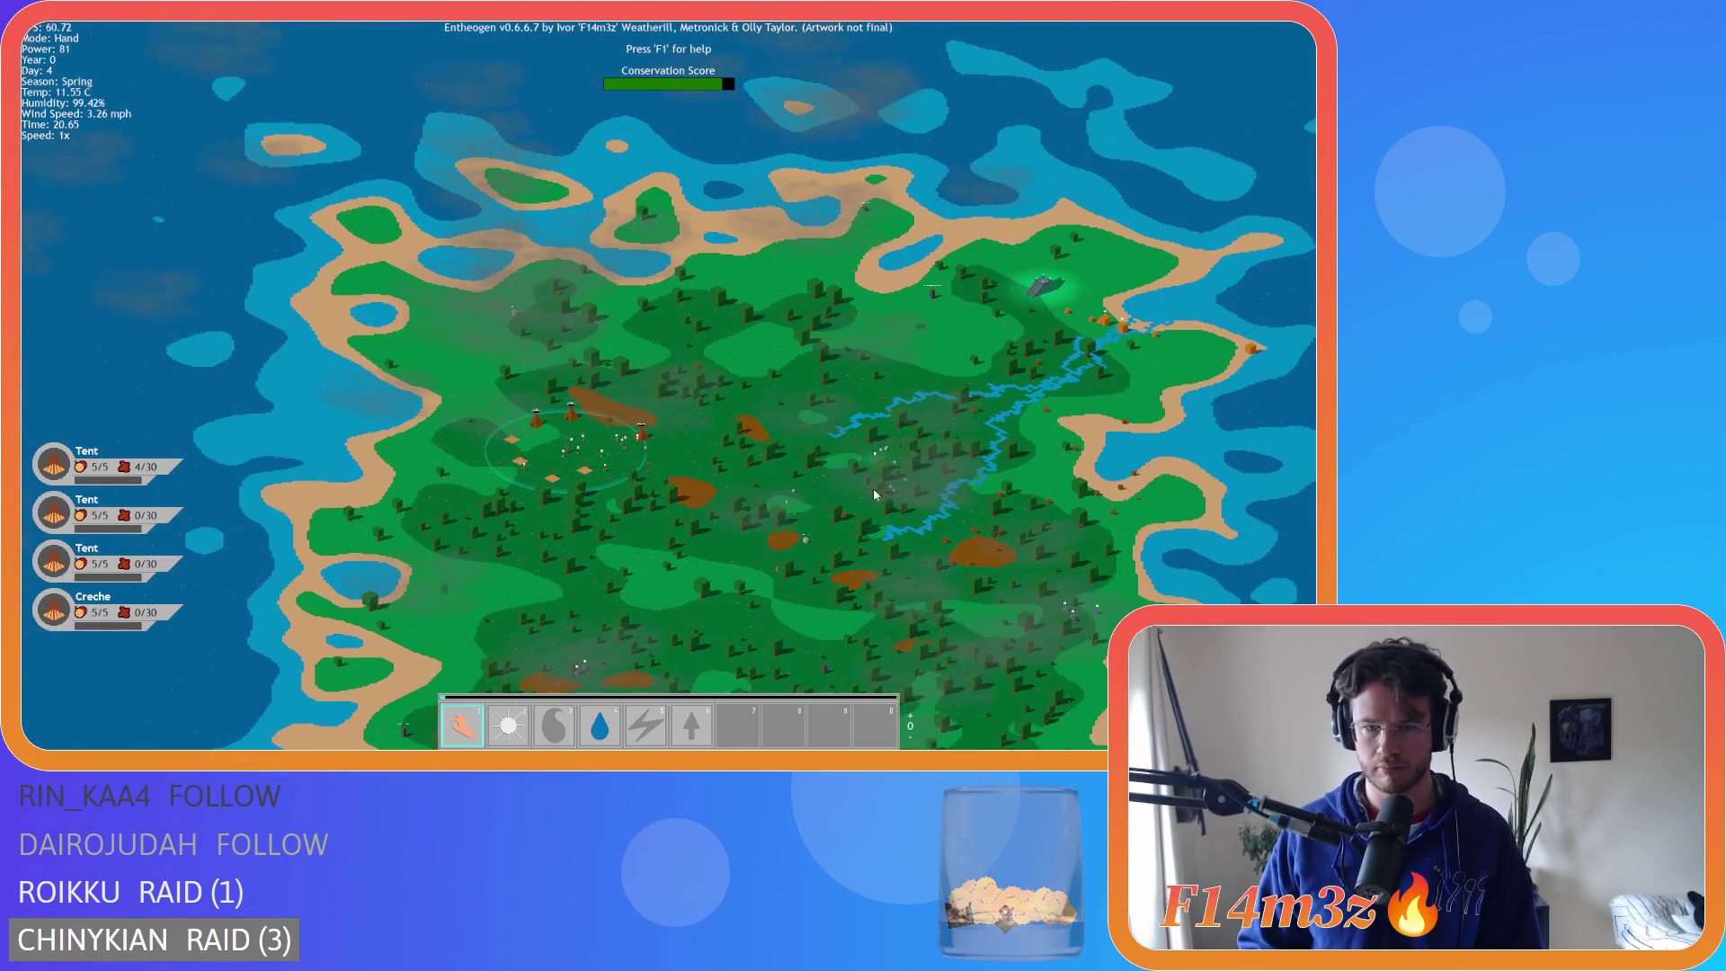
{"action": "scroll", "coordinate": [874, 493], "scroll_direction": "up", "scroll_amount": 3}
{"action": "scroll", "coordinate": [910, 444], "scroll_direction": "up", "scroll_amount": 5}
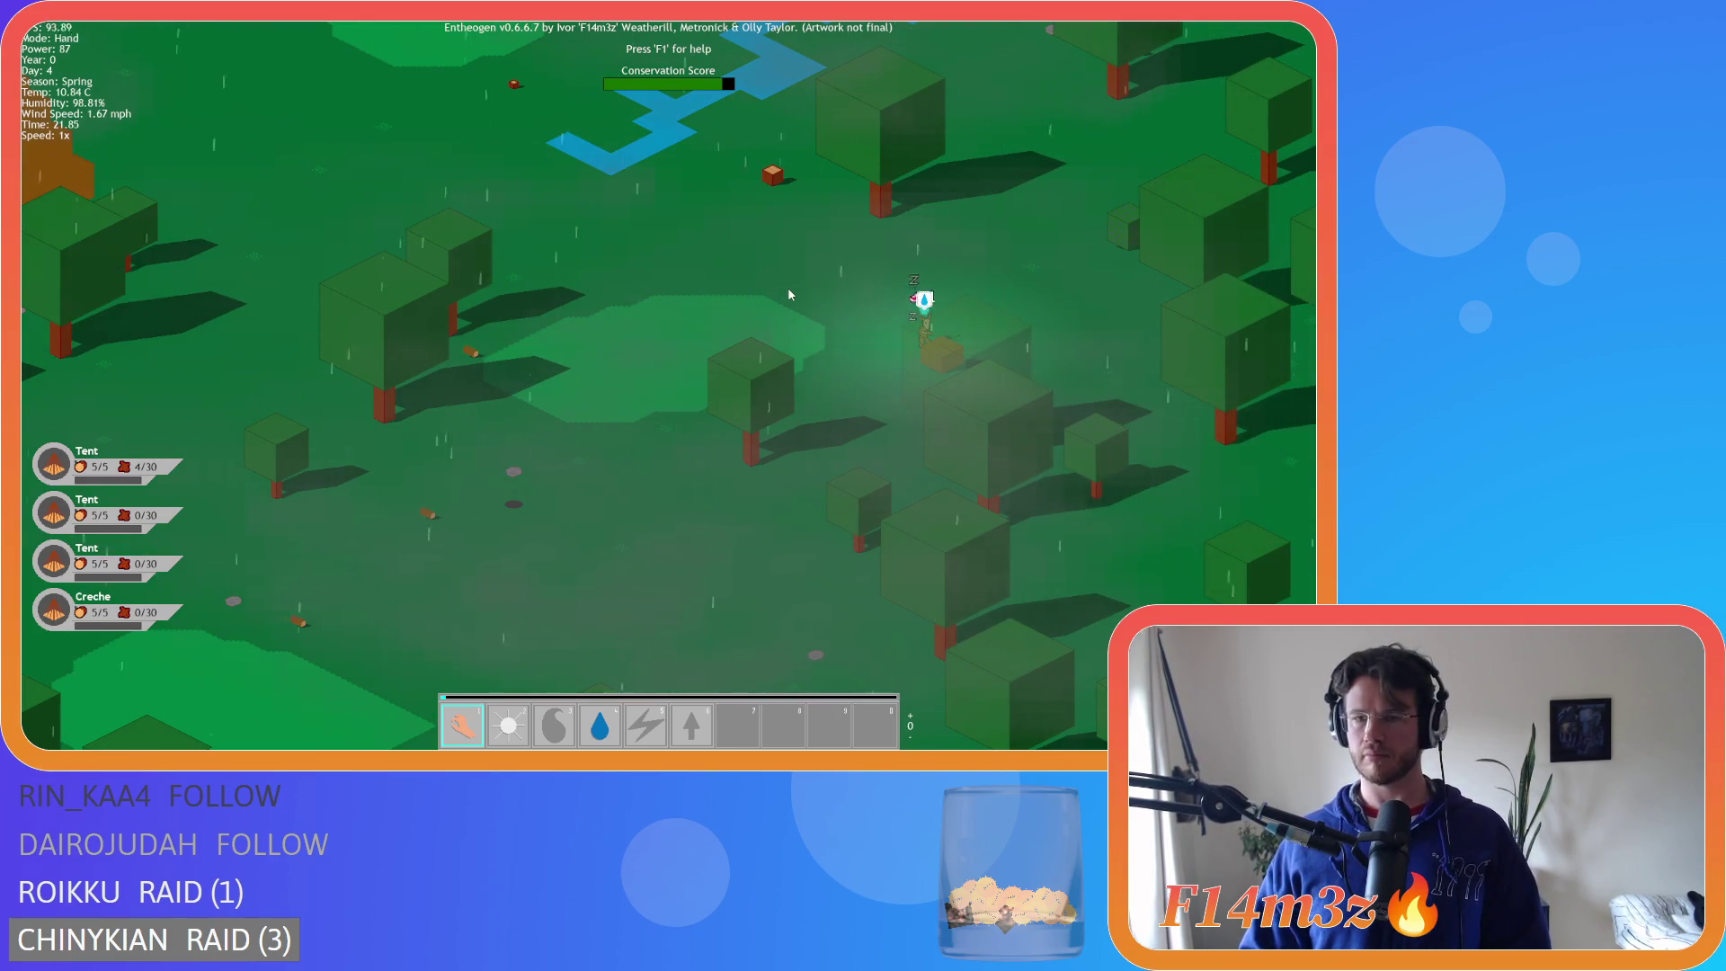
{"action": "scroll", "coordinate": [806, 284], "scroll_direction": "down", "scroll_amount": 5}
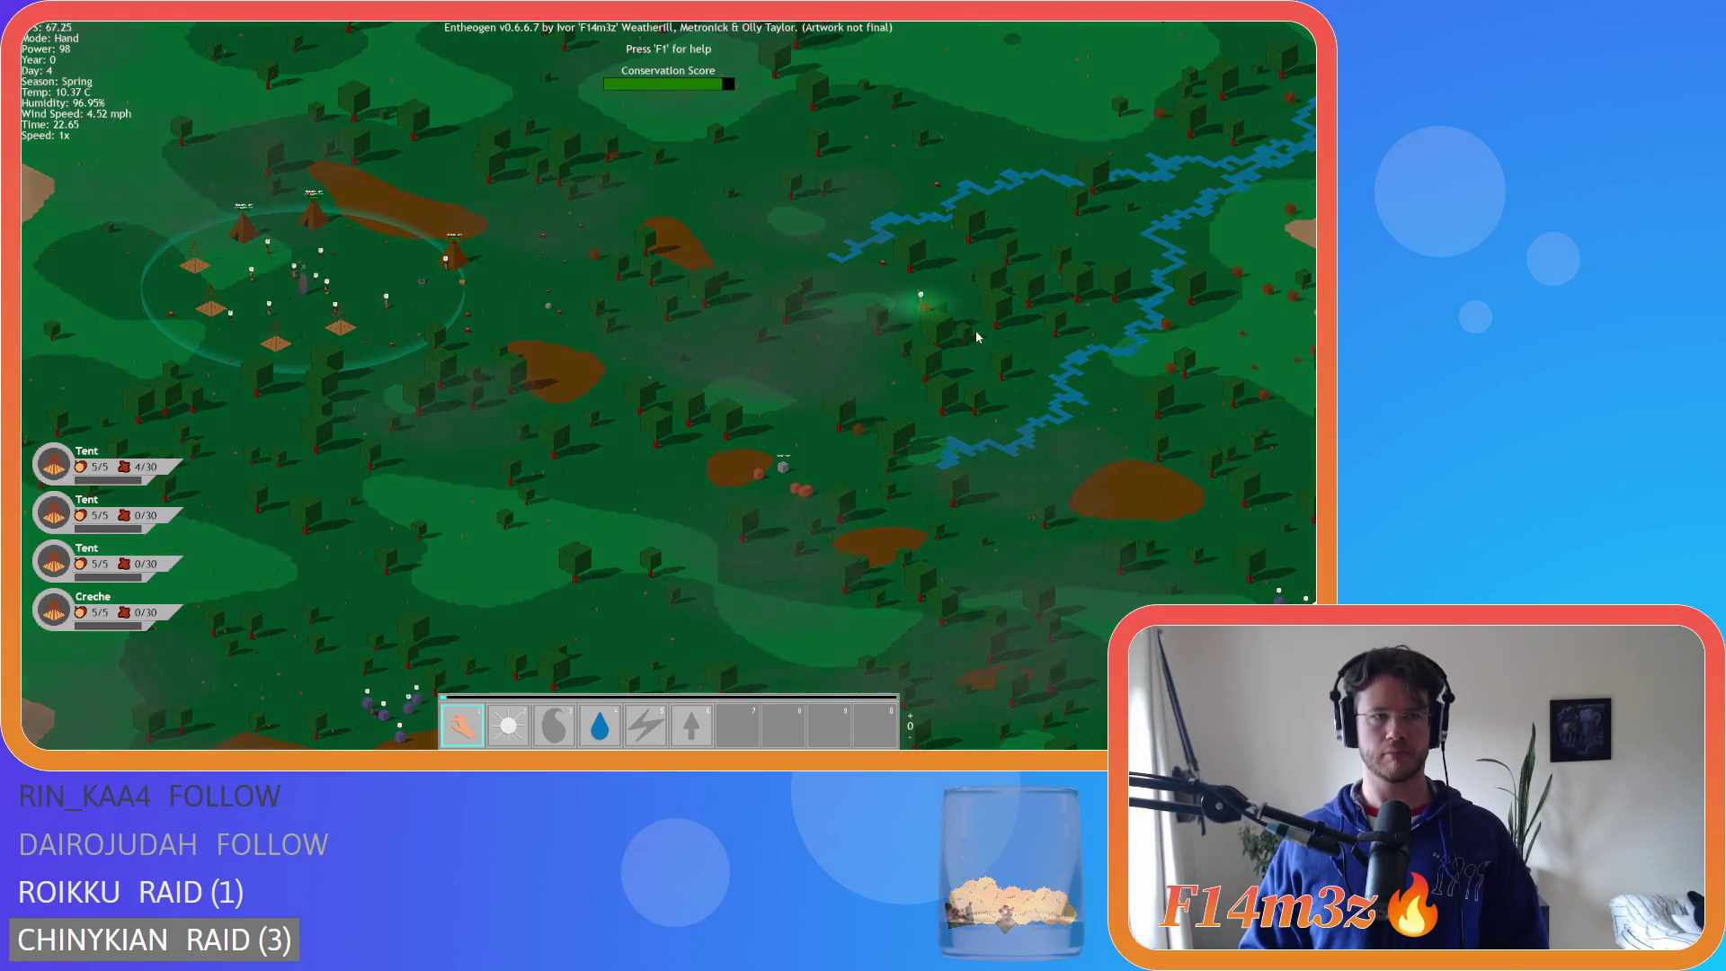
{"action": "scroll", "coordinate": [512, 300], "scroll_direction": "up", "scroll_amount": 5}
- Cast the fire power (3) on the village fire pit
{"action": "key", "text": "3"}
{"action": "scroll", "coordinate": [702, 399], "scroll_direction": "down", "scroll_amount": 5}
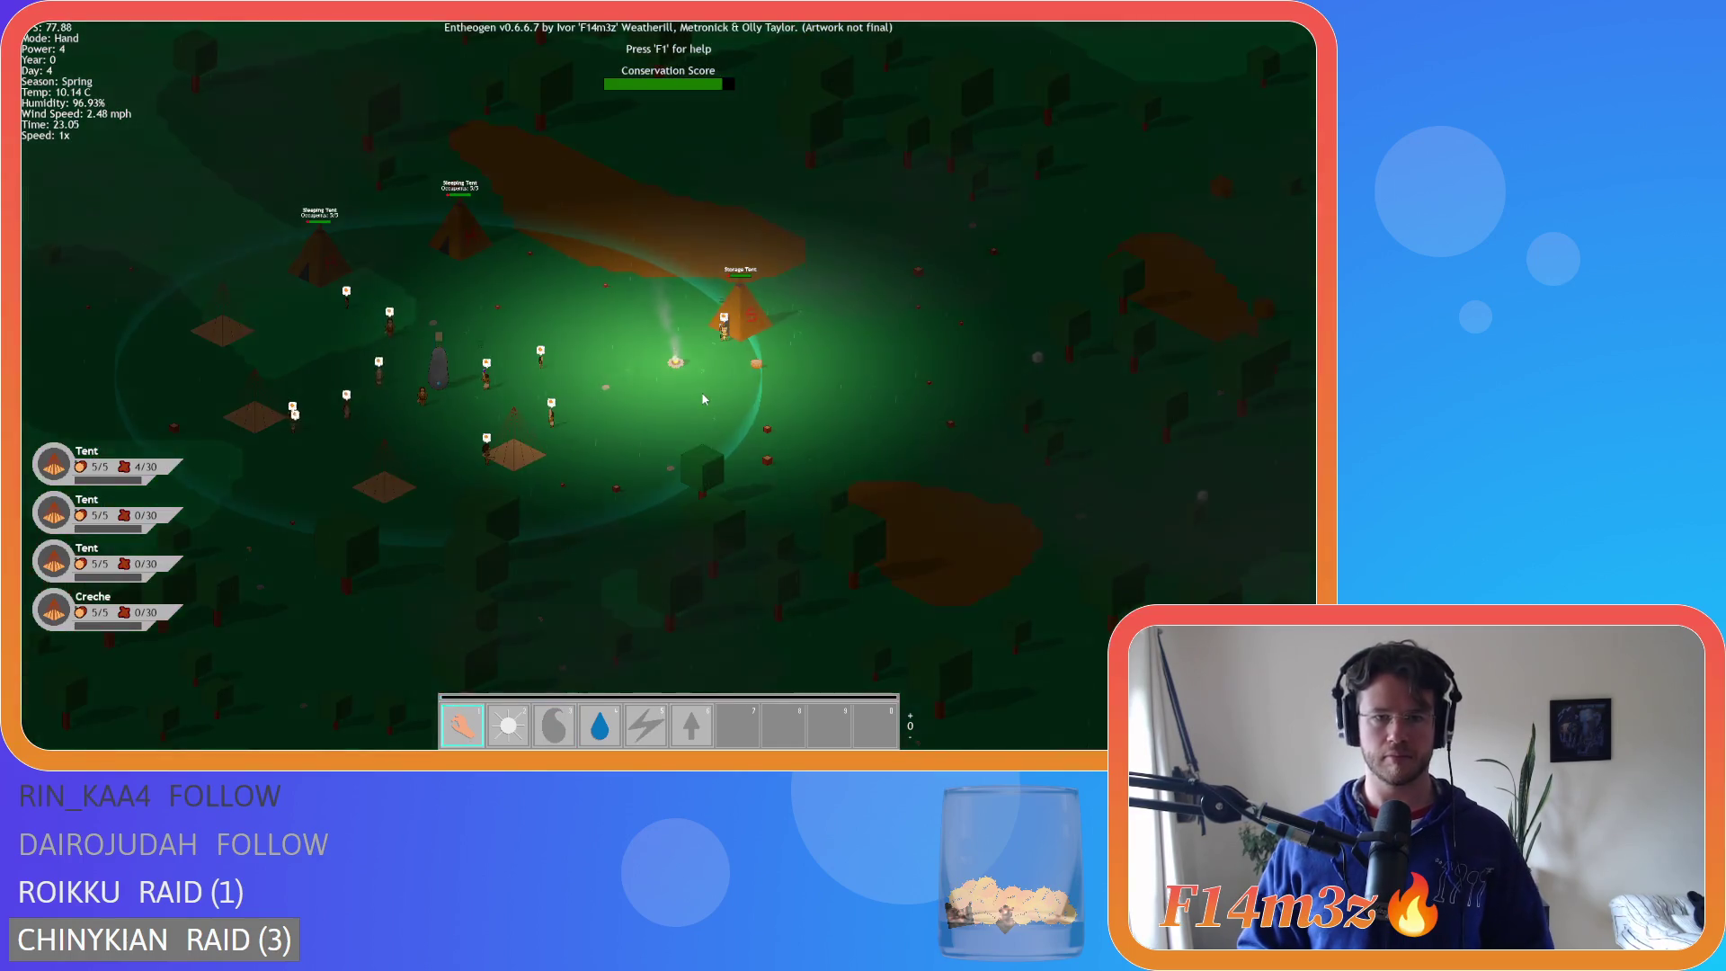
{"action": "scroll", "coordinate": [850, 333], "scroll_direction": "up", "scroll_amount": 5}
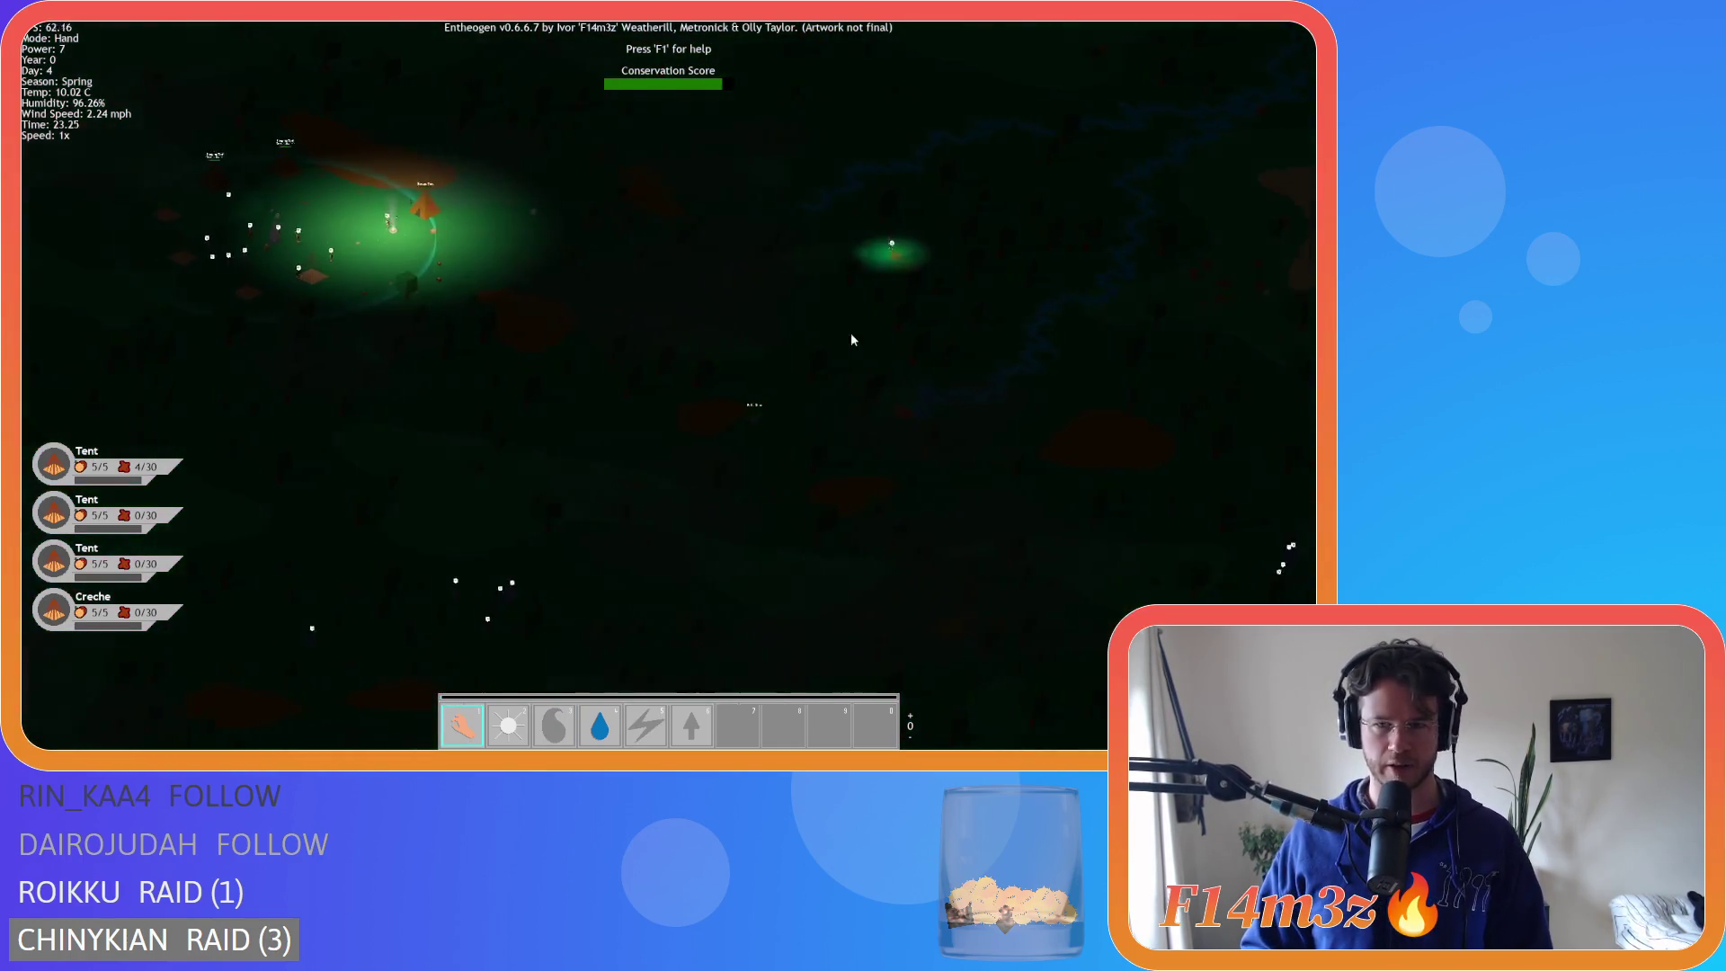
{"action": "scroll", "coordinate": [813, 396], "scroll_direction": "down", "scroll_amount": 3}
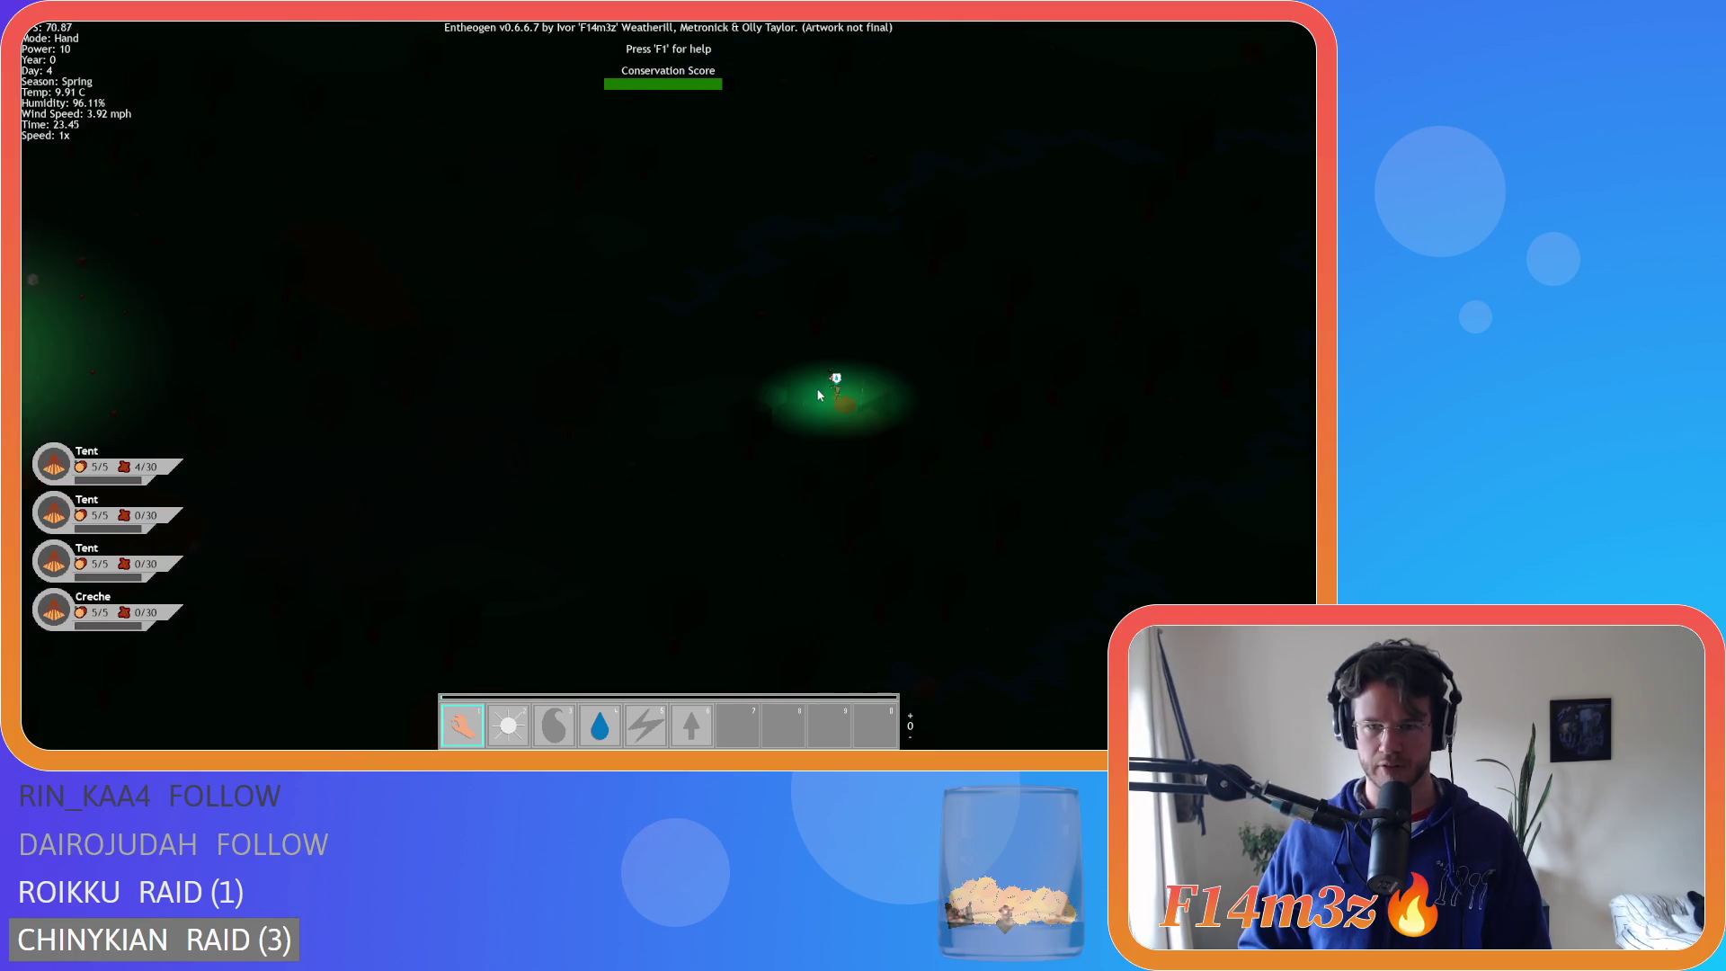
{"action": "scroll", "coordinate": [816, 386], "scroll_direction": "up", "scroll_amount": 4}
- Open the villager's Tribe panel, tick De/Select all to select every follower, then close it
{"action": "left_click", "coordinate": [807, 416]}
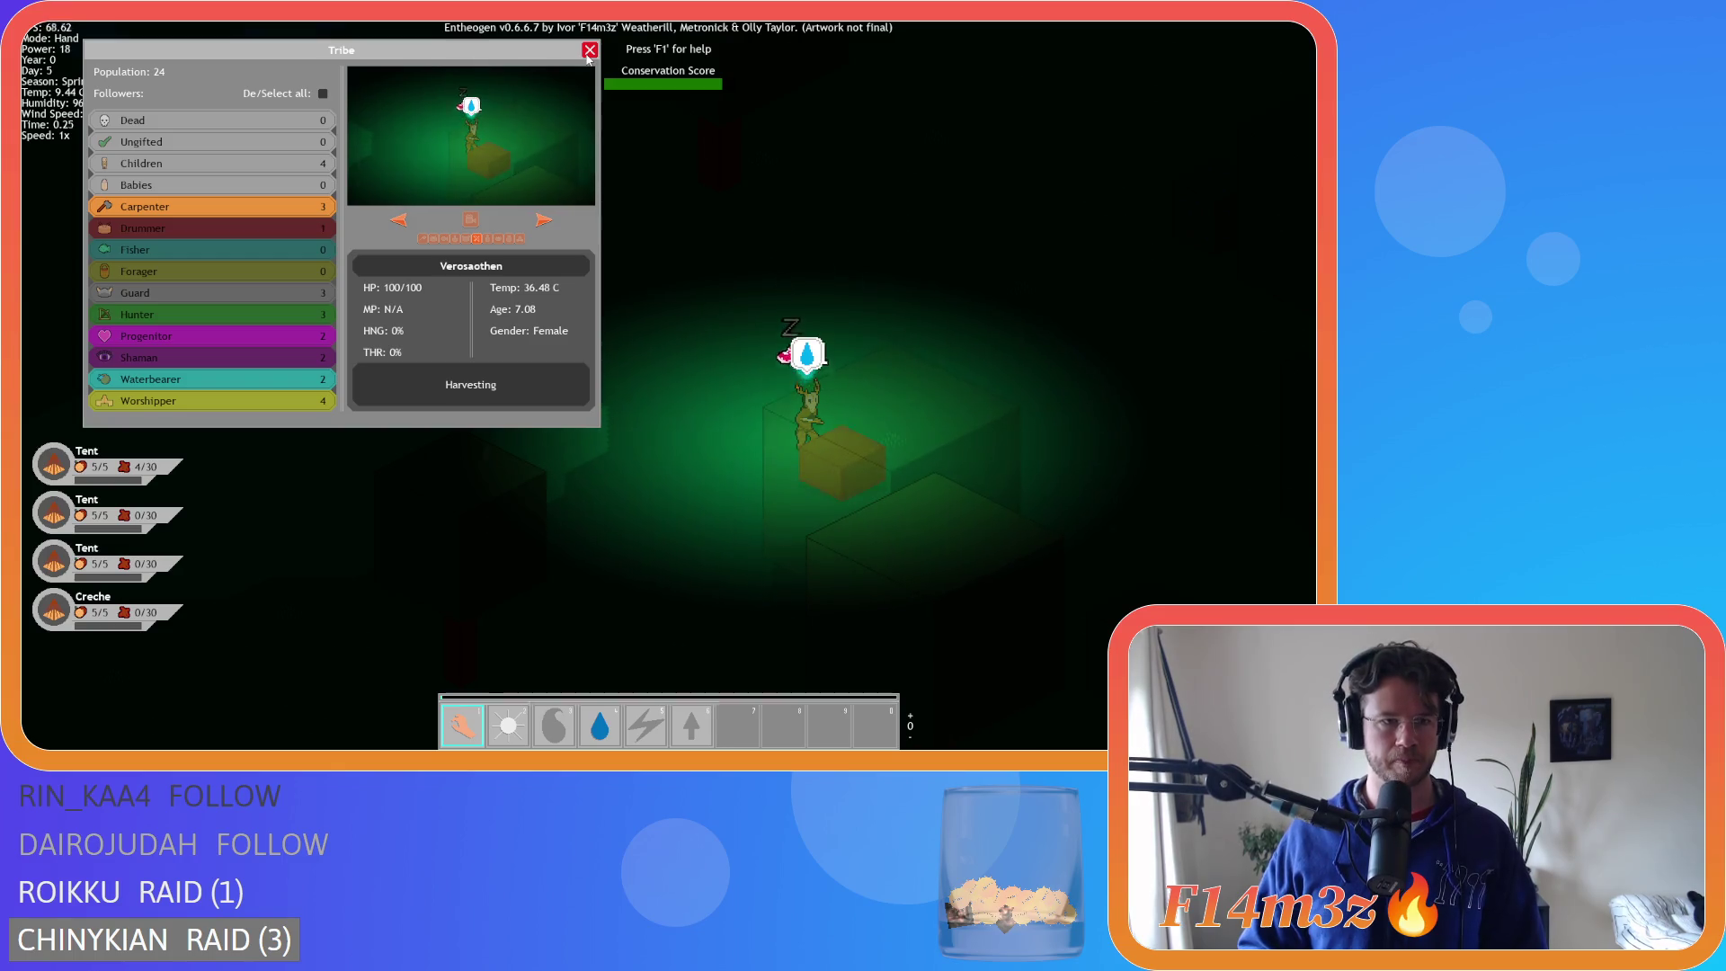
{"action": "left_click", "coordinate": [323, 94]}
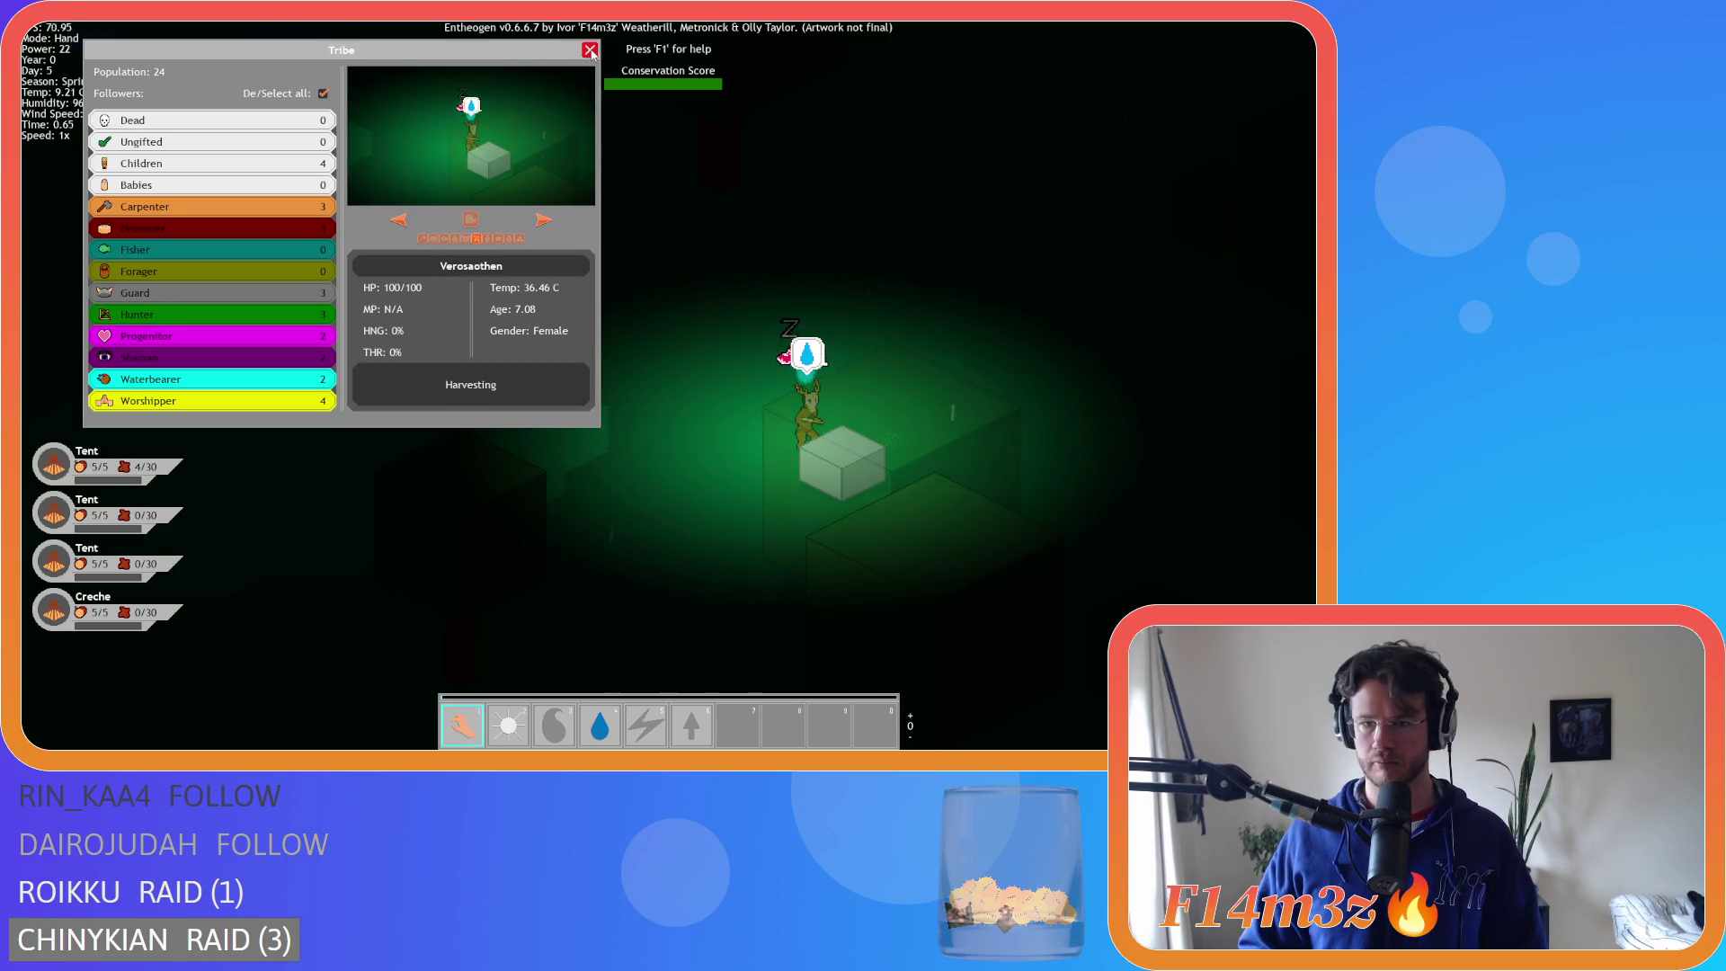
{"action": "left_click", "coordinate": [589, 50]}
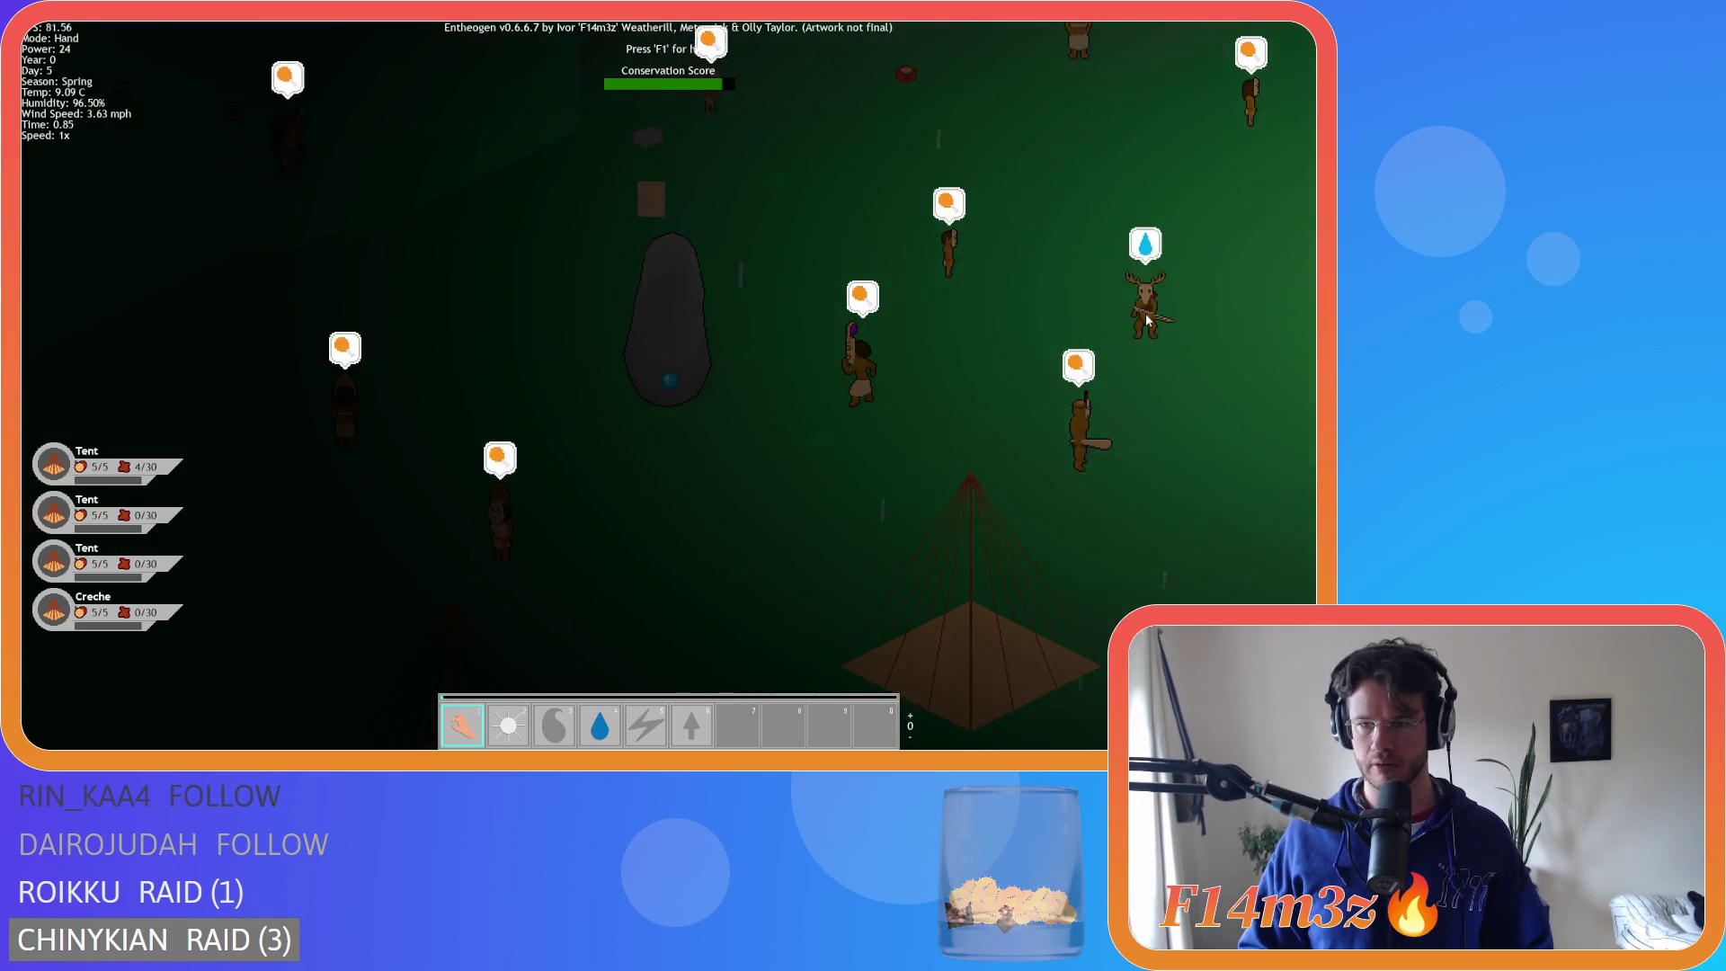
{"action": "scroll", "coordinate": [1136, 309], "scroll_direction": "down", "scroll_amount": 3}
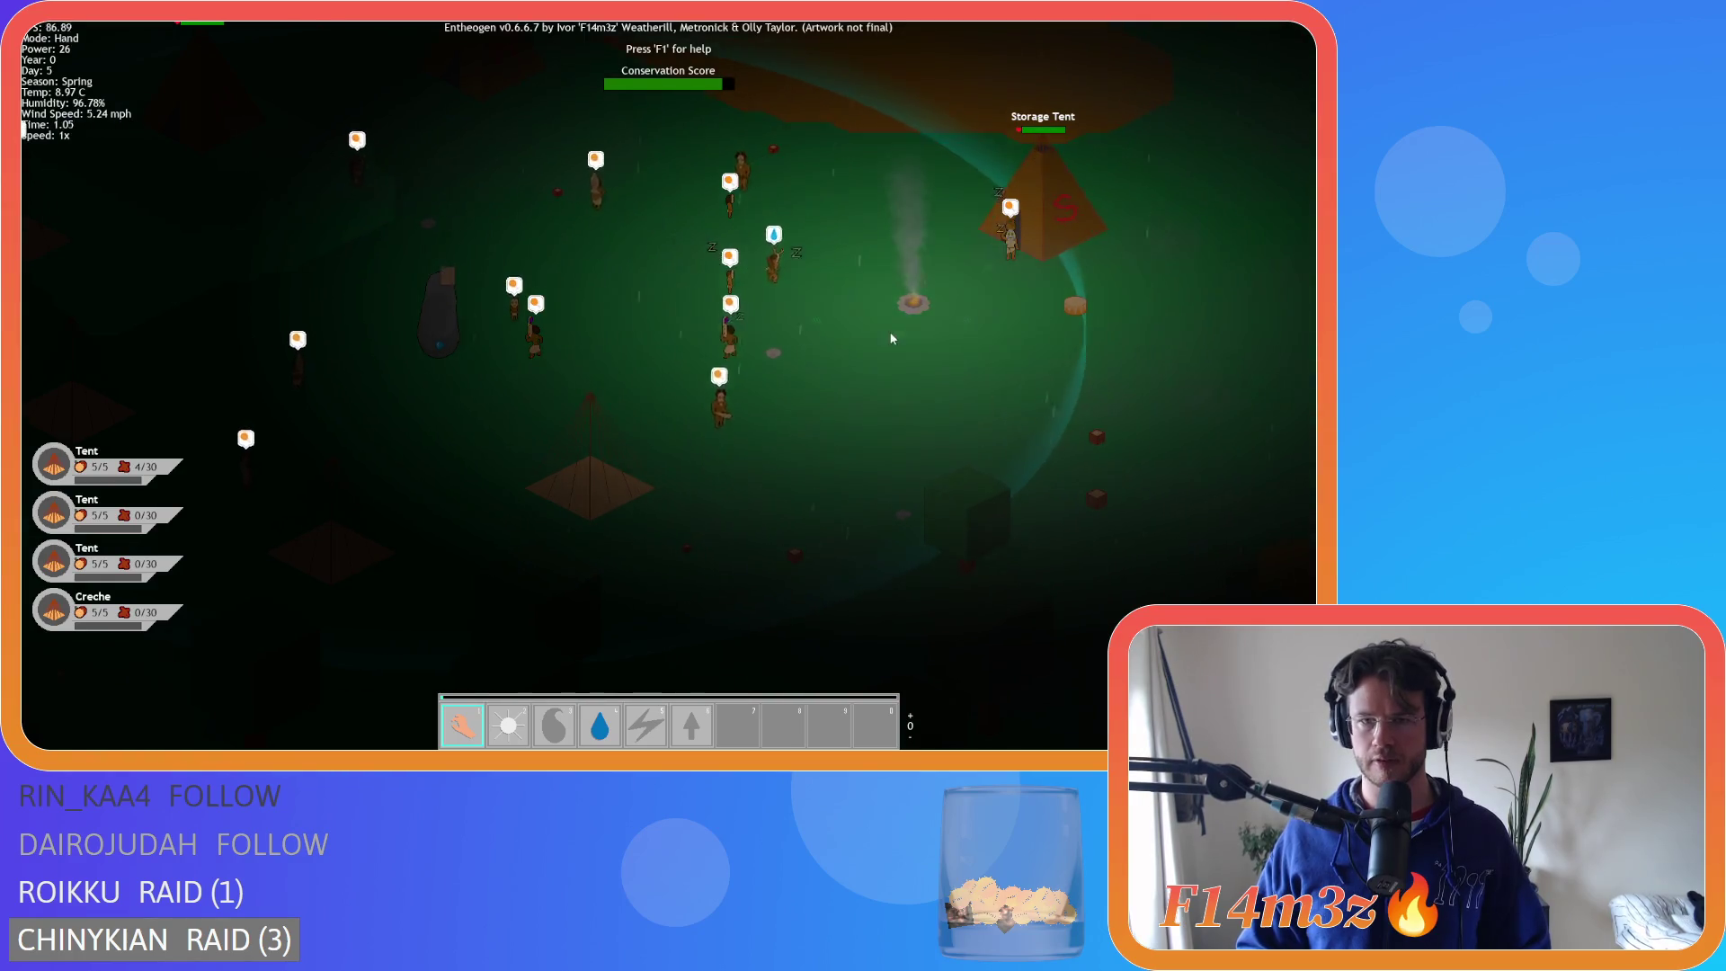
{"action": "left_click", "coordinate": [978, 250]}
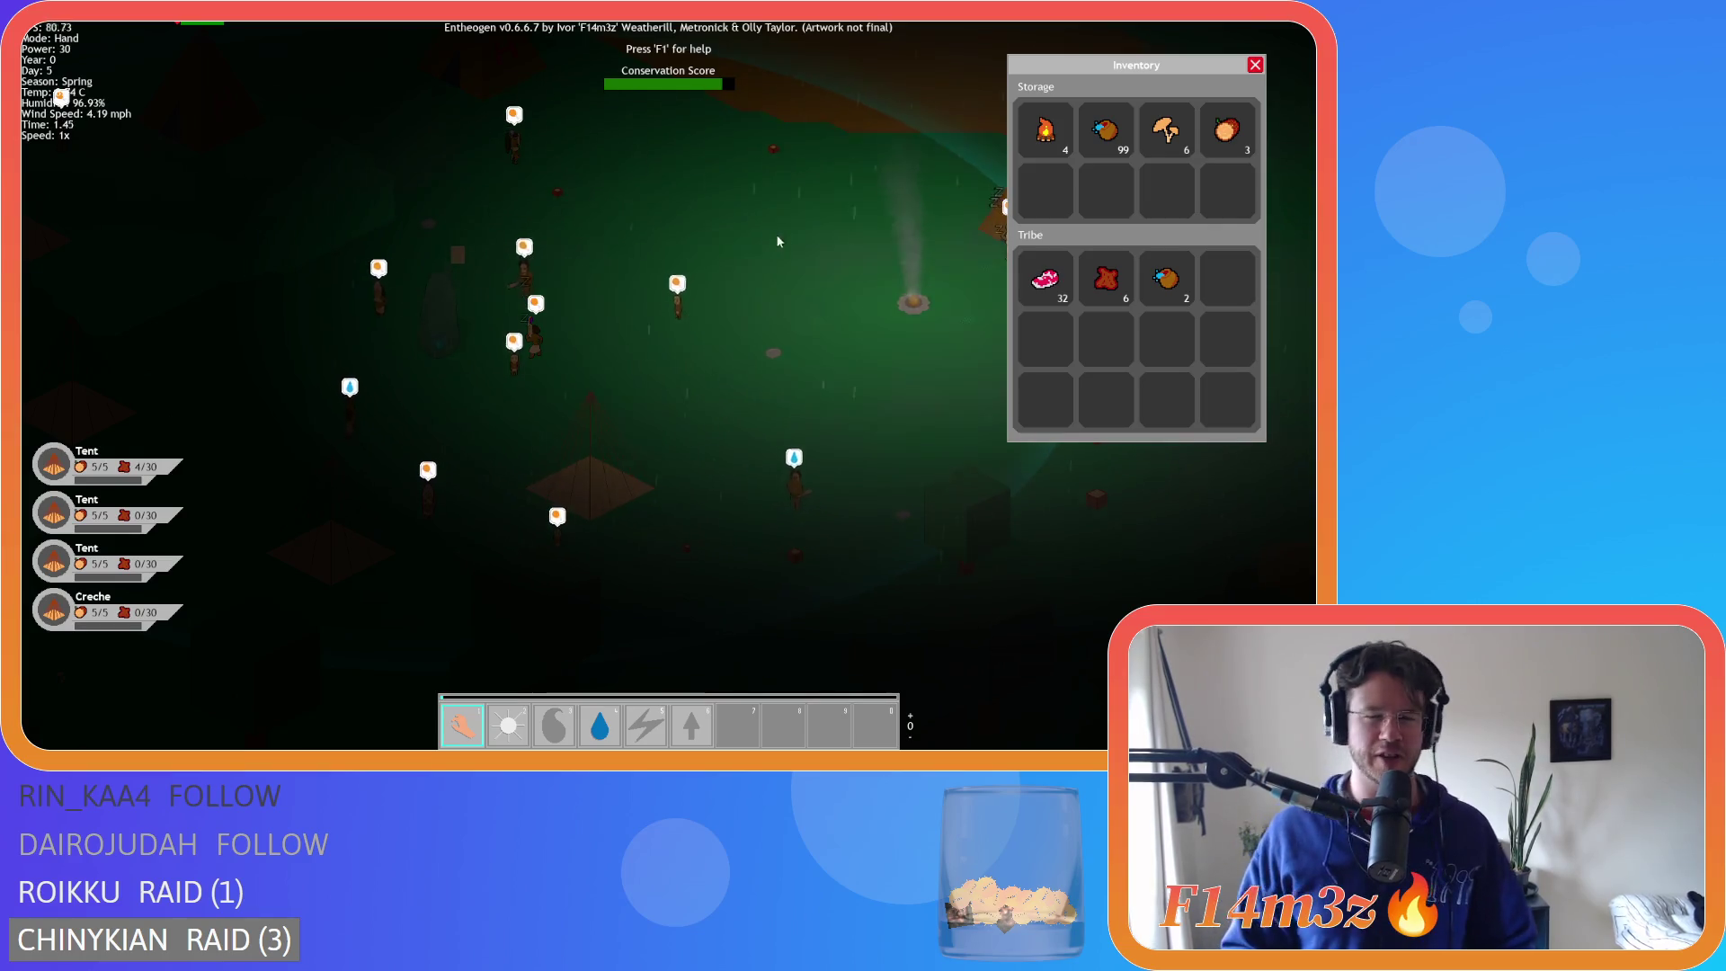
{"action": "left_click", "coordinate": [943, 210]}
{"action": "left_click", "coordinate": [946, 207]}
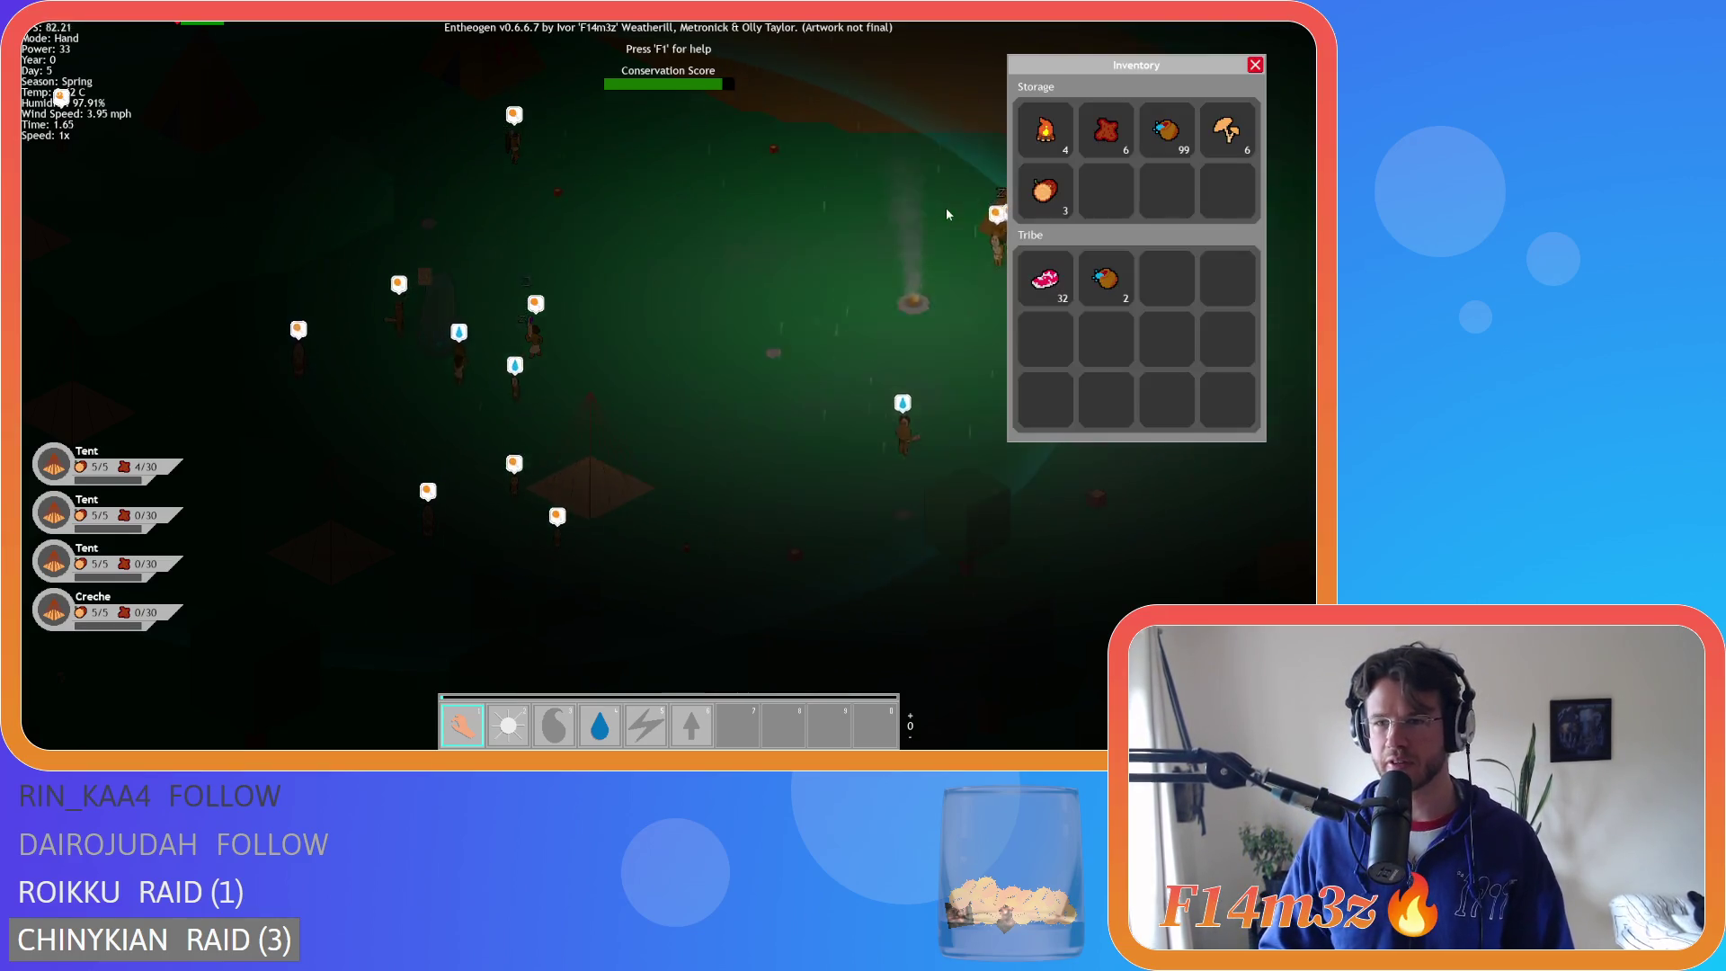
{"action": "left_click", "coordinate": [946, 208]}
{"action": "left_click", "coordinate": [949, 232]}
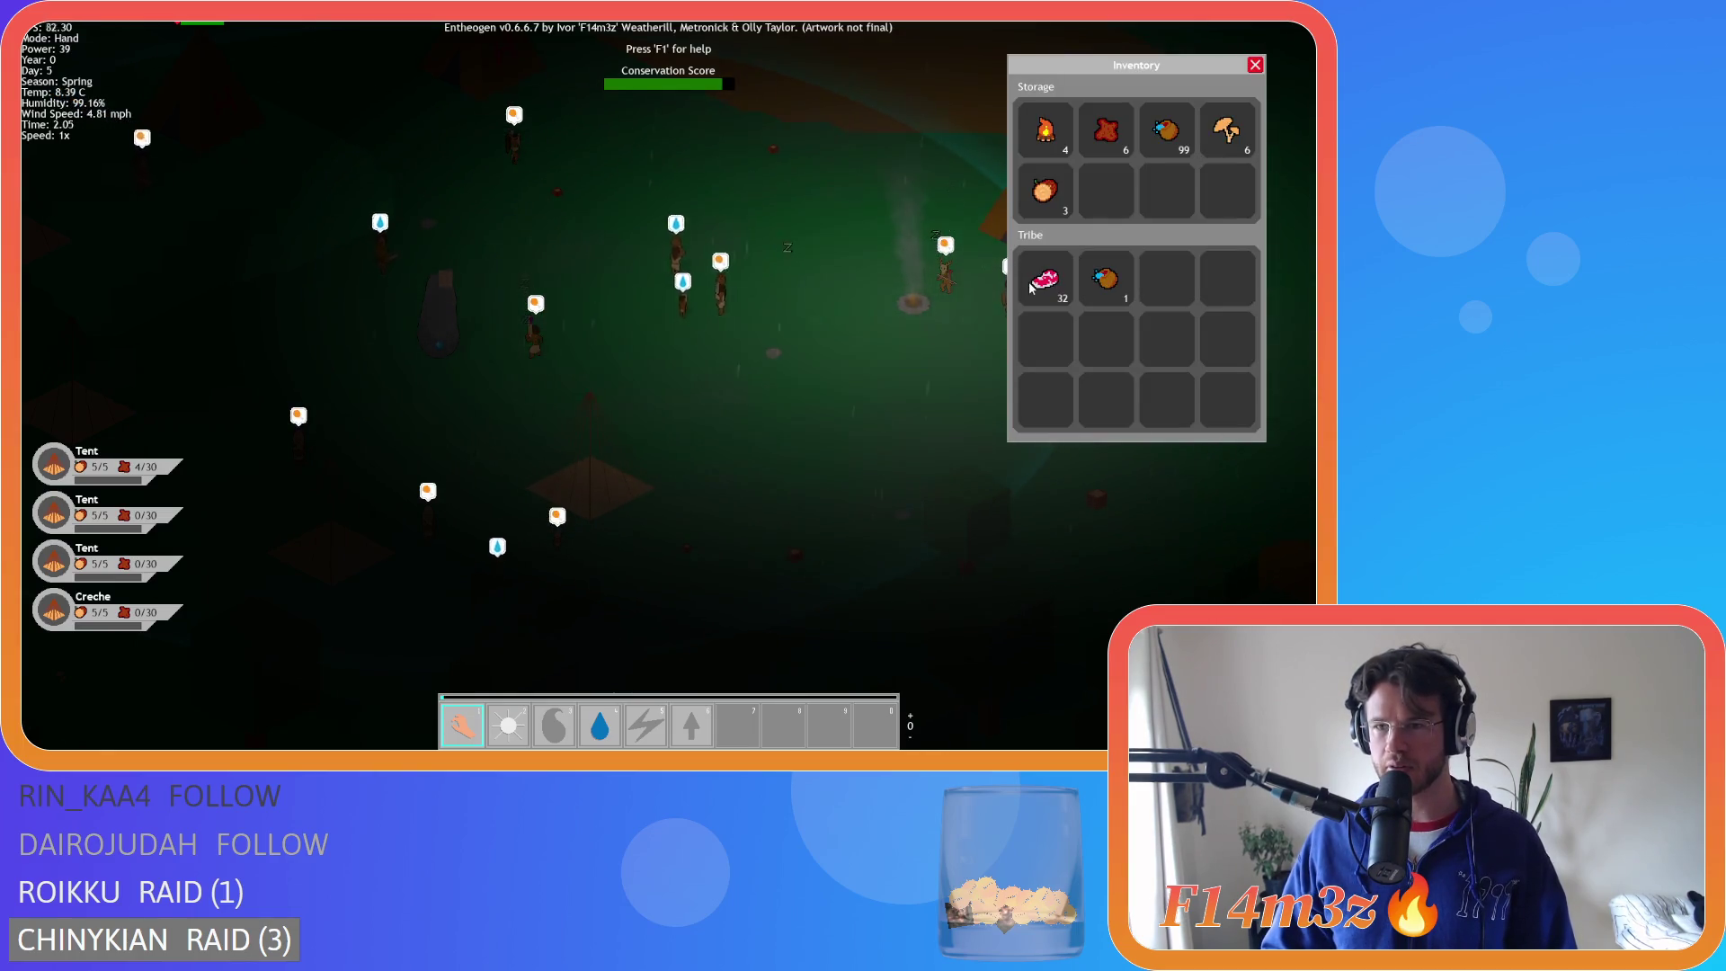
{"action": "key", "text": "d"}
{"action": "scroll", "coordinate": [923, 300], "scroll_direction": "up", "scroll_amount": 5}
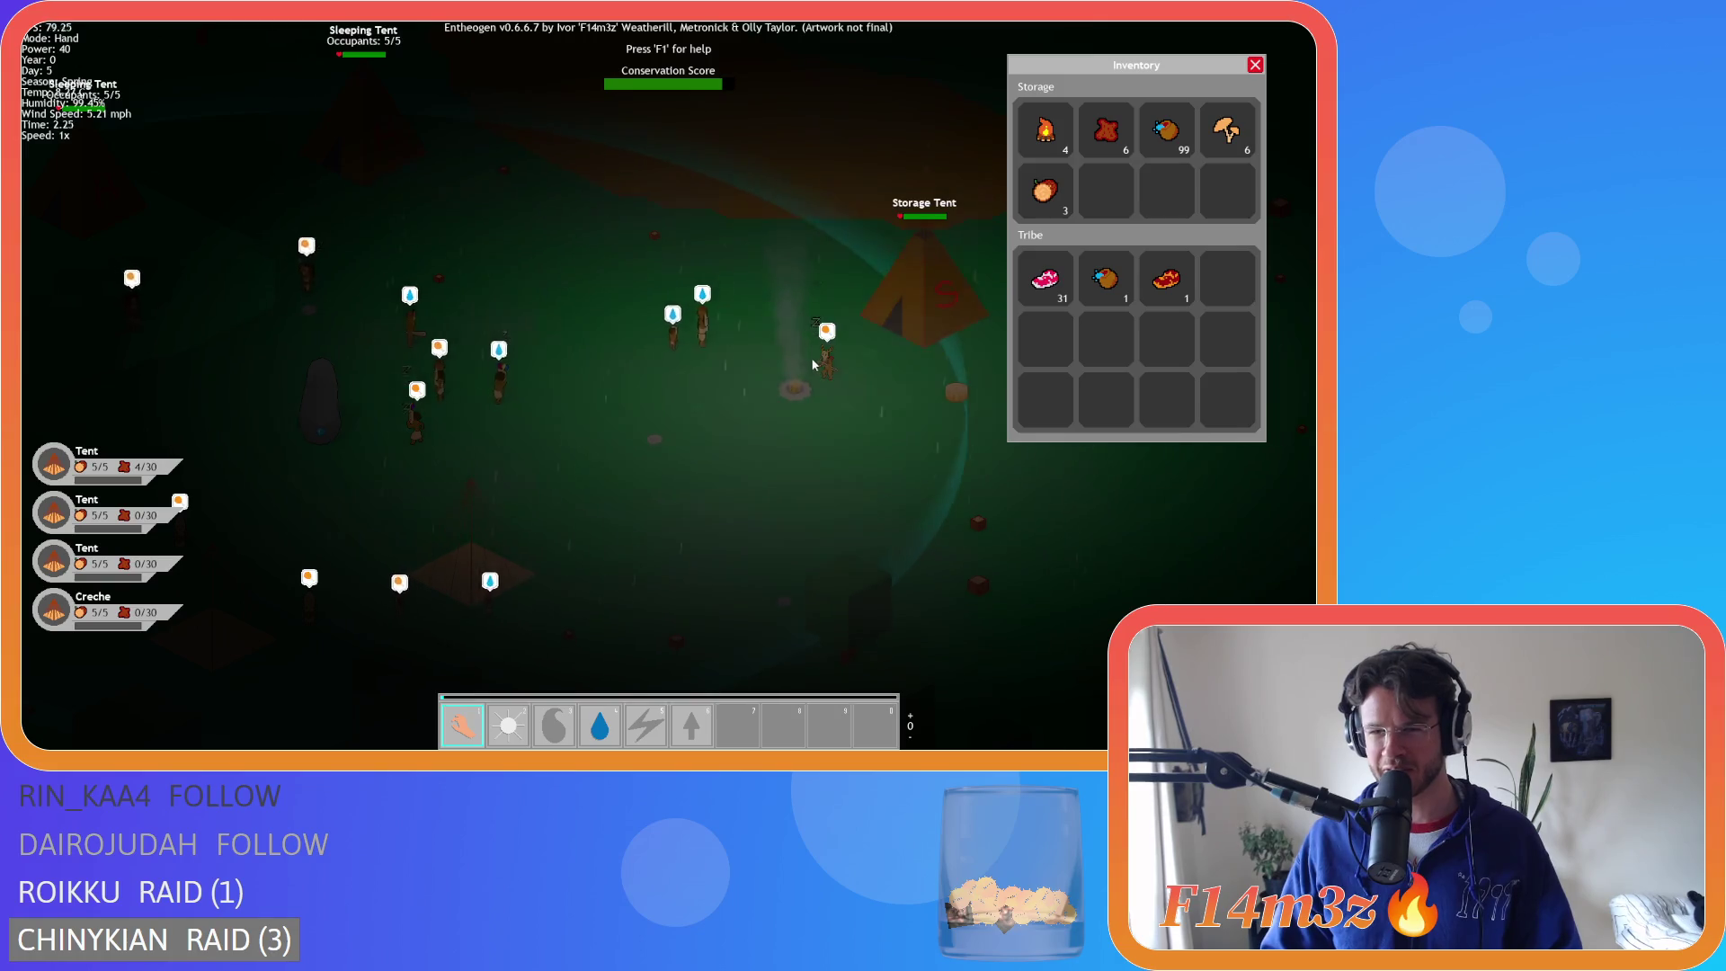
{"action": "key", "text": "d"}
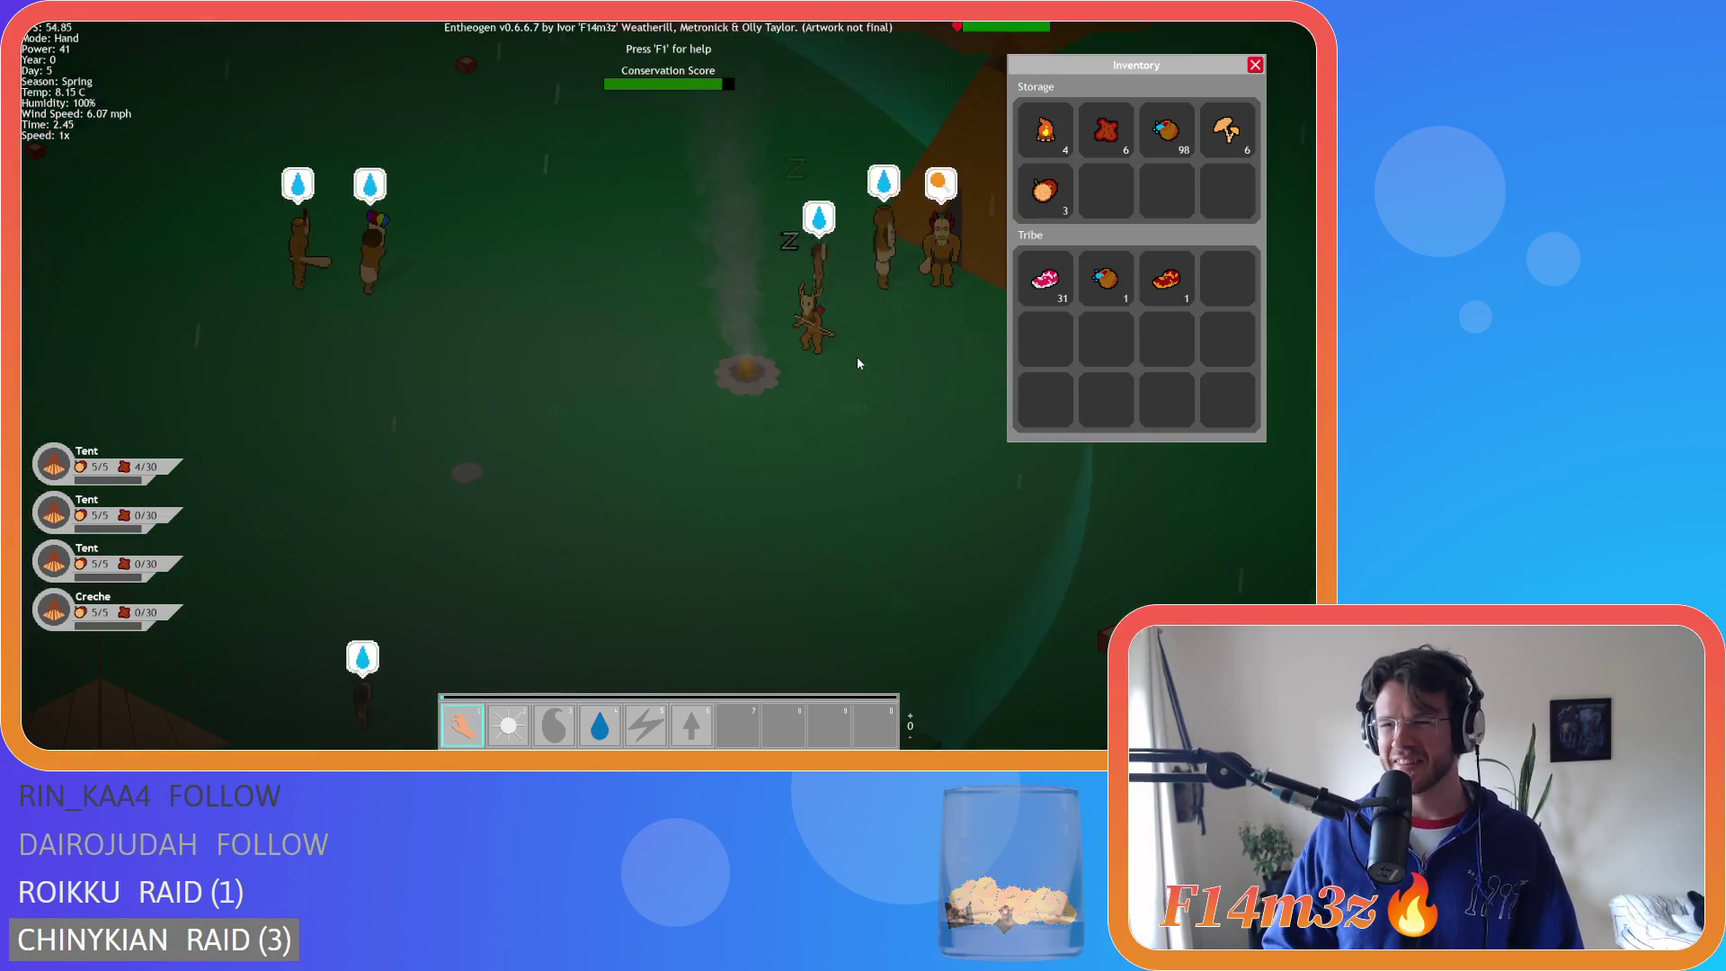
{"action": "scroll", "coordinate": [823, 384], "scroll_direction": "down", "scroll_amount": 5}
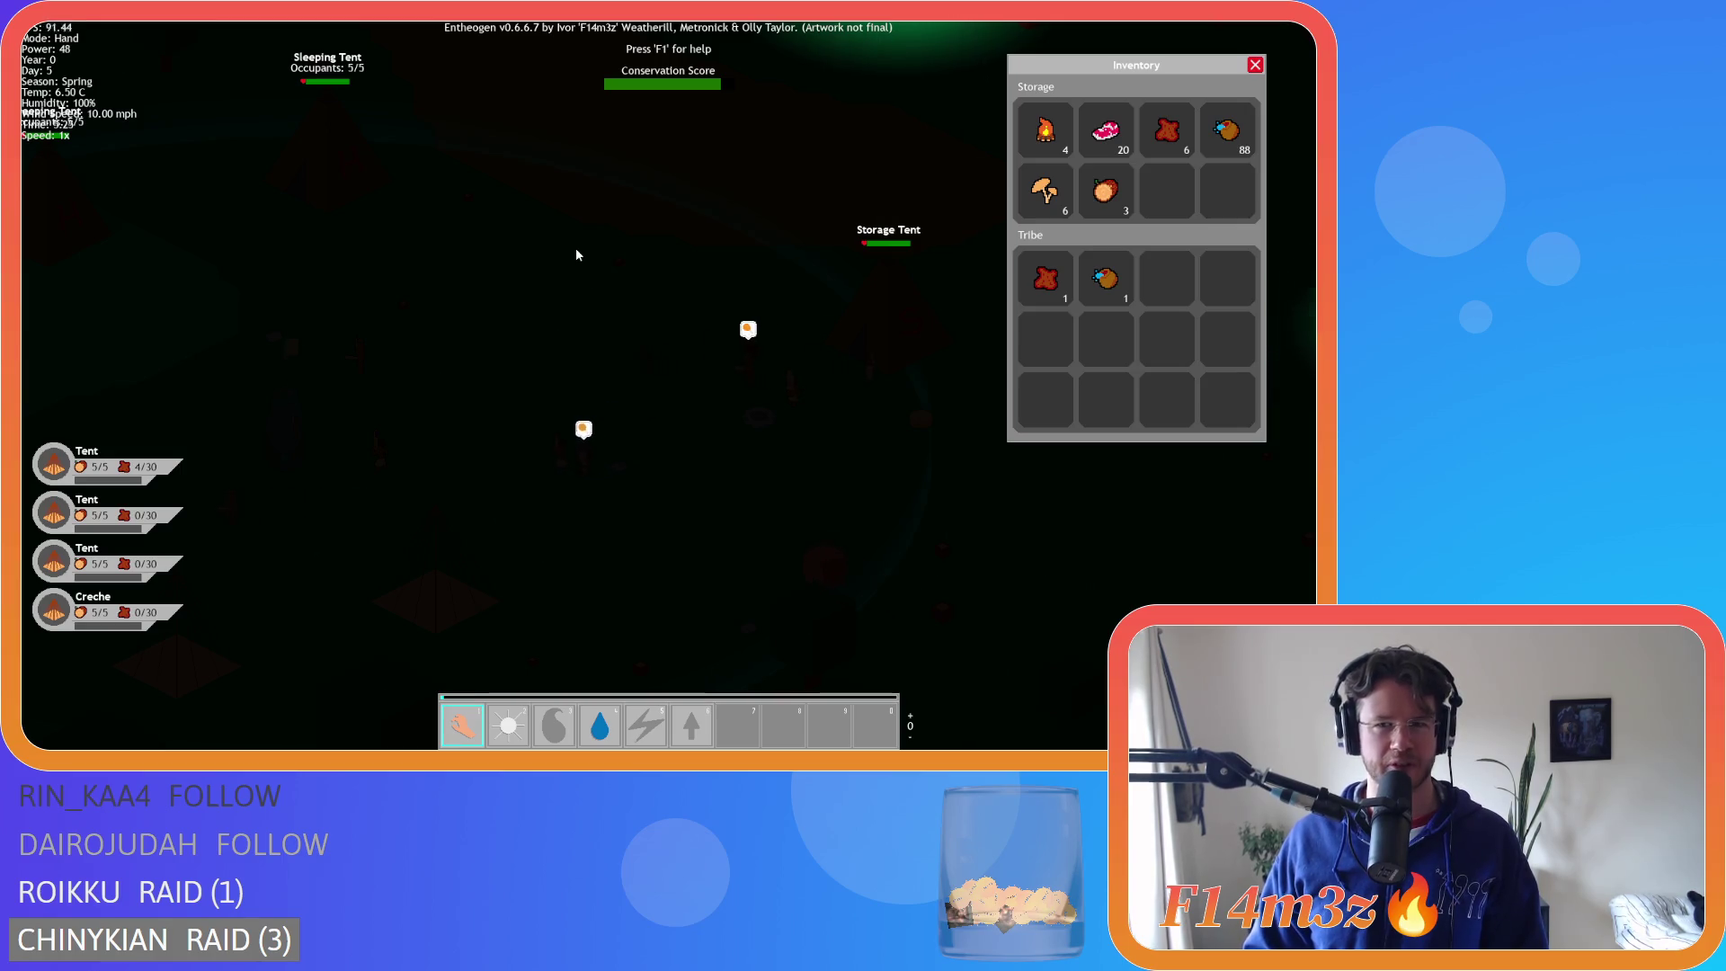
{"action": "key", "text": "w"}
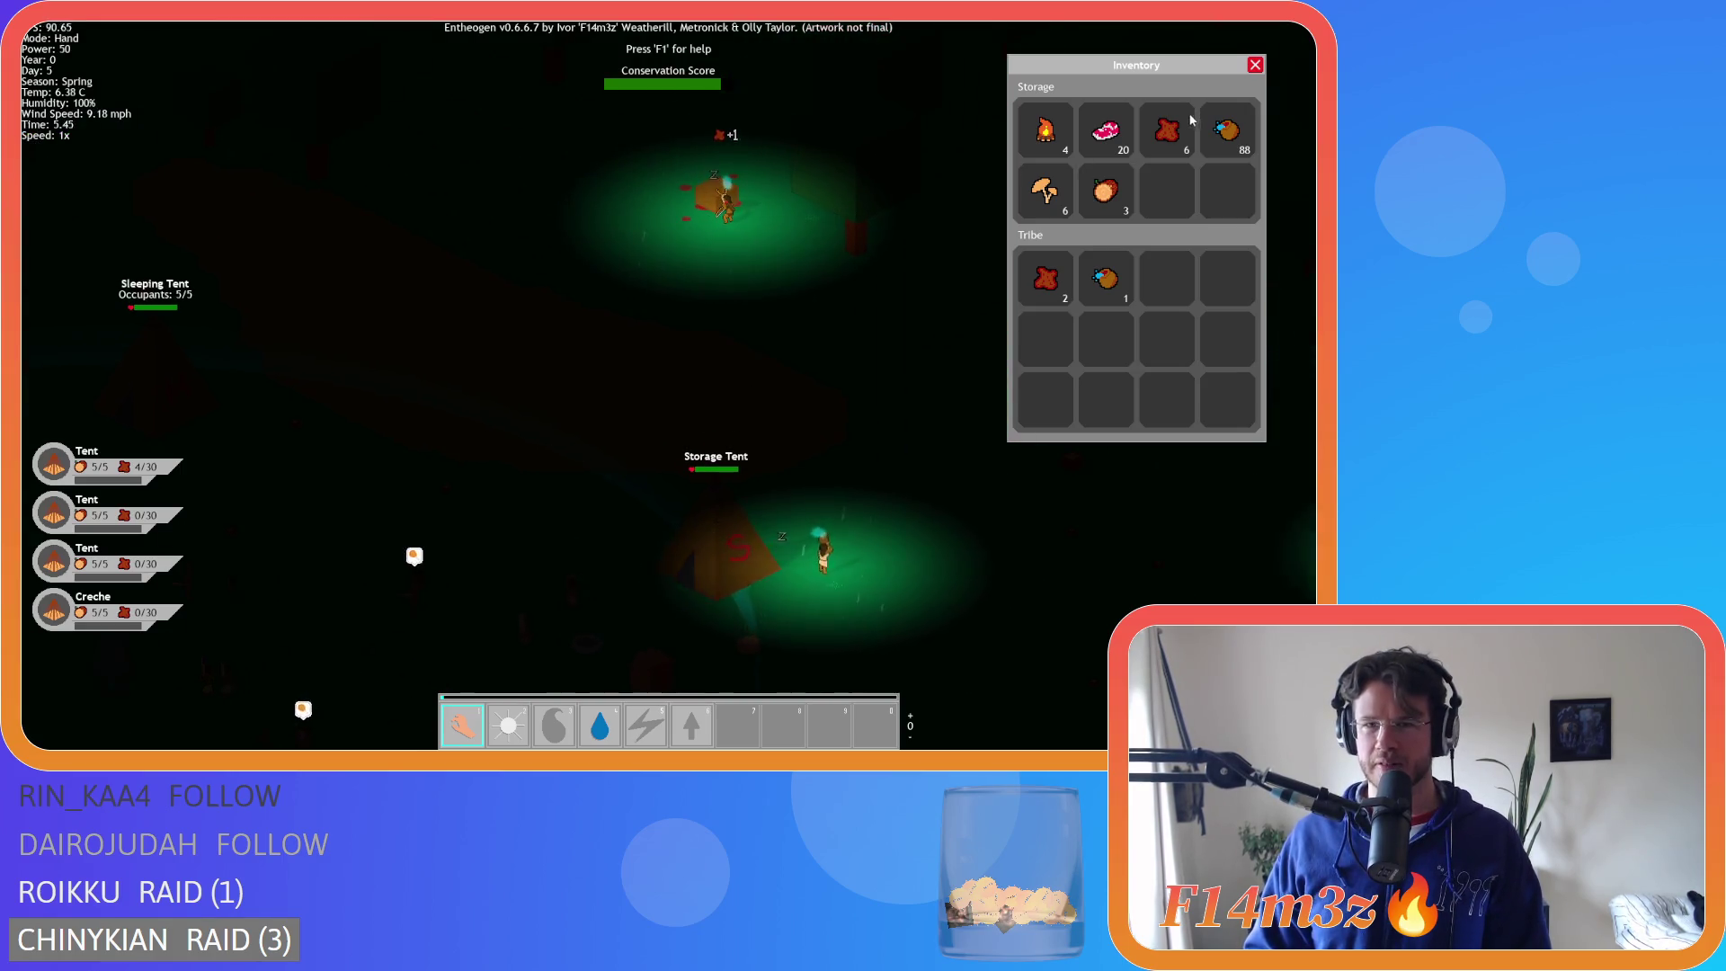
{"action": "left_click", "coordinate": [1253, 64]}
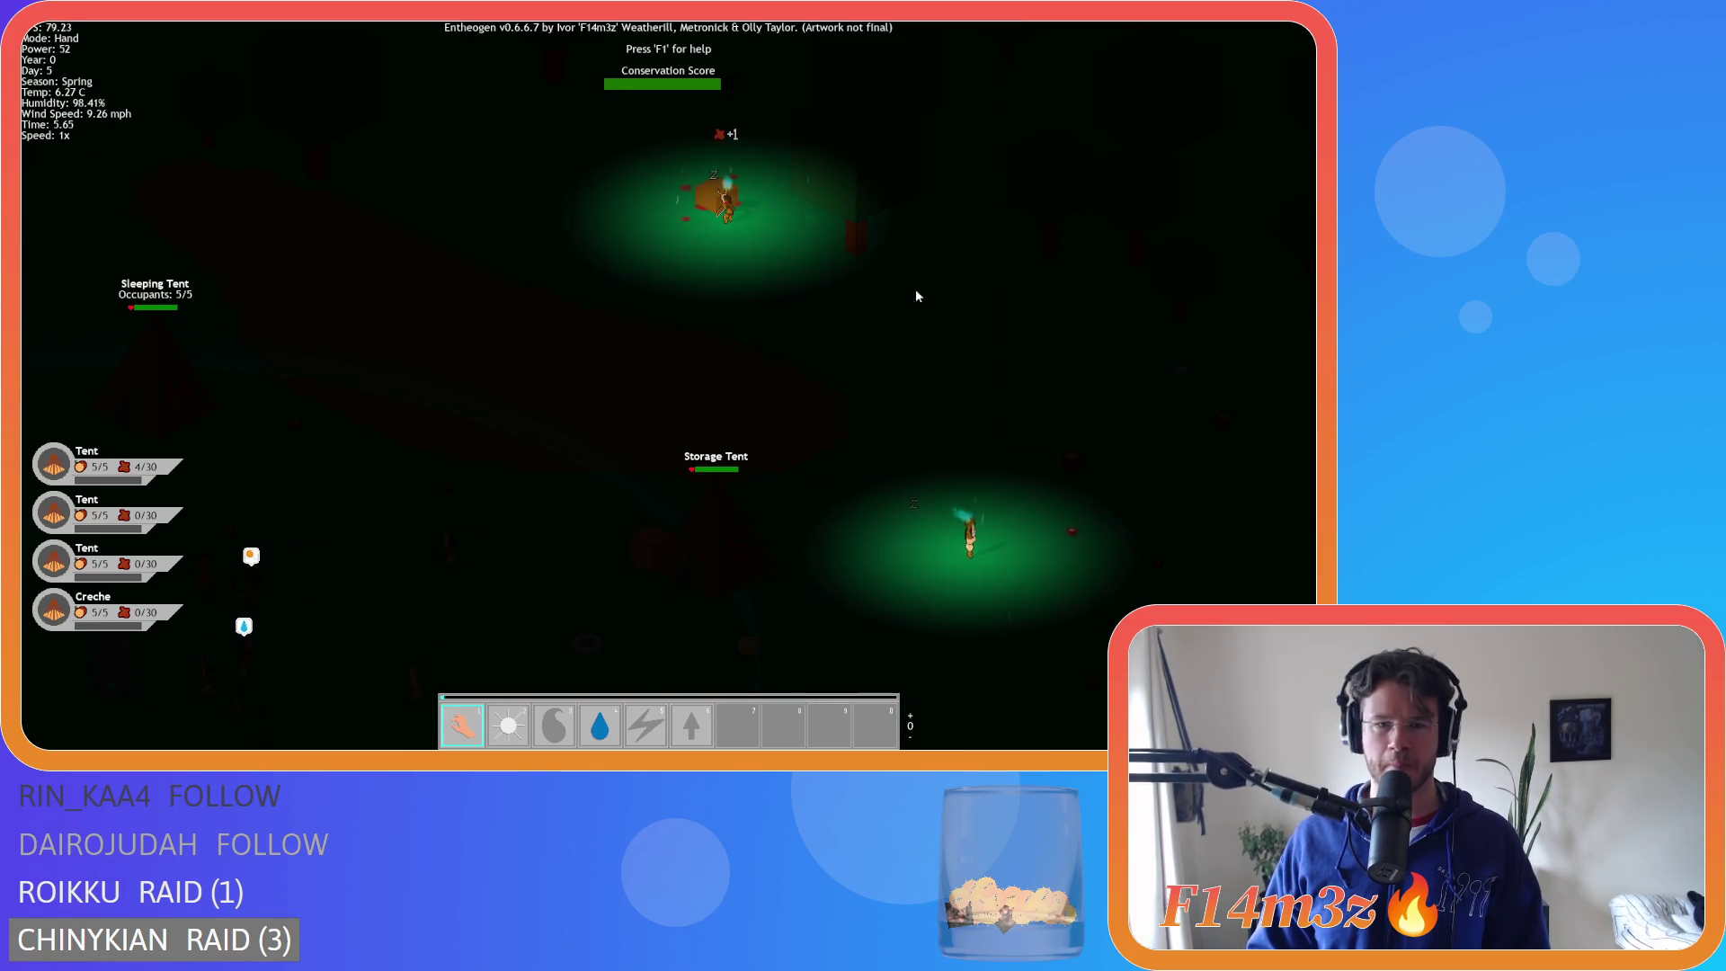
{"action": "key", "text": "s"}
{"action": "key", "text": "a"}
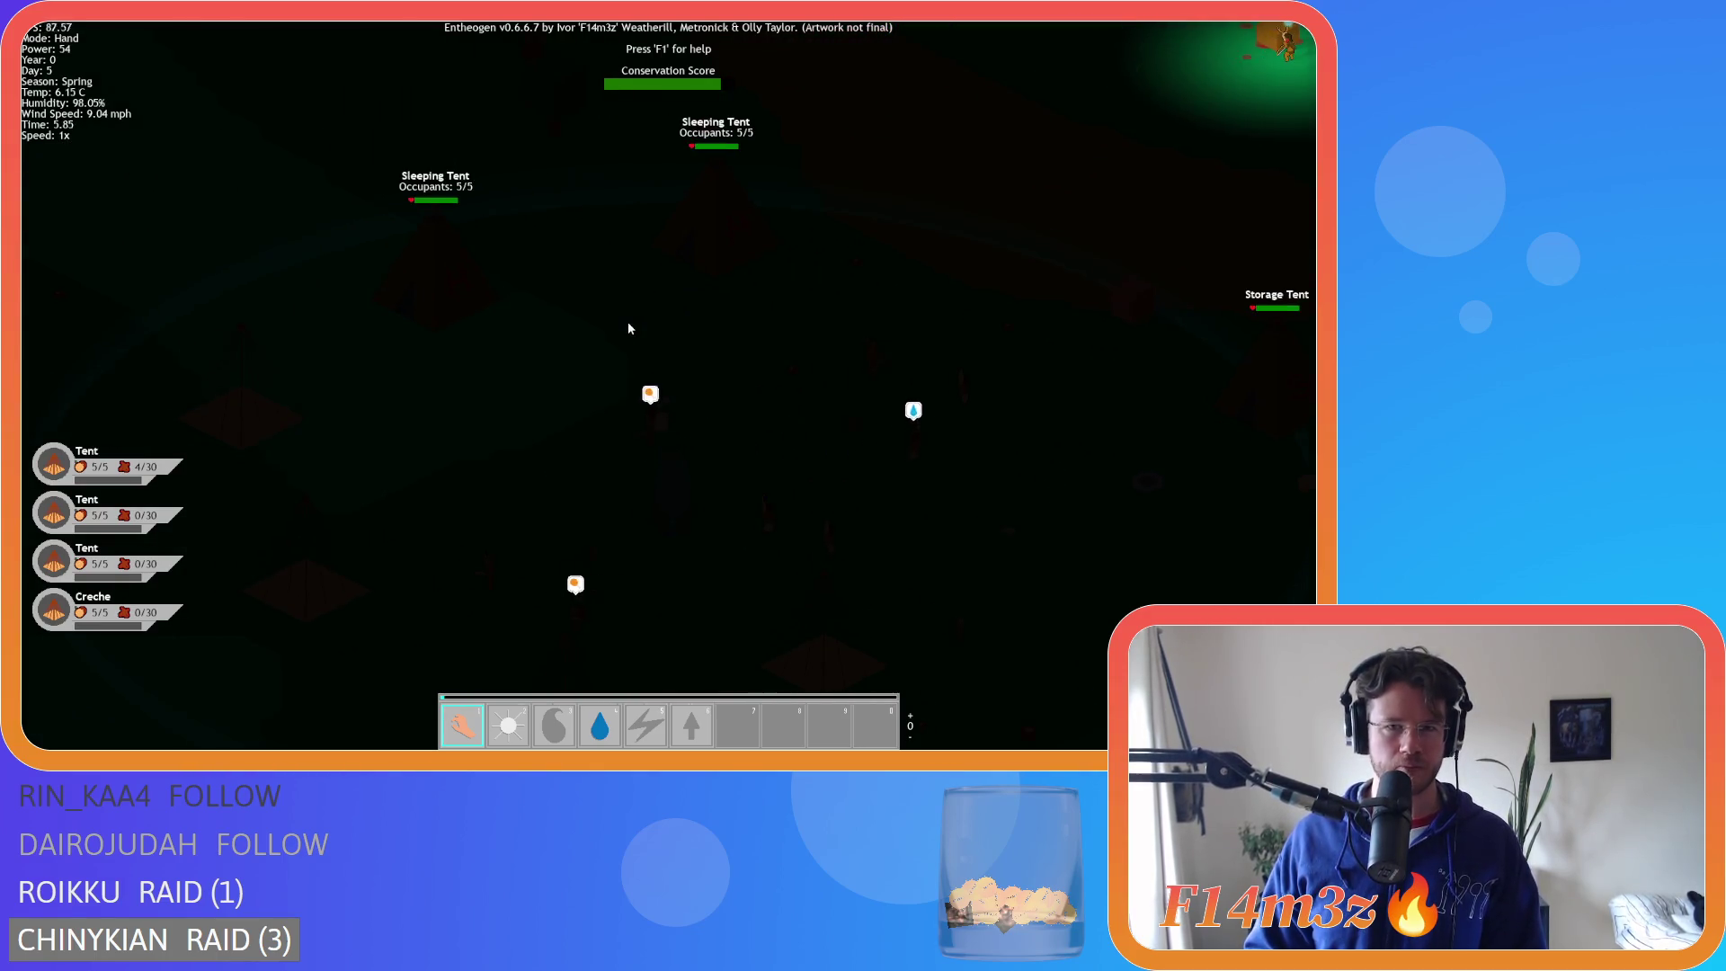
{"action": "key", "text": "d"}
{"action": "scroll", "coordinate": [632, 324], "scroll_direction": "down", "scroll_amount": 3}
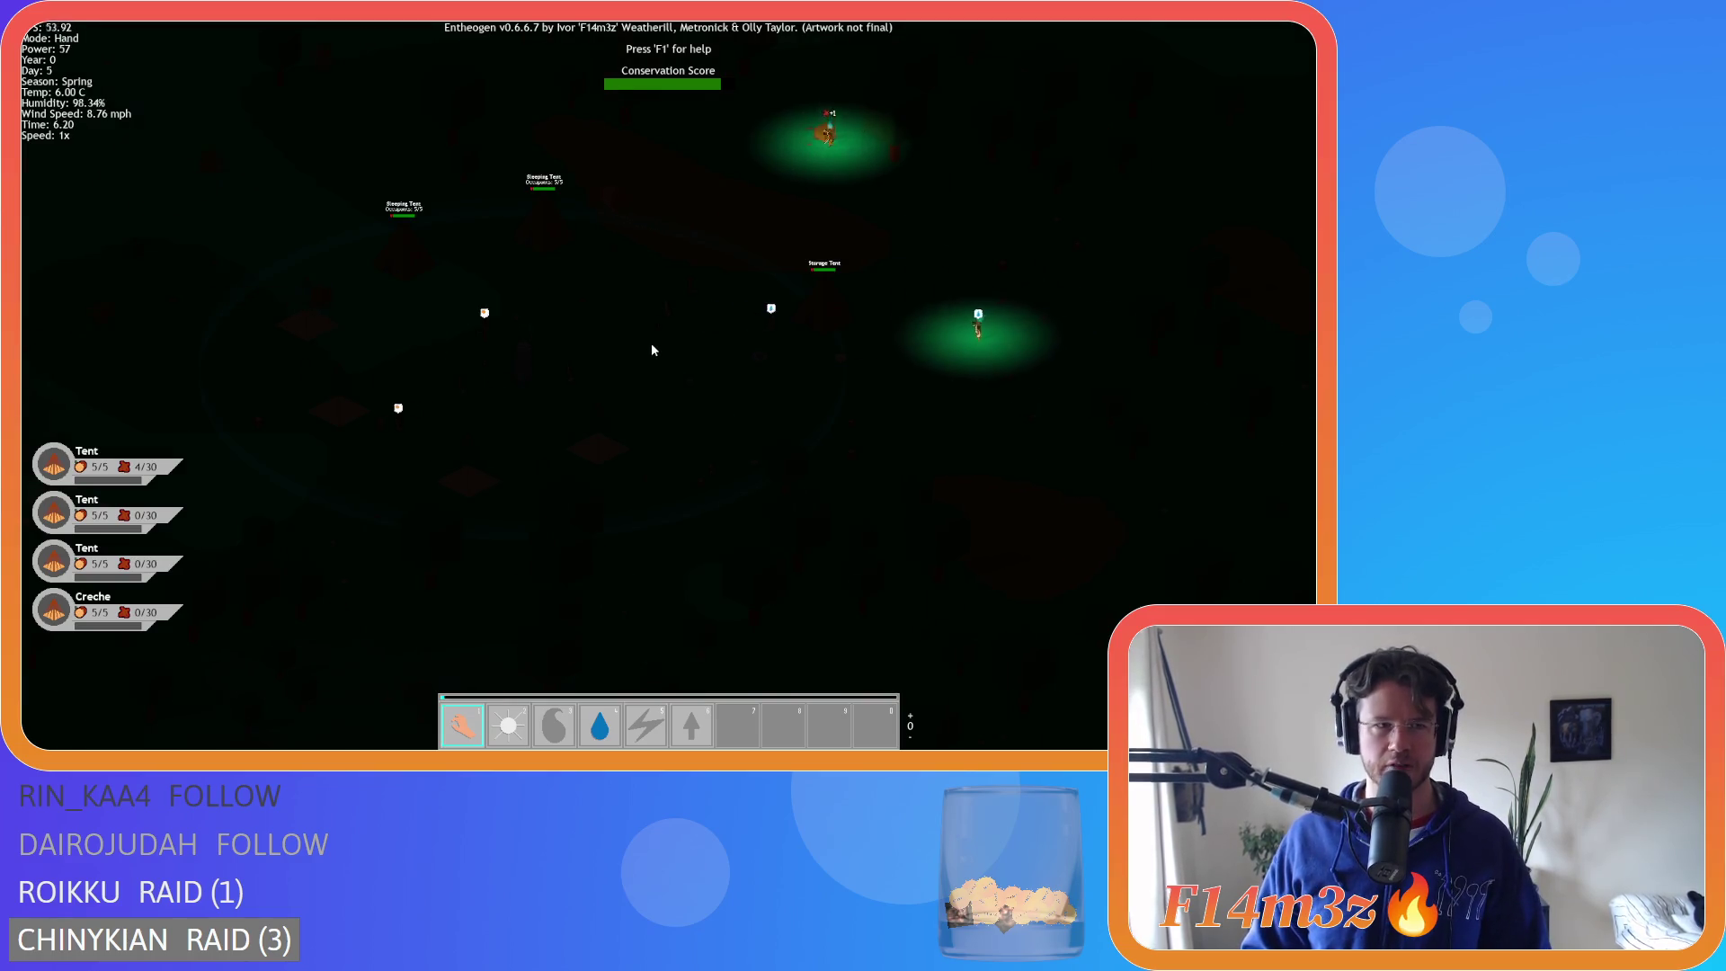
{"action": "scroll", "coordinate": [651, 342], "scroll_direction": "up", "scroll_amount": 3}
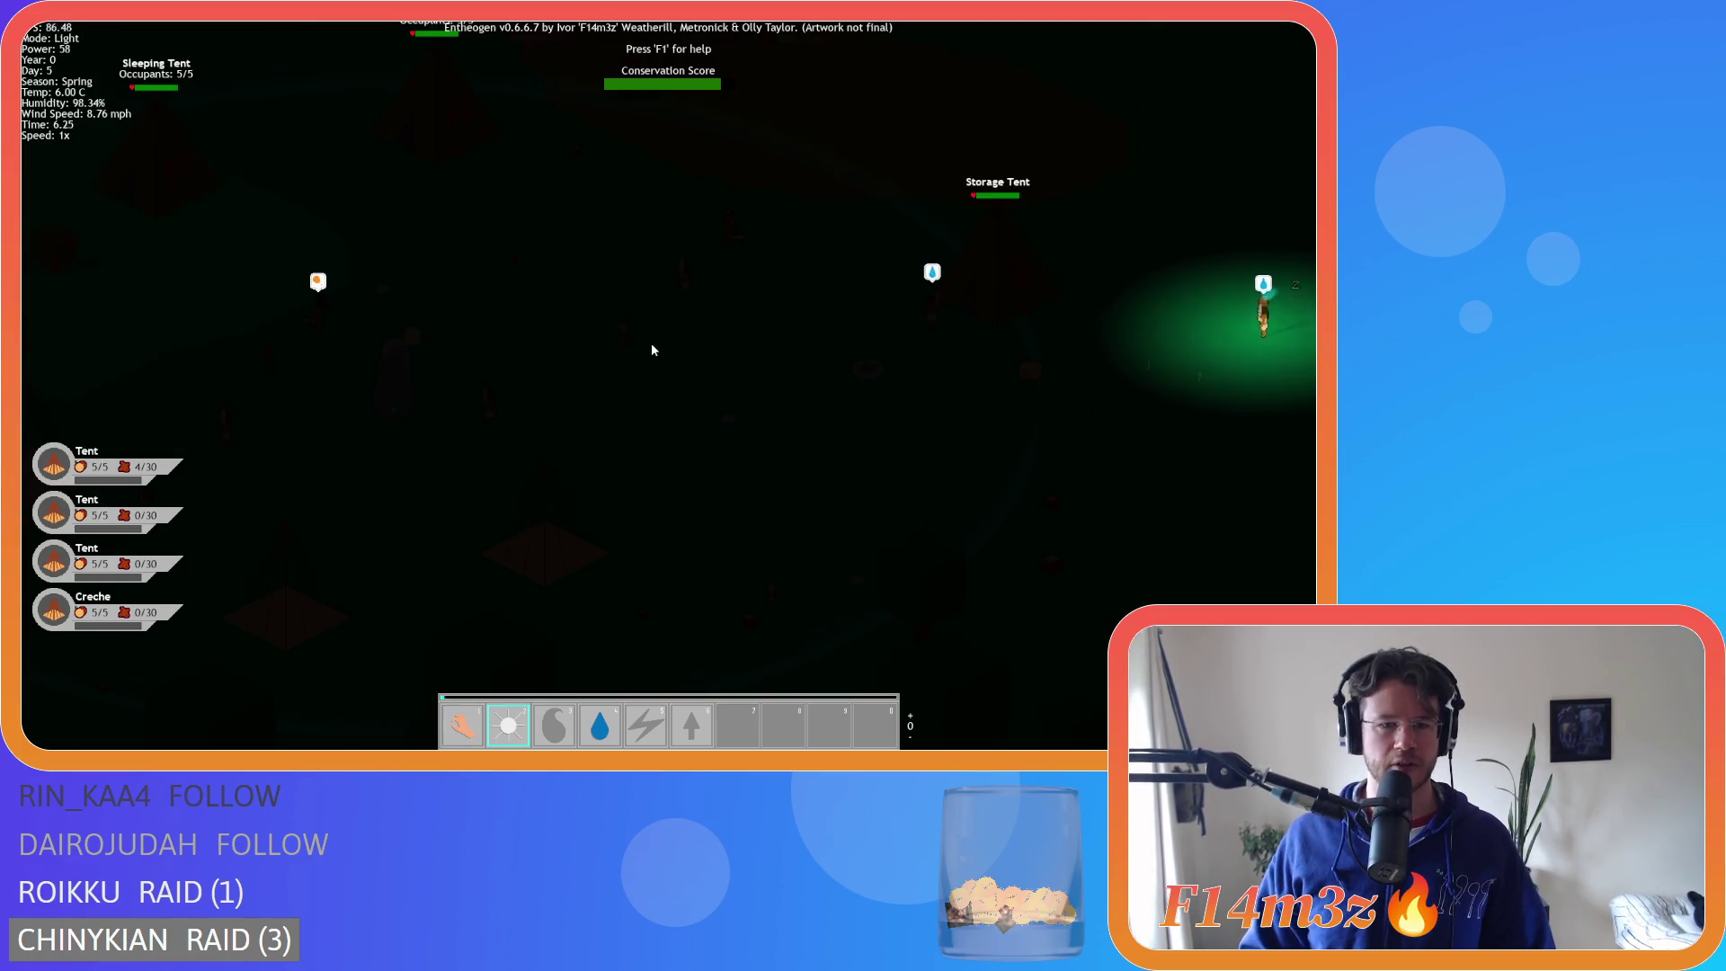
- Briefly select the Light power, return to Hand mode, and pan around the tent village
{"action": "key", "text": "2"}
{"action": "key", "text": "1"}
{"action": "key", "text": "a"}
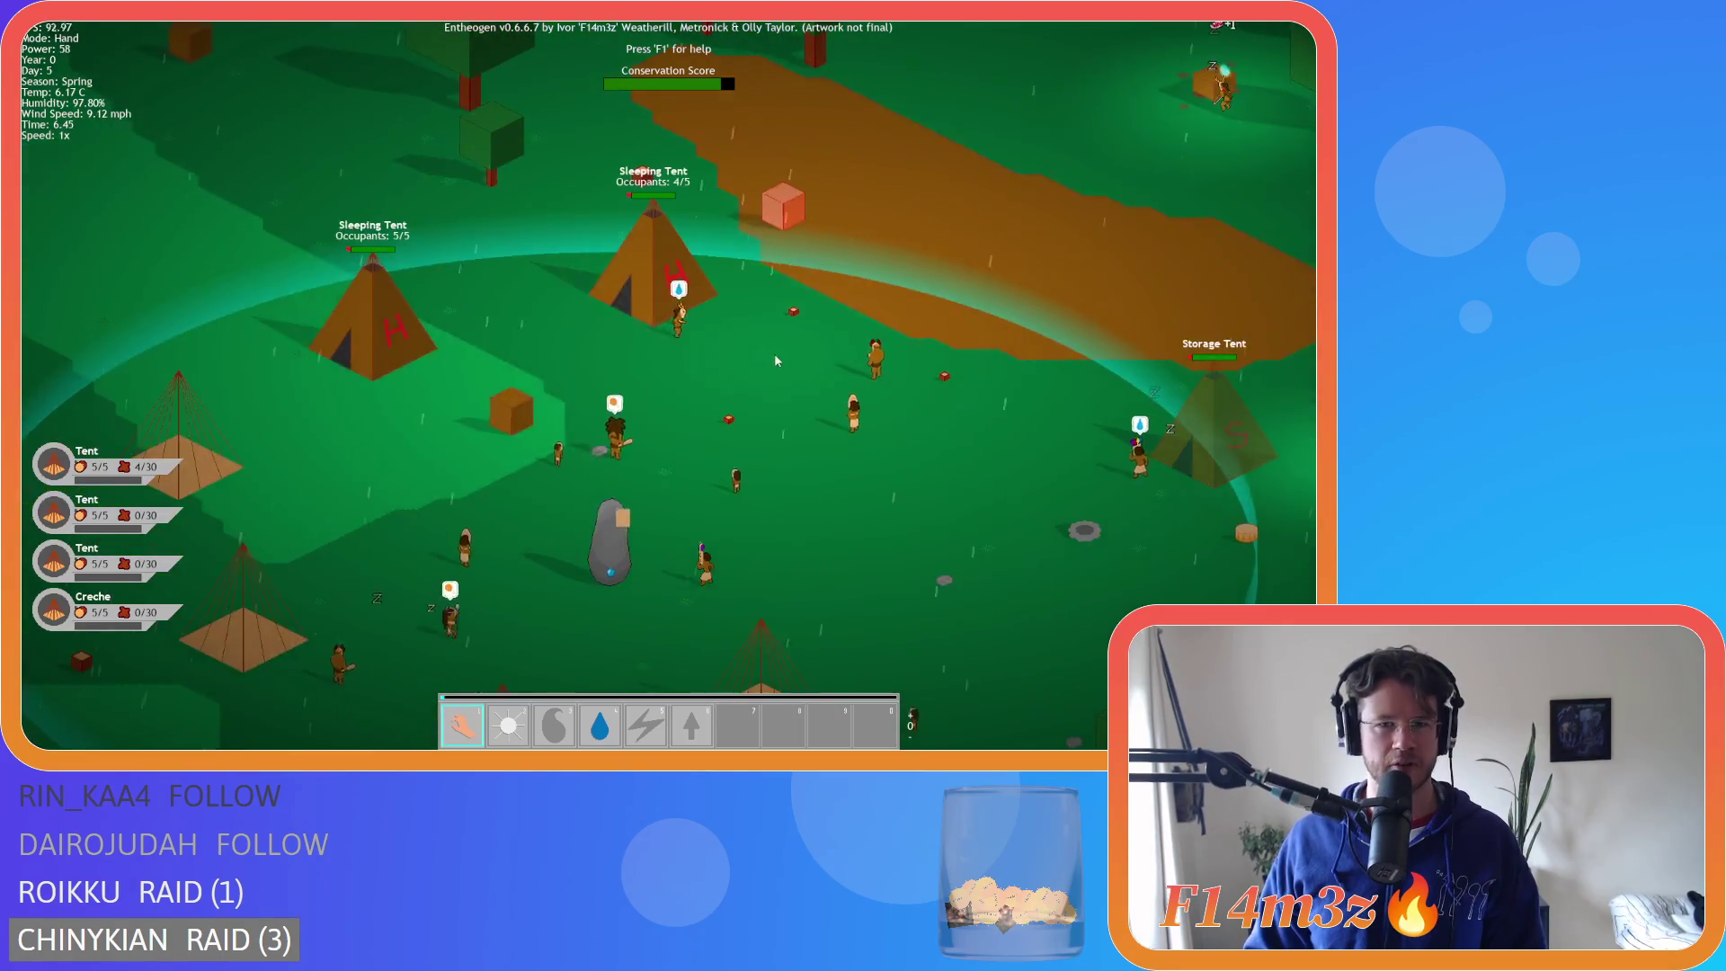
{"action": "key", "text": "d"}
{"action": "key", "text": "d"}
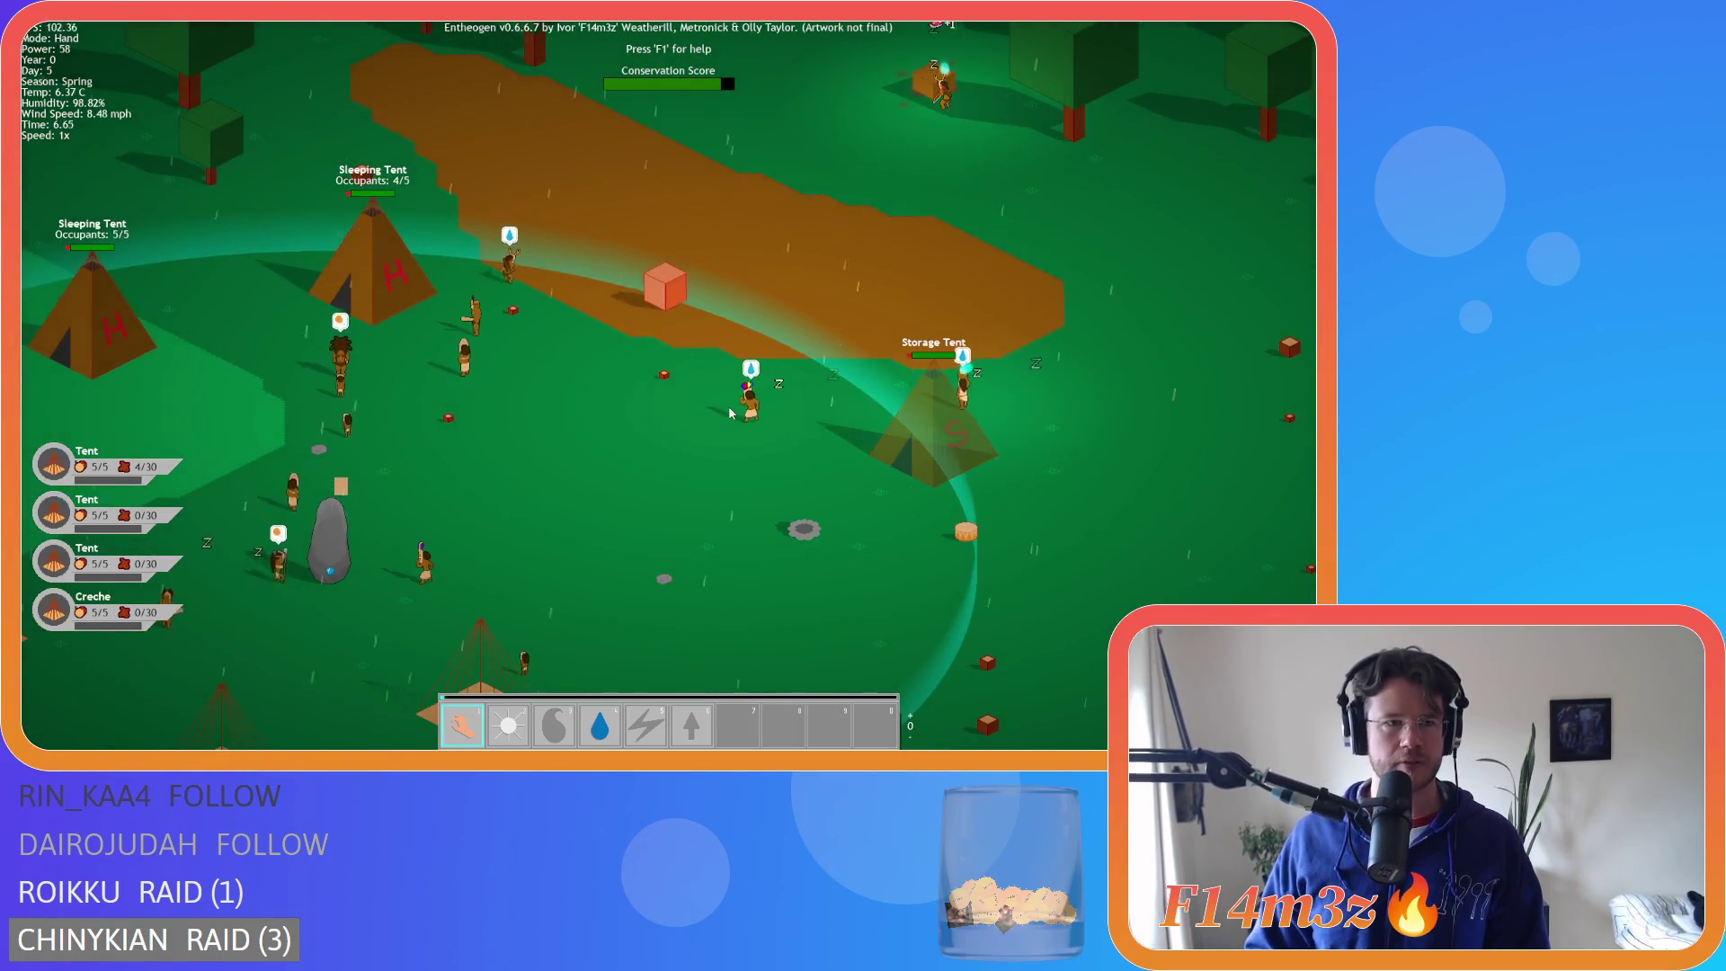
{"action": "key", "text": "a"}
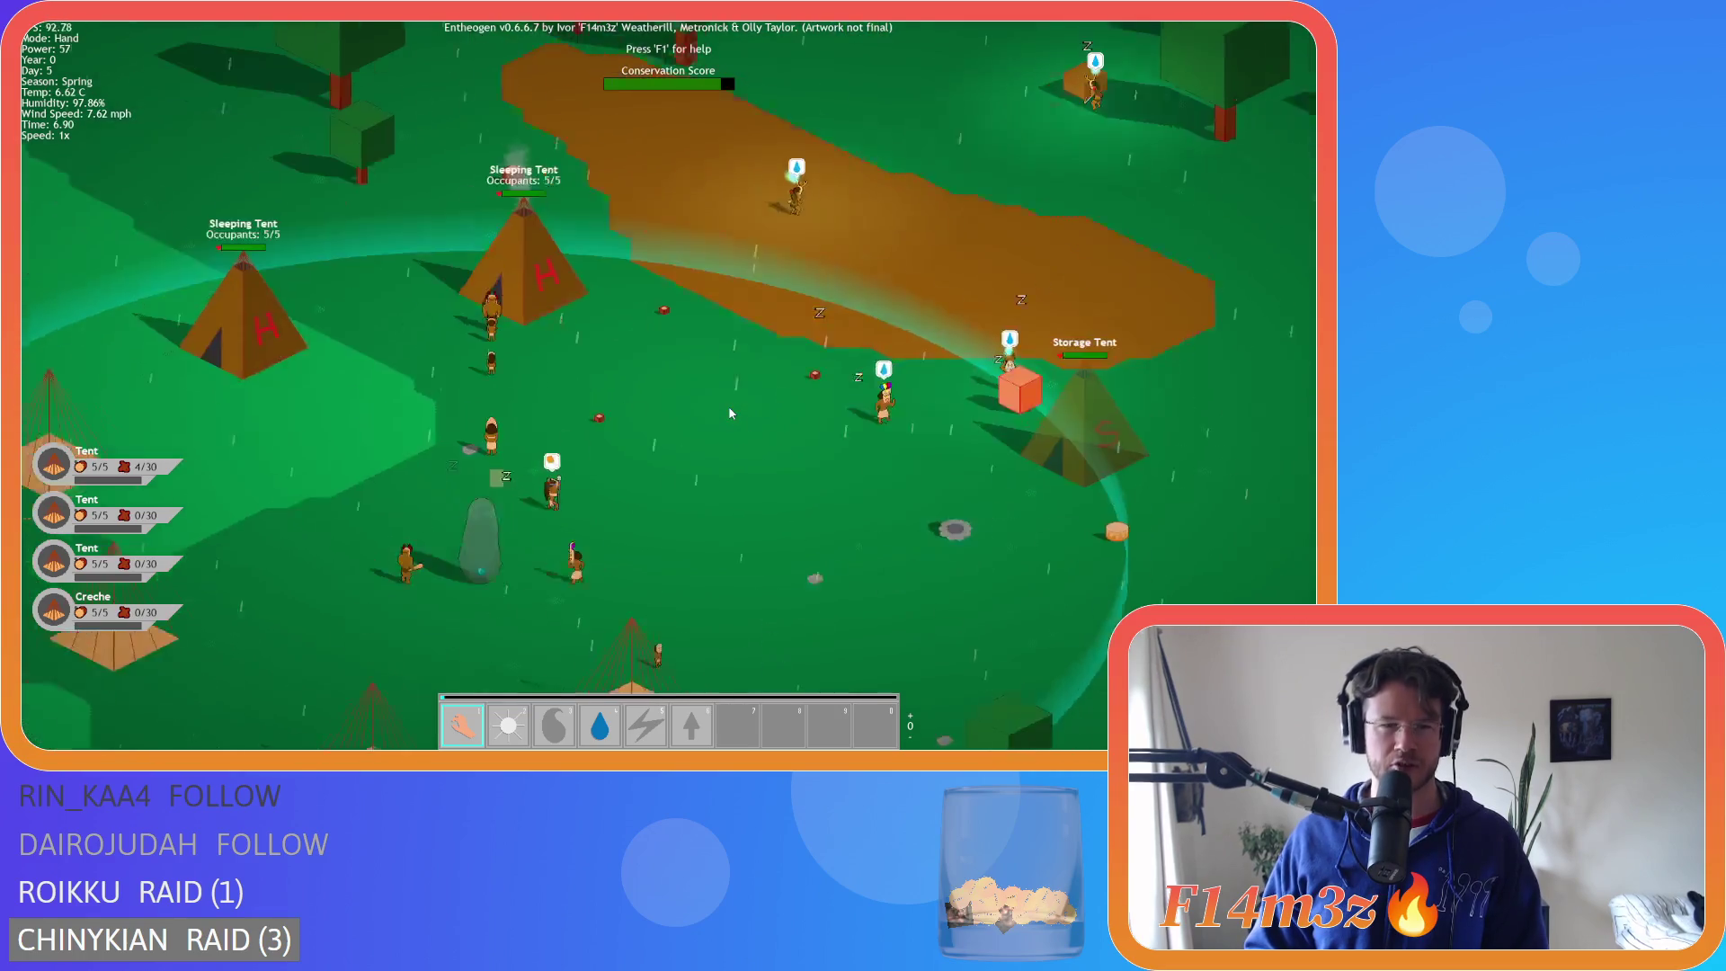
{"action": "key", "text": "w"}
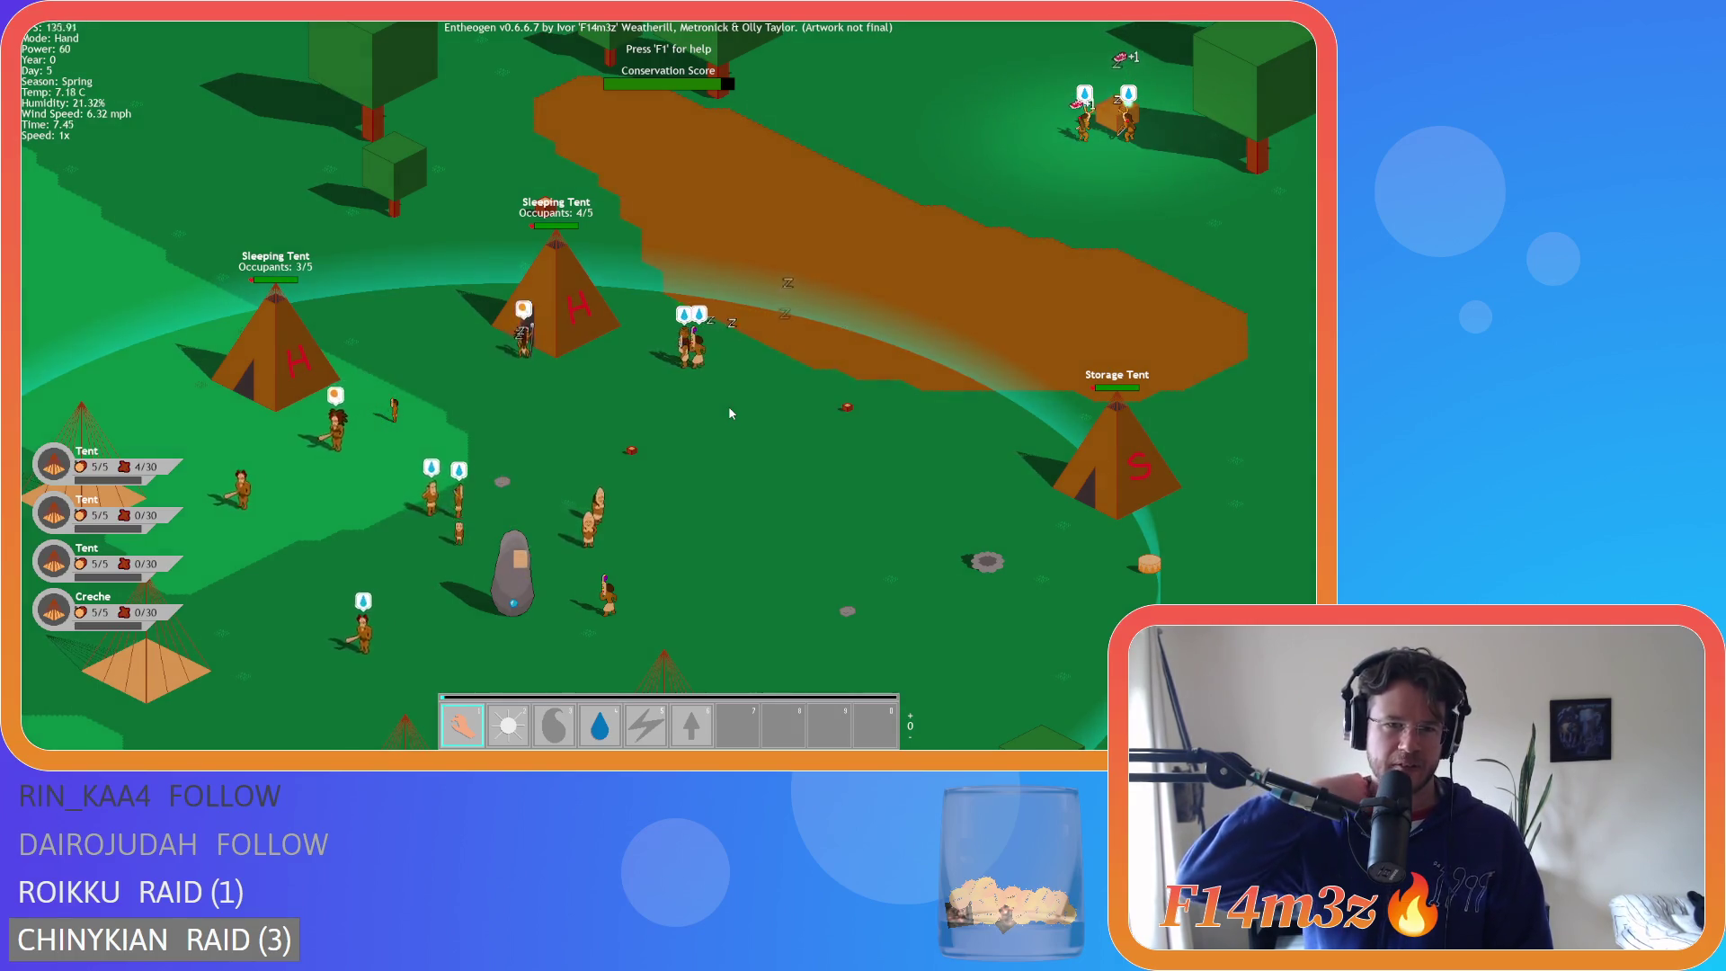
{"action": "key", "text": "w"}
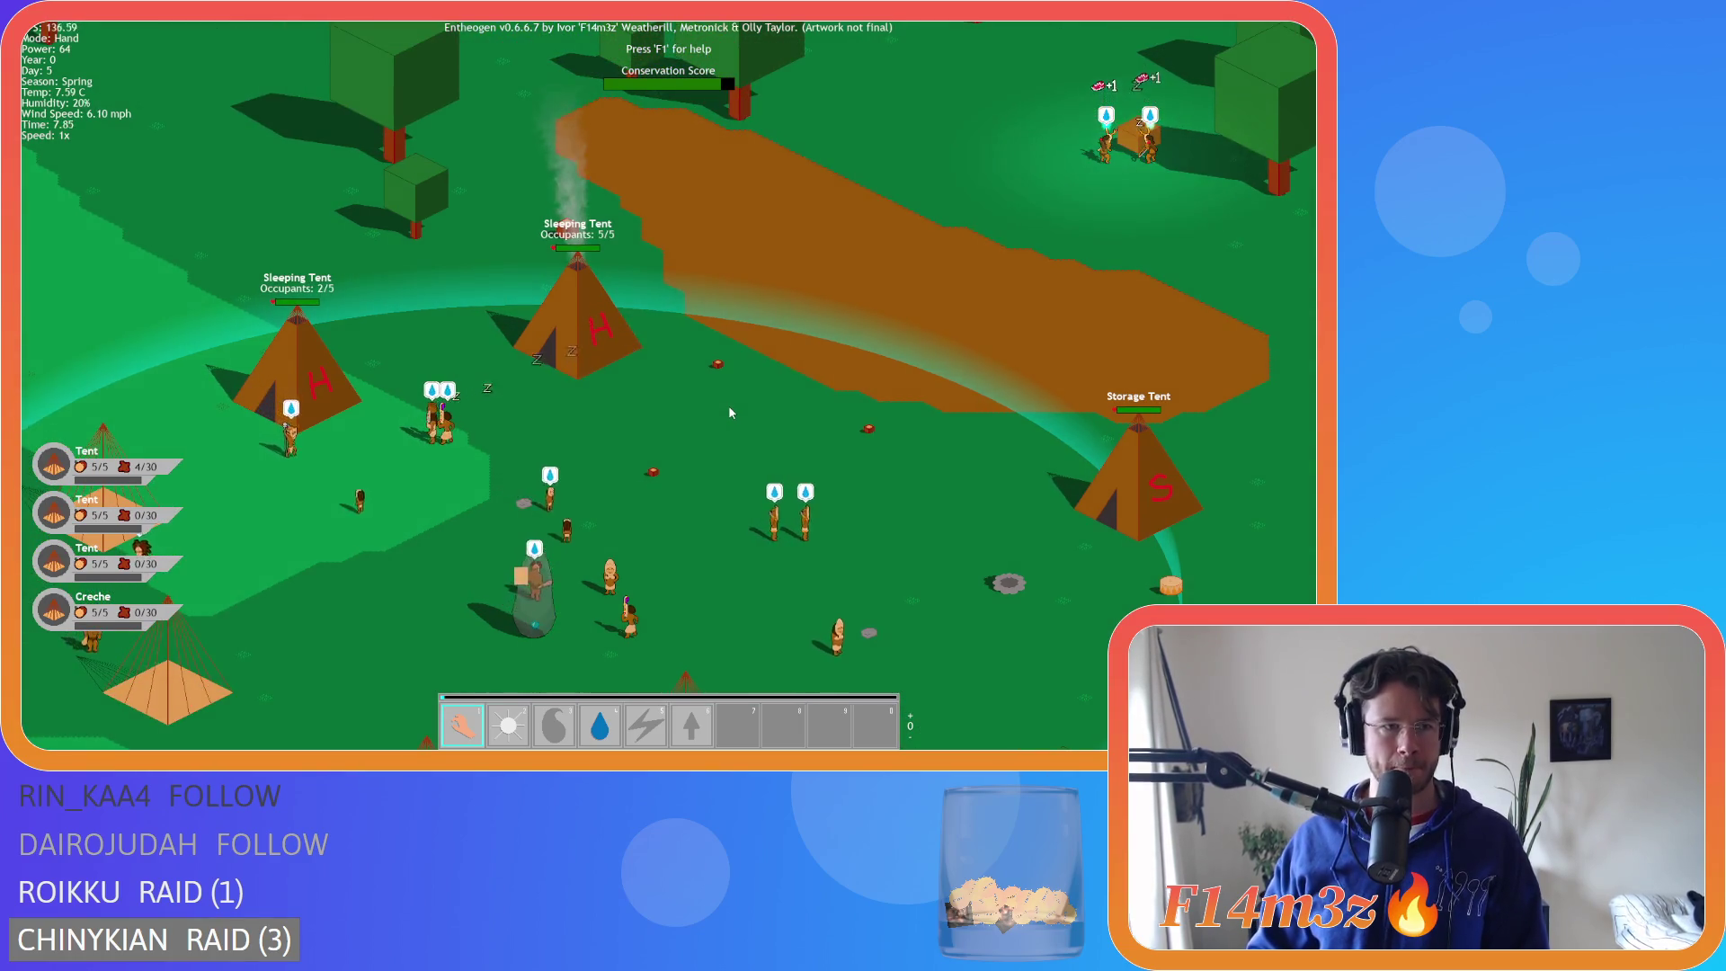
{"action": "key", "text": "s"}
- Check the storage inventory, then pan past the empty tent plots and zoom out
{"action": "key", "text": "i"}
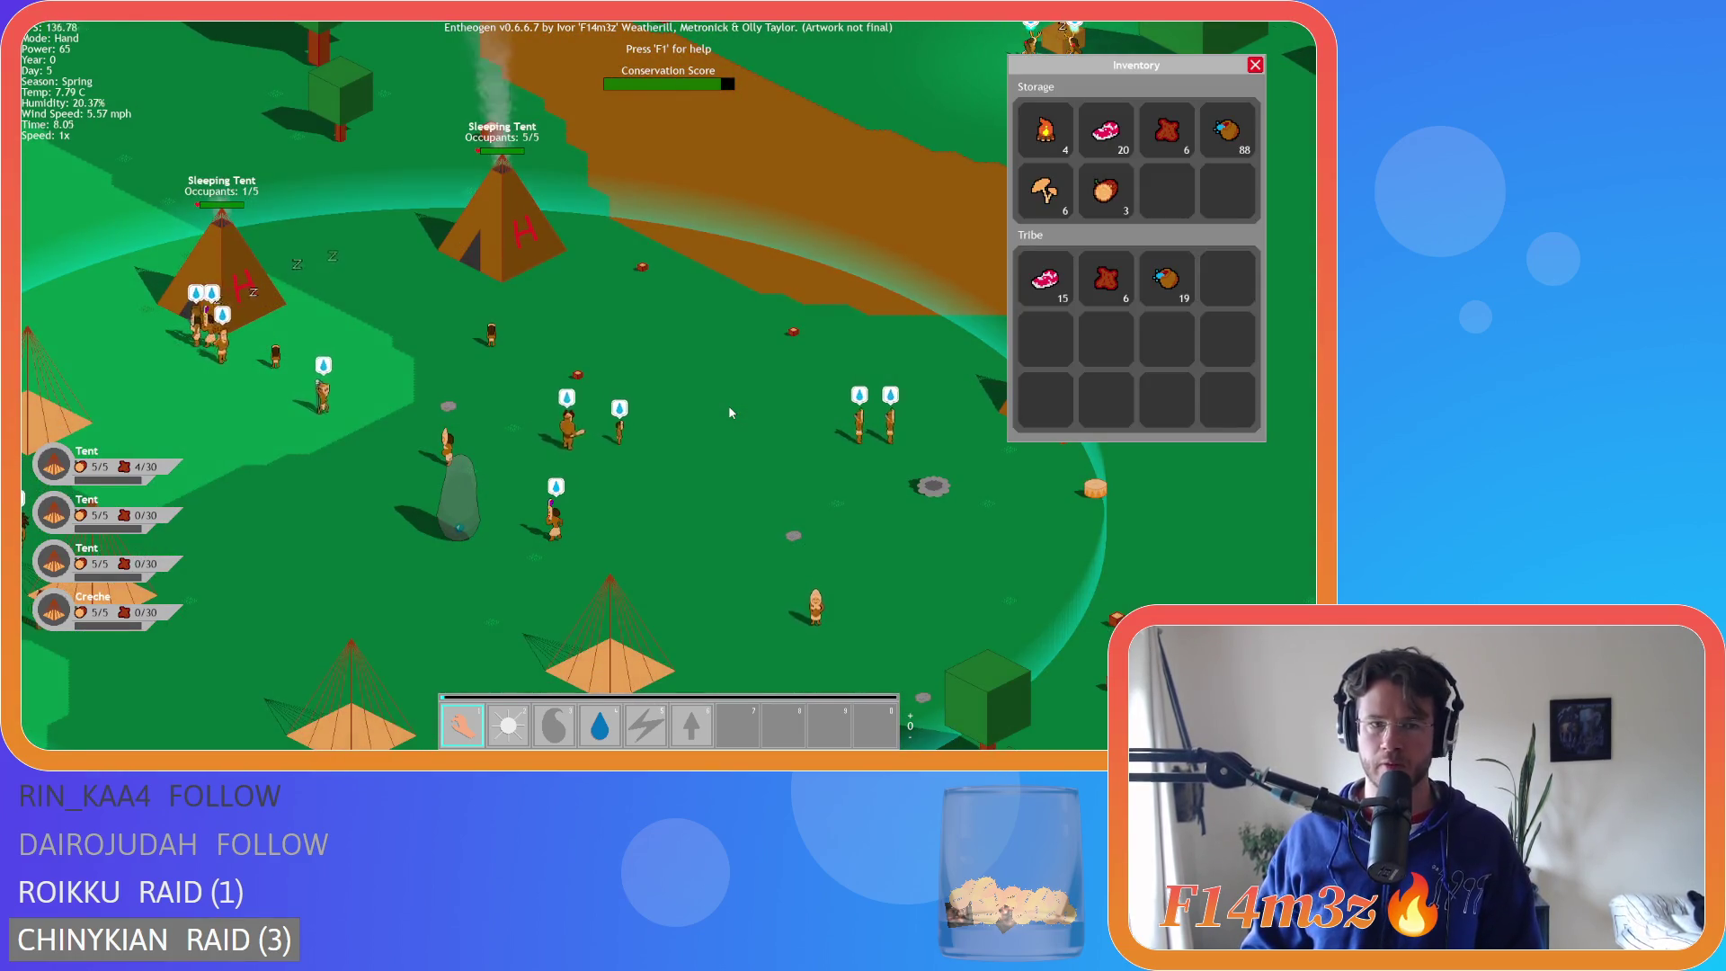
{"action": "key", "text": "i"}
{"action": "key", "text": "a"}
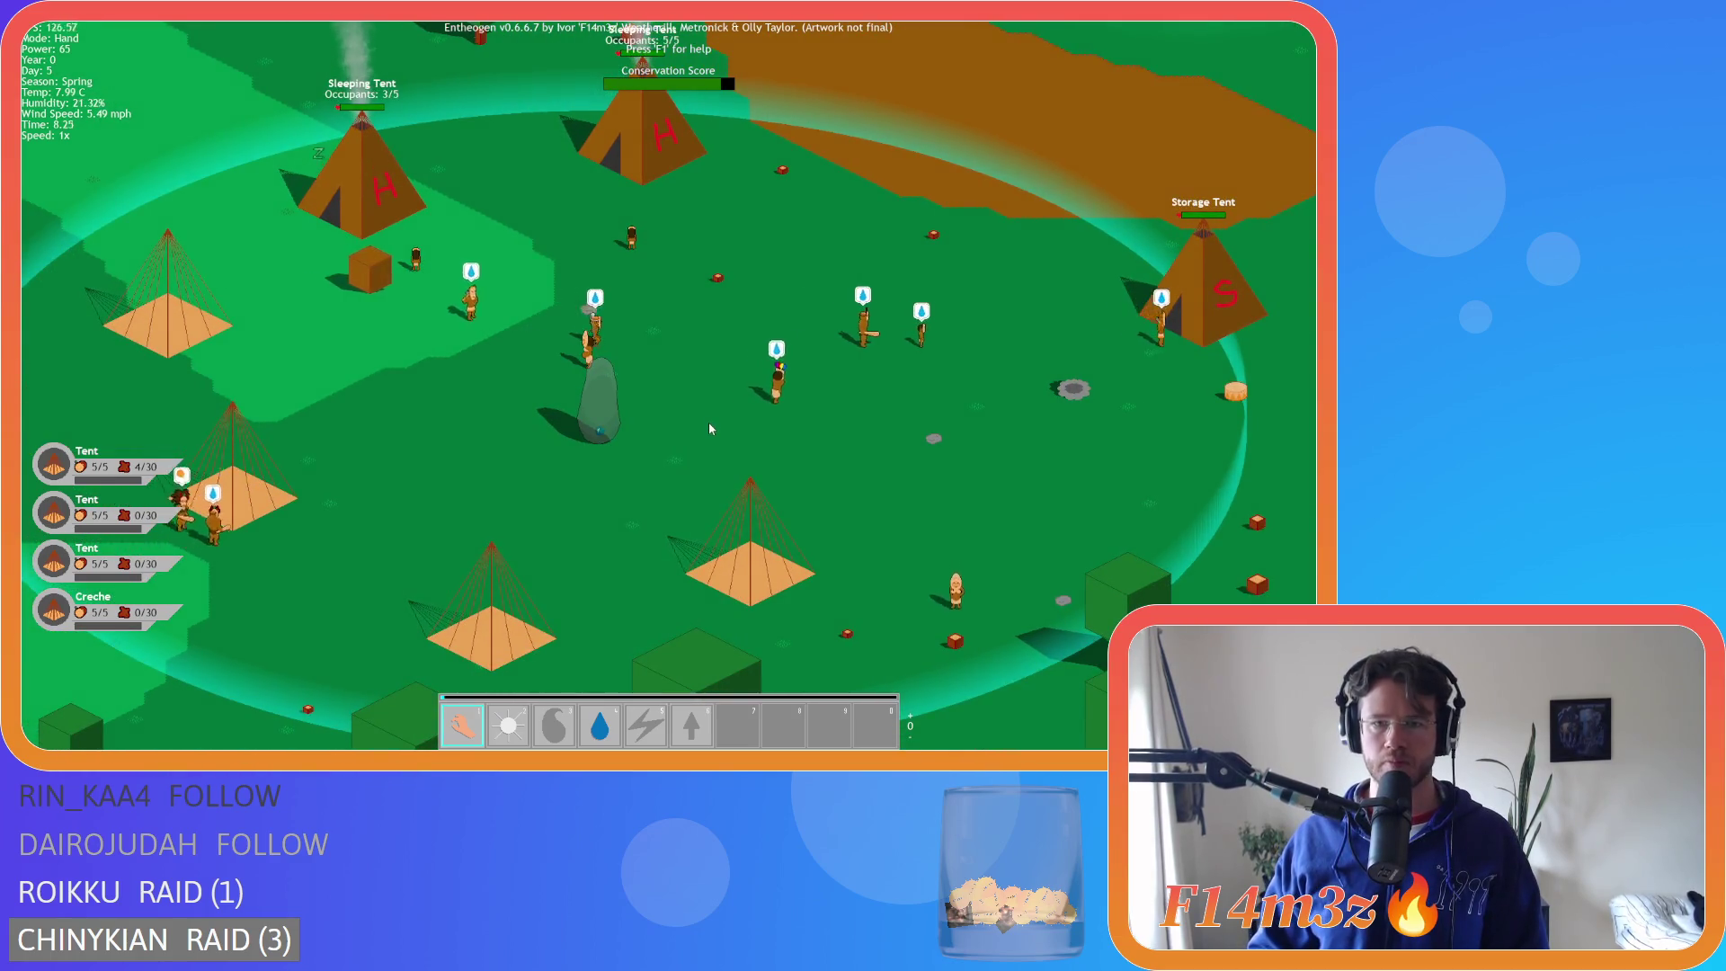
{"action": "key", "text": "d"}
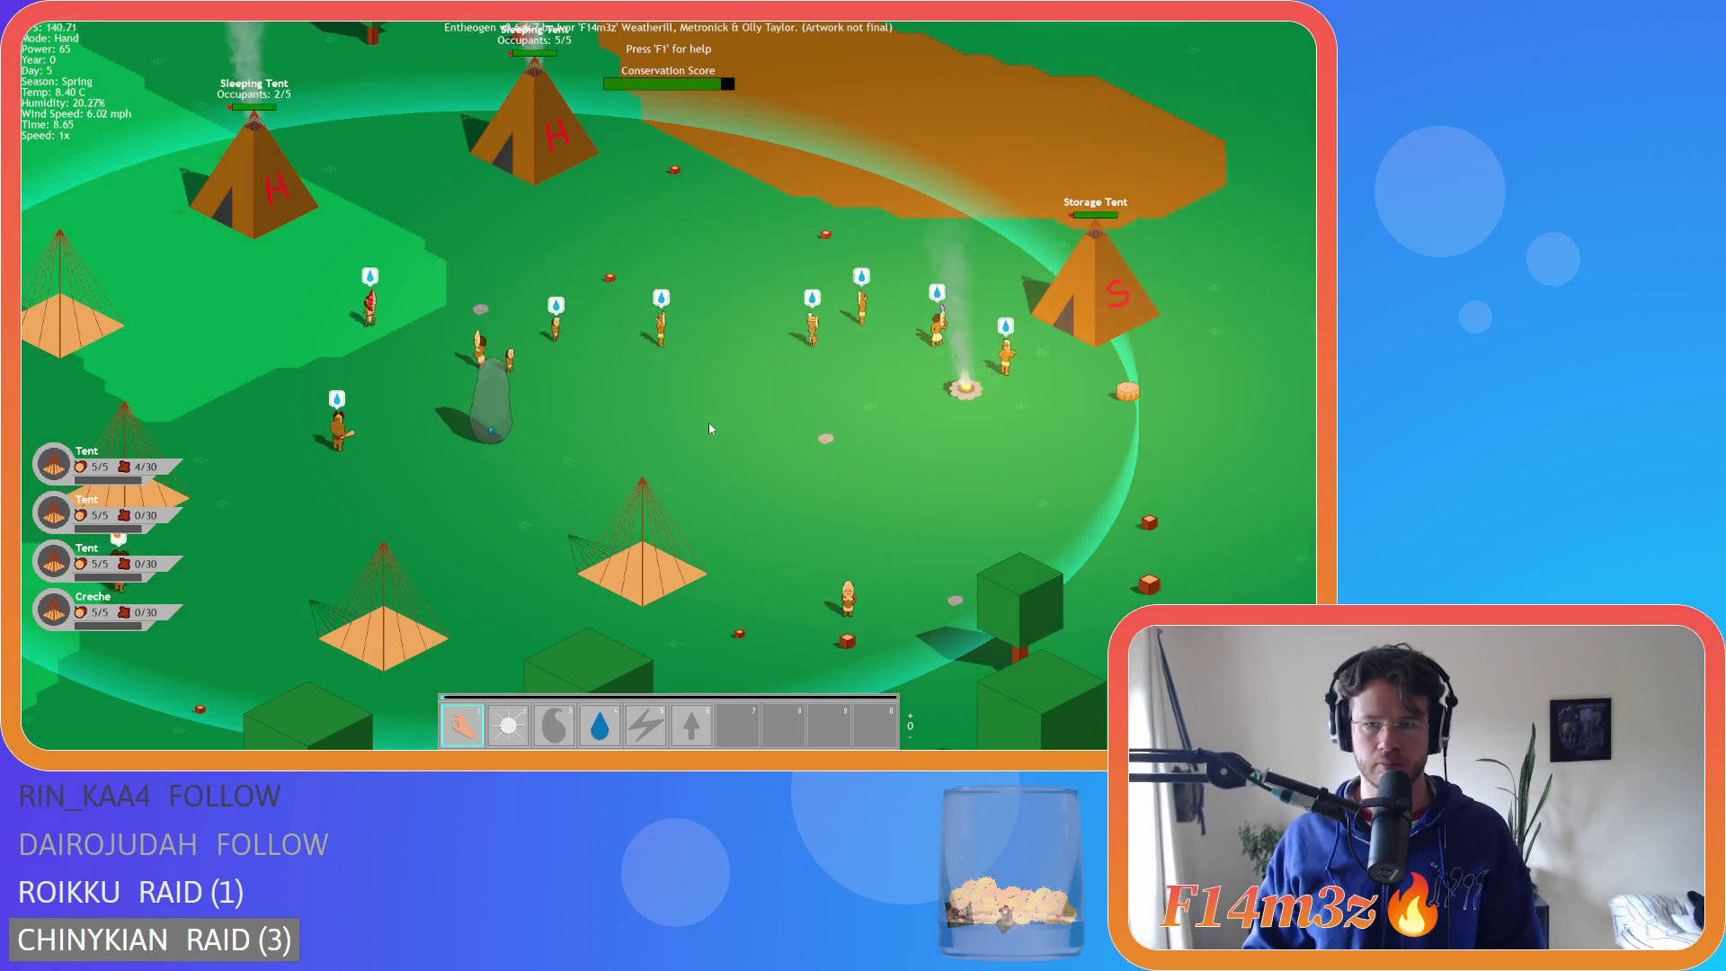
{"action": "key", "text": "s"}
{"action": "key", "text": "a"}
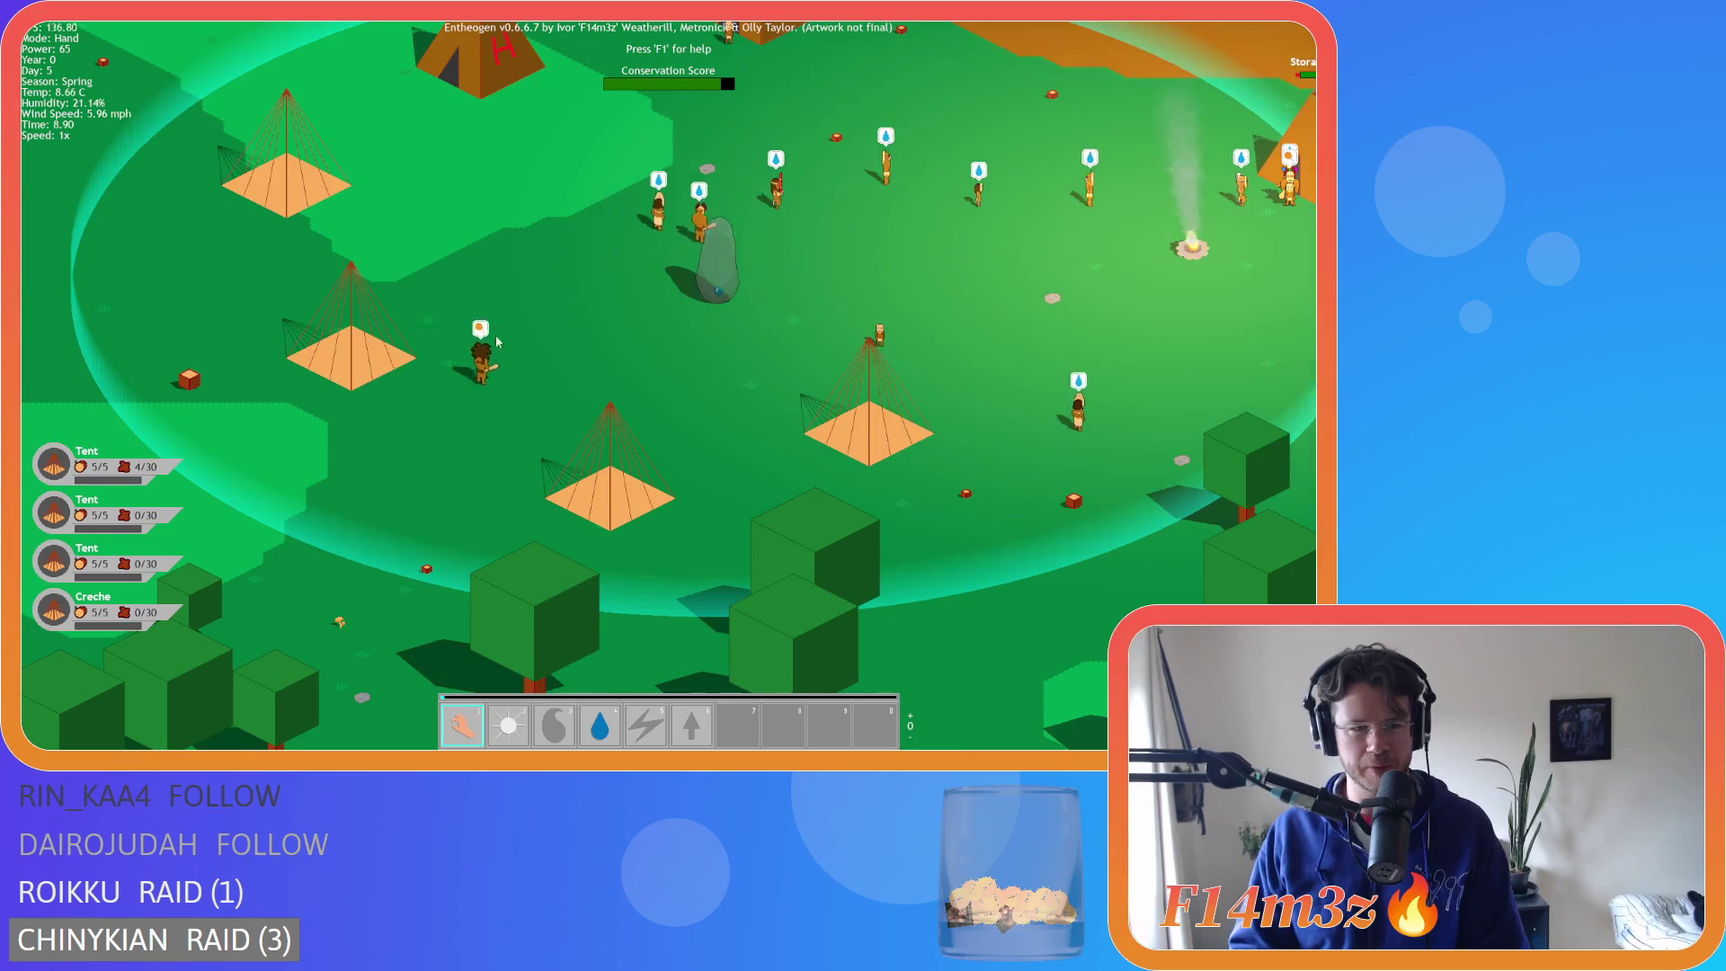
{"action": "key", "text": "d"}
{"action": "key", "text": "w"}
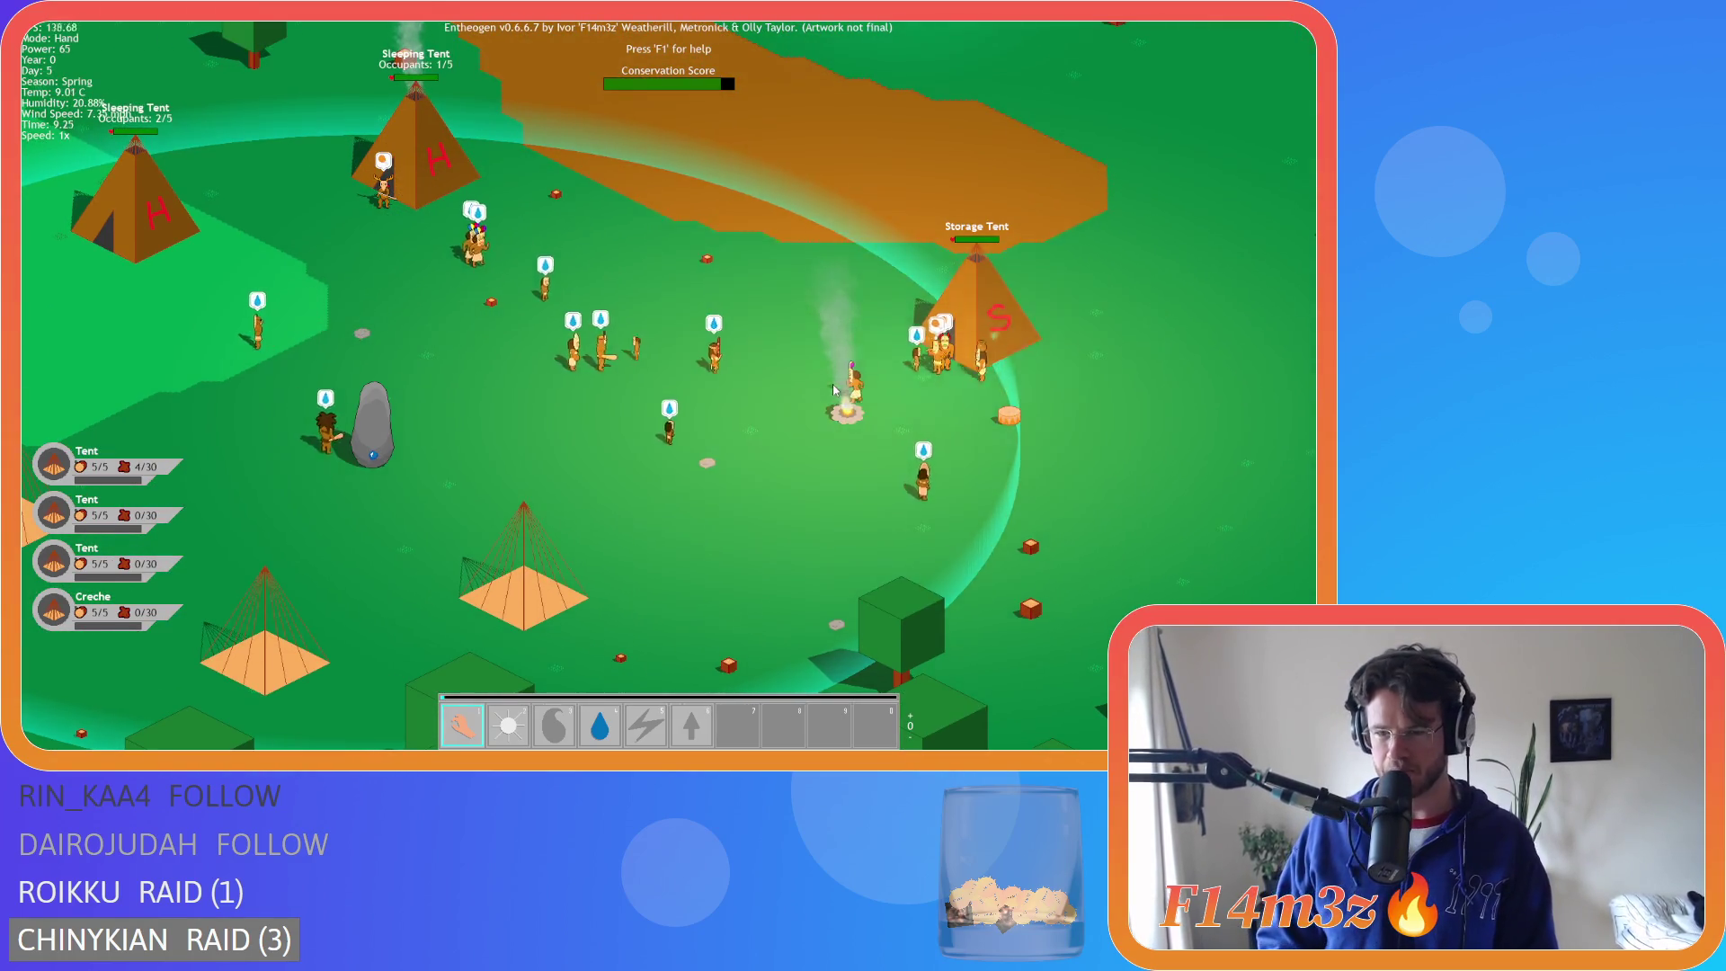
{"action": "scroll", "coordinate": [764, 351], "scroll_direction": "down", "scroll_amount": 5}
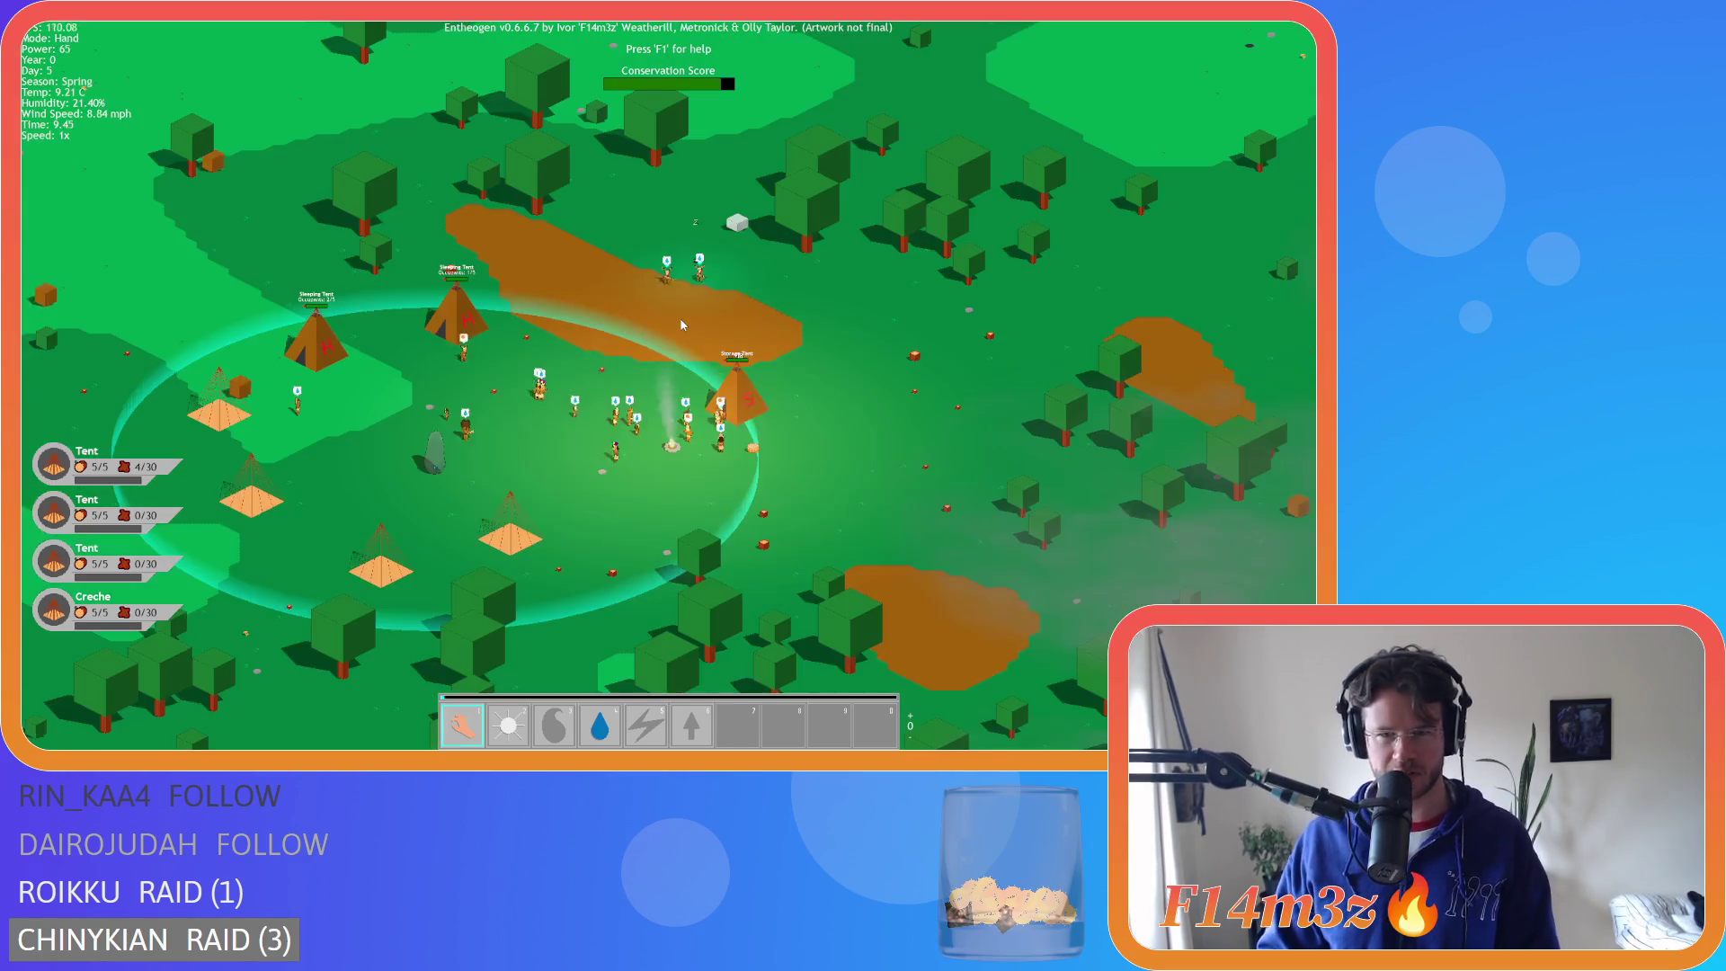
- Pan and zoom around the camp and the surrounding forest
{"action": "key", "text": "a"}
{"action": "key", "text": "s"}
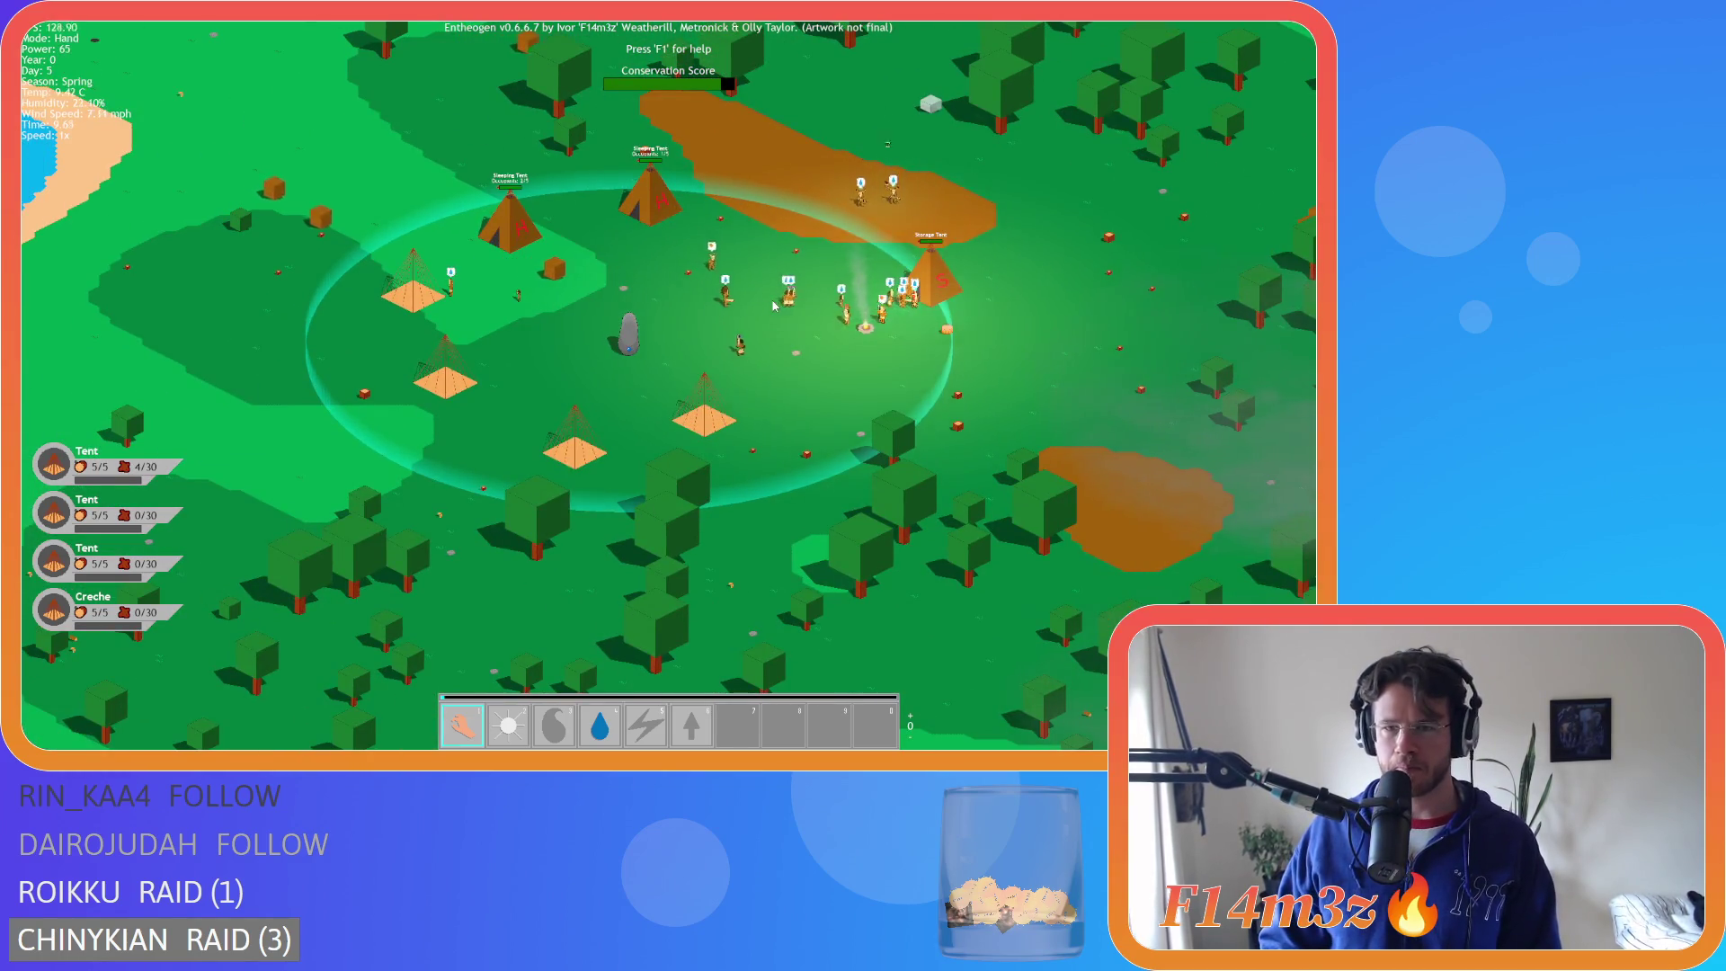
{"action": "key", "text": "d"}
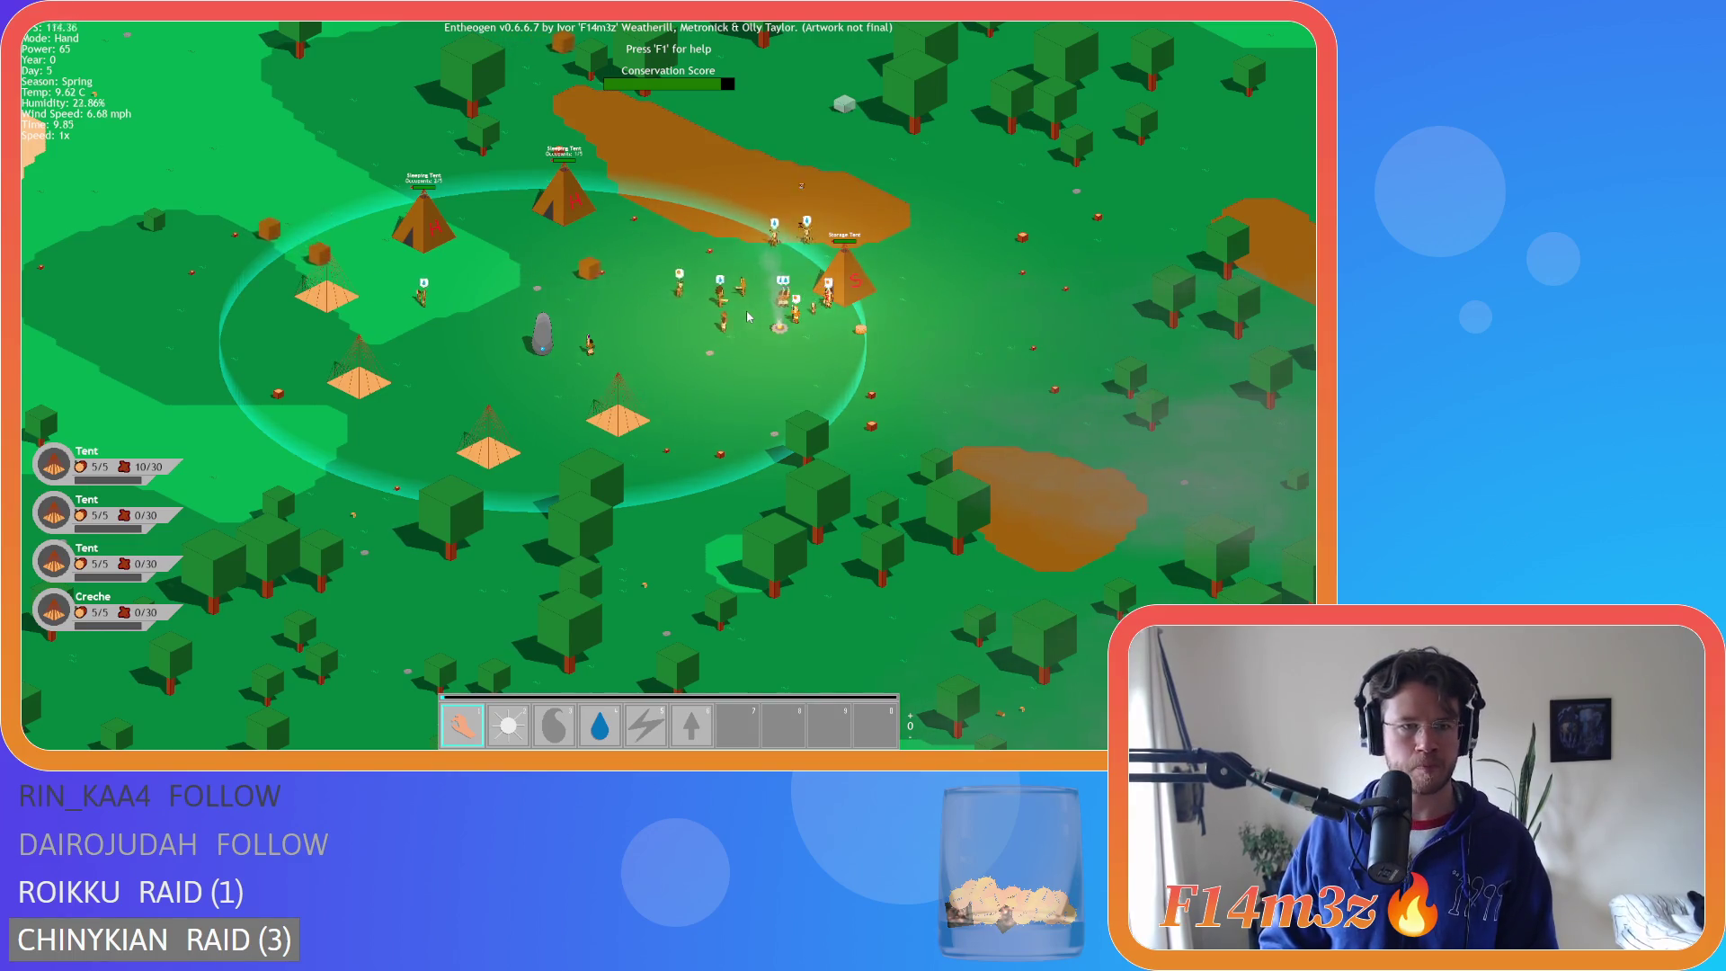
{"action": "scroll", "coordinate": [713, 310], "scroll_direction": "up", "scroll_amount": 5}
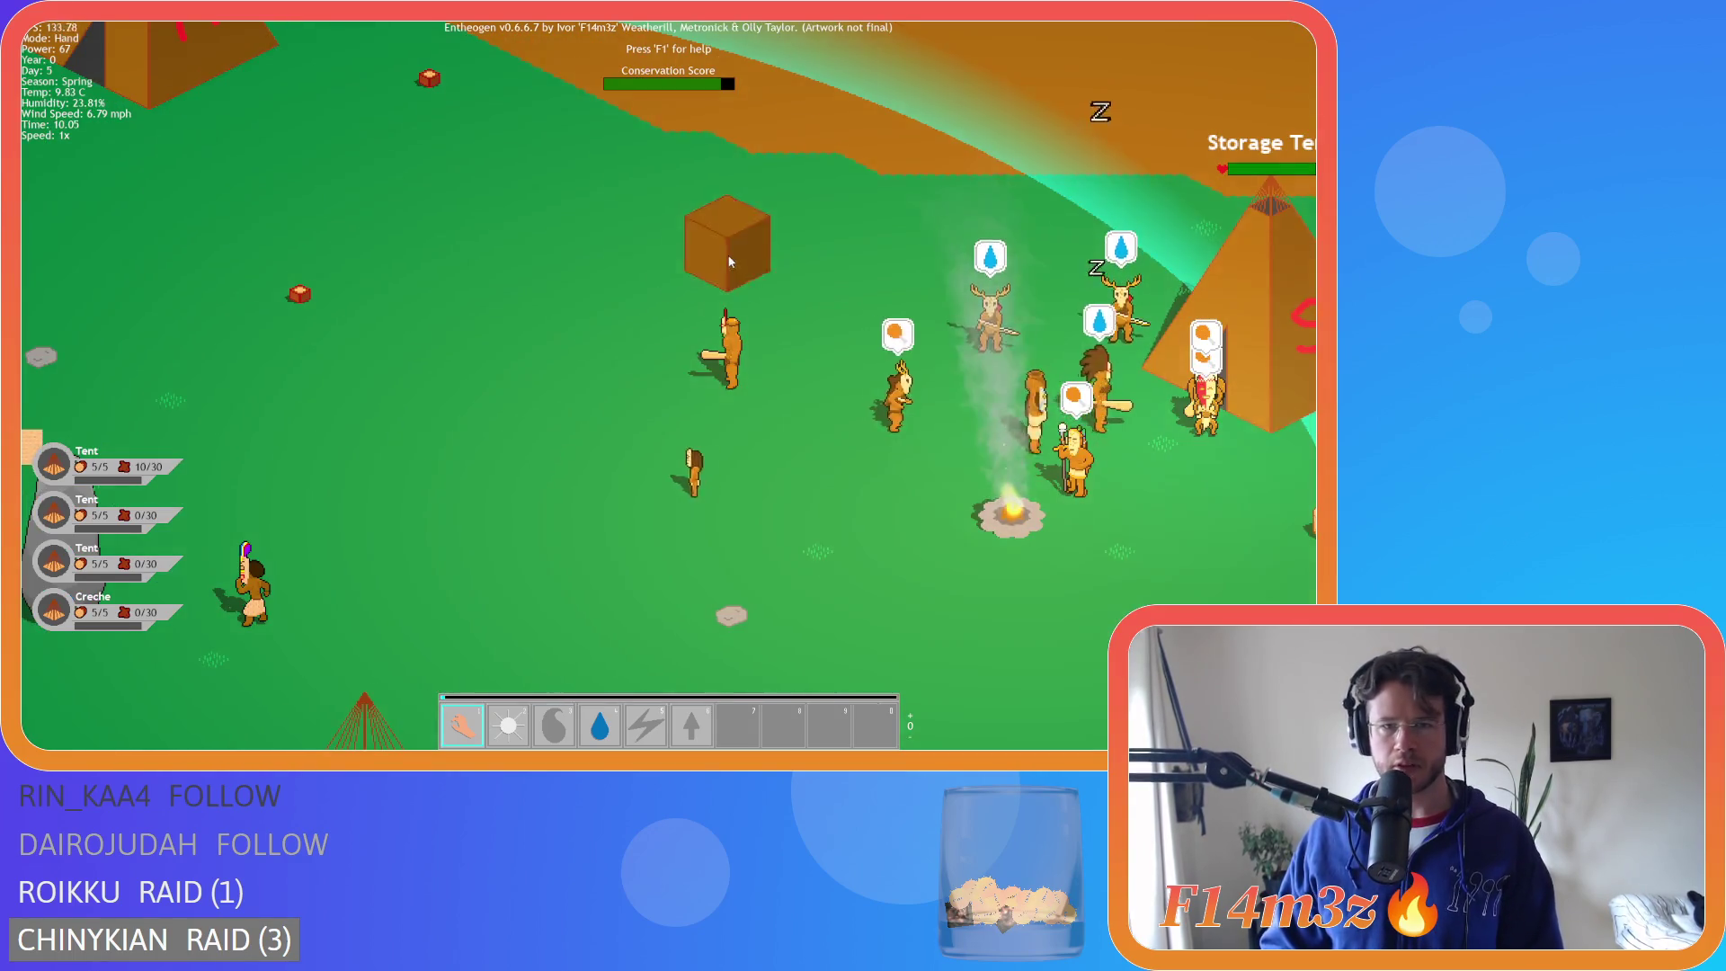
{"action": "scroll", "coordinate": [995, 363], "scroll_direction": "down", "scroll_amount": 5}
{"action": "key", "text": "d"}
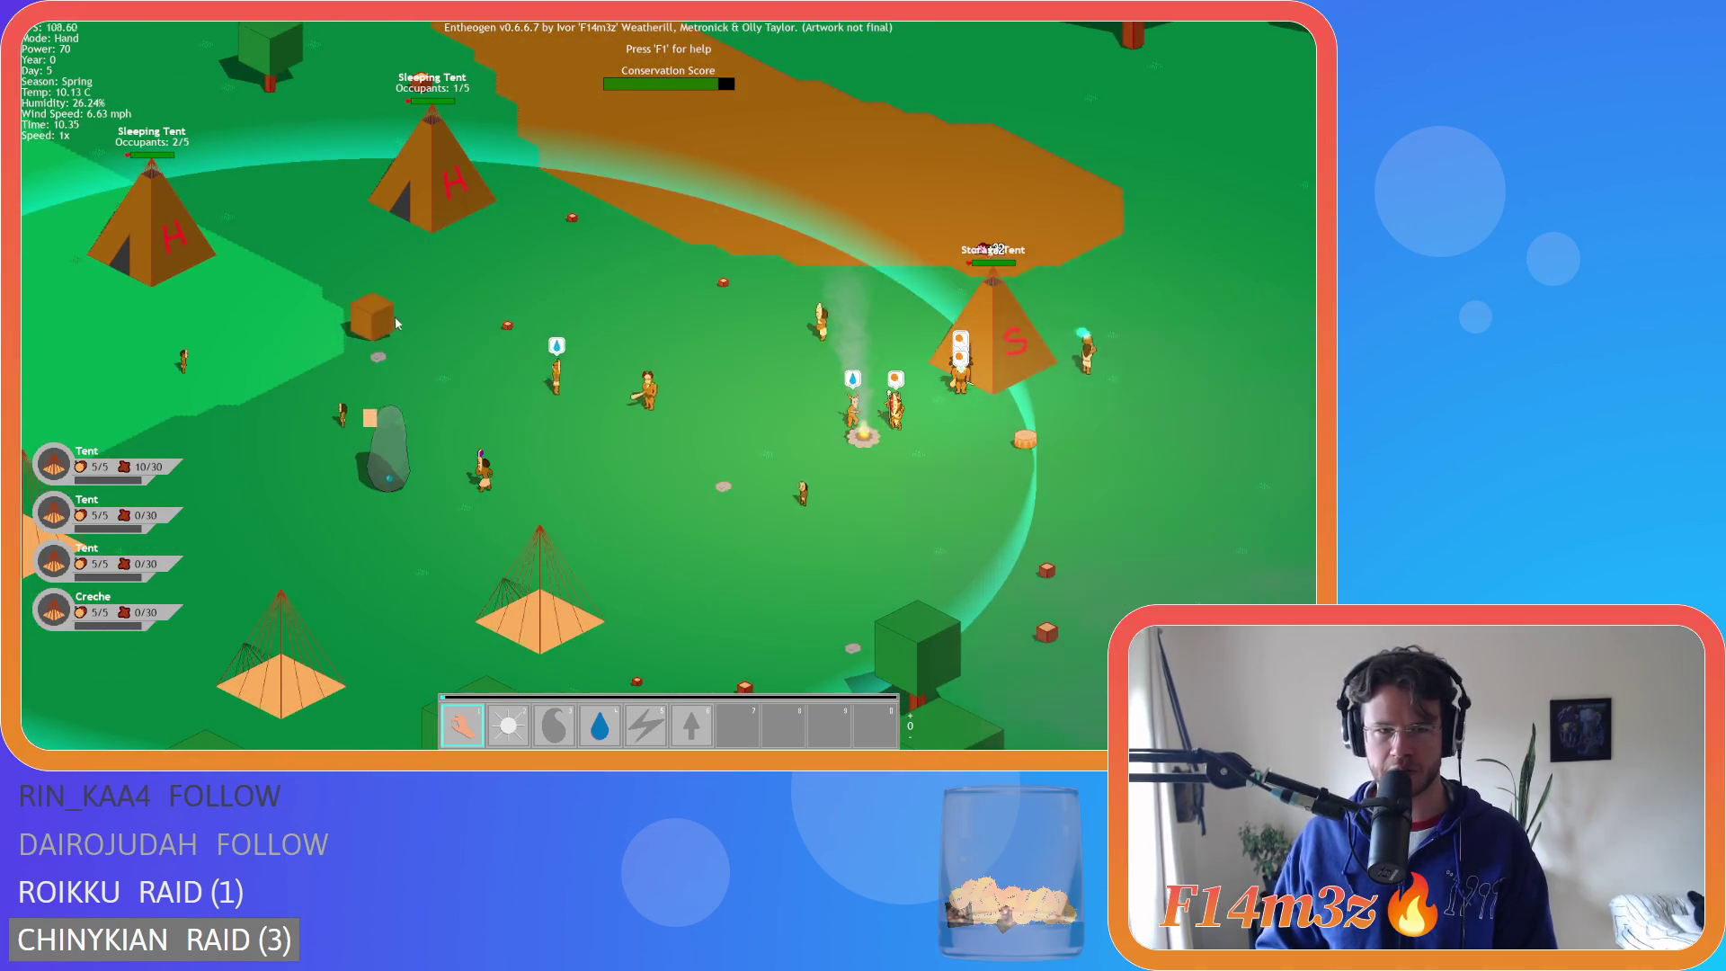
{"action": "scroll", "coordinate": [397, 323], "scroll_direction": "down", "scroll_amount": 5}
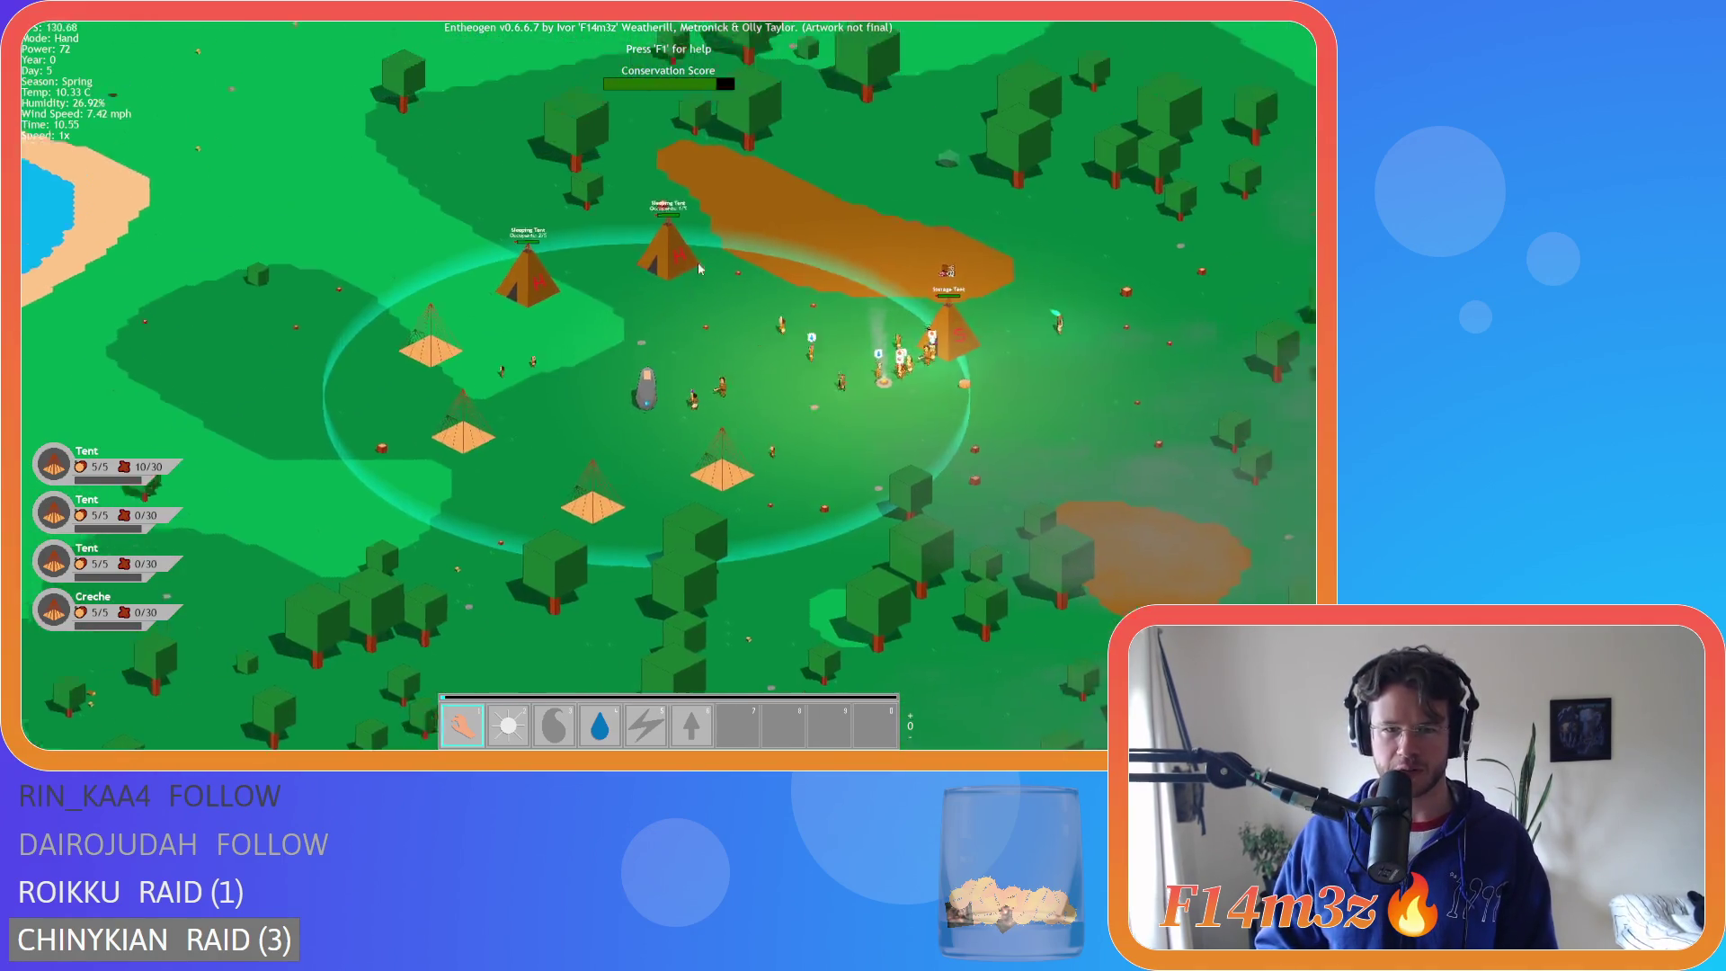
{"action": "key", "text": "w"}
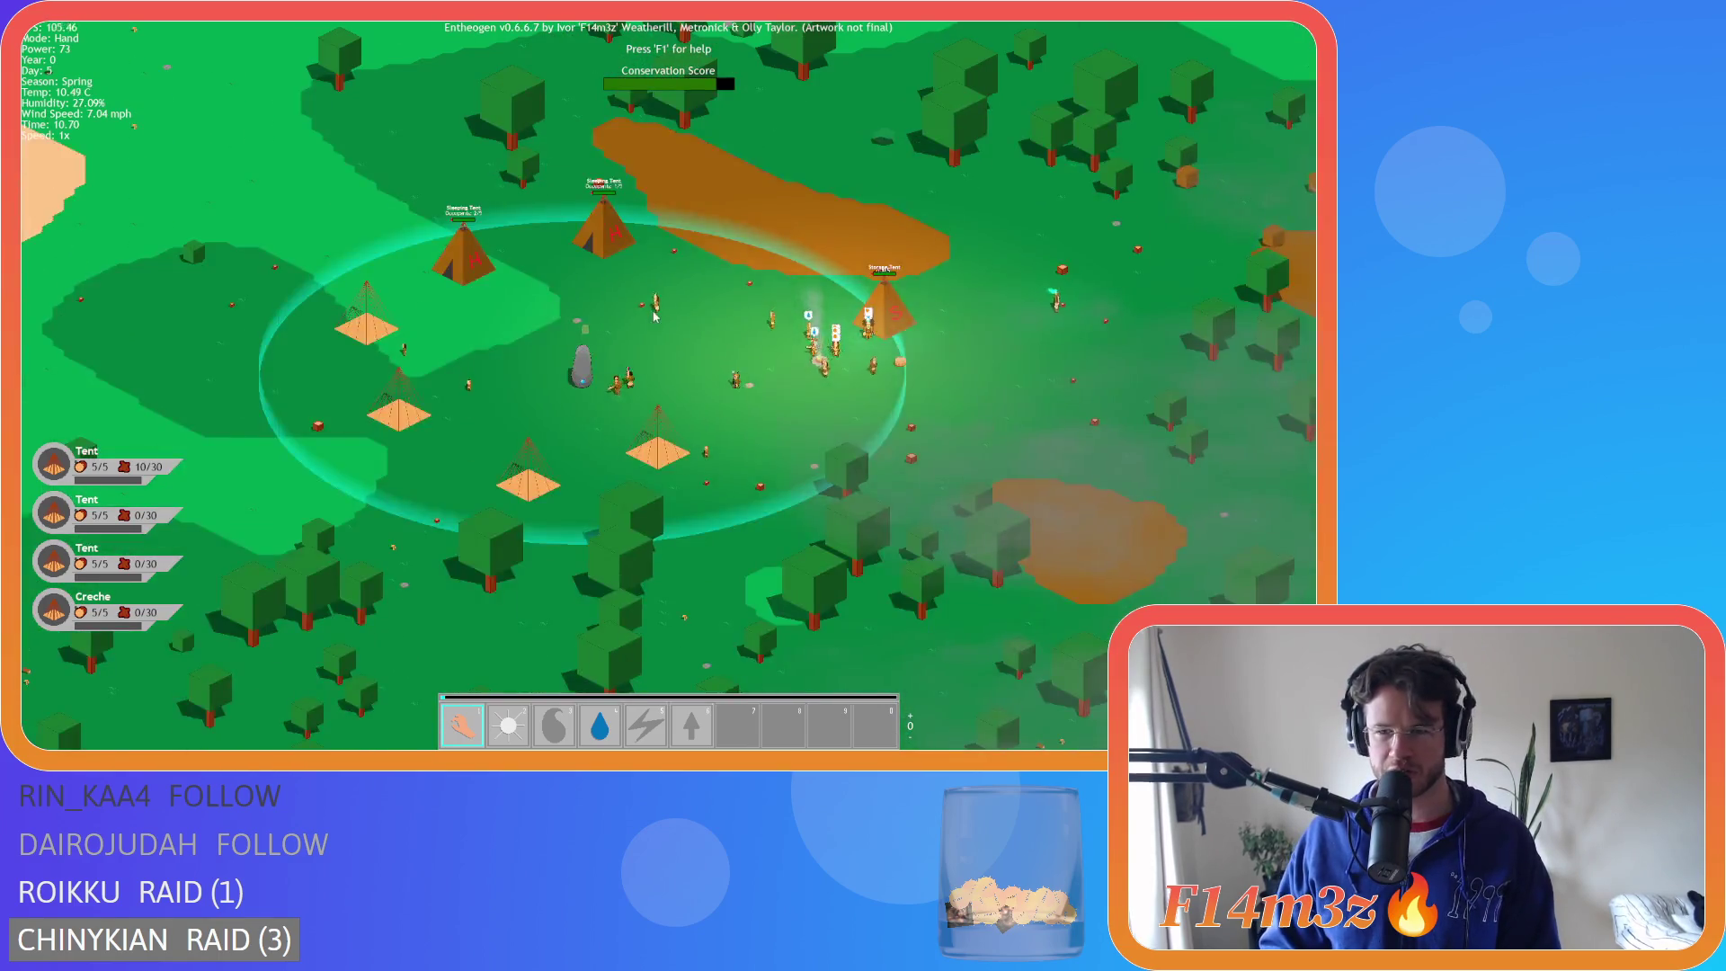
{"action": "key", "text": "d"}
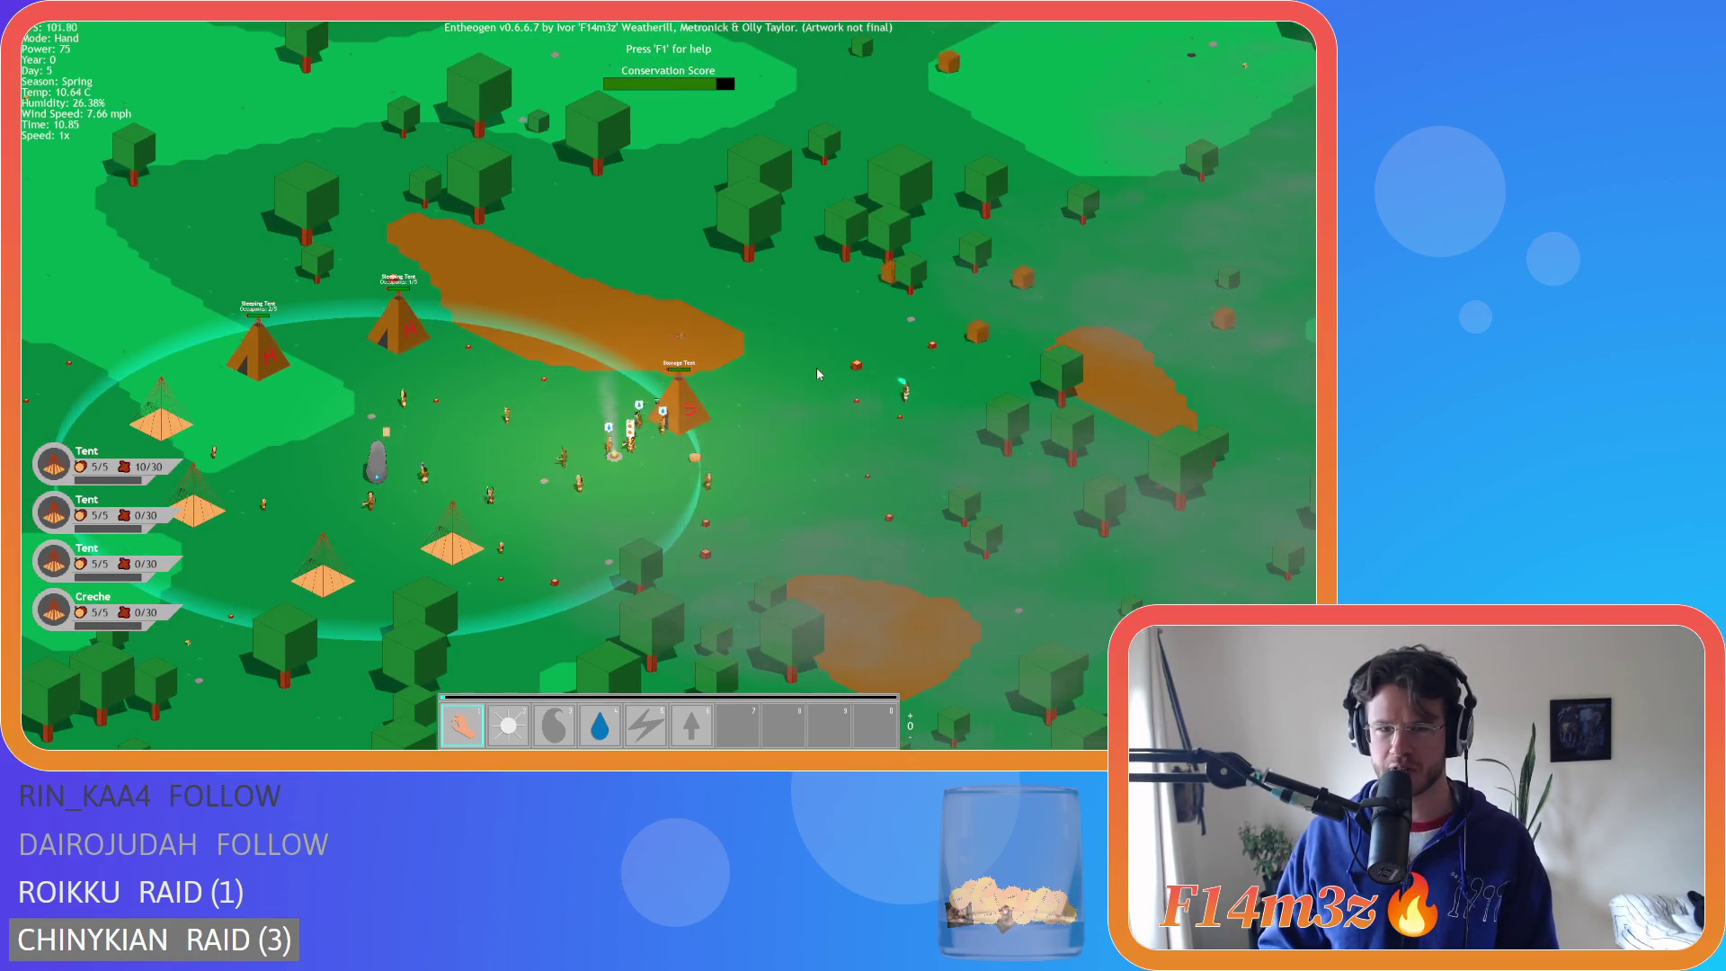
{"action": "key", "text": "a"}
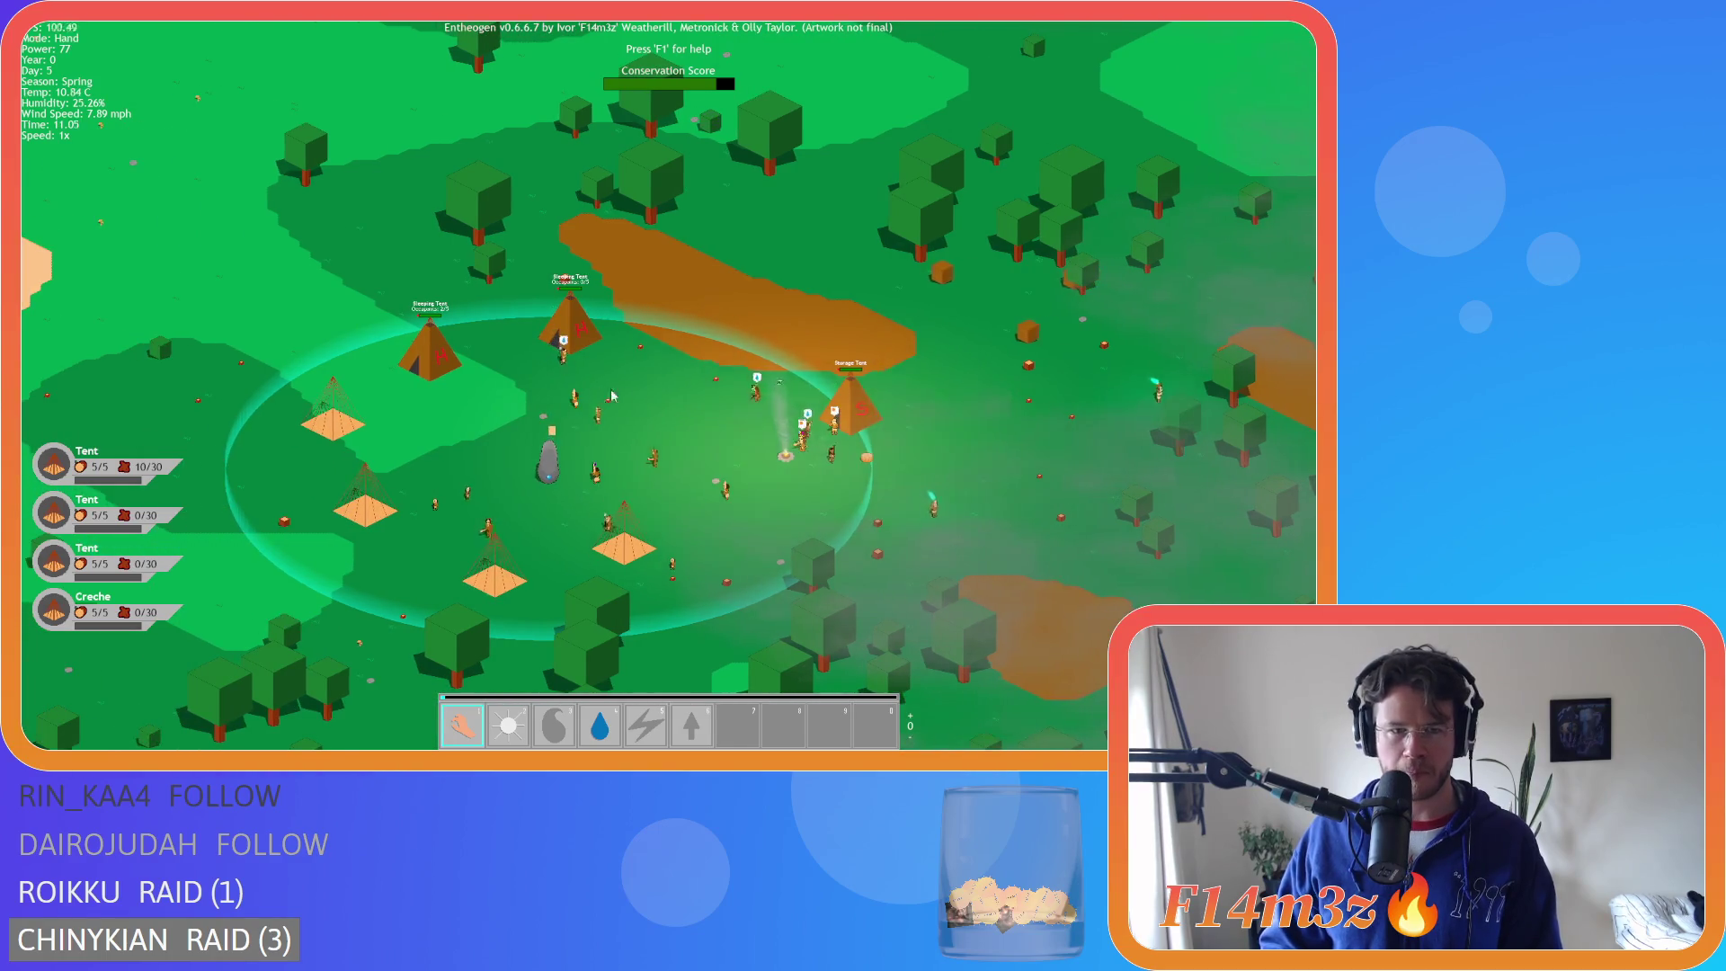
{"action": "scroll", "coordinate": [337, 405], "scroll_direction": "up", "scroll_amount": 3}
{"action": "scroll", "coordinate": [433, 382], "scroll_direction": "down", "scroll_amount": 3}
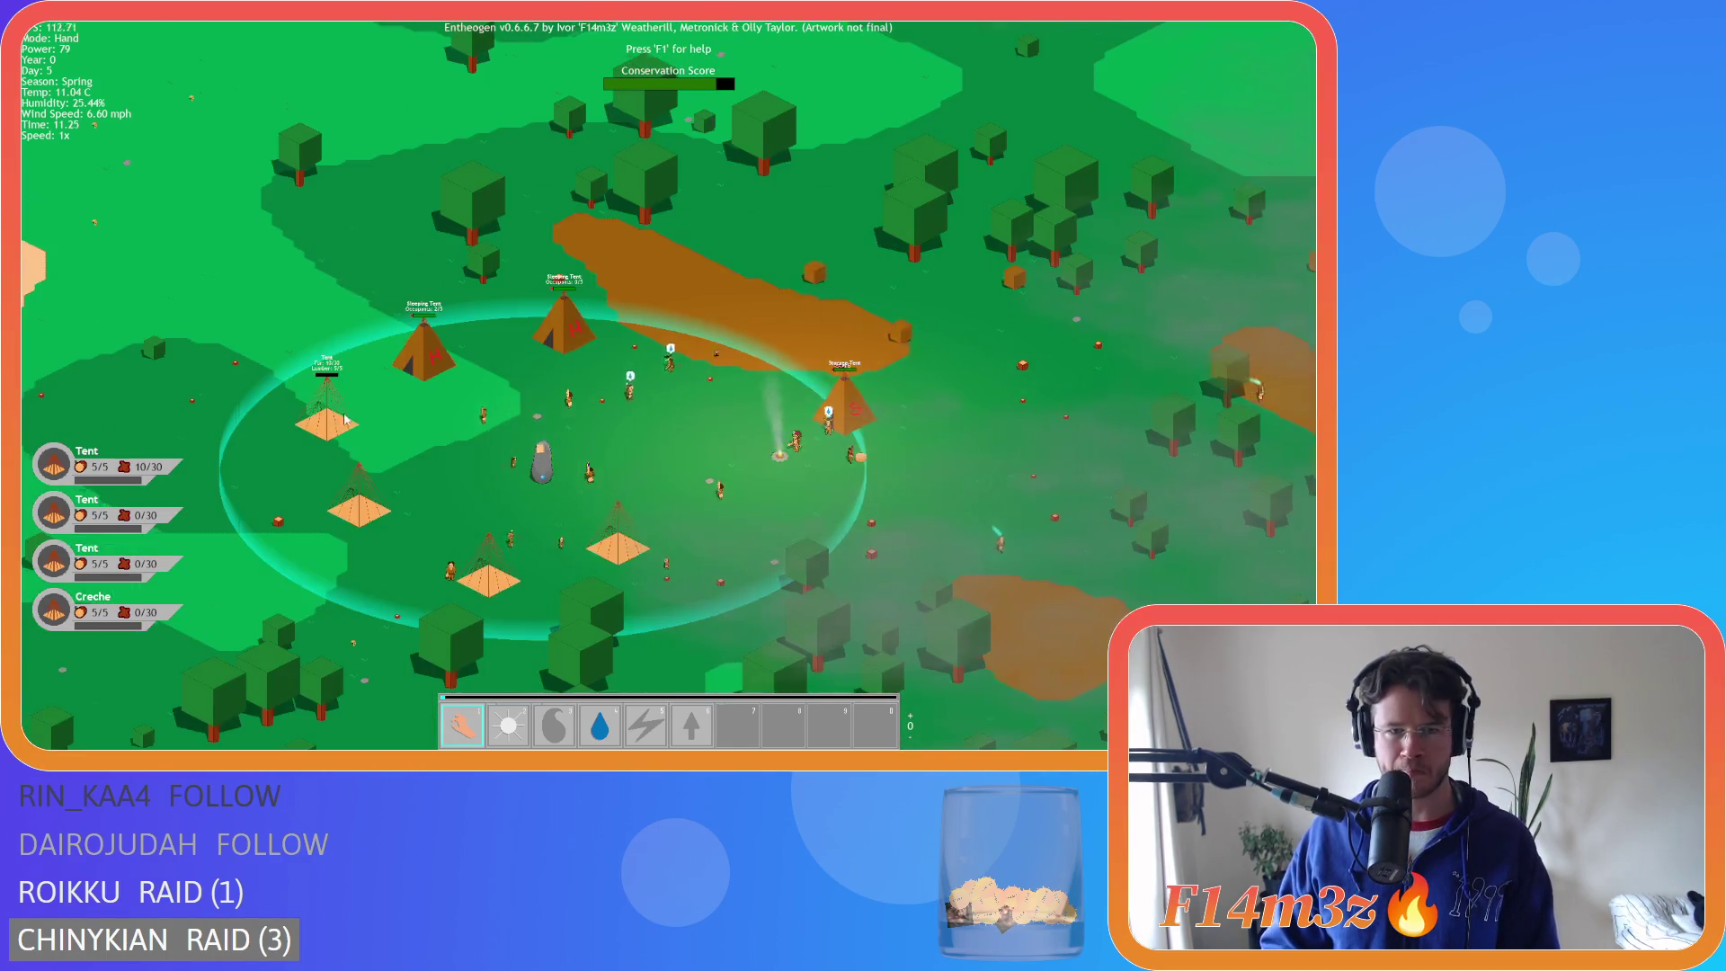
{"action": "scroll", "coordinate": [559, 379], "scroll_direction": "down", "scroll_amount": 5}
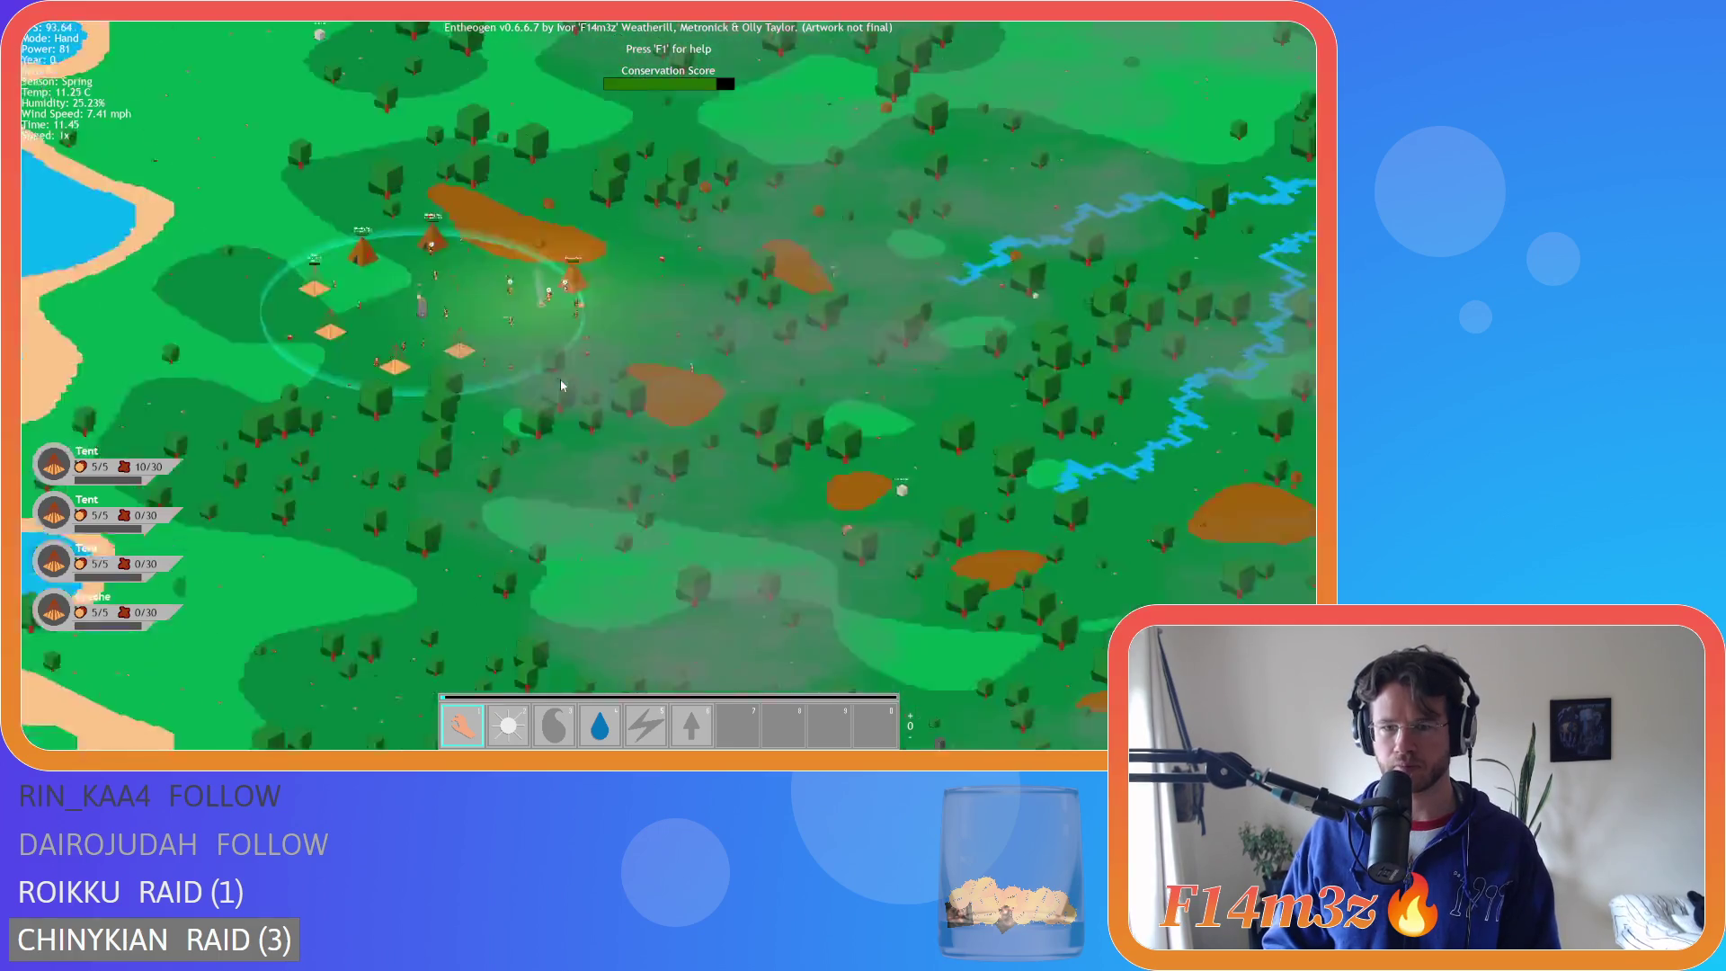
- Pan across the forest's lakes and rivers toward the coast, then back to the village
{"action": "key", "text": "d"}
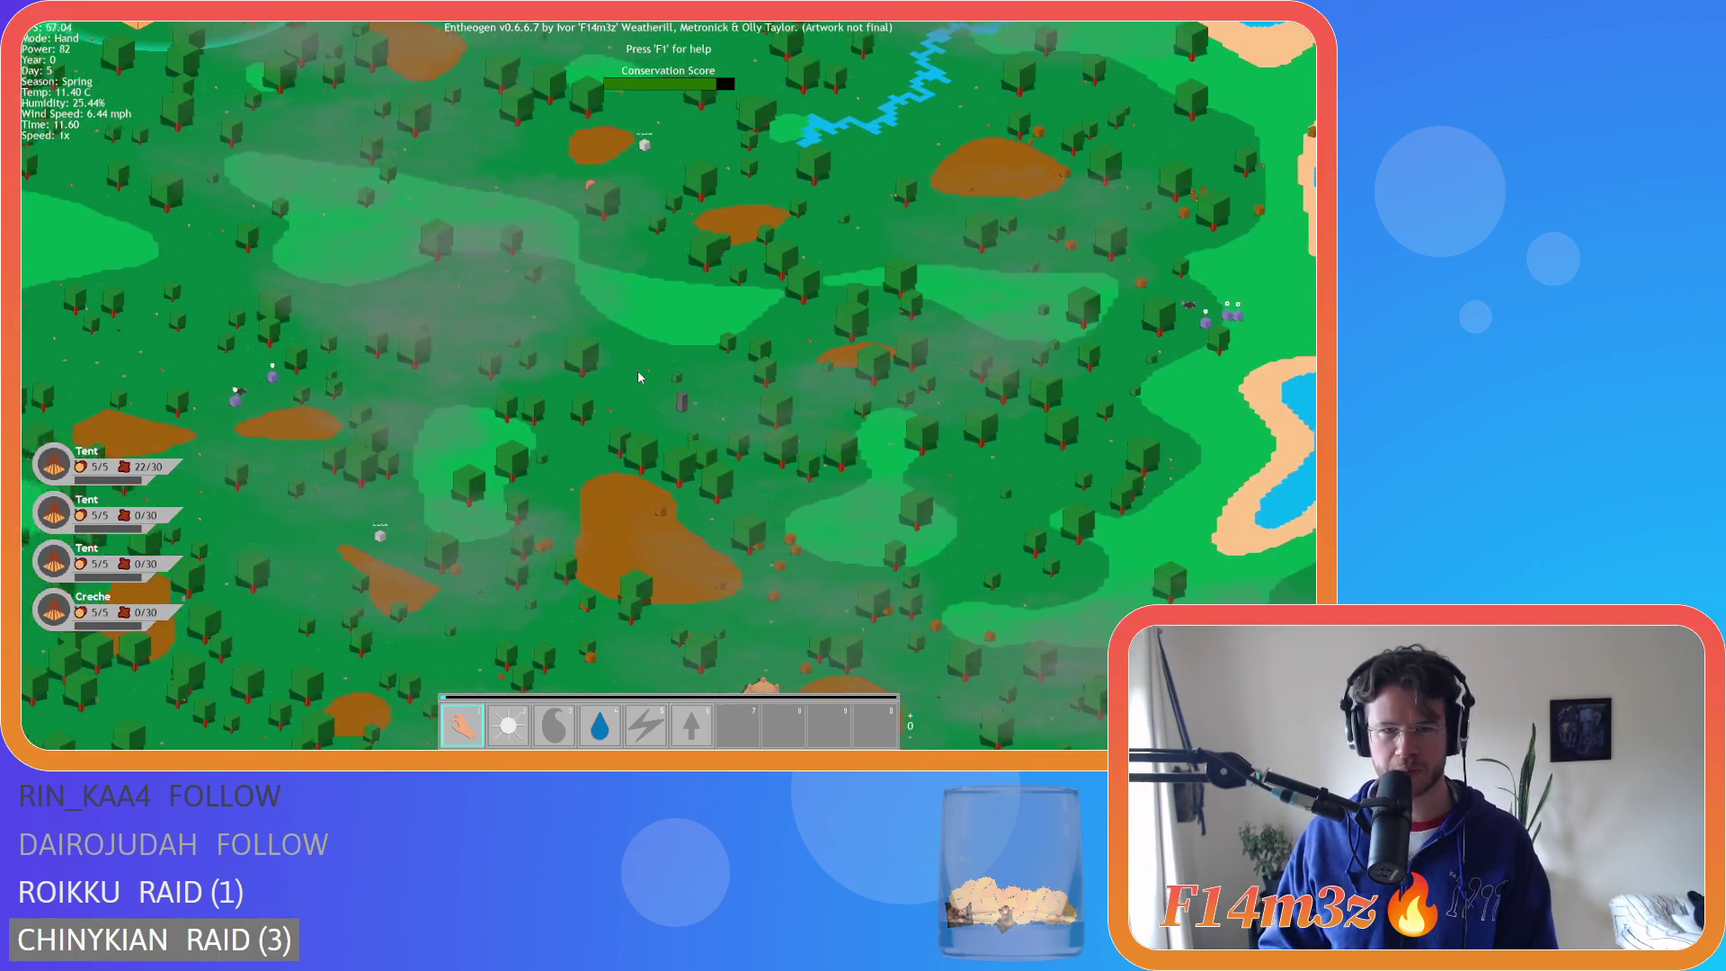
{"action": "key", "text": "w"}
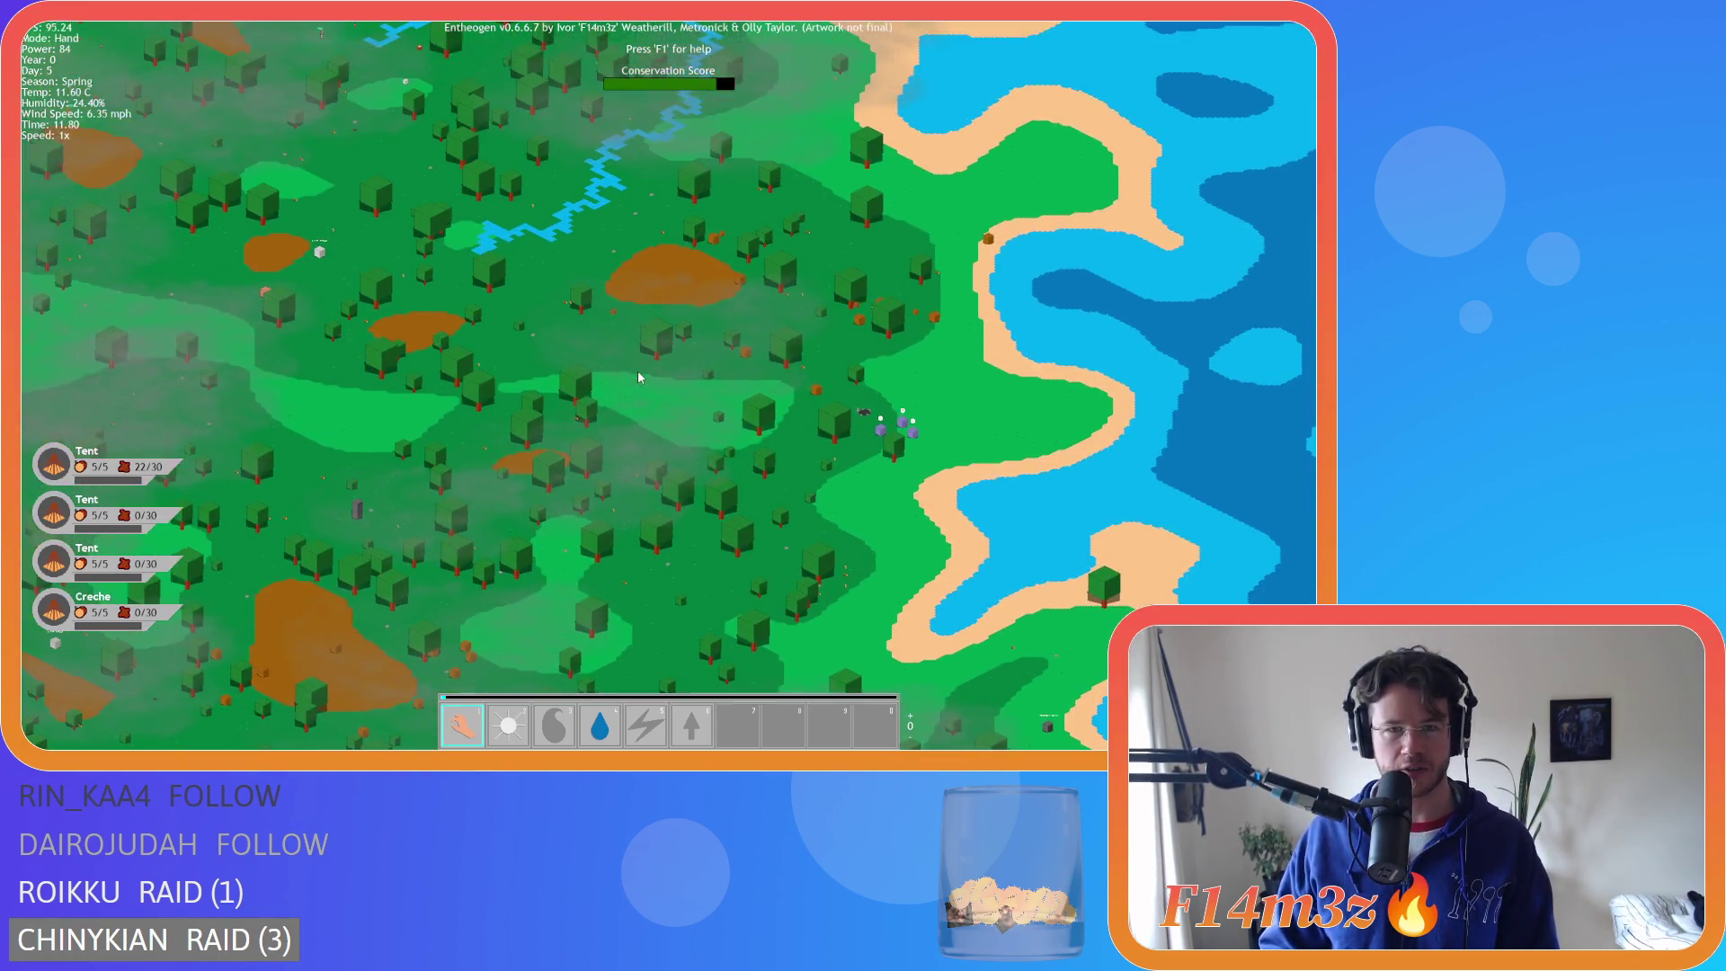
{"action": "key", "text": "s"}
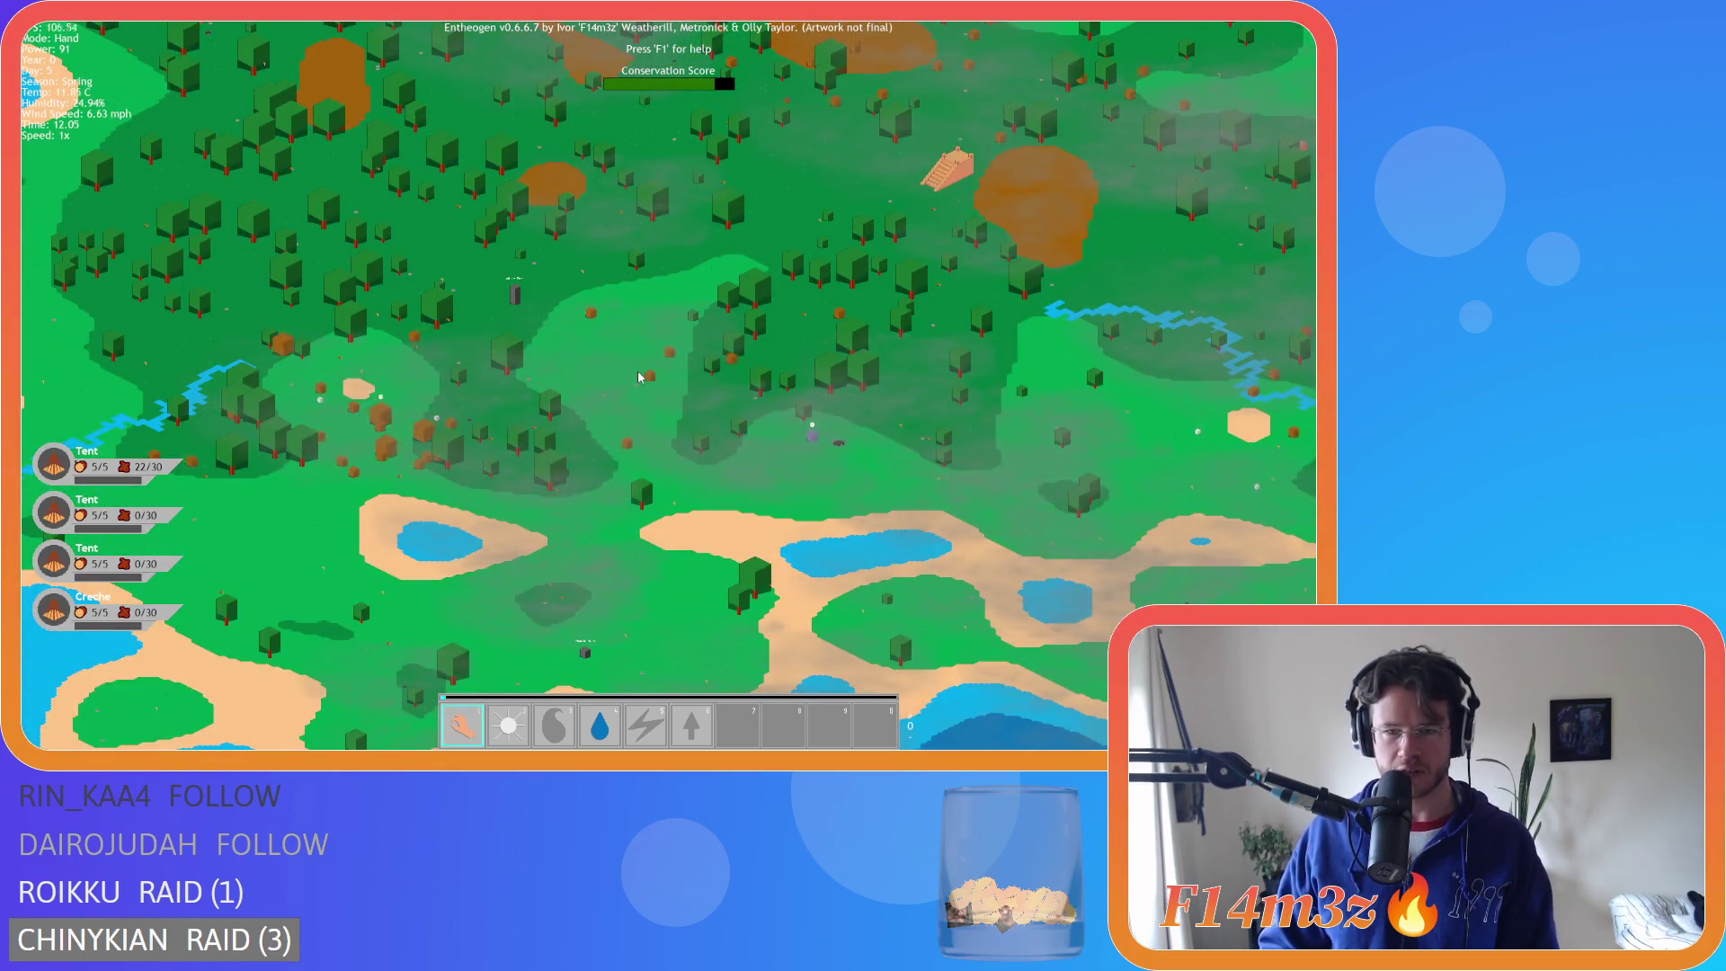
{"action": "key", "text": "w"}
{"action": "key", "text": "a"}
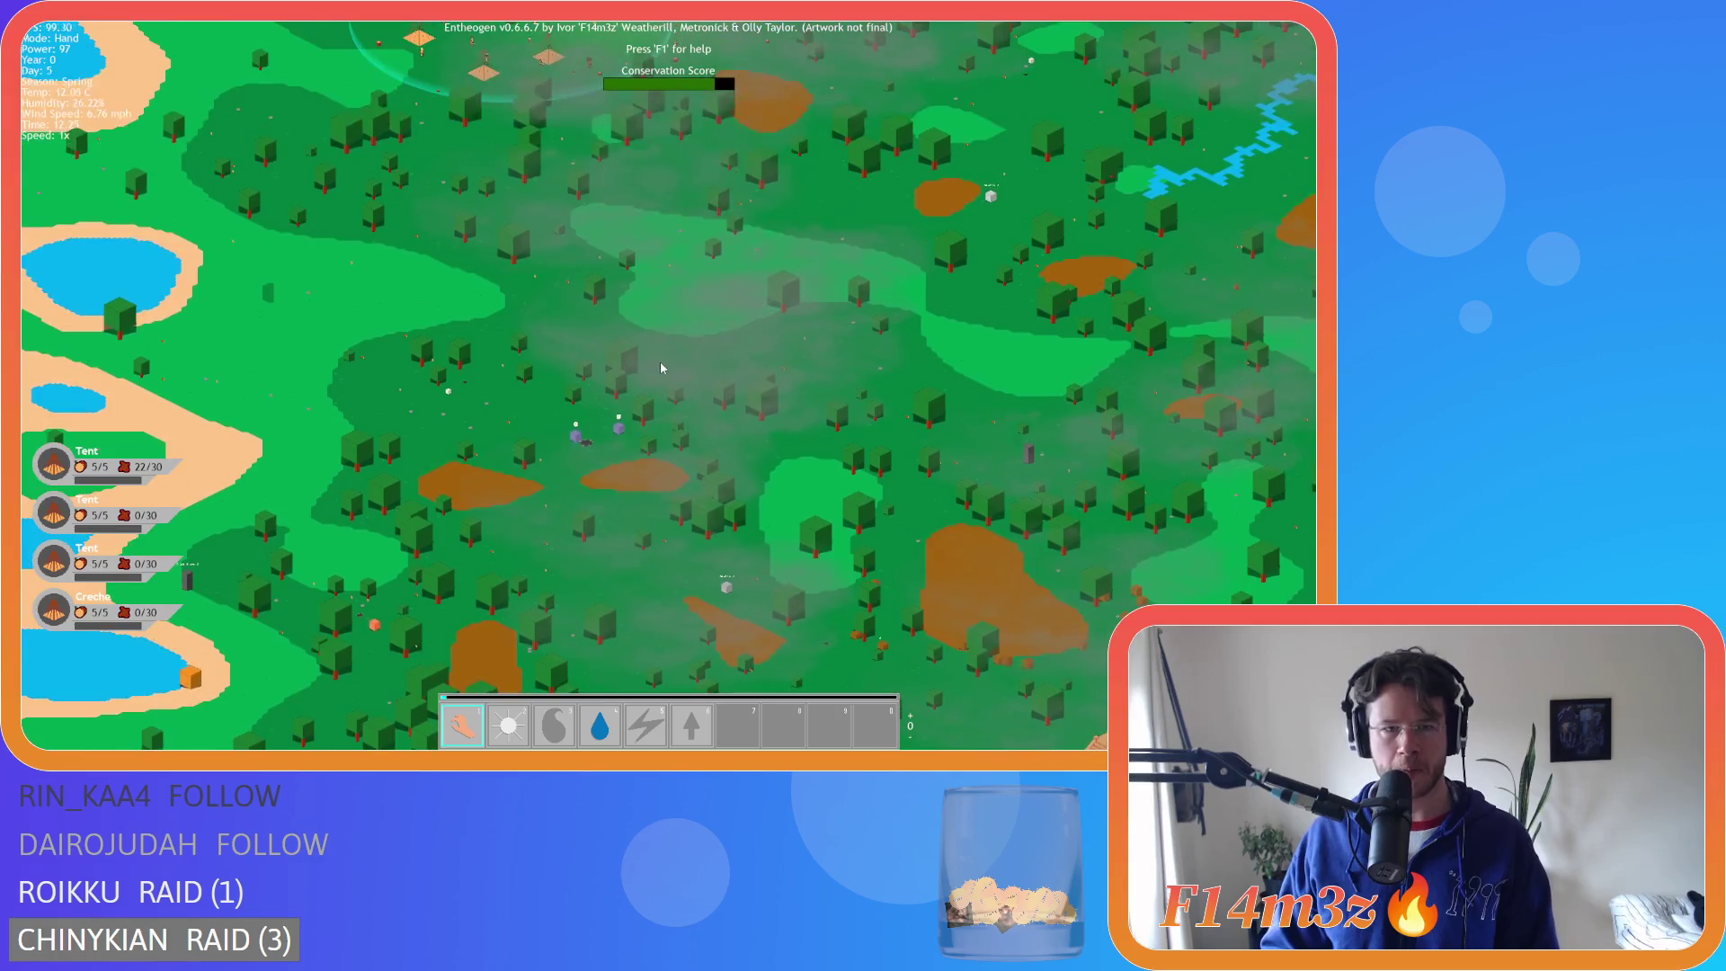
{"action": "key", "text": "w"}
{"action": "key", "text": "a"}
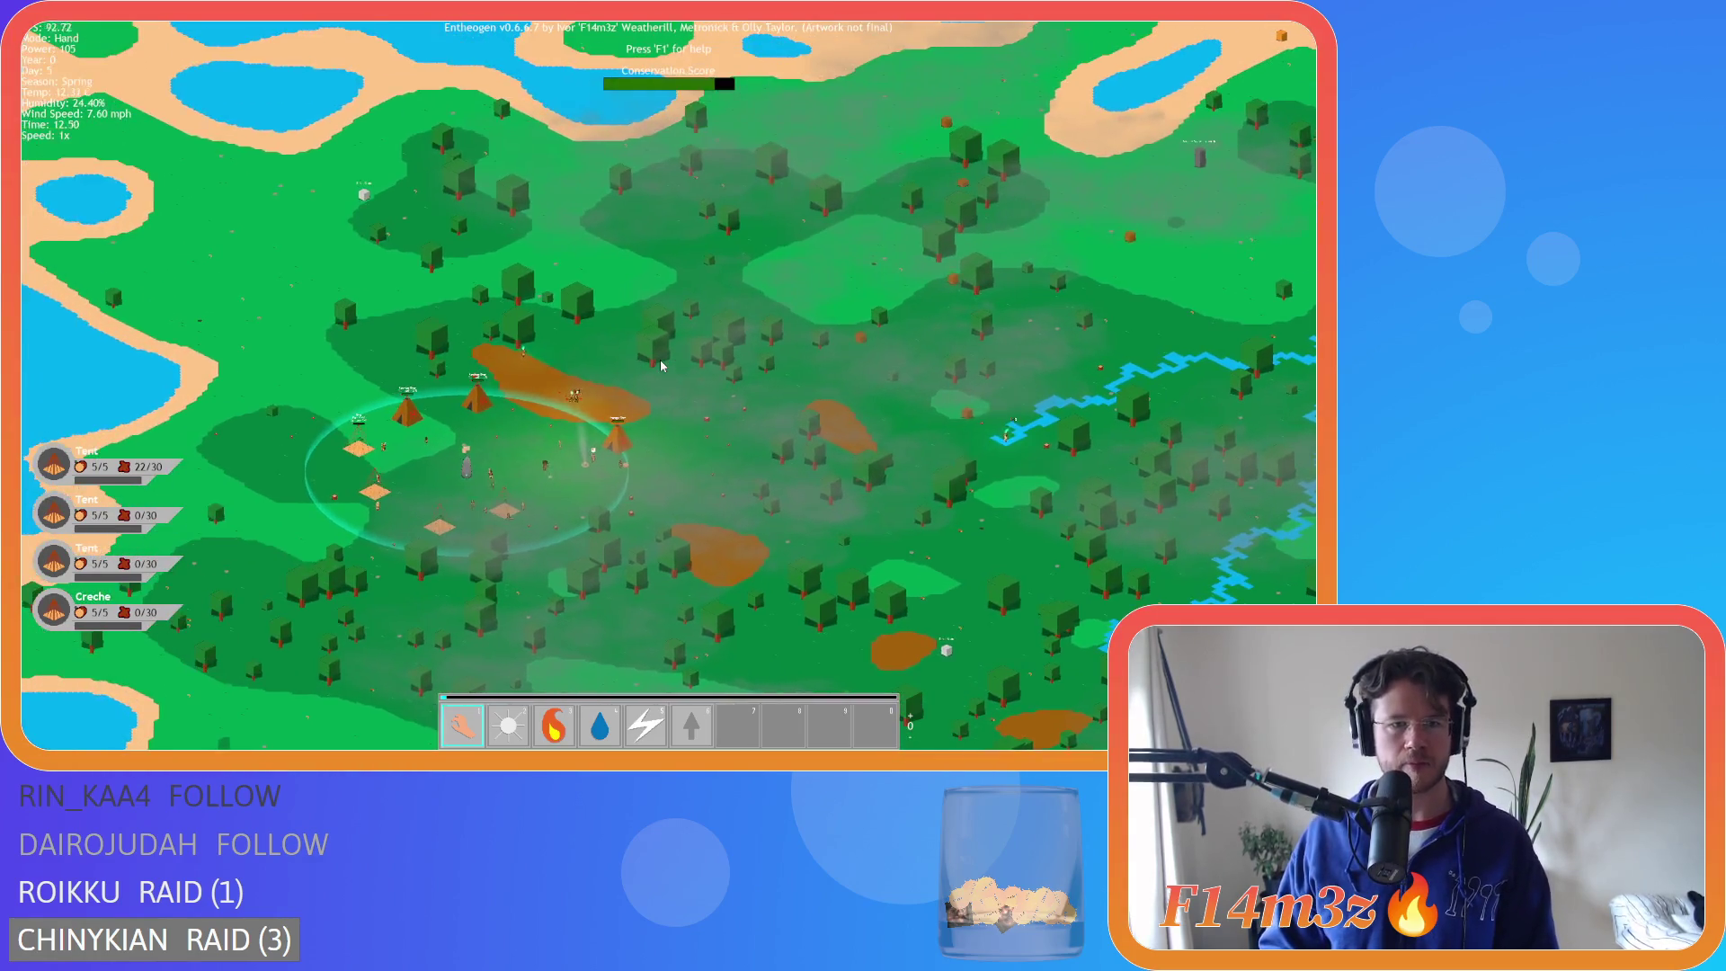
- Zoom out and follow the lake east of the village and the river across the forest
{"action": "scroll", "coordinate": [660, 366], "scroll_direction": "up", "scroll_amount": 5}
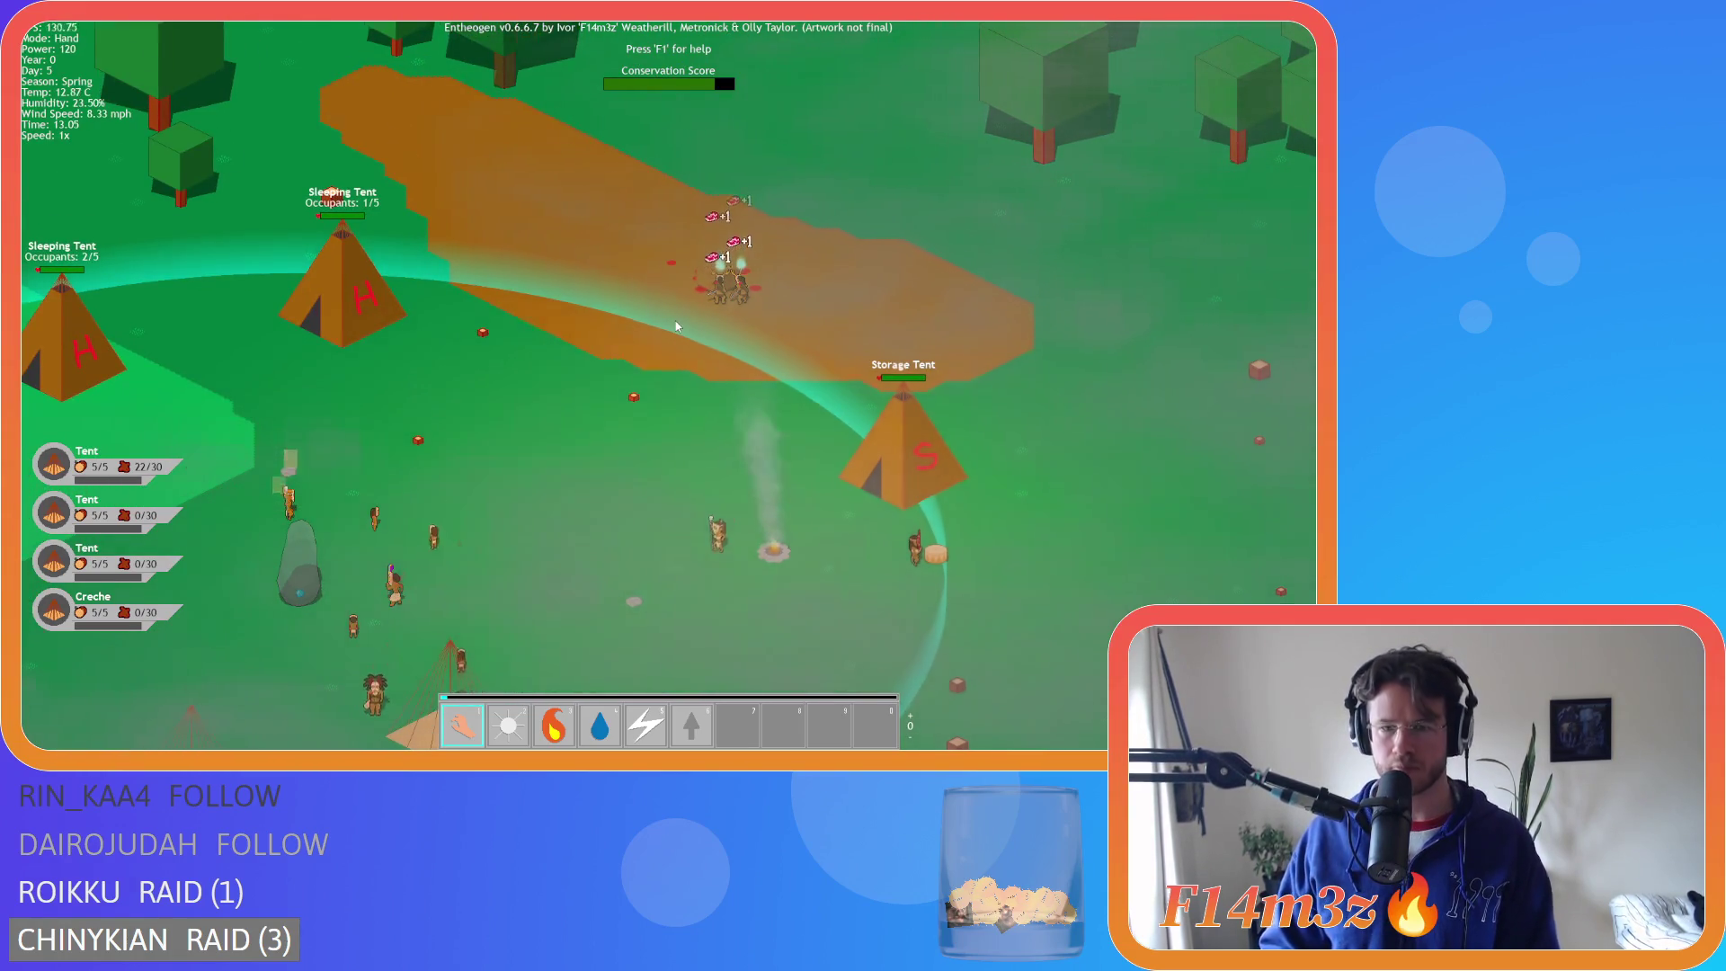
{"action": "scroll", "coordinate": [677, 325], "scroll_direction": "down", "scroll_amount": 5}
{"action": "key", "text": "d"}
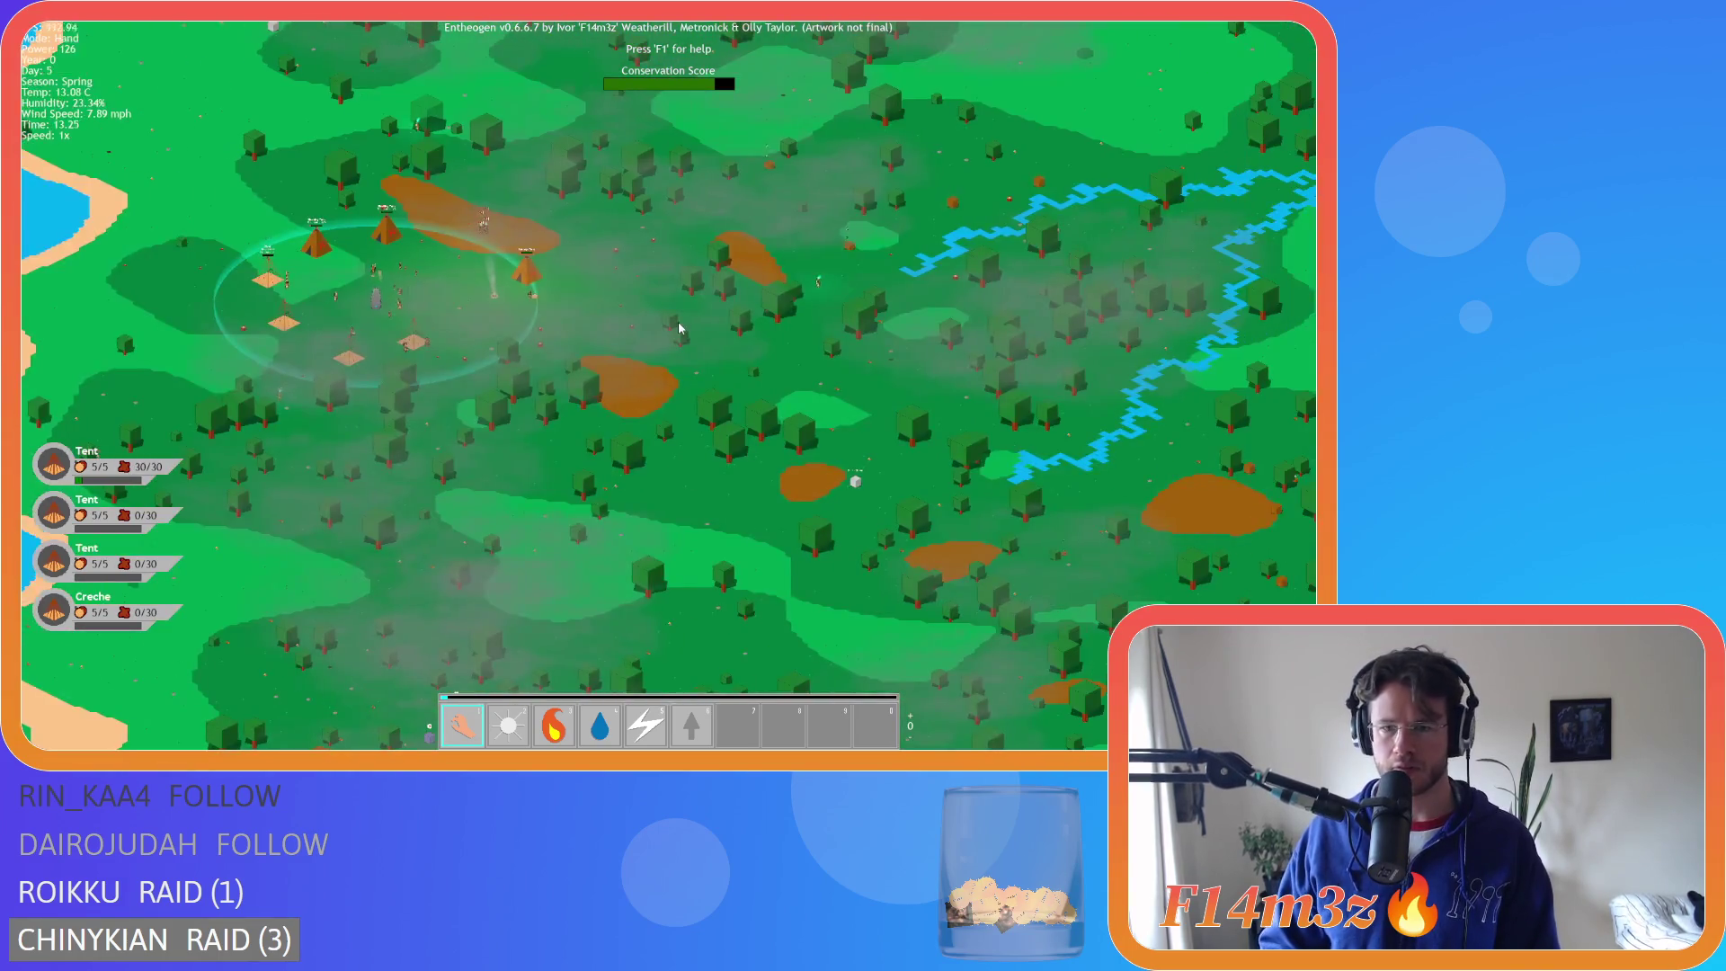
{"action": "key", "text": "d"}
{"action": "key", "text": "a"}
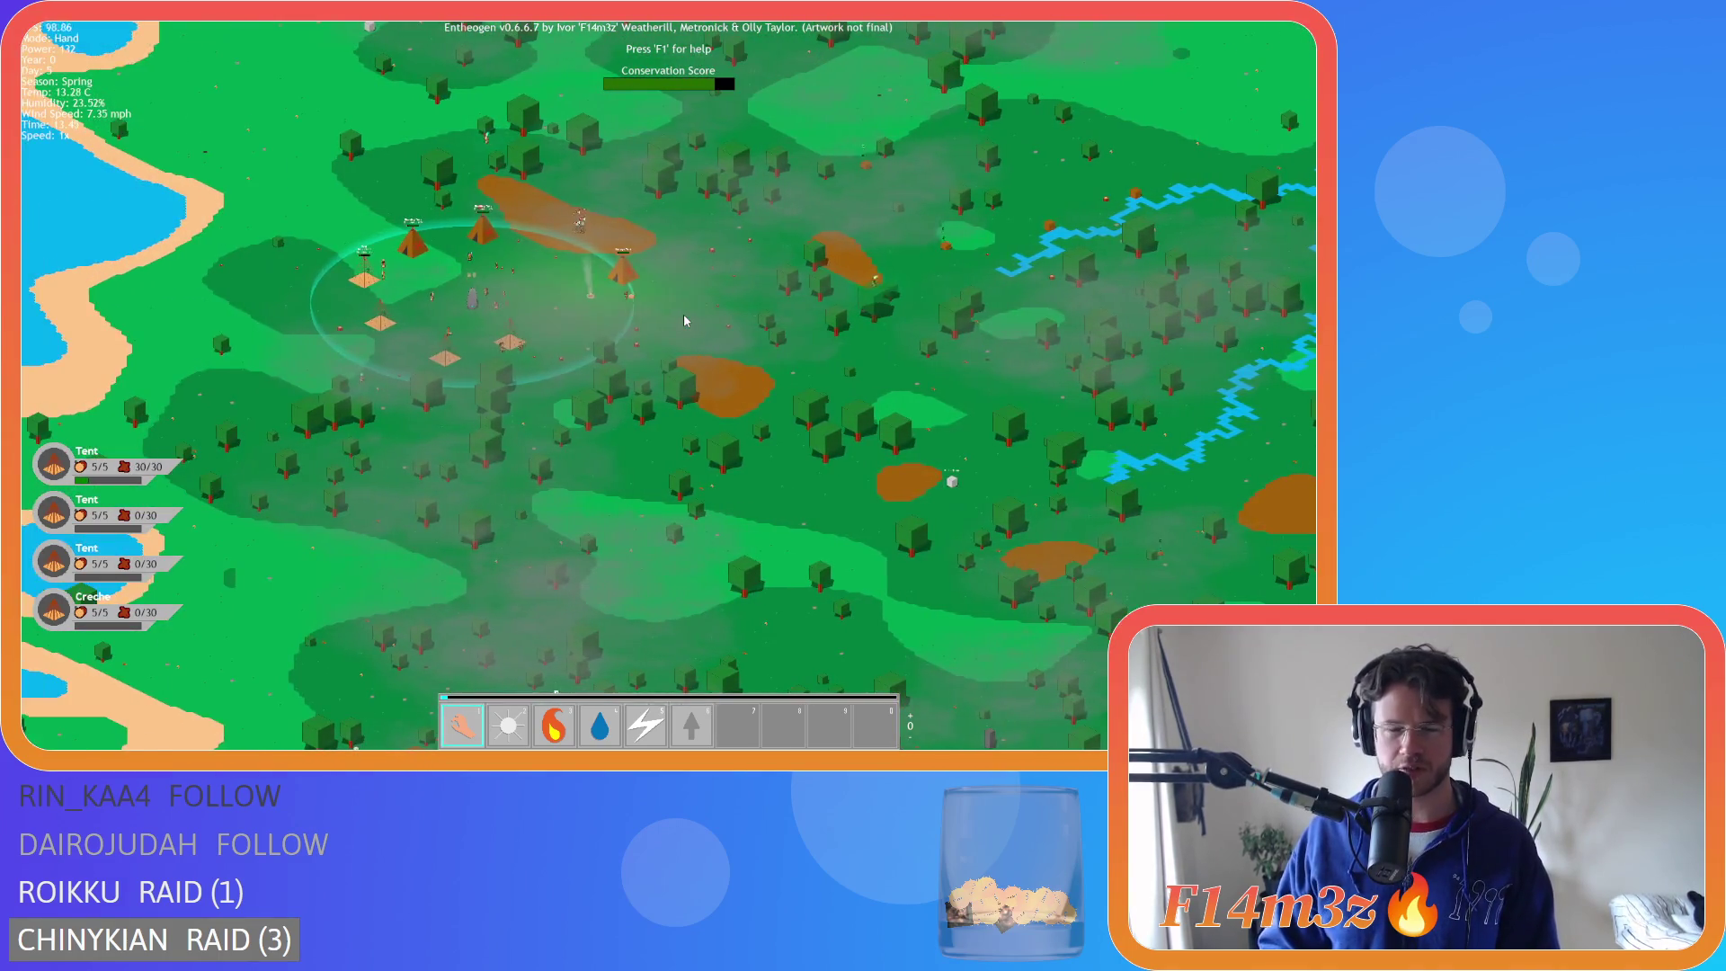
{"action": "key", "text": "d"}
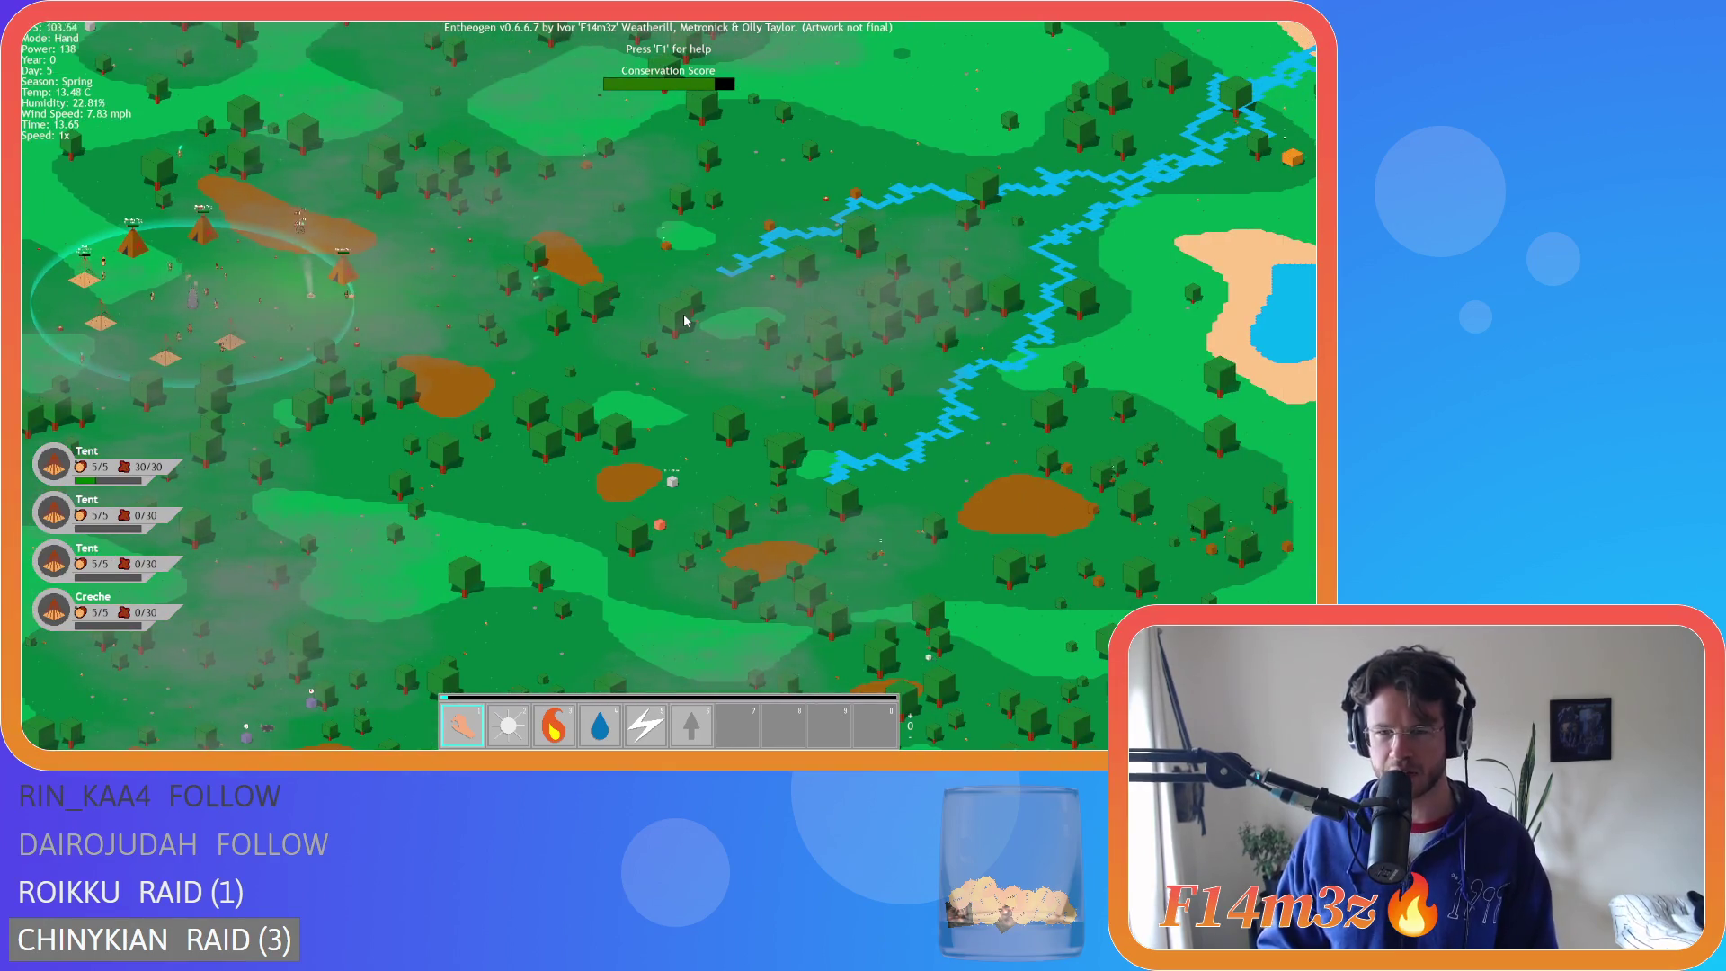
{"action": "key", "text": "a"}
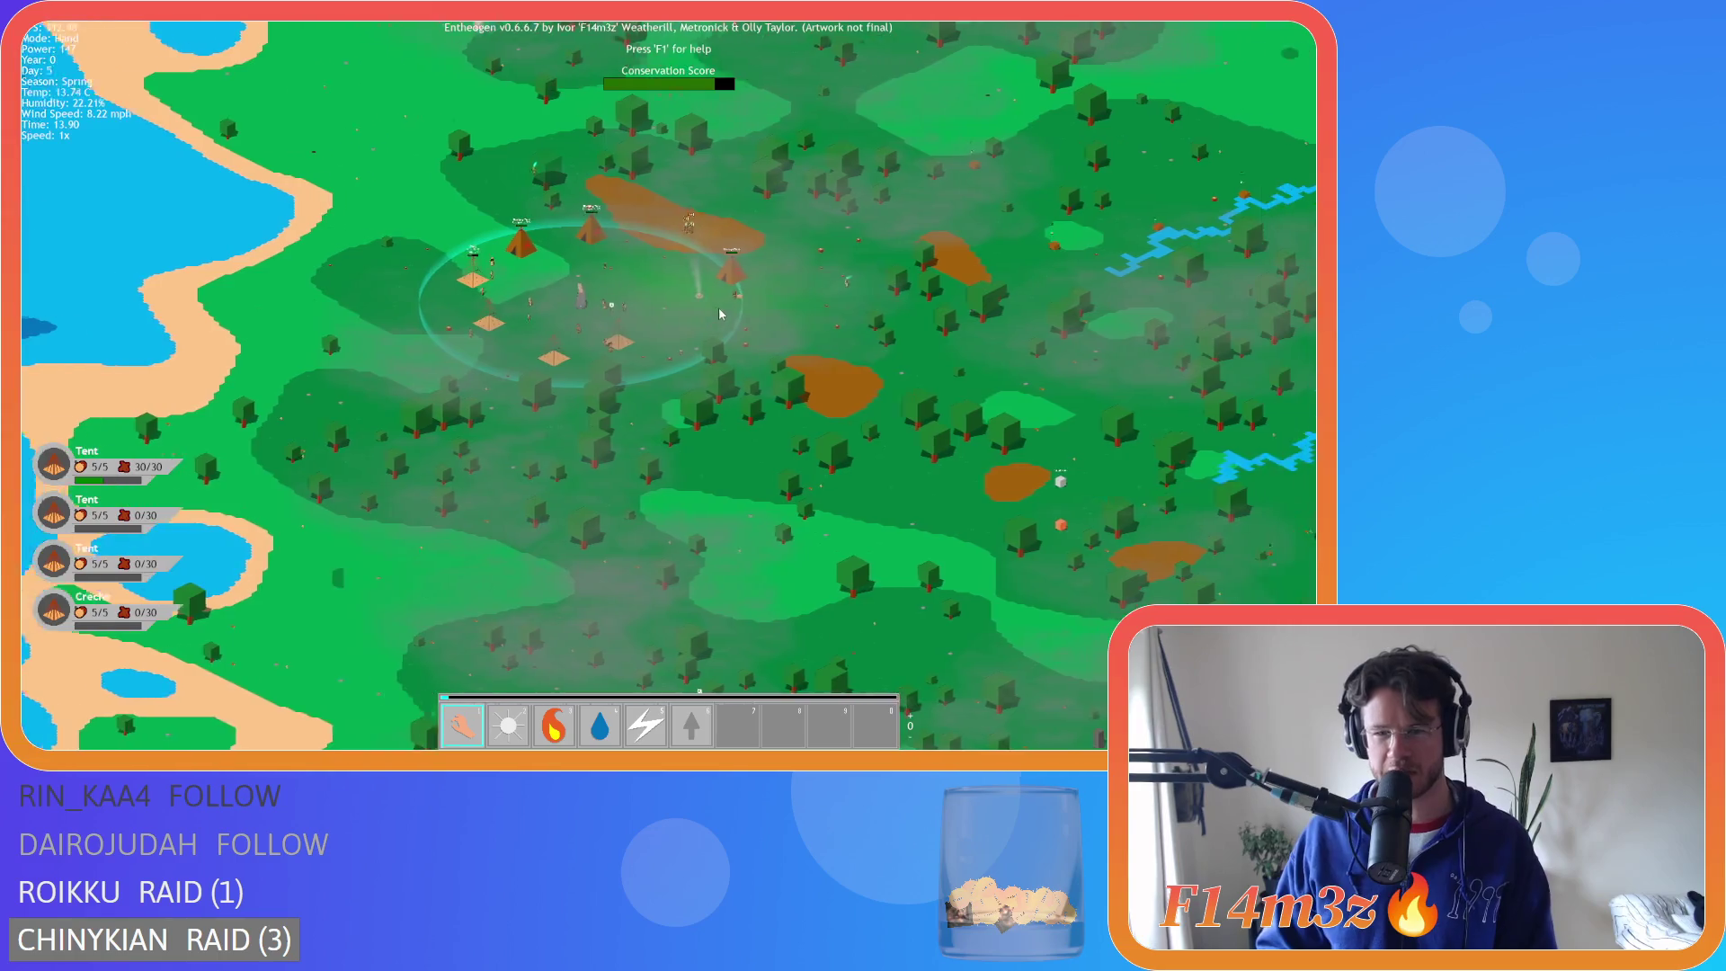
{"action": "key", "text": "d"}
{"action": "key", "text": "d"}
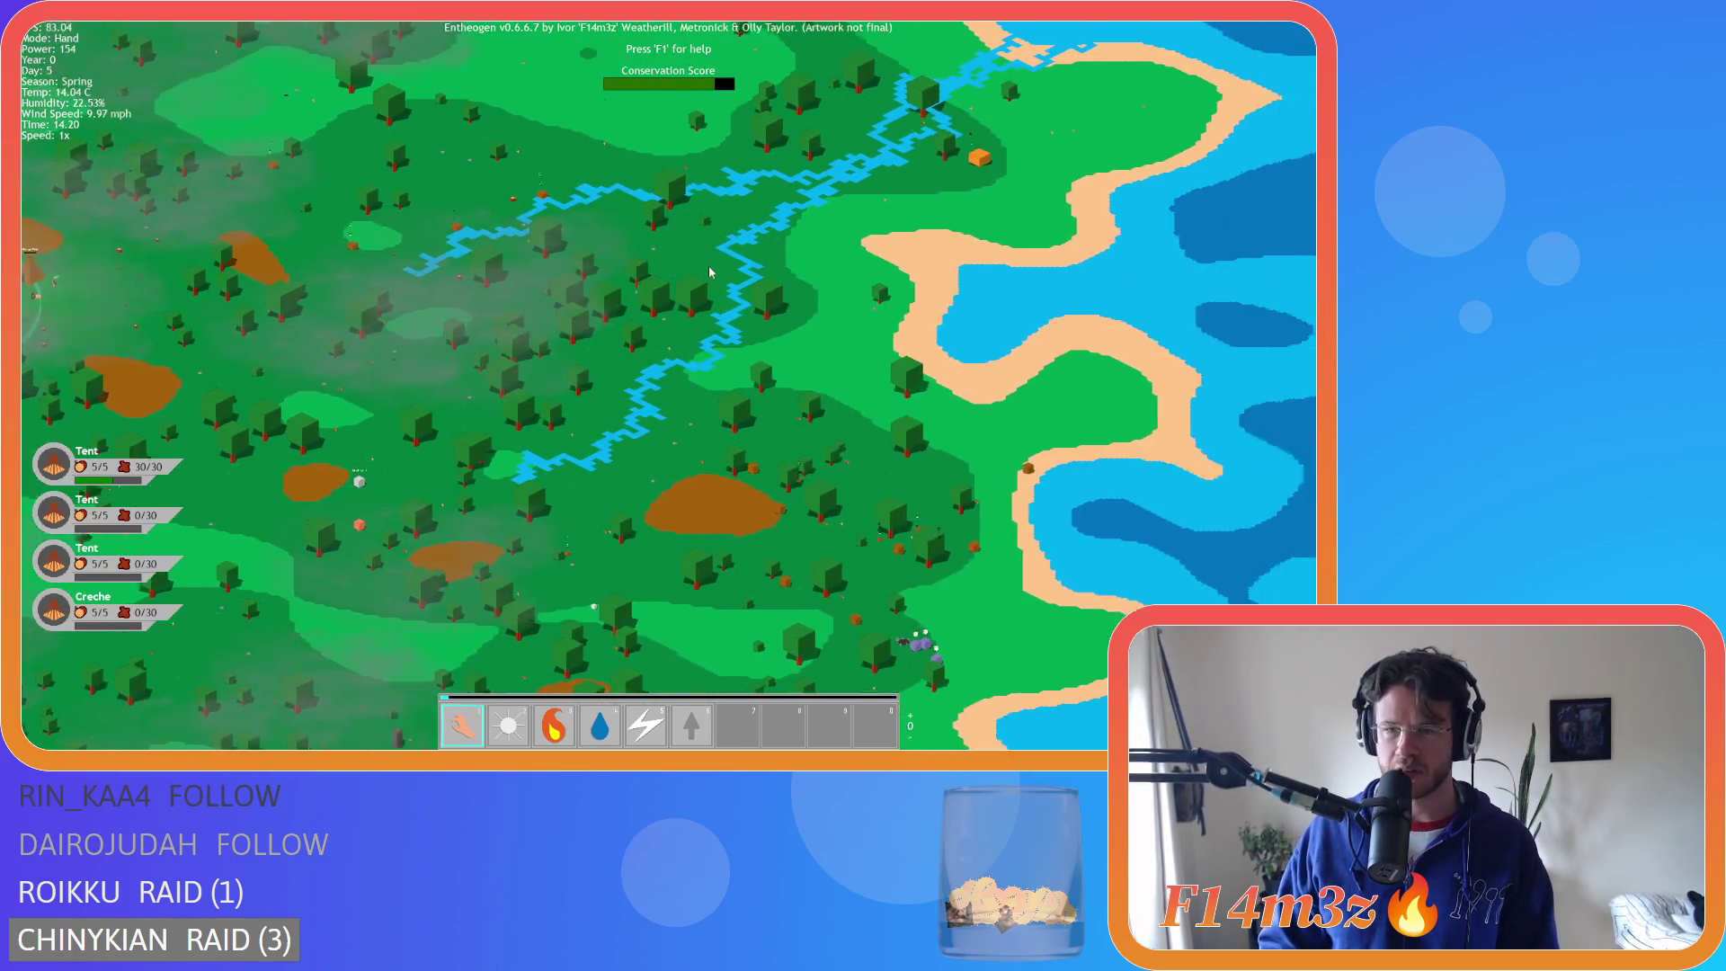
{"action": "scroll", "coordinate": [709, 266], "scroll_direction": "down", "scroll_amount": 5}
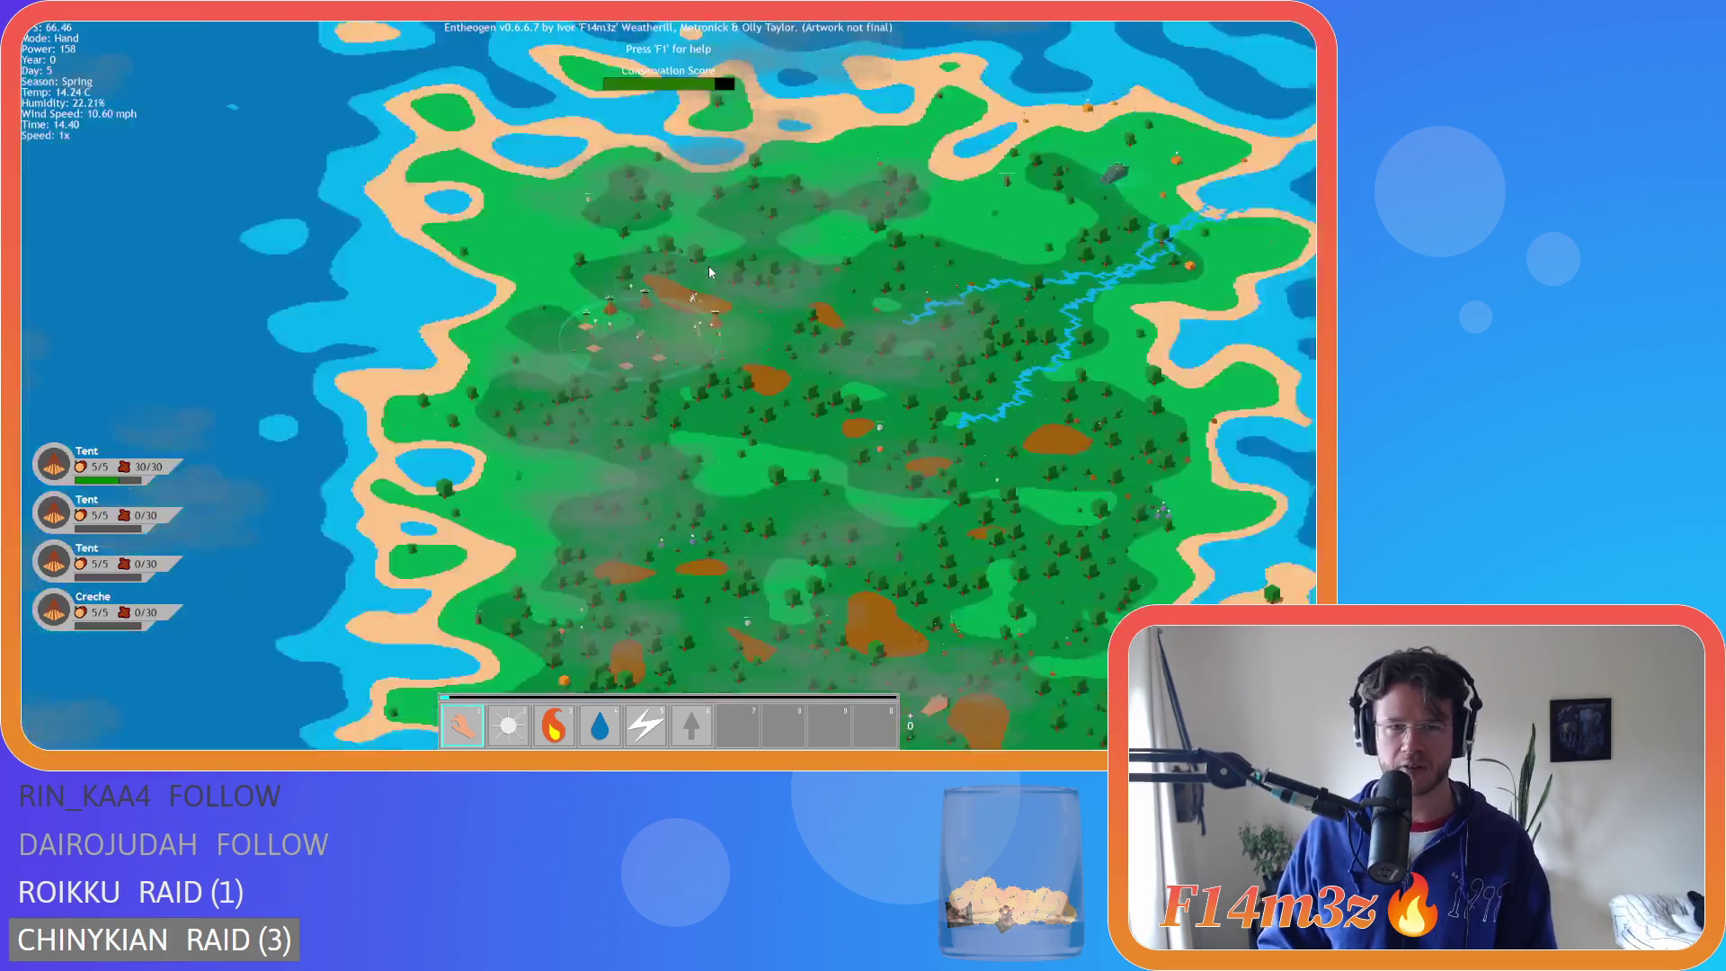
- Pan west out into open ocean, then back east along the coastline to the forested island
{"action": "key", "text": "a"}
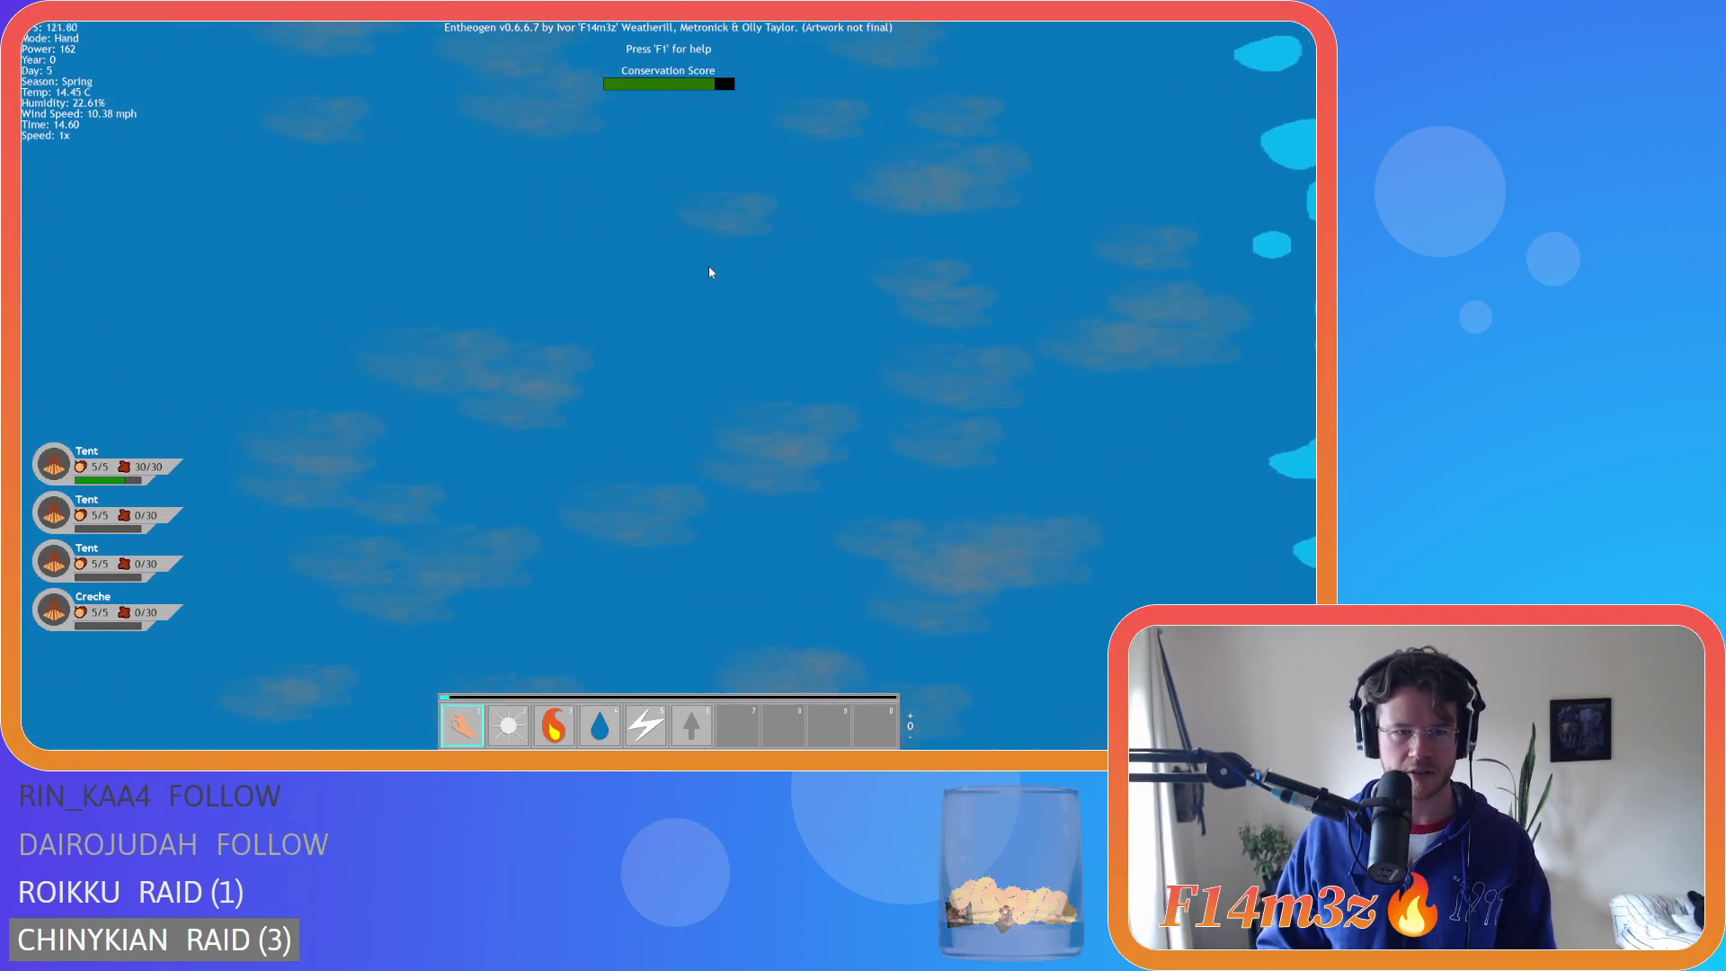
{"action": "key", "text": "a"}
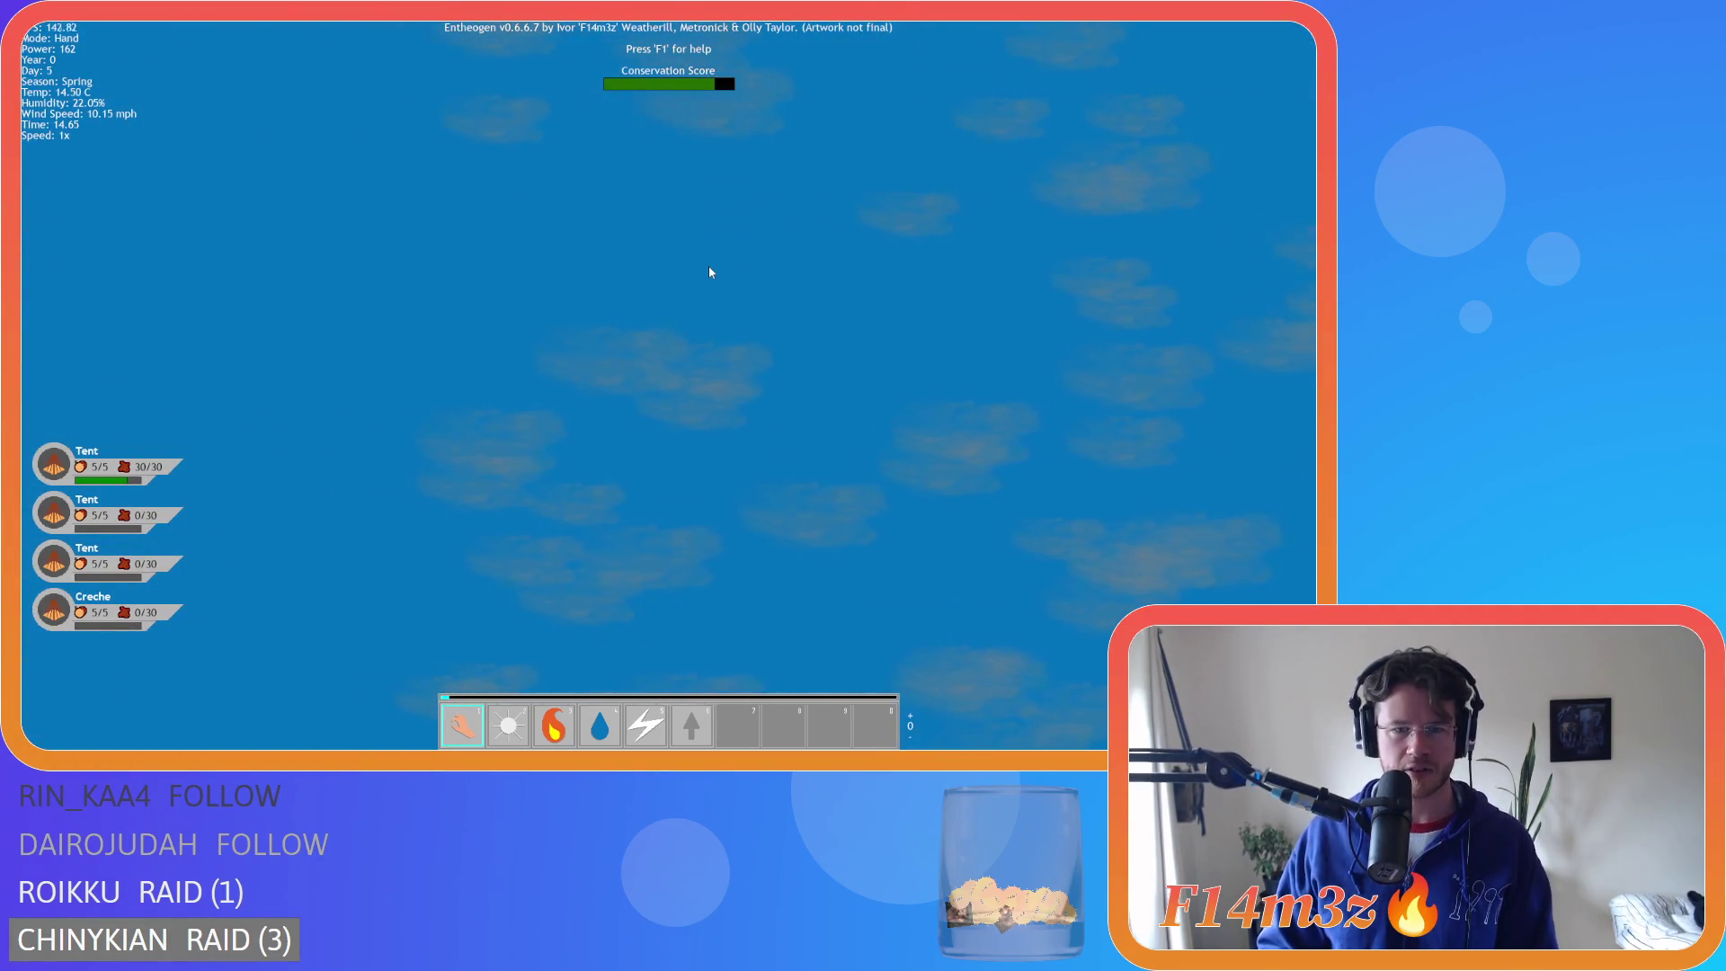
{"action": "key", "text": "a"}
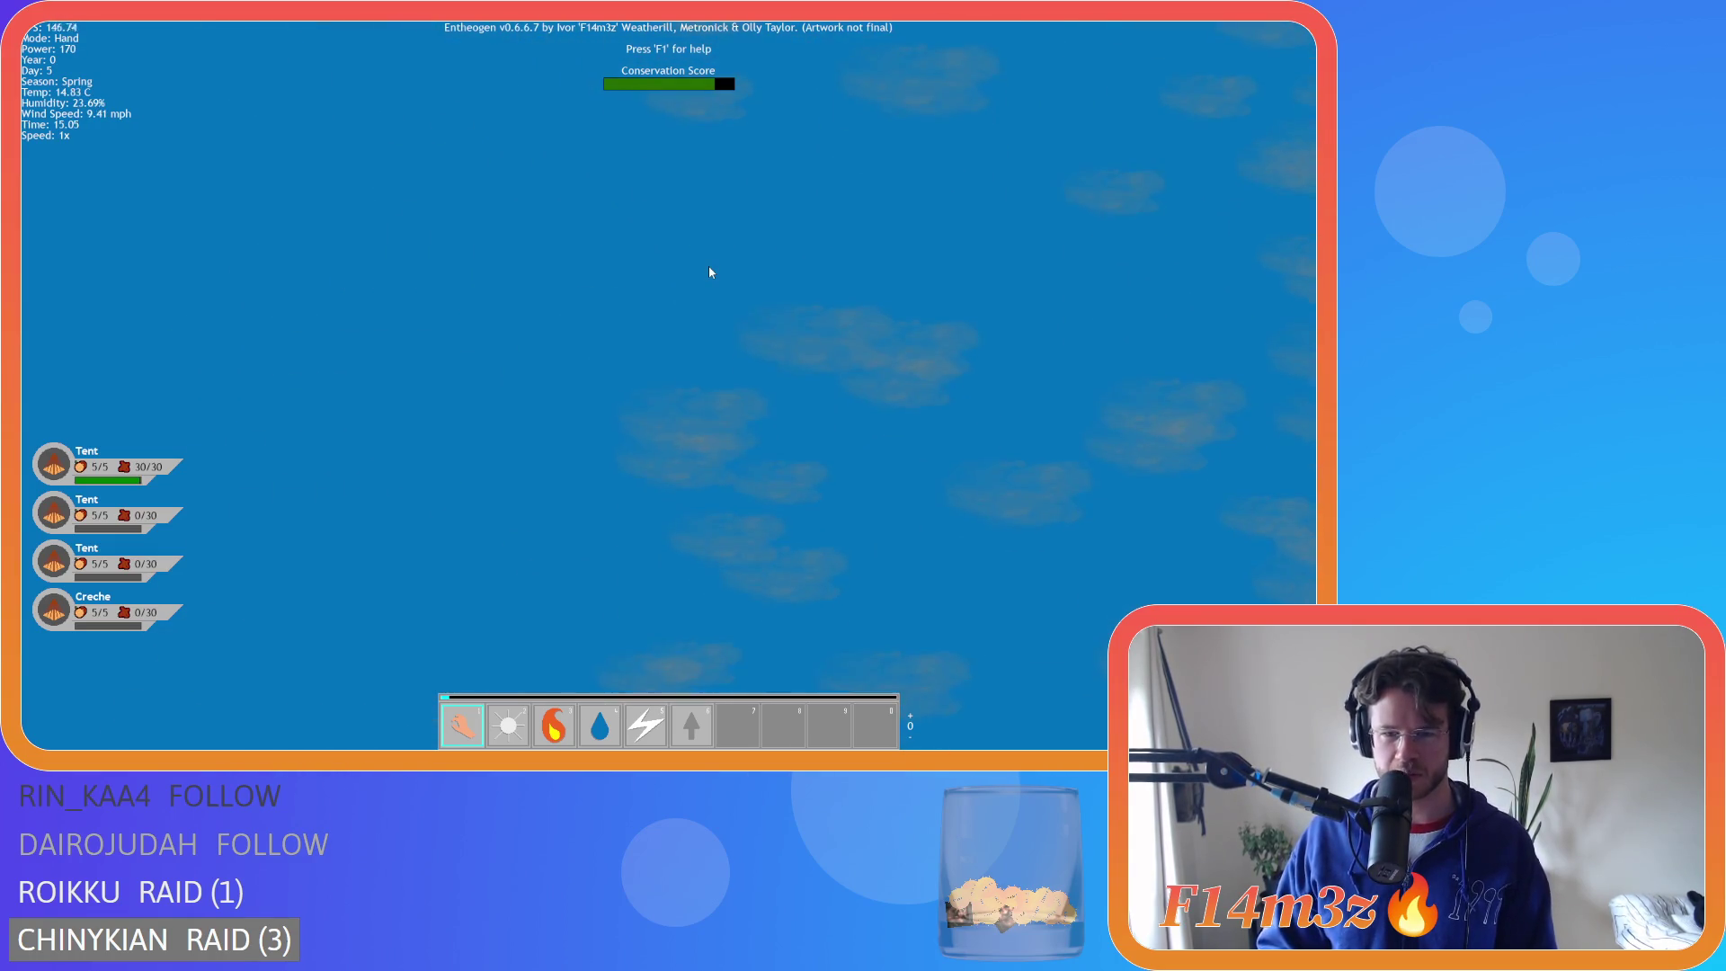
{"action": "key", "text": "d"}
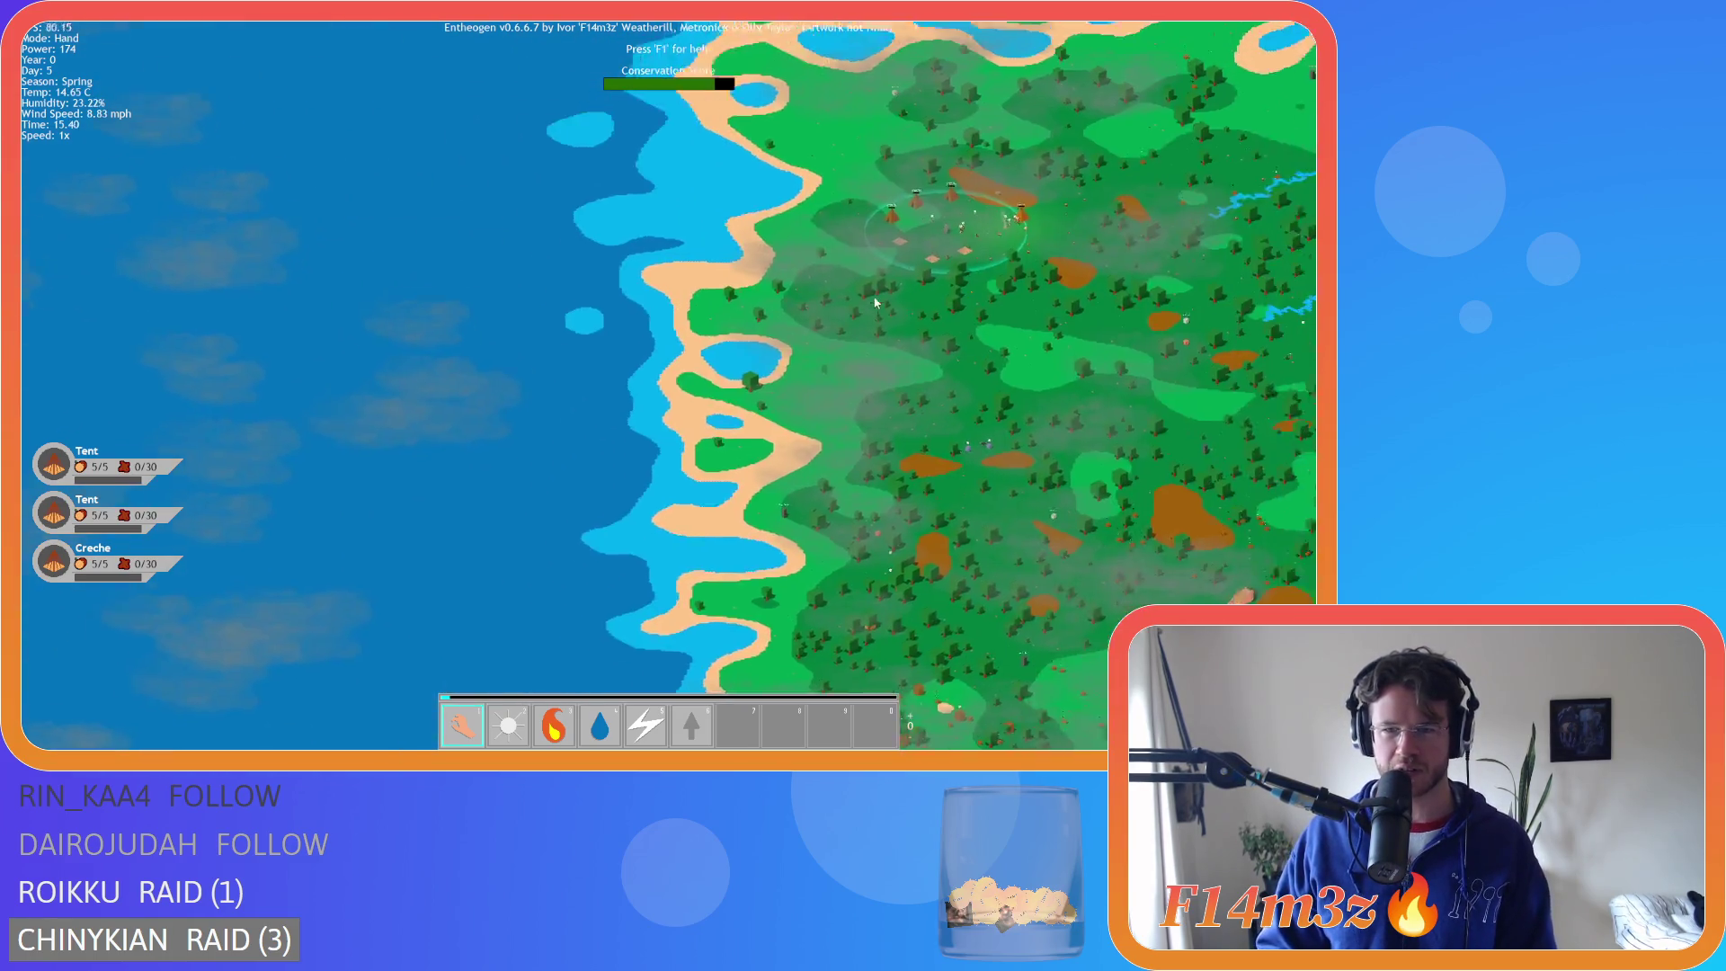
{"action": "key", "text": "w"}
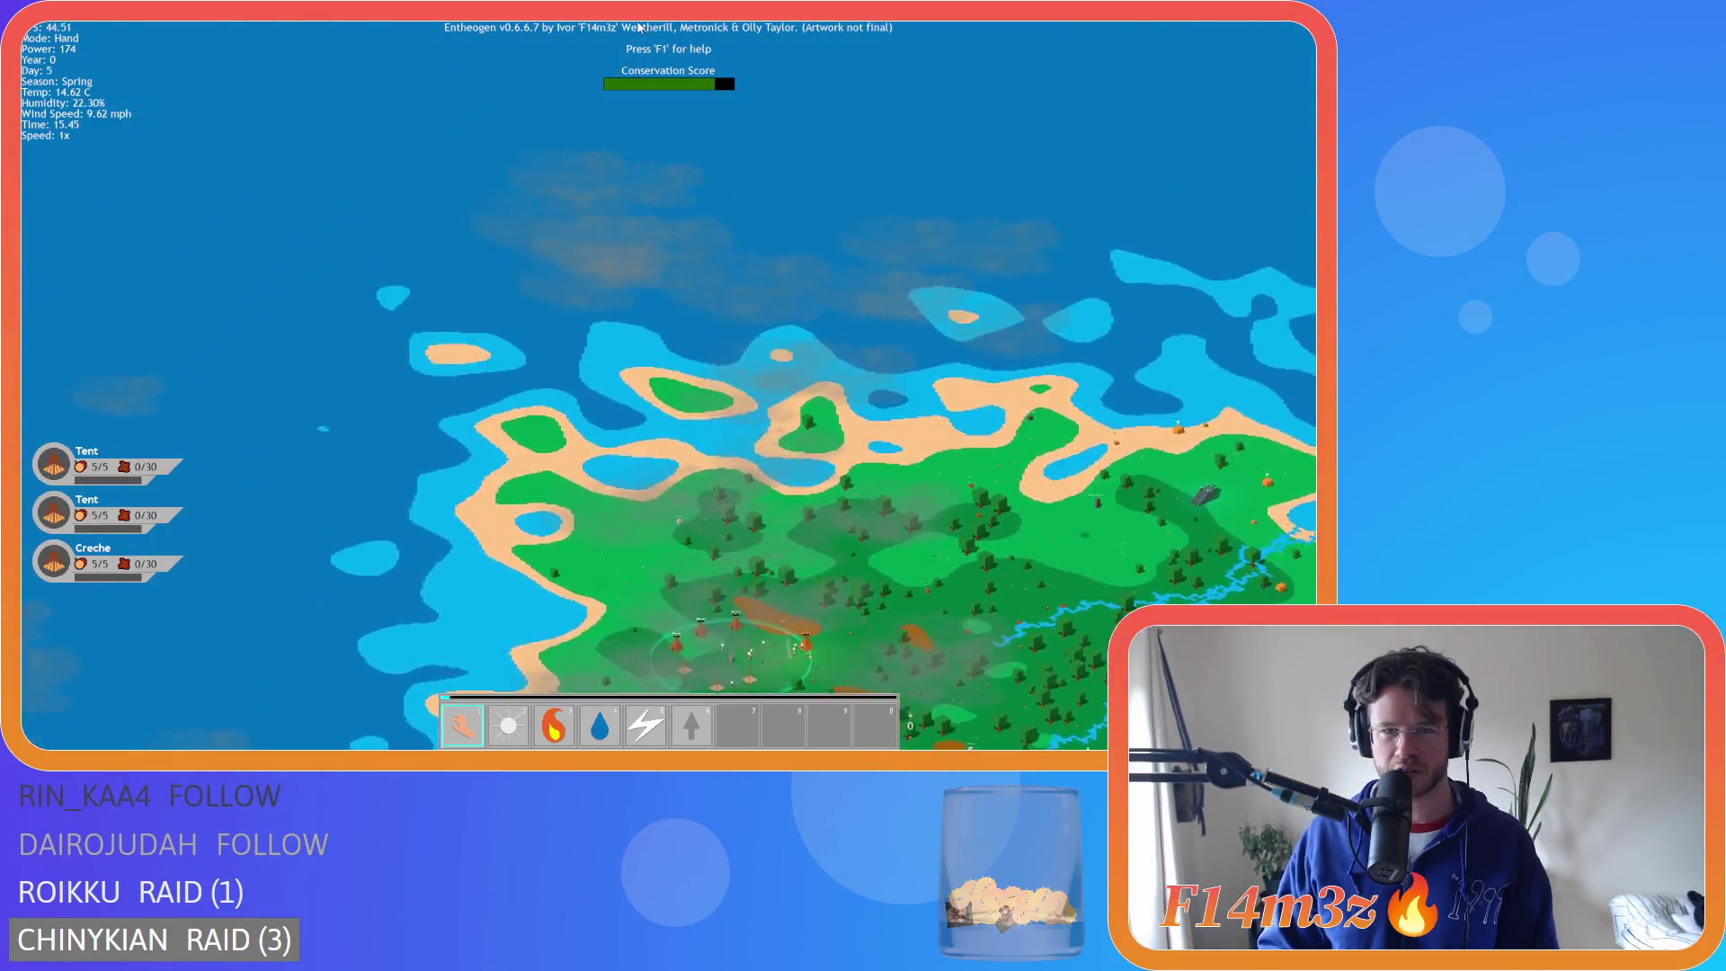
{"action": "key", "text": "d"}
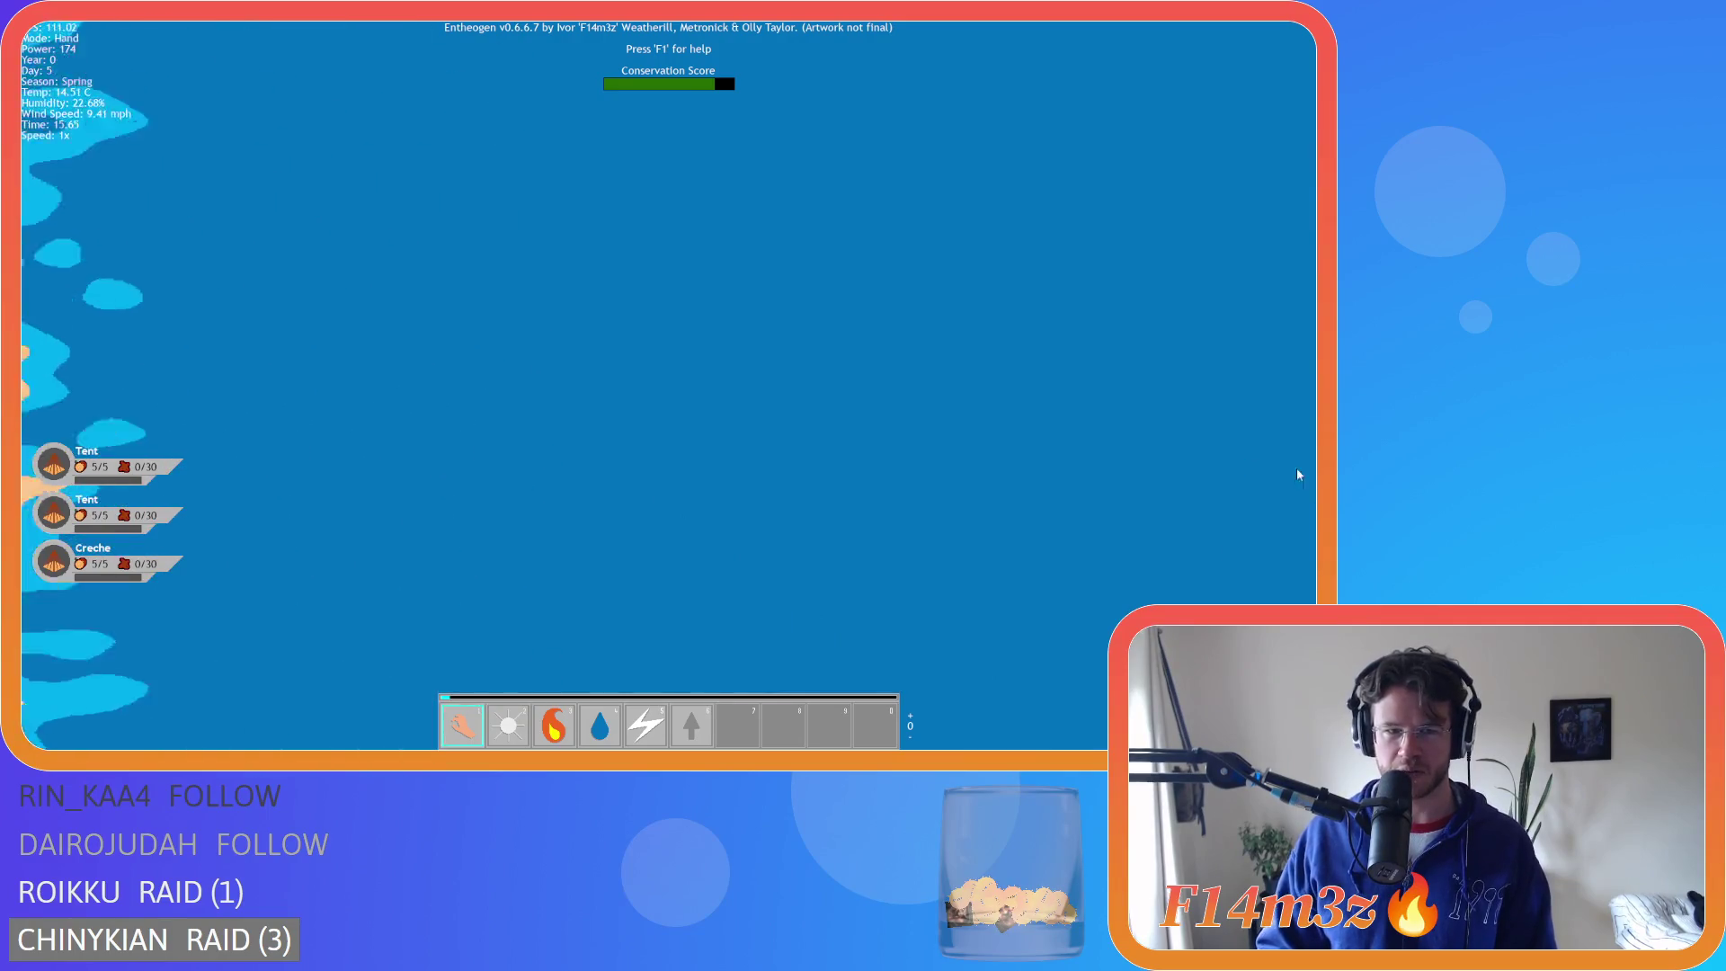
{"action": "key", "text": "a"}
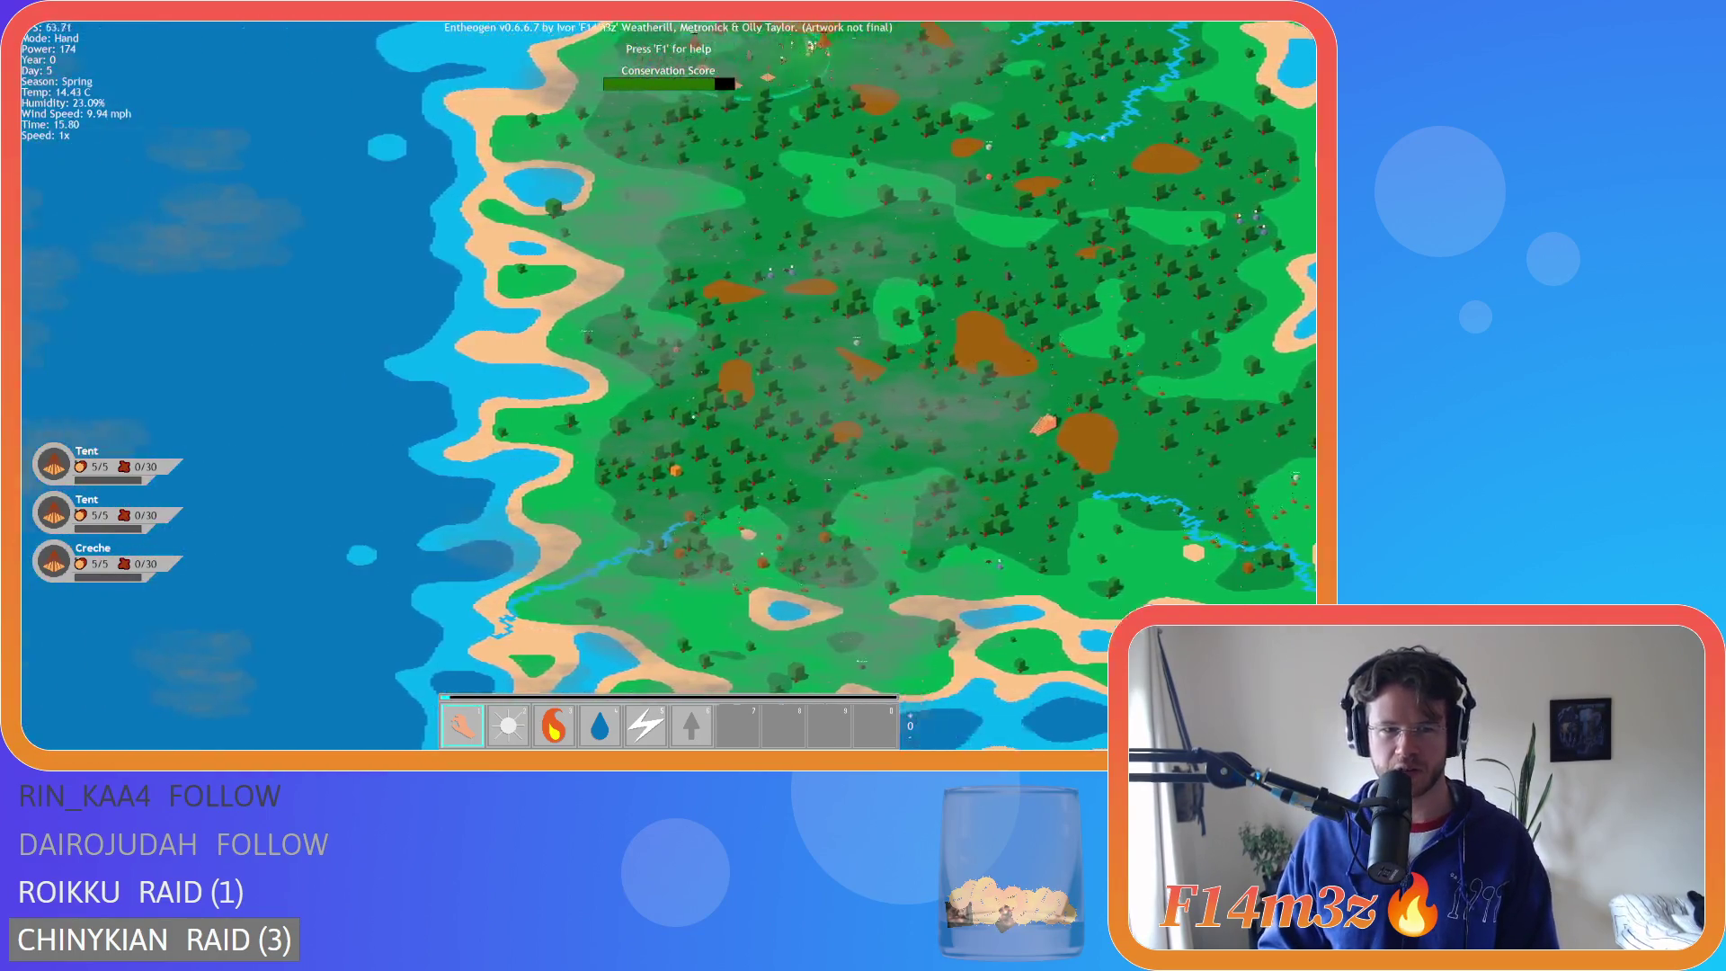
{"action": "key", "text": "a"}
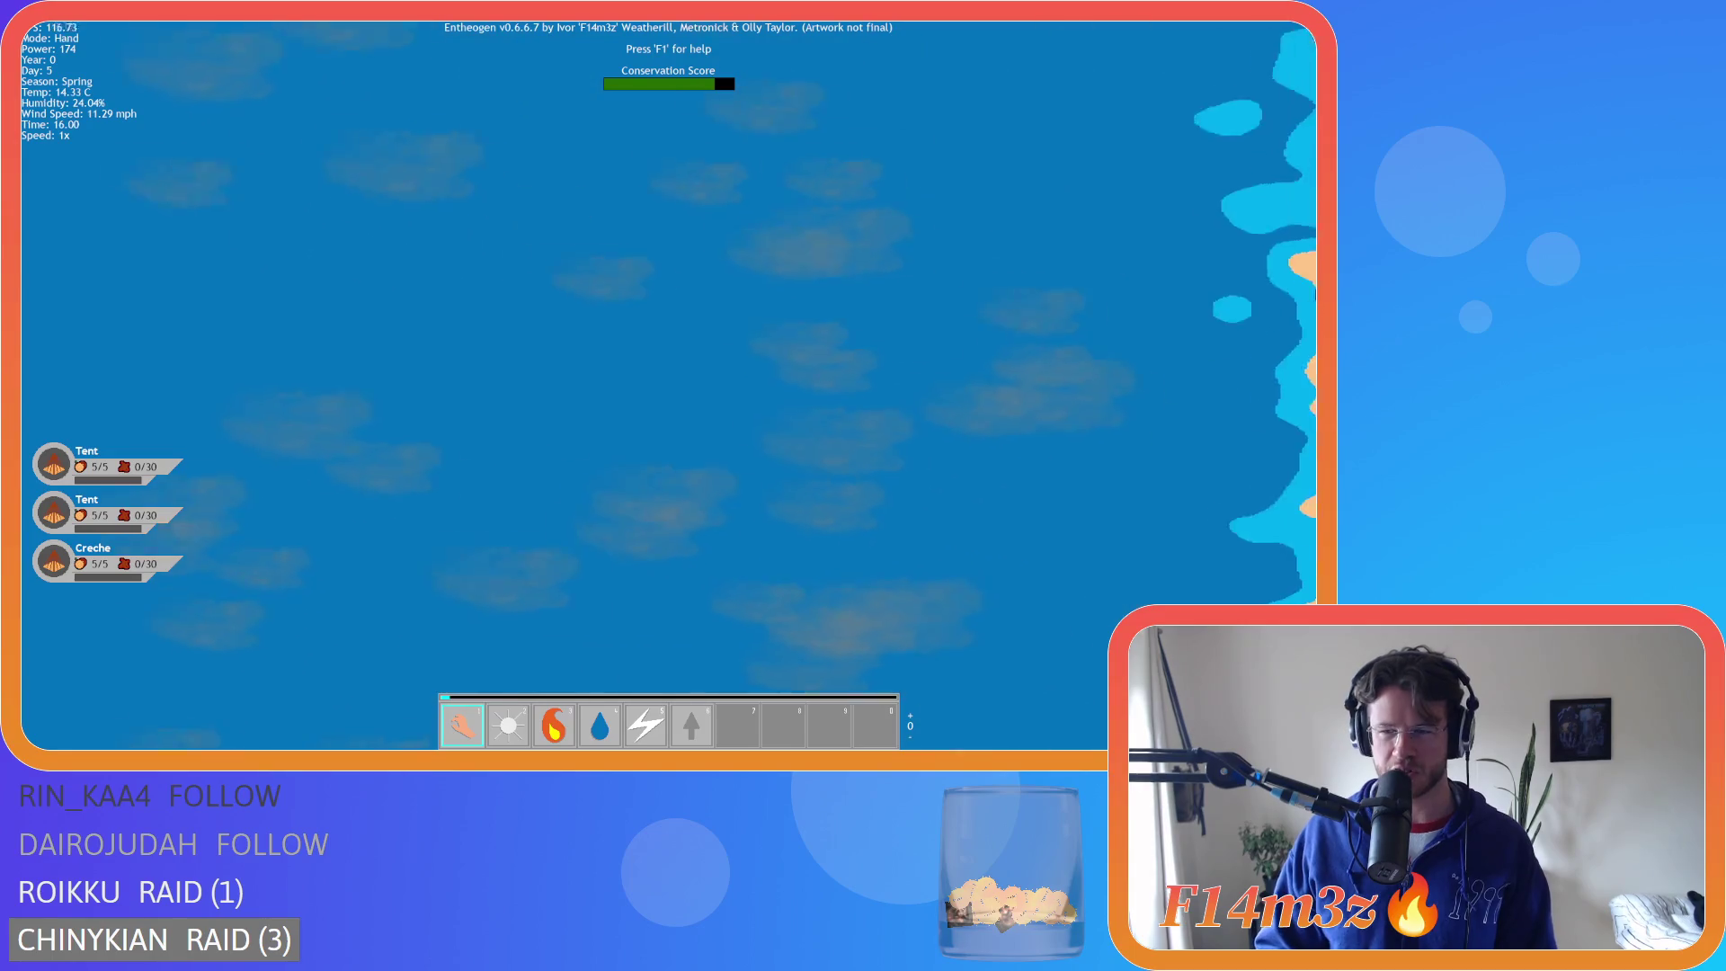
{"action": "scroll", "coordinate": [580, 374], "scroll_direction": "down", "scroll_amount": 5}
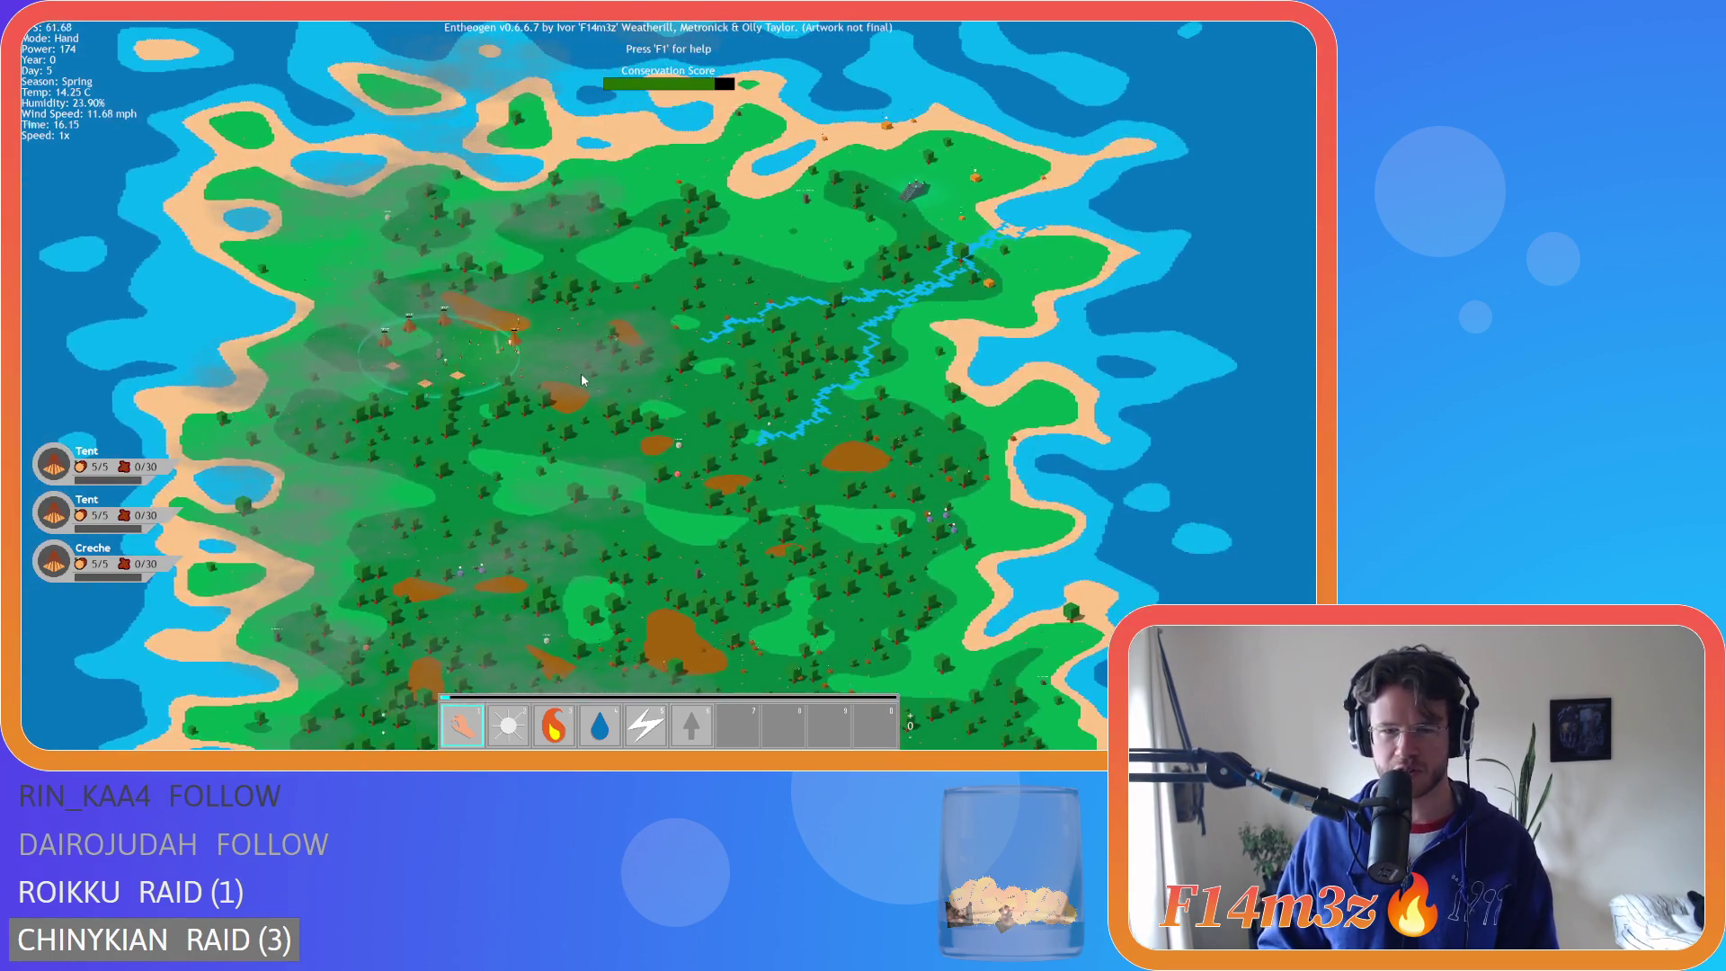
- Zoom out over the whole island, pan with keys and a drag, then zoom in on the village
{"action": "scroll", "coordinate": [581, 374], "scroll_direction": "up", "scroll_amount": 10}
{"action": "scroll", "coordinate": [580, 378], "scroll_direction": "down", "scroll_amount": 5}
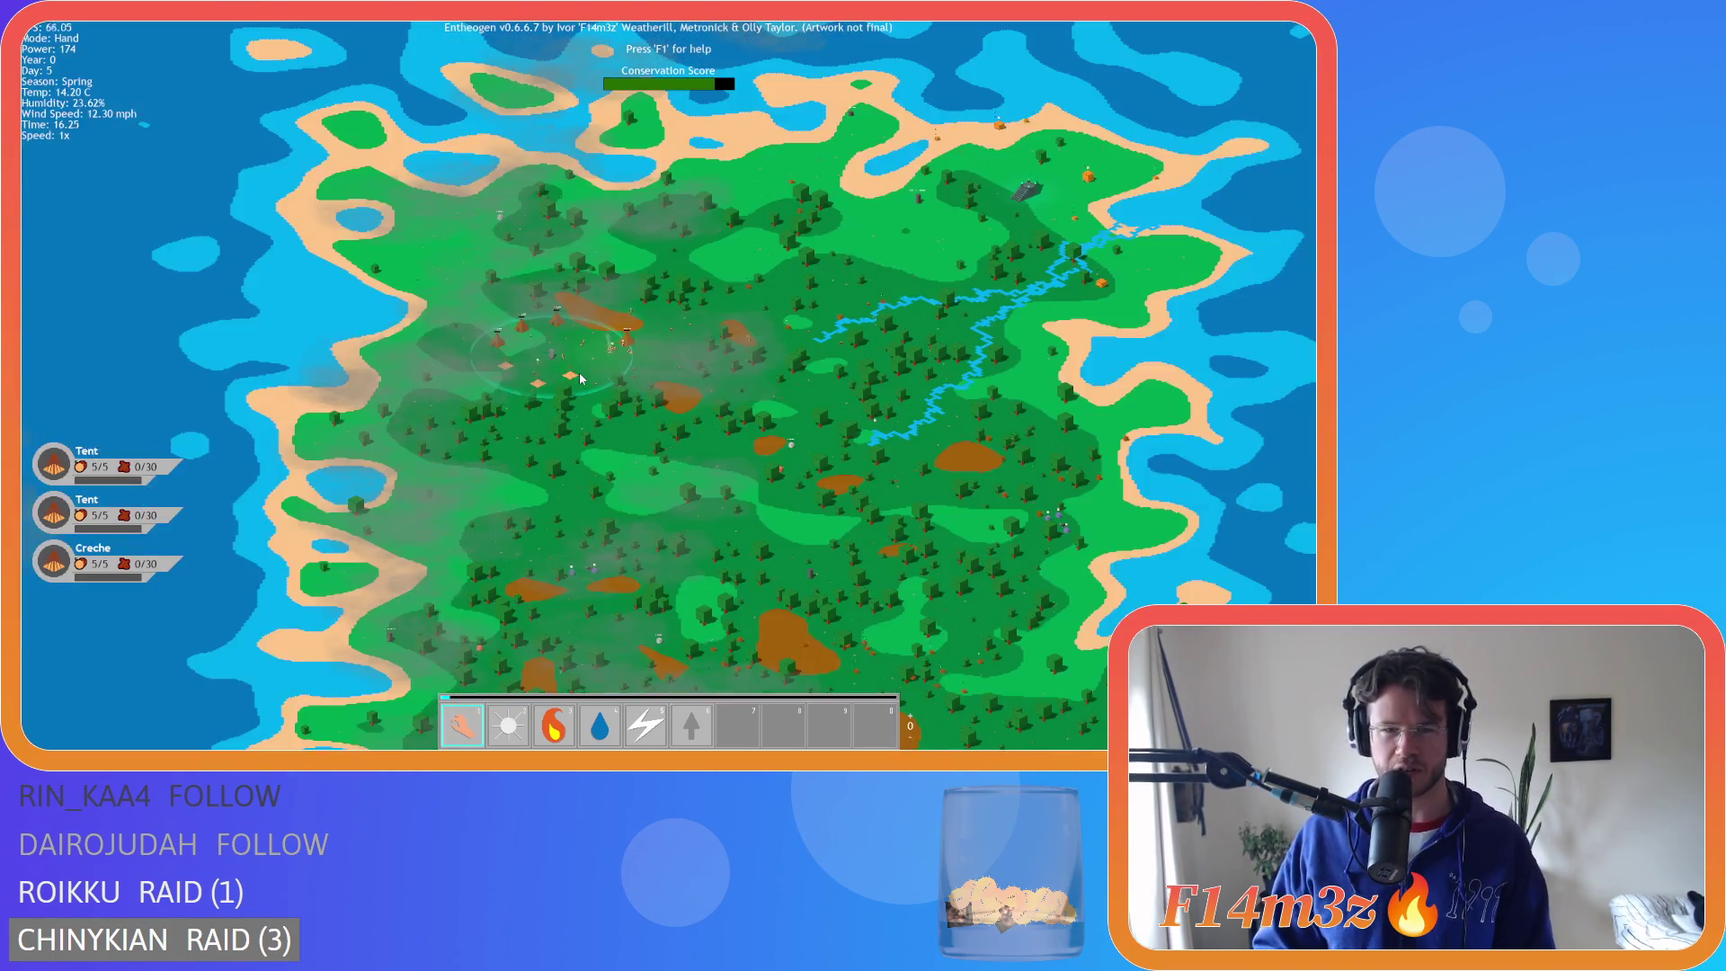
{"action": "key", "text": "s"}
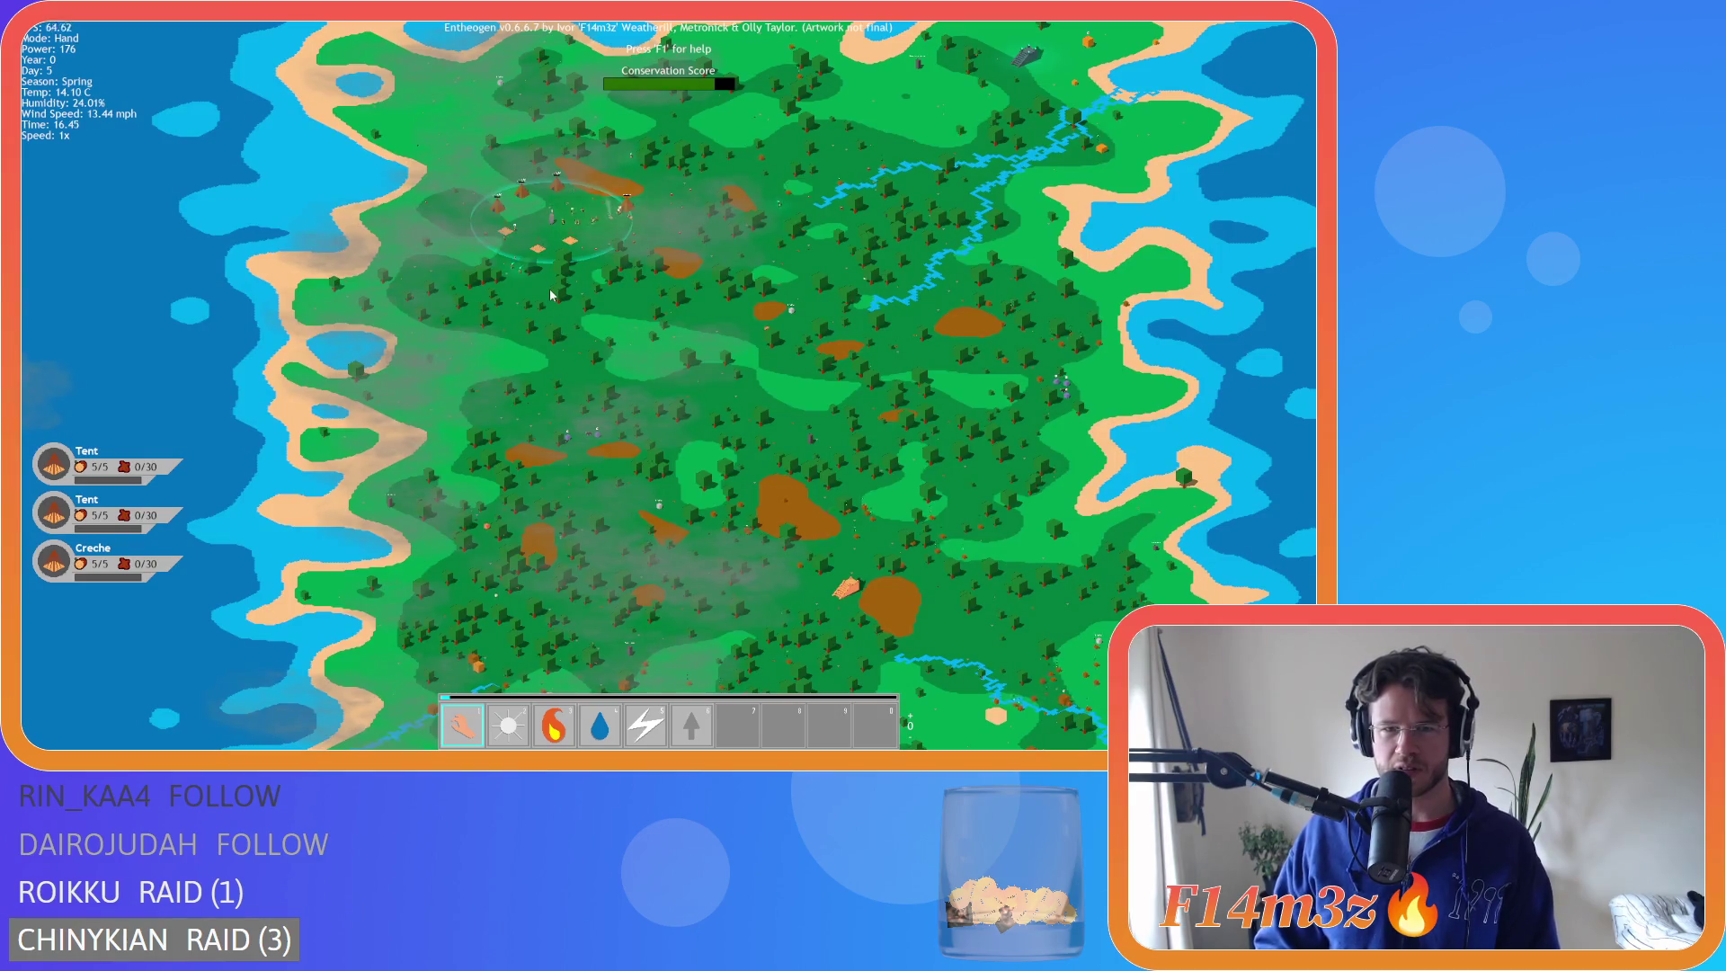
{"action": "key", "text": "w"}
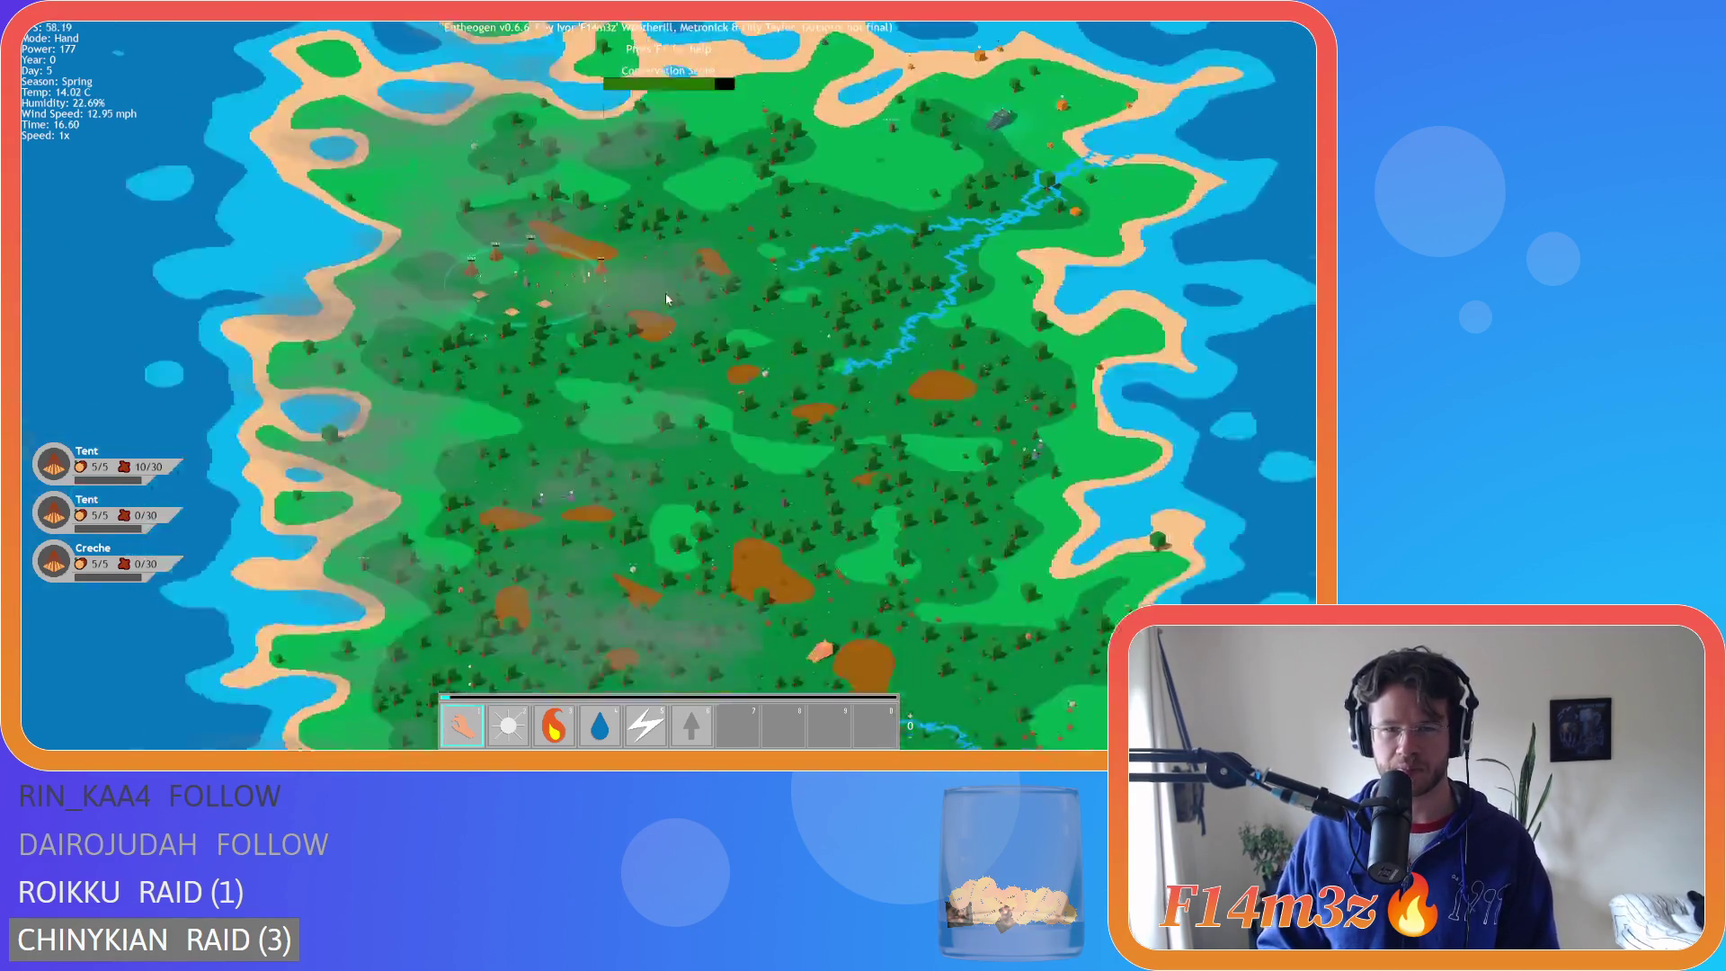
{"action": "key", "text": "s"}
{"action": "key", "text": "d"}
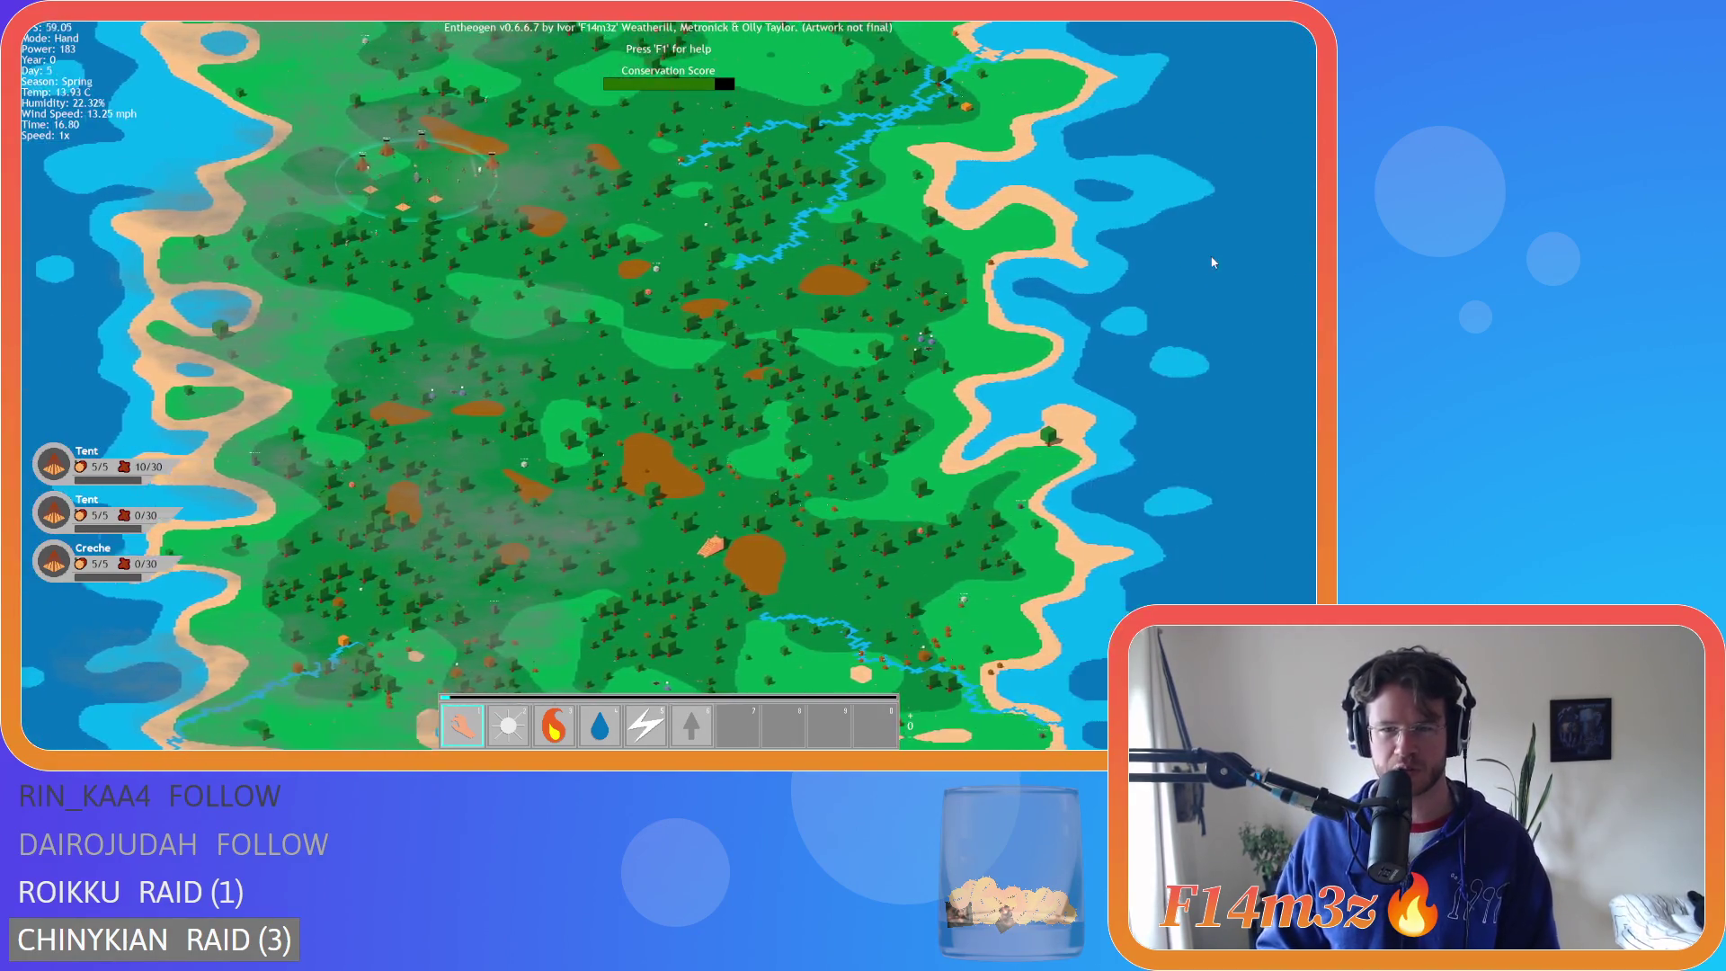
{"action": "key", "text": "a"}
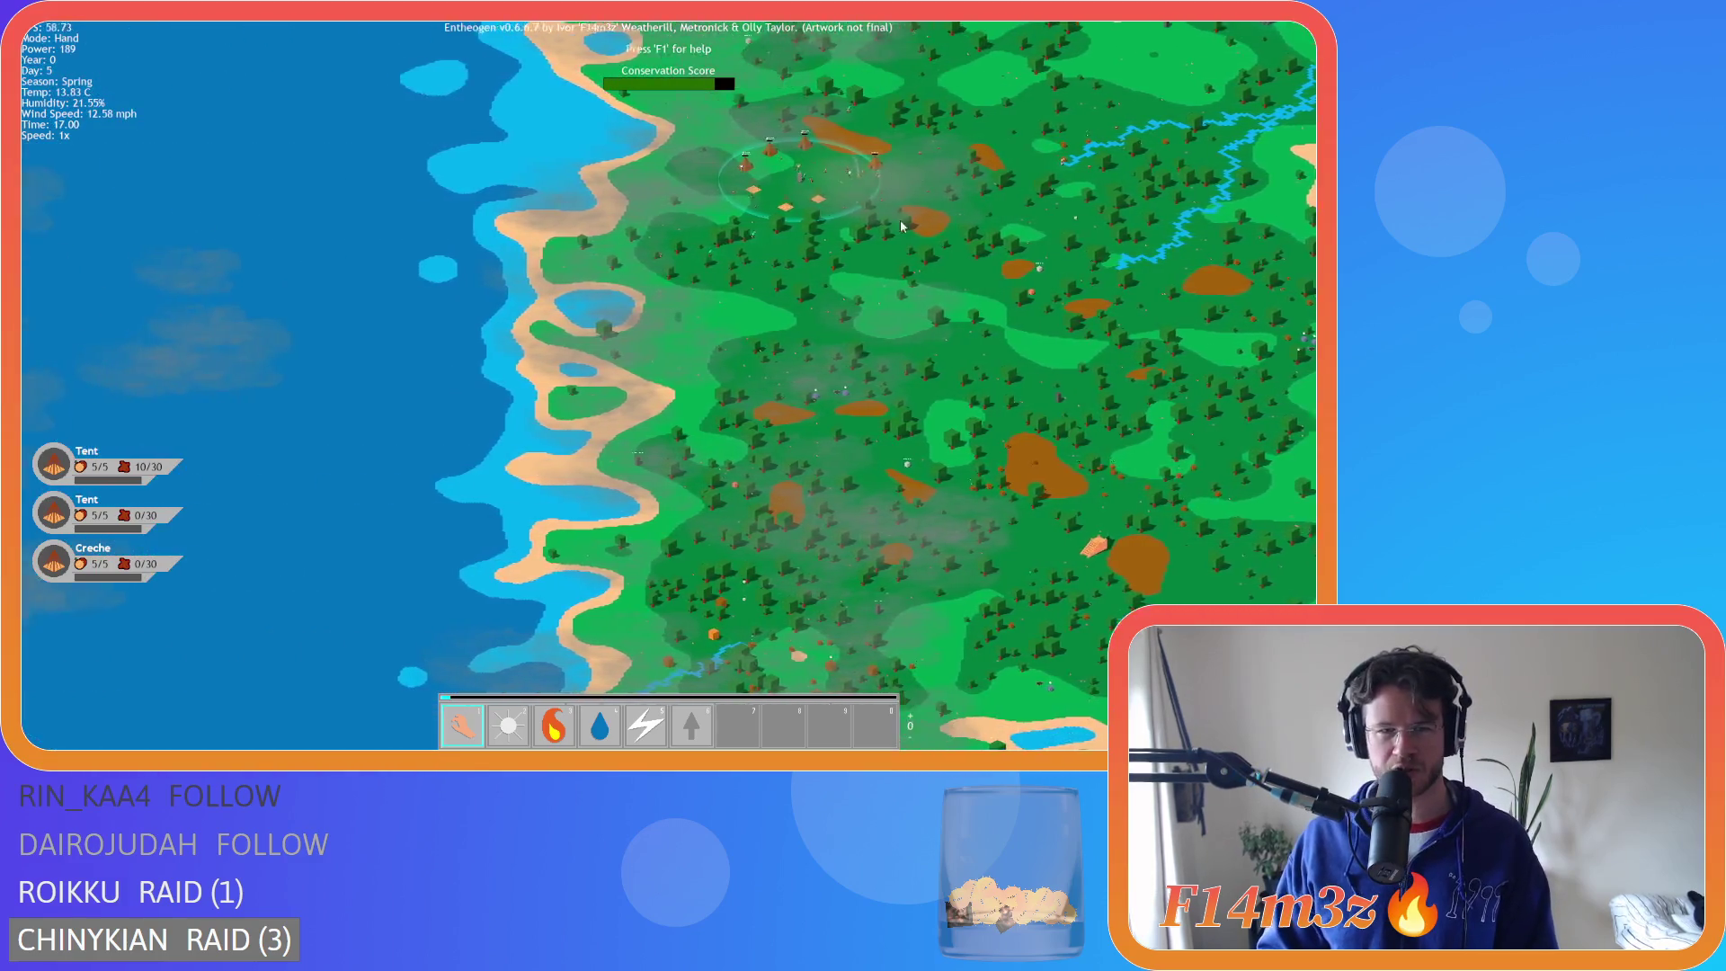
{"action": "left_click_drag", "start_coordinate": [902, 225], "coordinate": [700, 199]}
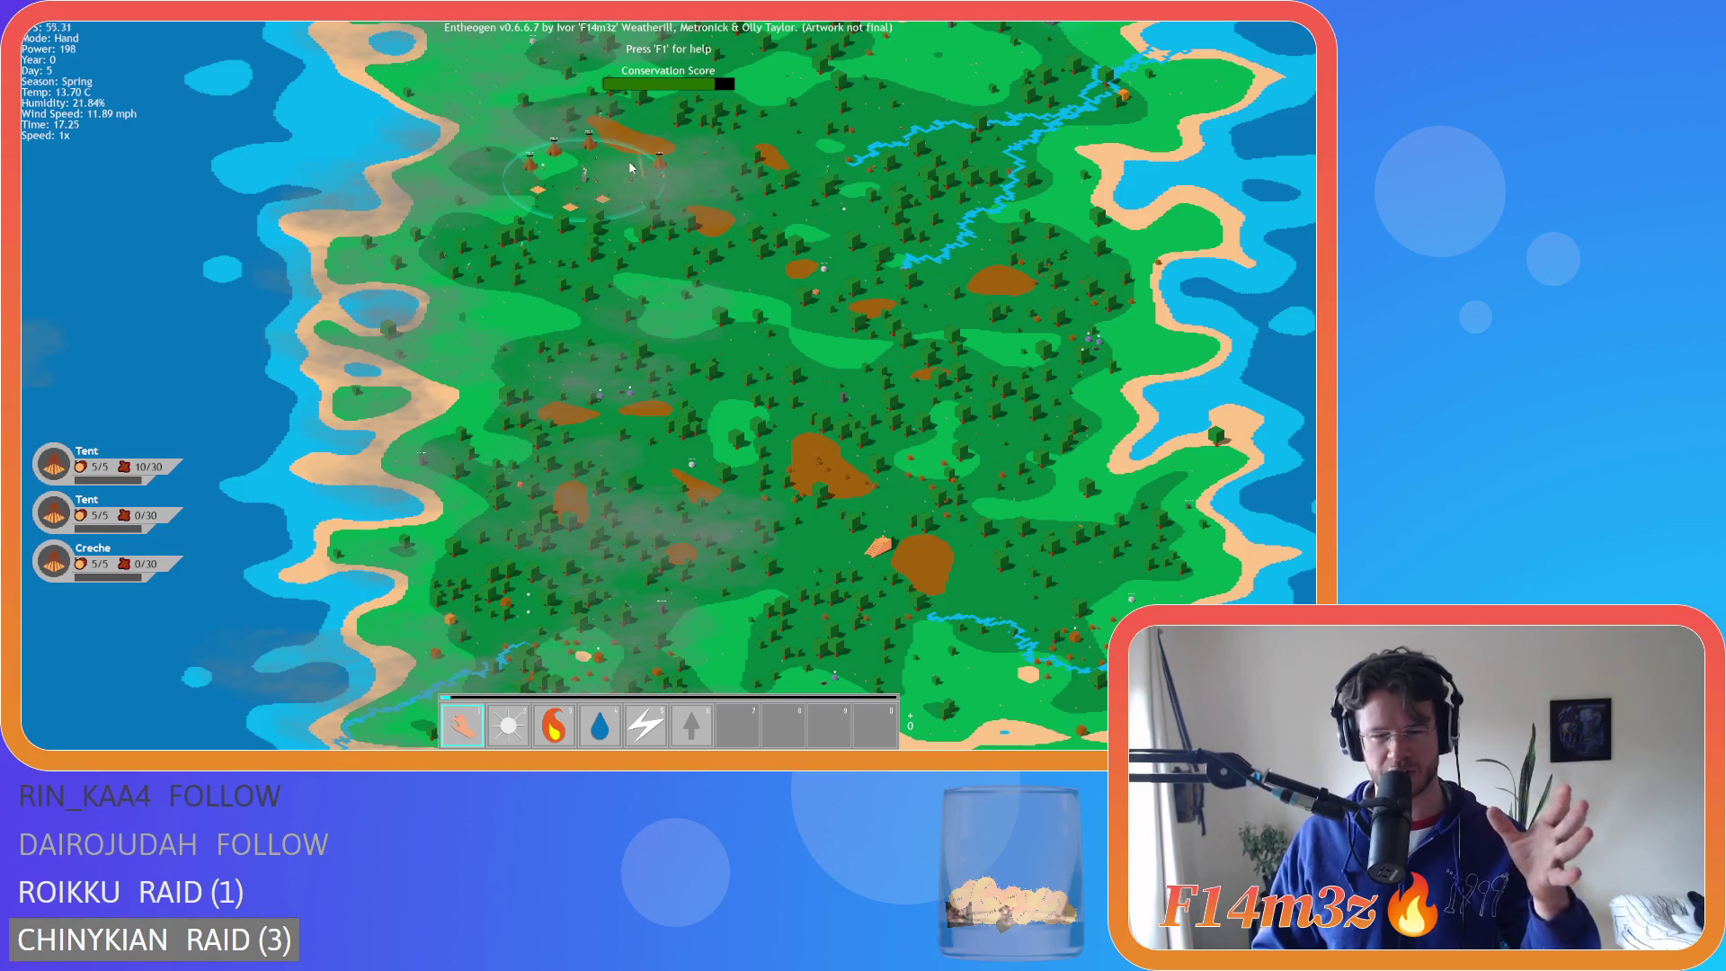
{"action": "key", "text": "w"}
{"action": "key", "text": "a"}
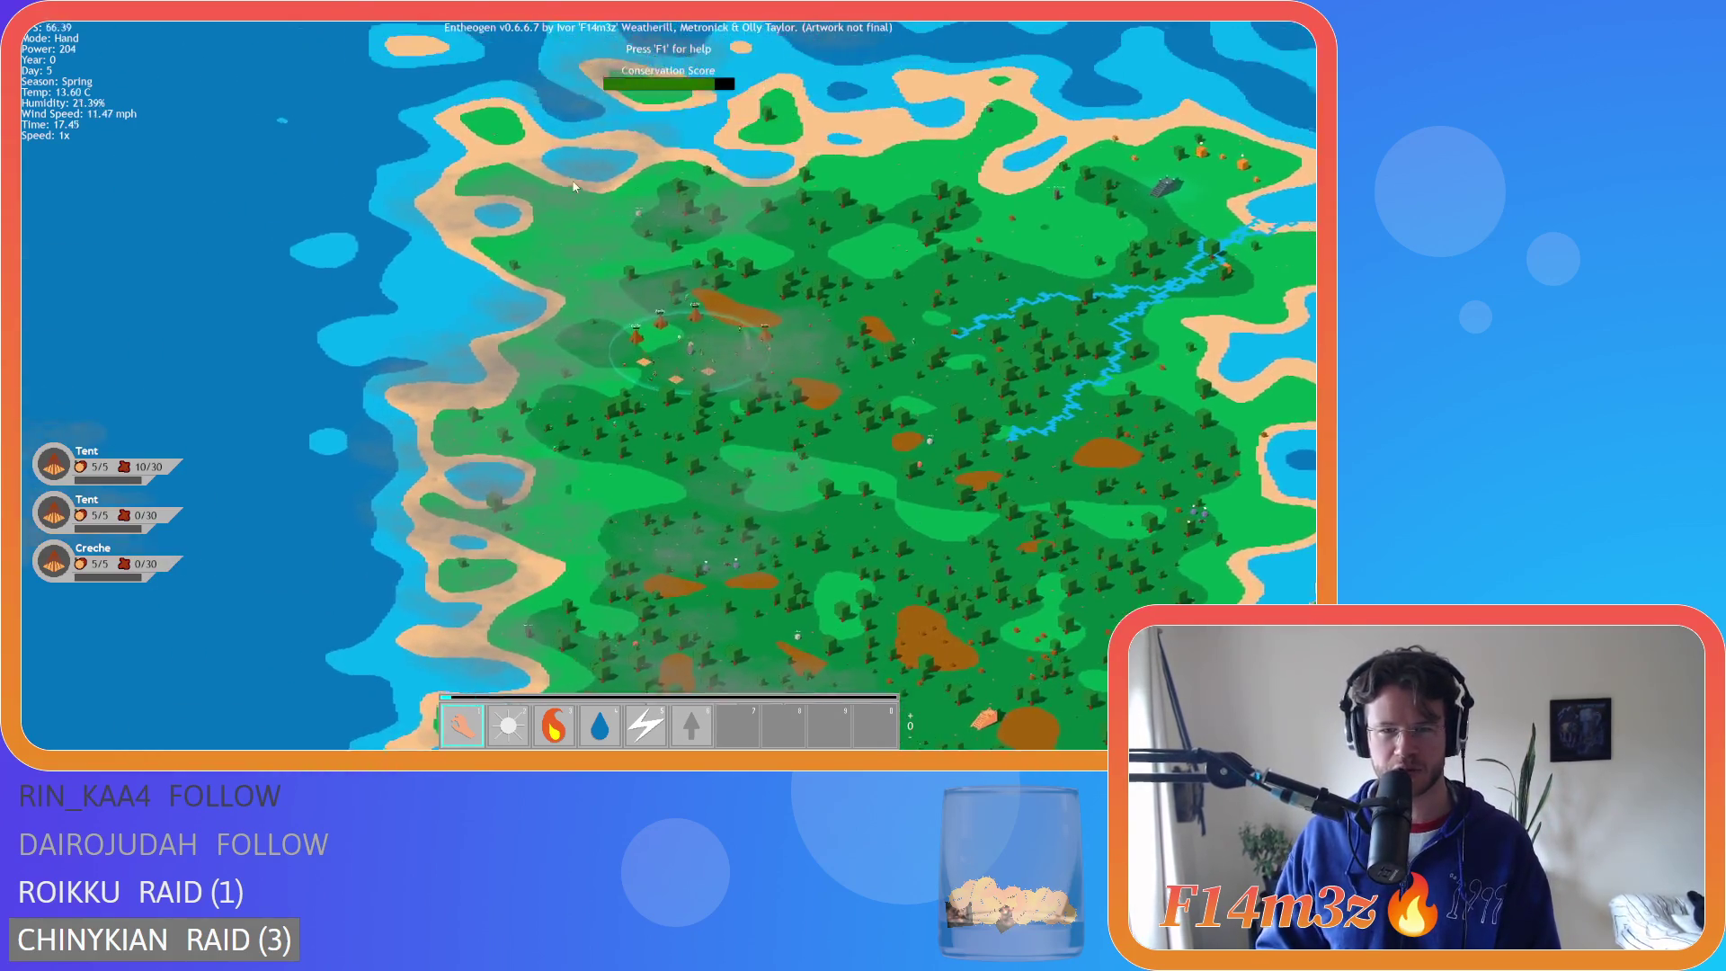
{"action": "key", "text": "d"}
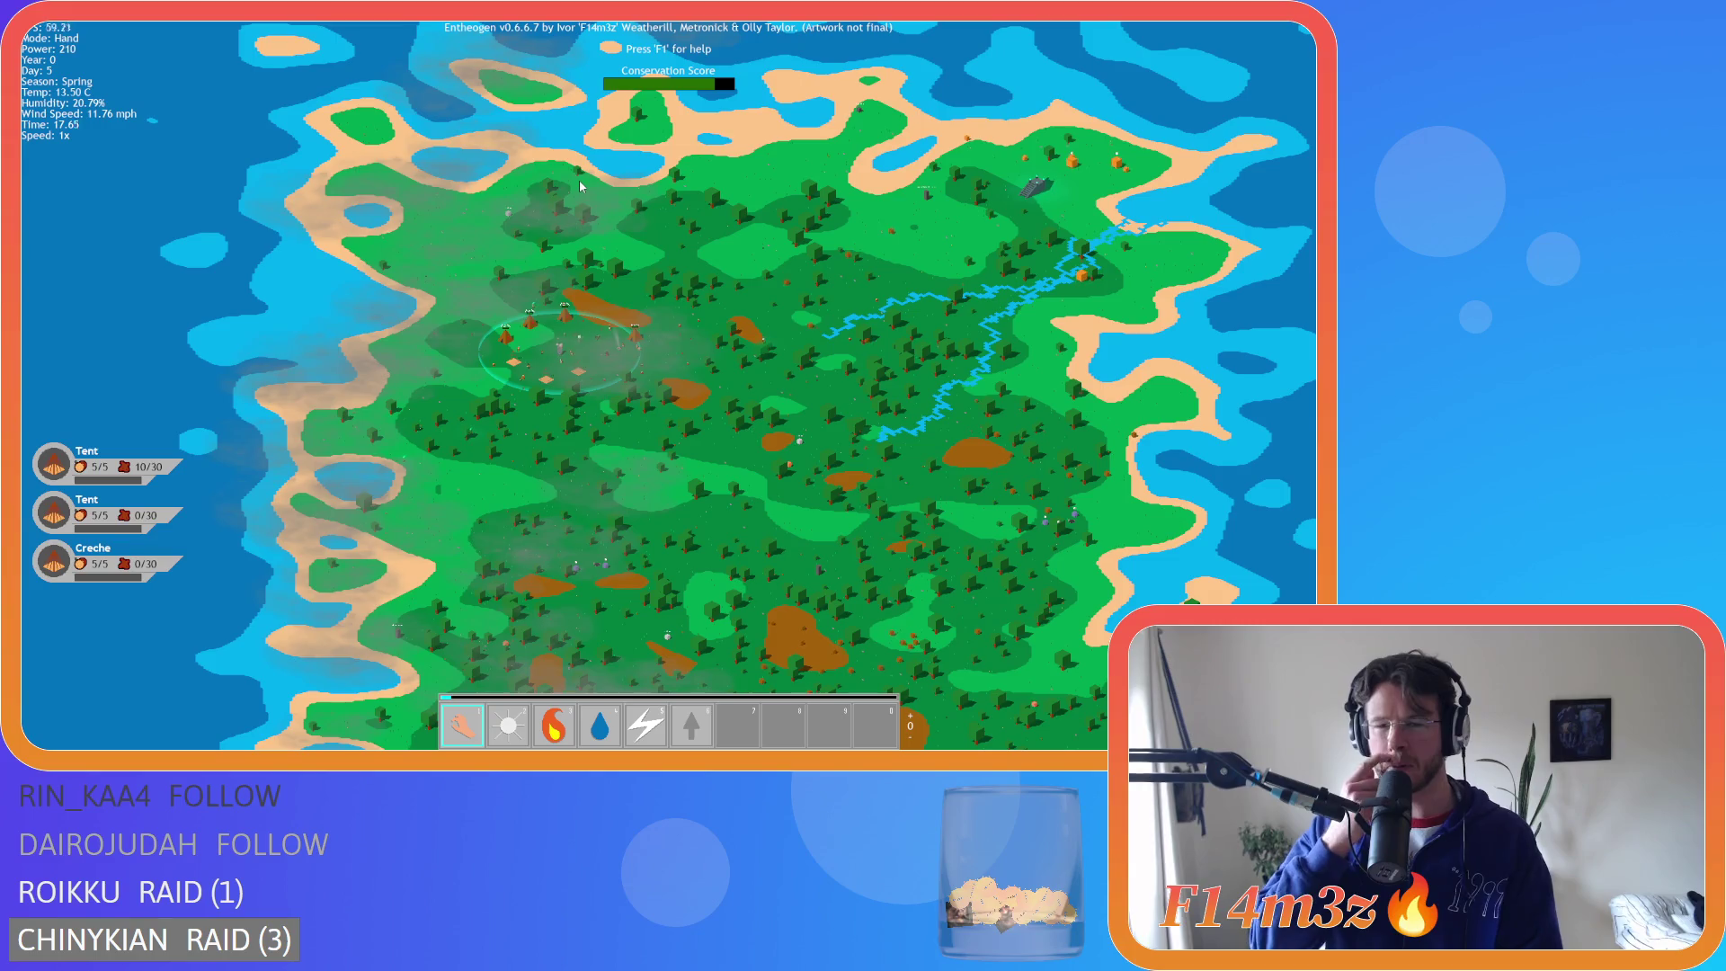
{"action": "scroll", "coordinate": [397, 230], "scroll_direction": "up", "scroll_amount": 3}
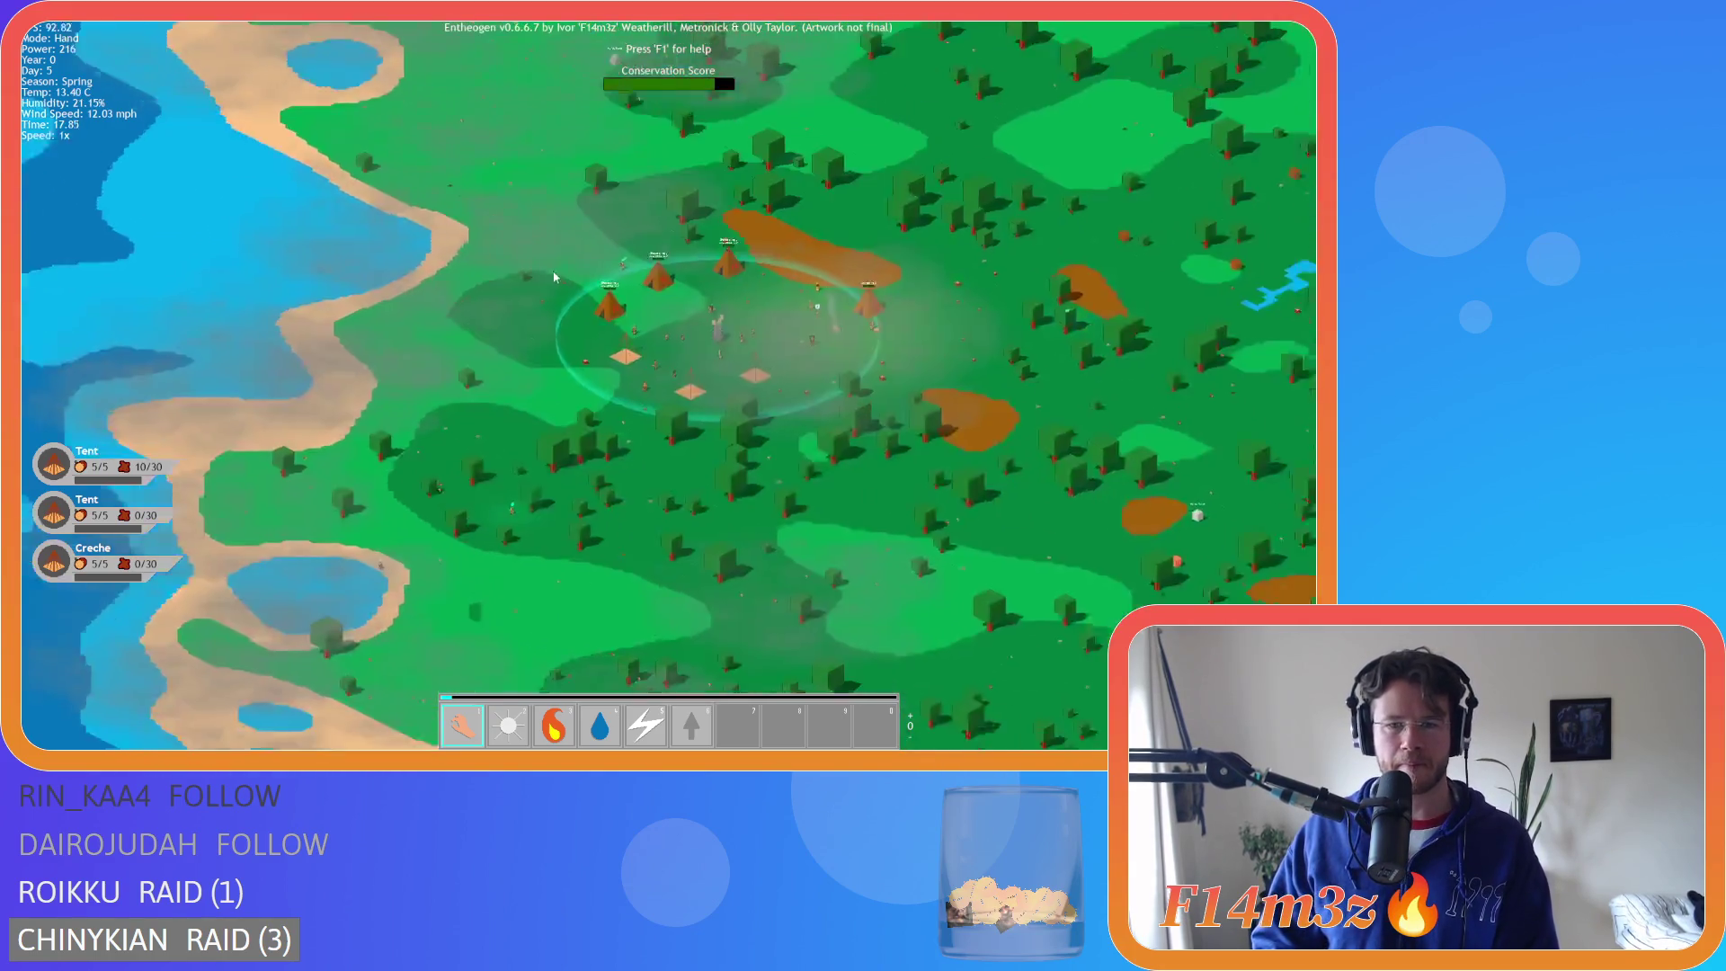
- Repeatedly zoom in on the village and out, dragging it toward centre, ending on the whole island
{"action": "scroll", "coordinate": [554, 277], "scroll_direction": "up", "scroll_amount": 5}
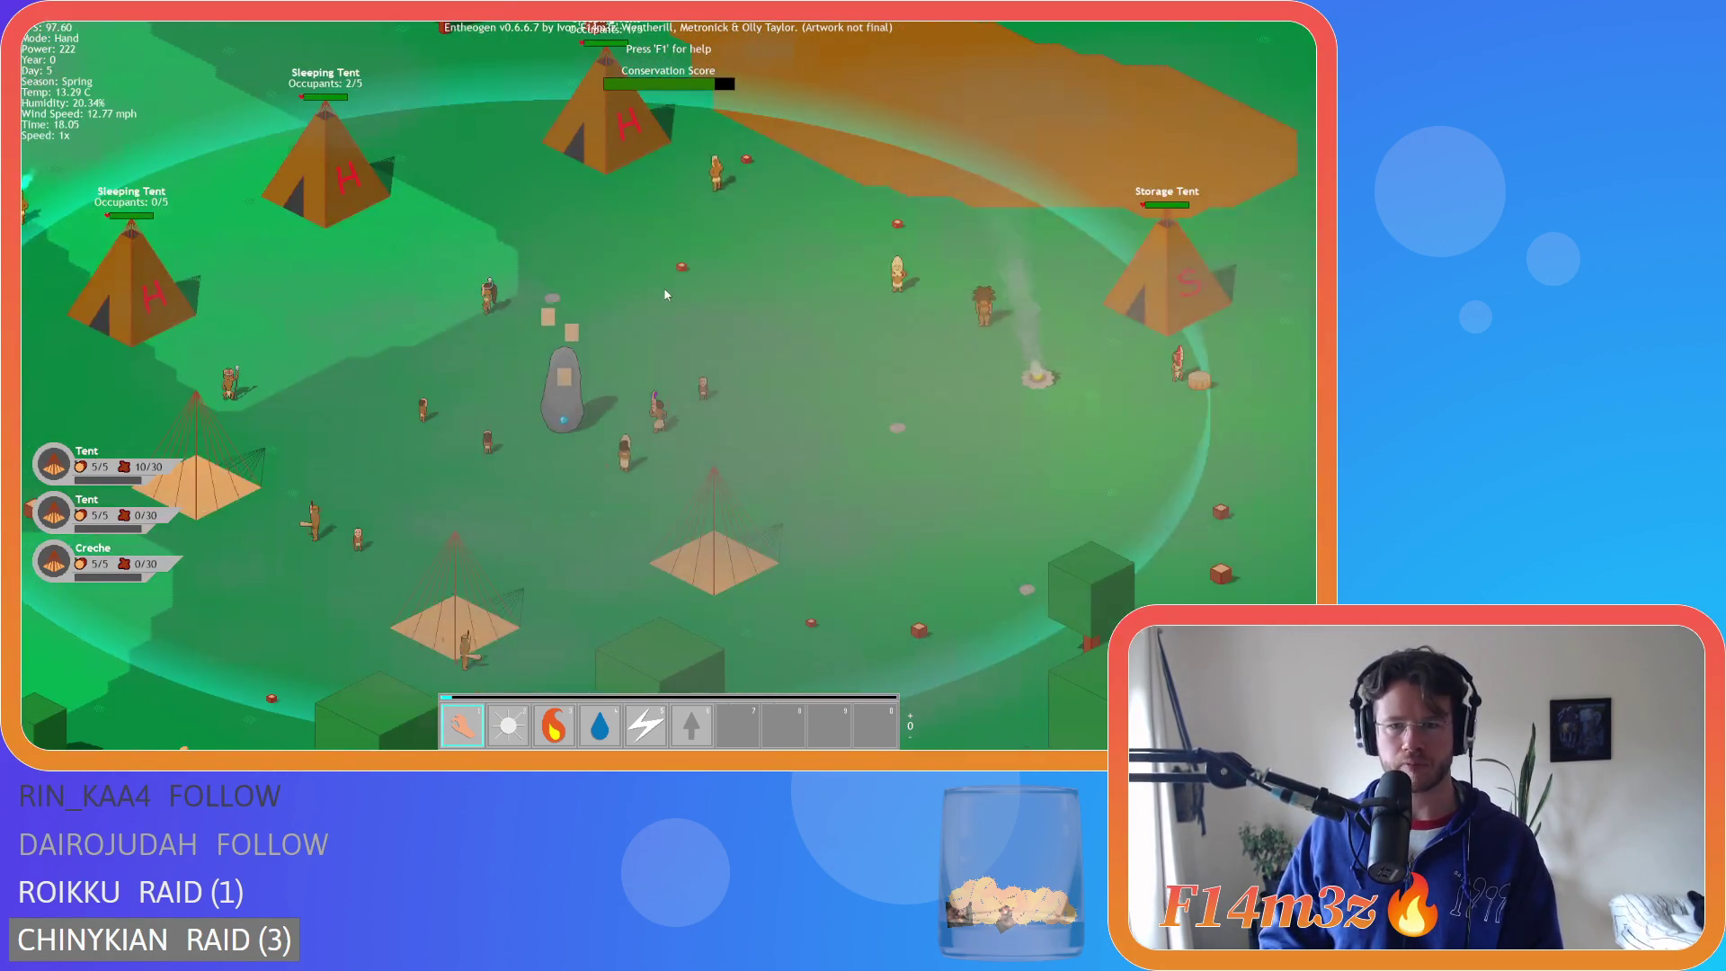
{"action": "scroll", "coordinate": [666, 293], "scroll_direction": "down", "scroll_amount": 5}
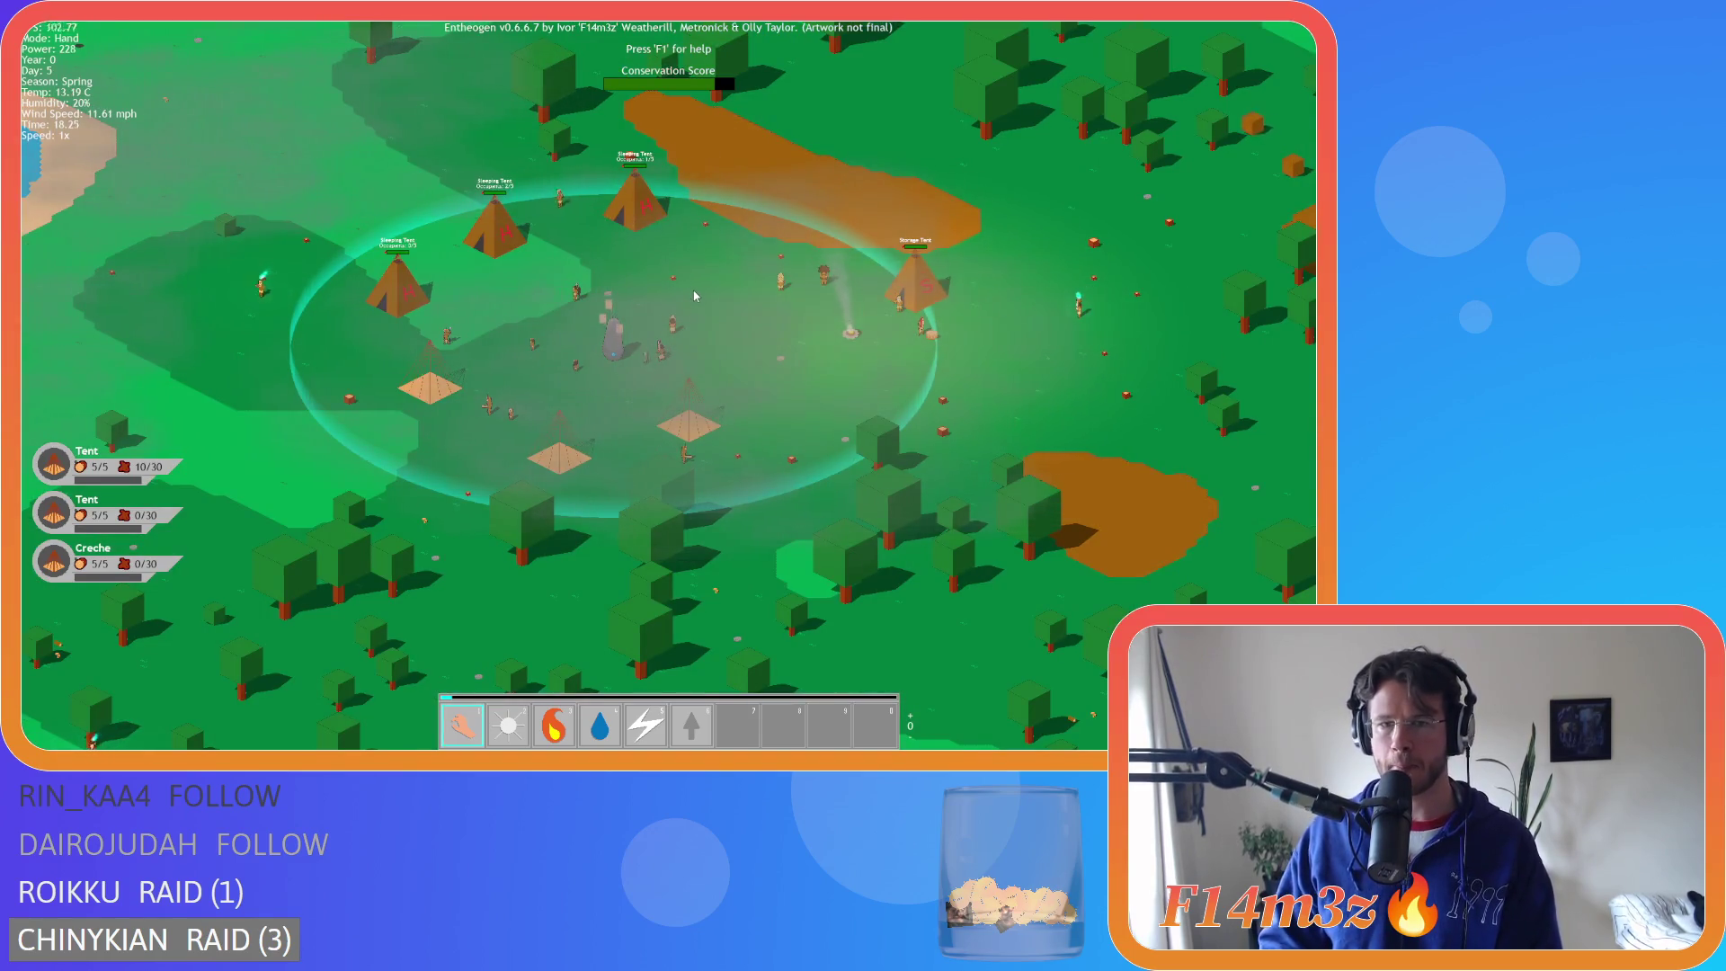
{"action": "scroll", "coordinate": [443, 278], "scroll_direction": "up", "scroll_amount": 3}
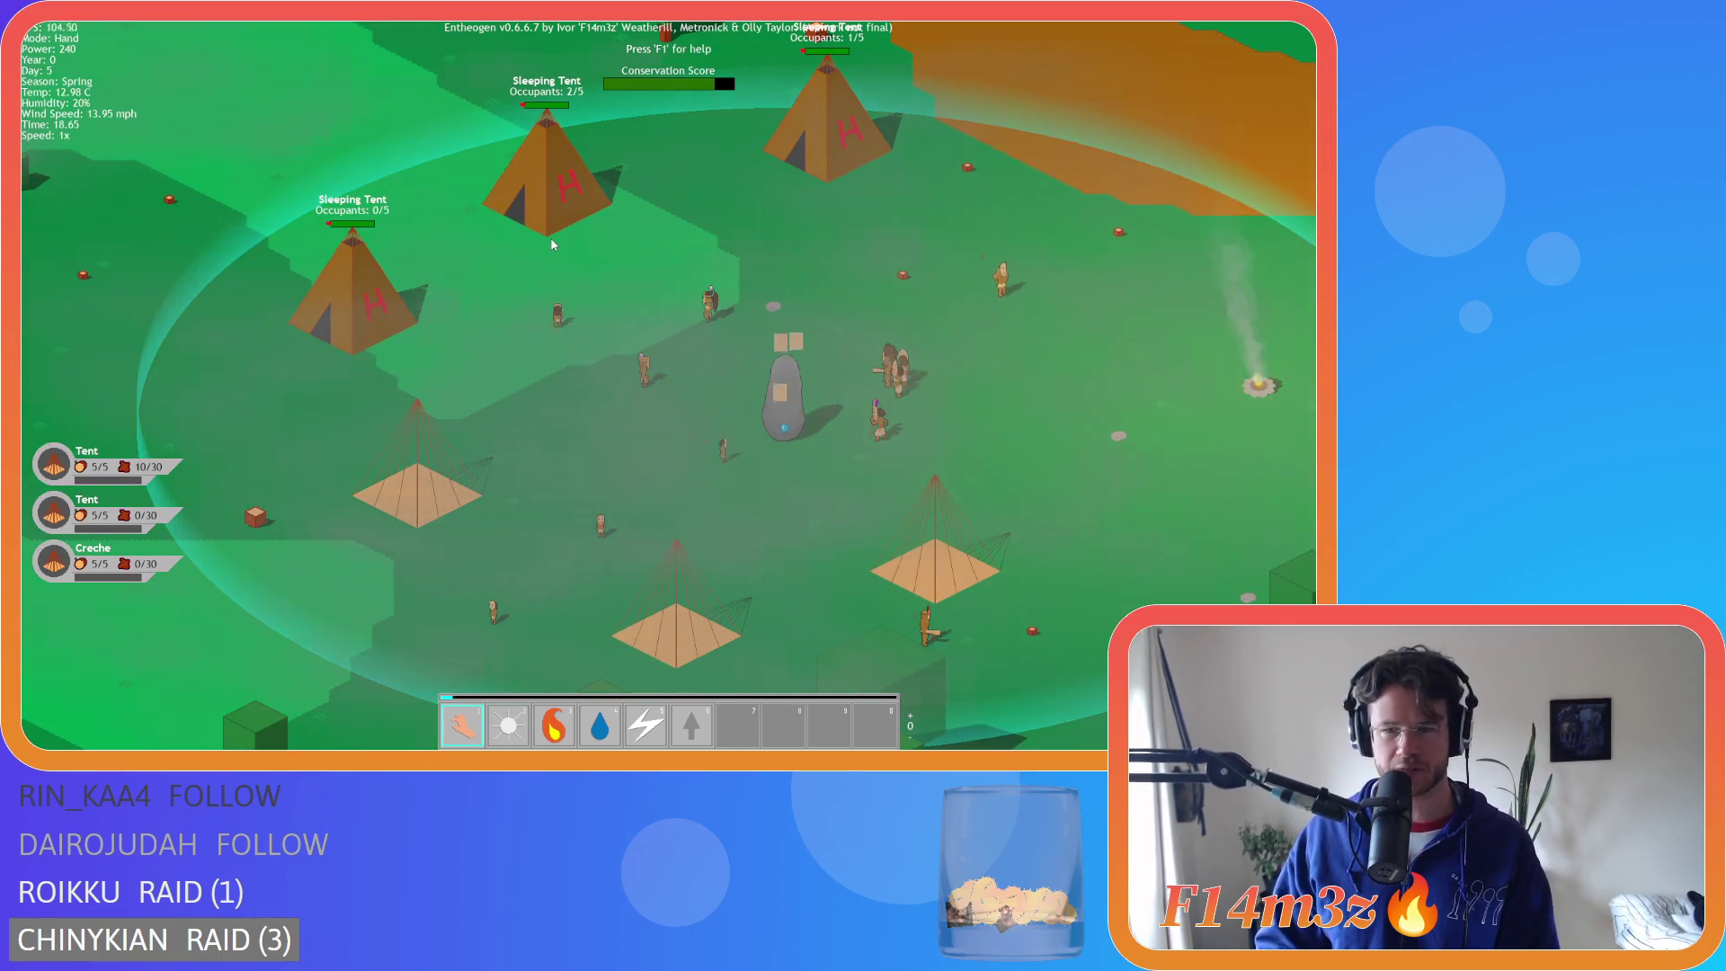
{"action": "scroll", "coordinate": [552, 245], "scroll_direction": "down", "scroll_amount": 5}
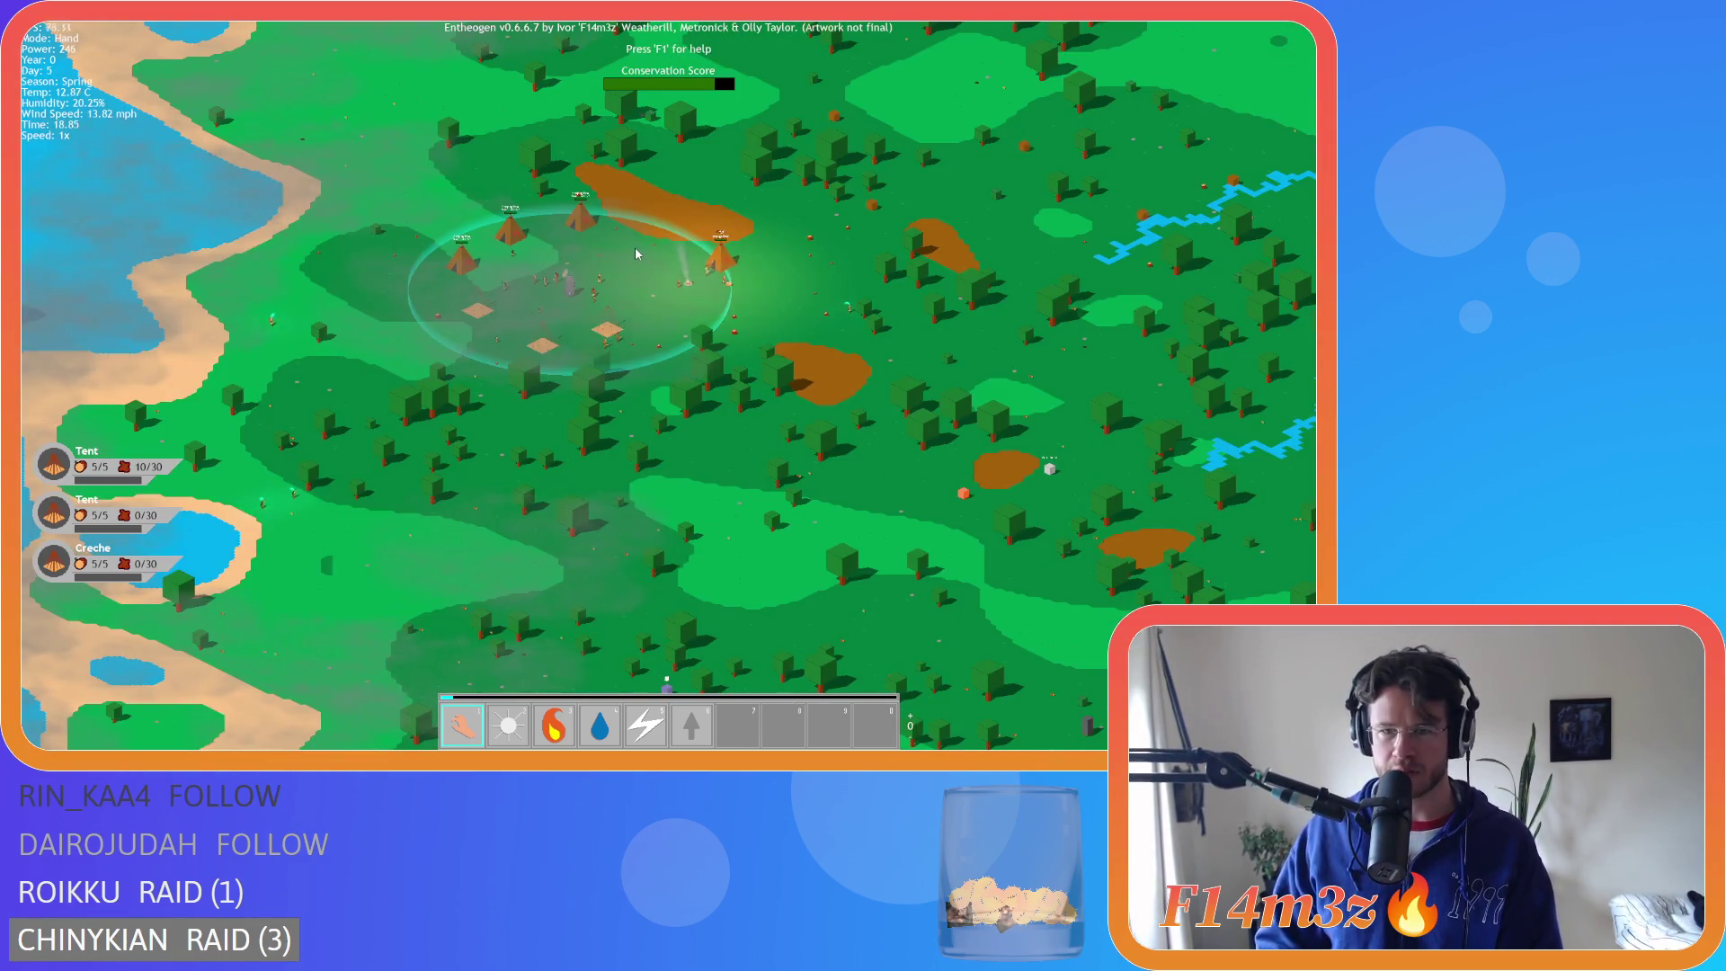
{"action": "key", "text": "d"}
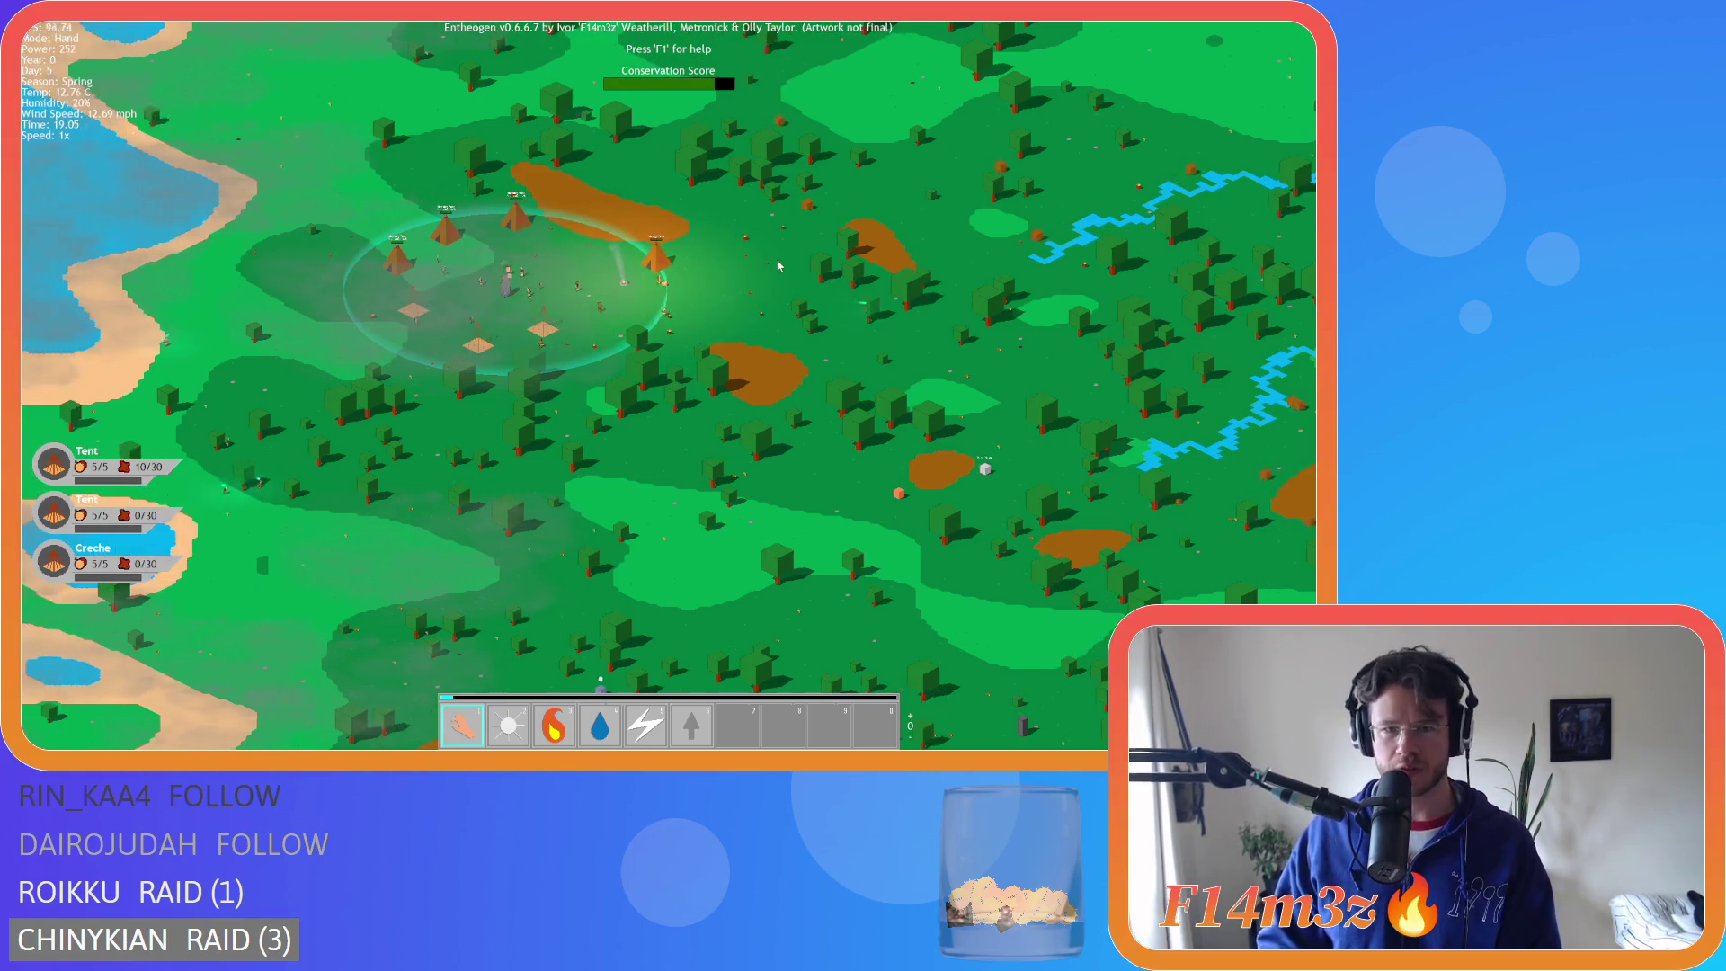
{"action": "scroll", "coordinate": [779, 266], "scroll_direction": "down", "scroll_amount": 5}
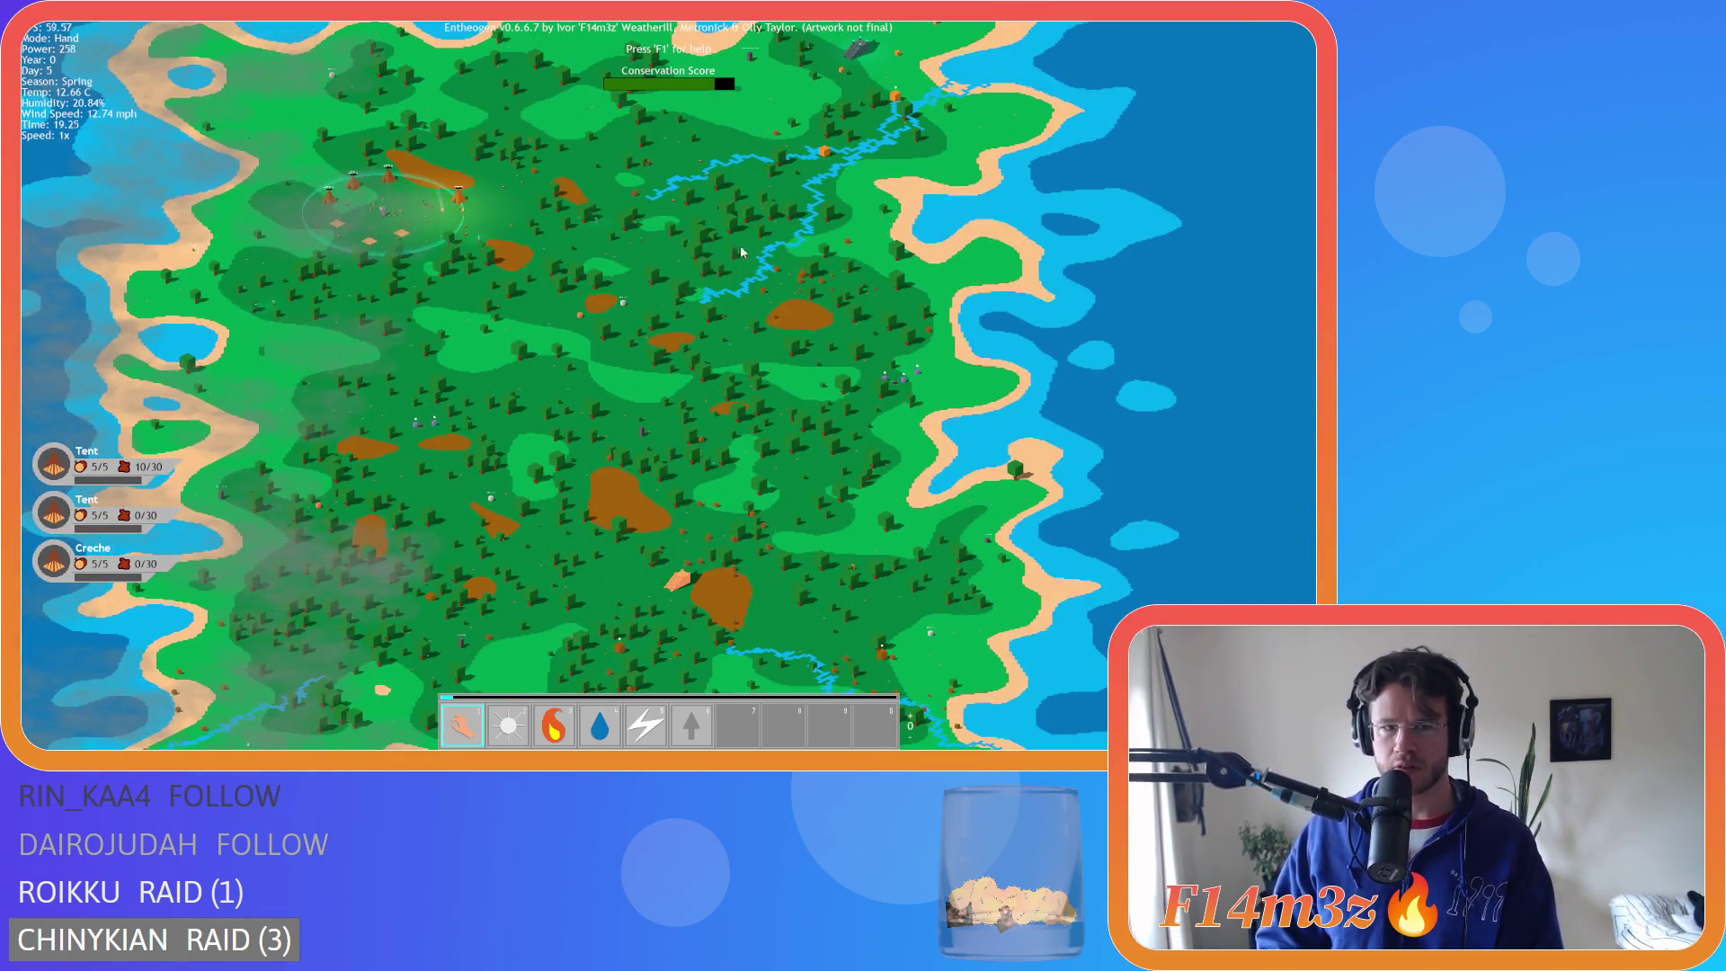
{"action": "scroll", "coordinate": [614, 324], "scroll_direction": "up", "scroll_amount": 8}
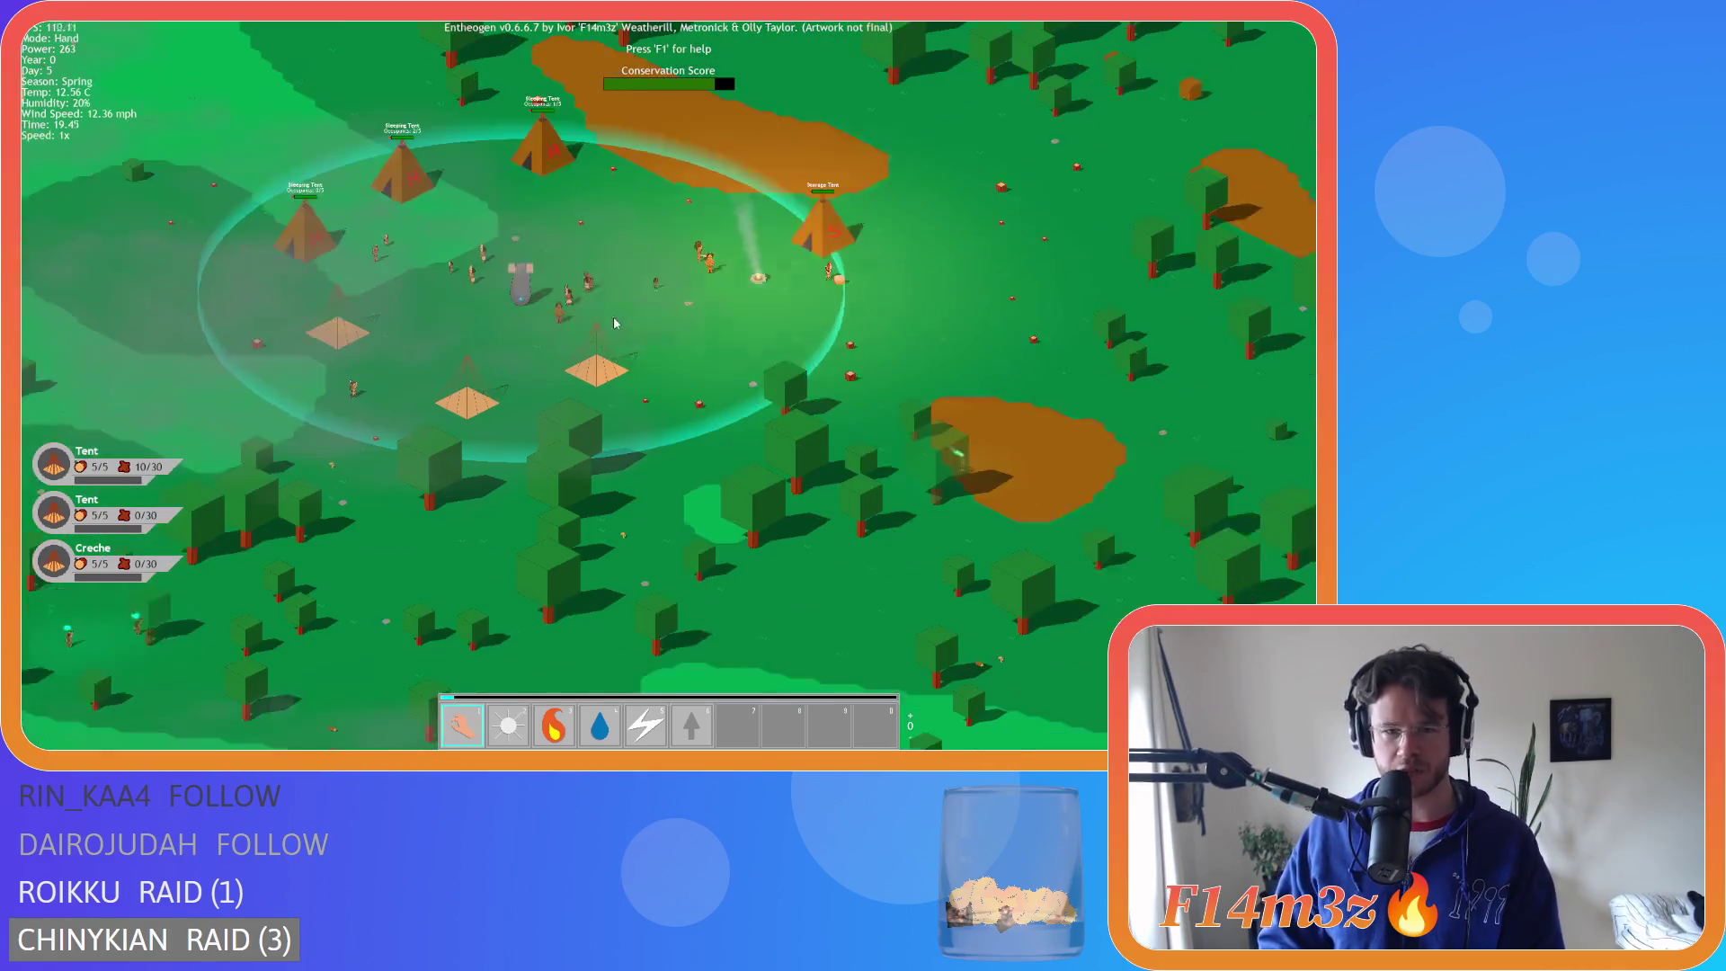
{"action": "scroll", "coordinate": [602, 289], "scroll_direction": "down", "scroll_amount": 3}
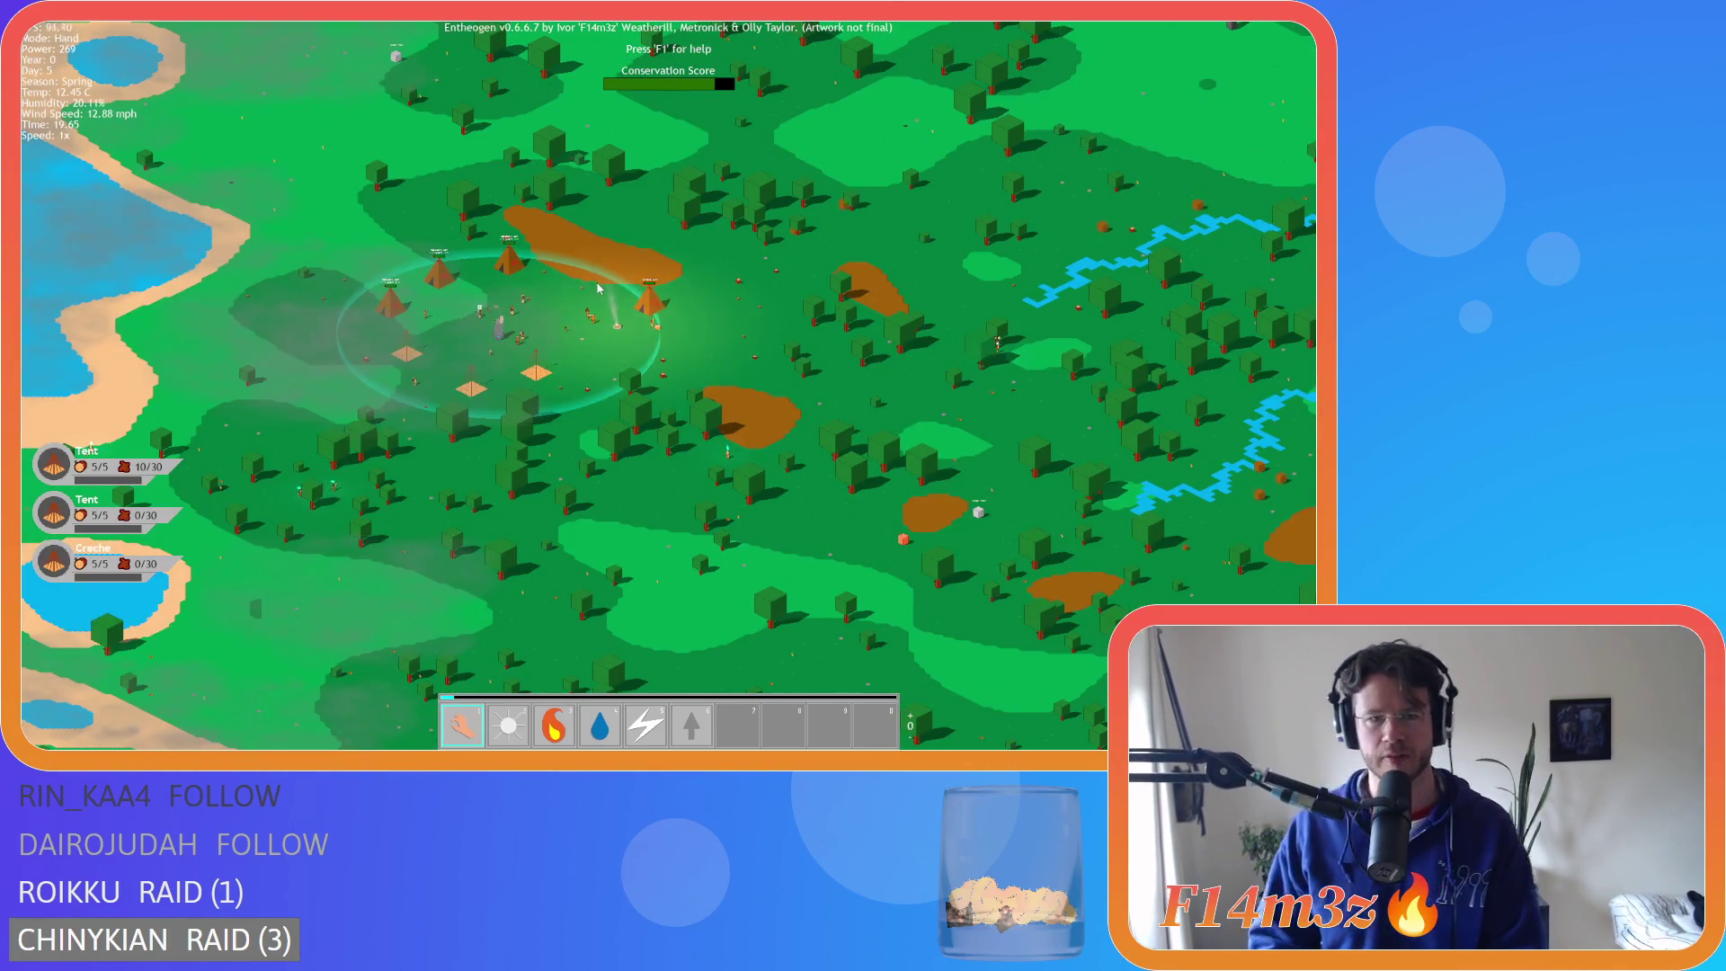
{"action": "scroll", "coordinate": [590, 330], "scroll_direction": "up", "scroll_amount": 2}
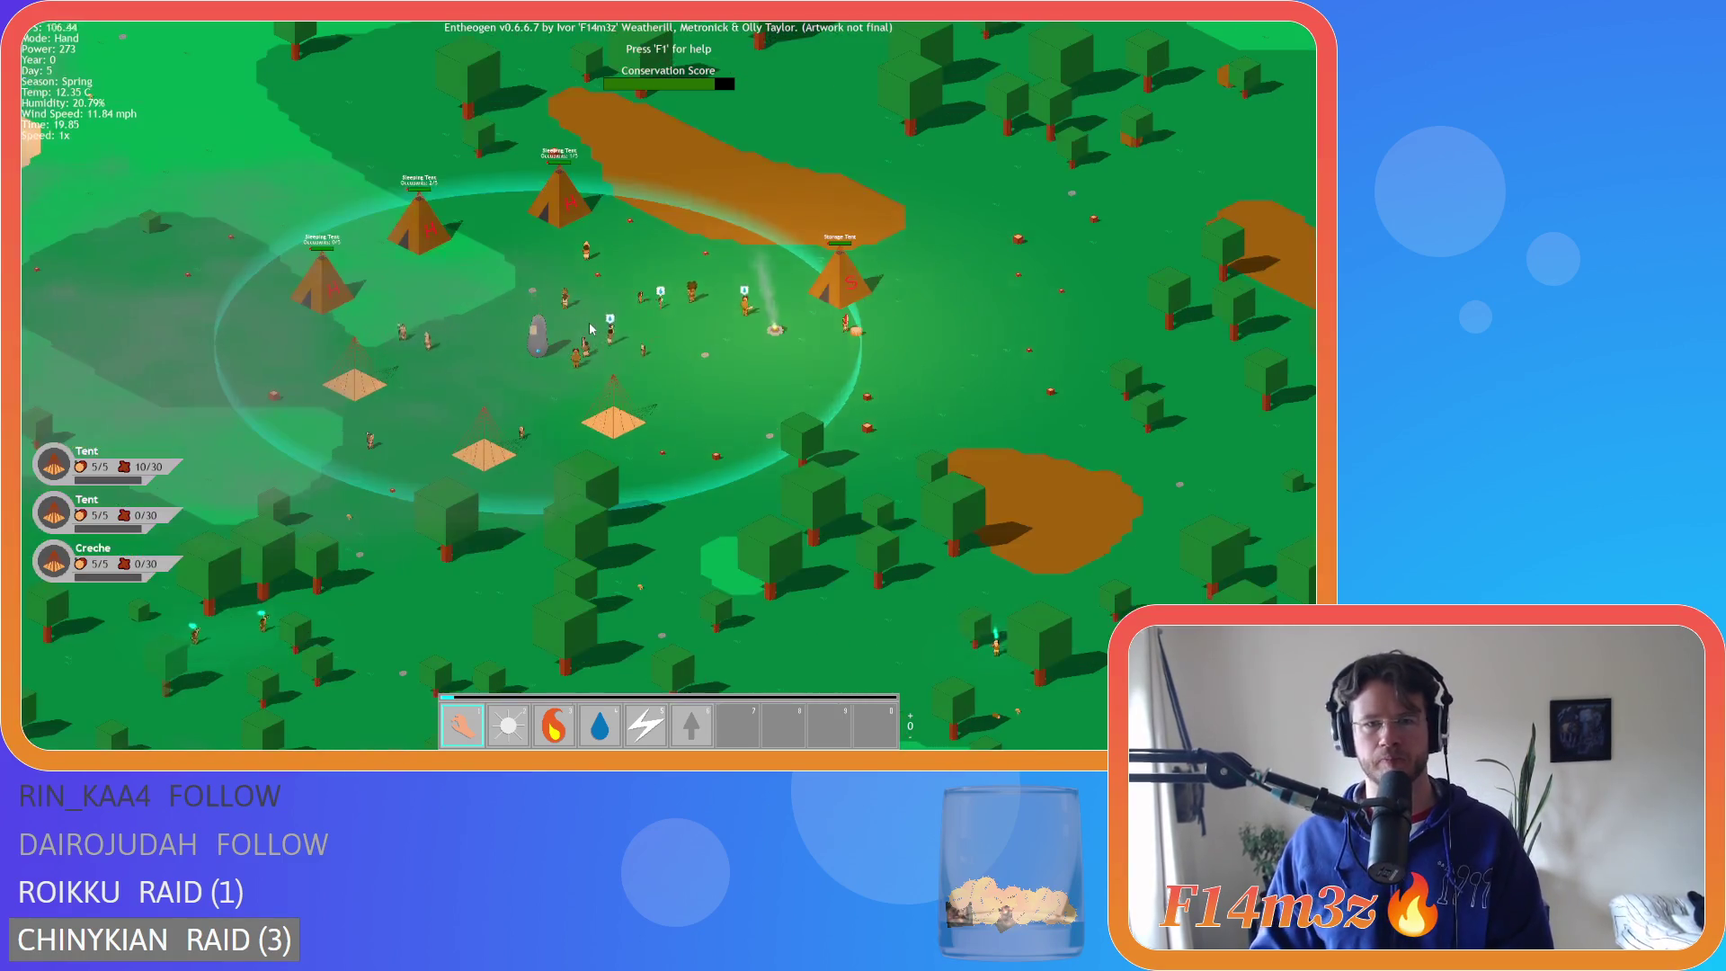
{"action": "scroll", "coordinate": [602, 310], "scroll_direction": "down", "scroll_amount": 5}
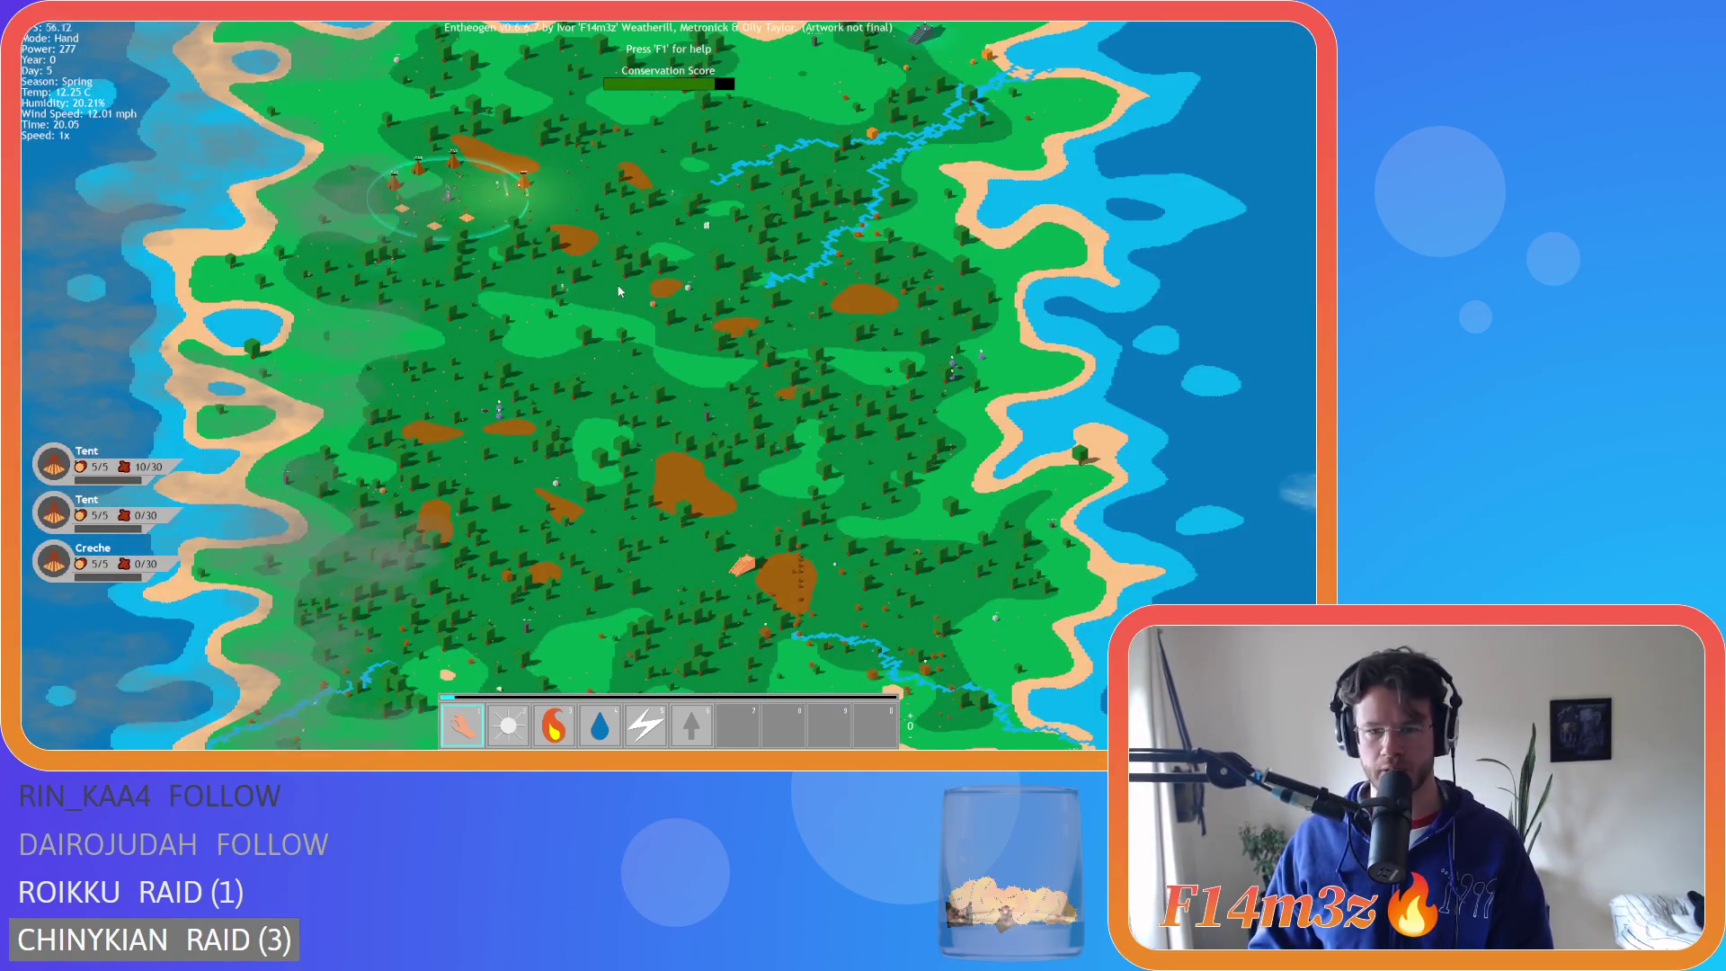
{"action": "left_click_drag", "start_coordinate": [620, 230], "coordinate": [579, 185]}
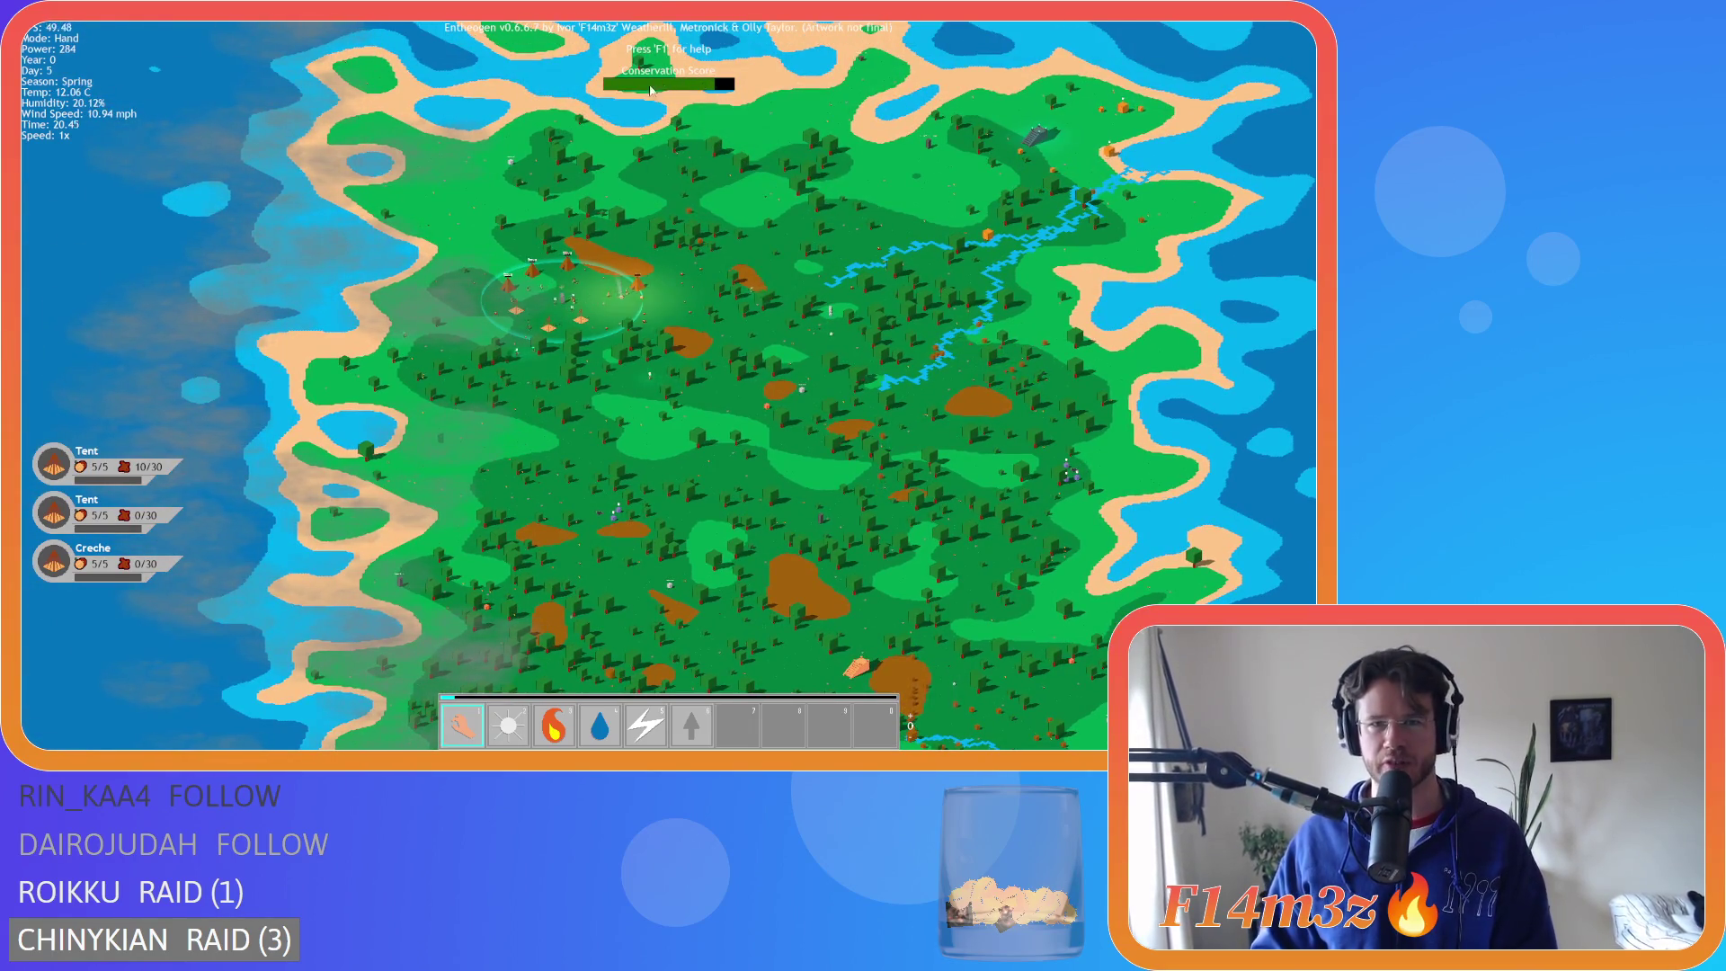
{"action": "scroll", "coordinate": [650, 90], "scroll_direction": "down", "scroll_amount": 3}
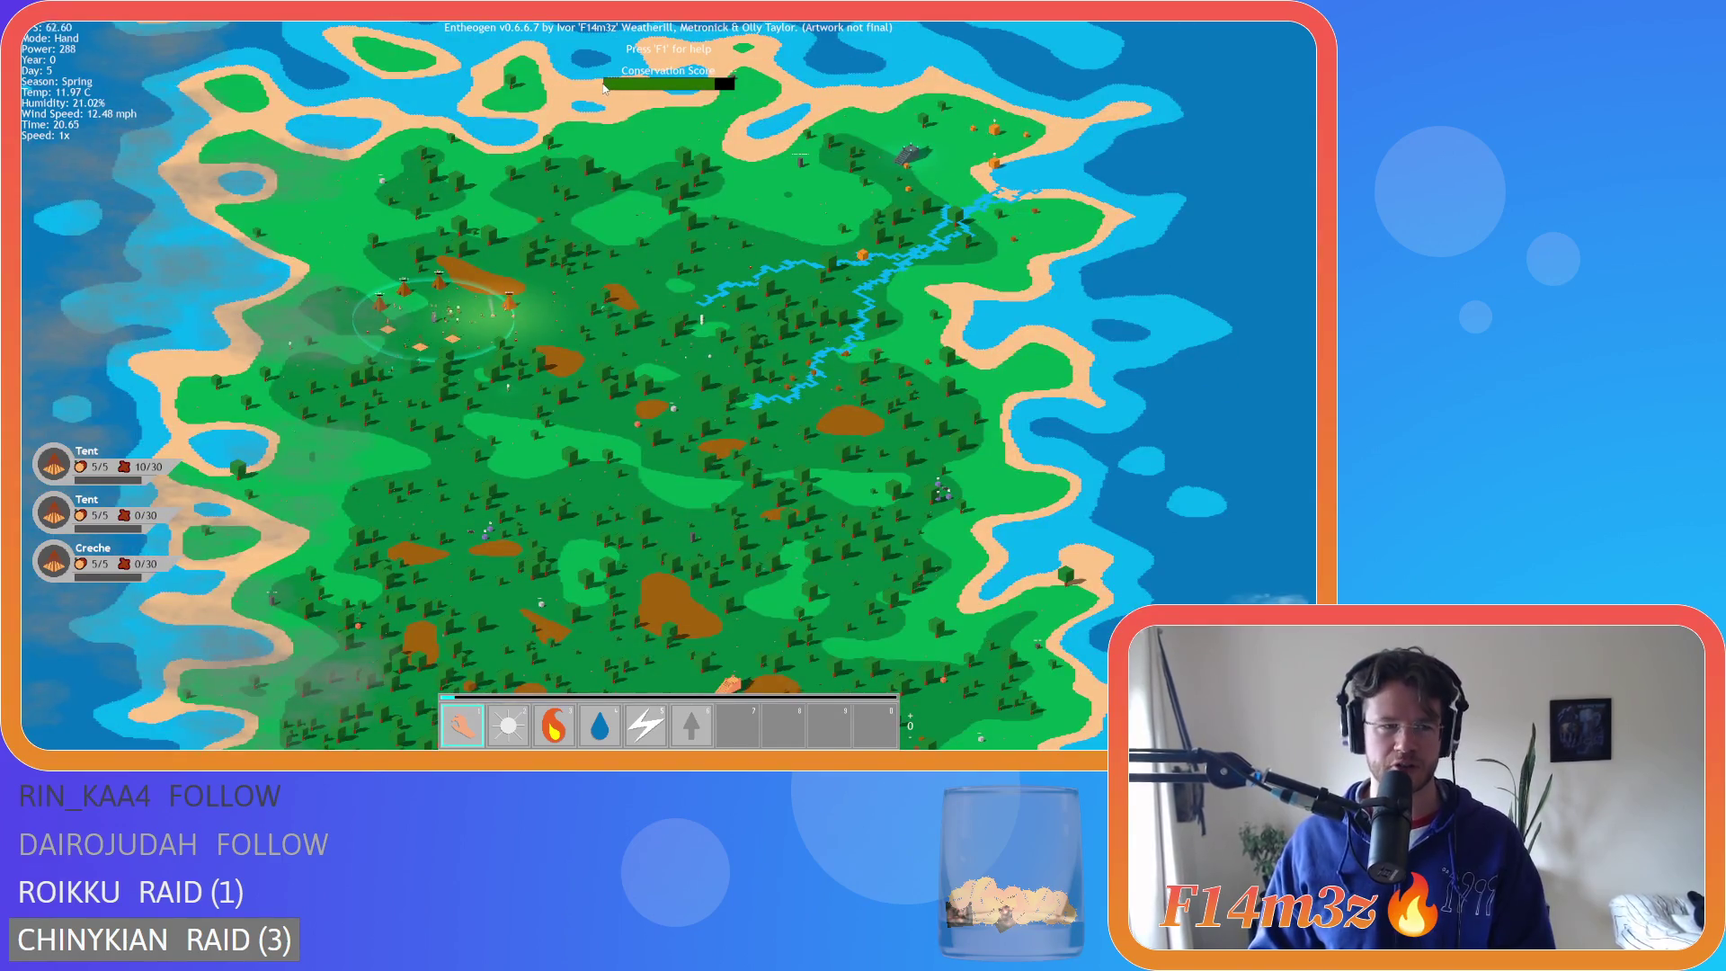
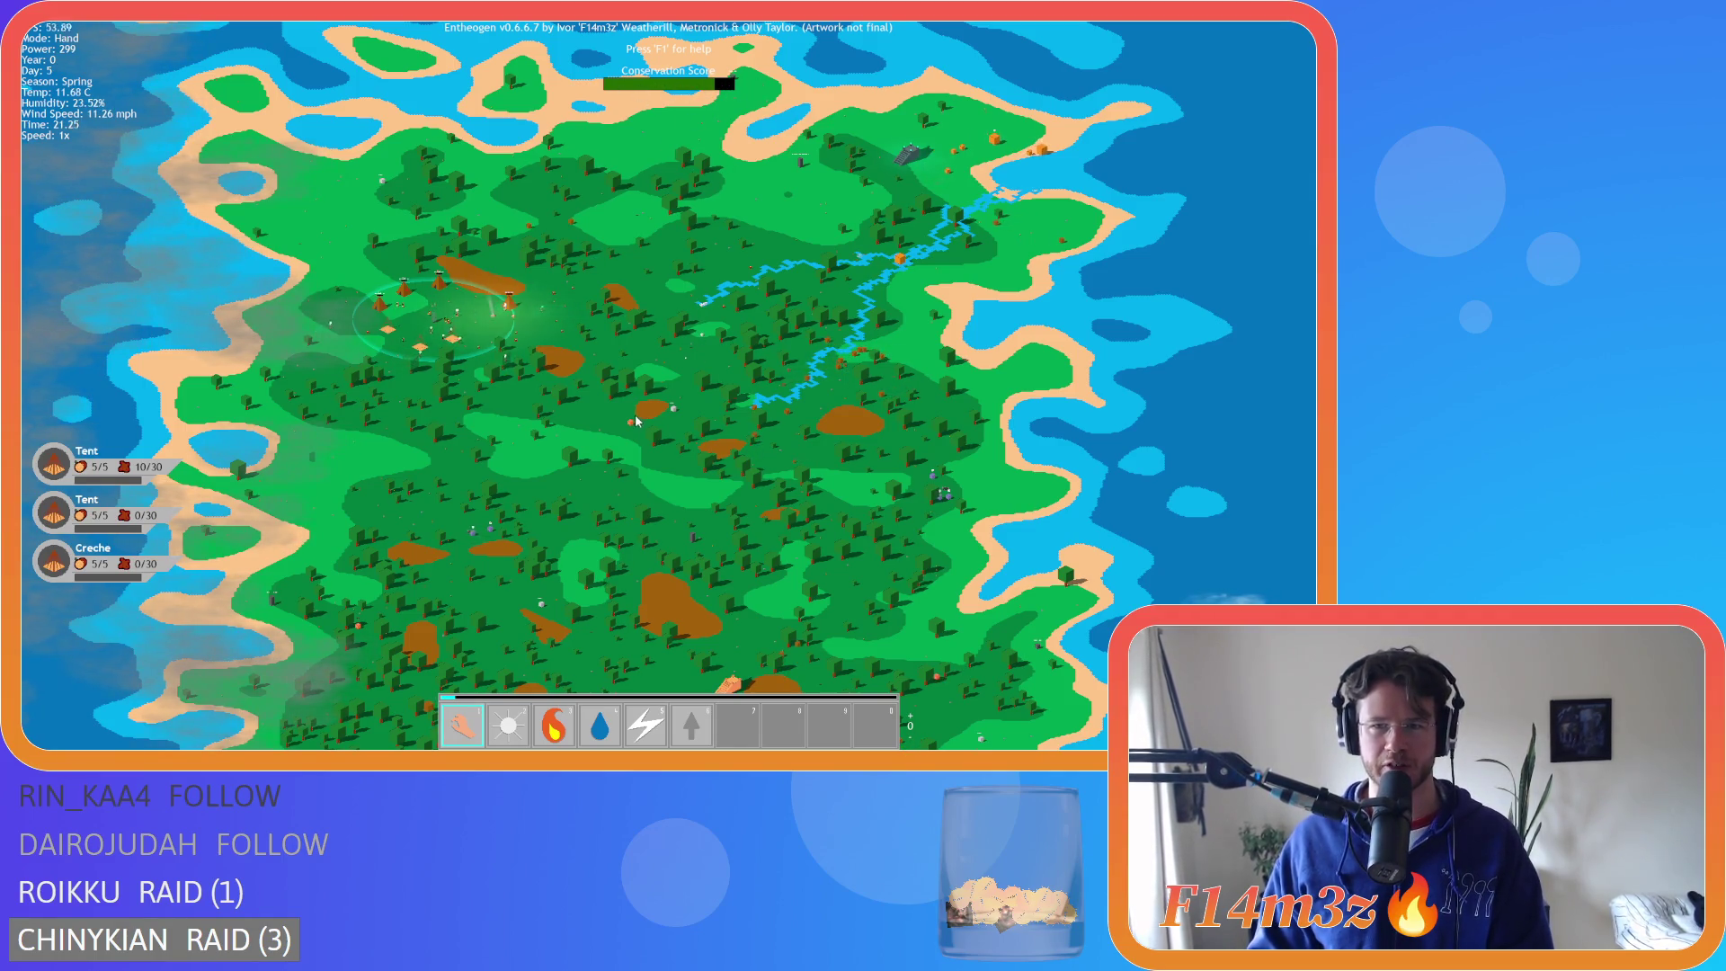
- Pan and zoom the map view across the Day 6 night village
{"action": "scroll", "coordinate": [627, 410], "scroll_direction": "up", "scroll_amount": 5}
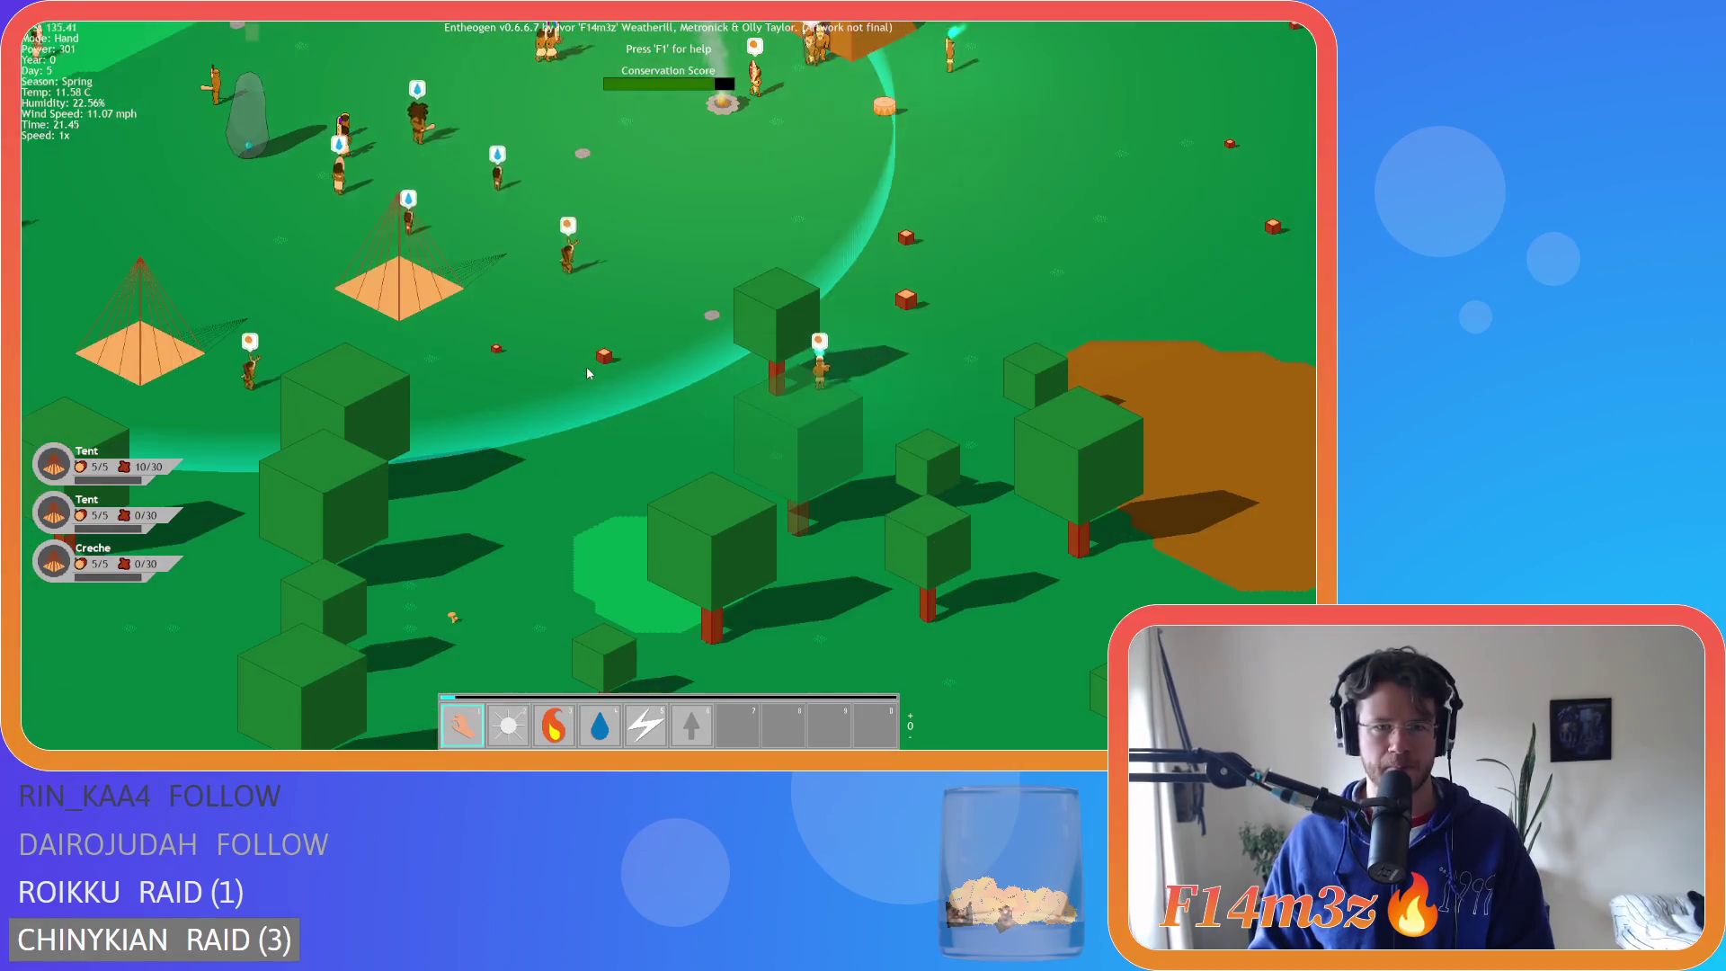
{"action": "scroll", "coordinate": [589, 370], "scroll_direction": "down", "scroll_amount": 10}
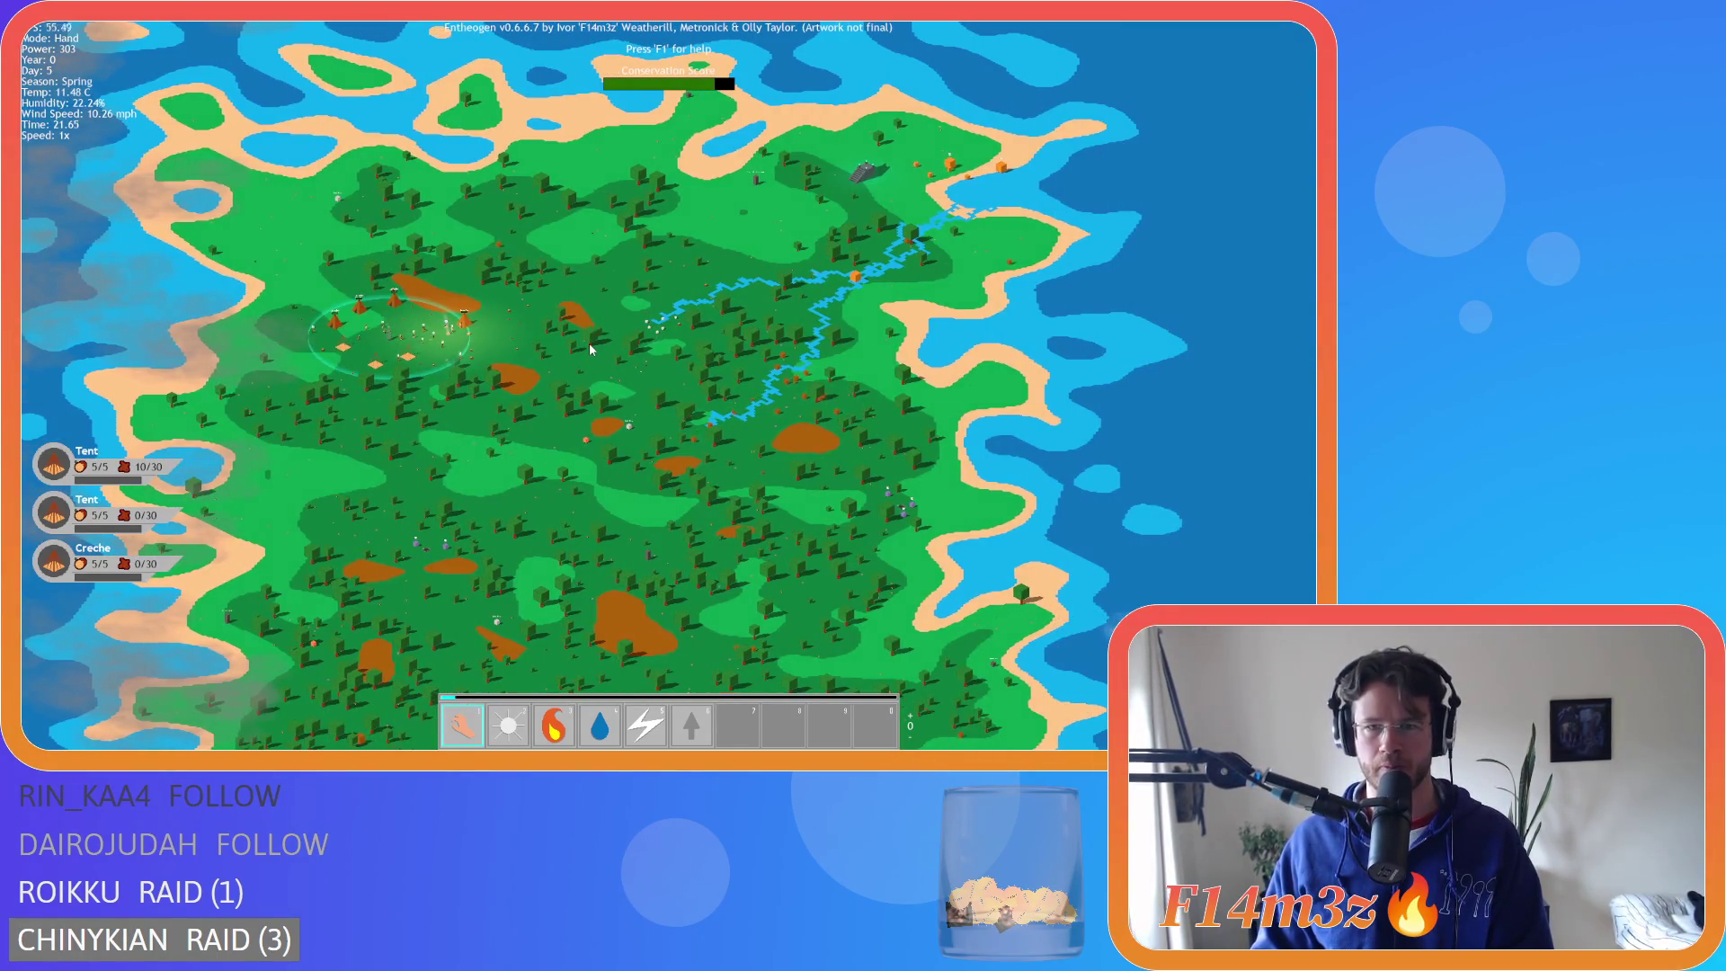
{"action": "scroll", "coordinate": [590, 278], "scroll_direction": "up", "scroll_amount": 3}
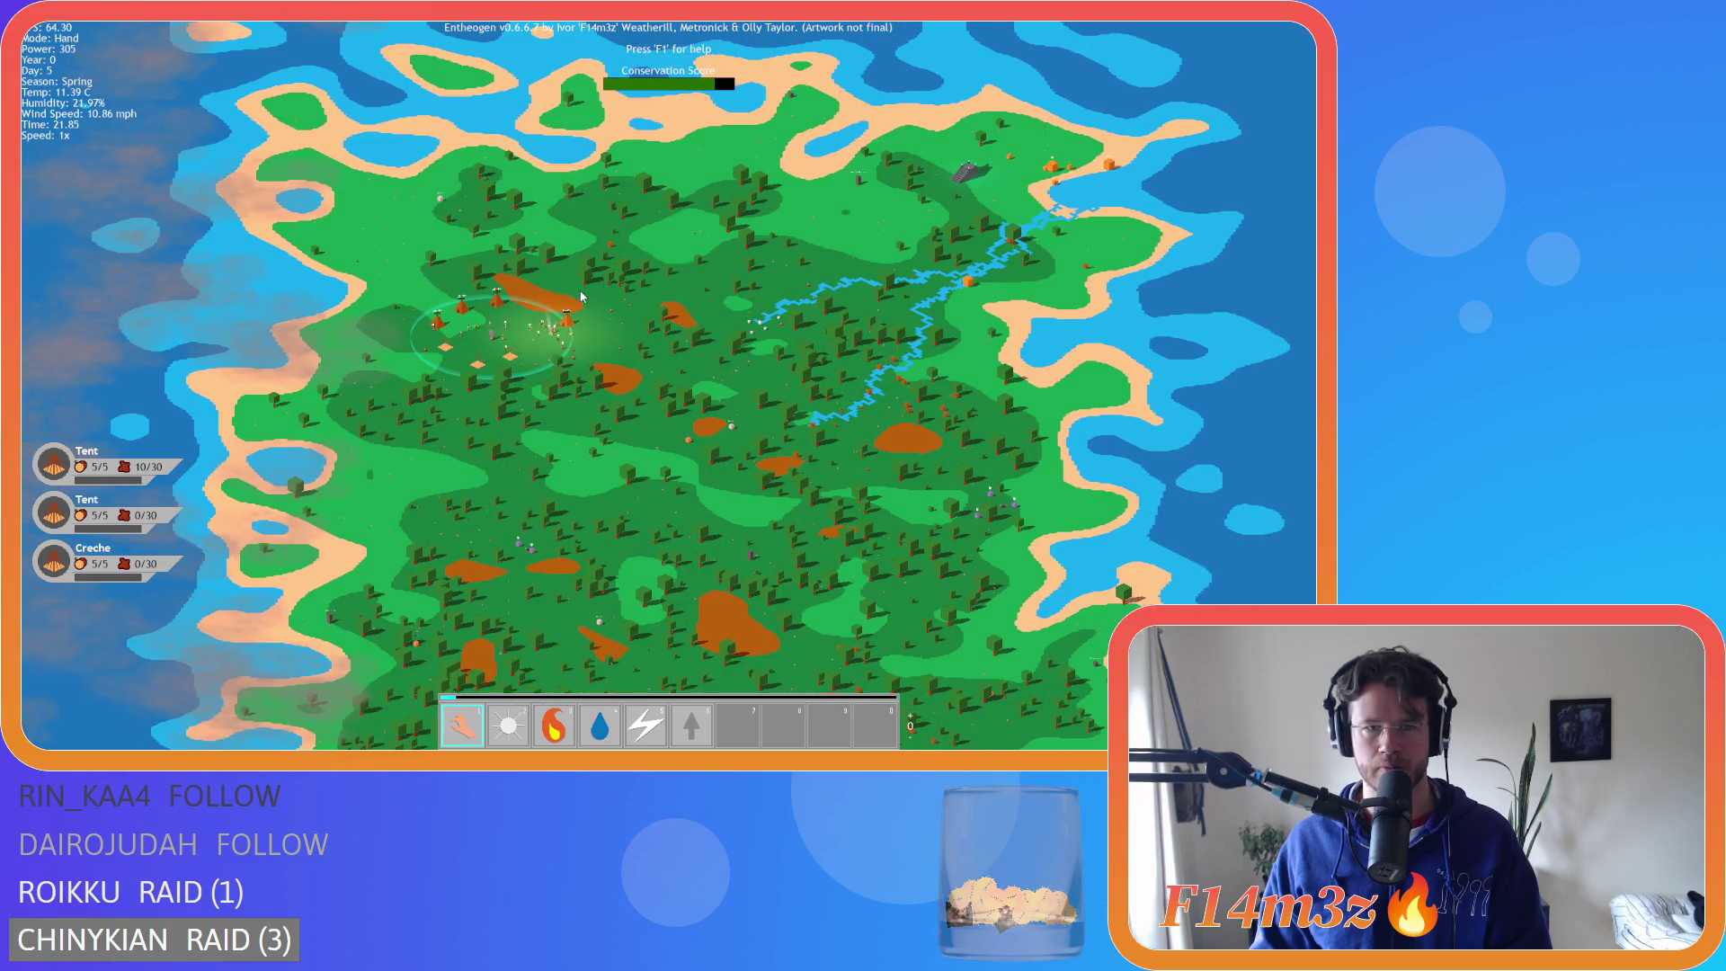
{"action": "scroll", "coordinate": [586, 291], "scroll_direction": "up", "scroll_amount": 5}
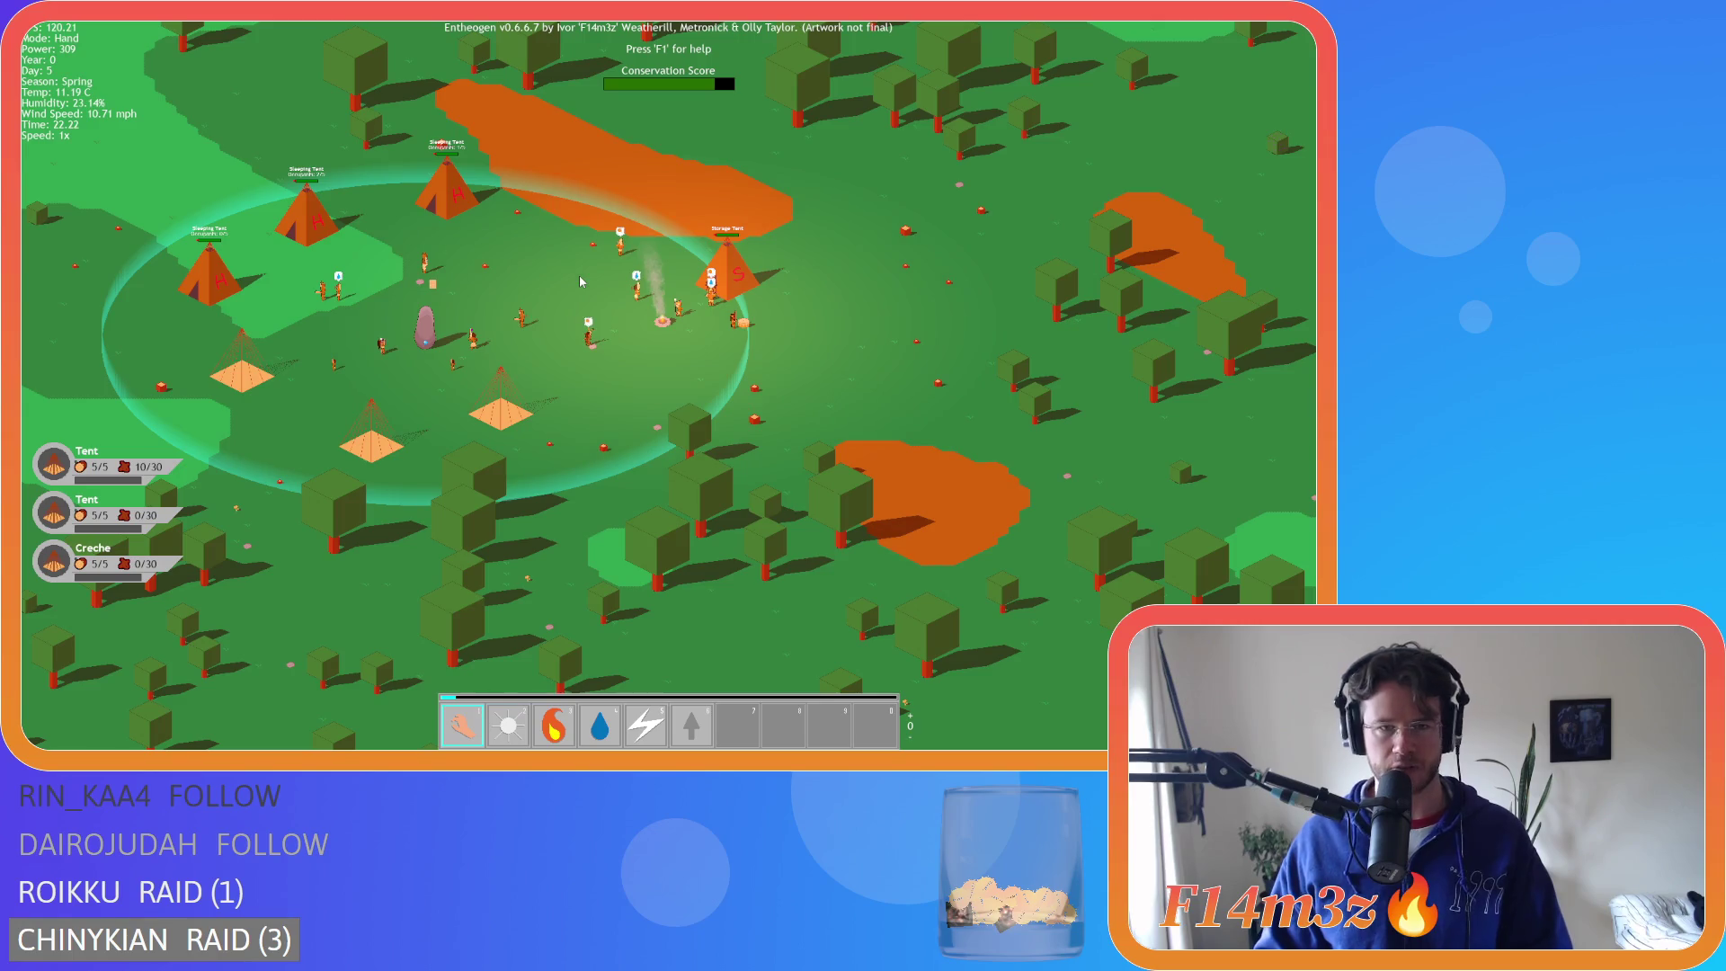
{"action": "scroll", "coordinate": [666, 262], "scroll_direction": "down", "scroll_amount": 5}
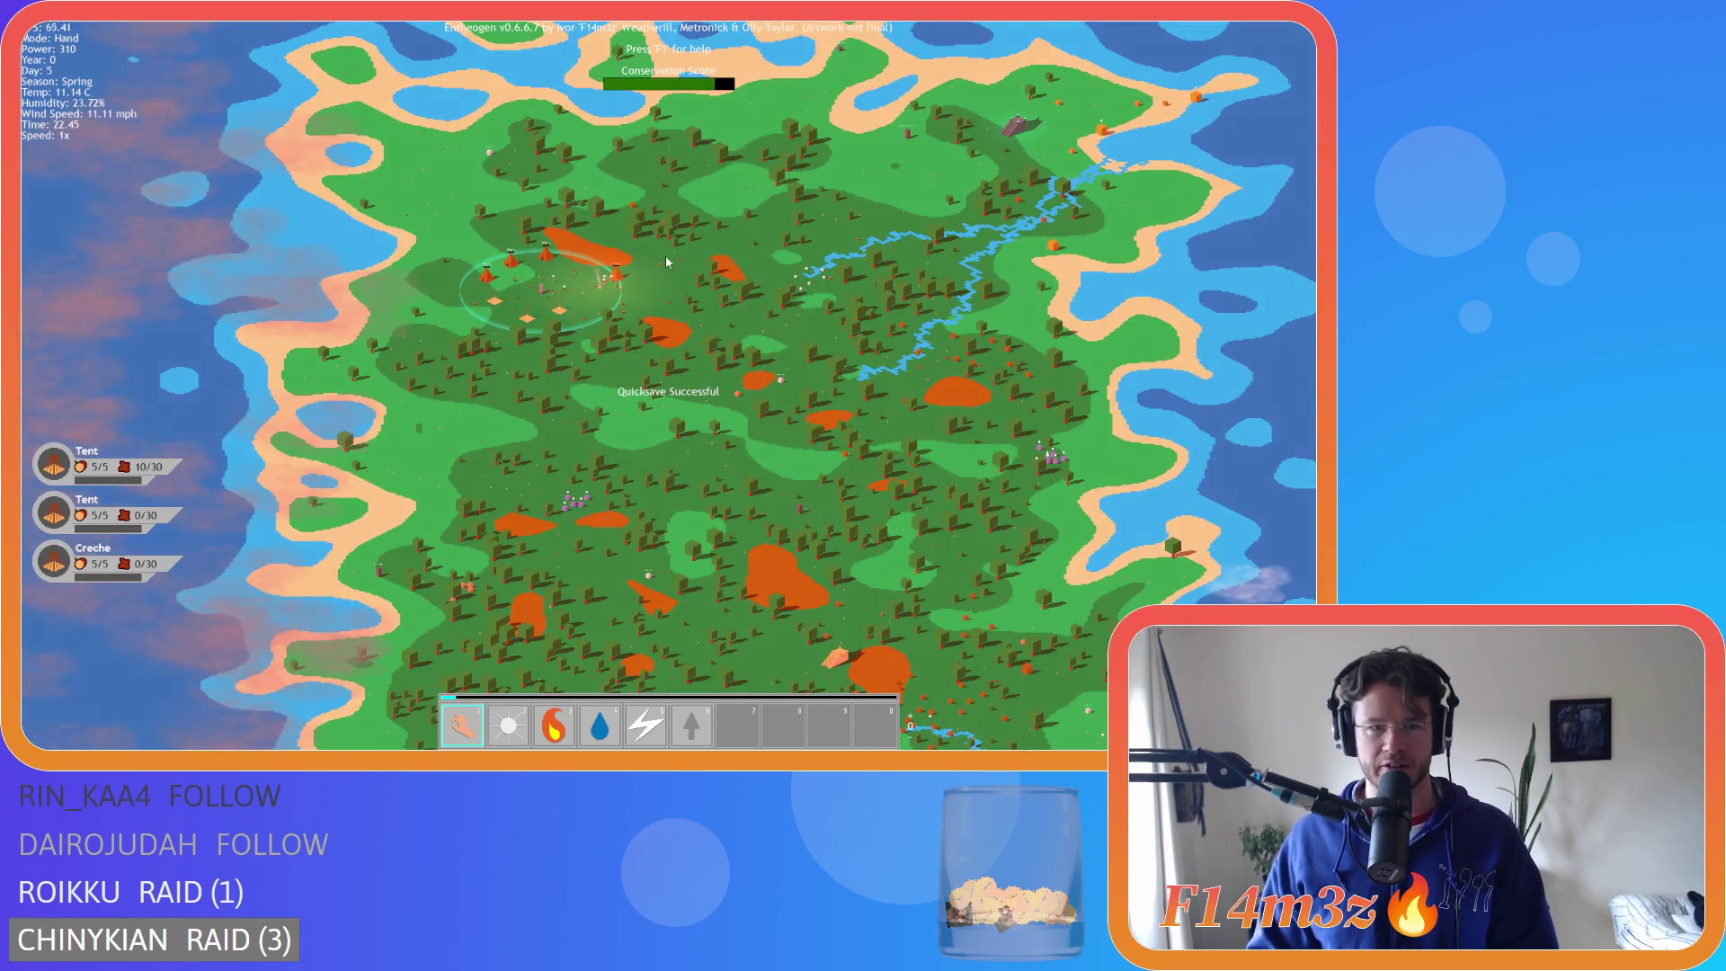
{"action": "scroll", "coordinate": [702, 278], "scroll_direction": "up", "scroll_amount": 3}
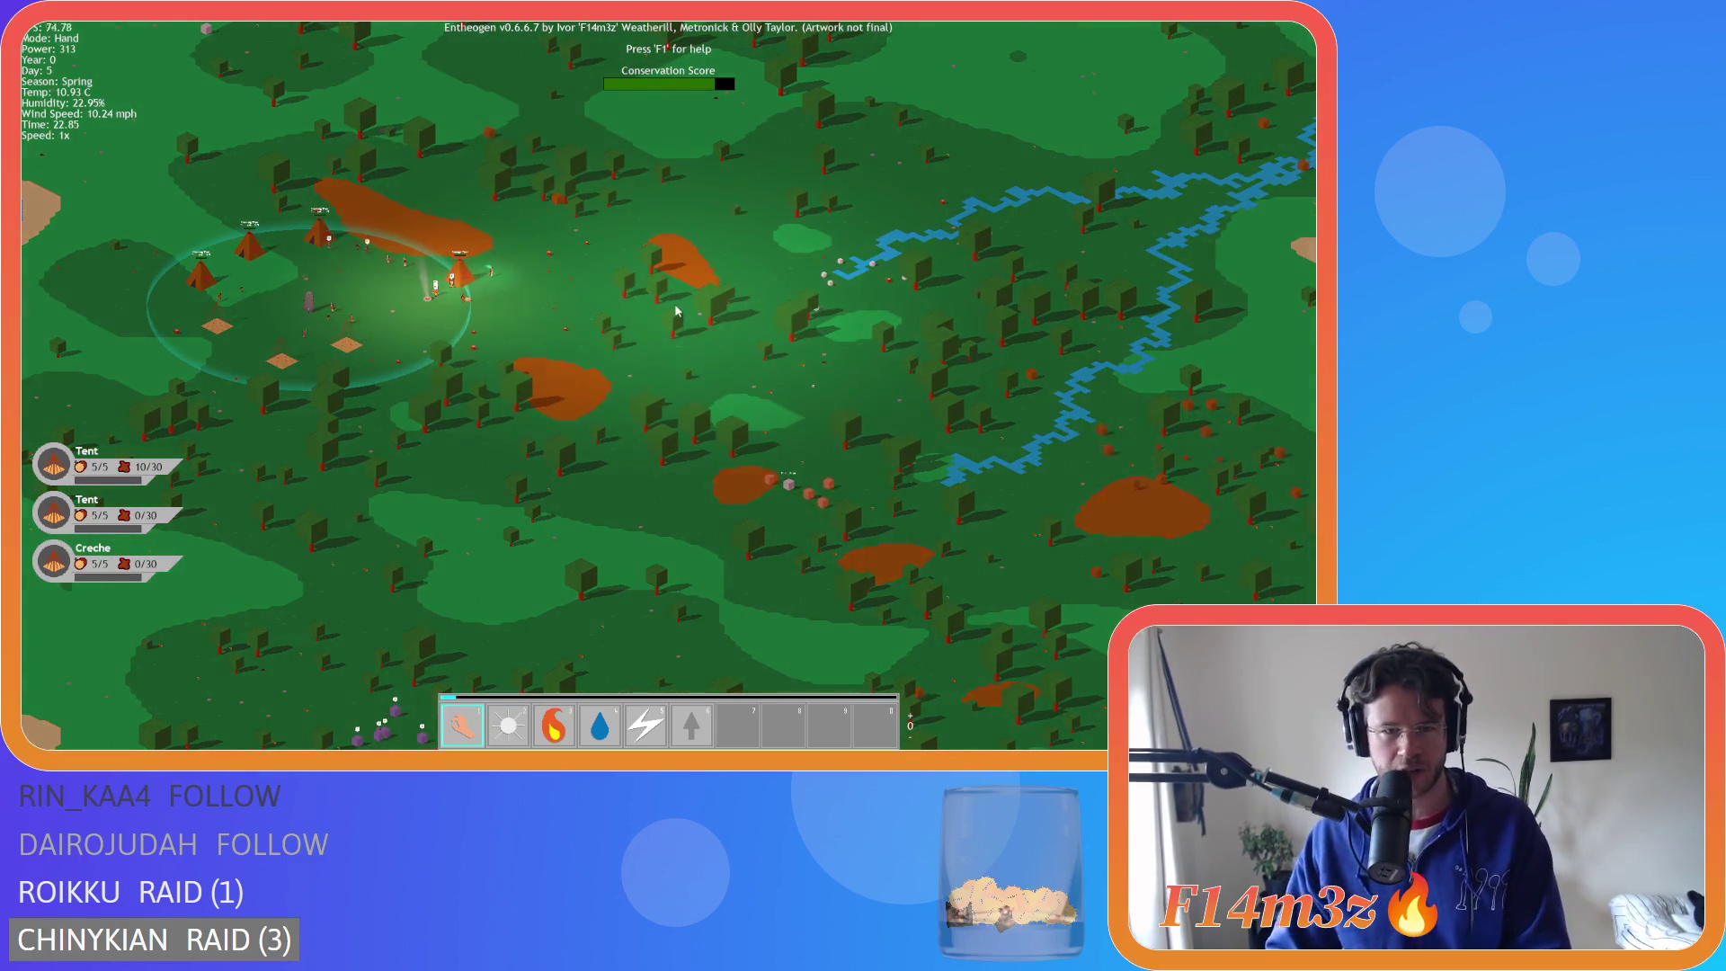
{"action": "scroll", "coordinate": [608, 282], "scroll_direction": "down", "scroll_amount": 5}
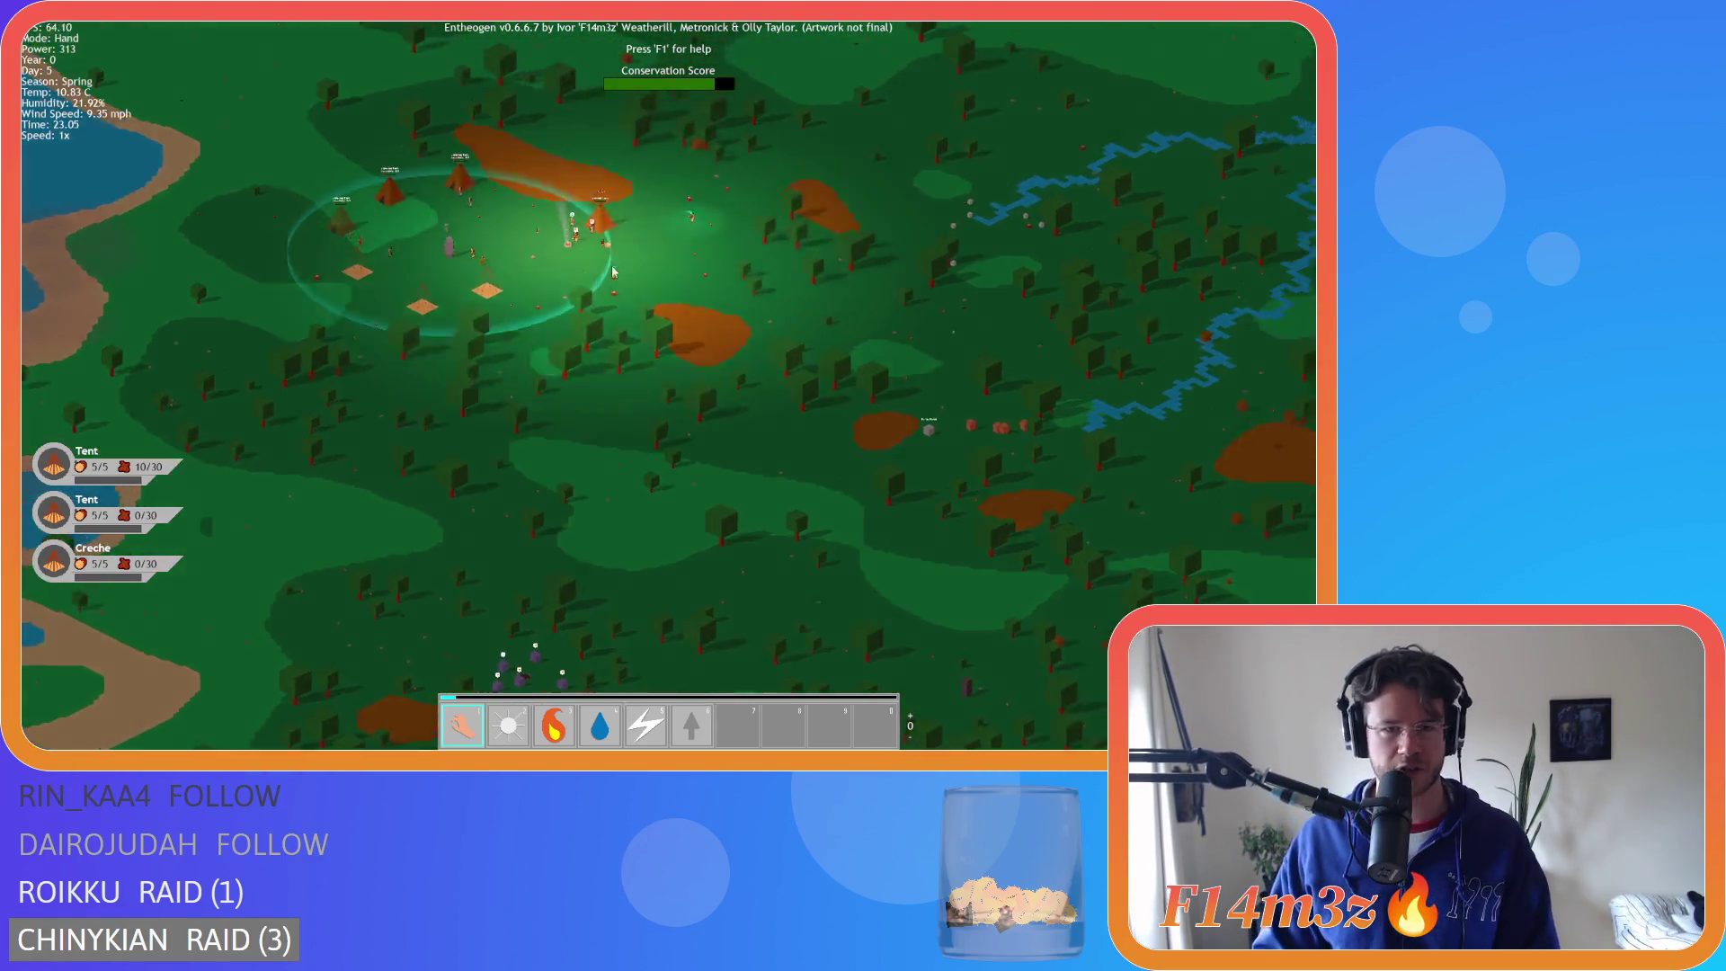
{"action": "key", "text": "a"}
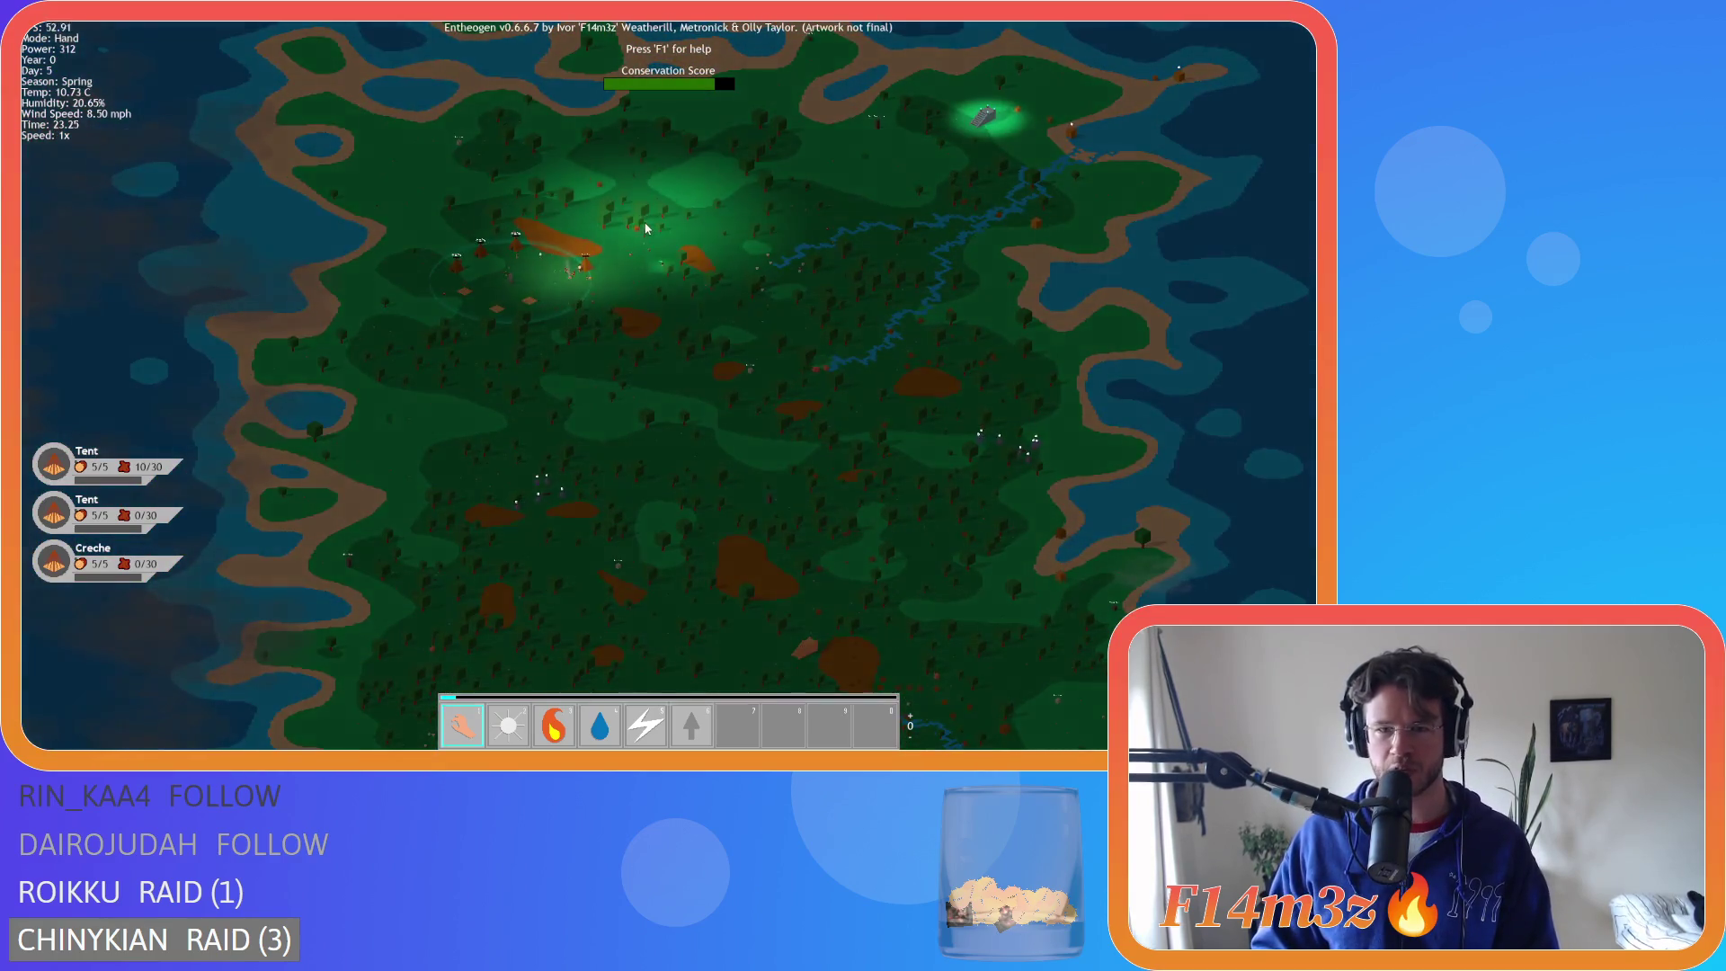
{"action": "scroll", "coordinate": [622, 329], "scroll_direction": "up", "scroll_amount": 5}
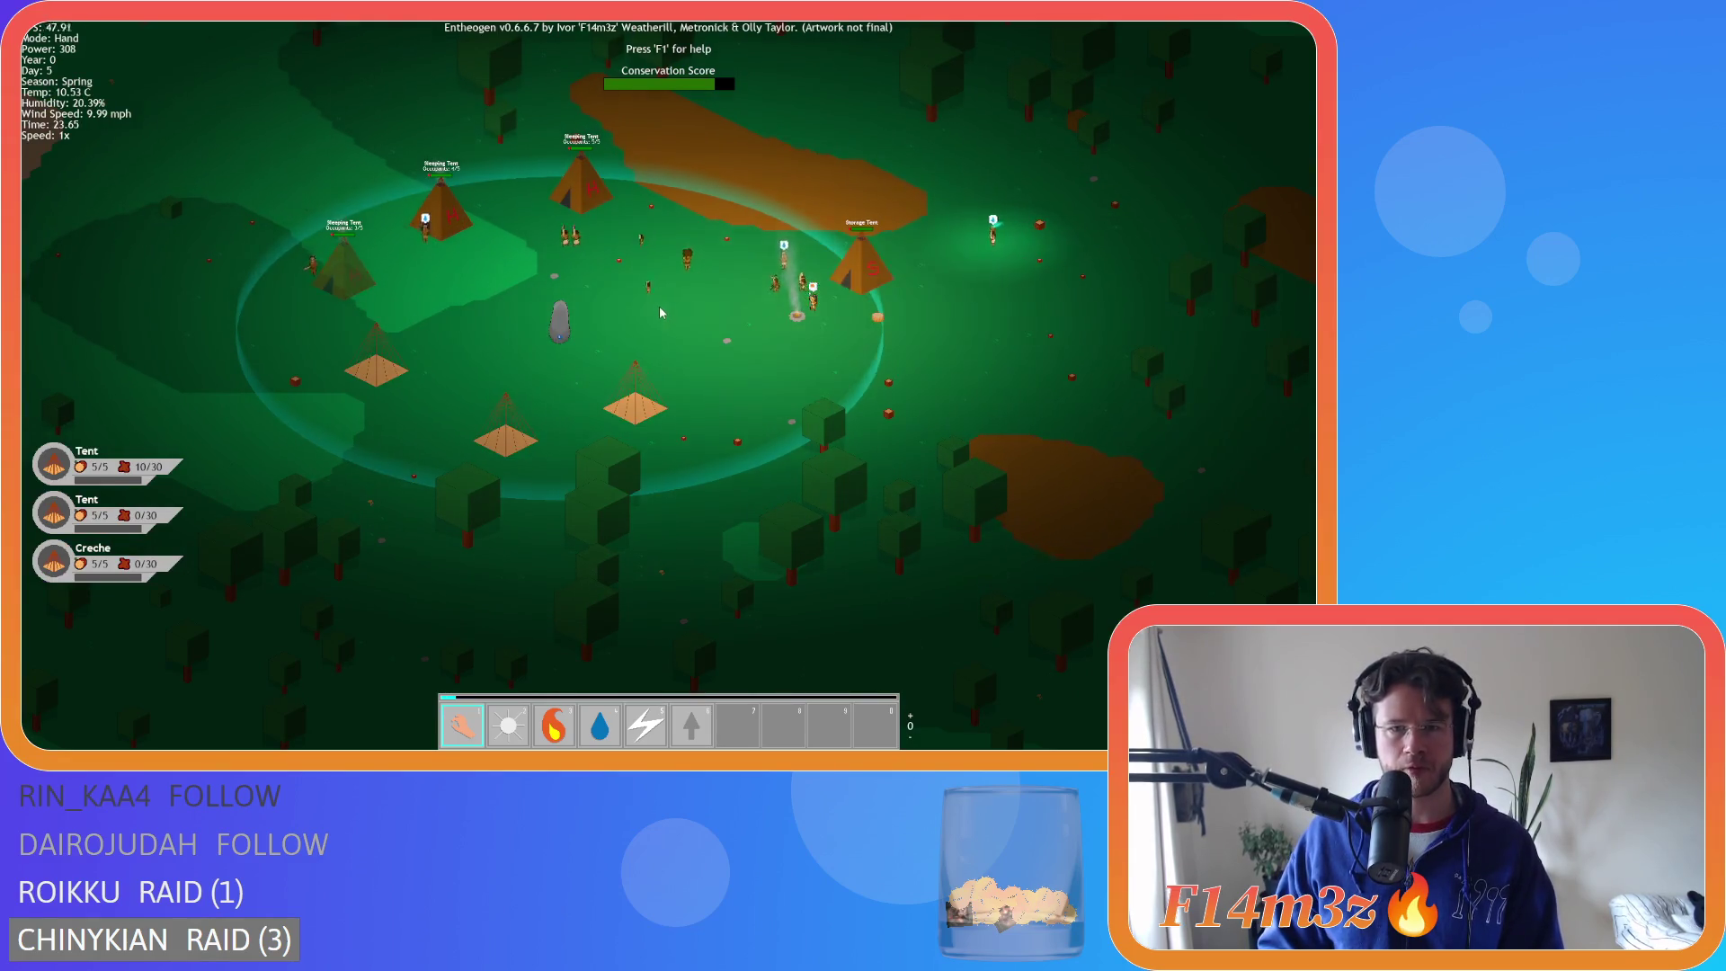
{"action": "scroll", "coordinate": [681, 324], "scroll_direction": "up", "scroll_amount": 3}
{"action": "key", "text": "d"}
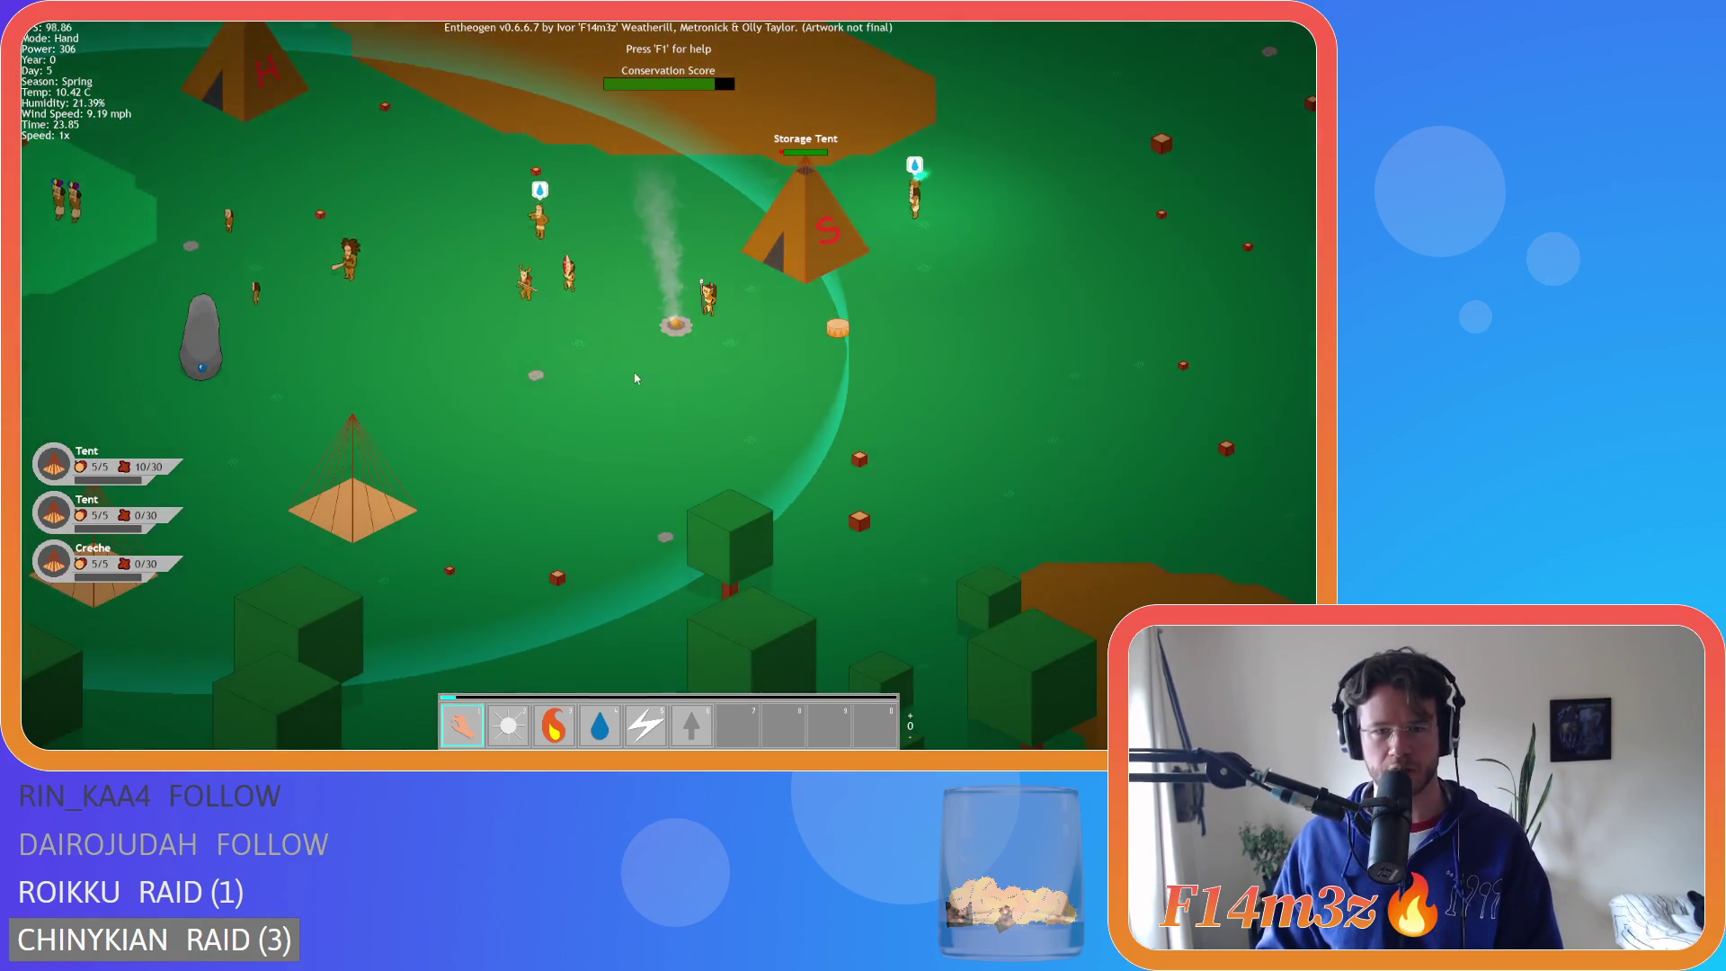
{"action": "scroll", "coordinate": [859, 322], "scroll_direction": "down", "scroll_amount": 3}
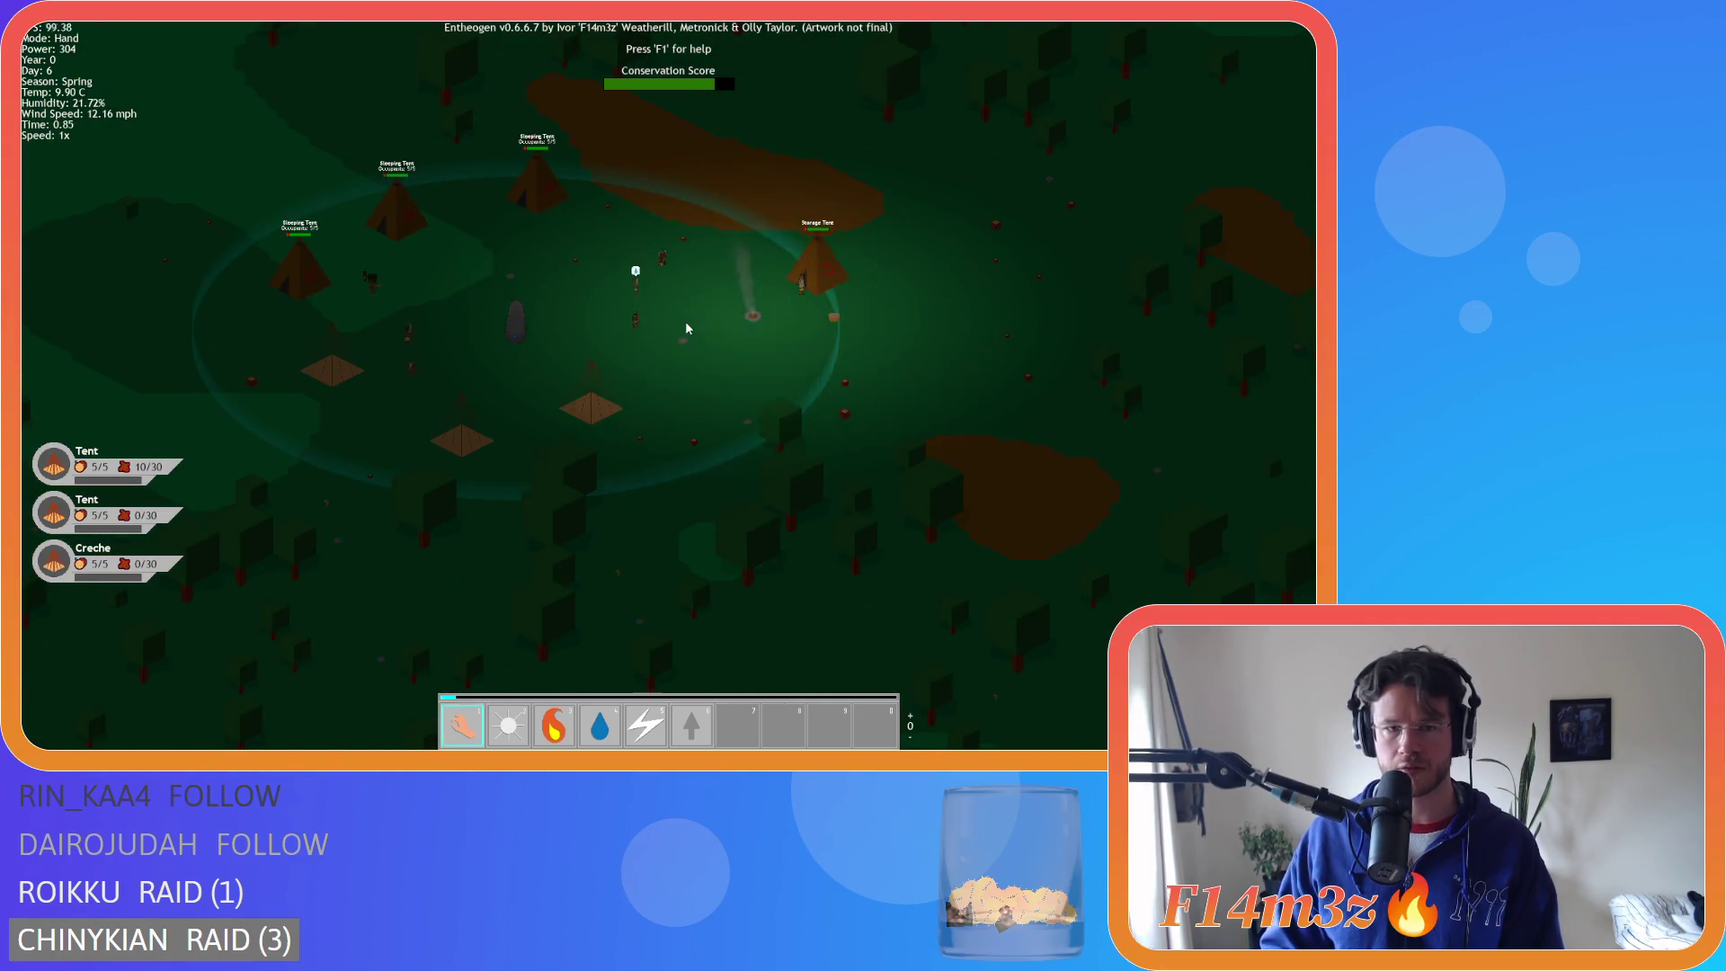
{"action": "key", "text": "a"}
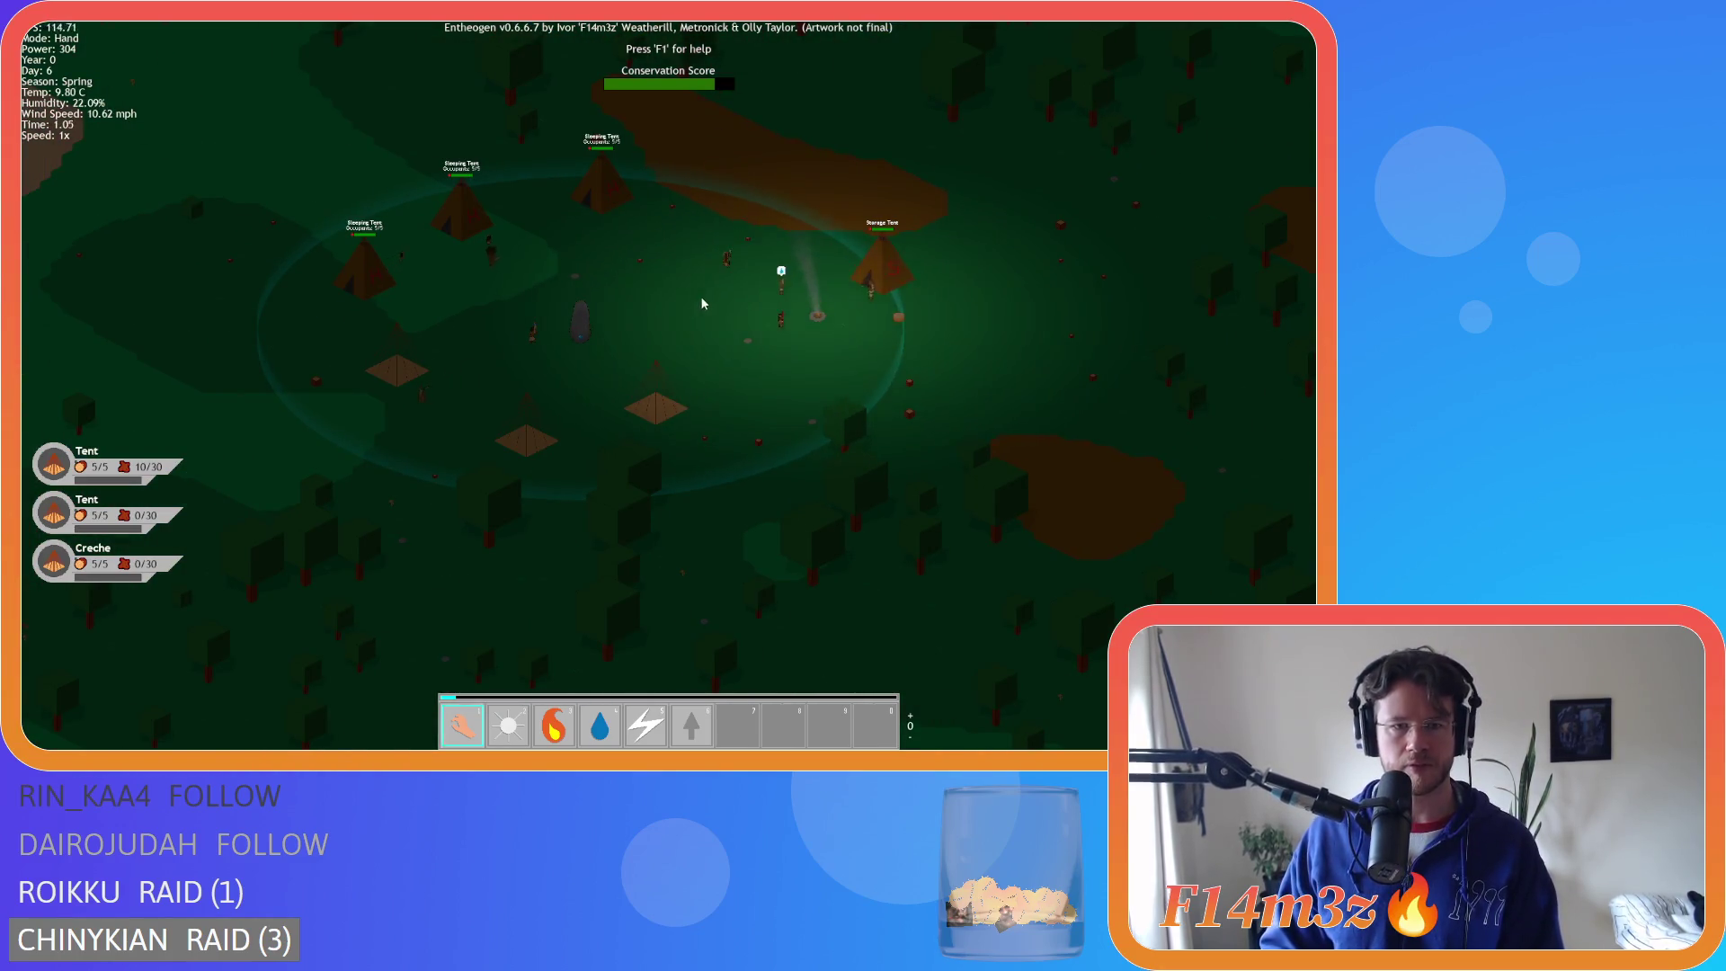
- Quicksave the game with F5 and confirm quitting Entheogen
{"action": "key", "text": "Escape"}
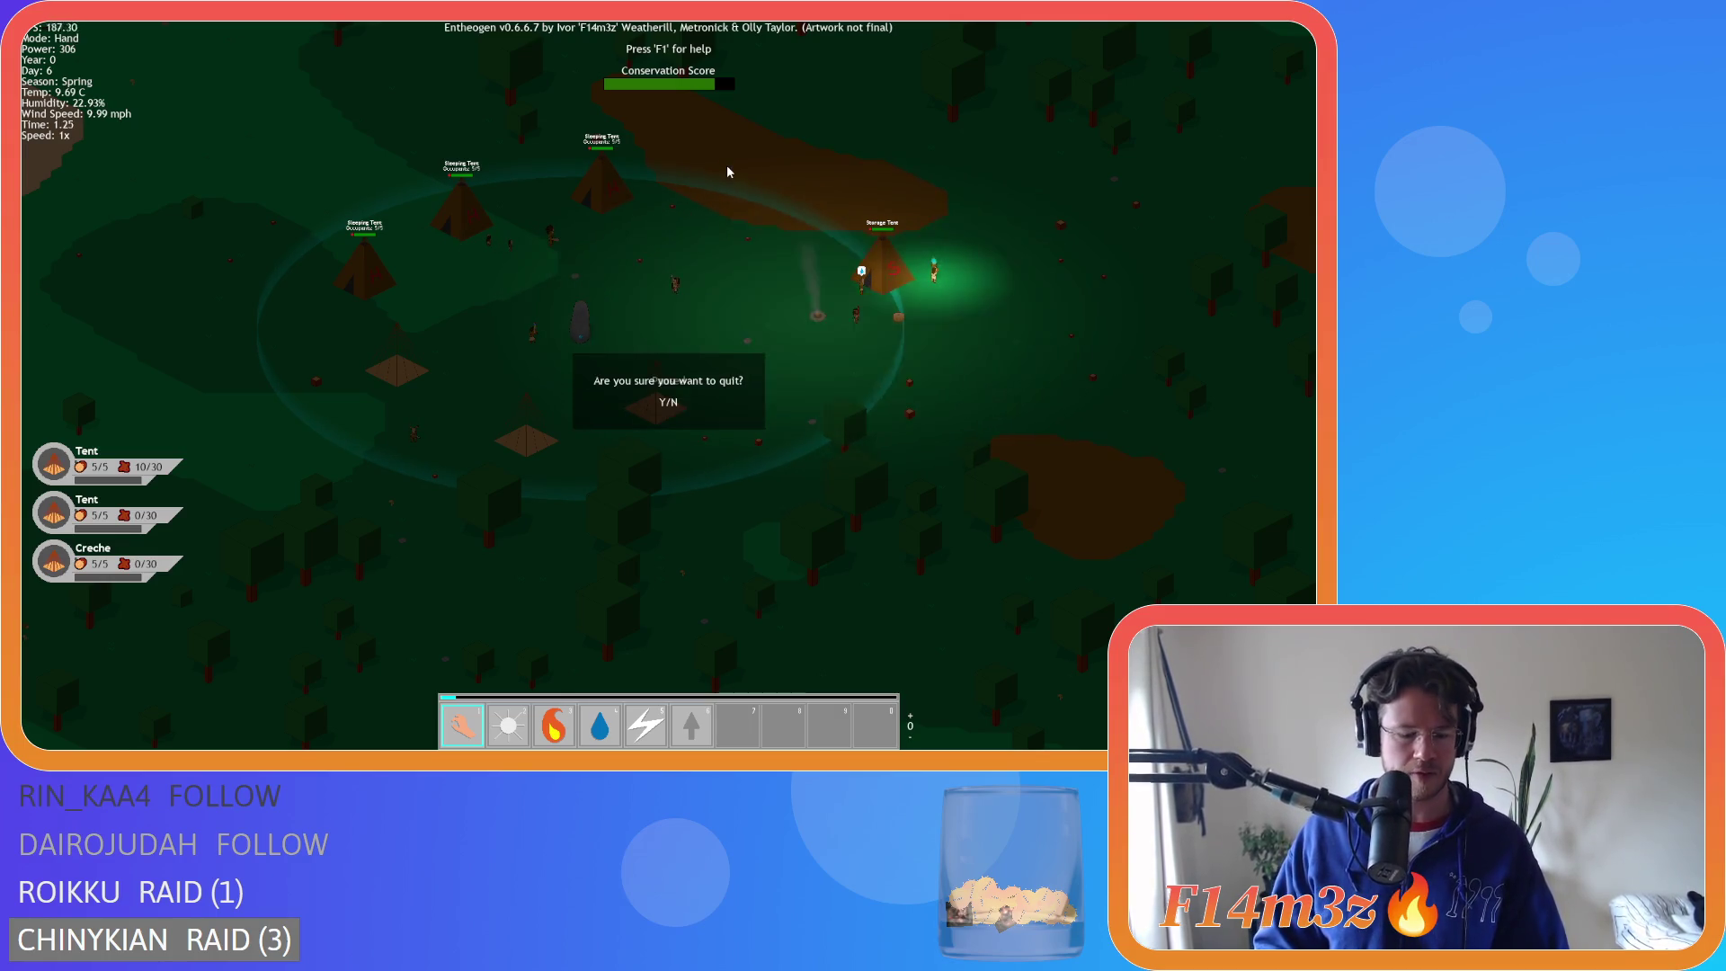
{"action": "key", "text": "n"}
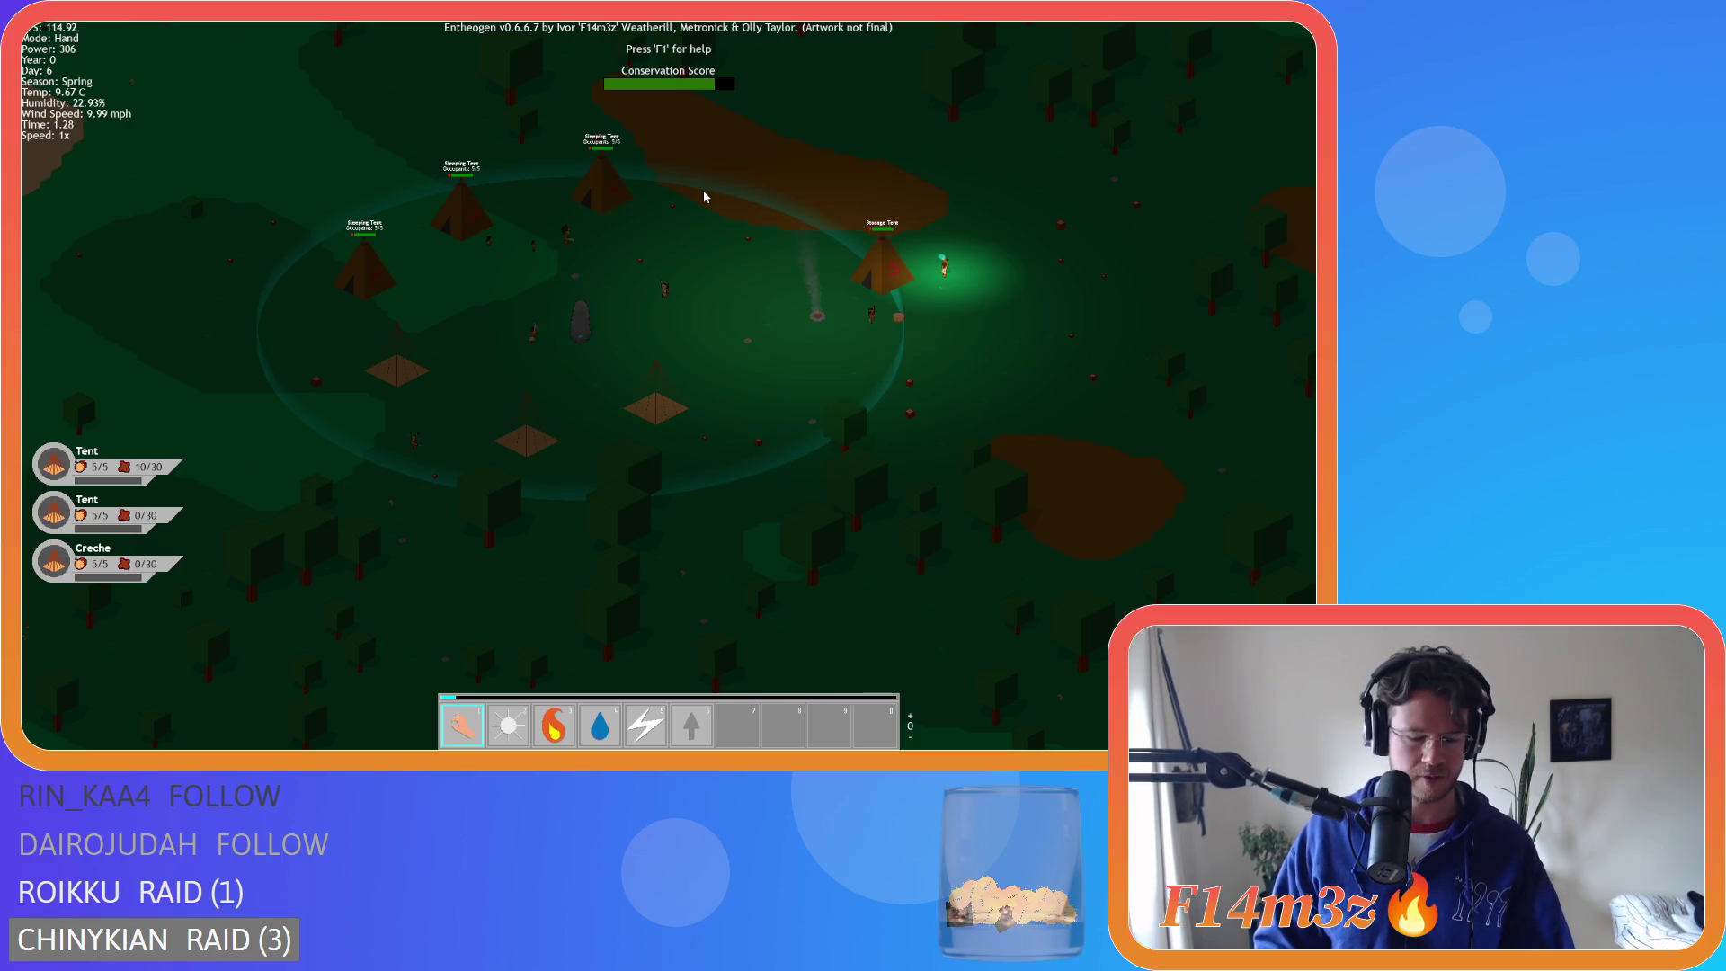
{"action": "key", "text": "F5"}
{"action": "key", "text": "Escape"}
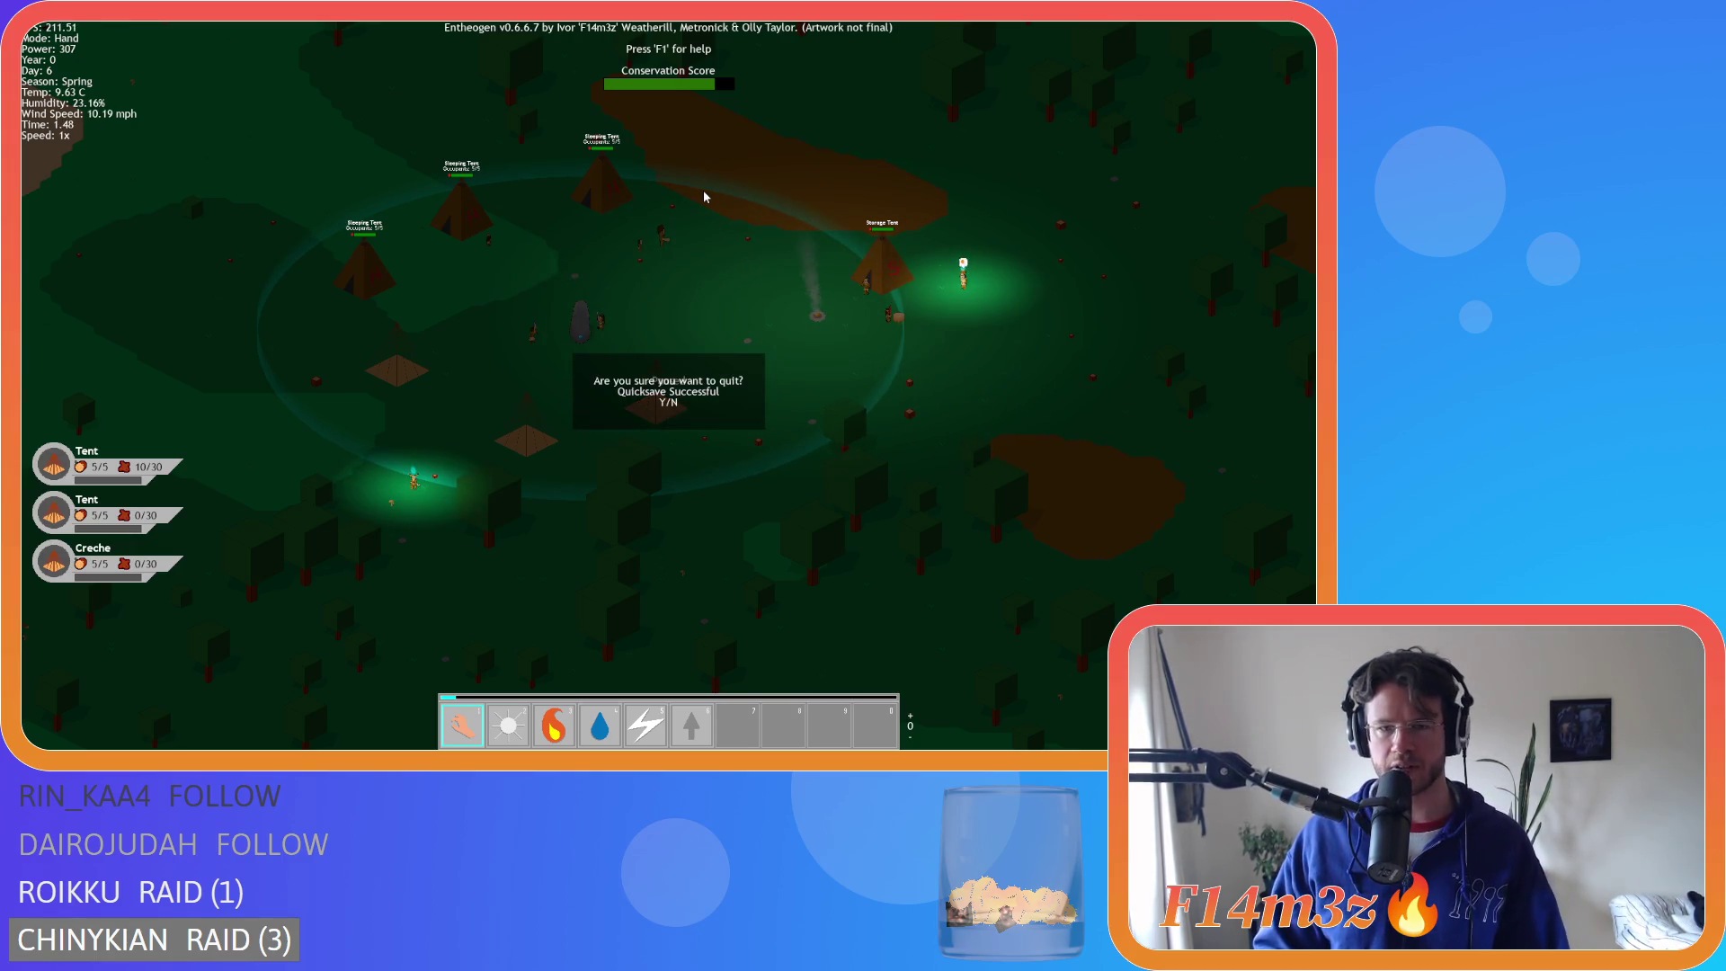
{"action": "key", "text": "y"}
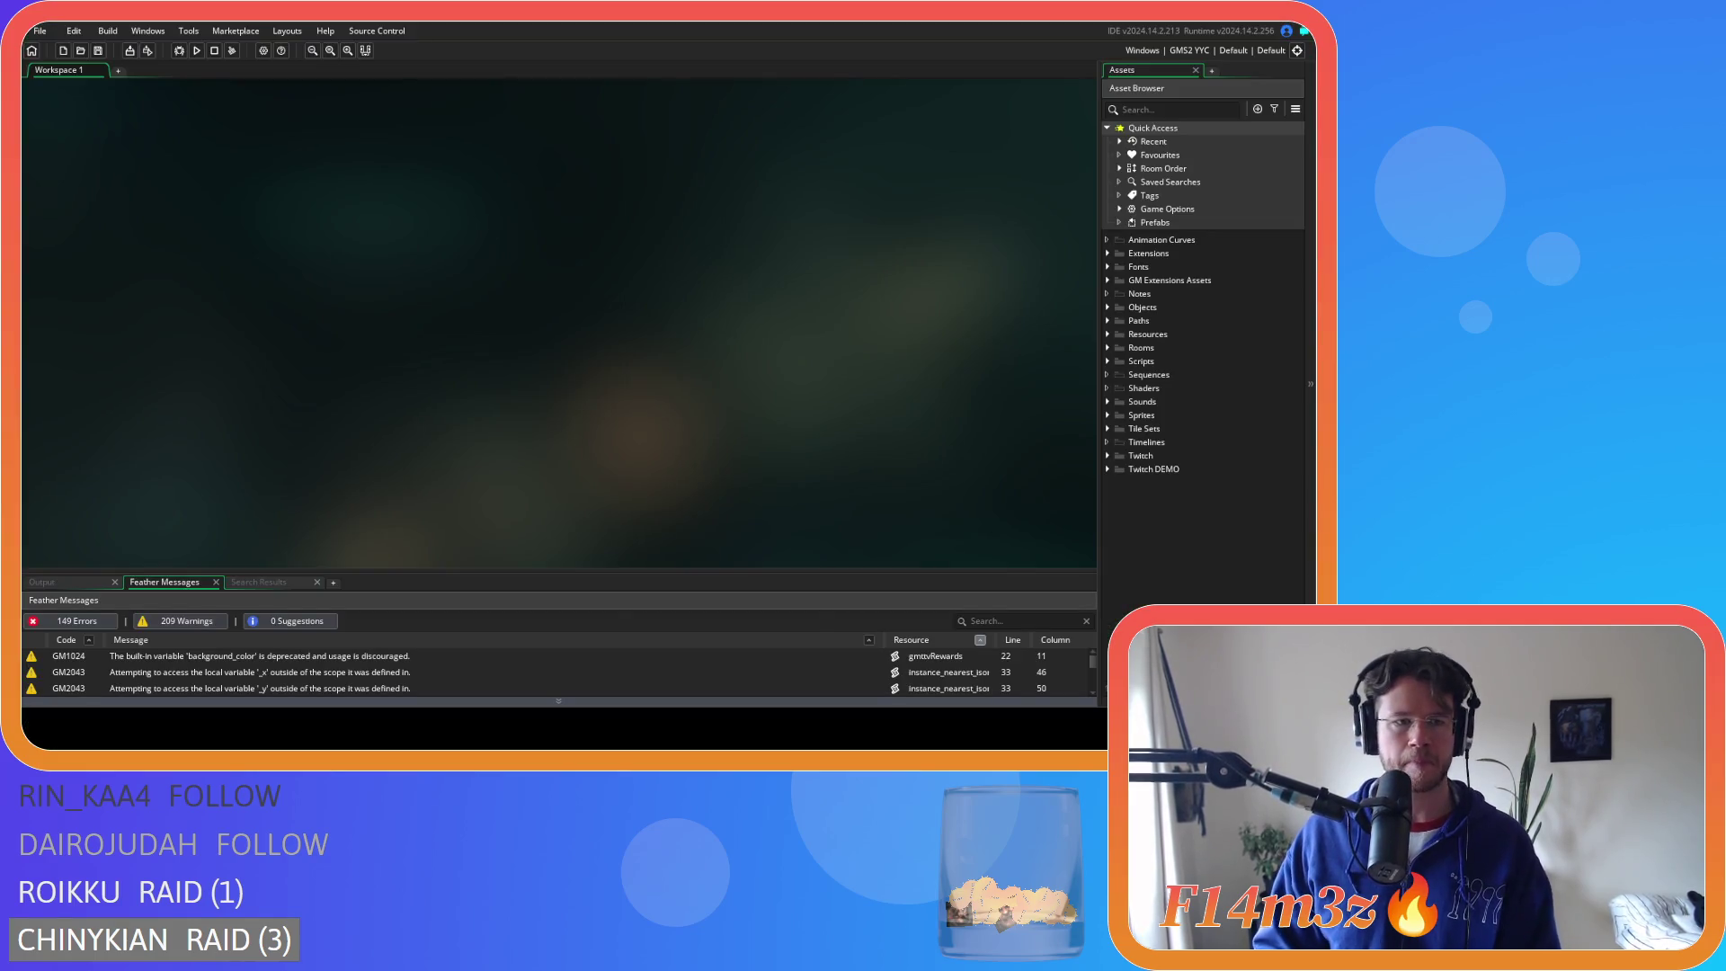
- Switch to Aseprite and centre tree_deciduous_small_winter.ase, zoomed out so the whole tree shows
{"action": "key", "text": "alt+Tab"}
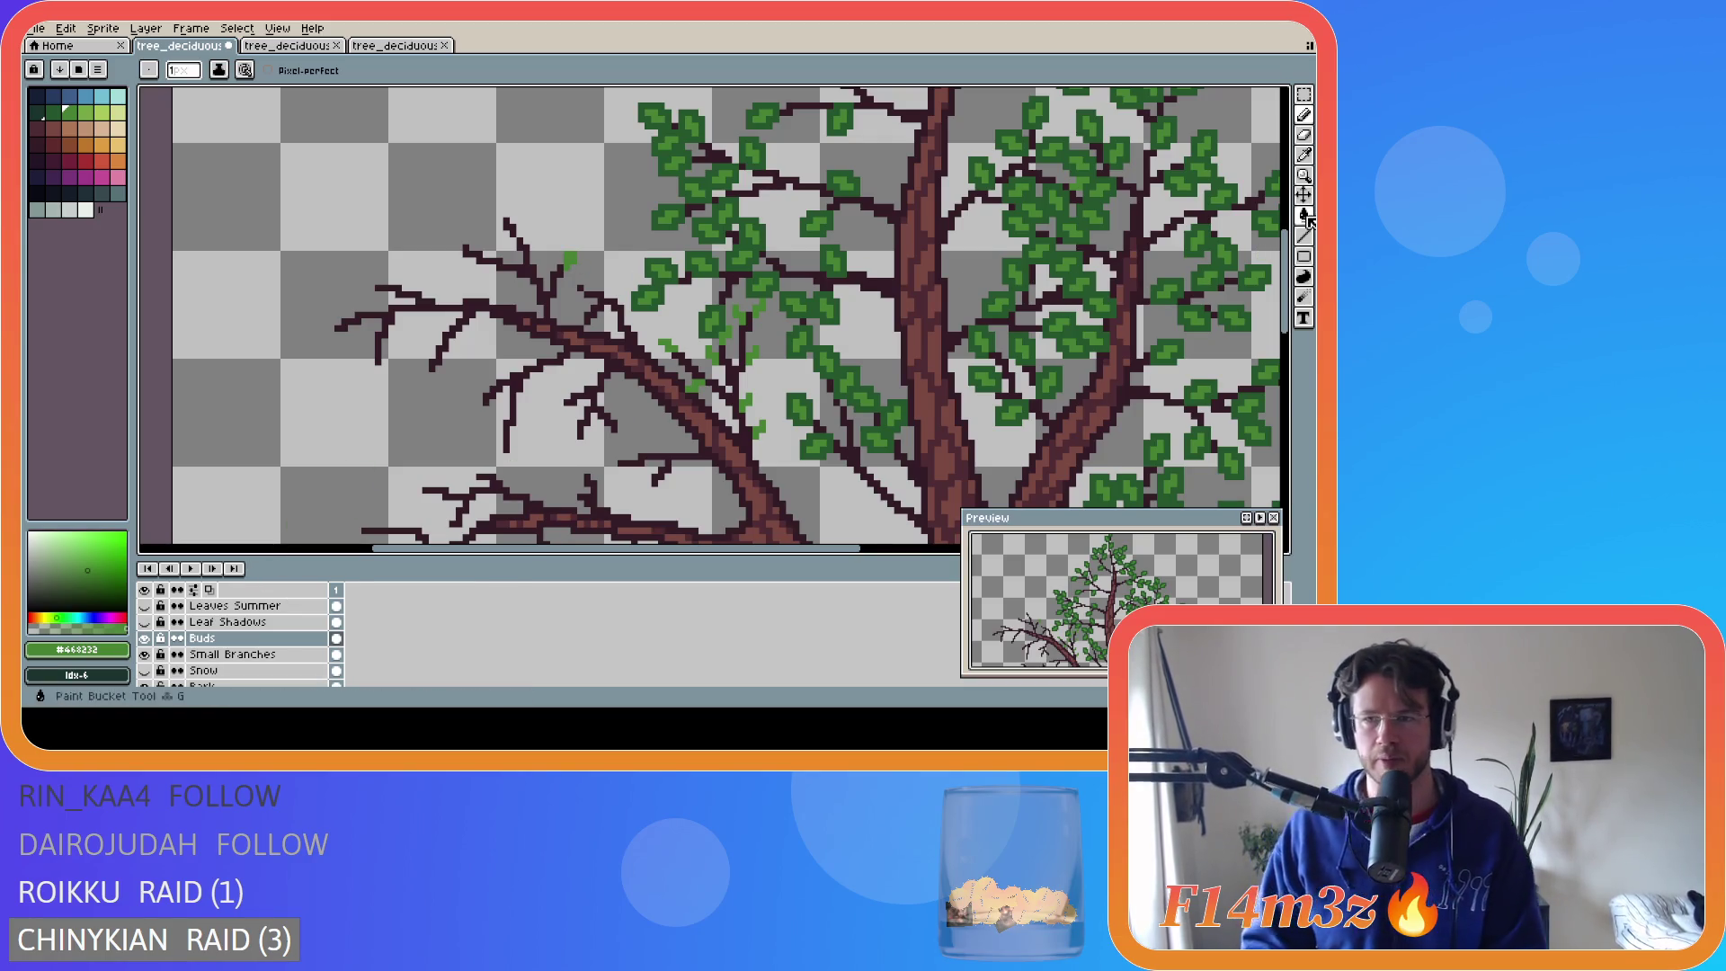
{"action": "left_click_drag", "start_coordinate": [1287, 266], "coordinate": [1291, 281]}
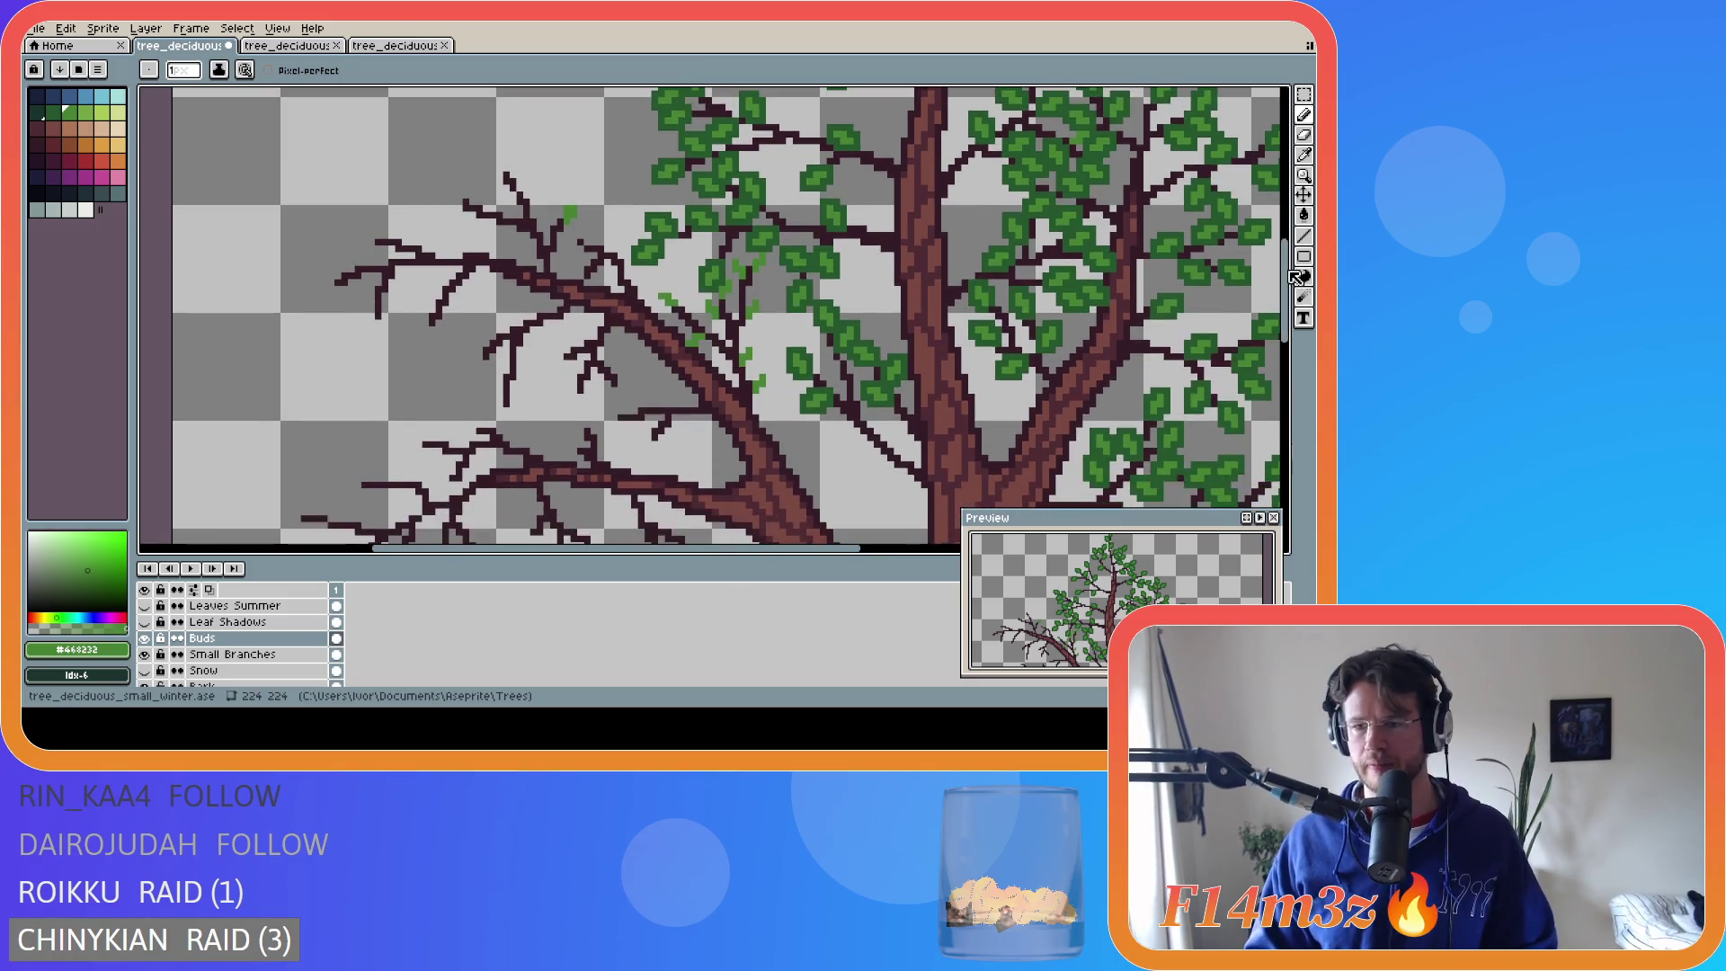
{"action": "scroll", "coordinate": [1139, 353], "scroll_direction": "down", "scroll_amount": 3}
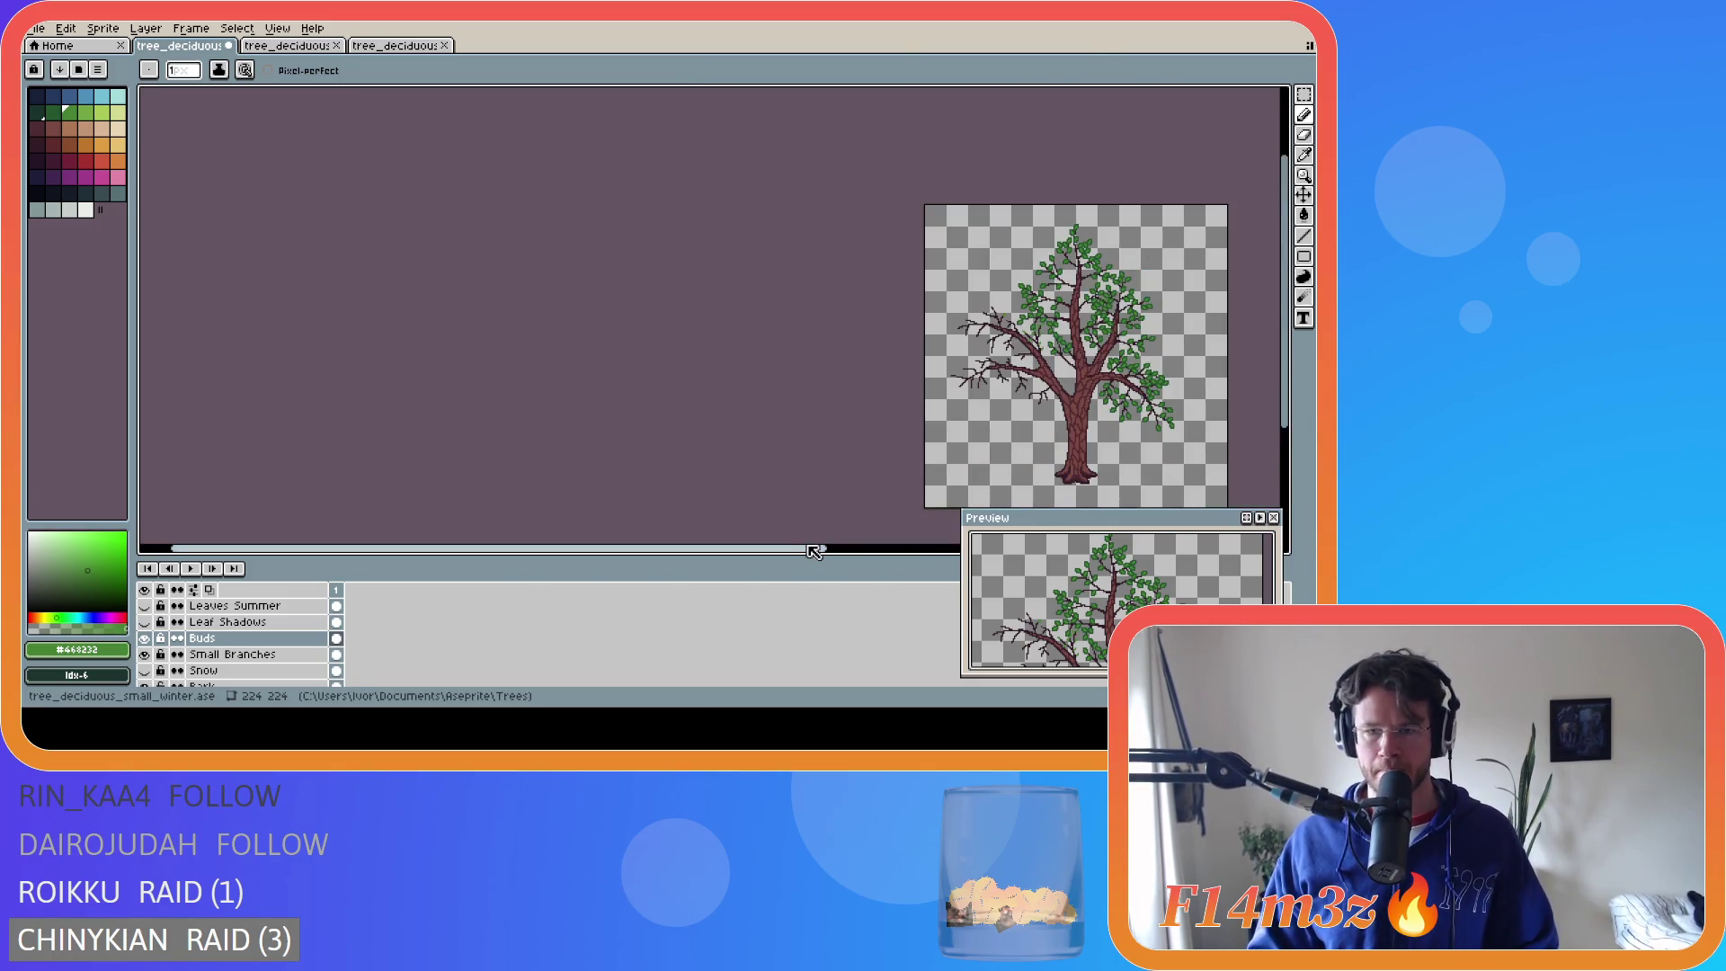
{"action": "left_click_drag", "start_coordinate": [812, 557], "coordinate": [1003, 557]}
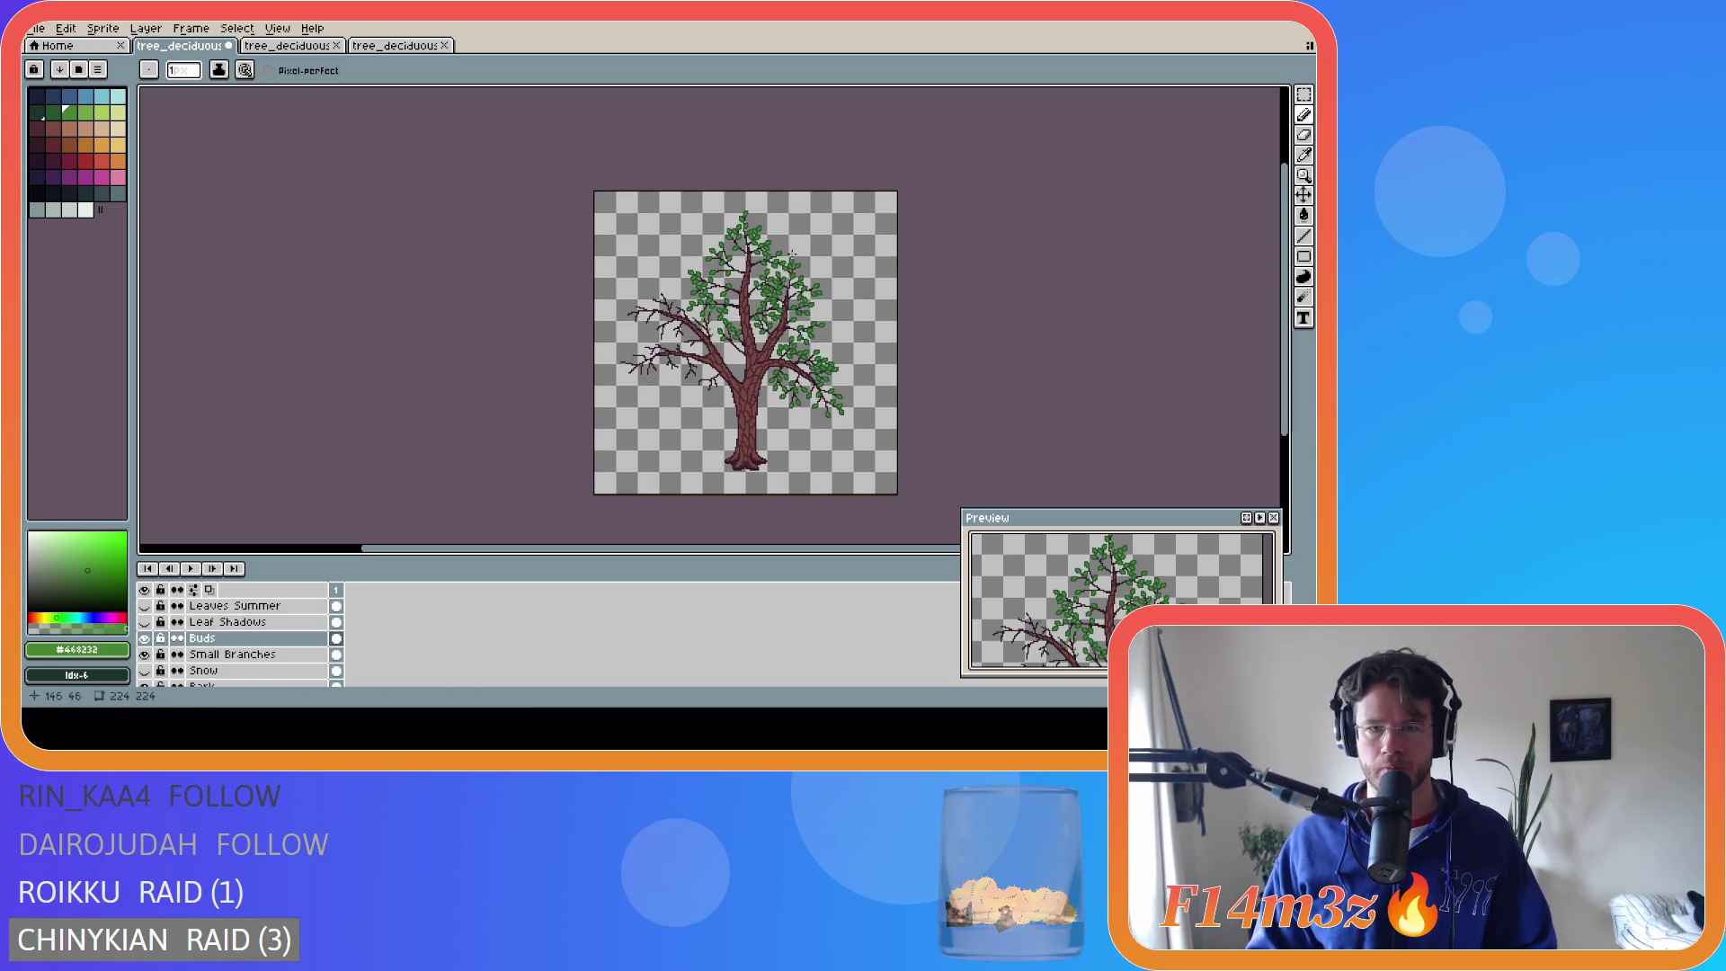
{"action": "scroll", "coordinate": [773, 263], "scroll_direction": "up", "scroll_amount": 2}
{"action": "scroll", "coordinate": [774, 264], "scroll_direction": "down", "scroll_amount": 2}
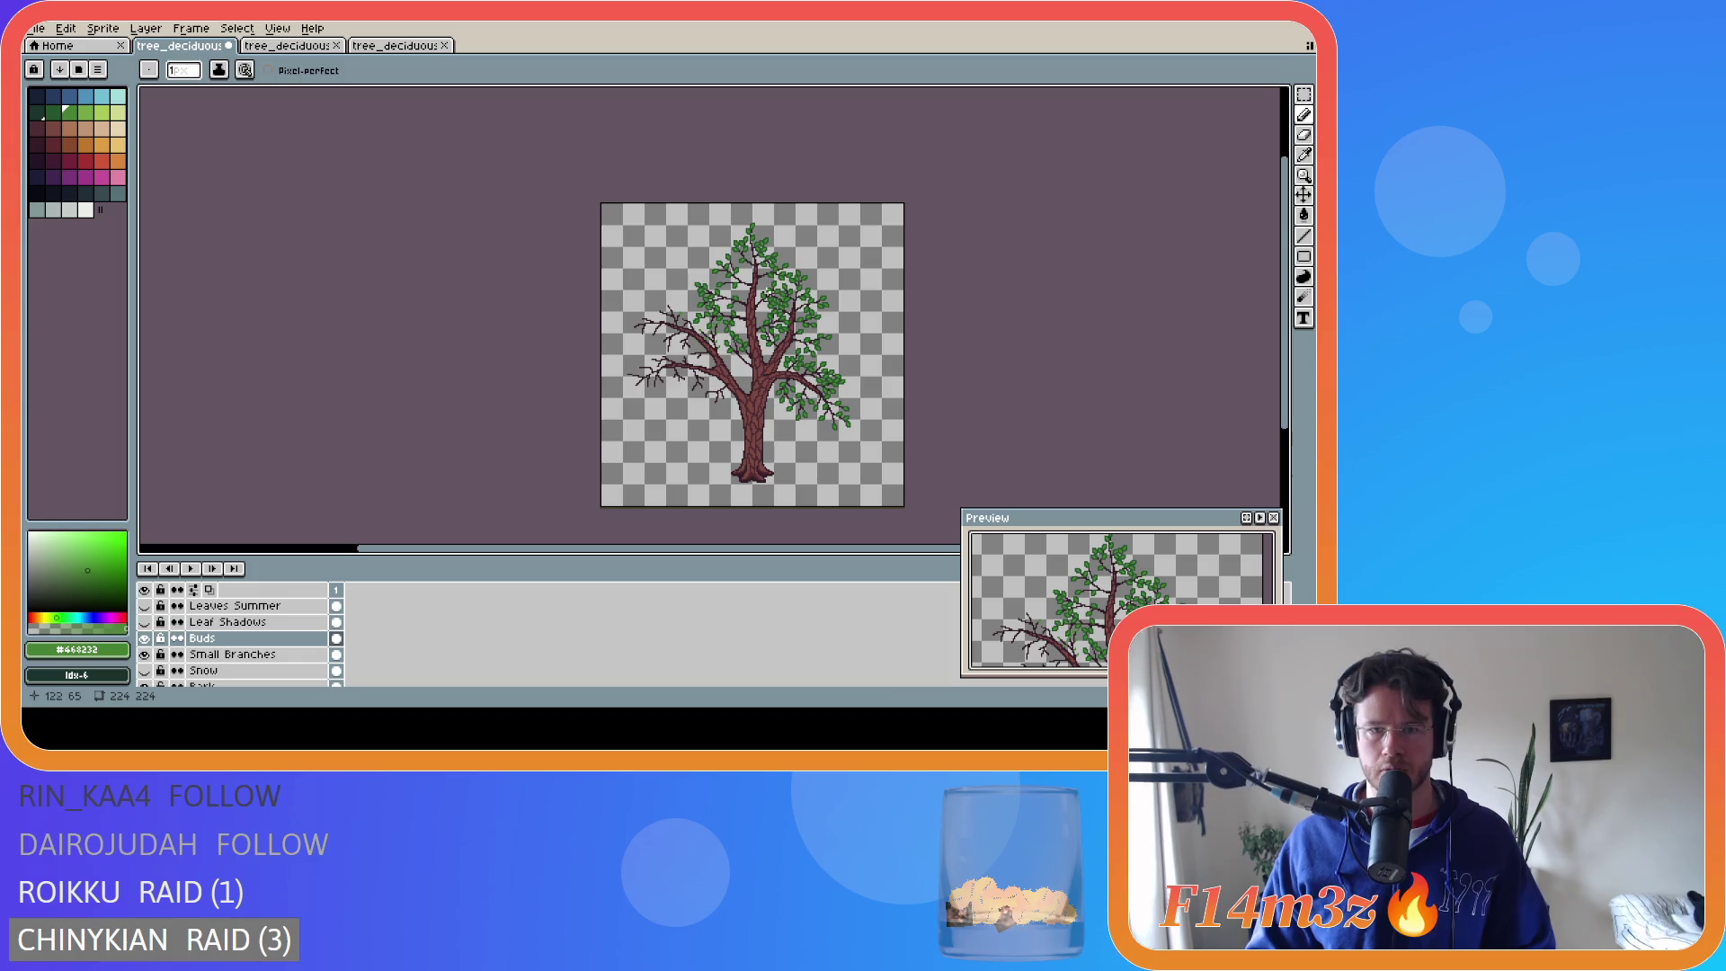
{"action": "scroll", "coordinate": [775, 302], "scroll_direction": "up", "scroll_amount": 4}
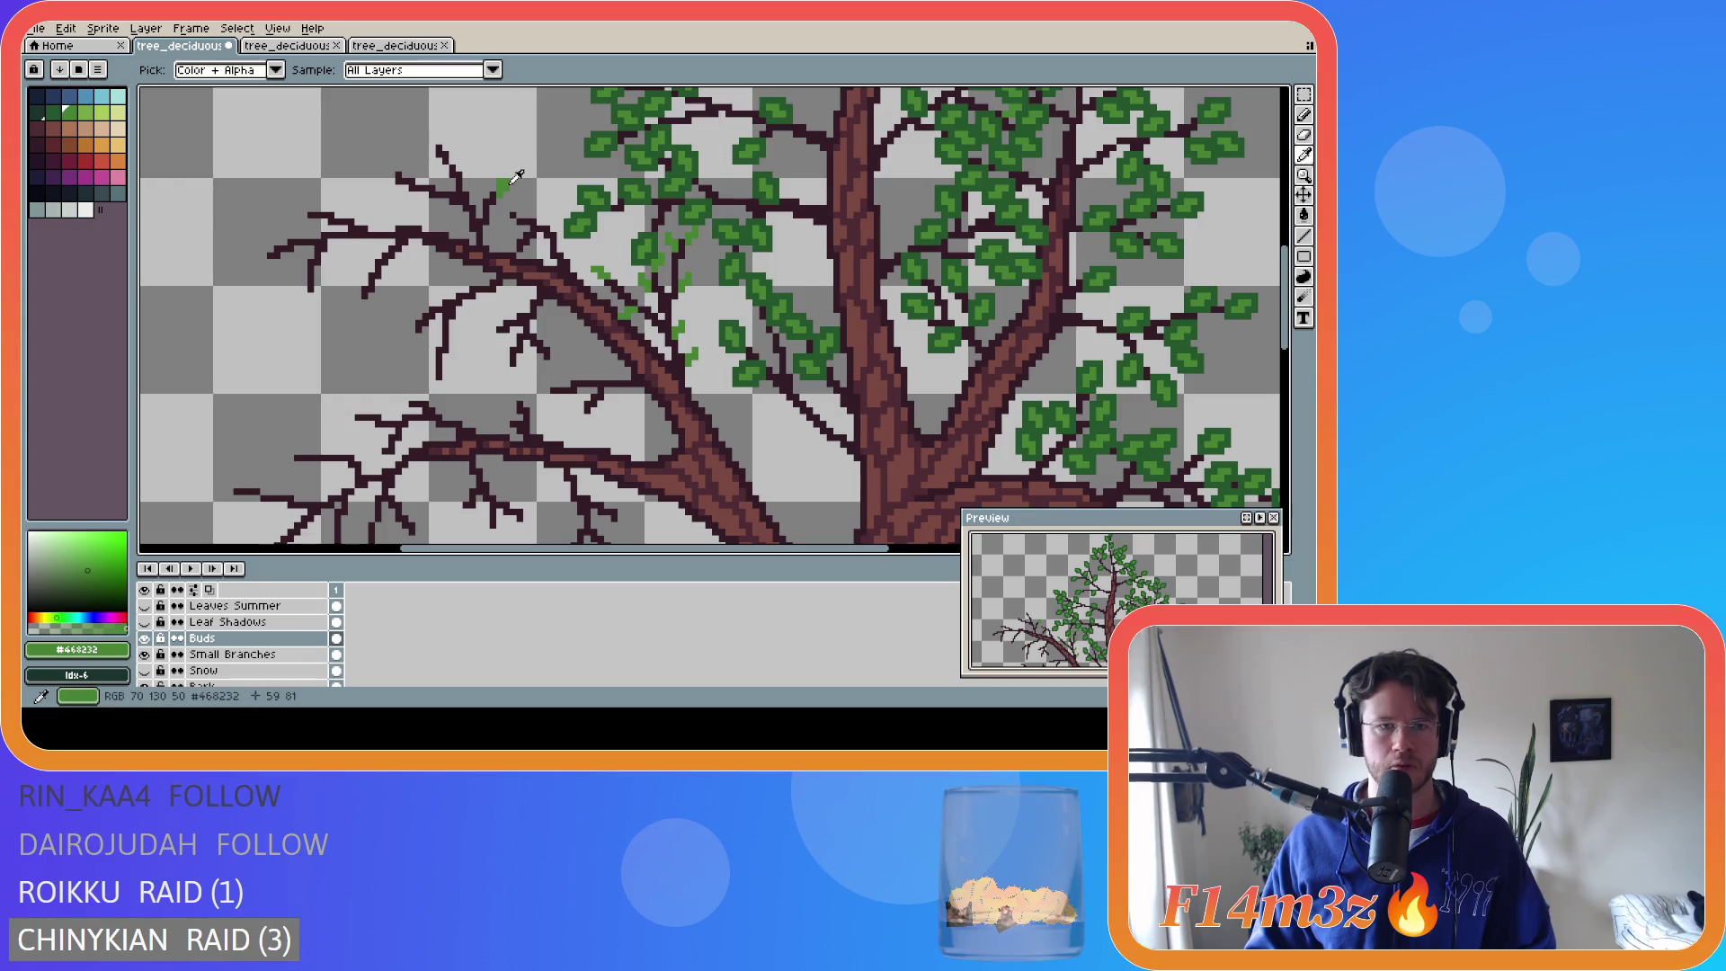
- With the Pencil, dot green bud pixels along the upper-left branch tips
{"action": "key", "text": "b"}
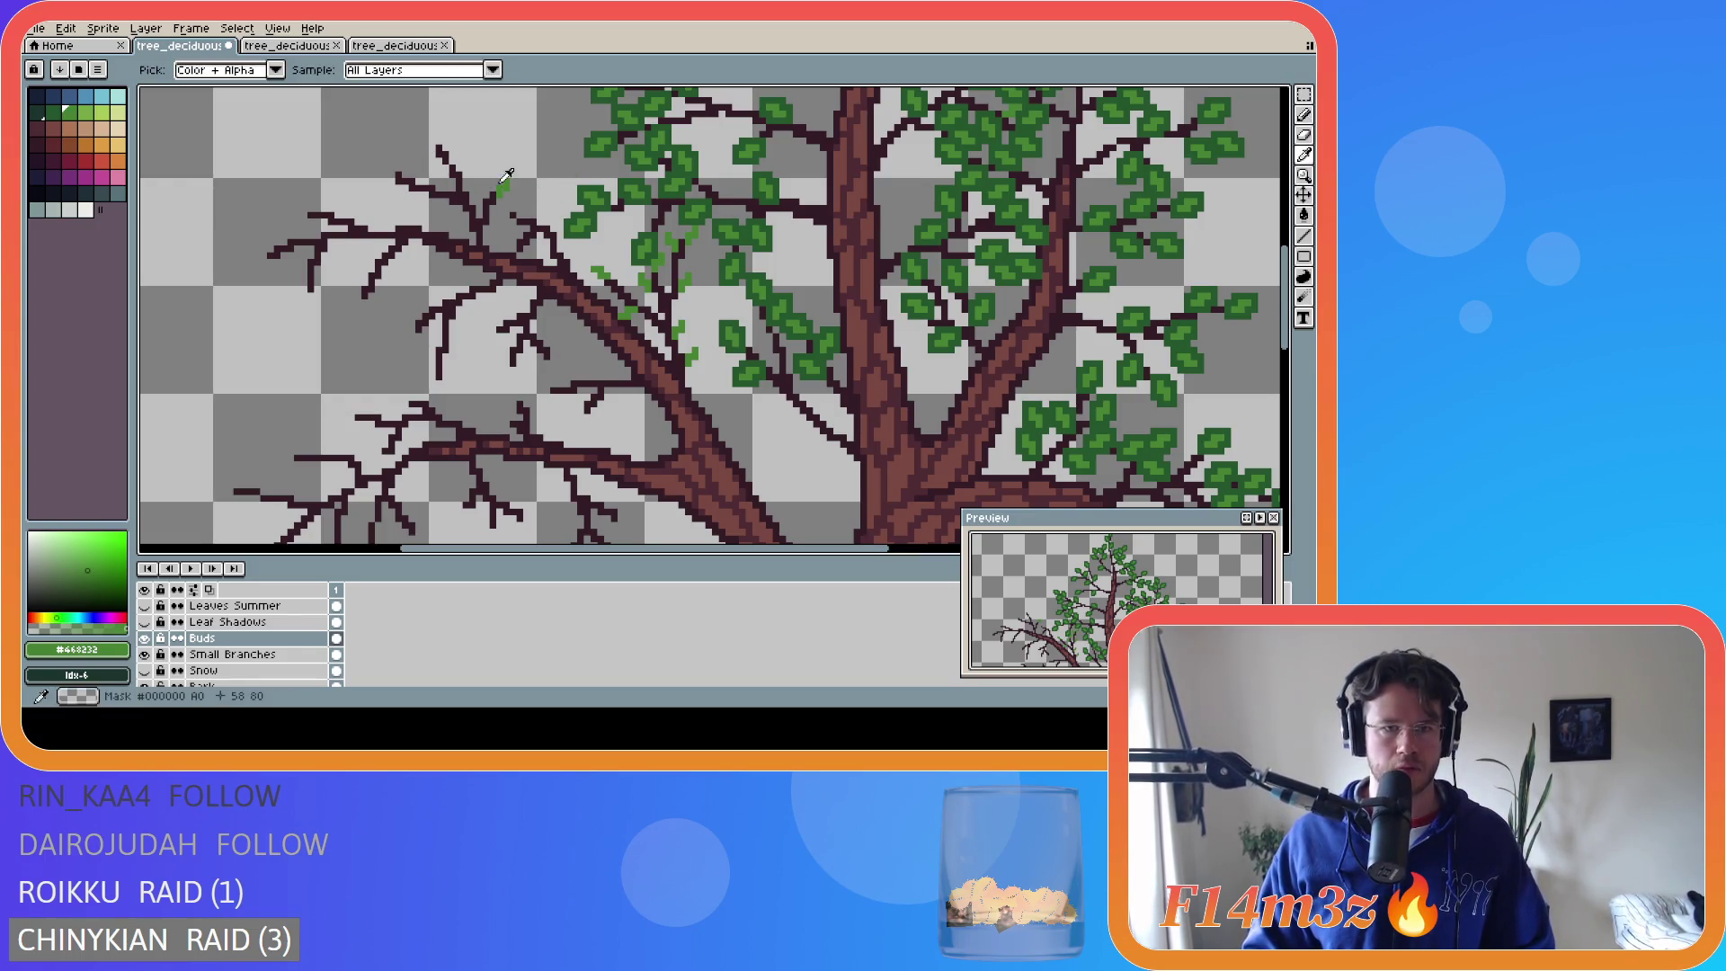
{"action": "left_click", "coordinate": [429, 141]}
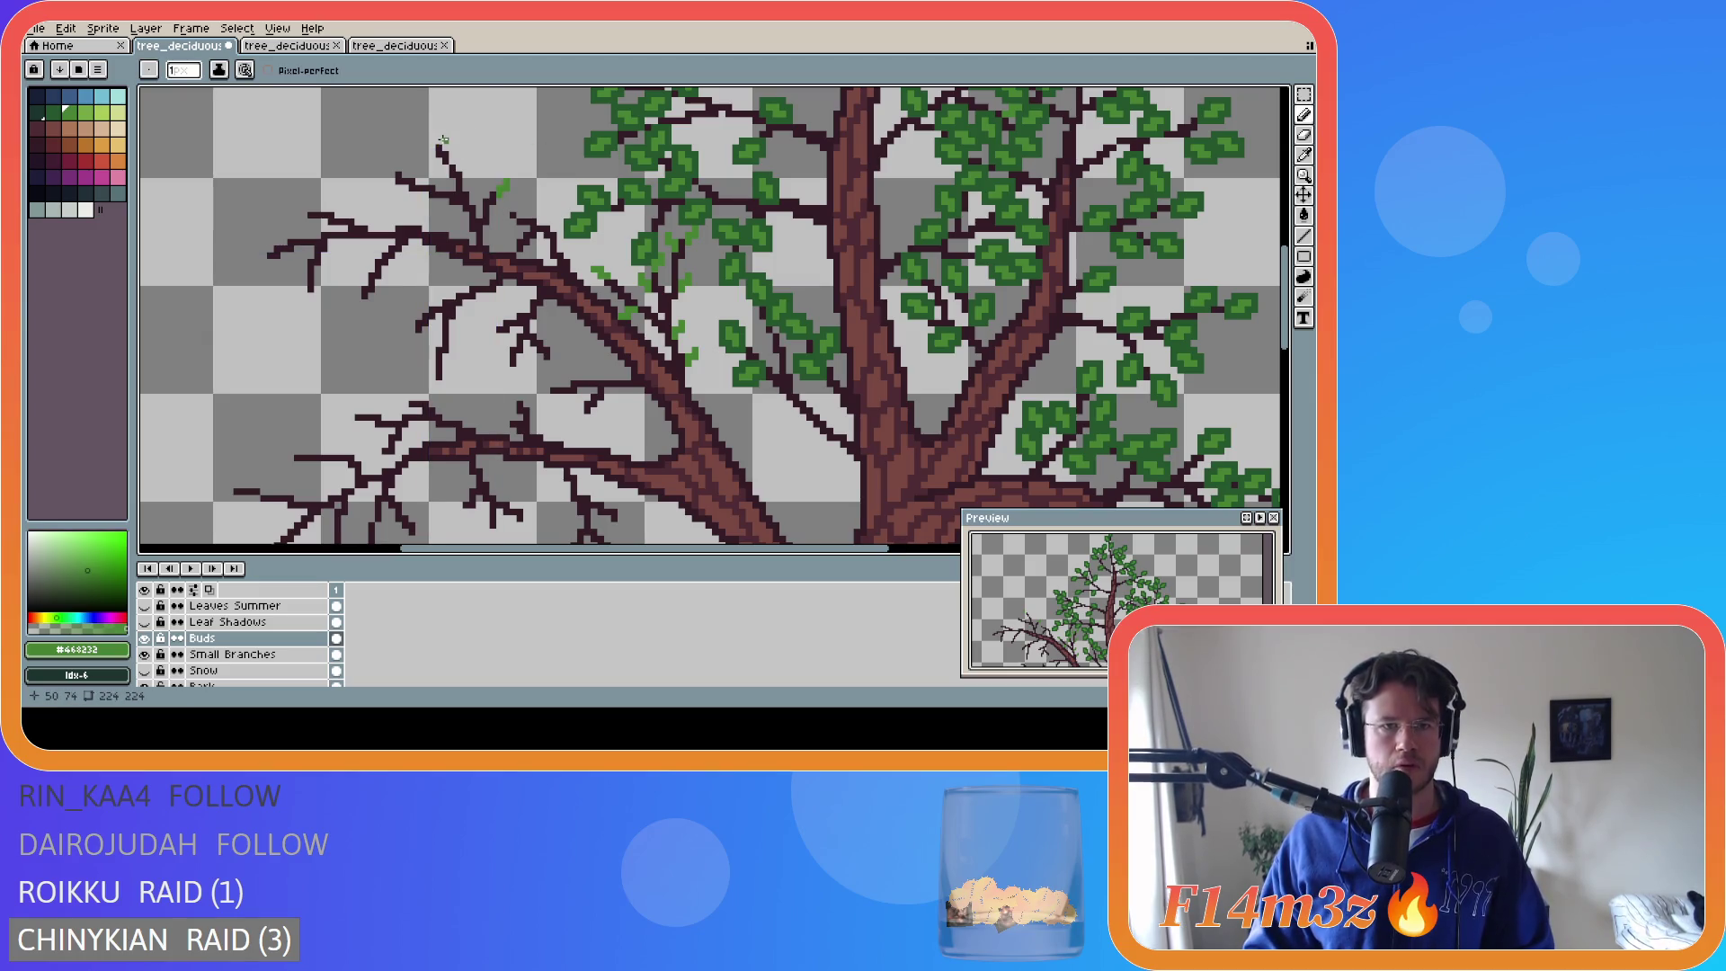
{"action": "left_click", "coordinate": [434, 133]}
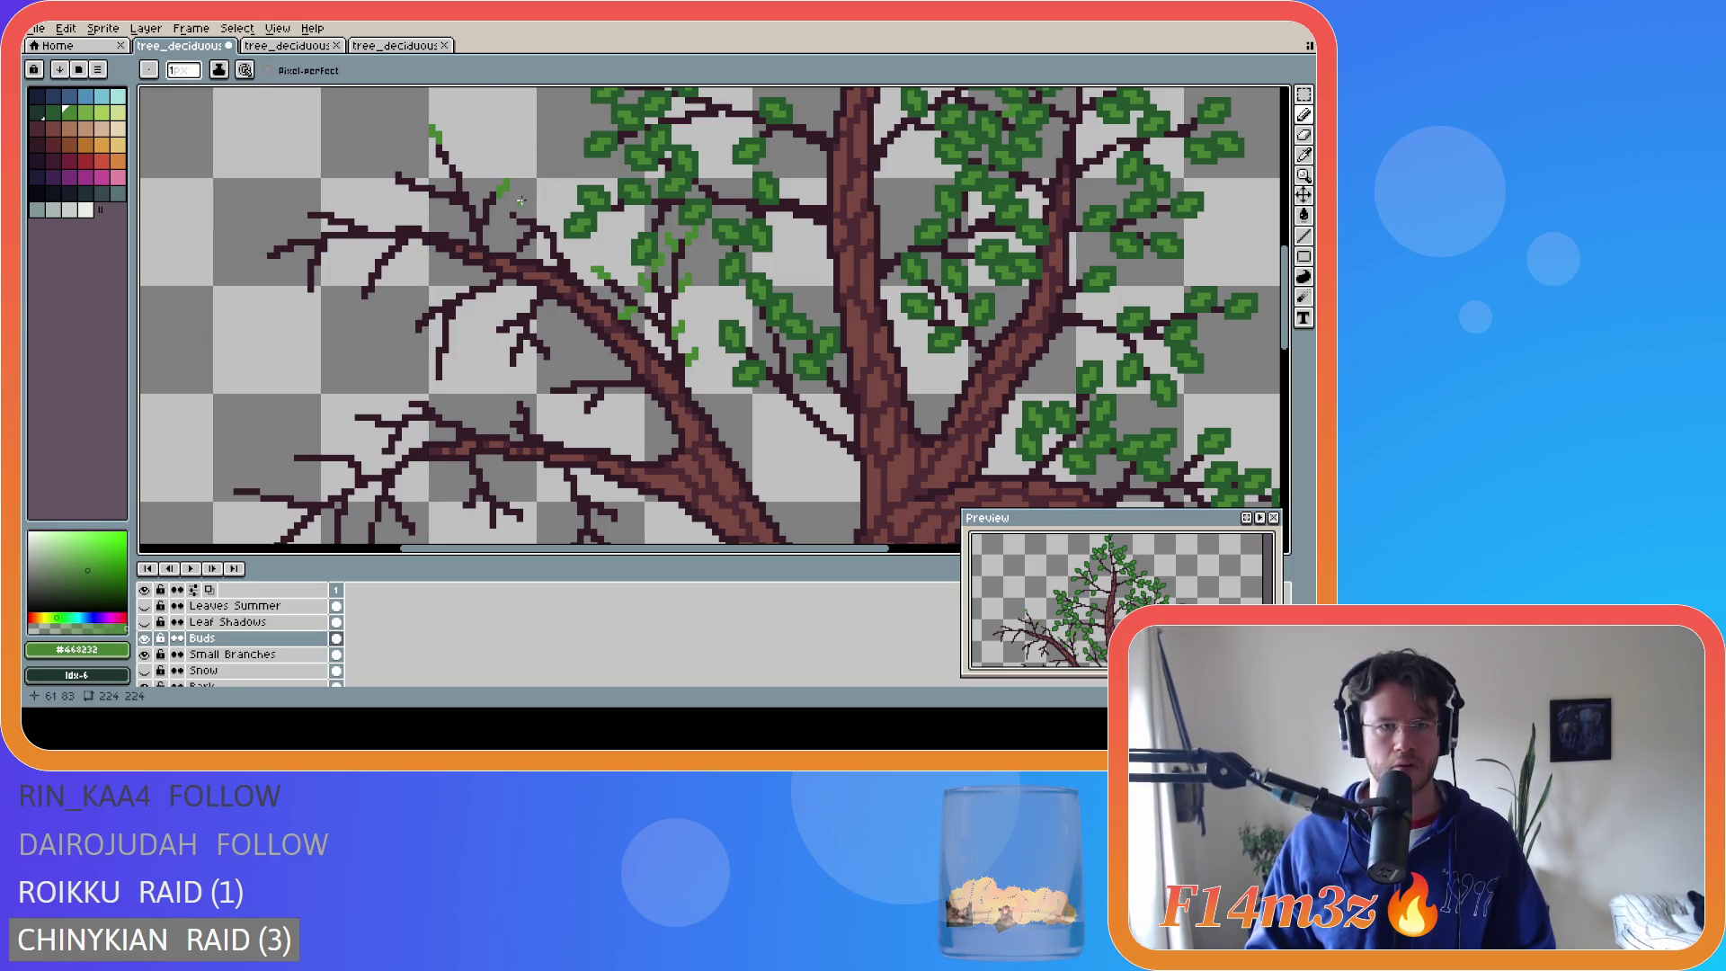
{"action": "left_click", "coordinate": [461, 161]}
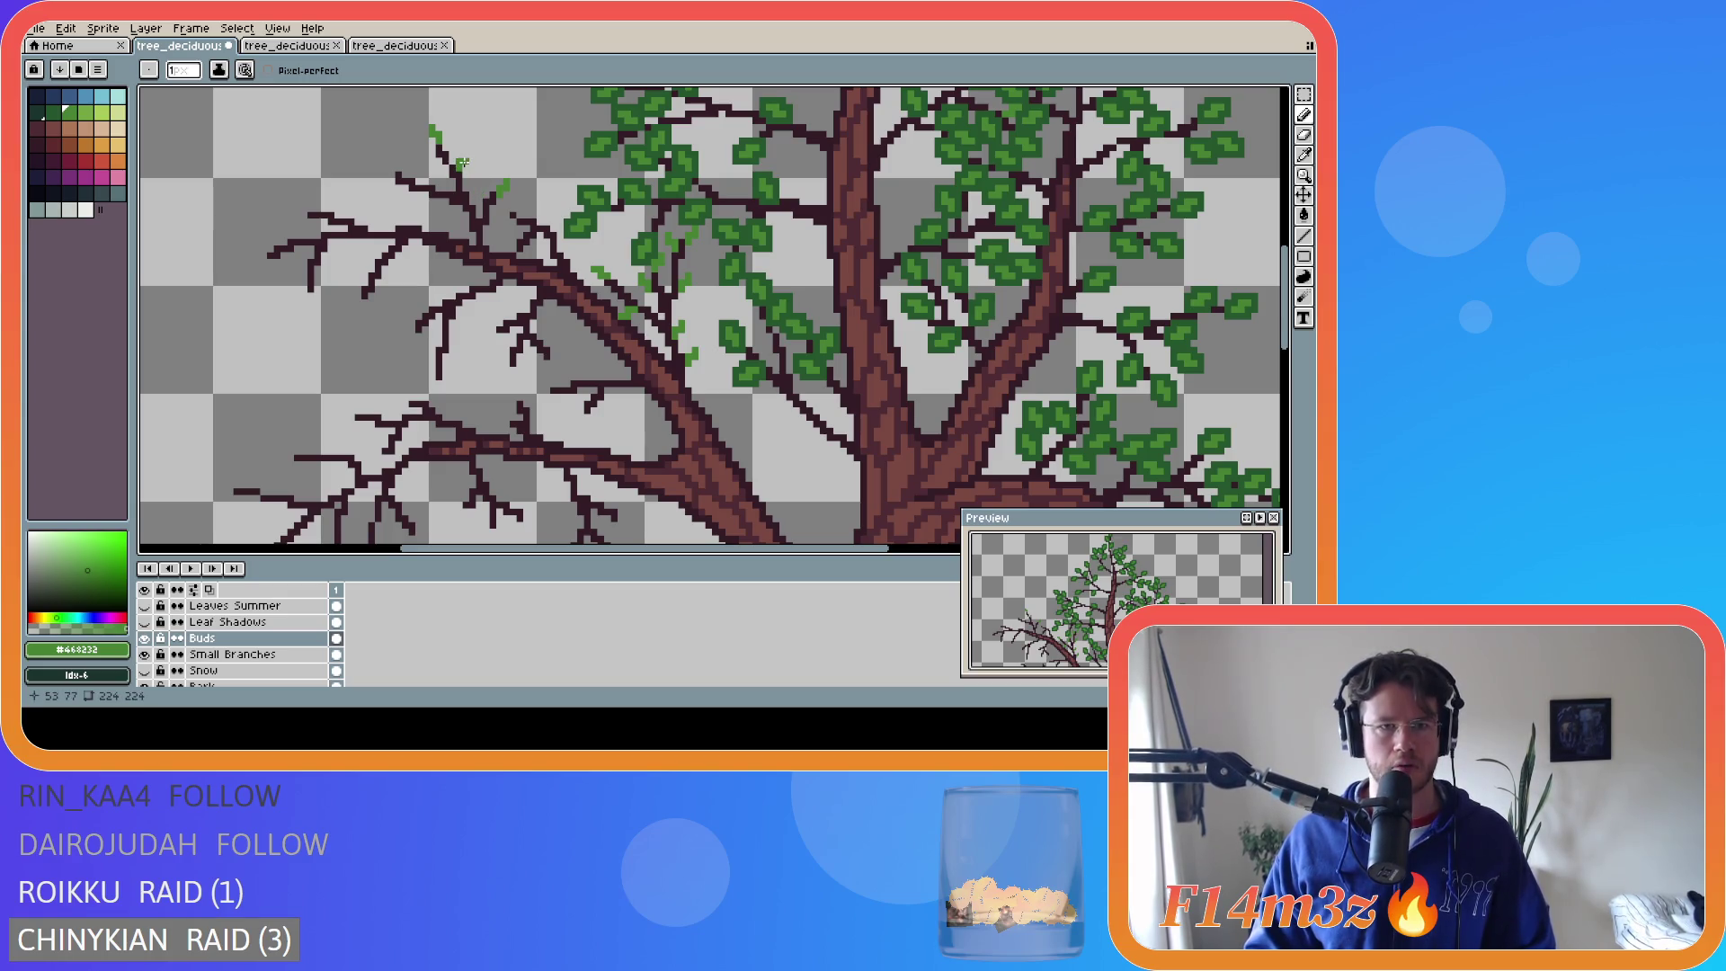
{"action": "key", "text": "ctrl"}
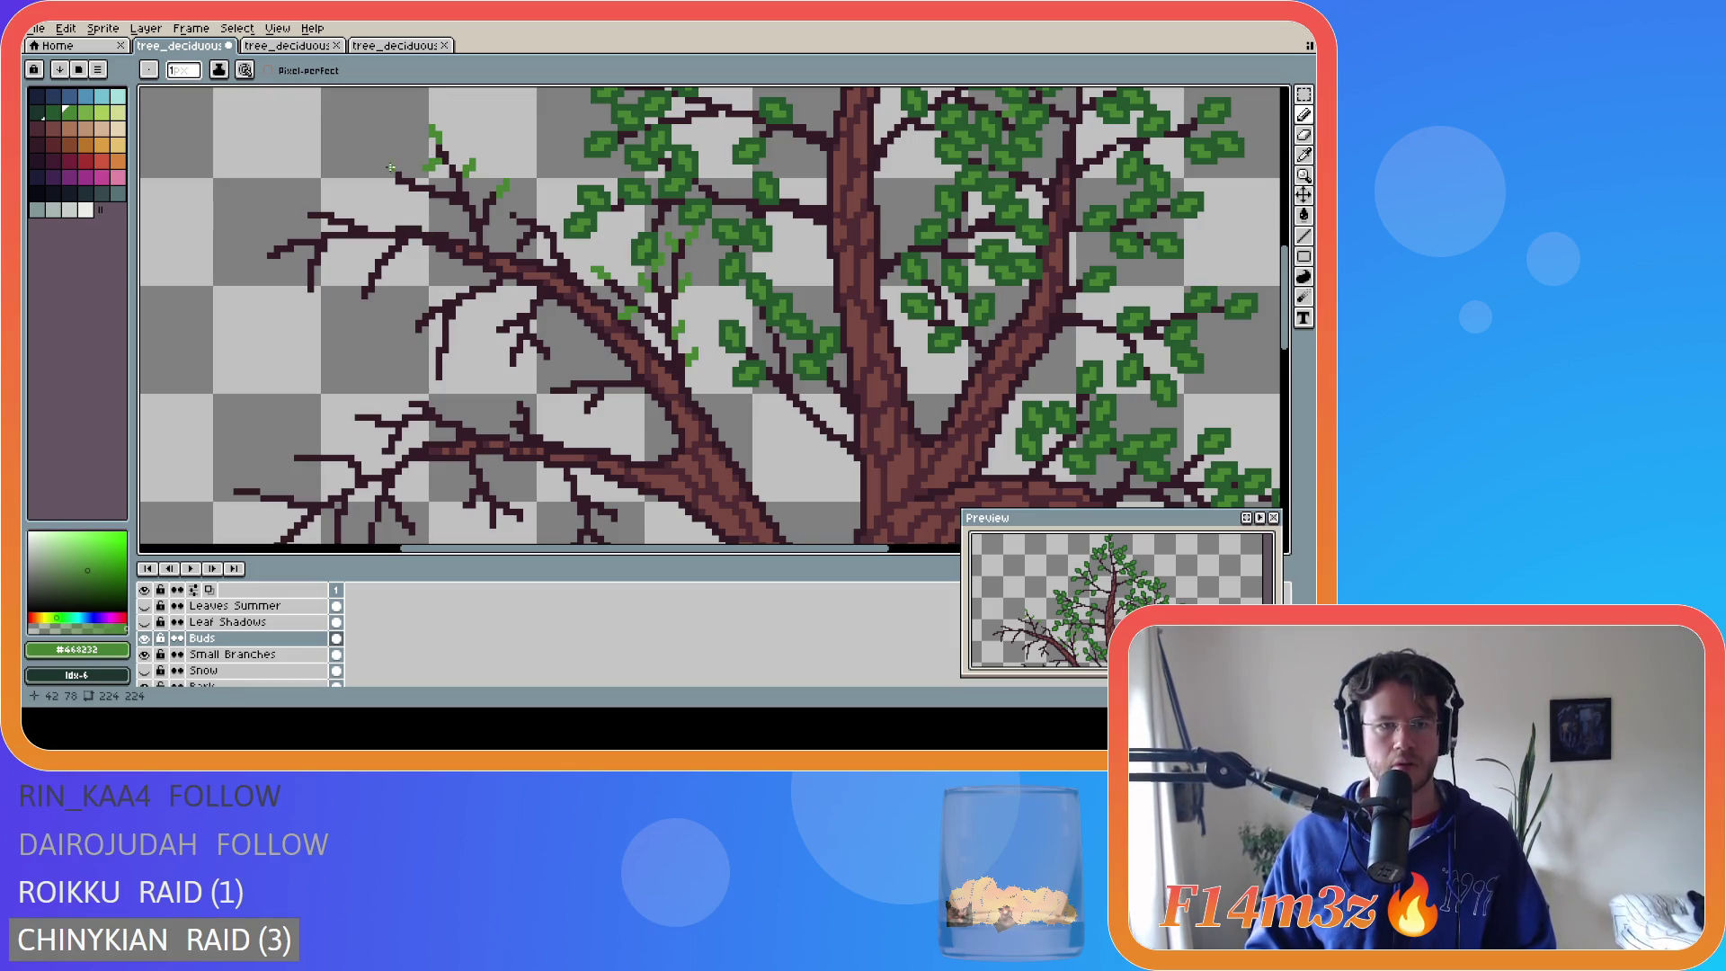
{"action": "left_click", "coordinate": [384, 170]}
{"action": "left_click_drag", "start_coordinate": [382, 169], "coordinate": [379, 168]}
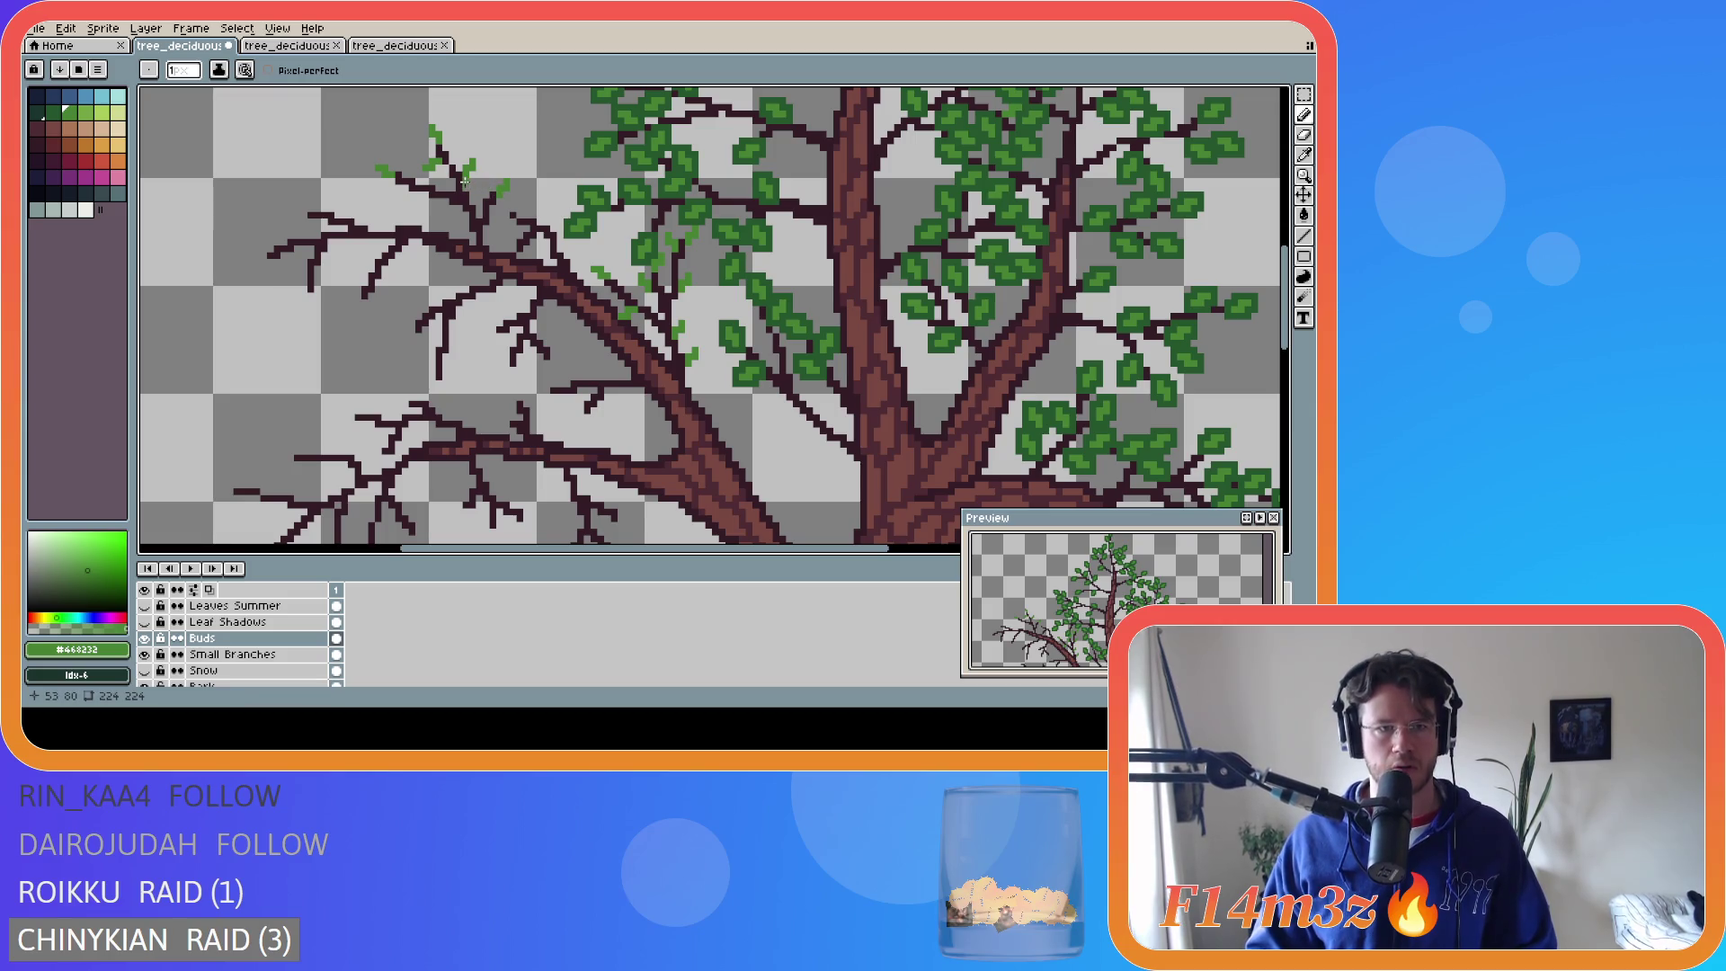
{"action": "left_click", "coordinate": [406, 193]}
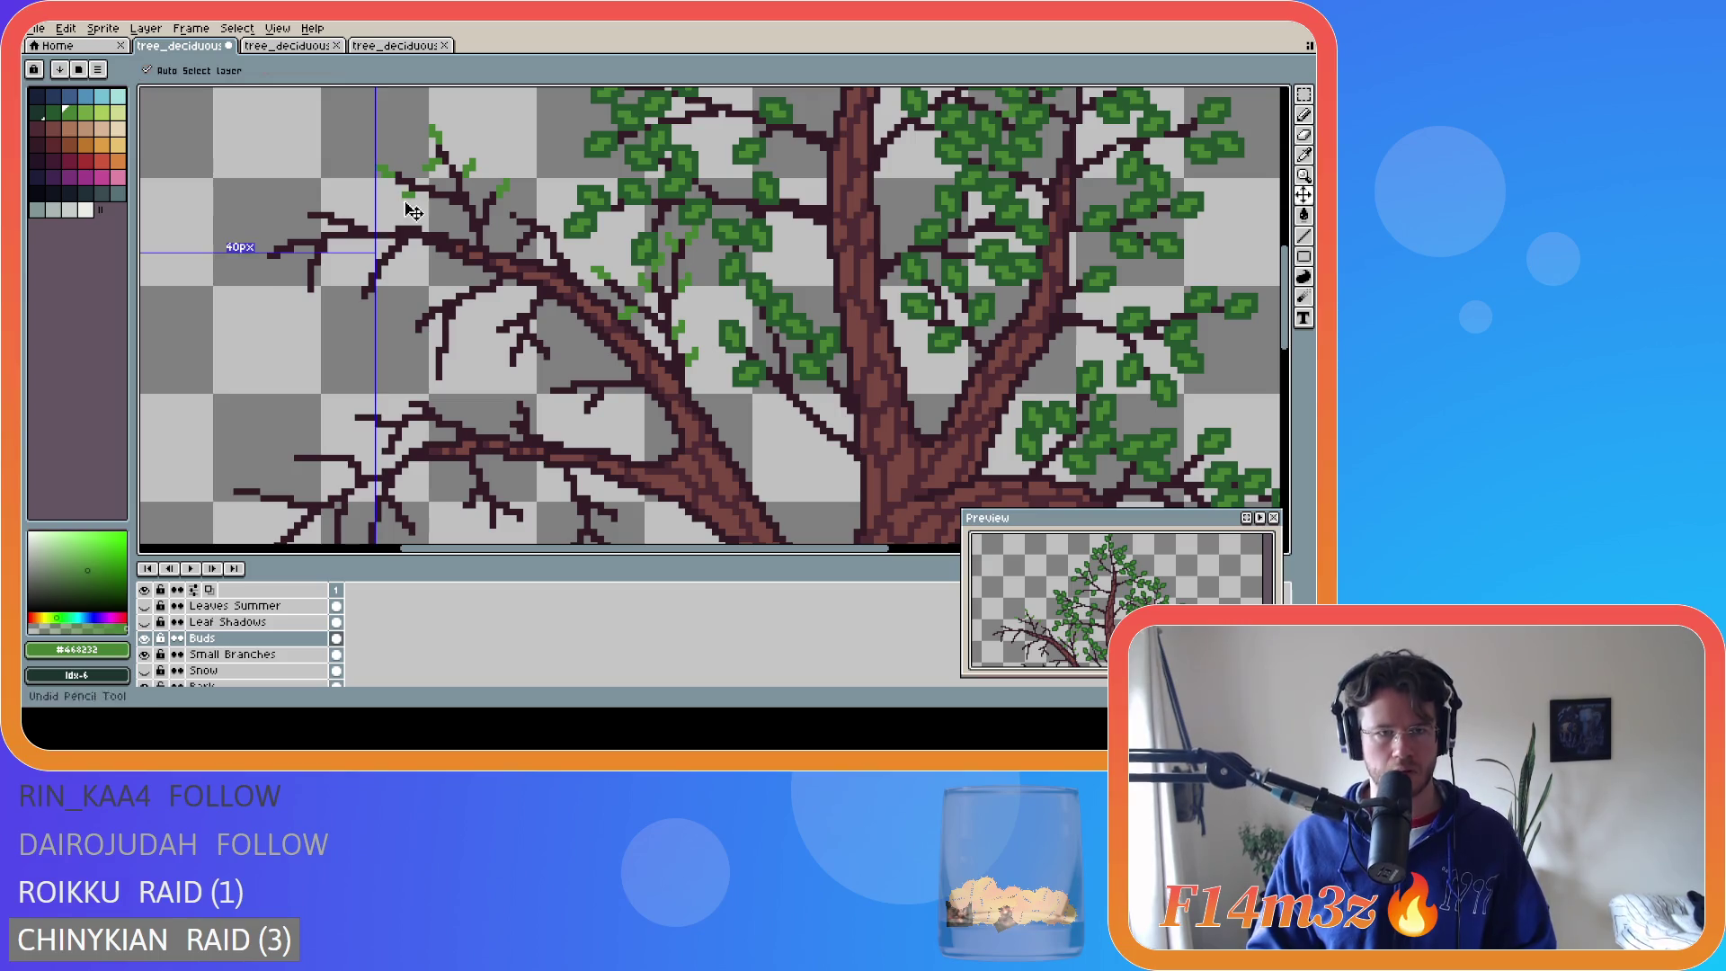
{"action": "left_click", "coordinate": [444, 204]}
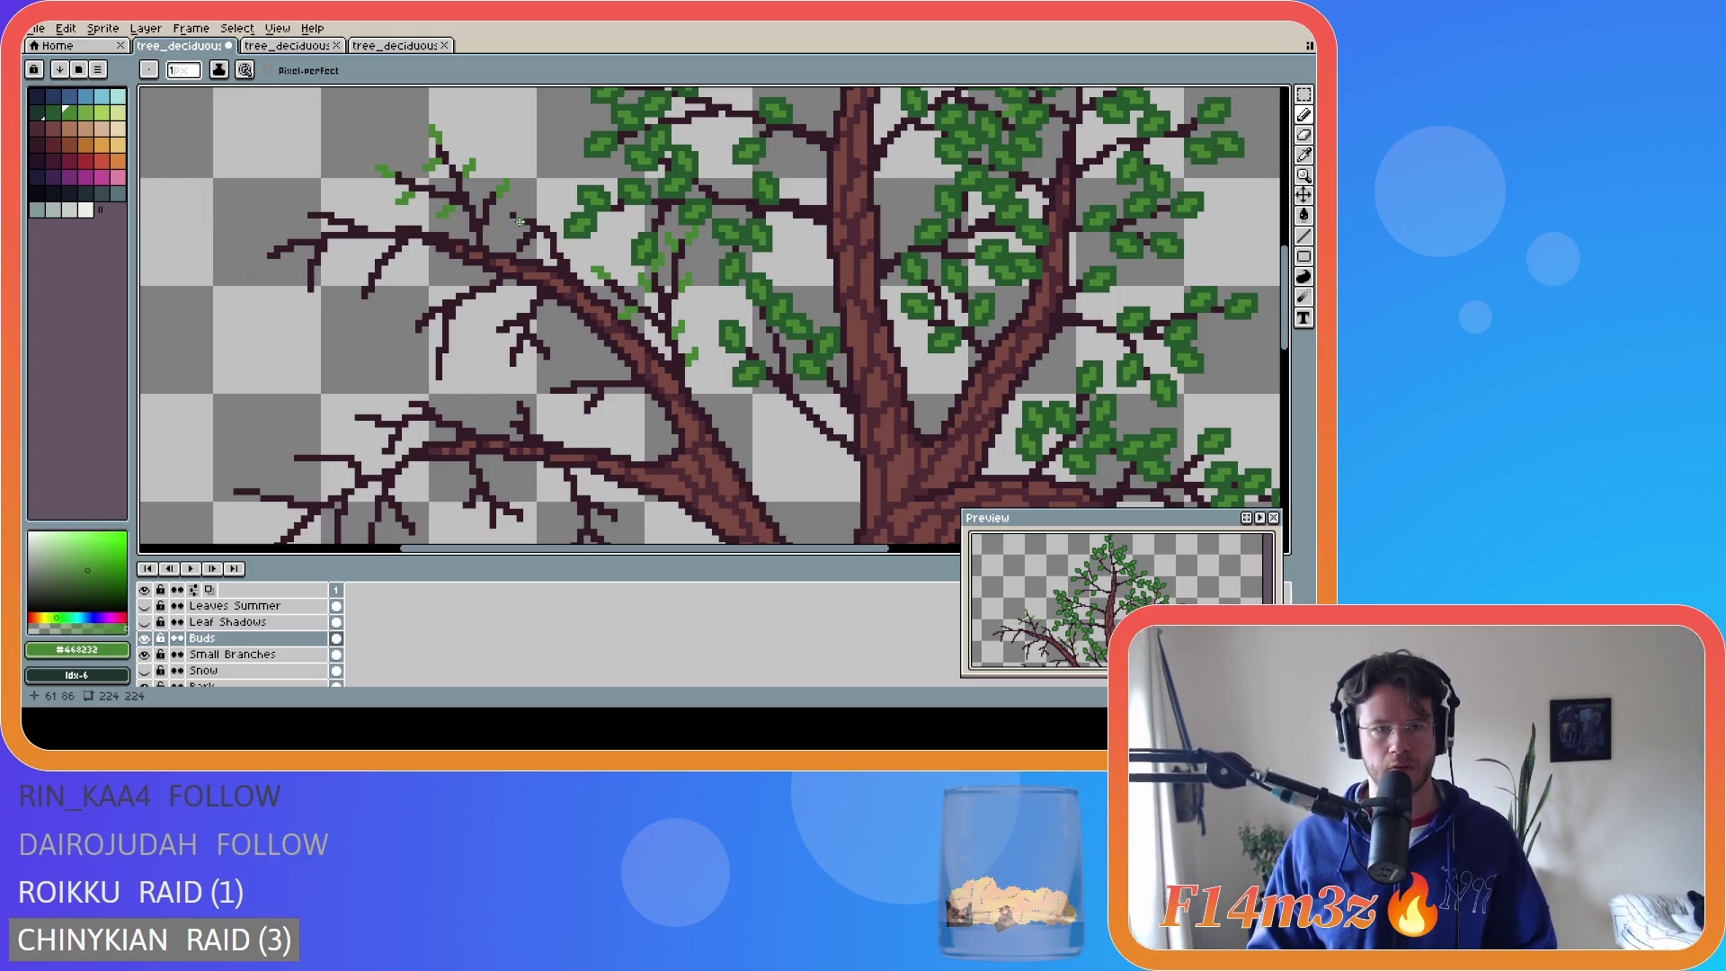
- Add green buds on the far-left and lower-left branch tips, then save
{"action": "left_click", "coordinate": [297, 217]}
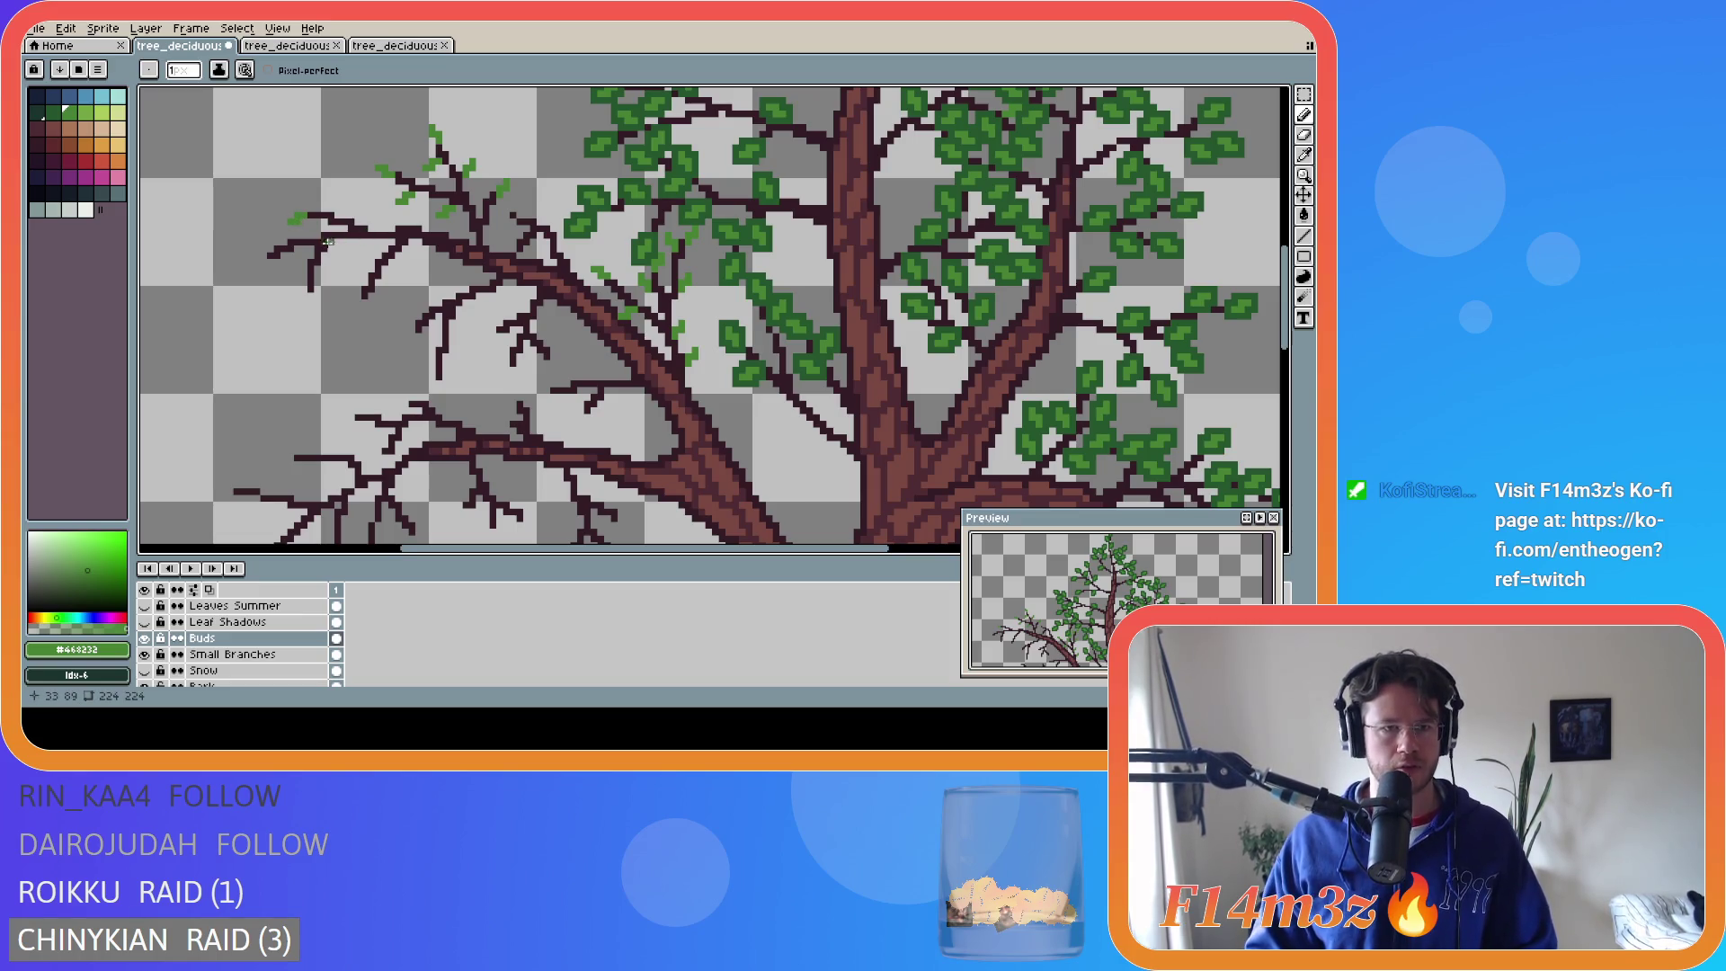
{"action": "left_click", "coordinate": [297, 208]}
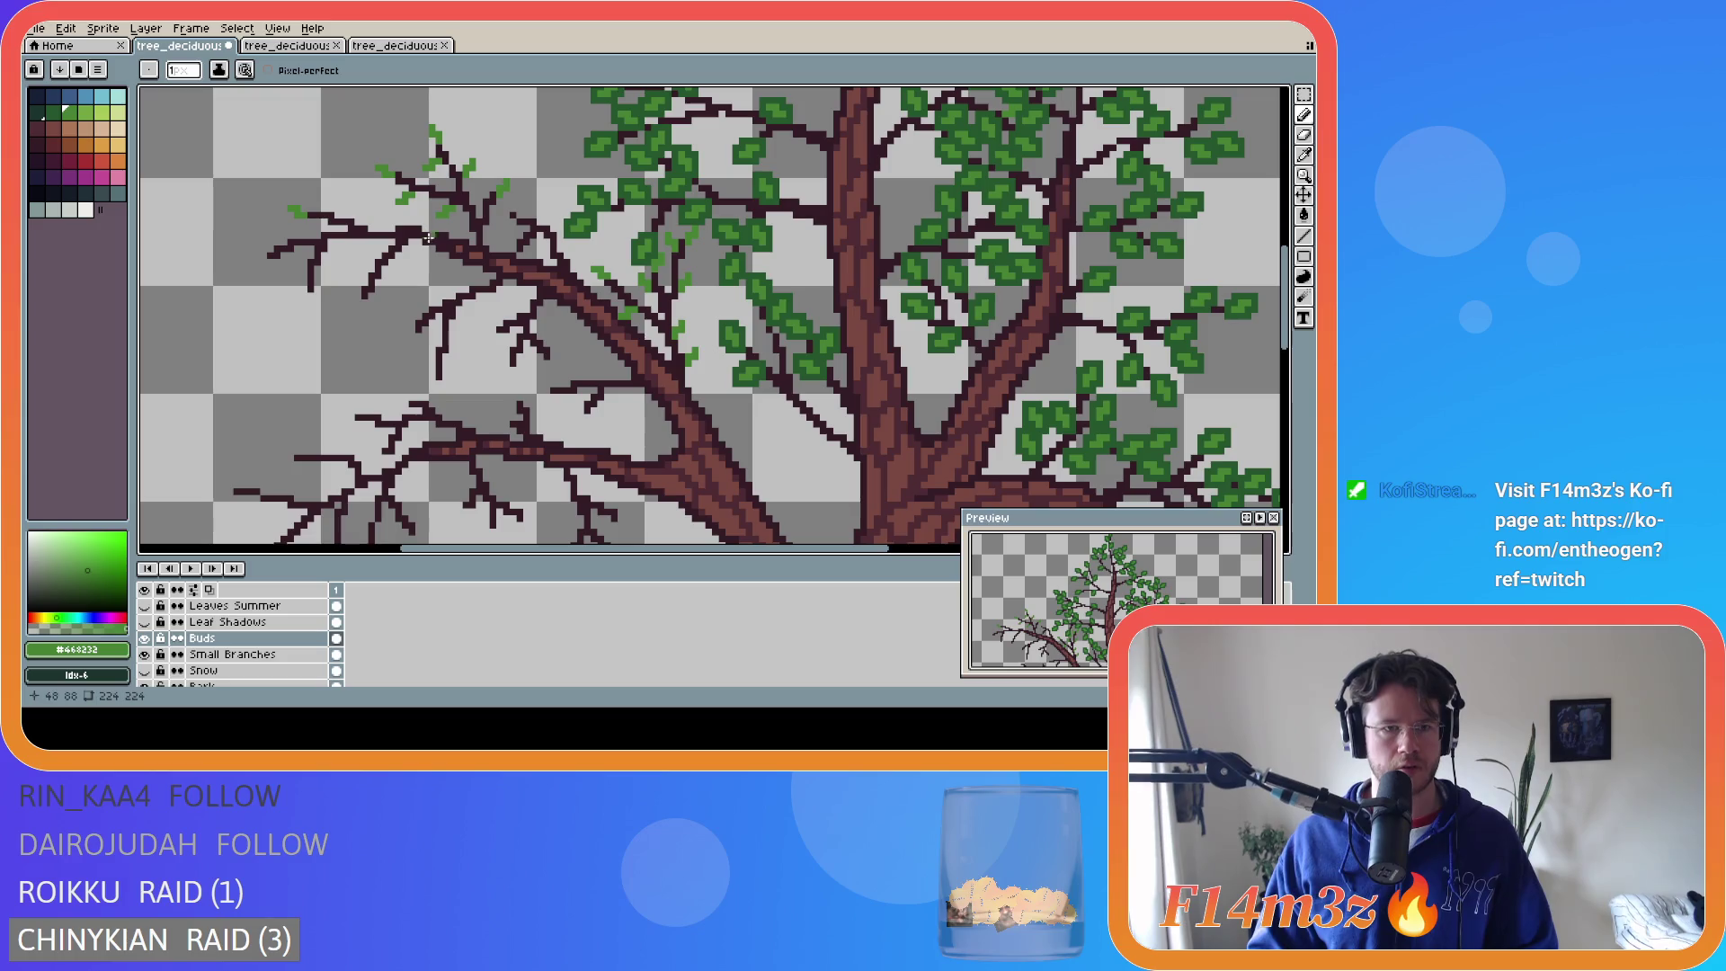
{"action": "left_click", "coordinate": [341, 210]}
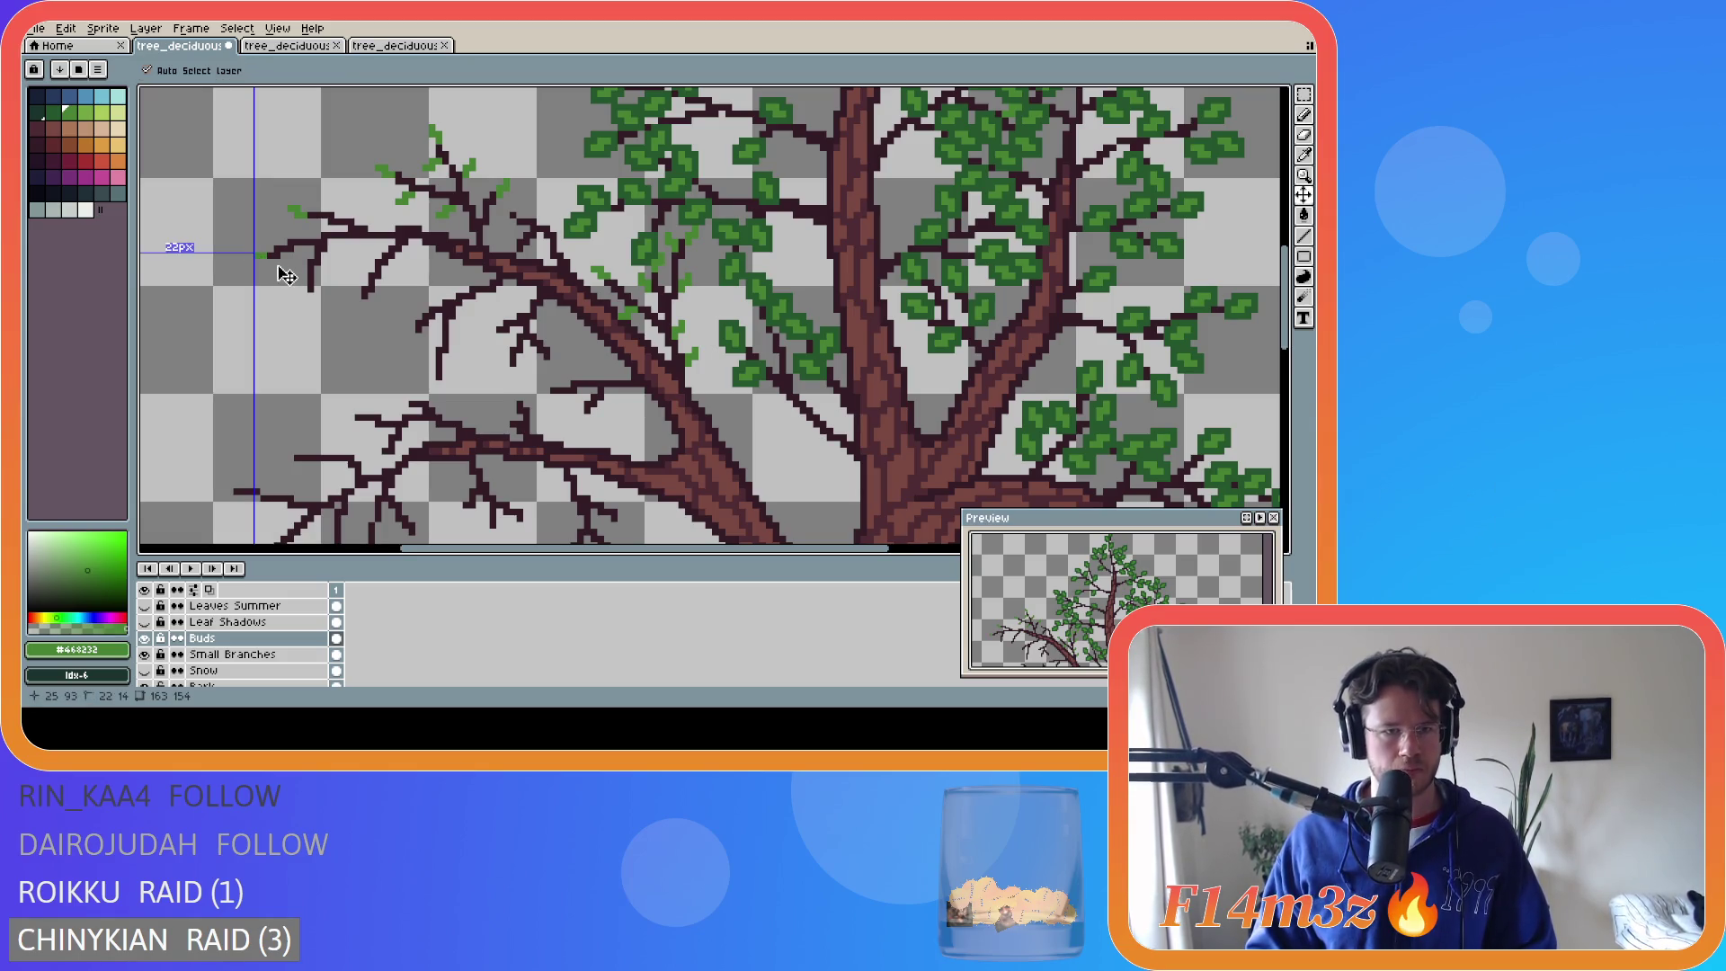
{"action": "left_click_drag", "start_coordinate": [268, 262], "coordinate": [258, 268]}
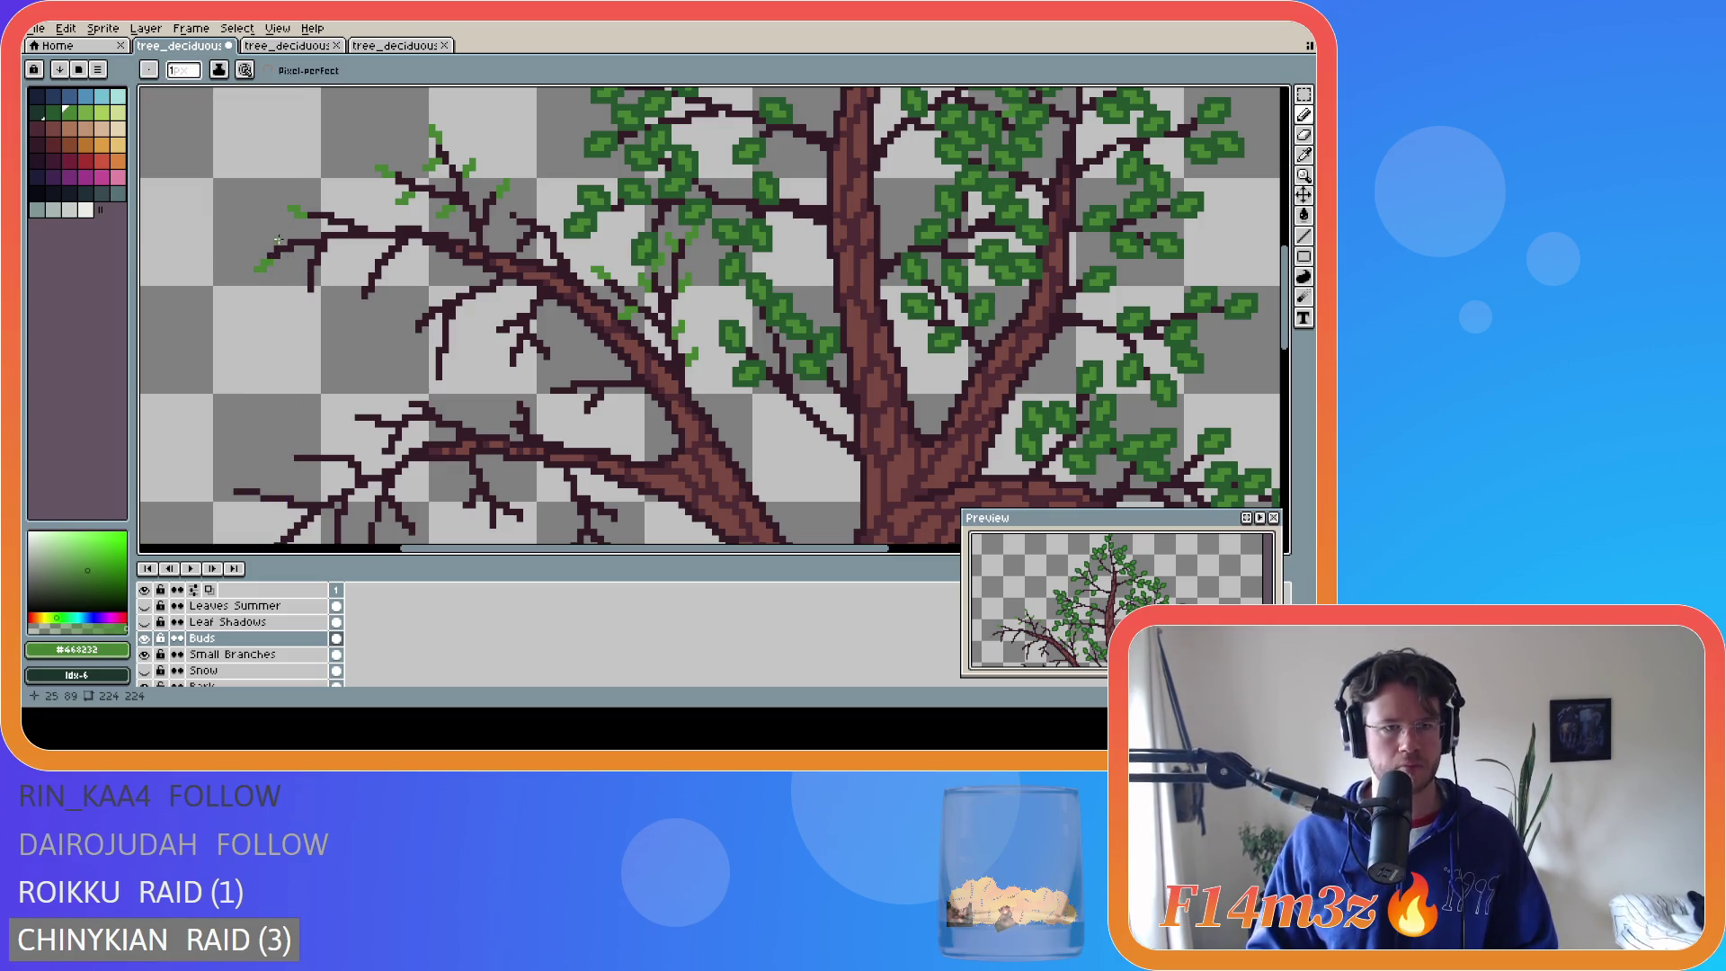
{"action": "left_click", "coordinate": [284, 236]}
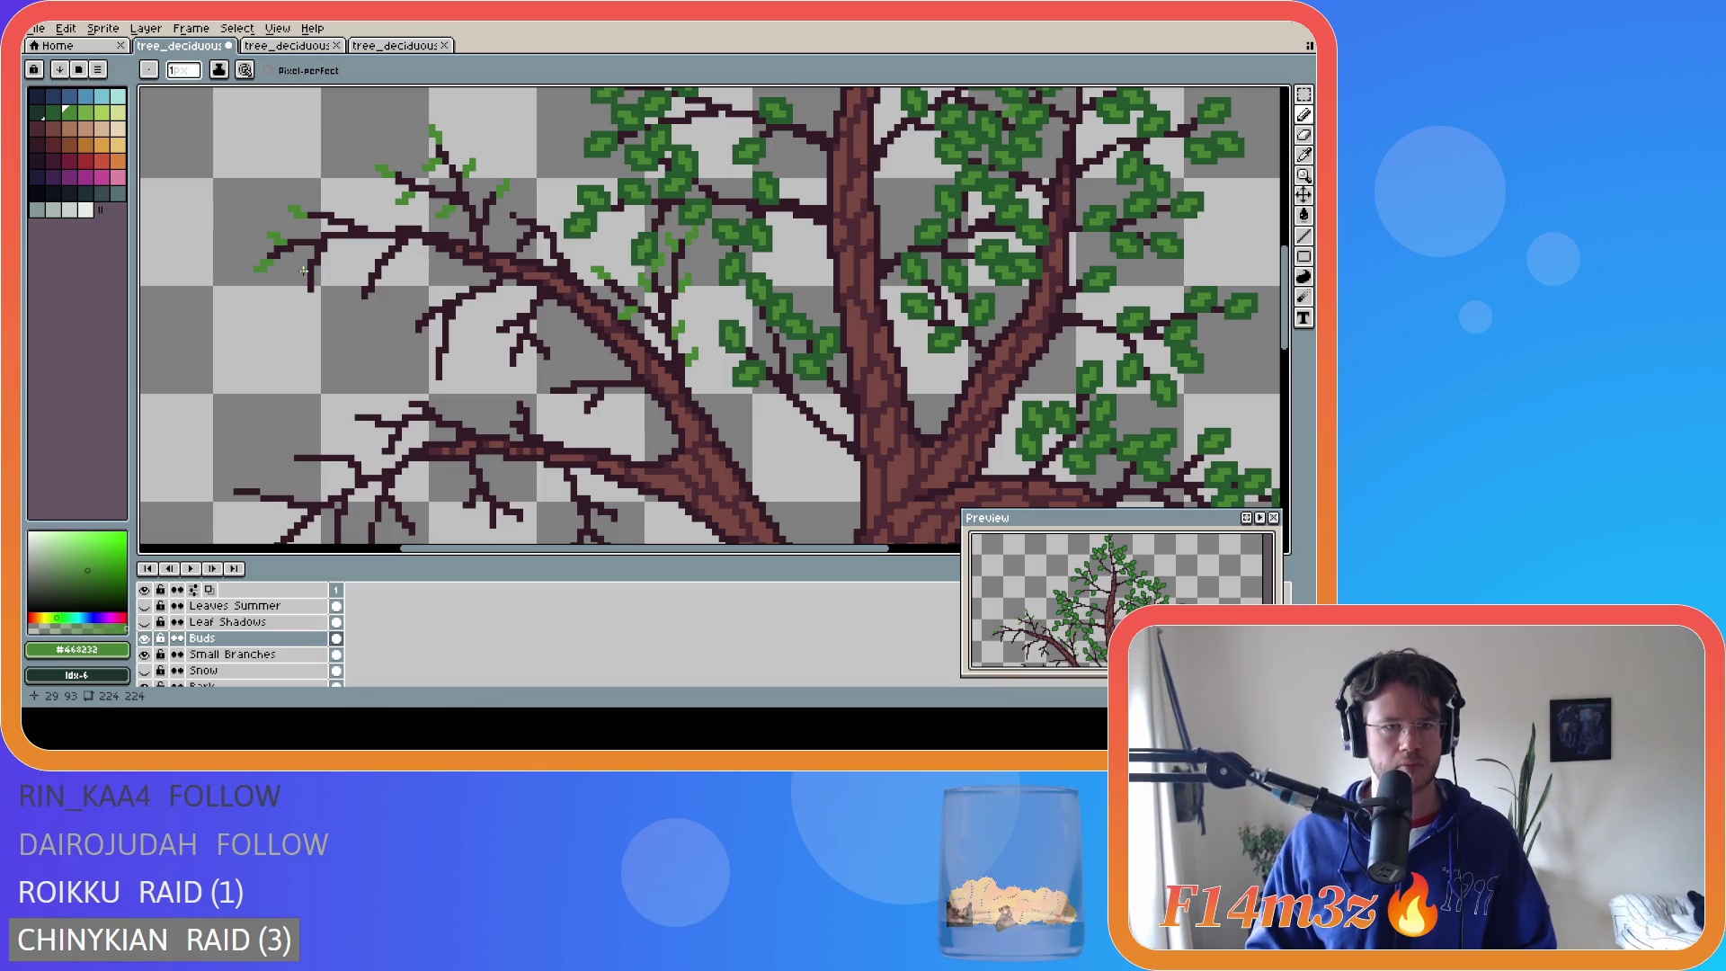
{"action": "left_click_drag", "start_coordinate": [309, 294], "coordinate": [309, 300]}
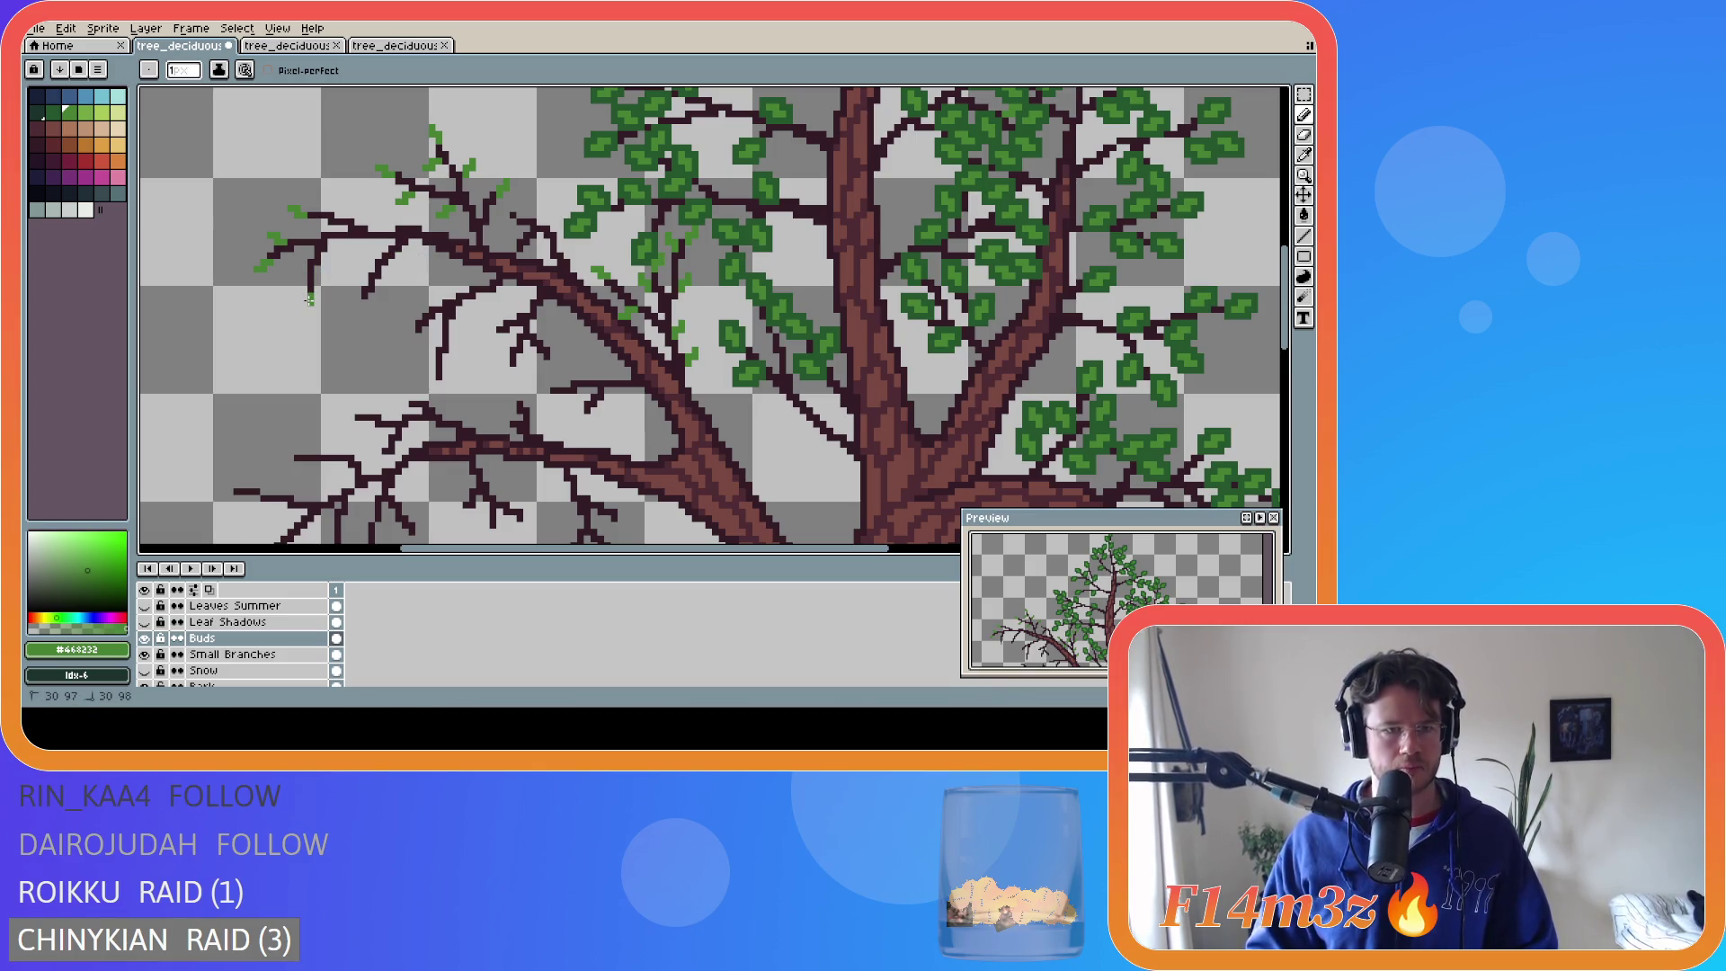
{"action": "left_click", "coordinate": [307, 303]}
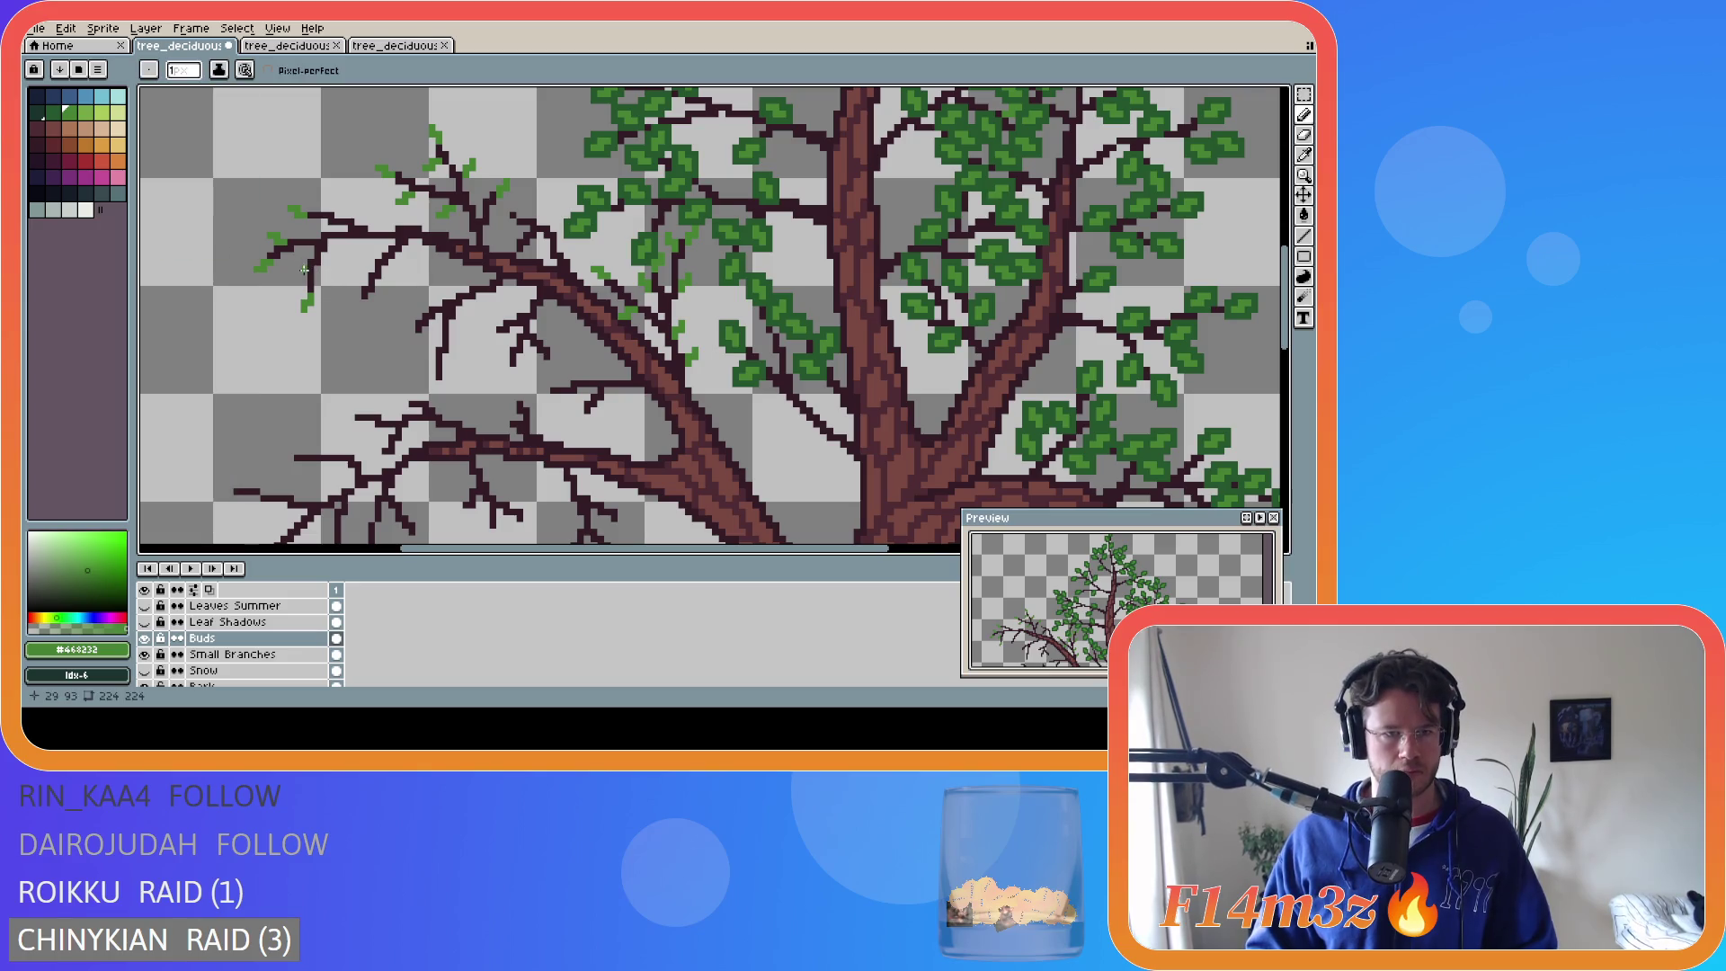
{"action": "left_click", "coordinate": [299, 274]}
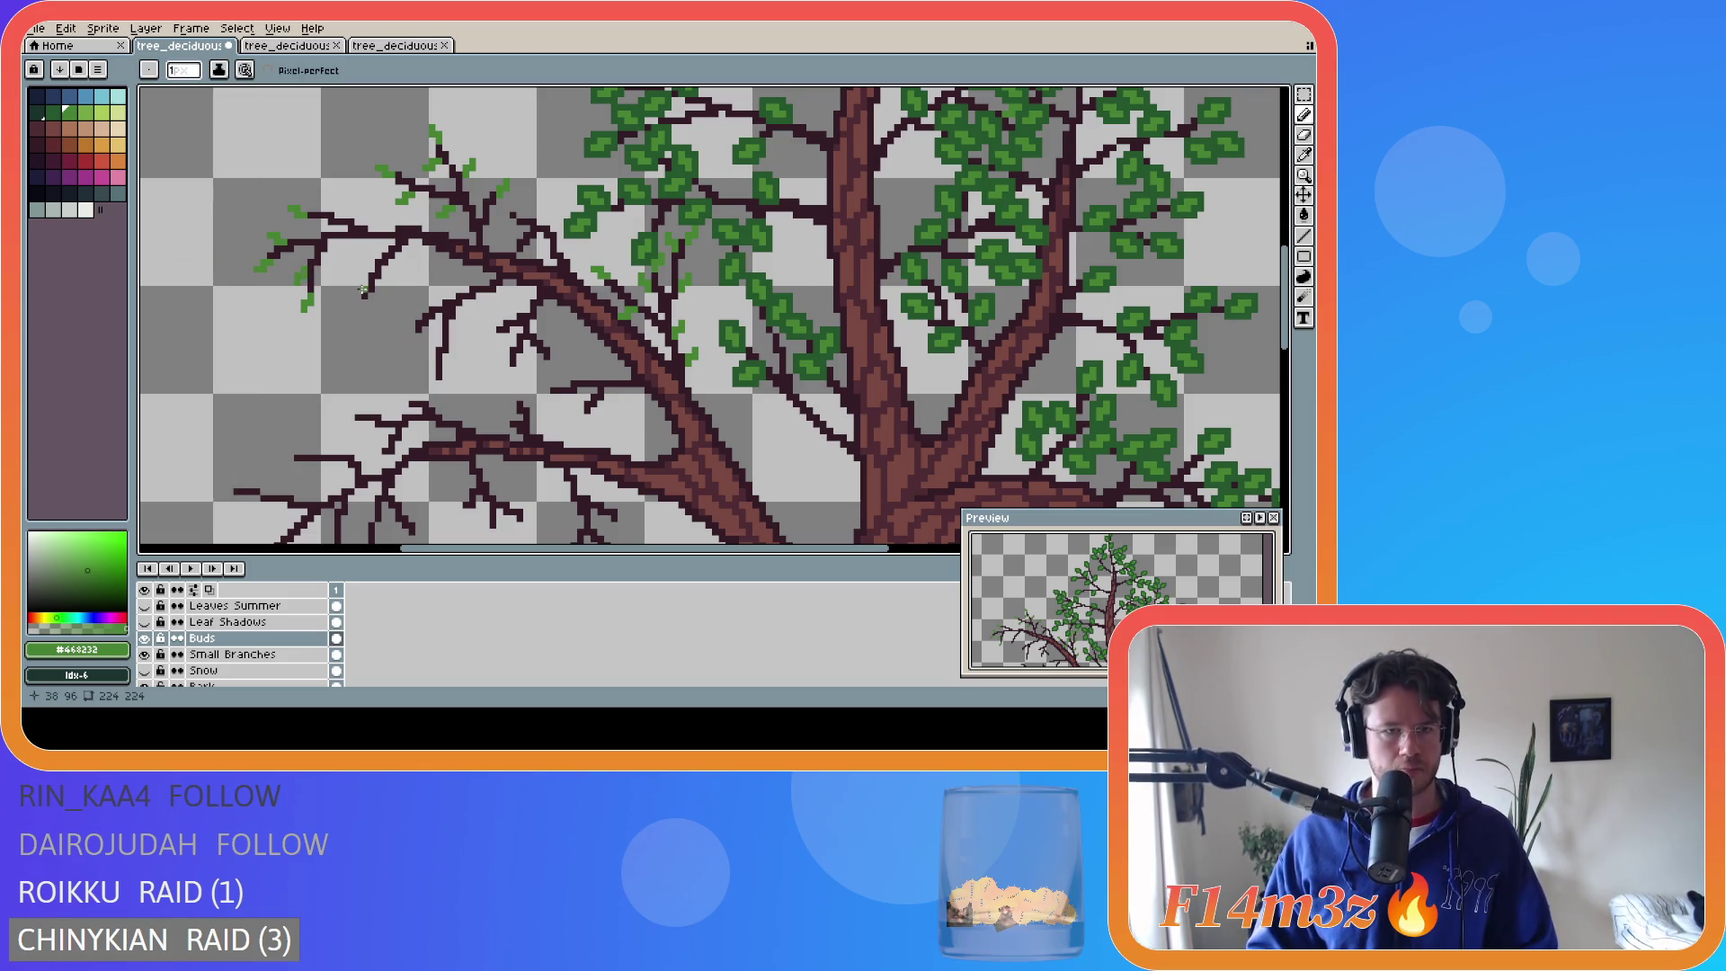
{"action": "left_click", "coordinate": [328, 267]}
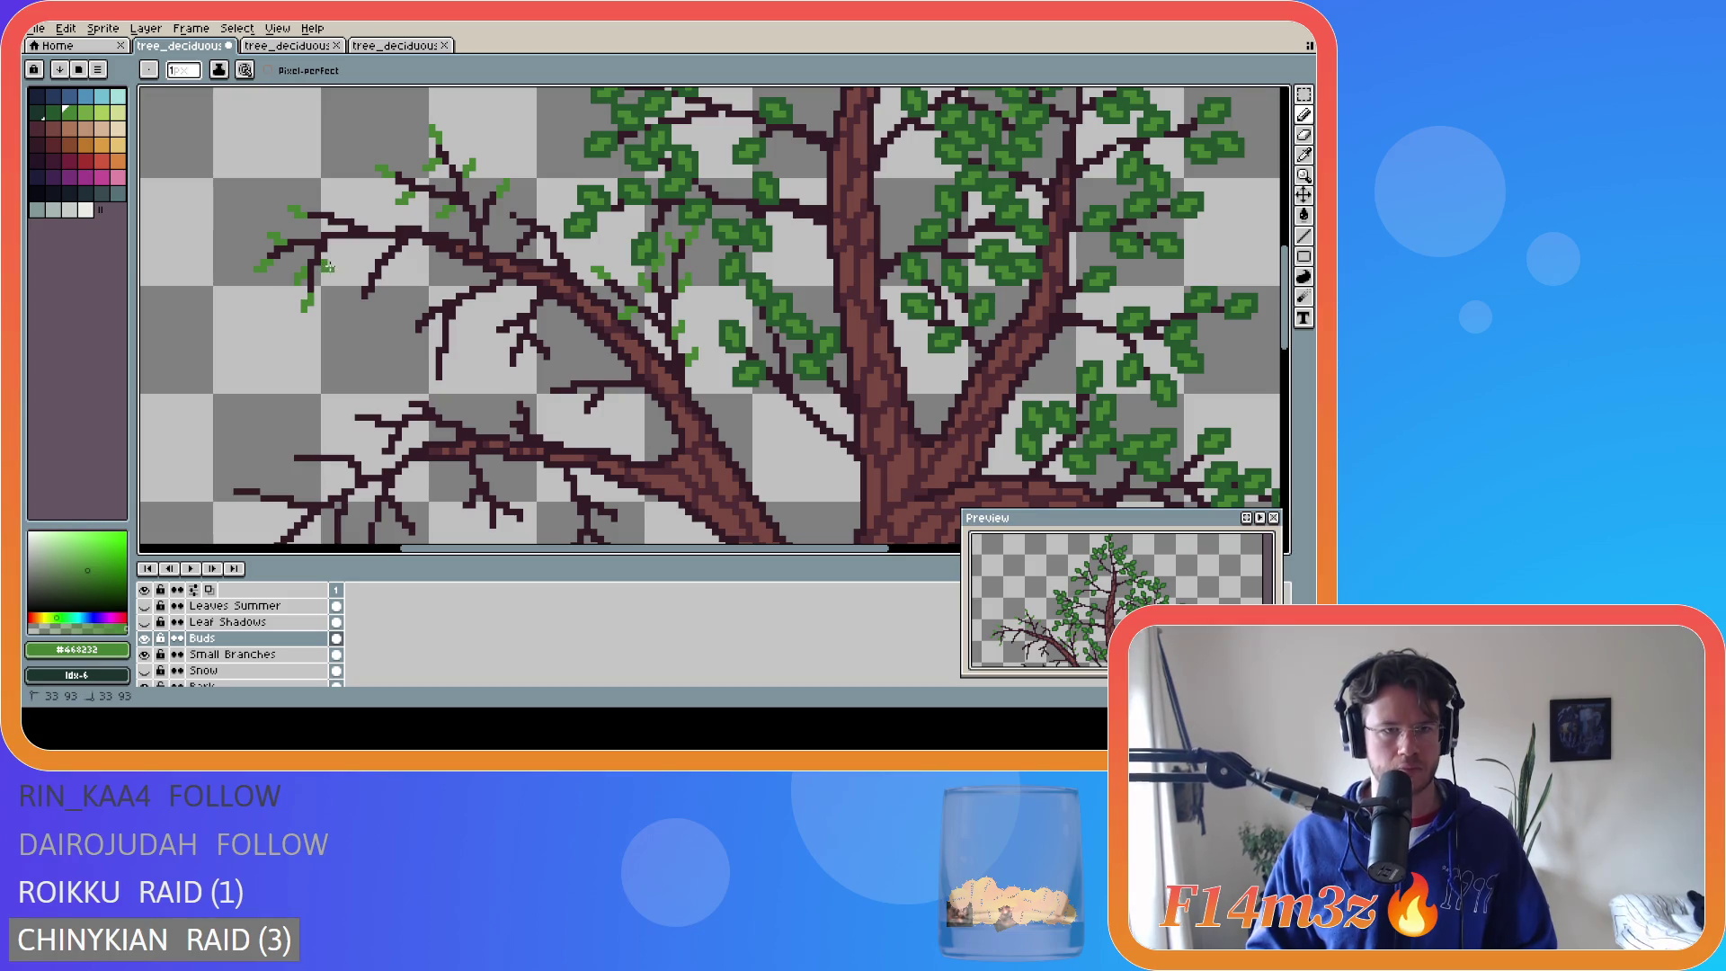
{"action": "key", "text": "ctrl+s"}
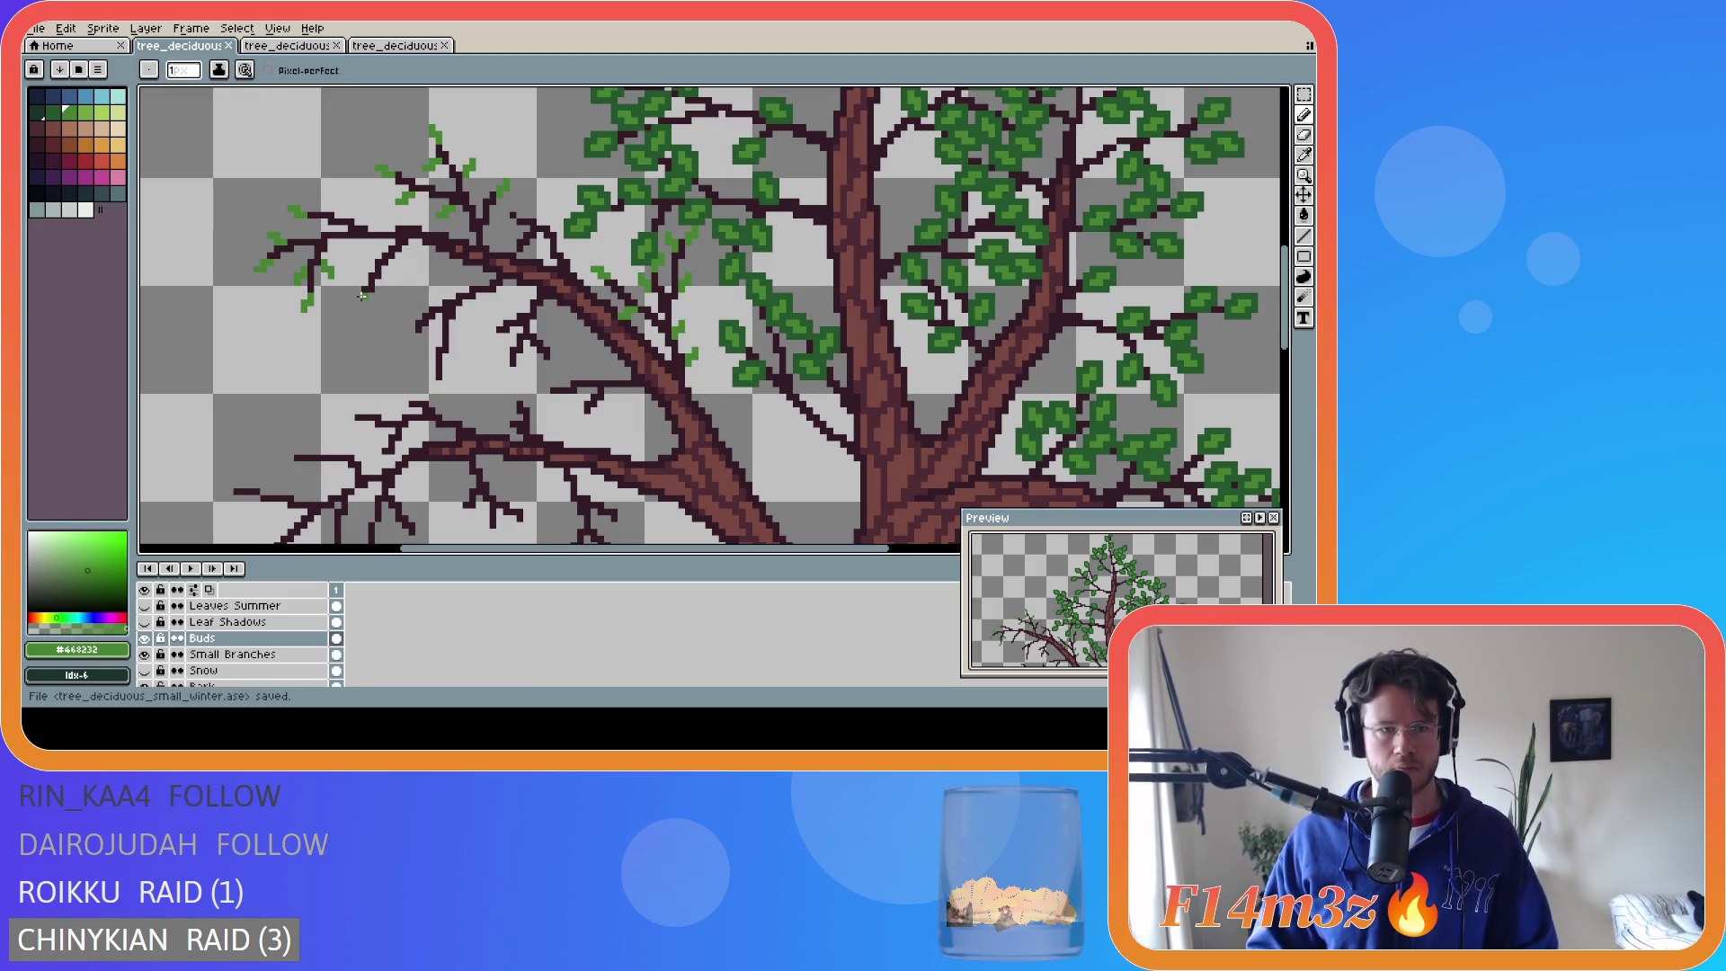
- Add more left-branch buds, save, and replace one misplaced bud after undoing it
{"action": "left_click", "coordinate": [359, 307]}
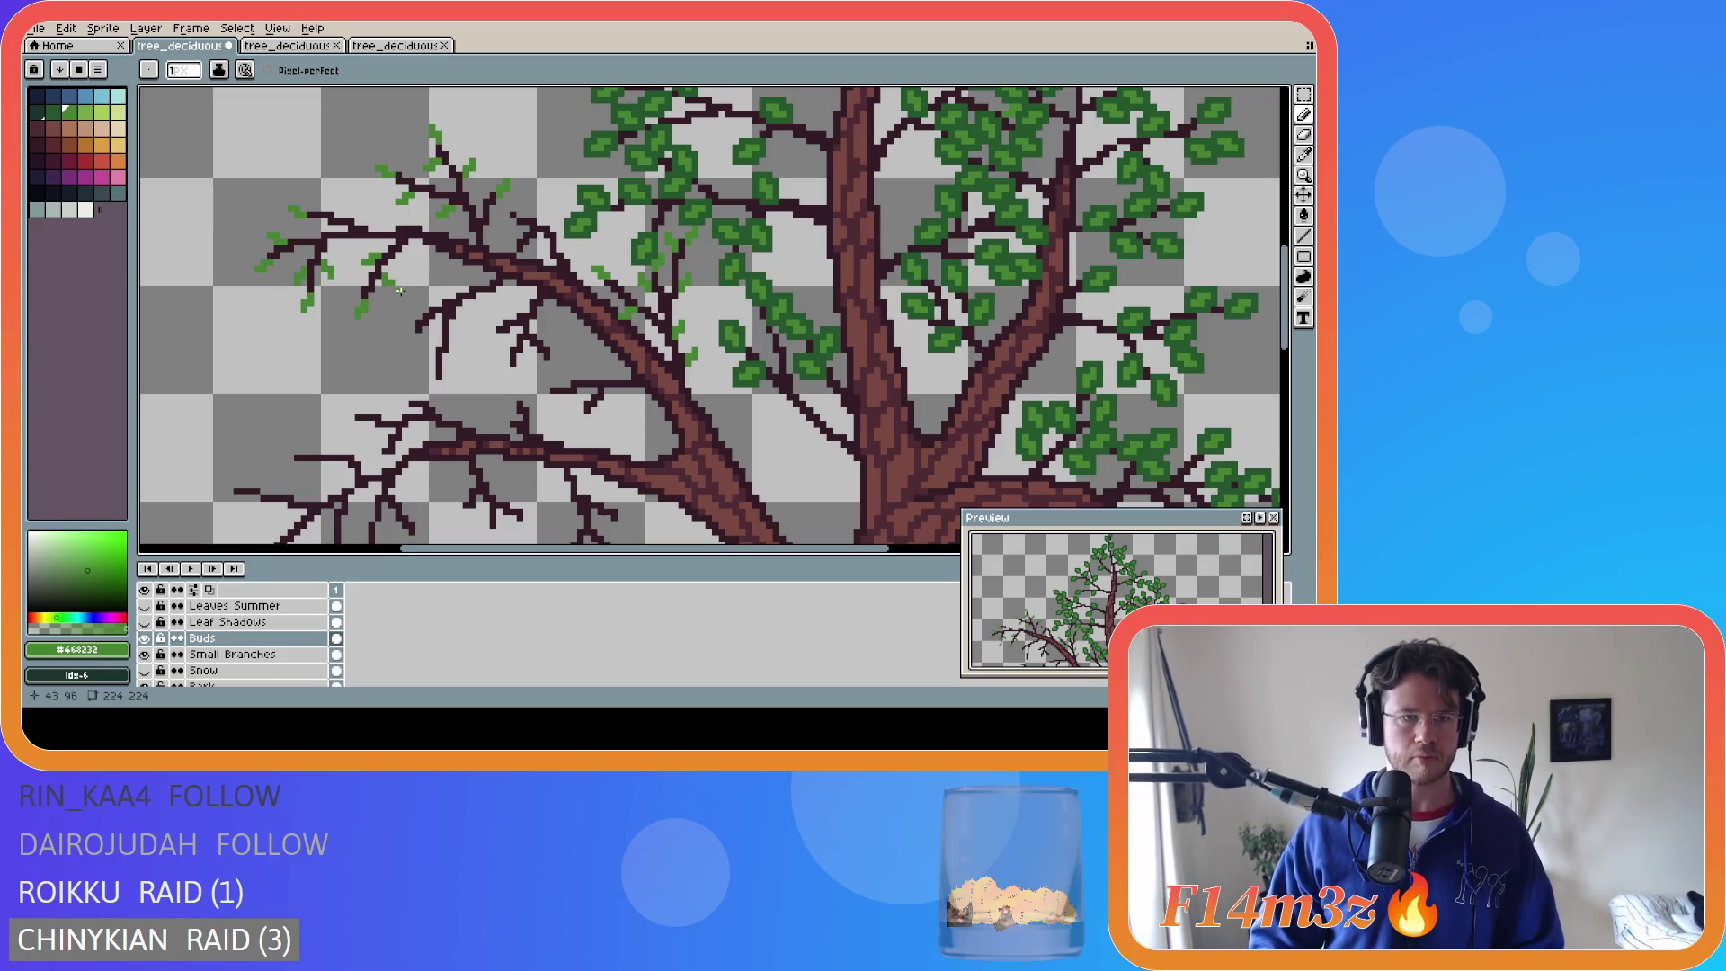
{"action": "key", "text": "ctrl+s"}
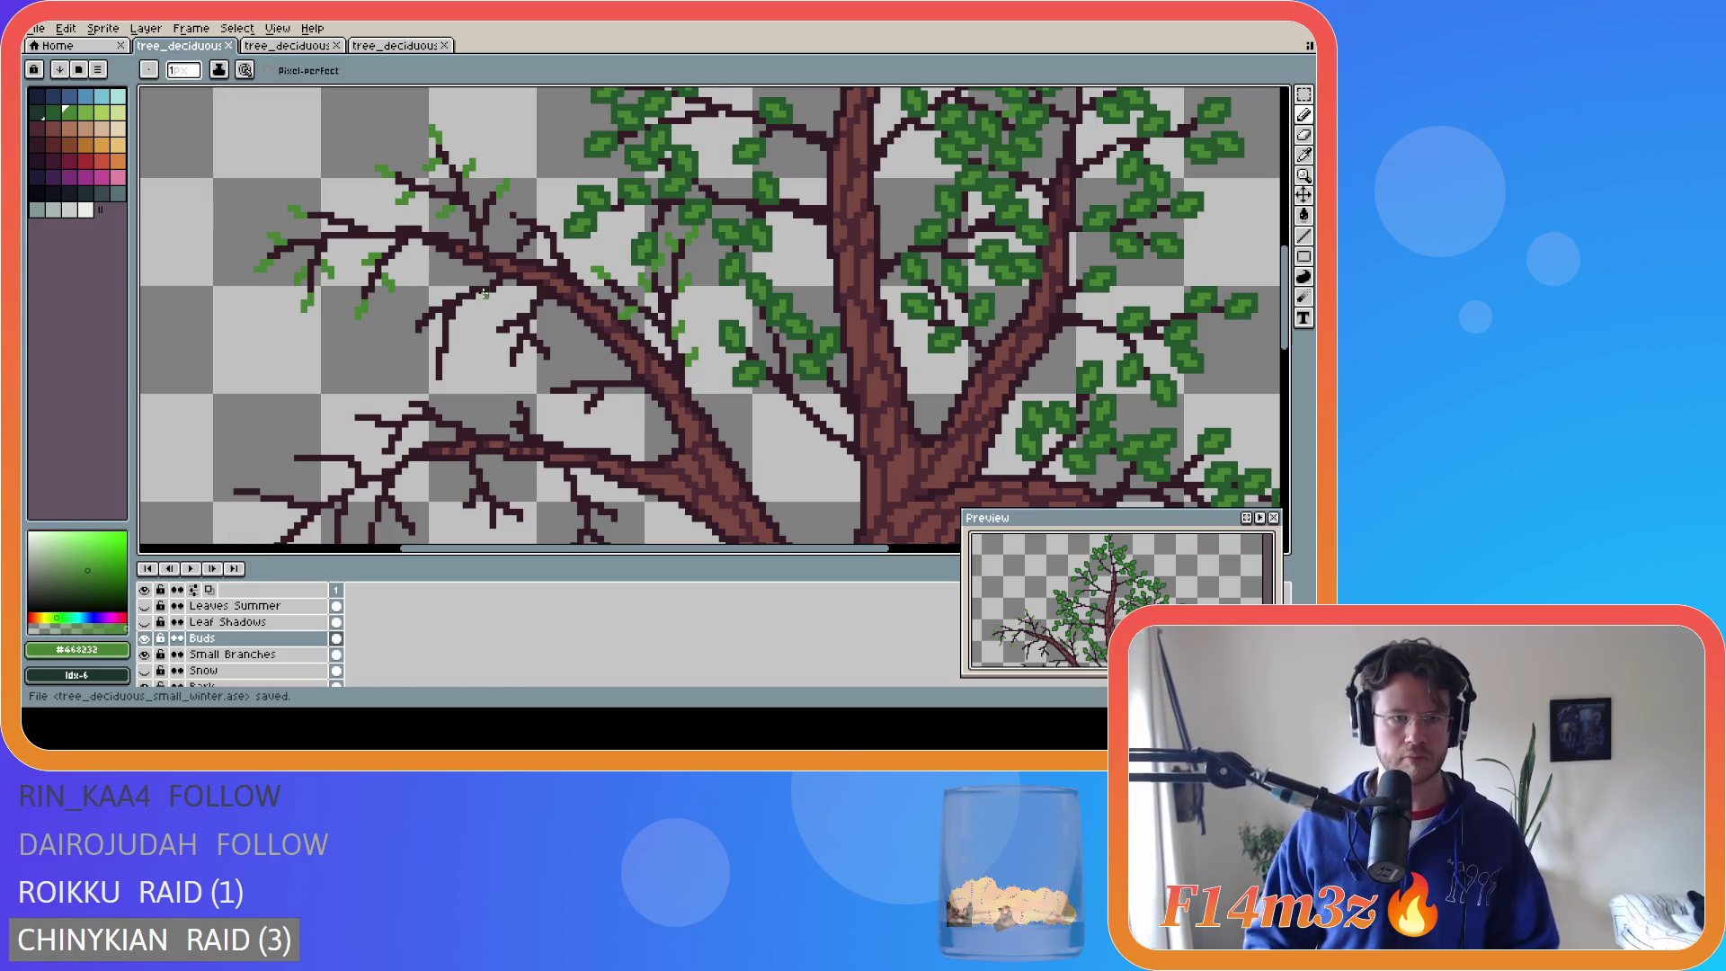
{"action": "left_click", "coordinate": [357, 220]}
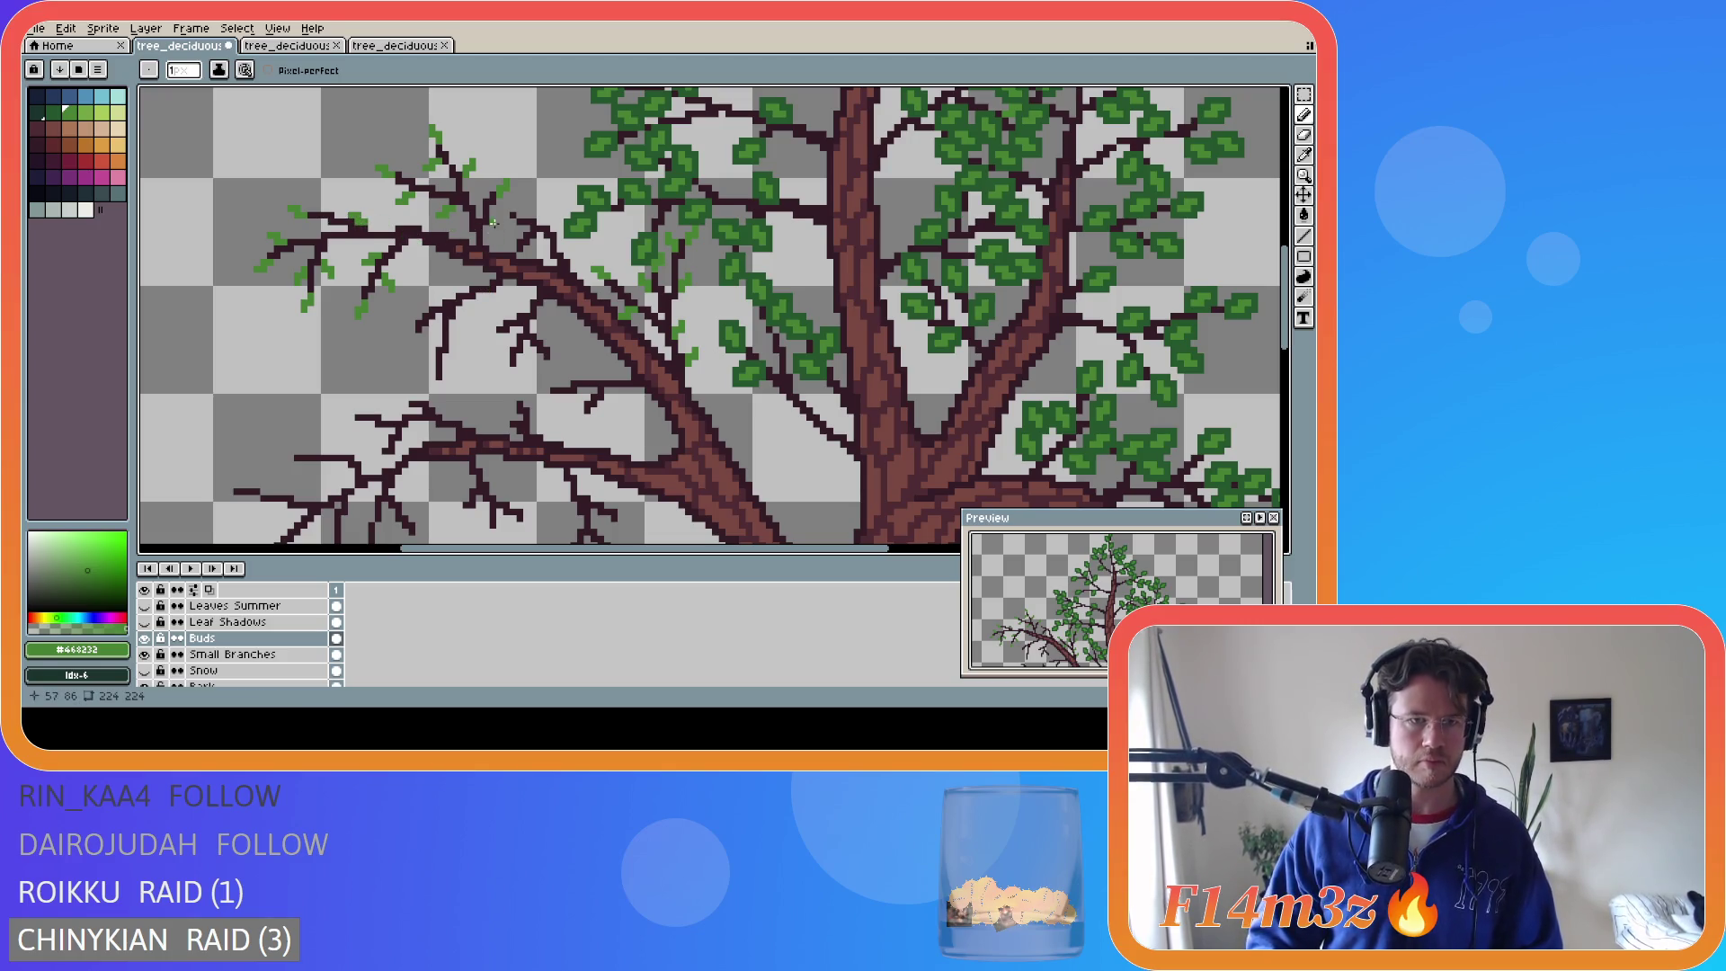
{"action": "key", "text": "ctrl+z"}
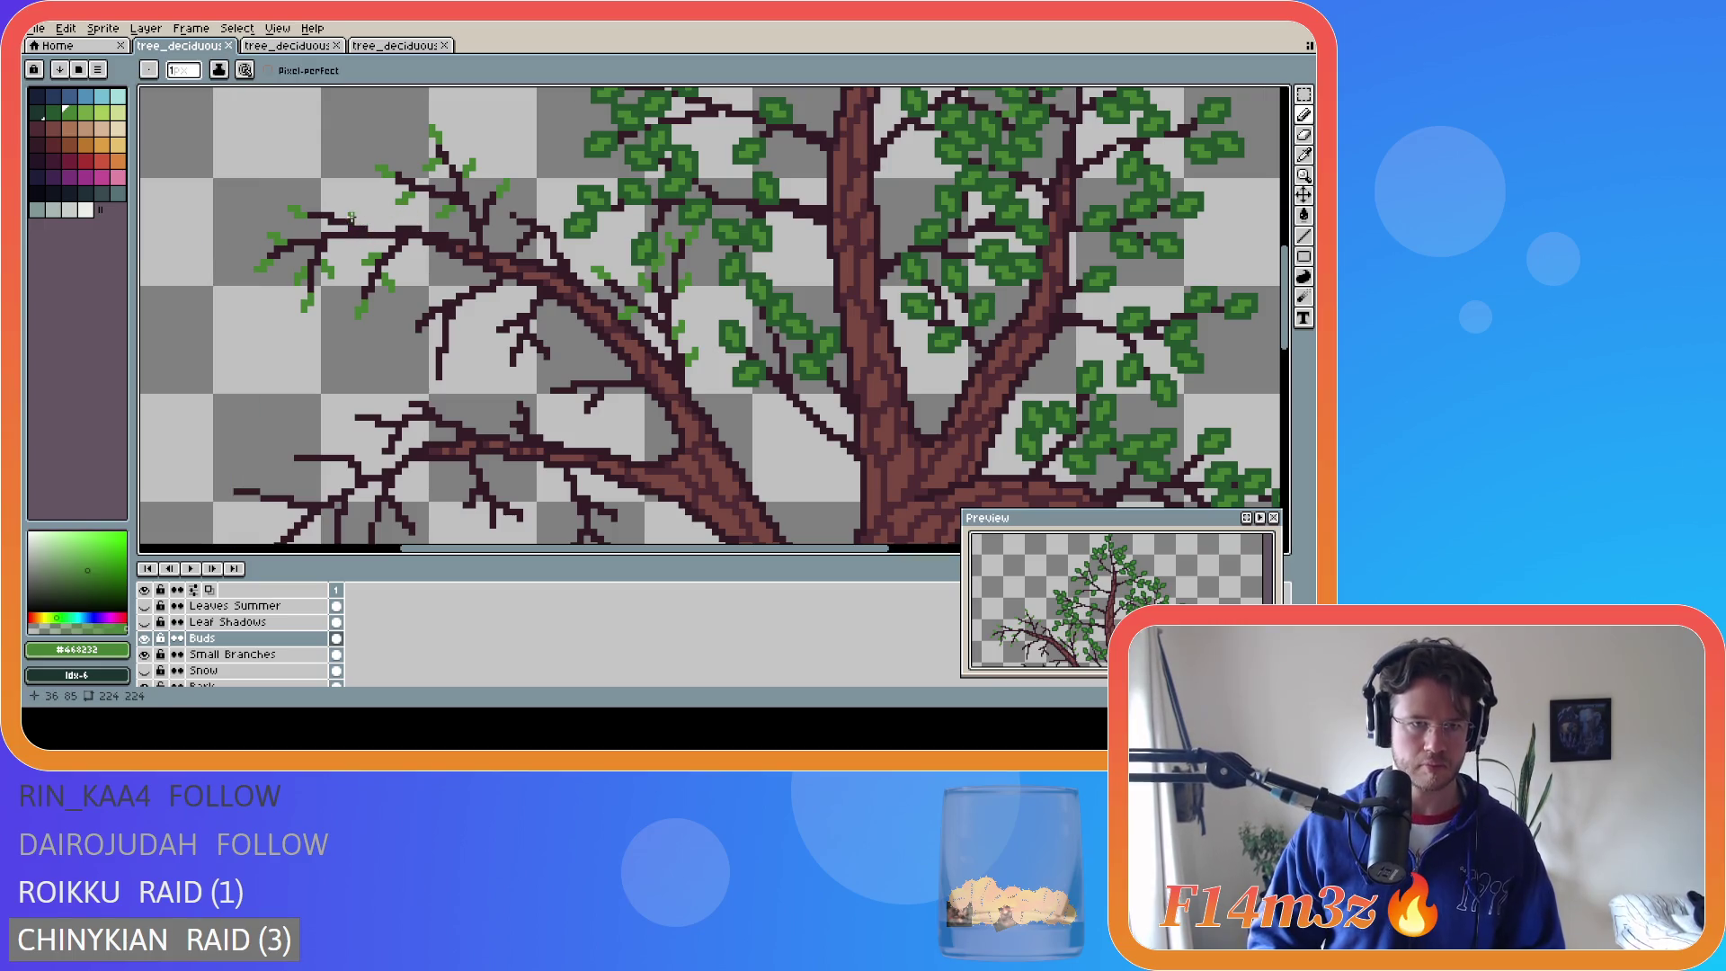
{"action": "left_click", "coordinate": [355, 206]}
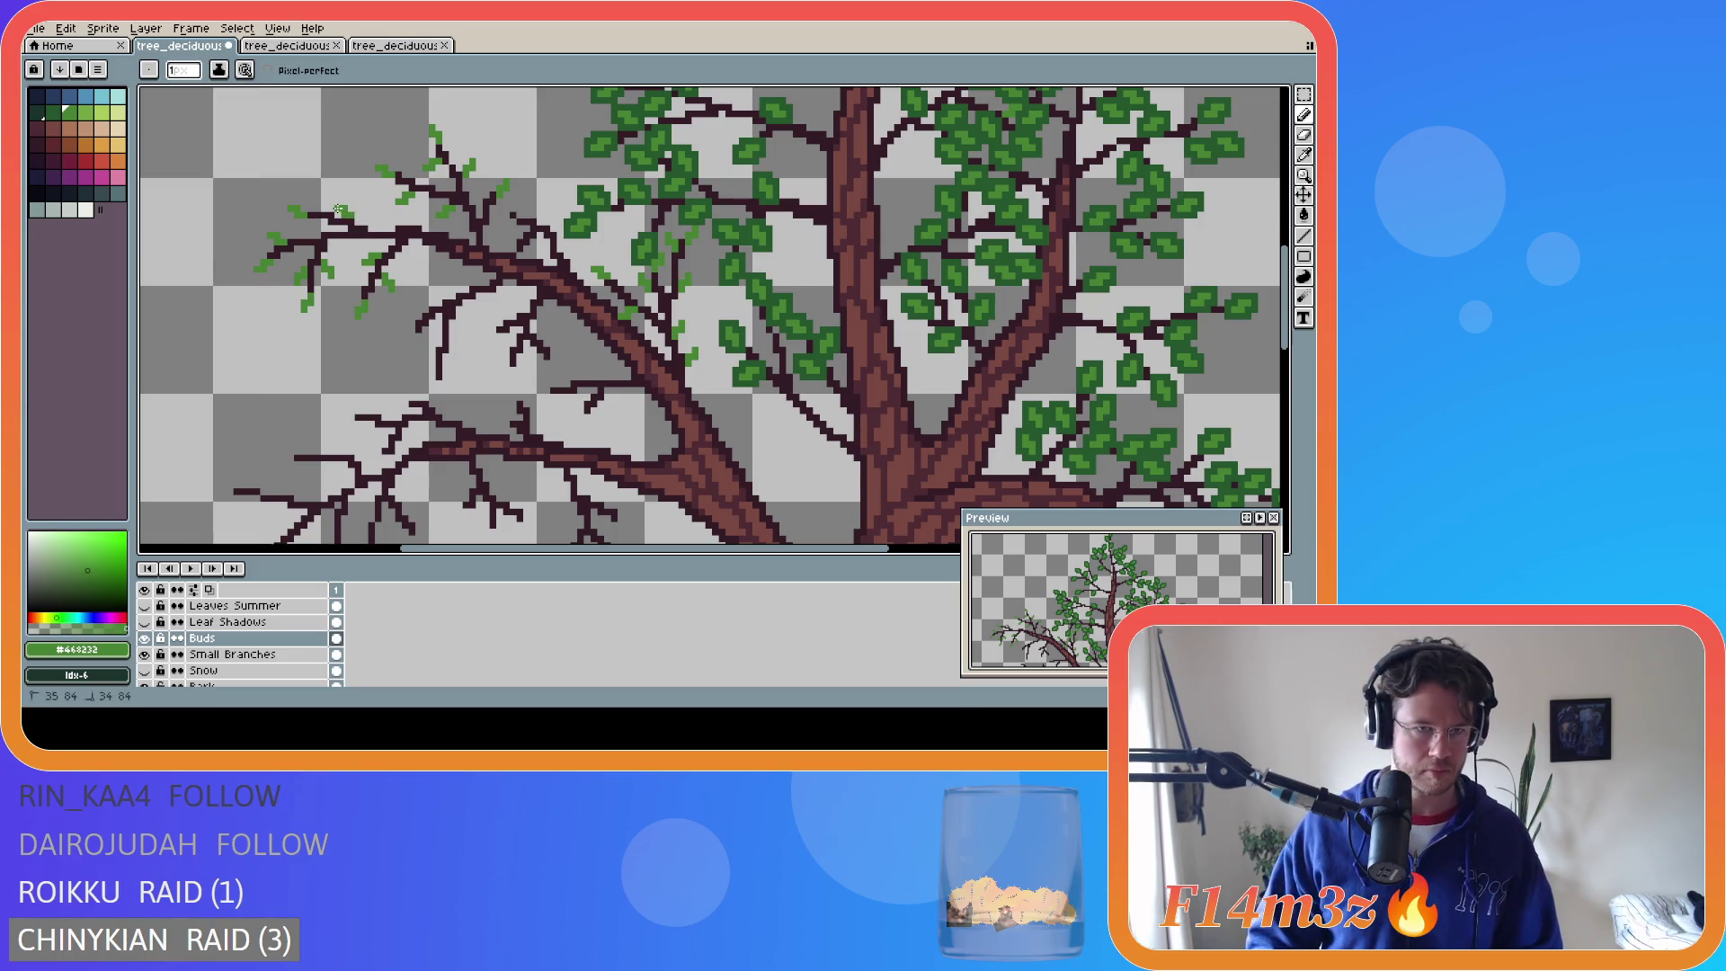
- Save the sprite and place three bud pixels on the left branches
{"action": "key", "text": "ctrl+s"}
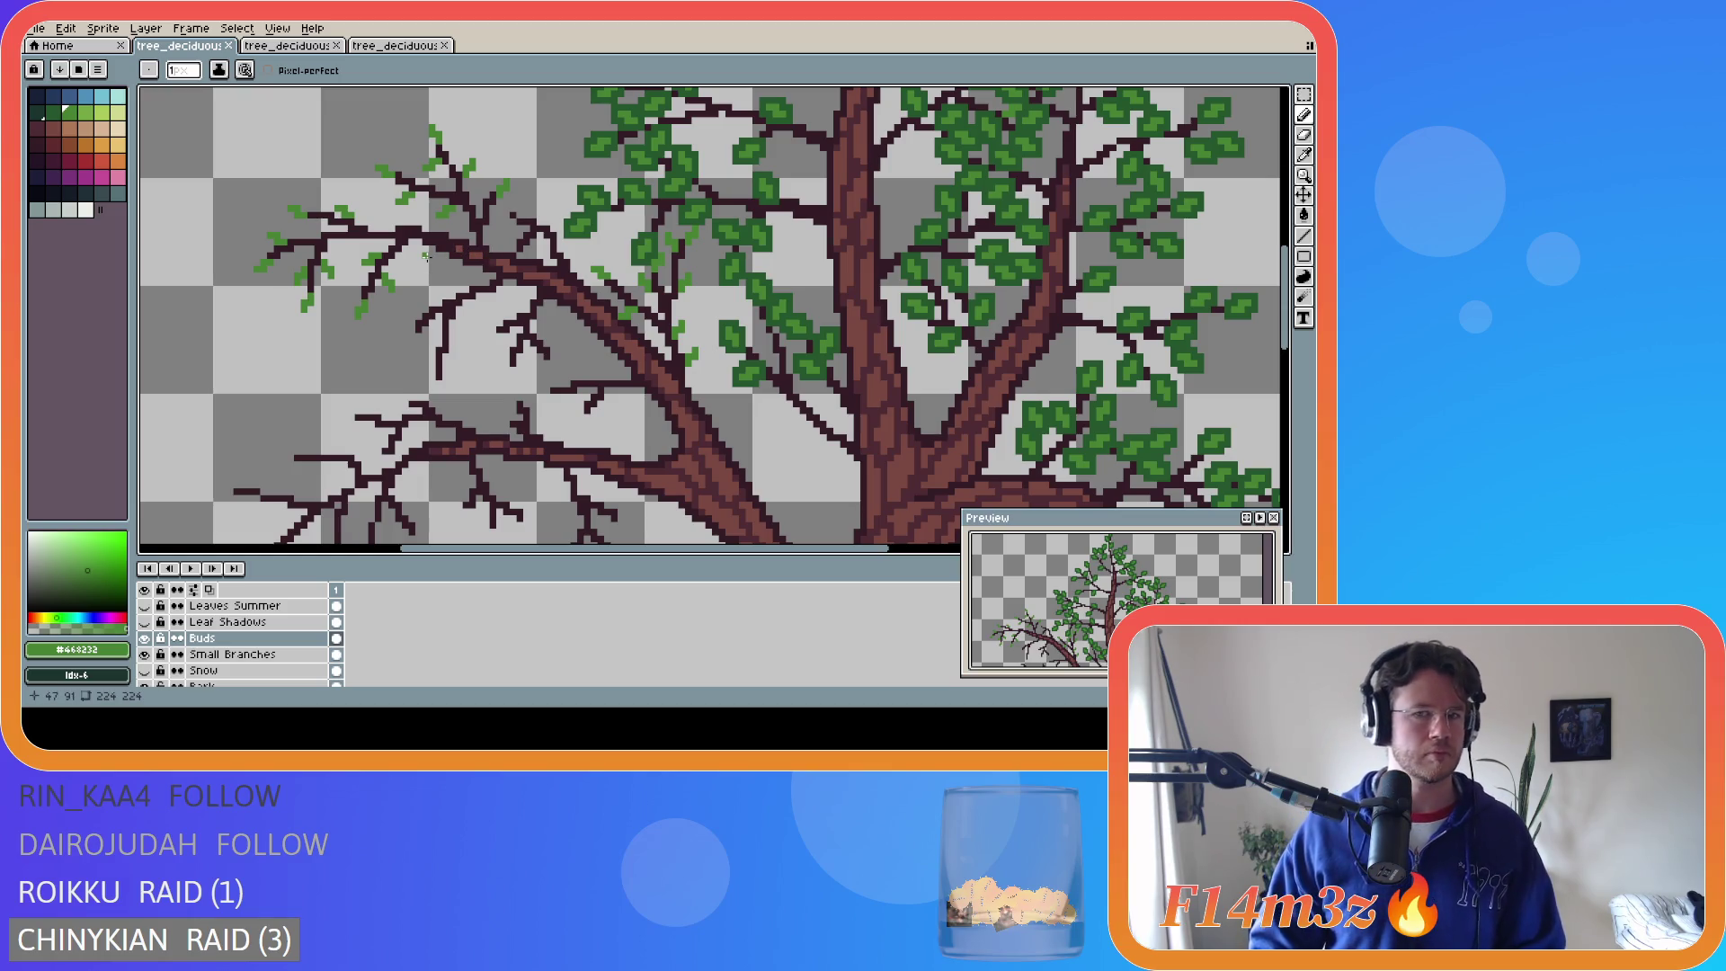
{"action": "left_click", "coordinate": [408, 331]}
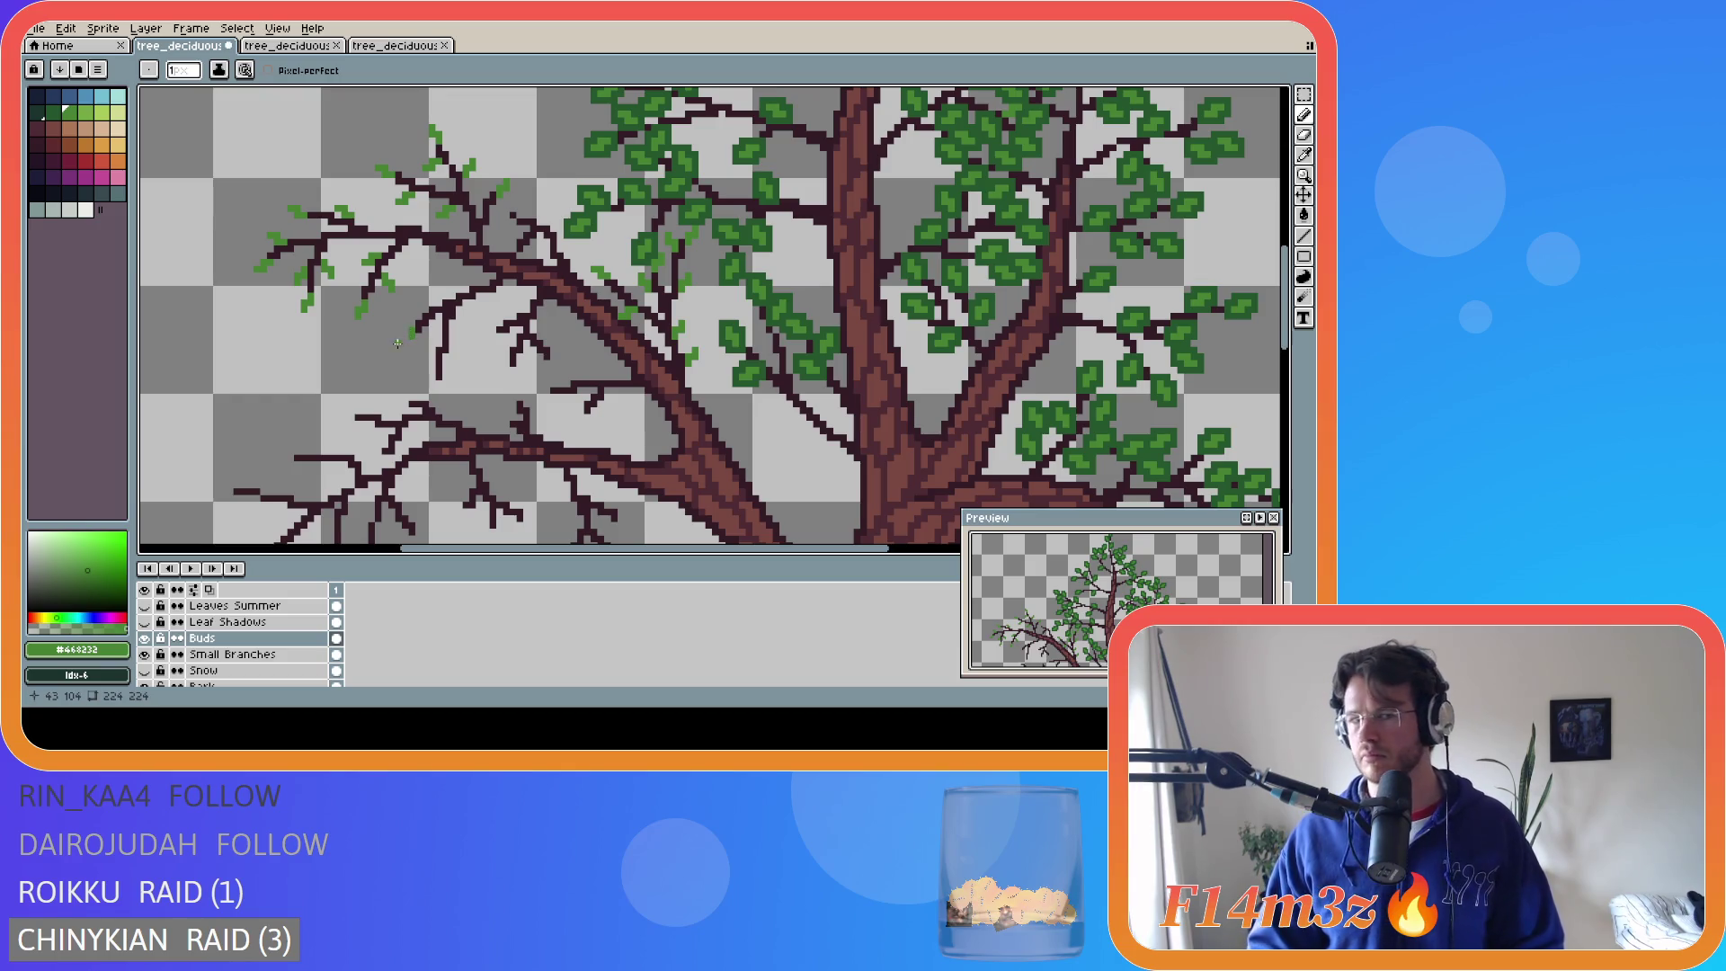
{"action": "left_click", "coordinate": [404, 340]}
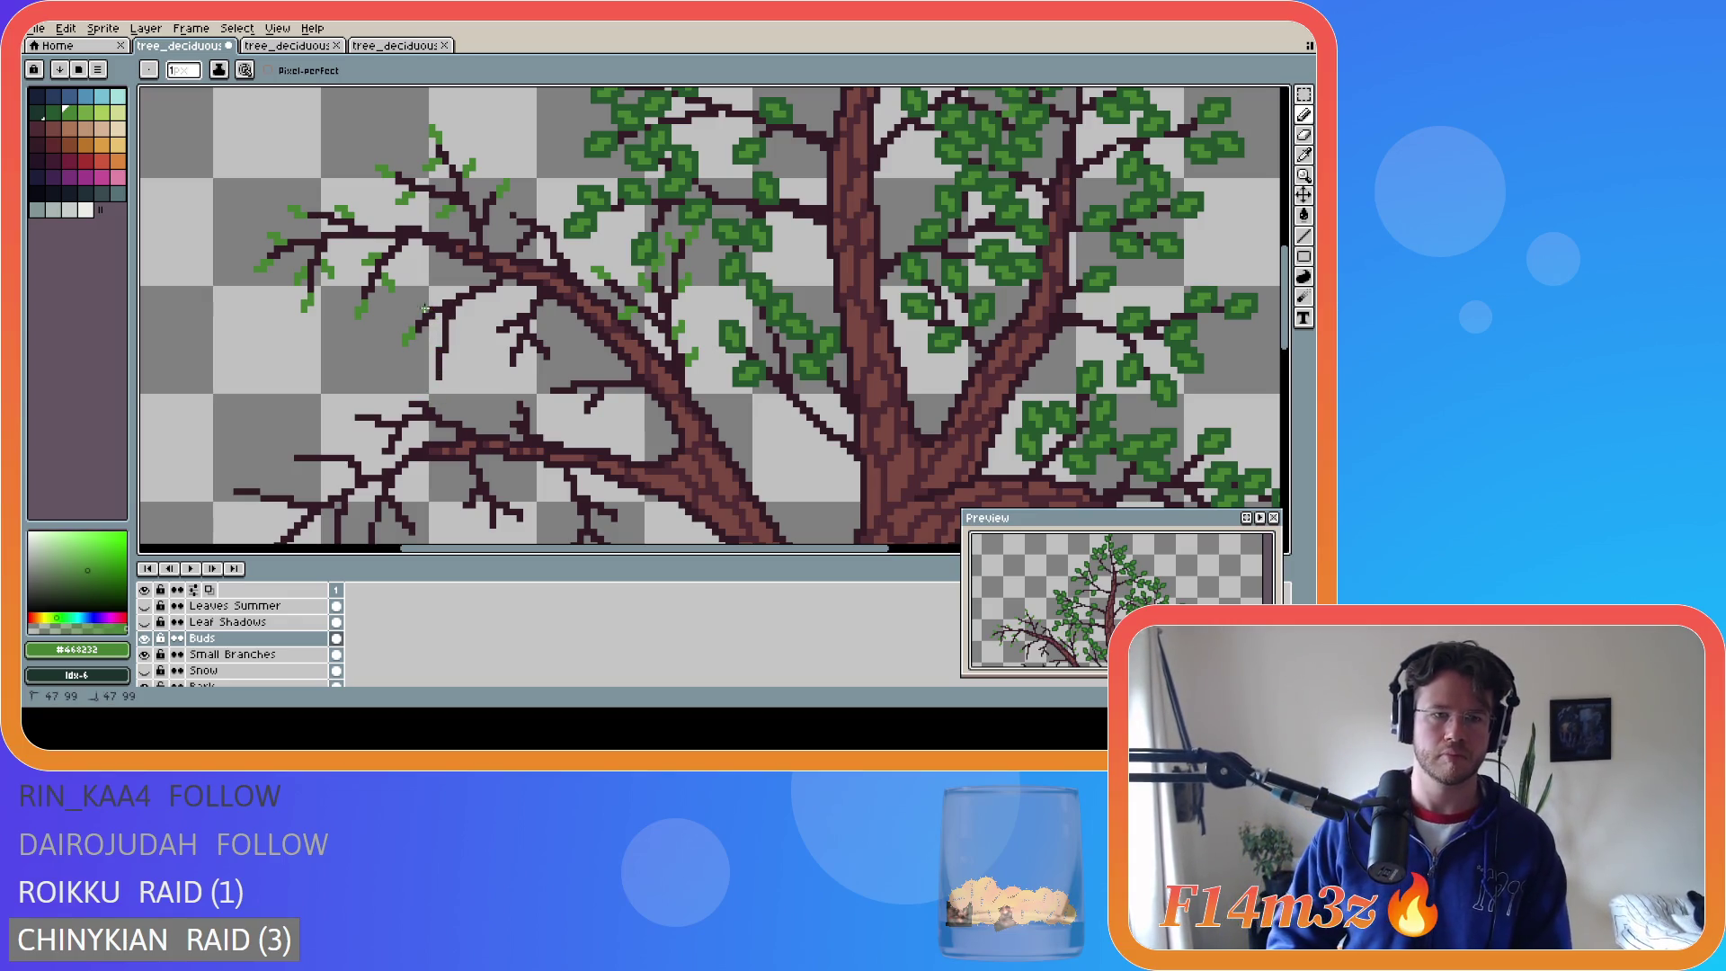
{"action": "left_click", "coordinate": [412, 303]}
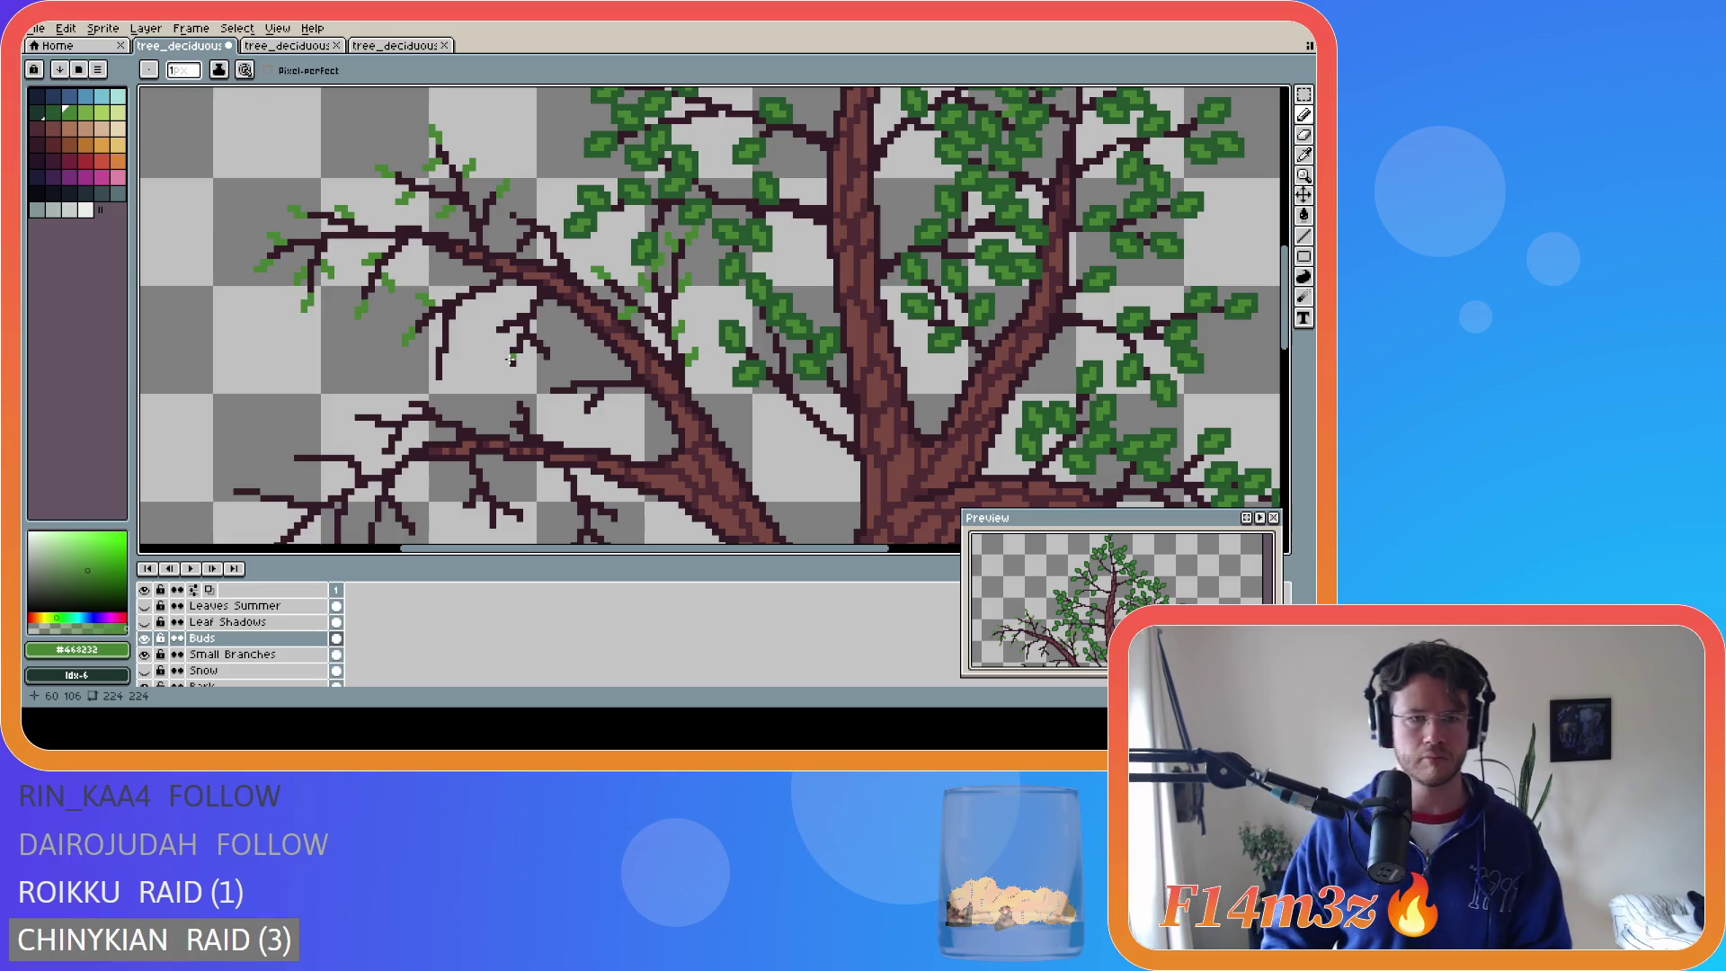
- Extend a small twig a few pixels downward and bud its tip and the branch above
{"action": "left_click_drag", "start_coordinate": [438, 375], "coordinate": [437, 386]}
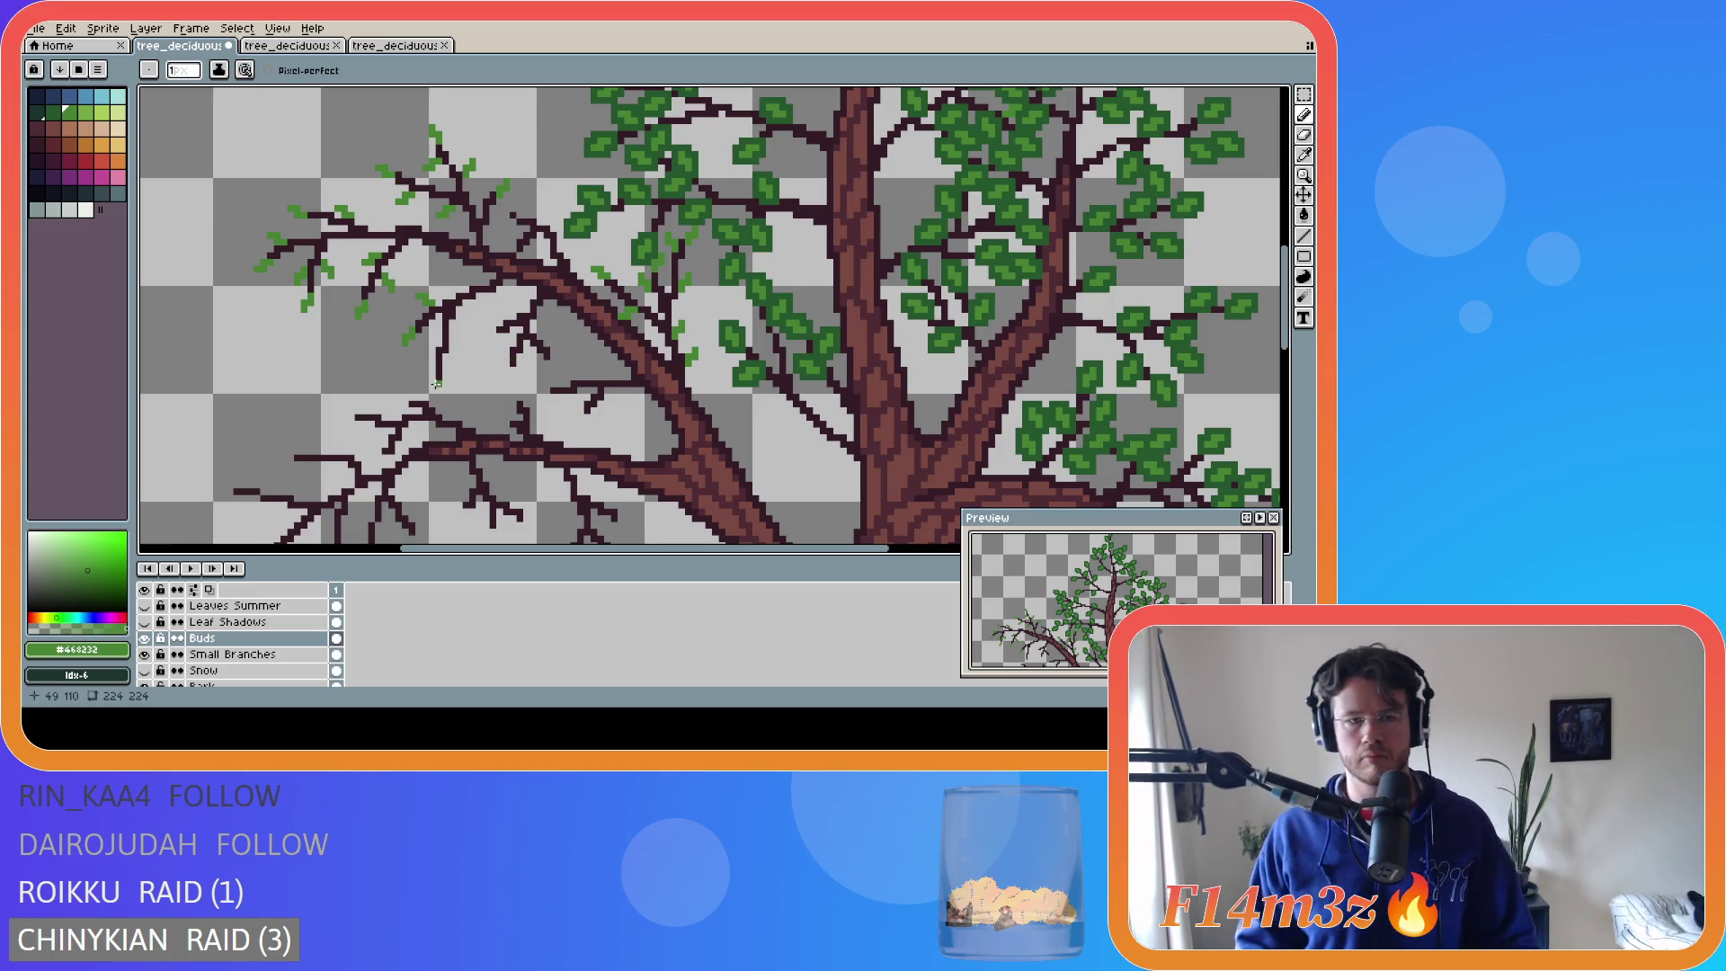
{"action": "left_click", "coordinate": [438, 383]}
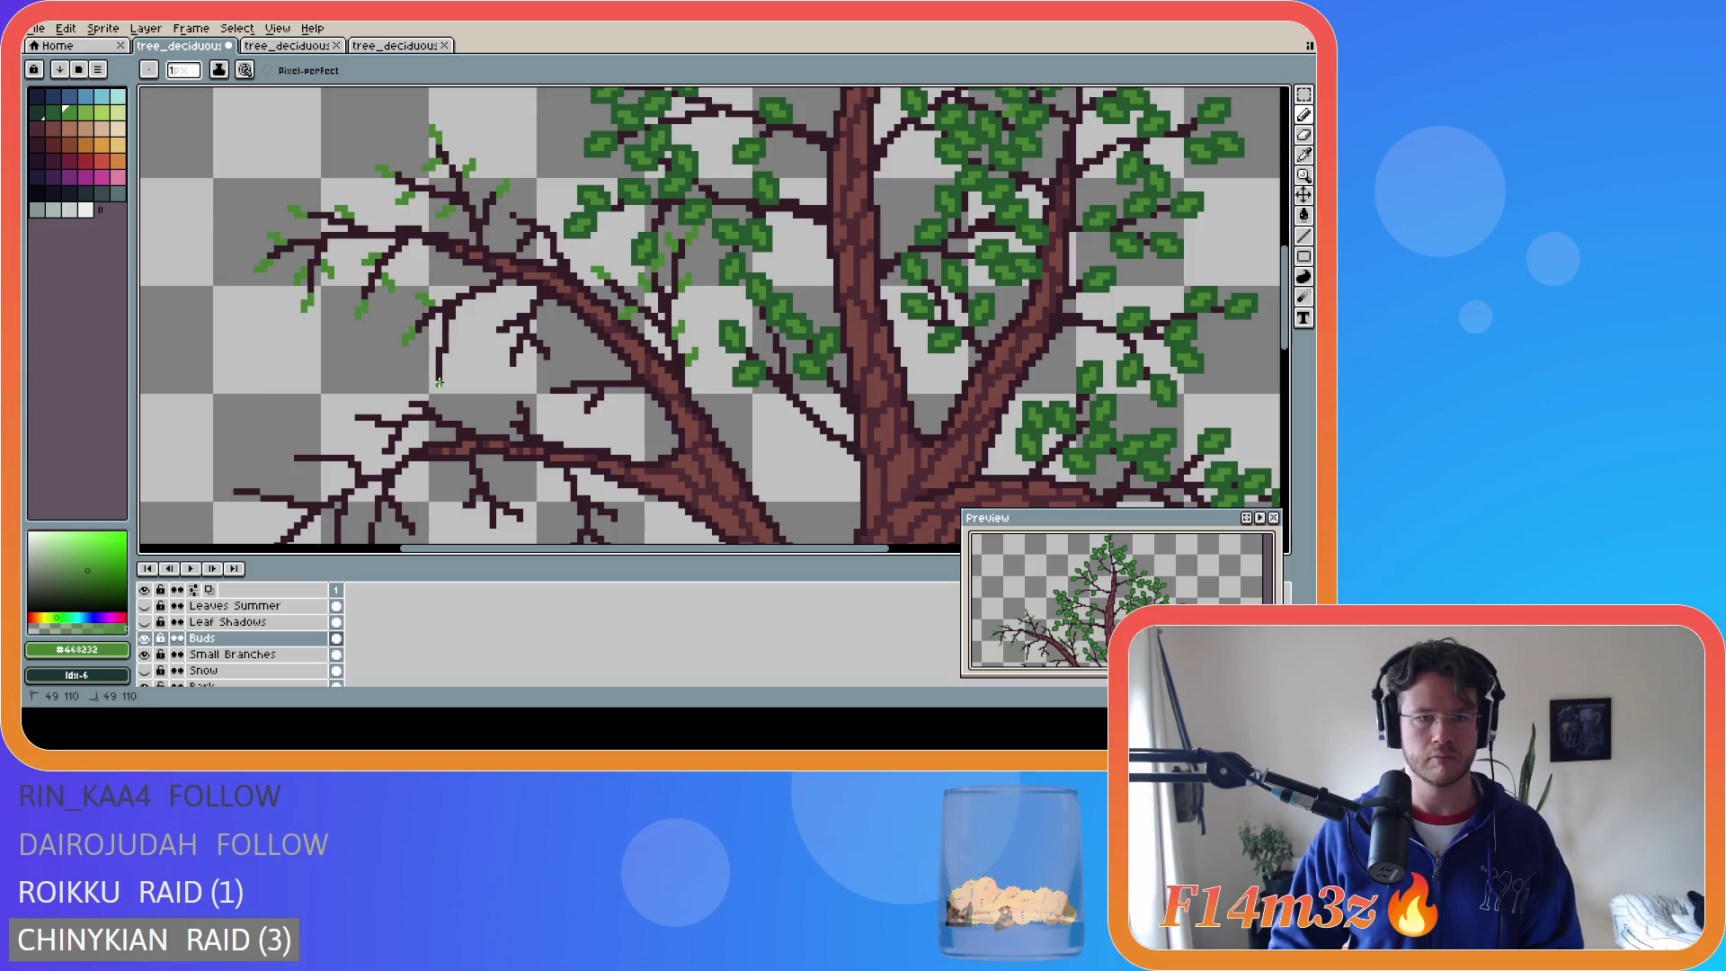
{"action": "left_click", "coordinate": [436, 388]}
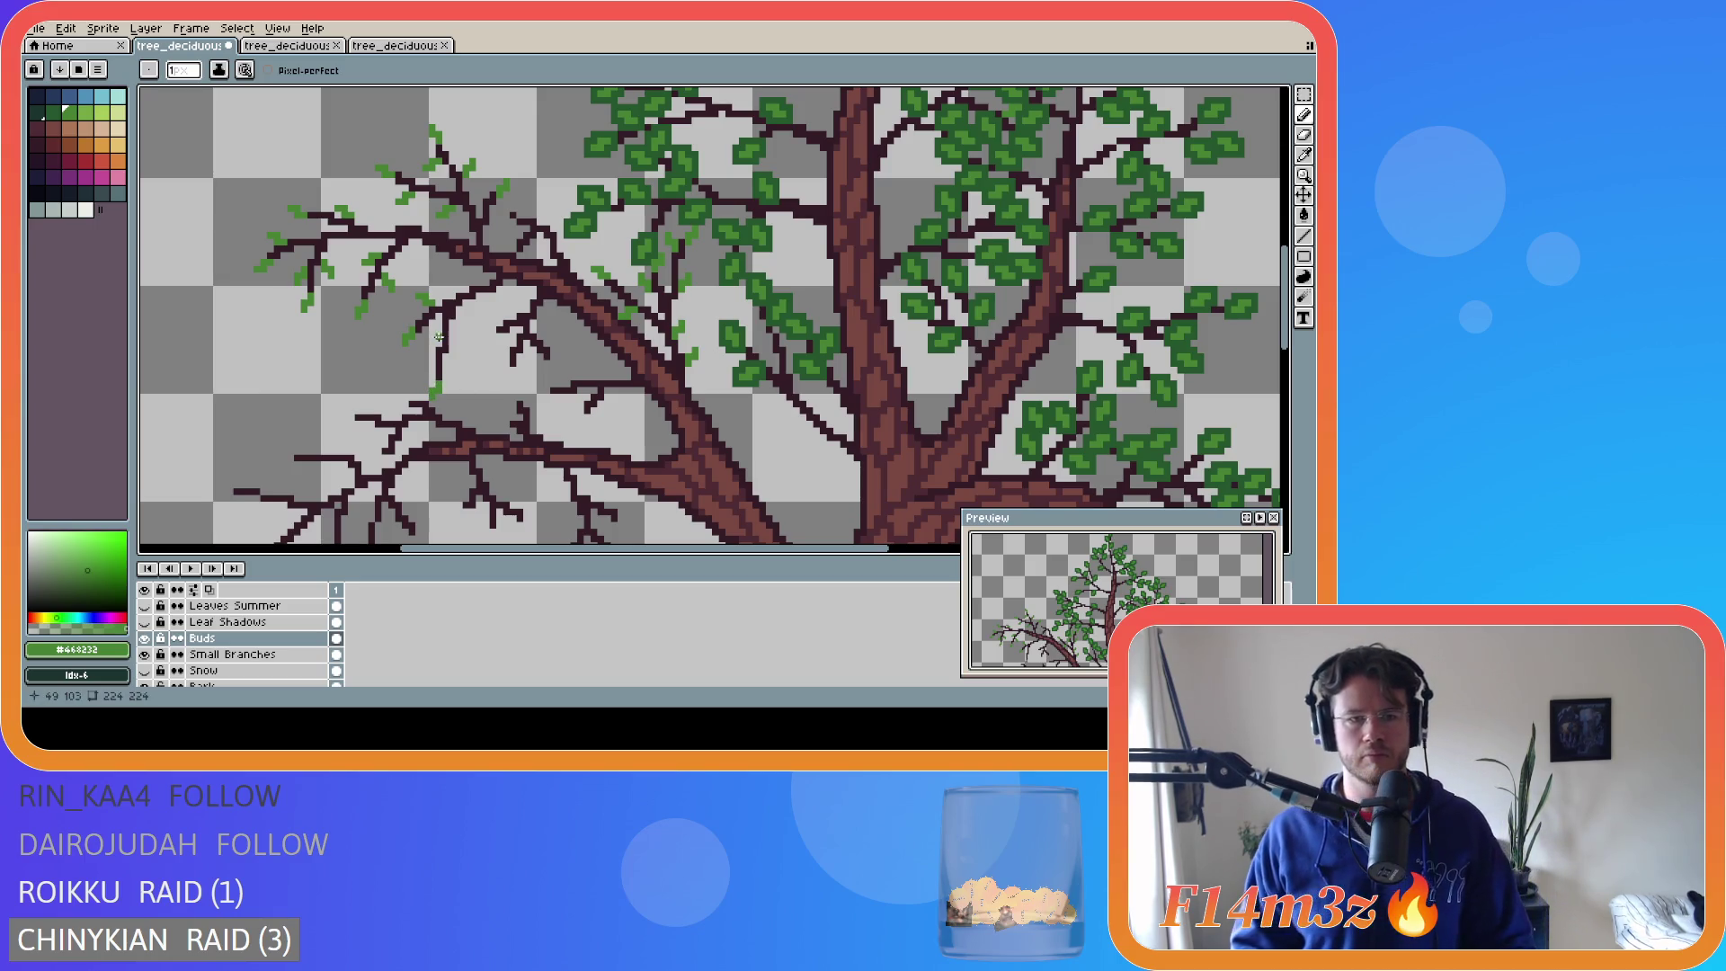
{"action": "left_click", "coordinate": [456, 359]}
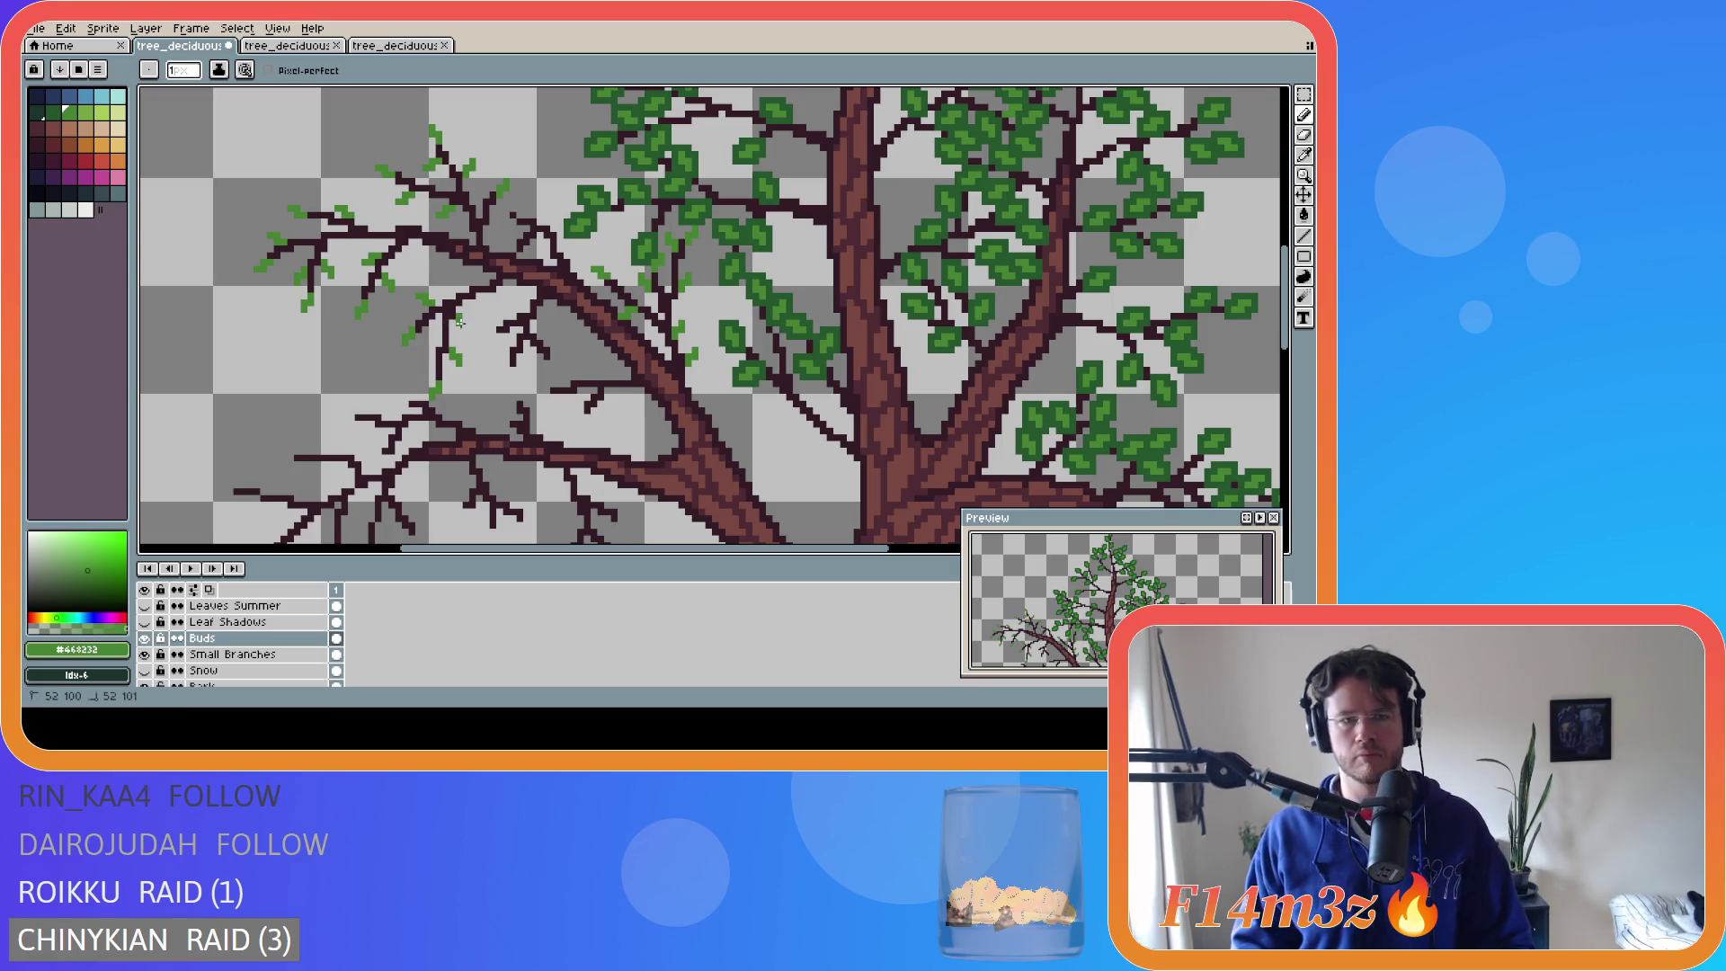
{"action": "left_click", "coordinate": [465, 324]}
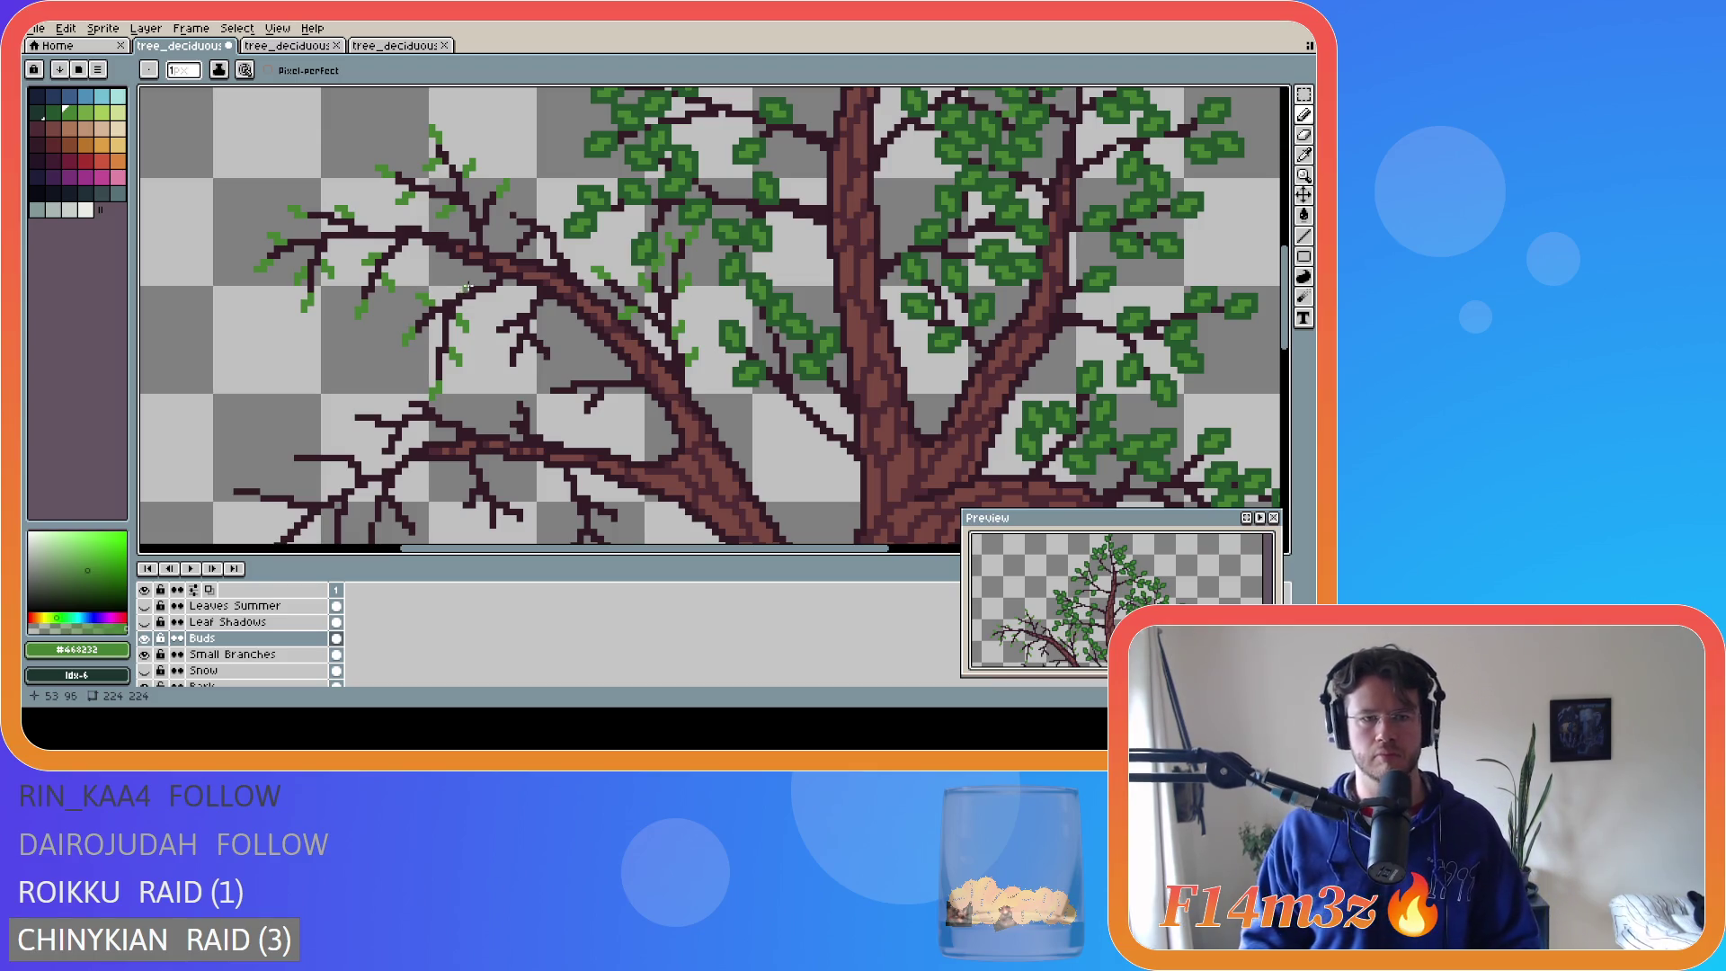
{"action": "left_click", "coordinate": [464, 278]}
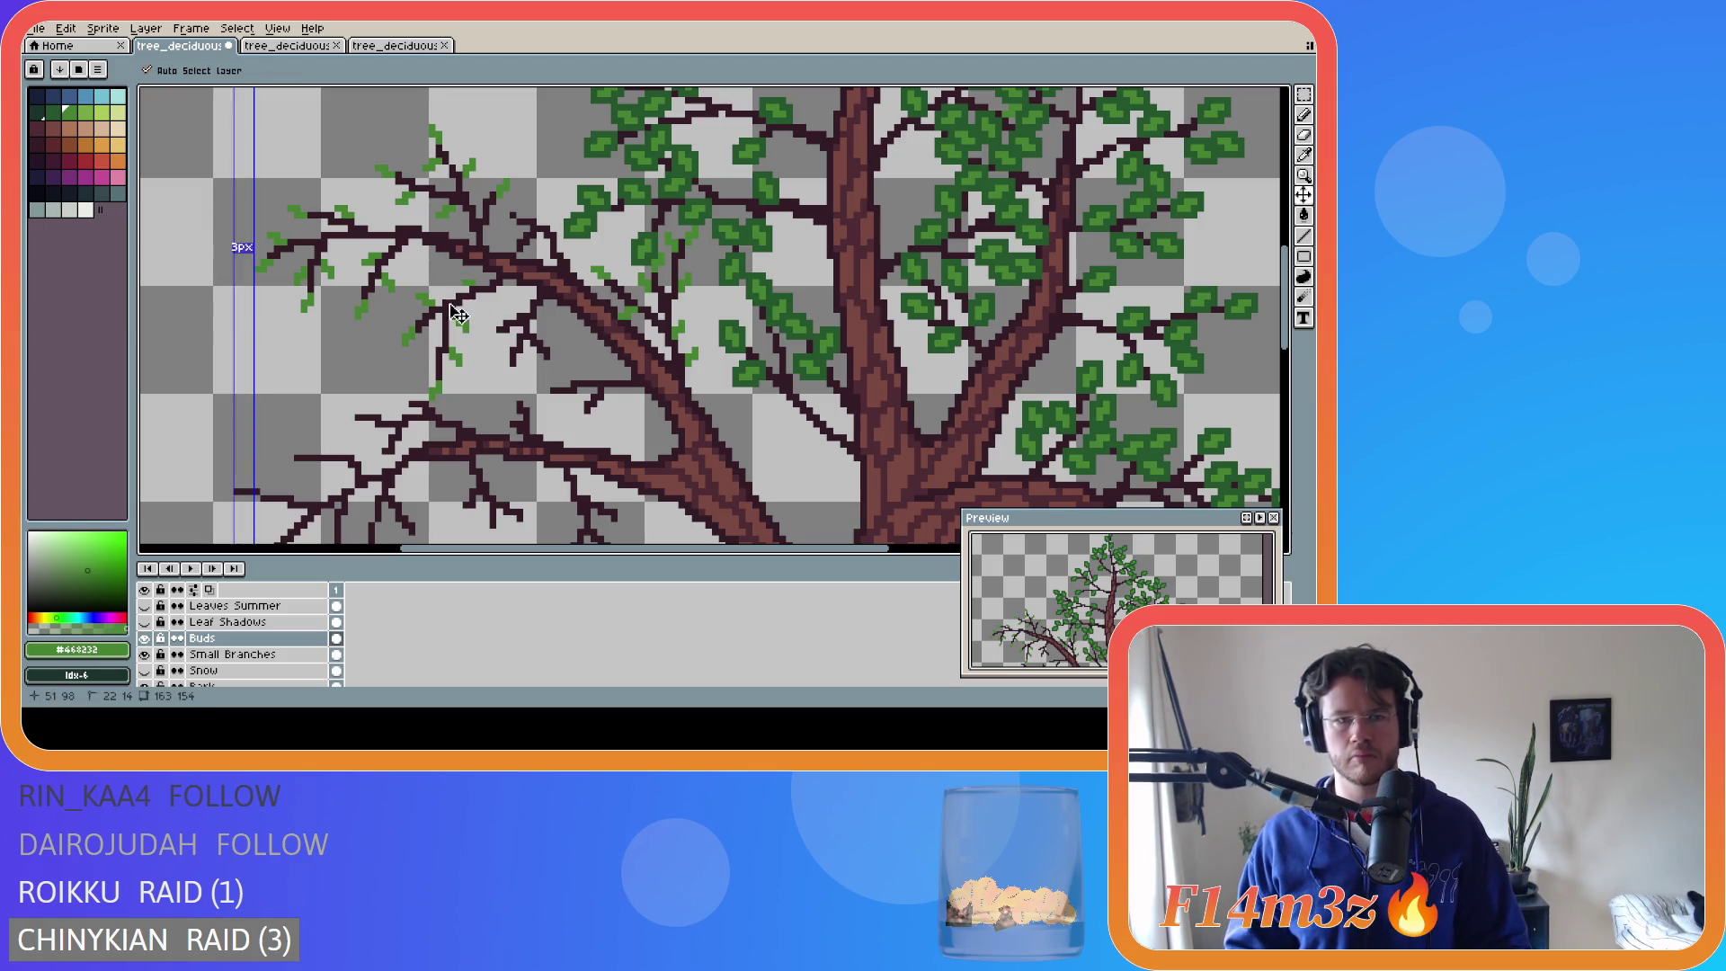
- Add five bud pixels along the lower left branches and save the sprite
{"action": "left_click", "coordinate": [458, 289]}
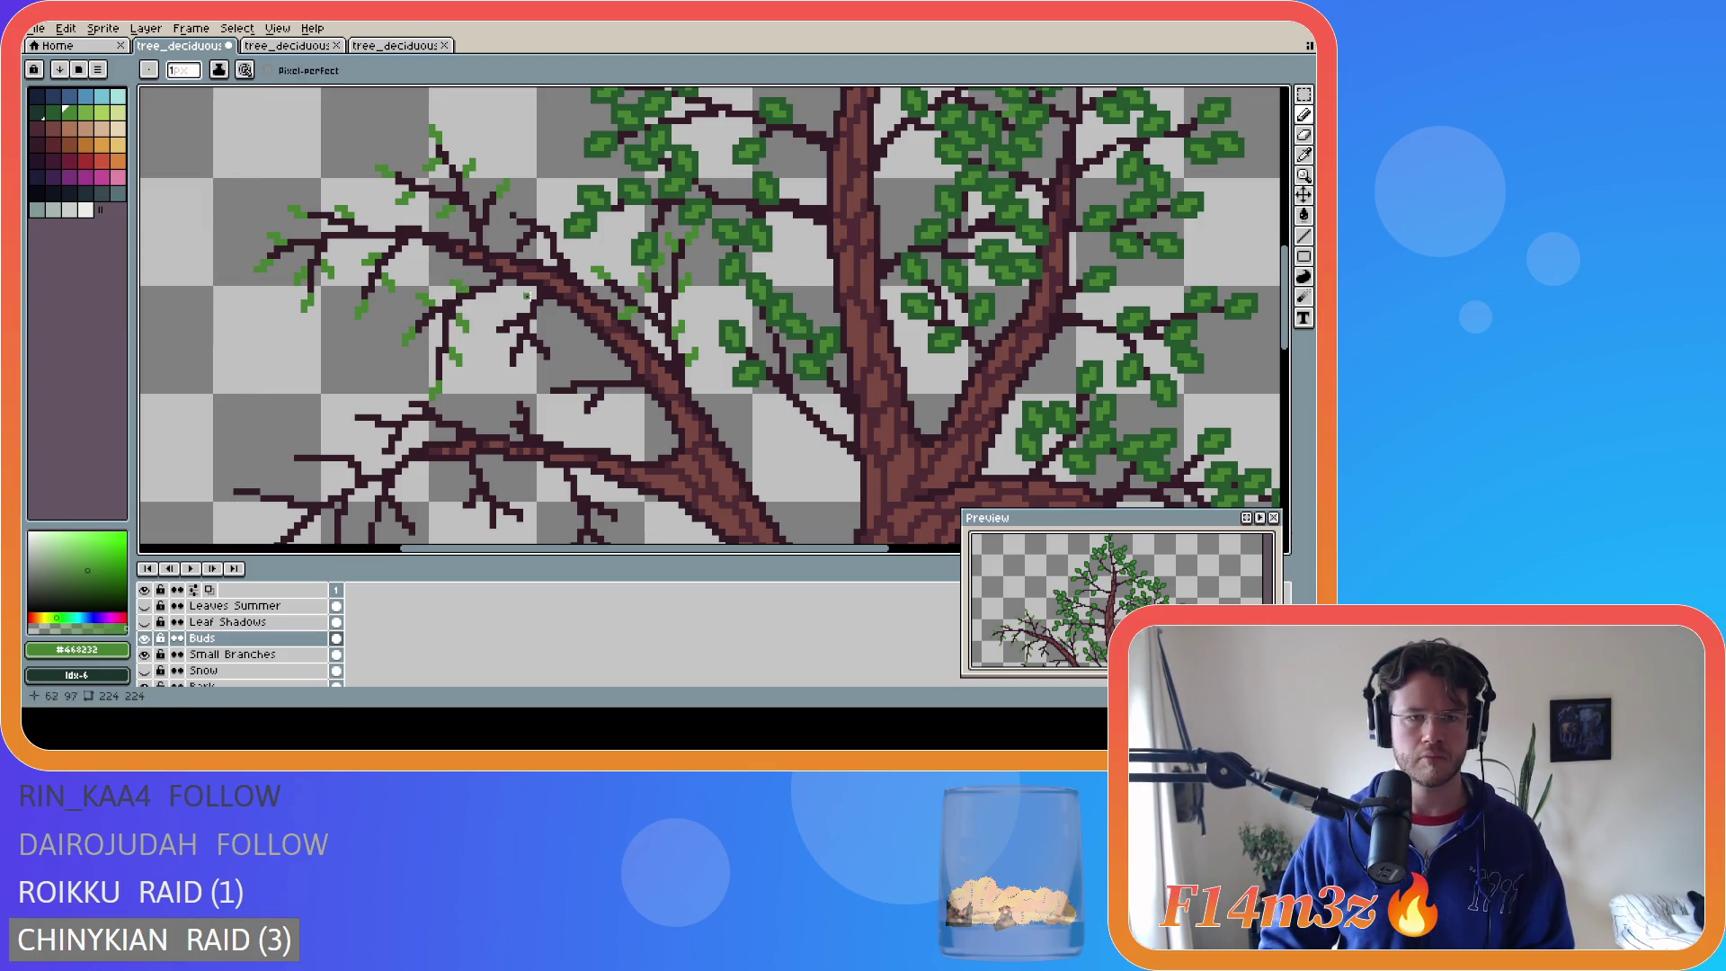
{"action": "left_click", "coordinate": [464, 282]}
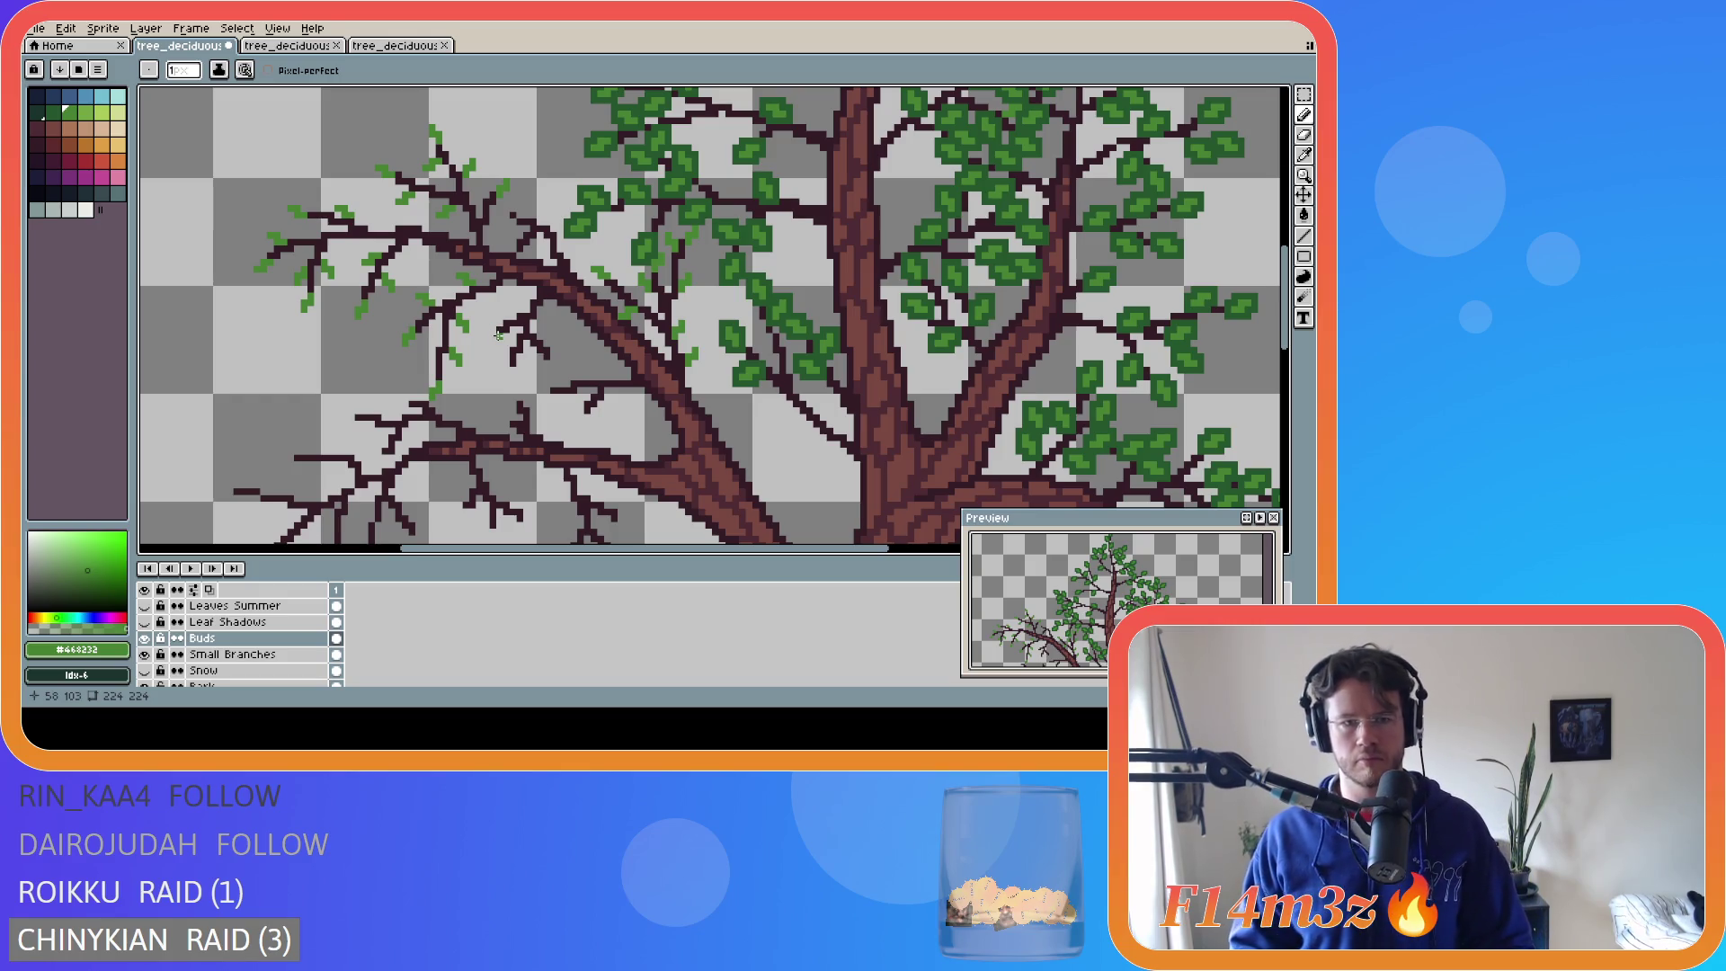
{"action": "left_click", "coordinate": [497, 335]}
{"action": "left_click", "coordinate": [492, 340]}
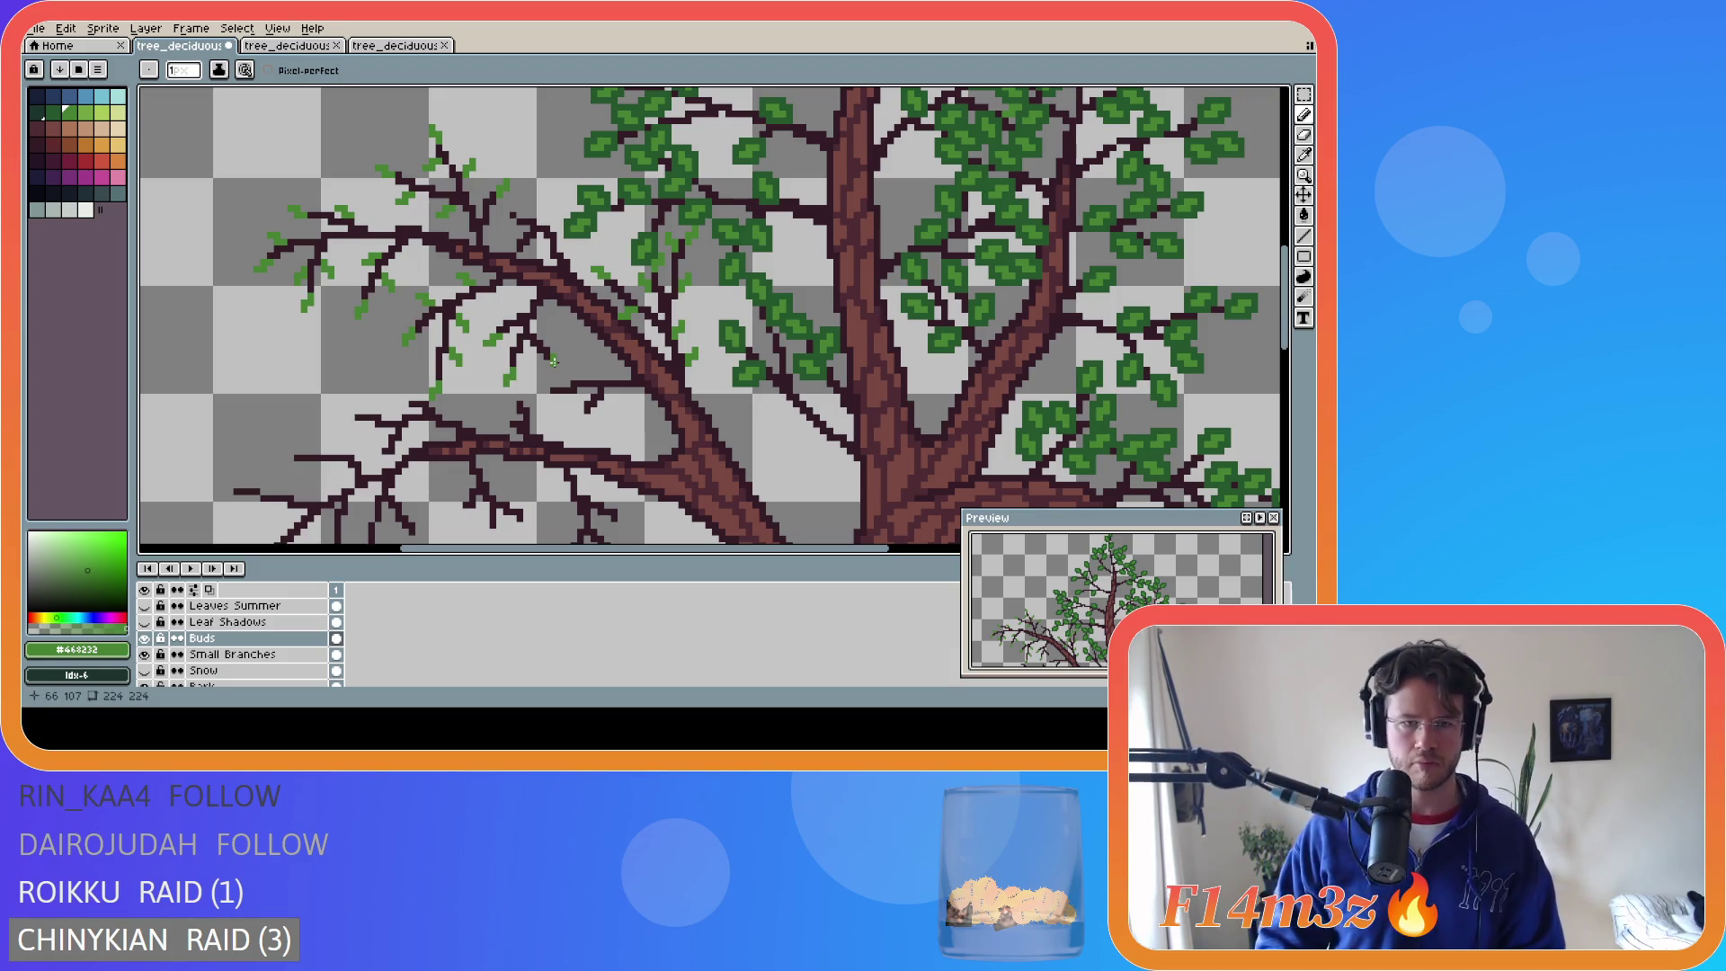
{"action": "left_click", "coordinate": [557, 362]}
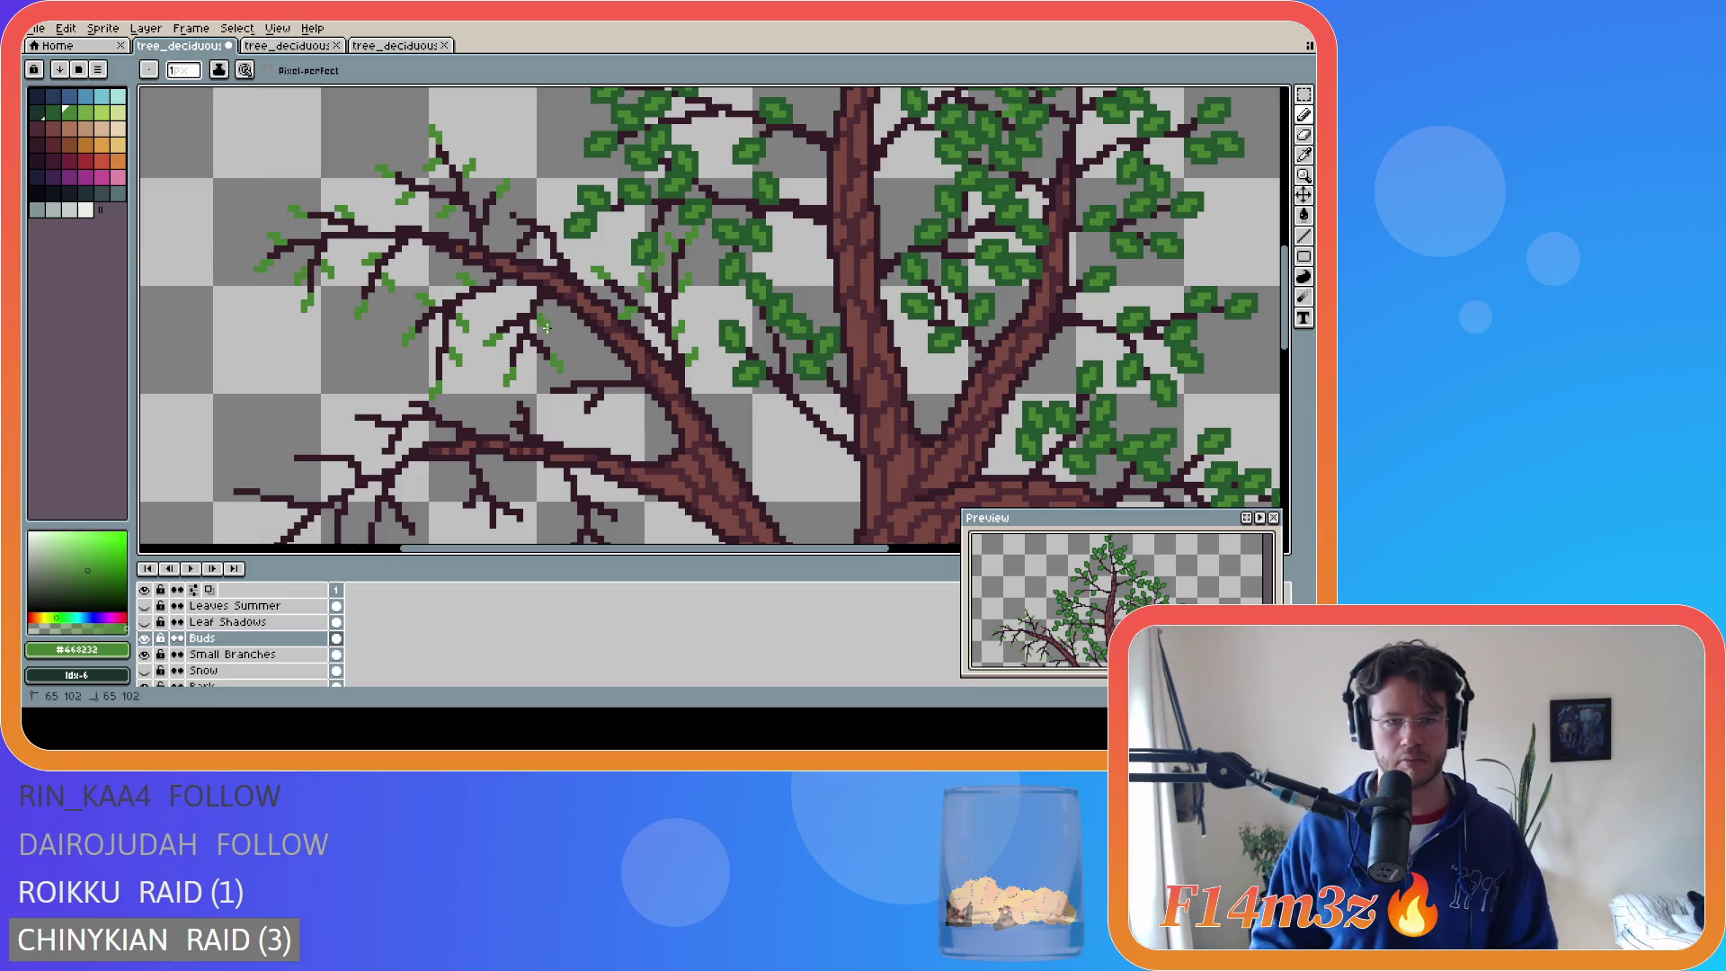
{"action": "key", "text": "ctrl+s"}
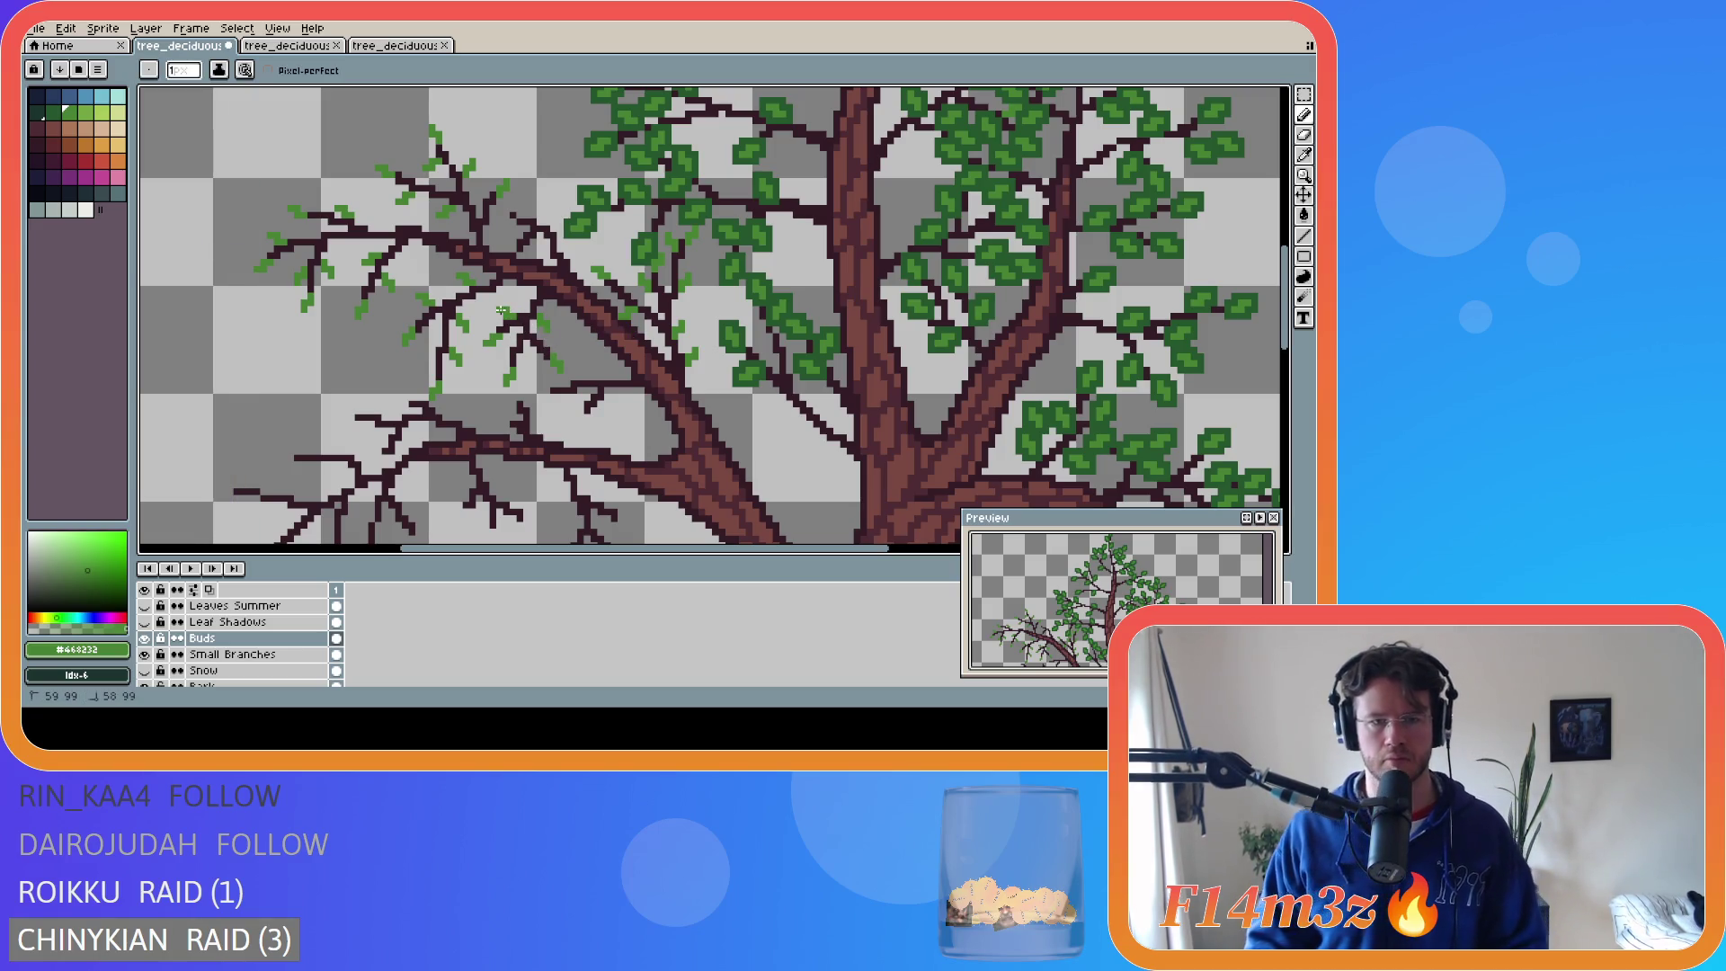
- Return to the Pencil, save again, and add two buds on lower branches near the trunk
{"action": "key", "text": "v"}
{"action": "key", "text": "b"}
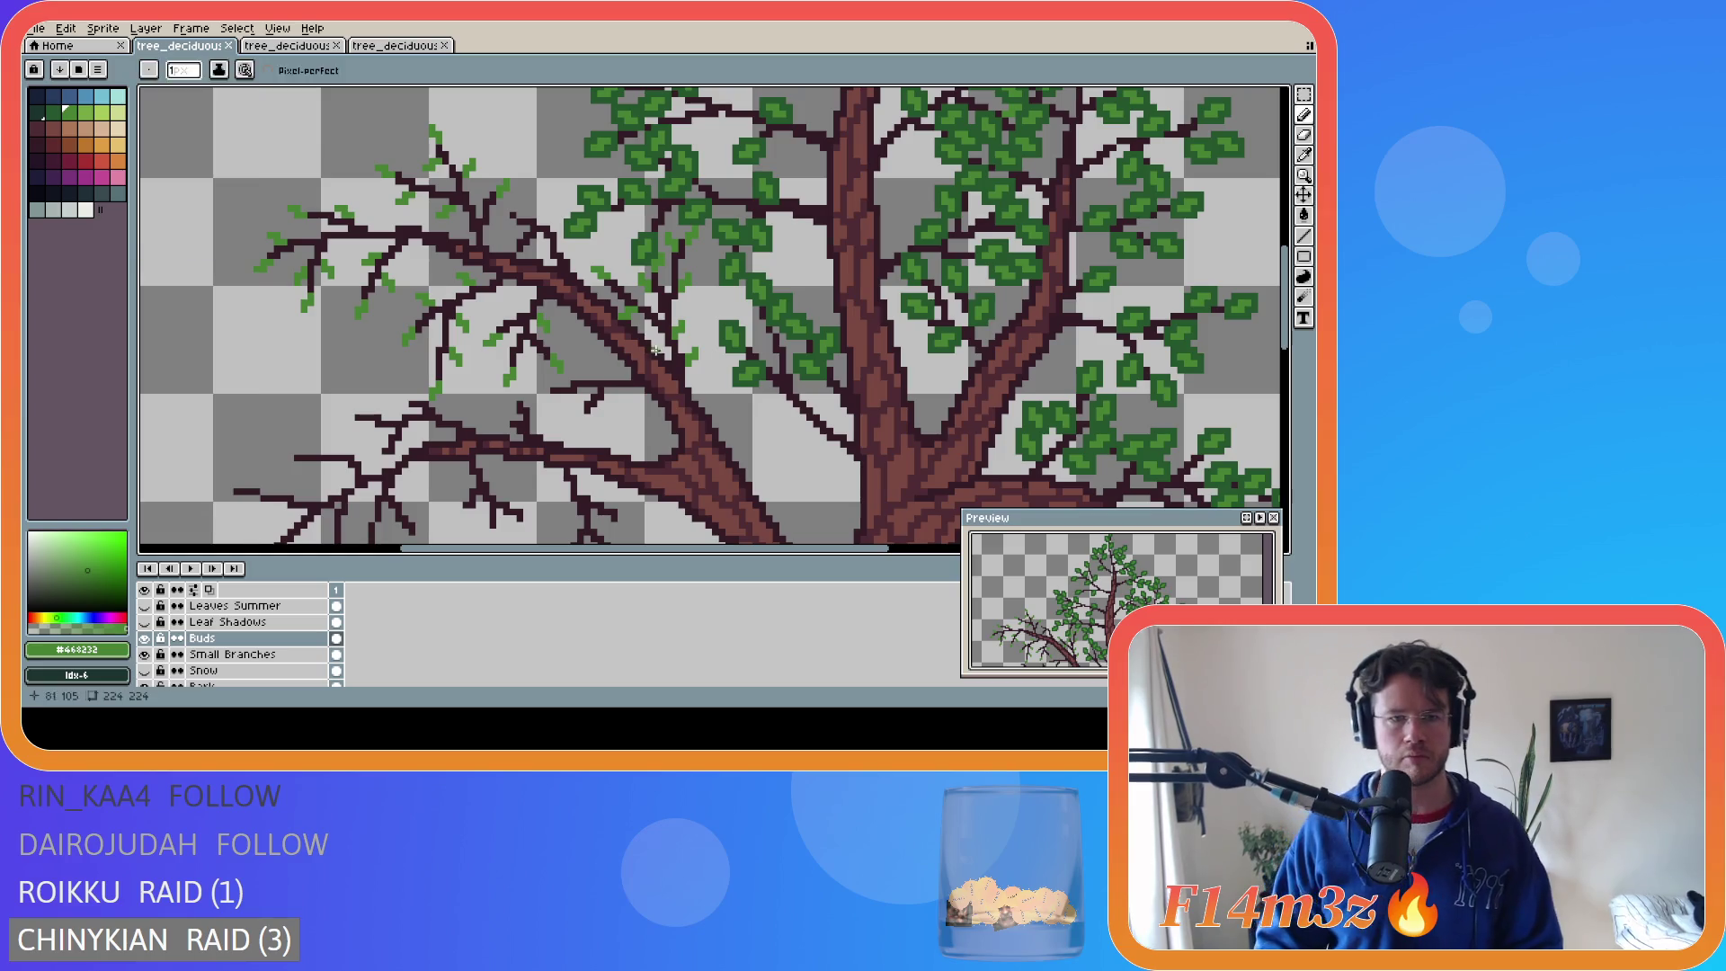
{"action": "key", "text": "ctrl+s"}
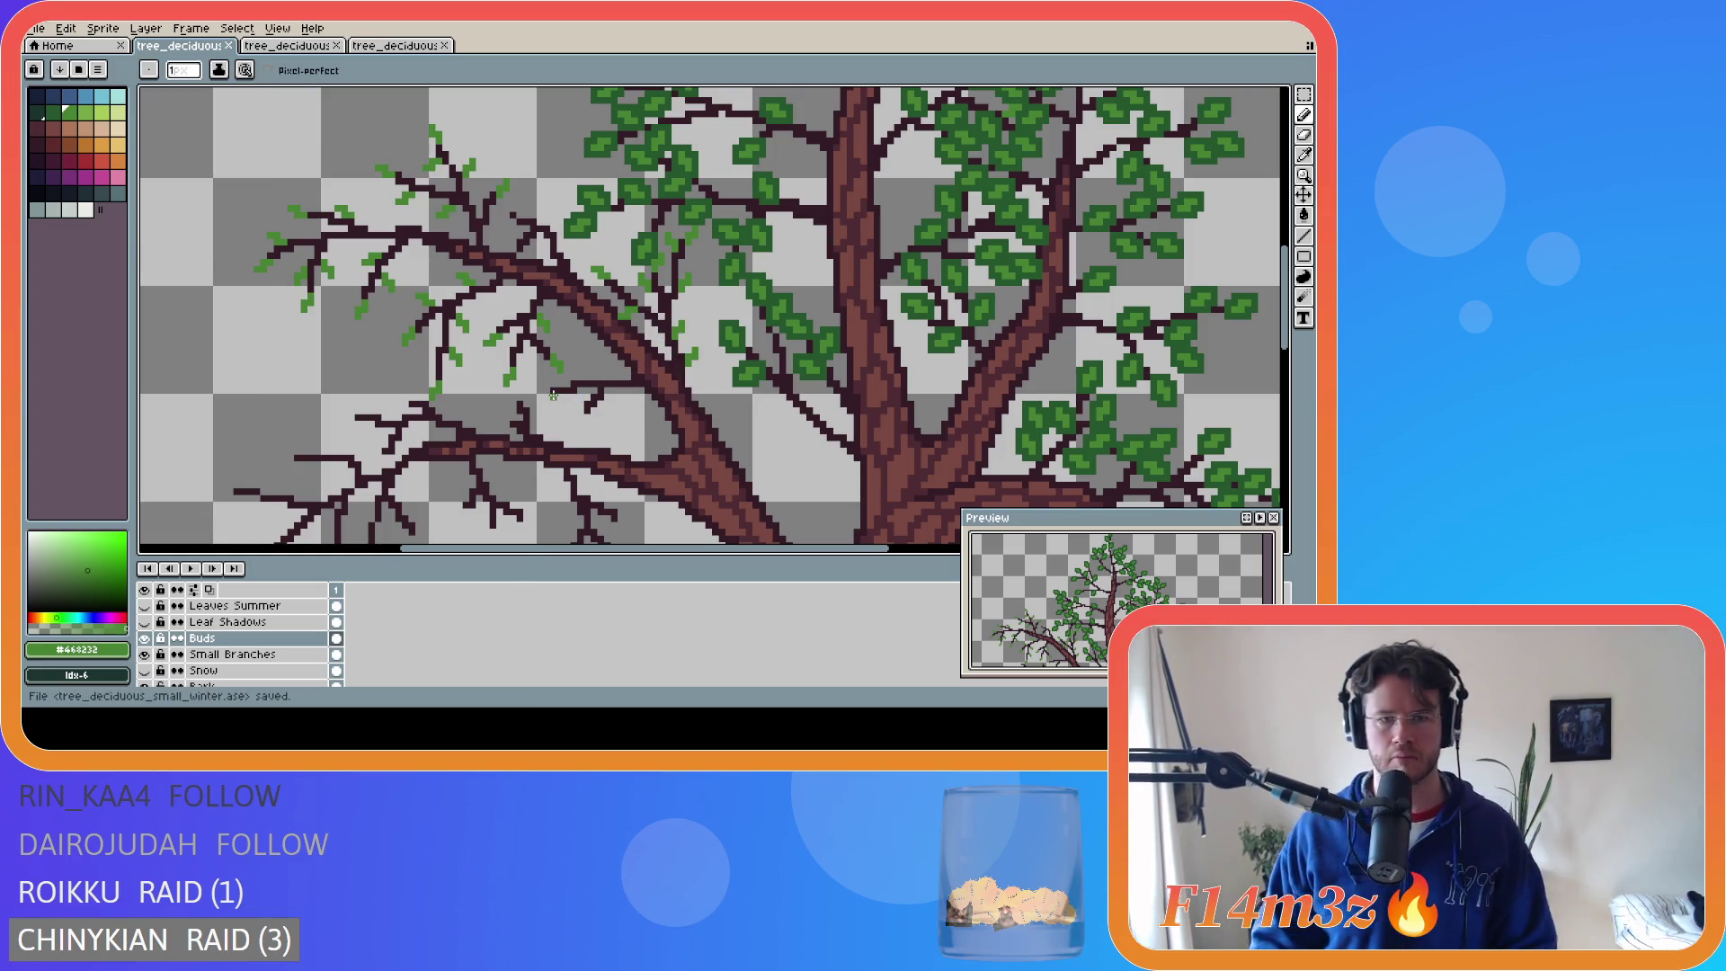
{"action": "left_click", "coordinate": [540, 393]}
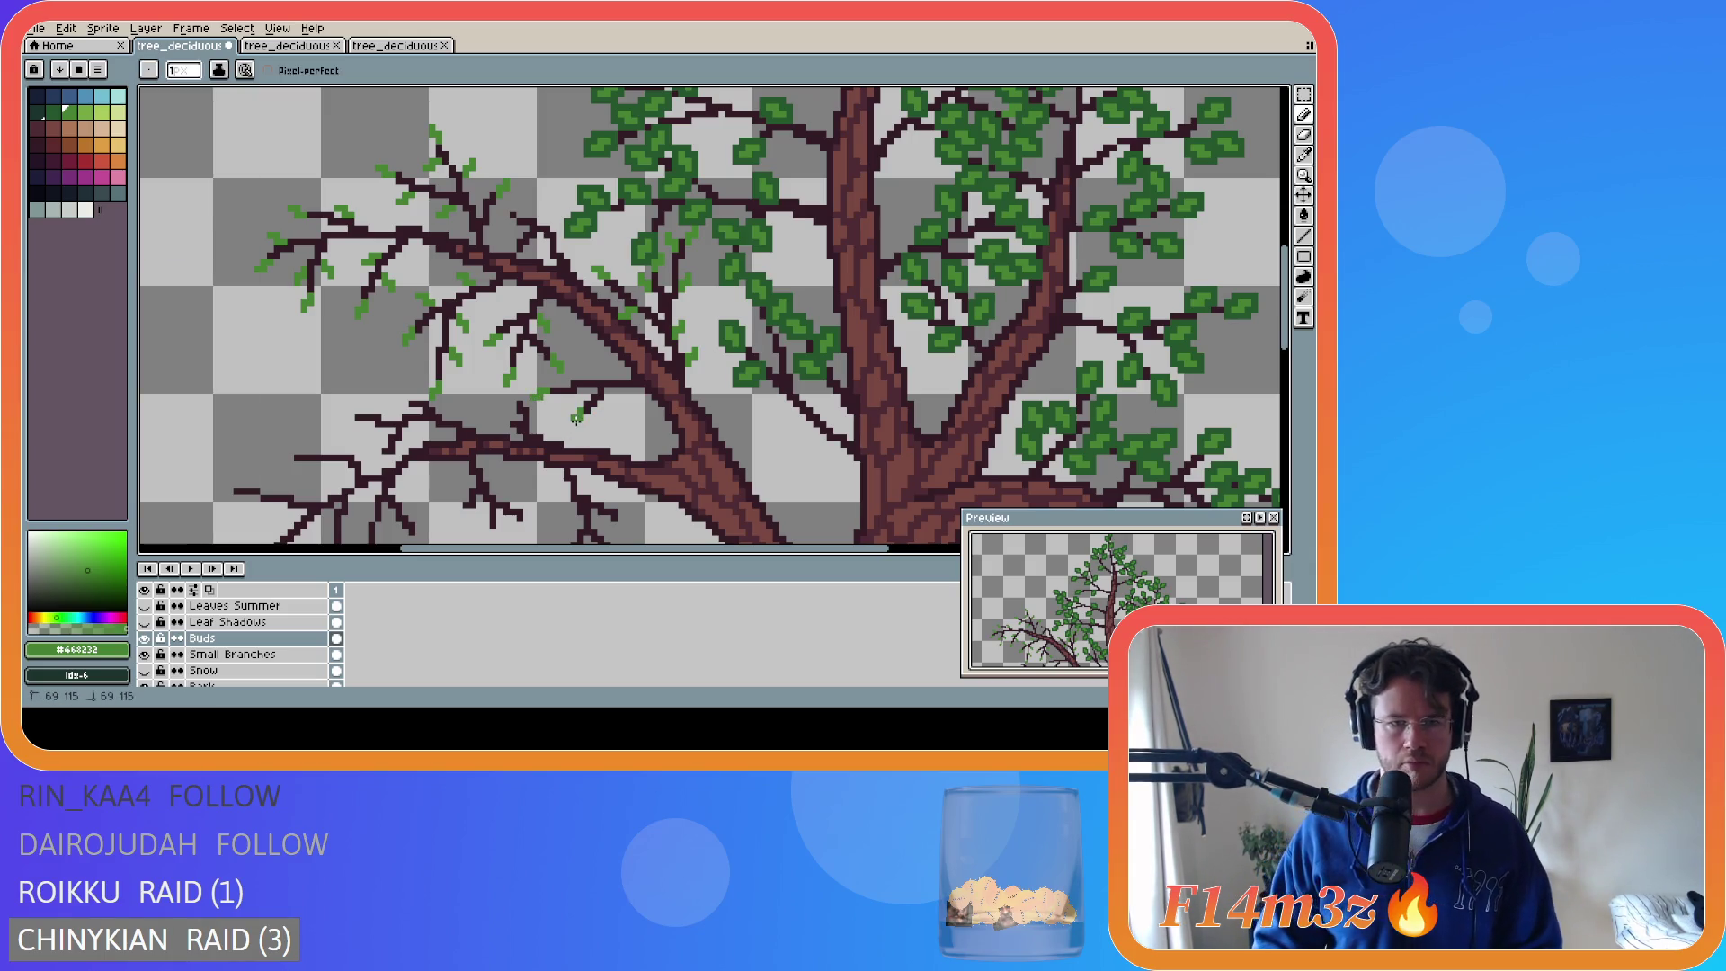
{"action": "left_click", "coordinate": [576, 418]}
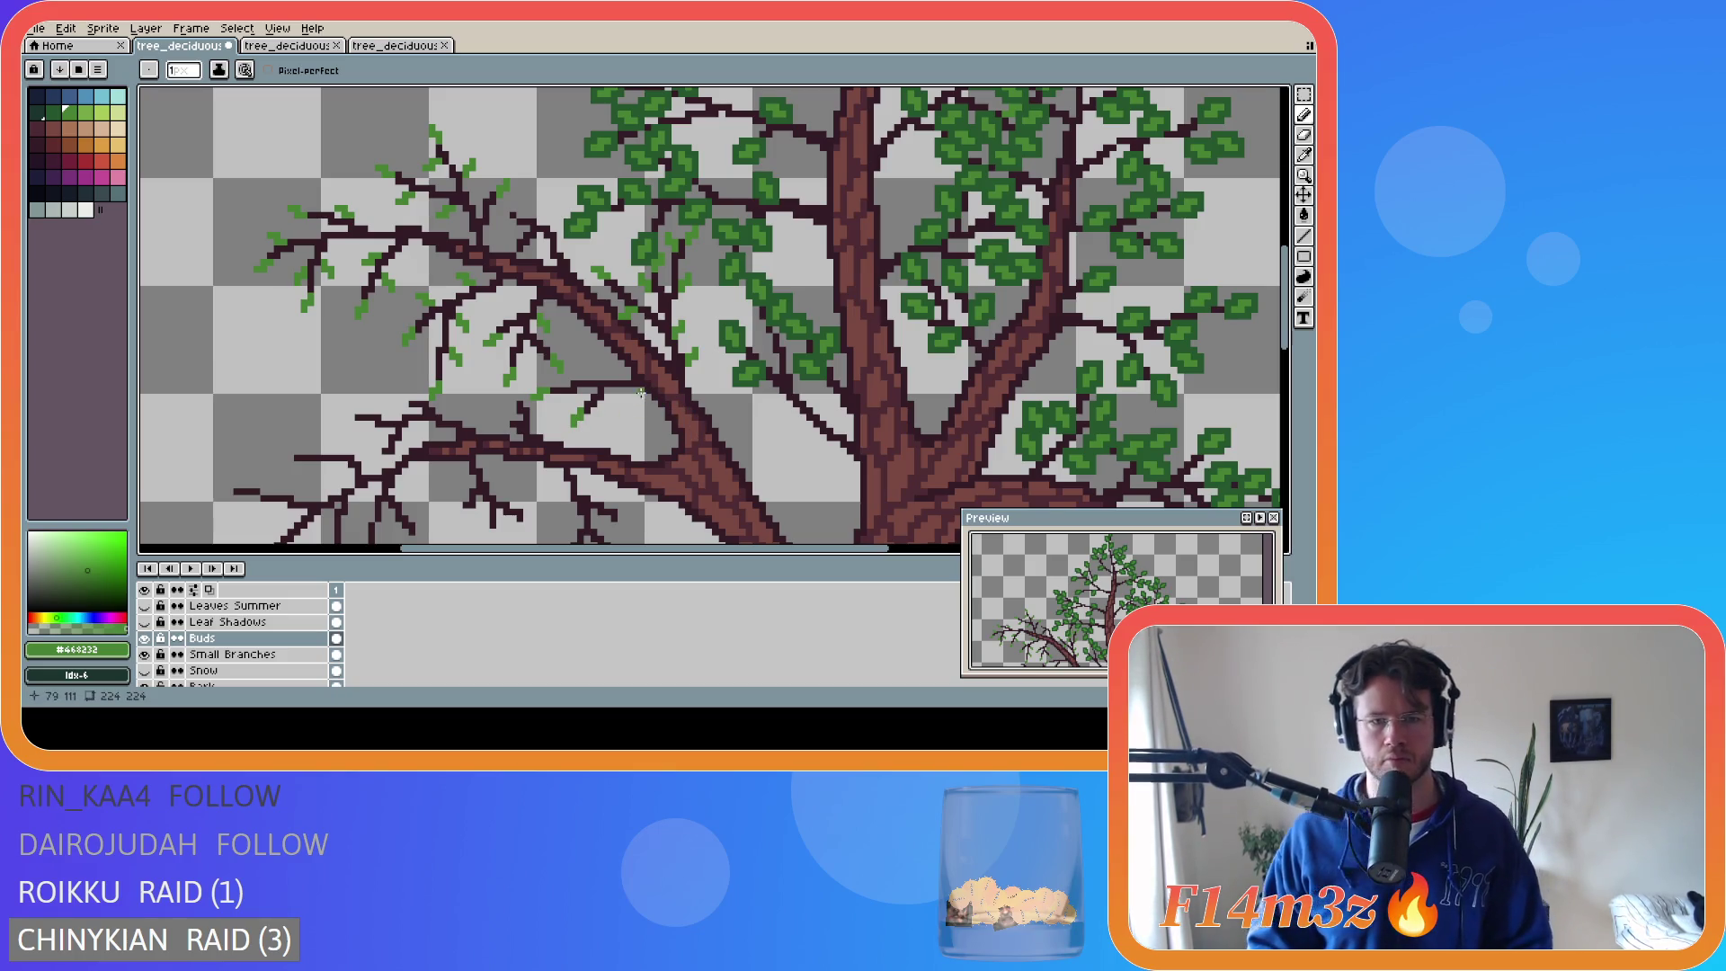